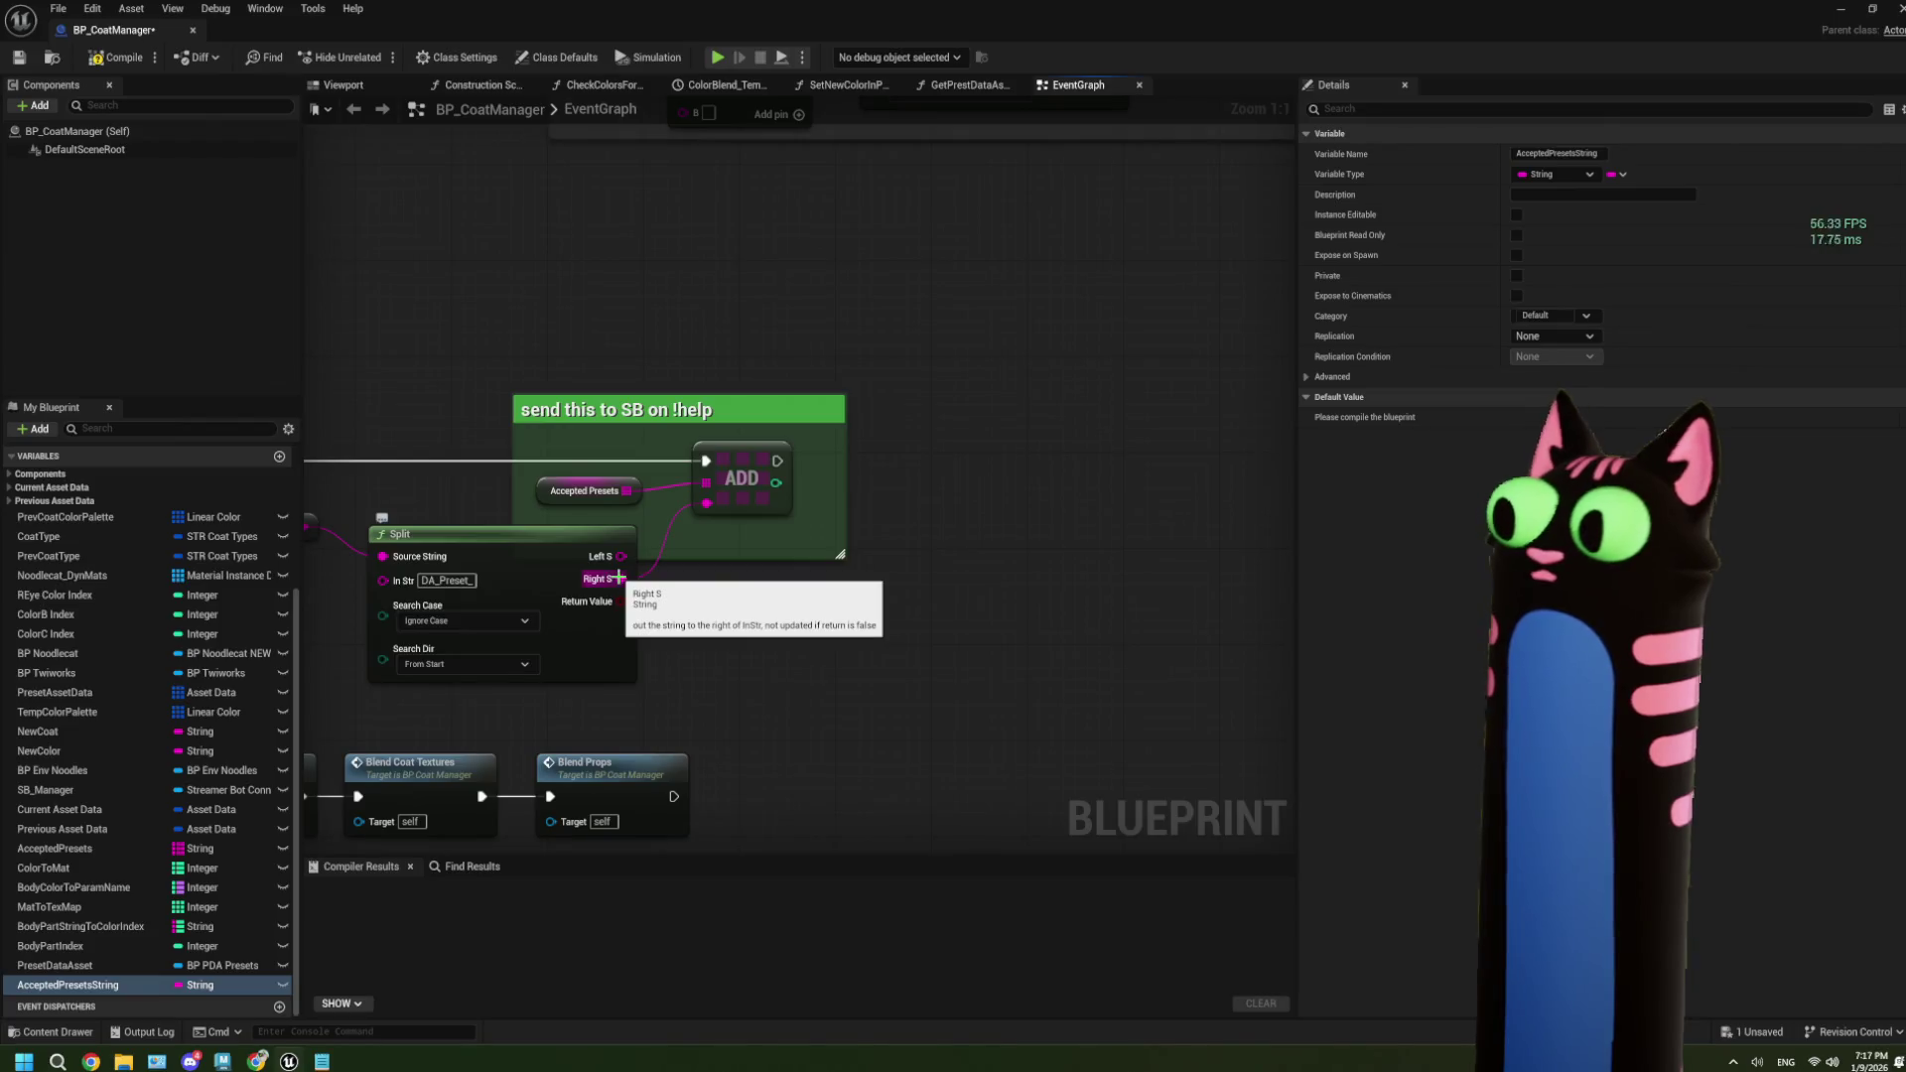
# Narrow the '!help' comment box and place an Accepted Presets String getter in the graph.
pyautogui.moveTo(513, 482); pyautogui.dragTo(525, 485)
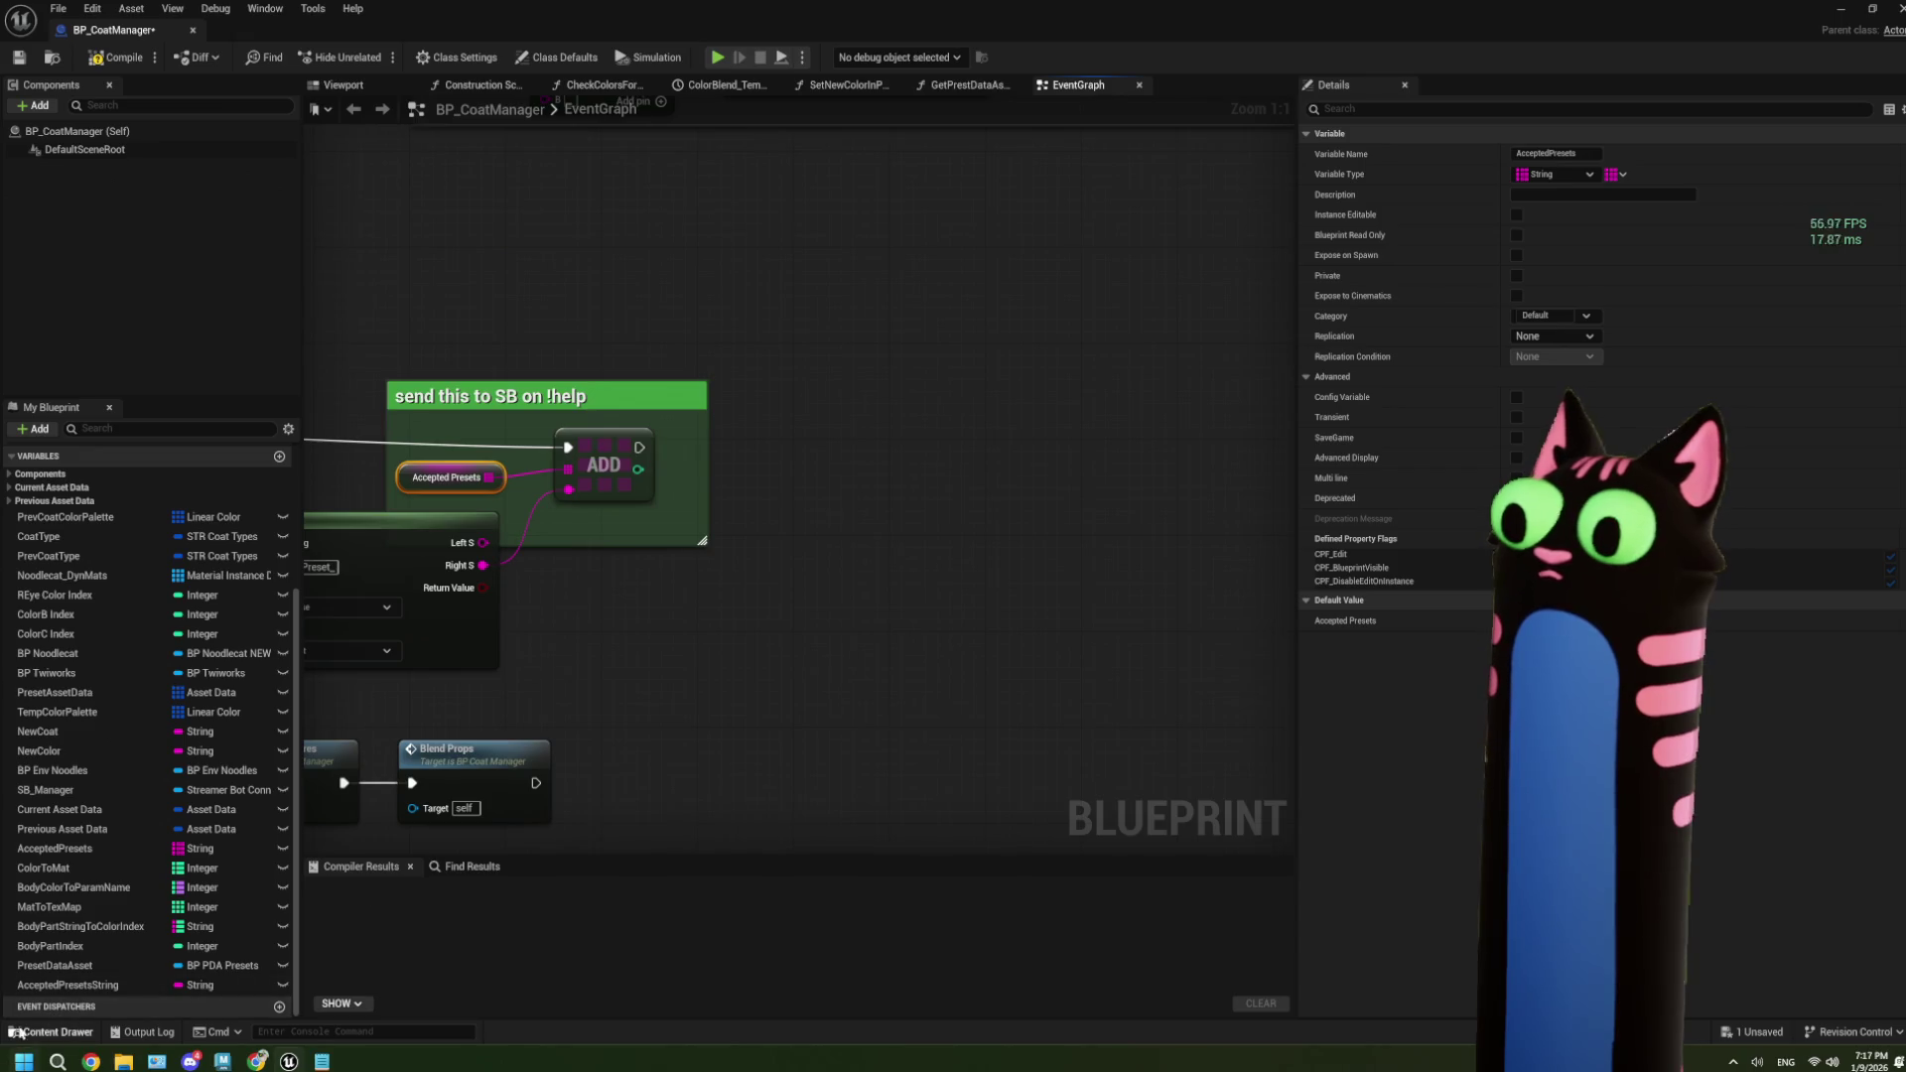
pyautogui.moveTo(68, 984)
pyautogui.mouseDown()
pyautogui.moveTo(611, 672)
pyautogui.moveTo(623, 600)
pyautogui.mouseUp()
pyautogui.click(674, 705)
pyautogui.scroll(2, 622, 600)
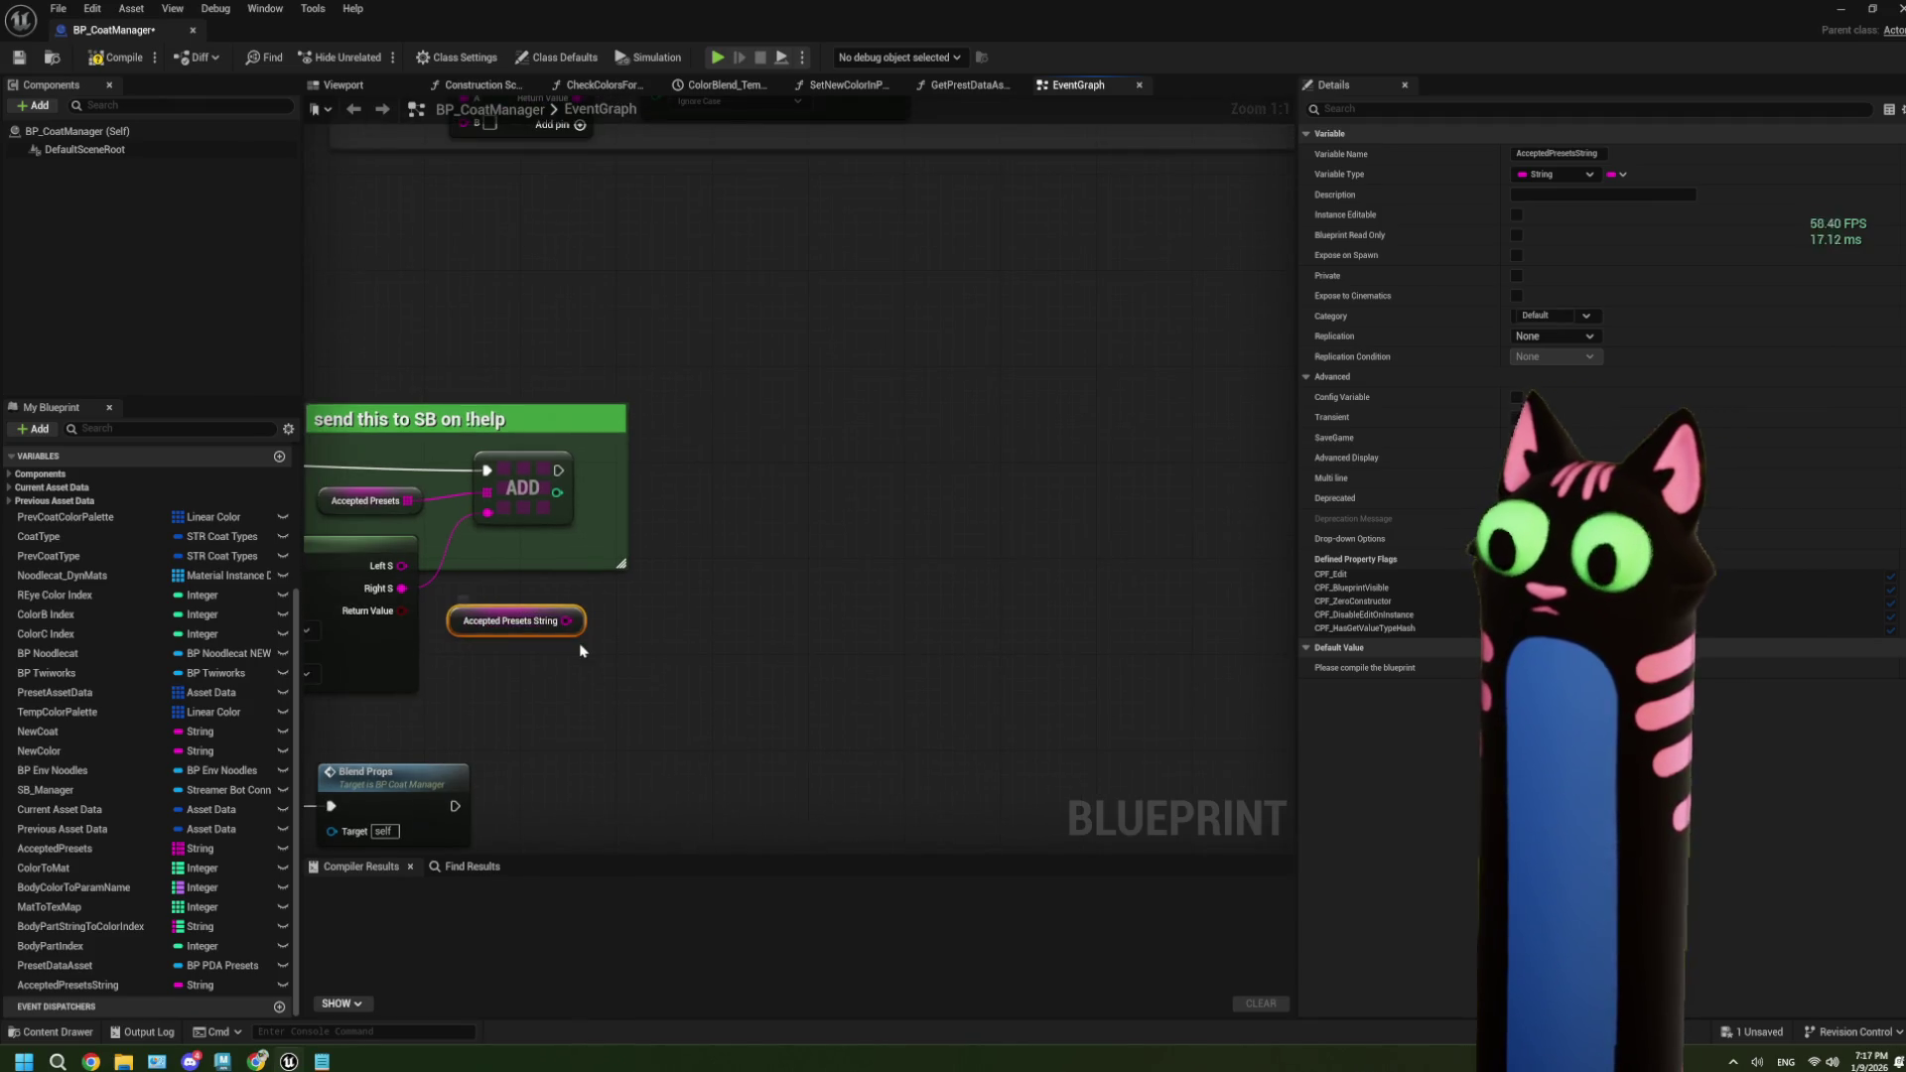
pyautogui.scroll(2, 556, 660)
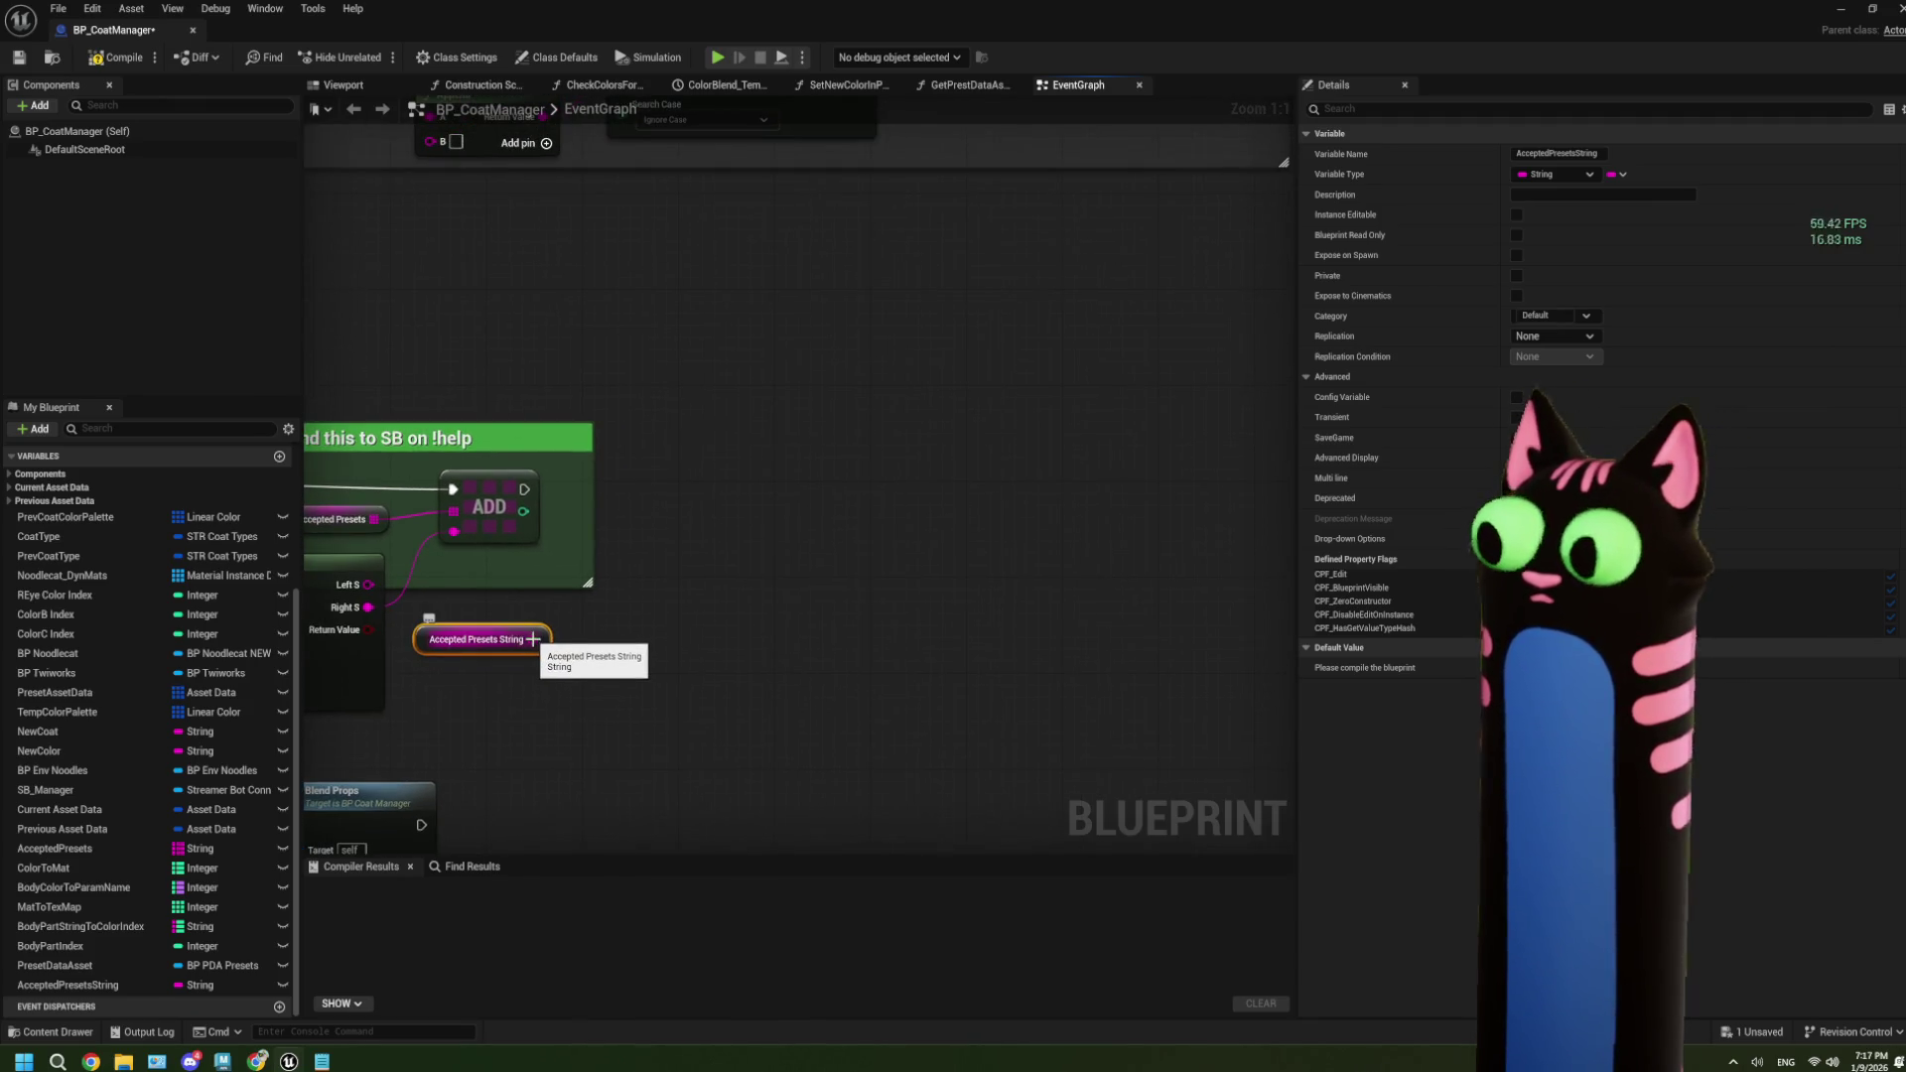
# Add a SET Accepted Presets String node and wire ADD's exec output into it.
pyautogui.moveTo(532, 639); pyautogui.dragTo(602, 628)
pyautogui.write('set')
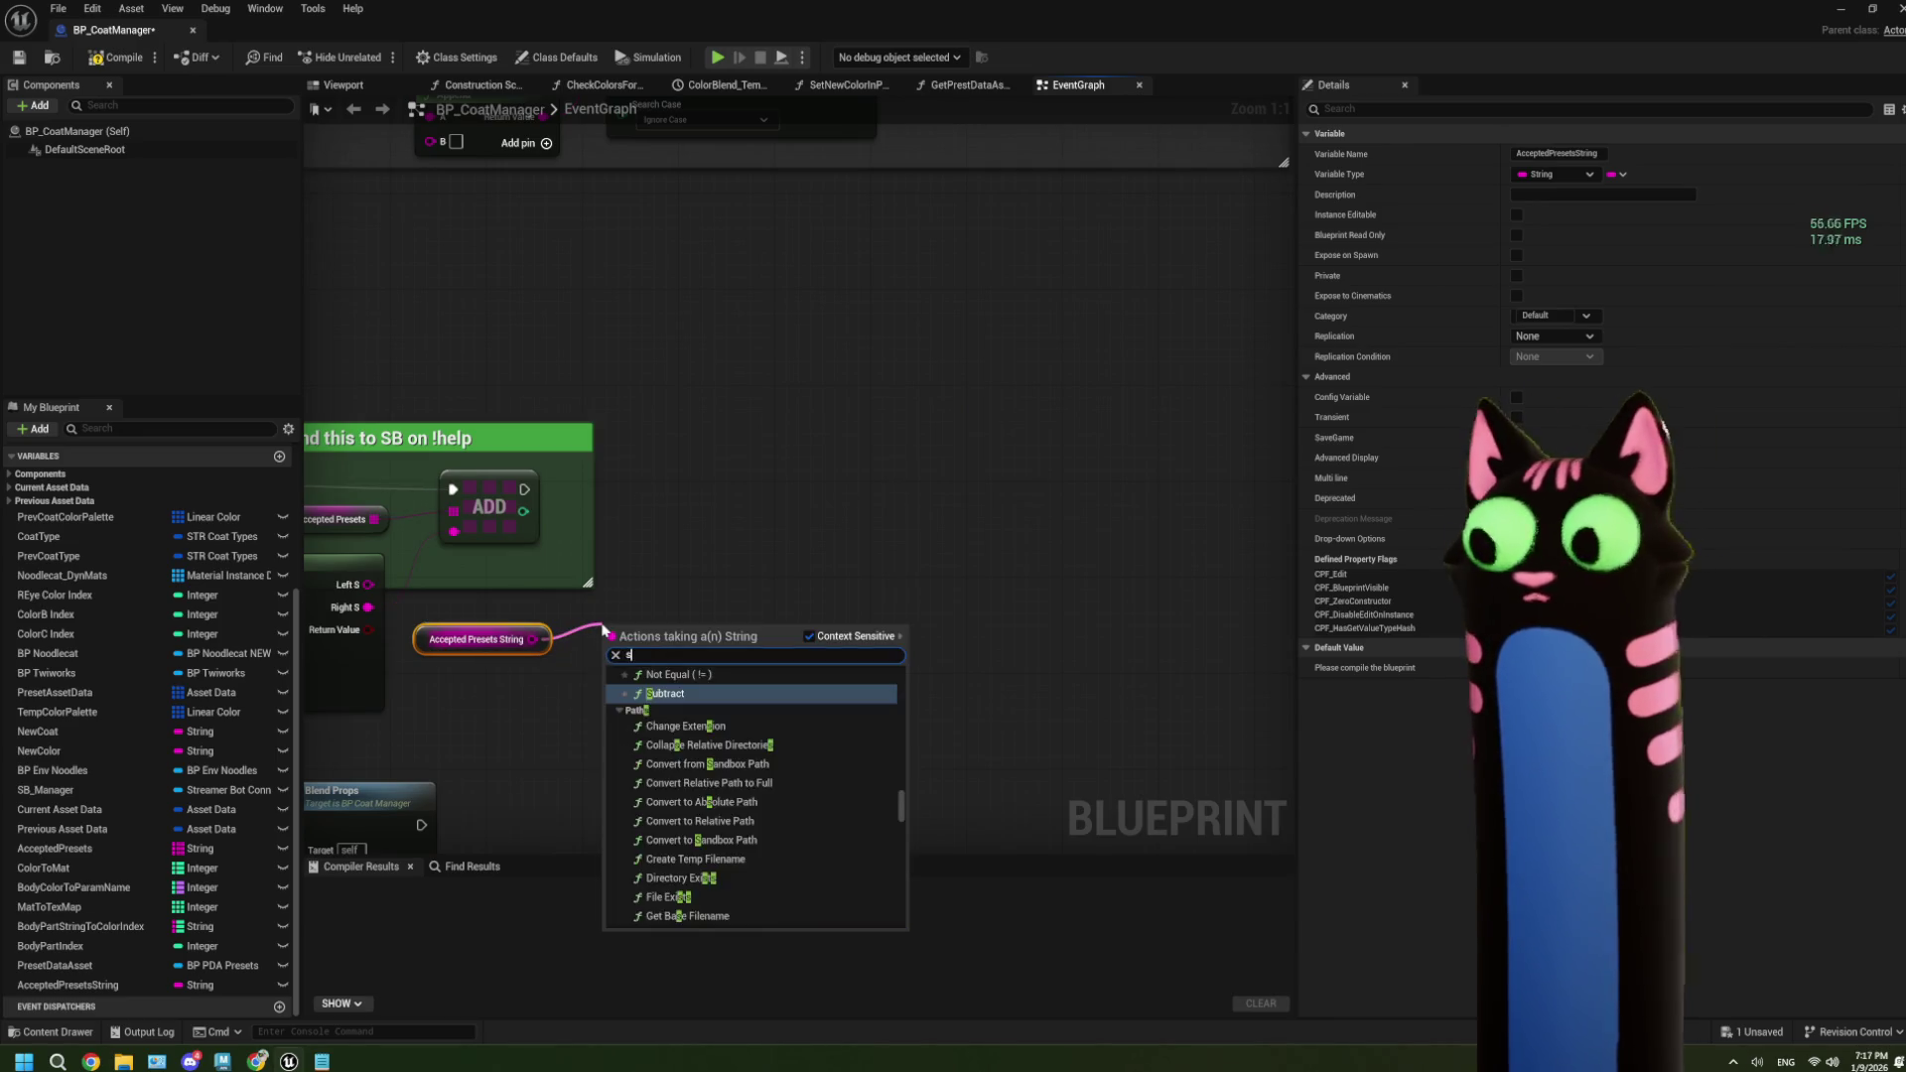
pyautogui.click(470, 728)
pyautogui.moveTo(100, 995); pyautogui.dragTo(641, 610)
pyautogui.click(694, 655)
pyautogui.moveTo(524, 489)
pyautogui.mouseDown()
pyautogui.moveTo(675, 550)
pyautogui.moveTo(554, 544)
pyautogui.moveTo(645, 625)
pyautogui.moveTo(688, 621)
pyautogui.moveTo(739, 501)
pyautogui.moveTo(725, 489)
pyautogui.mouseUp()
pyautogui.click(623, 649)
pyautogui.rightClick(623, 648)
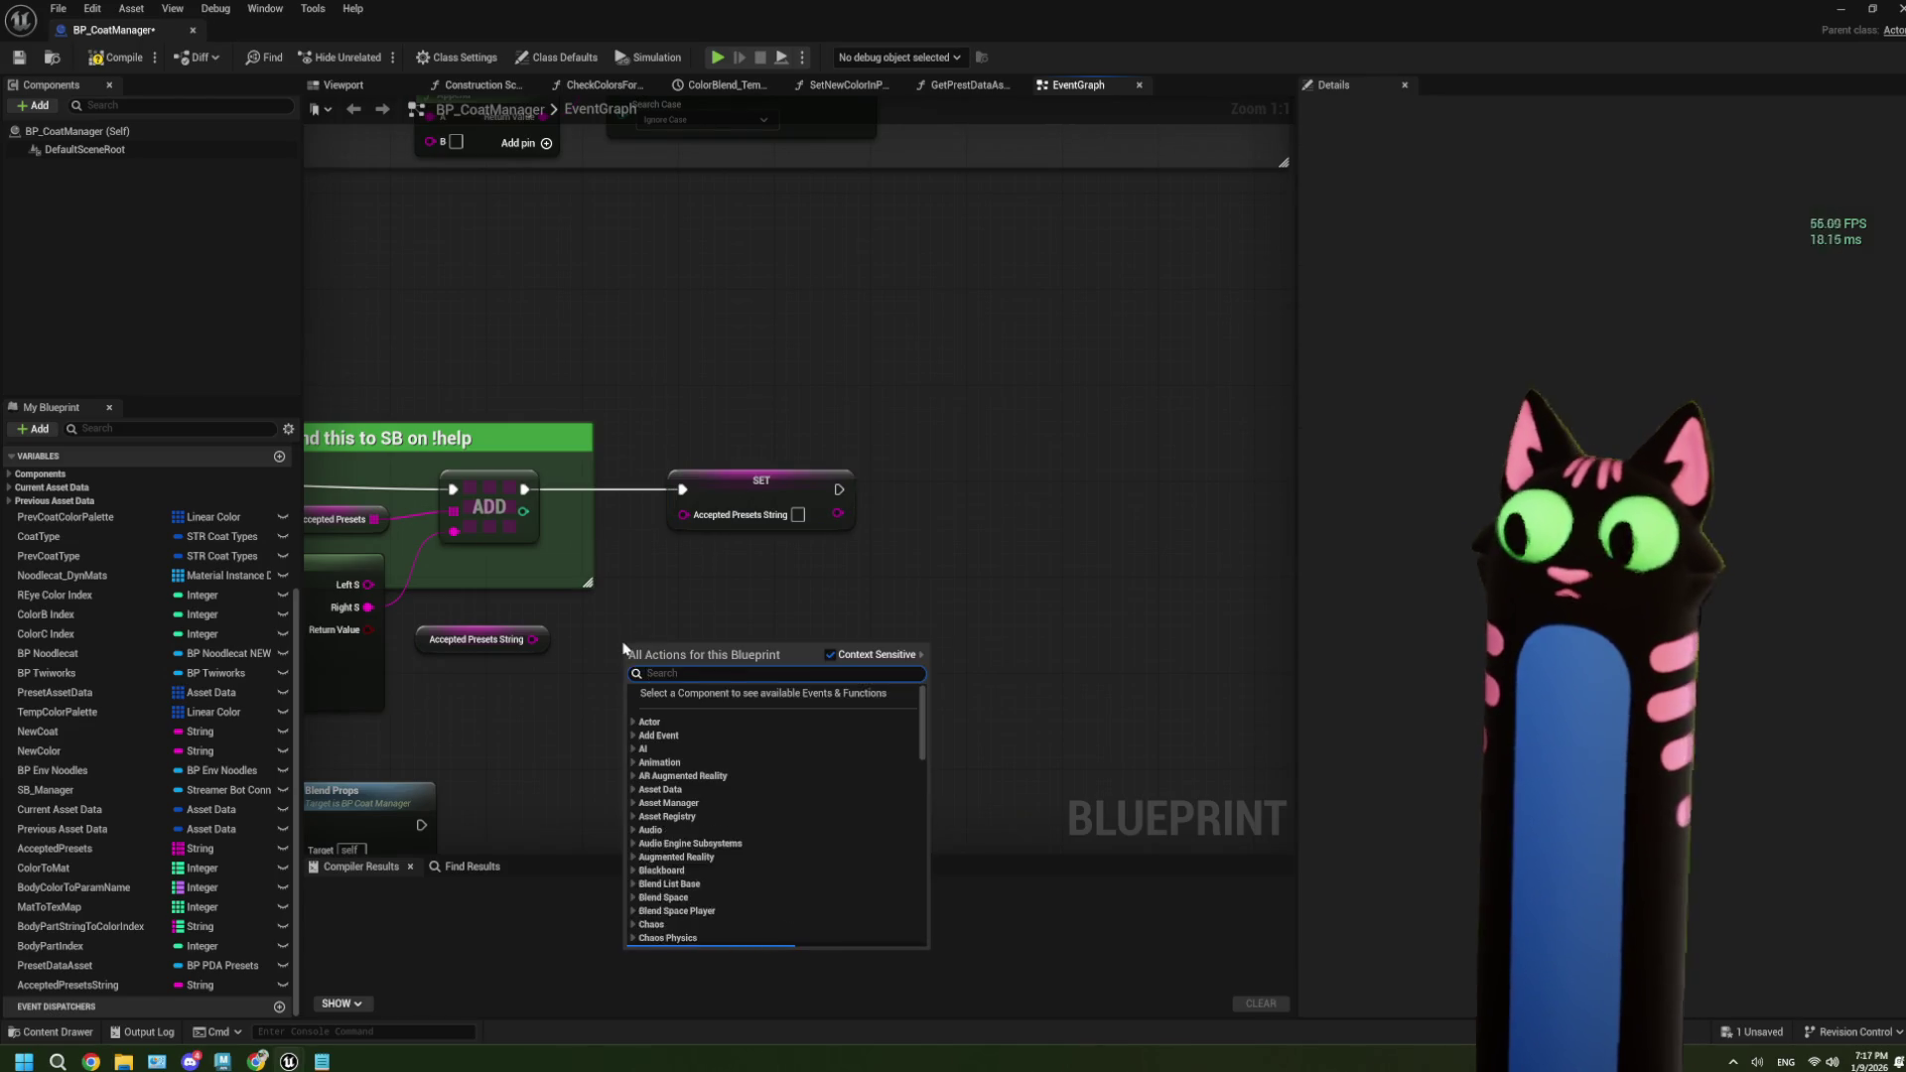
# Add a string Append node with the getter as input A and its result feeding SET.
pyautogui.write('append')
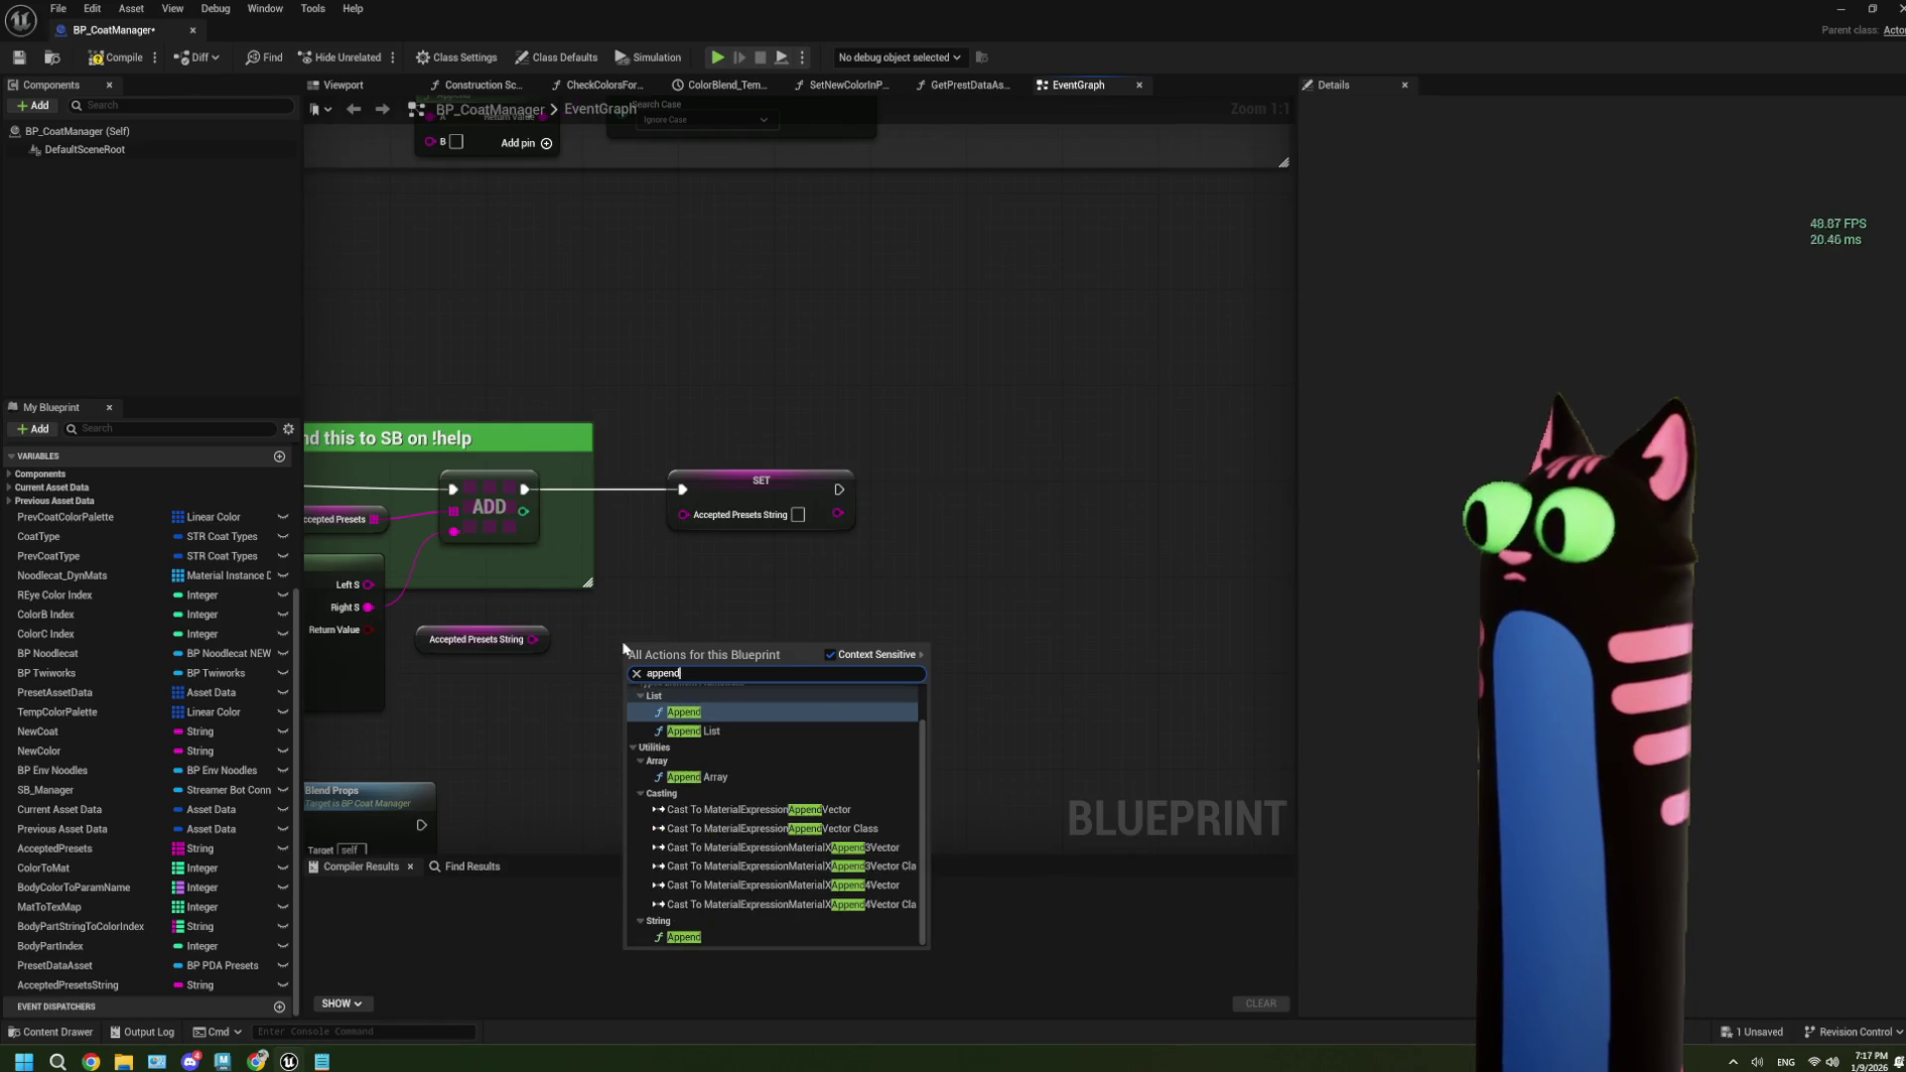
pyautogui.click(685, 937)
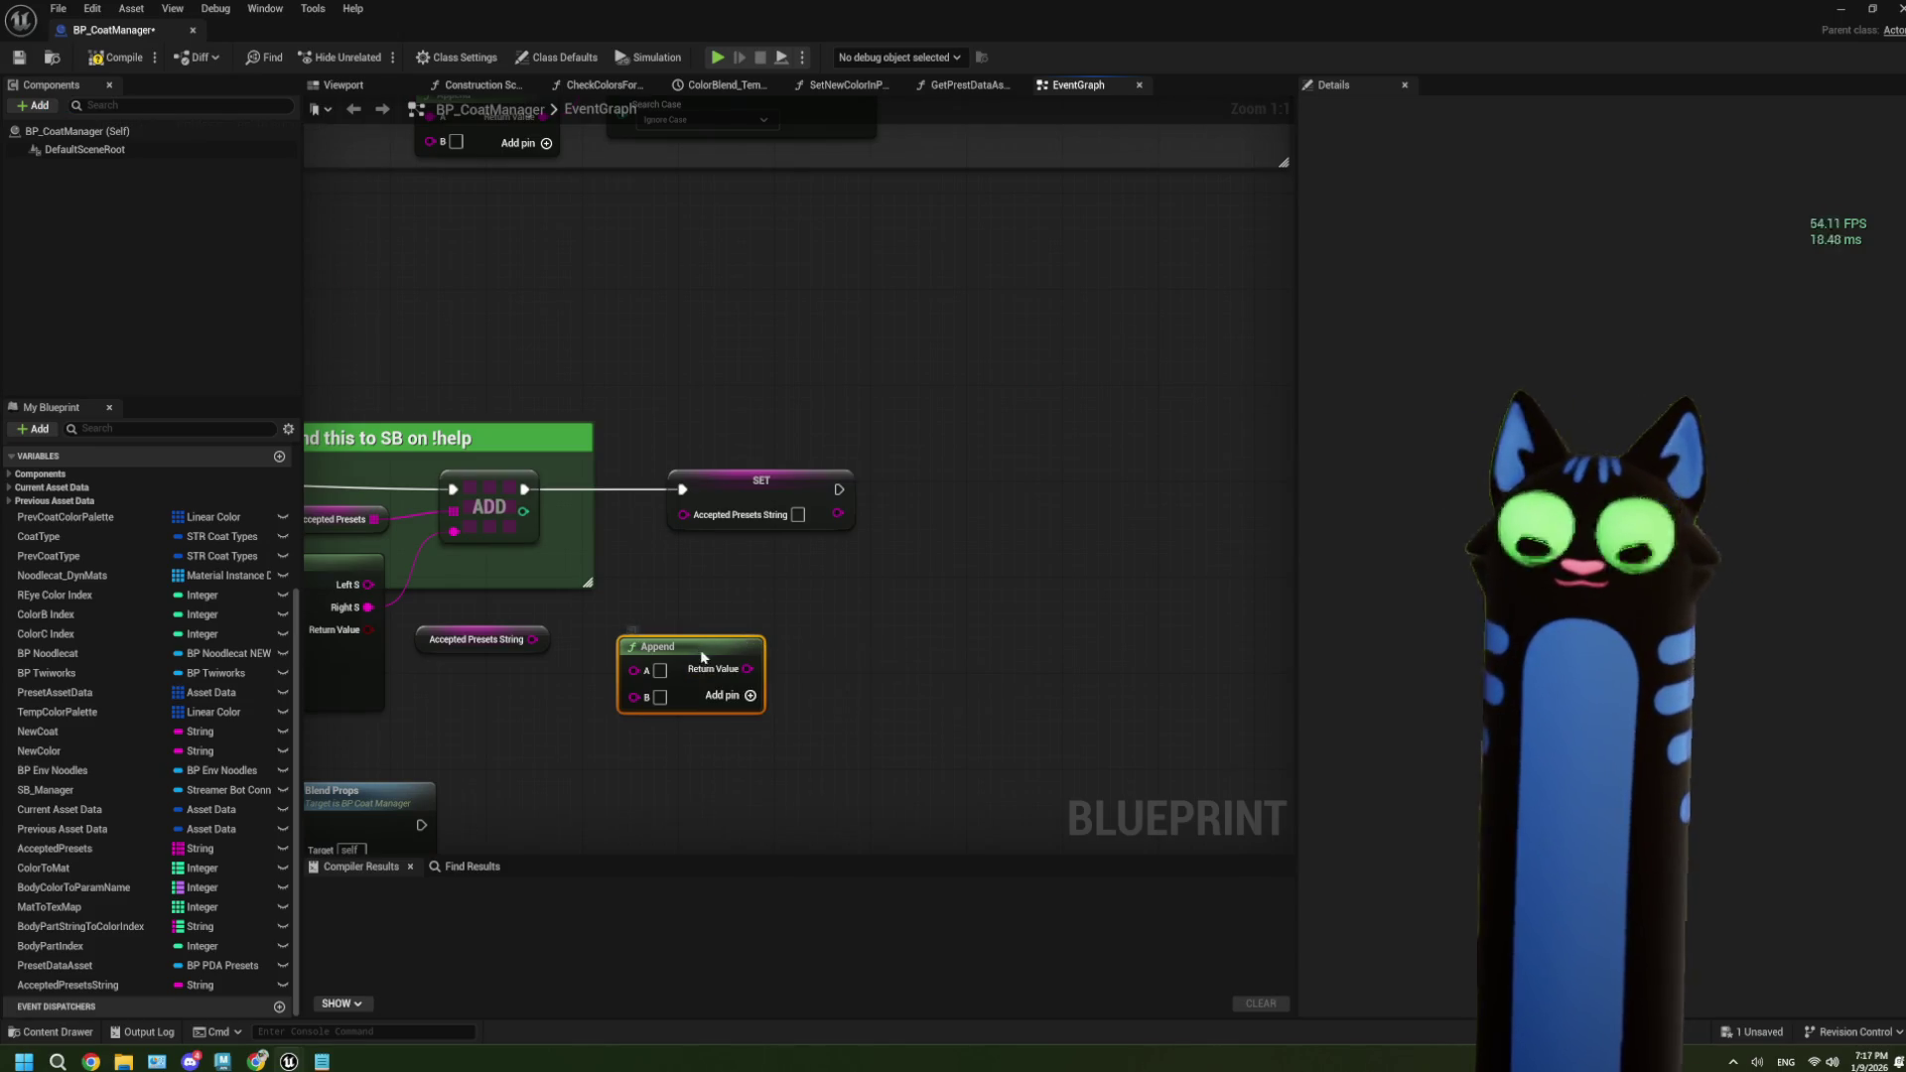
pyautogui.moveTo(672, 667); pyautogui.dragTo(672, 643)
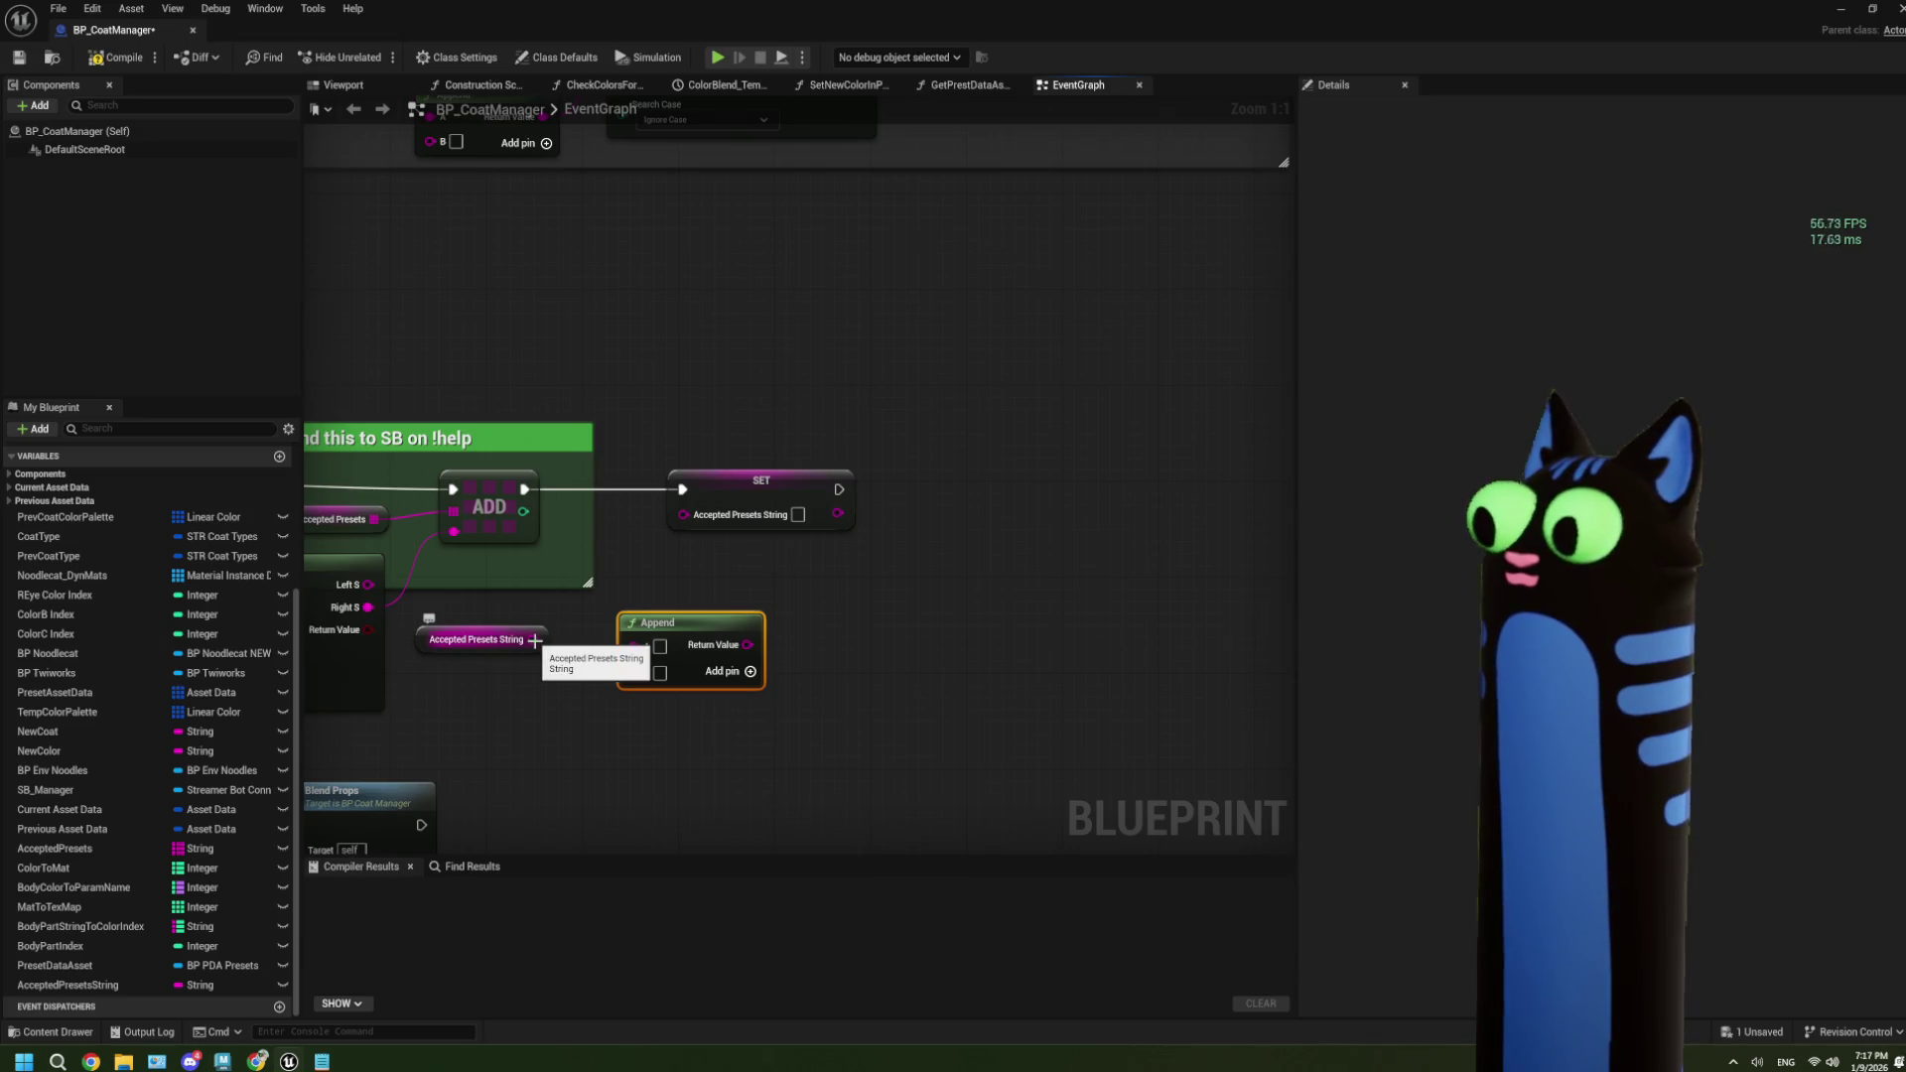
pyautogui.moveTo(534, 640); pyautogui.dragTo(641, 649)
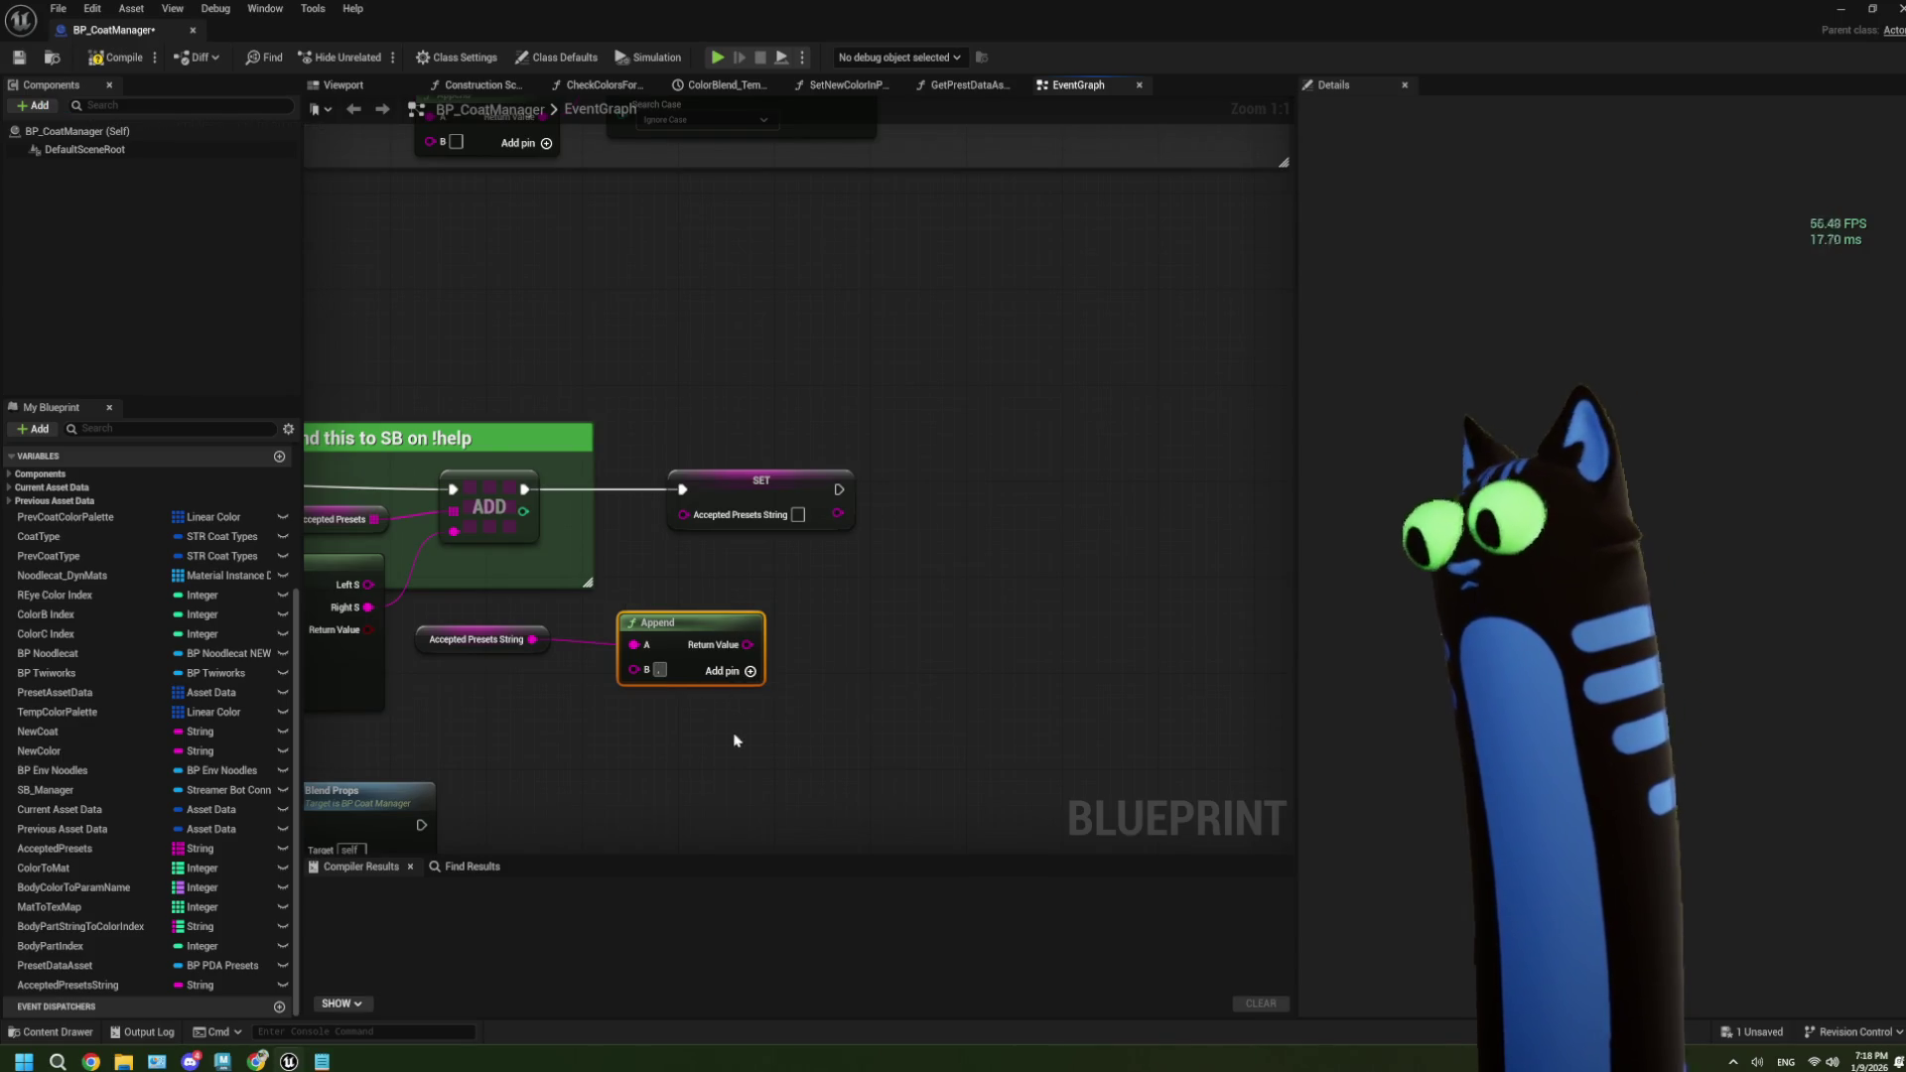
pyautogui.moveTo(748, 644)
pyautogui.mouseDown()
pyautogui.moveTo(683, 514)
pyautogui.moveTo(661, 629)
pyautogui.mouseUp()
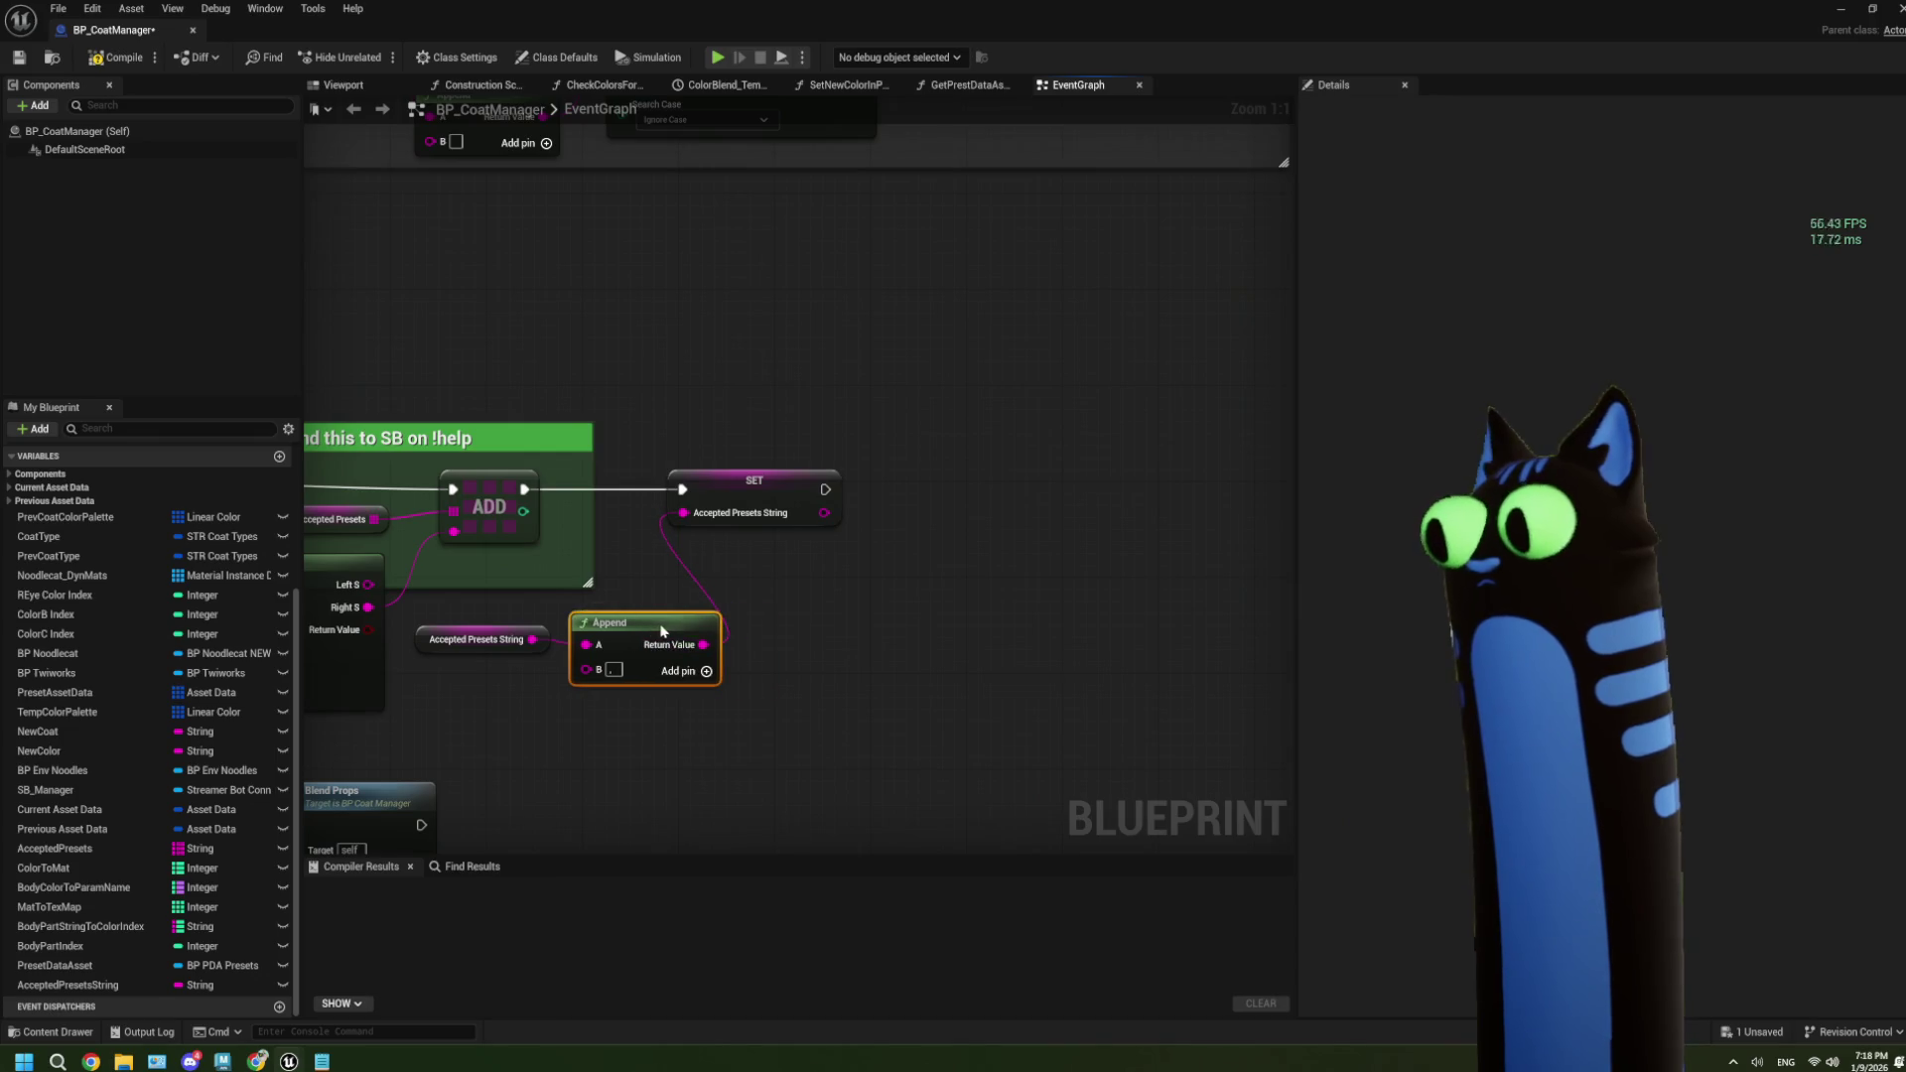
# Move the SET node right and raise the getter and Append nodes above it.
pyautogui.moveTo(736, 494); pyautogui.dragTo(842, 495)
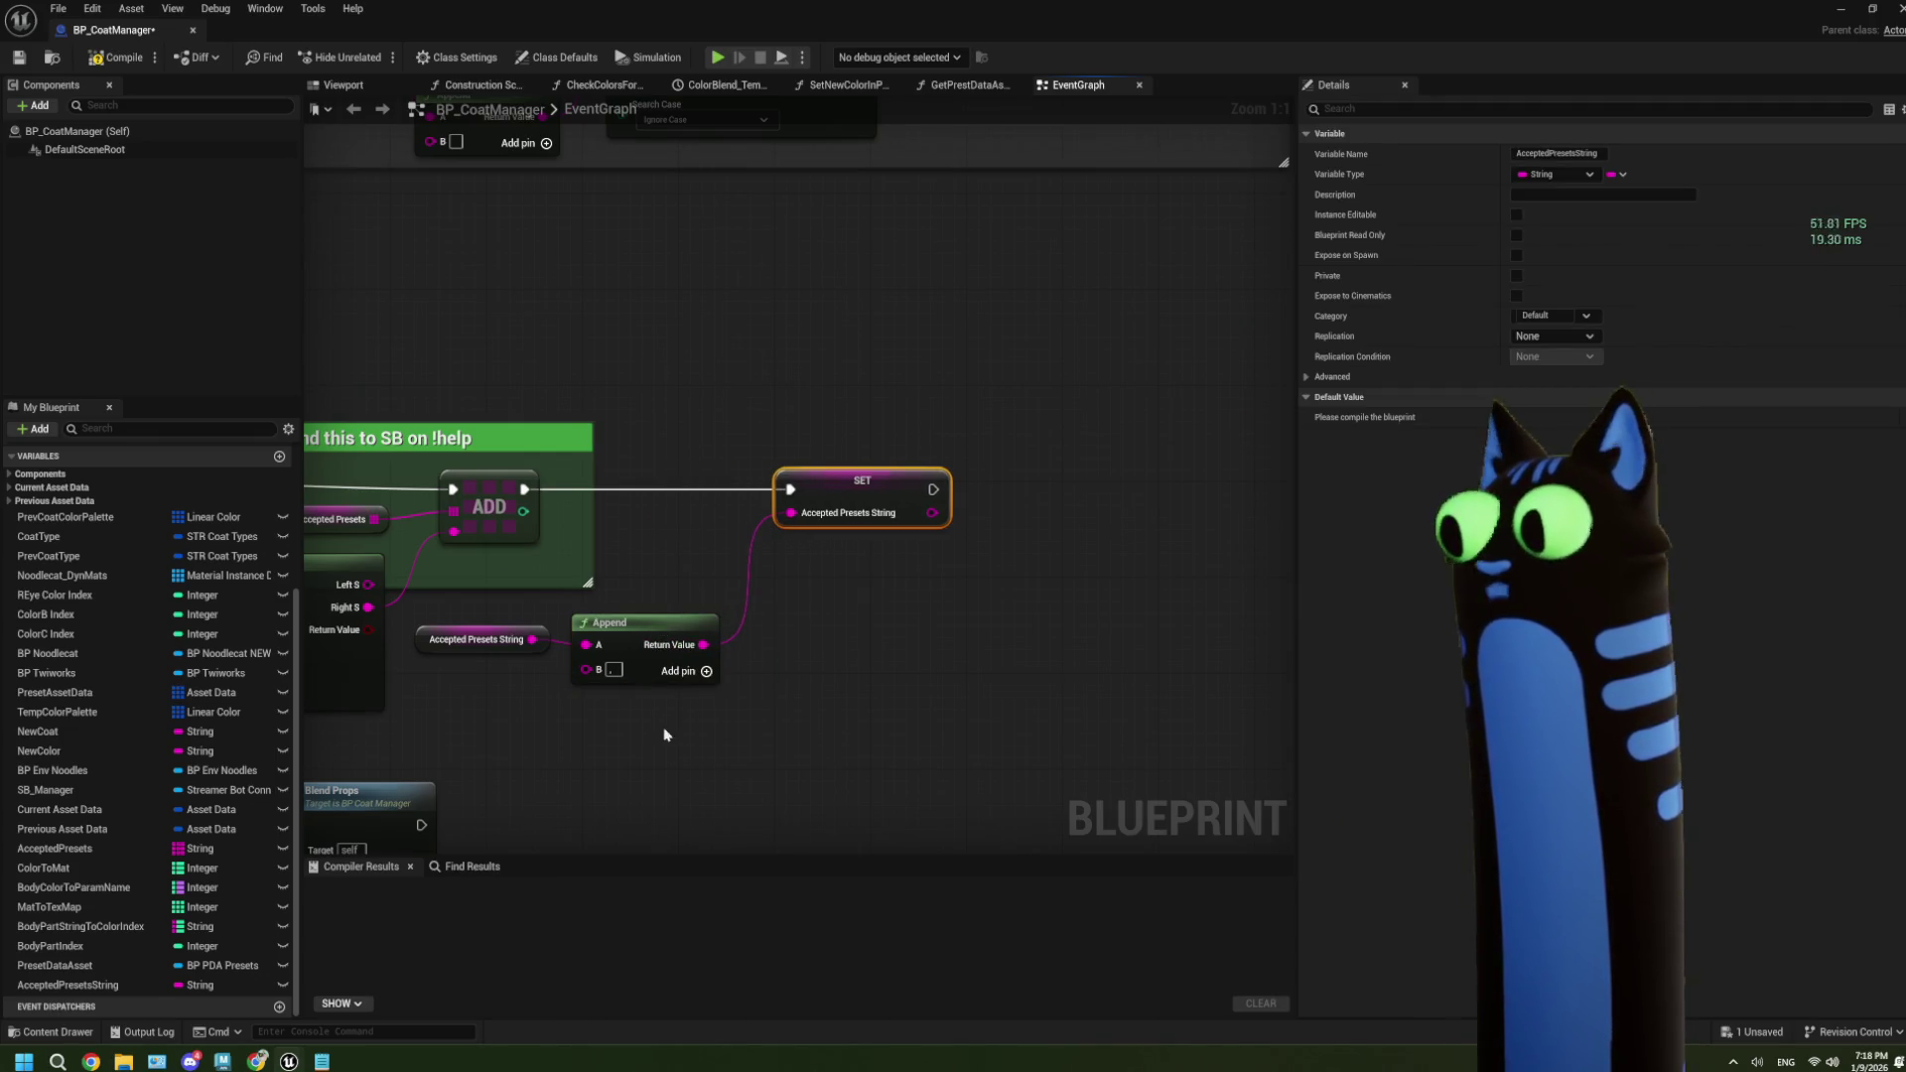
pyautogui.moveTo(665, 734); pyautogui.dragTo(412, 610)
pyautogui.moveTo(673, 632); pyautogui.dragTo(690, 573)
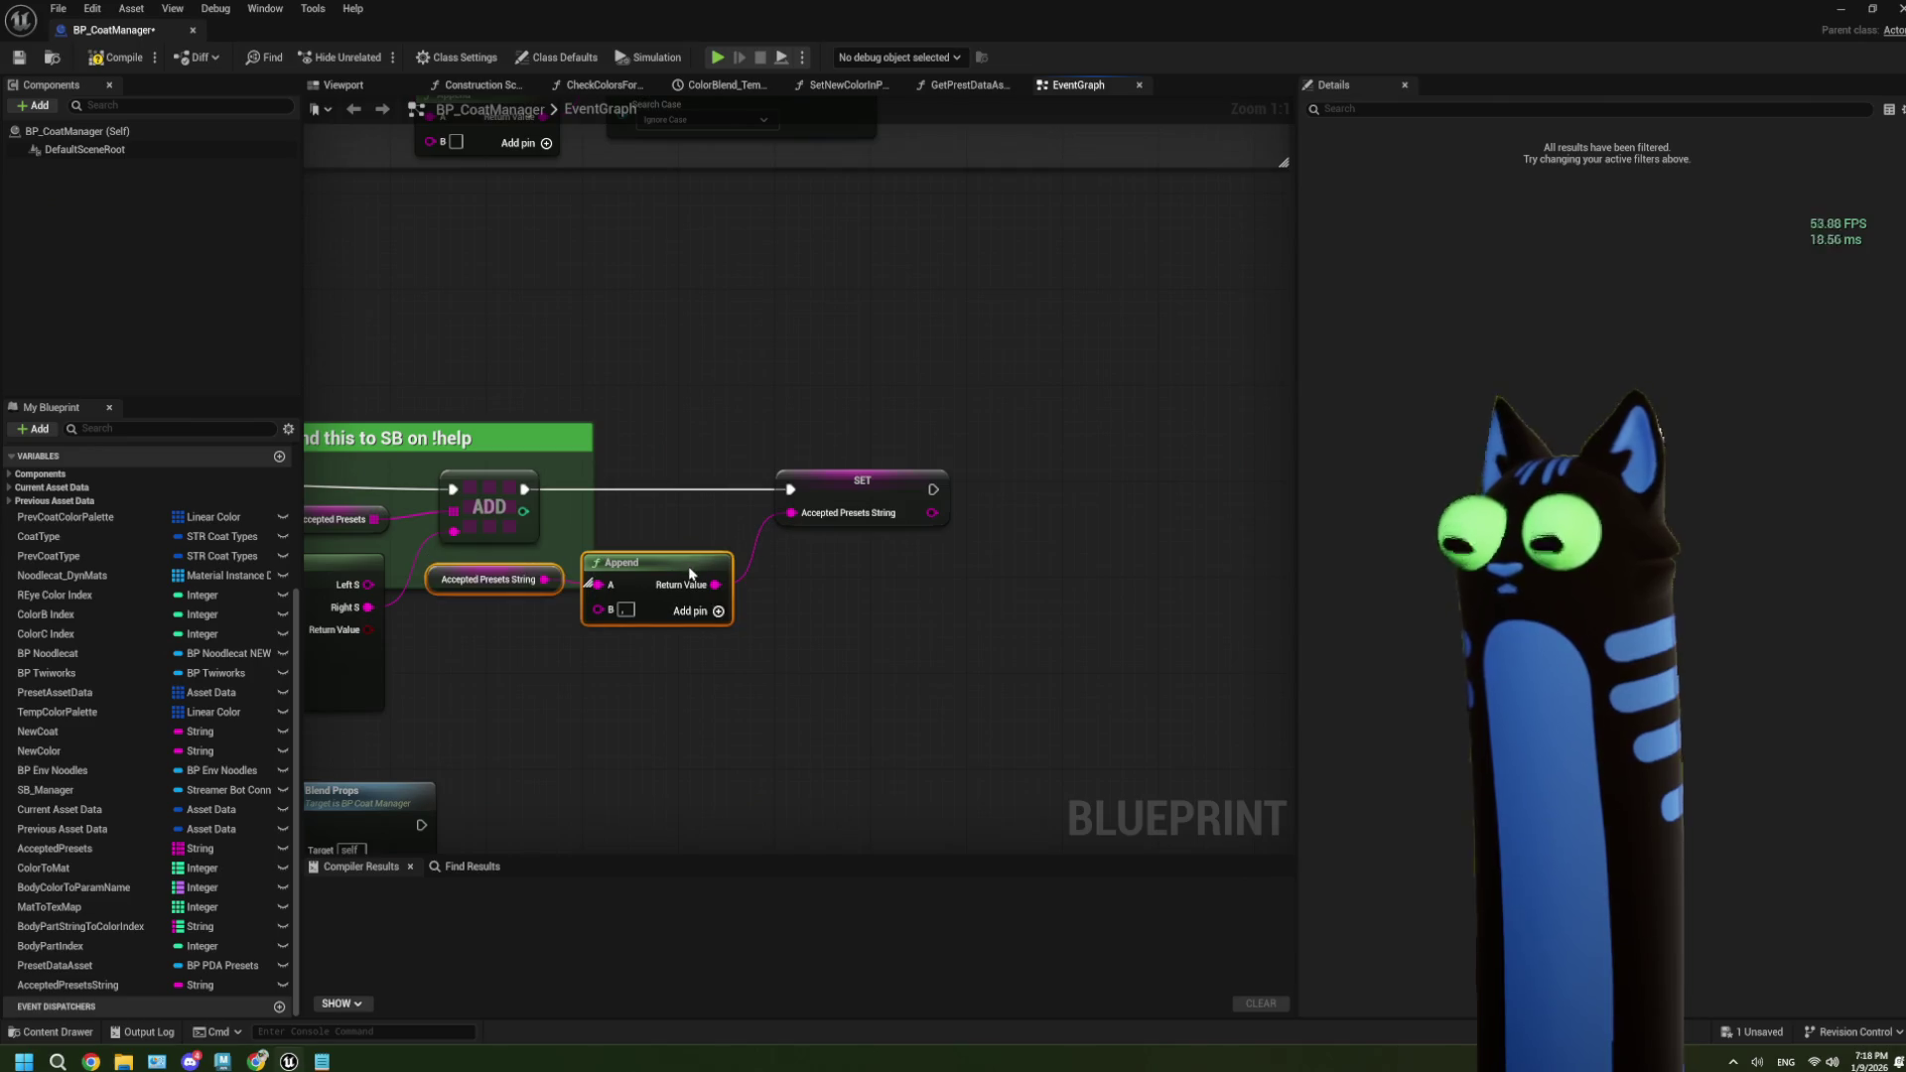
pyautogui.click(724, 691)
pyautogui.click(861, 484)
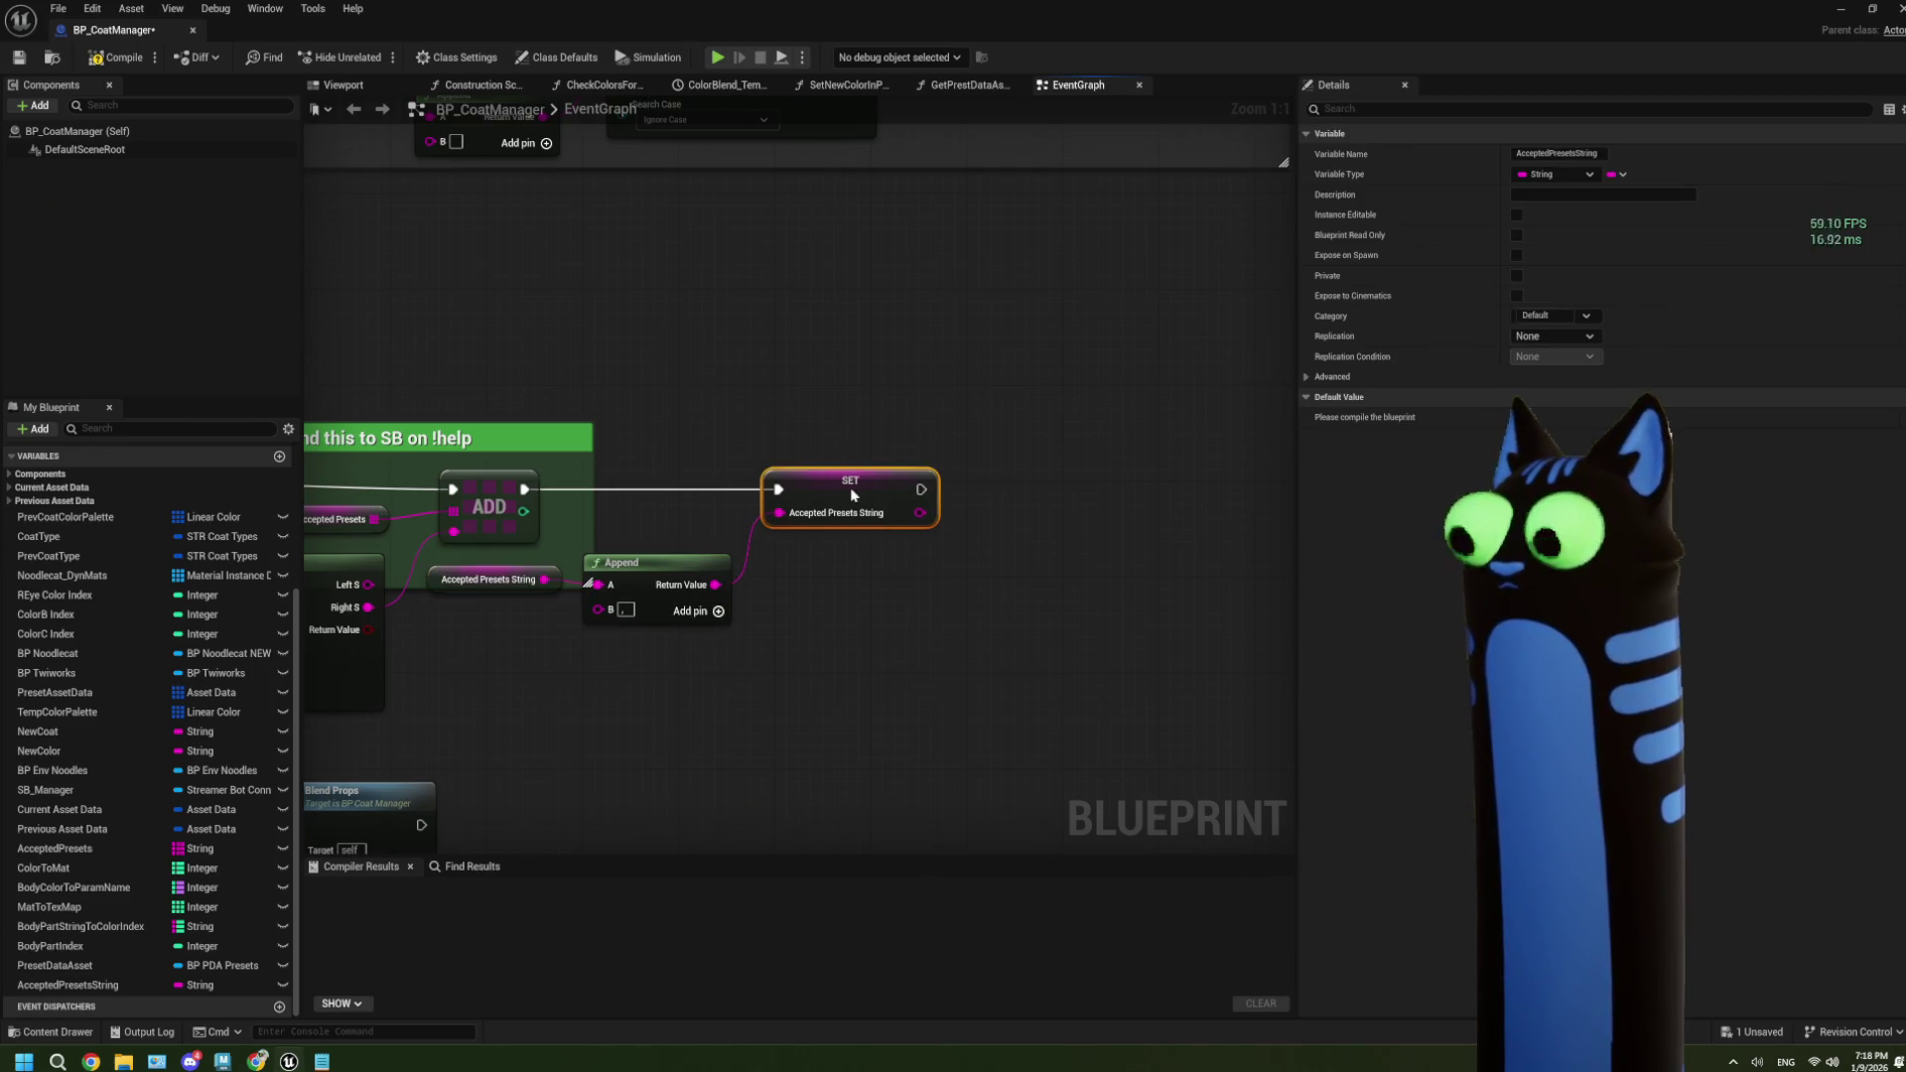
pyautogui.moveTo(771, 692); pyautogui.dragTo(918, 656)
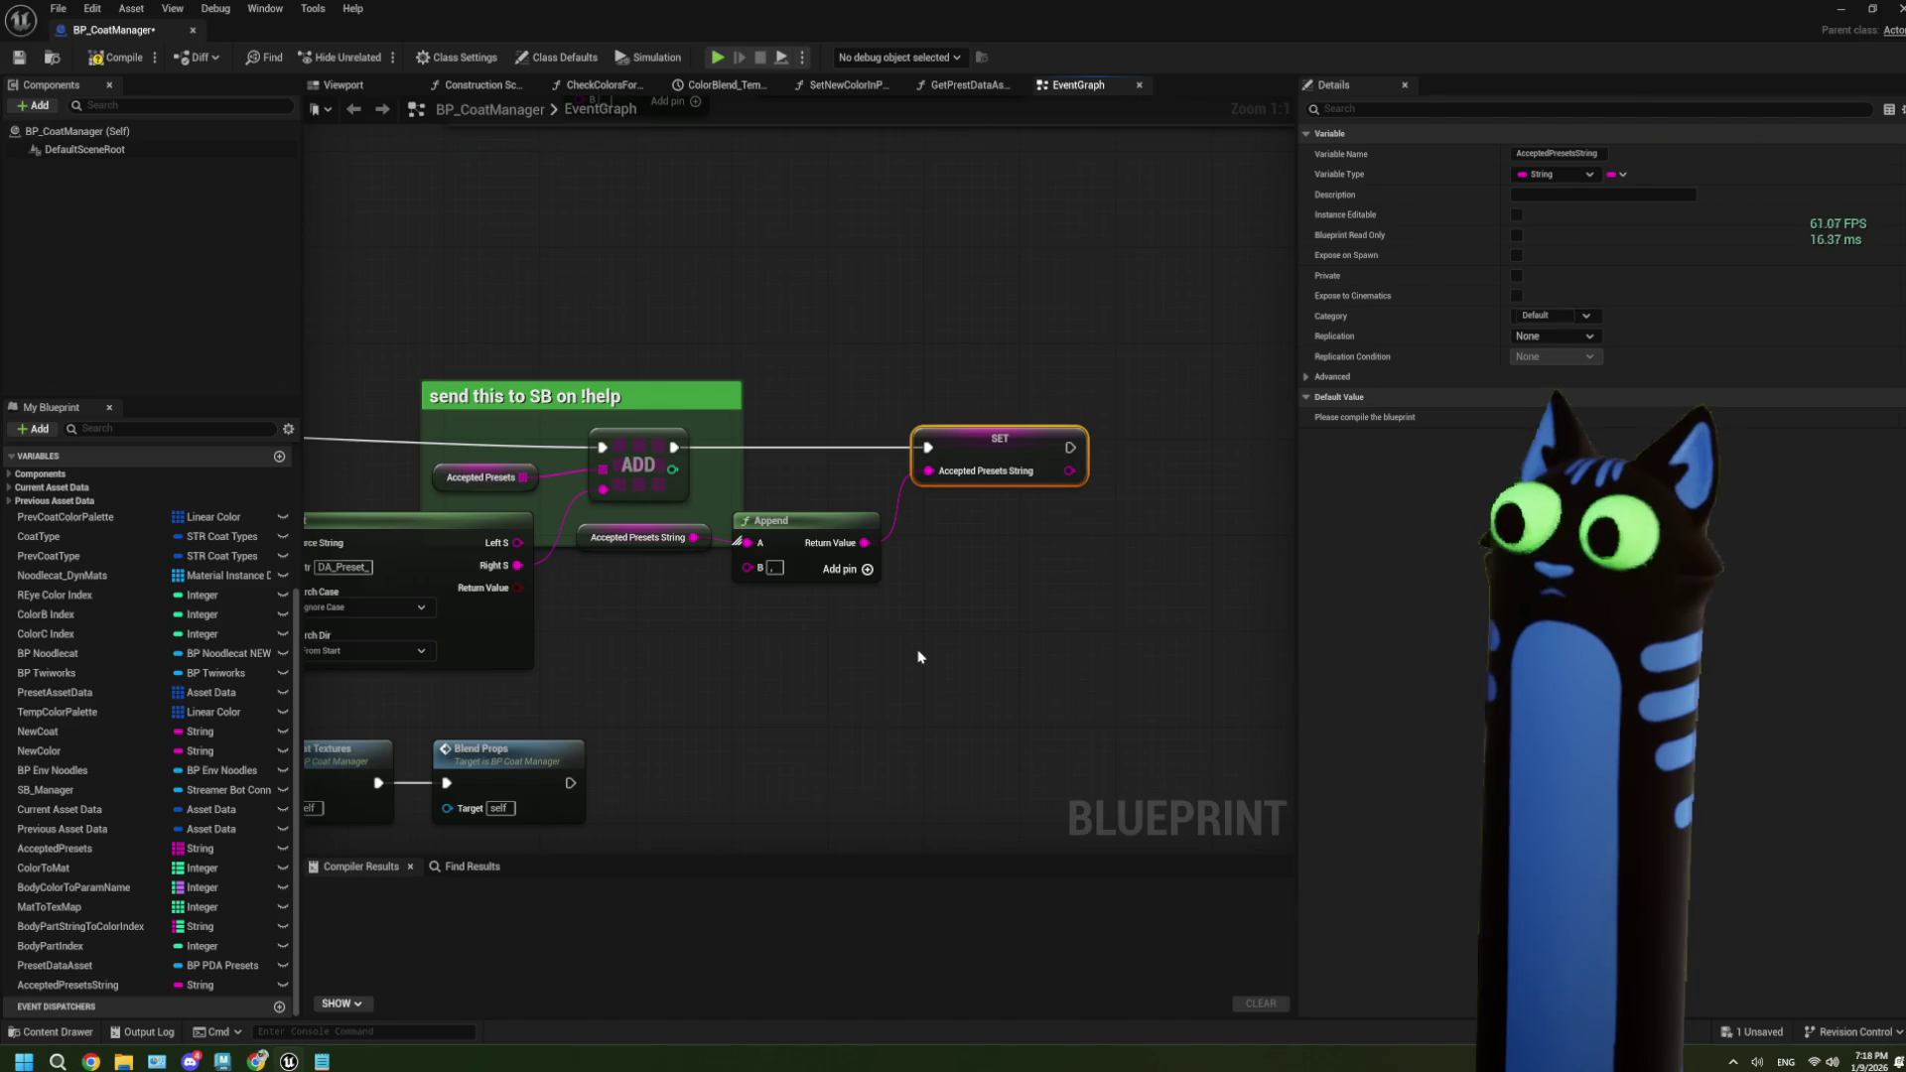
# Insert a Branch between ADD and SET, with False driving SET and the True link removed.
pyautogui.moveTo(914, 655); pyautogui.dragTo(777, 652)
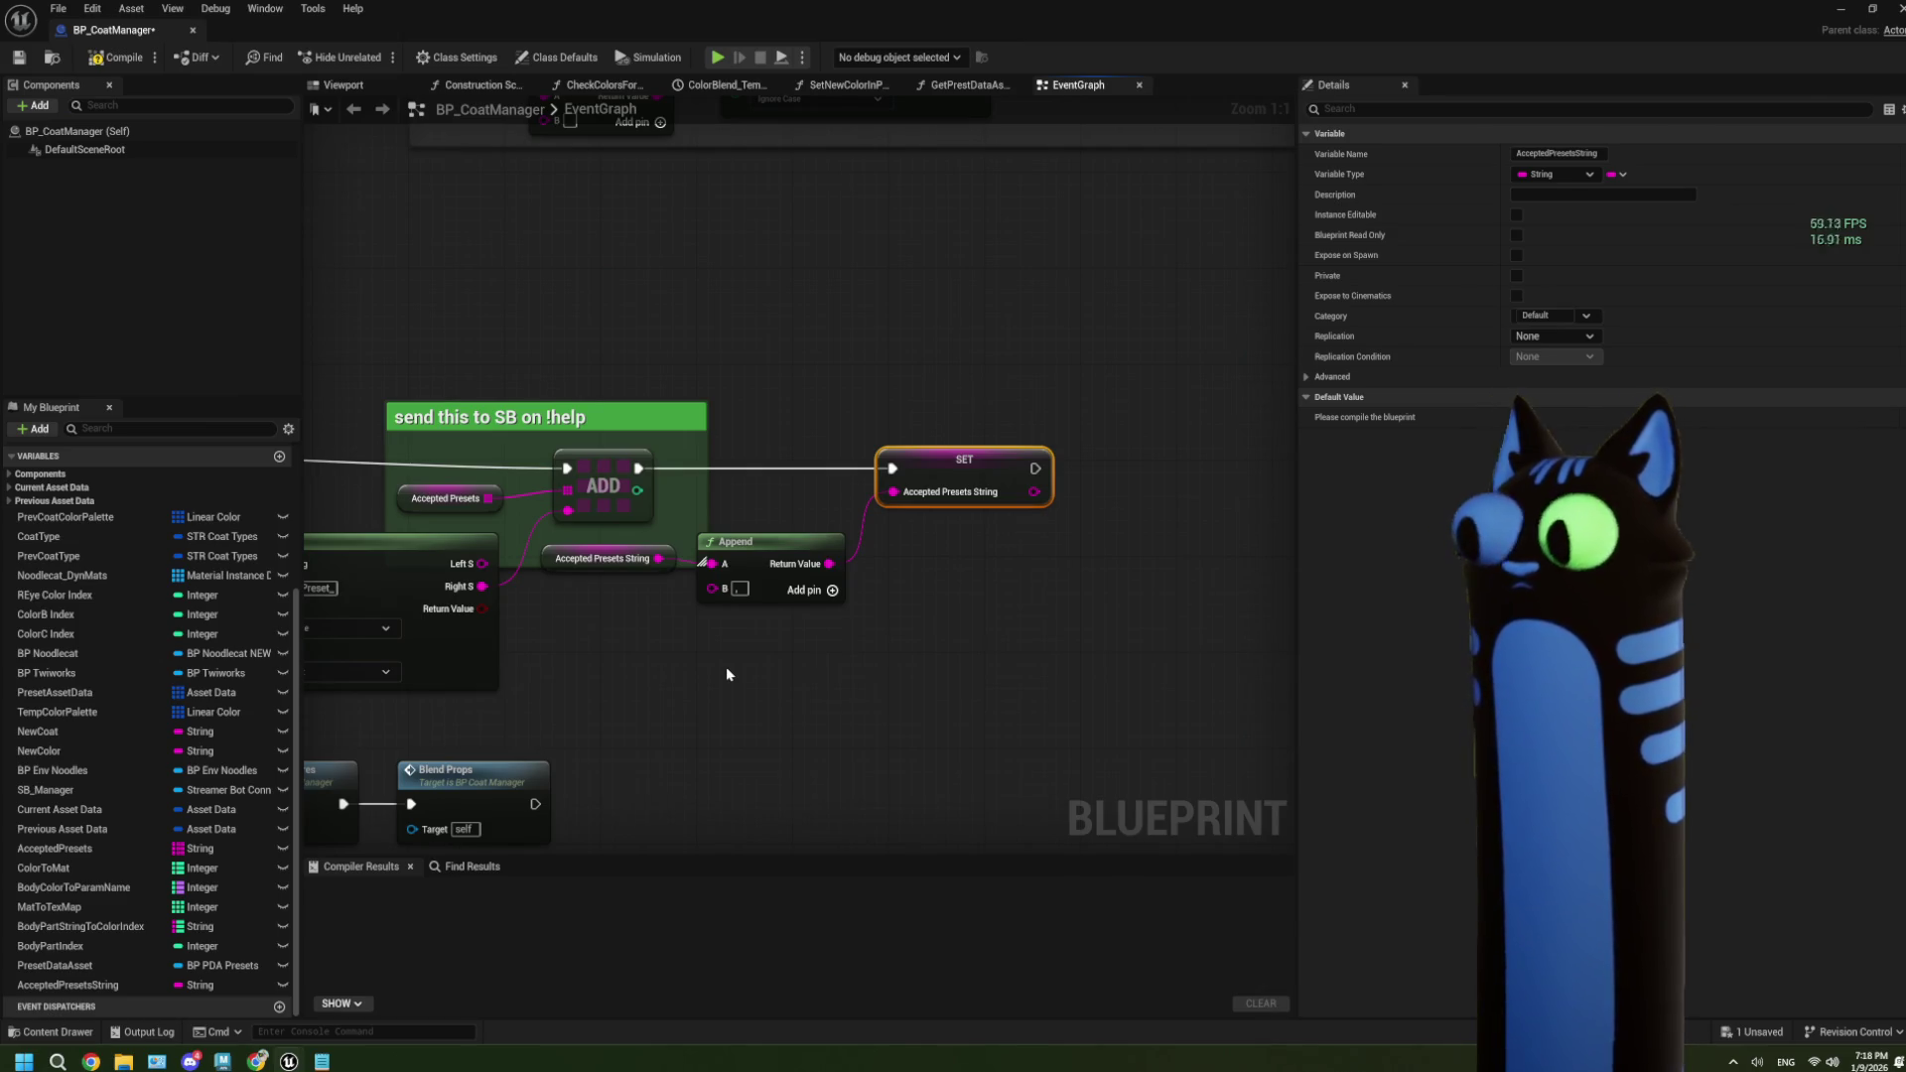
pyautogui.moveTo(725, 665)
pyautogui.mouseDown()
pyautogui.moveTo(884, 681)
pyautogui.moveTo(650, 625)
pyautogui.mouseUp()
pyautogui.moveTo(809, 698); pyautogui.dragTo(425, 541)
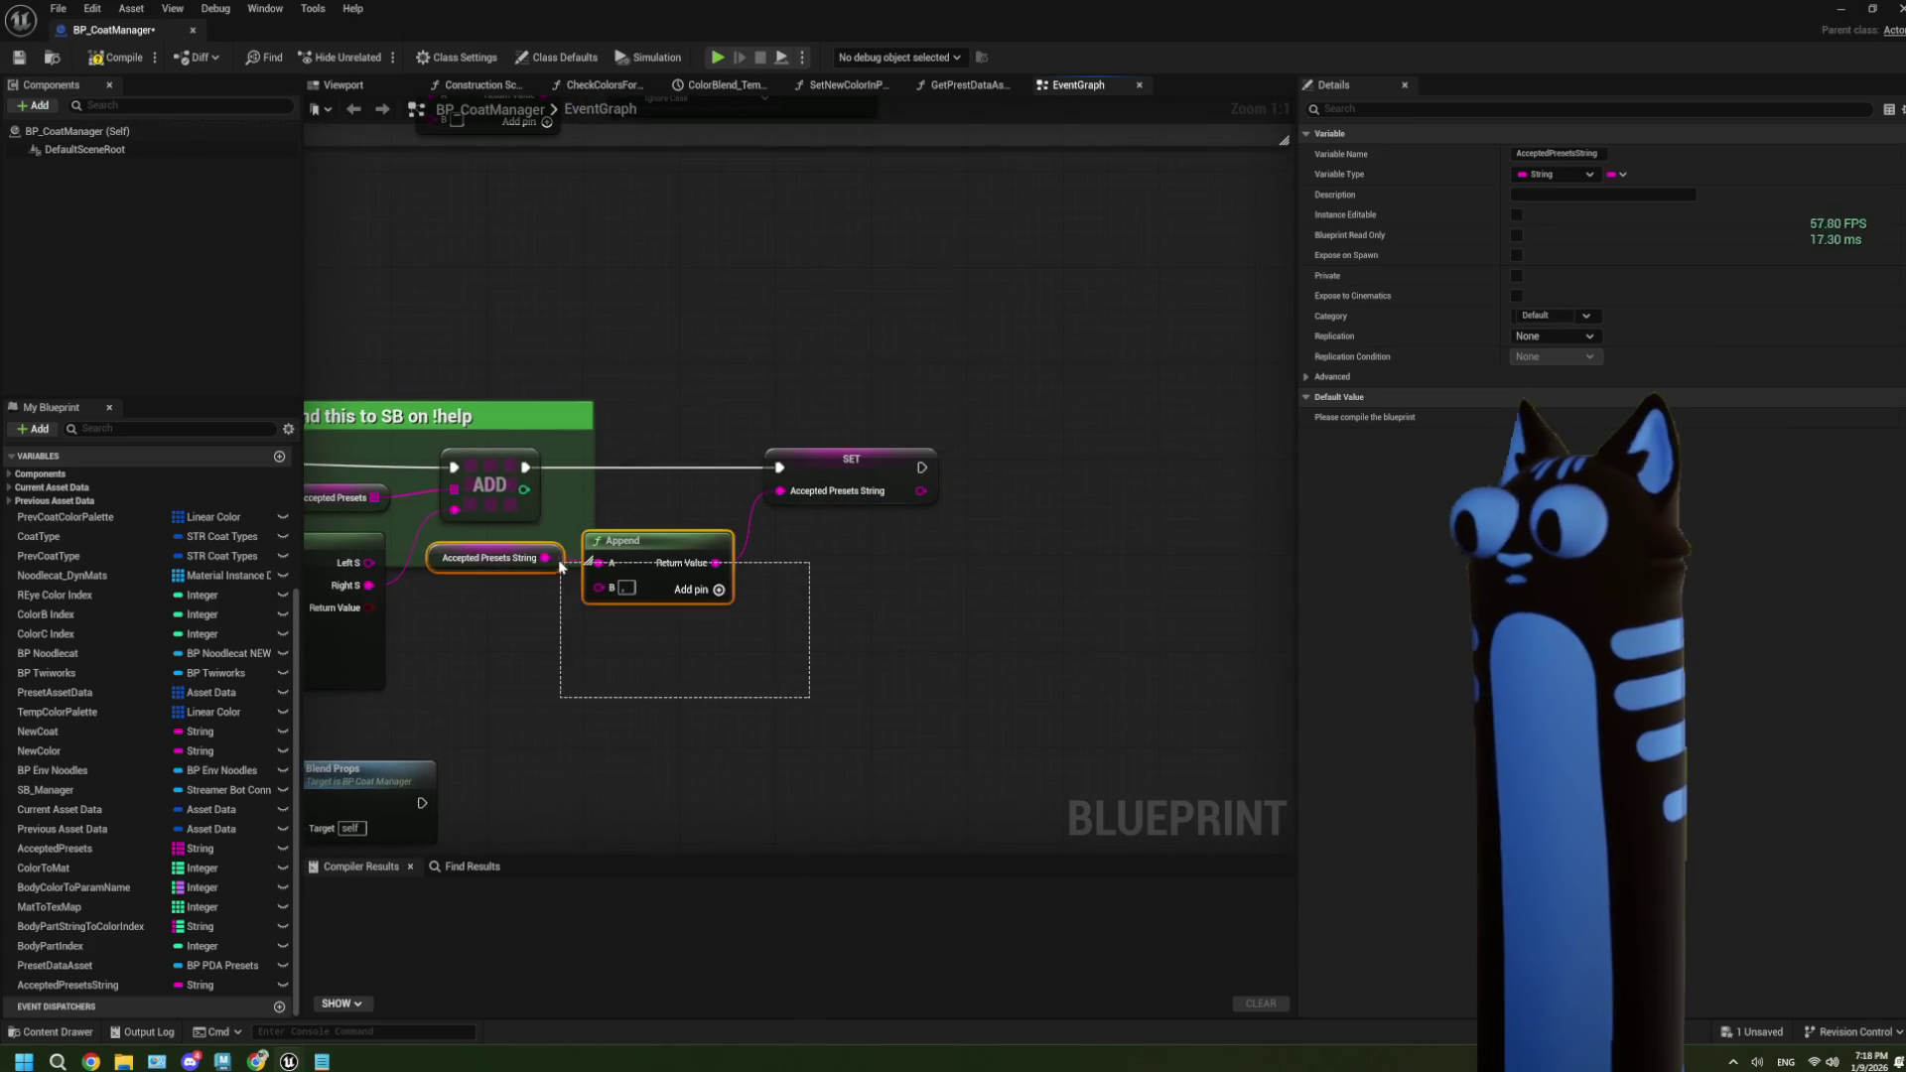
pyautogui.keyDown('ctrl'); pyautogui.click(859, 472); pyautogui.keyUp('ctrl')
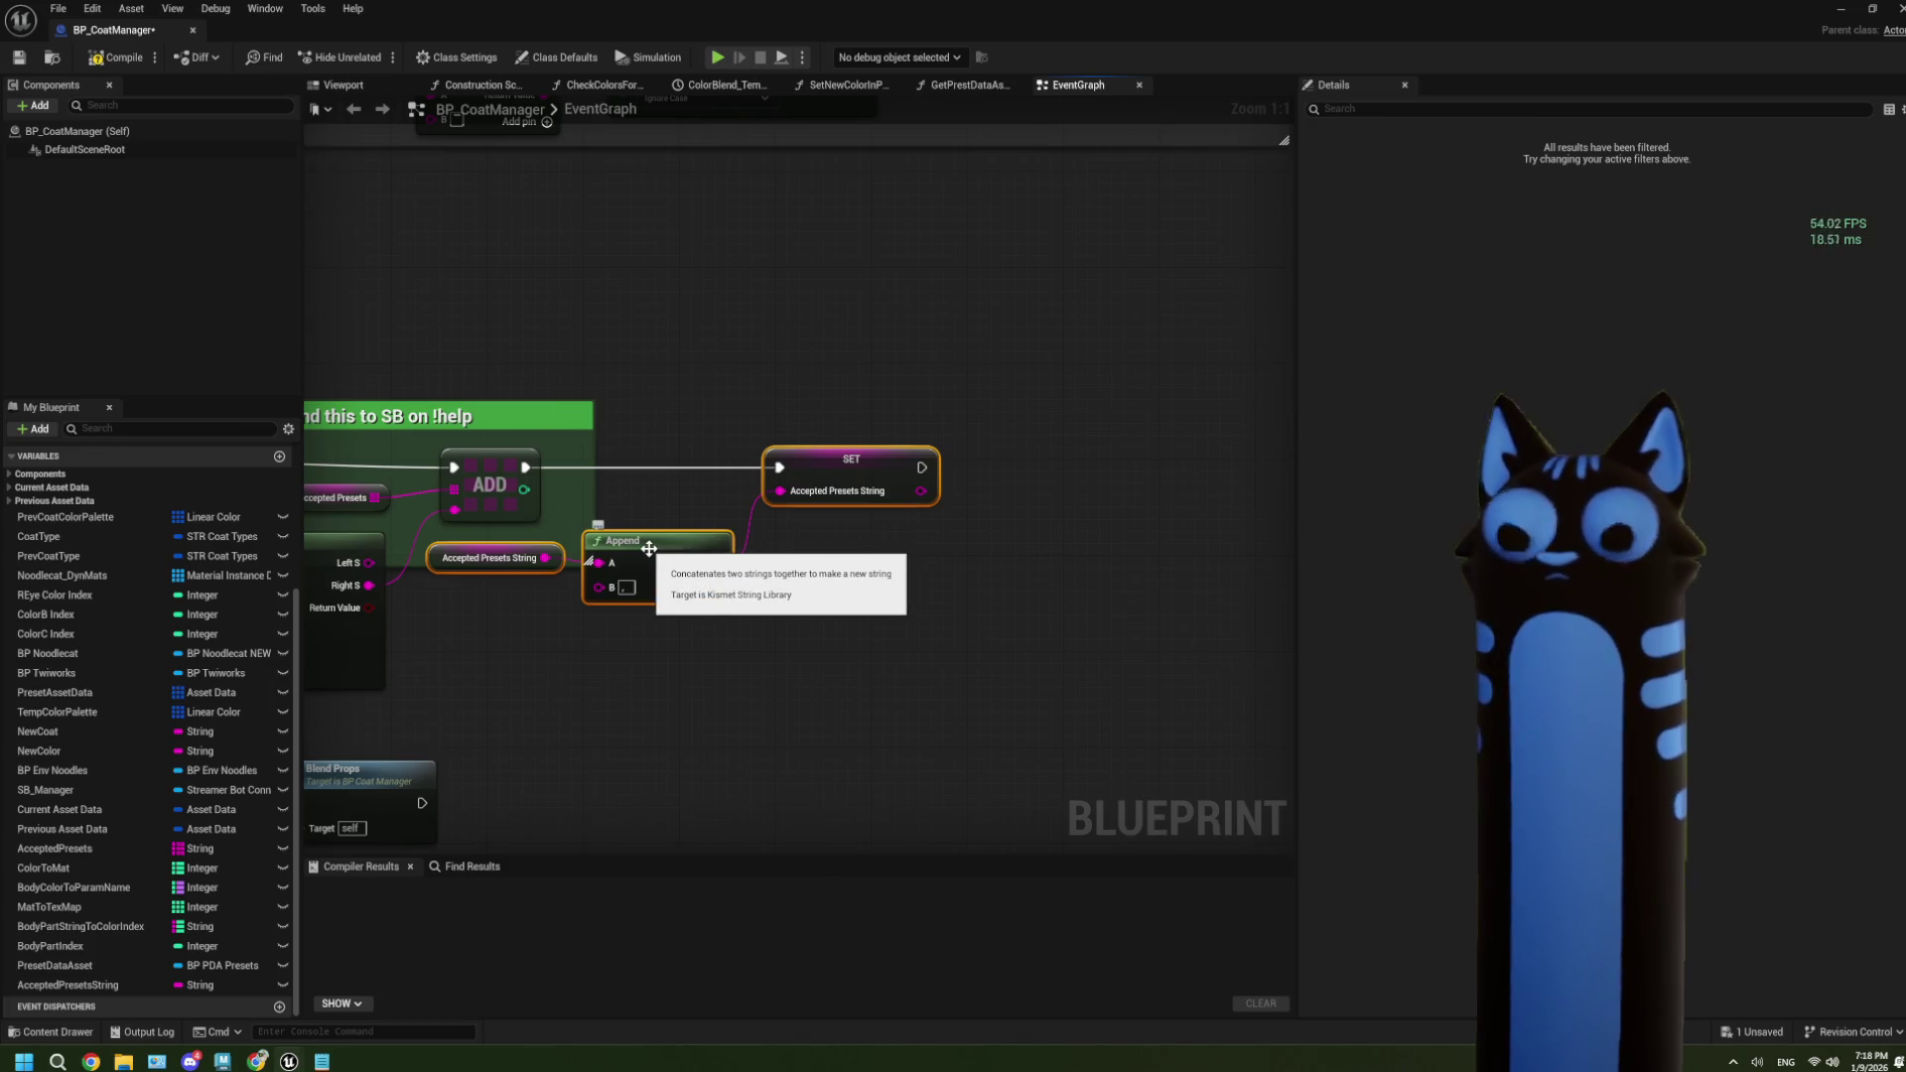
pyautogui.click(735, 700)
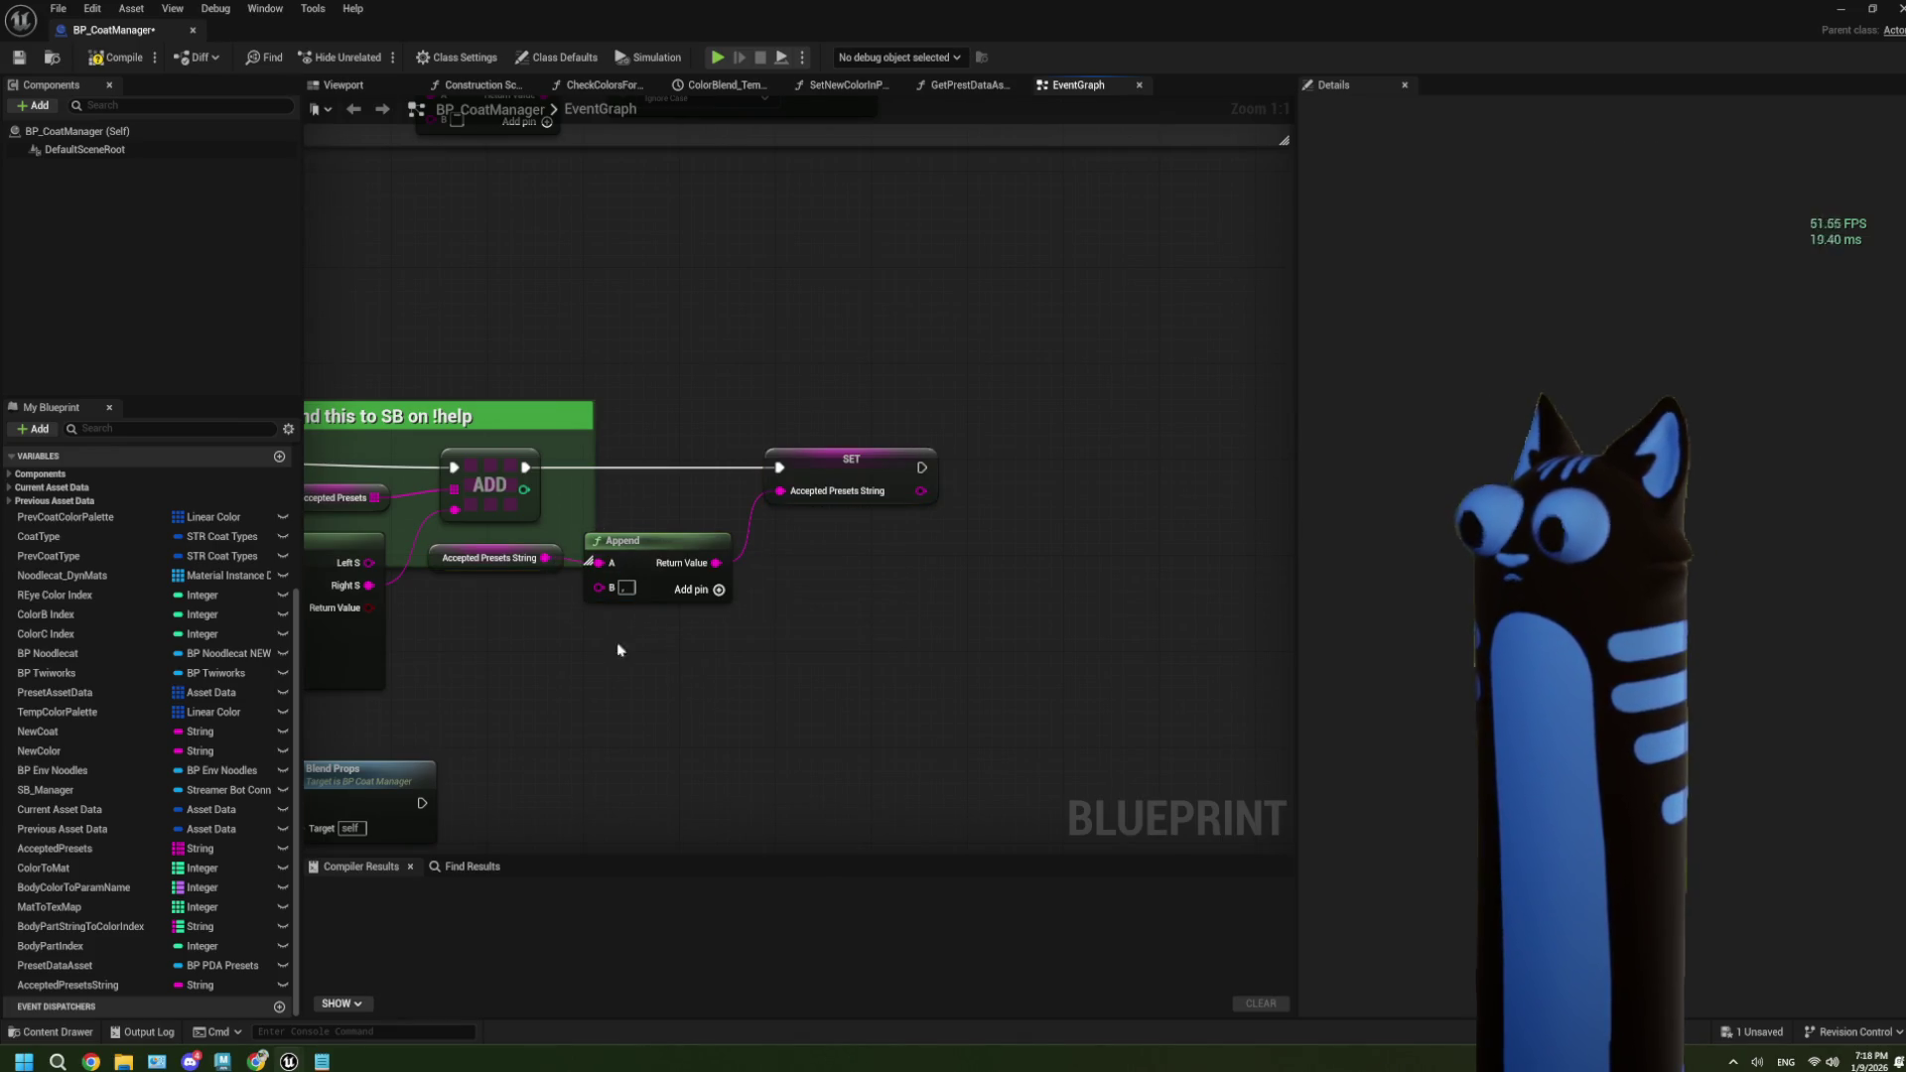
pyautogui.click(603, 445)
pyautogui.moveTo(794, 466); pyautogui.dragTo(875, 466)
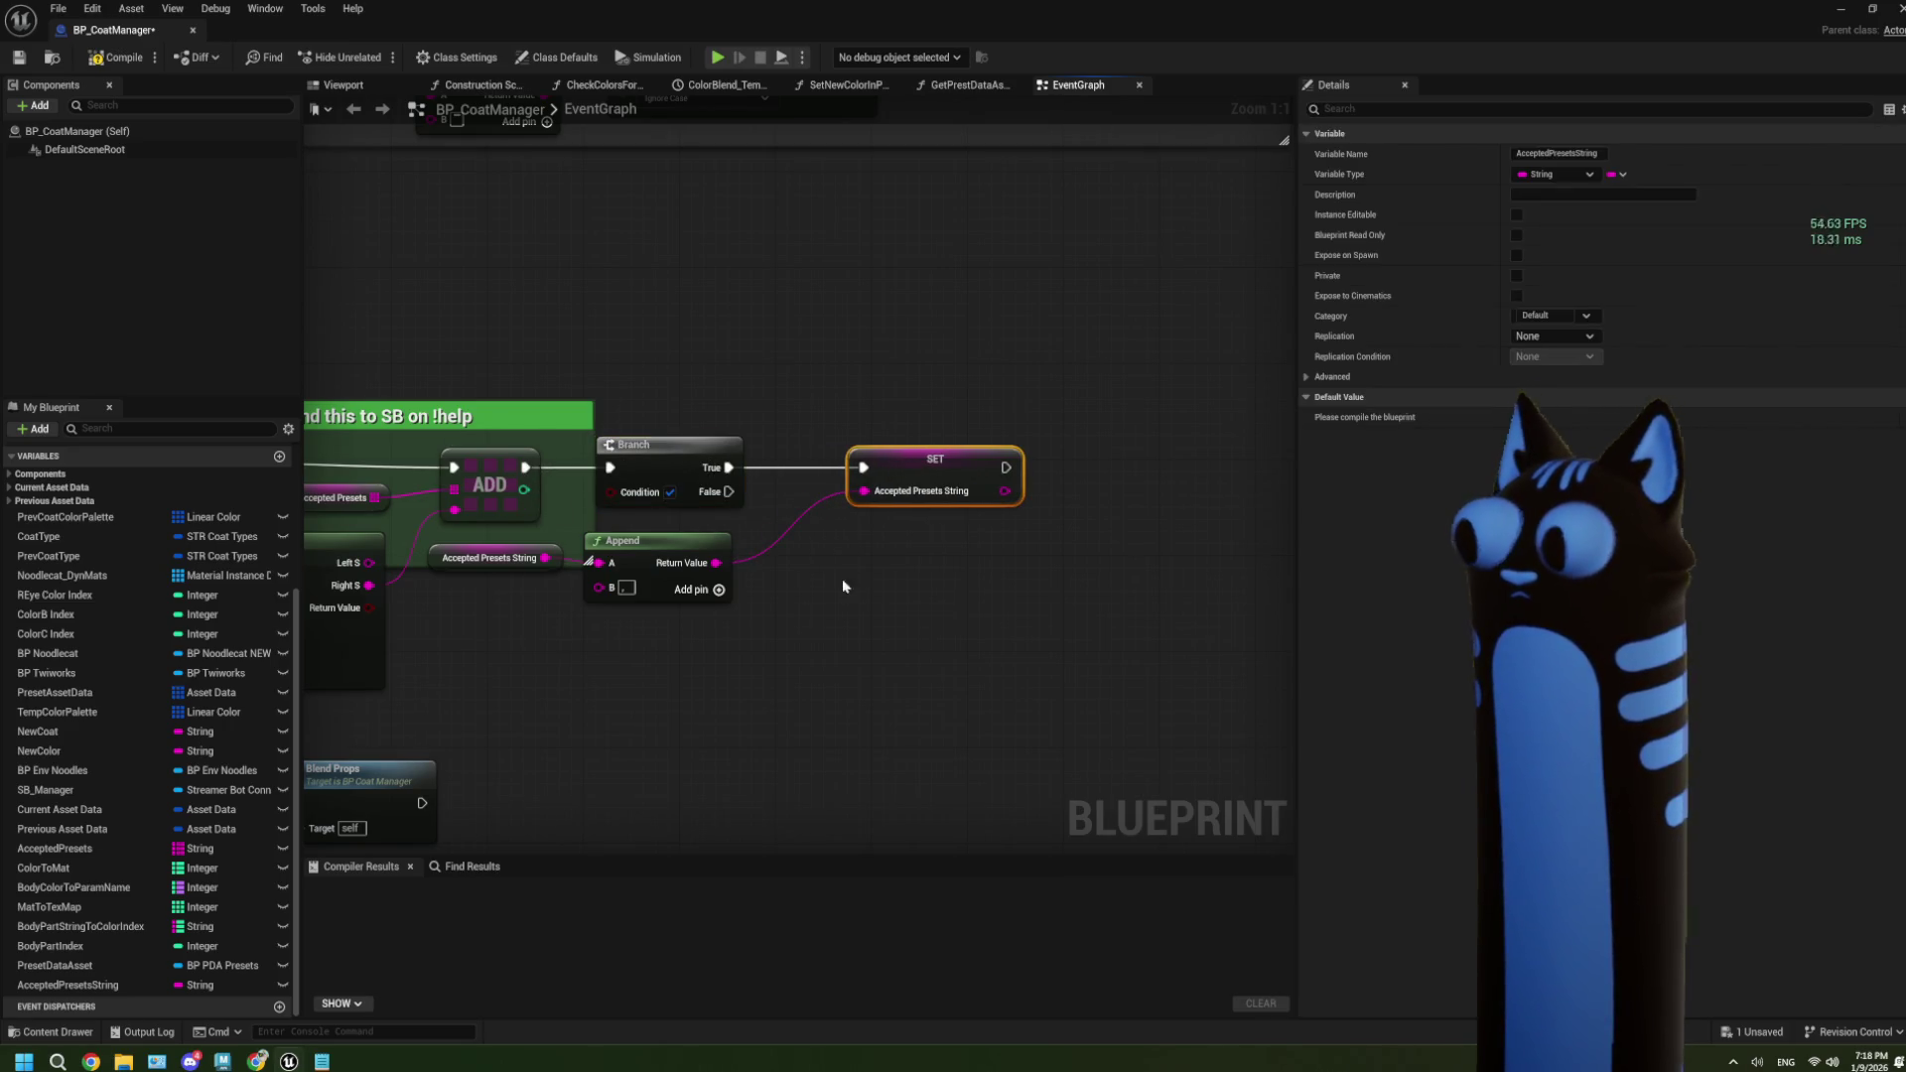
pyautogui.moveTo(731, 491)
pyautogui.mouseDown()
pyautogui.moveTo(851, 510)
pyautogui.moveTo(863, 468)
pyautogui.mouseUp()
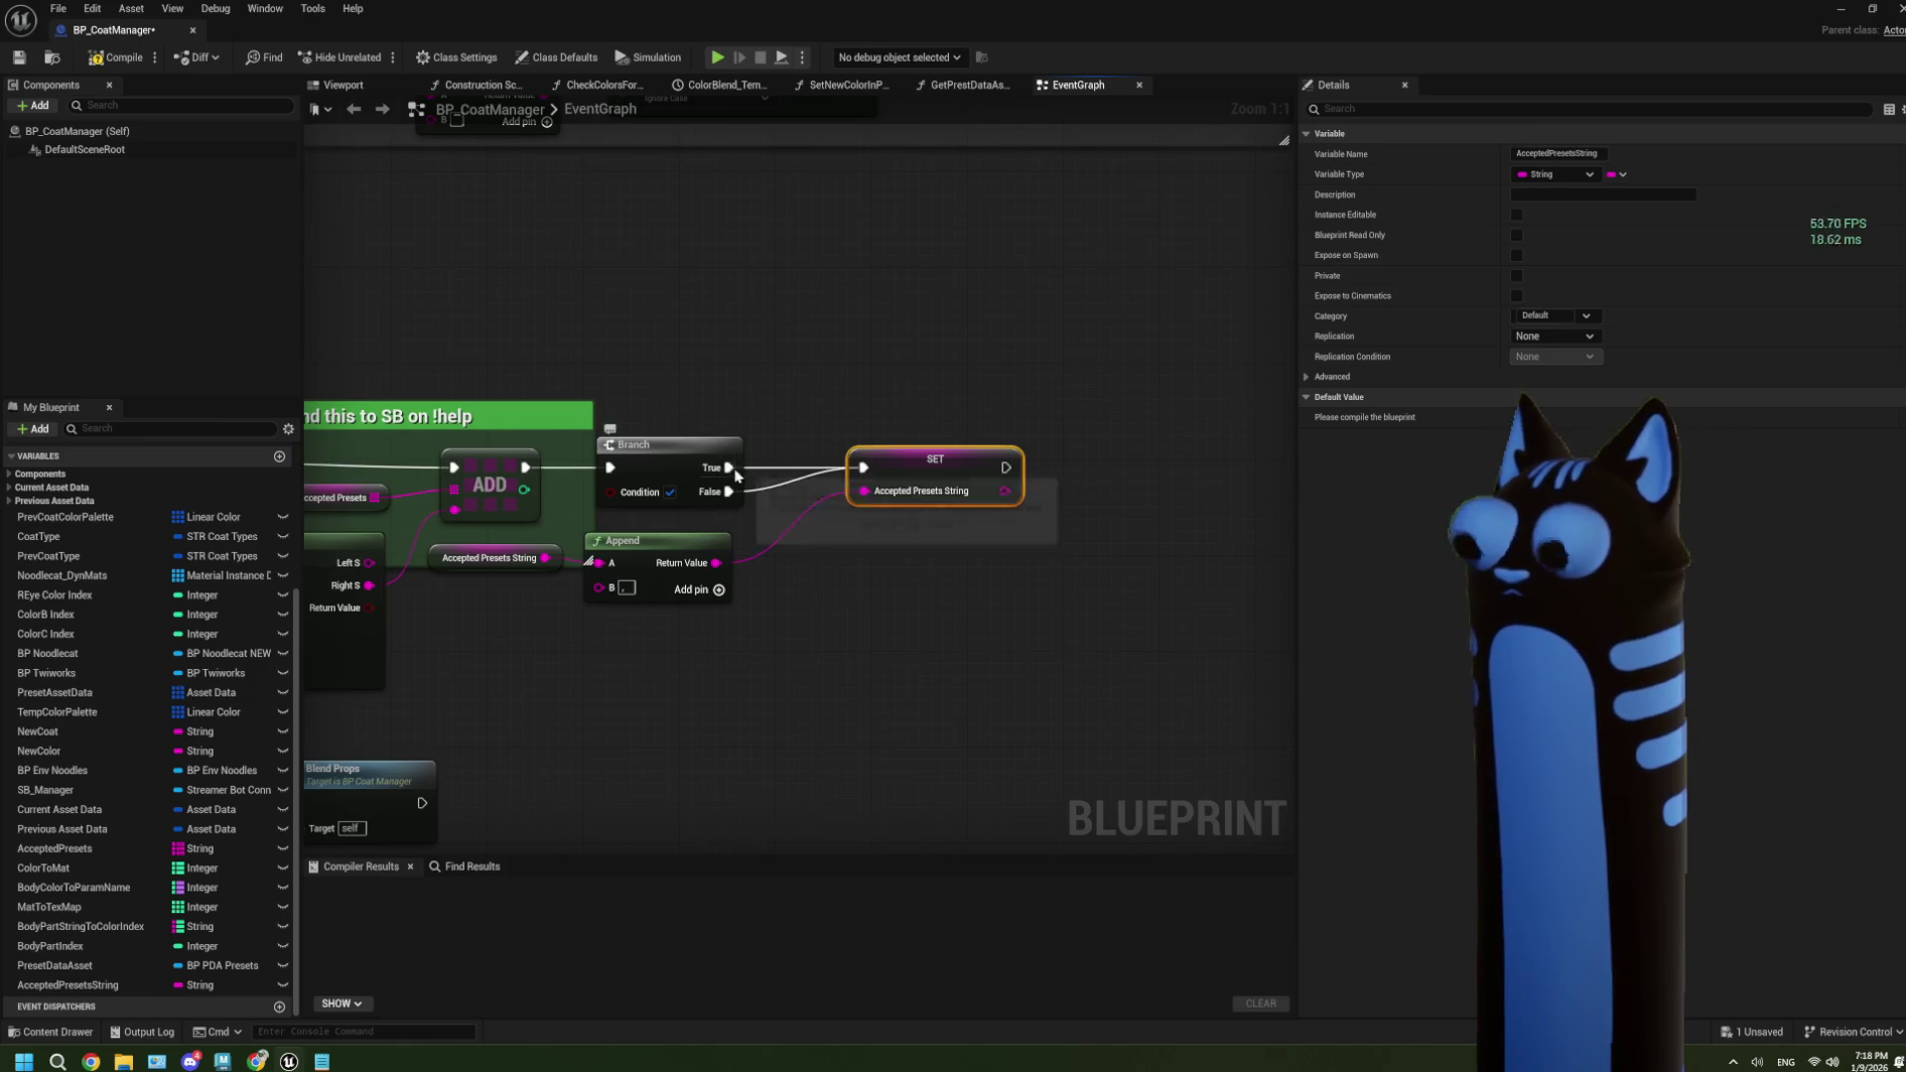
pyautogui.rightClick(734, 490)
pyautogui.click(786, 518)
# Move the getter and Append nodes down and to the right.
pyautogui.moveTo(745, 675); pyautogui.dragTo(426, 531)
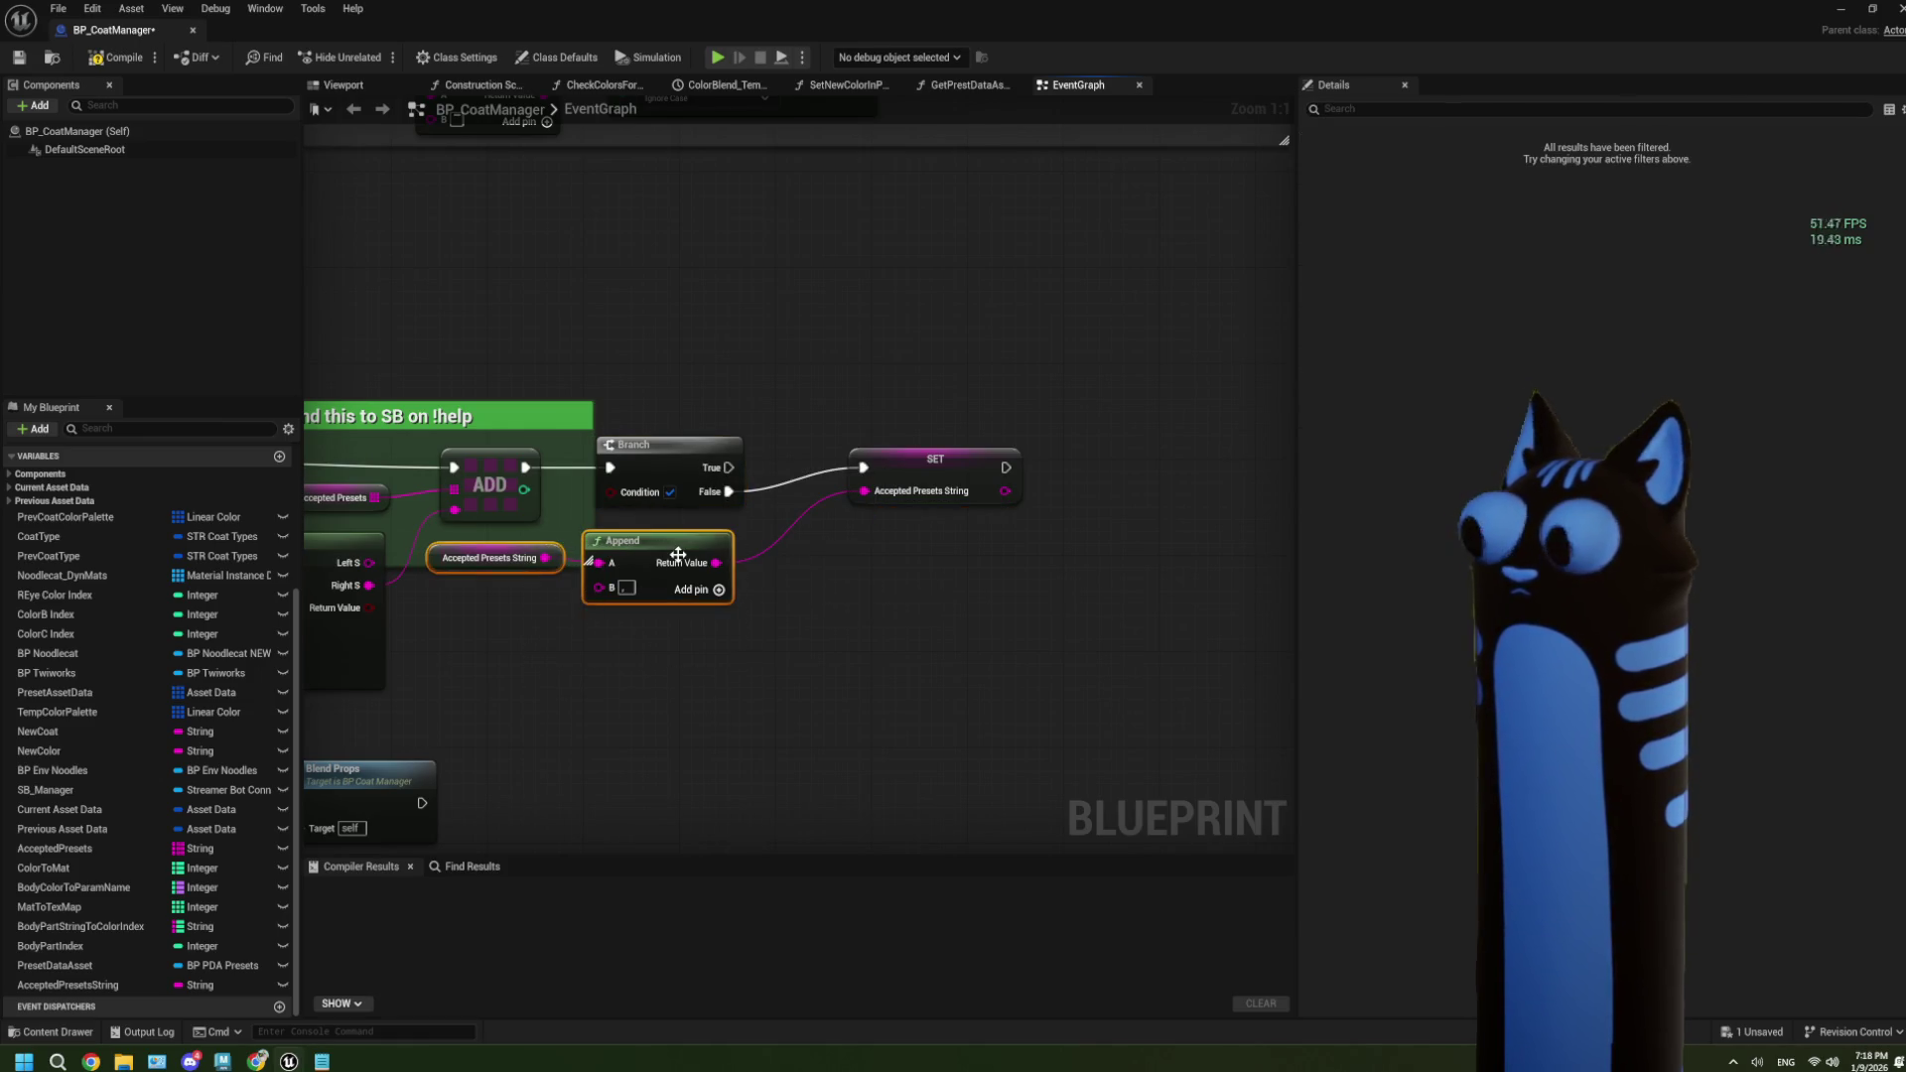
pyautogui.moveTo(679, 554); pyautogui.dragTo(878, 663)
pyautogui.scroll(-2, 877, 663)
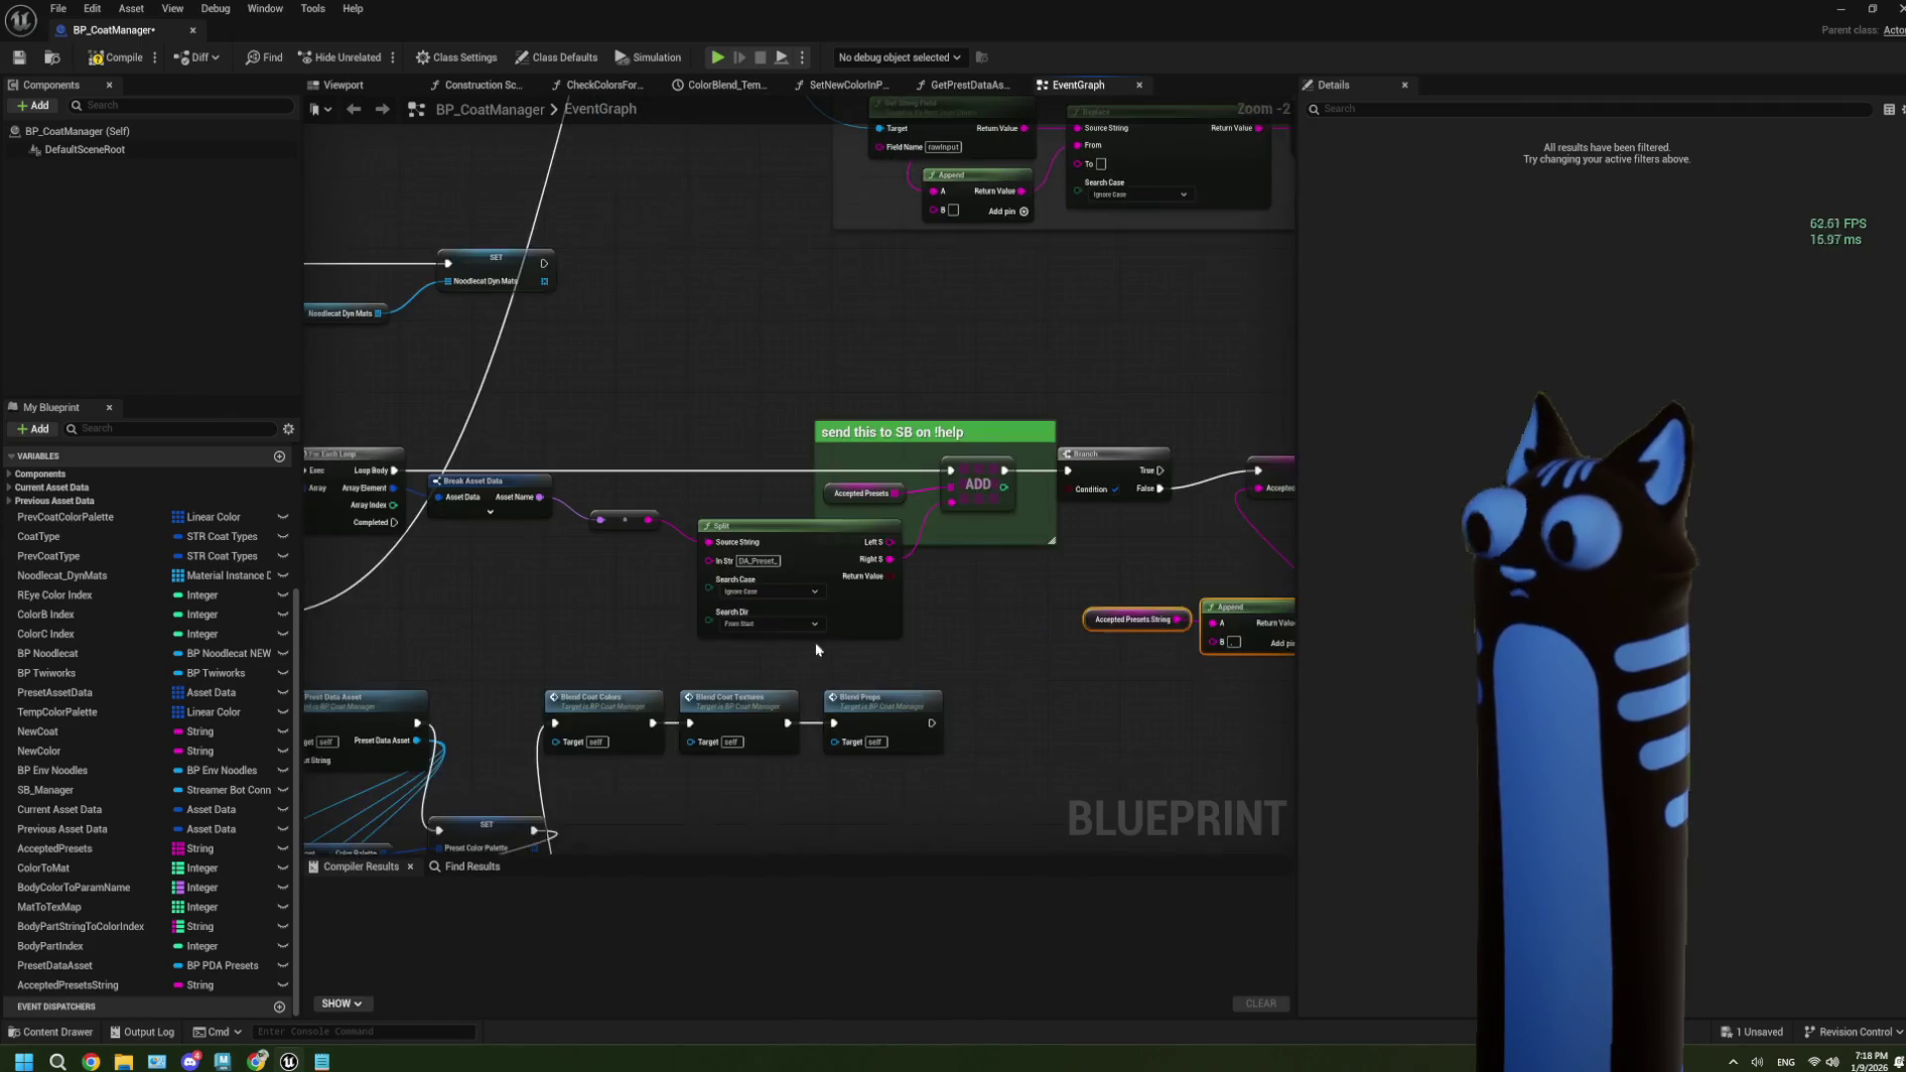
# Compute Preset Asset Data Length minus 1 with Length and Subtract nodes.
pyautogui.moveTo(654, 602)
pyautogui.mouseDown()
pyautogui.moveTo(562, 593)
pyautogui.moveTo(831, 596)
pyautogui.moveTo(638, 623)
pyautogui.mouseUp()
pyautogui.moveTo(514, 492)
pyautogui.mouseDown()
pyautogui.moveTo(859, 695)
pyautogui.moveTo(674, 665)
pyautogui.mouseUp()
pyautogui.write('leng')
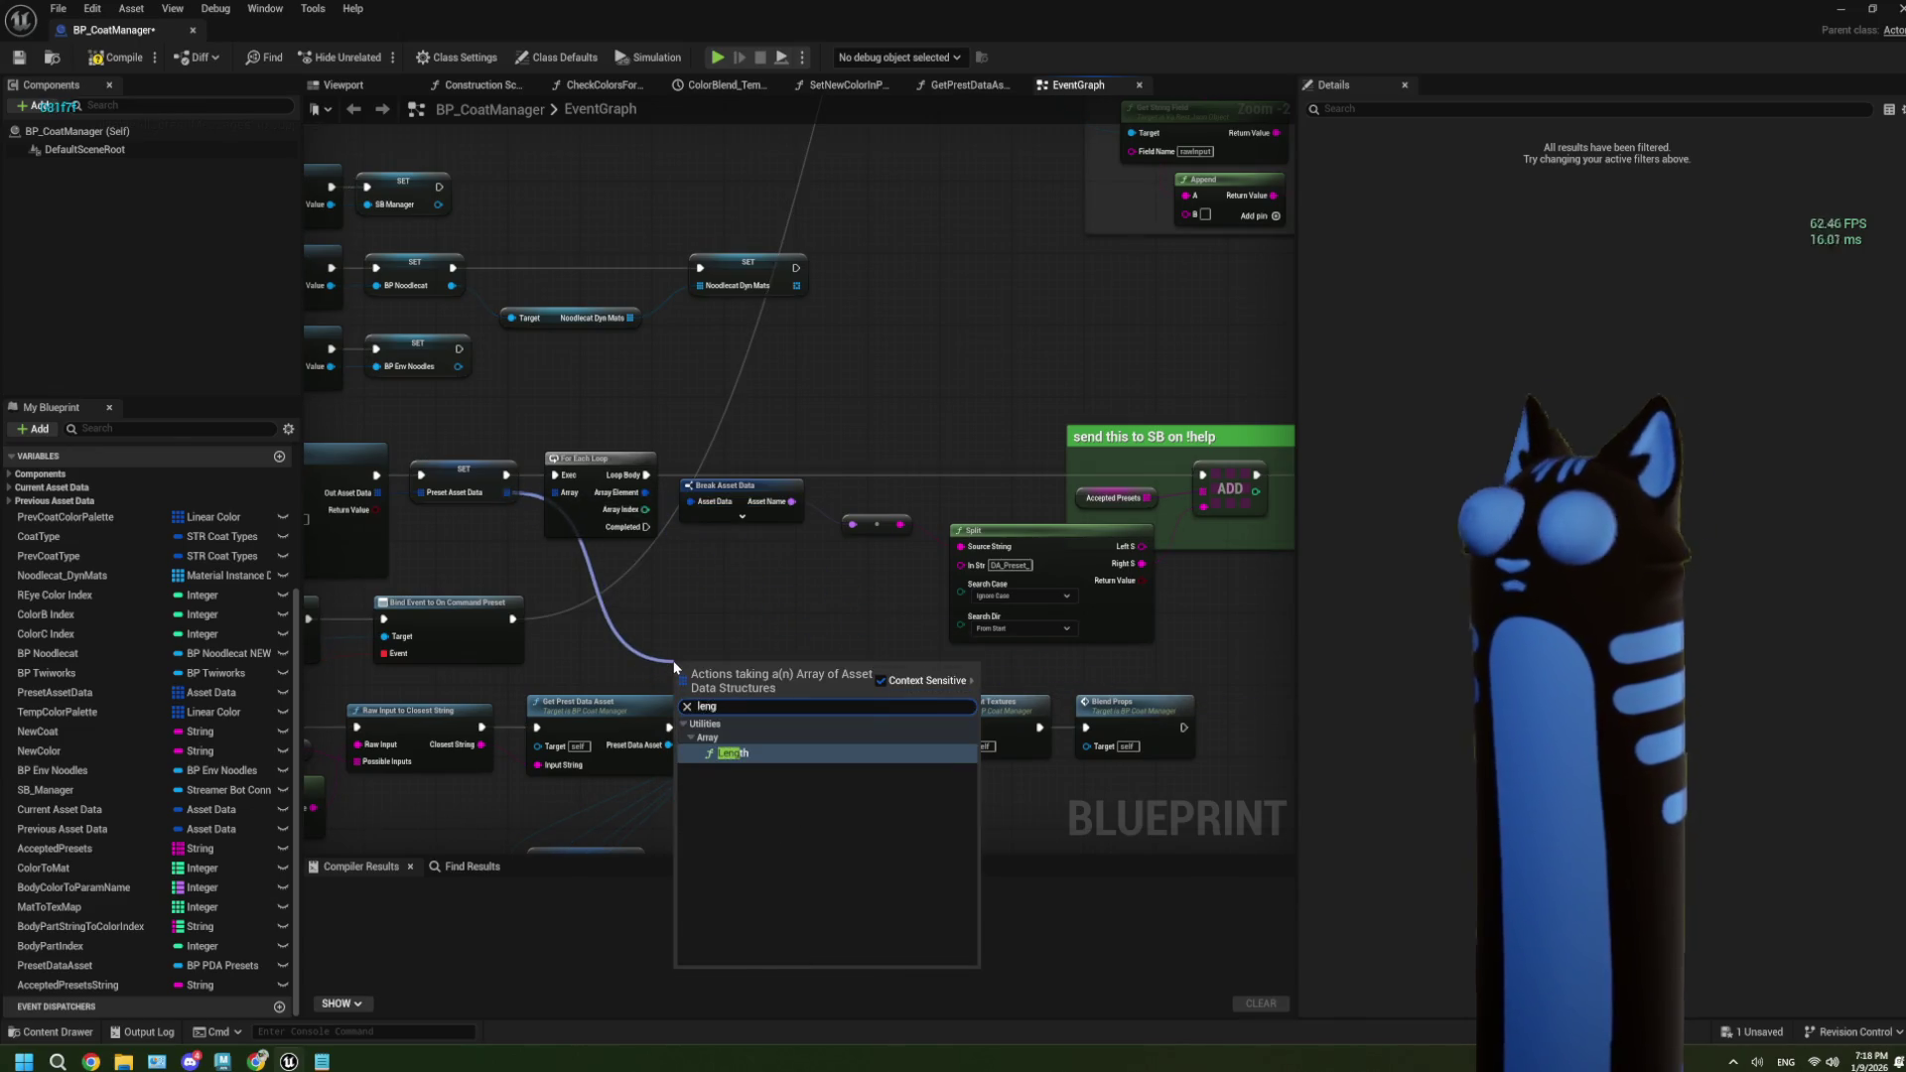
pyautogui.click(768, 753)
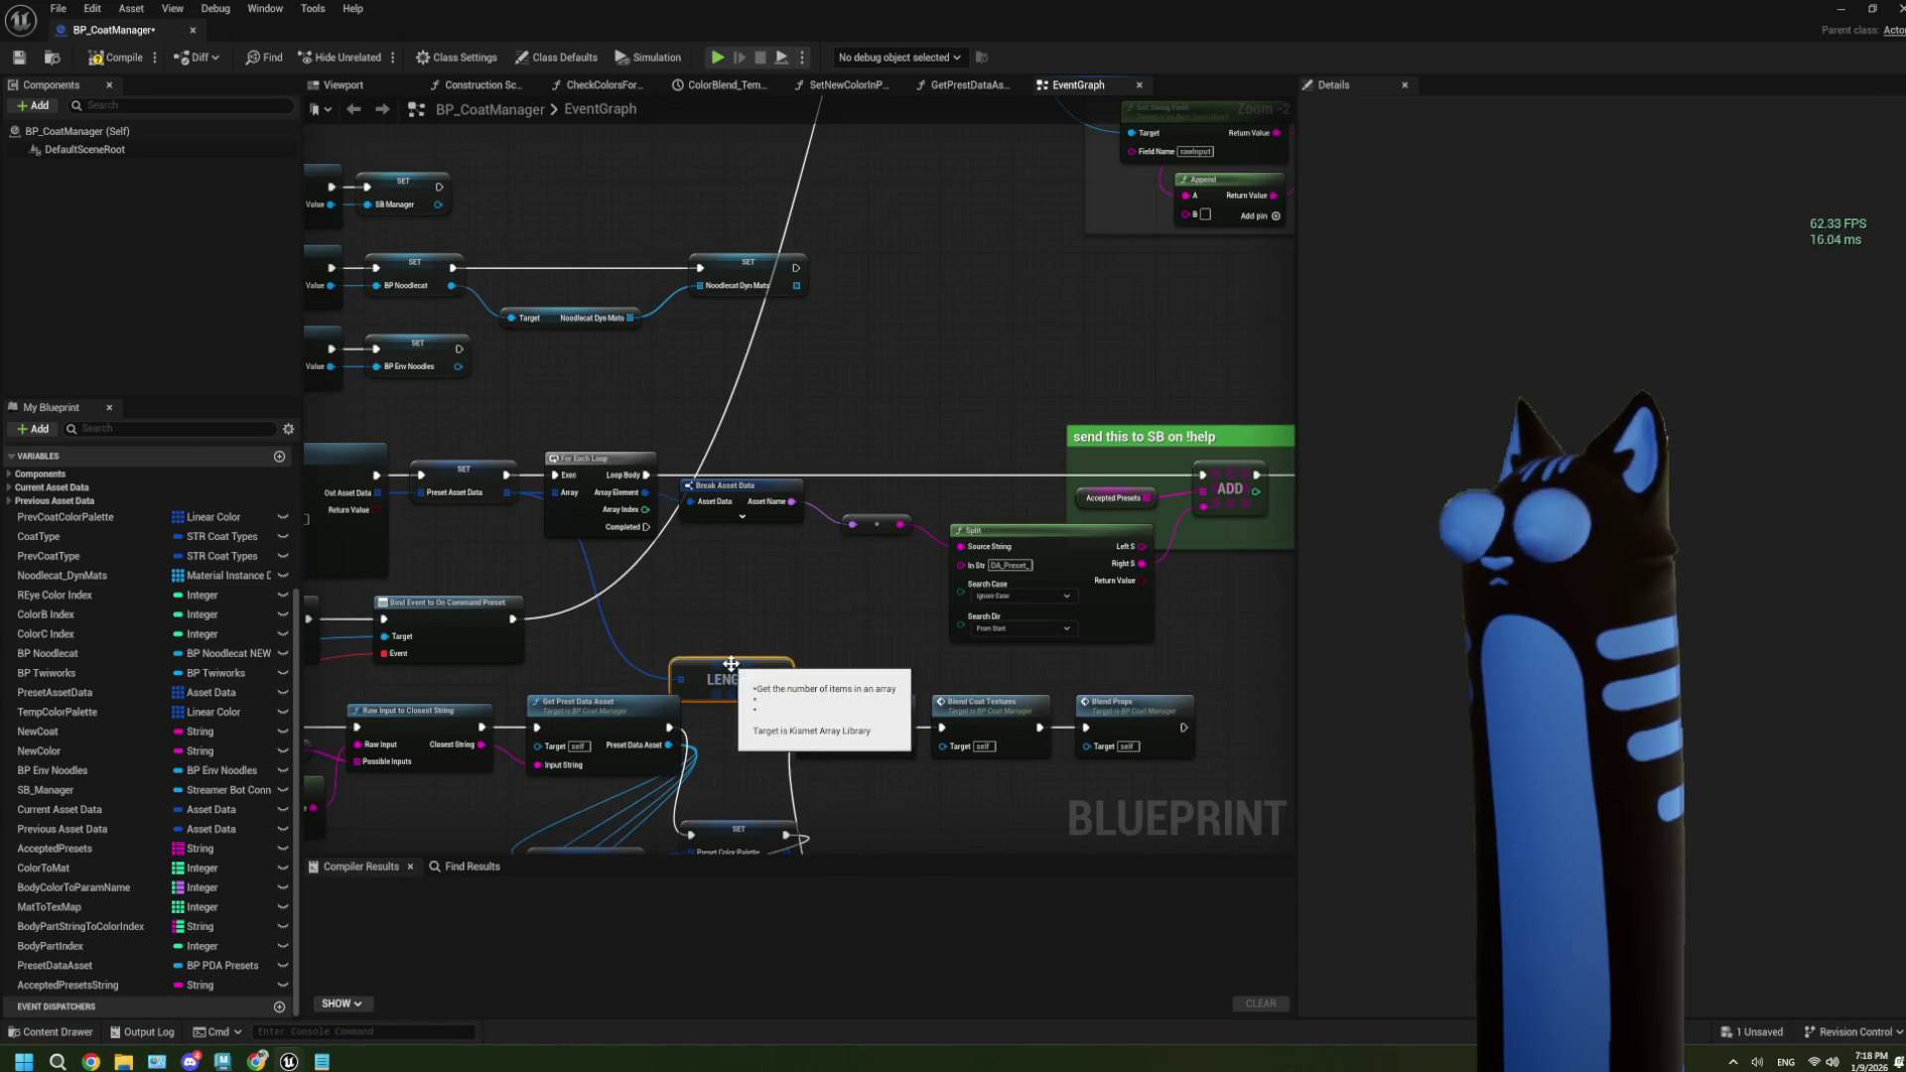
pyautogui.moveTo(784, 683)
pyautogui.mouseDown()
pyautogui.moveTo(707, 645)
pyautogui.moveTo(751, 647)
pyautogui.mouseUp()
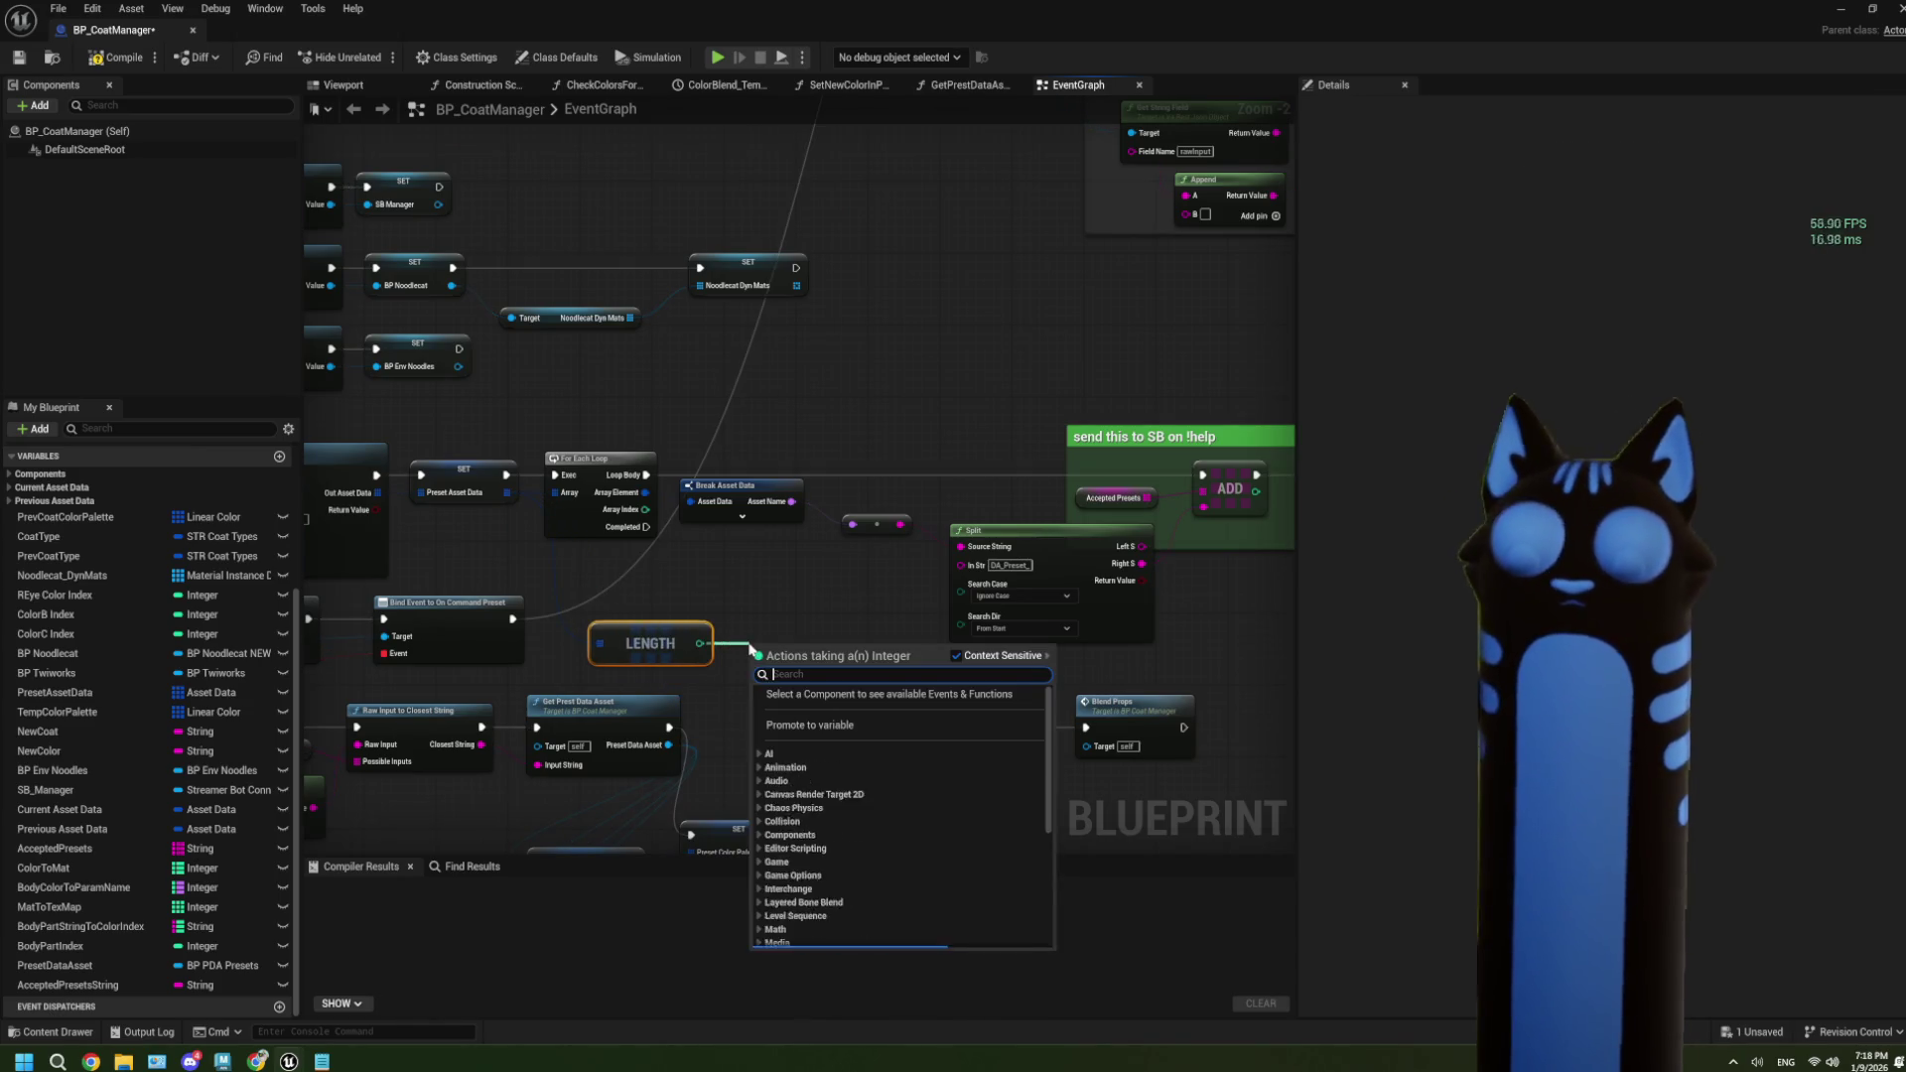
pyautogui.write('sub')
pyautogui.press('Return')
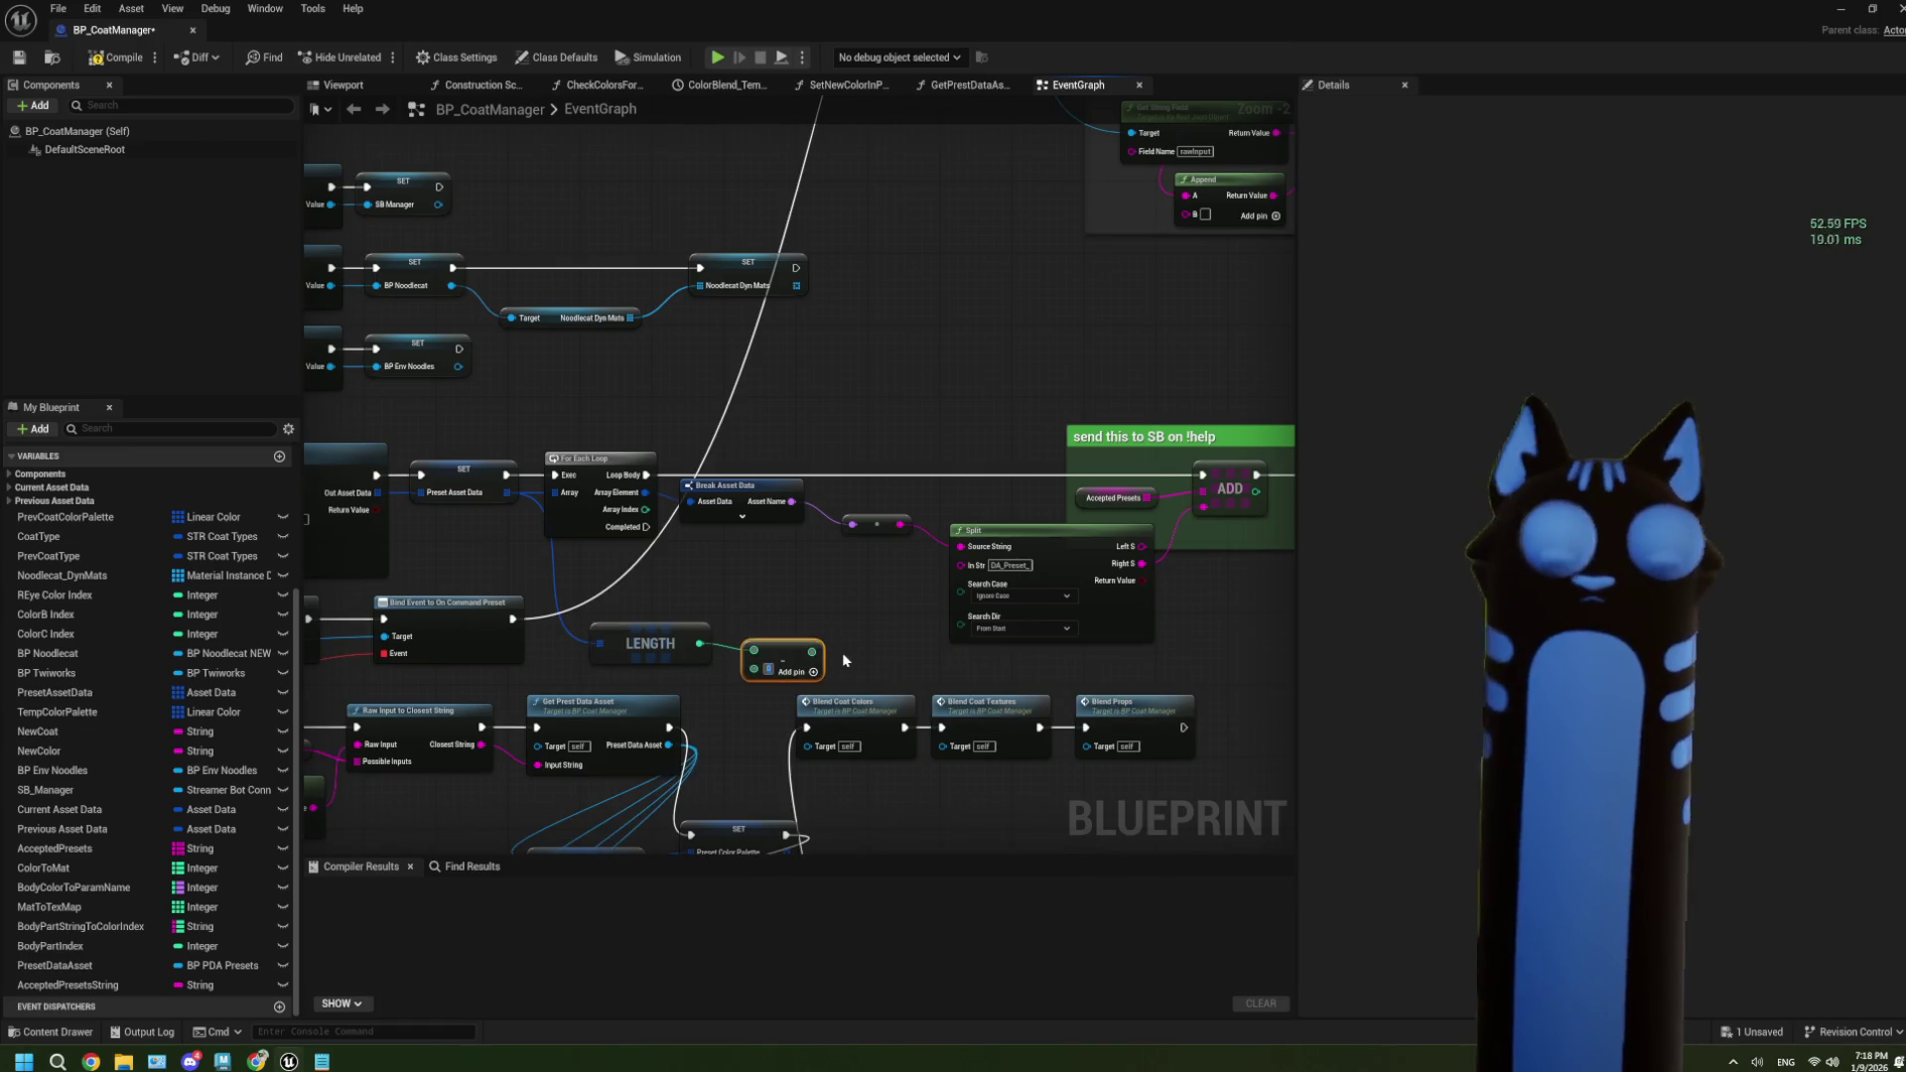
pyautogui.scroll(2, 856, 669)
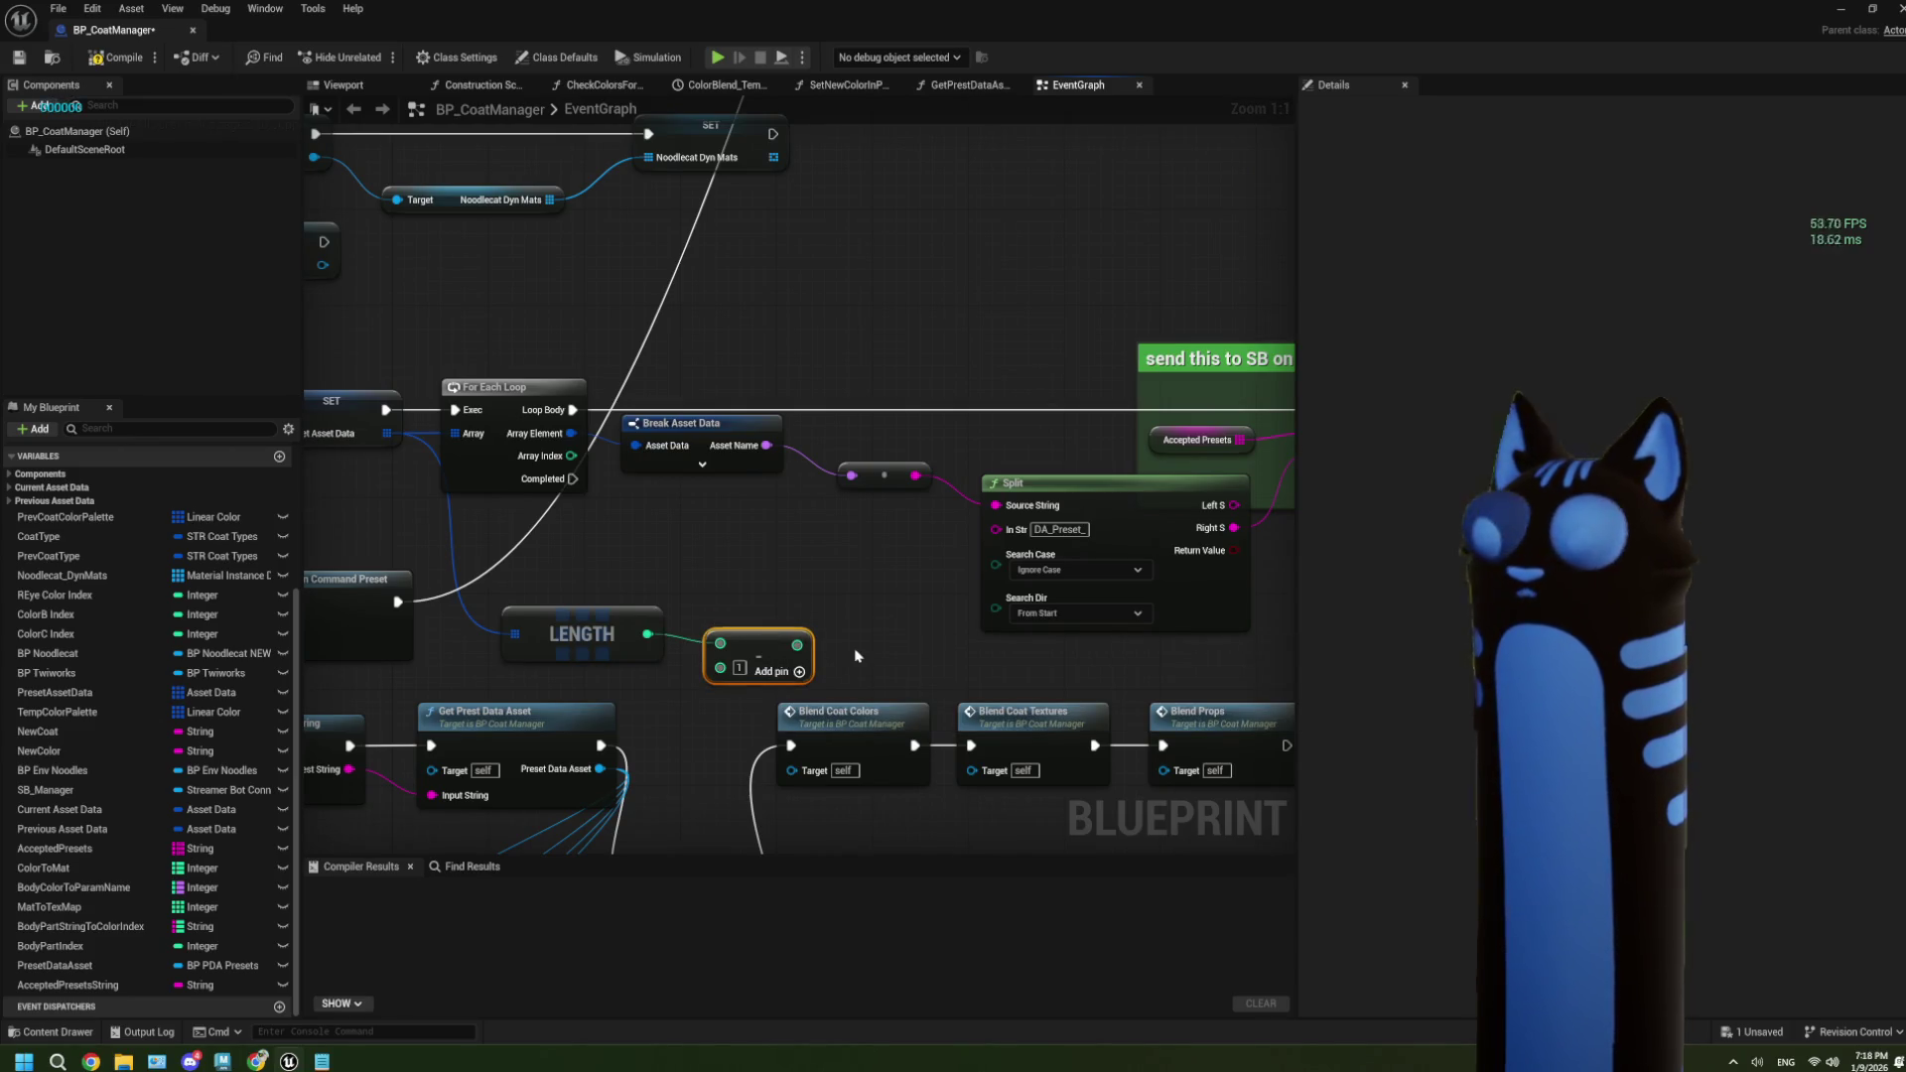
pyautogui.moveTo(593, 475); pyautogui.dragTo(361, 450)
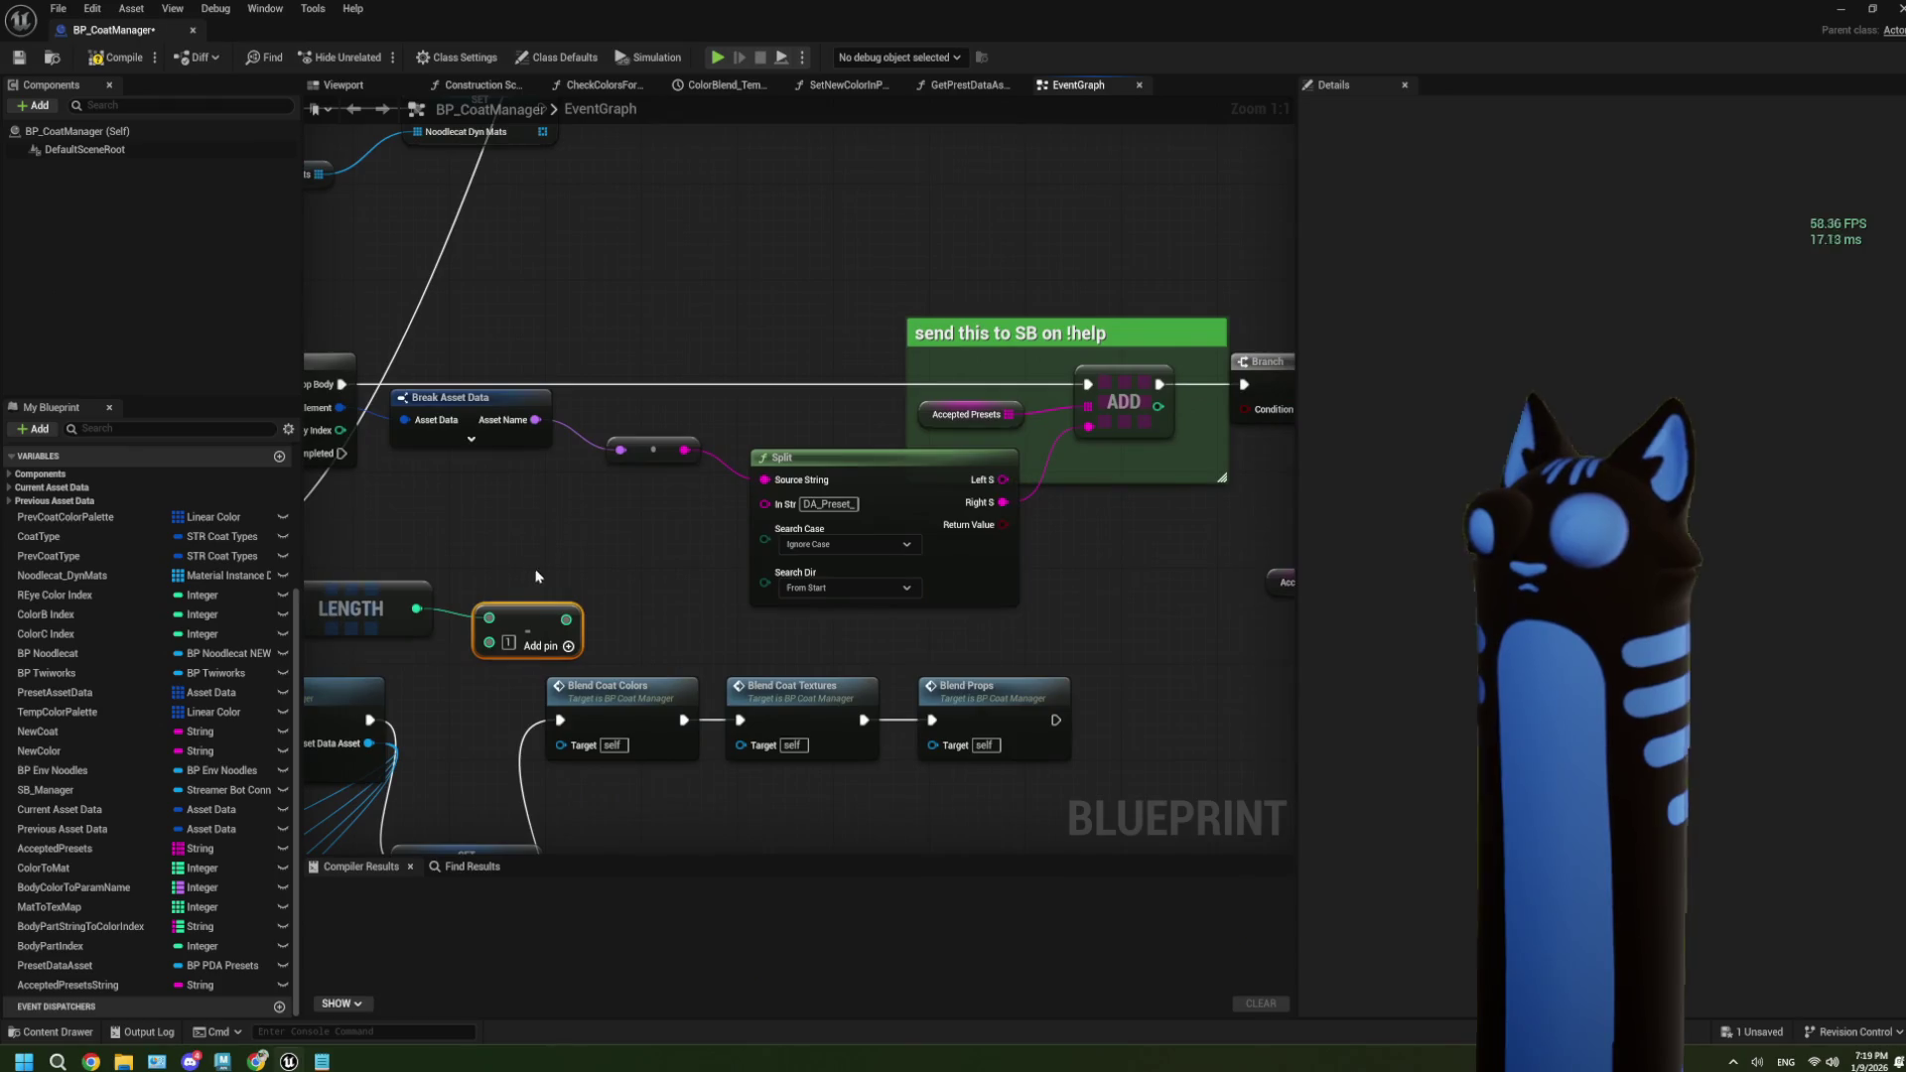
# Compare the subtraction result with the loop index in an integer Equal (==) node.
pyautogui.moveTo(566, 619); pyautogui.dragTo(615, 598)
pyautogui.write('equal')
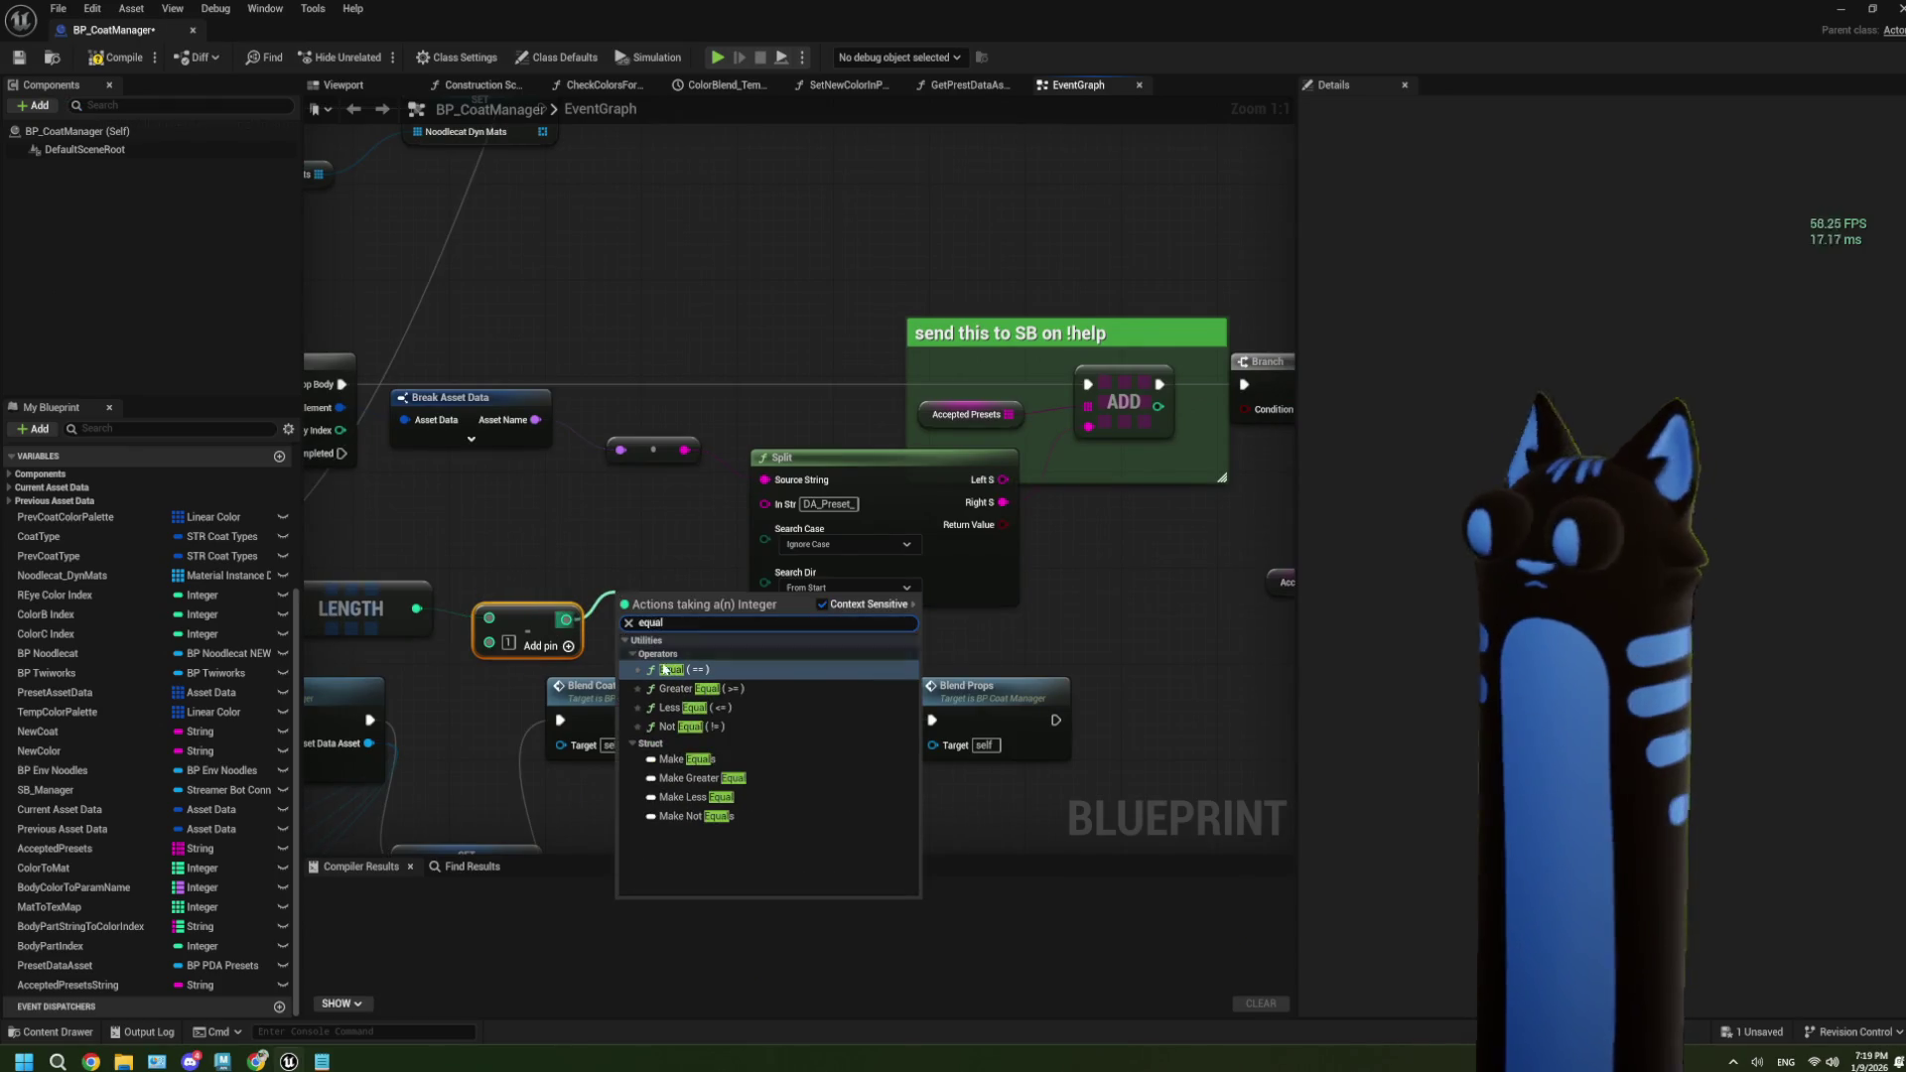
pyautogui.click(695, 670)
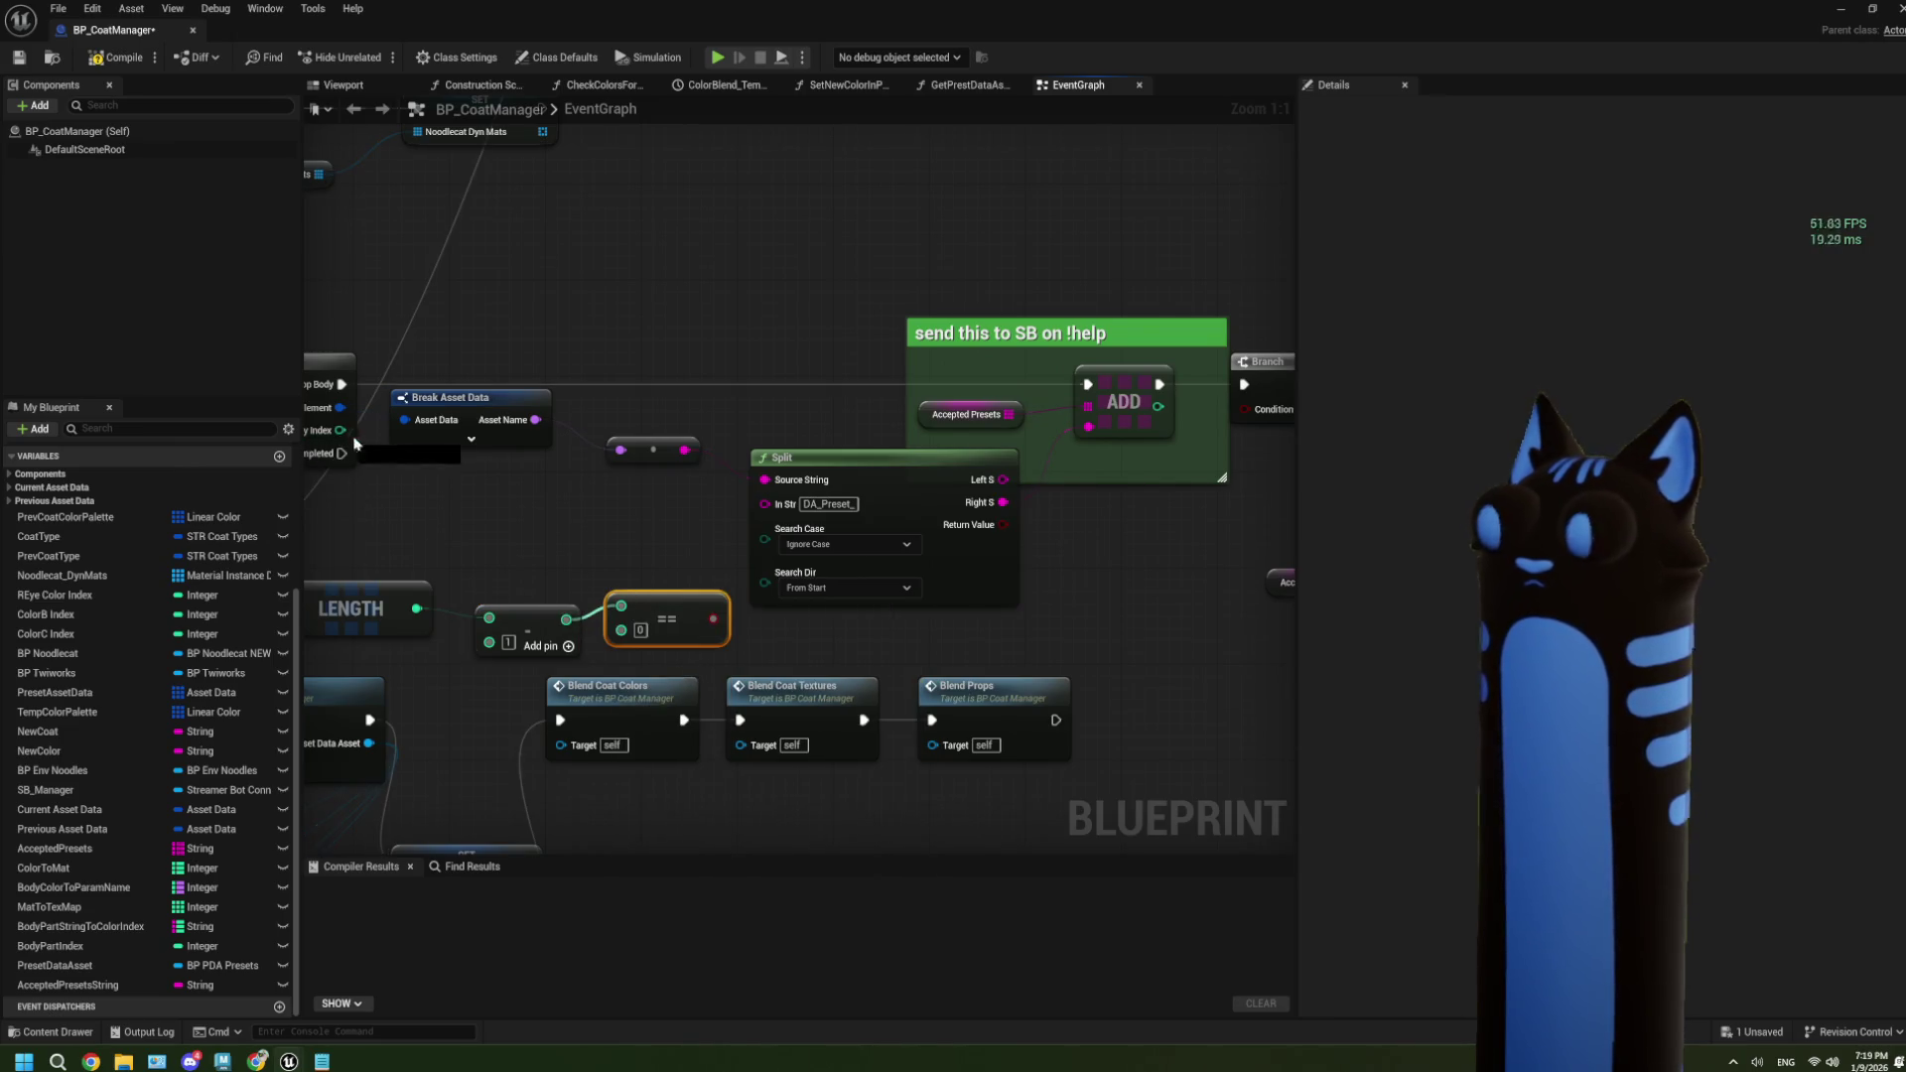
pyautogui.moveTo(340, 430)
pyautogui.mouseDown()
pyautogui.moveTo(622, 631)
pyautogui.moveTo(519, 647)
pyautogui.mouseUp()
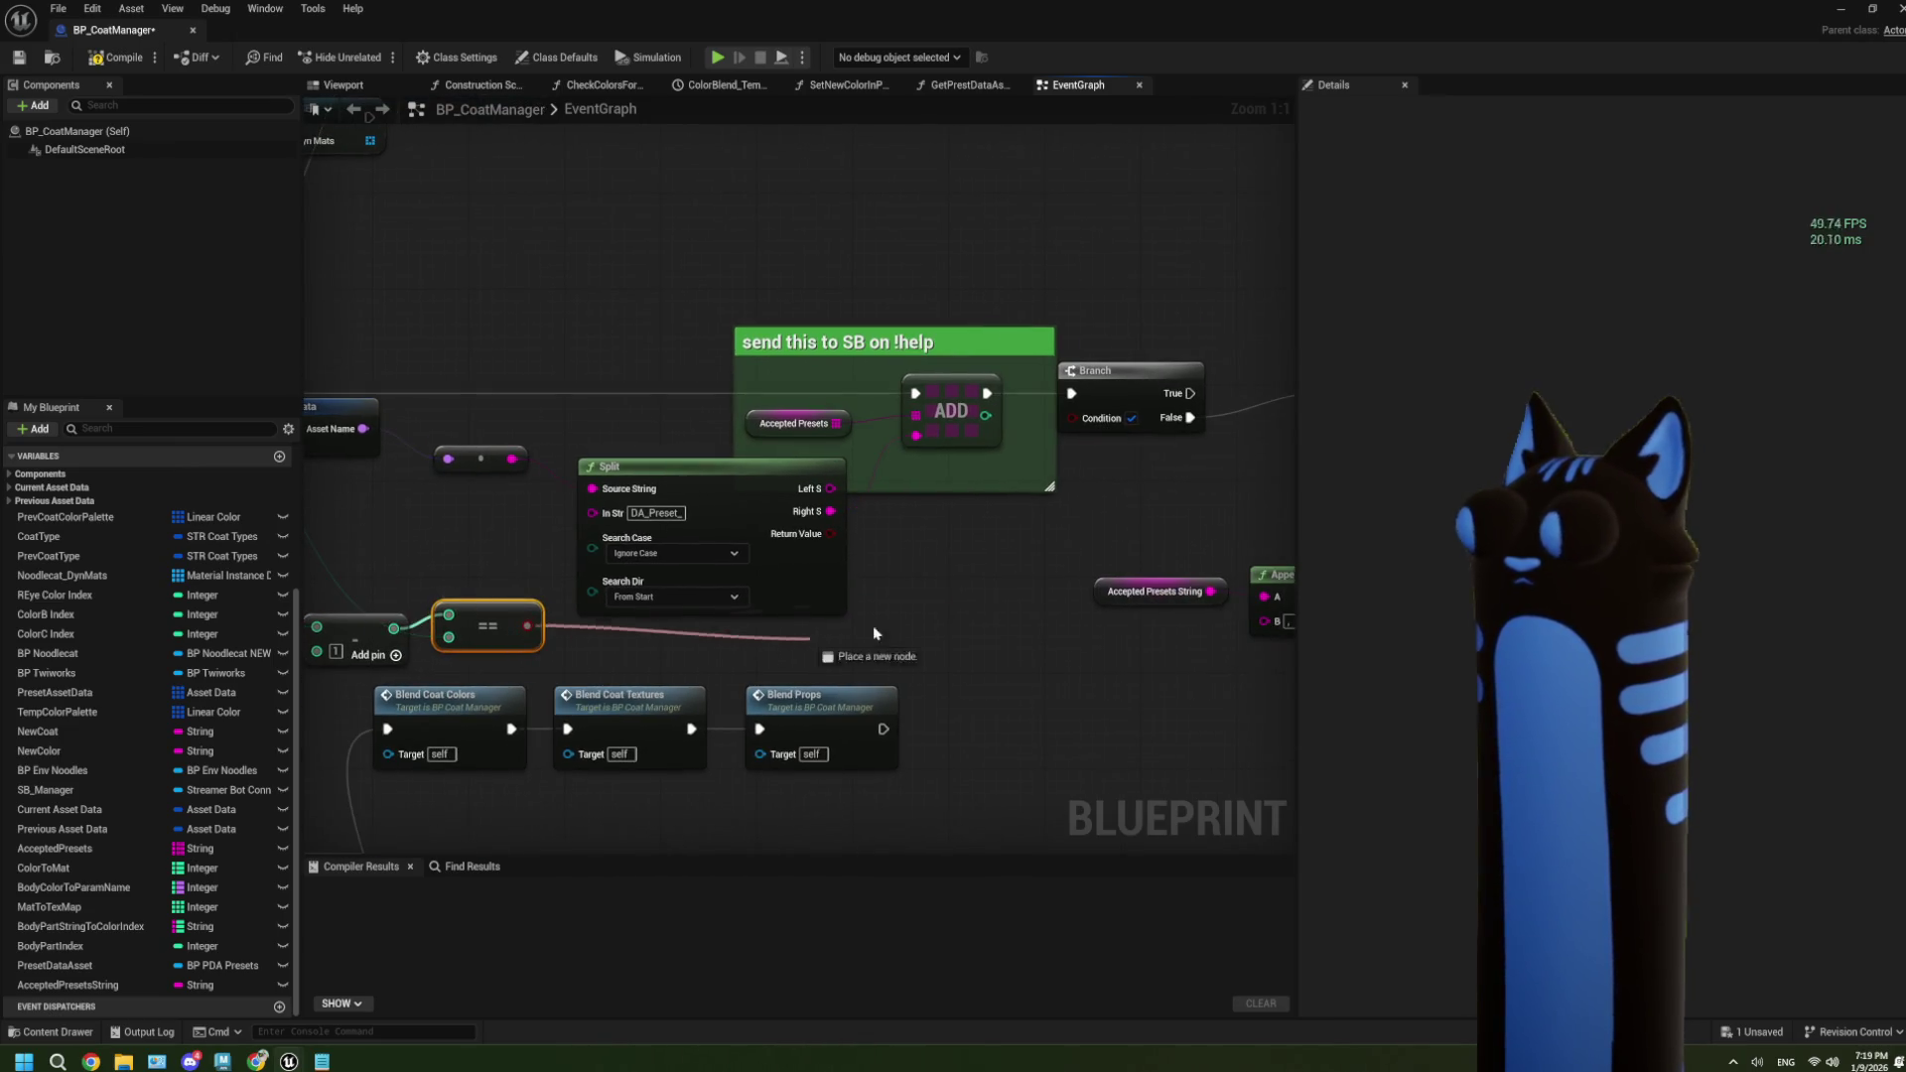
pyautogui.moveTo(643, 615); pyautogui.dragTo(802, 596)
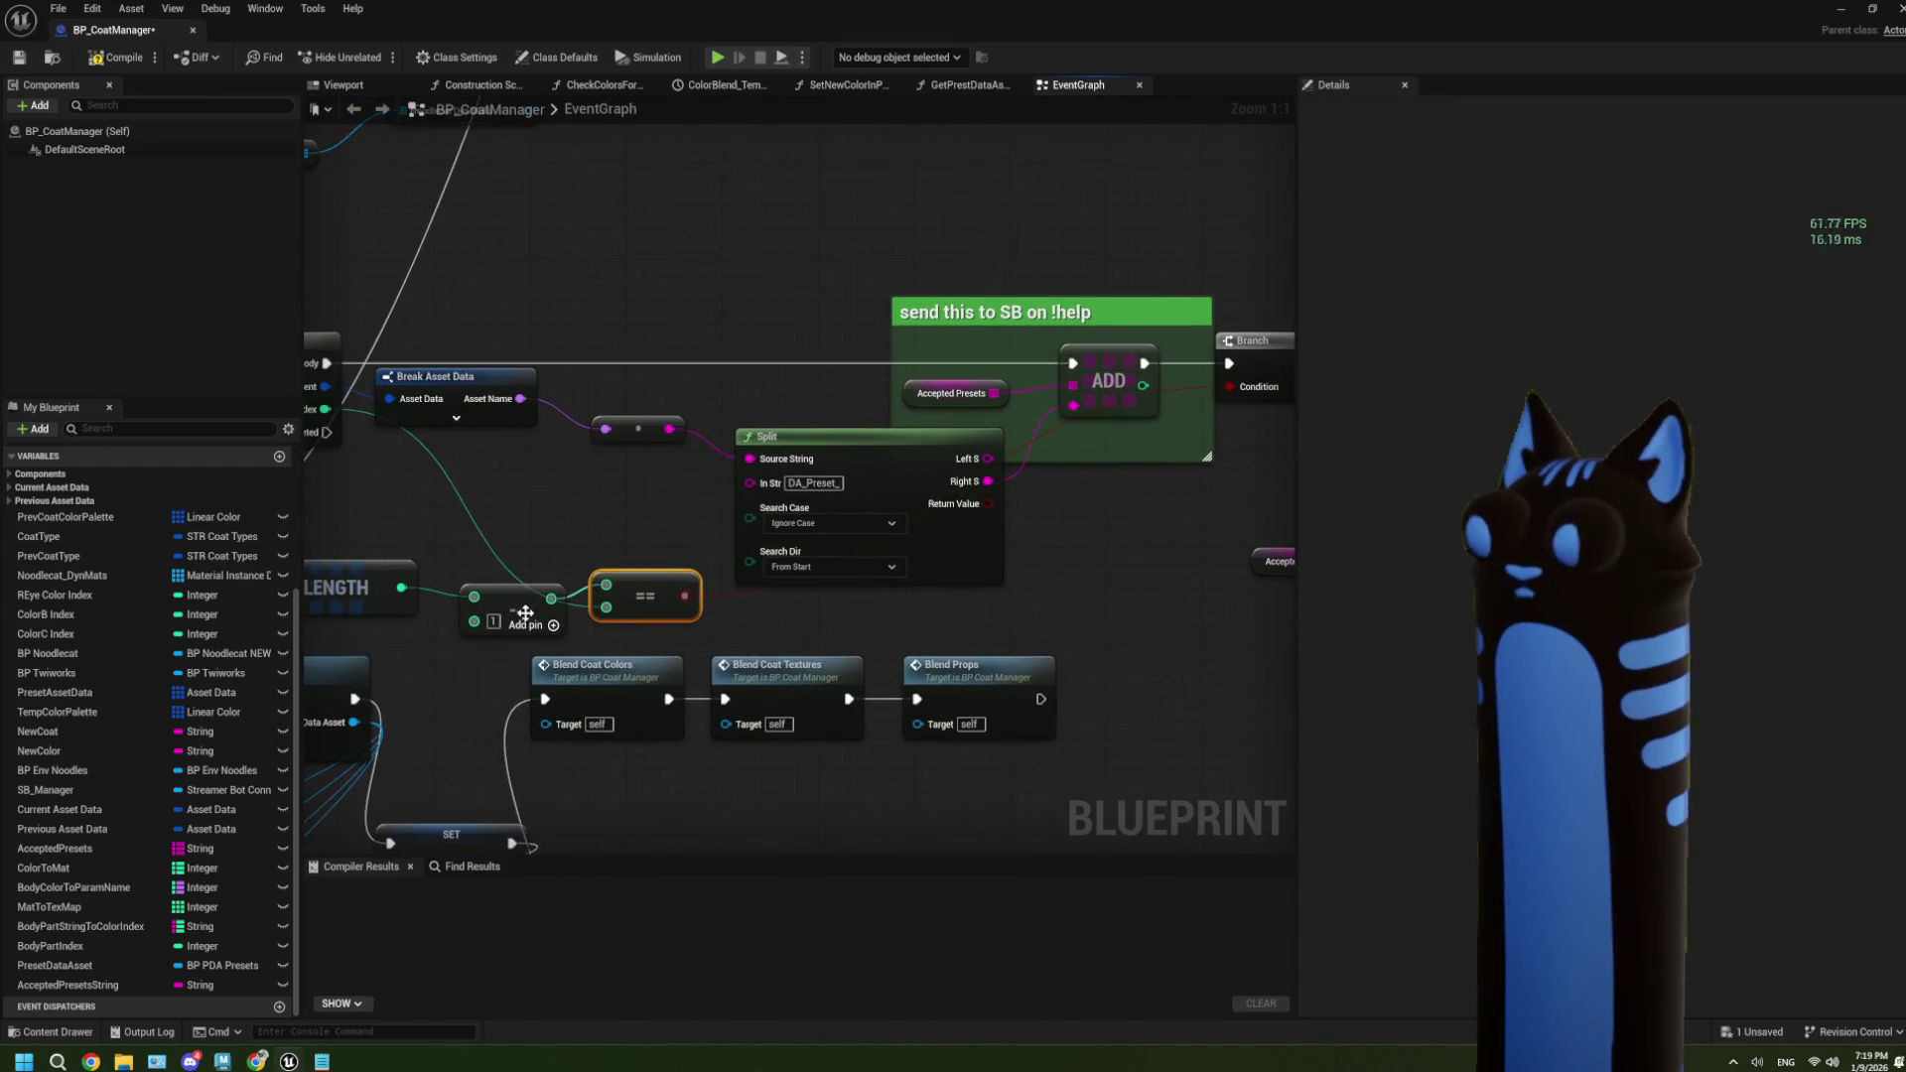
pyautogui.moveTo(503, 615); pyautogui.dragTo(549, 579)
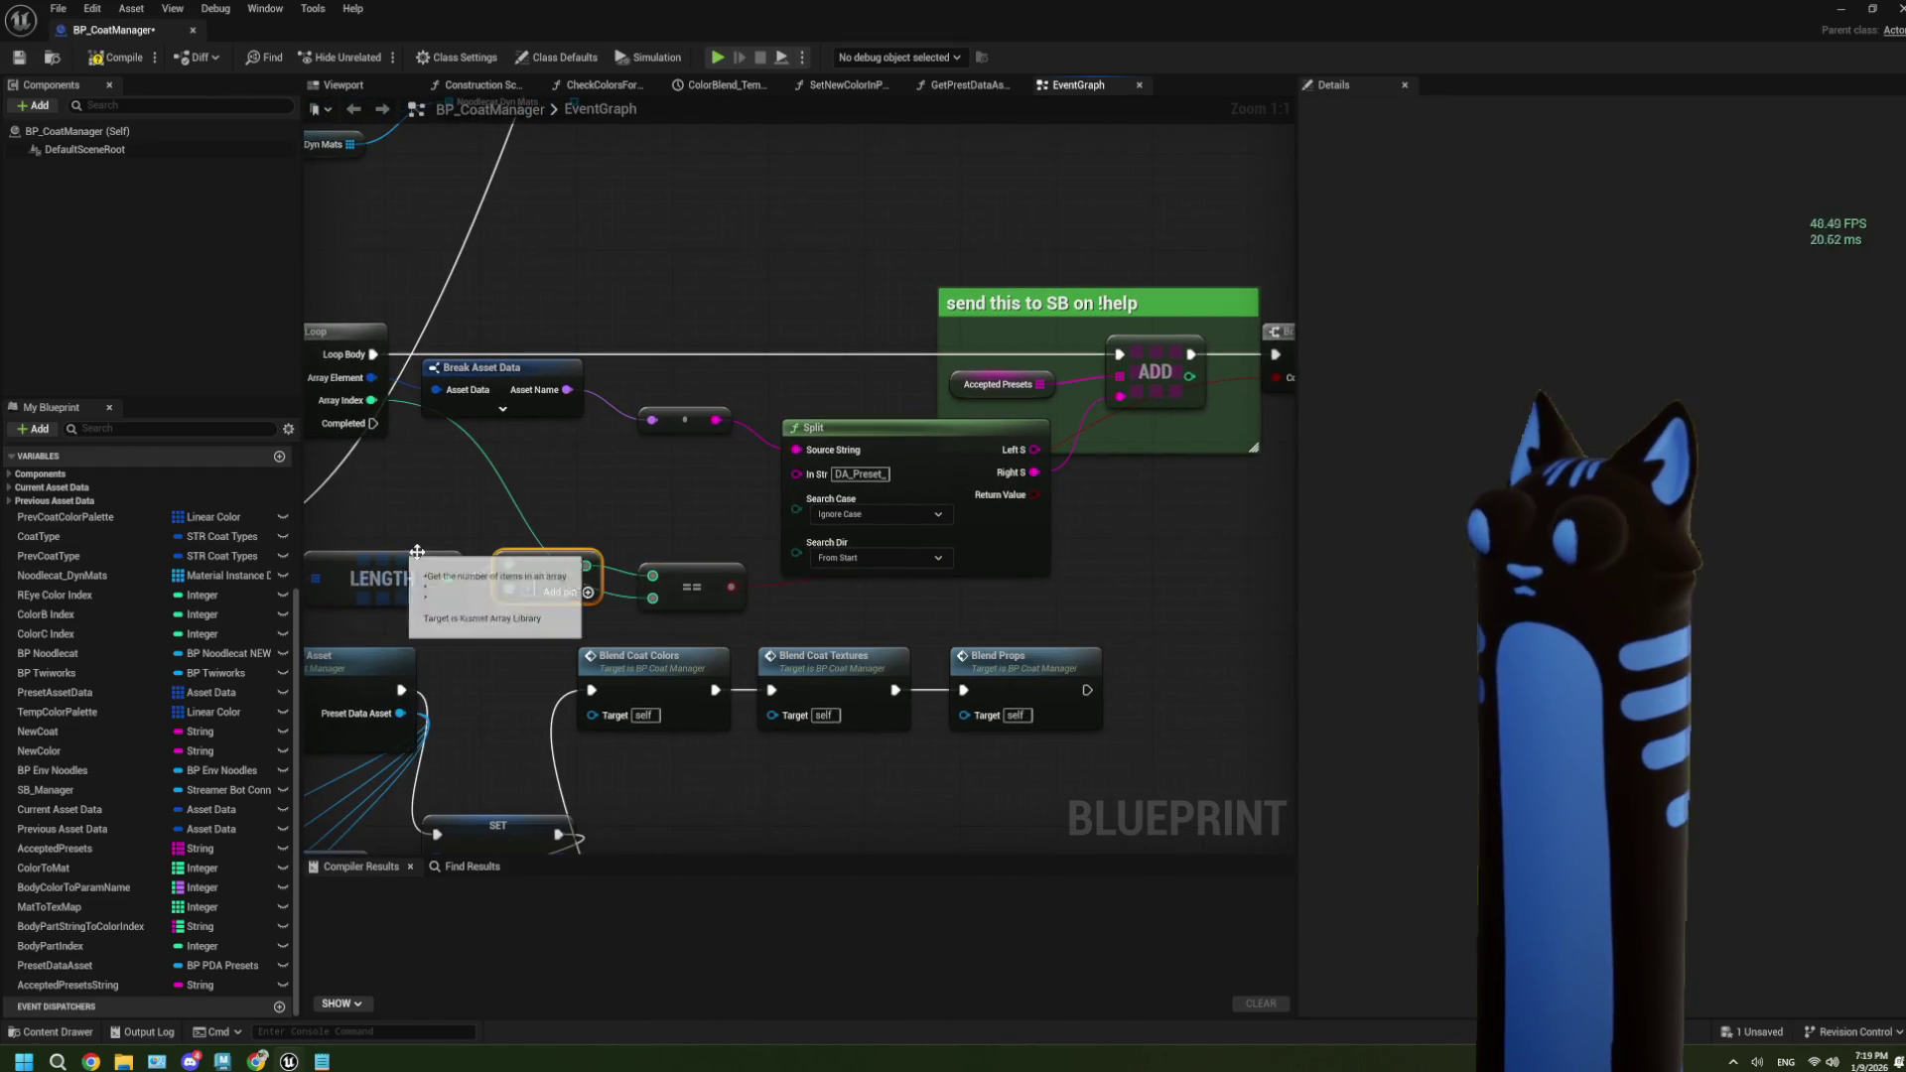
pyautogui.moveTo(1134, 562); pyautogui.dragTo(697, 594)
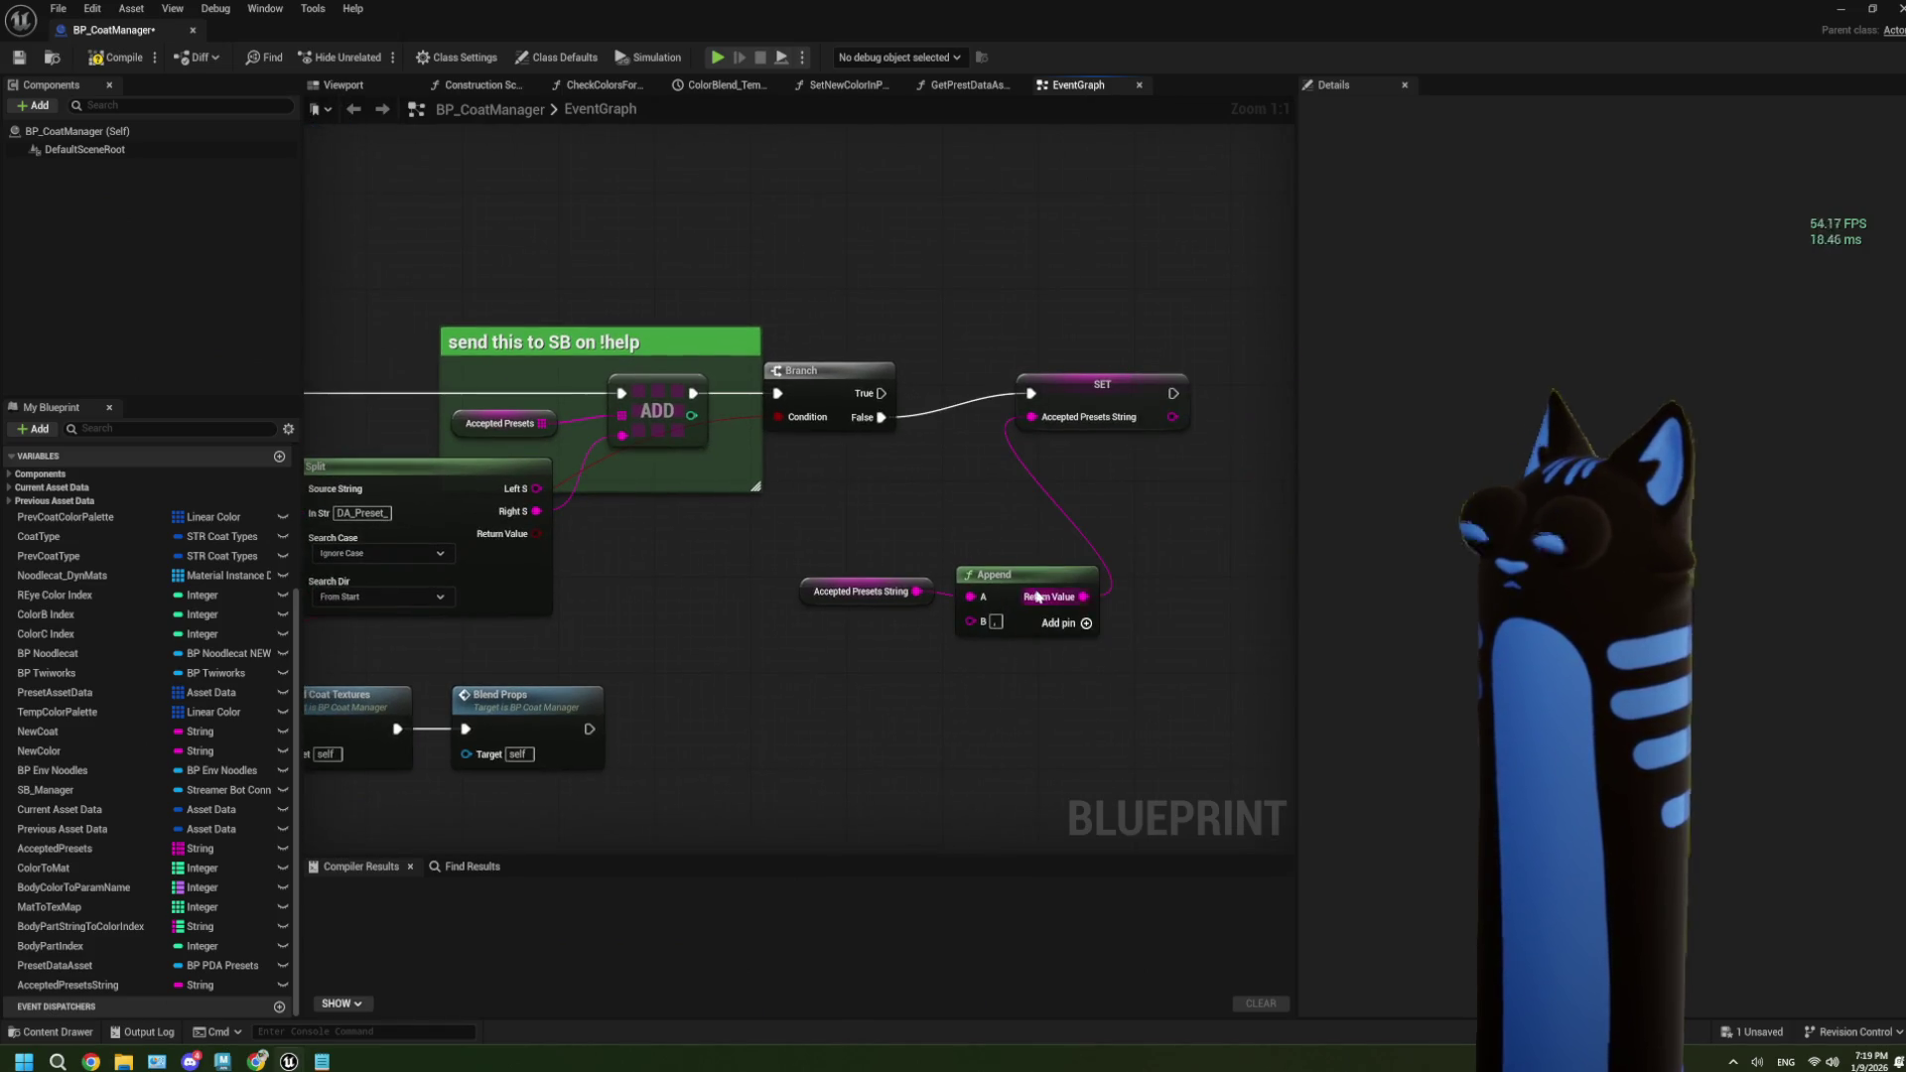
# Wire Append's result into SET, then duplicate the SET Accepted Presets String node.
pyautogui.moveTo(1100, 593)
pyautogui.mouseDown()
pyautogui.moveTo(1047, 414)
pyautogui.moveTo(934, 399)
pyautogui.mouseUp()
pyautogui.click(977, 407)
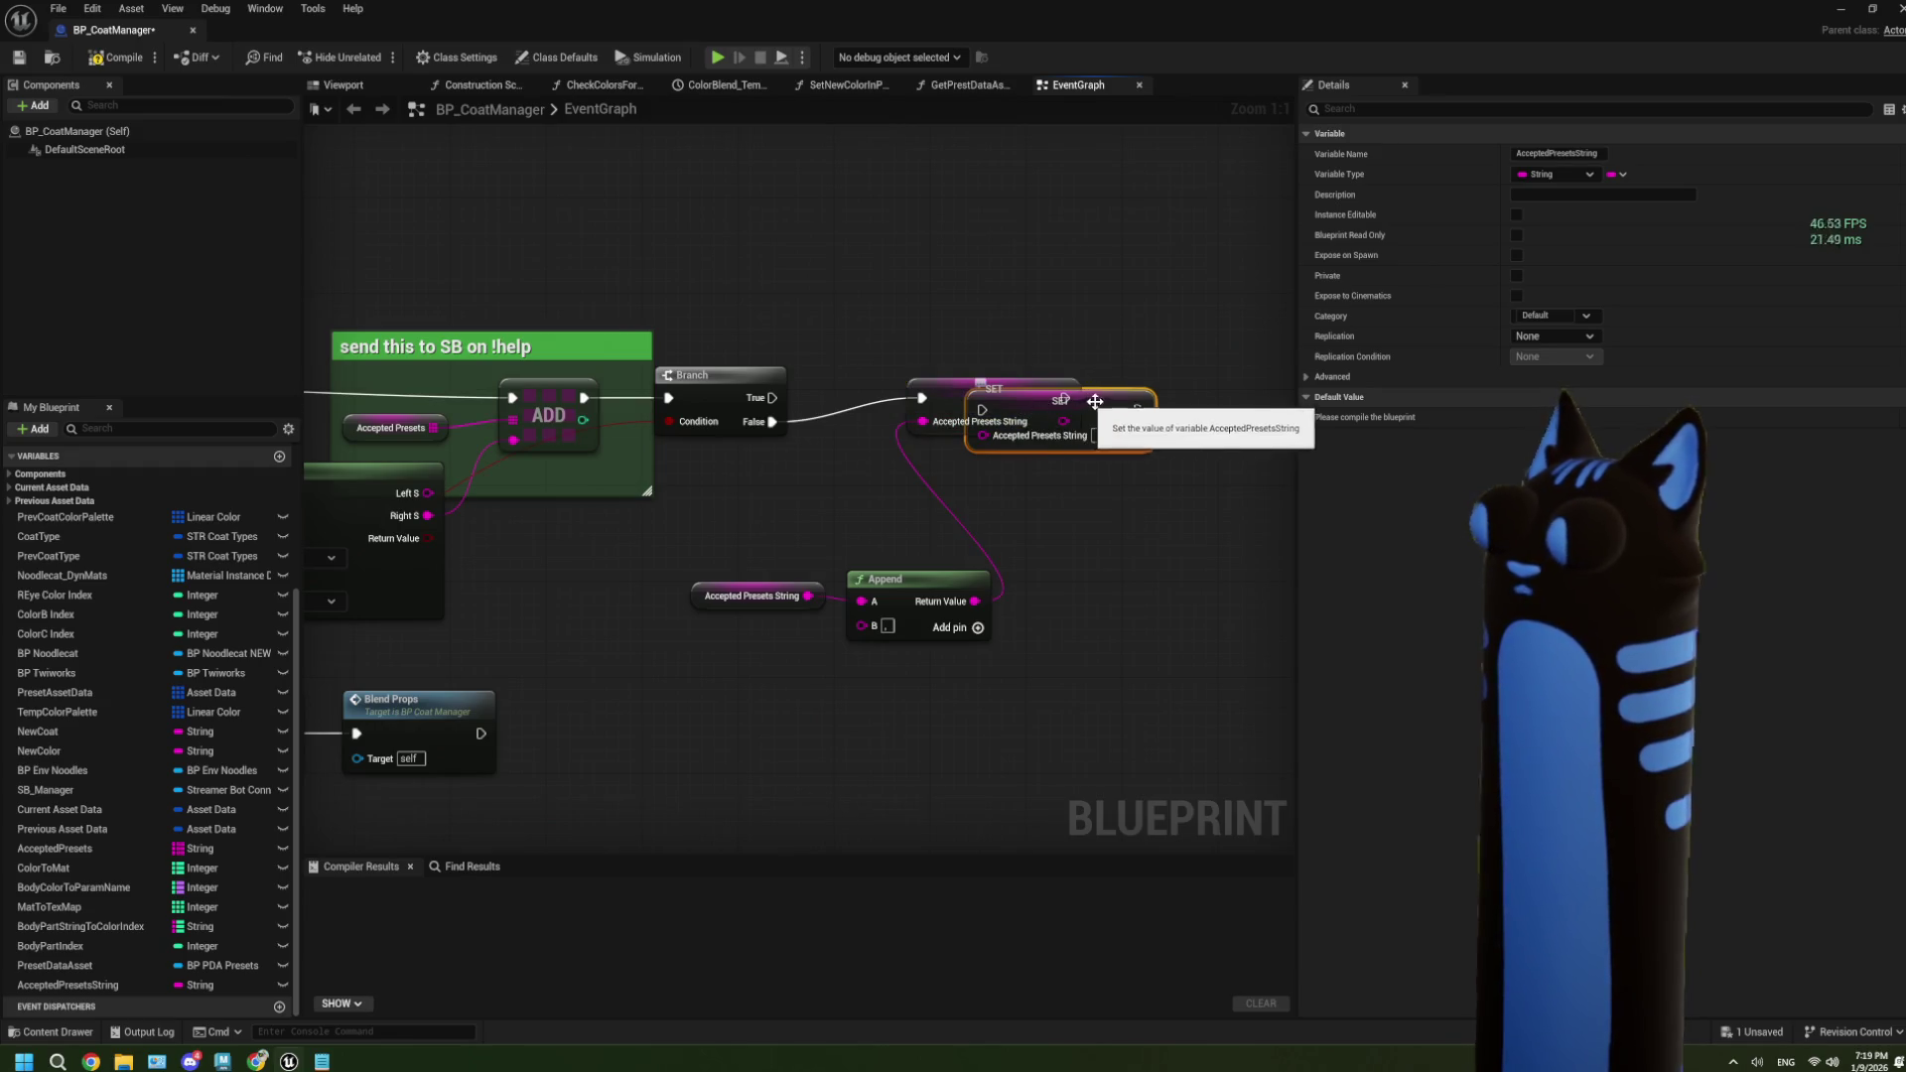
pyautogui.hotkey('ctrl', 'd')
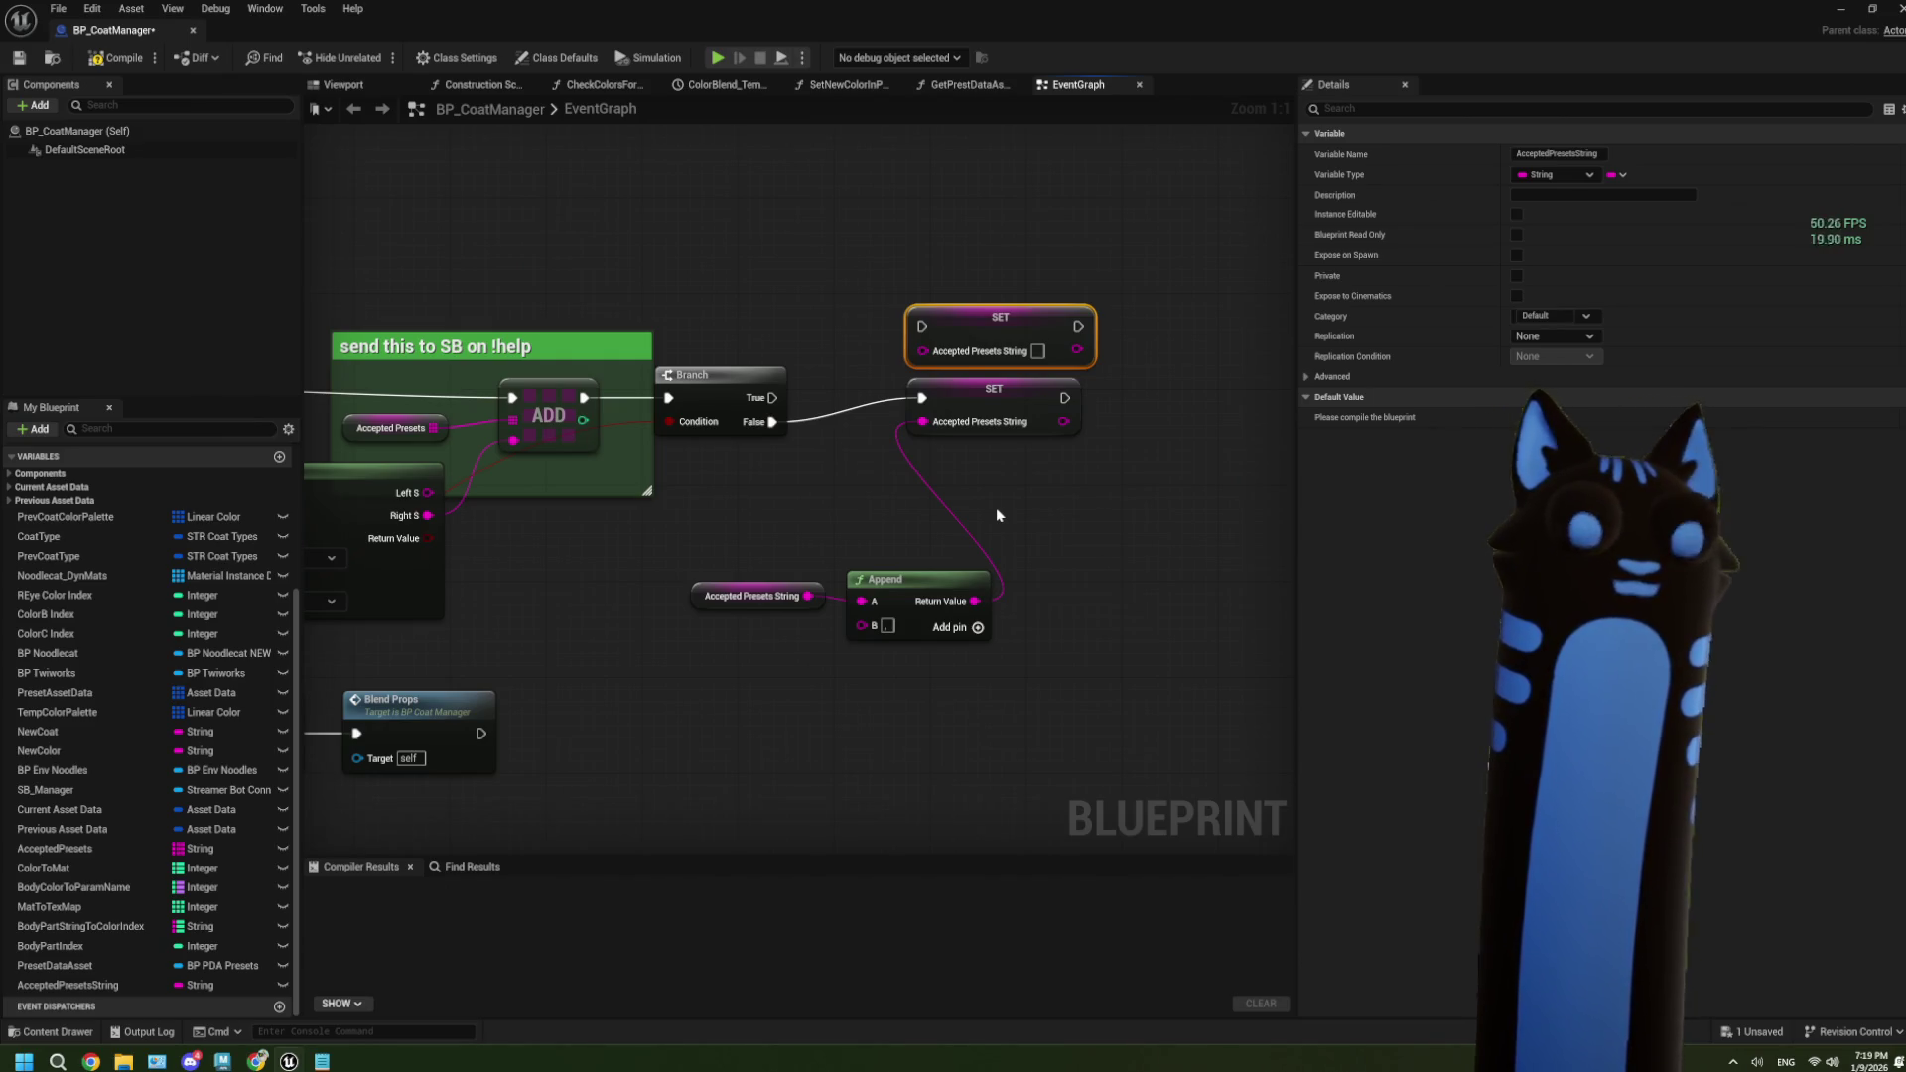
# Move the Append and getter nodes left and stack the duplicate SET above the original.
pyautogui.moveTo(996, 508); pyautogui.dragTo(685, 646)
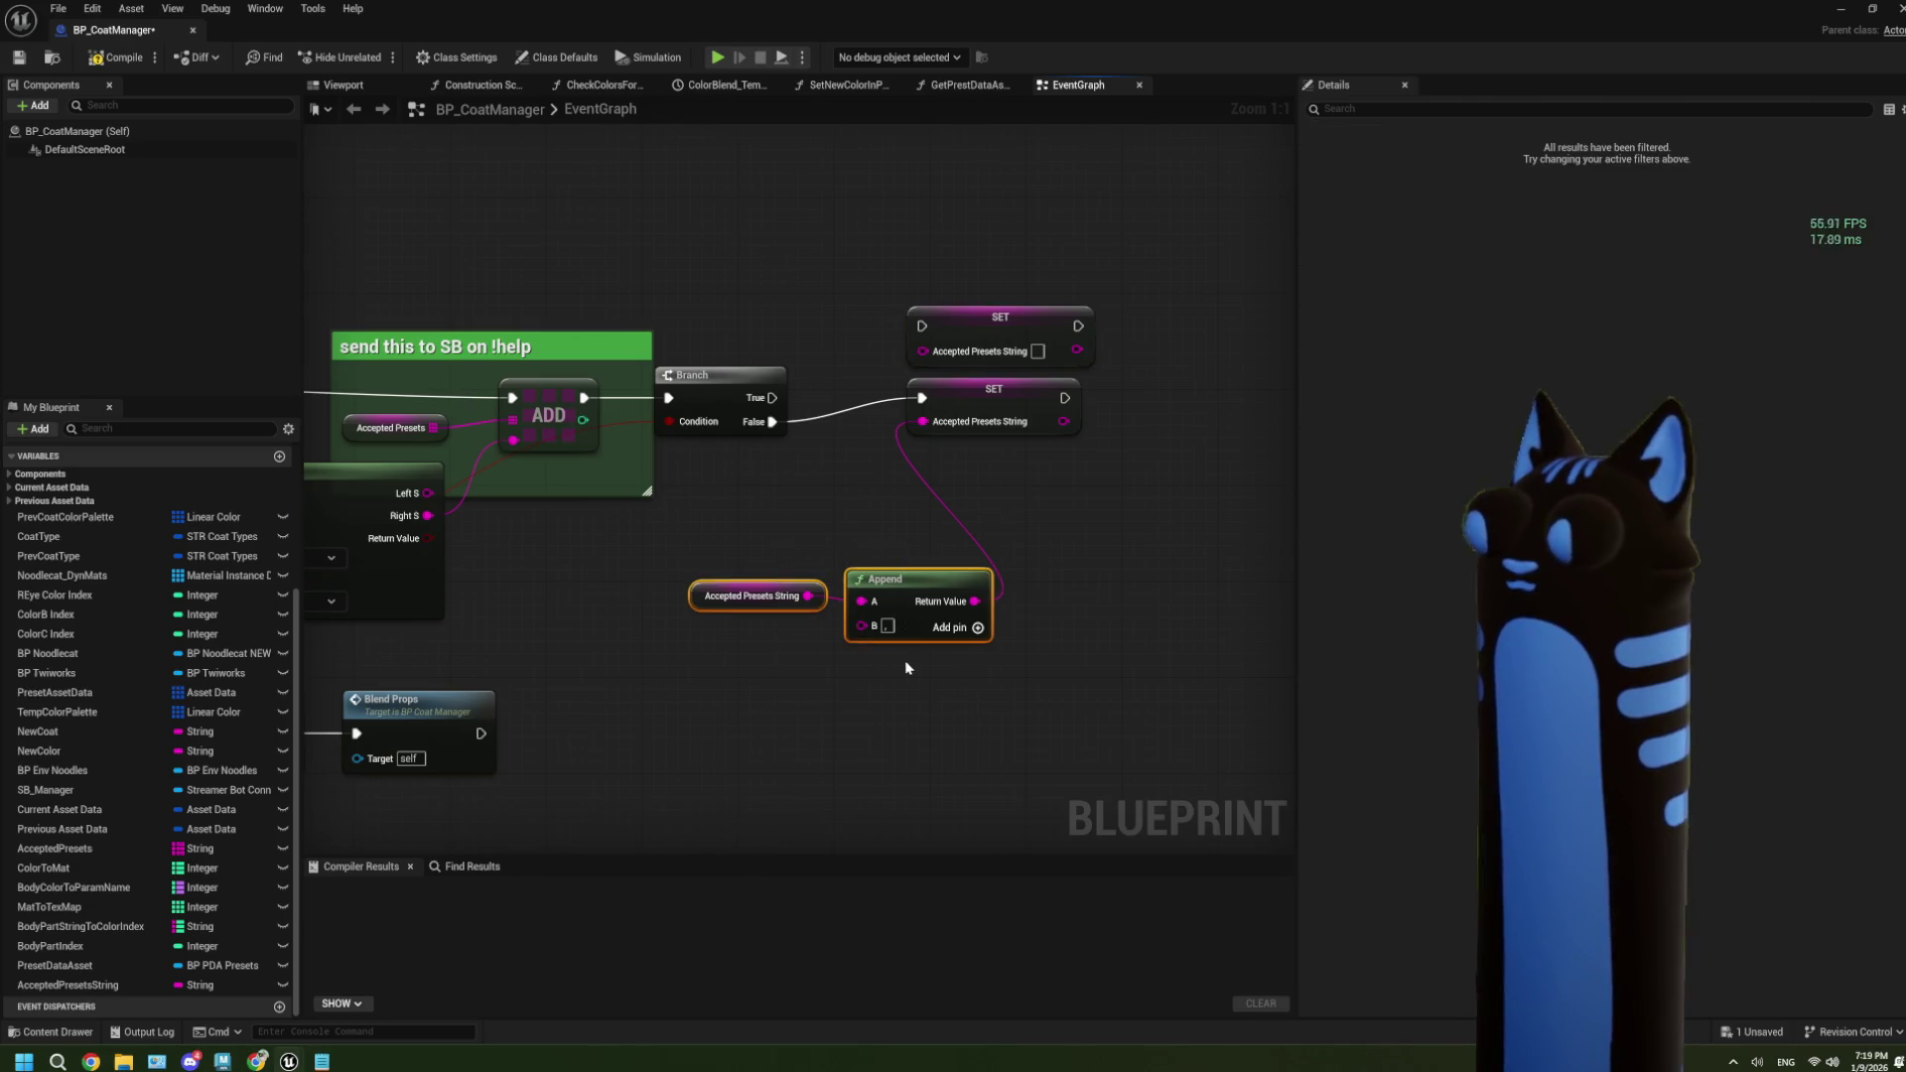
pyautogui.moveTo(923, 582)
pyautogui.mouseDown()
pyautogui.moveTo(780, 570)
pyautogui.moveTo(766, 522)
pyautogui.mouseUp()
pyautogui.moveTo(999, 393)
pyautogui.mouseDown()
pyautogui.moveTo(999, 417)
pyautogui.moveTo(974, 423)
pyautogui.mouseUp()
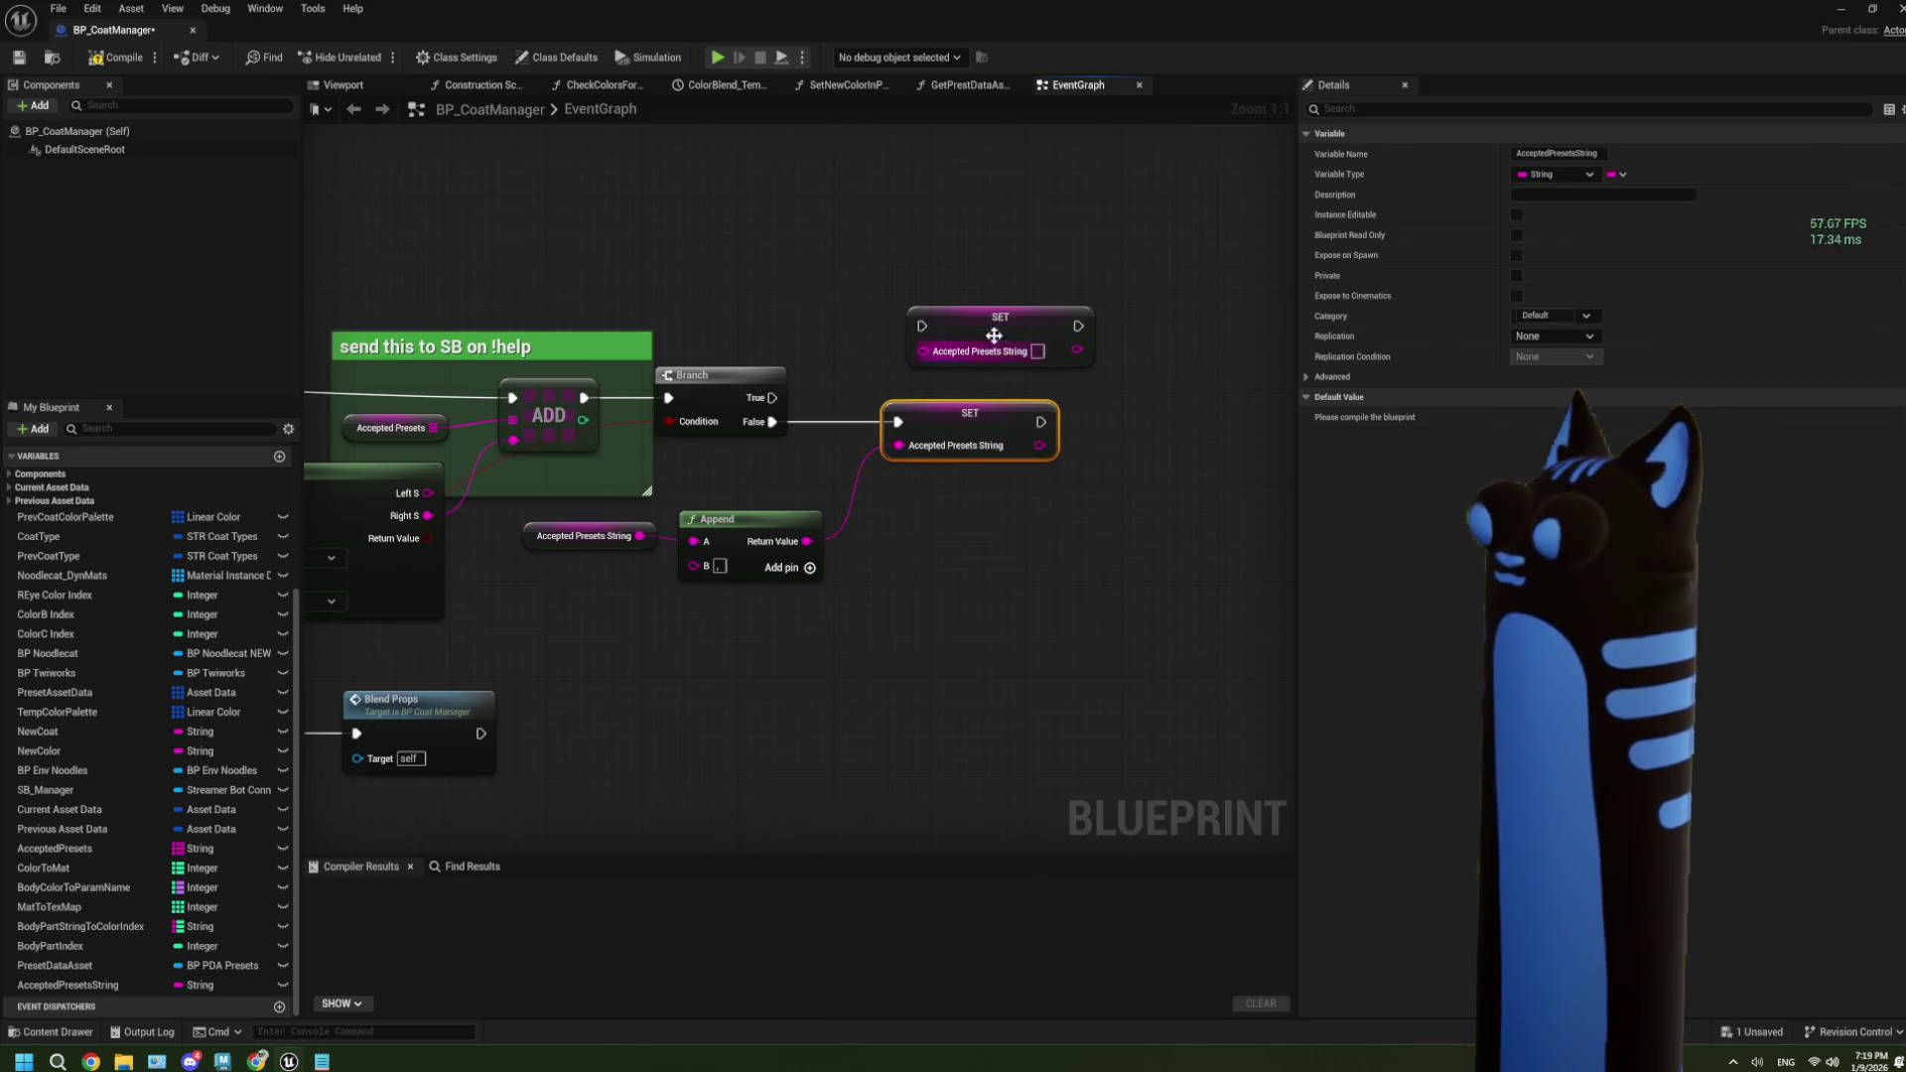
pyautogui.moveTo(1003, 324); pyautogui.dragTo(972, 357)
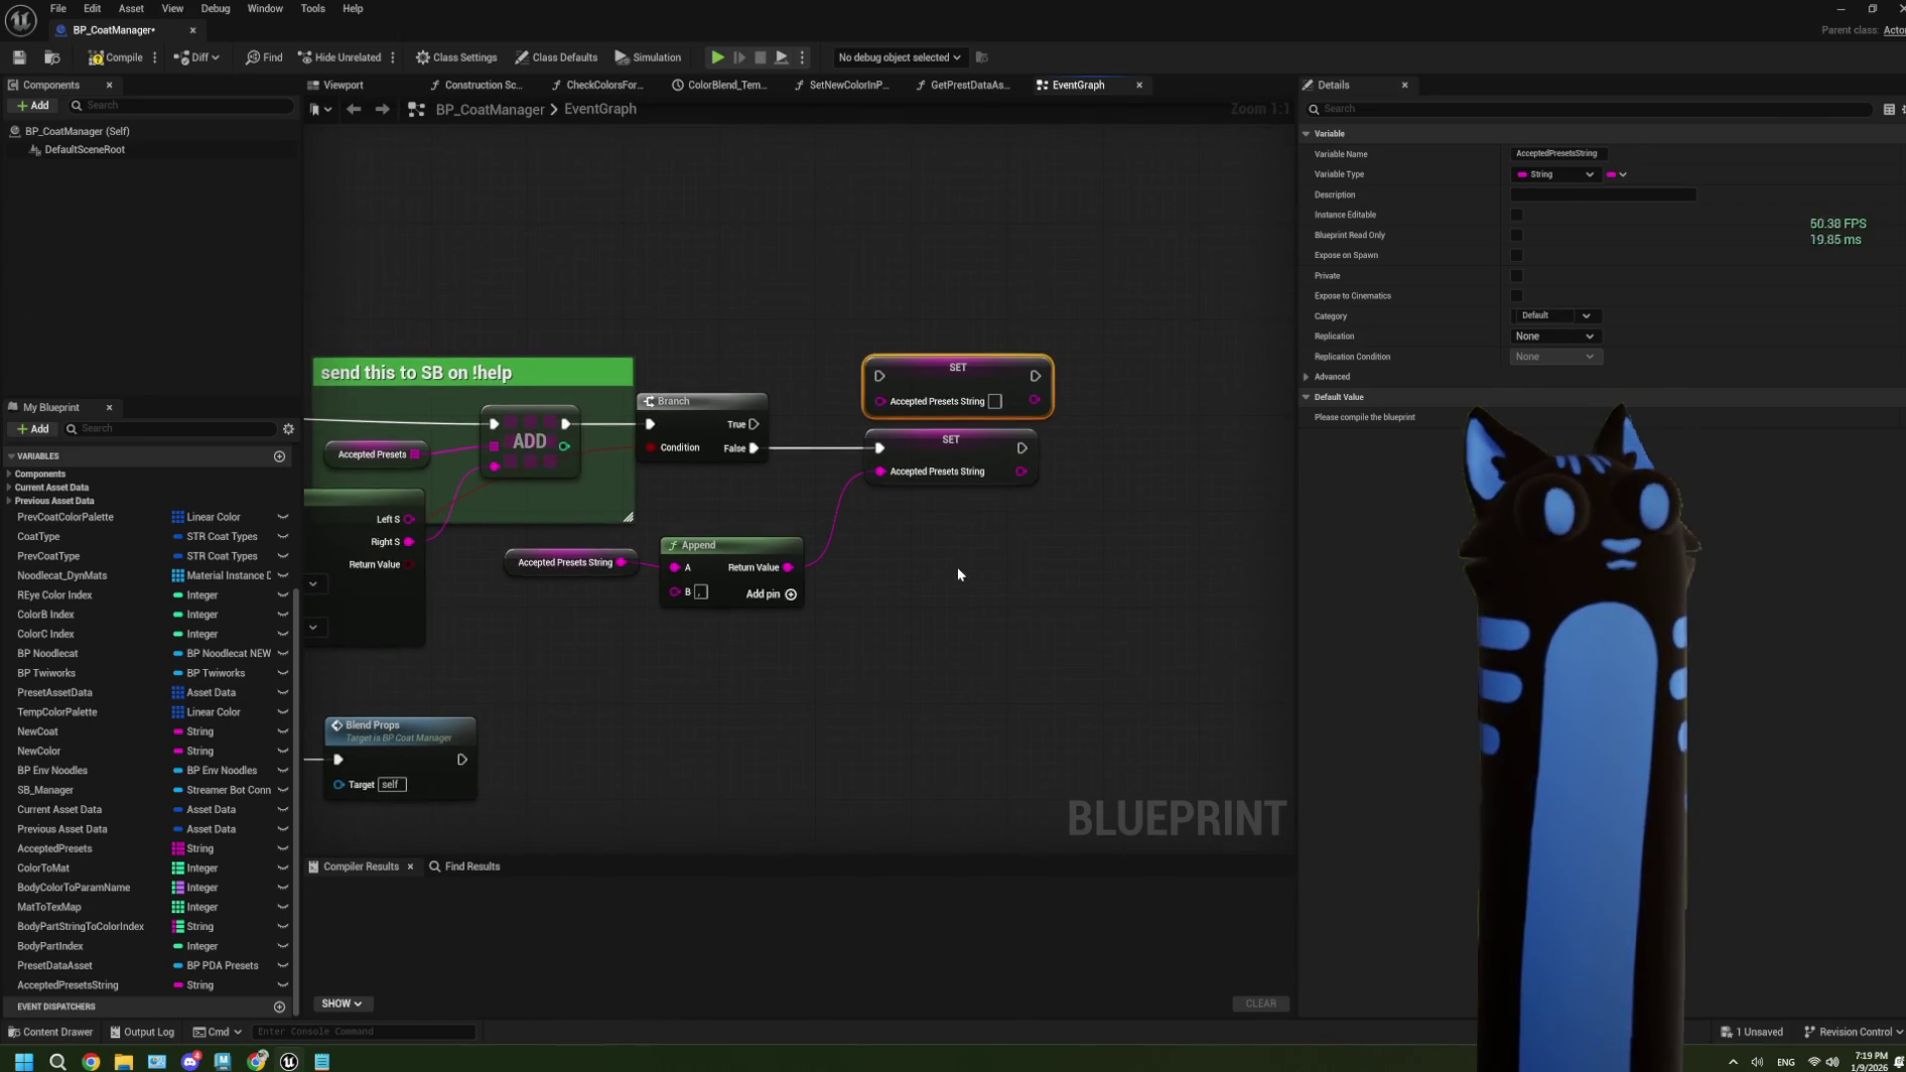
pyautogui.click(322, 1061)
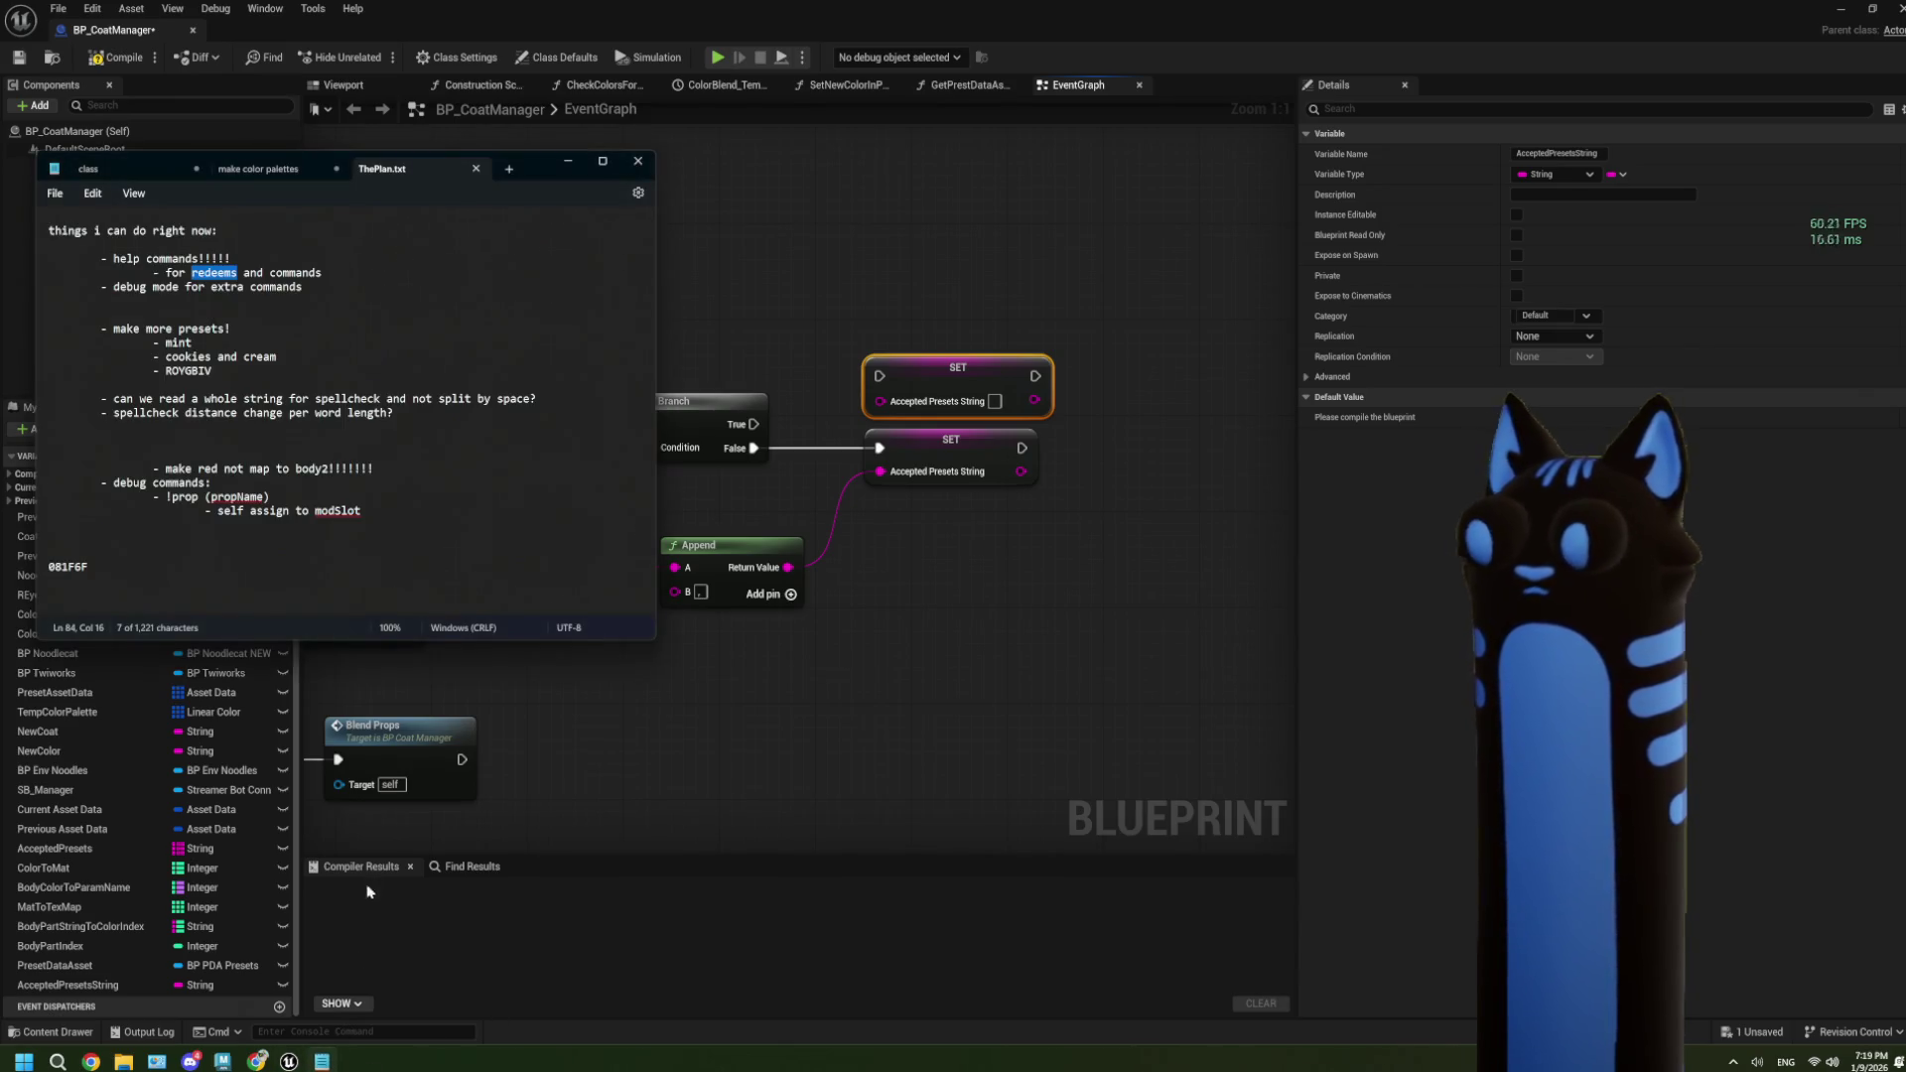
# In ThePlan.txt, change colour code 081F6F to 081F7F and add a name entry beneath it.
pyautogui.doubleClick(68, 567)
pyautogui.click(140, 558)
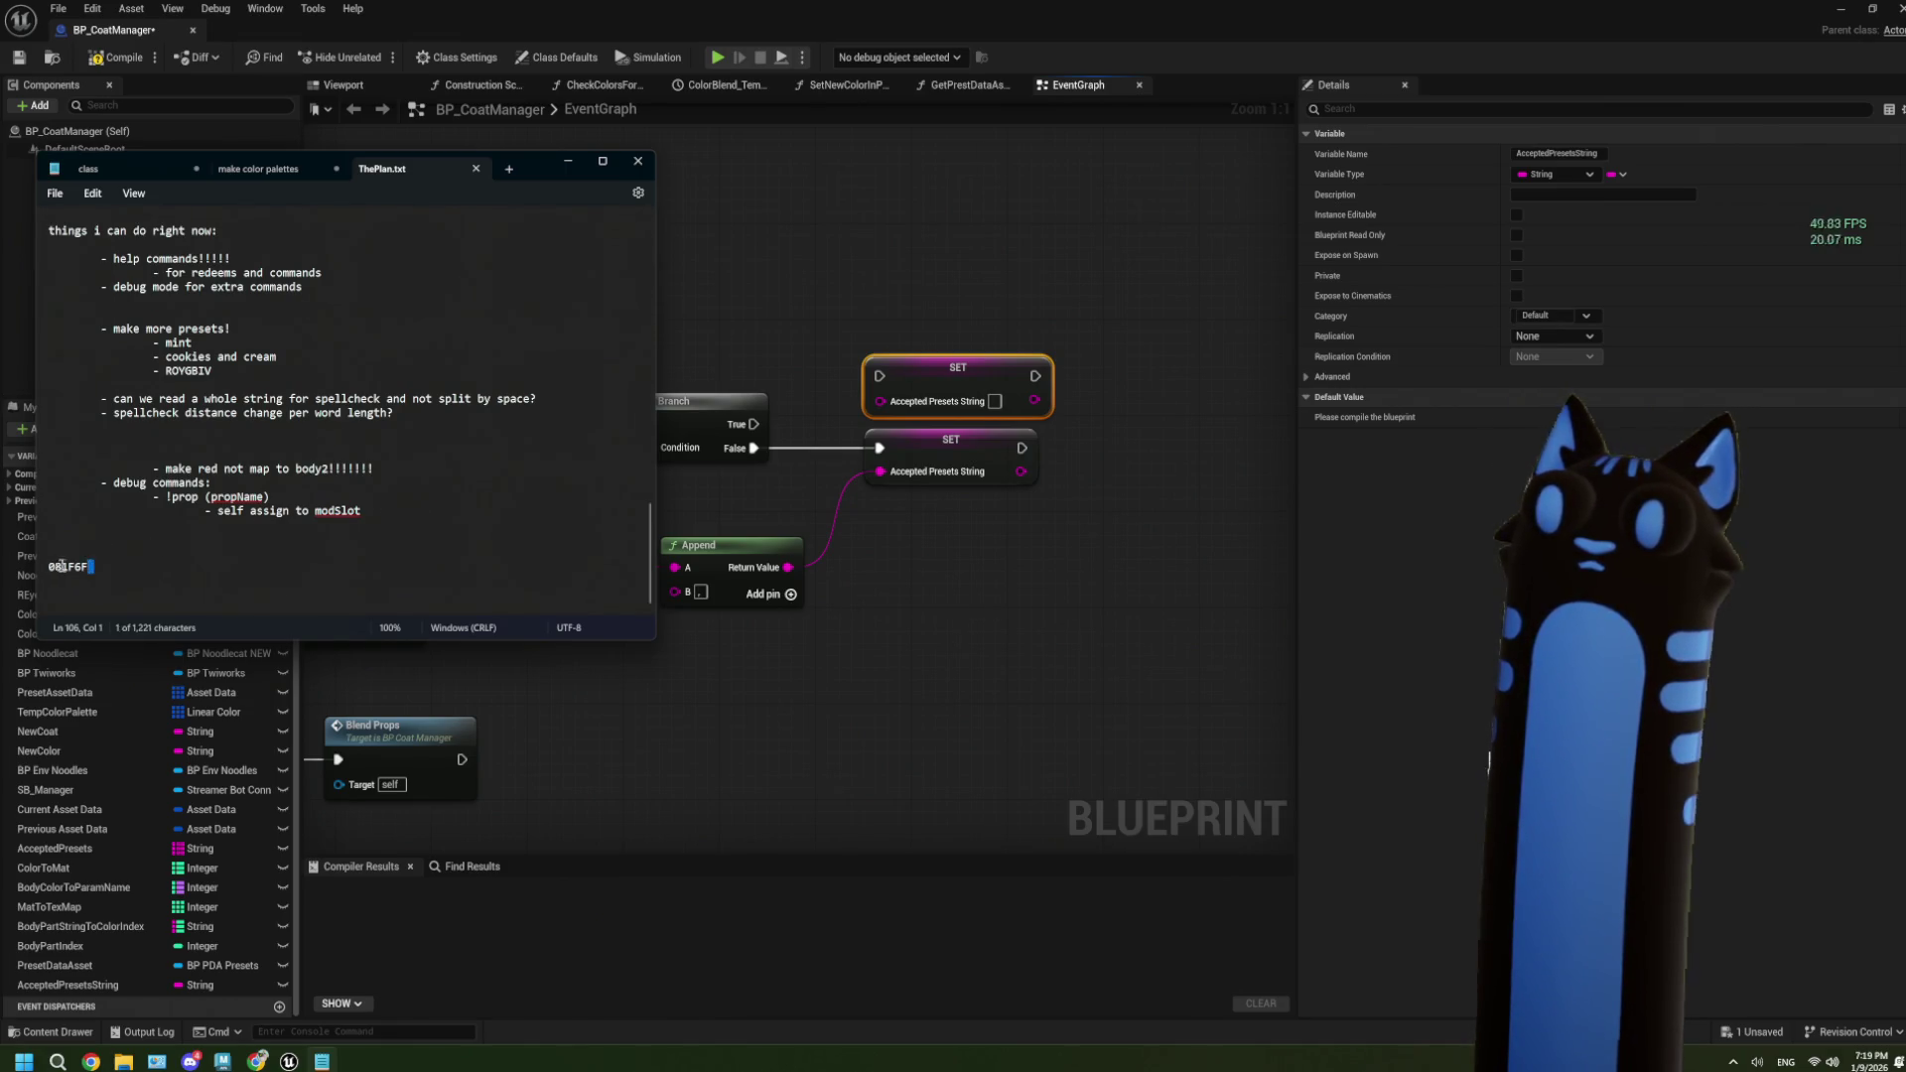
pyautogui.moveTo(51, 566); pyautogui.dragTo(152, 564)
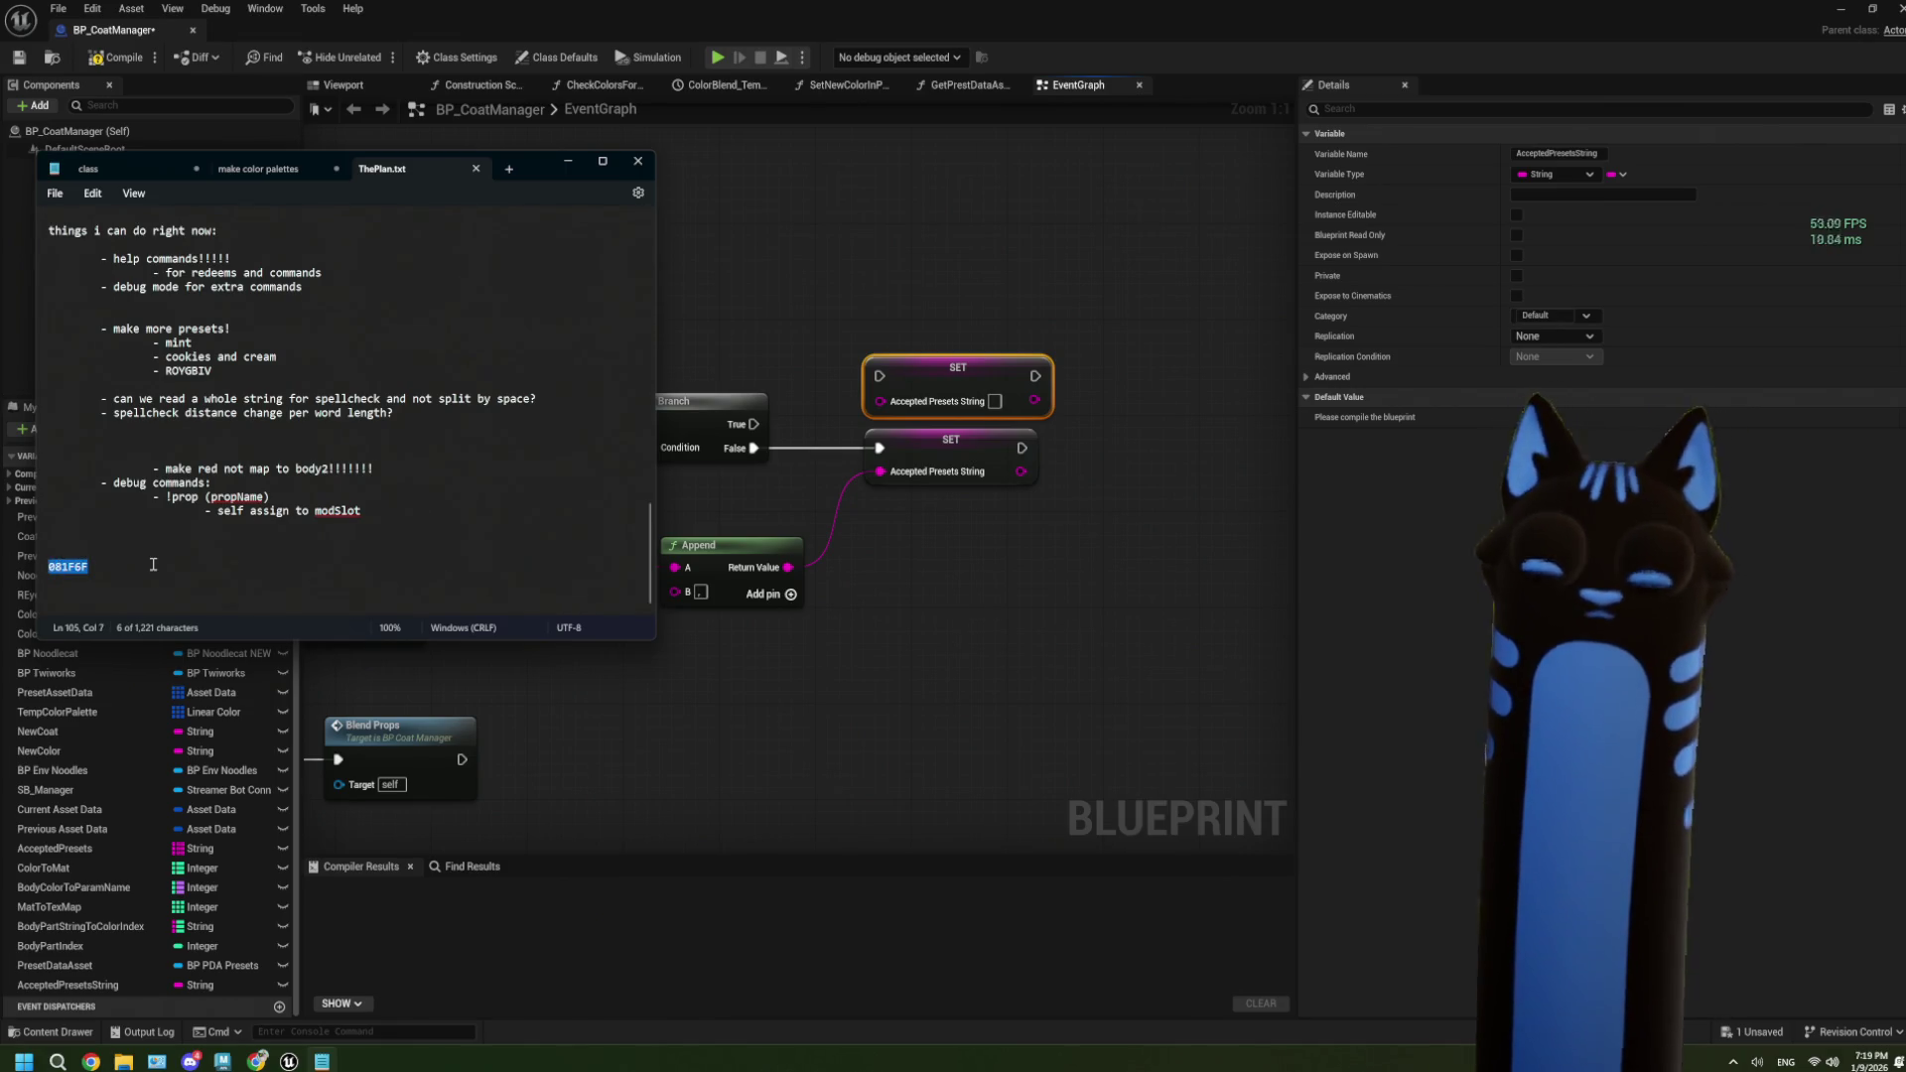
pyautogui.write('081')
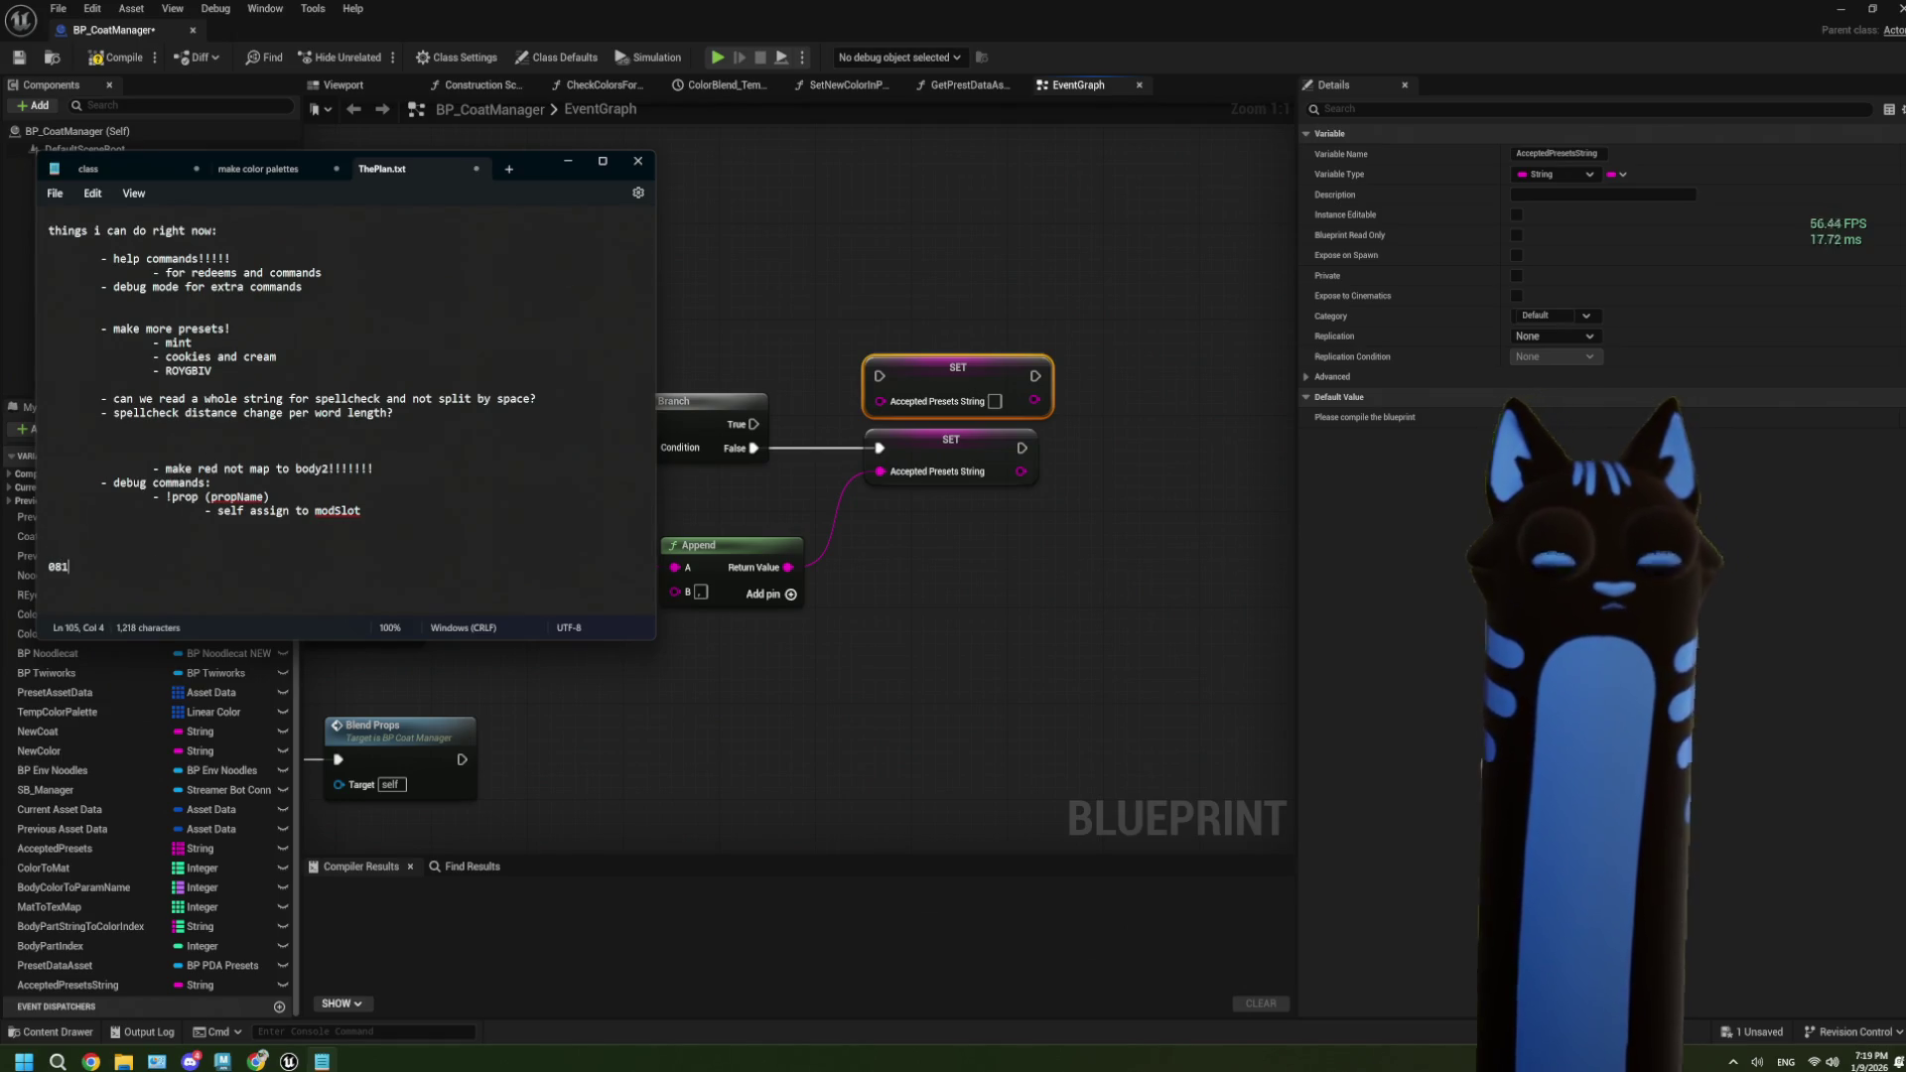
pyautogui.write('F7F')
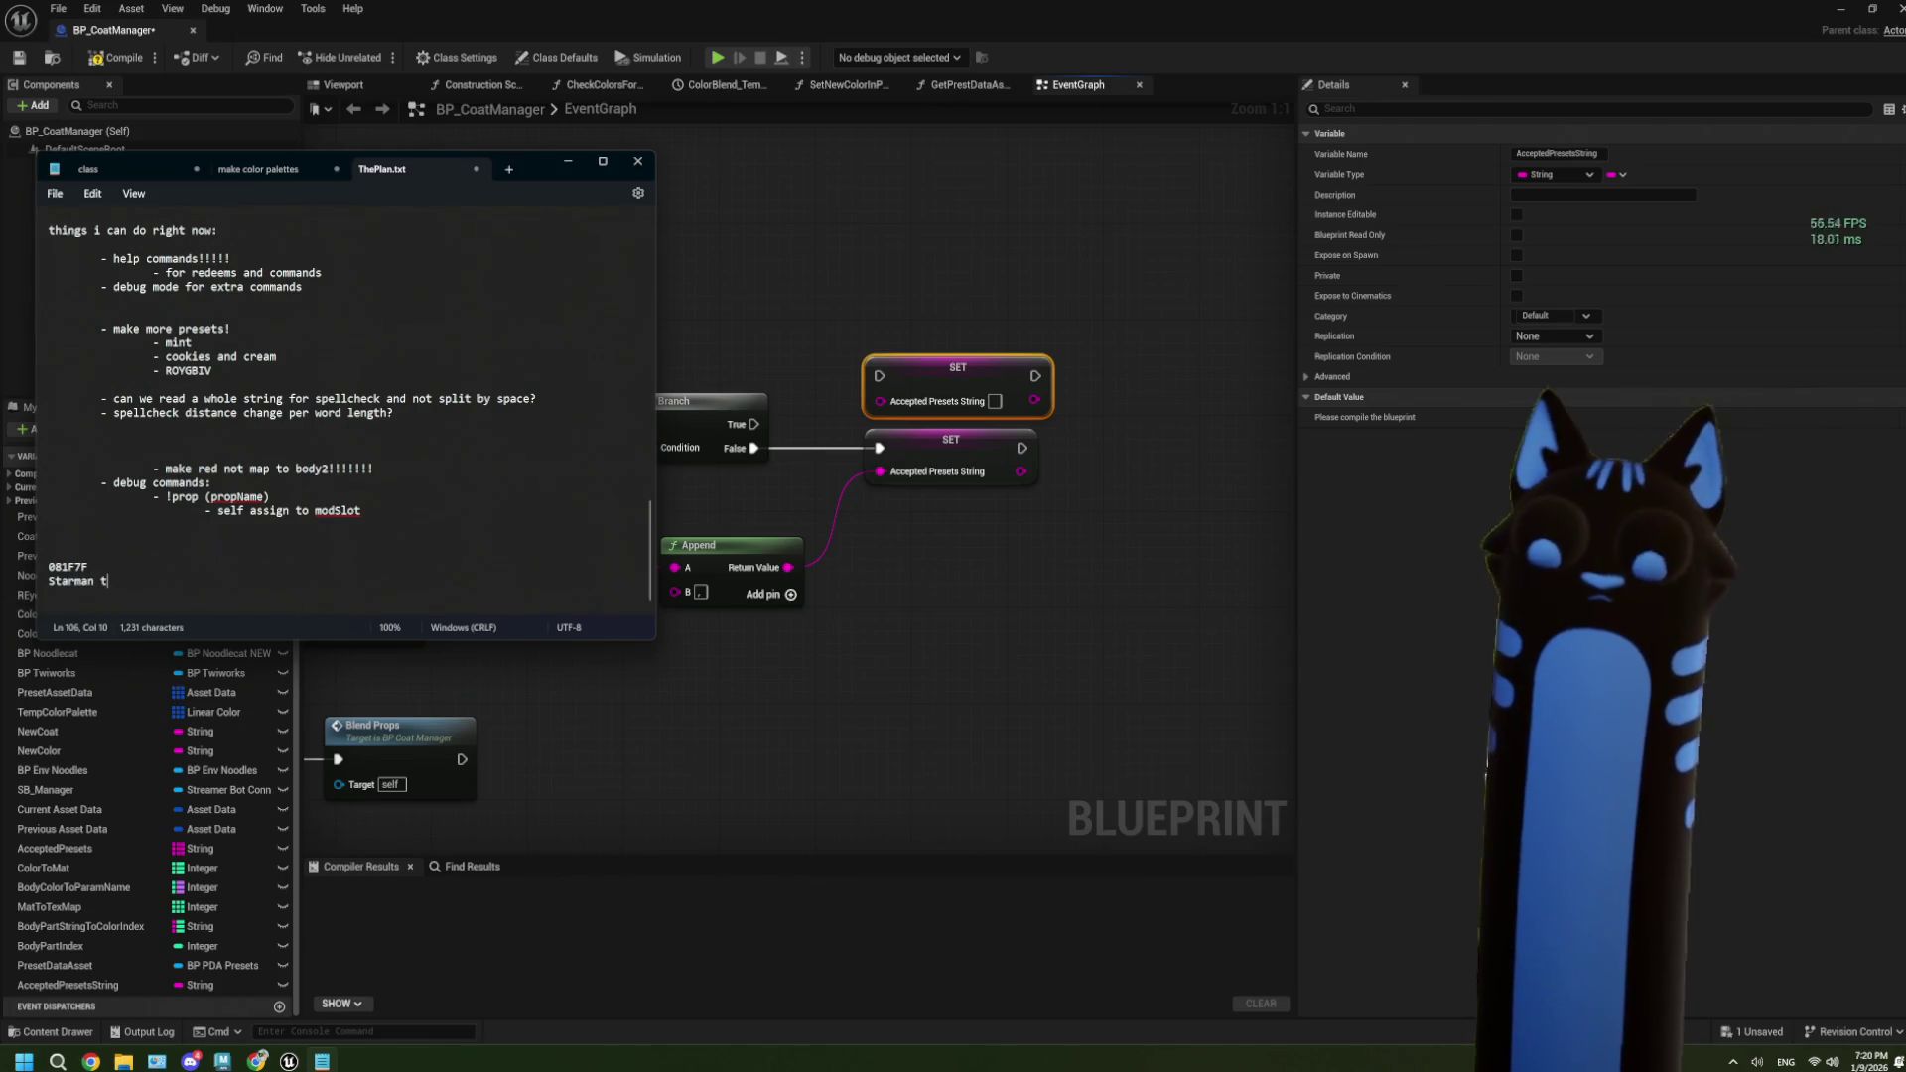
pyautogui.write('aby')
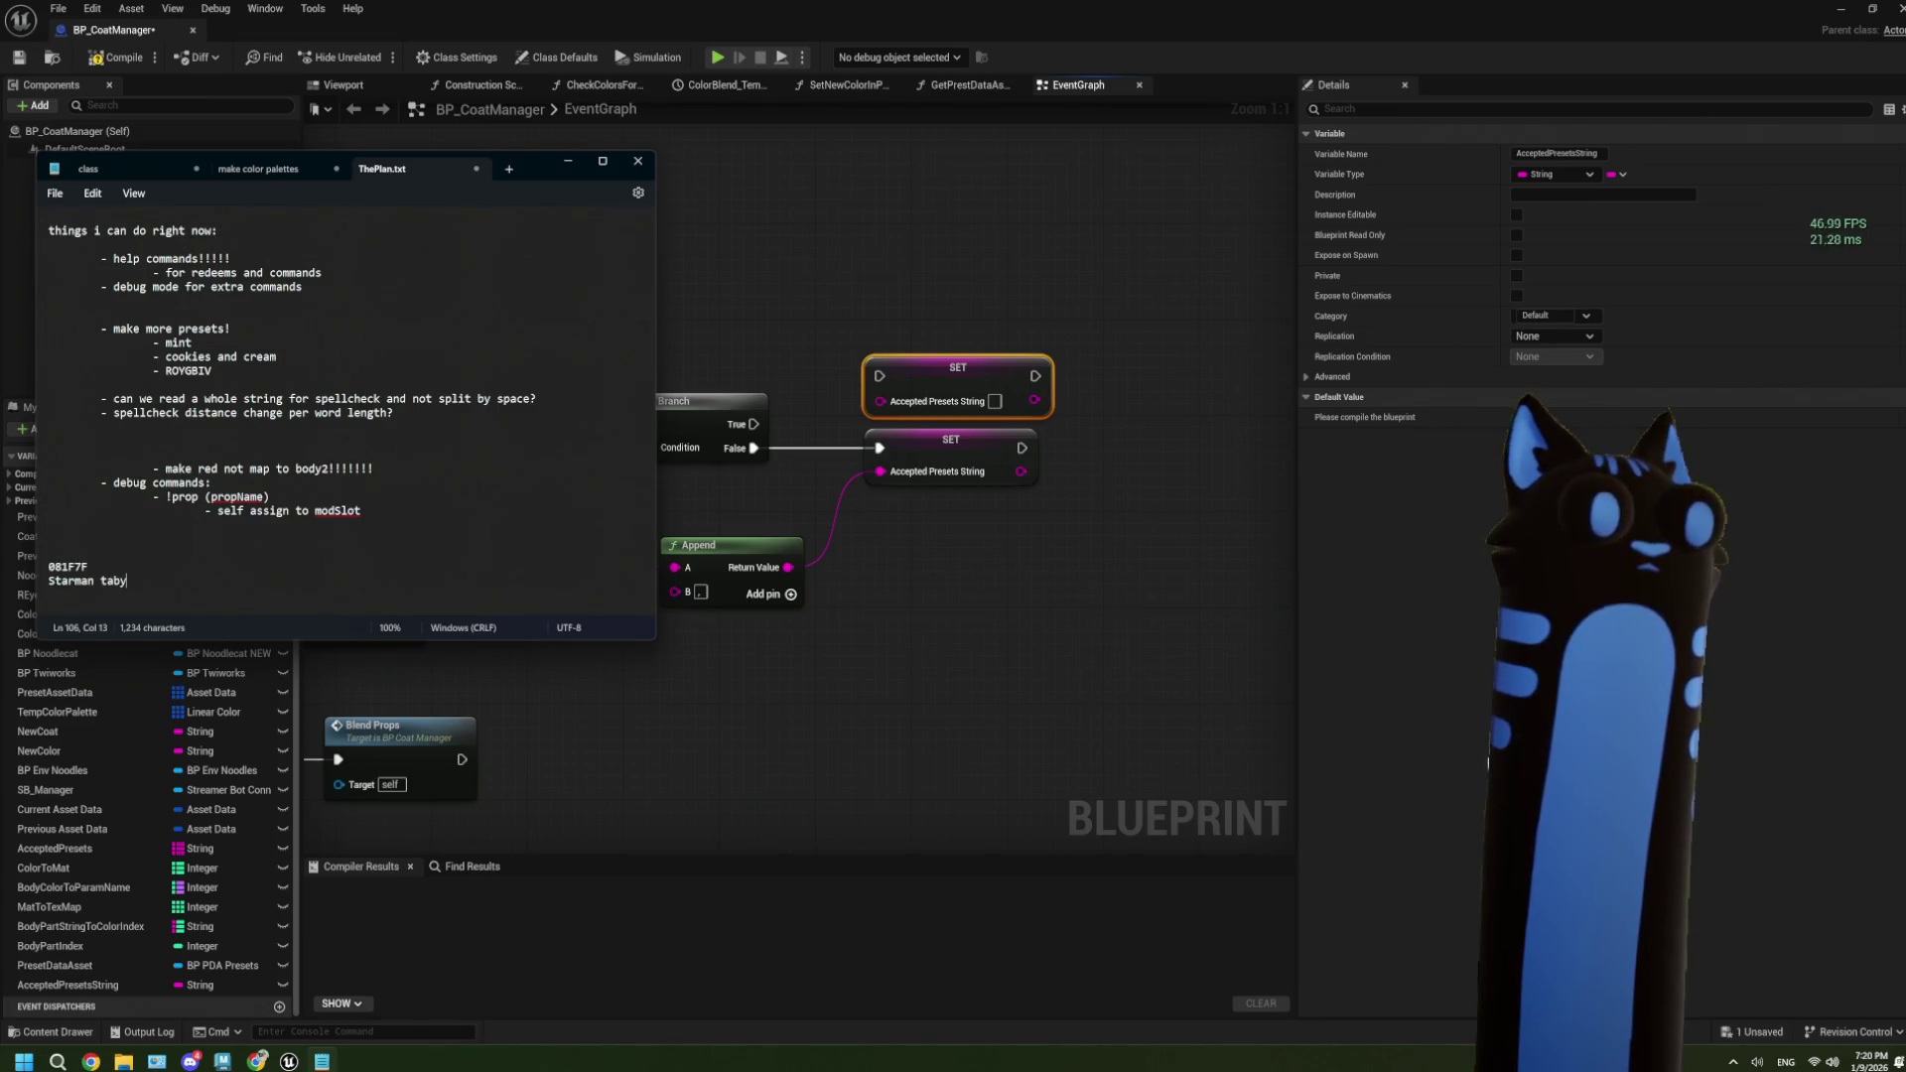
pyautogui.doubleClick(113, 580)
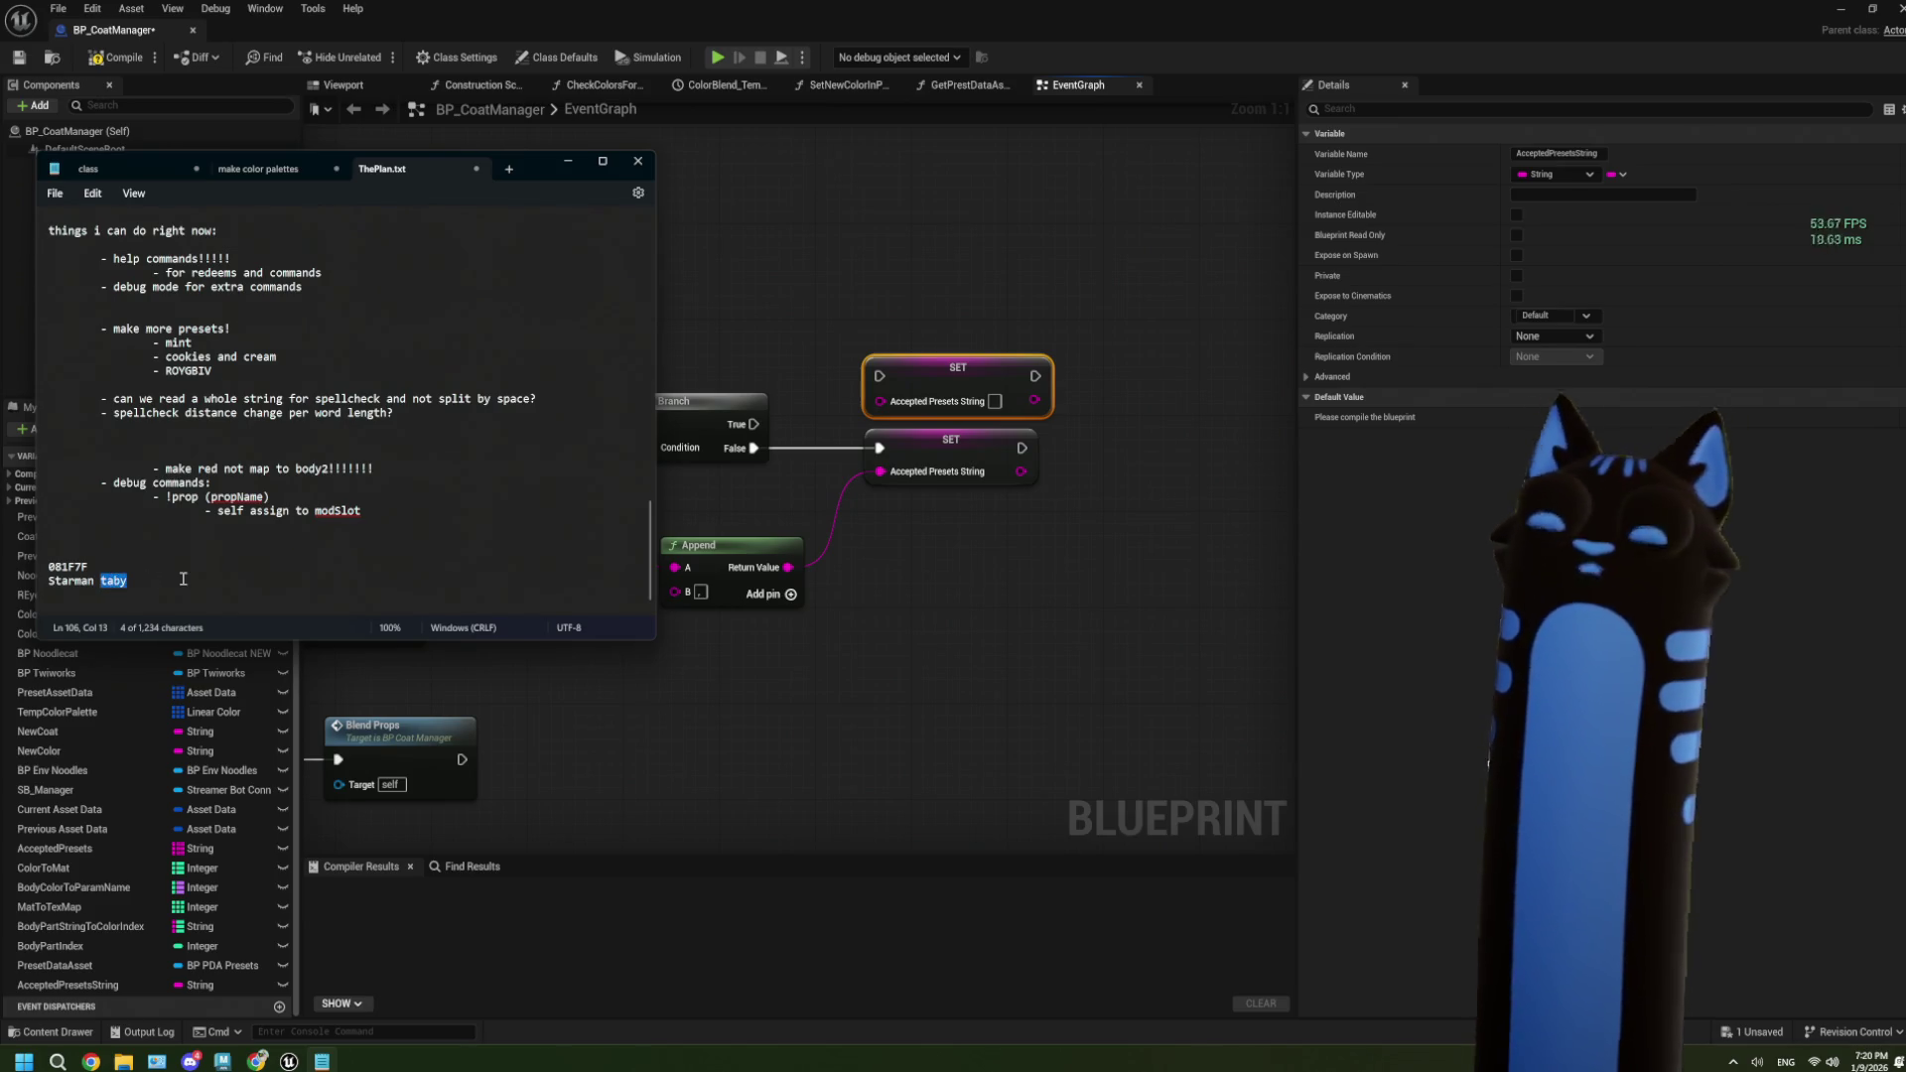
pyautogui.press('BackSpace')
pyautogui.press('BackSpace')
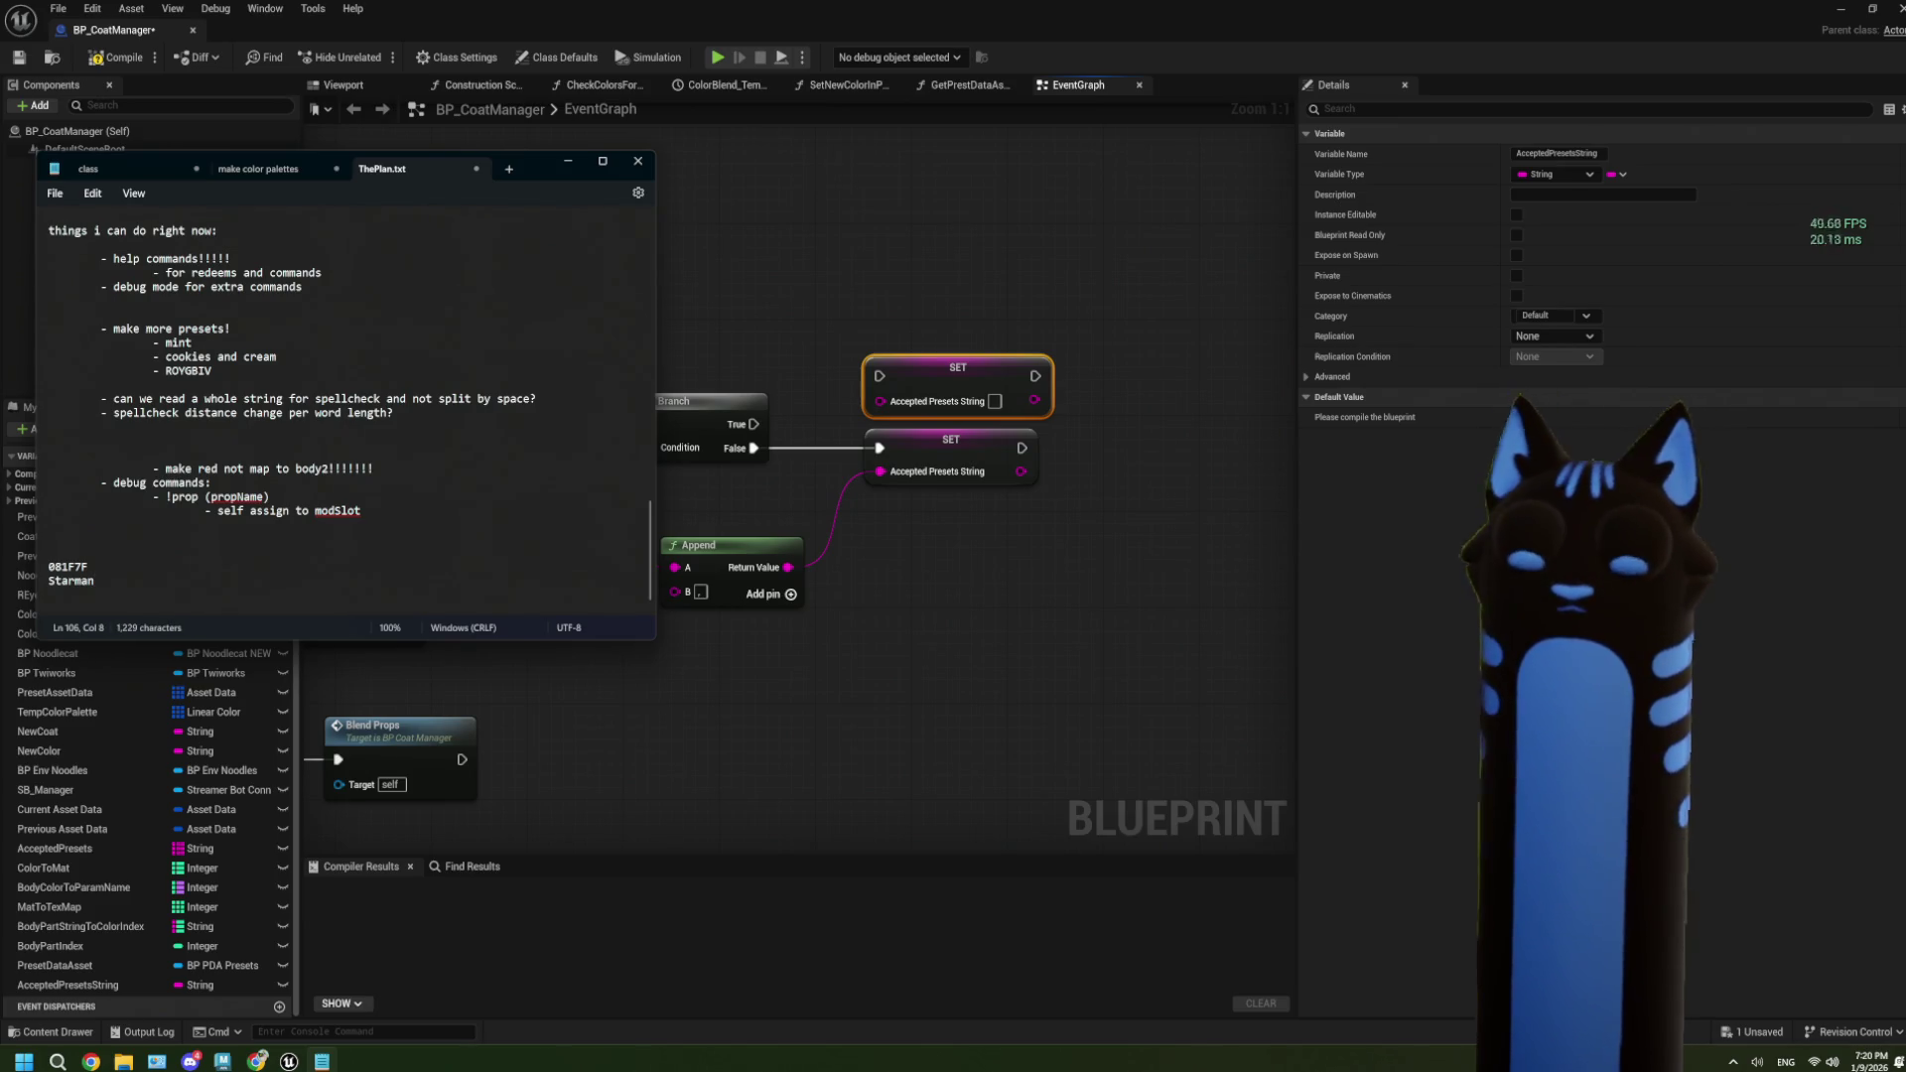
pyautogui.write('Tabby')
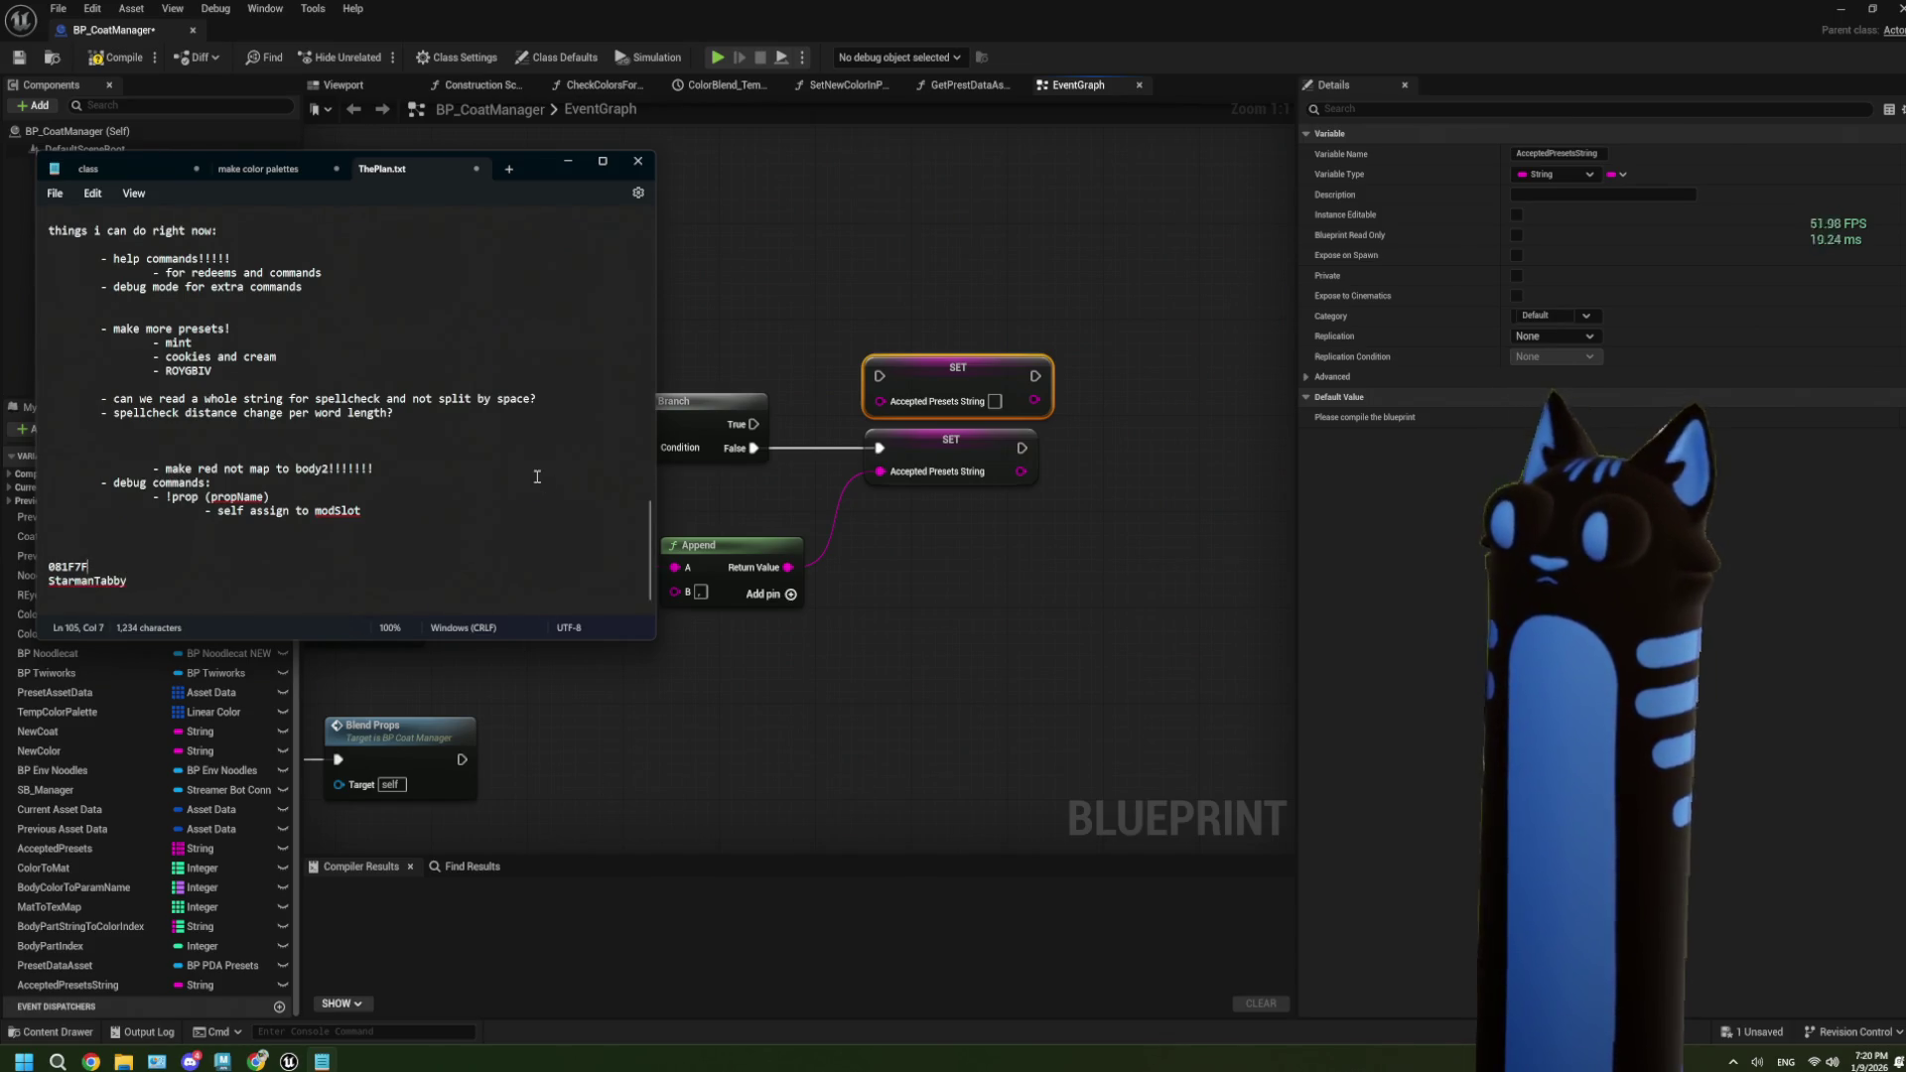
pyautogui.click(418, 507)
# Wire Branch True into the upper SET and place a copy of the getter and Append above.
pyautogui.click(791, 711)
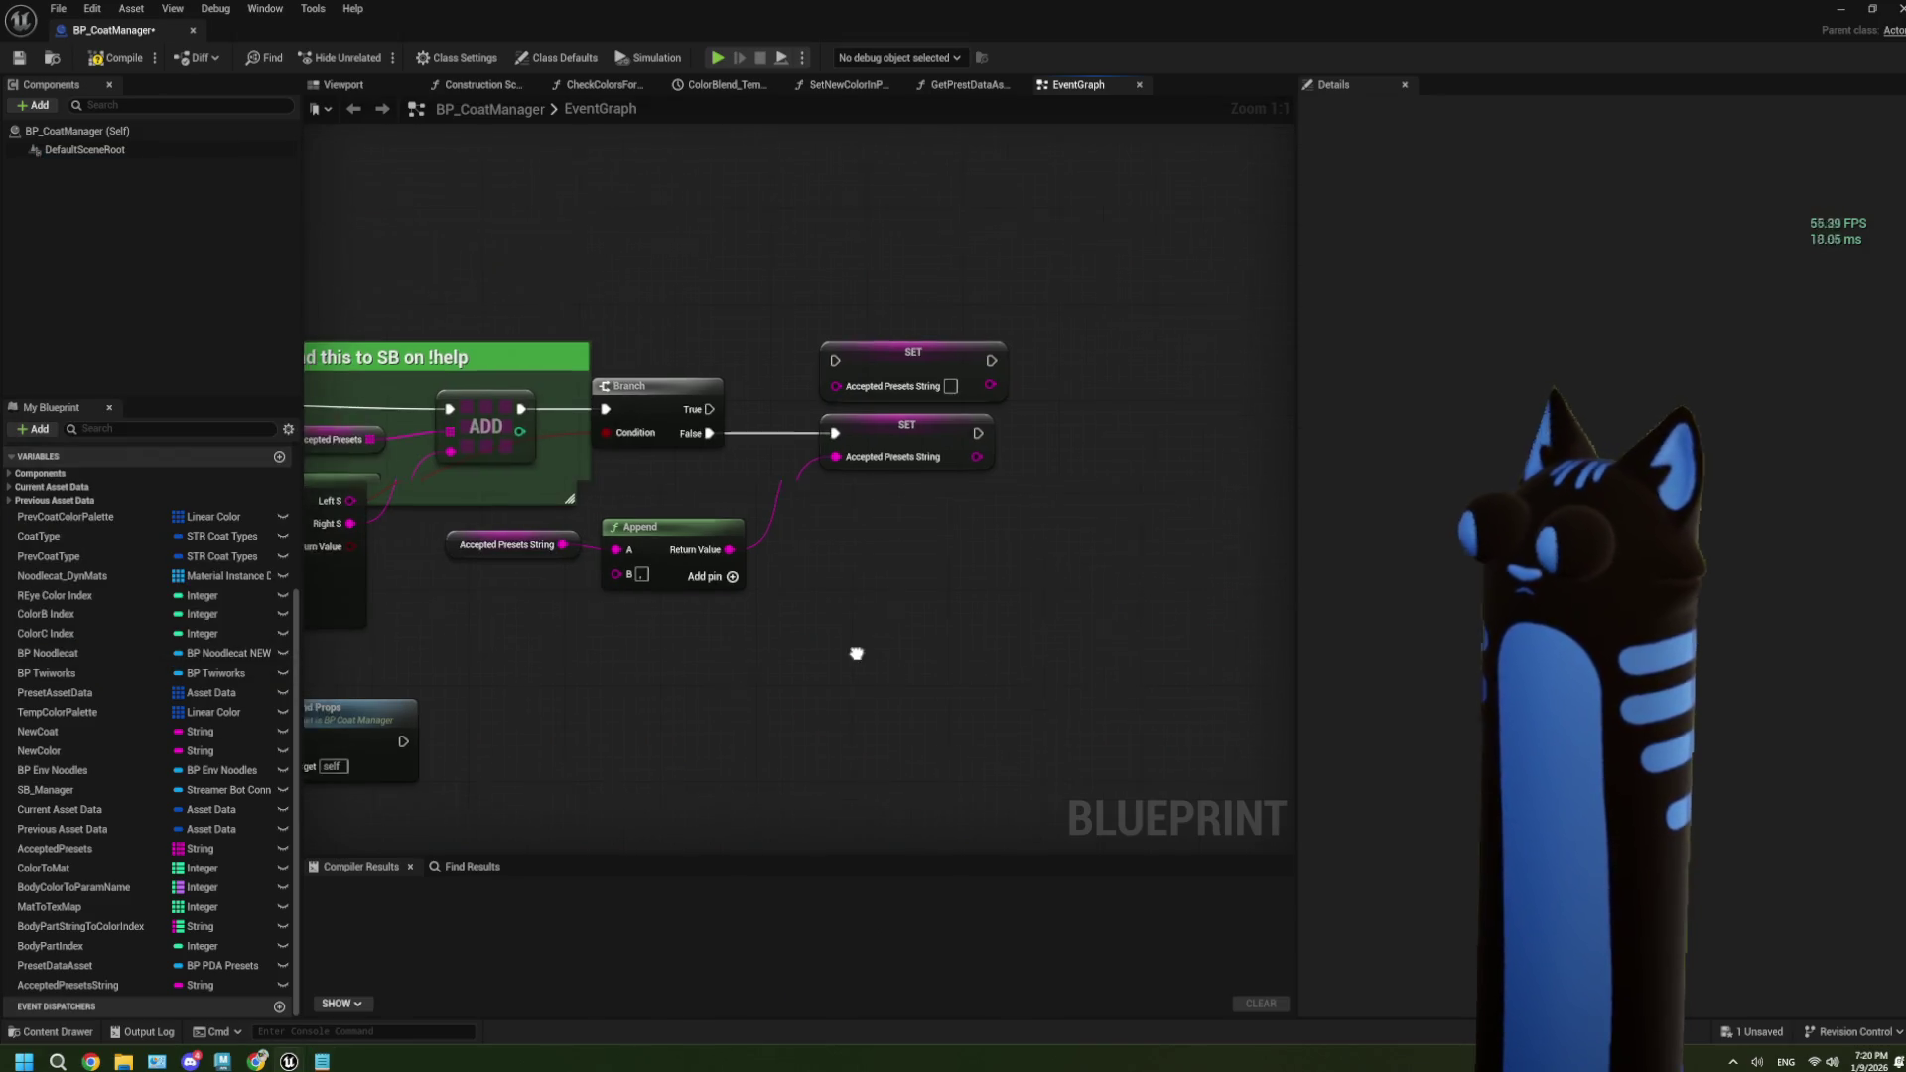
pyautogui.moveTo(678, 402)
pyautogui.mouseDown()
pyautogui.moveTo(834, 360)
pyautogui.moveTo(804, 353)
pyautogui.mouseUp()
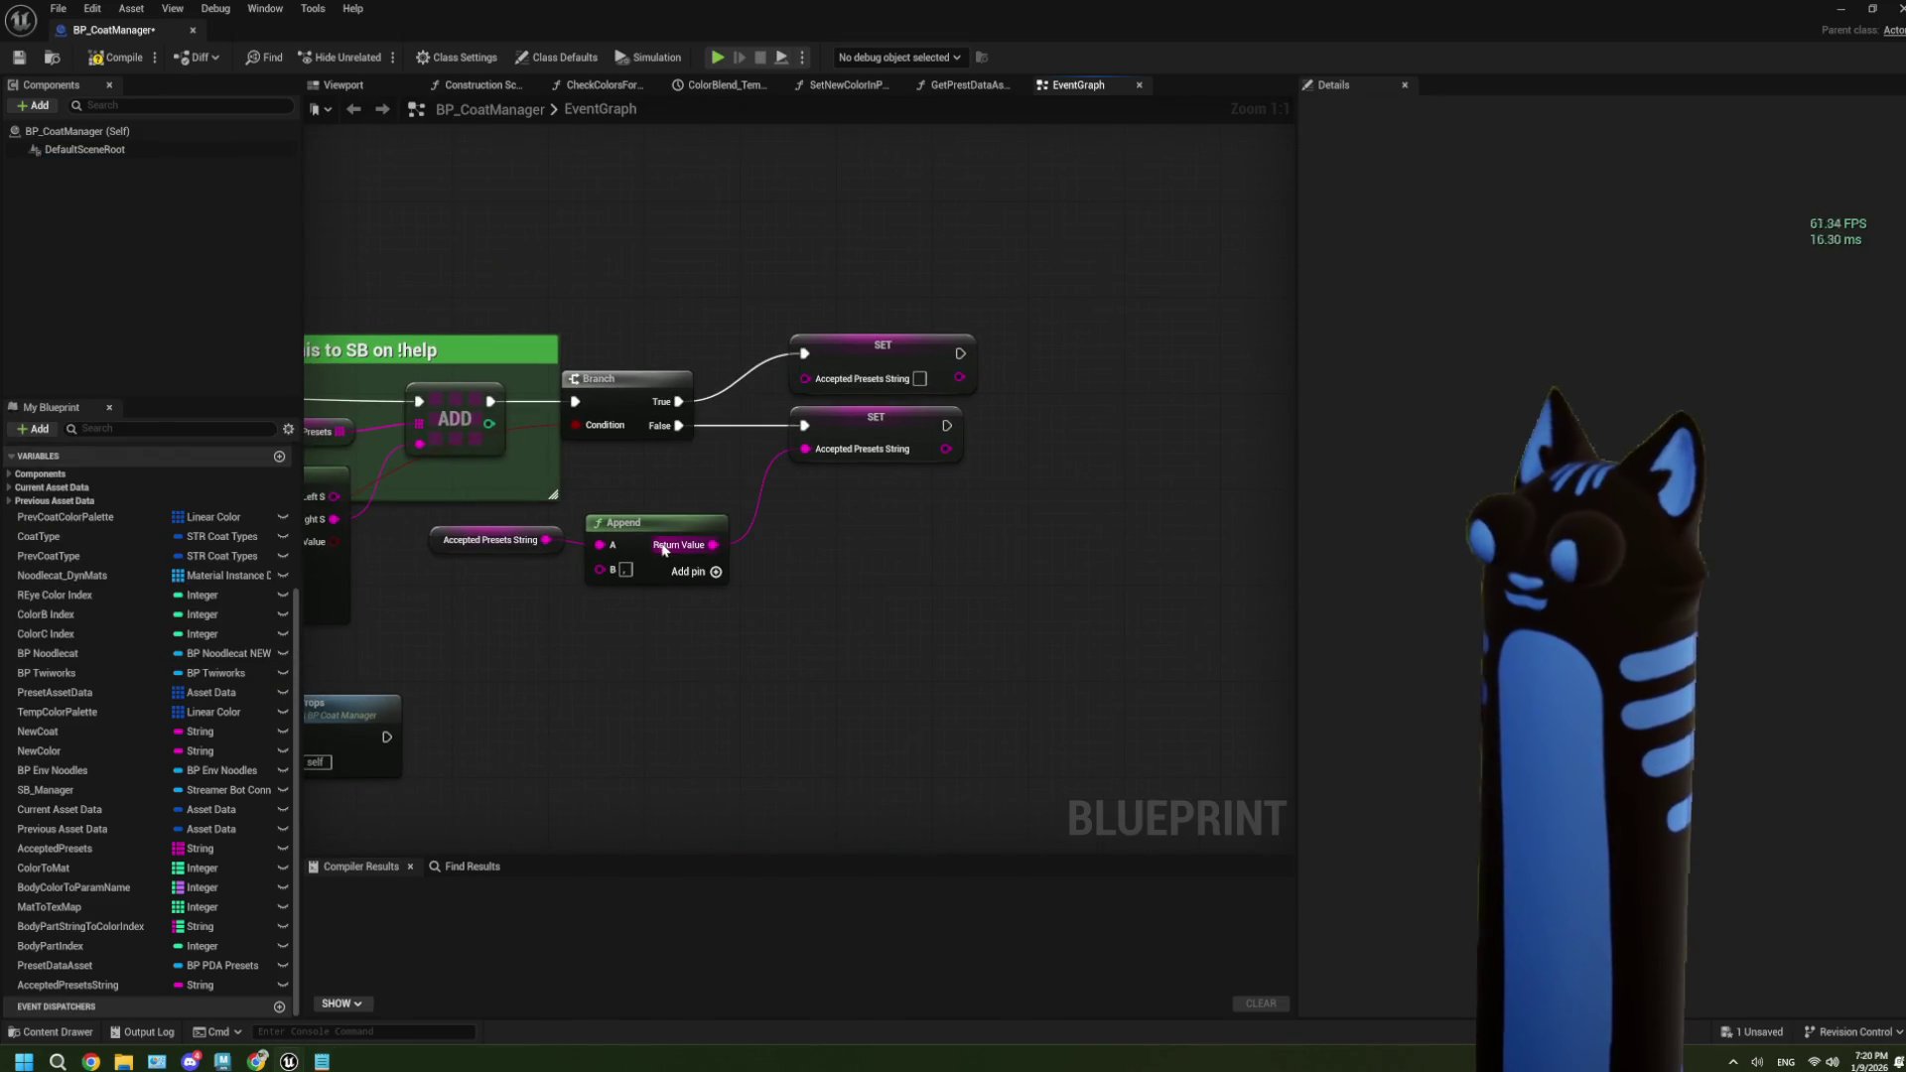
pyautogui.click(645, 551)
pyautogui.keyDown('ctrl'); pyautogui.click(526, 541); pyautogui.keyUp('ctrl')
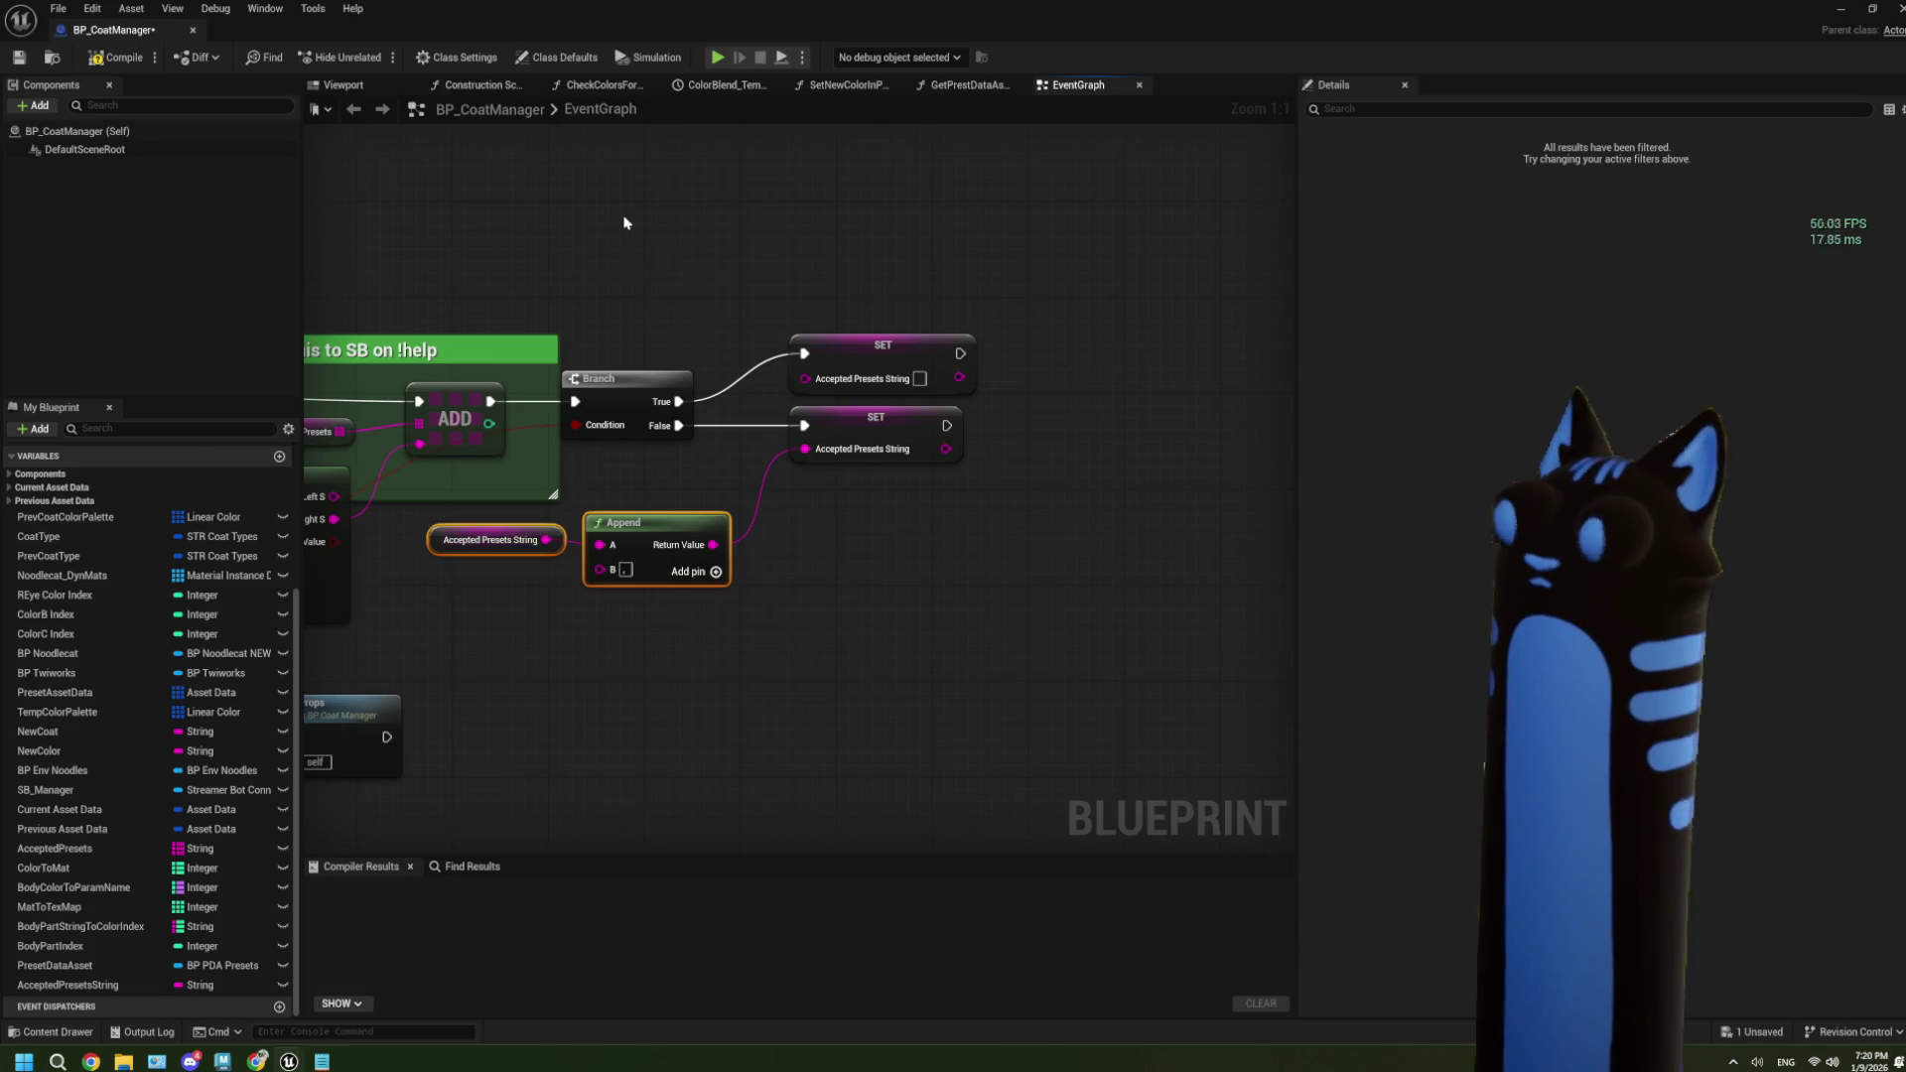
pyautogui.hotkey('ctrl', 'd')
pyautogui.moveTo(757, 289); pyautogui.dragTo(650, 251)
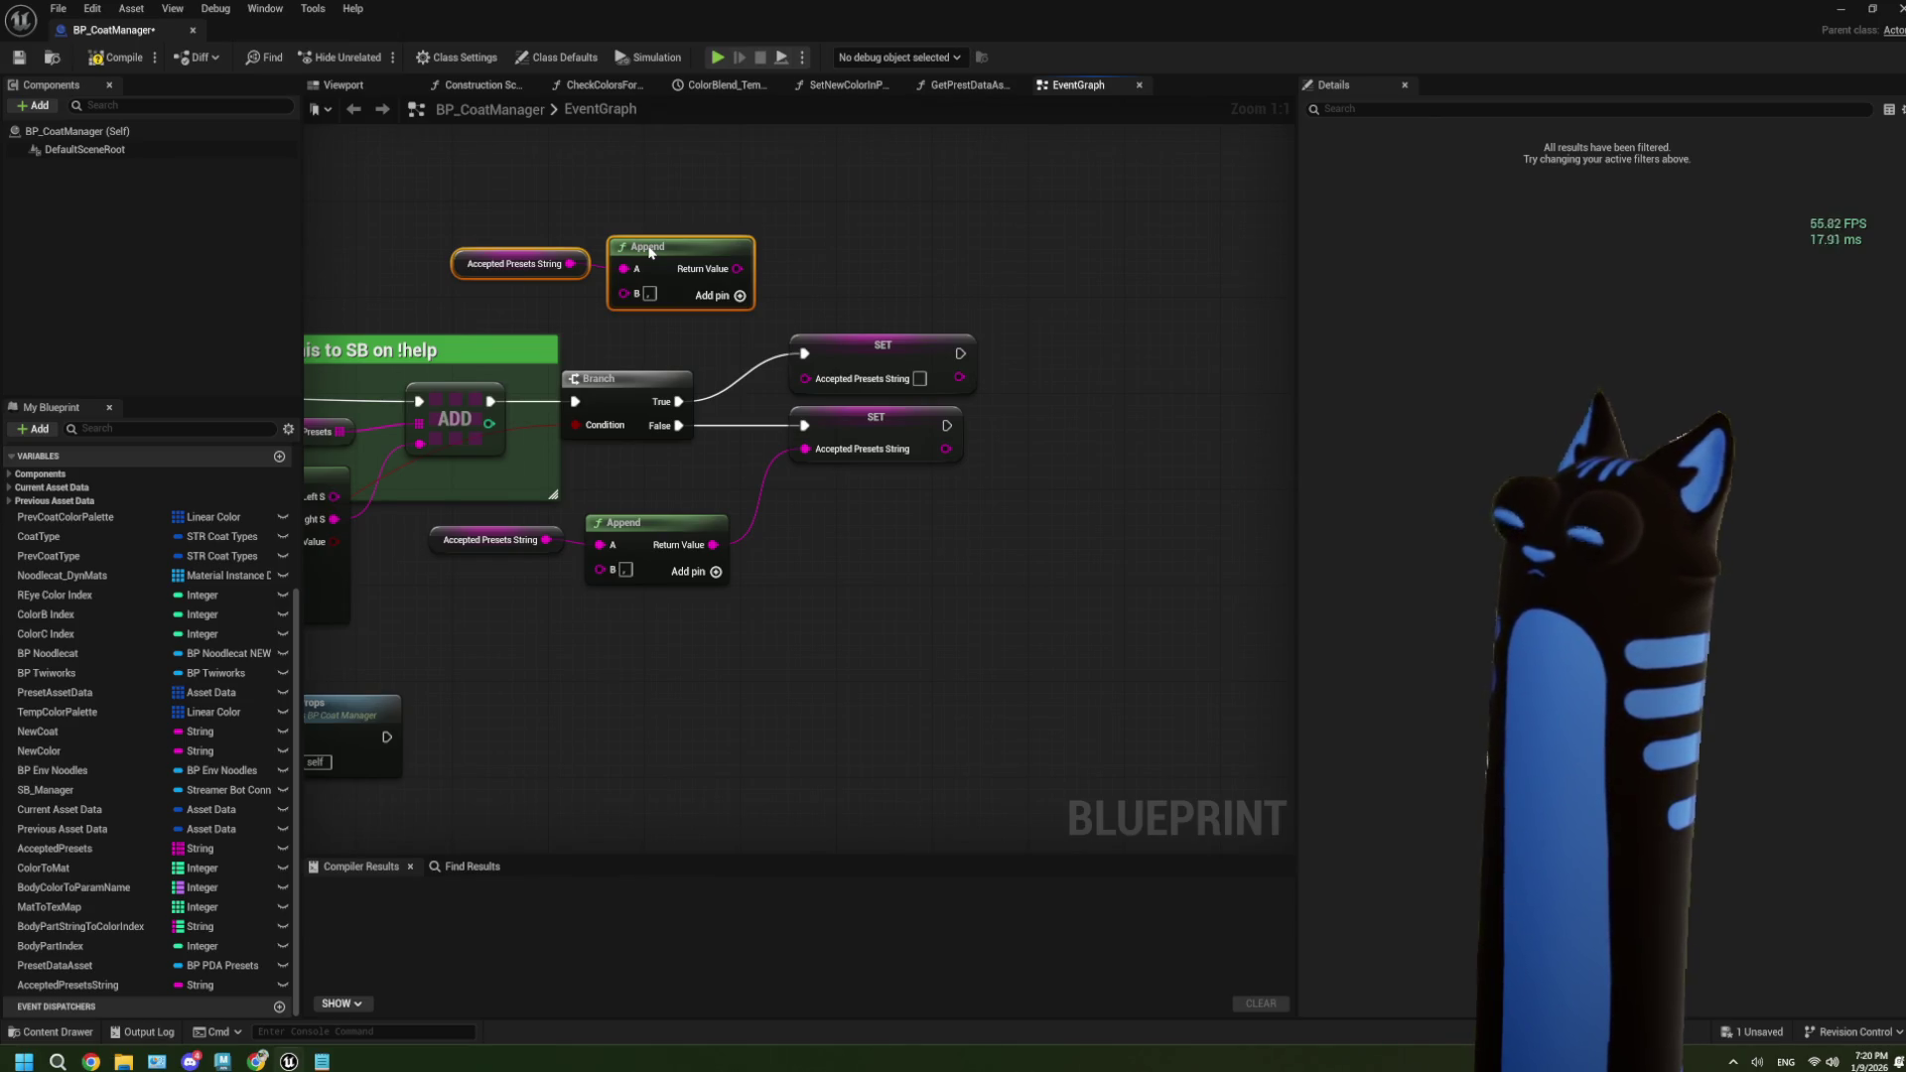
pyautogui.moveTo(650, 252); pyautogui.dragTo(638, 263)
pyautogui.moveTo(634, 259); pyautogui.dragTo(787, 206)
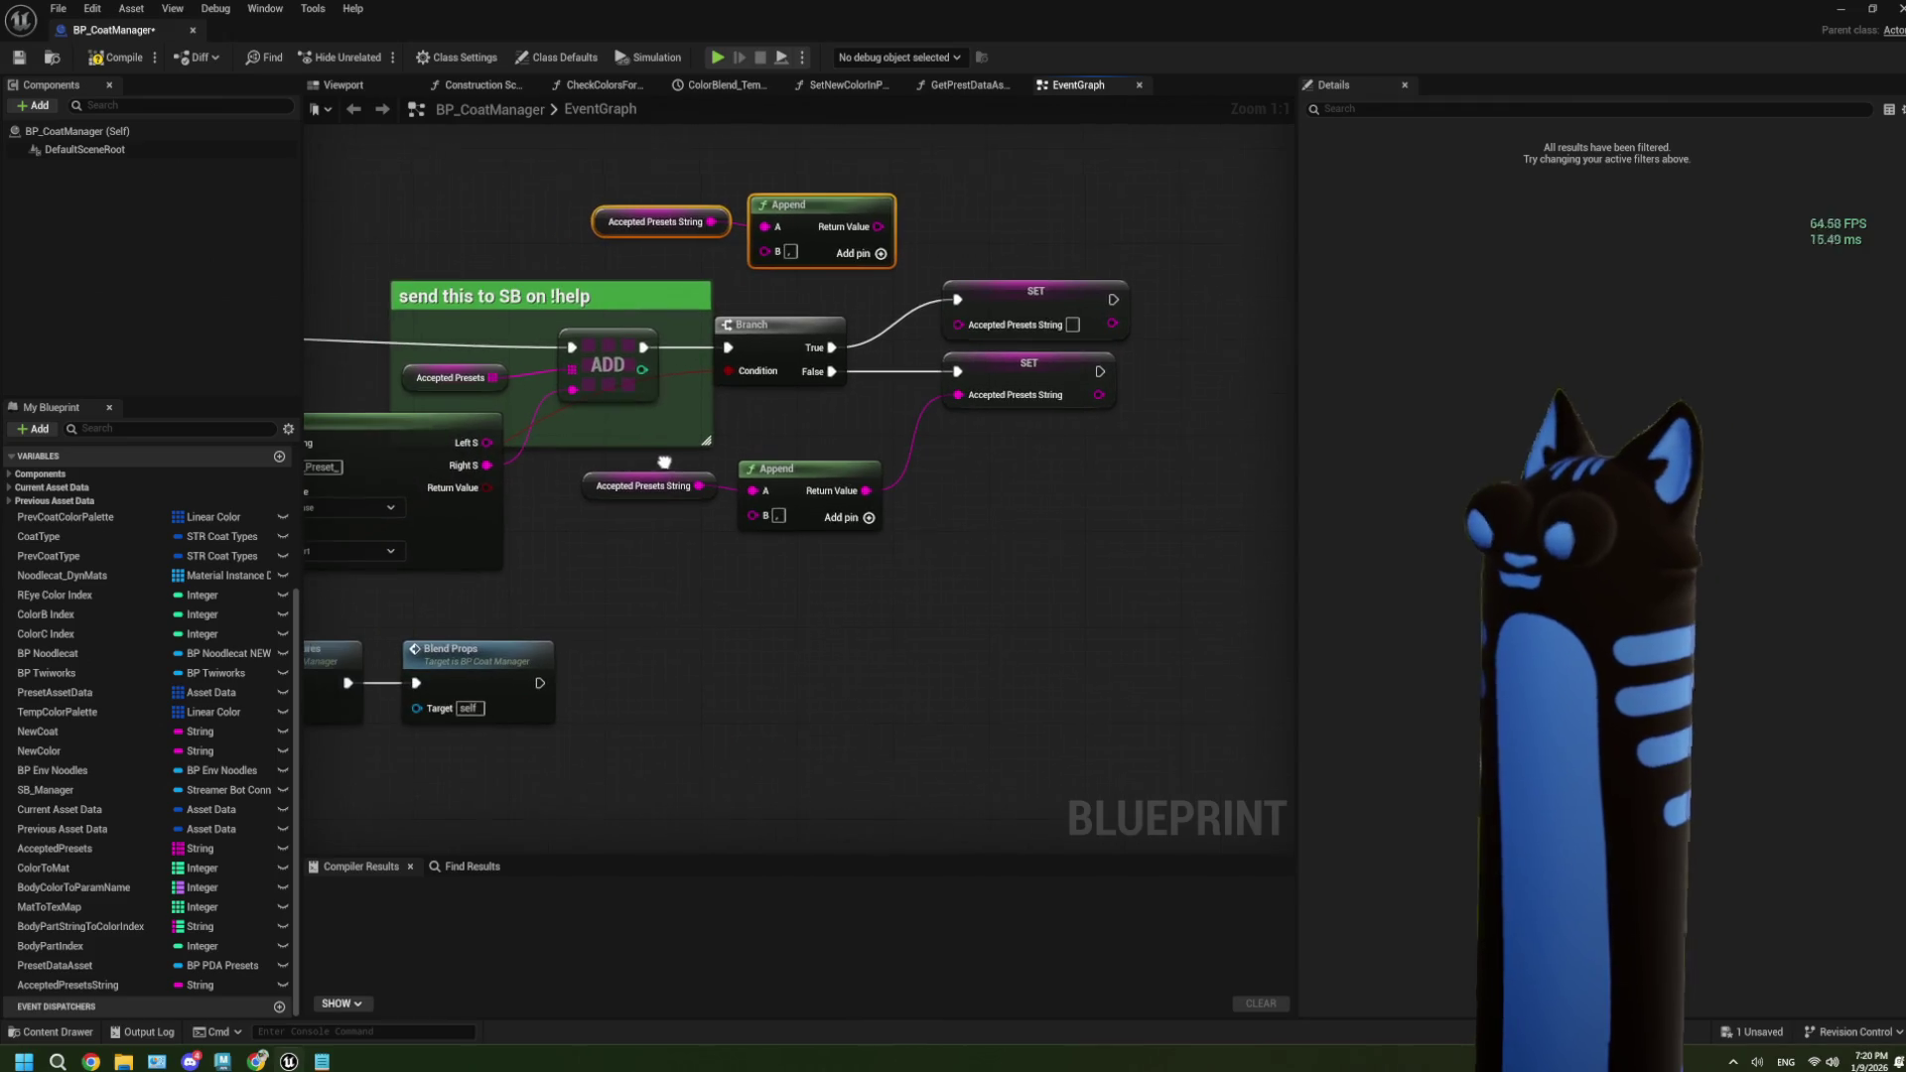
# Add a C pin to the lower Append fed by Split's Right S, then select the Length, subtract and == nodes.
pyautogui.click(869, 518)
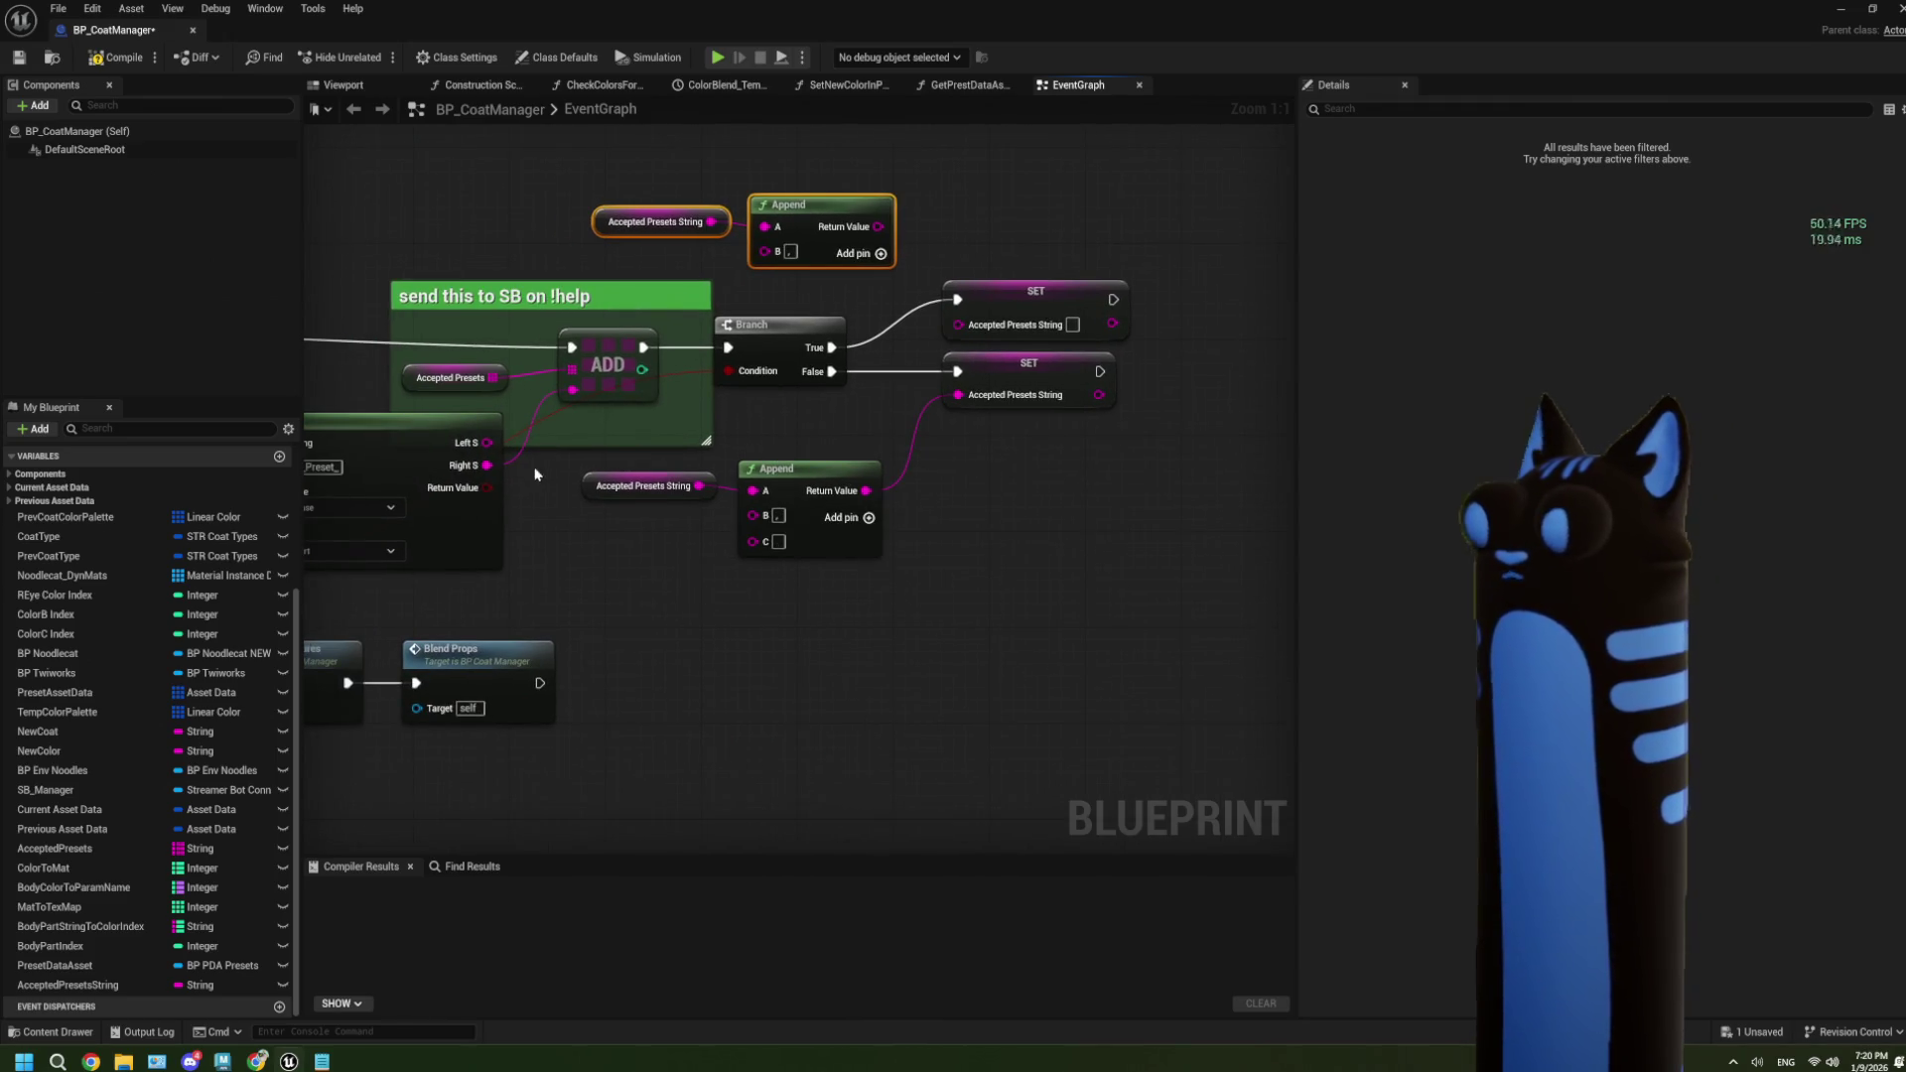
pyautogui.moveTo(486, 466)
pyautogui.mouseDown()
pyautogui.moveTo(735, 551)
pyautogui.moveTo(710, 574)
pyautogui.moveTo(753, 541)
pyautogui.moveTo(672, 608)
pyautogui.mouseUp()
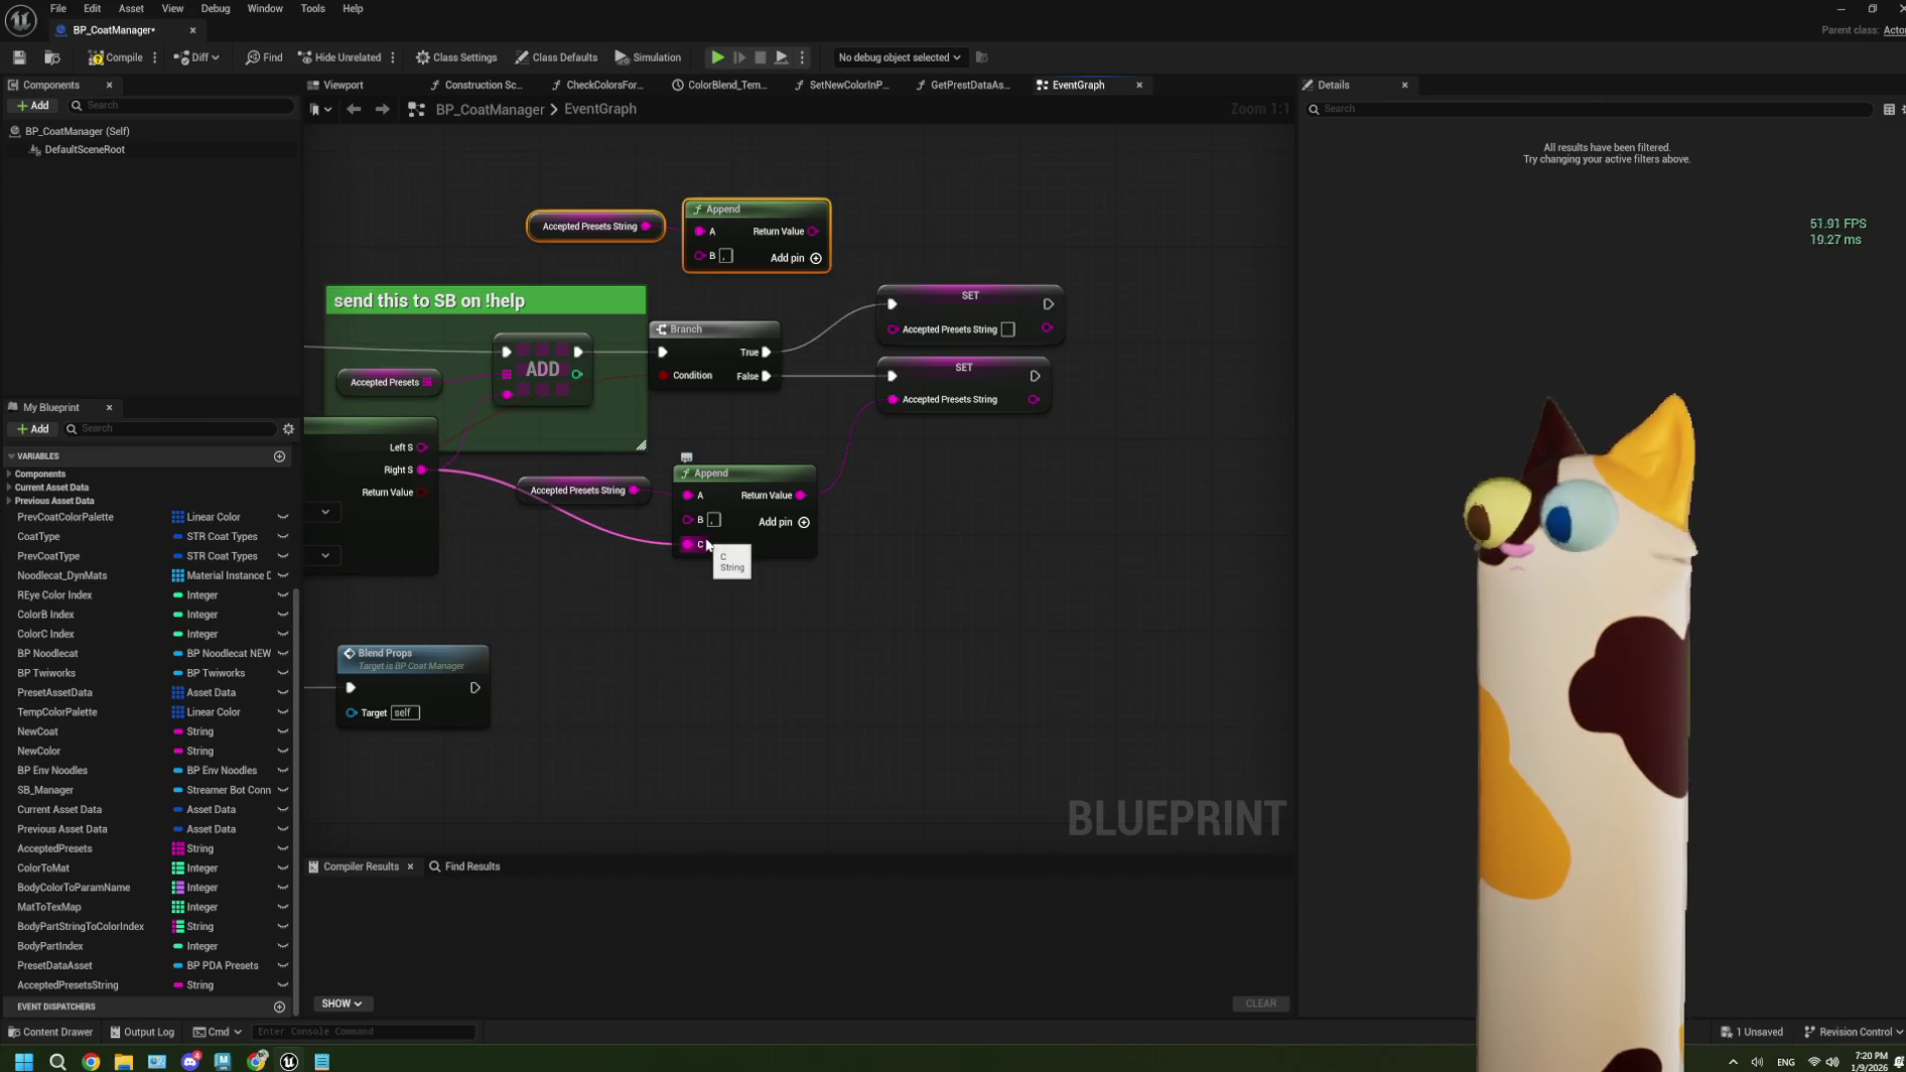
pyautogui.moveTo(711, 575); pyautogui.dragTo(1394, 517)
pyautogui.moveTo(456, 479); pyautogui.dragTo(619, 512)
pyautogui.keyDown('ctrl'); pyautogui.click(769, 518); pyautogui.keyUp('ctrl')
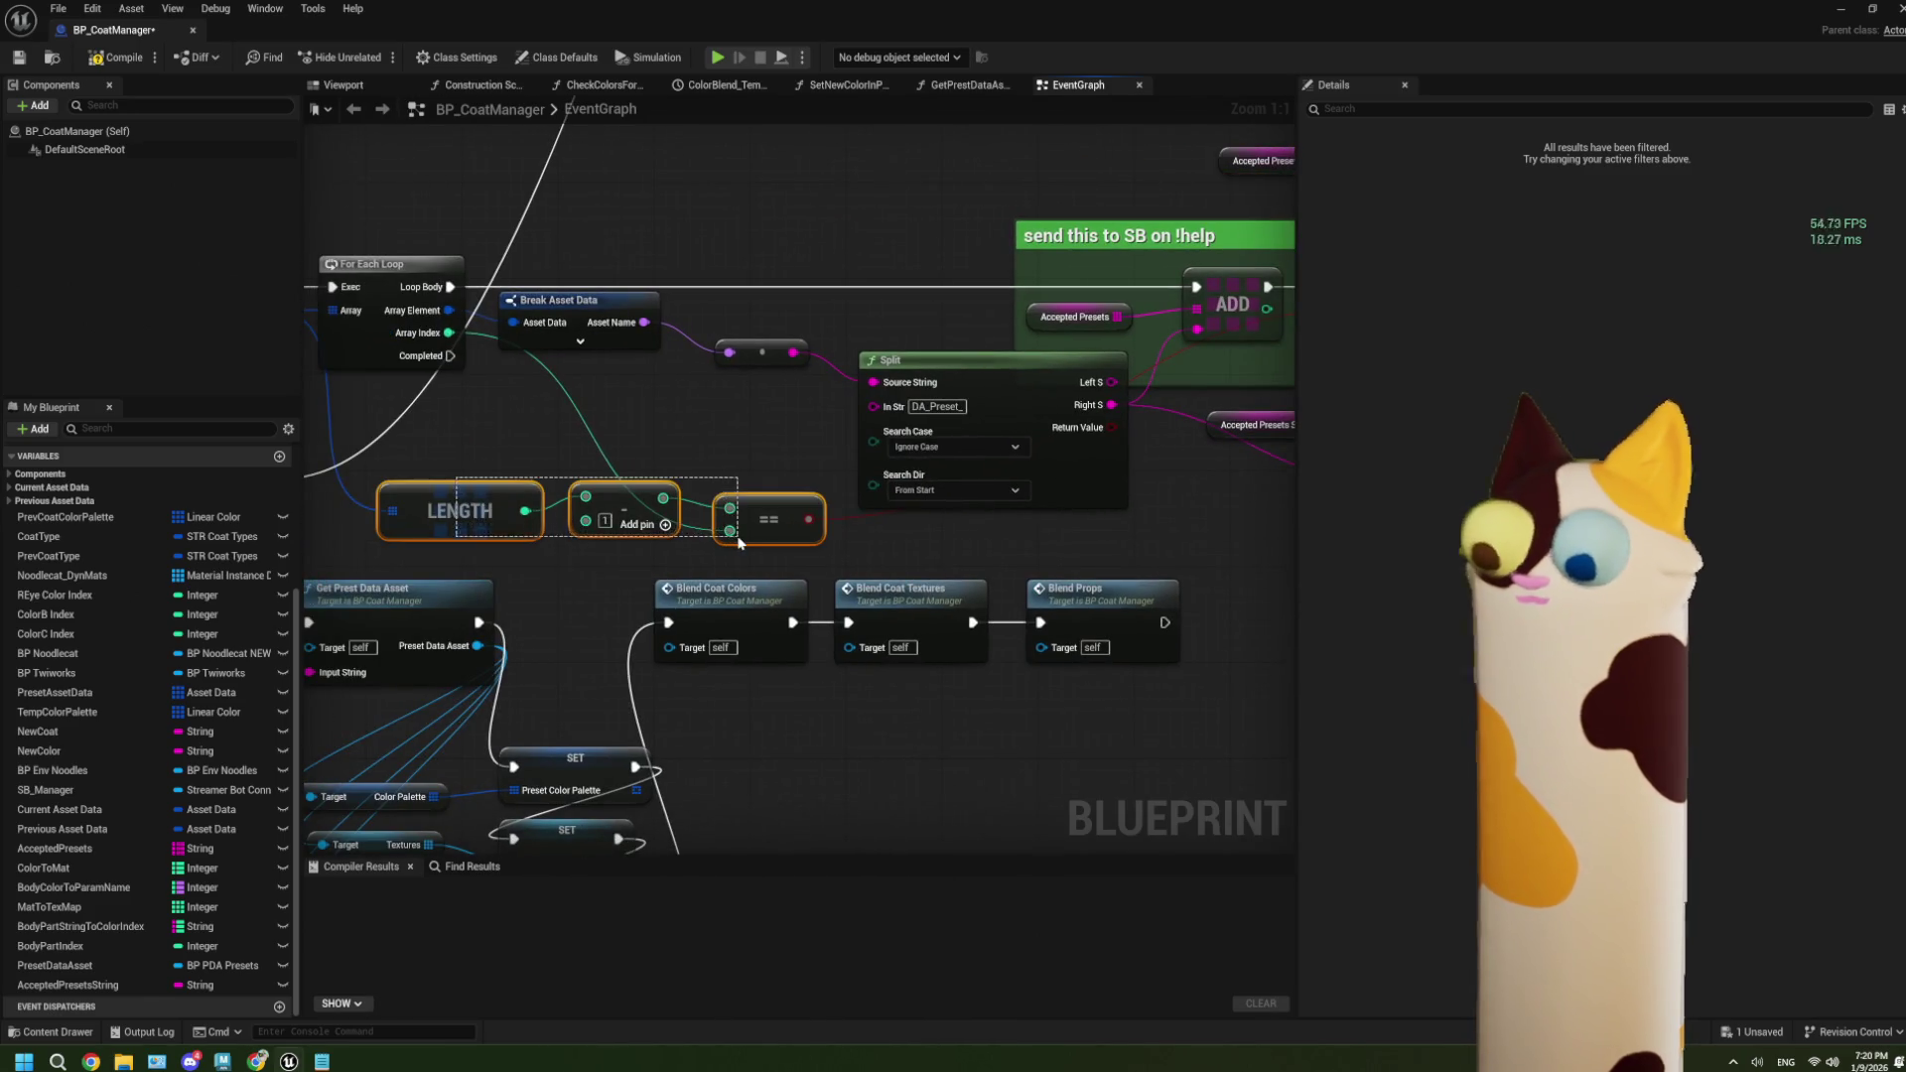
# Replace the Length check with an integer Equal from the loop index driving the Branch condition.
pyautogui.press('Delete')
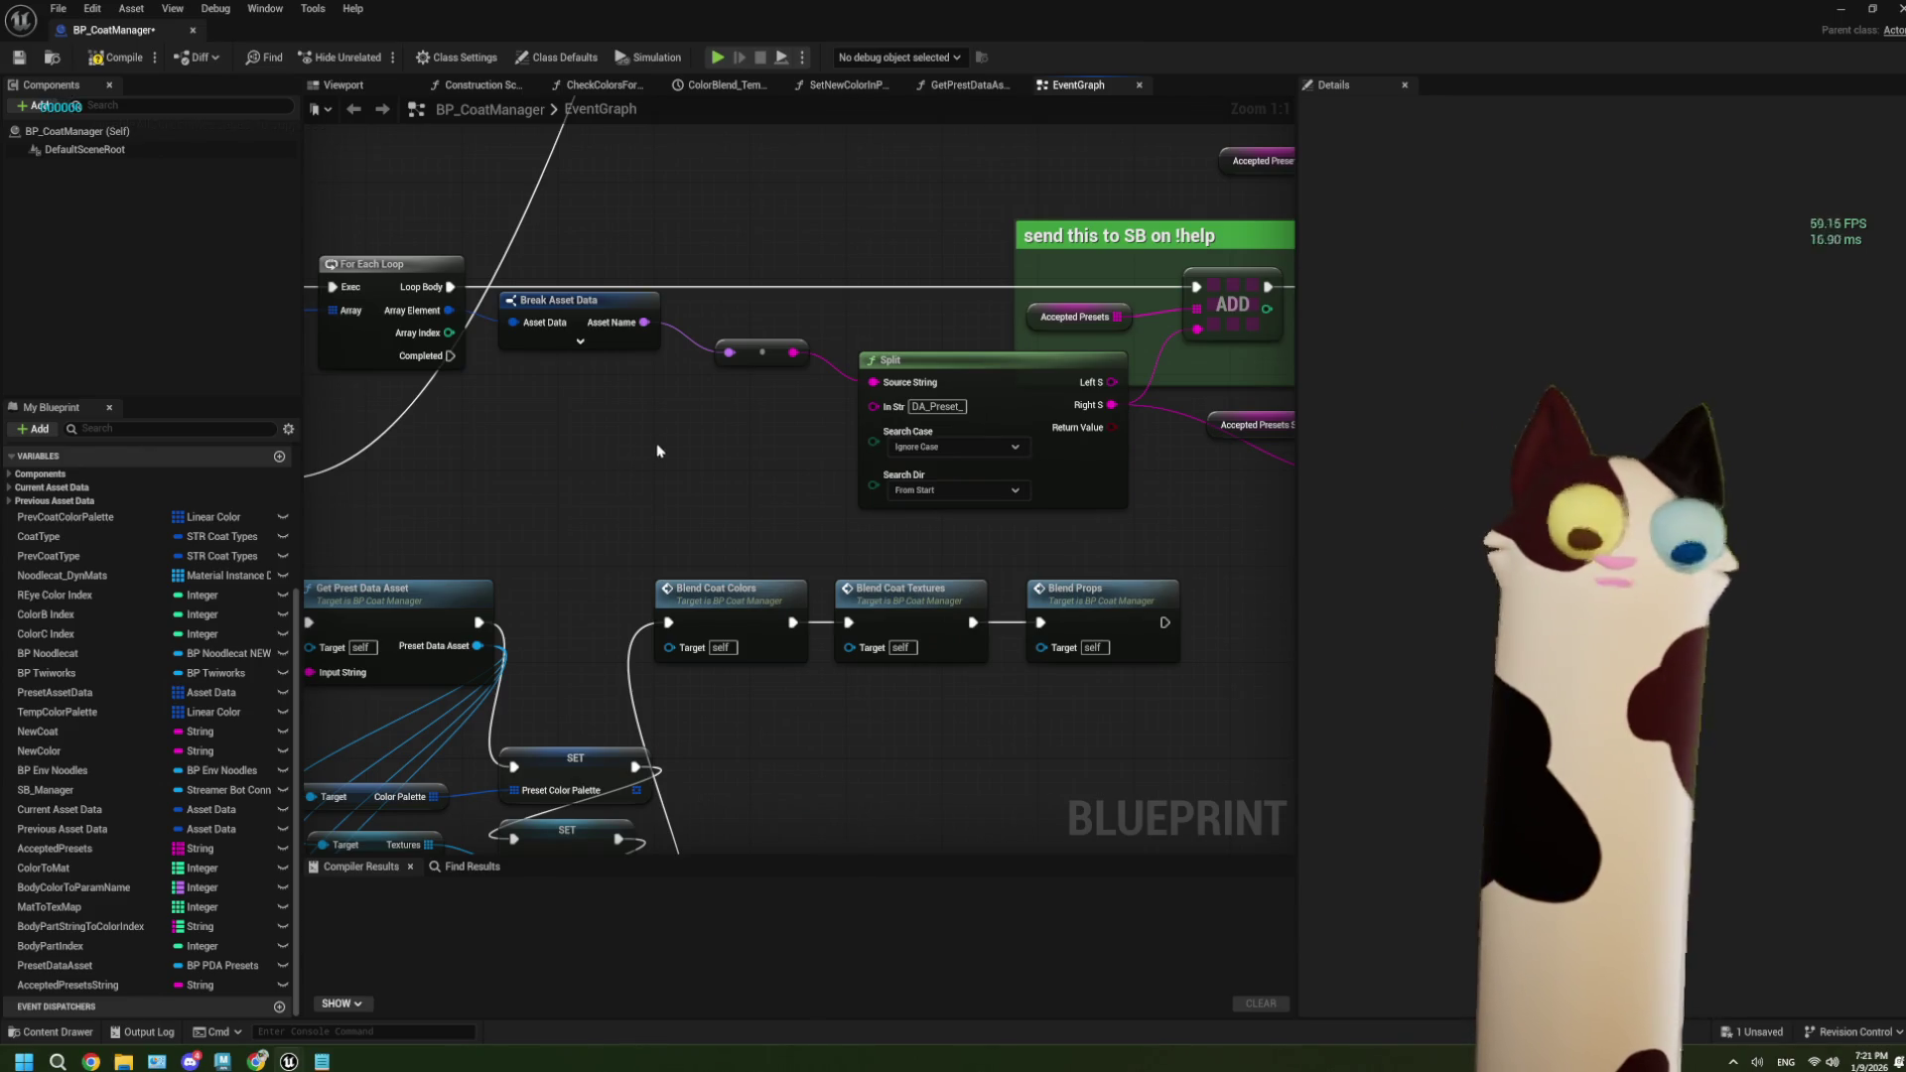
pyautogui.moveTo(659, 437)
pyautogui.mouseDown()
pyautogui.moveTo(575, 427)
pyautogui.moveTo(630, 475)
pyautogui.mouseUp()
pyautogui.moveTo(407, 393)
pyautogui.mouseDown()
pyautogui.moveTo(1391, 629)
pyautogui.moveTo(549, 594)
pyautogui.moveTo(647, 595)
pyautogui.mouseUp()
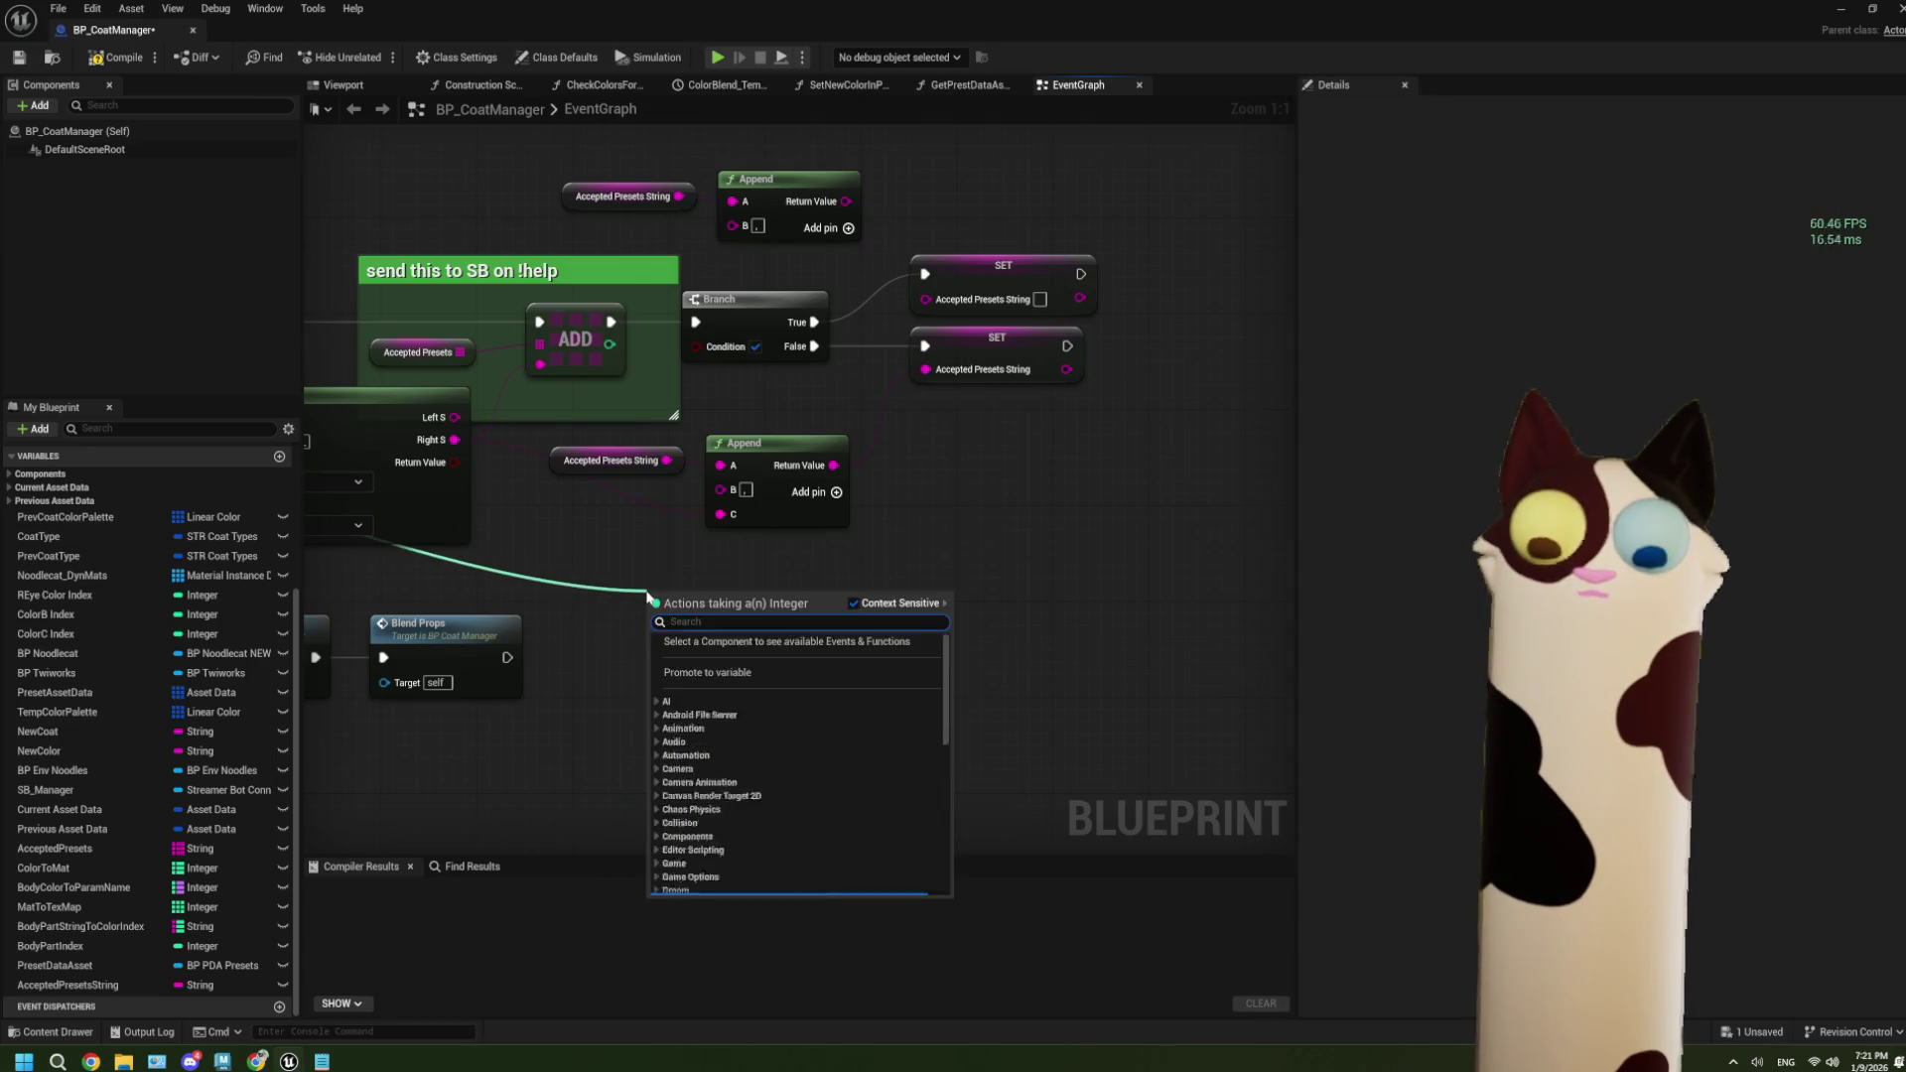
pyautogui.write('equ')
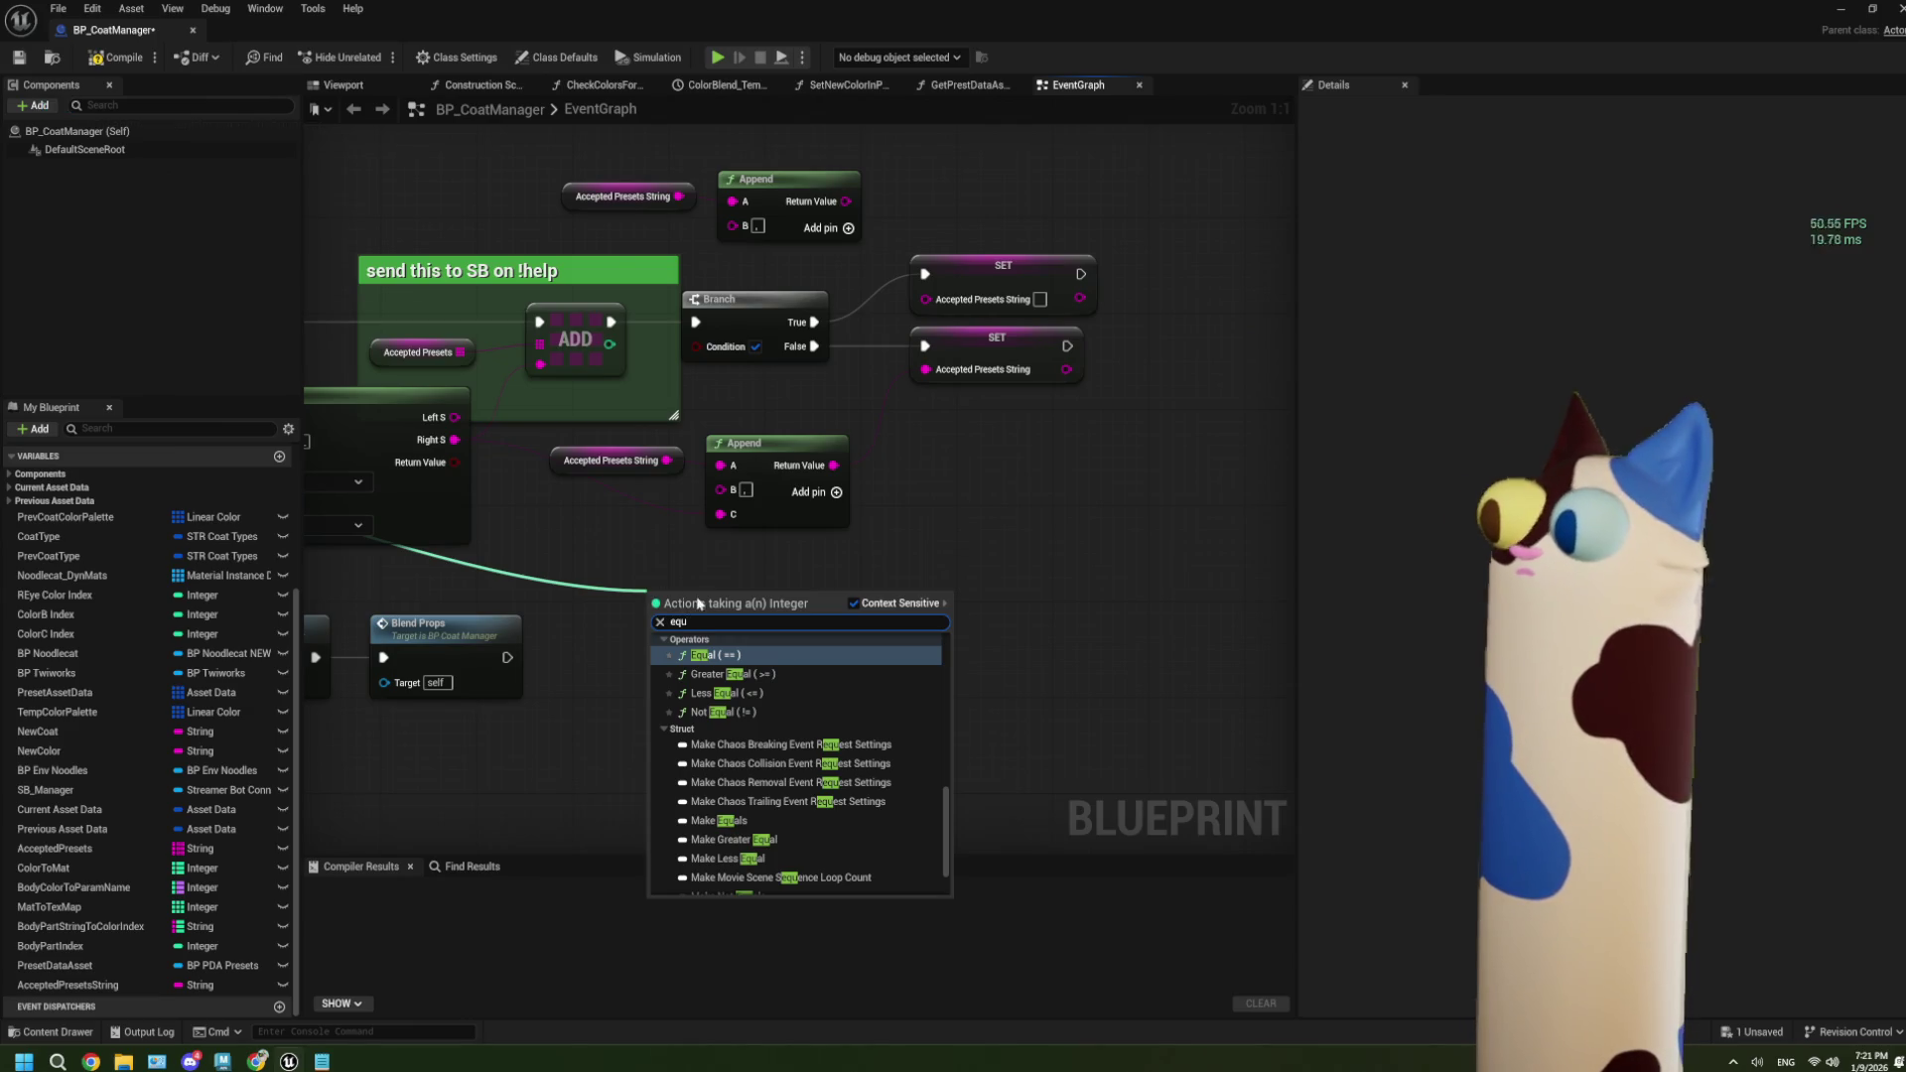
pyautogui.click(760, 658)
pyautogui.moveTo(706, 600)
pyautogui.mouseDown()
pyautogui.moveTo(767, 565)
pyautogui.moveTo(764, 476)
pyautogui.moveTo(683, 357)
pyautogui.mouseUp()
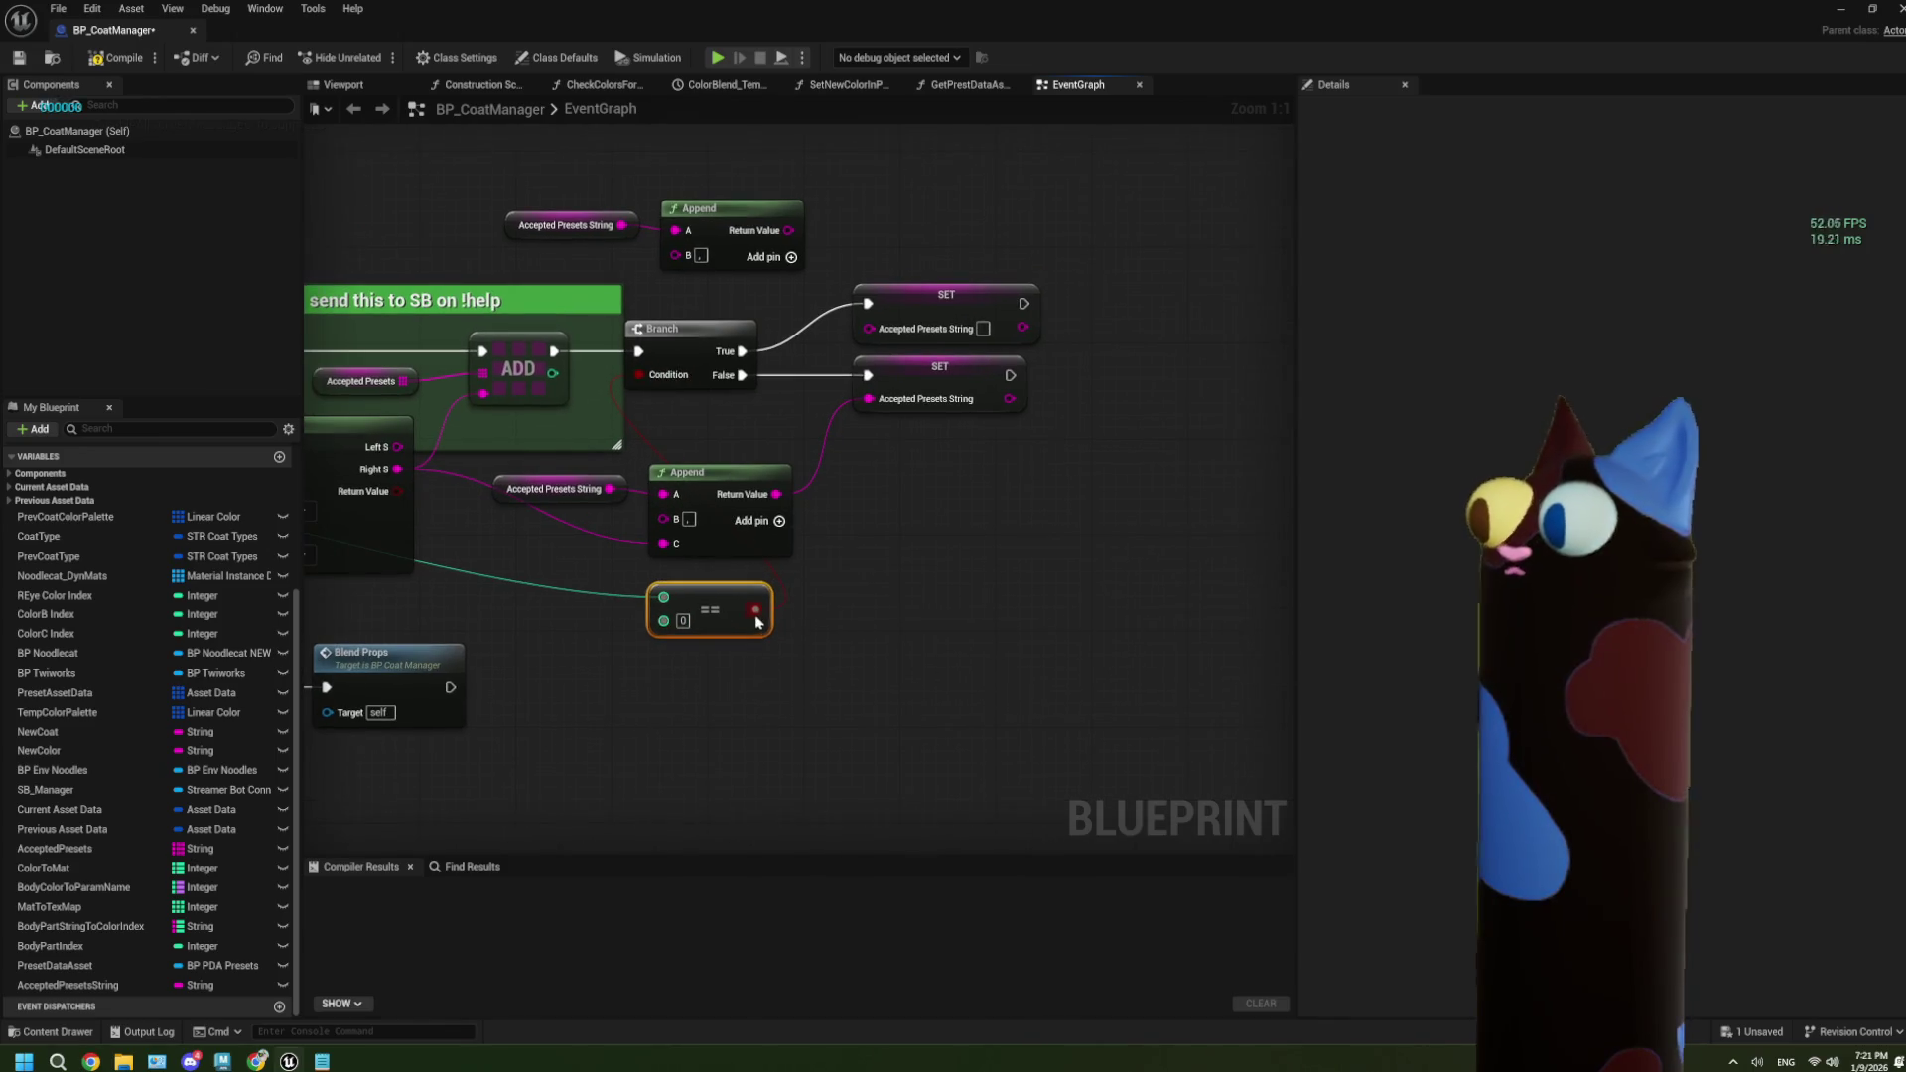
pyautogui.moveTo(747, 628); pyautogui.dragTo(543, 622)
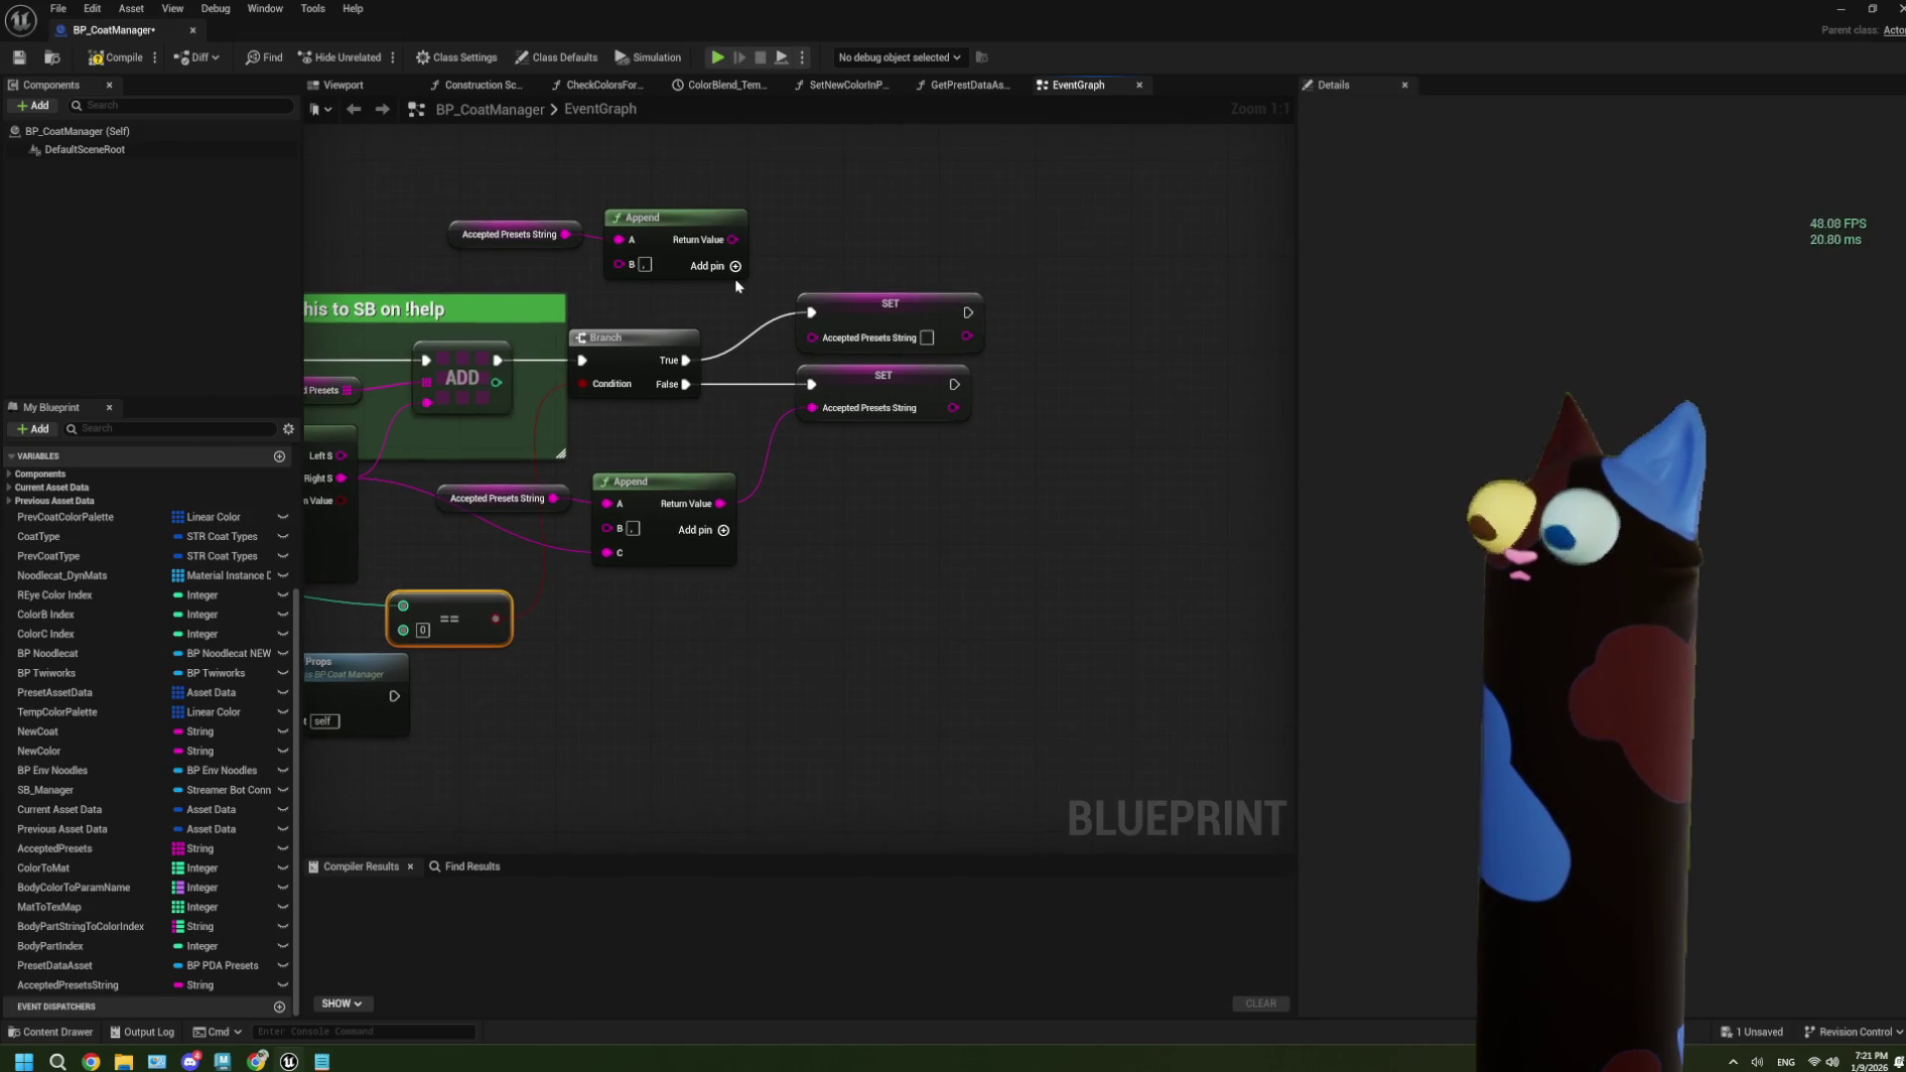
# Delete the copied getter and Append, and wire Split's Right S into the upper SET.
pyautogui.moveTo(785, 514); pyautogui.dragTo(923, 549)
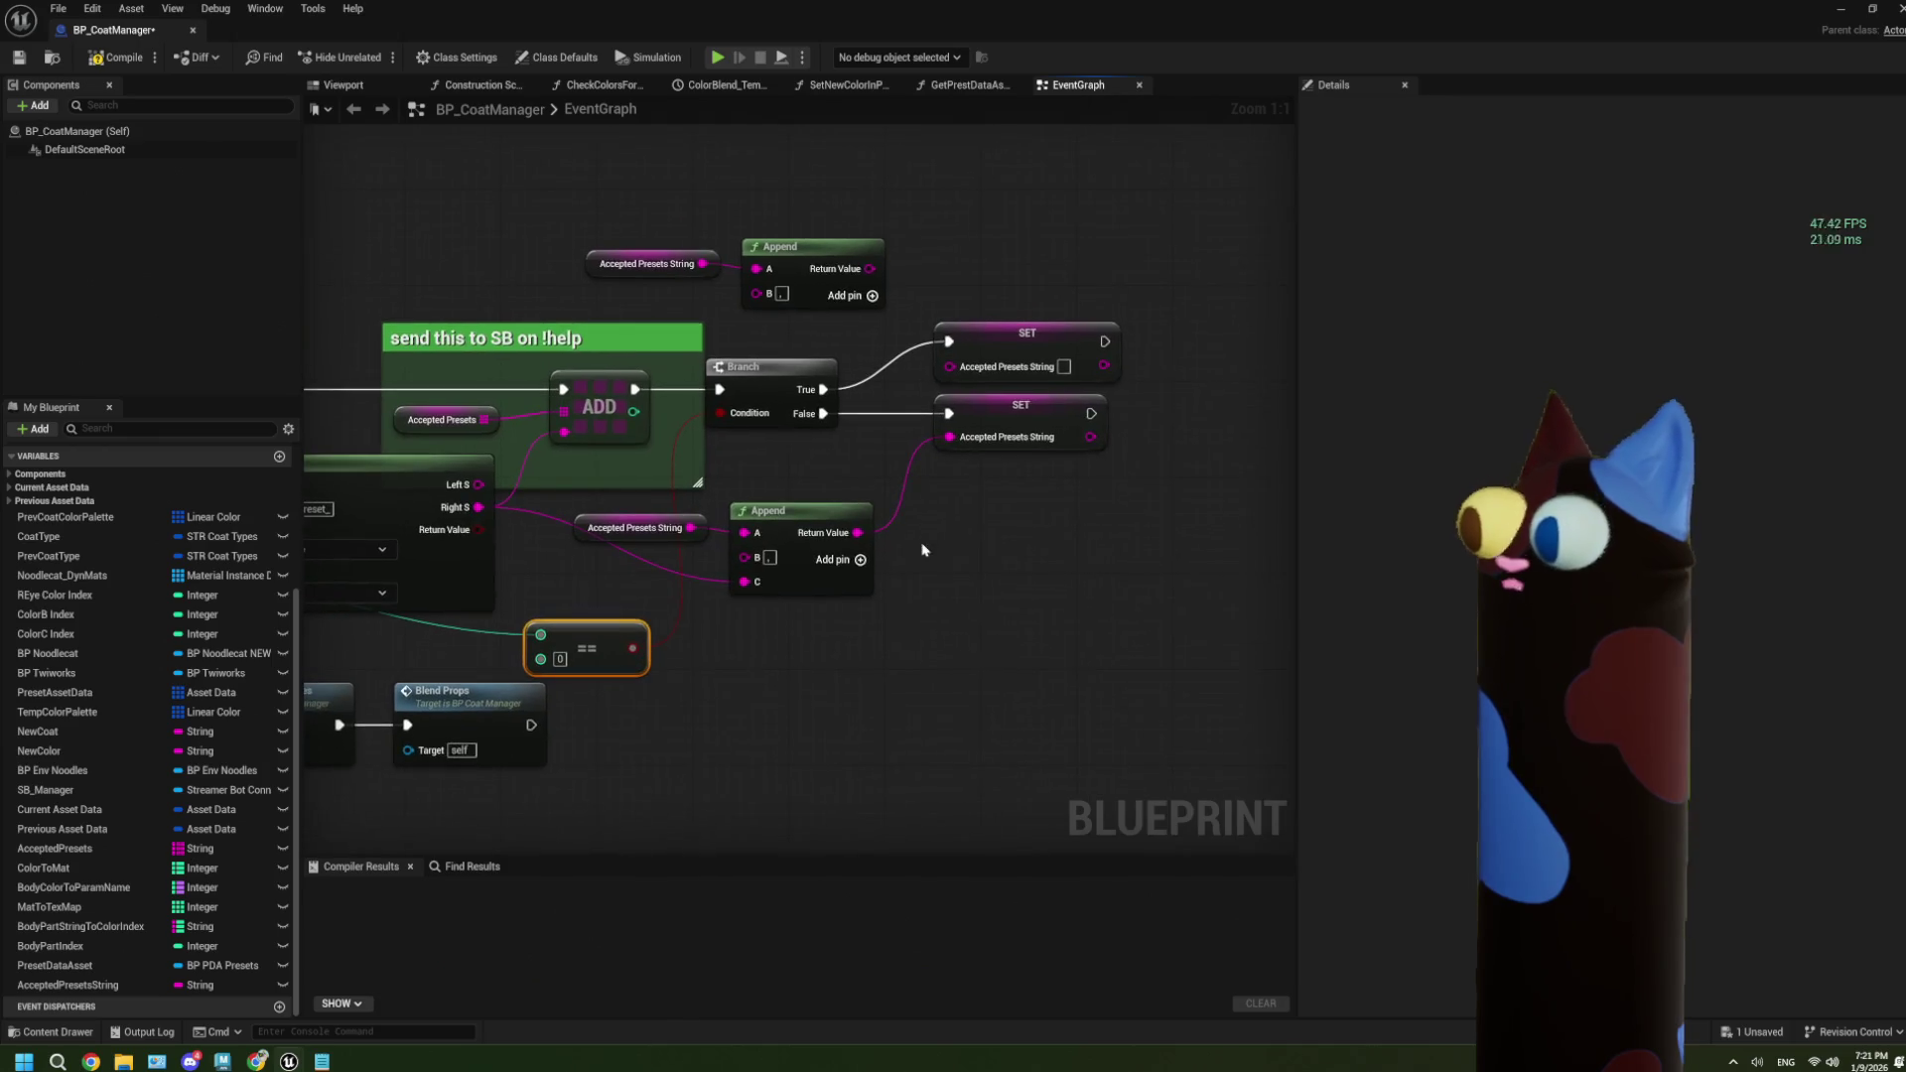
pyautogui.moveTo(687, 231); pyautogui.dragTo(791, 280)
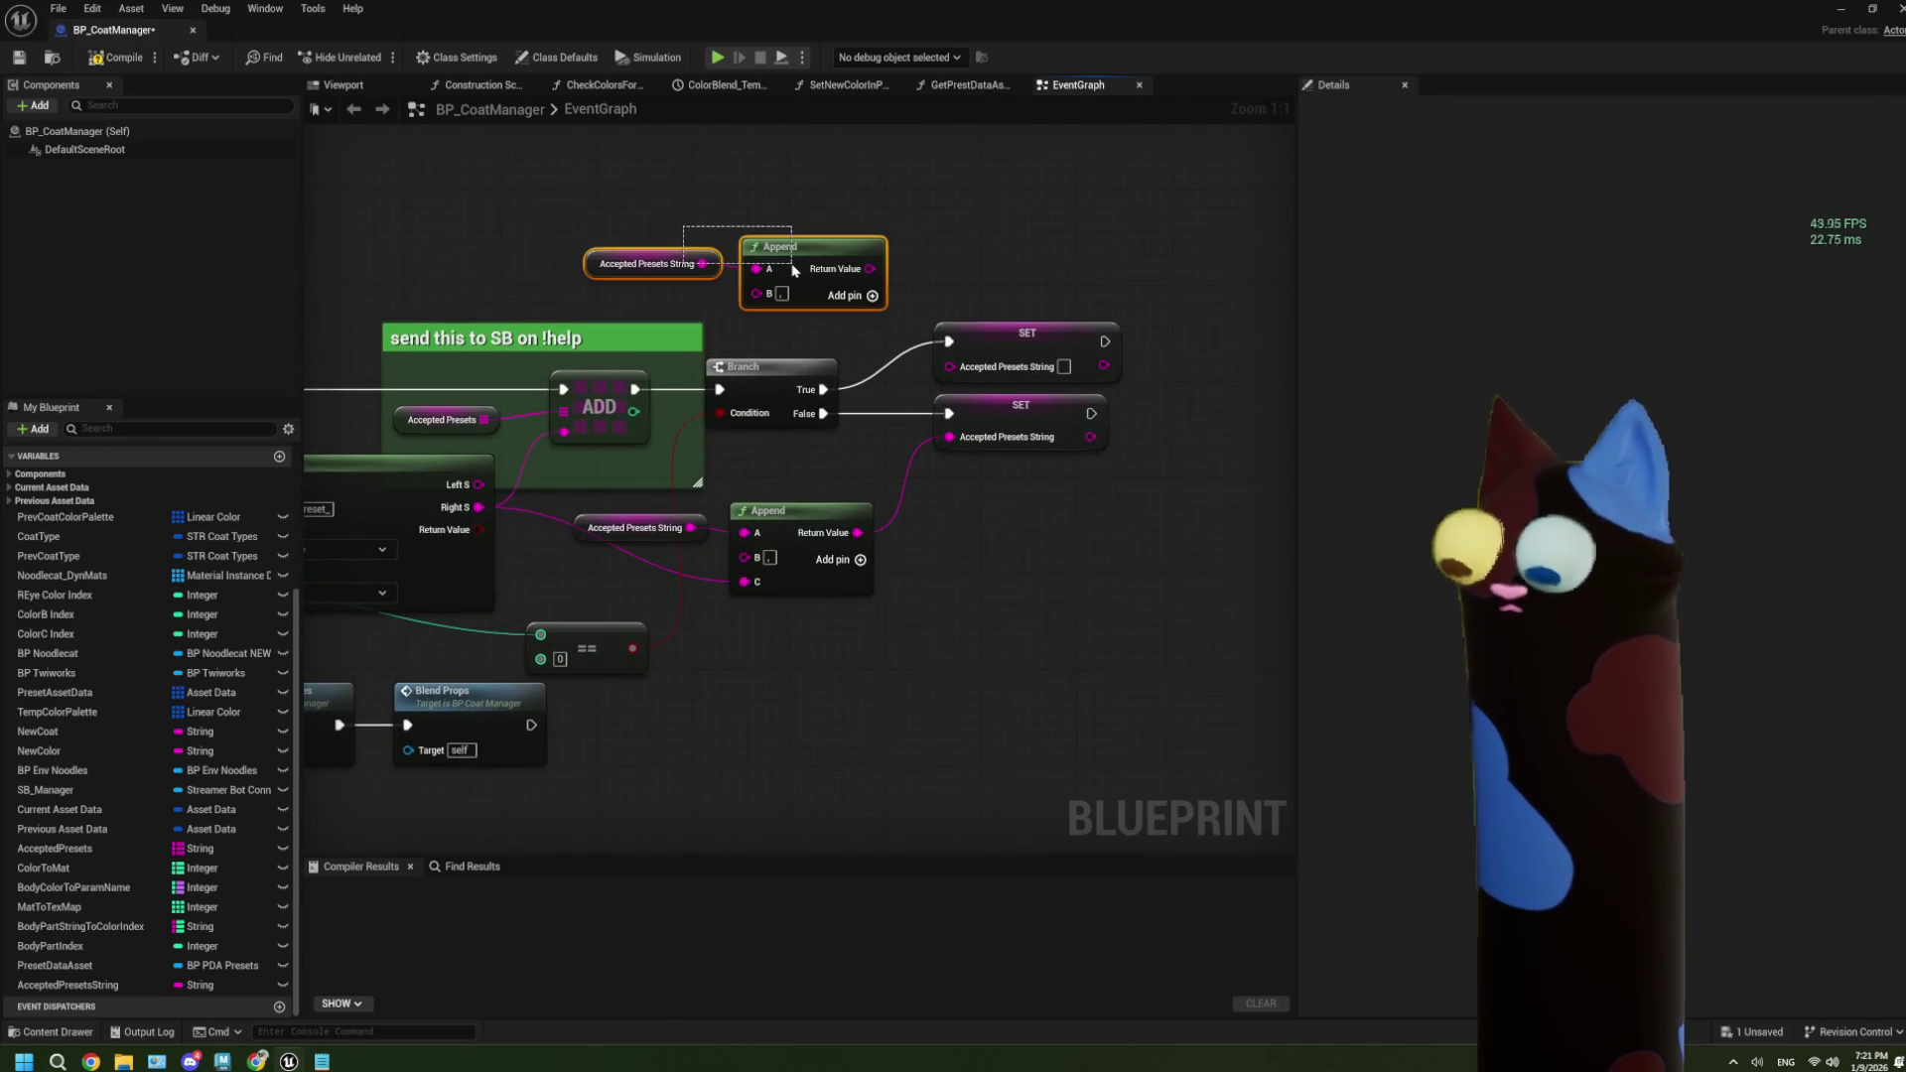
pyautogui.press('Delete')
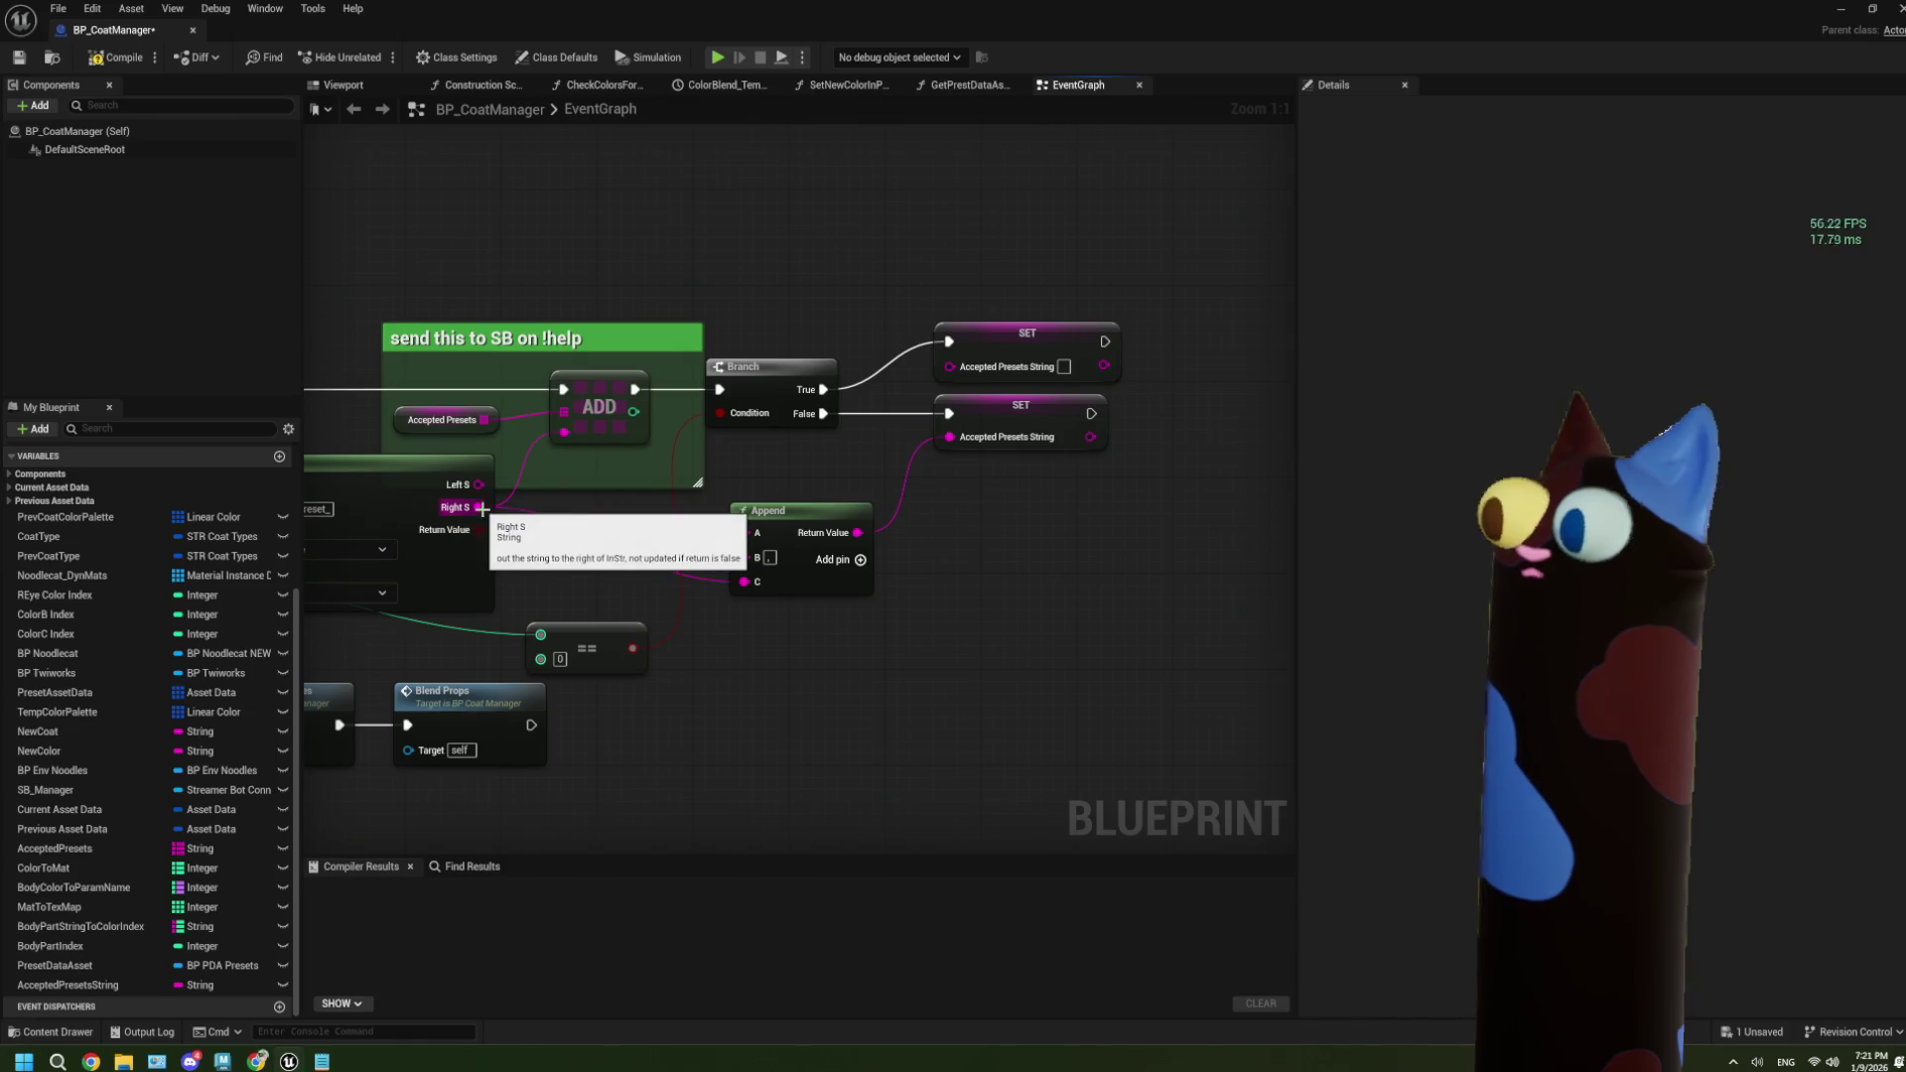
pyautogui.moveTo(459, 533); pyautogui.dragTo(969, 372)
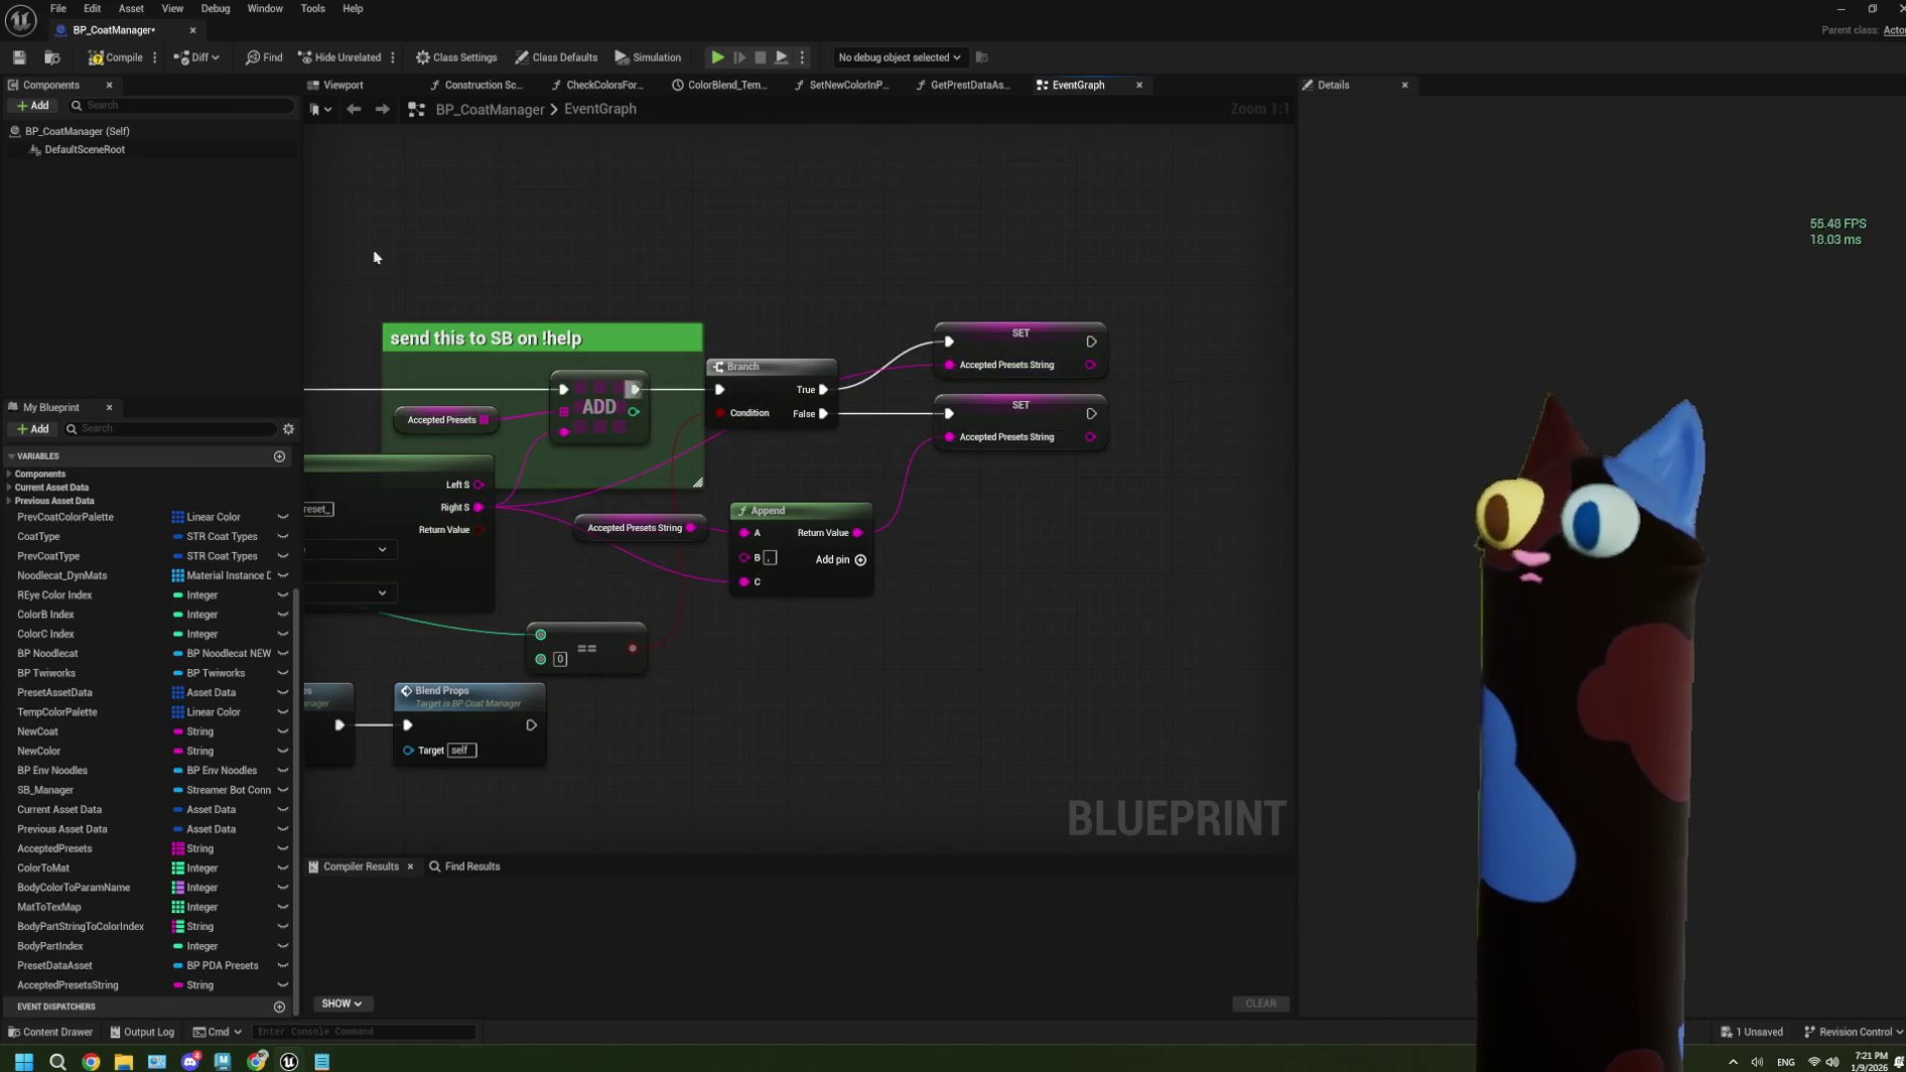
# Compile and save BP_CoatManager, then add a Print String after the loop's Completed.
pyautogui.click(119, 57)
pyautogui.click(19, 58)
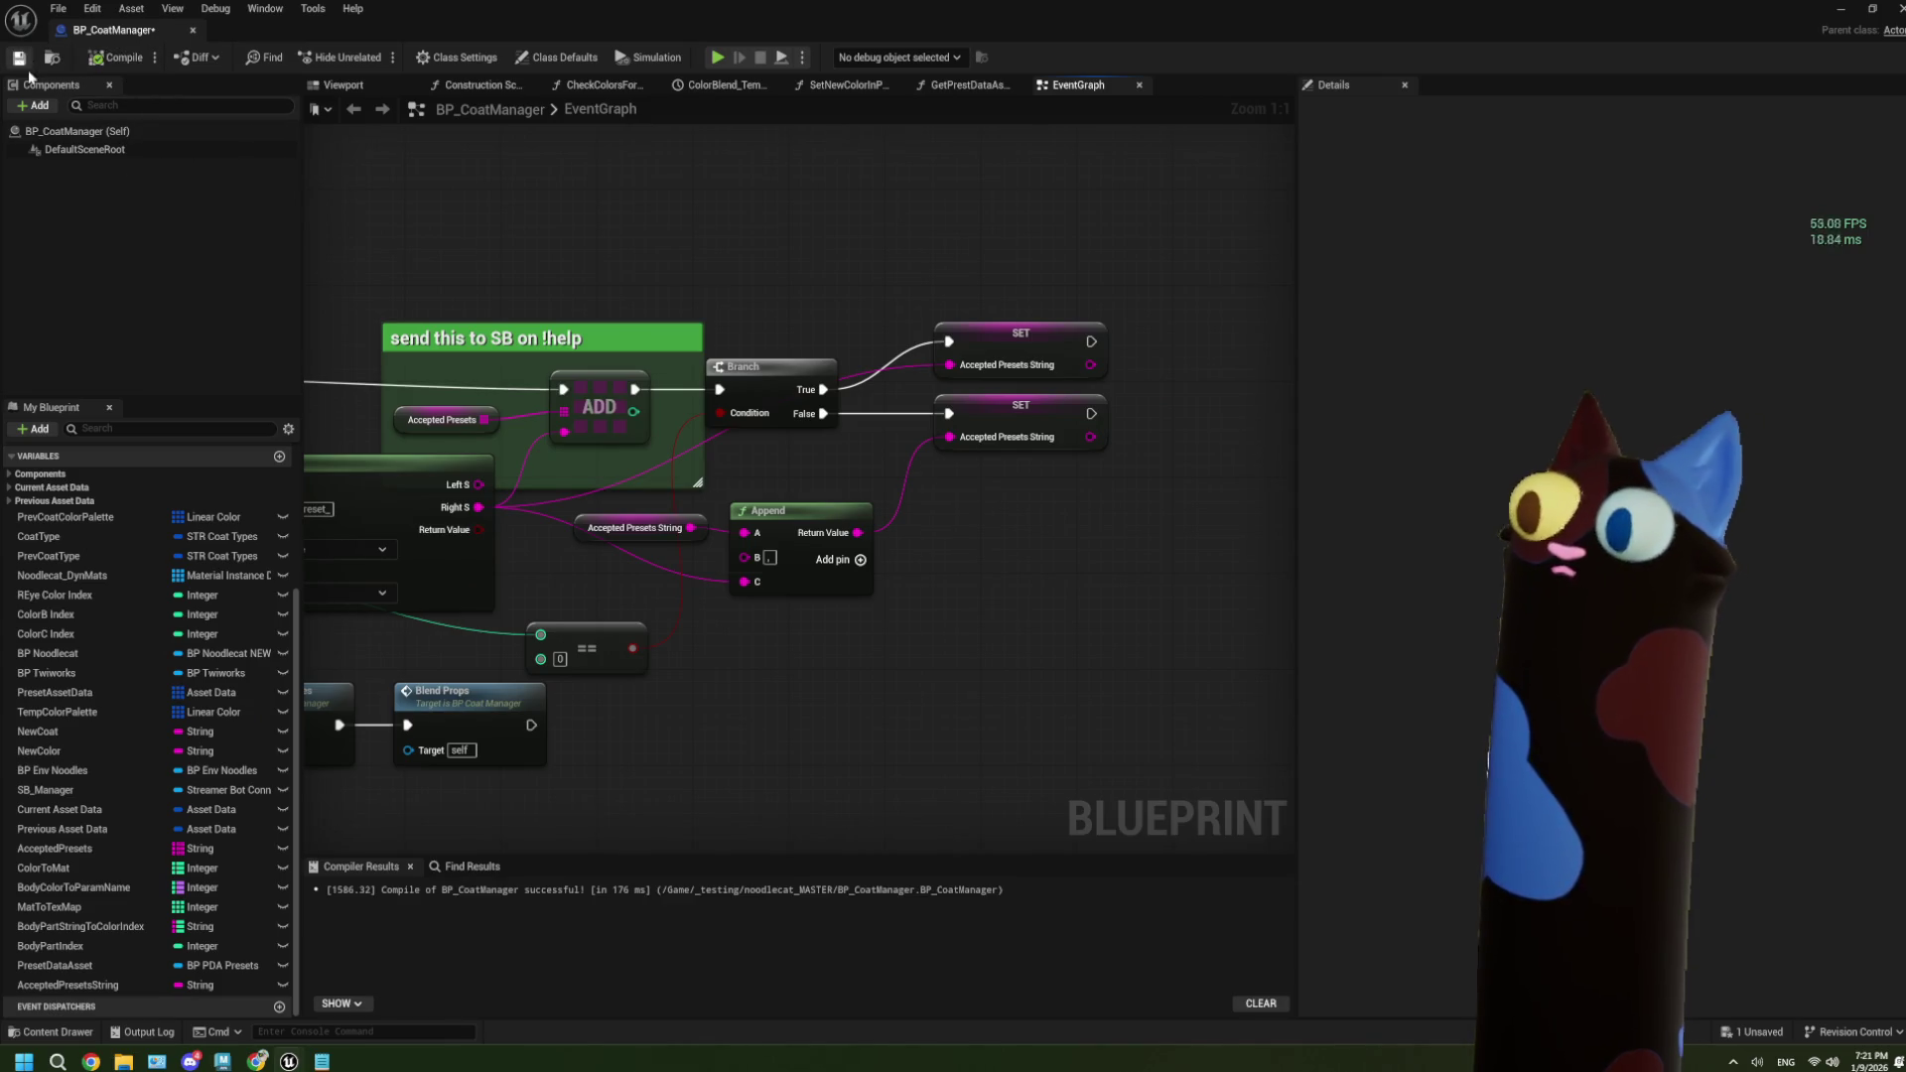
pyautogui.scroll(-2, 573, 549)
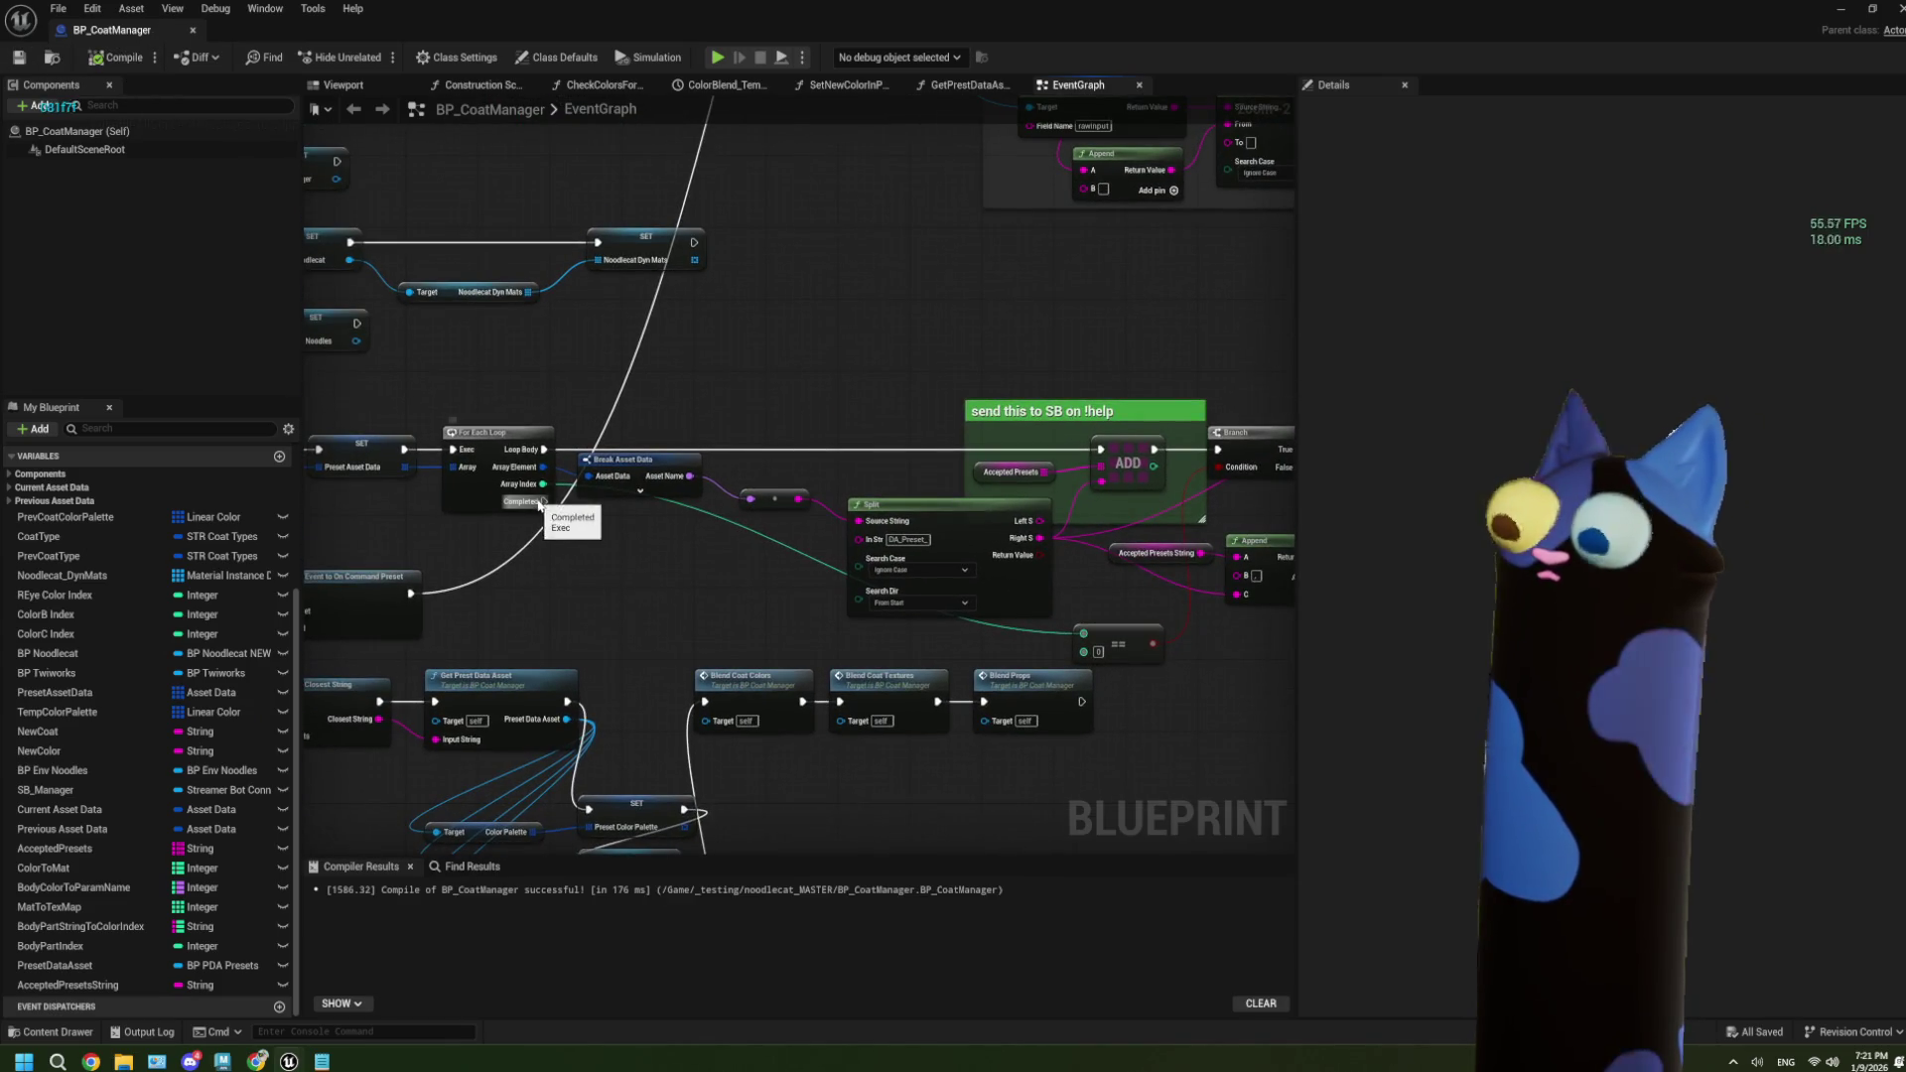
pyautogui.moveTo(544, 501)
pyautogui.mouseDown()
pyautogui.moveTo(732, 425)
pyautogui.moveTo(721, 377)
pyautogui.moveTo(848, 360)
pyautogui.mouseUp()
pyautogui.write('print')
pyautogui.press('Return')
# Feed an Accepted Presets String getter into Print String's In String, then recompile and save.
pyautogui.scroll(2, 848, 359)
pyautogui.click(87, 983)
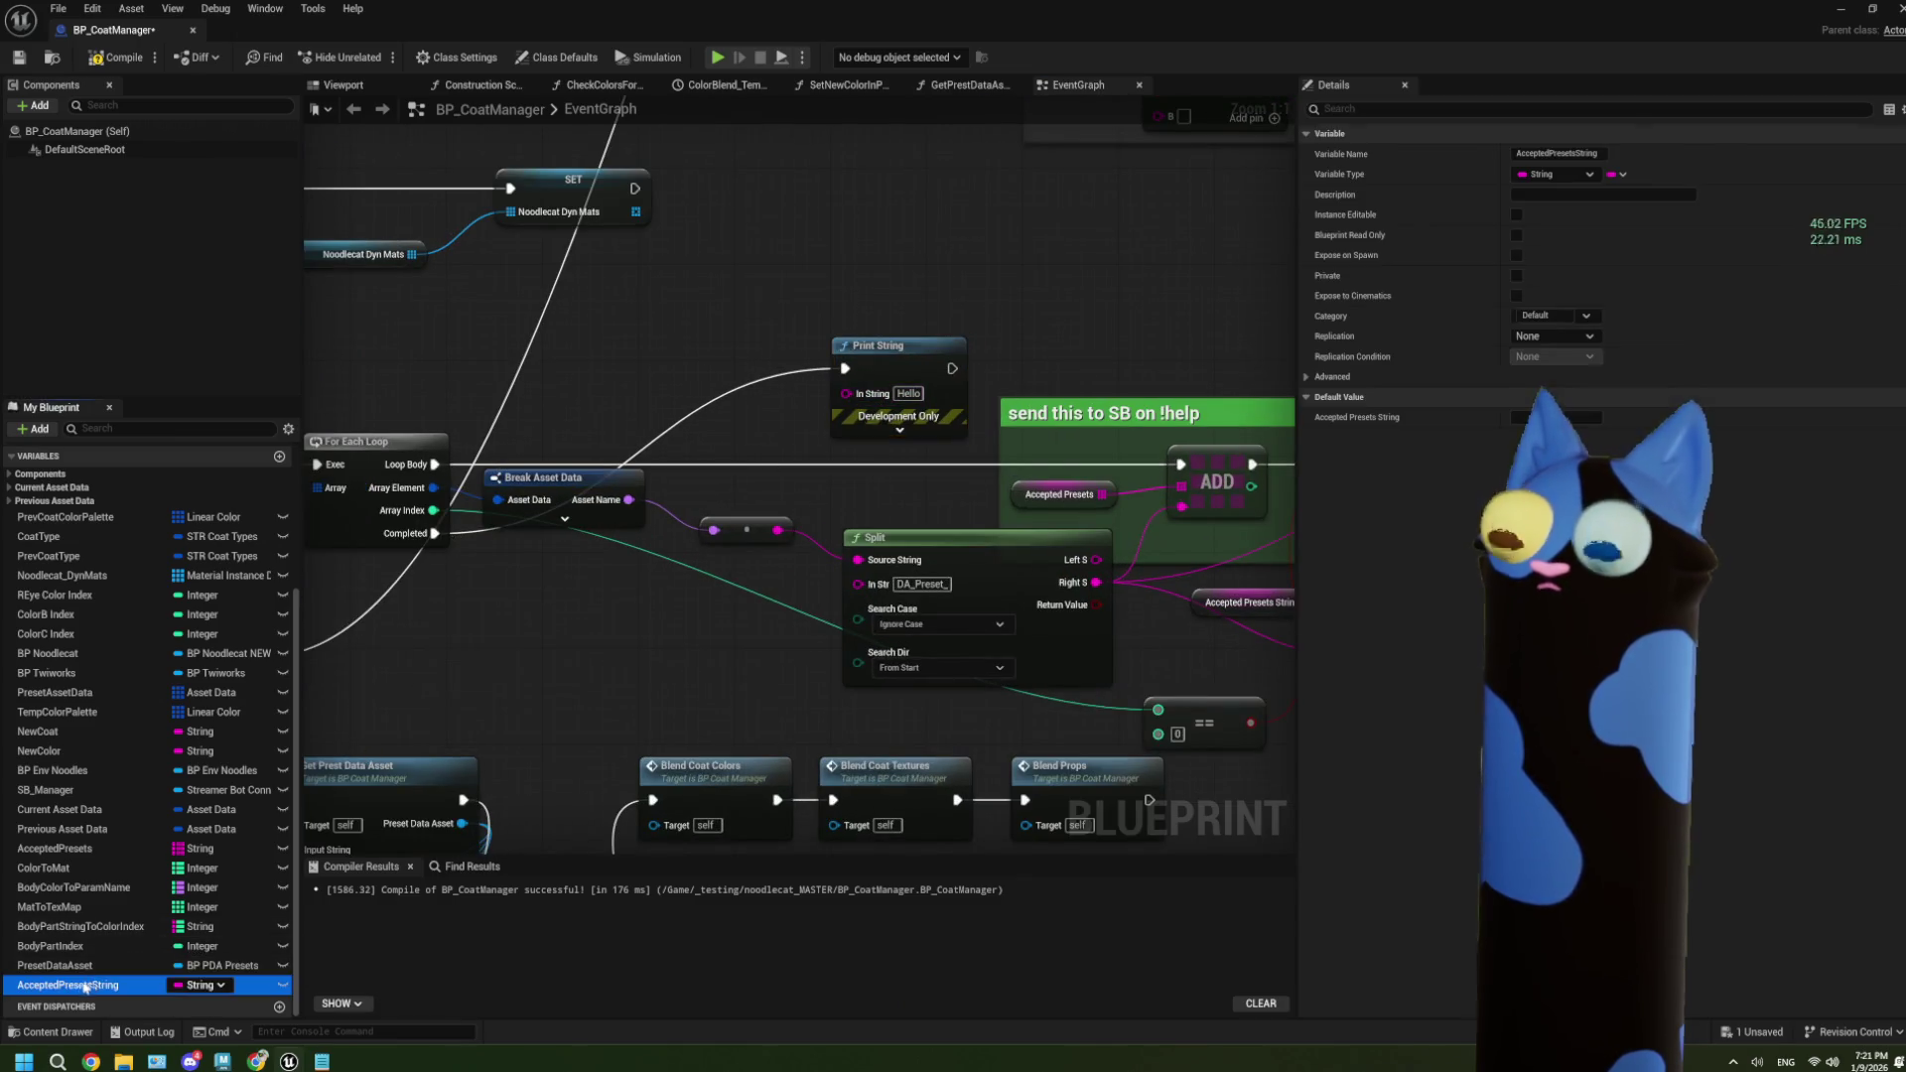
pyautogui.moveTo(559, 358); pyautogui.dragTo(558, 358)
pyautogui.click(596, 369)
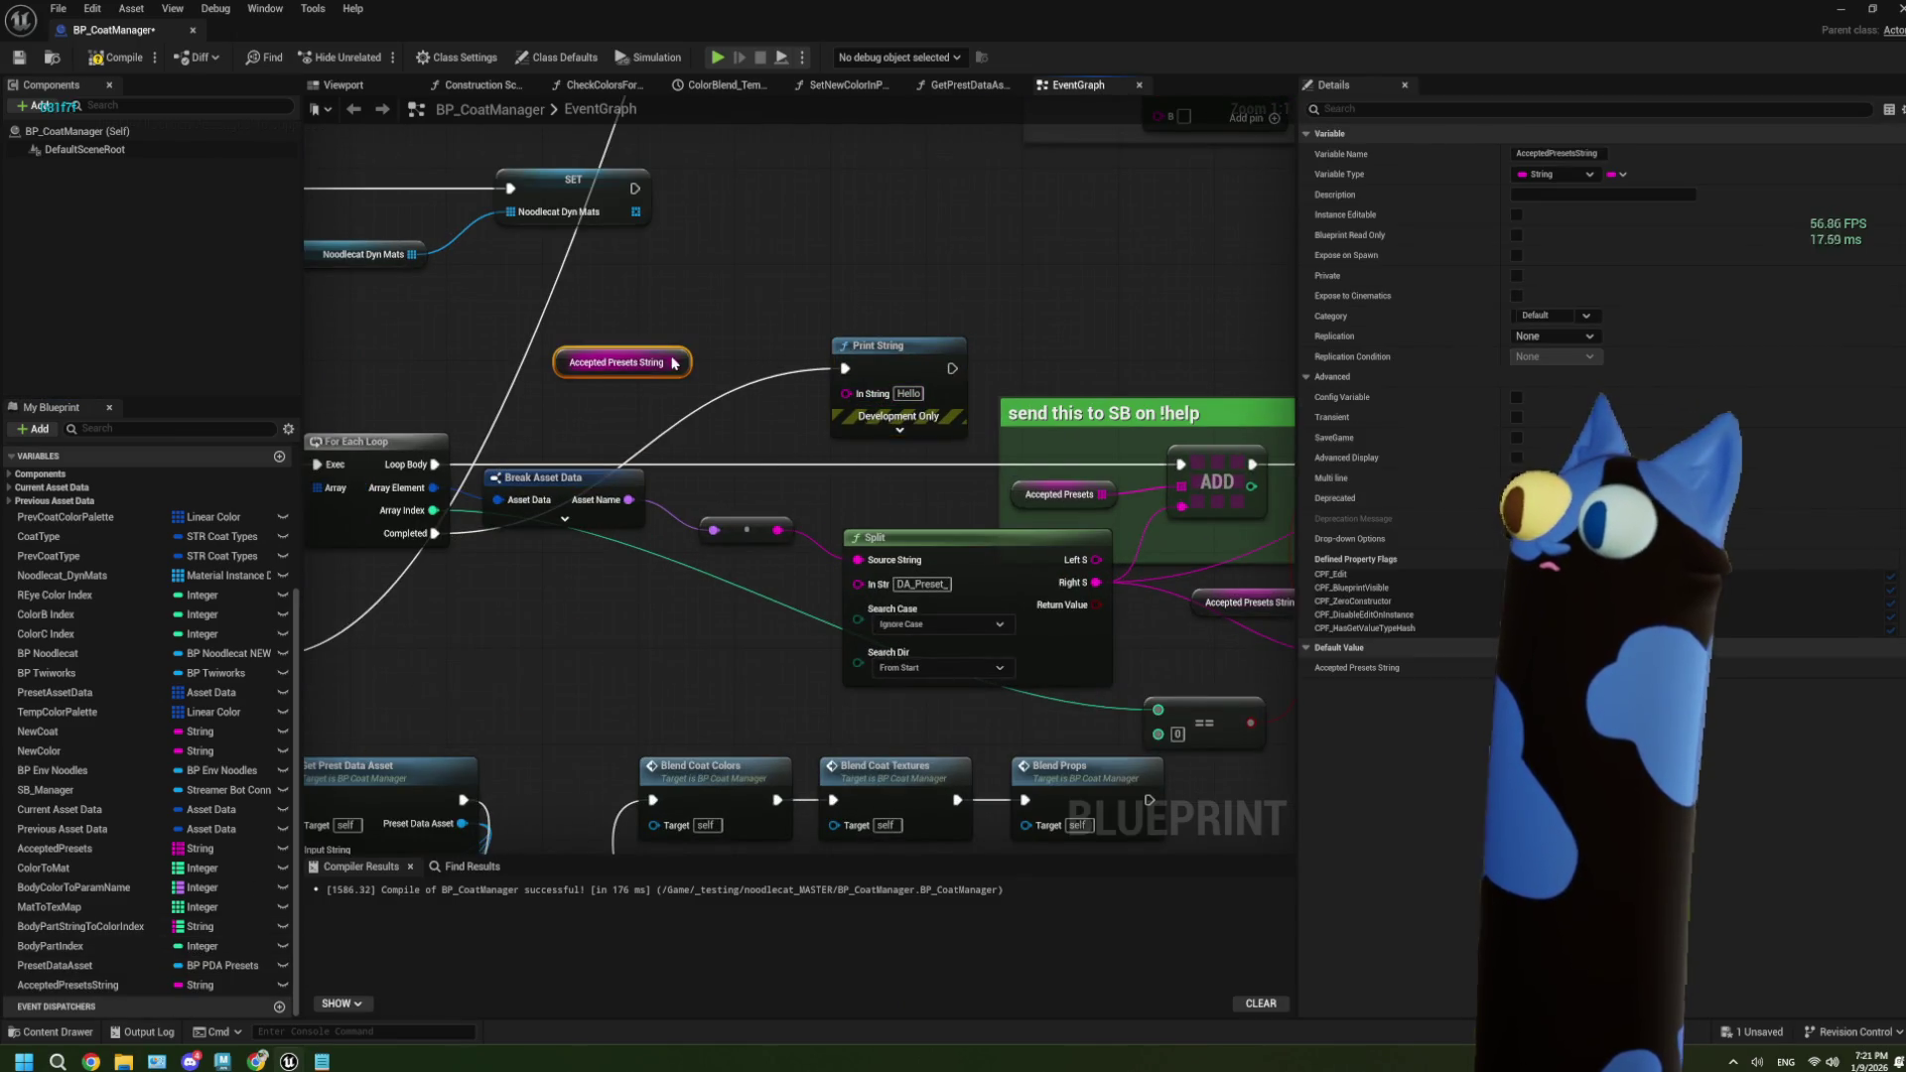
pyautogui.moveTo(673, 362); pyautogui.dragTo(831, 401)
pyautogui.moveTo(600, 364); pyautogui.dragTo(685, 351)
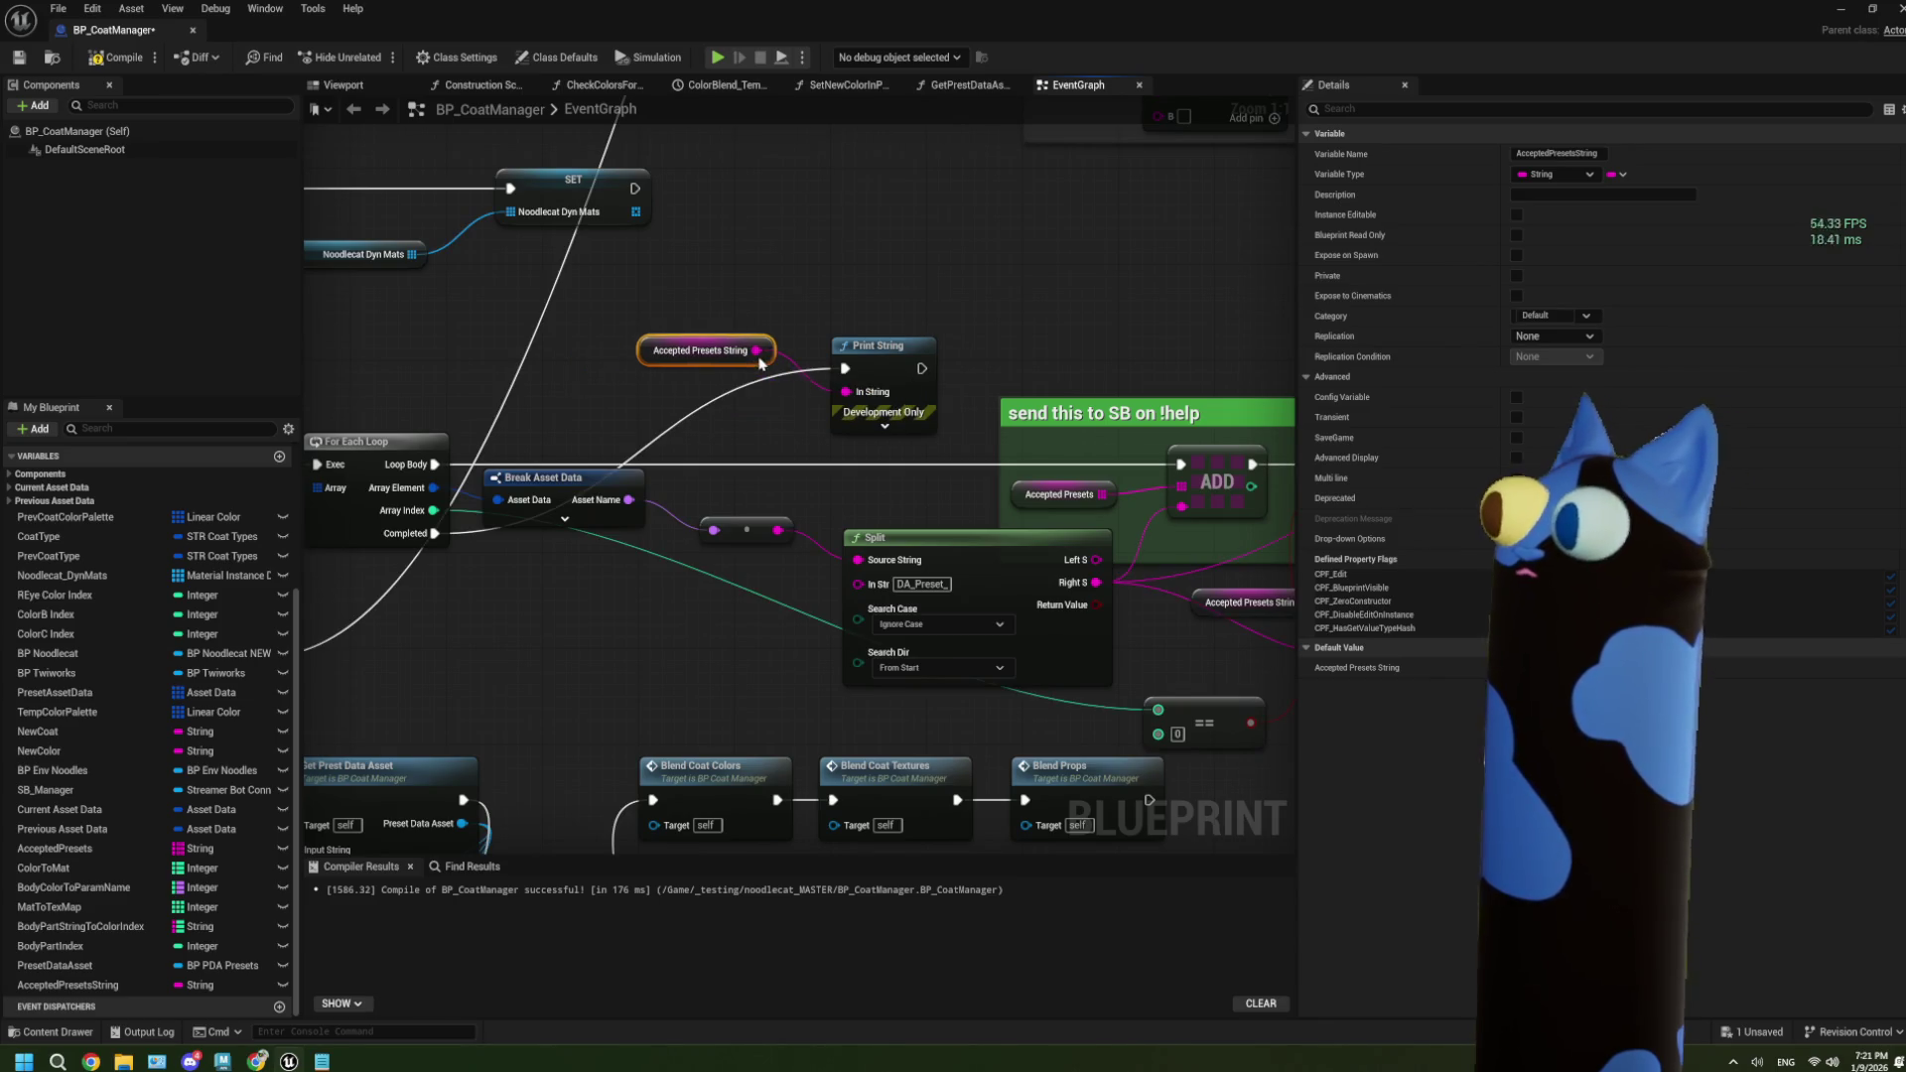
pyautogui.click(100, 62)
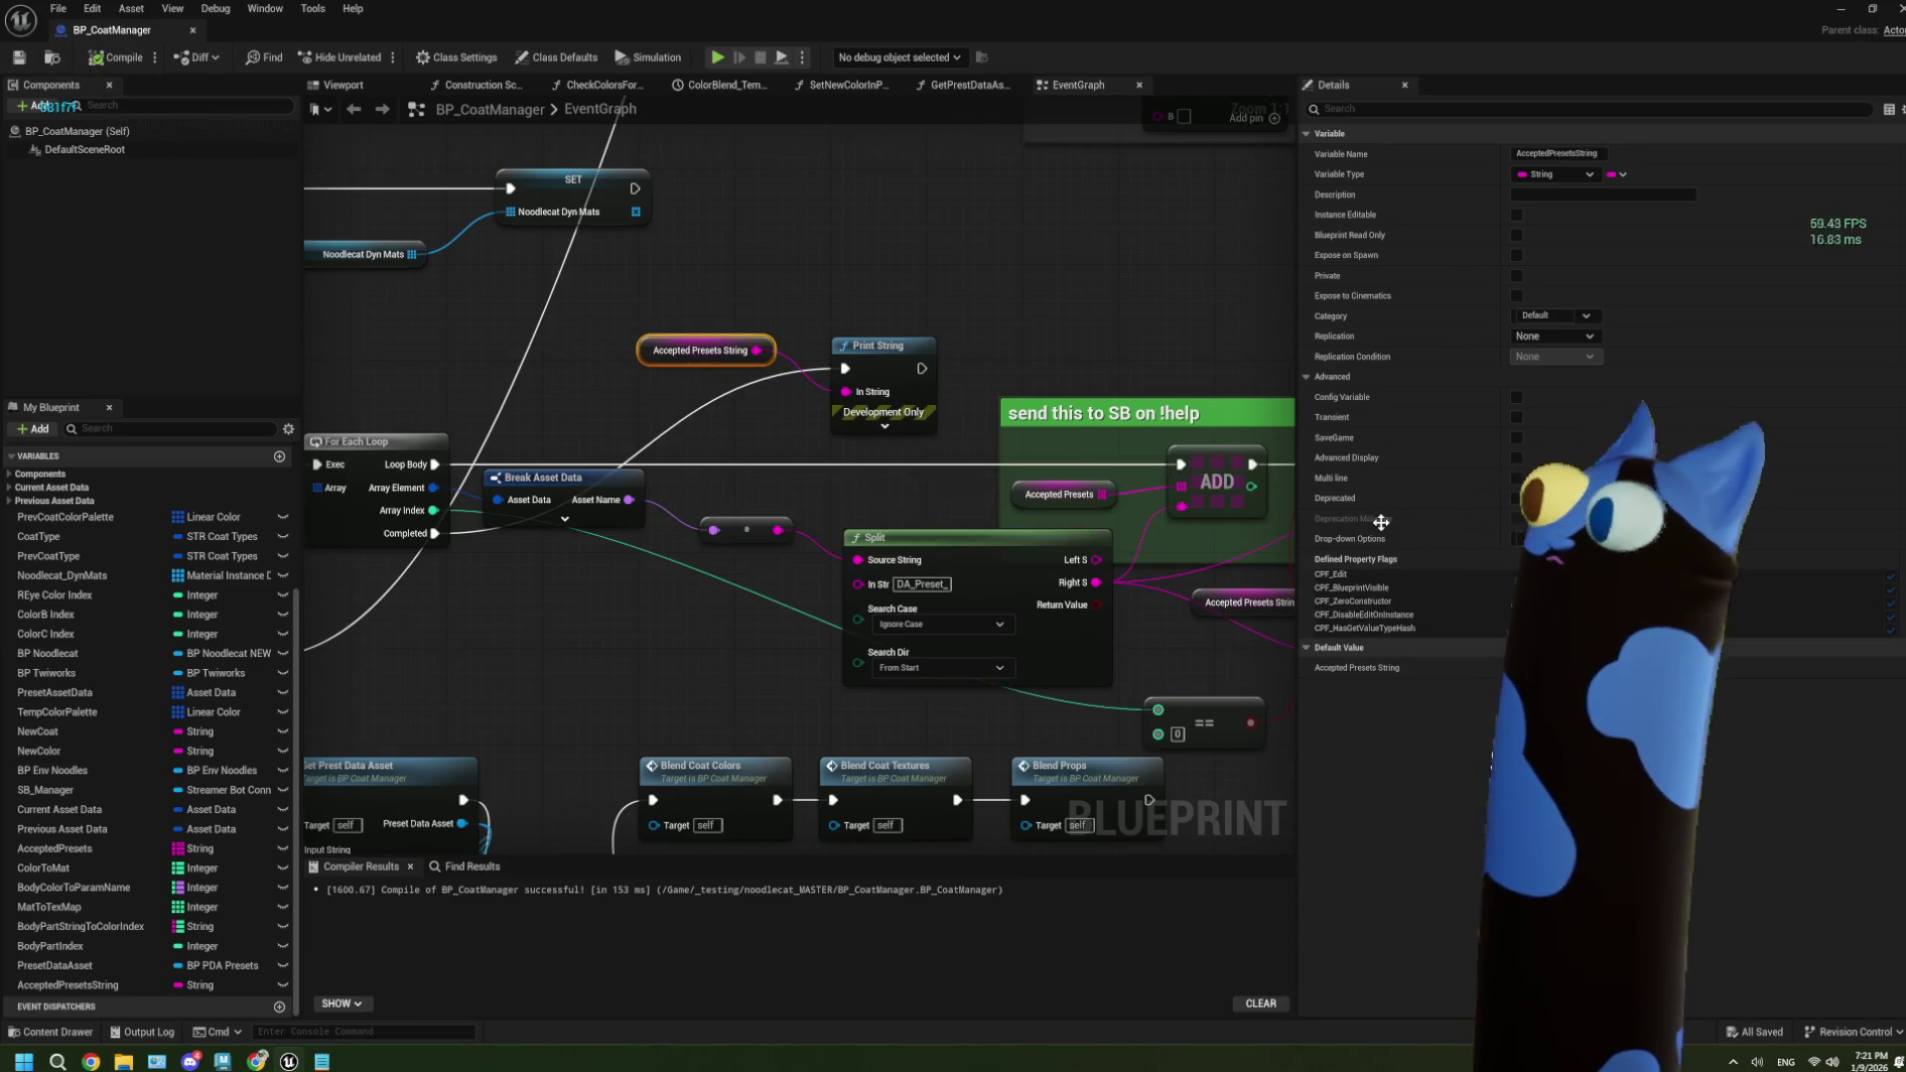
pyautogui.click(1840, 10)
# Play-test the Noodlecat_Env level in the editor, then stop the session.
pyautogui.click(695, 978)
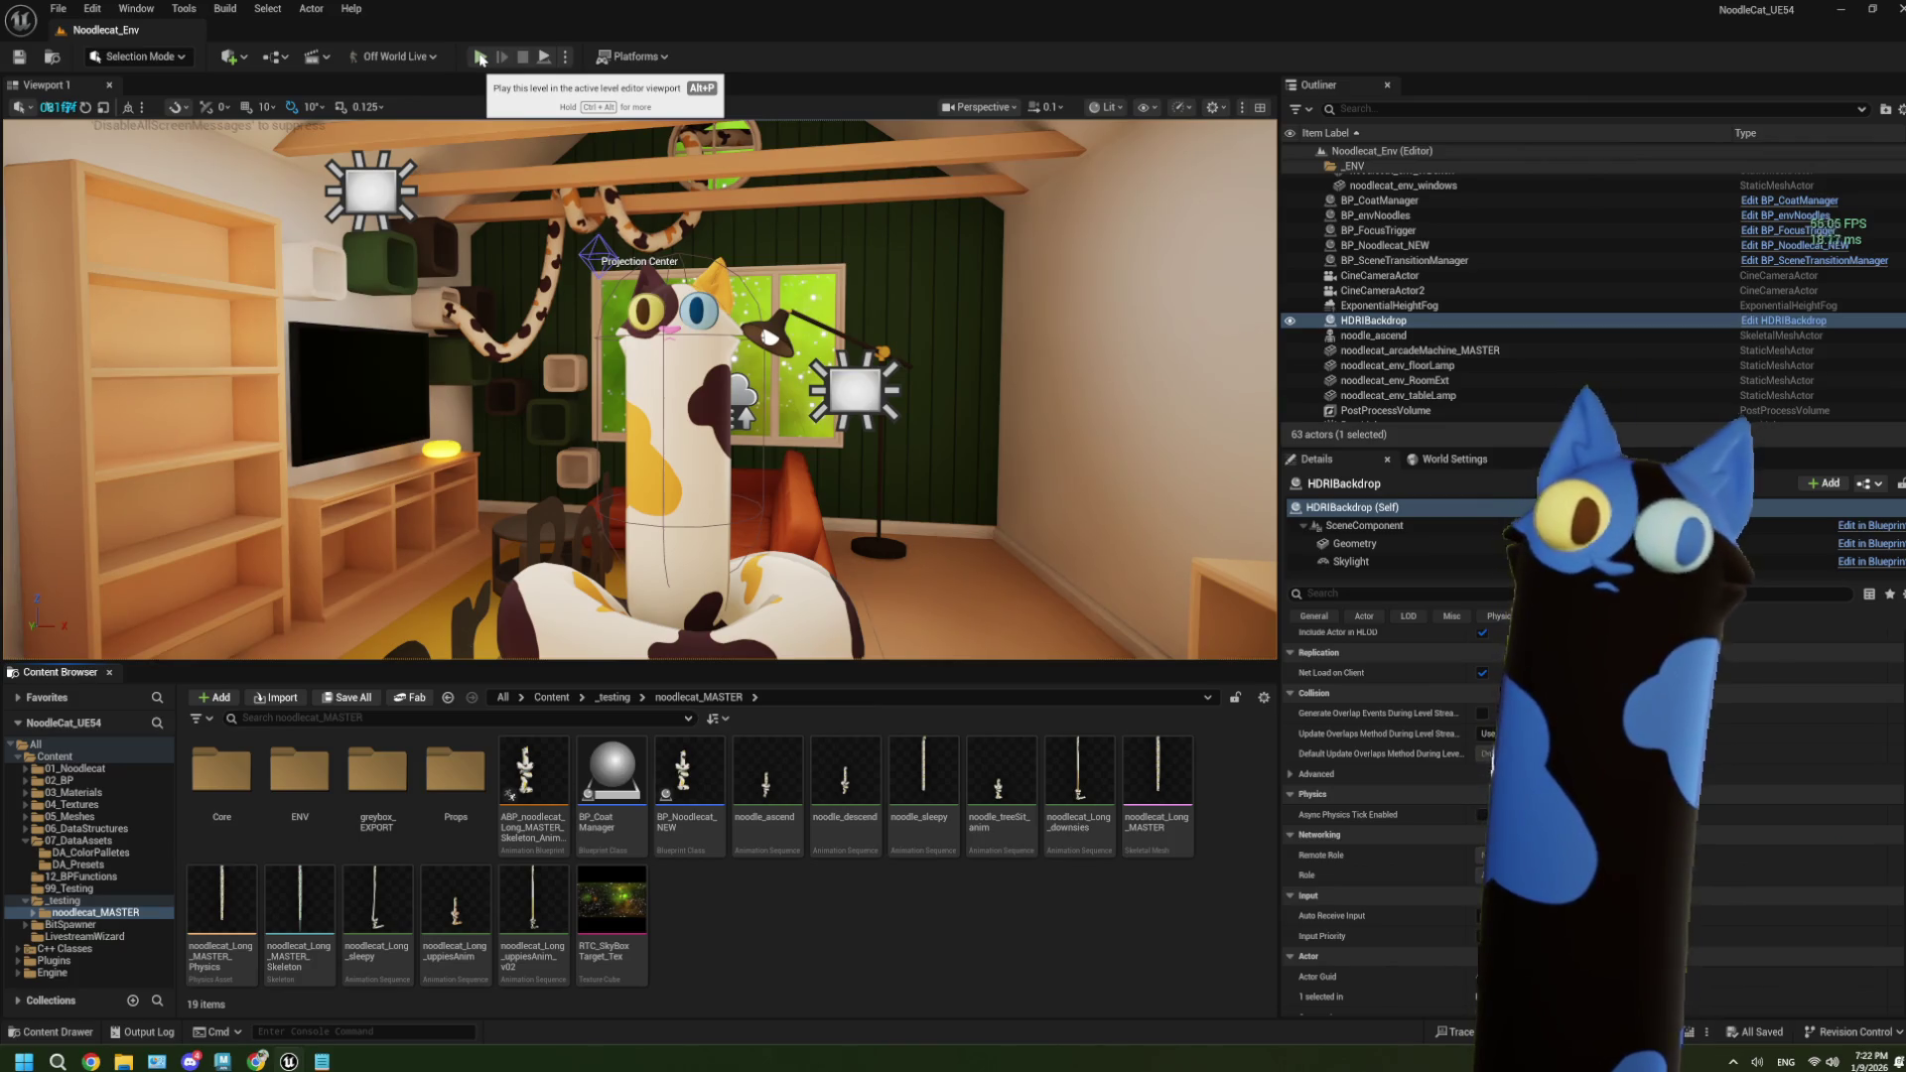
pyautogui.click(479, 57)
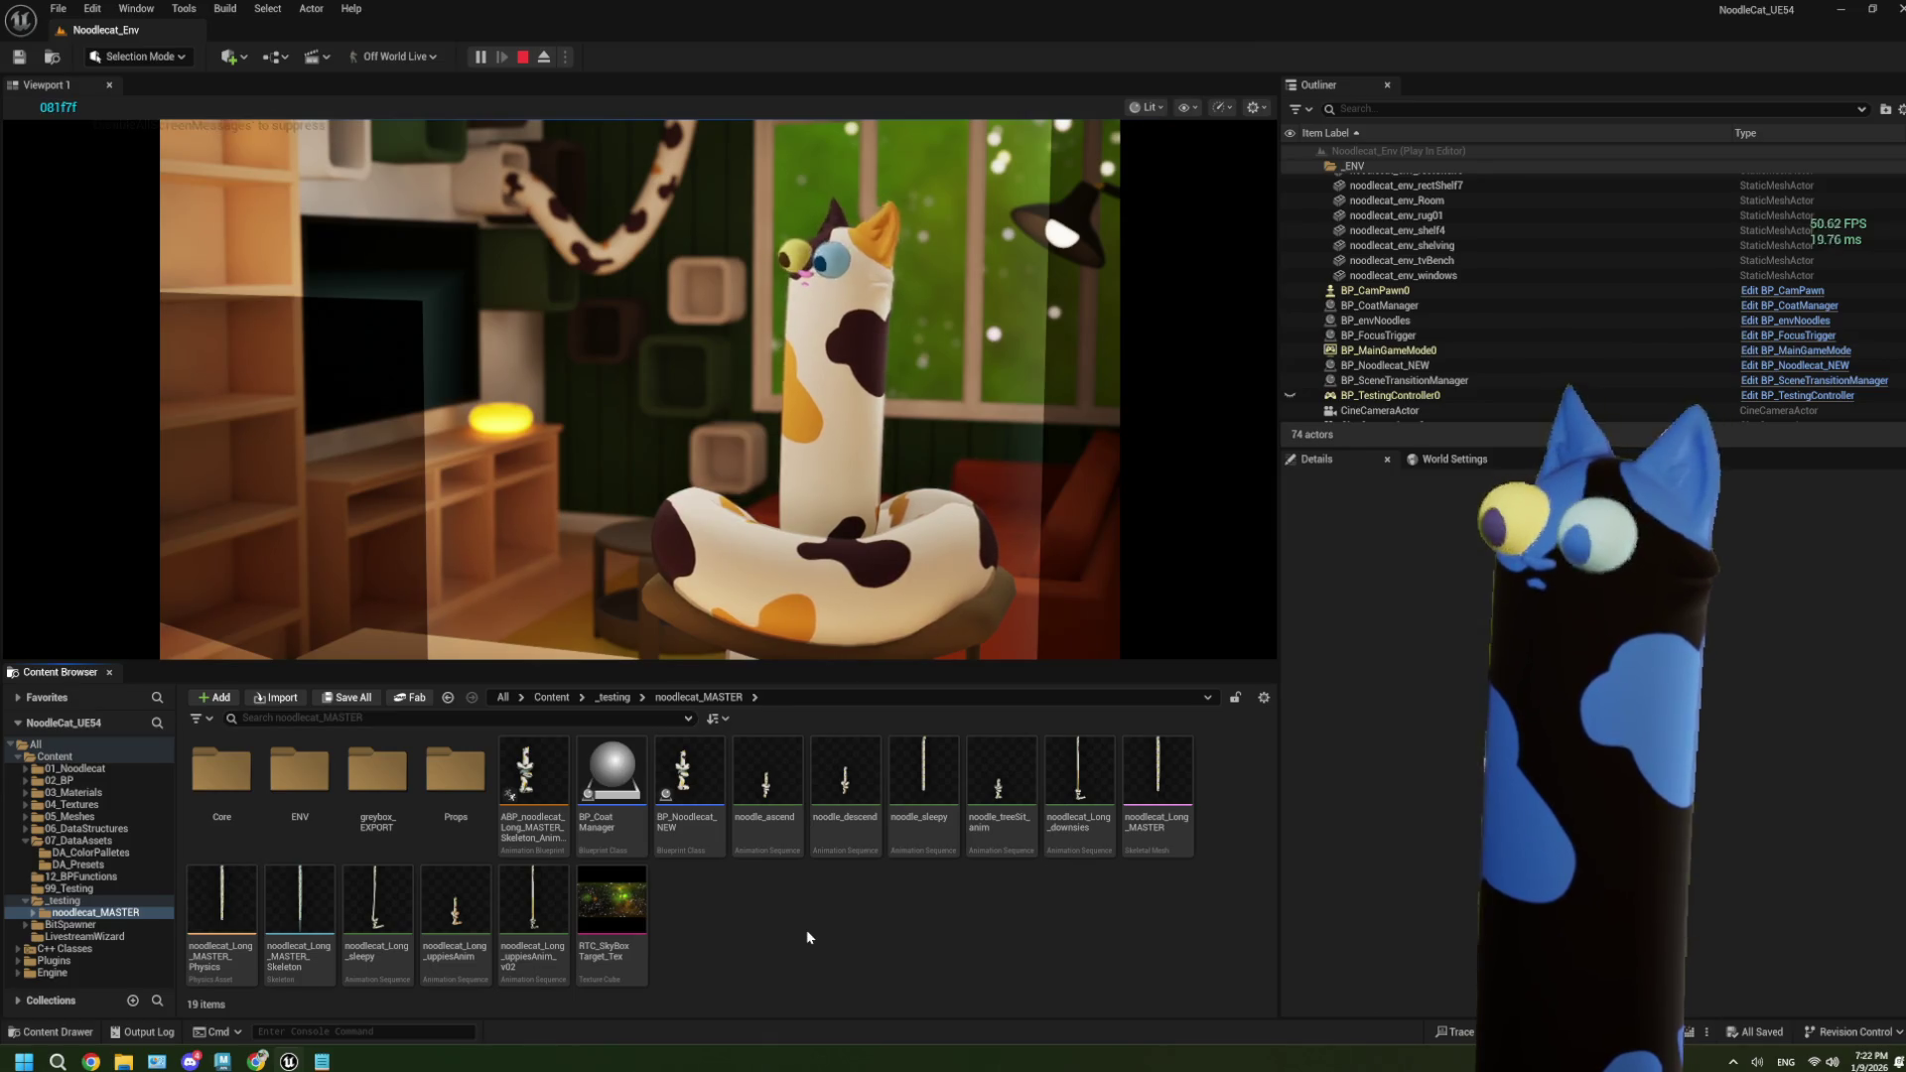
pyautogui.click(523, 57)
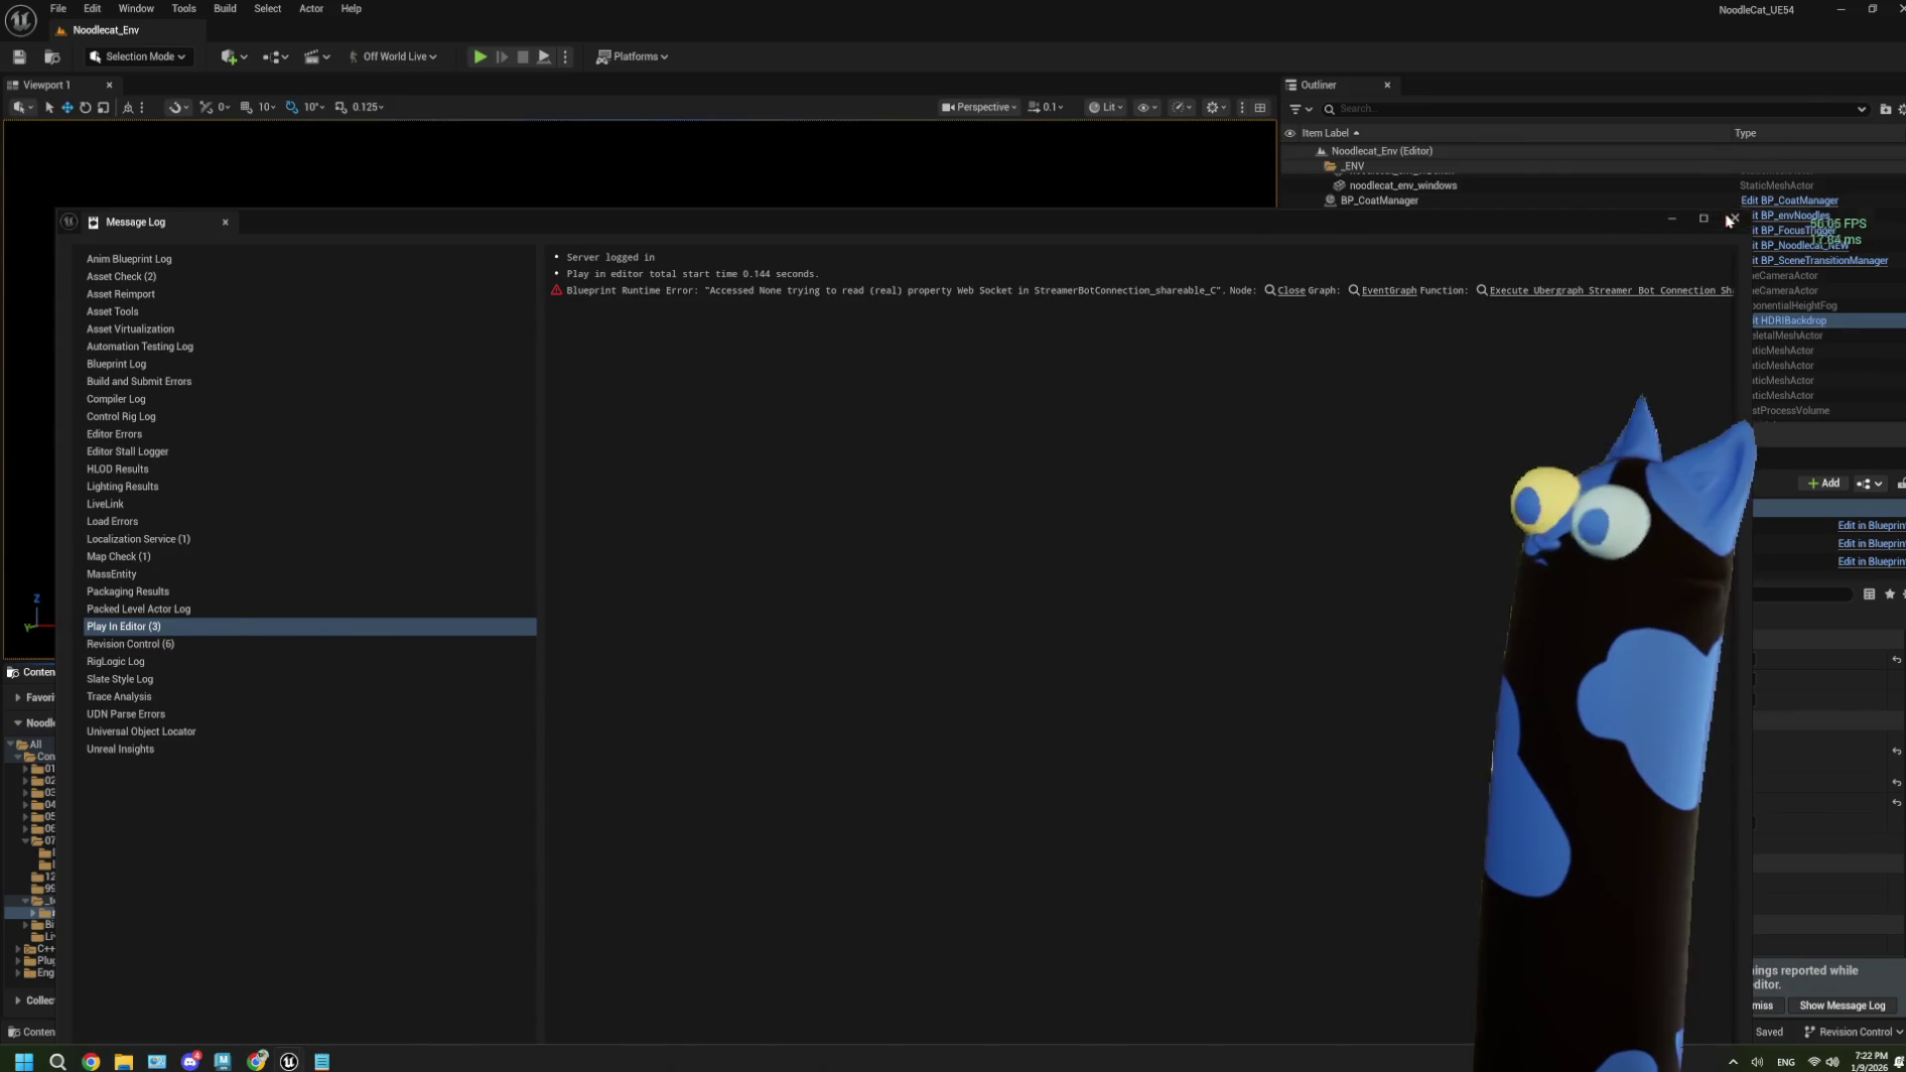
# Close the Message Log and open the Output Log drawer with the backtick key.
pyautogui.click(1727, 222)
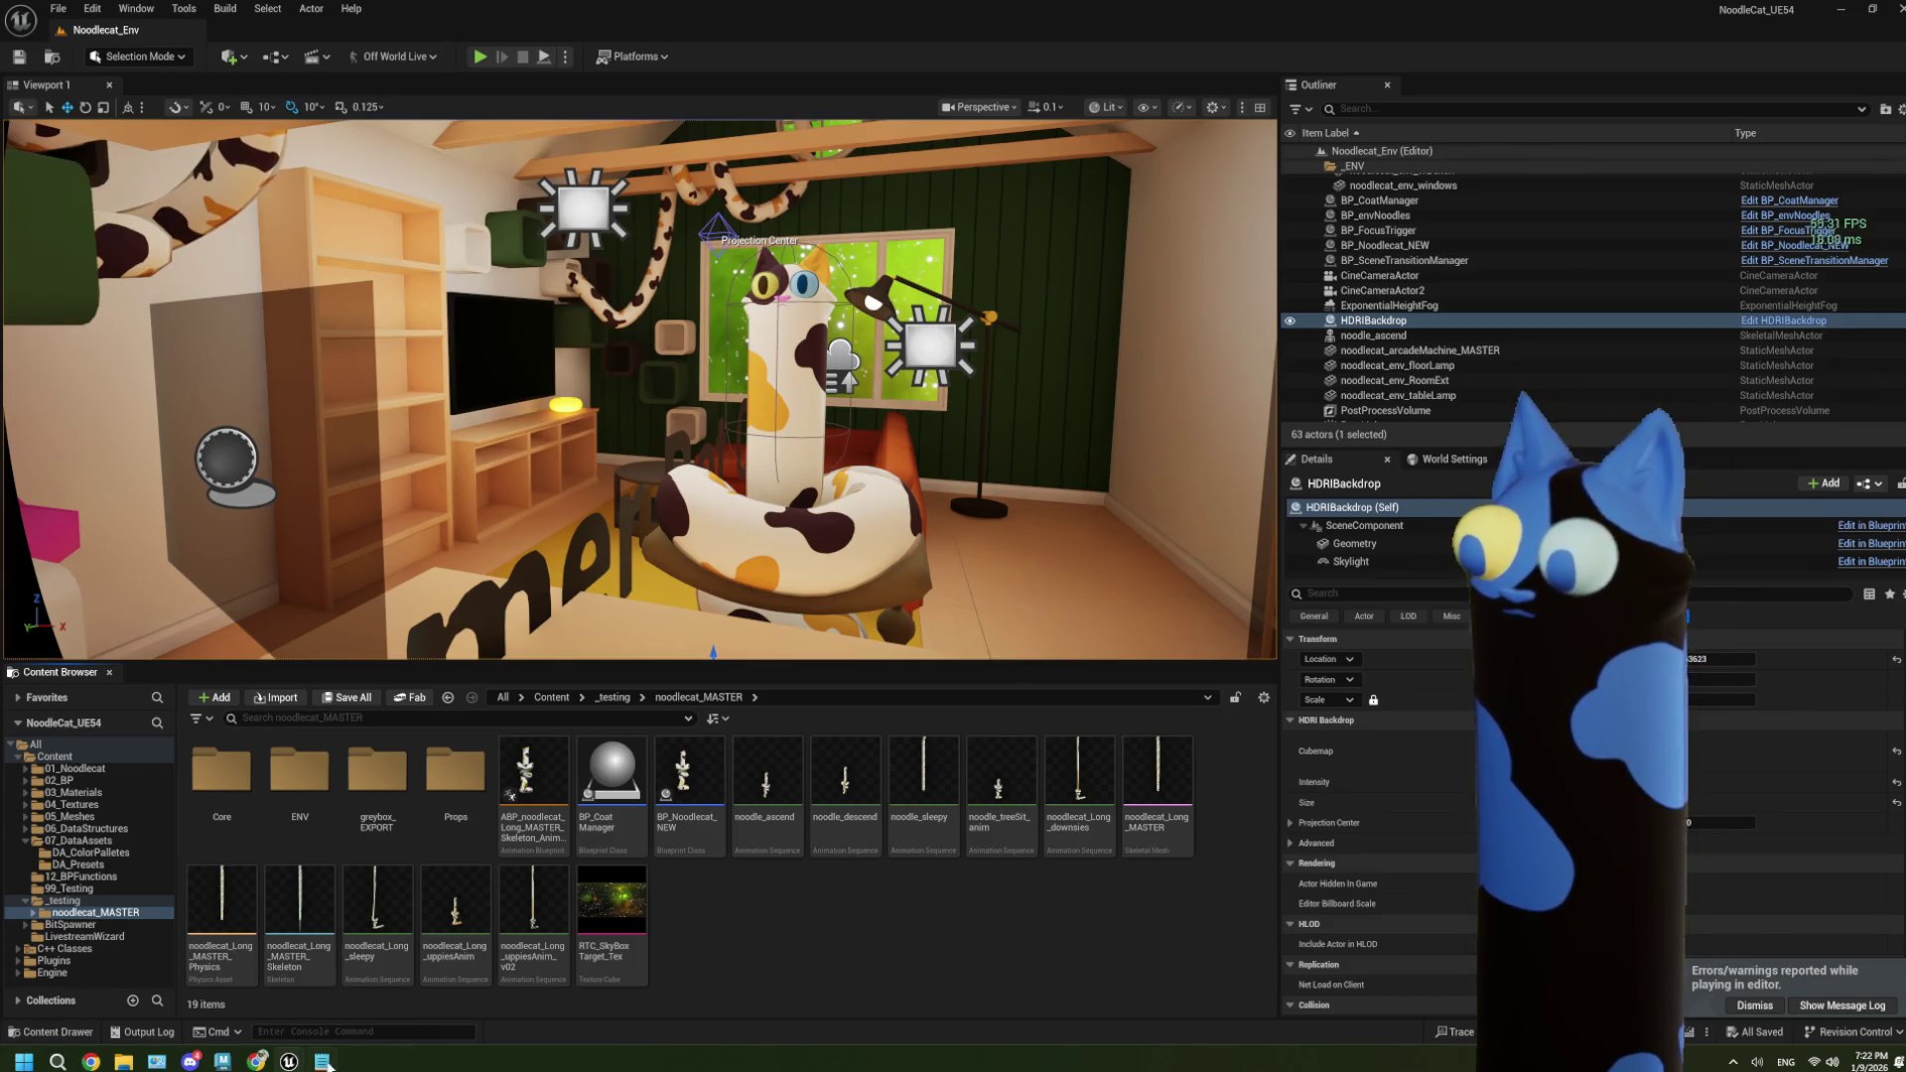
pyautogui.moveTo(259, 1063)
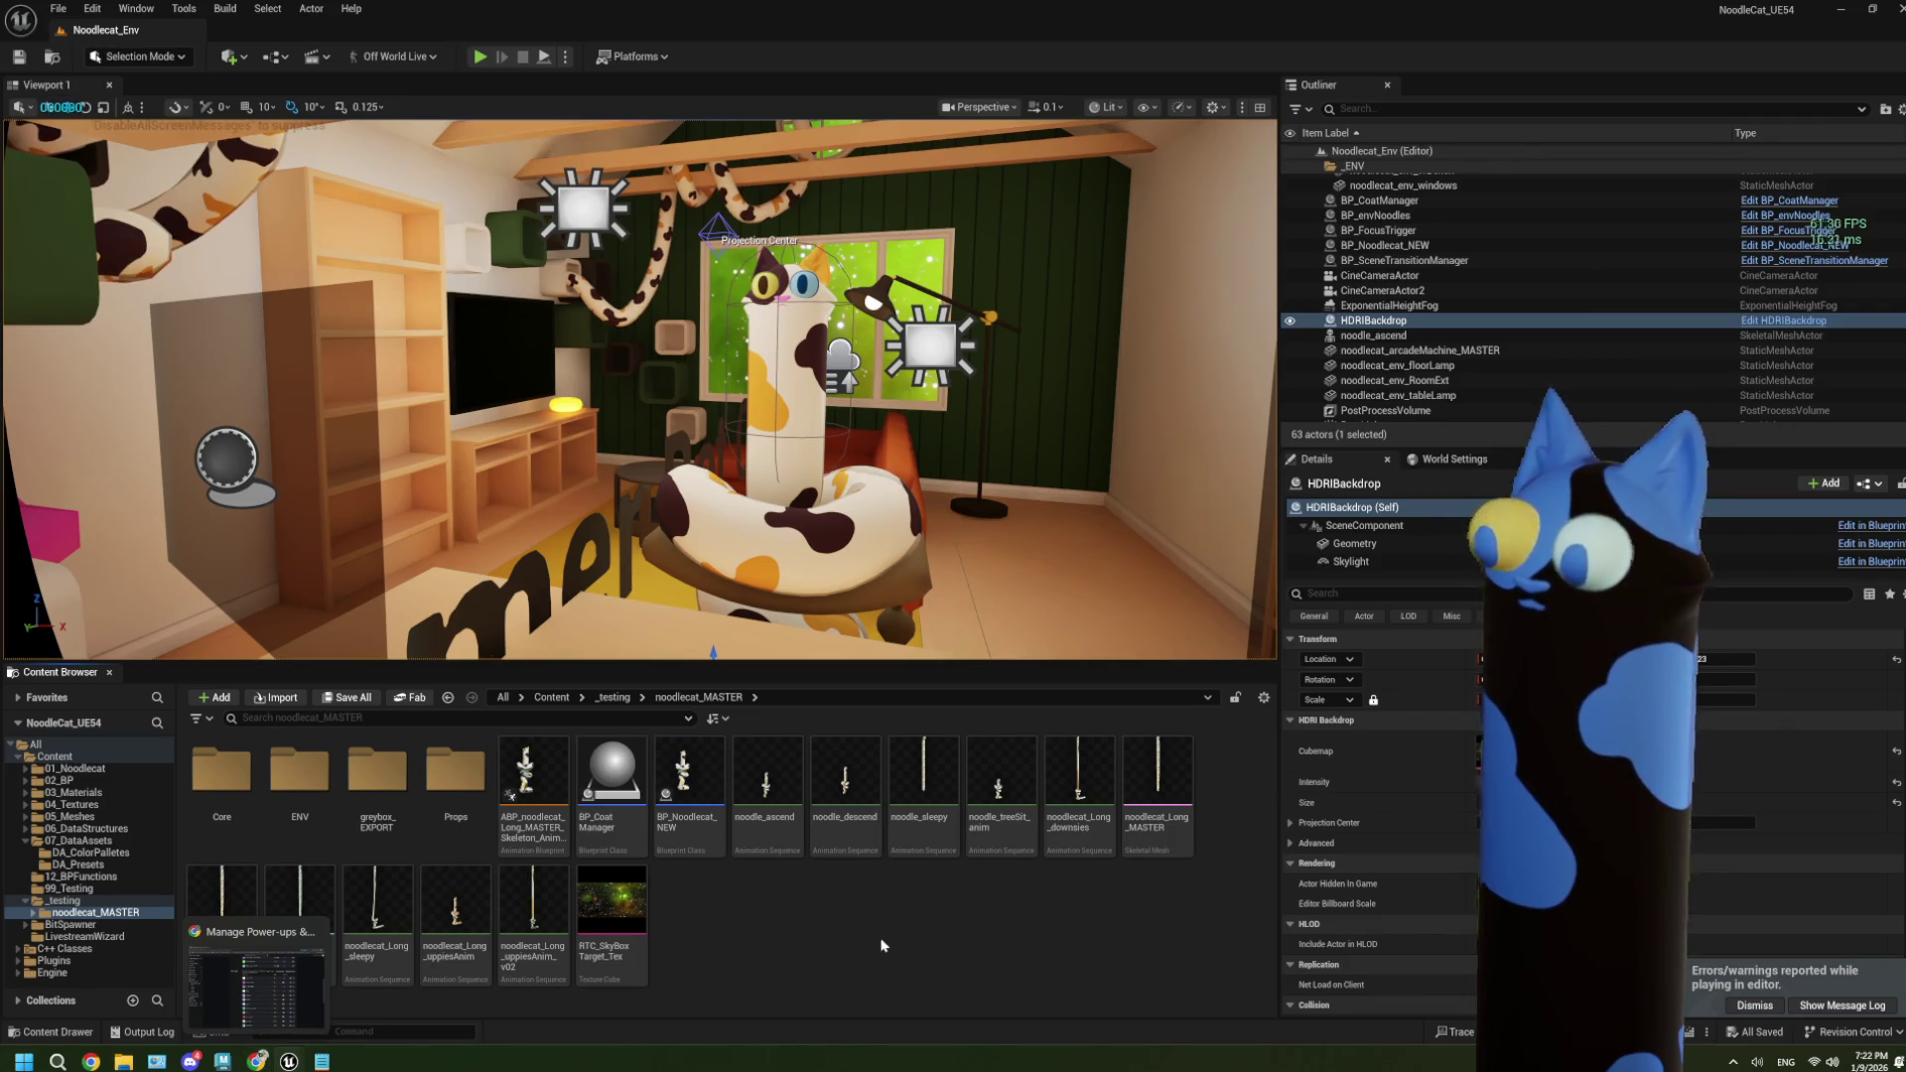
pyautogui.press('`')
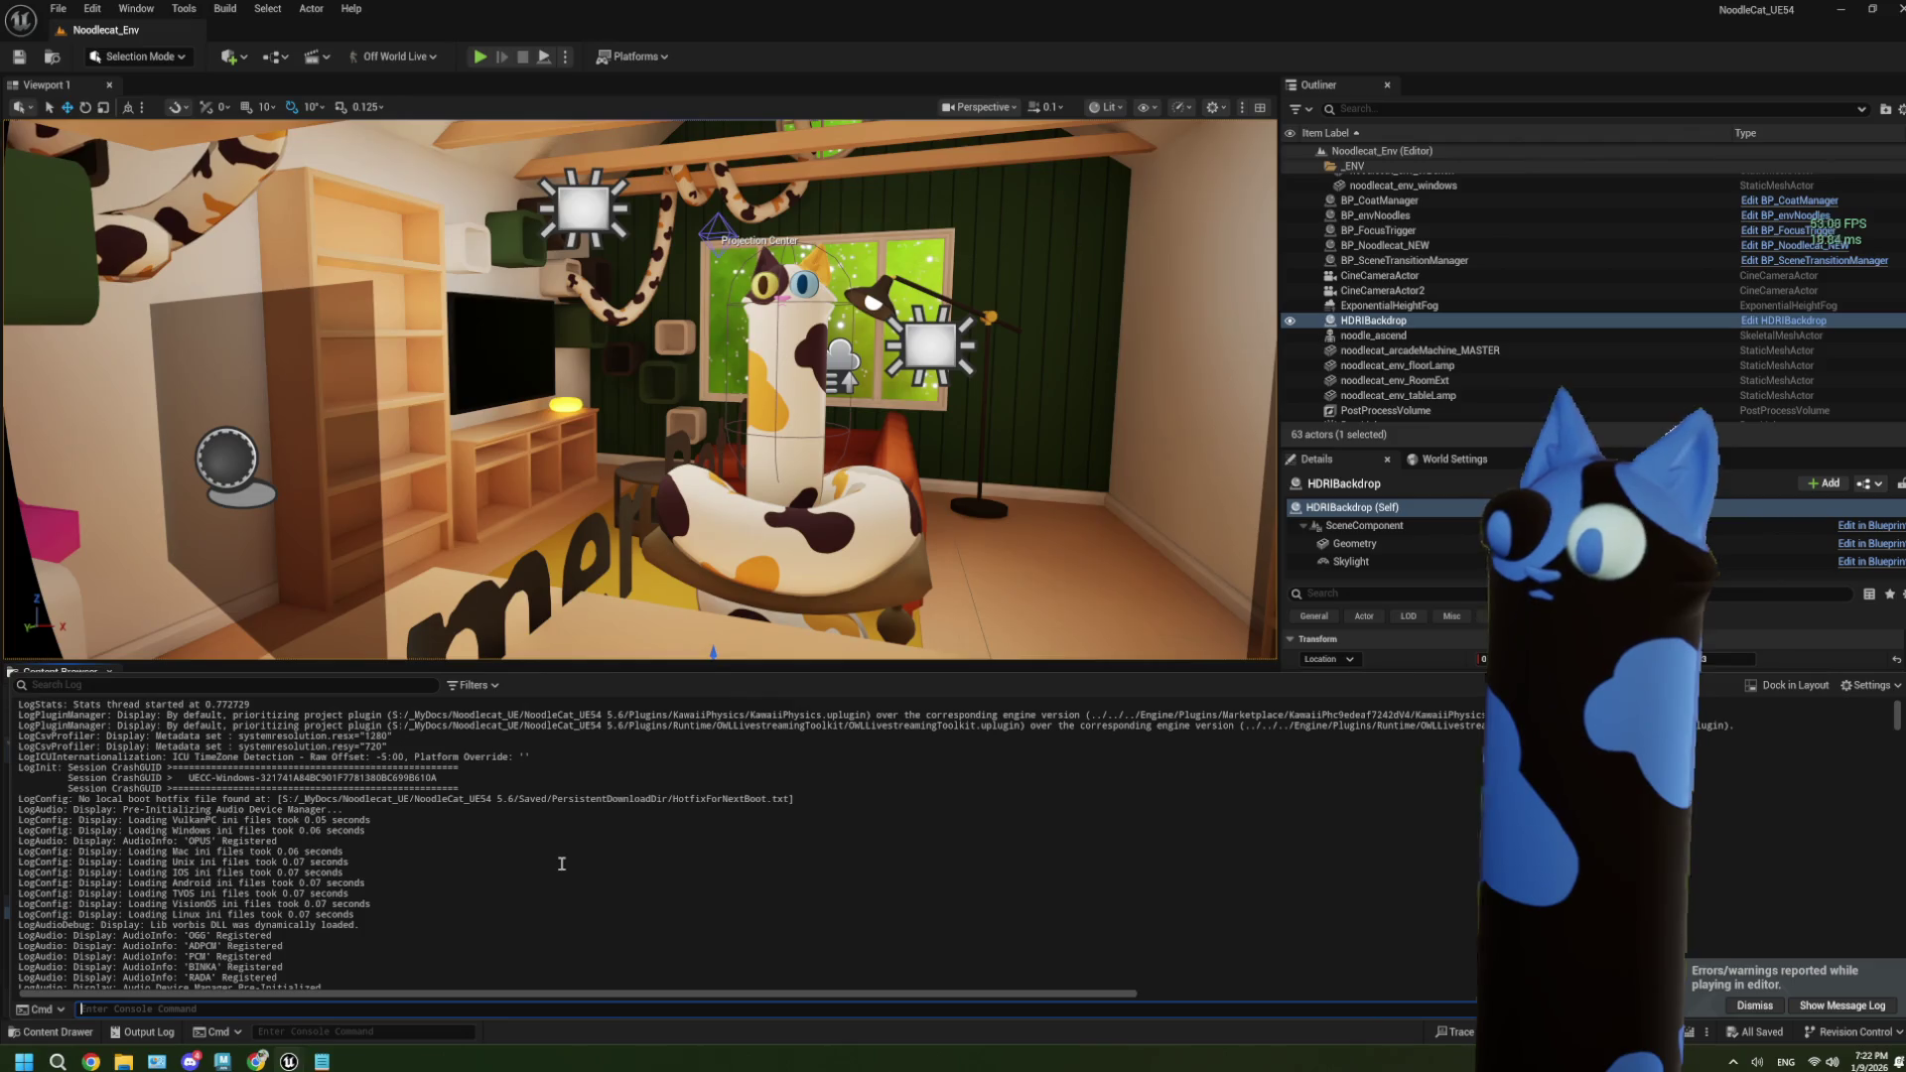
# Review the play session's messages and Nanite material warnings in the Output Log, then close it.
pyautogui.scroll(-5, 561, 864)
pyautogui.scroll(-5, 561, 864)
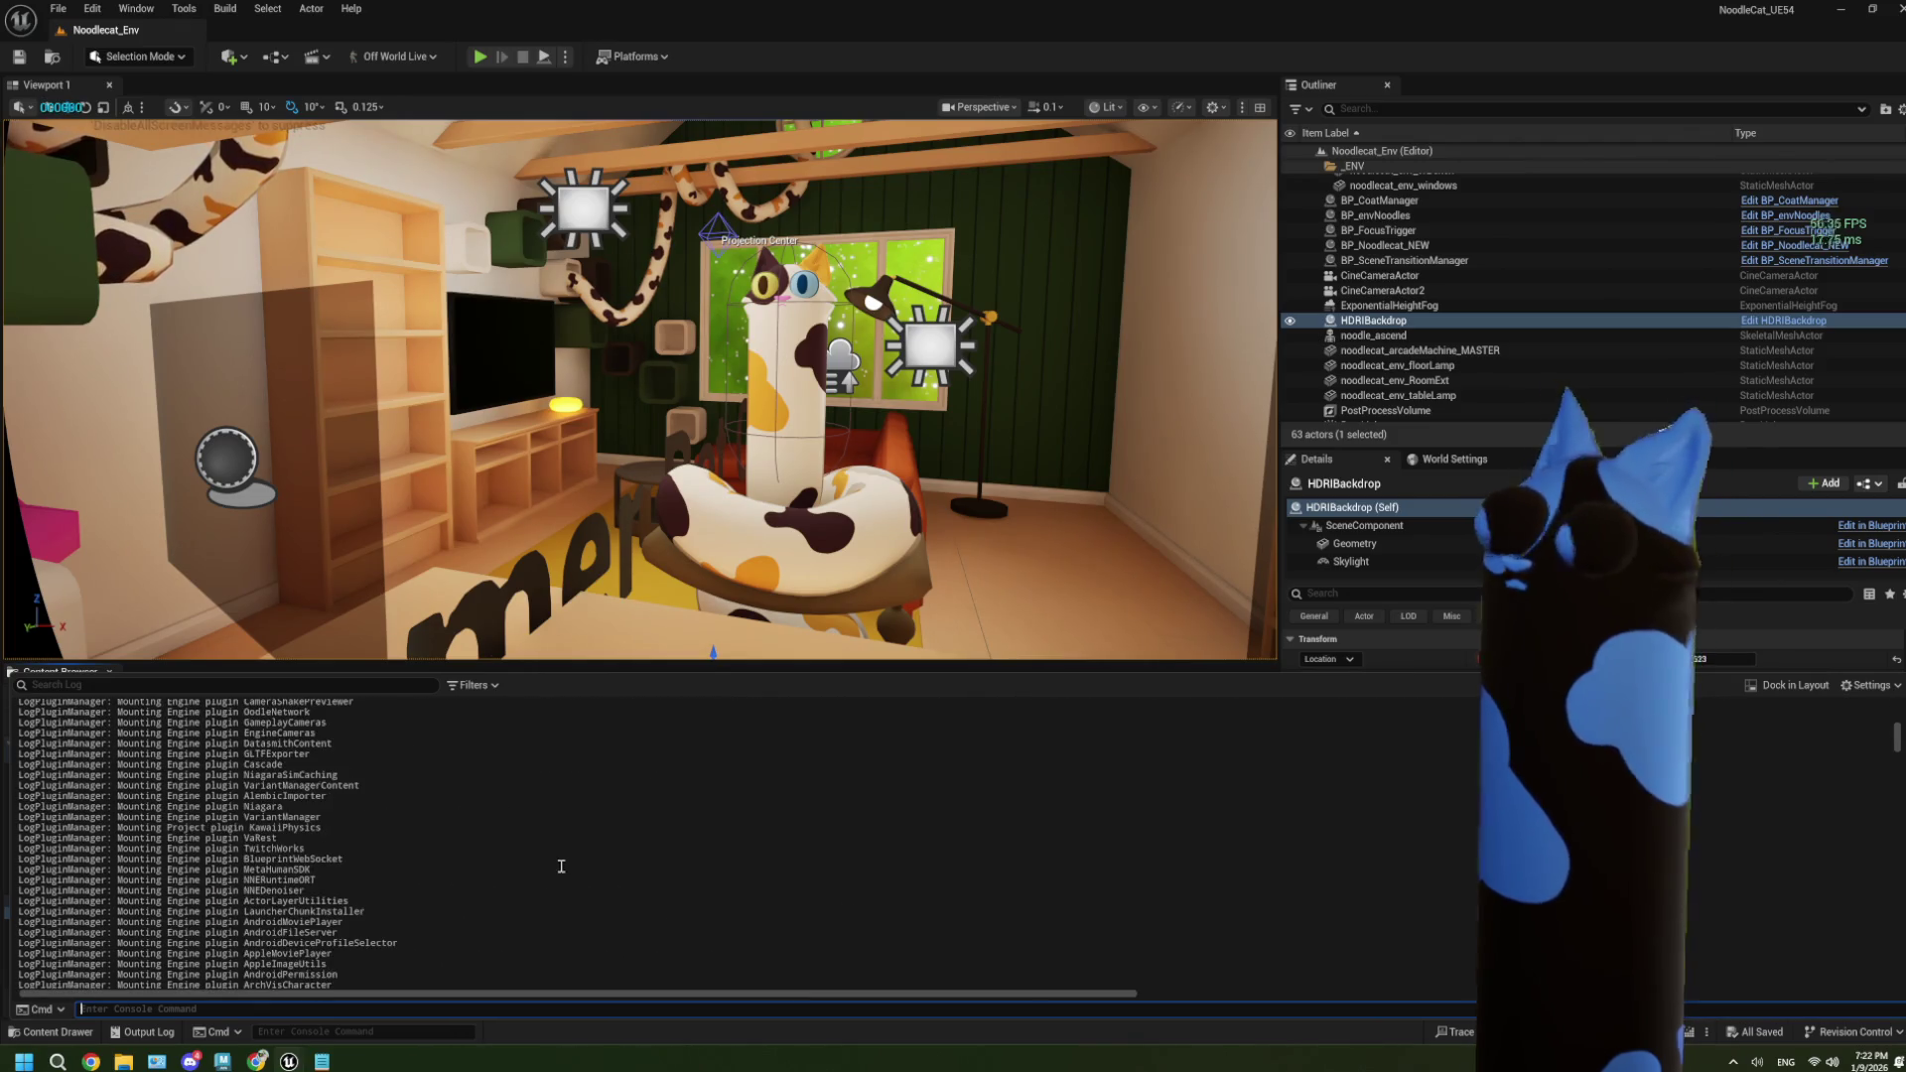
pyautogui.moveTo(1896, 721); pyautogui.dragTo(1852, 988)
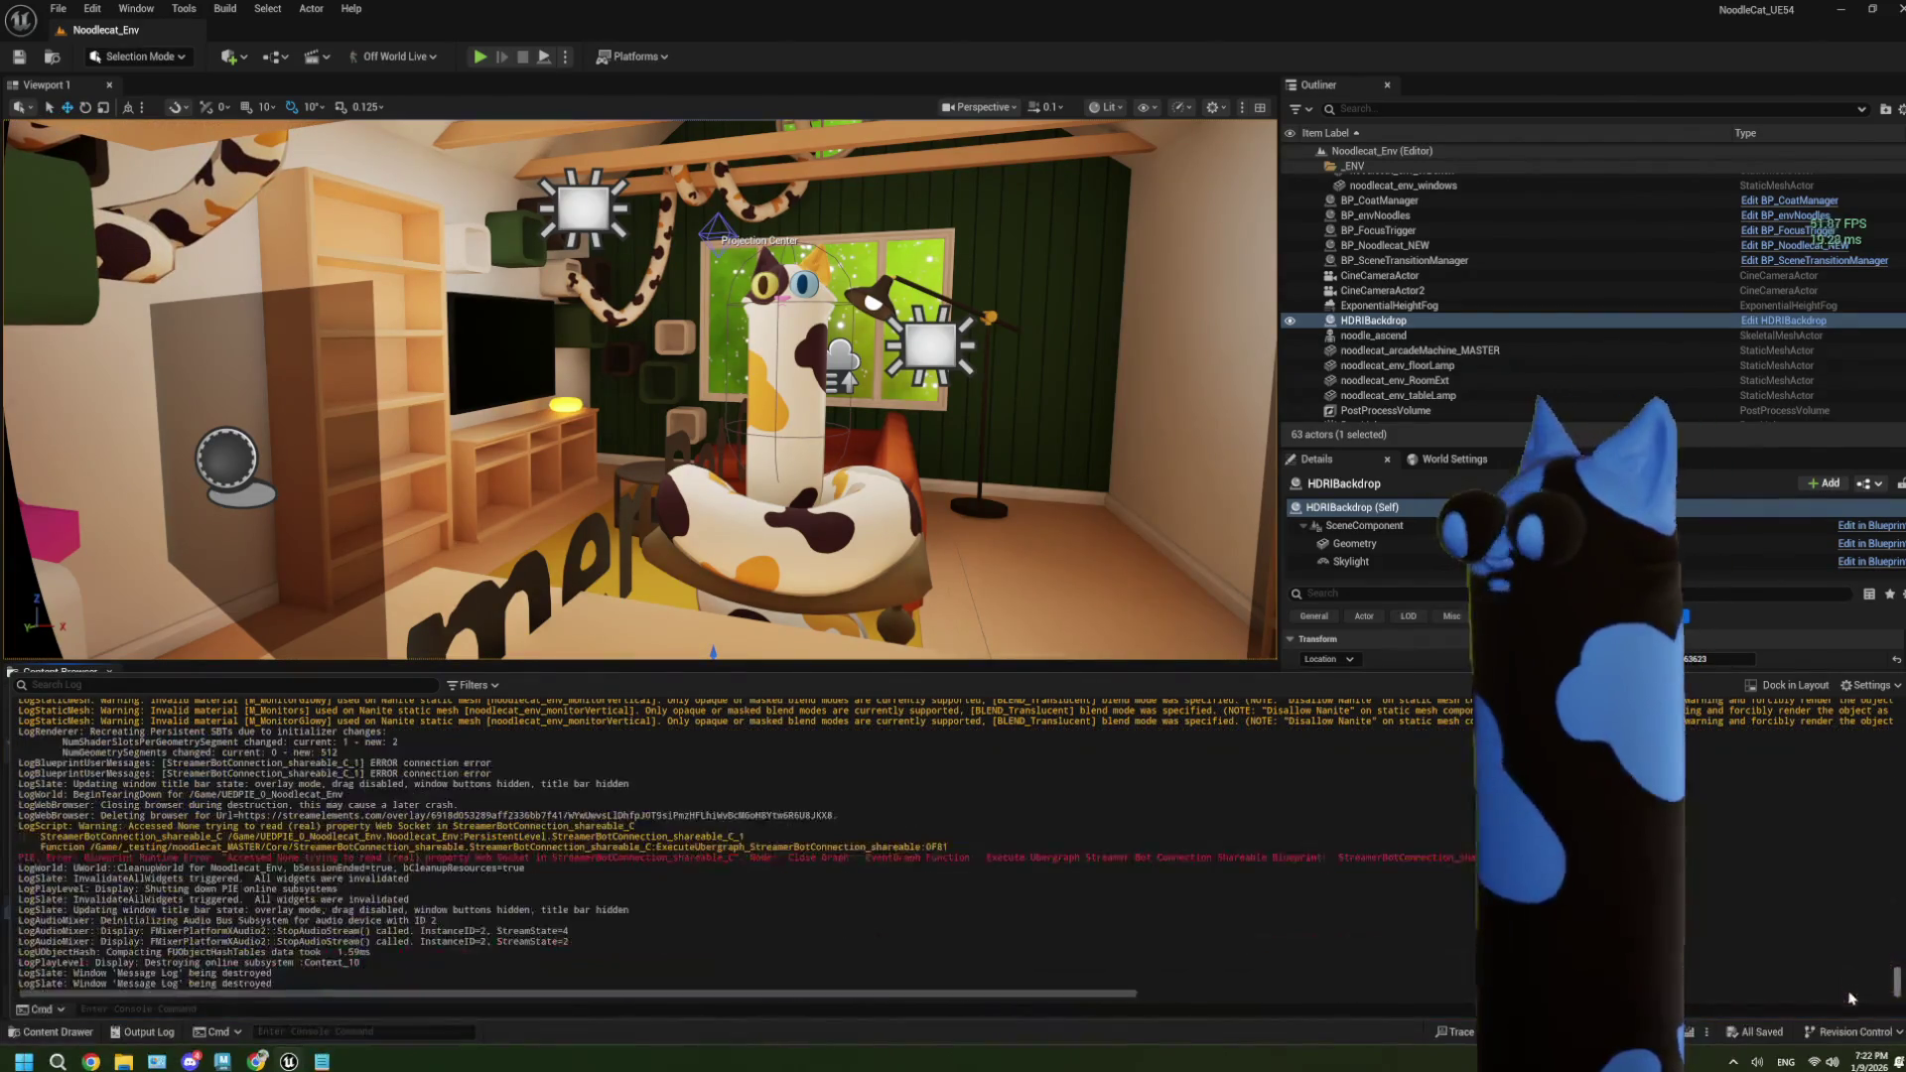
pyautogui.scroll(7, 624, 885)
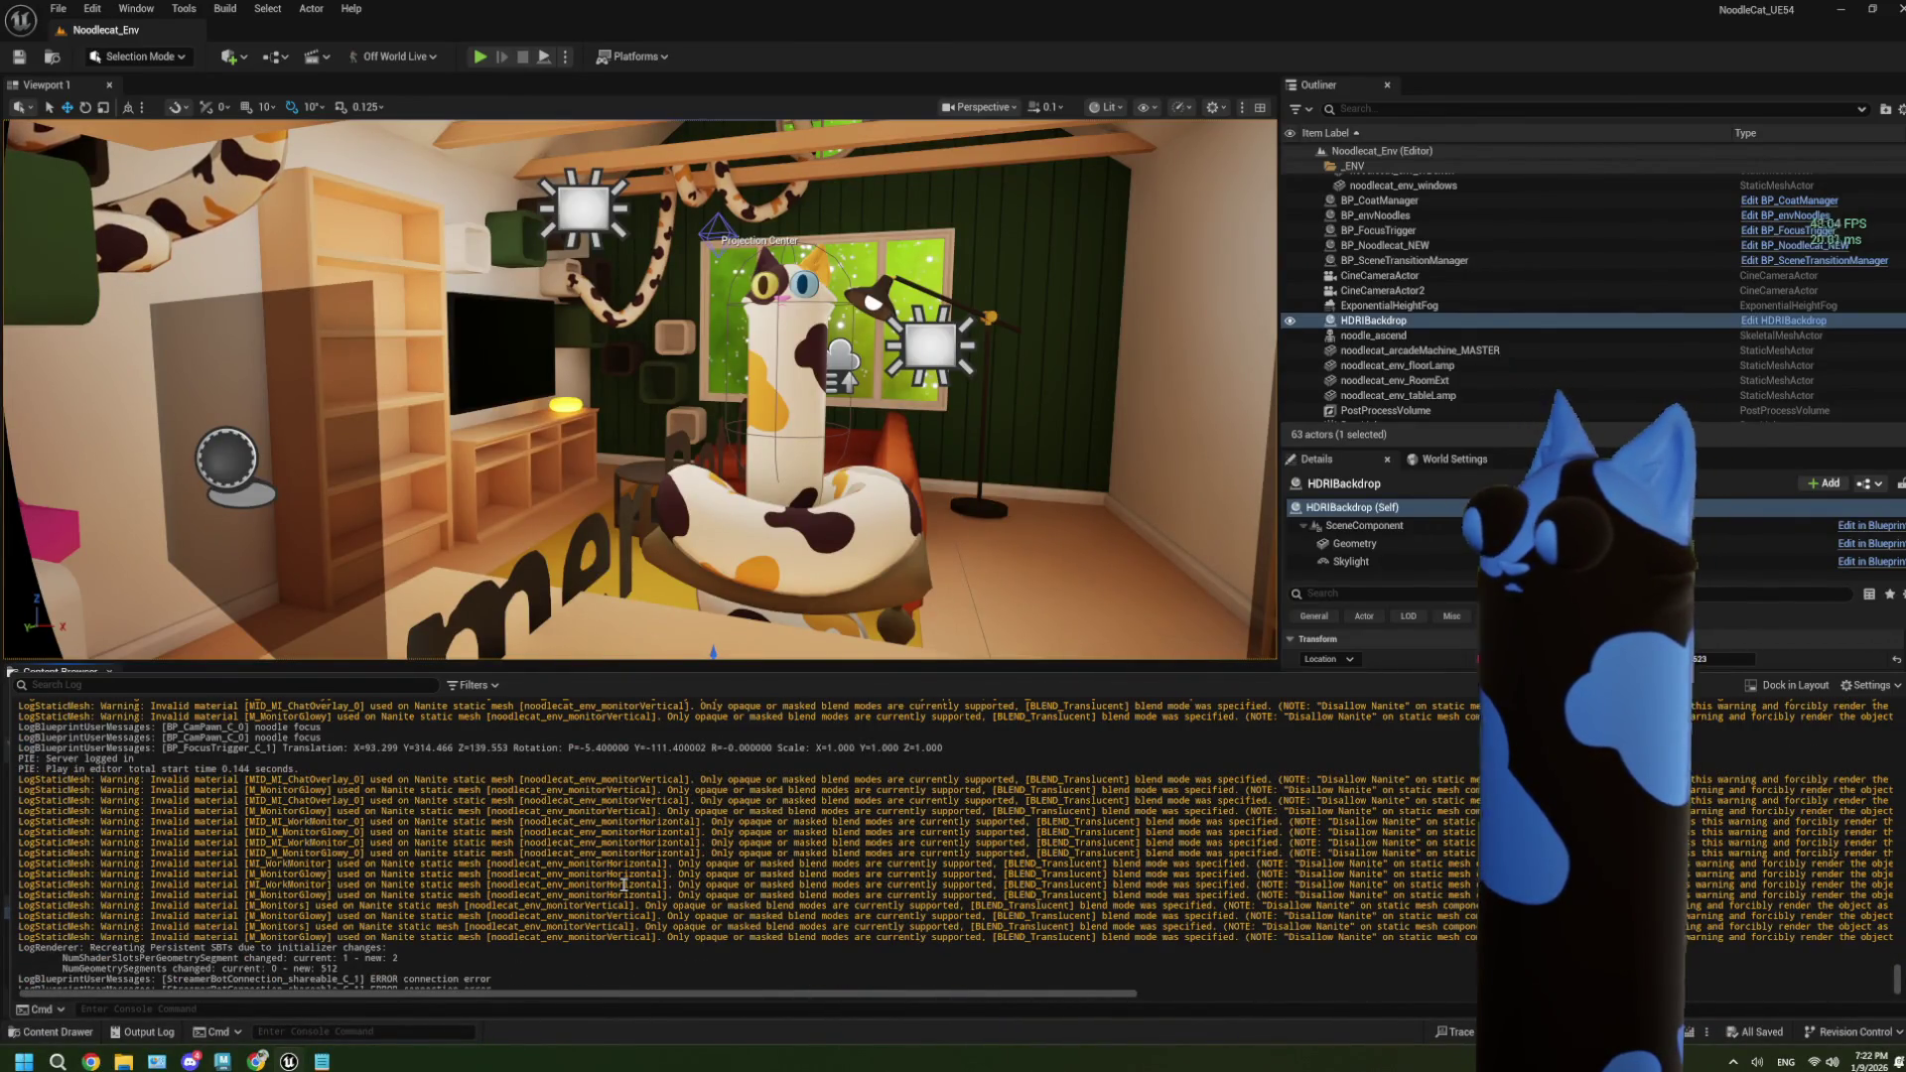
pyautogui.scroll(7, 623, 885)
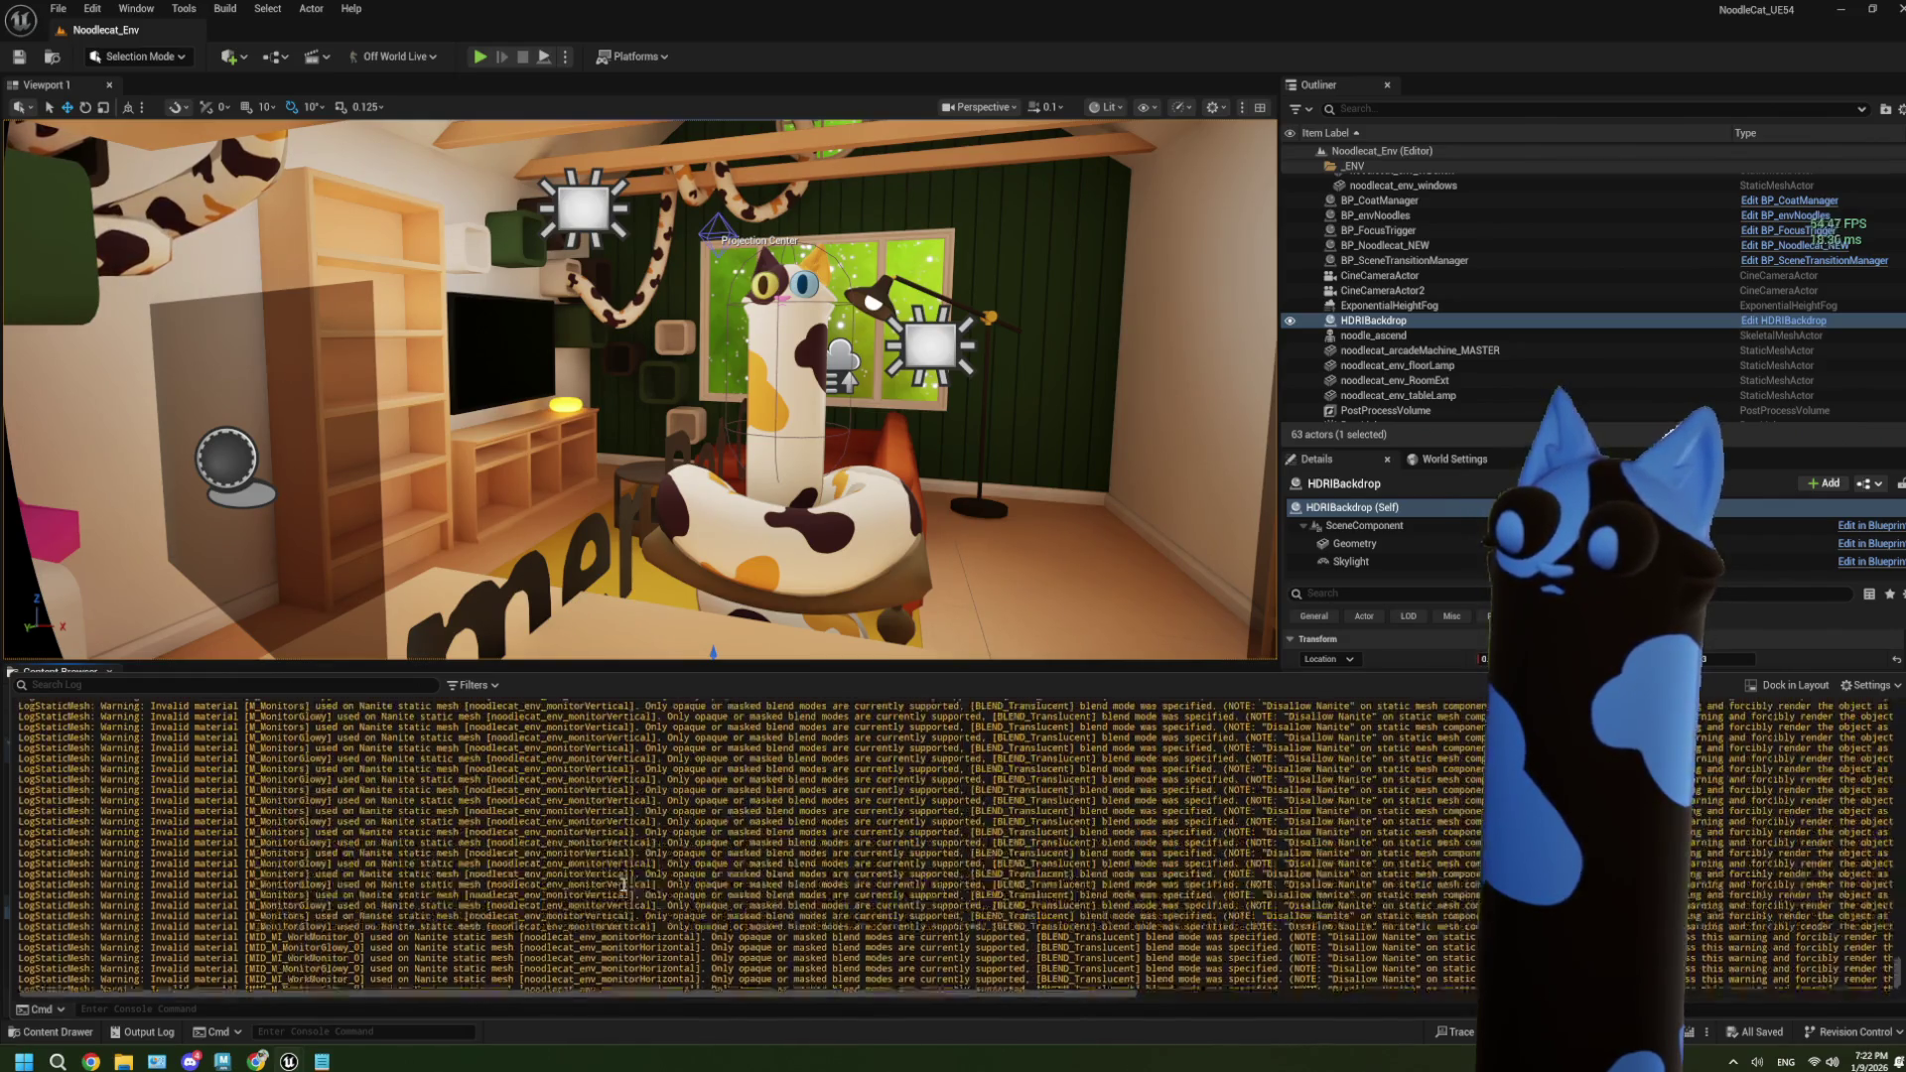
pyautogui.scroll(8, 623, 884)
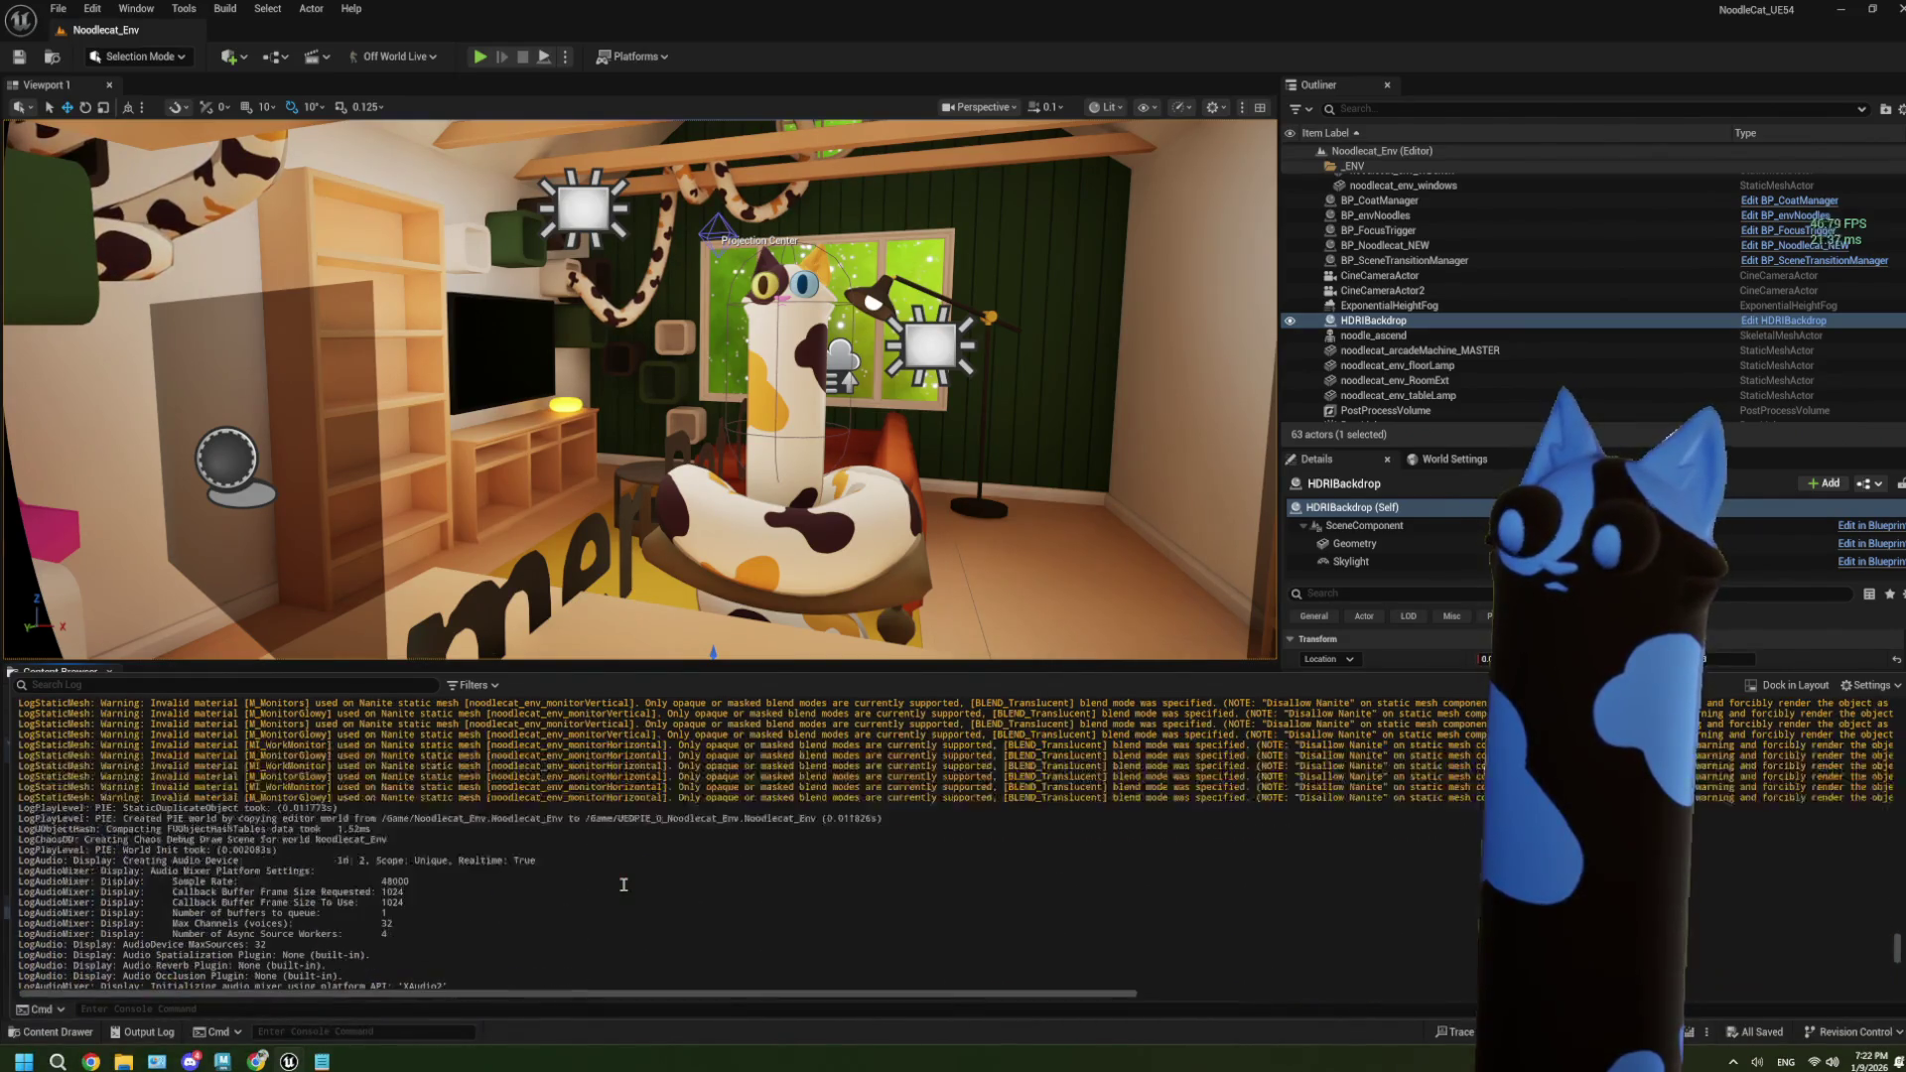
pyautogui.scroll(-15, 624, 884)
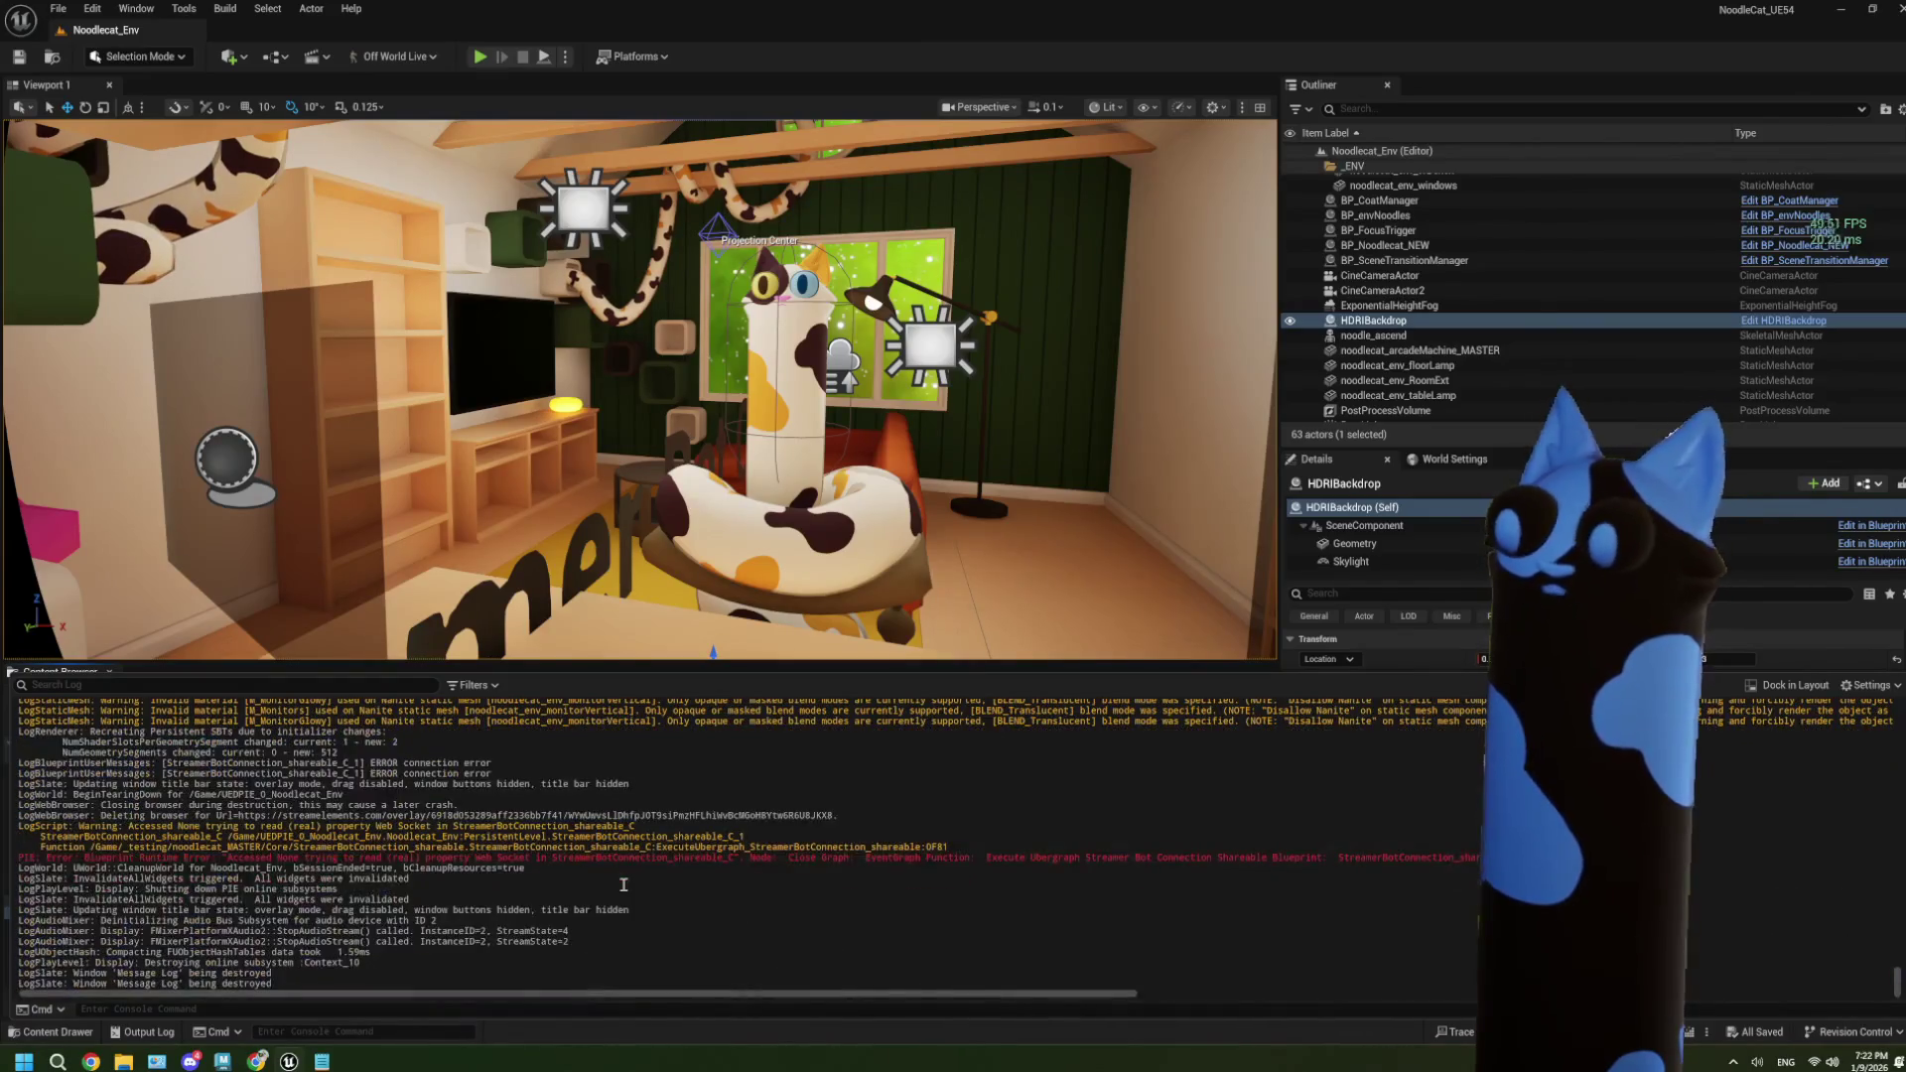
pyautogui.scroll(6, 623, 885)
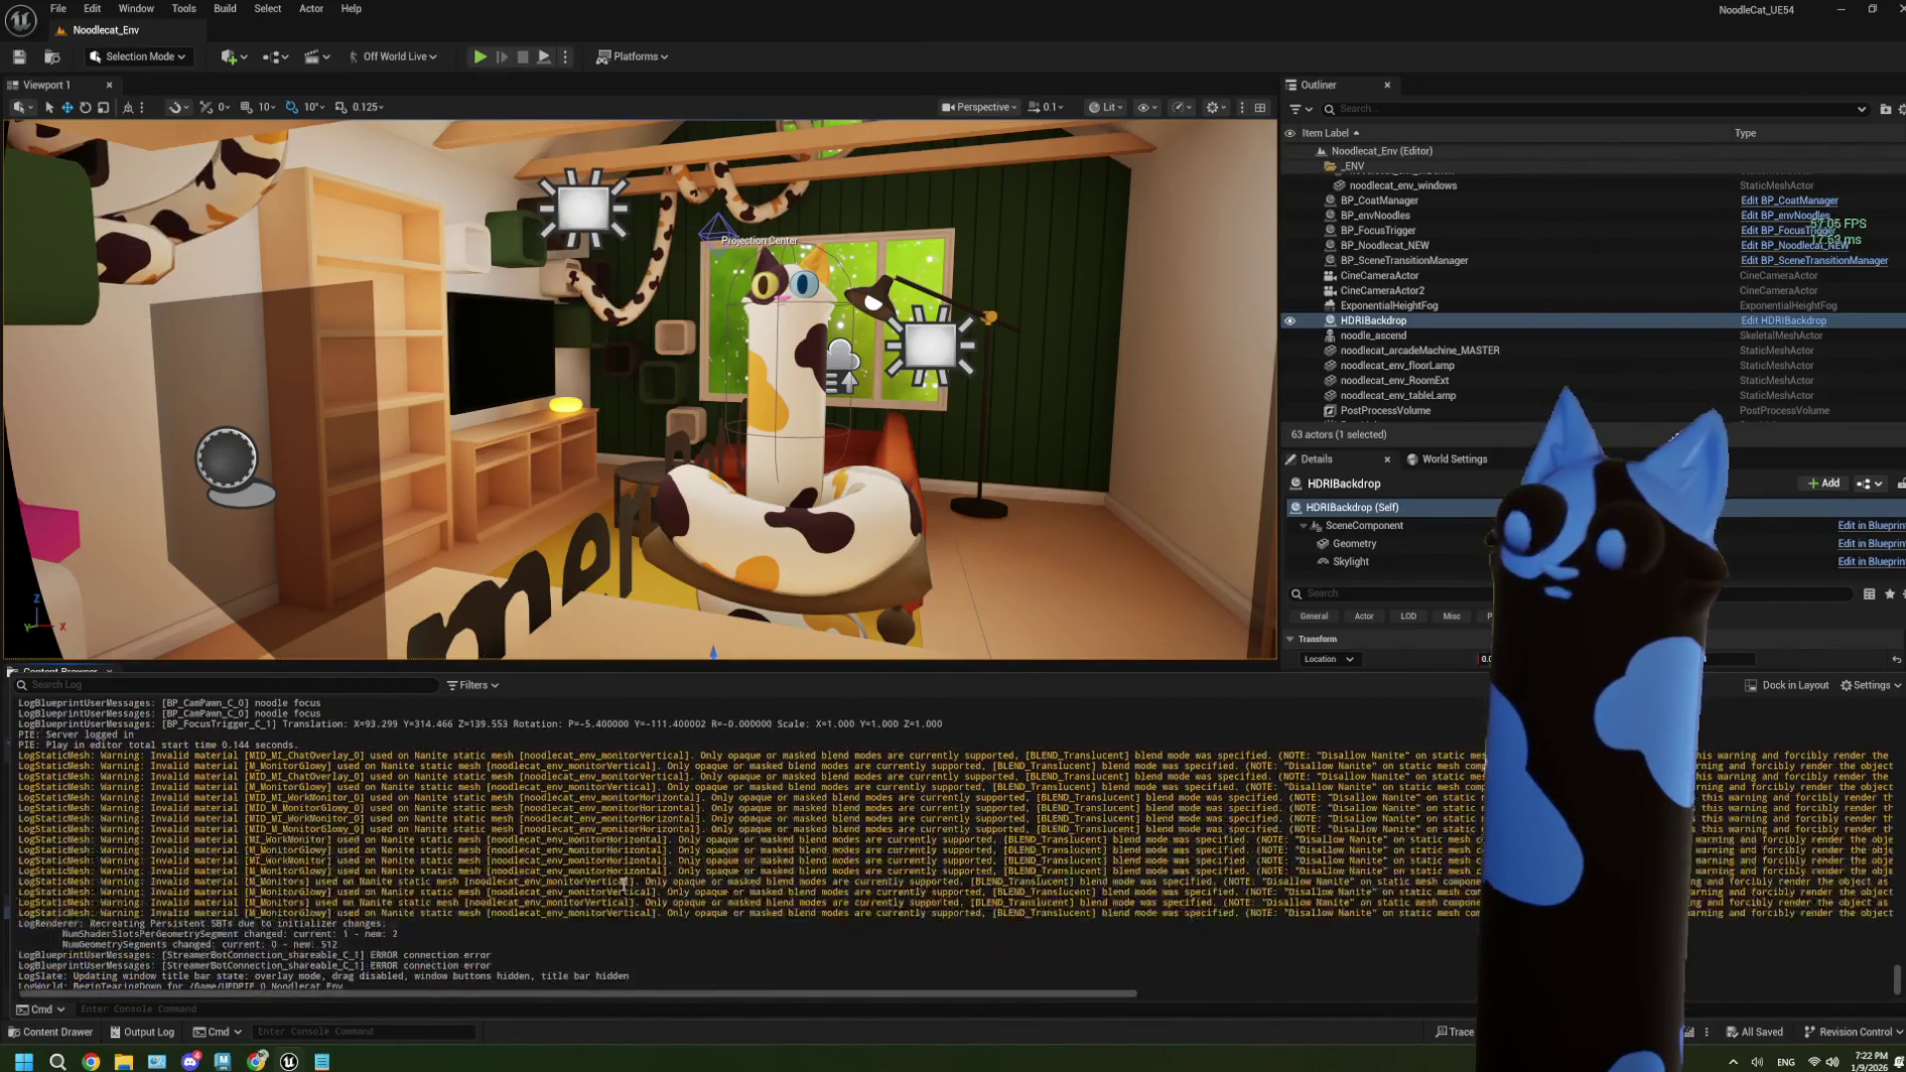
pyautogui.scroll(10, 624, 885)
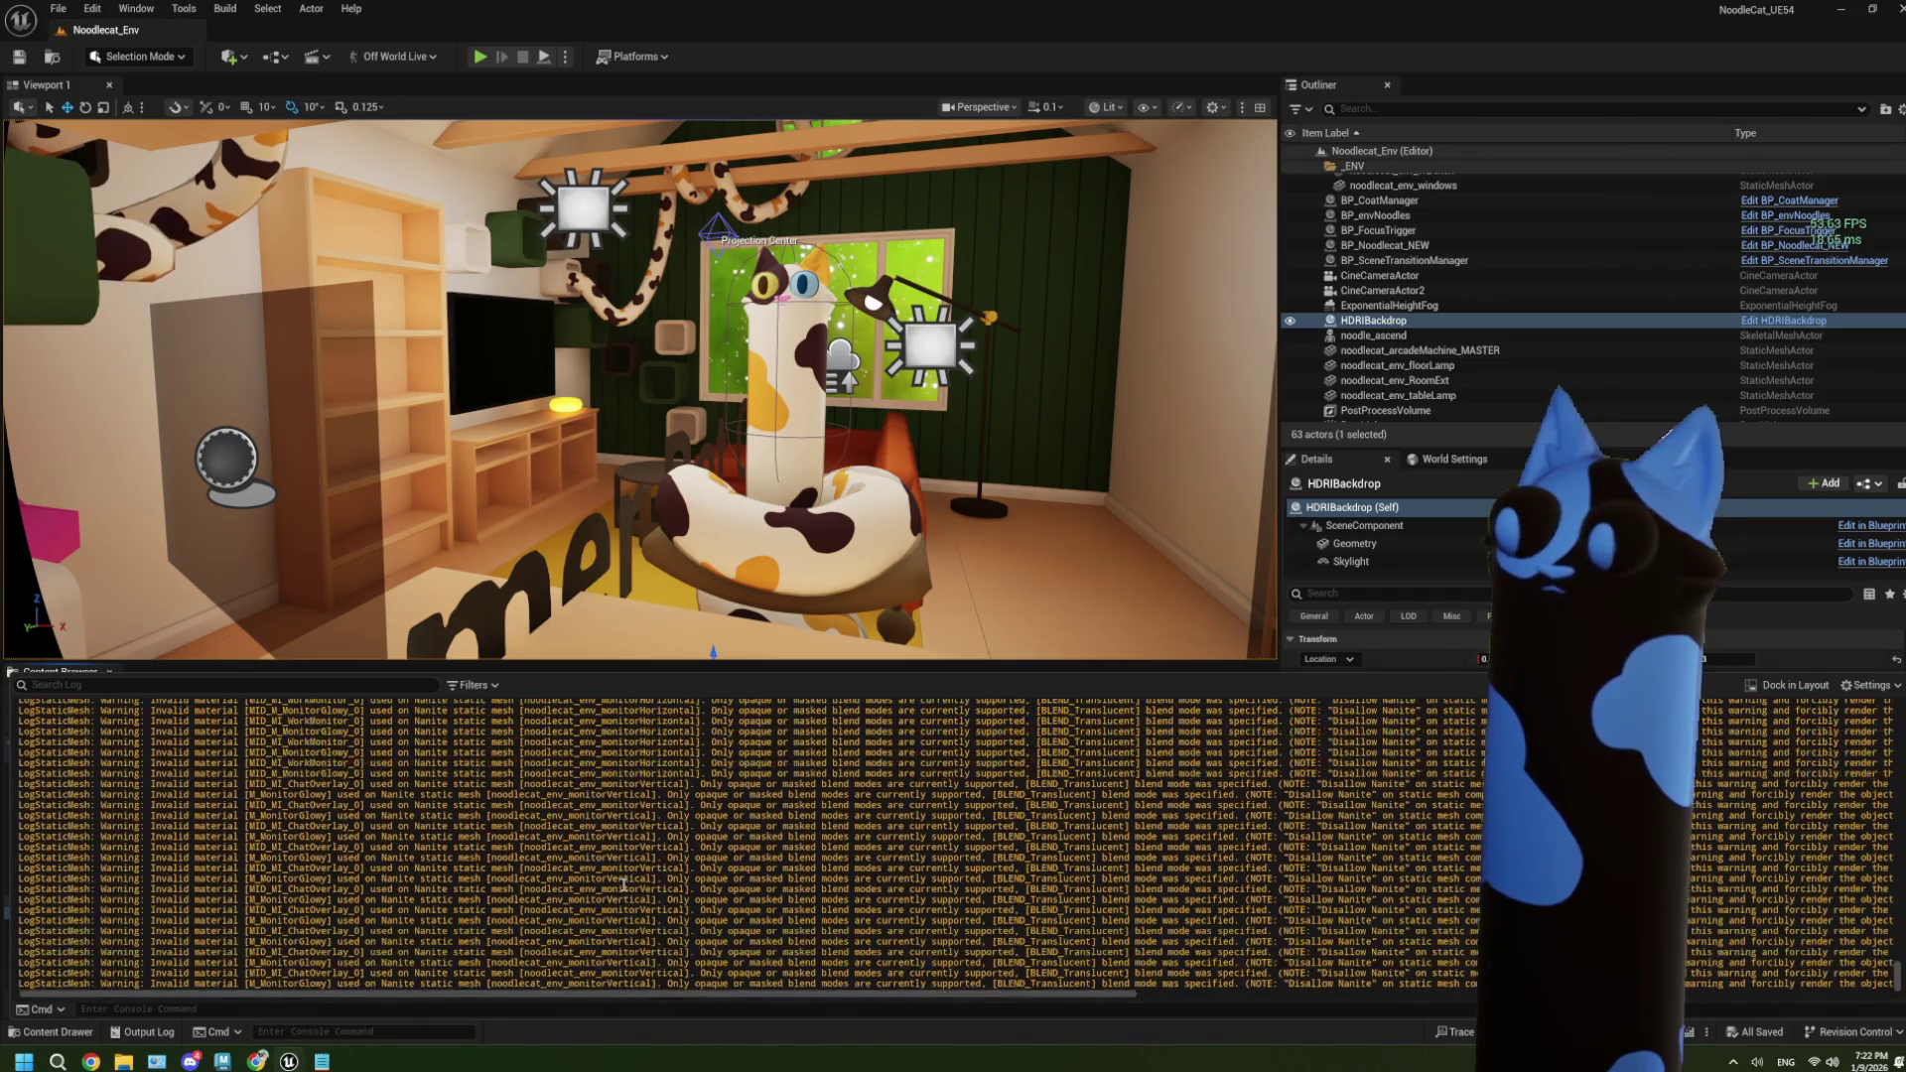
pyautogui.scroll(-10, 623, 884)
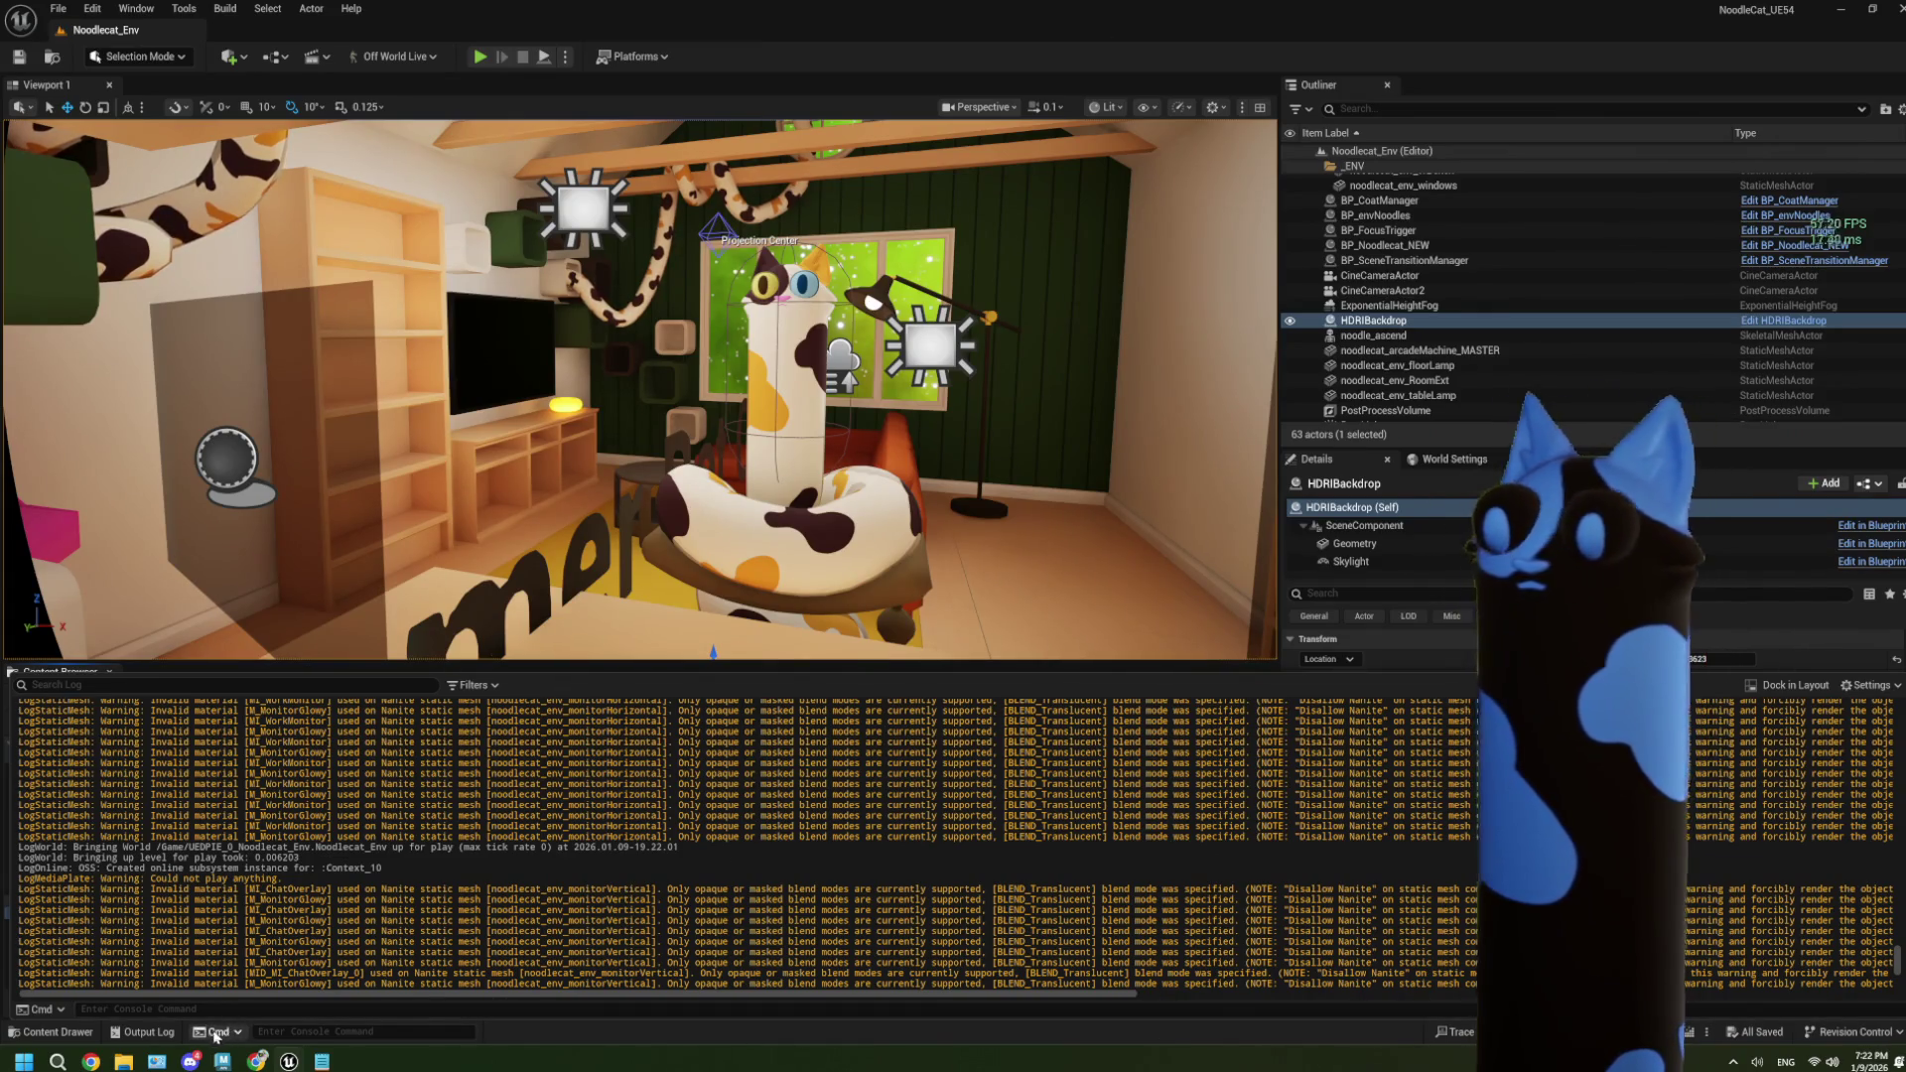
pyautogui.click(149, 1031)
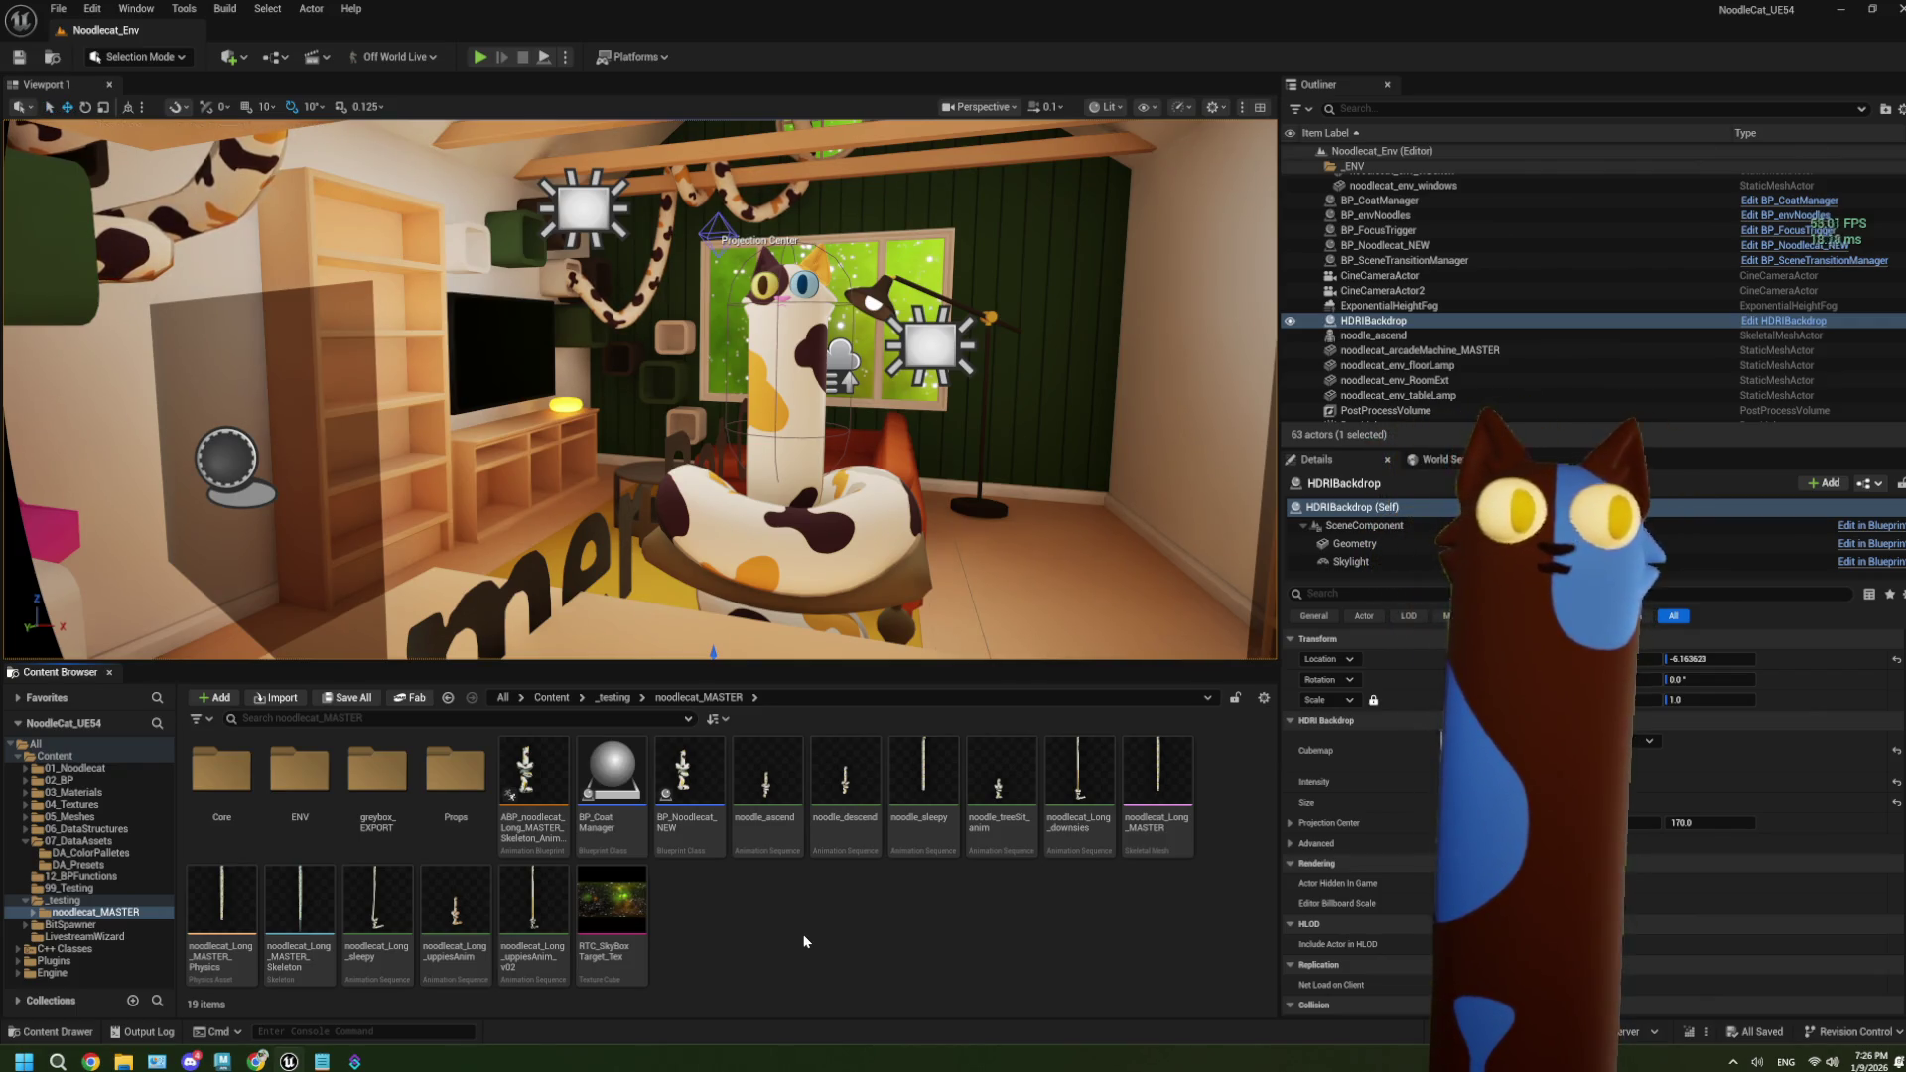
# Add the note 'ascend go home doest reset lens' to ThePlan.txt, then return to Unreal.
pyautogui.moveTo(320, 1060)
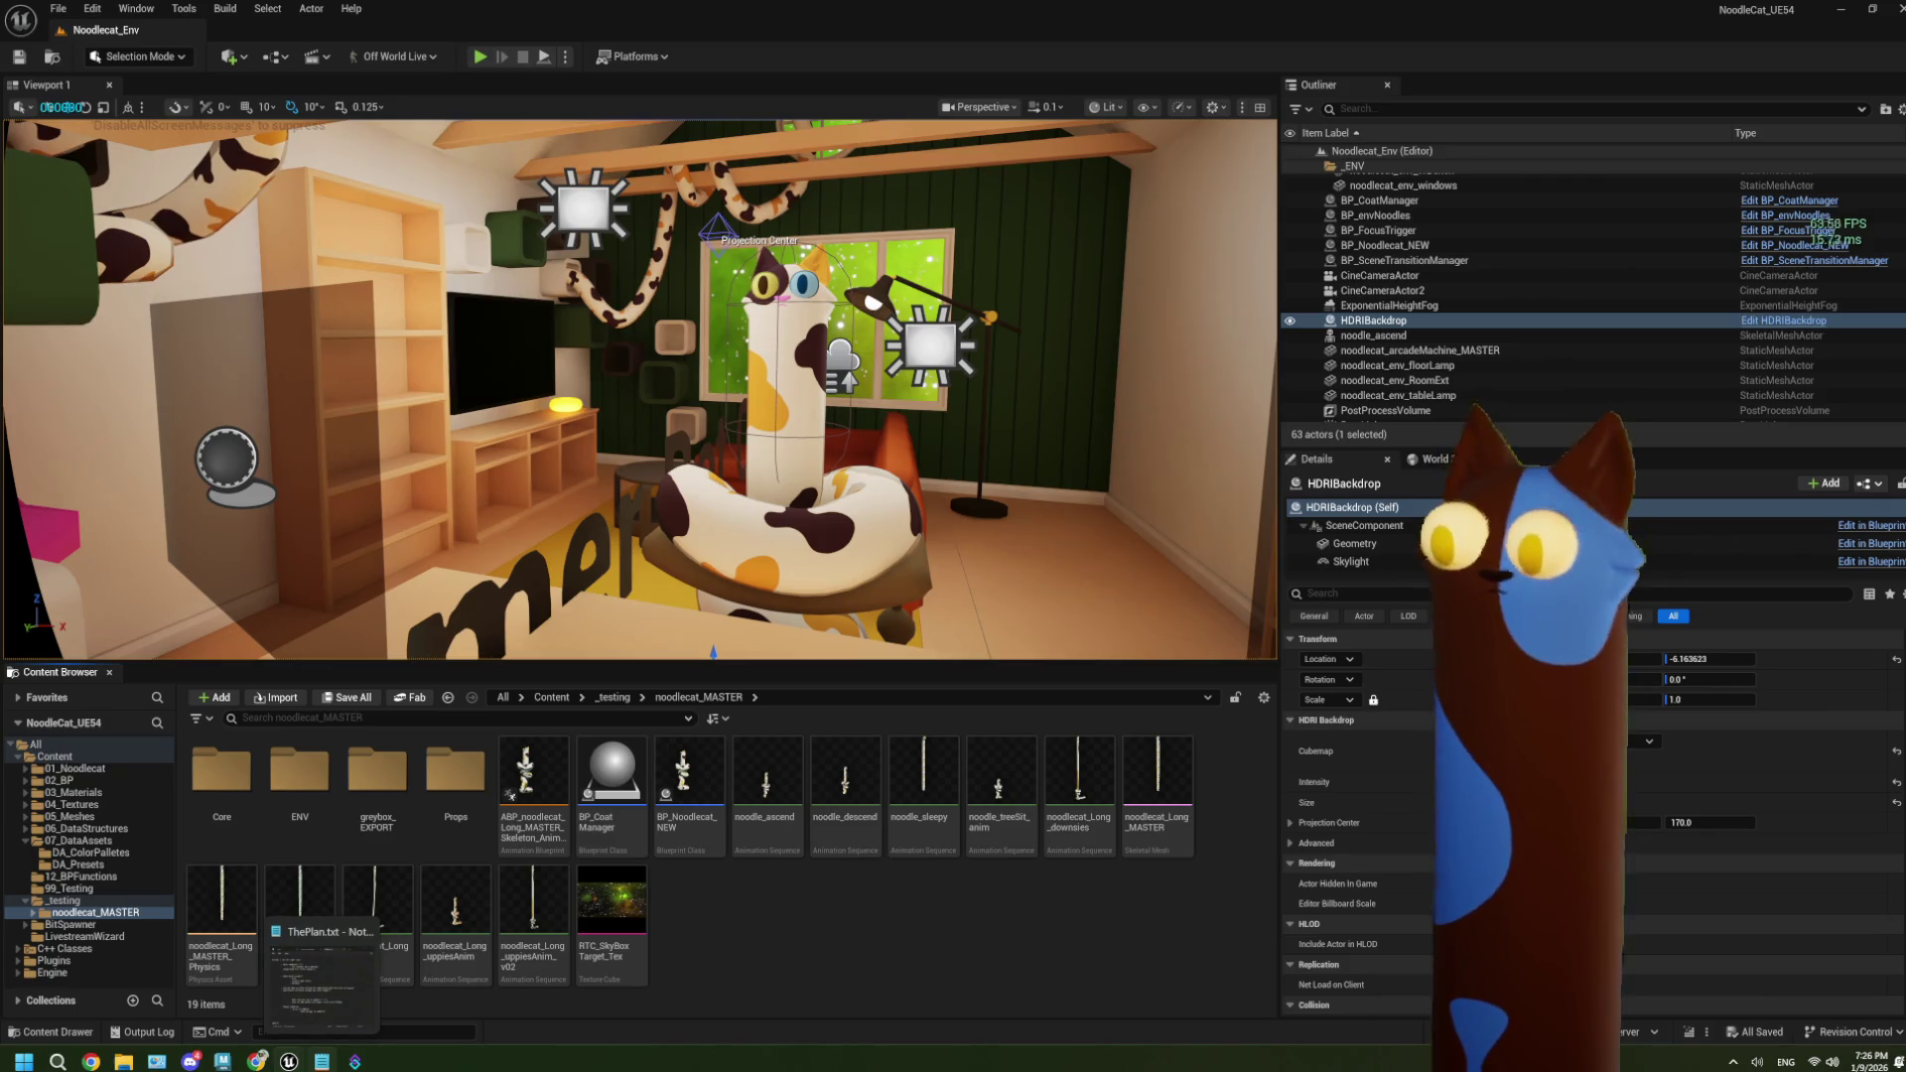
pyautogui.click(325, 1025)
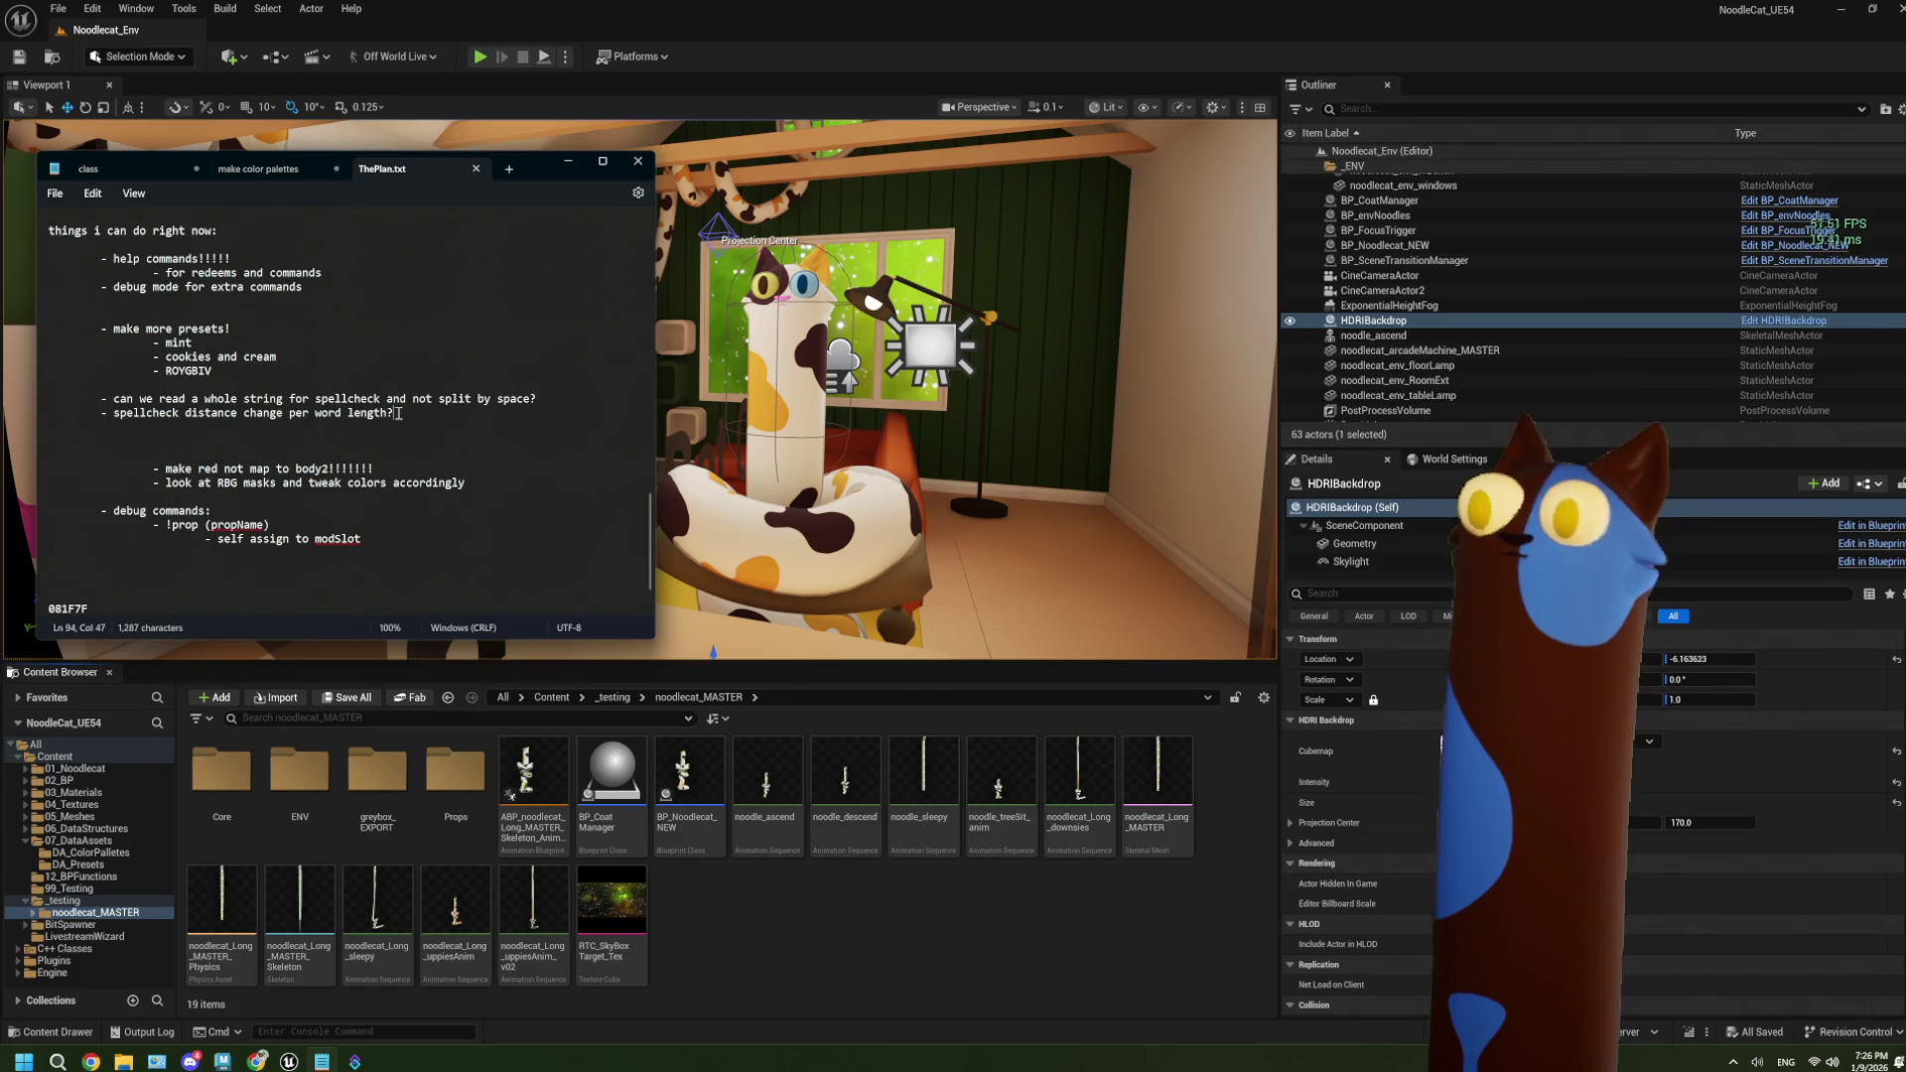
pyautogui.press('Return')
pyautogui.press('Return')
pyautogui.press('Tab')
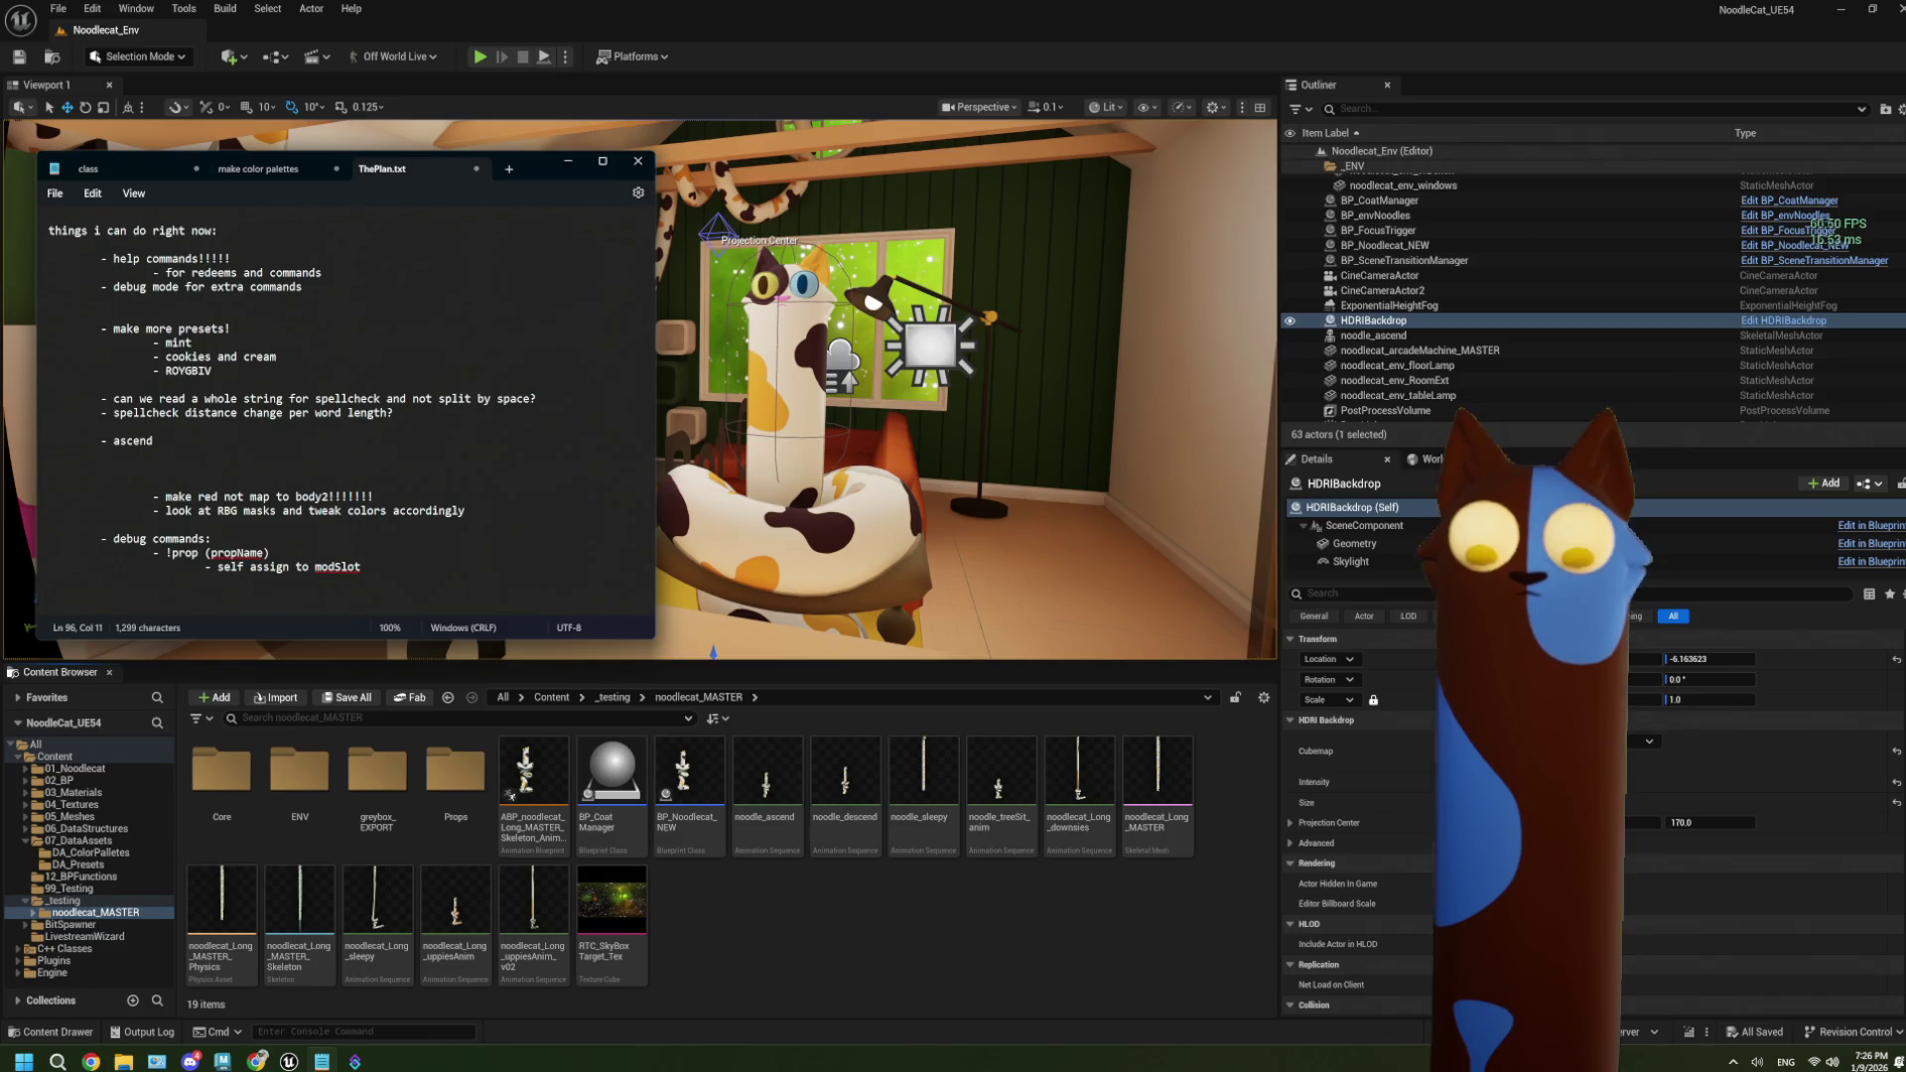
pyautogui.write('home')
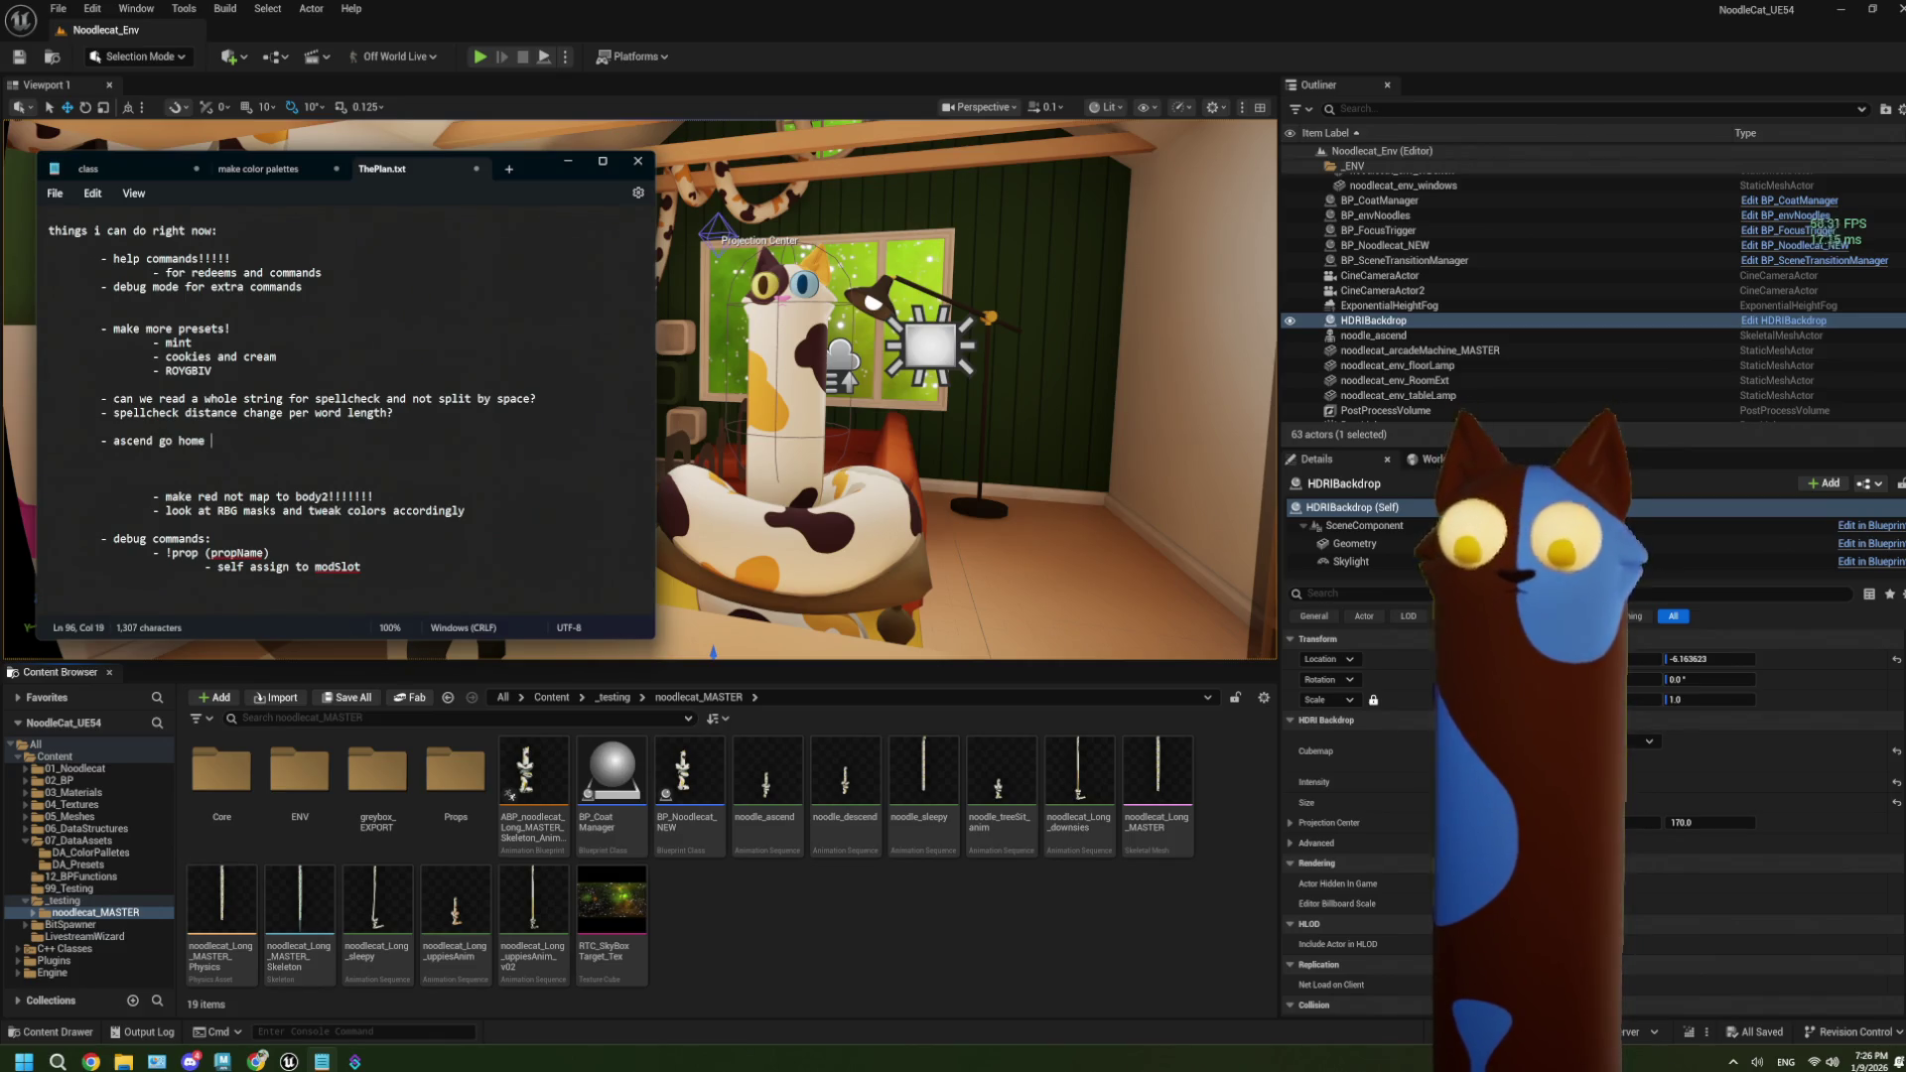
pyautogui.write('doest reset')
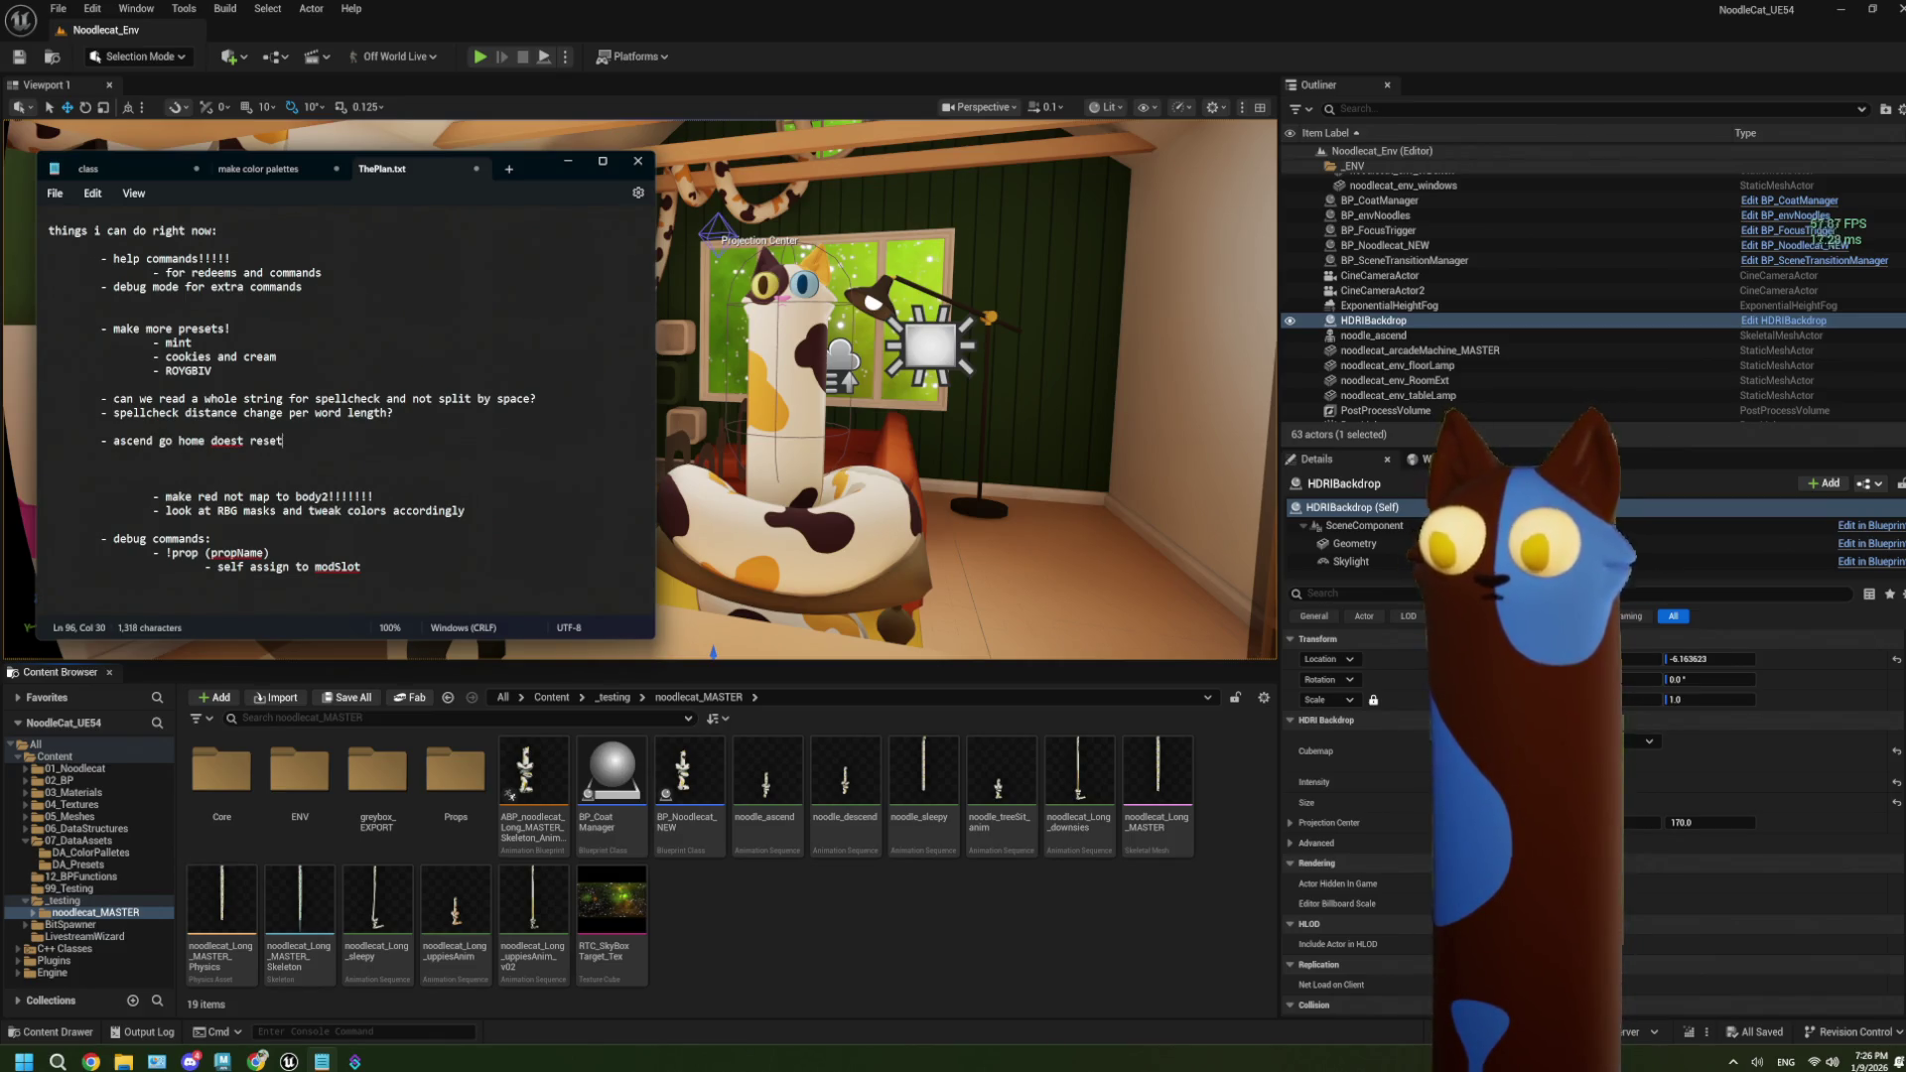
pyautogui.write(' lens')
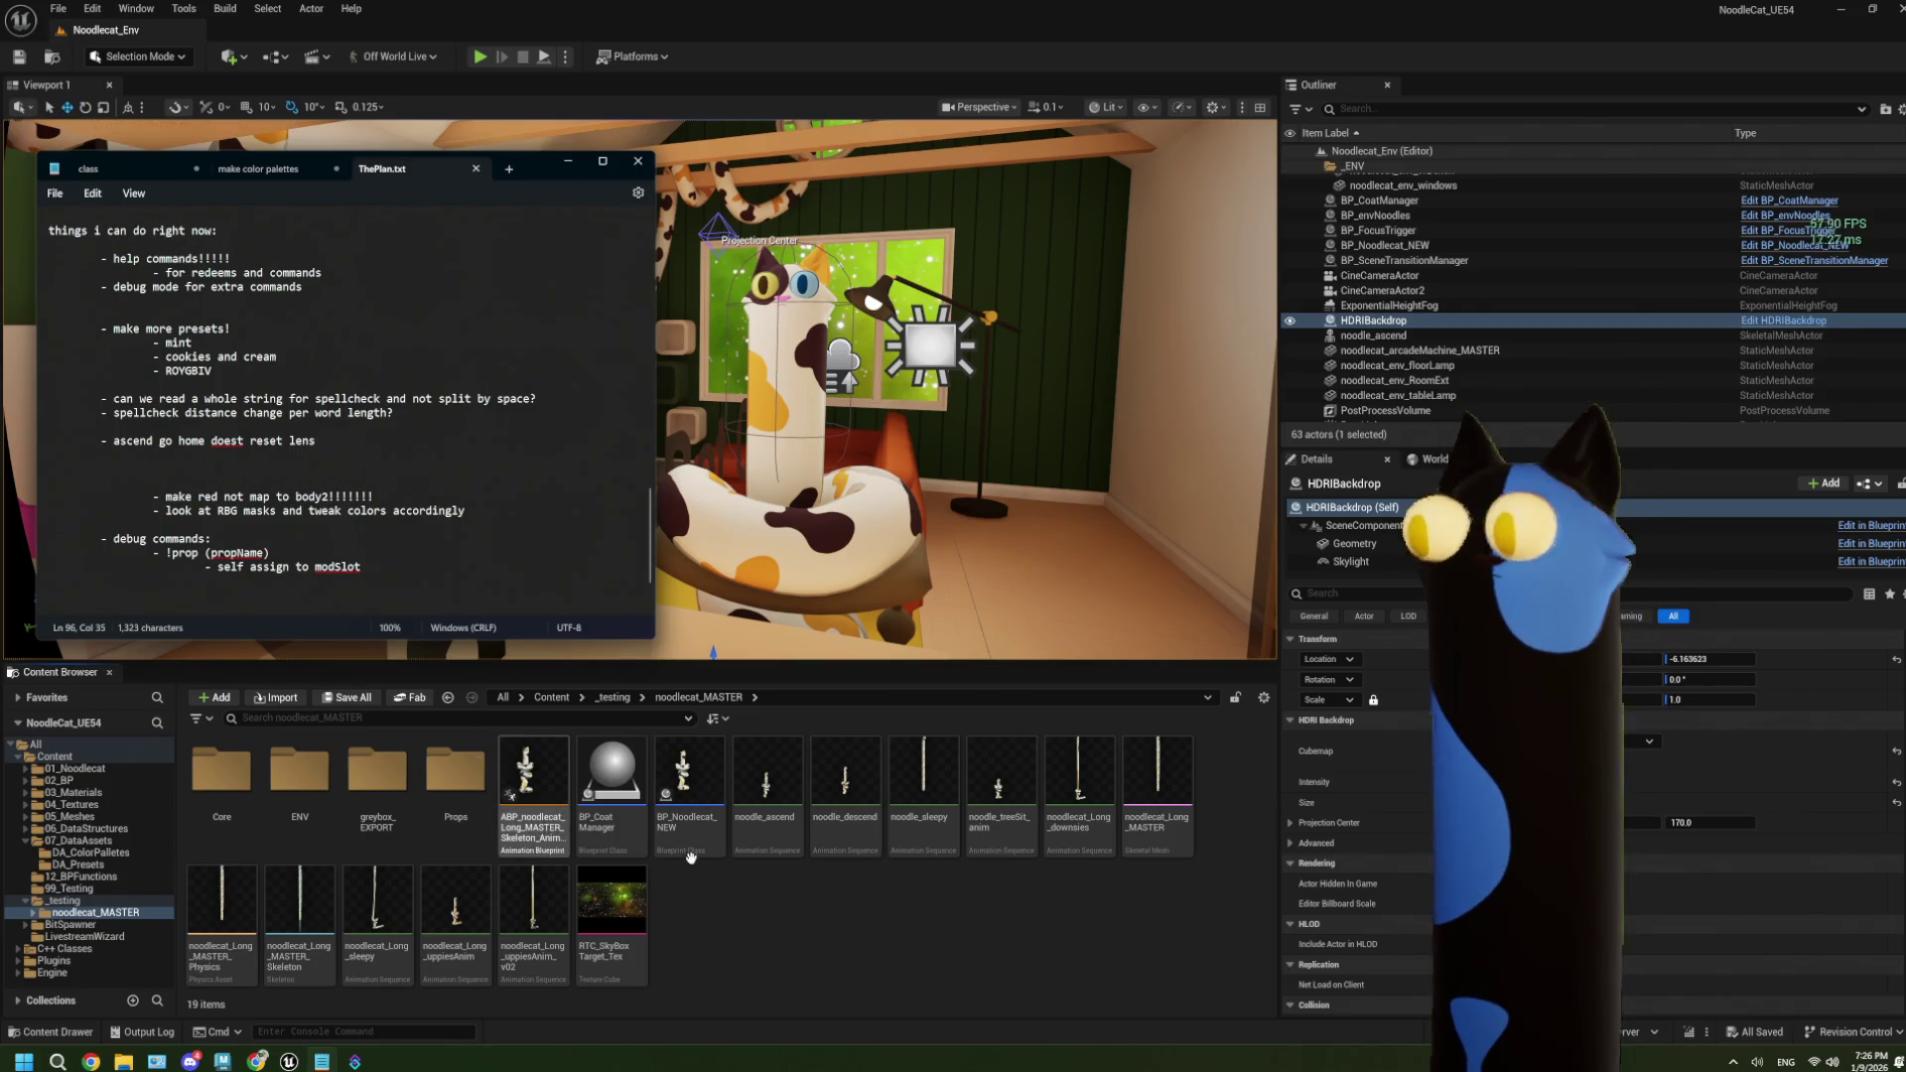
pyautogui.click(718, 932)
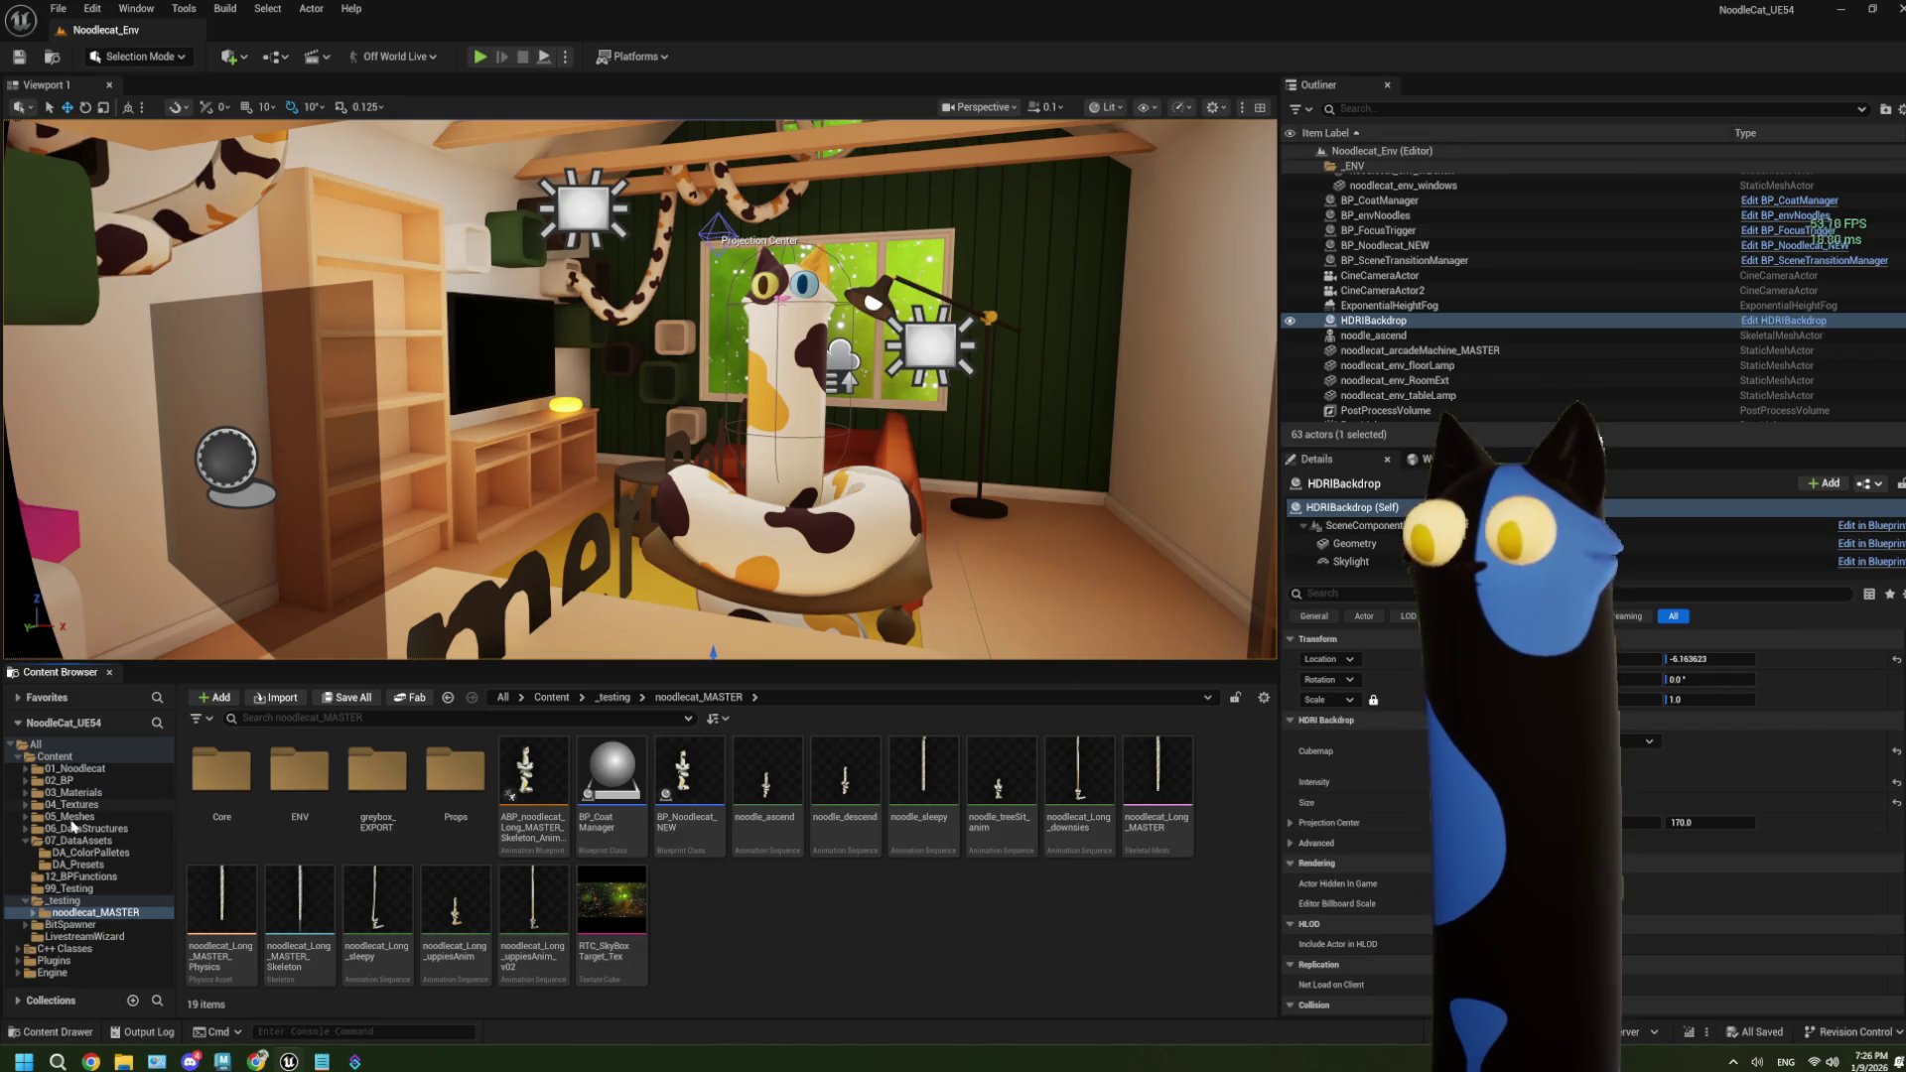
# Browse through noodlecat_MASTER and 03_Materials to 01_Noodlecat, then open body_Calico_mask.
pyautogui.click(84, 781)
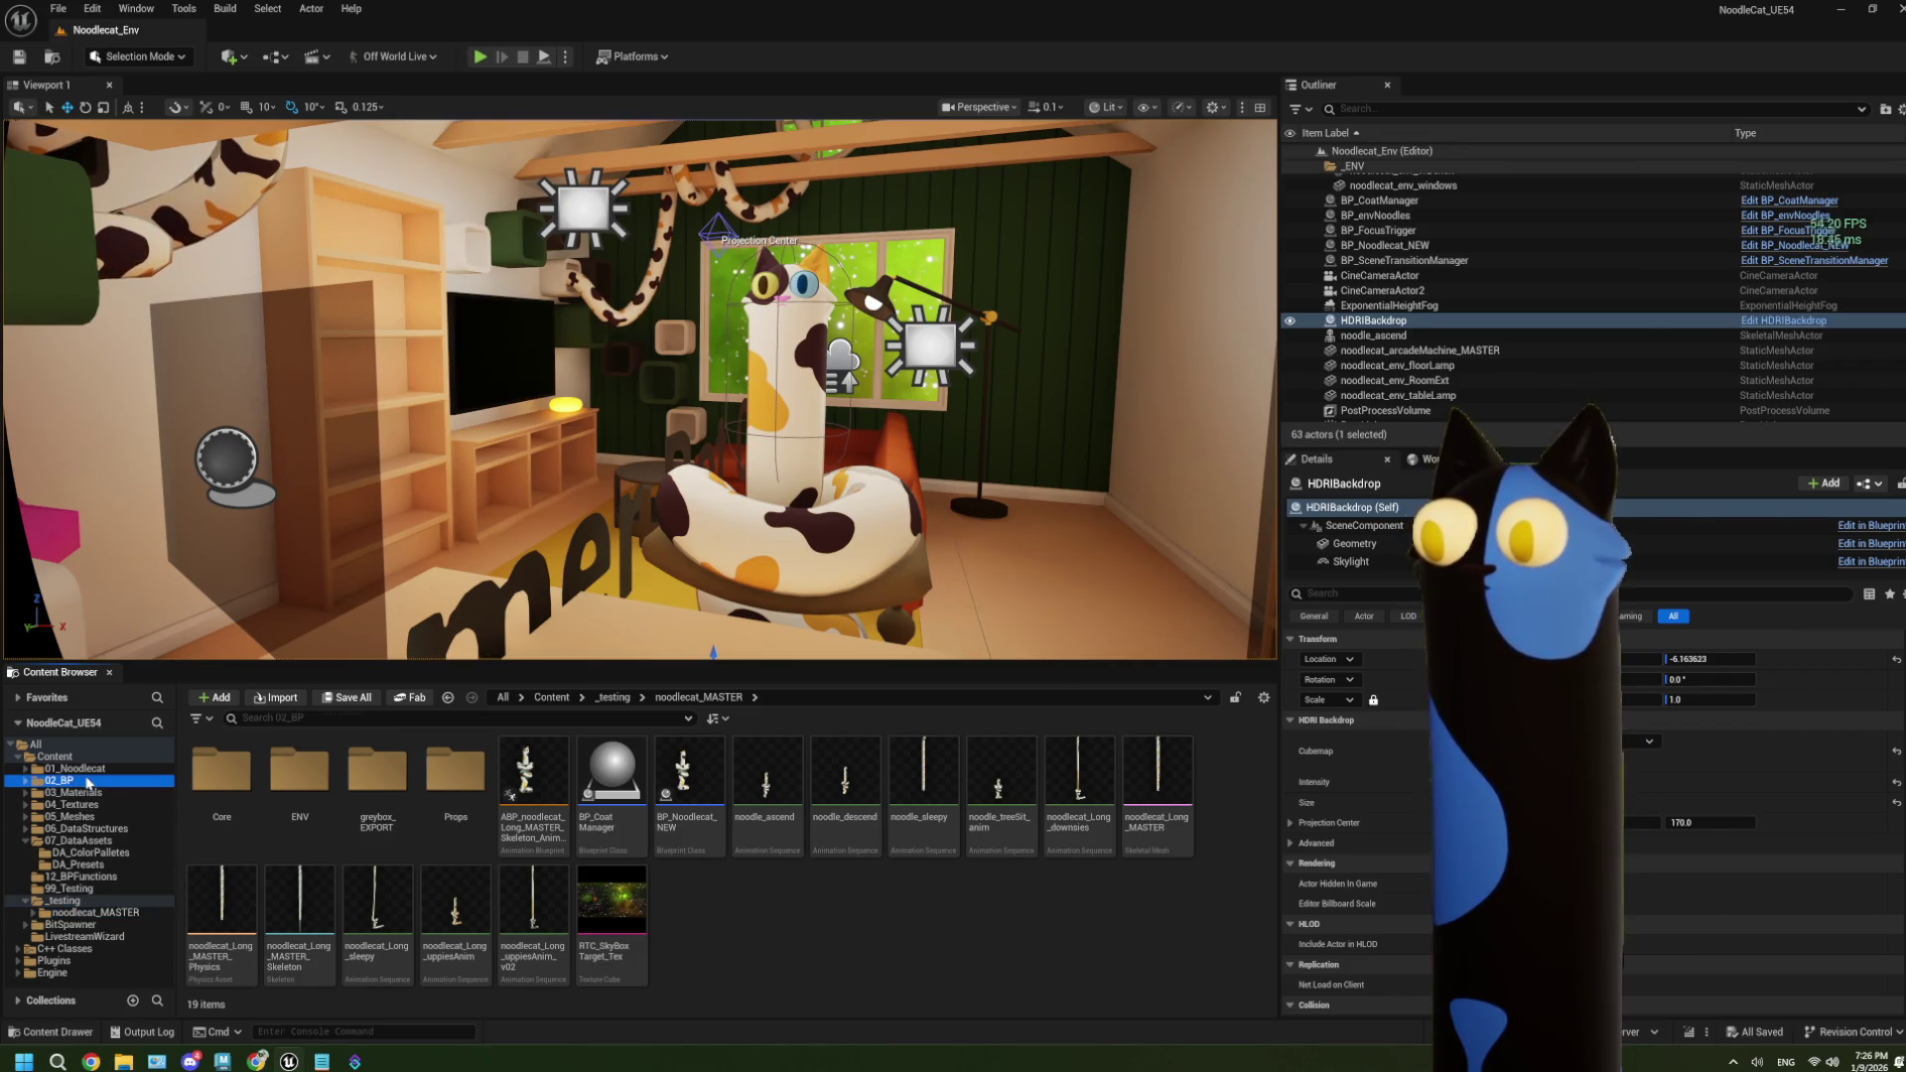
pyautogui.click(87, 804)
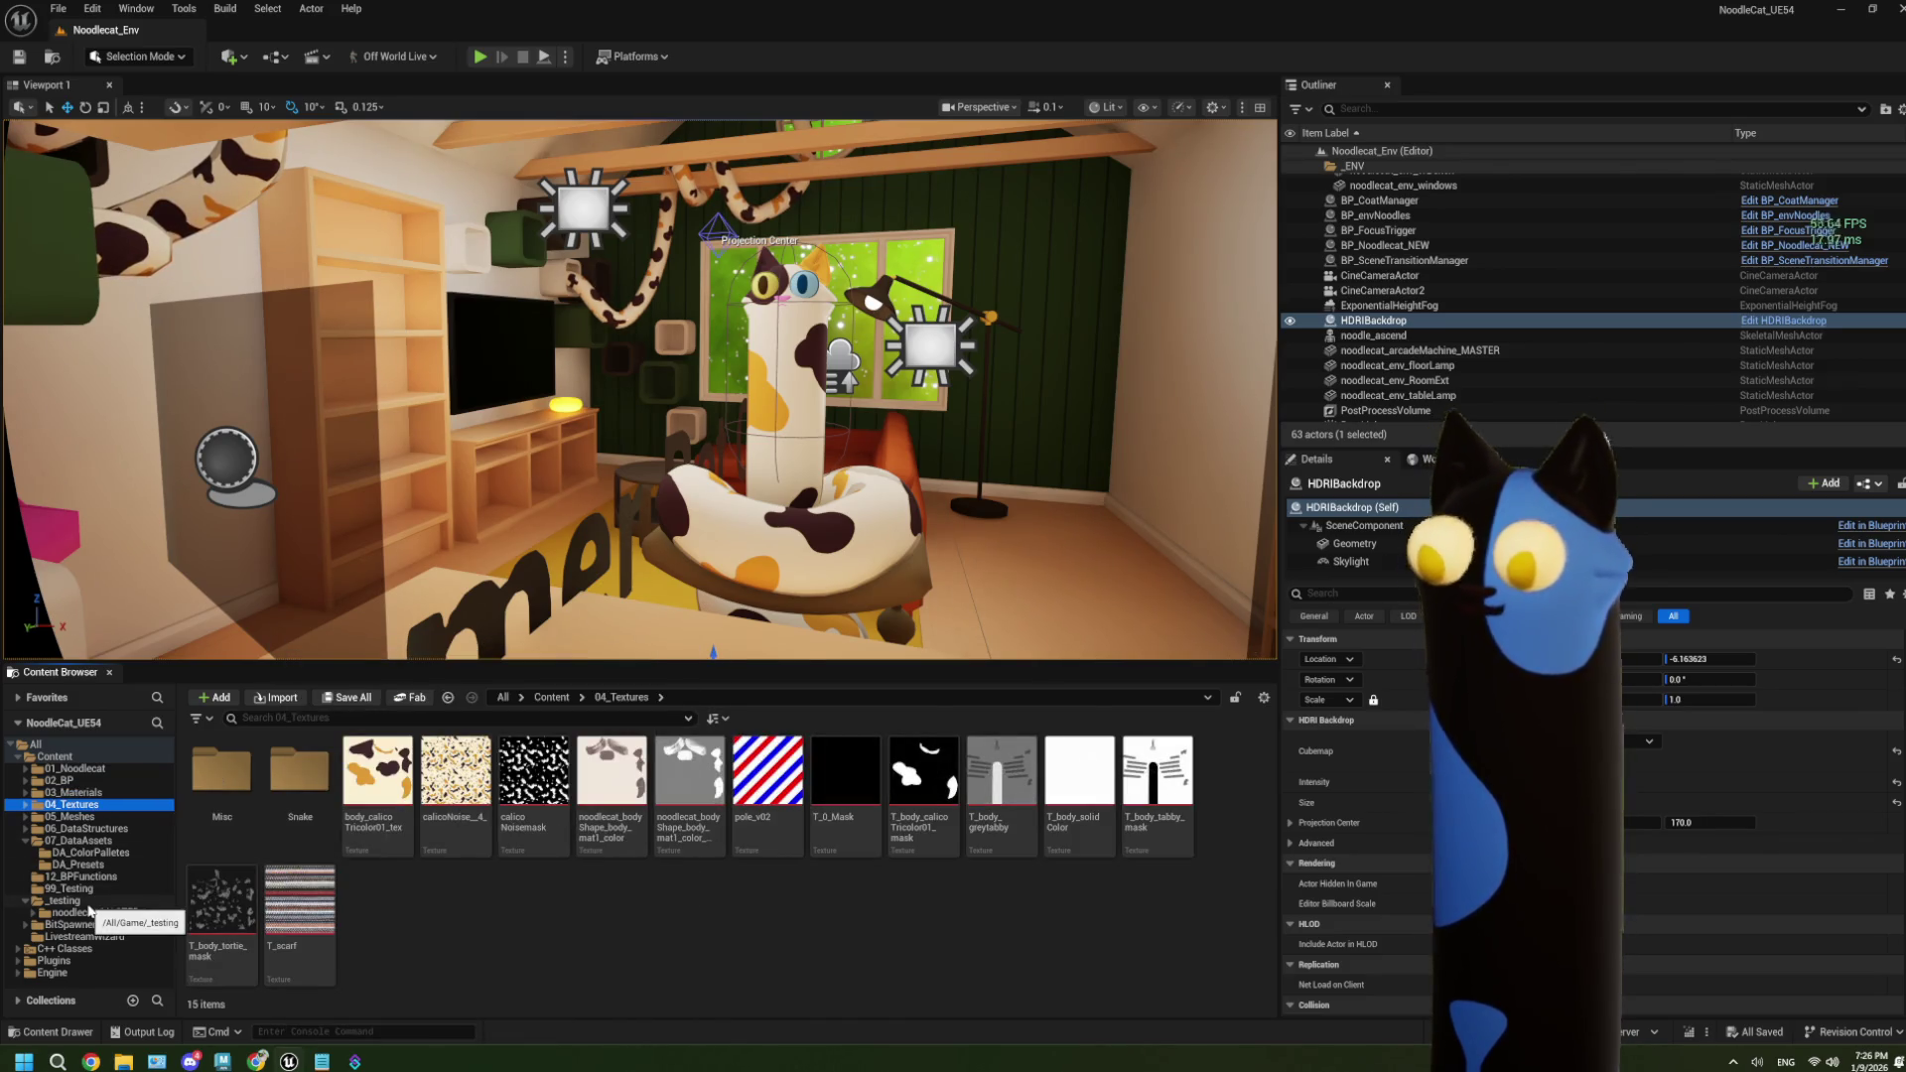
pyautogui.click(96, 903)
pyautogui.doubleClick(221, 772)
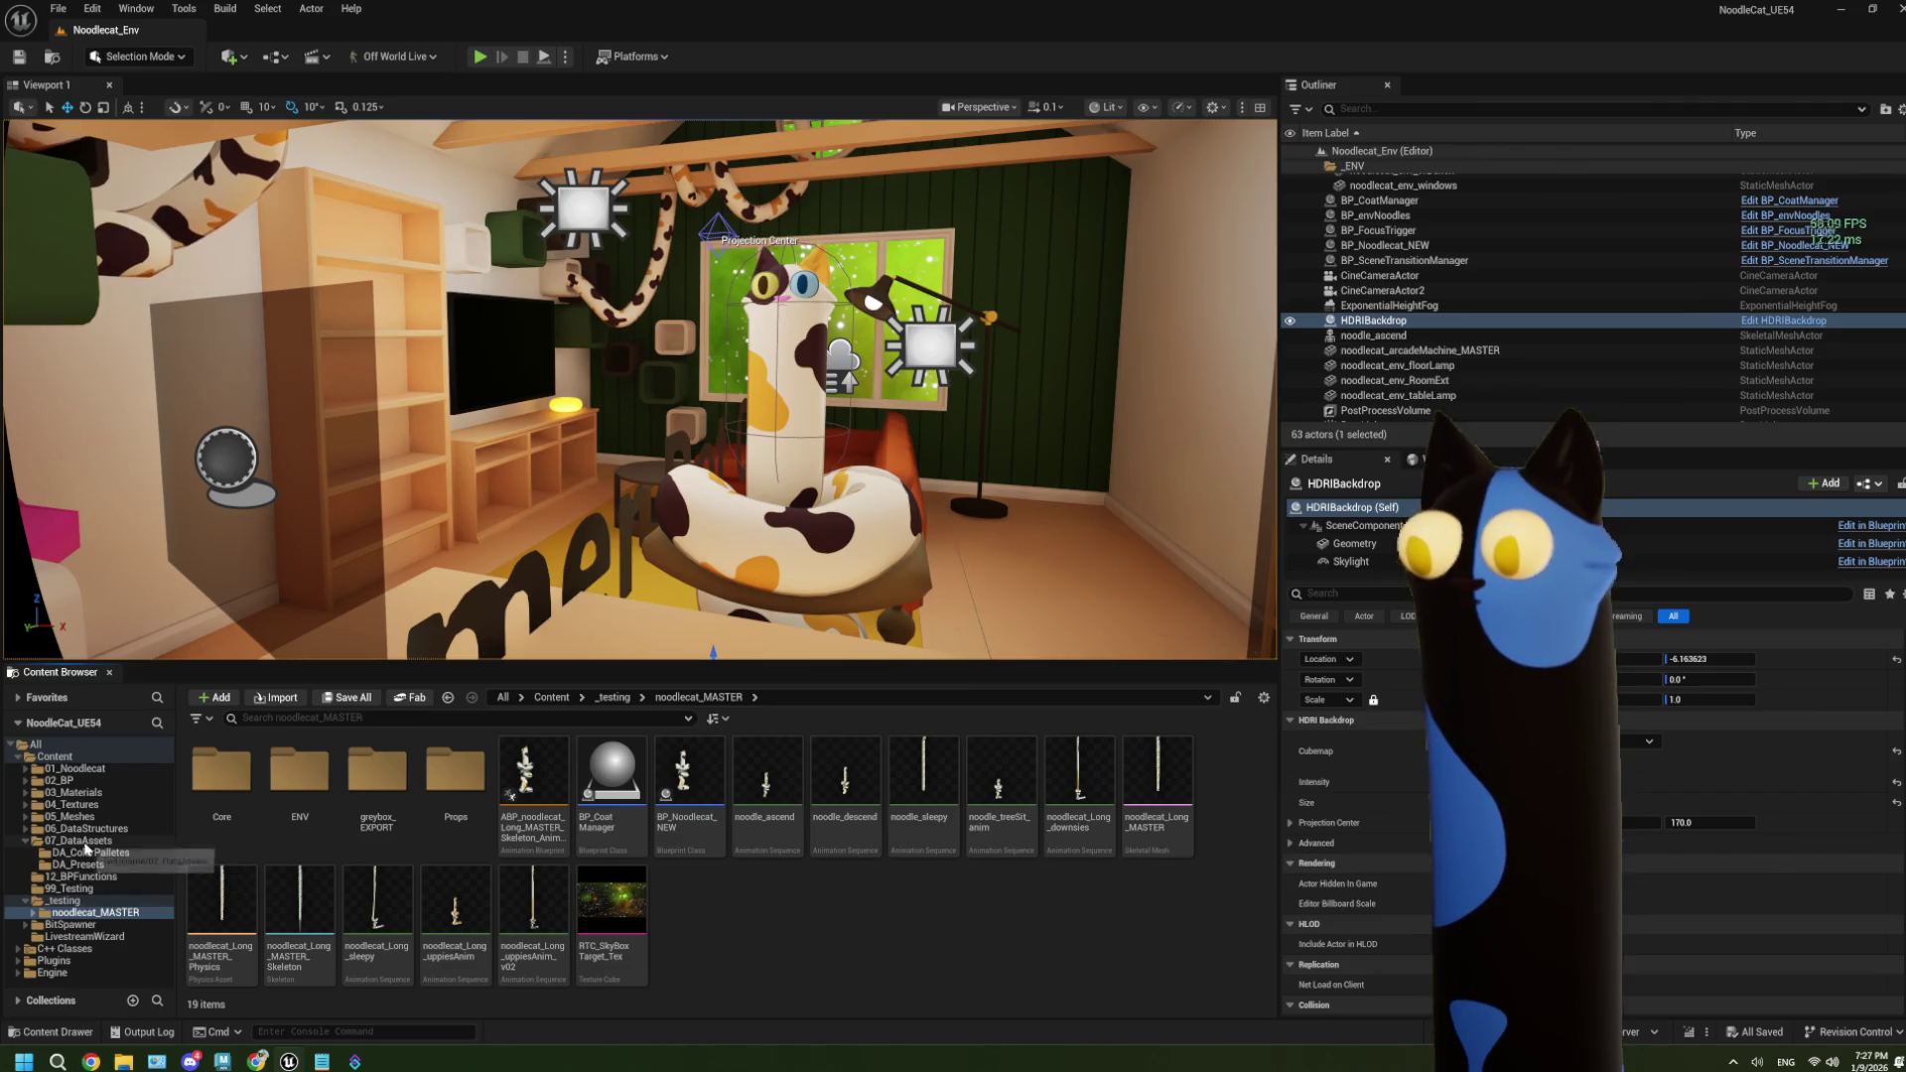
pyautogui.click(79, 793)
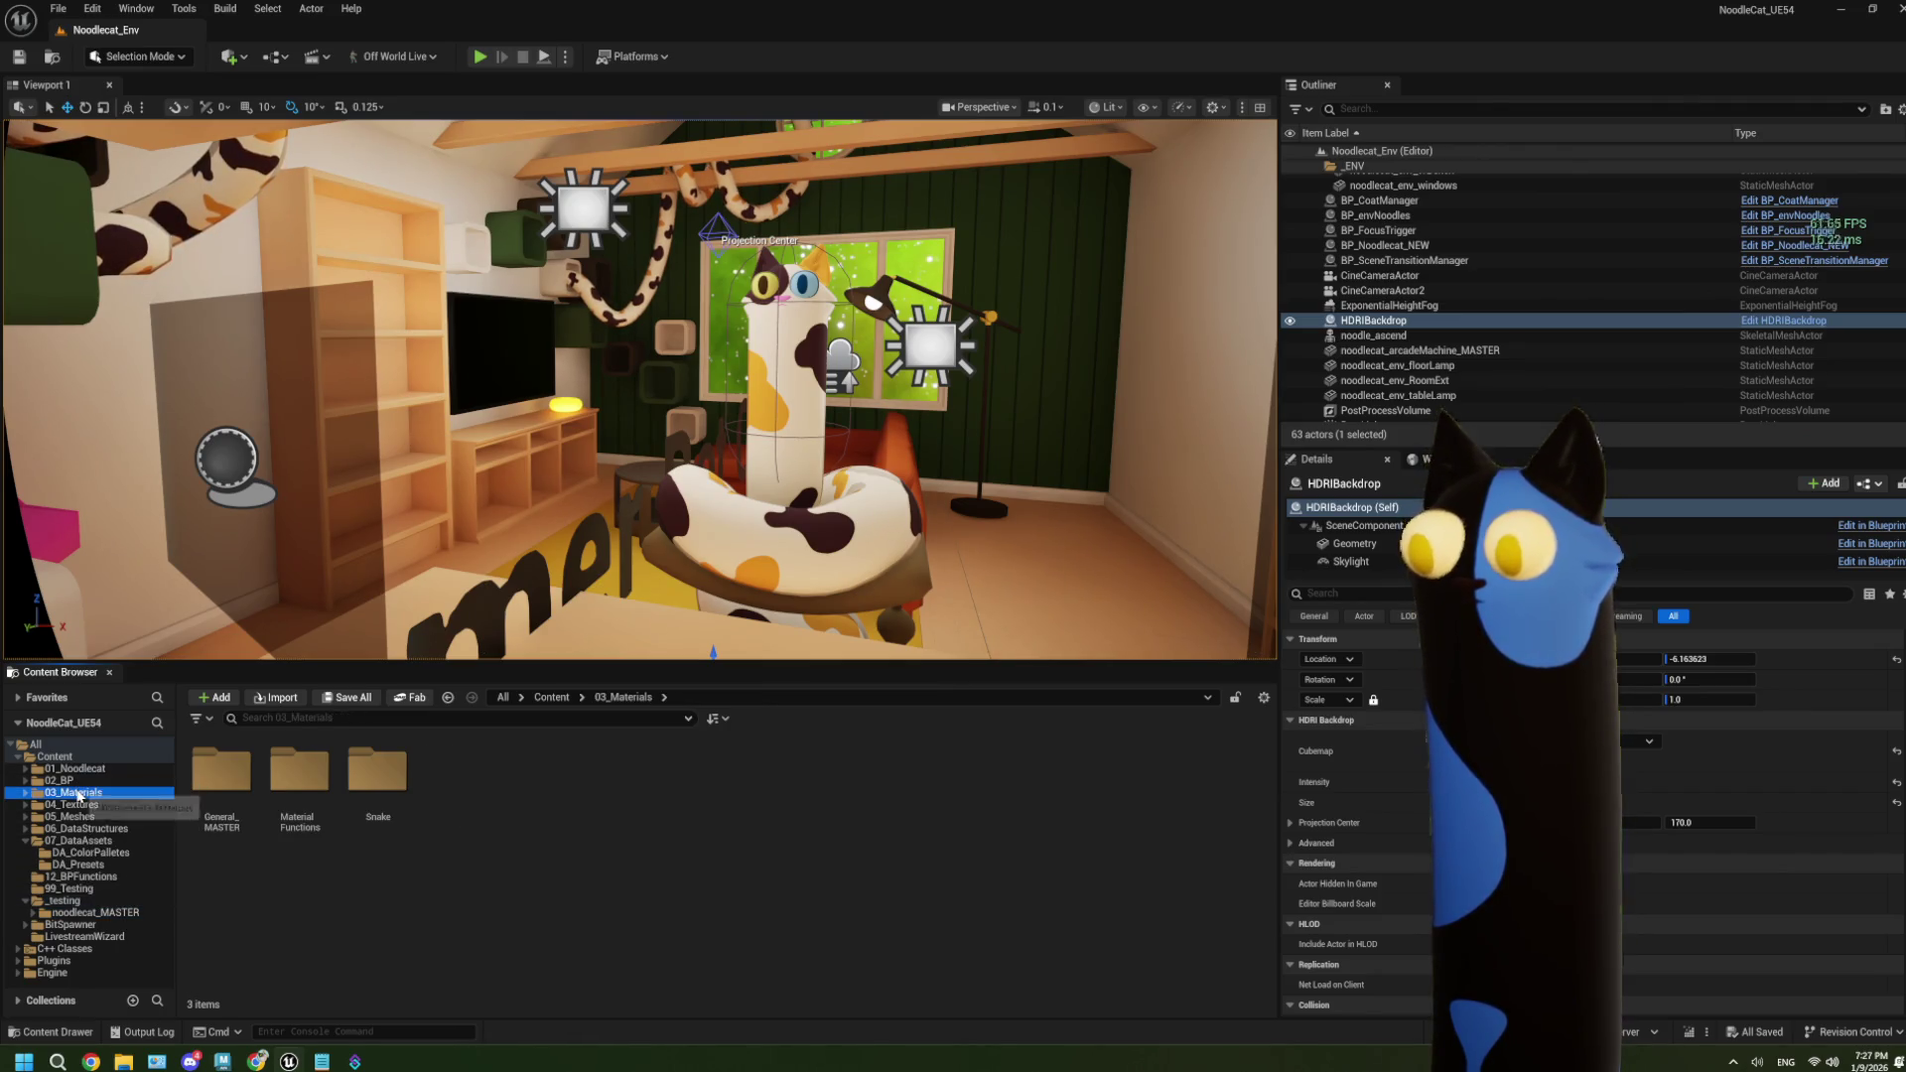
pyautogui.click(94, 780)
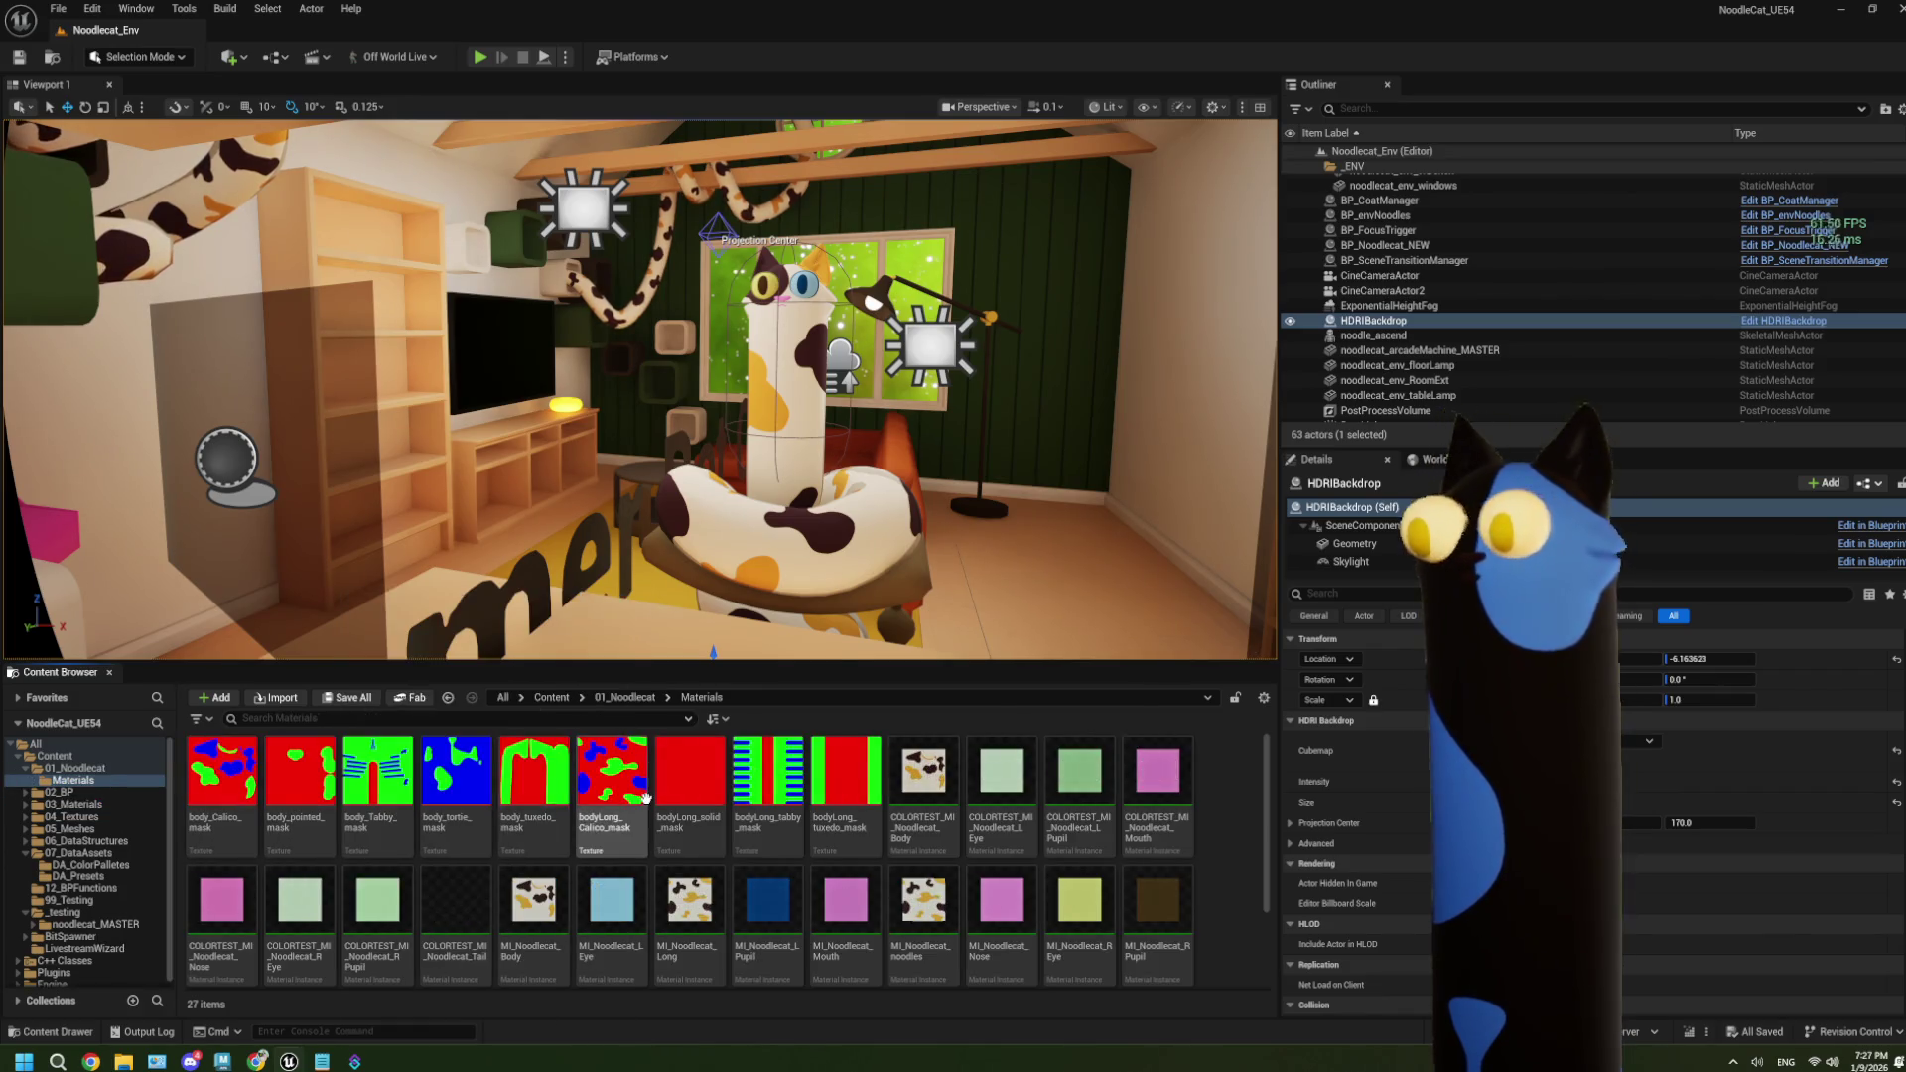
pyautogui.doubleClick(208, 771)
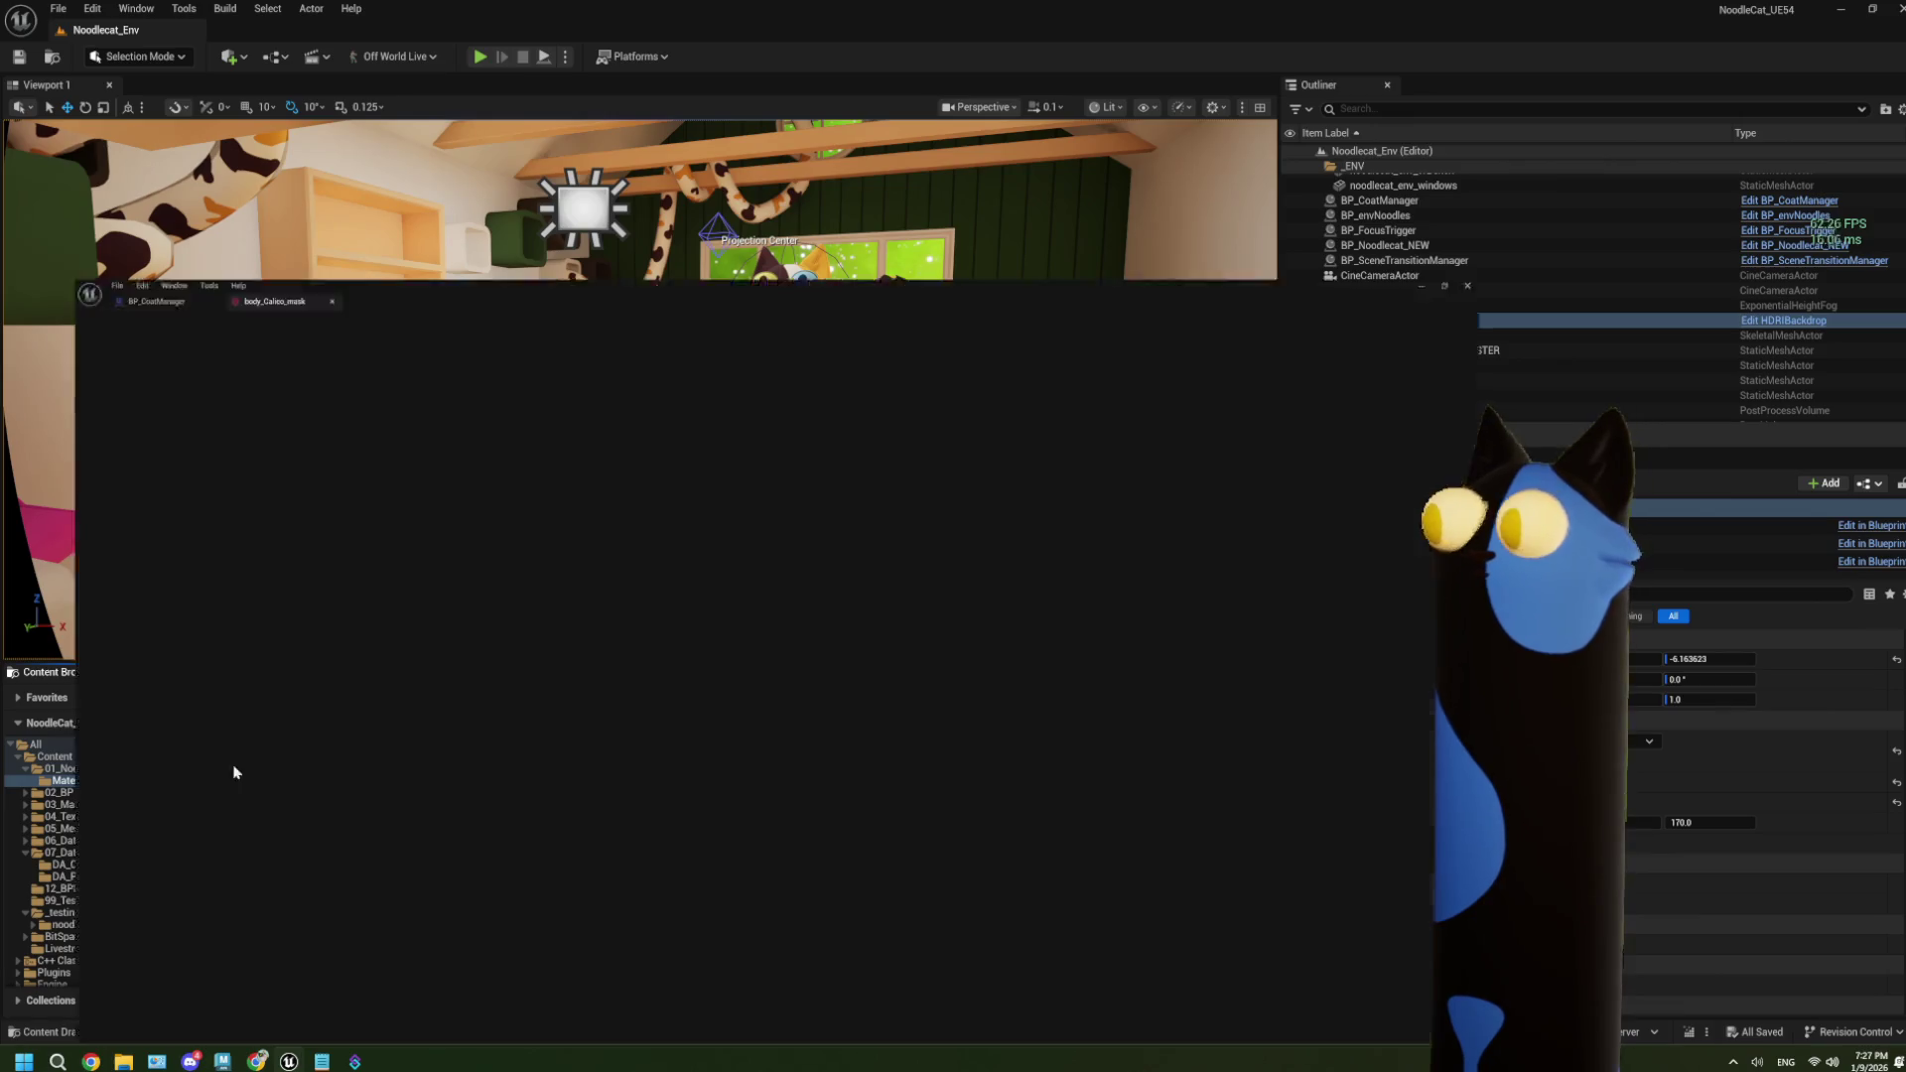
# Shrink the texture editor window and open body_tortie_mask and body_tuxedo_mask alongside the calico mask.
pyautogui.moveTo(943, 20)
pyautogui.mouseDown()
pyautogui.moveTo(628, 159)
pyautogui.moveTo(501, 140)
pyautogui.mouseUp()
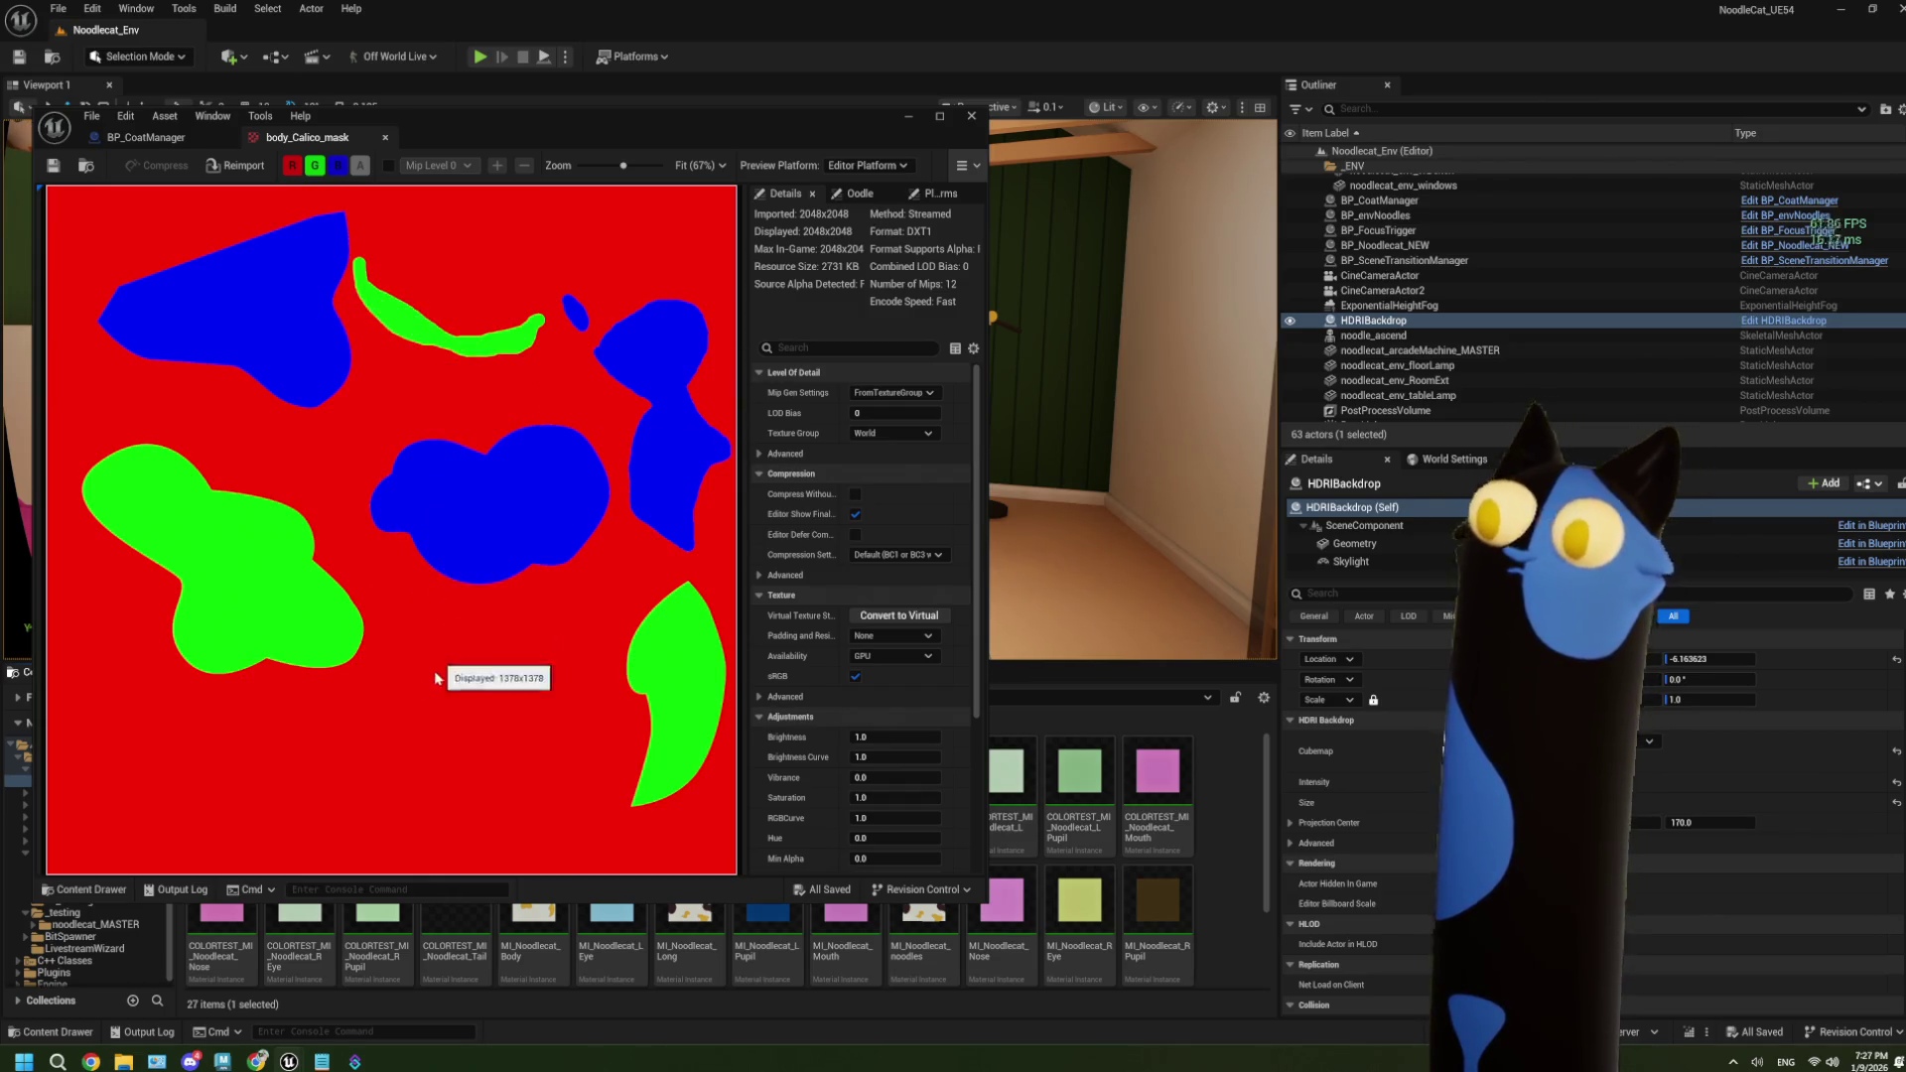
pyautogui.click(903, 123)
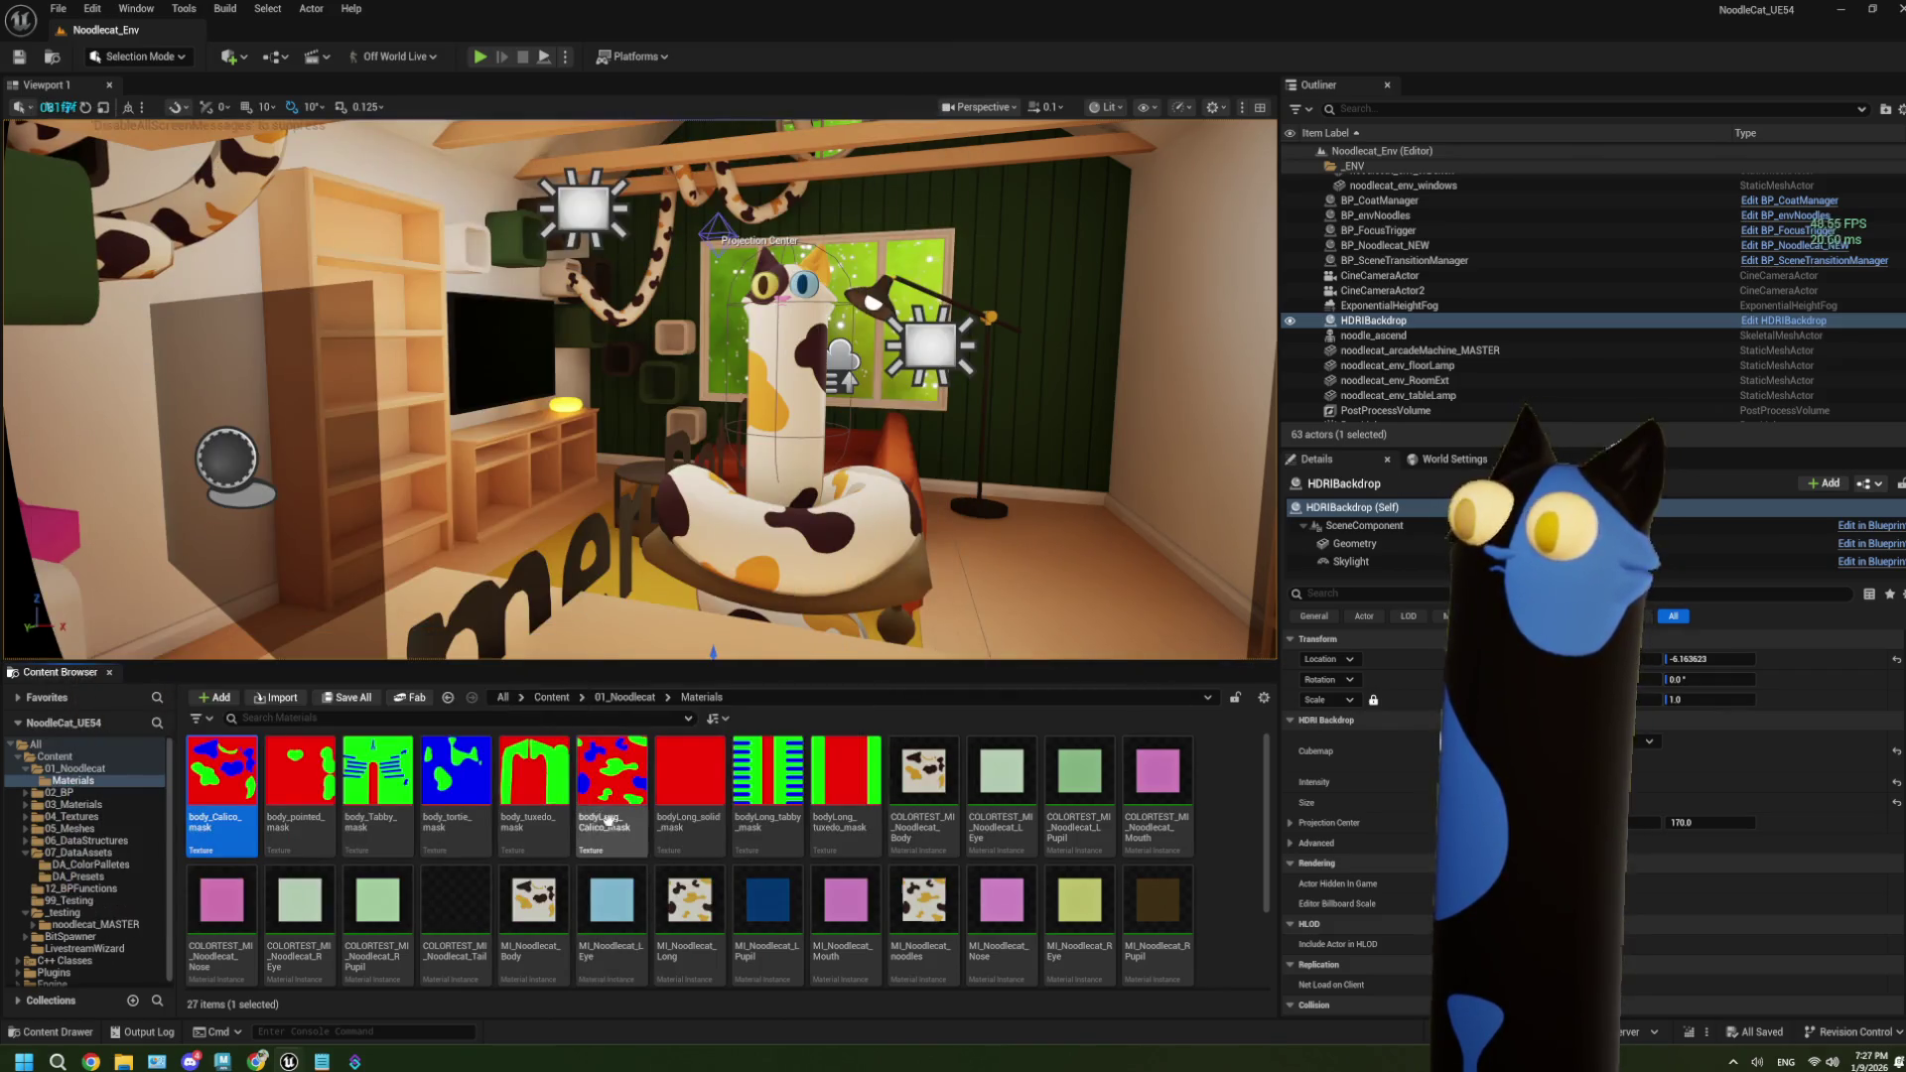
pyautogui.doubleClick(483, 787)
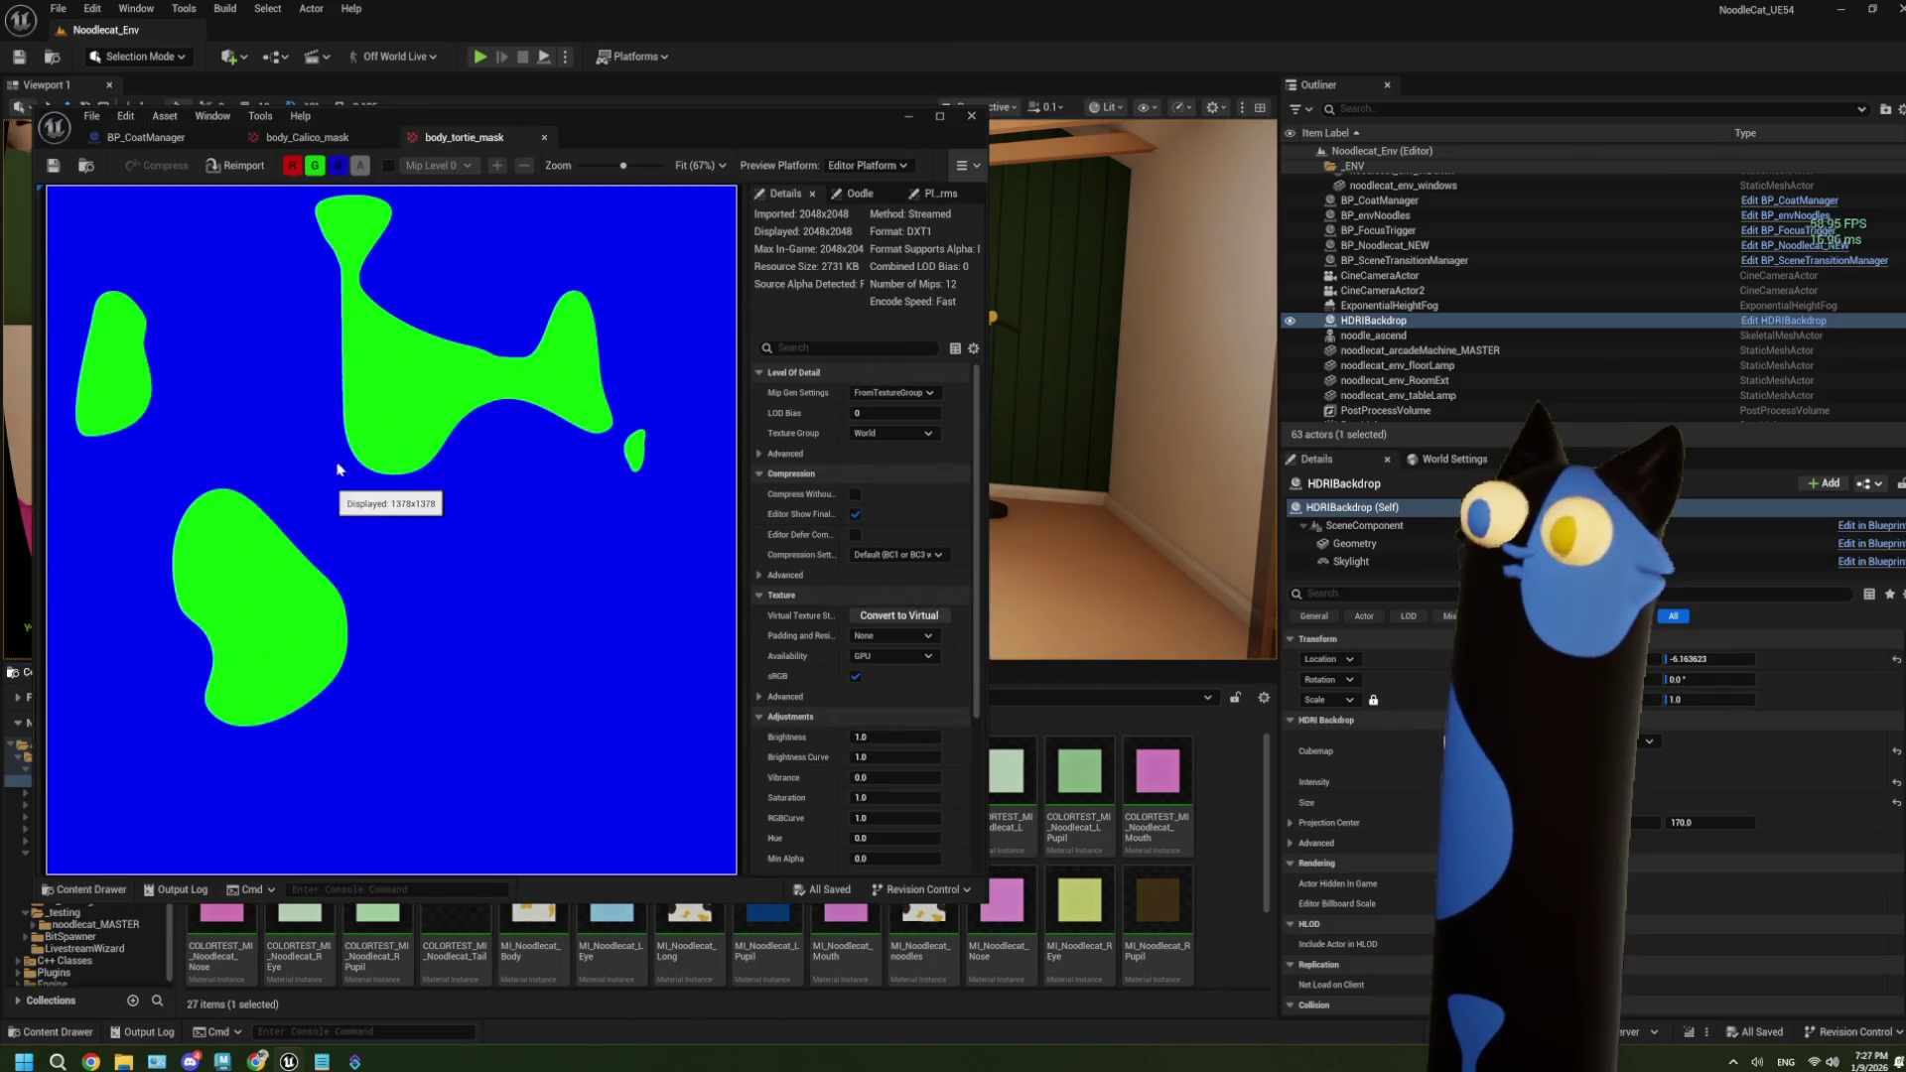
pyautogui.click(884, 150)
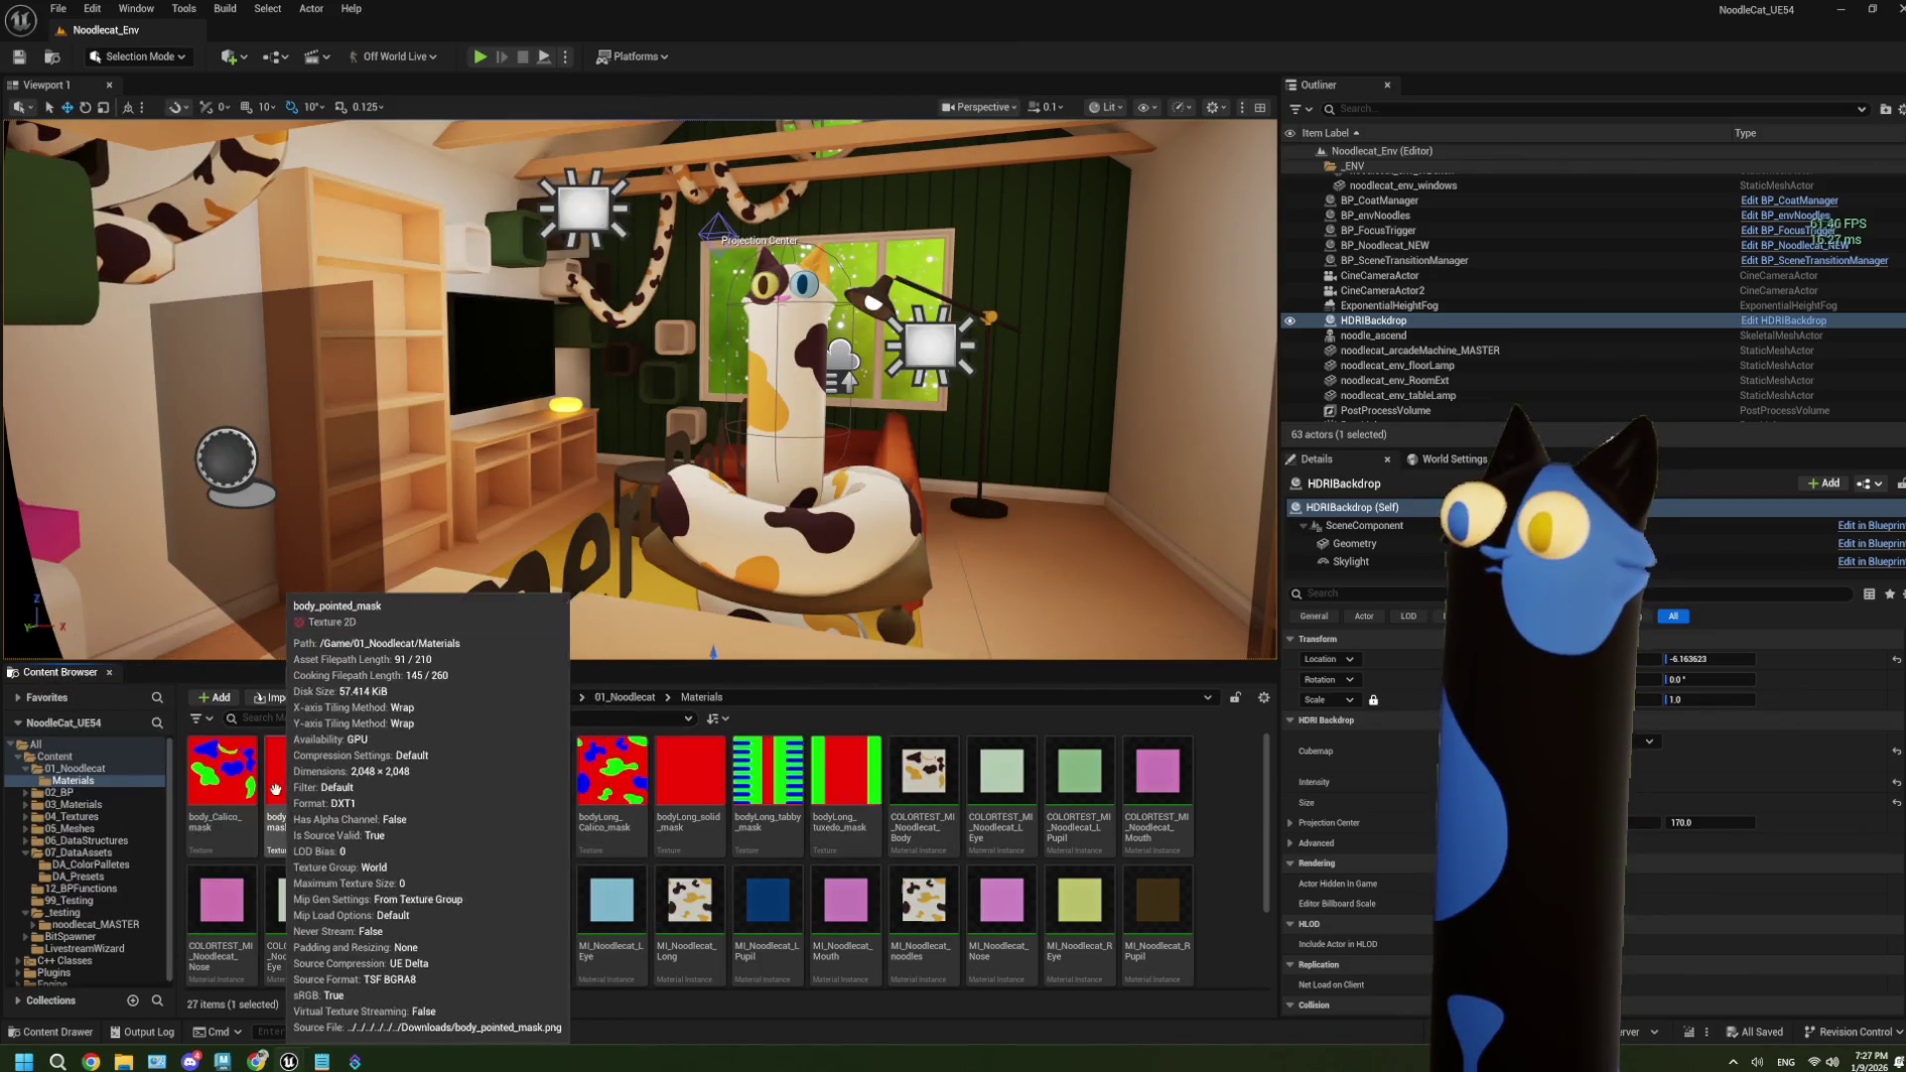
pyautogui.doubleClick(552, 753)
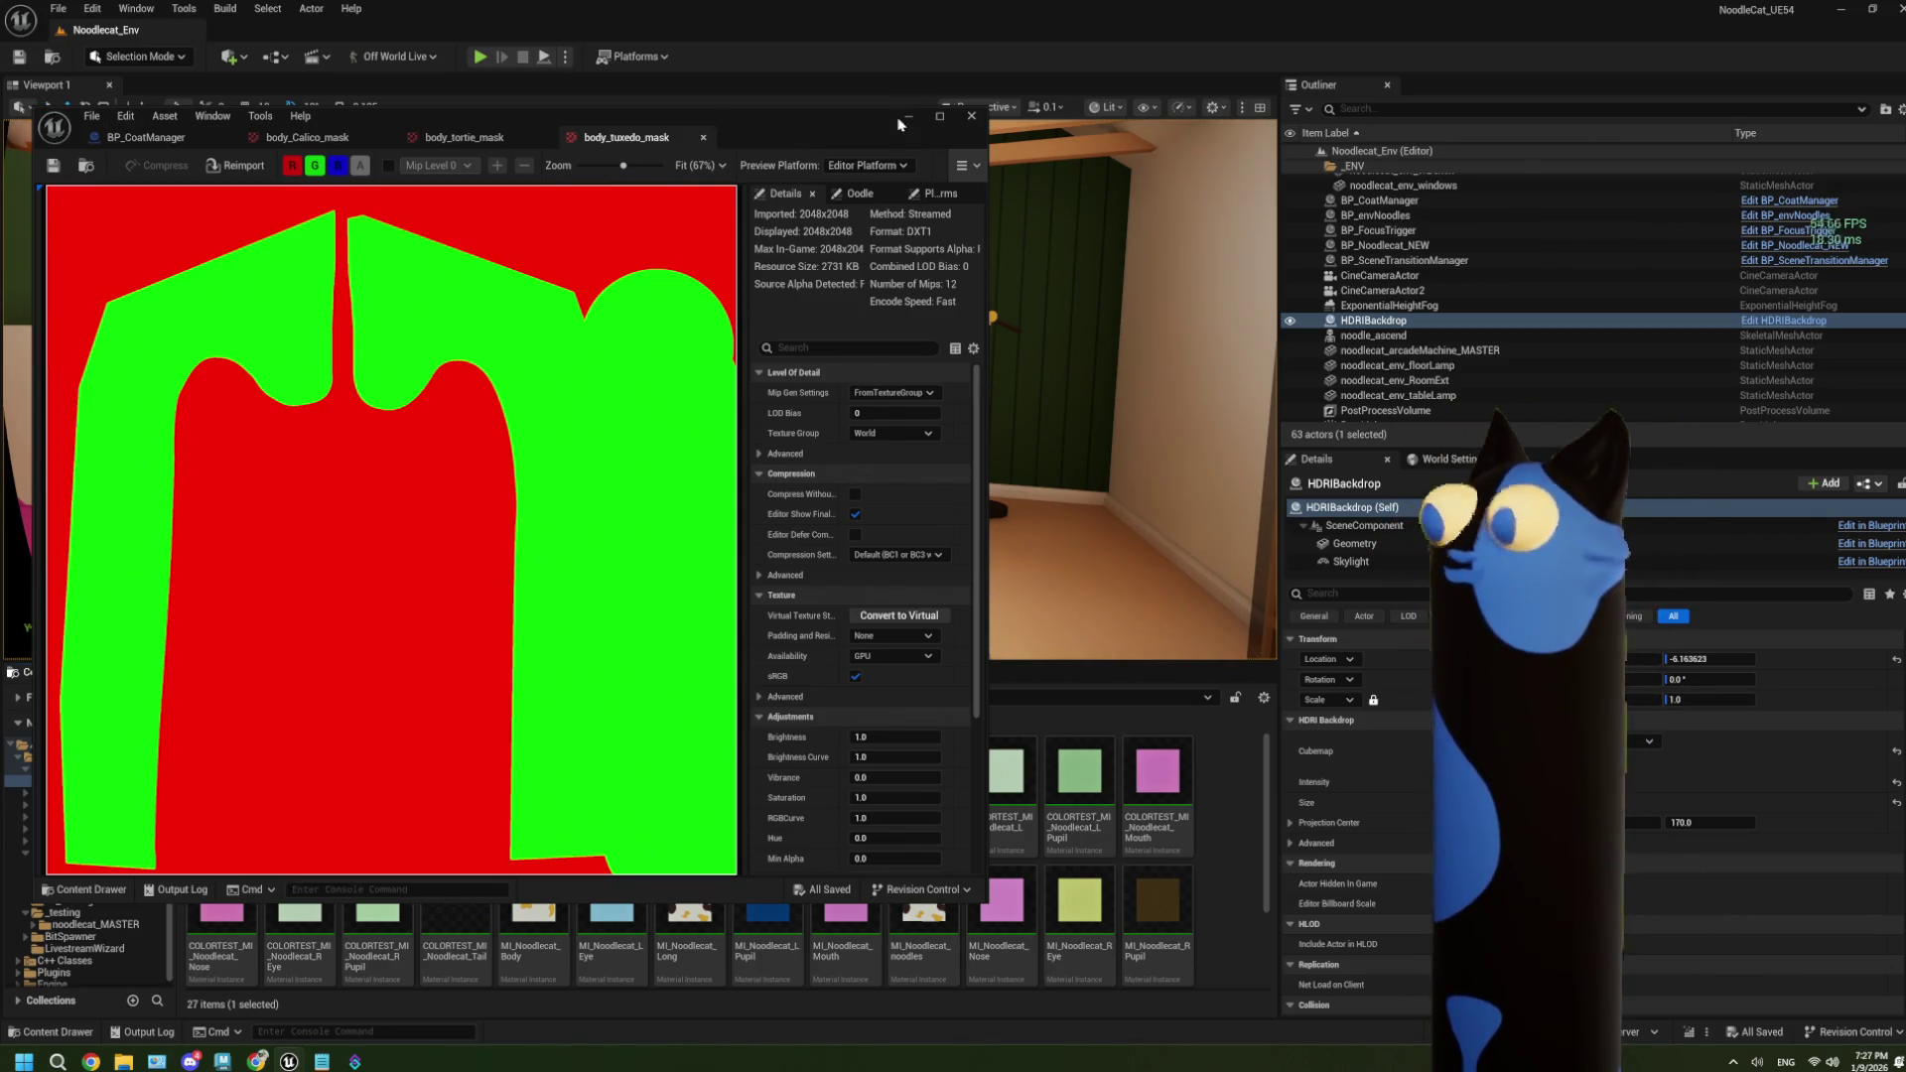
# Check the tortie and calico mask tabs, then return to the BP_CoatManager blueprint.
pyautogui.click(447, 139)
pyautogui.click(288, 139)
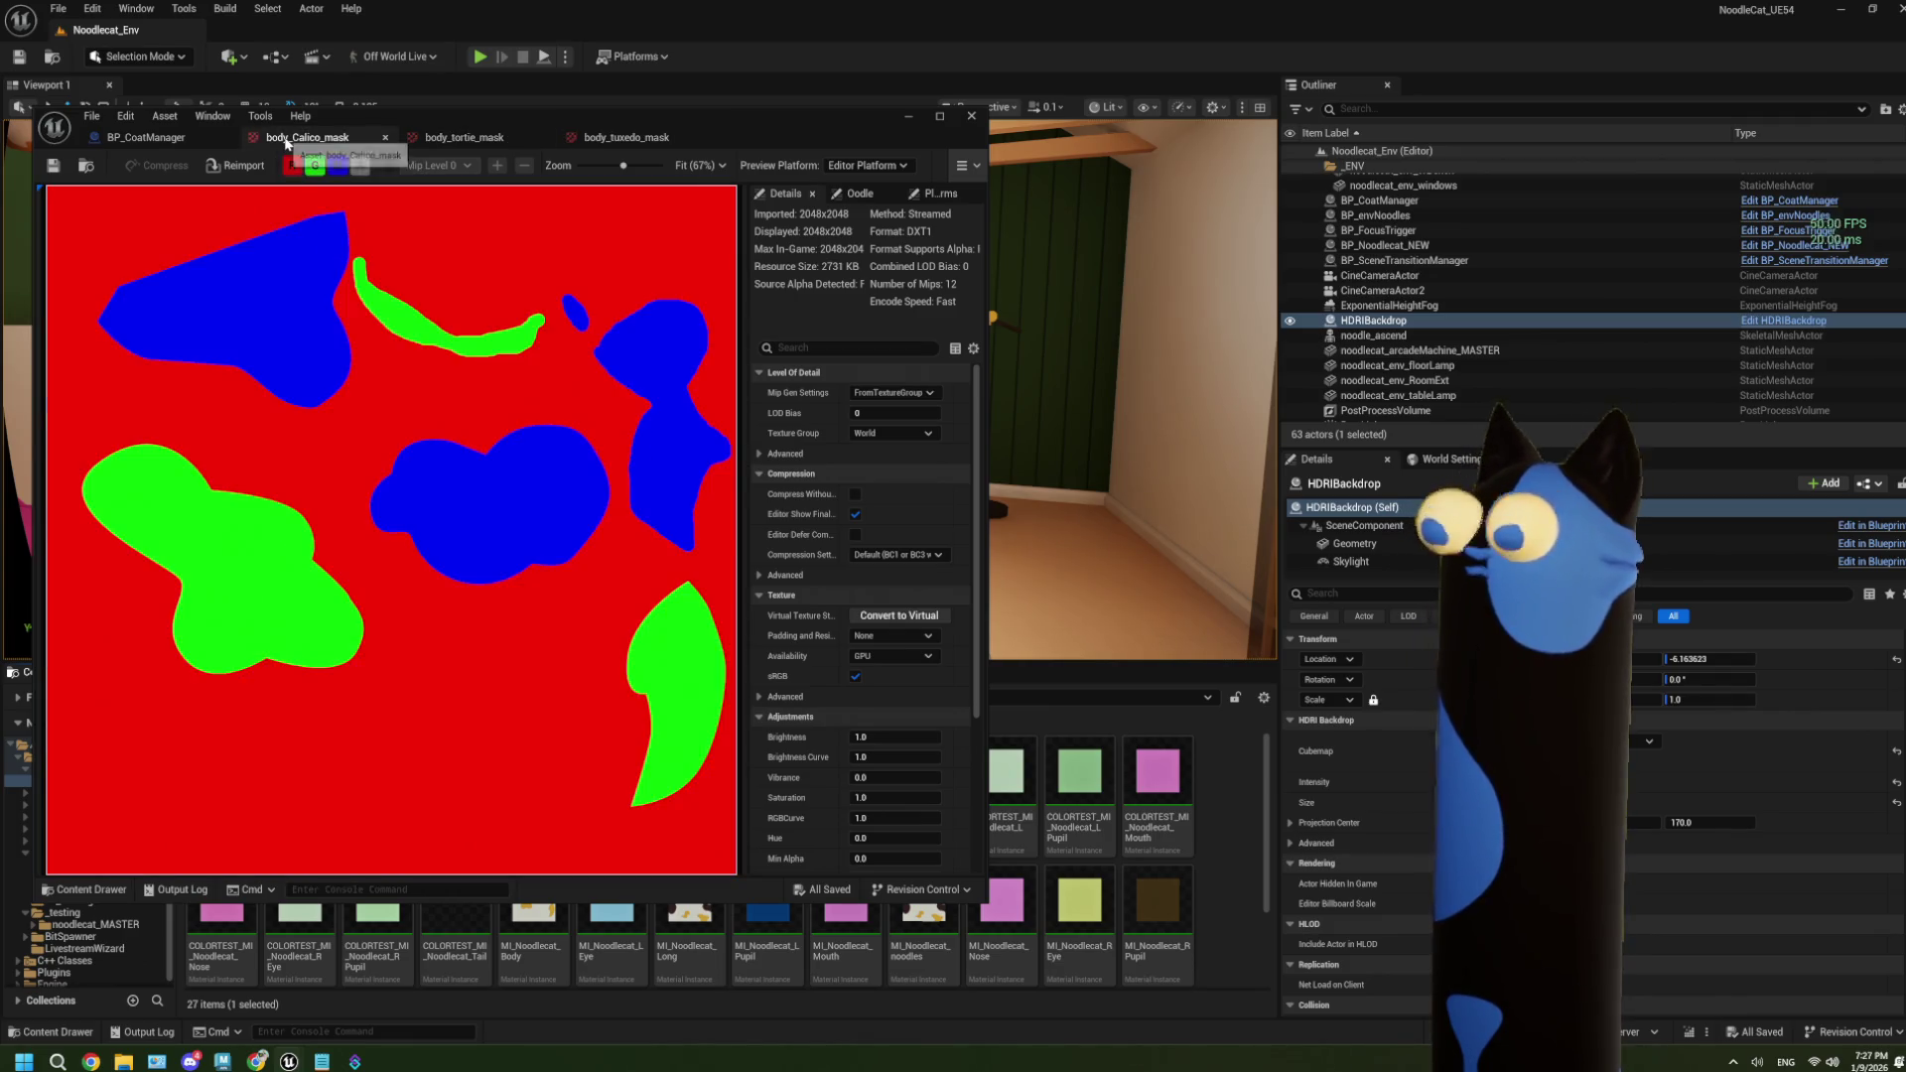
pyautogui.click(155, 146)
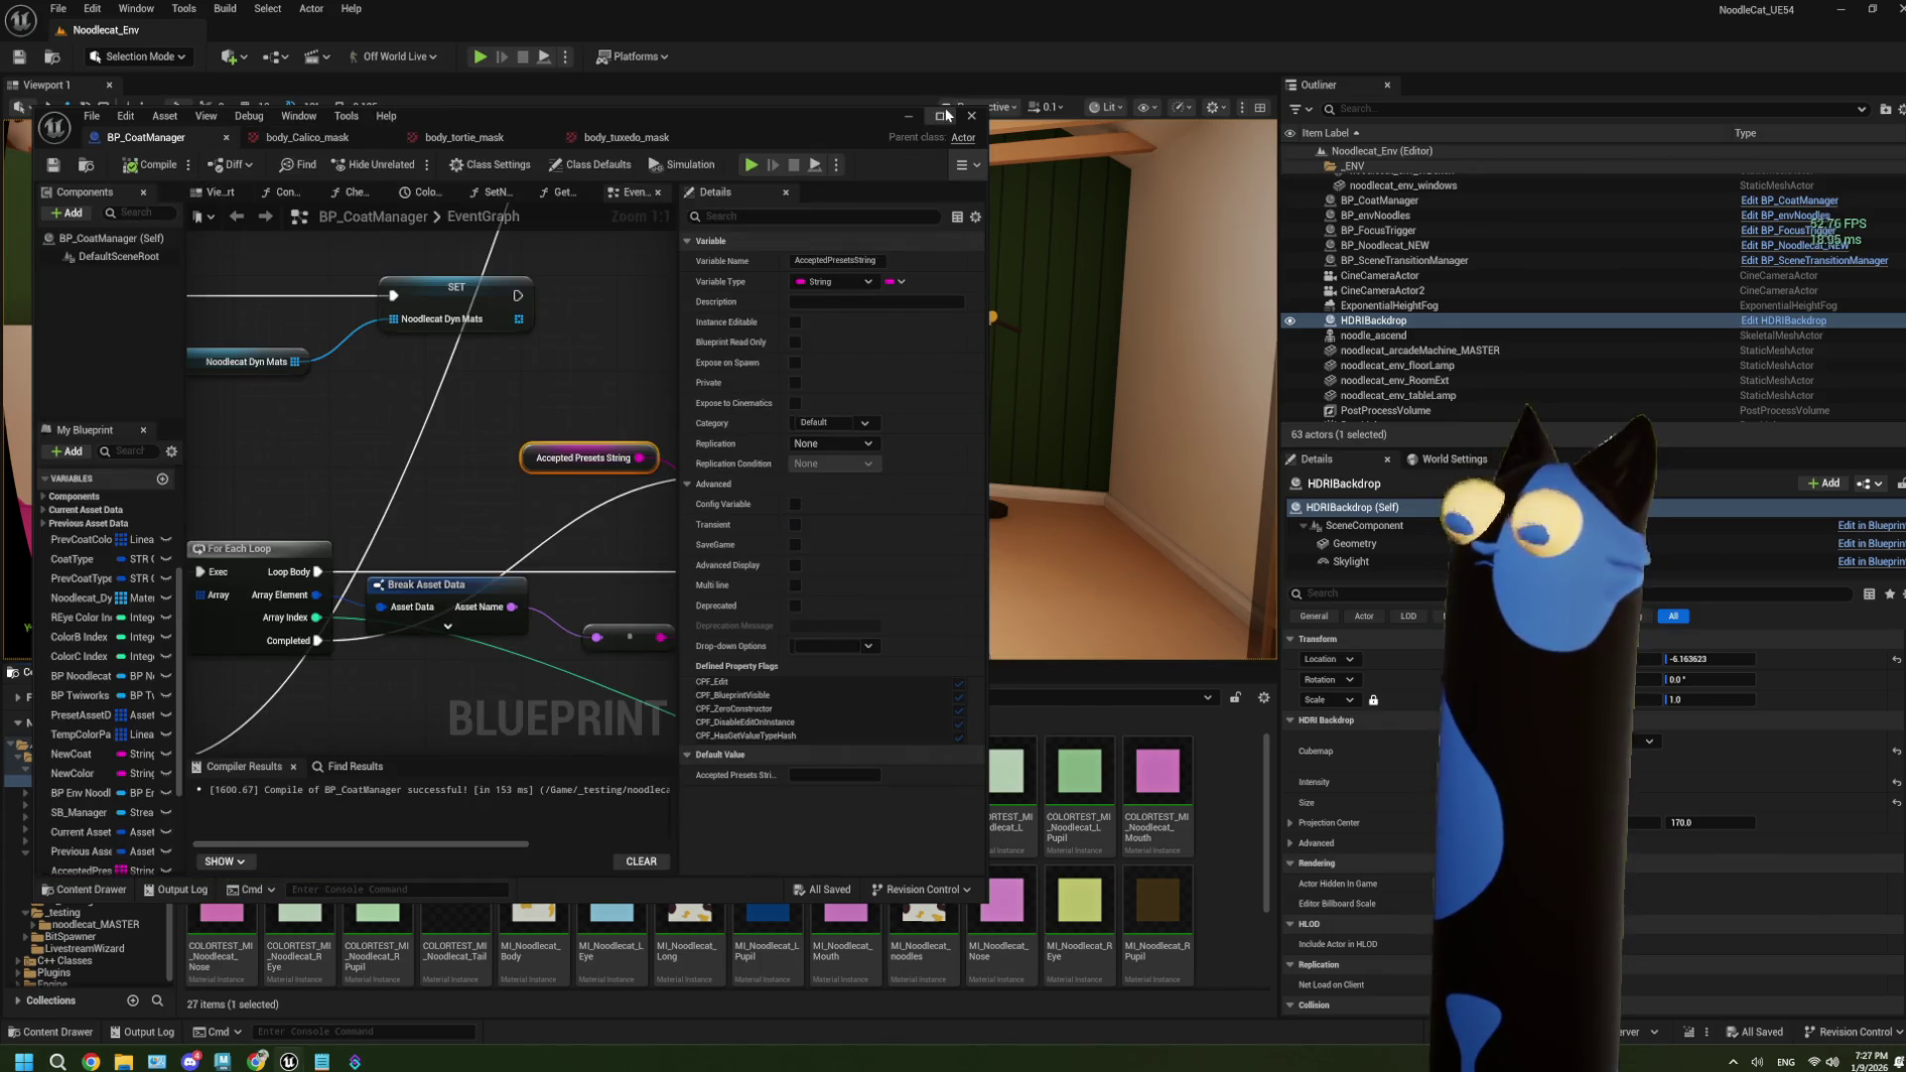
# Maximize the editor, delete the Accepted Presets String and Print String nodes, then save and compile.
pyautogui.click(939, 116)
pyautogui.moveTo(716, 320)
pyautogui.mouseDown()
pyautogui.moveTo(810, 387)
pyautogui.moveTo(939, 436)
pyautogui.mouseUp()
pyautogui.press('Delete')
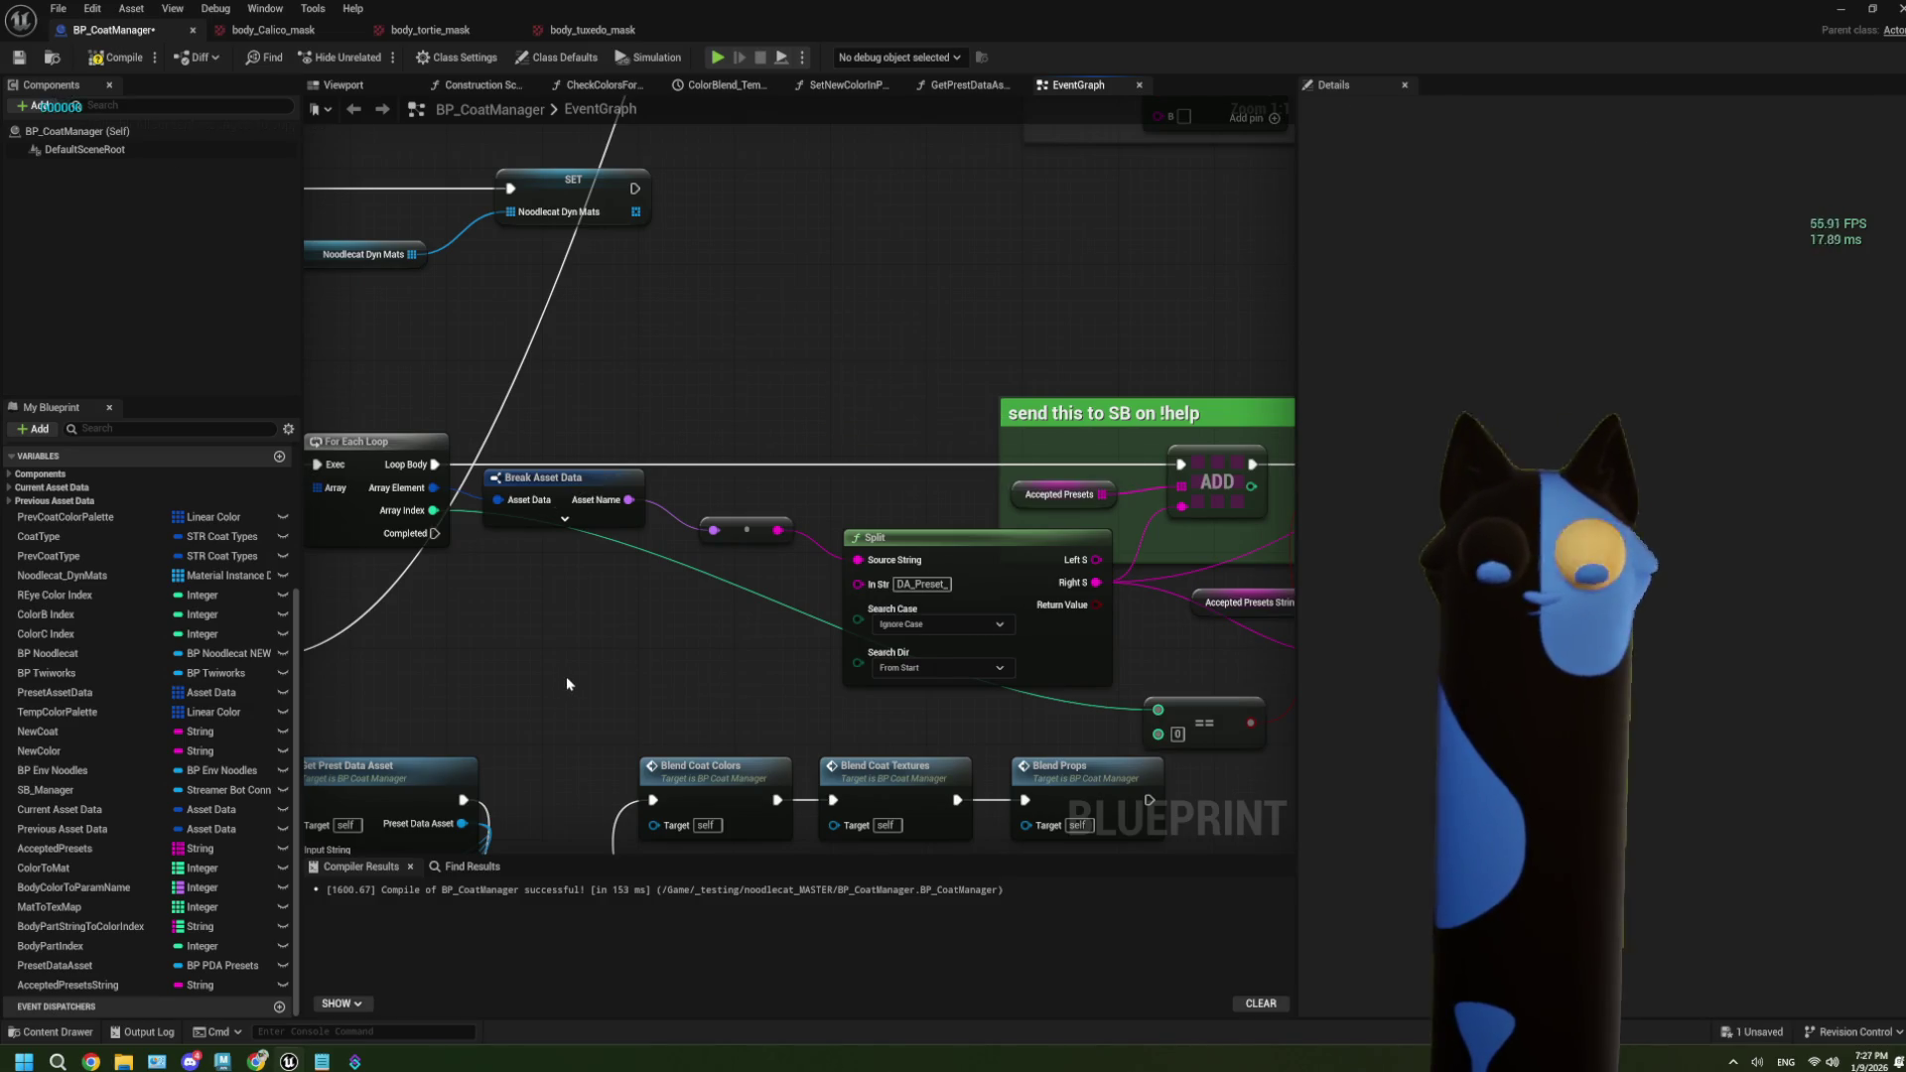
pyautogui.hotkey('ctrl', 's')
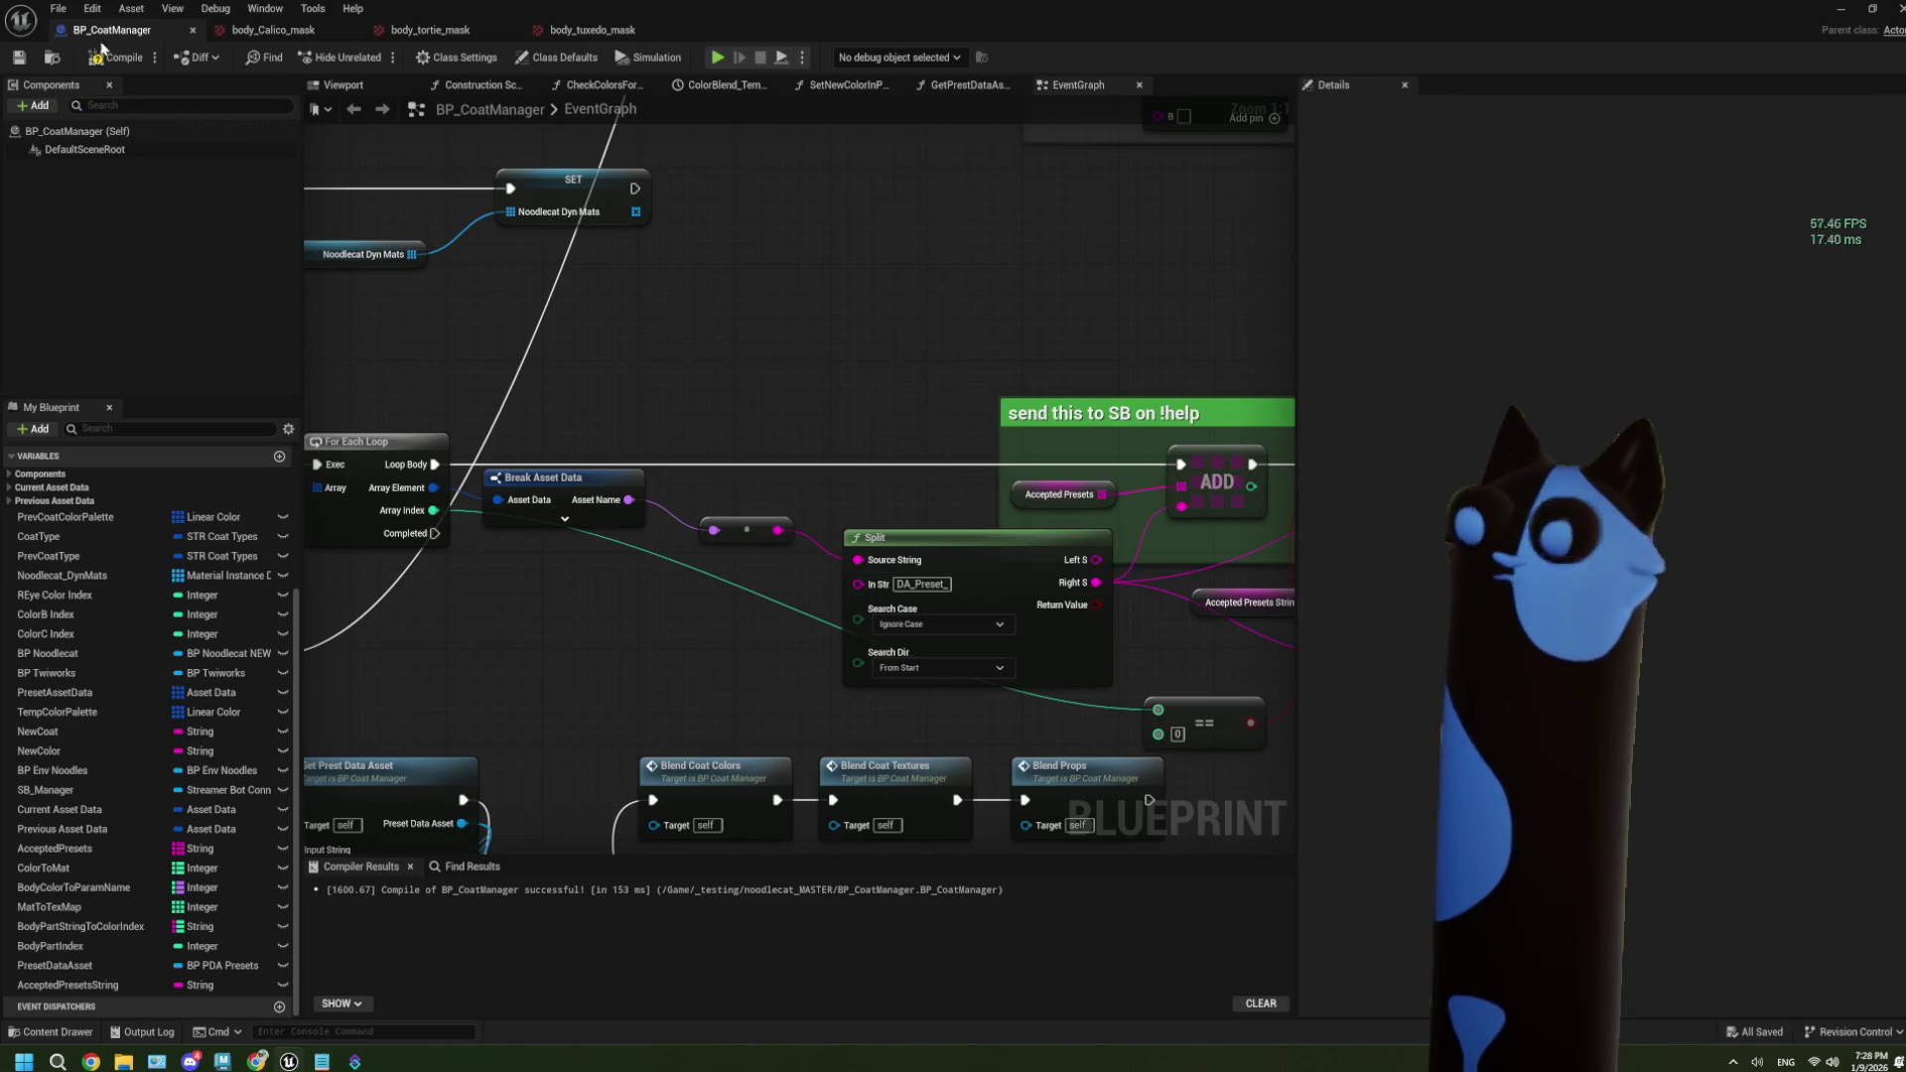
pyautogui.click(103, 50)
# Look over the rest of the graph, dragging out a wire but cancelling the node menu.
pyautogui.scroll(-3, 508, 417)
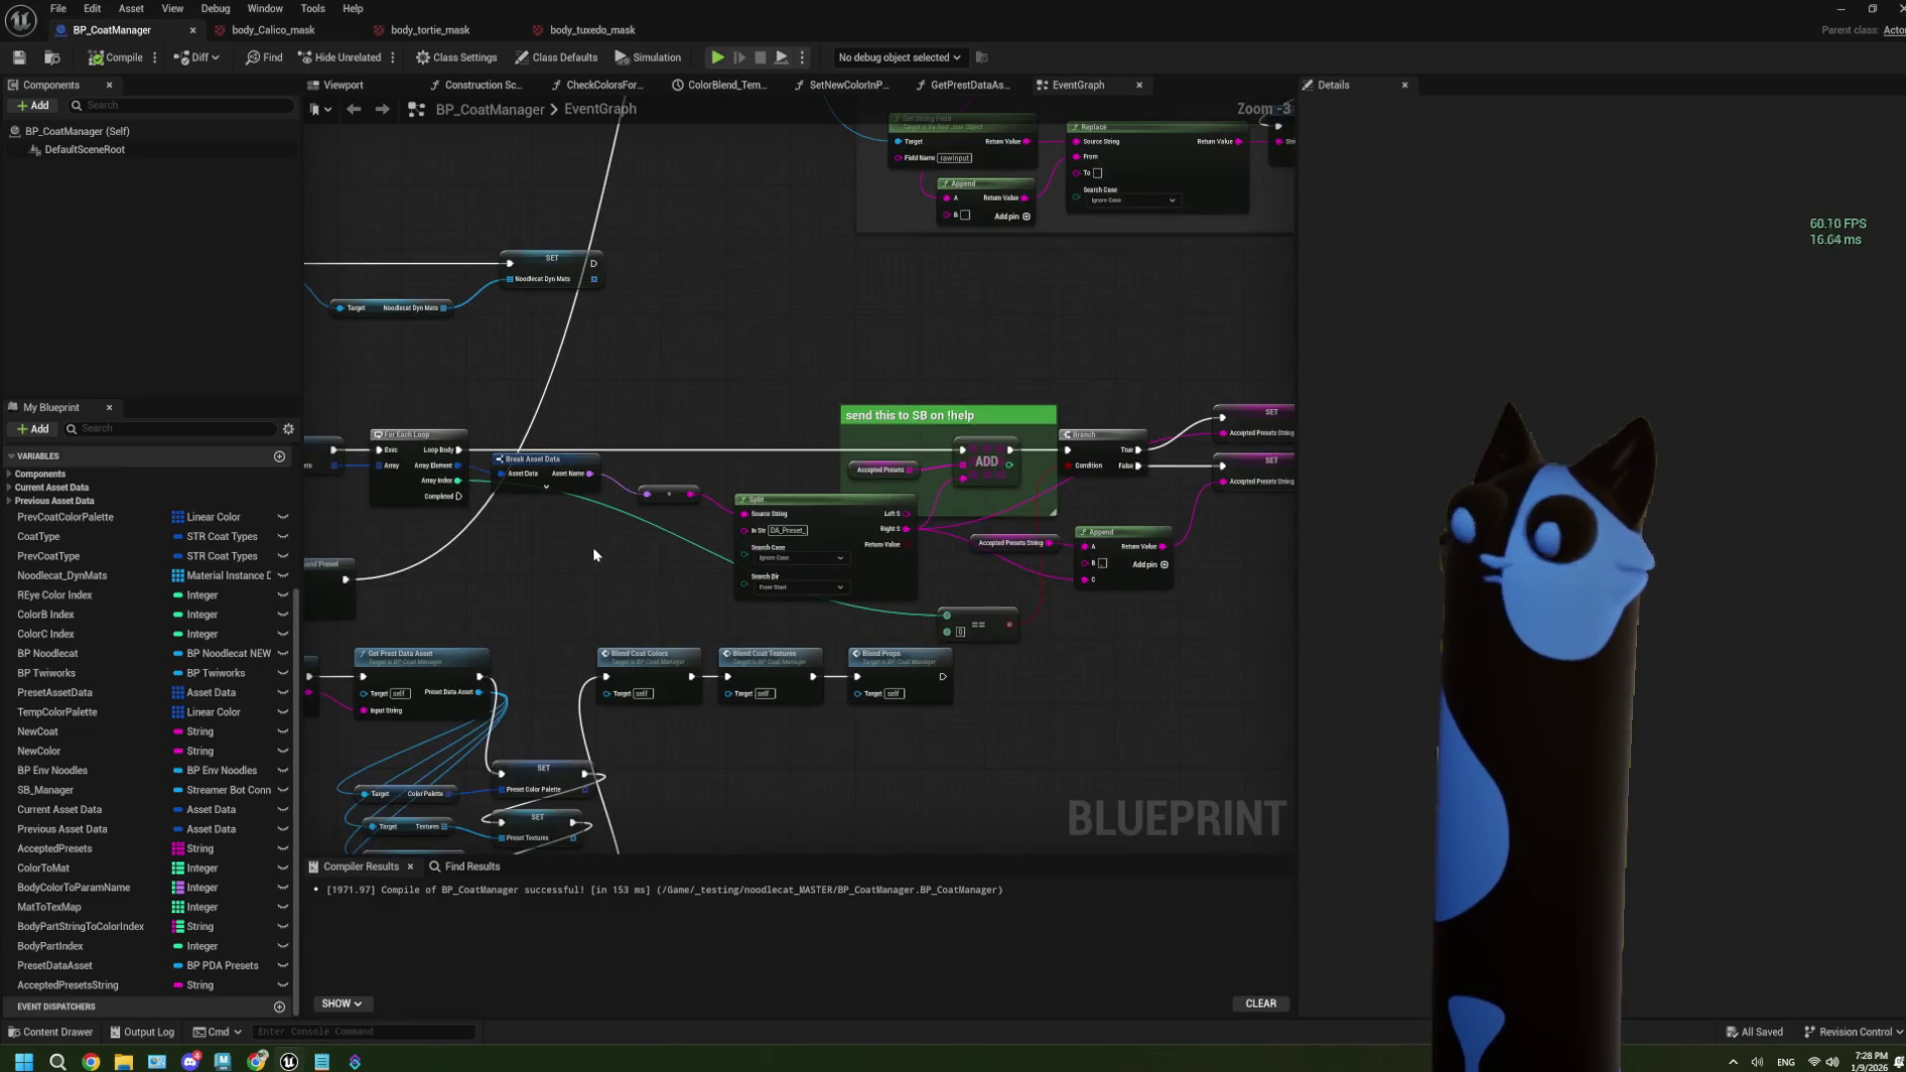
pyautogui.moveTo(681, 553)
pyautogui.mouseDown()
pyautogui.moveTo(779, 399)
pyautogui.moveTo(646, 413)
pyautogui.moveTo(765, 456)
pyautogui.moveTo(758, 361)
pyautogui.moveTo(660, 429)
pyautogui.moveTo(655, 547)
pyautogui.mouseUp()
pyautogui.scroll(2, 655, 547)
pyautogui.moveTo(798, 483); pyautogui.dragTo(710, 355)
pyautogui.press('Escape')
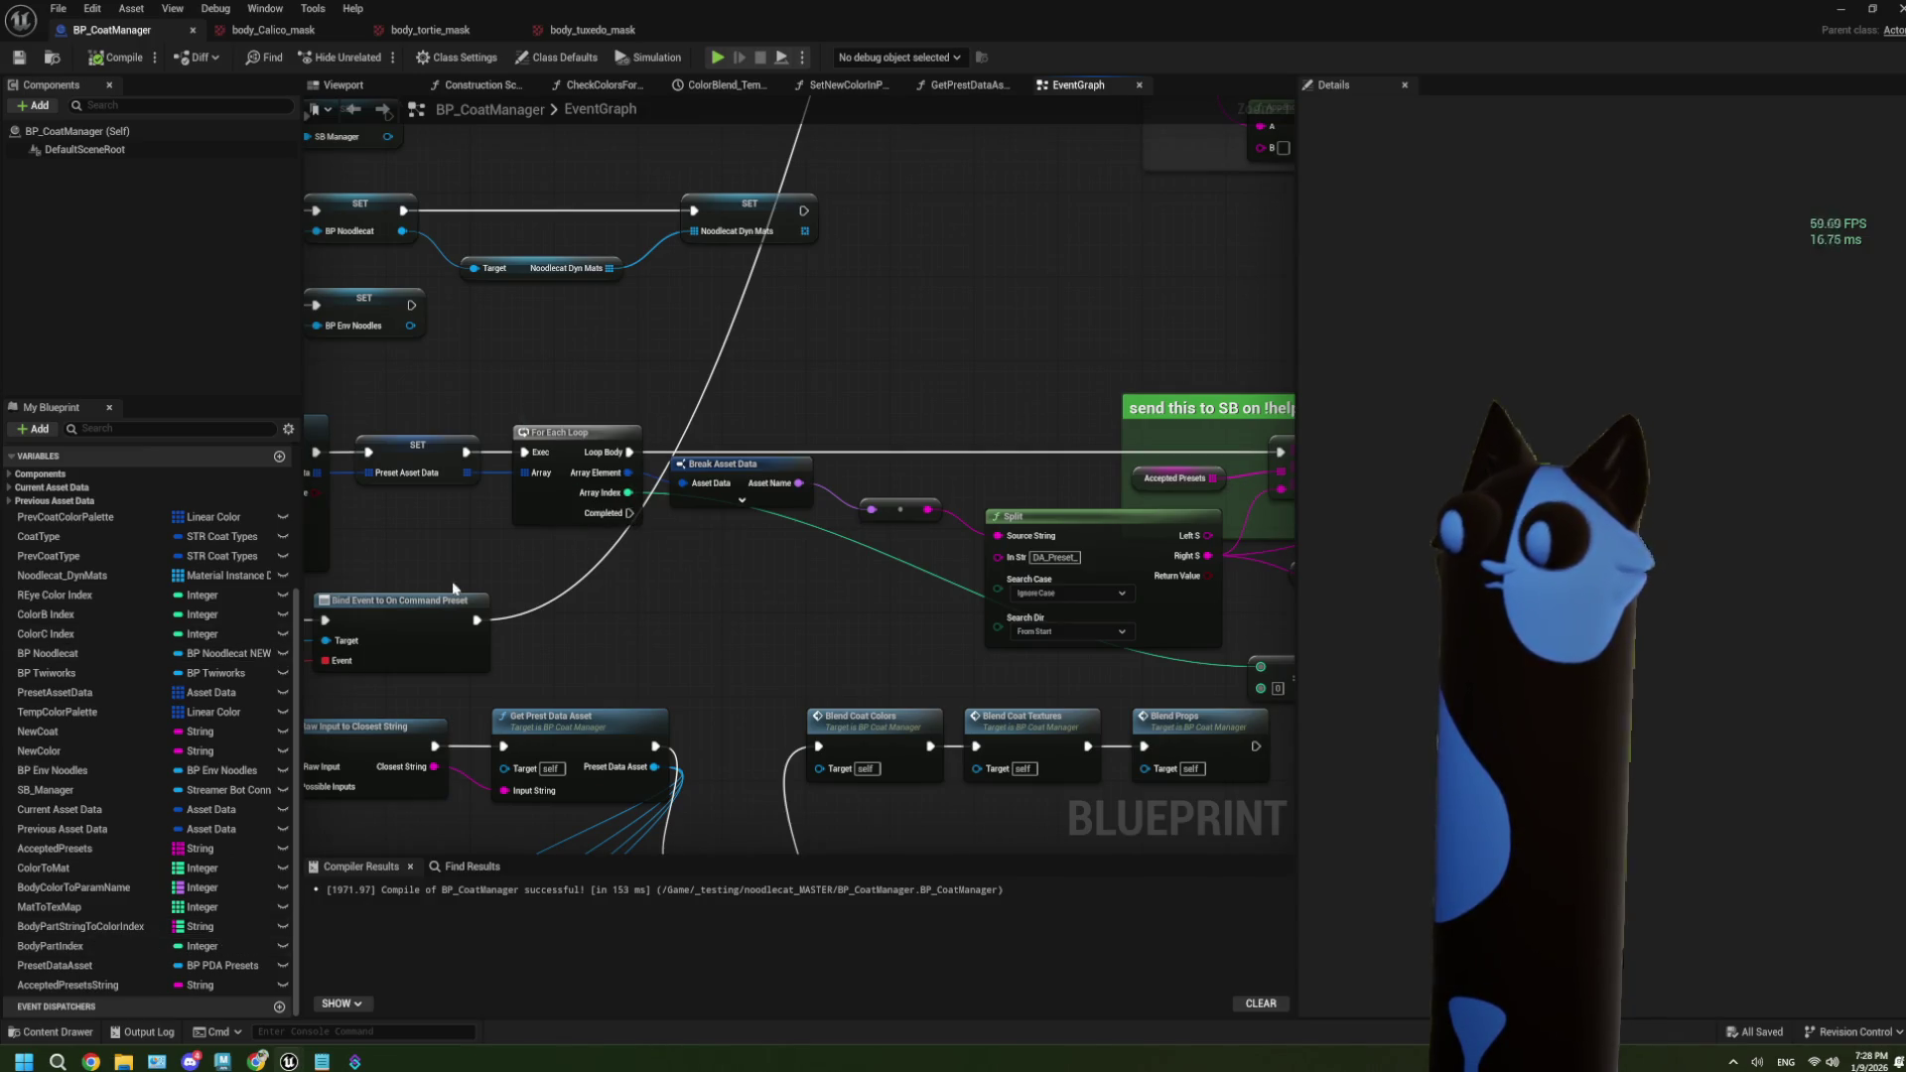
# Add a Cast To StreamerBotConnection_shareable after the loop's Completed pin, fed by an SB_Manager getter.
pyautogui.moveTo(628, 512)
pyautogui.mouseDown()
pyautogui.moveTo(715, 487)
pyautogui.moveTo(784, 359)
pyautogui.mouseUp()
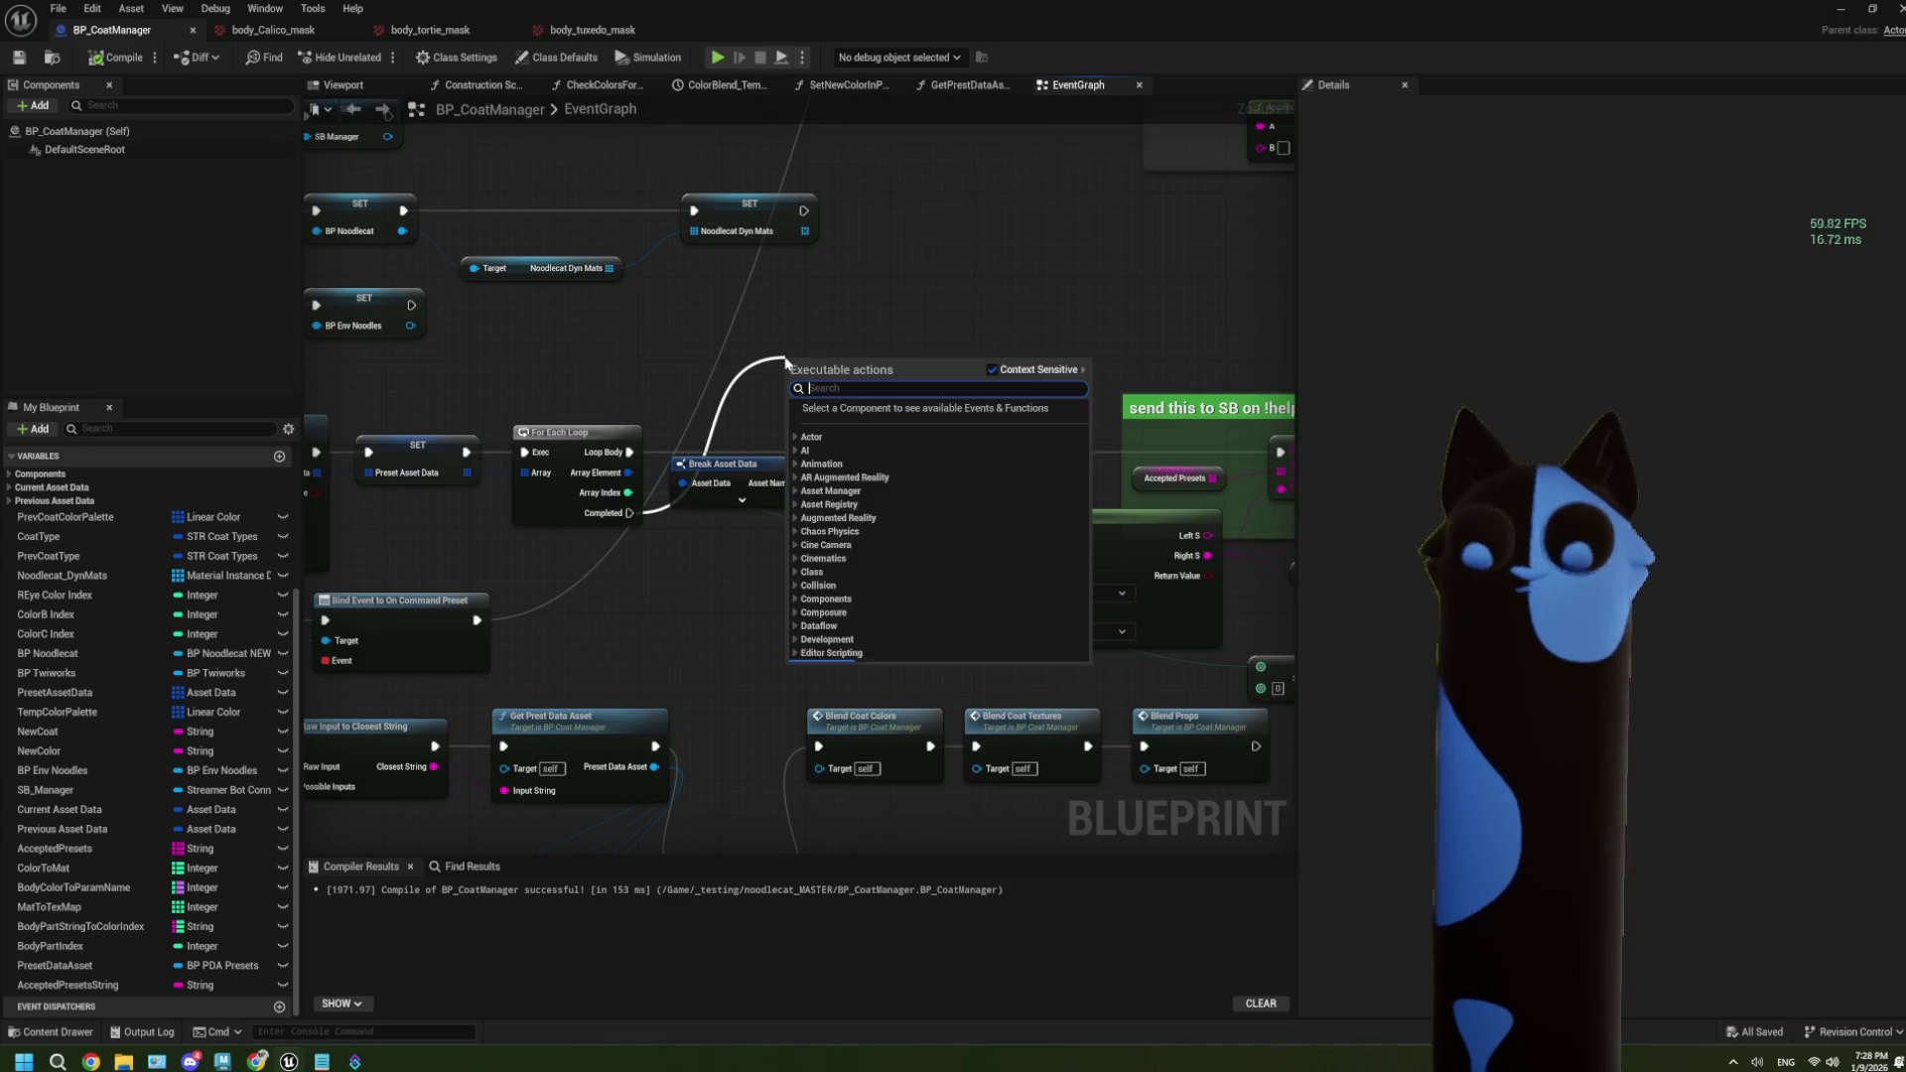
pyautogui.write('cast to')
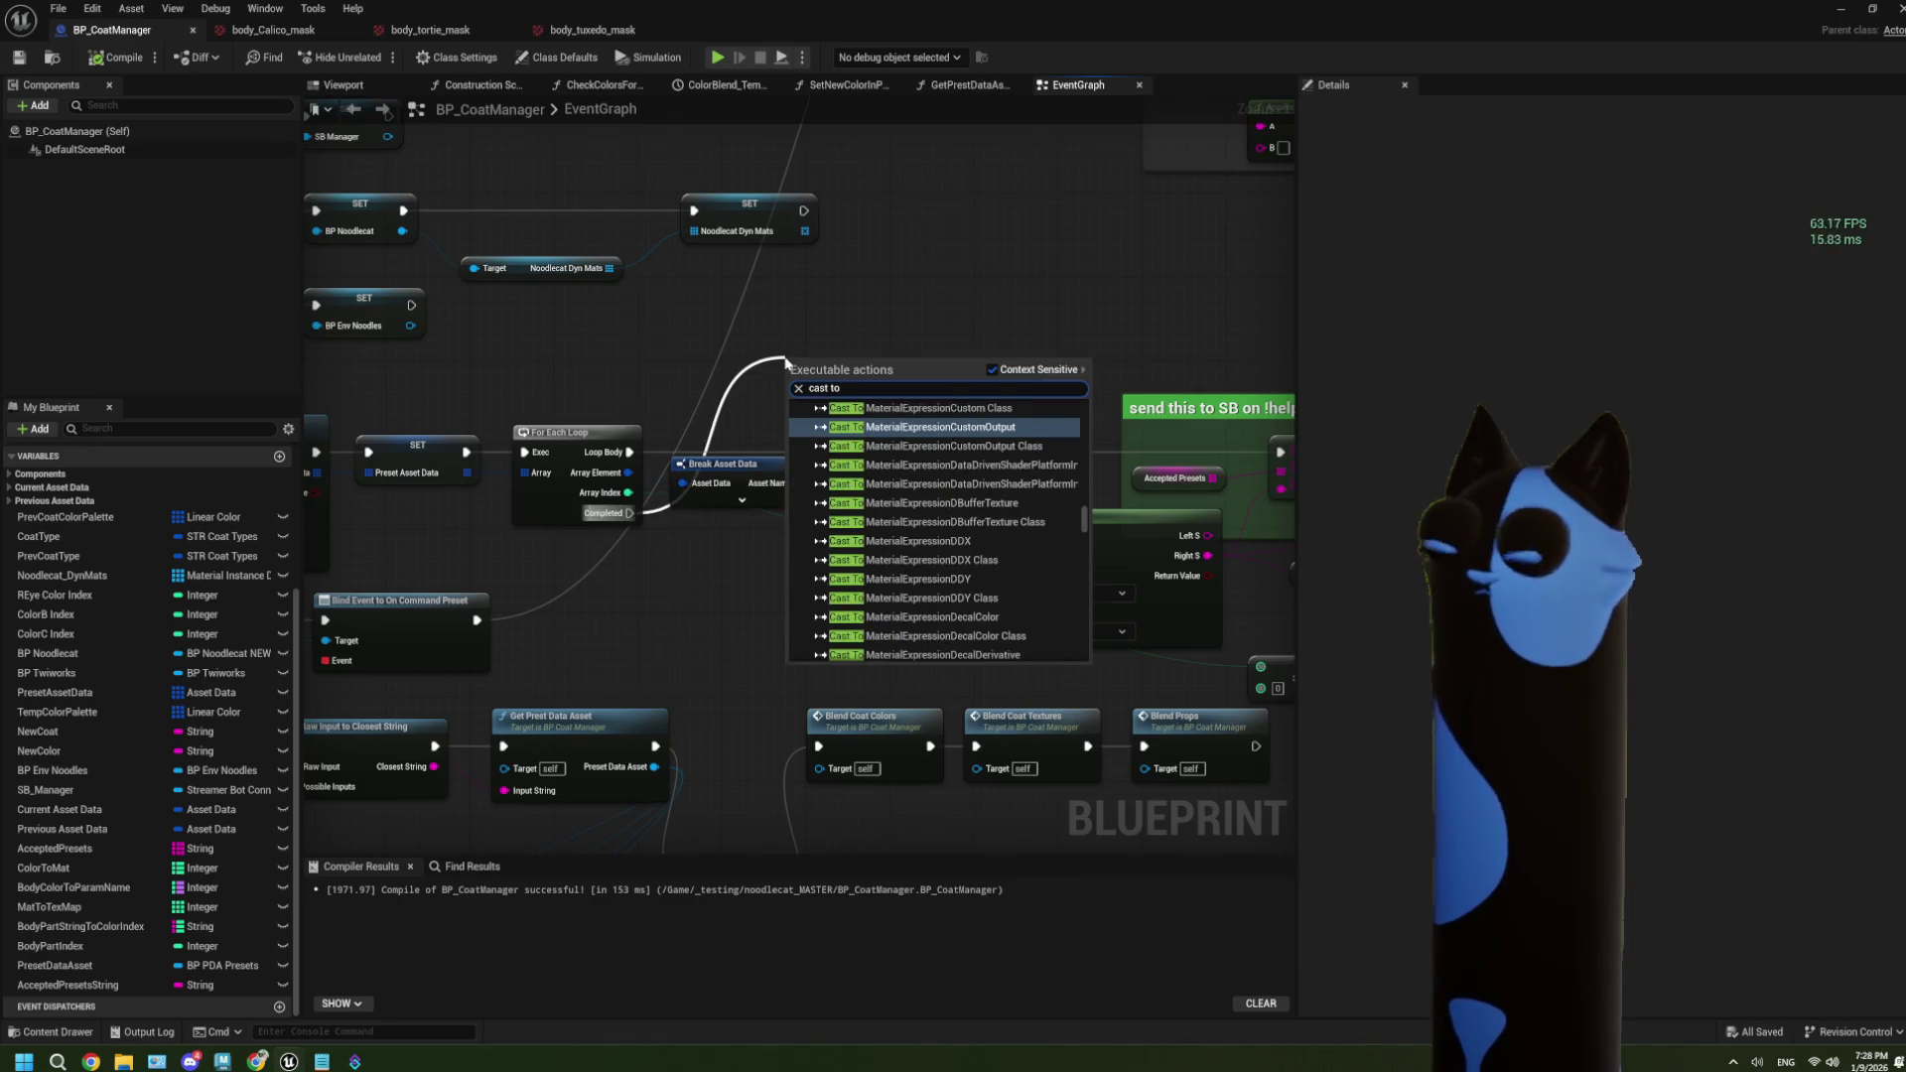
pyautogui.write(' streamer')
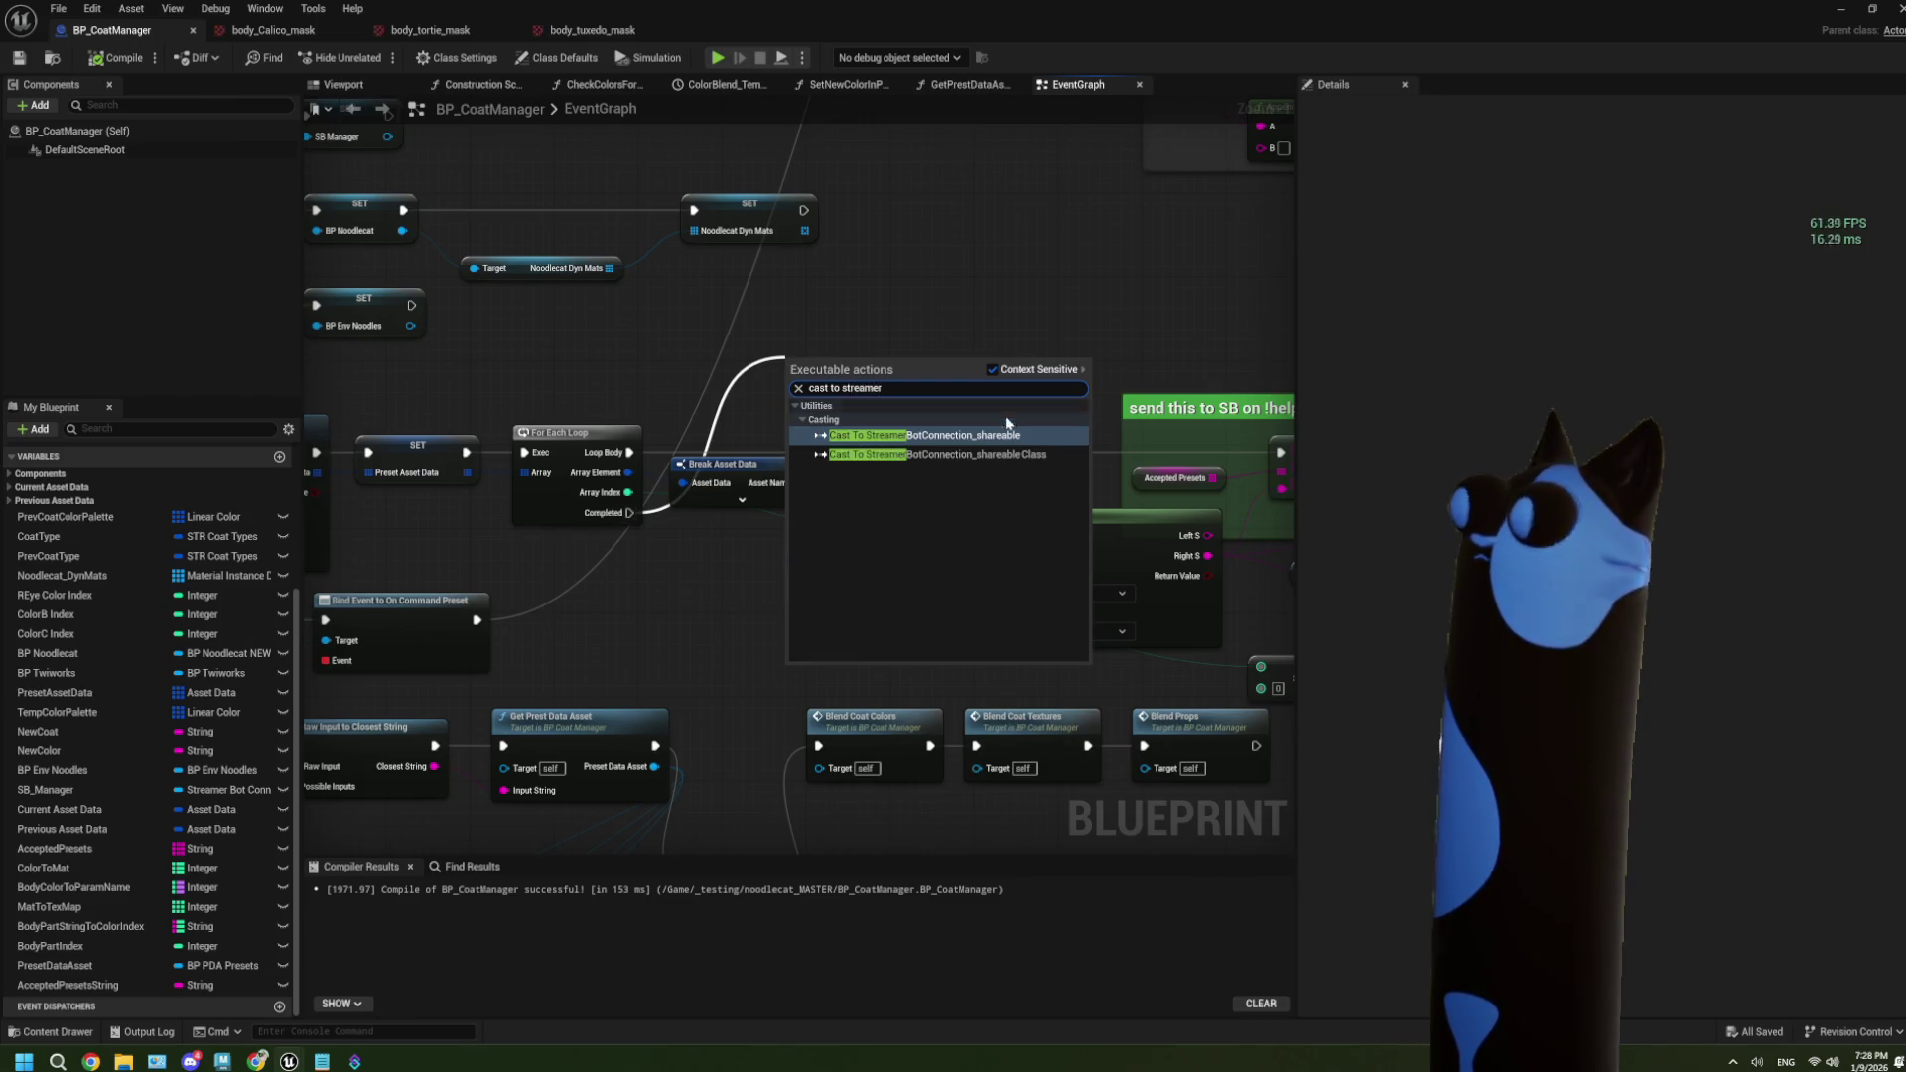
pyautogui.press('Return')
pyautogui.scroll(1, 789, 405)
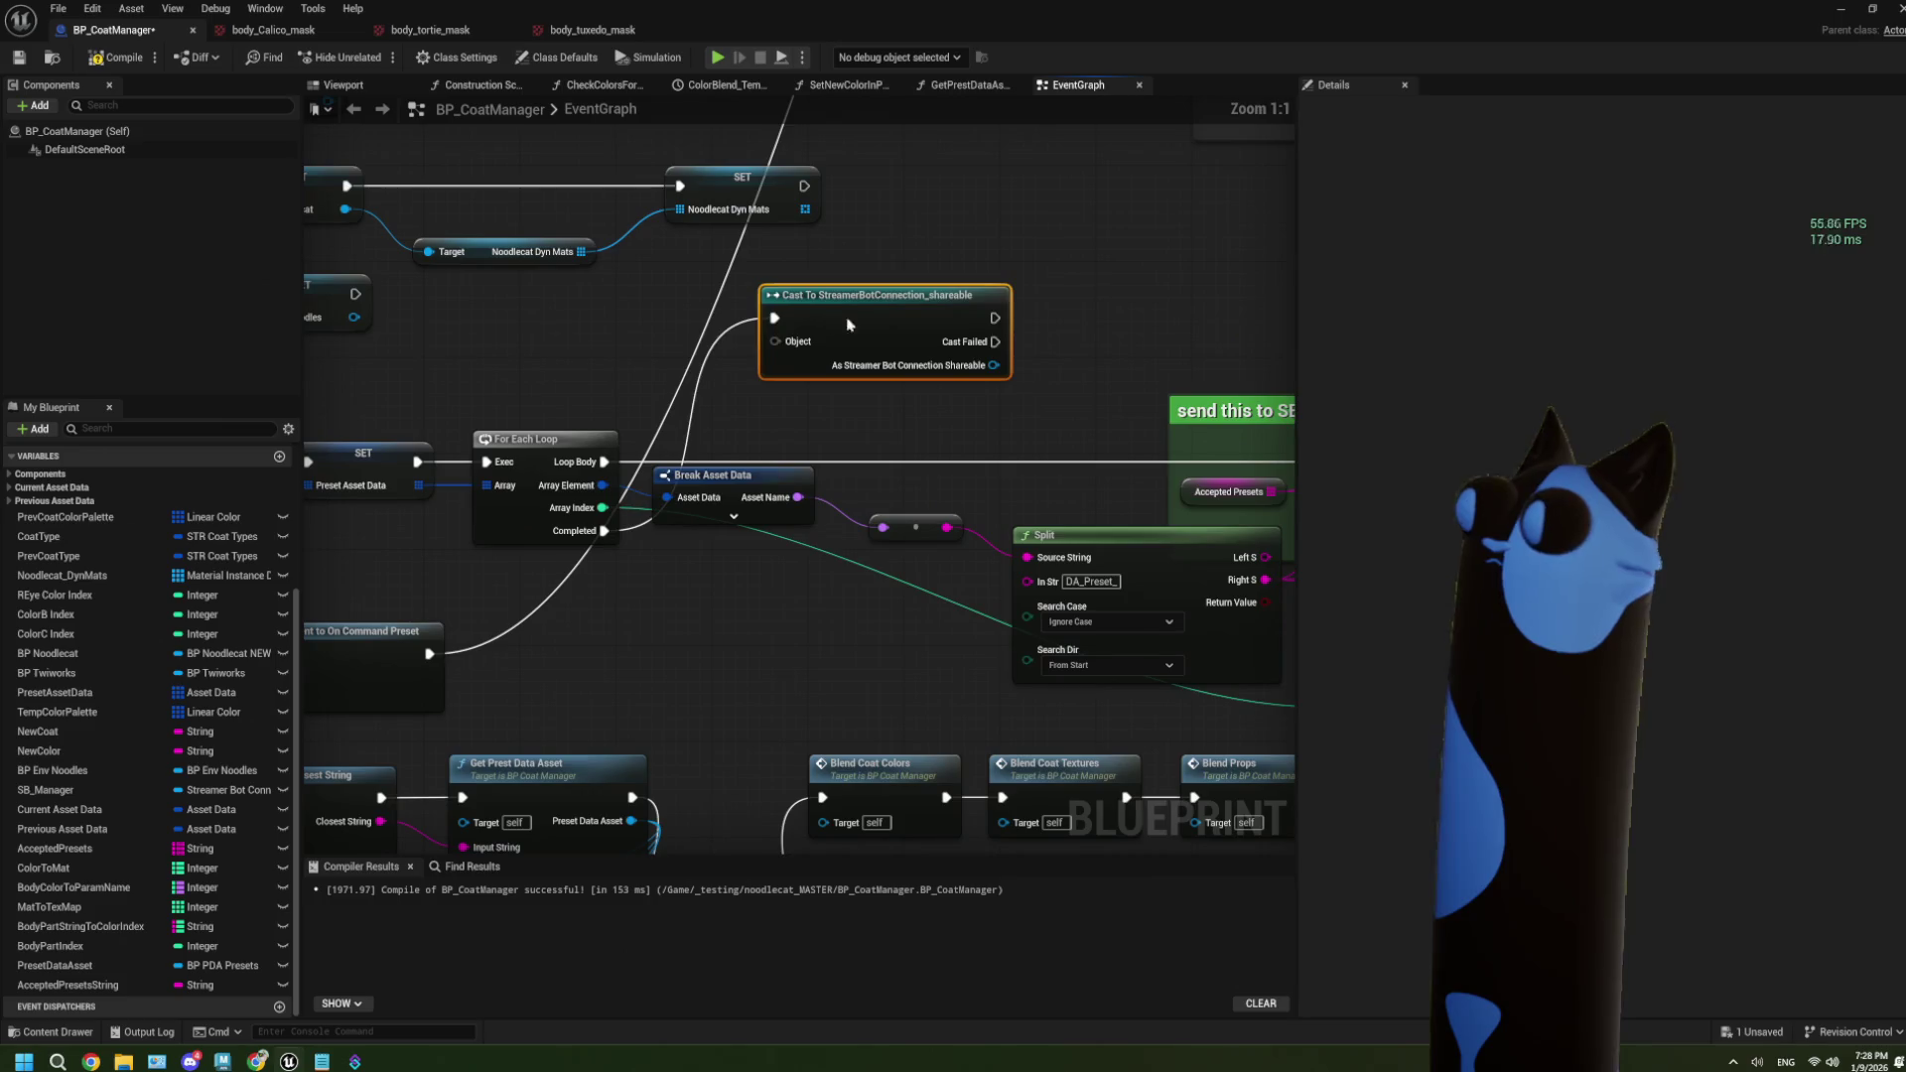
pyautogui.moveTo(874, 295); pyautogui.dragTo(970, 295)
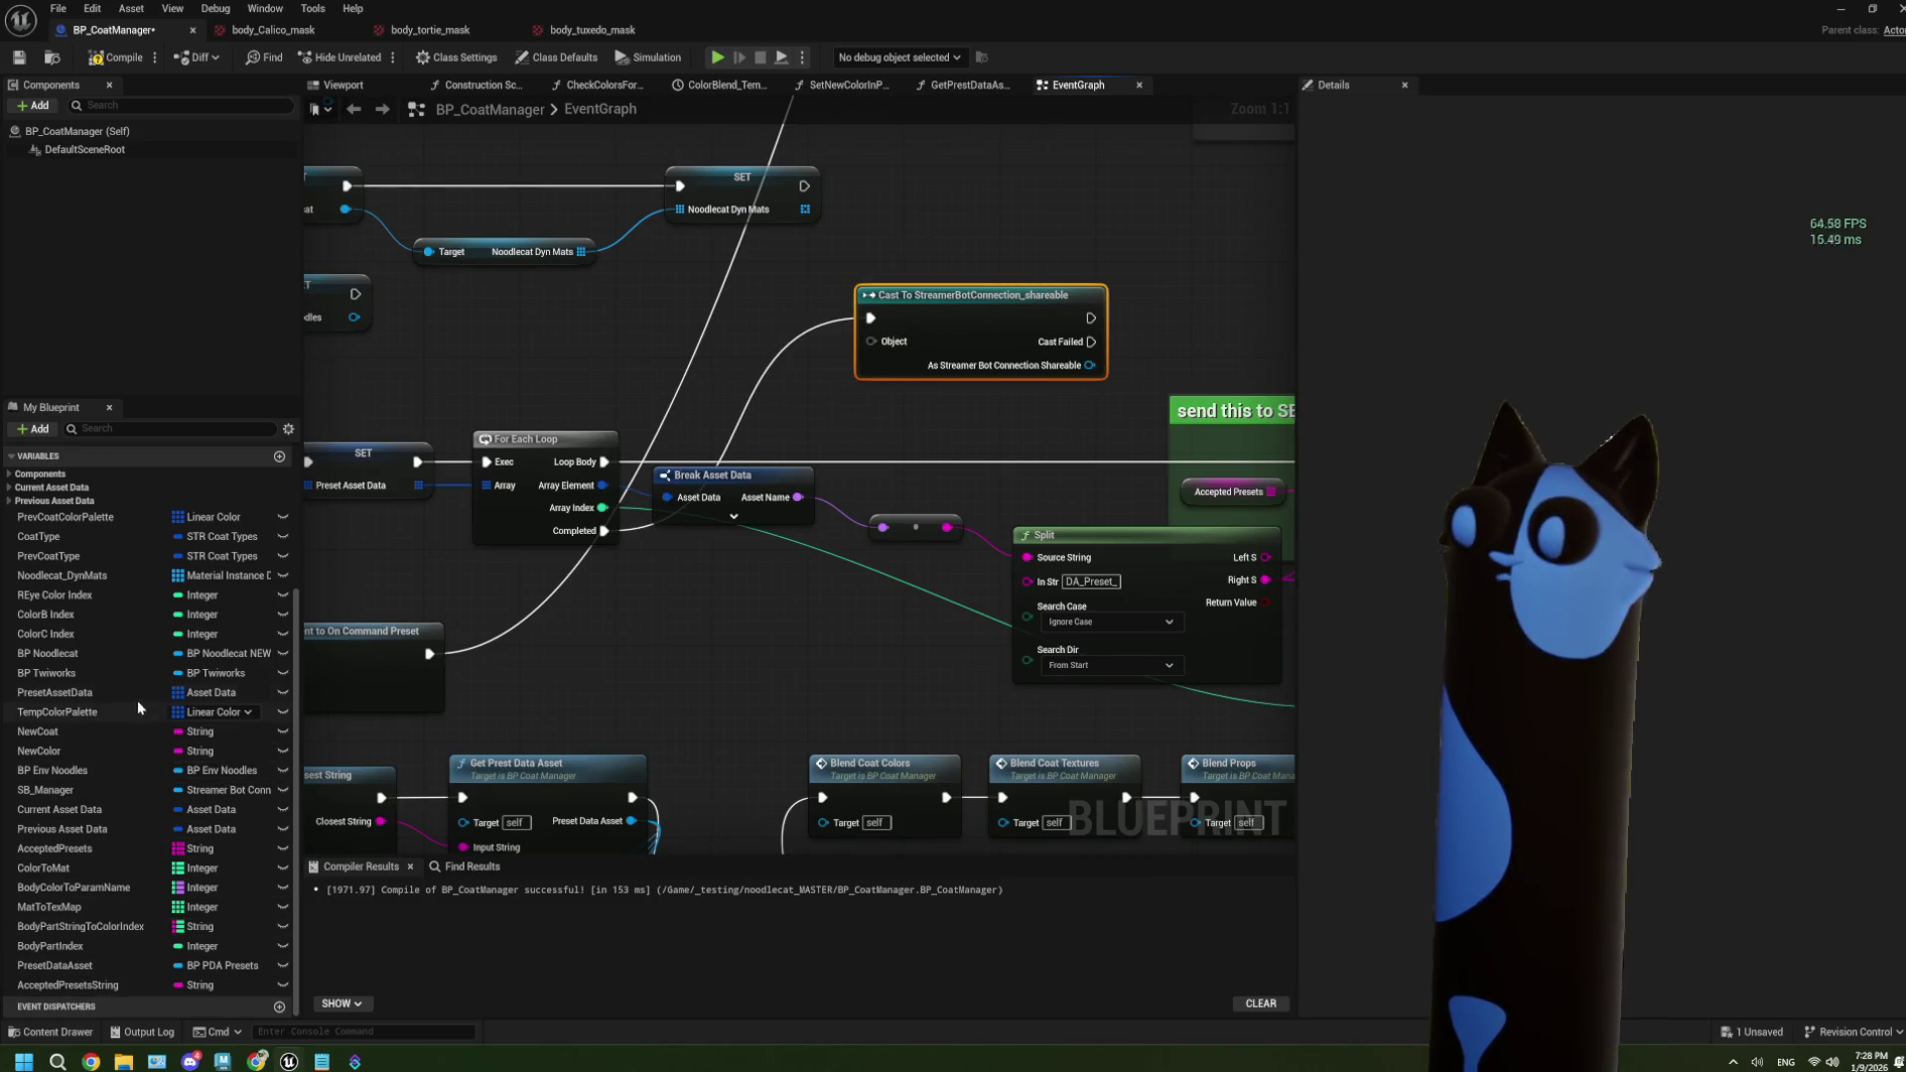
pyautogui.moveTo(119, 792)
pyautogui.mouseDown()
pyautogui.moveTo(734, 370)
pyautogui.moveTo(864, 366)
pyautogui.moveTo(870, 341)
pyautogui.mouseUp()
pyautogui.click(741, 380)
pyautogui.moveTo(759, 379); pyautogui.dragTo(763, 335)
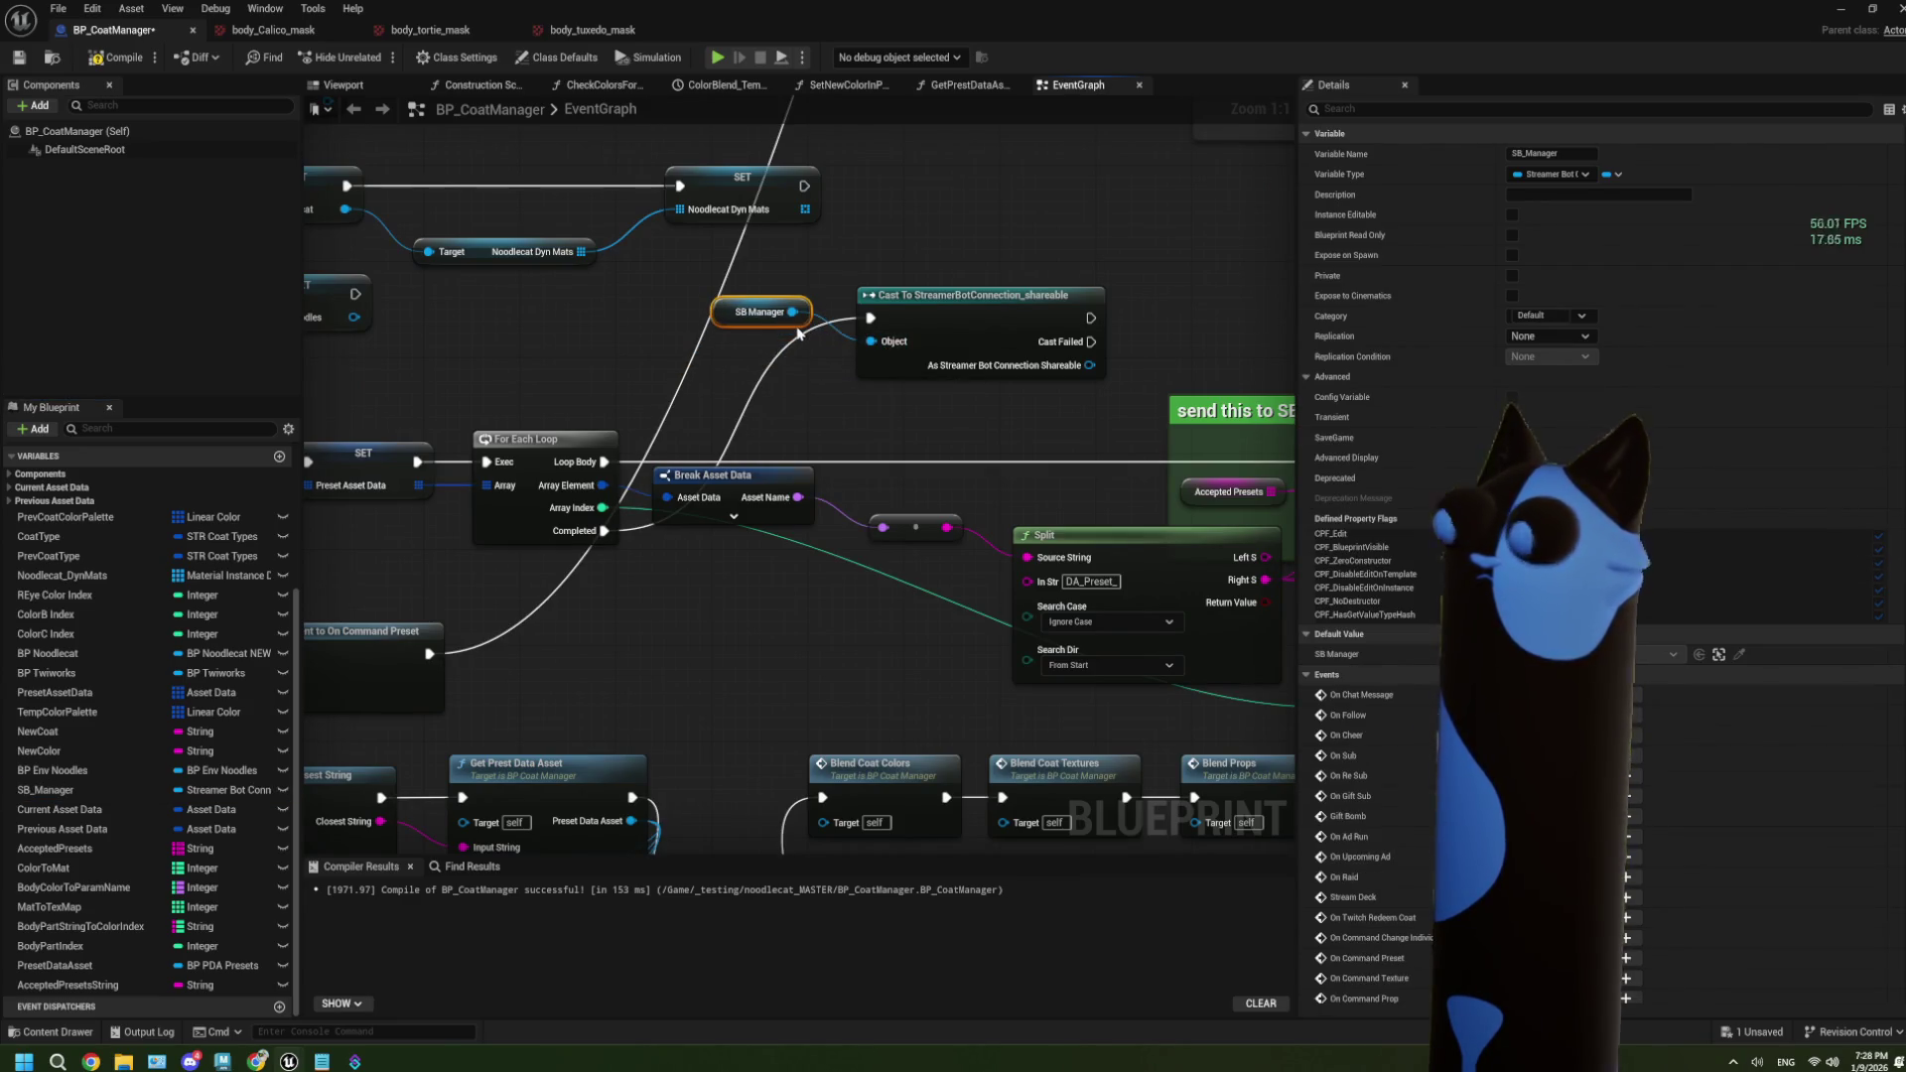
pyautogui.moveTo(1084, 369)
pyautogui.mouseDown()
pyautogui.moveTo(782, 389)
pyautogui.moveTo(687, 419)
pyautogui.mouseUp()
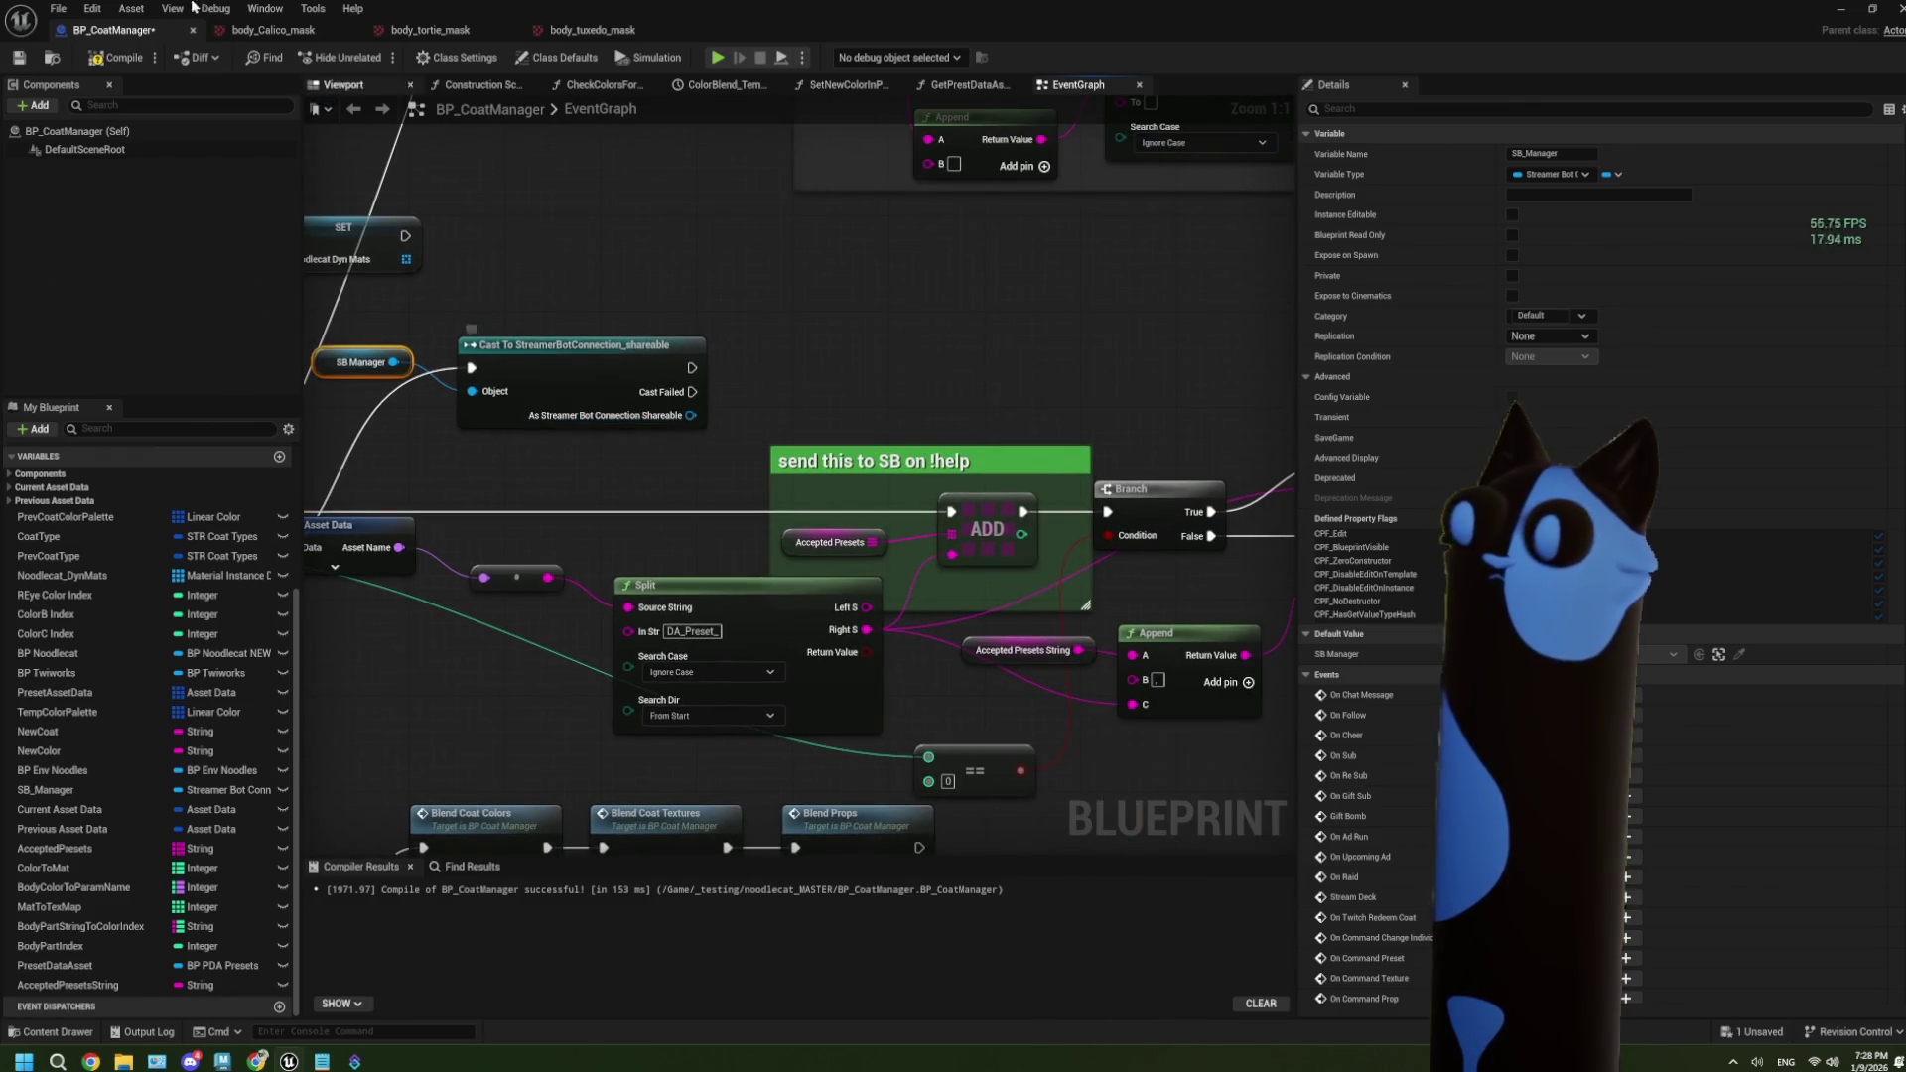
# Save and close BP_CoatManager, then open the noodlecat_MASTER/Core folder in the Content Browser.
pyautogui.click(19, 57)
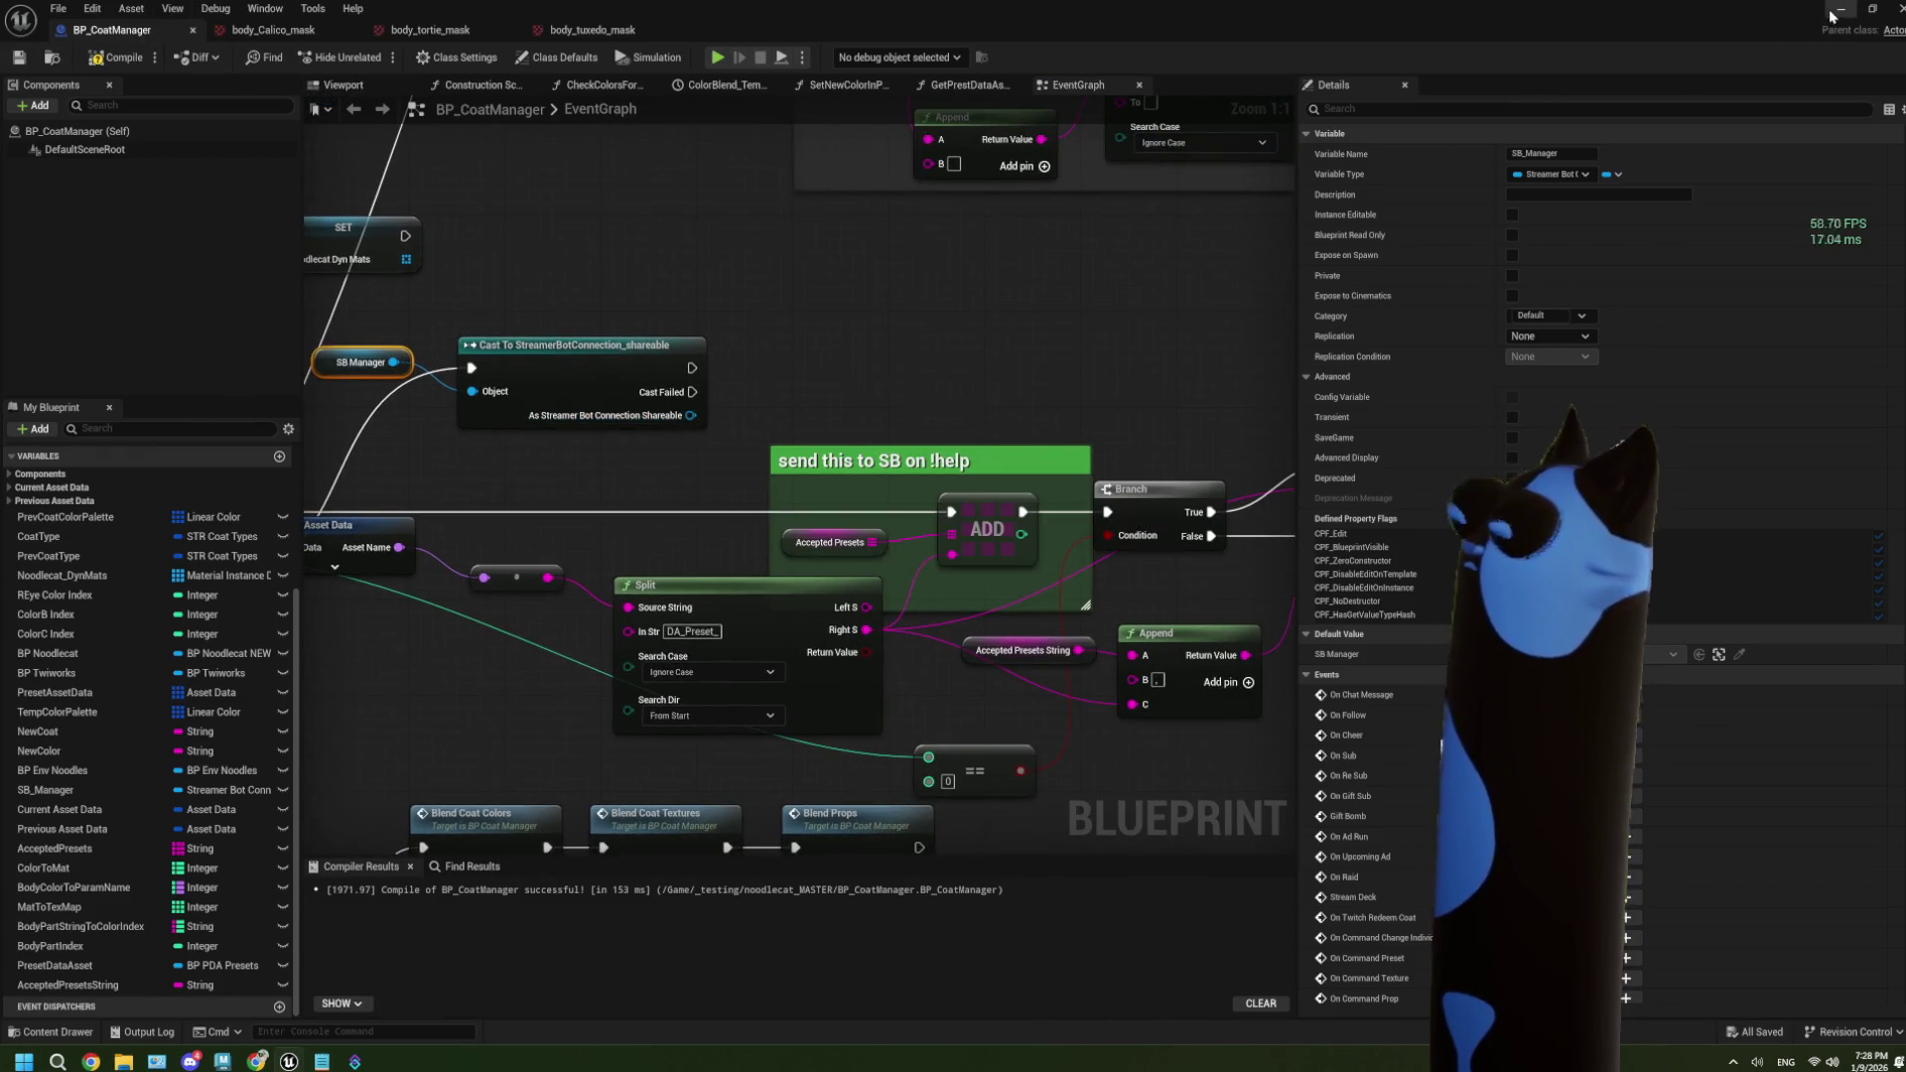
pyautogui.click(1841, 8)
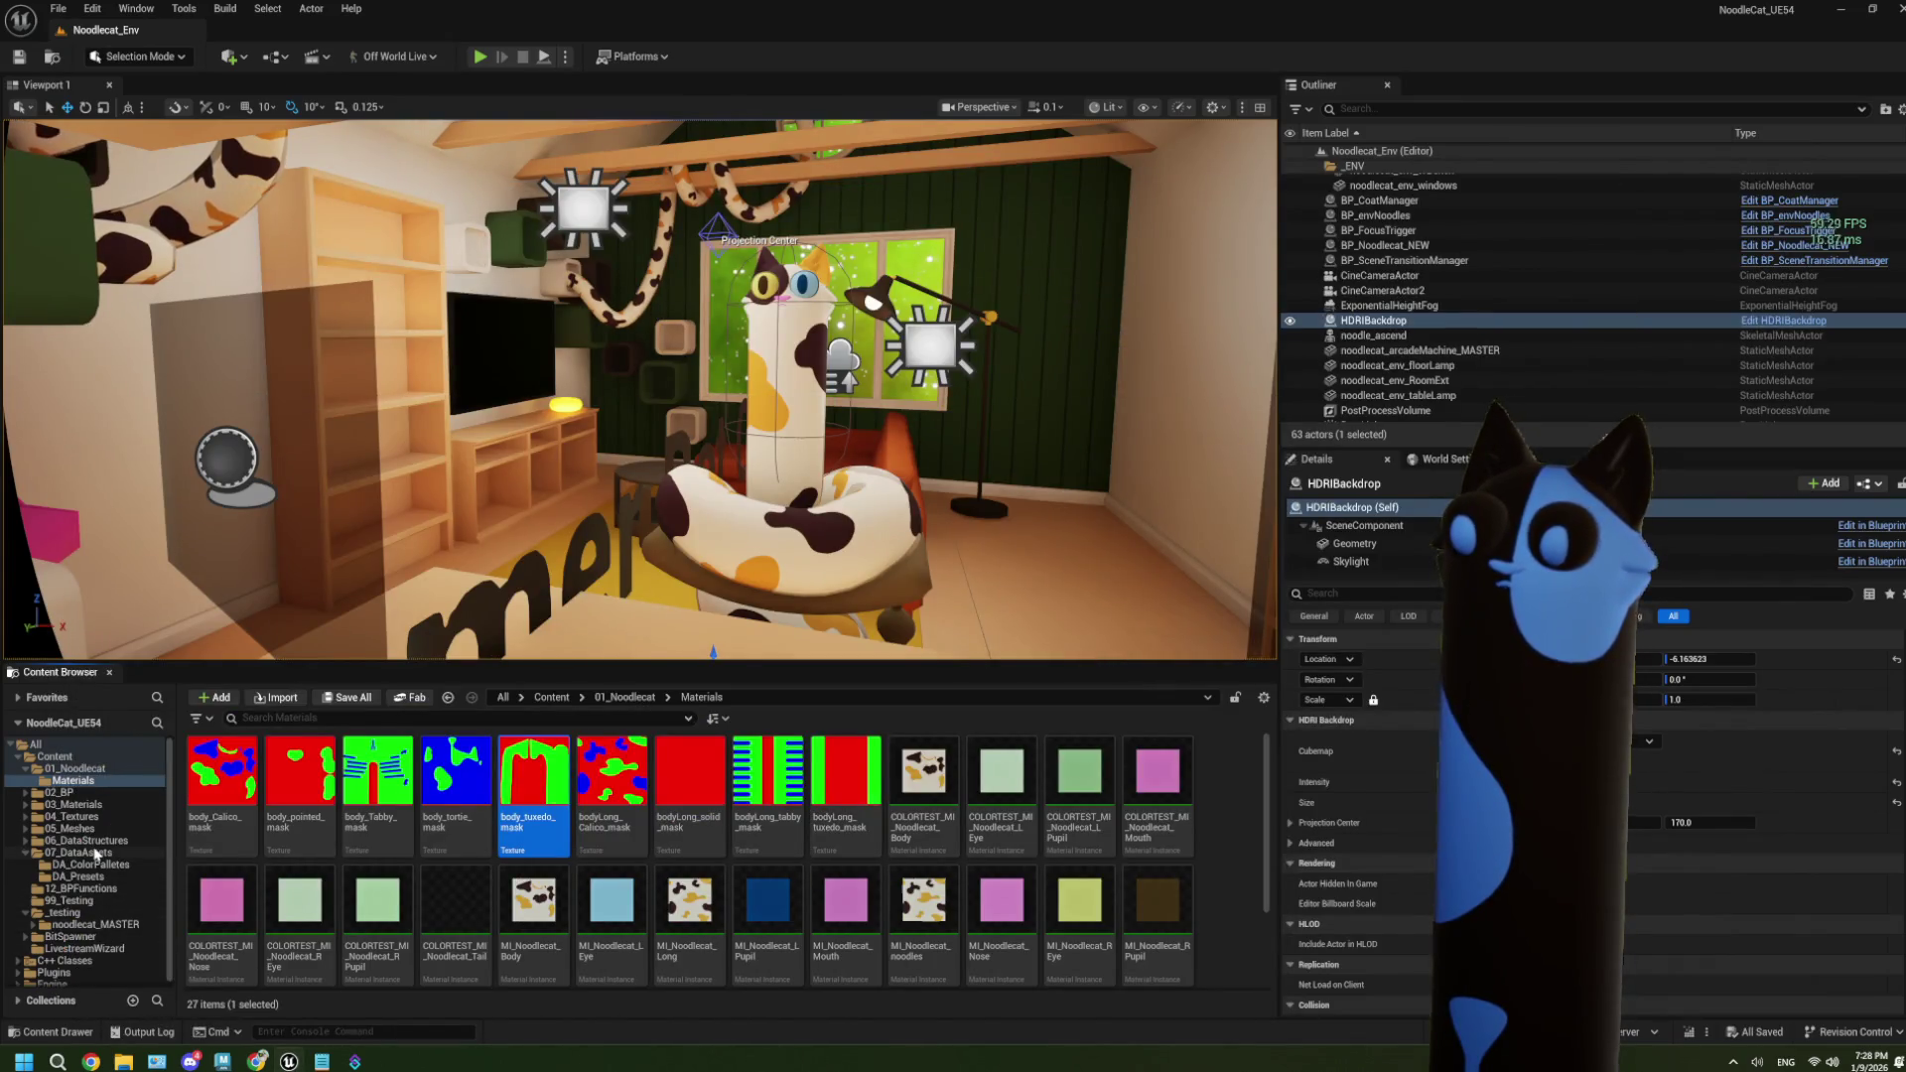
pyautogui.click(92, 912)
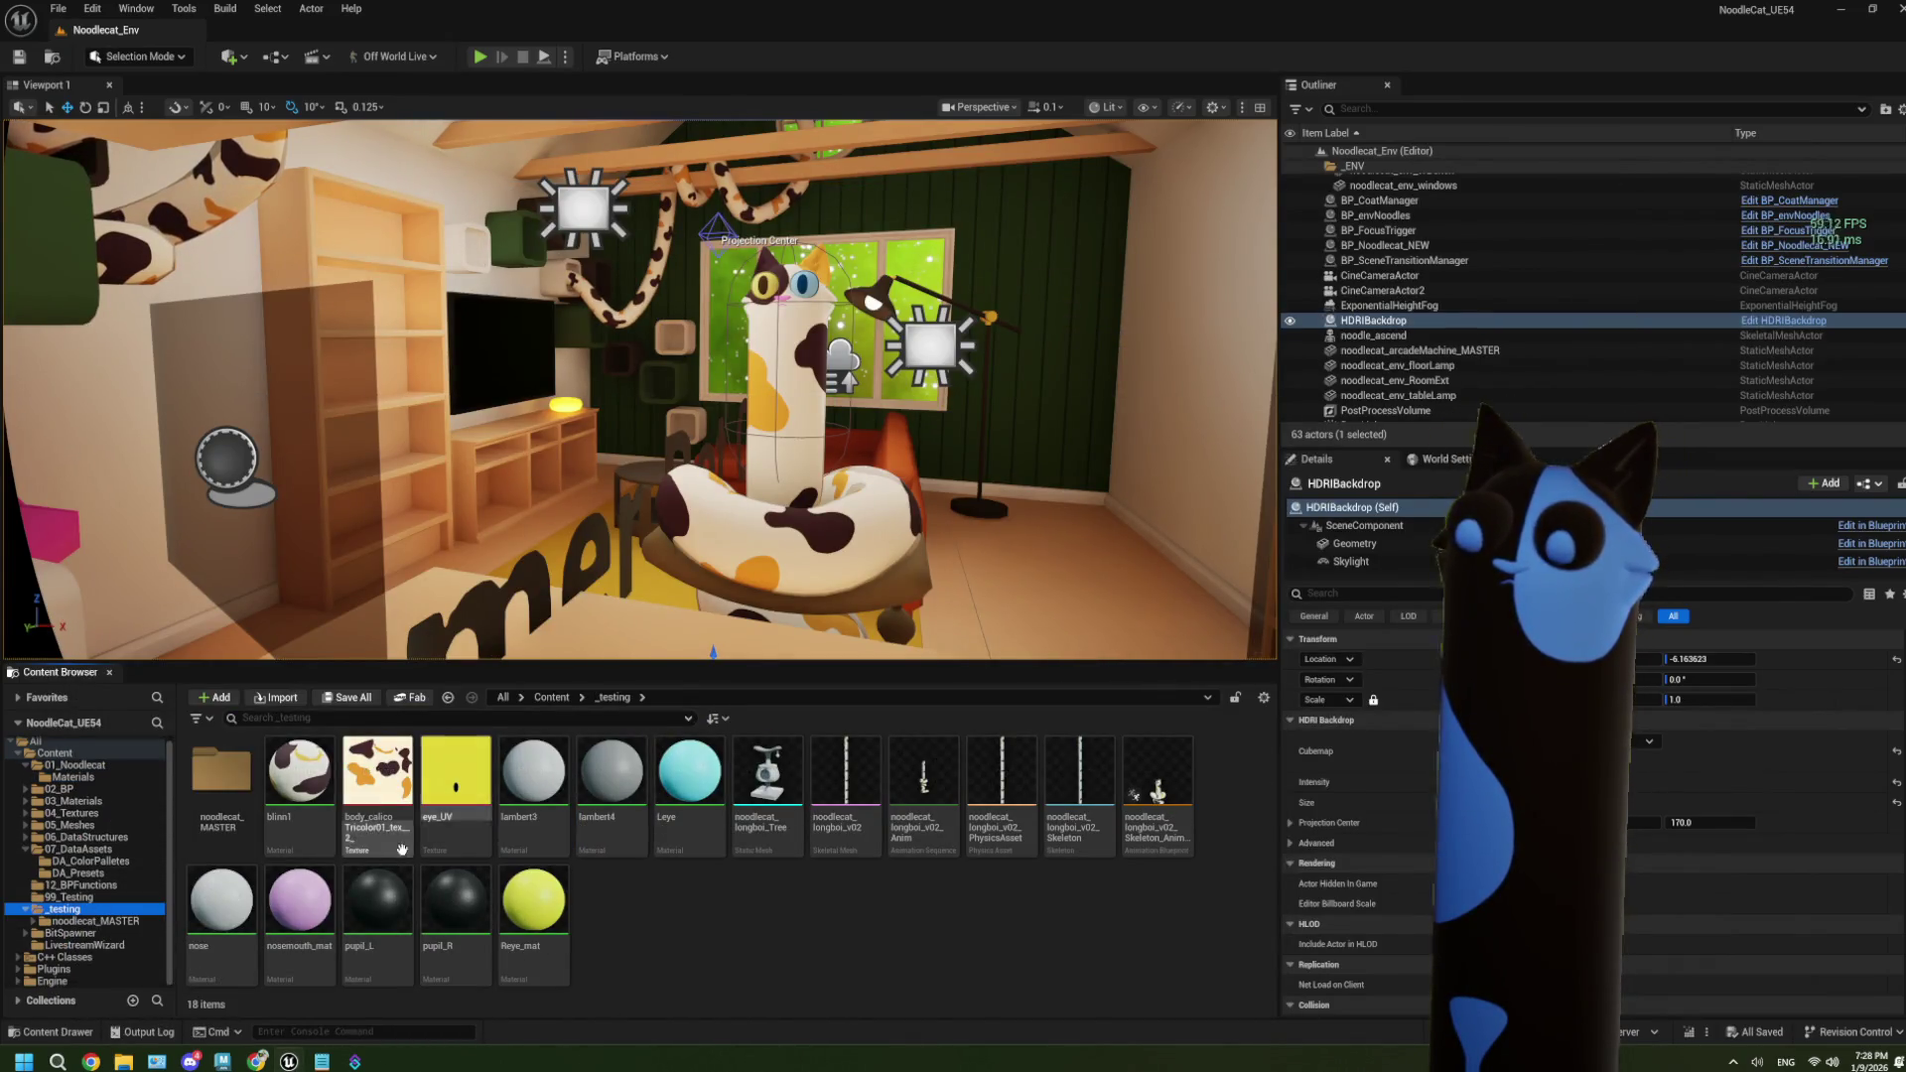
pyautogui.click(59, 924)
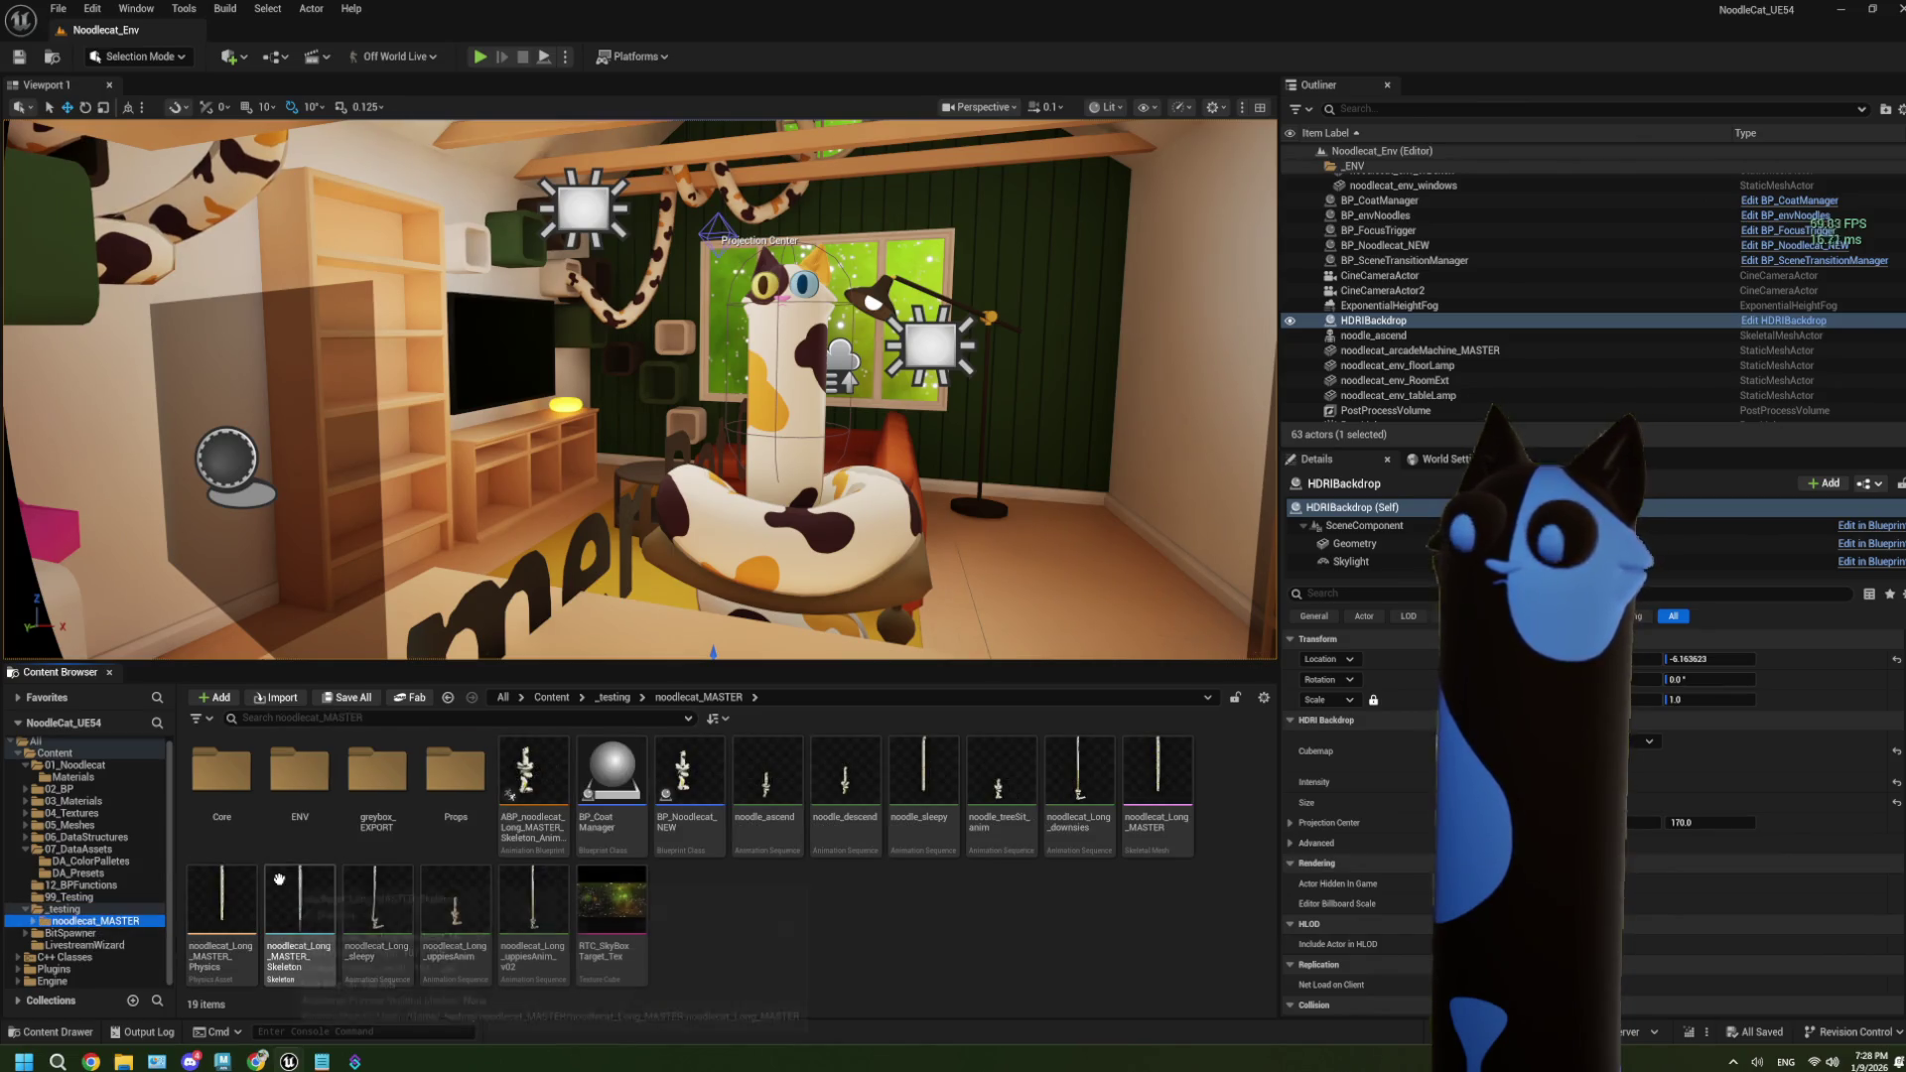
pyautogui.click(227, 806)
pyautogui.doubleClick(227, 806)
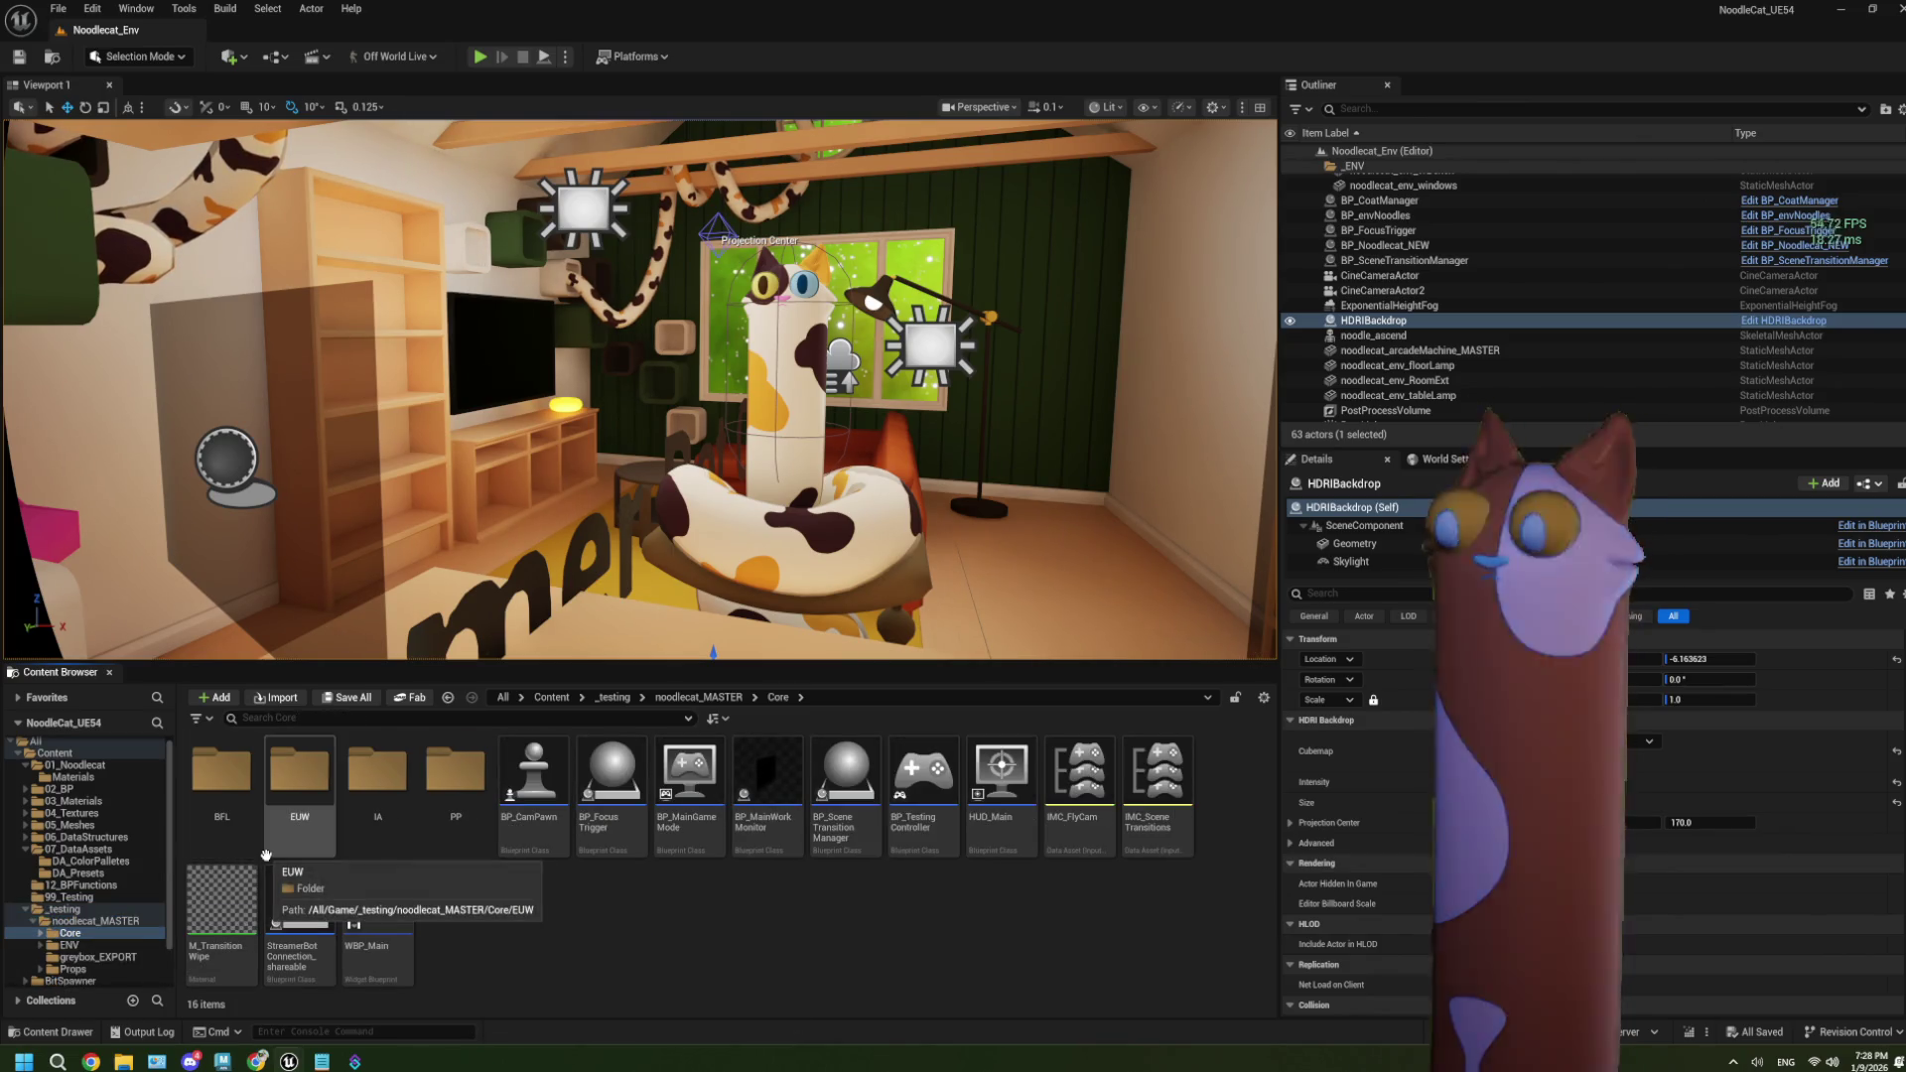
pyautogui.doubleClick(283, 812)
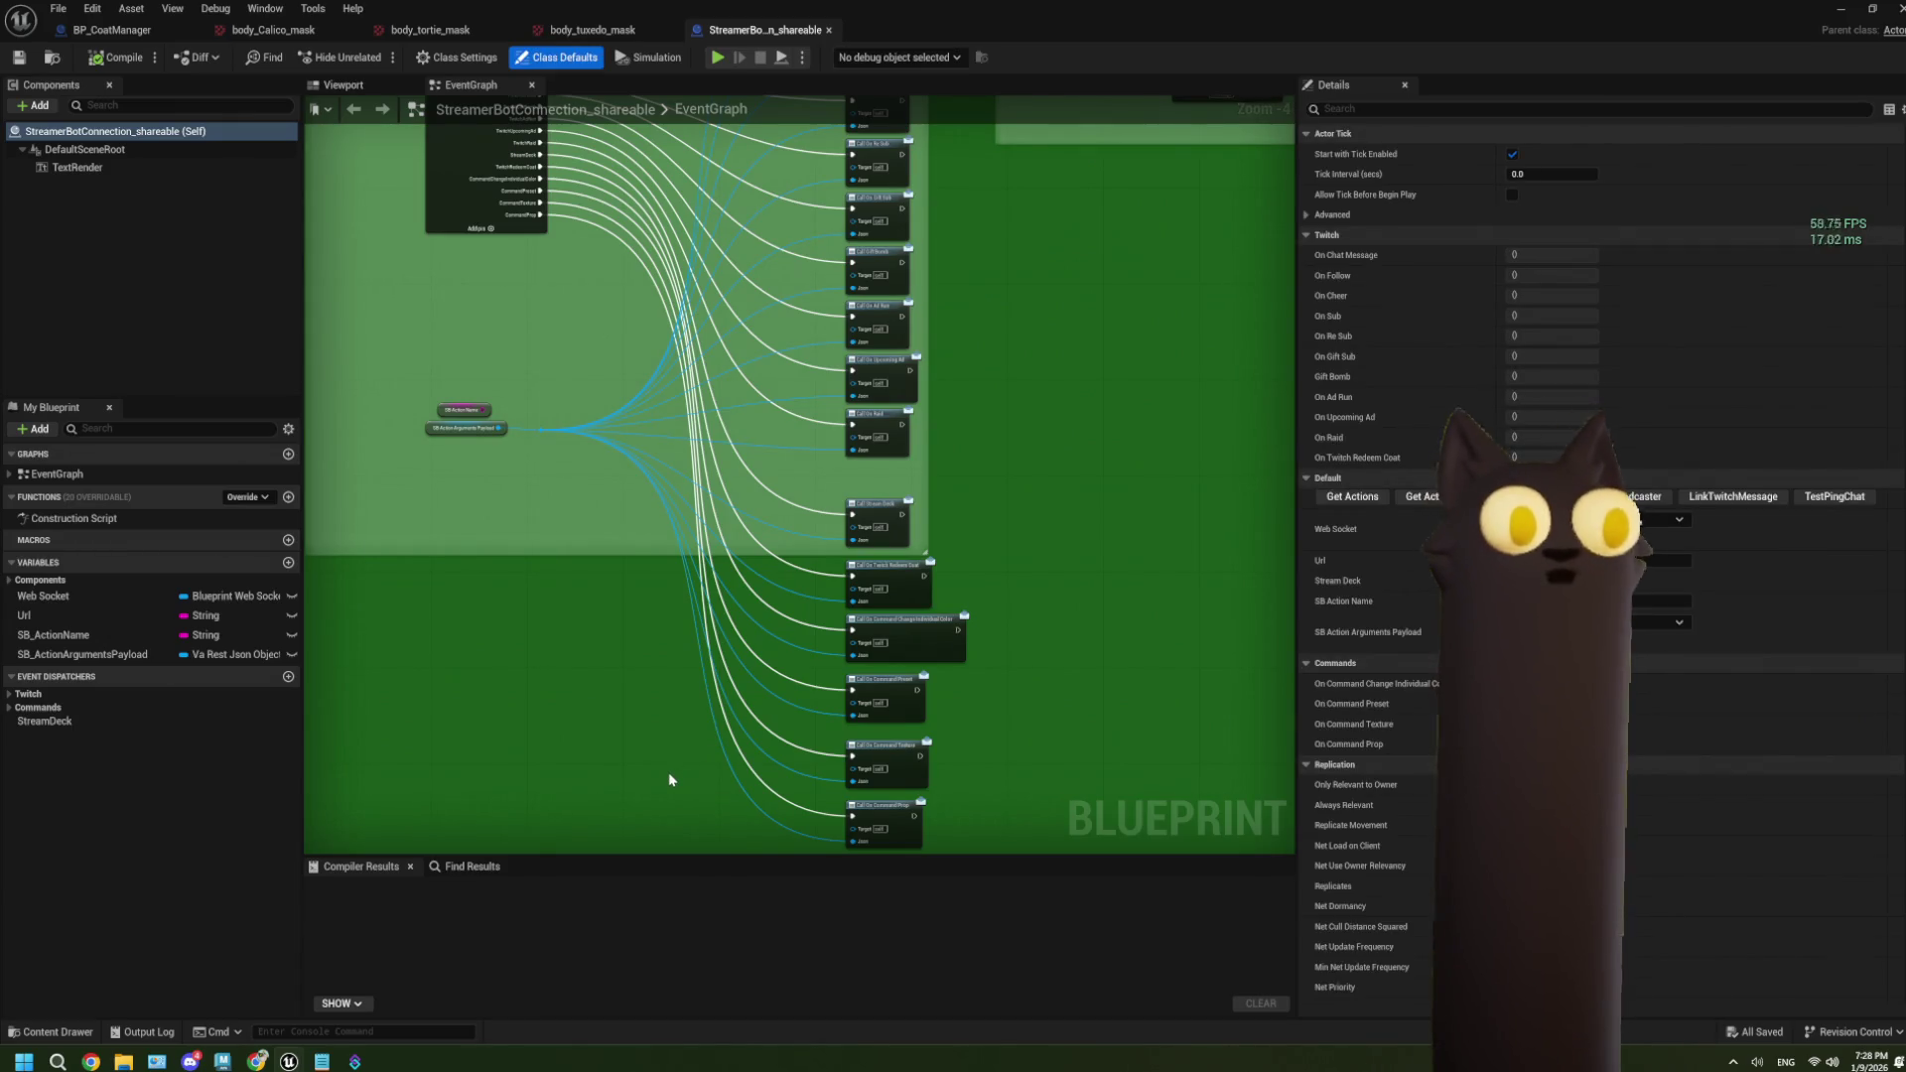
pyautogui.scroll(-3, 623, 675)
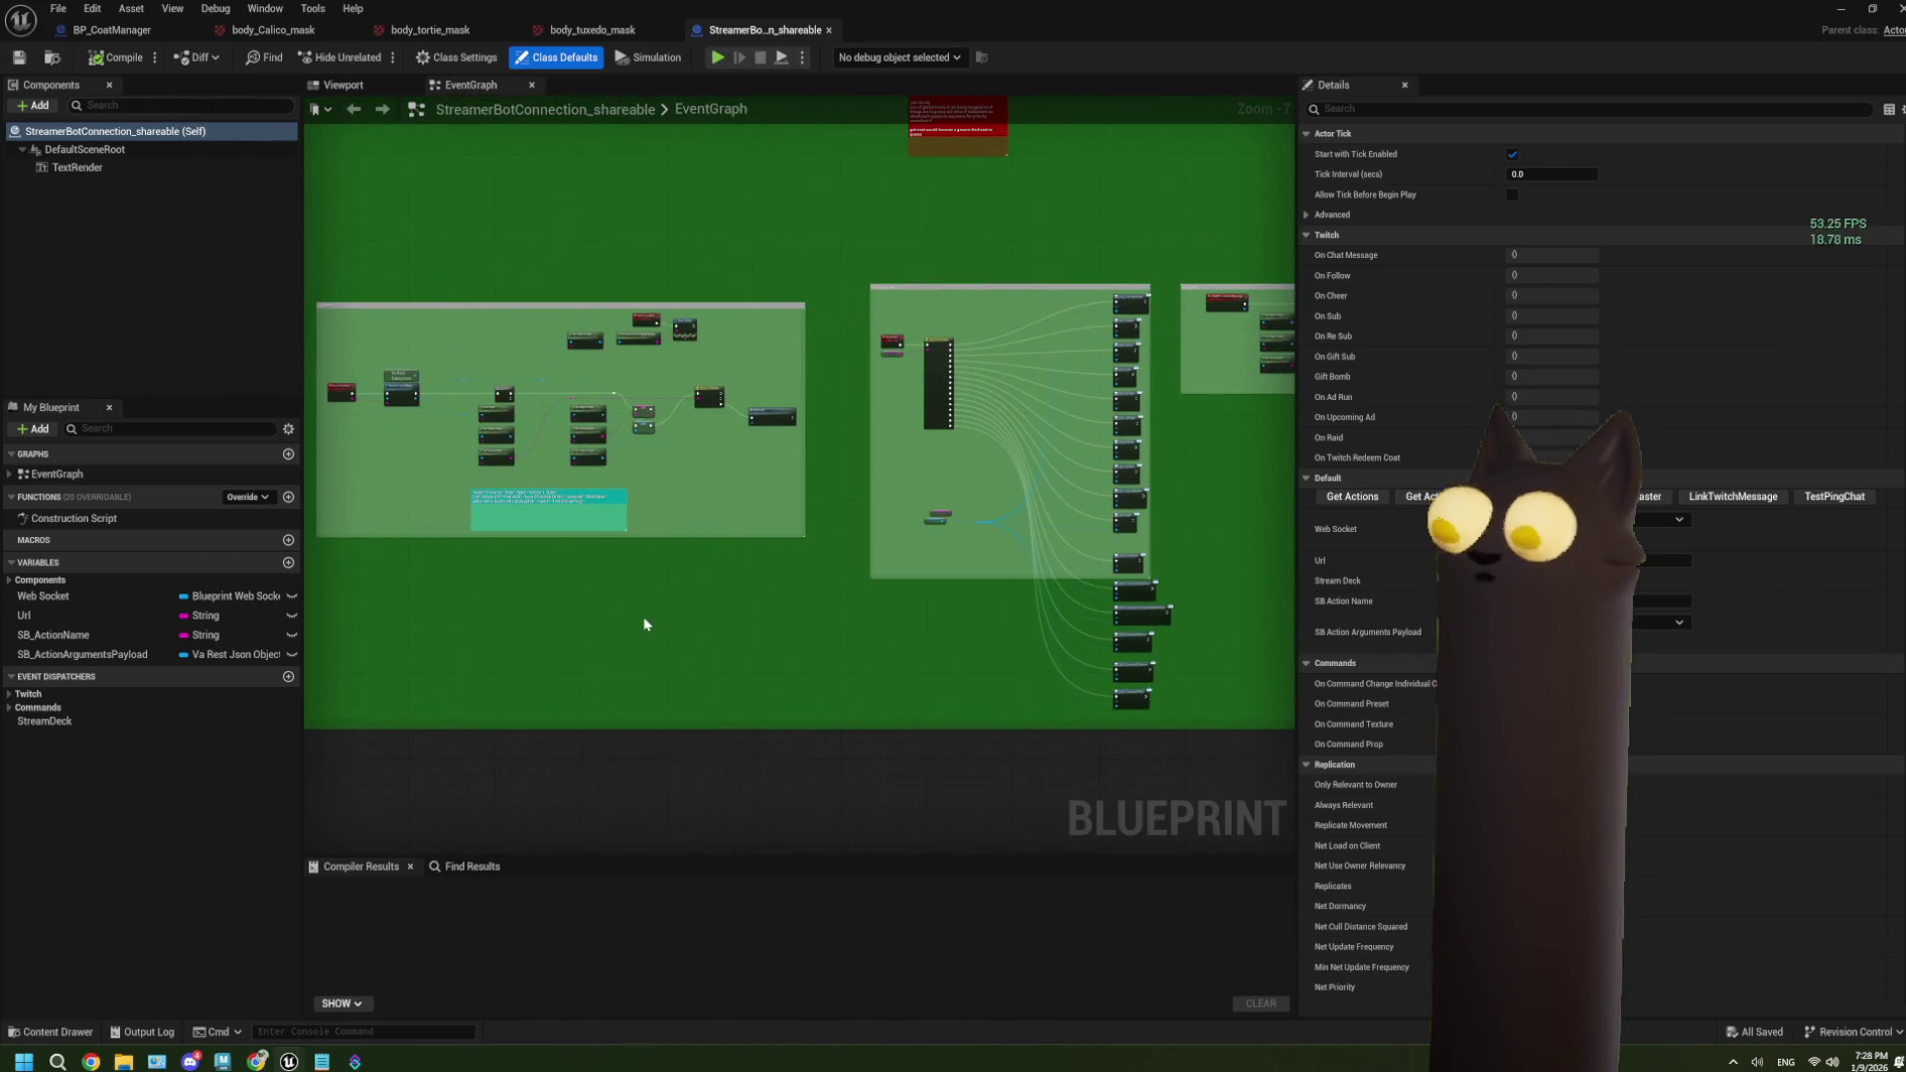
pyautogui.scroll(2, 672, 651)
pyautogui.moveTo(732, 651); pyautogui.dragTo(770, 651)
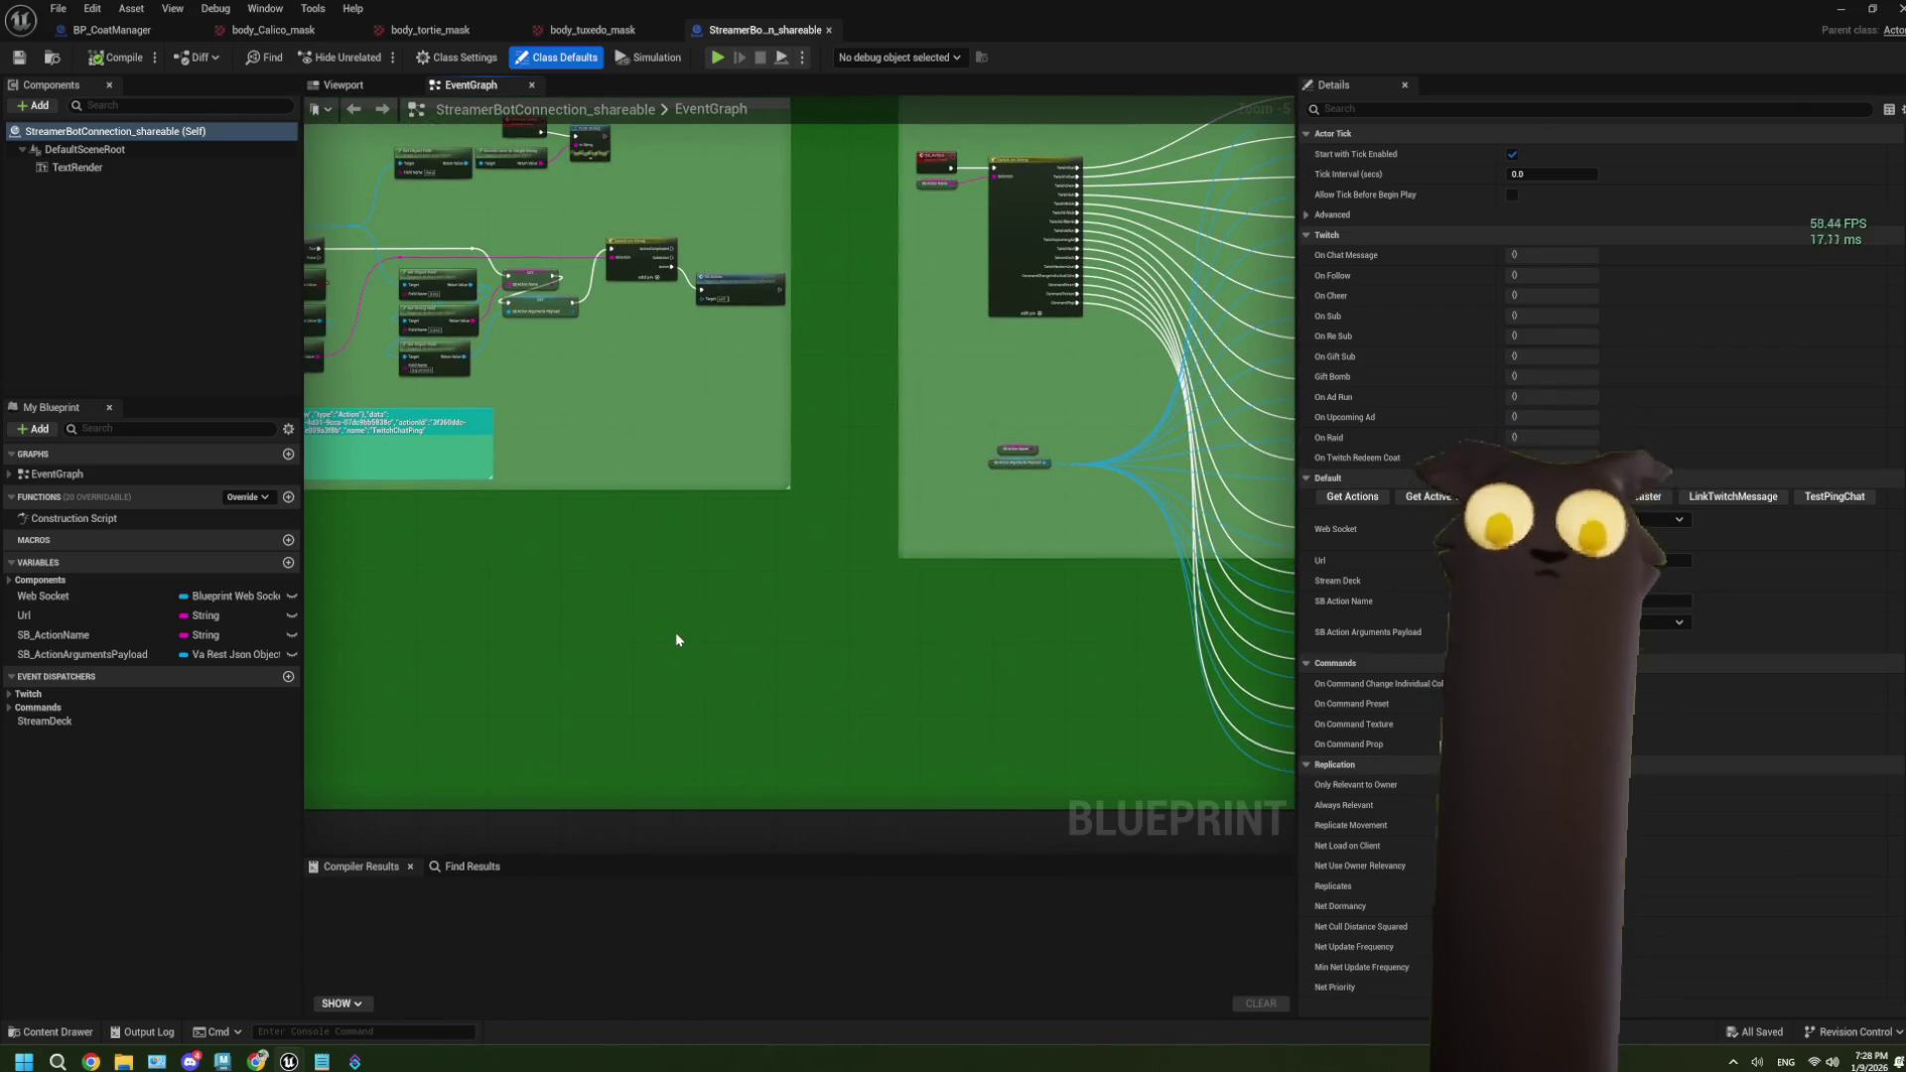
pyautogui.moveTo(536, 575); pyautogui.dragTo(818, 617)
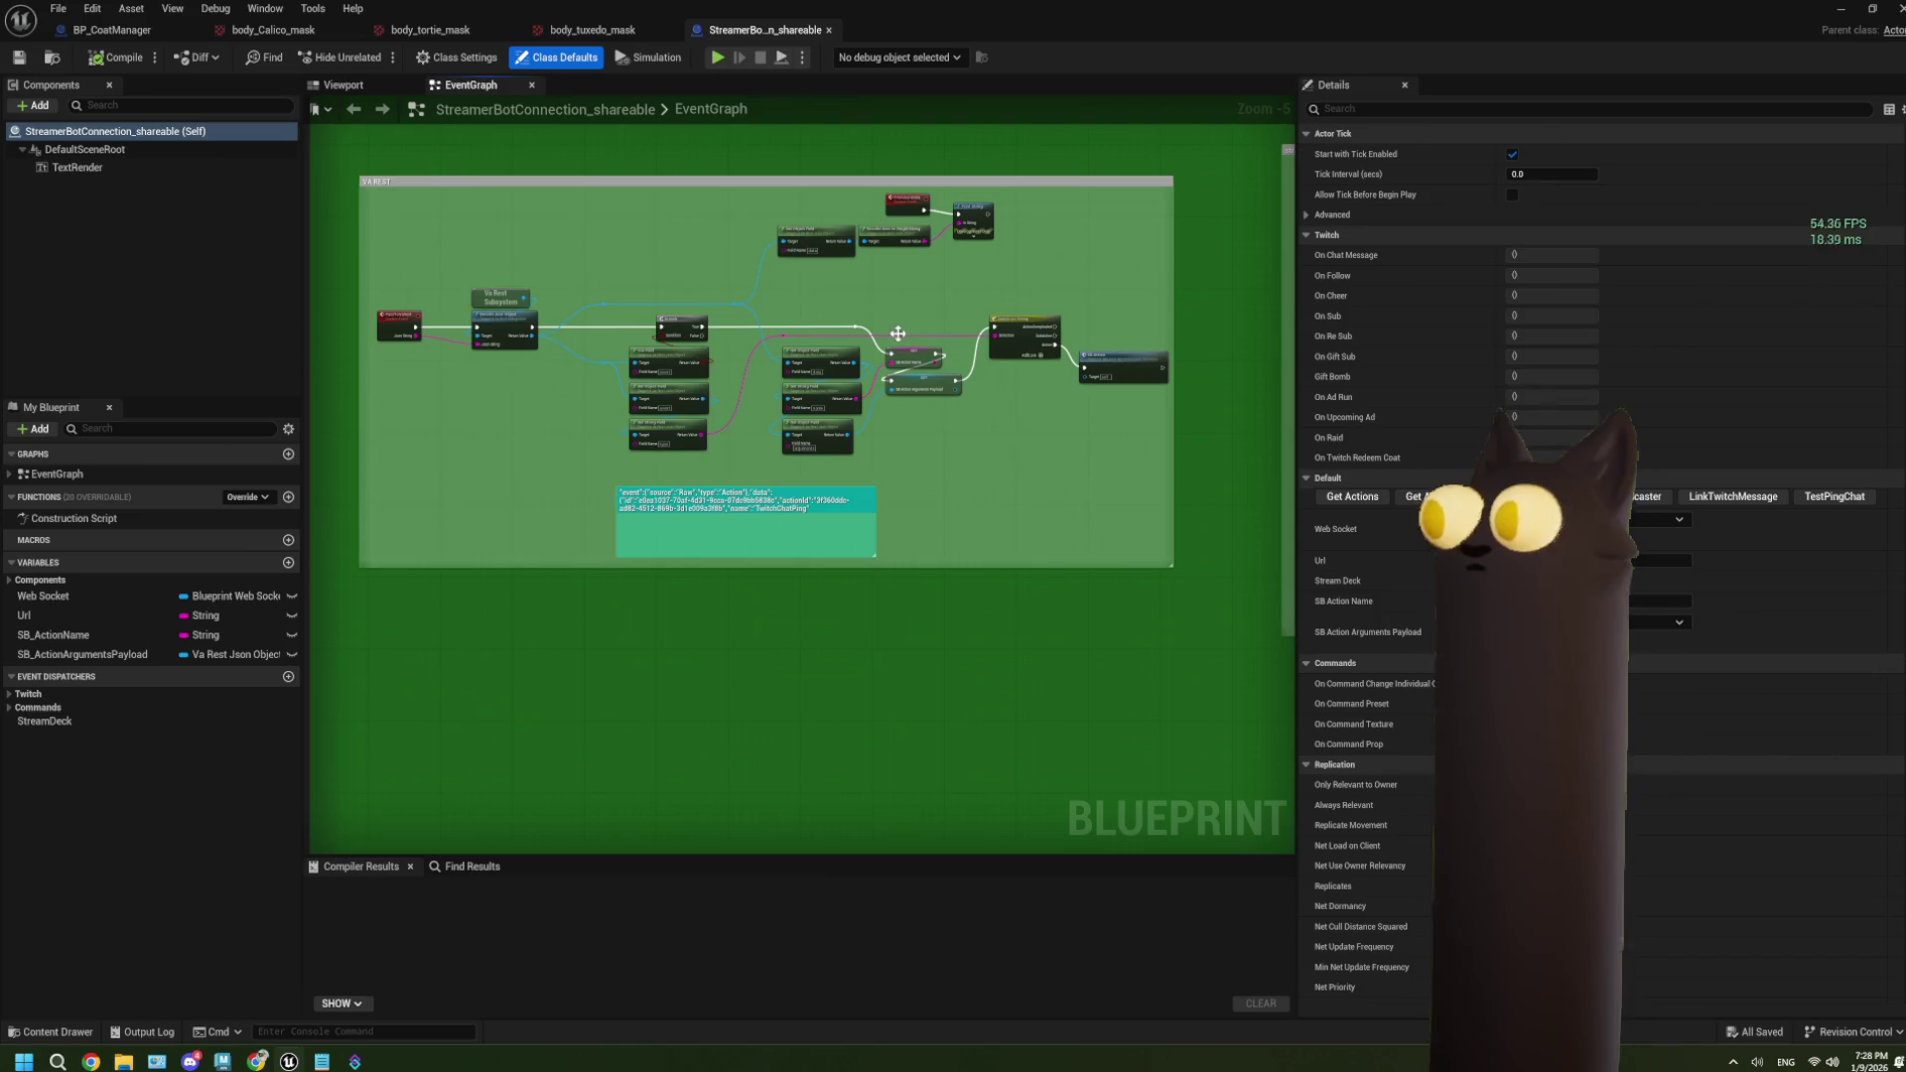
pyautogui.scroll(2, 763, 531)
pyautogui.scroll(-2, 736, 642)
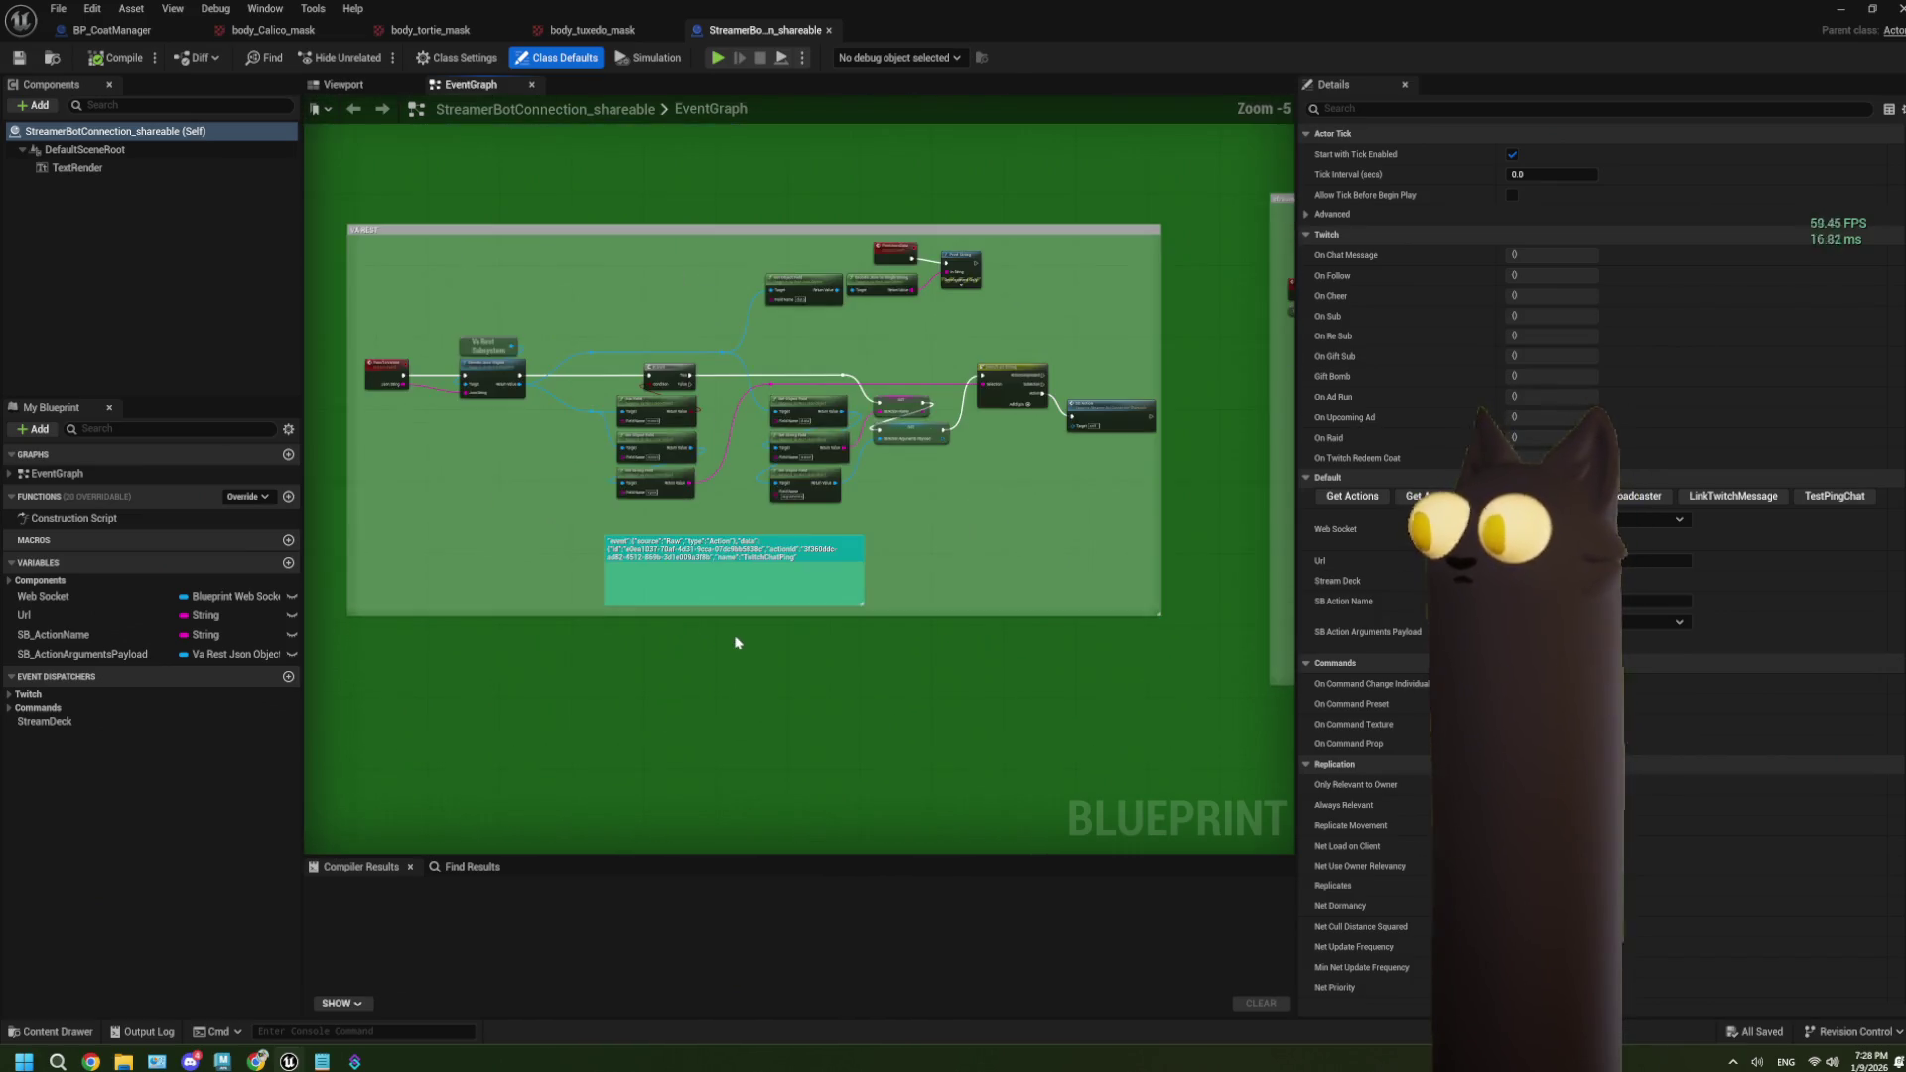
pyautogui.moveTo(736, 642)
pyautogui.mouseDown()
pyautogui.moveTo(804, 633)
pyautogui.moveTo(821, 672)
pyautogui.moveTo(683, 688)
pyautogui.moveTo(707, 707)
pyautogui.moveTo(805, 693)
pyautogui.mouseUp()
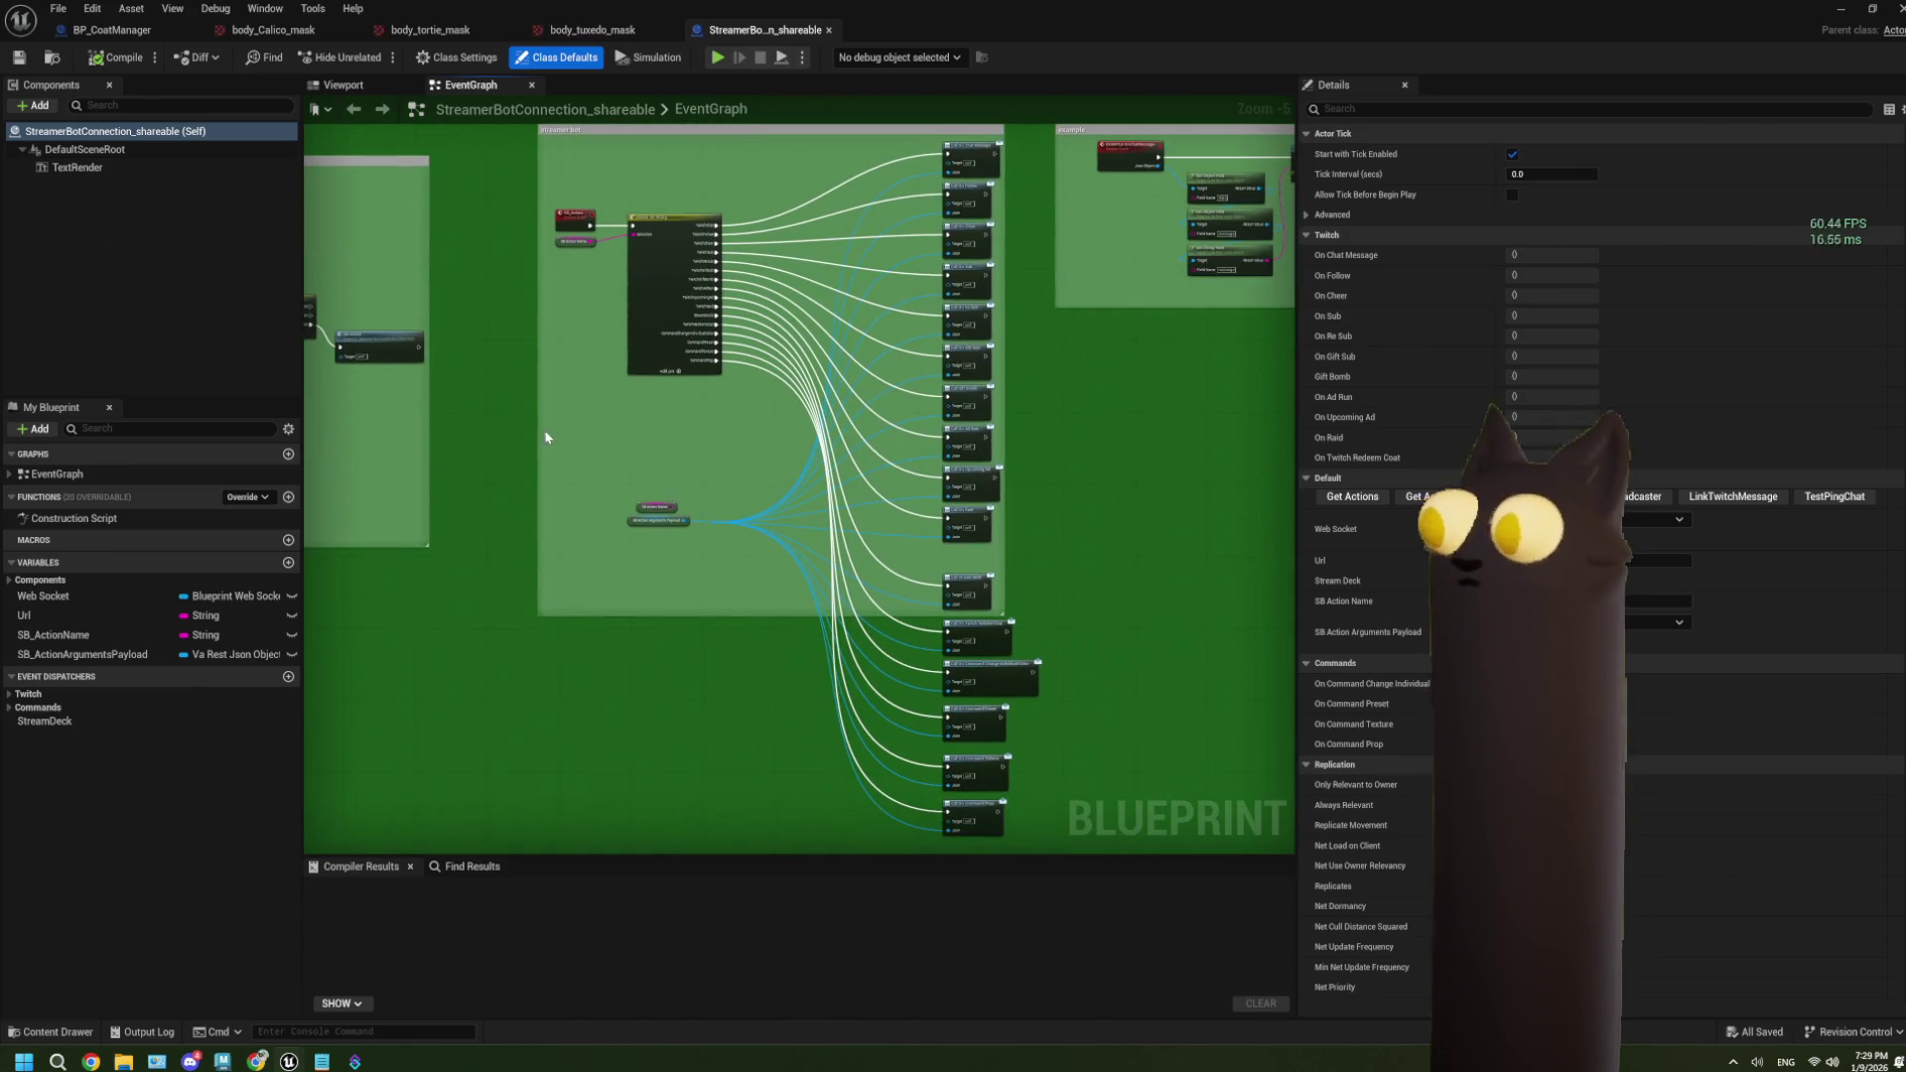
pyautogui.moveTo(546, 437)
pyautogui.mouseDown()
pyautogui.moveTo(646, 536)
pyautogui.moveTo(821, 540)
pyautogui.moveTo(782, 415)
pyautogui.moveTo(871, 434)
pyautogui.mouseUp()
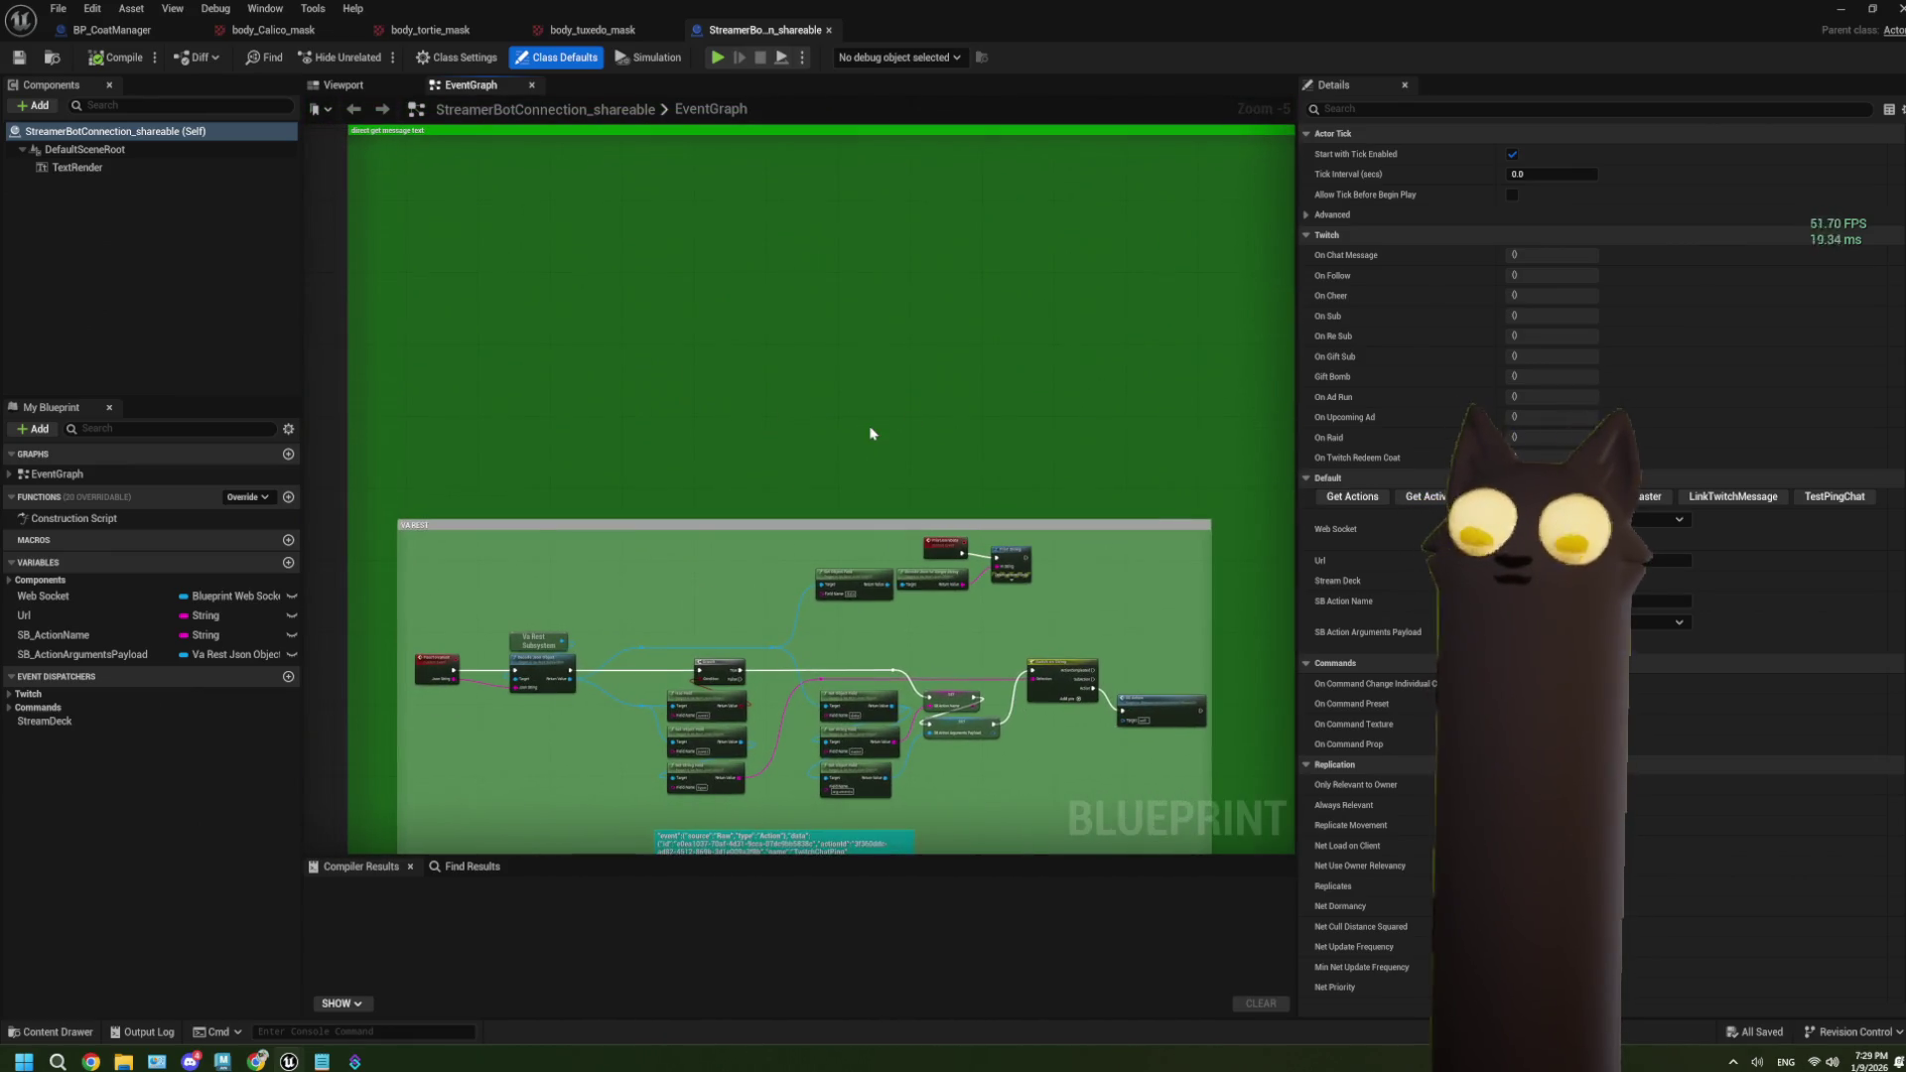
pyautogui.scroll(-1, 664, 469)
pyautogui.moveTo(336, 477); pyautogui.dragTo(776, 475)
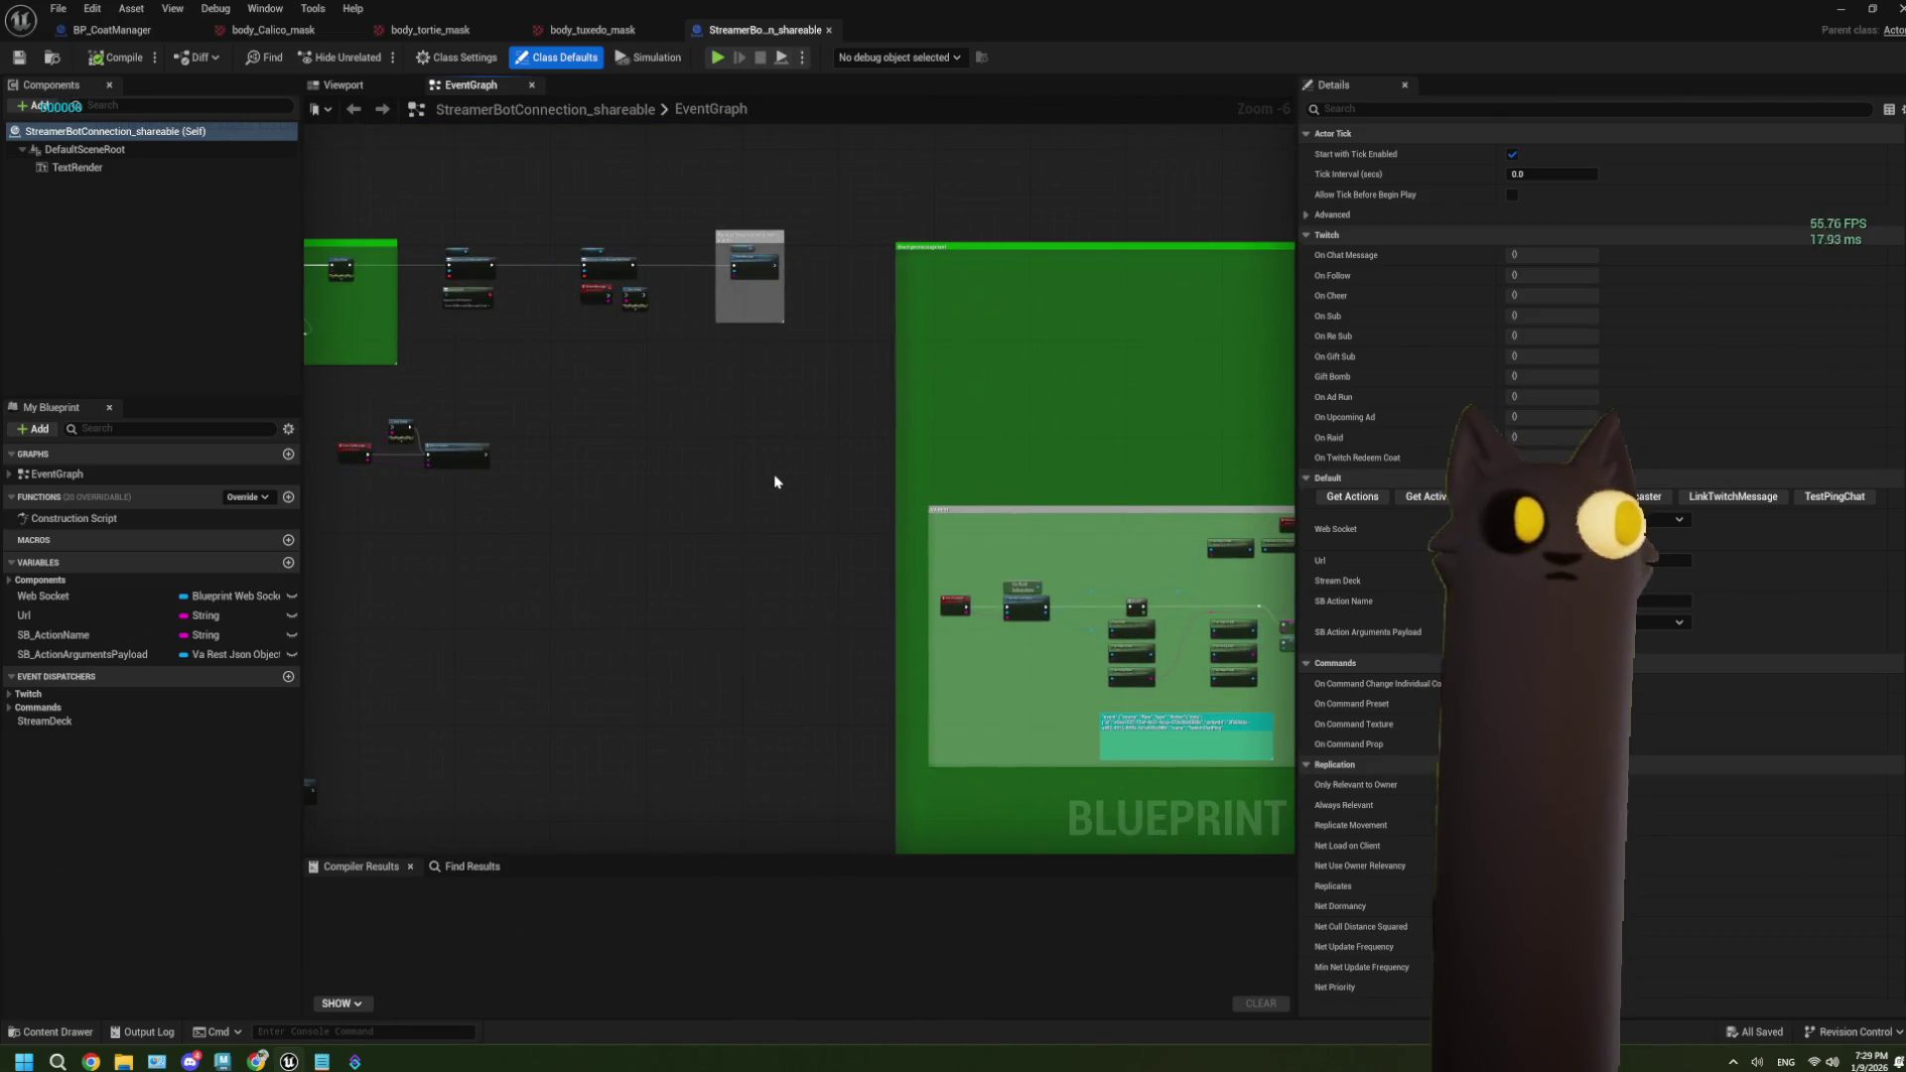
pyautogui.moveTo(633, 559)
pyautogui.mouseDown()
pyautogui.moveTo(715, 520)
pyautogui.moveTo(712, 611)
pyautogui.moveTo(771, 662)
pyautogui.moveTo(848, 460)
pyautogui.mouseUp()
pyautogui.scroll(3, 791, 493)
pyautogui.scroll(-3, 791, 493)
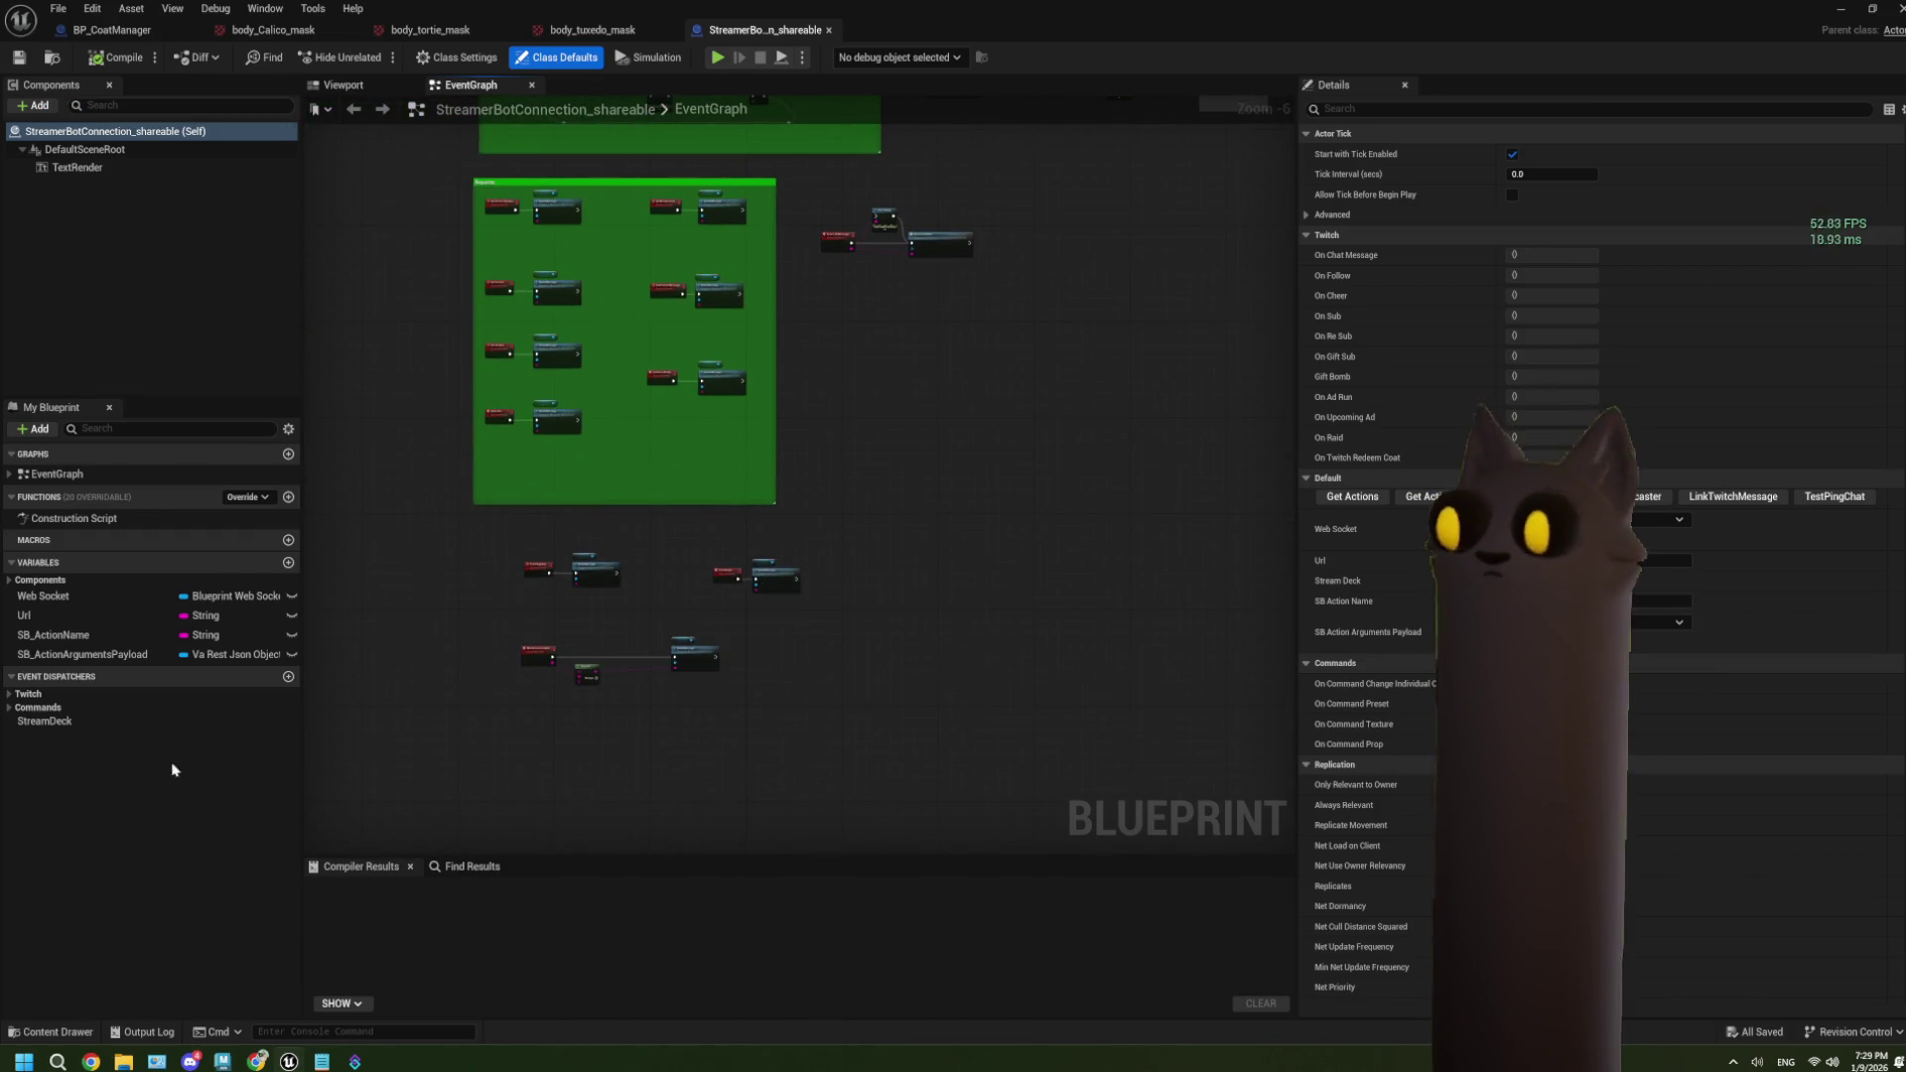
# Add a String variable in My Blueprint and rename it AcceptedPresetString.
pyautogui.click(287, 564)
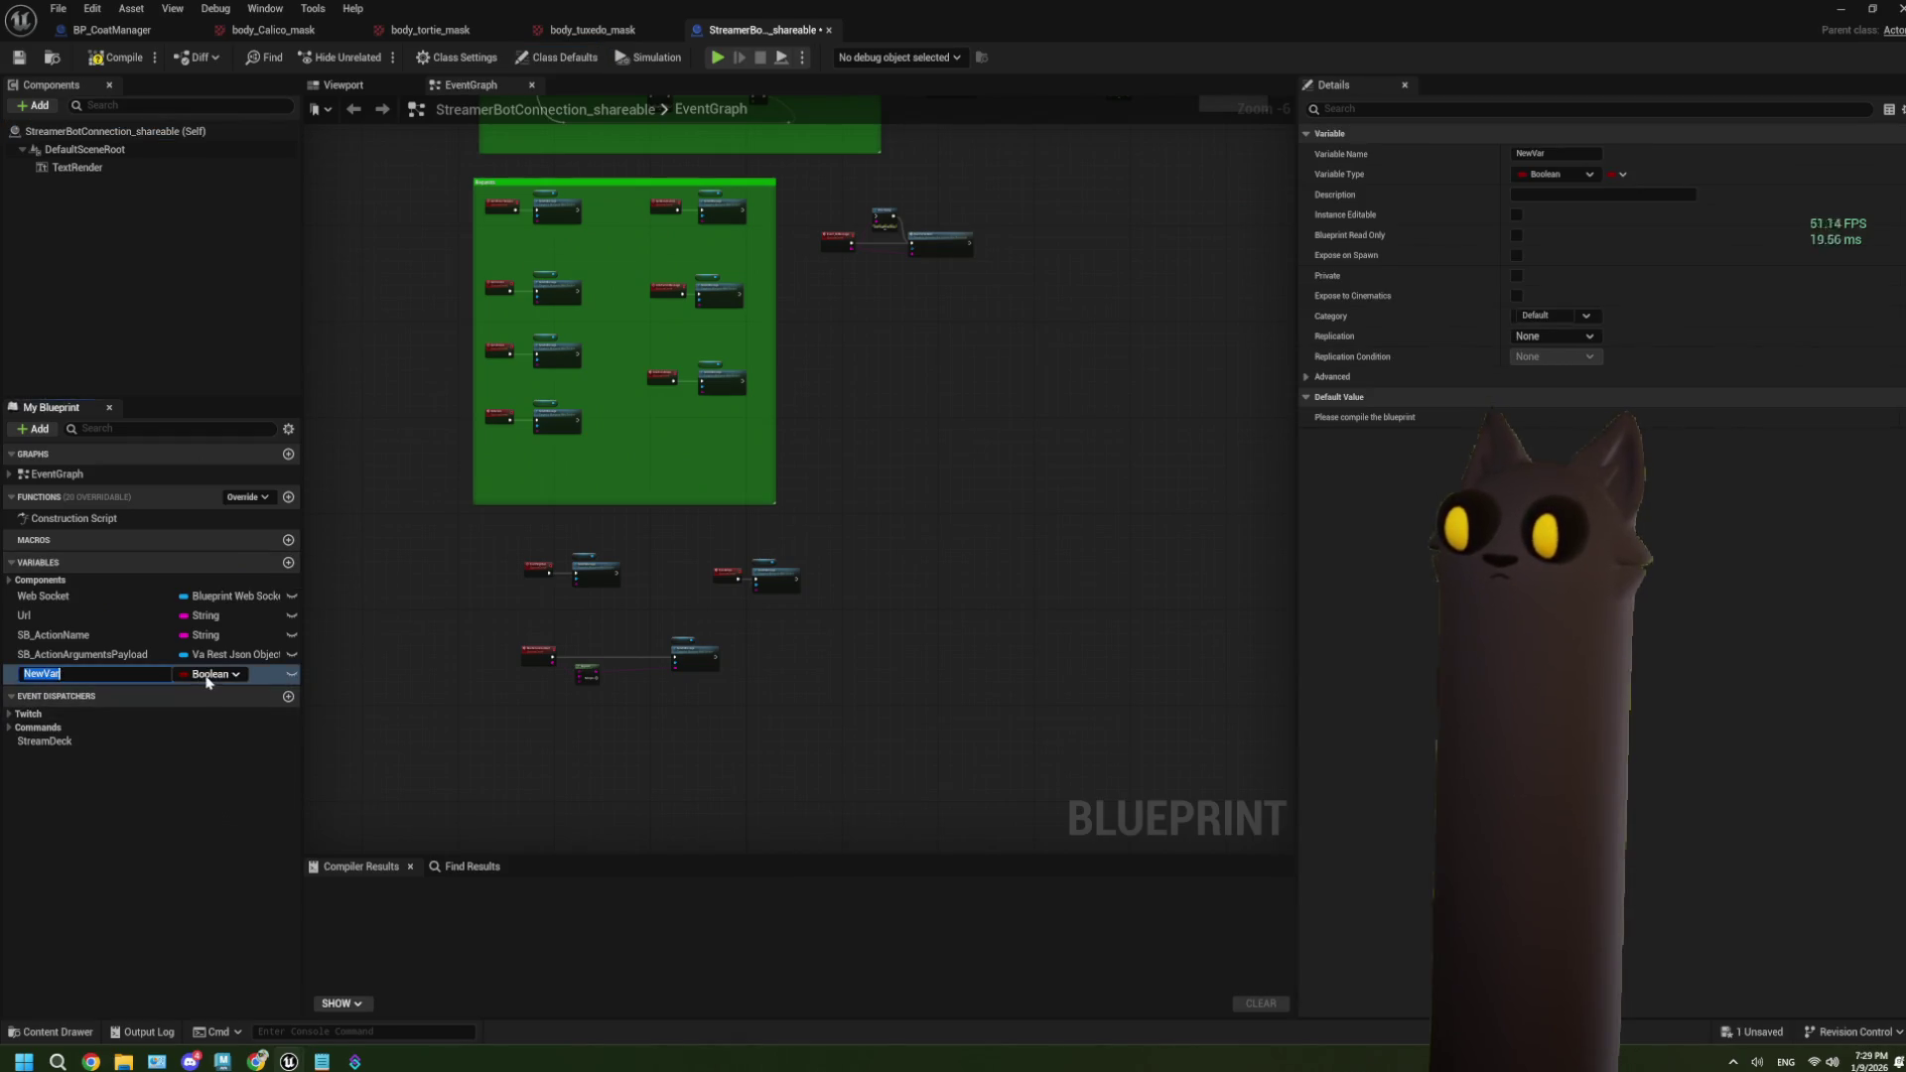
pyautogui.click(204, 674)
pyautogui.click(212, 803)
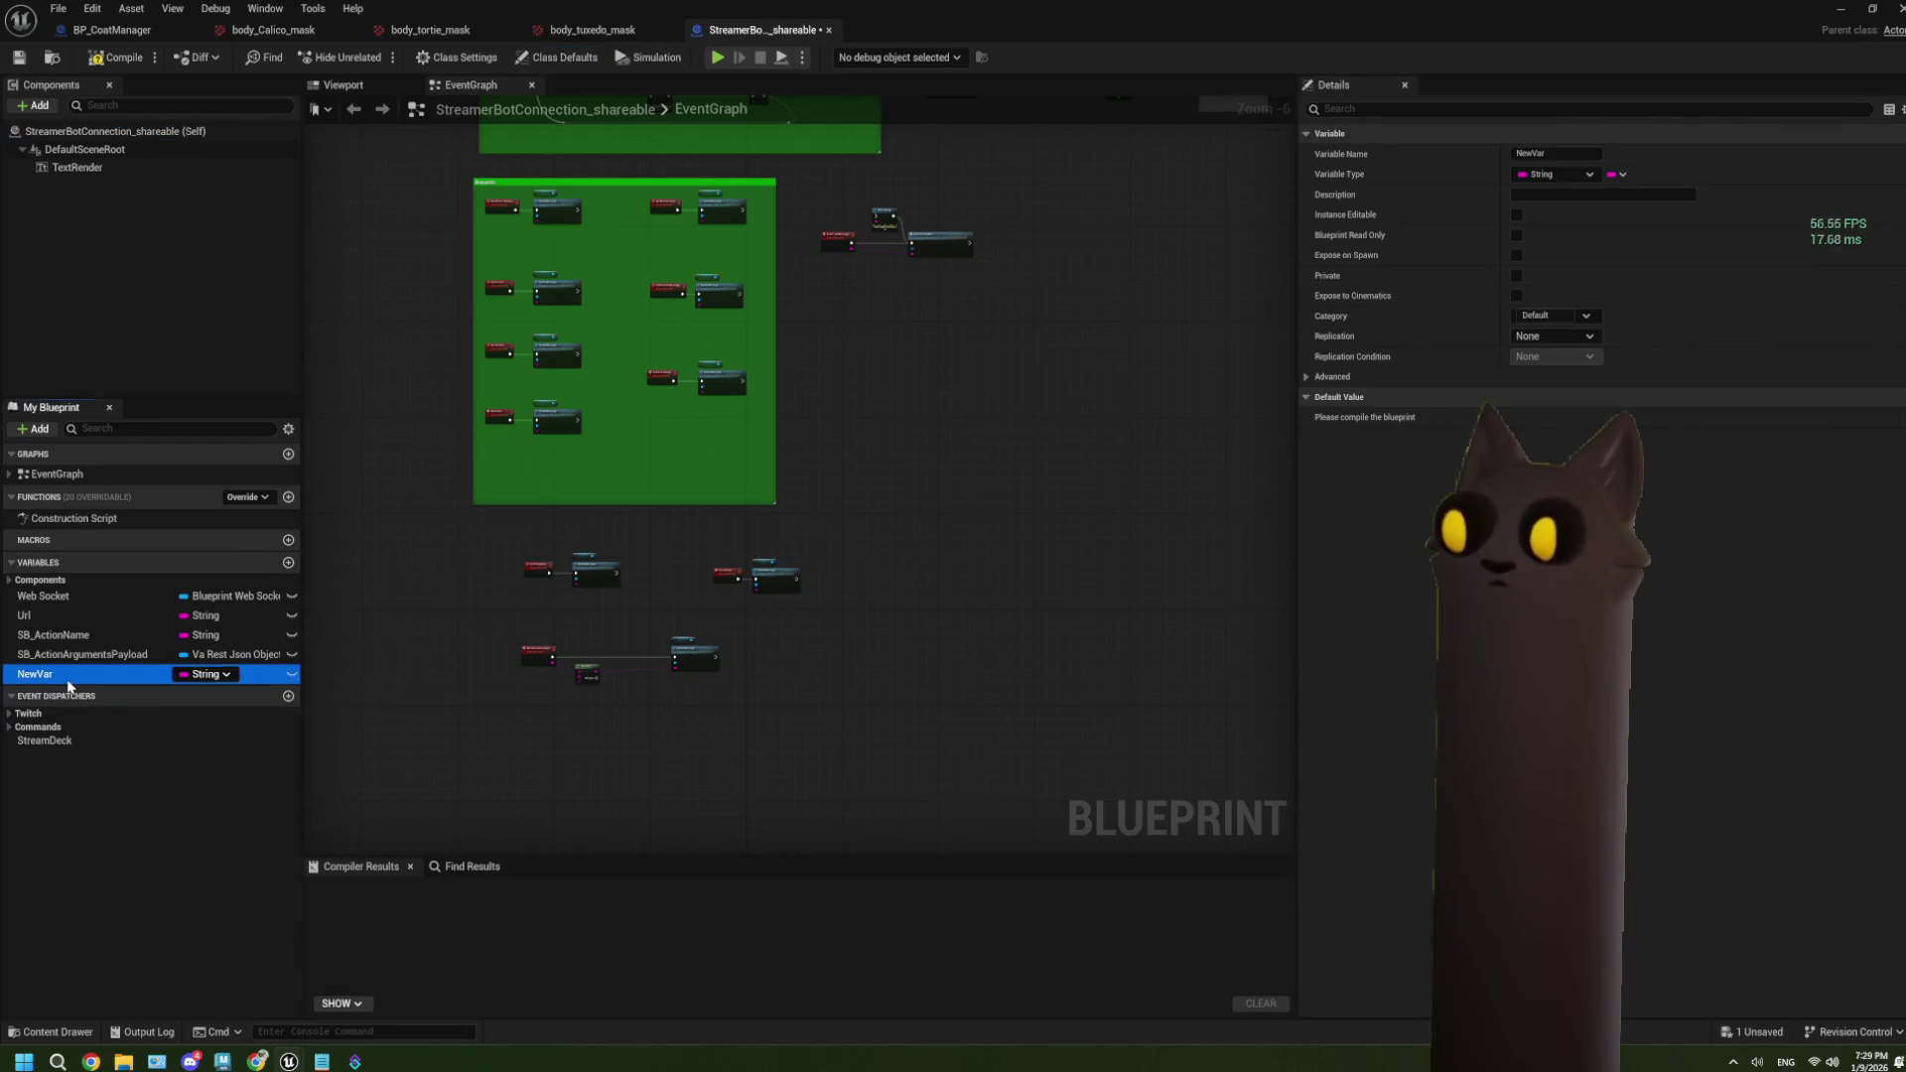
pyautogui.rightClick(69, 676)
pyautogui.click(124, 718)
pyautogui.write('AcceptedPresetString')
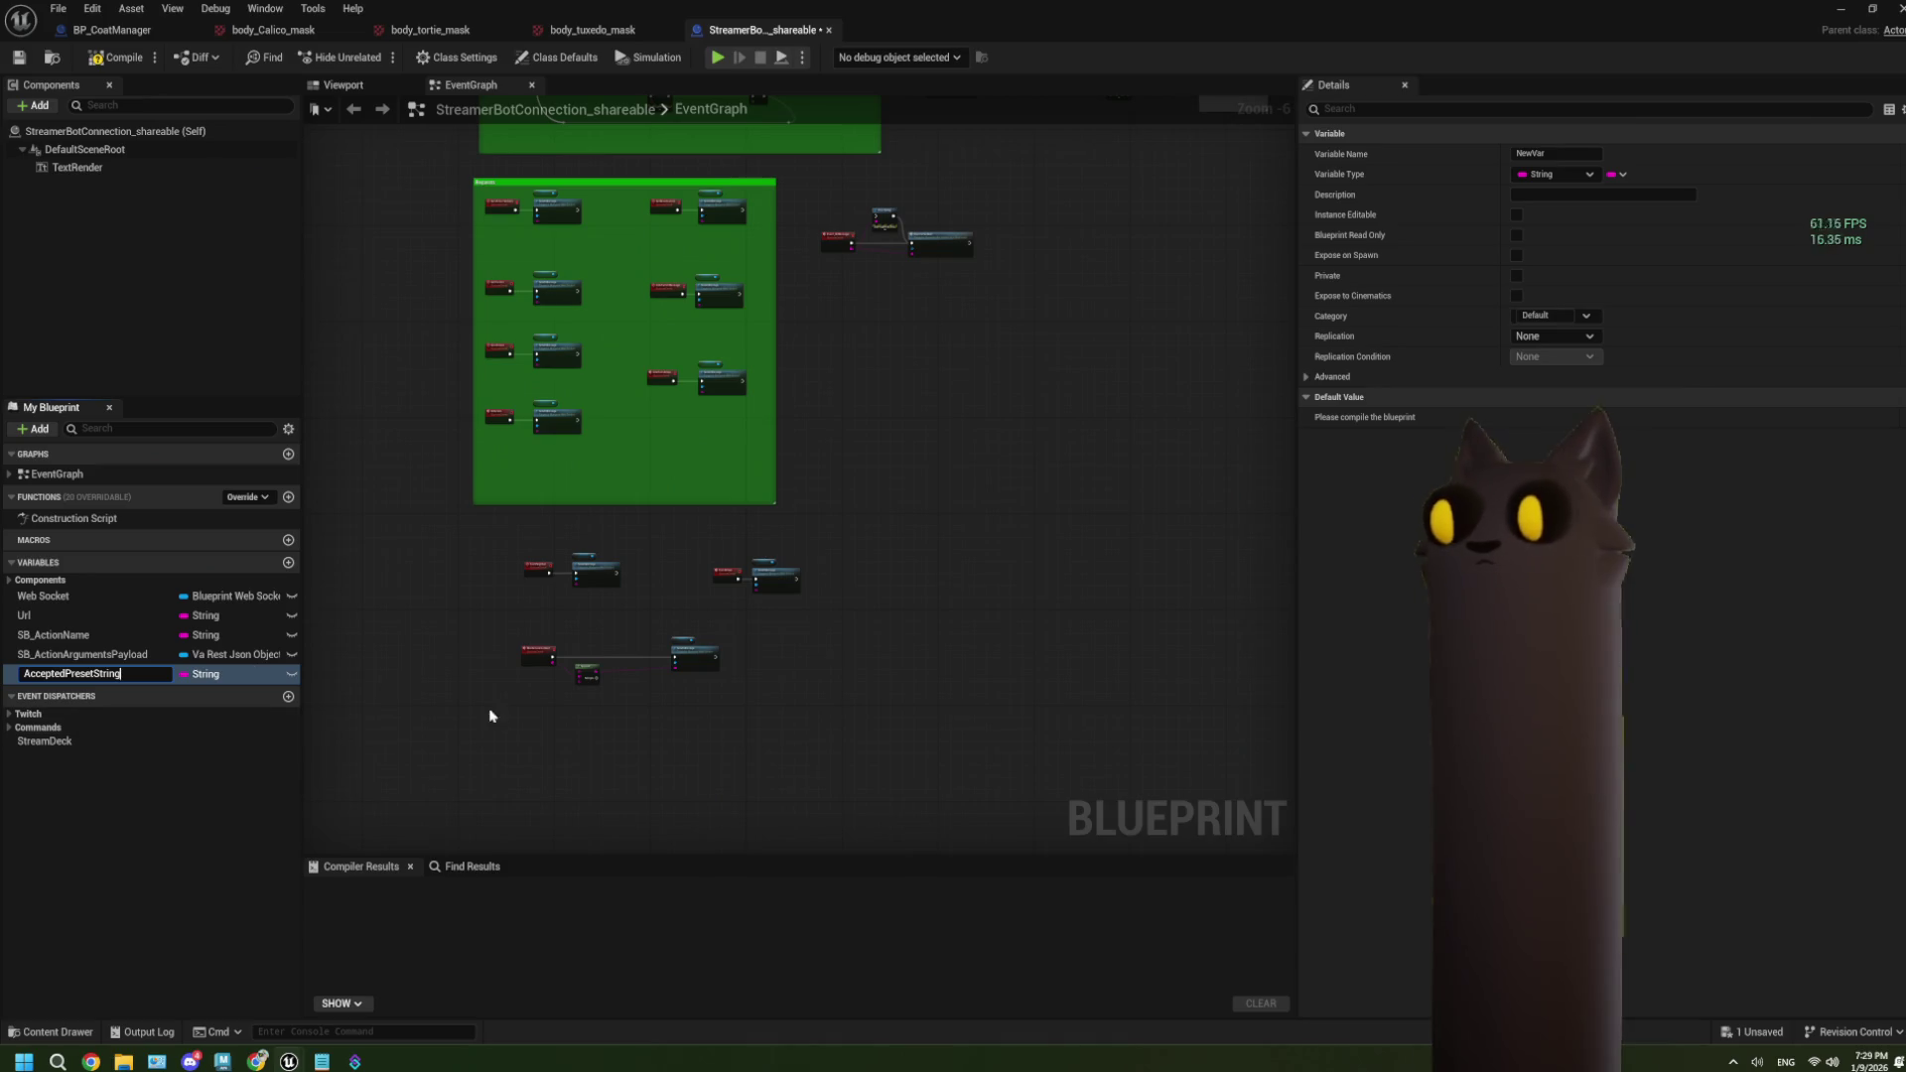
pyautogui.press('Return')
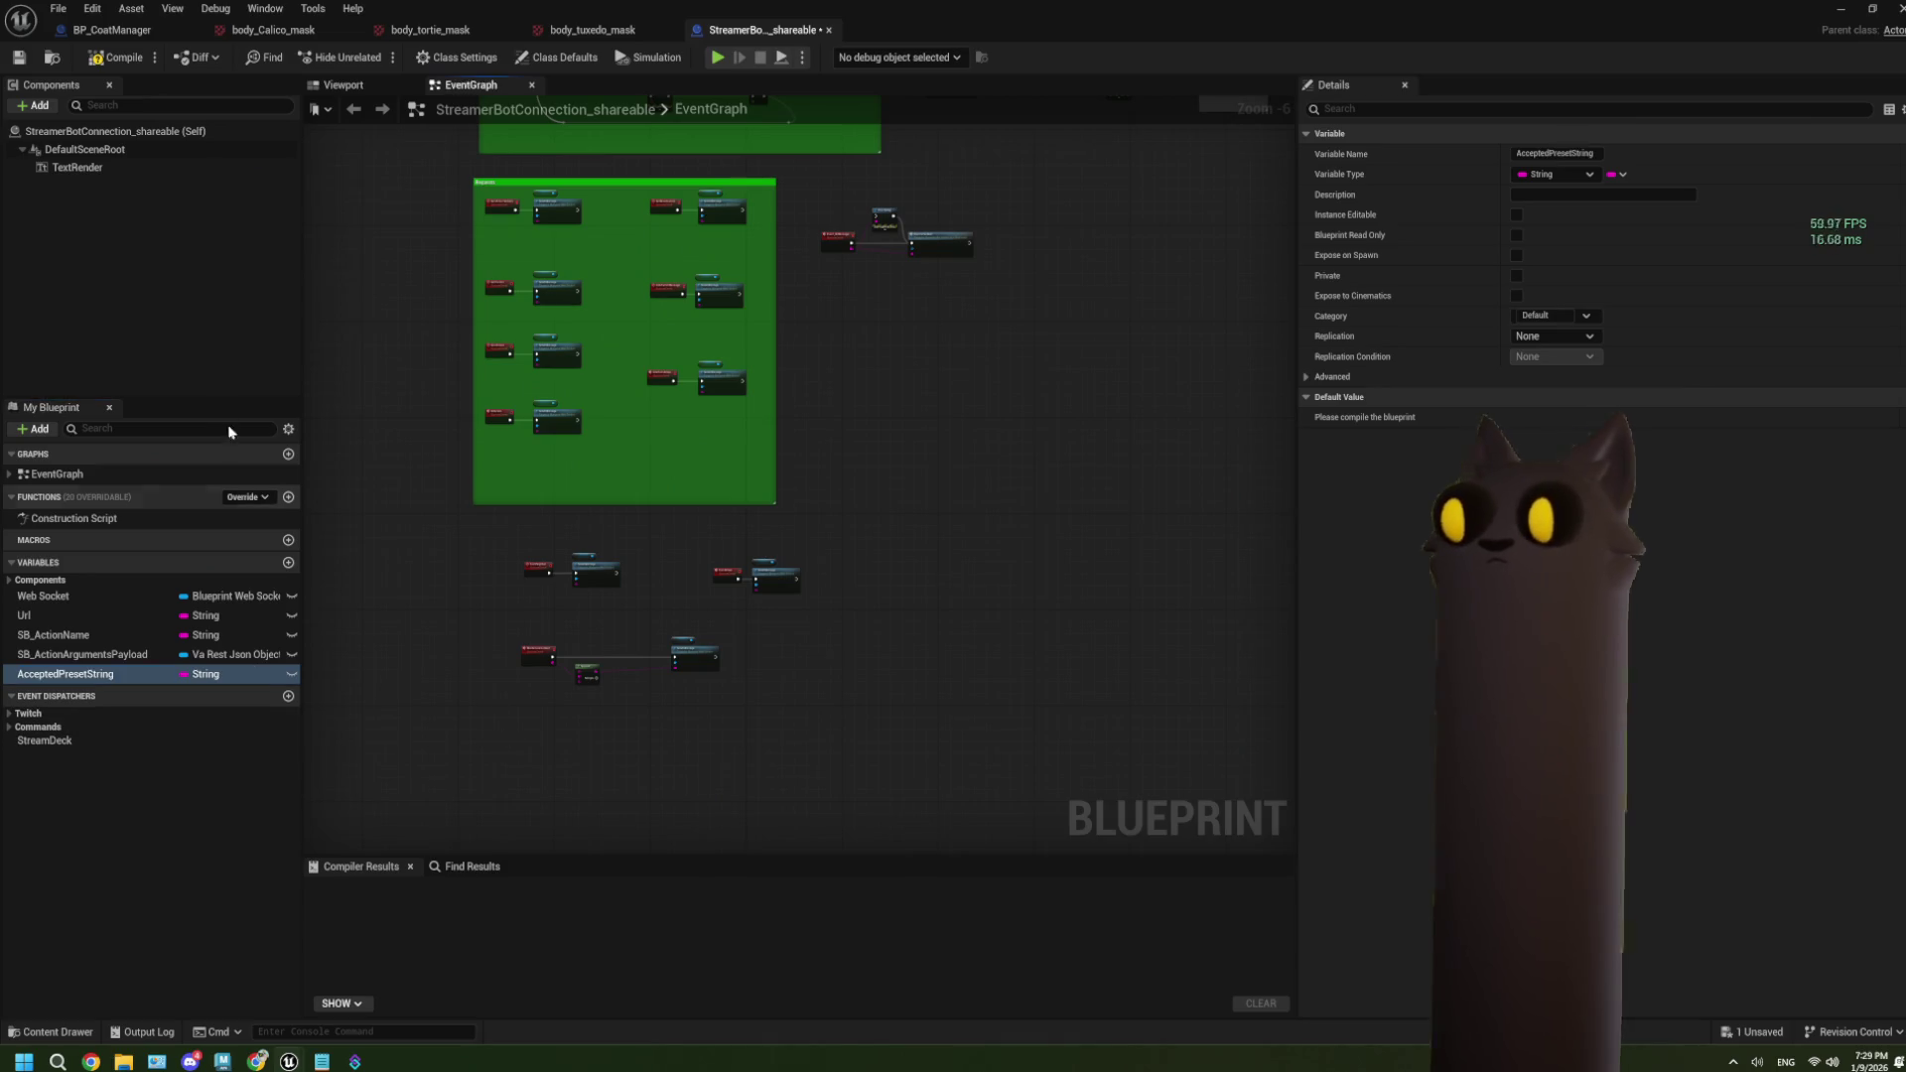
pyautogui.scroll(4, 816, 693)
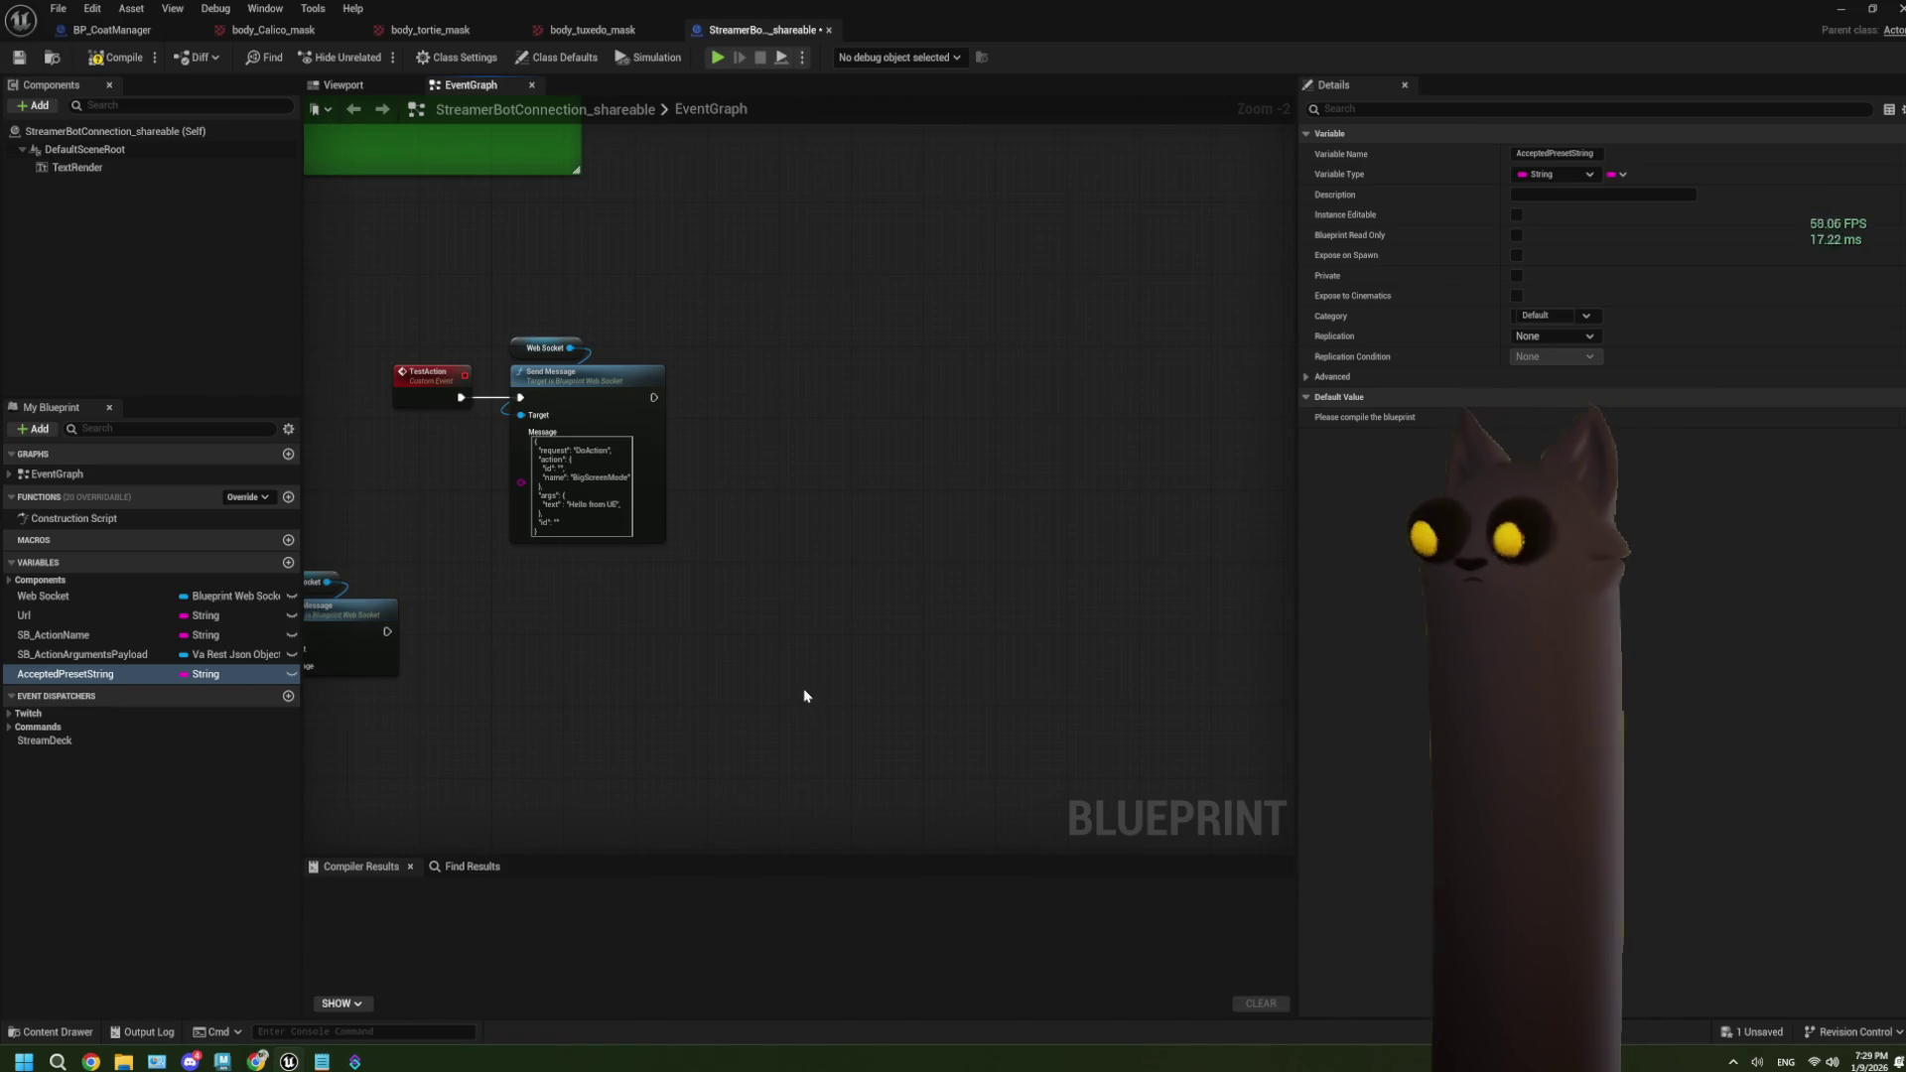
pyautogui.moveTo(819, 677); pyautogui.dragTo(896, 716)
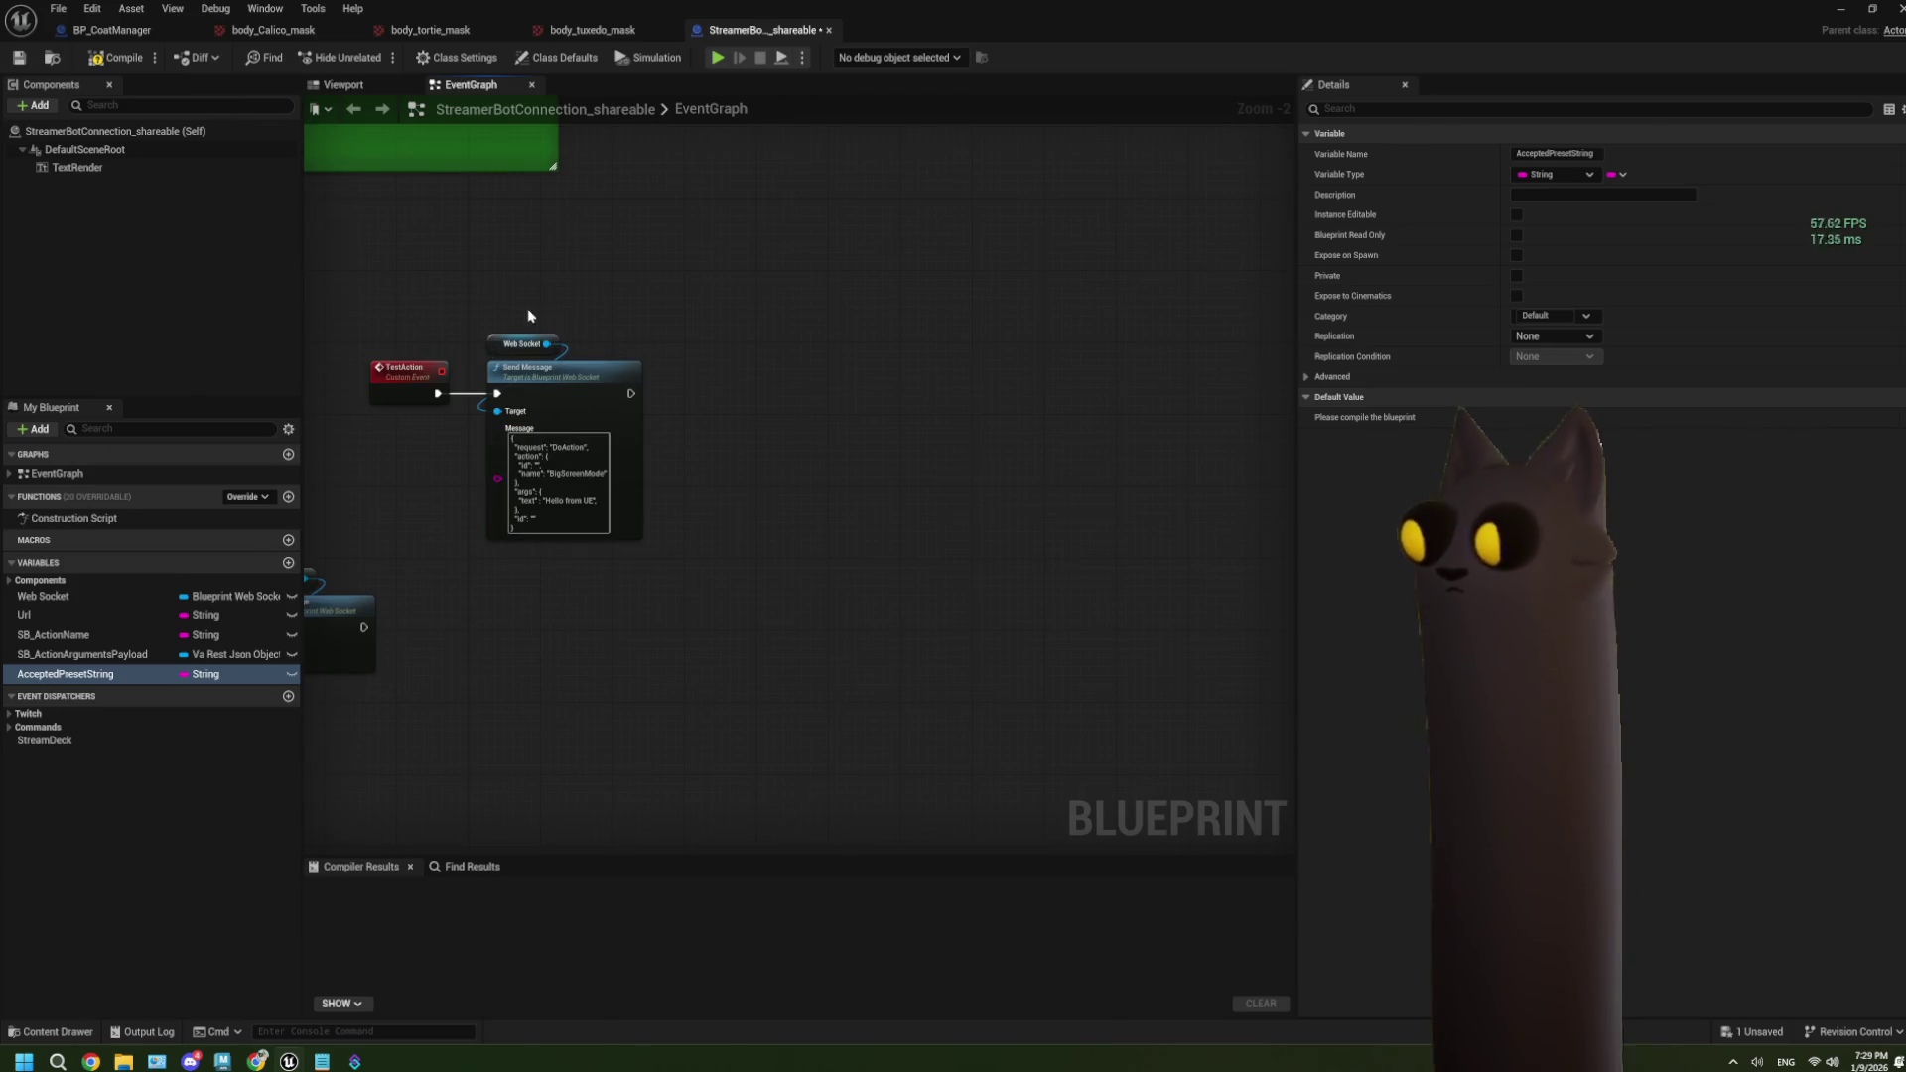
pyautogui.scroll(-2, 532, 573)
pyautogui.scroll(3, 501, 537)
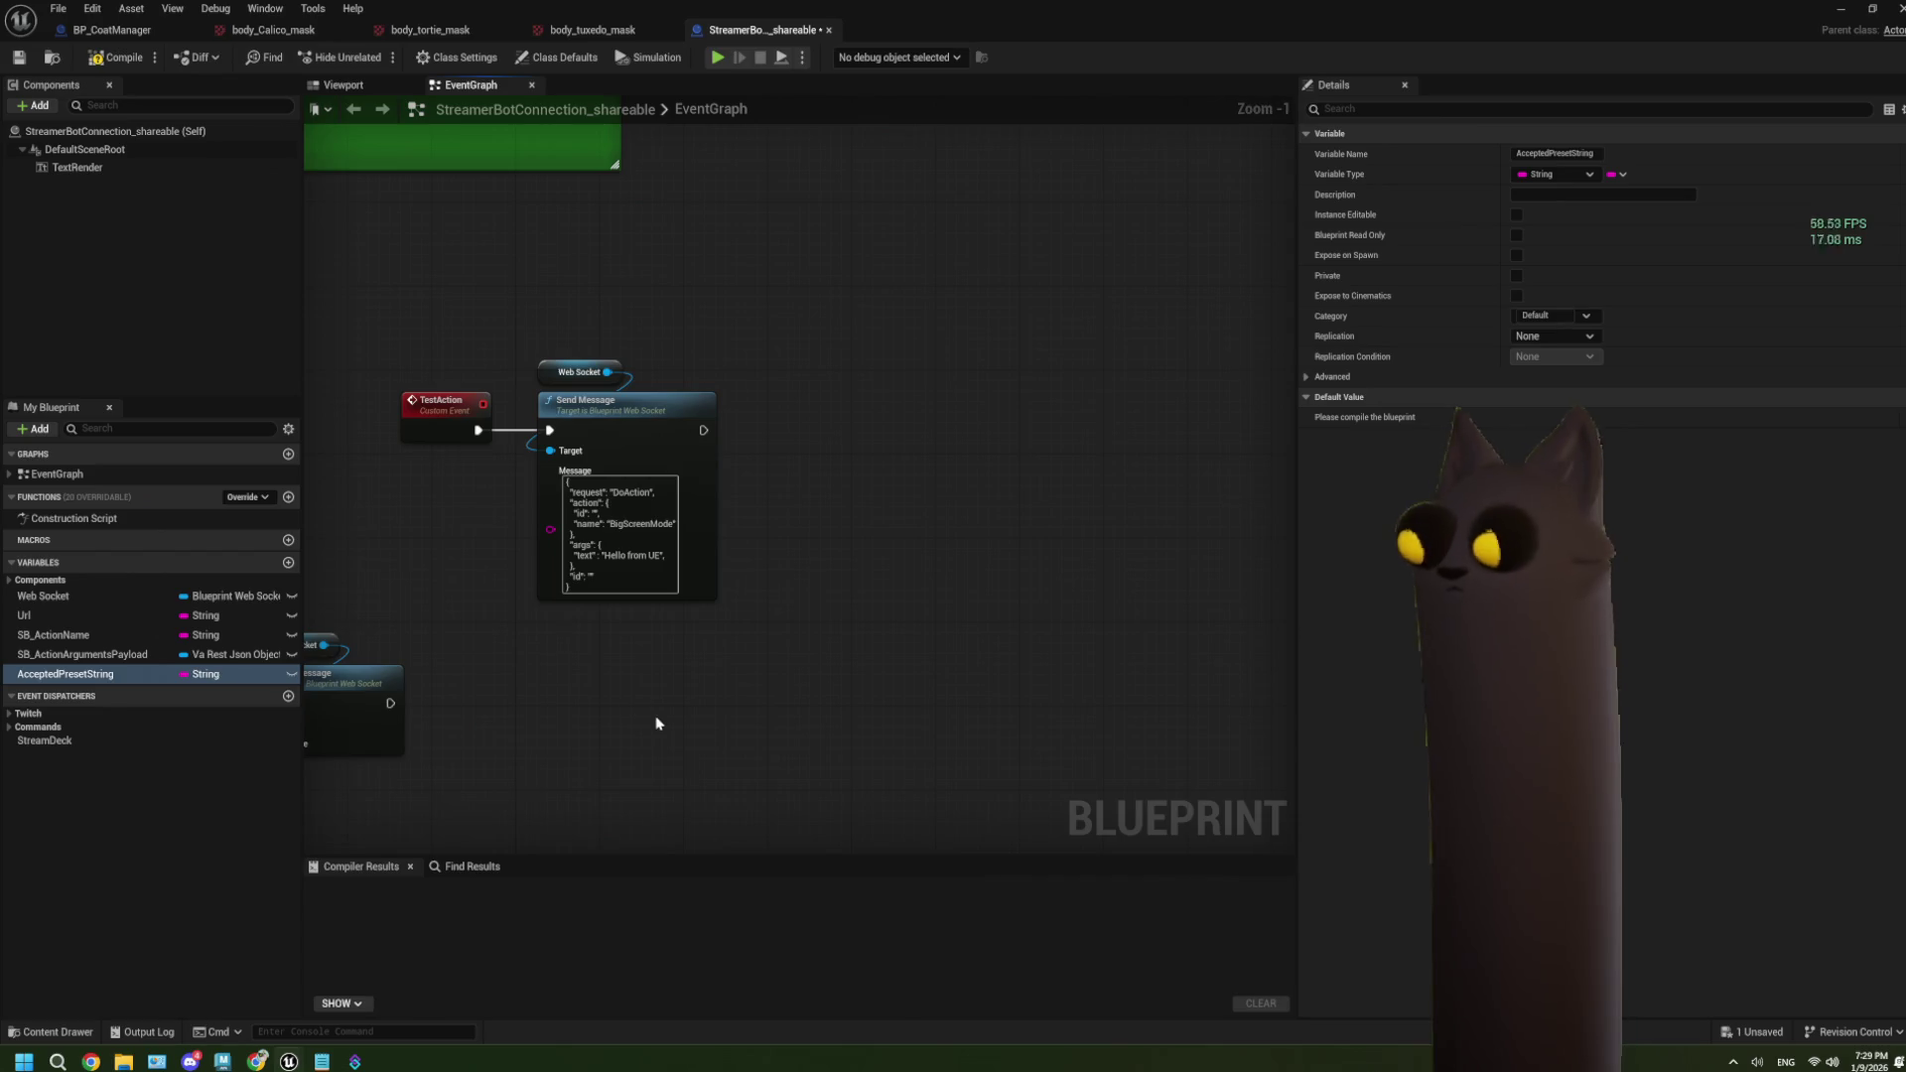
pyautogui.scroll(-1, 560, 360)
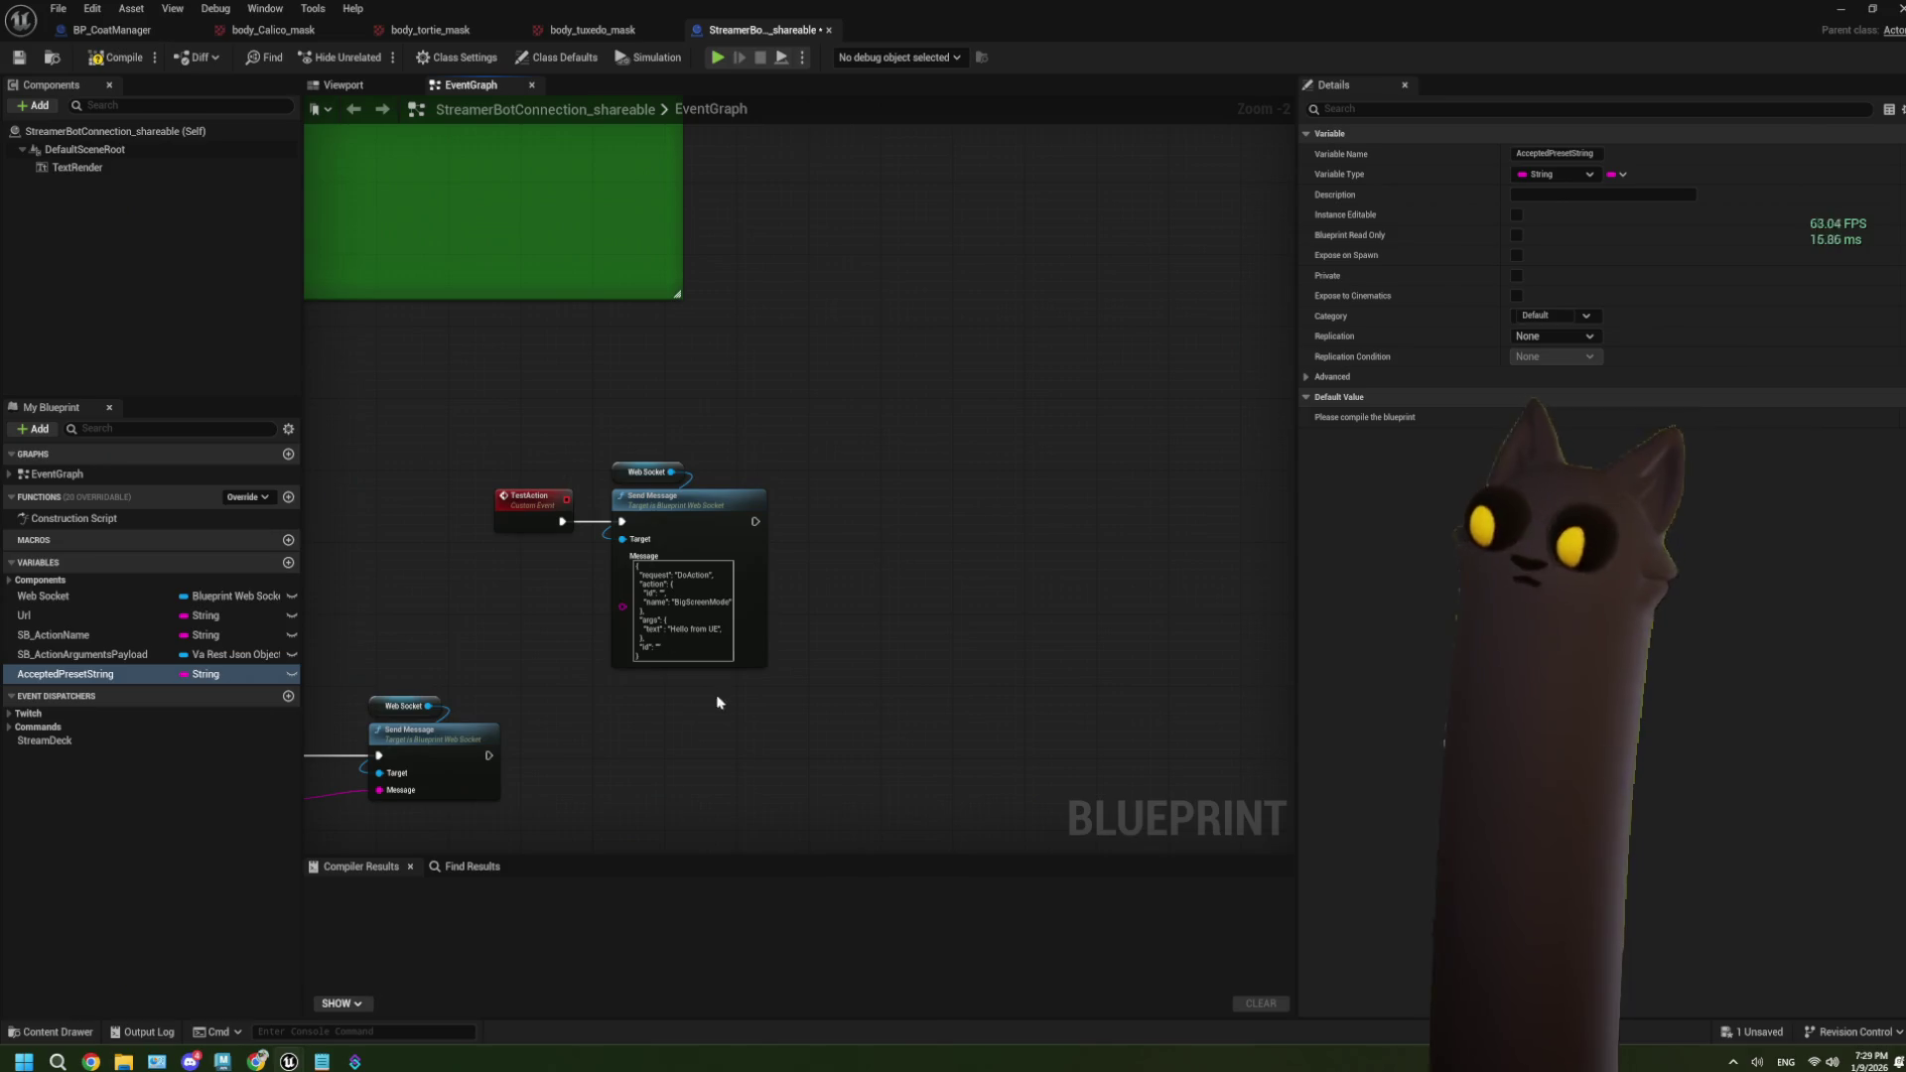
pyautogui.scroll(-4, 742, 735)
pyautogui.scroll(5, 1121, 586)
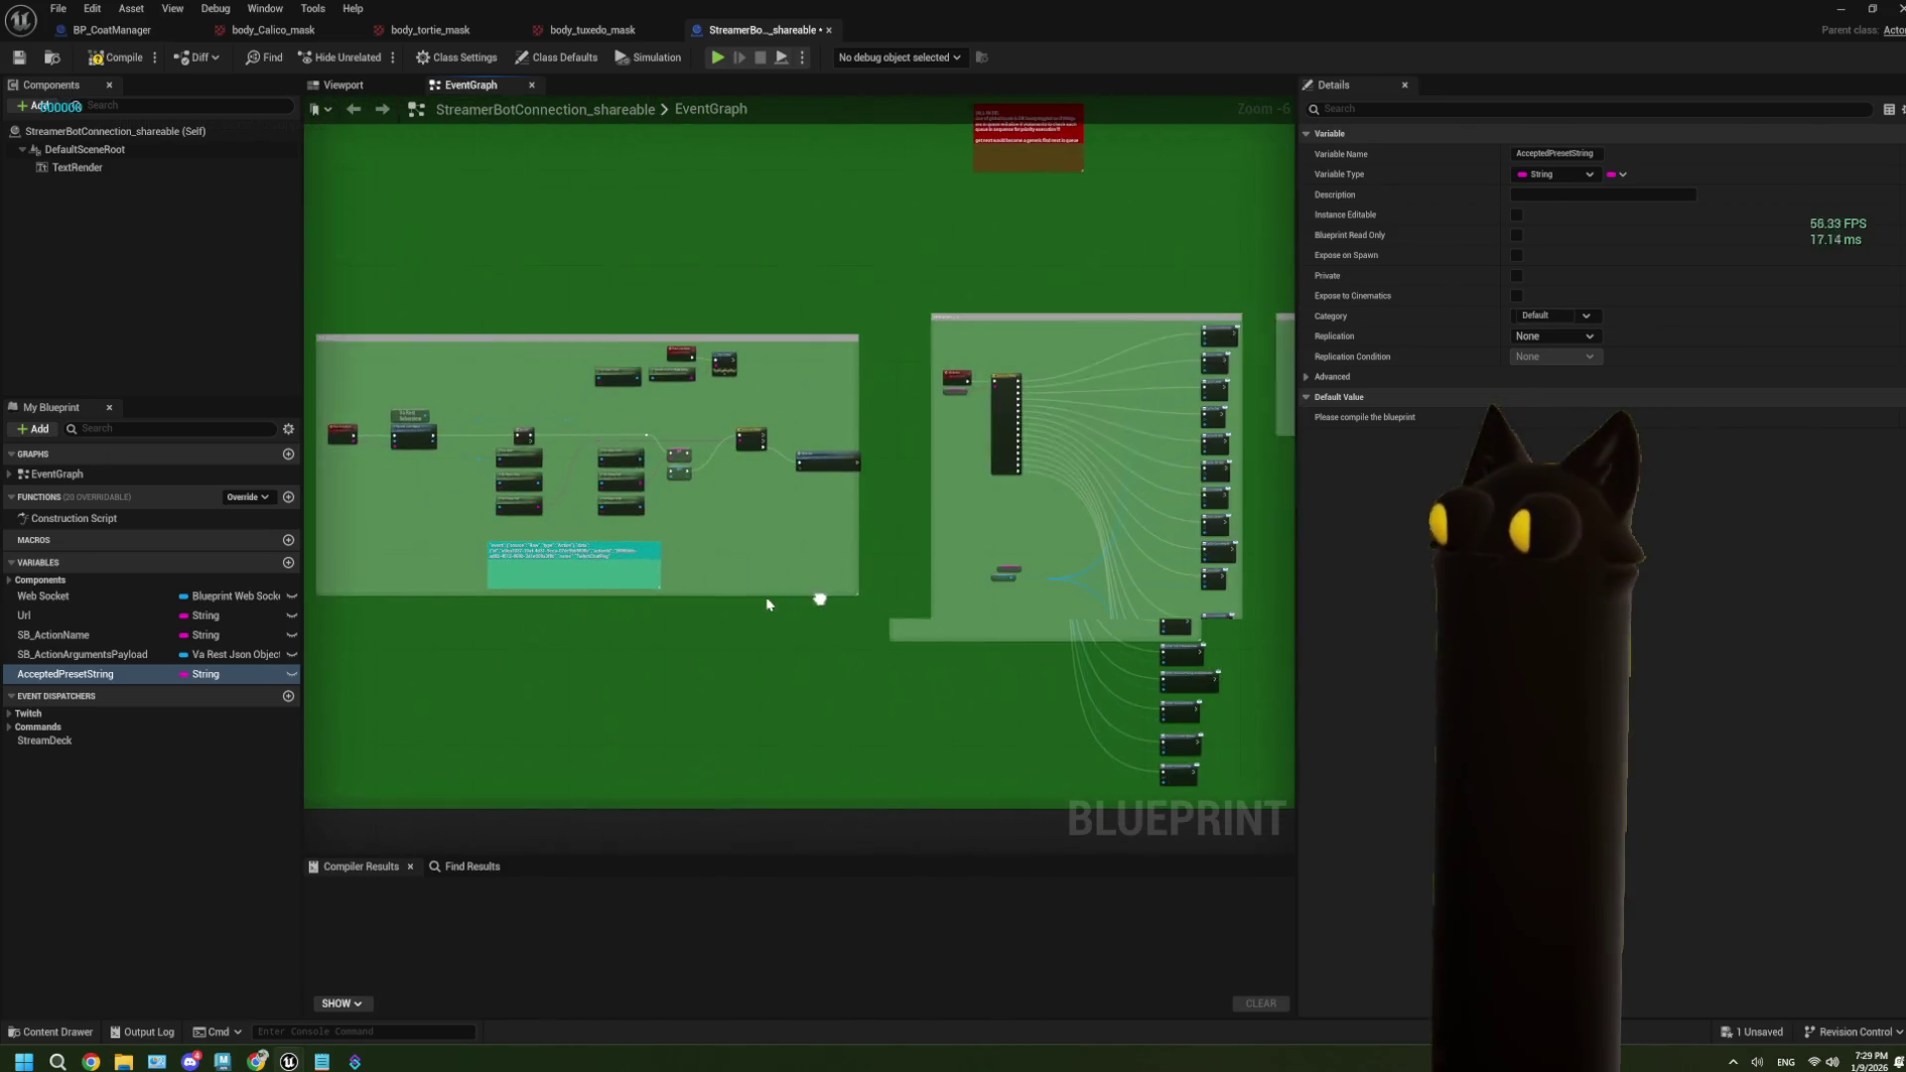
pyautogui.scroll(-5, 1006, 674)
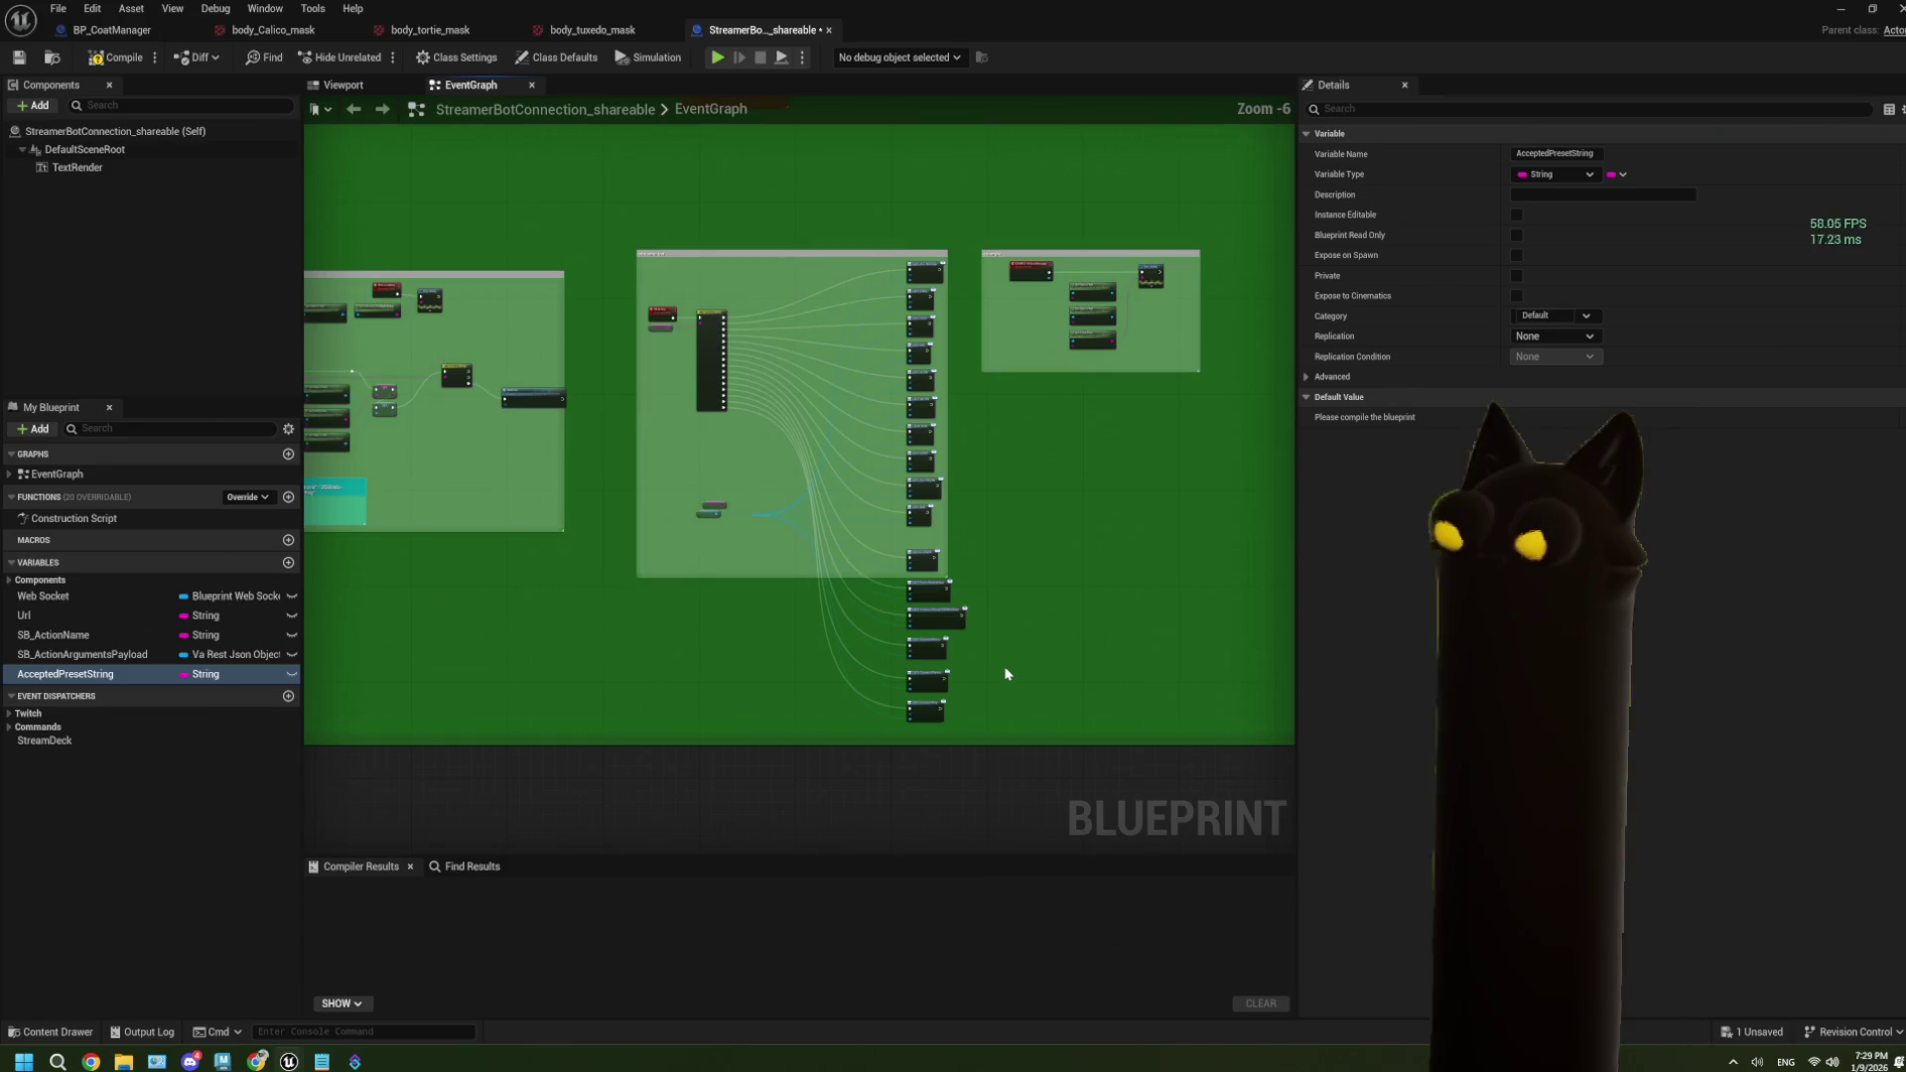
pyautogui.scroll(5, 808, 502)
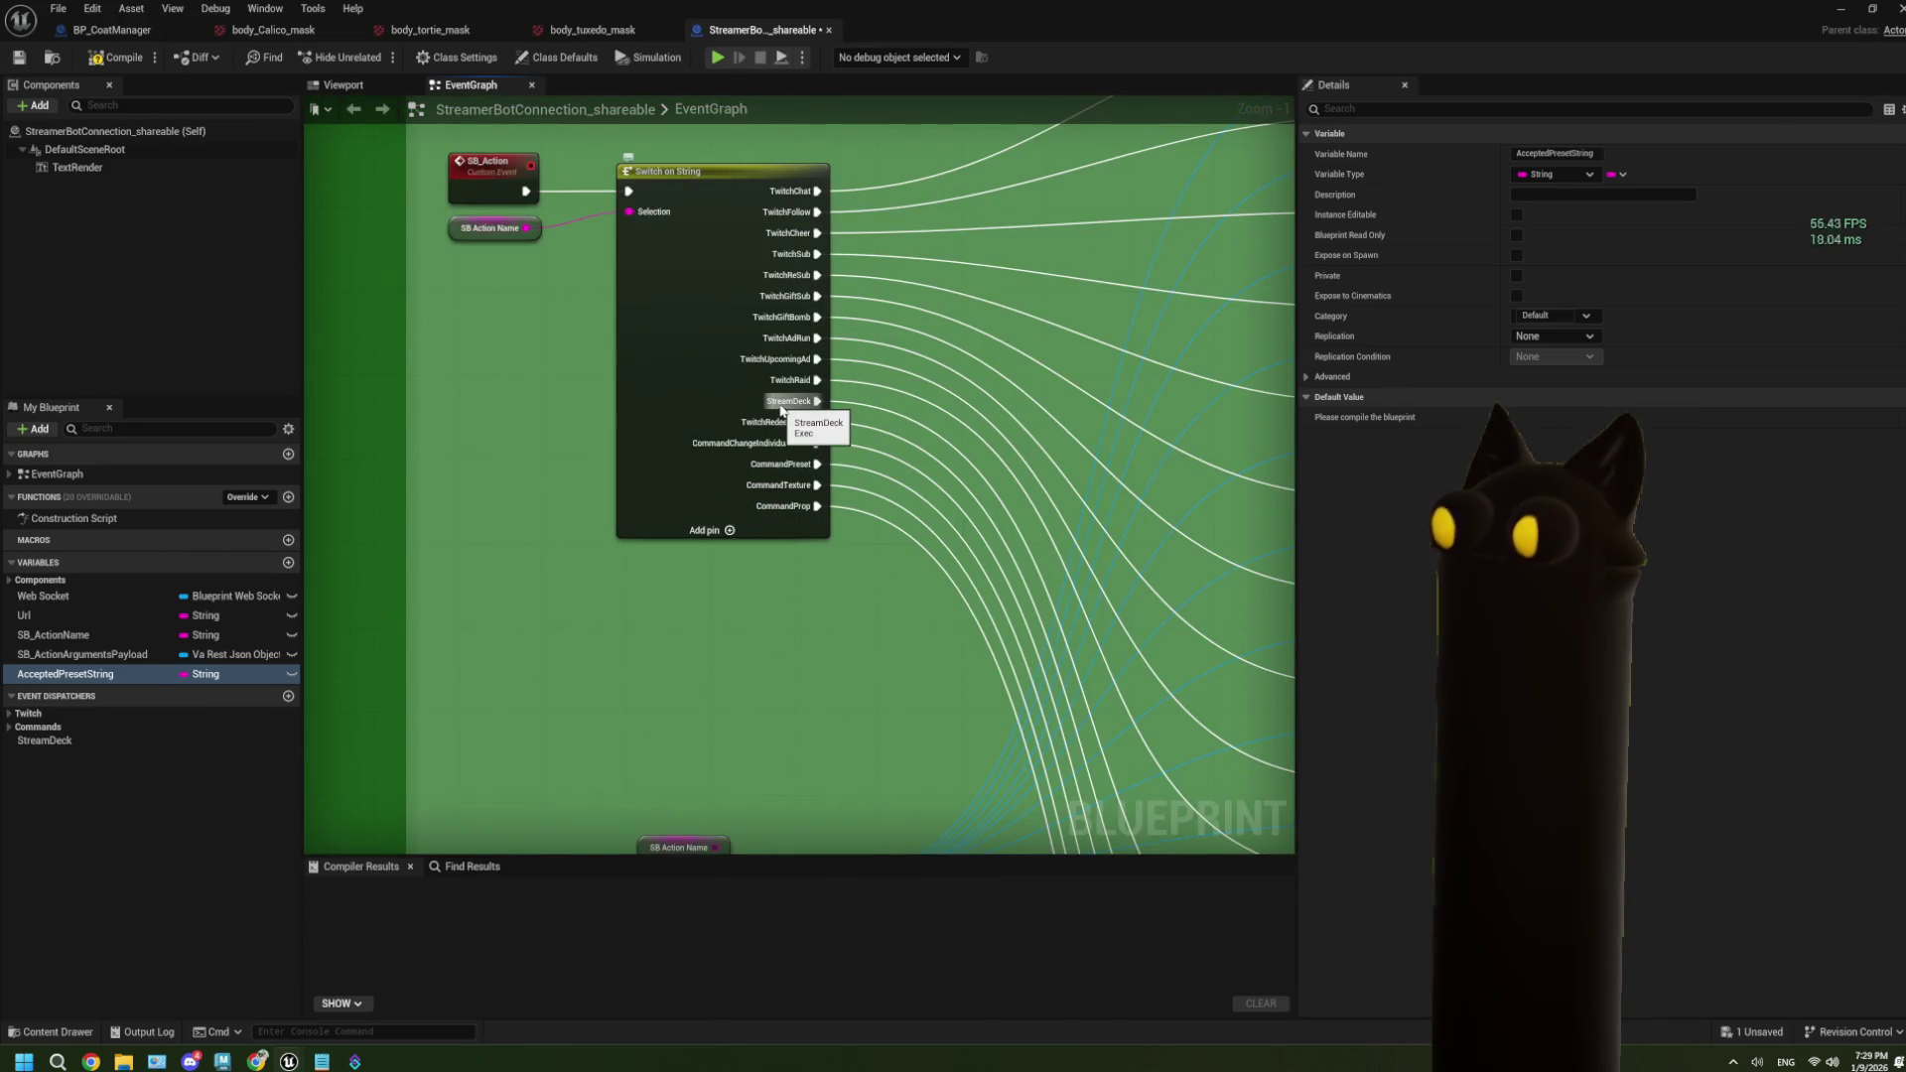
pyautogui.scroll(-3, 782, 407)
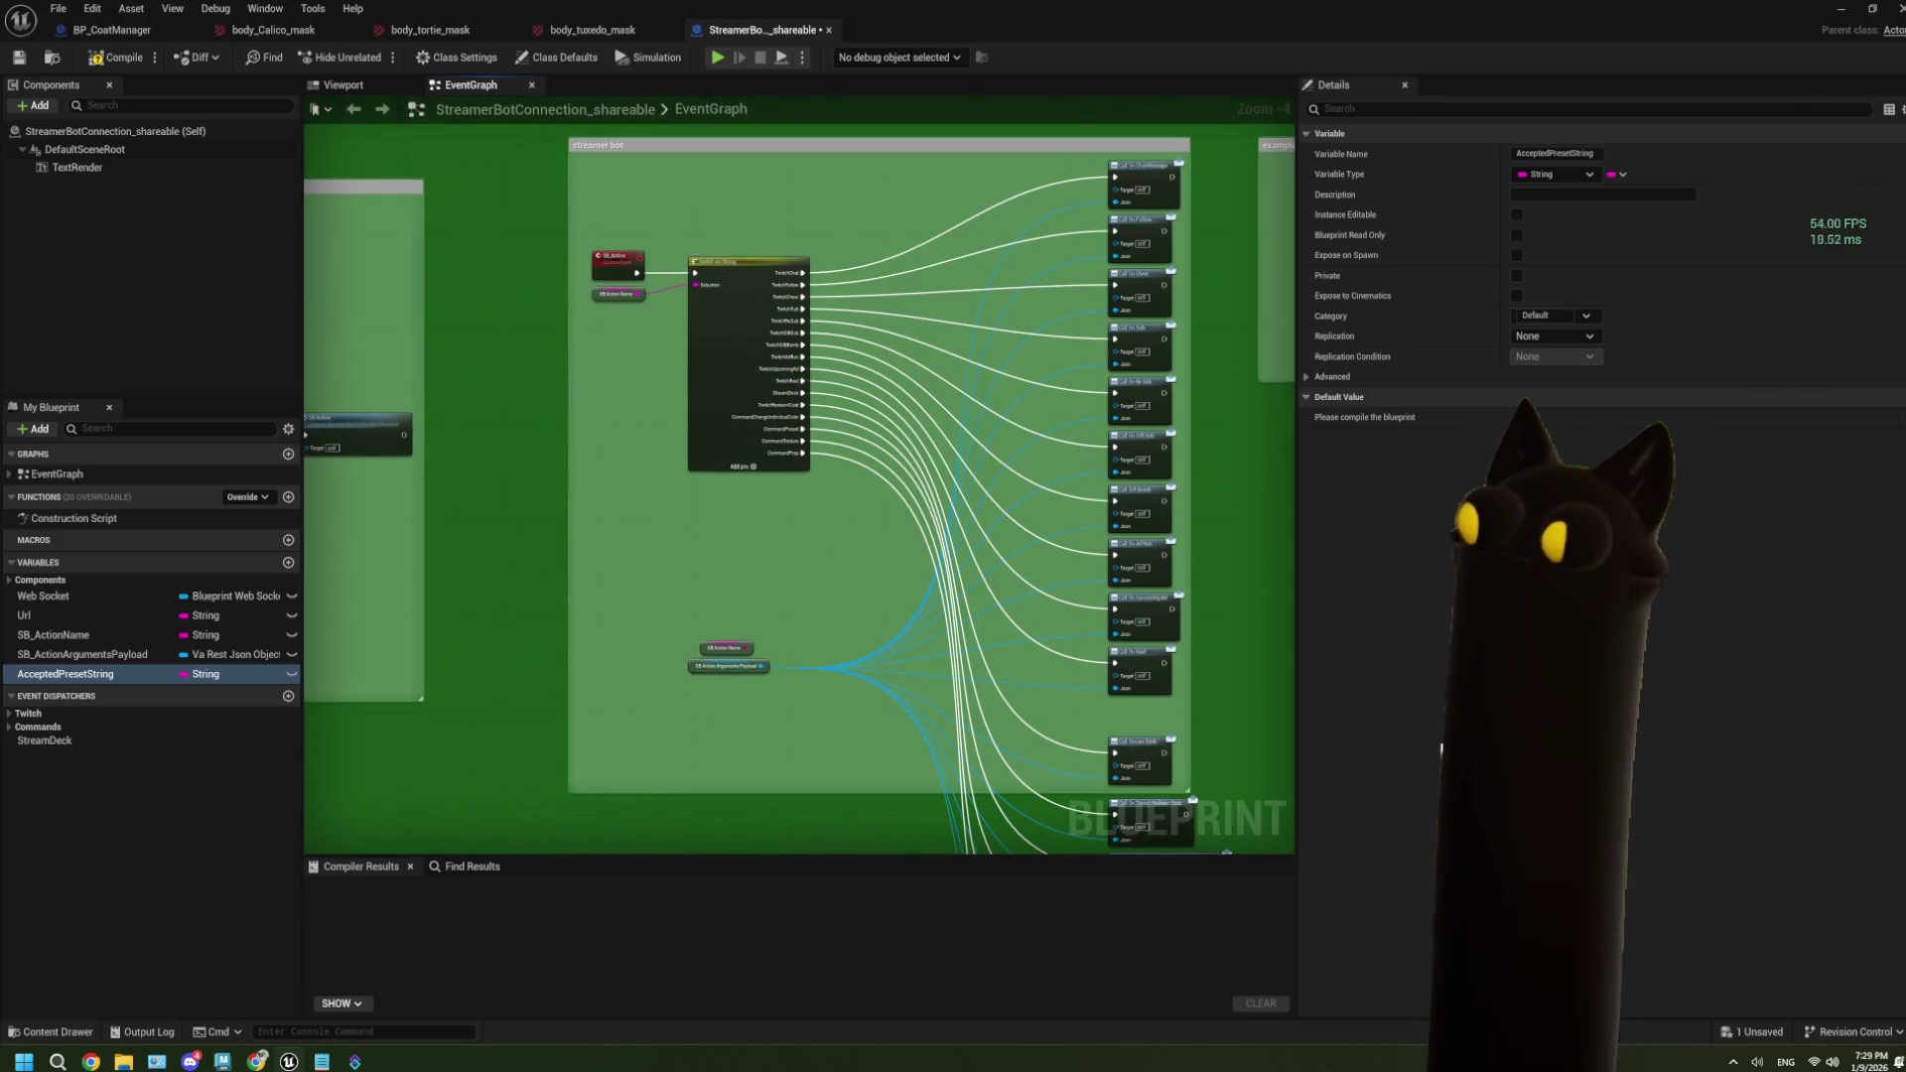
pyautogui.moveTo(1251, 541)
pyautogui.mouseDown()
pyautogui.moveTo(814, 538)
pyautogui.moveTo(1052, 556)
pyautogui.moveTo(759, 626)
pyautogui.moveTo(711, 668)
pyautogui.moveTo(668, 655)
pyautogui.moveTo(702, 656)
pyautogui.moveTo(605, 682)
pyautogui.moveTo(596, 652)
pyautogui.moveTo(506, 640)
pyautogui.mouseUp()
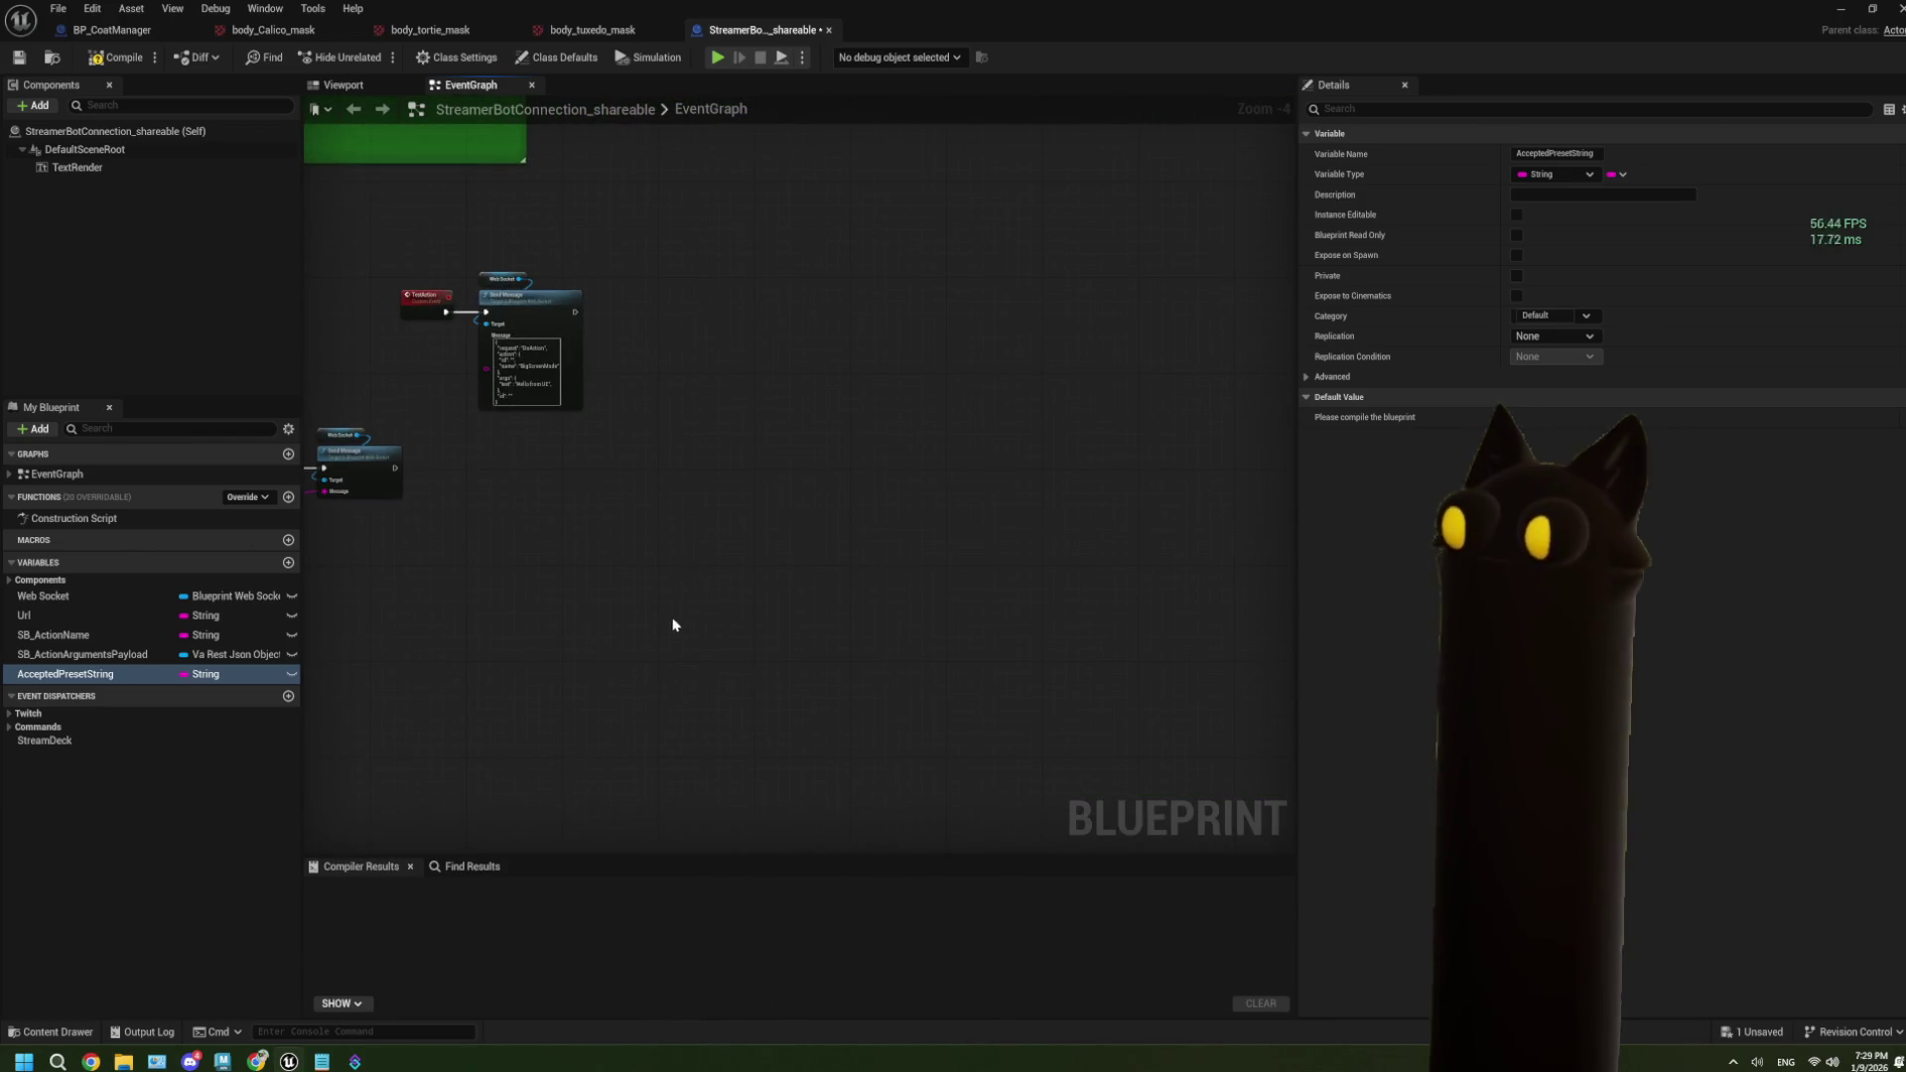
# Add a custom event named OnHelp_Presets to the EventGraph.
pyautogui.rightClick(609, 593)
pyautogui.write('cust')
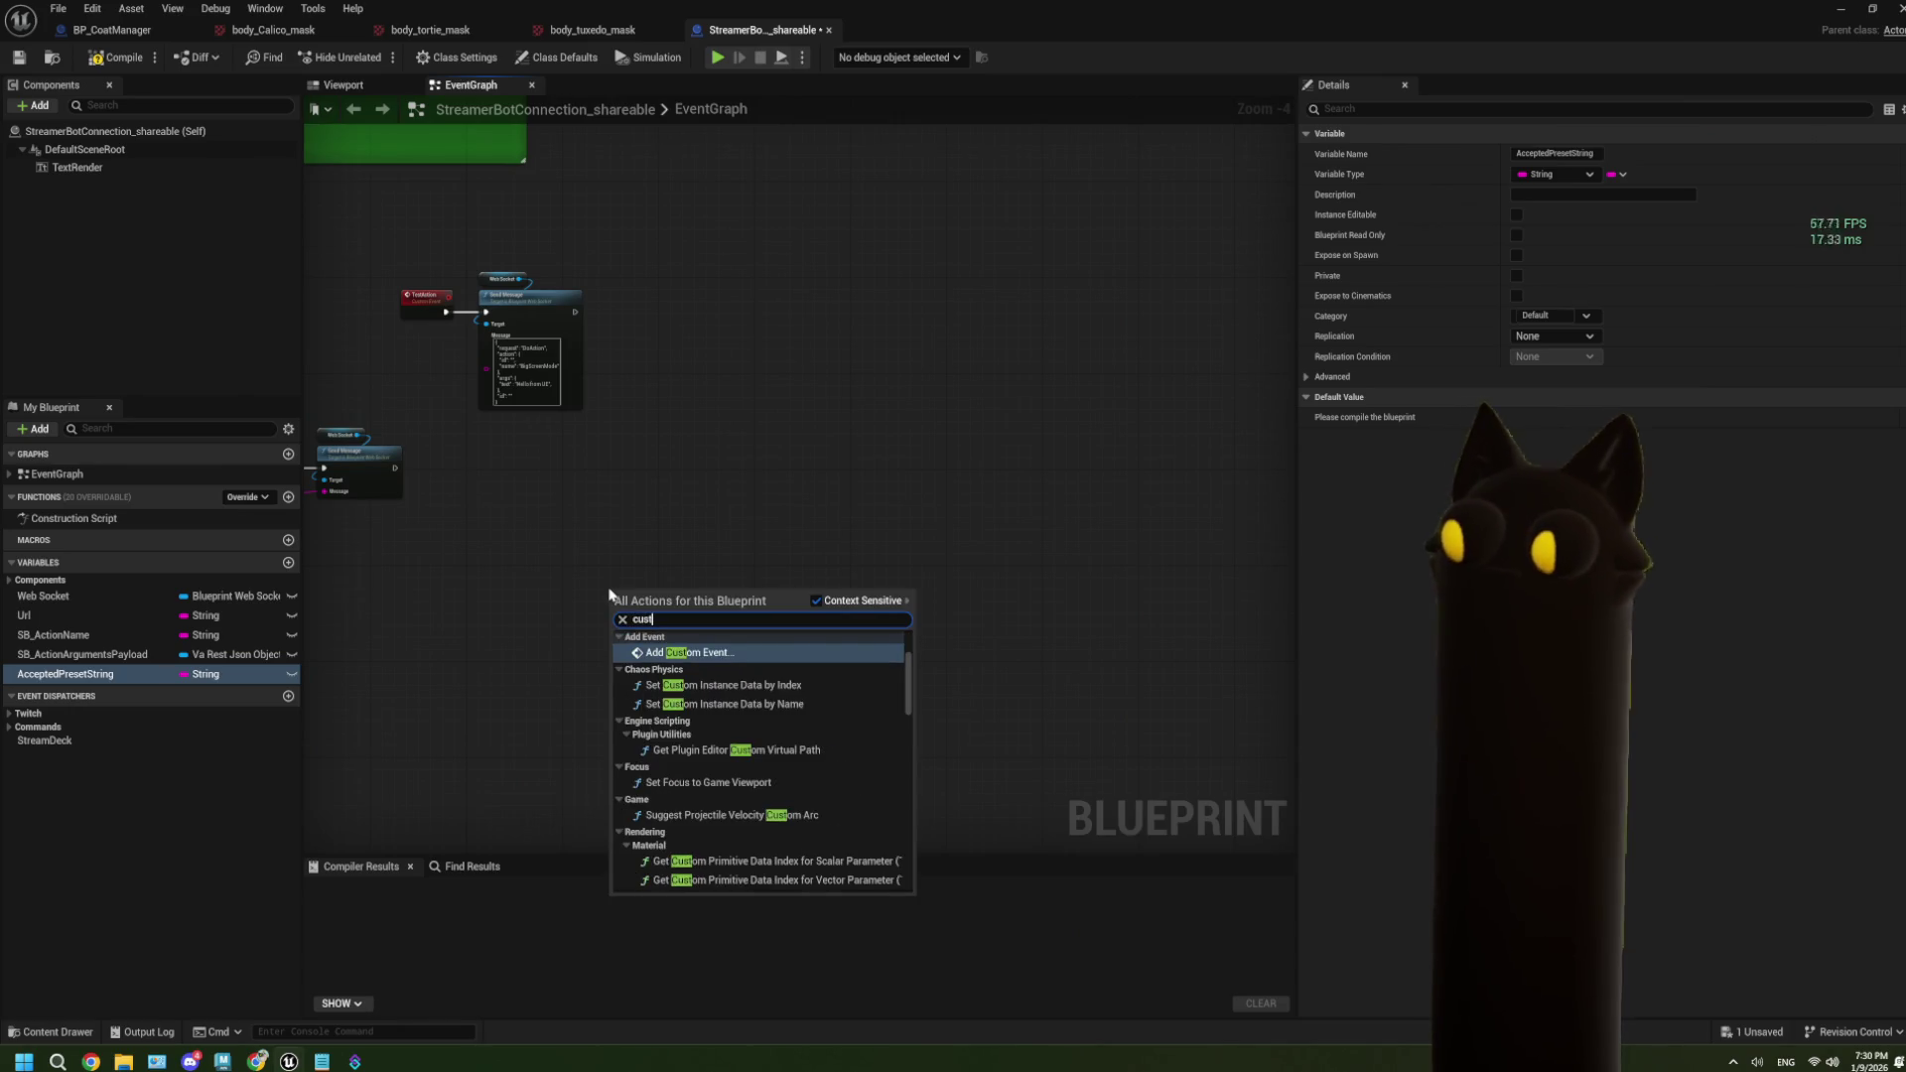
pyautogui.click(690, 652)
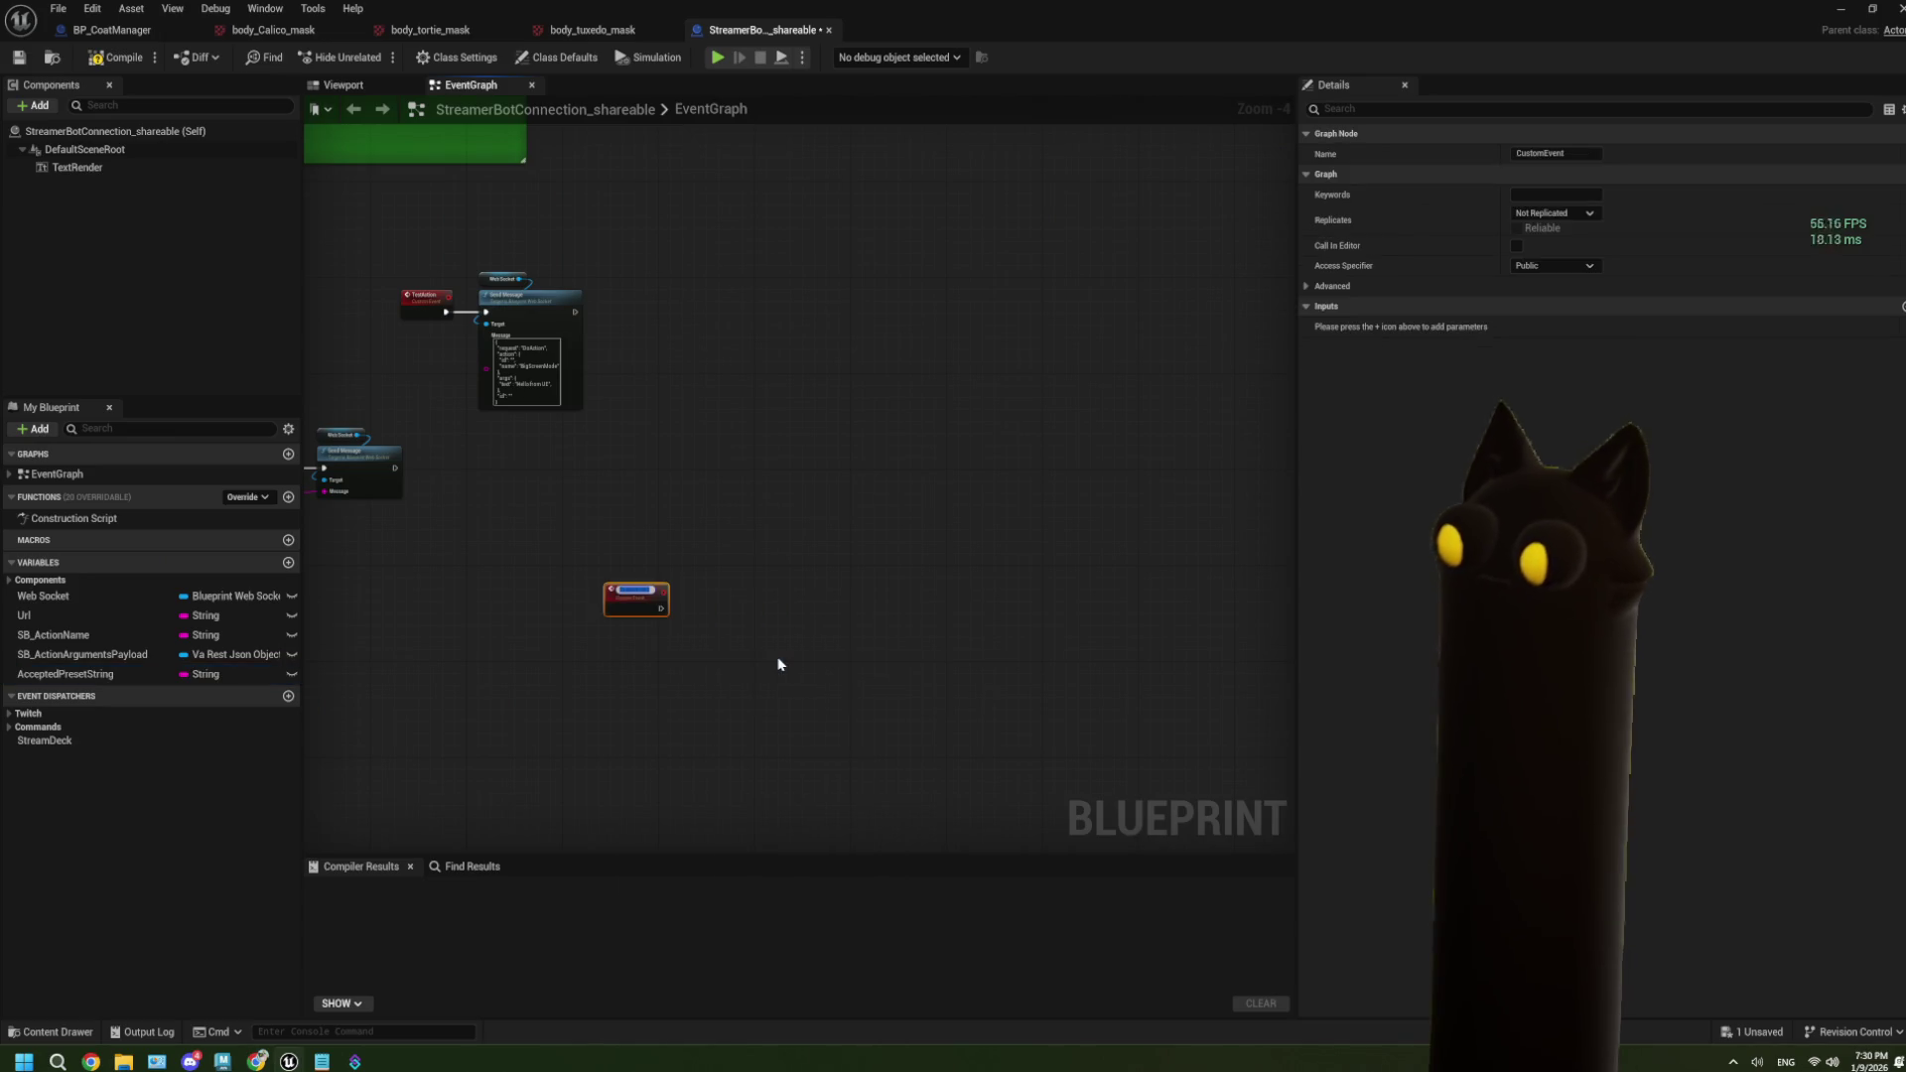
pyautogui.write('OnHelp_')
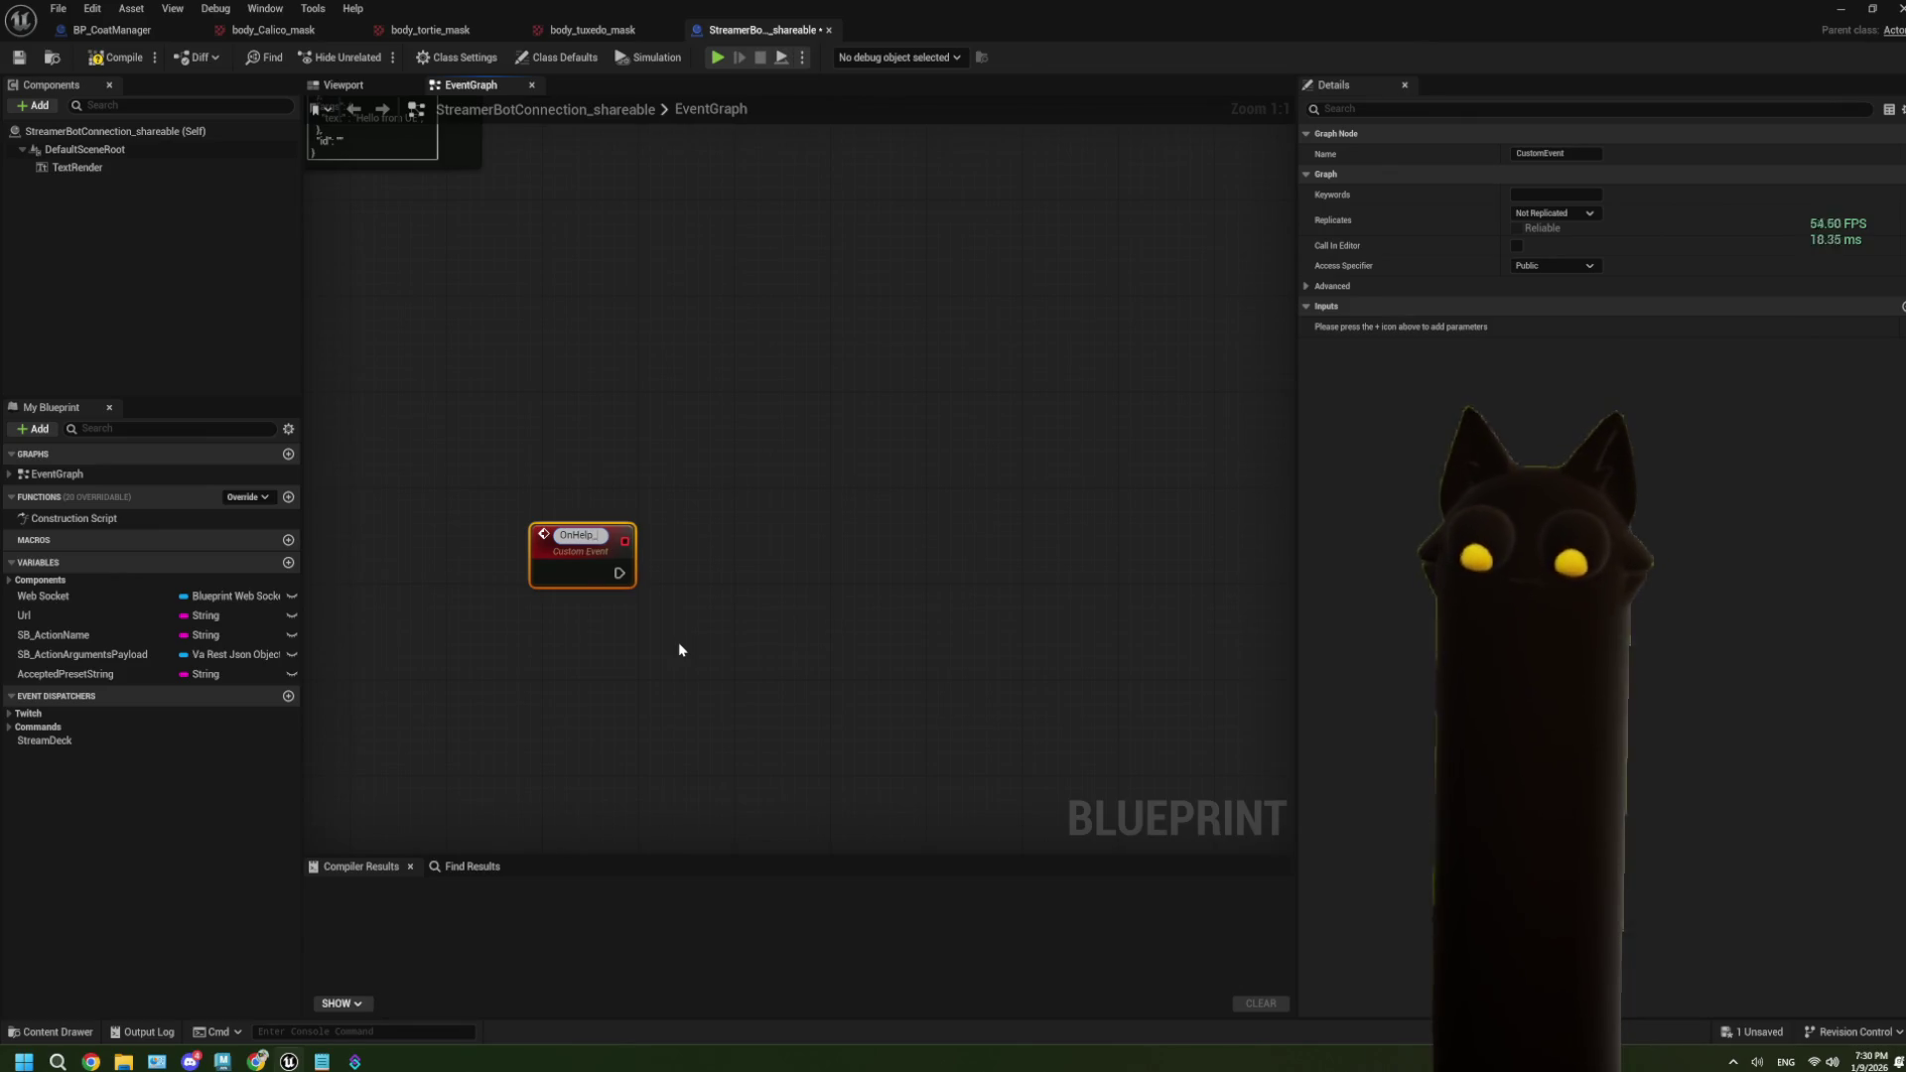
pyautogui.write('Presets')
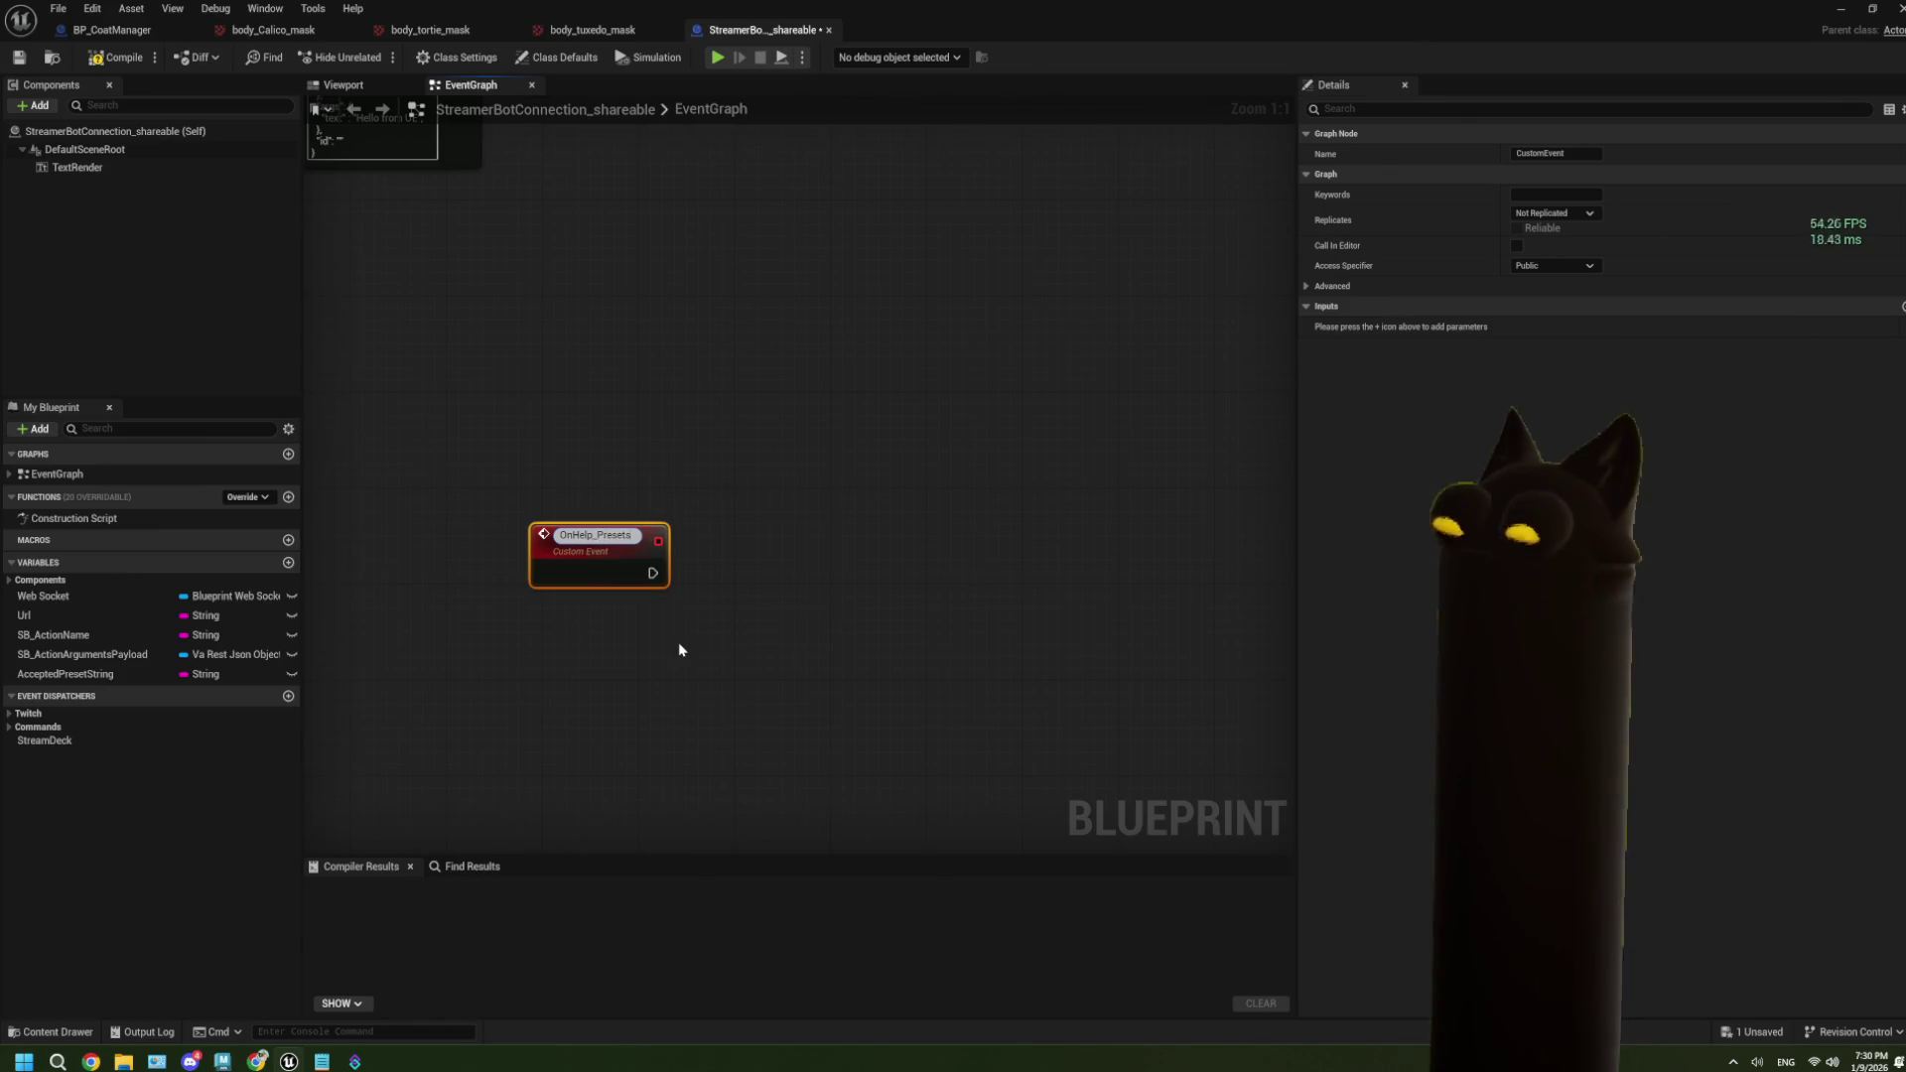
pyautogui.click(695, 693)
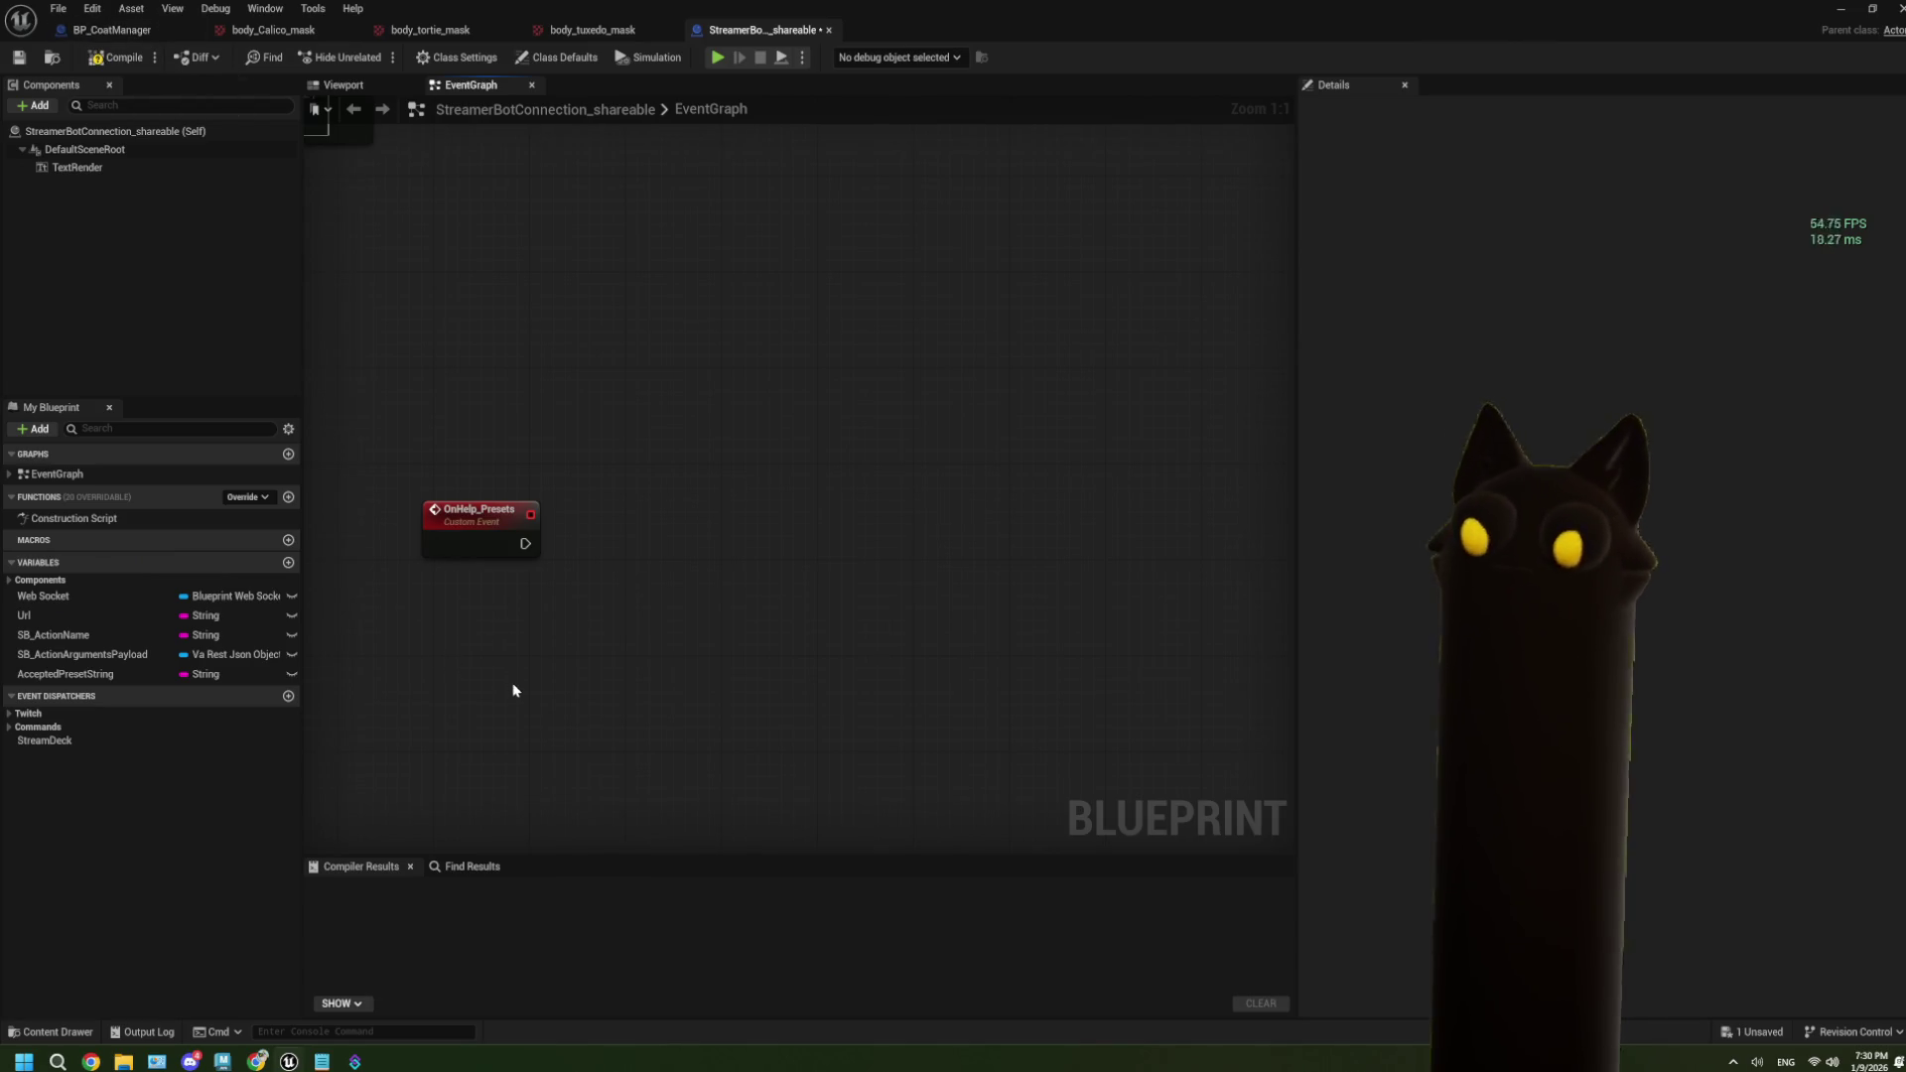
# Place an AcceptedPresetString getter in the graph and compile the blueprint.
pyautogui.moveTo(513, 690); pyautogui.dragTo(478, 671)
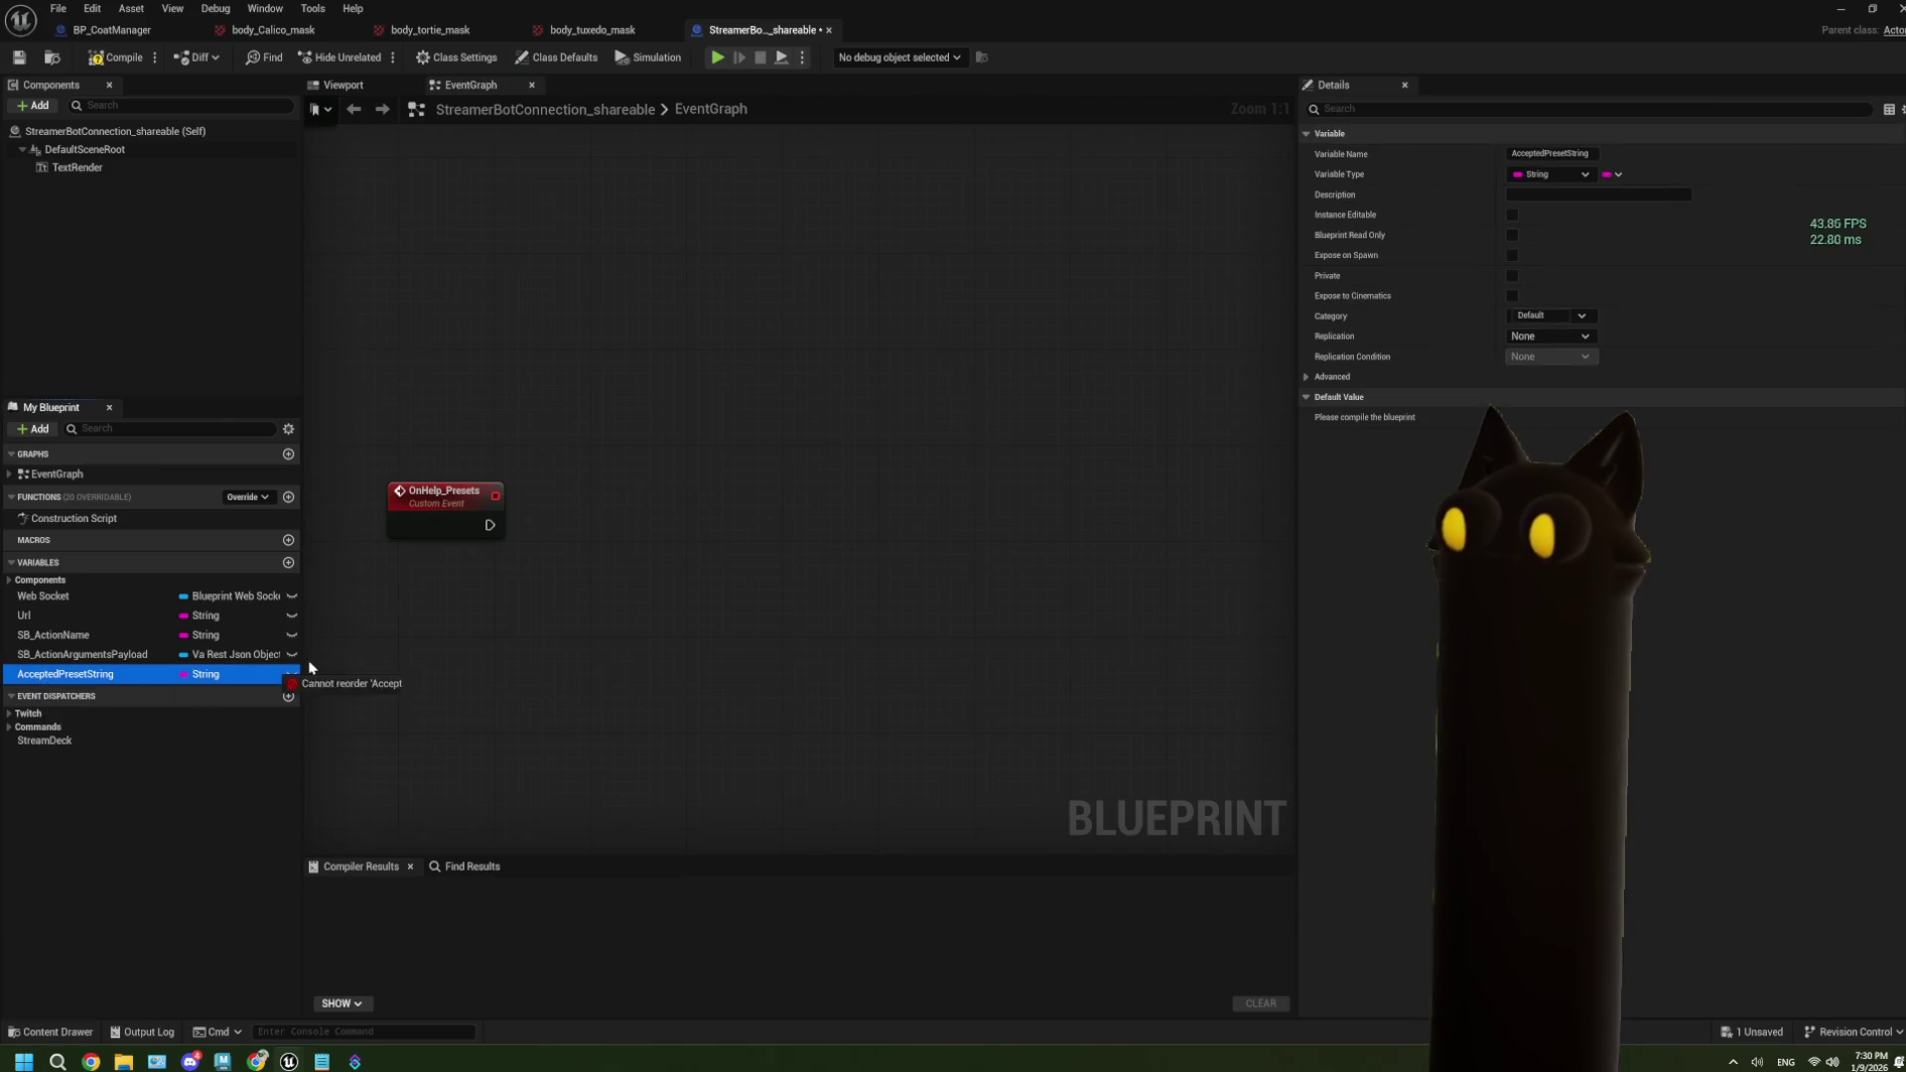
pyautogui.moveTo(44, 675); pyautogui.dragTo(342, 665)
pyautogui.click(397, 681)
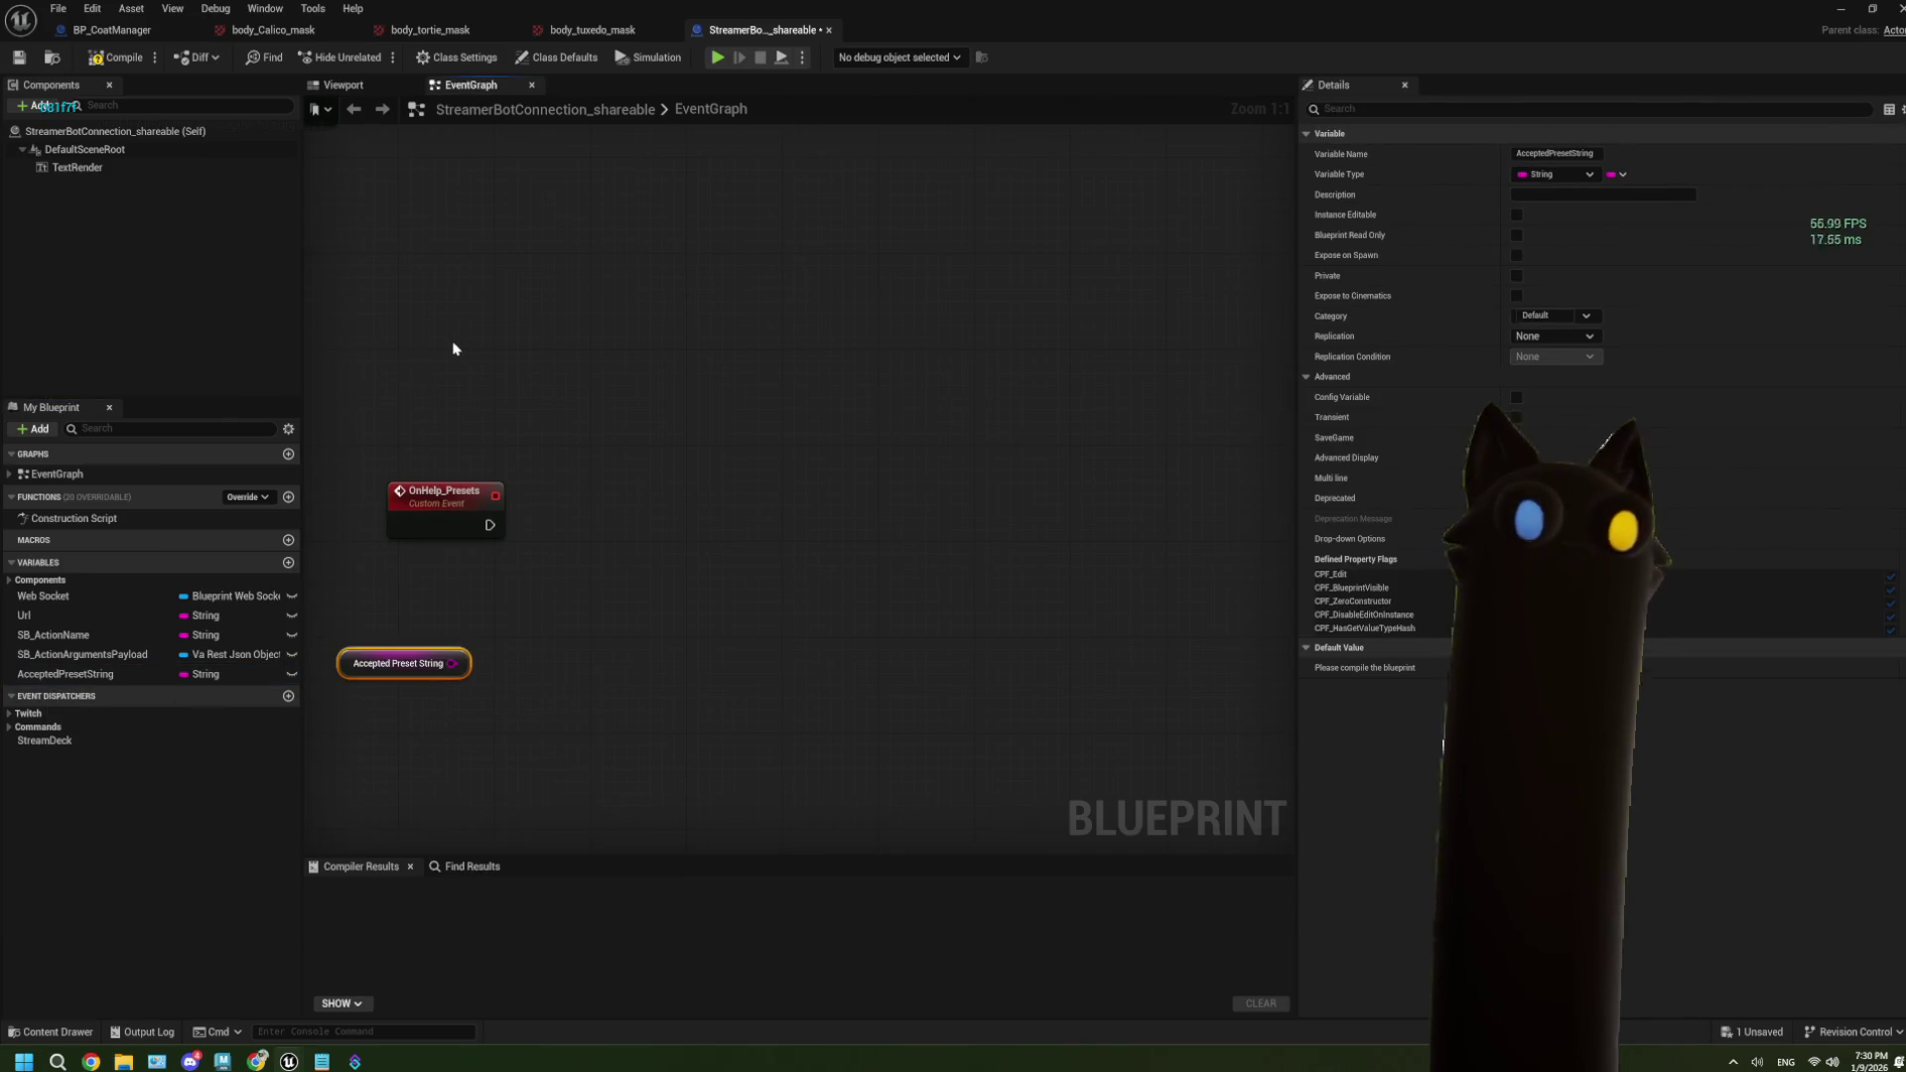
pyautogui.click(116, 56)
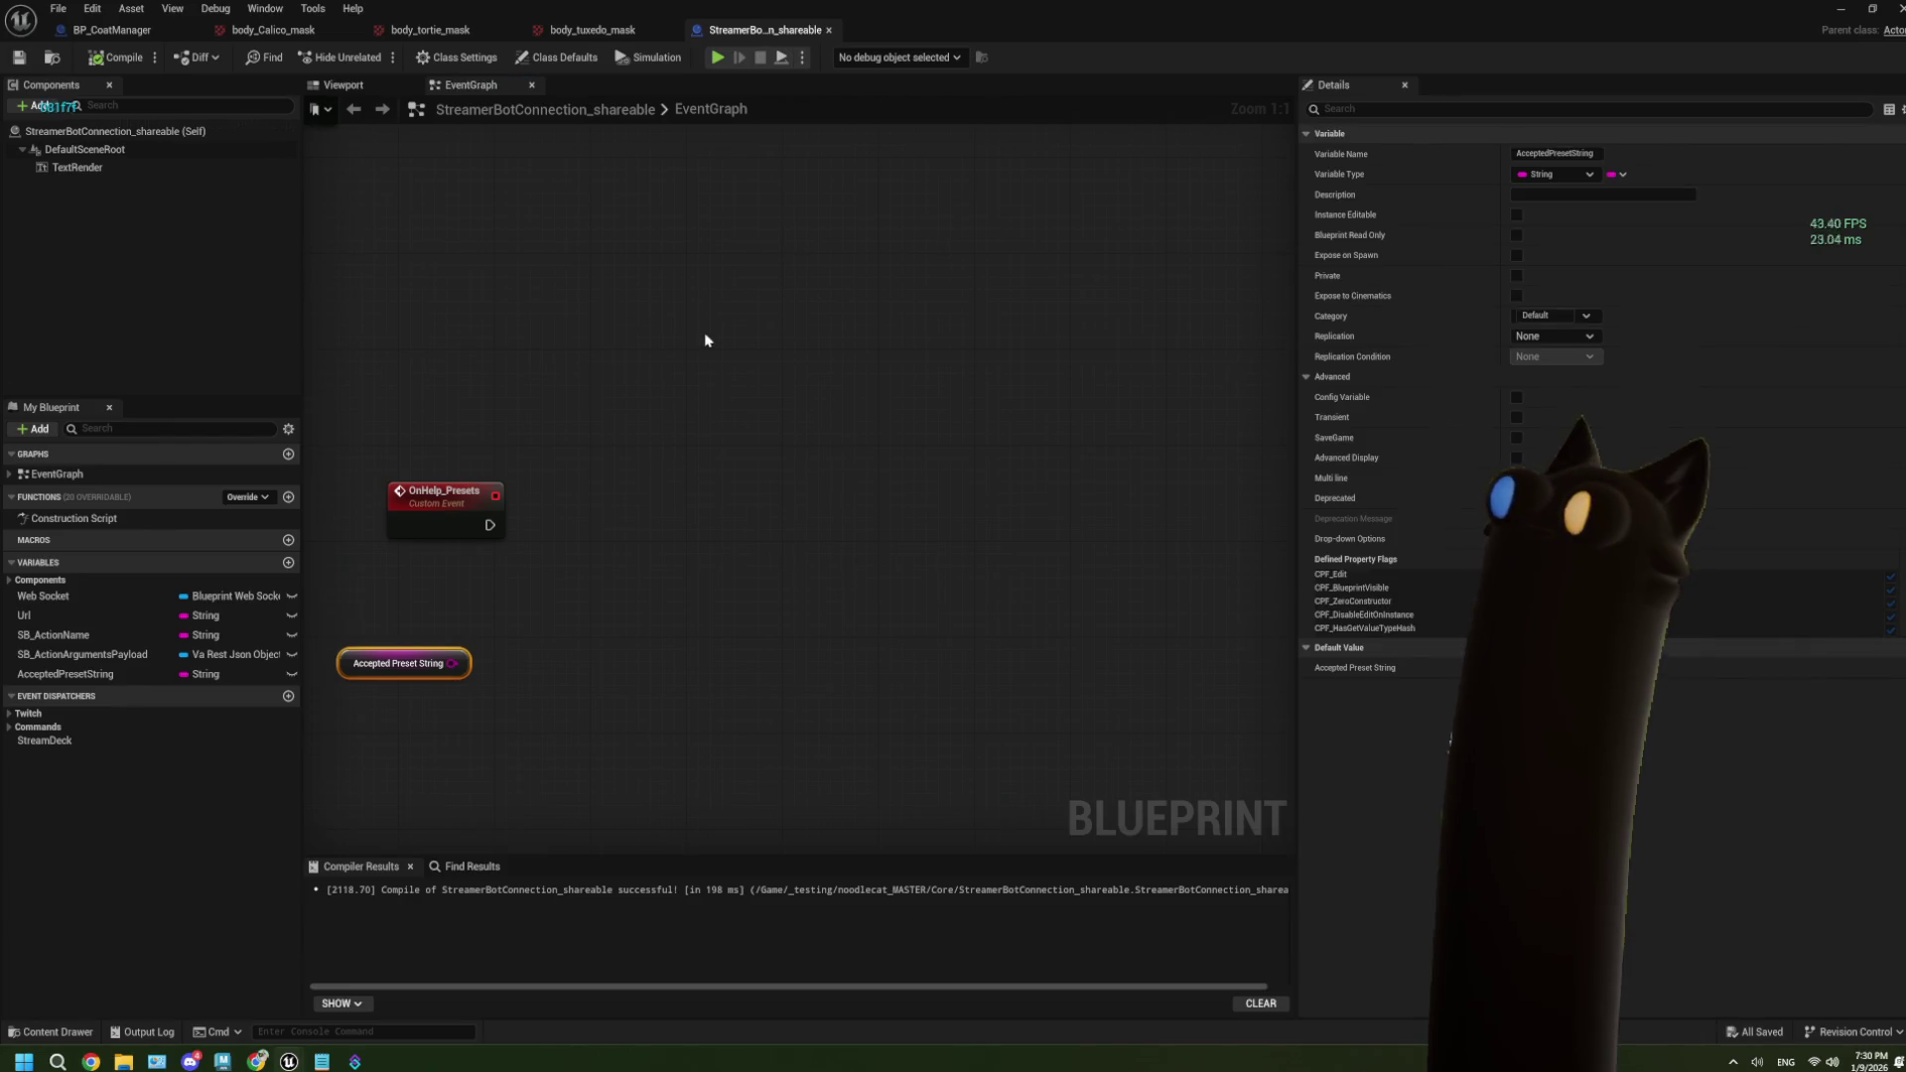
# Close the body_Calico_mask, body_tortie_mask and body_tuxedo_mask editor tabs.
pyautogui.click(350, 31)
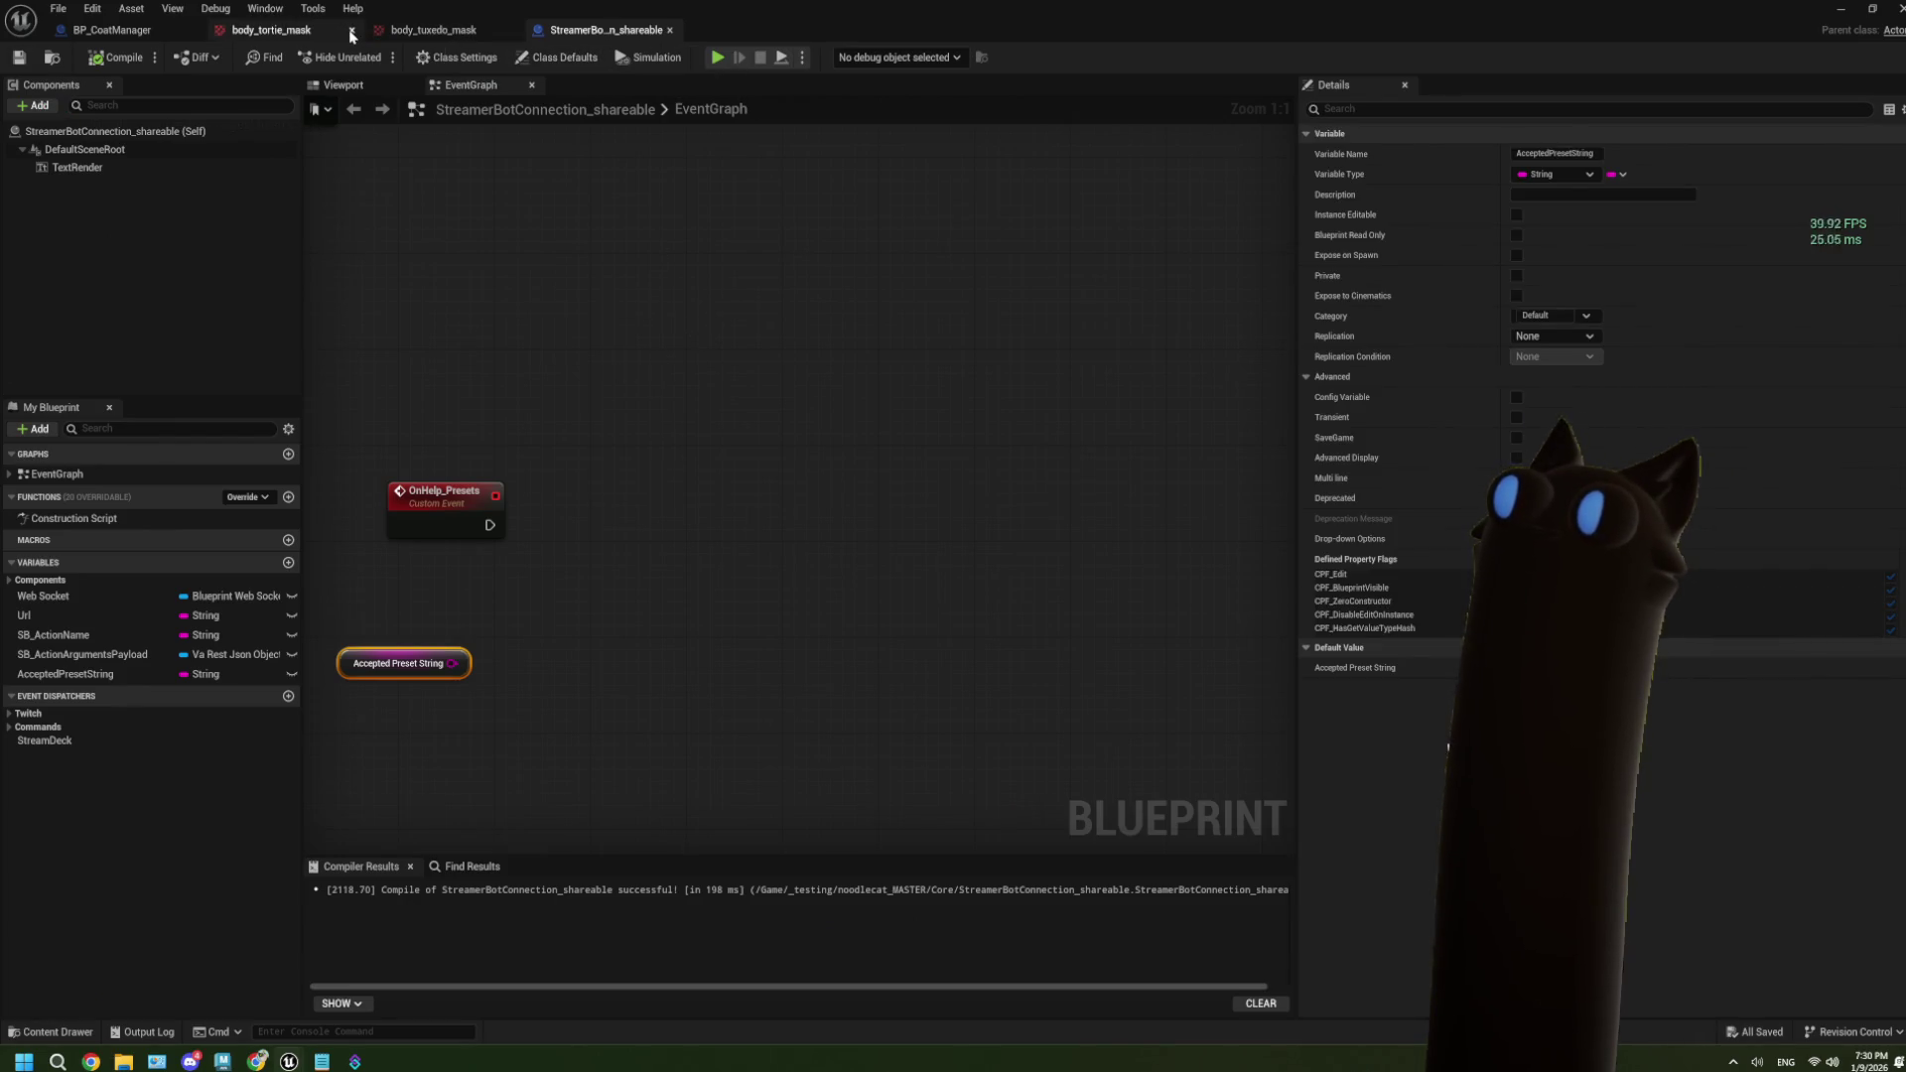
pyautogui.click(352, 31)
pyautogui.click(351, 31)
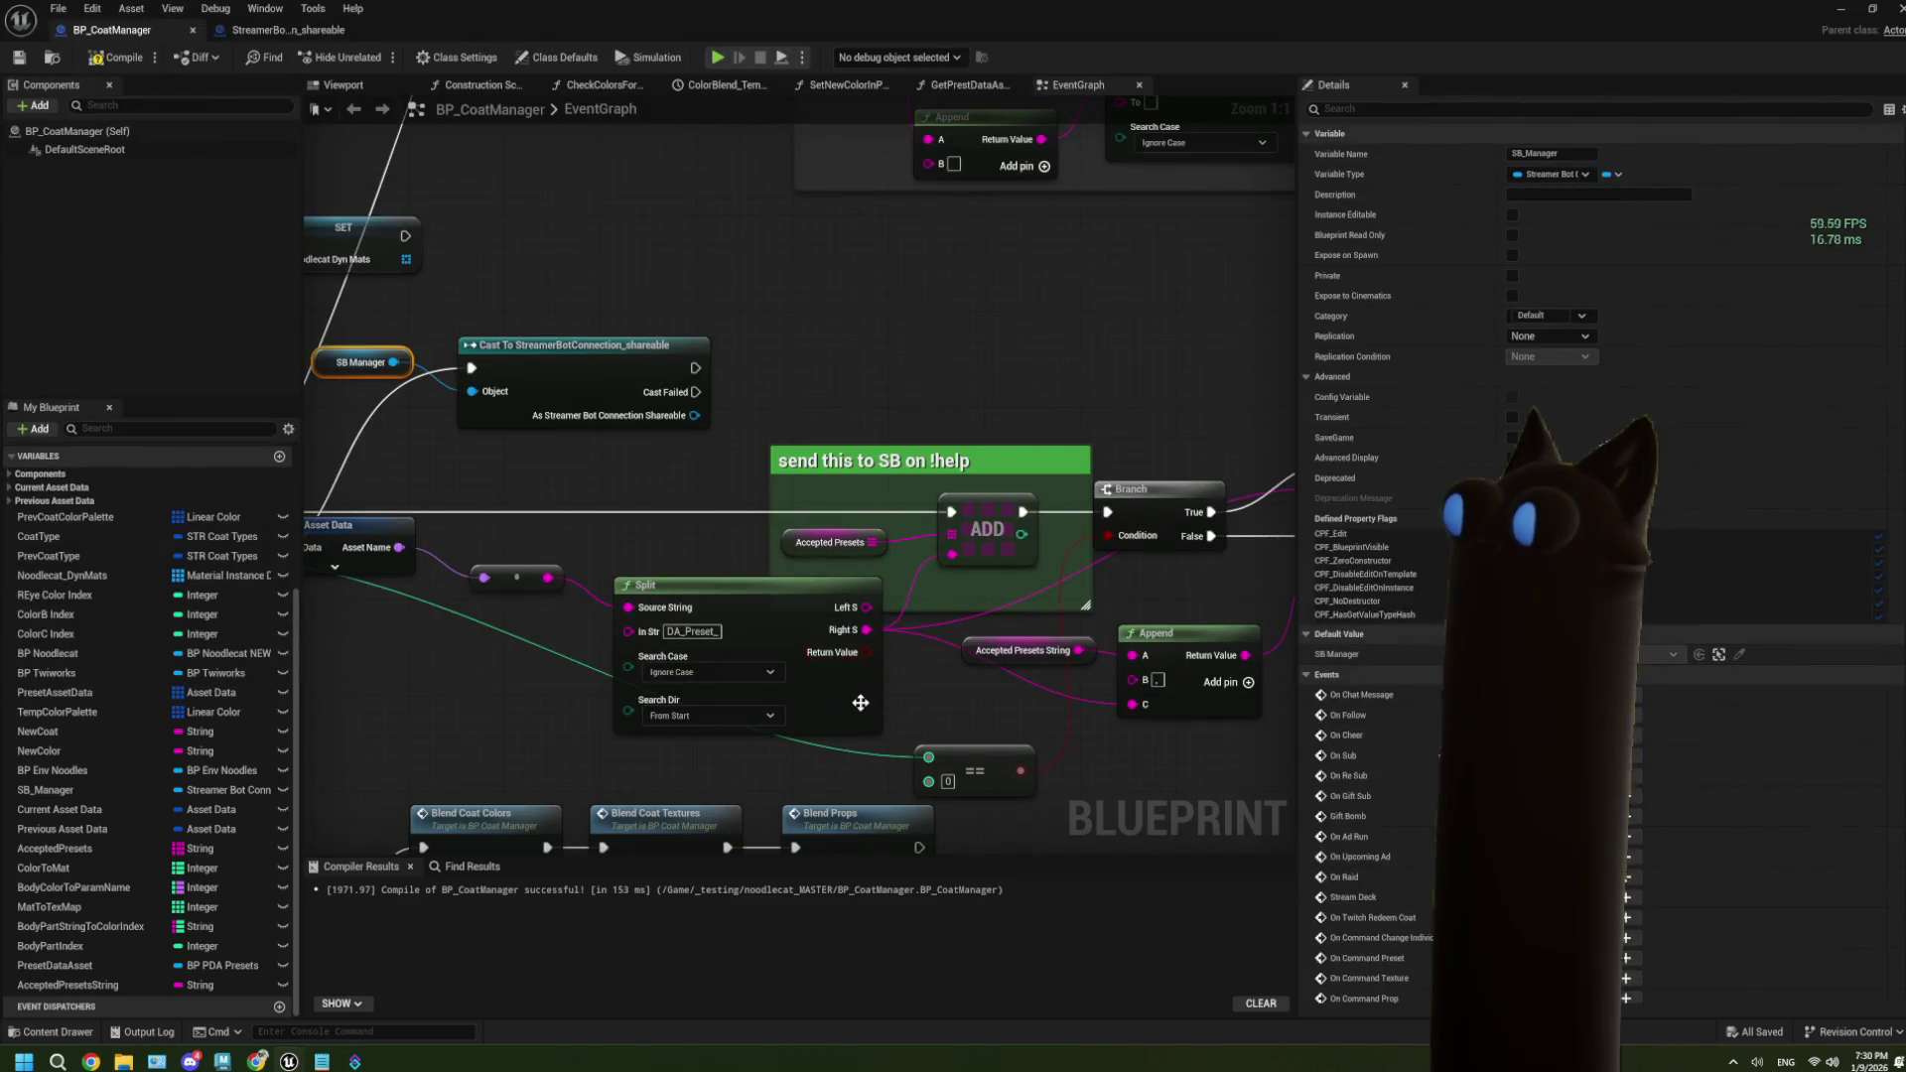
# Add a SET Accepted Preset String node after the cast in BP_CoatManager.
pyautogui.moveTo(692, 424)
pyautogui.mouseDown()
pyautogui.moveTo(565, 466)
pyautogui.moveTo(648, 452)
pyautogui.mouseUp()
pyautogui.write('accepted')
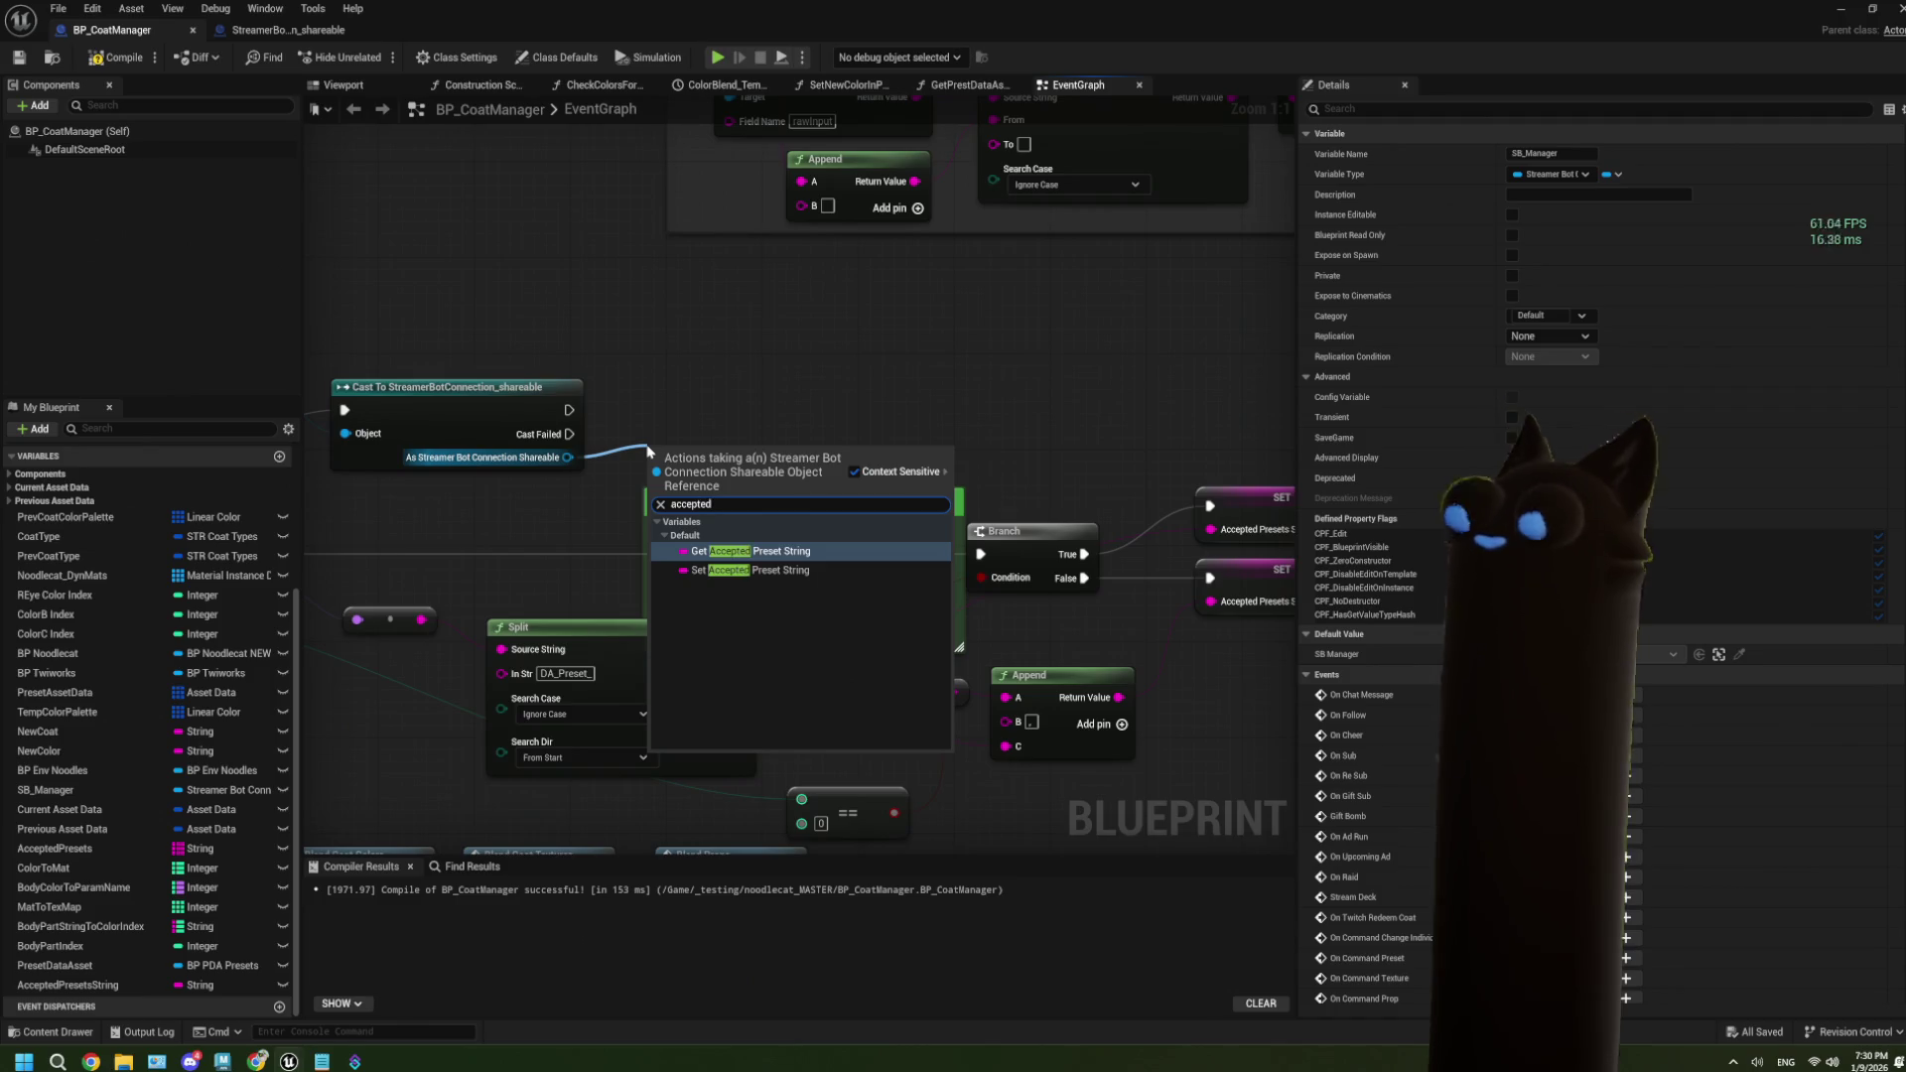
pyautogui.click(750, 570)
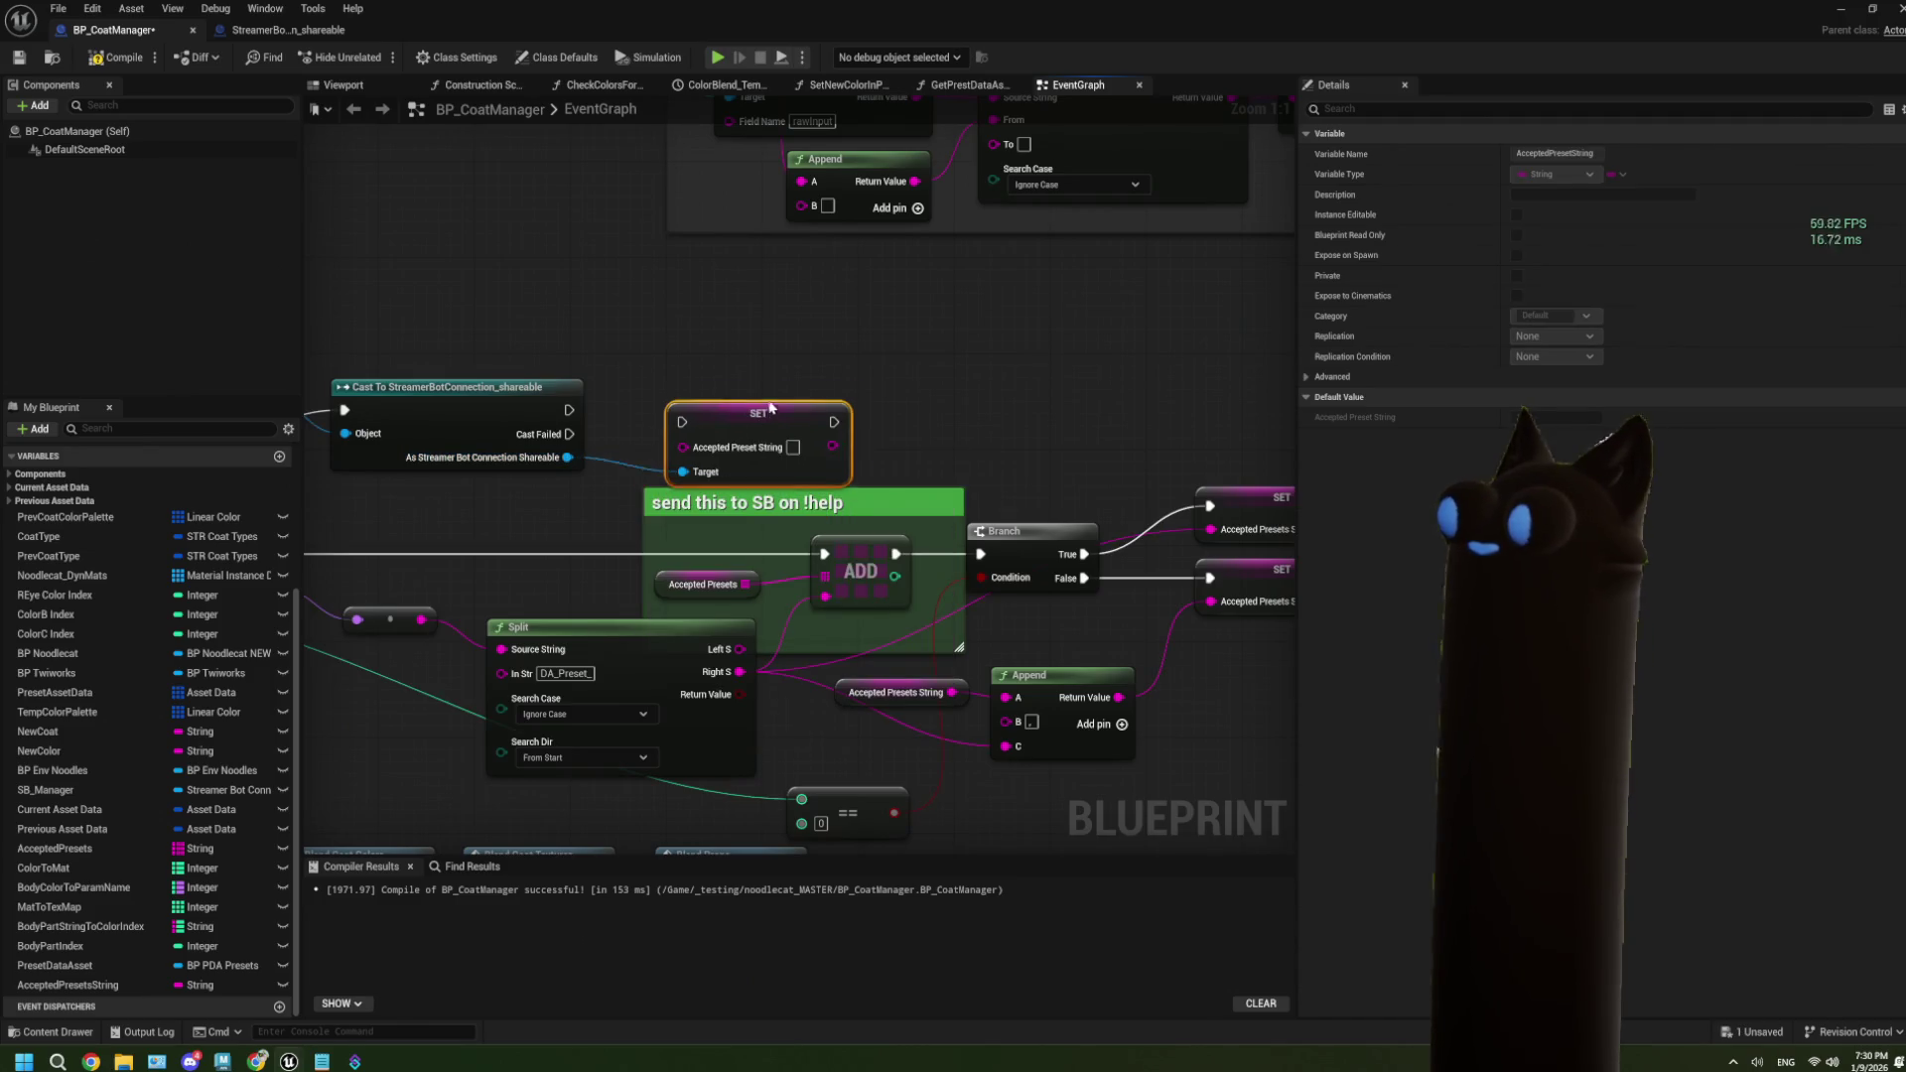
pyautogui.moveTo(770, 407); pyautogui.dragTo(752, 399)
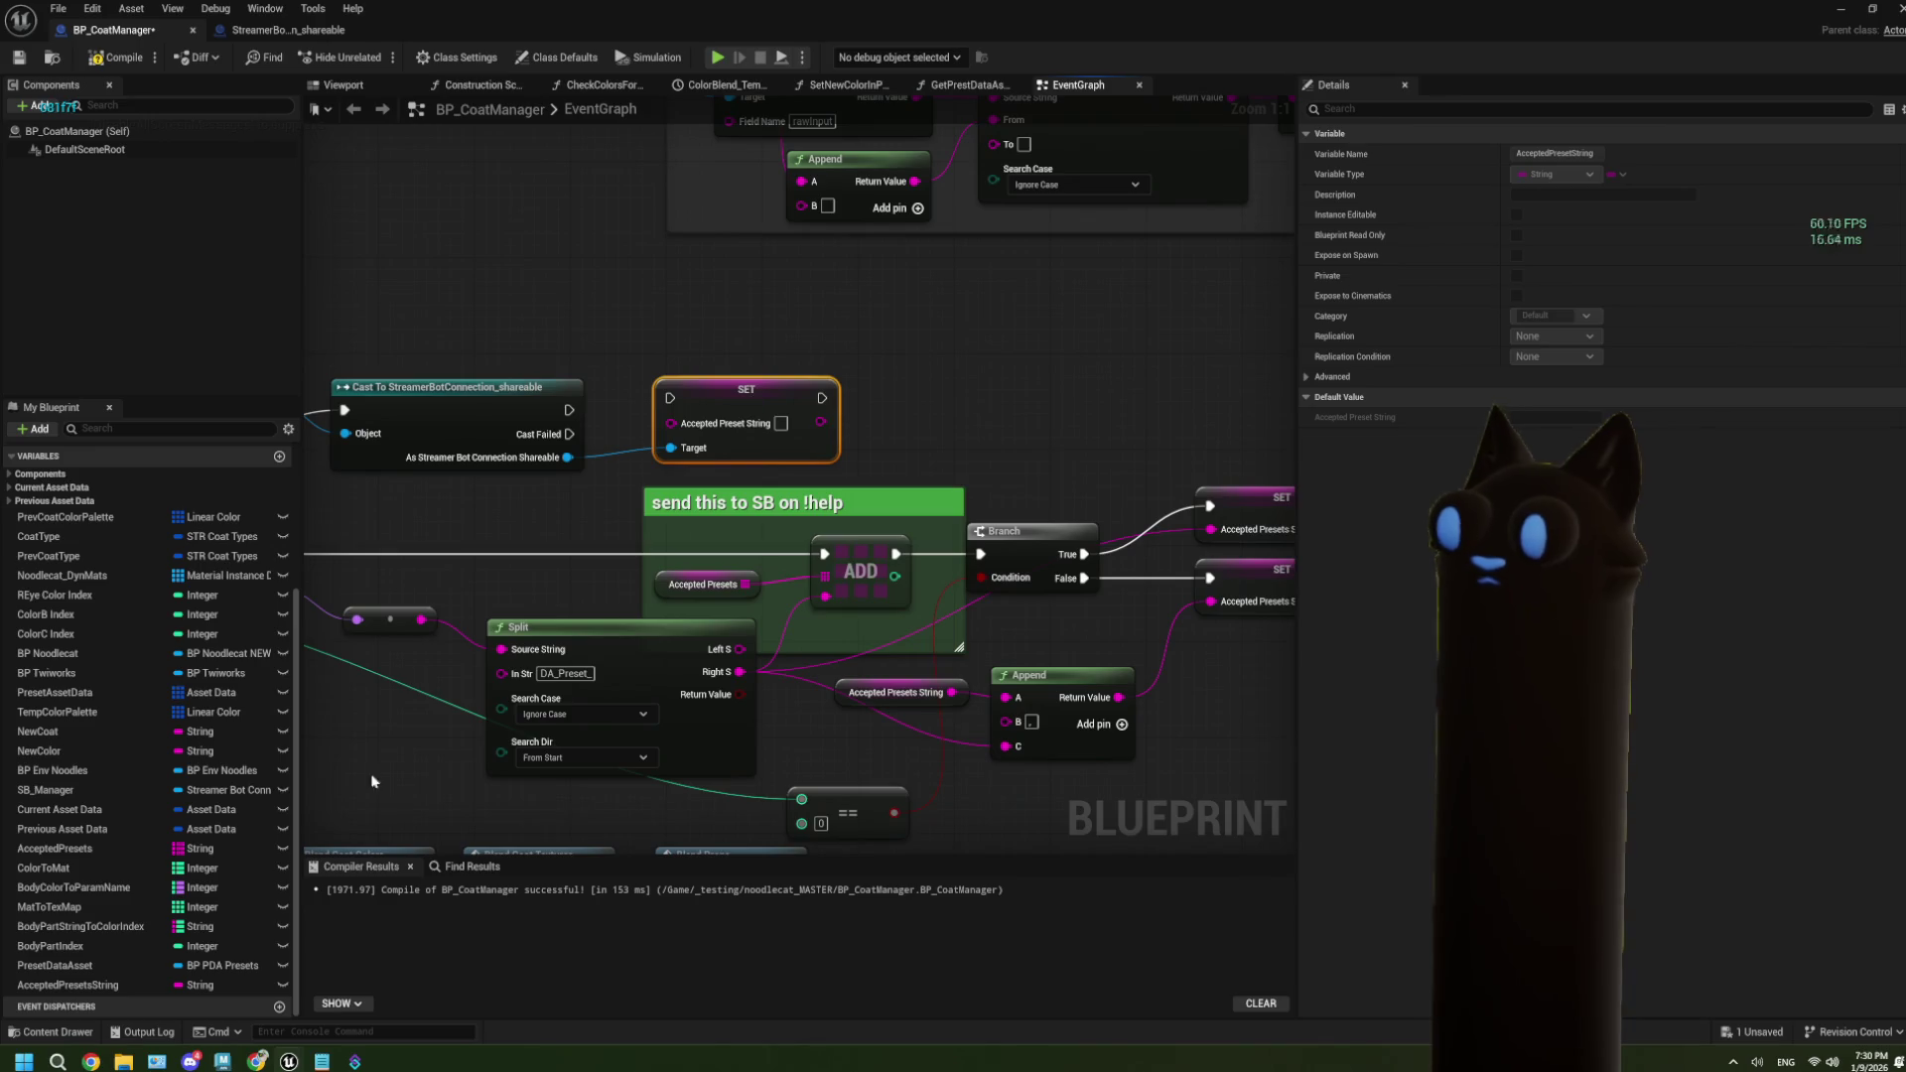
# Feed the SET node from an AcceptedPresetsString getter and the cast exec, then save BP_CoatManager.
pyautogui.click(37, 991)
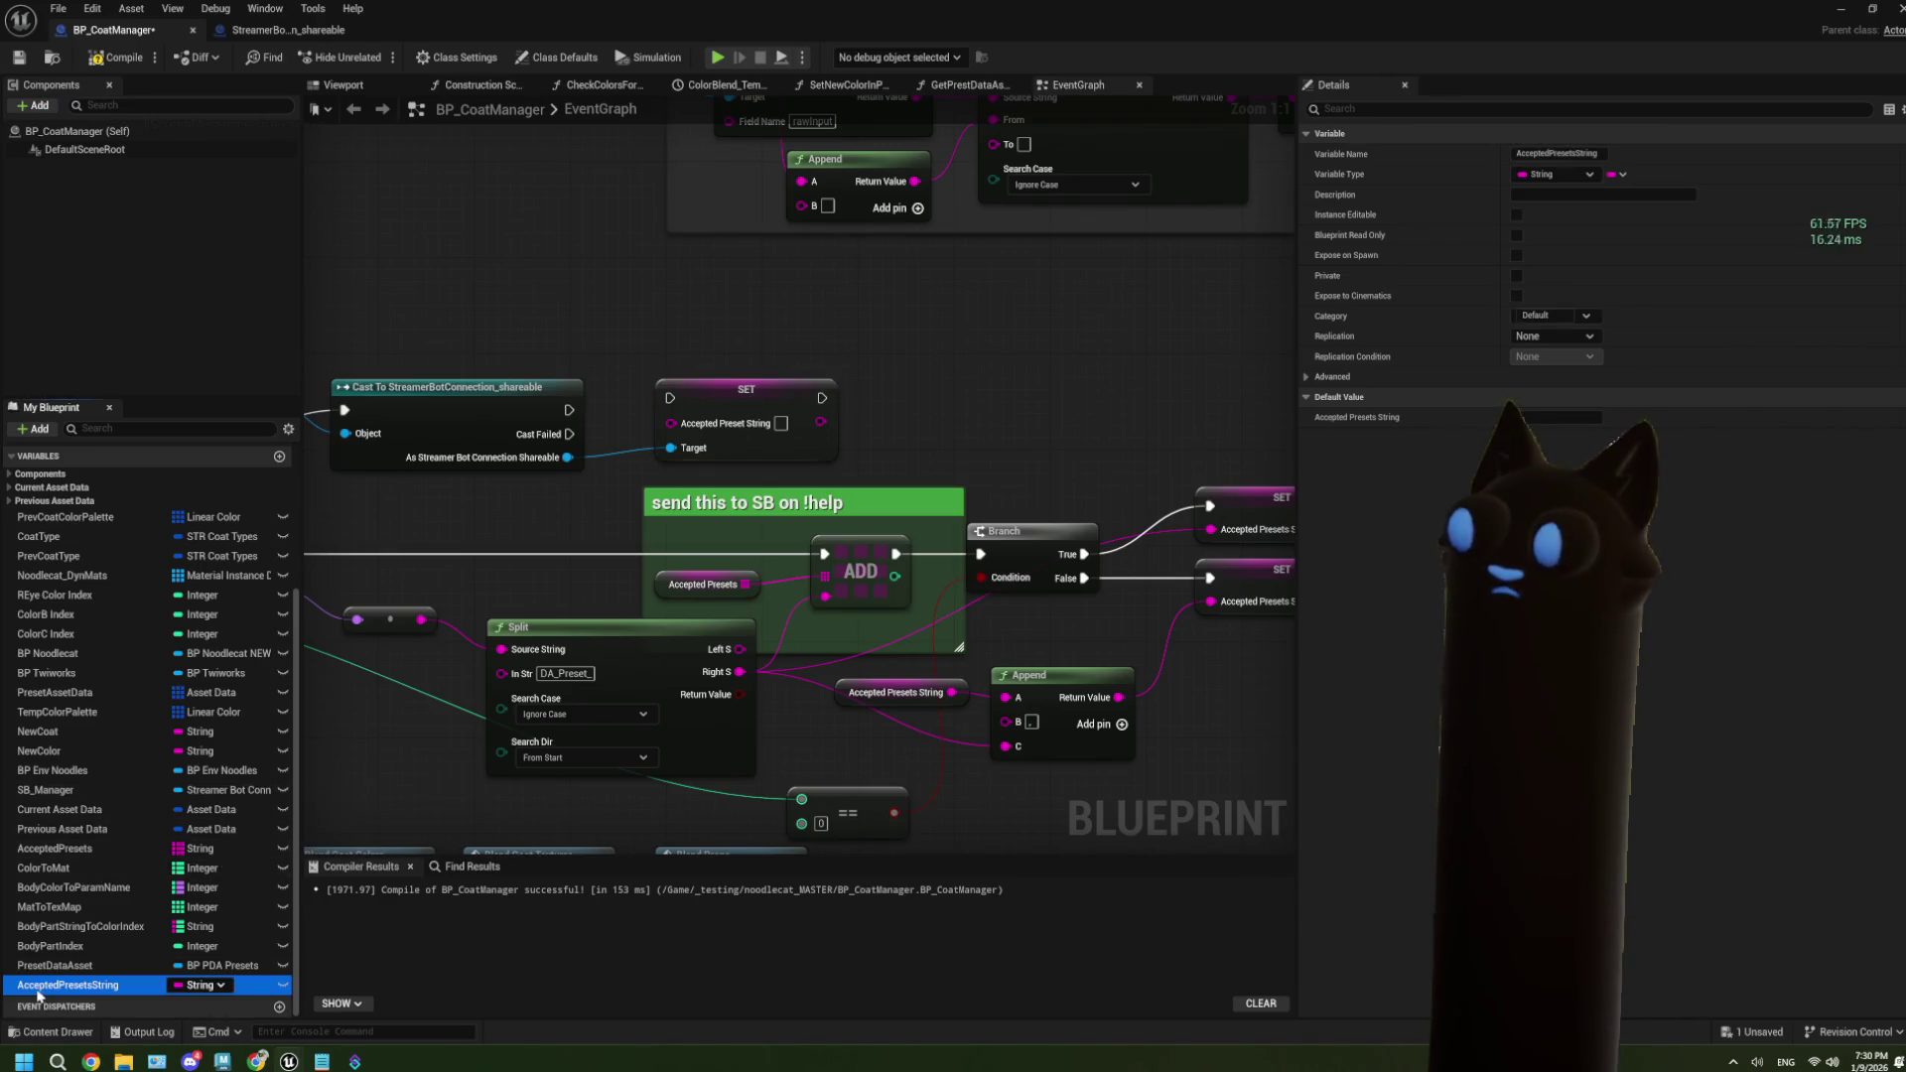
pyautogui.moveTo(38, 992)
pyautogui.mouseDown()
pyautogui.moveTo(436, 367)
pyautogui.moveTo(429, 288)
pyautogui.mouseUp()
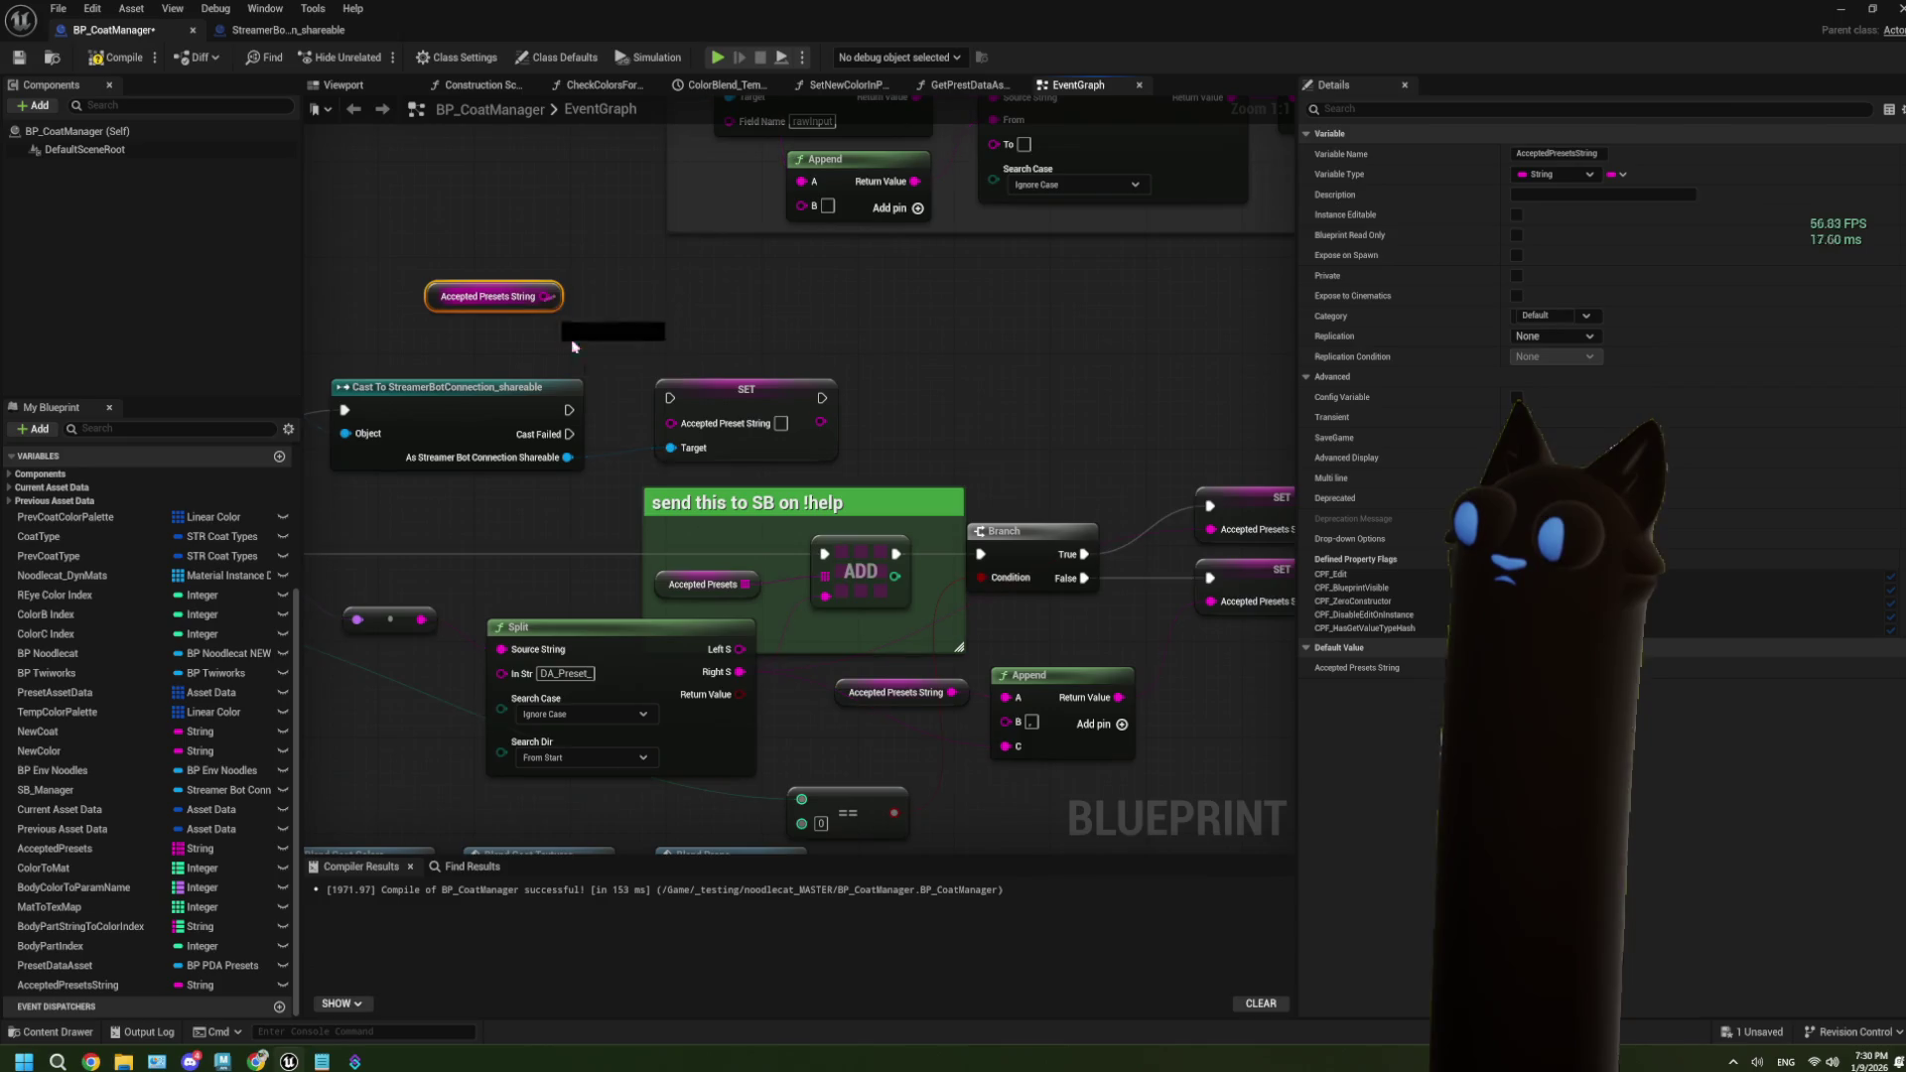
pyautogui.moveTo(572, 347)
pyautogui.mouseDown()
pyautogui.moveTo(671, 422)
pyautogui.moveTo(650, 403)
pyautogui.moveTo(730, 407)
pyautogui.mouseUp()
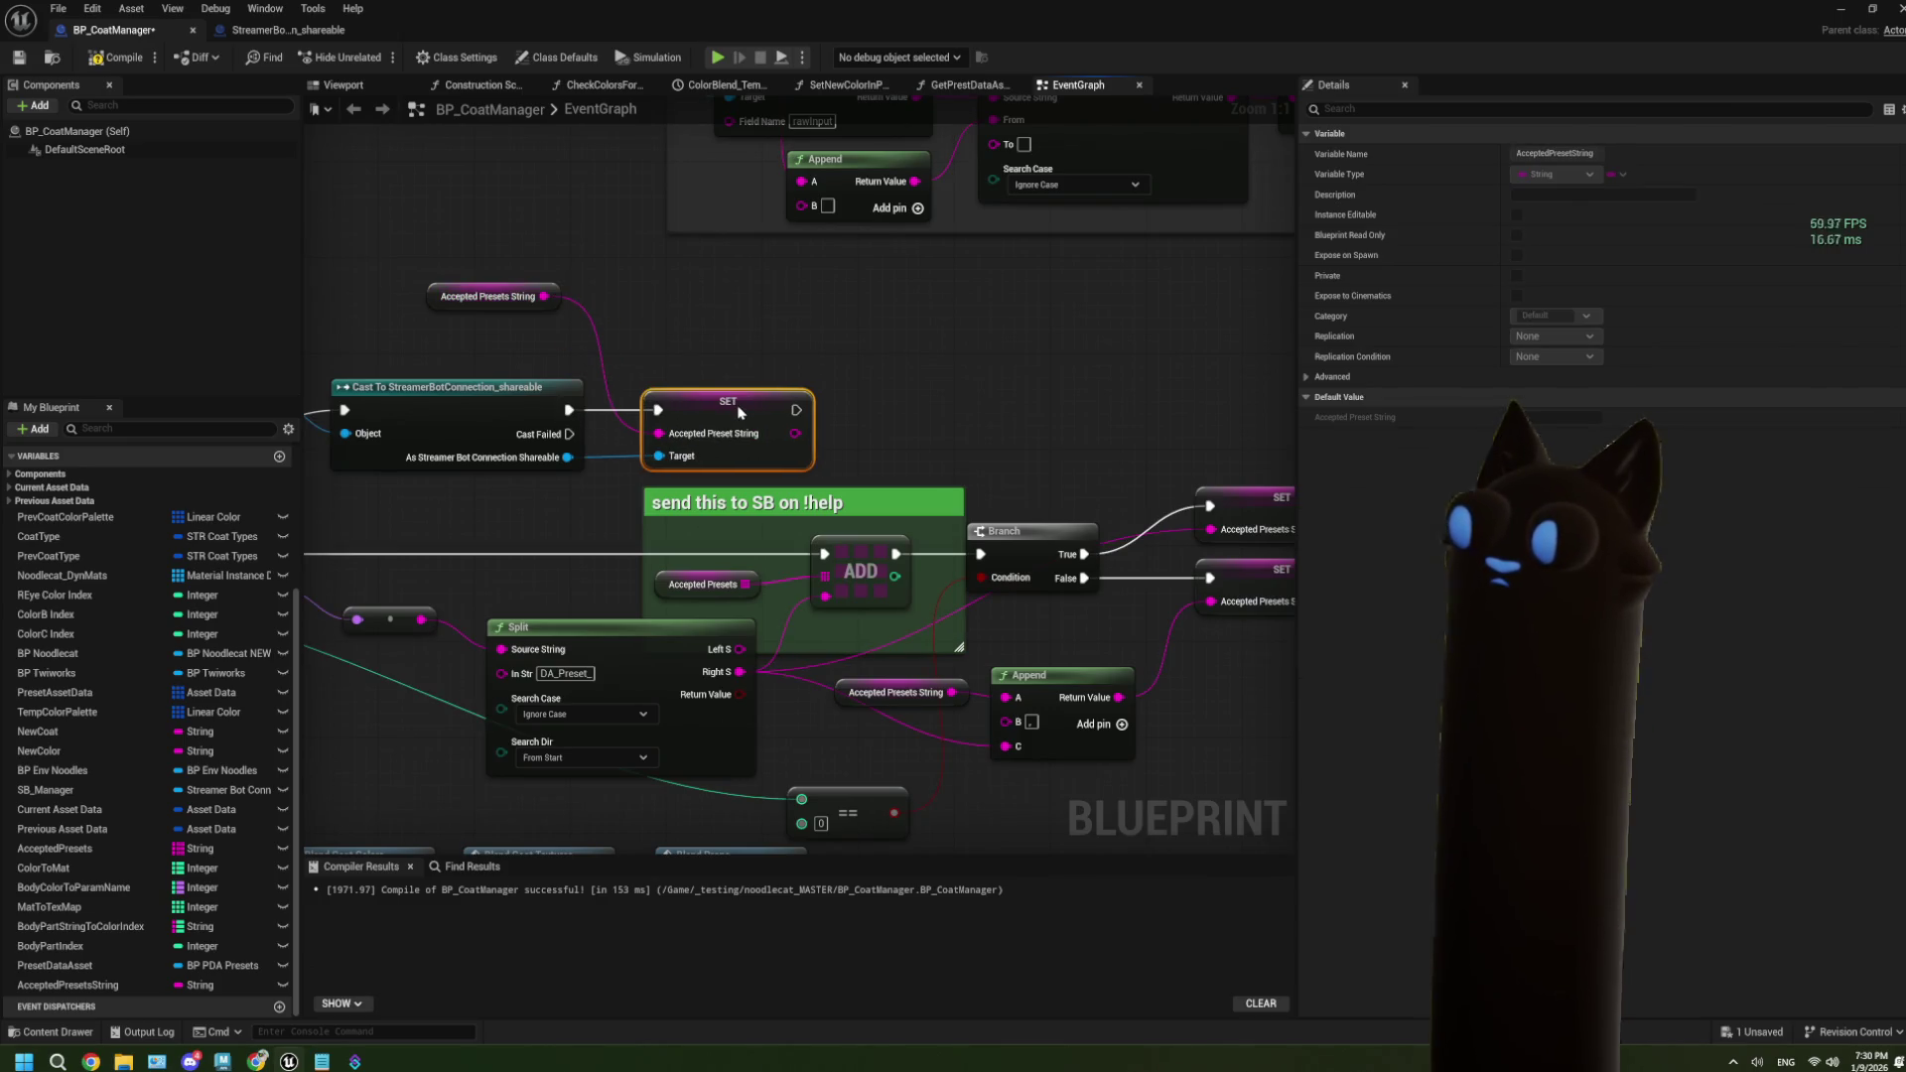
pyautogui.click(19, 57)
pyautogui.click(287, 30)
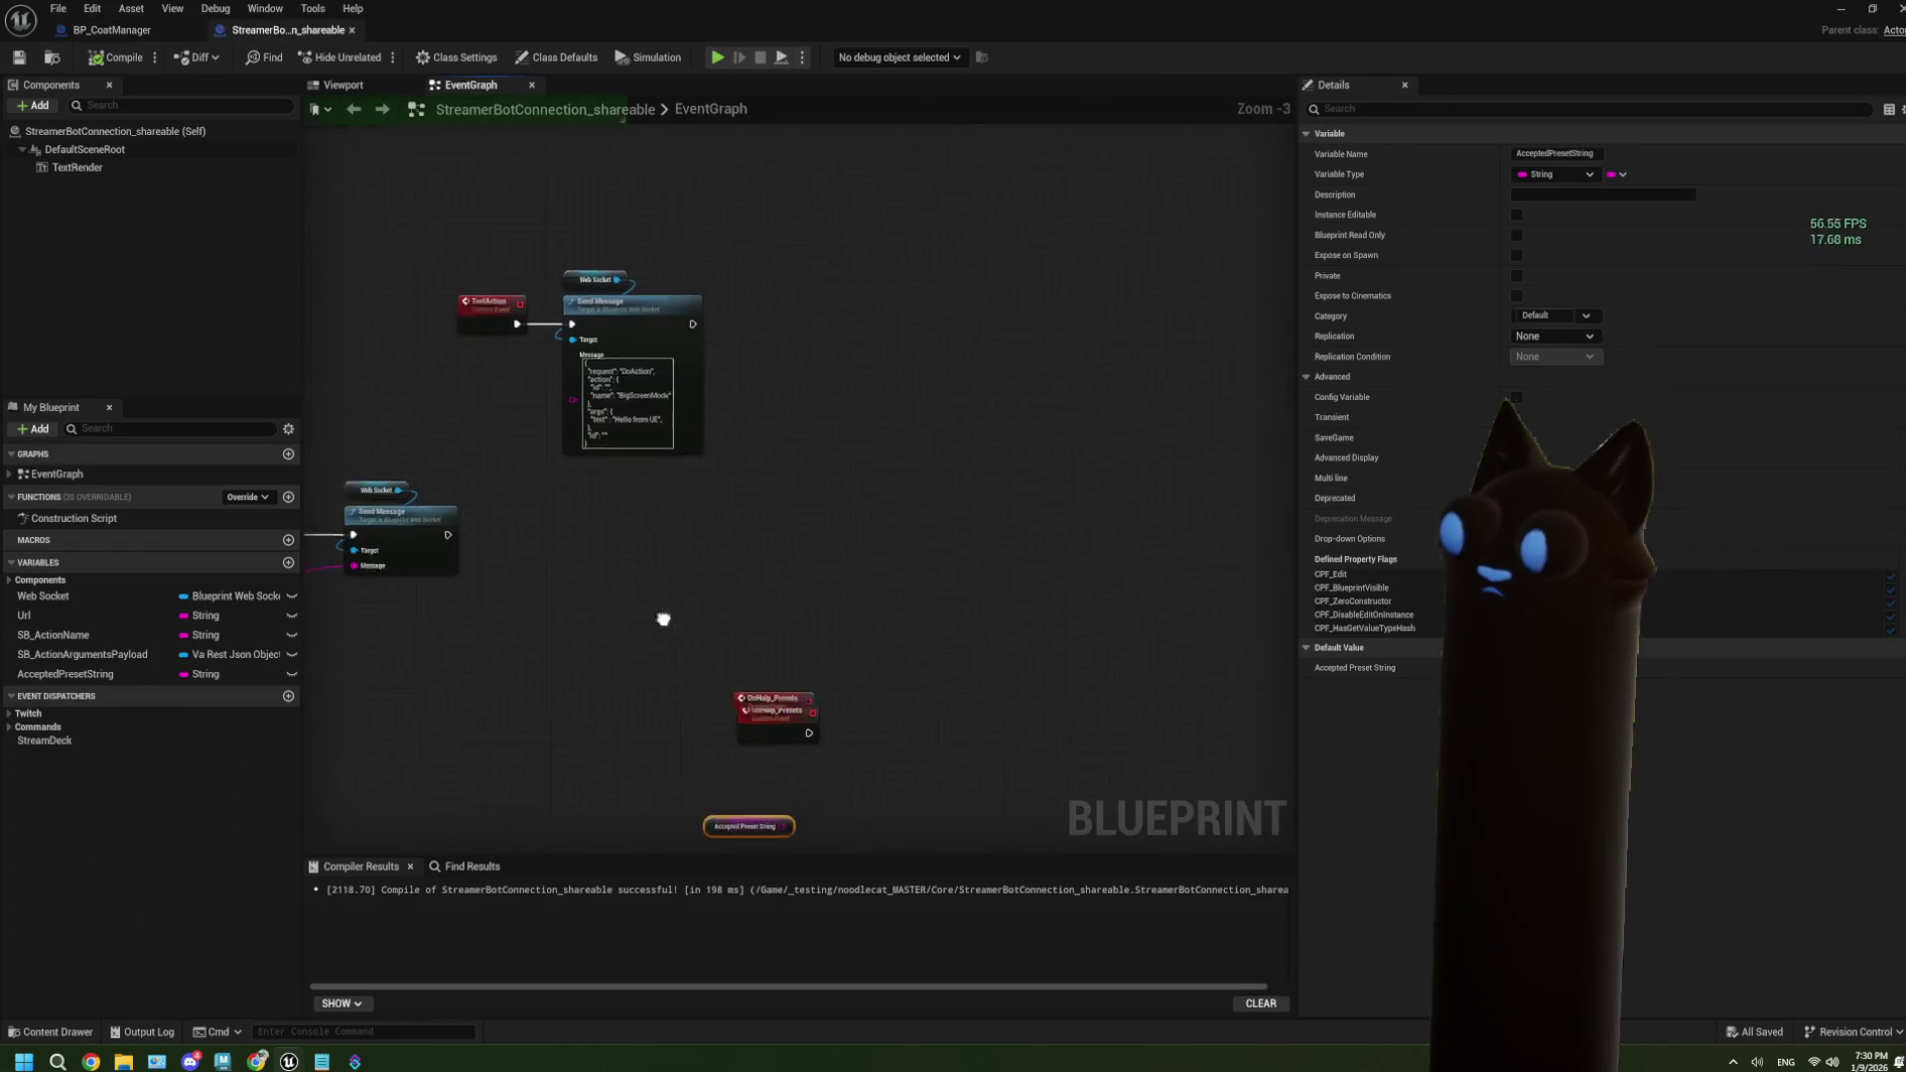
# Move the Web Socket and Send Message nodes beside OnHelp_Presets and wire its exec to Send Message.
pyautogui.scroll(2, 626, 431)
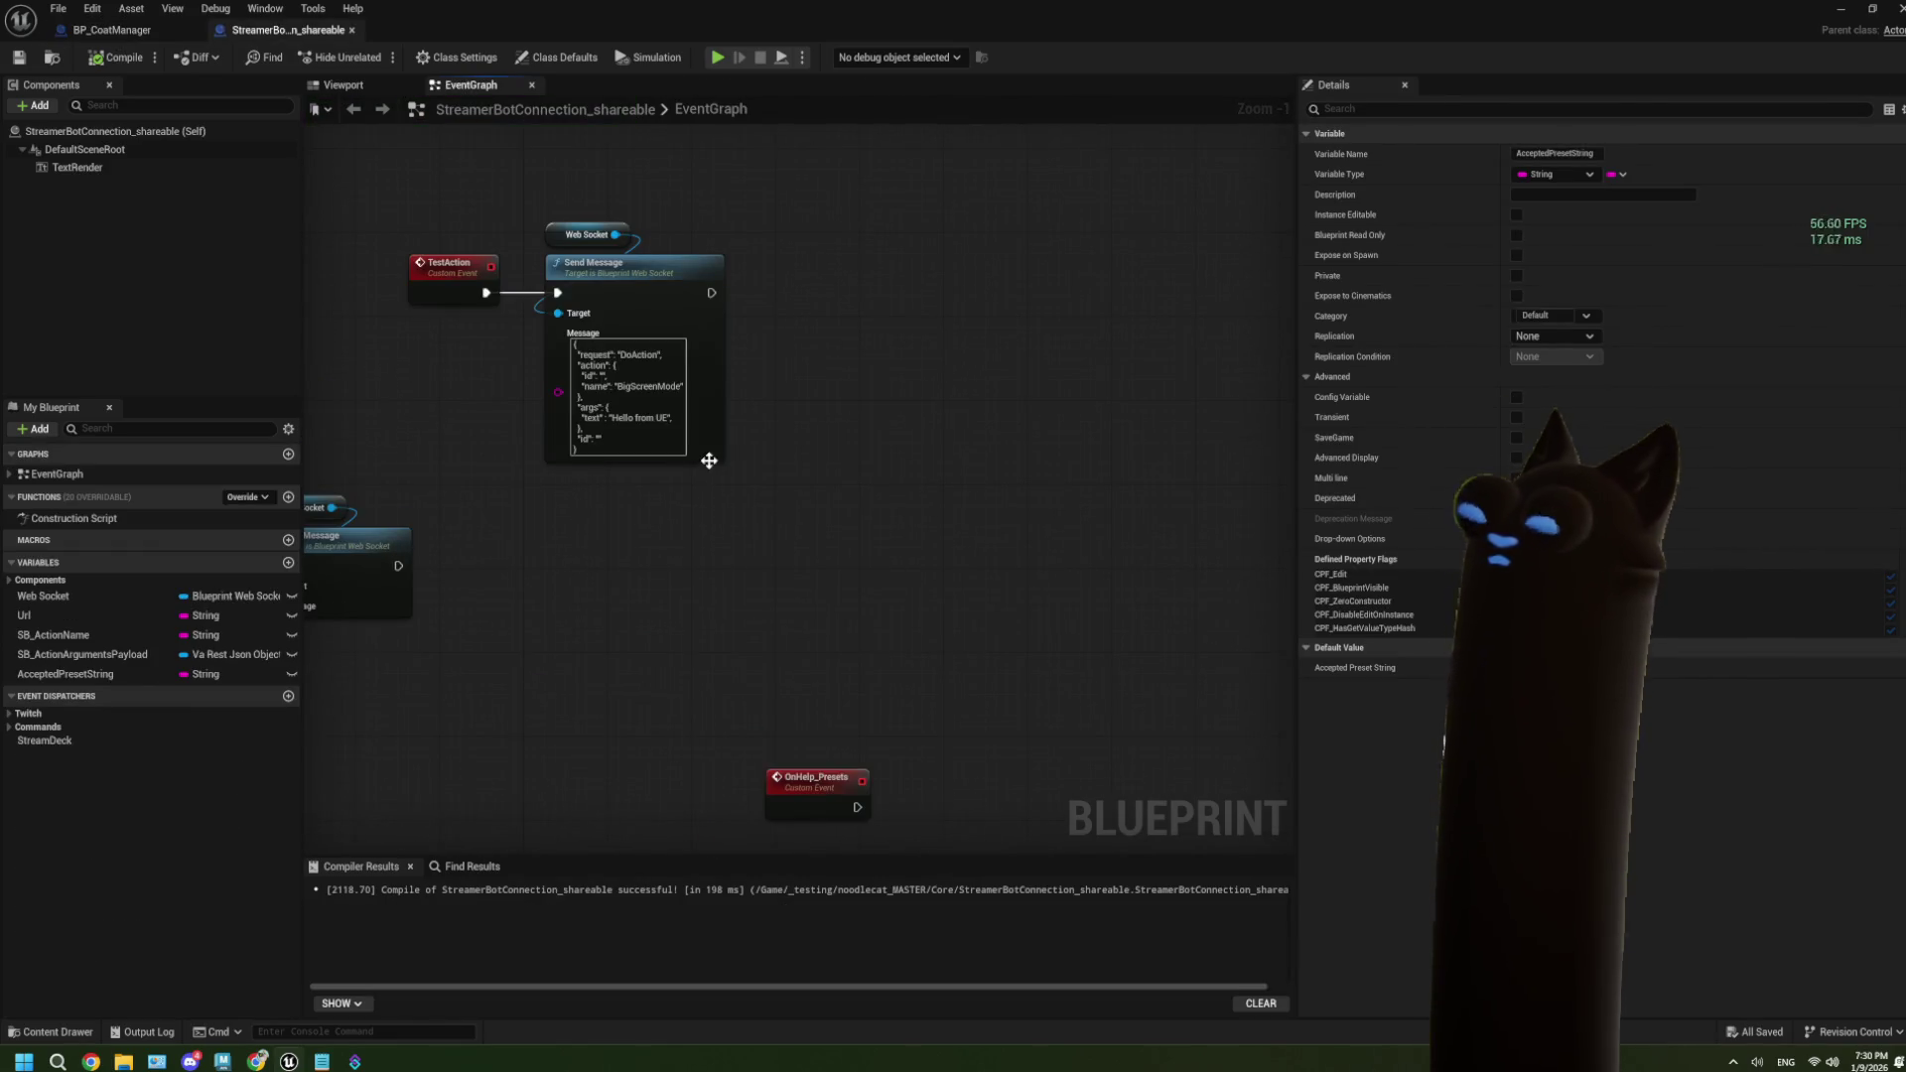
pyautogui.click(706, 453)
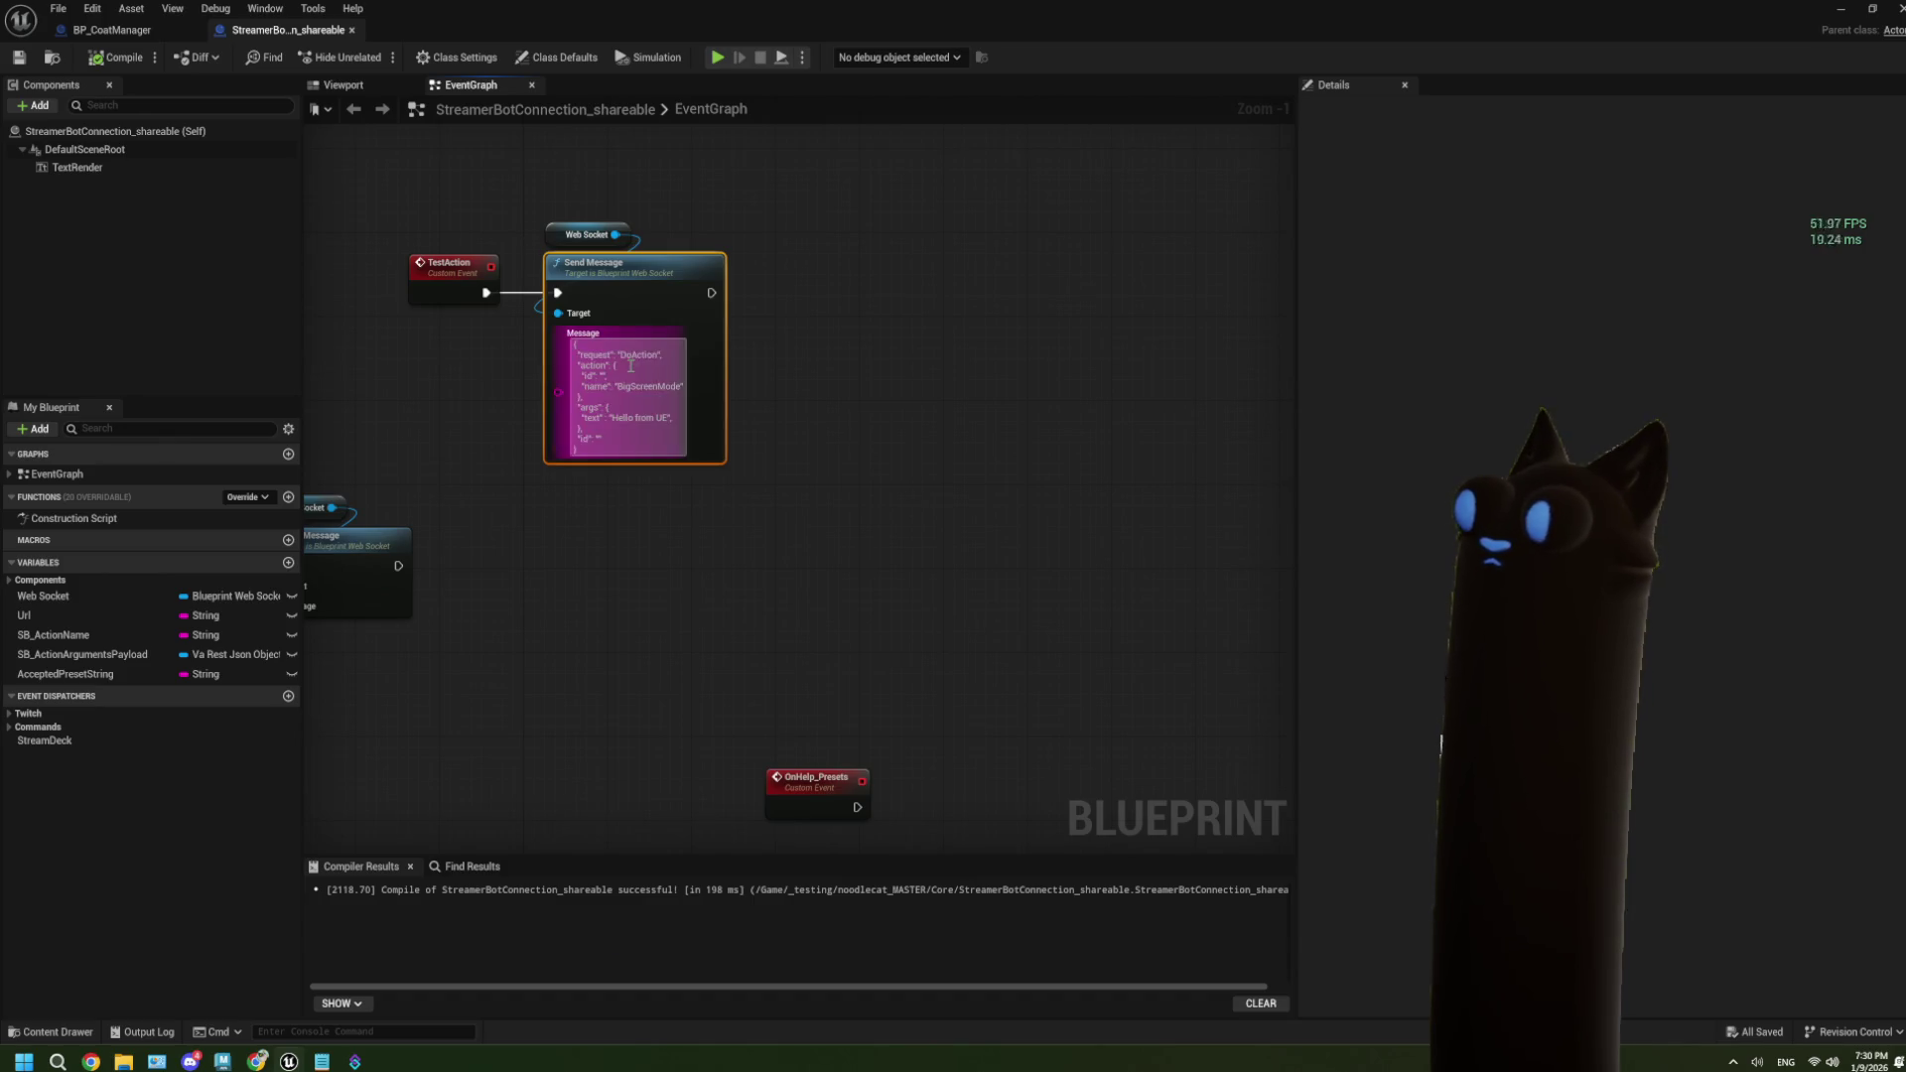
pyautogui.scroll(1, 630, 383)
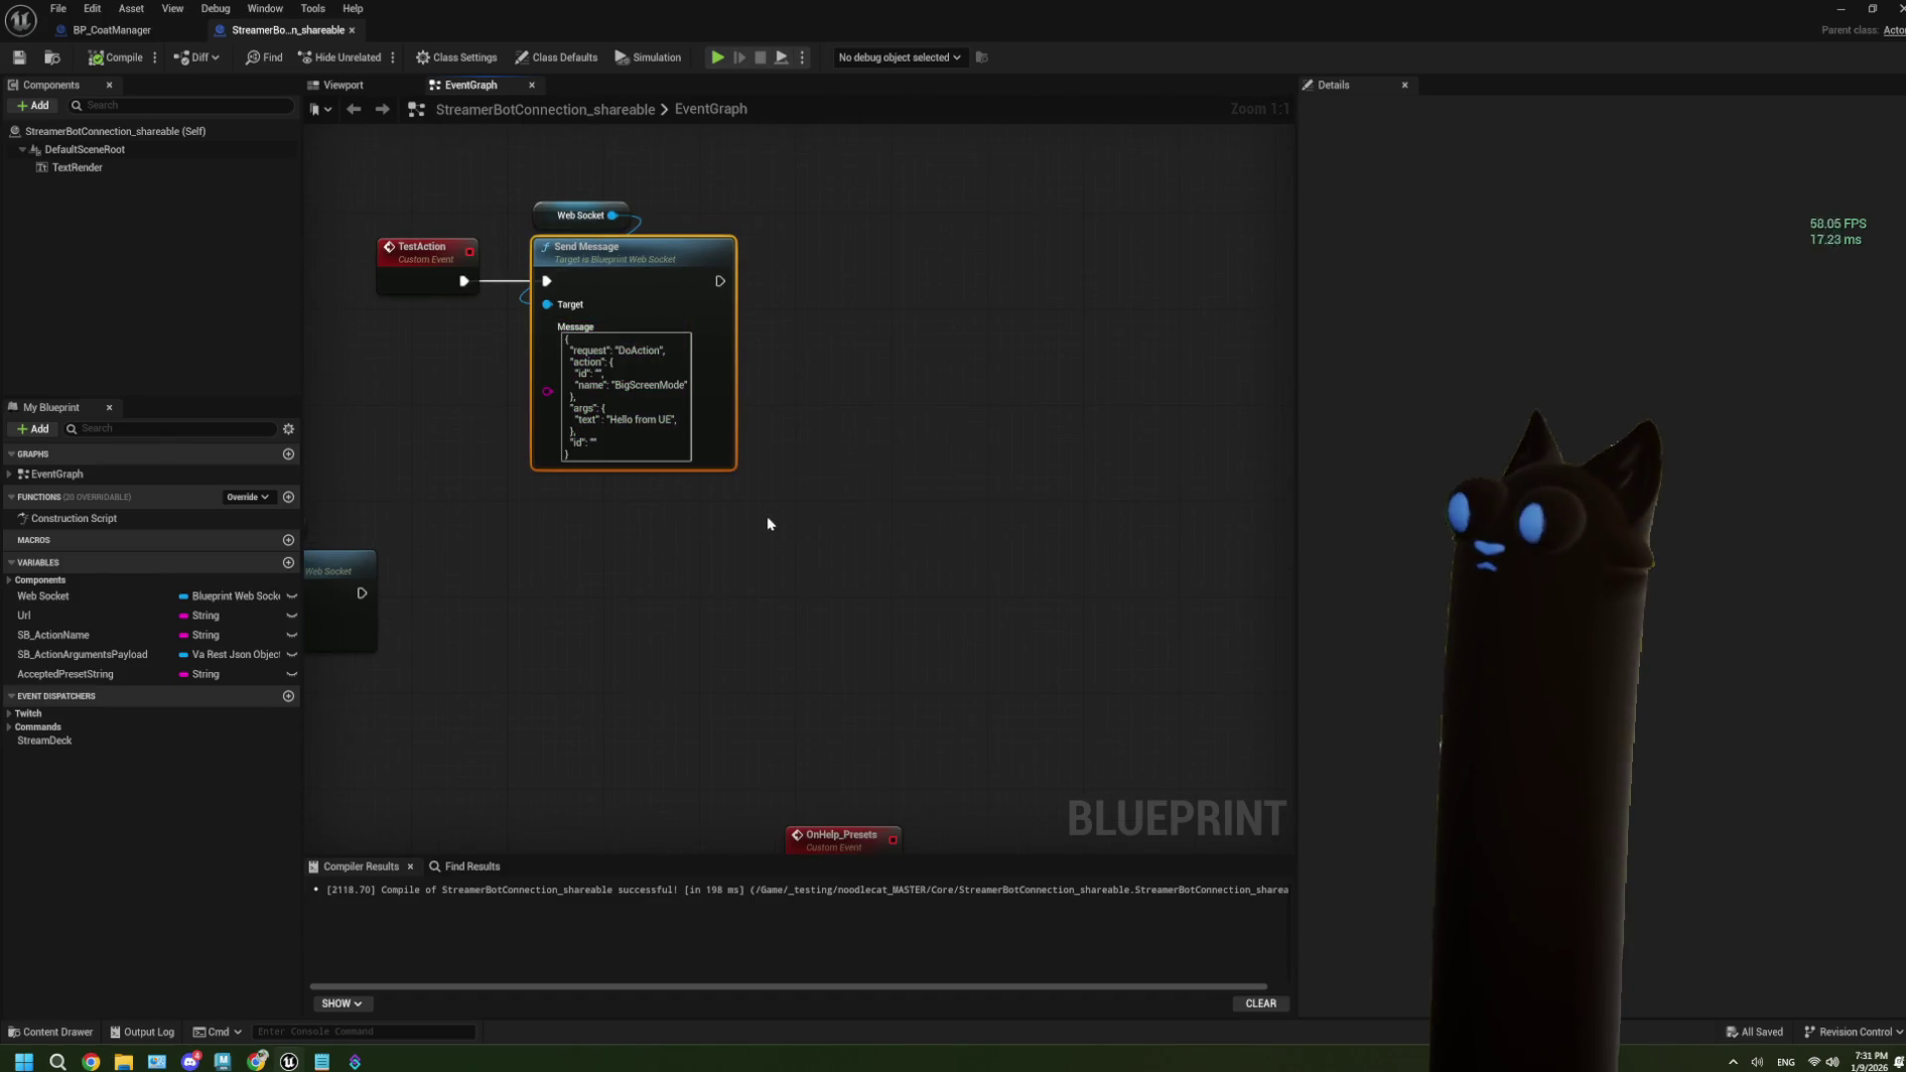
pyautogui.moveTo(770, 527); pyautogui.dragTo(511, 207)
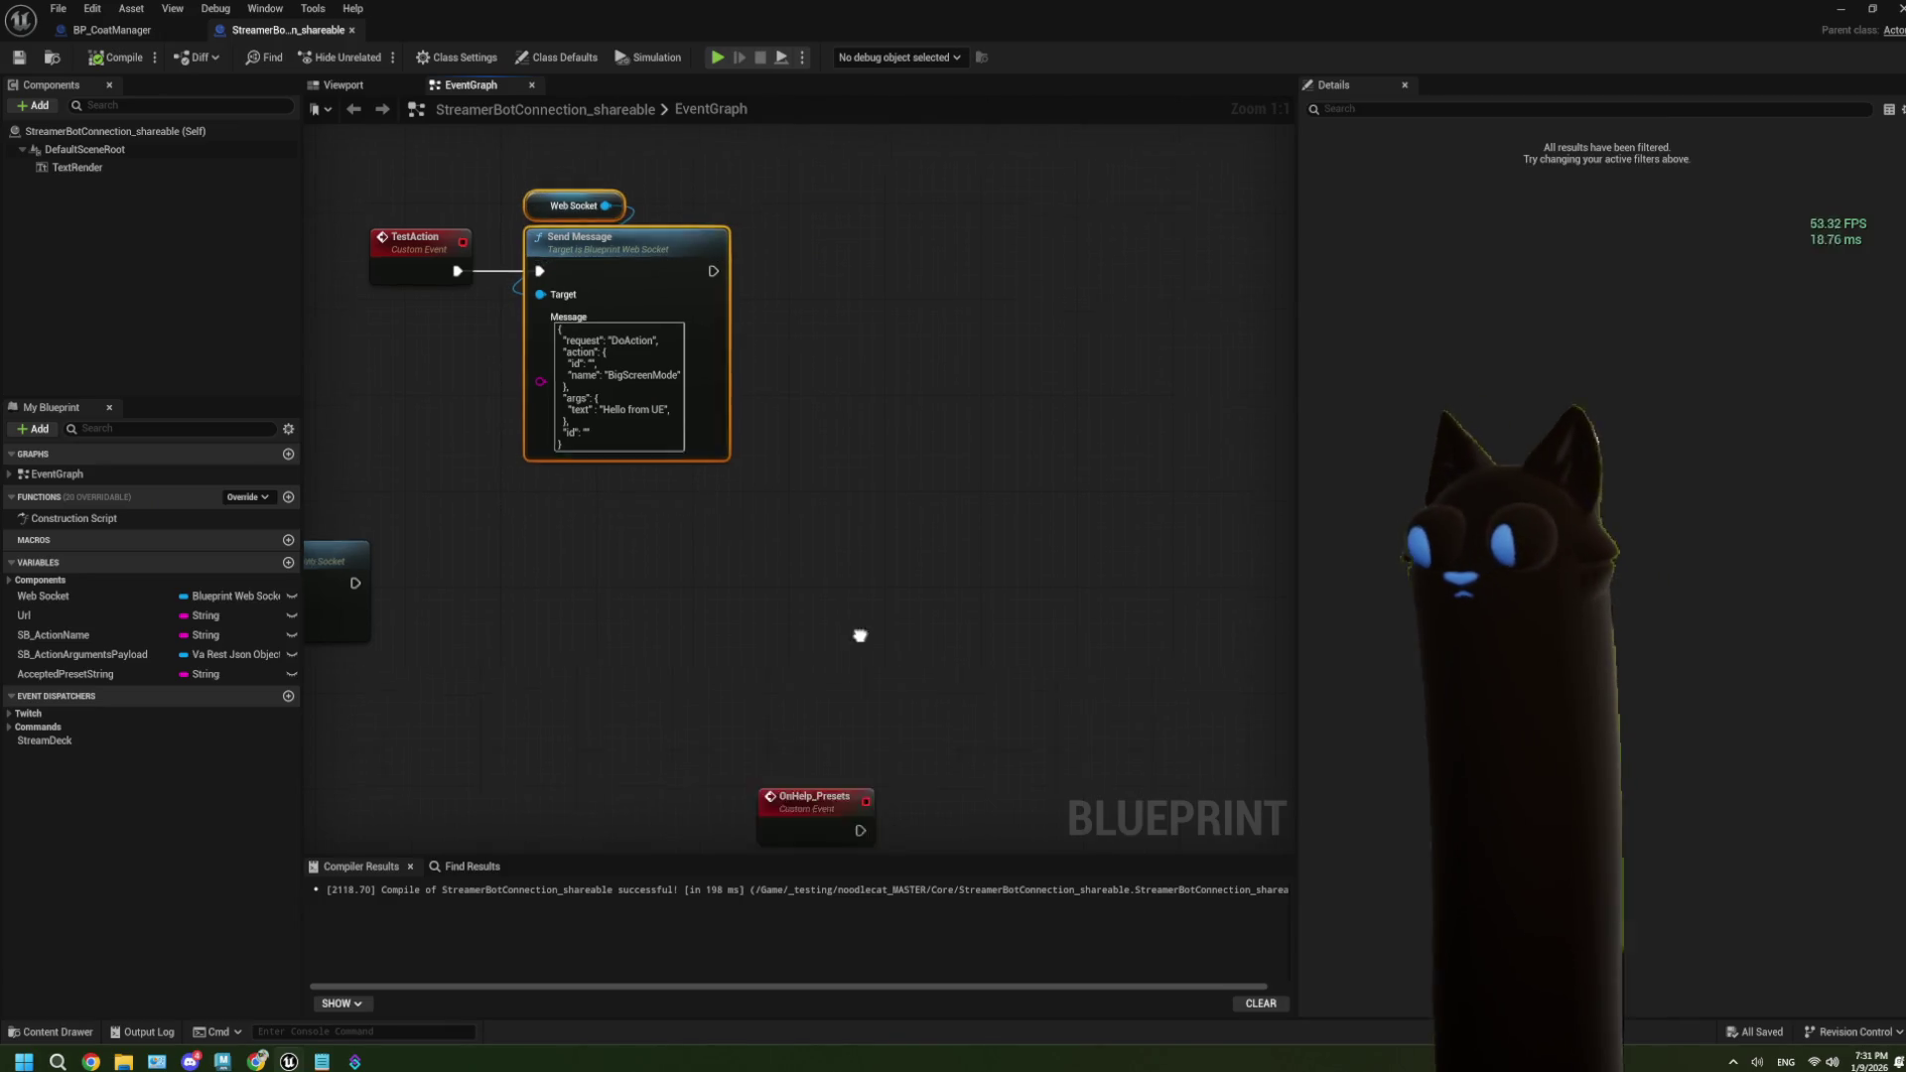
pyautogui.moveTo(860, 638)
pyautogui.mouseDown()
pyautogui.moveTo(715, 586)
pyautogui.moveTo(697, 628)
pyautogui.moveTo(730, 571)
pyautogui.moveTo(698, 506)
pyautogui.mouseUp()
pyautogui.hotkey('ctrl', 'x')
pyautogui.hotkey('ctrl', 'v')
pyautogui.moveTo(593, 683); pyautogui.dragTo(596, 589)
pyautogui.moveTo(512, 465); pyautogui.dragTo(651, 454)
# Move the Accepted Preset String getter below and drag a string wire out to search 'append'.
pyautogui.moveTo(496, 659)
pyautogui.mouseDown()
pyautogui.moveTo(646, 594)
pyautogui.moveTo(381, 634)
pyautogui.mouseUp()
pyautogui.click(576, 539)
pyautogui.moveTo(579, 758); pyautogui.dragTo(679, 728)
pyautogui.click(680, 730)
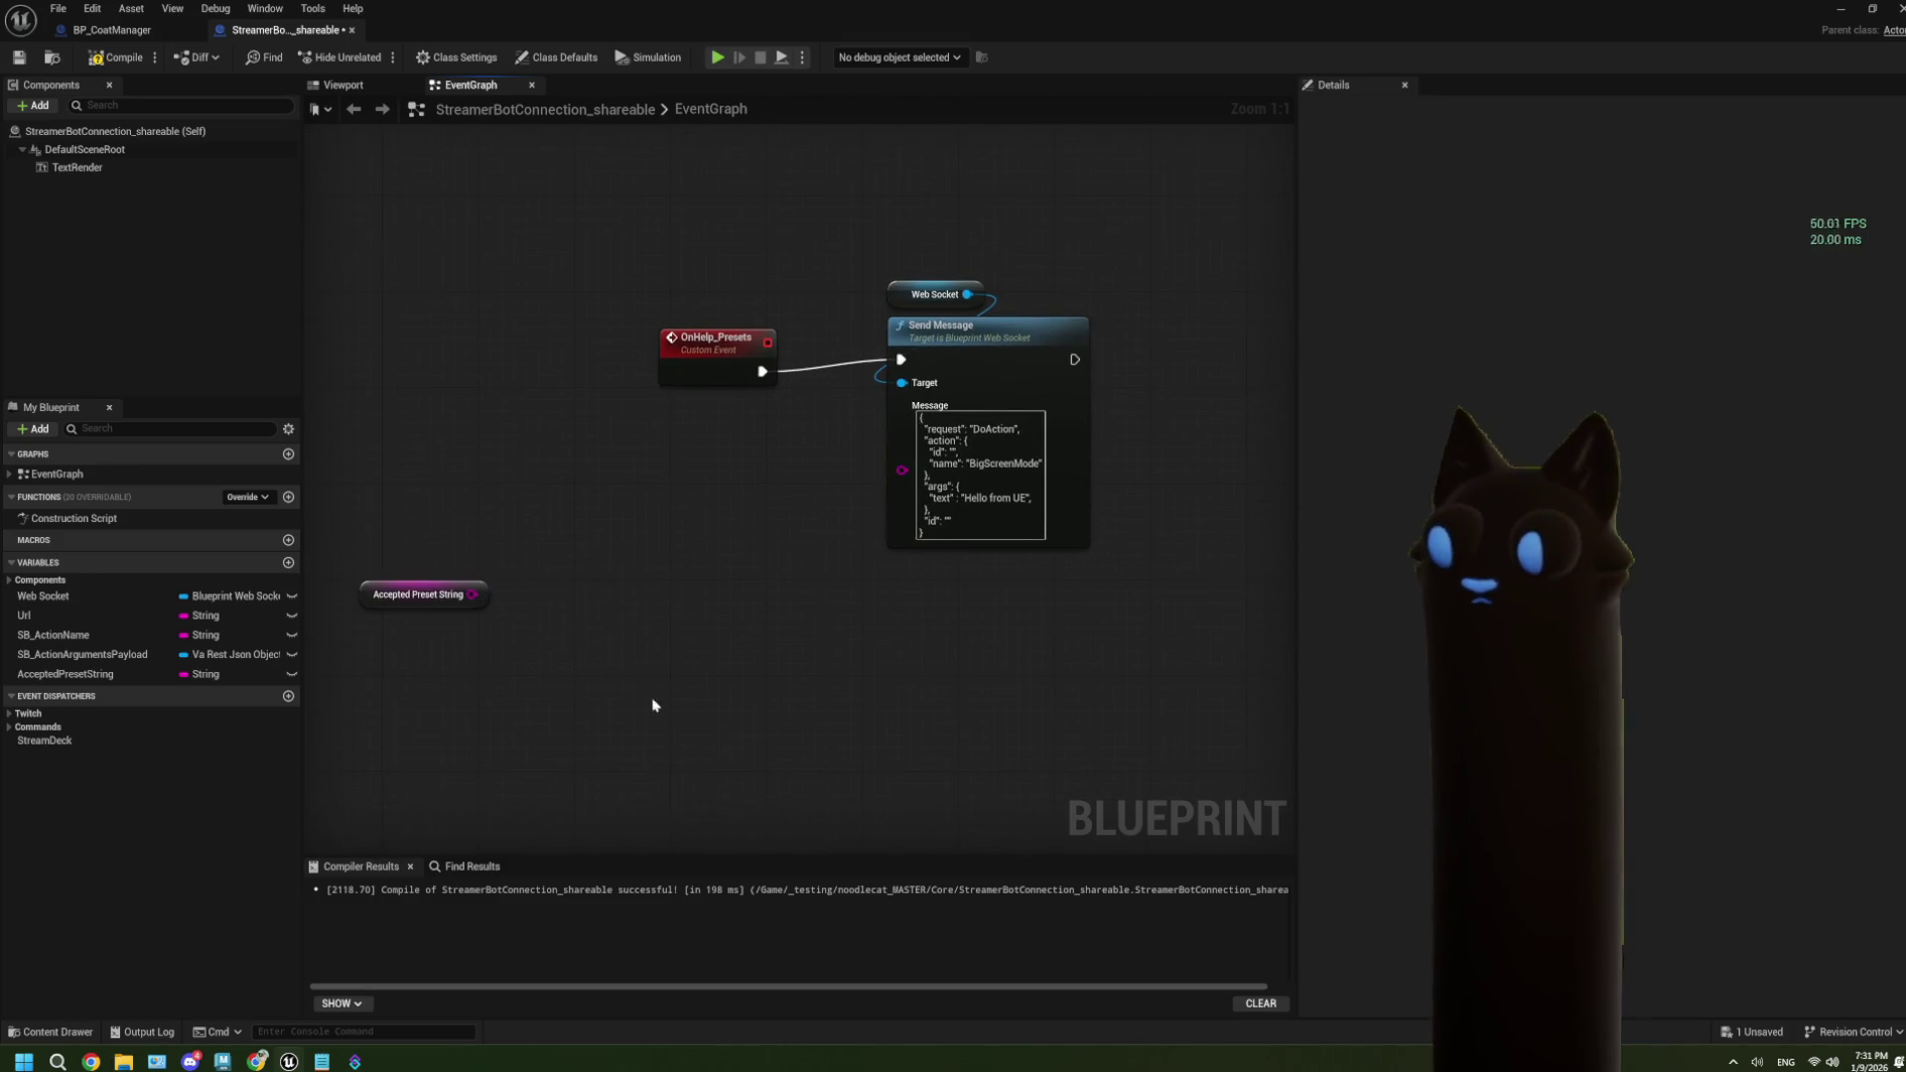
pyautogui.moveTo(472, 594); pyautogui.dragTo(574, 601)
pyautogui.write('append')
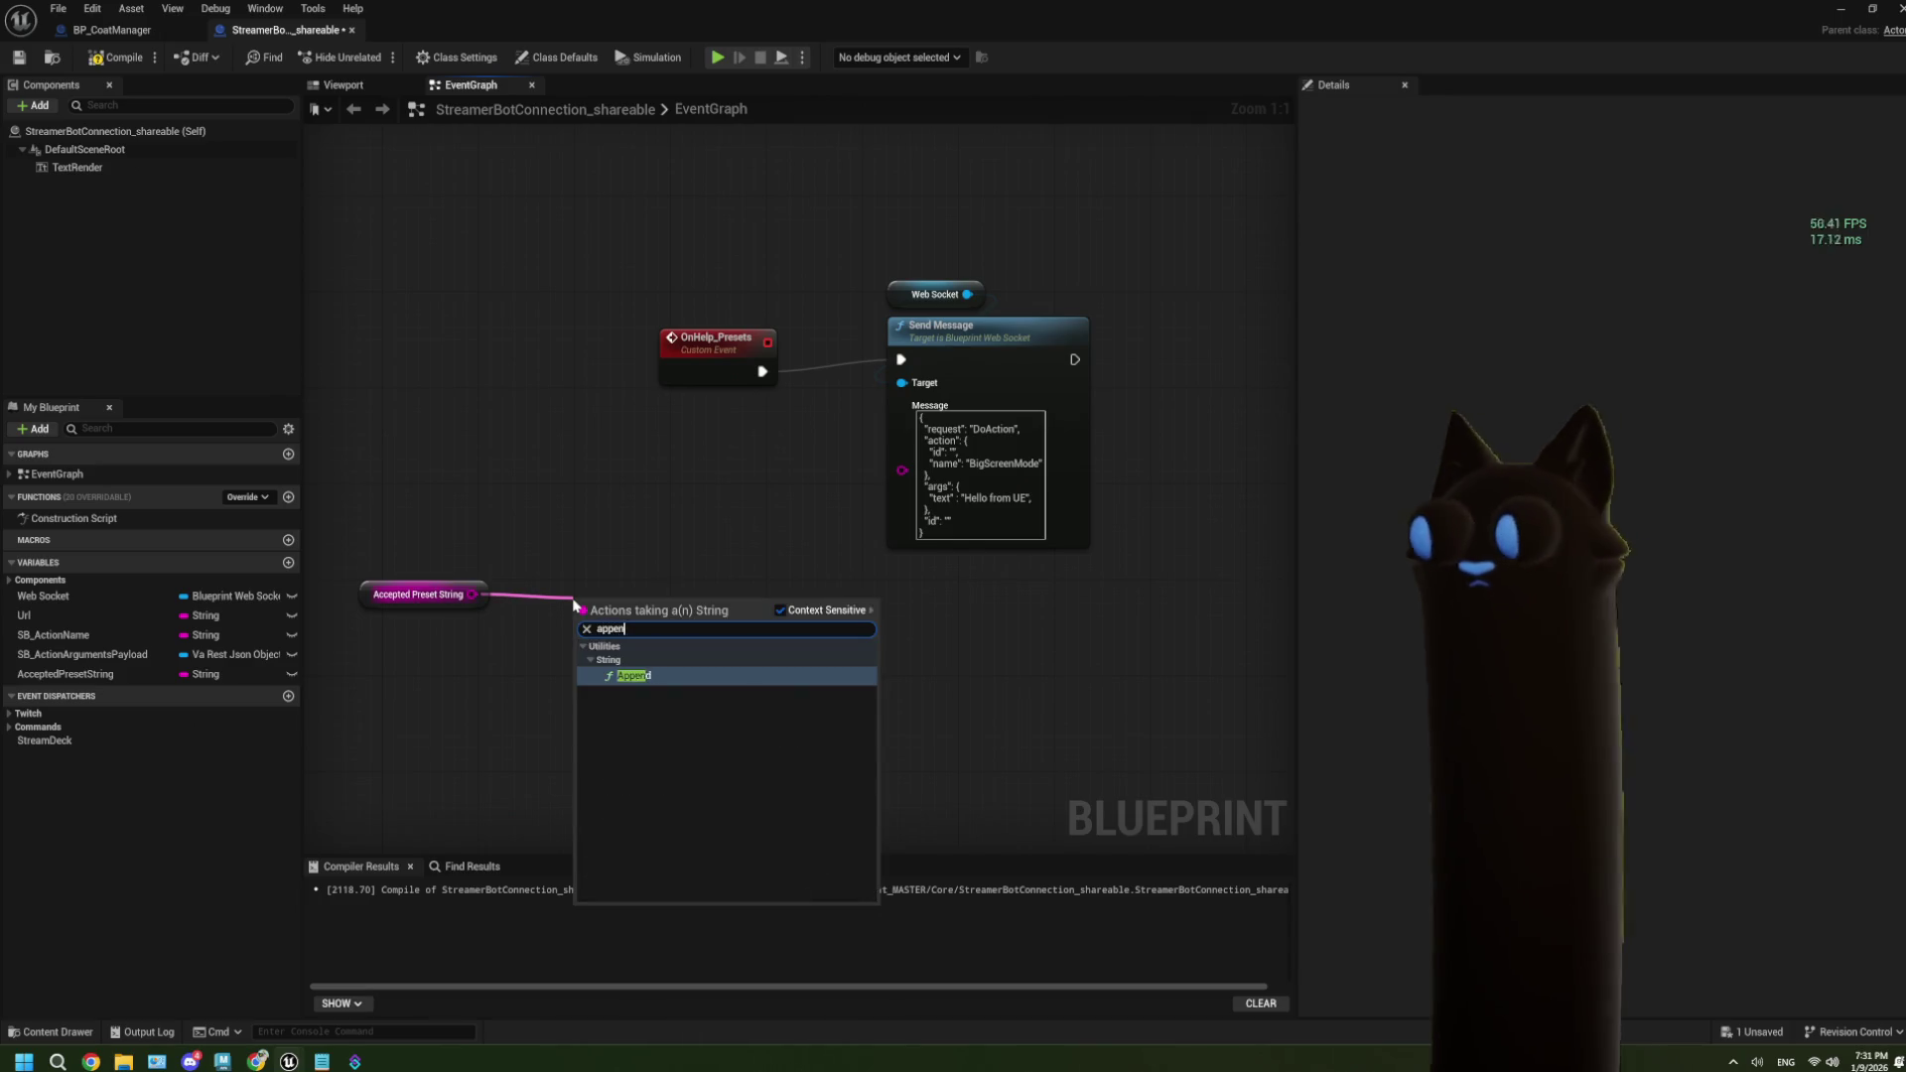
# Add an Append node fed by Accepted Preset String, then break that link from input A.
pyautogui.click(641, 676)
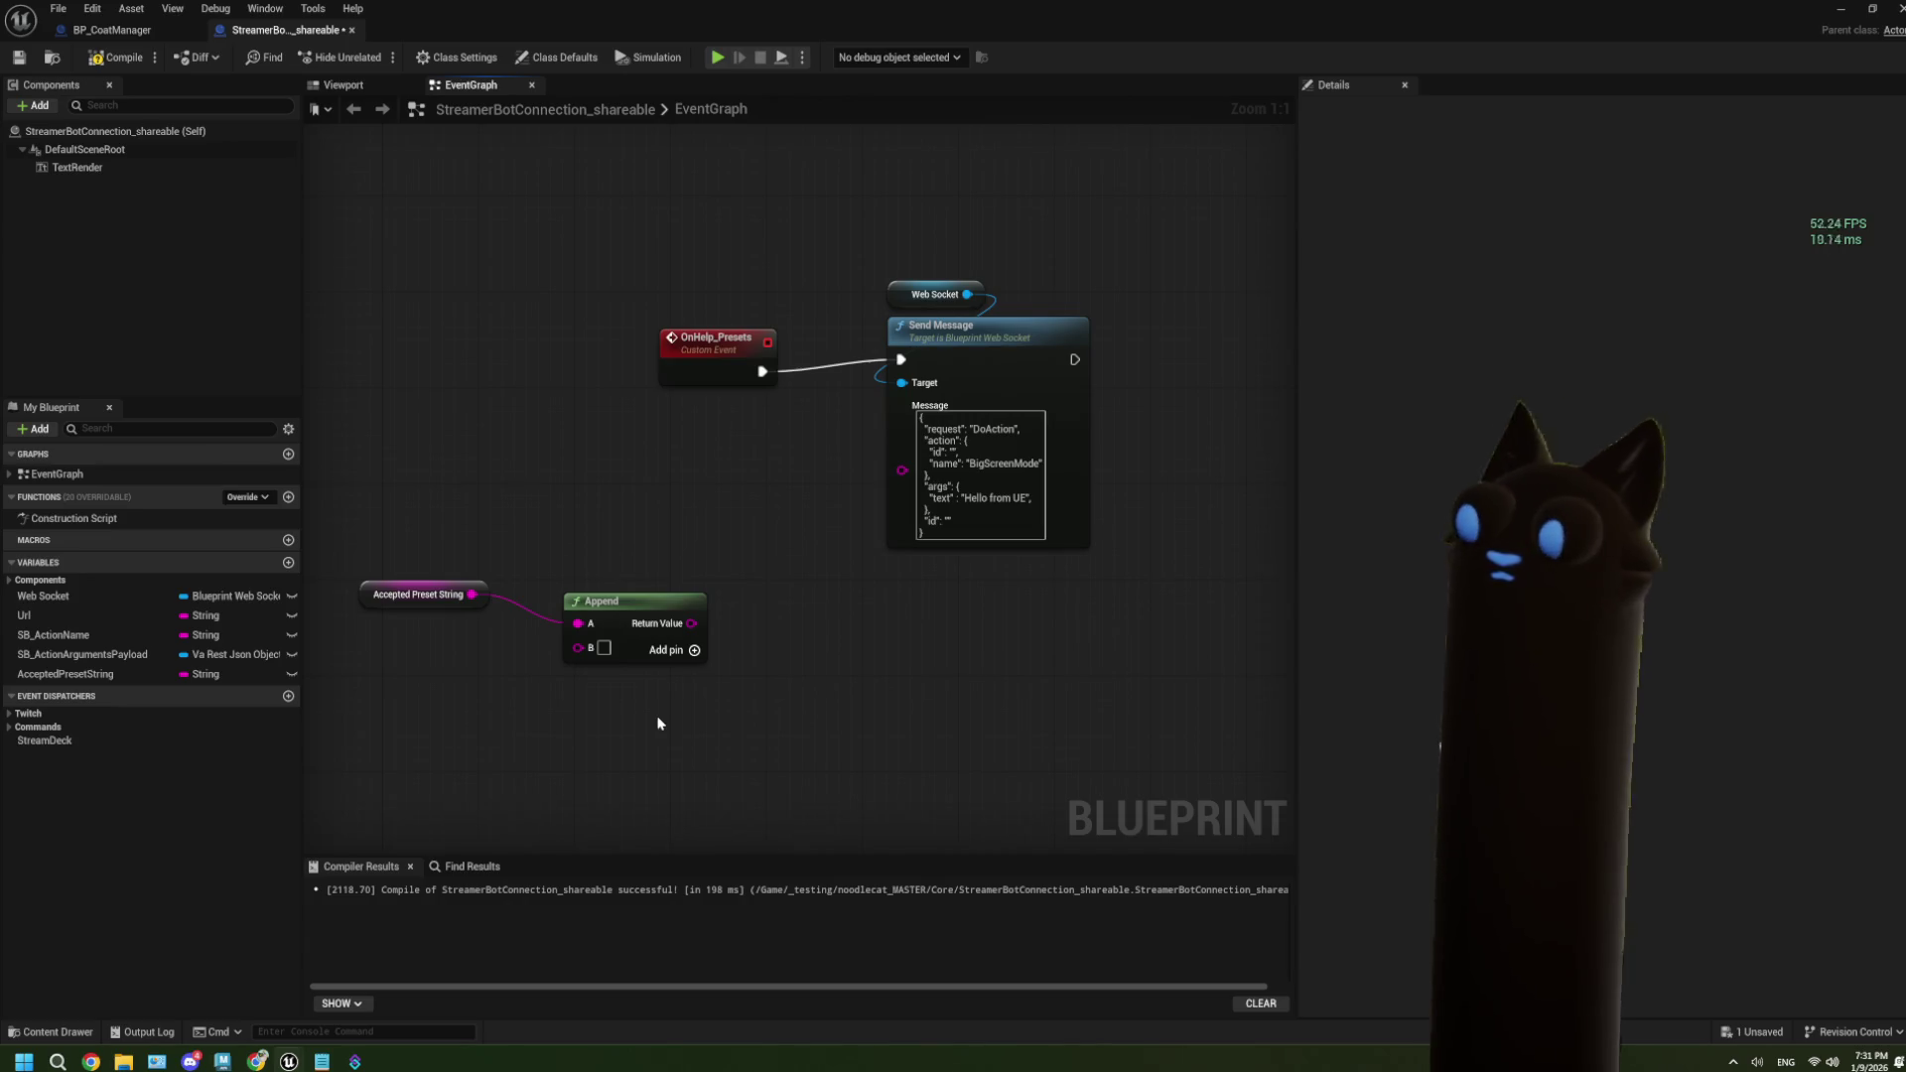
pyautogui.moveTo(641, 610); pyautogui.dragTo(652, 587)
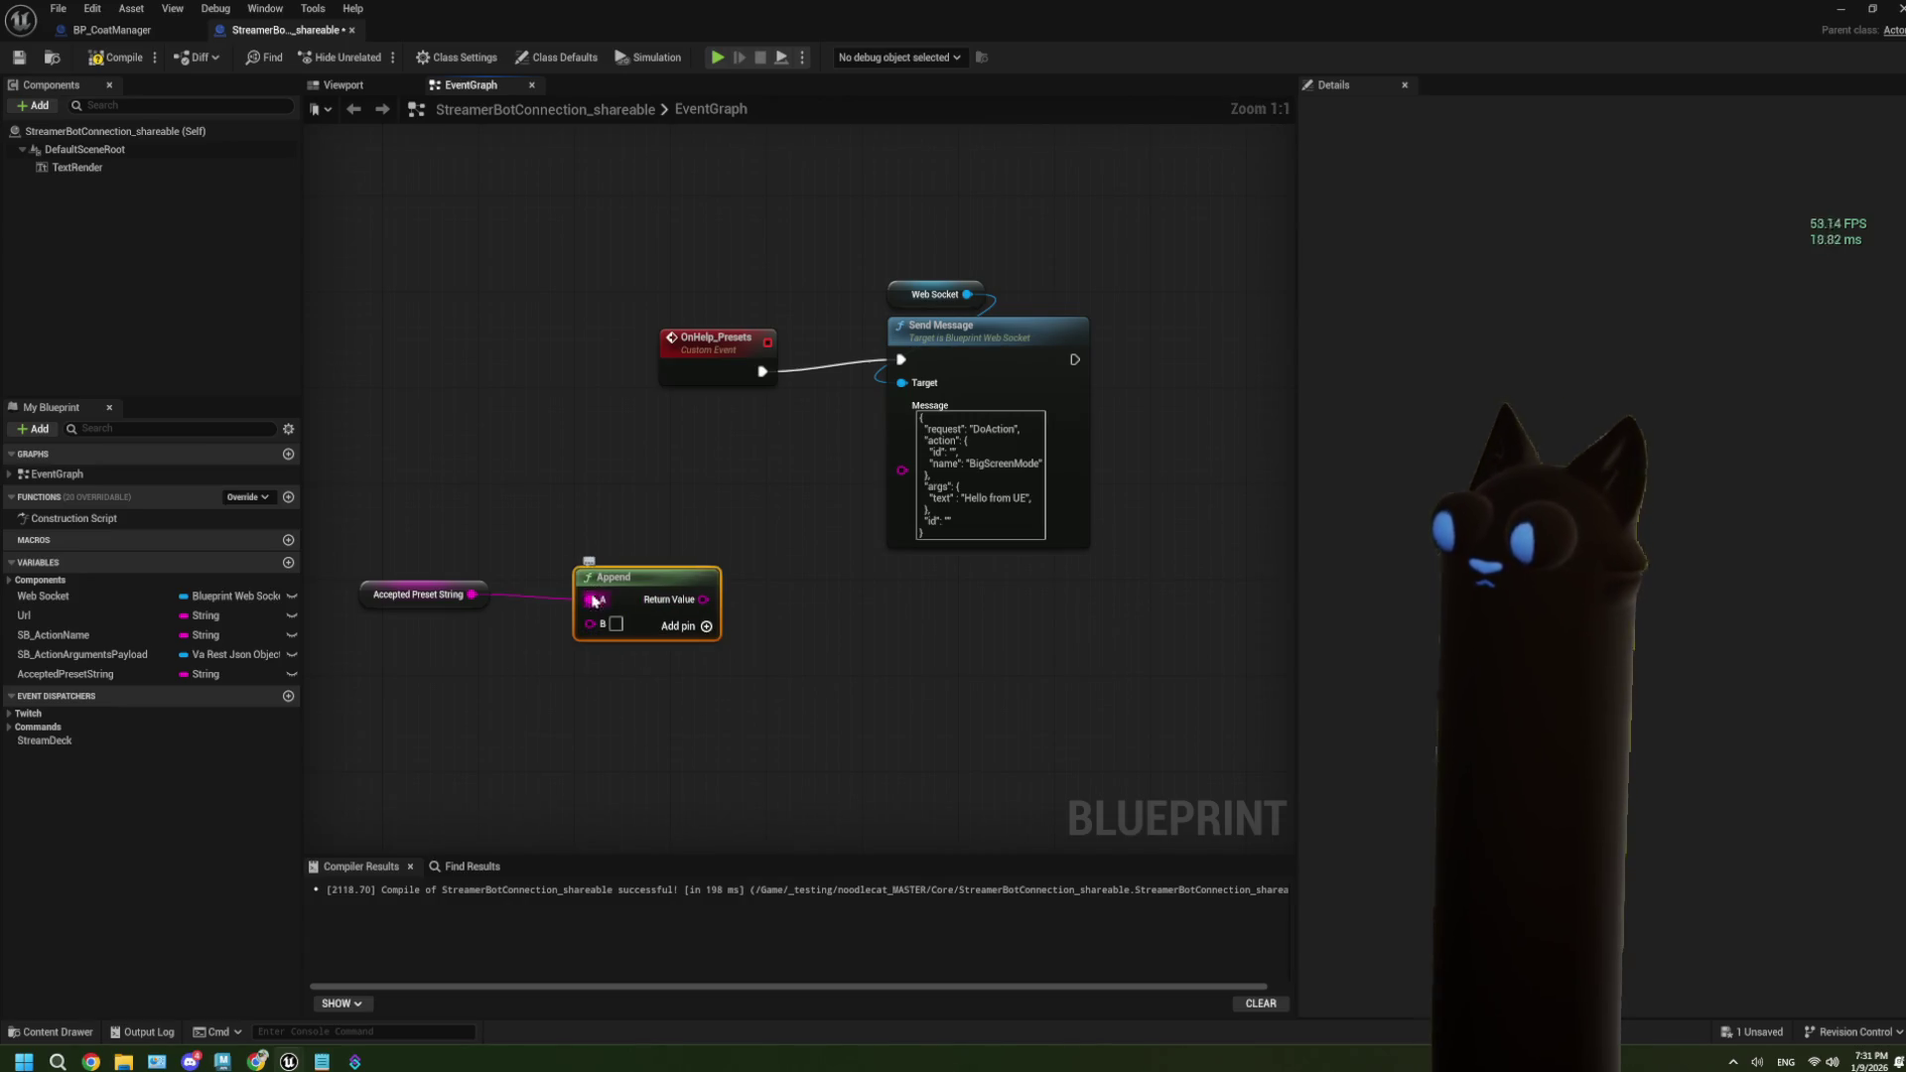
pyautogui.rightClick(591, 600)
pyautogui.click(635, 661)
pyautogui.moveTo(632, 587); pyautogui.dragTo(662, 556)
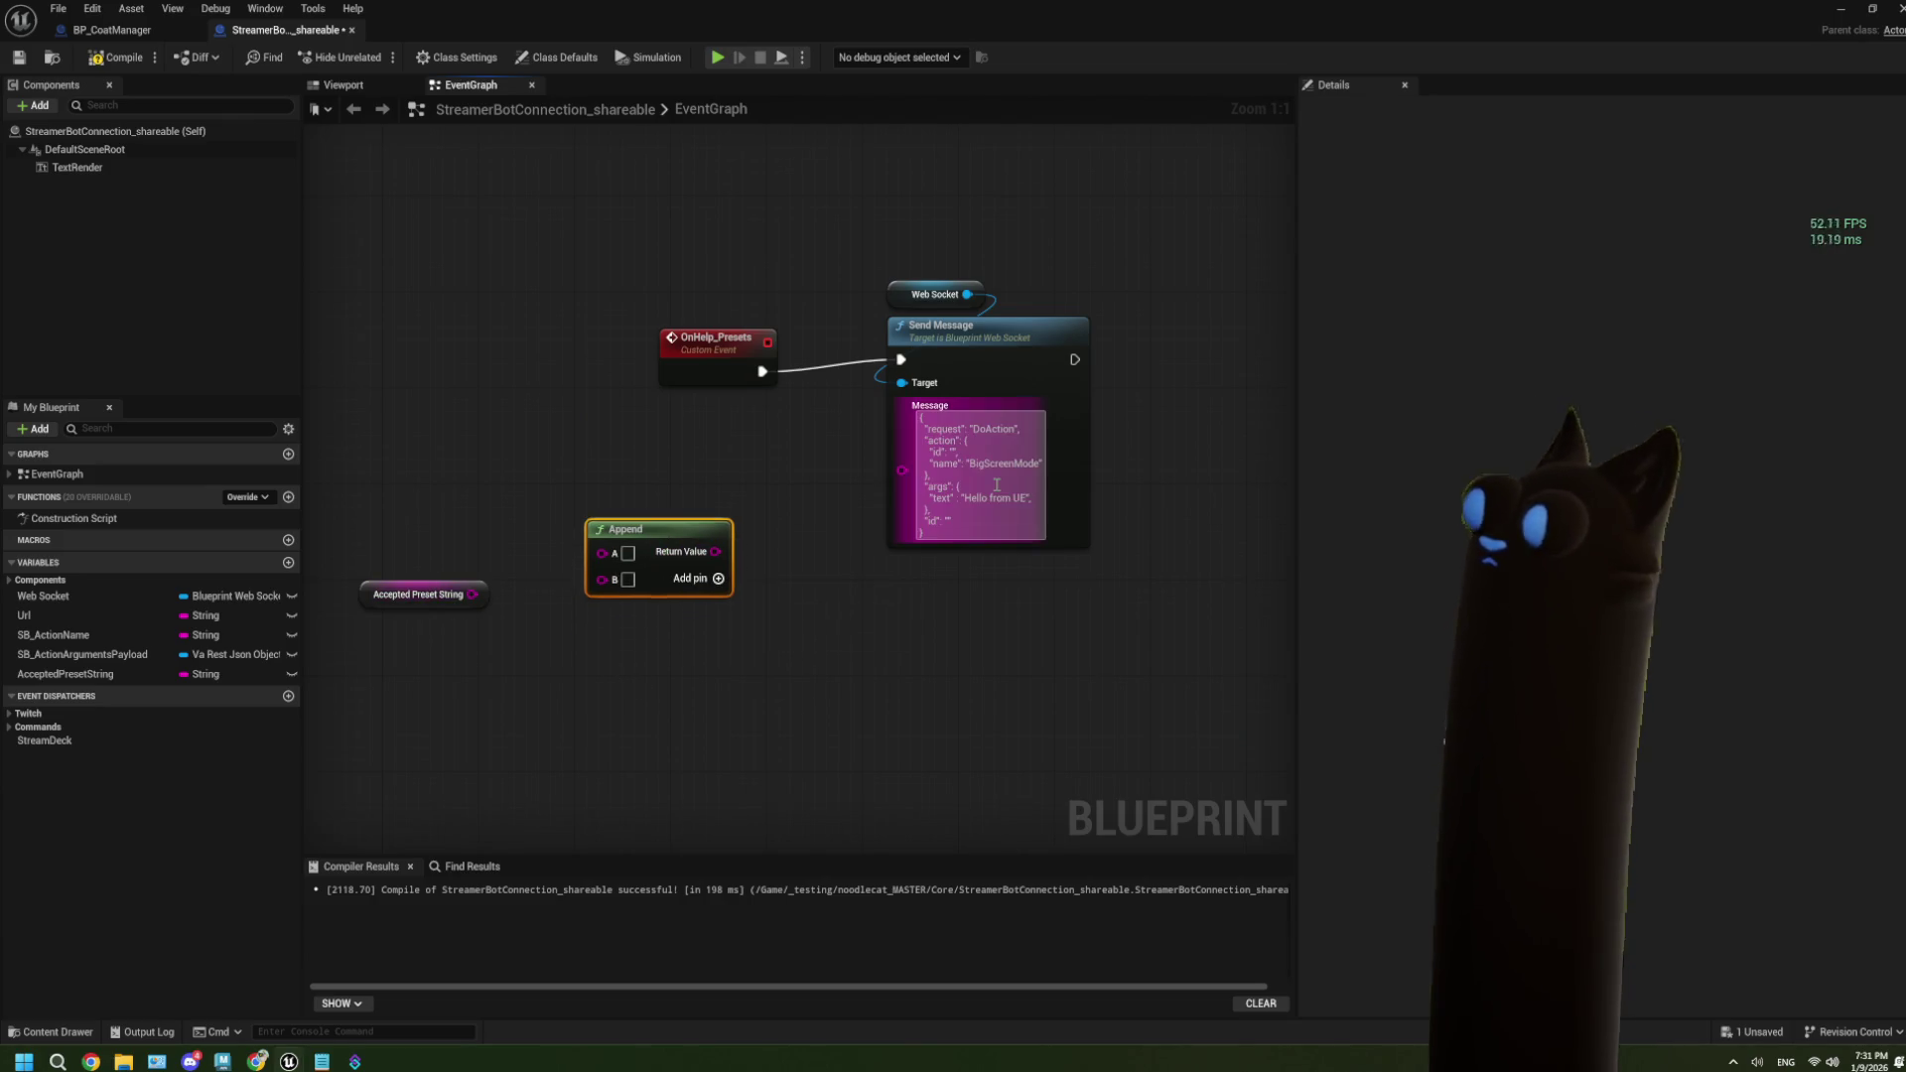
pyautogui.moveTo(498, 597); pyautogui.dragTo(638, 502)
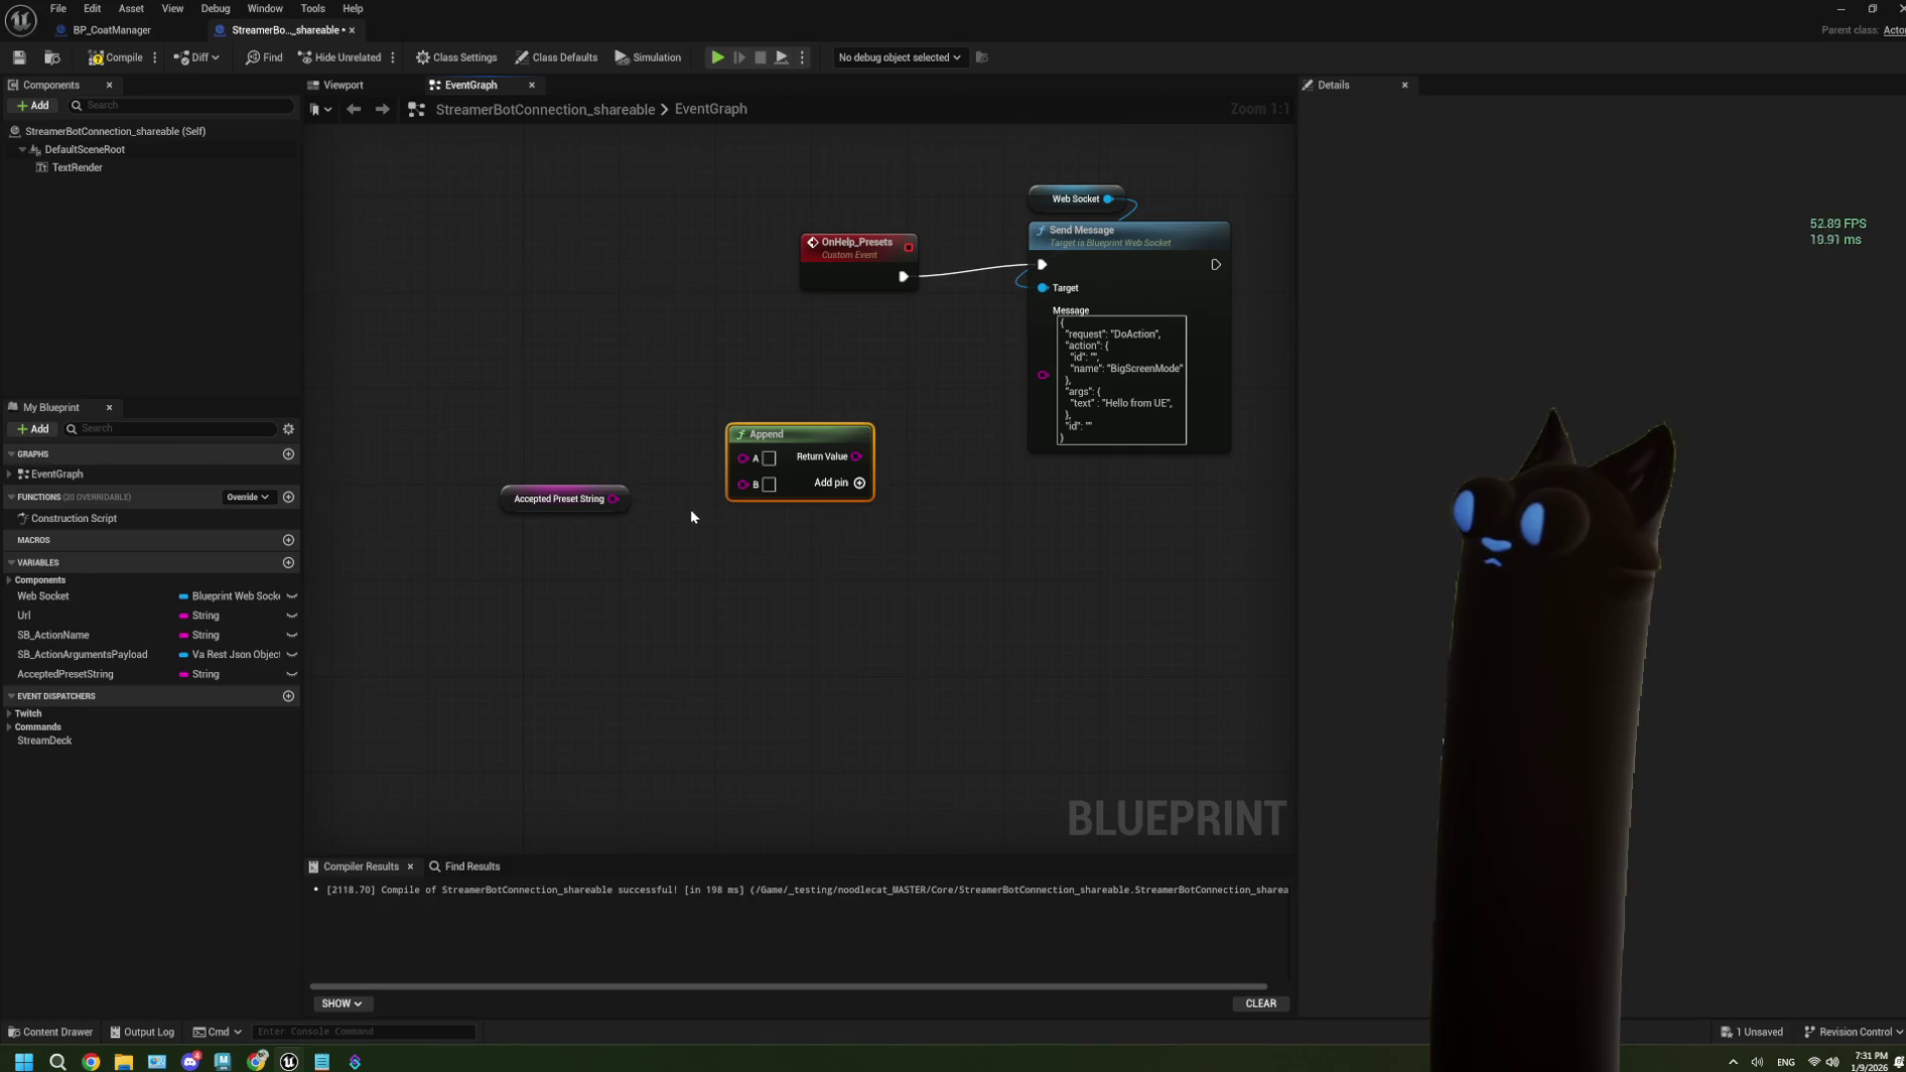
# Add pins C and D to the Append and wire Accepted Preset String into input C.
pyautogui.click(860, 483)
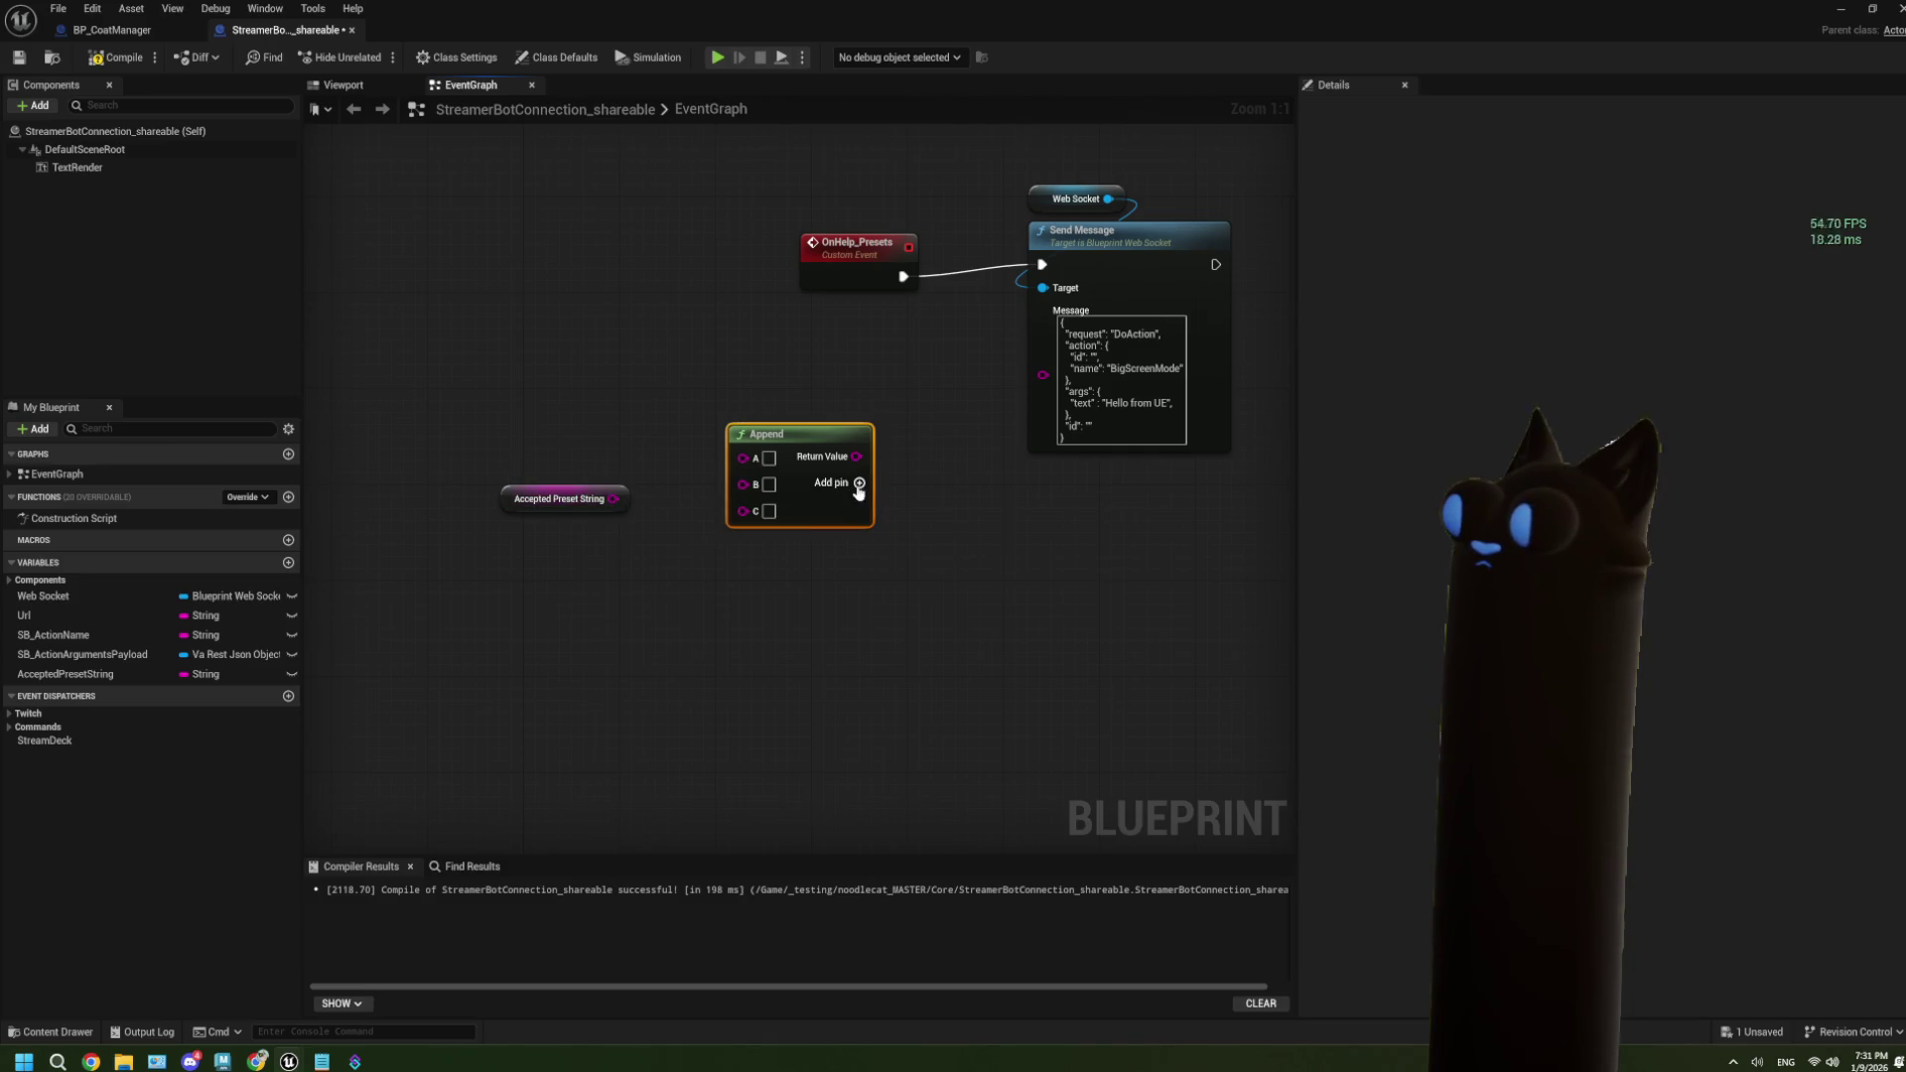
pyautogui.click(770, 484)
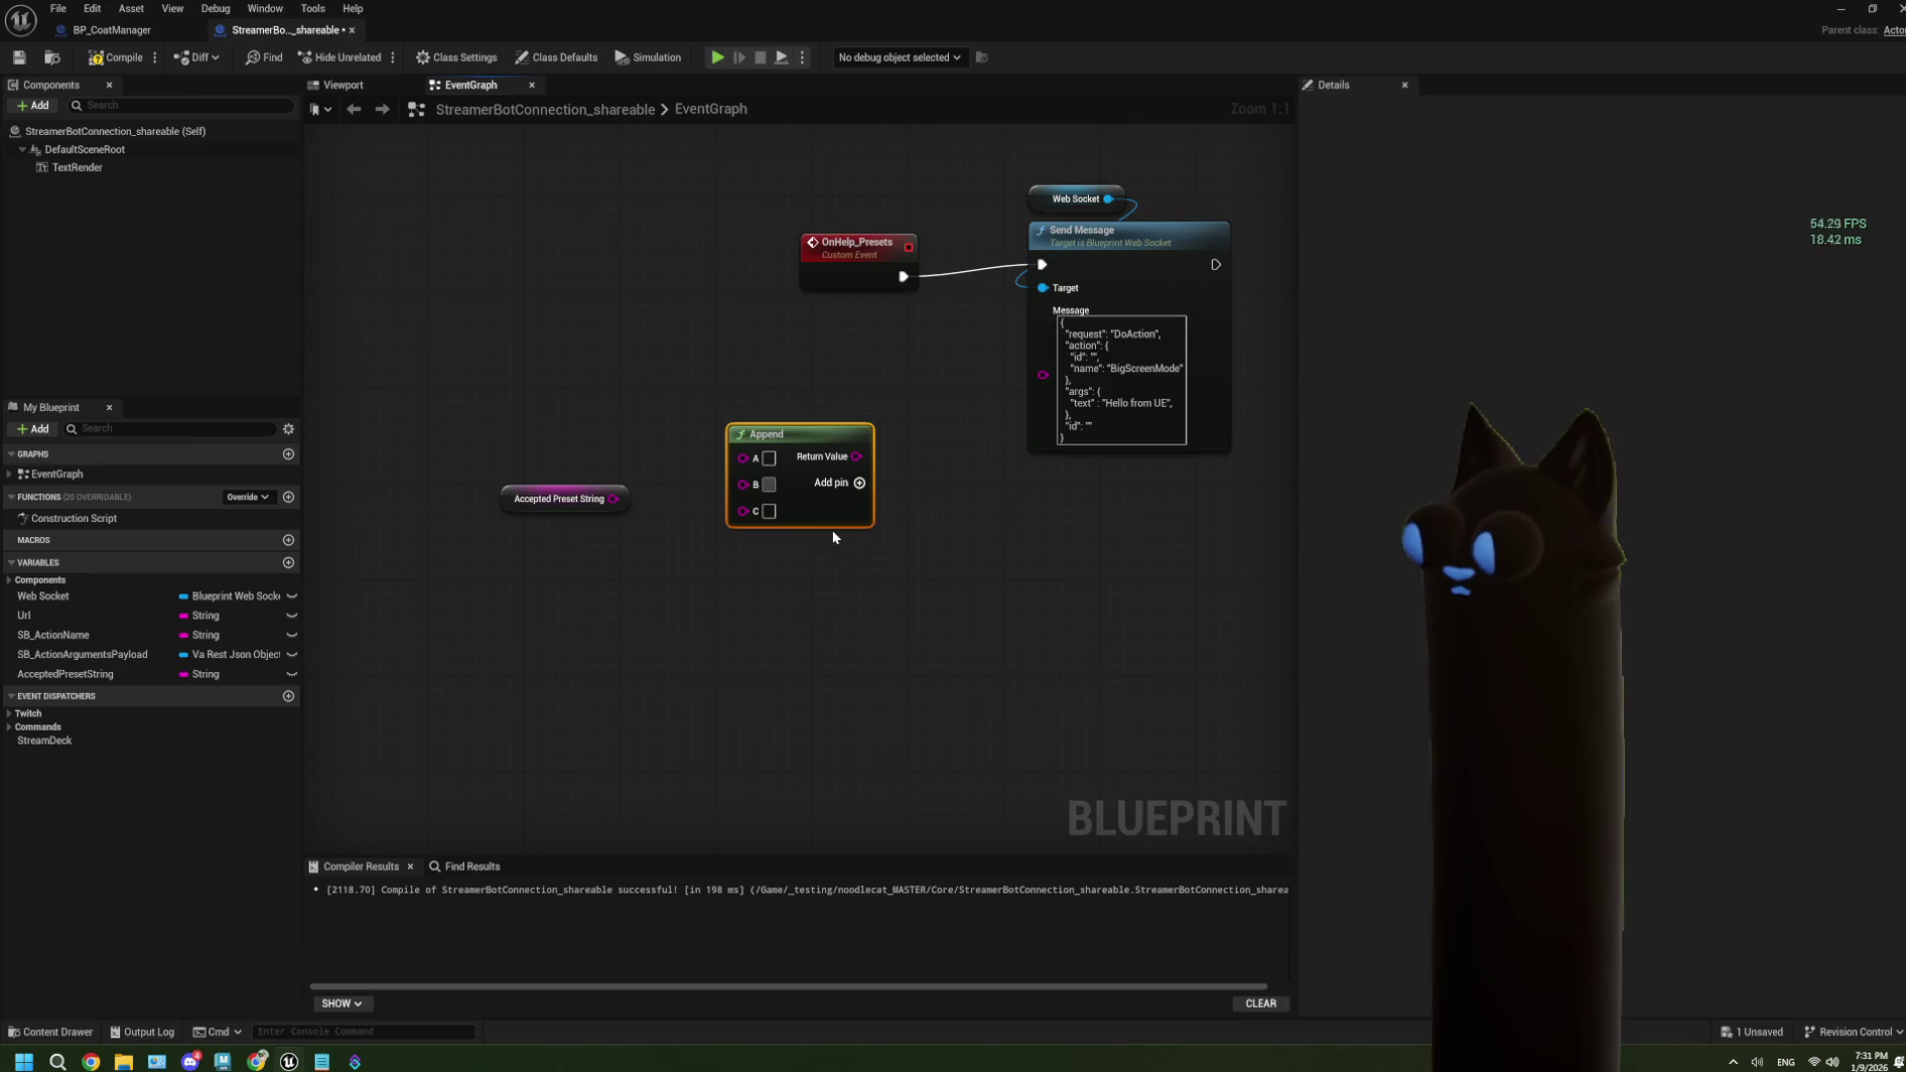
pyautogui.click(859, 483)
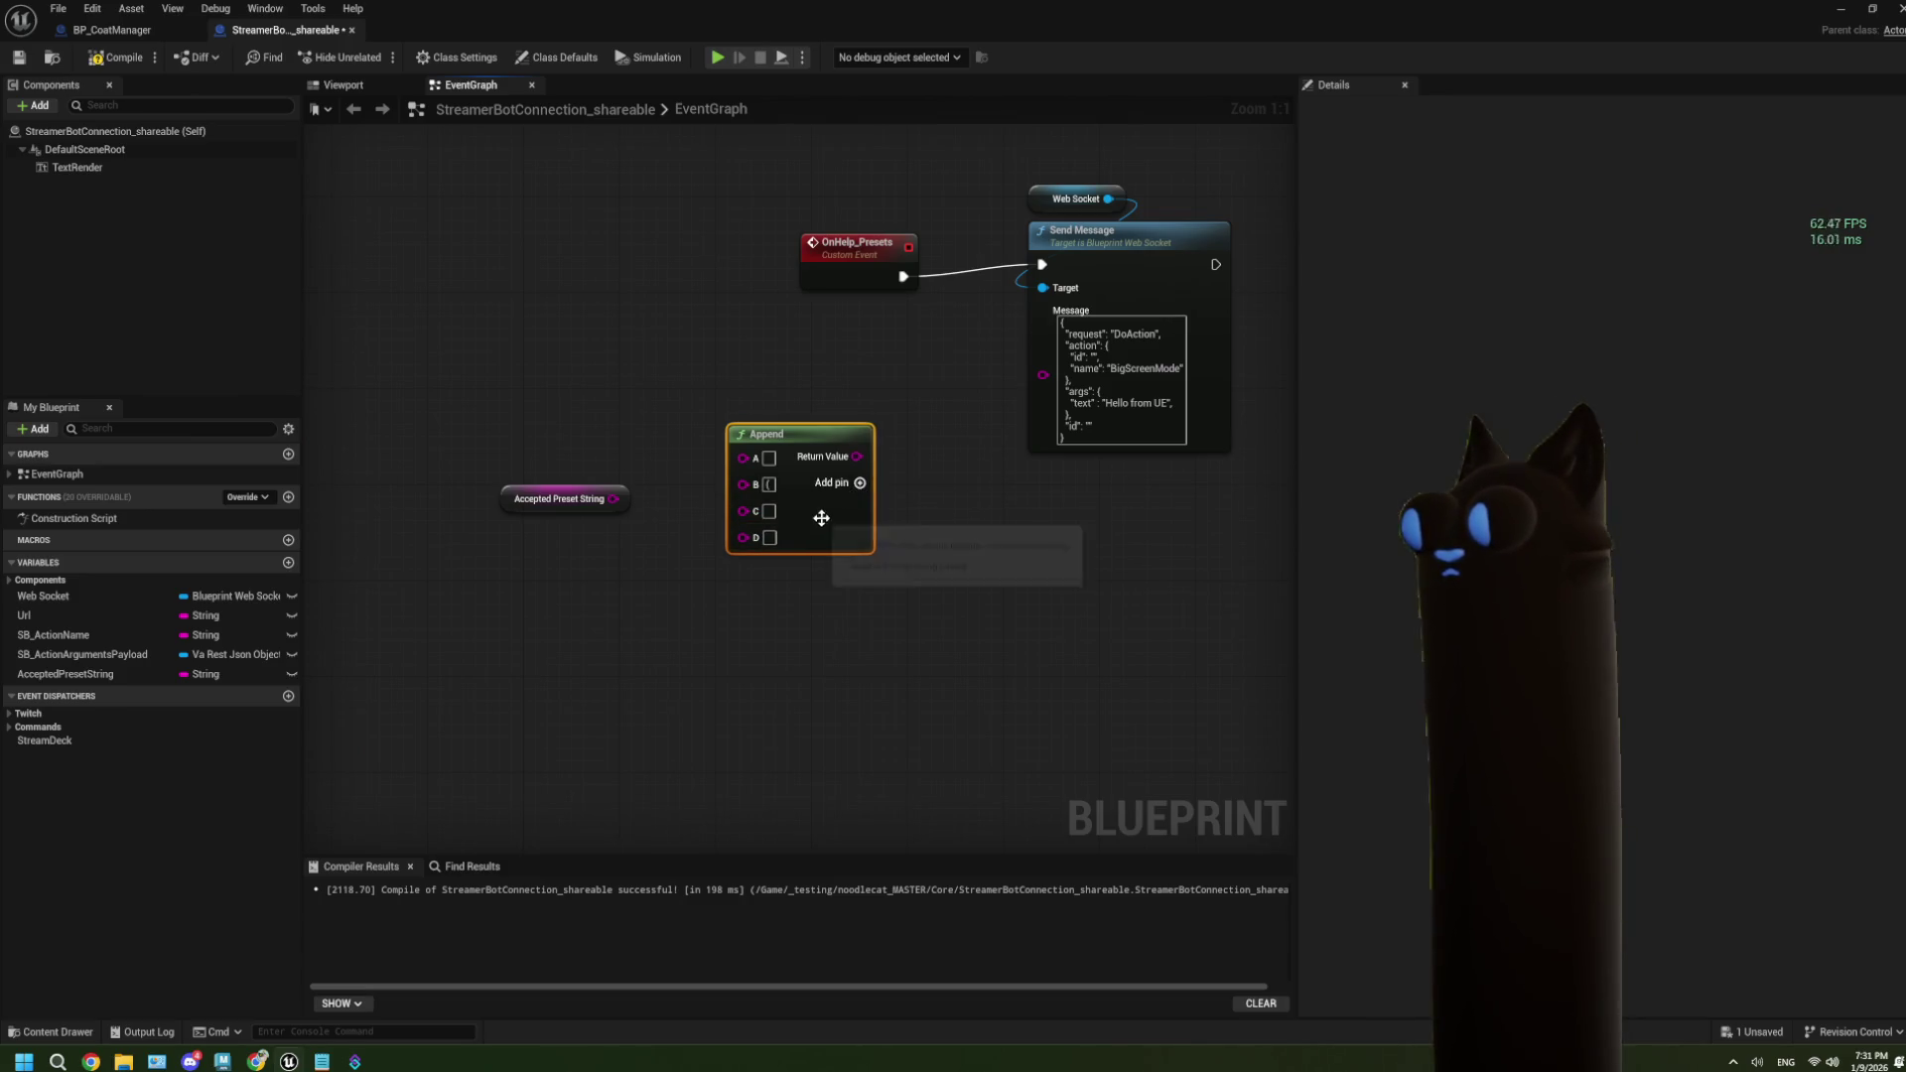
pyautogui.click(773, 538)
pyautogui.write(']')
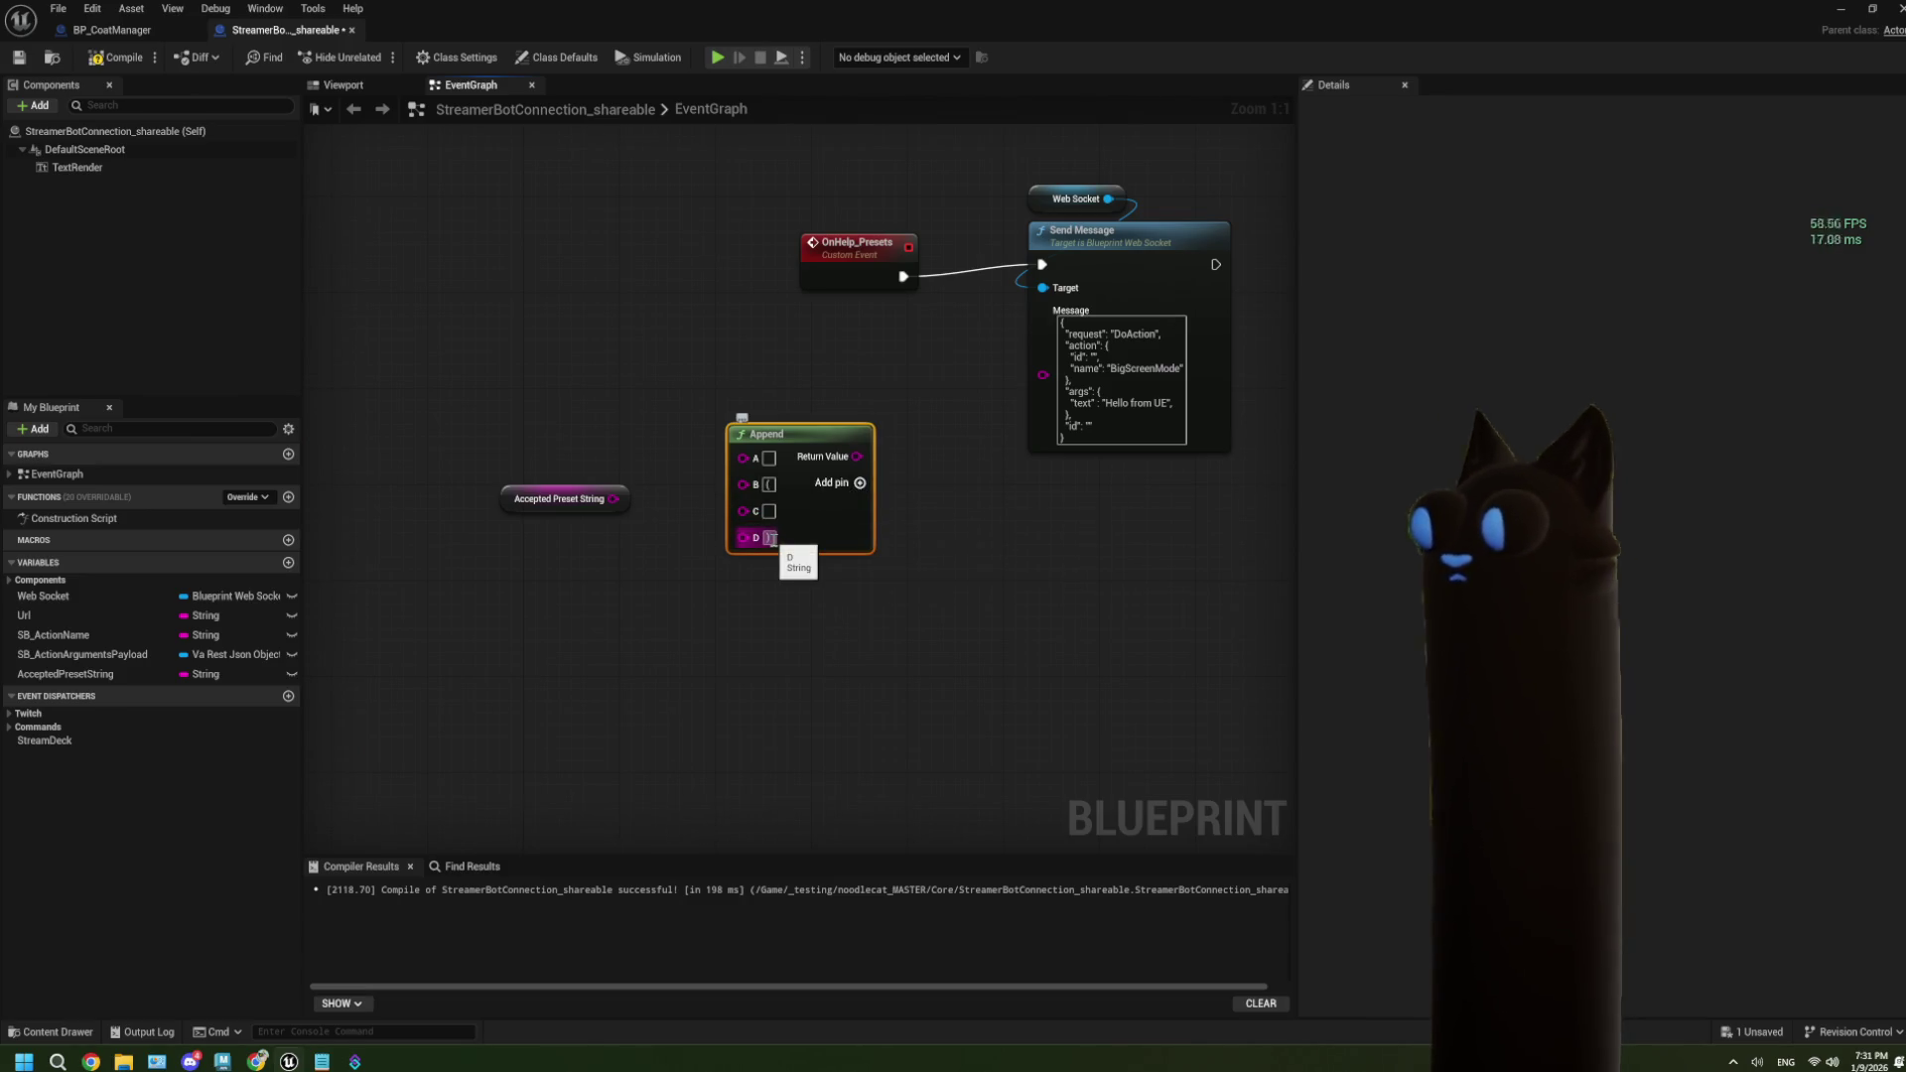
pyautogui.moveTo(613, 500)
pyautogui.mouseDown()
pyautogui.moveTo(742, 509)
pyautogui.moveTo(623, 554)
pyautogui.mouseUp()
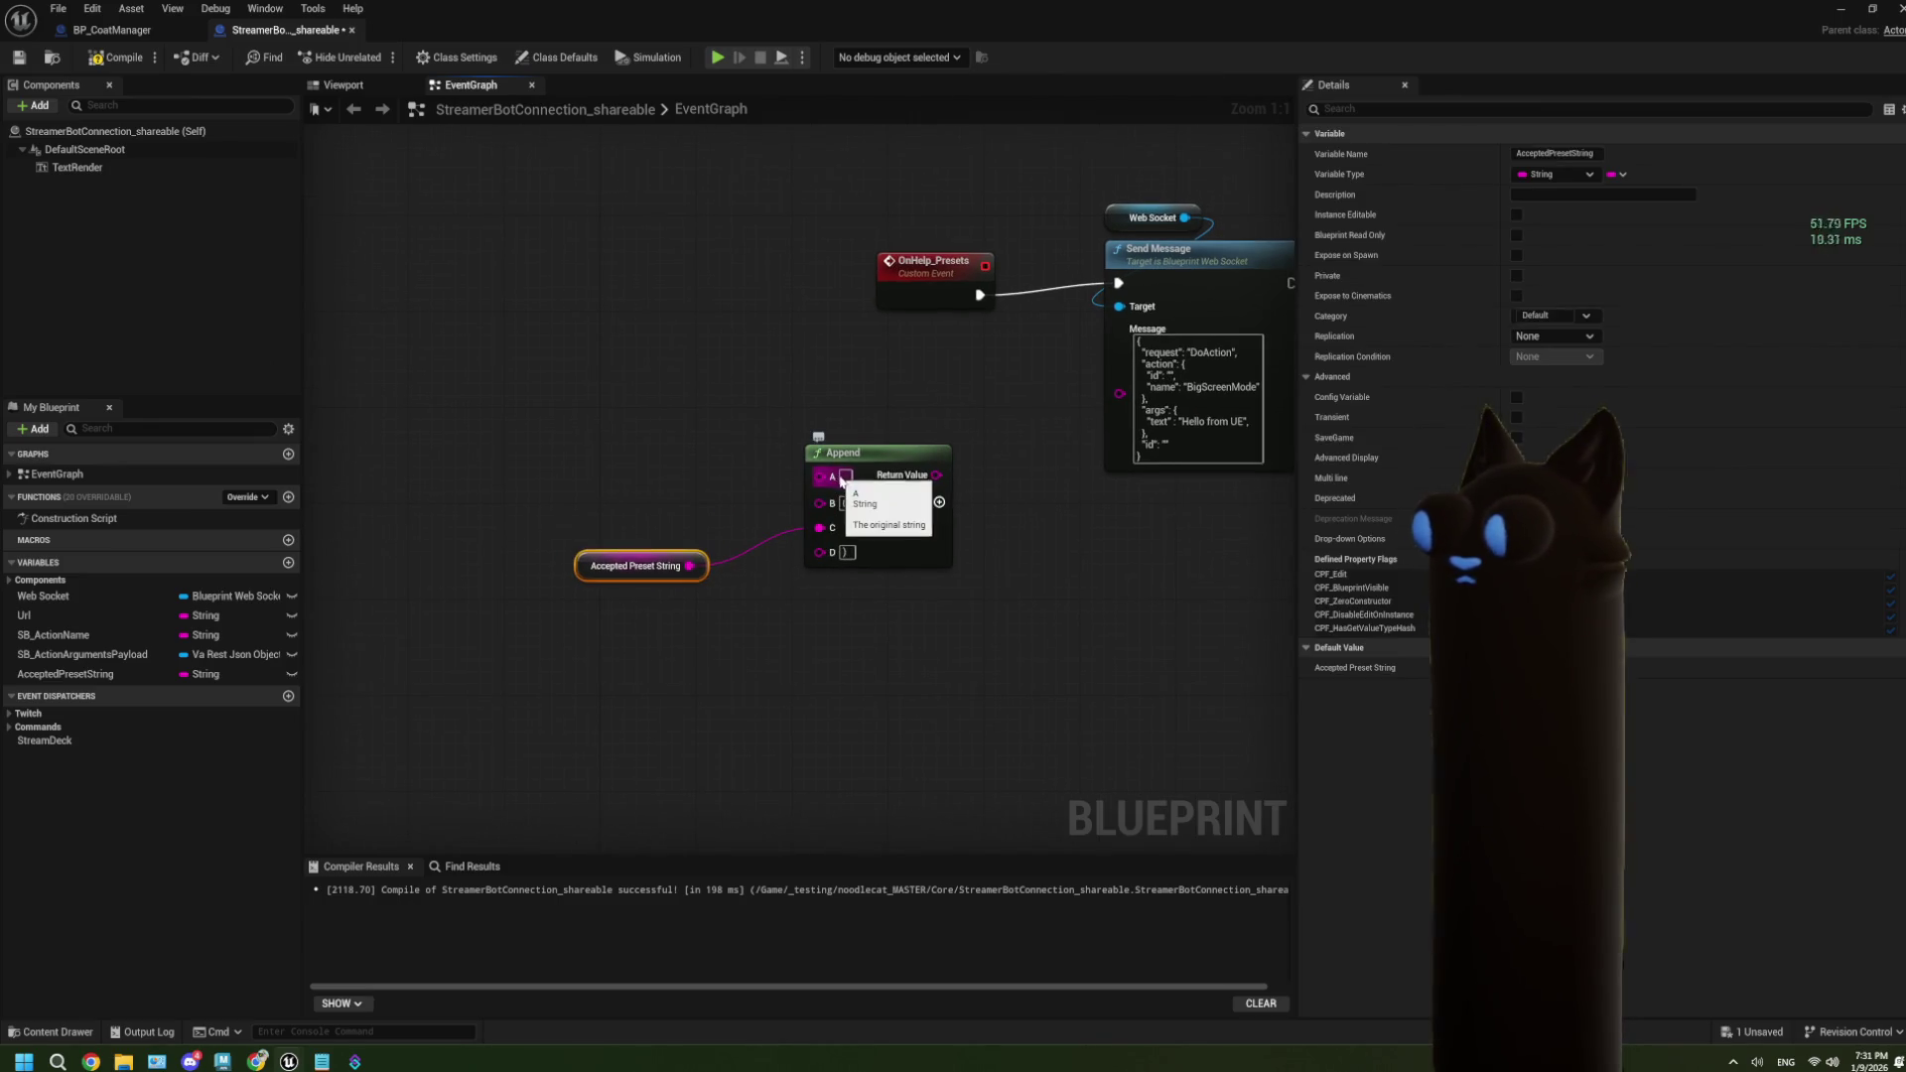
pyautogui.moveTo(821, 477); pyautogui.dragTo(624, 470)
# Feed Append input A a Make Literal String reading 'preset <presetName>' and 'Accepted Presets:' on separate lines.
pyautogui.write('make l')
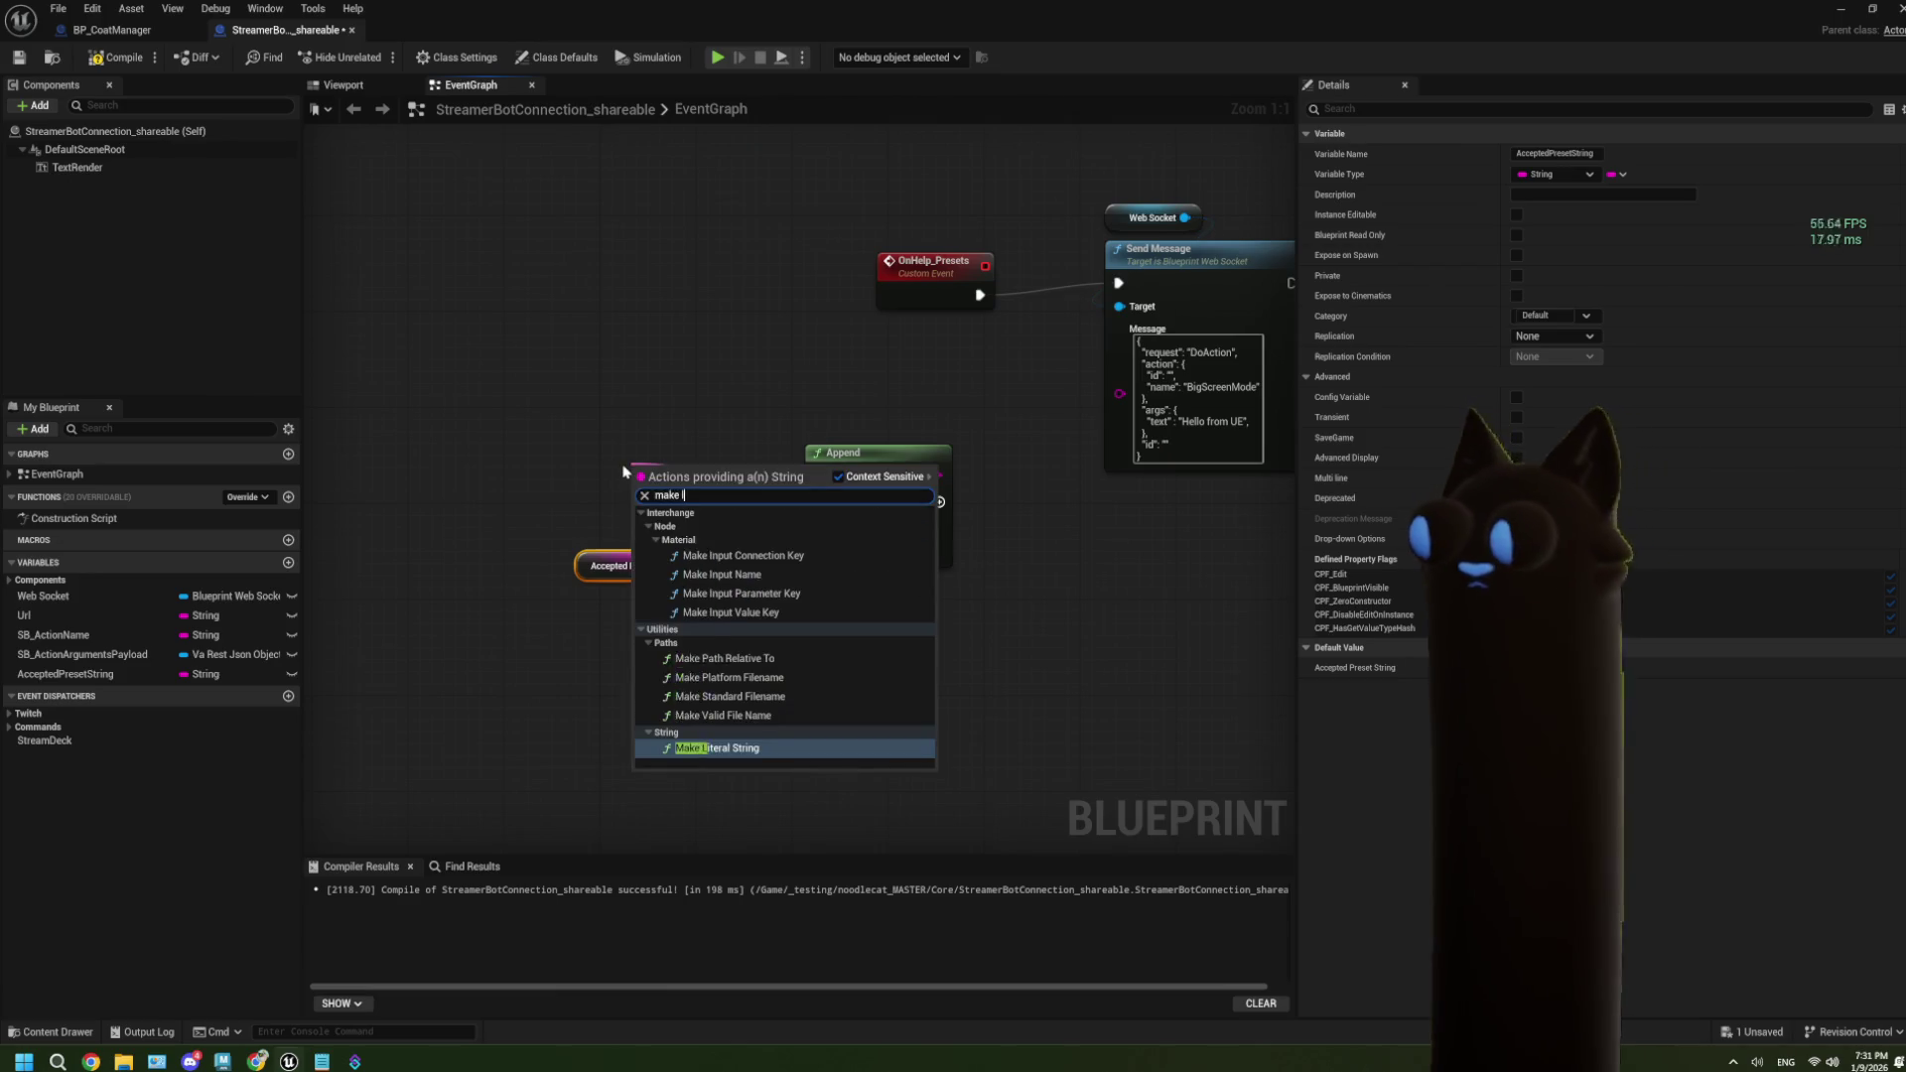
pyautogui.write('it')
pyautogui.click(746, 631)
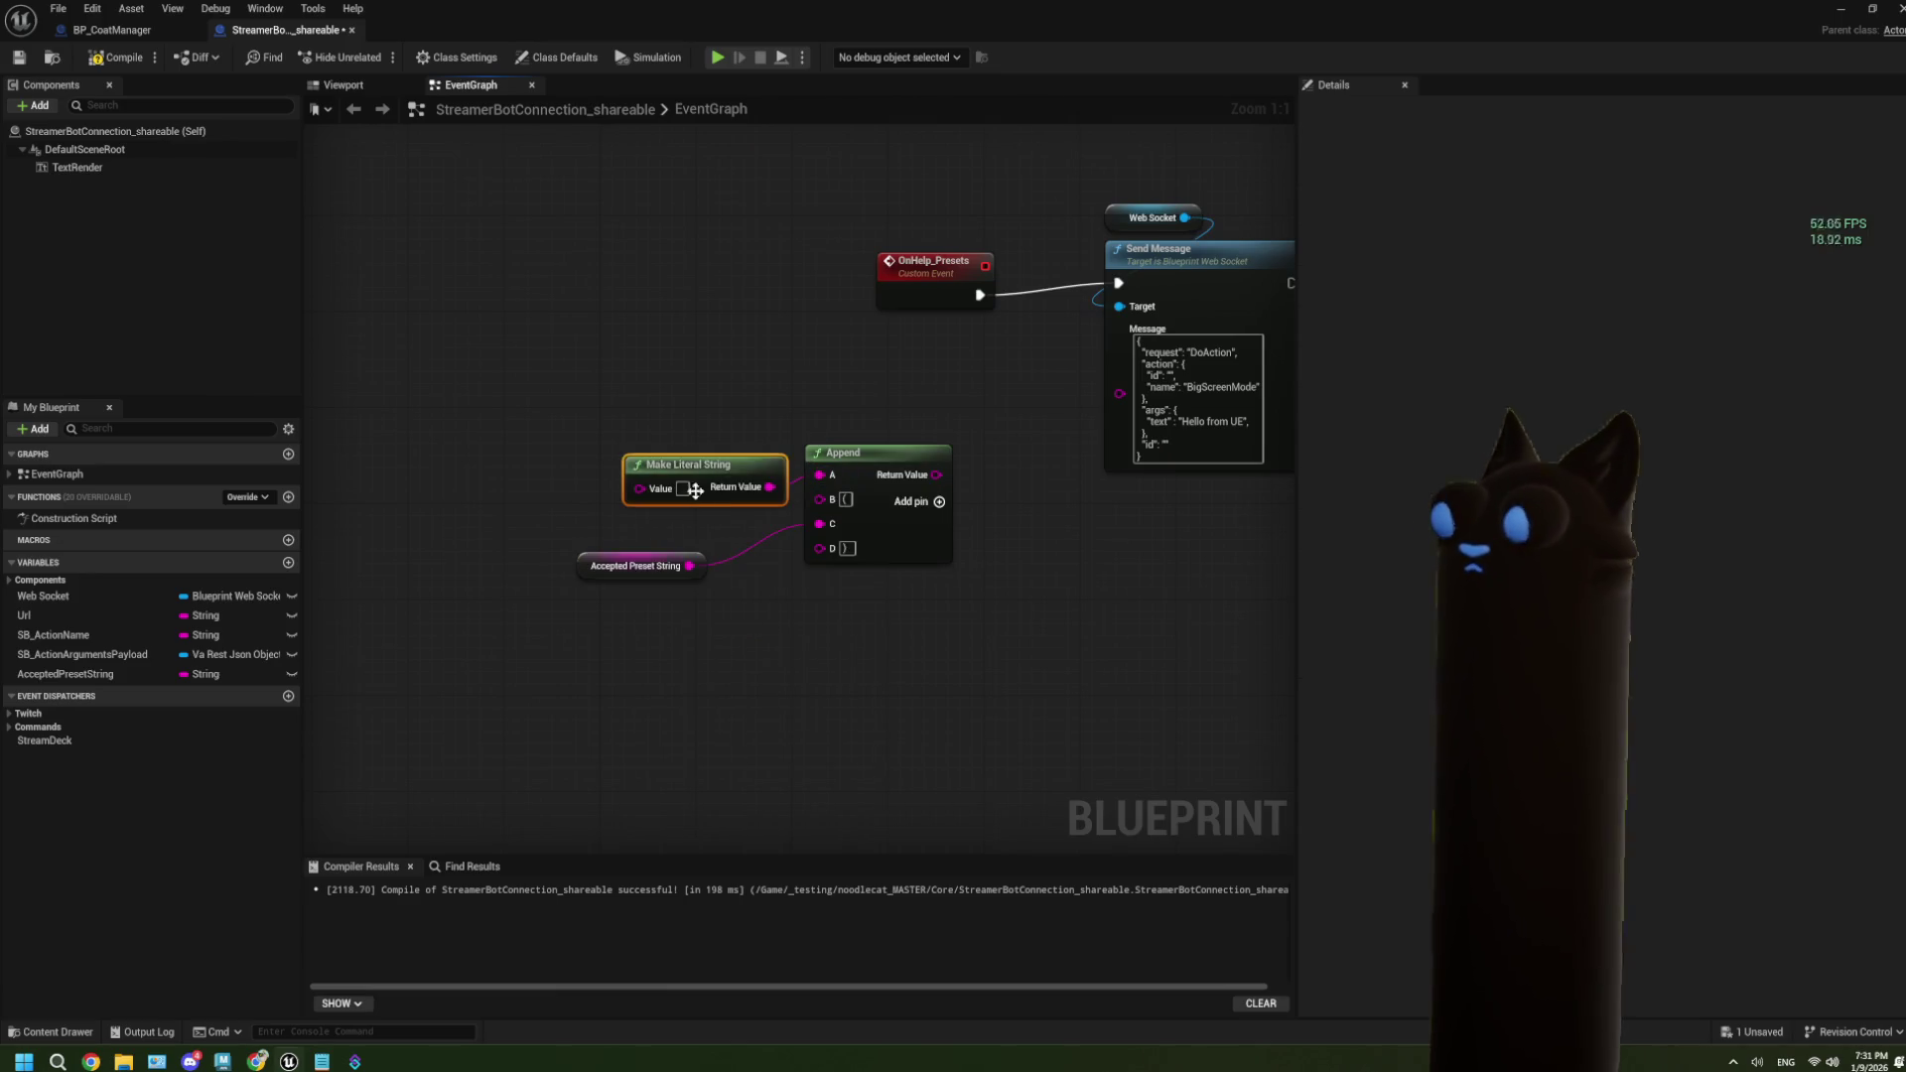
pyautogui.moveTo(715, 465); pyautogui.dragTo(615, 433)
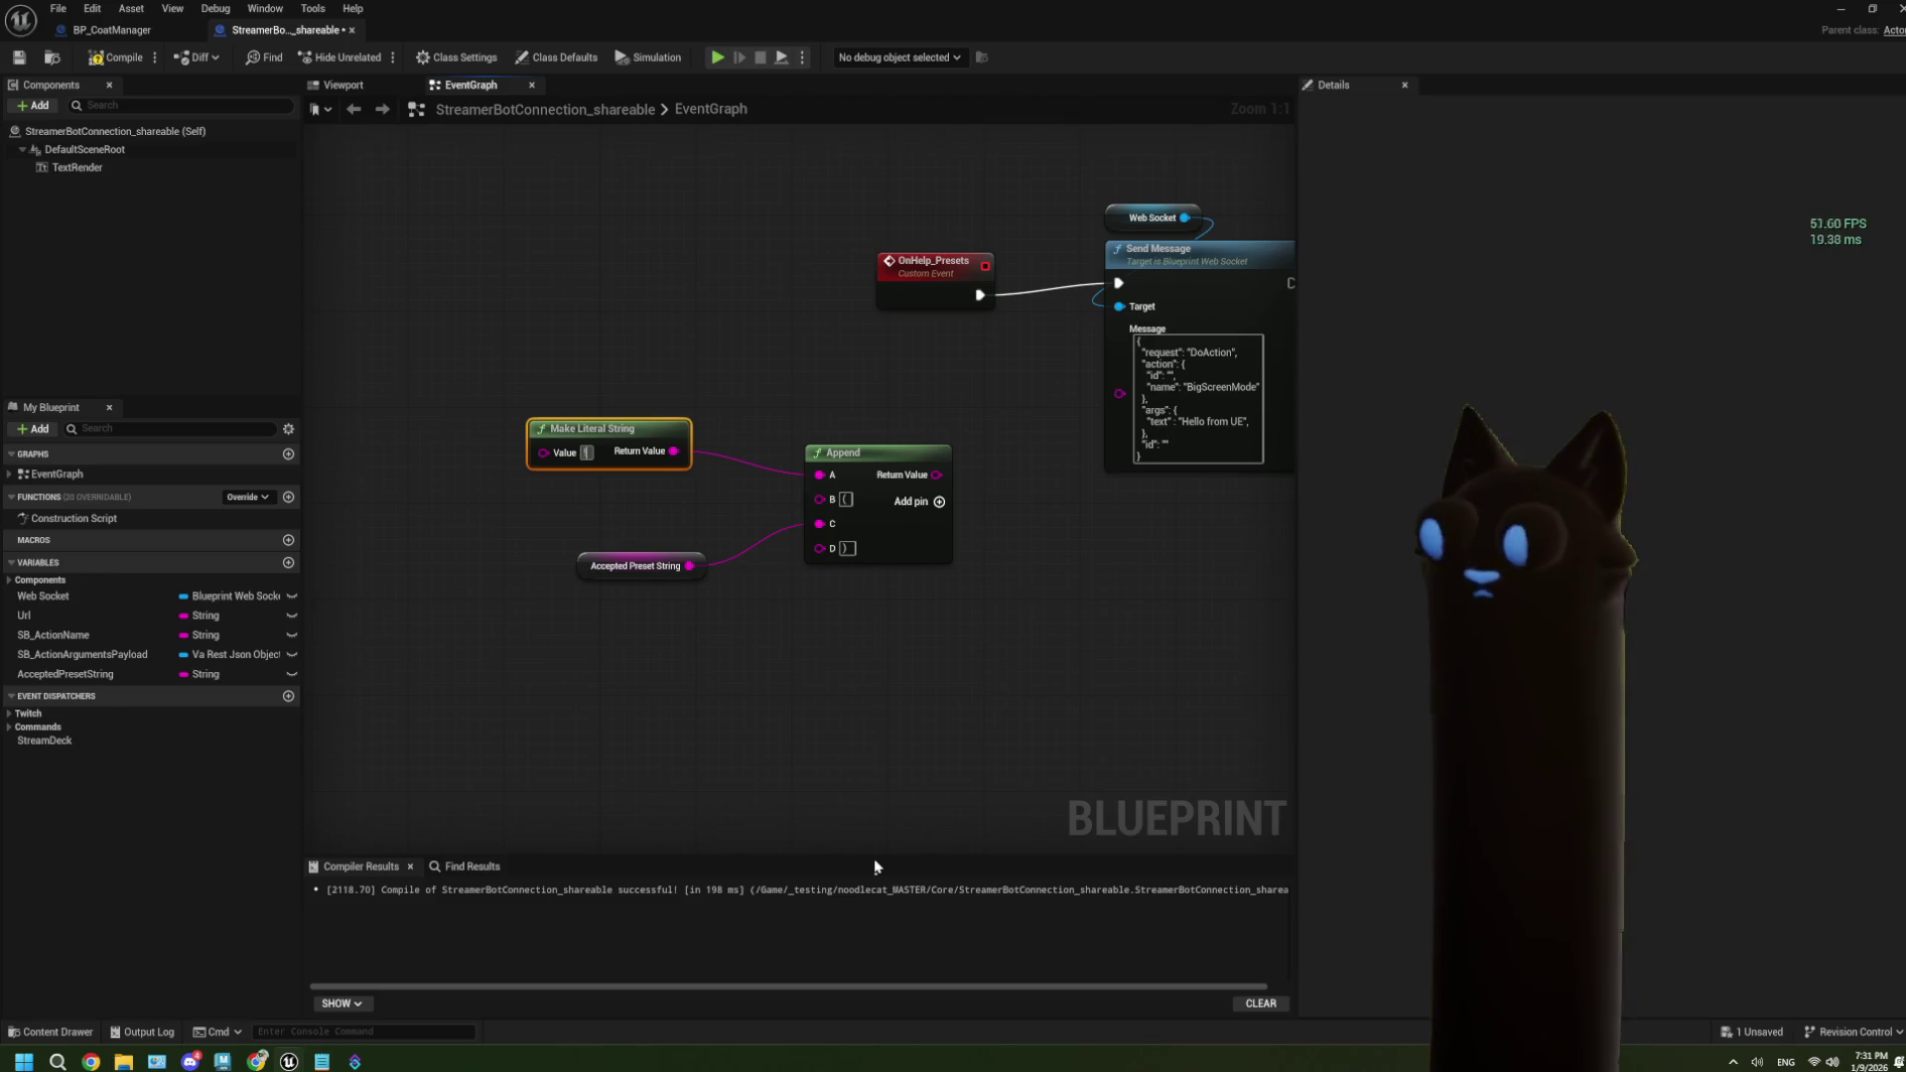
pyautogui.write('preset')
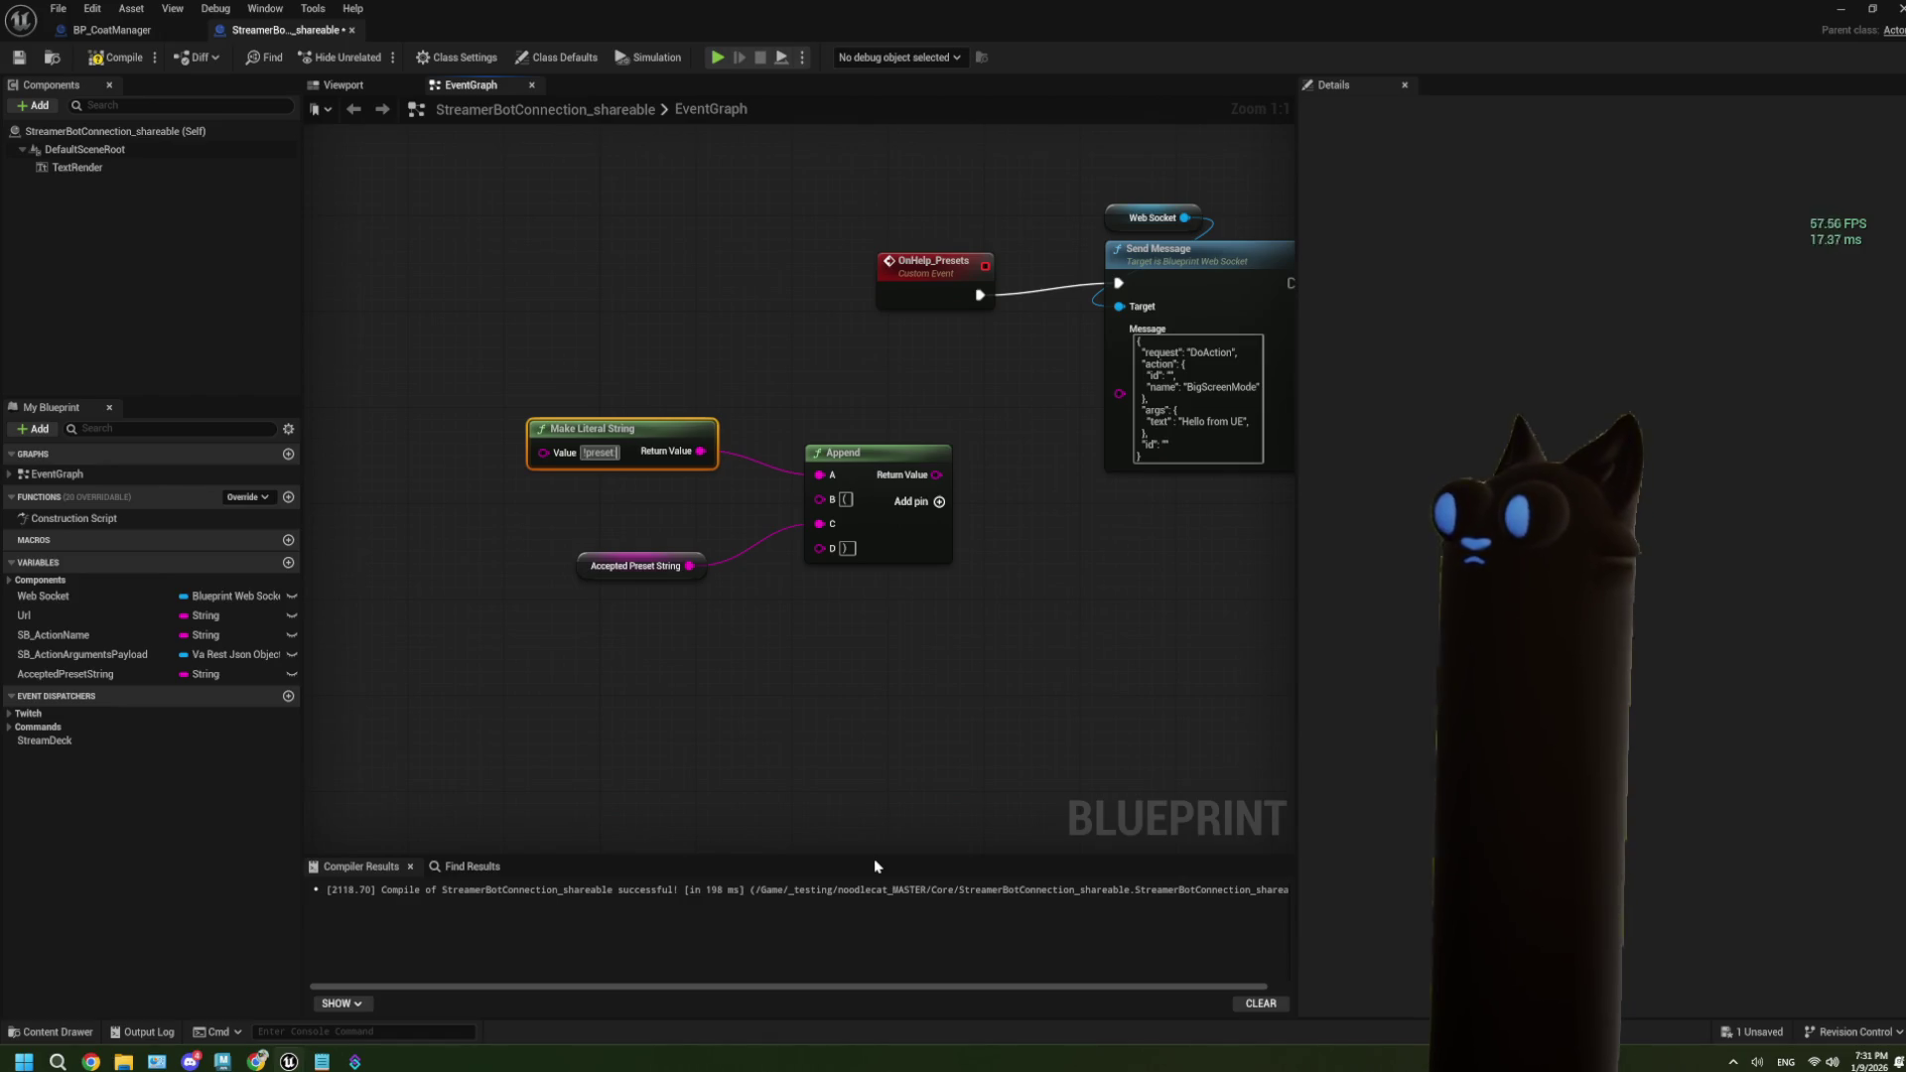
pyautogui.write(' -')
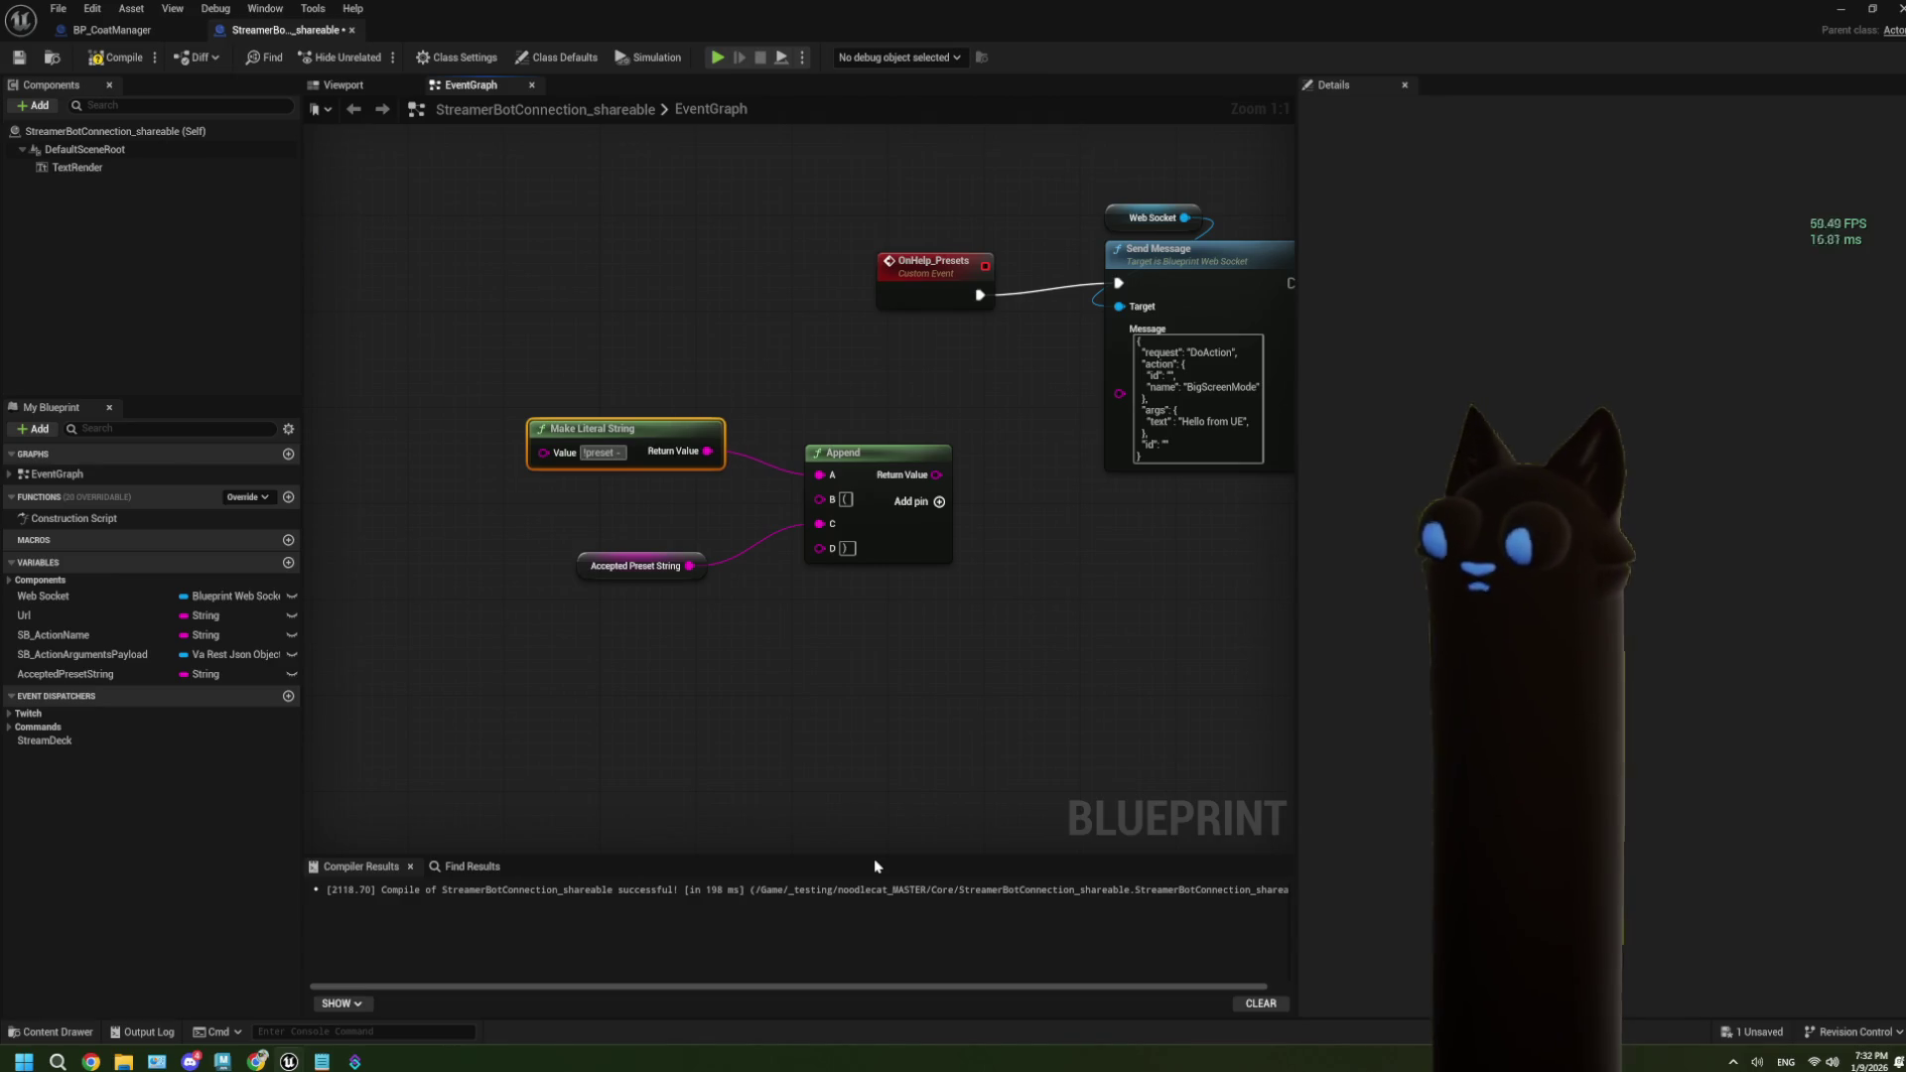
pyautogui.press('BackSpace')
pyautogui.press('BackSpace')
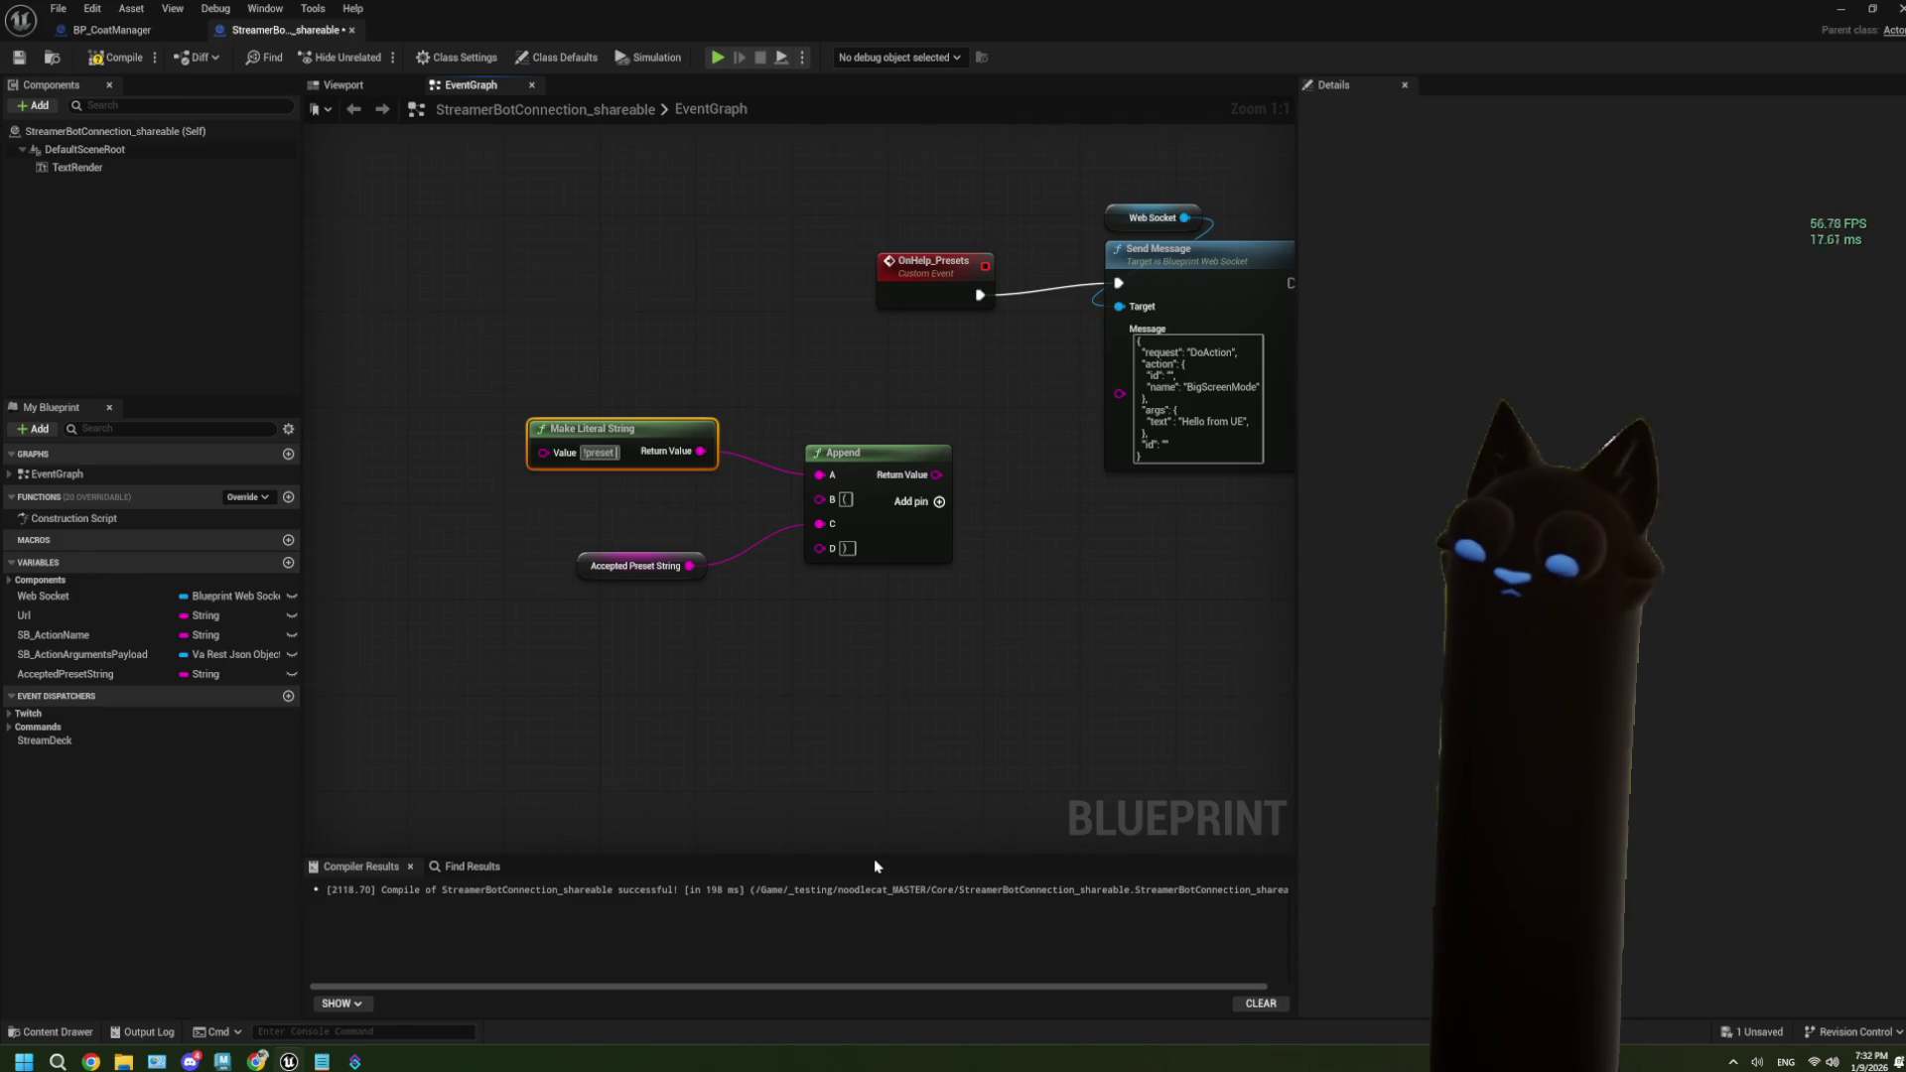
pyautogui.write('<>')
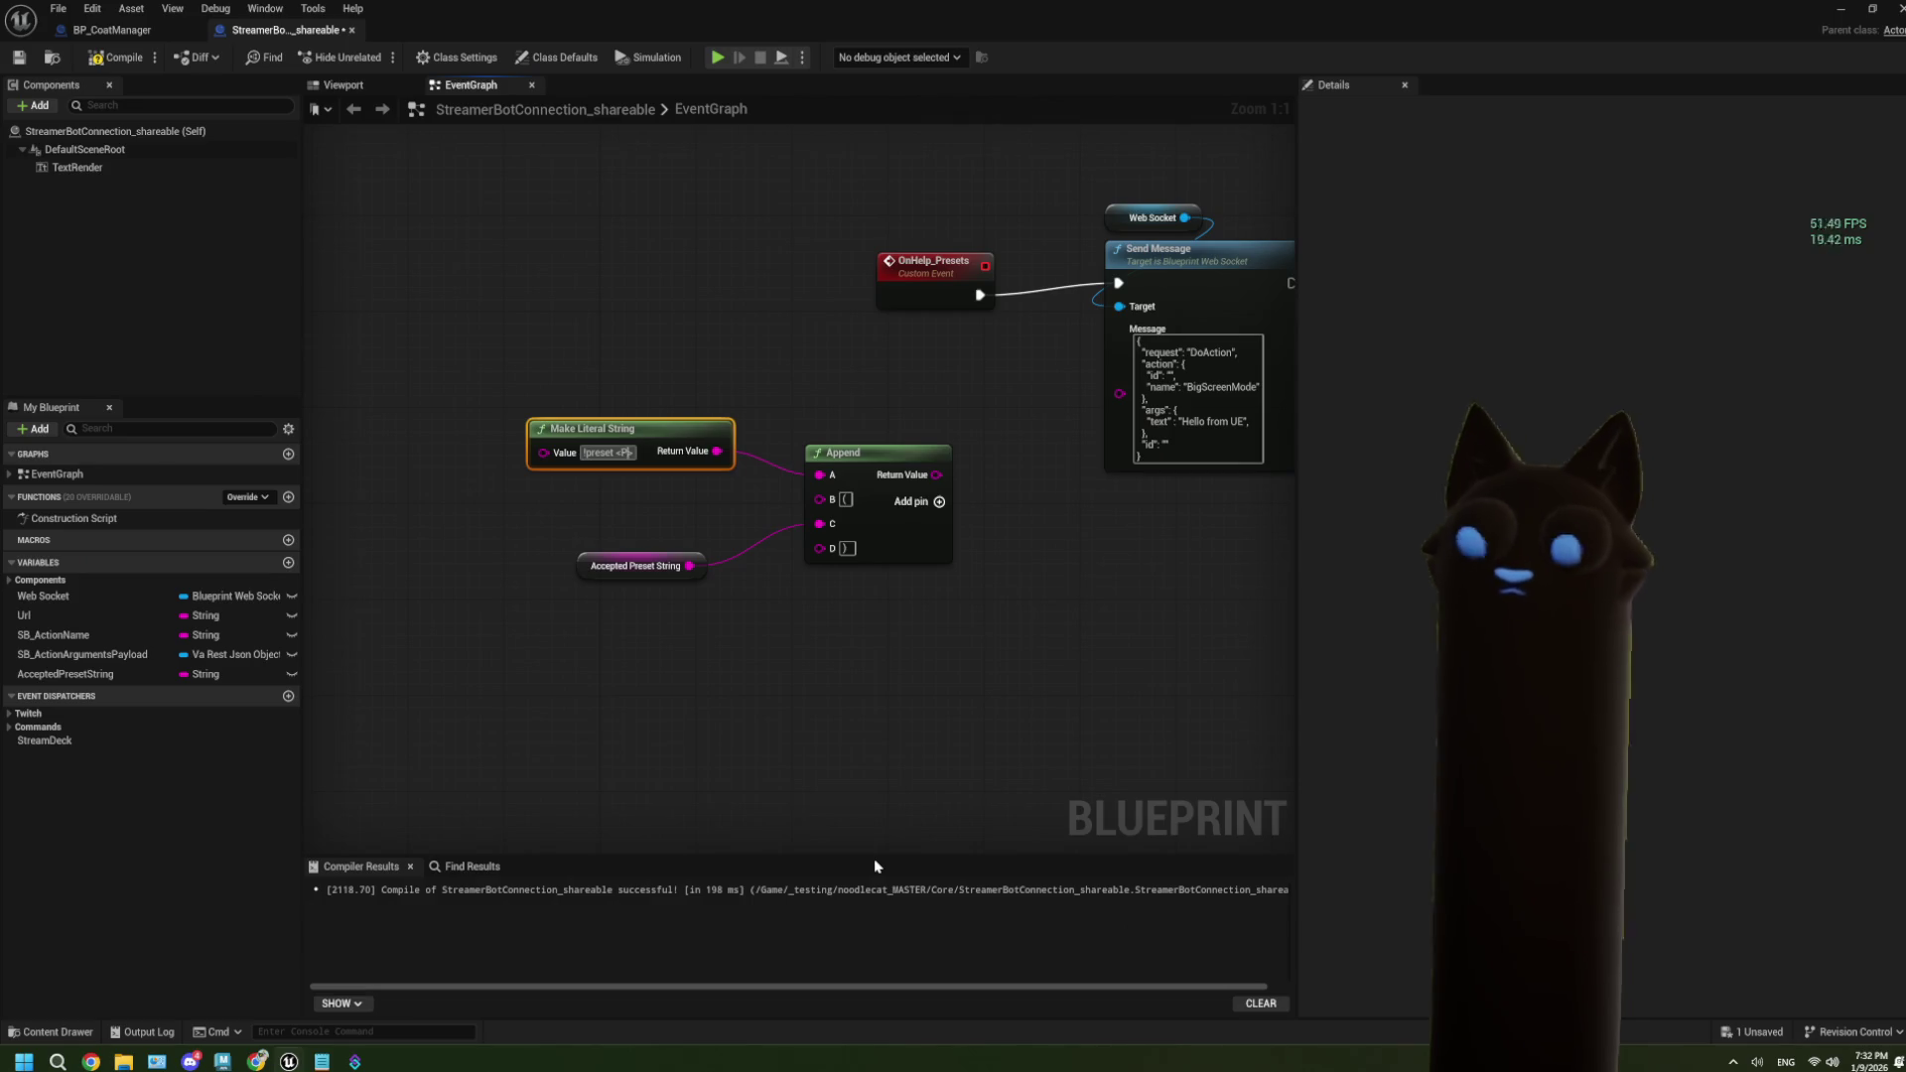
pyautogui.write('preset')
pyautogui.write('Name>')
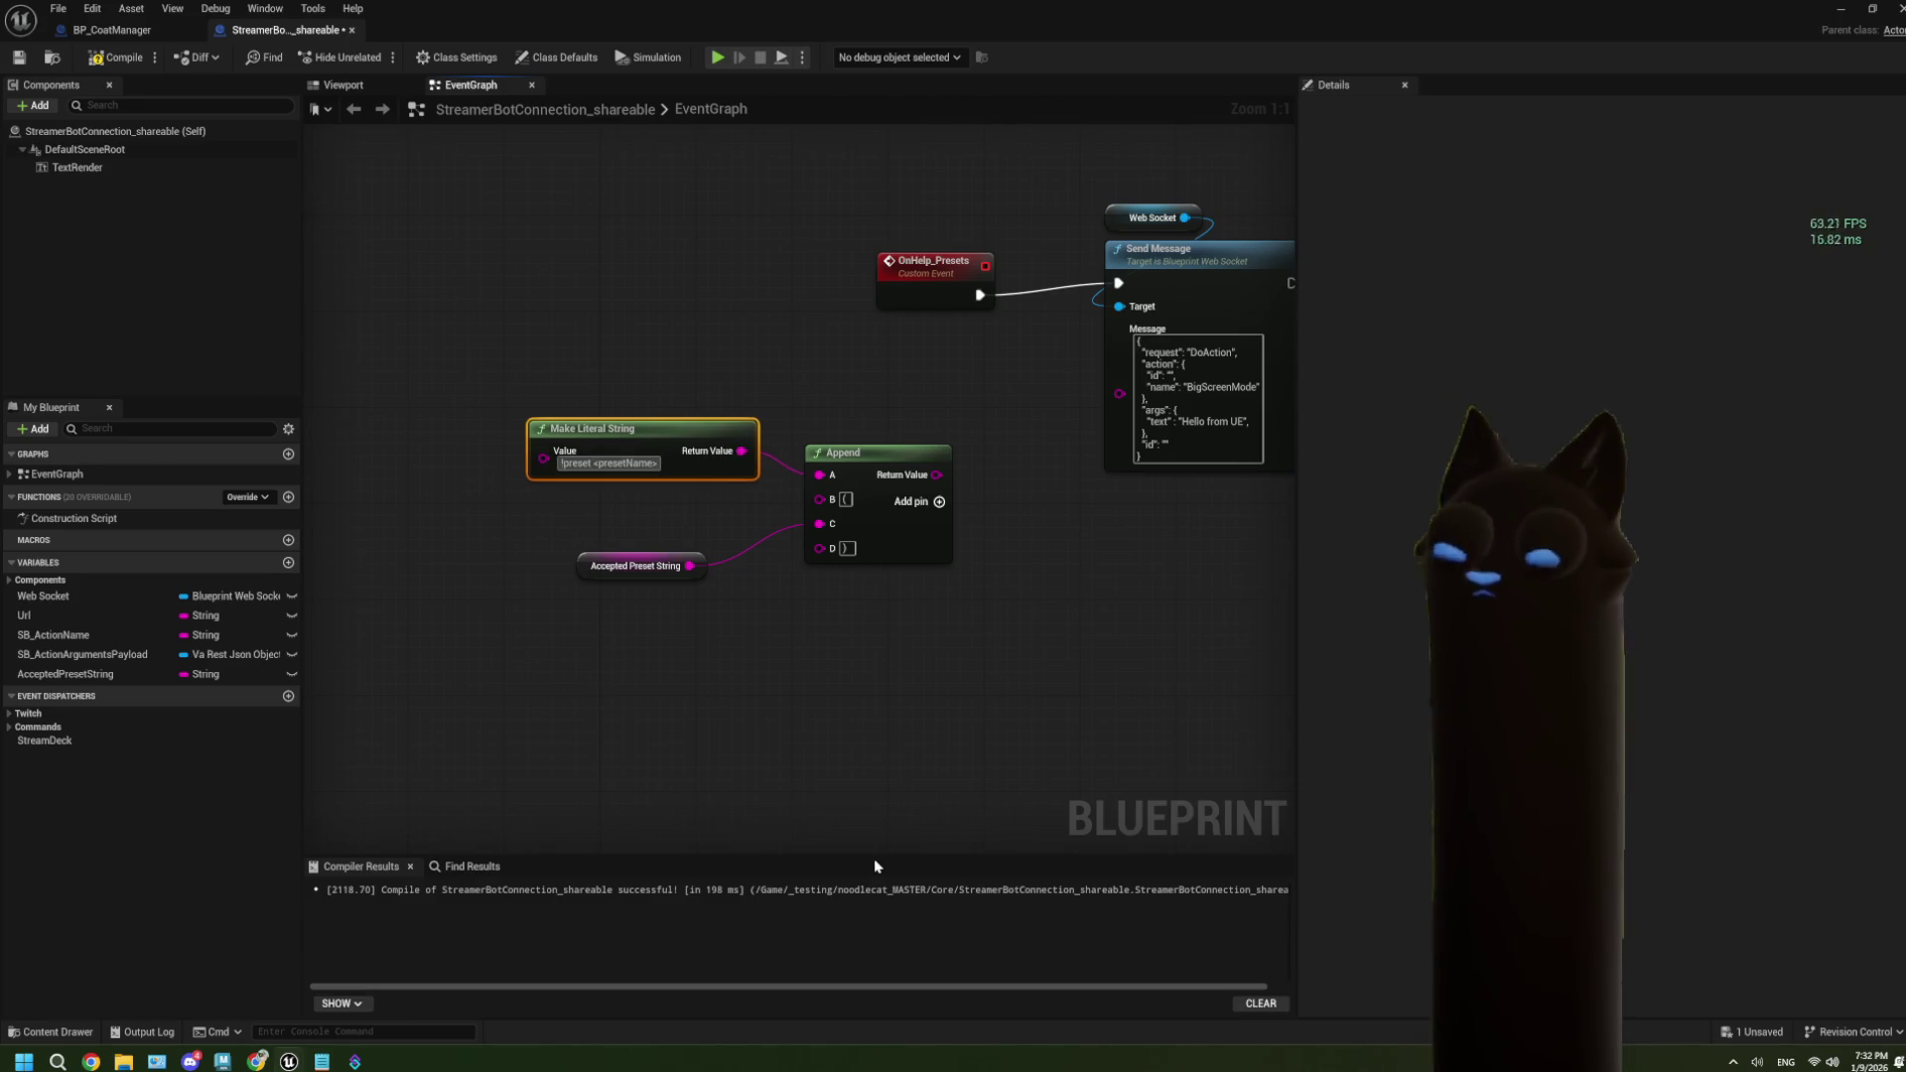
pyautogui.hotkey('shift', 'Return')
pyautogui.write('Accepted')
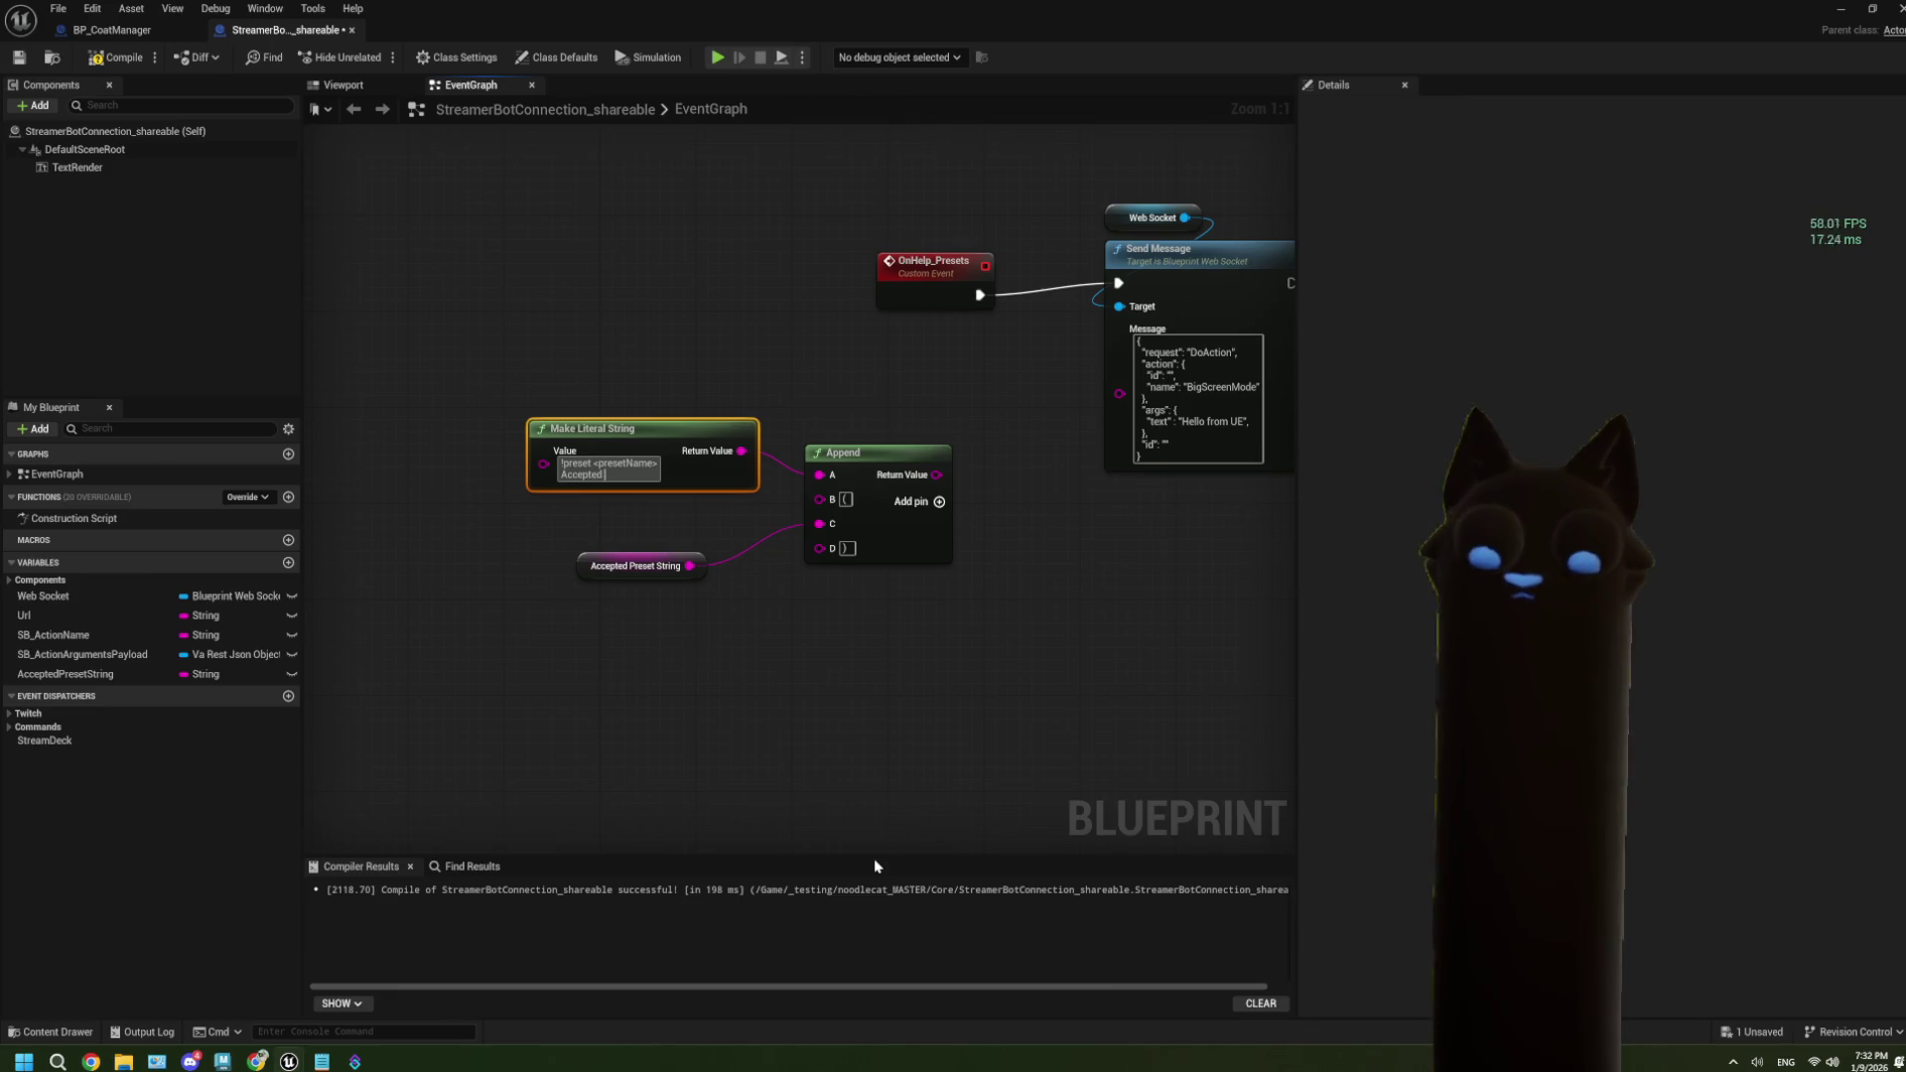
pyautogui.write('Presets:')
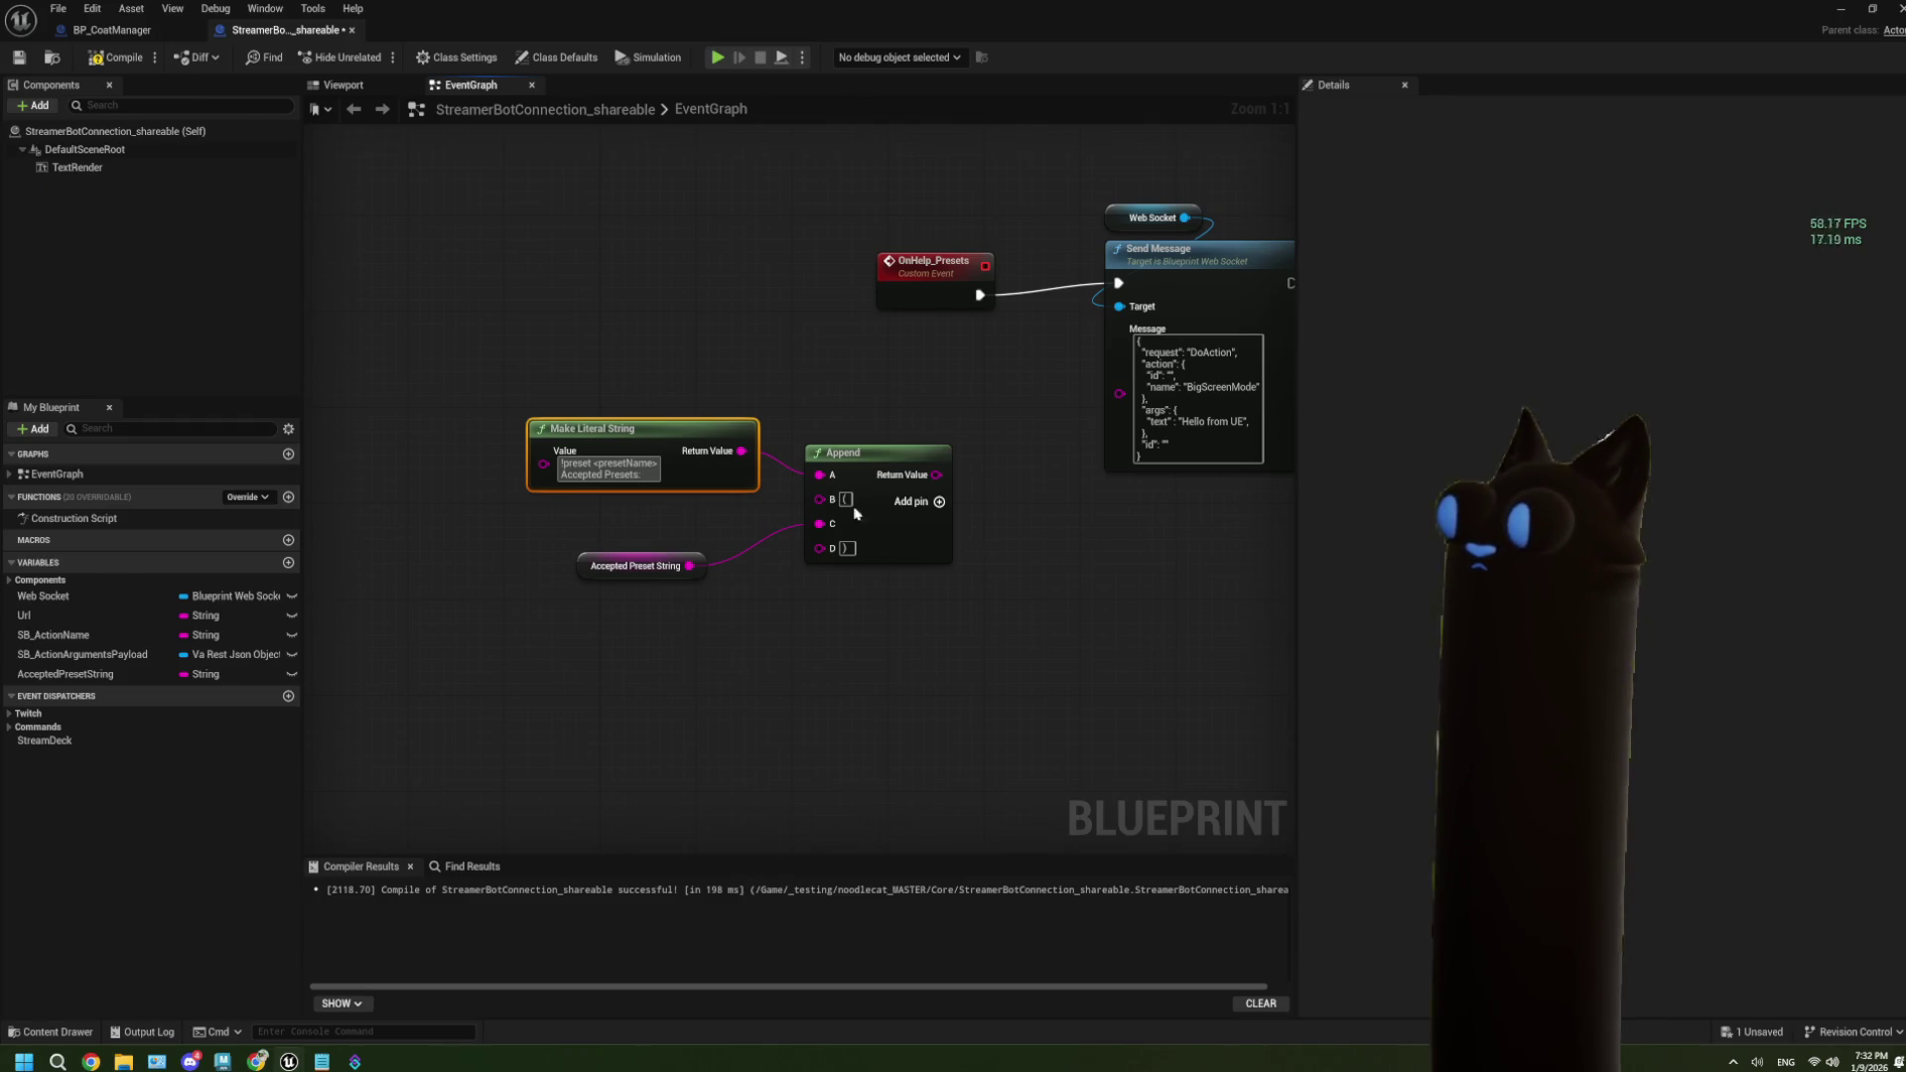
pyautogui.hotkey('shift', 'Return')
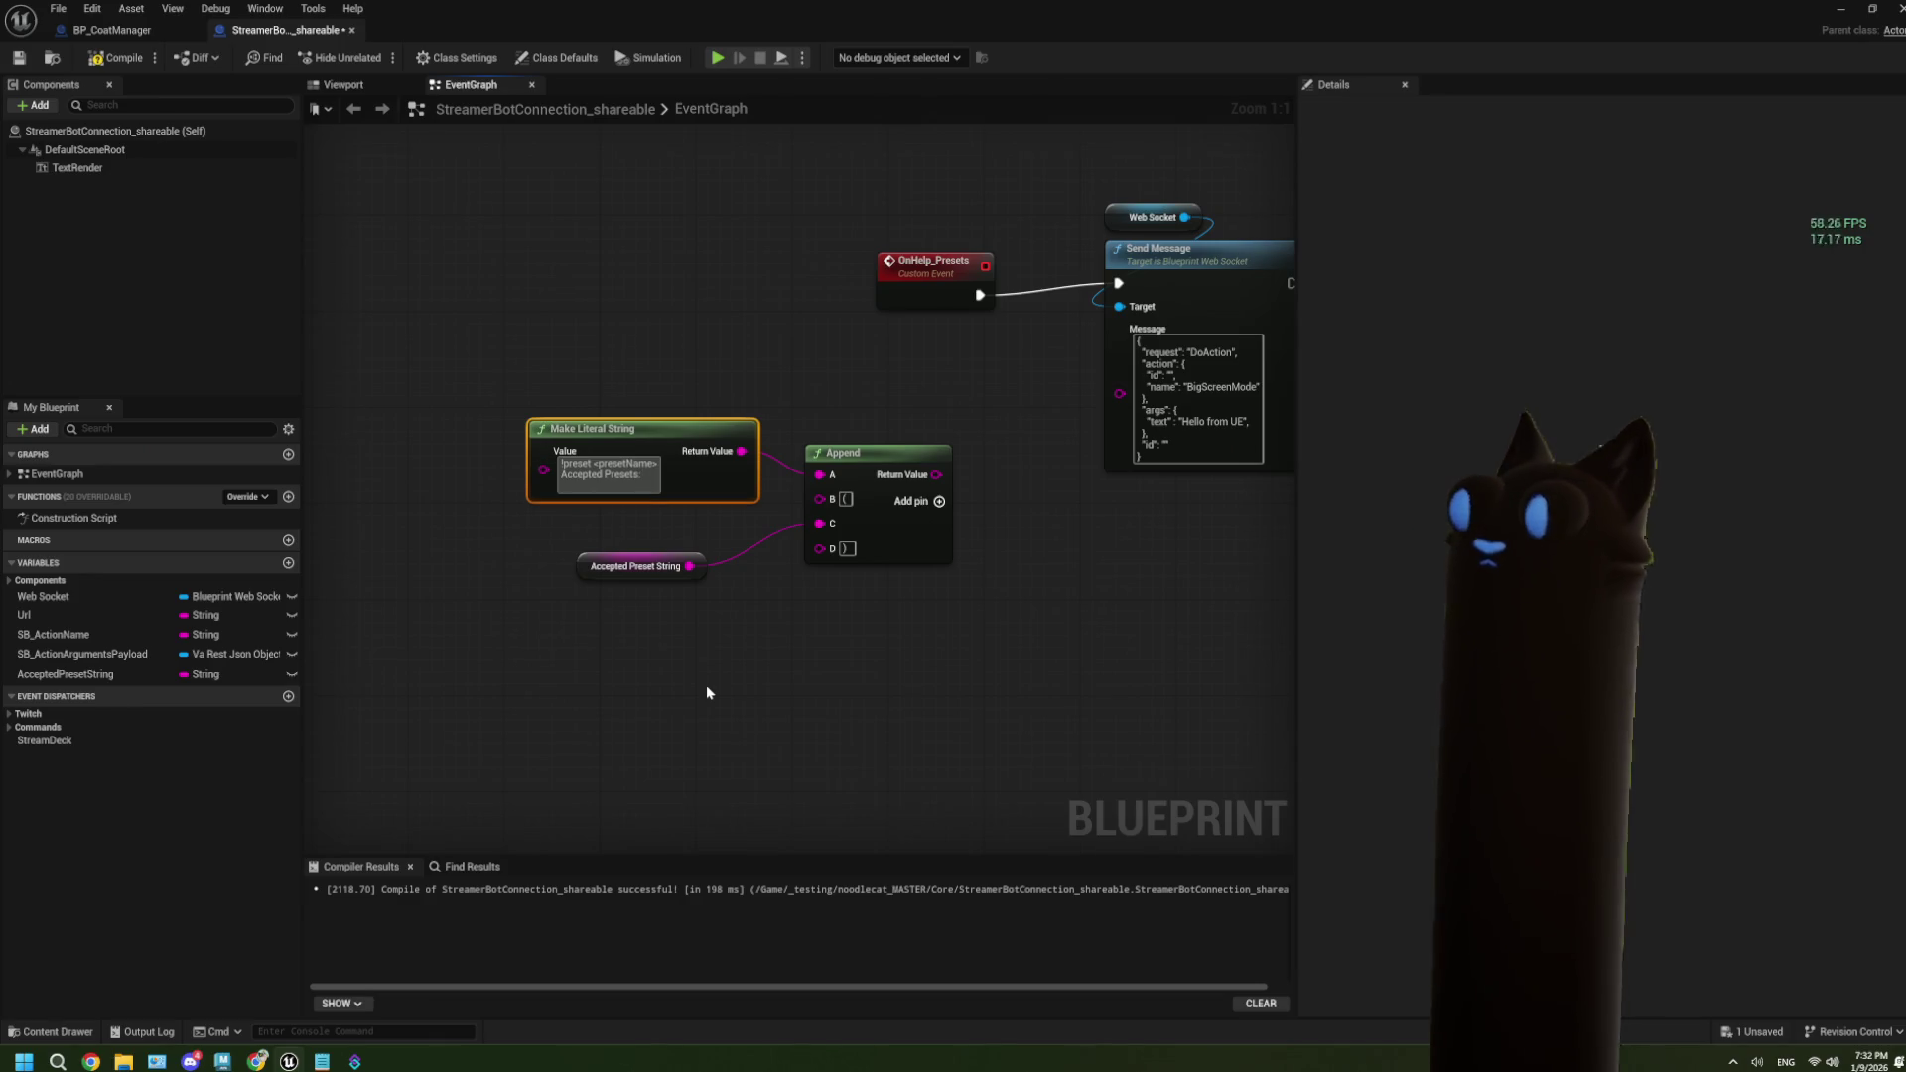
pyautogui.click(706, 691)
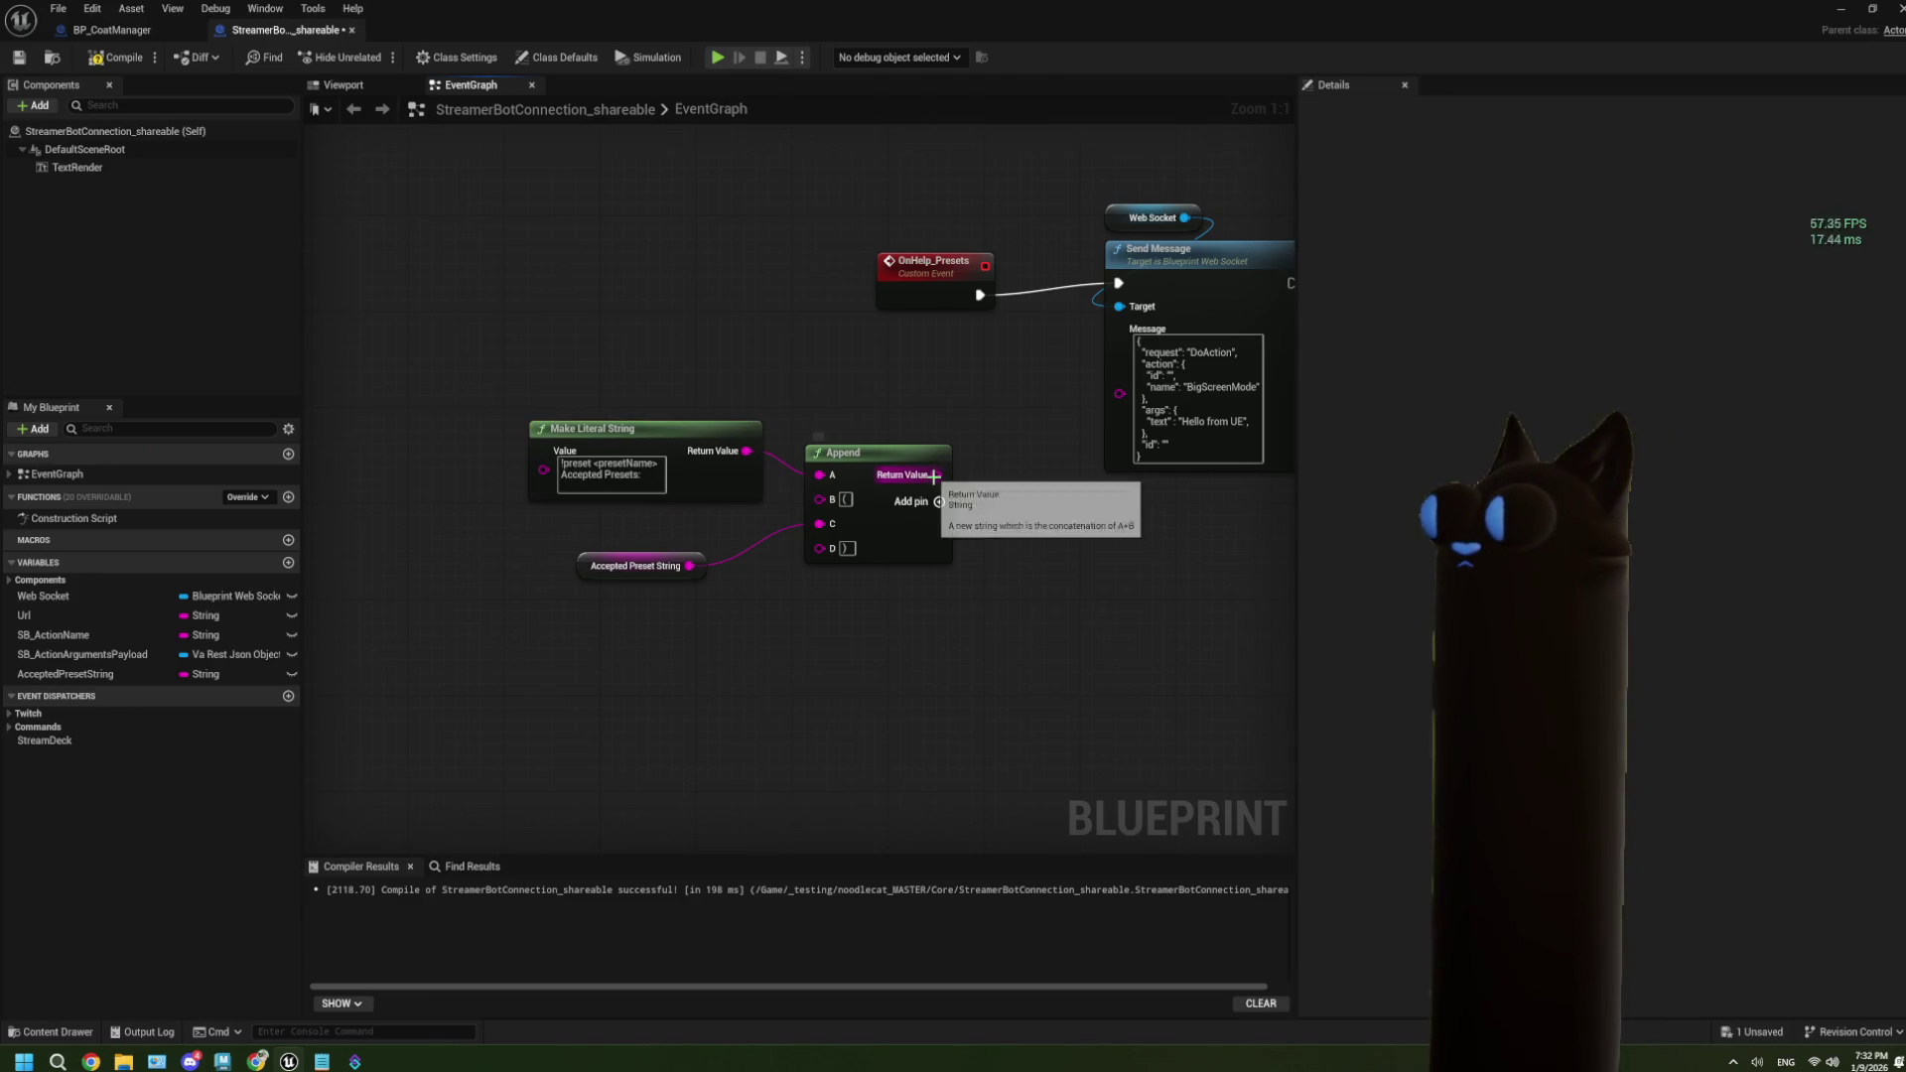
# Move the preset nodes aside, paste a new JSON Append, and split its closing id lines into input C.
pyautogui.moveTo(946, 502); pyautogui.dragTo(844, 495)
pyautogui.moveTo(370, 348); pyautogui.dragTo(735, 724)
pyautogui.moveTo(727, 532)
pyautogui.mouseDown()
pyautogui.moveTo(912, 478)
pyautogui.moveTo(609, 797)
pyautogui.moveTo(804, 719)
pyautogui.moveTo(1118, 433)
pyautogui.moveTo(605, 714)
pyautogui.mouseUp()
pyautogui.hotkey('ctrl', 'v')
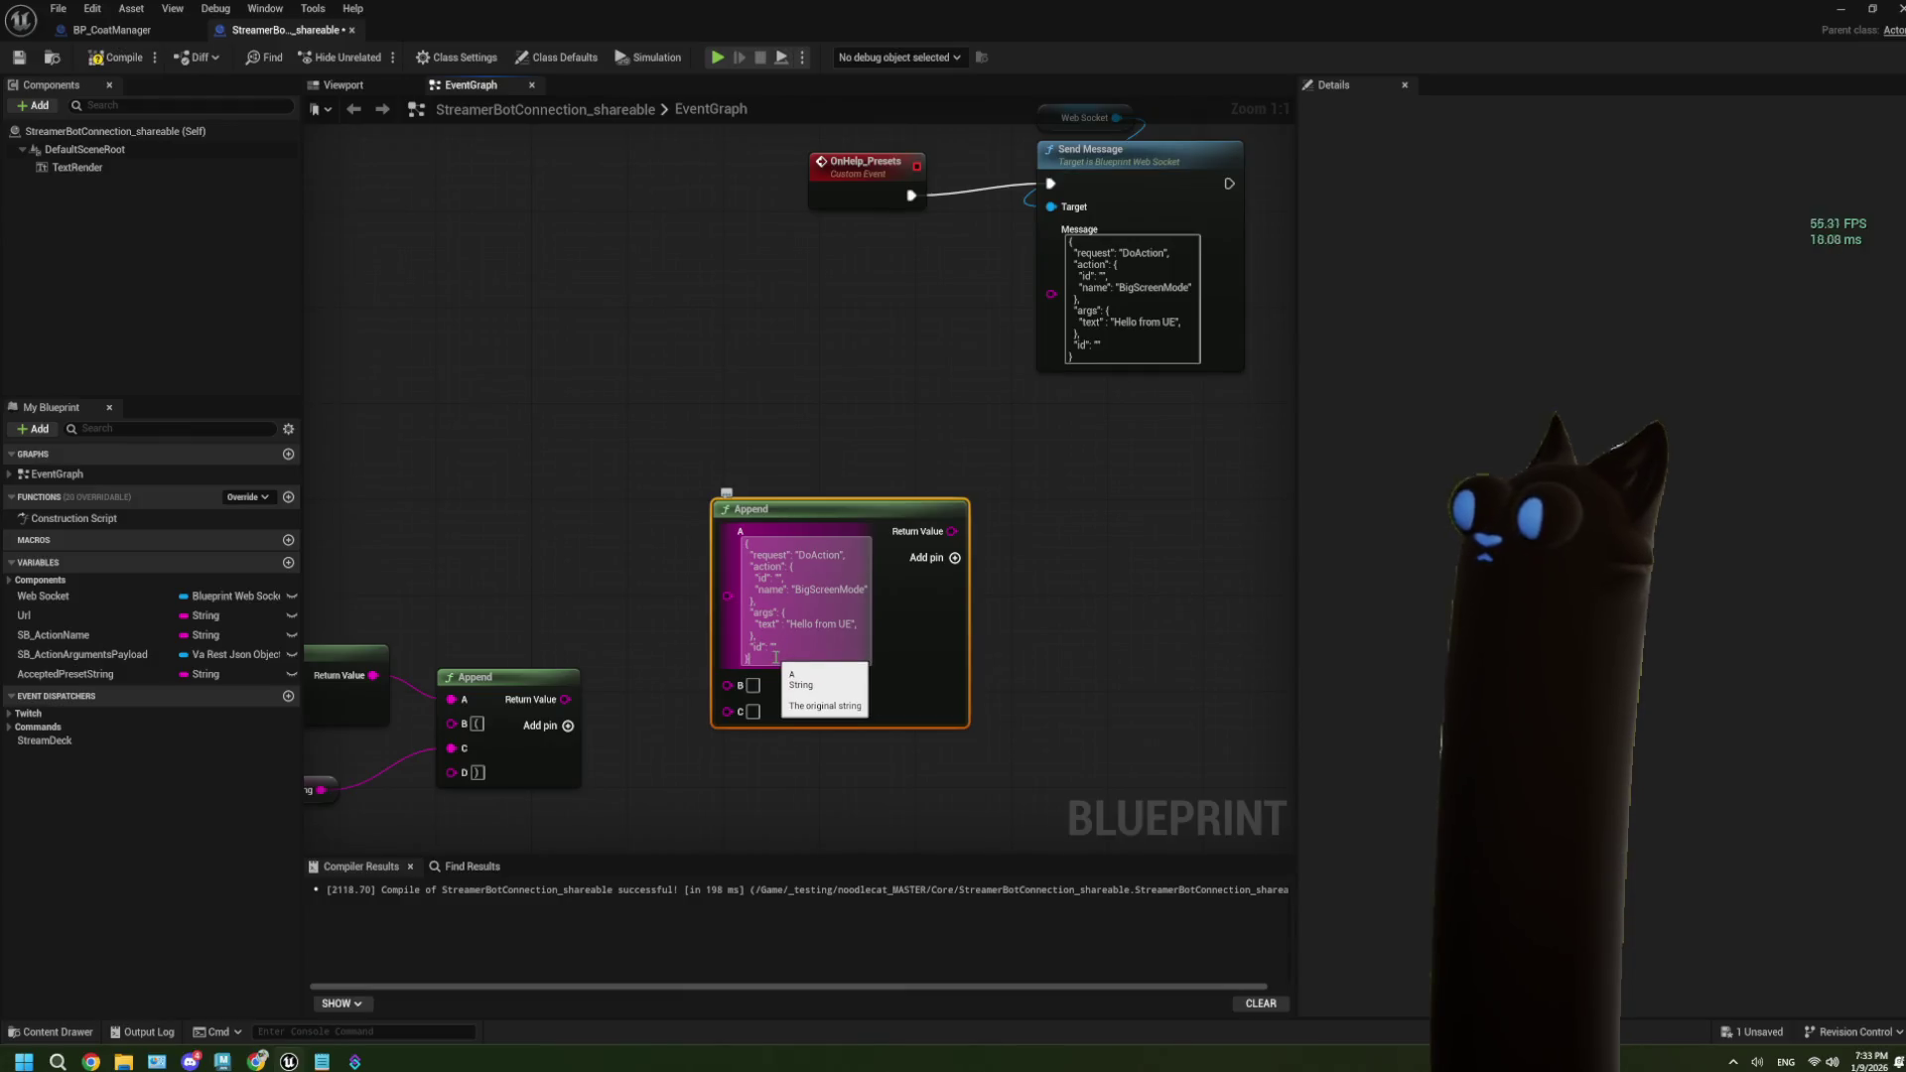
pyautogui.hotkey('shift', 'Up')
pyautogui.hotkey('shift', 'Up')
pyautogui.hotkey('ctrl', 'c')
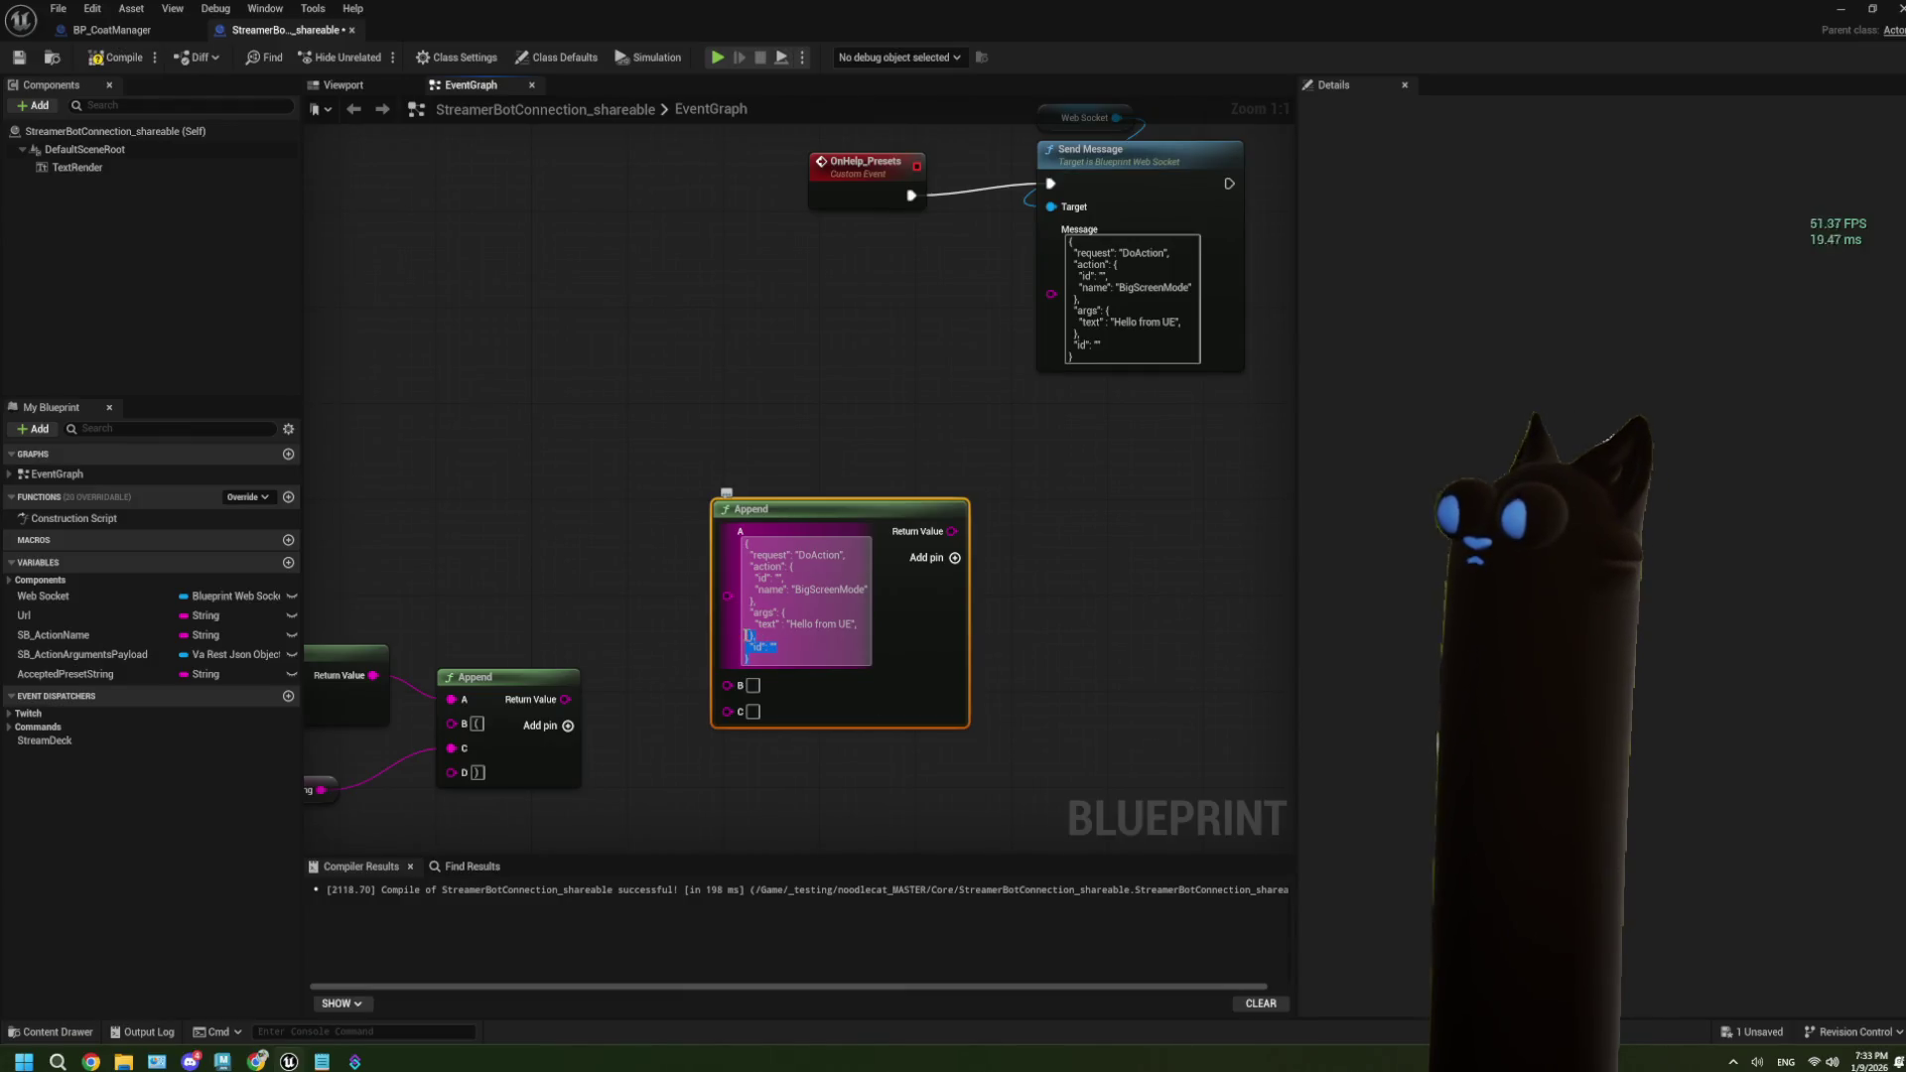
pyautogui.hotkey('shift', 'Down')
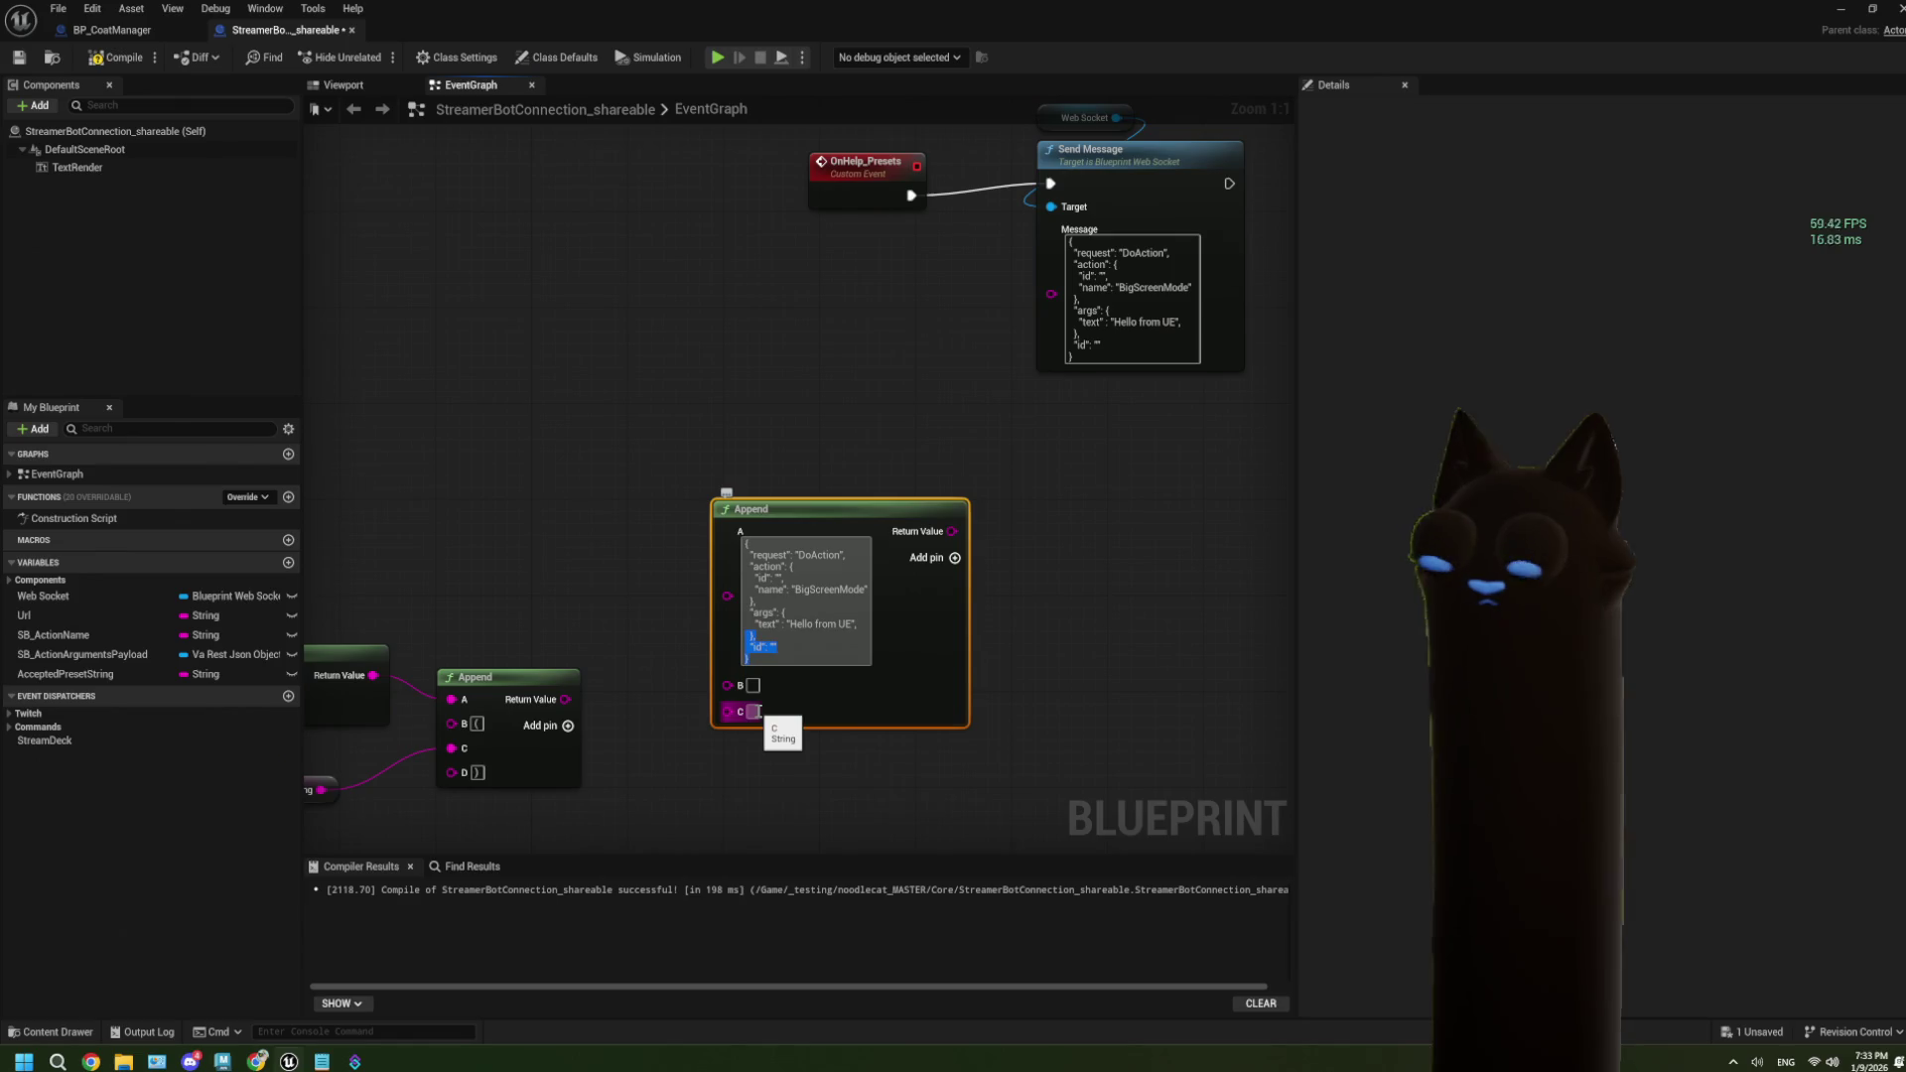
pyautogui.press('BackSpace')
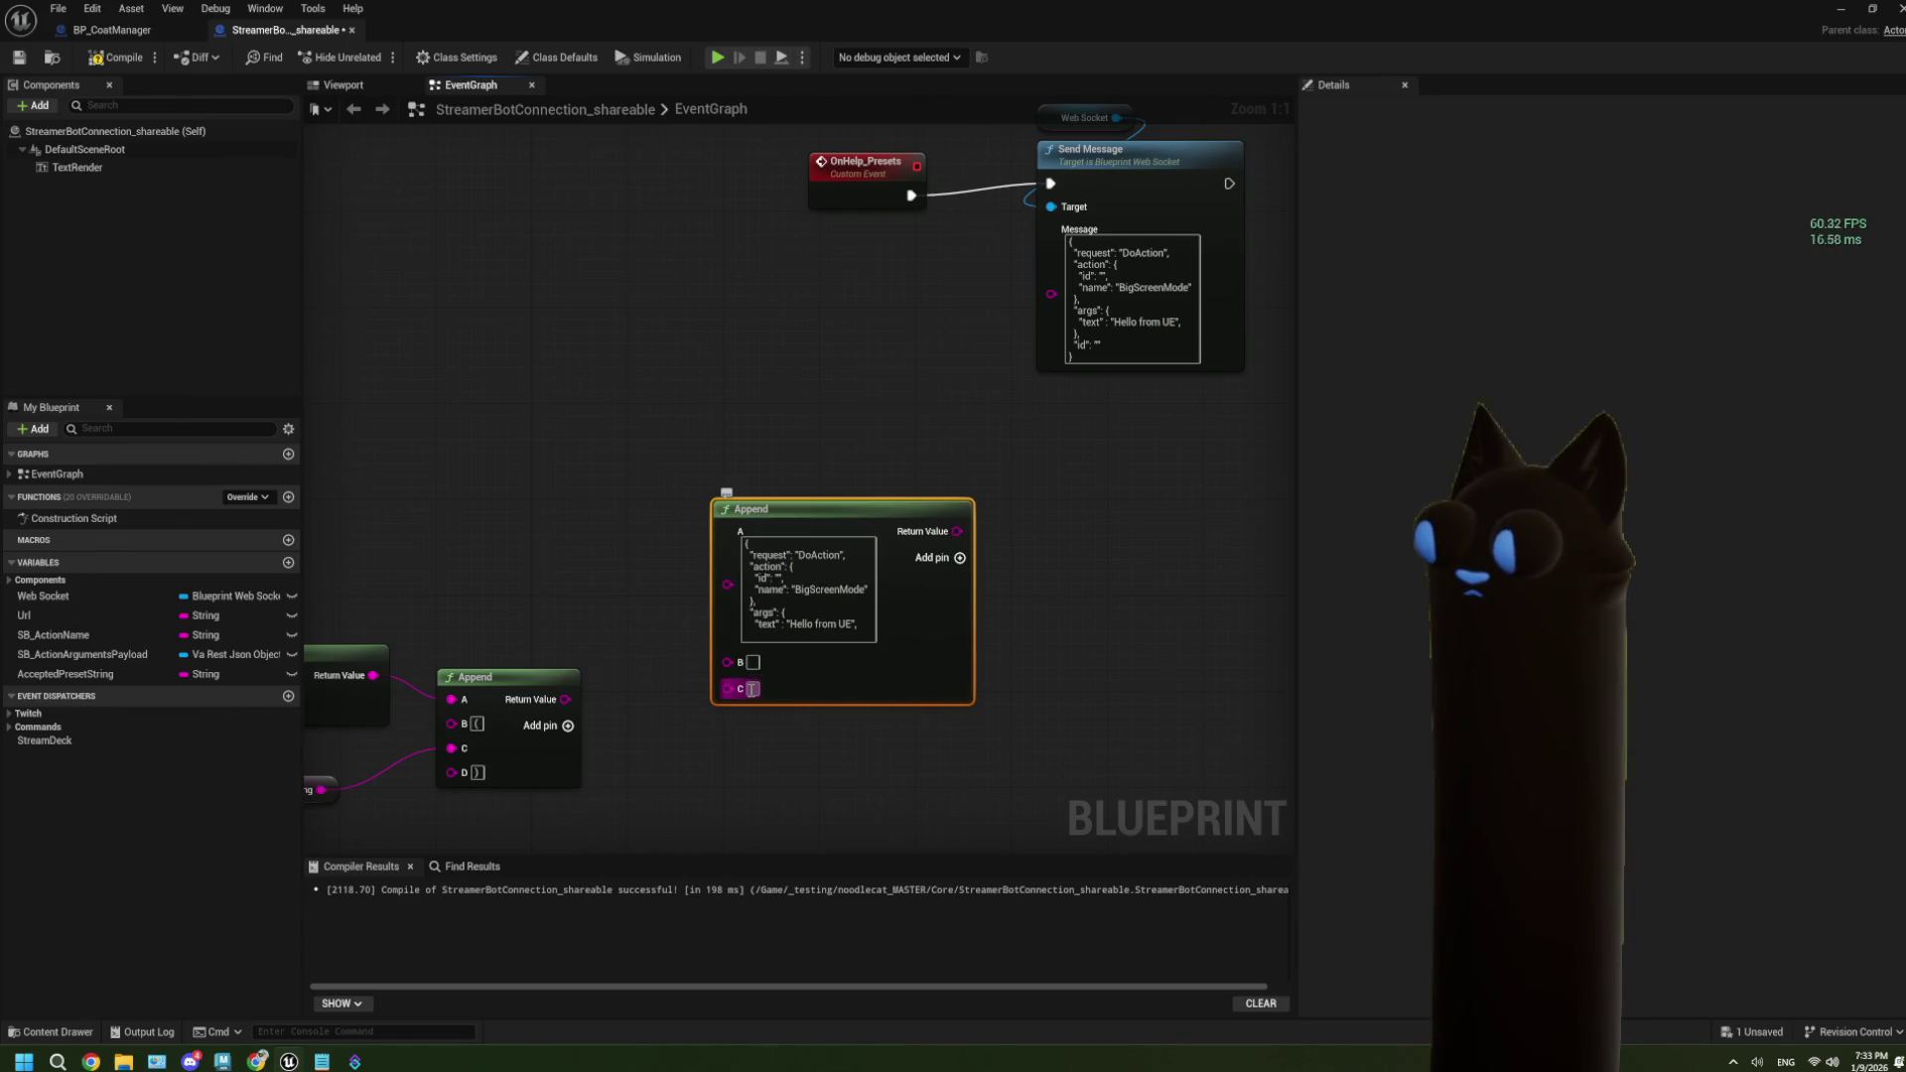
pyautogui.click(752, 689)
pyautogui.hotkey('ctrl', 'v')
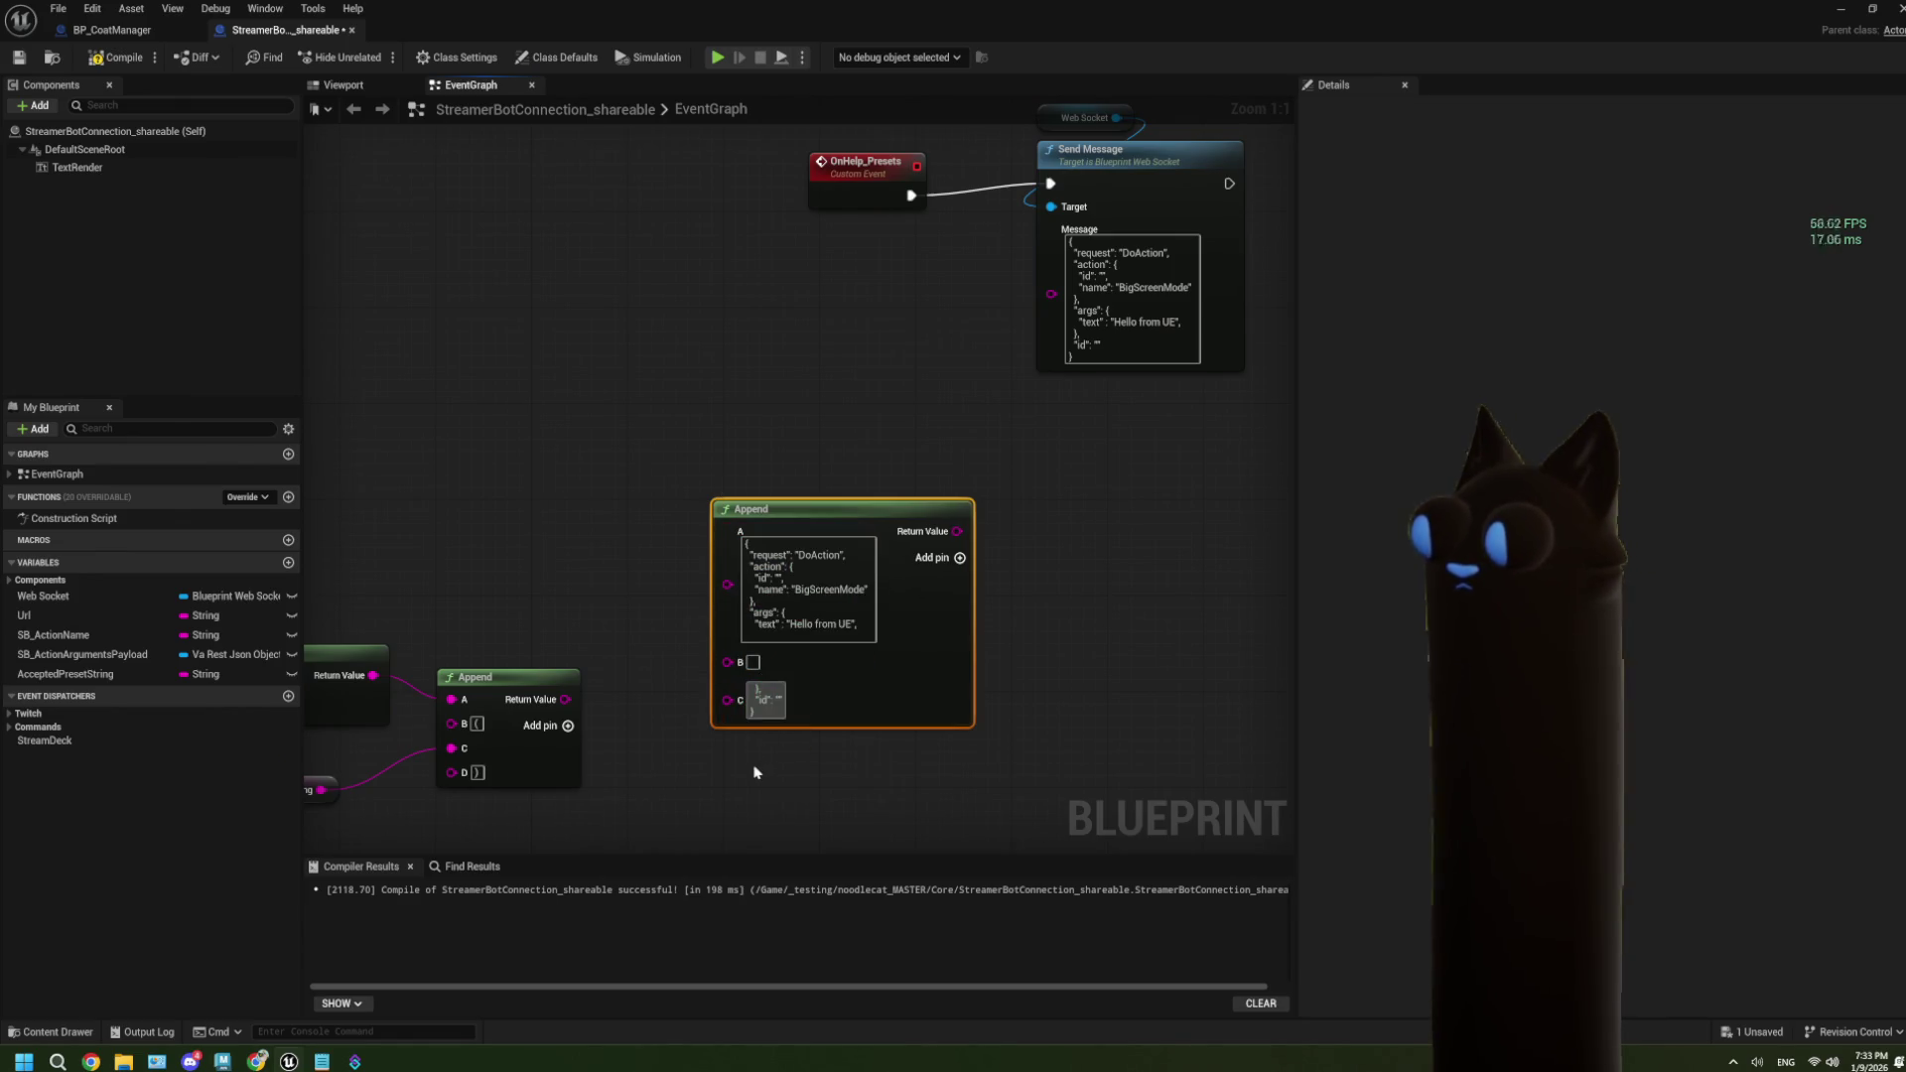
pyautogui.click(755, 772)
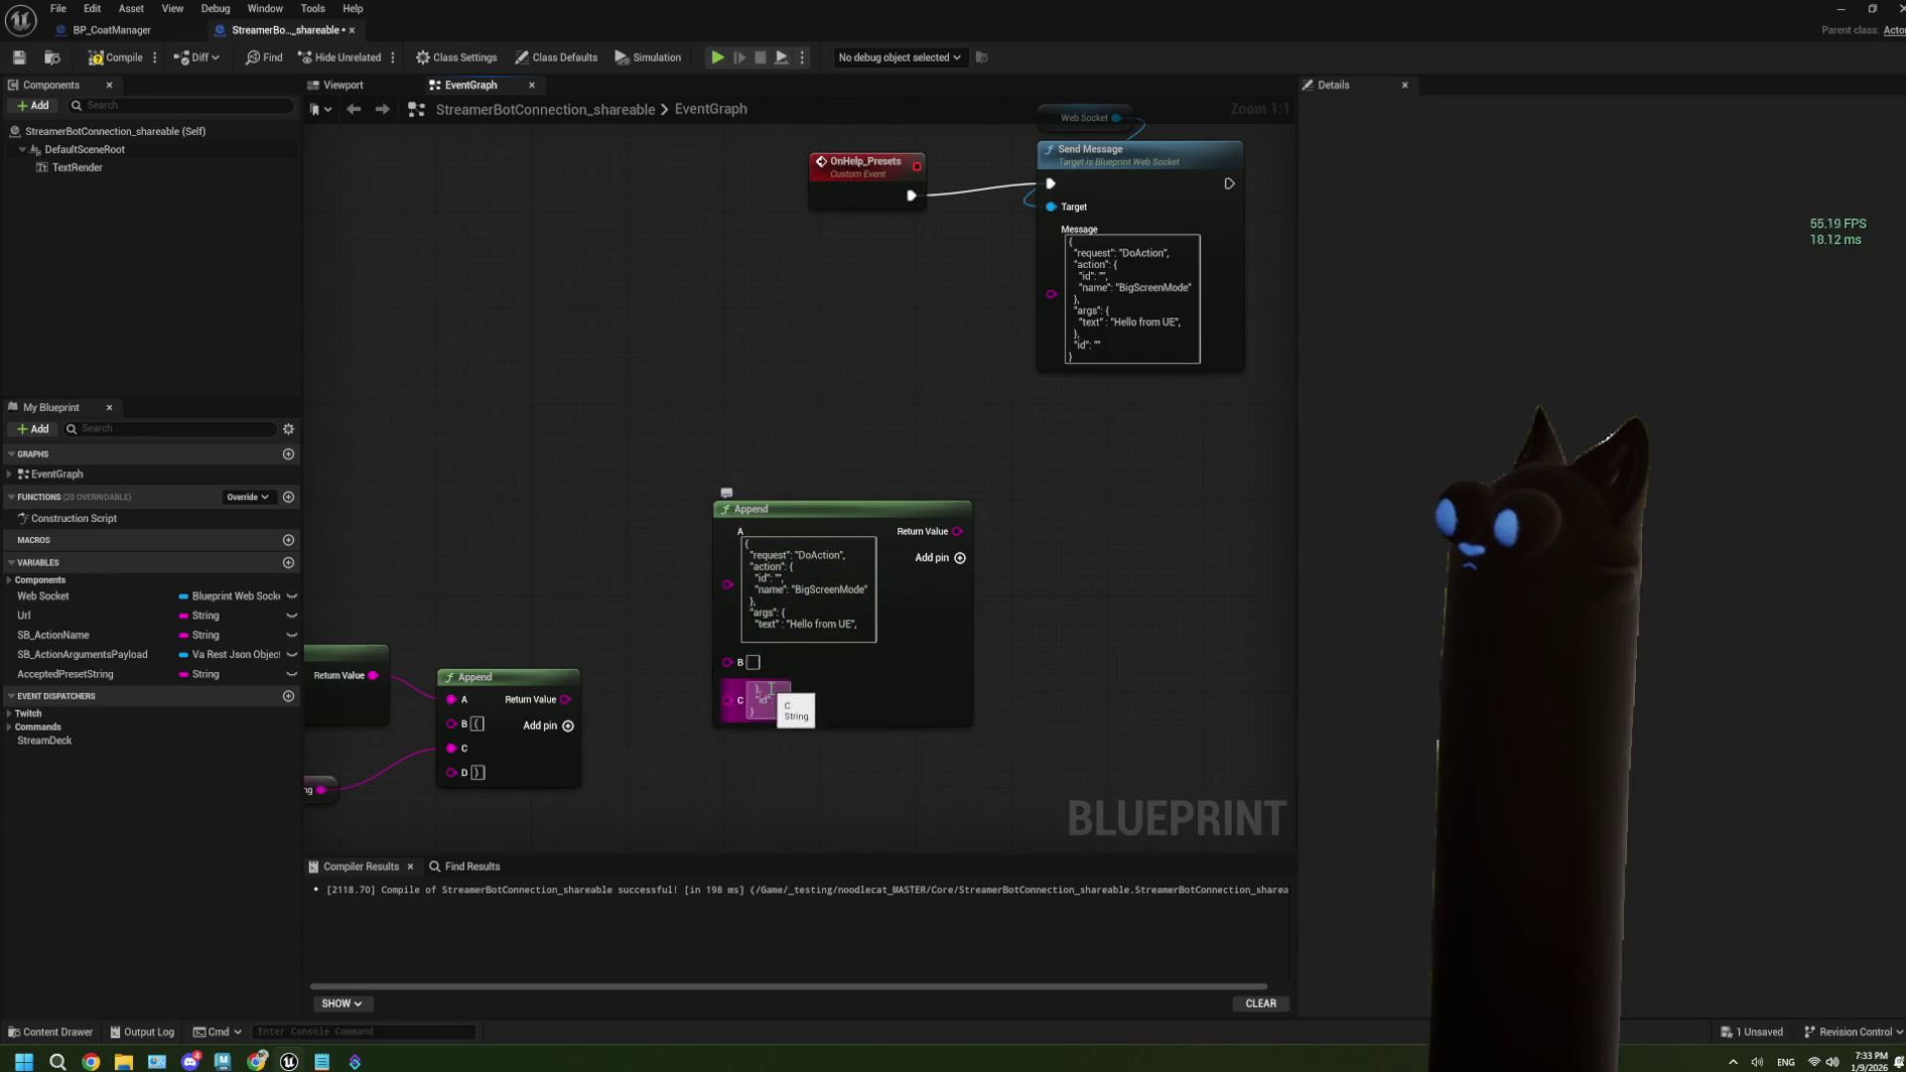
# Undo the A/C split and restore the full DoAction JSON into input A from clipboard history.
pyautogui.hotkey('ctrl', 'z')
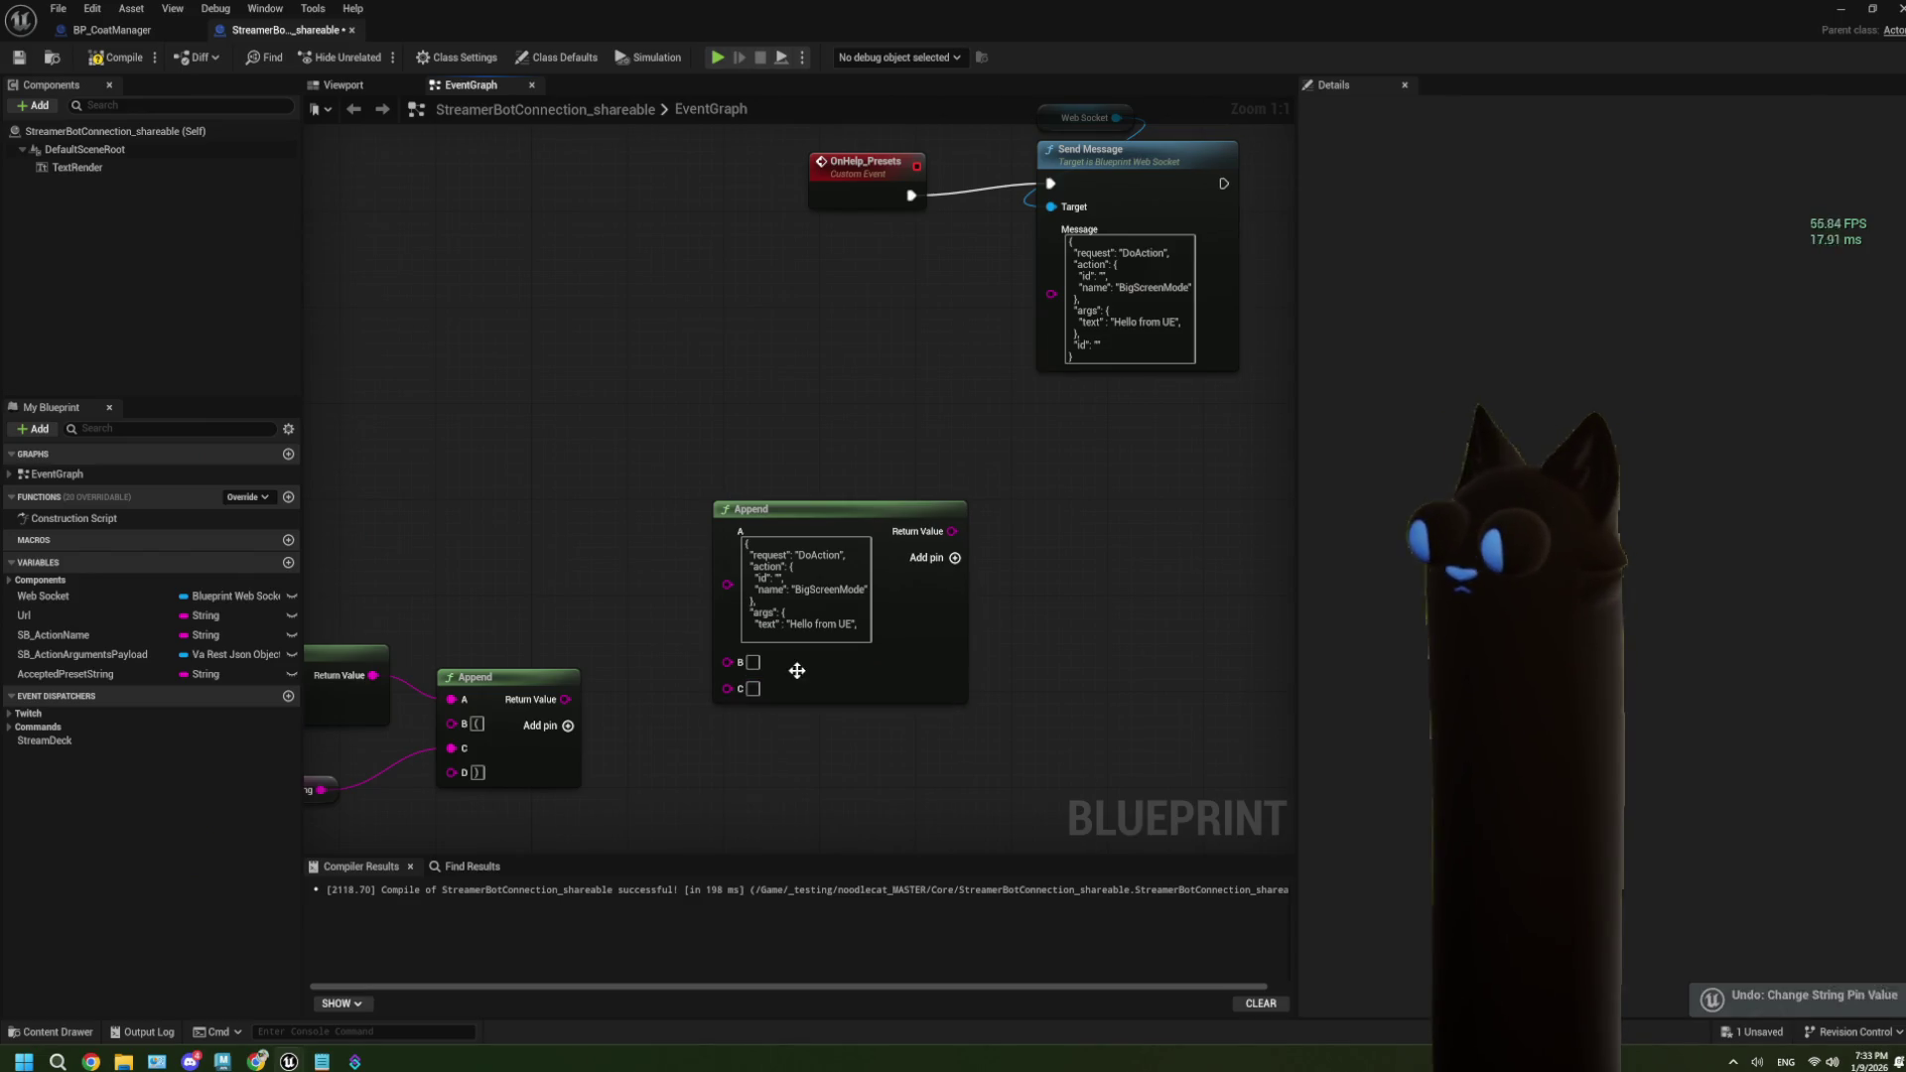
pyautogui.hotkey('ctrl', 'z')
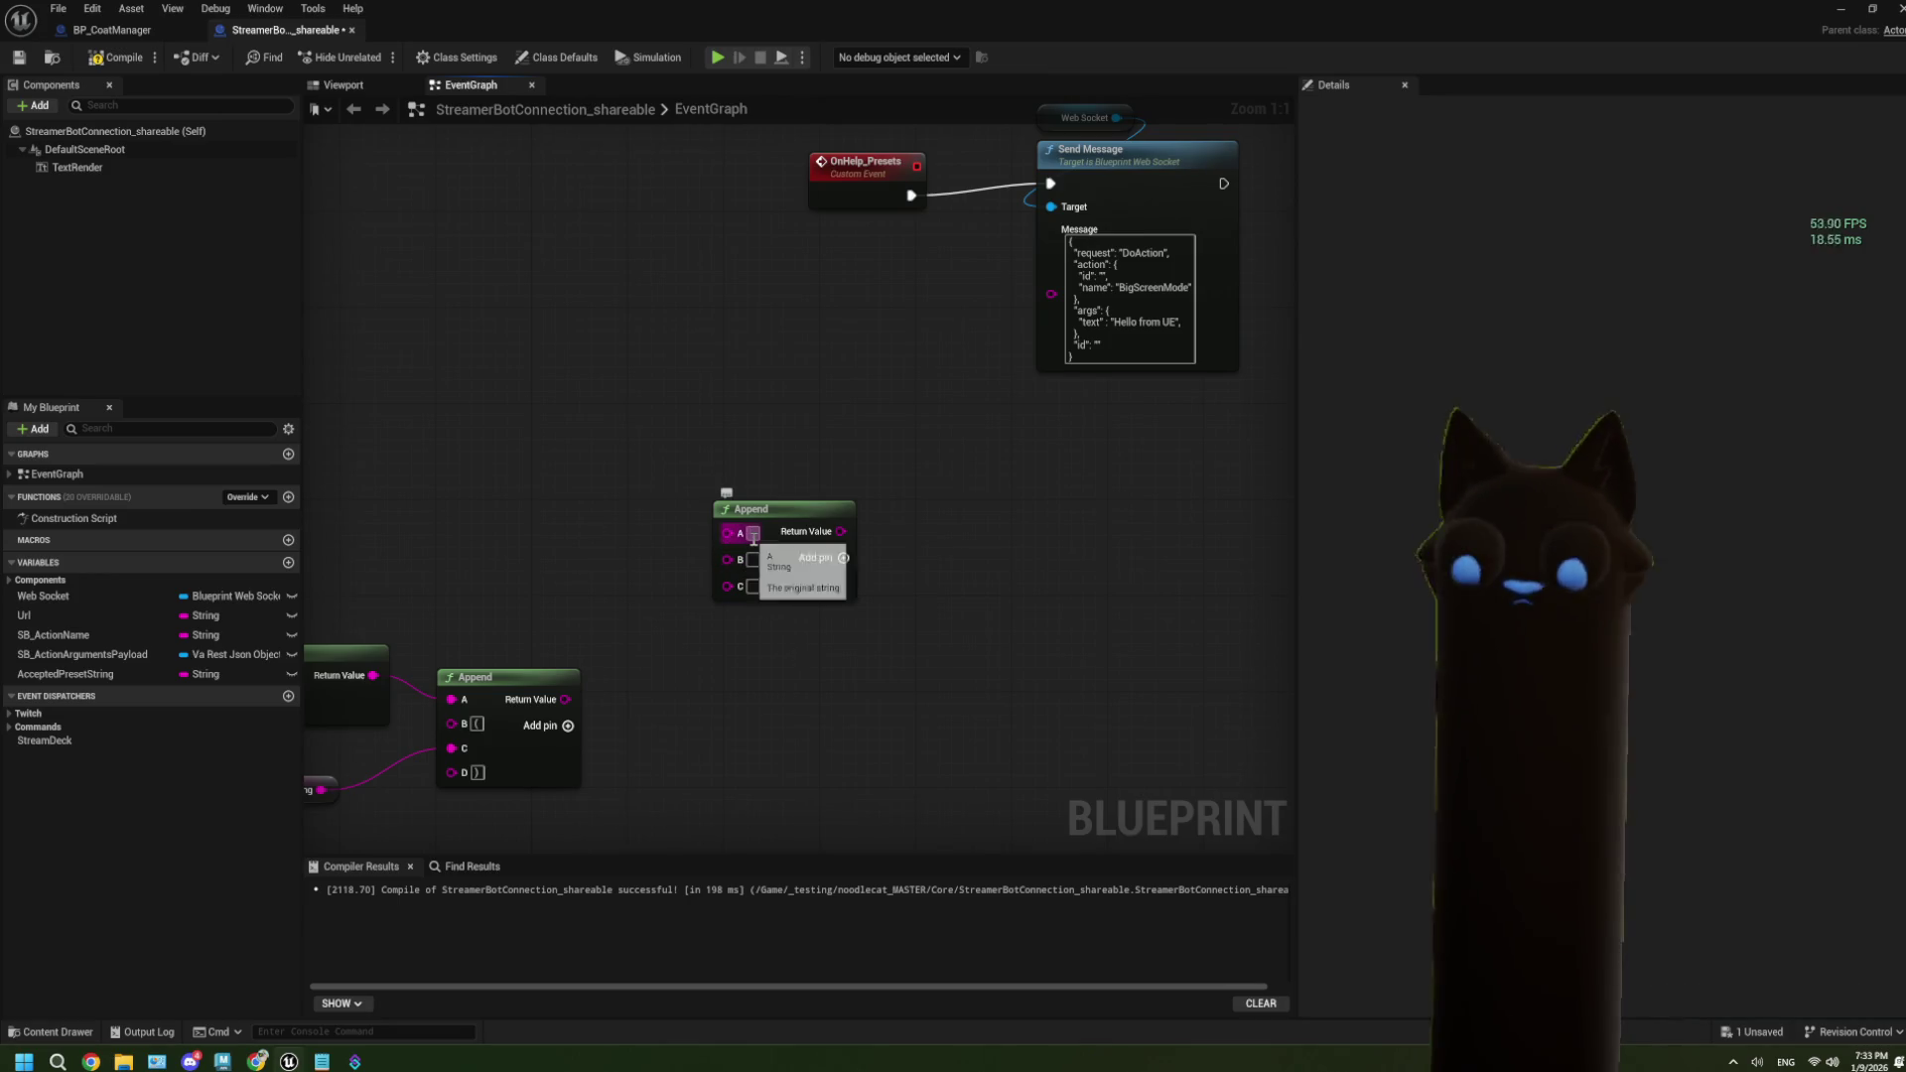
pyautogui.press('super+v')
pyautogui.scroll(-2, 422, 681)
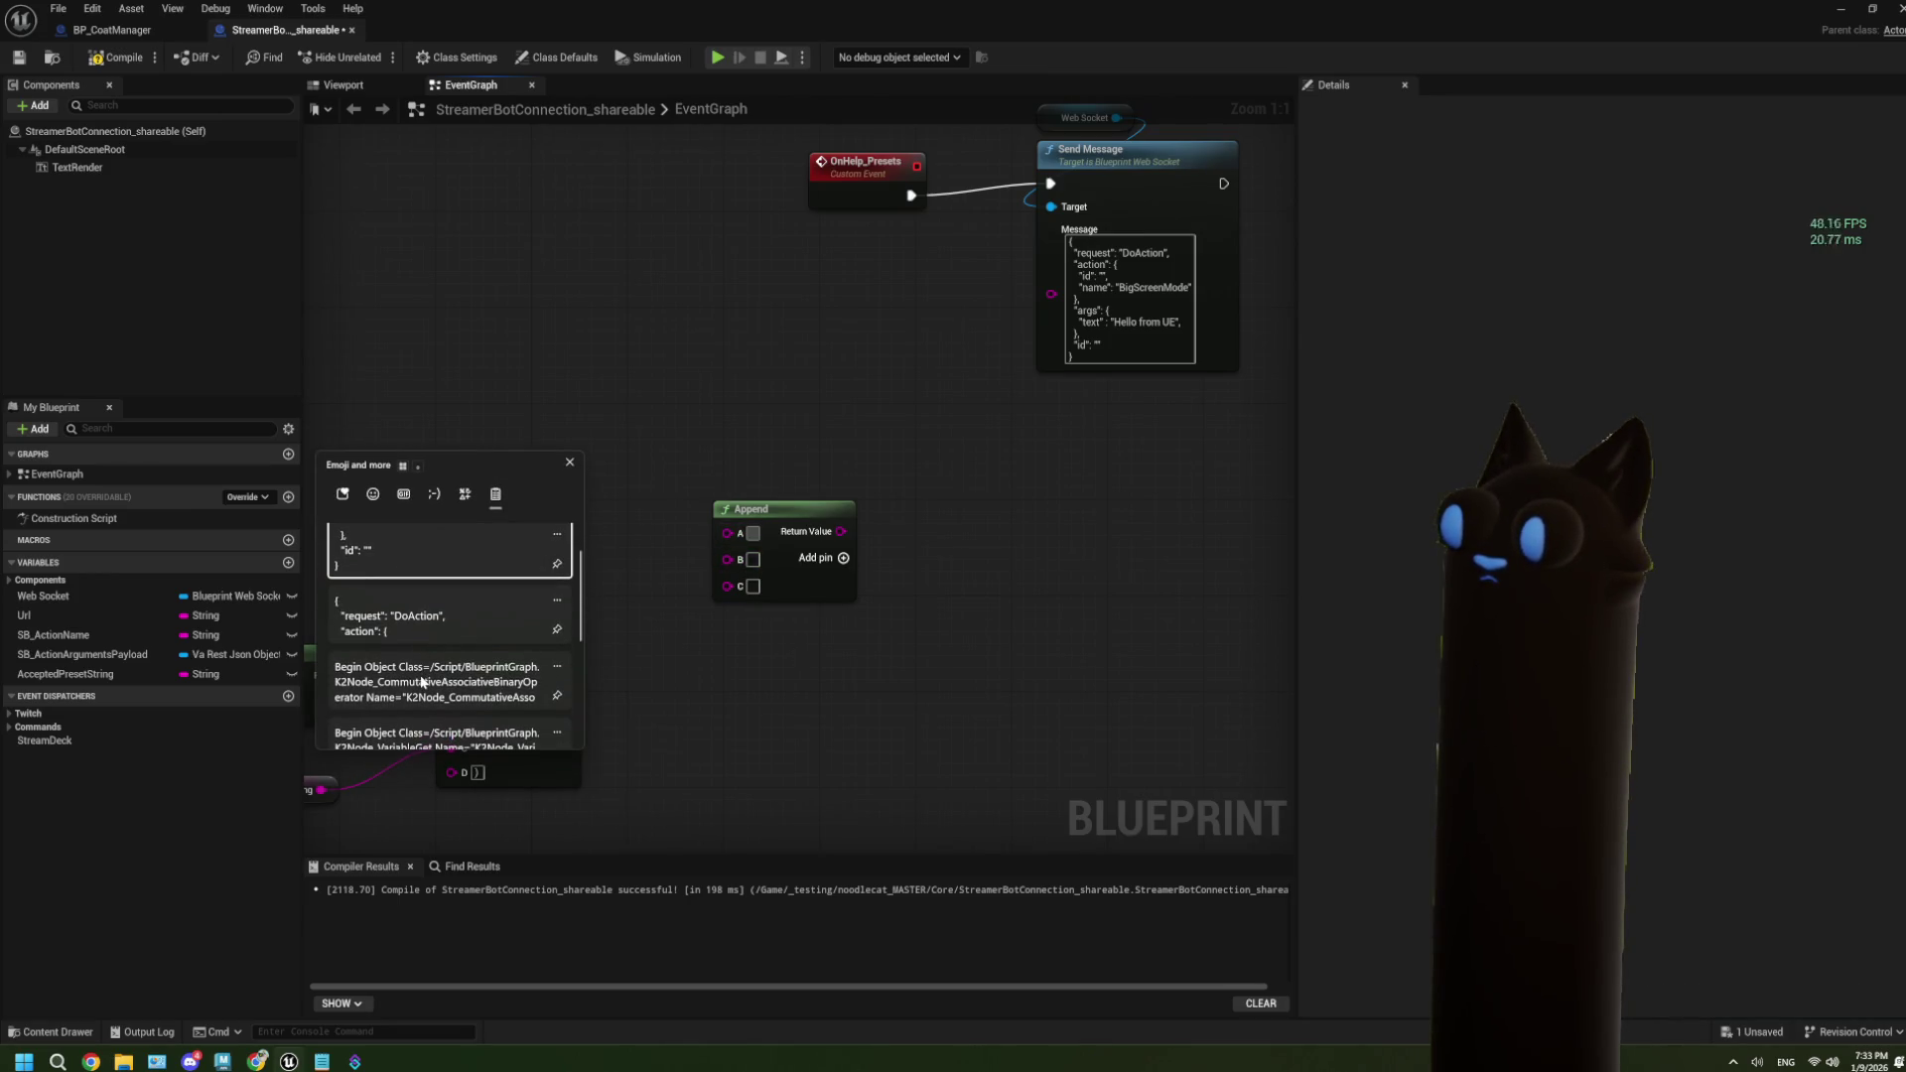
pyautogui.click(422, 645)
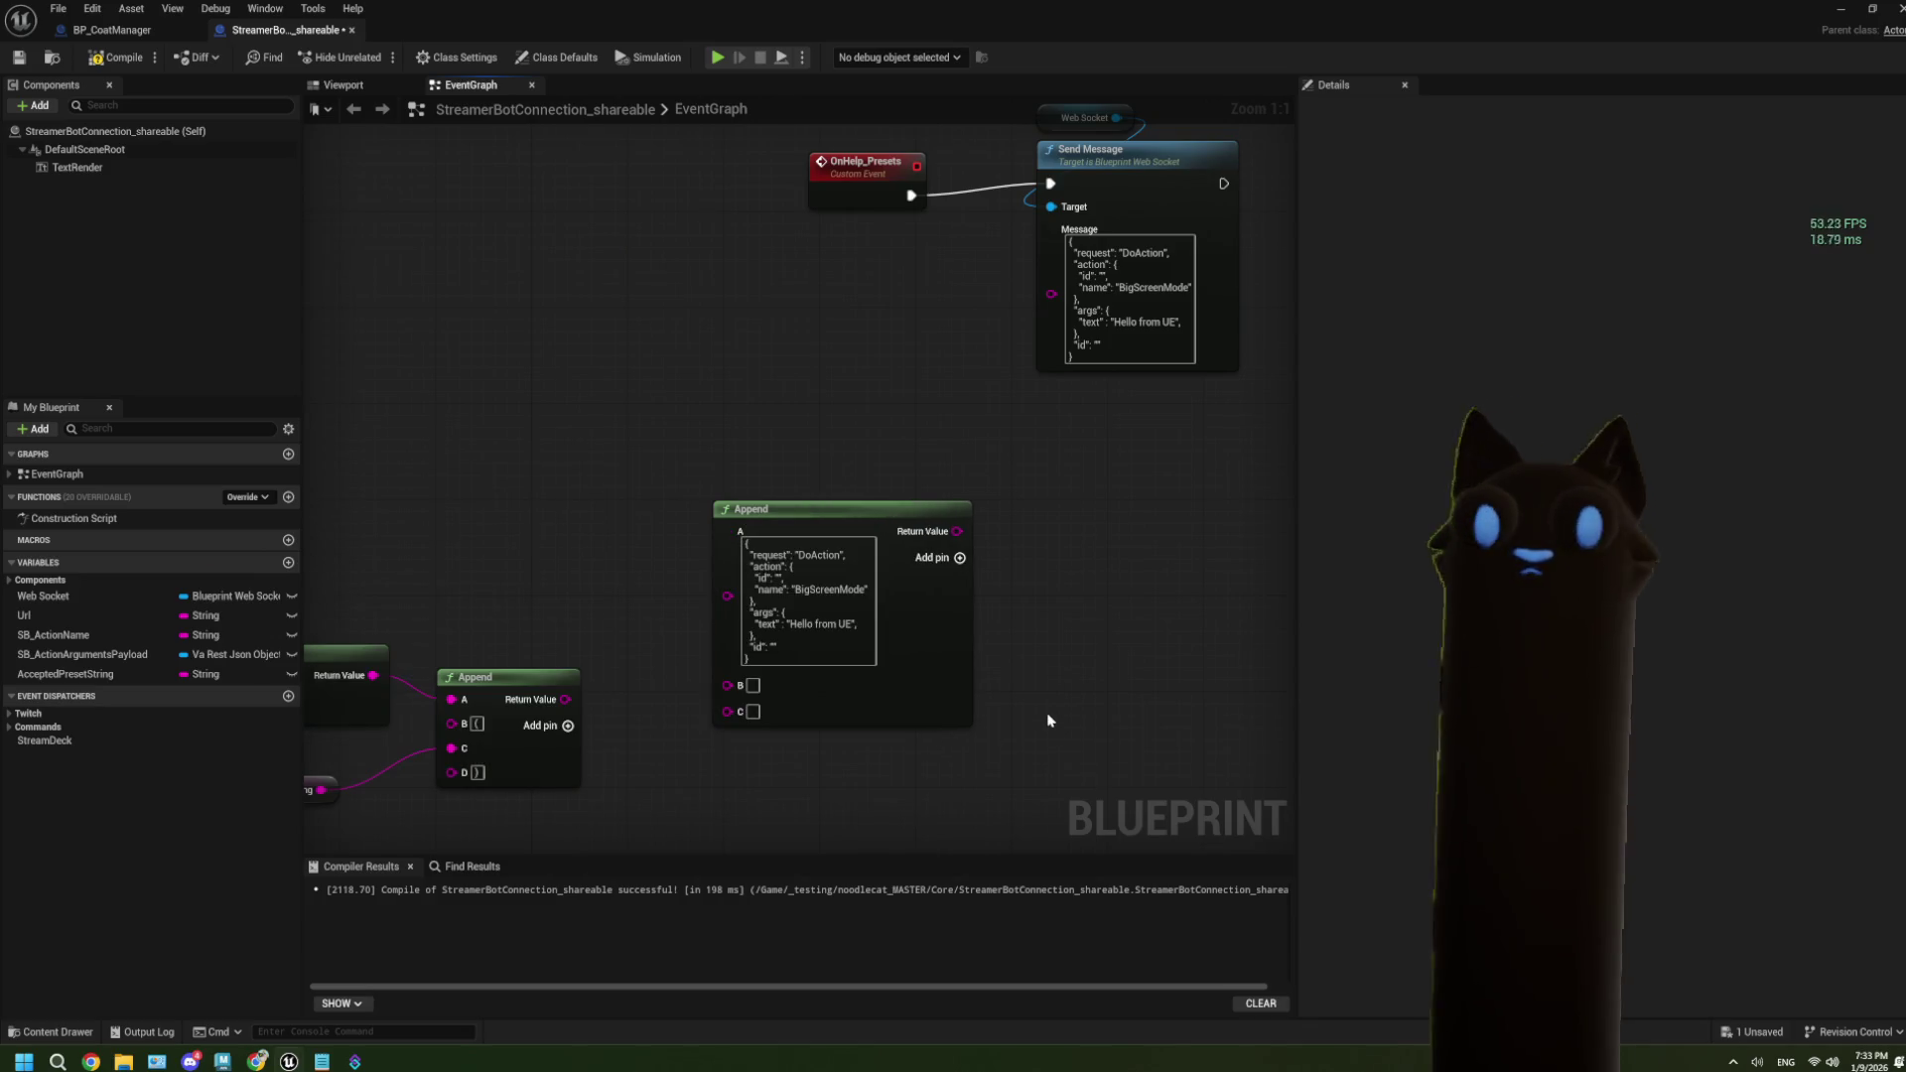
pyautogui.click(942, 677)
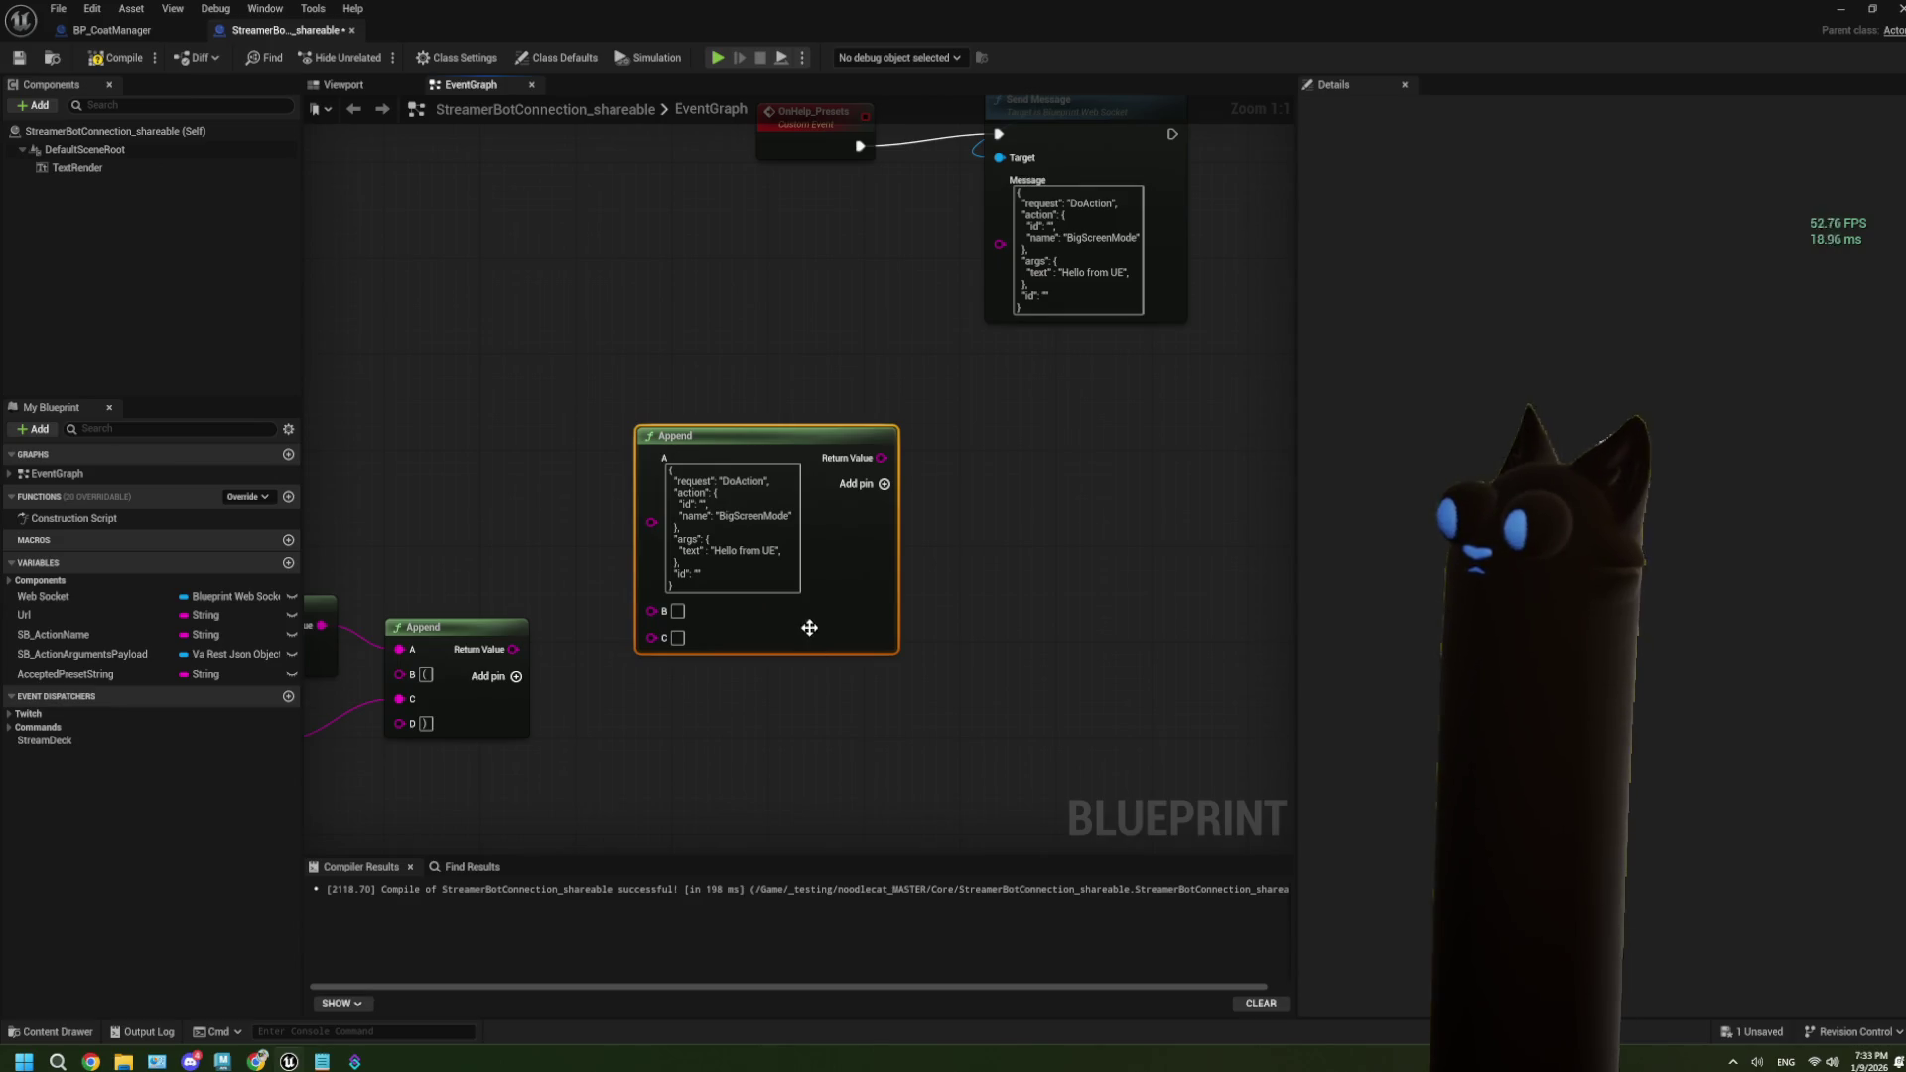
pyautogui.moveTo(808, 630)
pyautogui.mouseDown()
pyautogui.moveTo(821, 592)
pyautogui.moveTo(731, 576)
pyautogui.mouseUp()
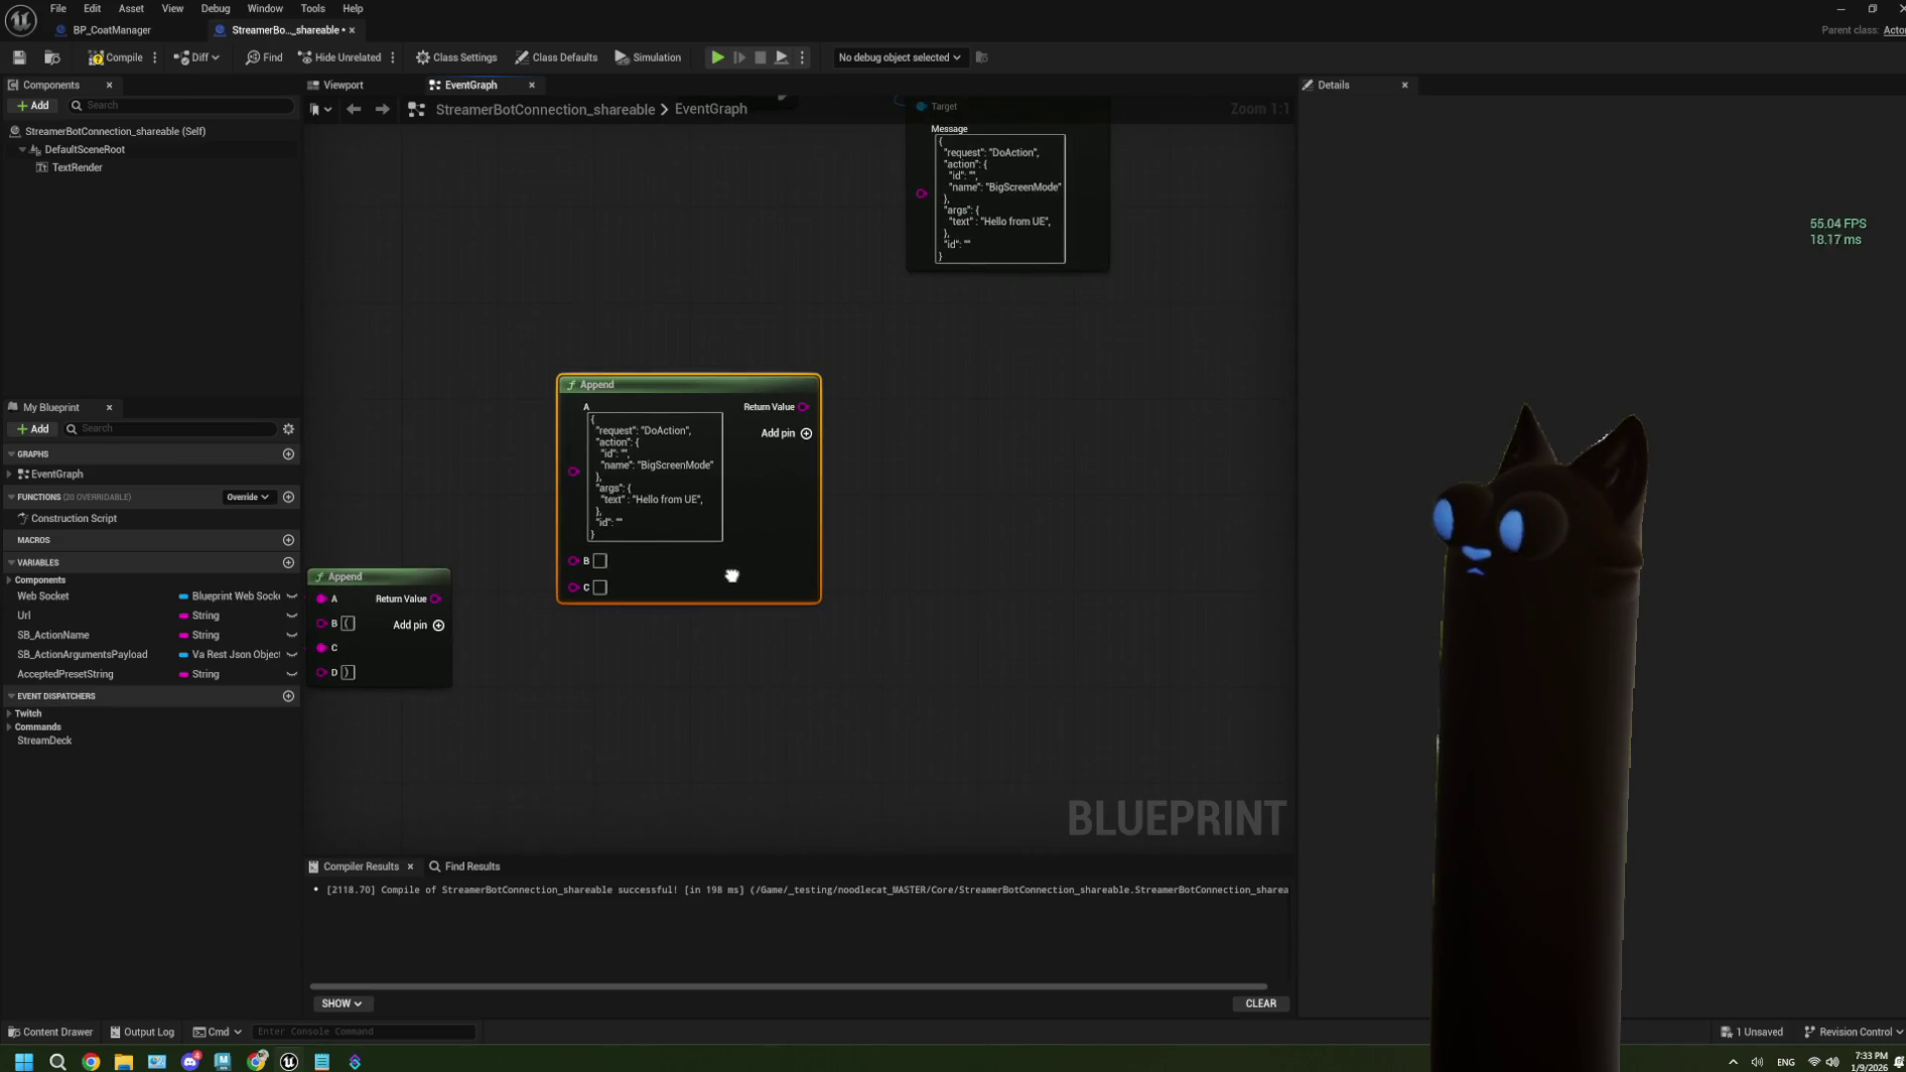
pyautogui.click(892, 581)
# Add a comment box containing the pasted DoAction JSON and place it beside the Append node.
pyautogui.press('c')
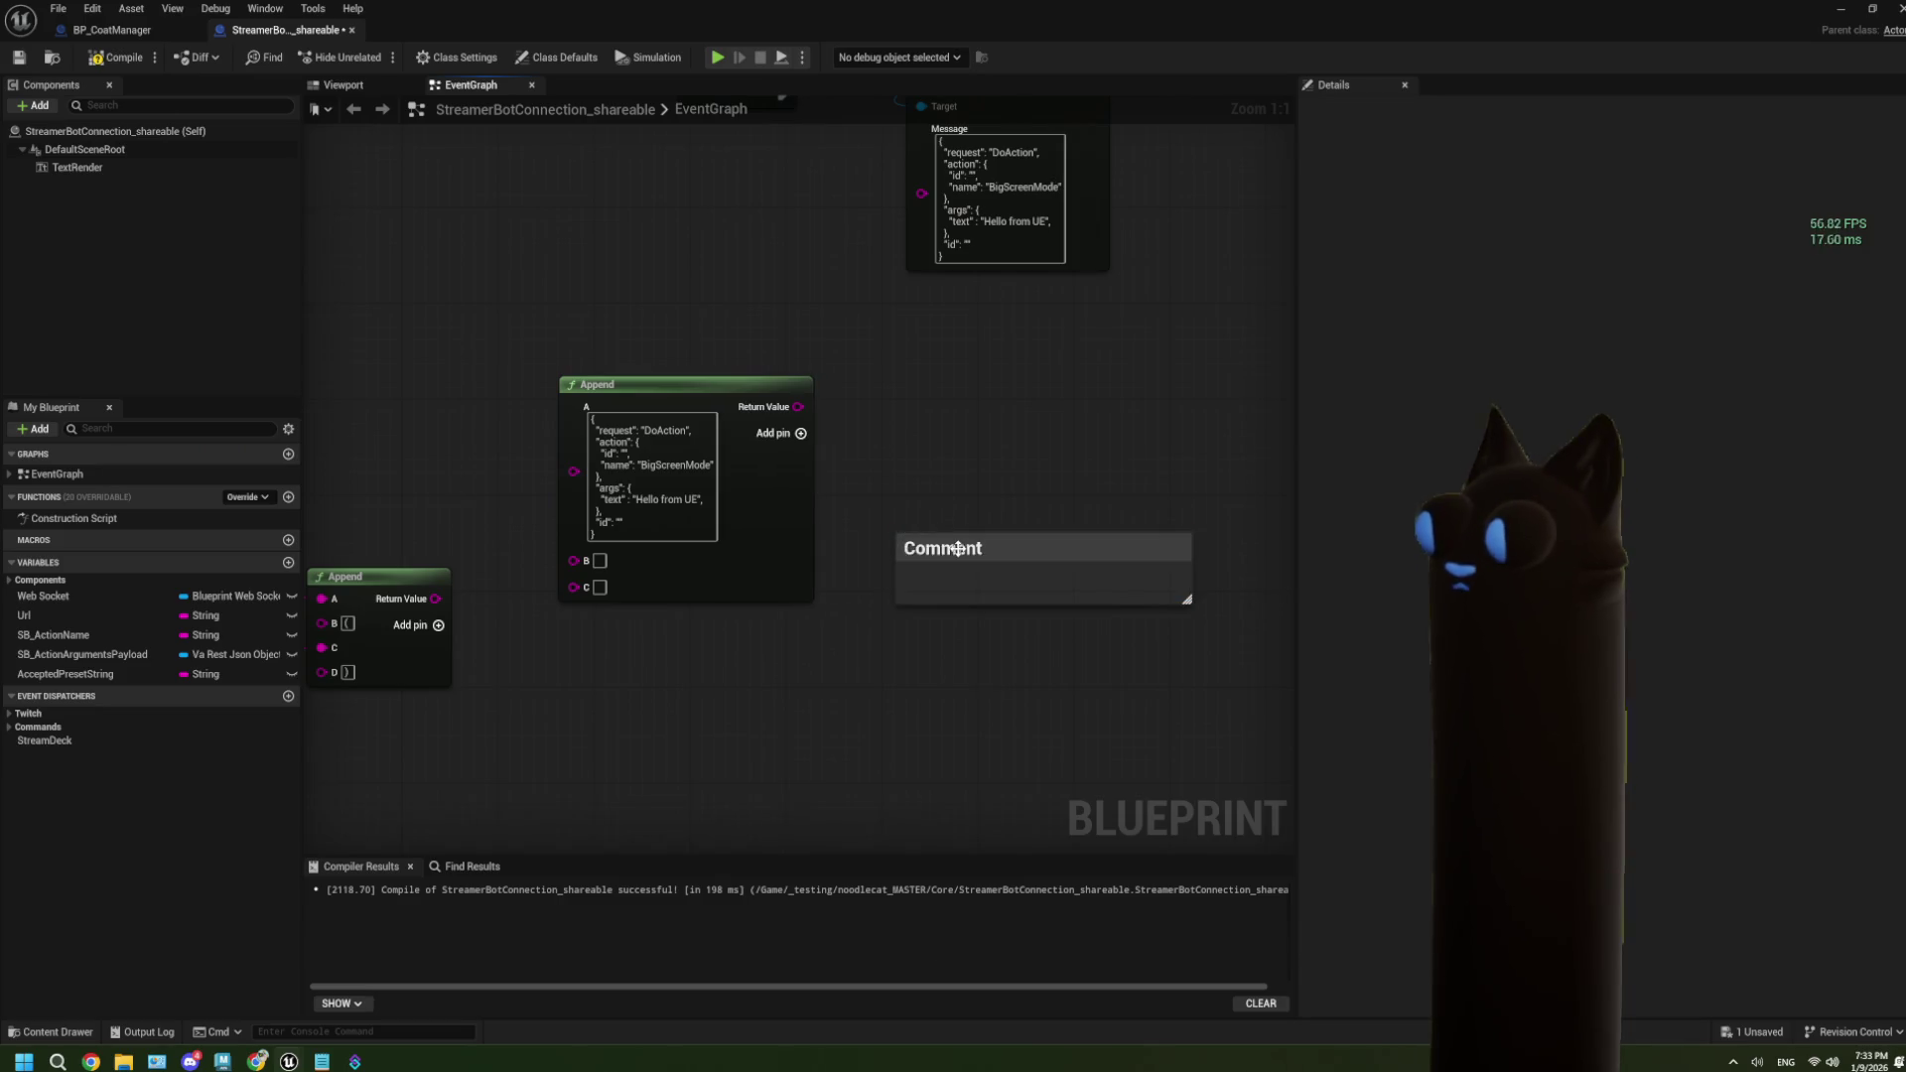
pyautogui.write('{   "request": "DoAction",   "action": {     "id": "",     "name": "BigScreenMode"   },   "args": {     "text" : "Hello from UE",   },   "id": "" }')
pyautogui.click(1203, 731)
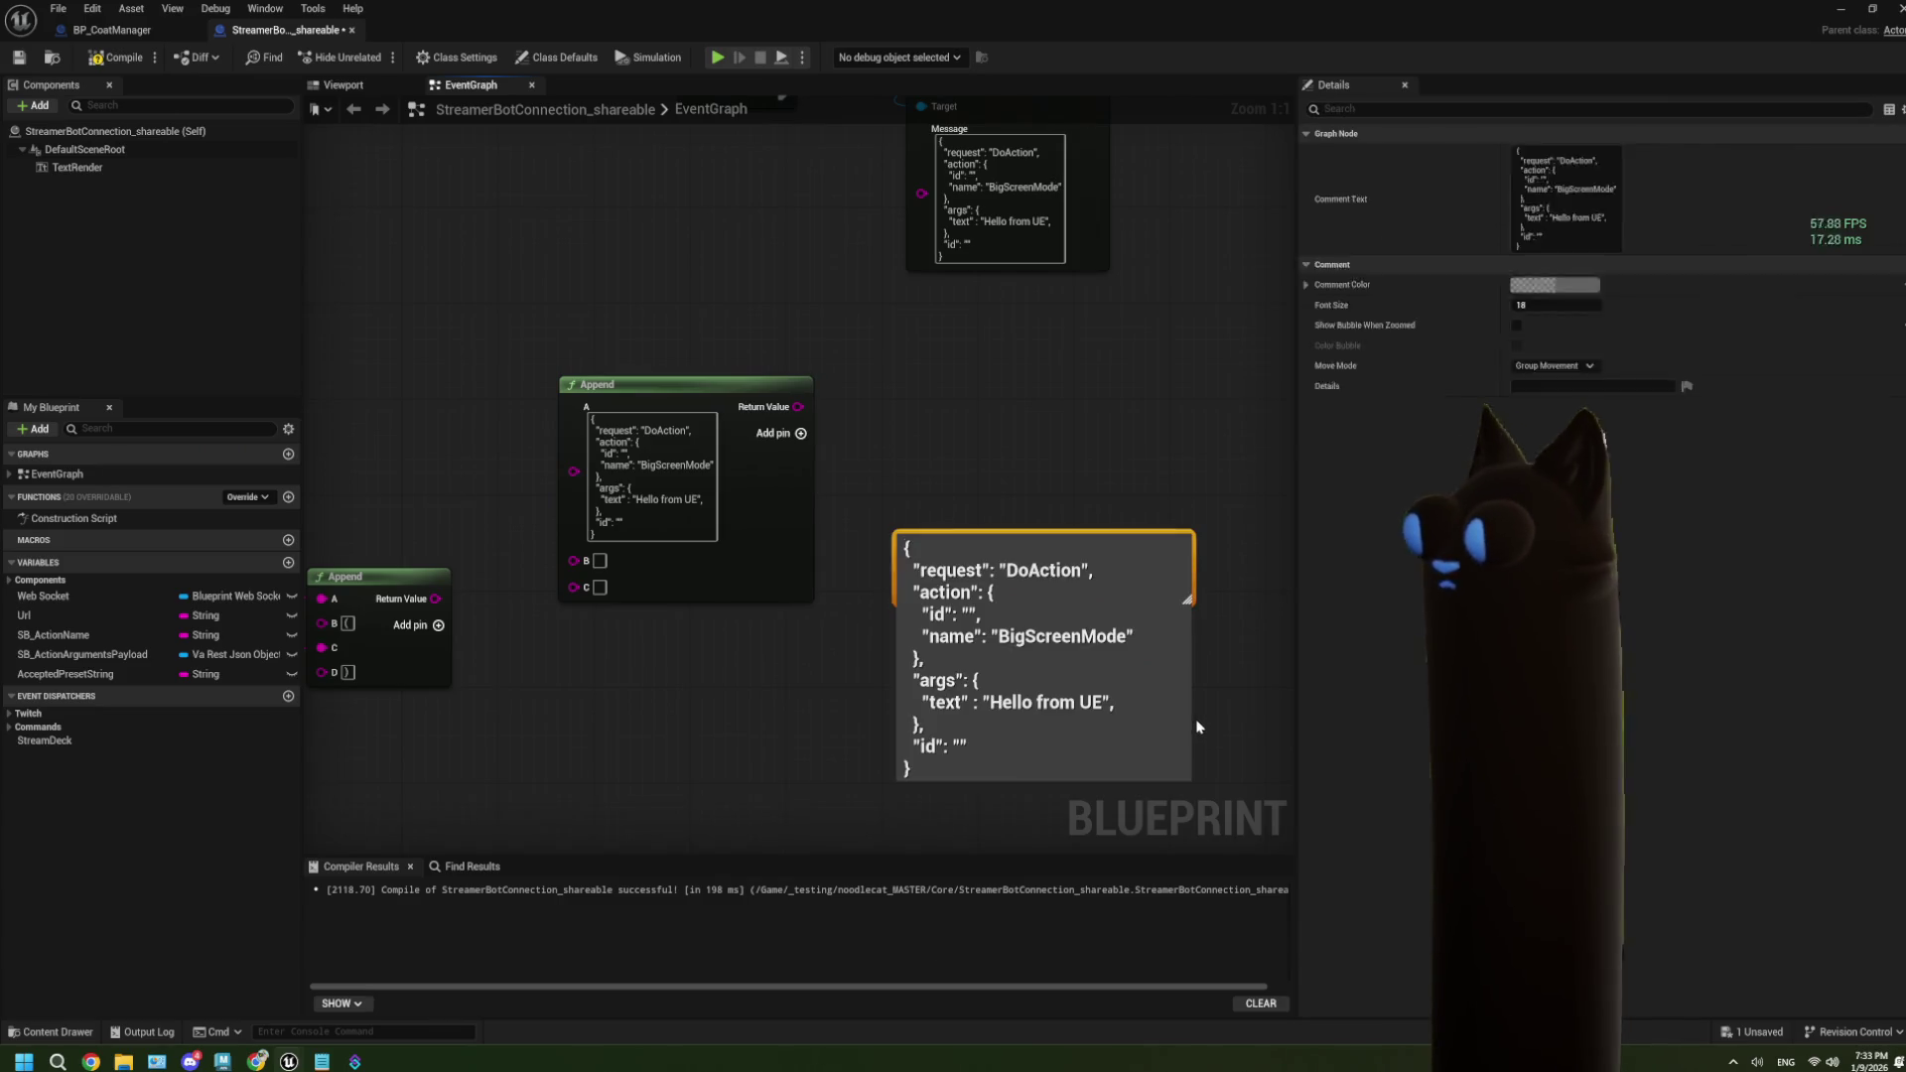
pyautogui.moveTo(1130, 609); pyautogui.dragTo(1130, 491)
pyautogui.click(693, 655)
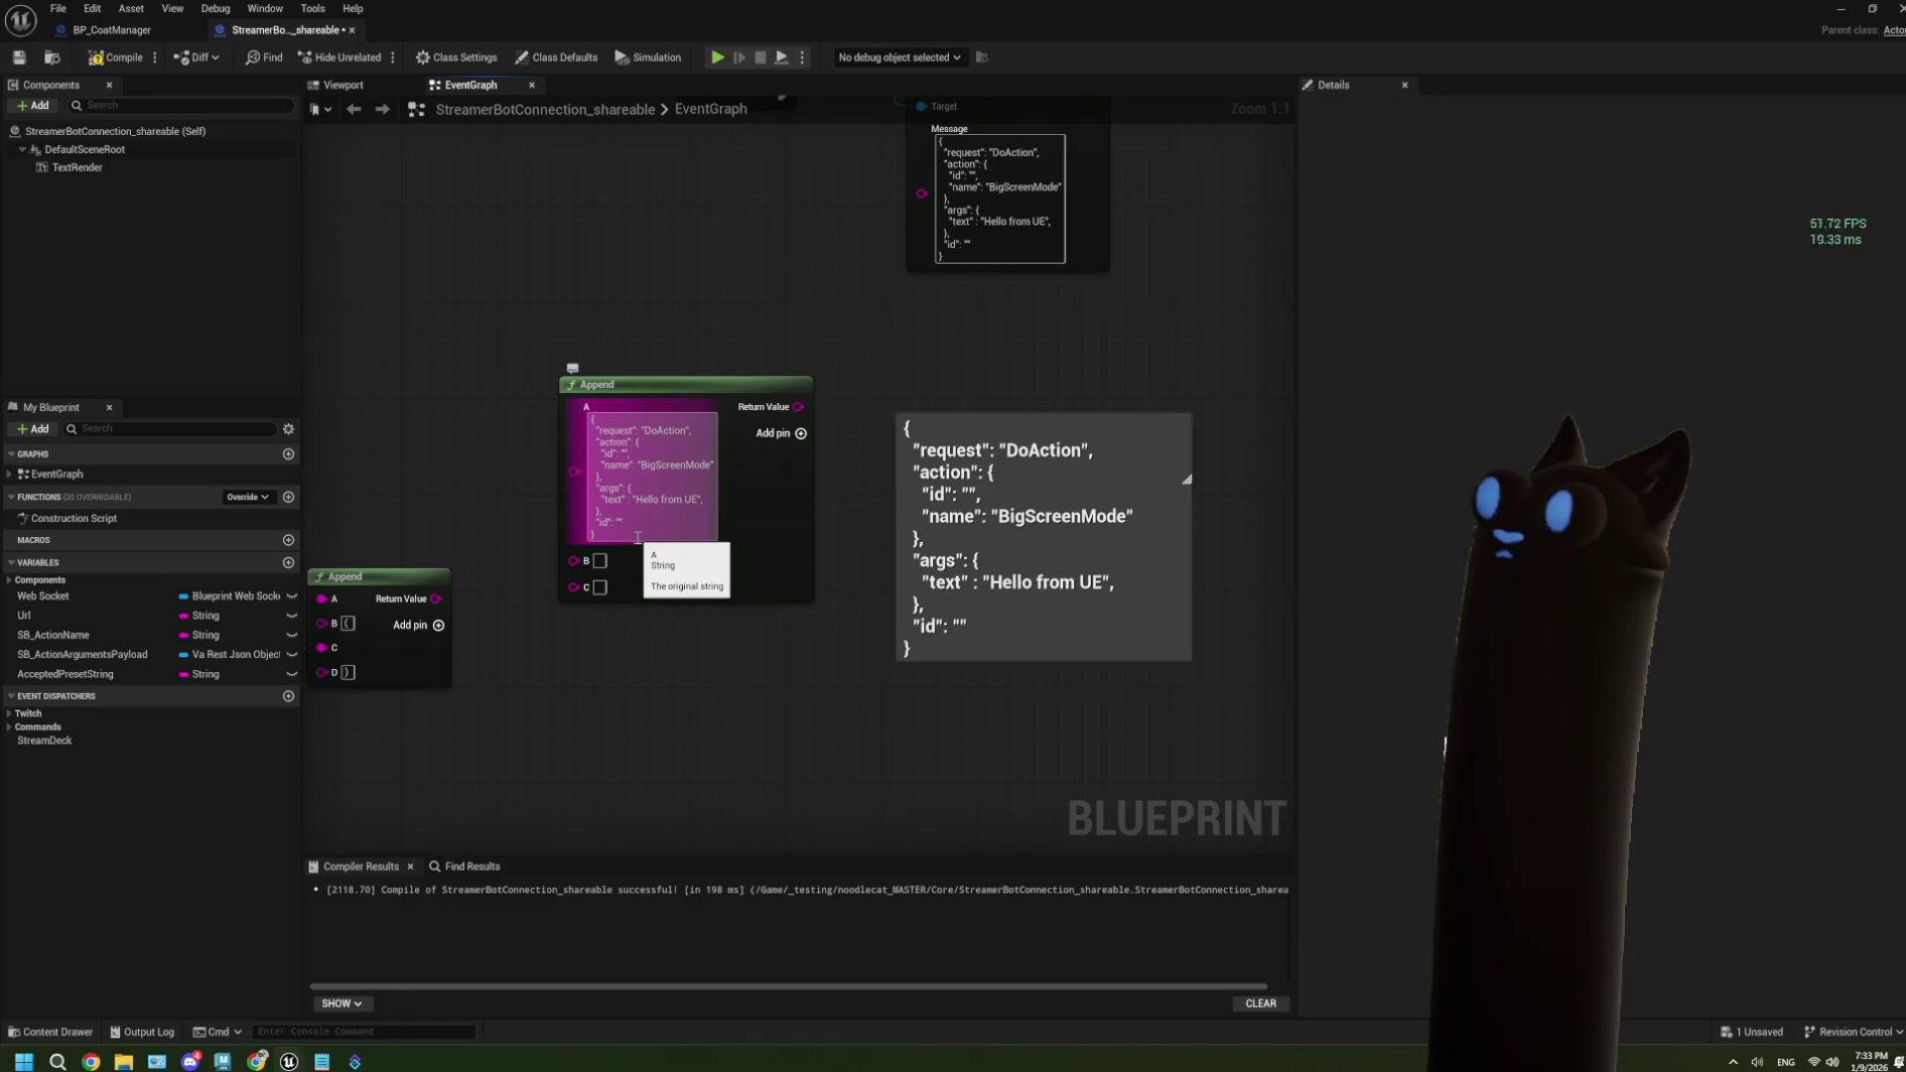
pyautogui.moveTo(765, 396); pyautogui.dragTo(704, 600)
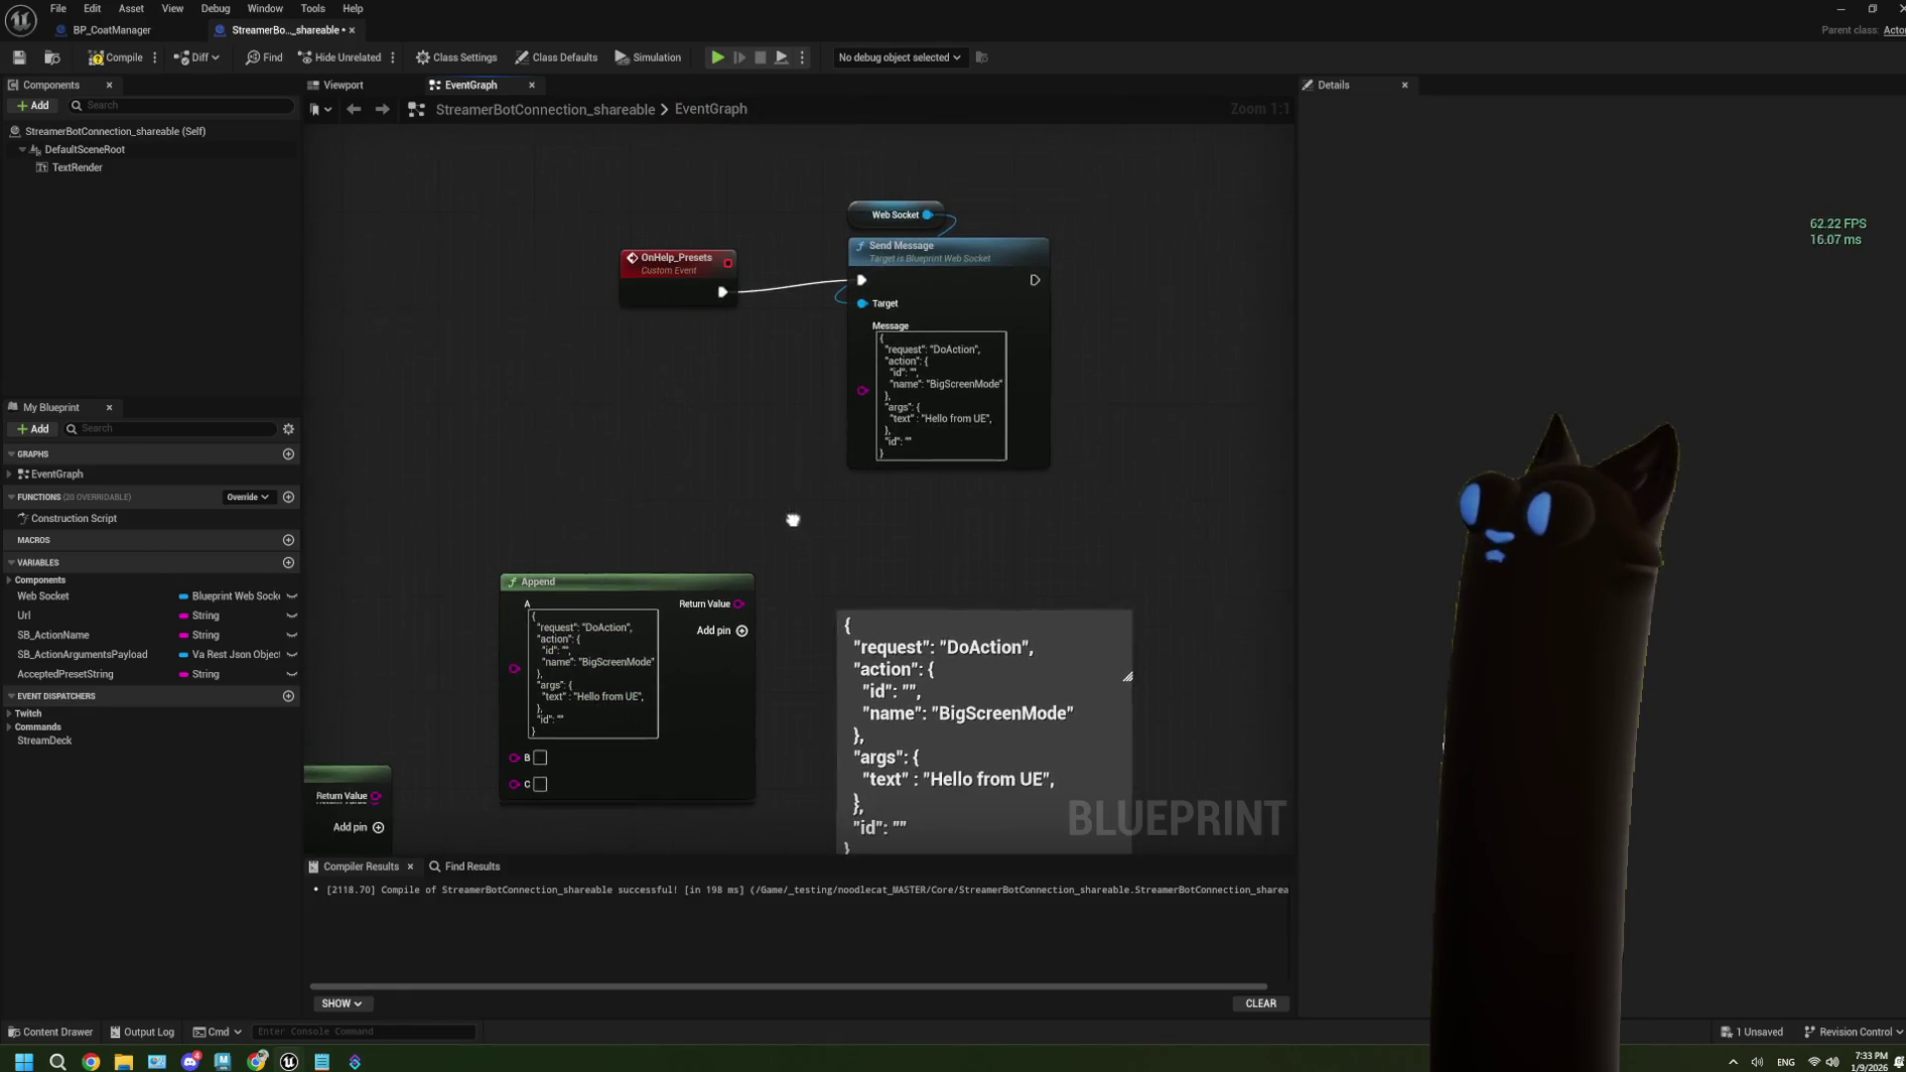
# Rename the OnHelp_Presets custom event to SendMsgToSB.
pyautogui.click(681, 266)
pyautogui.moveTo(681, 268); pyautogui.dragTo(693, 265)
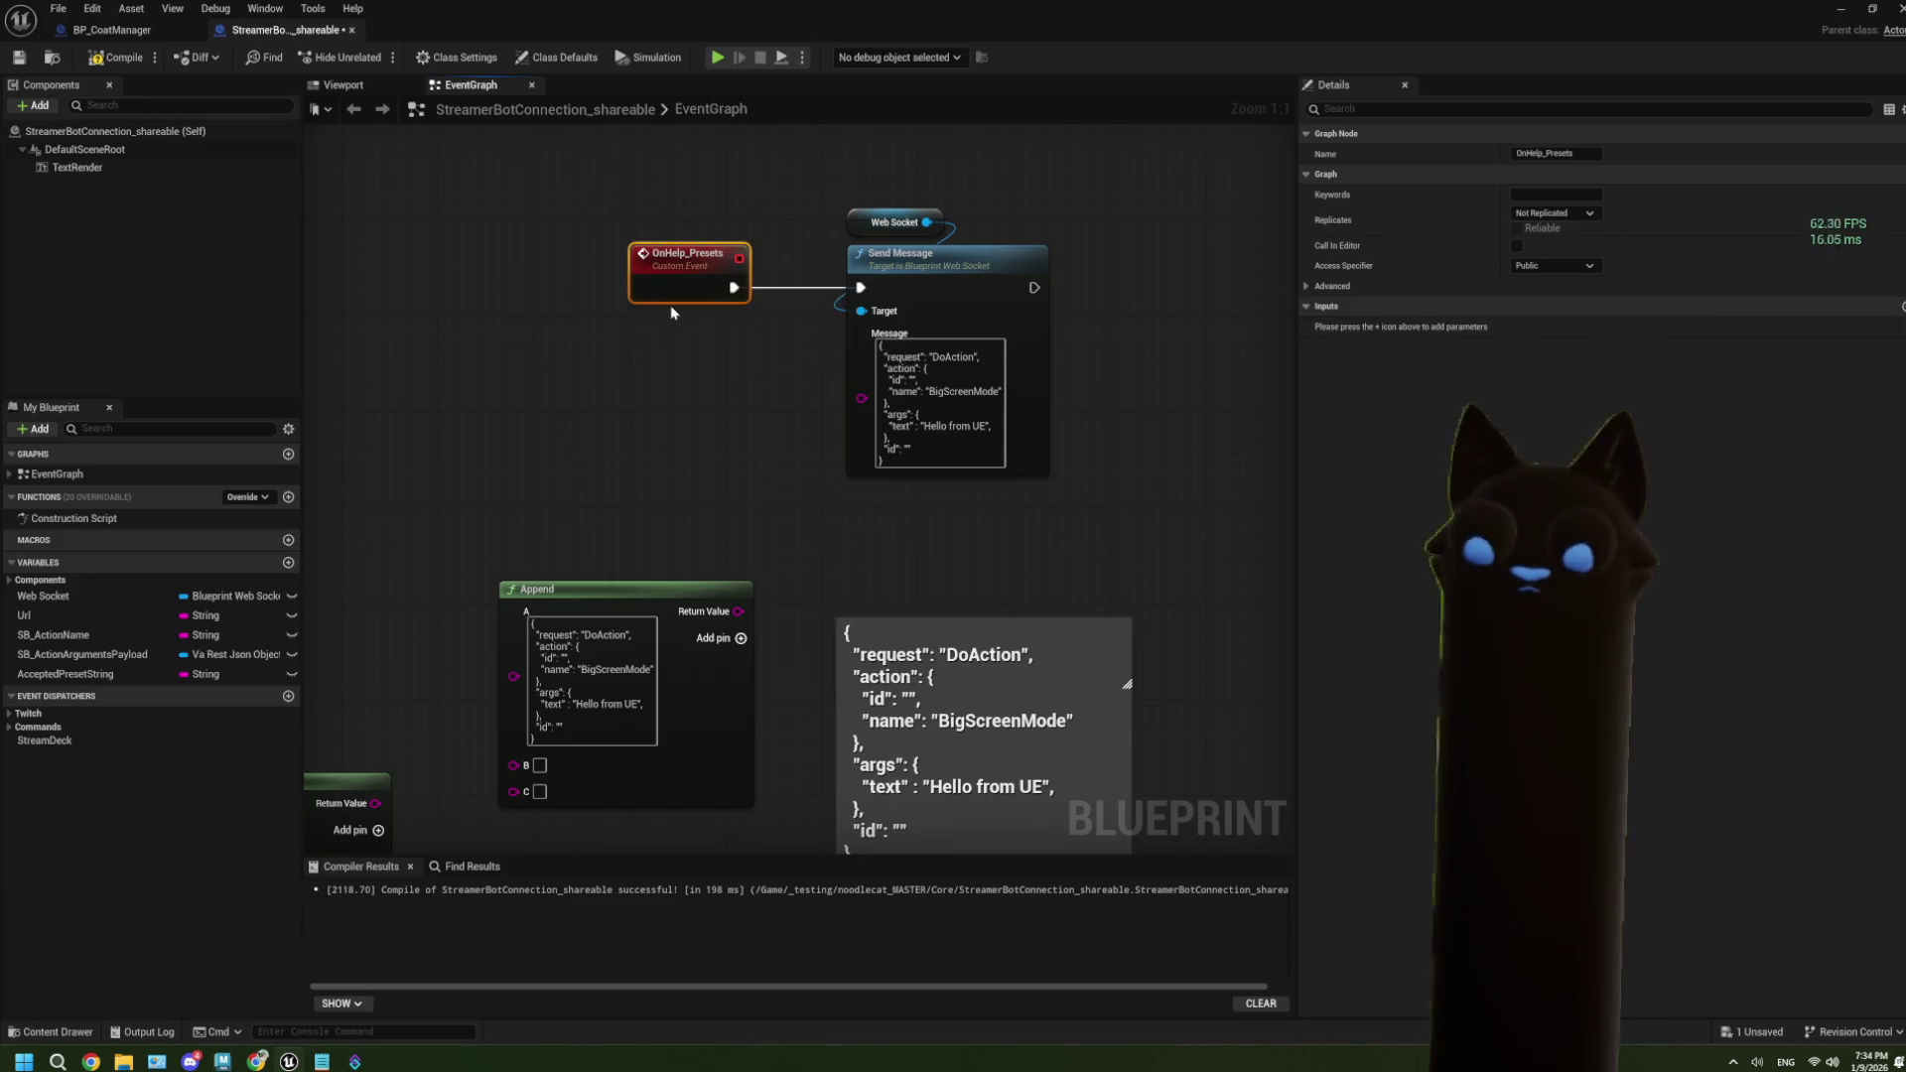
pyautogui.press('F2')
pyautogui.write('Send')
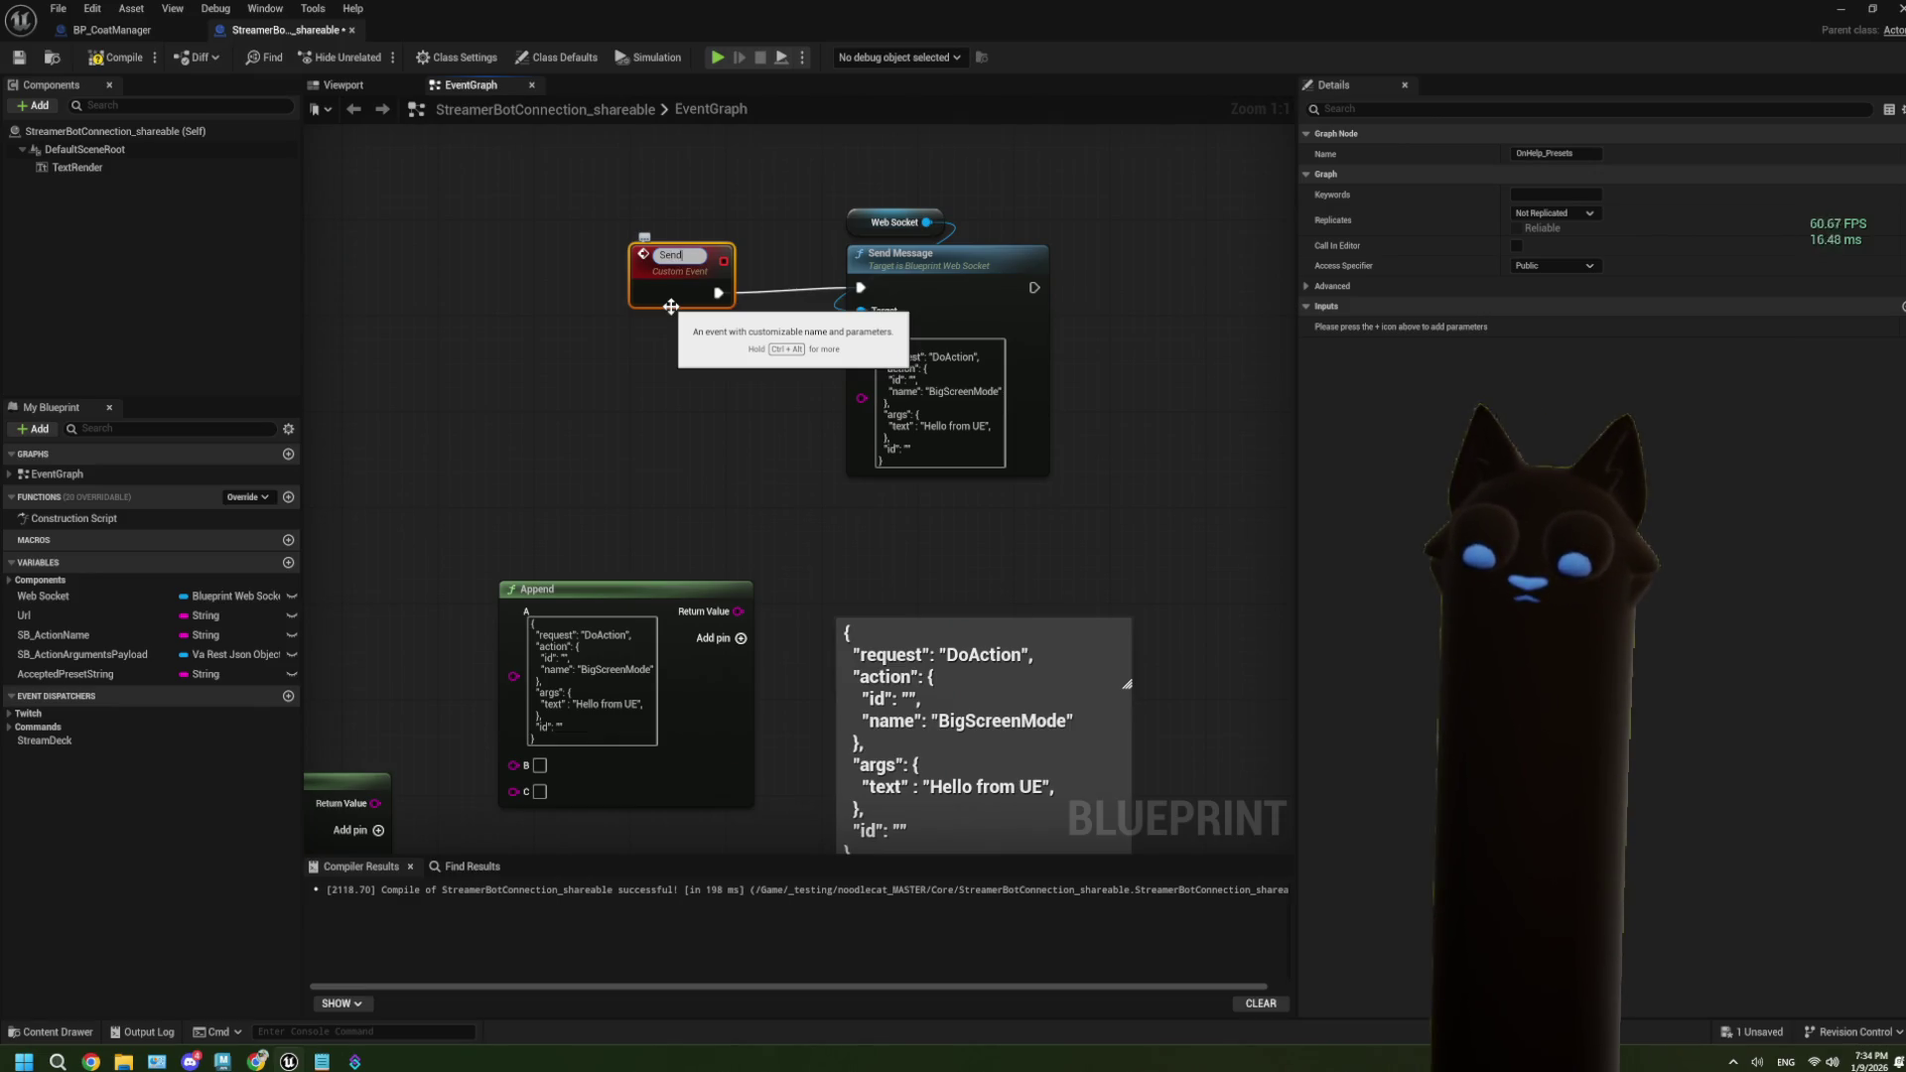
pyautogui.write('Msg')
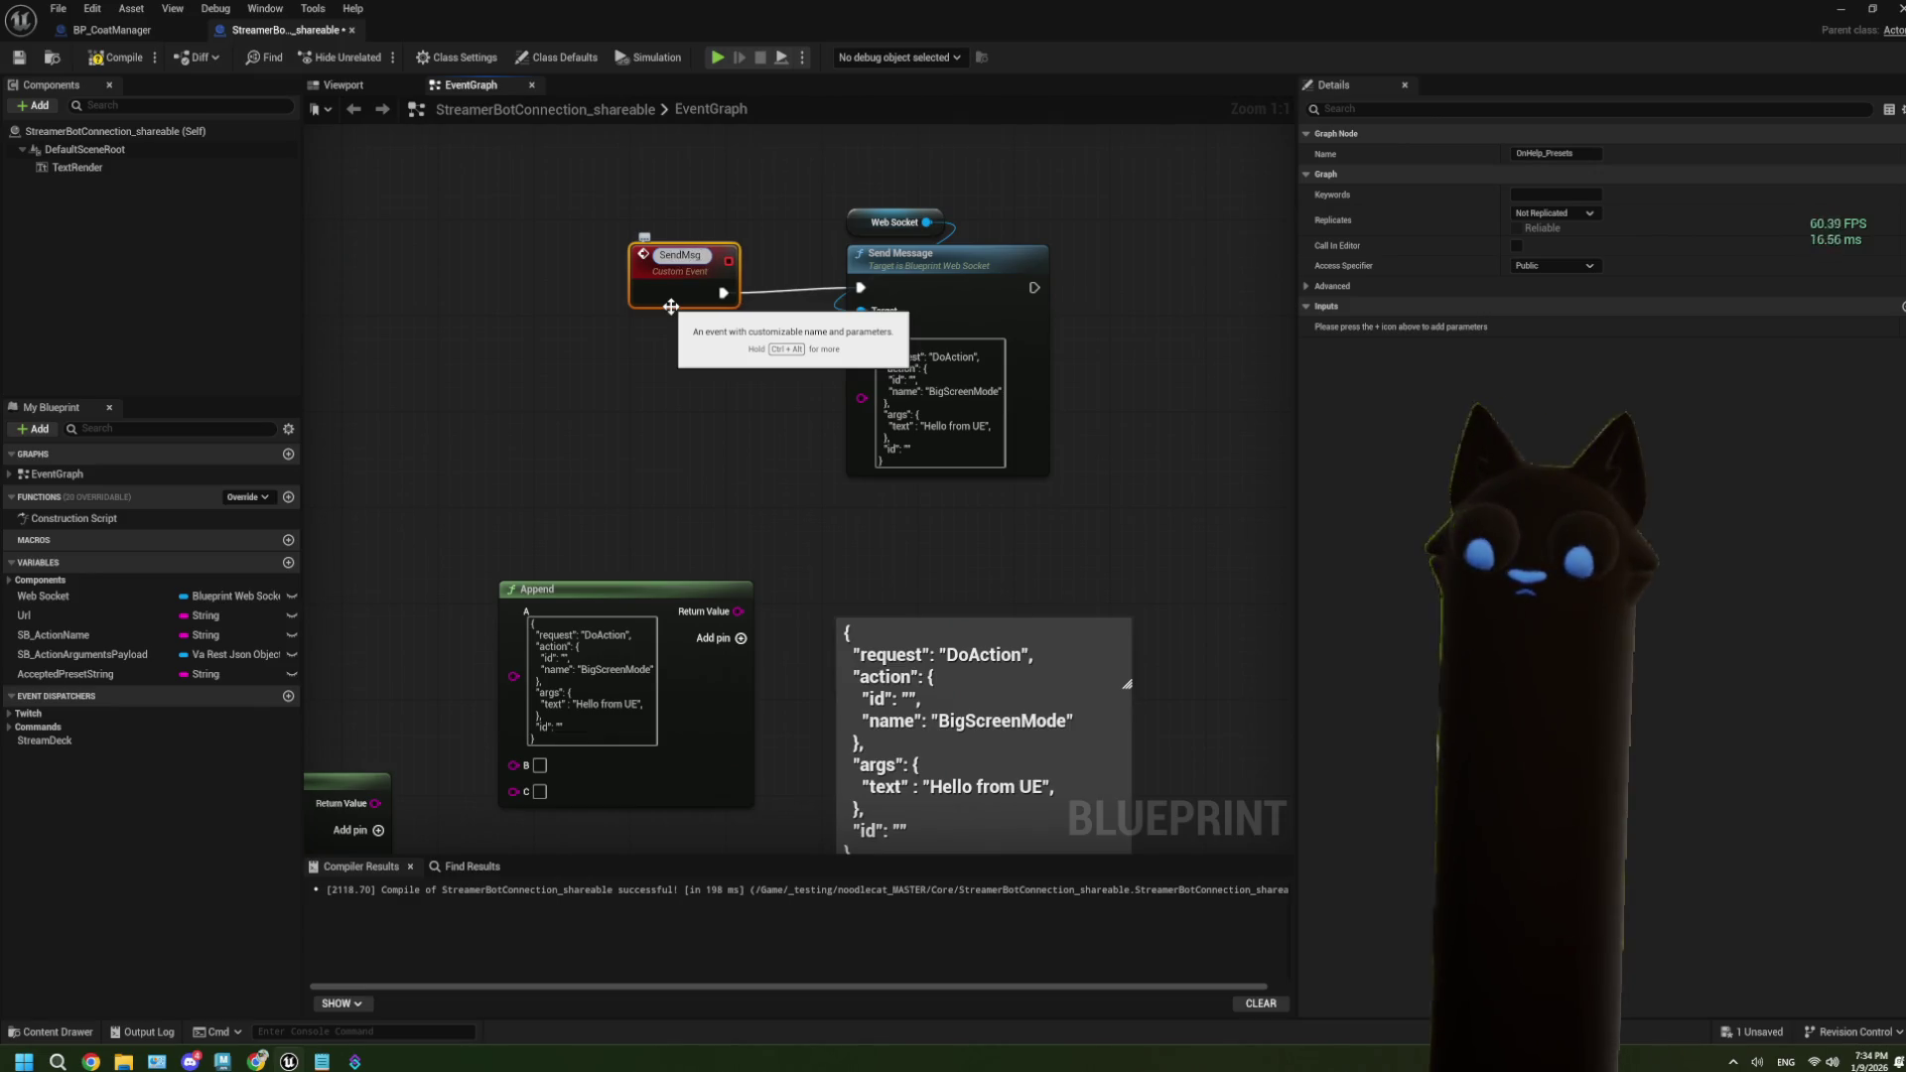
pyautogui.write('ToSB')
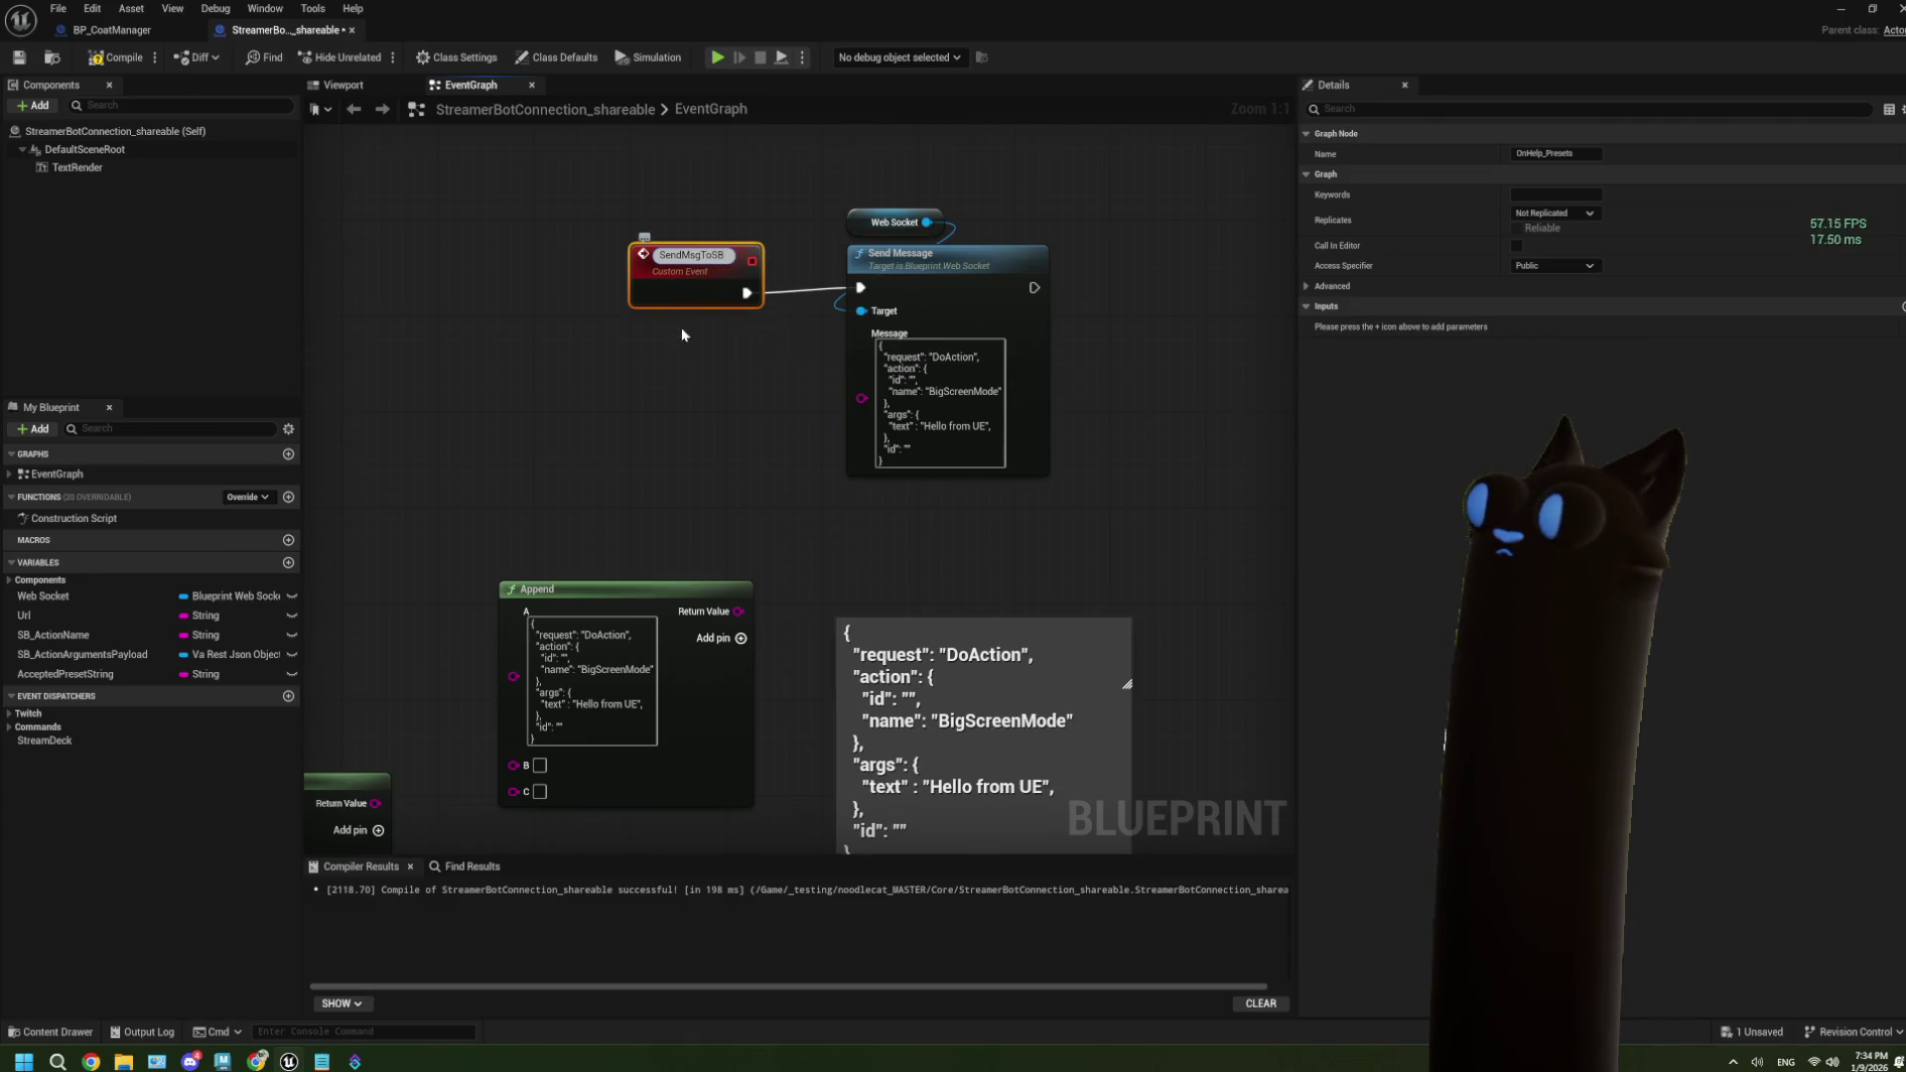
pyautogui.press('Return')
# Shift SendMsgToSB left and place the Append node just below it.
pyautogui.moveTo(681, 298); pyautogui.dragTo(643, 296)
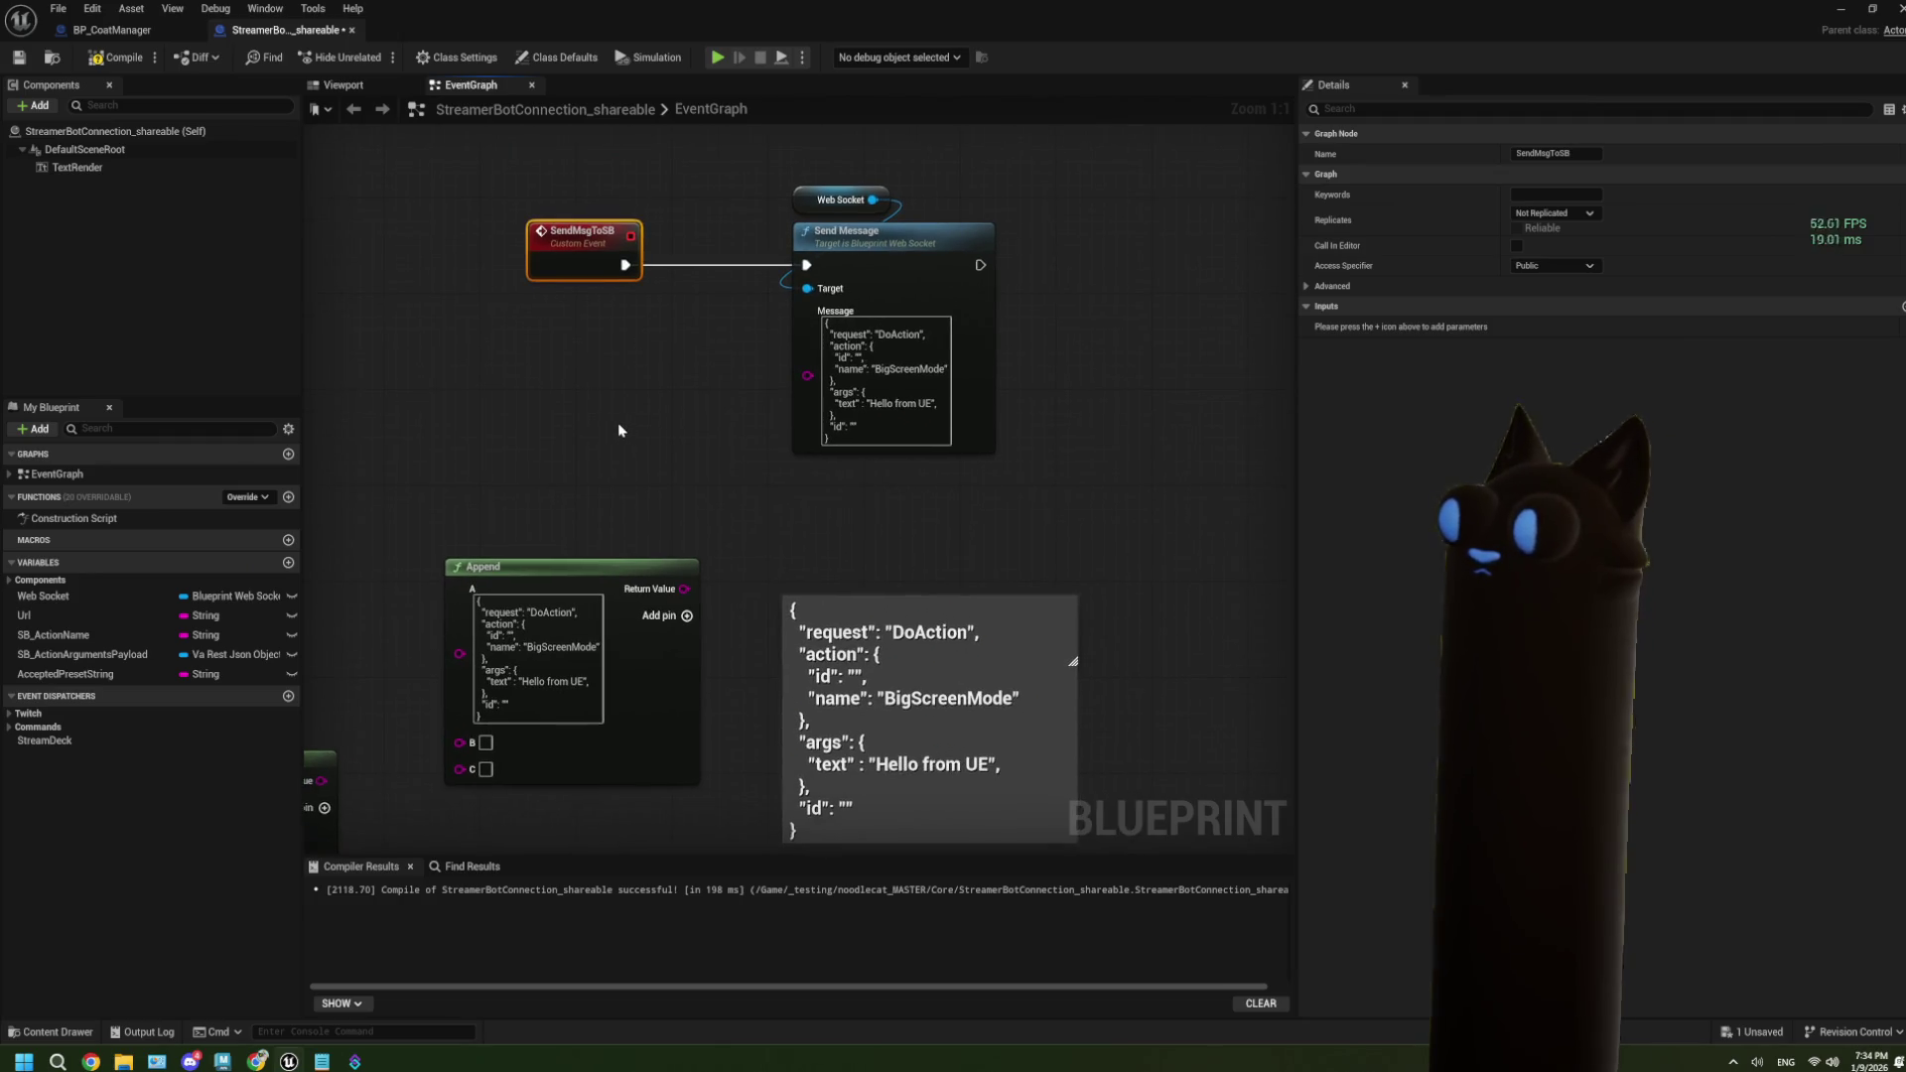
pyautogui.moveTo(619, 429); pyautogui.dragTo(693, 396)
pyautogui.moveTo(626, 456); pyautogui.dragTo(596, 411)
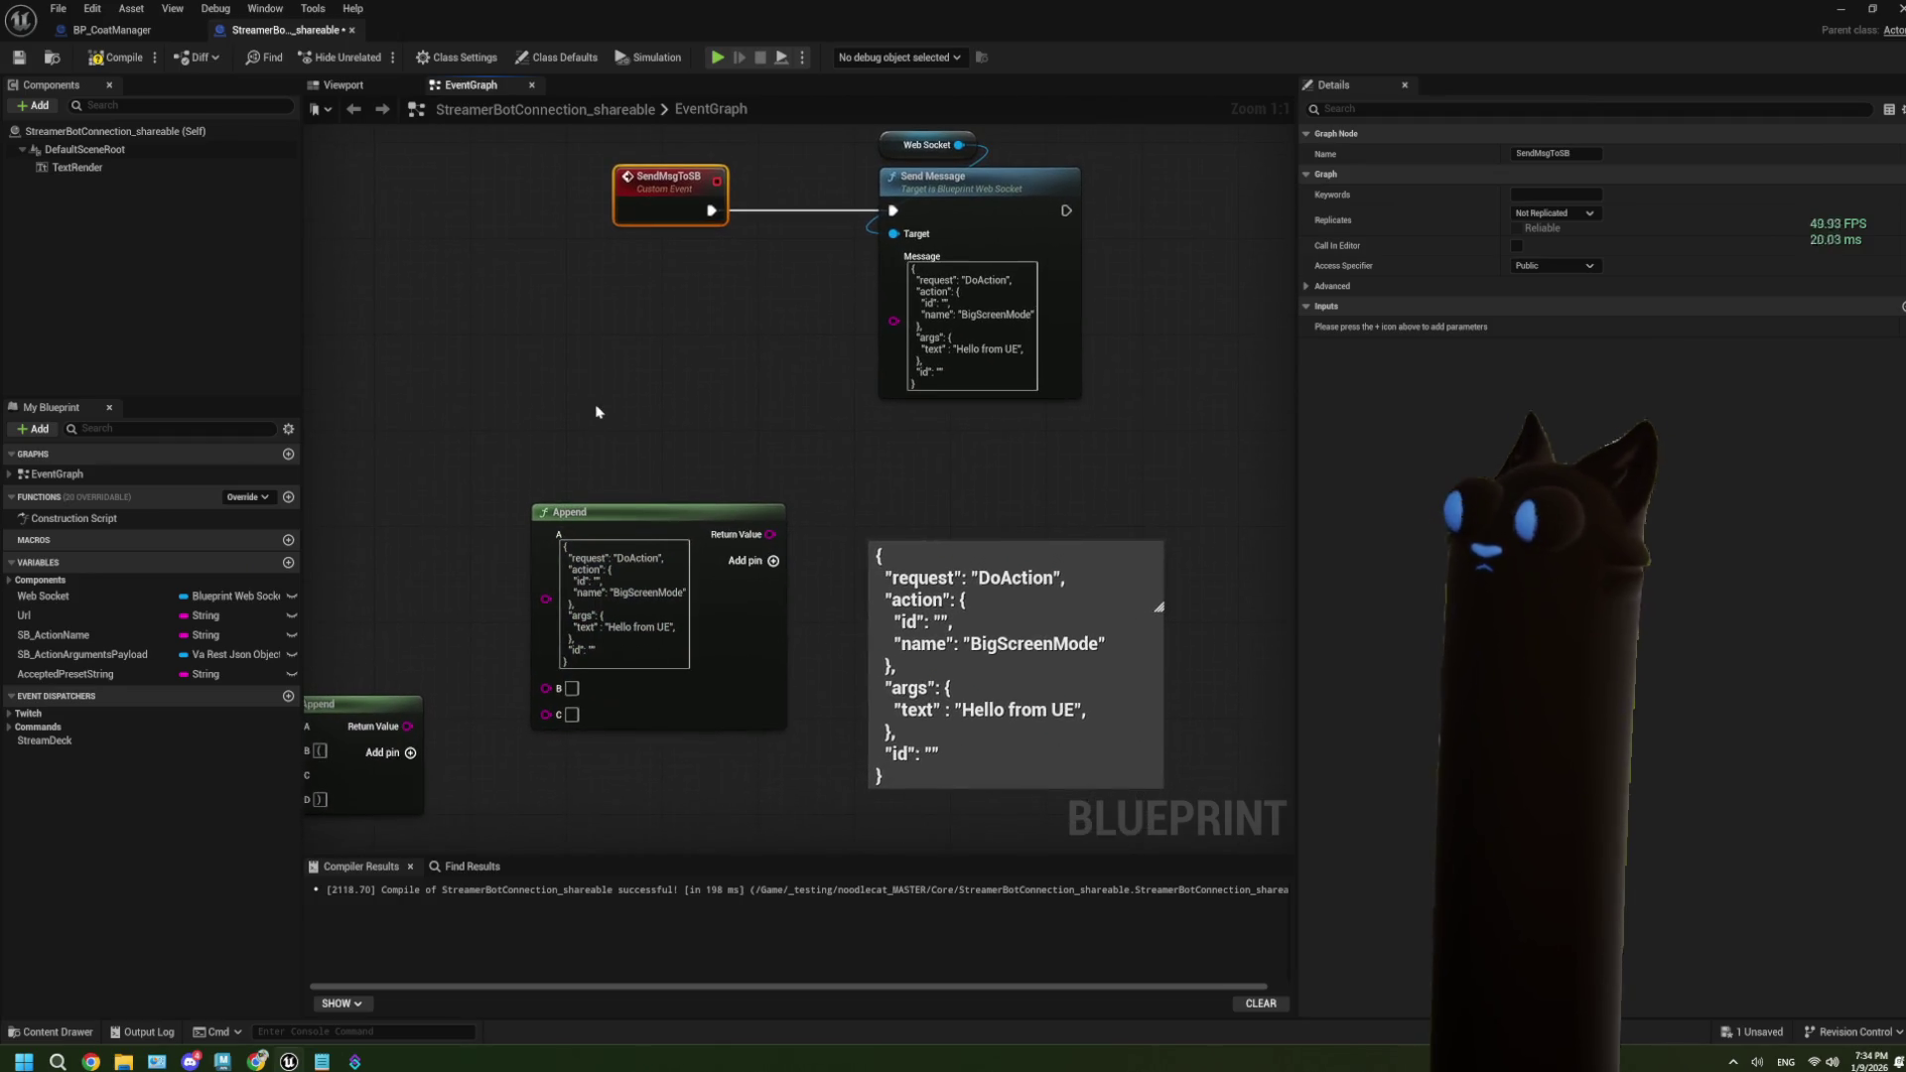
pyautogui.moveTo(781, 561)
pyautogui.mouseDown()
pyautogui.moveTo(747, 516)
pyautogui.moveTo(718, 388)
pyautogui.mouseUp()
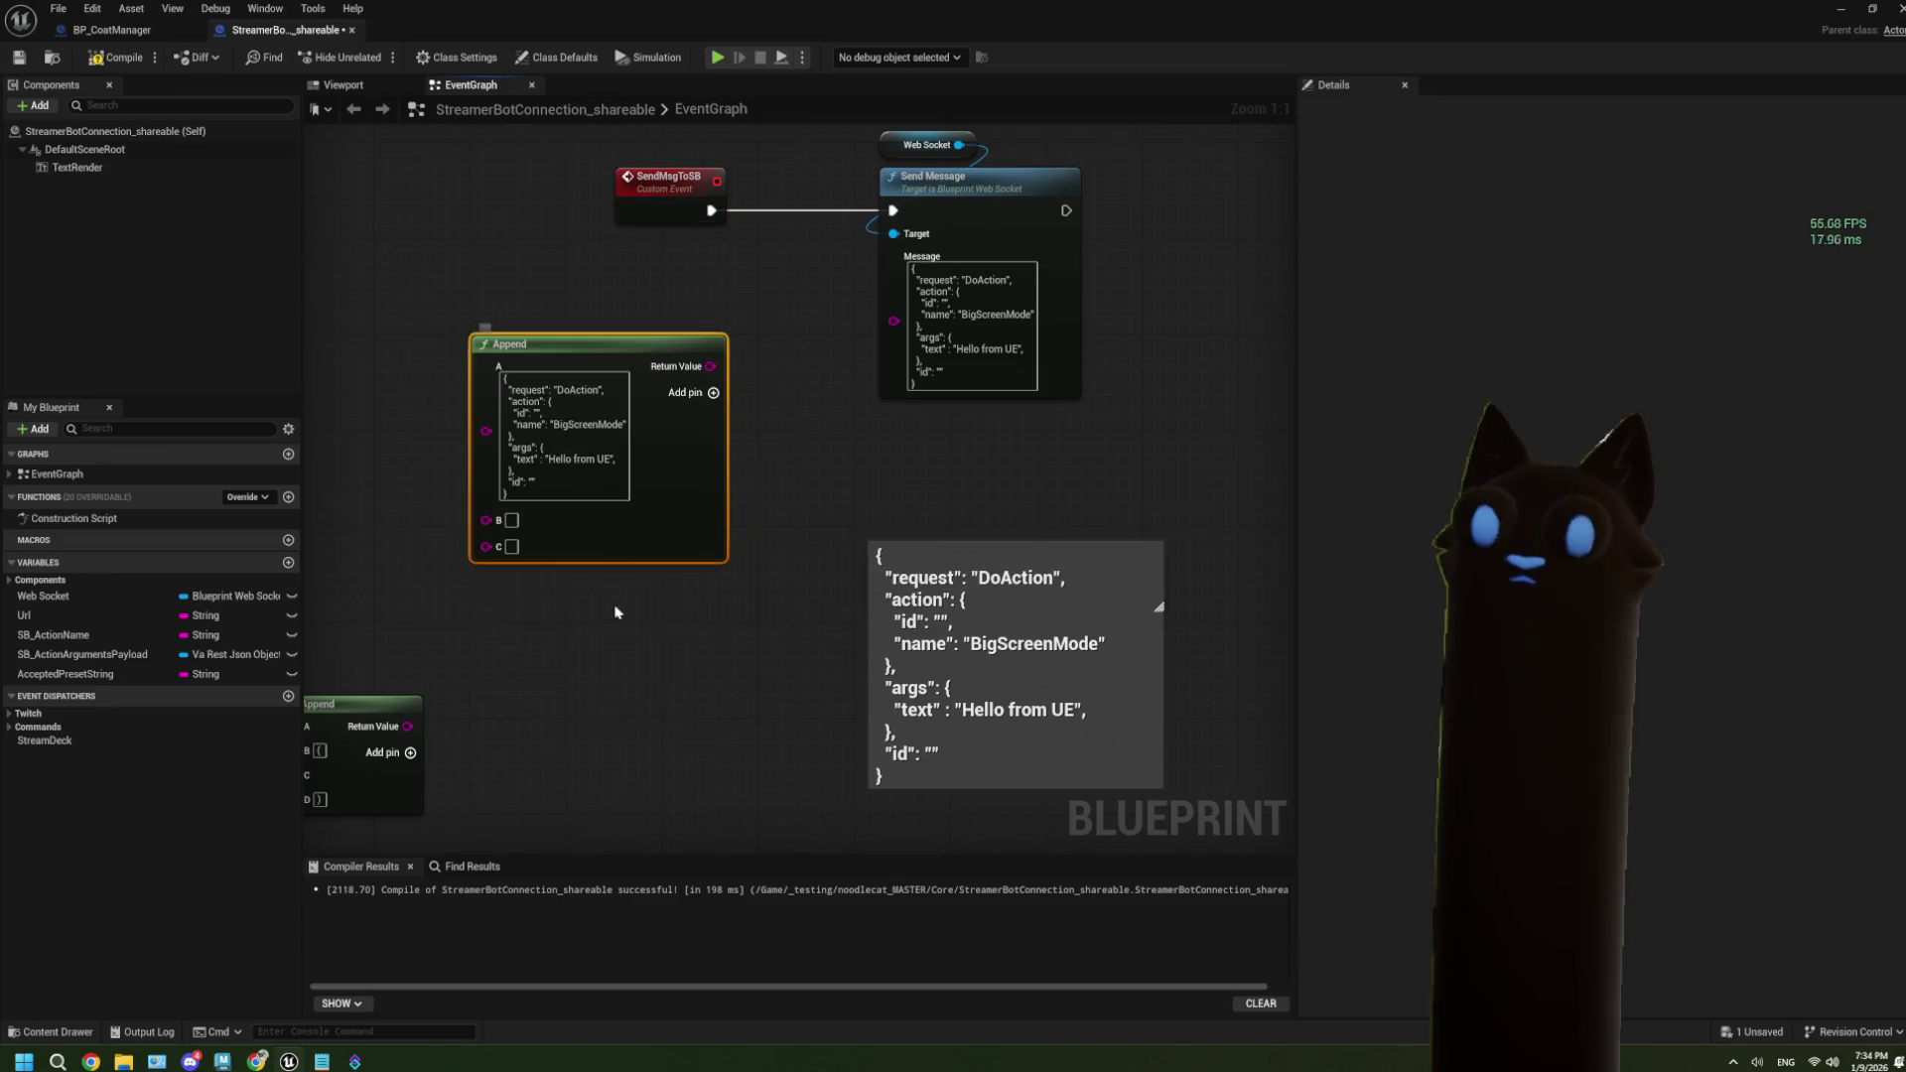
pyautogui.moveTo(641, 620); pyautogui.dragTo(717, 620)
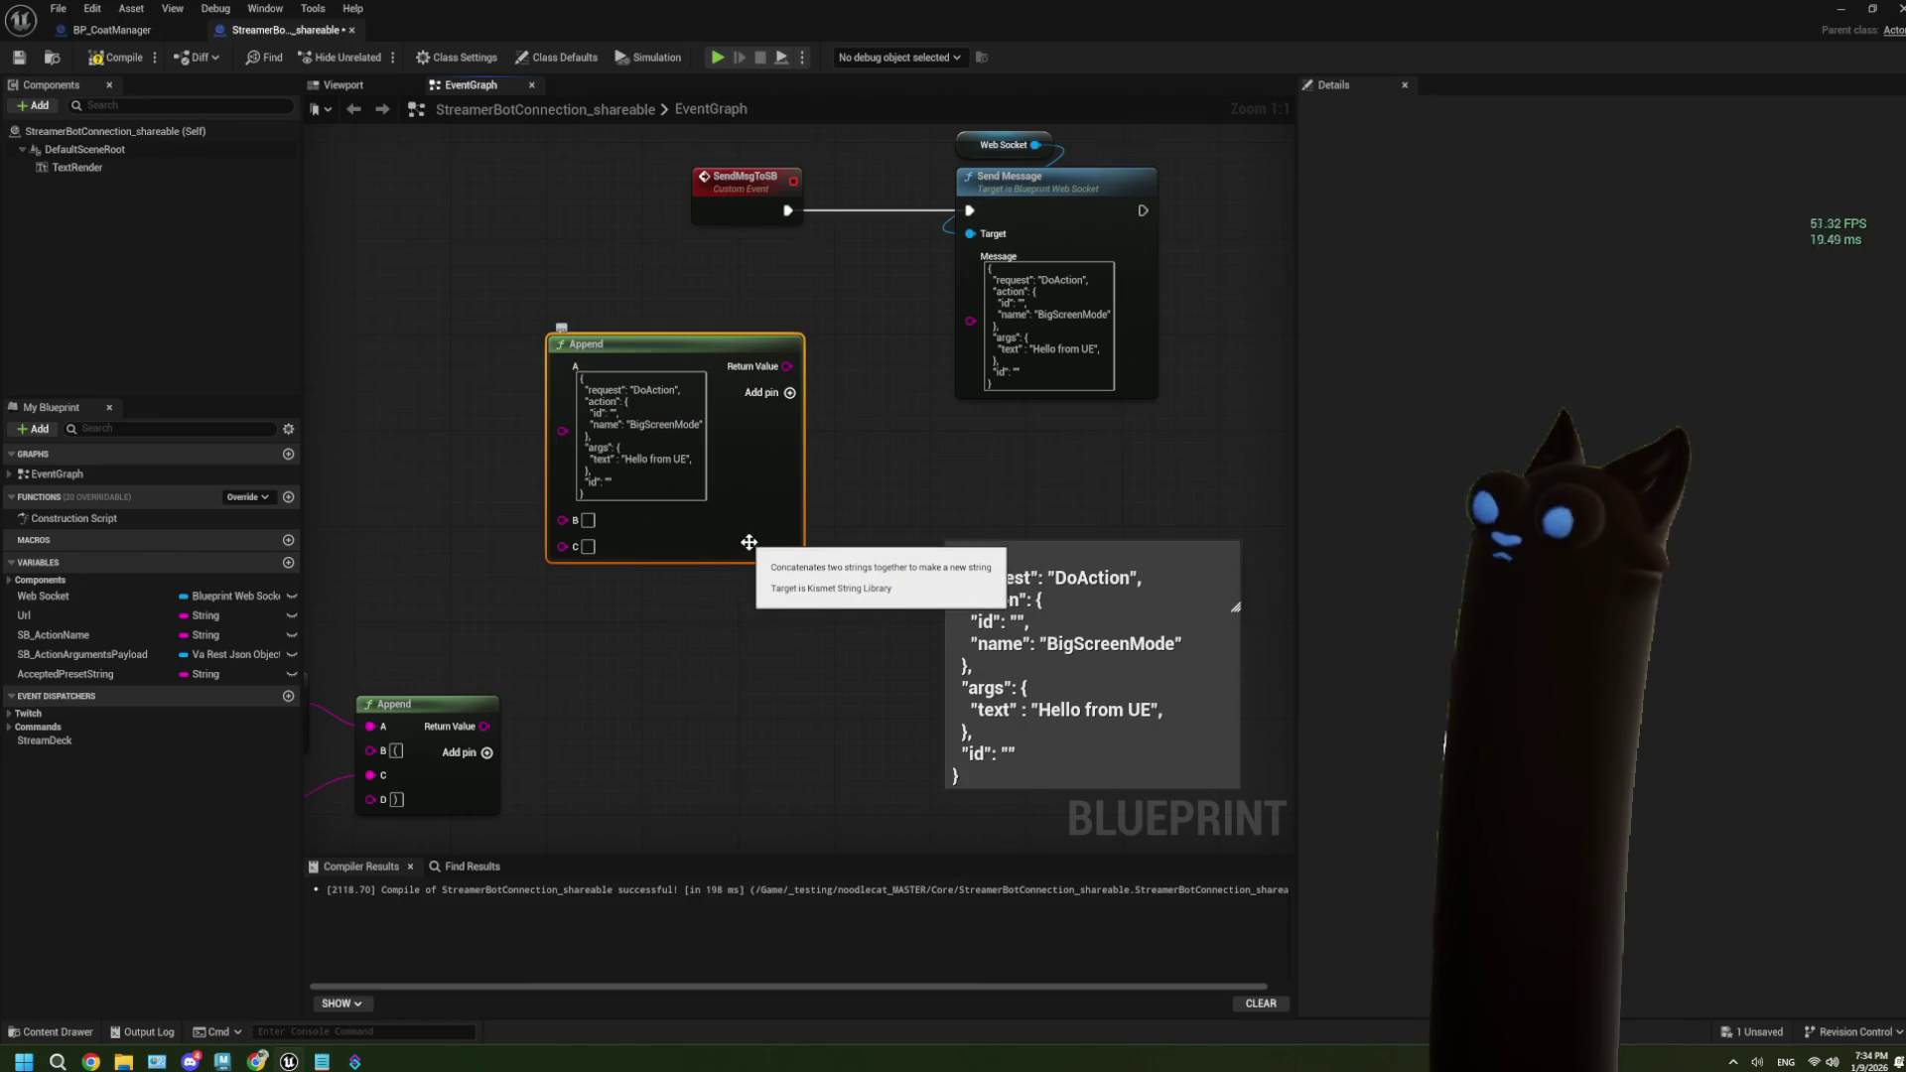
pyautogui.moveTo(749, 542); pyautogui.dragTo(784, 542)
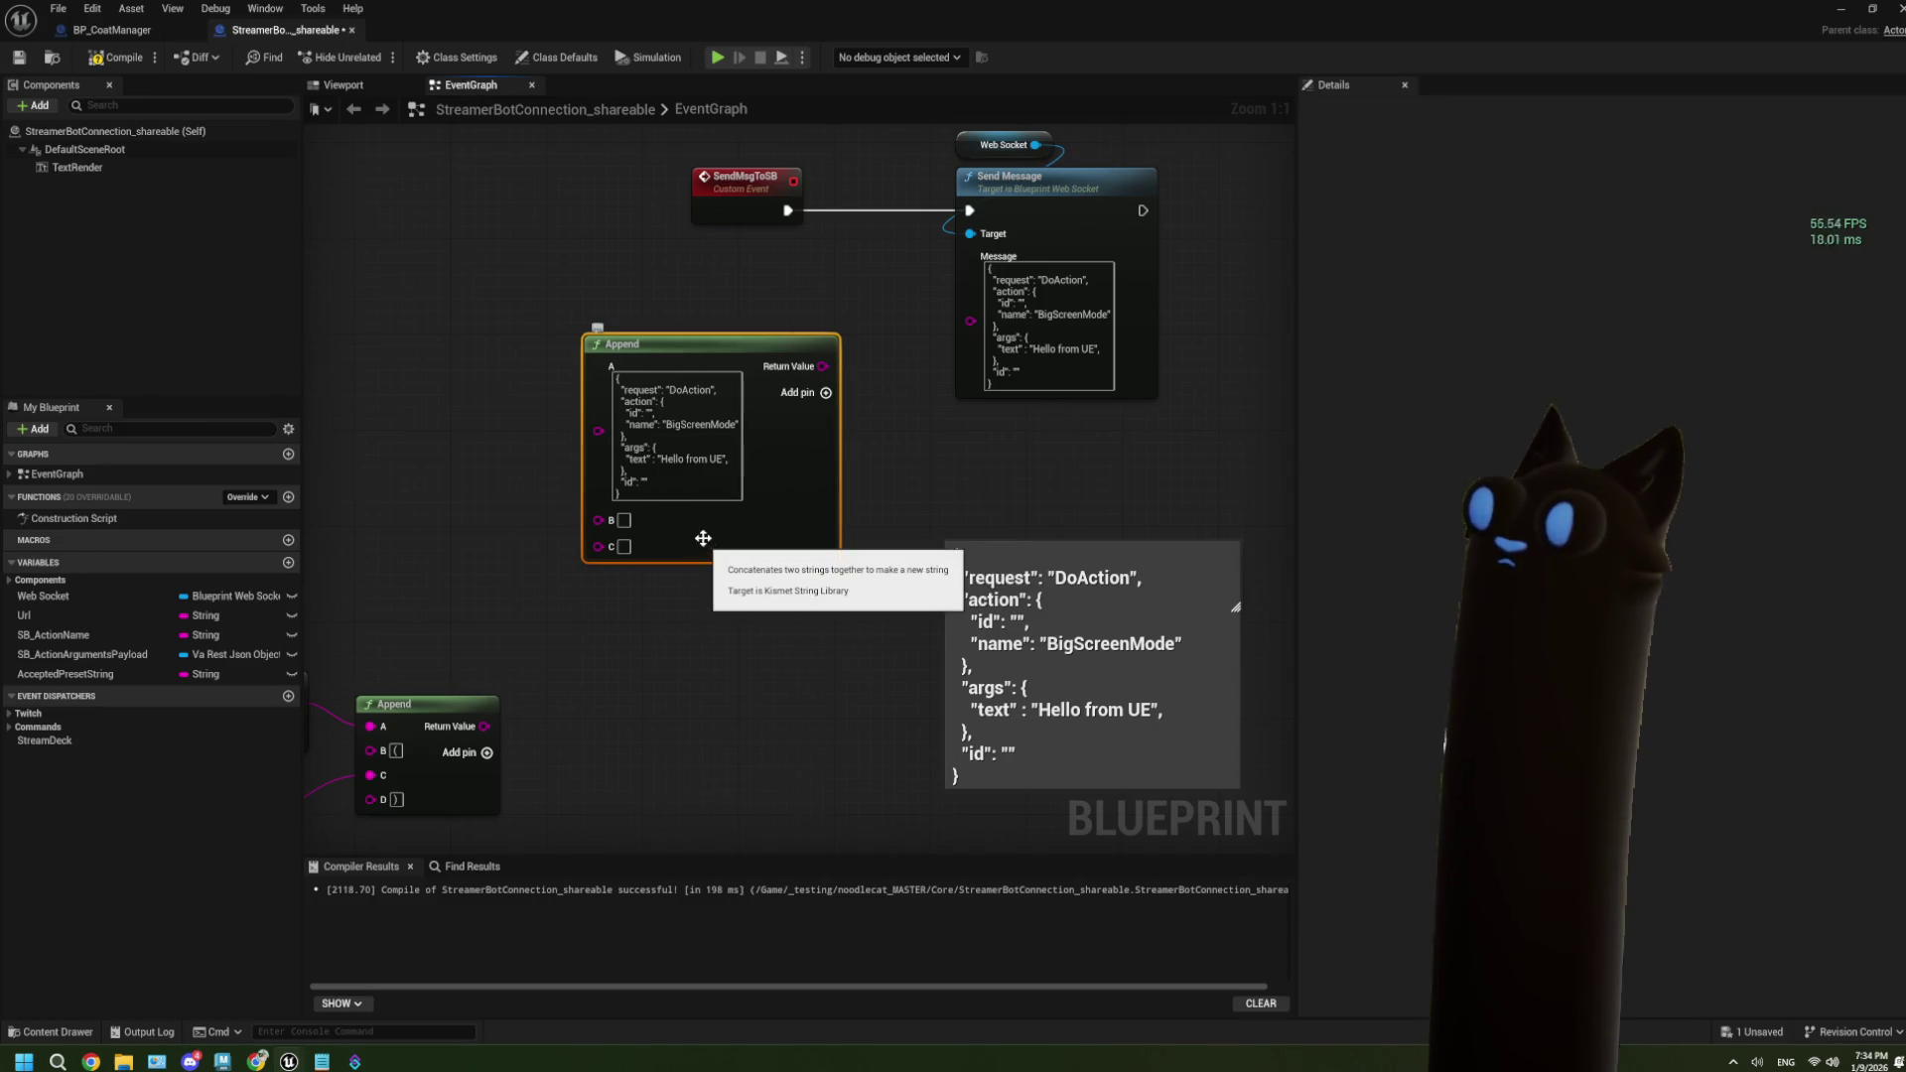
pyautogui.scroll(-6, 702, 538)
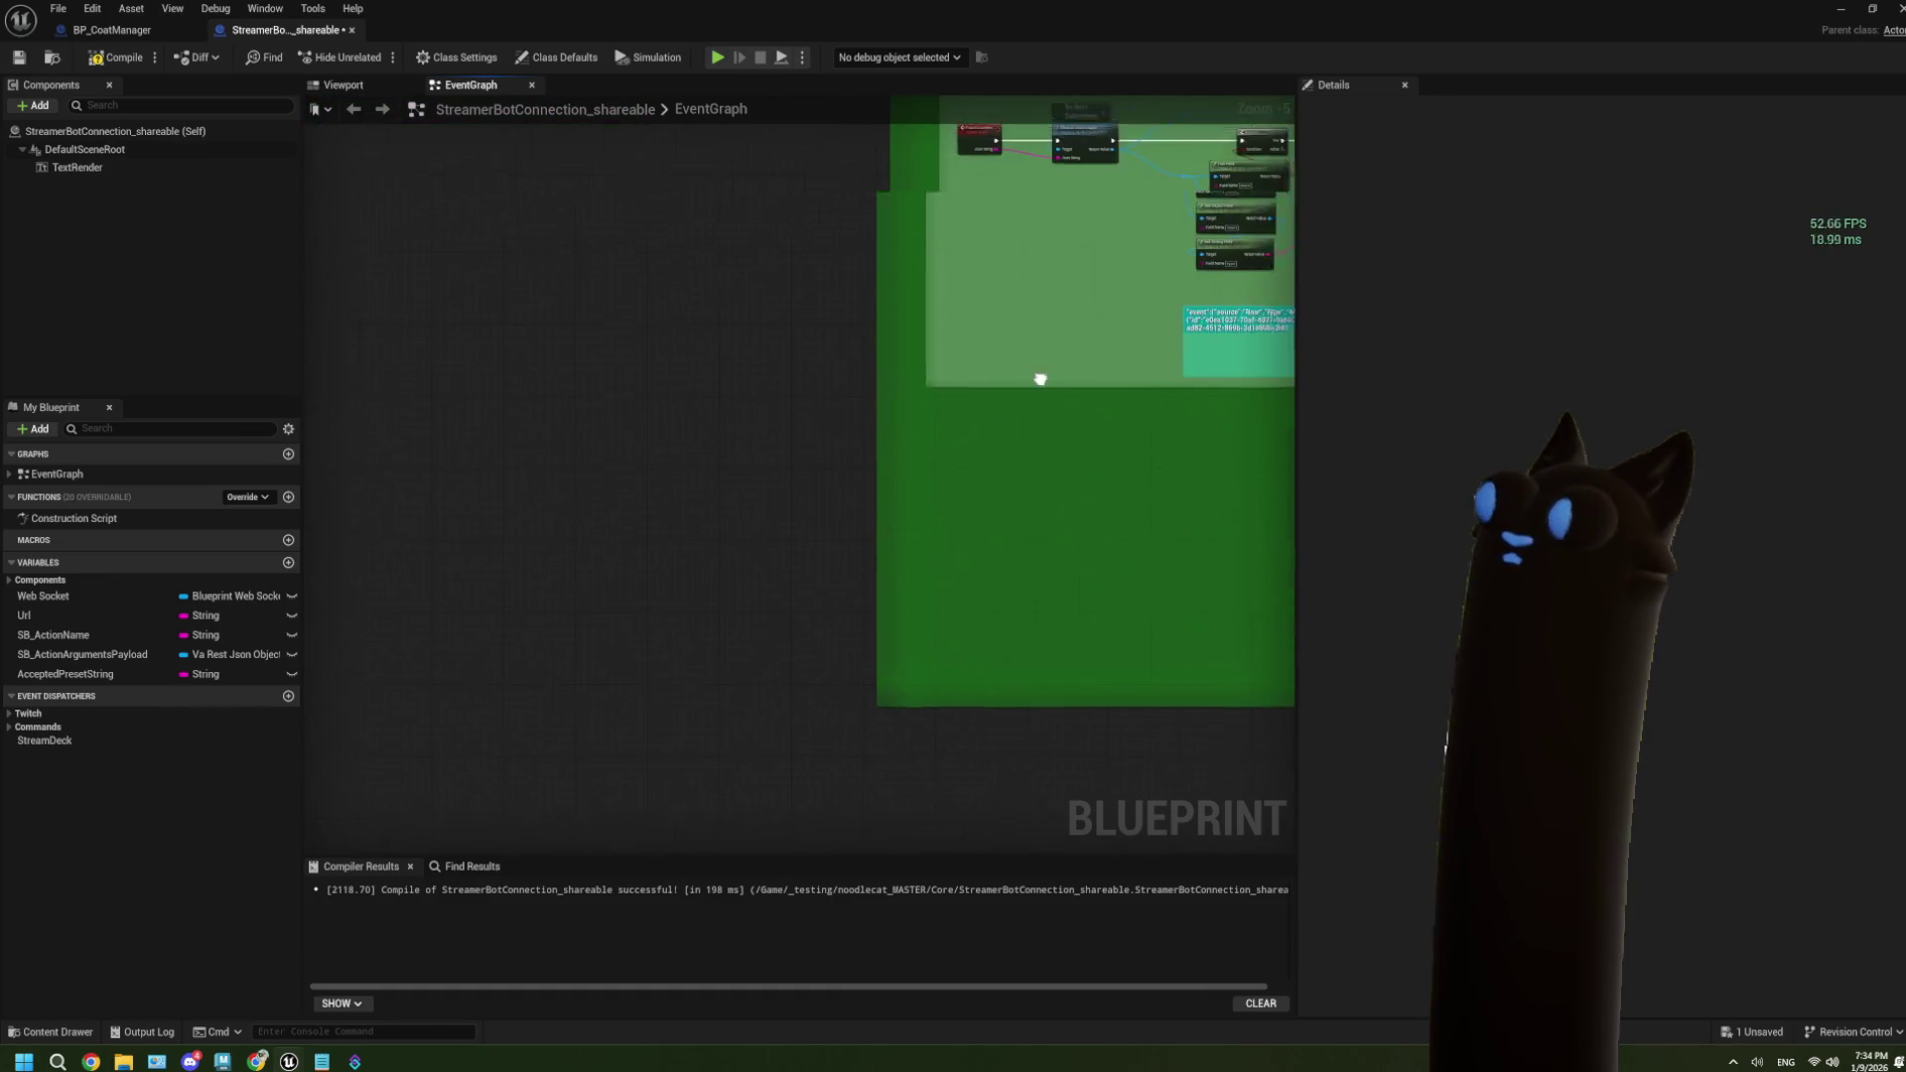
pyautogui.scroll(4, 812, 415)
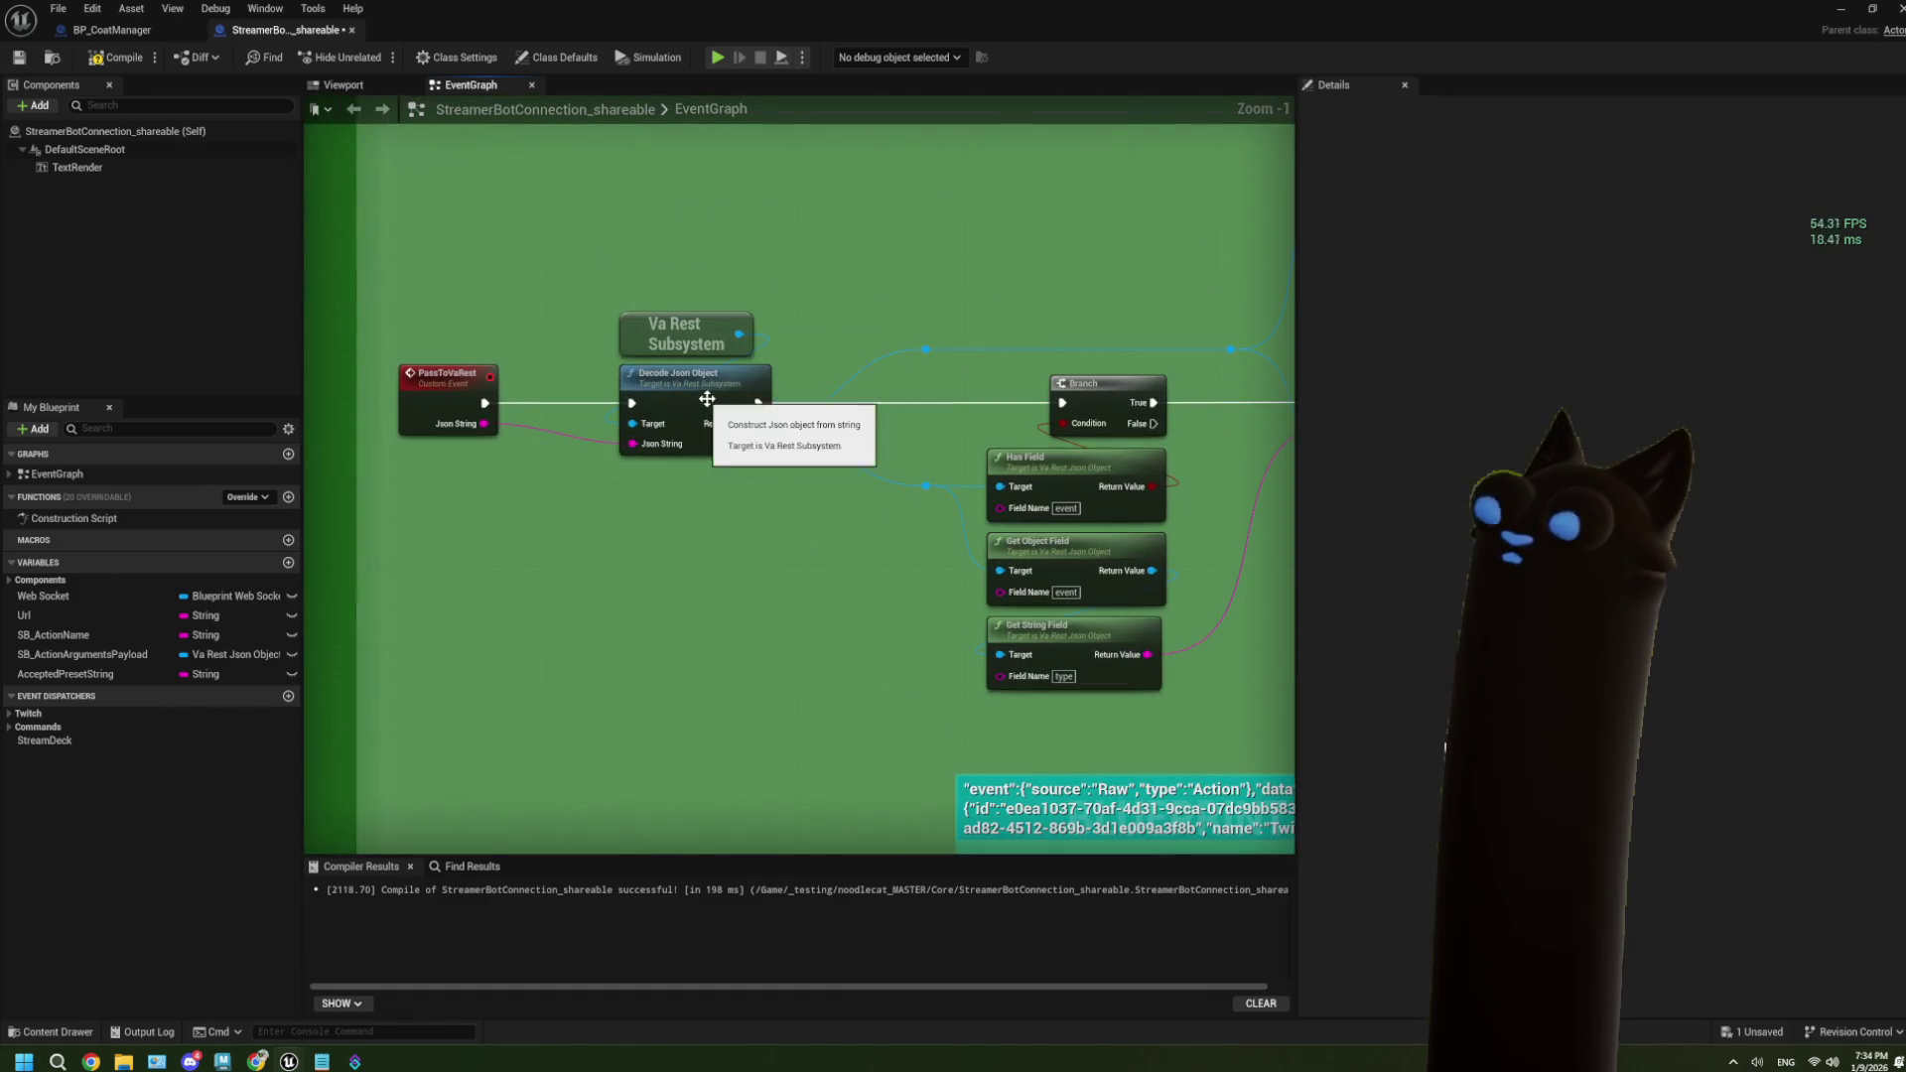
pyautogui.click(707, 399)
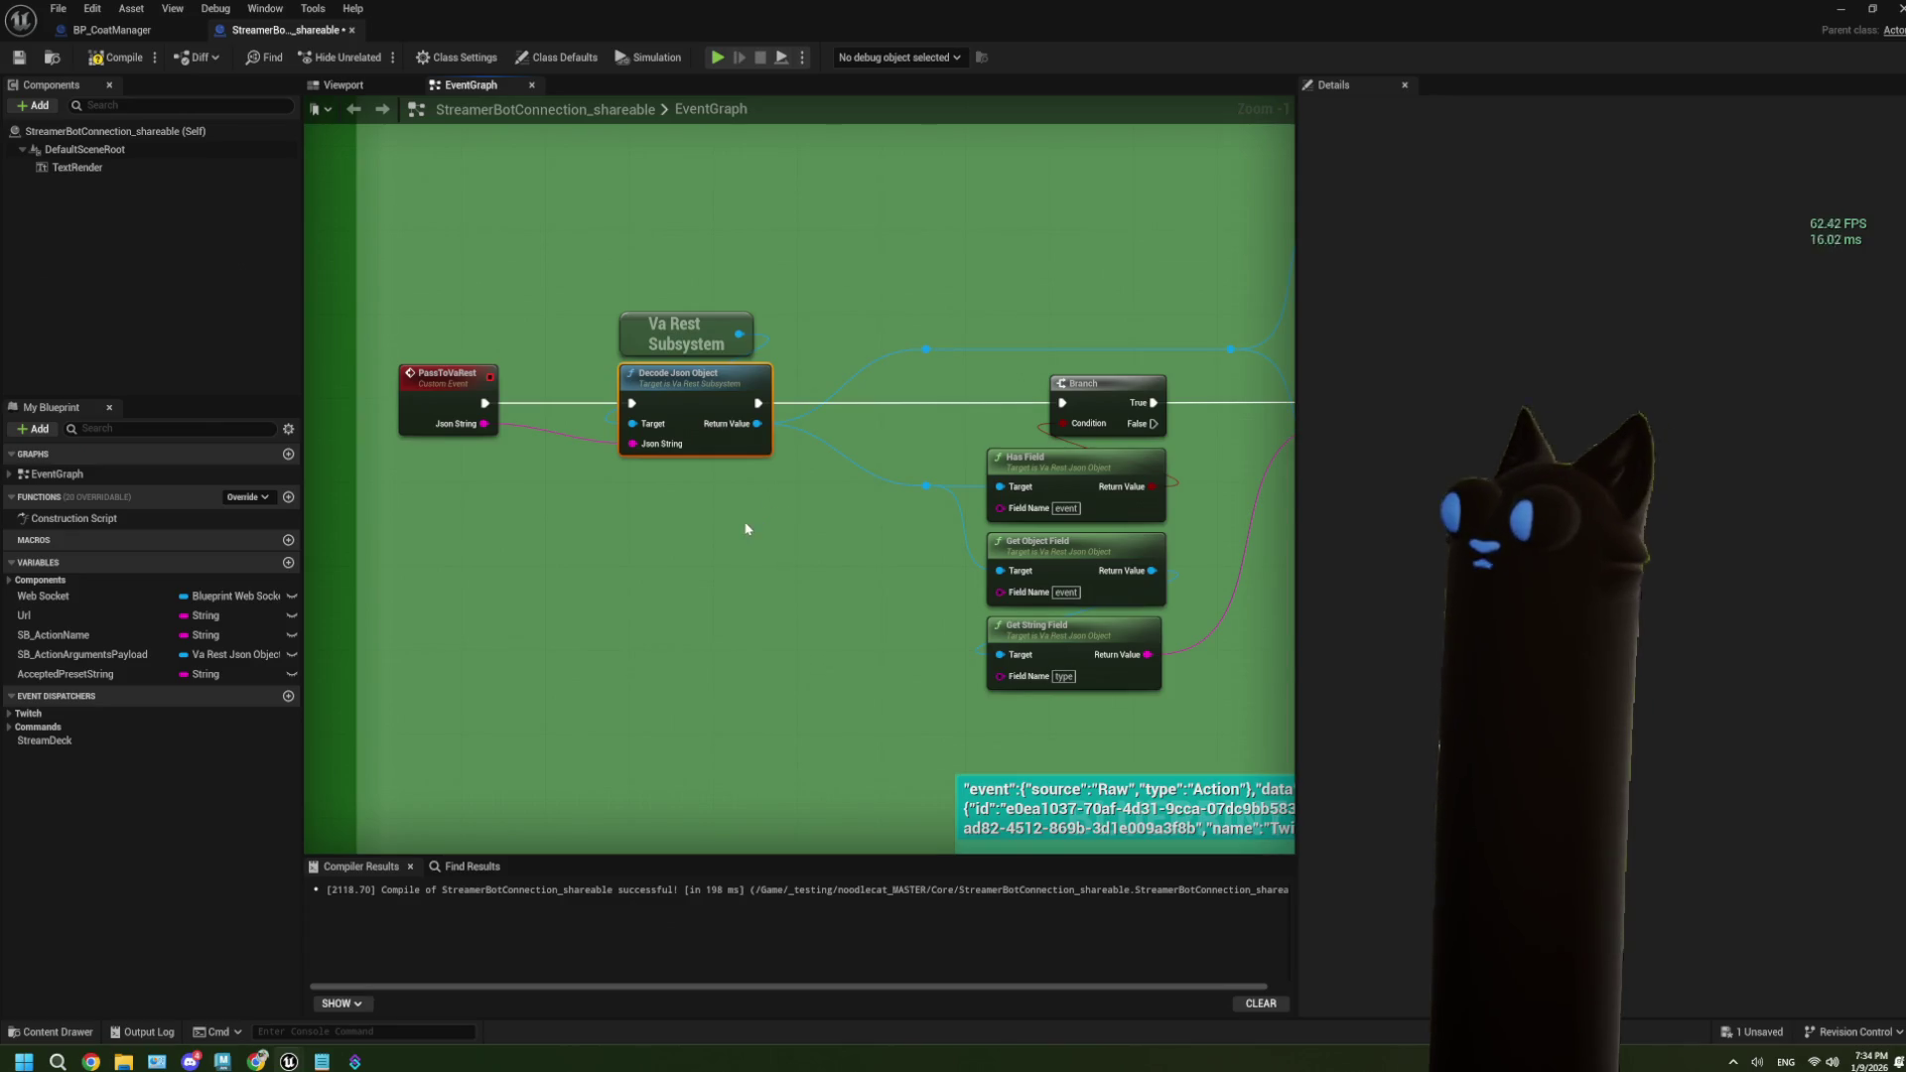
pyautogui.scroll(-1, 549, 489)
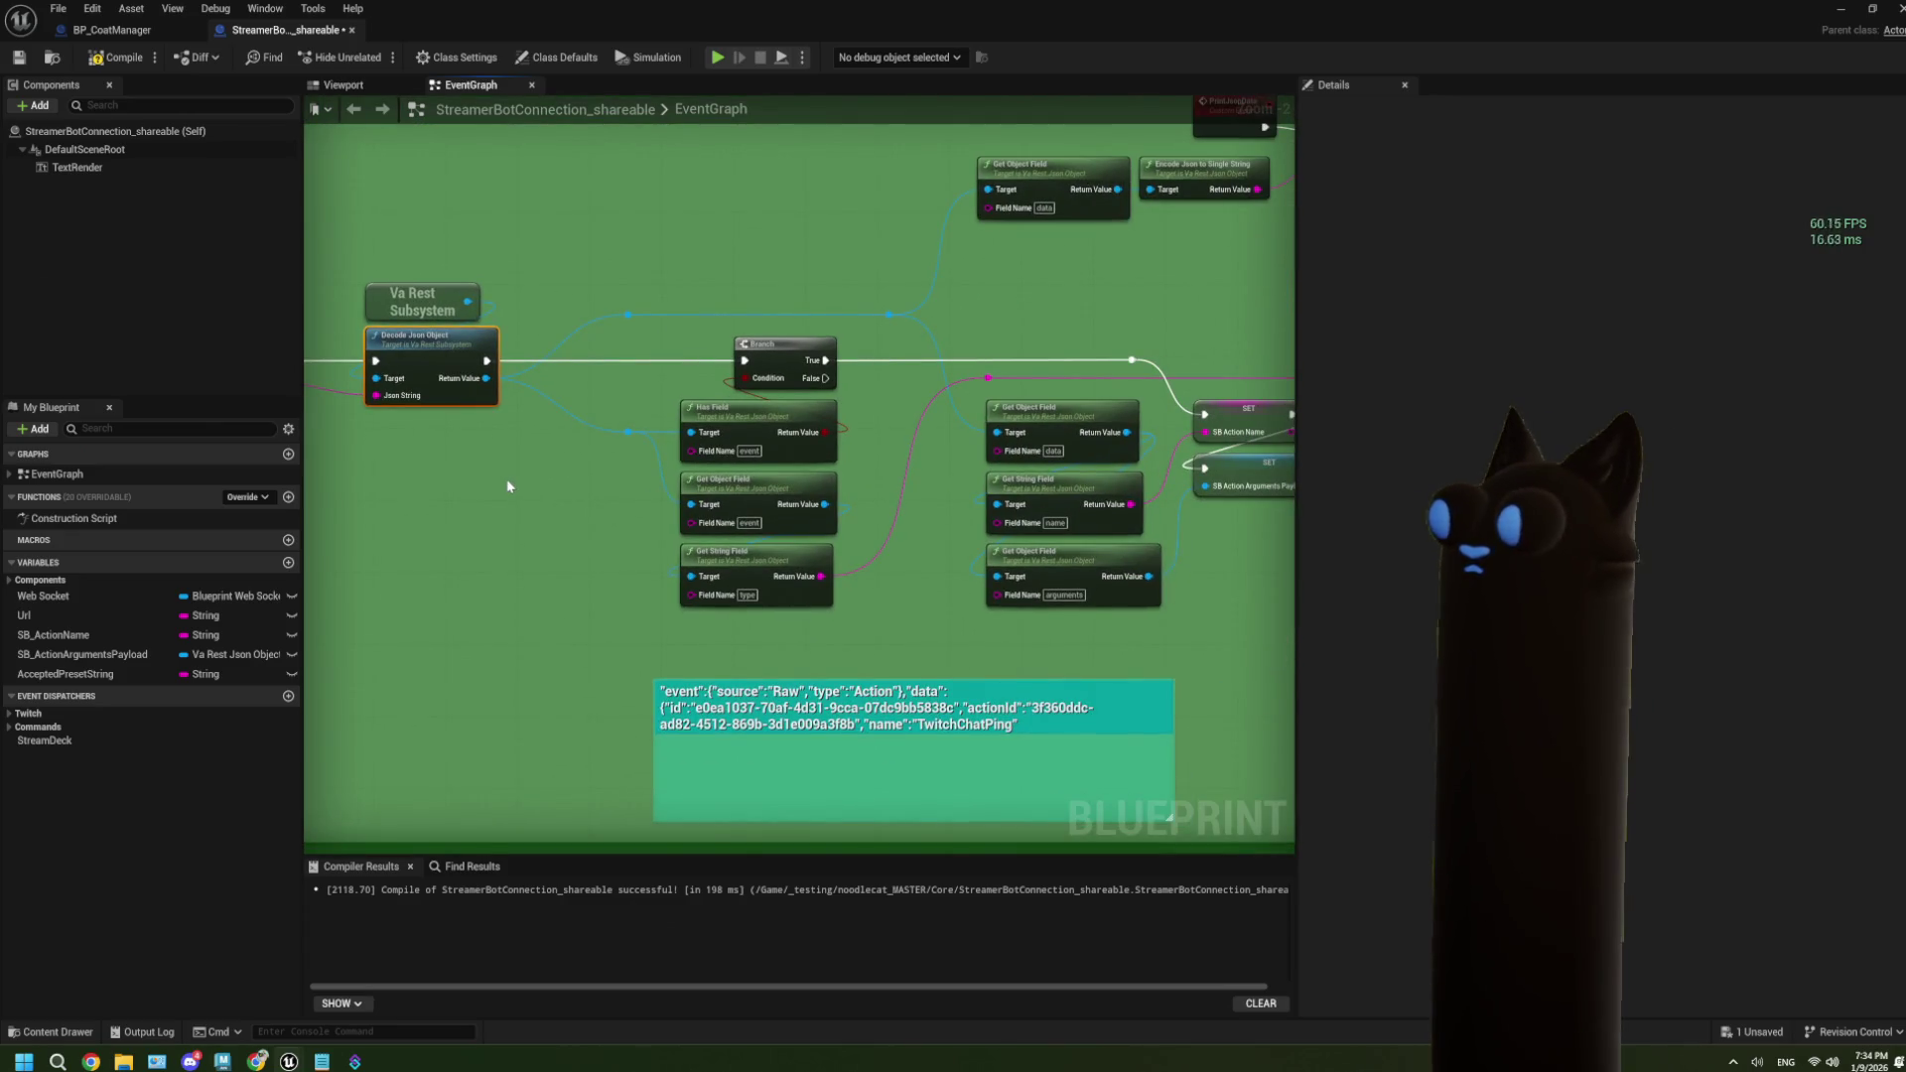
pyautogui.moveTo(646, 547); pyautogui.dragTo(571, 528)
pyautogui.moveTo(891, 561); pyautogui.dragTo(629, 557)
pyautogui.press('f')
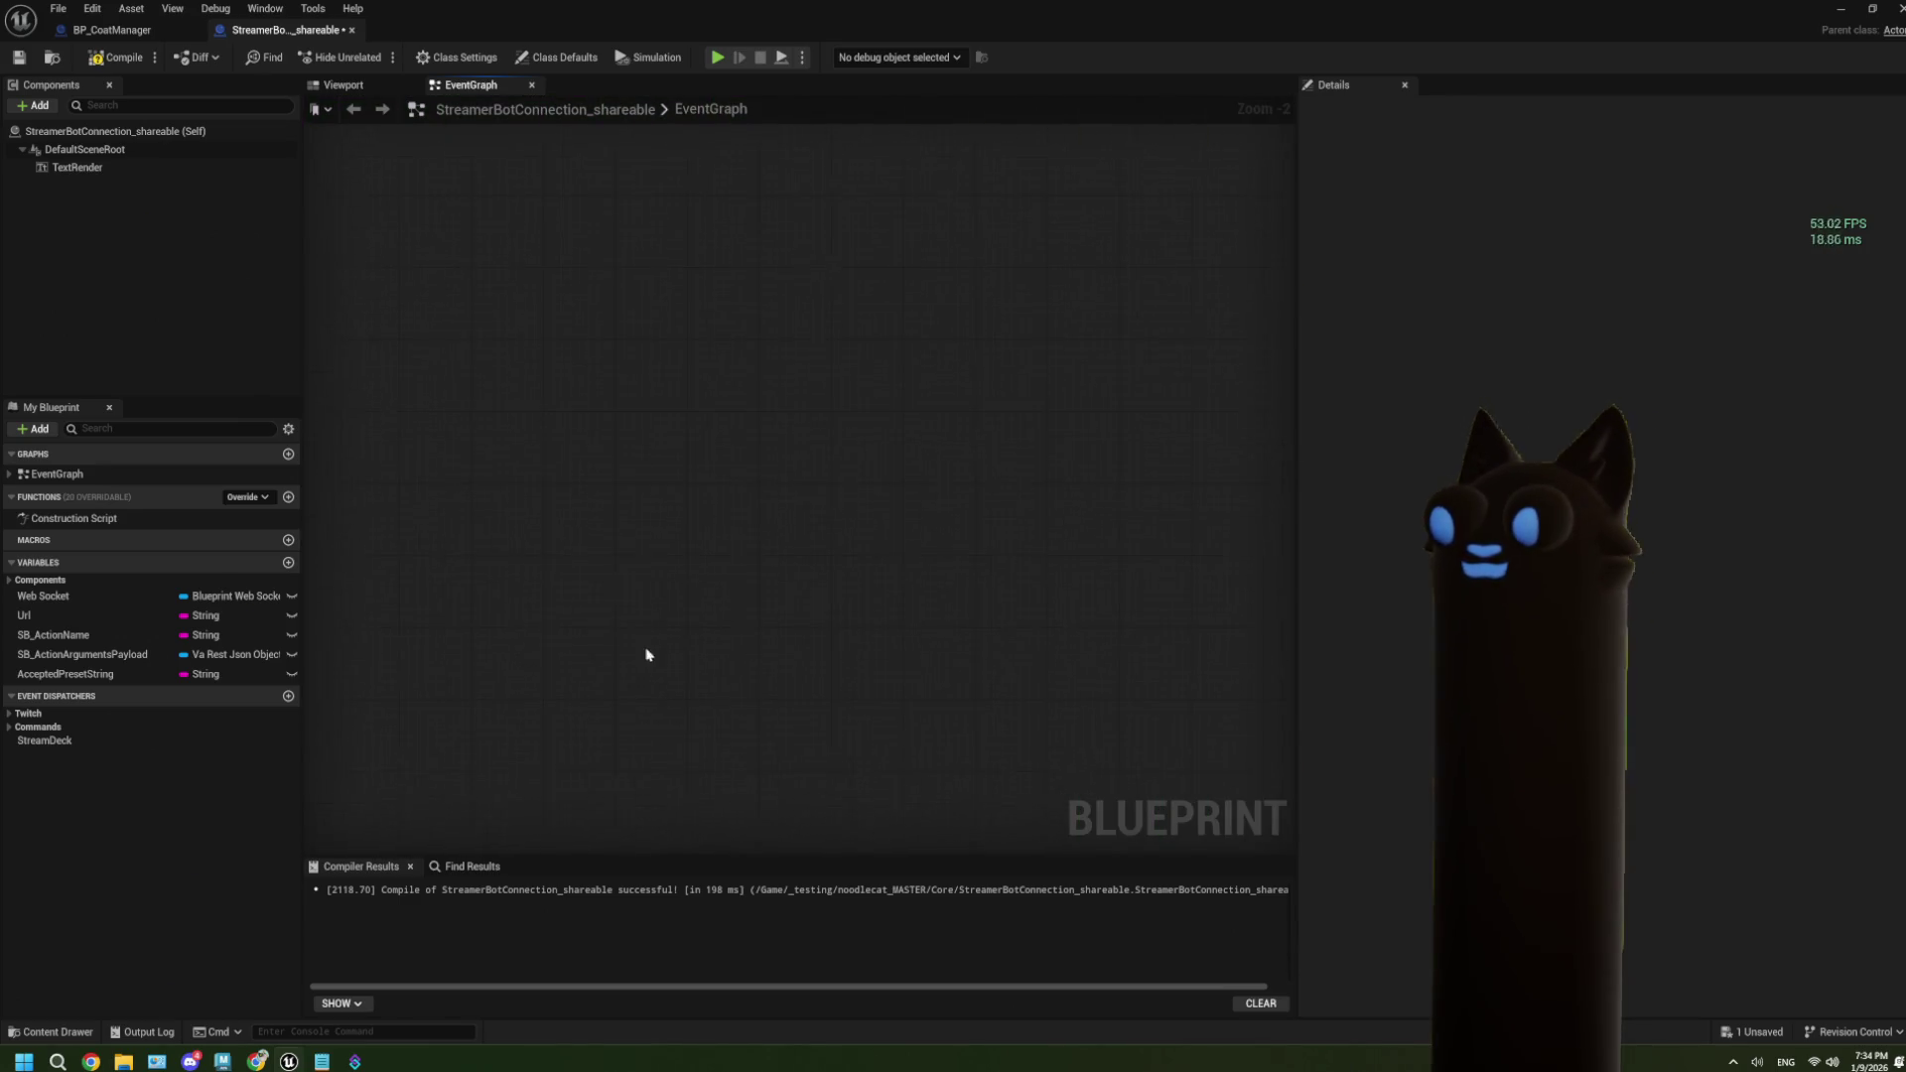
pyautogui.scroll(1, 655, 666)
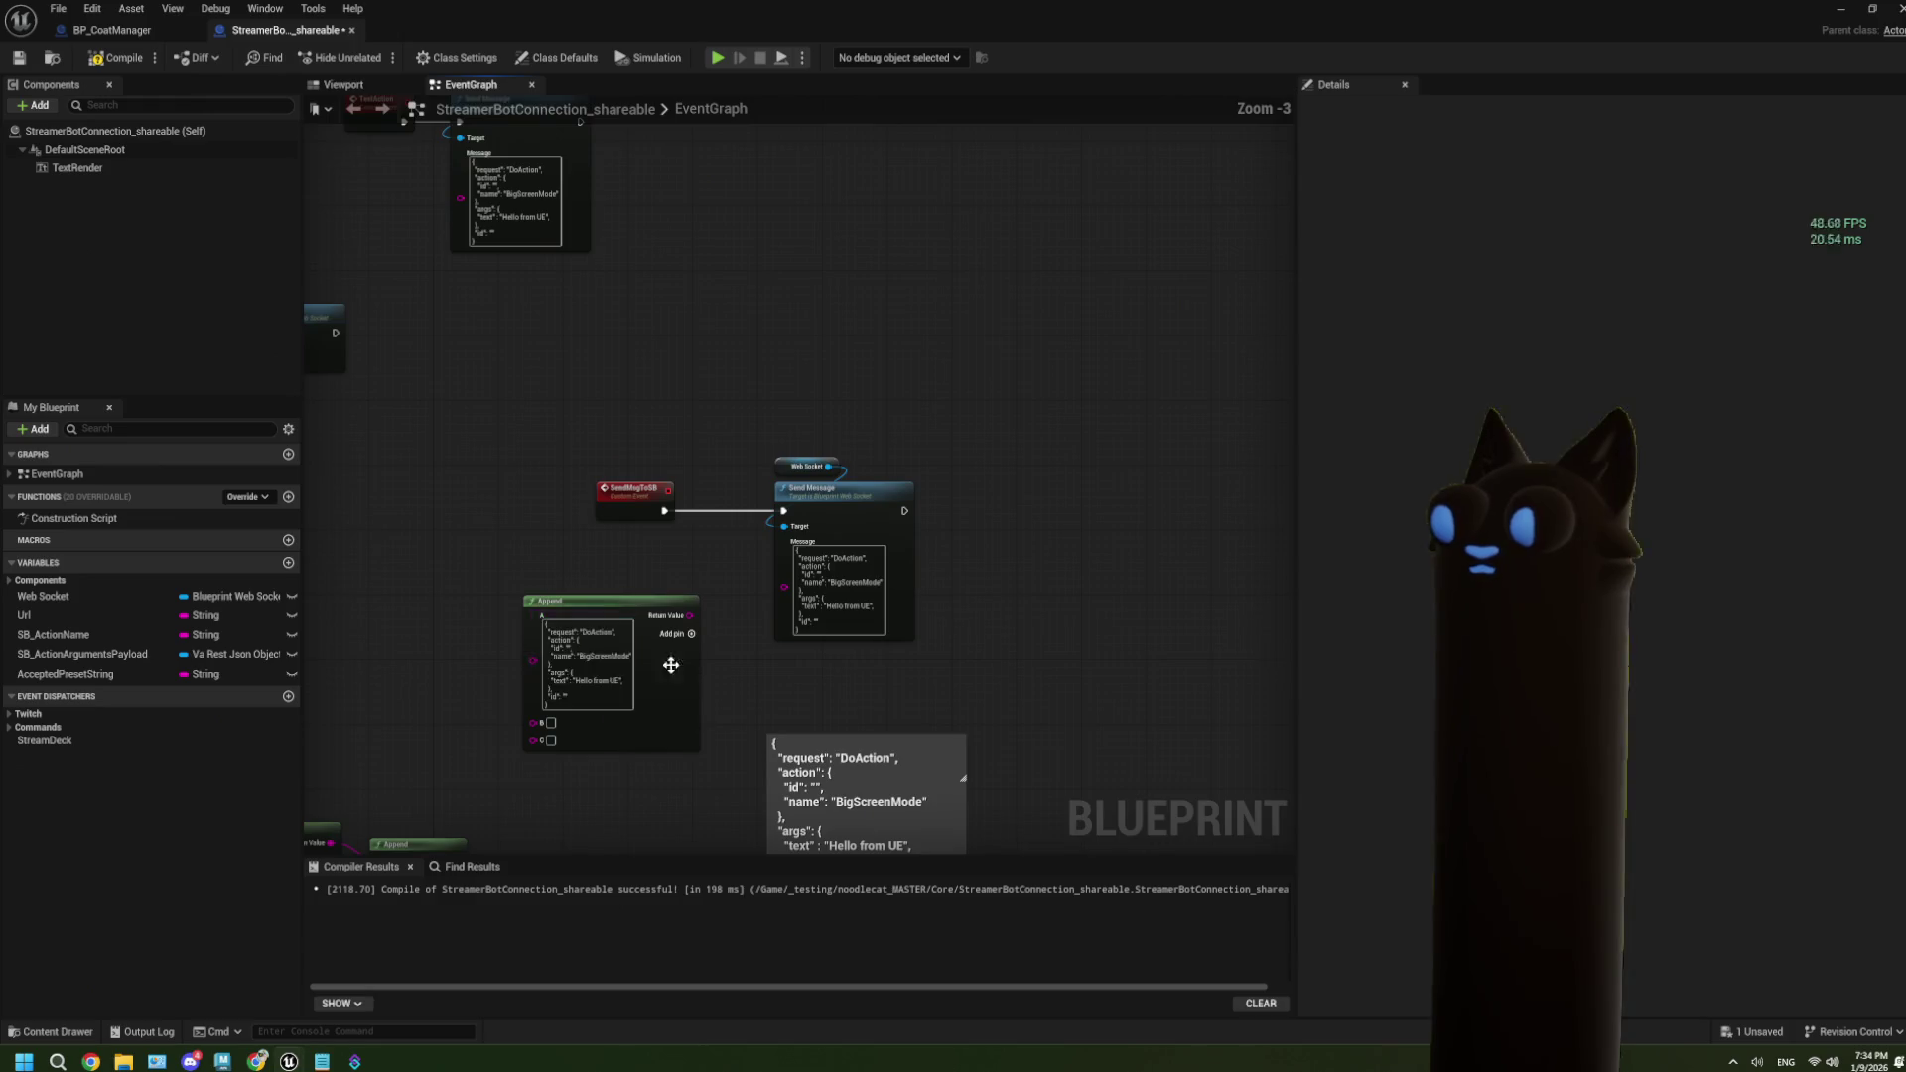
# Trim Append input A's JSON to end right after "name": " and pull a new wire from input B.
pyautogui.moveTo(619, 622)
pyautogui.mouseDown()
pyautogui.moveTo(767, 536)
pyautogui.moveTo(789, 493)
pyautogui.mouseUp()
pyautogui.scroll(1, 606, 595)
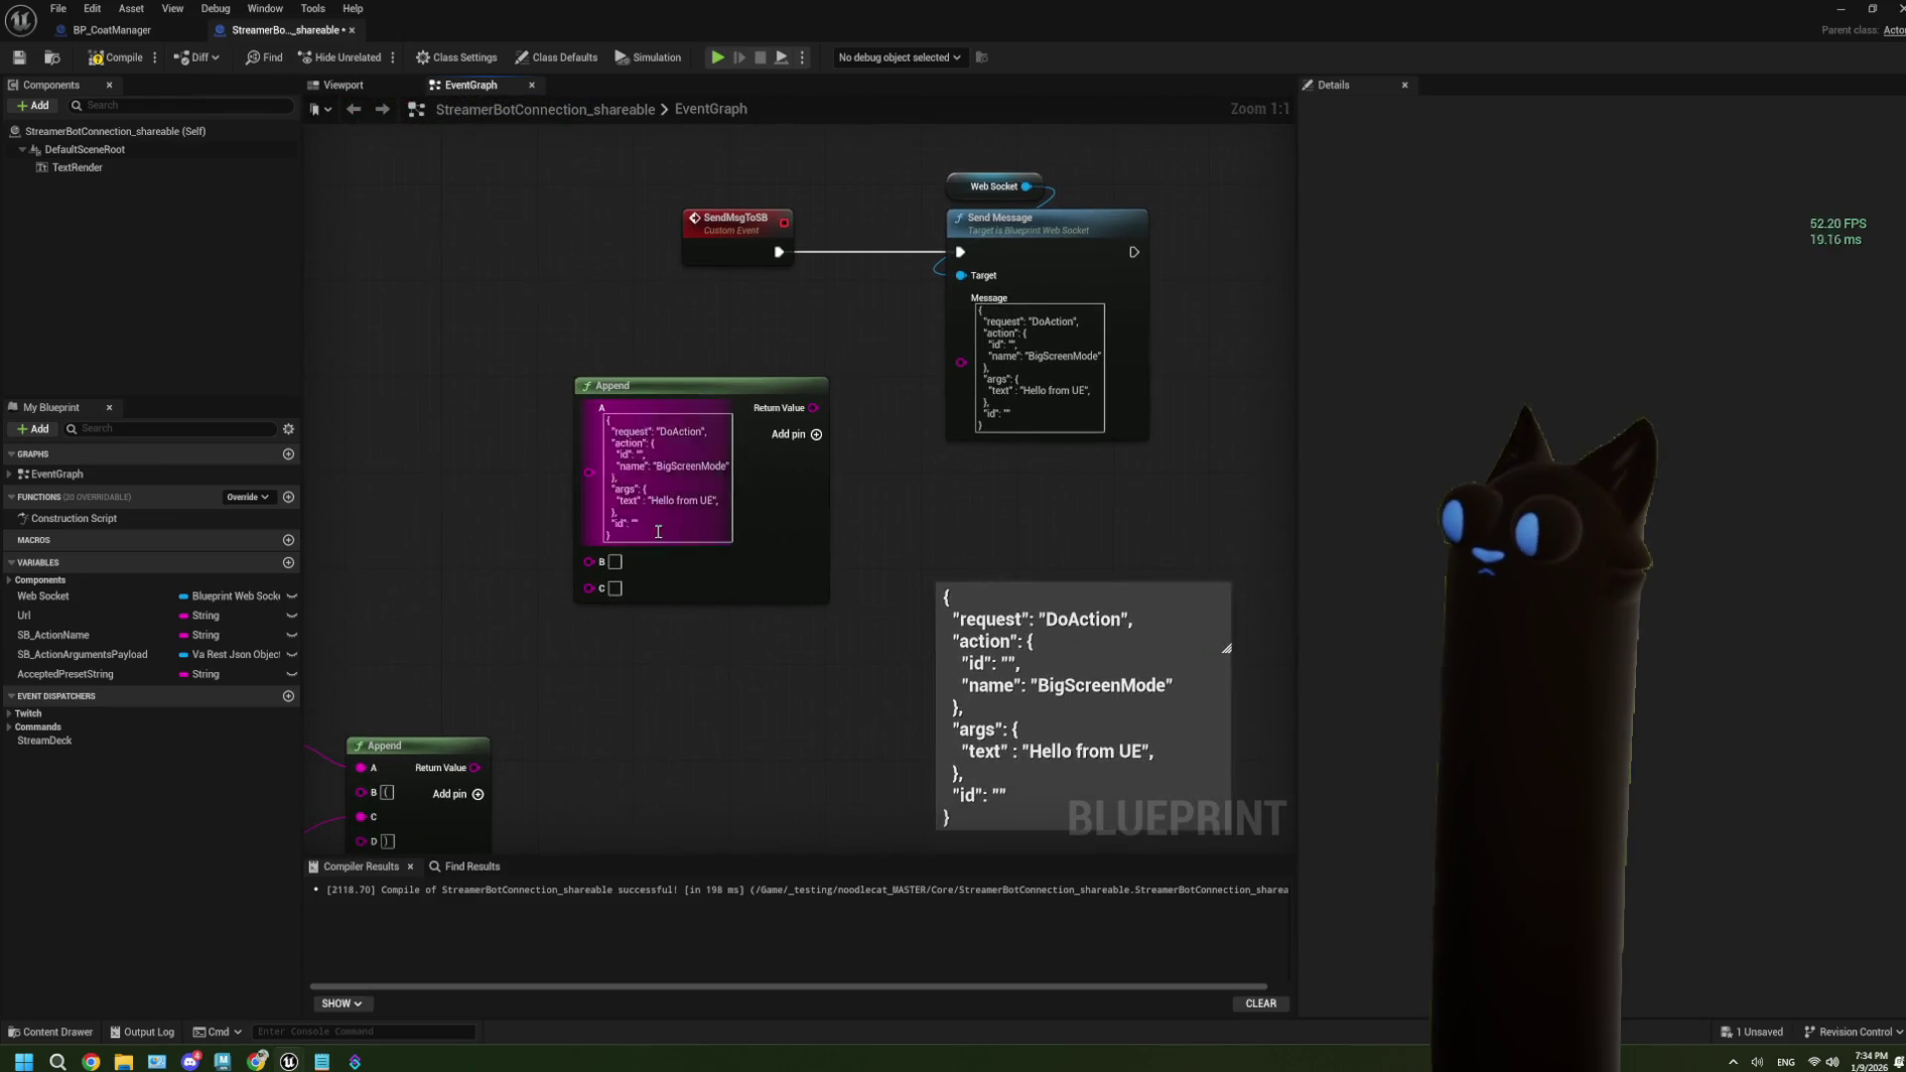
pyautogui.moveTo(652, 492); pyautogui.dragTo(657, 449)
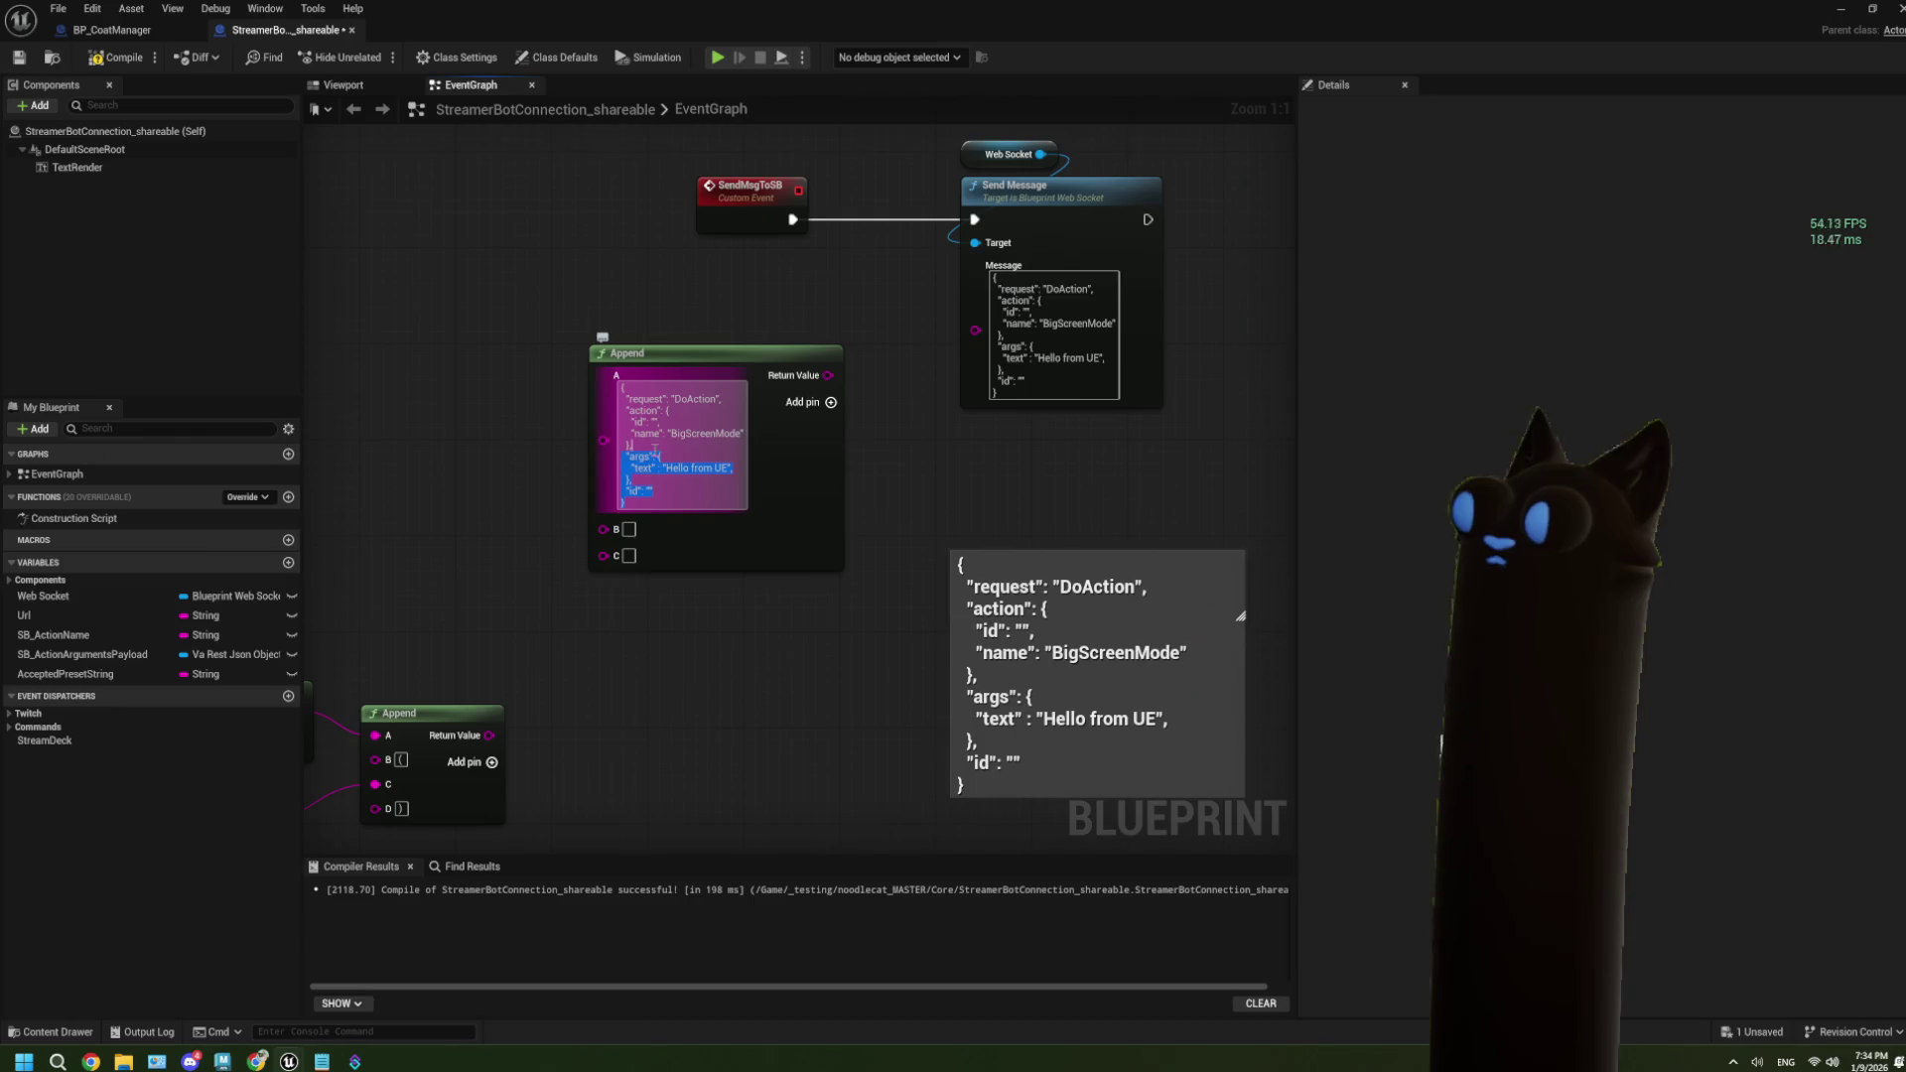
pyautogui.rightClick(709, 467)
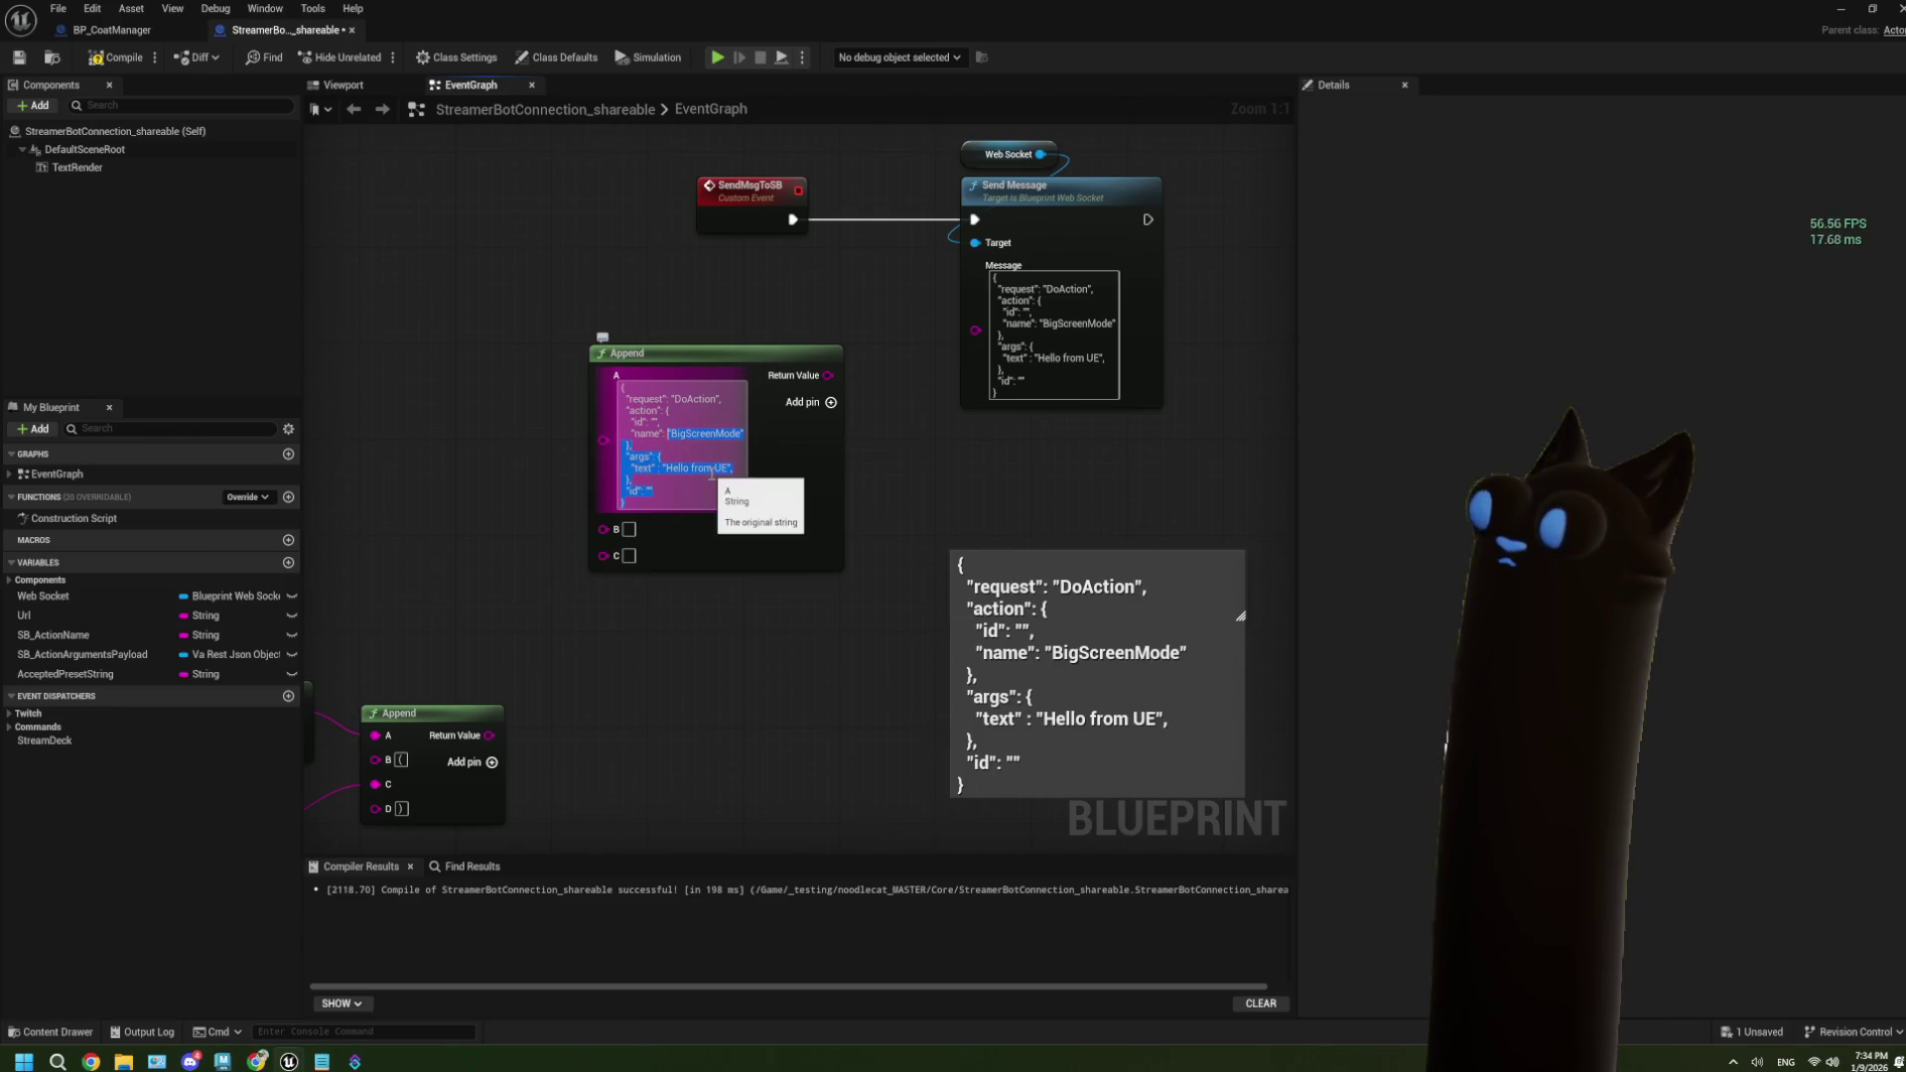
pyautogui.click(737, 503)
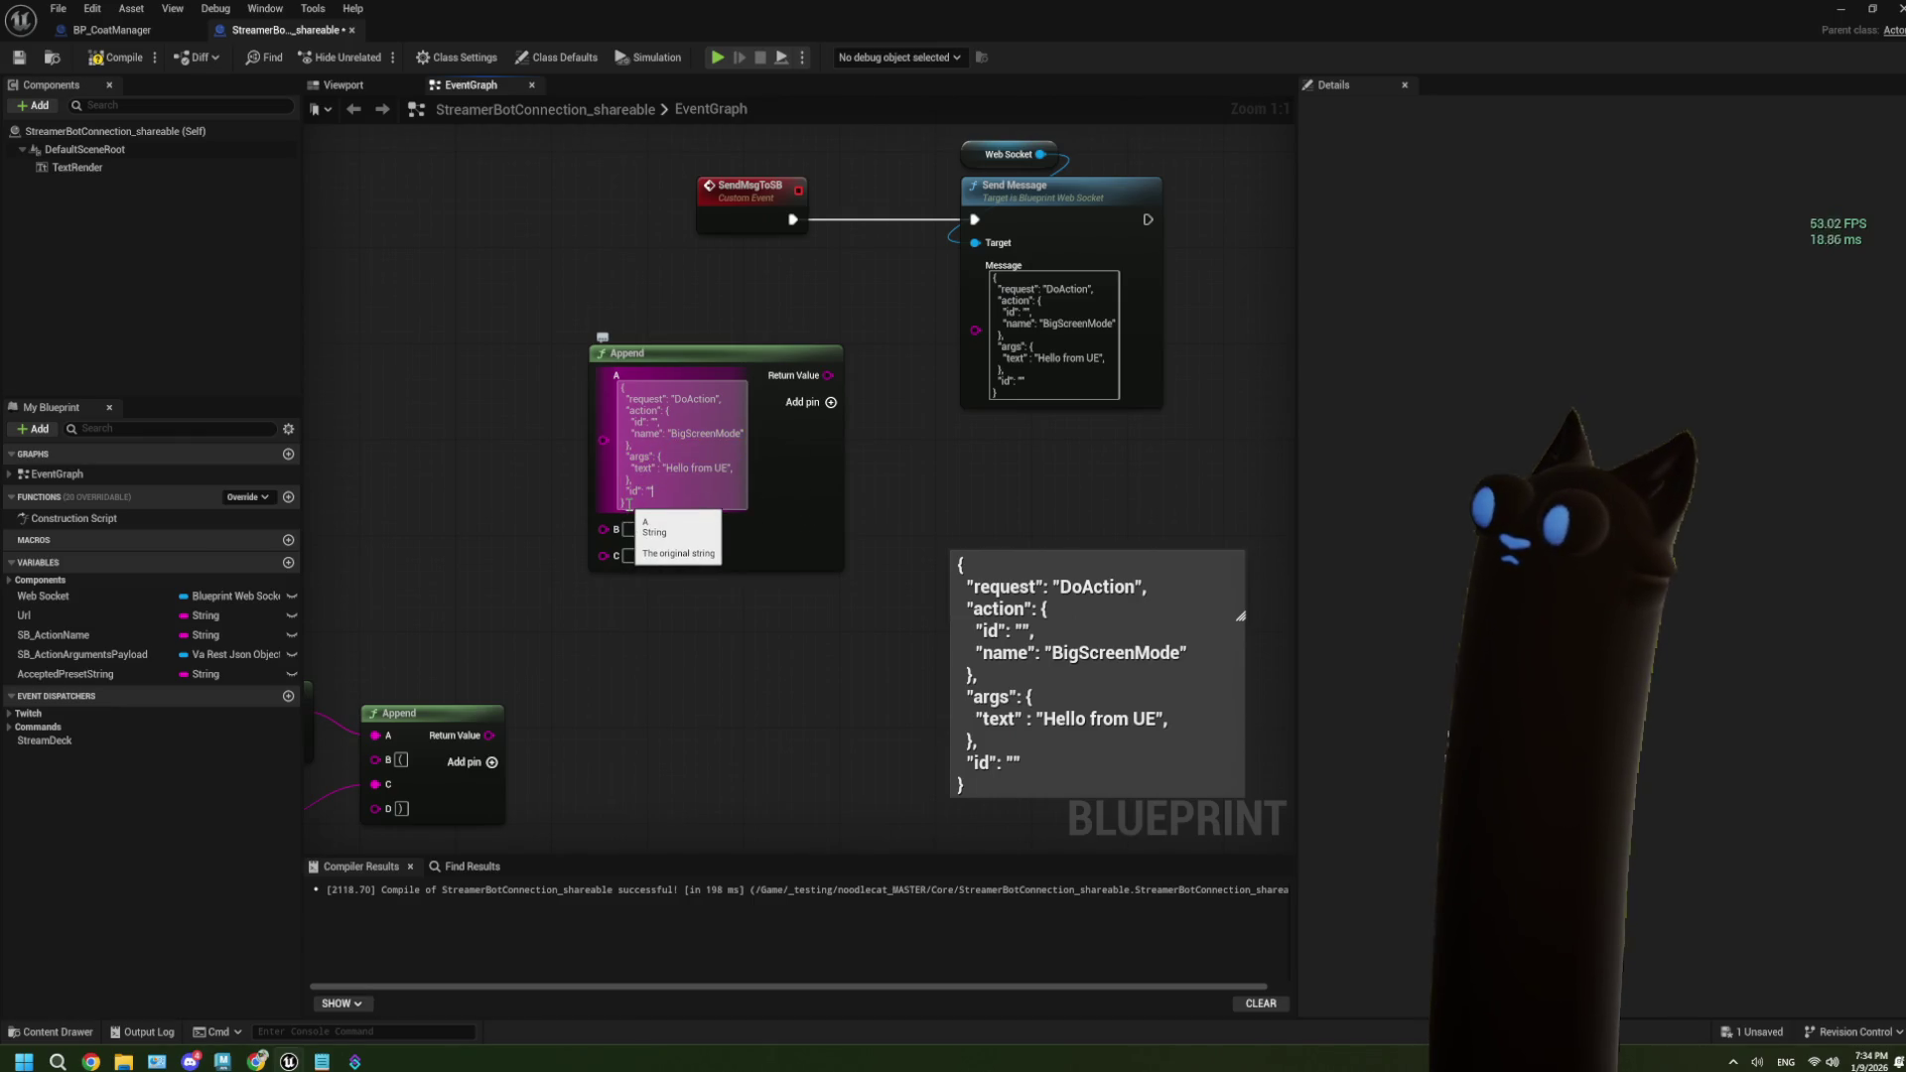
pyautogui.moveTo(629, 503); pyautogui.dragTo(657, 455)
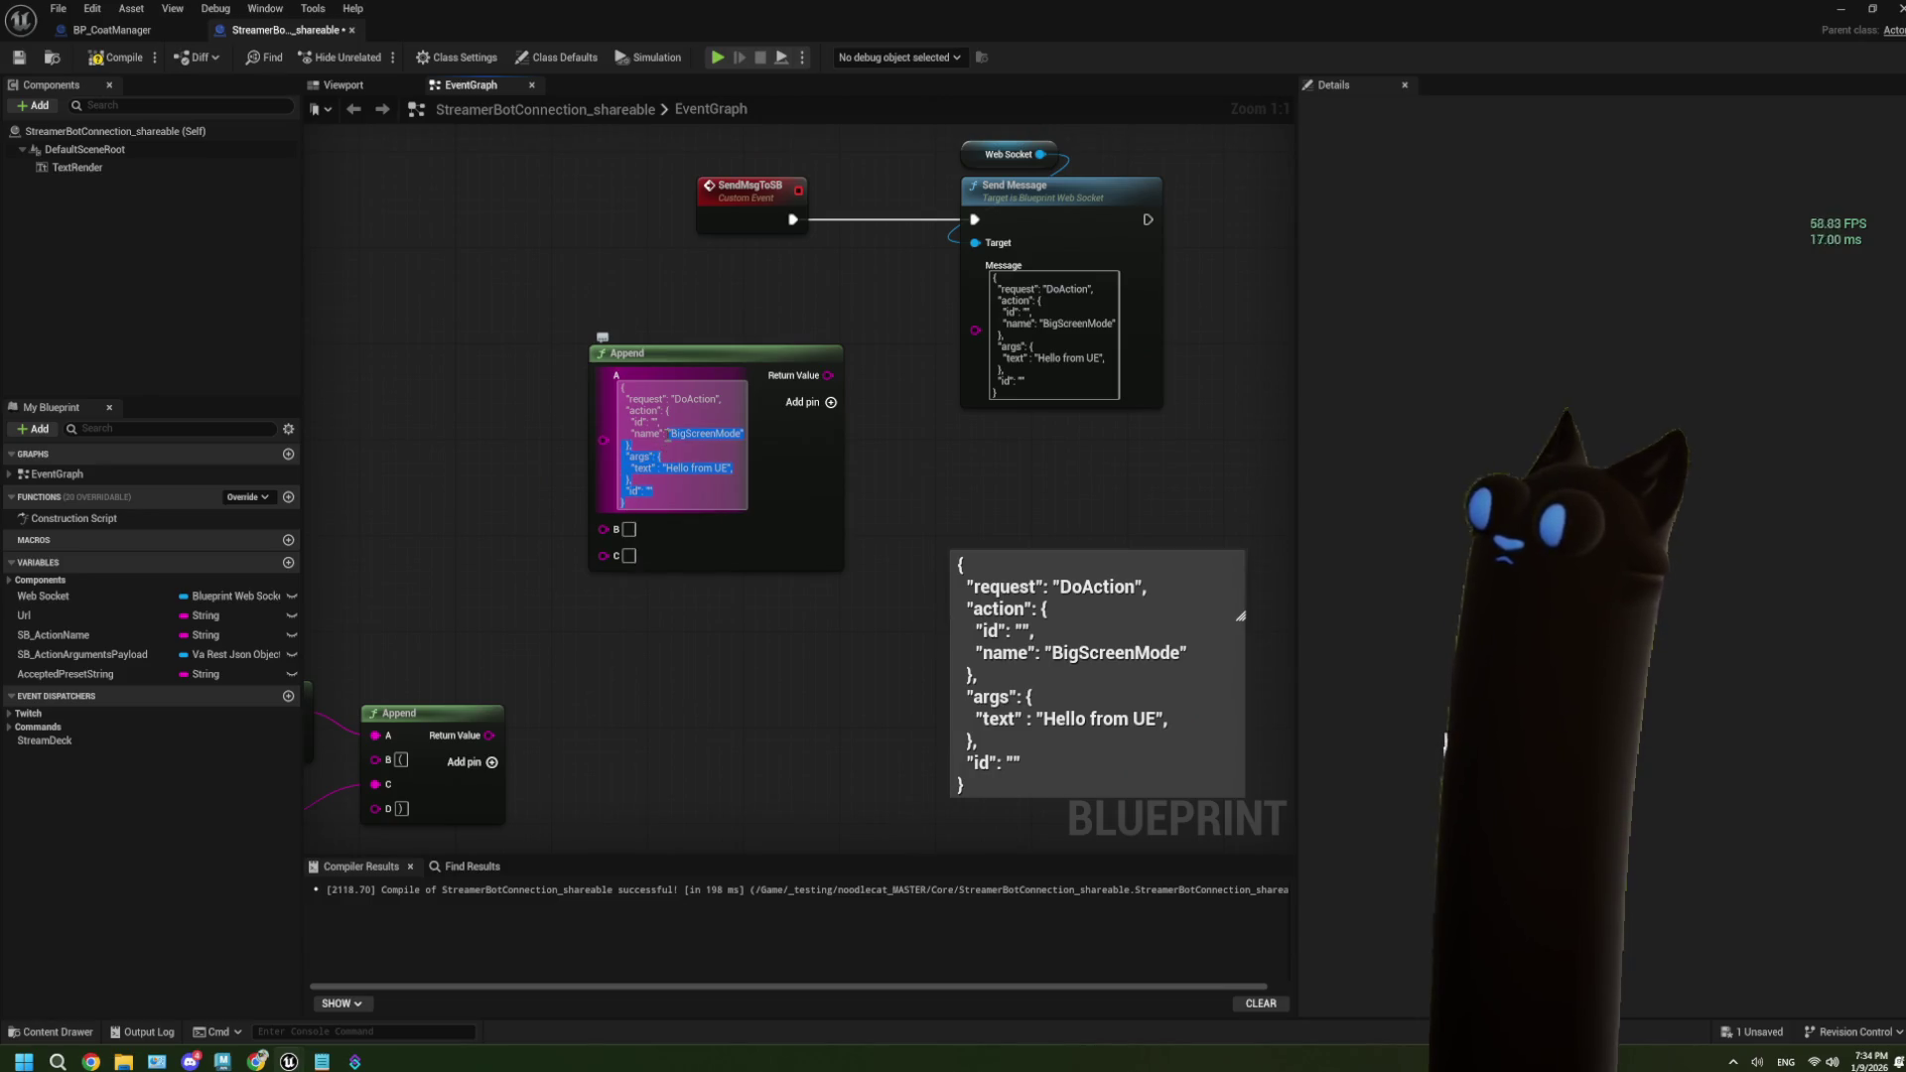
pyautogui.rightClick(699, 480)
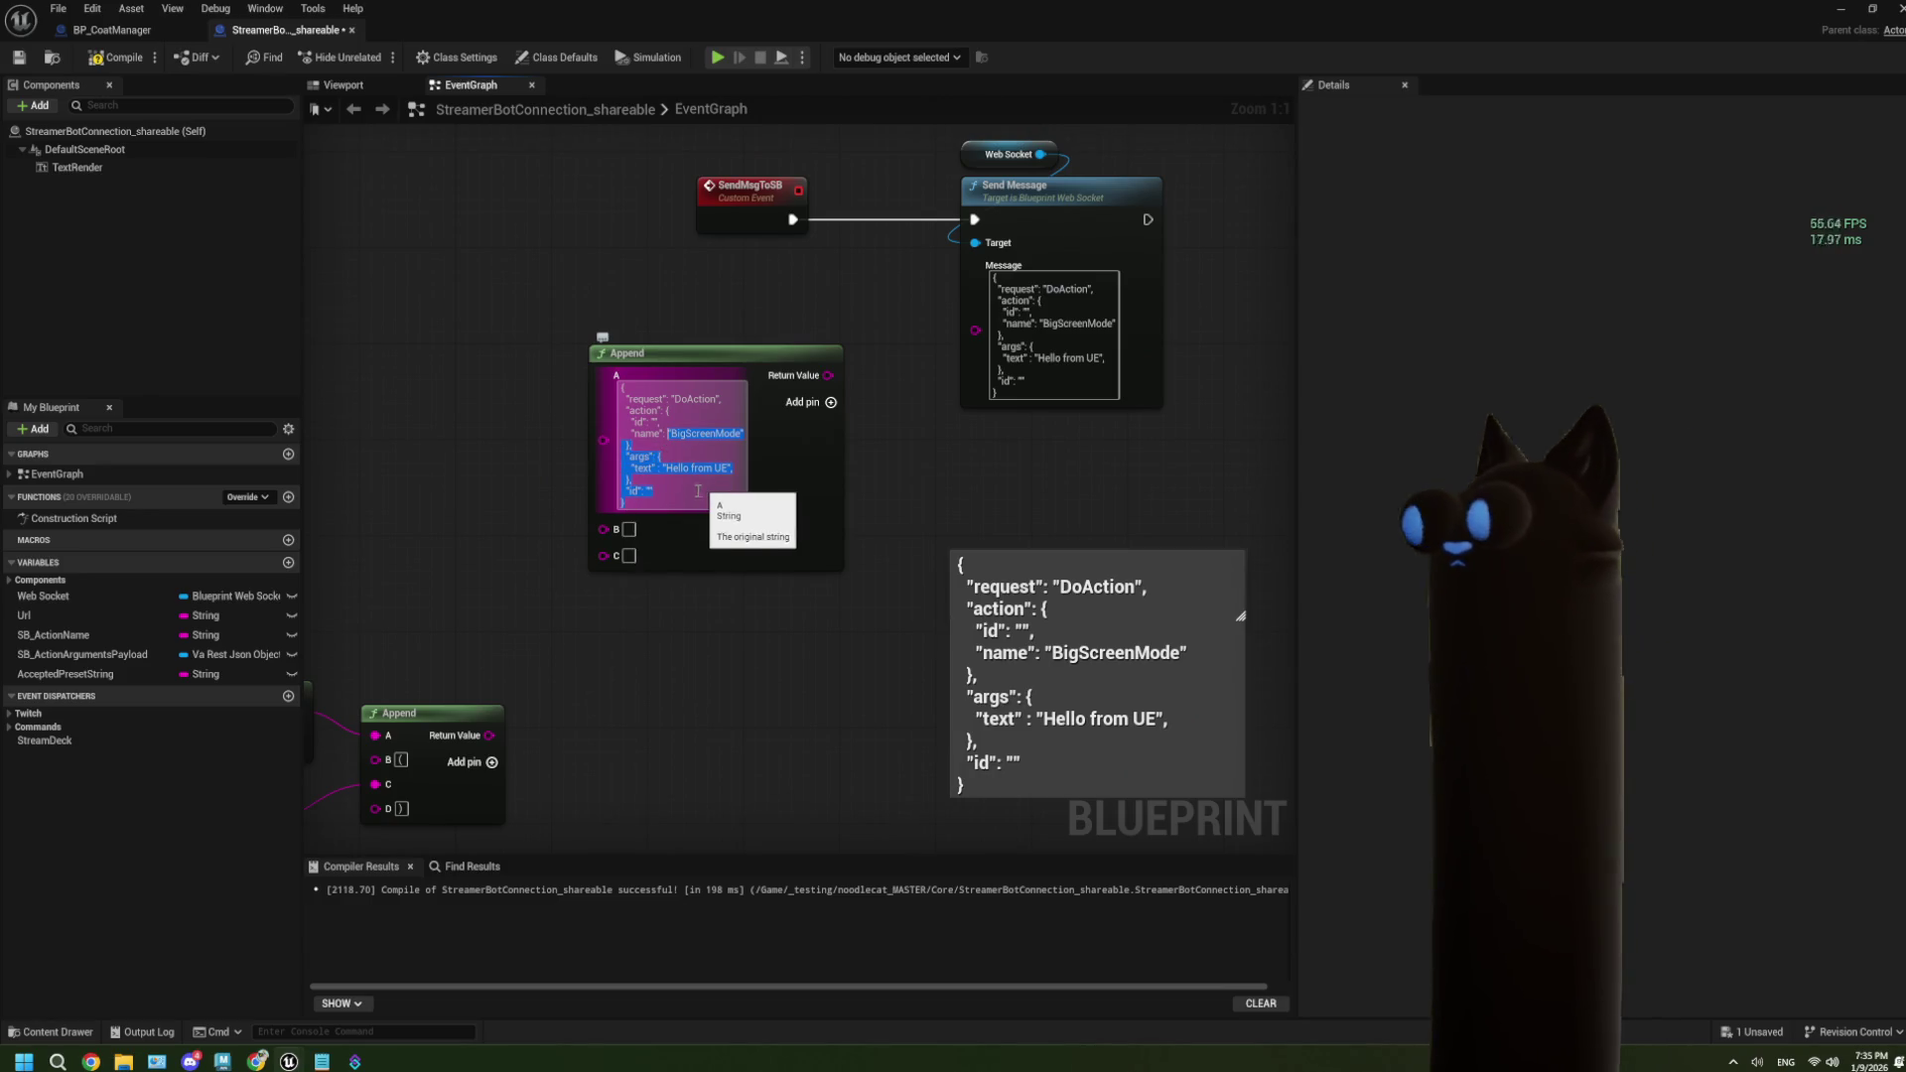
pyautogui.click(642, 502)
pyautogui.rightClick(642, 503)
pyautogui.moveTo(643, 502); pyautogui.dragTo(654, 476)
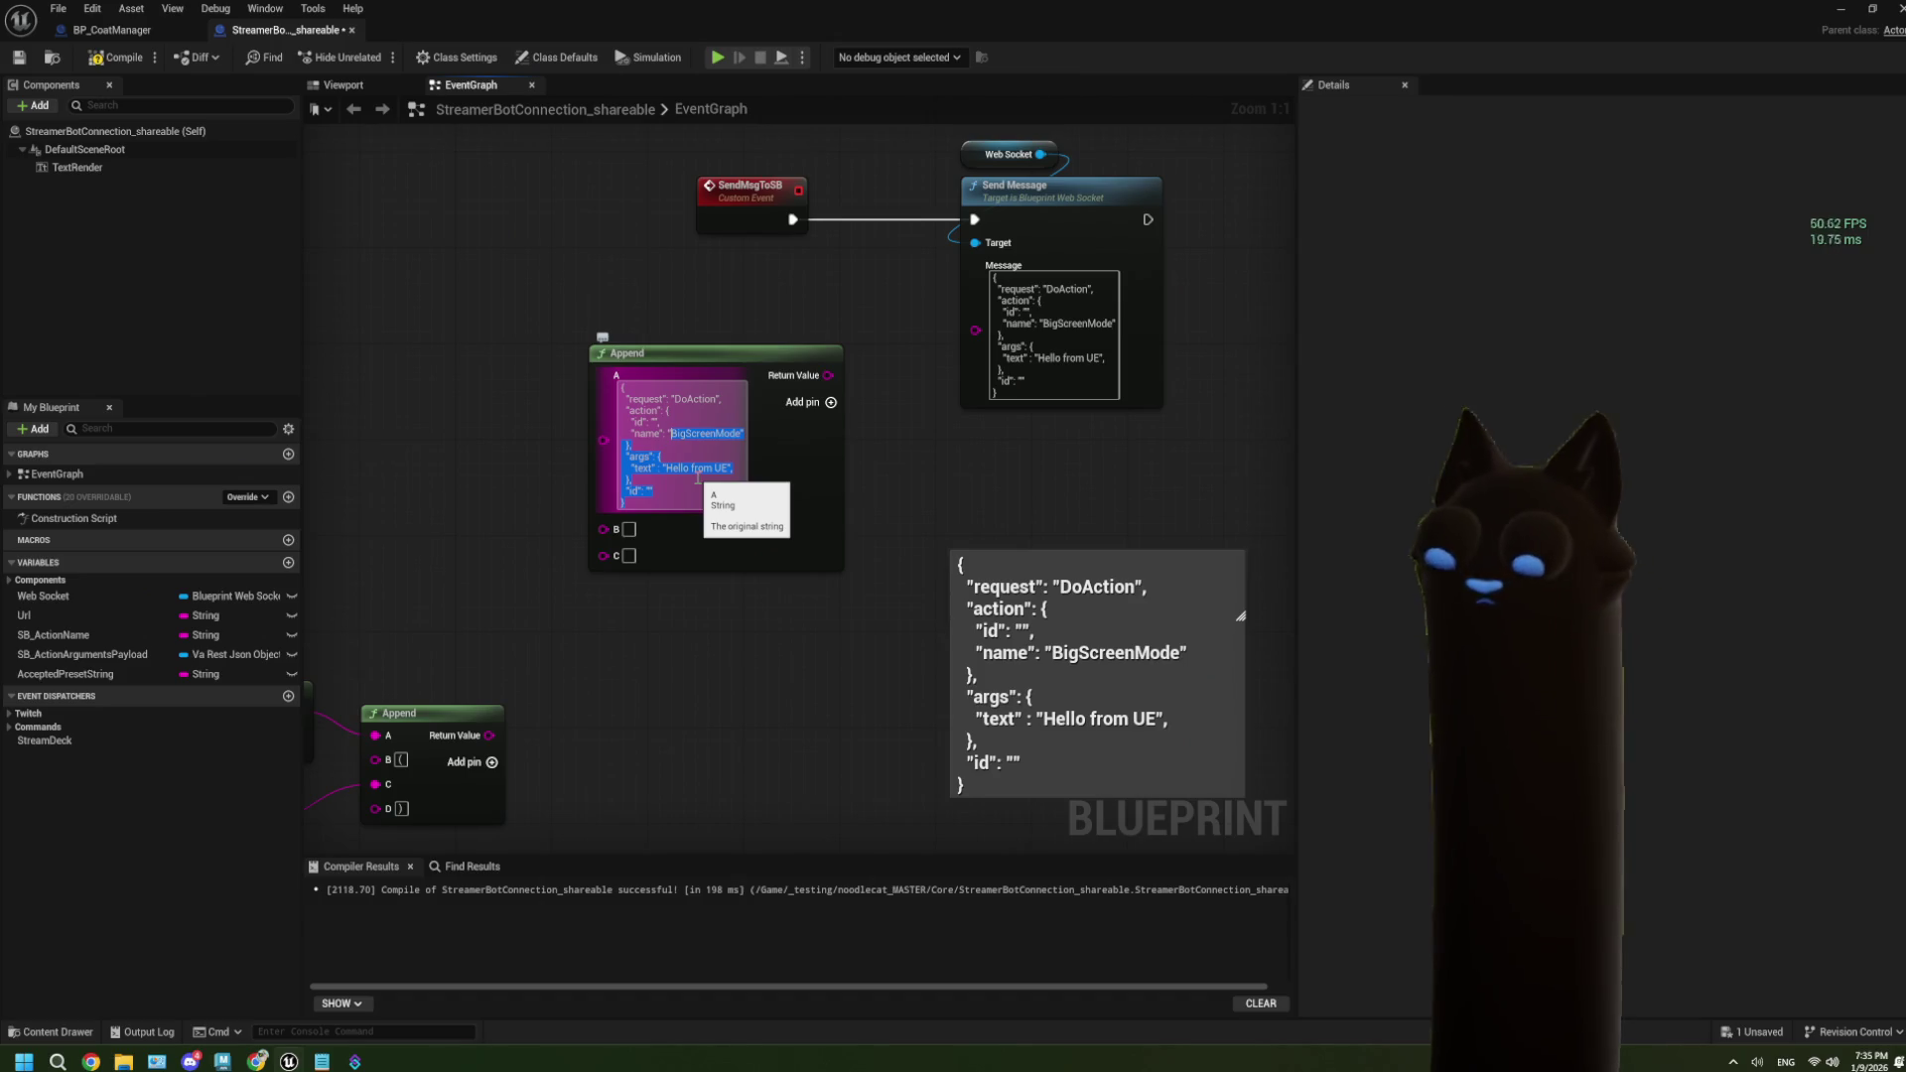
pyautogui.click(693, 563)
pyautogui.moveTo(692, 563); pyautogui.dragTo(817, 556)
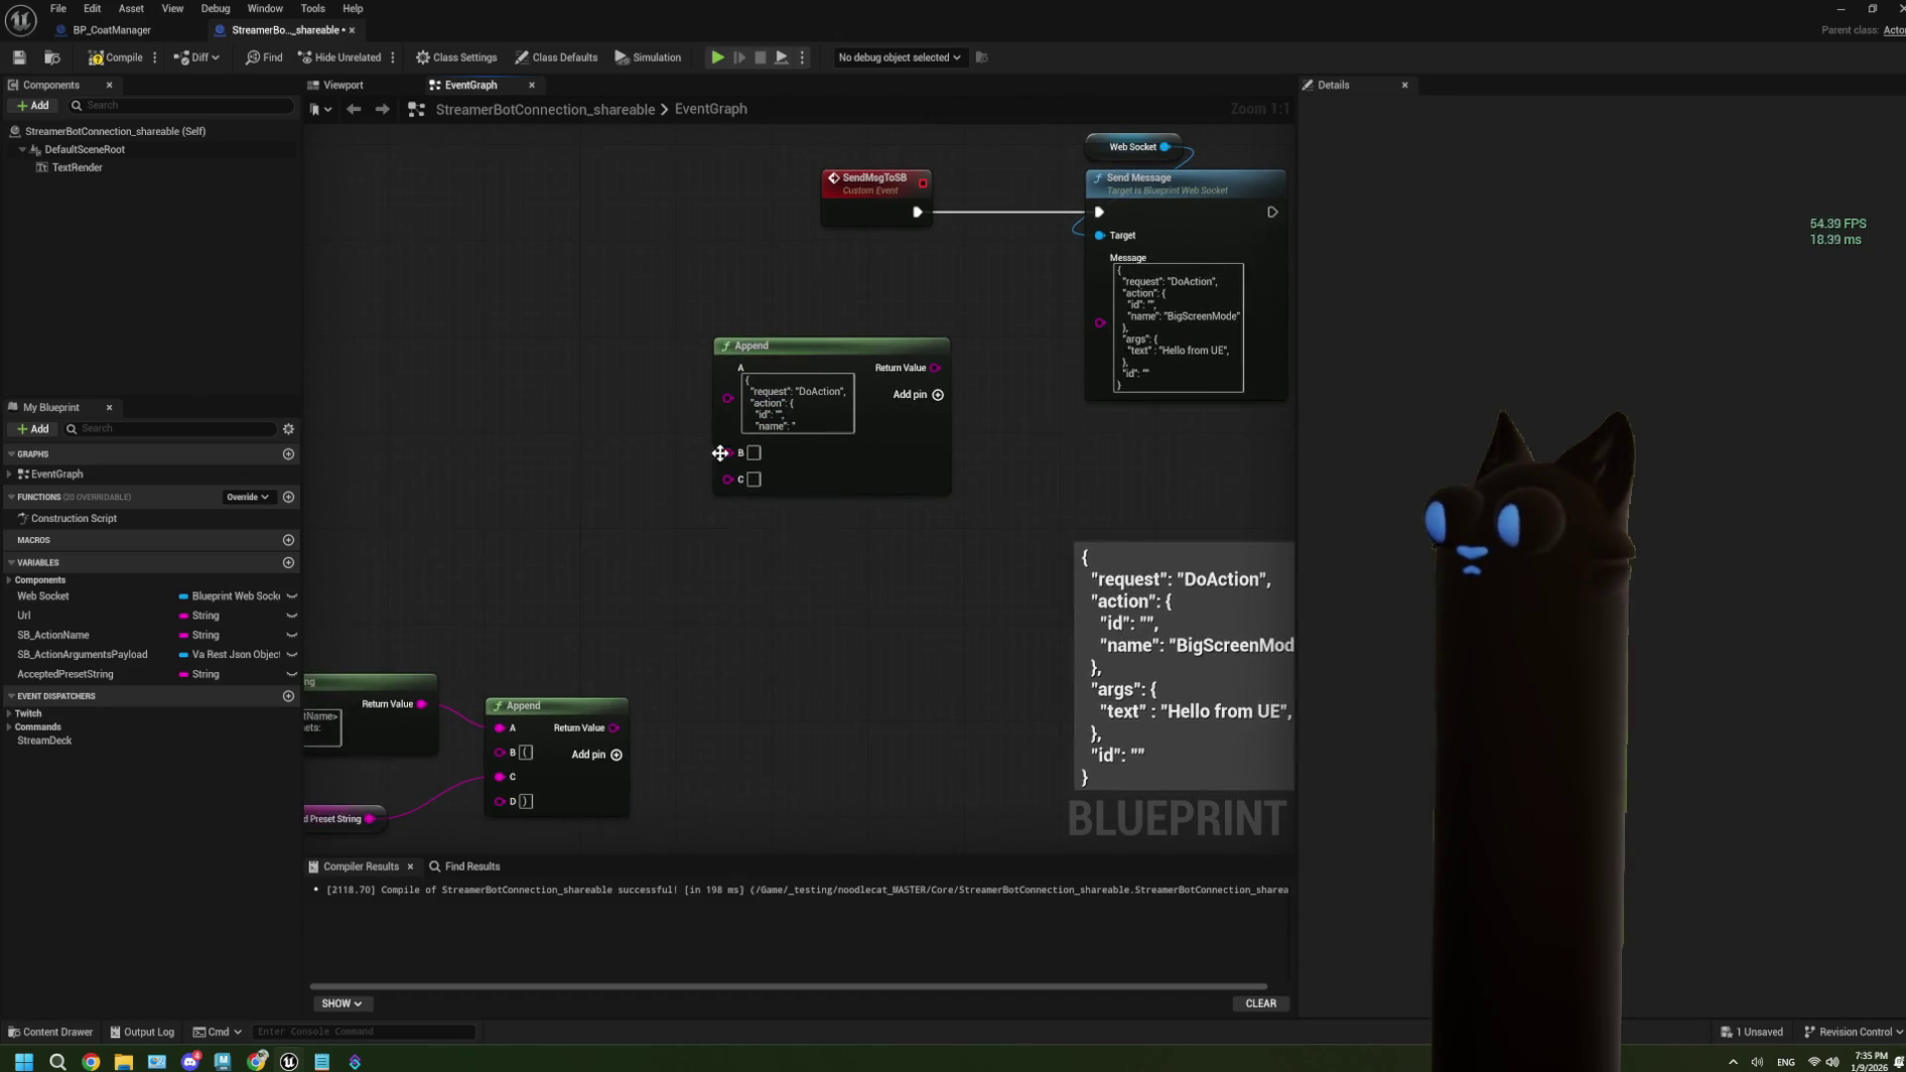
pyautogui.moveTo(727, 452); pyautogui.dragTo(604, 456)
pyautogui.write('make list')
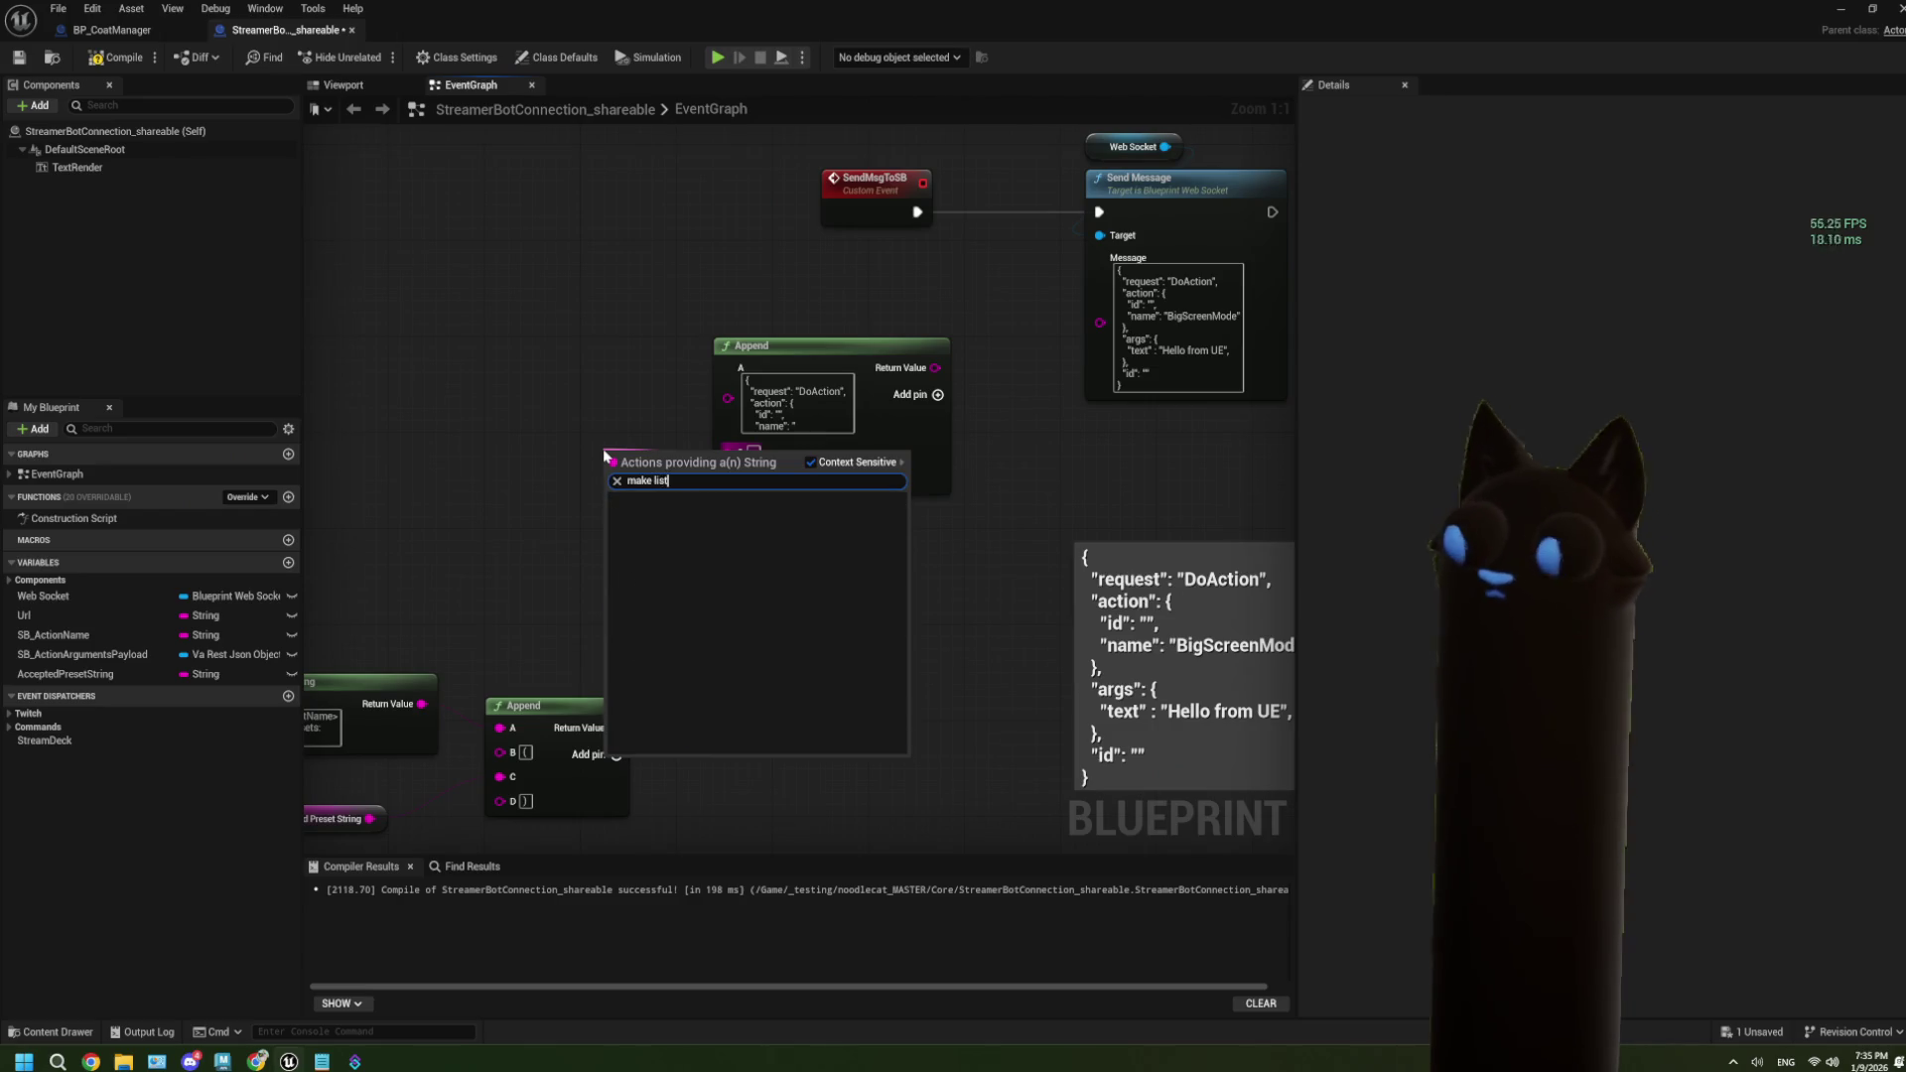
# Wire a Make Literal String with the value OnHelpCommand into Append input B.
pyautogui.press('BackSpace')
pyautogui.press('BackSpace')
pyautogui.press('Return')
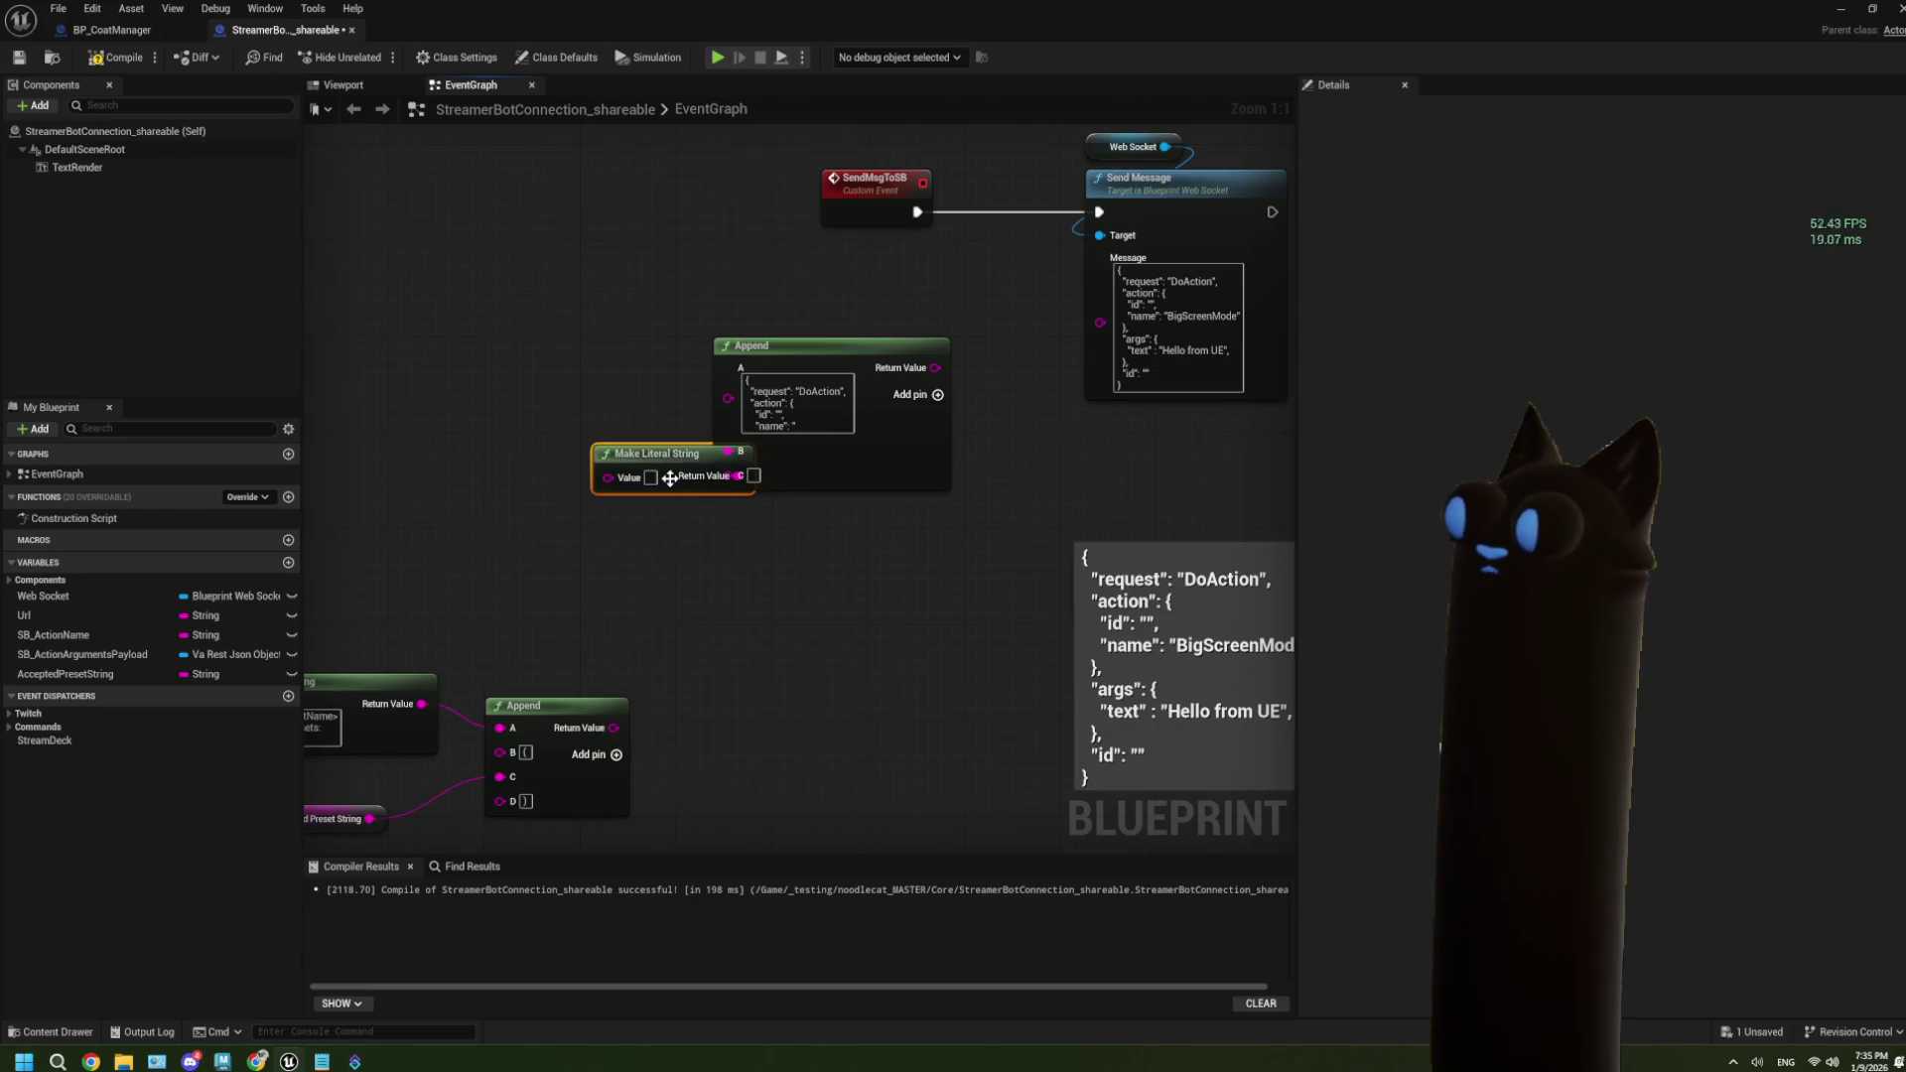
pyautogui.moveTo(655, 483); pyautogui.dragTo(544, 444)
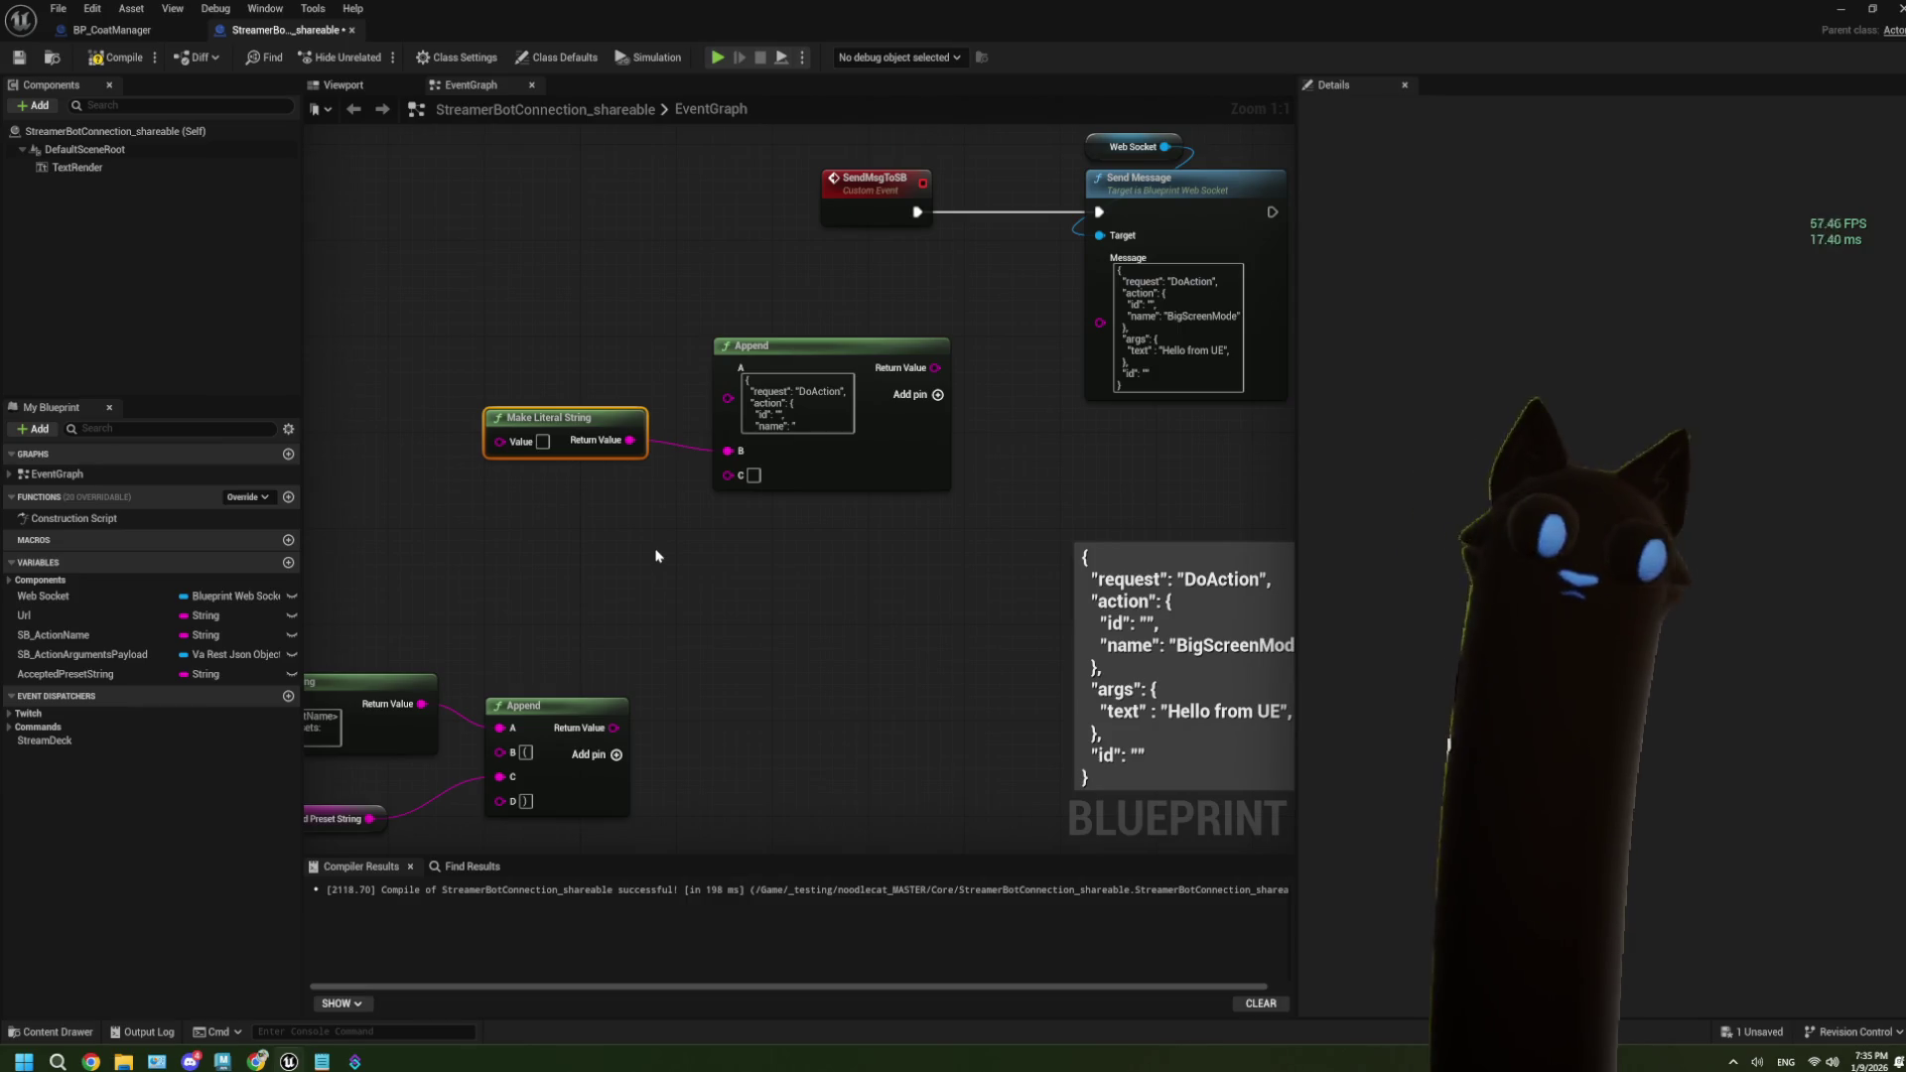
pyautogui.click(543, 444)
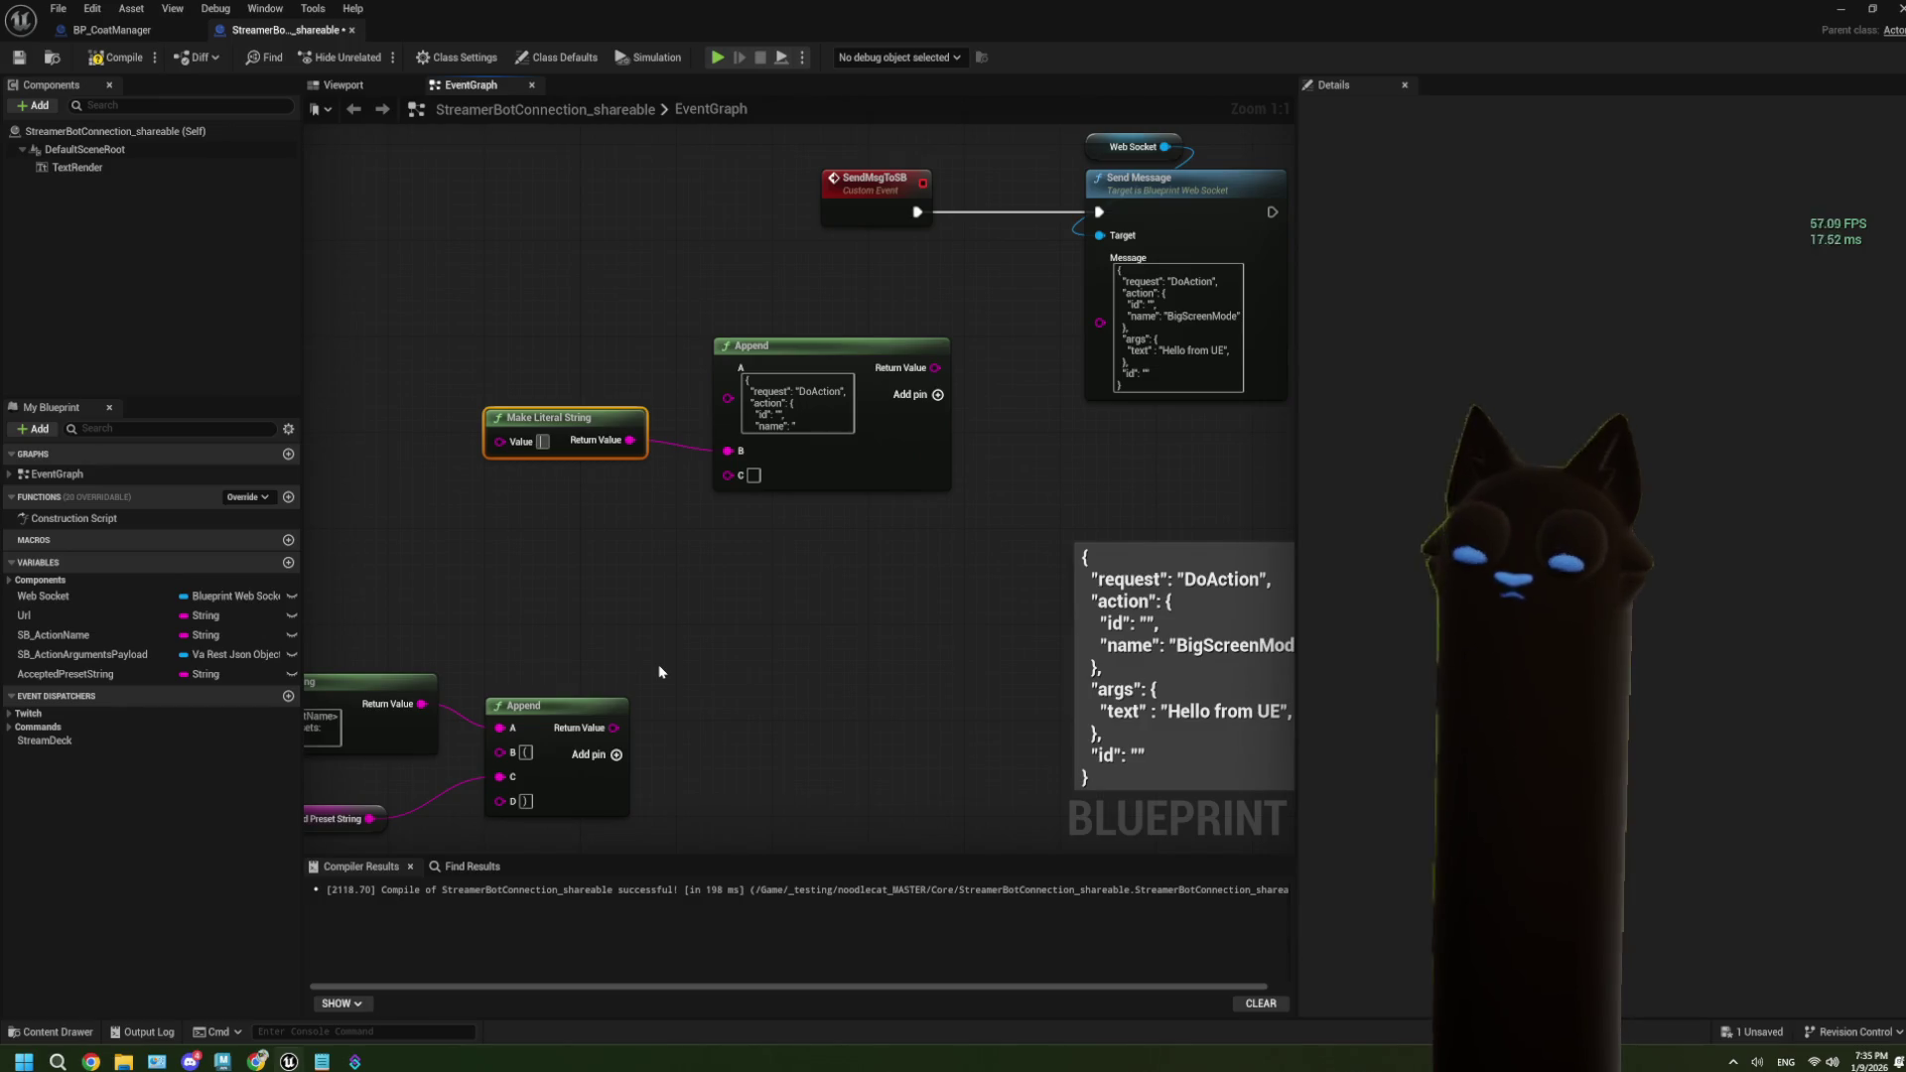
pyautogui.write('OnHelp')
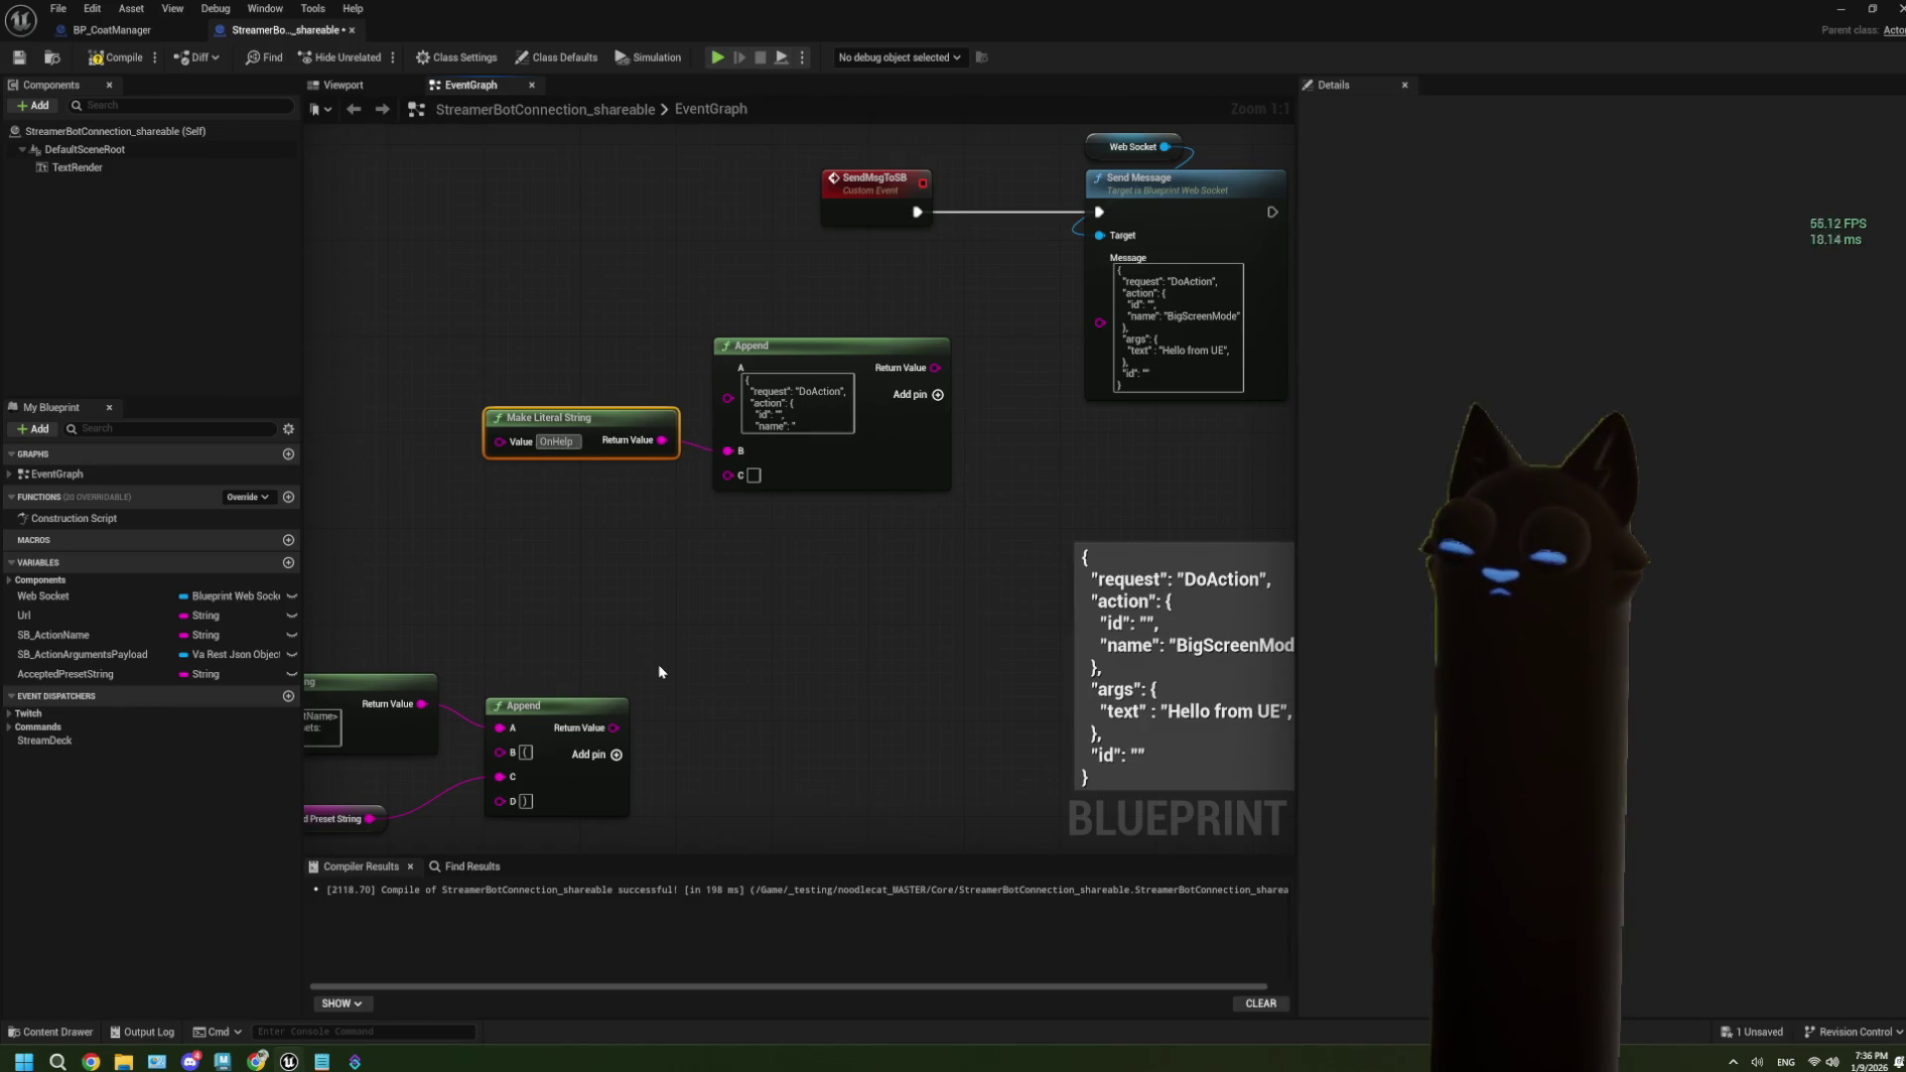
pyautogui.write('Com')
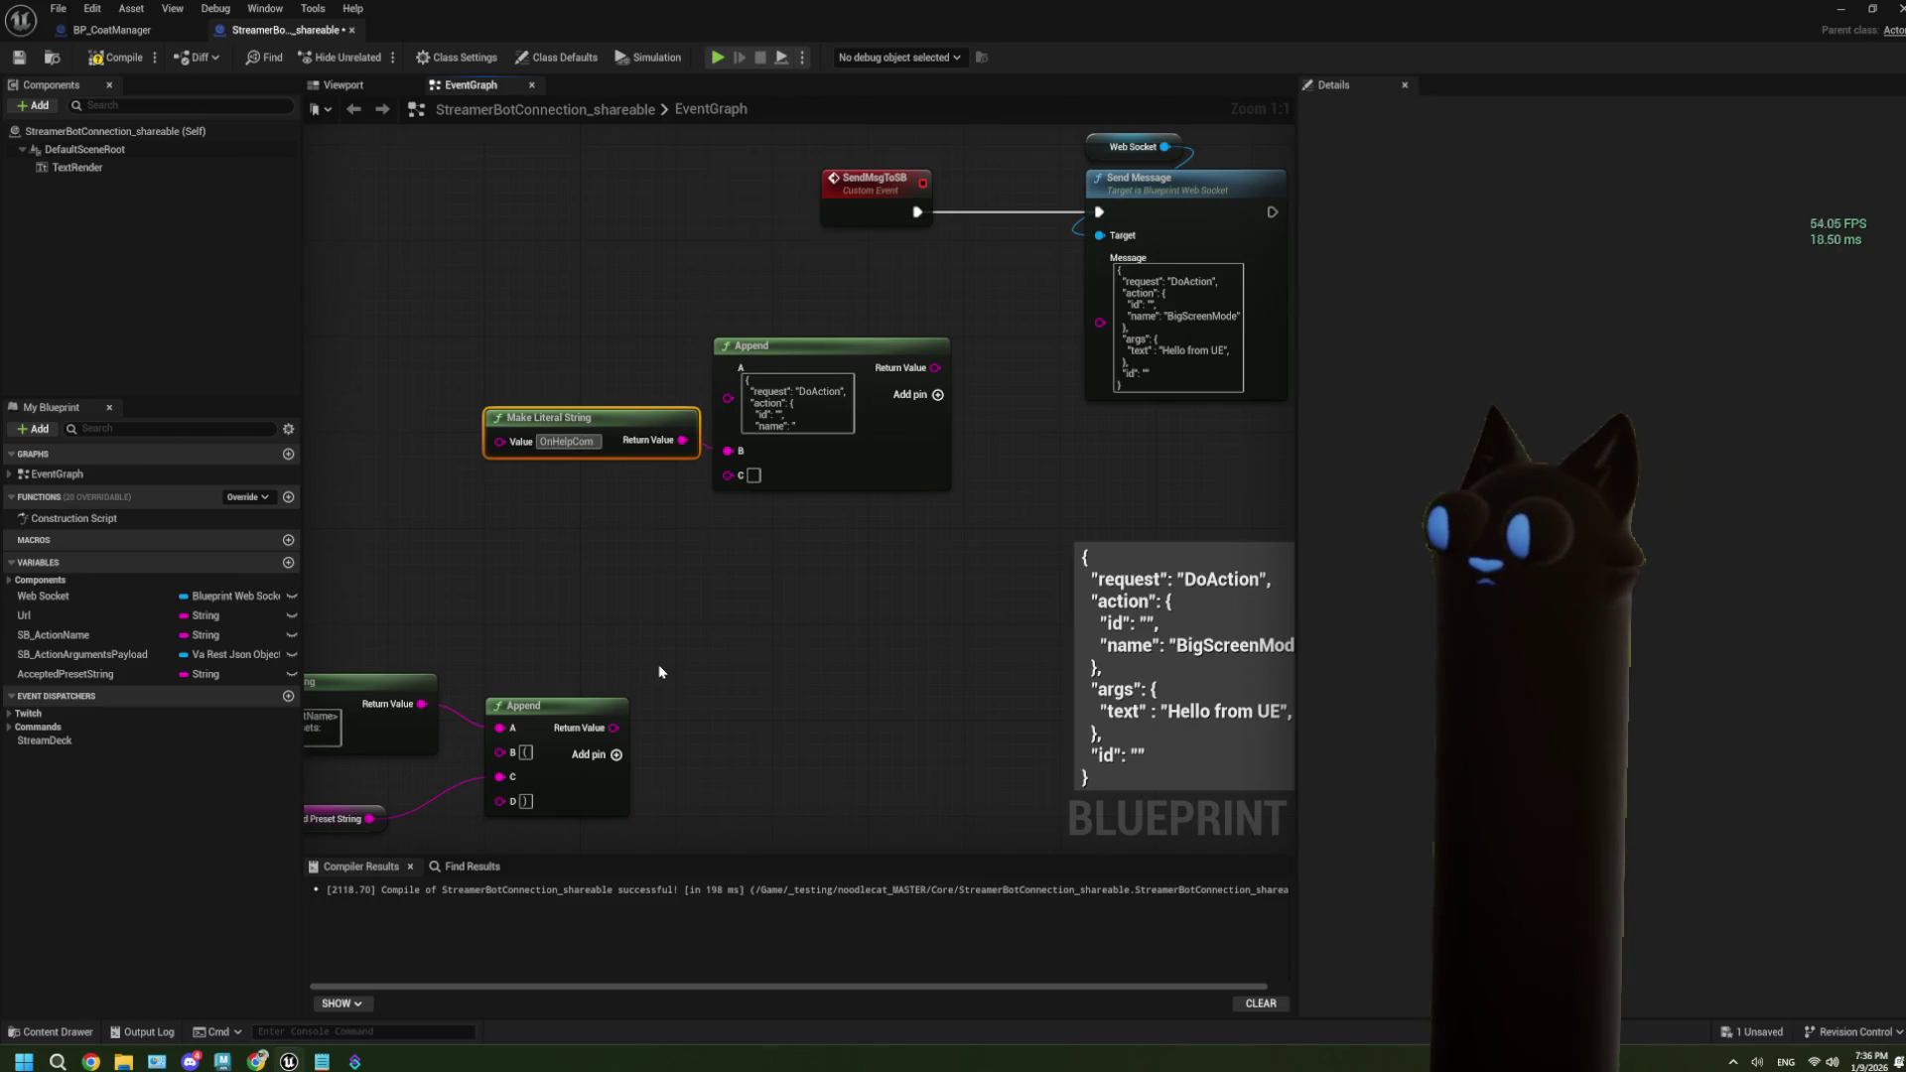
pyautogui.write('mand')
pyautogui.click(658, 672)
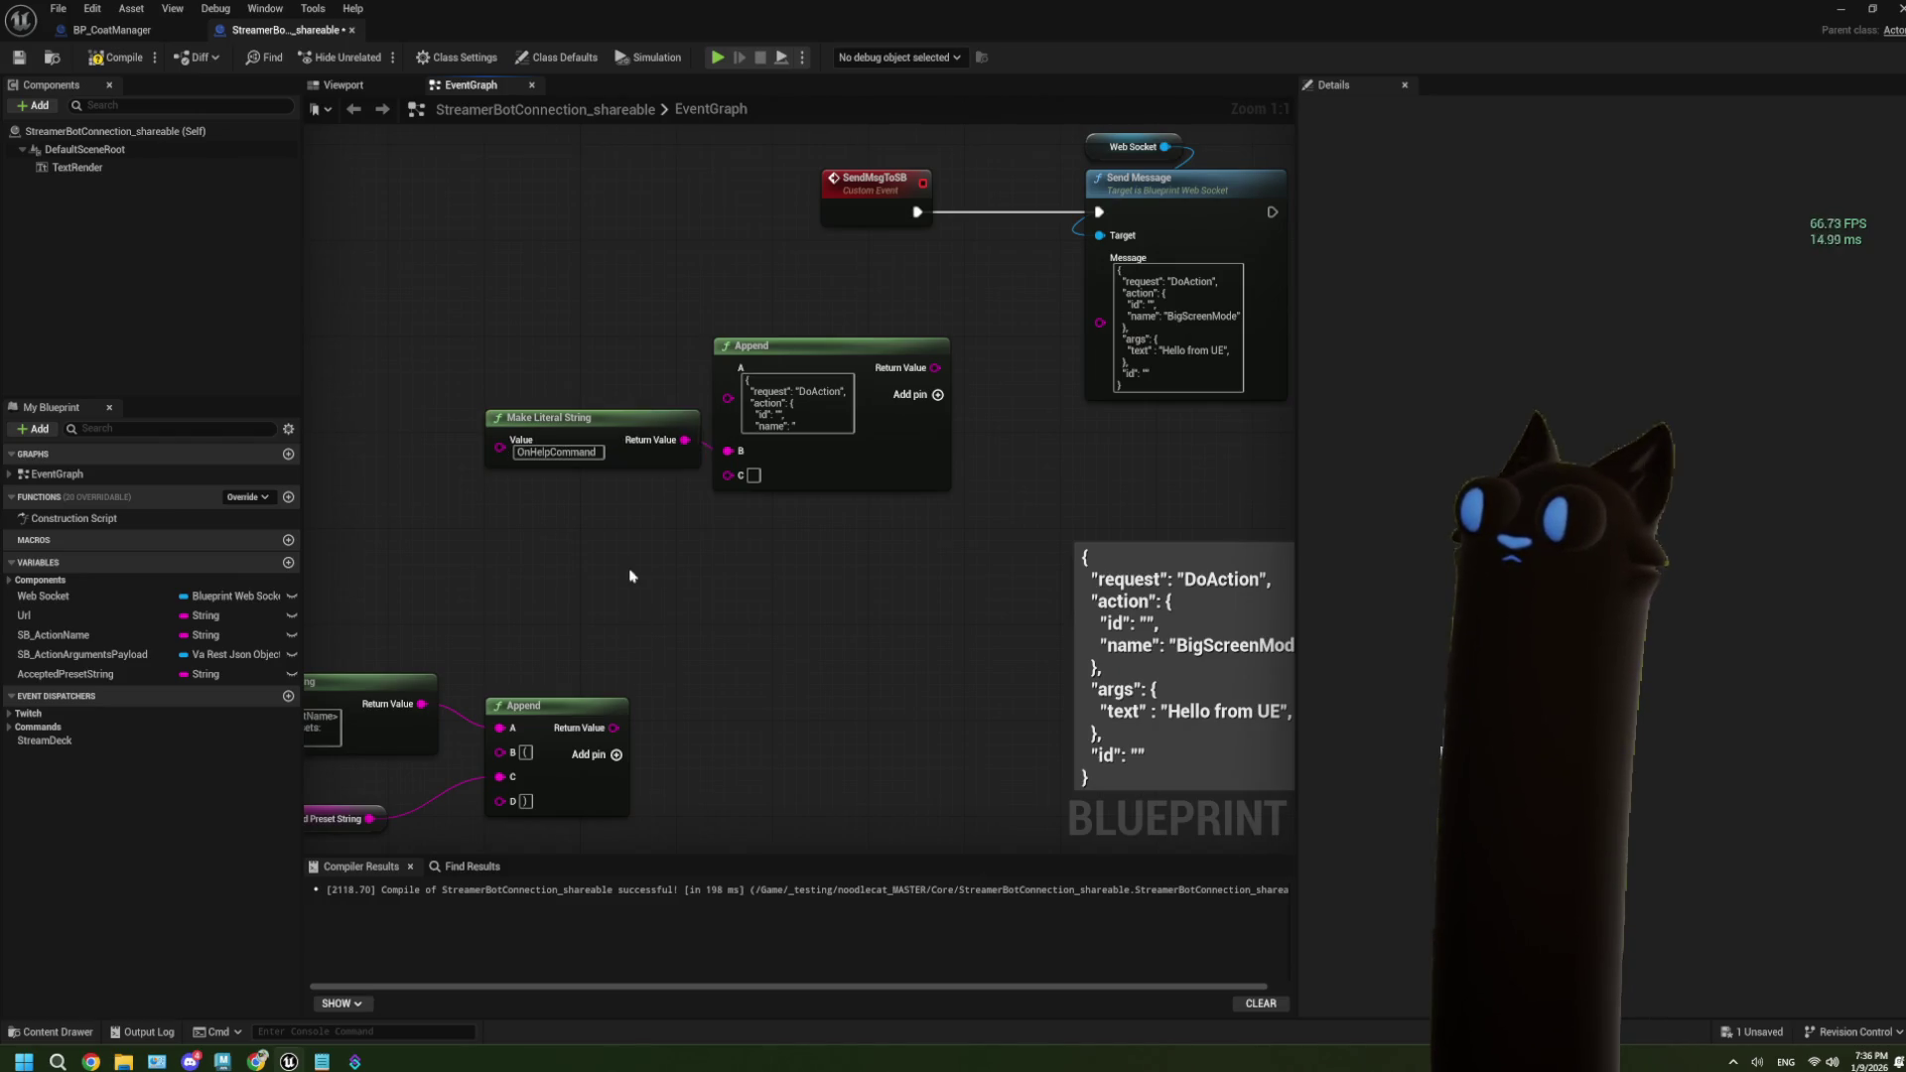
pyautogui.moveTo(605, 419); pyautogui.dragTo(494, 419)
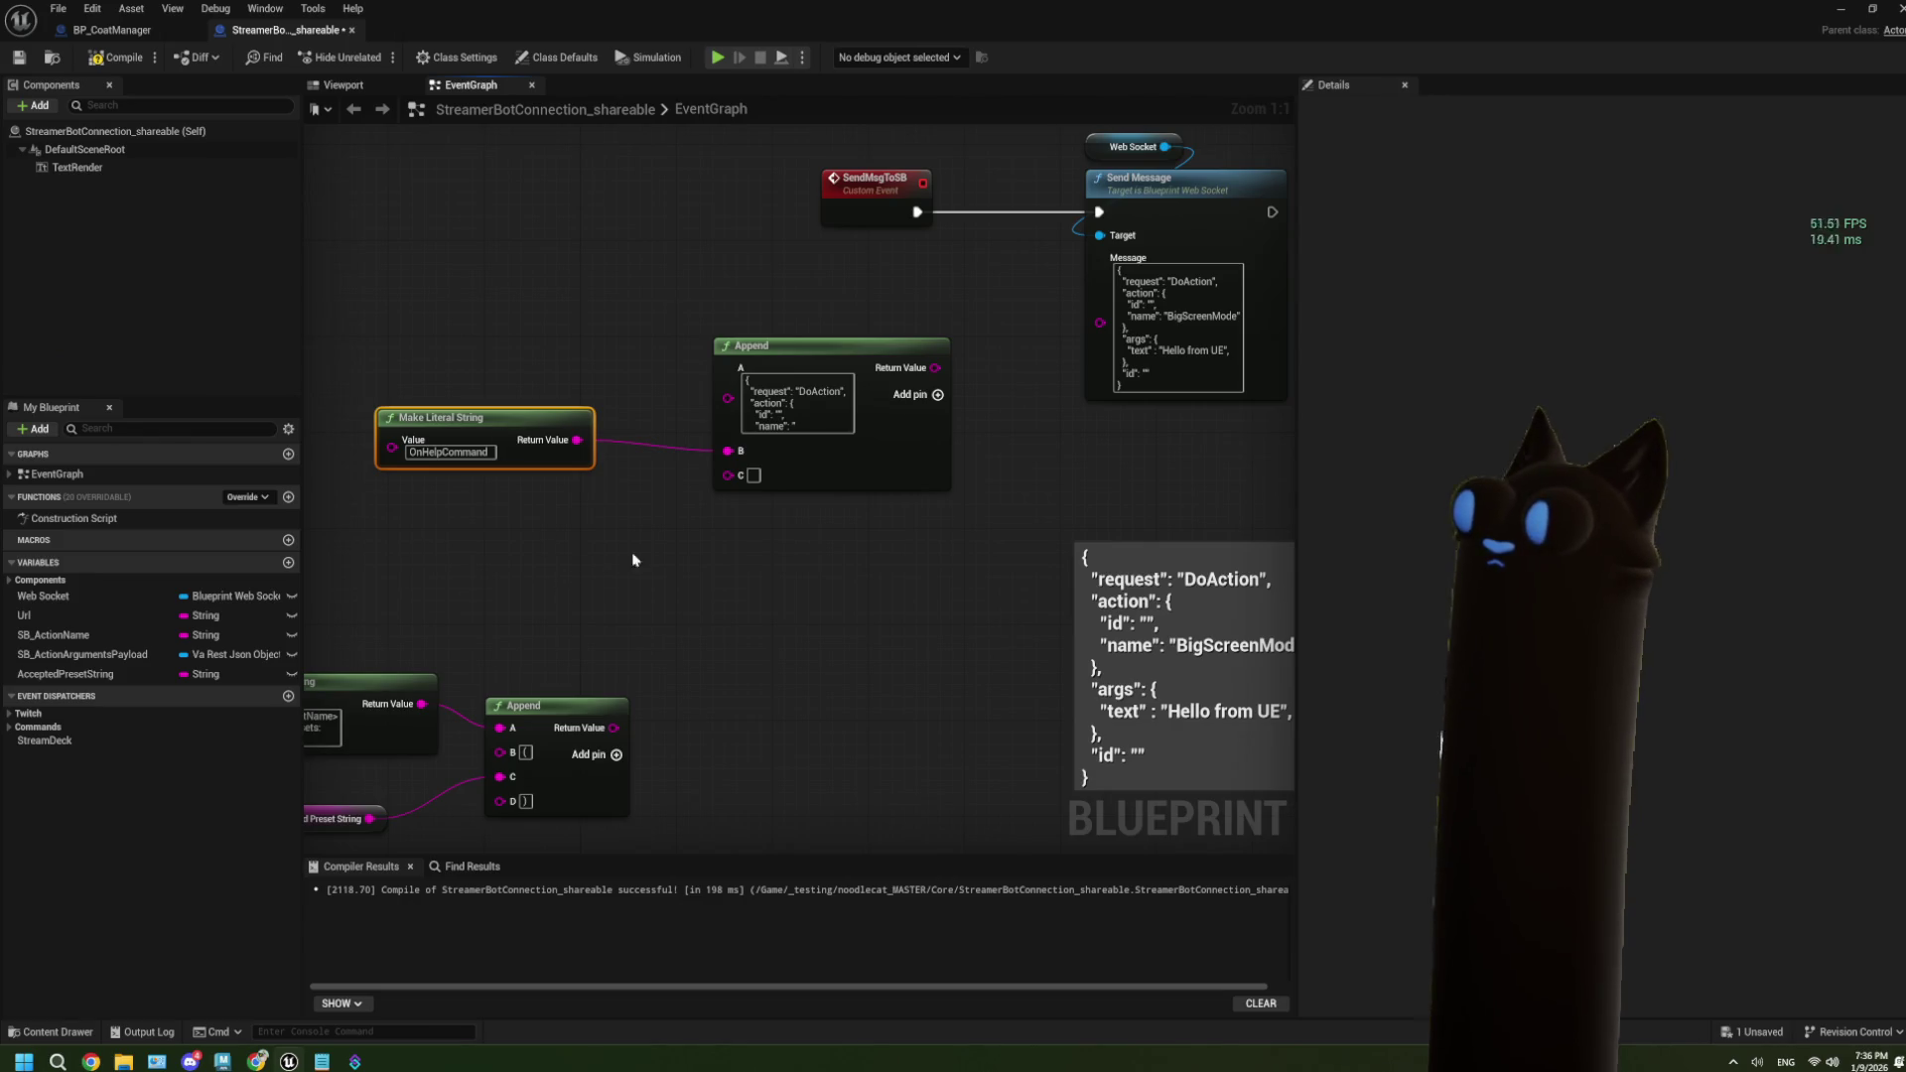
pyautogui.moveTo(965, 697)
pyautogui.mouseDown()
pyautogui.moveTo(913, 612)
pyautogui.moveTo(794, 595)
pyautogui.mouseUp()
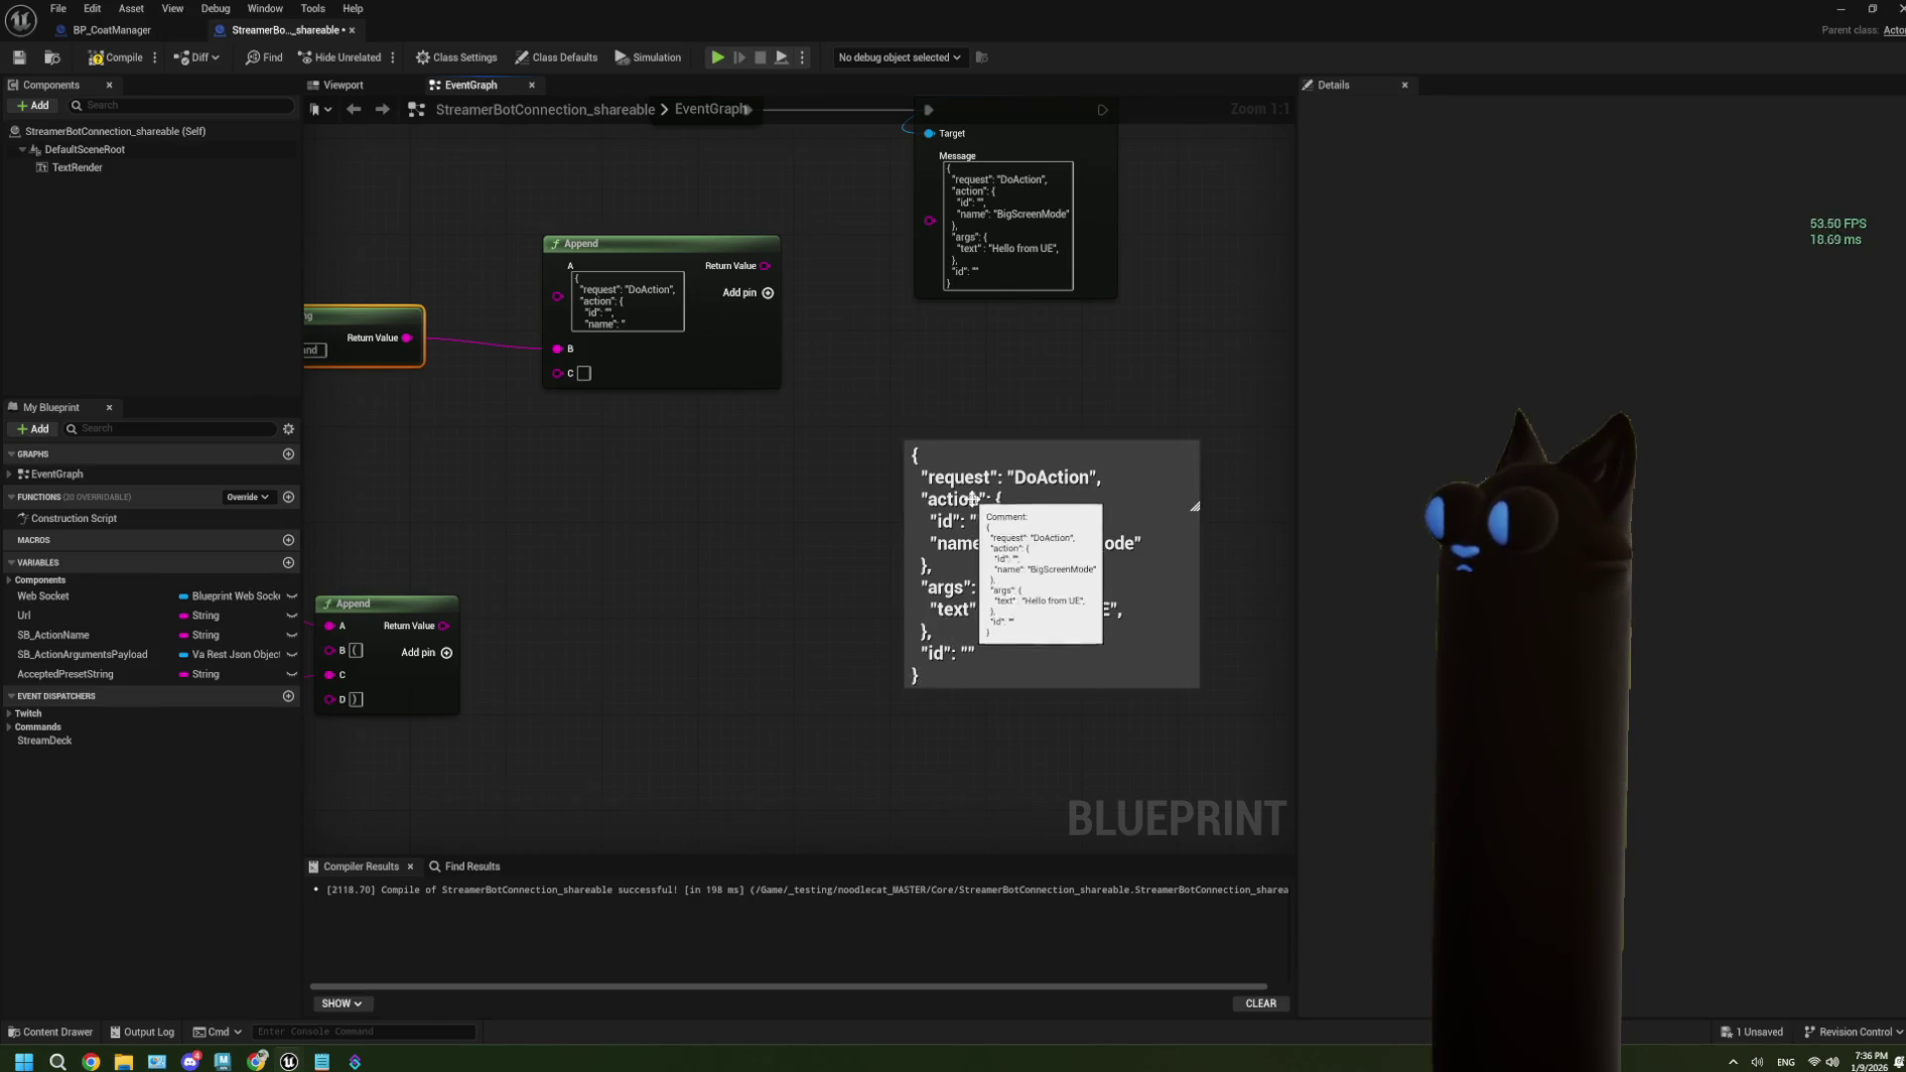
# Copy the args fragment following BigScreenMode from the JSON comment into Append input C.
pyautogui.click(941, 645)
pyautogui.click(936, 667)
pyautogui.click(935, 676)
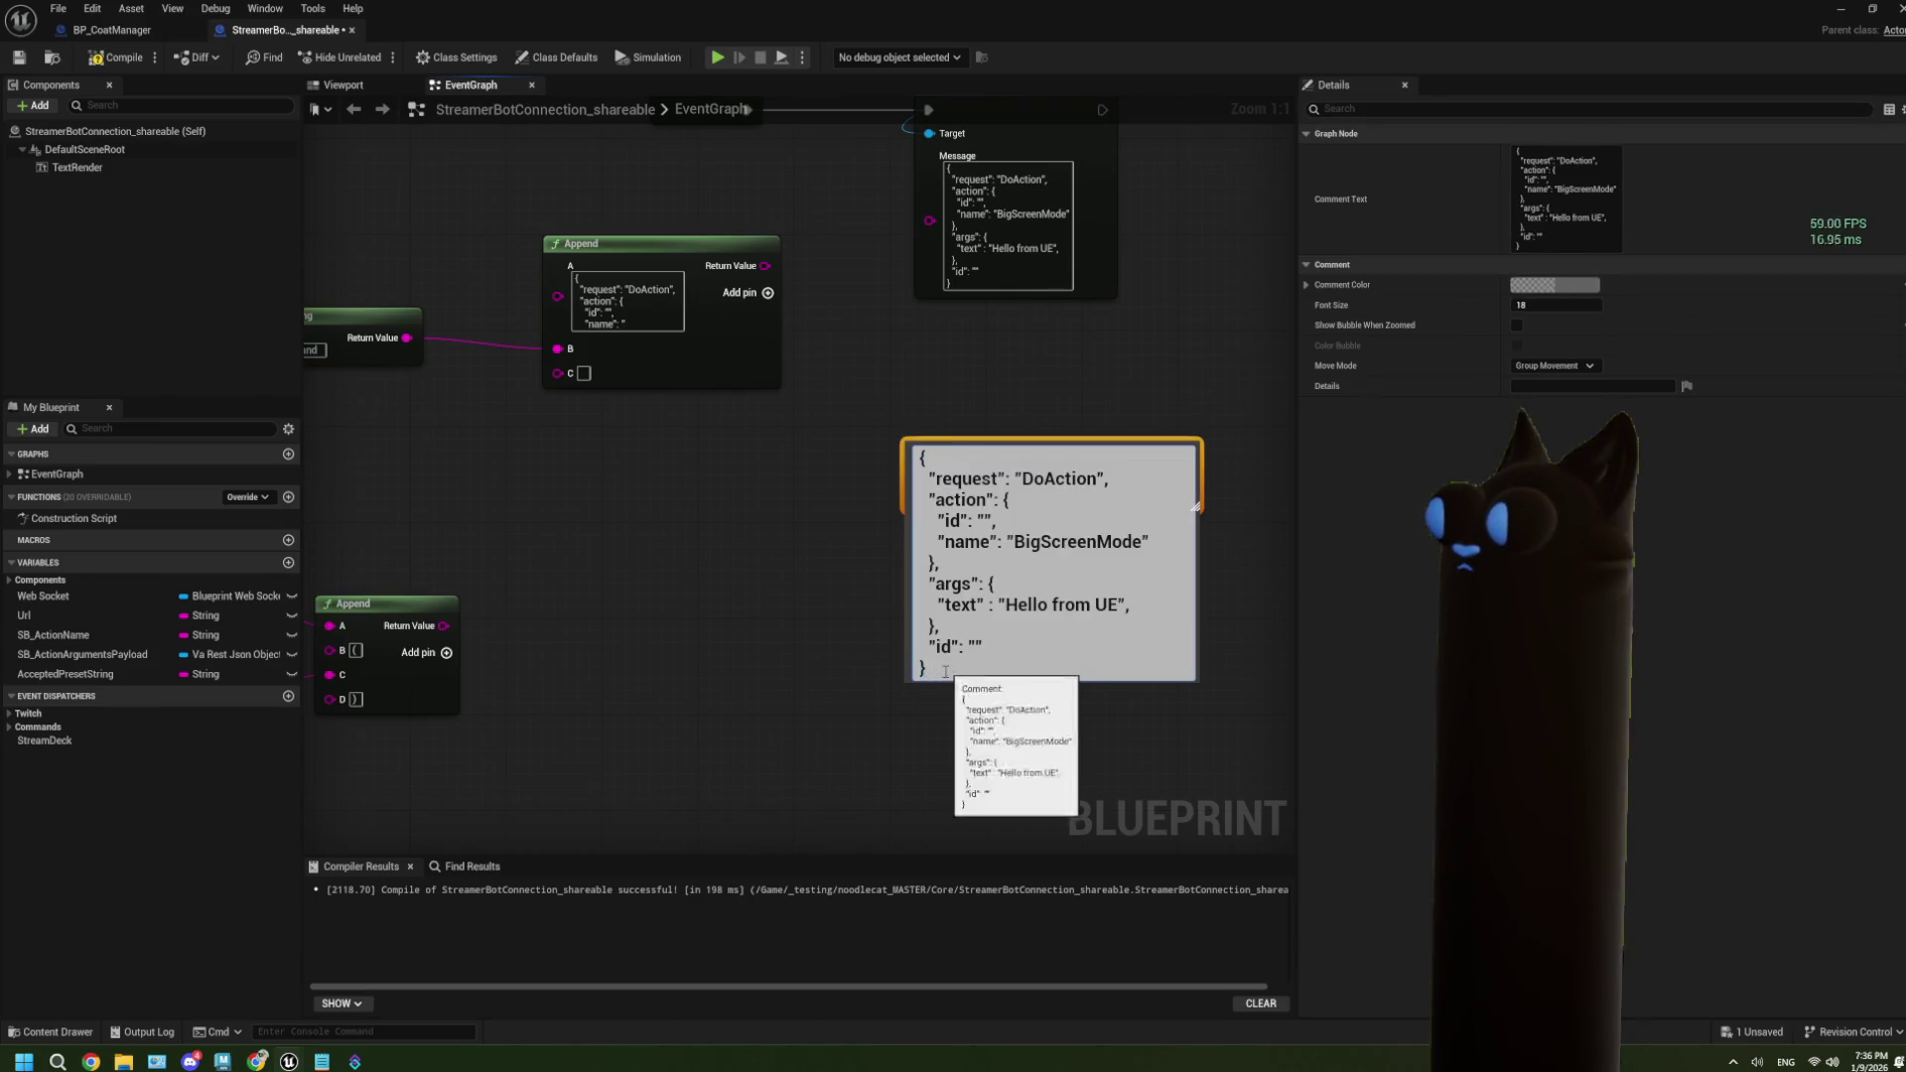
pyautogui.moveTo(935, 676)
pyautogui.mouseDown()
pyautogui.moveTo(993, 563)
pyautogui.moveTo(1148, 541)
pyautogui.mouseUp()
pyautogui.rightClick(1147, 541)
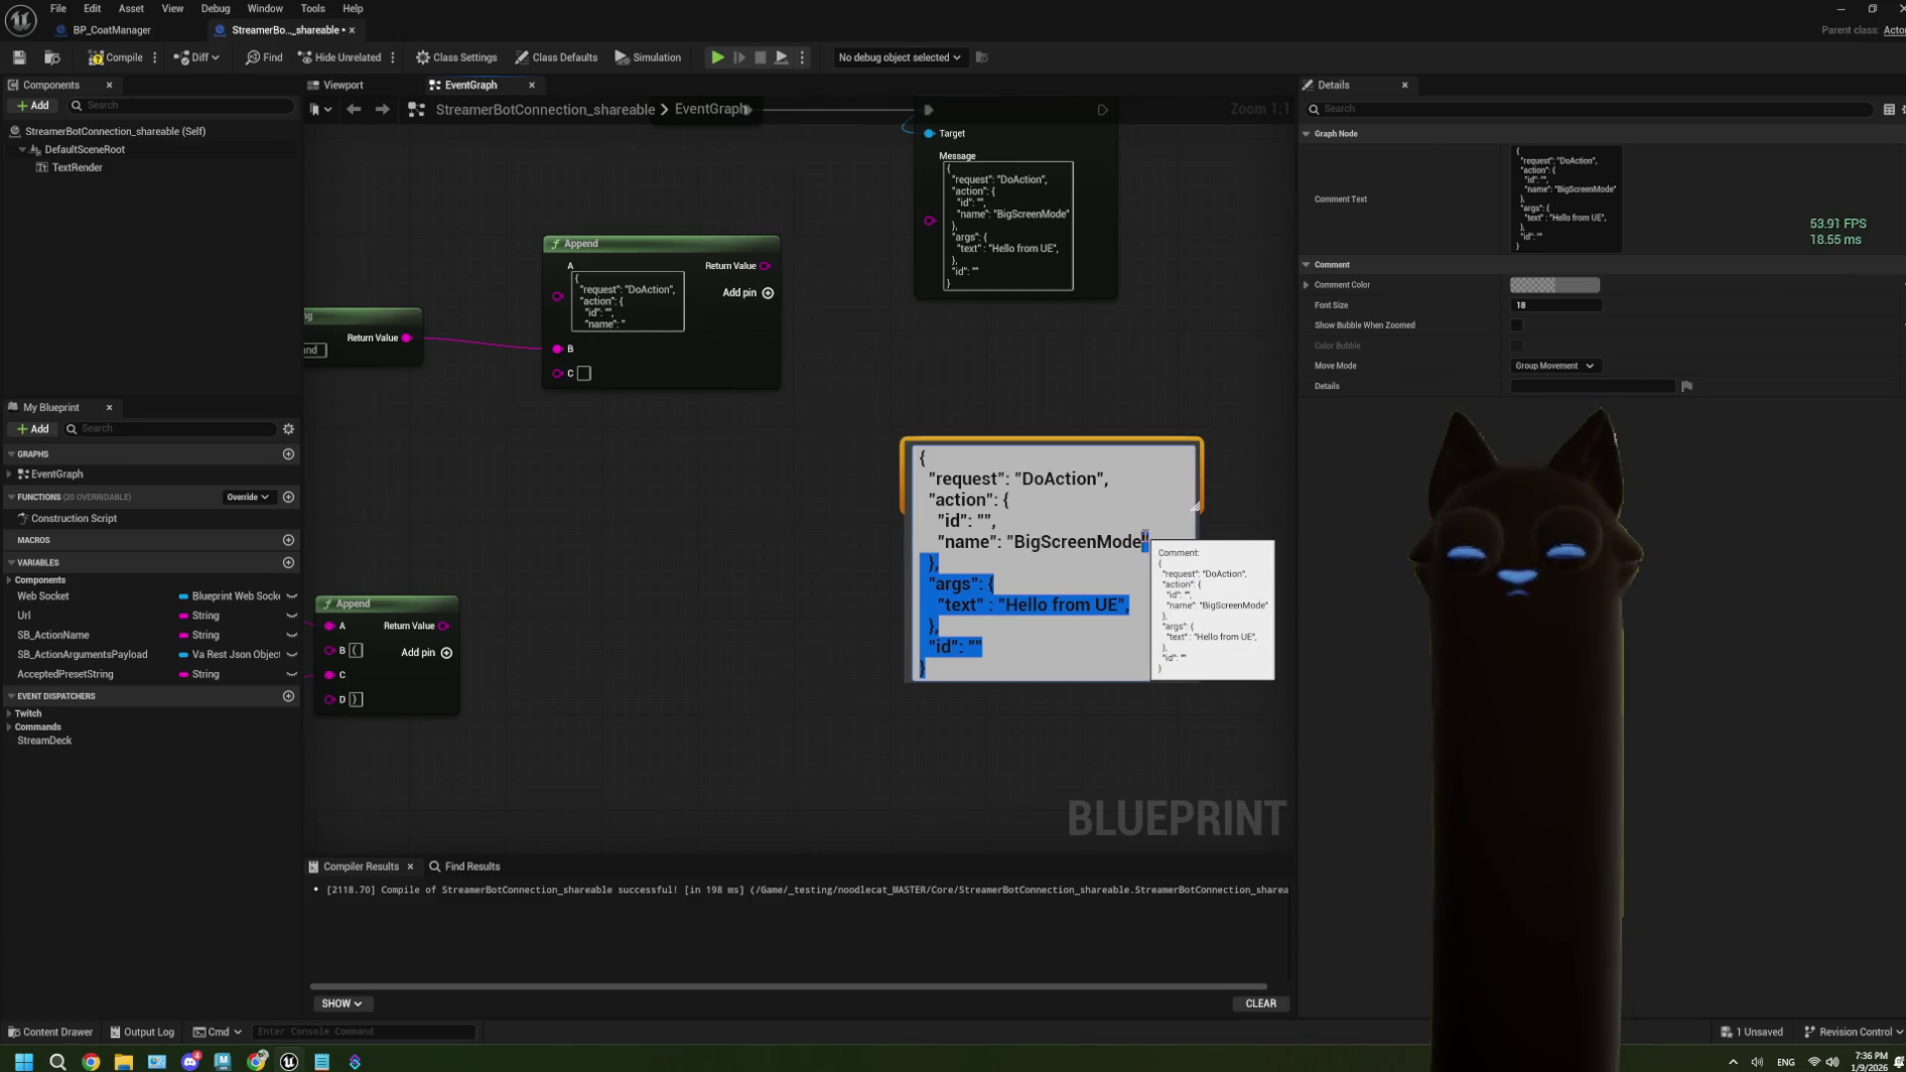
pyautogui.click(1182, 586)
pyautogui.click(583, 374)
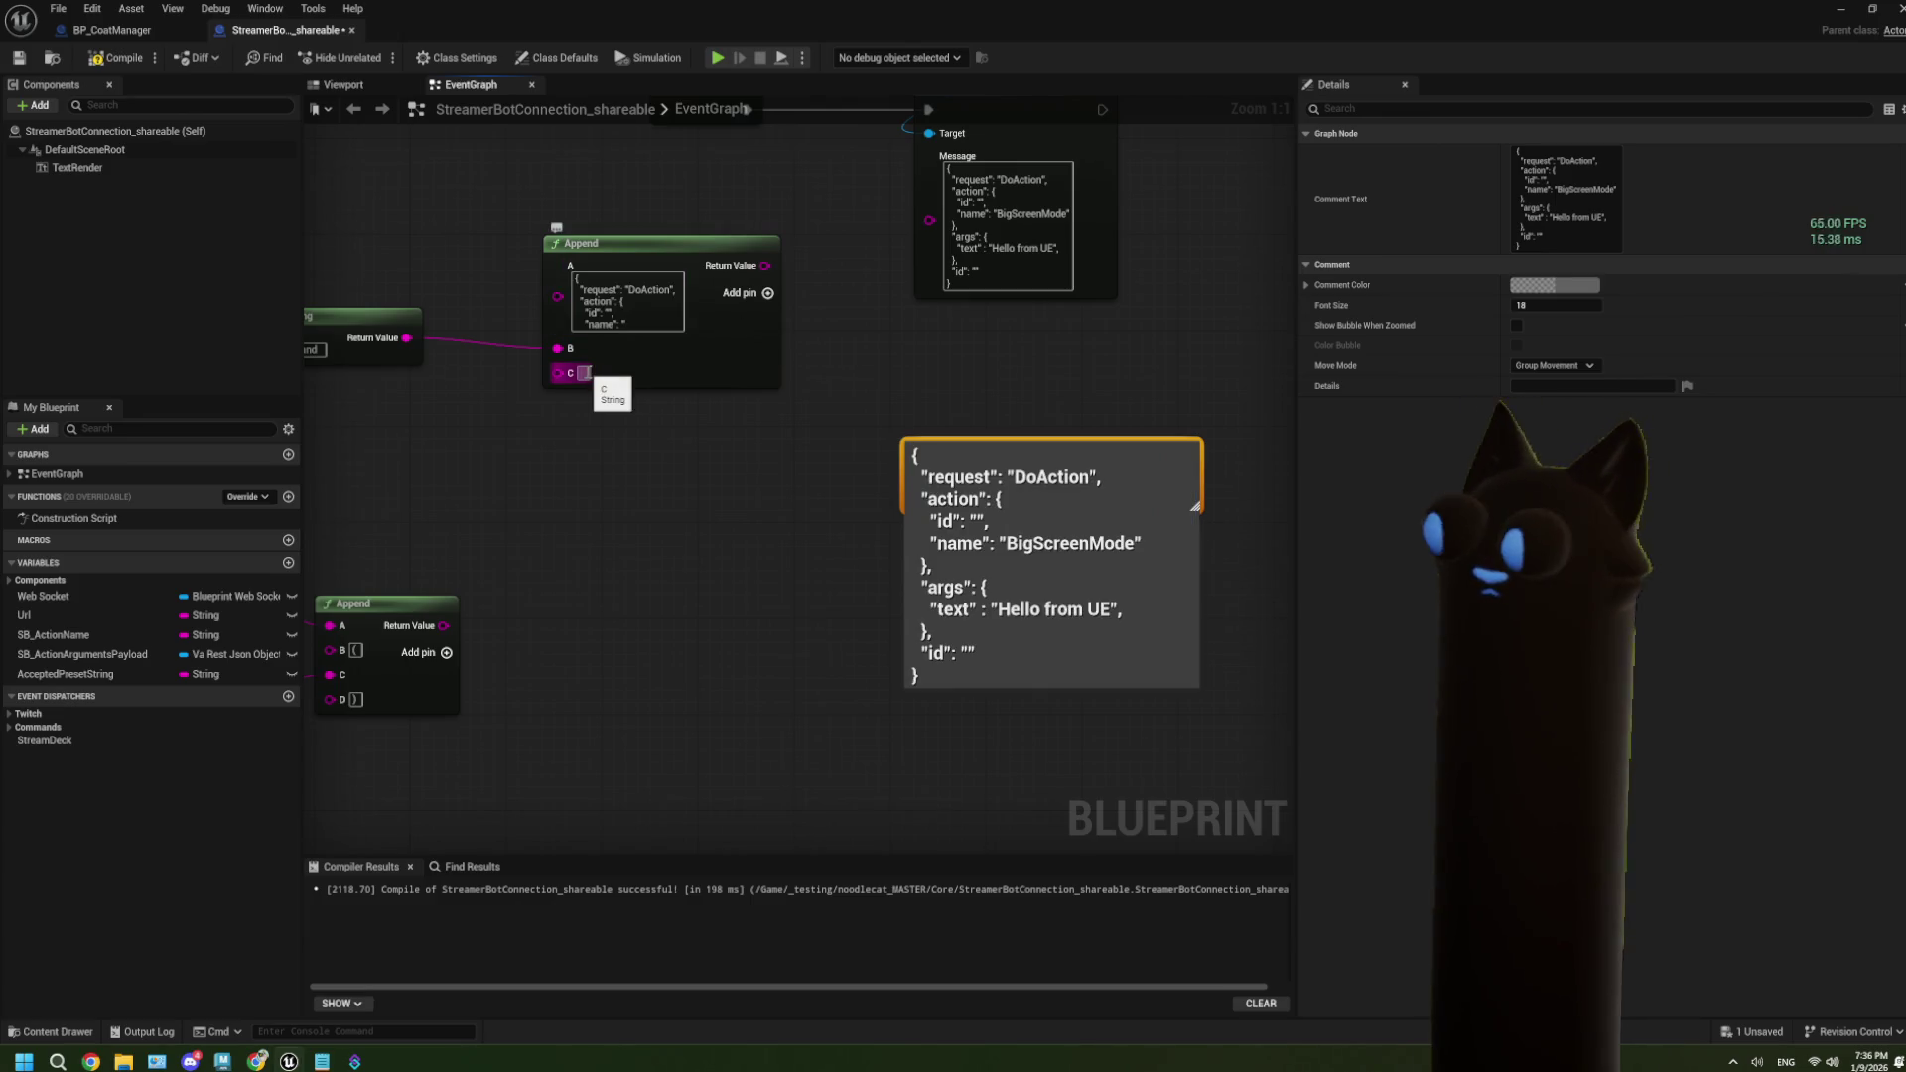
pyautogui.hotkey('ctrl', 'v')
# Add another Append pin, trim input C after the args text key, and wire the preset Append into D.
pyautogui.click(773, 294)
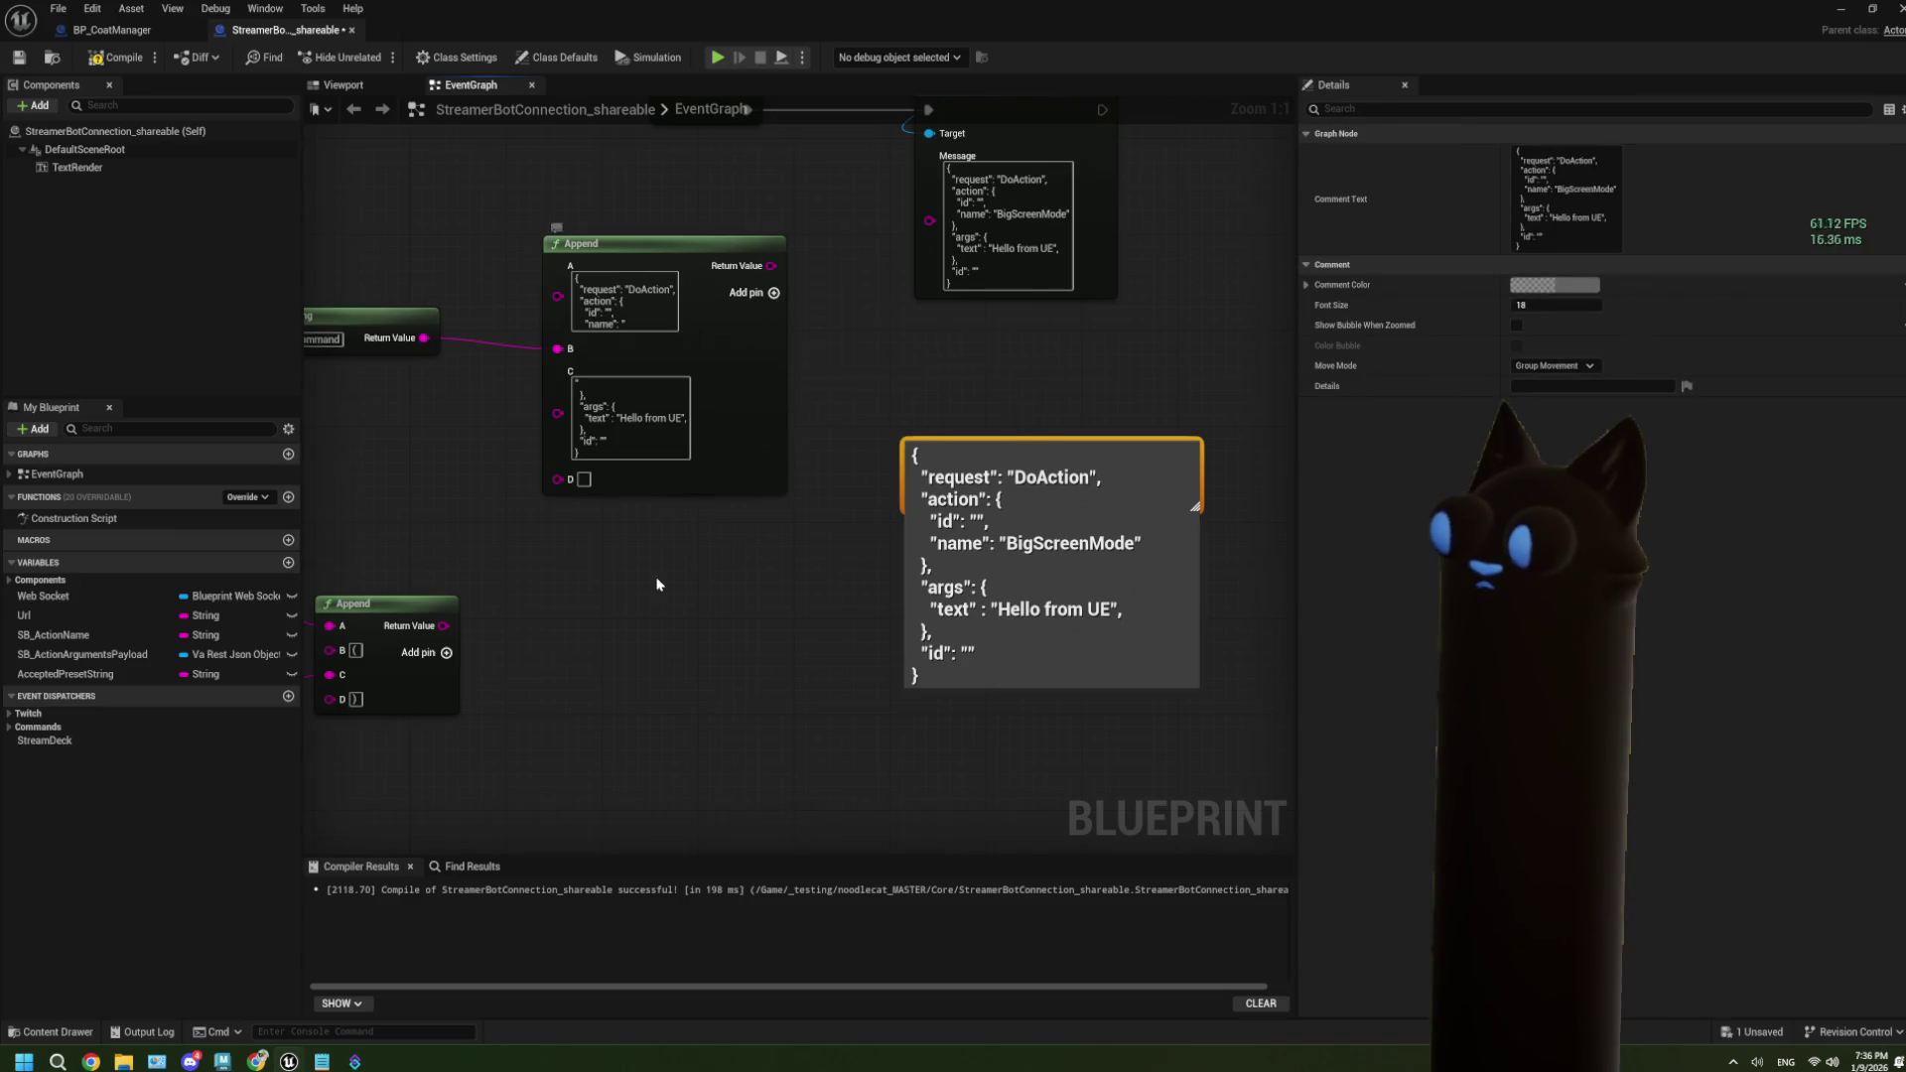
pyautogui.moveTo(682, 593)
pyautogui.mouseDown()
pyautogui.moveTo(893, 608)
pyautogui.moveTo(839, 595)
pyautogui.moveTo(882, 595)
pyautogui.moveTo(737, 694)
pyautogui.moveTo(701, 659)
pyautogui.mouseUp()
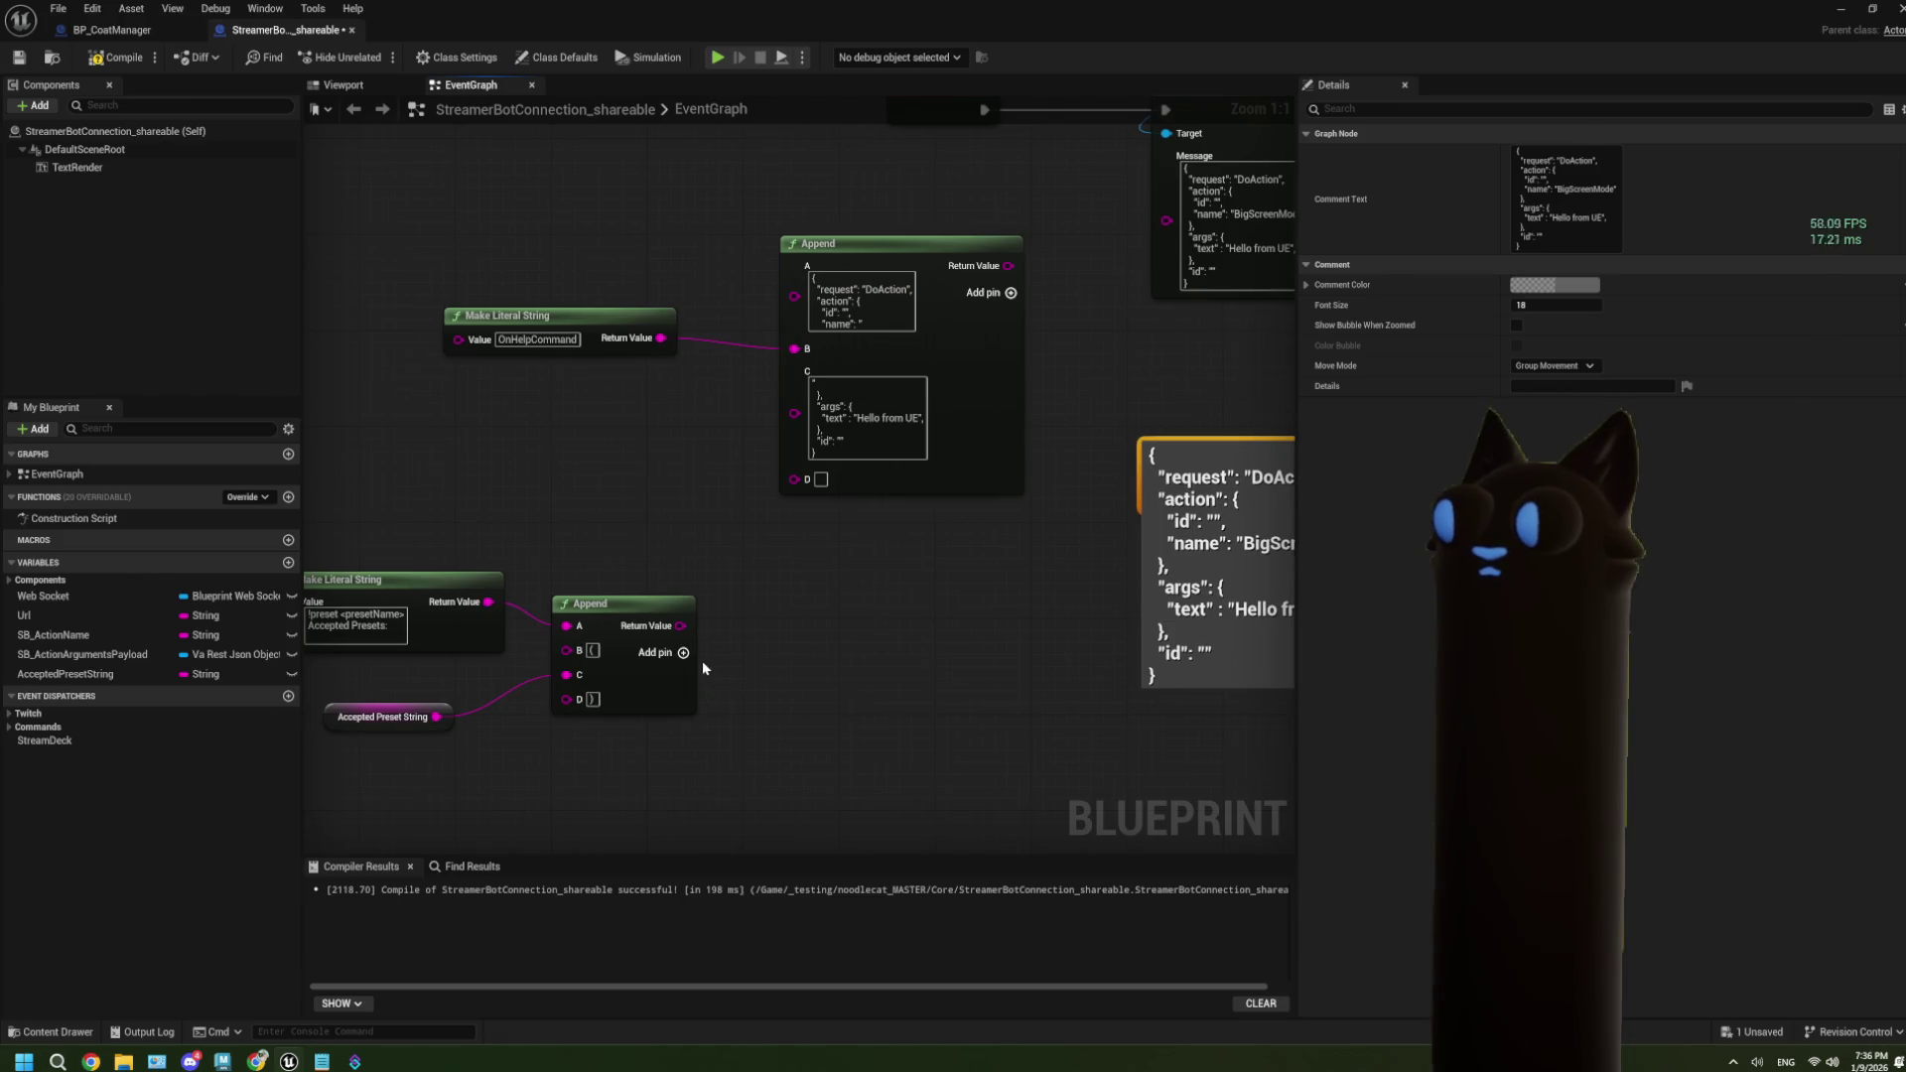
pyautogui.moveTo(800, 532)
pyautogui.mouseDown()
pyautogui.moveTo(689, 527)
pyautogui.moveTo(643, 487)
pyautogui.moveTo(641, 453)
pyautogui.mouseUp()
pyautogui.click(643, 485)
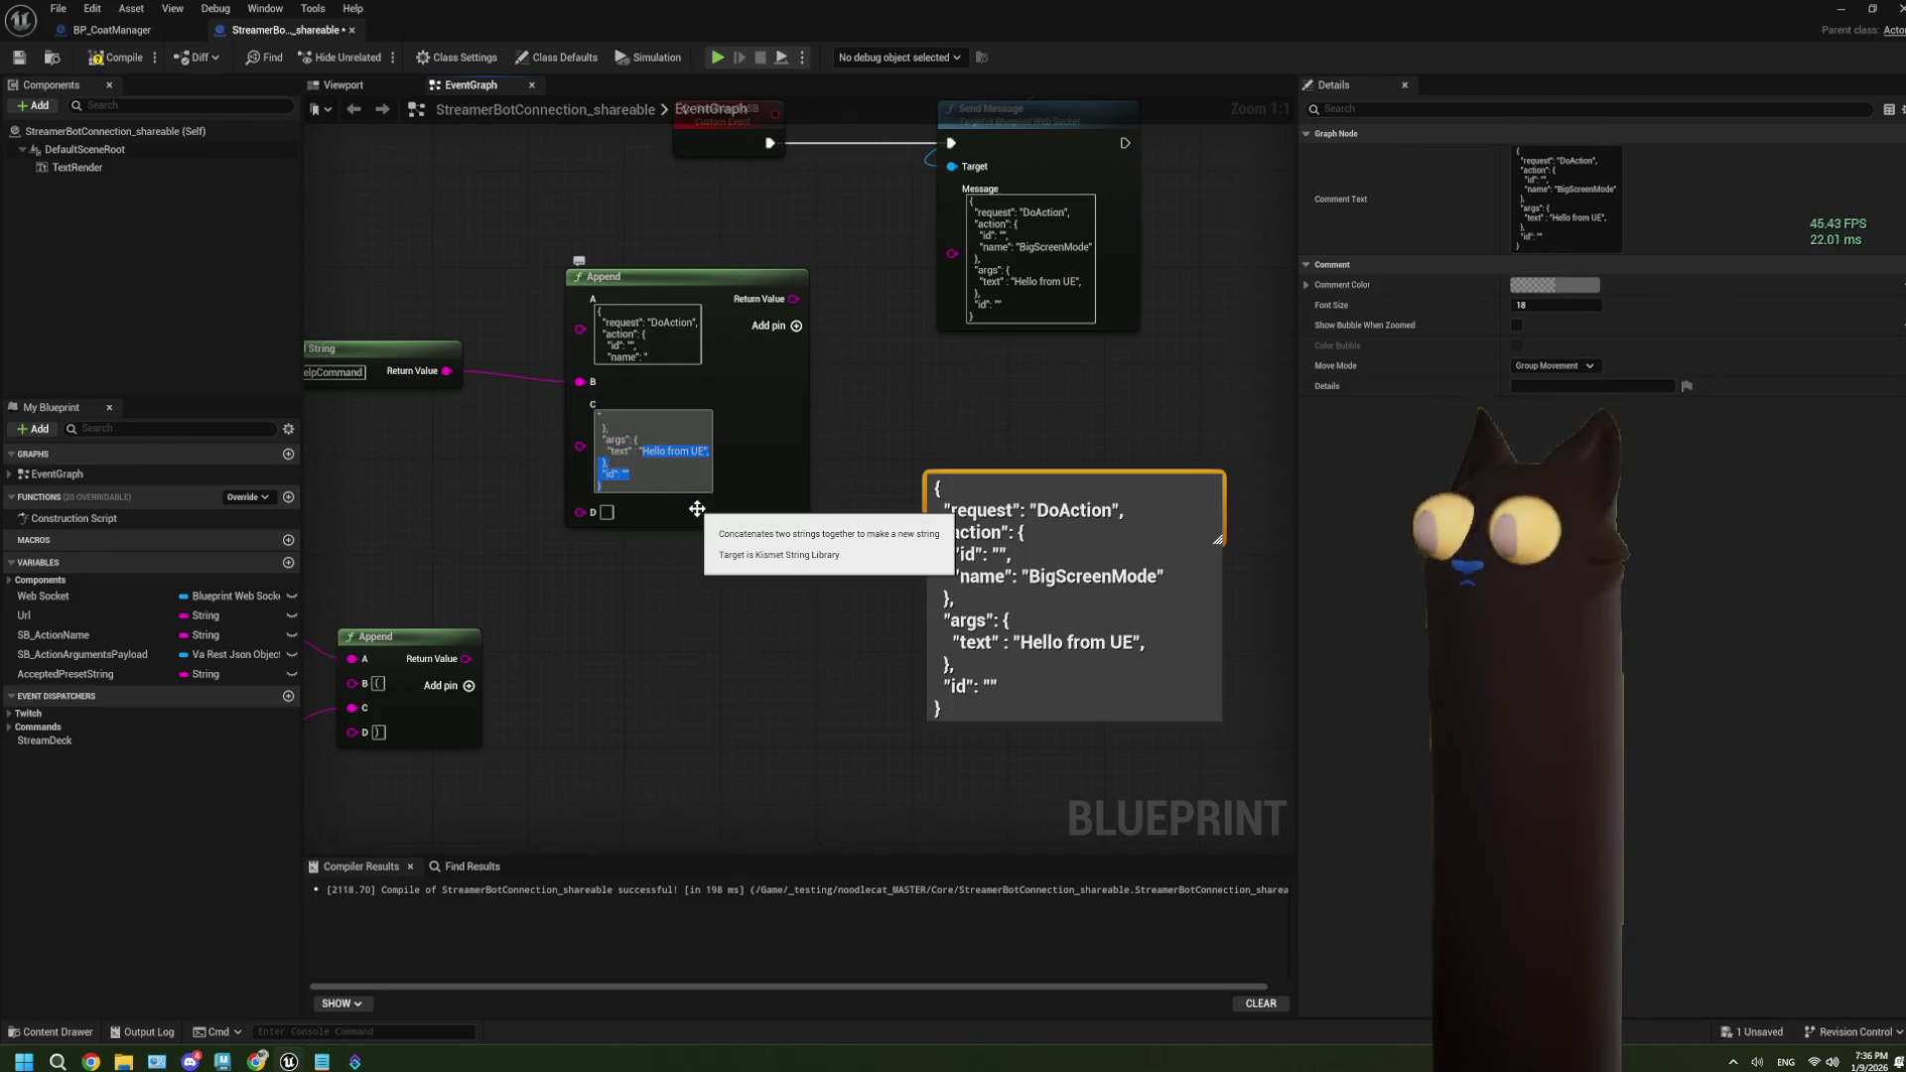
pyautogui.press('BackSpace')
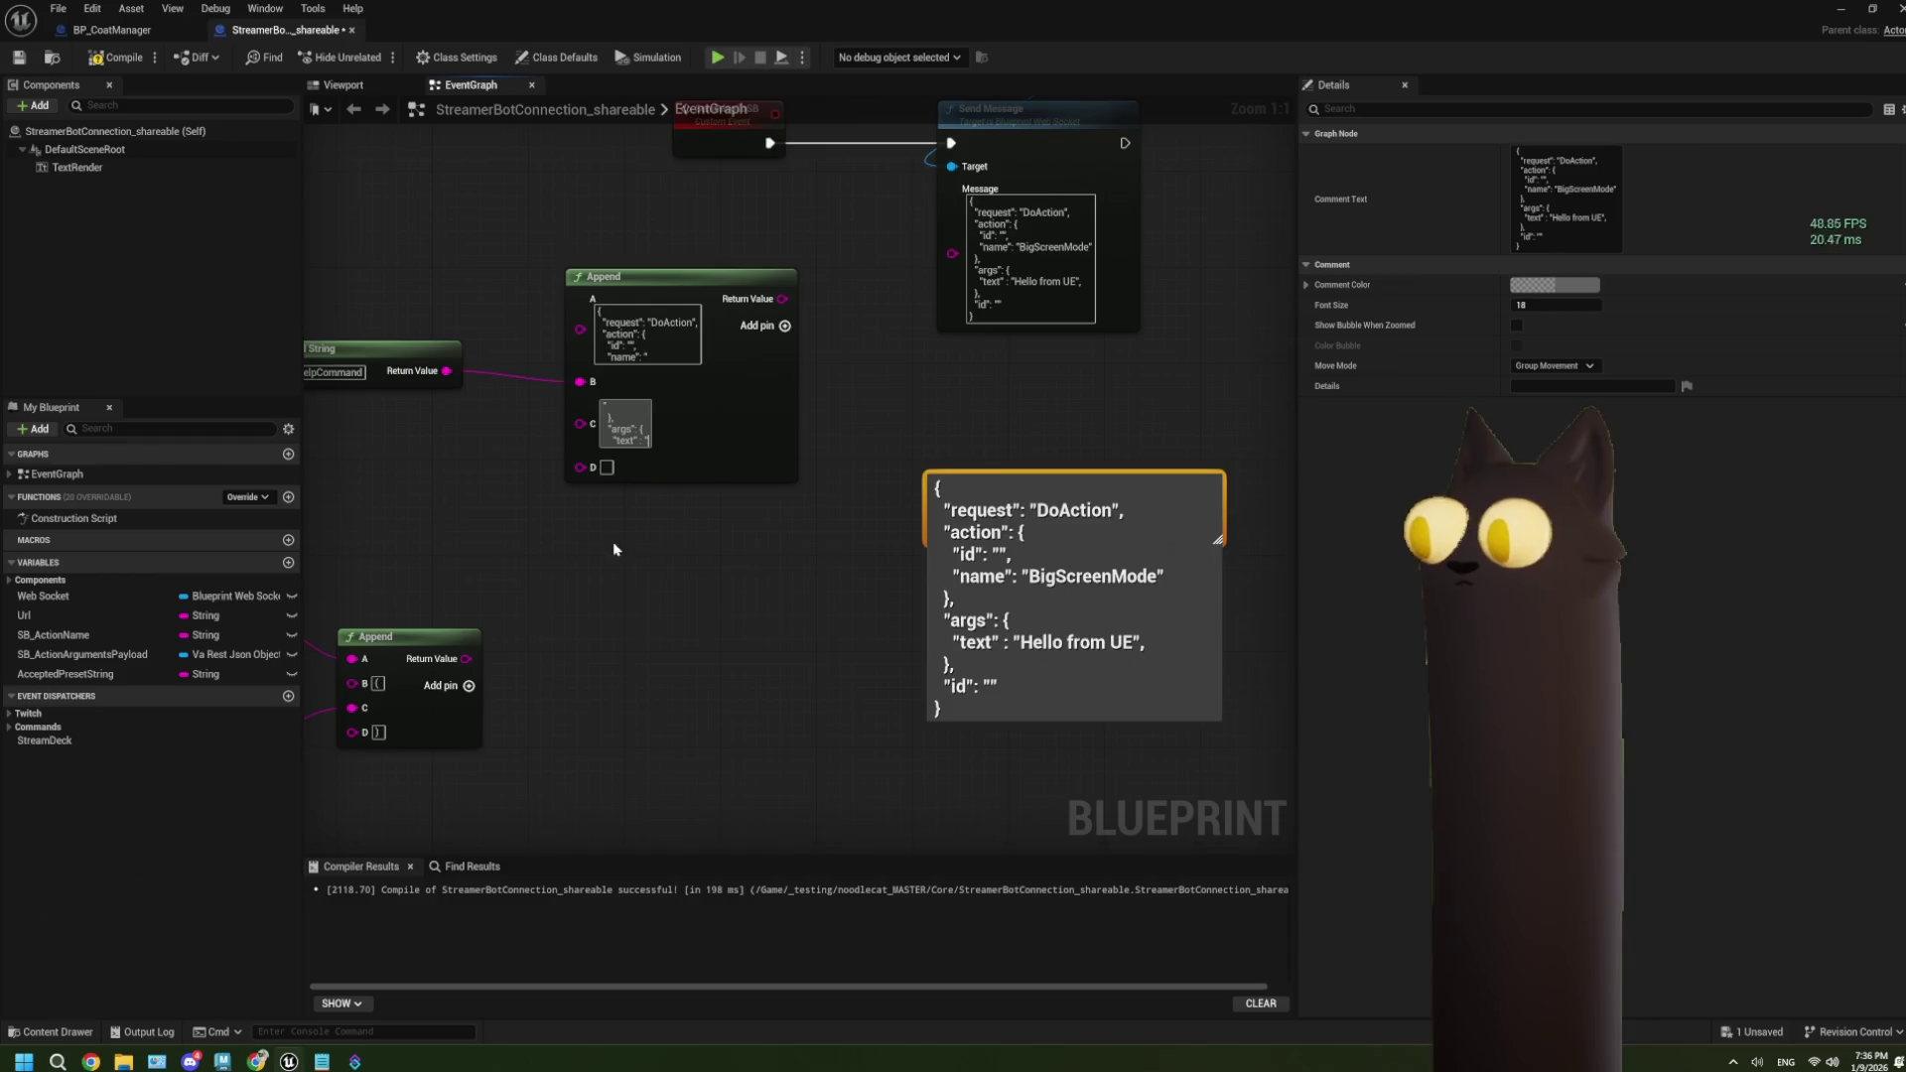
pyautogui.moveTo(625, 645); pyautogui.dragTo(738, 452)
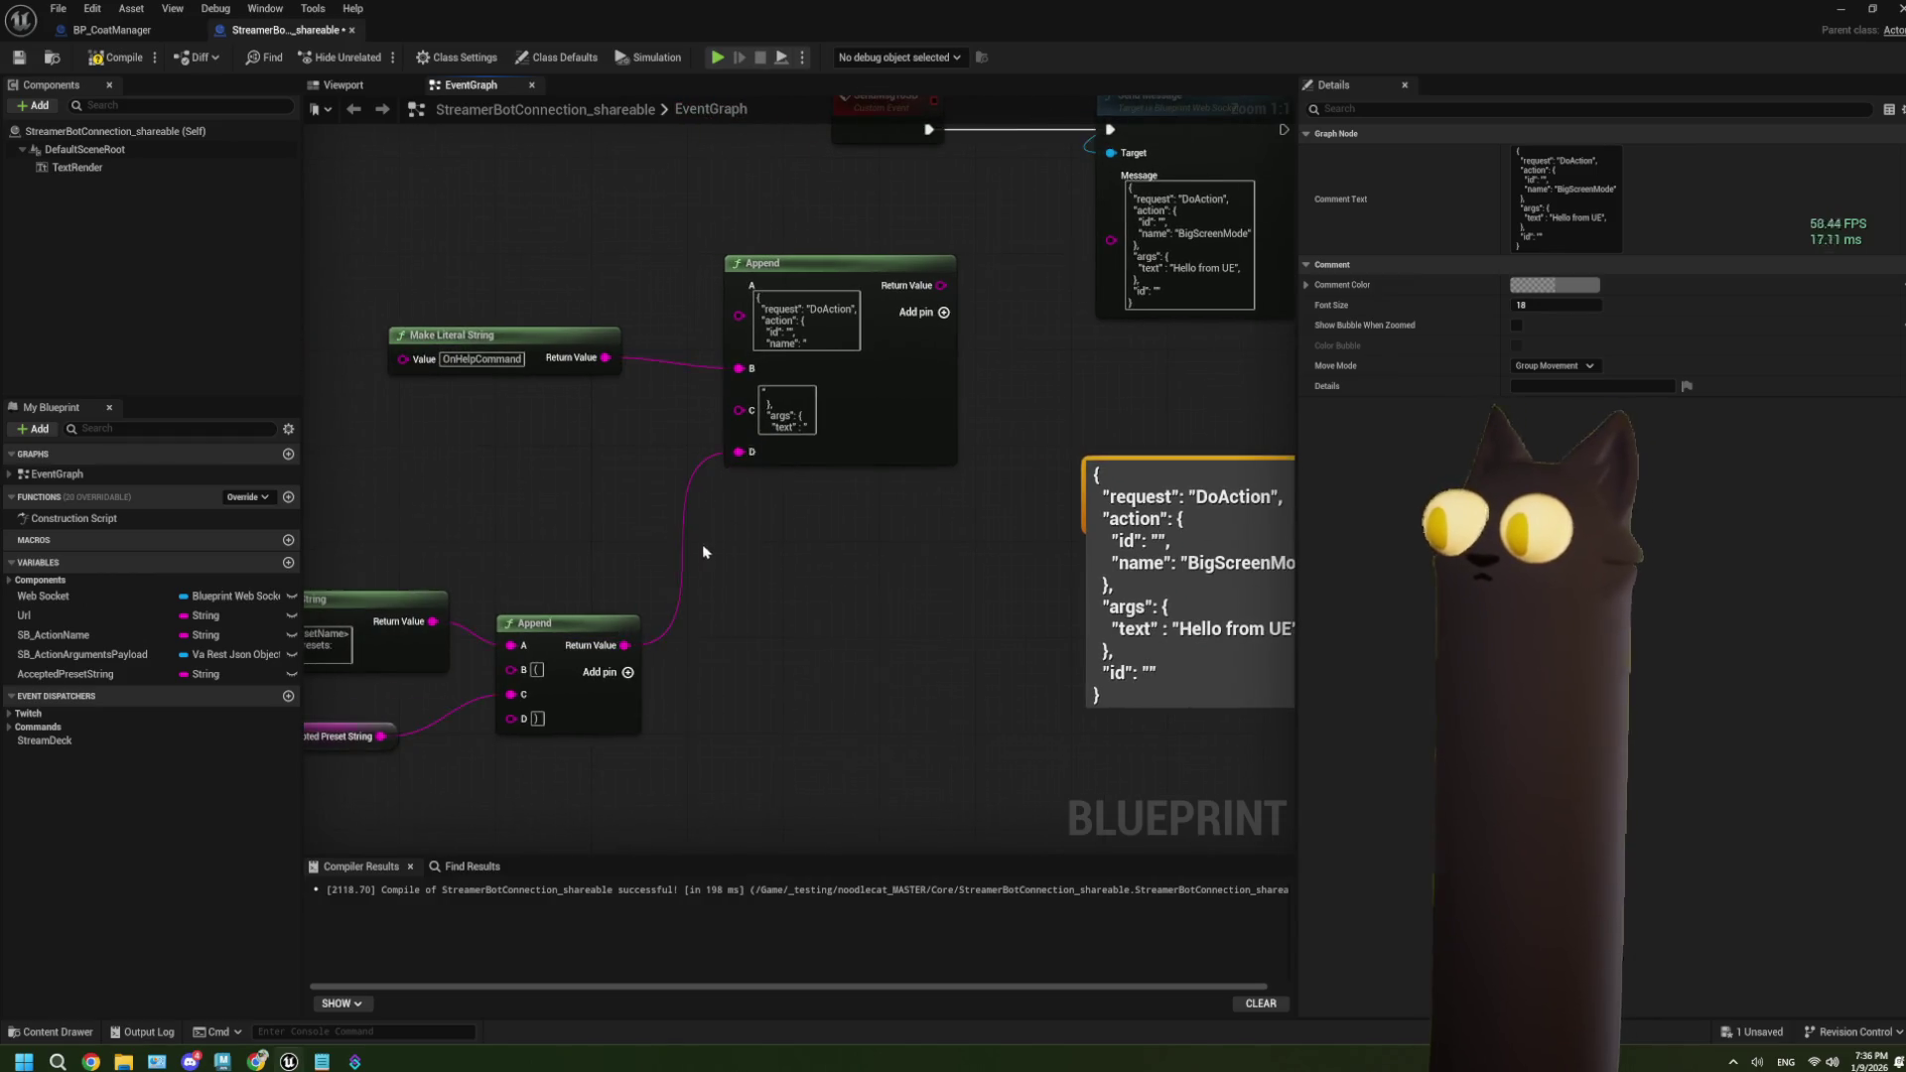
pyautogui.scroll(-3, 1054, 489)
# Move the three preset-string nodes up closer to the main Append.
pyautogui.moveTo(496, 506); pyautogui.dragTo(700, 694)
pyautogui.moveTo(759, 636)
pyautogui.mouseDown()
pyautogui.moveTo(730, 512)
pyautogui.moveTo(680, 506)
pyautogui.mouseUp()
pyautogui.click(771, 538)
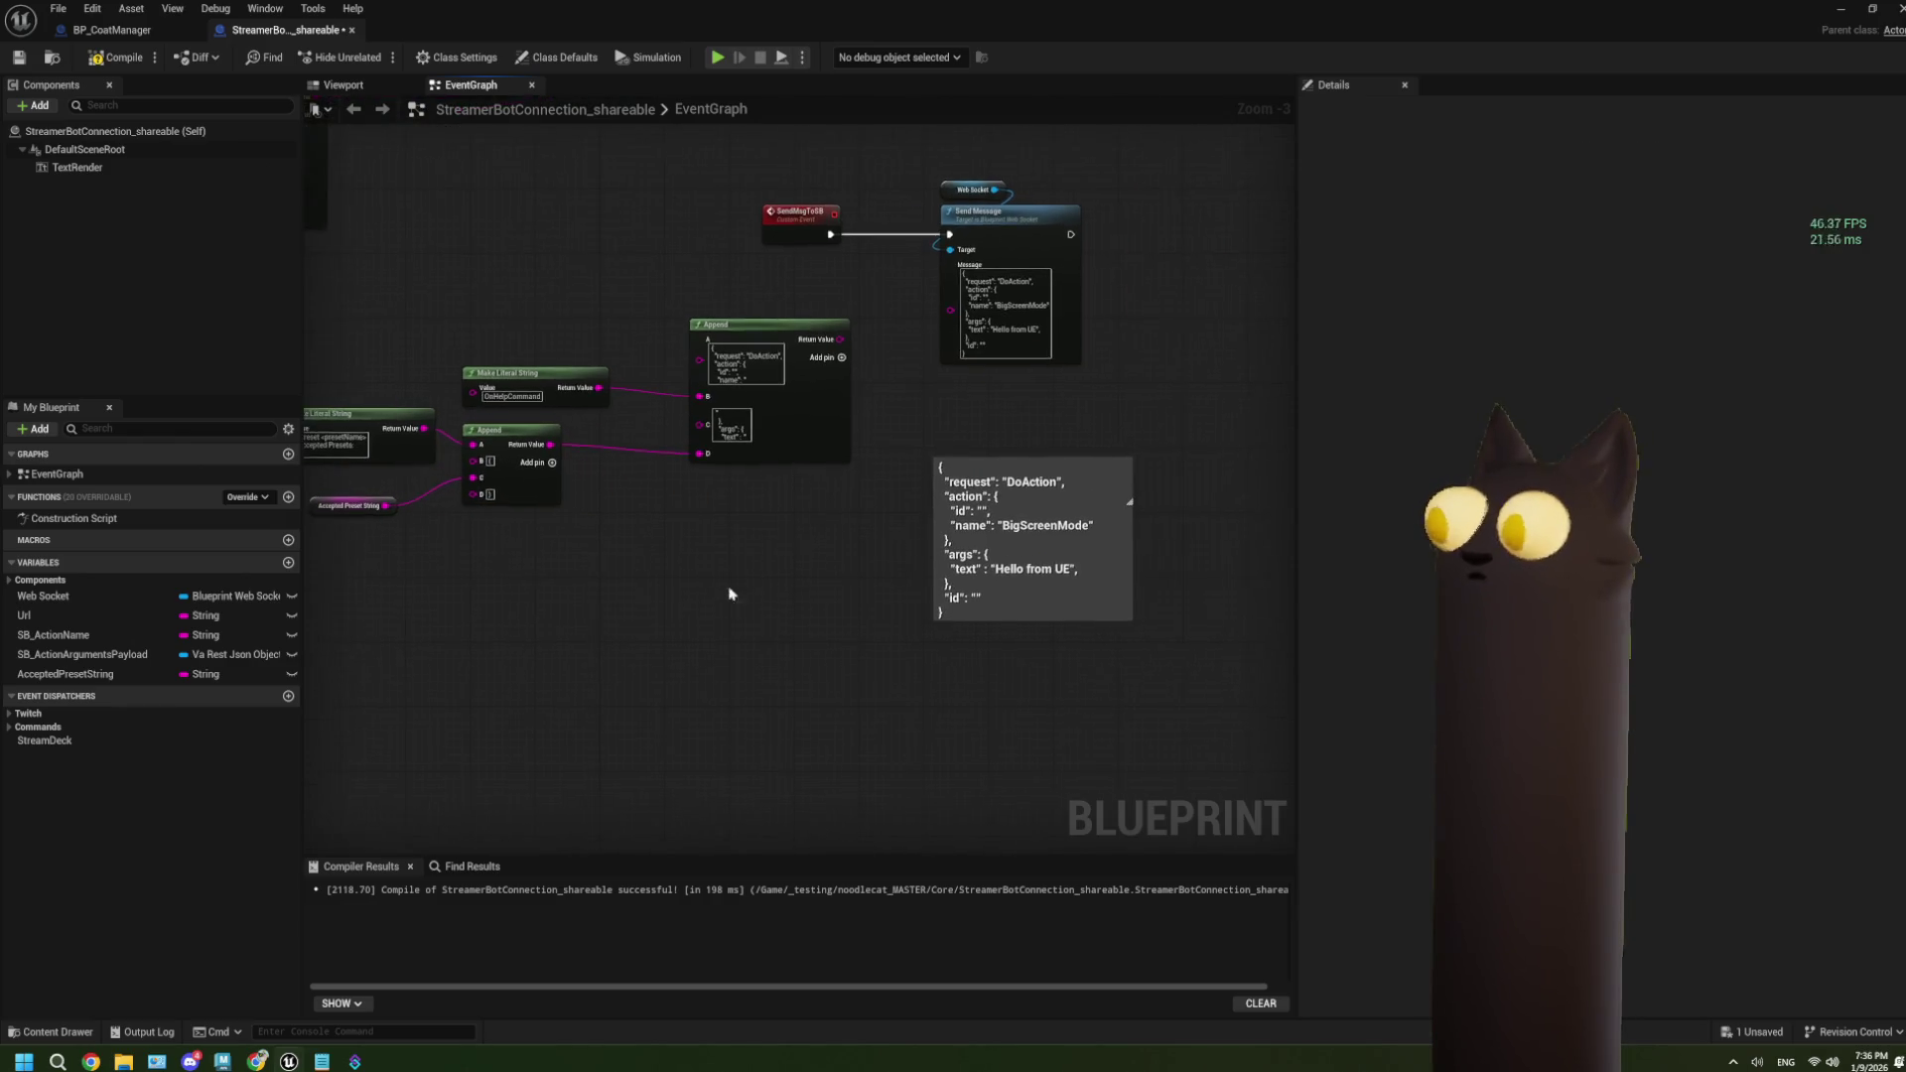
pyautogui.scroll(2, 730, 593)
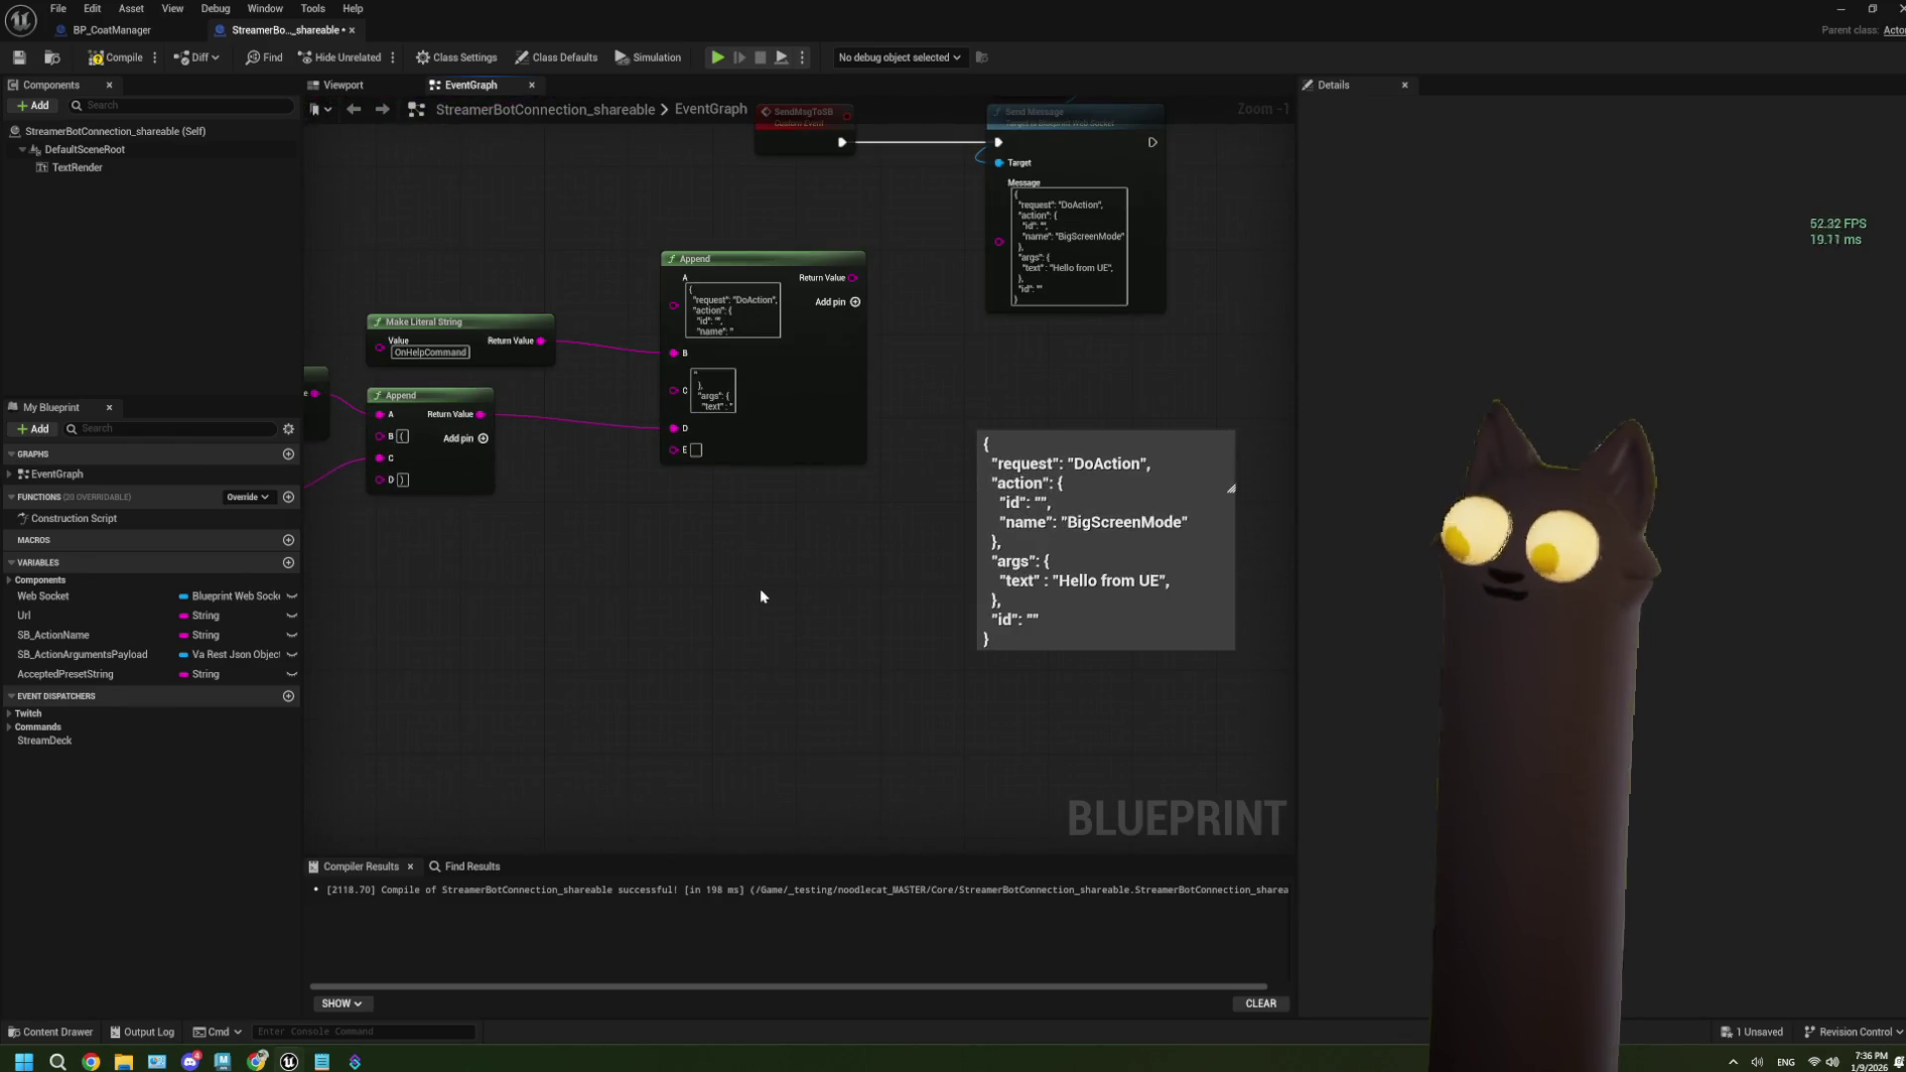
pyautogui.scroll(1, 955, 594)
# Copy the closing id fragment from the JSON comment into Append input E.
pyautogui.doubleClick(892, 575)
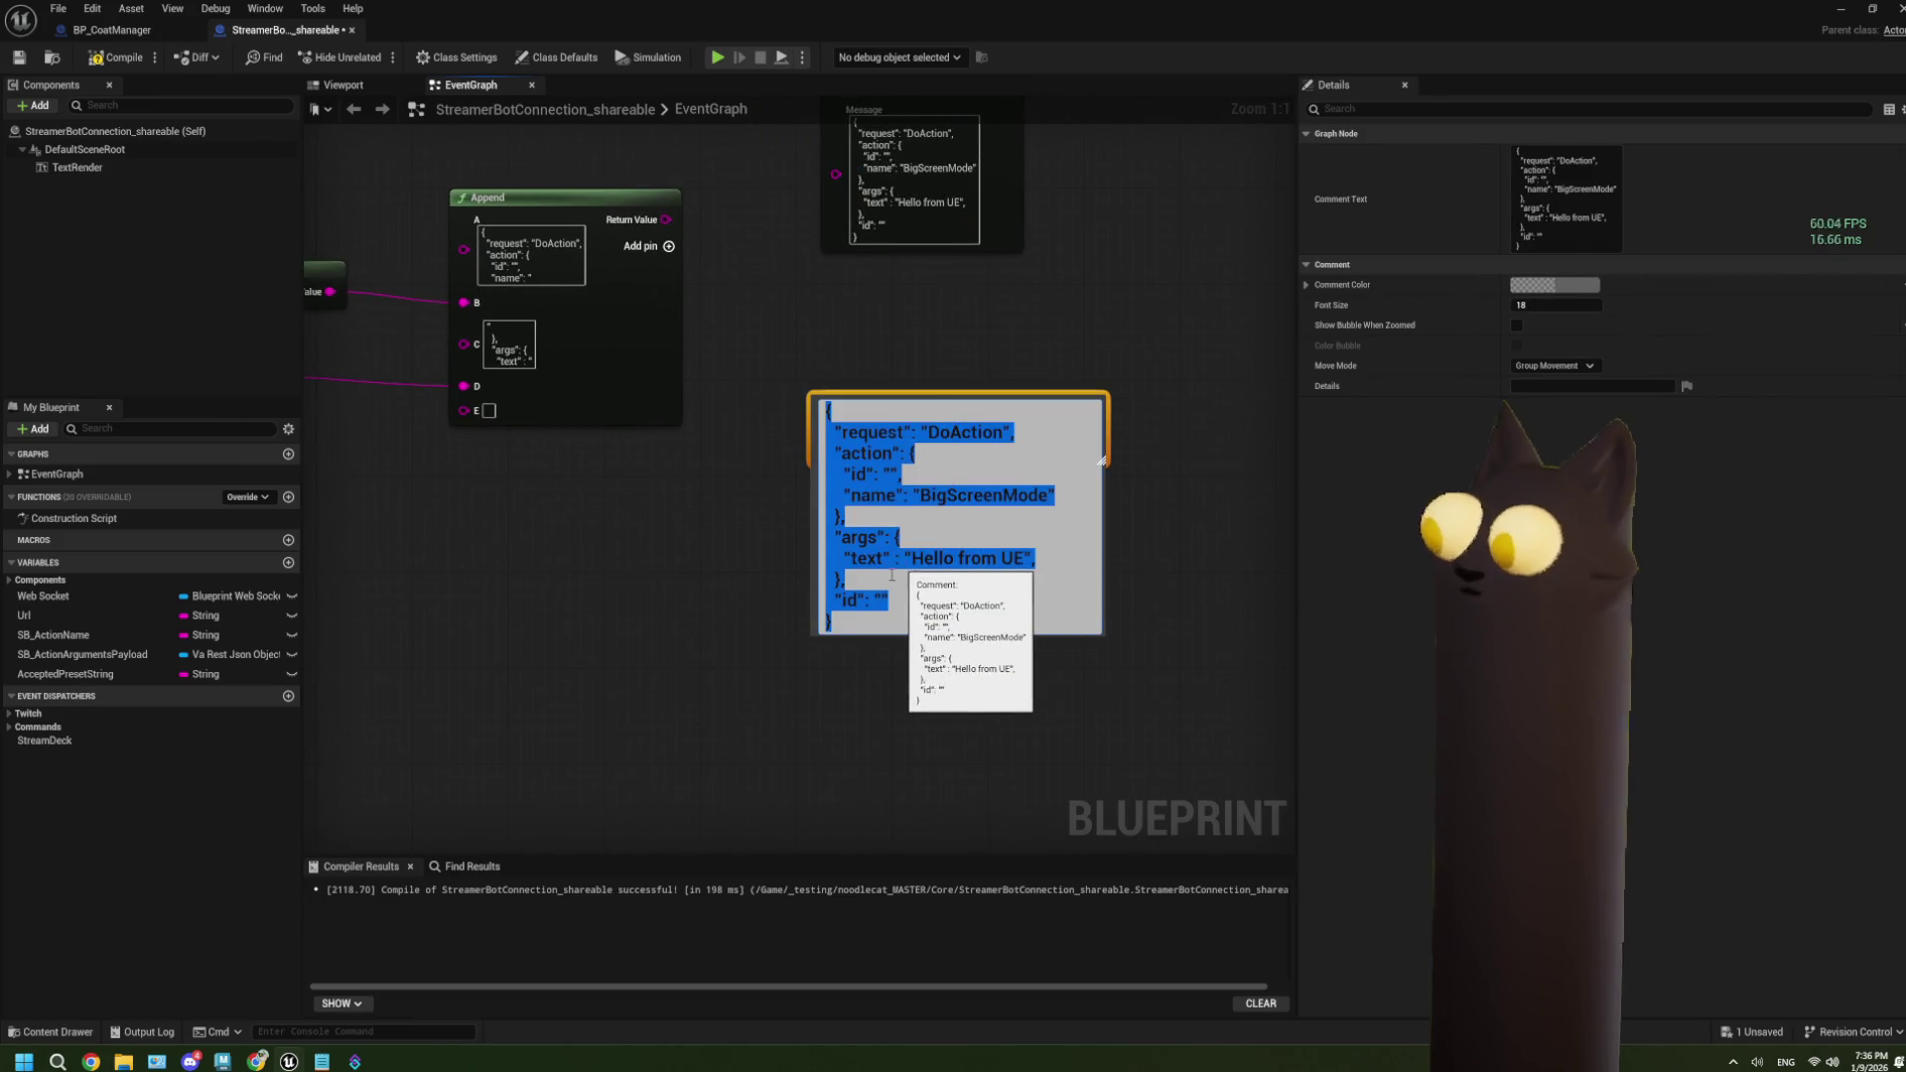
pyautogui.click(892, 575)
pyautogui.moveTo(832, 622); pyautogui.dragTo(1019, 555)
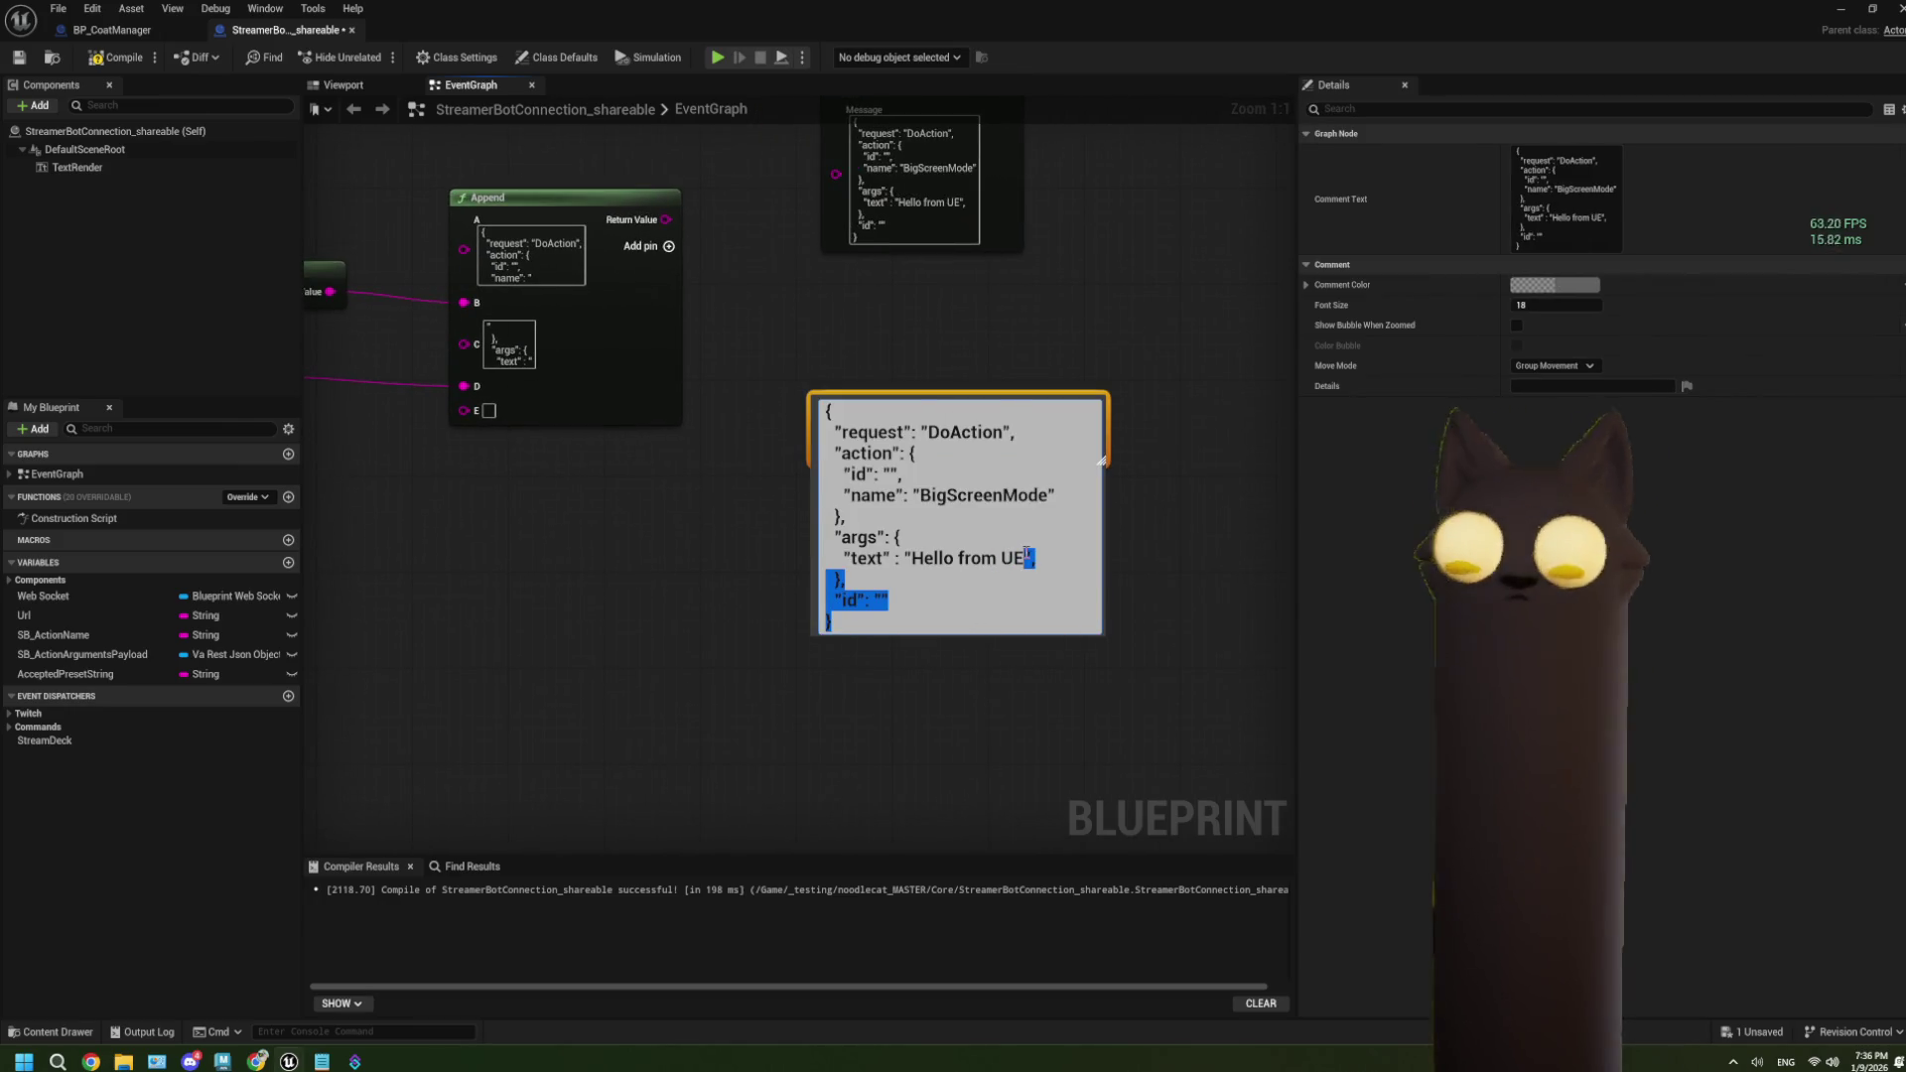
pyautogui.rightClick(1026, 555)
pyautogui.click(1067, 613)
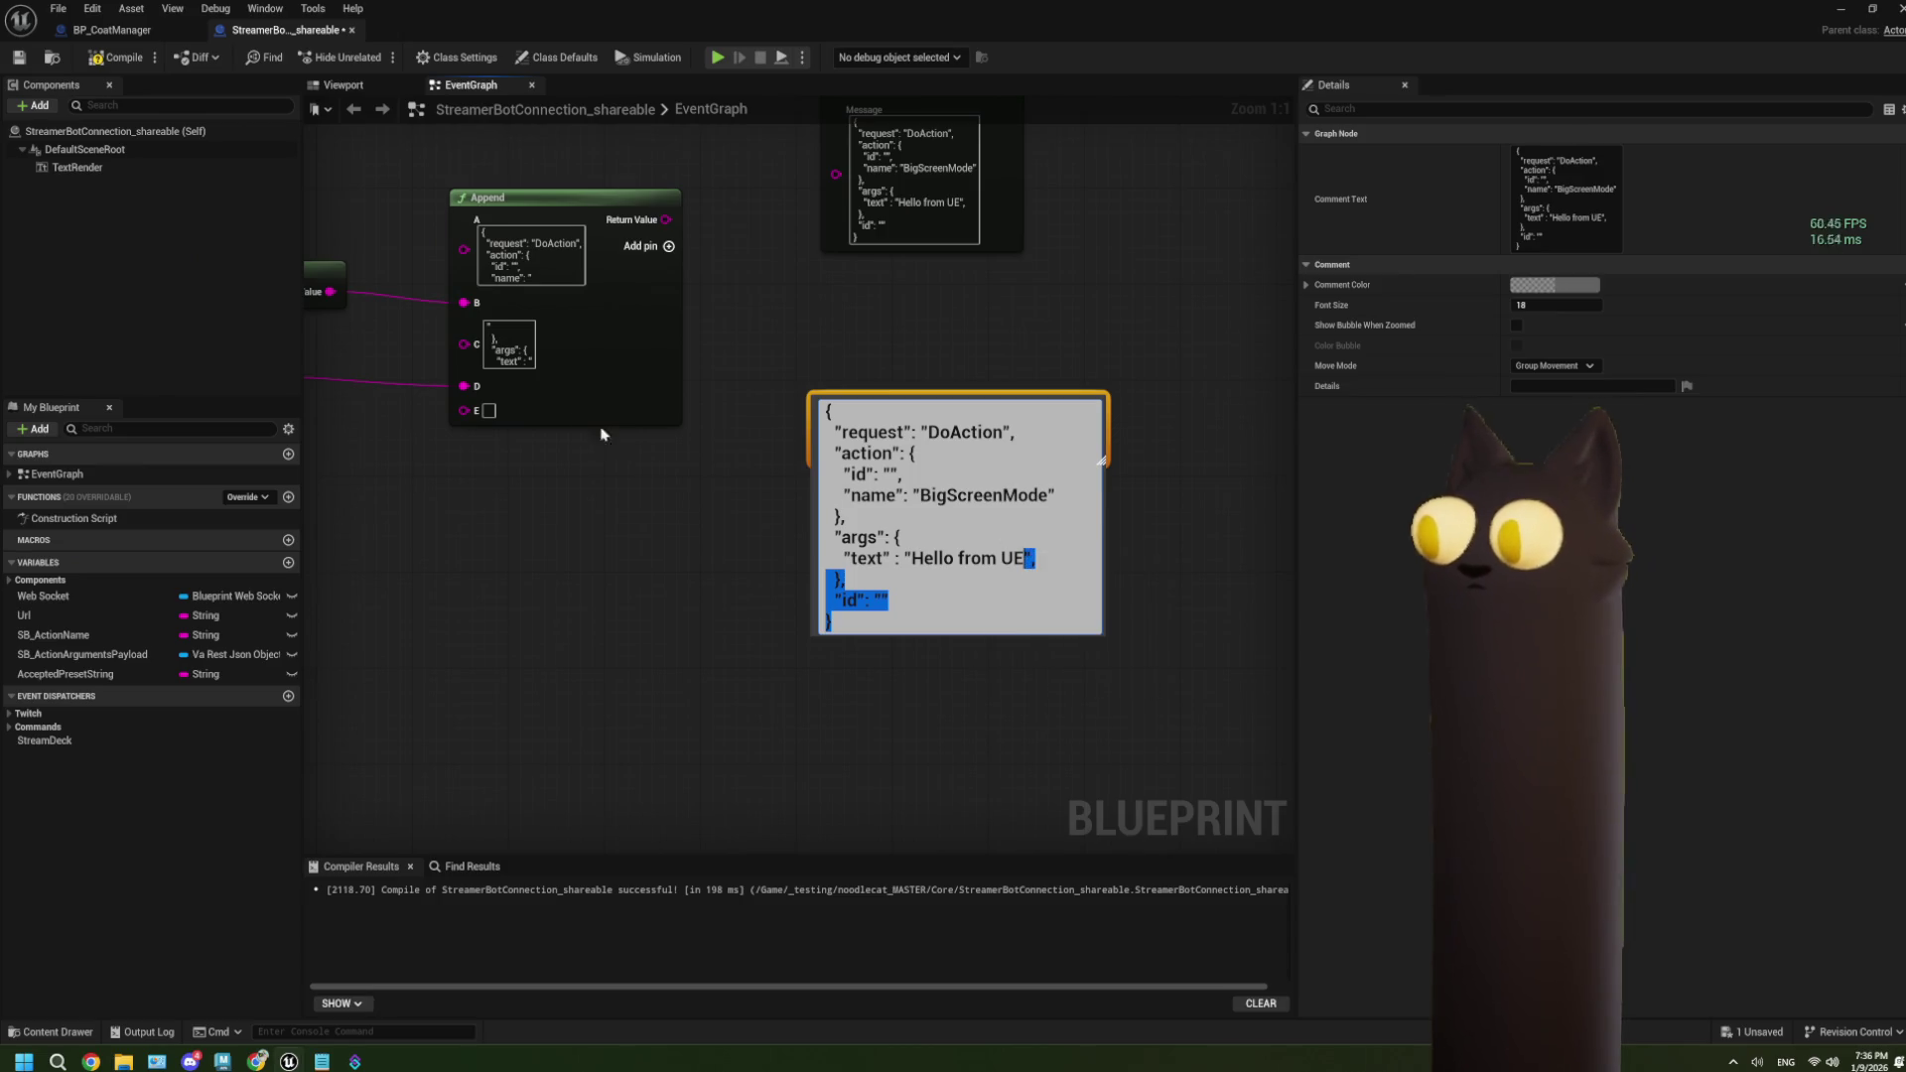
pyautogui.click(489, 412)
pyautogui.hotkey('ctrl', 'v')
pyautogui.click(498, 534)
pyautogui.moveTo(480, 565)
pyautogui.mouseDown()
pyautogui.moveTo(620, 569)
pyautogui.moveTo(819, 526)
pyautogui.moveTo(556, 566)
pyautogui.moveTo(806, 599)
pyautogui.mouseUp()
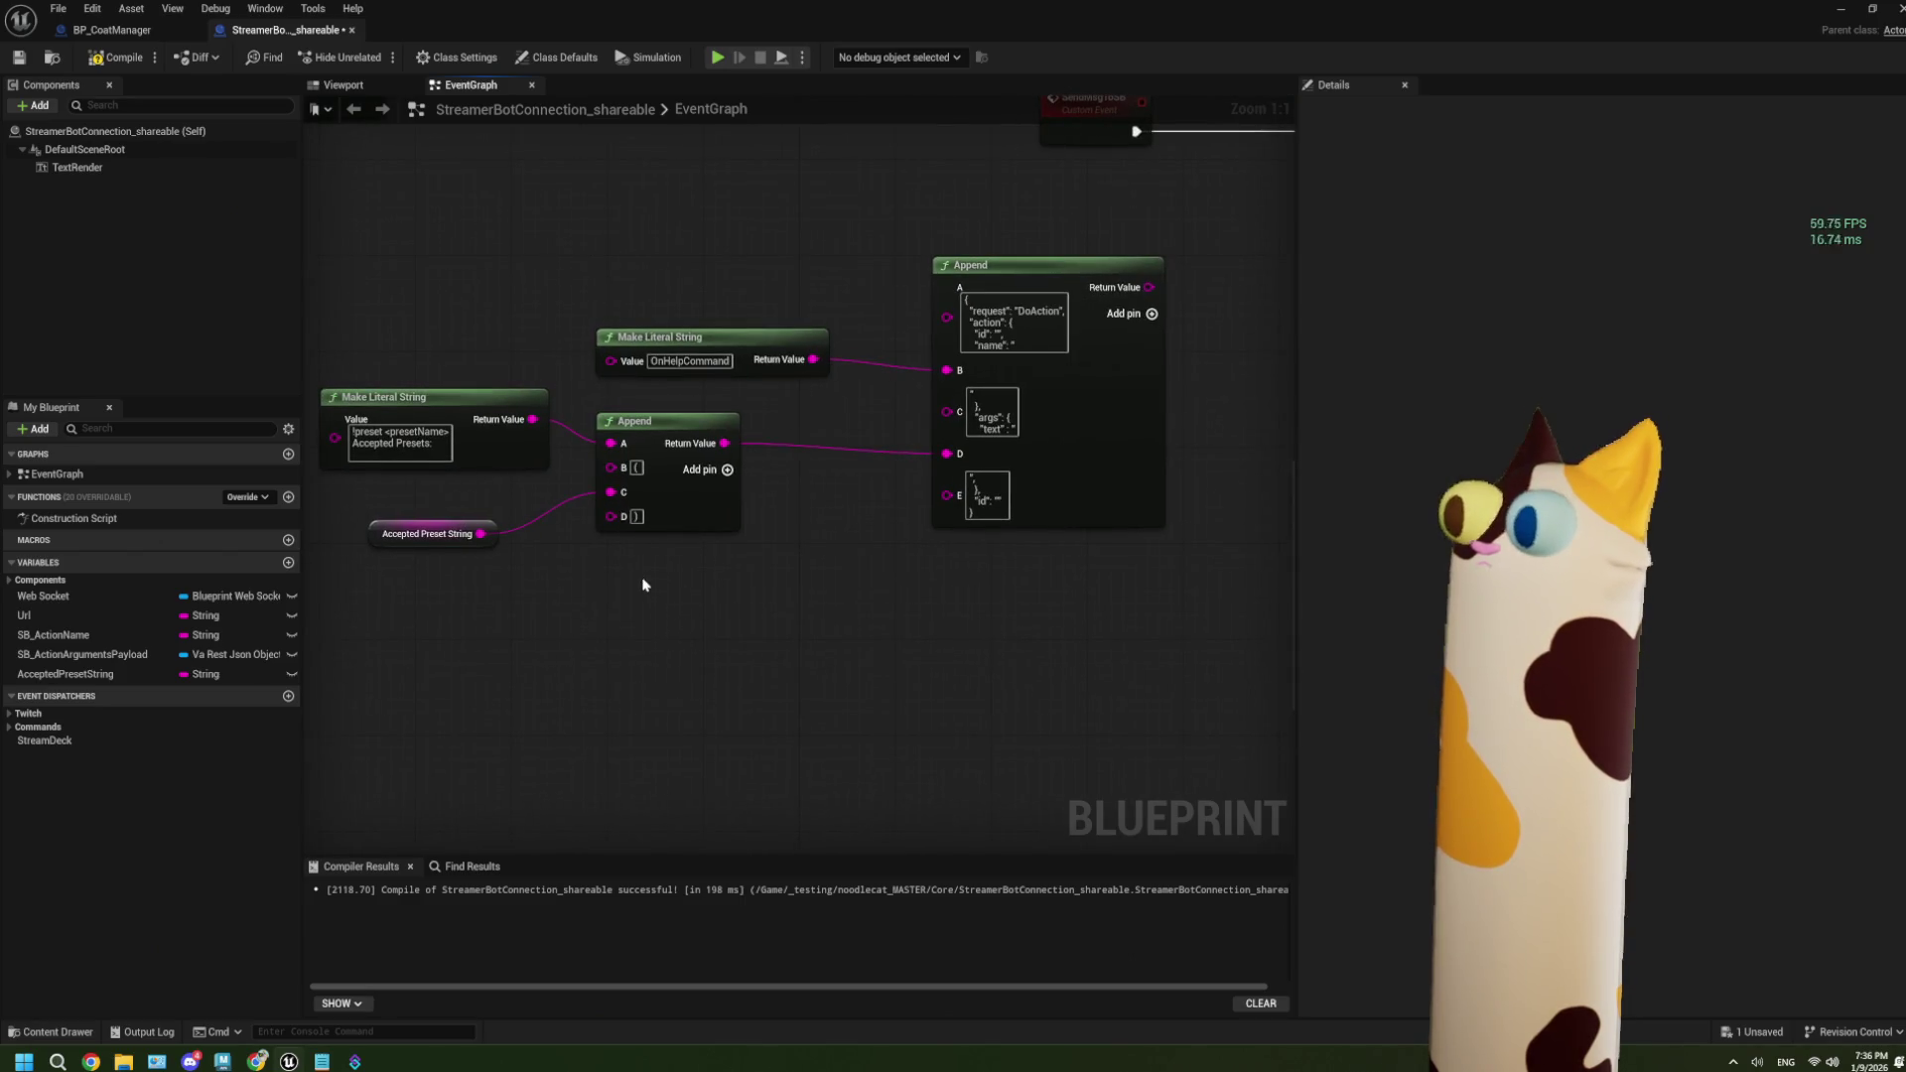
pyautogui.moveTo(687, 655); pyautogui.dragTo(467, 391)
pyautogui.click(695, 586)
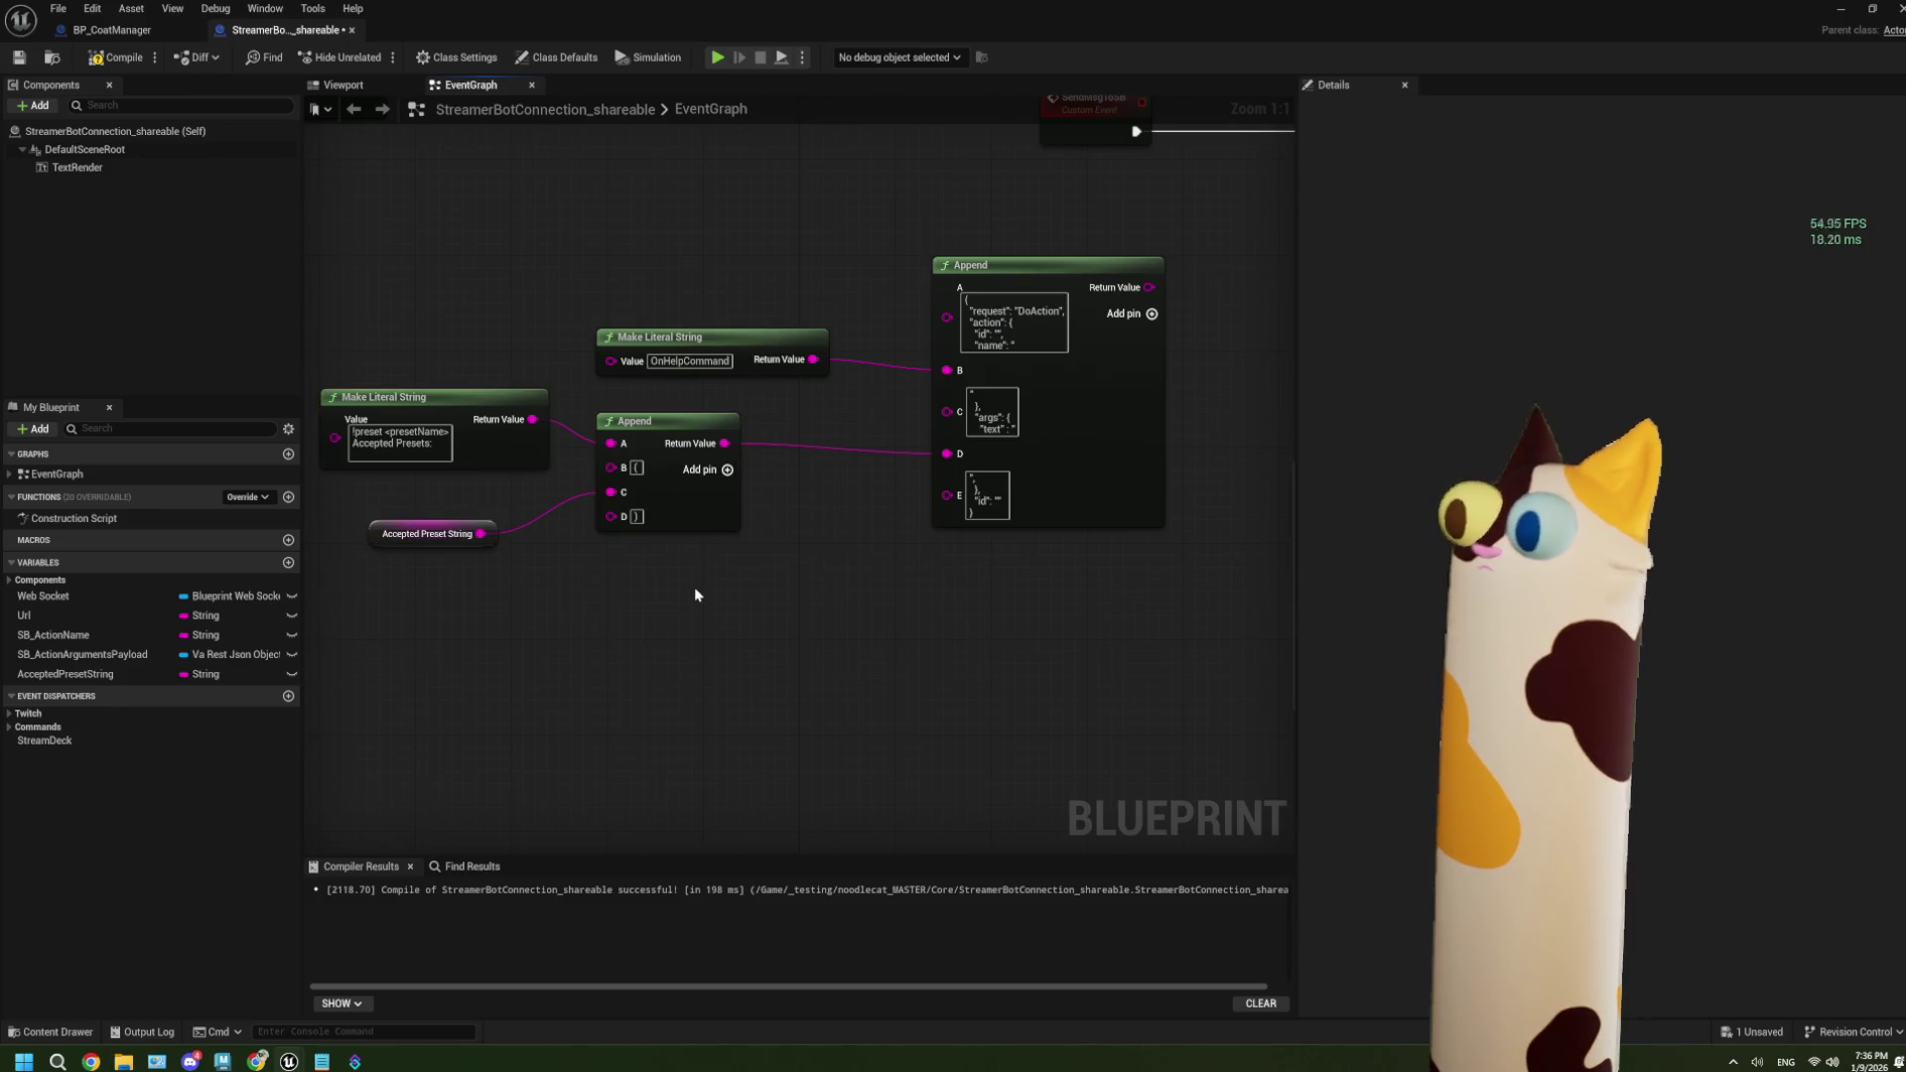
# Compile and save the blueprint, and wire the combined string into the Send Message node.
pyautogui.click(117, 57)
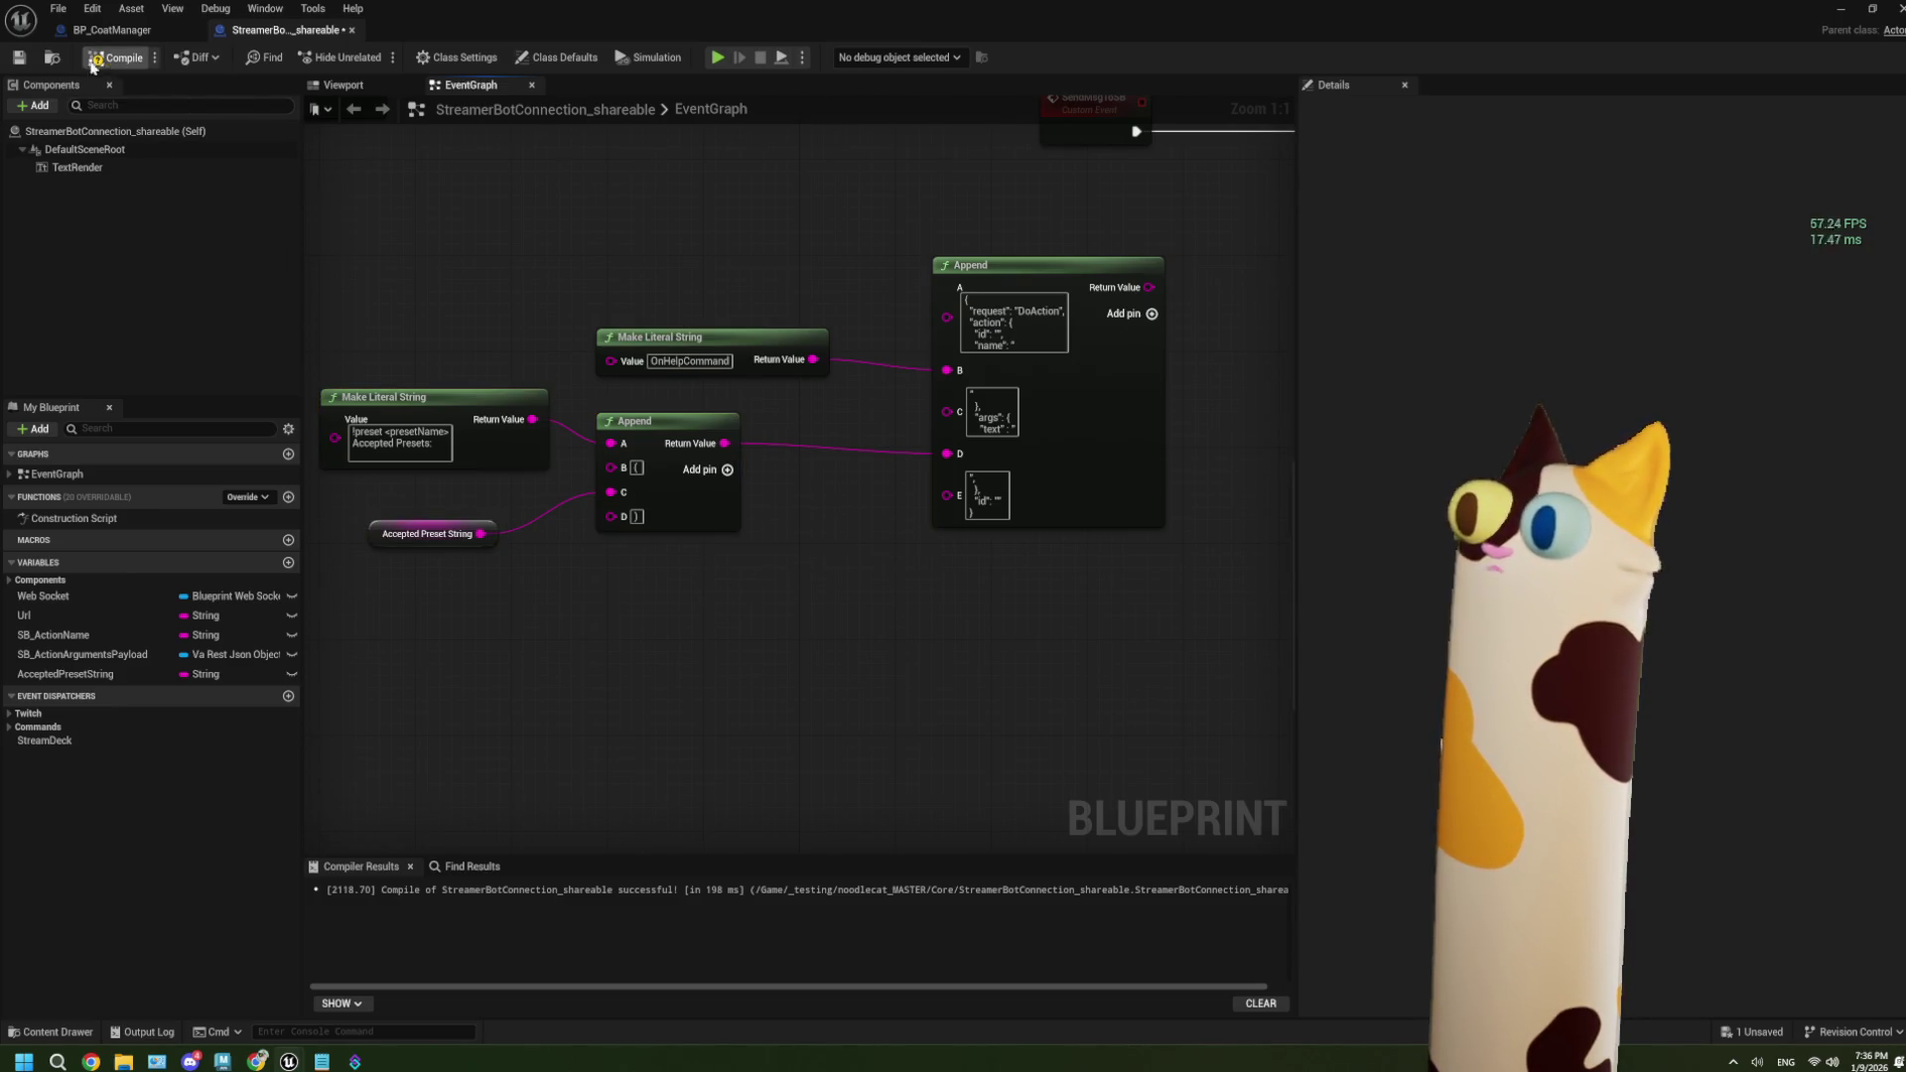
pyautogui.click(19, 57)
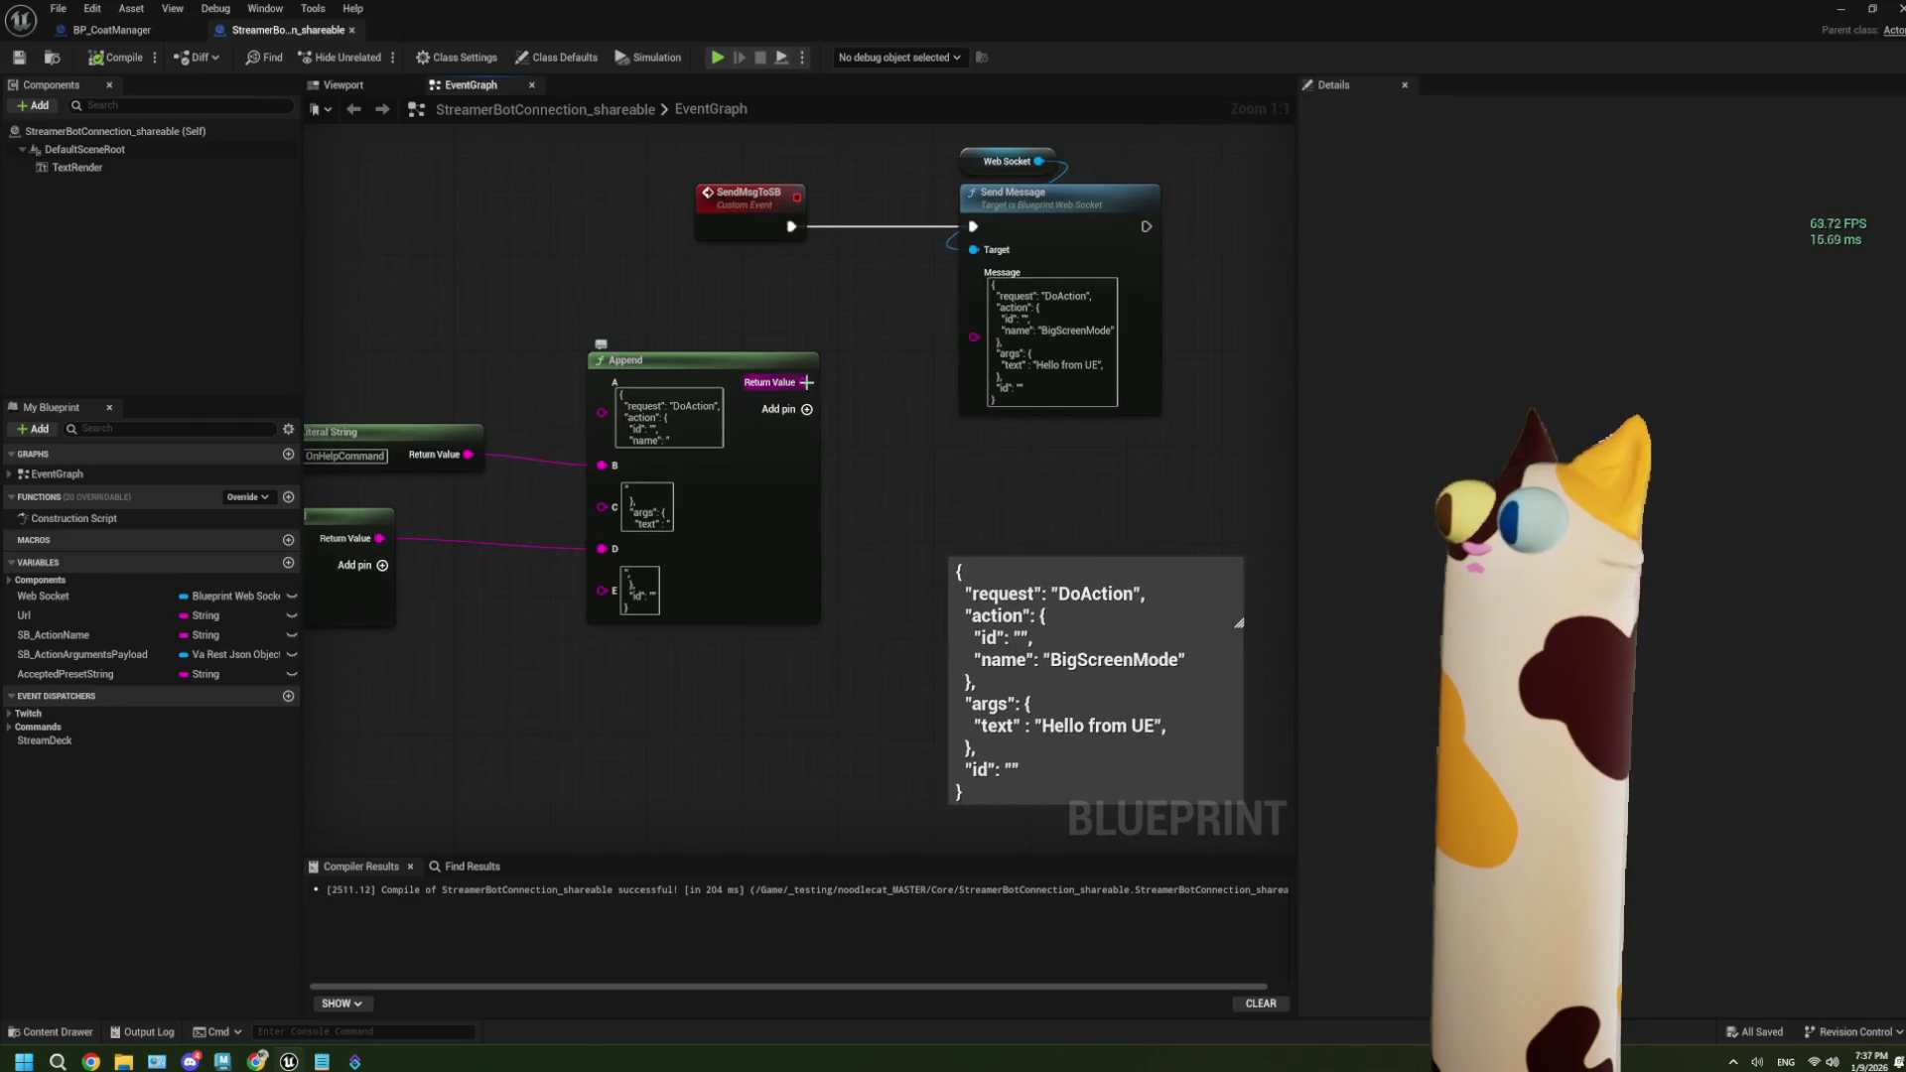
pyautogui.moveTo(803, 382); pyautogui.dragTo(974, 272)
# Move the string-building nodes and JSON comment up beside the Append, save, and switch to Streamer.bot.
pyautogui.scroll(-1, 849, 710)
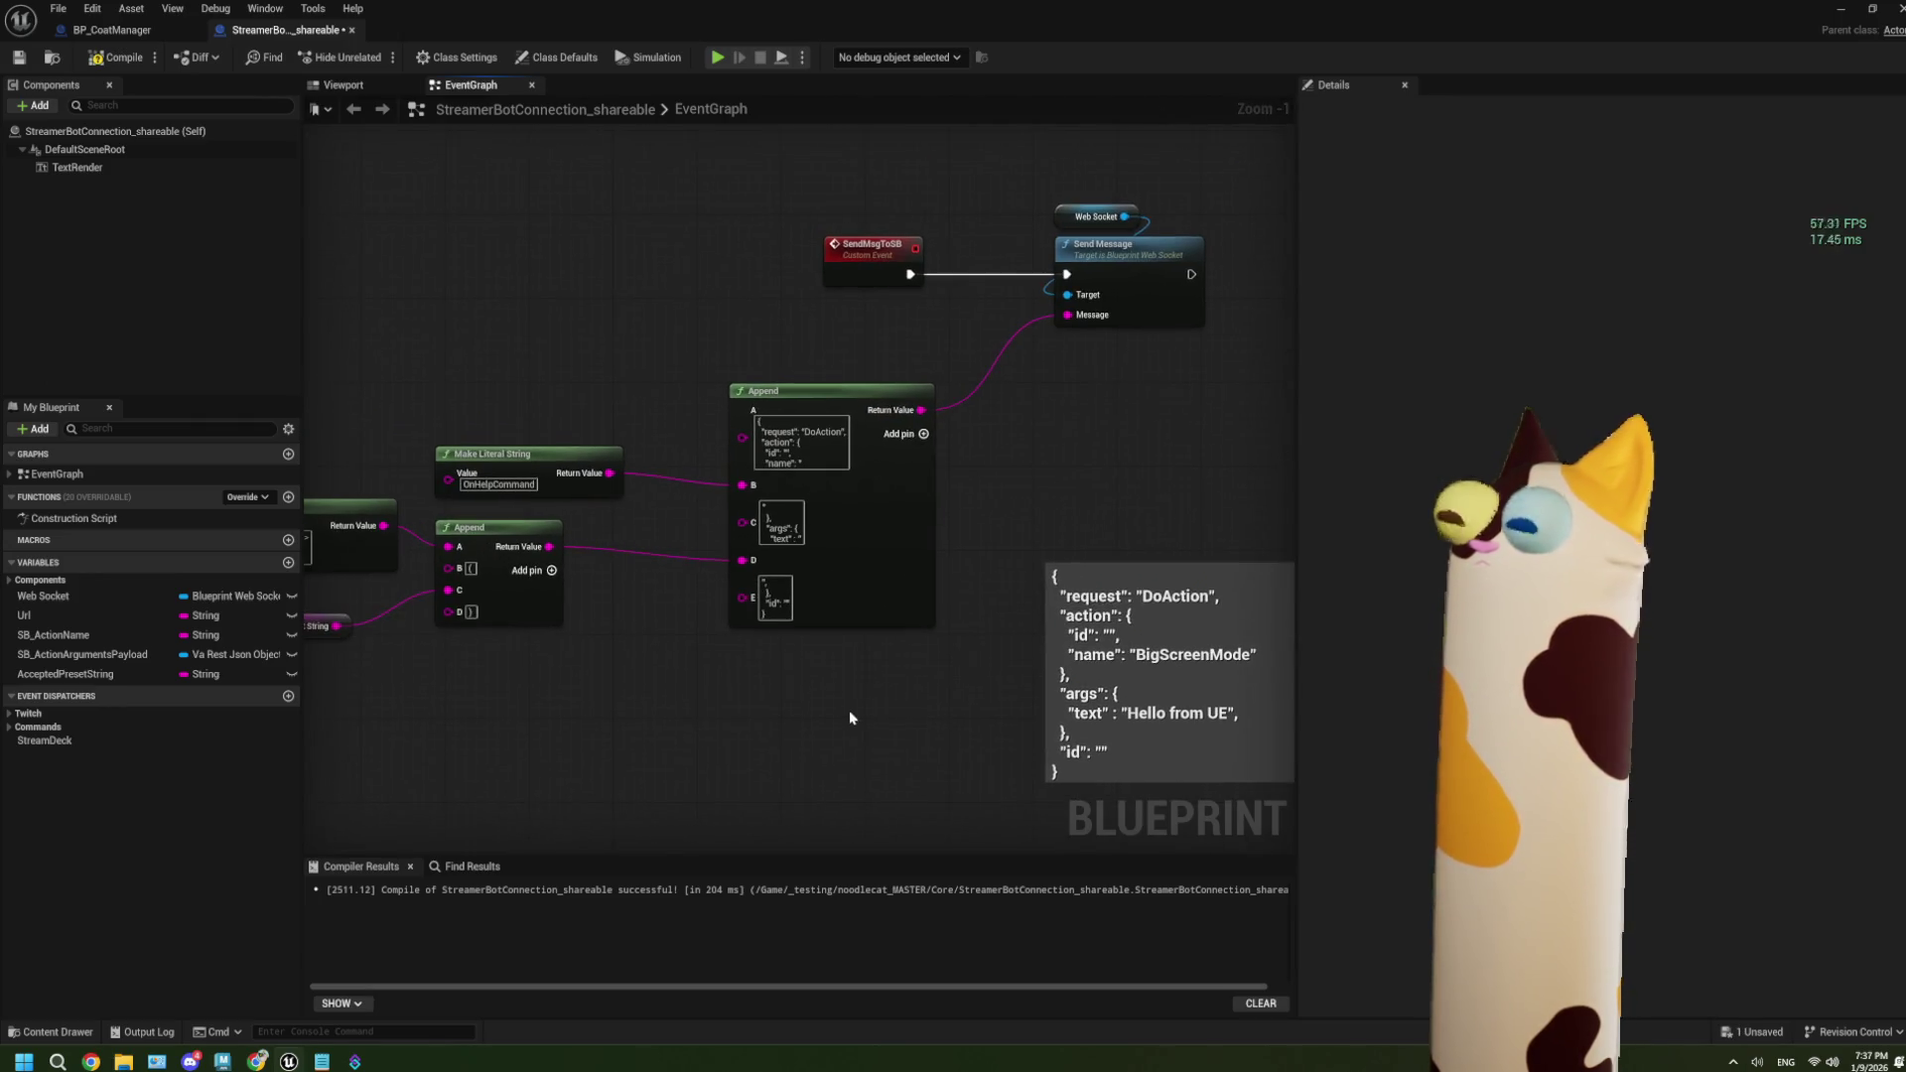
pyautogui.moveTo(925, 703); pyautogui.dragTo(460, 493)
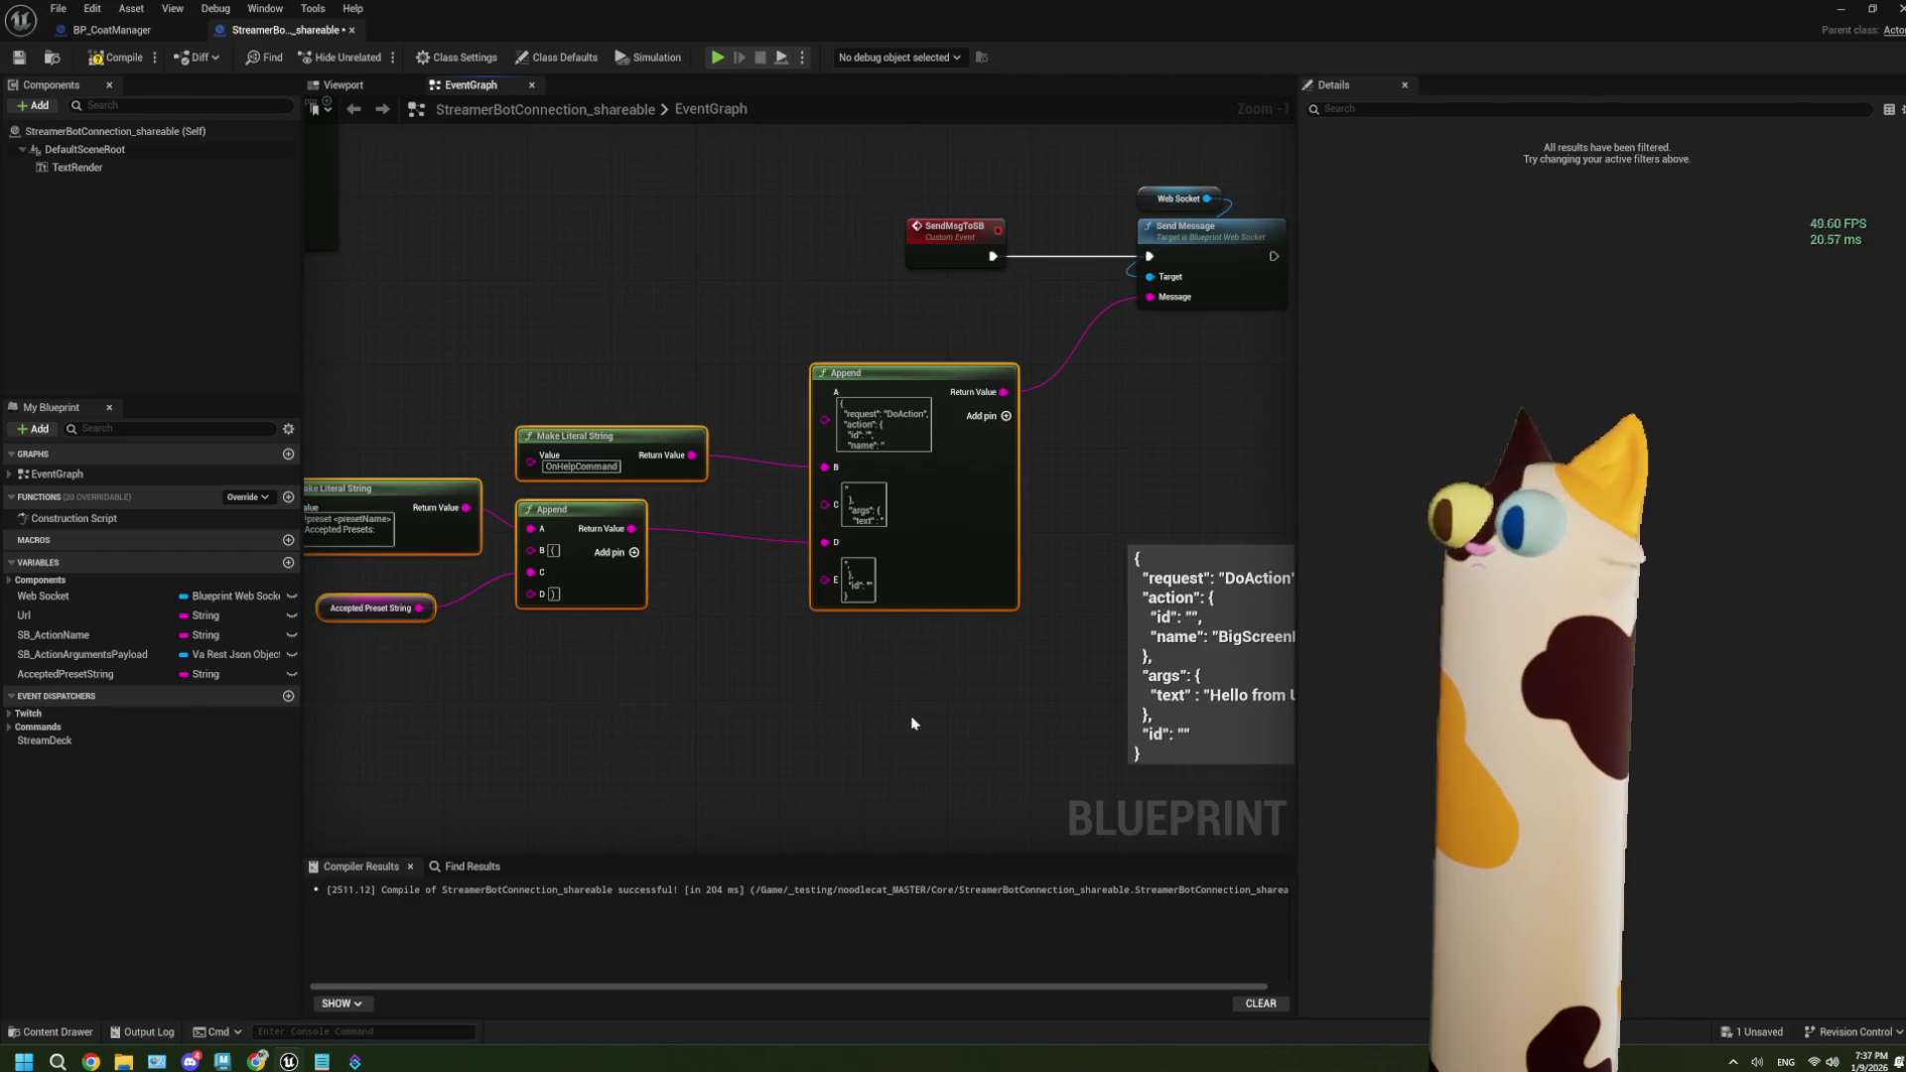
pyautogui.moveTo(923, 725); pyautogui.dragTo(344, 405)
pyautogui.moveTo(943, 539)
pyautogui.mouseDown()
pyautogui.moveTo(996, 473)
pyautogui.moveTo(1043, 470)
pyautogui.mouseUp()
pyautogui.moveTo(690, 288); pyautogui.dragTo(750, 417)
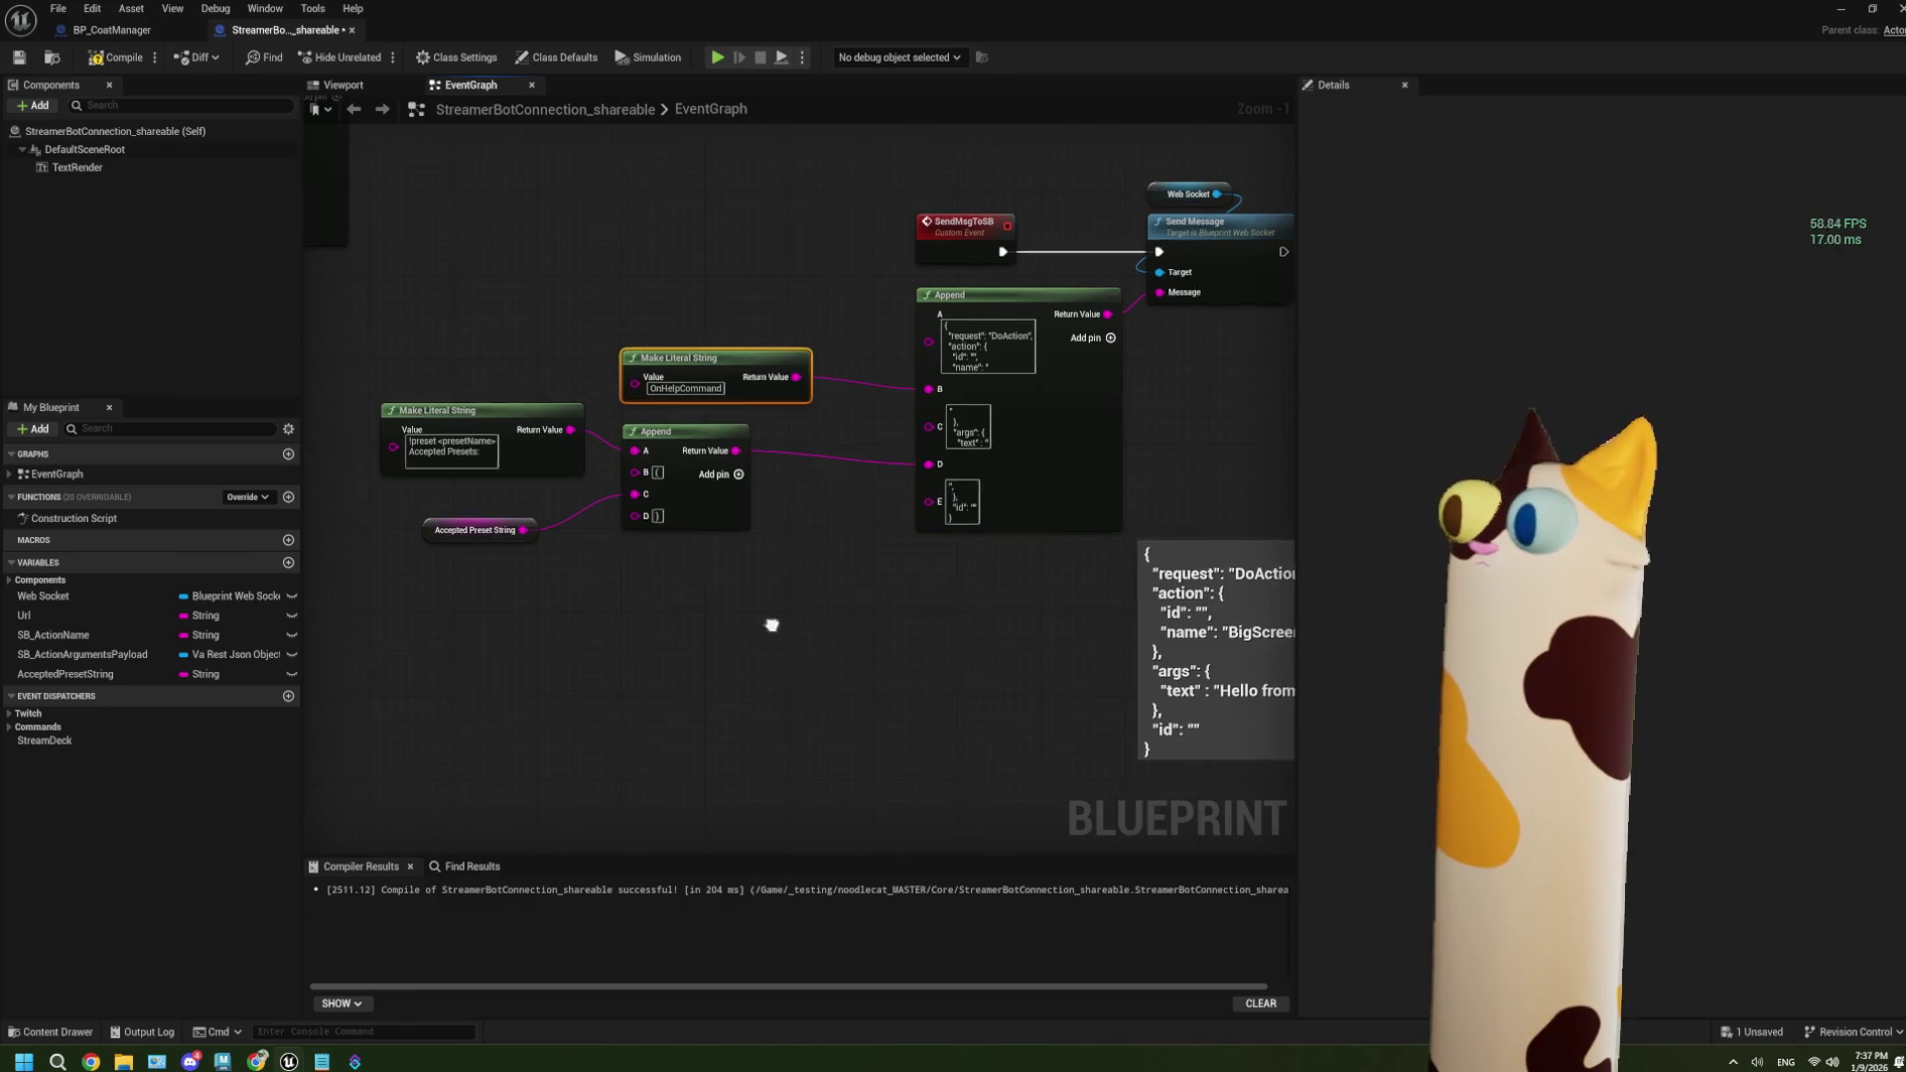
pyautogui.click(562, 431)
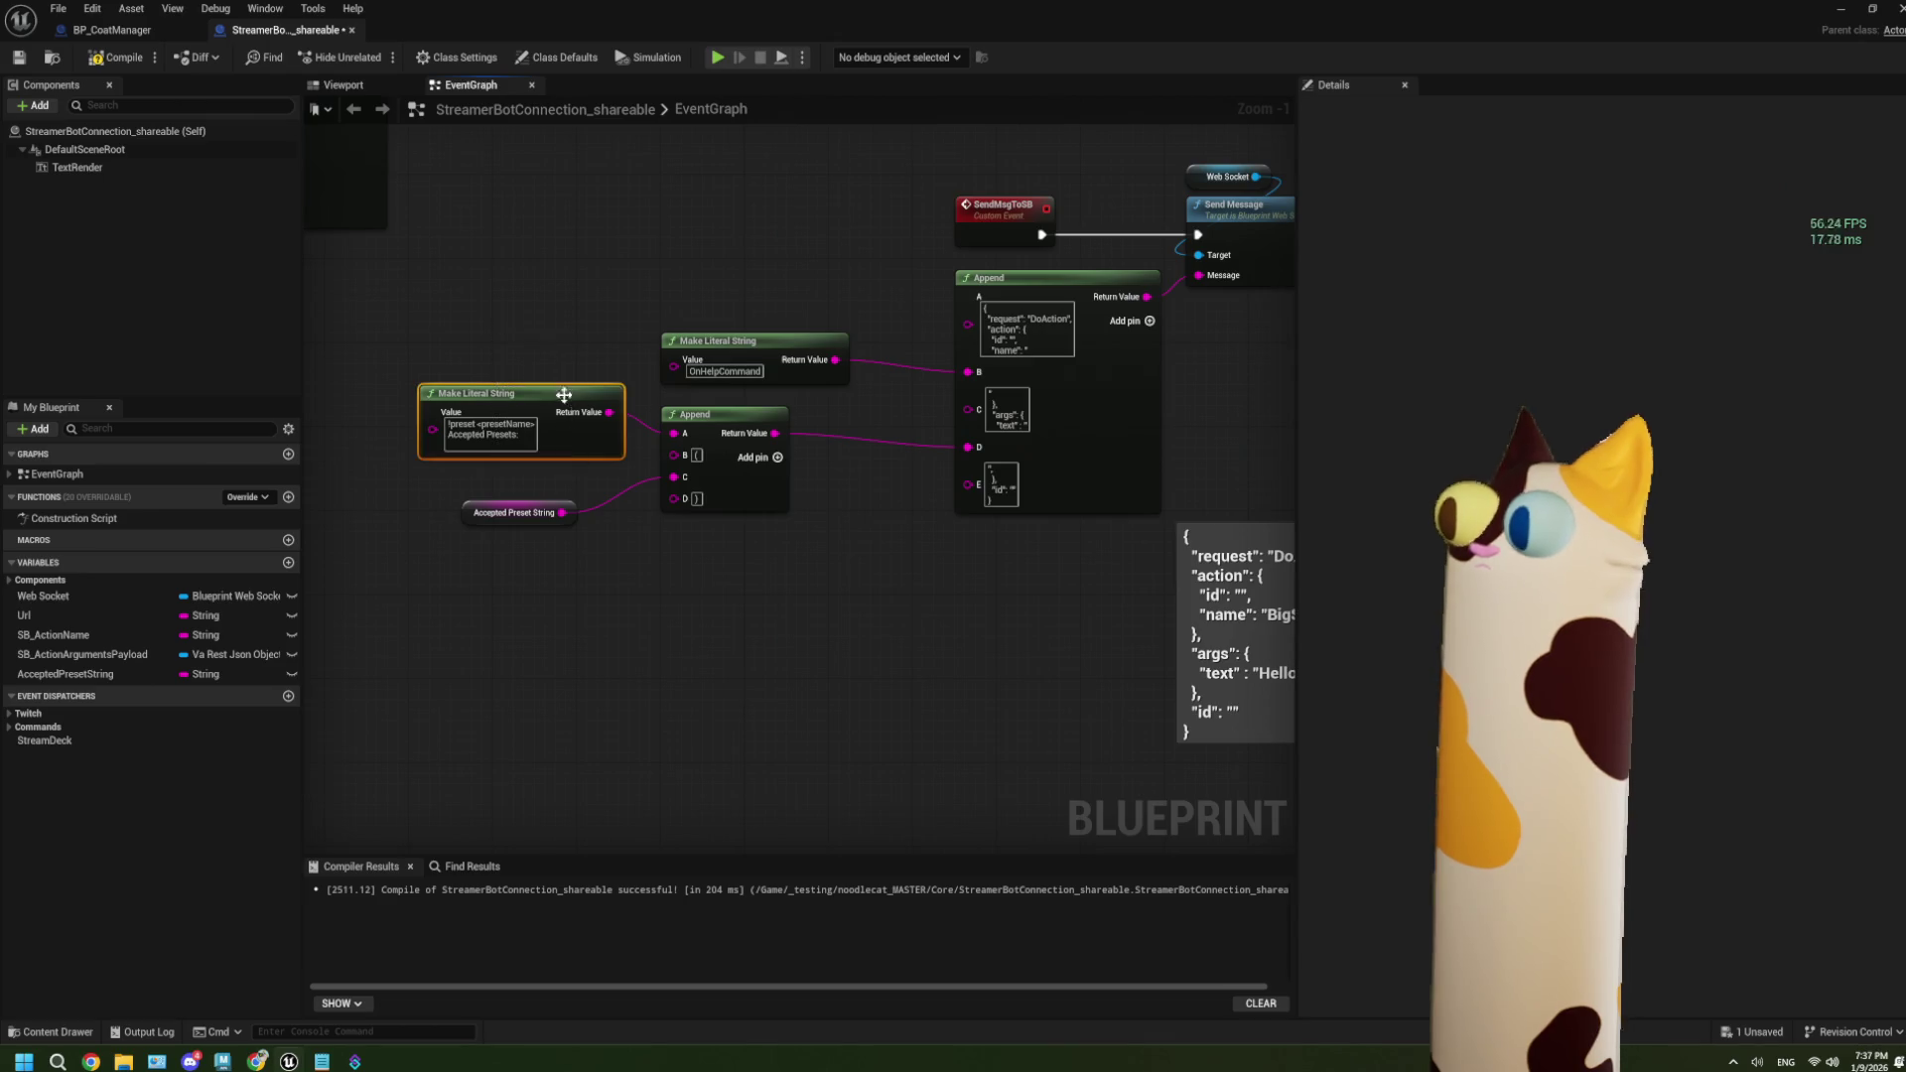
pyautogui.moveTo(940, 579); pyautogui.dragTo(755, 572)
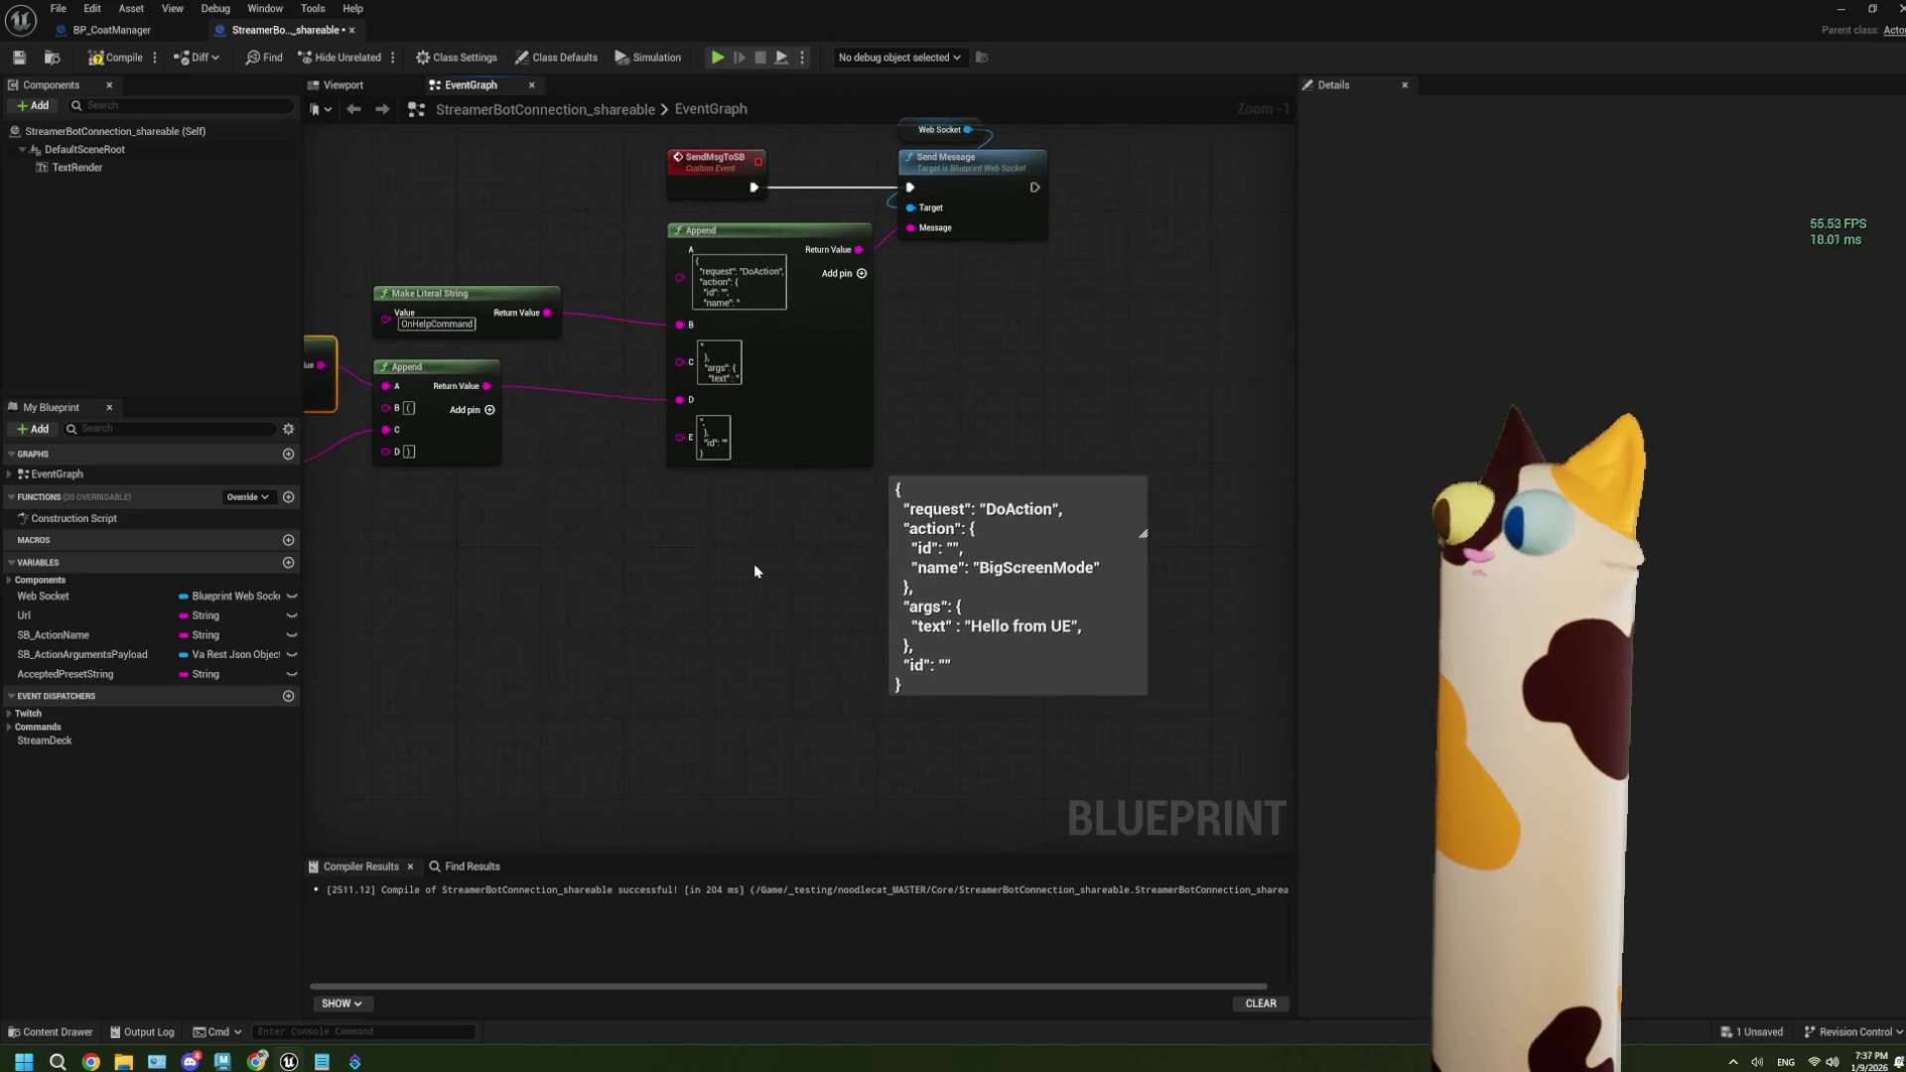
pyautogui.moveTo(950, 509)
pyautogui.mouseDown()
pyautogui.moveTo(1019, 446)
pyautogui.moveTo(979, 304)
pyautogui.mouseUp()
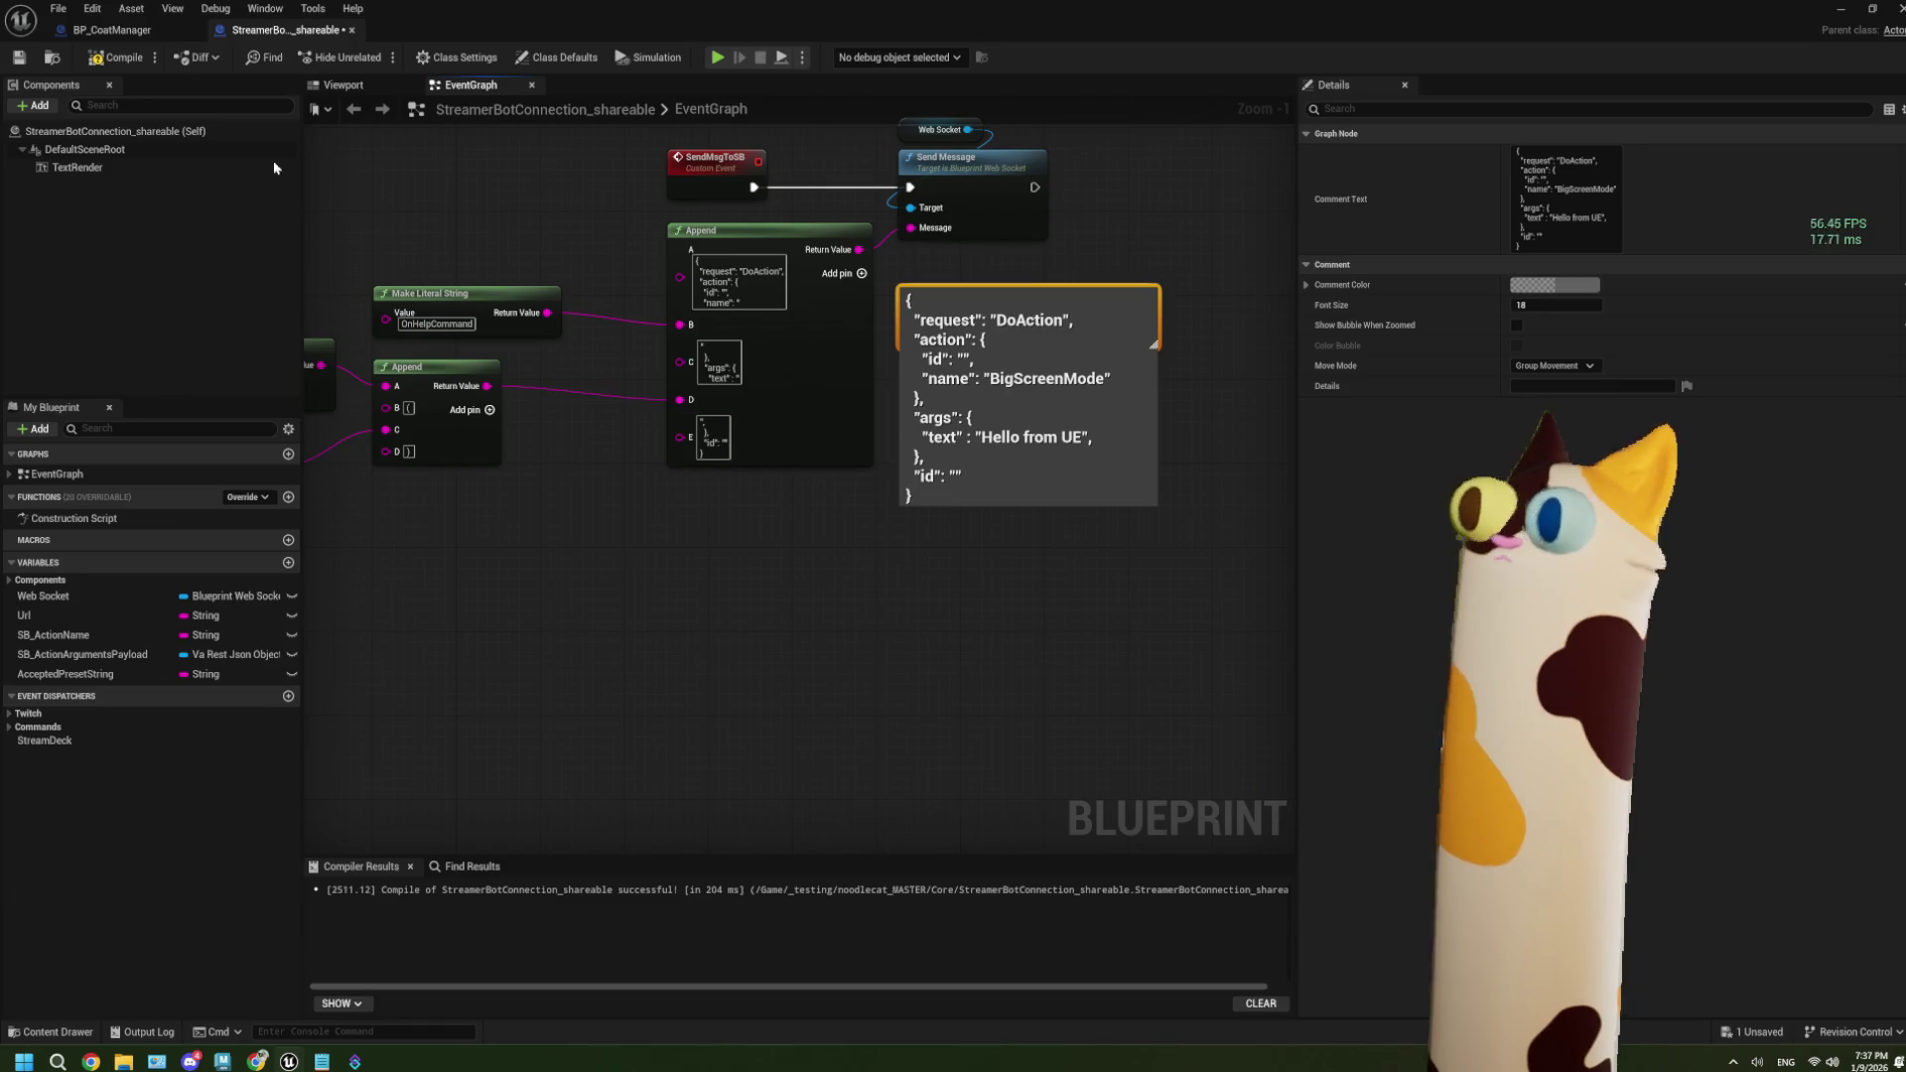
pyautogui.click(27, 62)
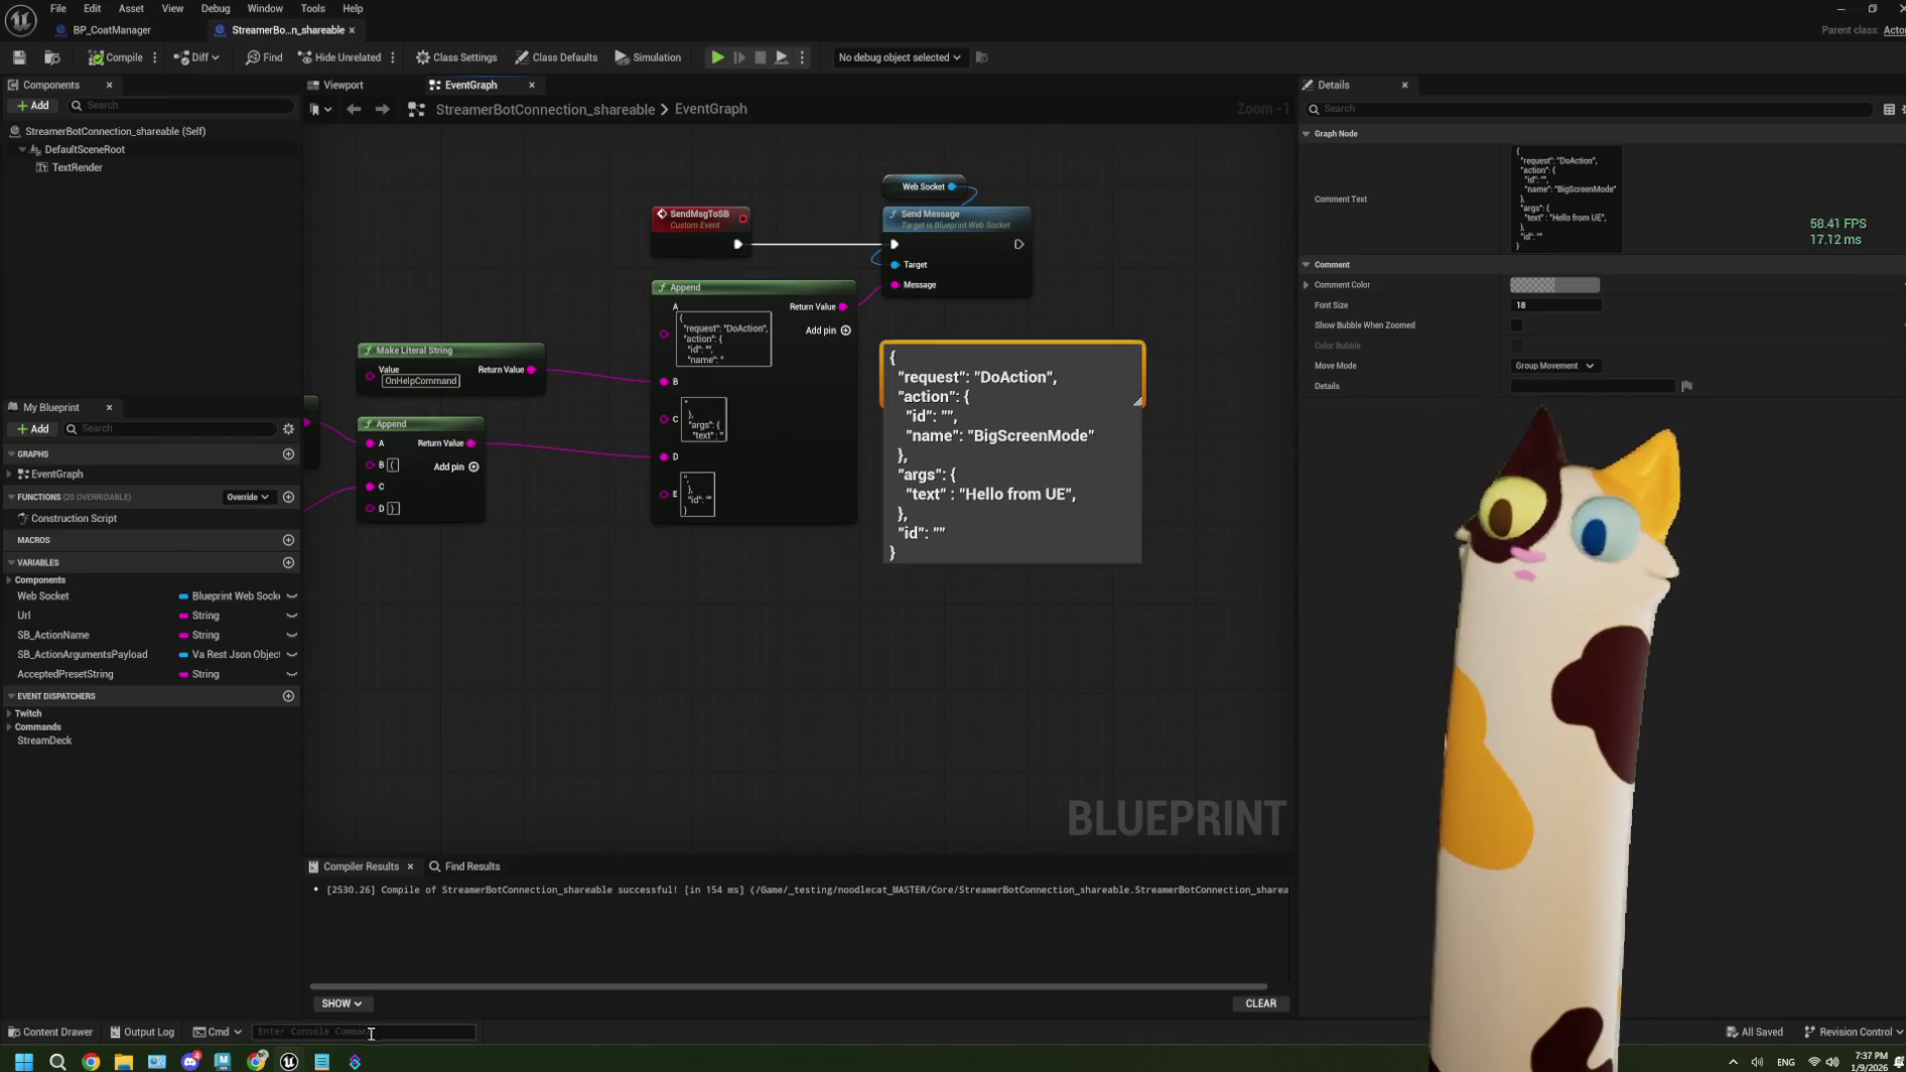
pyautogui.moveTo(355, 1063)
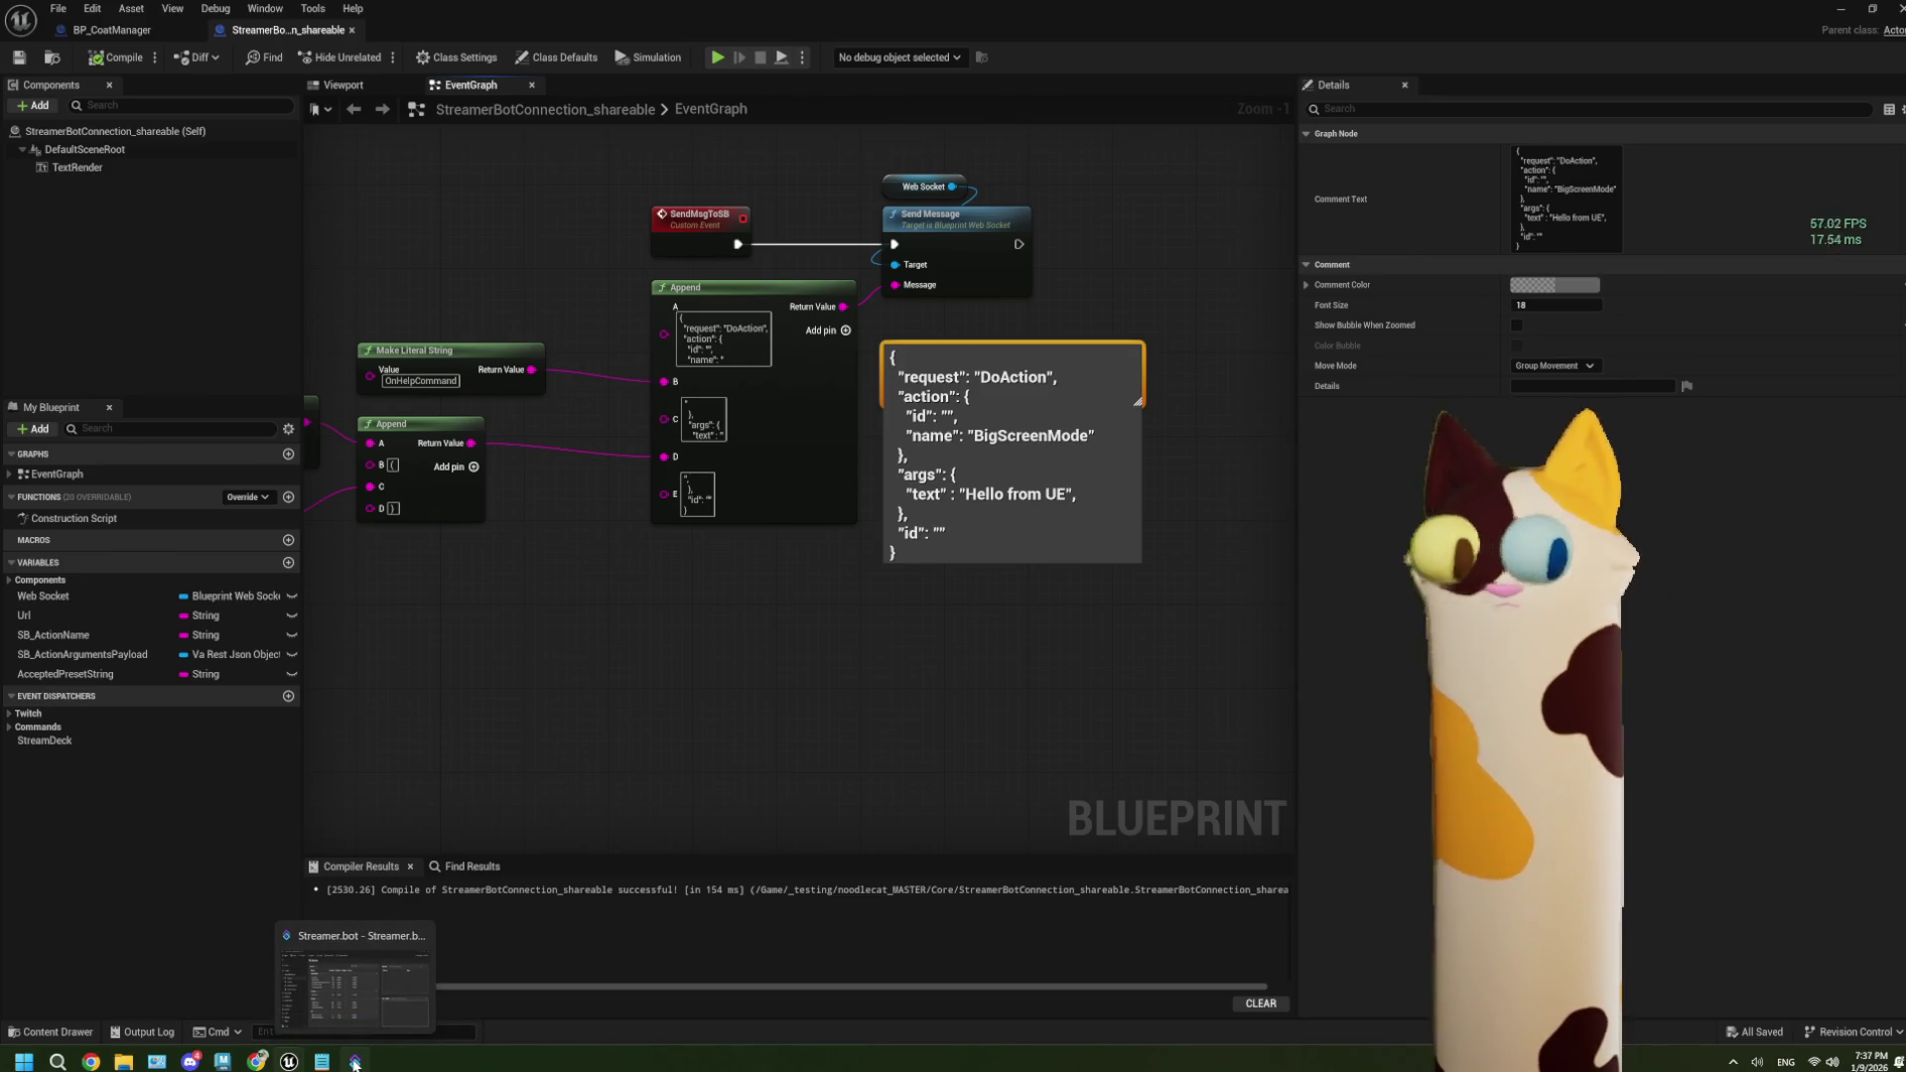
pyautogui.click(372, 984)
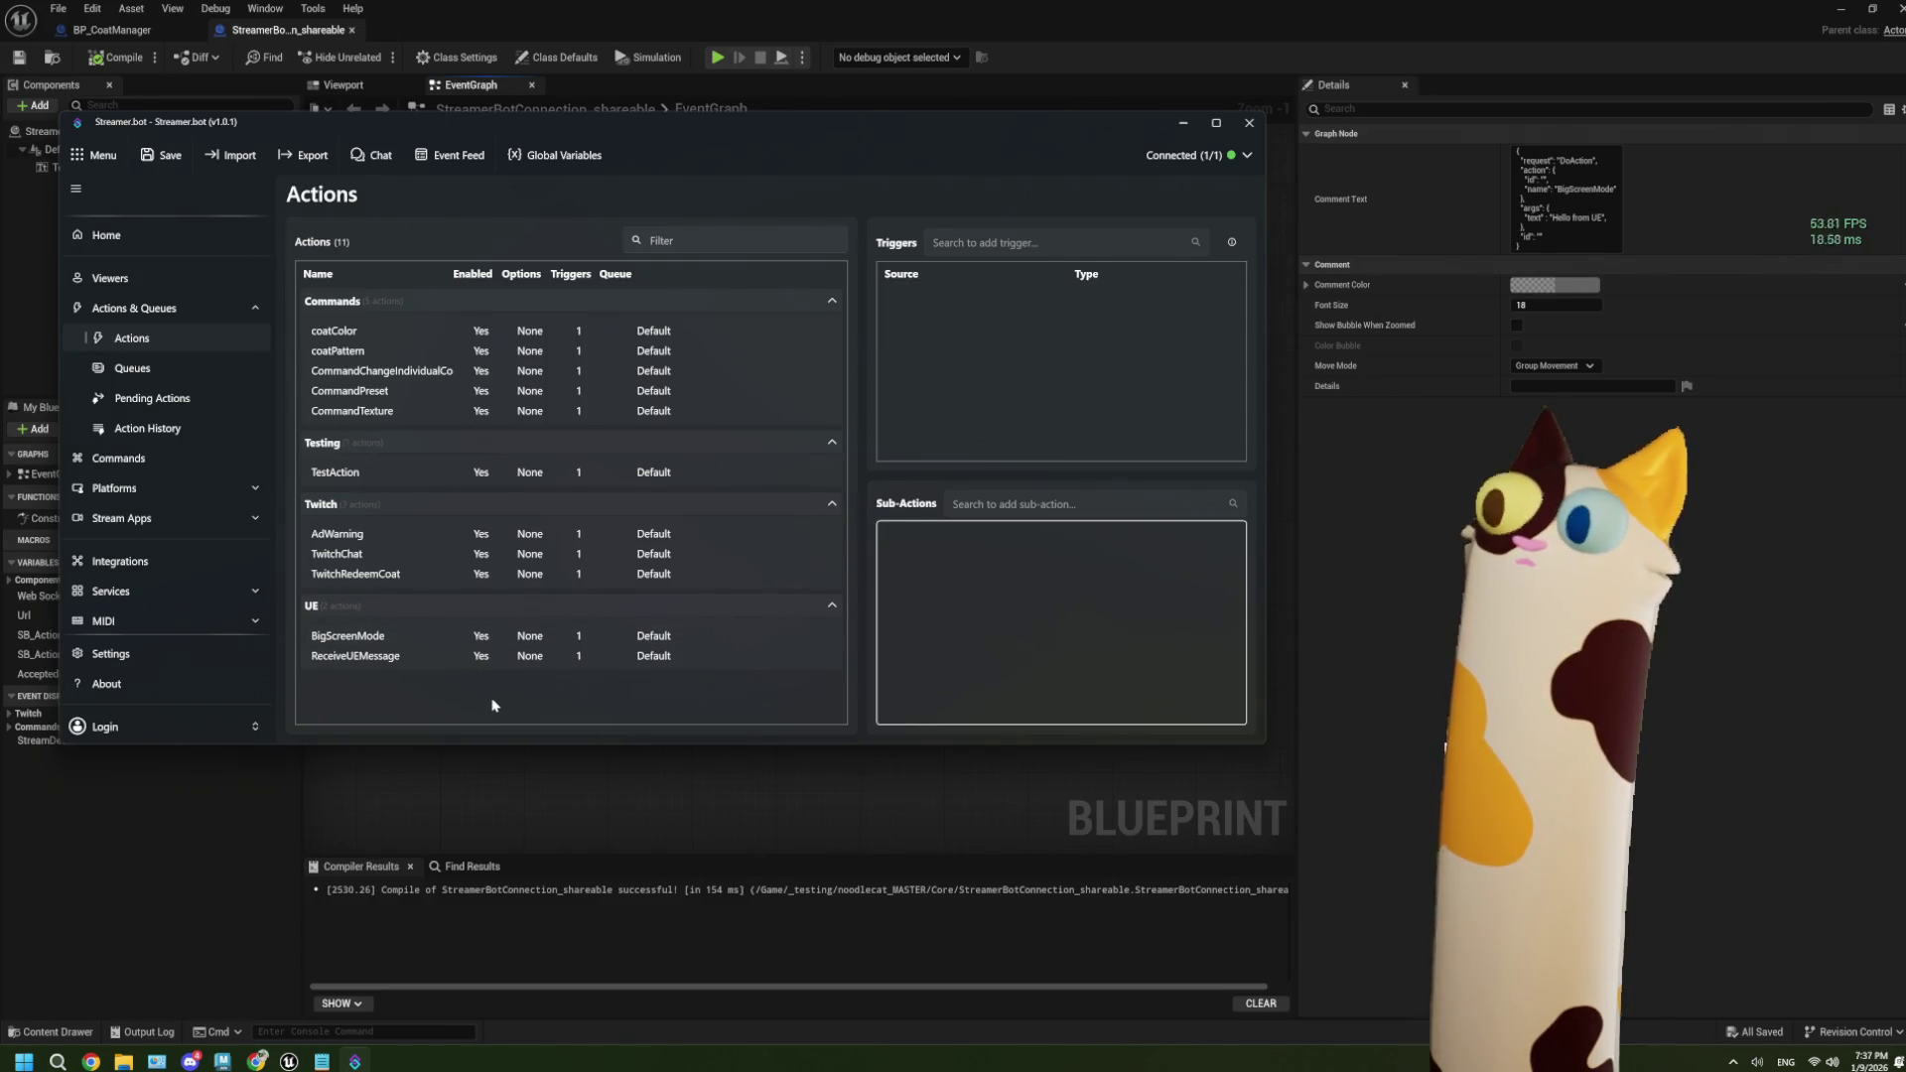
# Check TestAction's triggers in Streamer.bot against the blueprint graph.
pyautogui.click(375, 472)
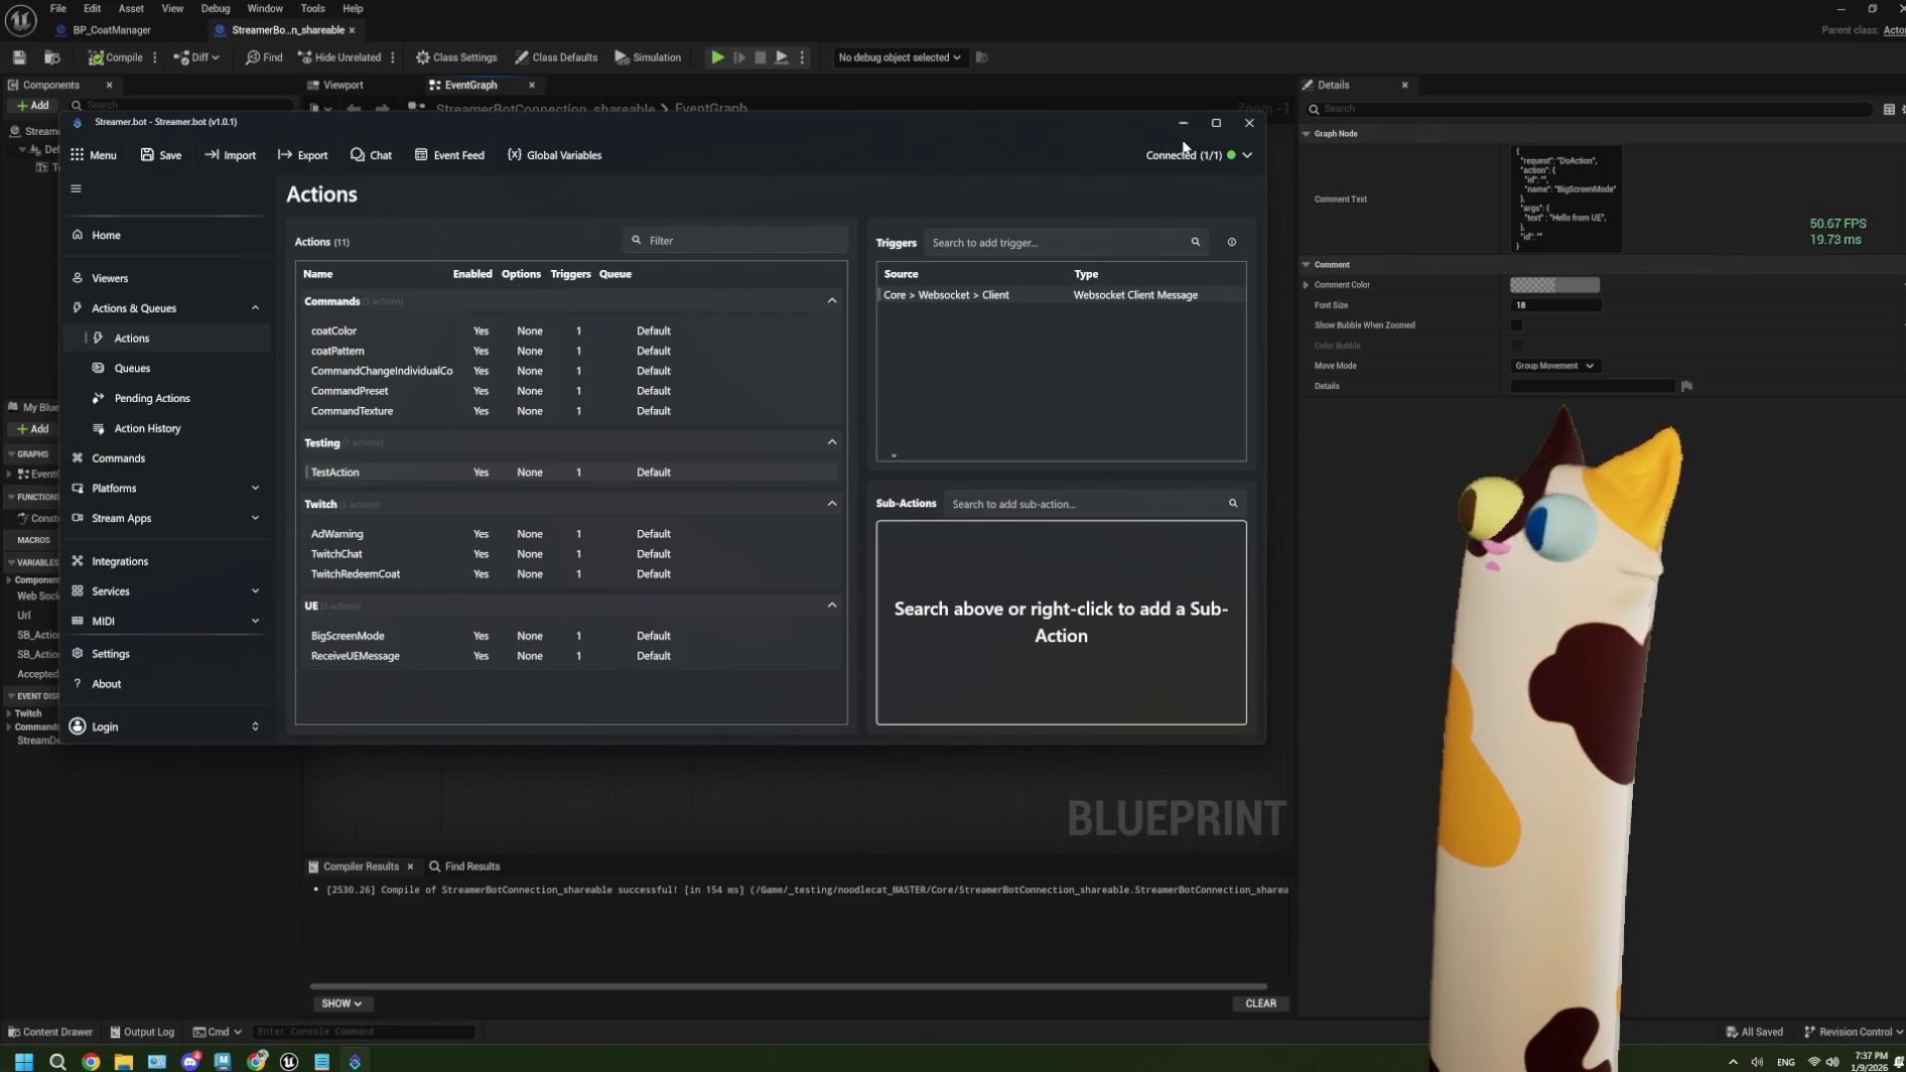
pyautogui.click(1179, 125)
pyautogui.moveTo(851, 659)
pyautogui.mouseDown()
pyautogui.moveTo(831, 659)
pyautogui.moveTo(1042, 666)
pyautogui.mouseUp()
pyautogui.click(355, 1061)
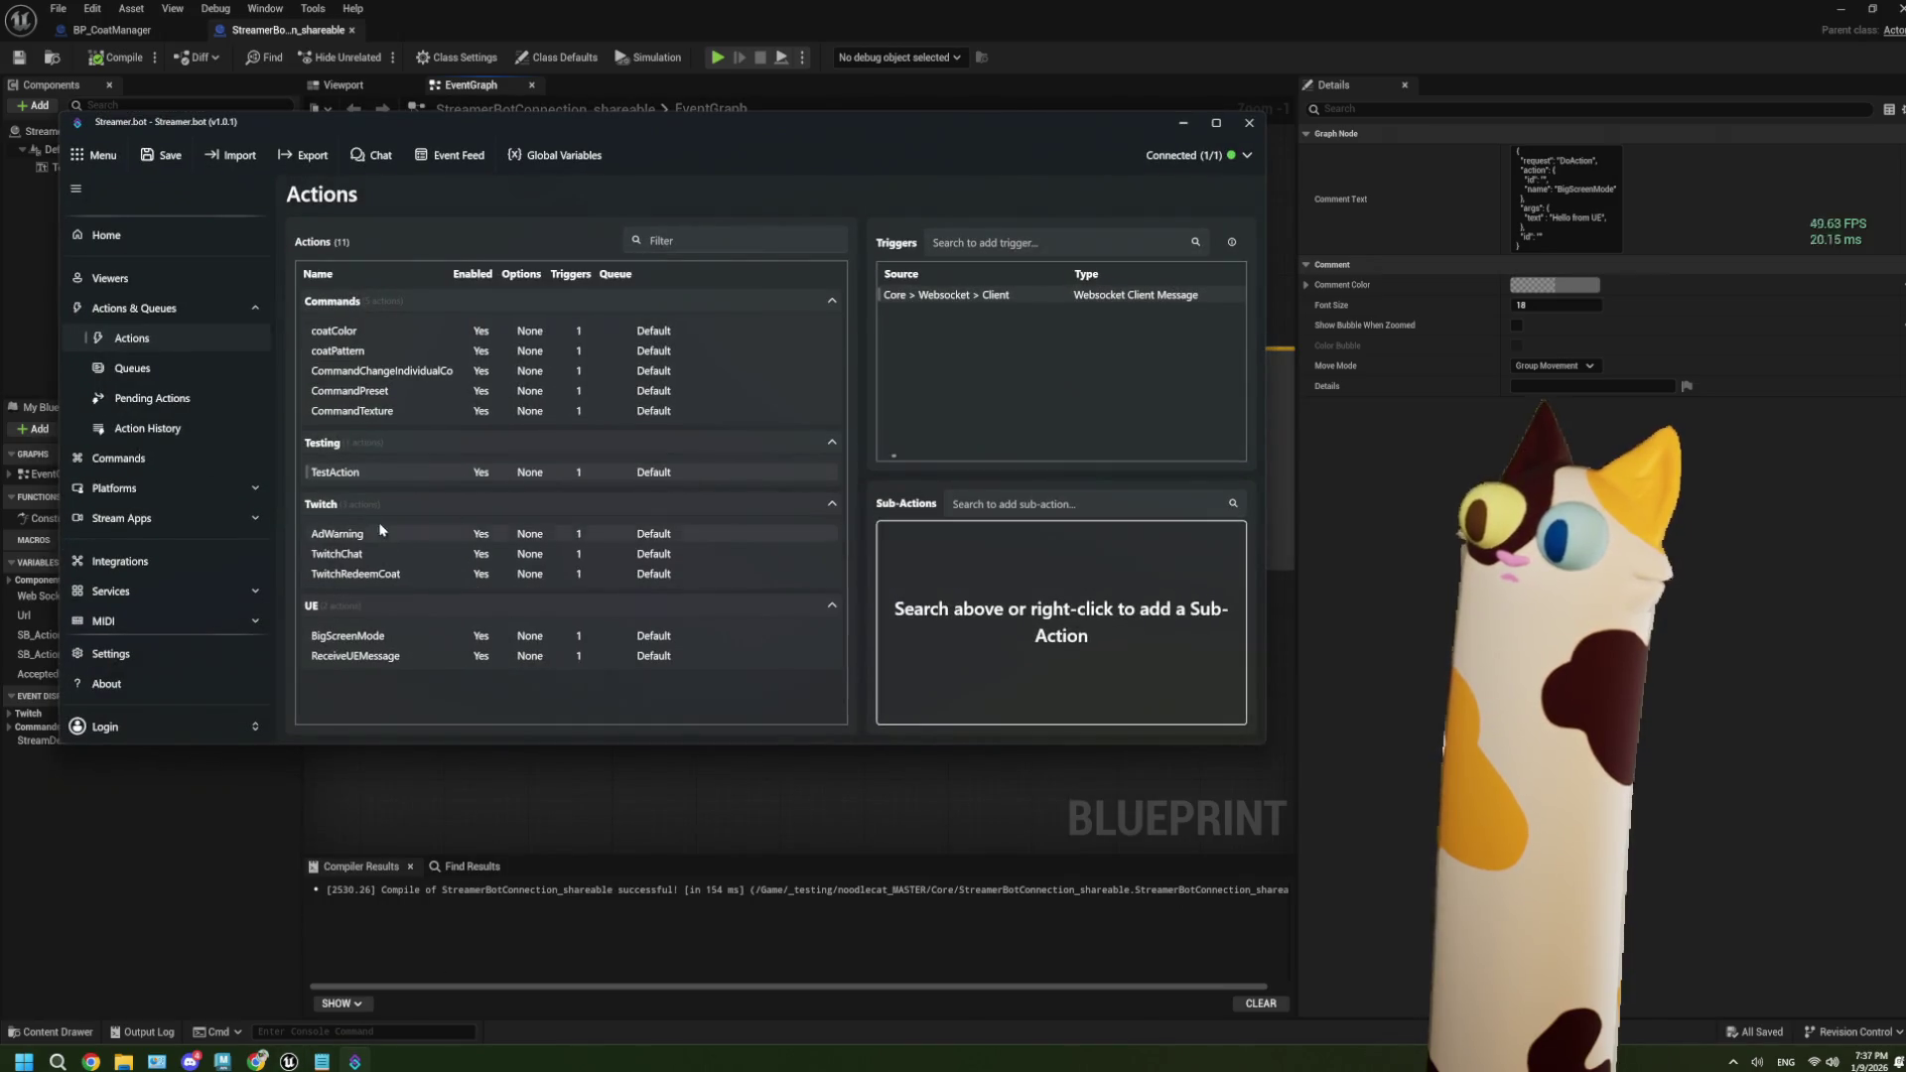
# Enter OnHelpCommand as TestAction's name in its edit dialog, then cancel without renaming.
pyautogui.rightClick(362, 481)
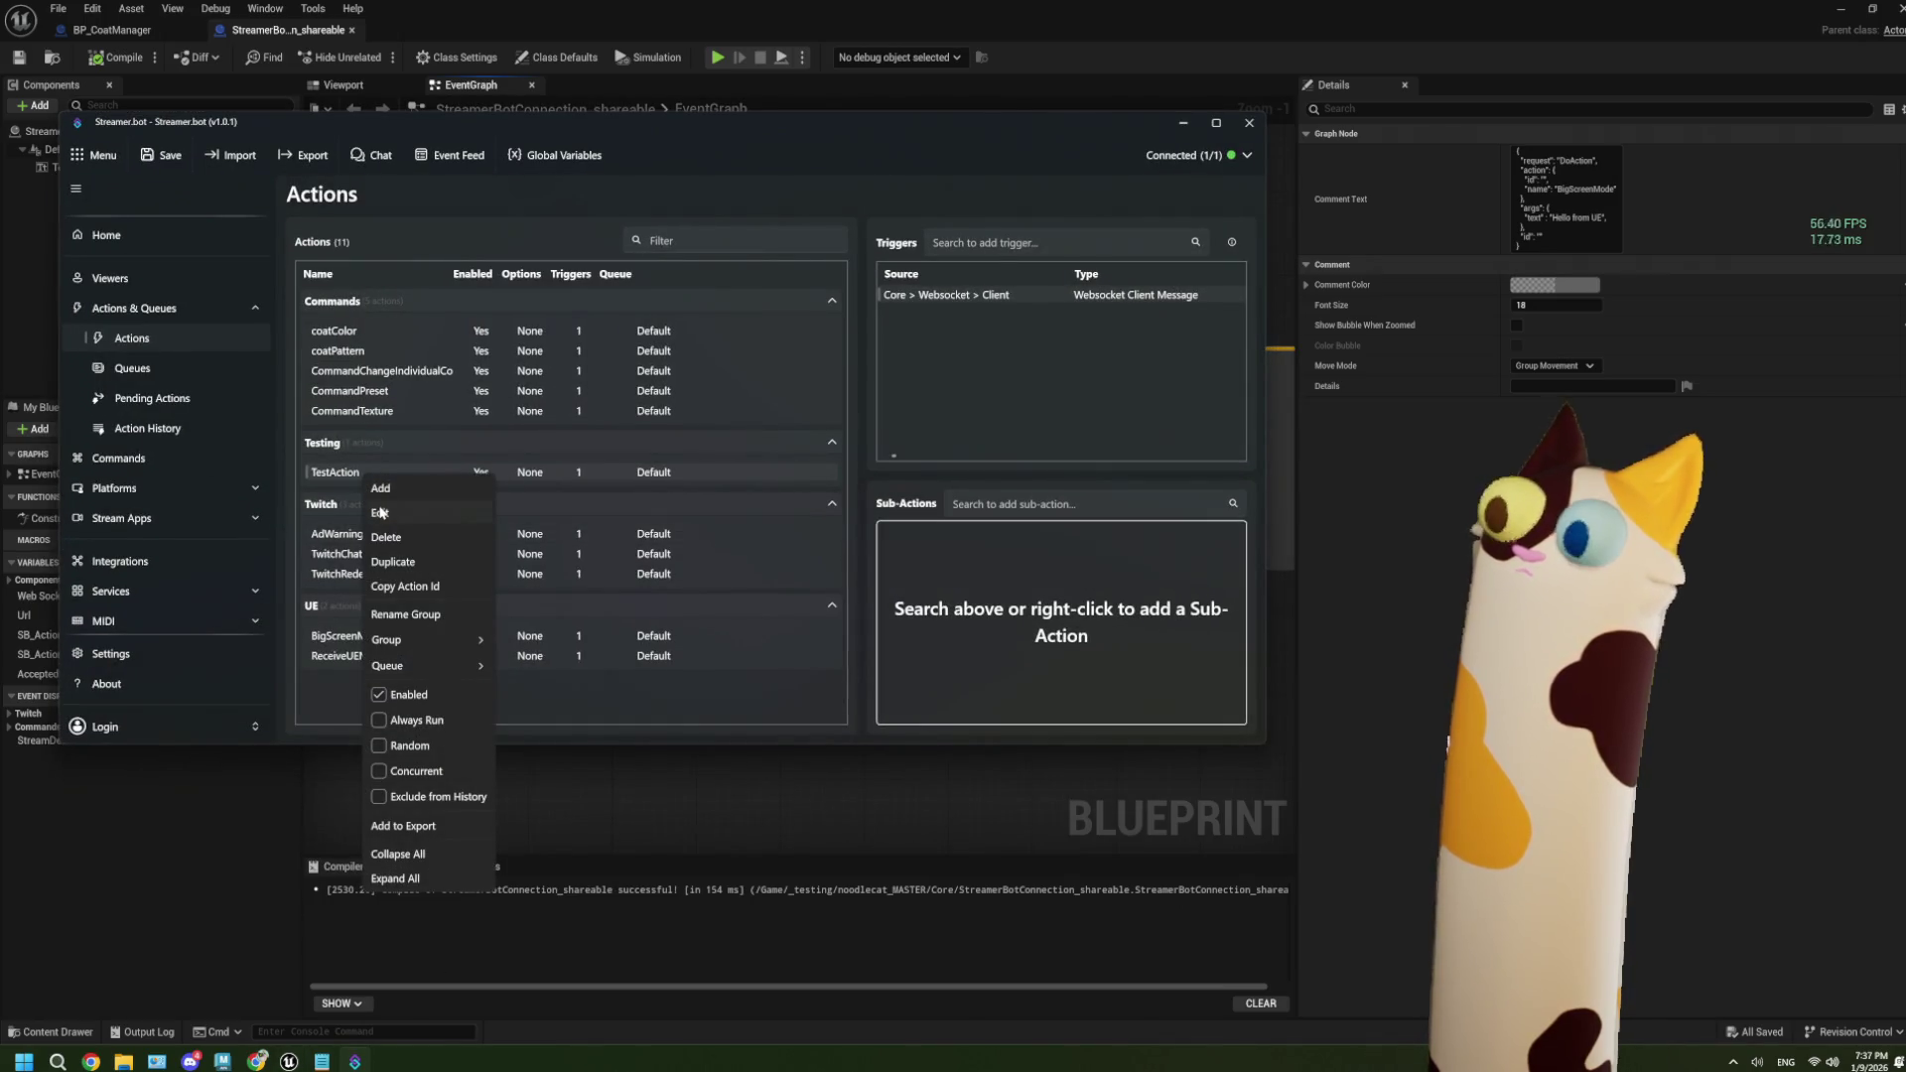
pyautogui.click(380, 513)
pyautogui.hotkey('ctrl', 'a')
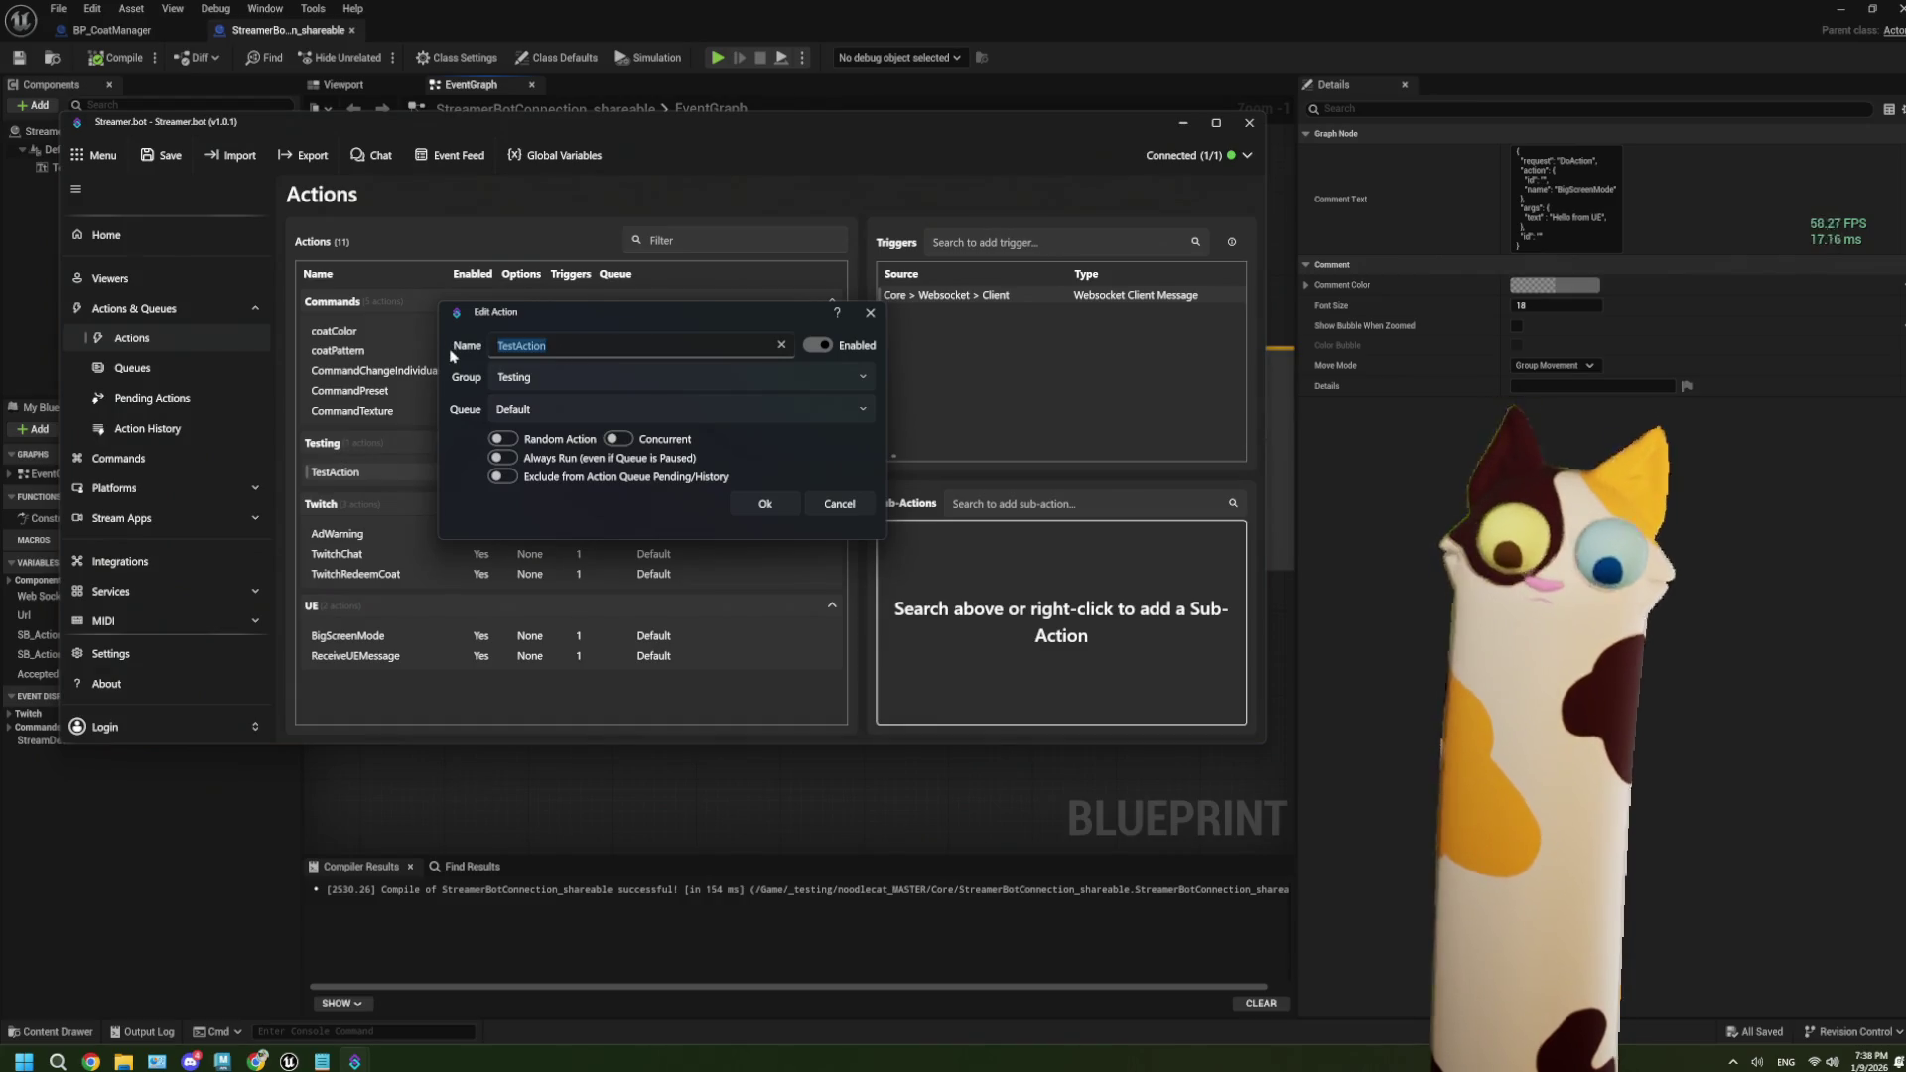
pyautogui.write('Cn')
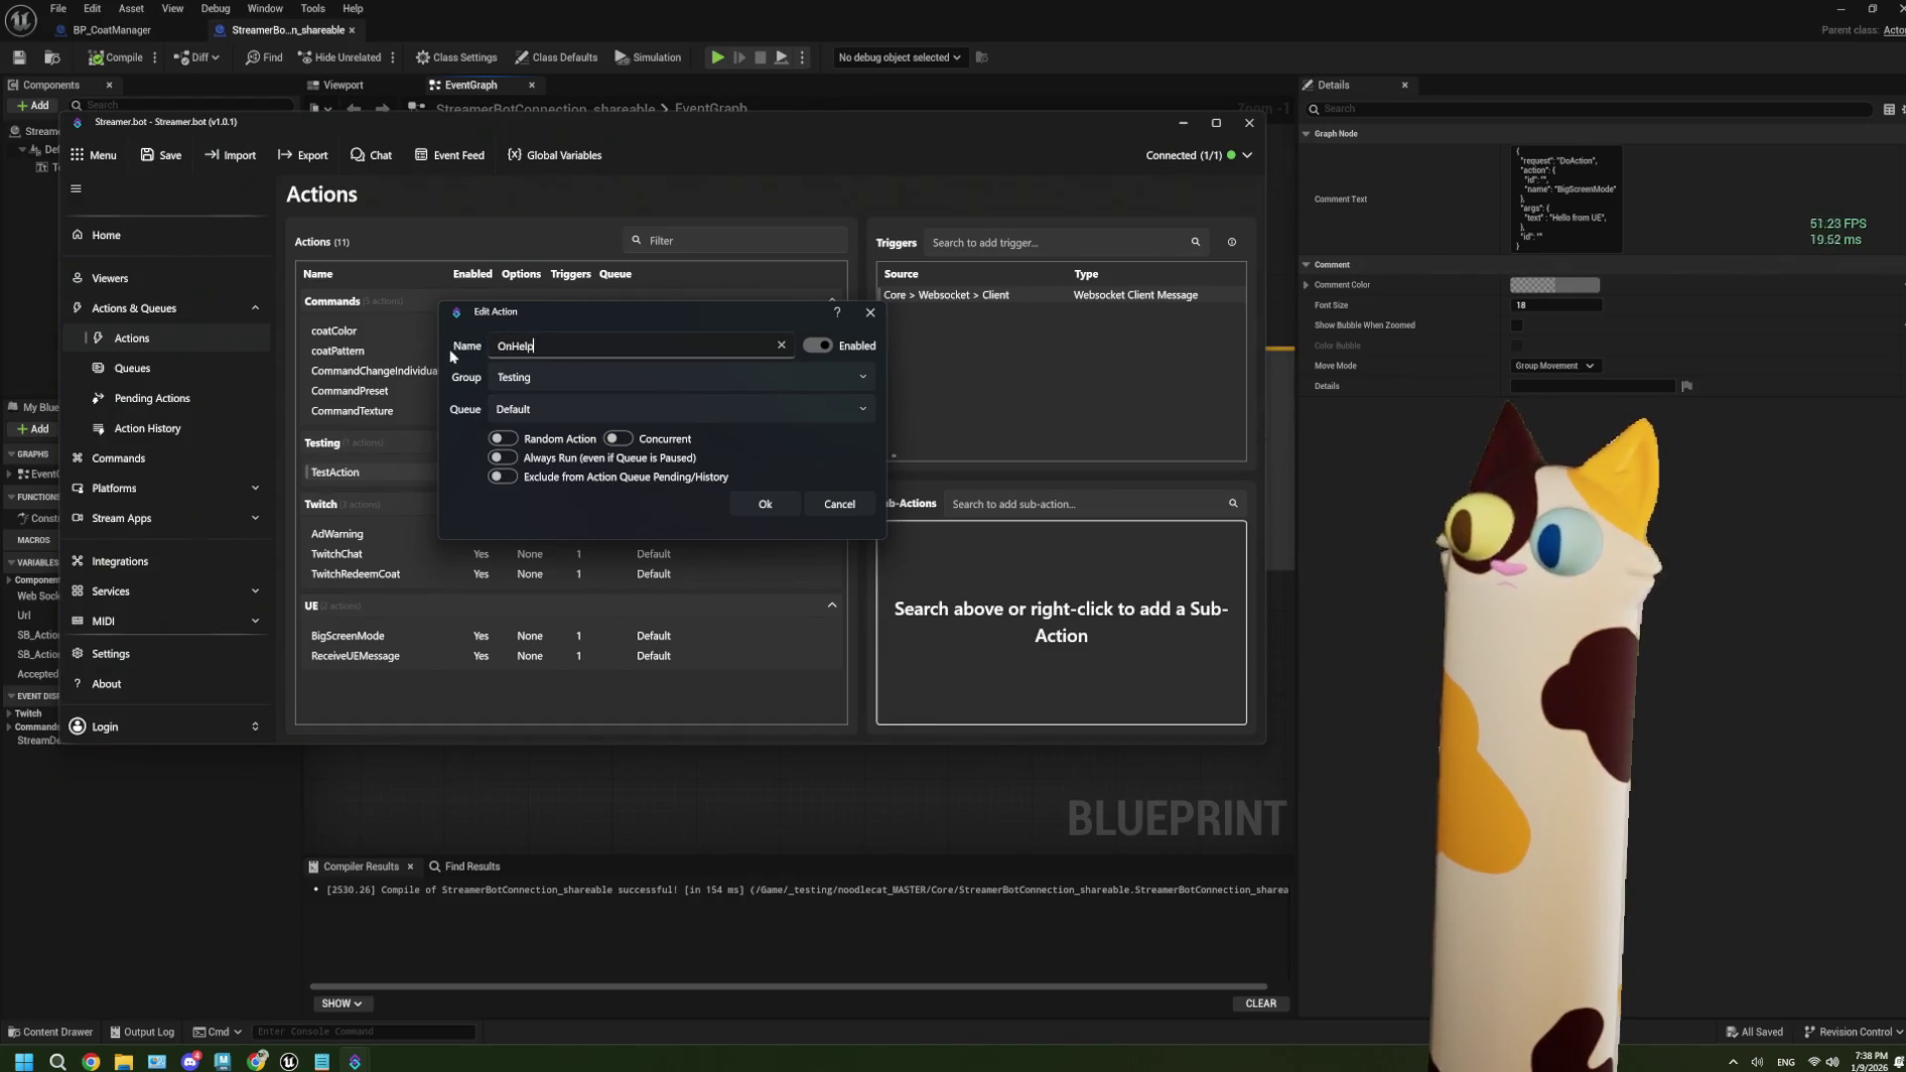
pyautogui.press('BackSpace')
pyautogui.press('BackSpace')
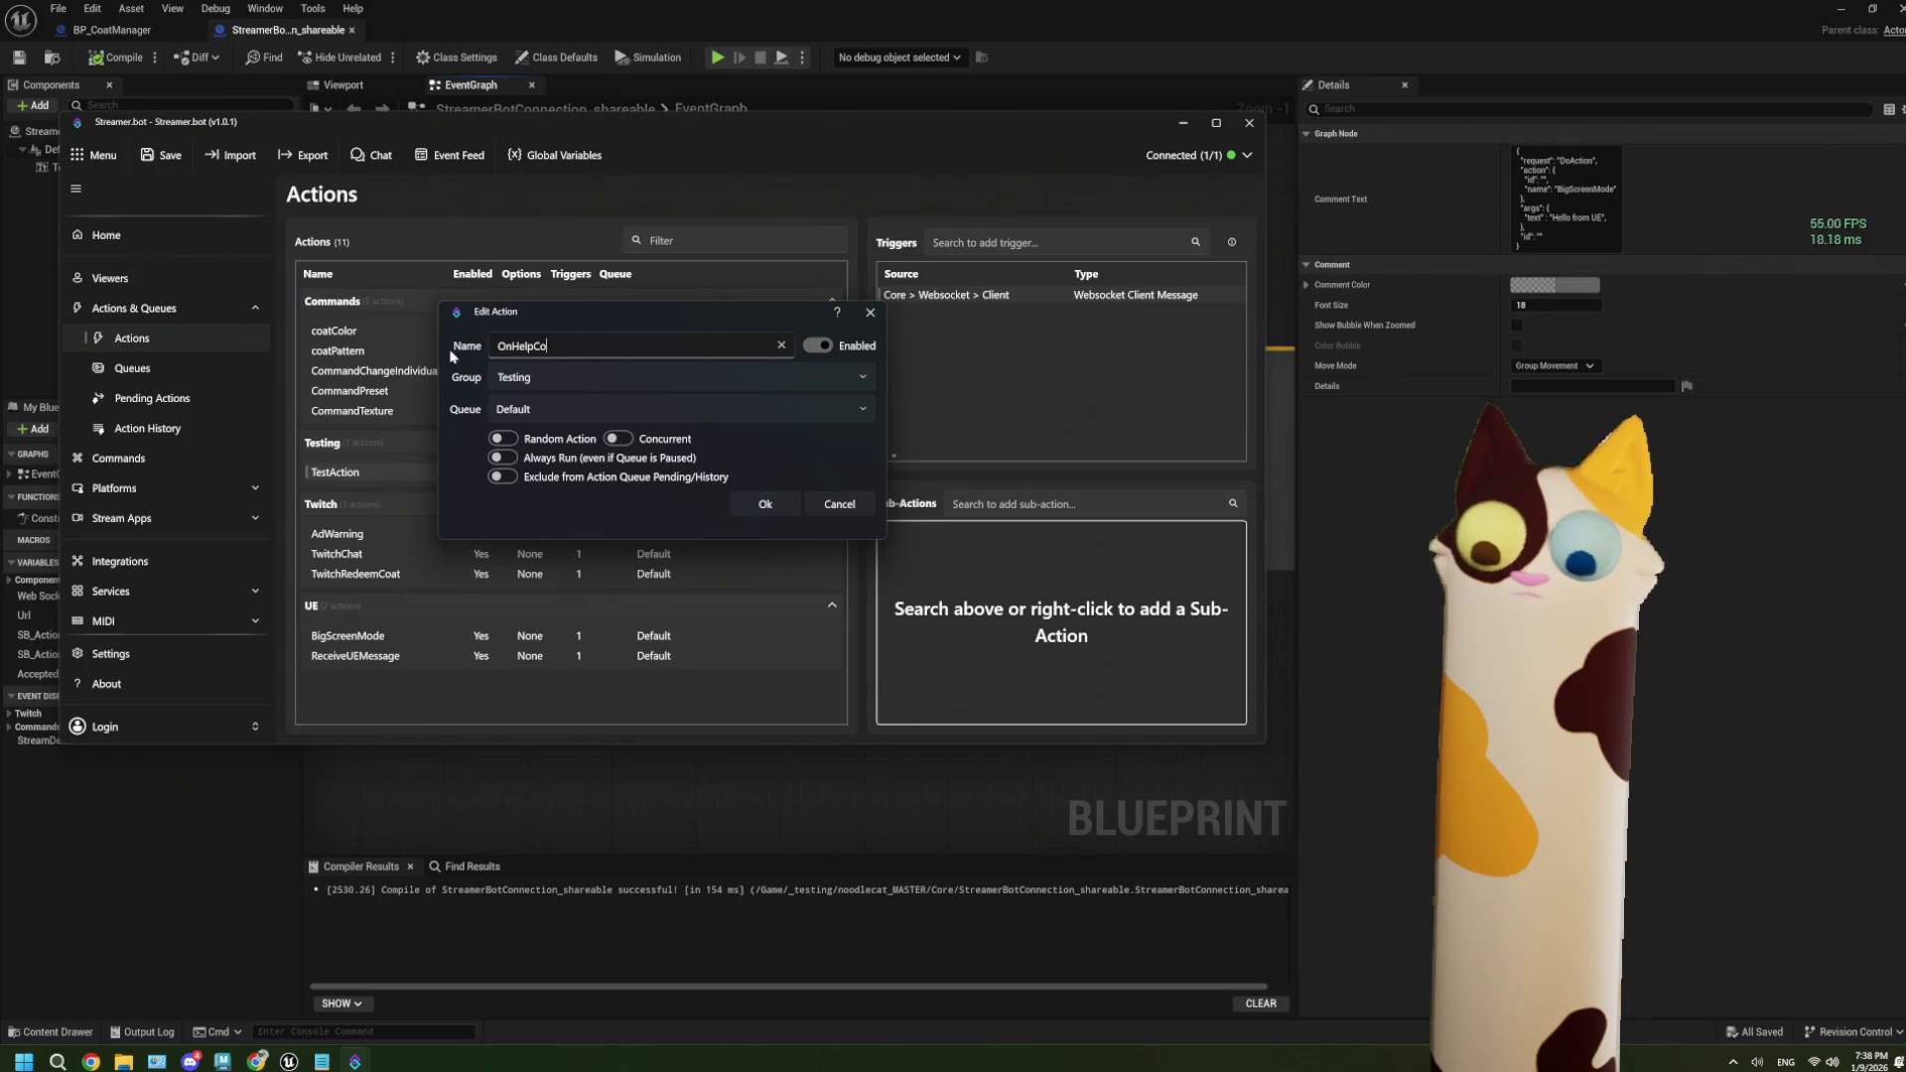
pyautogui.write('mmand')
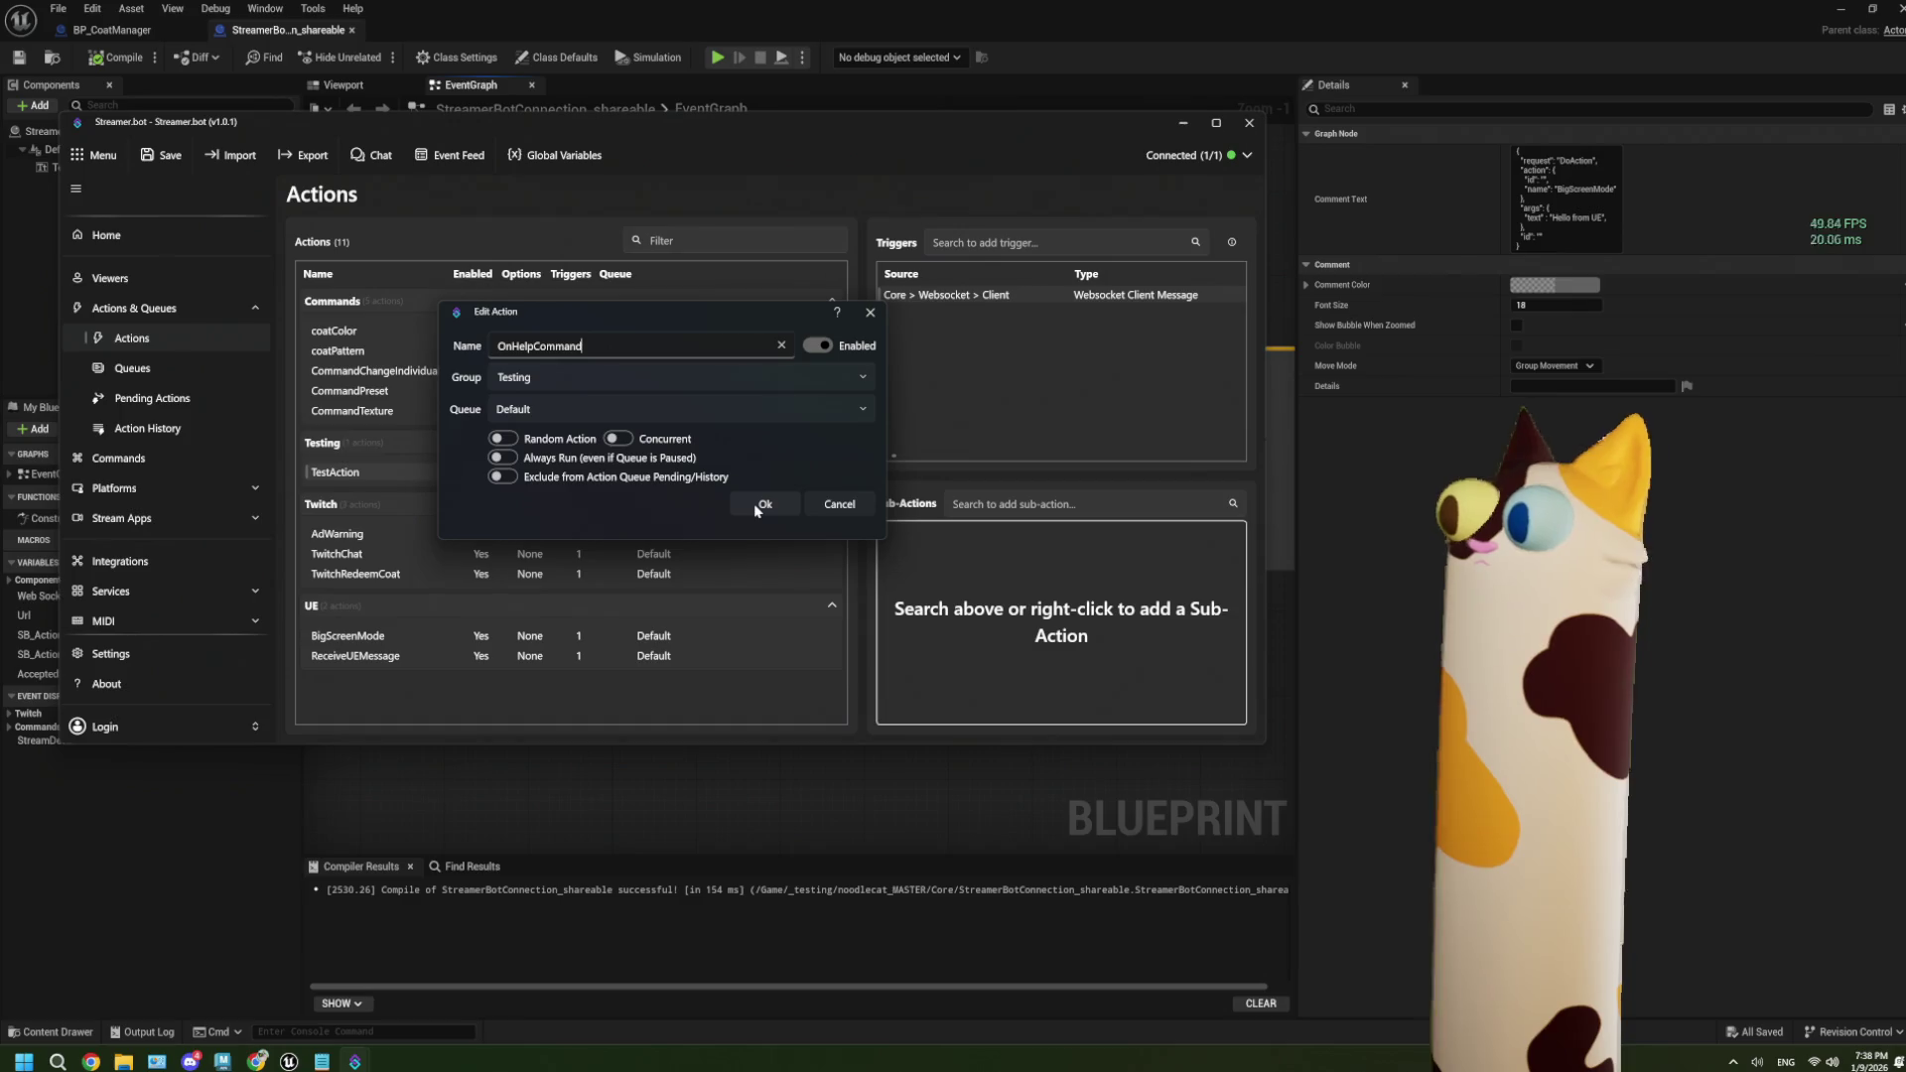
pyautogui.click(834, 507)
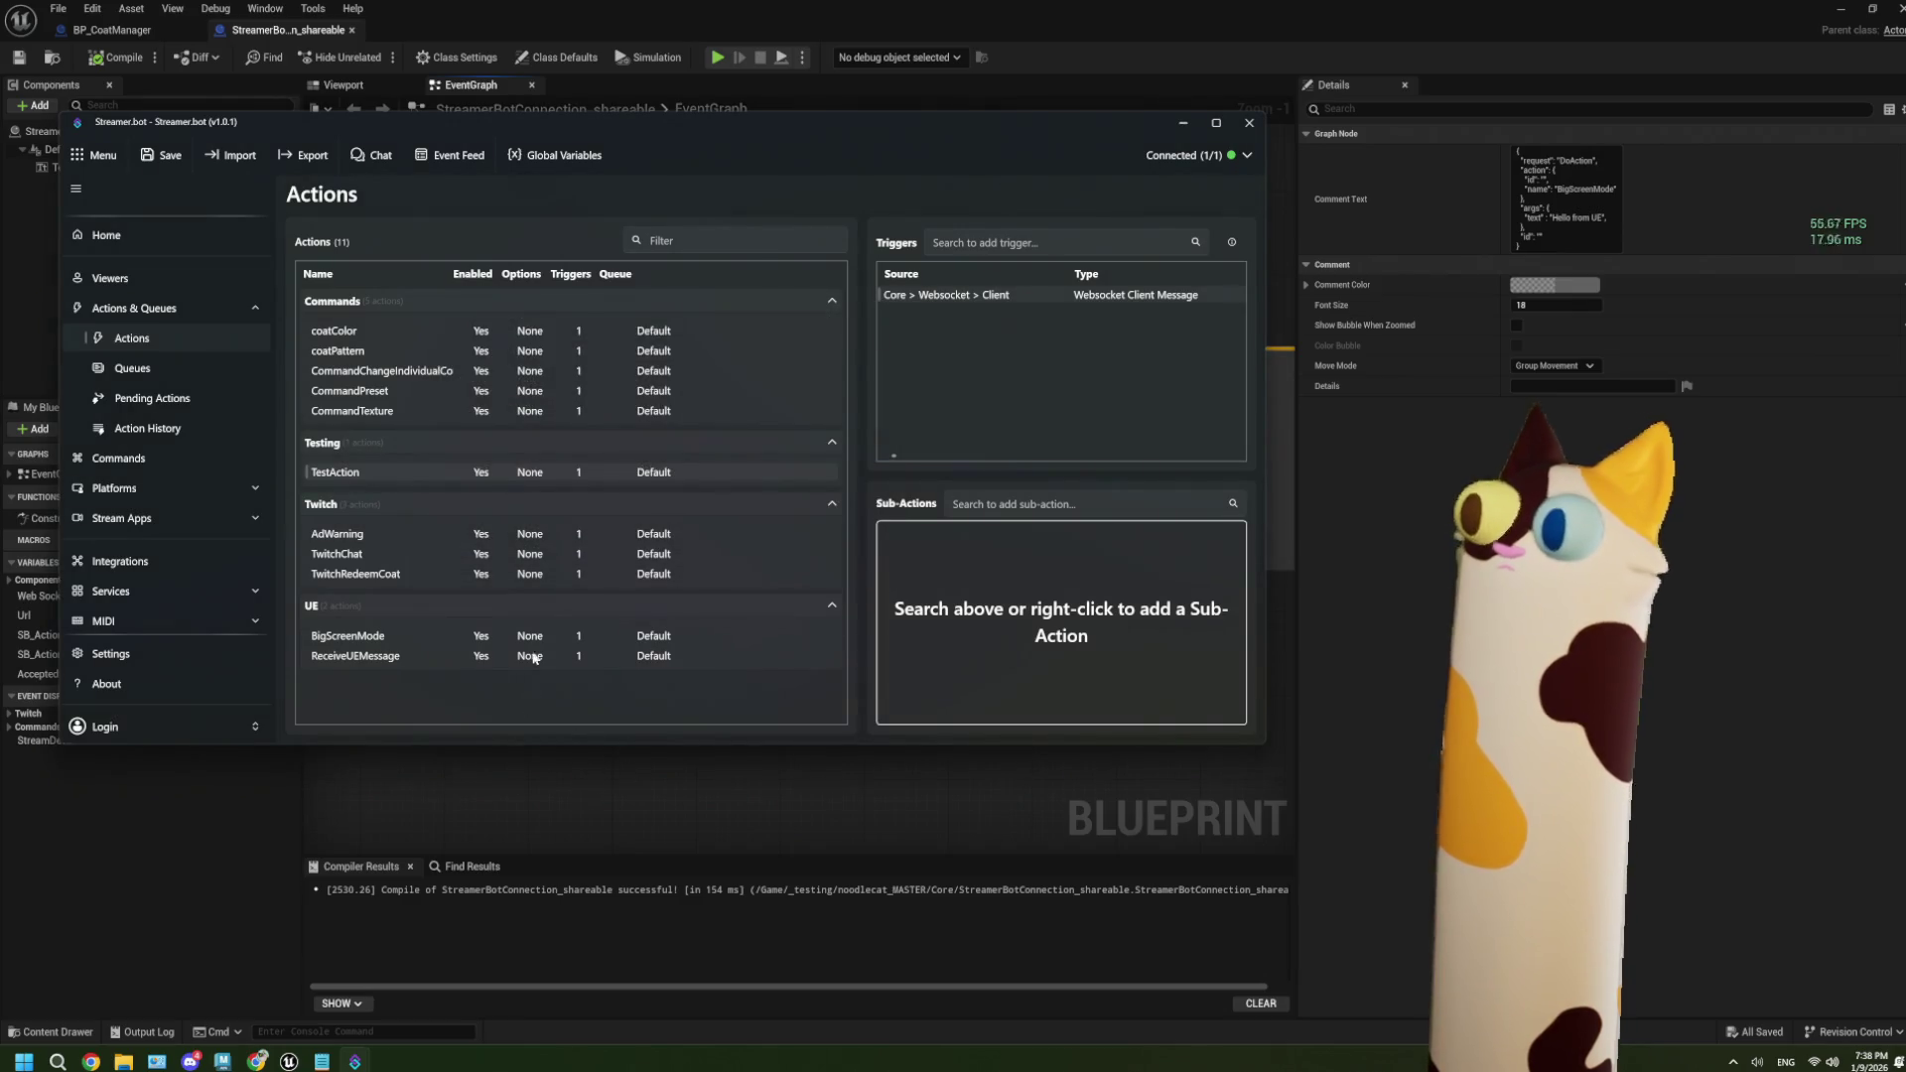
# On the Commands page, add a new !help command with match location Start.
pyautogui.rightClick(416, 697)
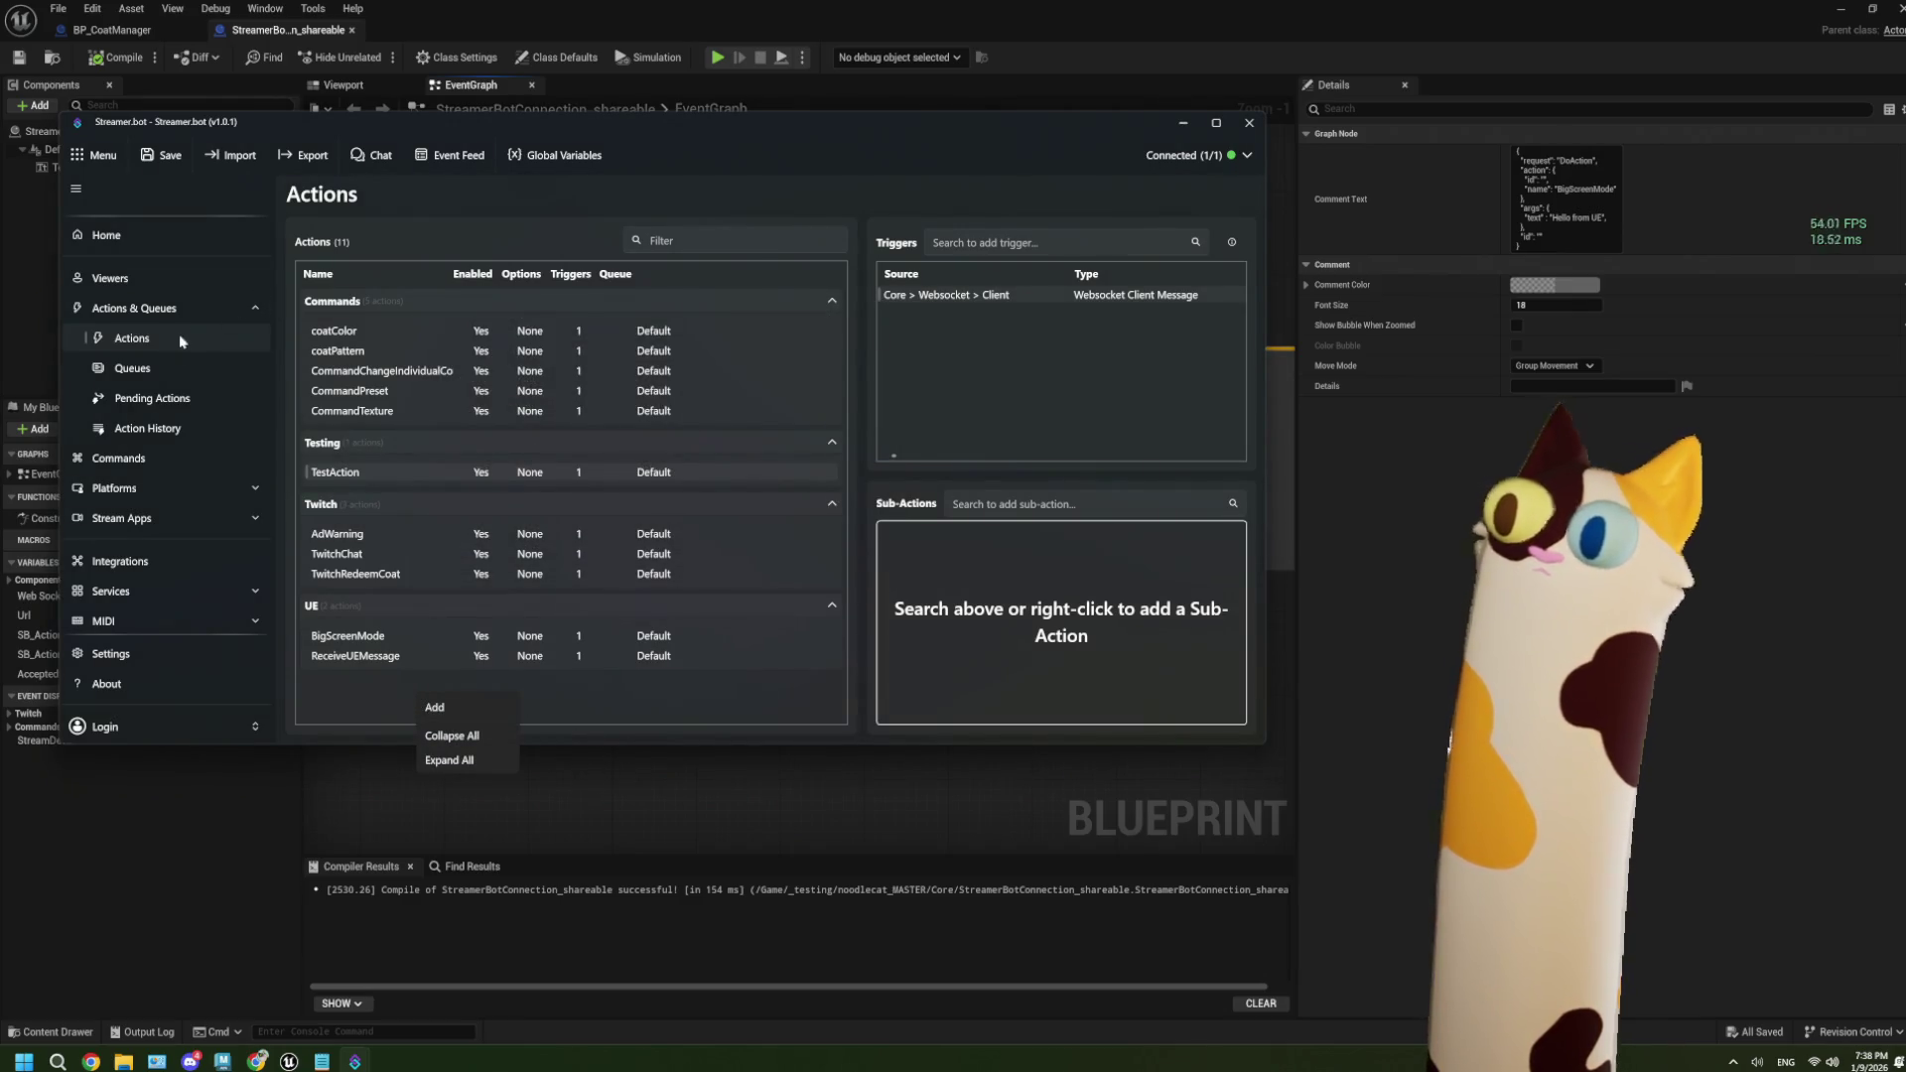
pyautogui.click(117, 457)
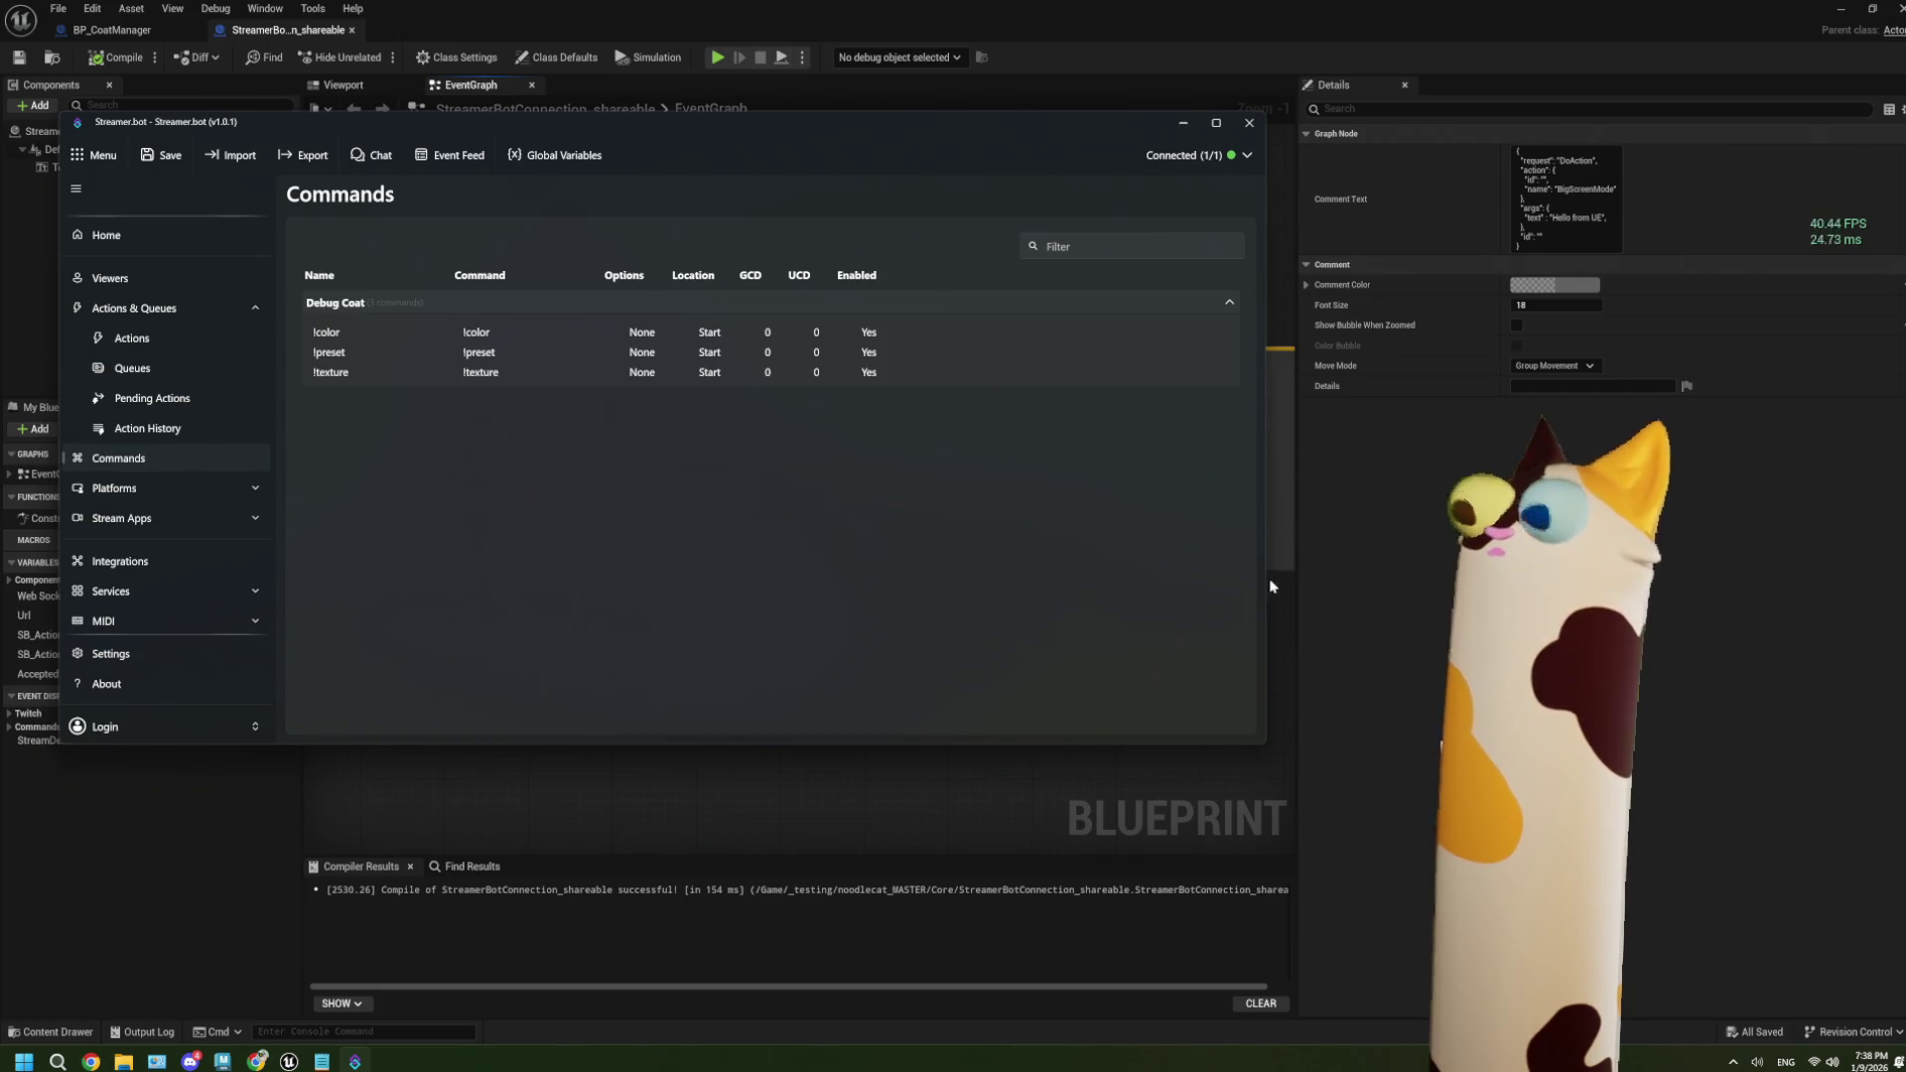
pyautogui.rightClick(476, 482)
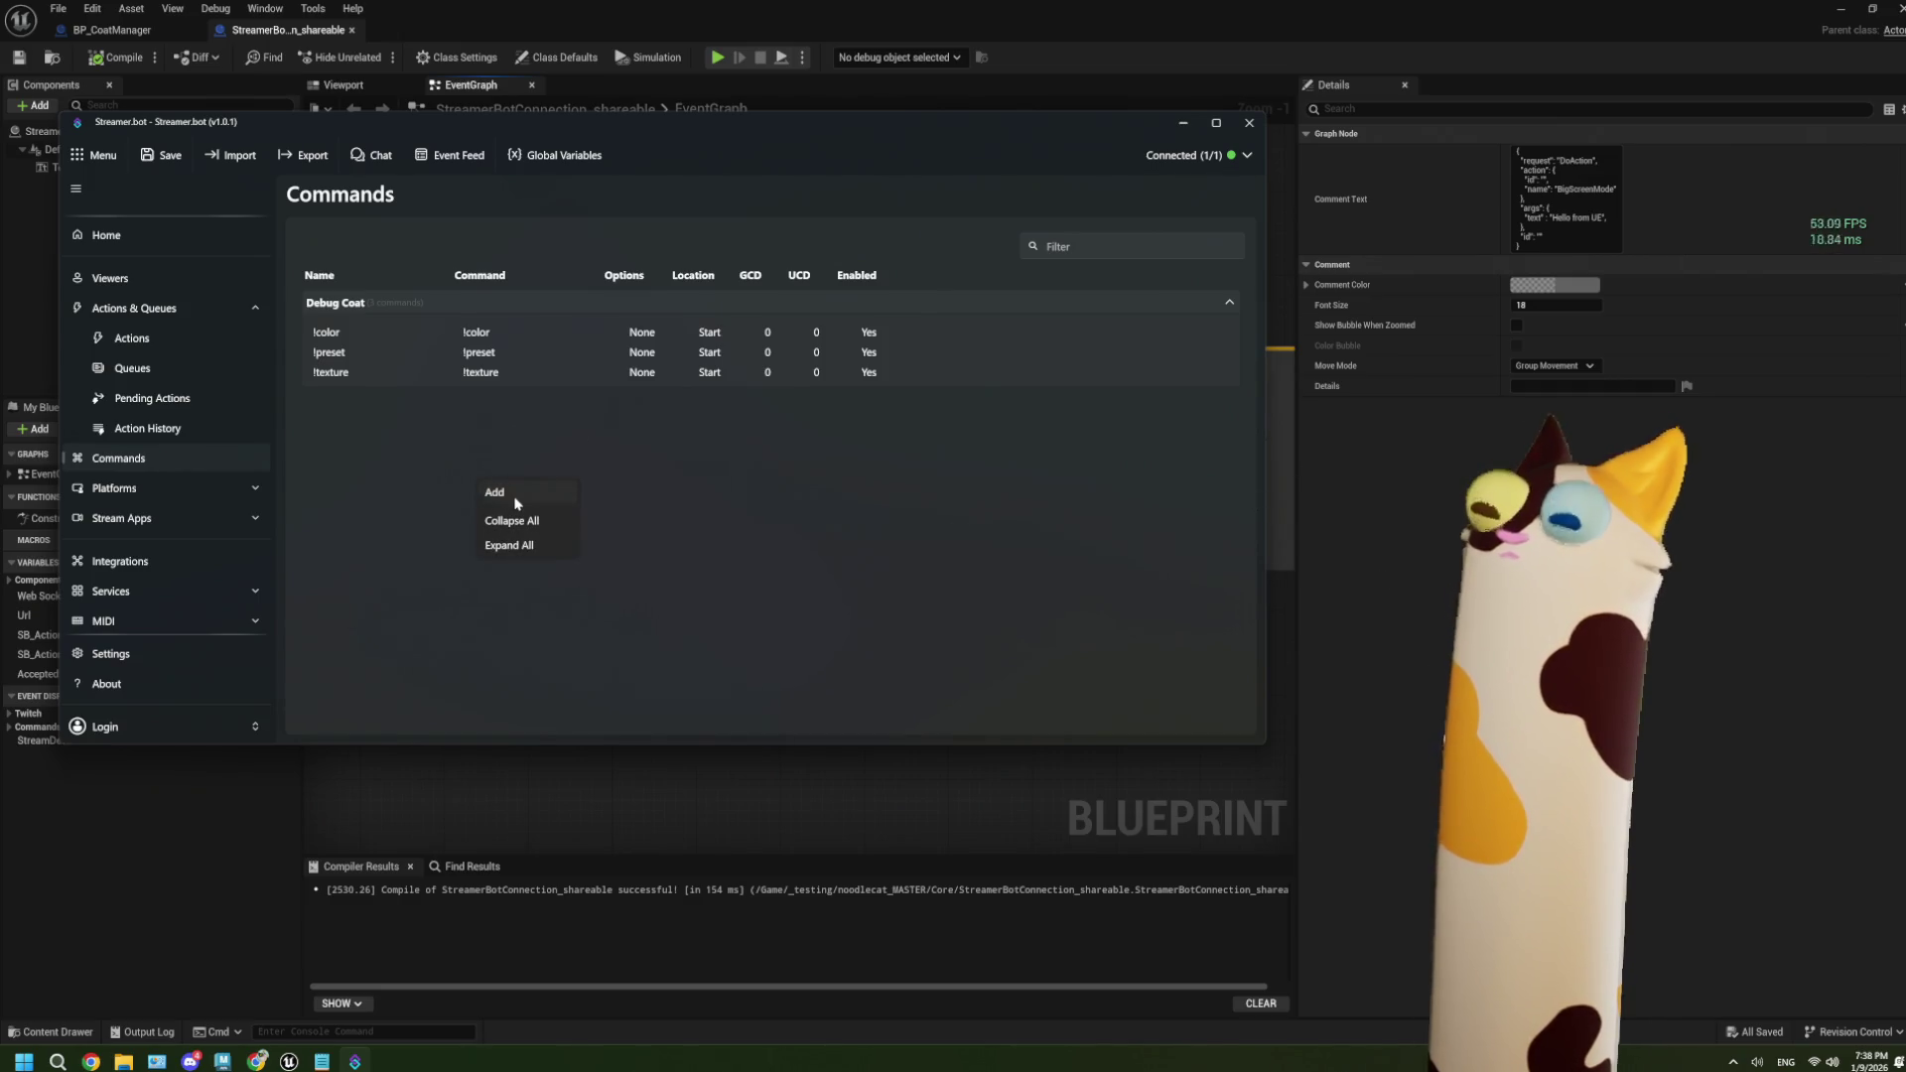
pyautogui.click(515, 500)
pyautogui.write('!help')
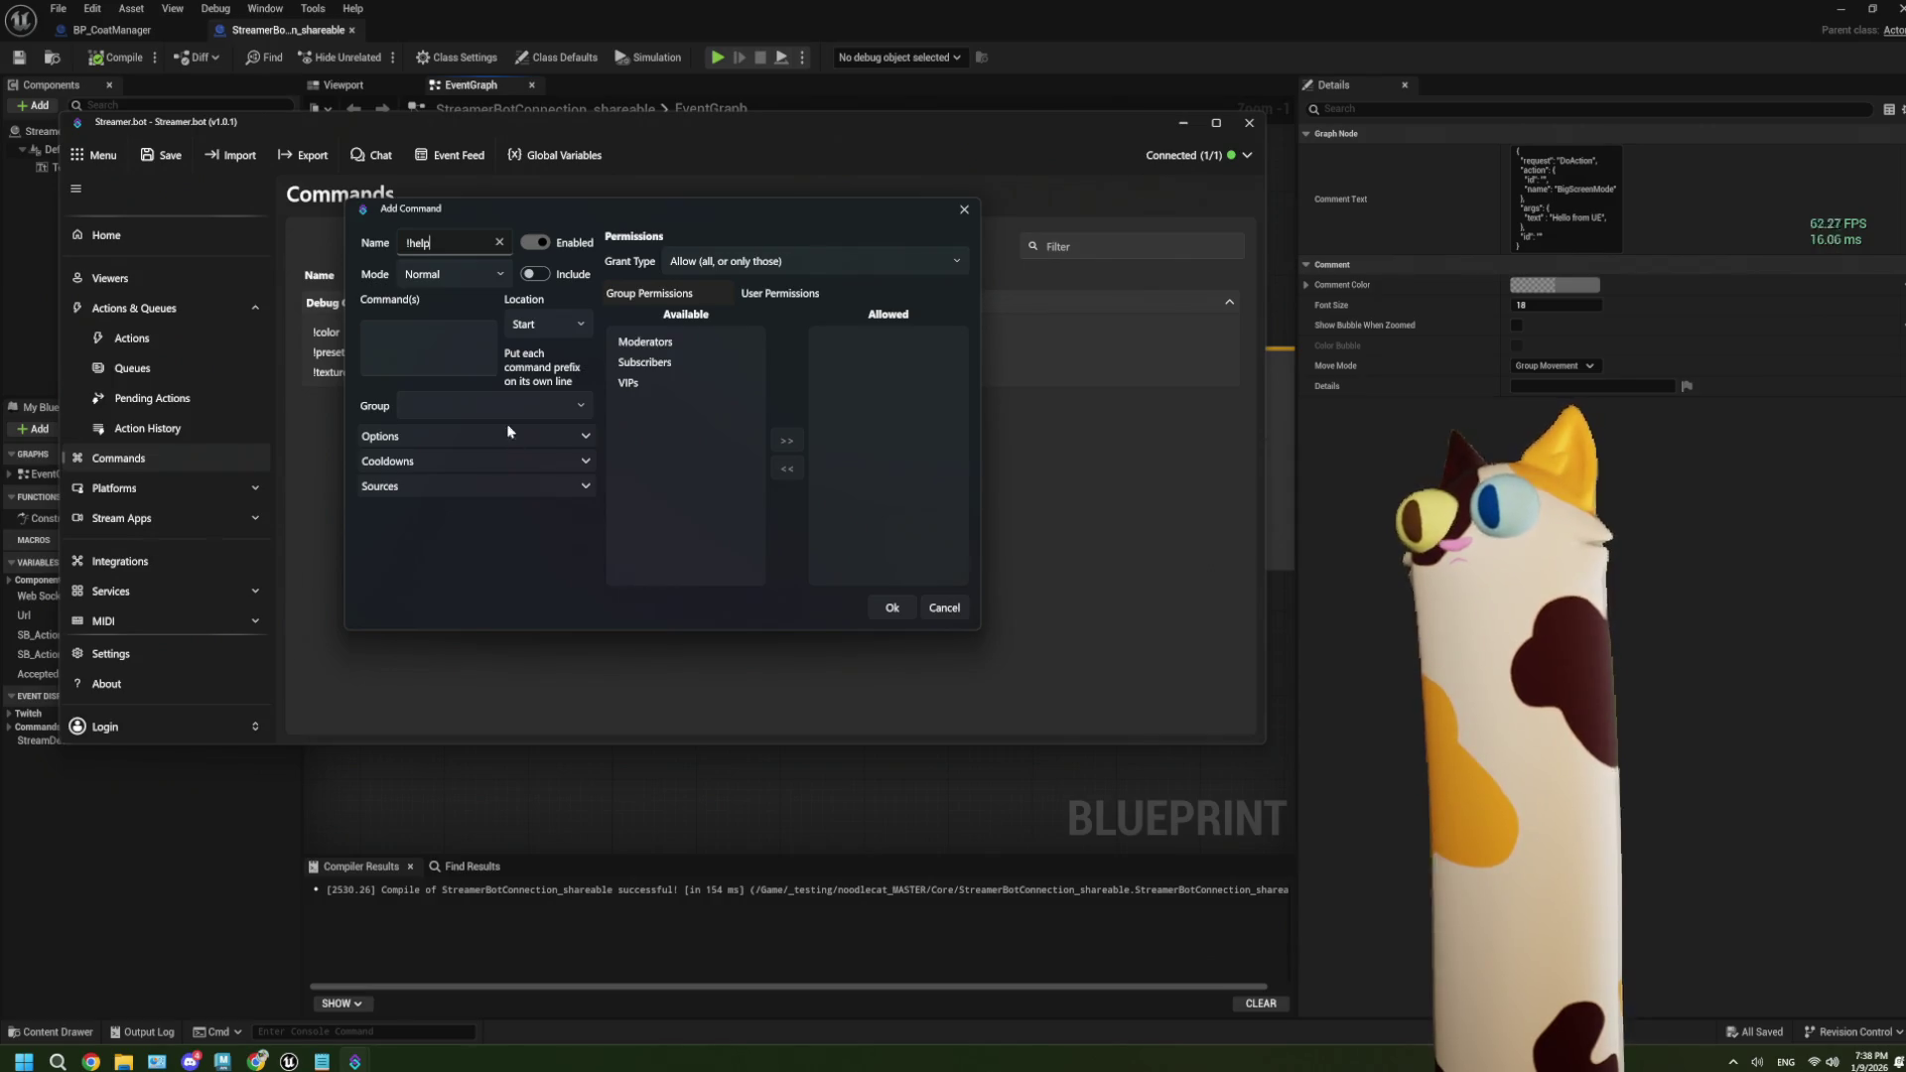
pyautogui.click(451, 363)
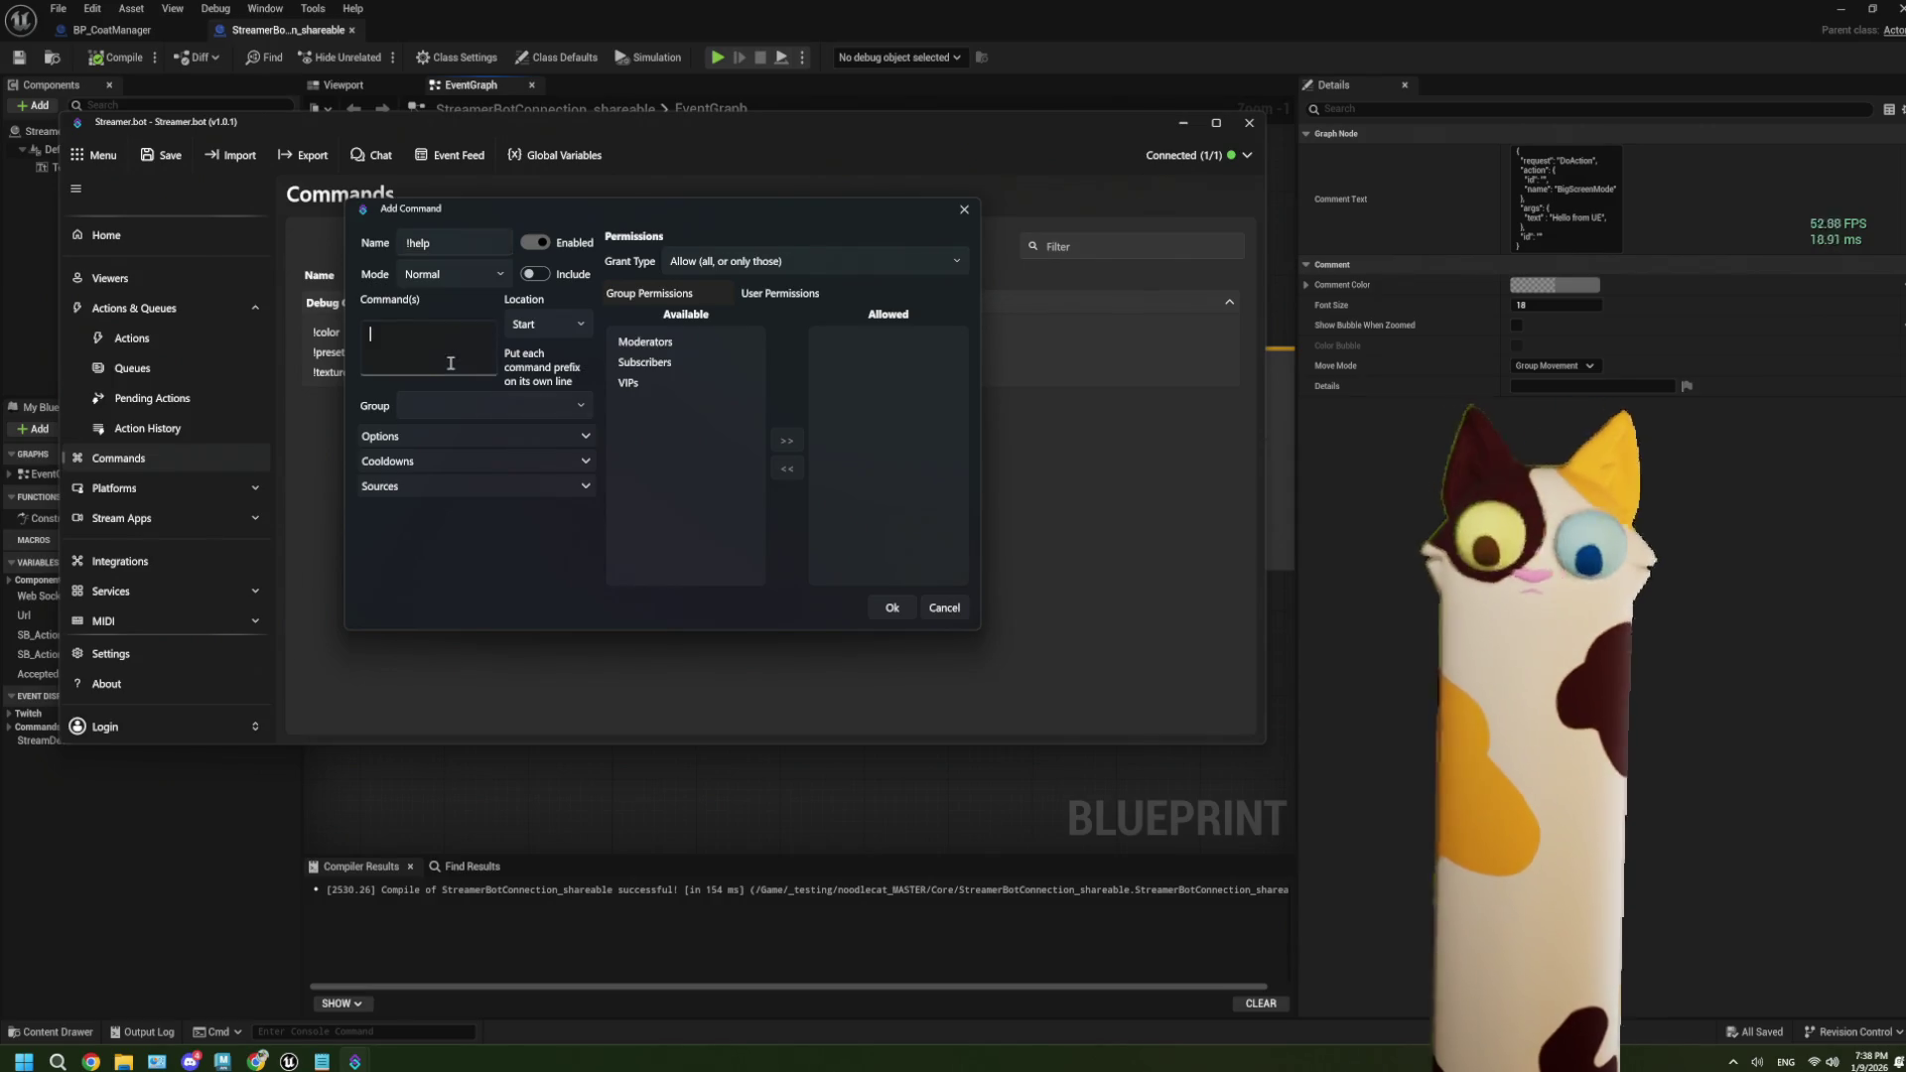
pyautogui.write('!help')
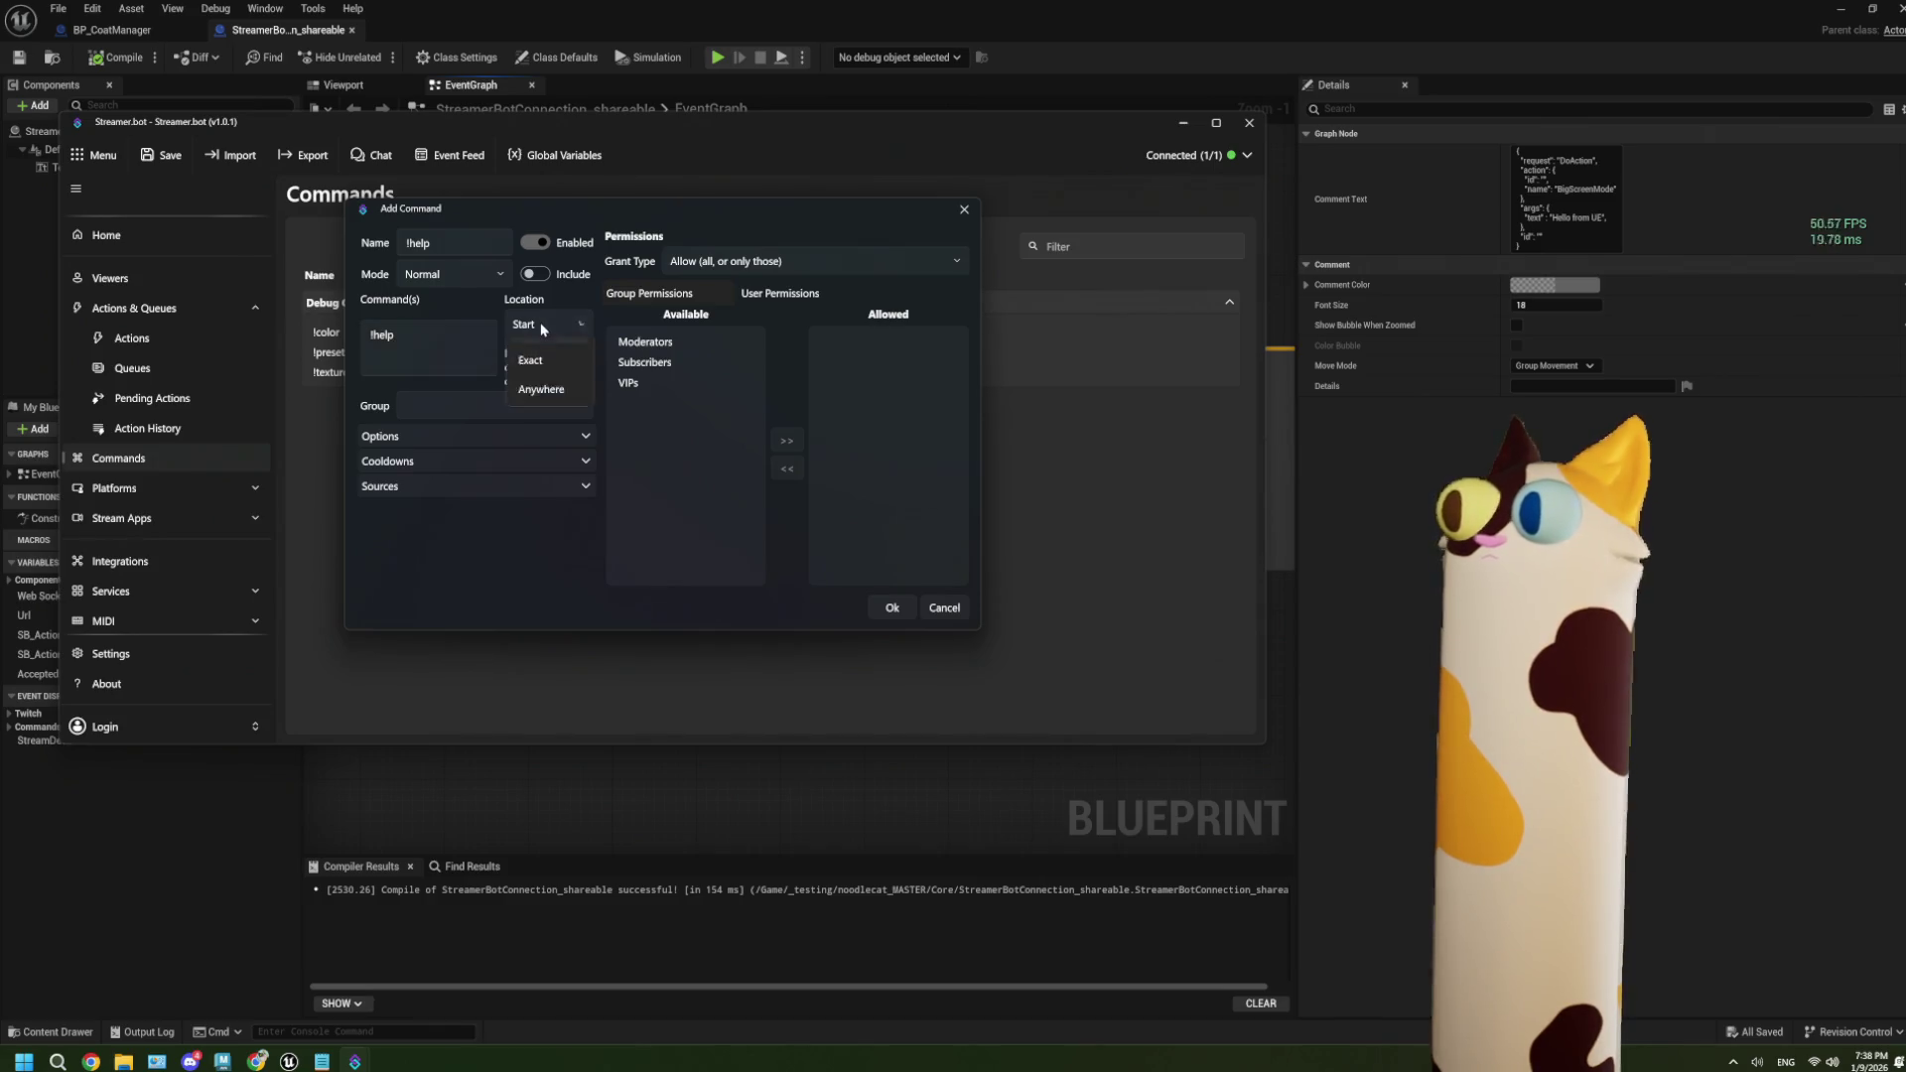
pyautogui.click(509, 392)
pyautogui.click(640, 383)
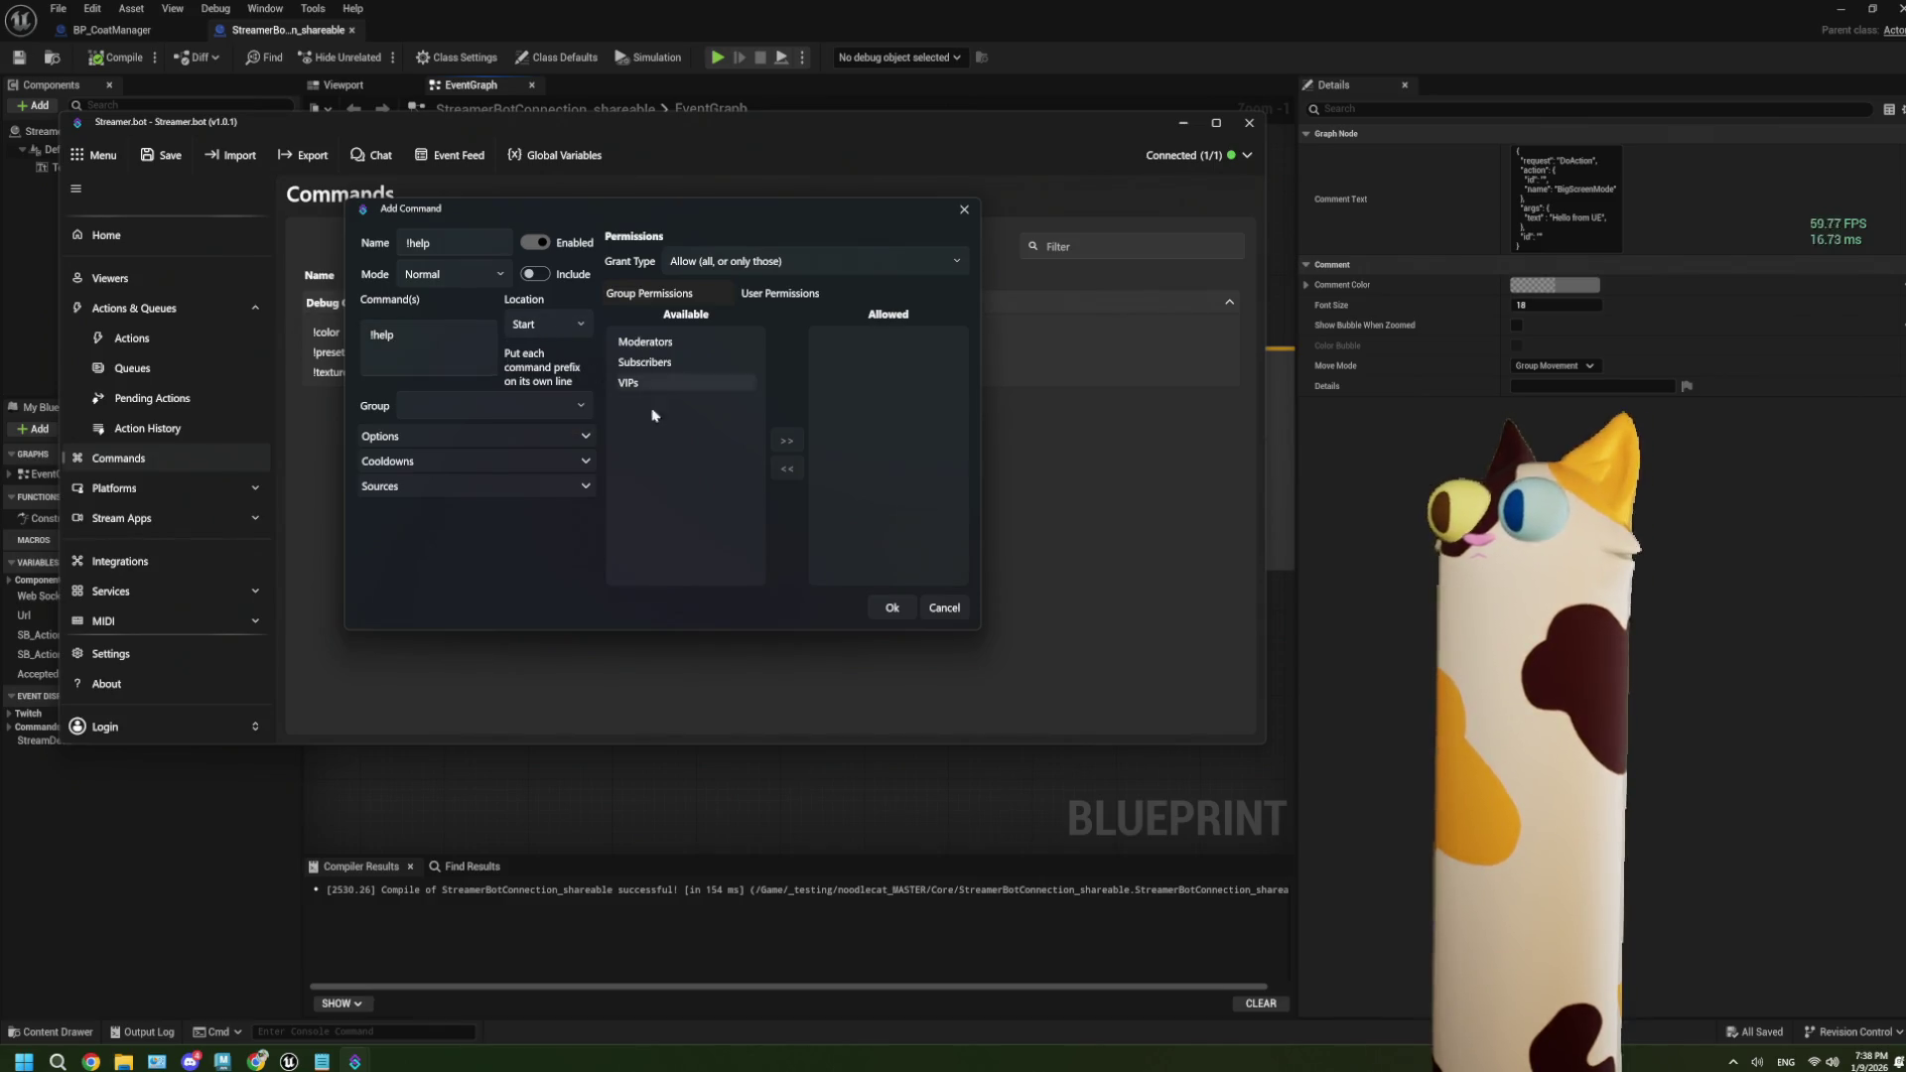
pyautogui.click(903, 613)
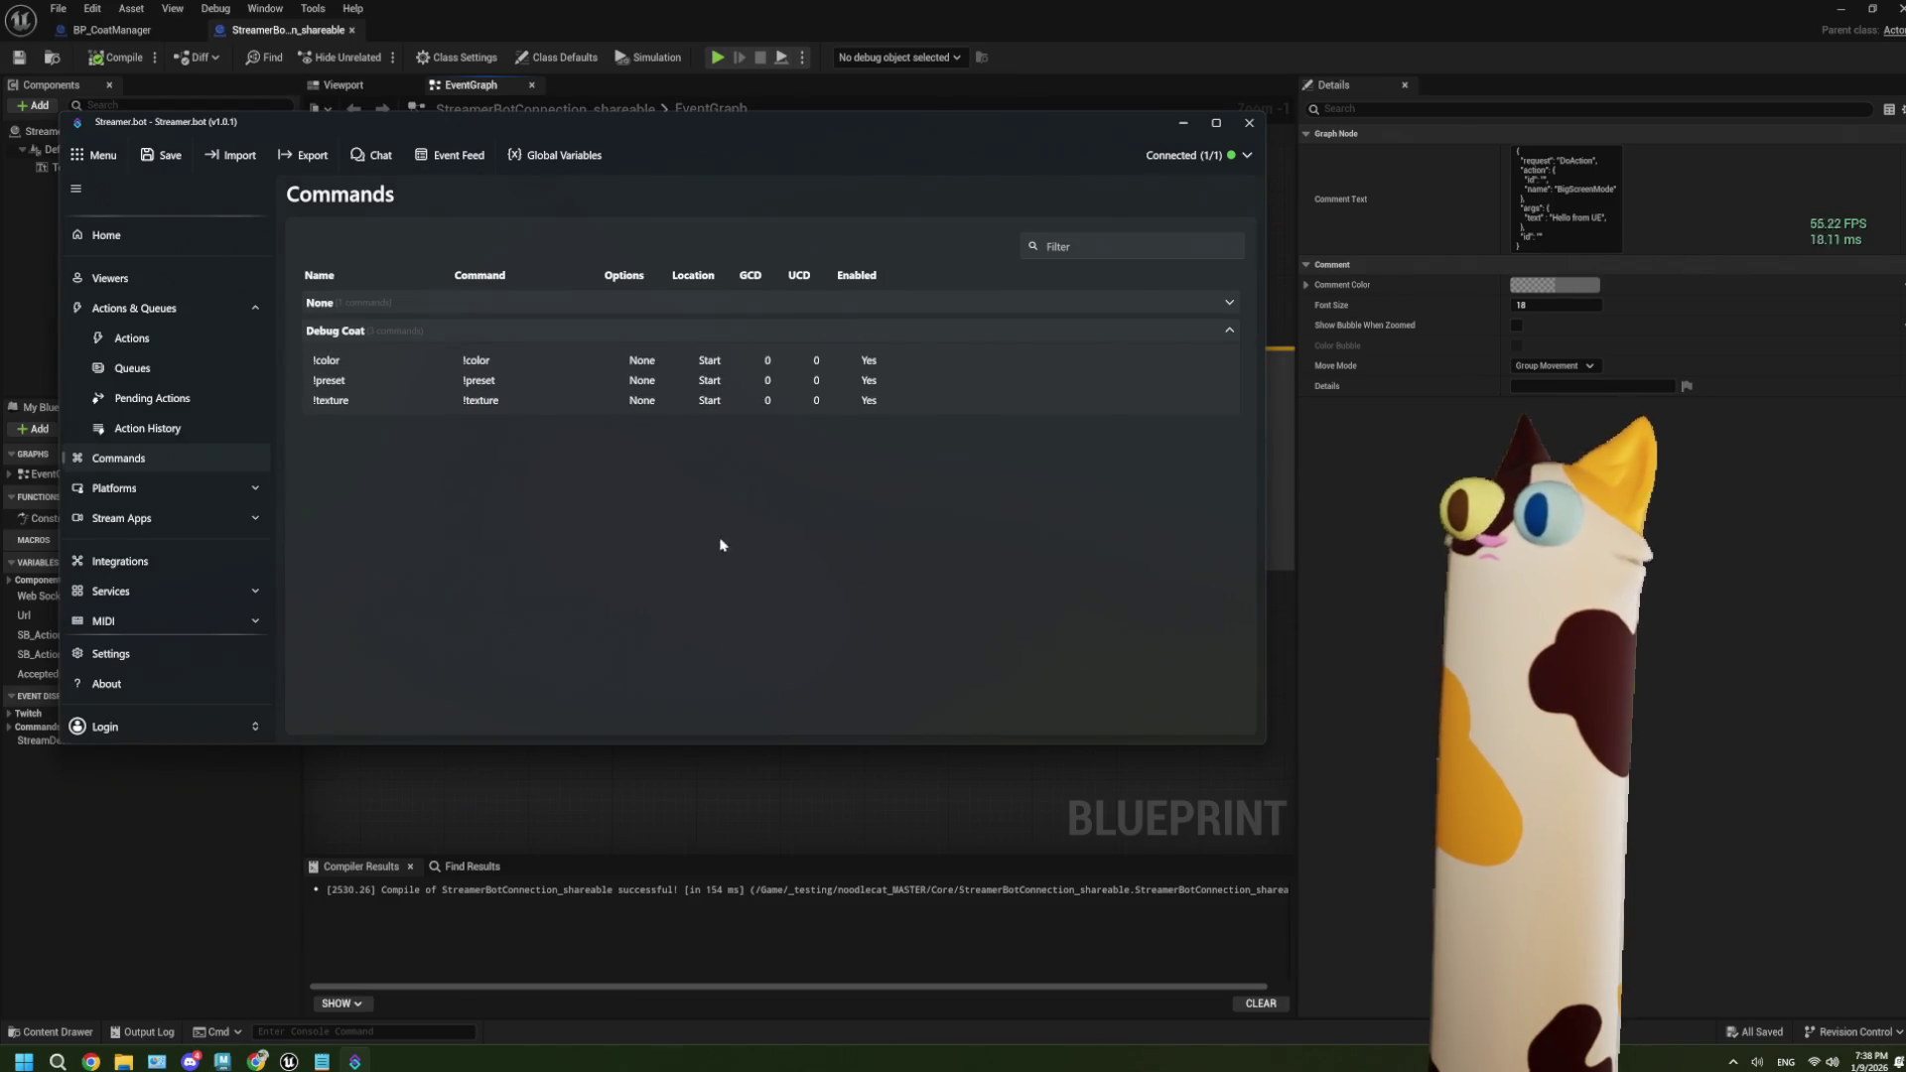
# Expand the None group to check the new !help command is listed.
pyautogui.click(355, 303)
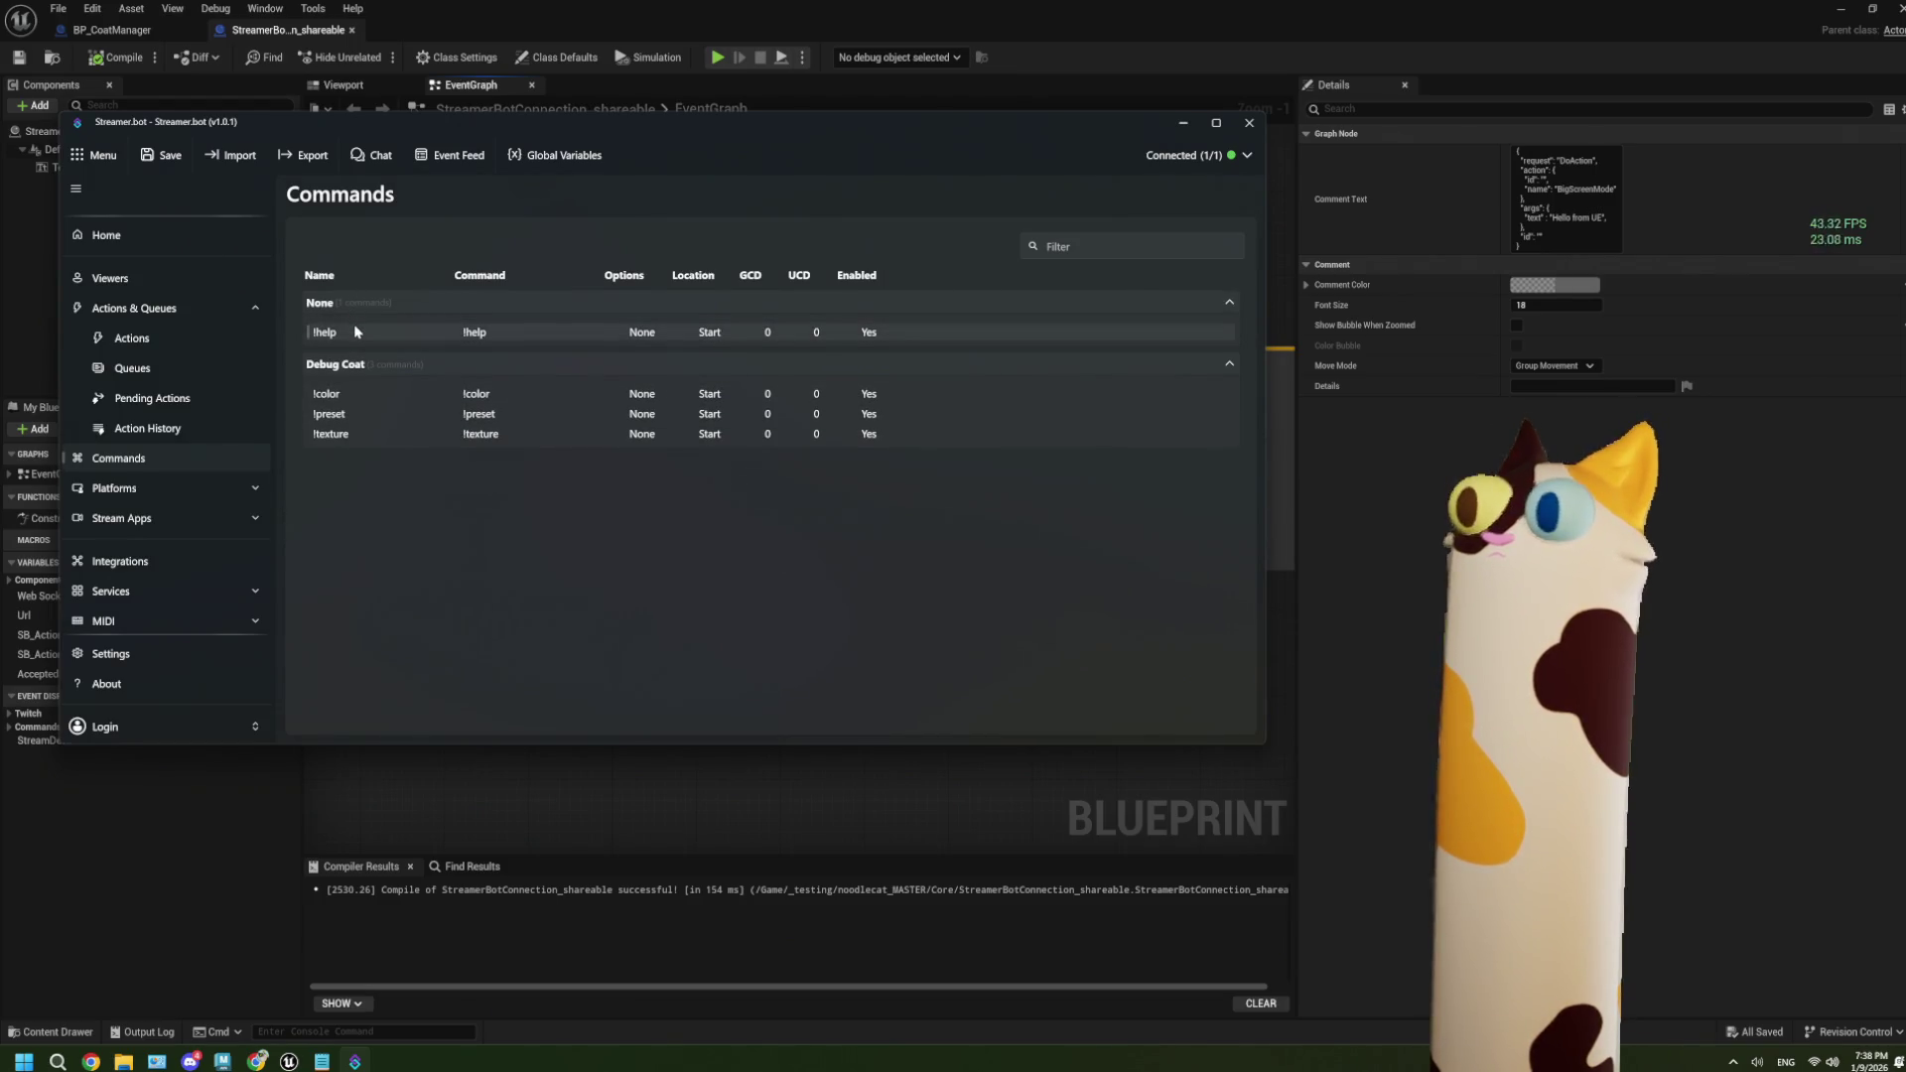
pyautogui.rightClick(355, 327)
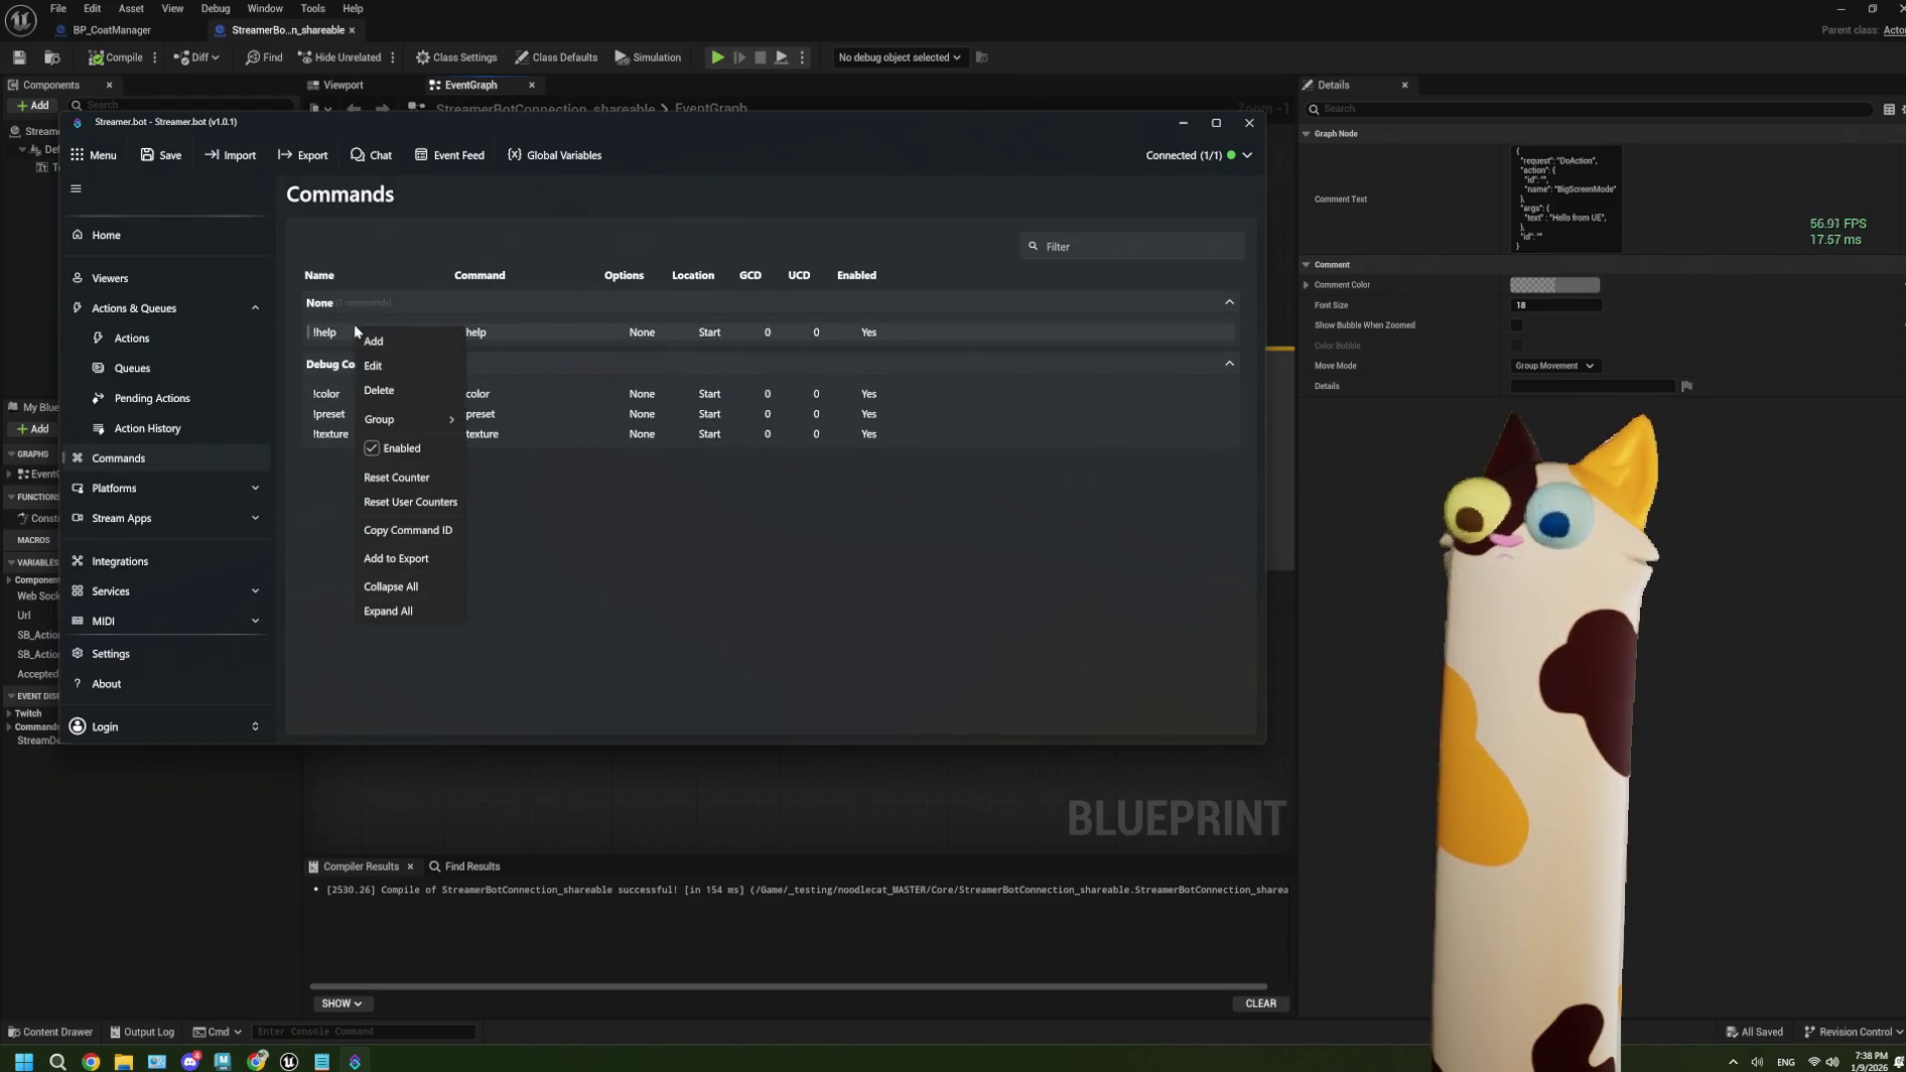
pyautogui.click(693, 568)
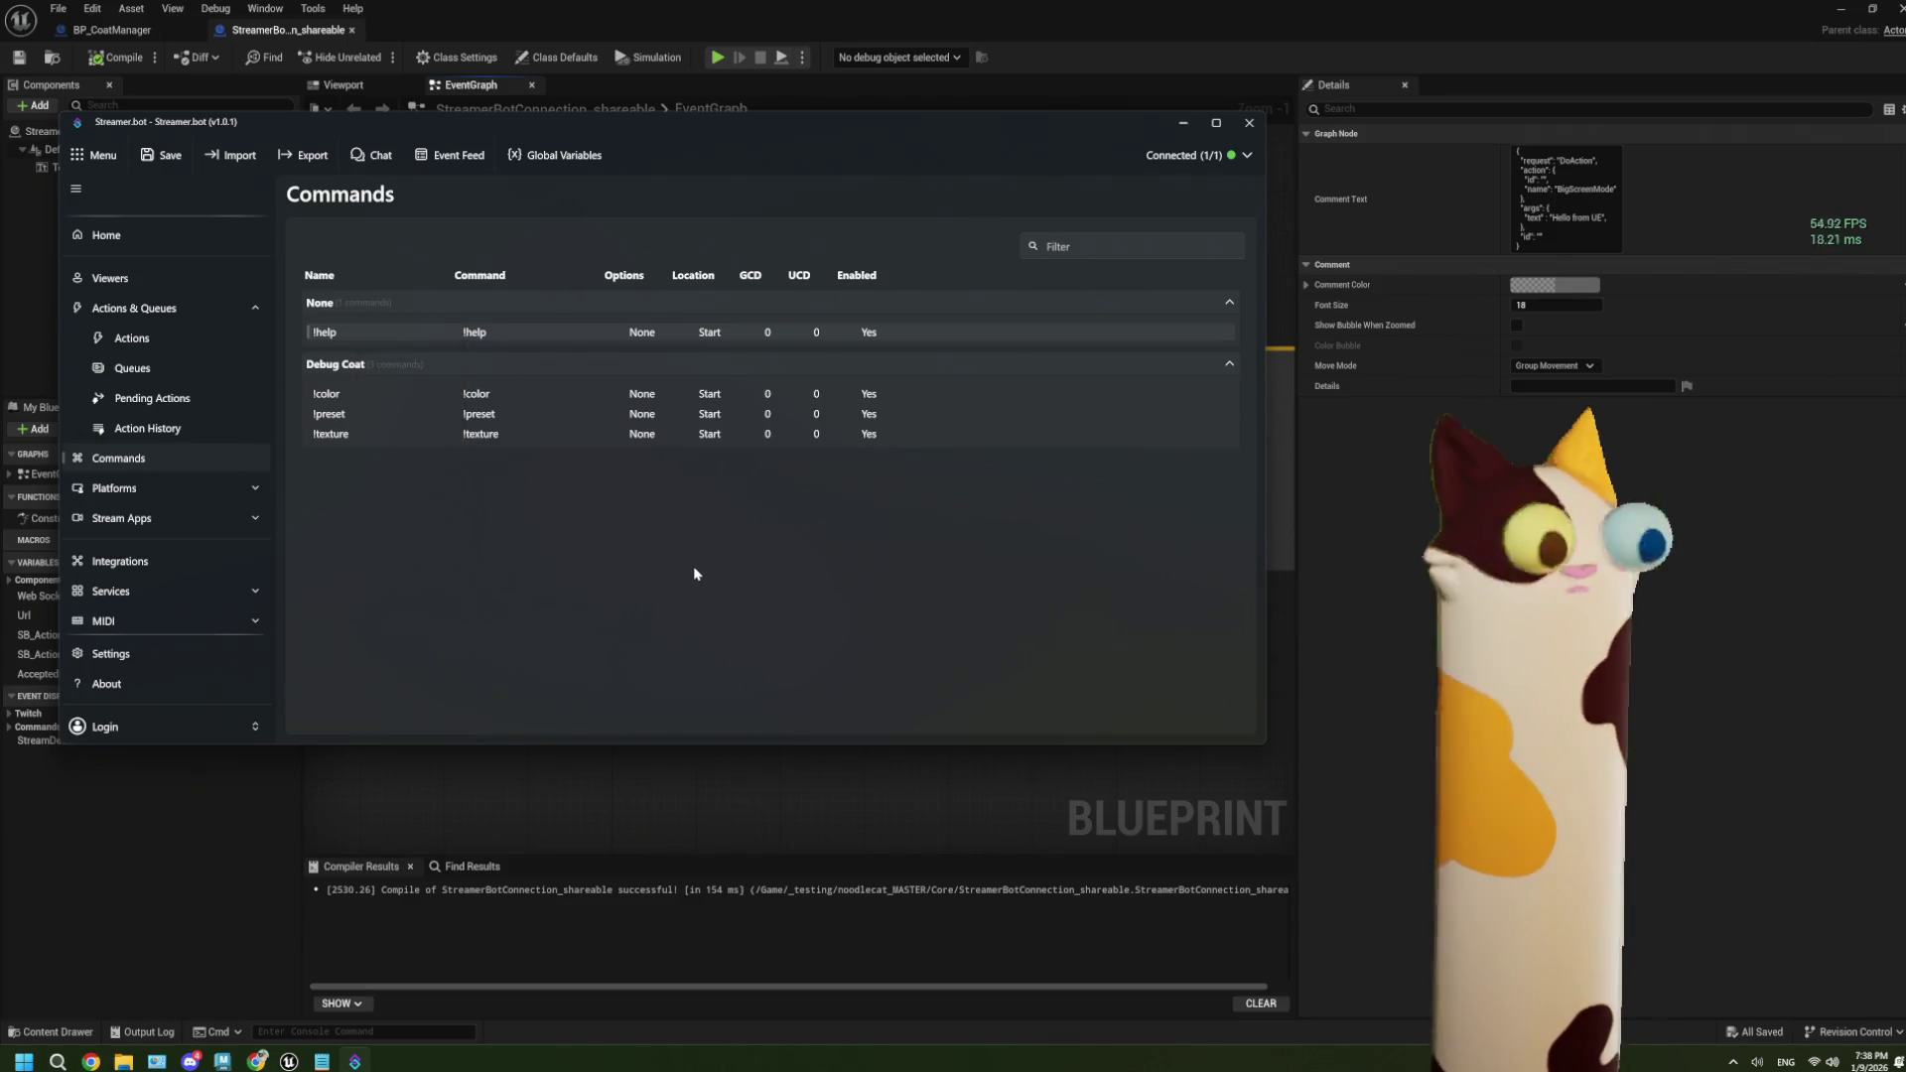
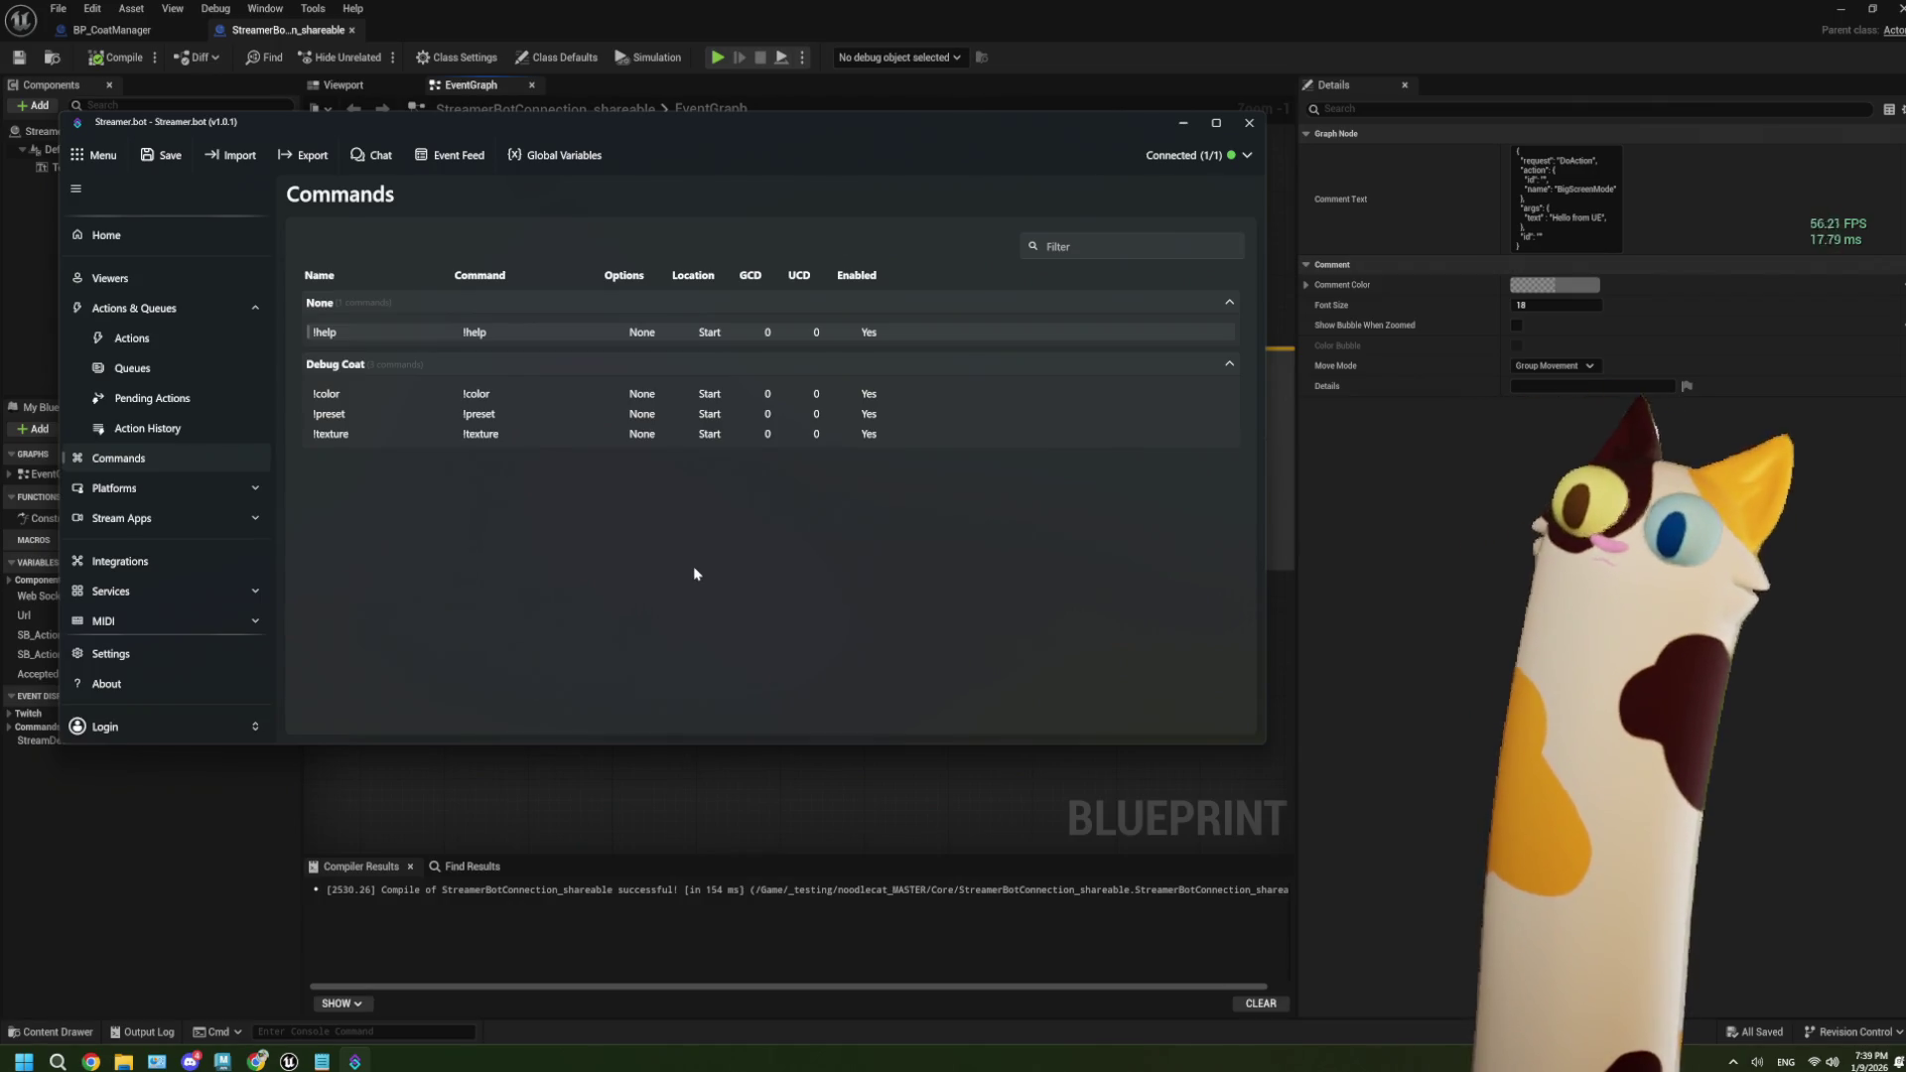
# Move the !help command into a new group named General and save it.
pyautogui.rightClick(387, 338)
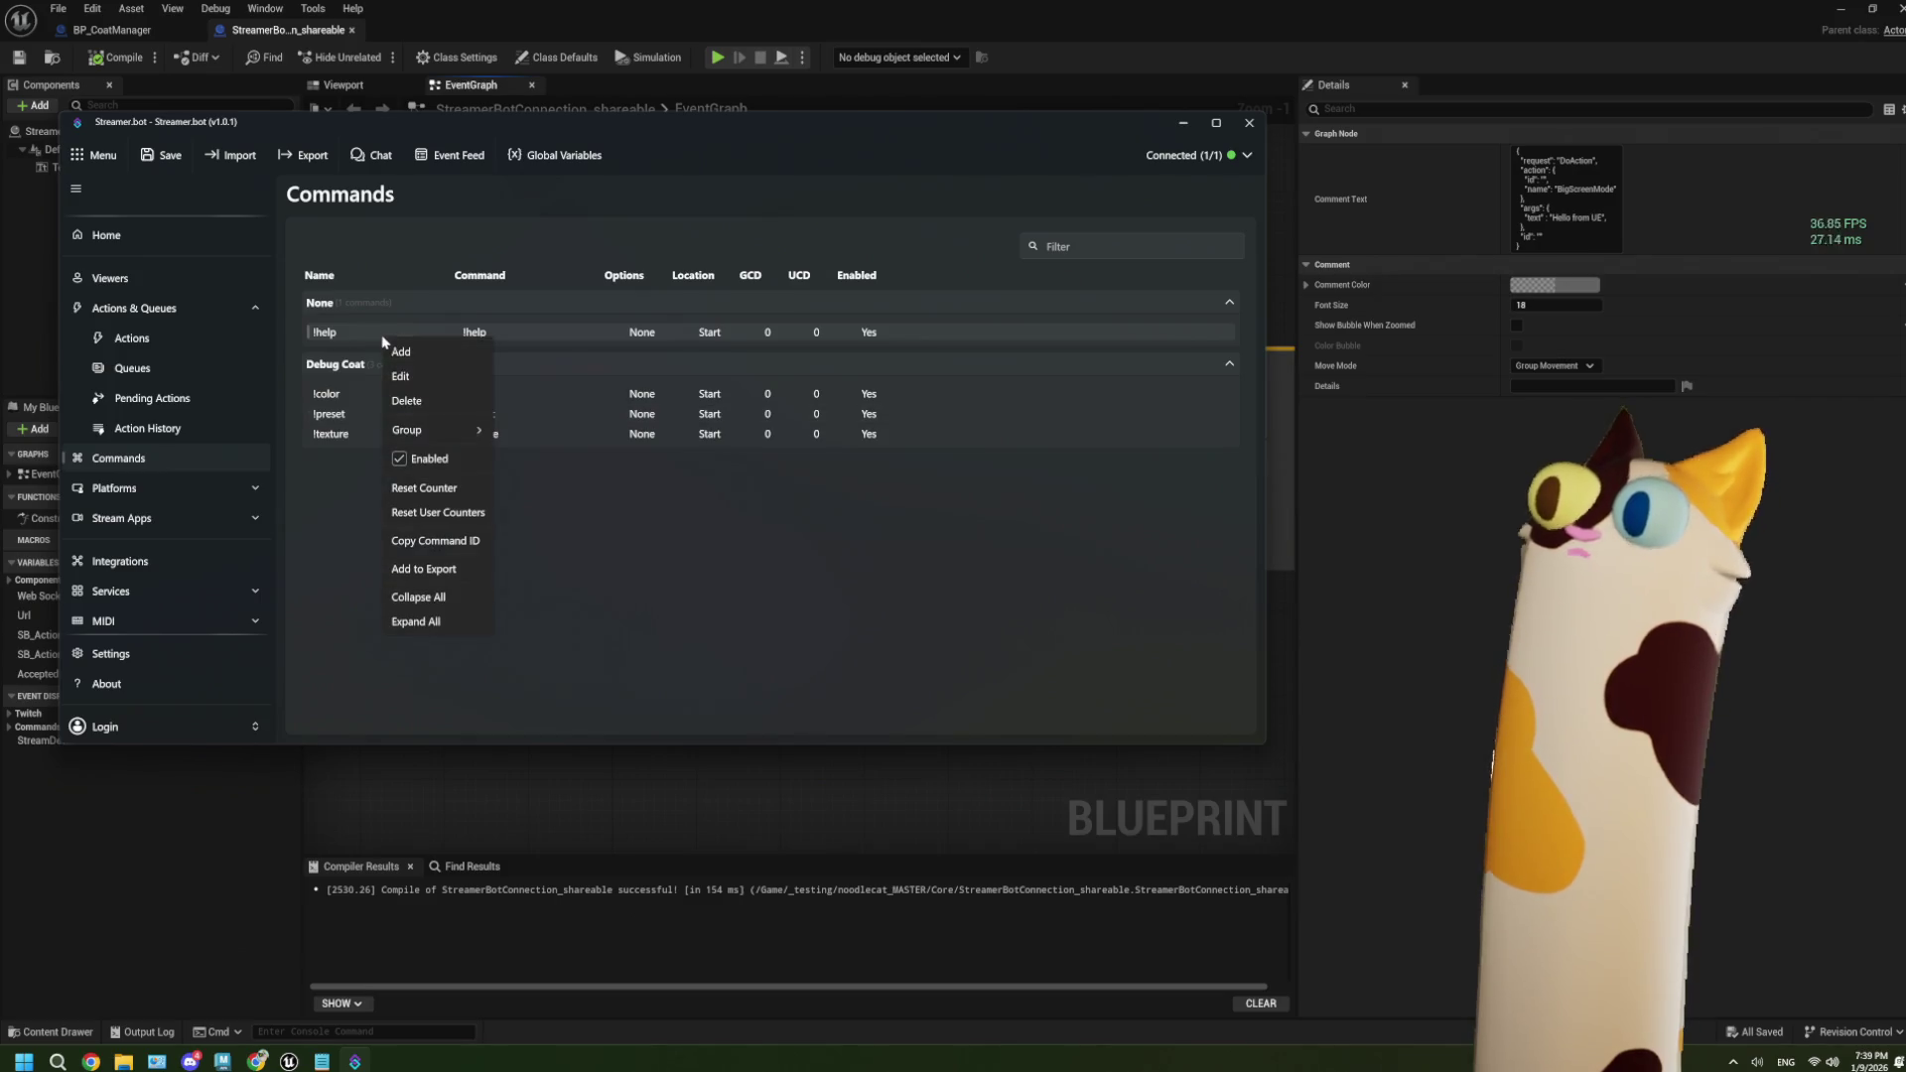
pyautogui.click(402, 376)
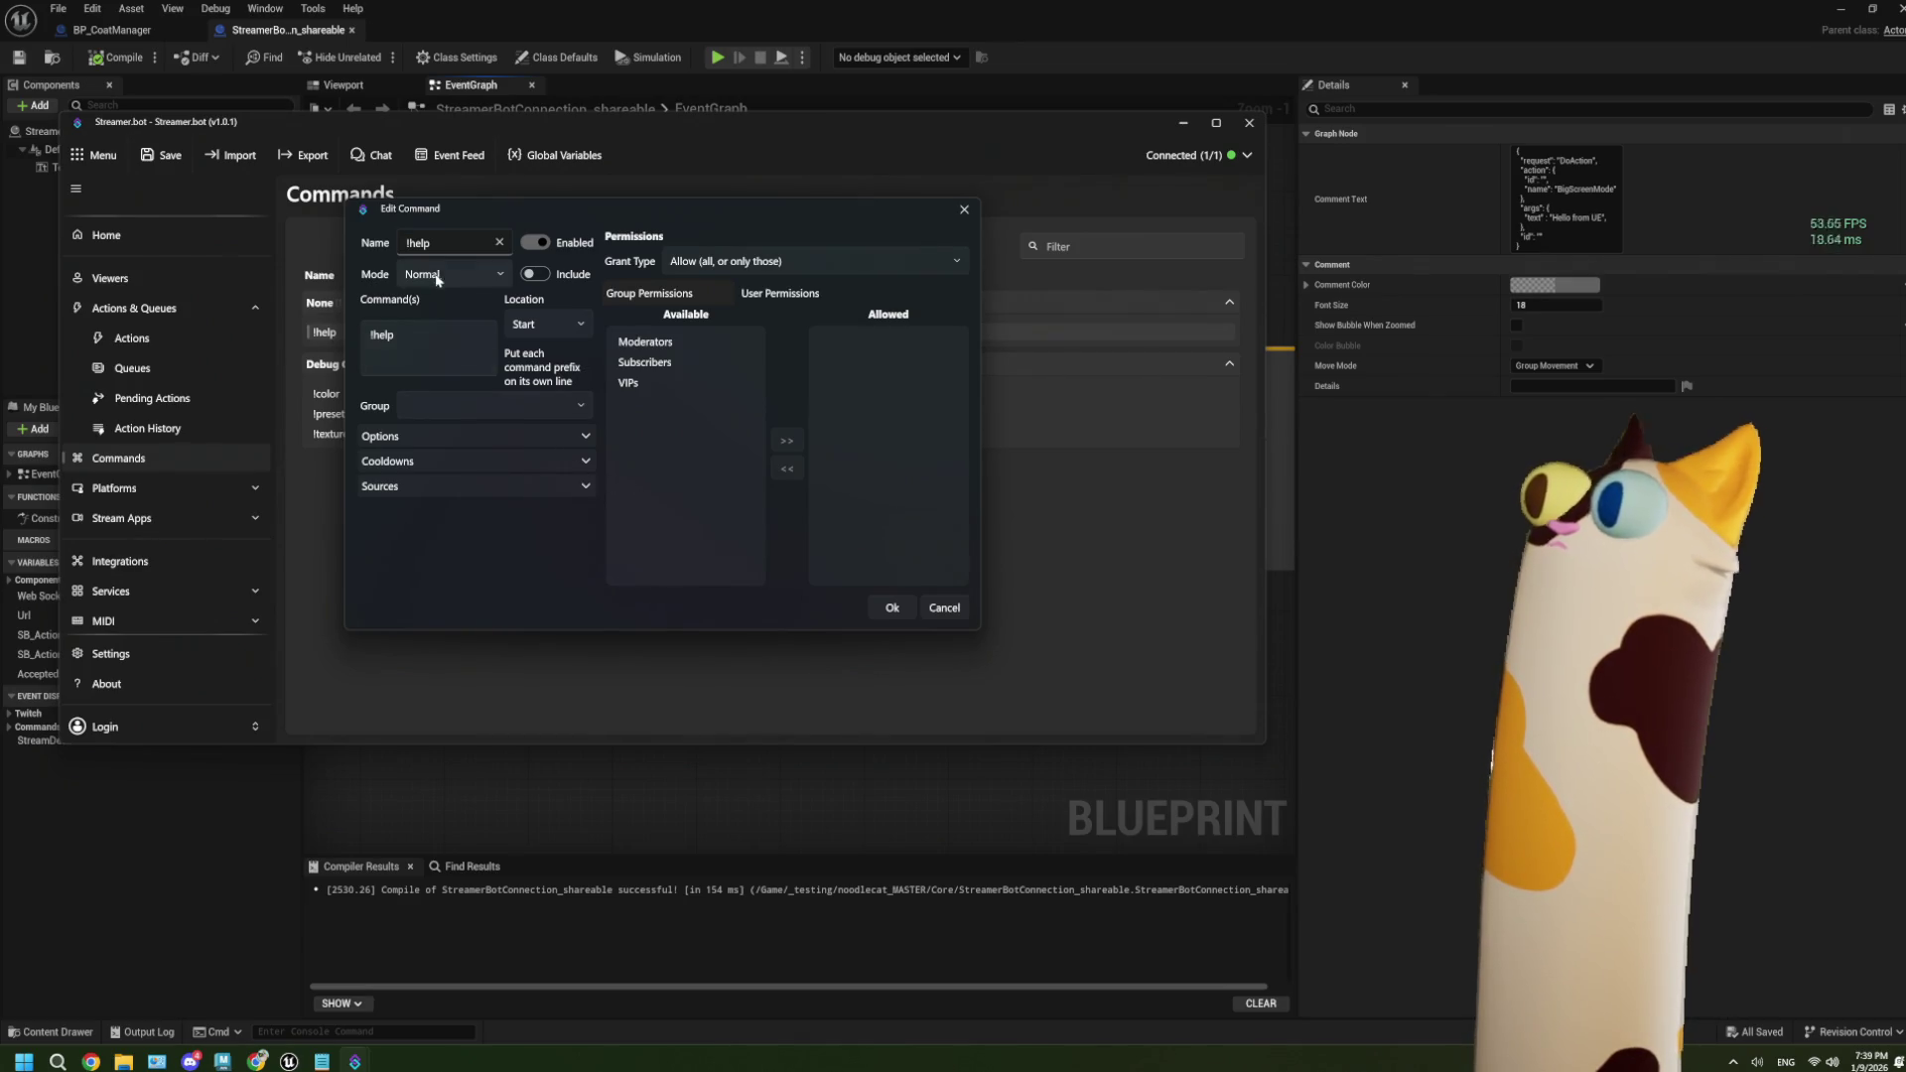
pyautogui.click(477, 407)
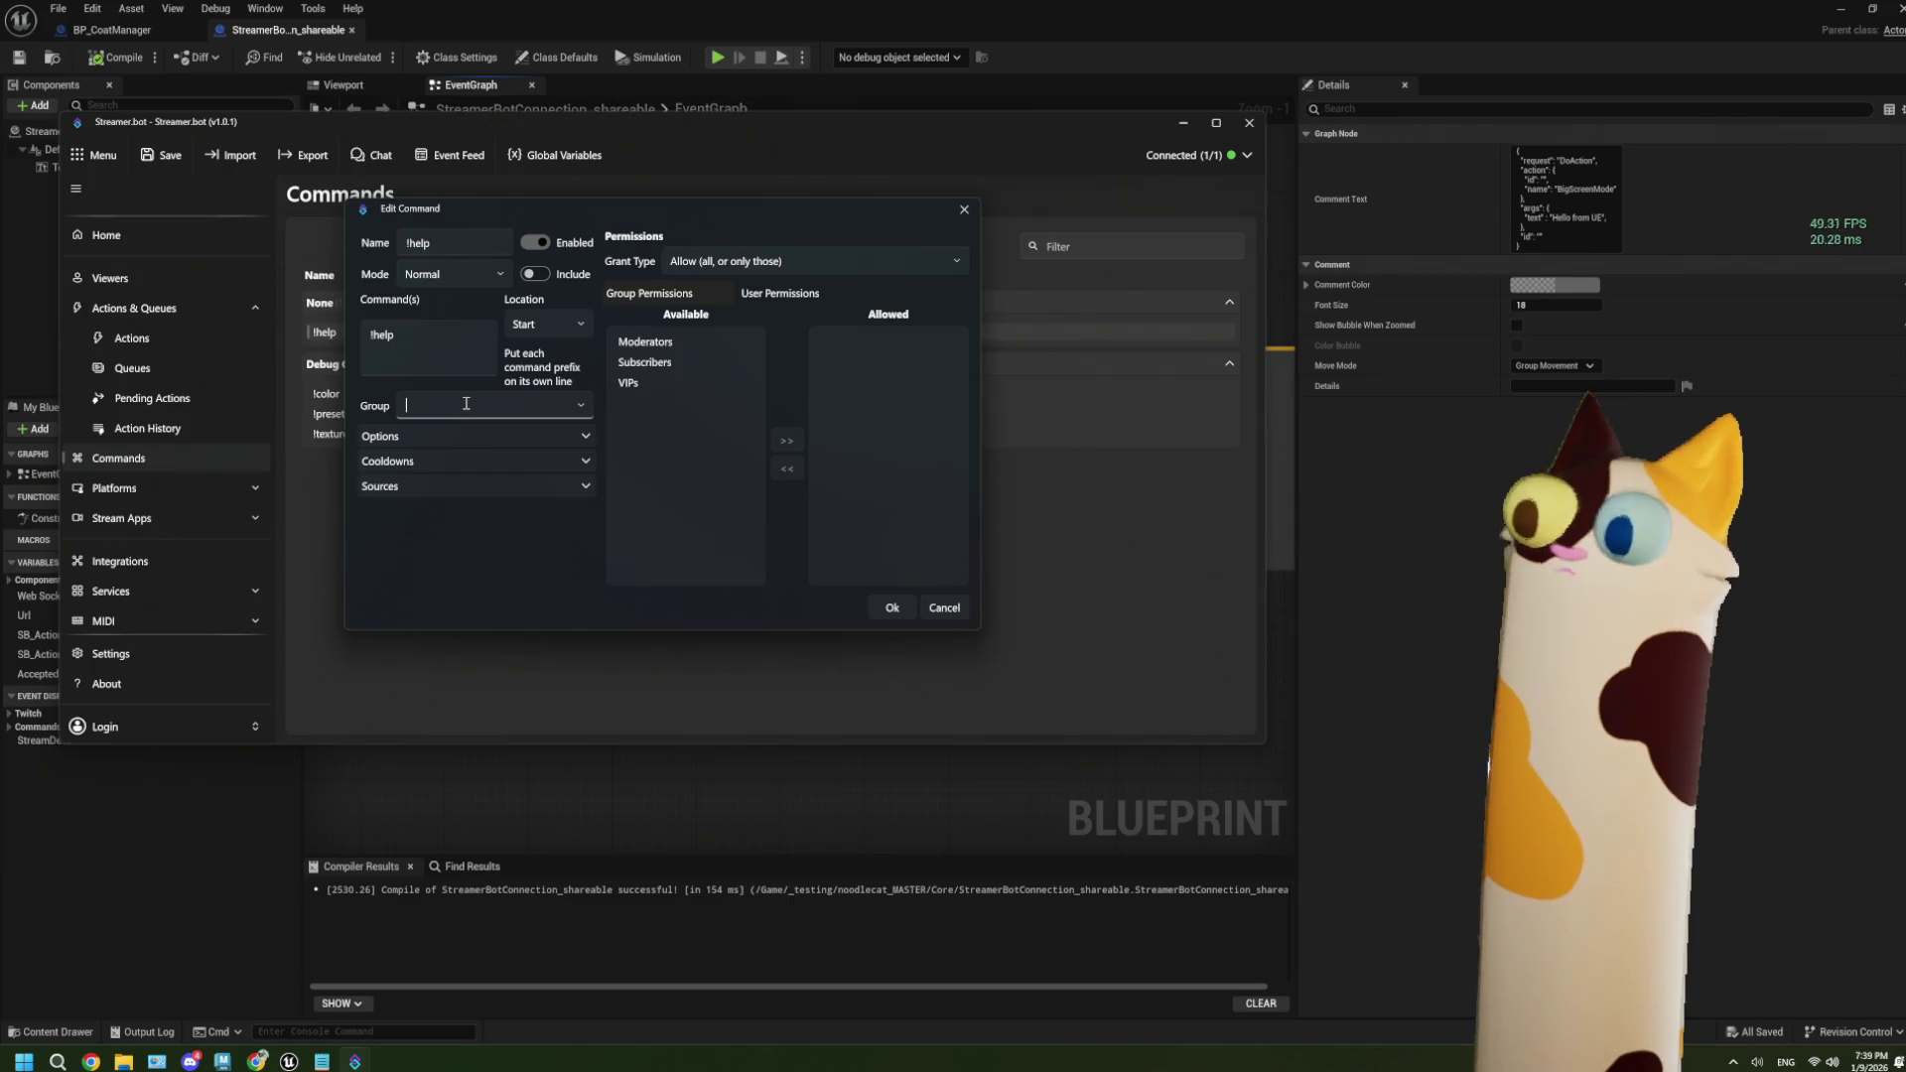
pyautogui.write('General')
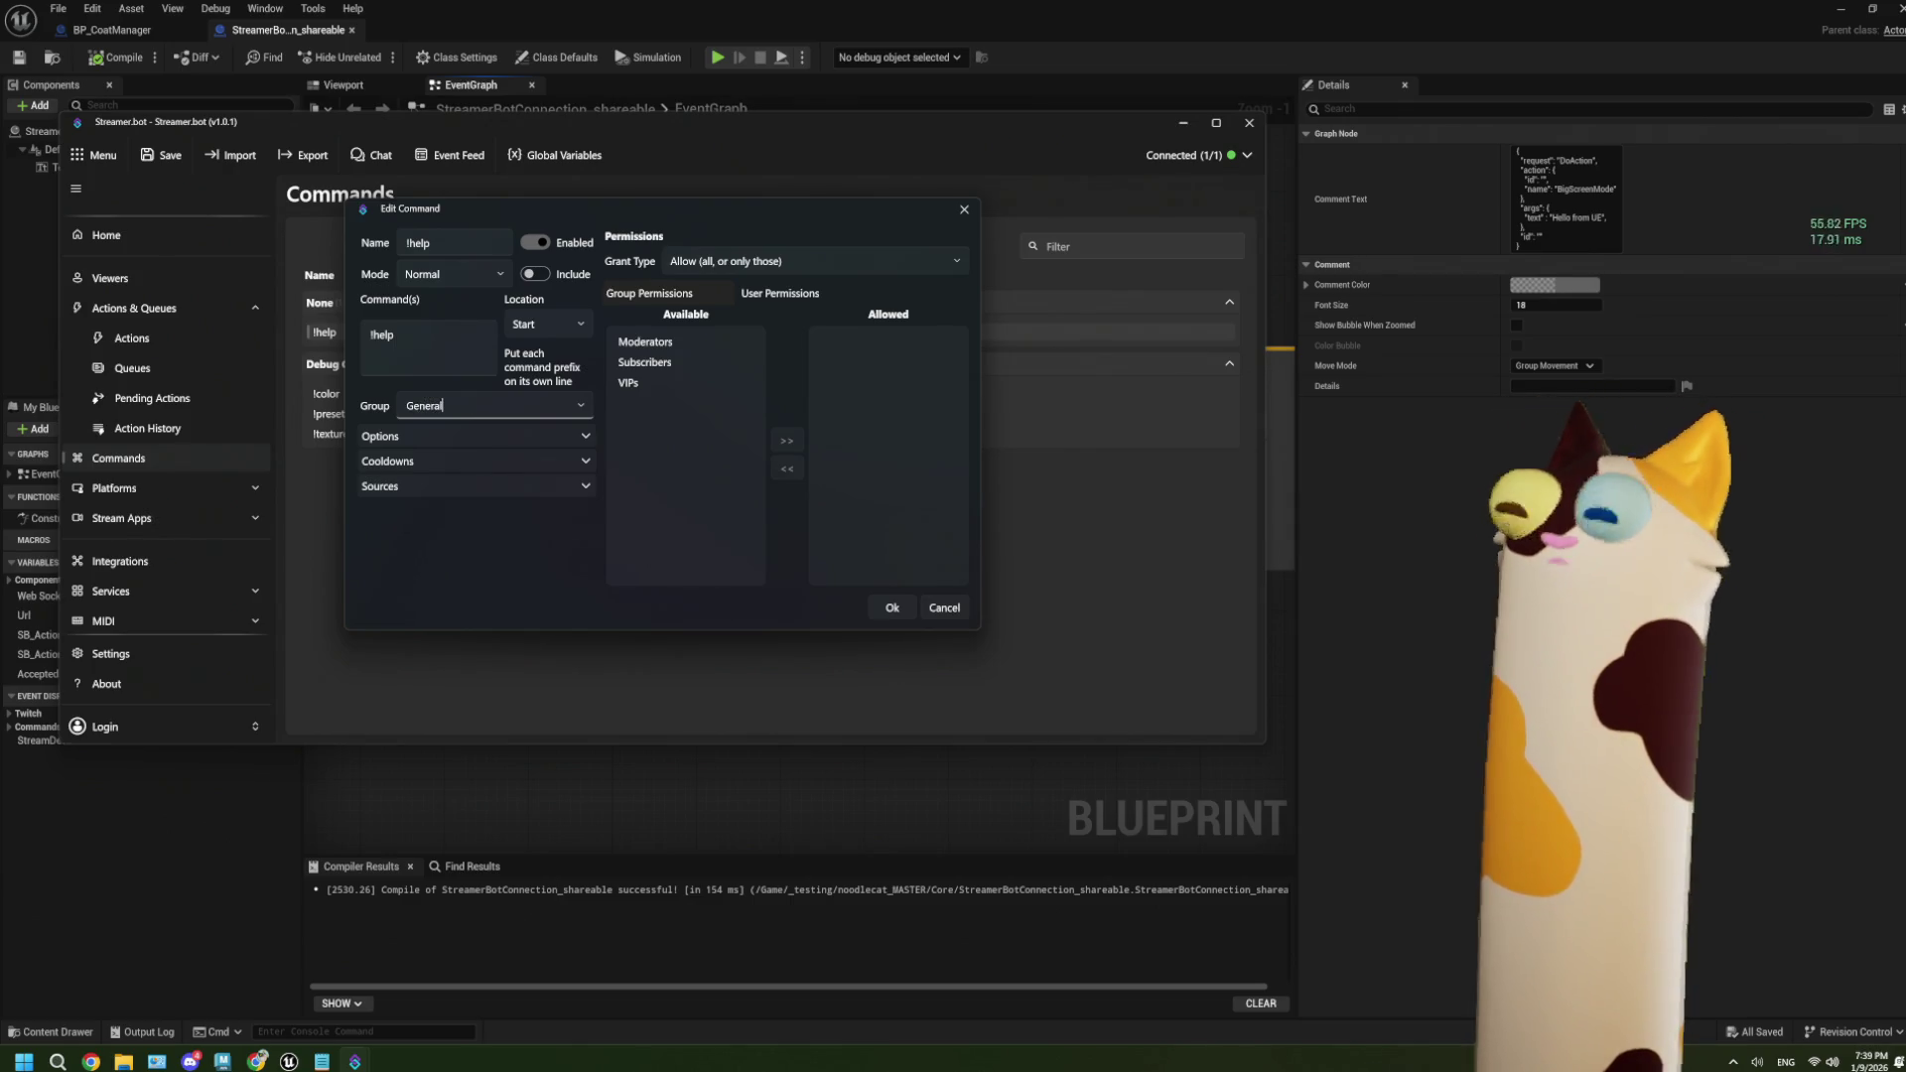
pyautogui.click(890, 606)
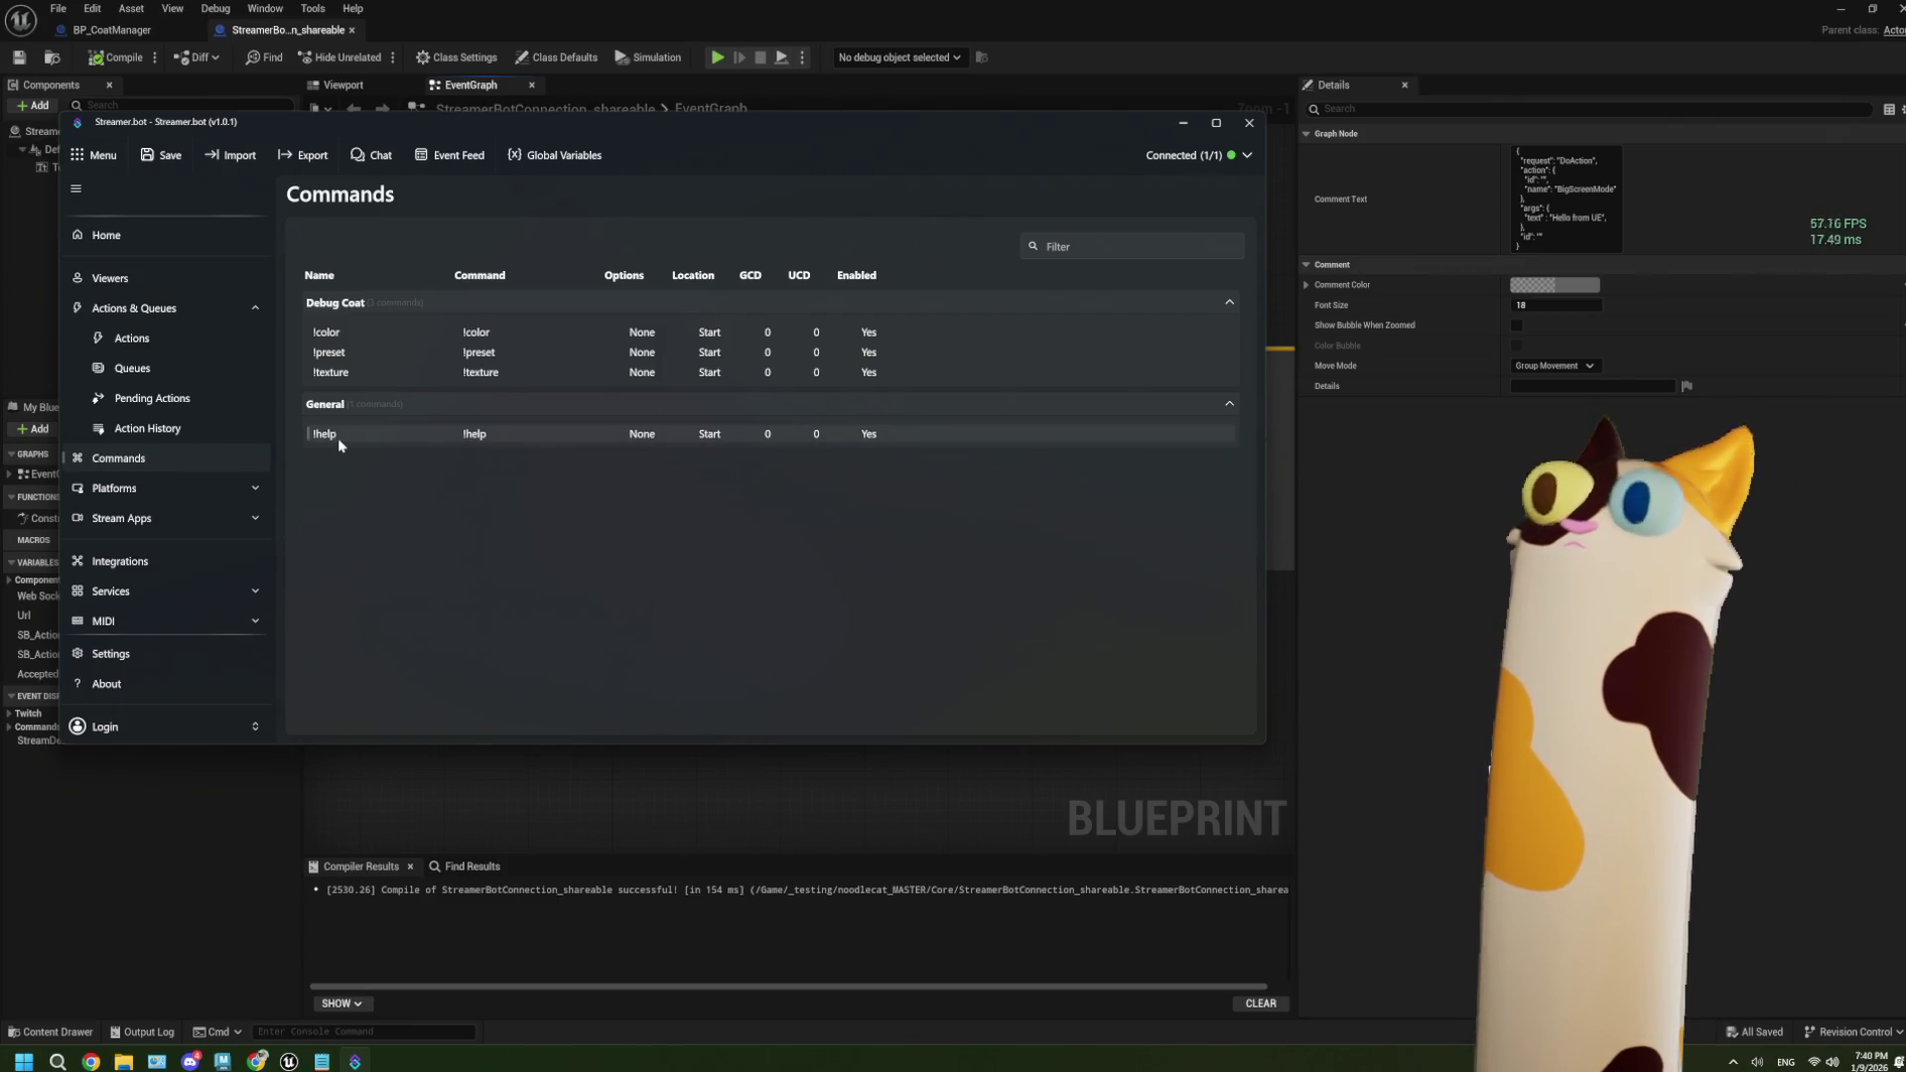
# Add a new action named CommandHelp in the Commands group.
pyautogui.click(167, 336)
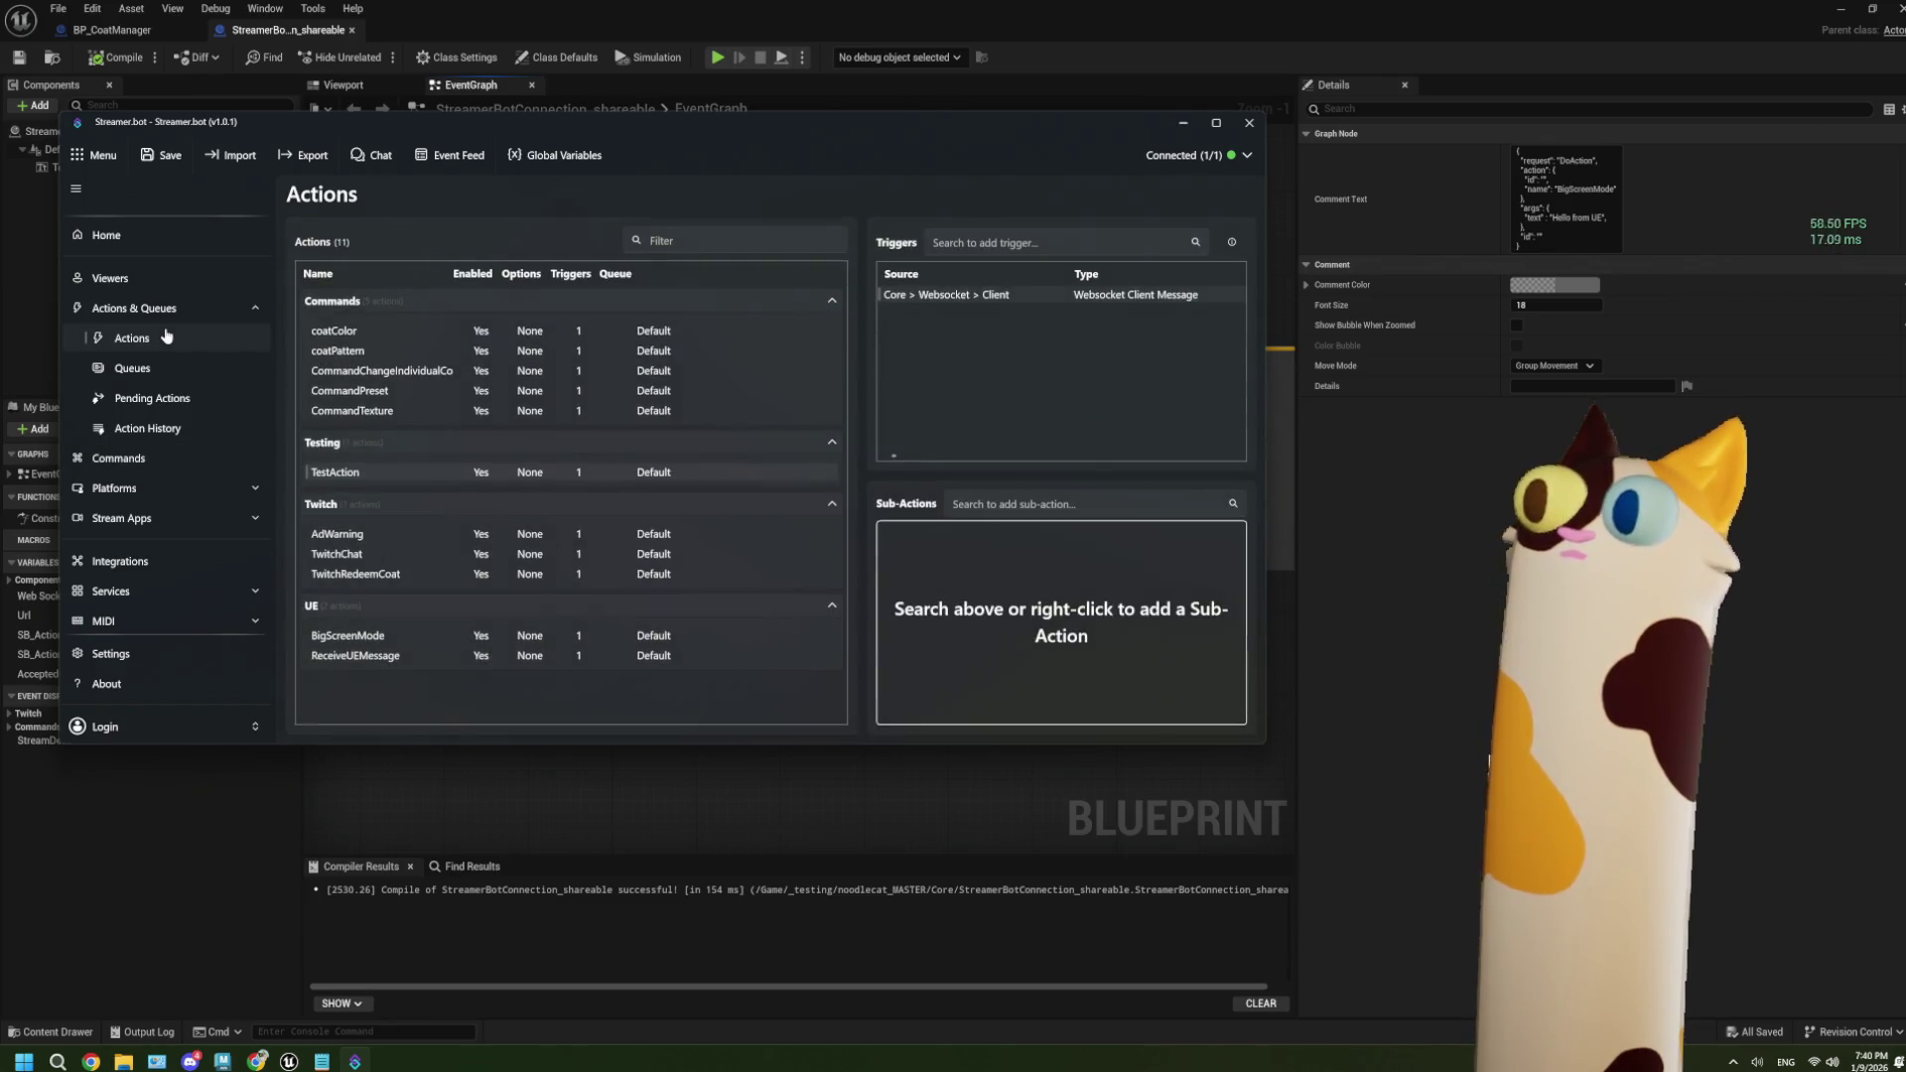
pyautogui.rightClick(470, 714)
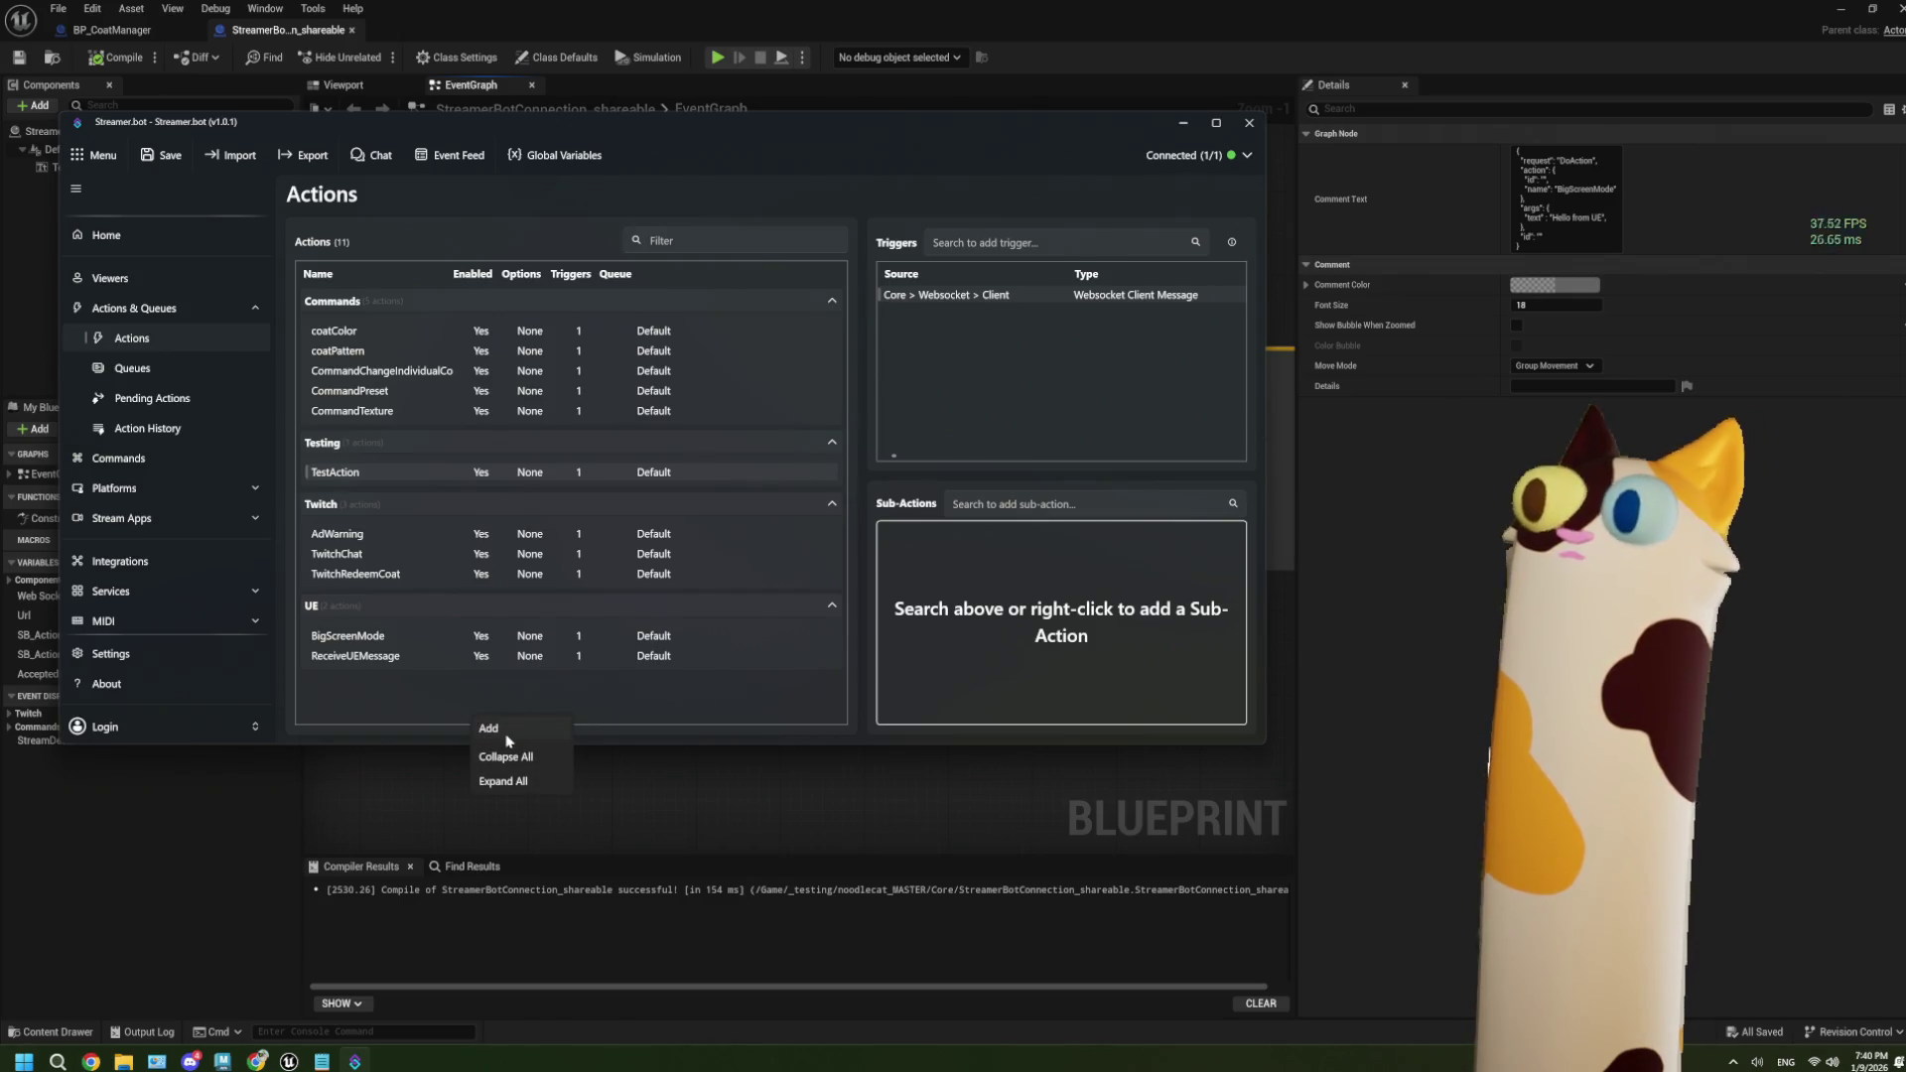
pyautogui.click(506, 737)
pyautogui.click(548, 376)
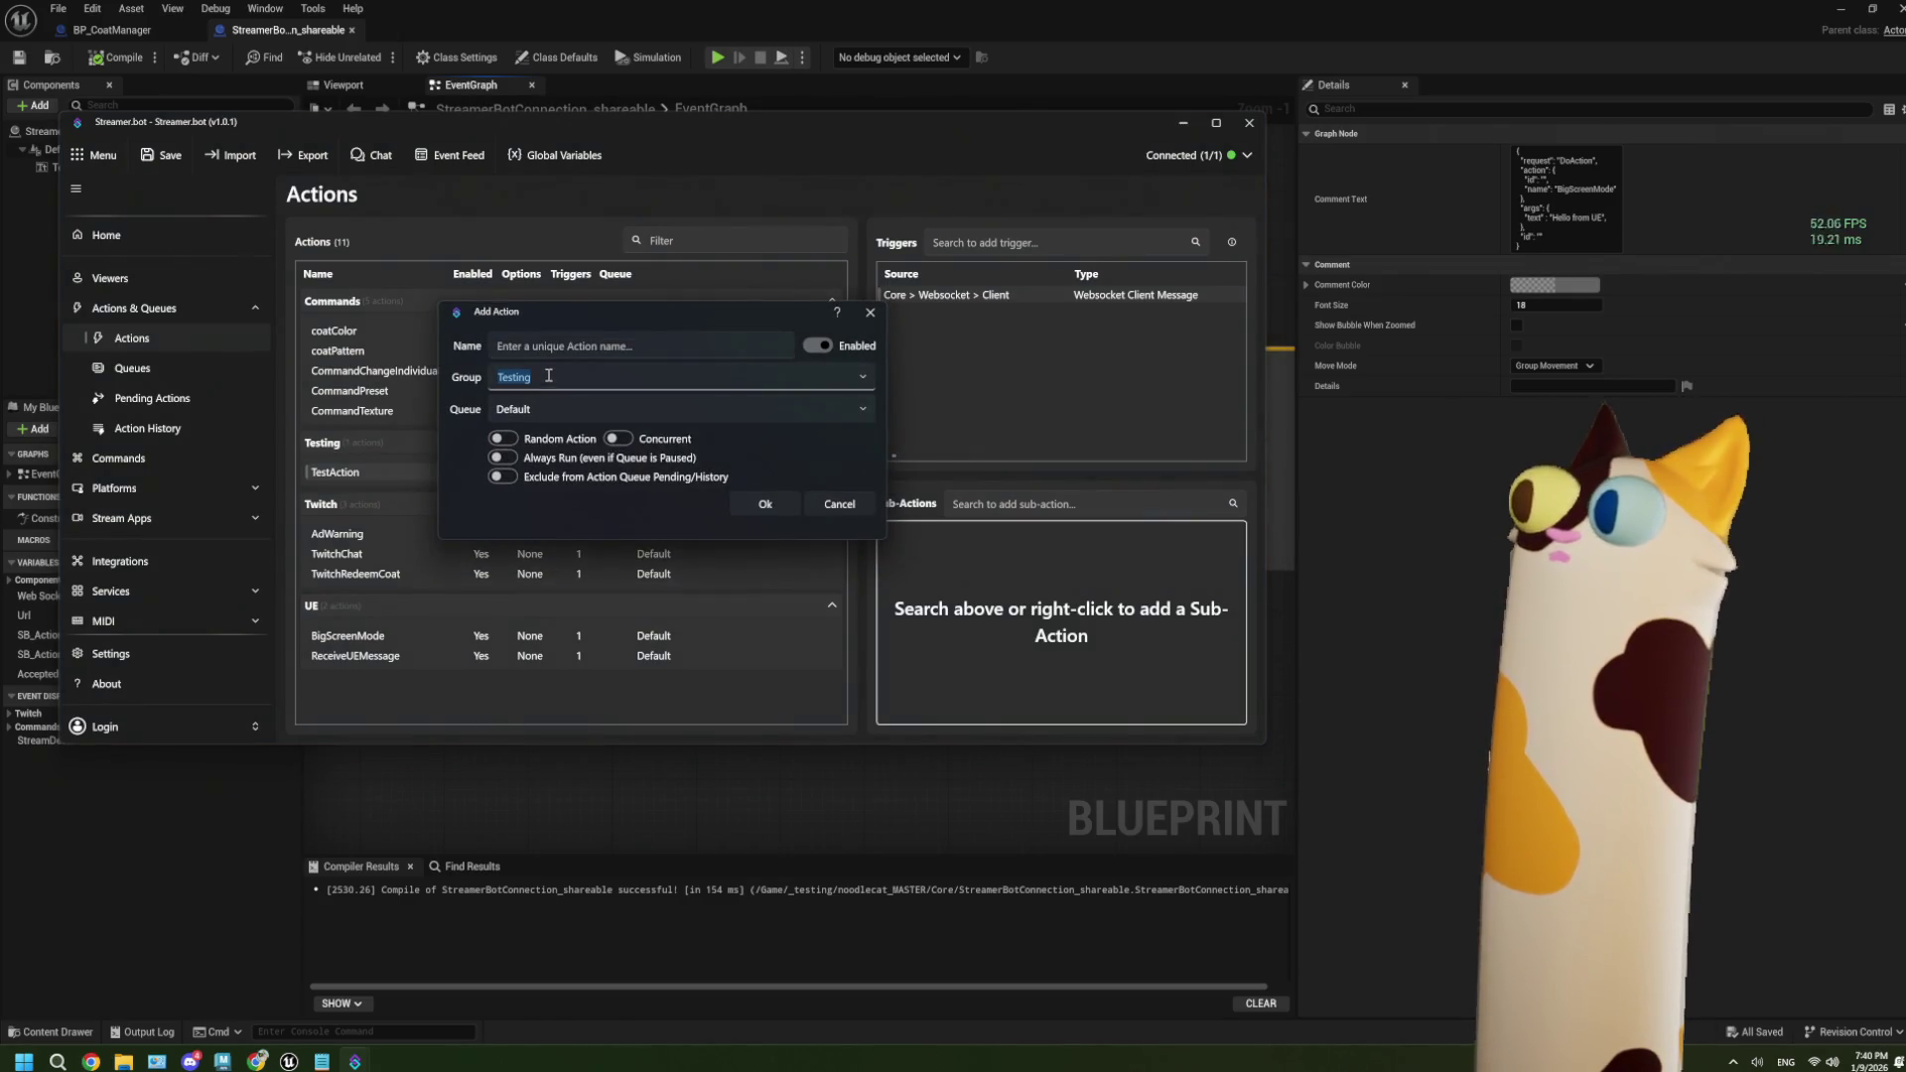
pyautogui.click(841, 379)
pyautogui.click(536, 430)
pyautogui.click(563, 347)
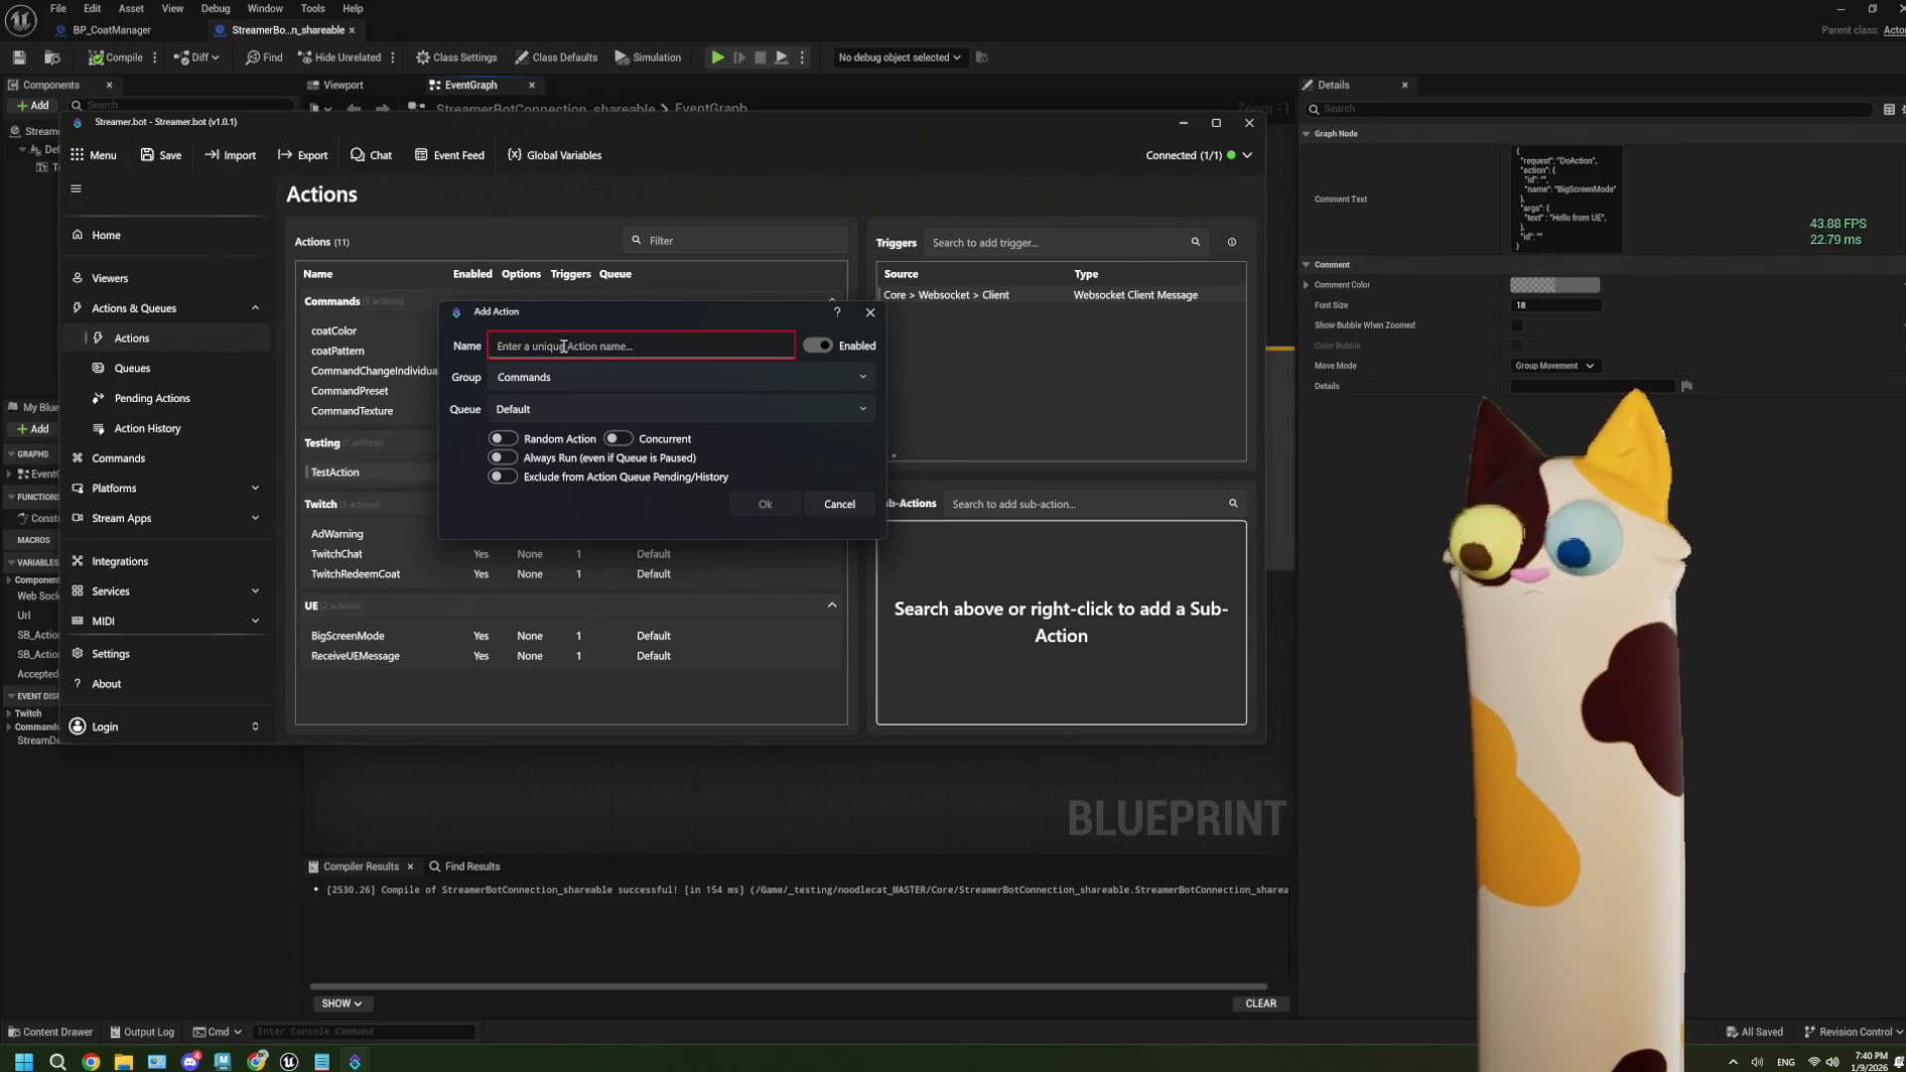
pyautogui.write('COmand')
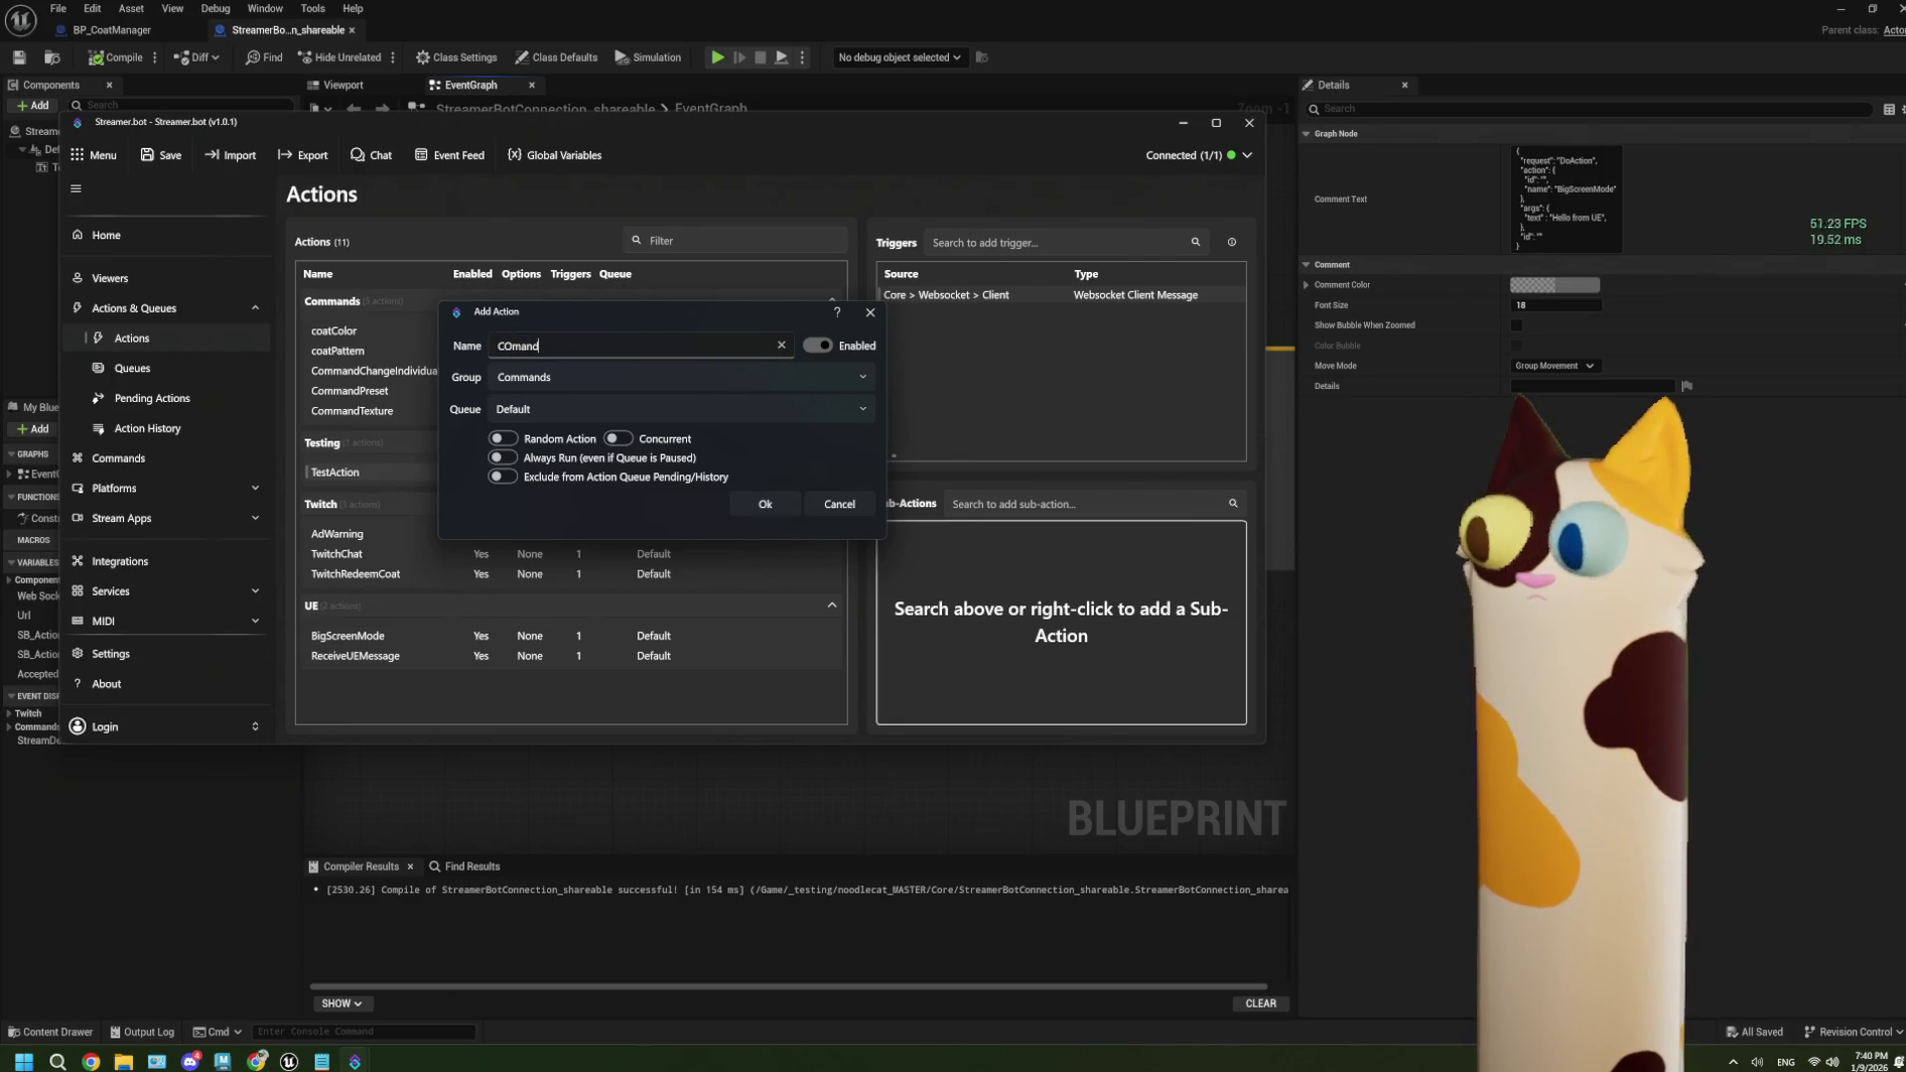
pyautogui.press('BackSpace')
pyautogui.press('BackSpace')
pyautogui.press('BackSpace')
pyautogui.write('ommand')
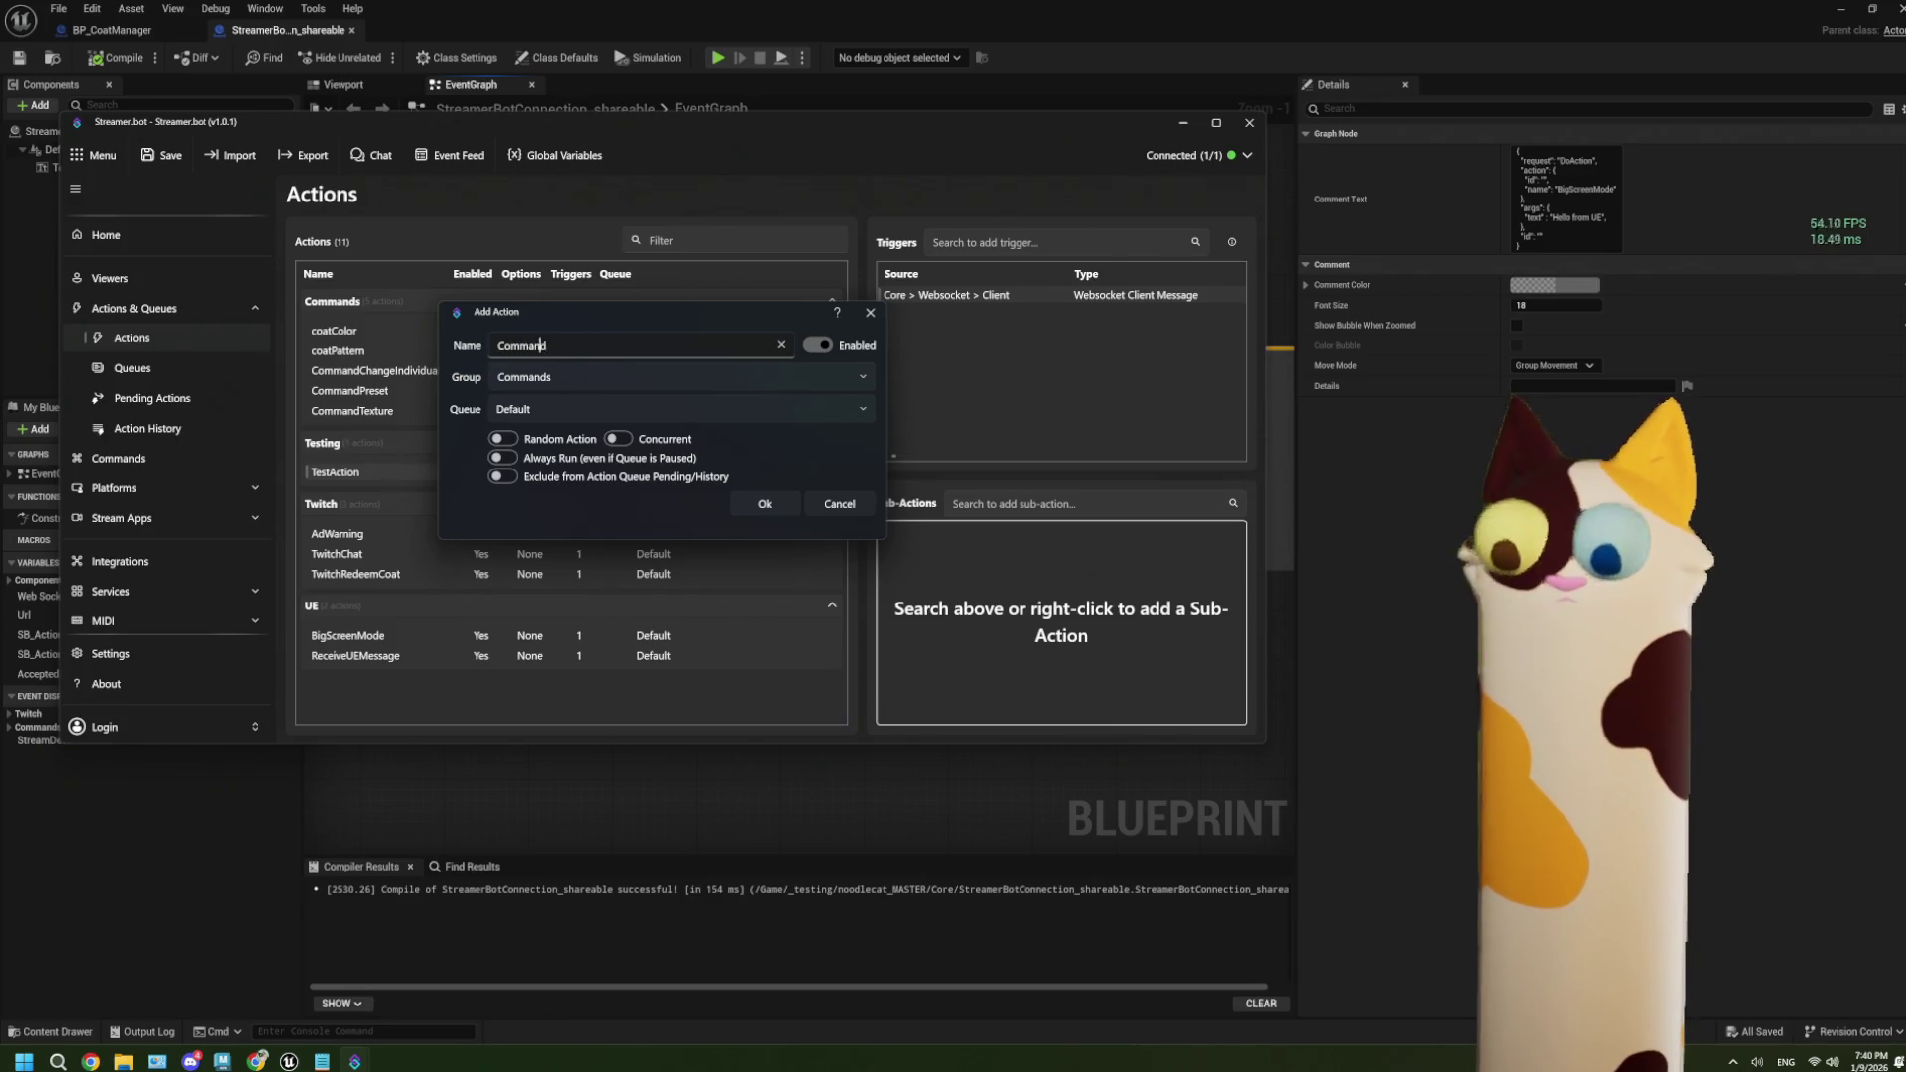
pyautogui.write('Help')
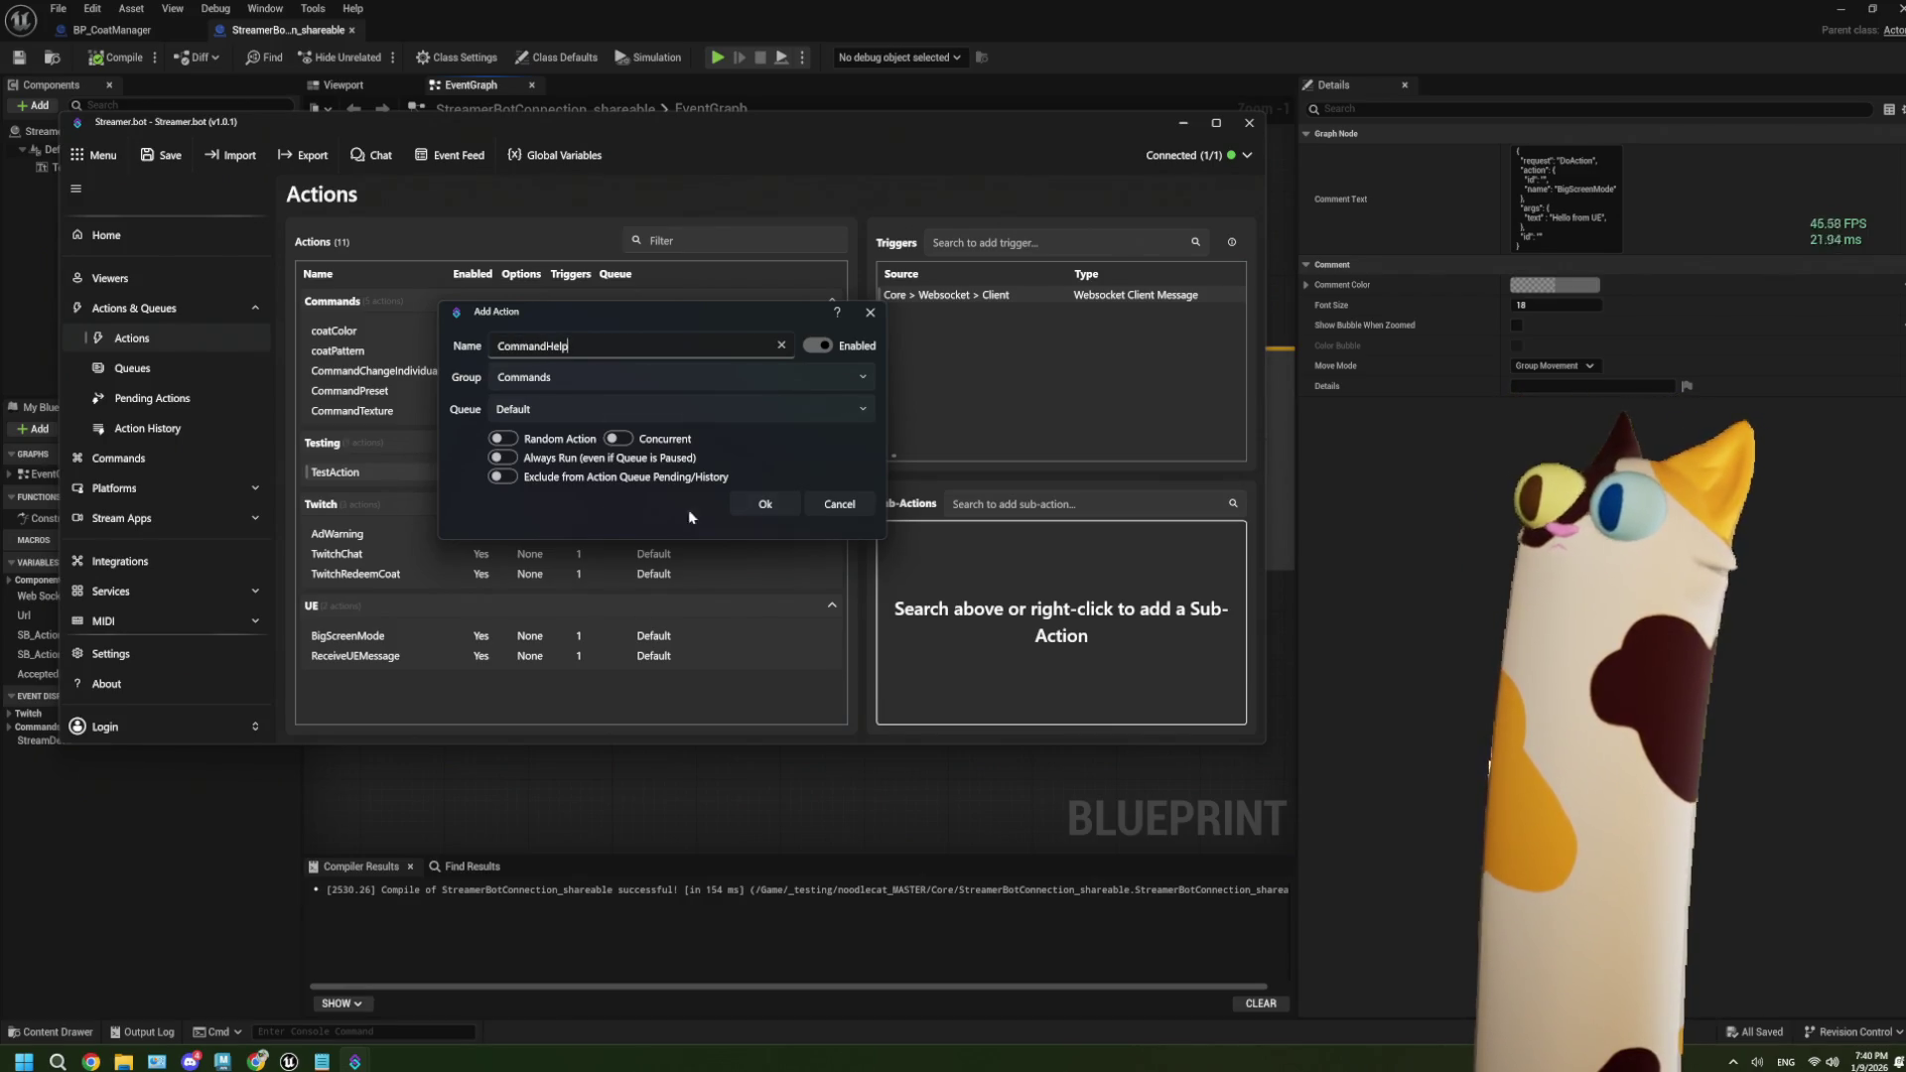
pyautogui.click(766, 505)
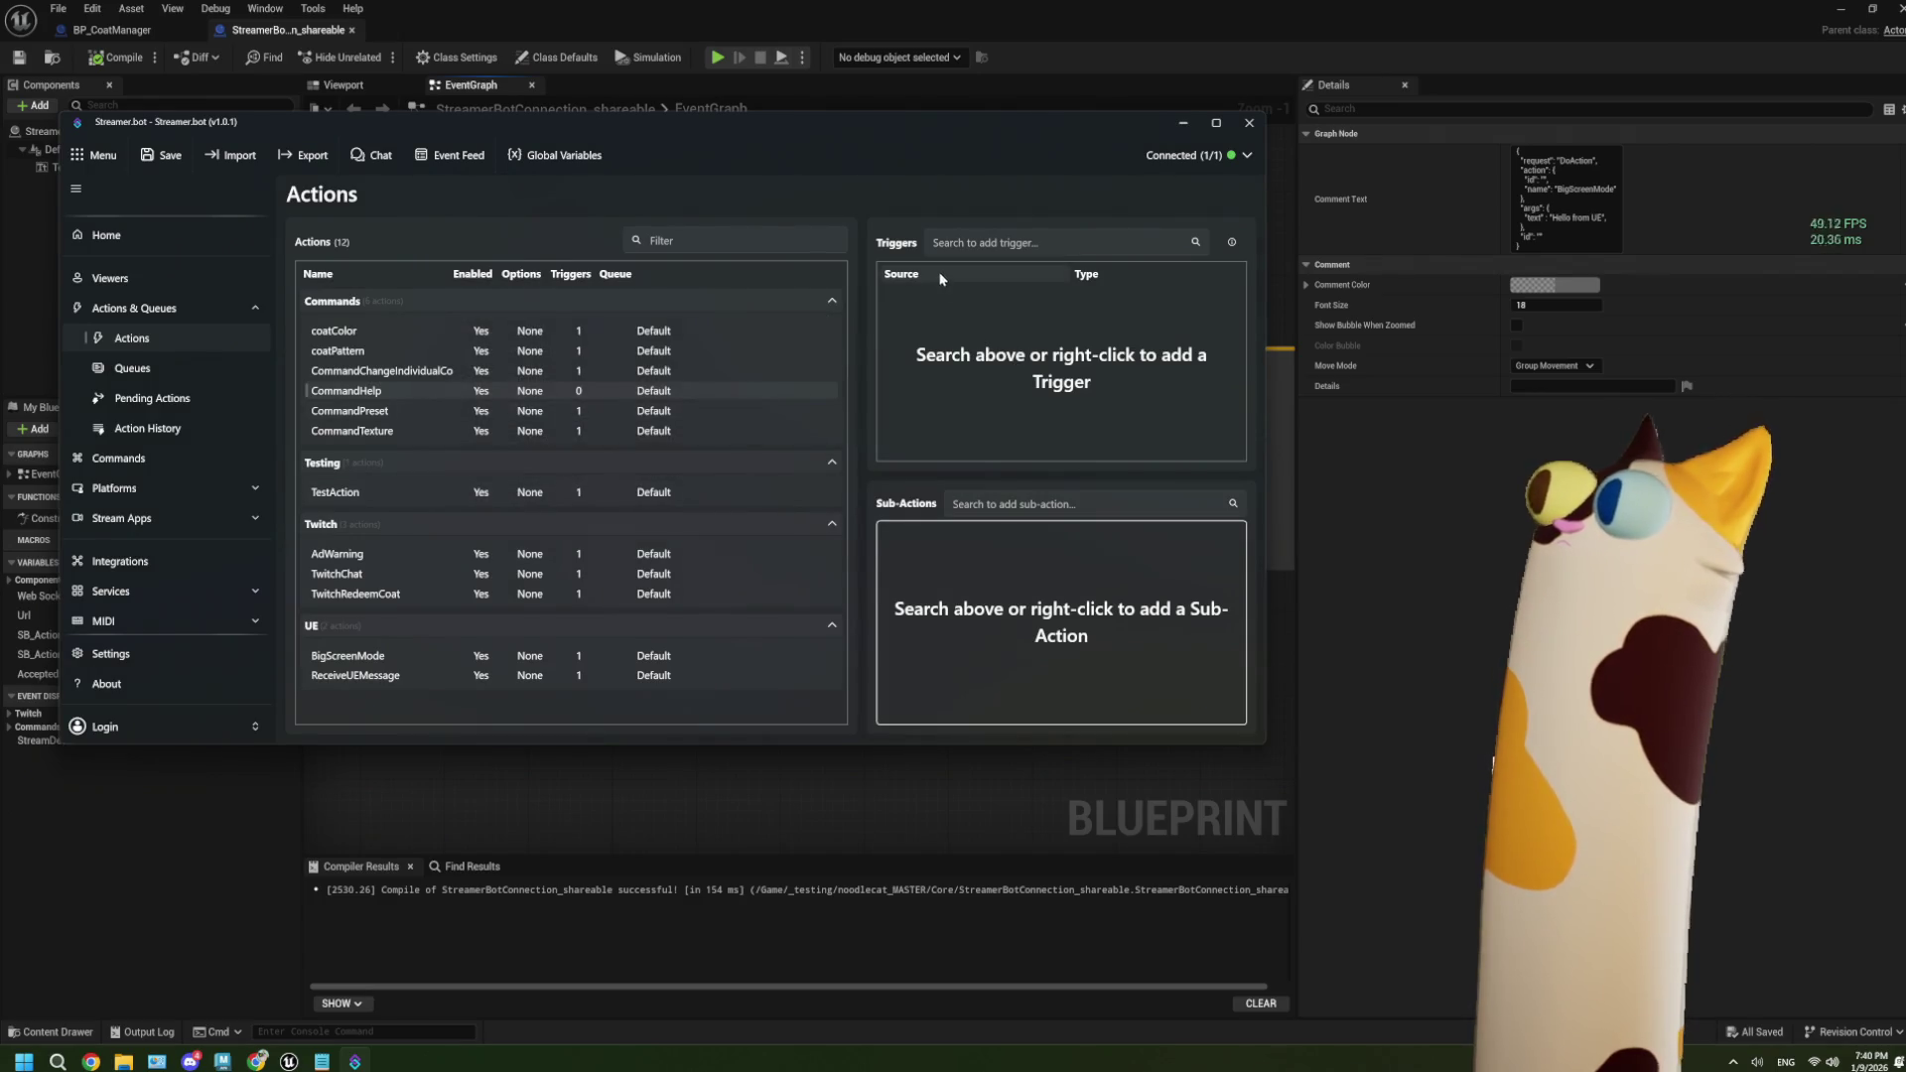
# Give CommandHelp a Core > Commands > Command Triggered trigger for the !help command.
pyautogui.rightClick(1040, 322)
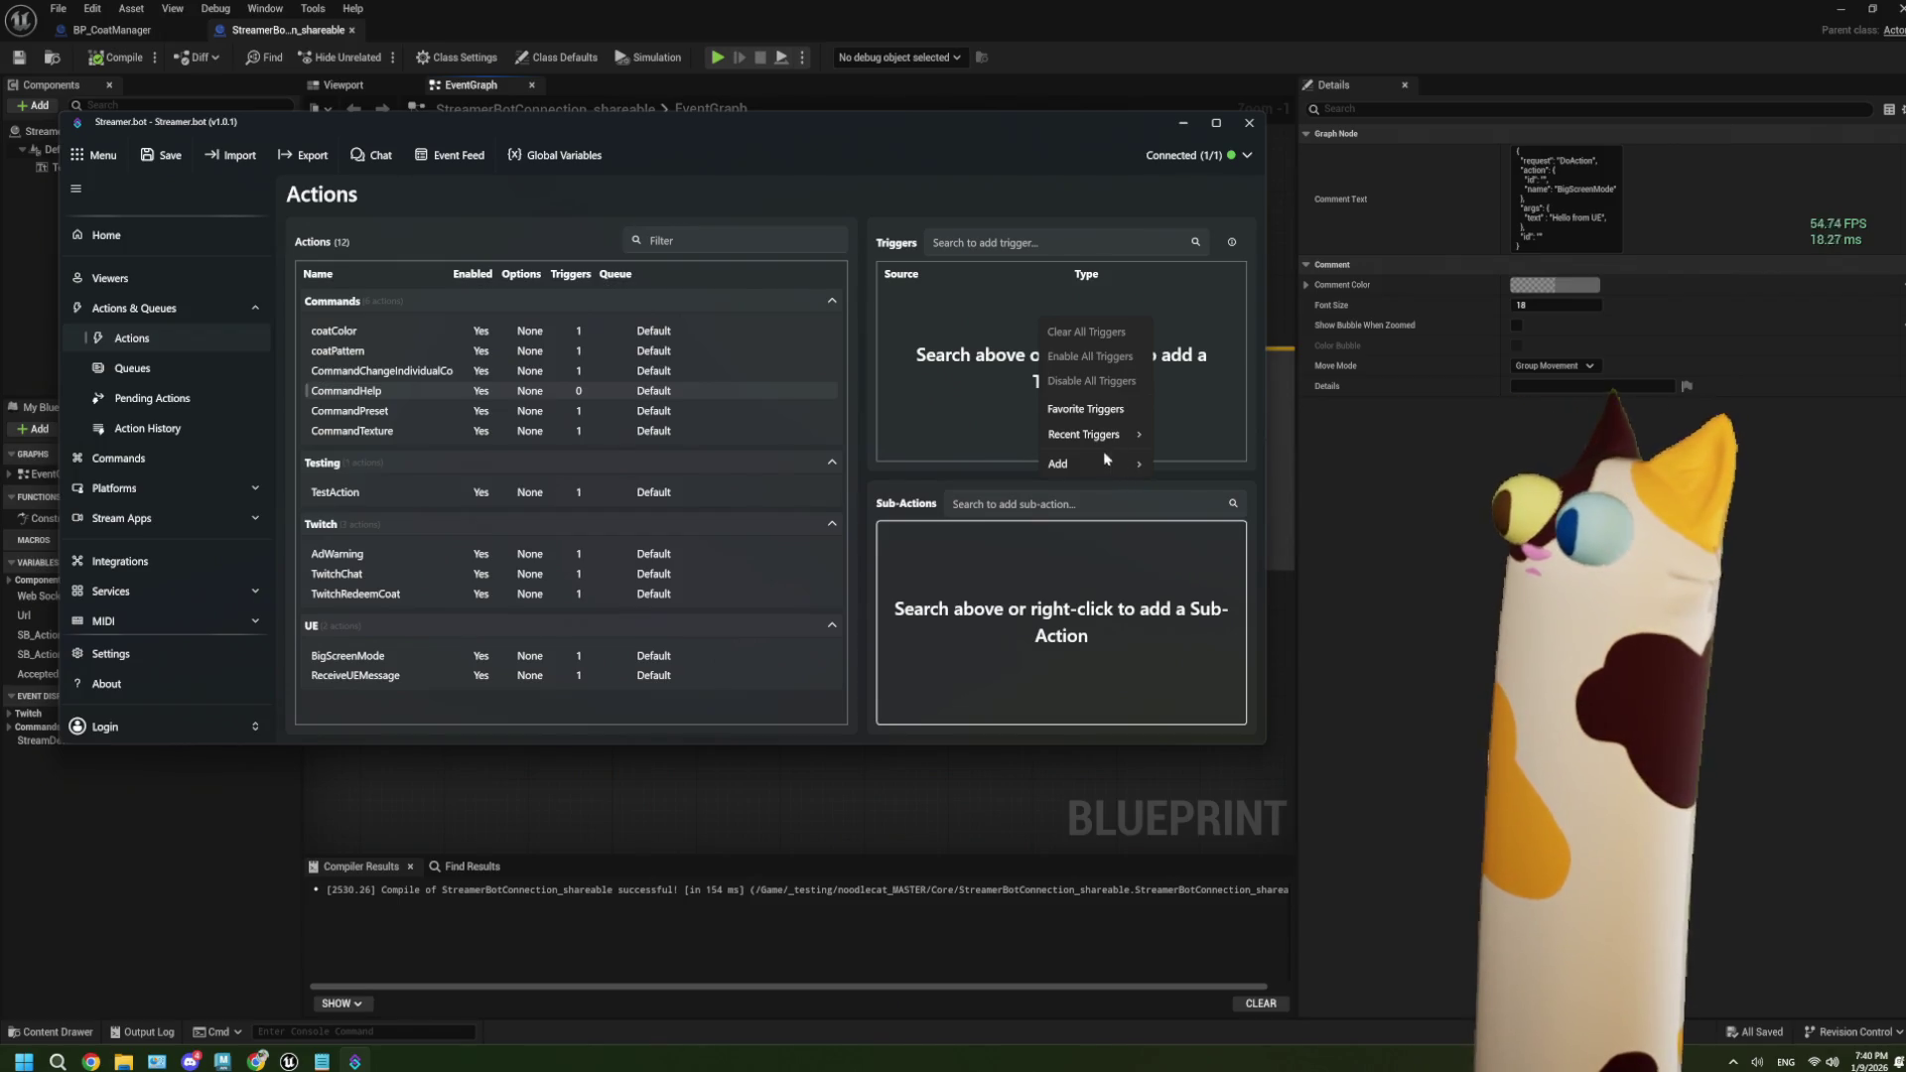
pyautogui.moveTo(1120, 461)
pyautogui.moveTo(1233, 468)
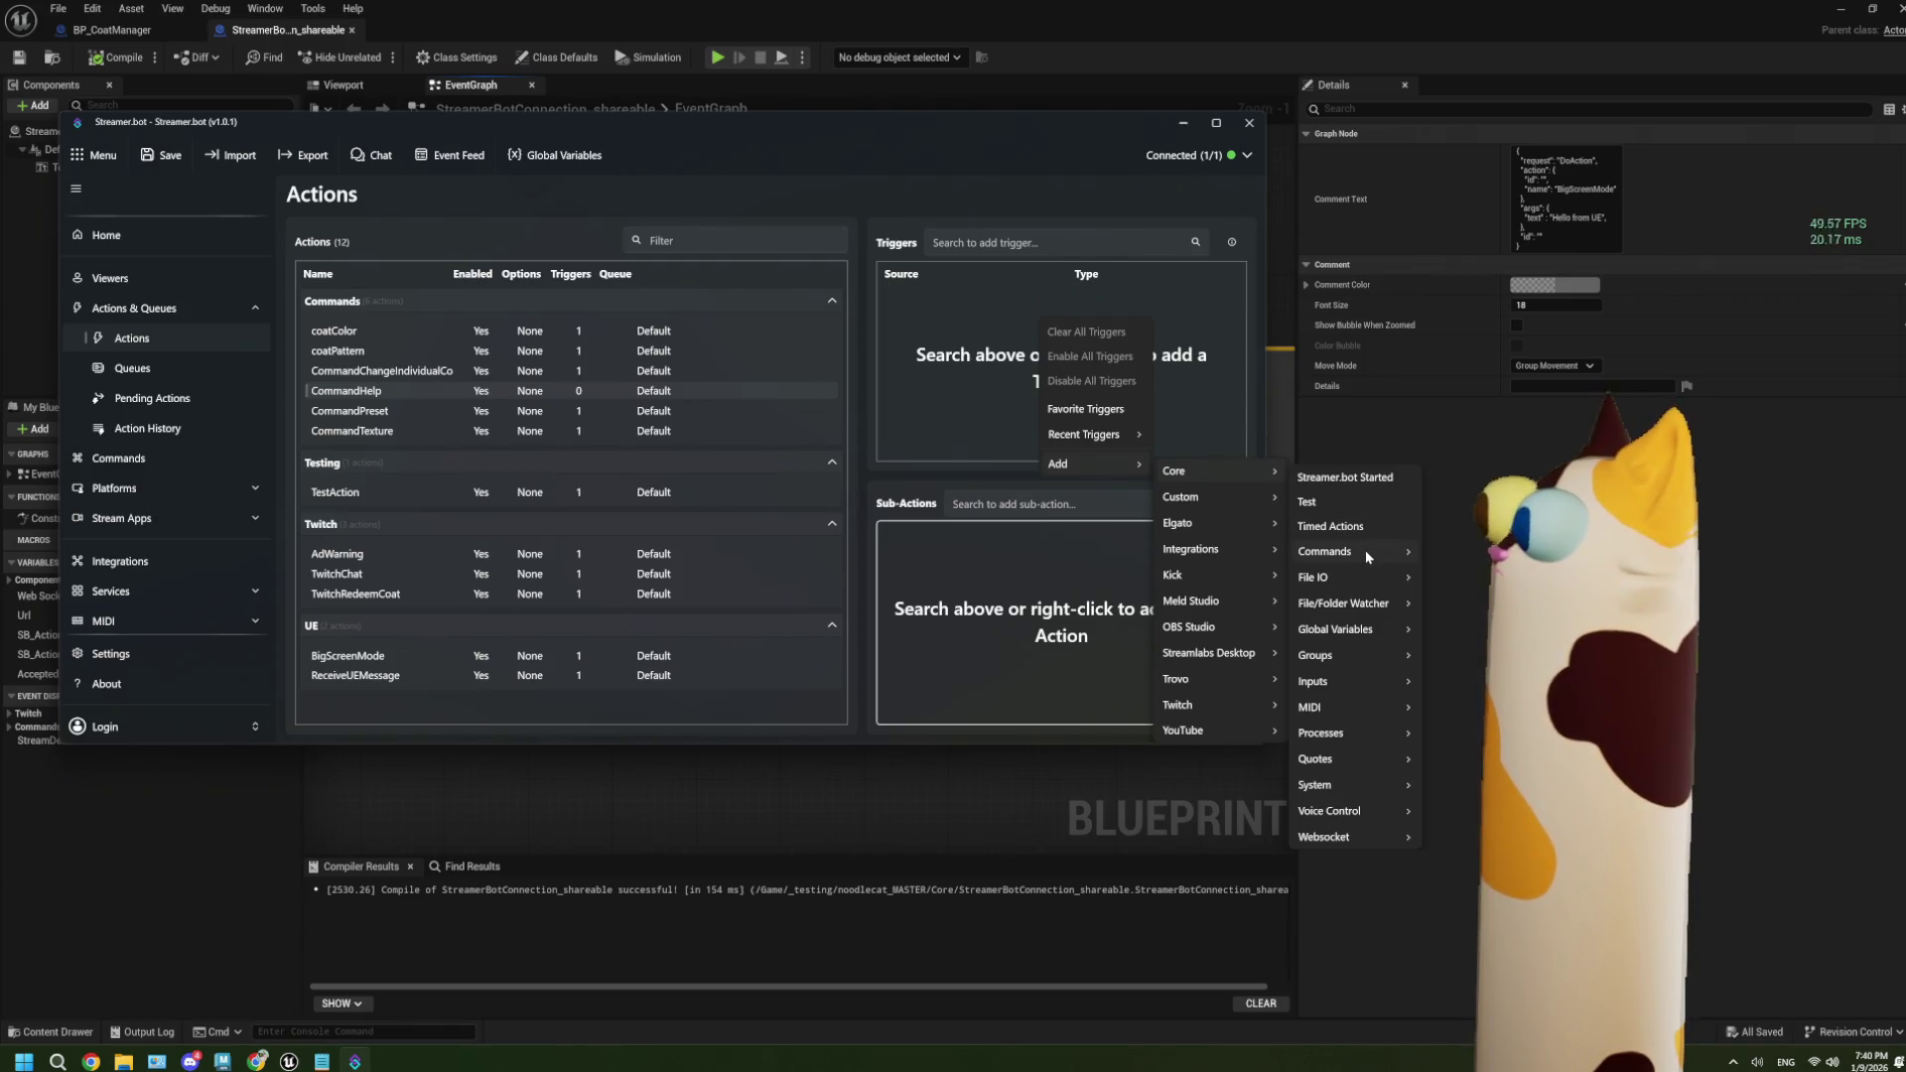
pyautogui.moveTo(1366, 549)
pyautogui.click(1454, 551)
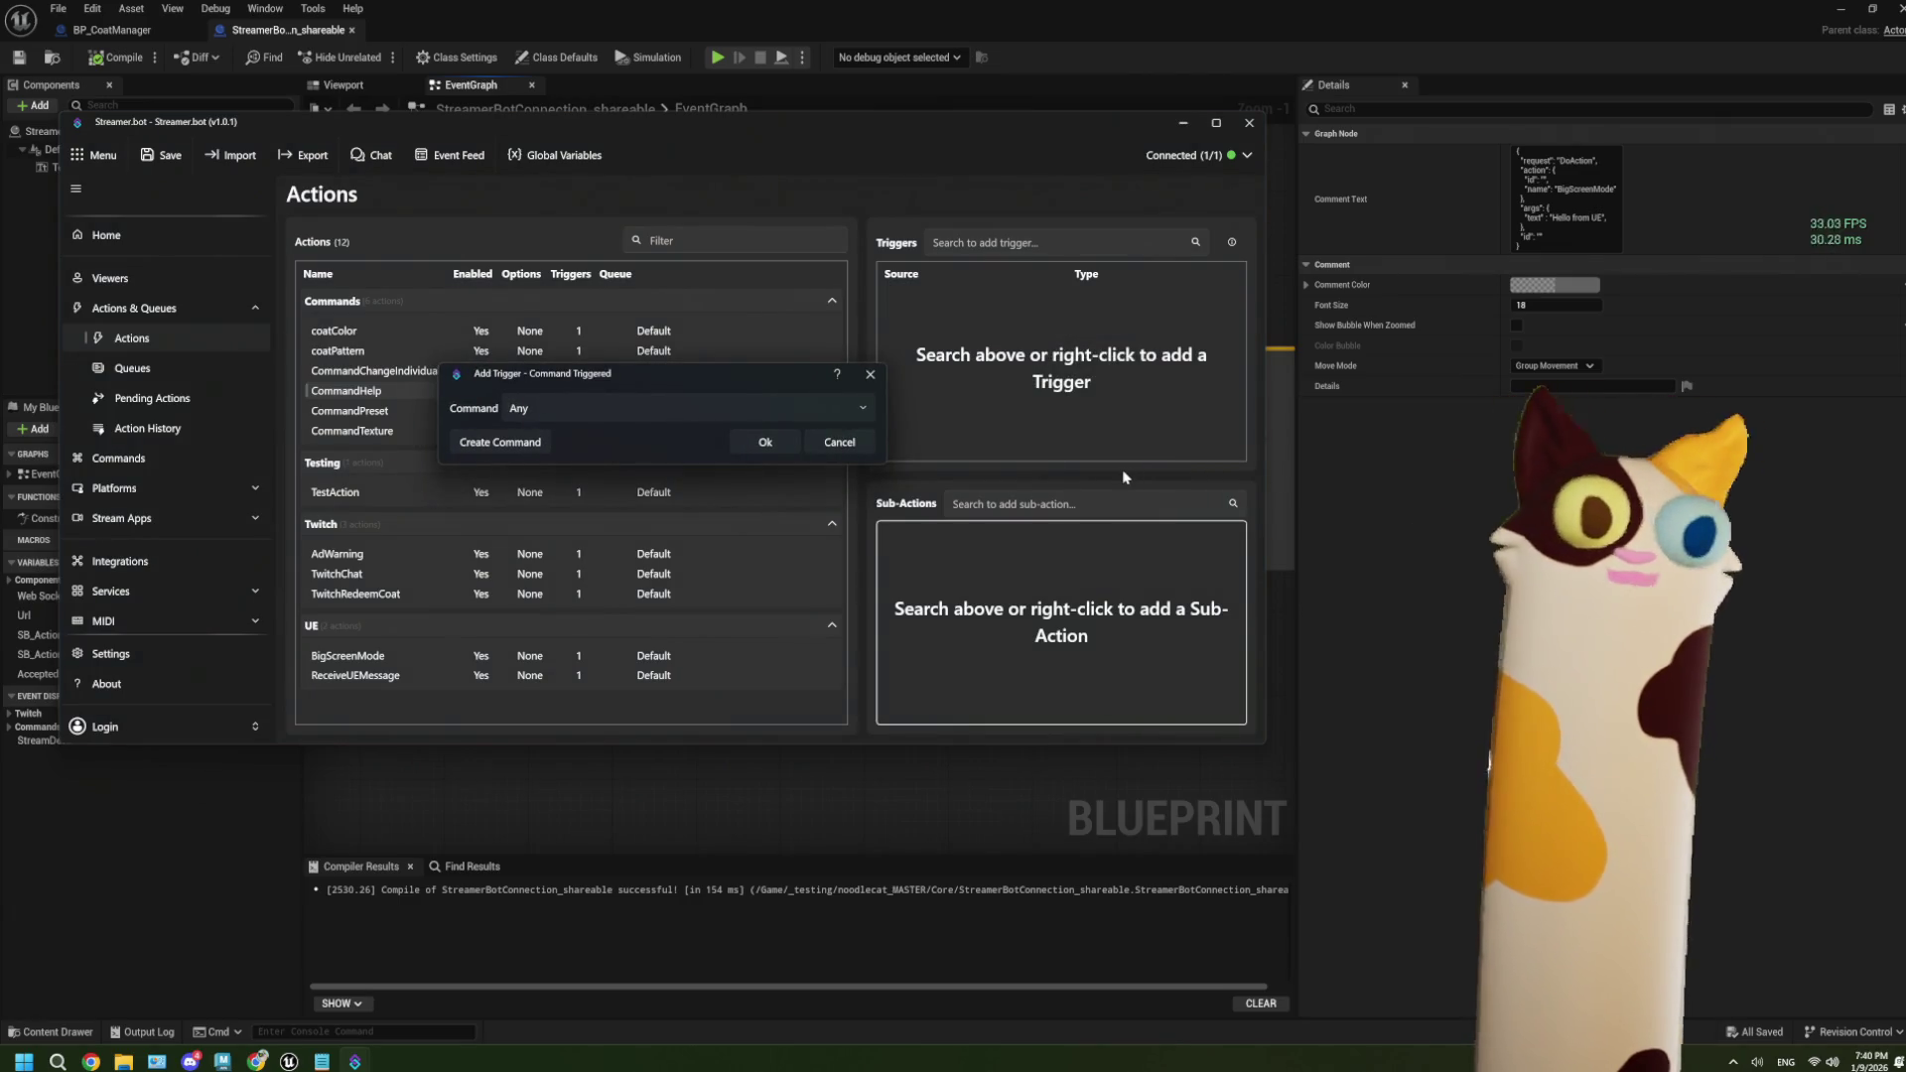
pyautogui.click(862, 411)
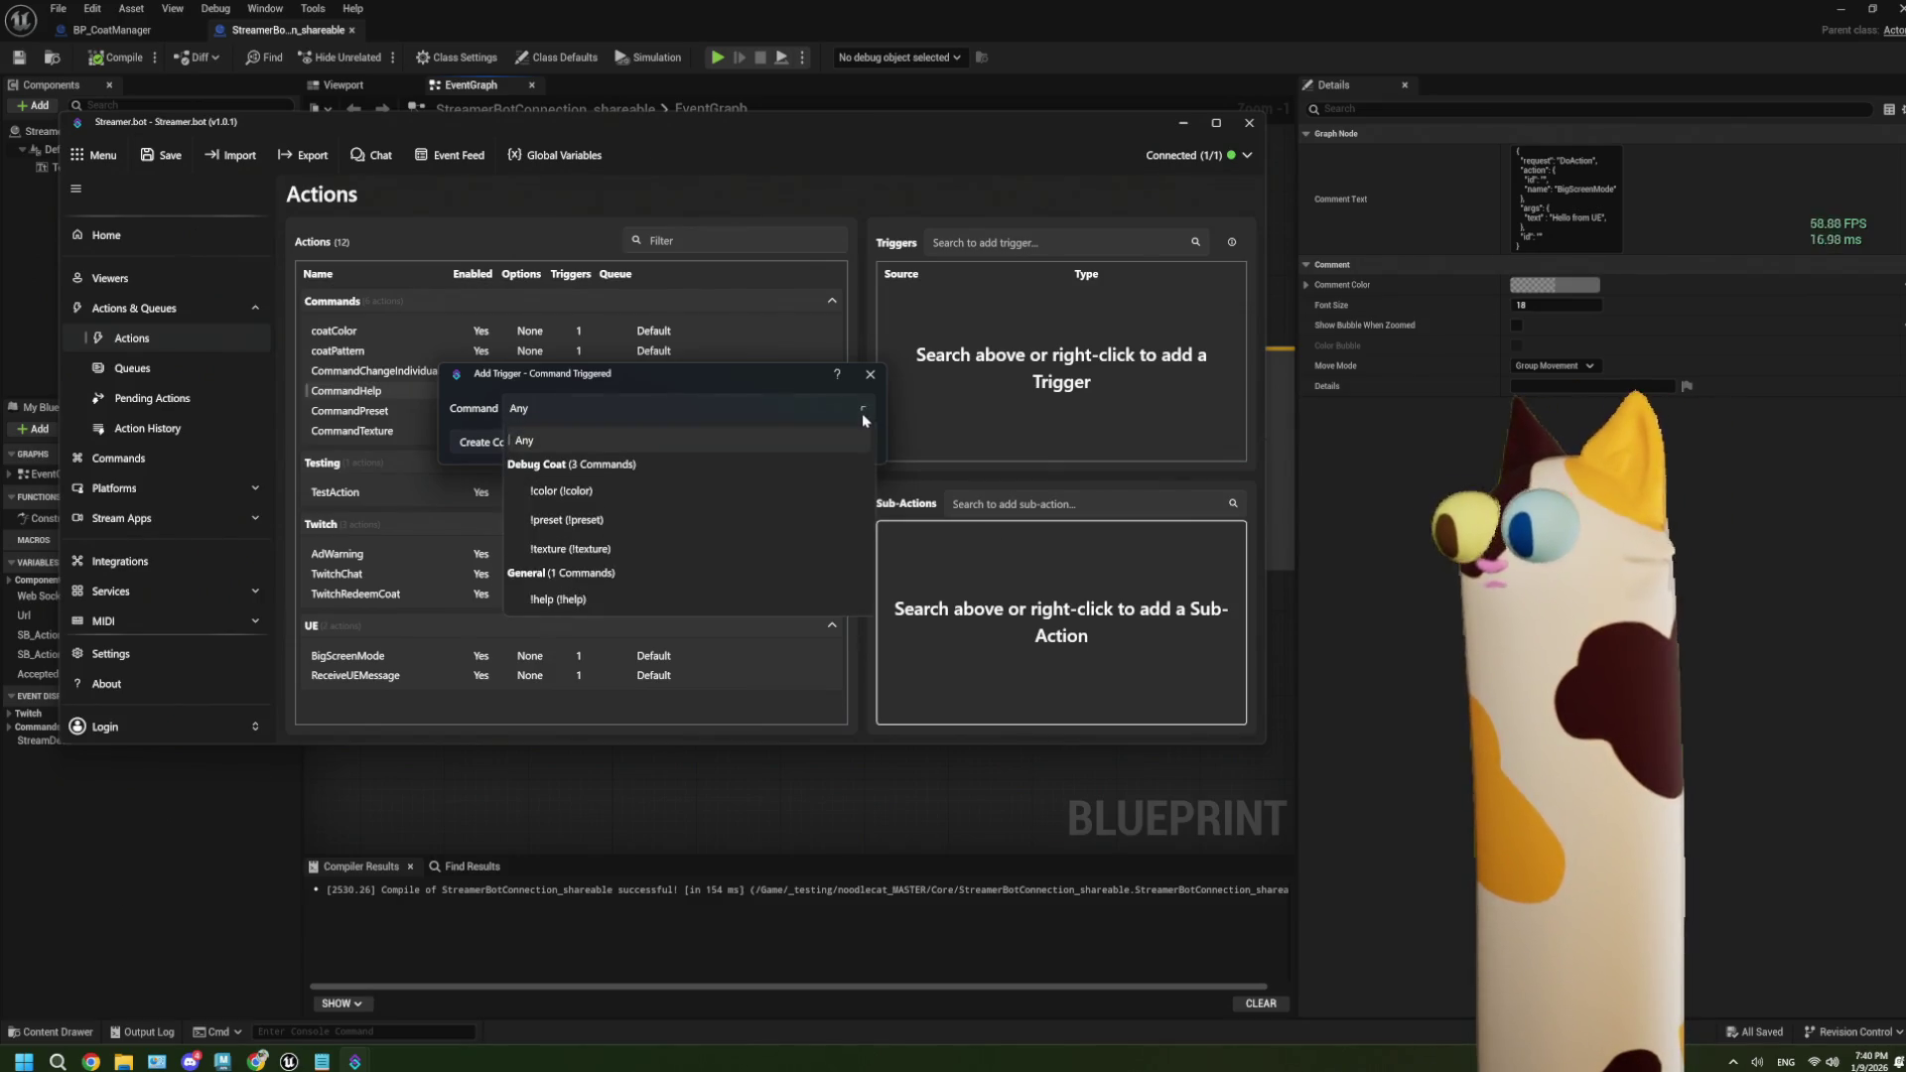
pyautogui.click(651, 599)
pyautogui.click(780, 441)
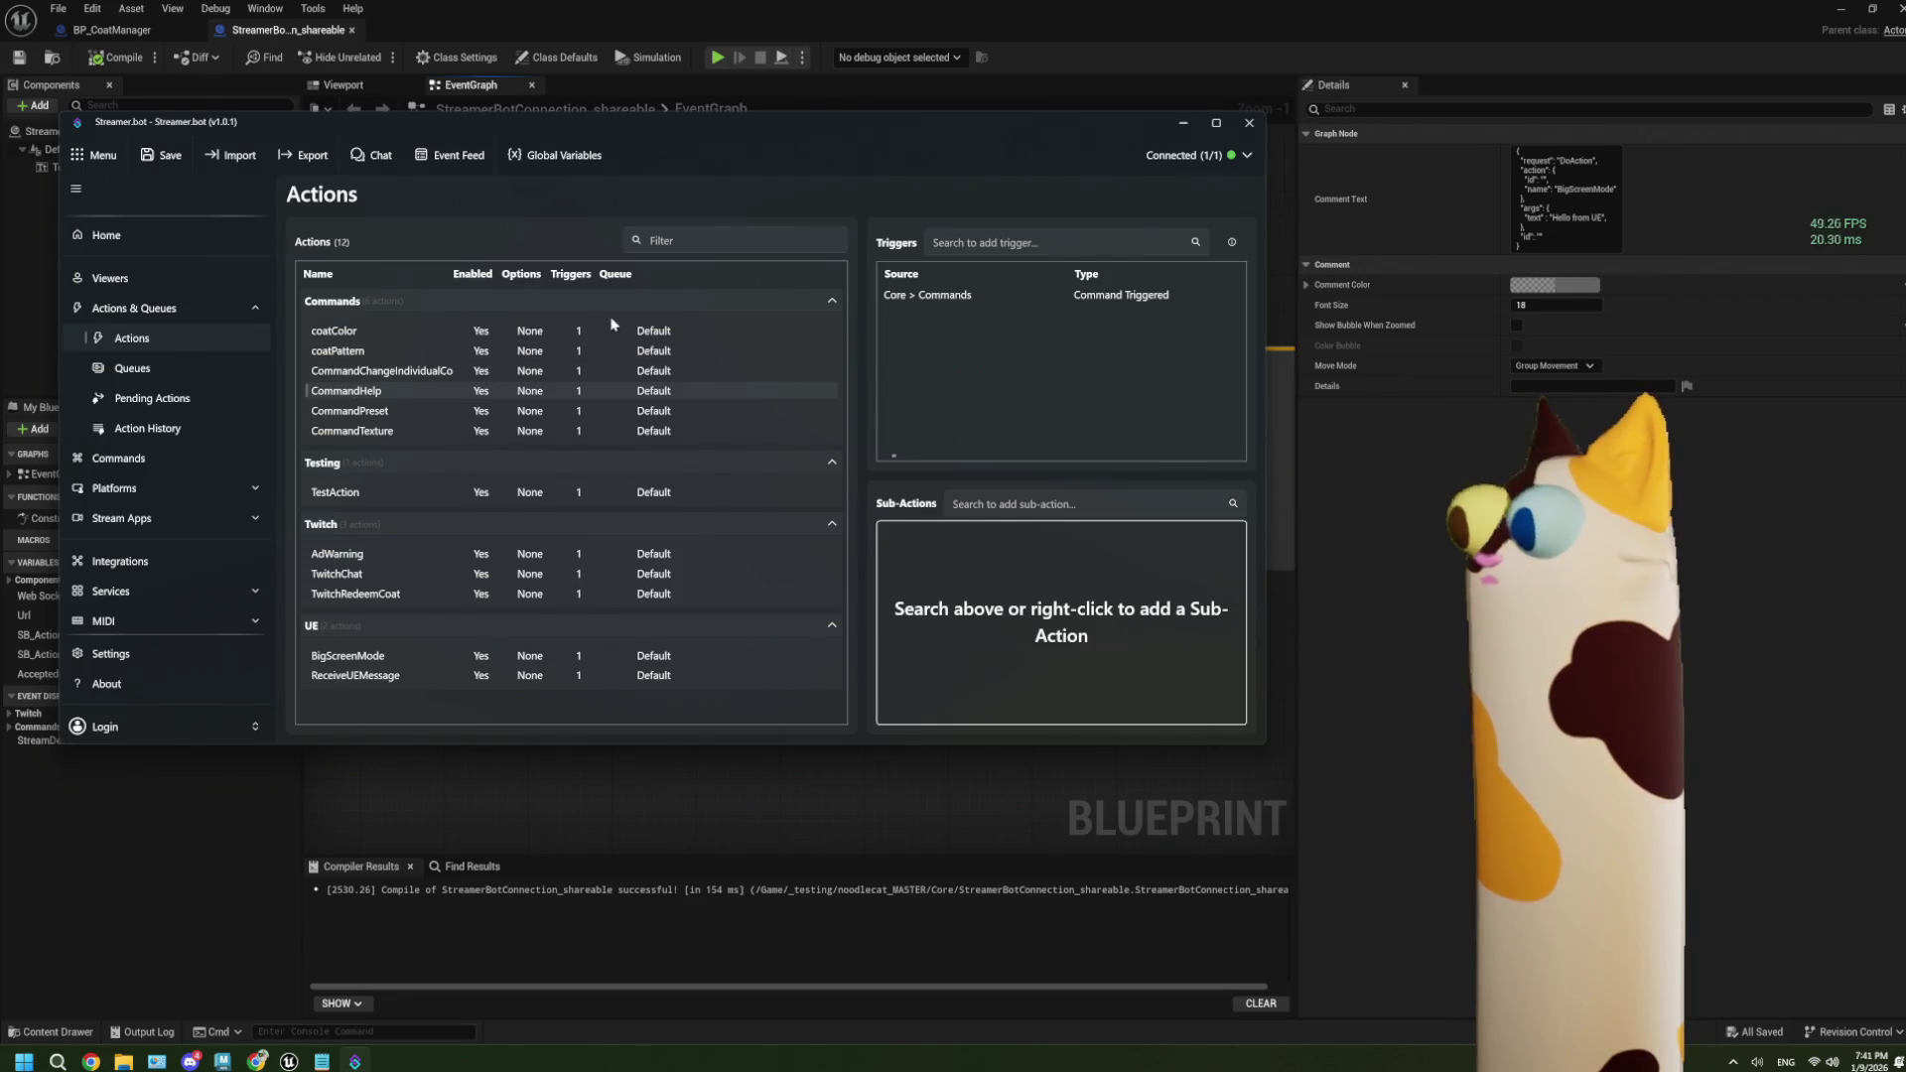
pyautogui.click(913, 792)
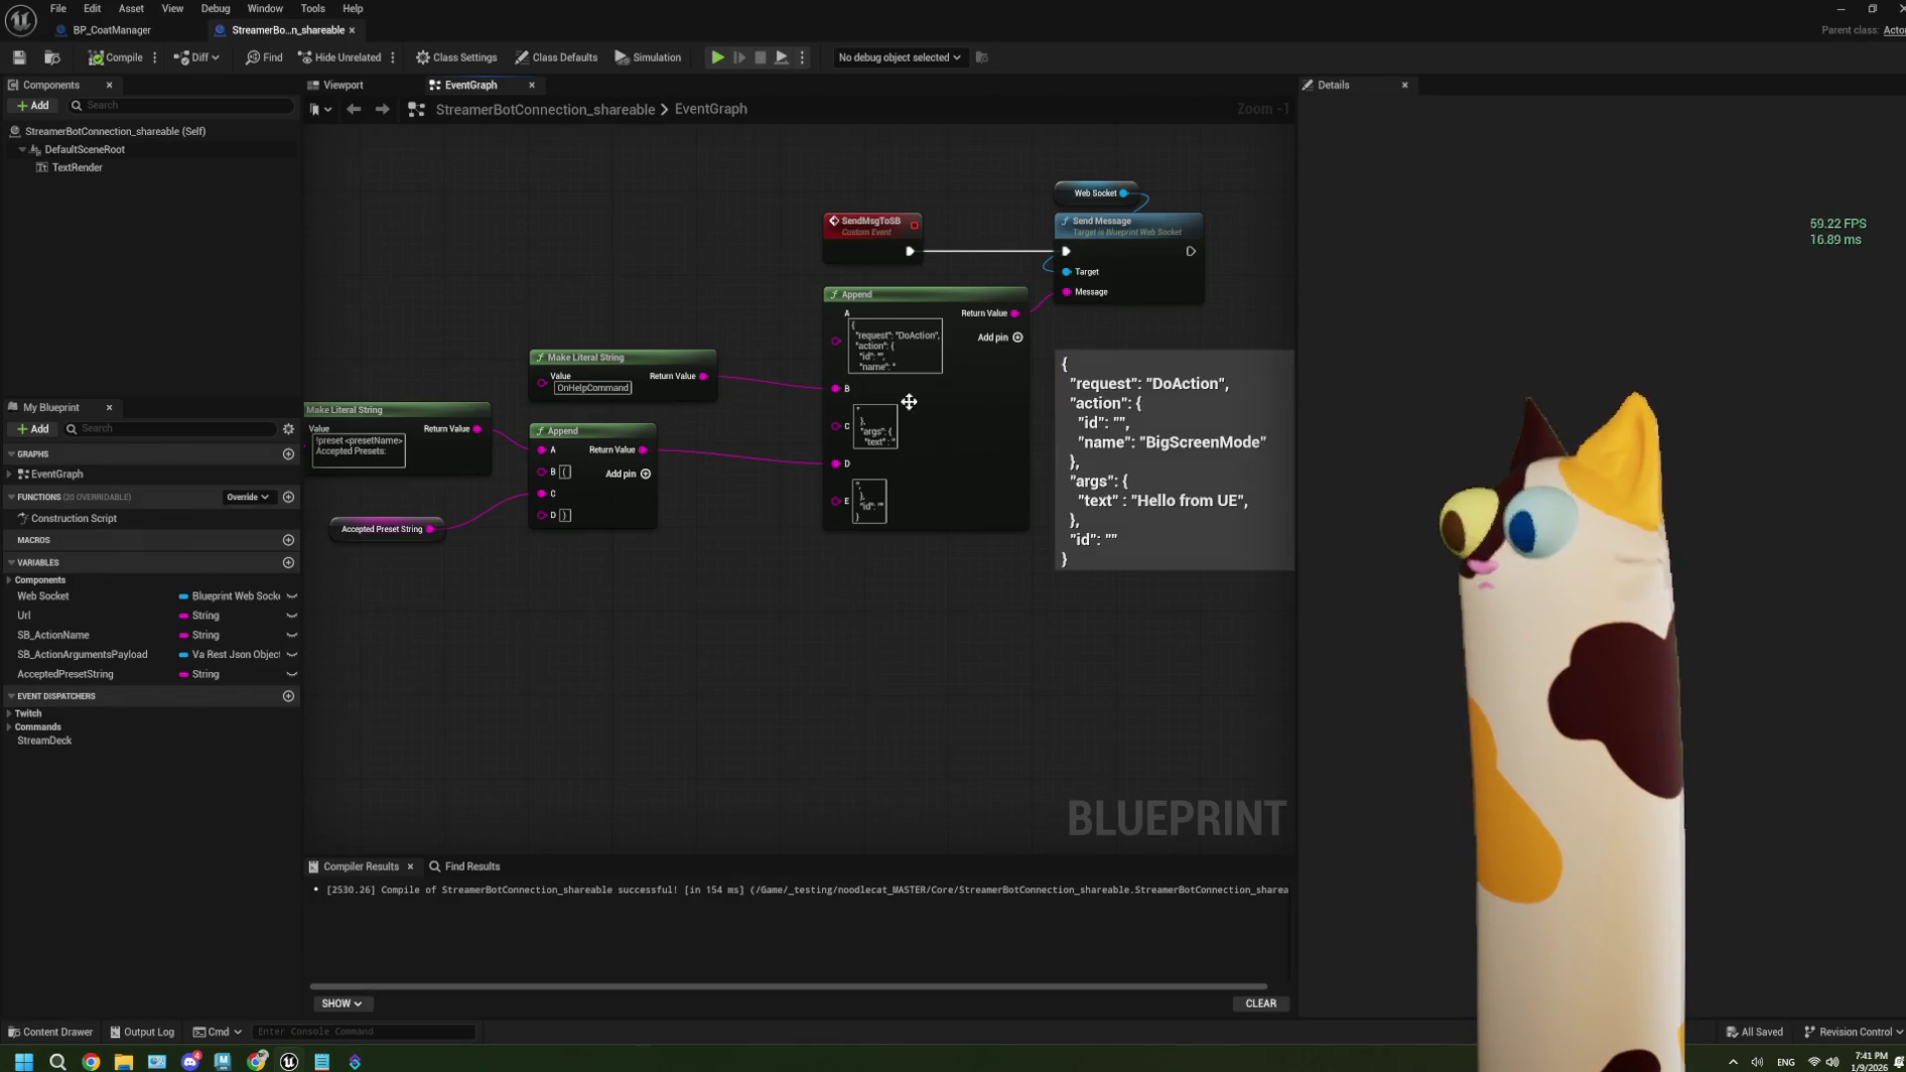
# Review the OnHelpCommand Make Literal String and Append nodes beside the JSON comment.
pyautogui.moveTo(508, 413); pyautogui.dragTo(731, 523)
pyautogui.click(808, 675)
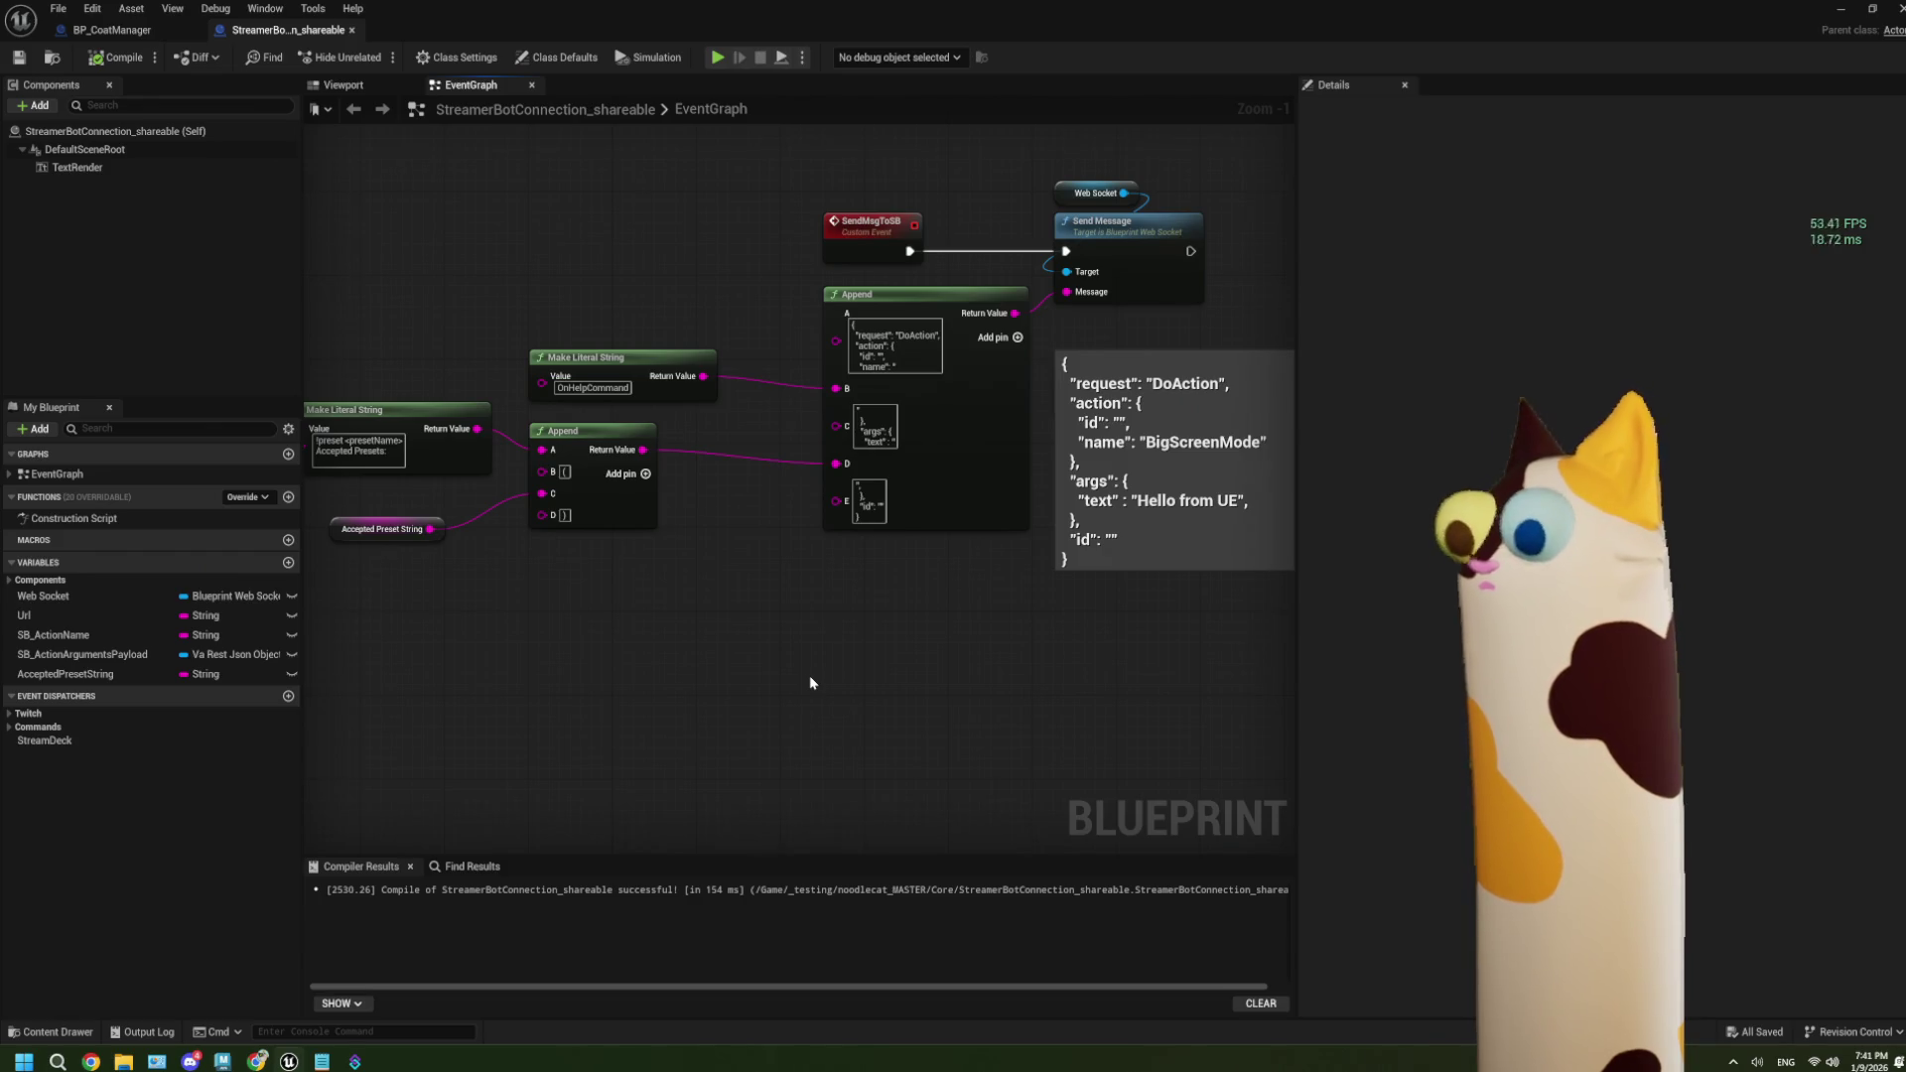
pyautogui.moveTo(438, 318); pyautogui.dragTo(699, 675)
pyautogui.click(706, 664)
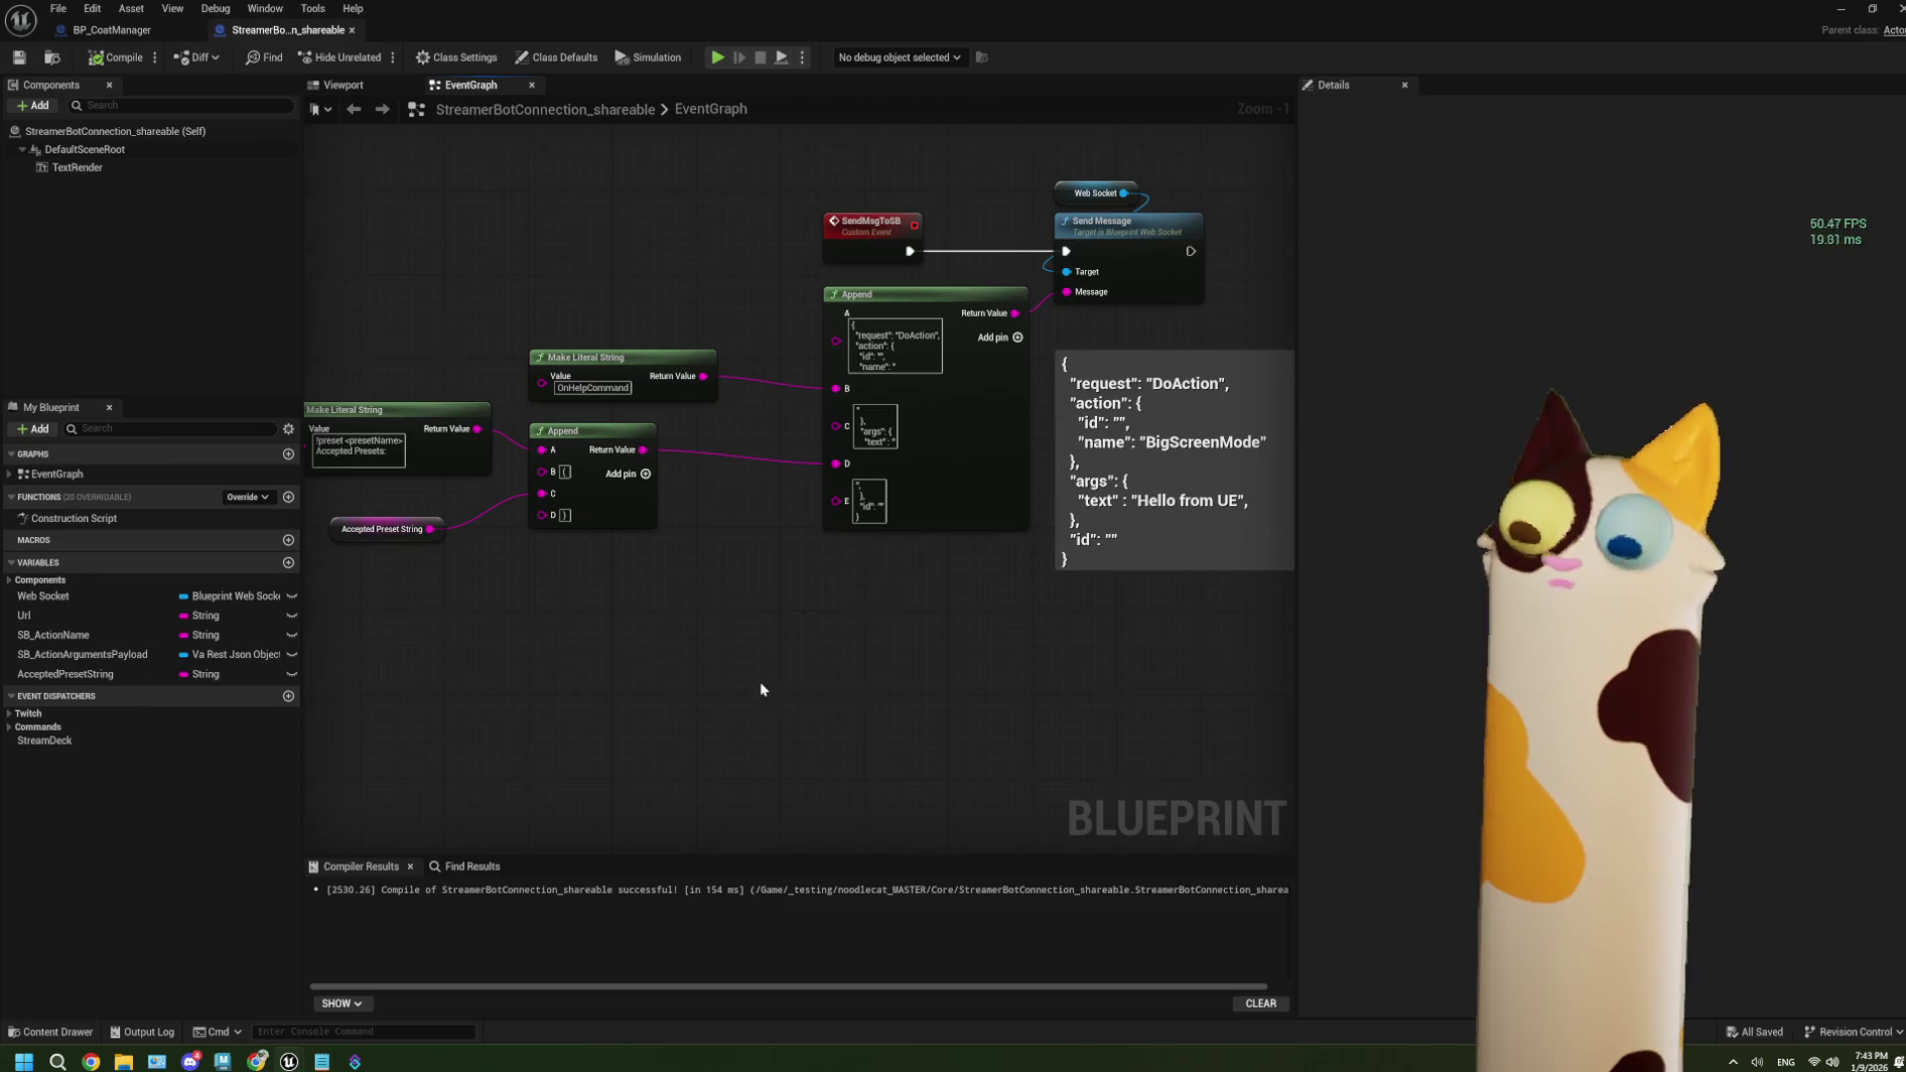
# Bring the SB_ActionName Switch on String into view and add a Case_0 output pin.
pyautogui.moveTo(764, 694)
pyautogui.mouseDown()
pyautogui.moveTo(695, 645)
pyautogui.moveTo(594, 690)
pyautogui.moveTo(685, 625)
pyautogui.mouseUp()
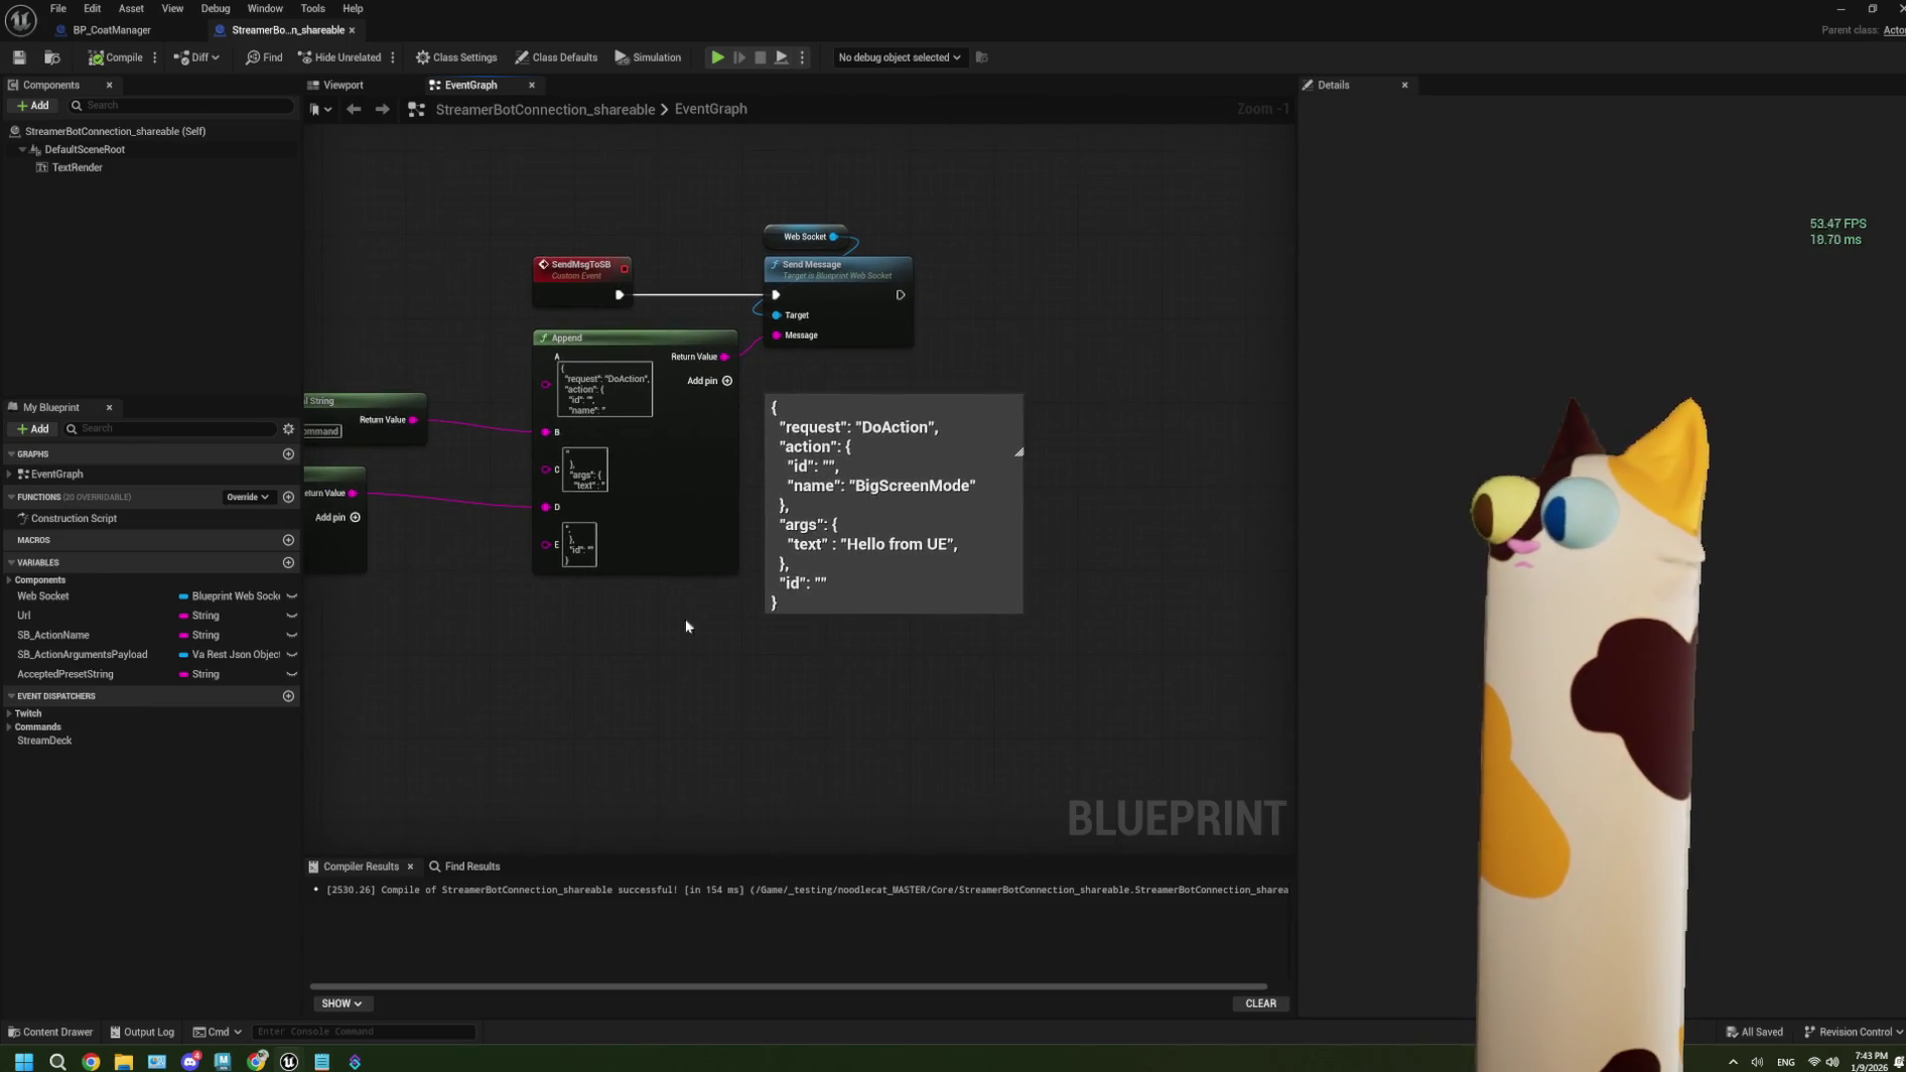
pyautogui.moveTo(671, 692); pyautogui.dragTo(843, 676)
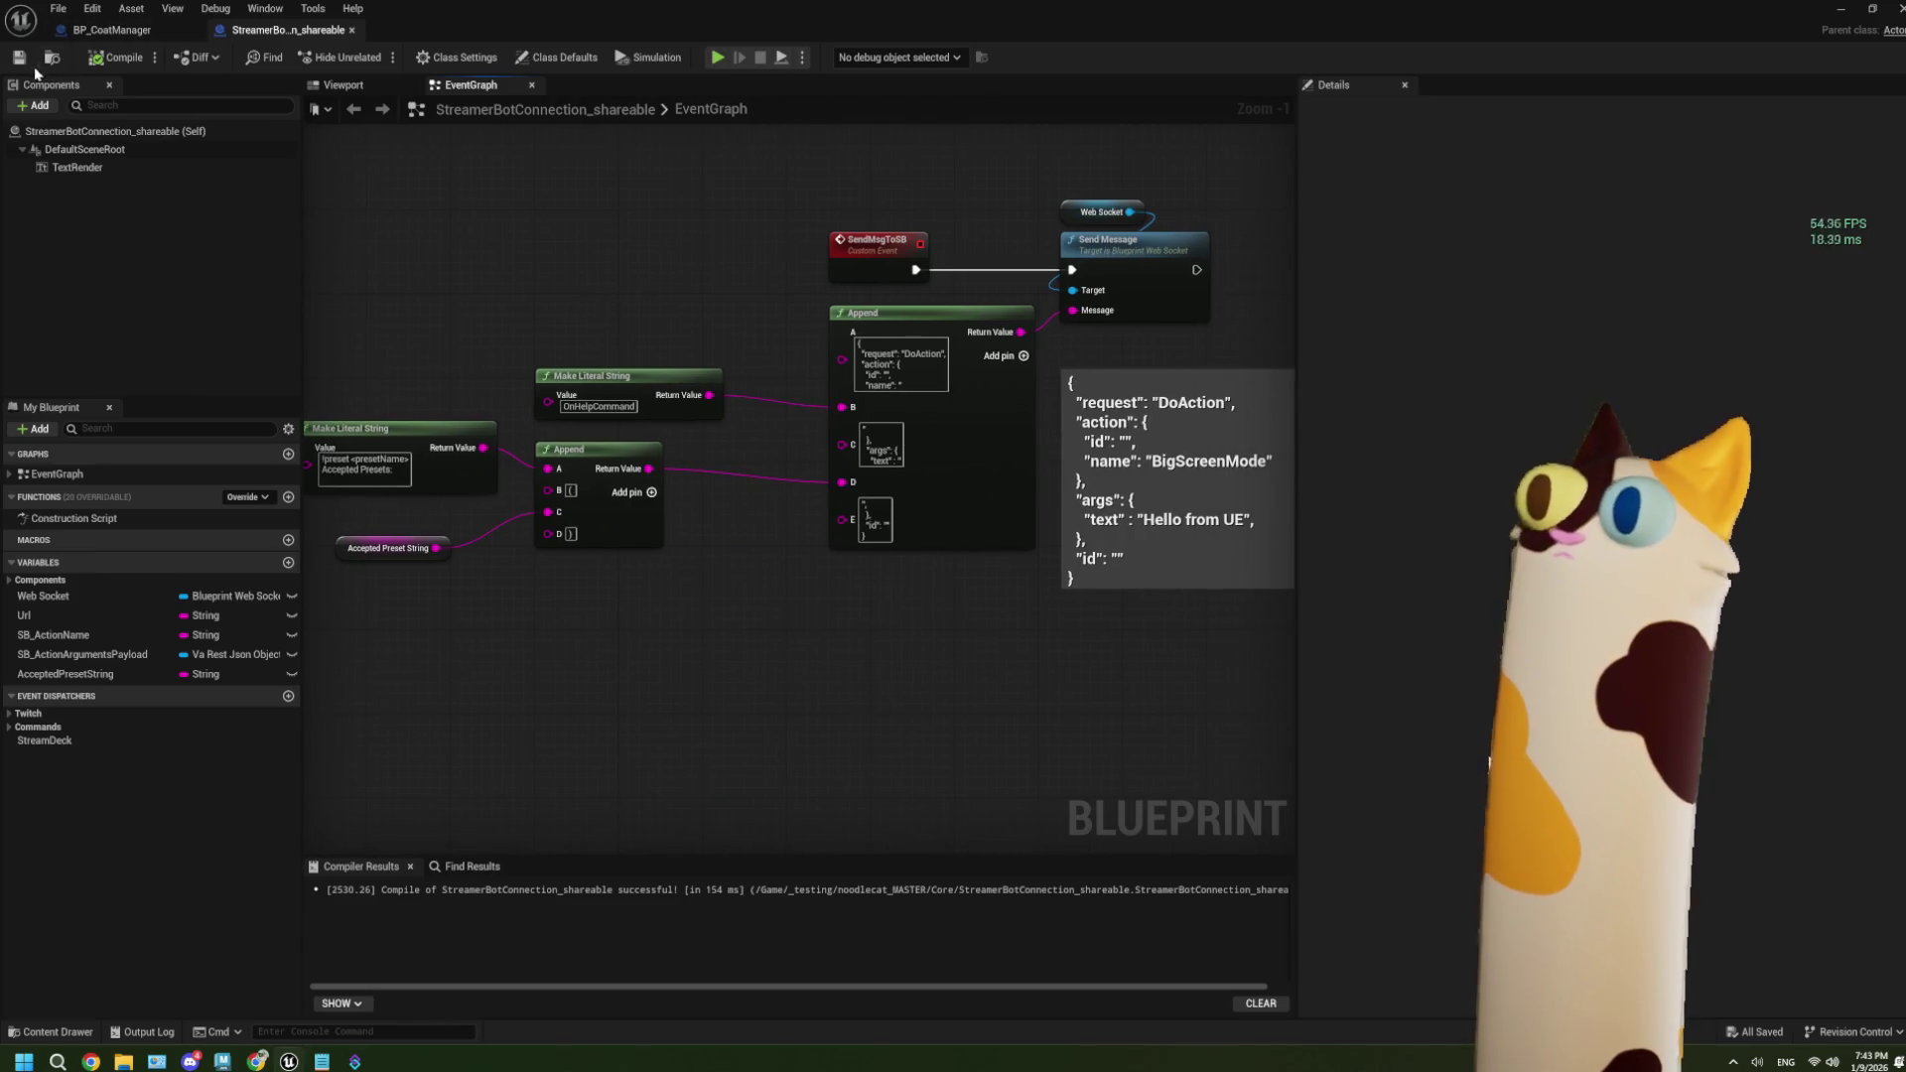
pyautogui.moveTo(896, 653); pyautogui.dragTo(794, 643)
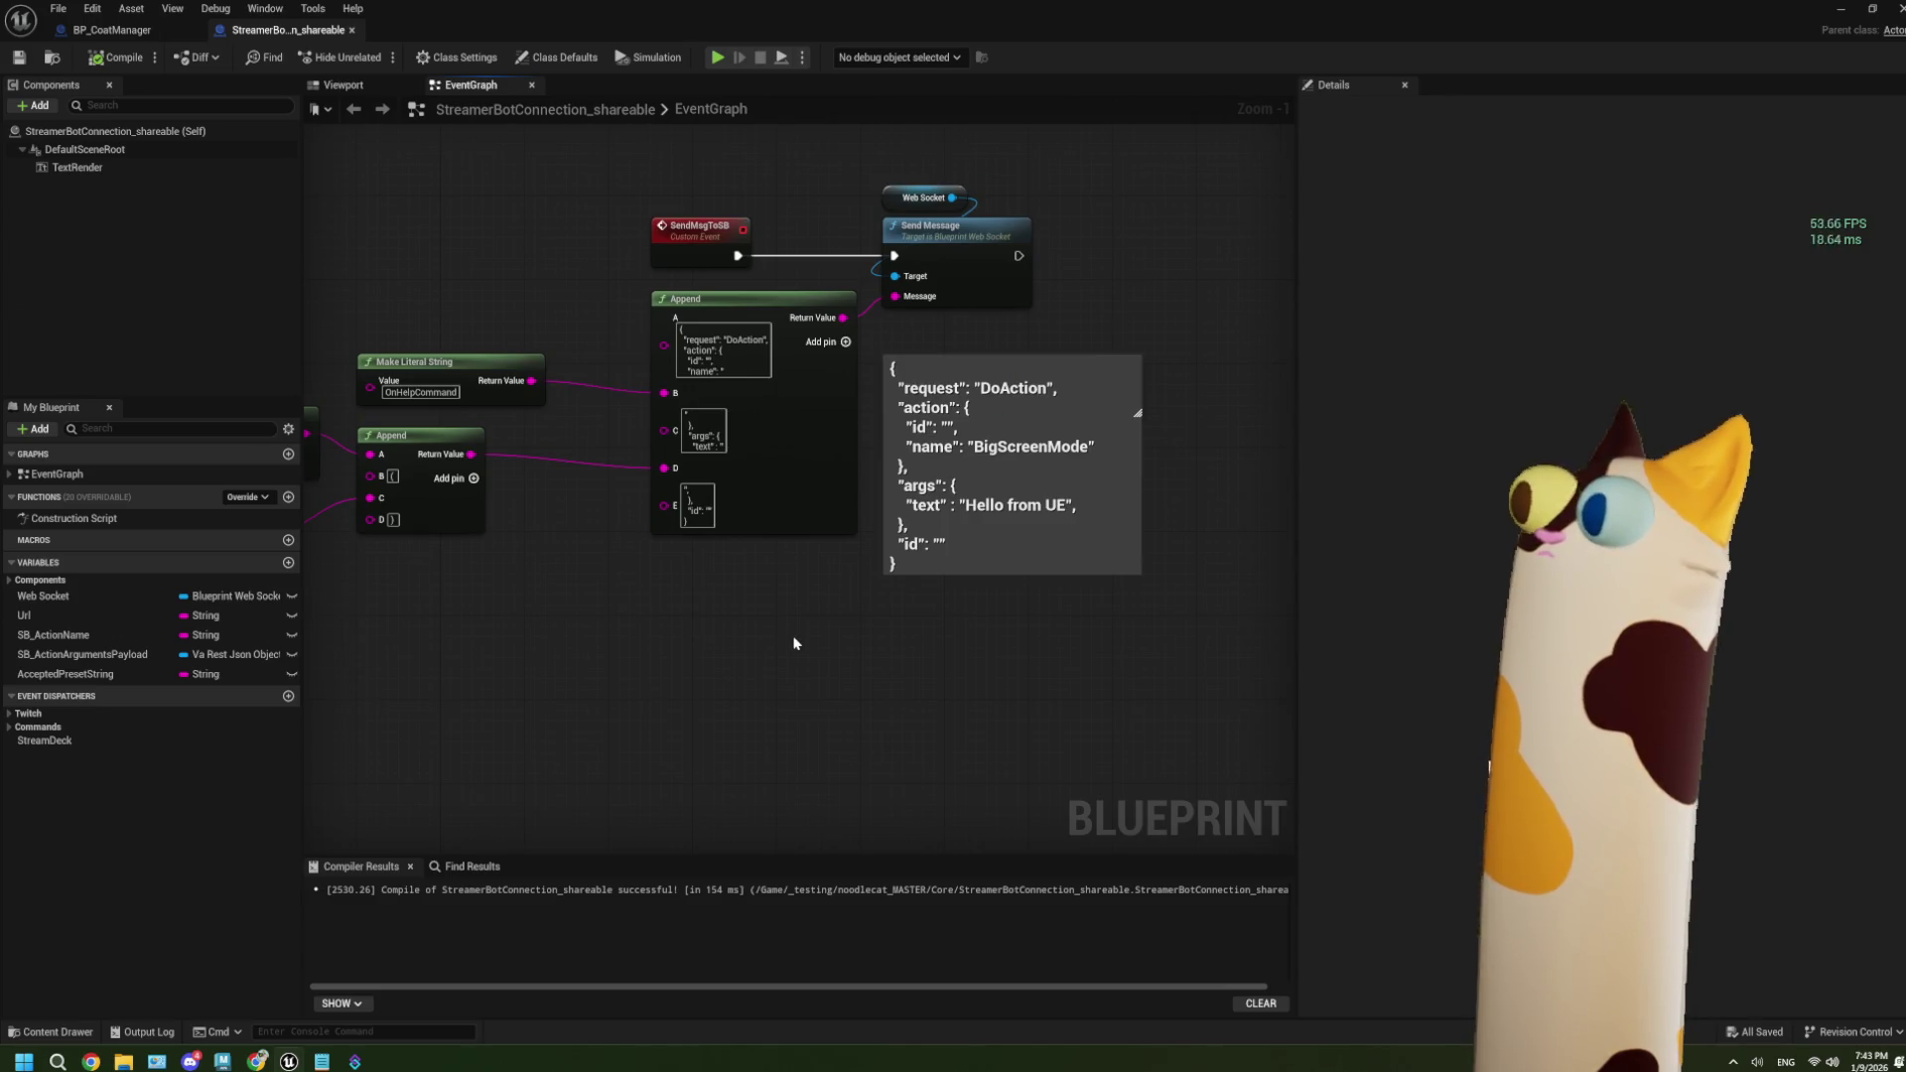
pyautogui.scroll(-4, 794, 643)
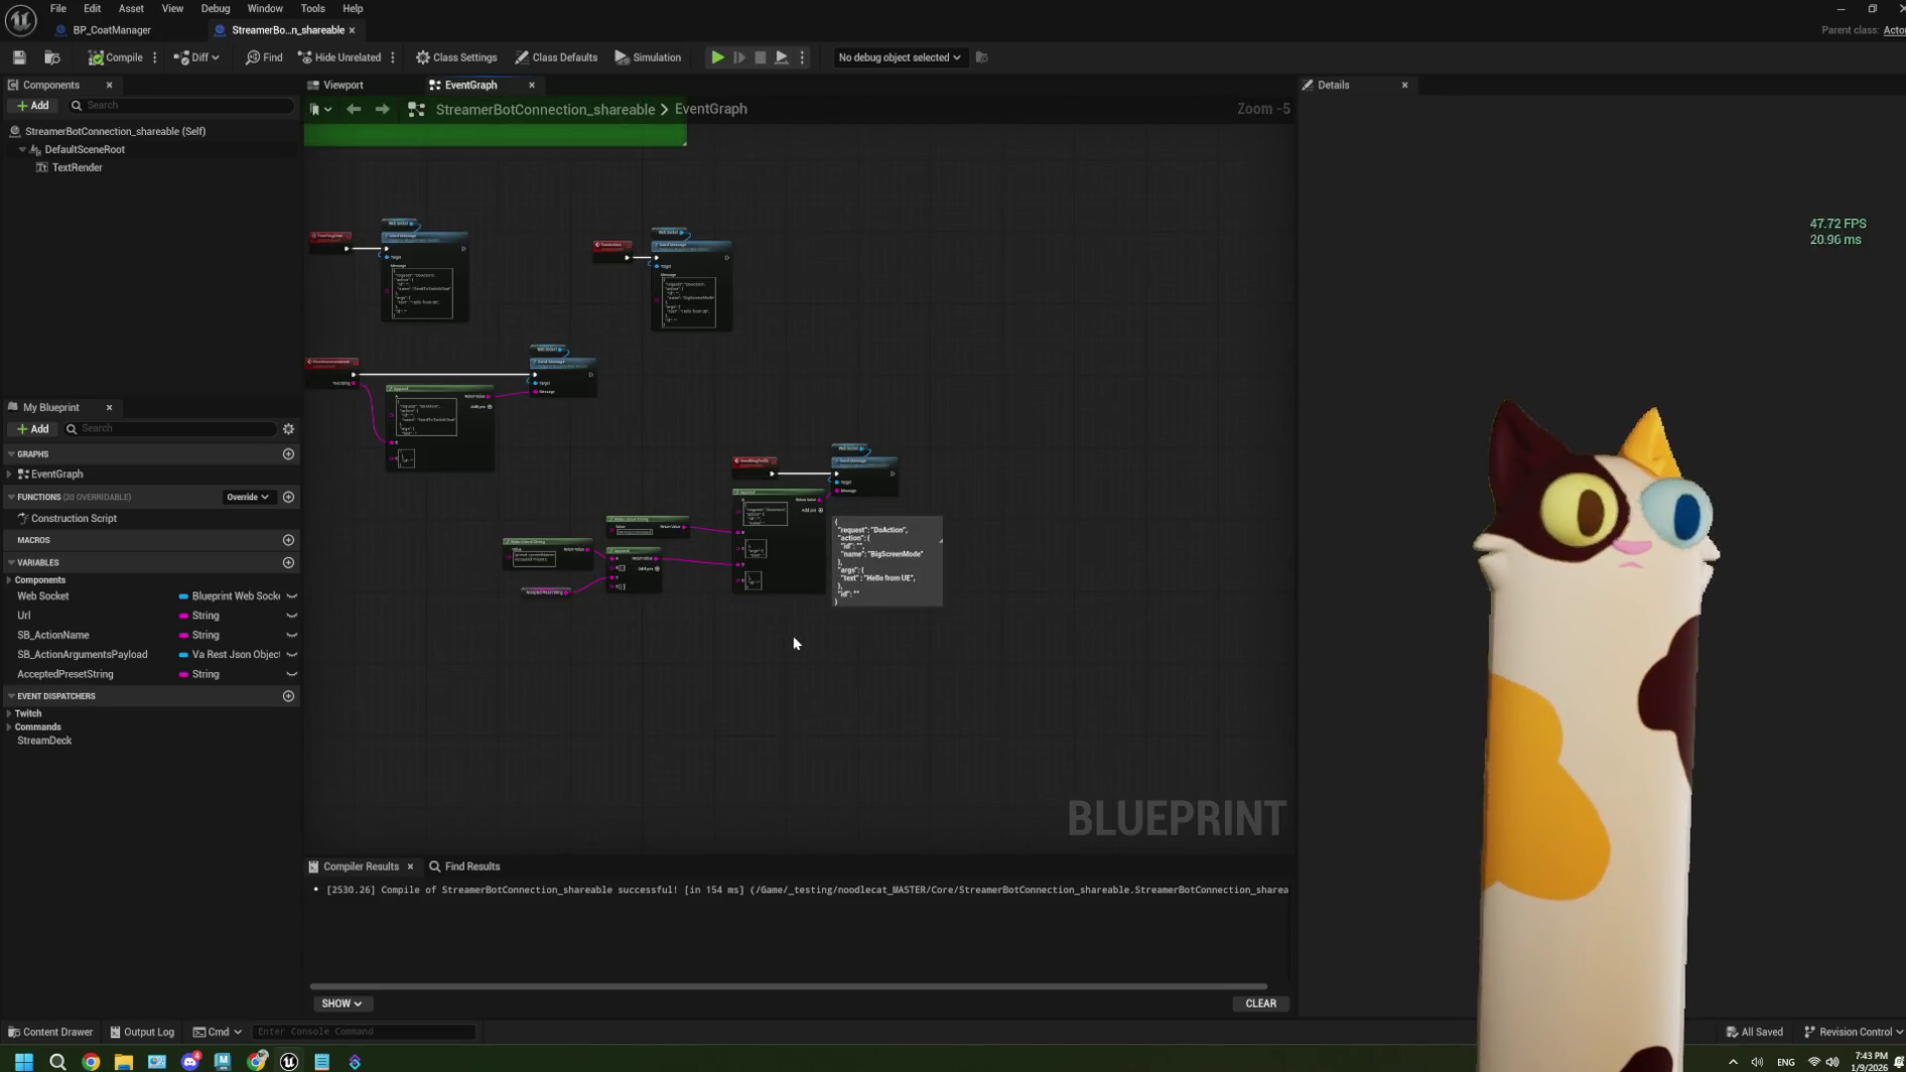
pyautogui.scroll(-3, 794, 643)
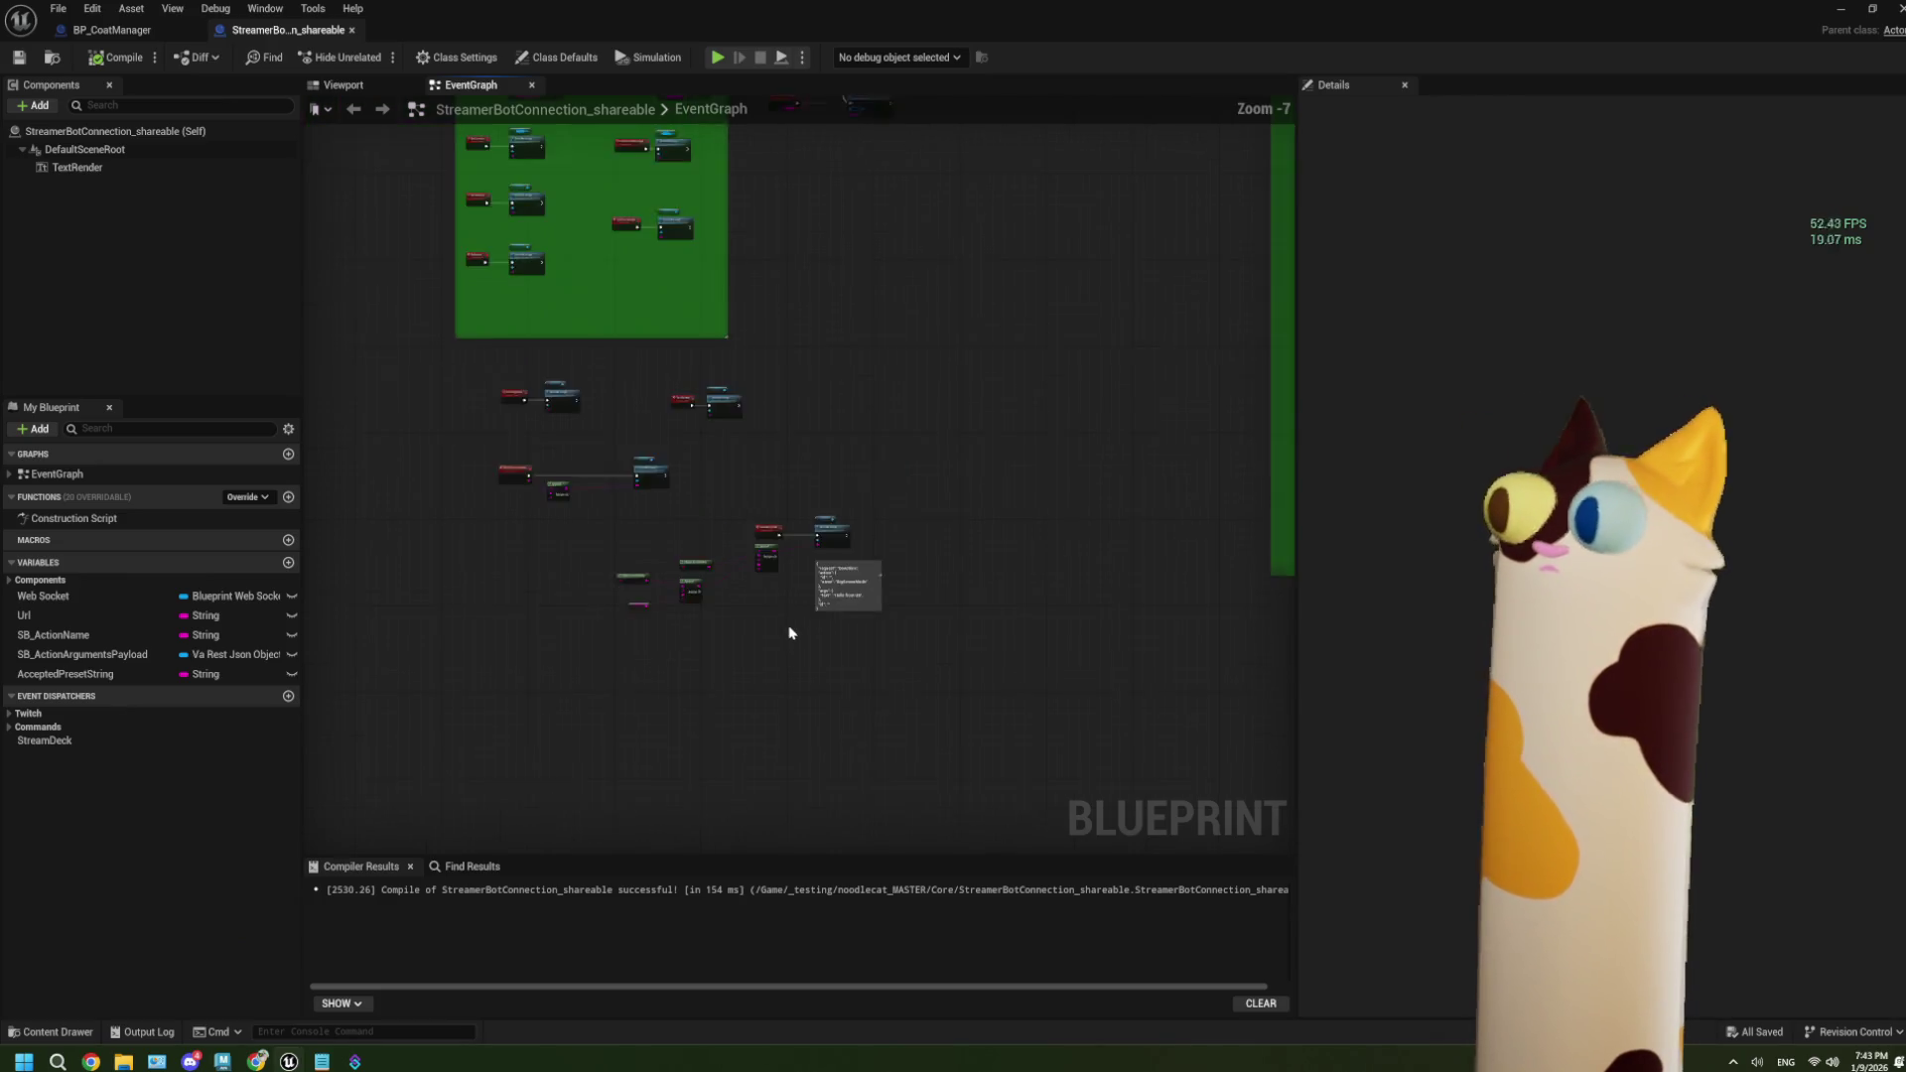
pyautogui.moveTo(757, 558); pyautogui.dragTo(516, 603)
pyautogui.moveTo(1189, 595)
pyautogui.mouseDown()
pyautogui.moveTo(869, 583)
pyautogui.moveTo(767, 606)
pyautogui.mouseUp()
pyautogui.scroll(6, 767, 607)
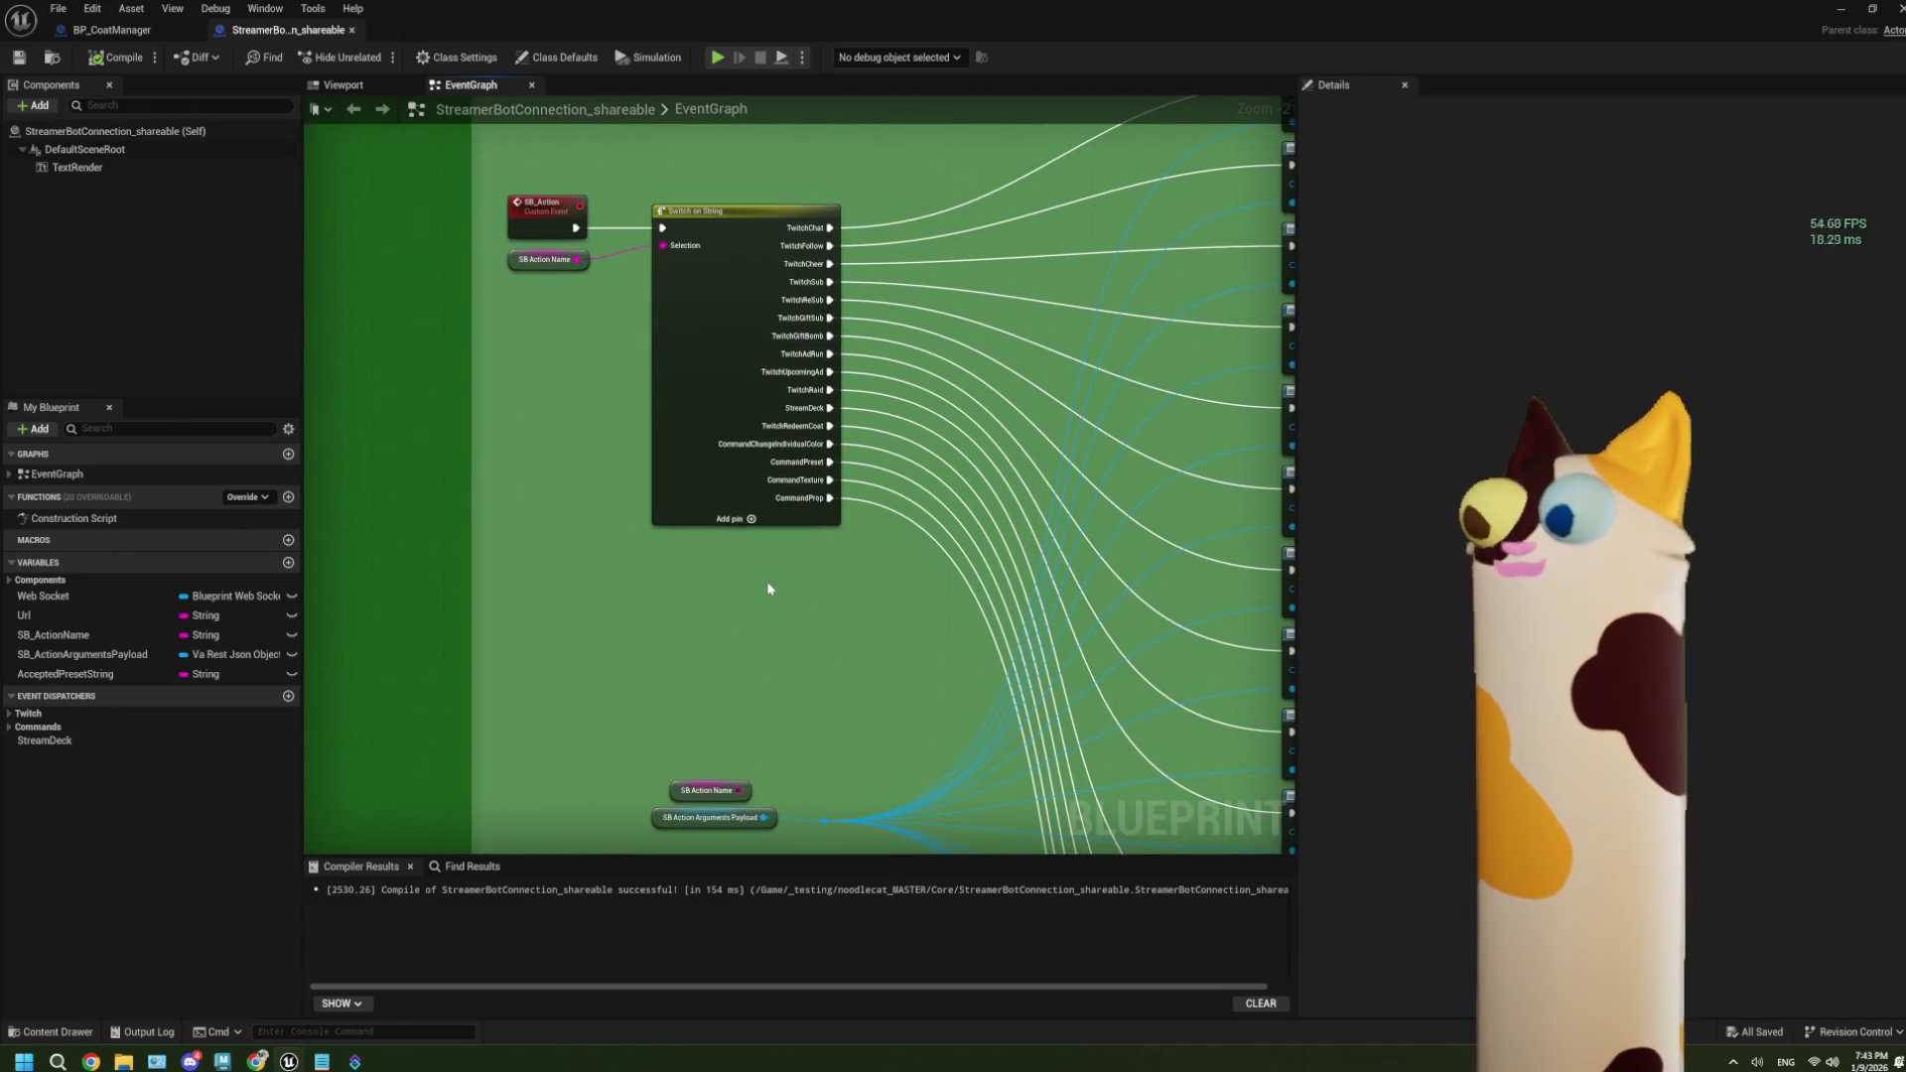
pyautogui.click(751, 519)
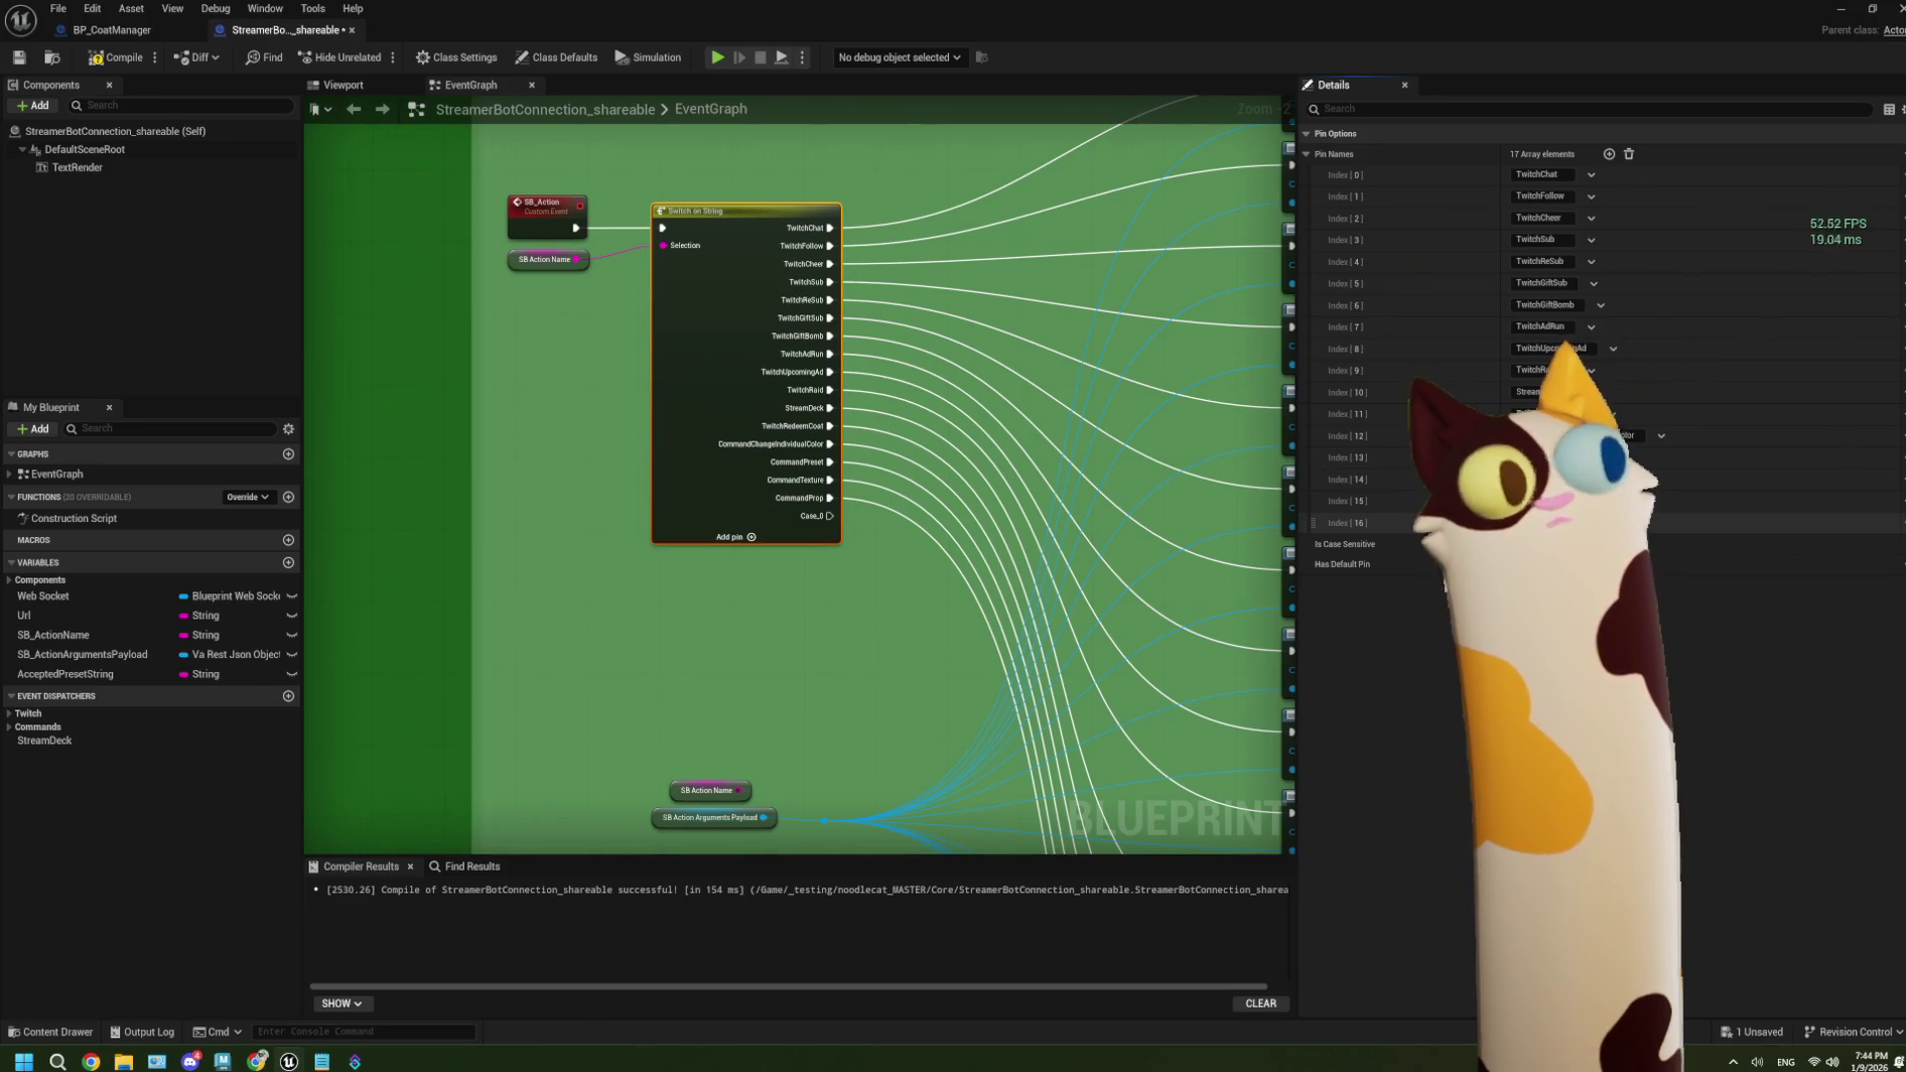
# Rename the new Switch on String case pin to CommandHelp.
pyautogui.click(1538, 523)
pyautogui.write('CommandHelp')
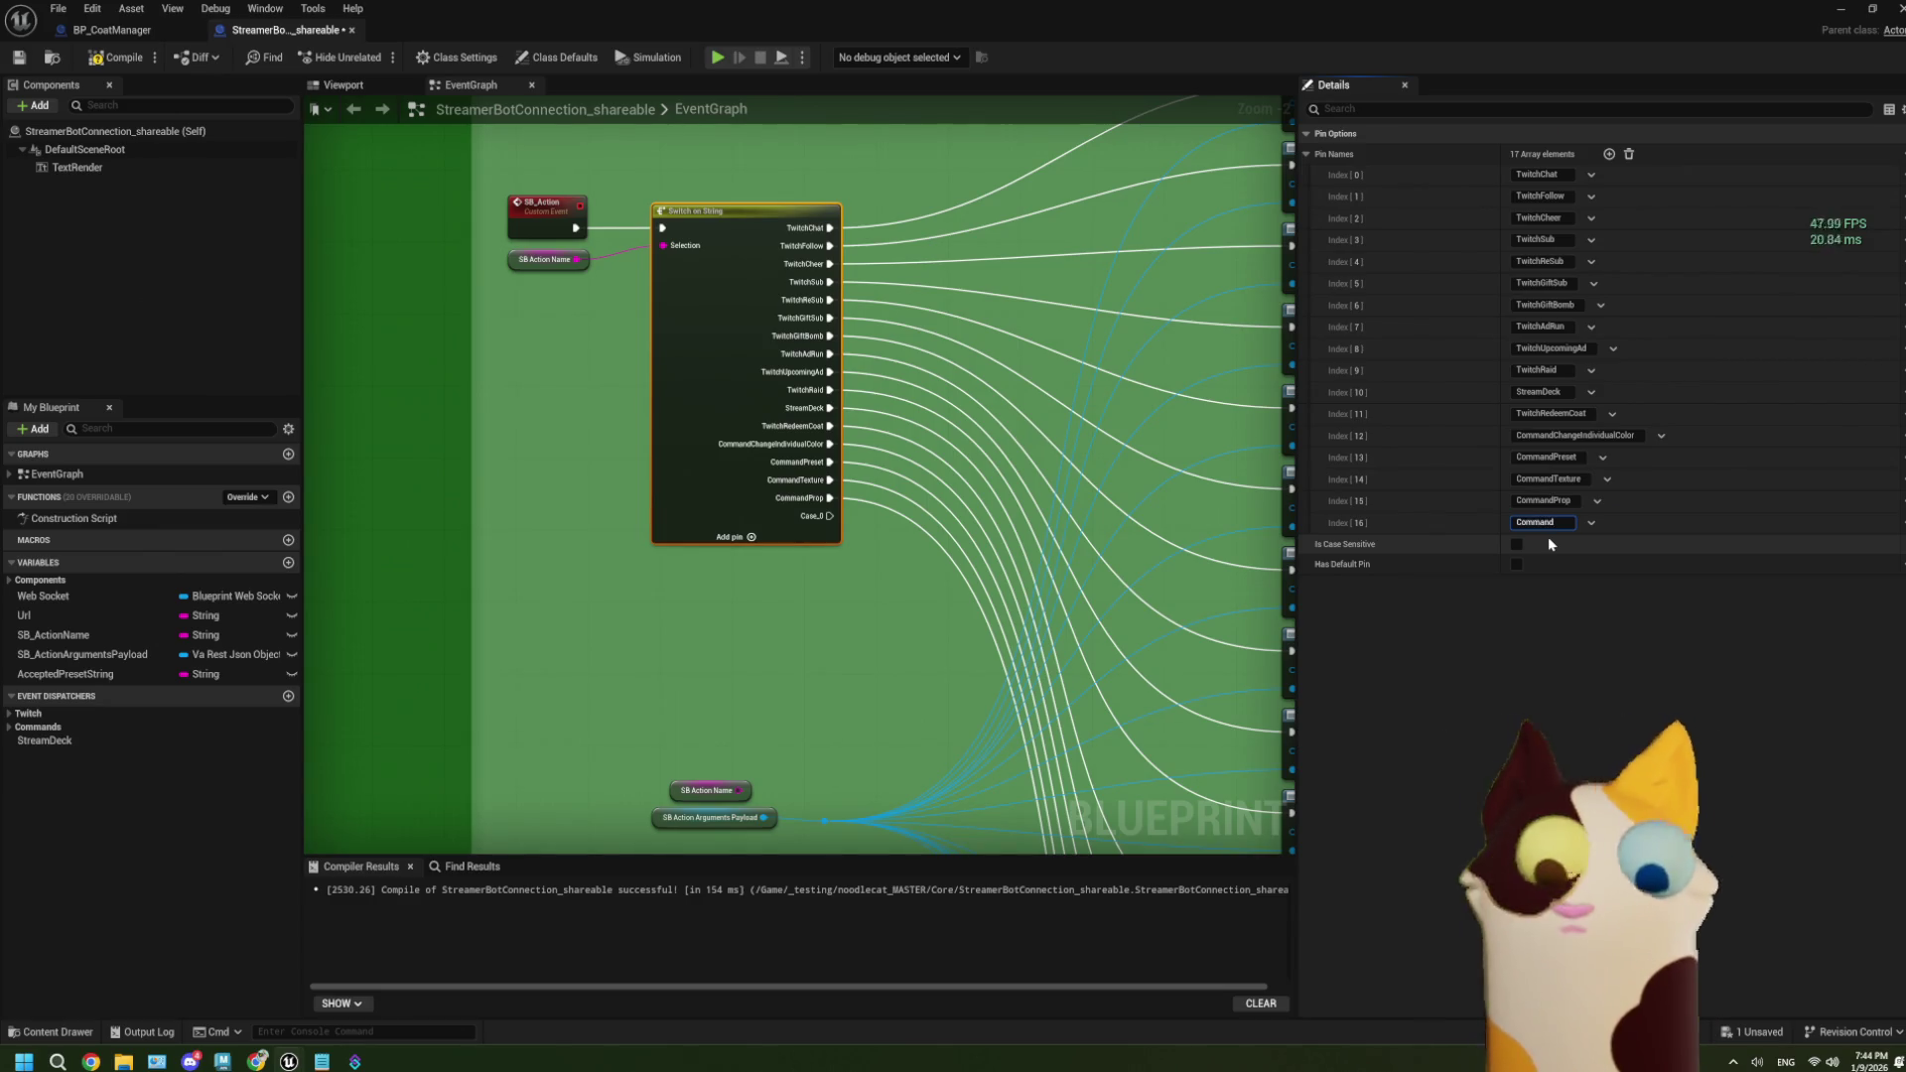
pyautogui.click(448, 564)
pyautogui.scroll(-4, 703, 616)
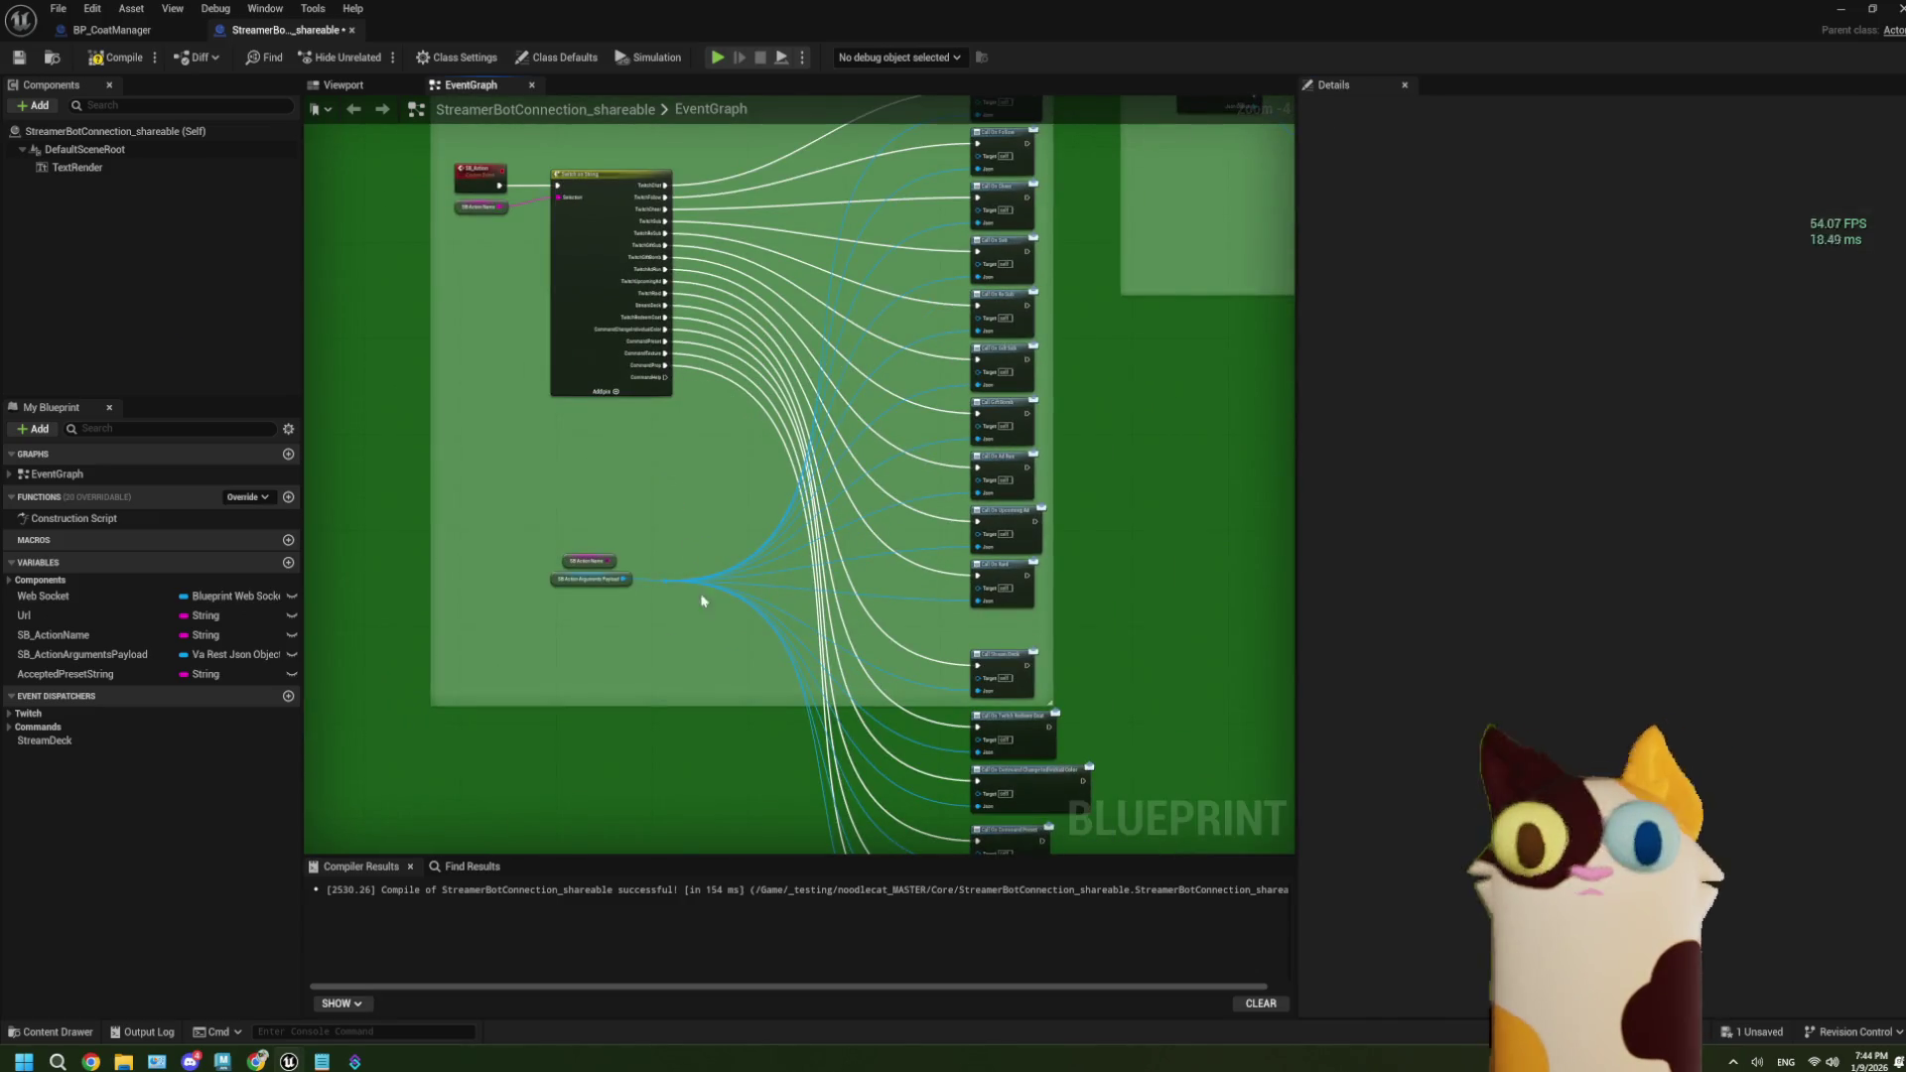
pyautogui.moveTo(719, 665); pyautogui.dragTo(713, 583)
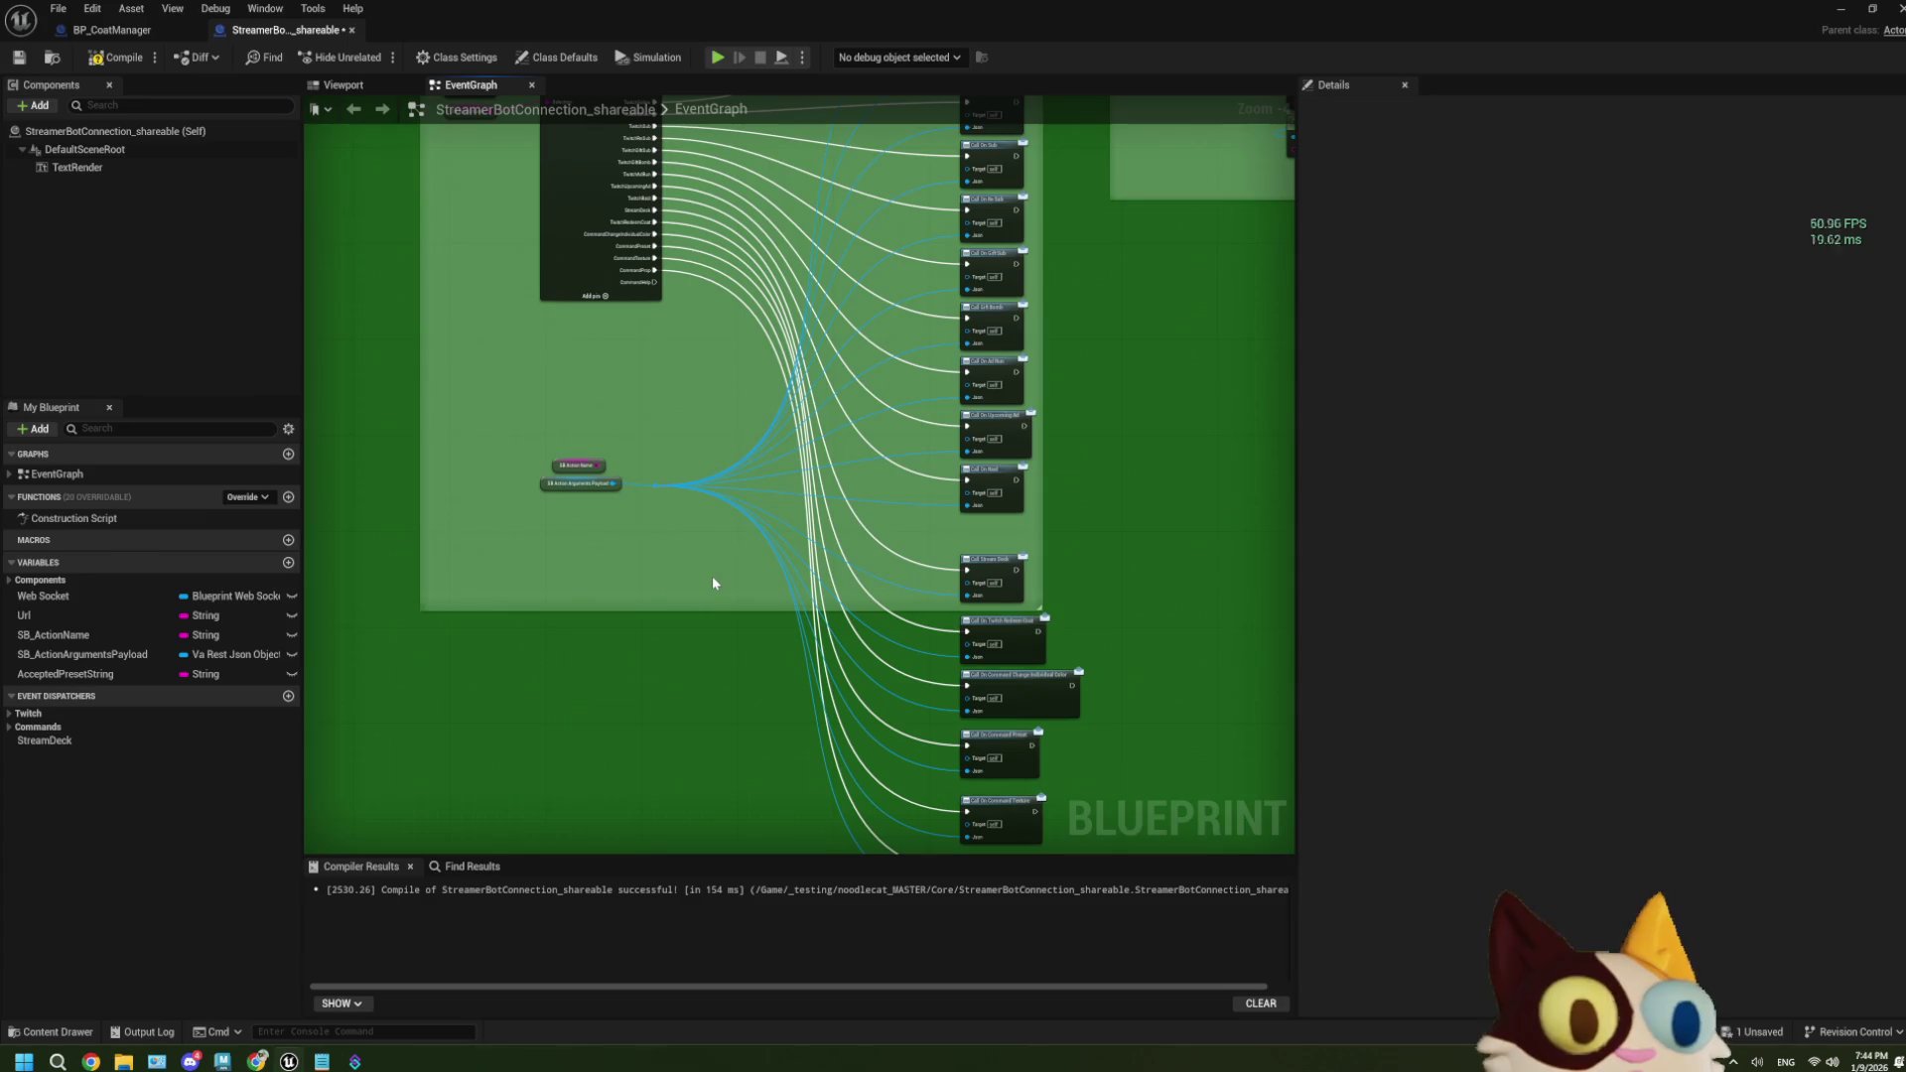
# Wire a new Get Field node off the SB_ActionArgumentsPayload reroute.
pyautogui.scroll(2, 638, 282)
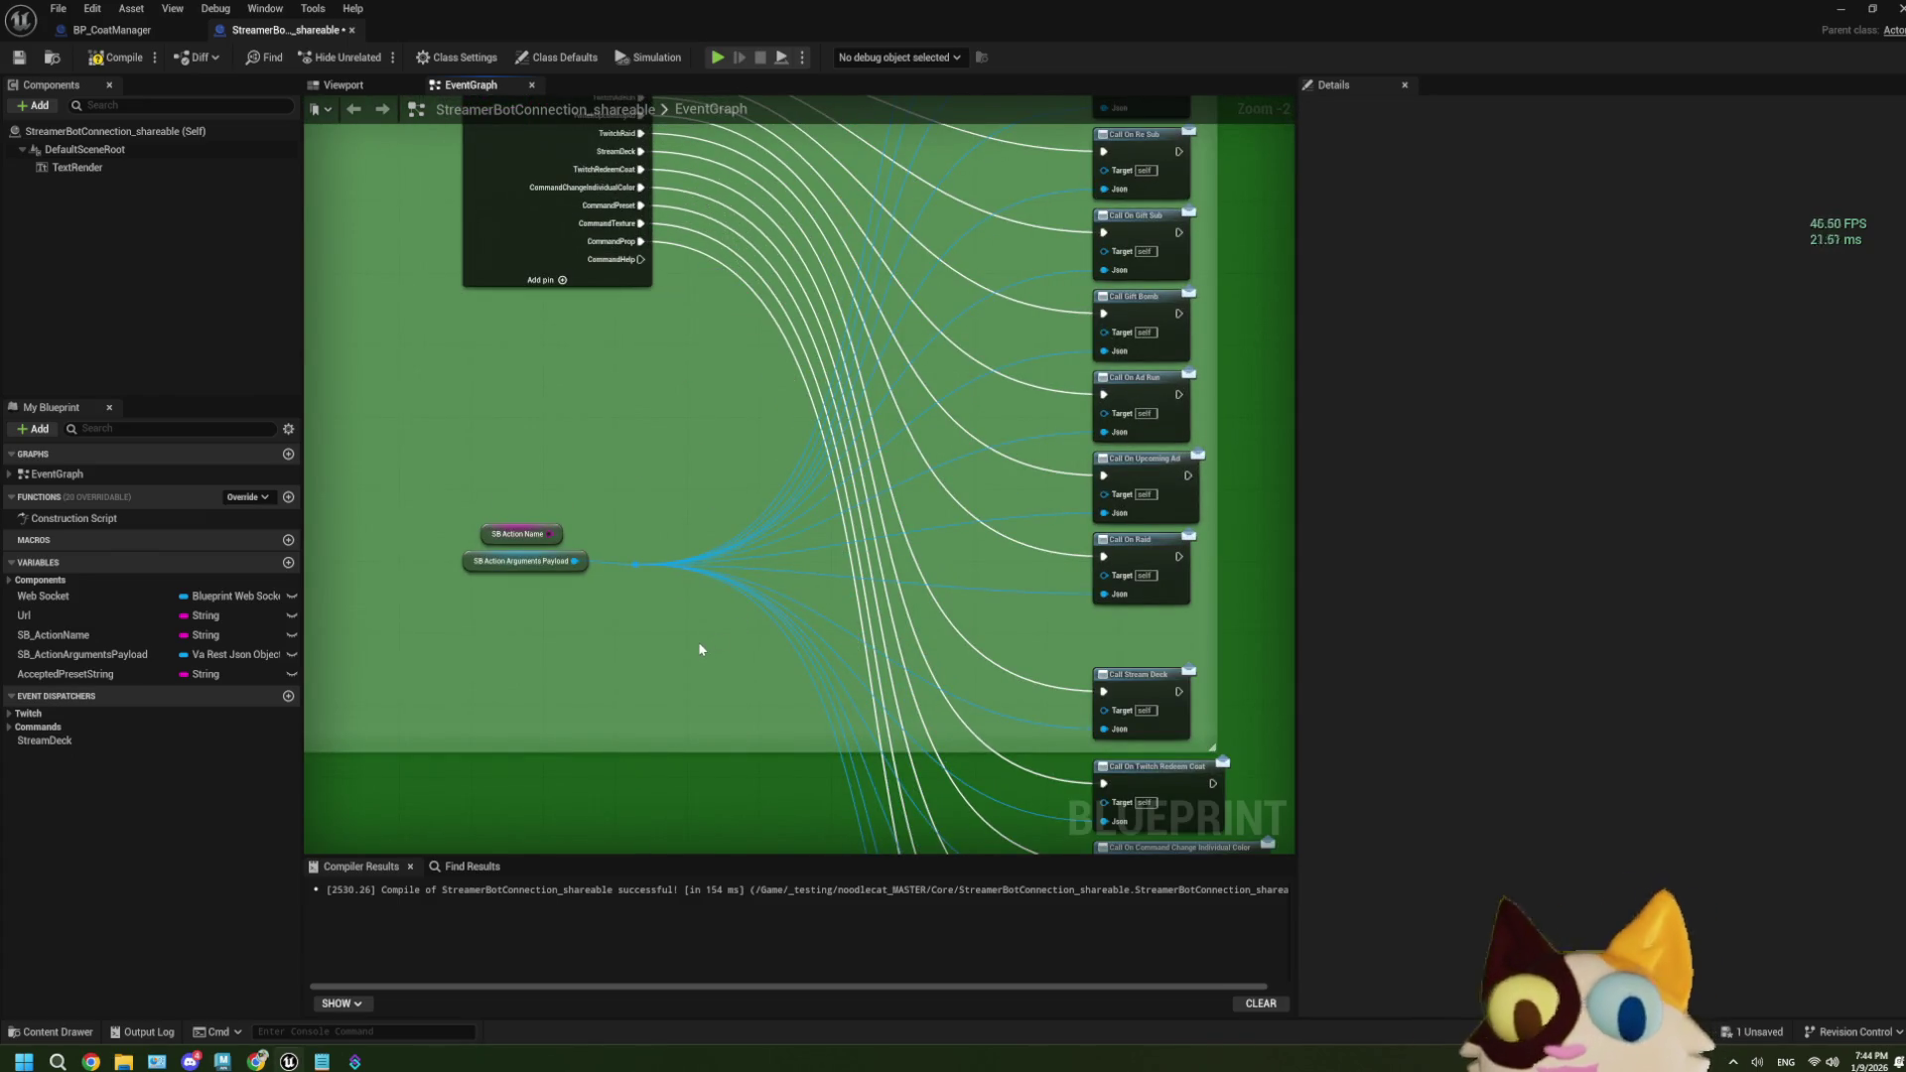
pyautogui.moveTo(698, 650); pyautogui.dragTo(631, 511)
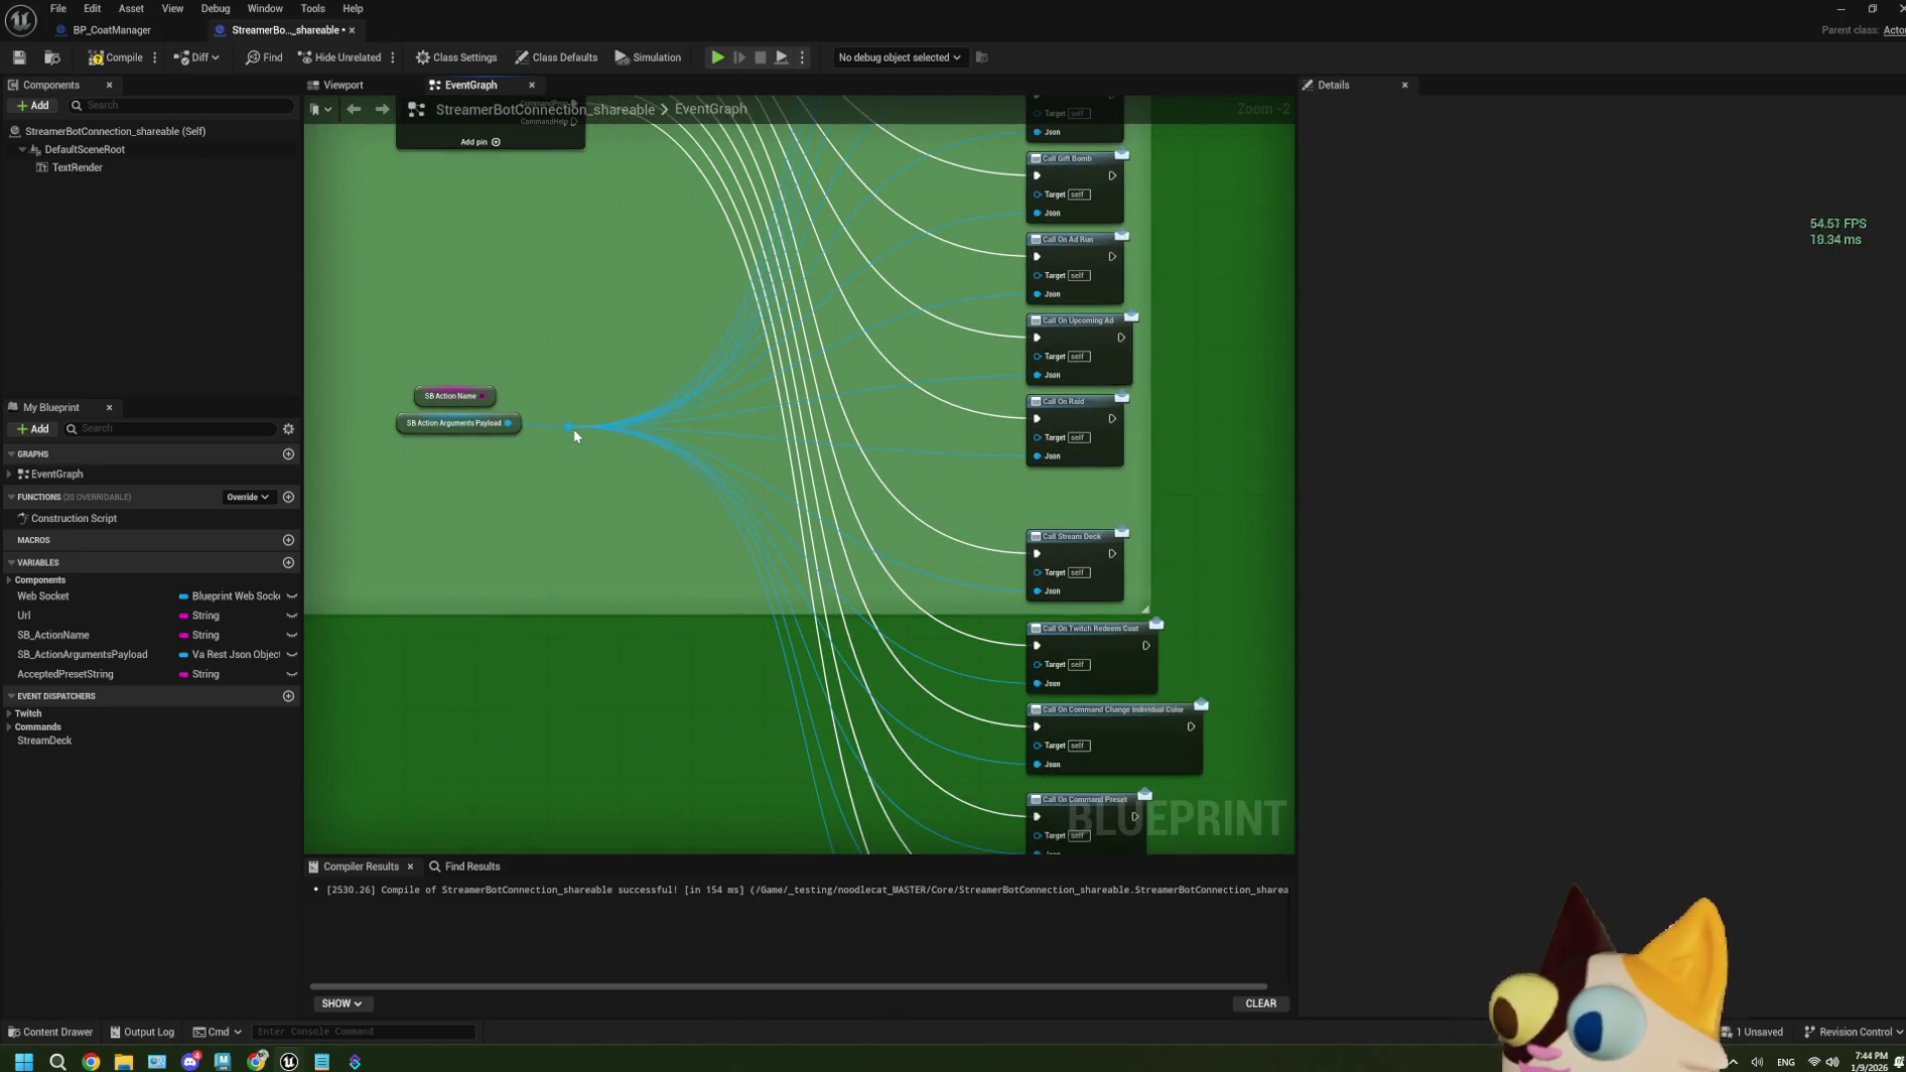
pyautogui.moveTo(568, 426)
pyautogui.mouseDown()
pyautogui.moveTo(766, 880)
pyautogui.moveTo(992, 740)
pyautogui.moveTo(1017, 666)
pyautogui.mouseUp()
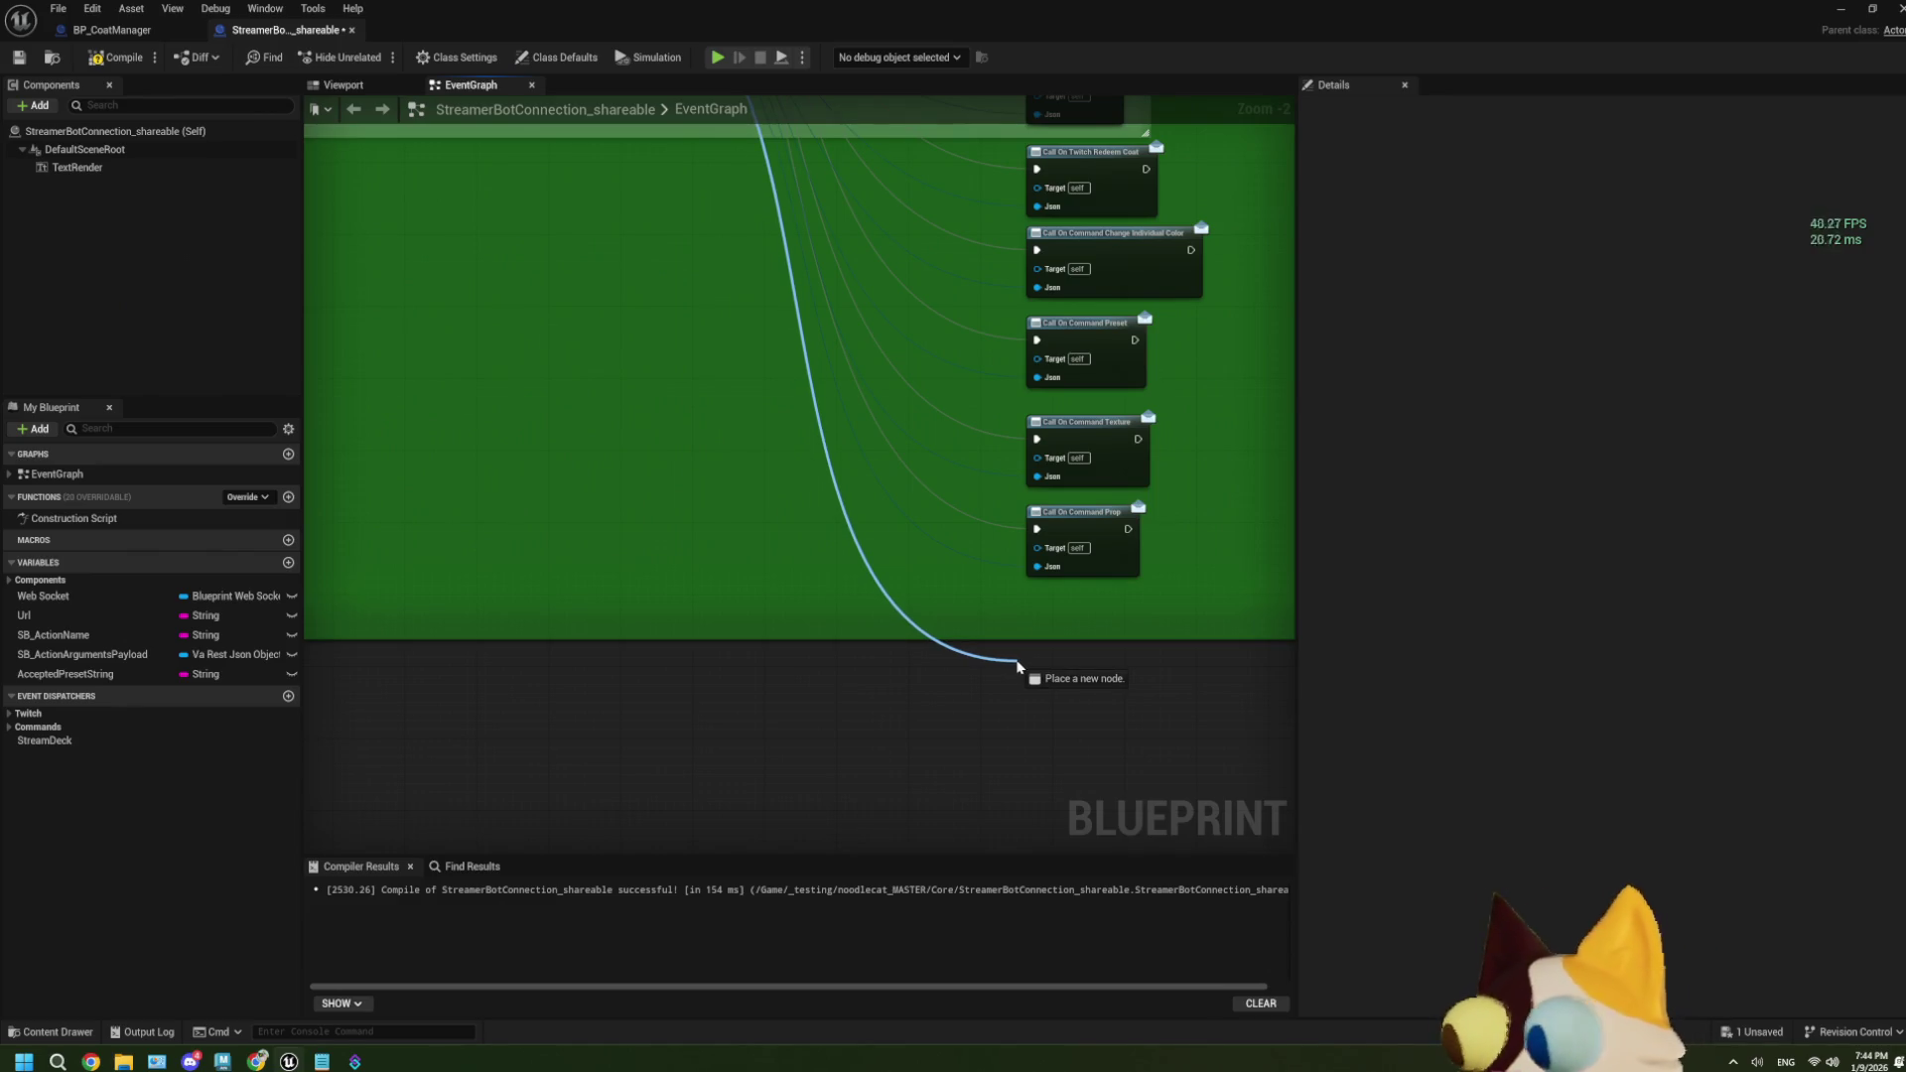
pyautogui.moveTo(1017, 666); pyautogui.dragTo(1009, 737)
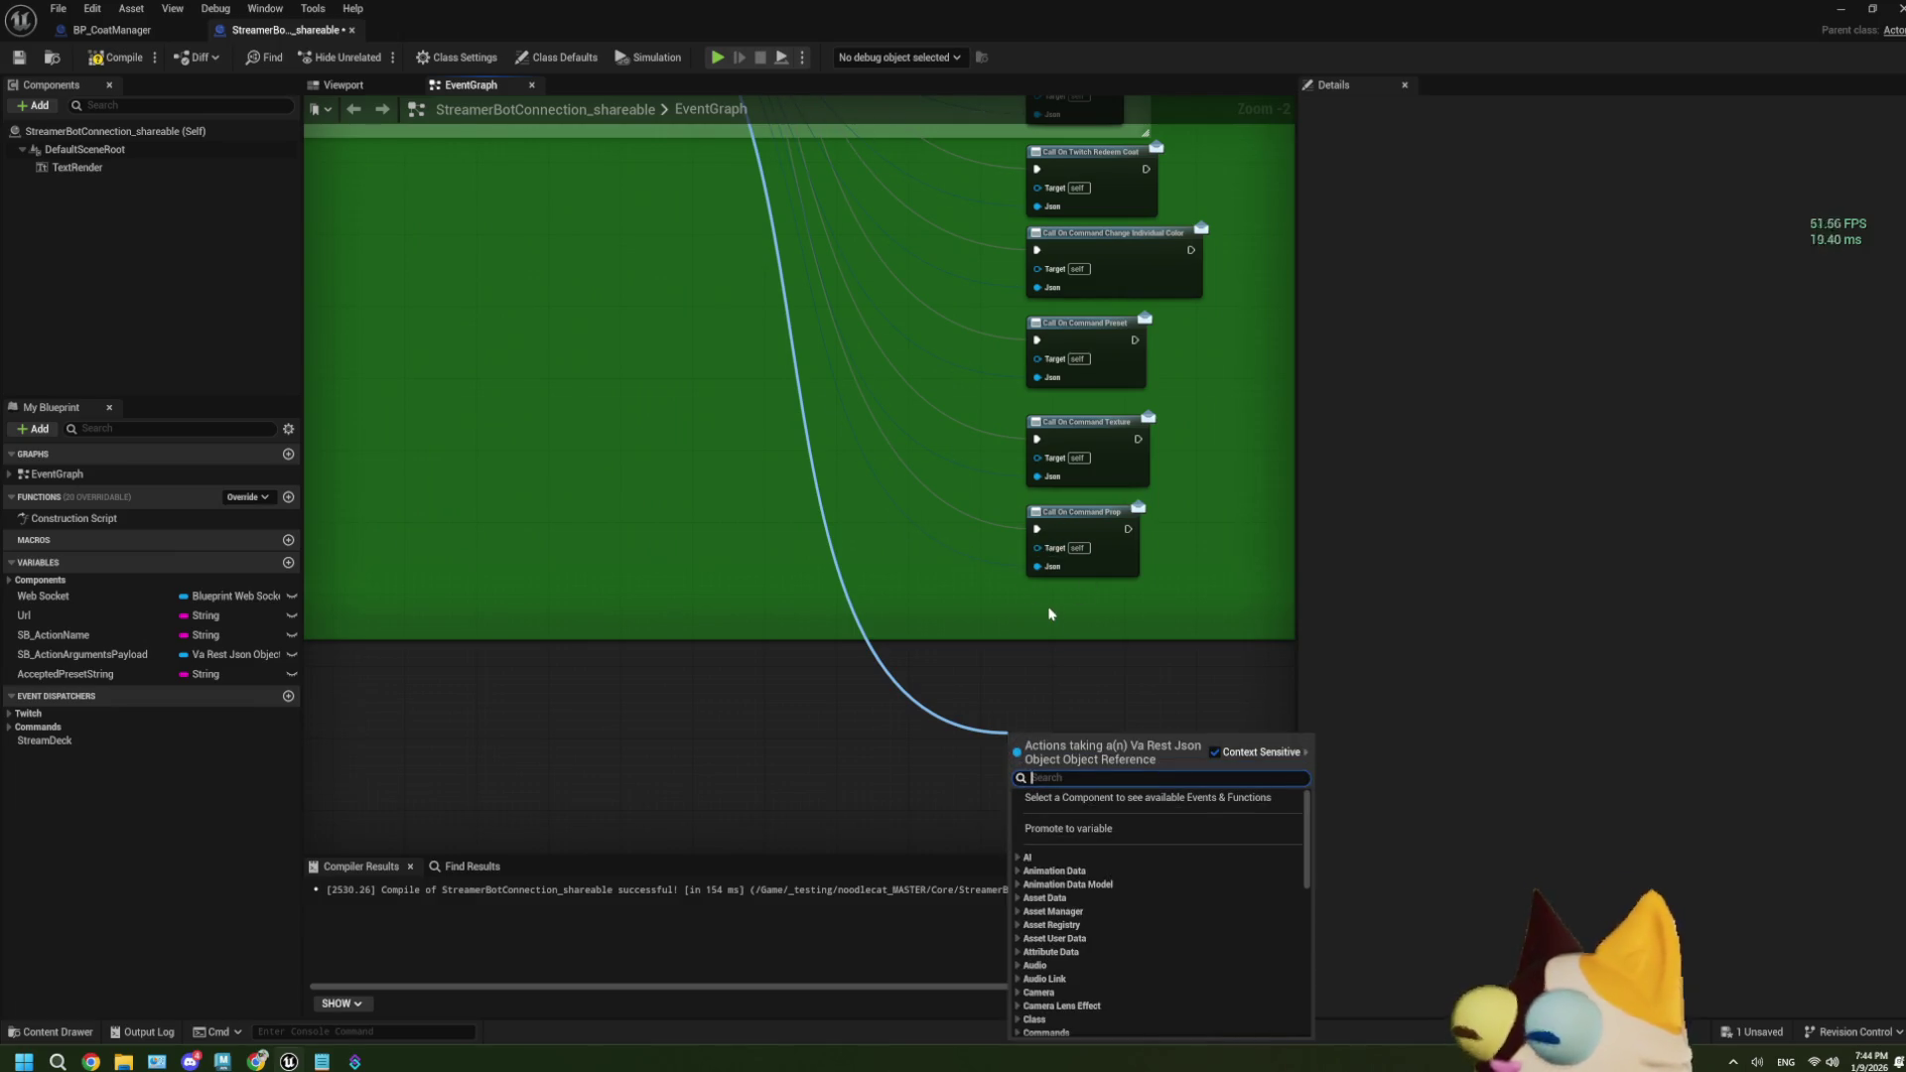
pyautogui.write('get')
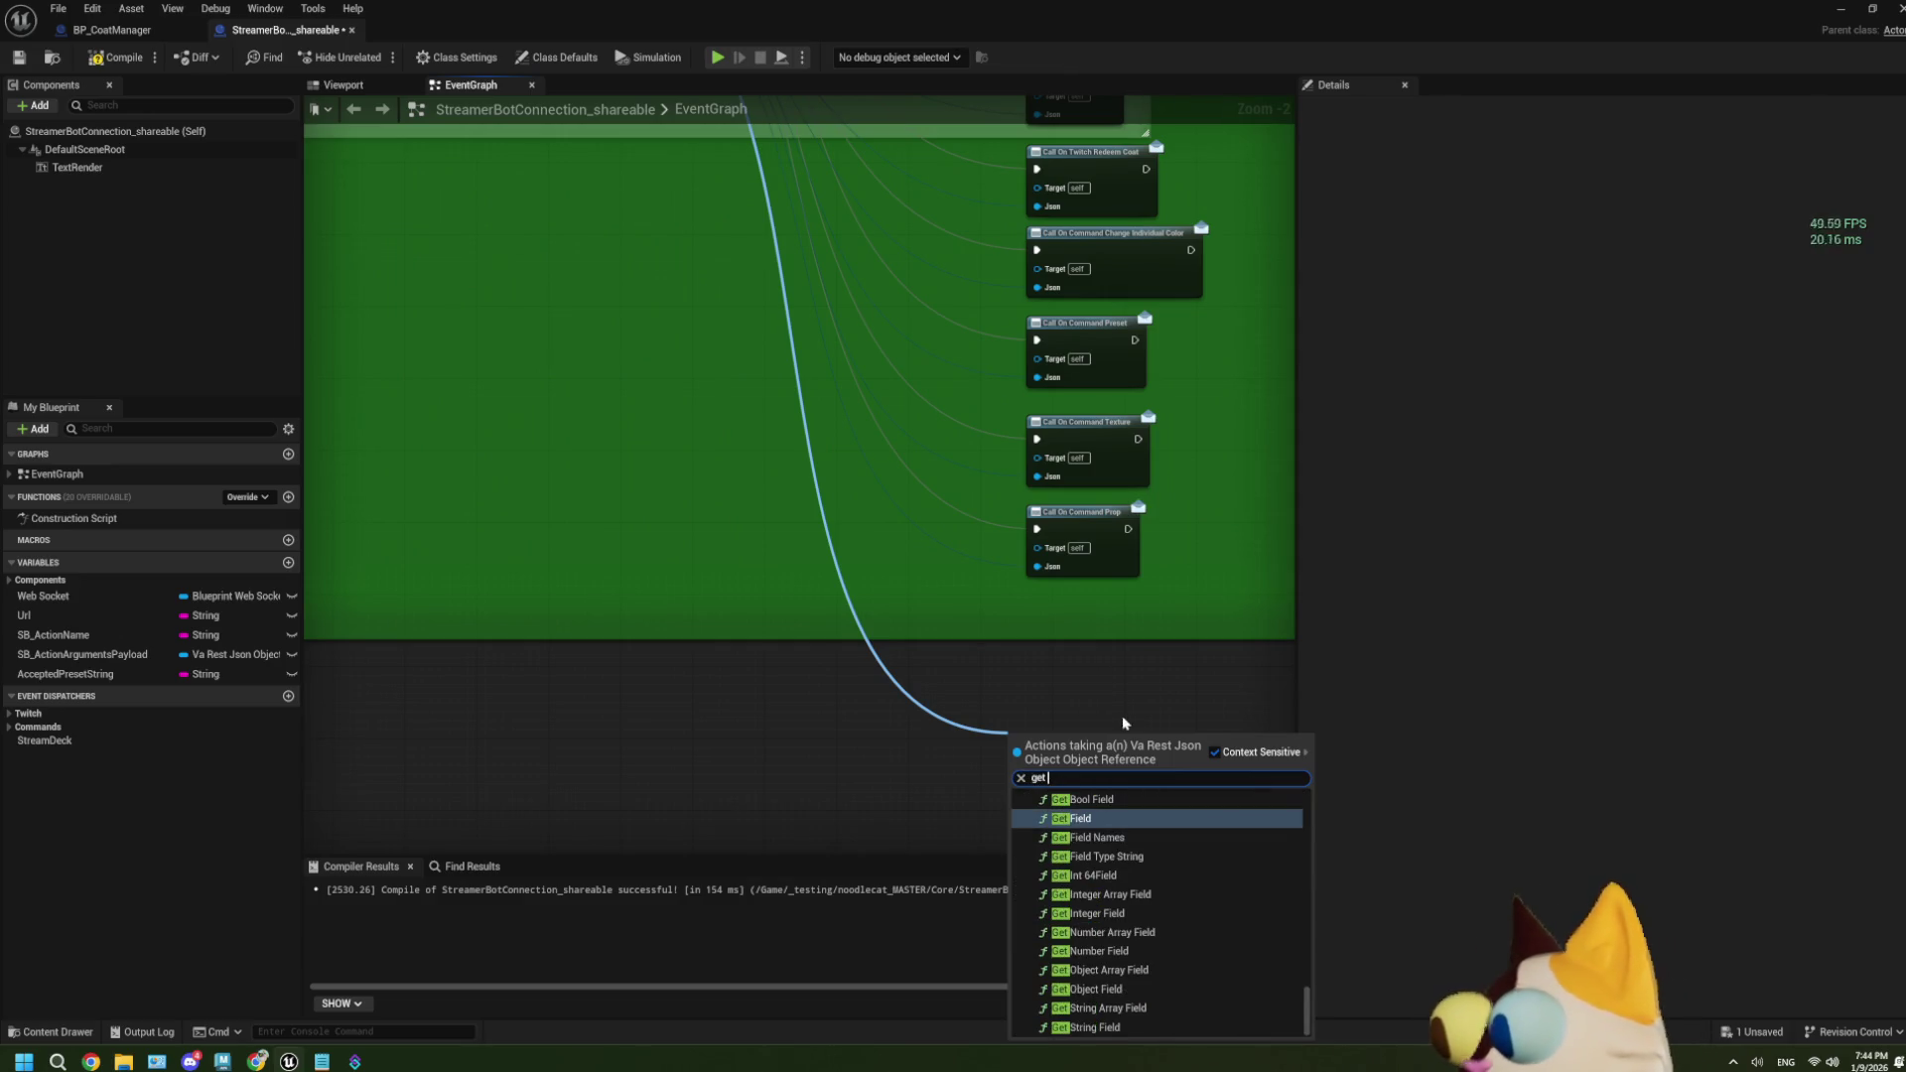
pyautogui.click(1089, 820)
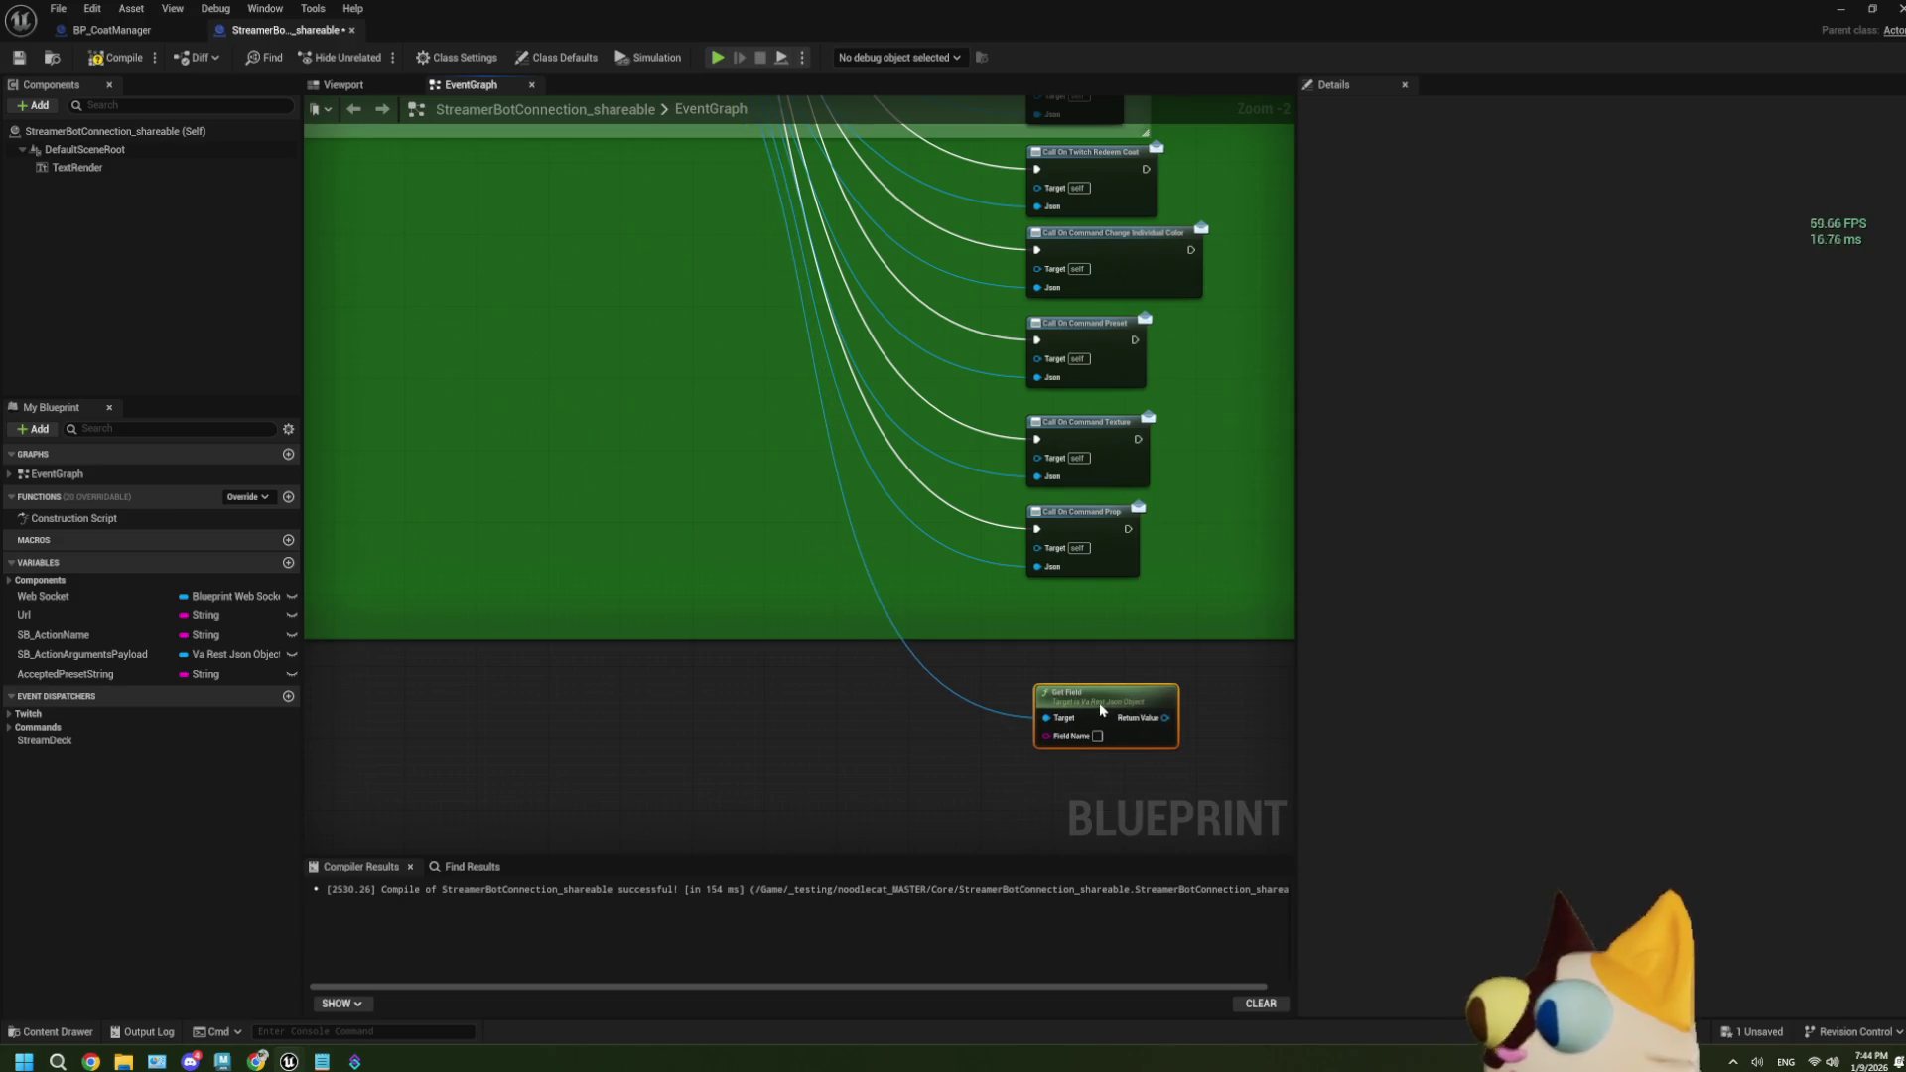
pyautogui.click(112, 29)
pyautogui.scroll(-2, 610, 593)
# Wire SB Manager straight into SET's Target, delete the Cast node, and connect Completed to SET.
pyautogui.scroll(2, 610, 593)
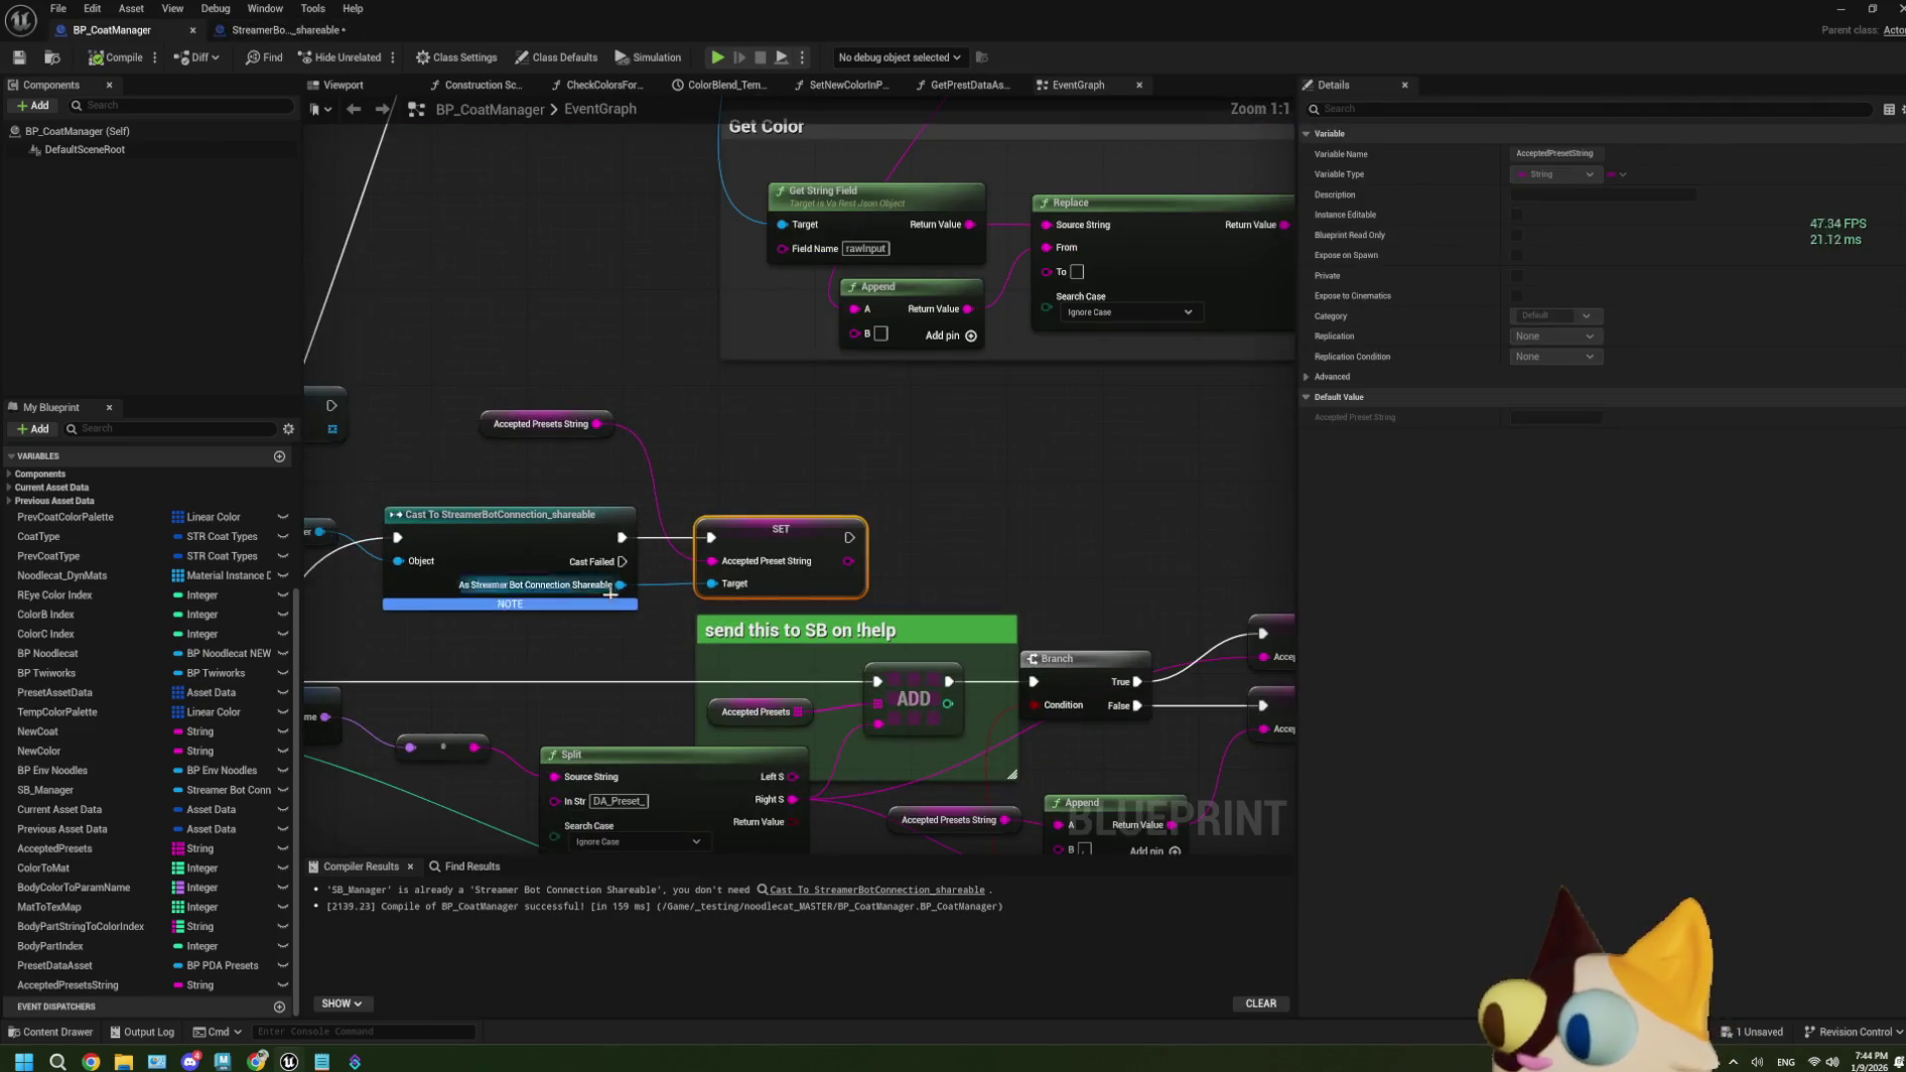
pyautogui.moveTo(609, 592); pyautogui.dragTo(780, 562)
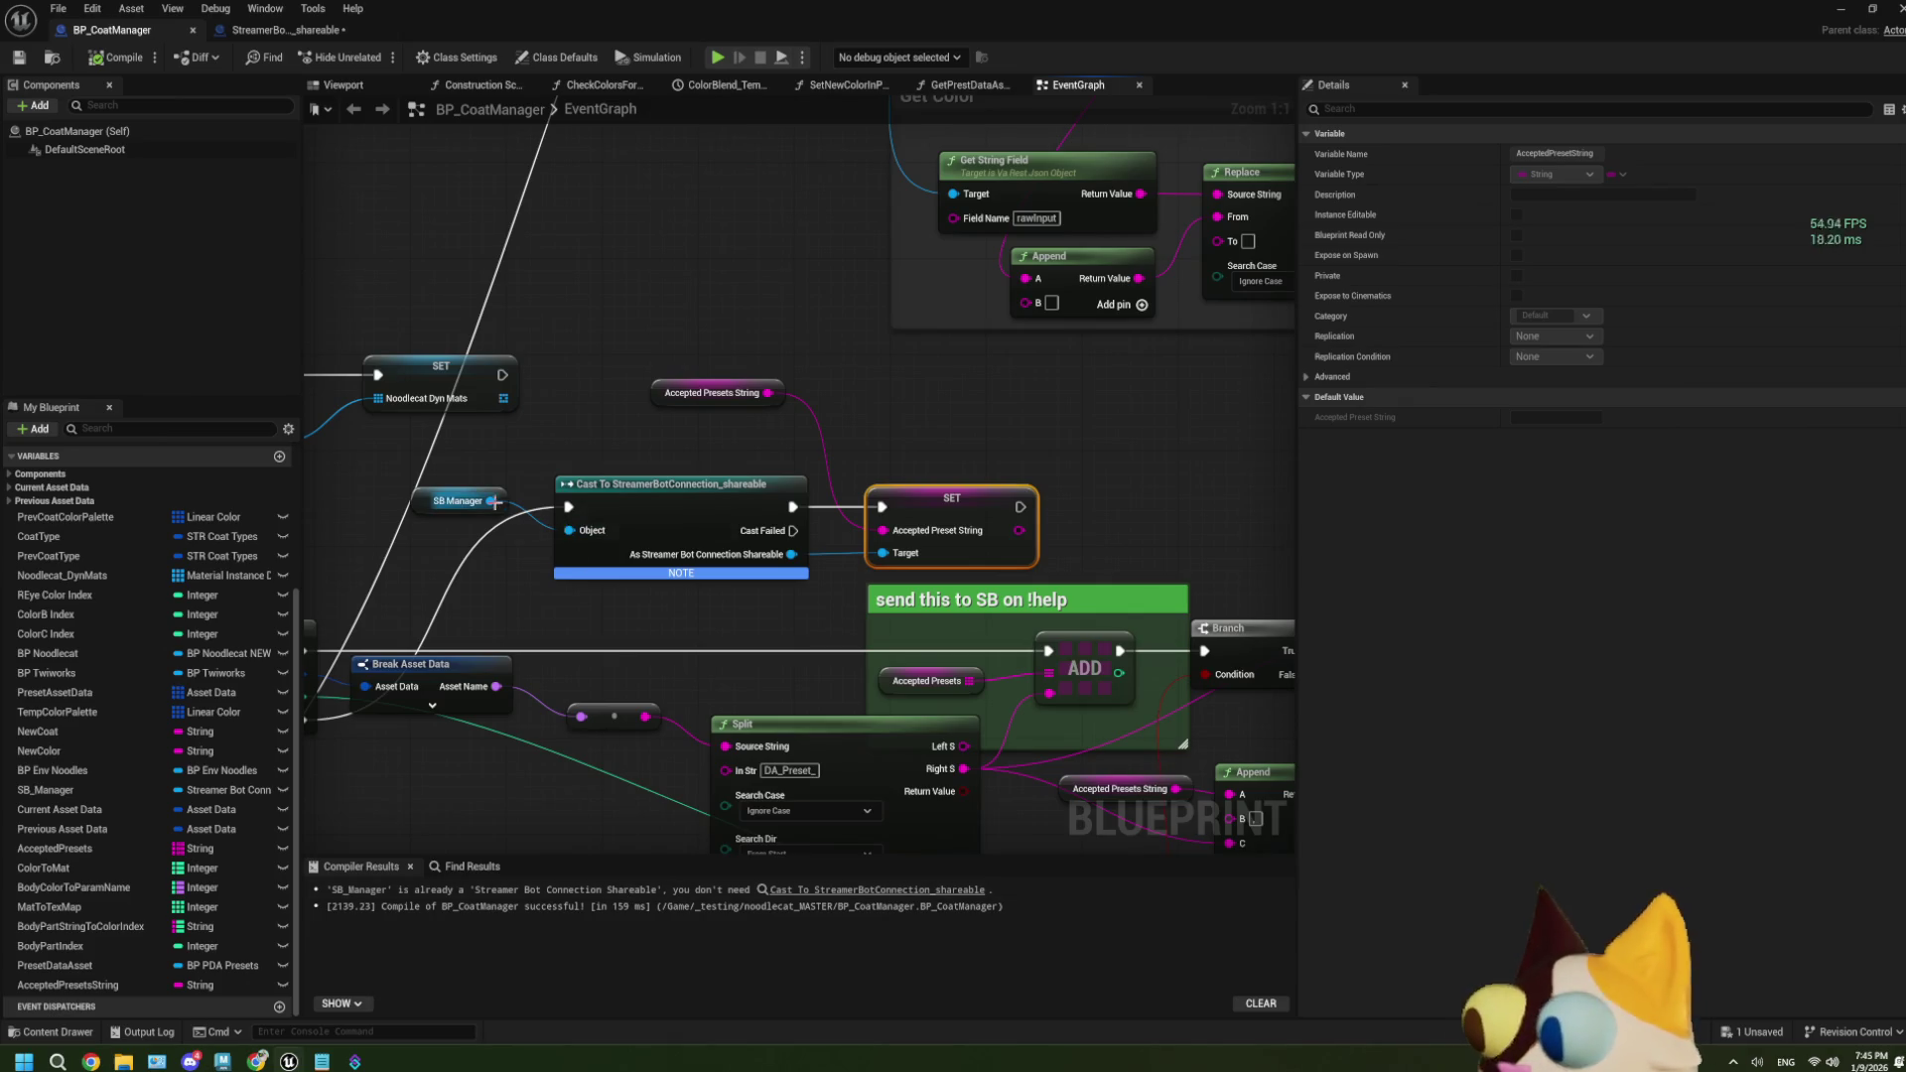
pyautogui.moveTo(490, 500); pyautogui.dragTo(882, 553)
pyautogui.click(695, 509)
pyautogui.press('Delete')
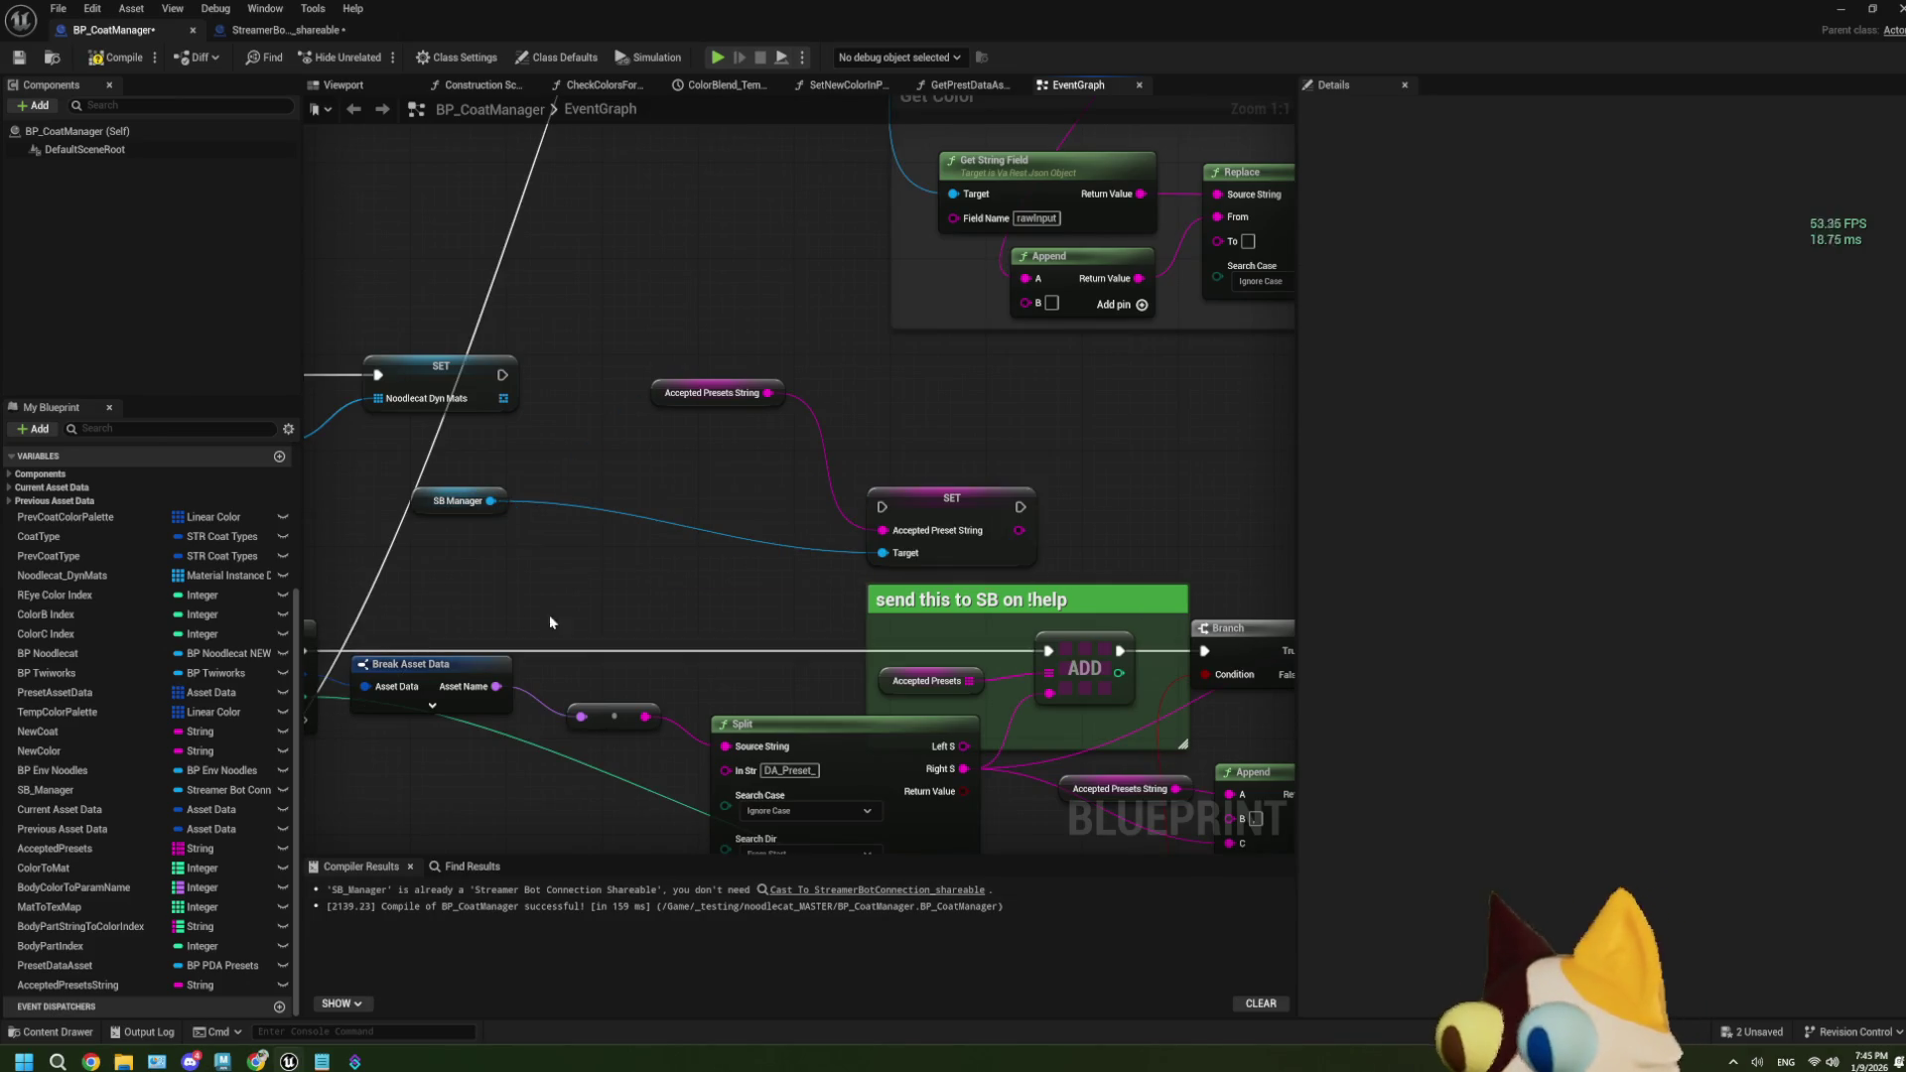
pyautogui.moveTo(556, 695); pyautogui.dragTo(695, 691)
pyautogui.moveTo(432, 721)
pyautogui.mouseDown()
pyautogui.moveTo(616, 685)
pyautogui.moveTo(1020, 504)
pyautogui.mouseUp()
# Arrange SB Manager, Accepted Presets String and SET as a group next to the loop.
pyautogui.moveTo(628, 498); pyautogui.dragTo(926, 557)
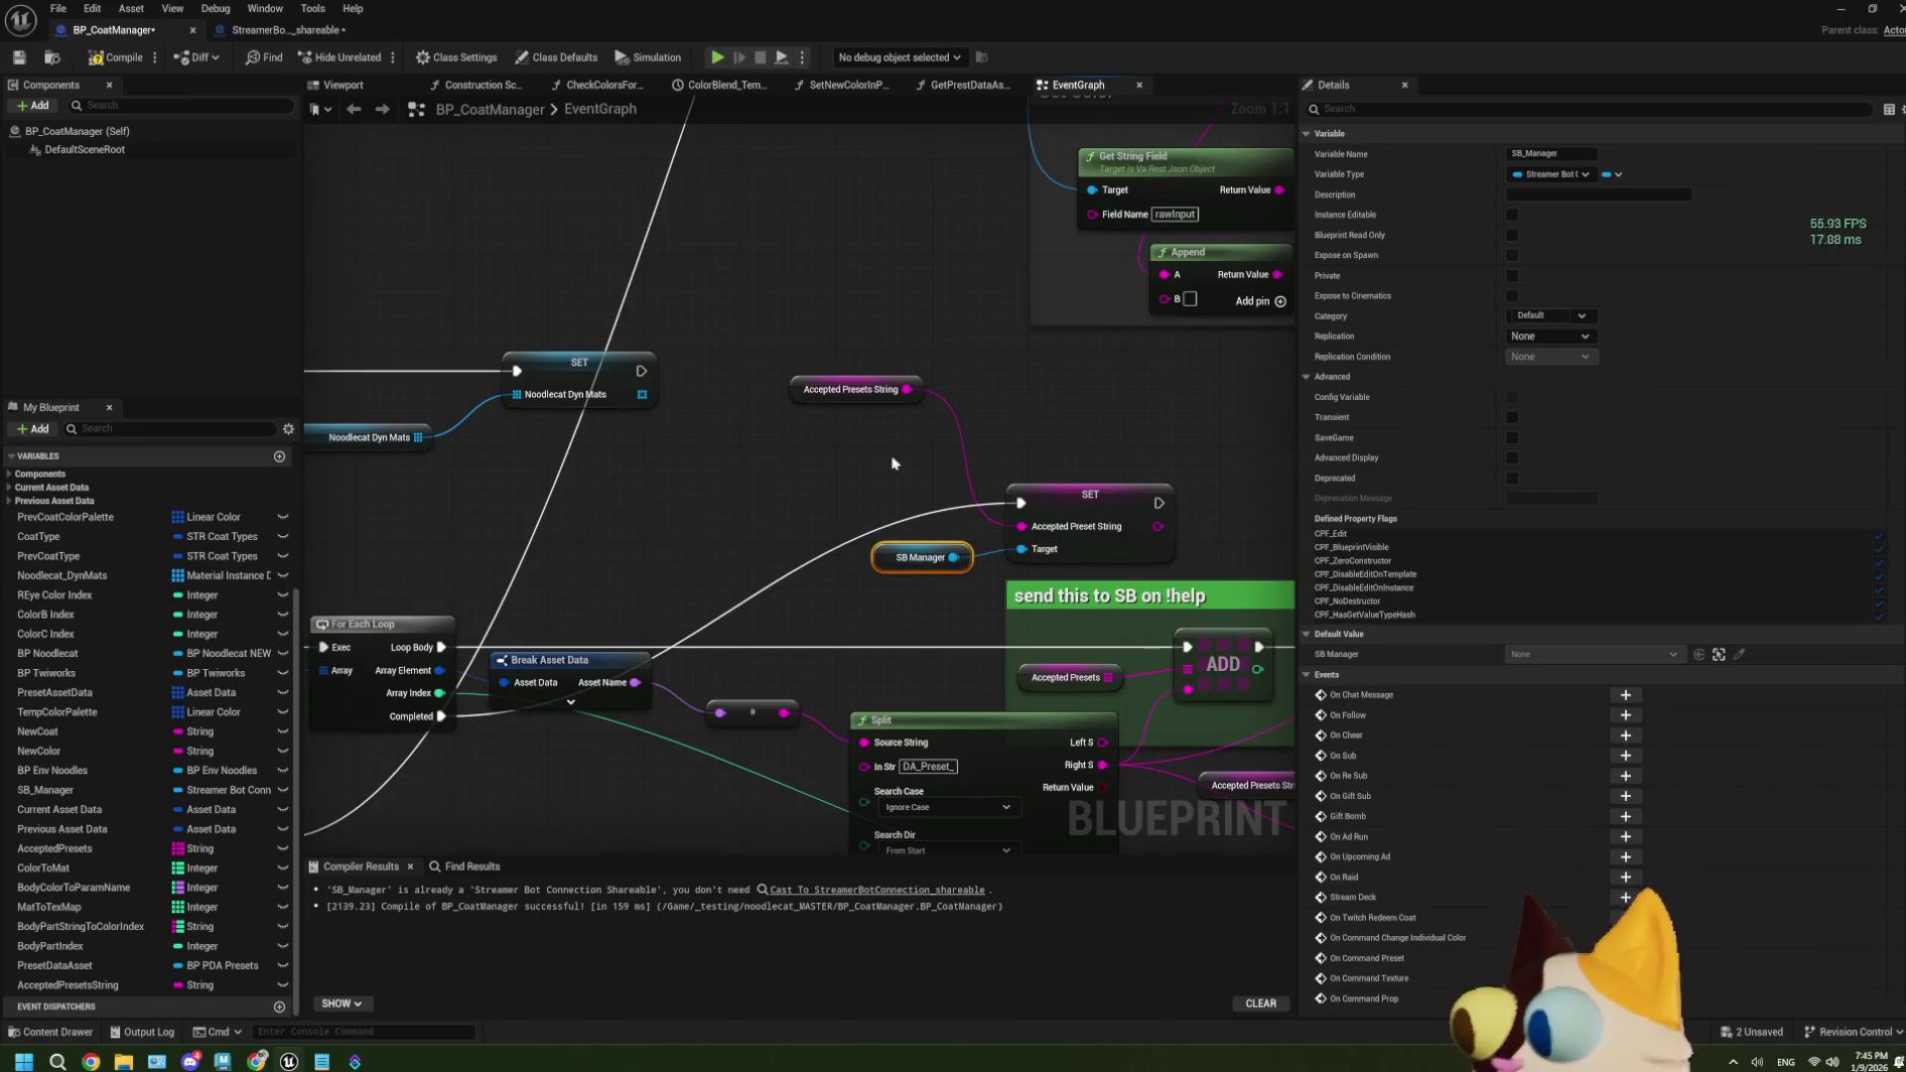
pyautogui.moveTo(840, 362); pyautogui.dragTo(943, 475)
pyautogui.moveTo(905, 394); pyautogui.dragTo(964, 514)
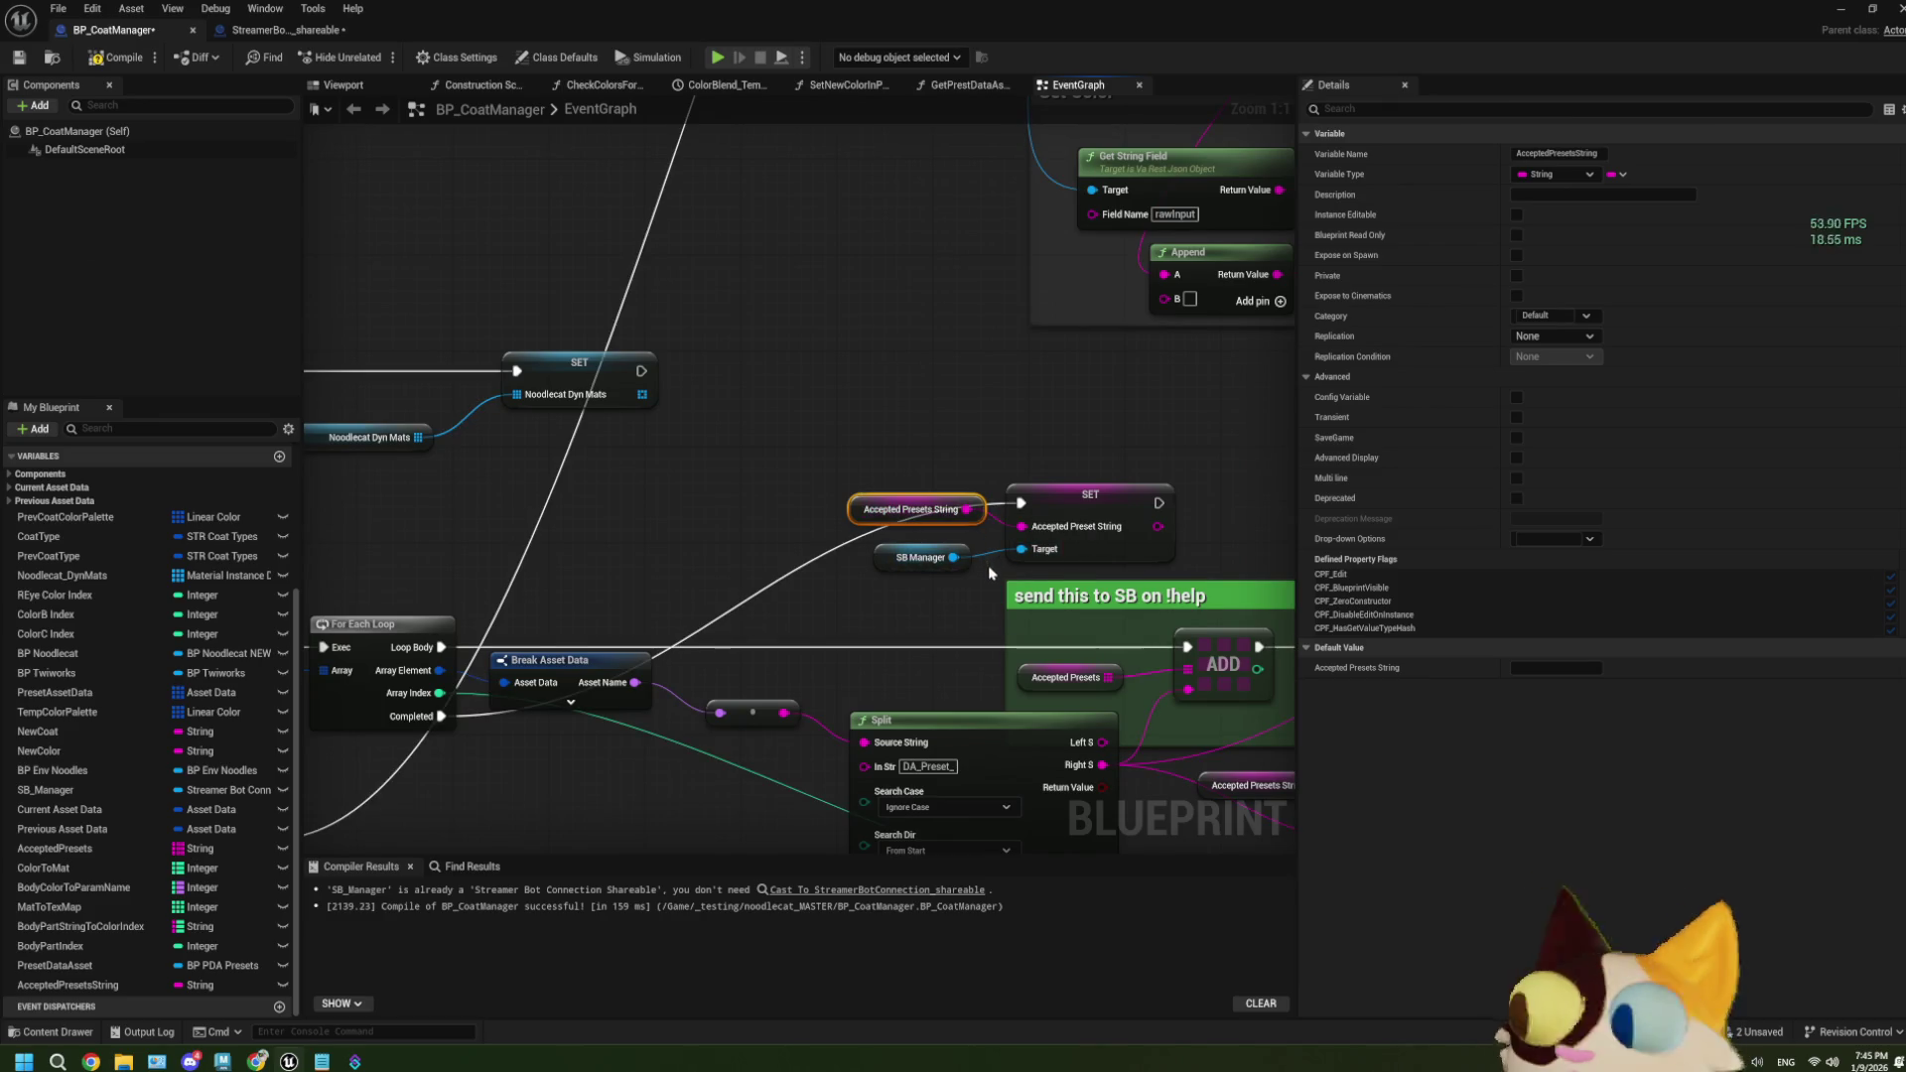
pyautogui.moveTo(1137, 360)
pyautogui.mouseDown()
pyautogui.moveTo(912, 432)
pyautogui.moveTo(828, 515)
pyautogui.mouseUp()
pyautogui.moveTo(1036, 456); pyautogui.dragTo(640, 733)
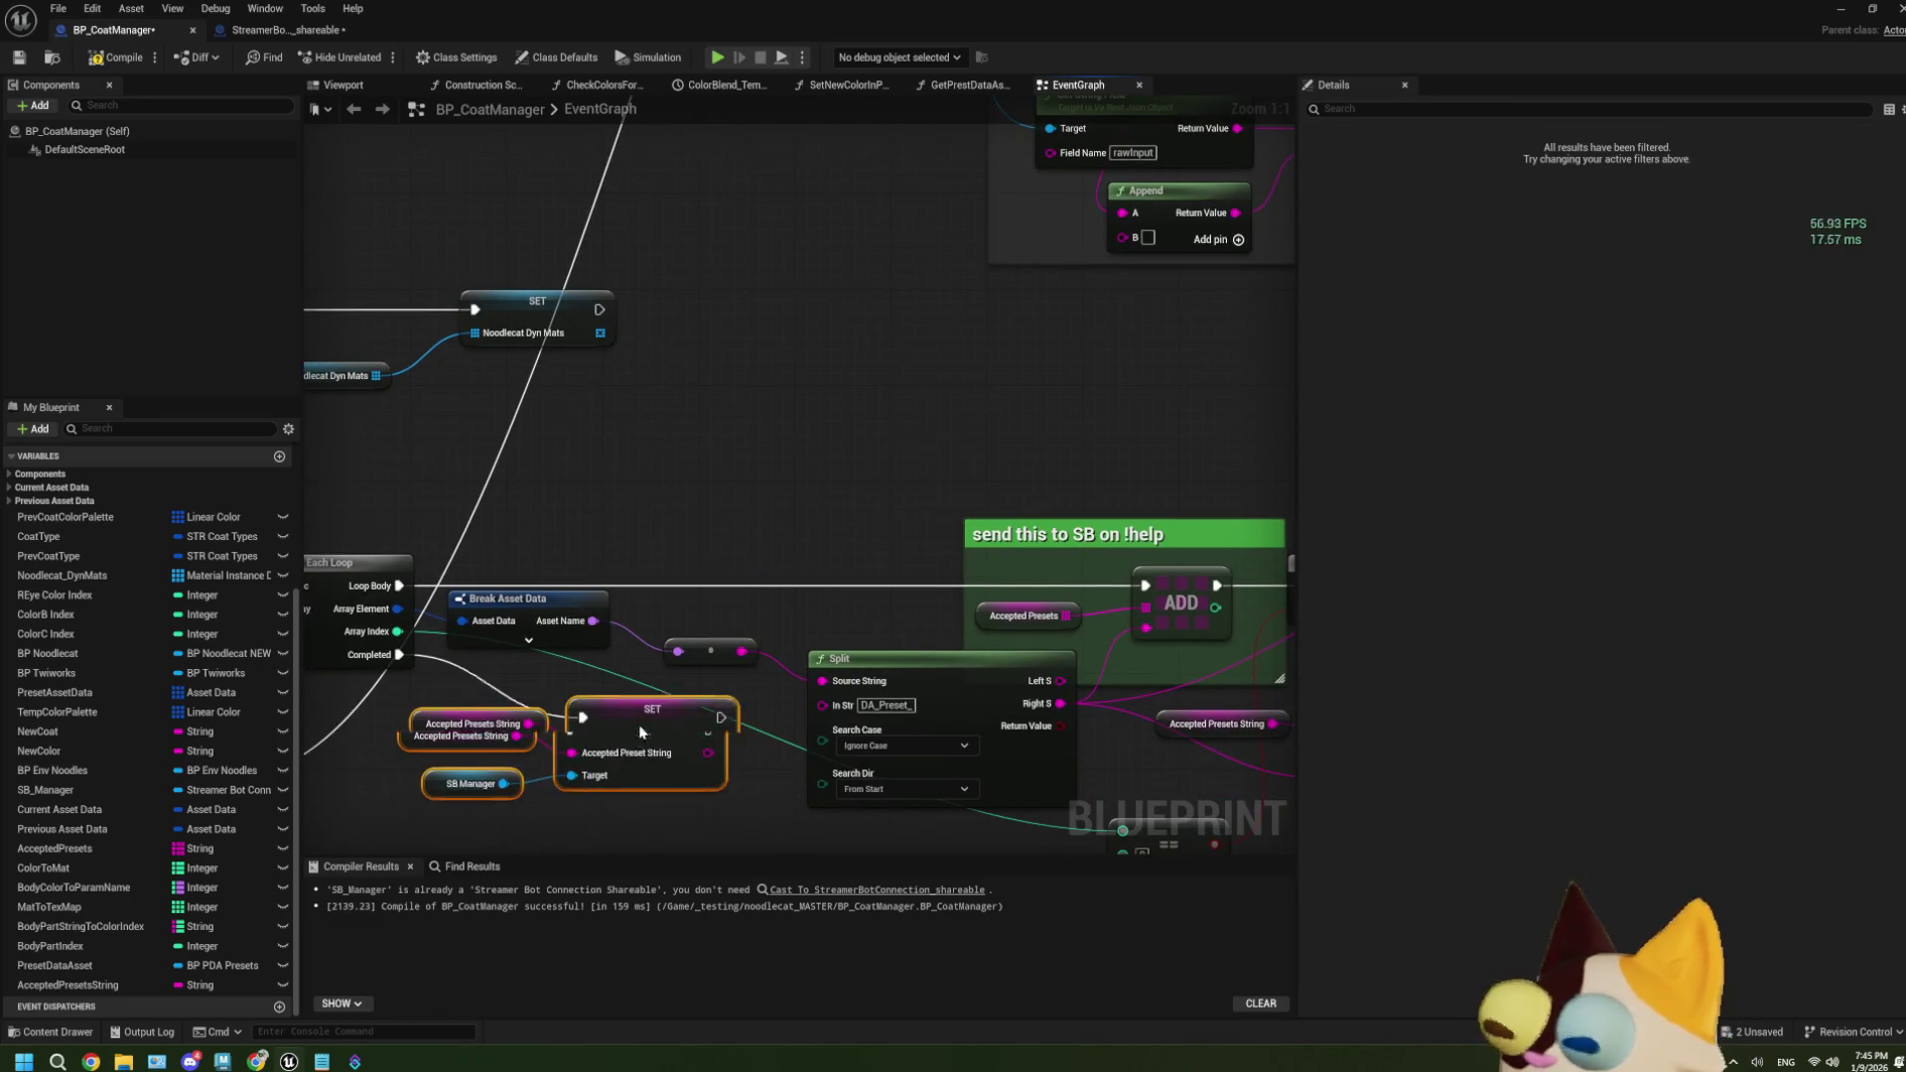
pyautogui.scroll(-3, 684, 640)
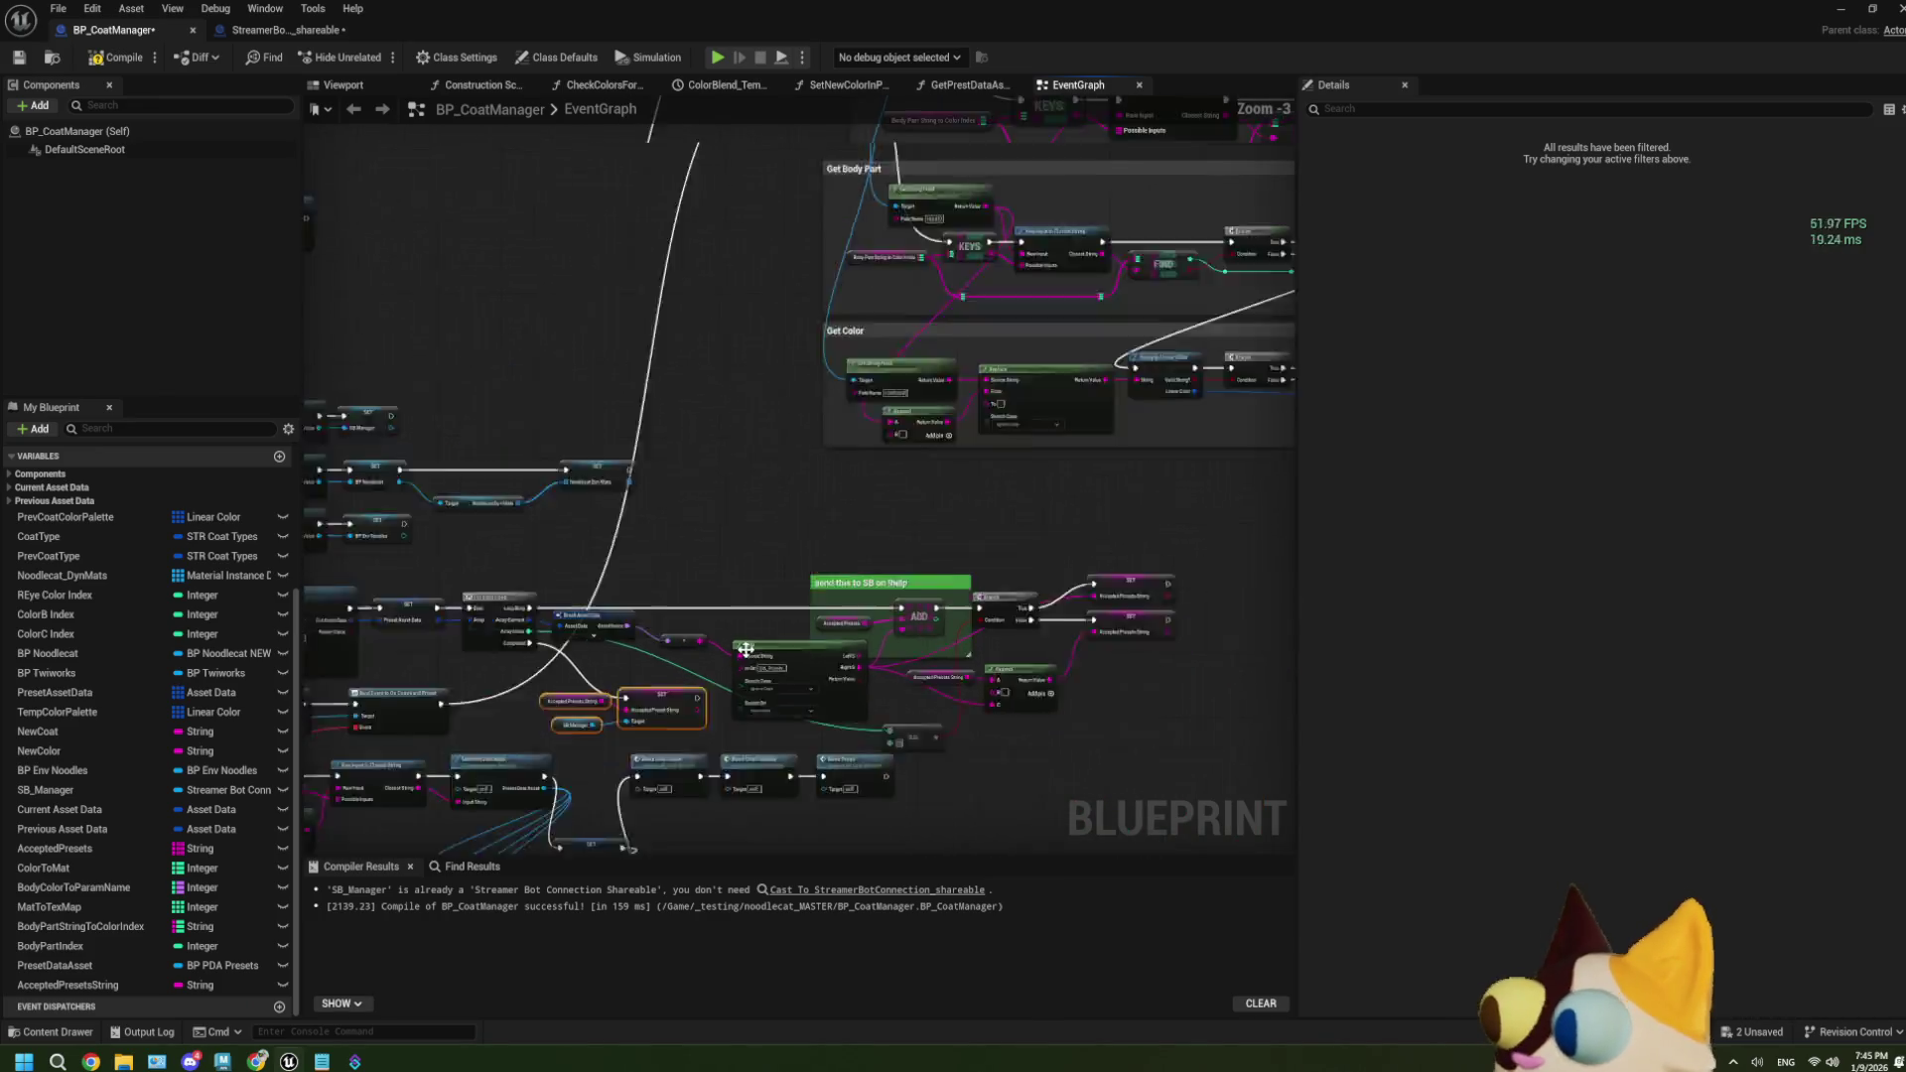
pyautogui.scroll(3, 559, 456)
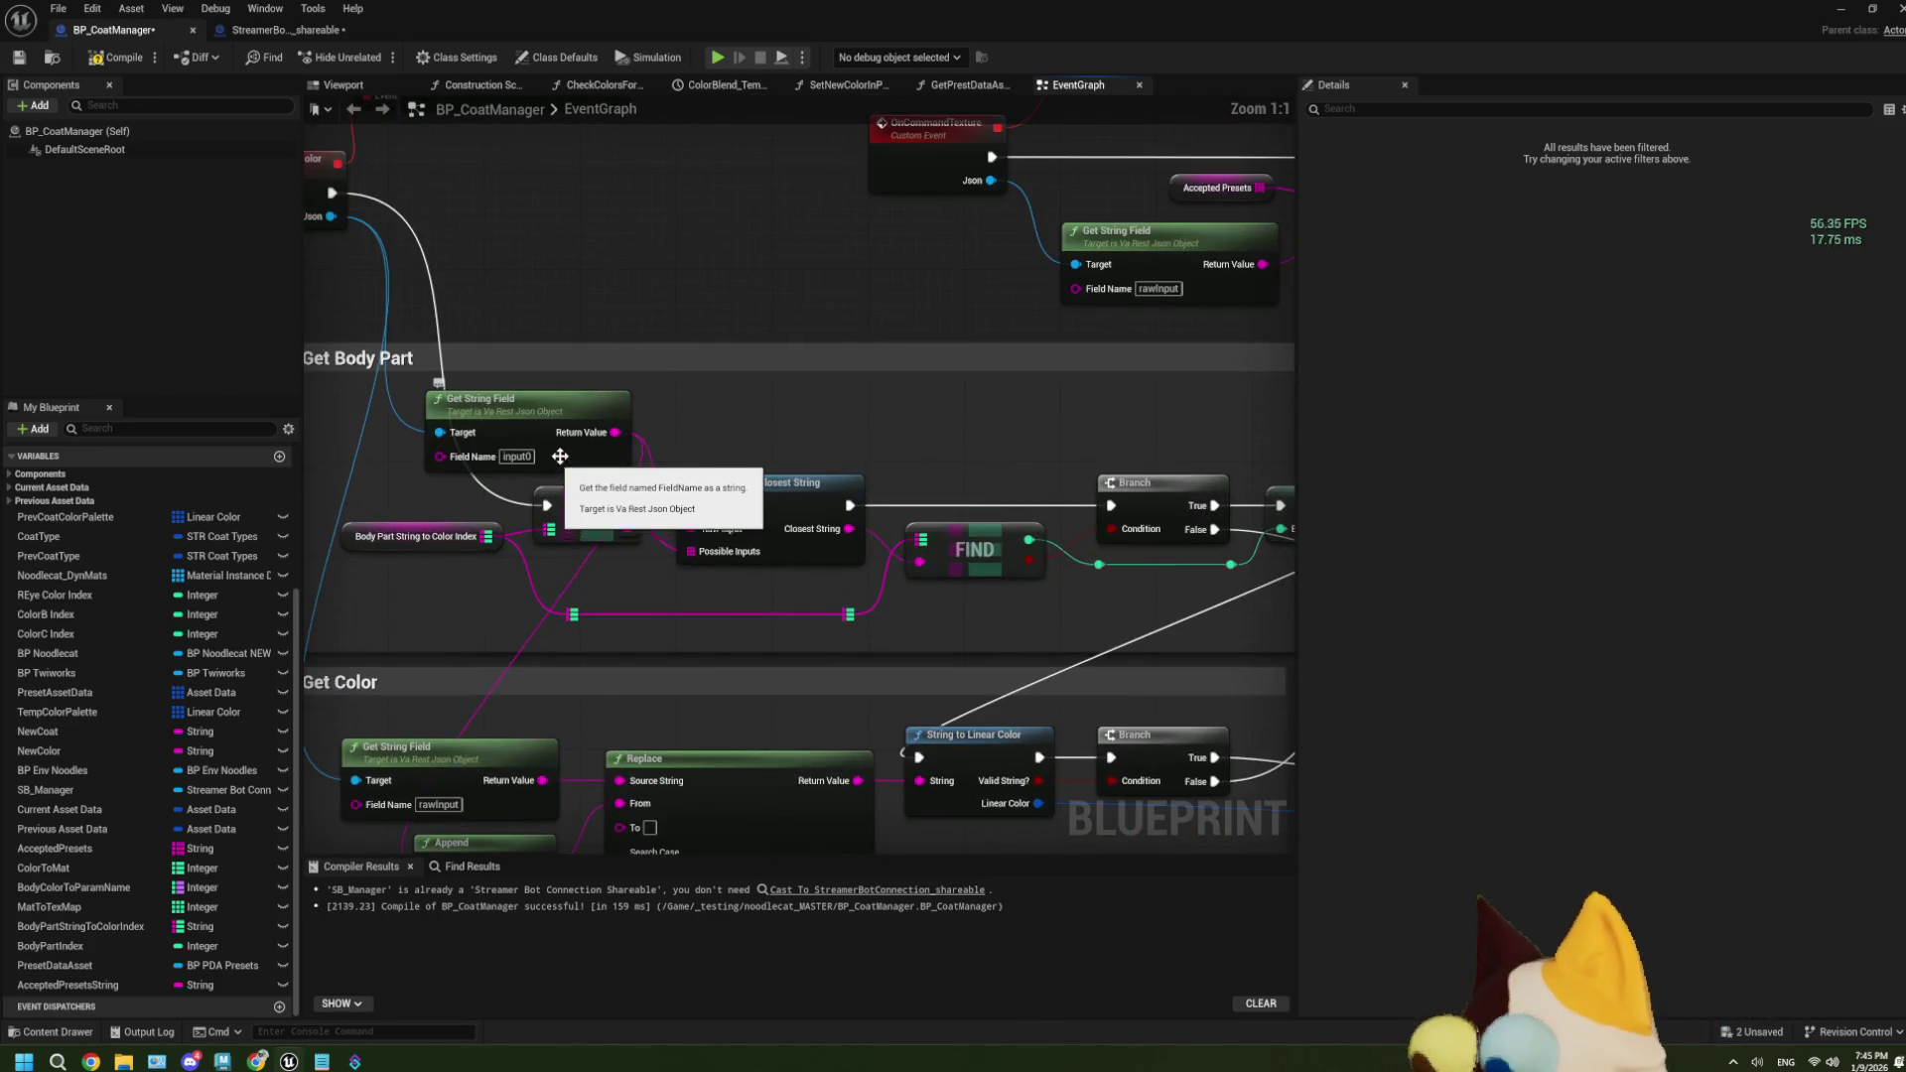
pyautogui.click(260, 30)
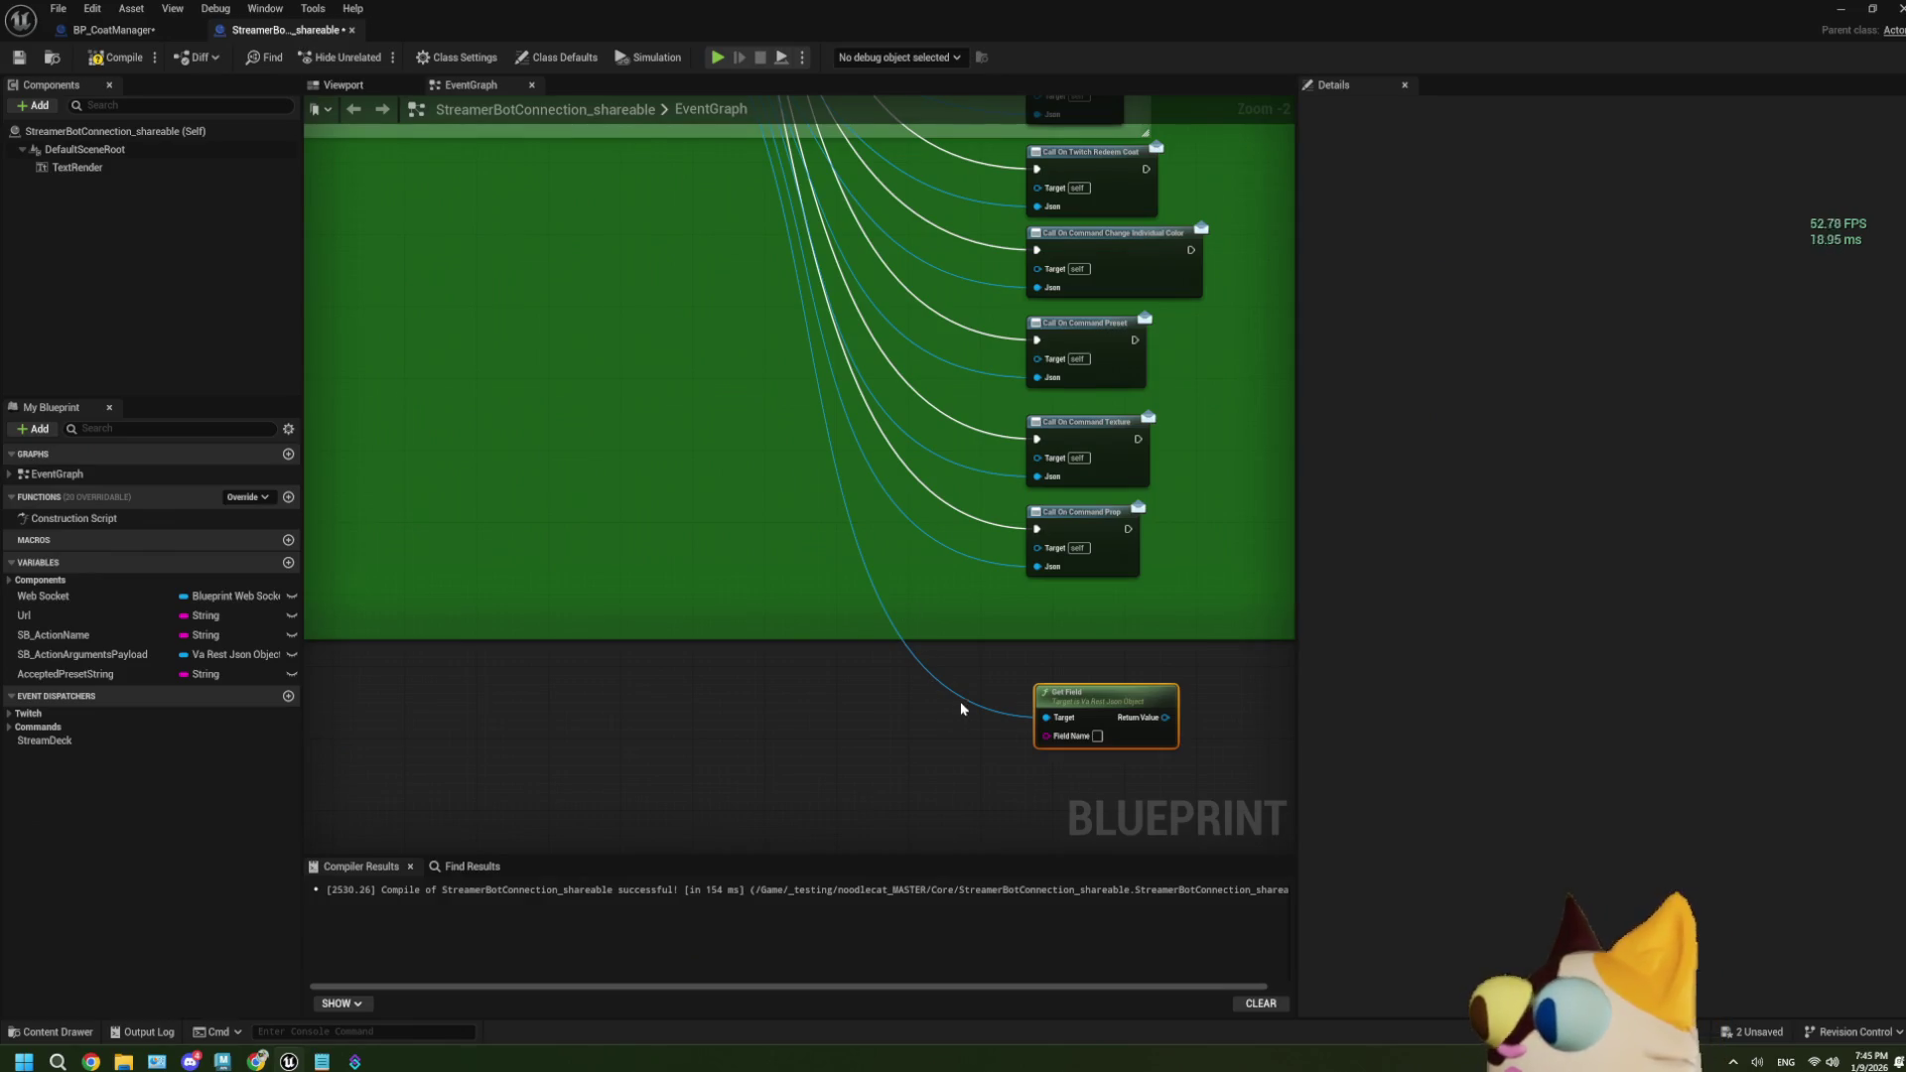
# Replace the Get Field node on the payload with a Get String Field node.
pyautogui.moveTo(1044, 717)
pyautogui.mouseDown()
pyautogui.moveTo(919, 770)
pyautogui.moveTo(1044, 725)
pyautogui.moveTo(948, 747)
pyautogui.mouseUp()
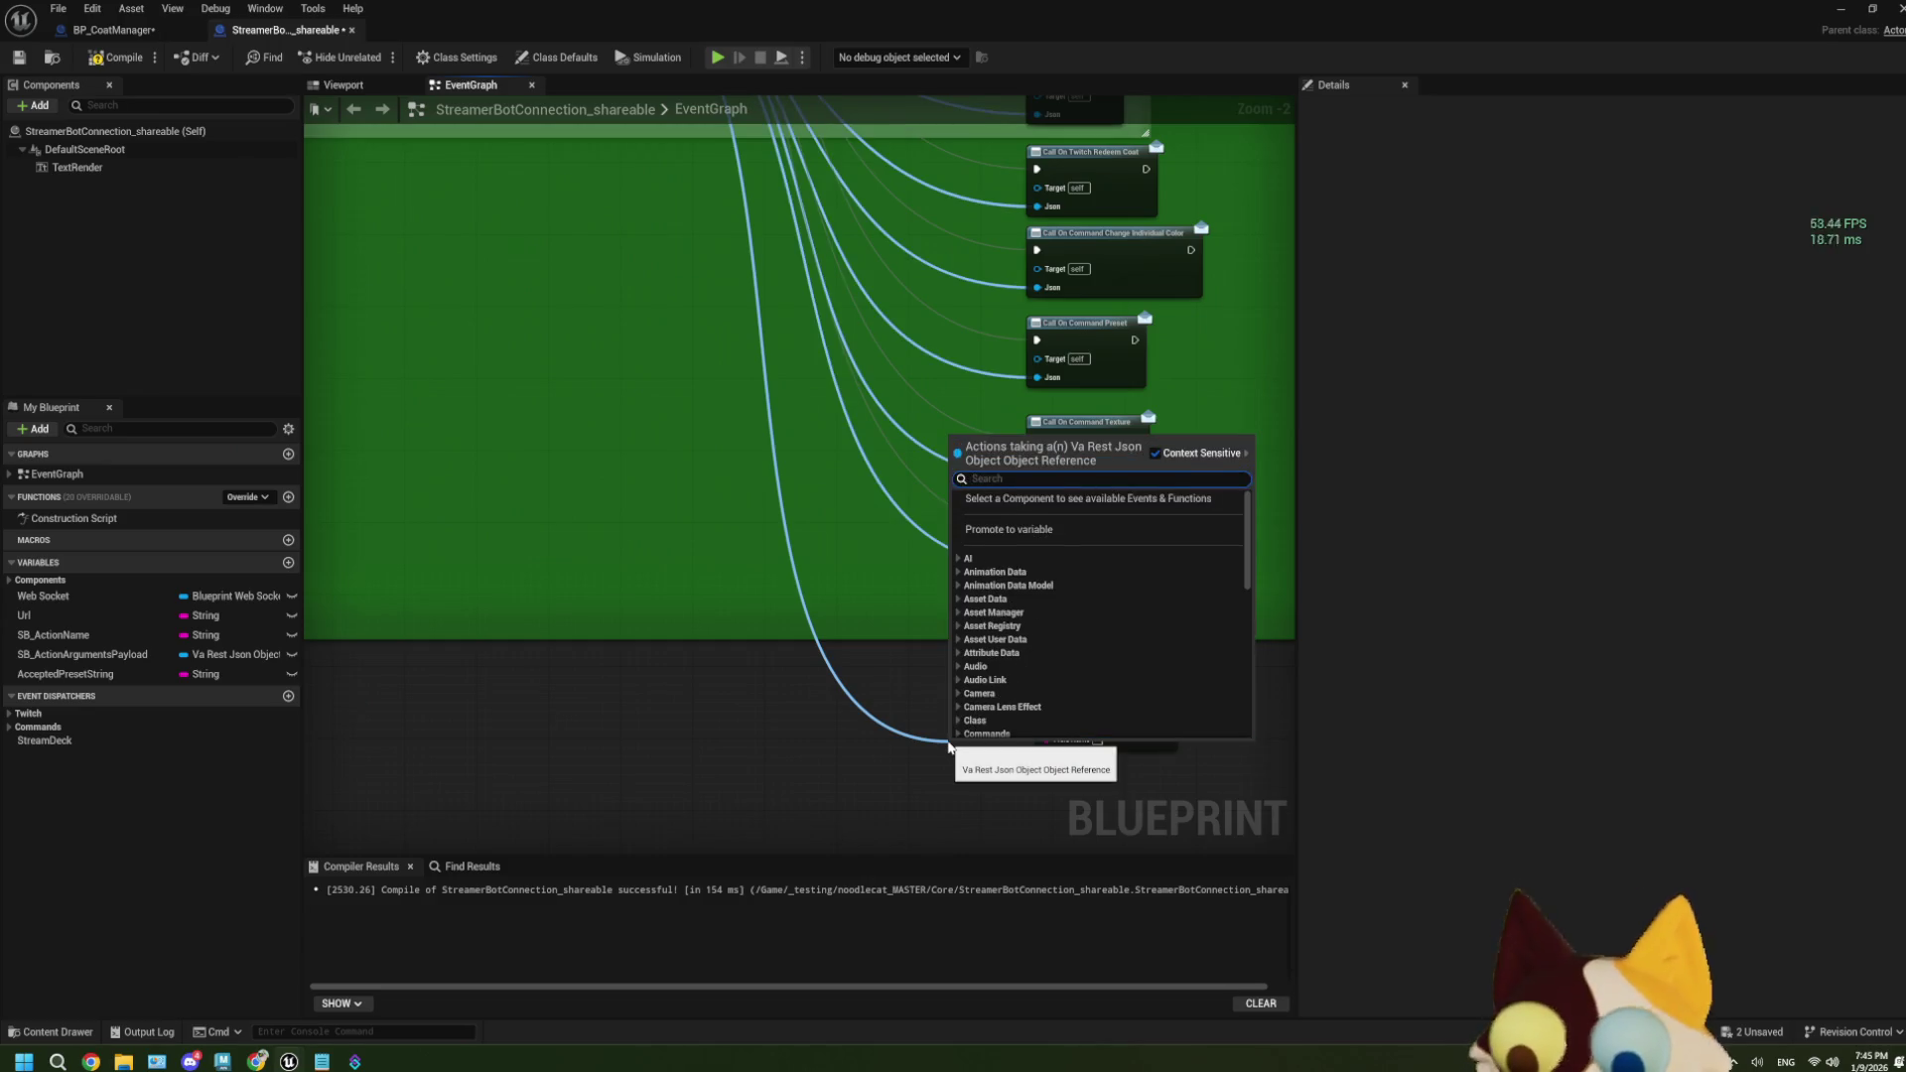
pyautogui.write('get stri')
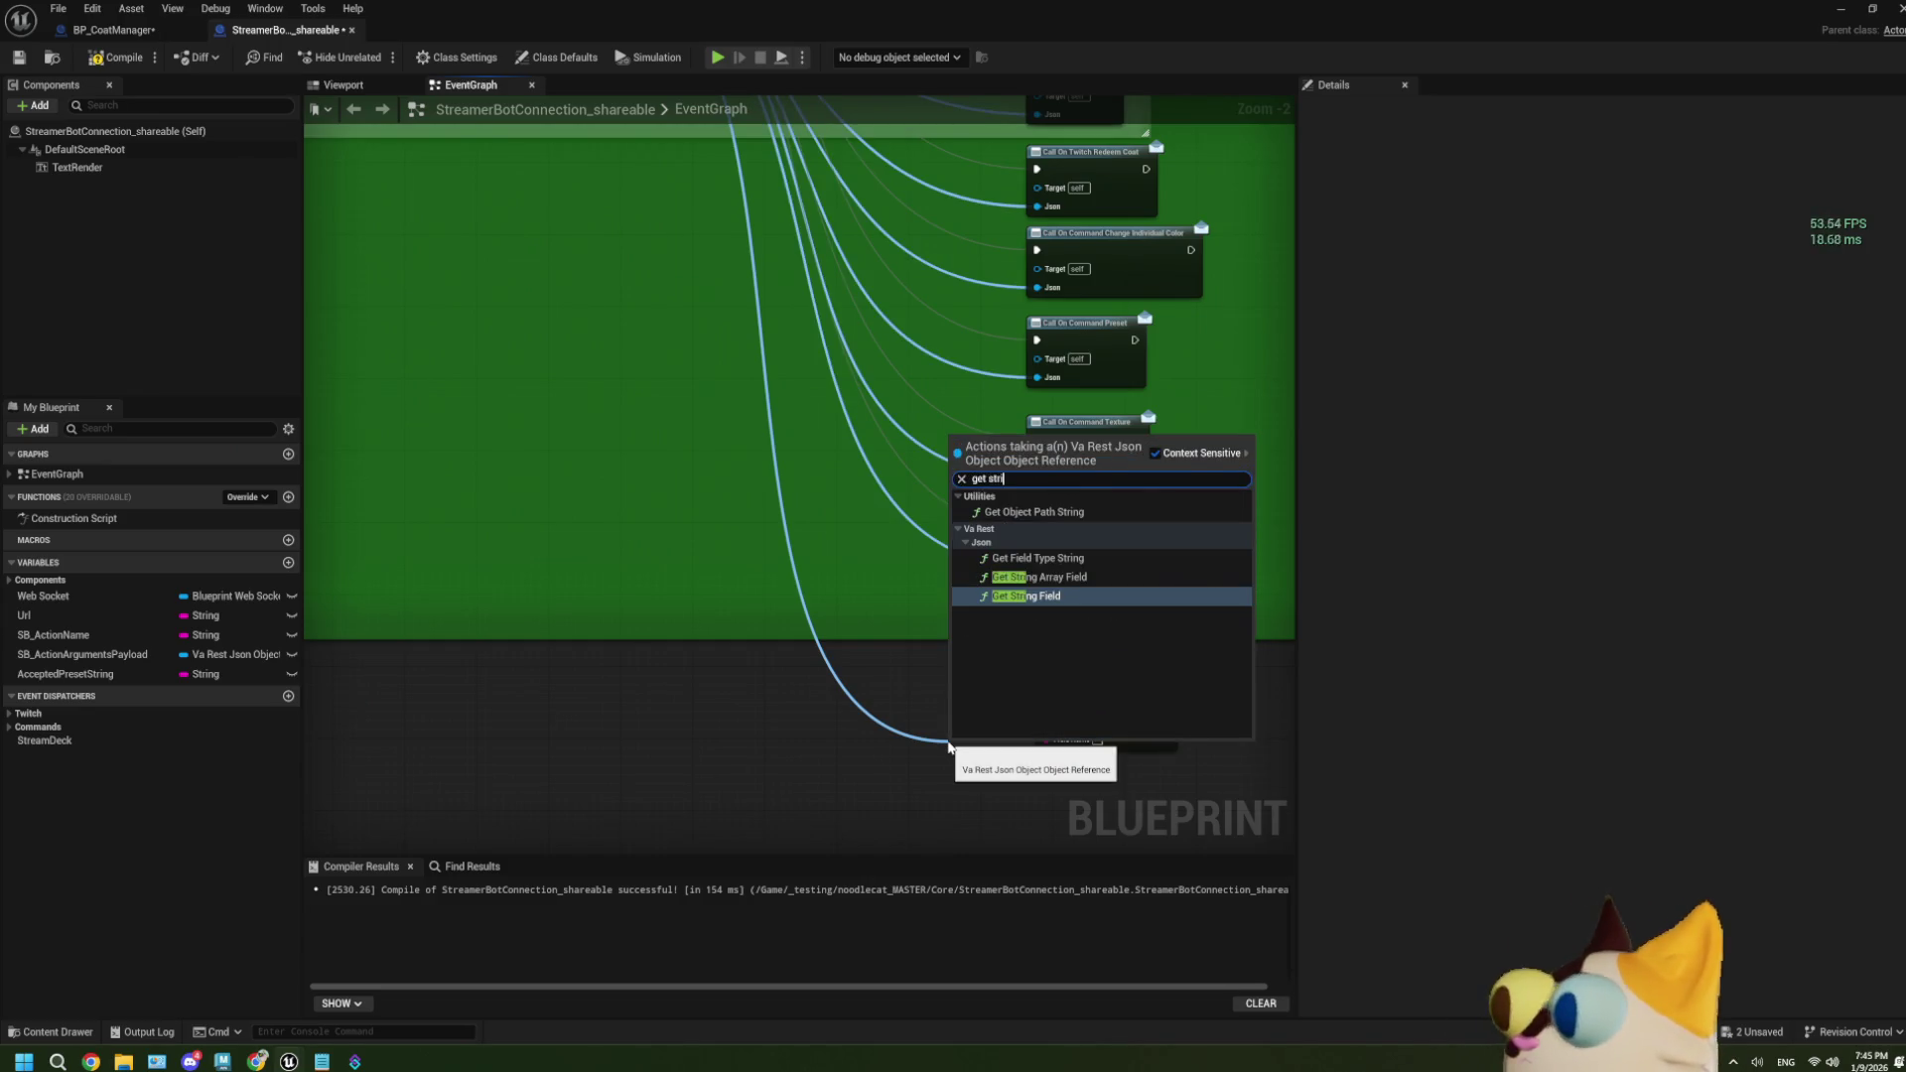
pyautogui.click(1022, 595)
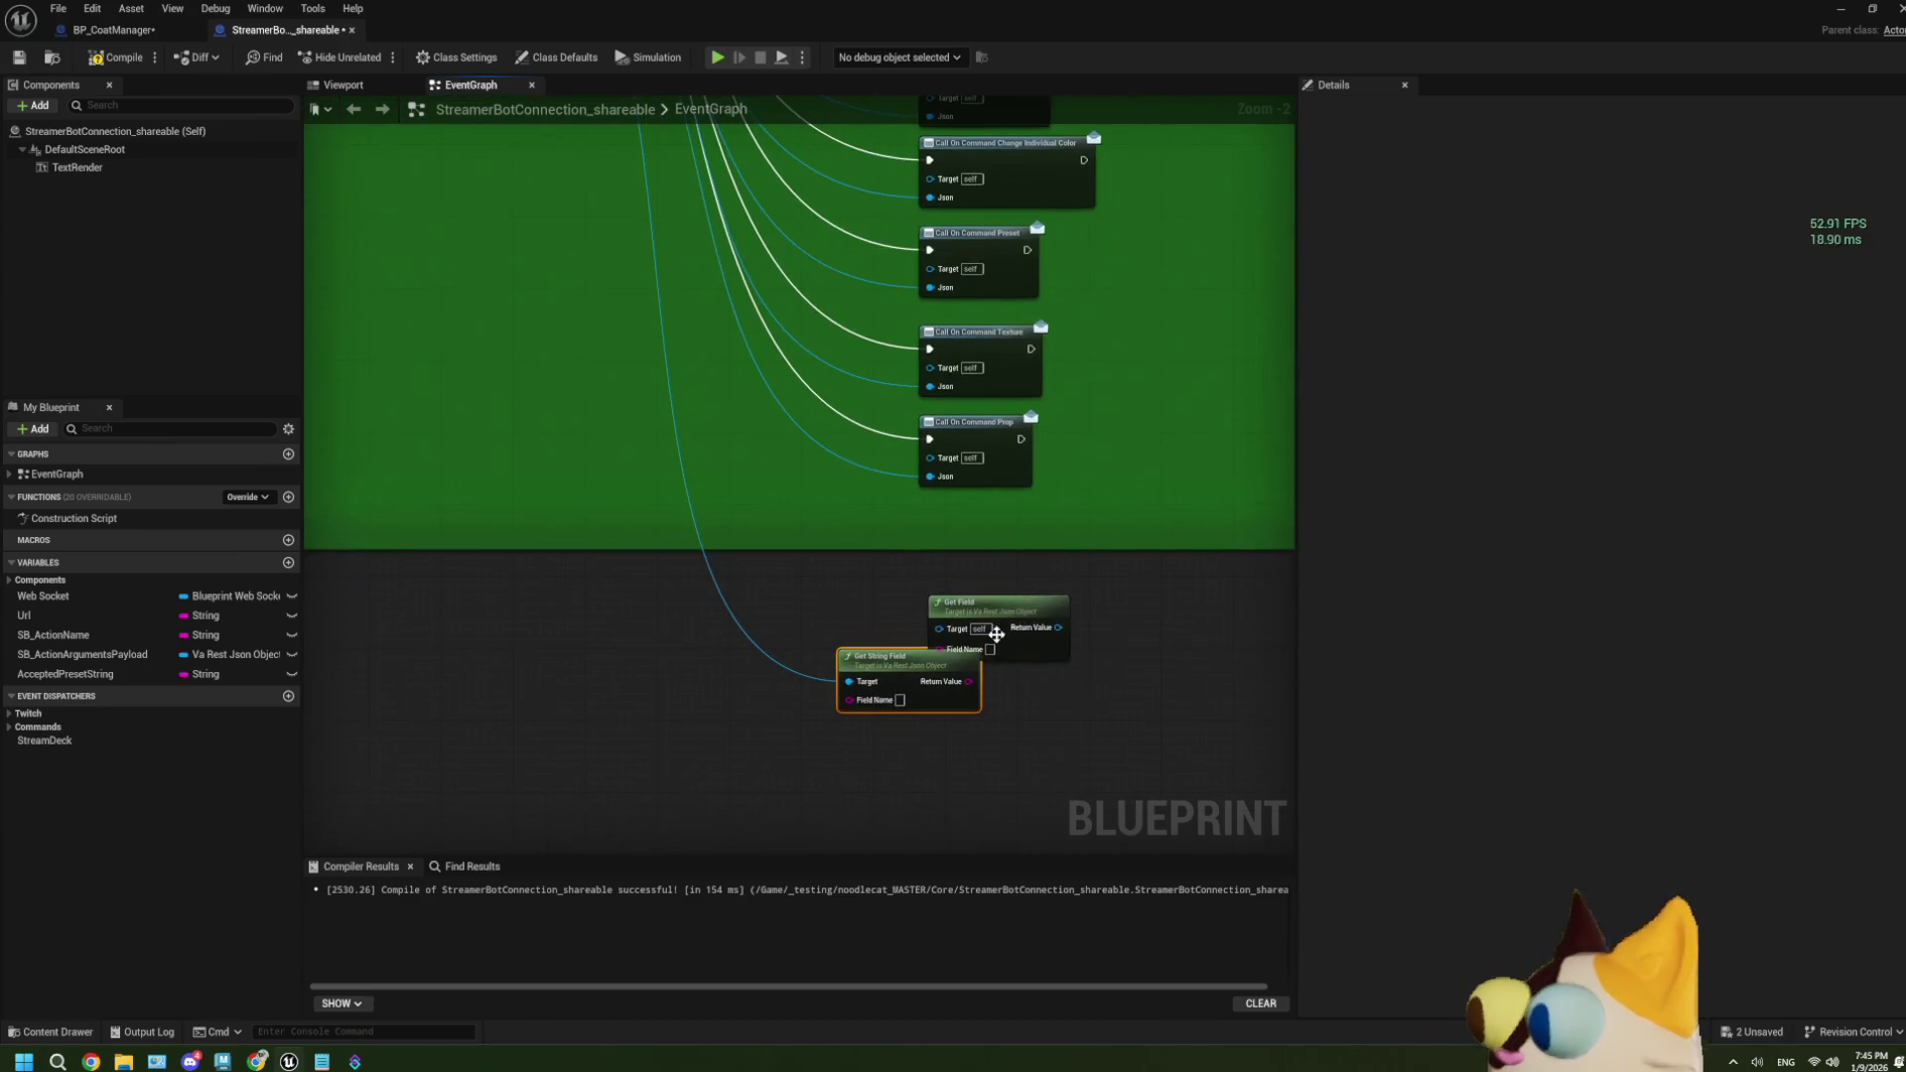
pyautogui.click(996, 634)
pyautogui.press('Delete')
pyautogui.moveTo(933, 671); pyautogui.dragTo(1020, 601)
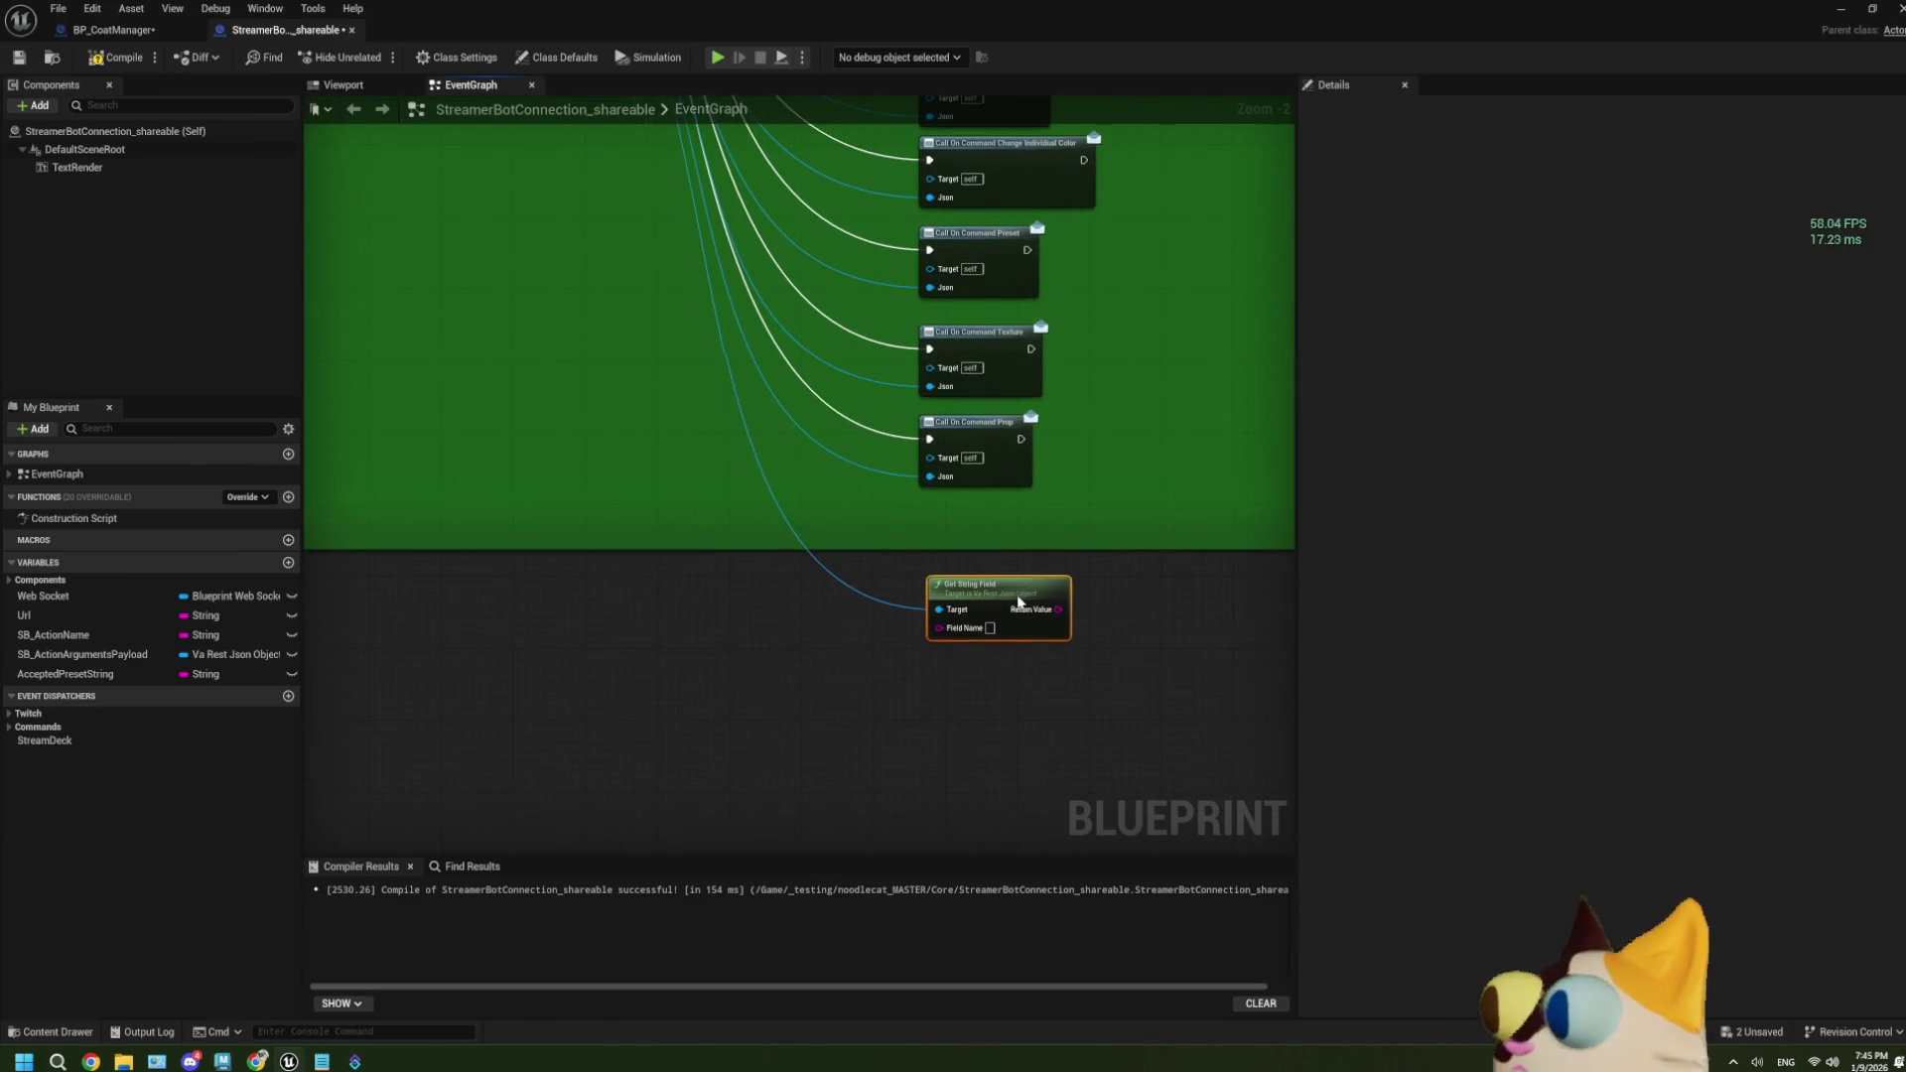
# Set the Get String Field's Field Name to rawInput.
pyautogui.scroll(2, 991, 689)
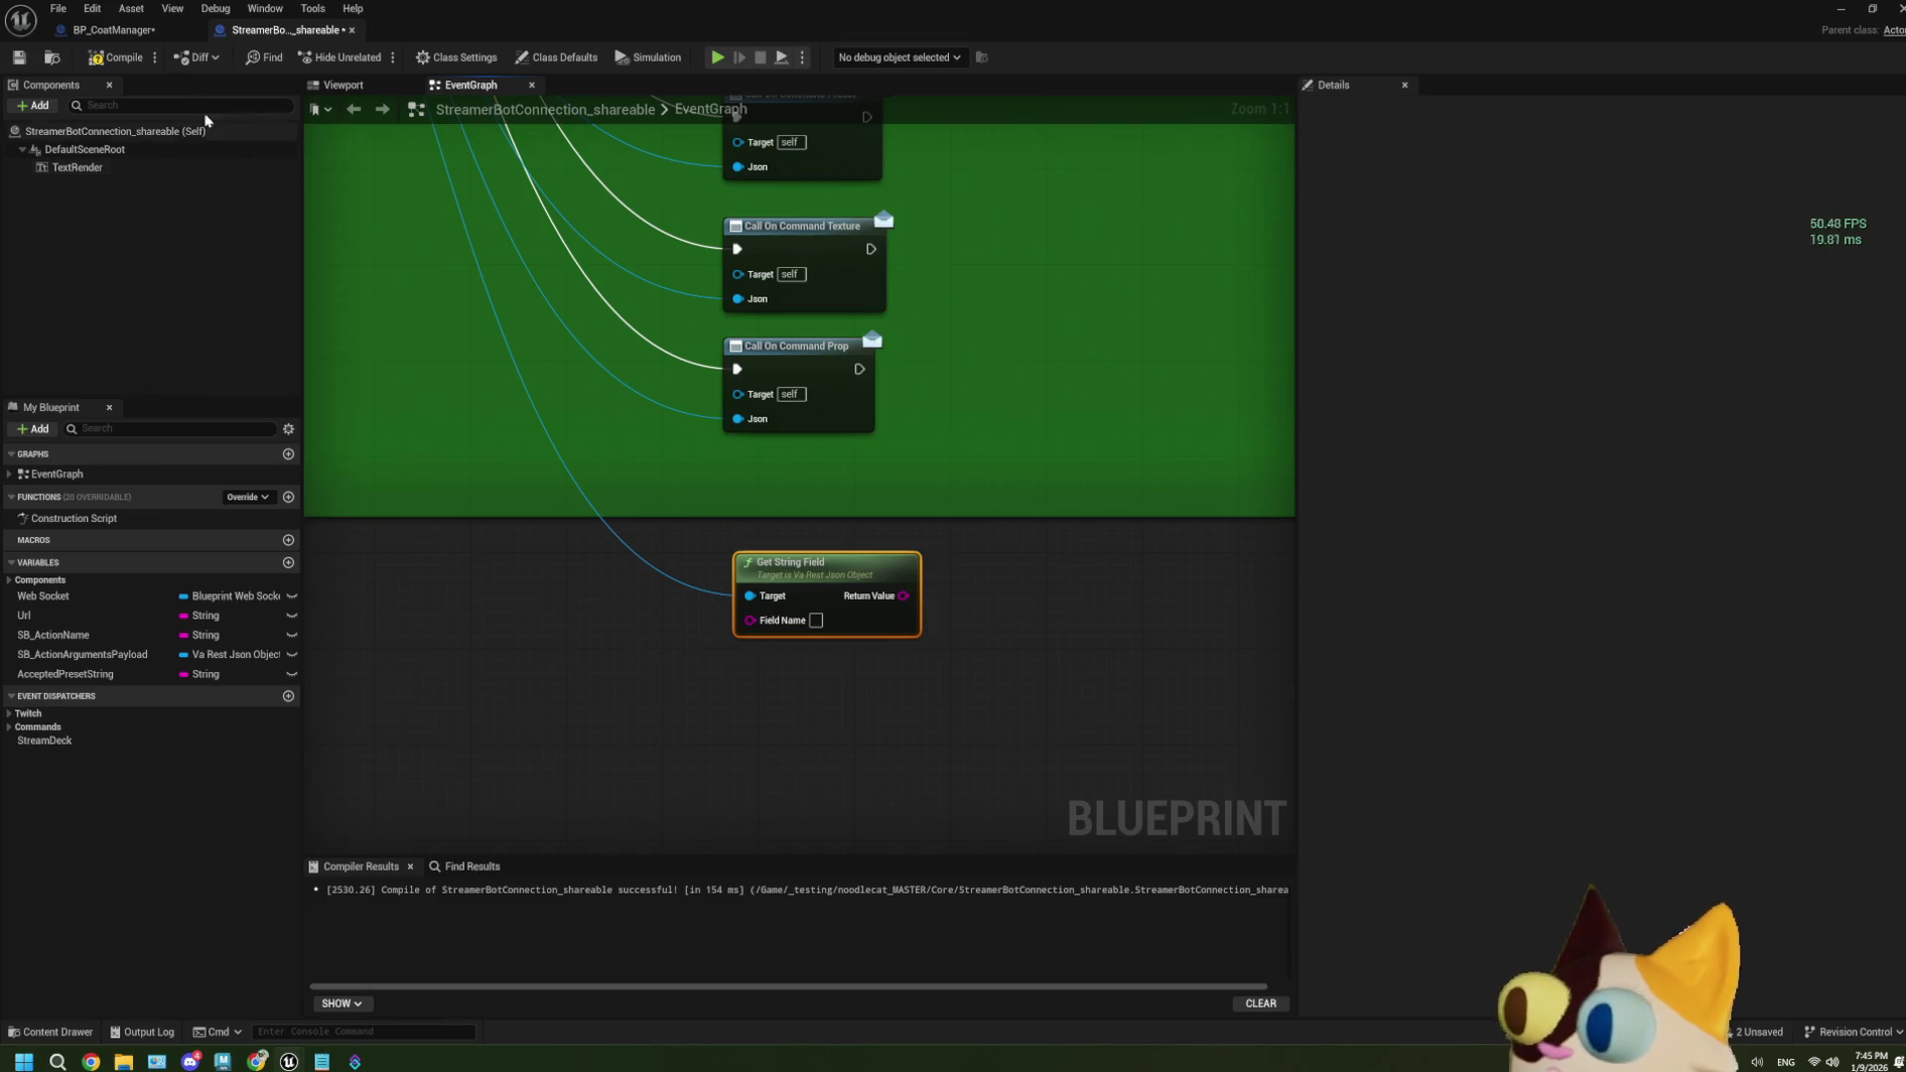
pyautogui.click(115, 29)
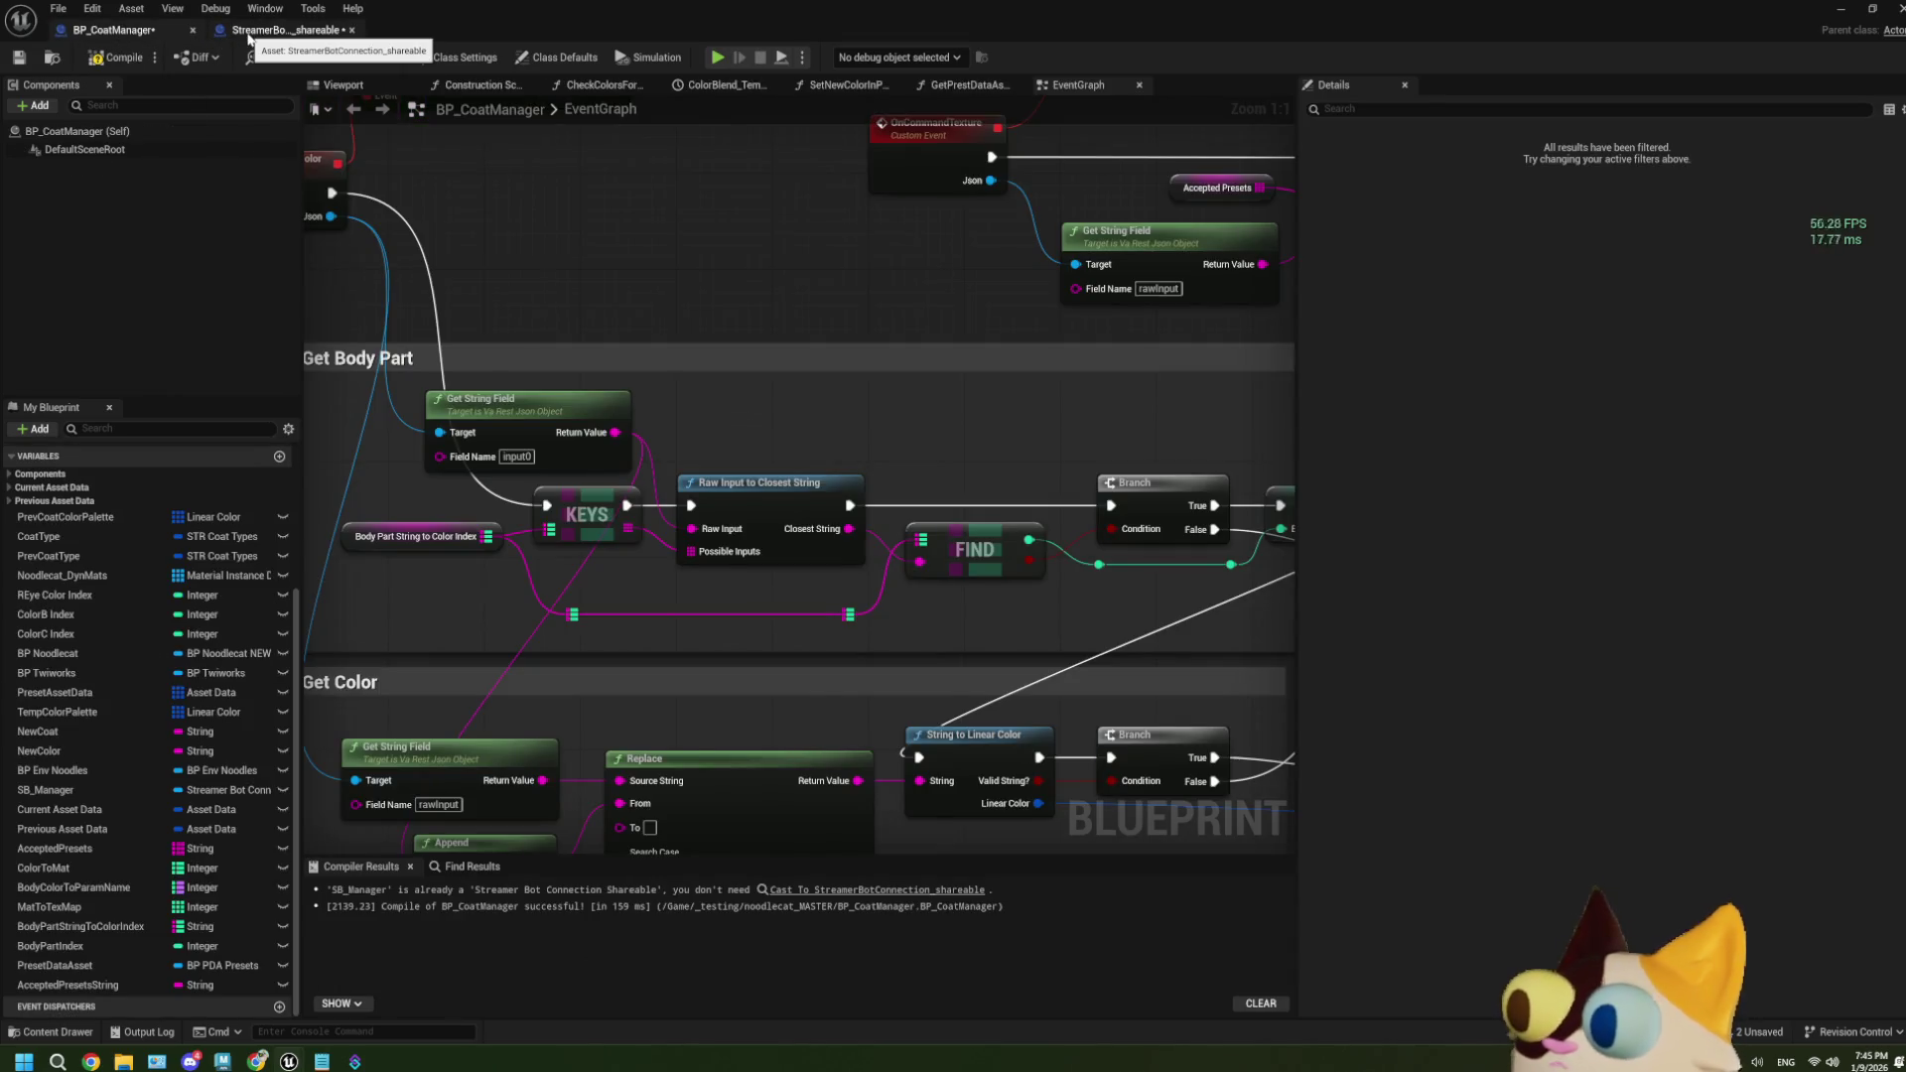
pyautogui.click(249, 35)
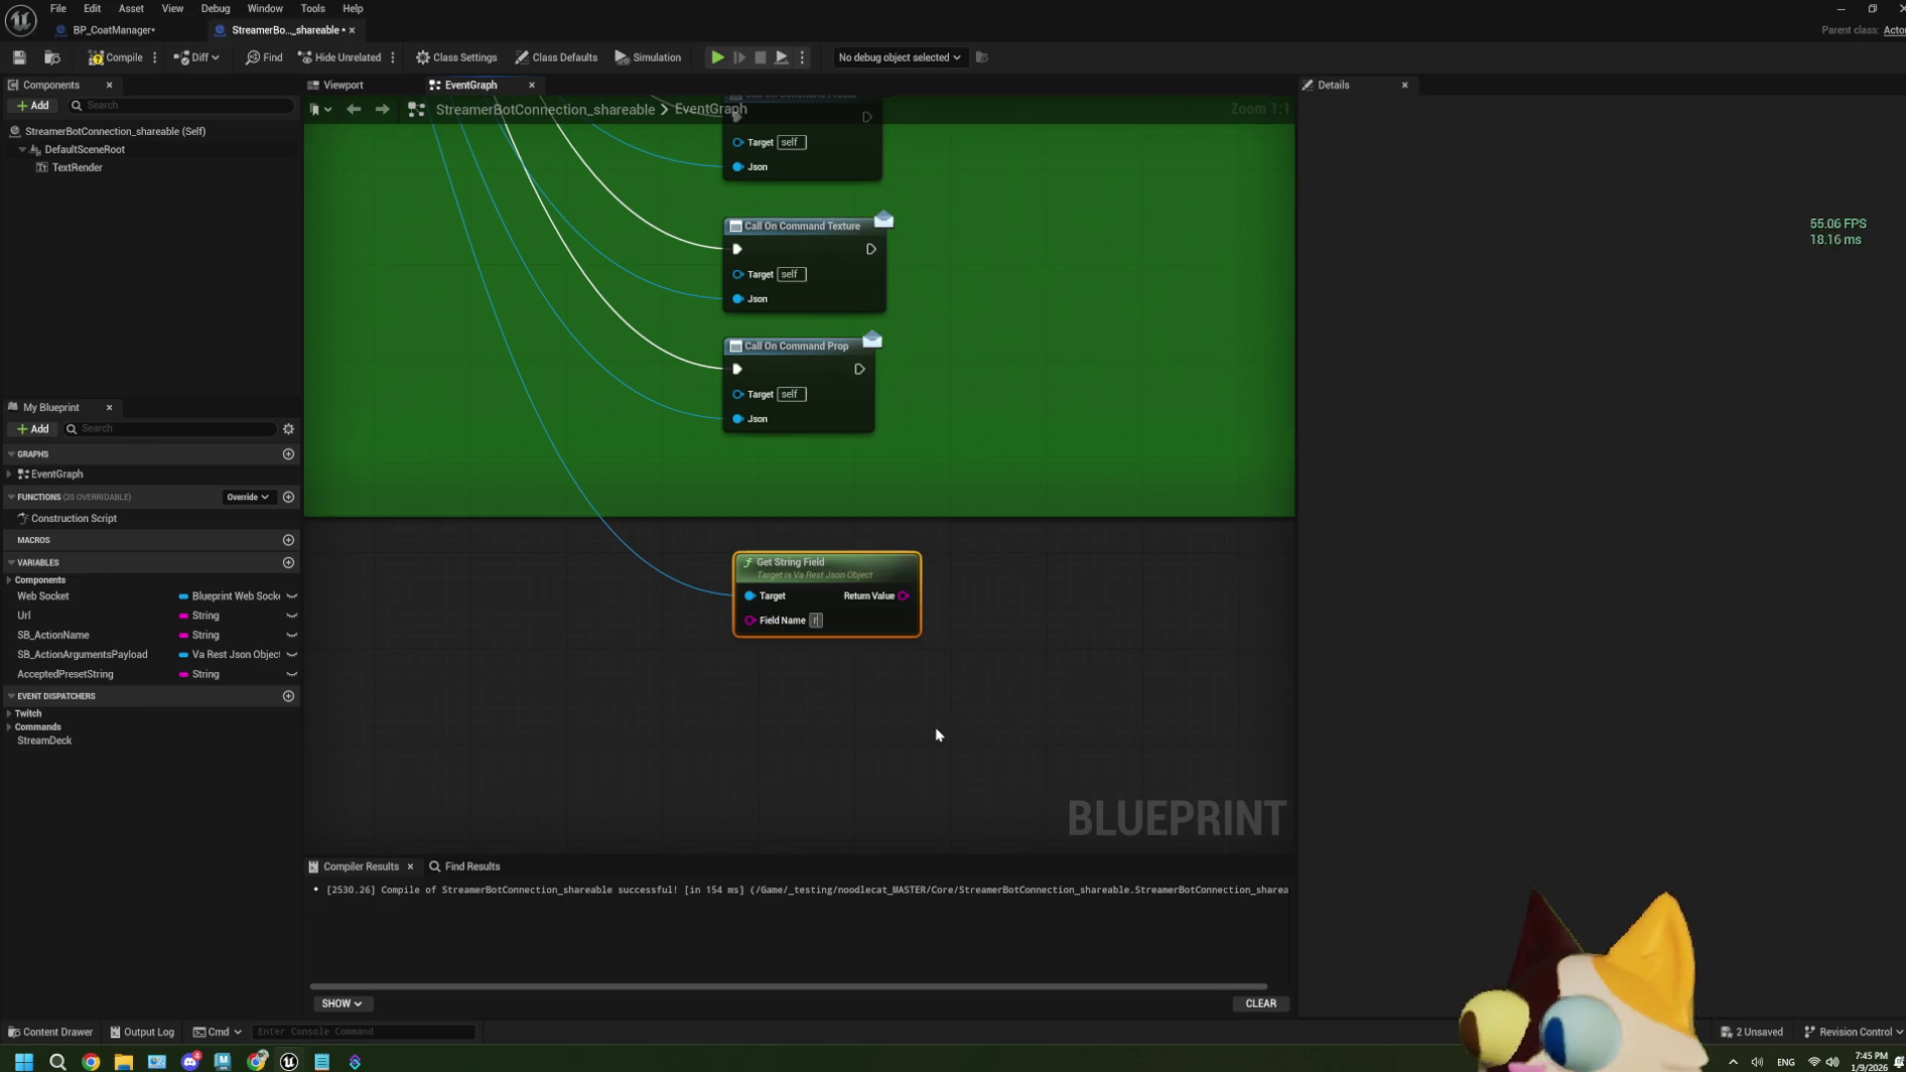
pyautogui.write('rawInput')
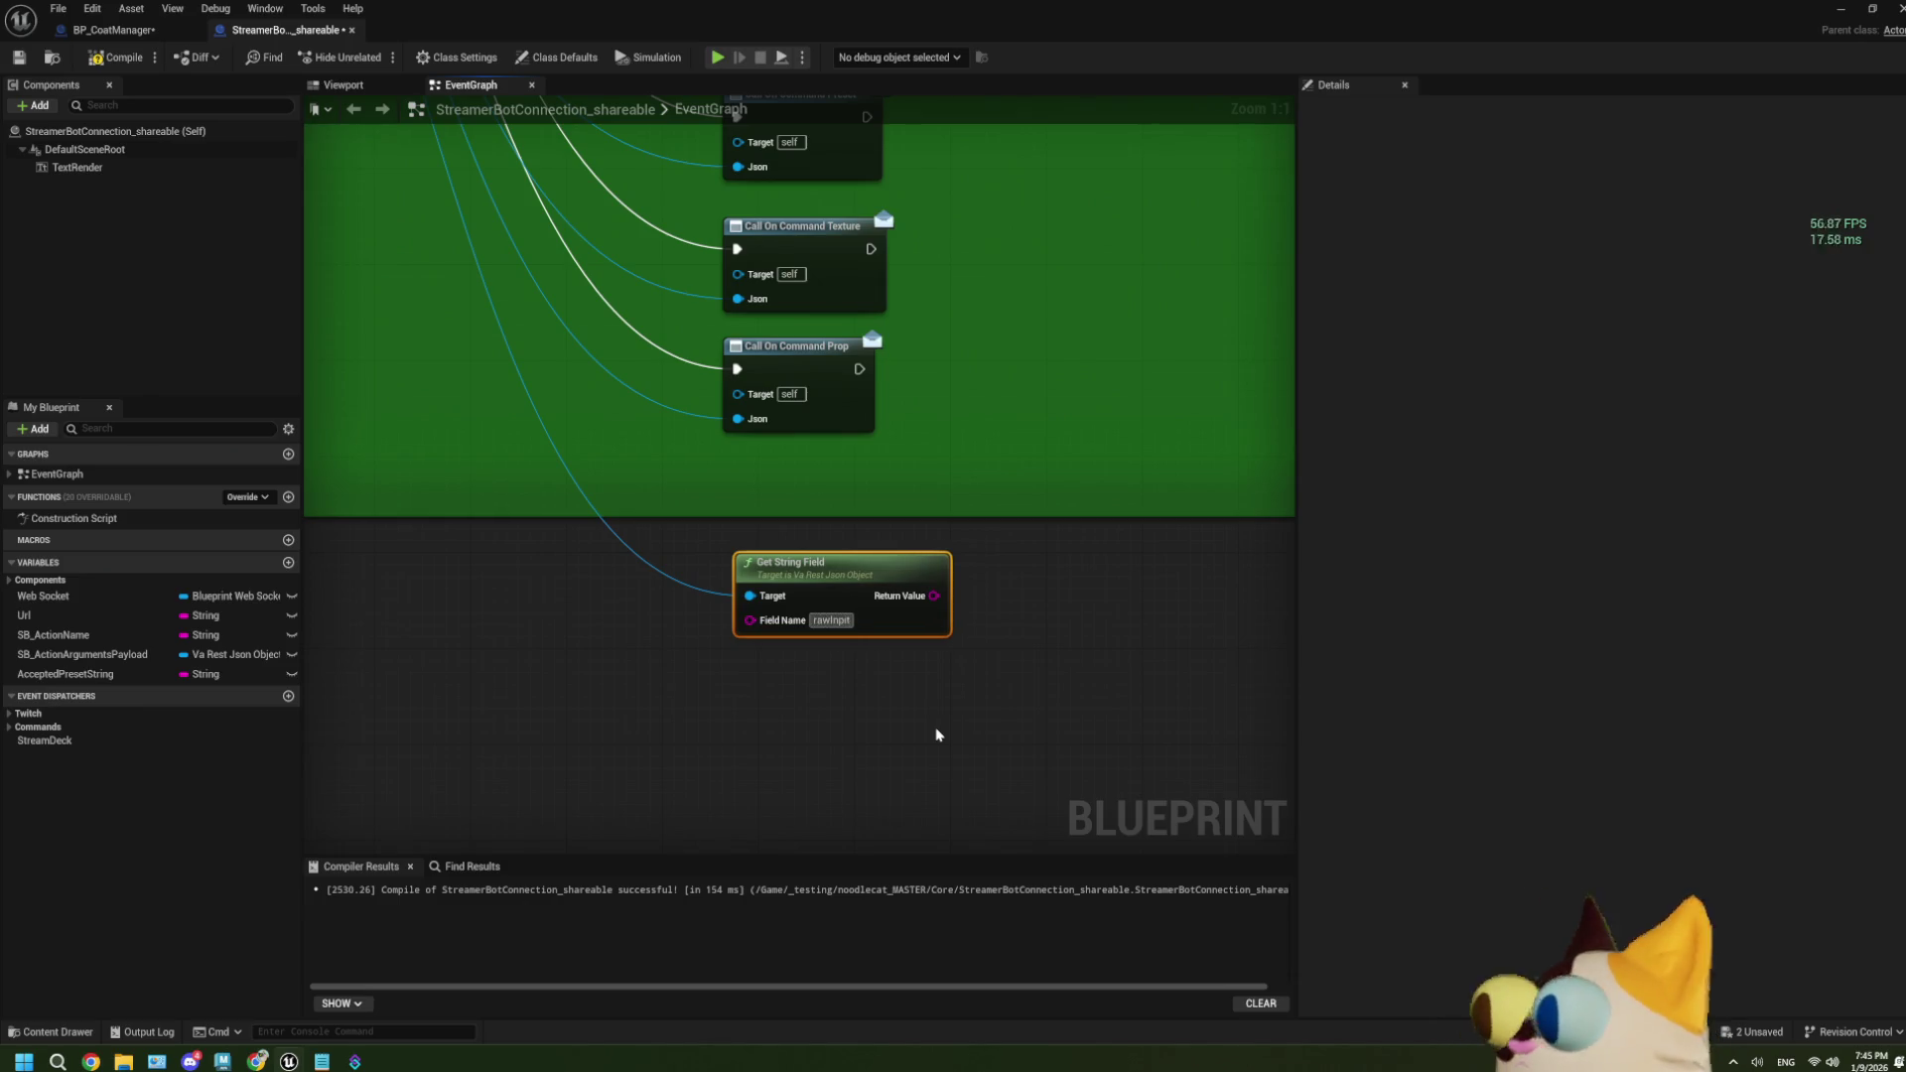
pyautogui.click(936, 734)
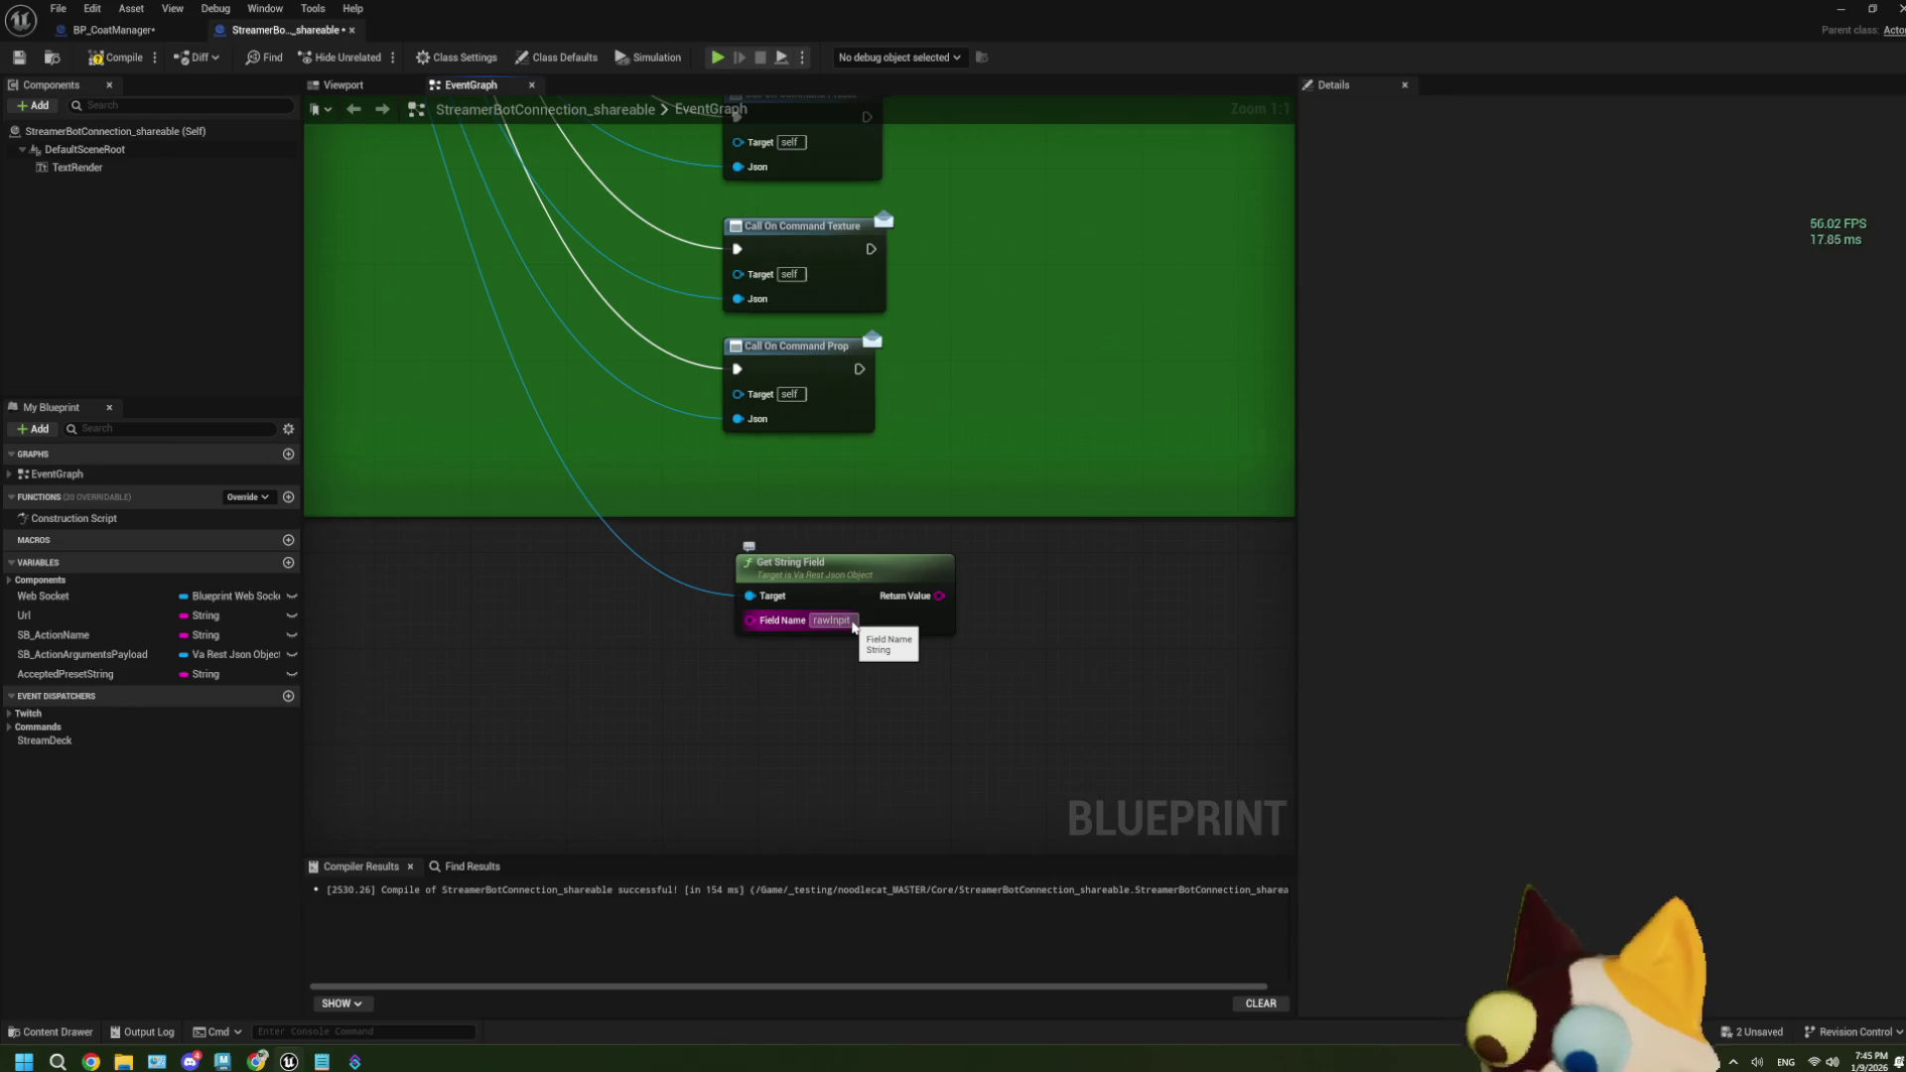
pyautogui.click(852, 621)
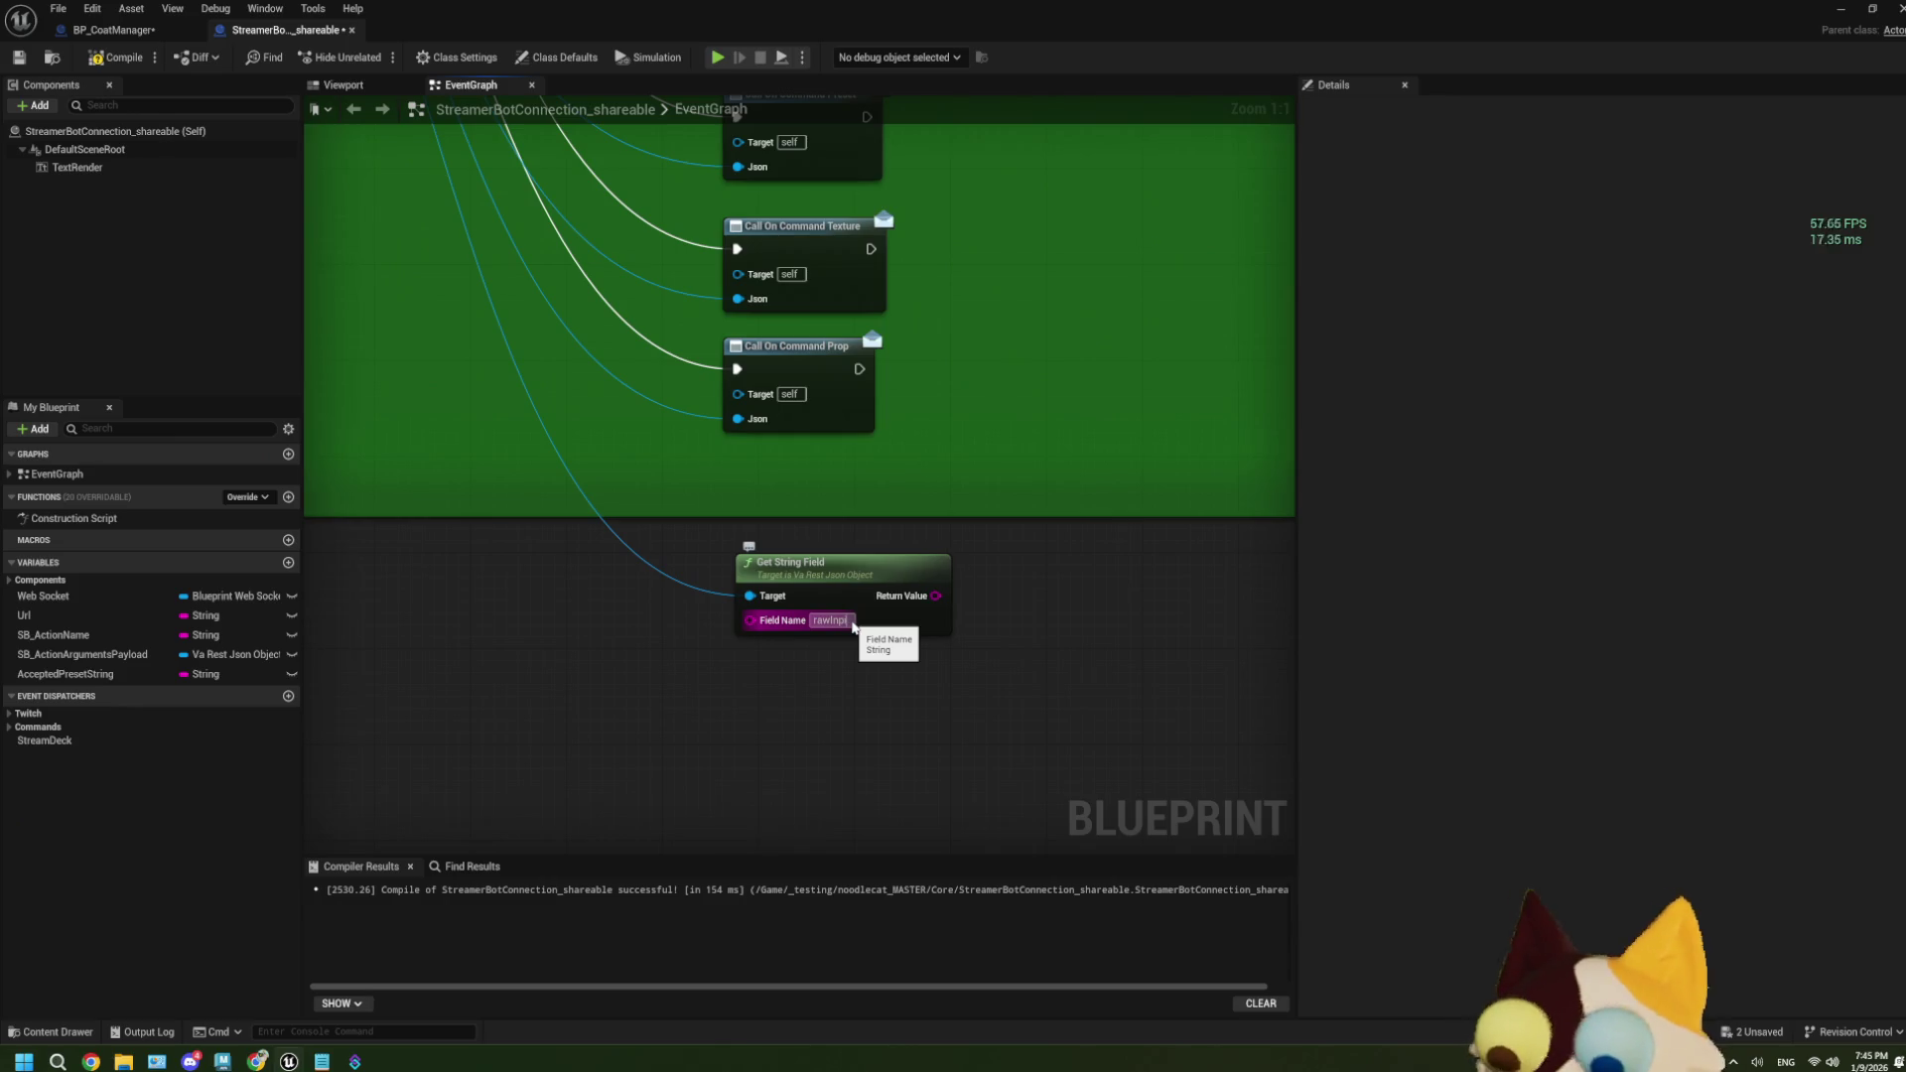
pyautogui.click(805, 728)
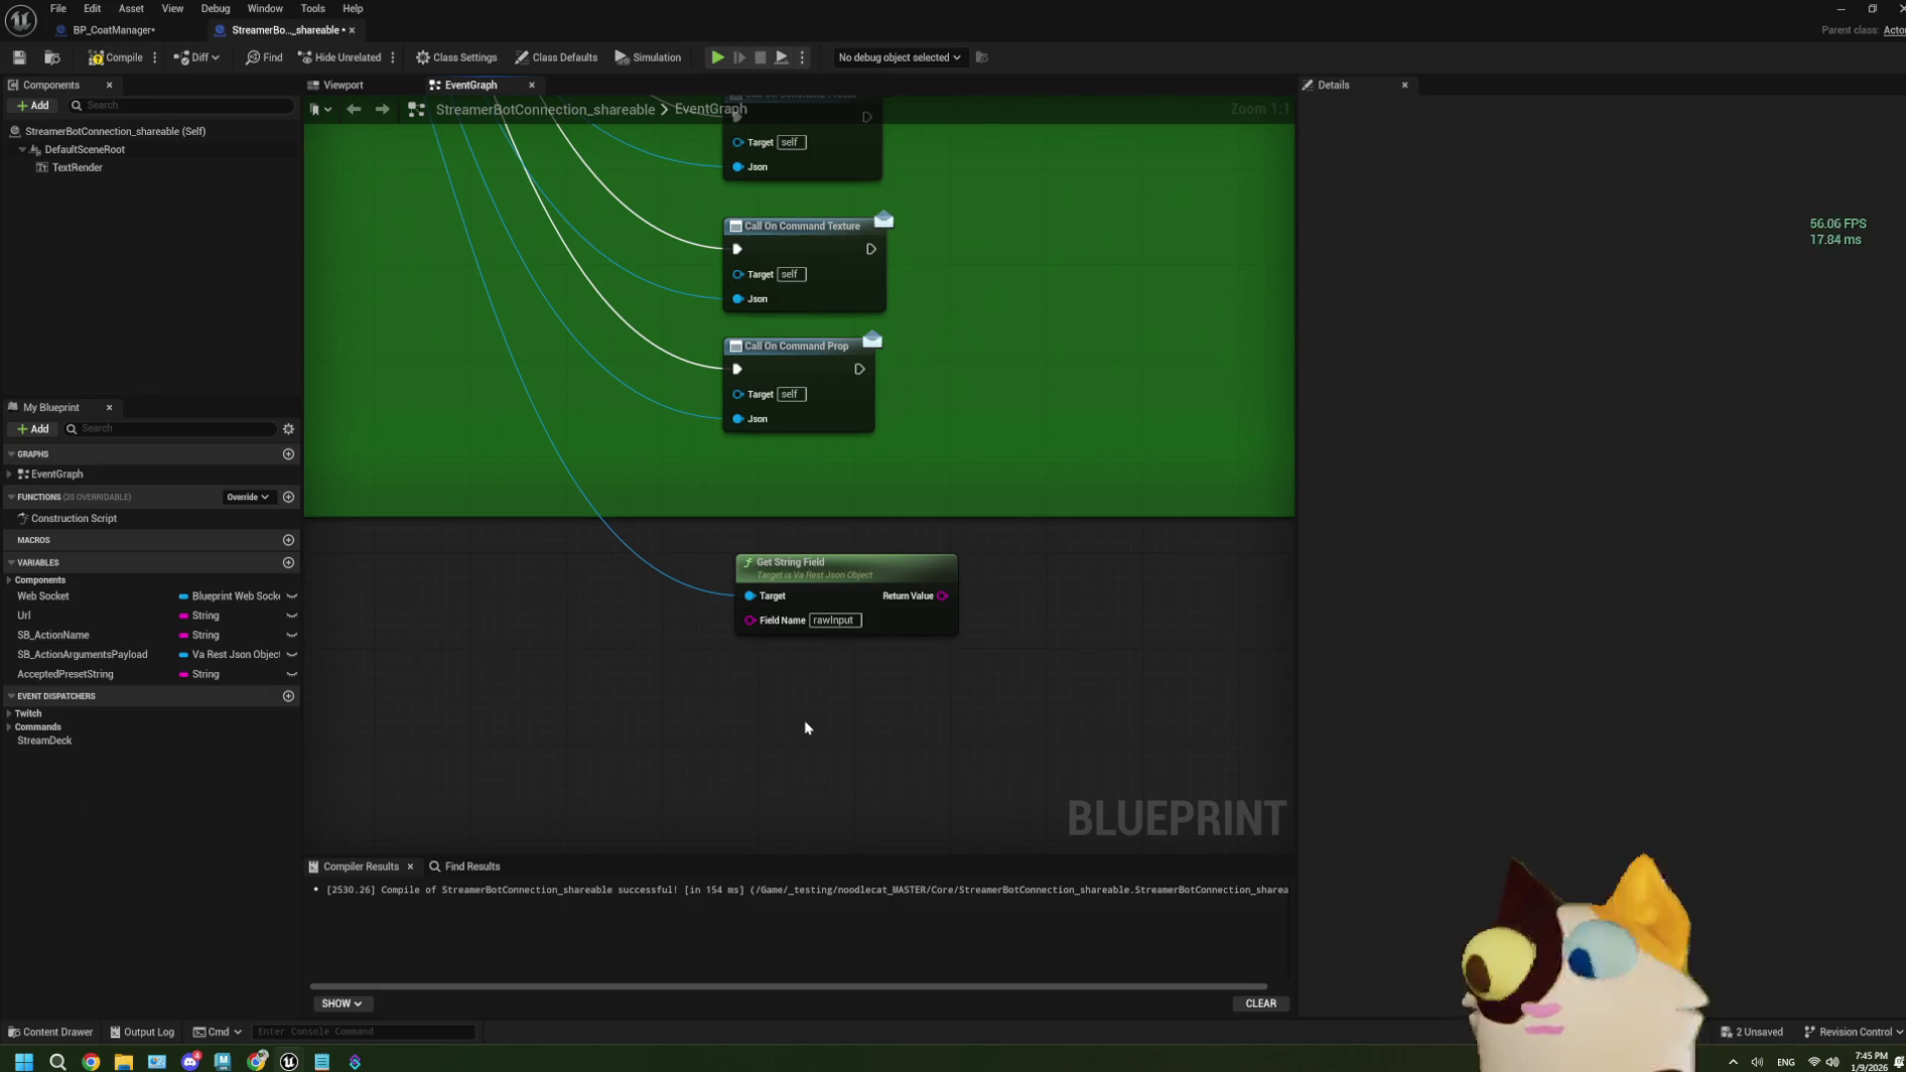
# Pan to the SendMsgToSB custom event and nudge it slightly left.
pyautogui.scroll(-12, 864, 699)
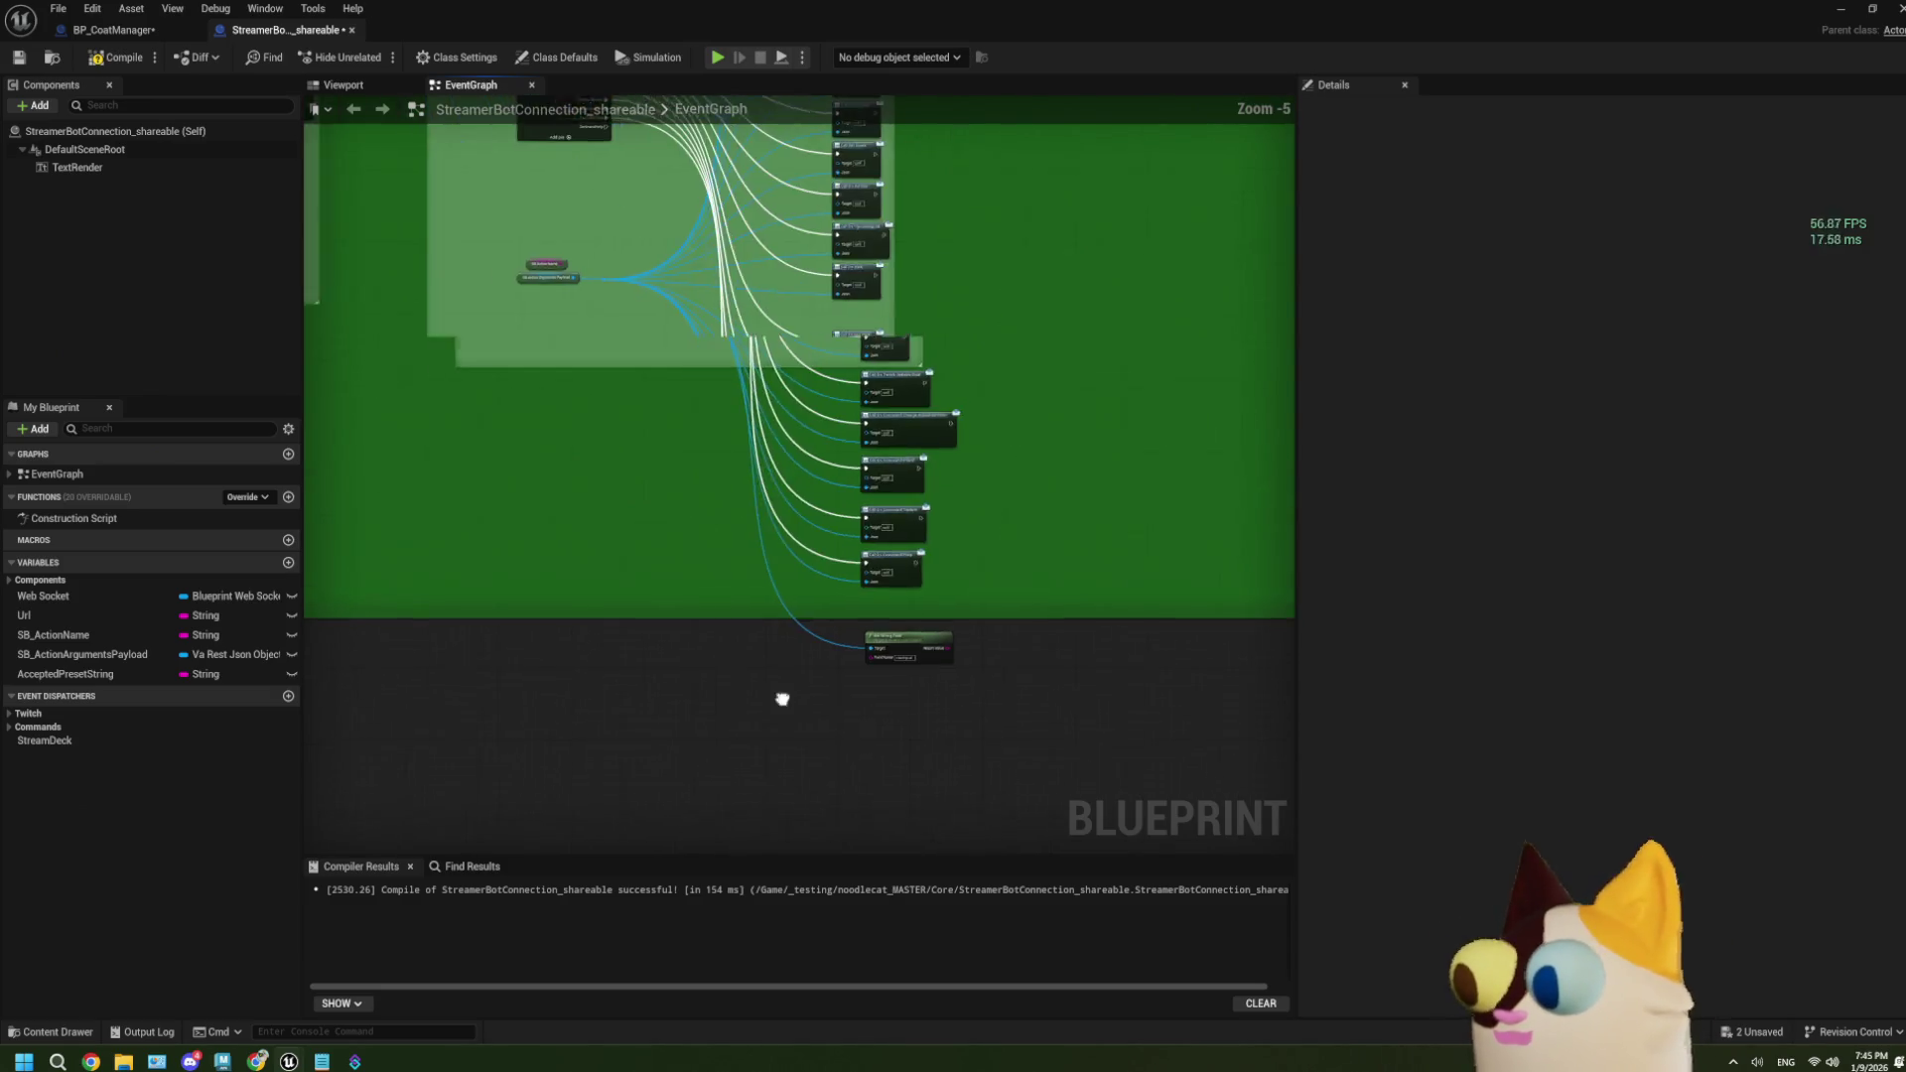
pyautogui.scroll(4, 647, 687)
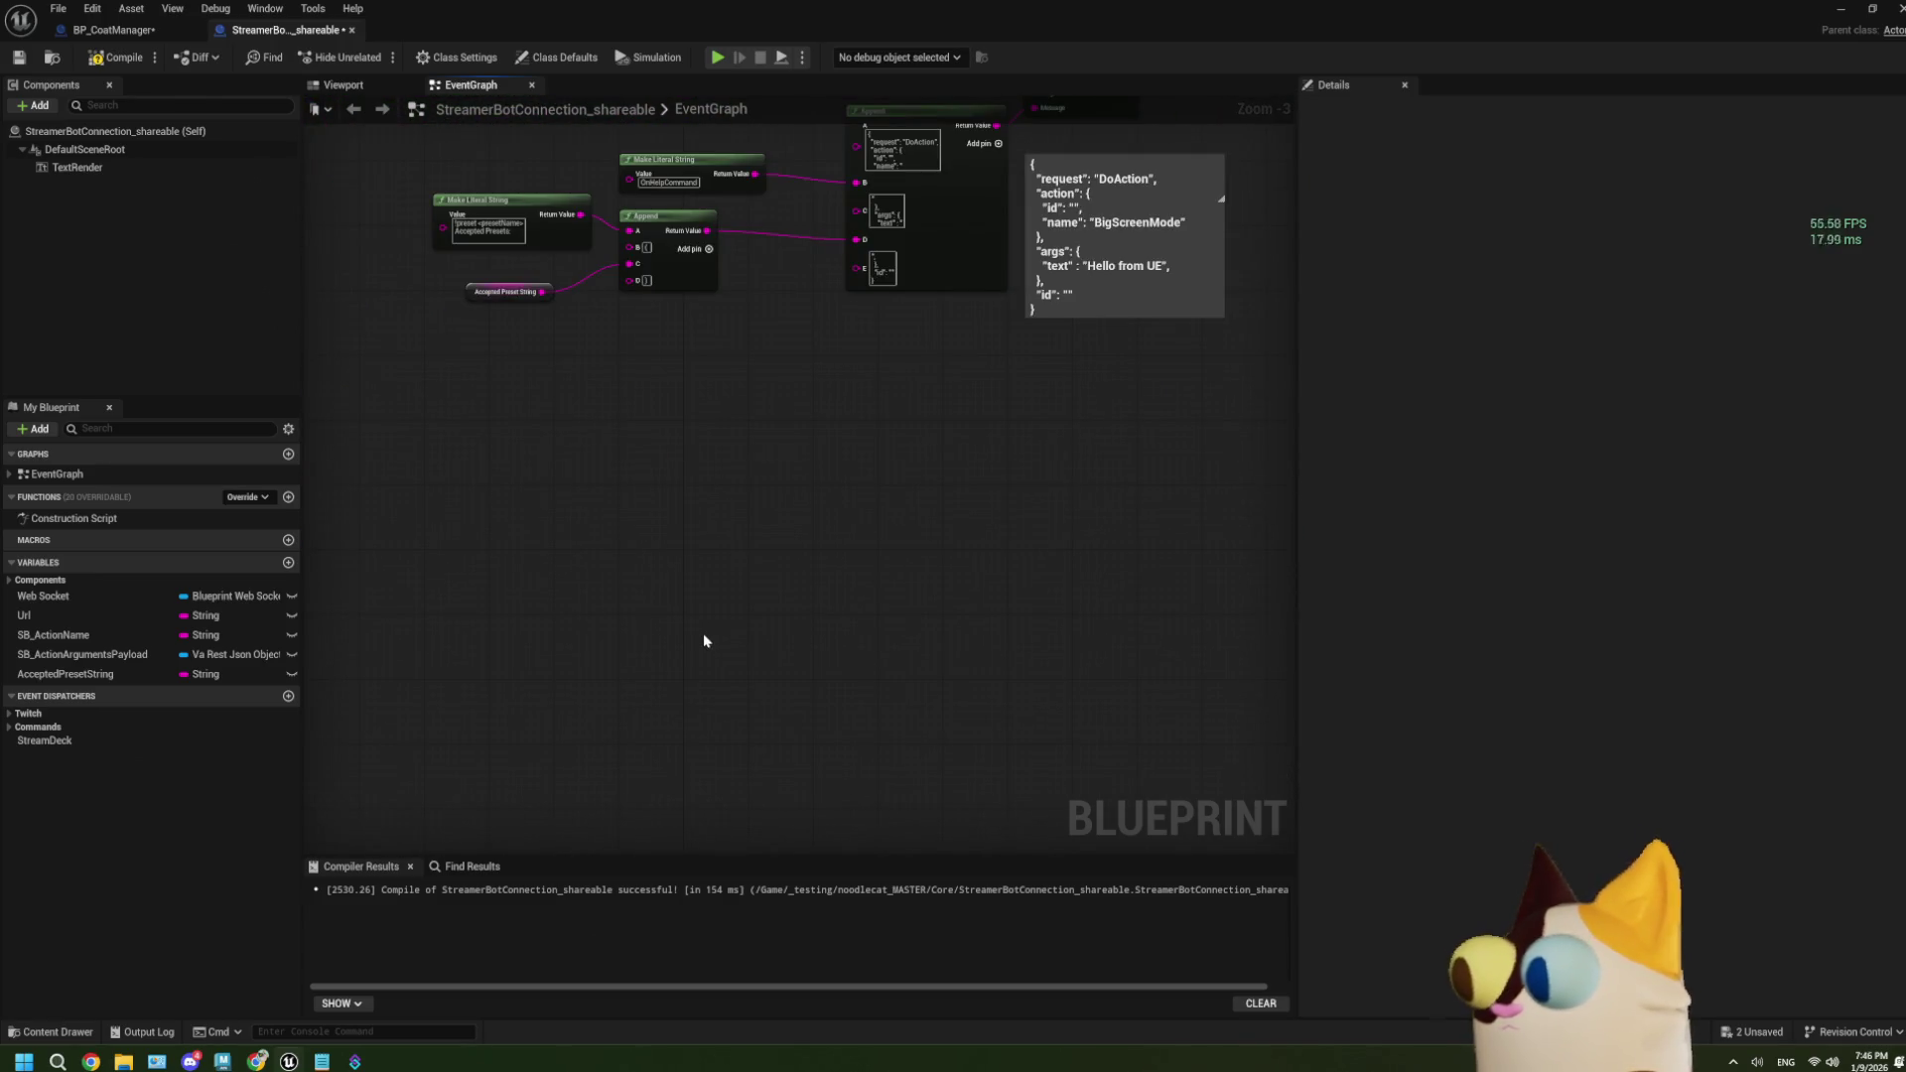
pyautogui.scroll(-1, 704, 640)
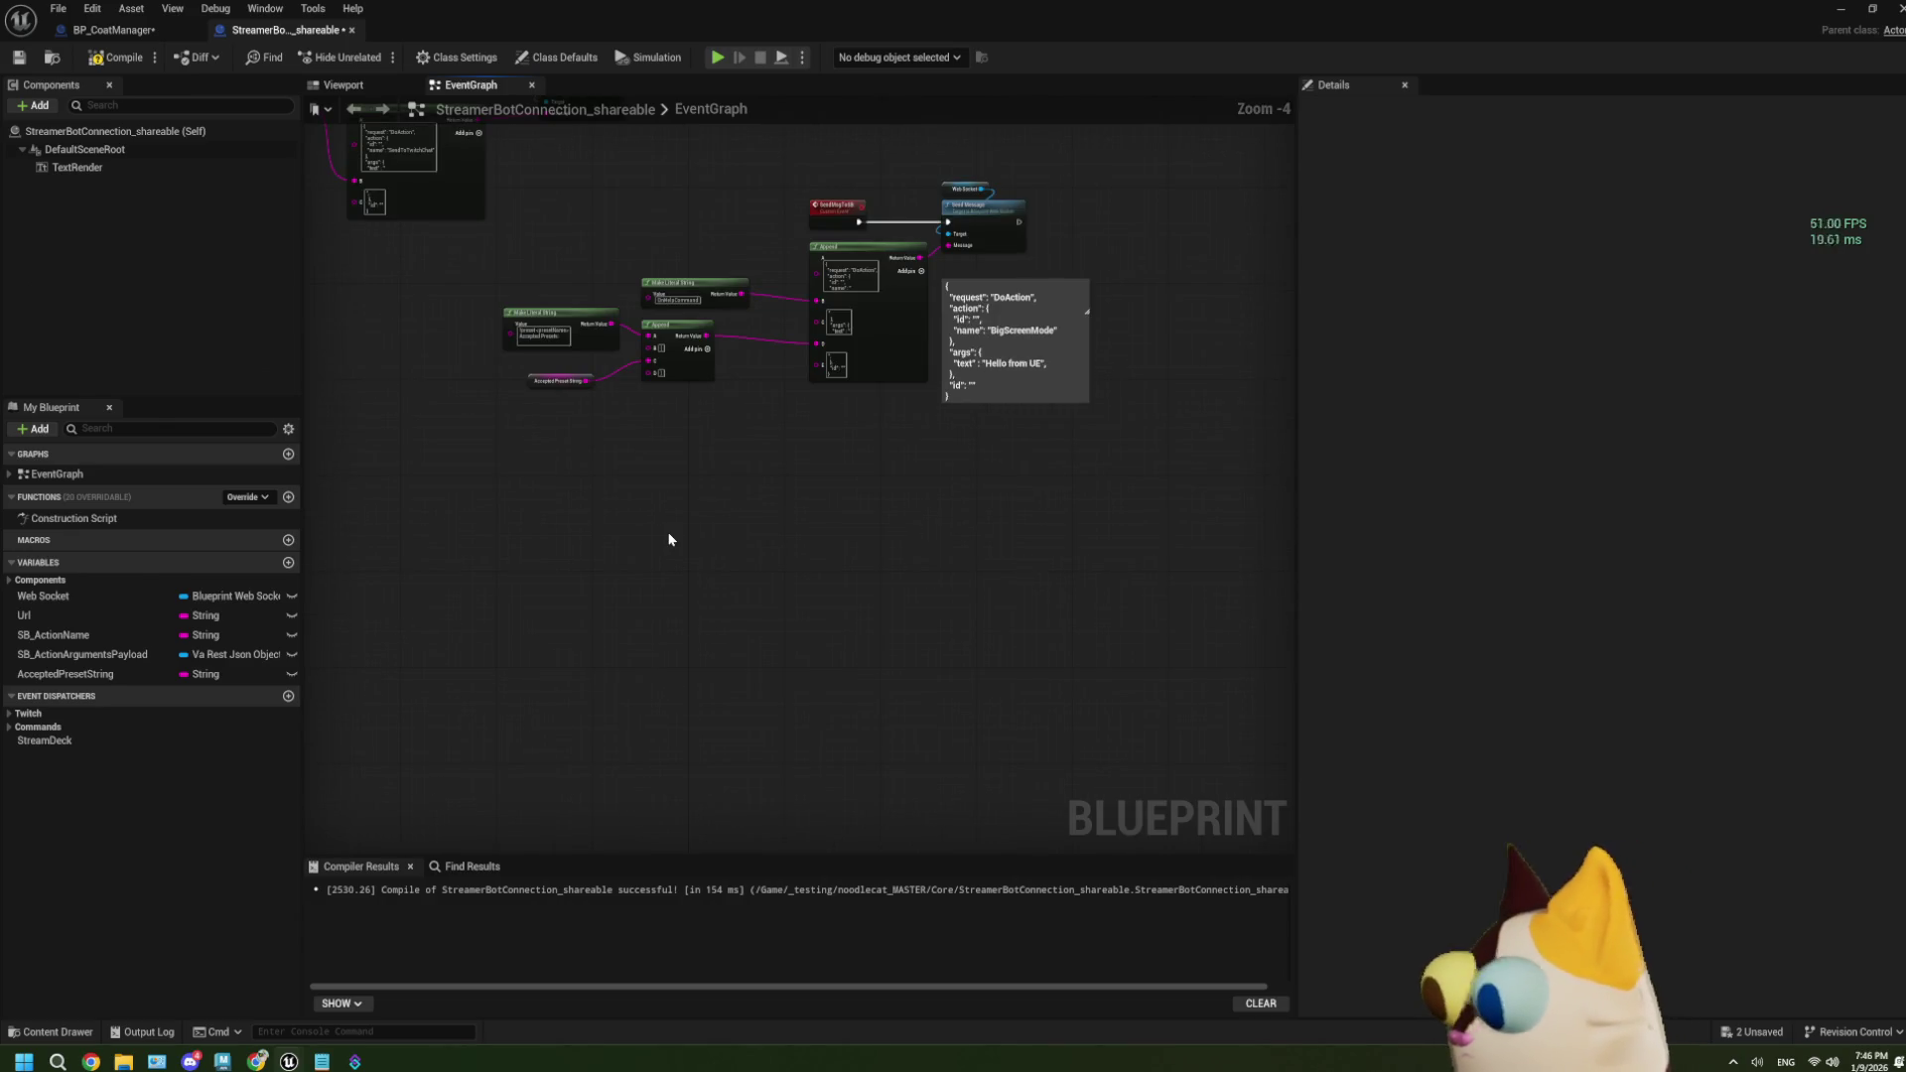
pyautogui.moveTo(748, 562)
pyautogui.mouseDown()
pyautogui.moveTo(944, 540)
pyautogui.moveTo(1182, 583)
pyautogui.moveTo(1028, 583)
pyautogui.moveTo(876, 616)
pyautogui.moveTo(732, 596)
pyautogui.moveTo(874, 601)
pyautogui.moveTo(612, 629)
pyautogui.mouseUp()
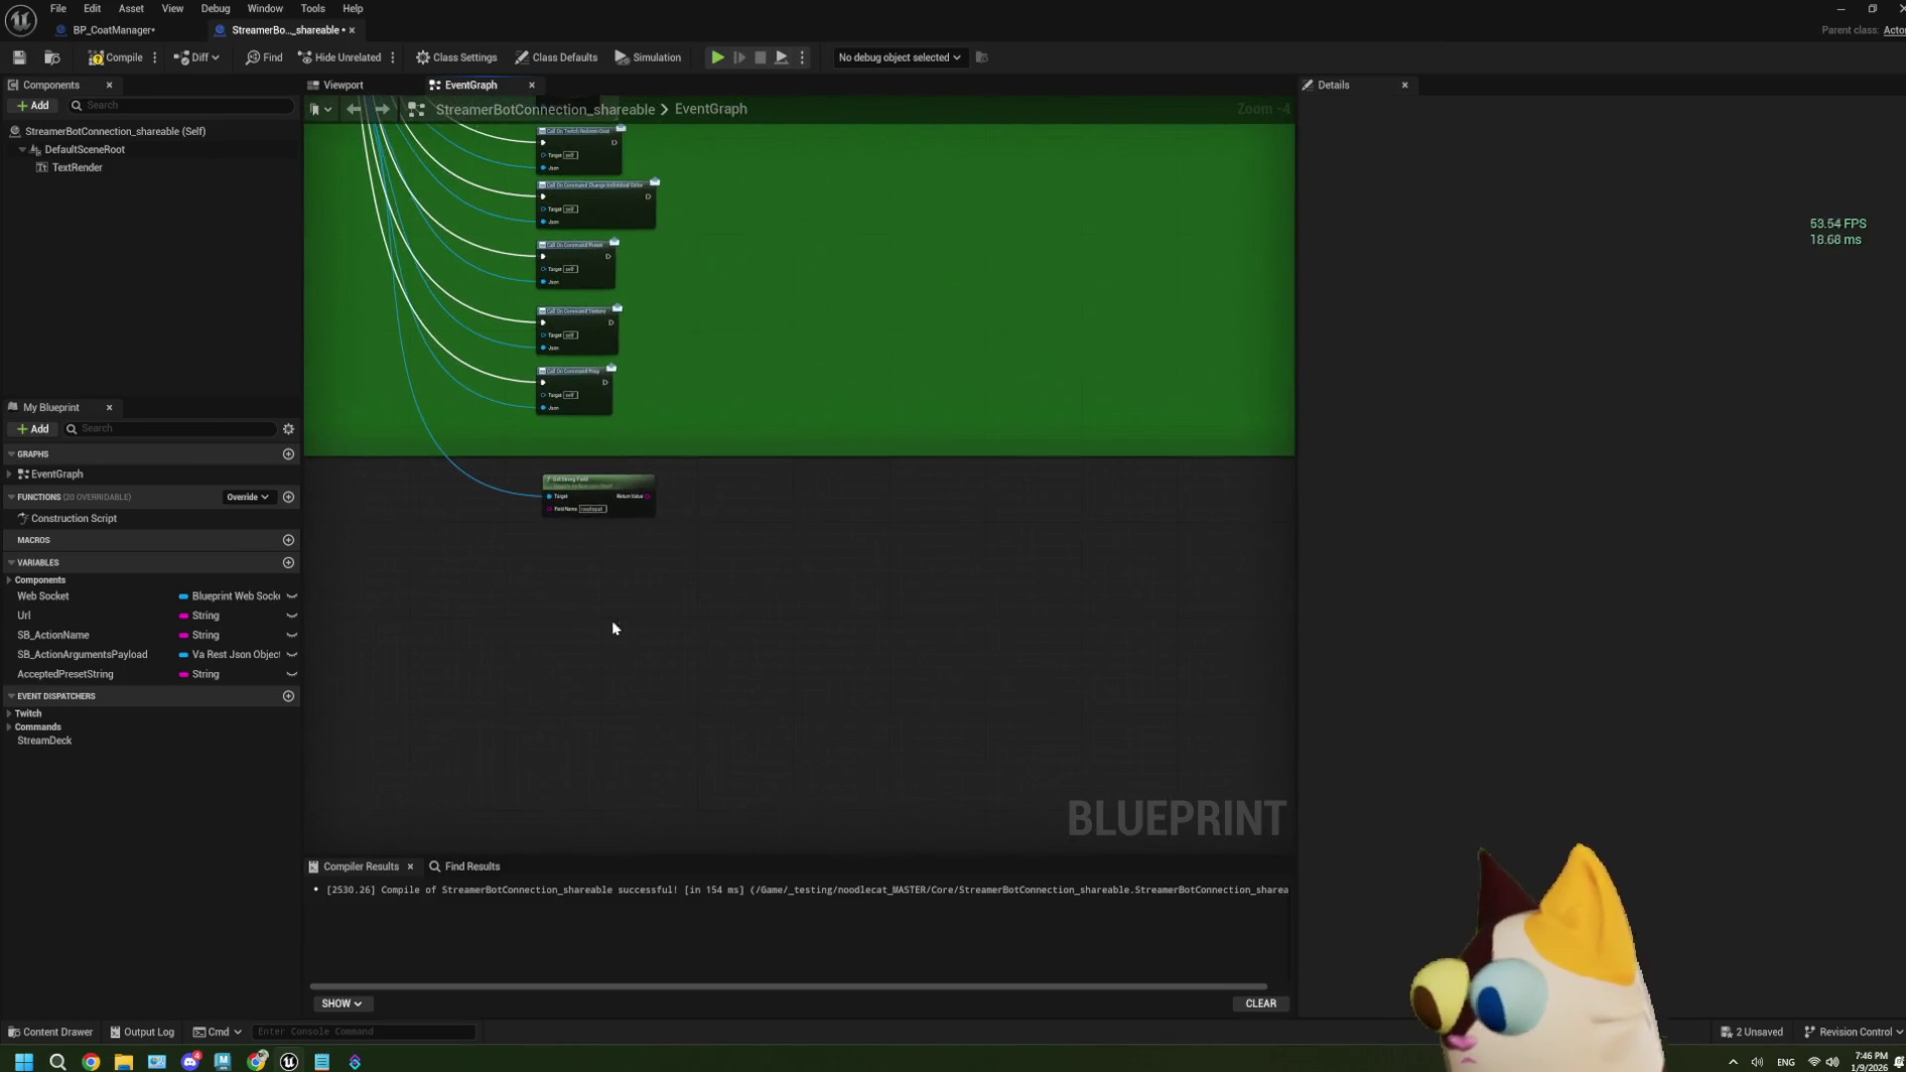
pyautogui.scroll(-2, 475, 640)
pyautogui.moveTo(475, 641)
pyautogui.mouseDown()
pyautogui.moveTo(672, 659)
pyautogui.moveTo(872, 642)
pyautogui.moveTo(532, 587)
pyautogui.moveTo(695, 517)
pyautogui.mouseUp()
pyautogui.scroll(4, 696, 518)
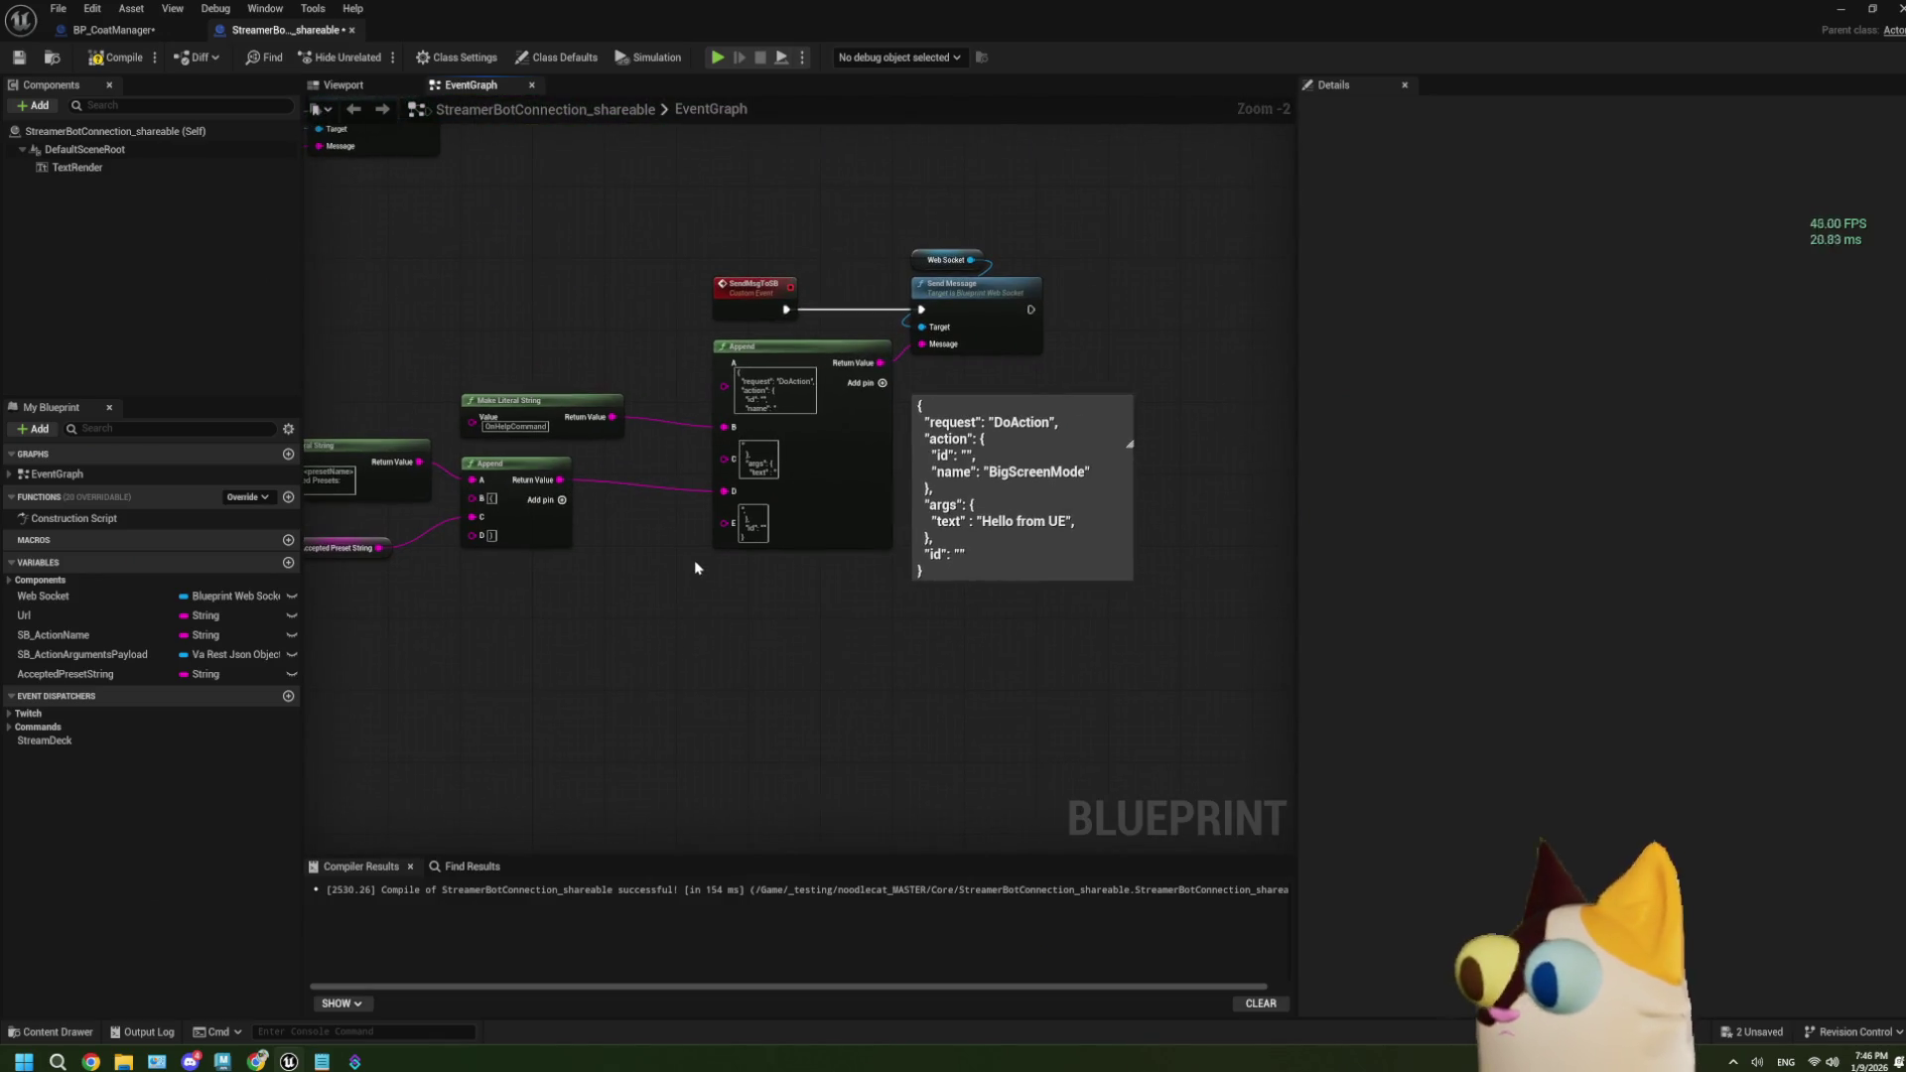
pyautogui.moveTo(721, 317)
pyautogui.mouseDown()
pyautogui.moveTo(986, 332)
pyautogui.moveTo(755, 347)
pyautogui.moveTo(551, 330)
pyautogui.mouseUp()
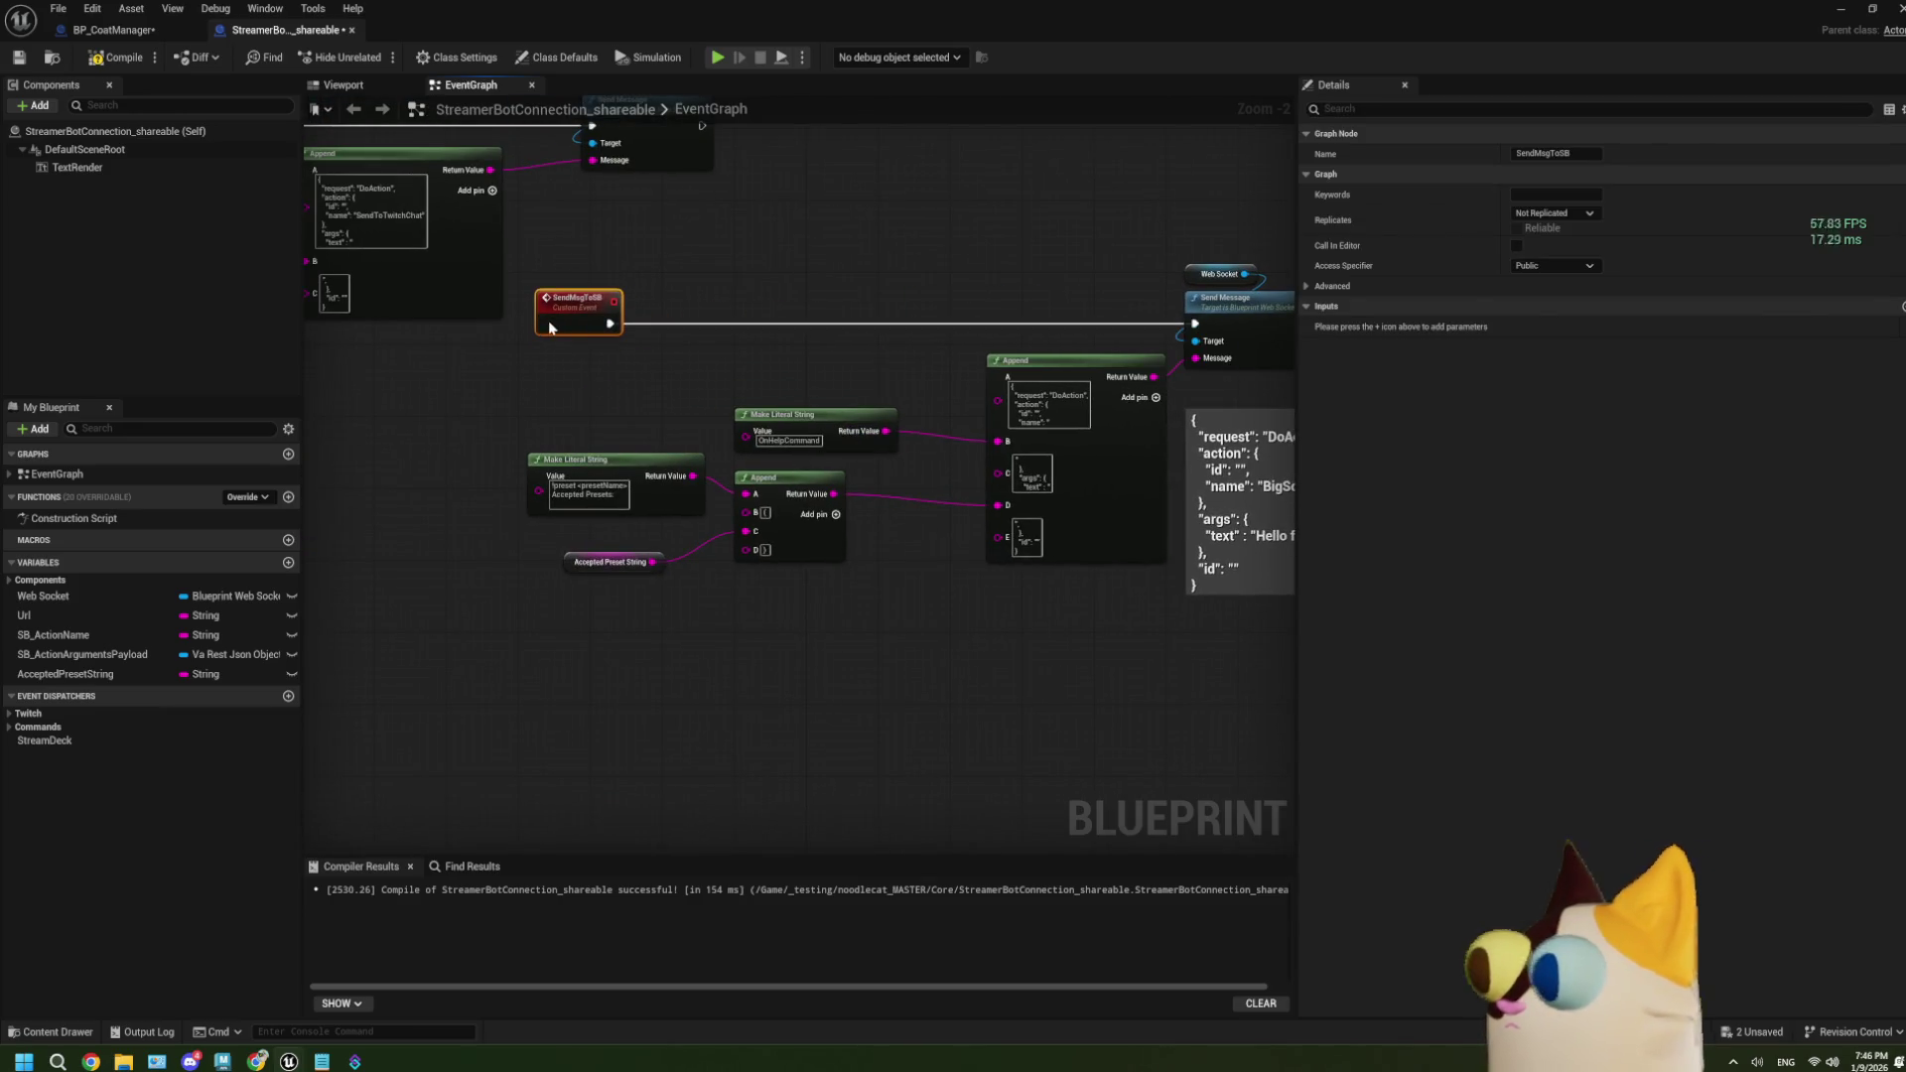
pyautogui.scroll(2, 962, 585)
# Add a String input named ActionString to the SendMsgToSB custom event.
pyautogui.click(1901, 306)
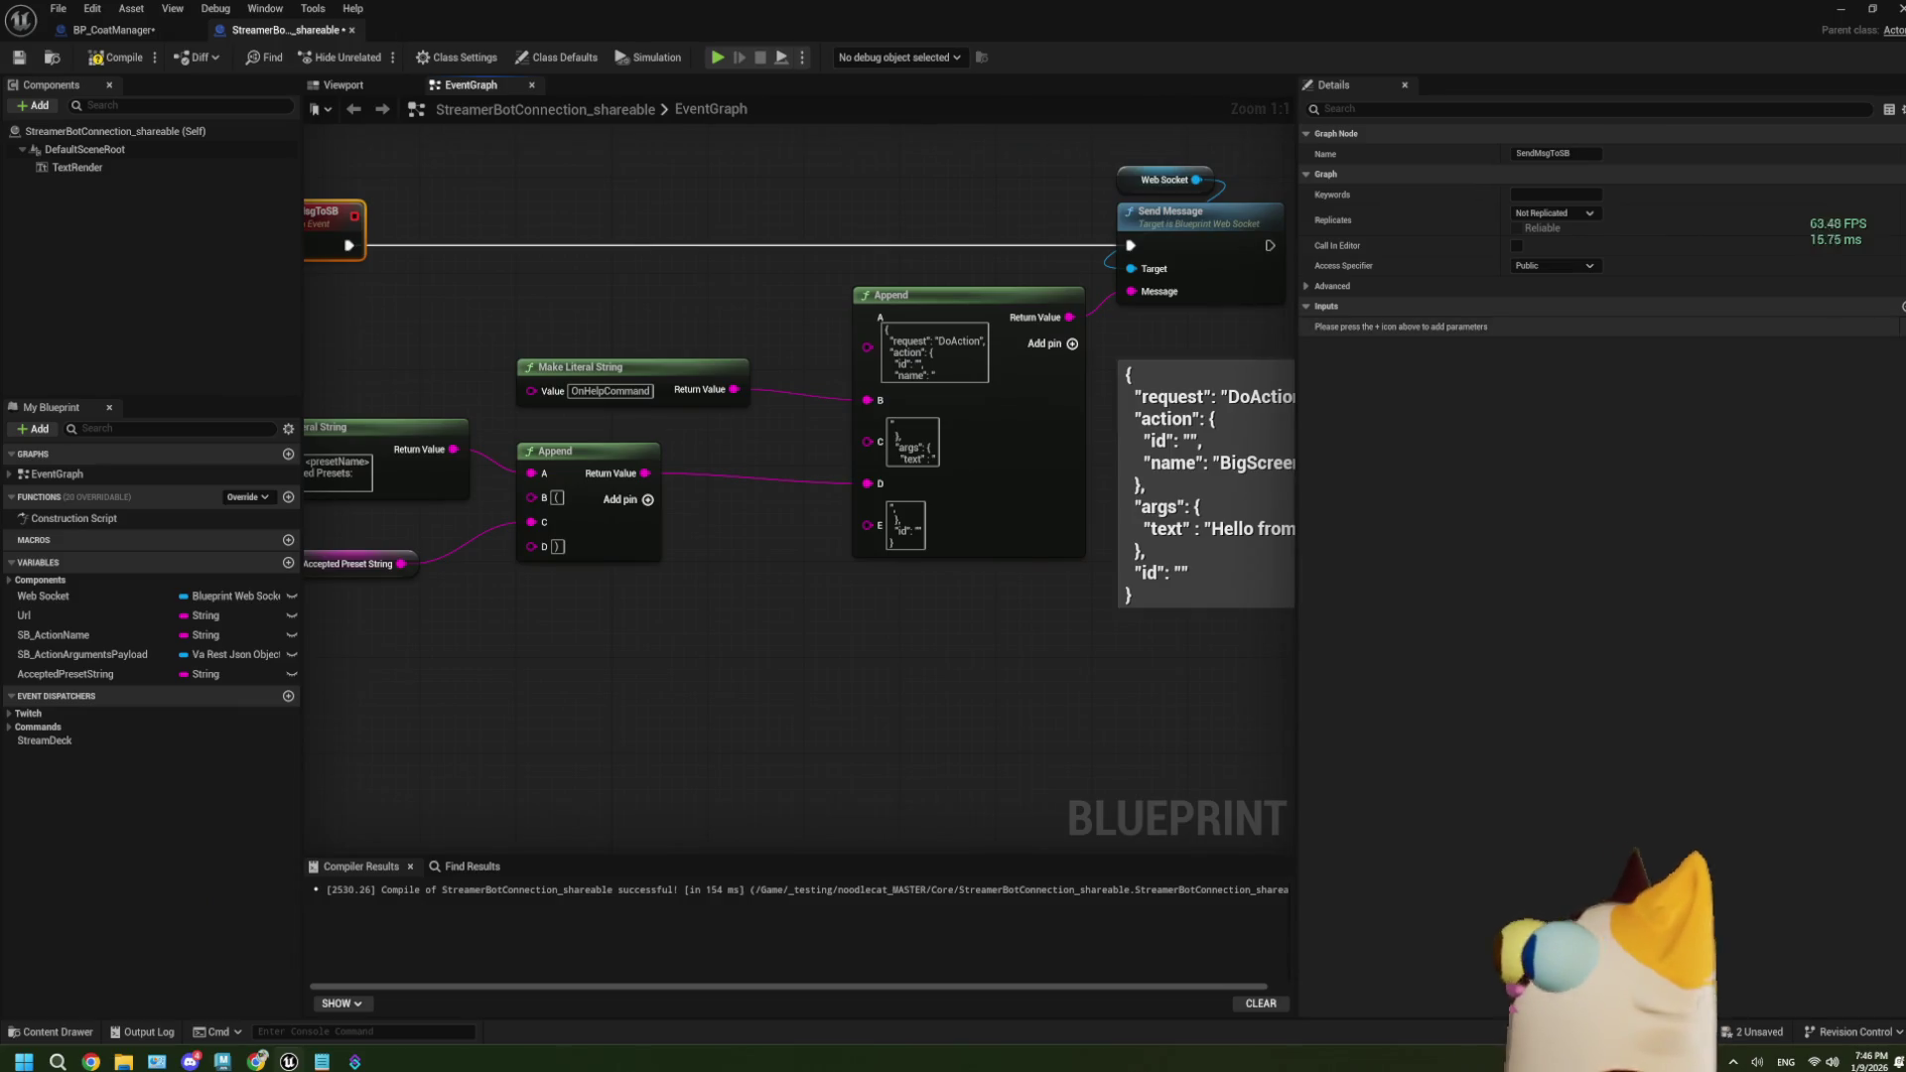
pyautogui.click(1553, 327)
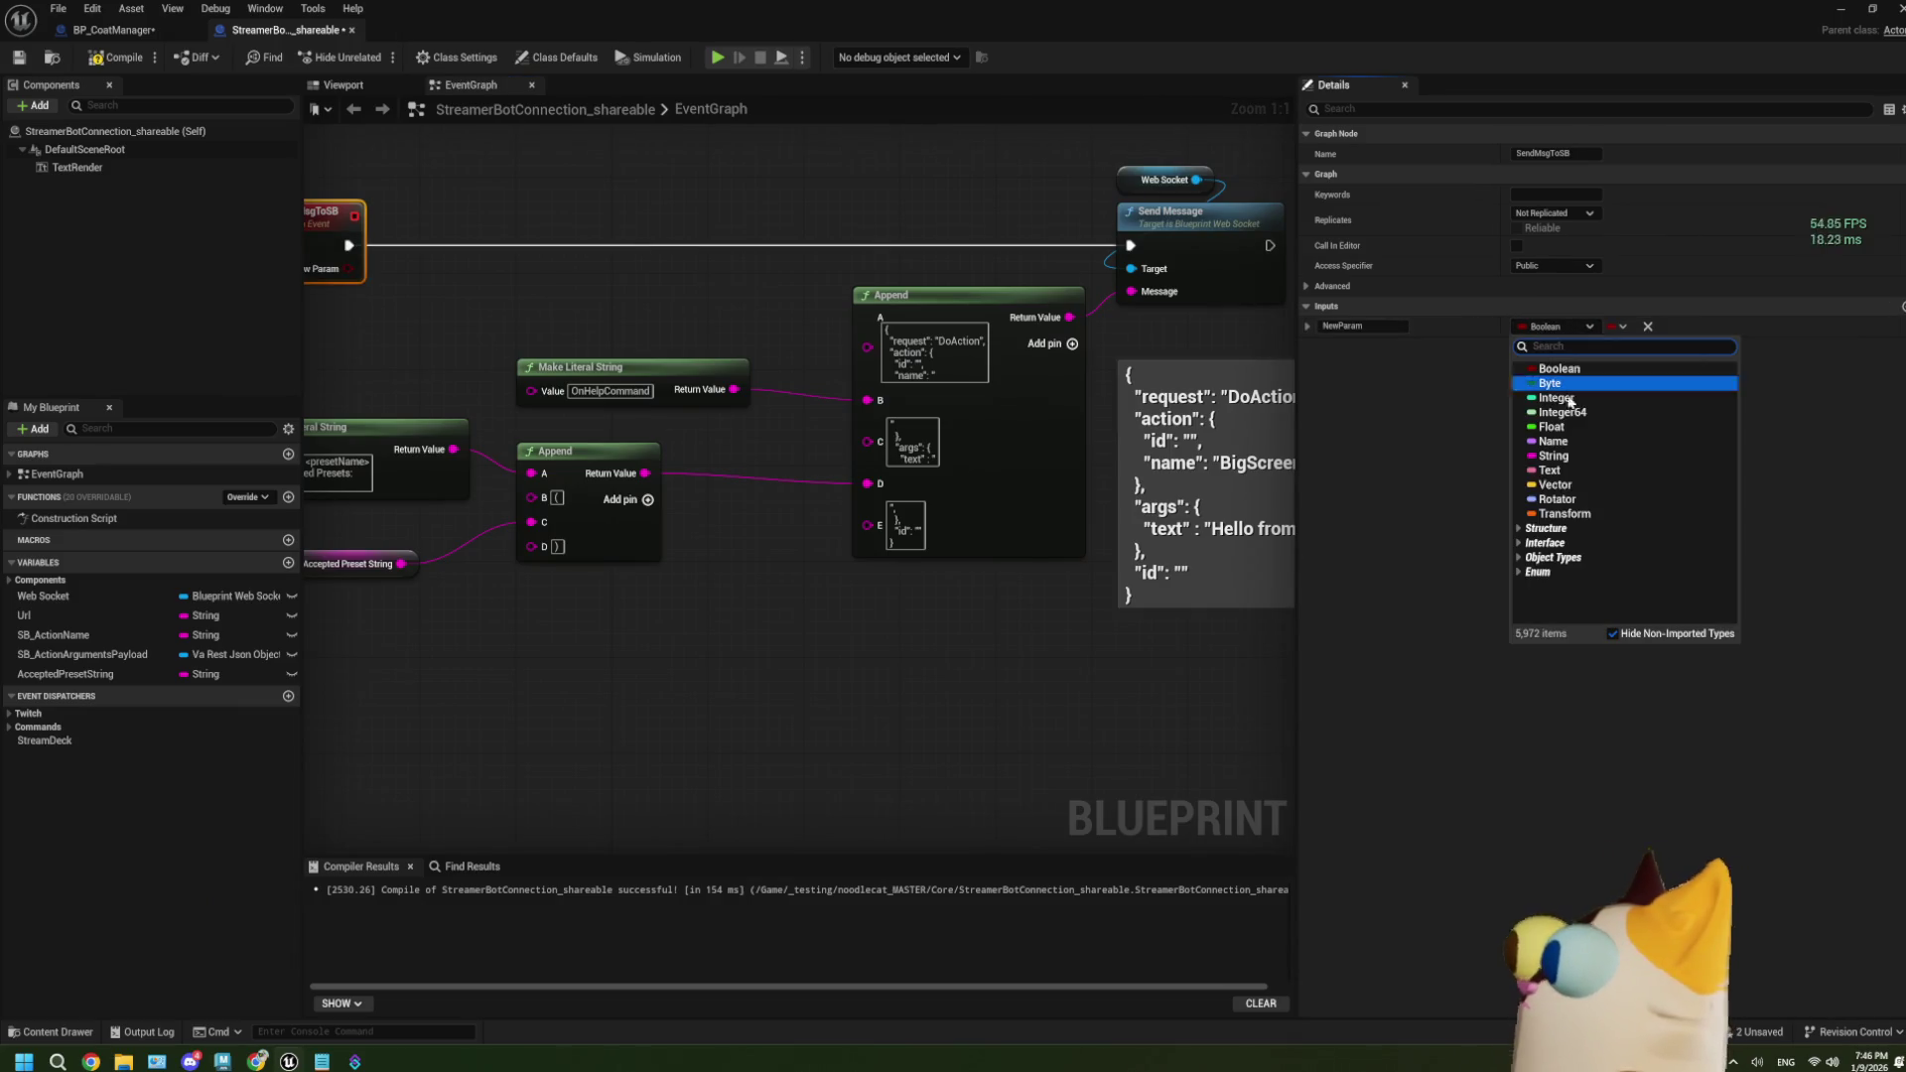
pyautogui.click(1576, 457)
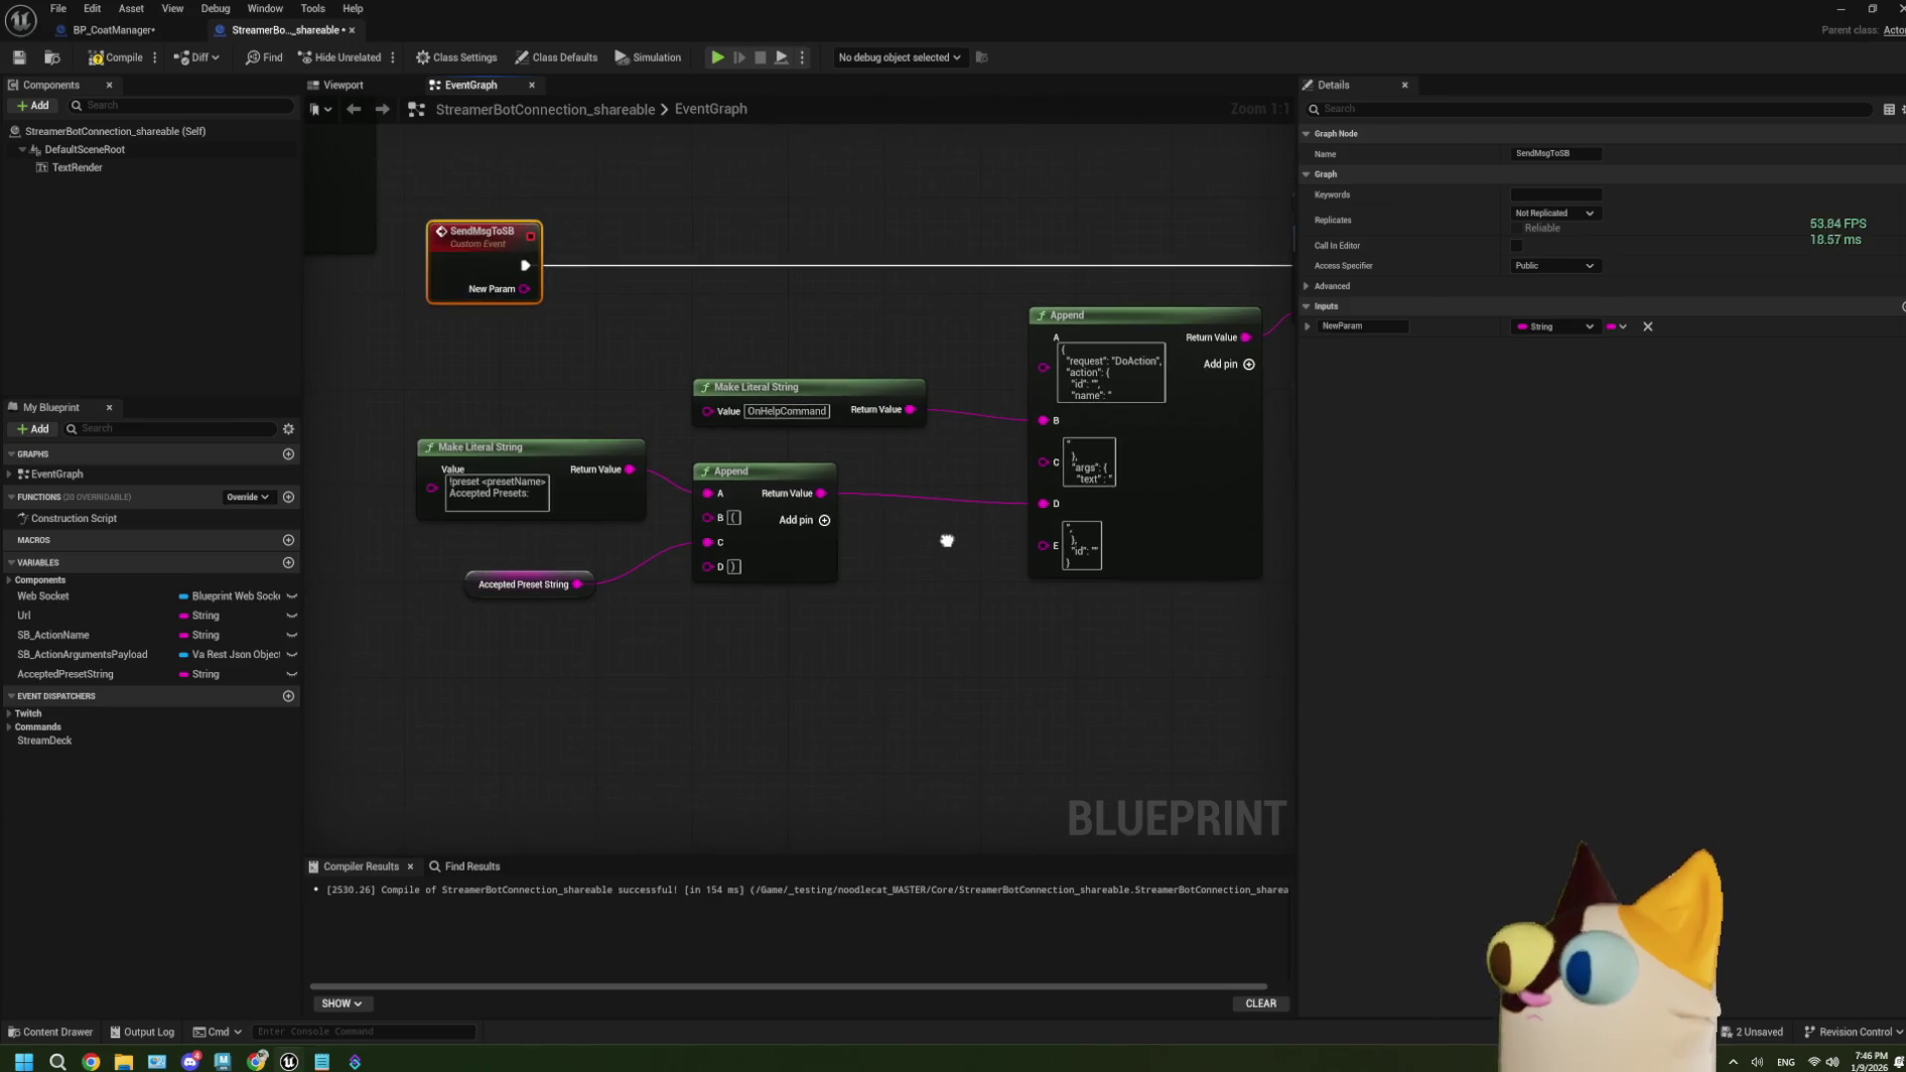
pyautogui.click(1357, 325)
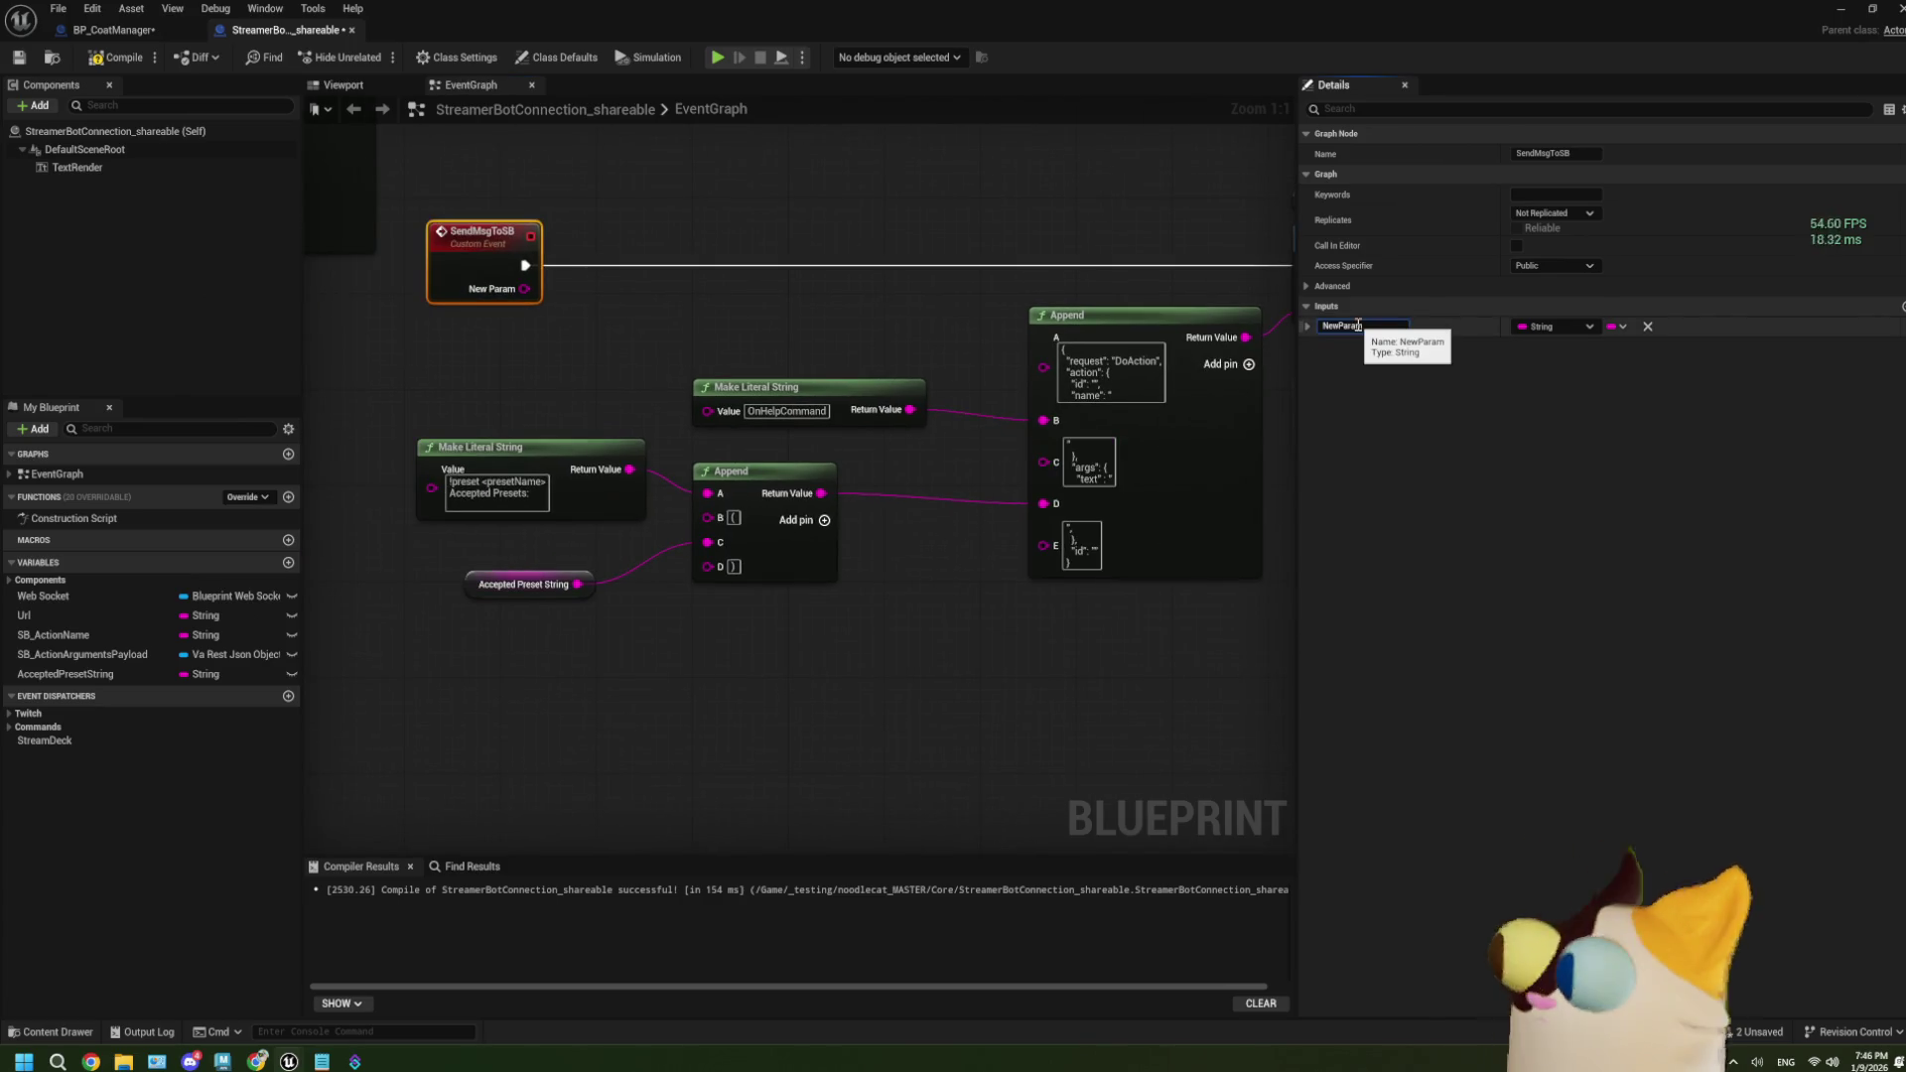
pyautogui.moveTo(1362, 326); pyautogui.dragTo(1297, 324)
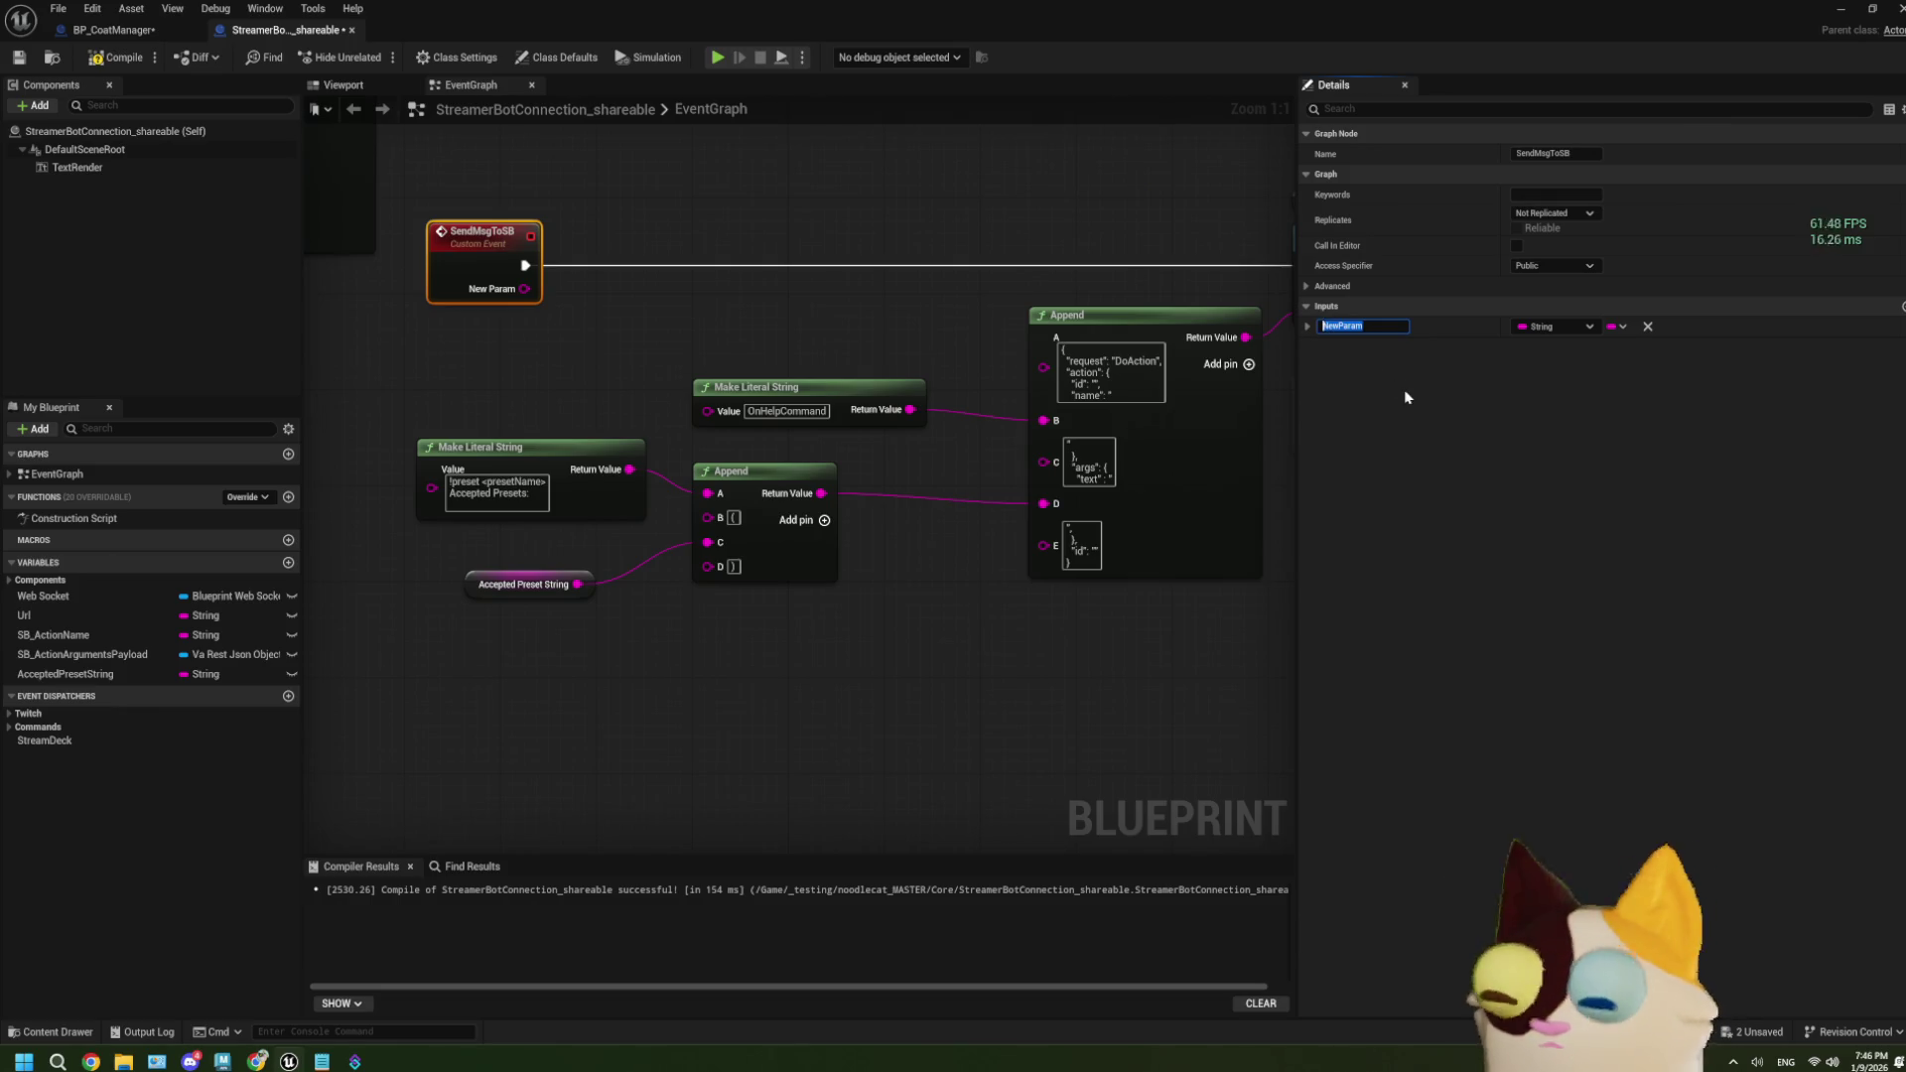
pyautogui.press('BackSpace')
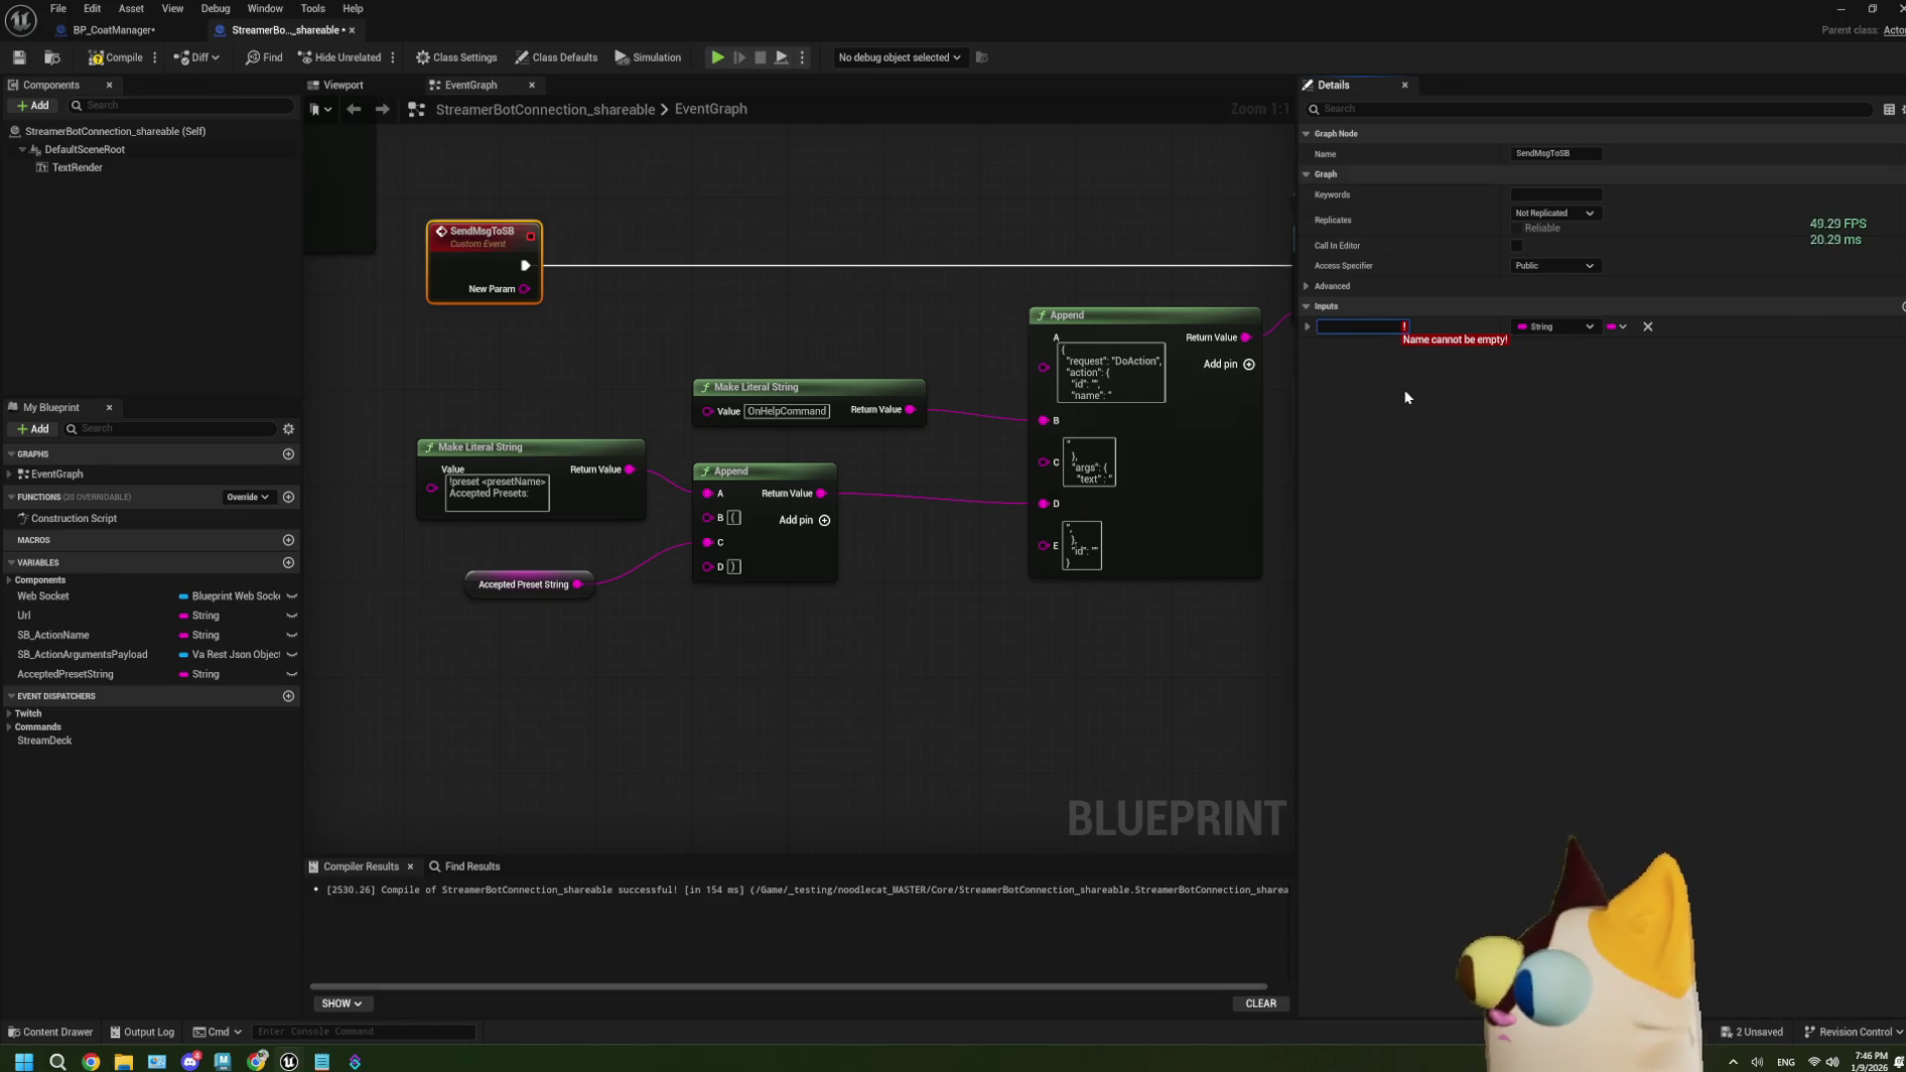
pyautogui.write('Acti')
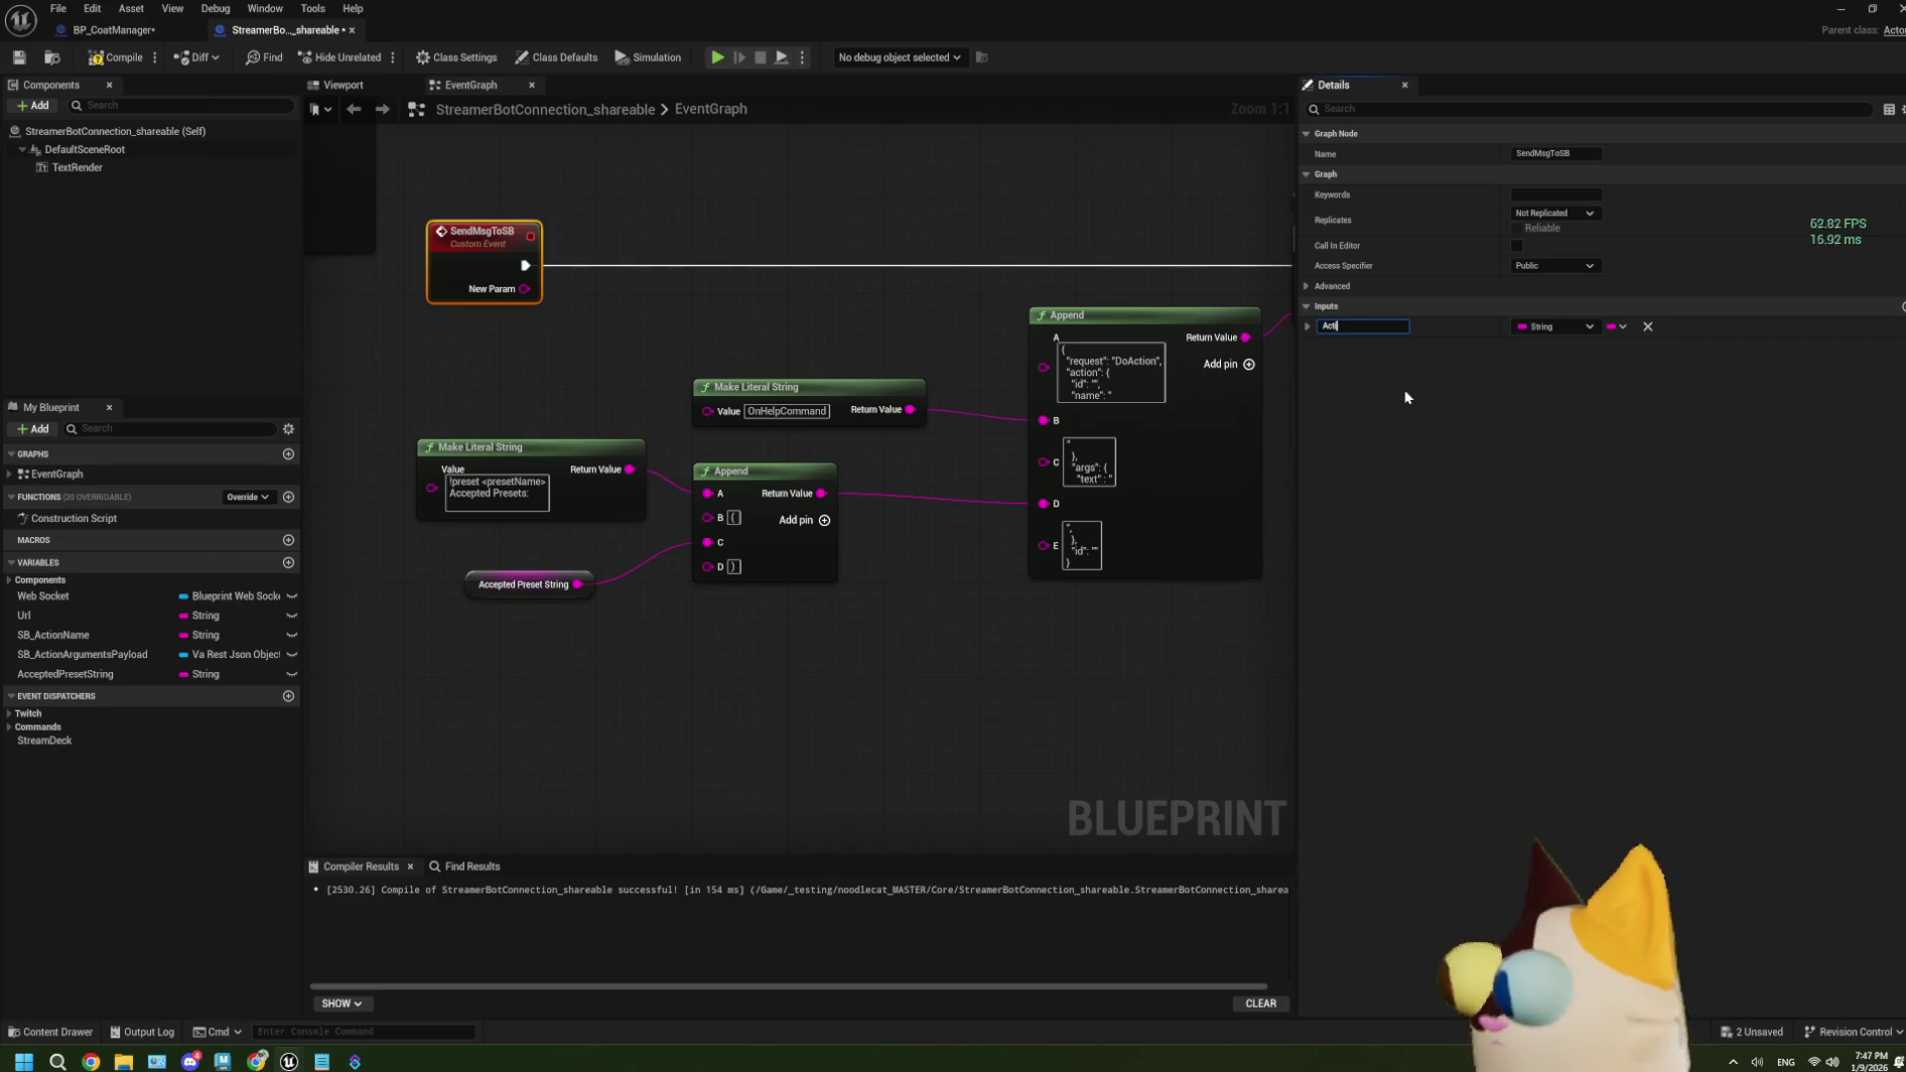
pyautogui.write('onString')
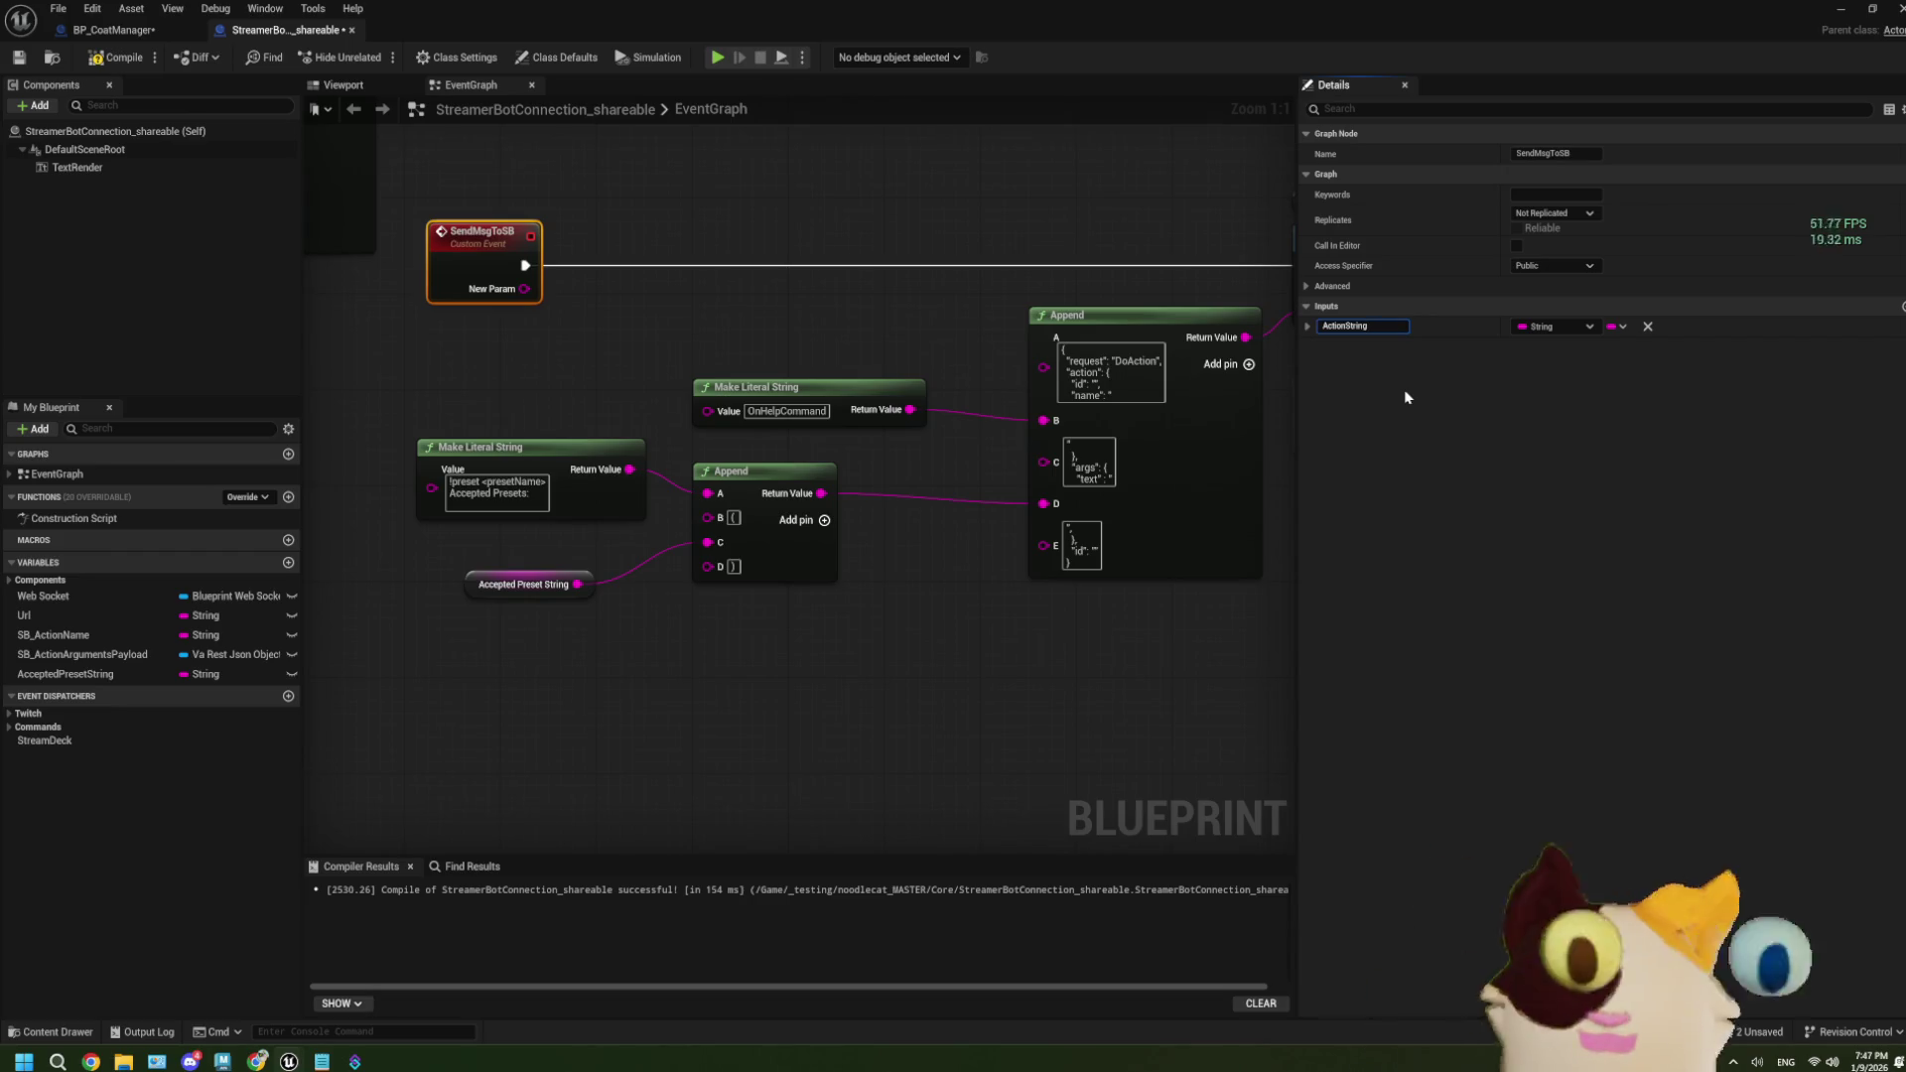
pyautogui.click(1167, 633)
# Add a second input to SendMsgToSB and name it Text String.
pyautogui.click(498, 261)
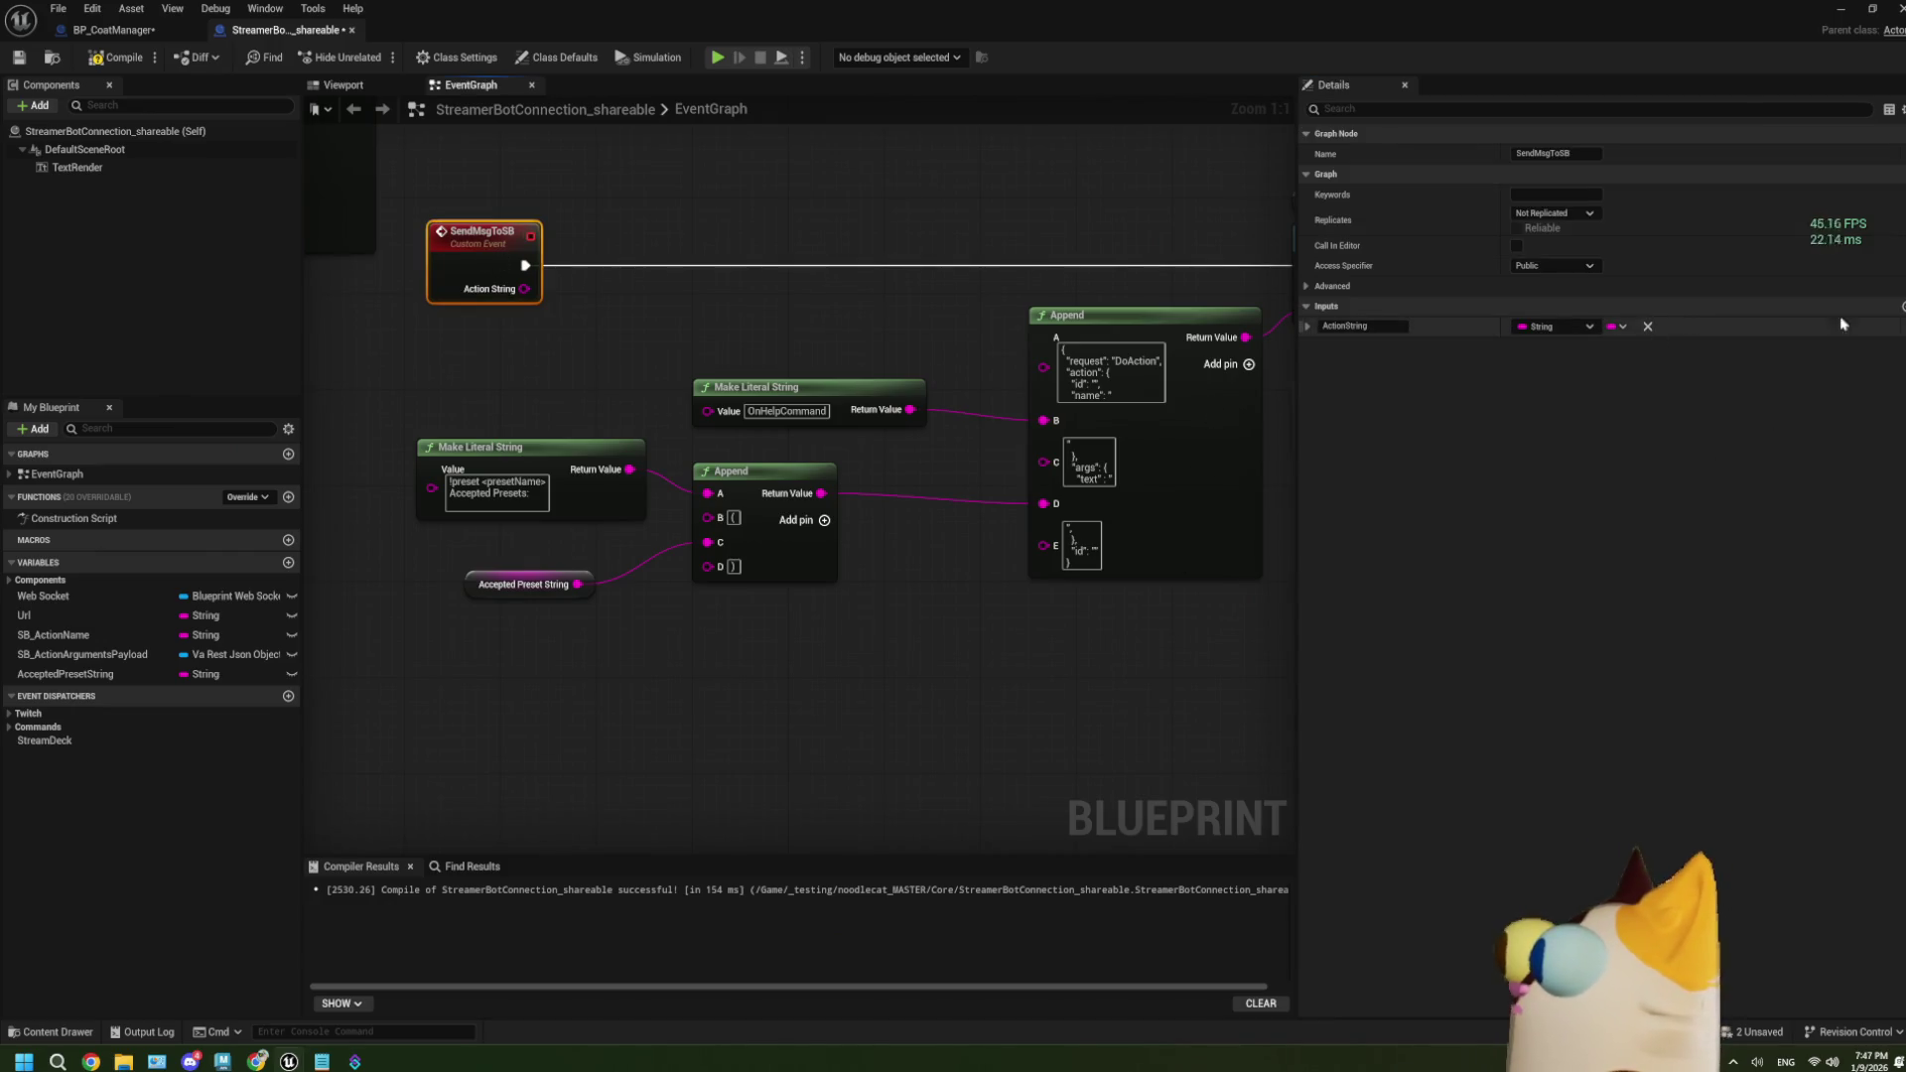
pyautogui.click(1886, 320)
pyautogui.click(1360, 347)
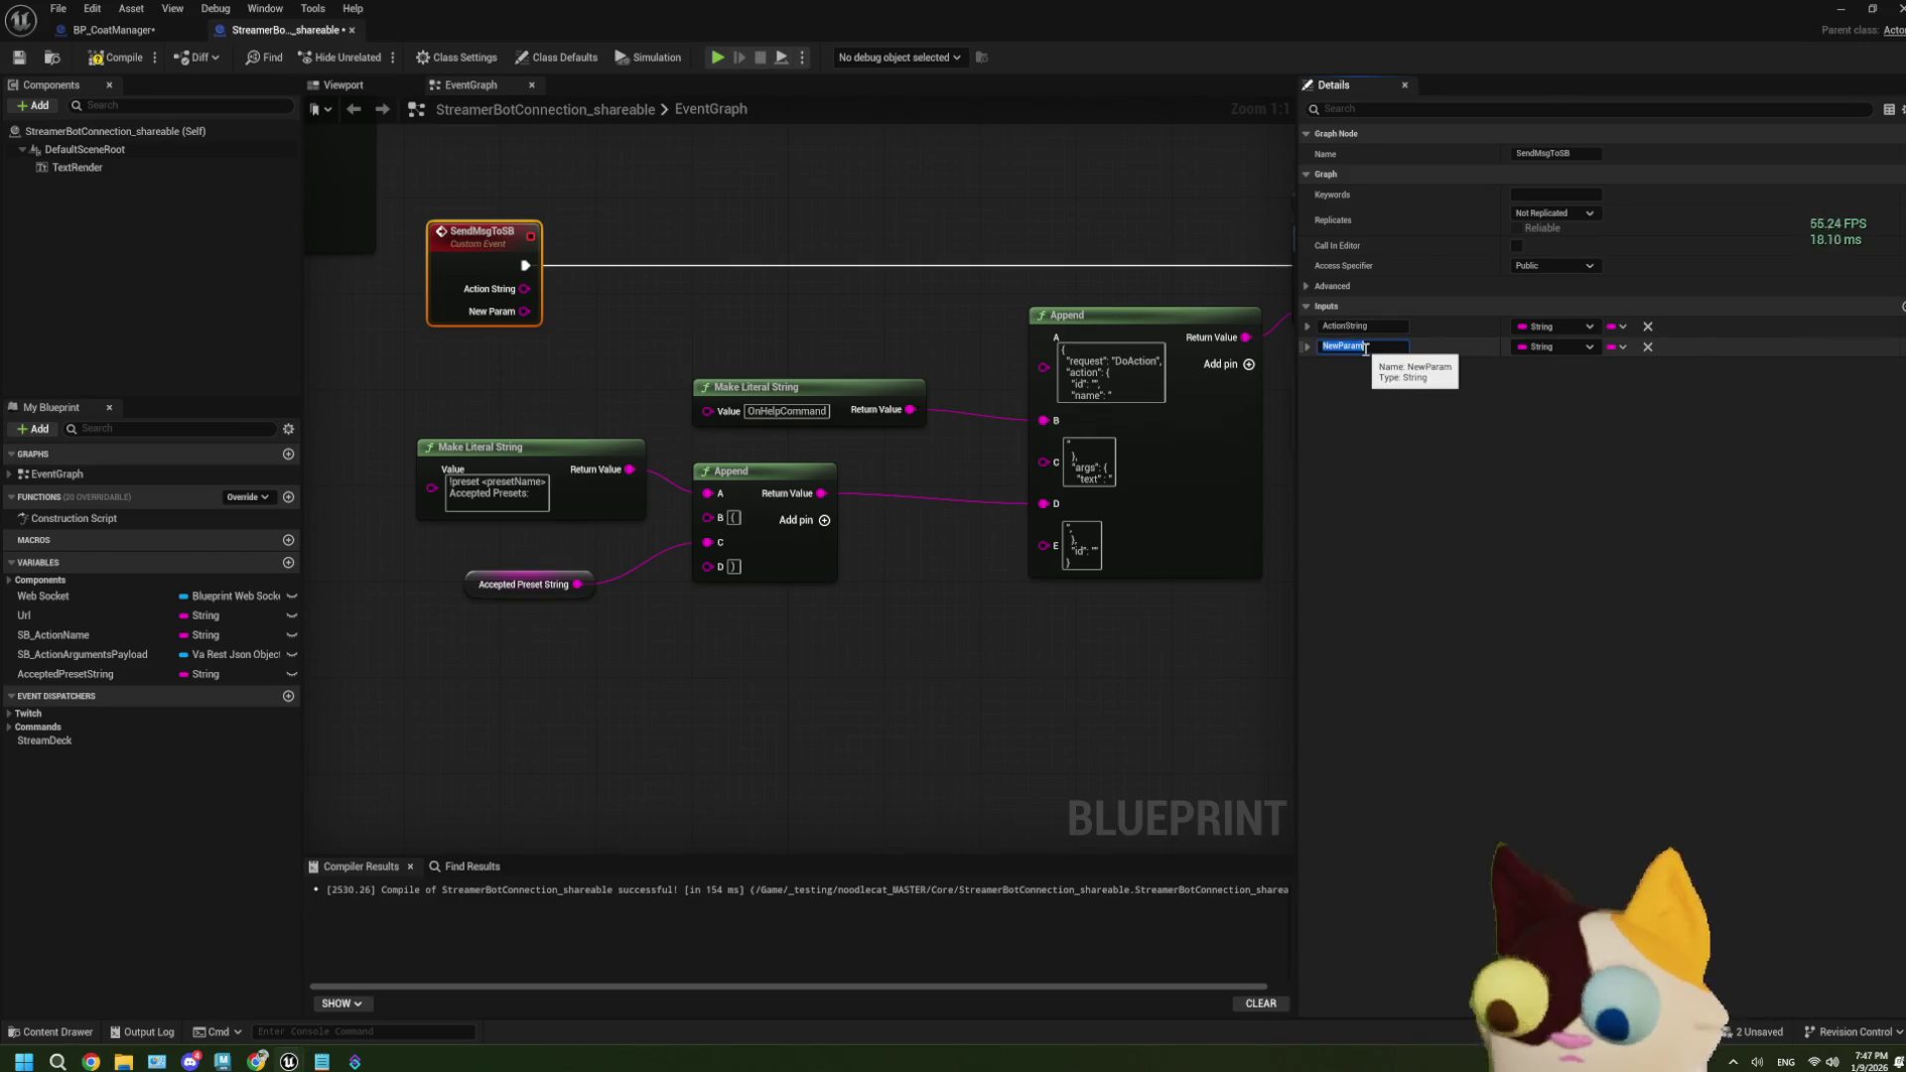
pyautogui.write('Tex')
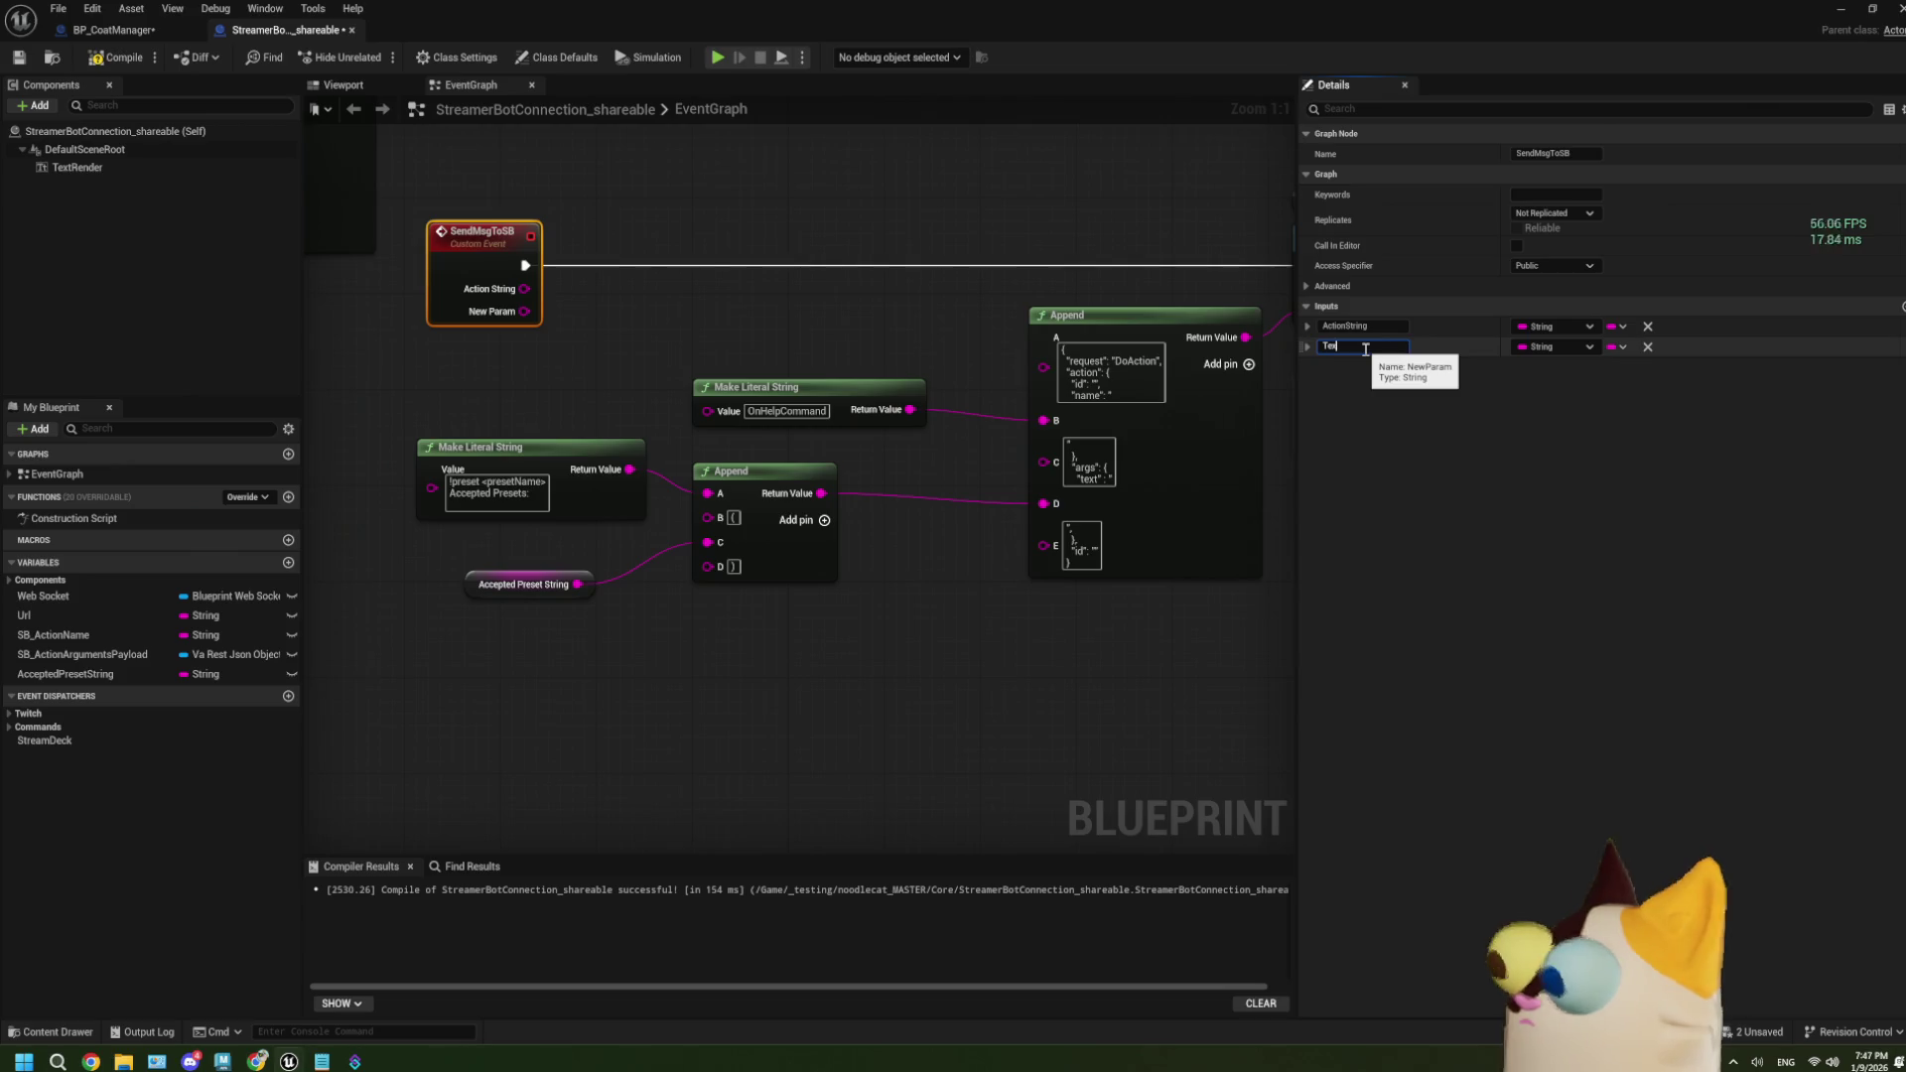
pyautogui.write('t String')
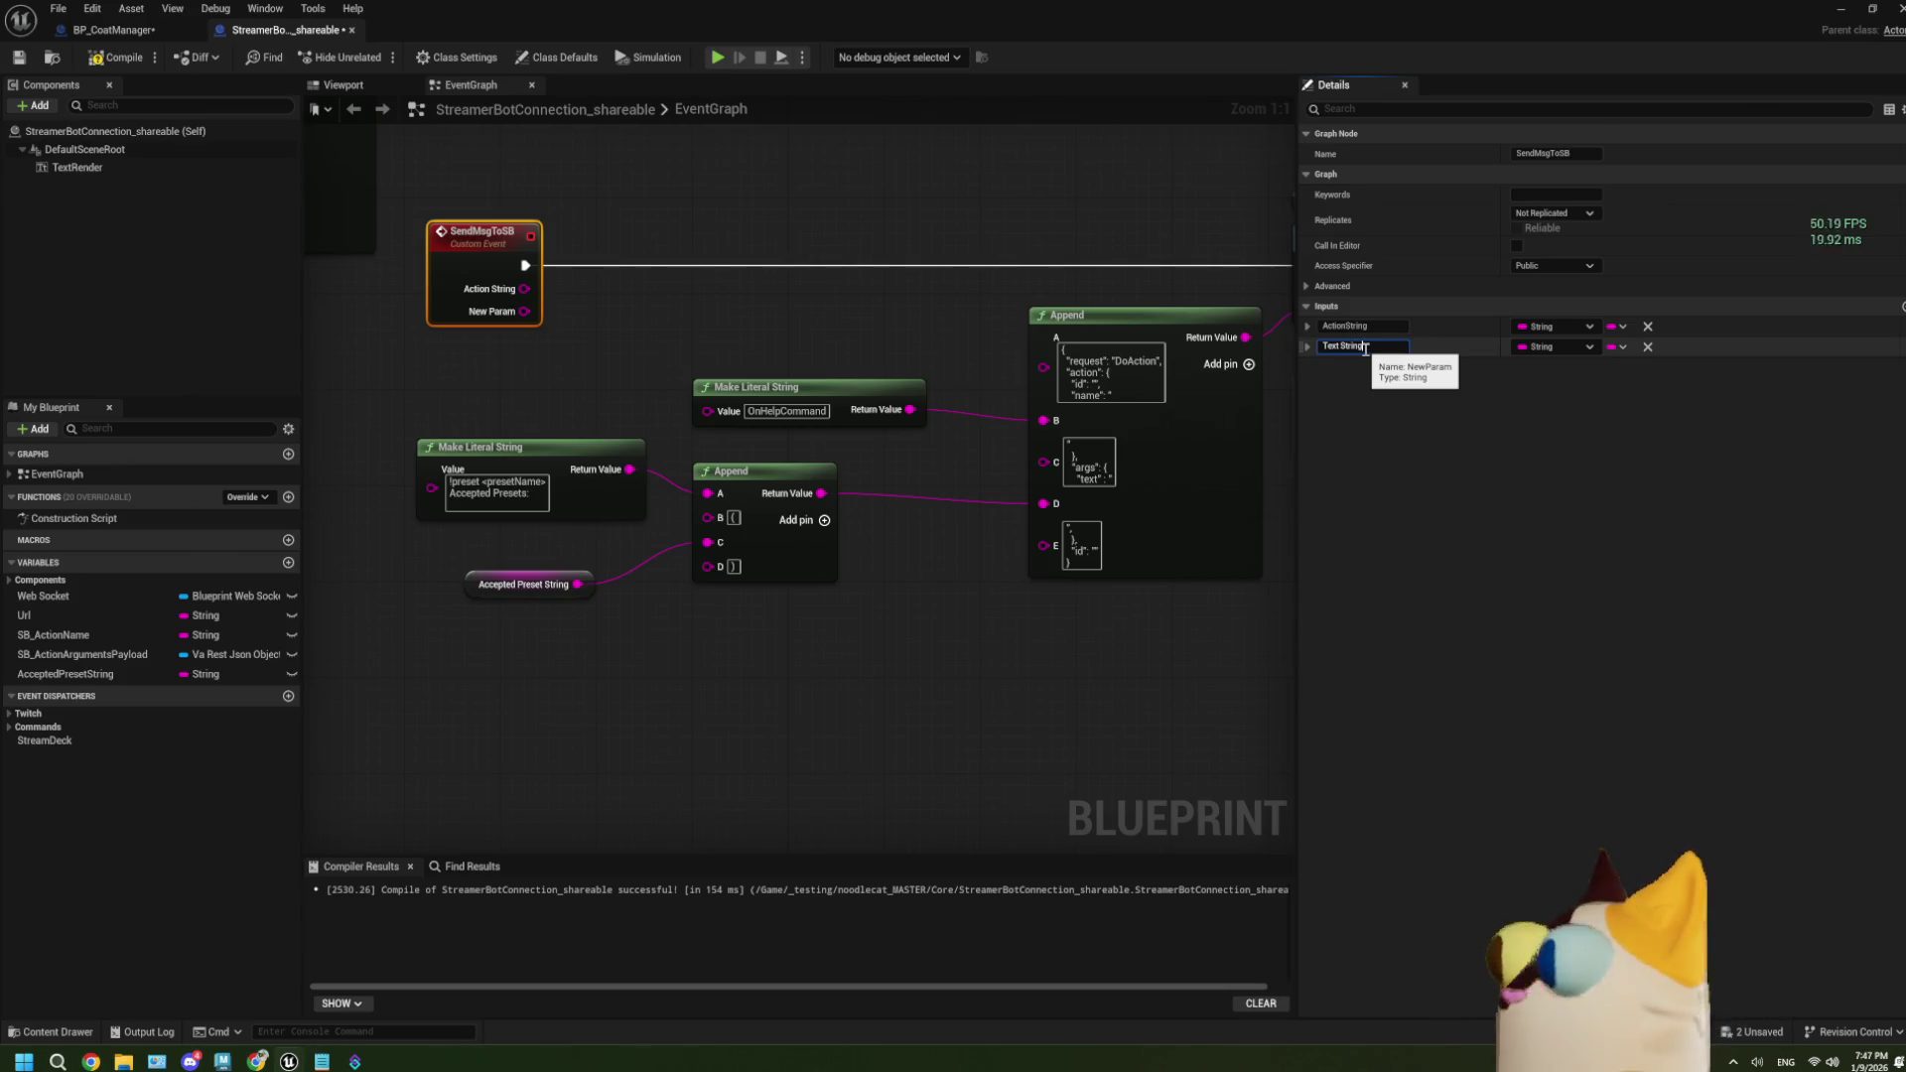
pyautogui.click(832, 710)
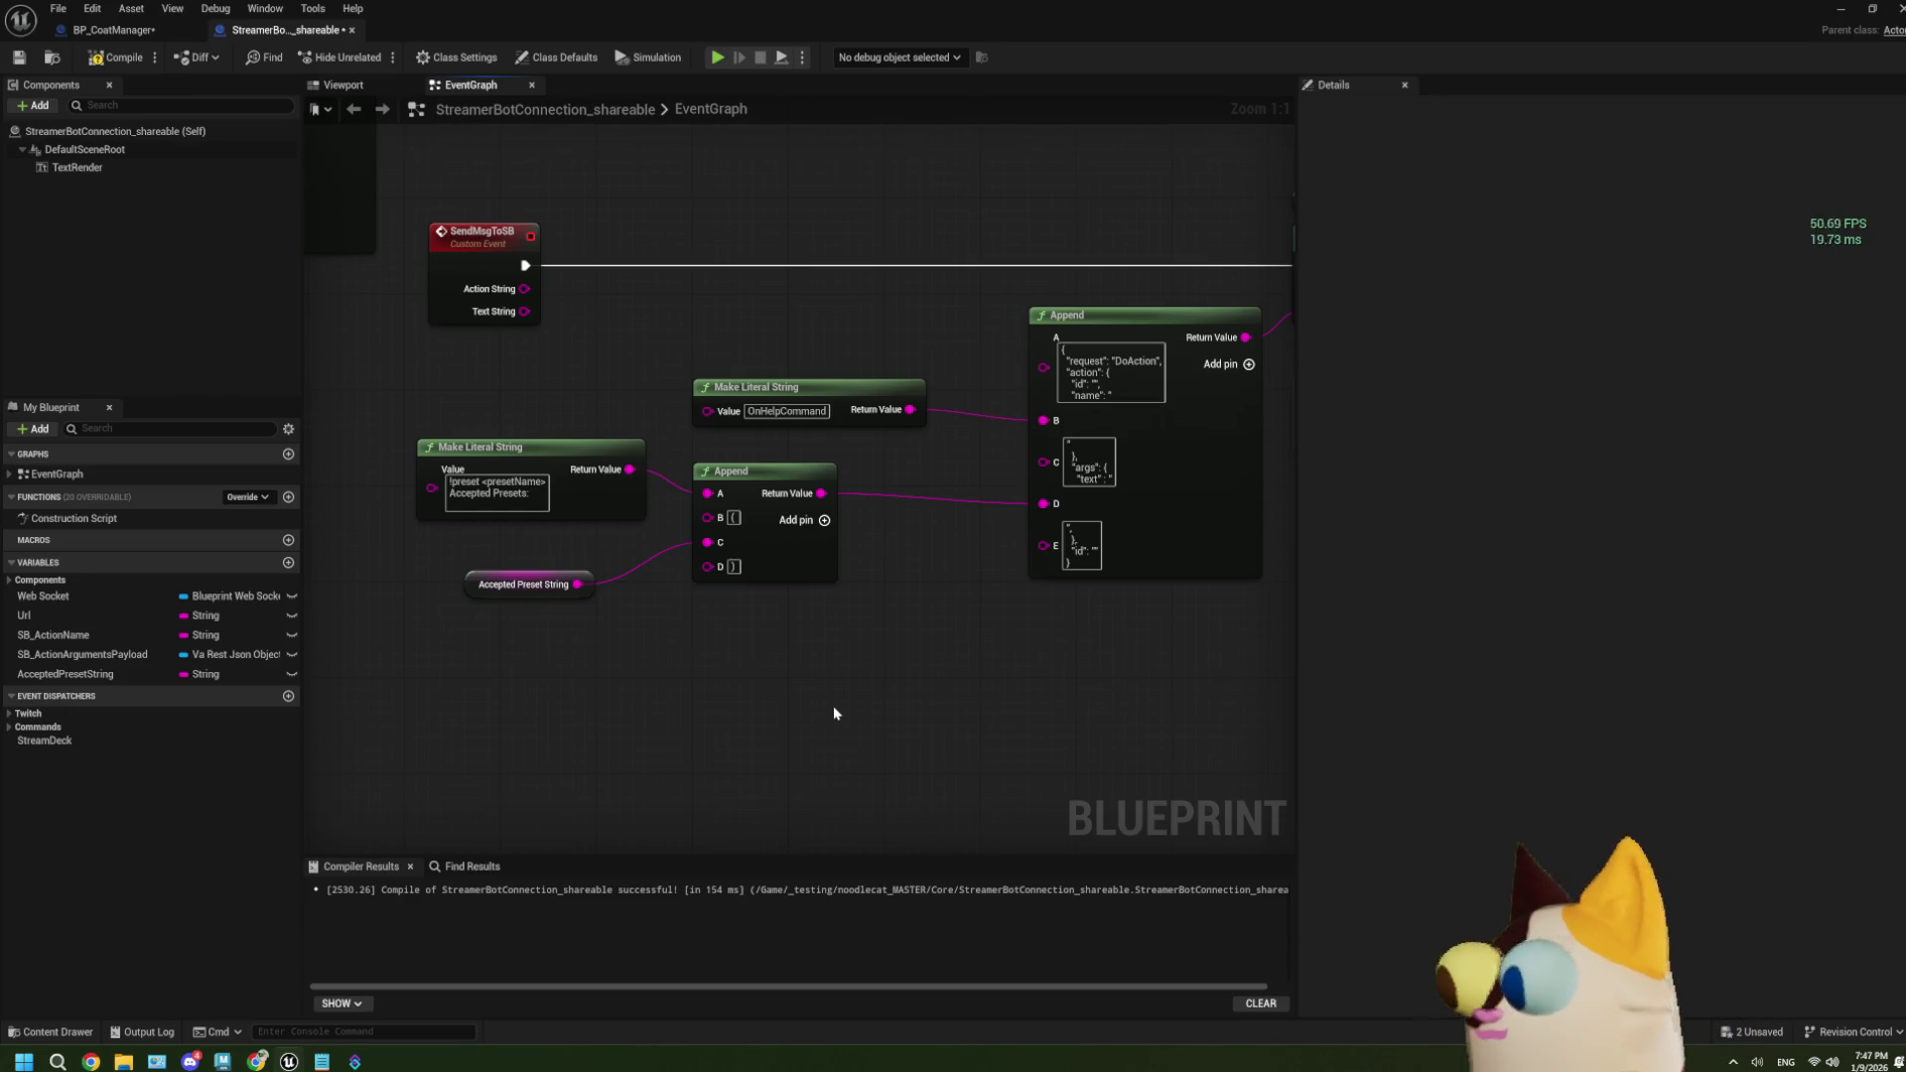
# Shift the four string-building nodes to the right in the EventGraph.
pyautogui.moveTo(979, 747); pyautogui.dragTo(845, 707)
pyautogui.moveTo(627, 662); pyautogui.dragTo(717, 675)
pyautogui.moveTo(583, 401); pyautogui.dragTo(983, 680)
pyautogui.moveTo(863, 606); pyautogui.dragTo(935, 607)
pyautogui.click(935, 653)
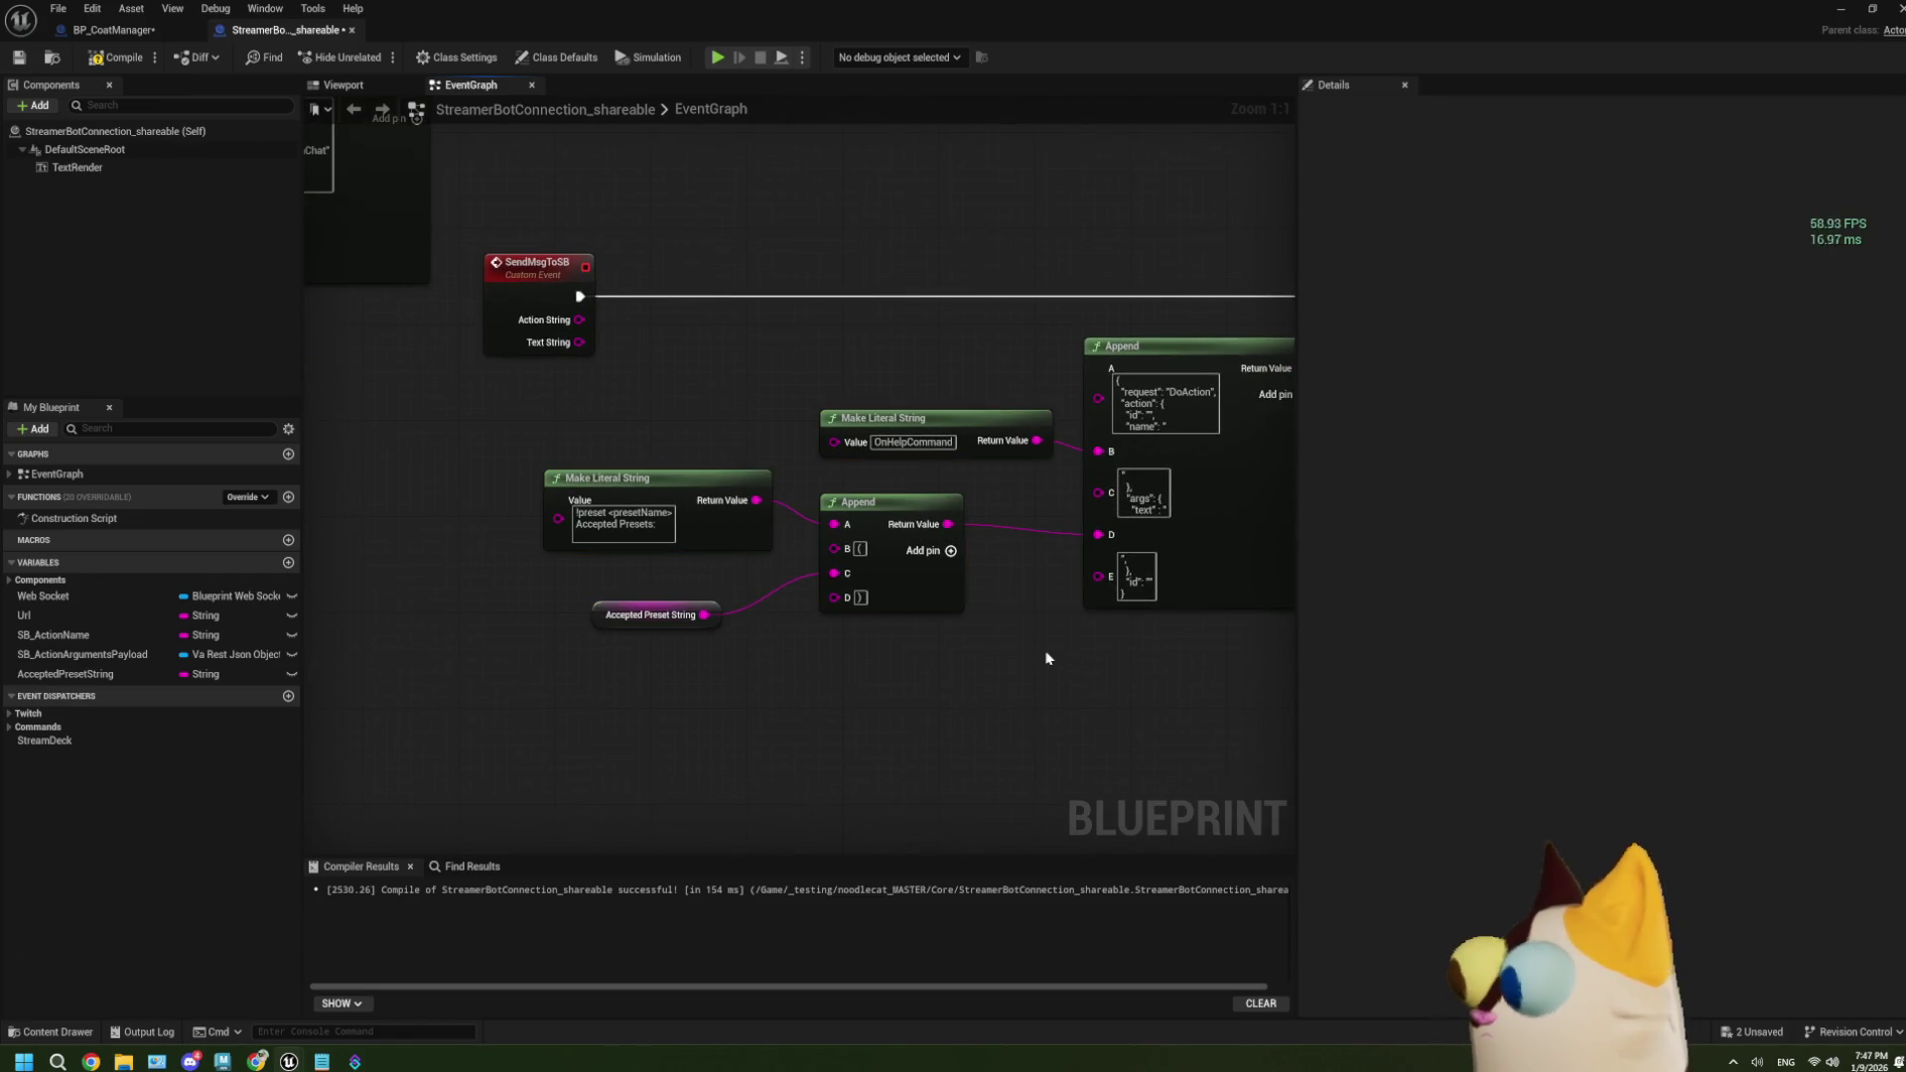
pyautogui.rightClick(1049, 657)
pyautogui.click(908, 635)
pyautogui.moveTo(969, 698); pyautogui.dragTo(917, 698)
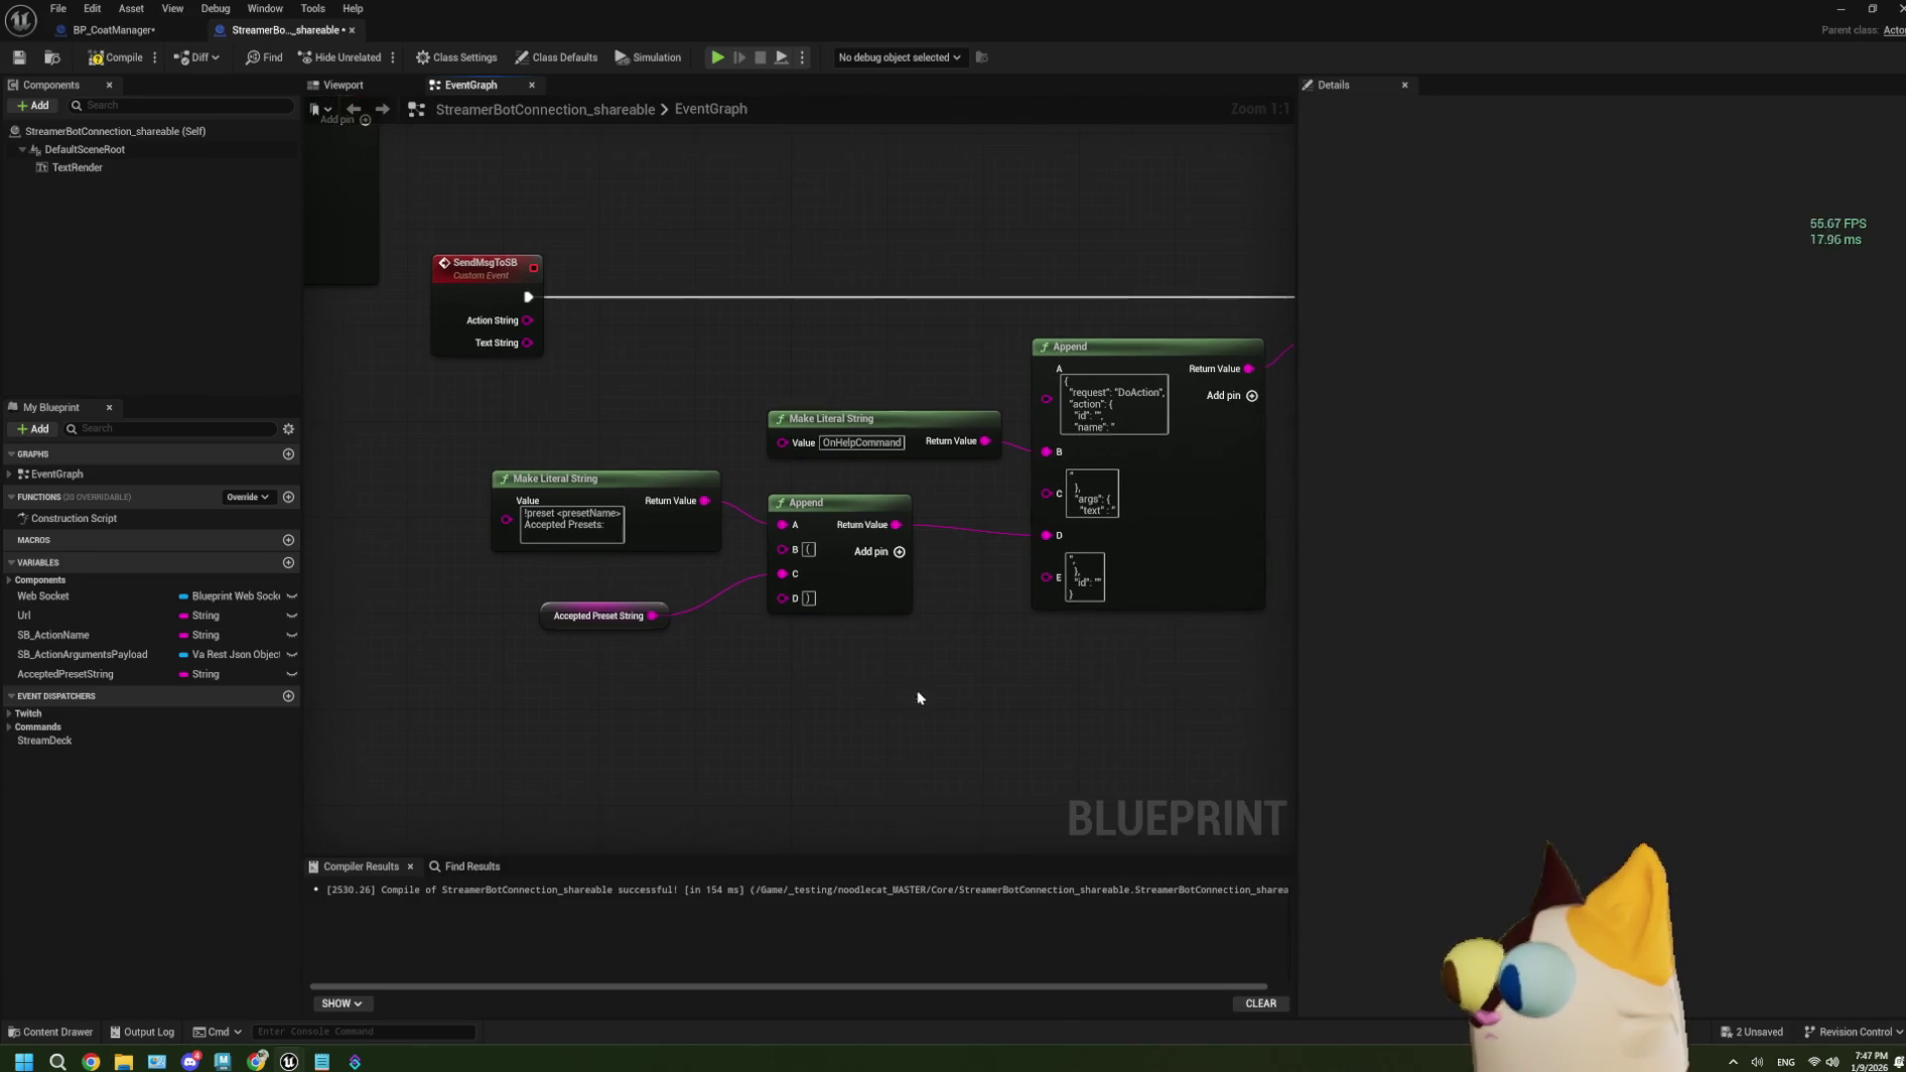
# Disconnect OnHelpCommand from Append B and the small Append from D, moving those nodes down.
pyautogui.rightClick(988, 454)
pyautogui.click(1031, 510)
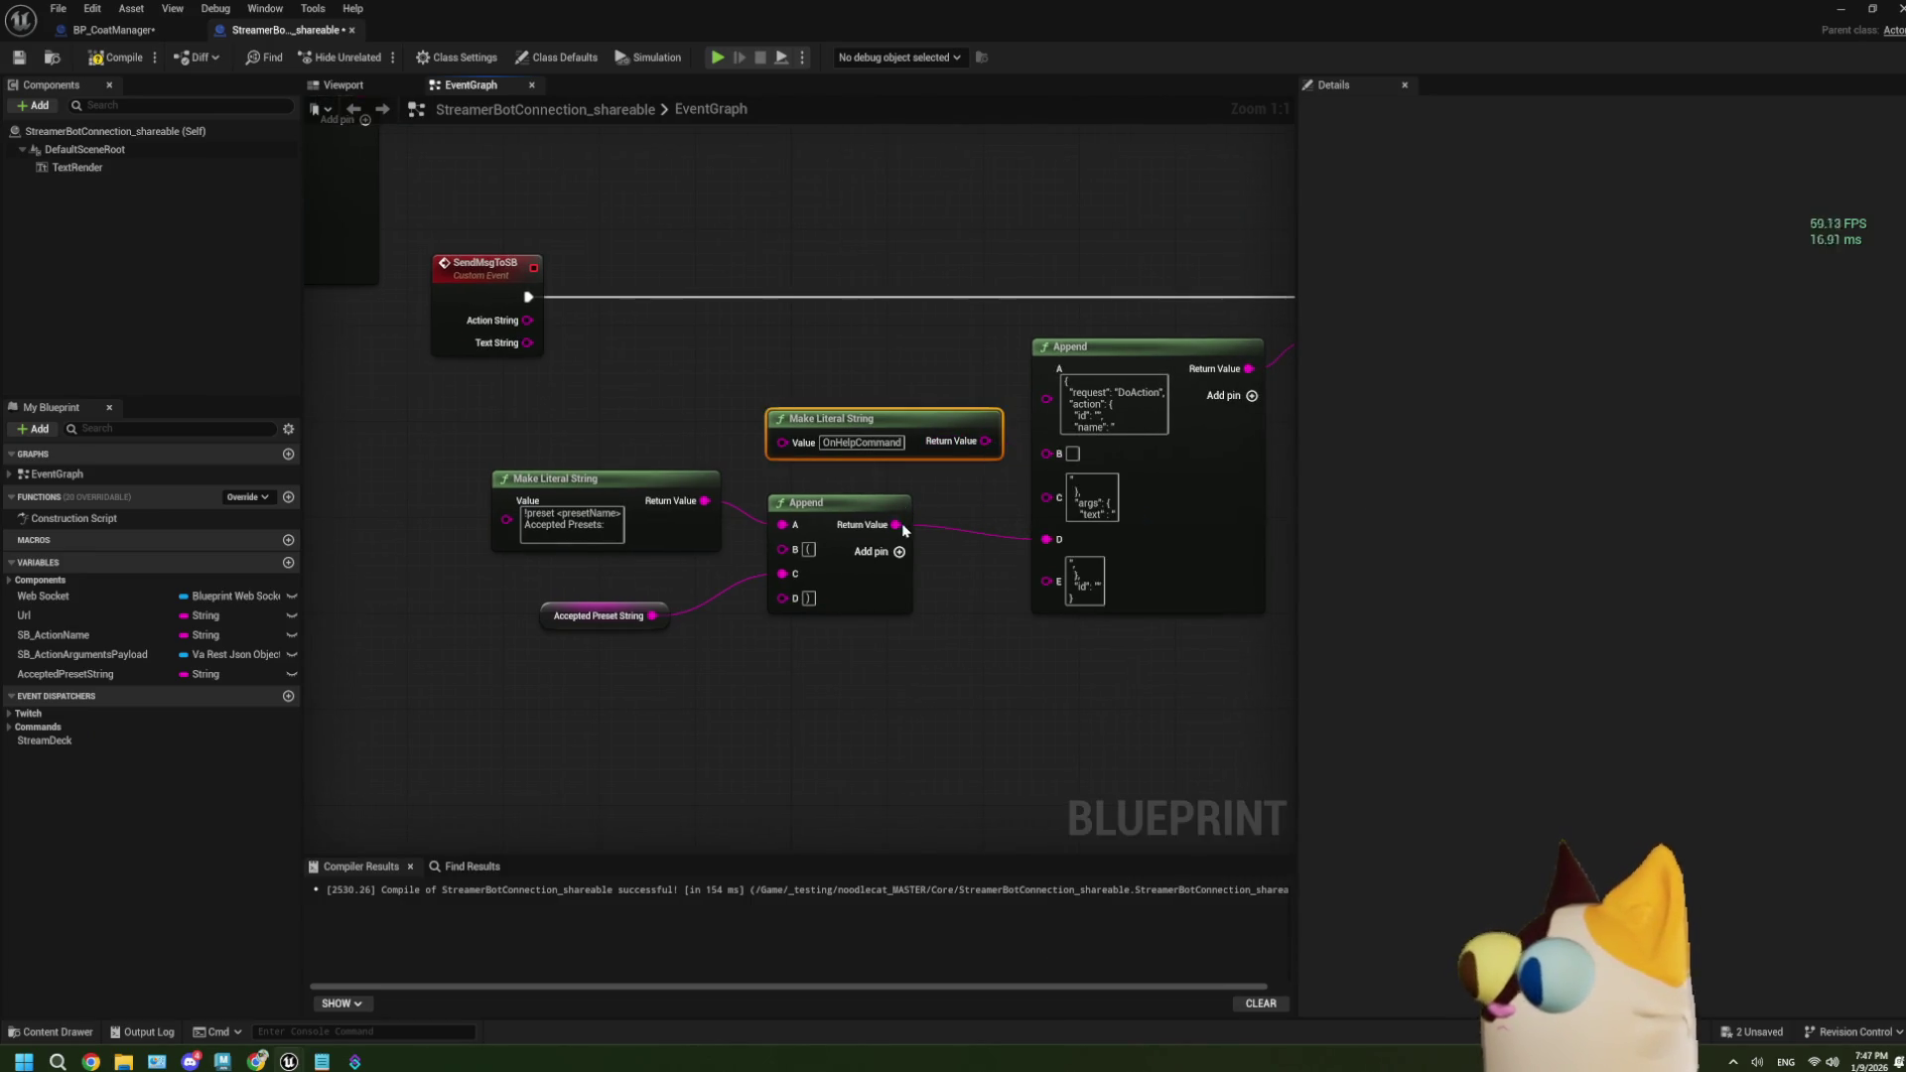
pyautogui.rightClick(896, 525)
pyautogui.click(968, 591)
pyautogui.scroll(-2, 959, 624)
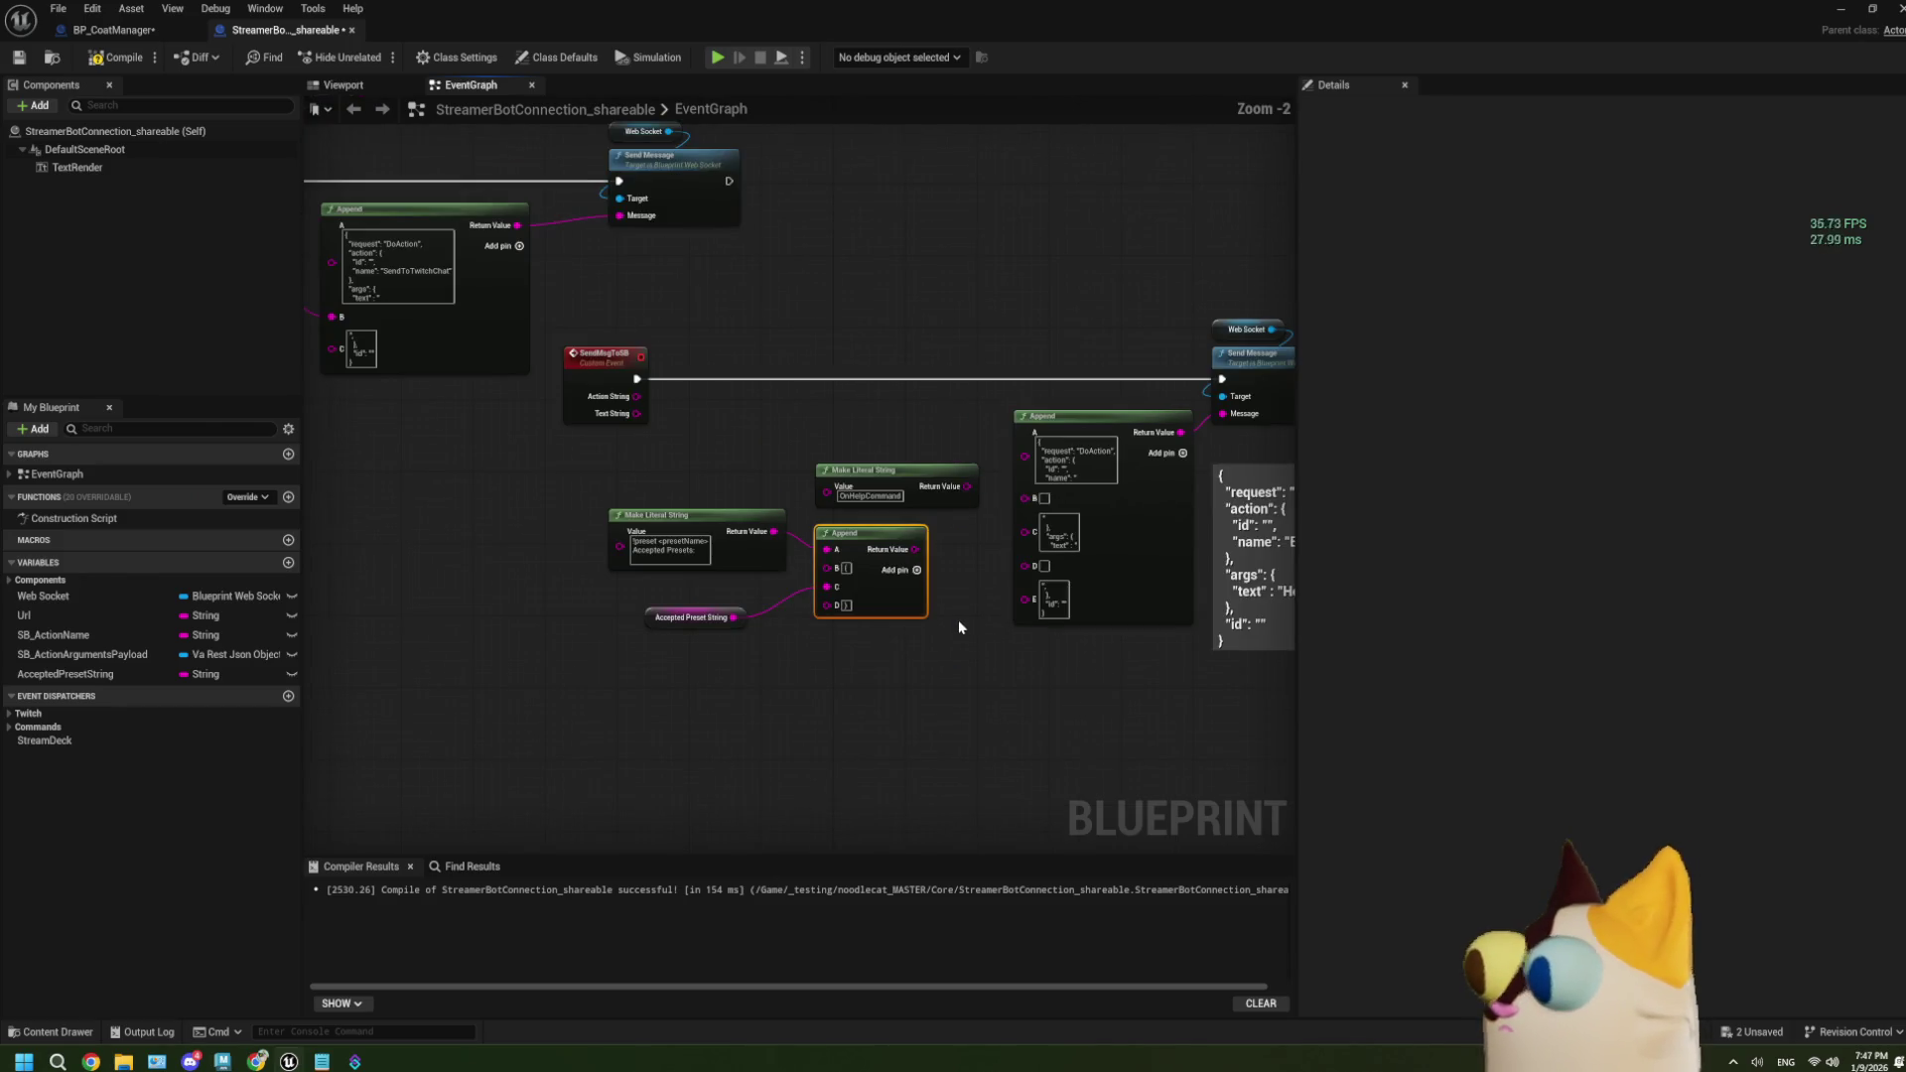
pyautogui.moveTo(605, 441); pyautogui.dragTo(982, 691)
pyautogui.moveTo(844, 536); pyautogui.dragTo(769, 761)
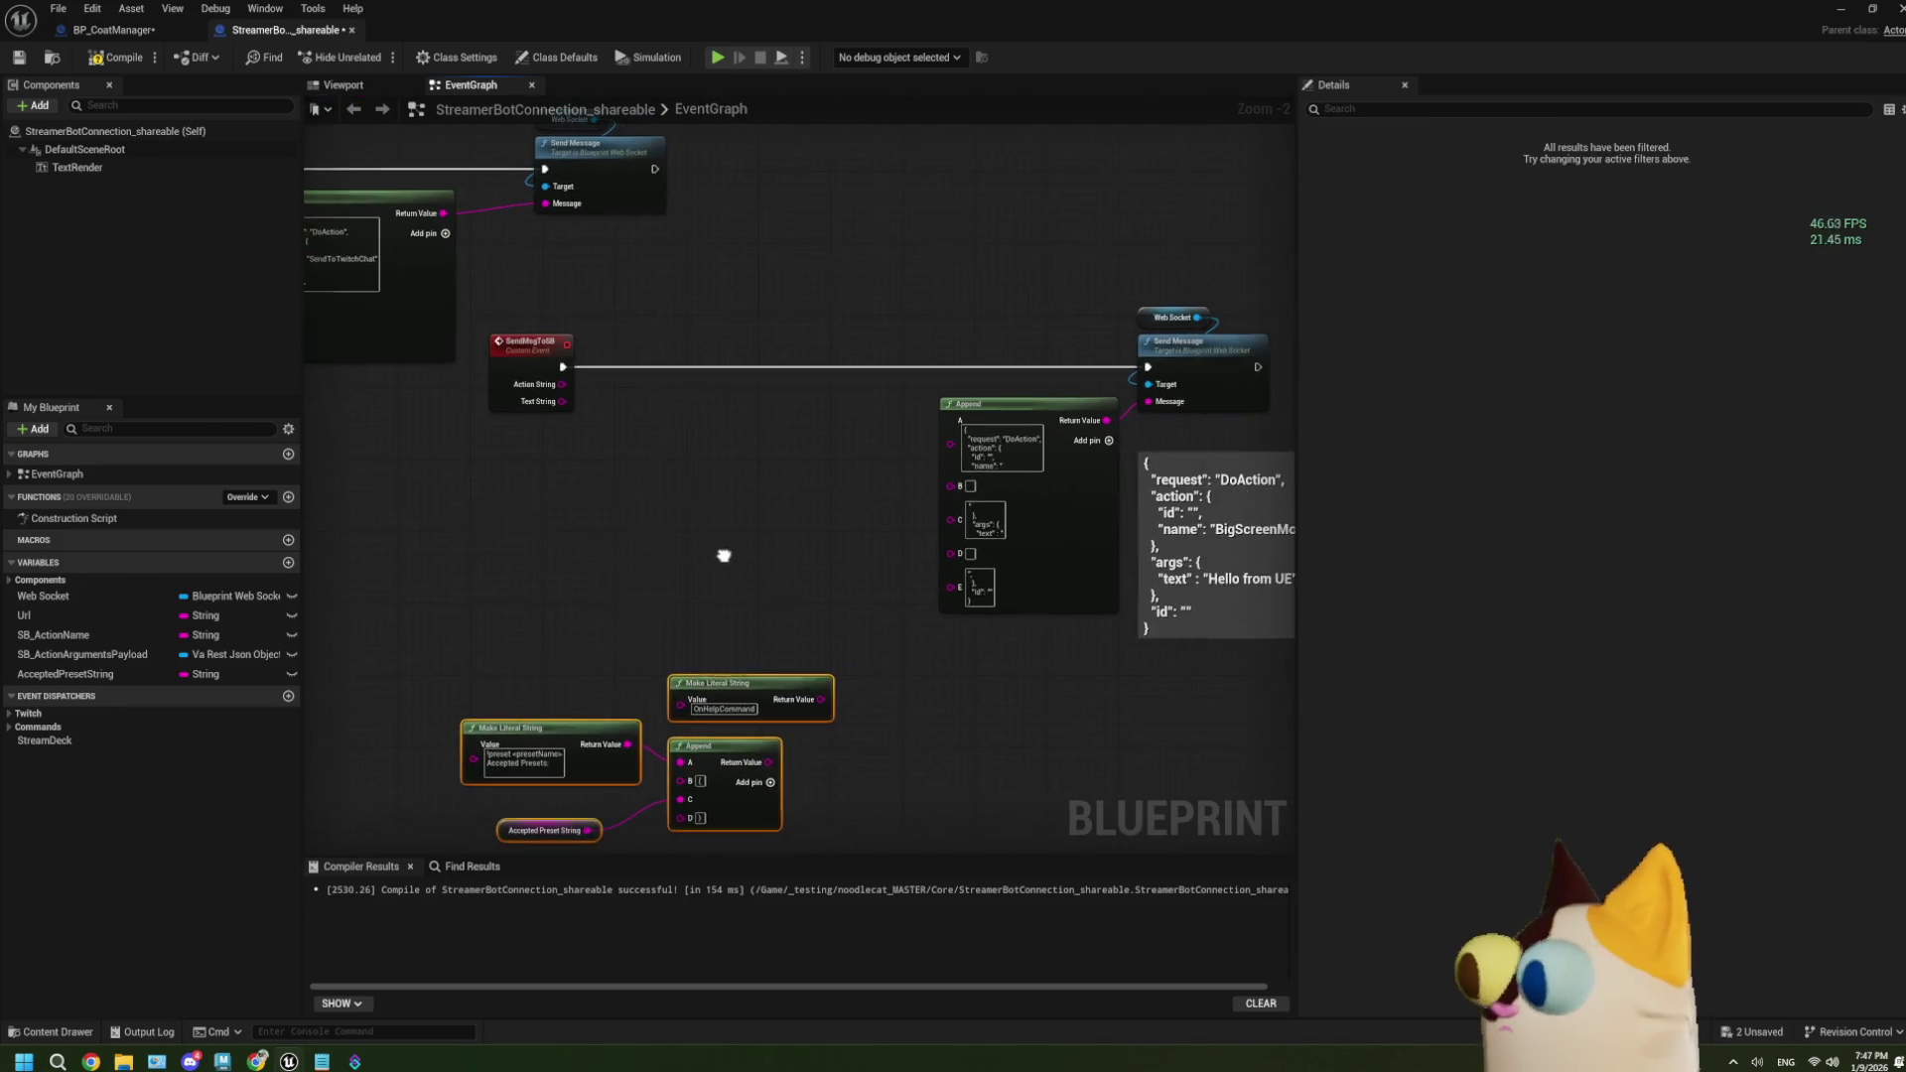
pyautogui.scroll(2, 612, 456)
# Wire Action String into the Append's B pin and Text String into its D pin.
pyautogui.moveTo(545, 359)
pyautogui.mouseDown()
pyautogui.moveTo(1082, 526)
pyautogui.moveTo(1079, 500)
pyautogui.mouseUp()
pyautogui.moveTo(546, 383)
pyautogui.mouseDown()
pyautogui.moveTo(742, 512)
pyautogui.moveTo(1072, 592)
pyautogui.moveTo(1064, 573)
pyautogui.mouseUp()
pyautogui.moveTo(481, 323); pyautogui.dragTo(850, 321)
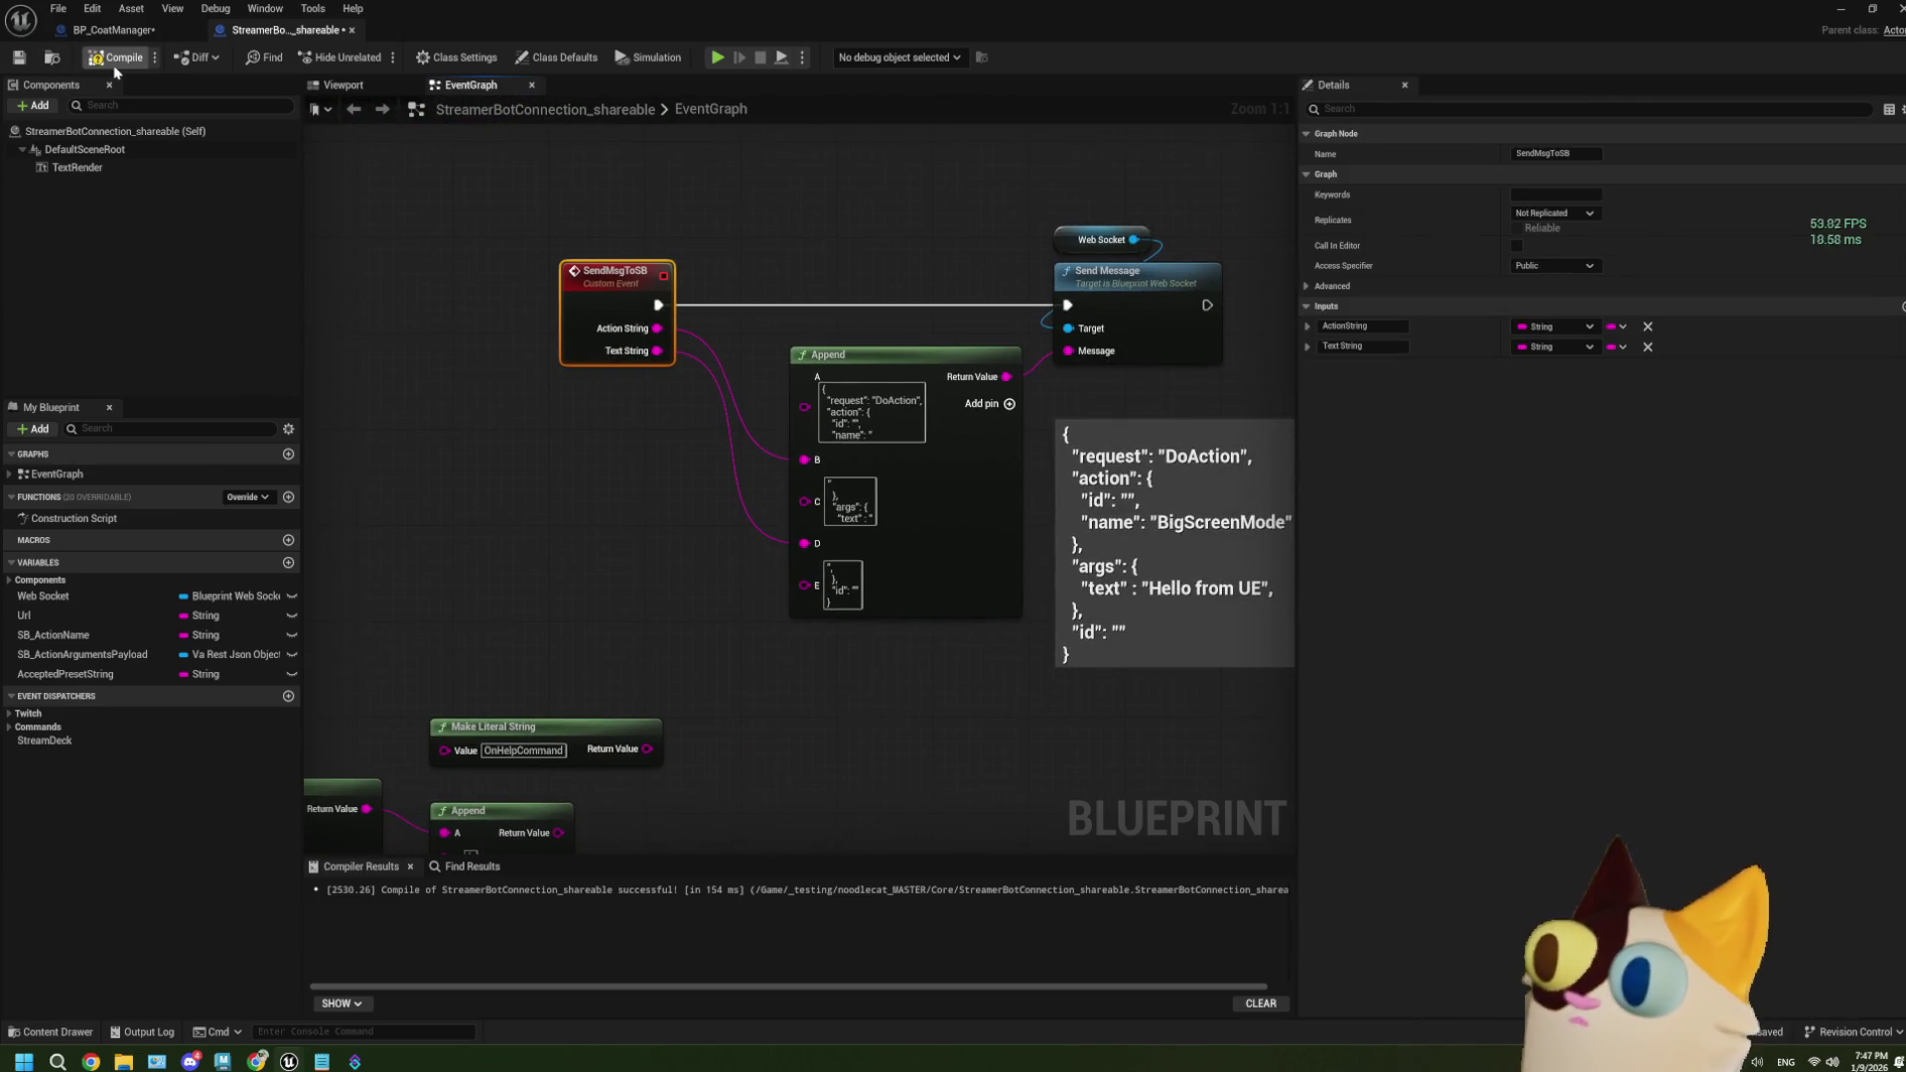
# Relocate the detached help-text nodes, then undo the last change.
pyautogui.scroll(-4, 615, 362)
pyautogui.scroll(-3, 656, 594)
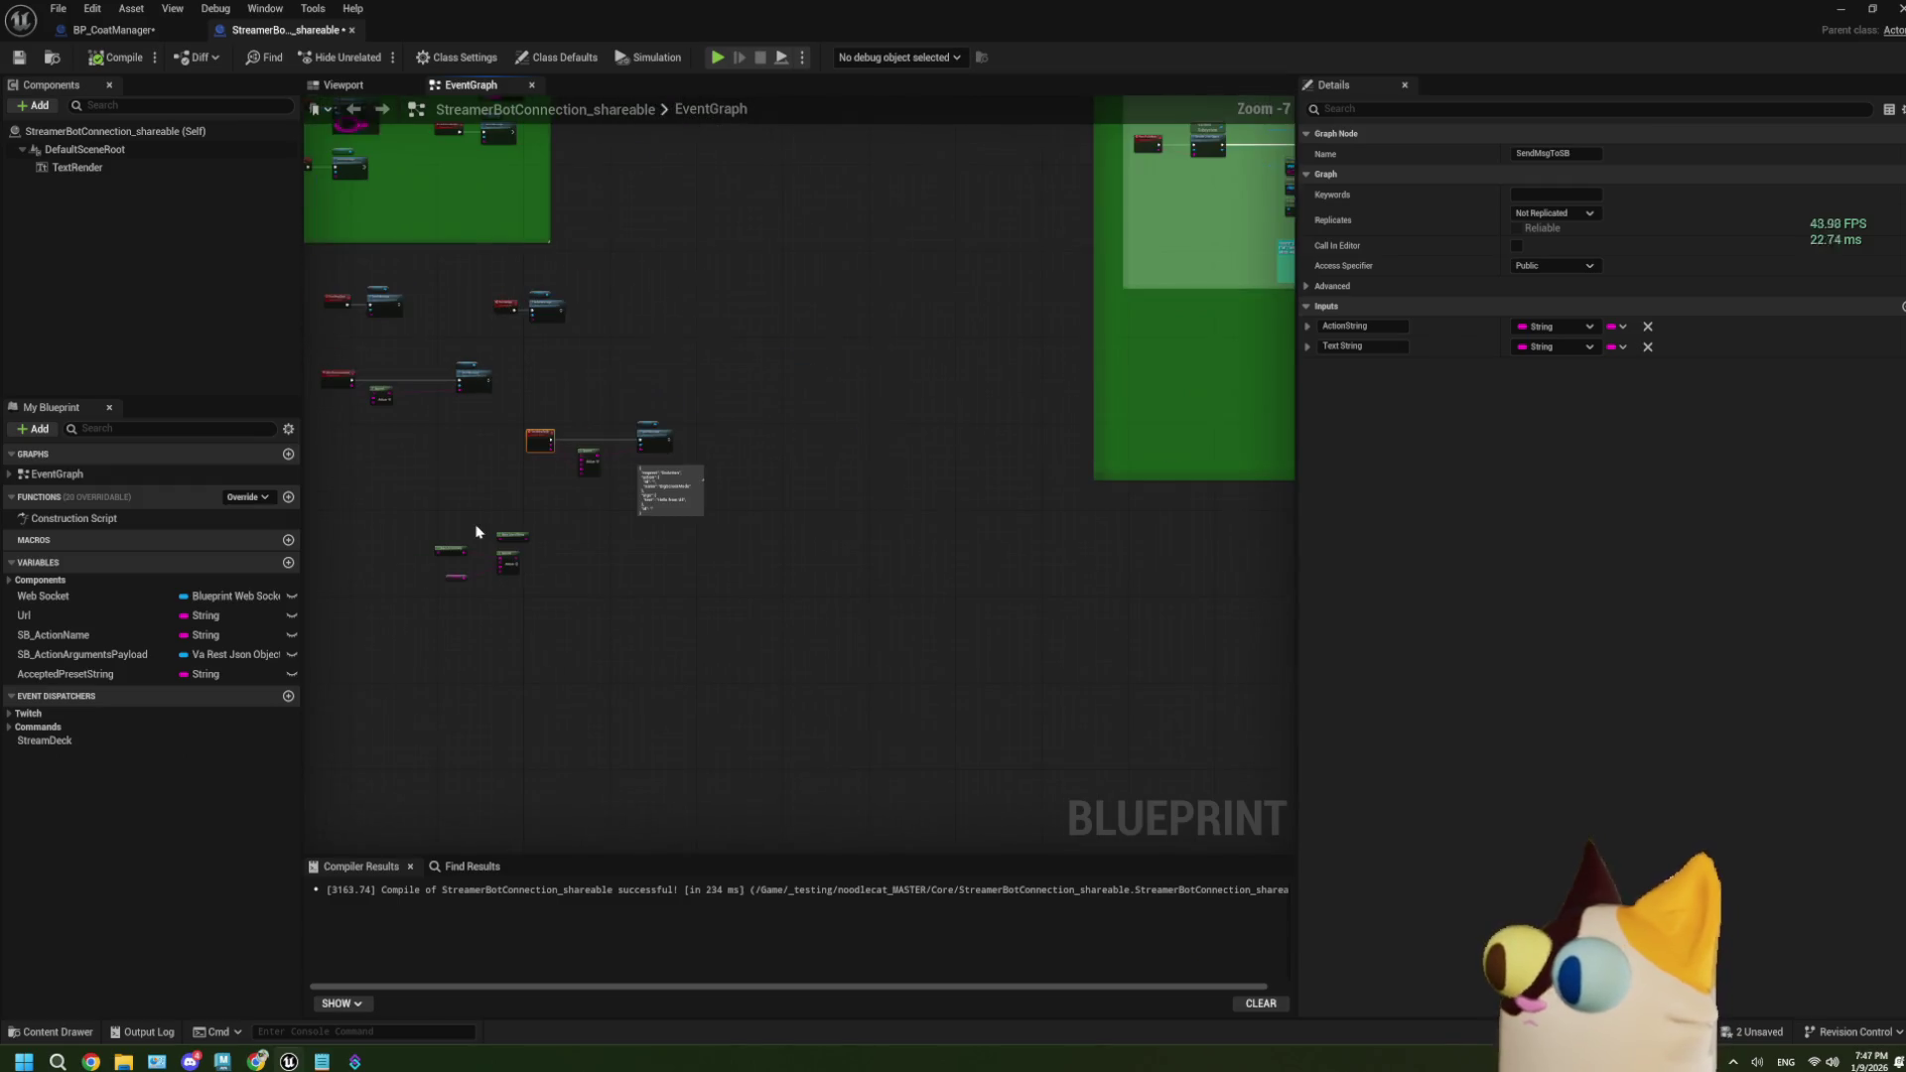
pyautogui.moveTo(459, 523)
pyautogui.mouseDown()
pyautogui.moveTo(551, 611)
pyautogui.moveTo(1042, 635)
pyautogui.moveTo(640, 580)
pyautogui.moveTo(646, 600)
pyautogui.moveTo(1178, 651)
pyautogui.moveTo(673, 611)
pyautogui.mouseUp()
pyautogui.scroll(5, 920, 621)
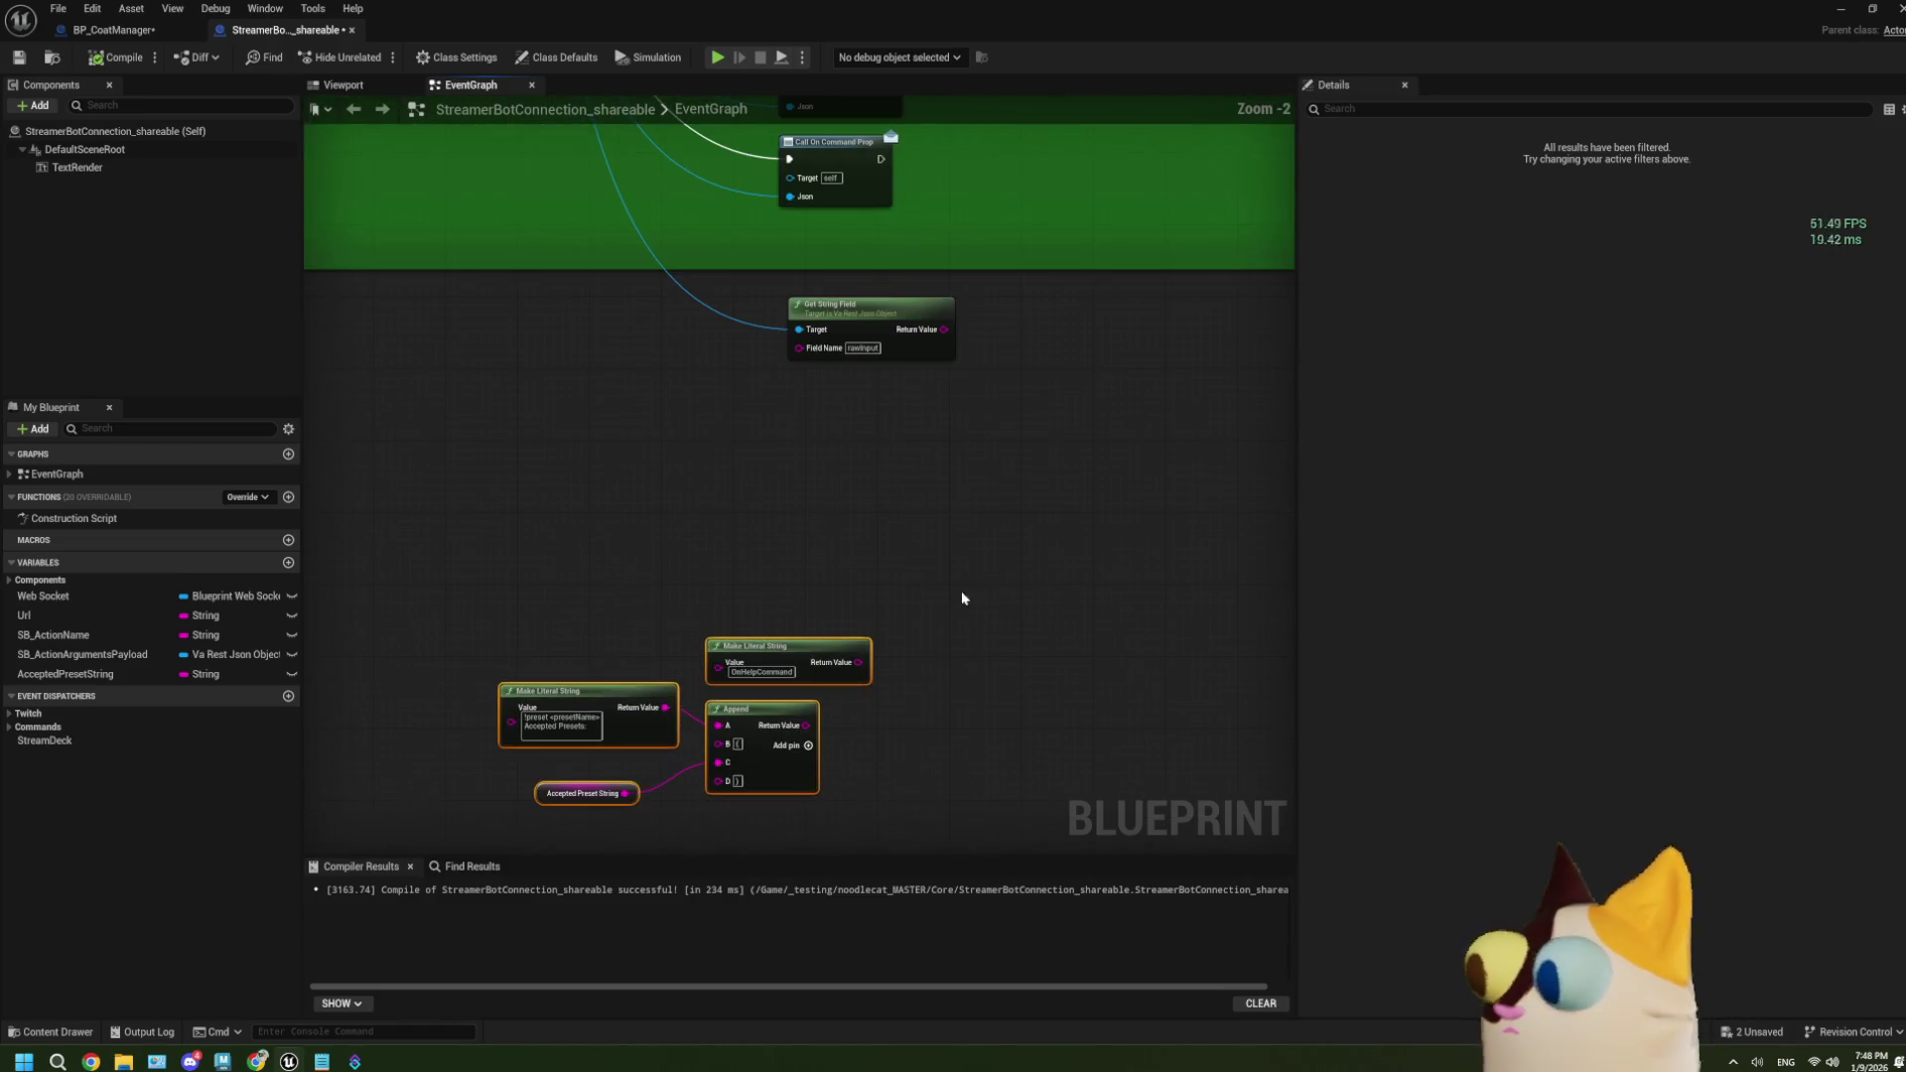
pyautogui.moveTo(771, 759)
pyautogui.mouseDown()
pyautogui.moveTo(890, 556)
pyautogui.moveTo(863, 522)
pyautogui.mouseUp()
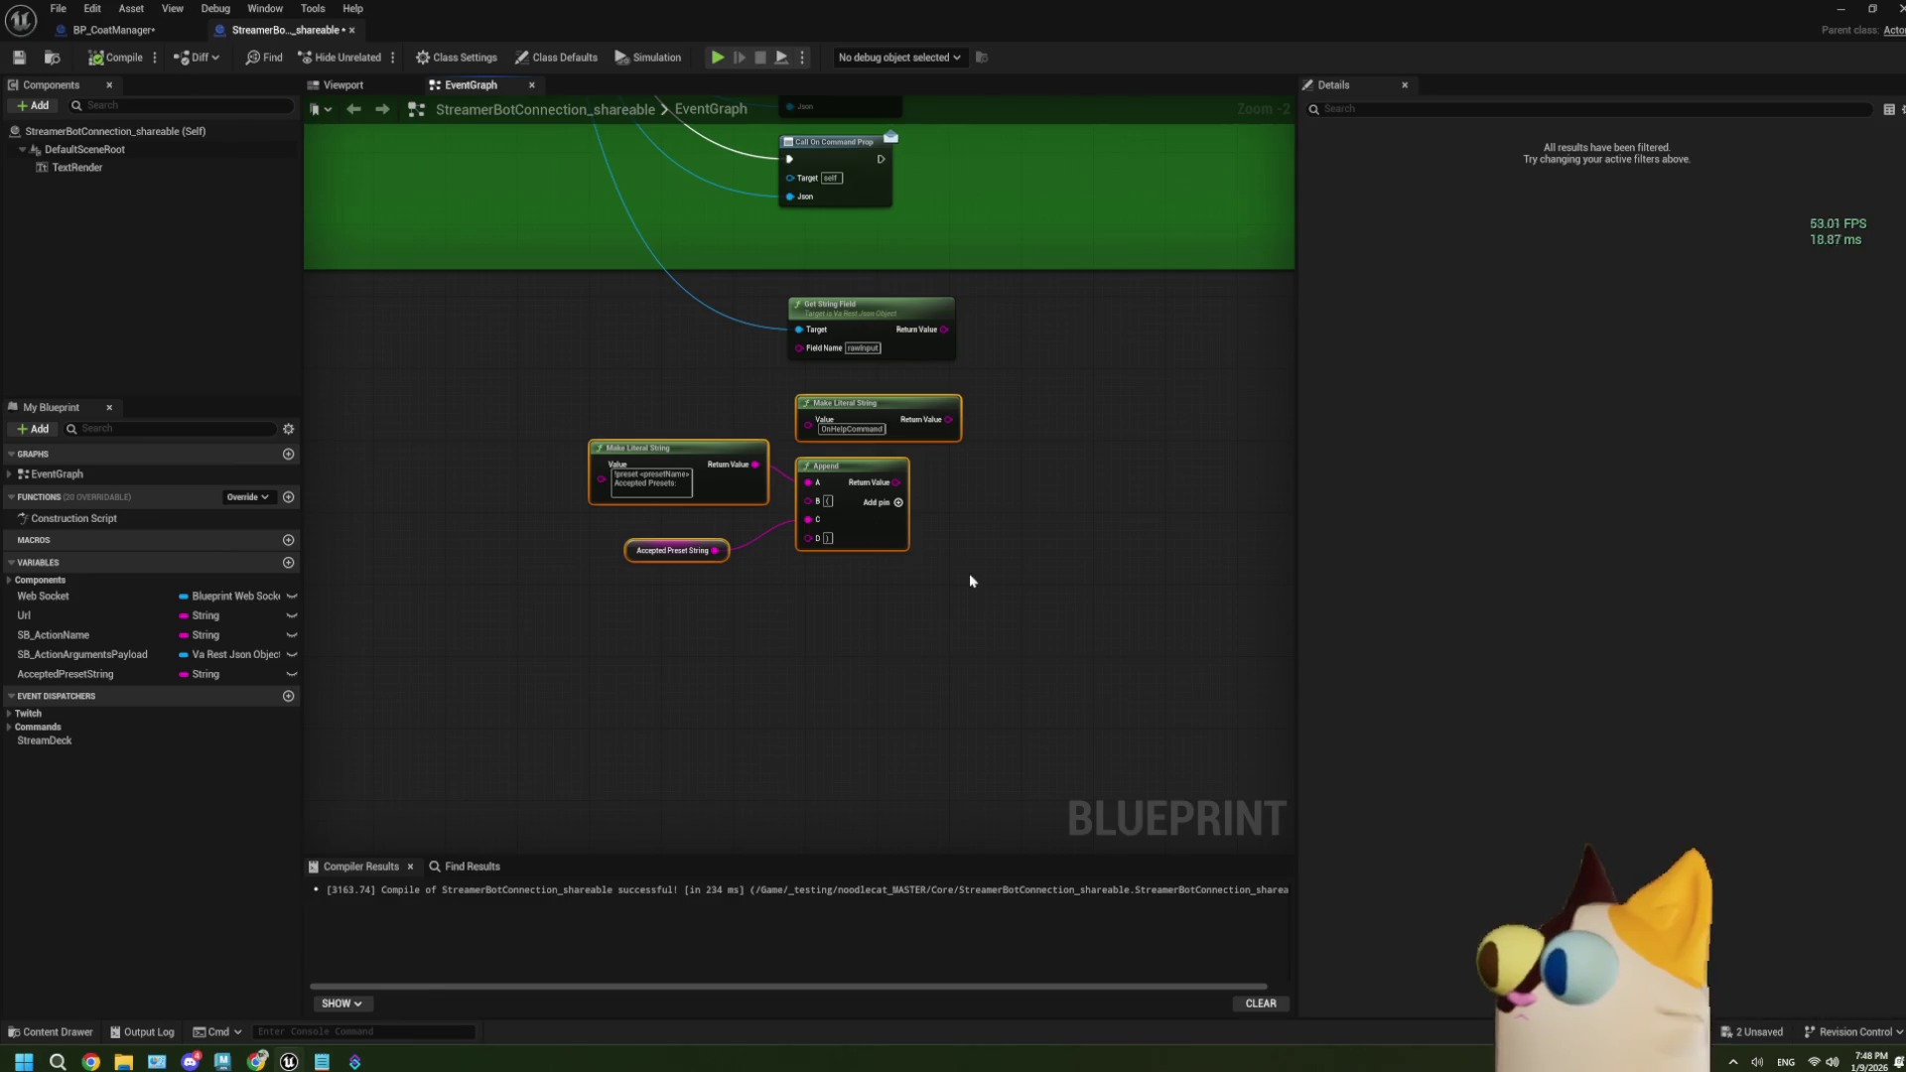
pyautogui.click(857, 547)
pyautogui.scroll(2, 593, 320)
pyautogui.hotkey('ctrl', 'z')
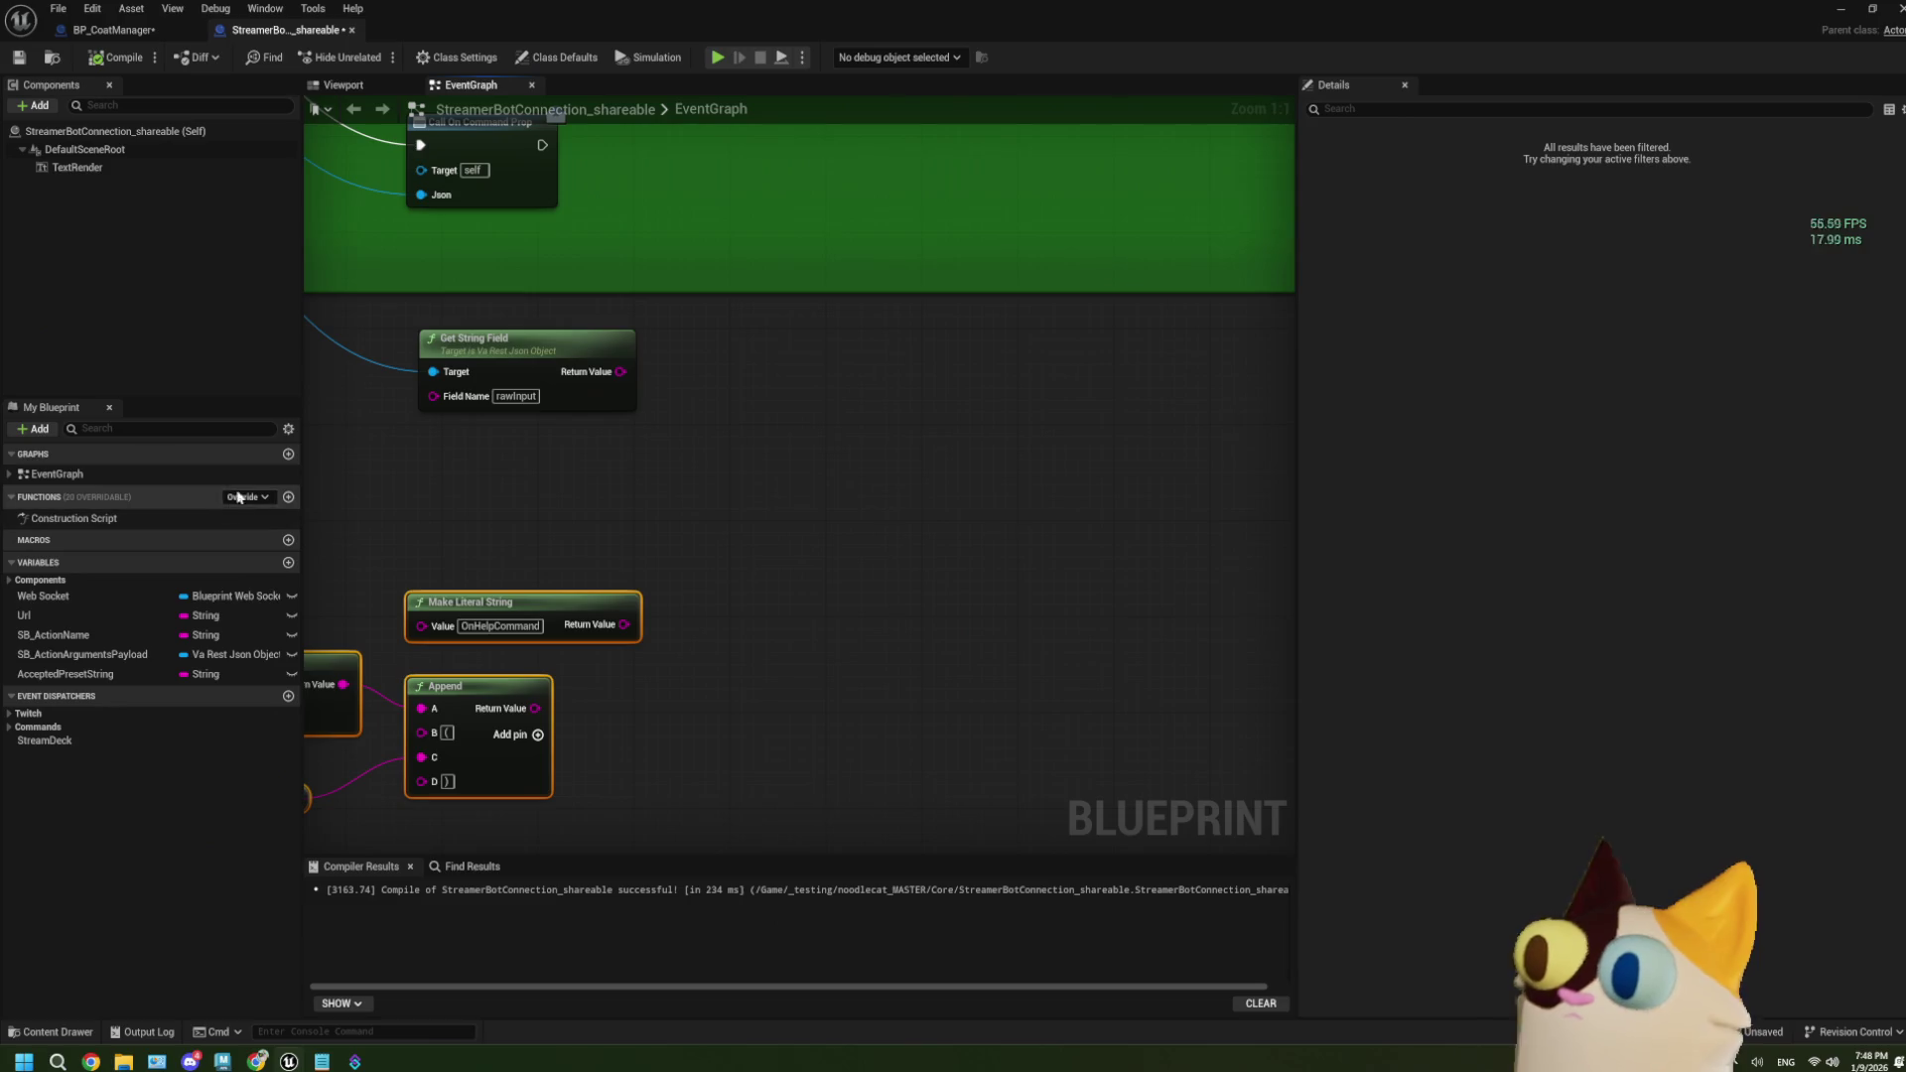
# Place a Send Msg to SB call node in the EventGraph from the events list.
pyautogui.click(10, 474)
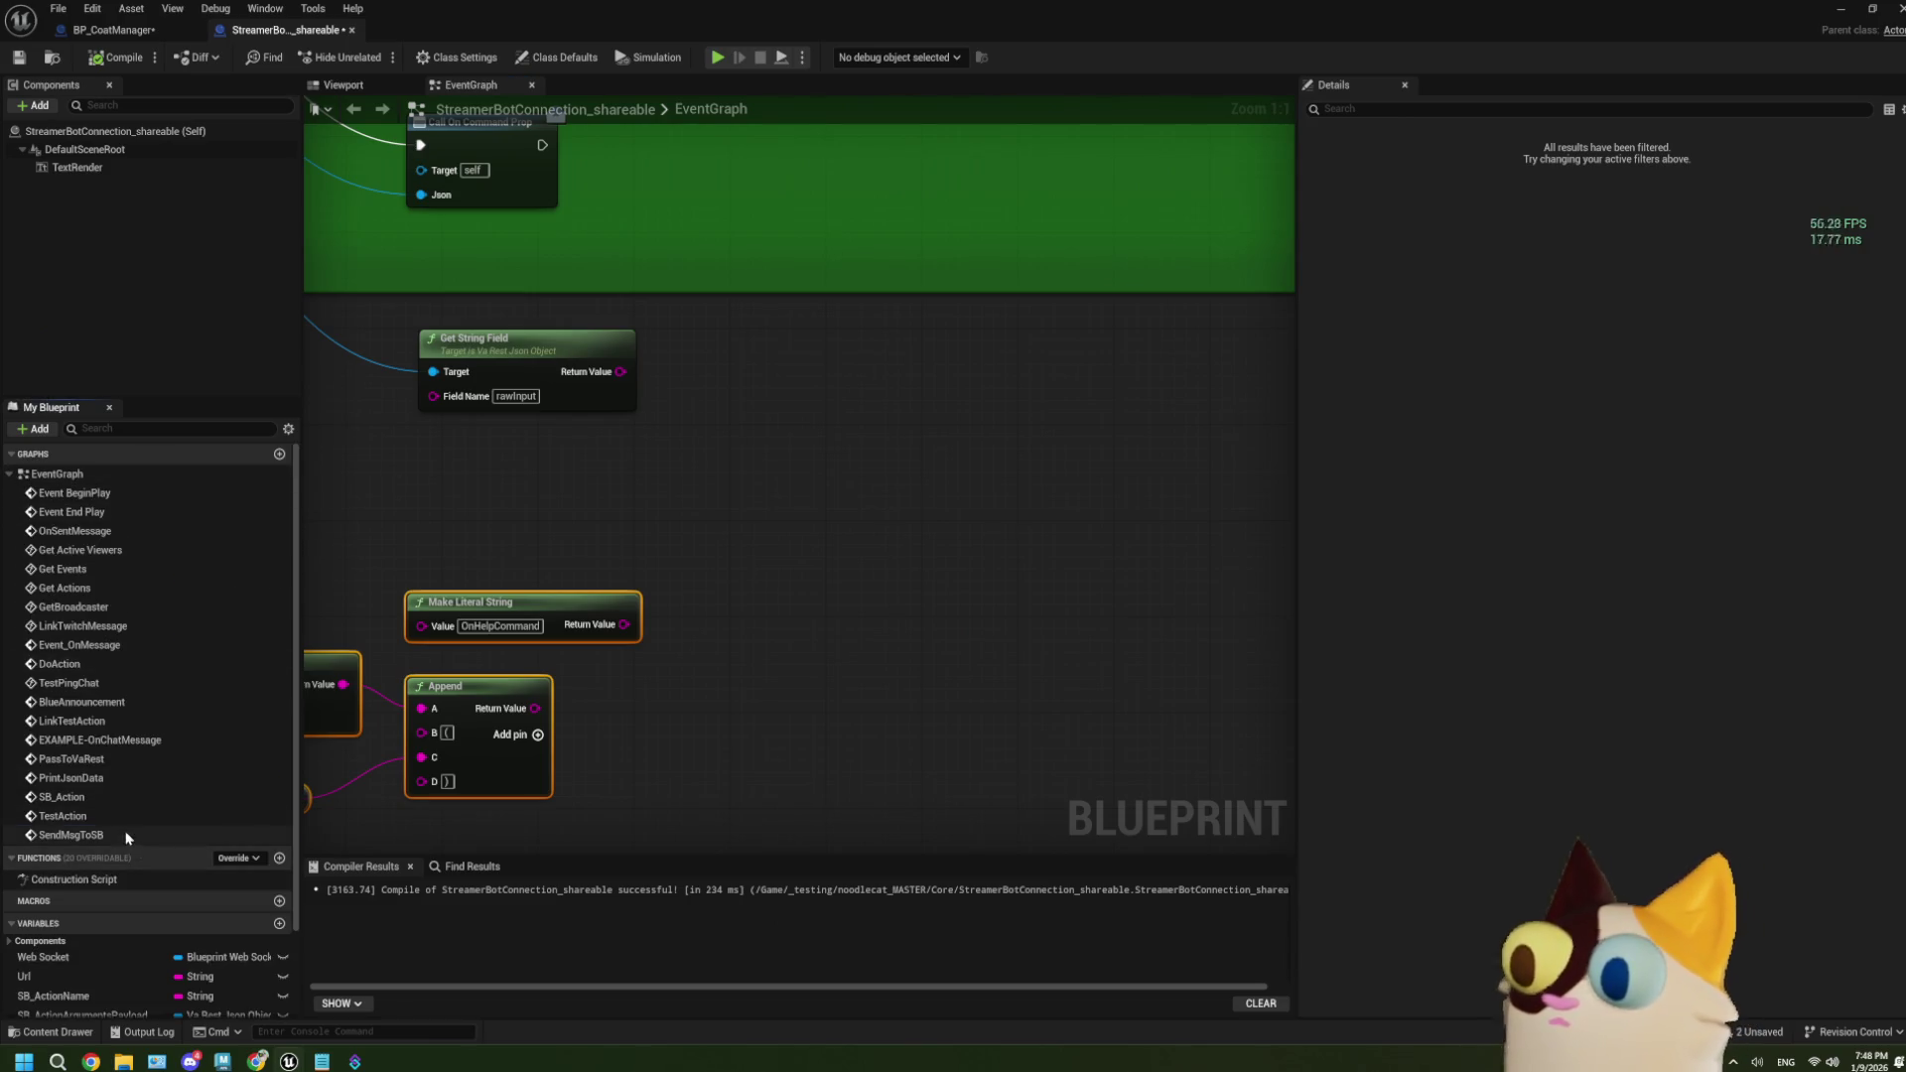
pyautogui.moveTo(127, 839)
pyautogui.mouseDown()
pyautogui.moveTo(221, 806)
pyautogui.moveTo(820, 385)
pyautogui.mouseUp()
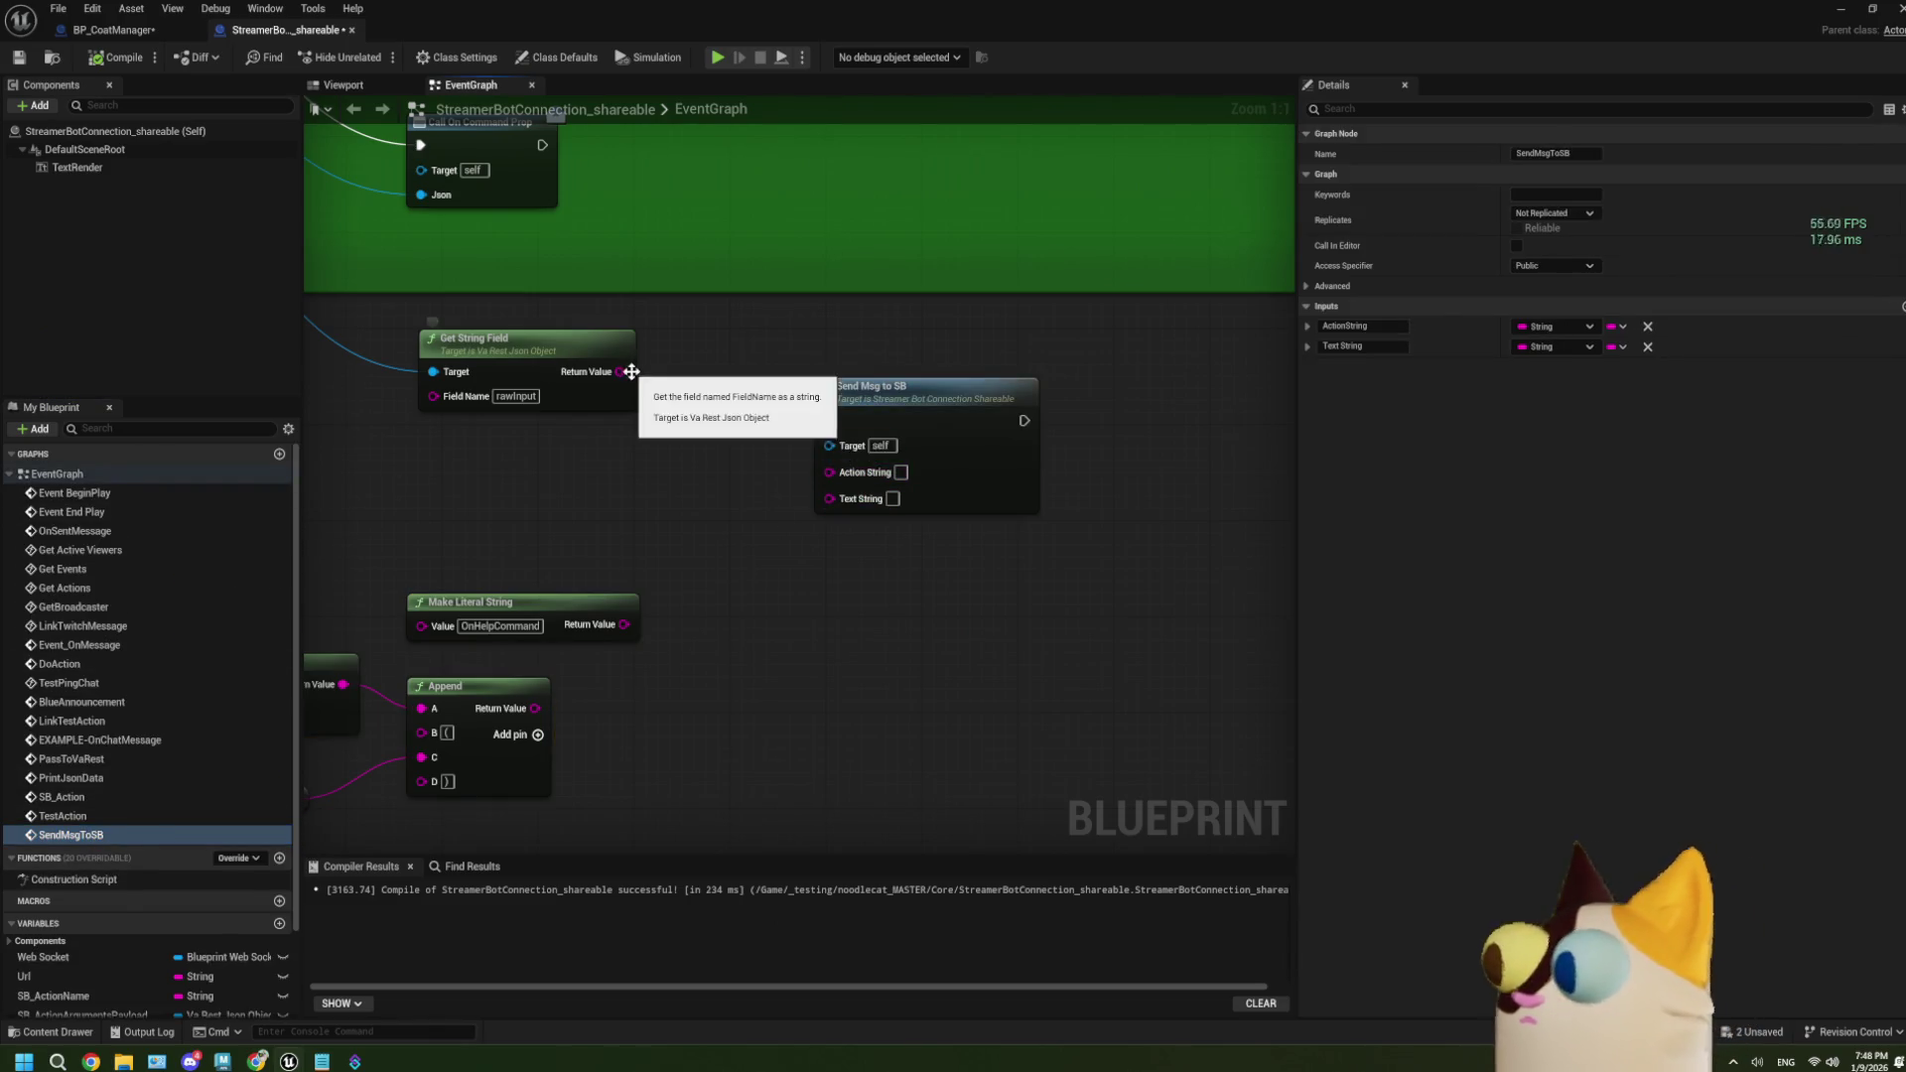
pyautogui.scroll(-2, 687, 606)
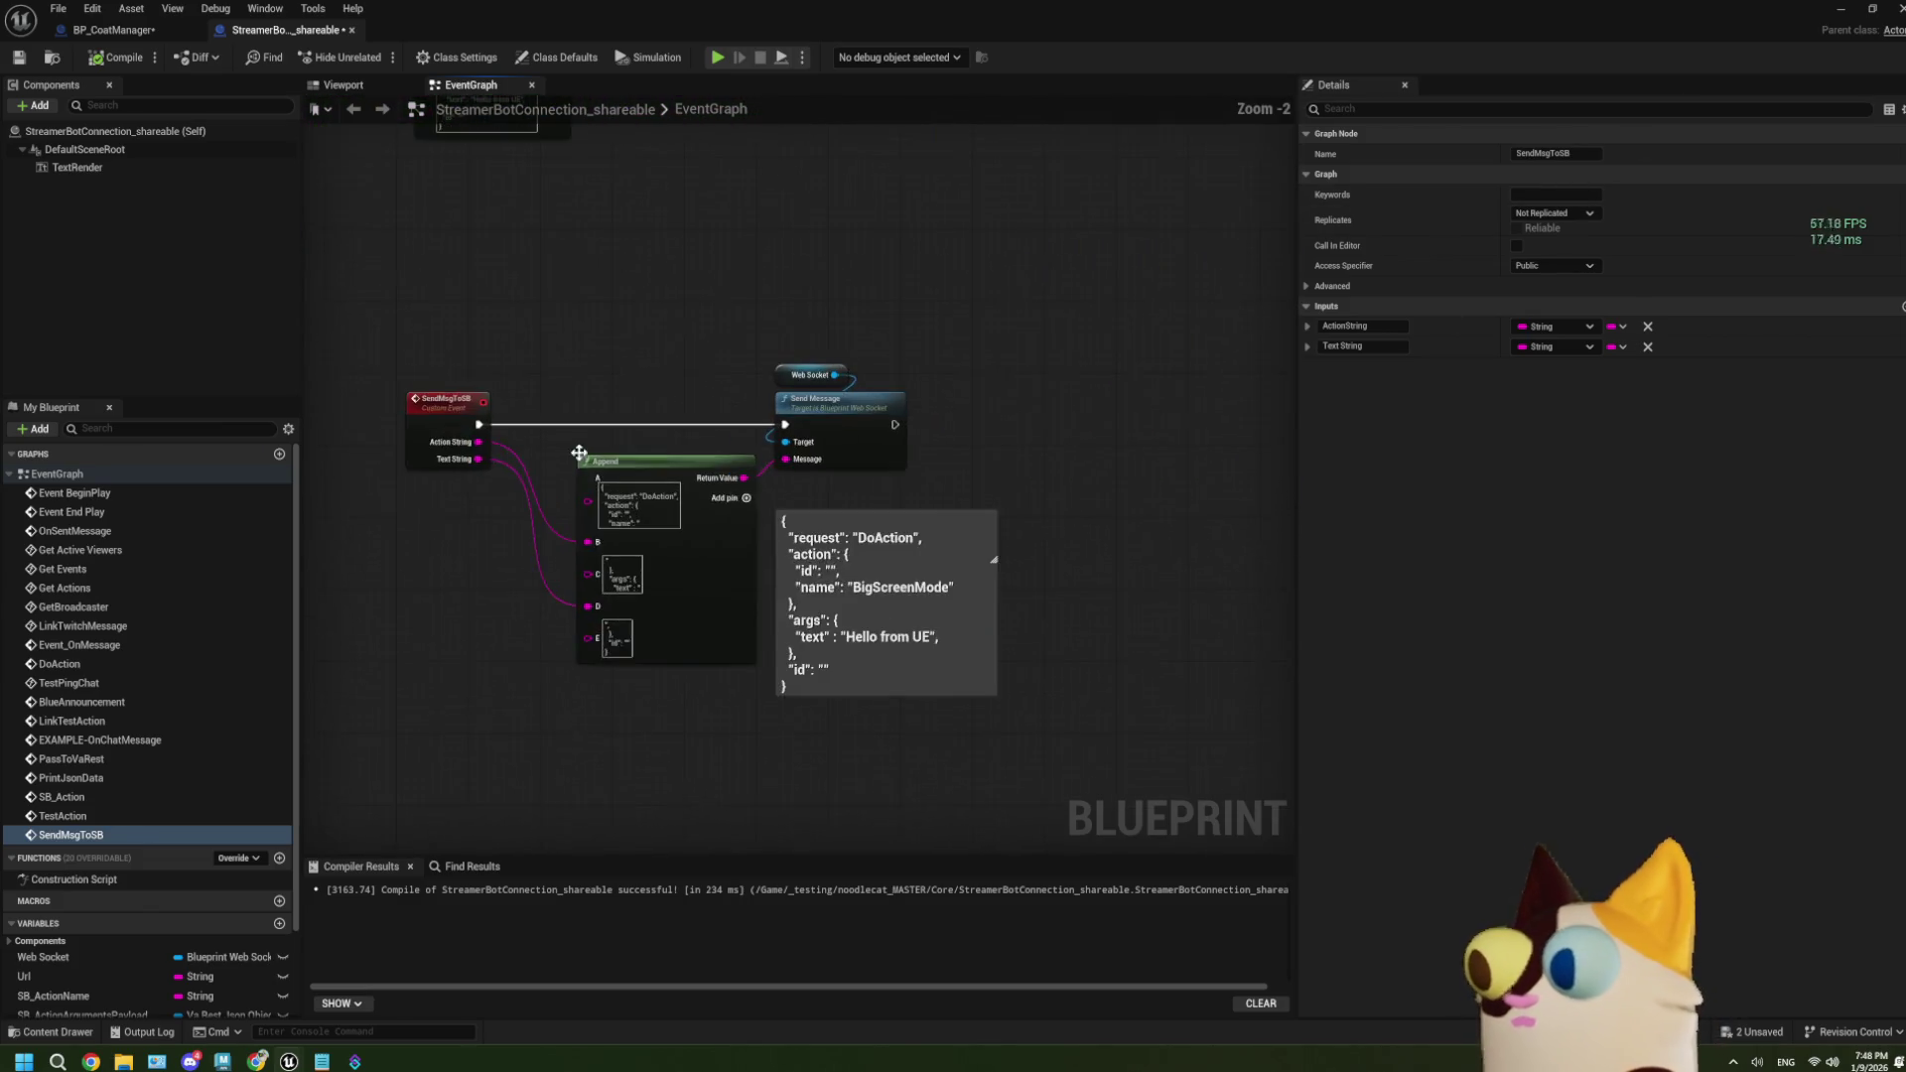
# Rename the SendMsgToSB custom event to SBDoAction, since DoAction is already taken.
pyautogui.click(462, 578)
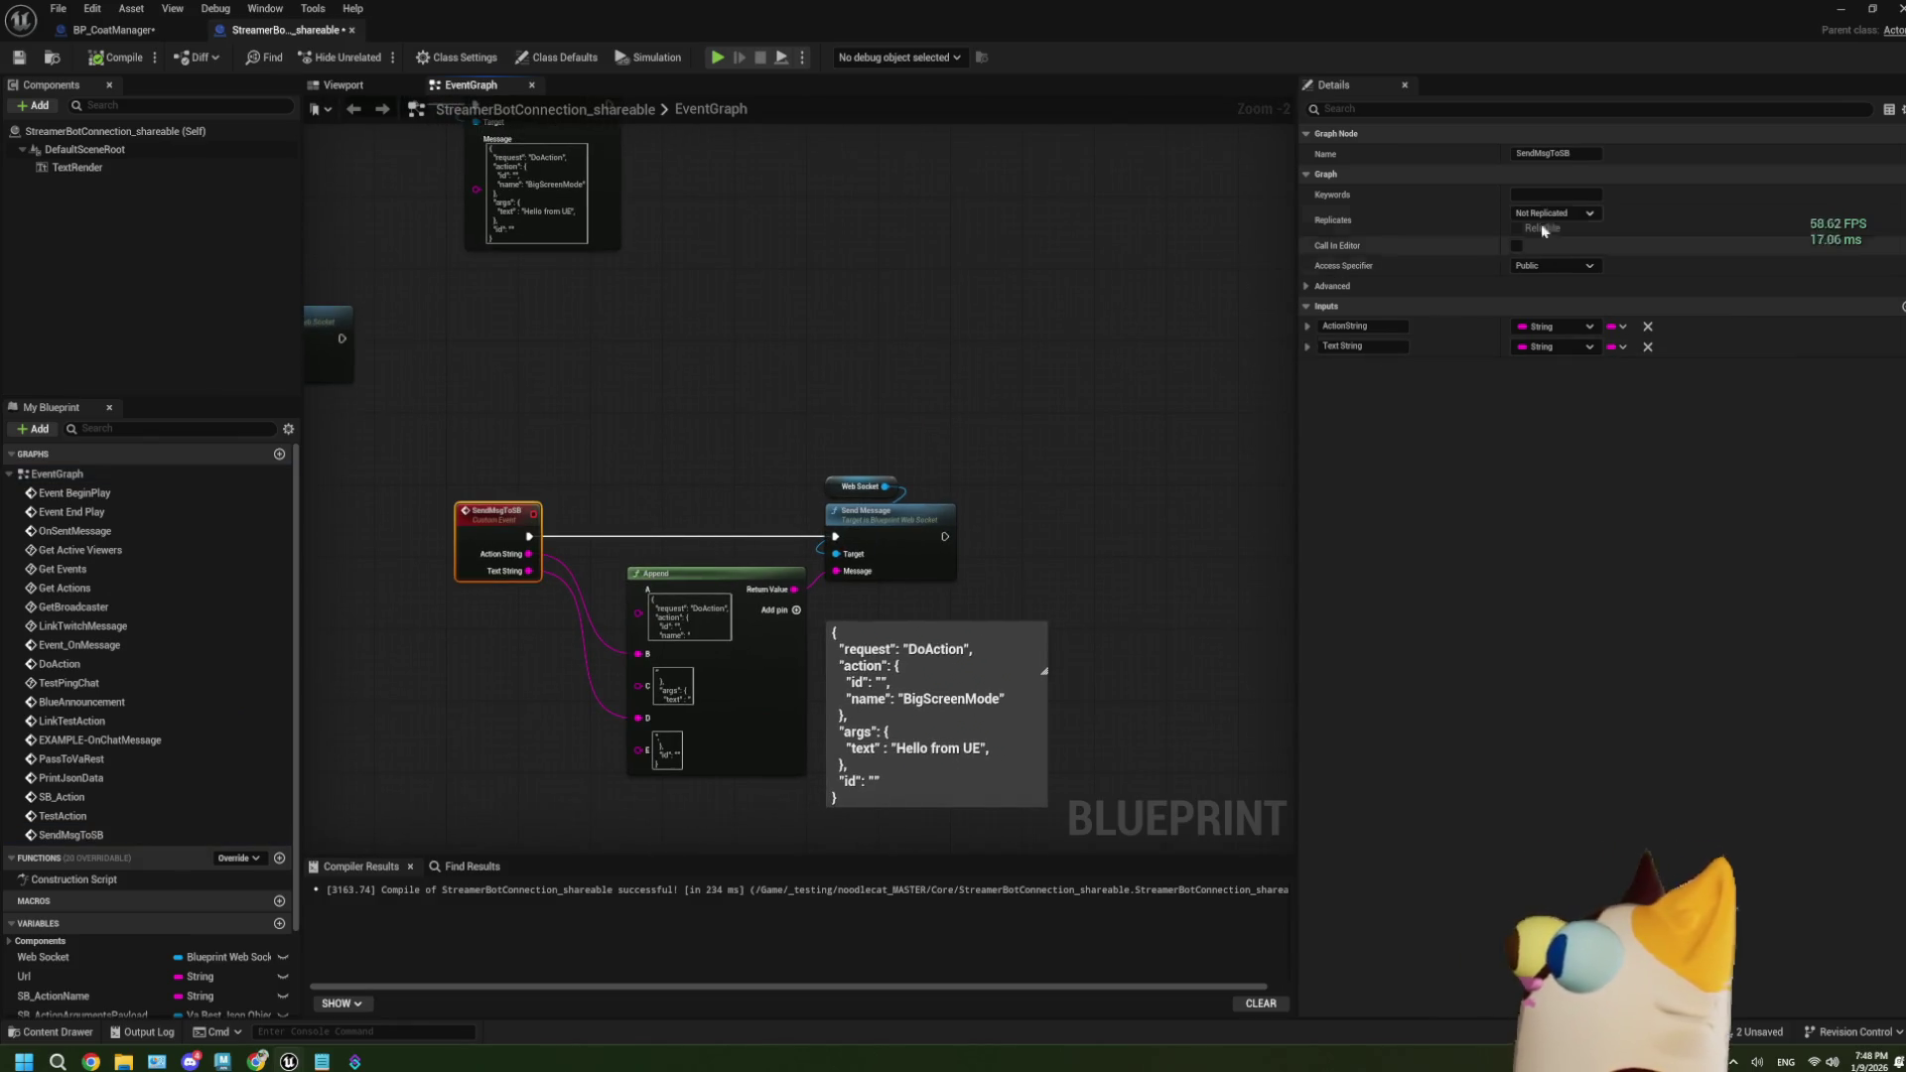
pyautogui.click(1568, 155)
pyautogui.write('DoActi')
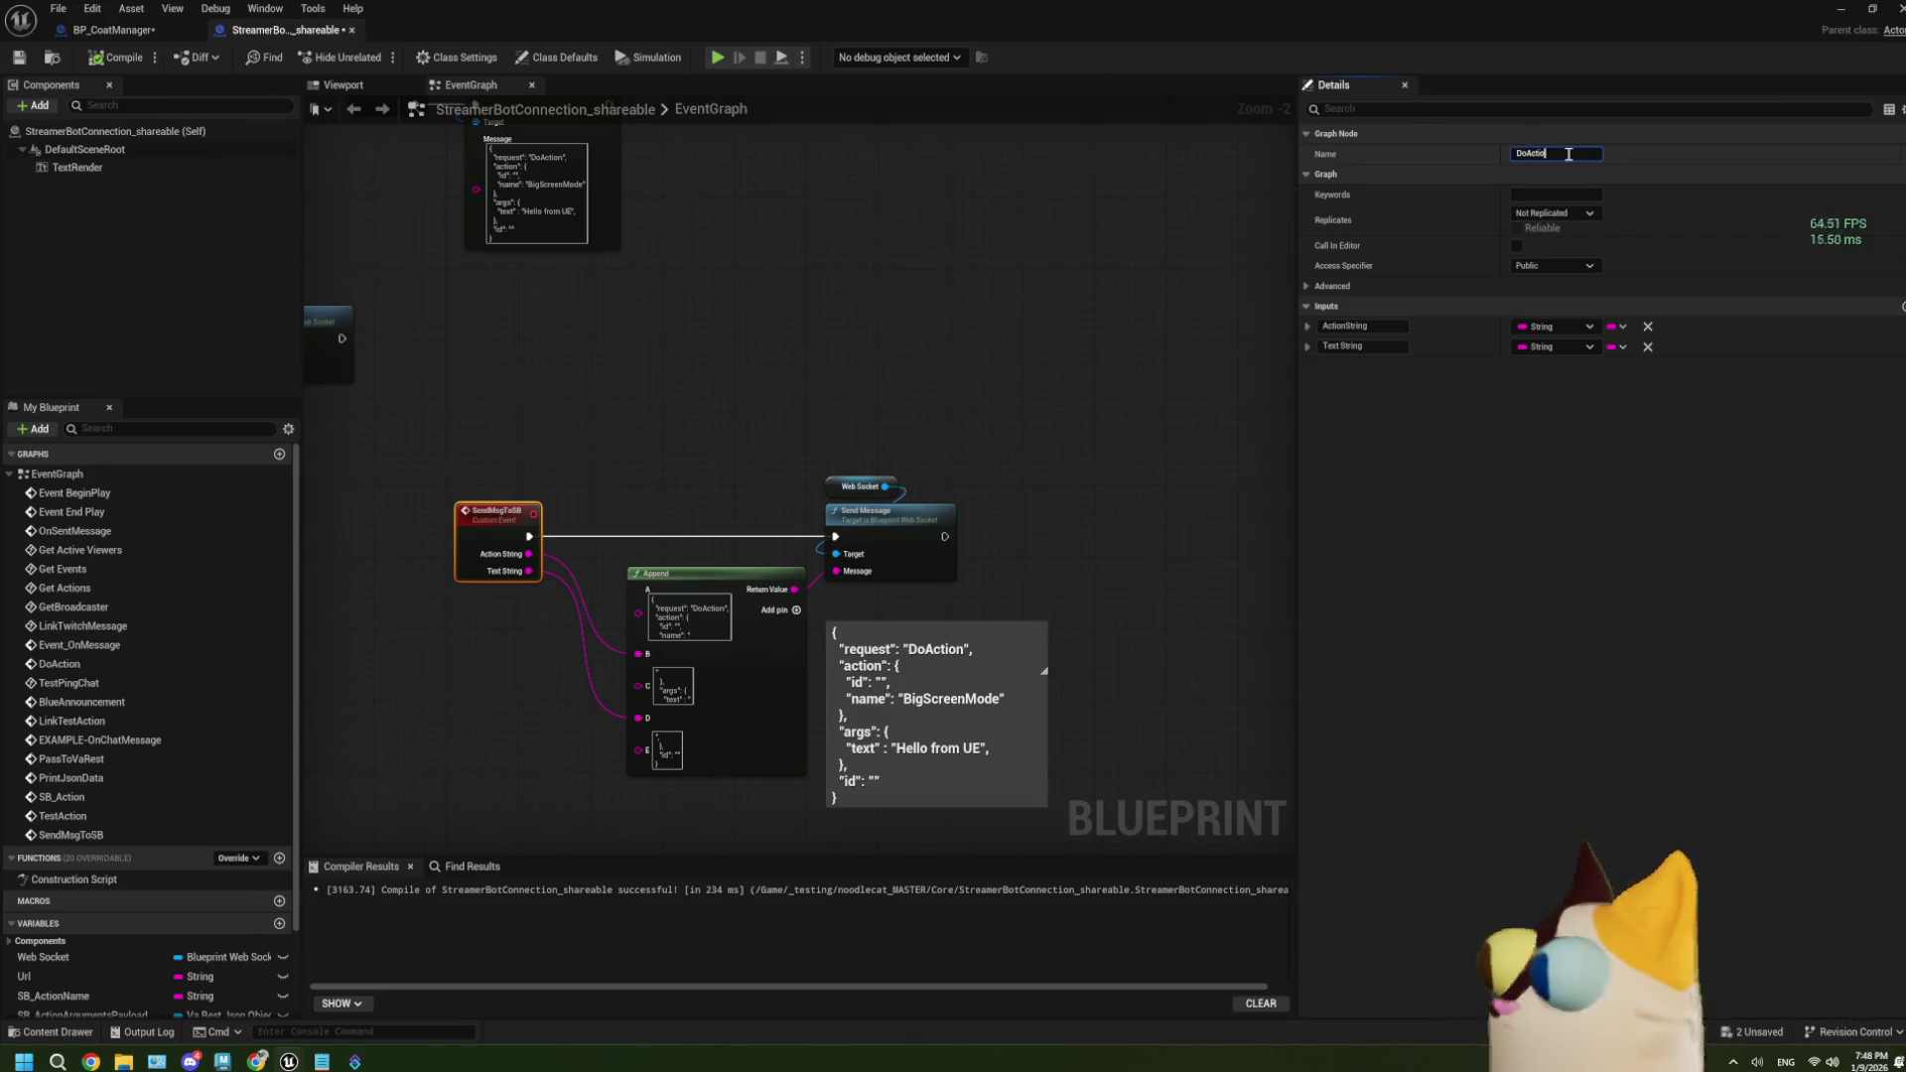
pyautogui.write('n')
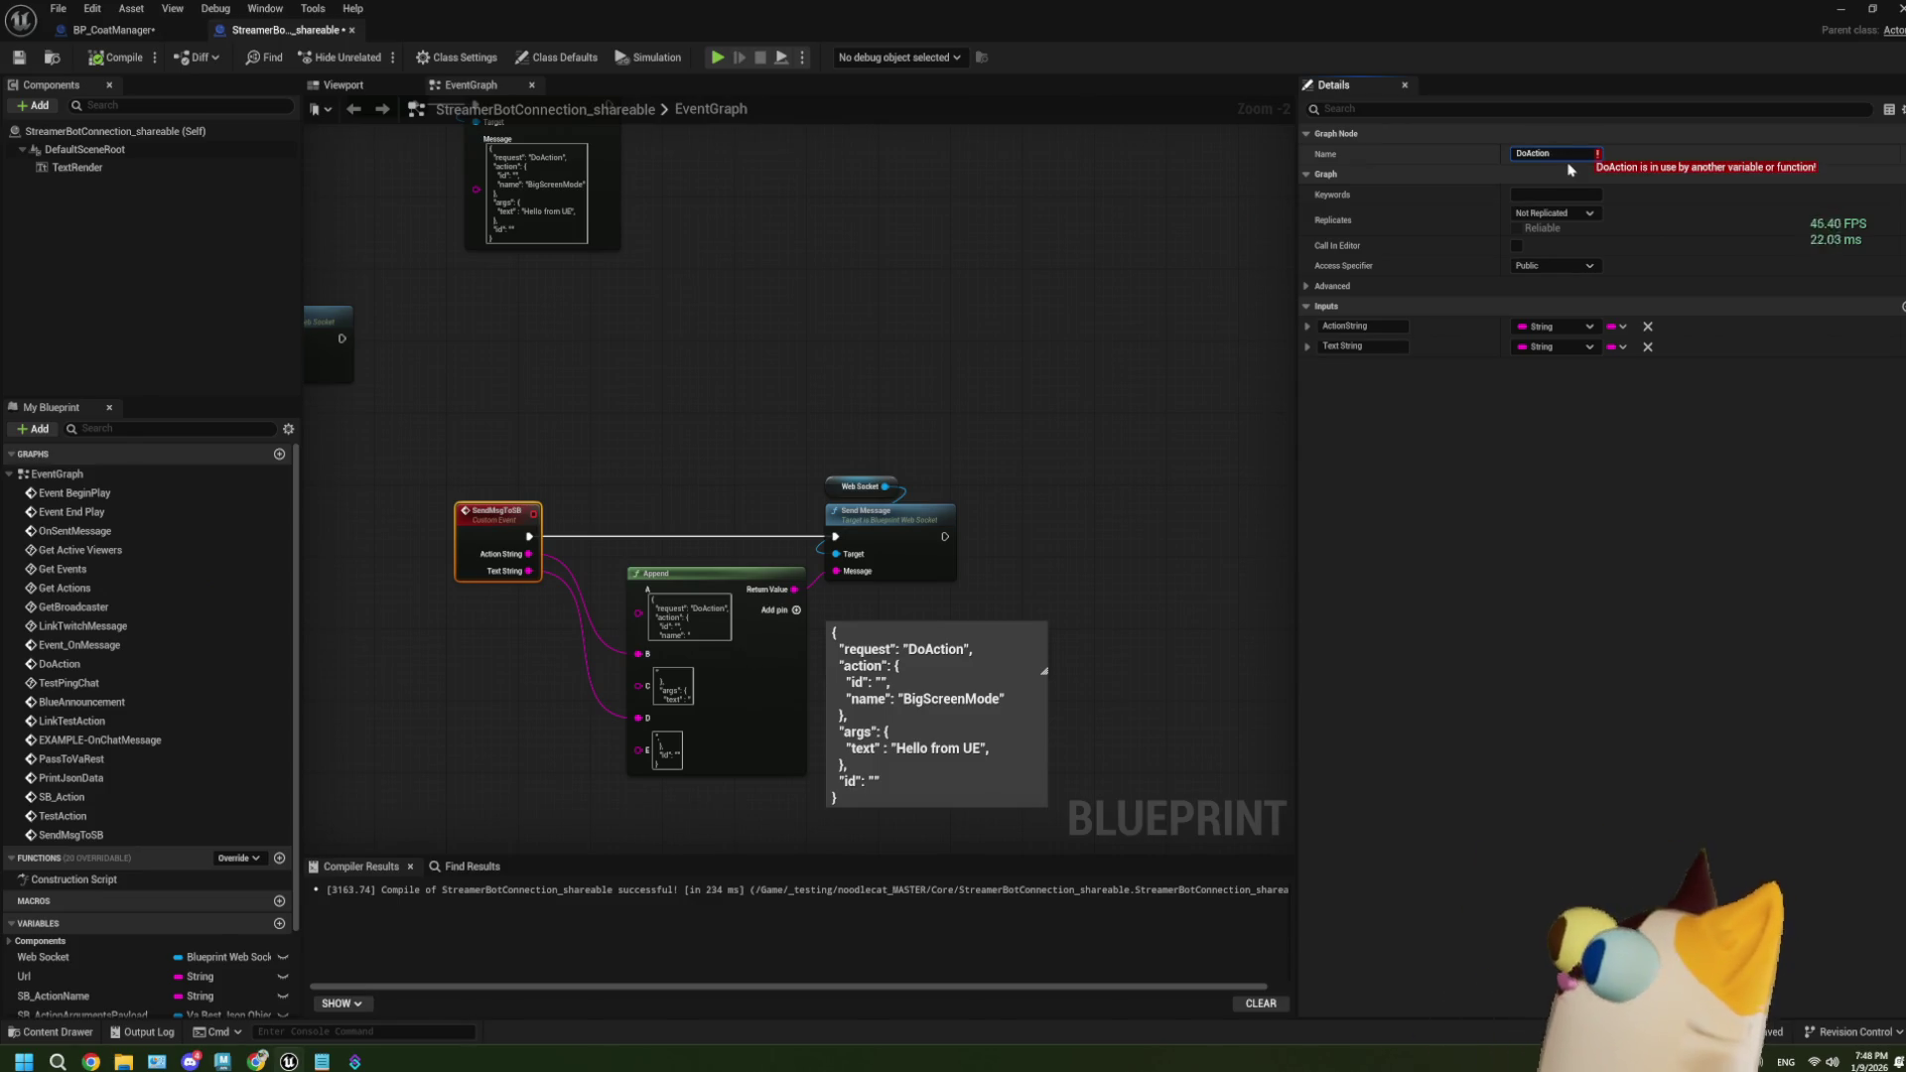
pyautogui.press('BackSpace')
pyautogui.press('BackSpace')
pyautogui.press('BackSpace')
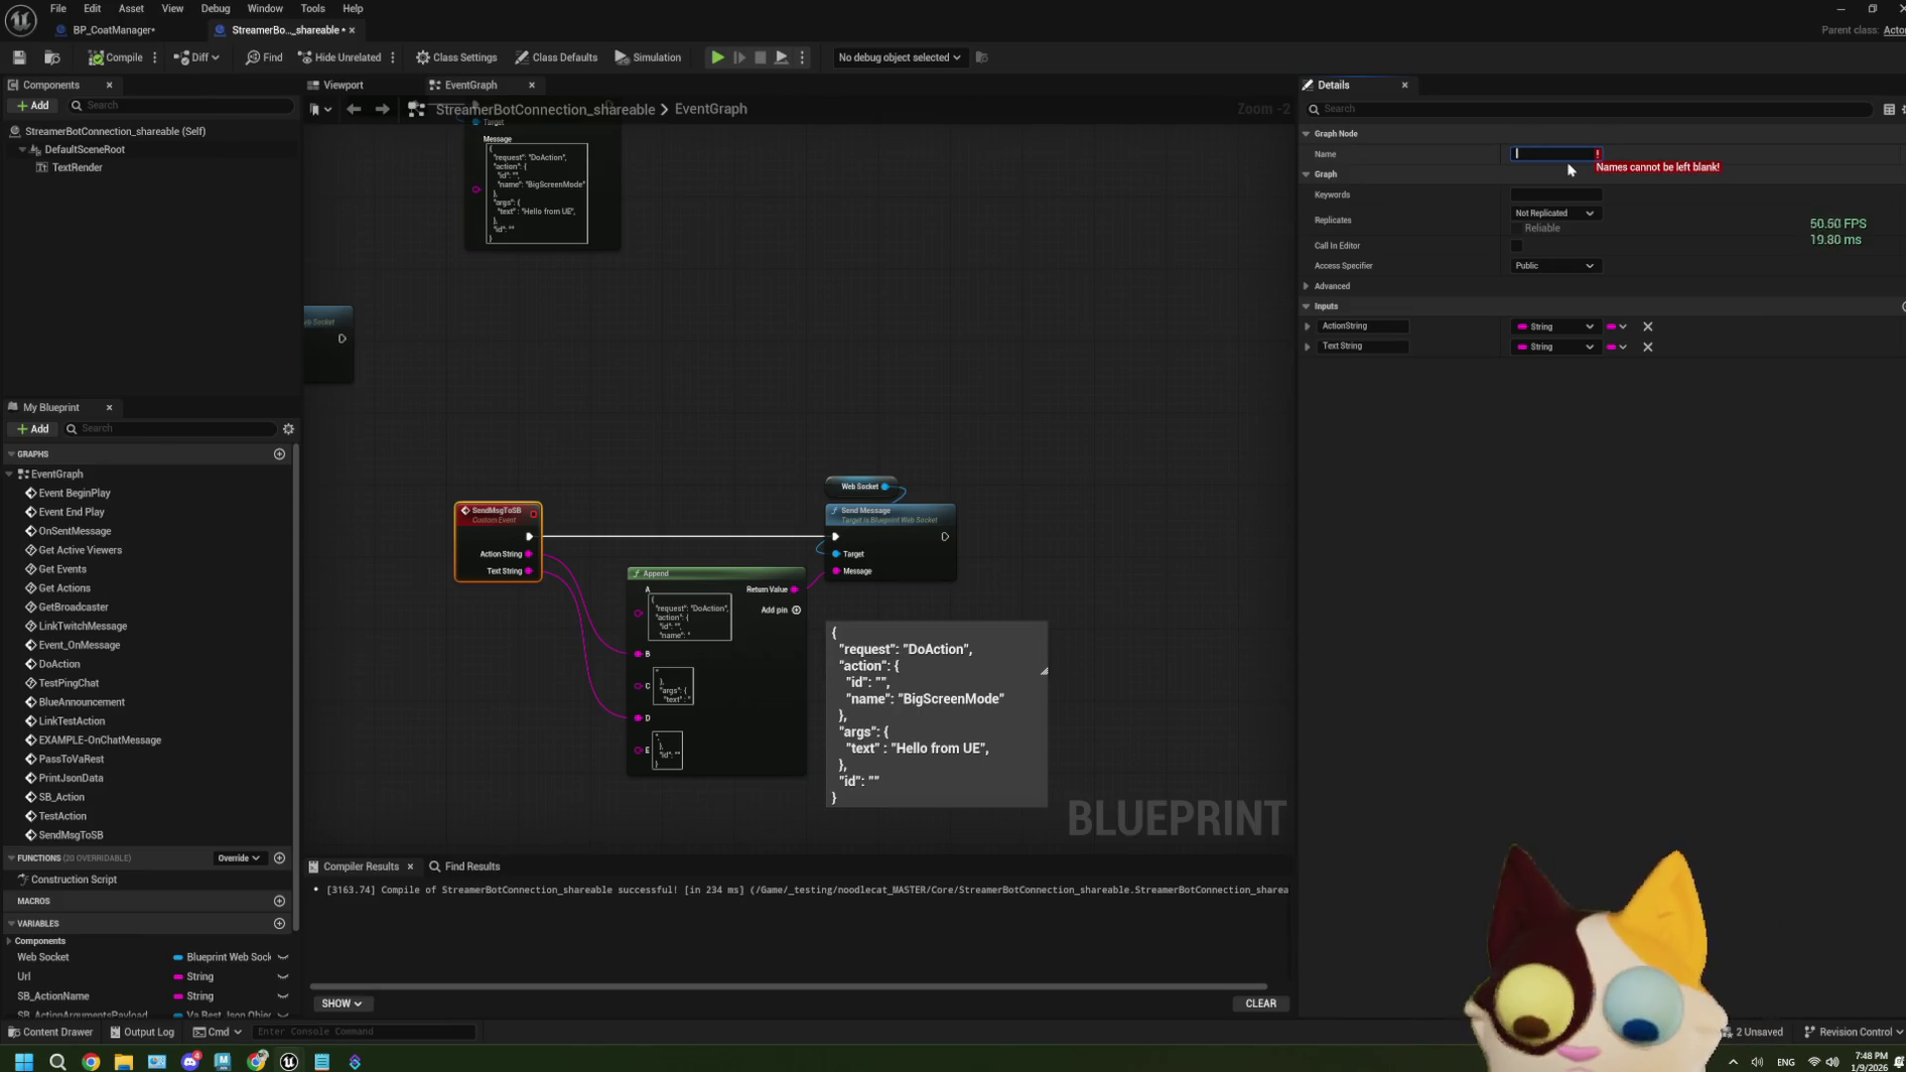
pyautogui.write('SBDoA')
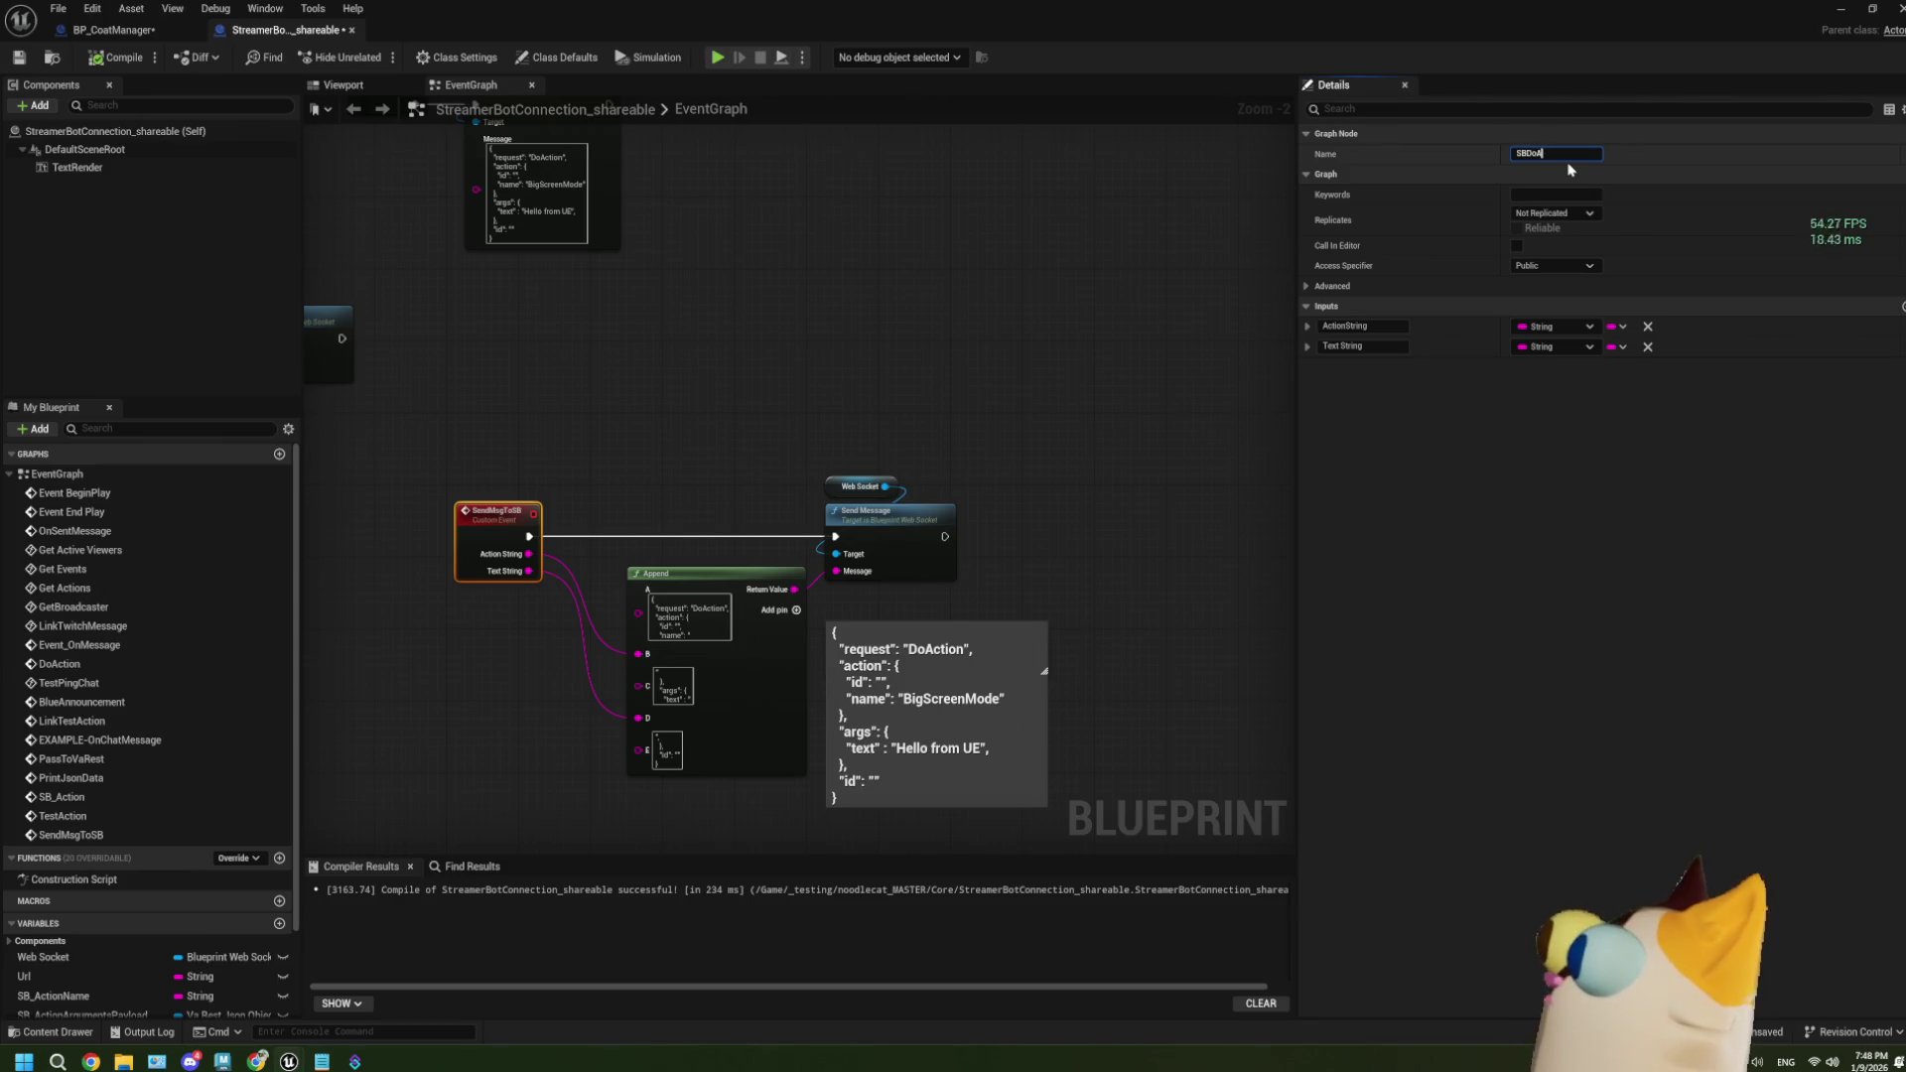
pyautogui.write('ction')
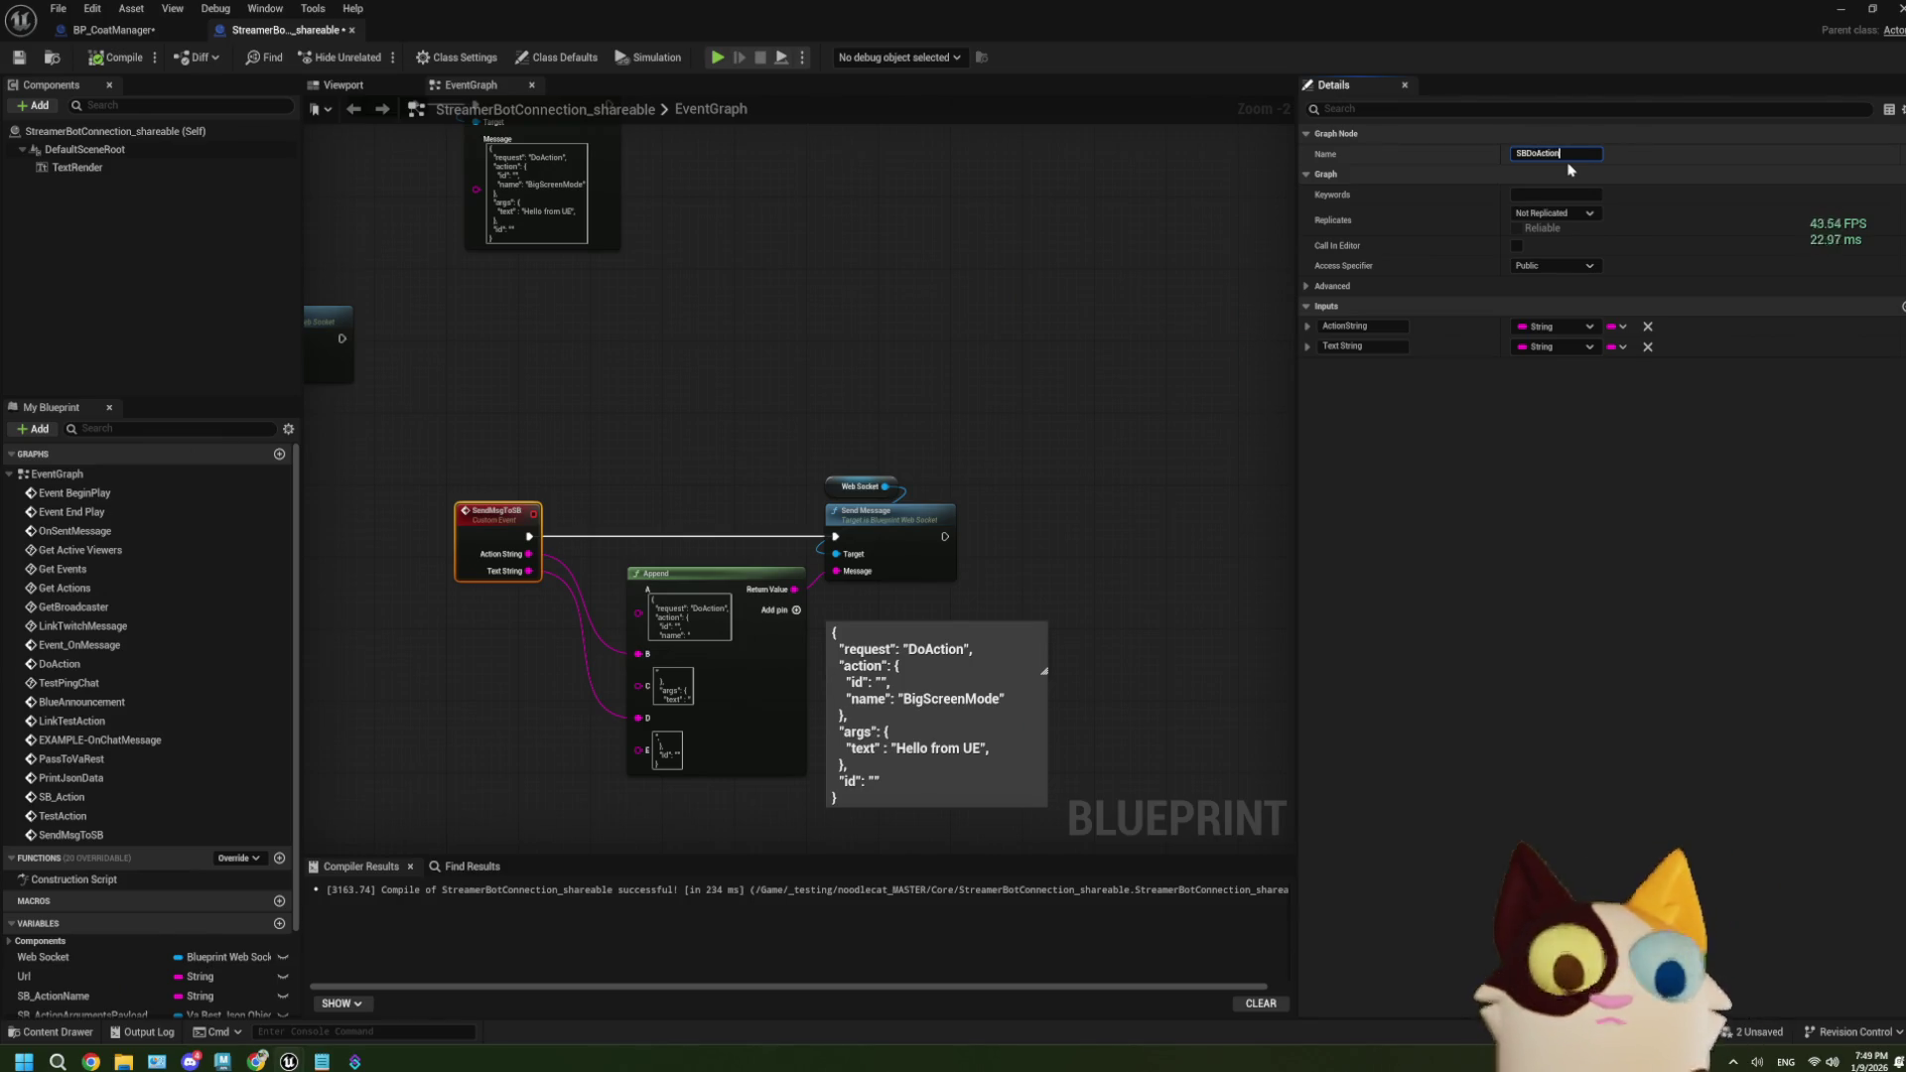
pyautogui.press('Return')
pyautogui.click(957, 540)
pyautogui.scroll(-3, 822, 547)
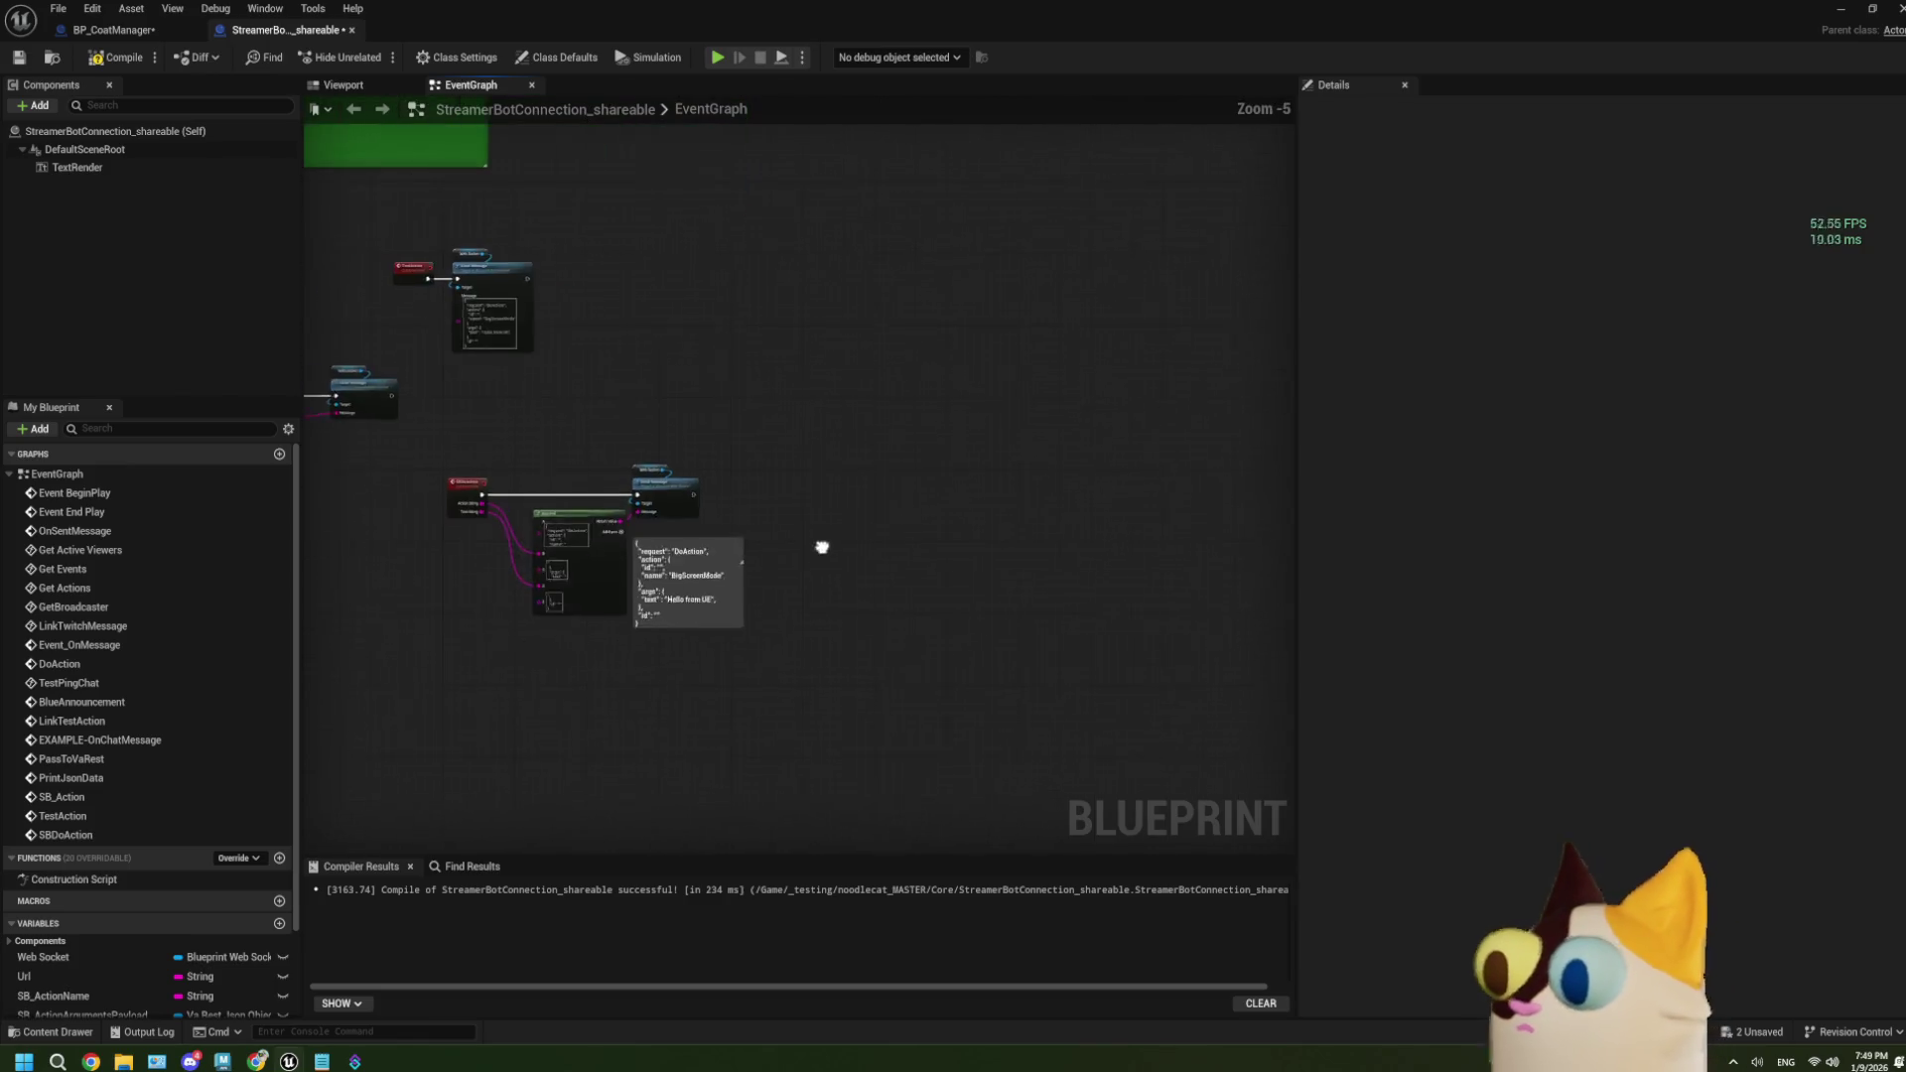
# Move the Make Literal String, Append and Accepted Preset nodes upward to make room.
pyautogui.moveTo(822, 547)
pyautogui.mouseDown()
pyautogui.moveTo(923, 609)
pyautogui.moveTo(863, 638)
pyautogui.moveTo(1072, 685)
pyautogui.mouseUp()
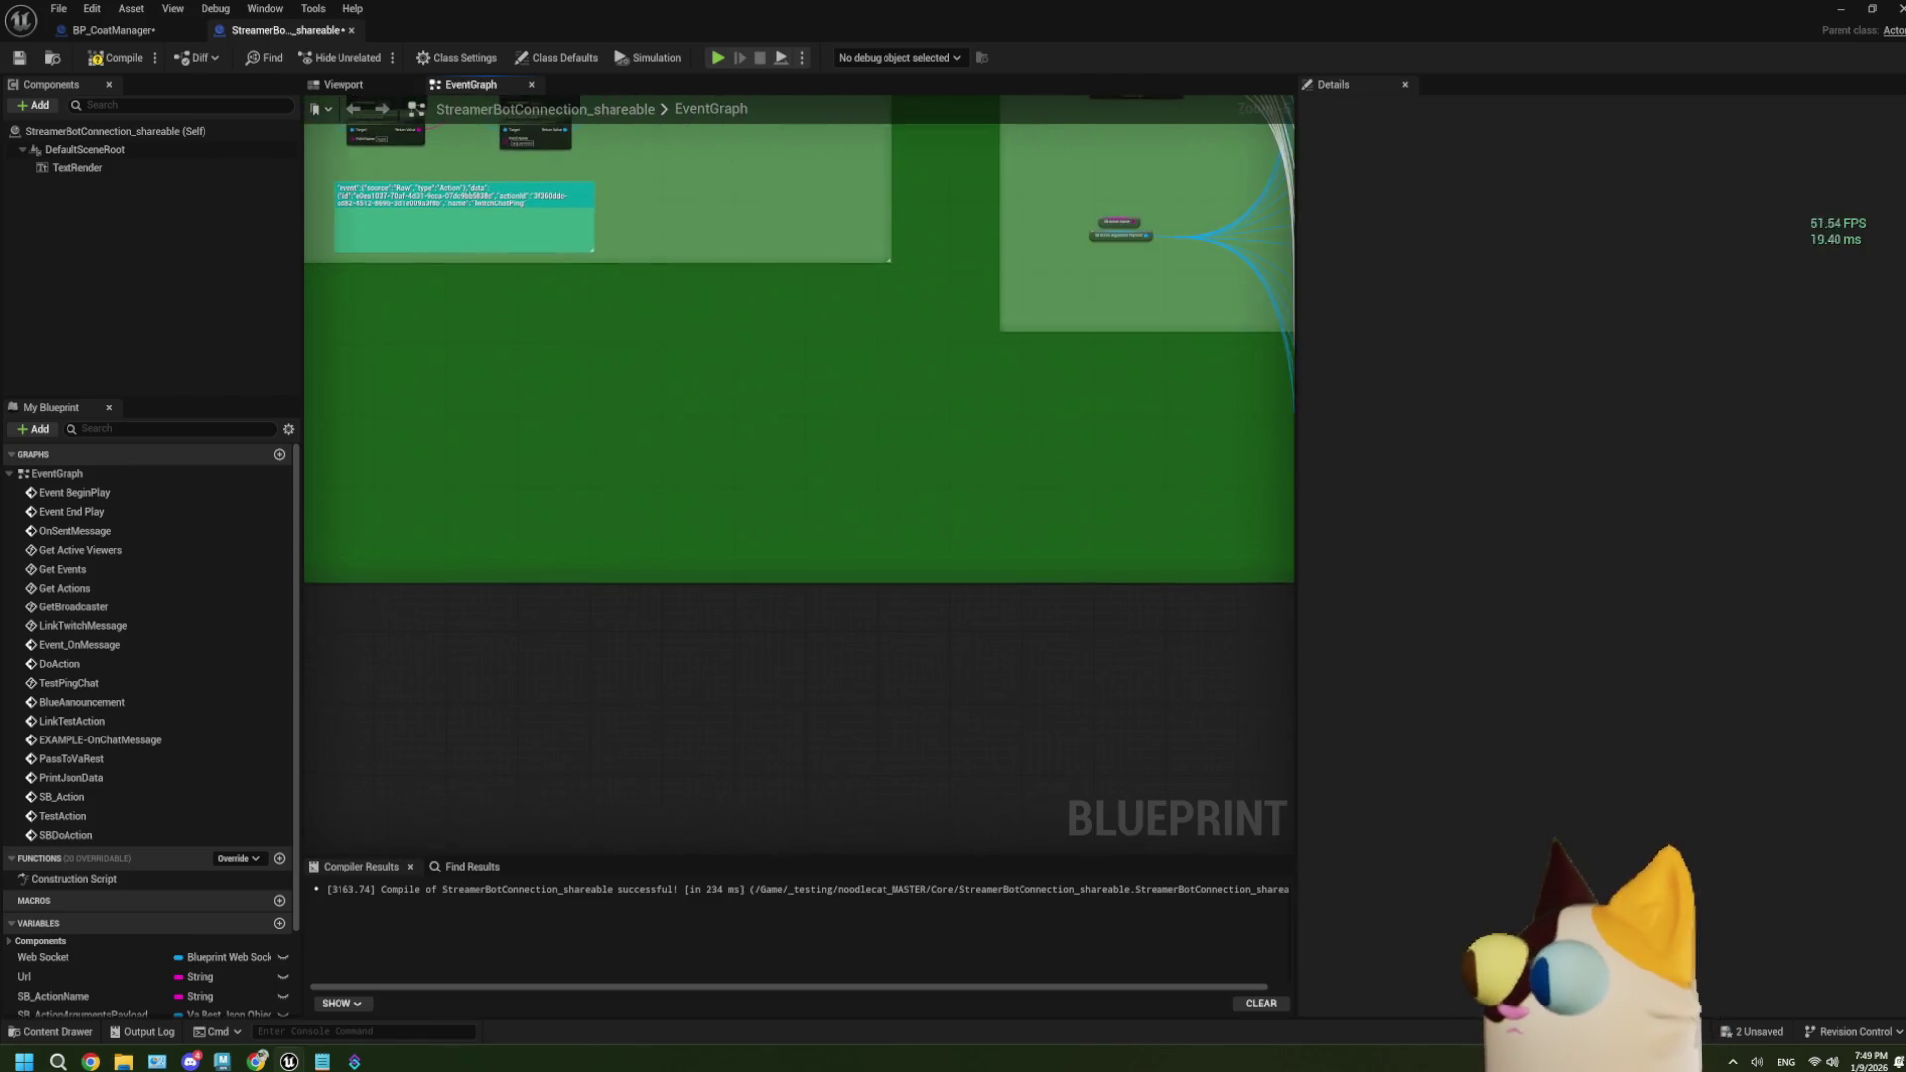
pyautogui.scroll(4, 754, 627)
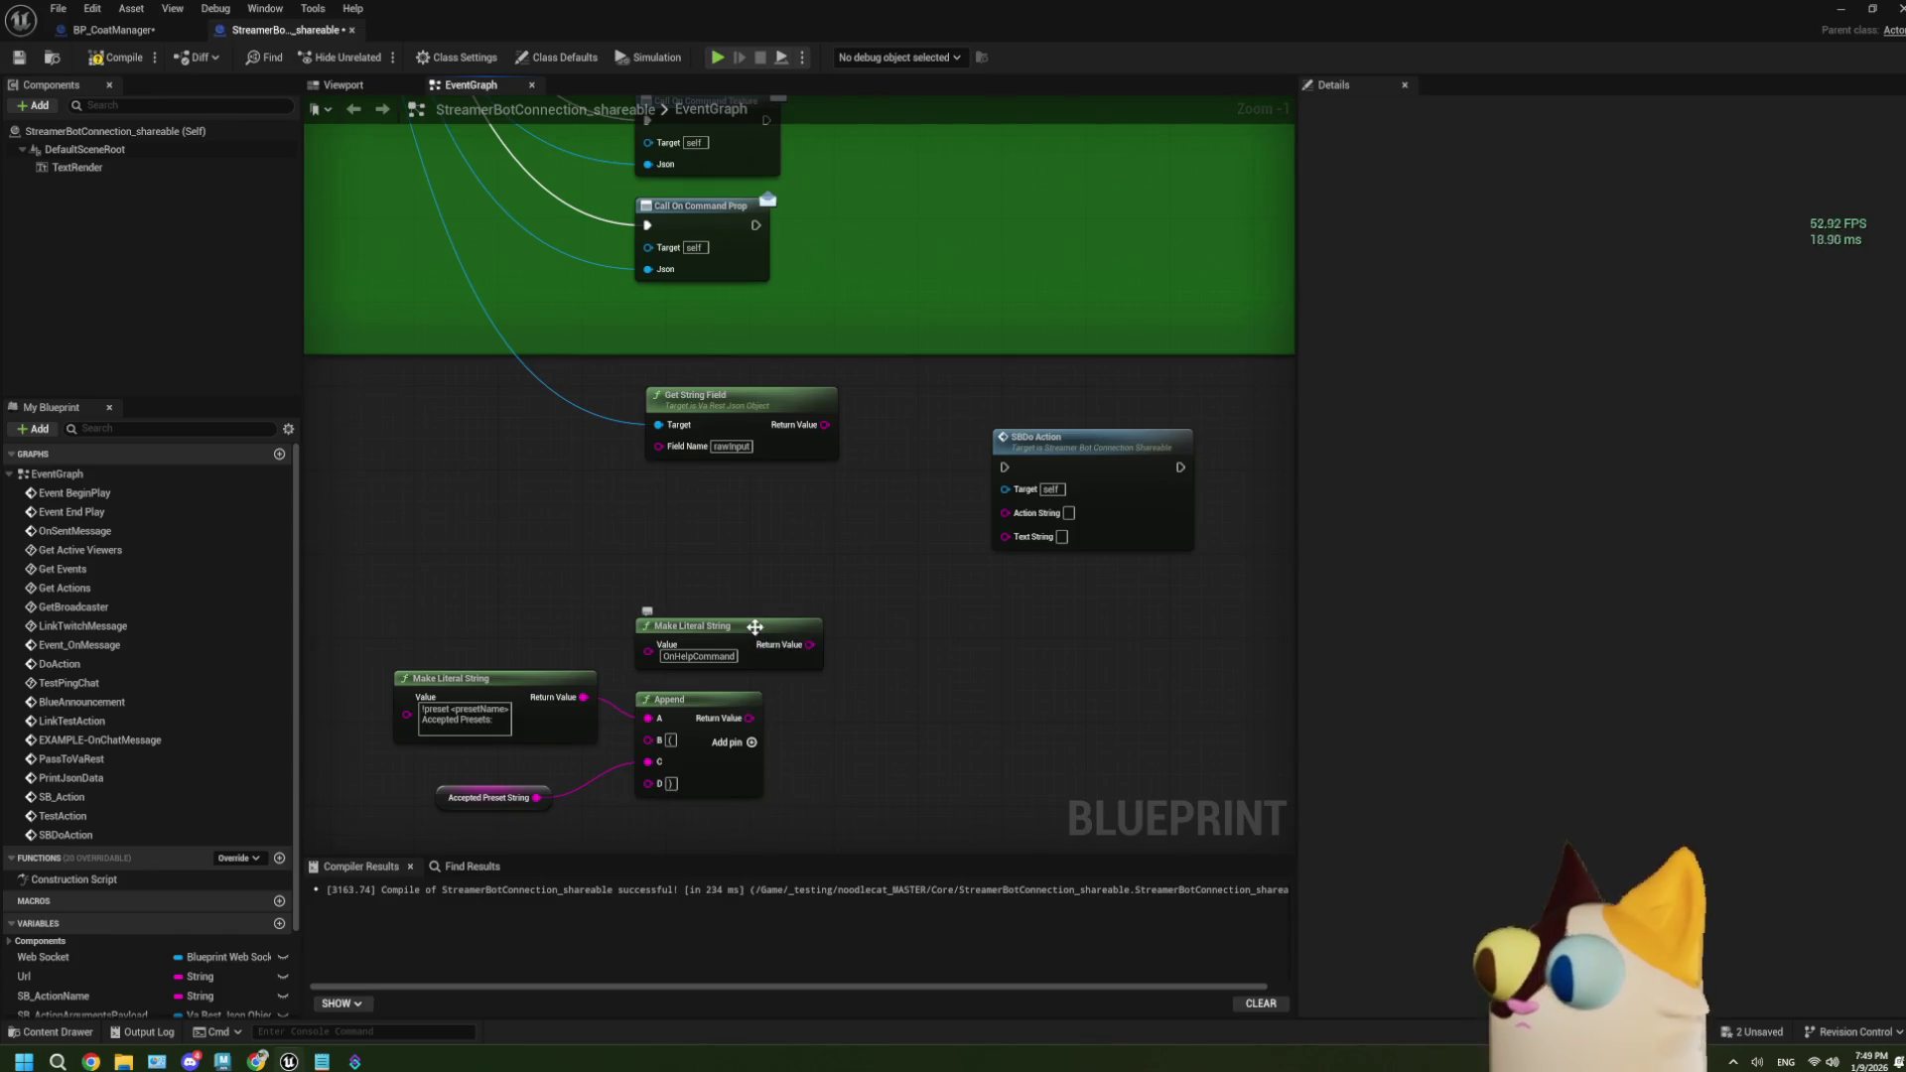
pyautogui.moveTo(491, 568); pyautogui.dragTo(750, 831)
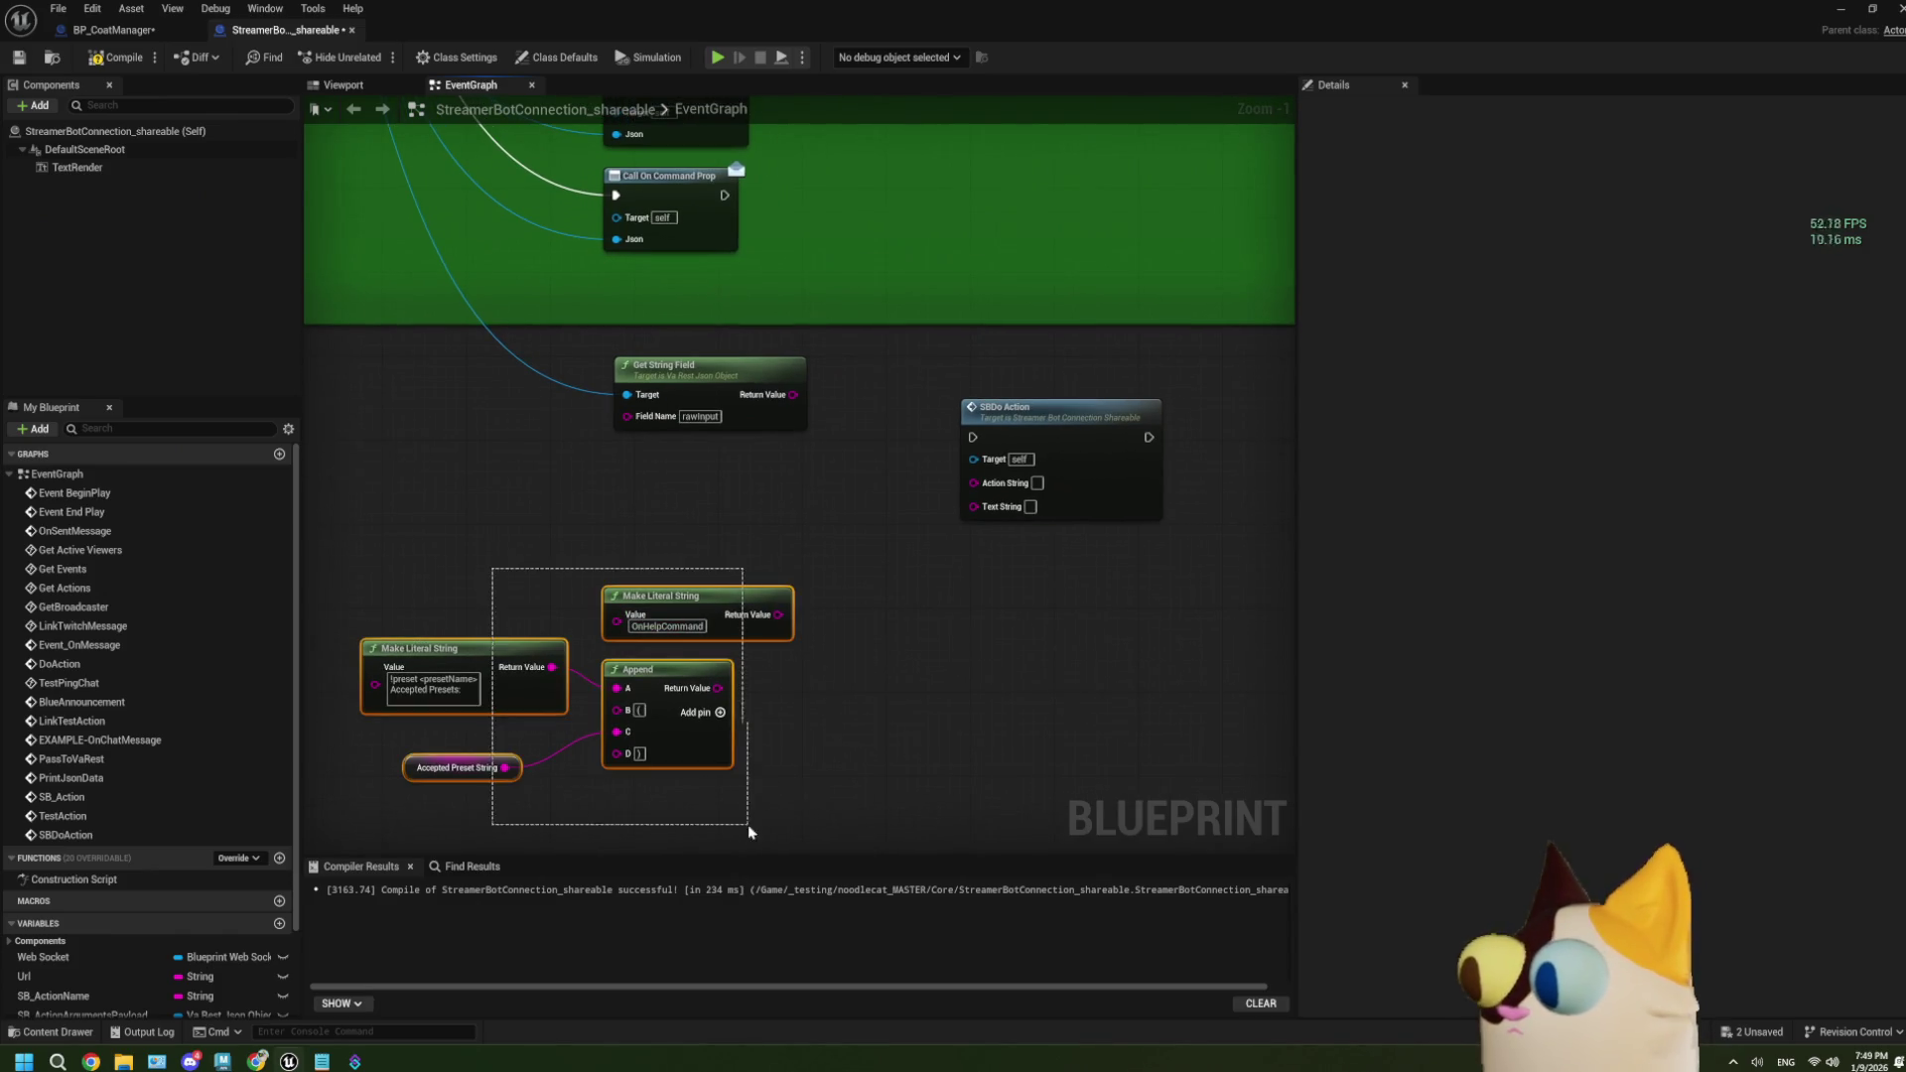
pyautogui.moveTo(707, 744); pyautogui.dragTo(774, 632)
pyautogui.rightClick(898, 616)
pyautogui.scroll(1, 843, 546)
pyautogui.click(828, 521)
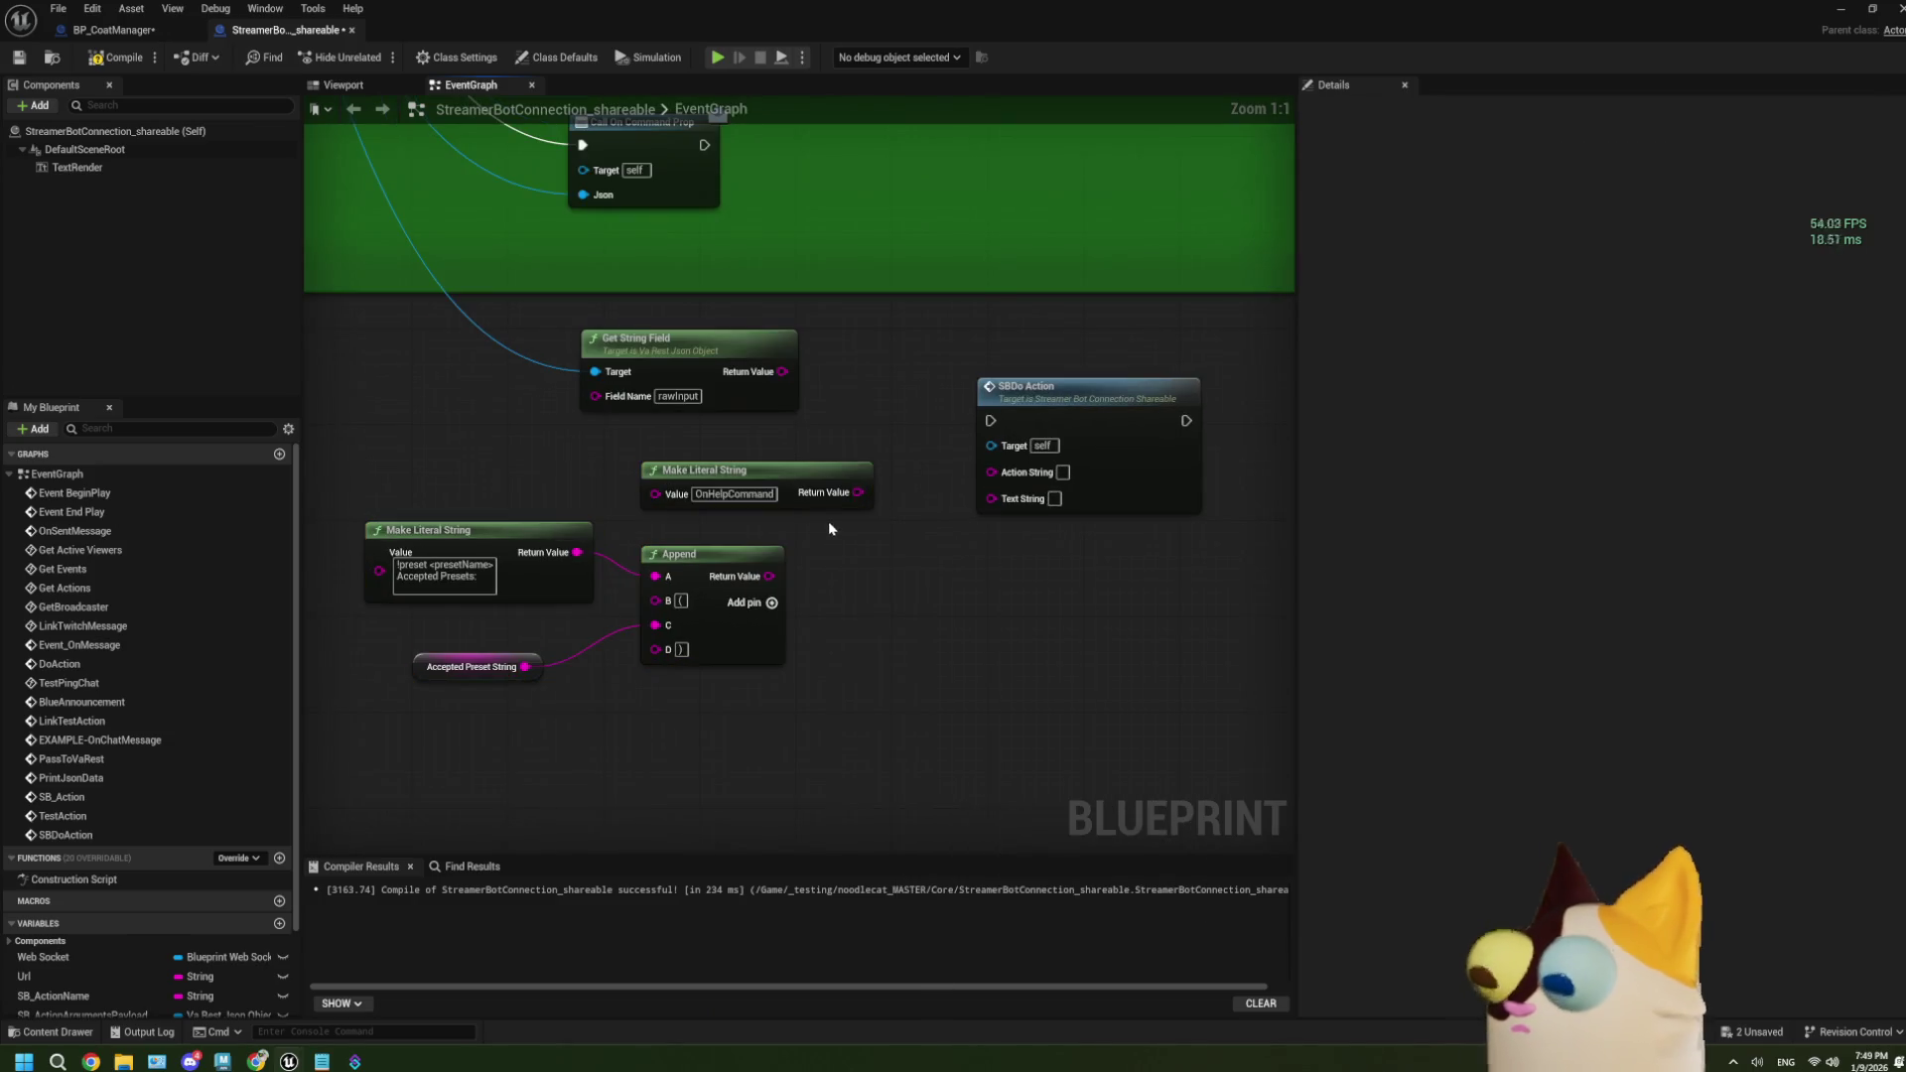
pyautogui.click(1116, 363)
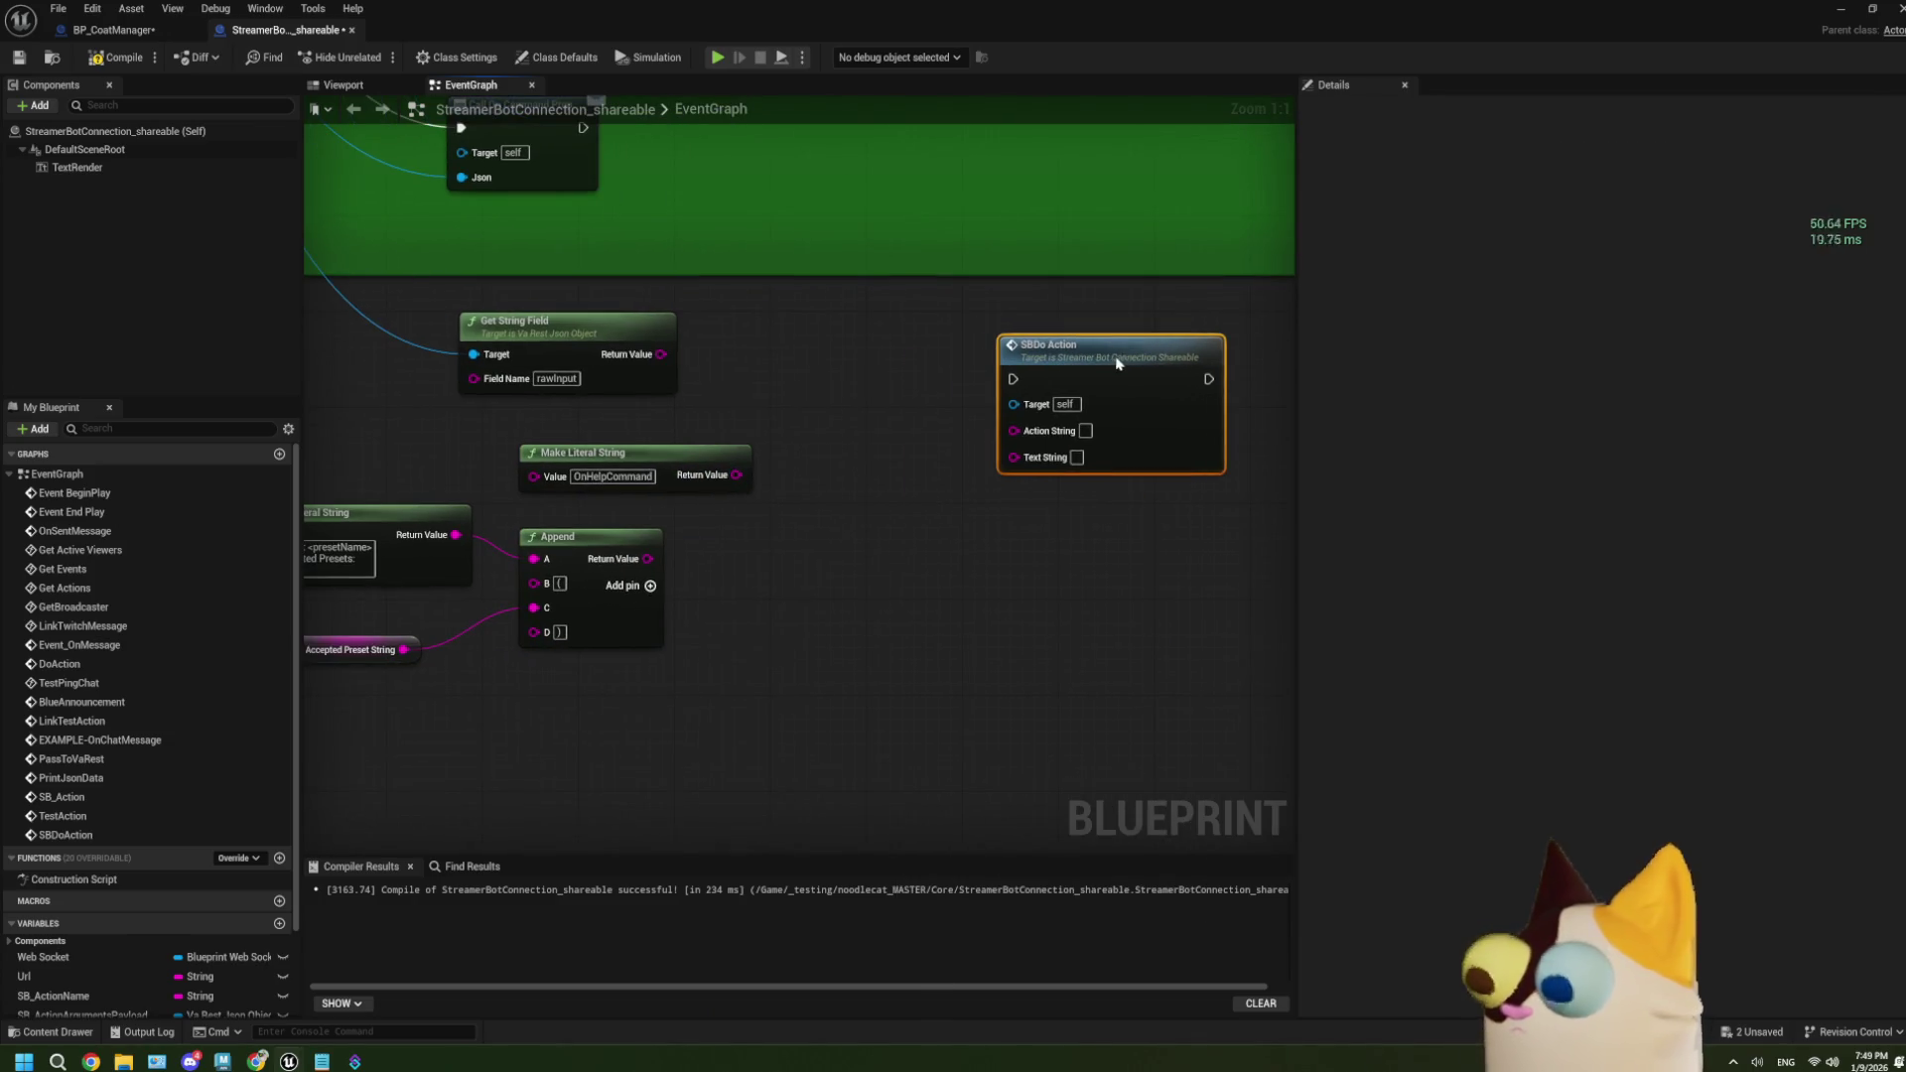
pyautogui.moveTo(710, 556); pyautogui.dragTo(817, 553)
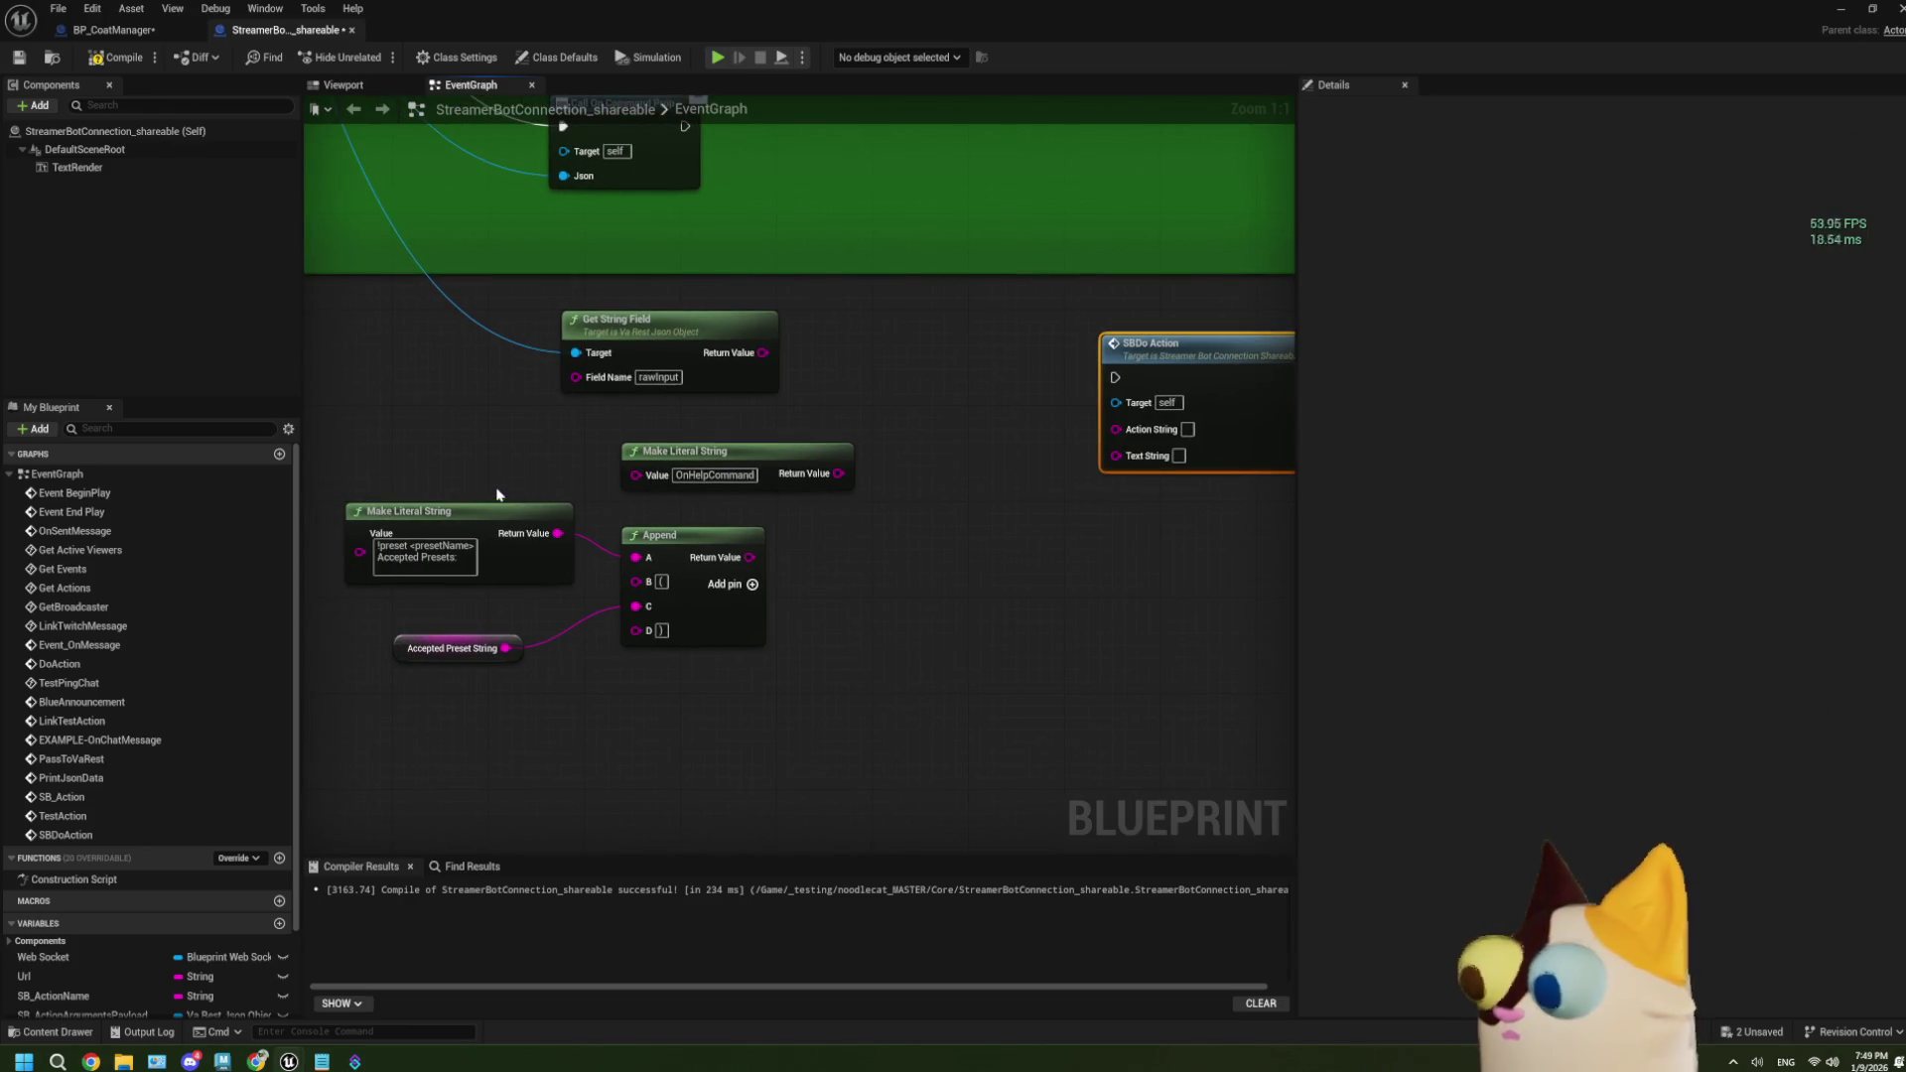
# Add a String Contains node from Get String Field's Return Value, beside SBDo Action.
pyautogui.moveTo(762, 352); pyautogui.dragTo(846, 367)
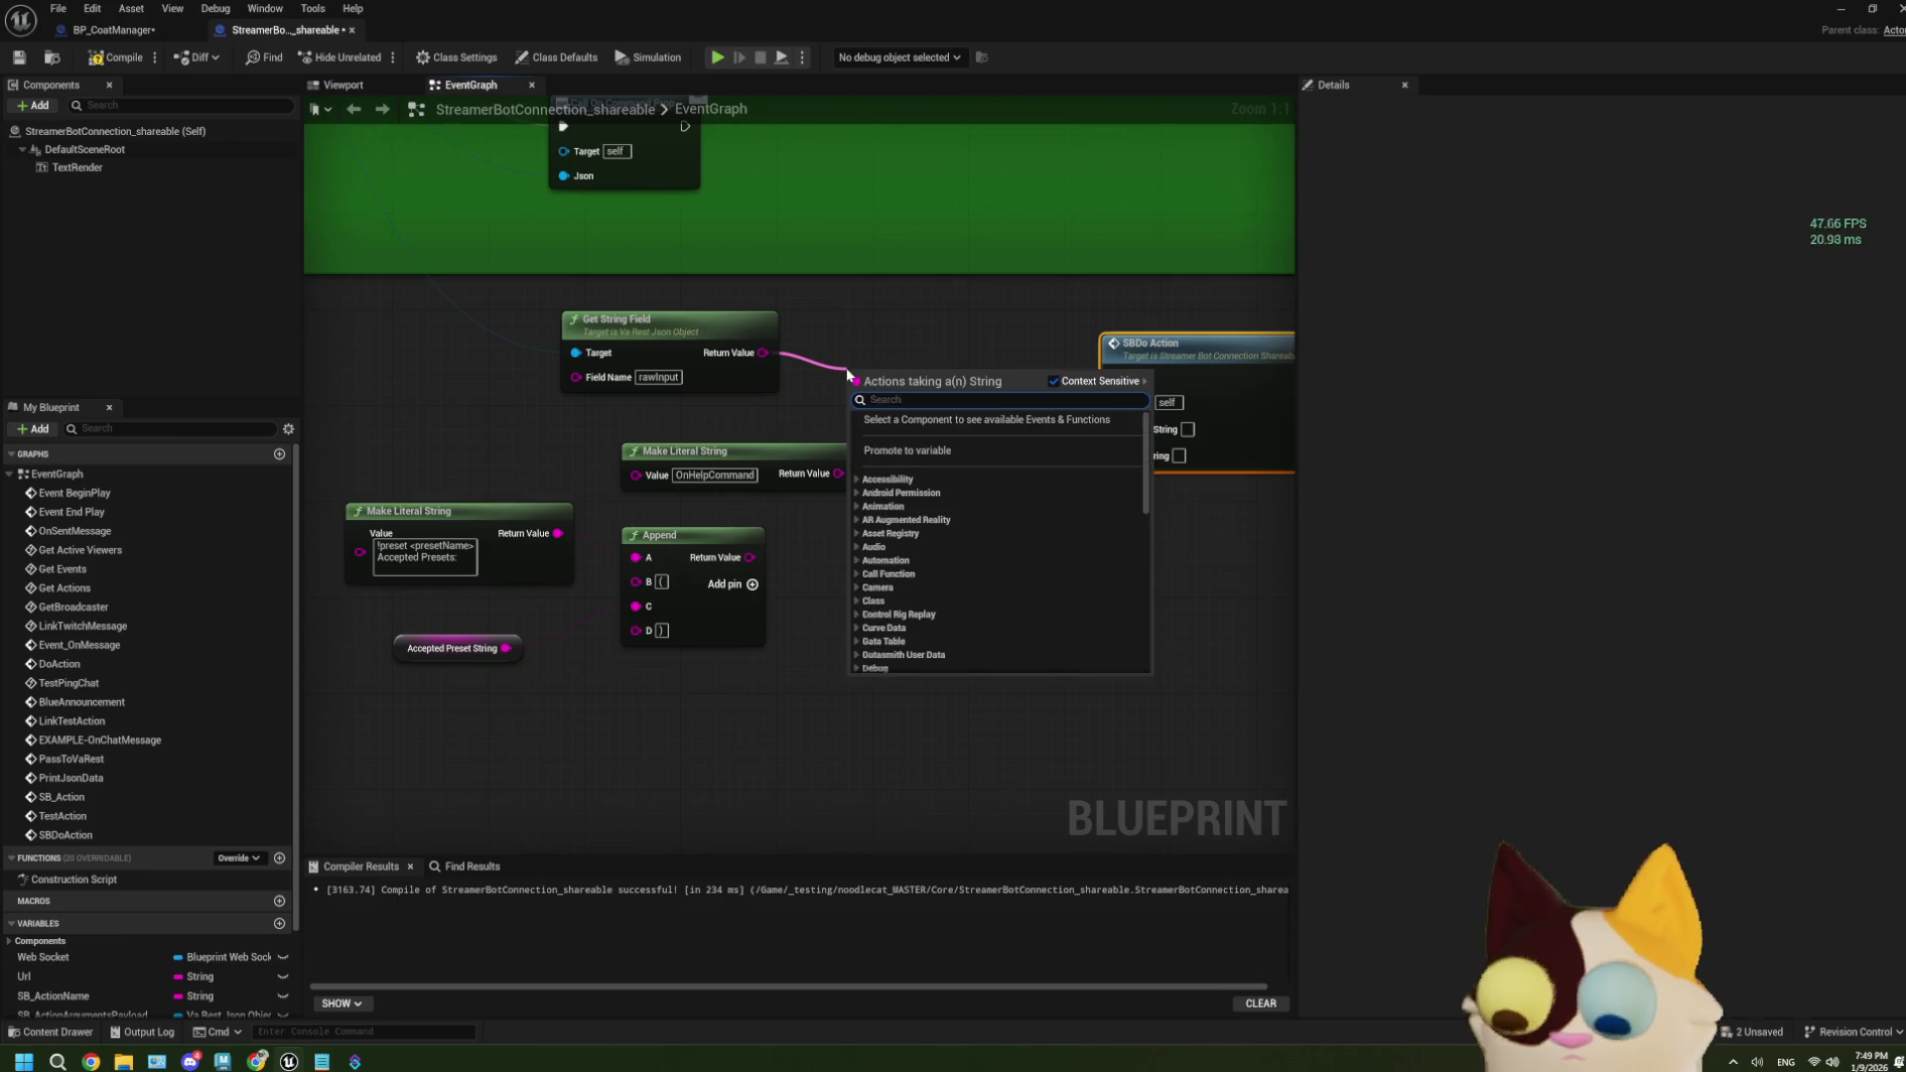
pyautogui.write('cont')
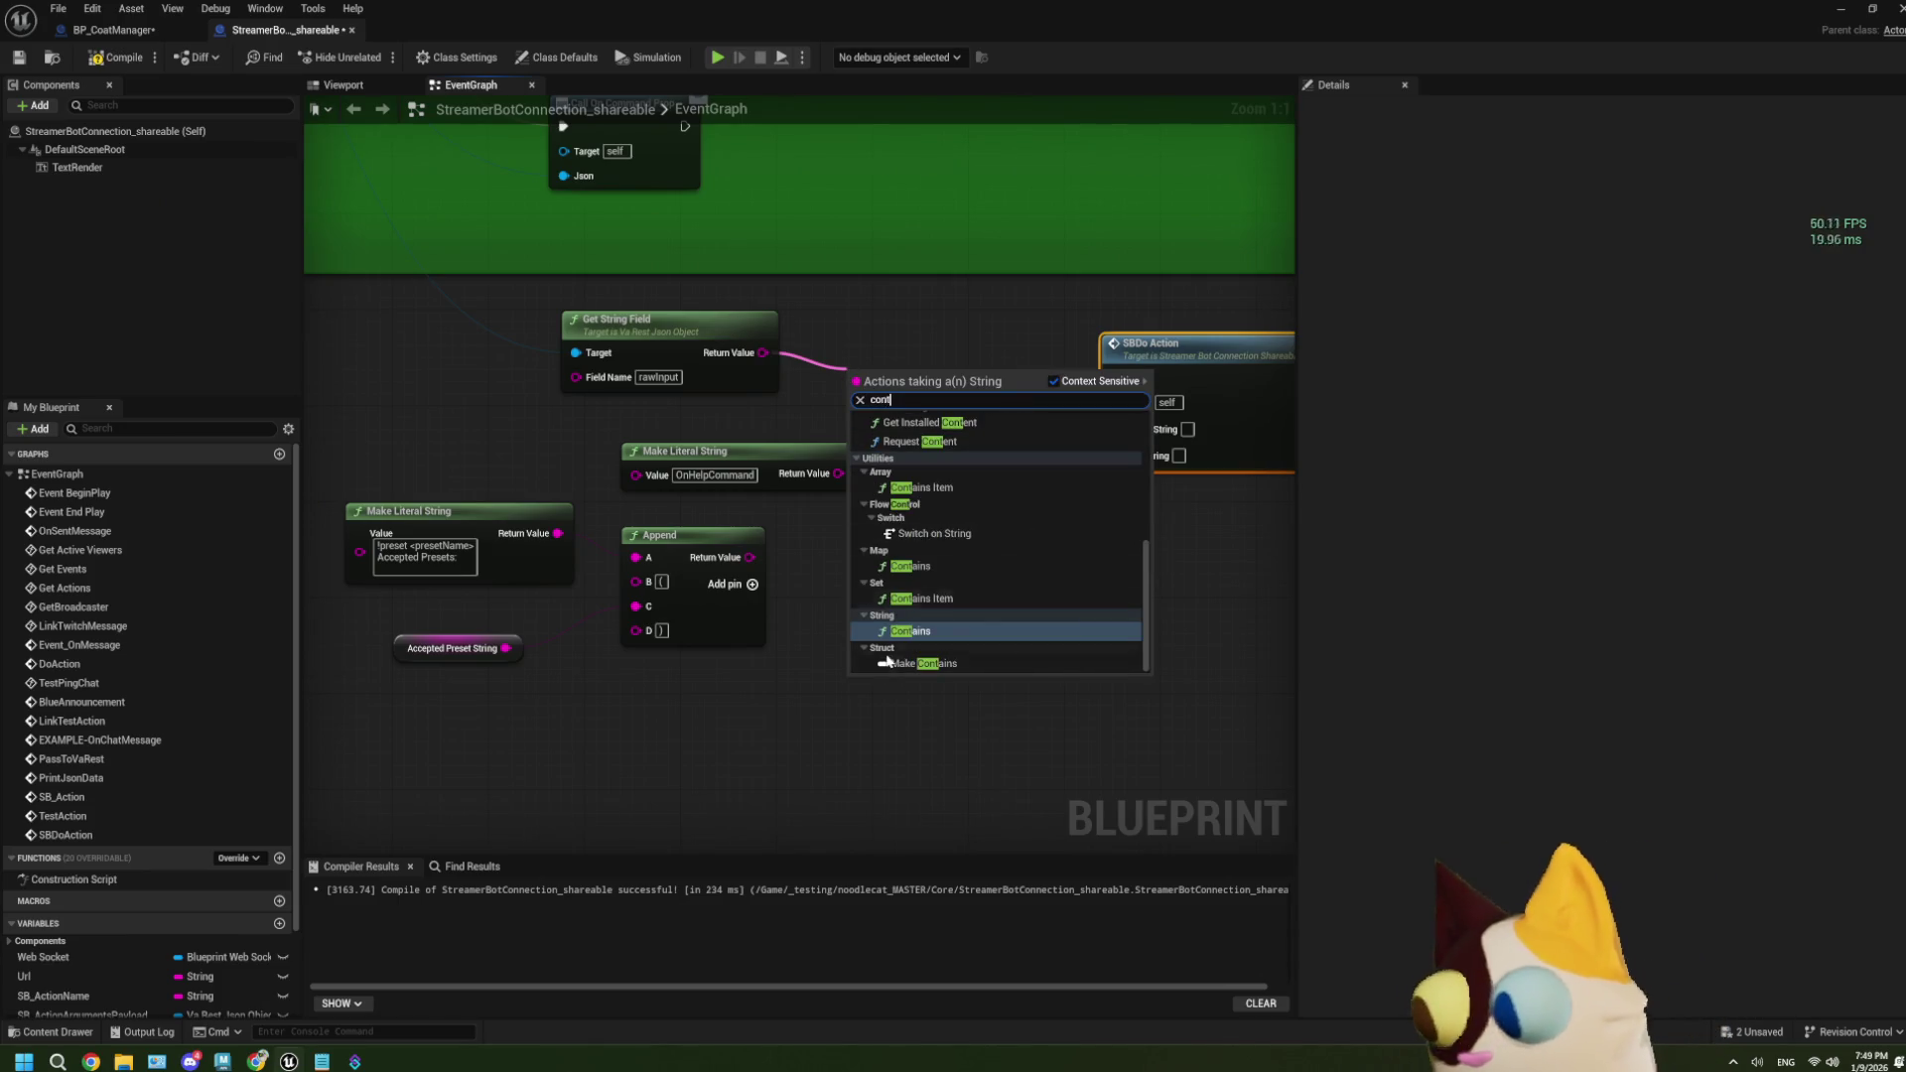
pyautogui.click(908, 640)
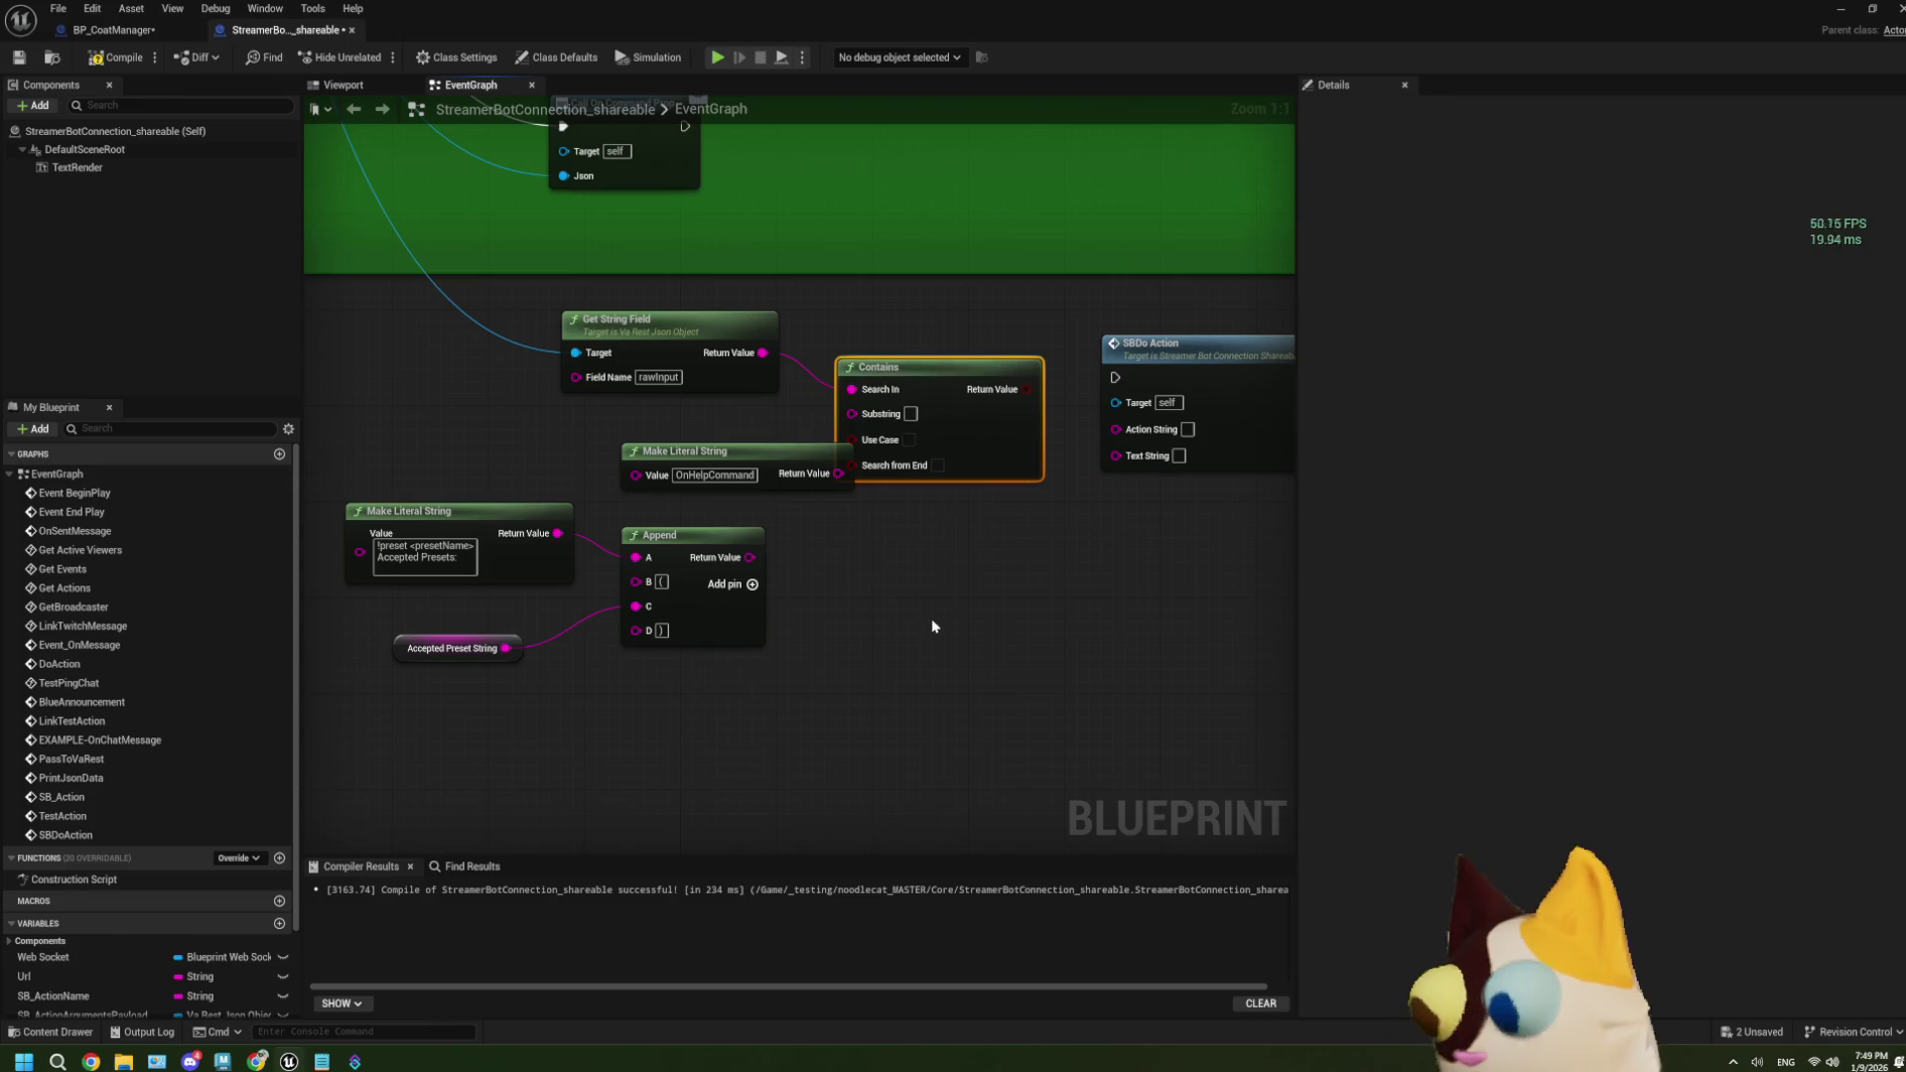
pyautogui.moveTo(914, 384); pyautogui.dragTo(900, 355)
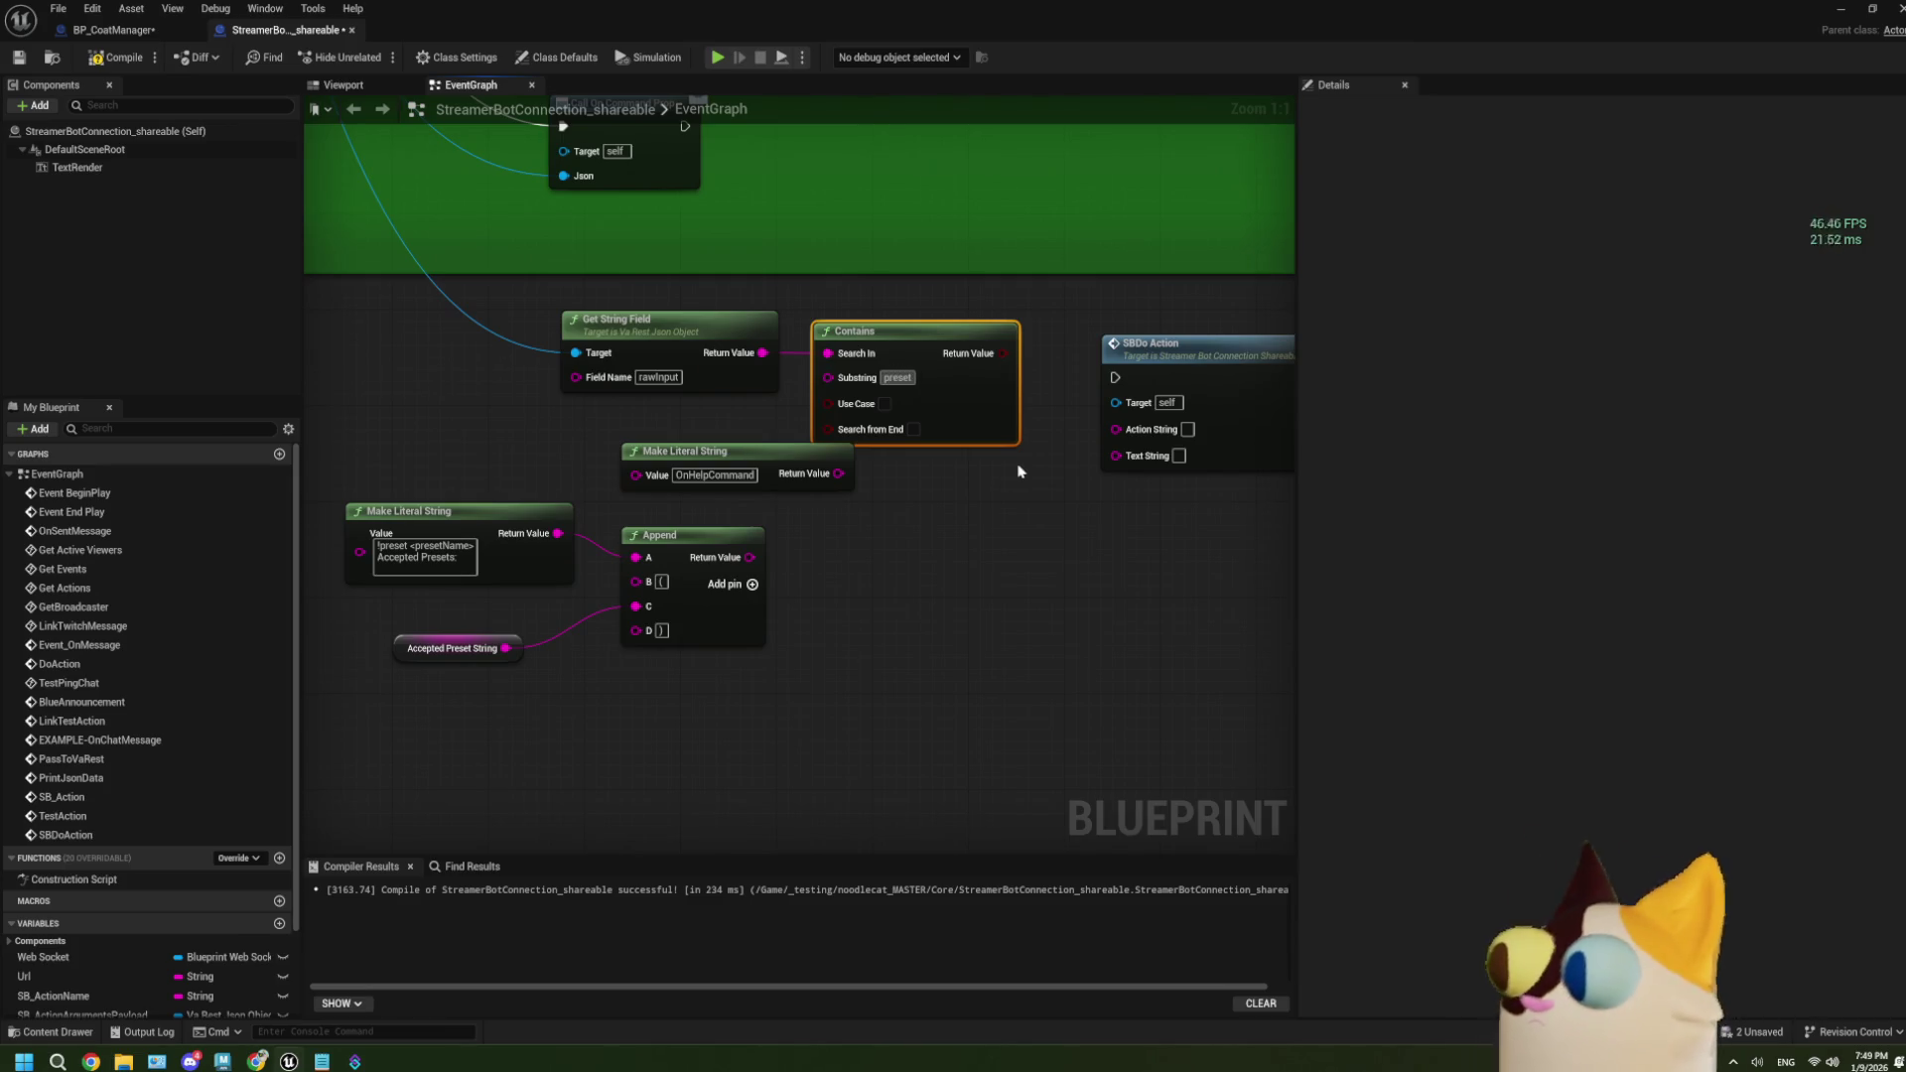
pyautogui.moveTo(938, 389); pyautogui.dragTo(1109, 377)
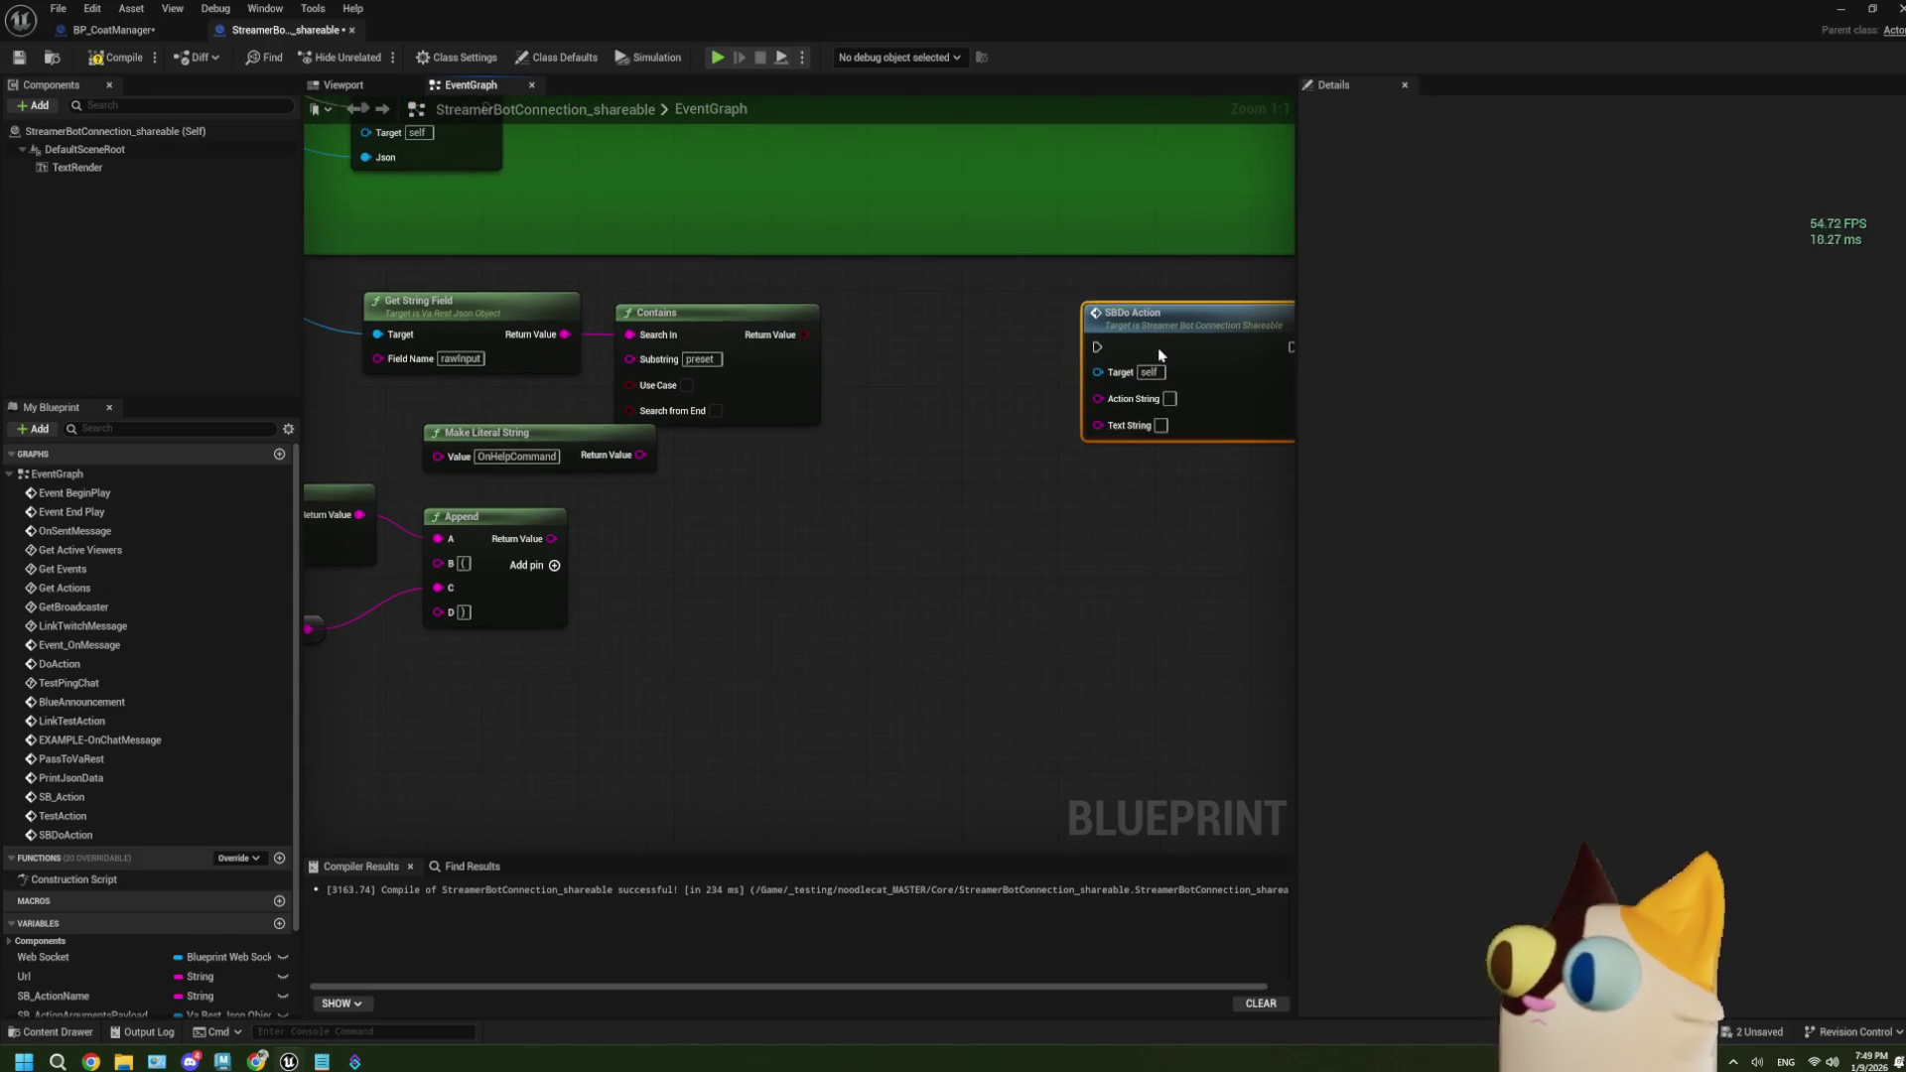
# Add a Branch driven by the Contains result and shift the string nodes aside.
pyautogui.moveTo(762, 401)
pyautogui.mouseDown()
pyautogui.moveTo(829, 472)
pyautogui.moveTo(955, 437)
pyautogui.moveTo(908, 387)
pyautogui.moveTo(1025, 430)
pyautogui.moveTo(1055, 413)
pyautogui.mouseUp()
pyautogui.scroll(-2, 791, 642)
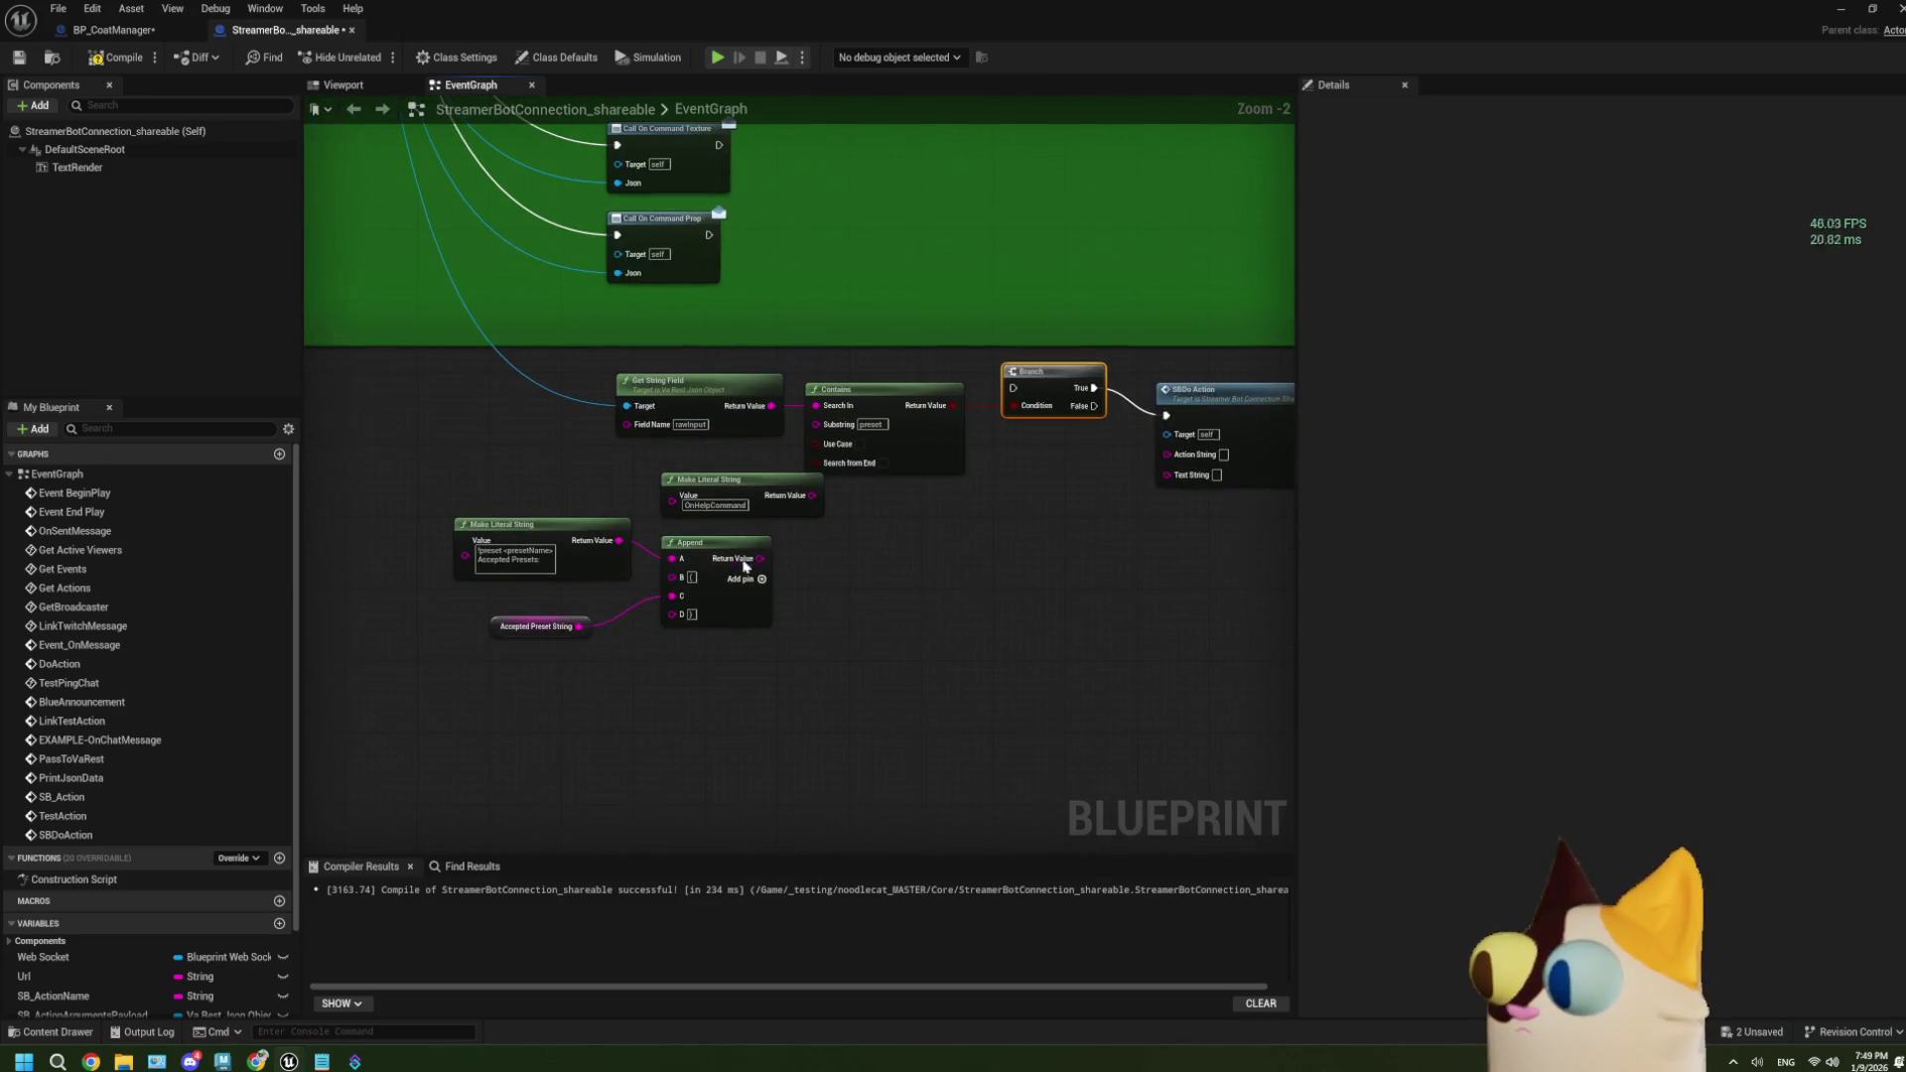
pyautogui.moveTo(794, 720)
pyautogui.mouseDown()
pyautogui.moveTo(452, 515)
pyautogui.moveTo(560, 471)
pyautogui.mouseUp()
pyautogui.moveTo(731, 608)
pyautogui.mouseDown()
pyautogui.moveTo(991, 659)
pyautogui.moveTo(984, 644)
pyautogui.mouseUp()
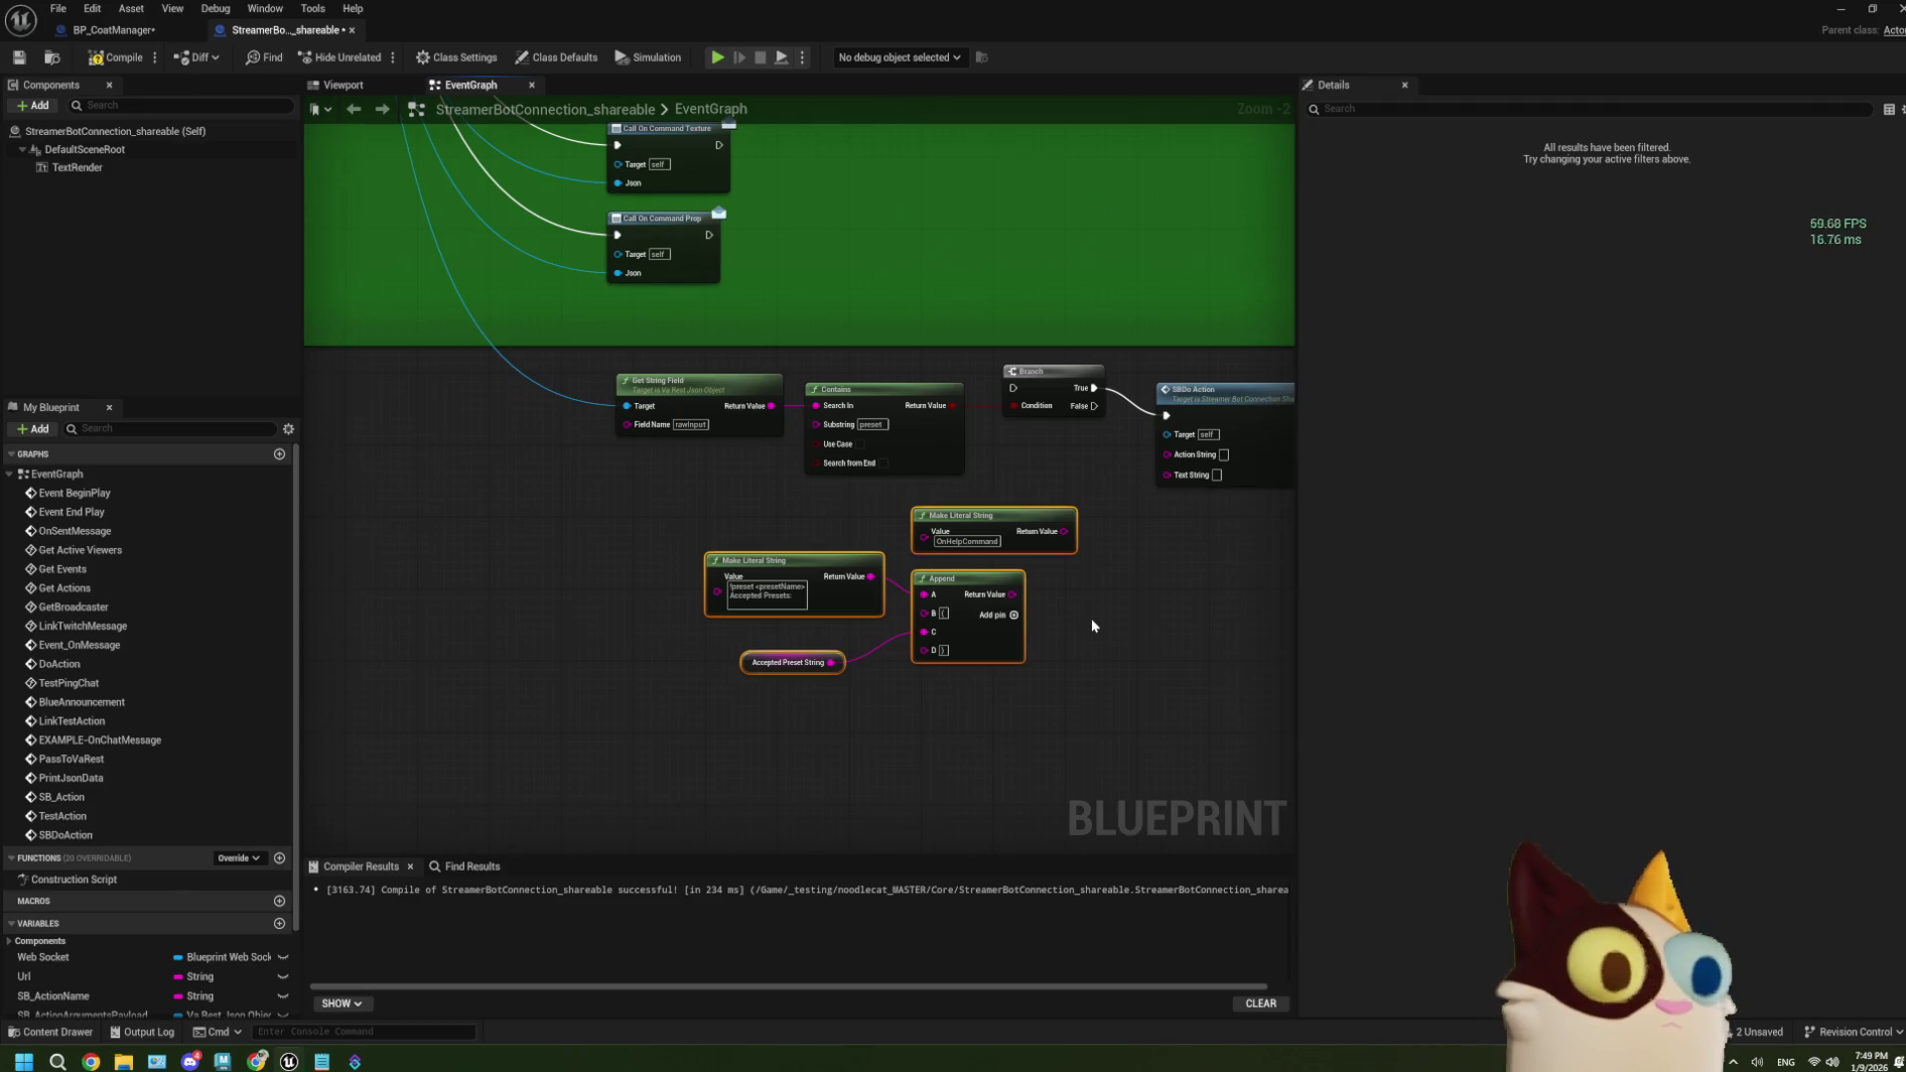
pyautogui.click(992, 516)
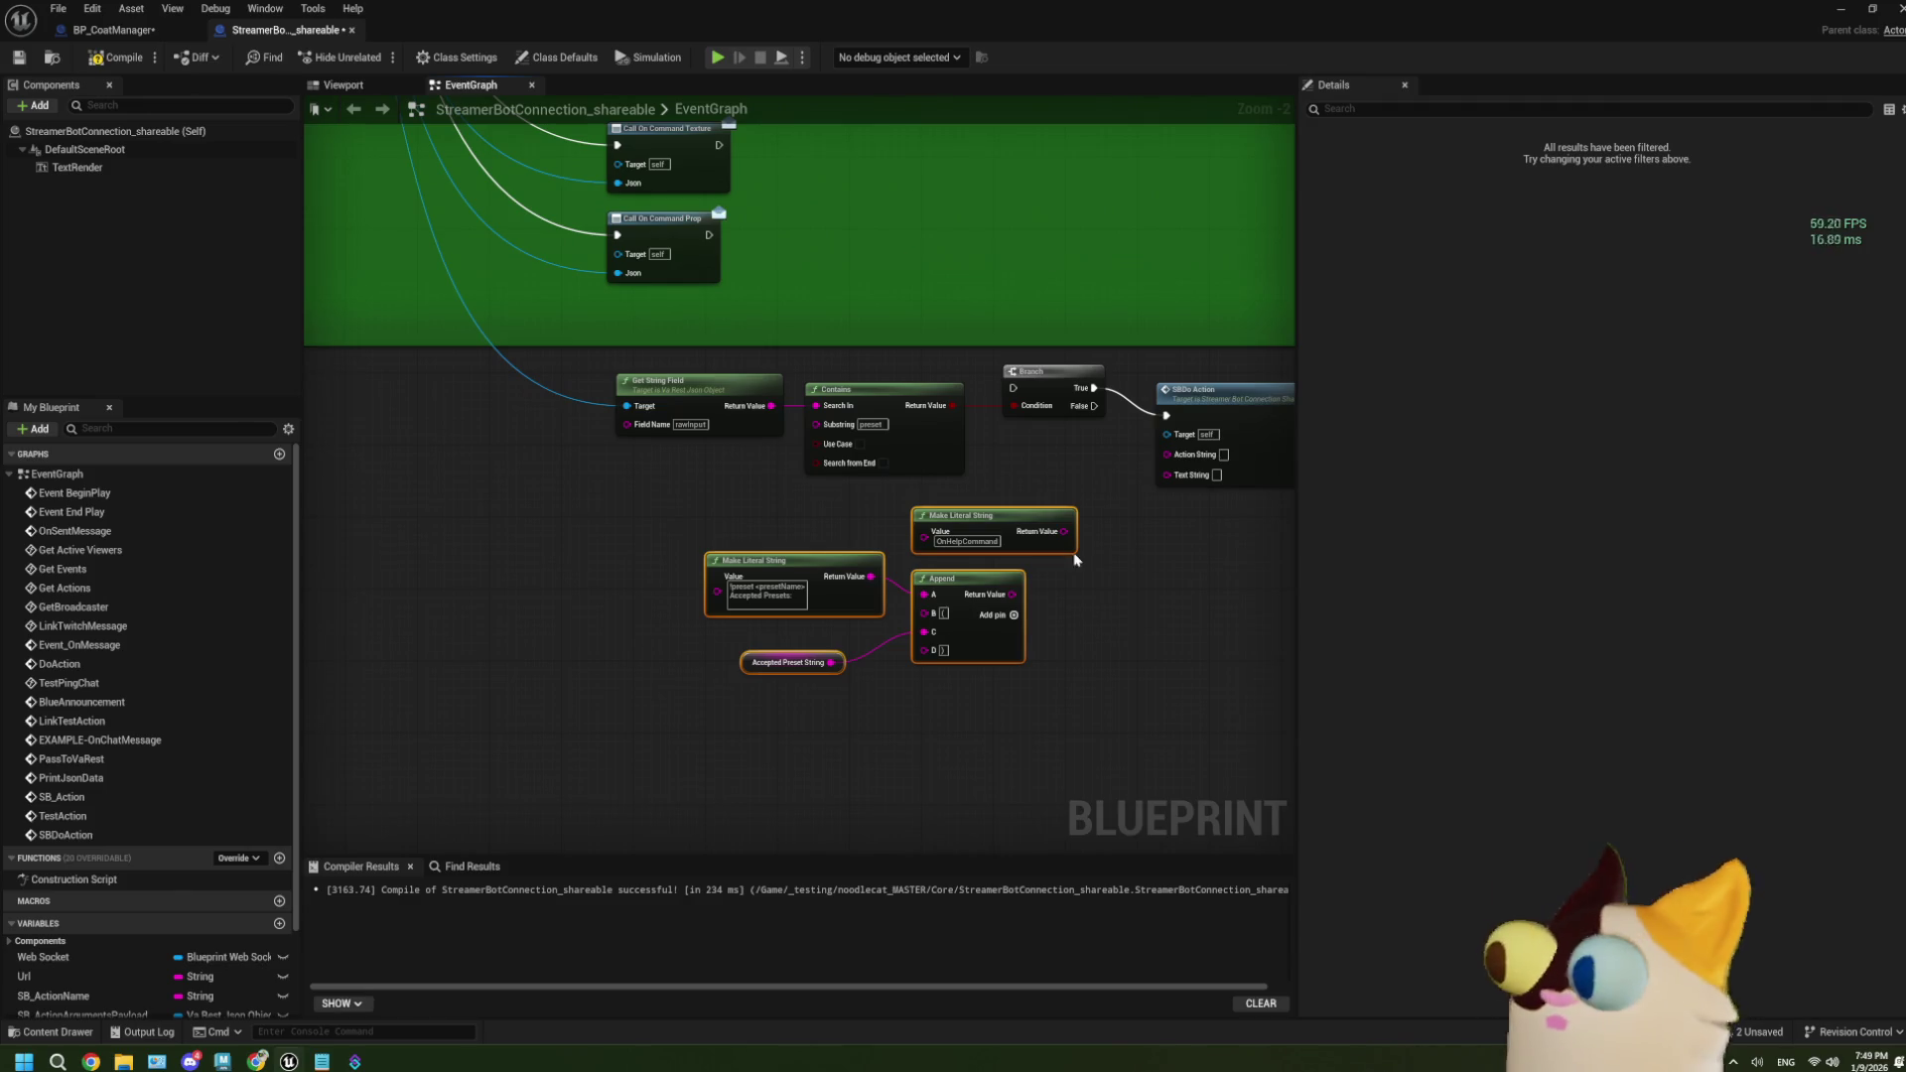
pyautogui.press('Home')
# Reposition the preset text, Append, Accepted Preset, OnHelpCommand and SBDo Action nodes.
pyautogui.moveTo(818, 748); pyautogui.dragTo(397, 487)
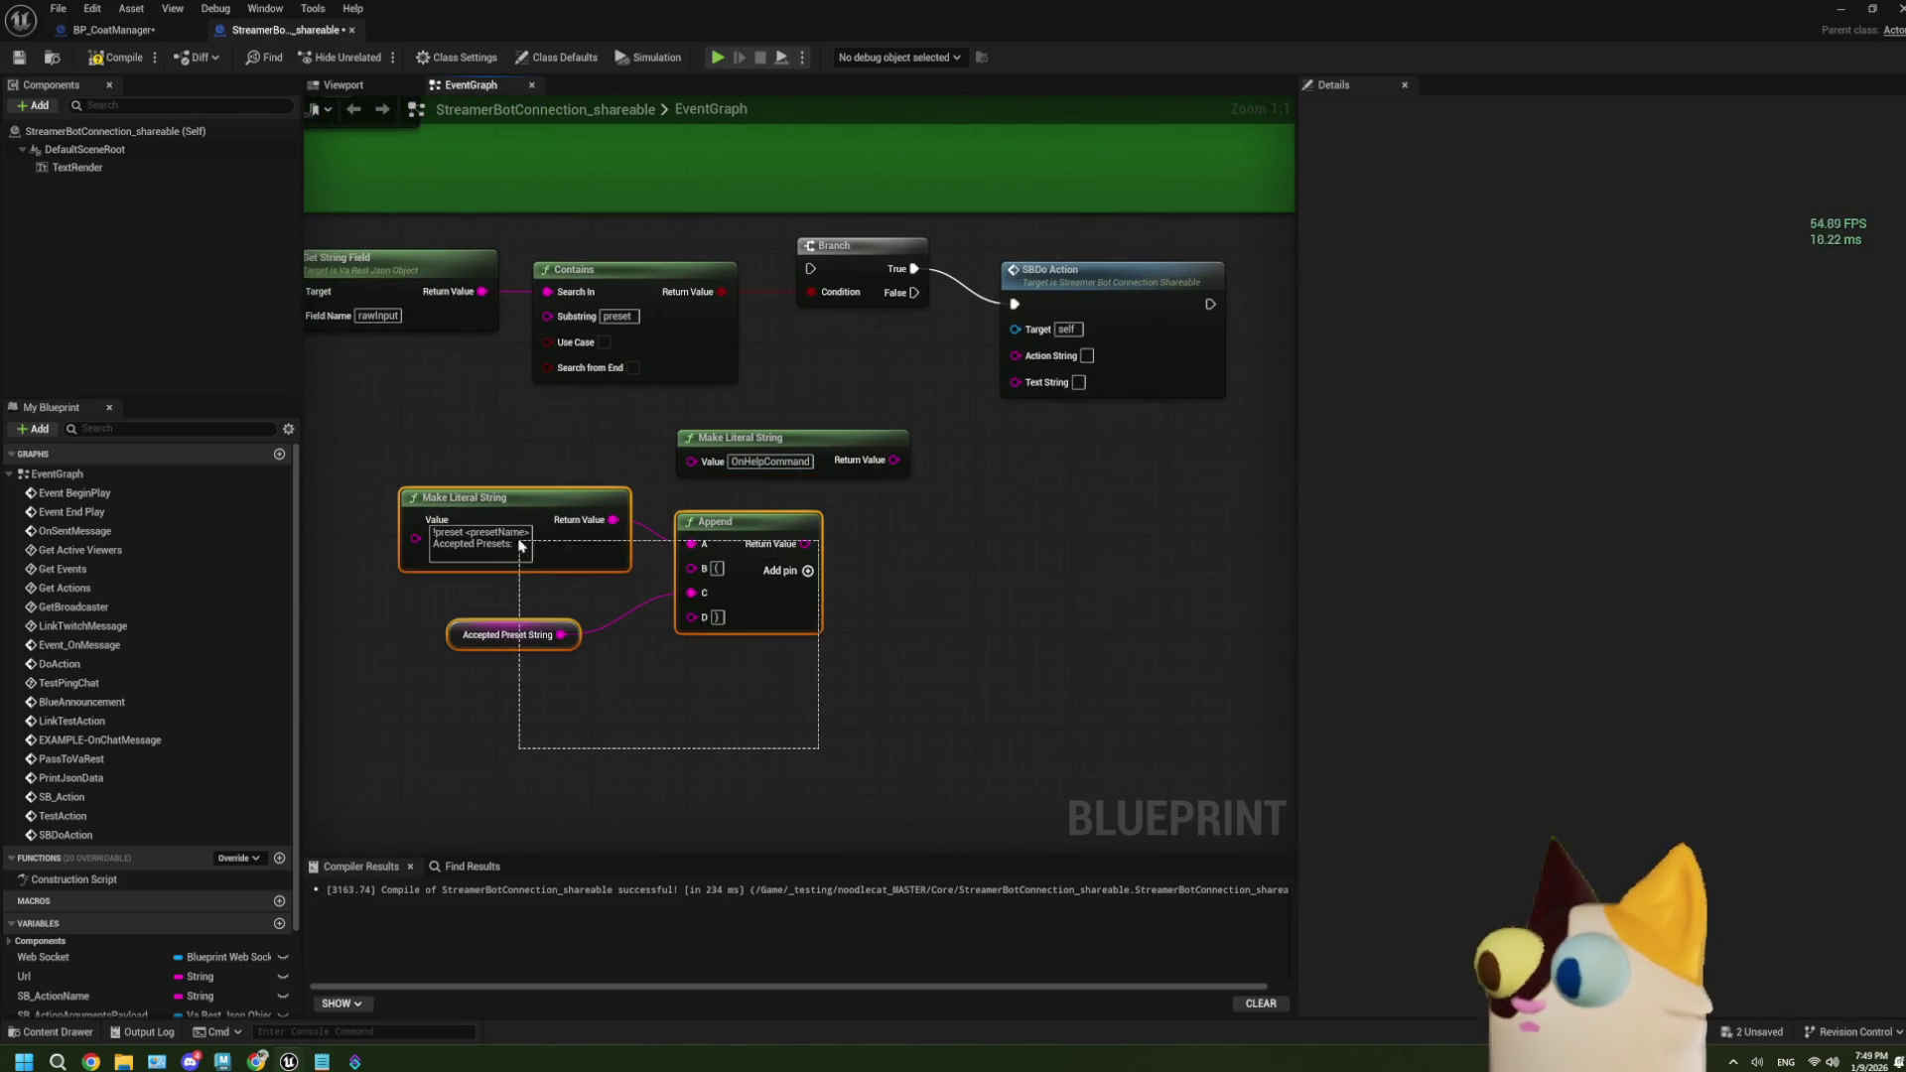
pyautogui.moveTo(771, 622)
pyautogui.mouseDown()
pyautogui.moveTo(867, 646)
pyautogui.moveTo(851, 650)
pyautogui.mouseUp()
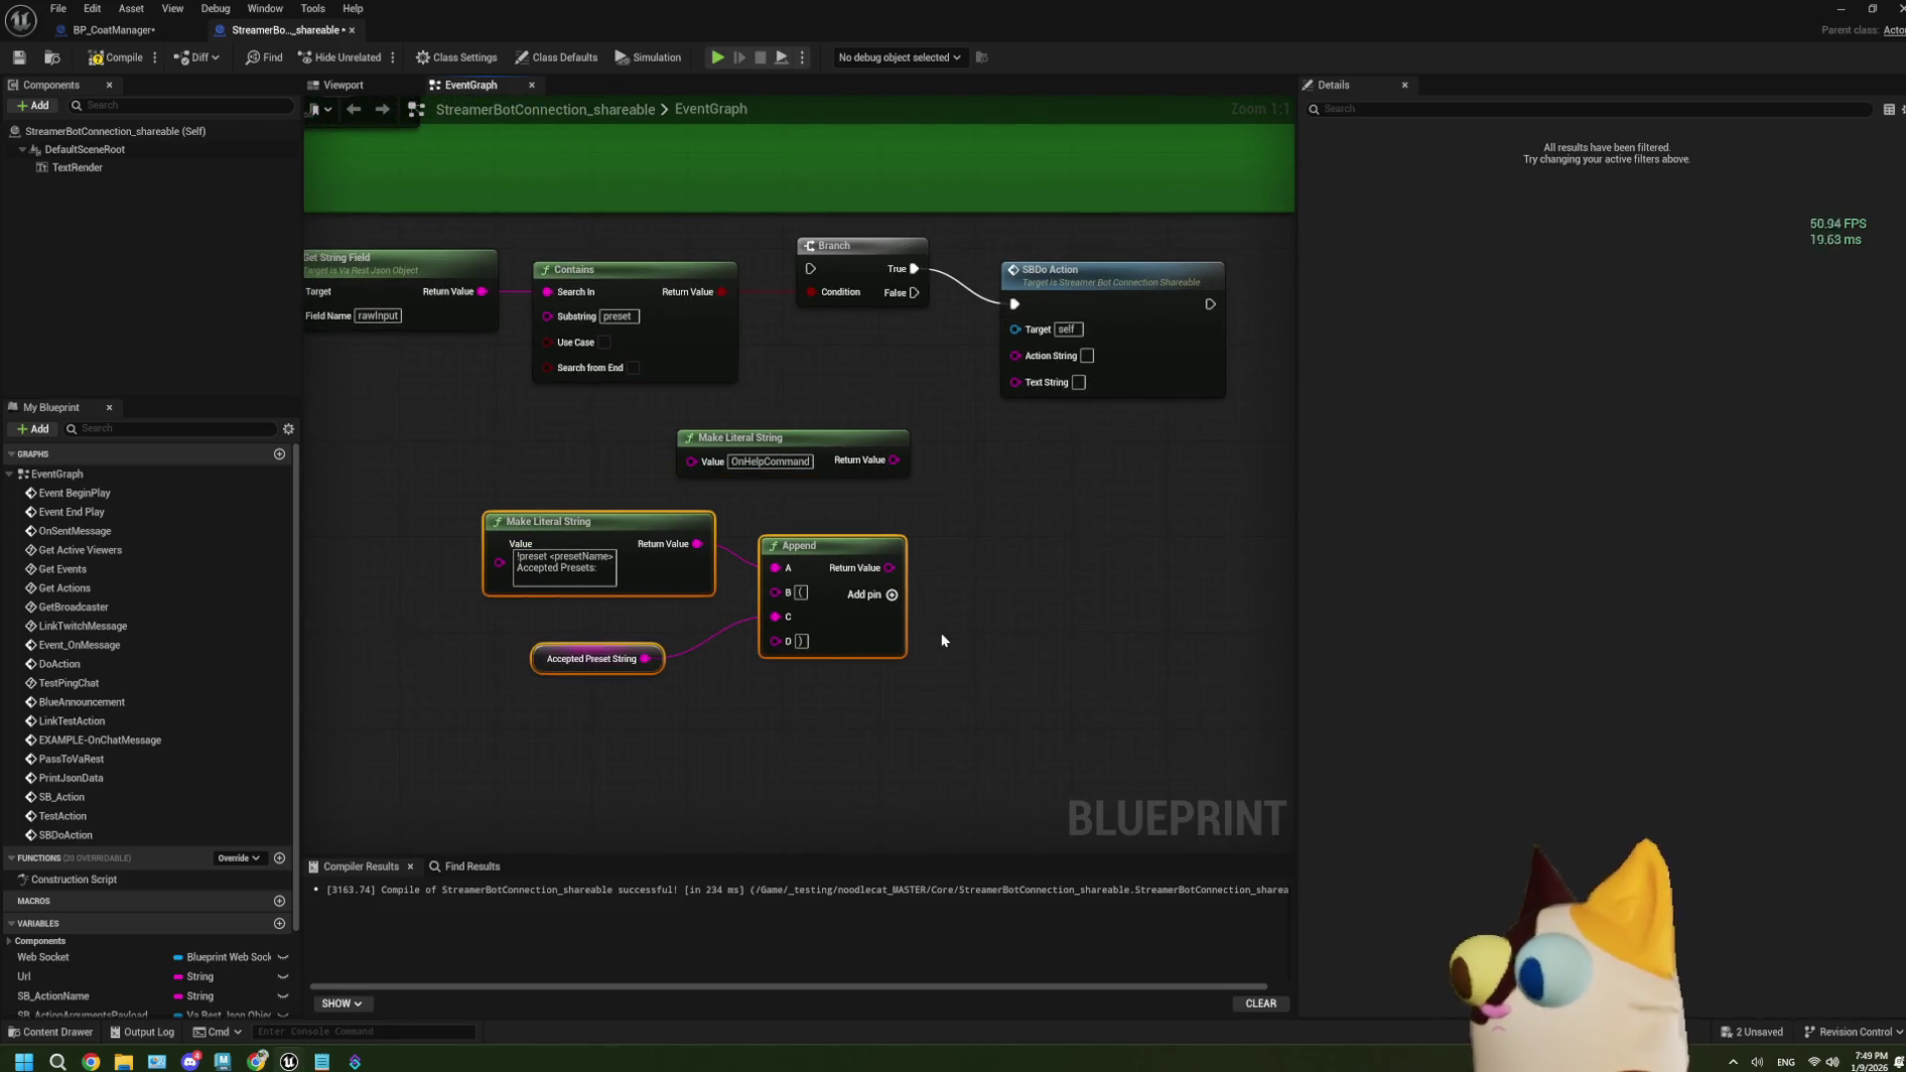
pyautogui.moveTo(915, 736); pyautogui.dragTo(625, 437)
pyautogui.moveTo(866, 657)
pyautogui.mouseDown()
pyautogui.moveTo(919, 646)
pyautogui.moveTo(887, 643)
pyautogui.mouseUp()
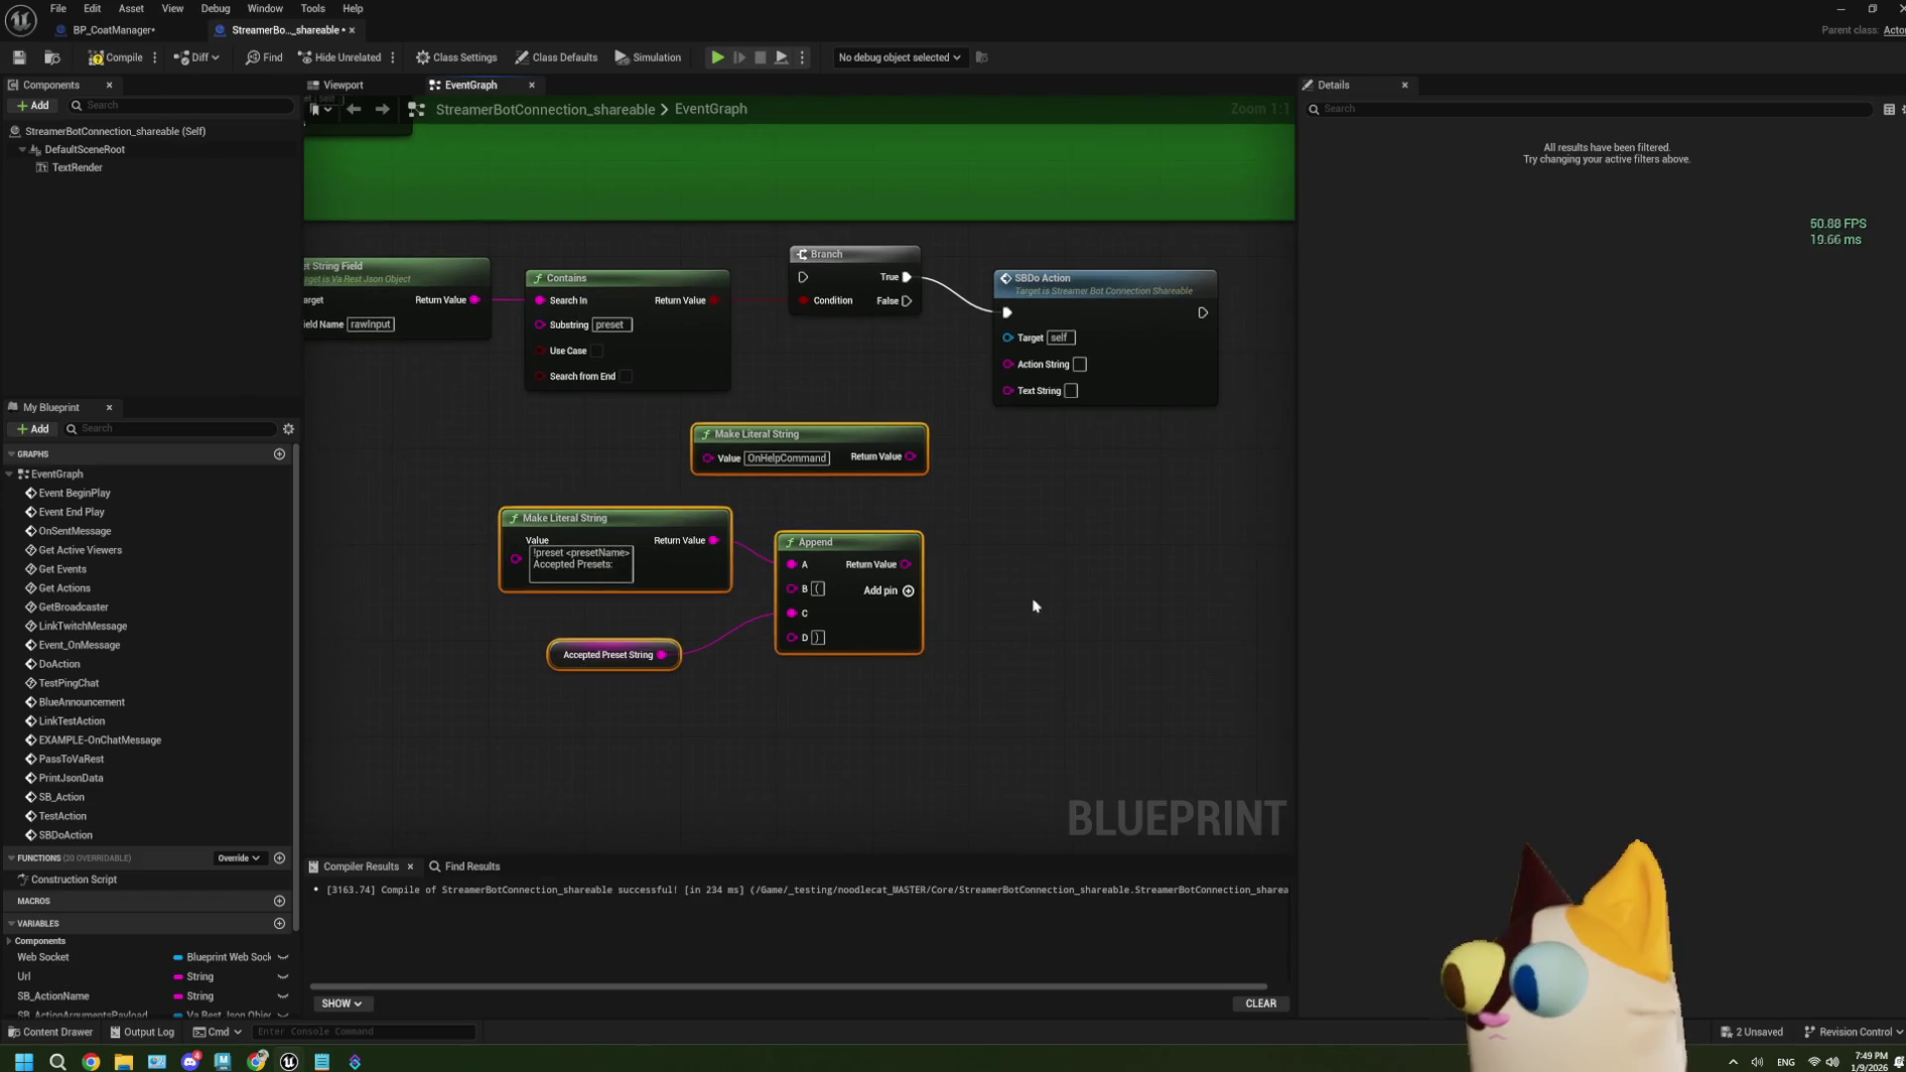
pyautogui.moveTo(1028, 588); pyautogui.dragTo(830, 617)
pyautogui.moveTo(930, 405)
pyautogui.mouseDown()
pyautogui.moveTo(1006, 470)
pyautogui.moveTo(963, 480)
pyautogui.mouseUp()
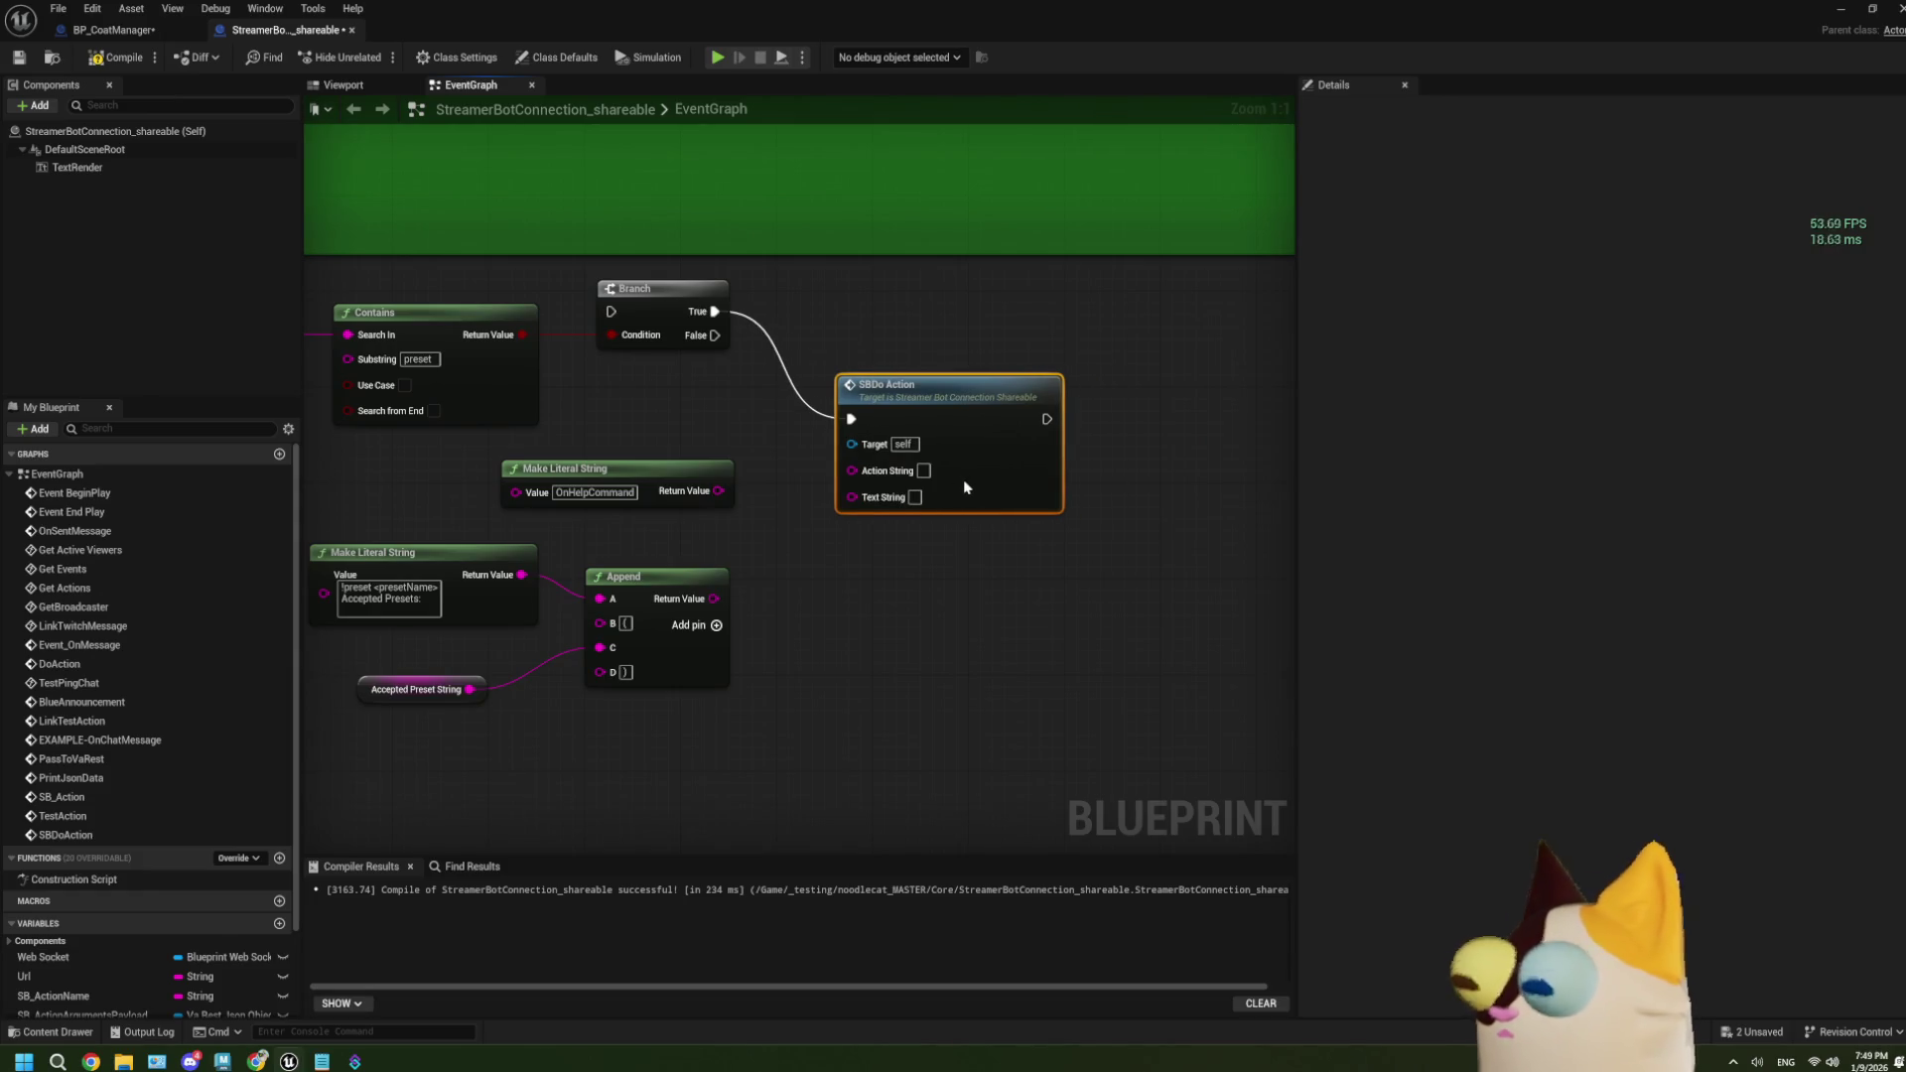
pyautogui.moveTo(748, 651); pyautogui.dragTo(791, 641)
# Wire OnHelpCommand into SBDo Action's Action String and Append's result into Text String.
pyautogui.moveTo(773, 490)
pyautogui.mouseDown()
pyautogui.moveTo(873, 497)
pyautogui.moveTo(914, 470)
pyautogui.moveTo(706, 477)
pyautogui.mouseUp()
pyautogui.moveTo(989, 402); pyautogui.dragTo(990, 421)
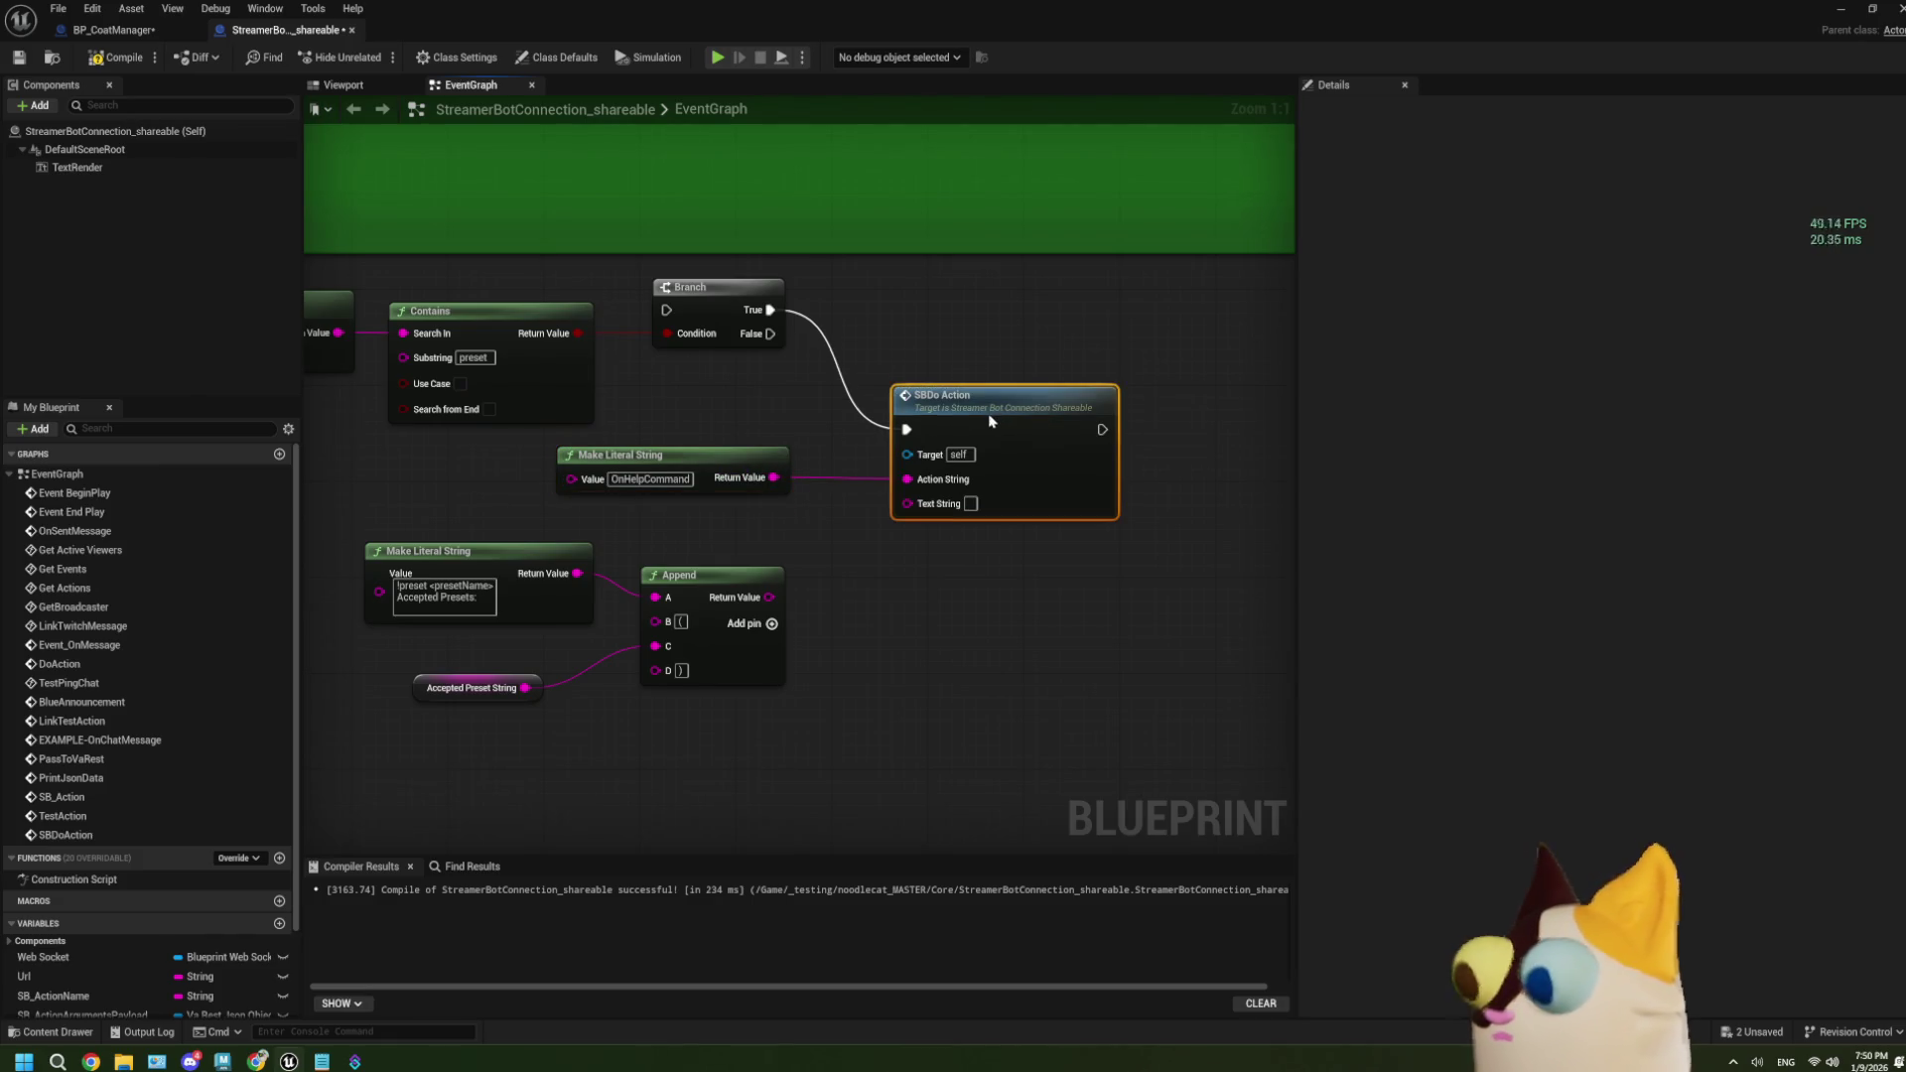
pyautogui.moveTo(772, 592); pyautogui.dragTo(906, 502)
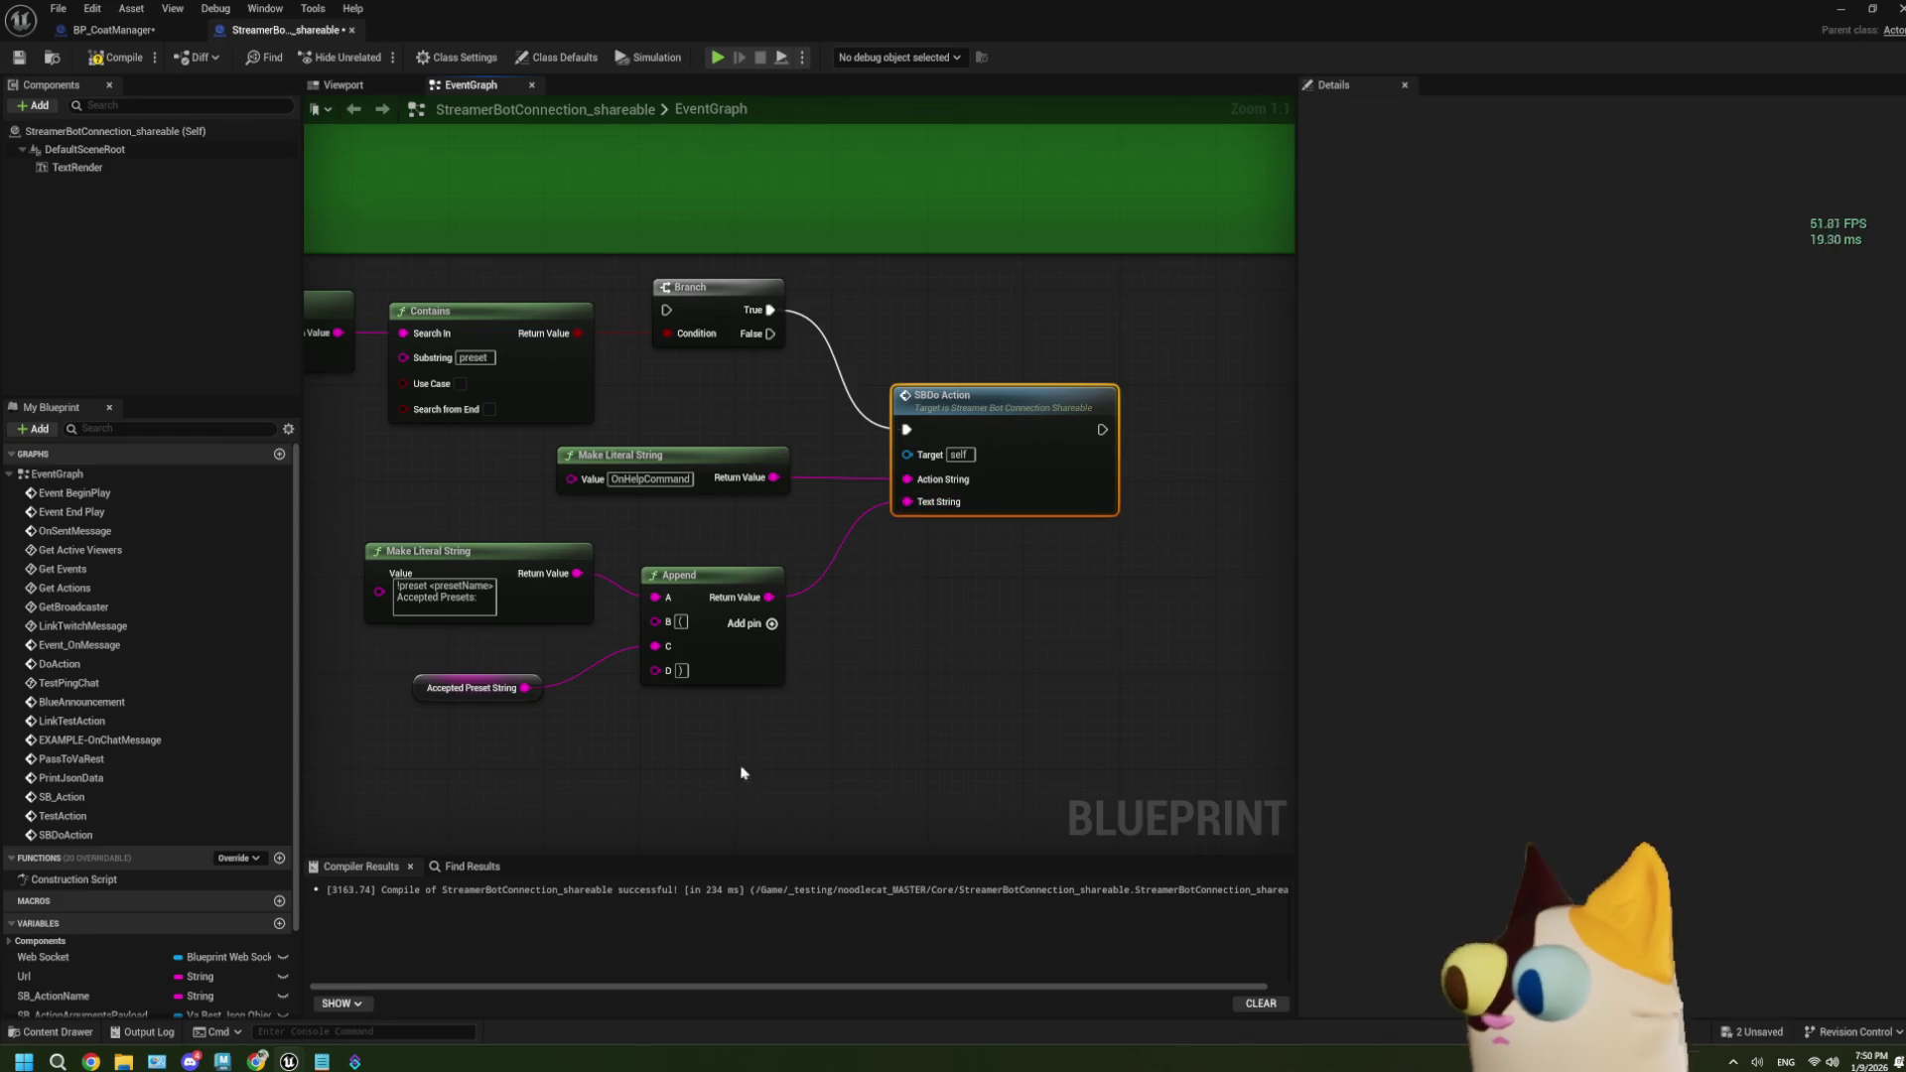
pyautogui.moveTo(710, 767); pyautogui.dragTo(442, 522)
pyautogui.moveTo(739, 655); pyautogui.dragTo(740, 631)
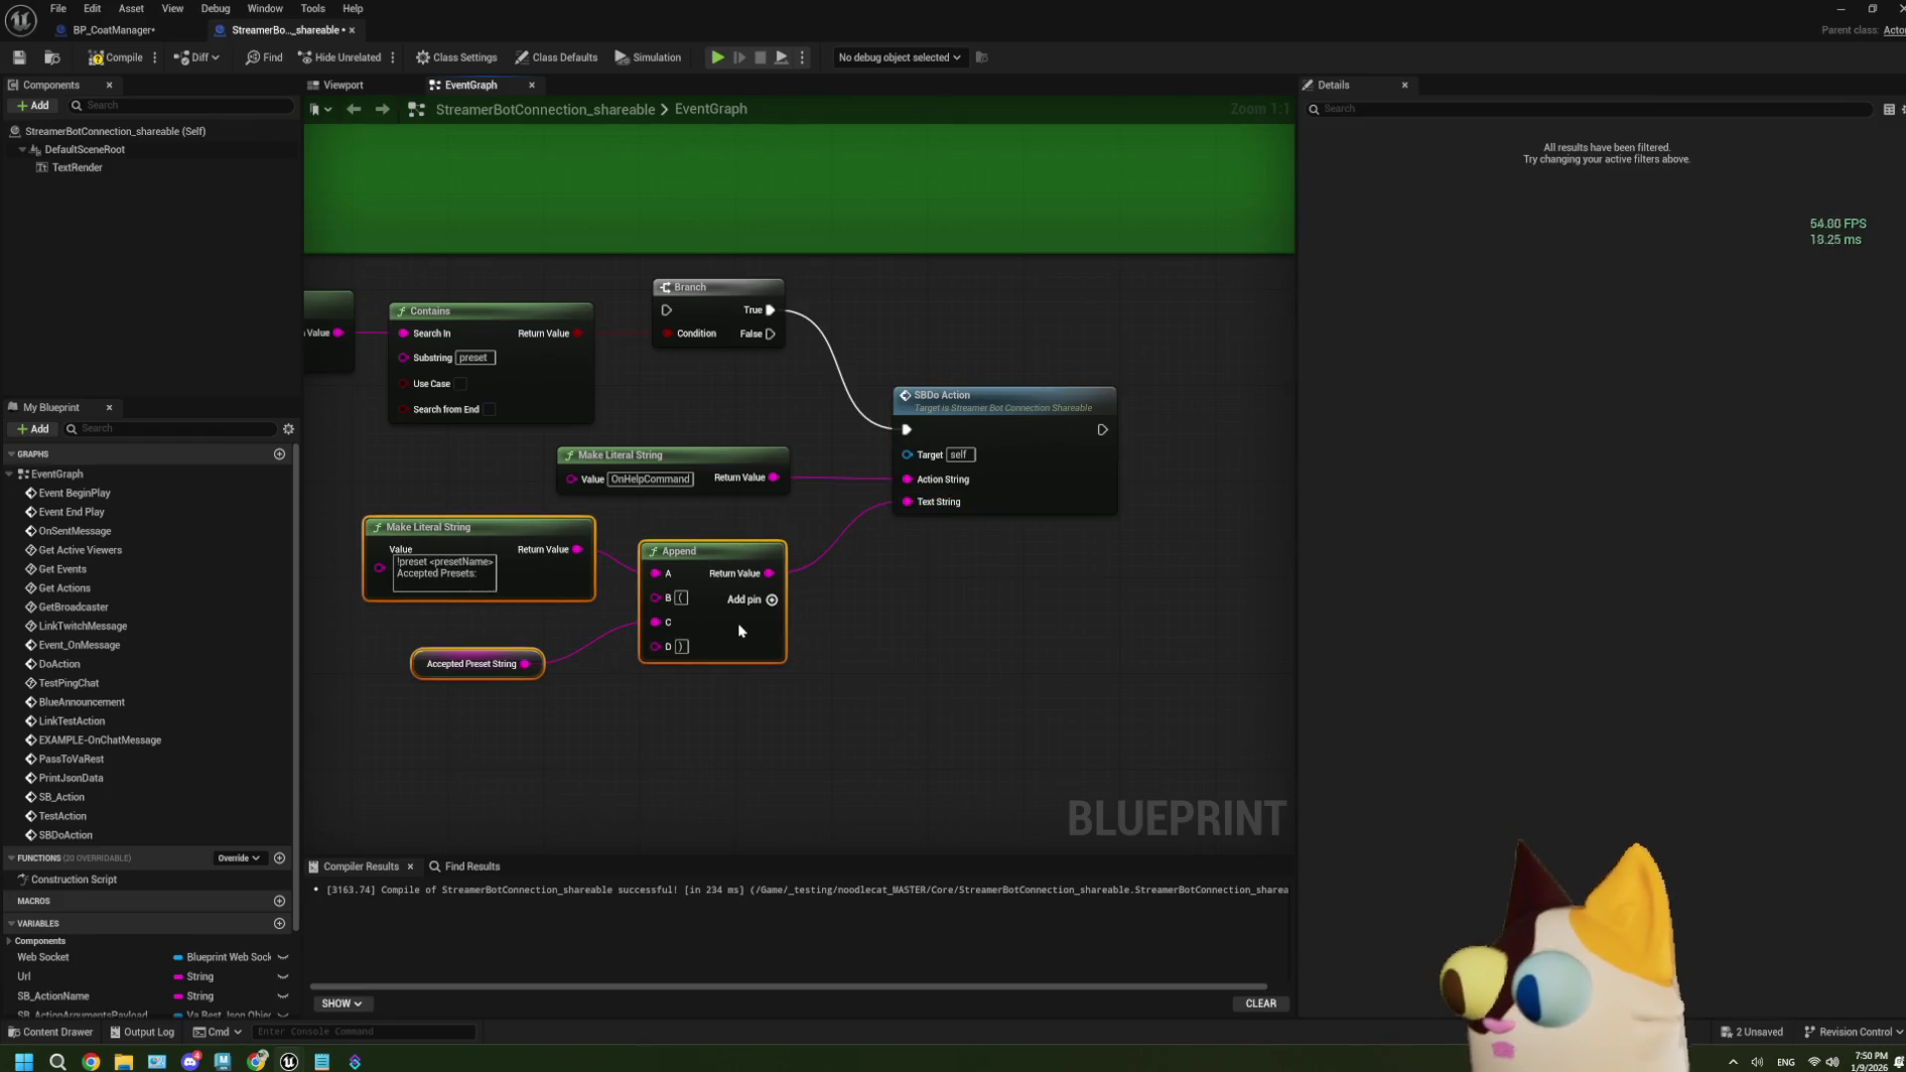
pyautogui.click(659, 744)
# Connect the CommandHelp event's execution wire into the Branch.
pyautogui.scroll(-4, 853, 720)
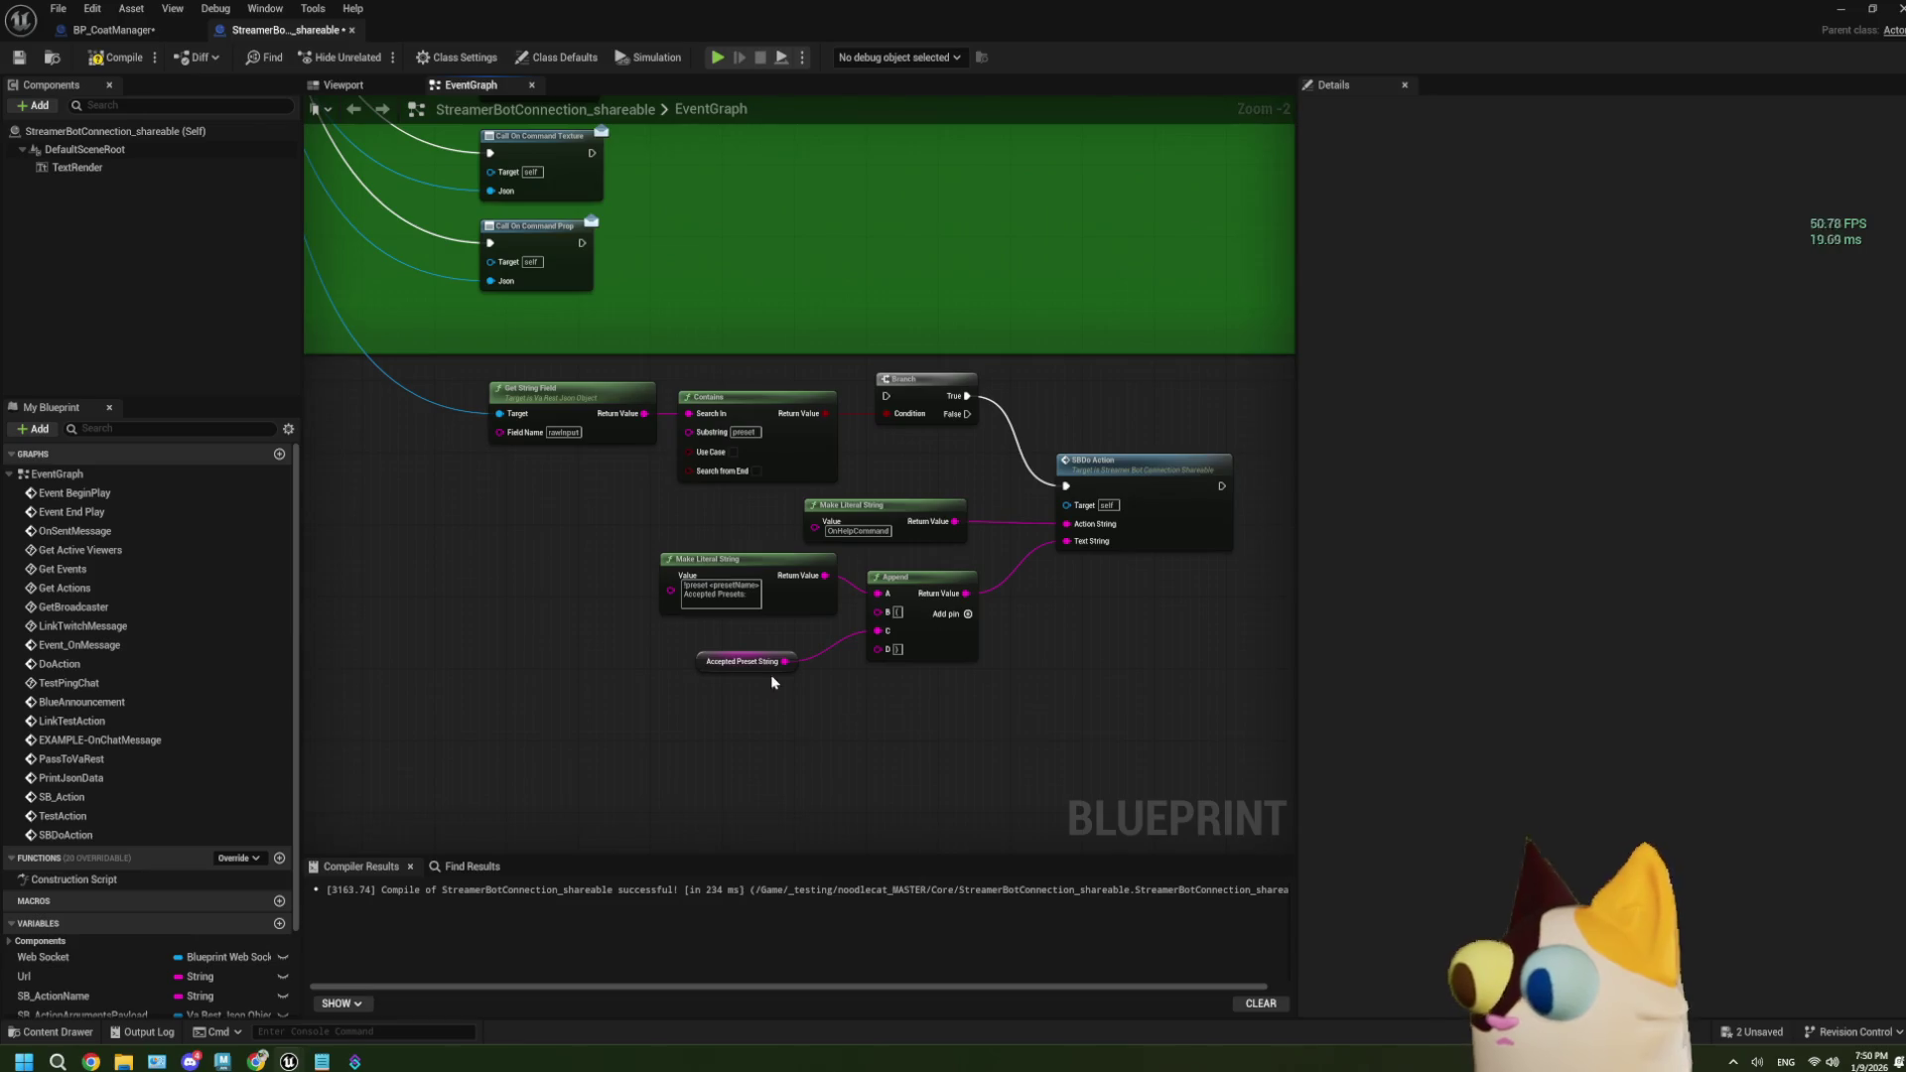
pyautogui.moveTo(486, 485)
pyautogui.mouseDown()
pyautogui.moveTo(599, 492)
pyautogui.moveTo(595, 405)
pyautogui.mouseUp()
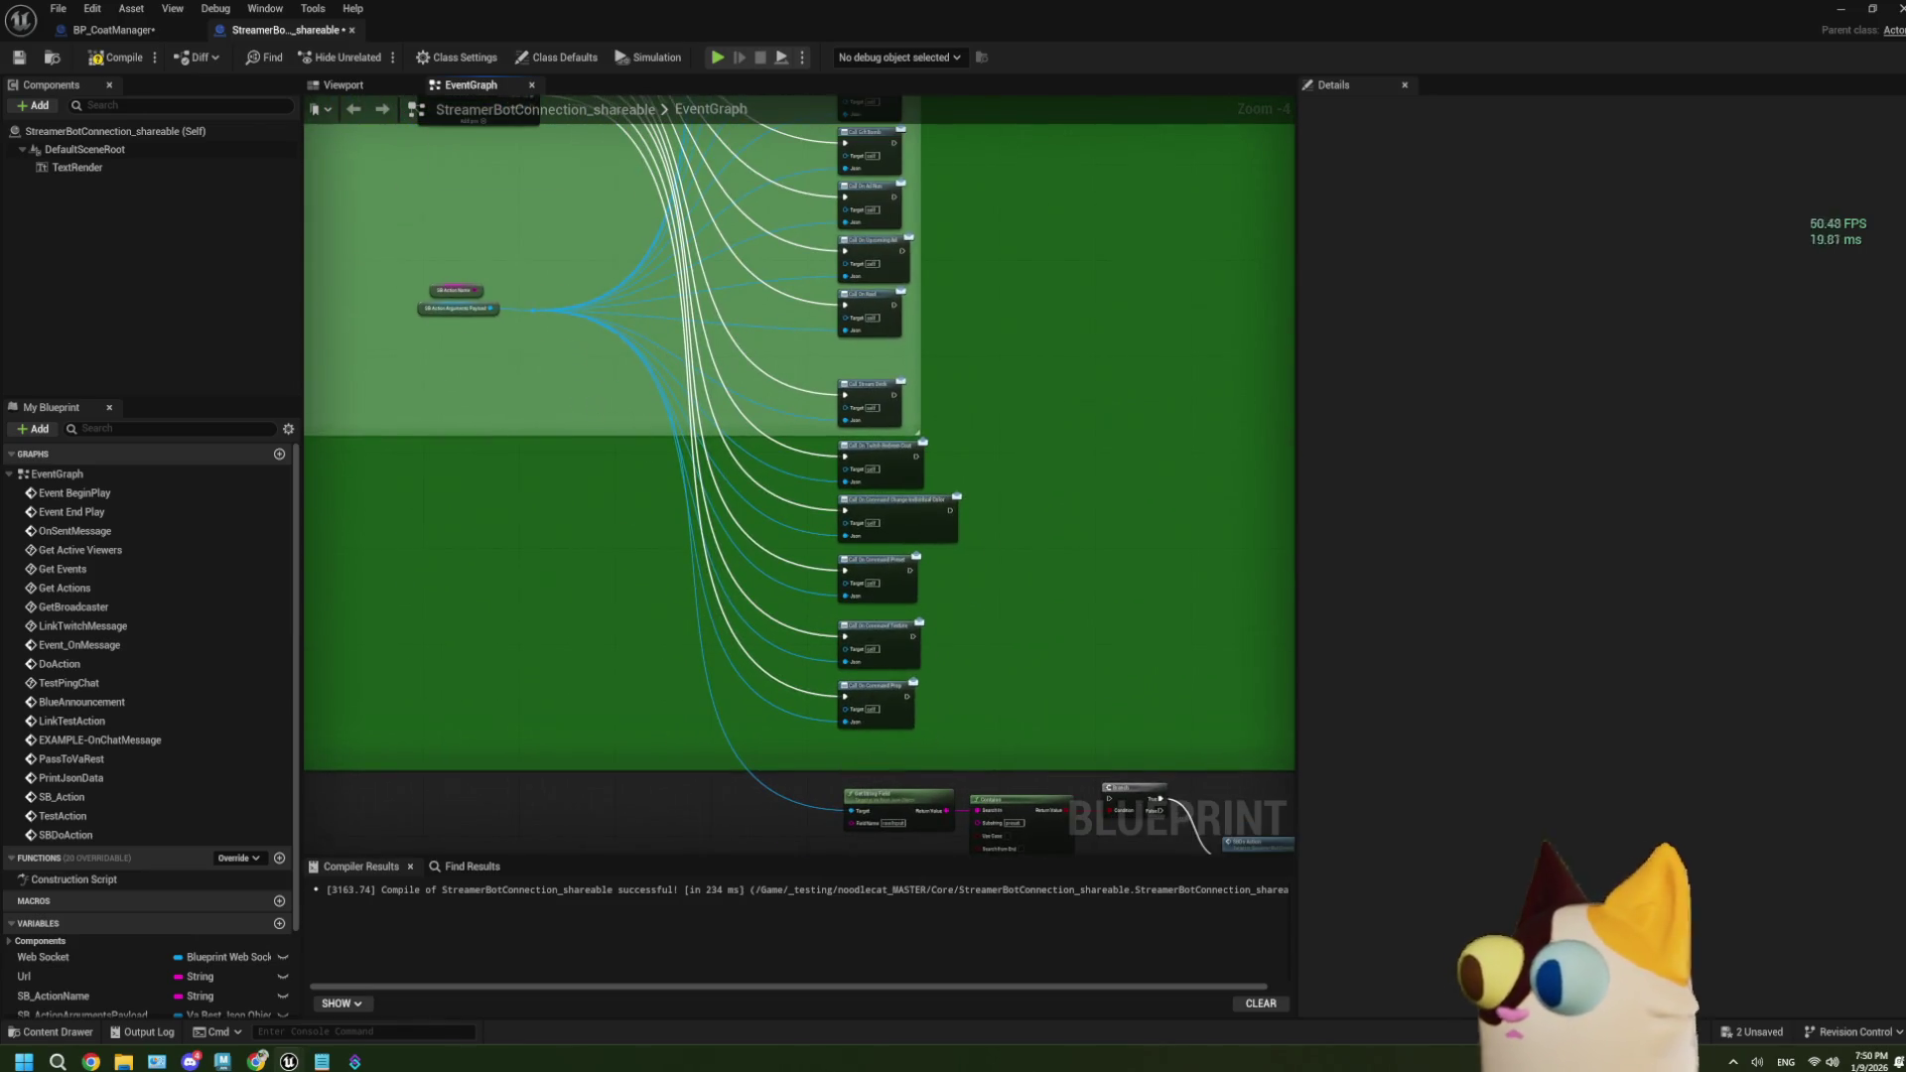
pyautogui.scroll(2, 601, 334)
pyautogui.moveTo(562, 236)
pyautogui.mouseDown()
pyautogui.moveTo(621, 243)
pyautogui.moveTo(925, 877)
pyautogui.moveTo(1247, 860)
pyautogui.moveTo(1455, 748)
pyautogui.moveTo(936, 775)
pyautogui.moveTo(825, 683)
pyautogui.mouseUp()
pyautogui.moveTo(748, 786); pyautogui.dragTo(712, 616)
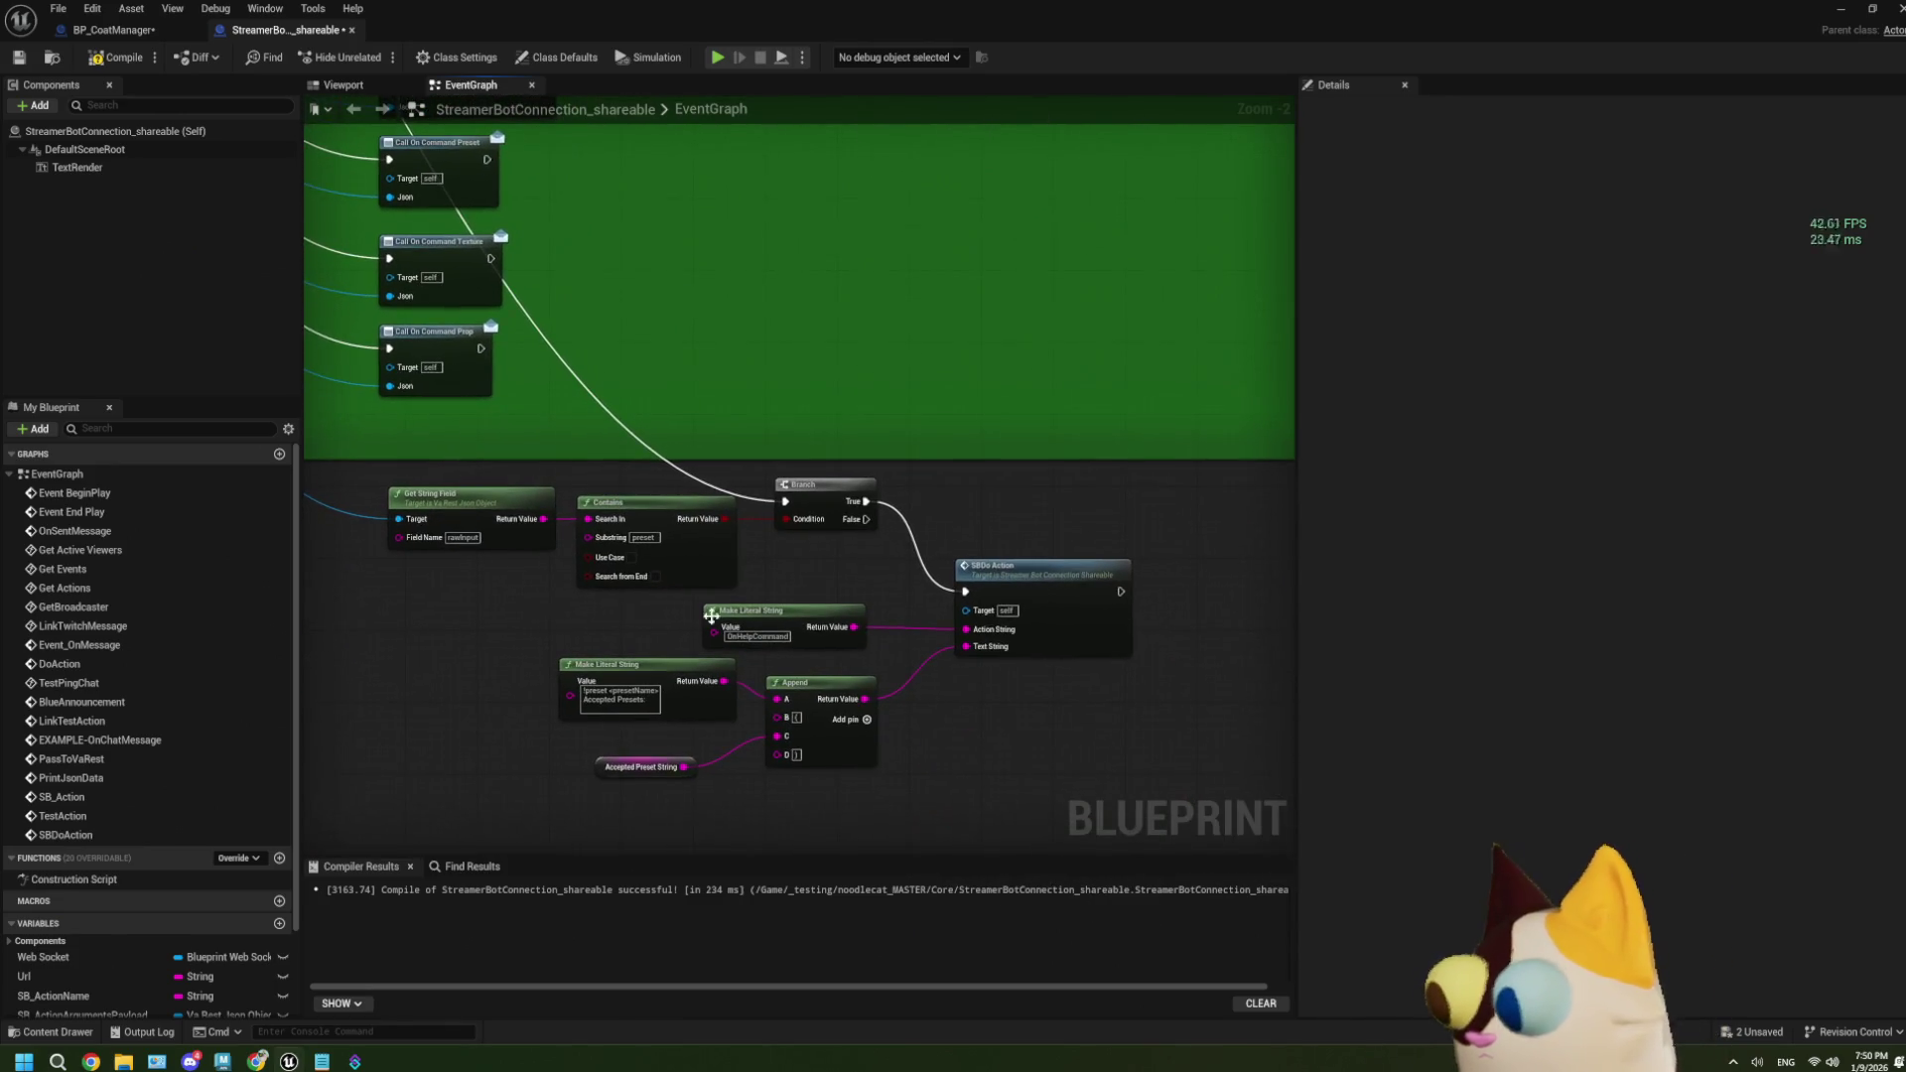
# Review the Branch-to-SBDo Action help nodes and begin editing the OnHelpCommand literal value.
pyautogui.scroll(2, 871, 721)
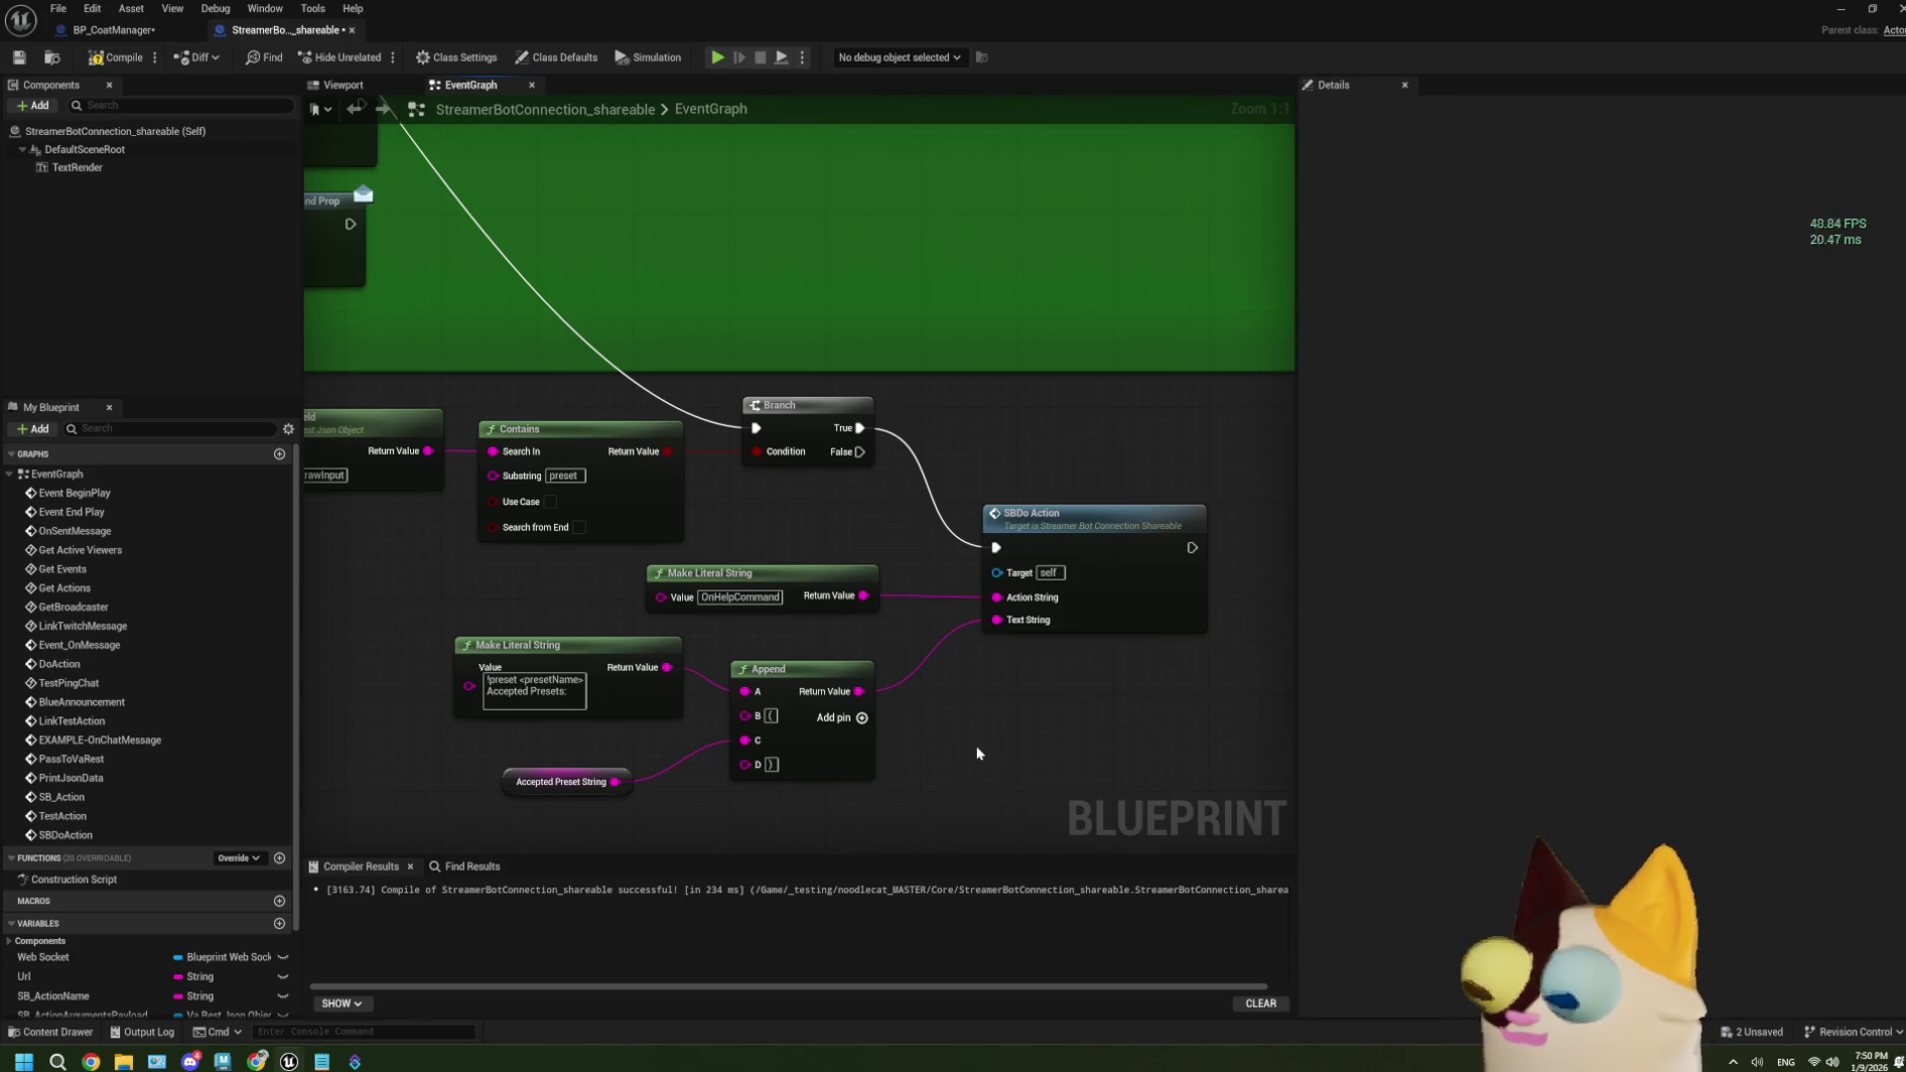
pyautogui.moveTo(979, 754); pyautogui.dragTo(933, 718)
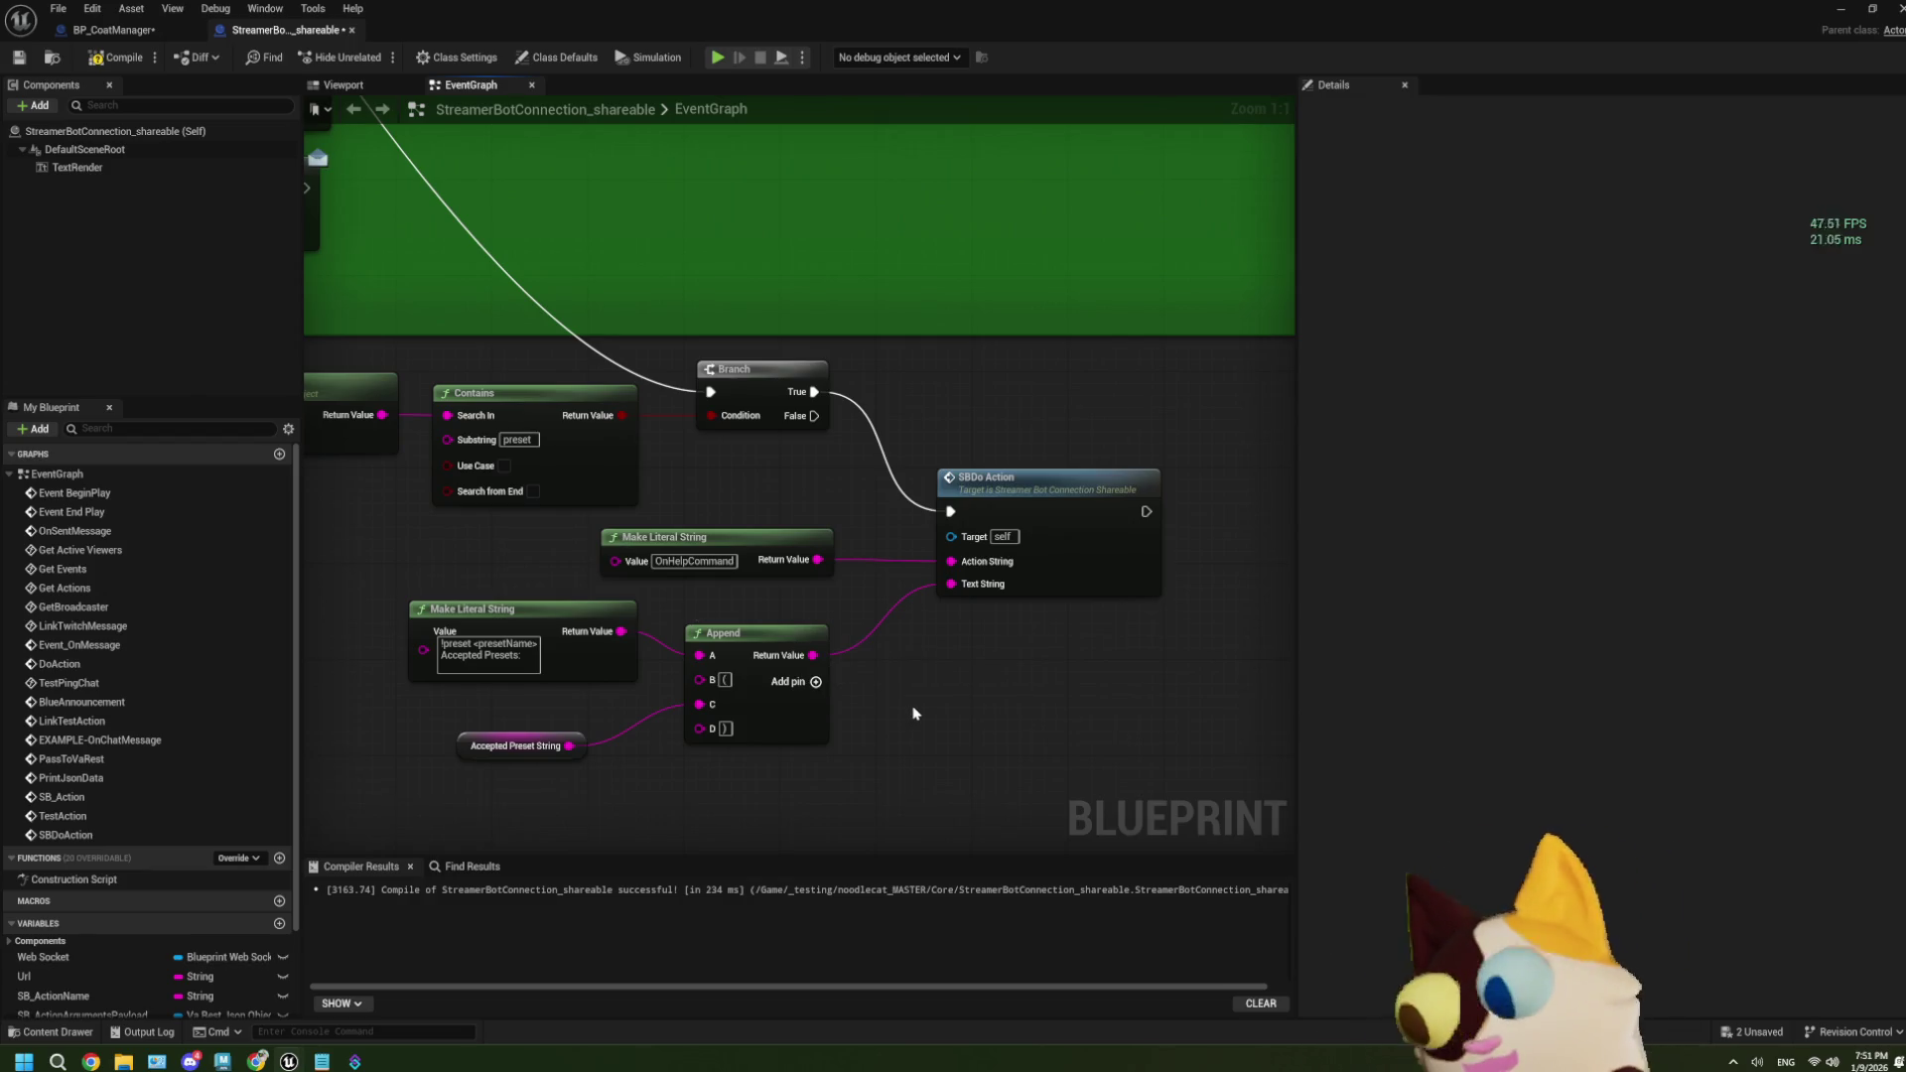
pyautogui.scroll(-1, 908, 725)
pyautogui.scroll(-2, 908, 725)
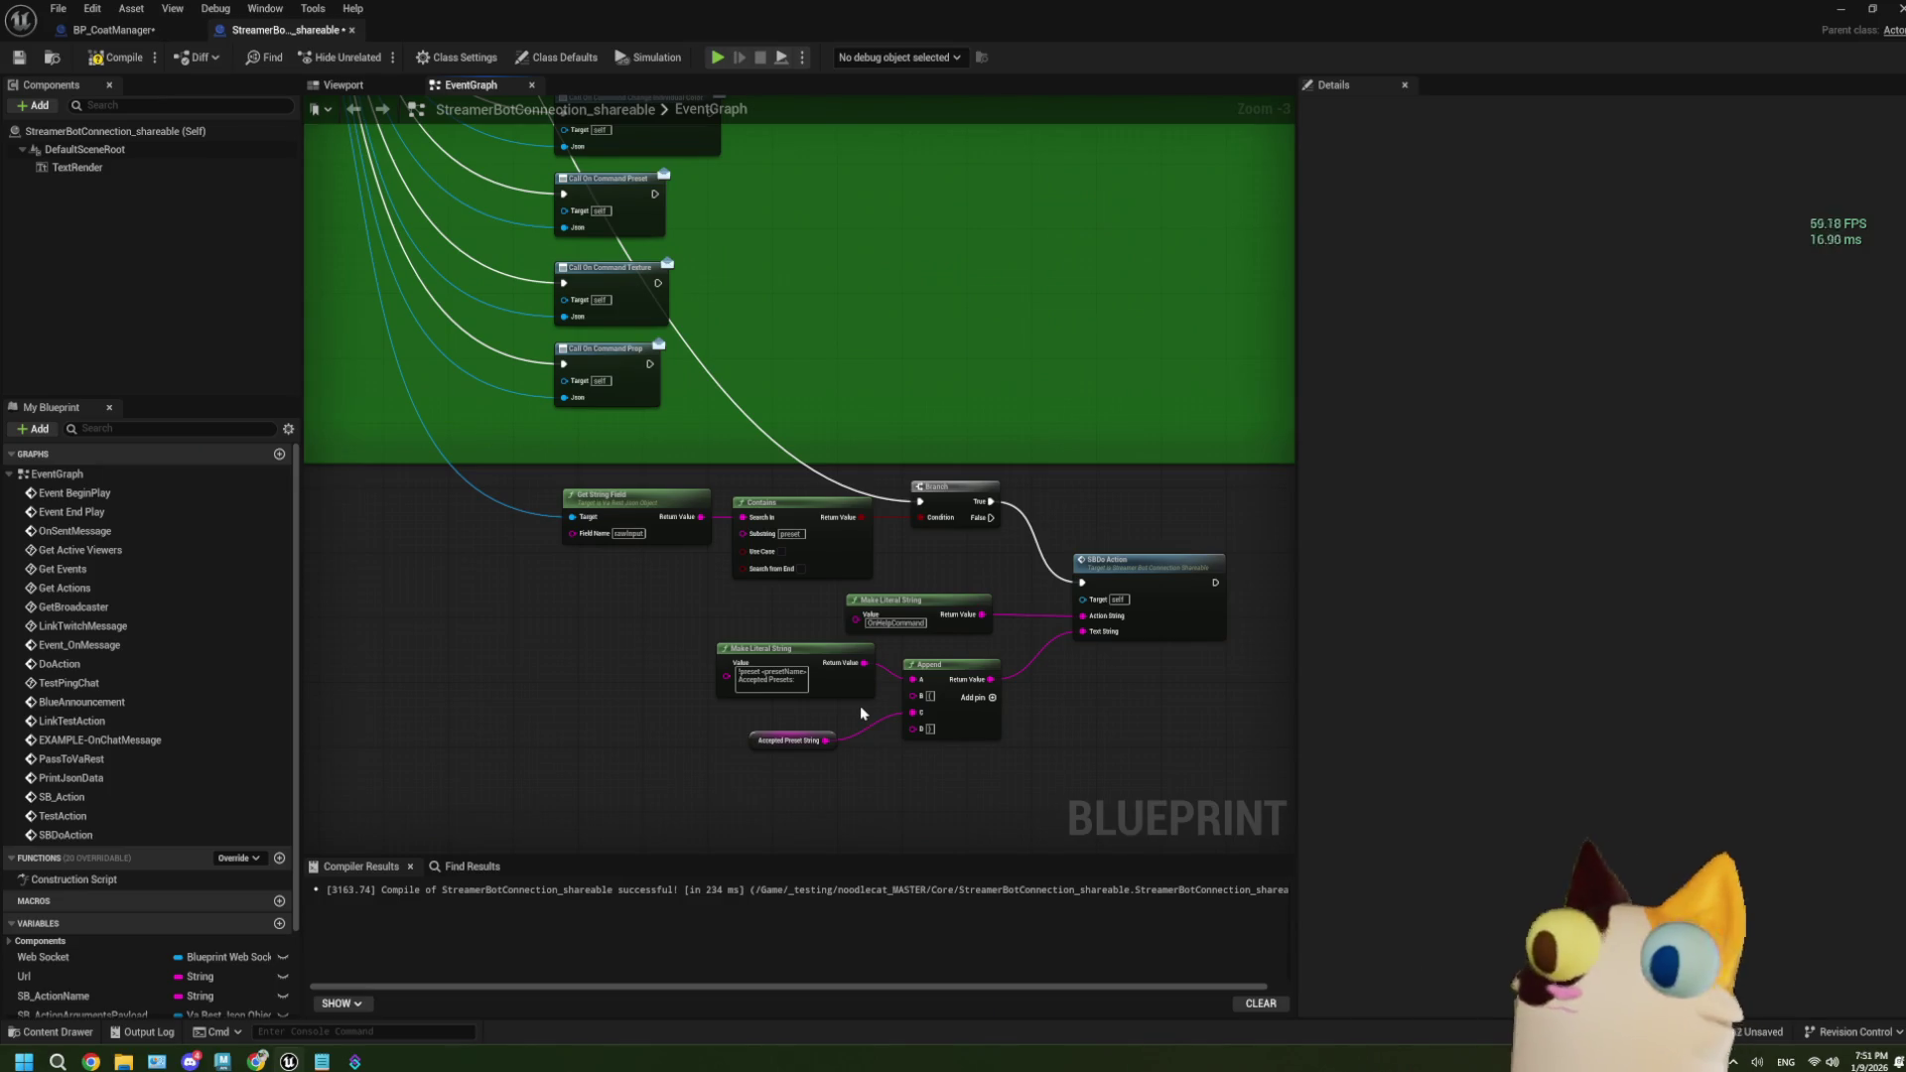
pyautogui.scroll(1, 685, 516)
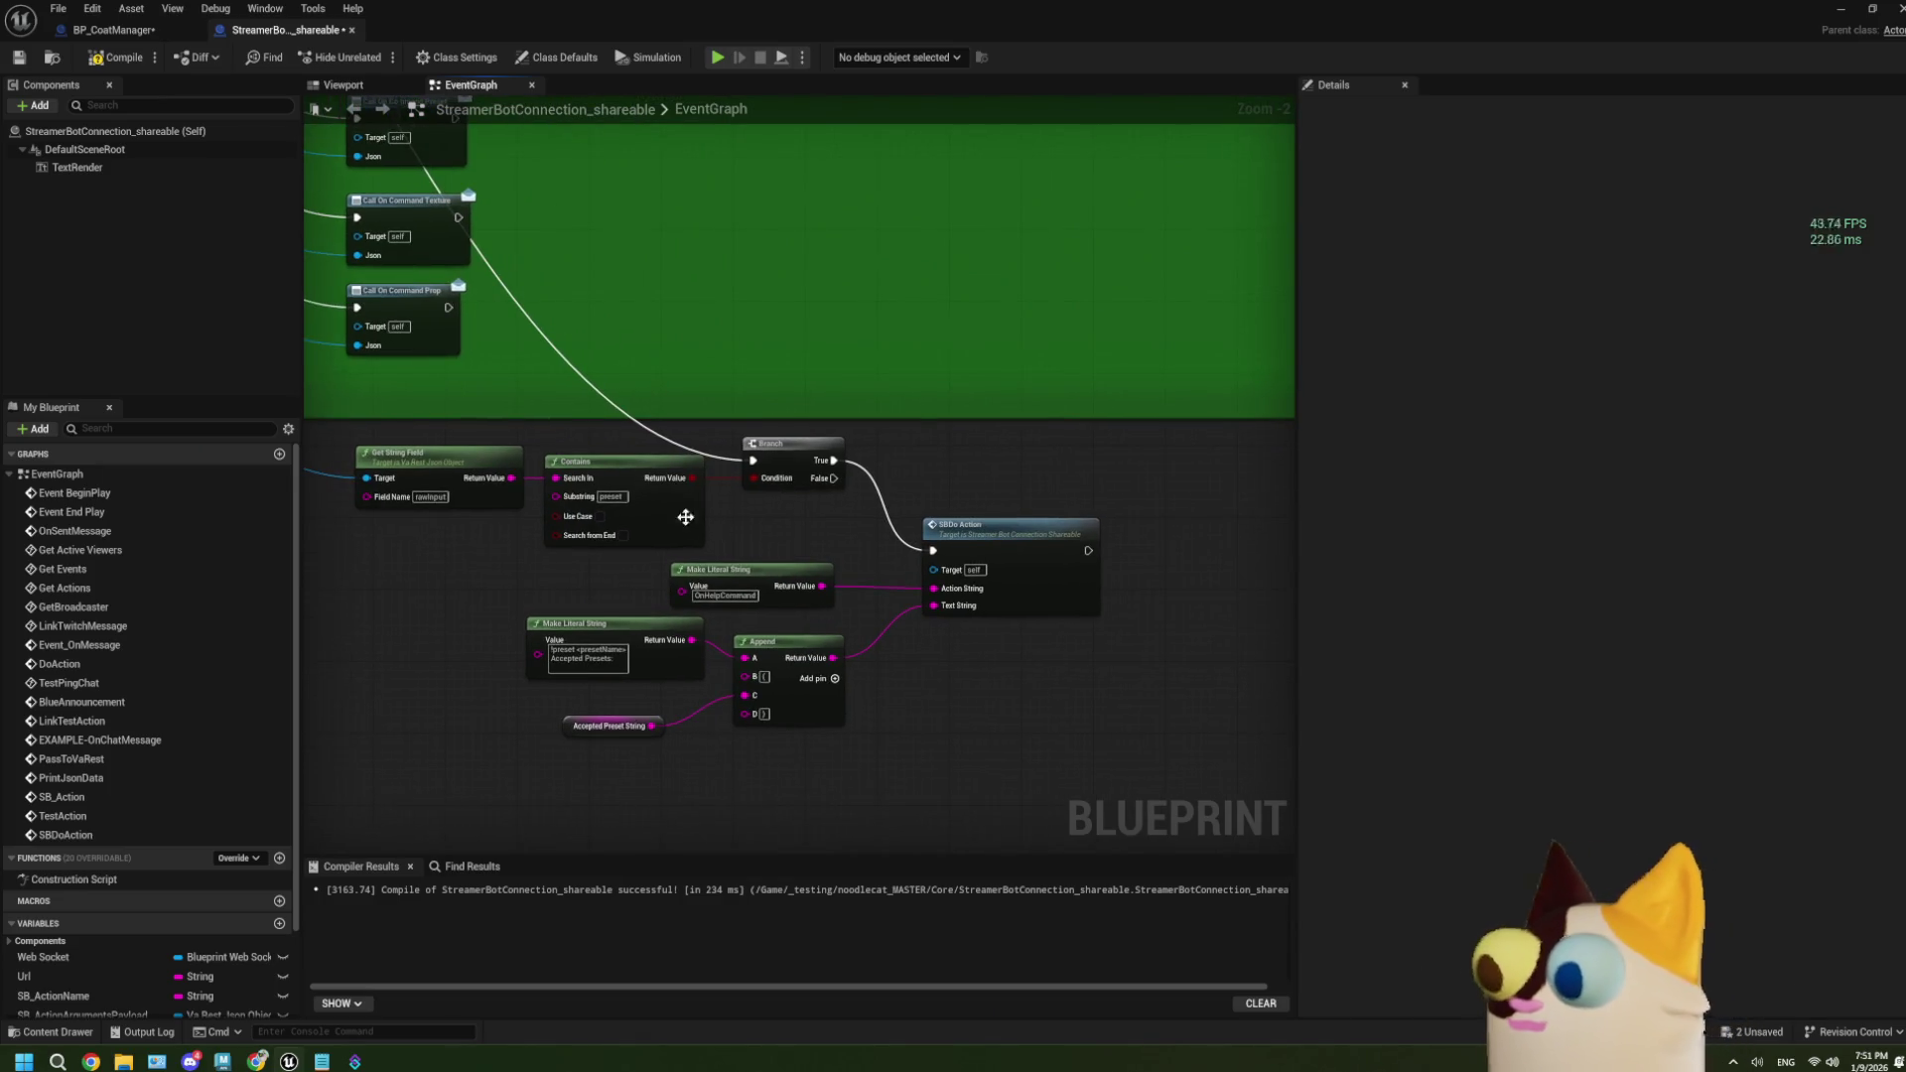
pyautogui.scroll(-1, 685, 516)
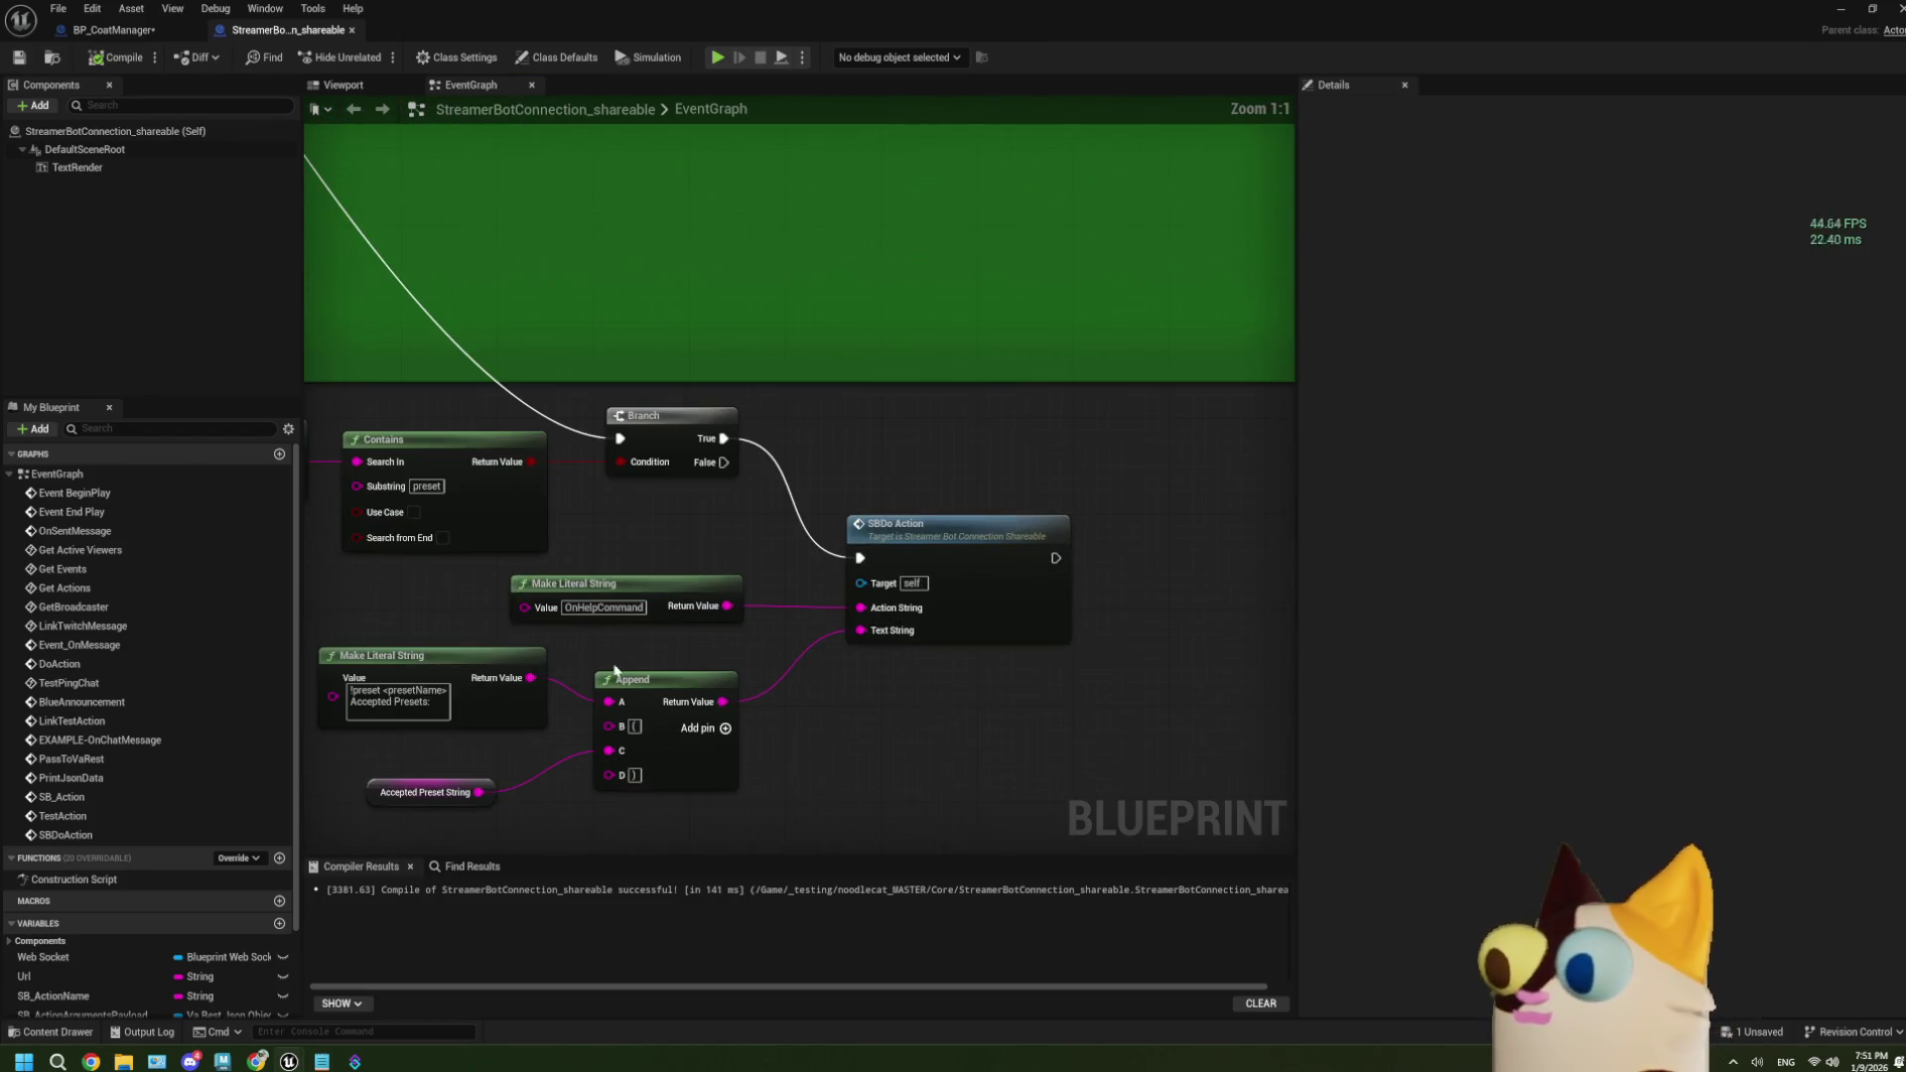
pyautogui.click(675, 583)
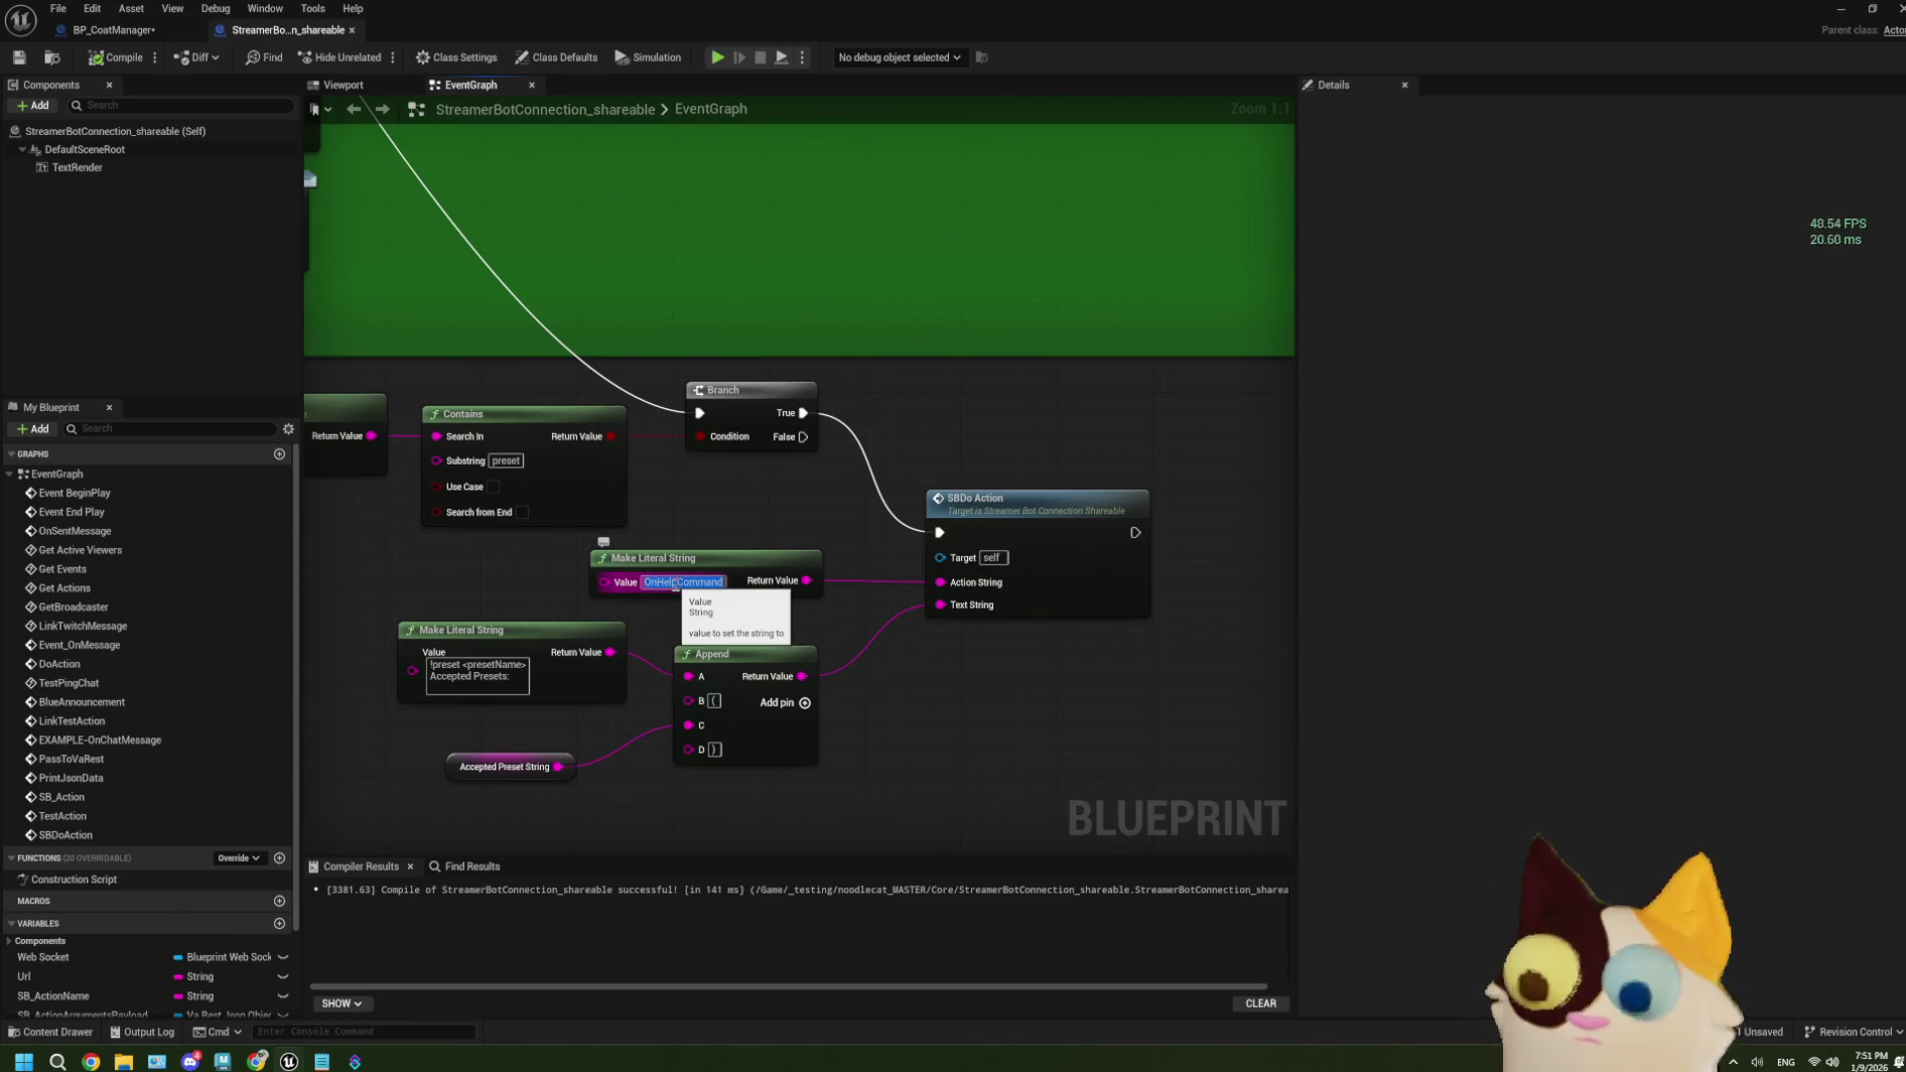
# Delete the BigScreenMode action in Streamer.bot.
pyautogui.click(355, 1062)
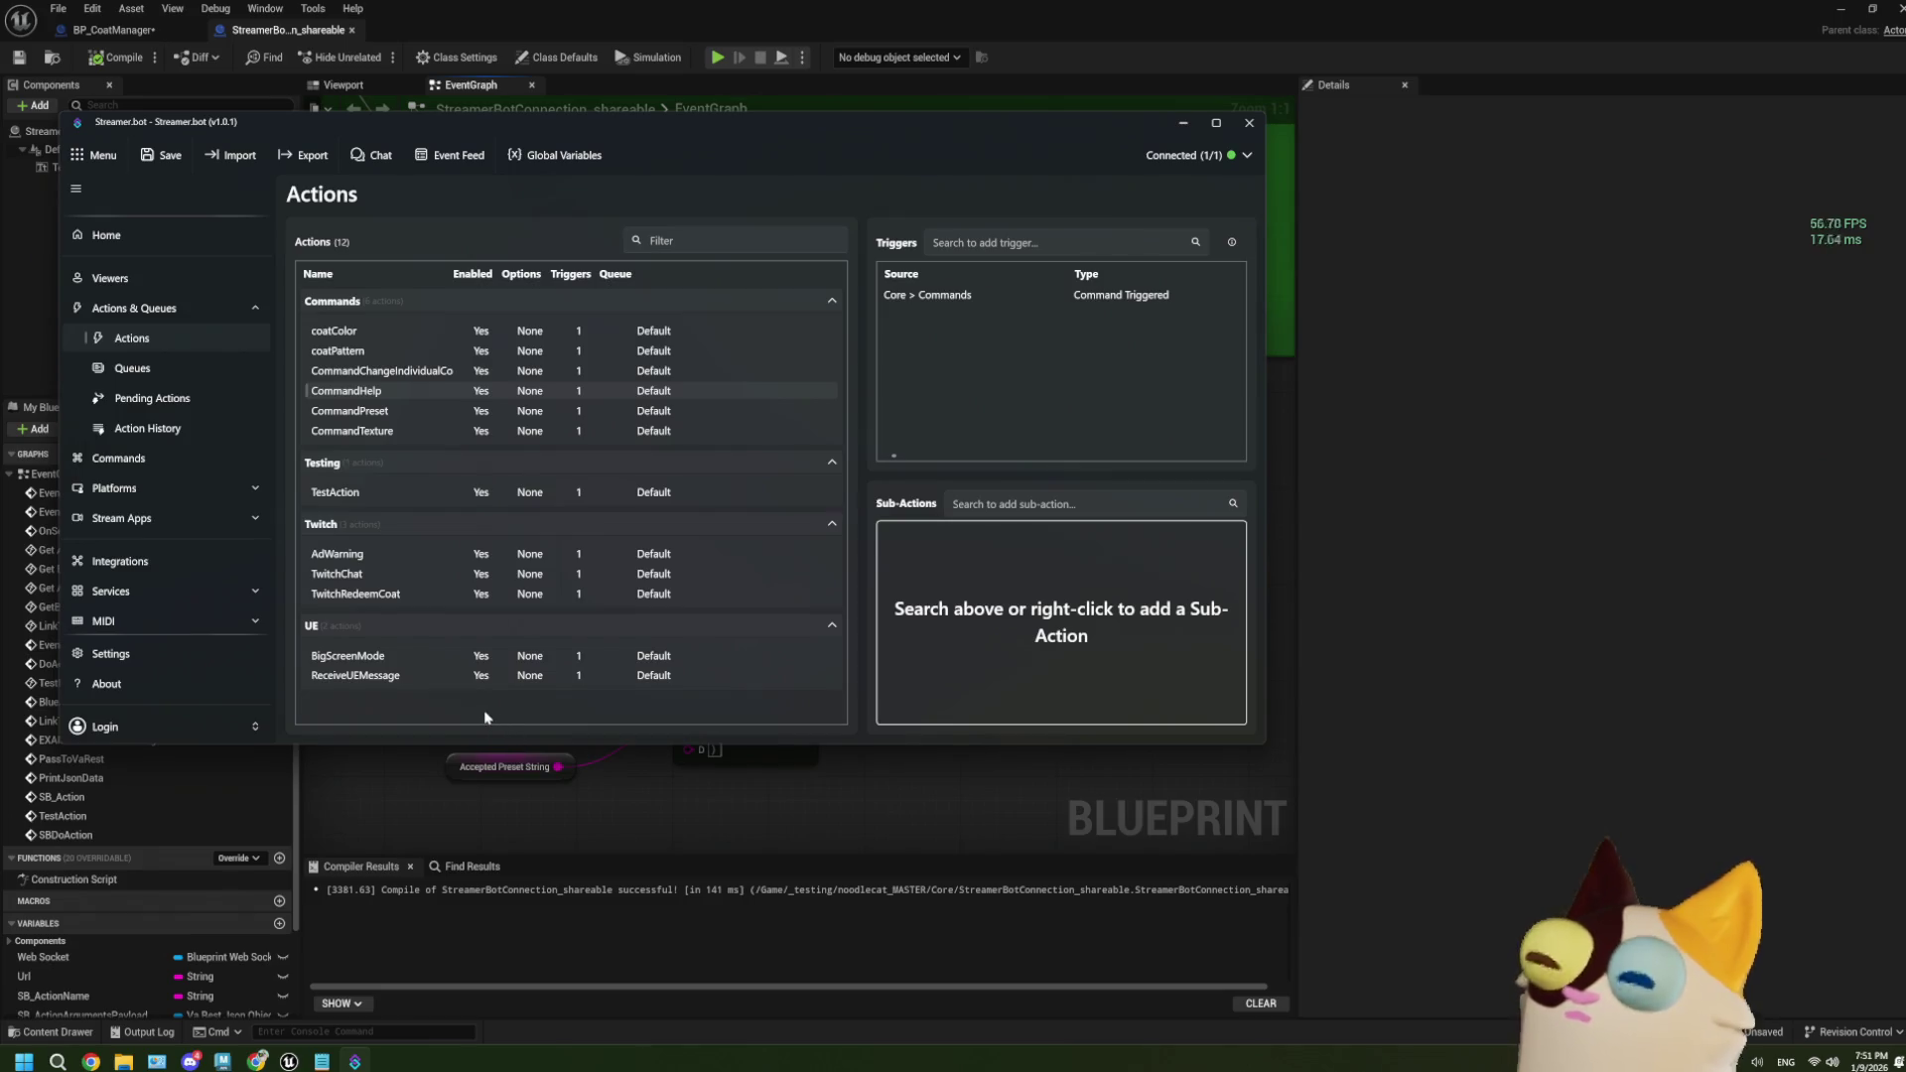
pyautogui.click(395, 683)
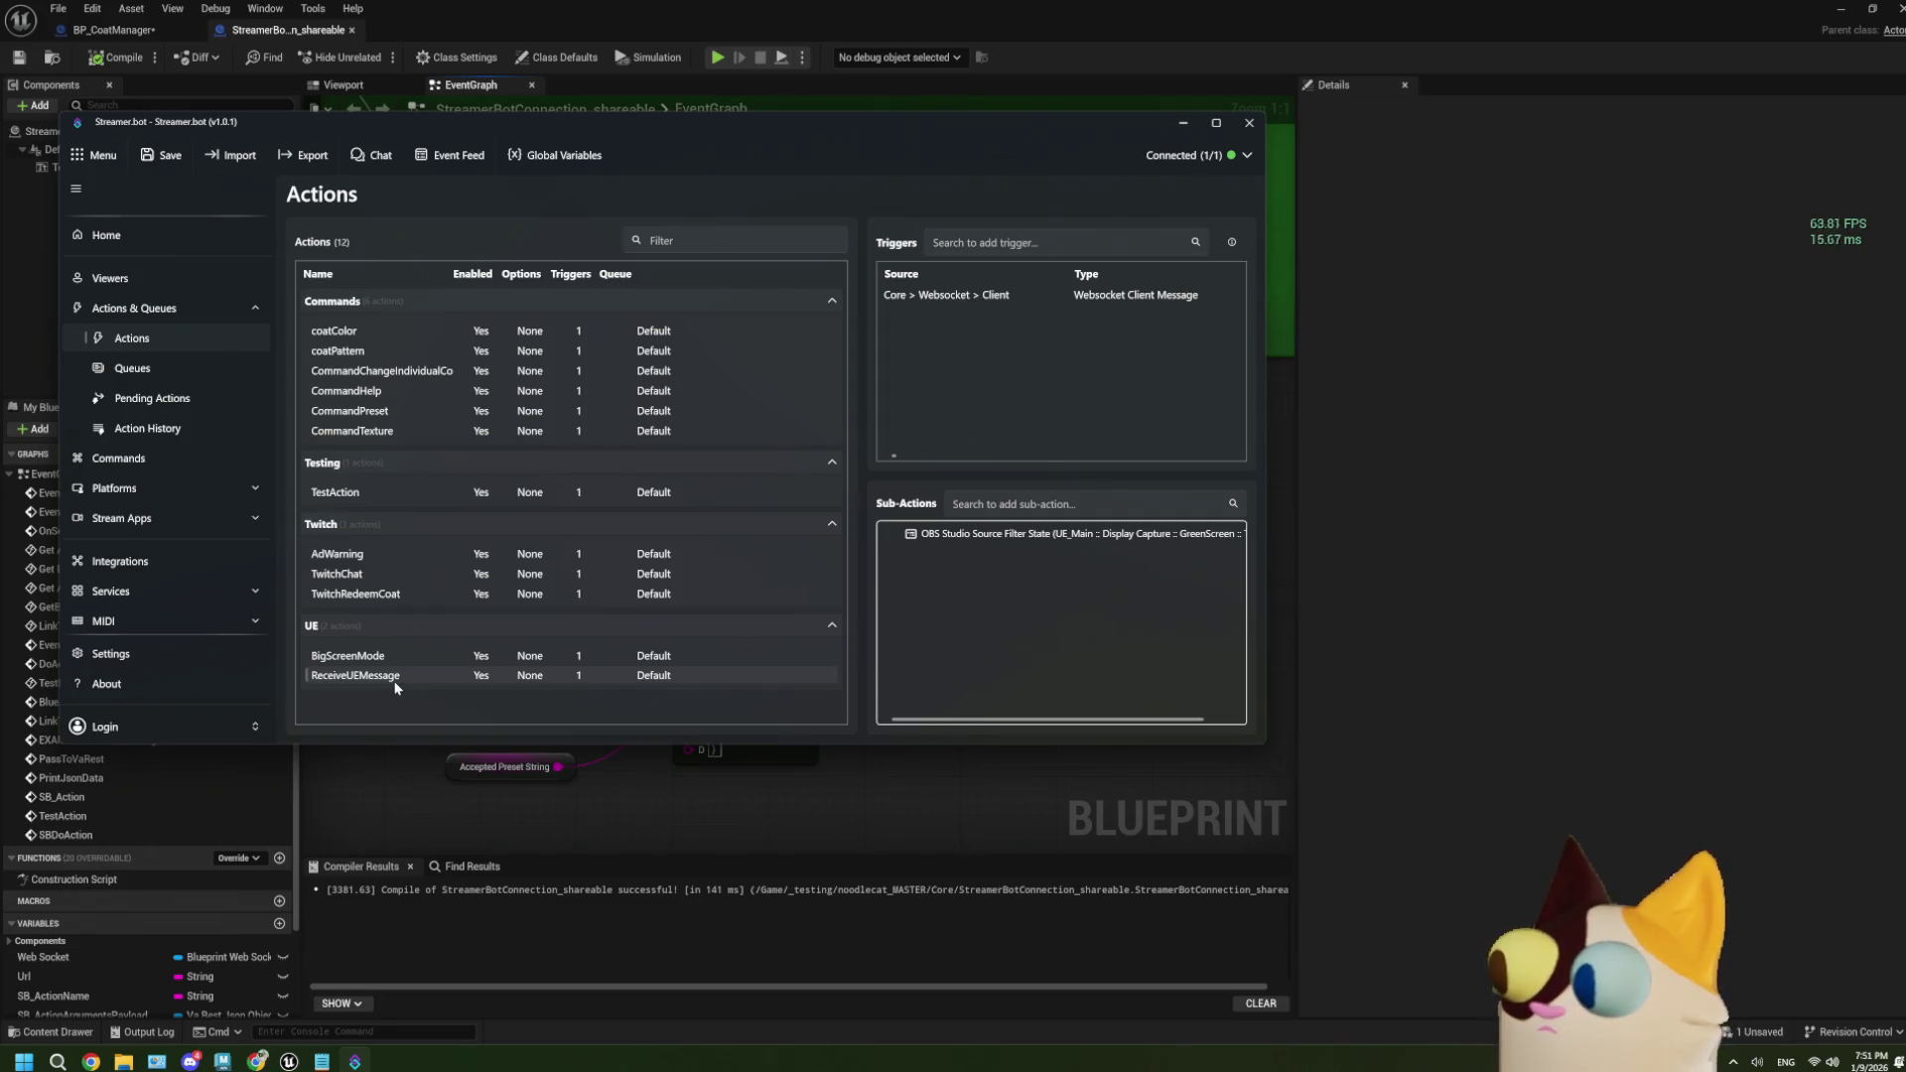
pyautogui.click(396, 658)
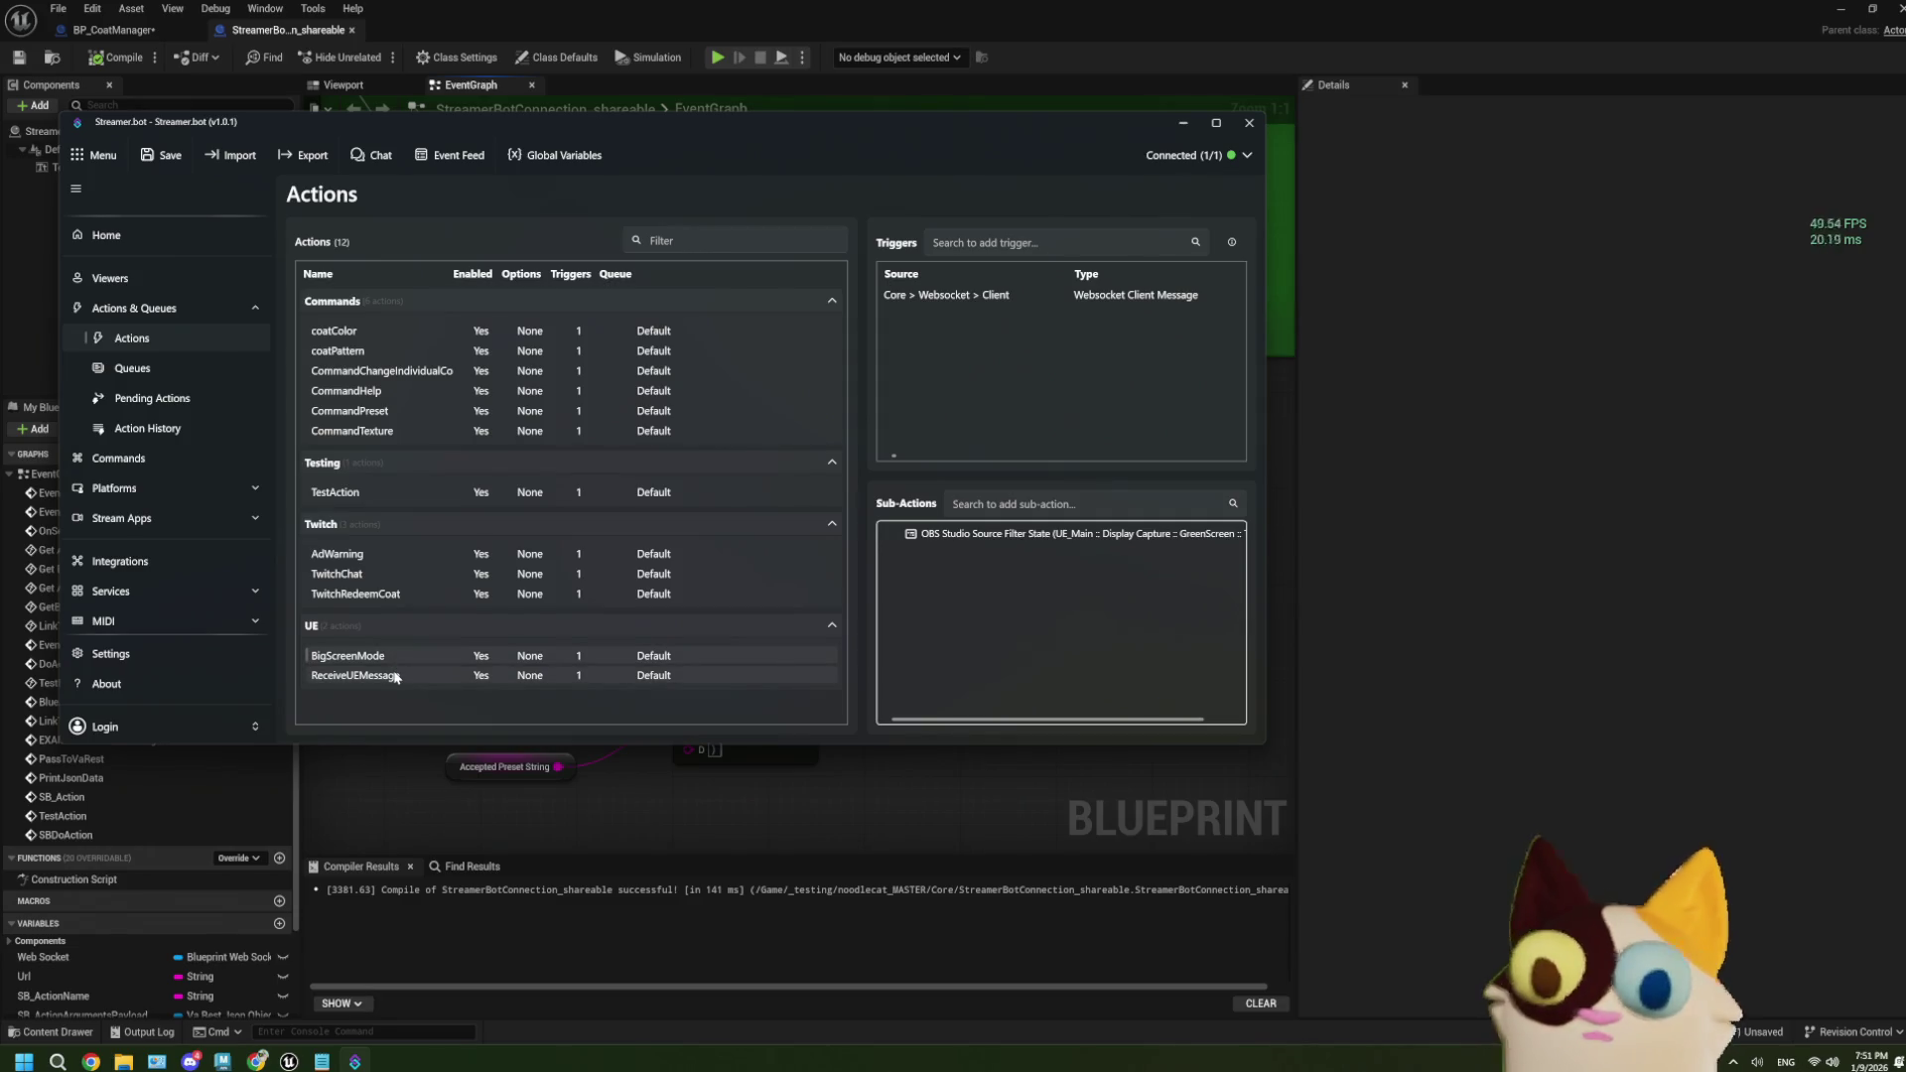
pyautogui.rightClick(393, 657)
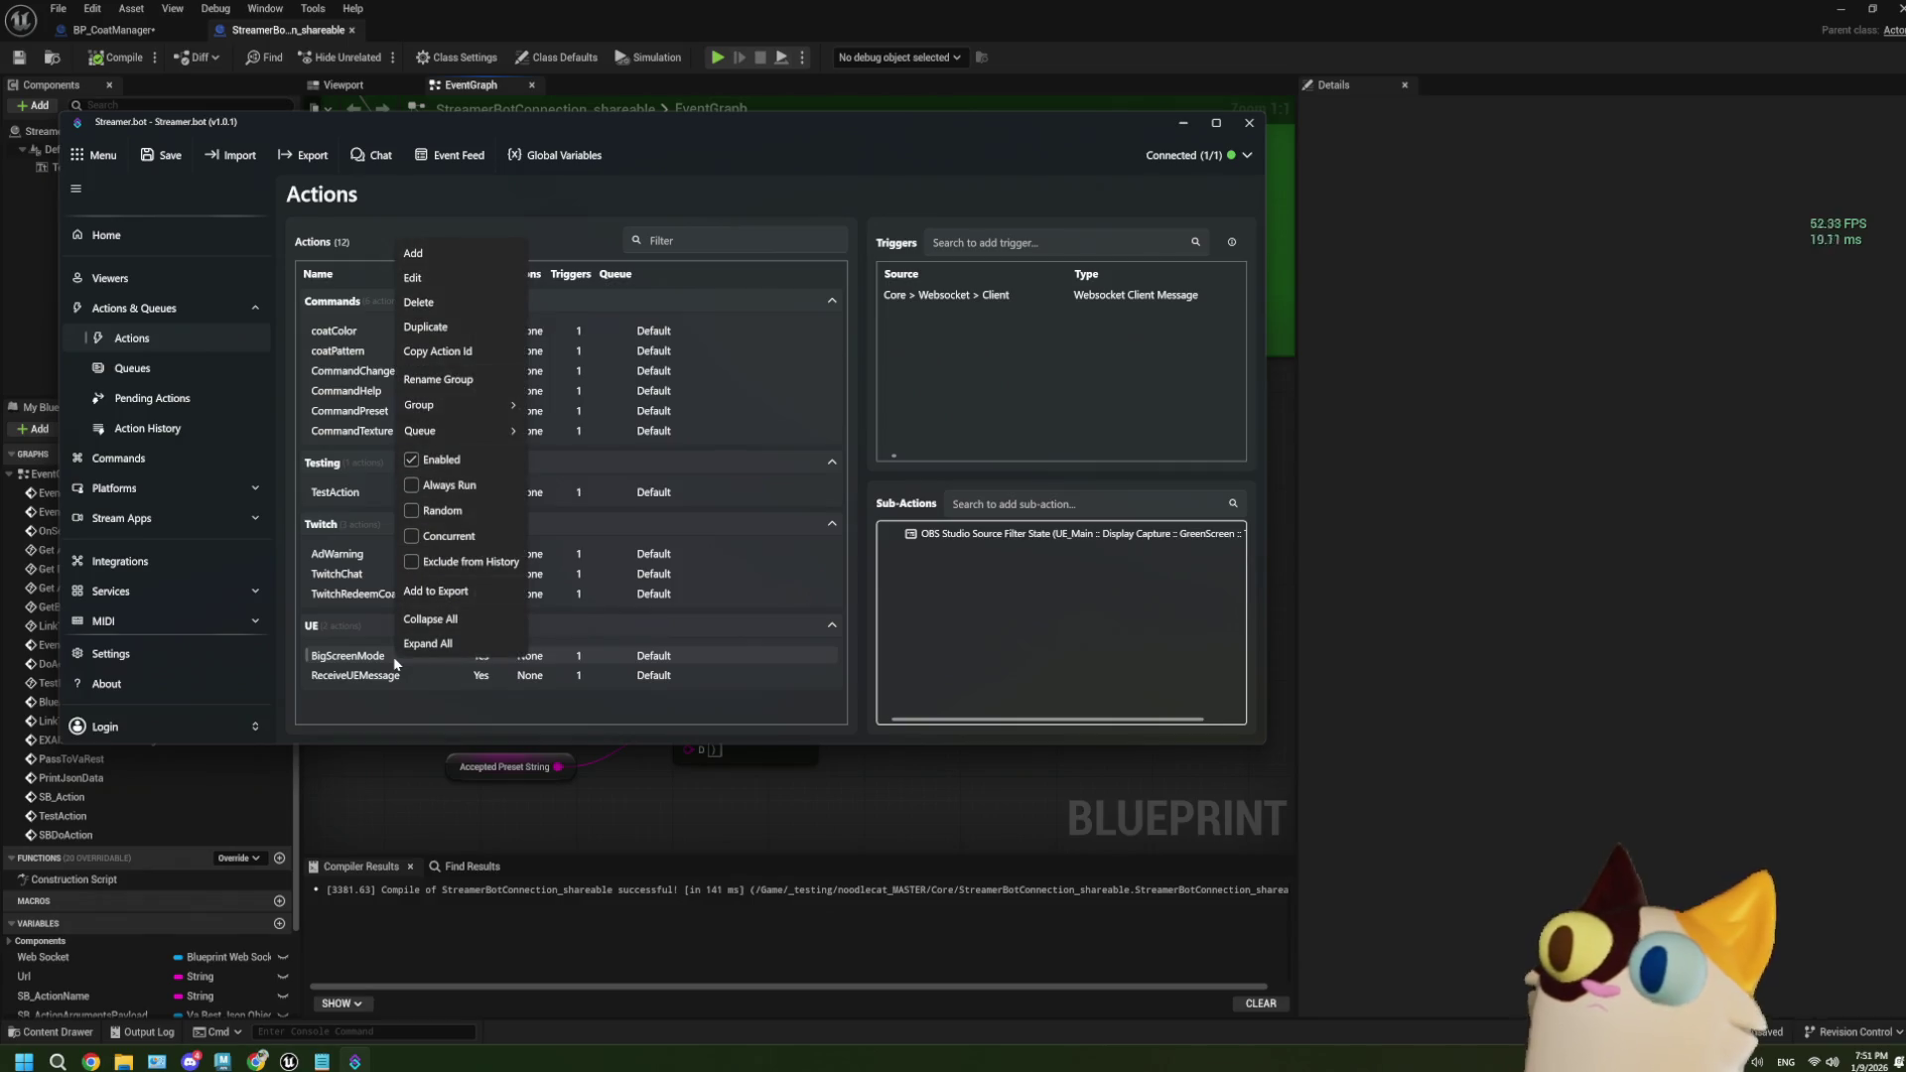
pyautogui.click(421, 302)
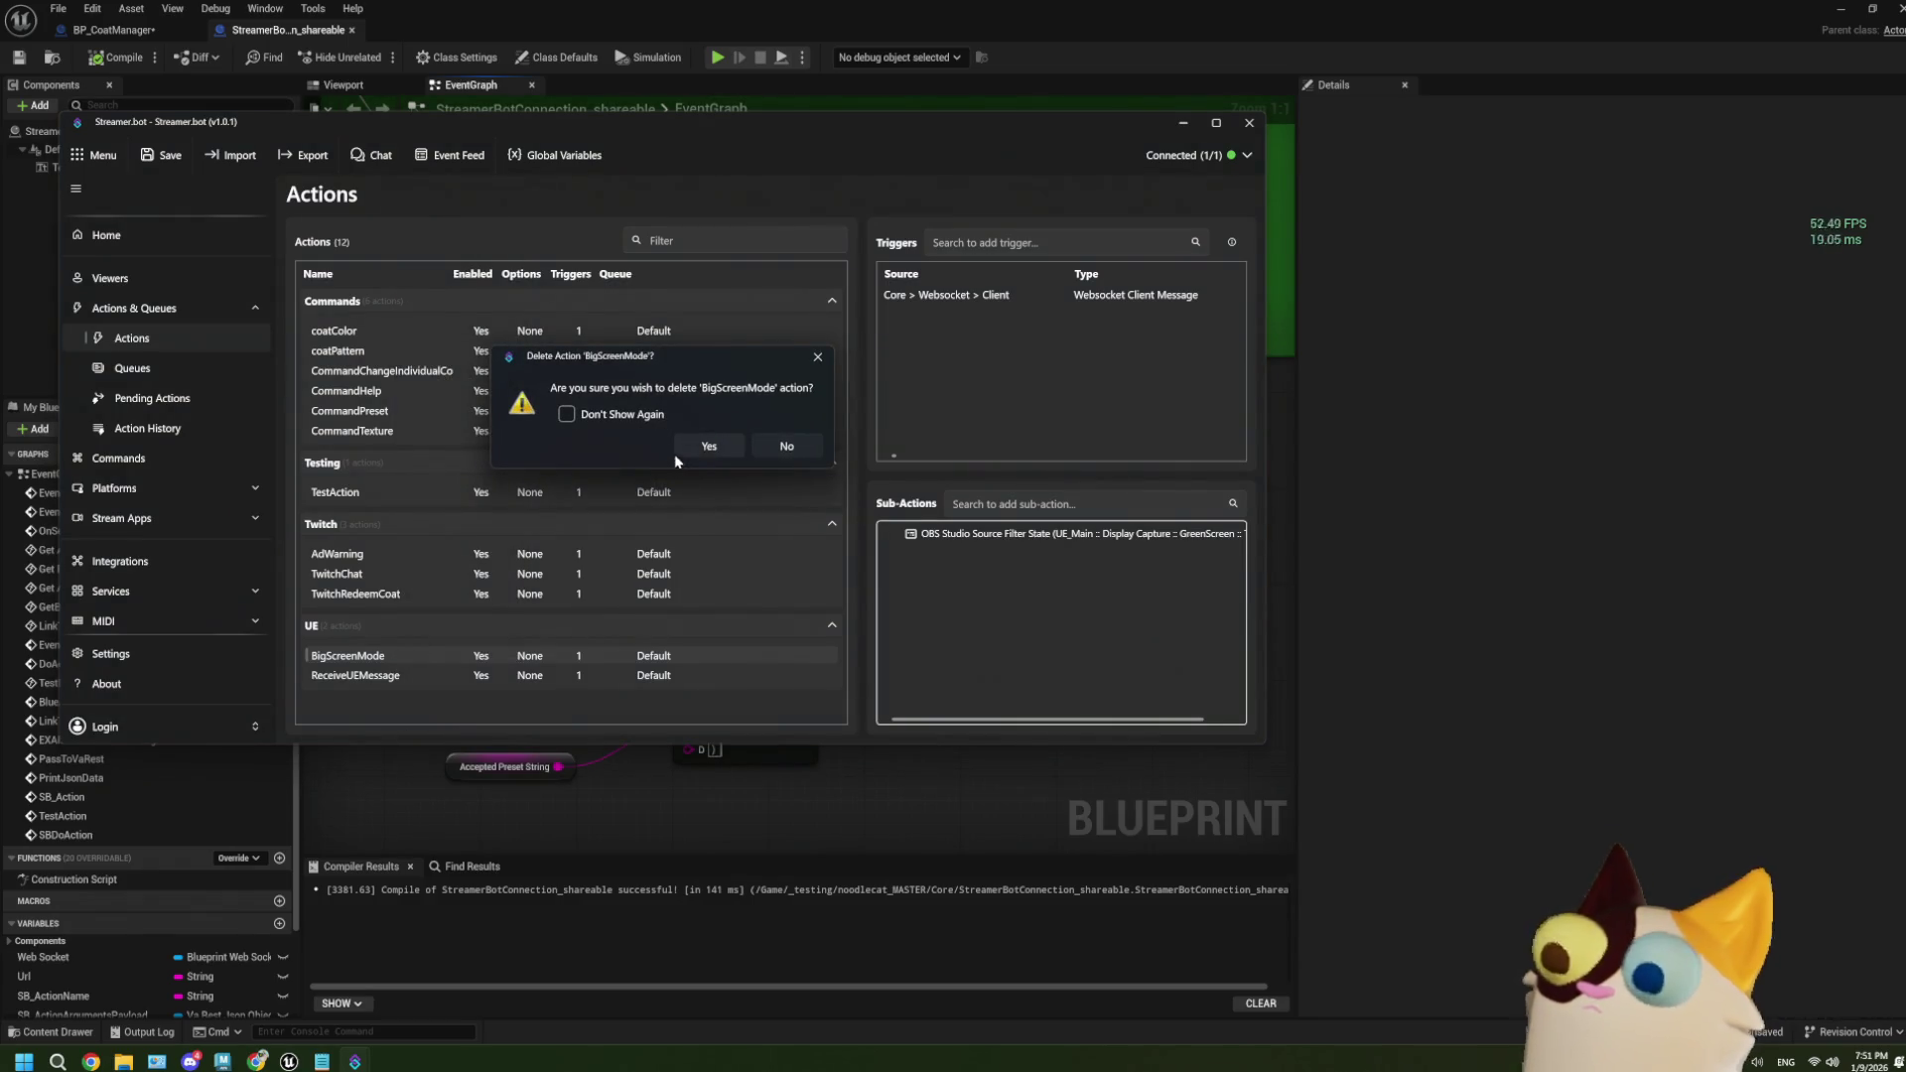
pyautogui.click(697, 444)
# Delete the ReceiveUEMessage action as well.
pyautogui.click(397, 658)
pyautogui.rightClick(395, 657)
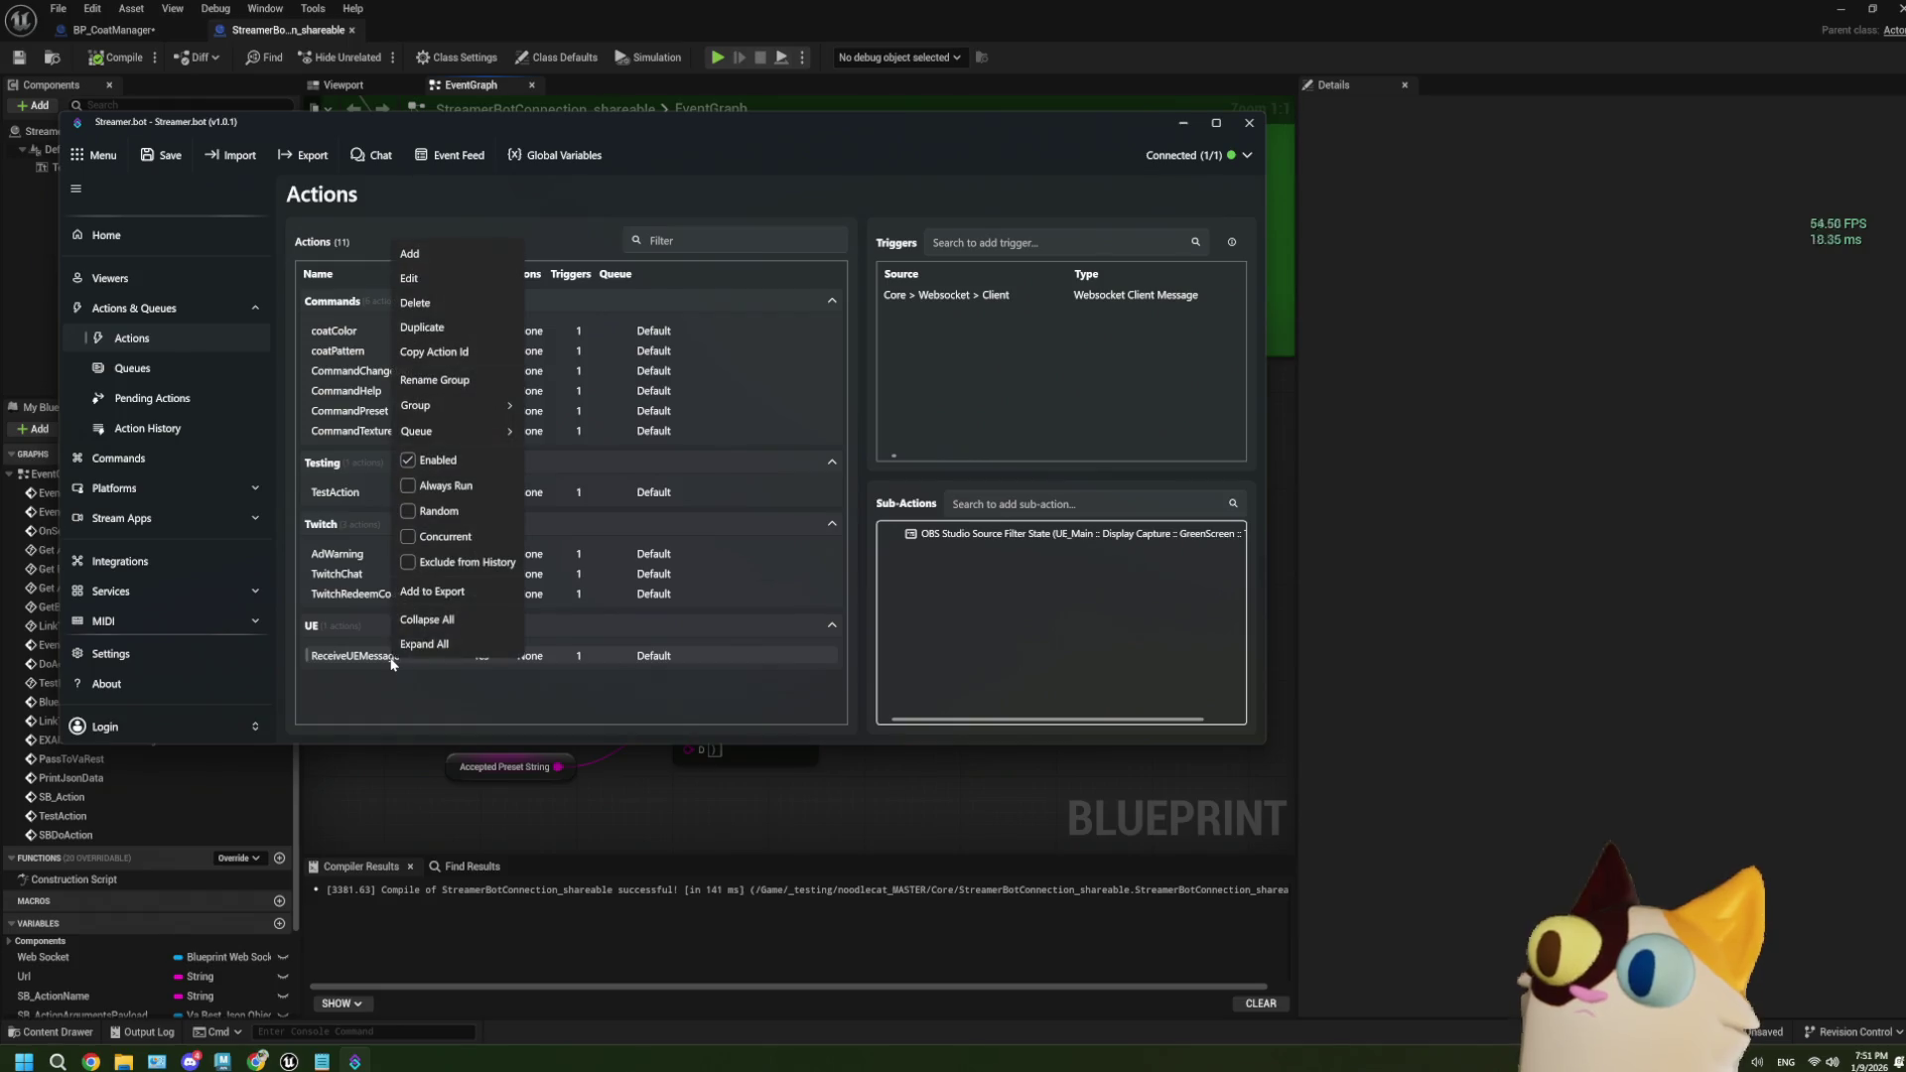
pyautogui.moveTo(504, 434)
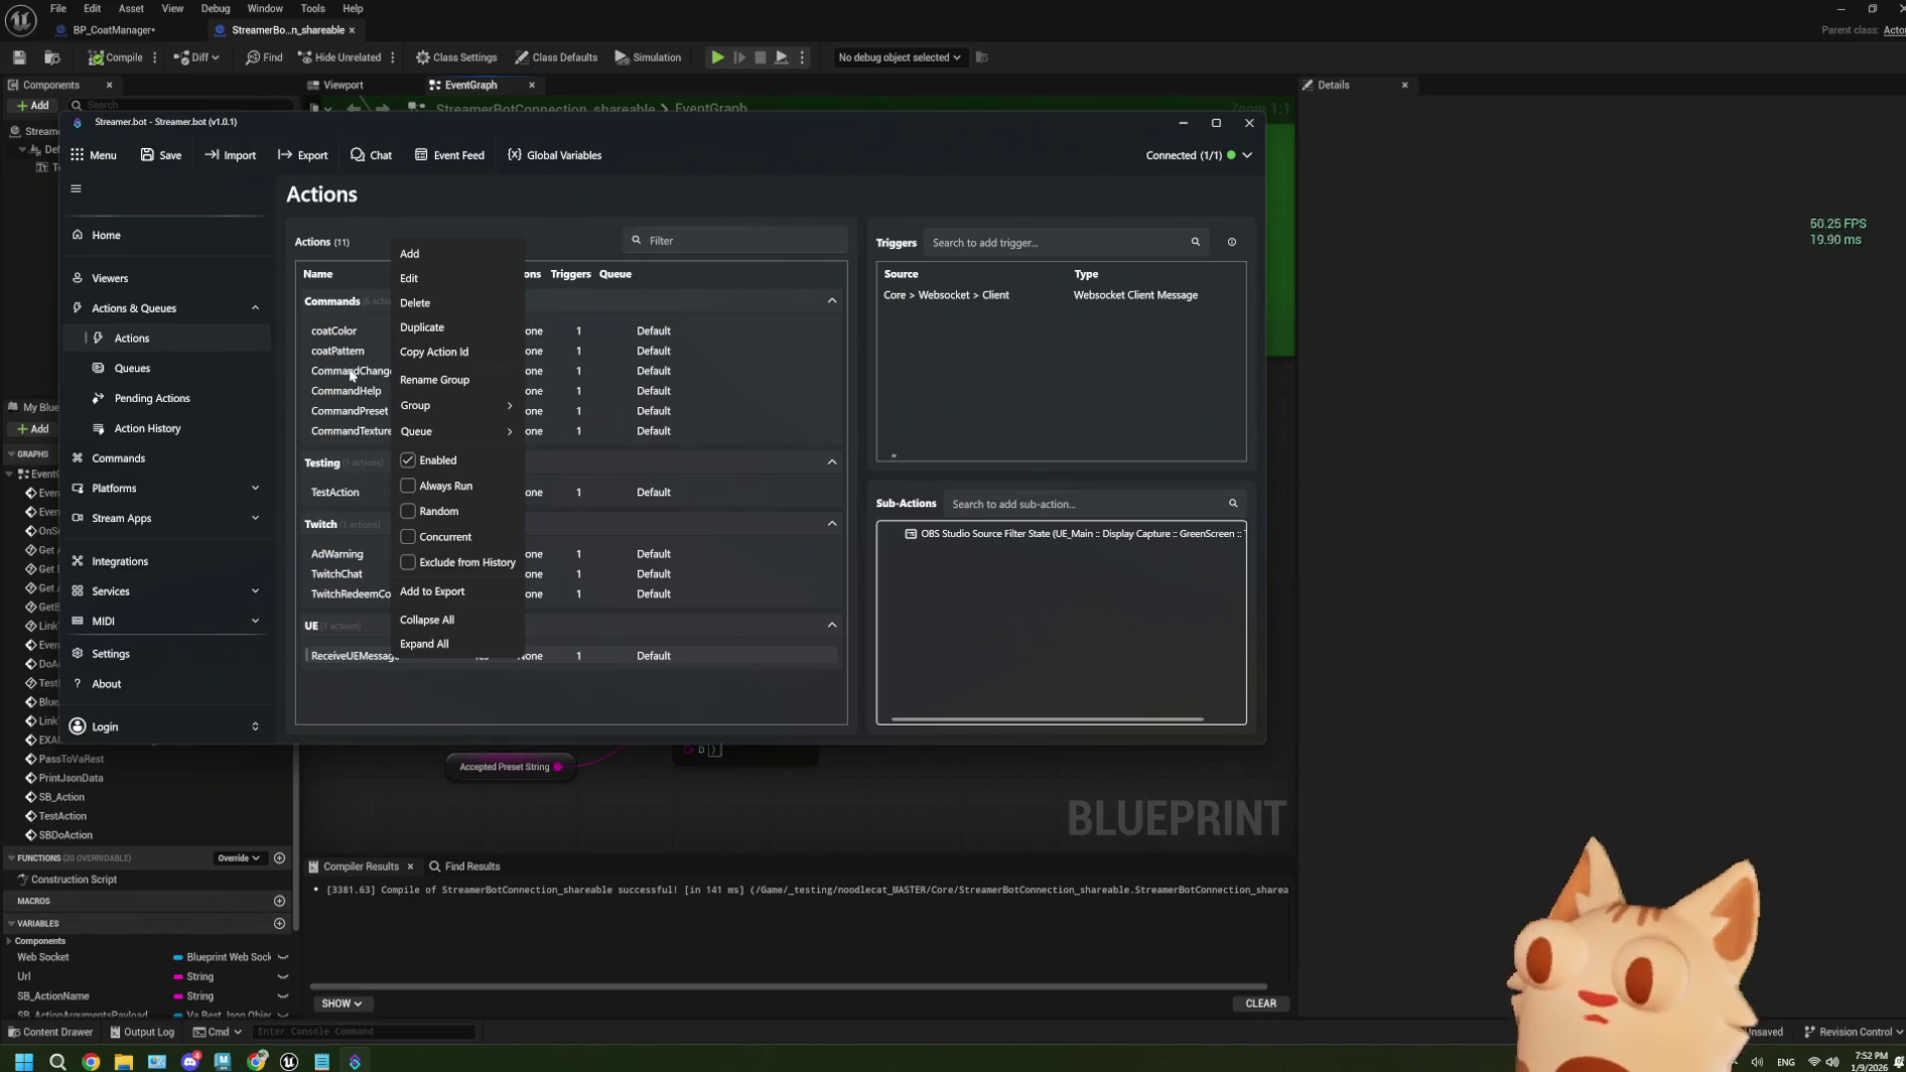
pyautogui.click(408, 312)
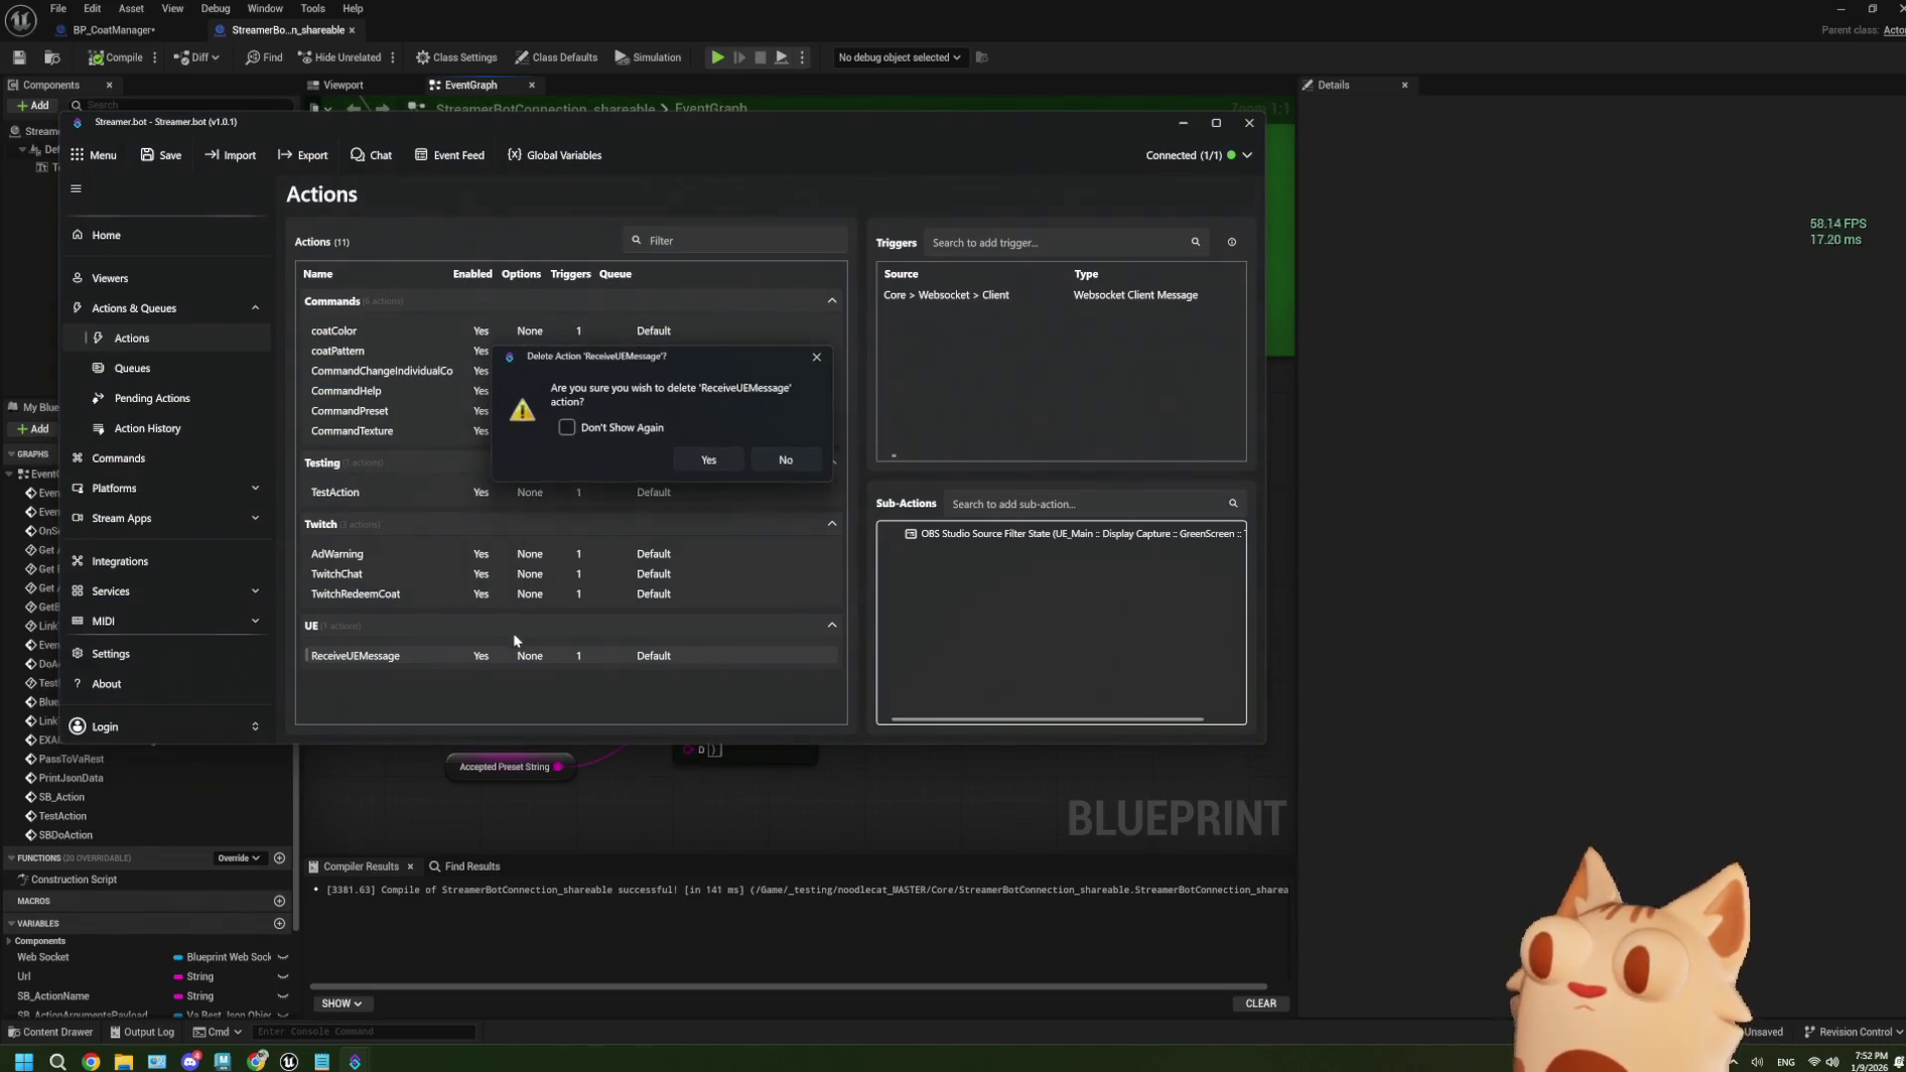
pyautogui.click(778, 466)
pyautogui.rightClick(443, 658)
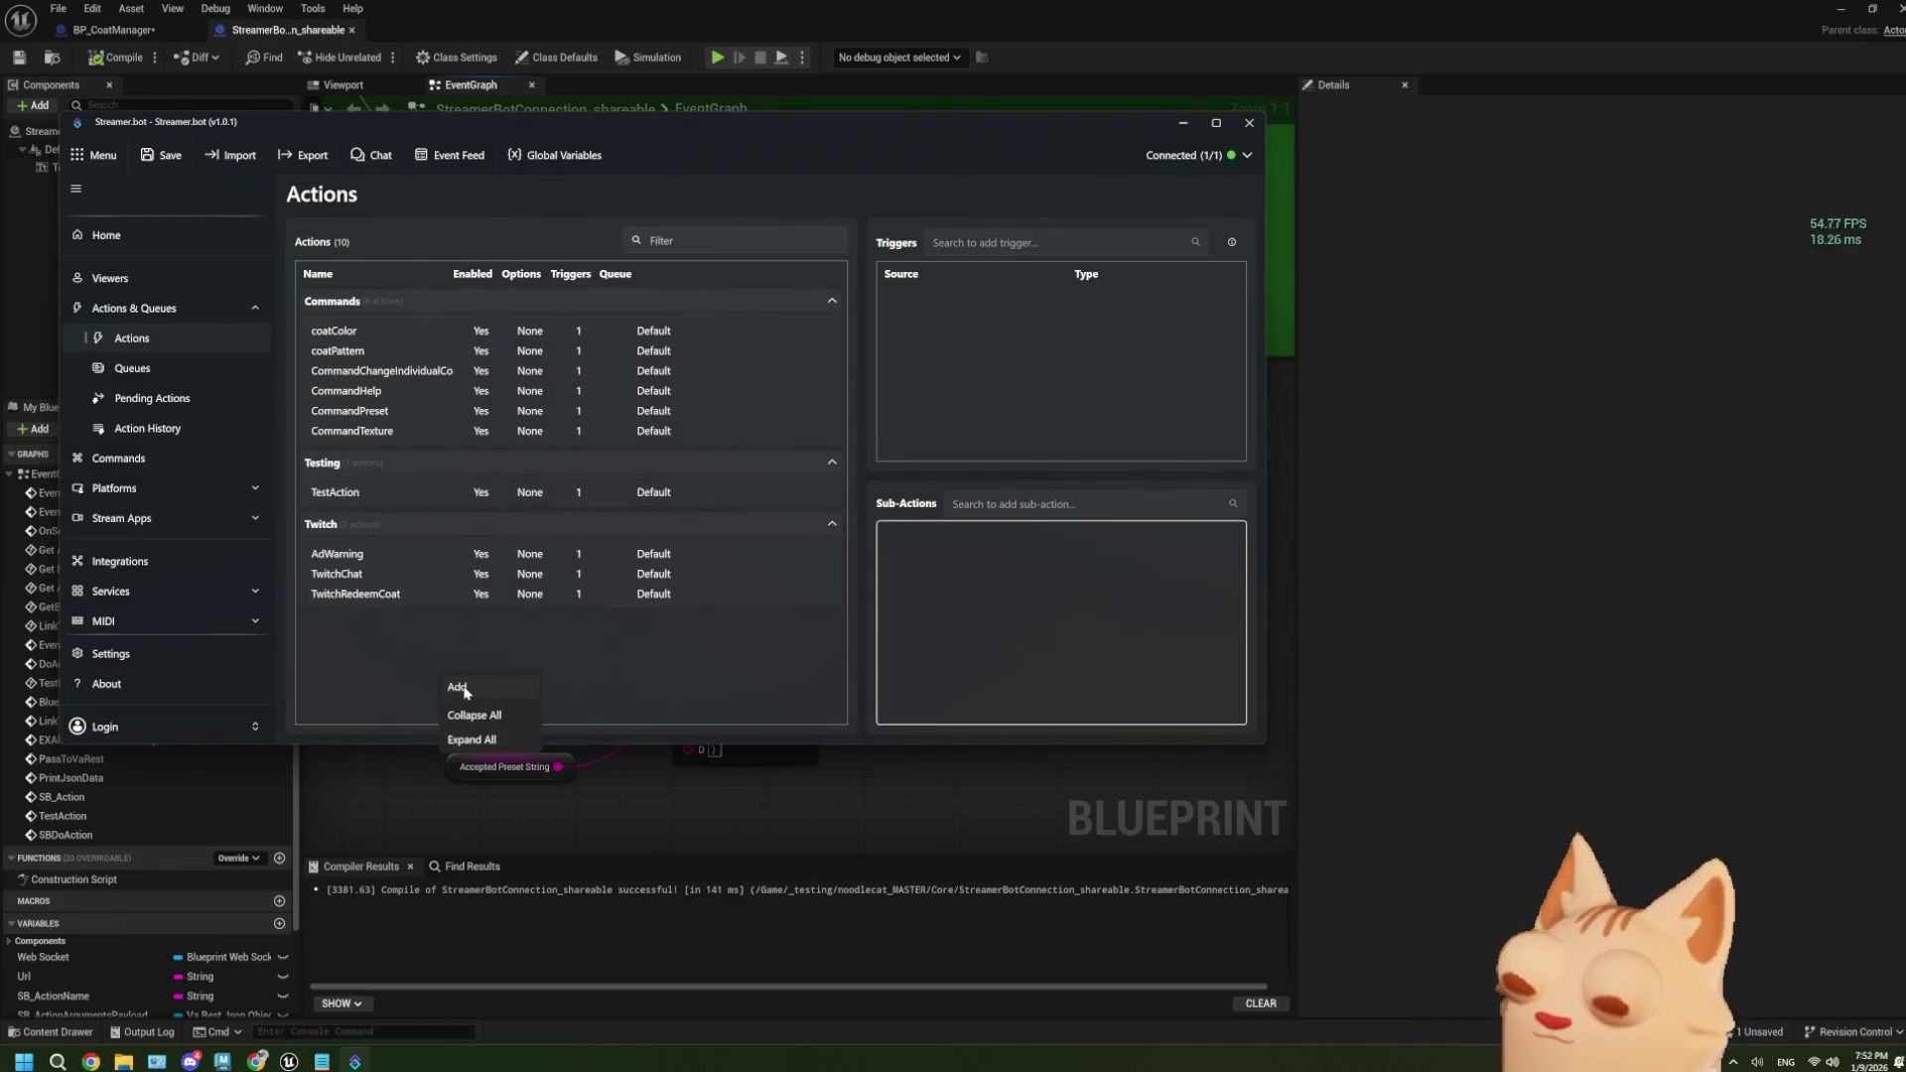
# Add a Streamer.bot action named OnHelpCommand in group UE.
pyautogui.click(462, 689)
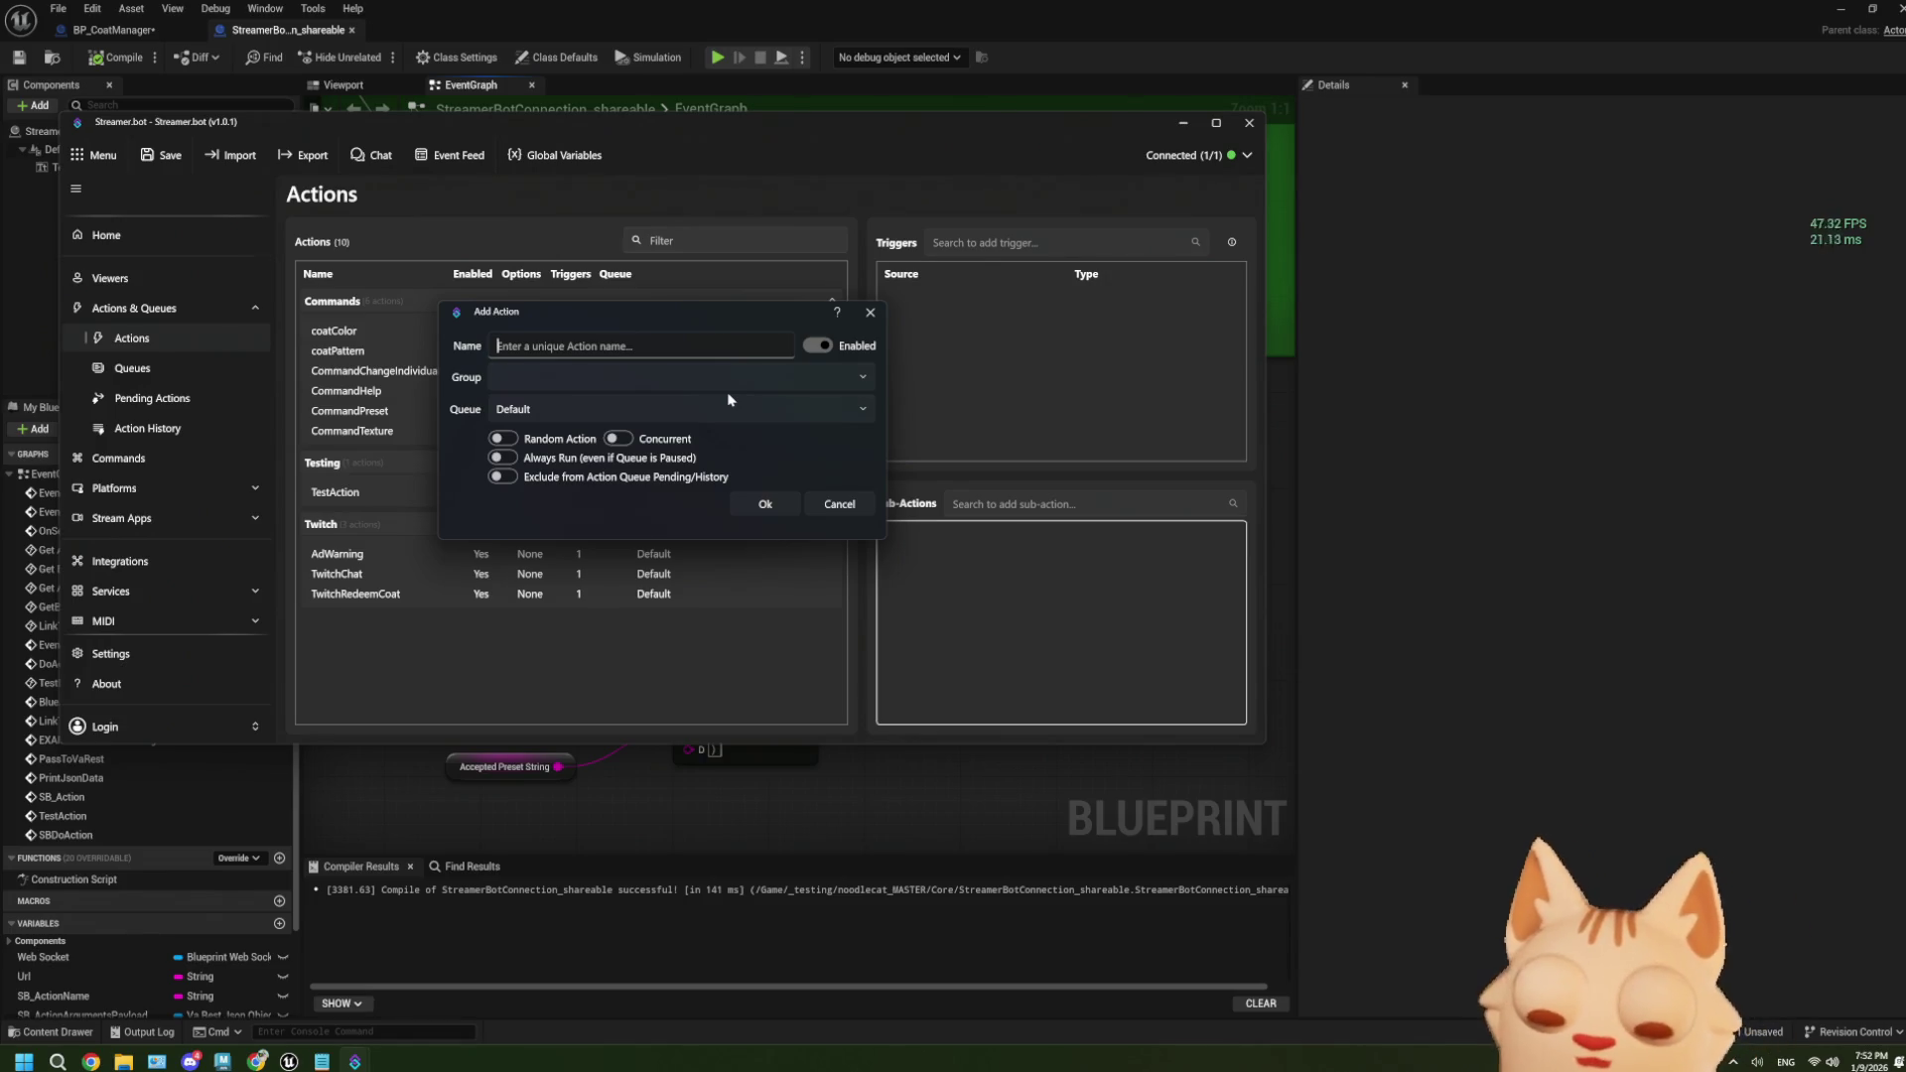
pyautogui.write('te')
pyautogui.press('BackSpace')
pyautogui.press('BackSpace')
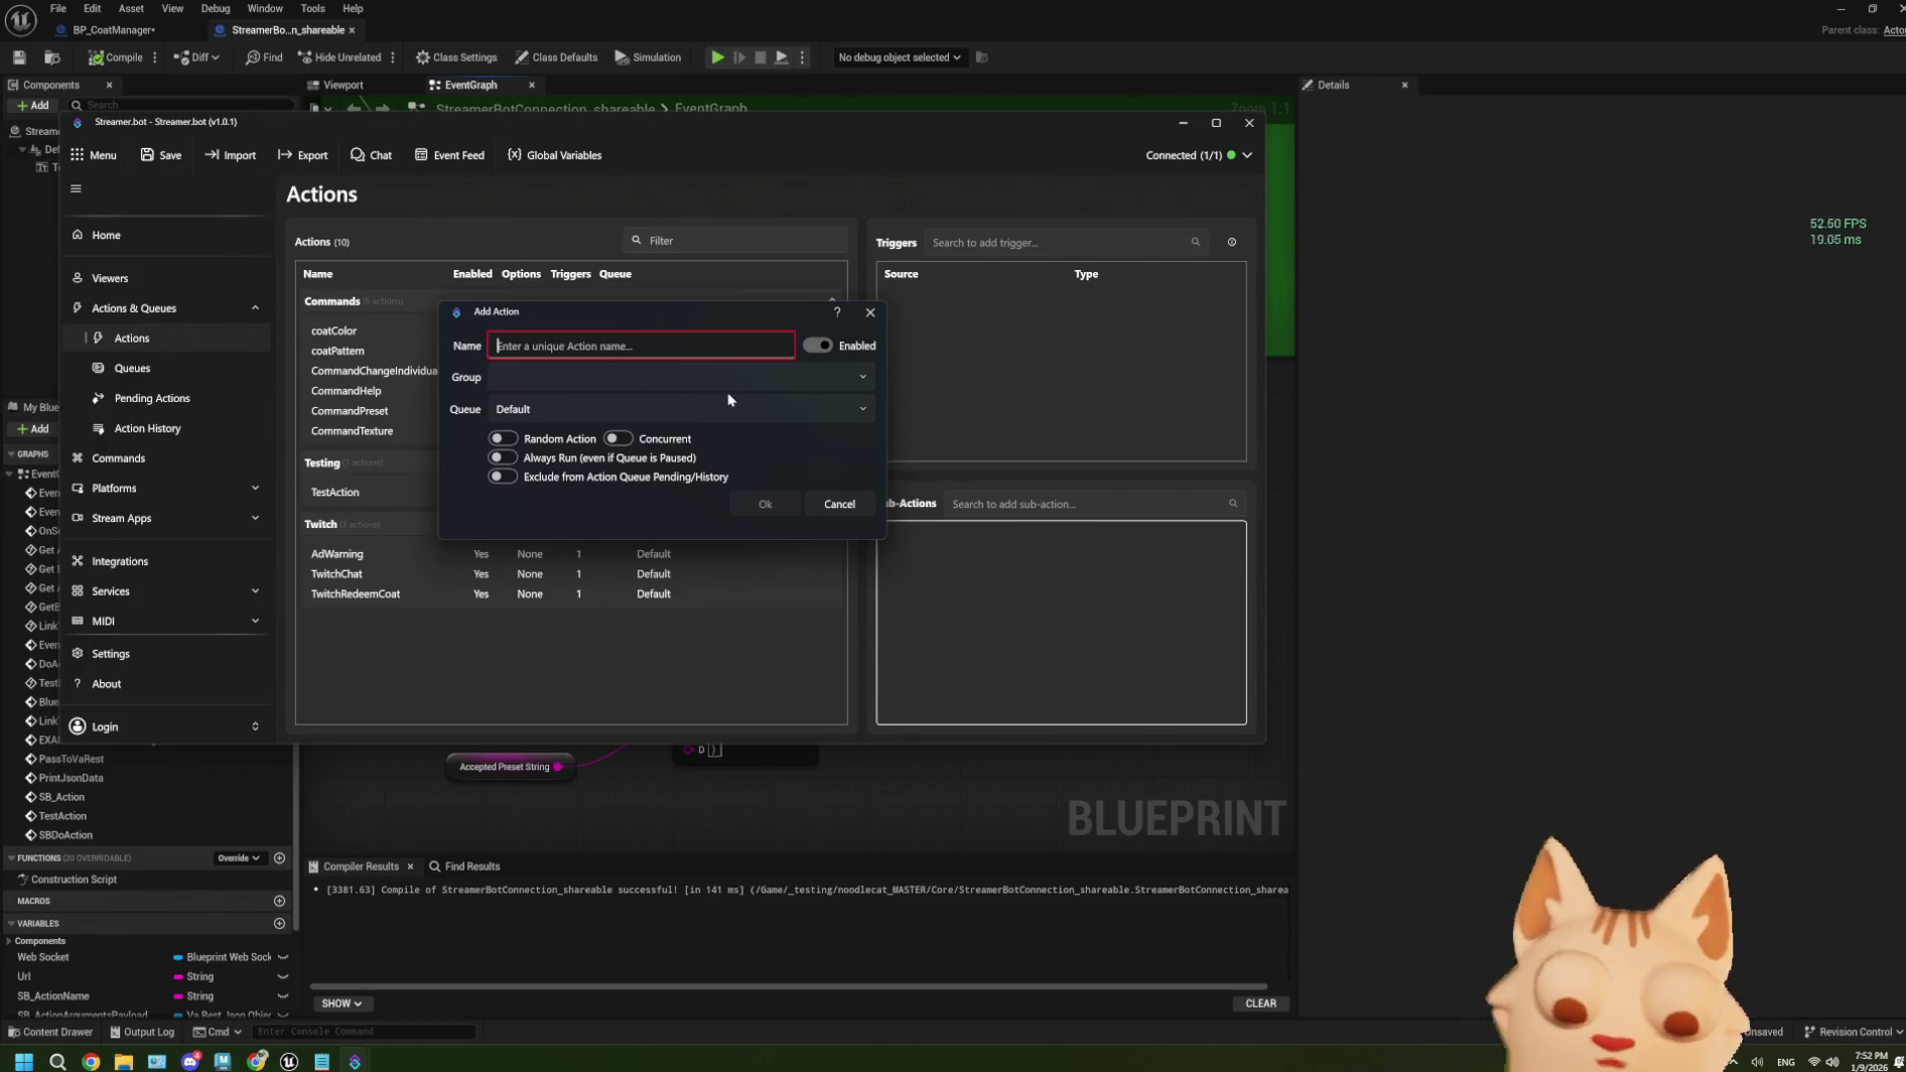
pyautogui.write('OnHelpCommand')
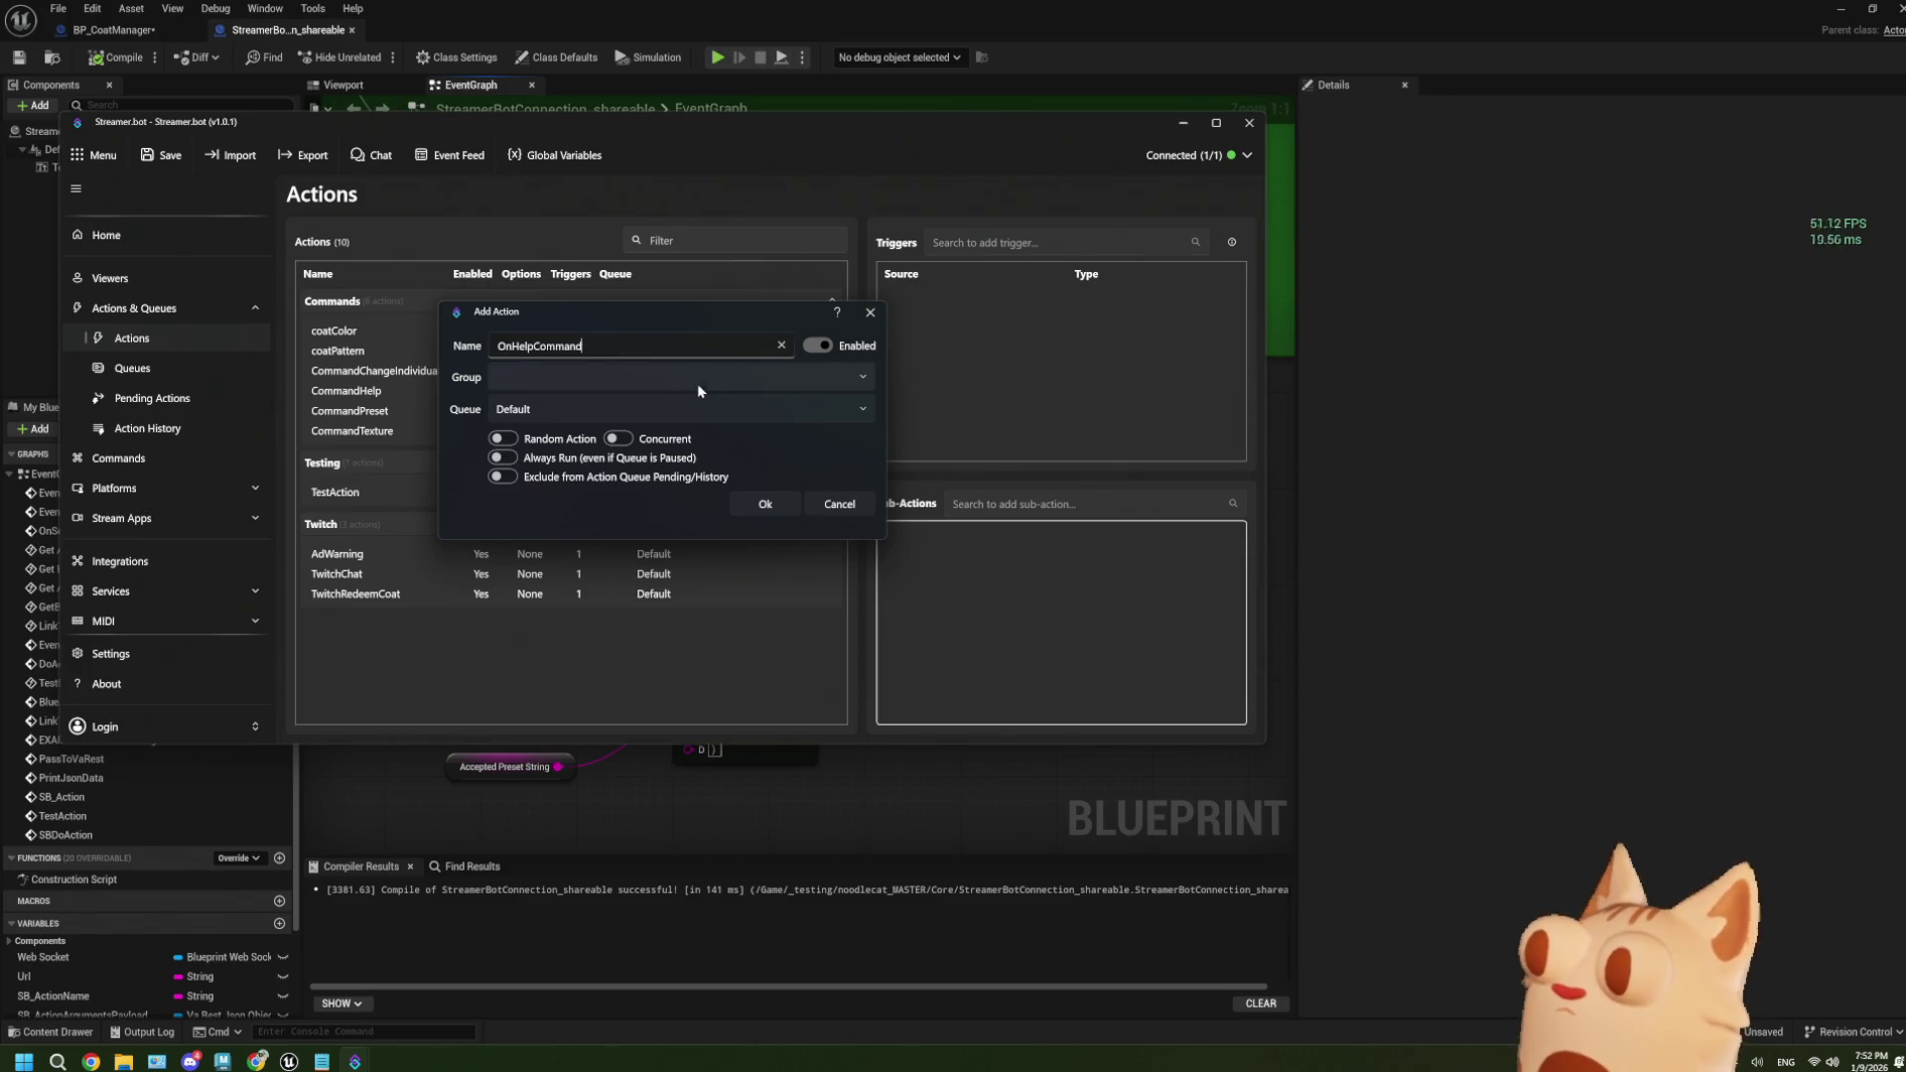
pyautogui.click(694, 381)
pyautogui.write('UE')
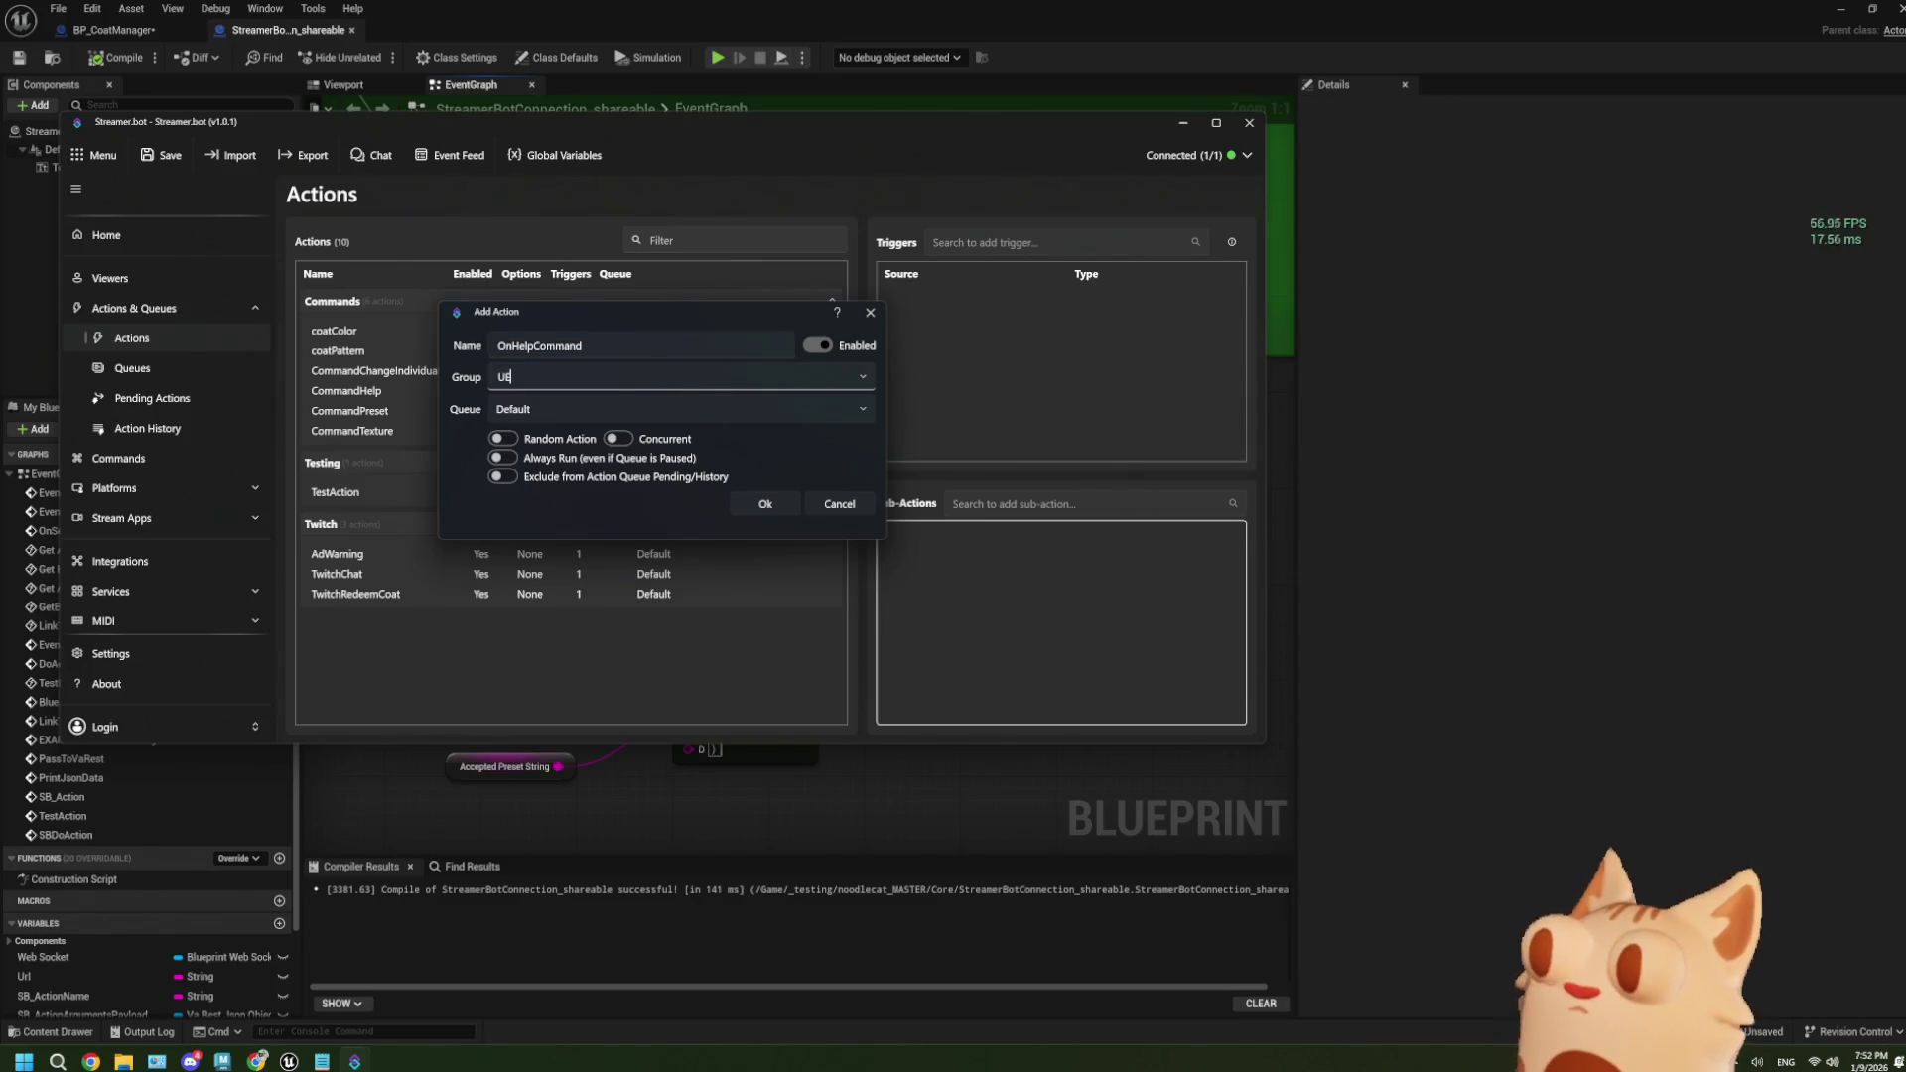
pyautogui.click(767, 504)
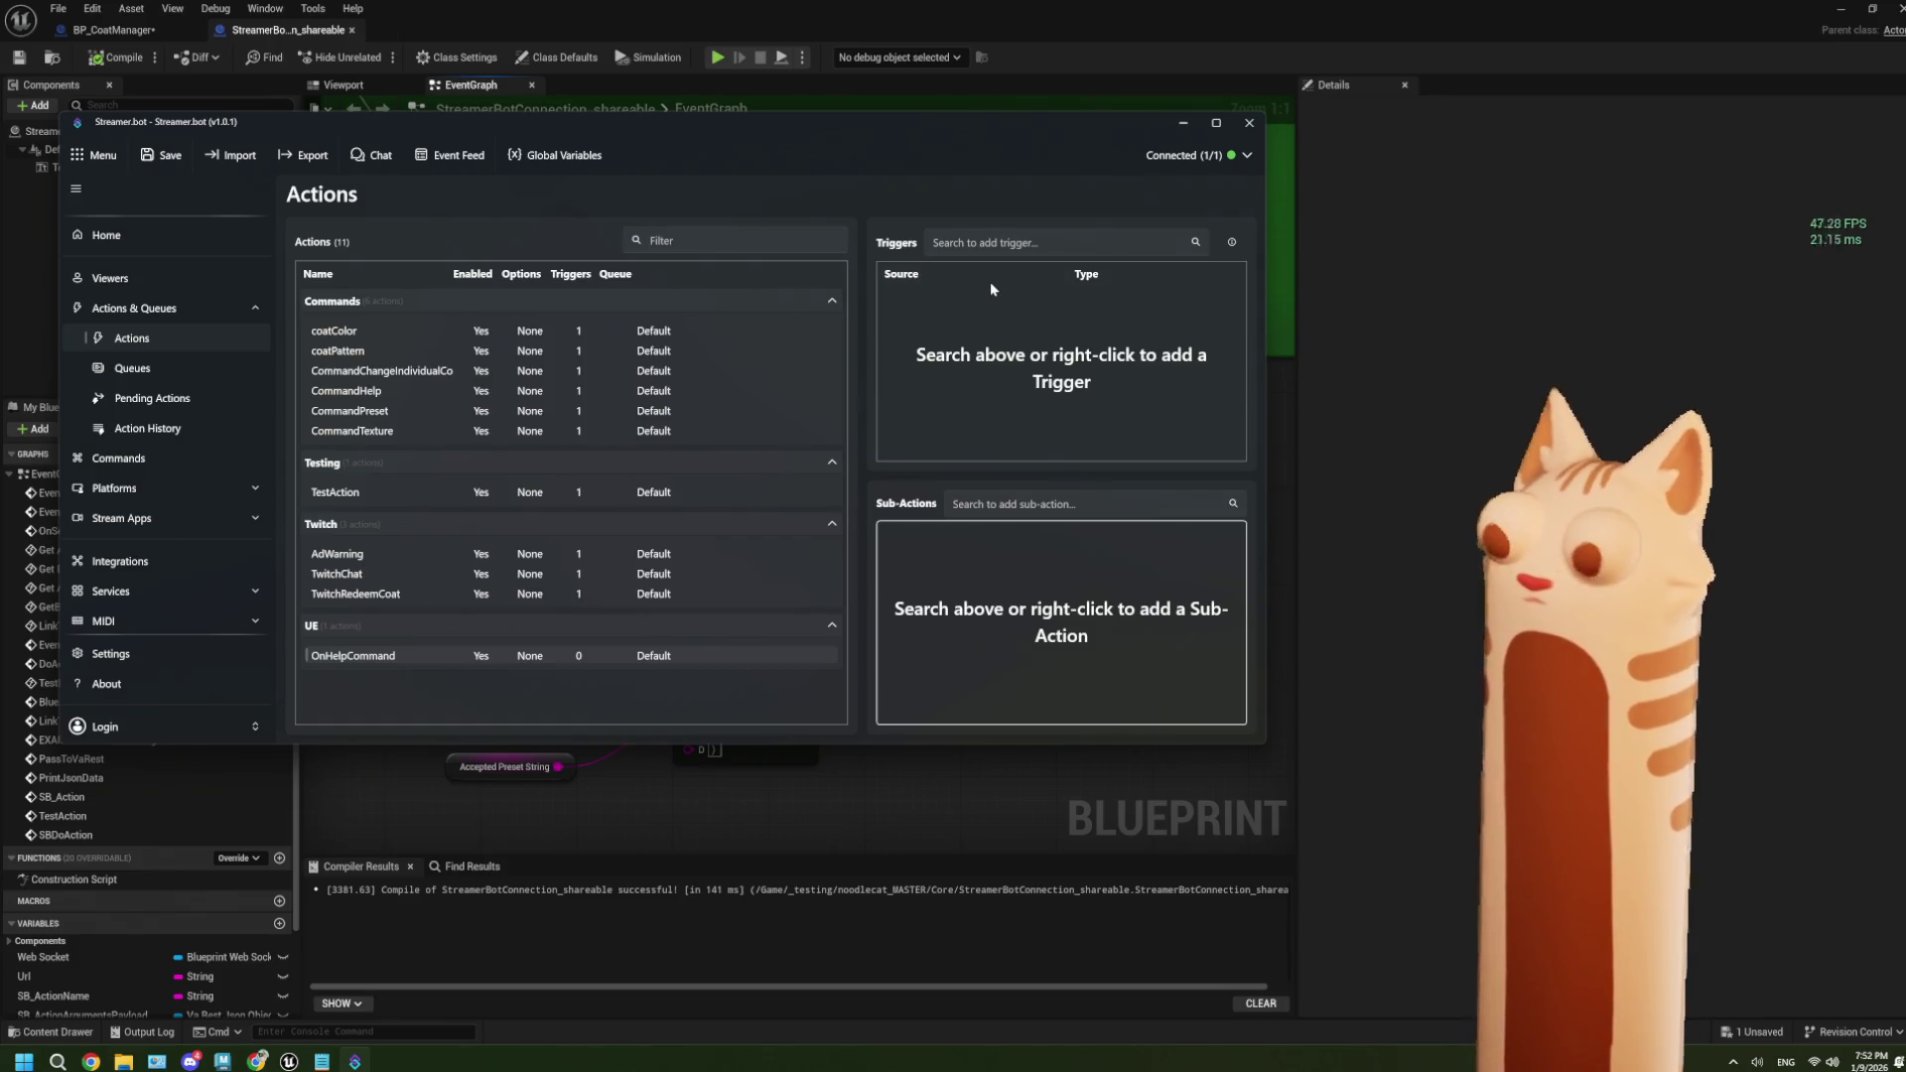
# Search Google Images for gummy soda candy in a new browser tab.
pyautogui.click(267, 1063)
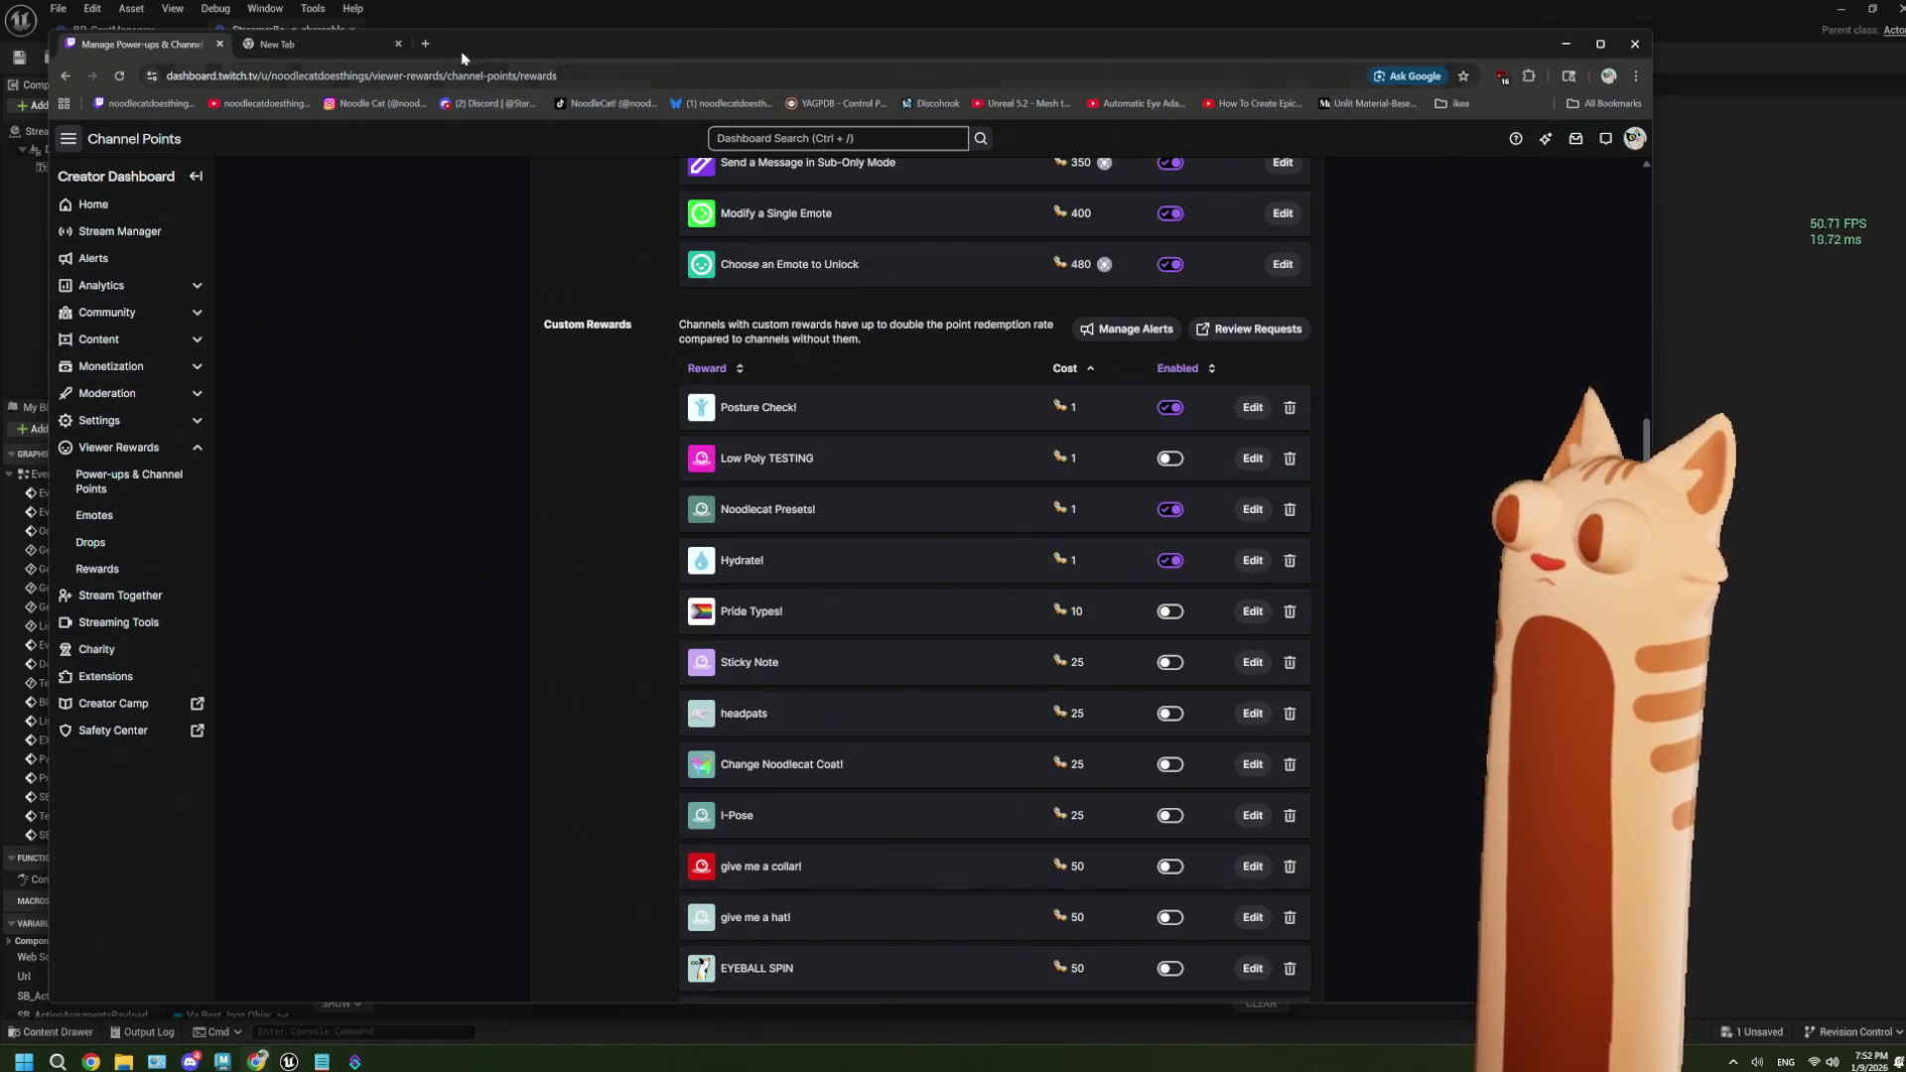
pyautogui.hotkey('ctrl', 't')
pyautogui.click(386, 83)
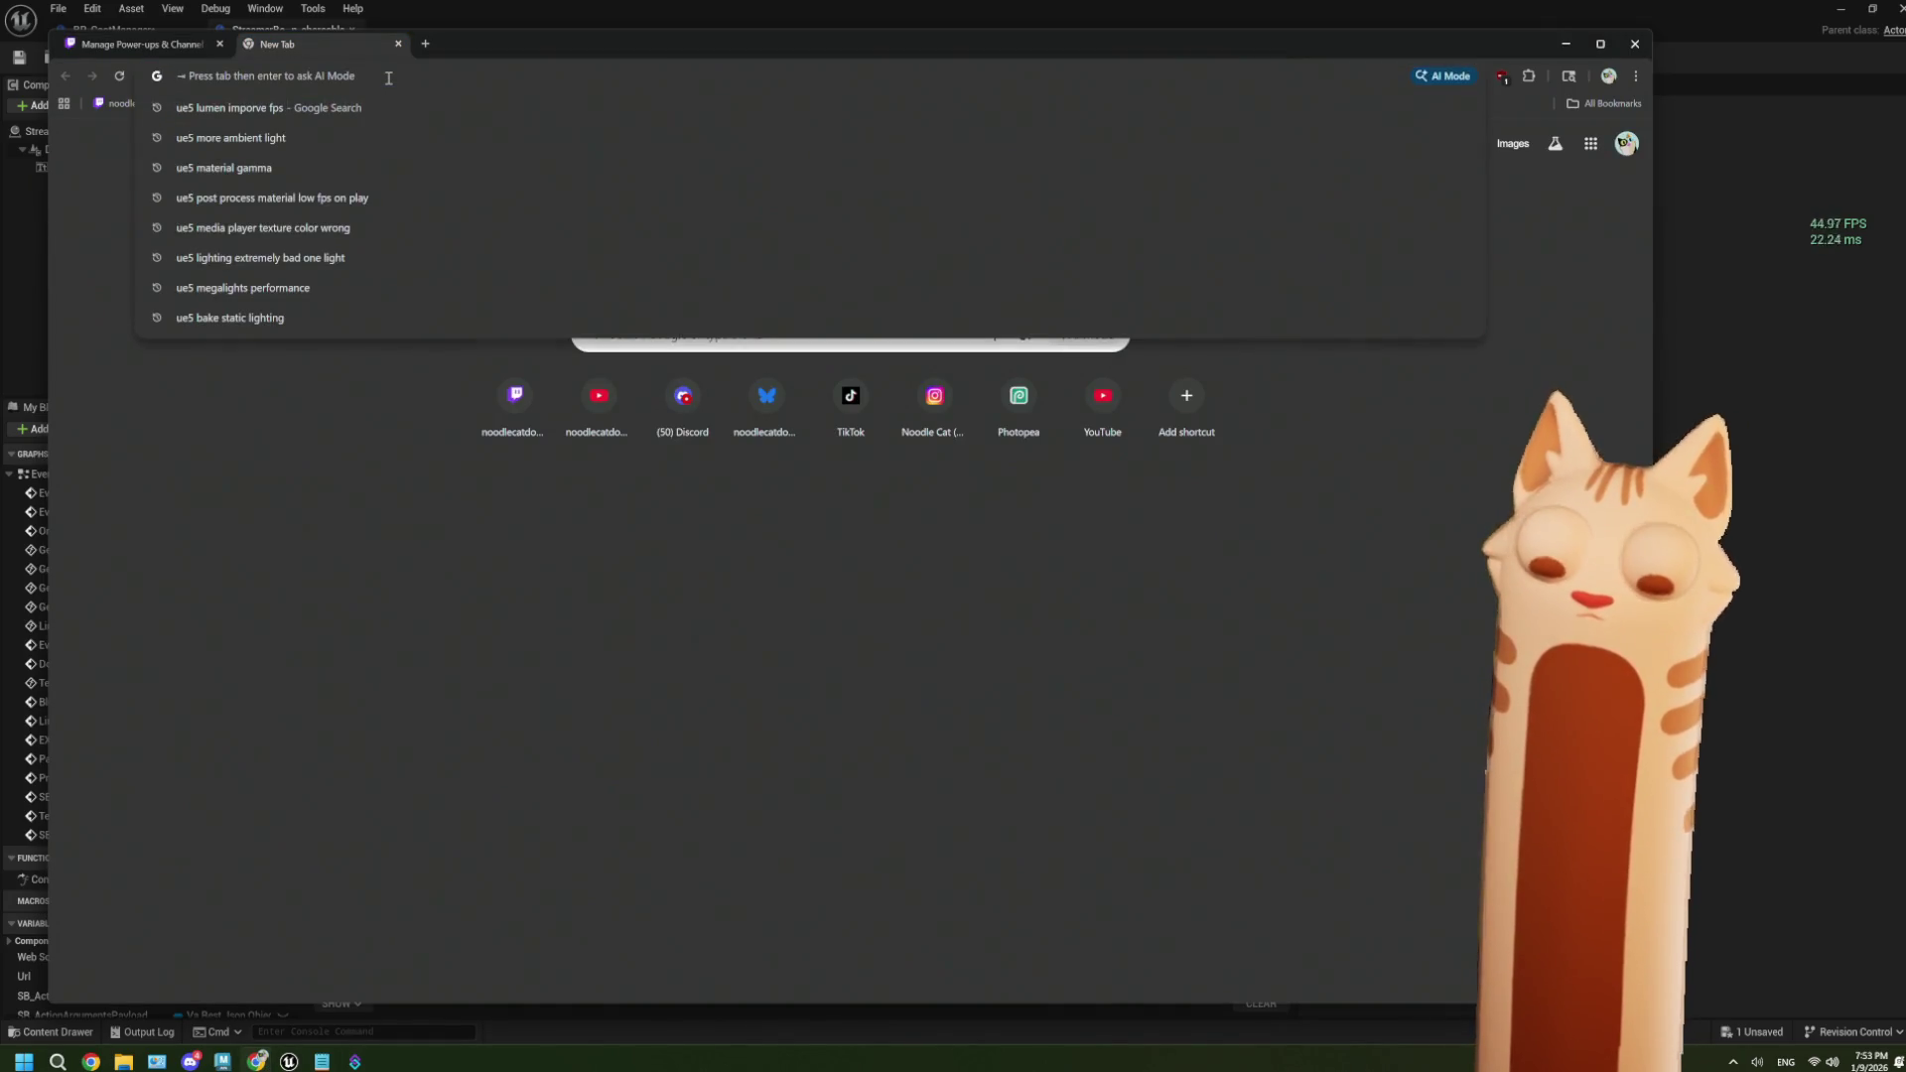
pyautogui.write('gummy soda candy')
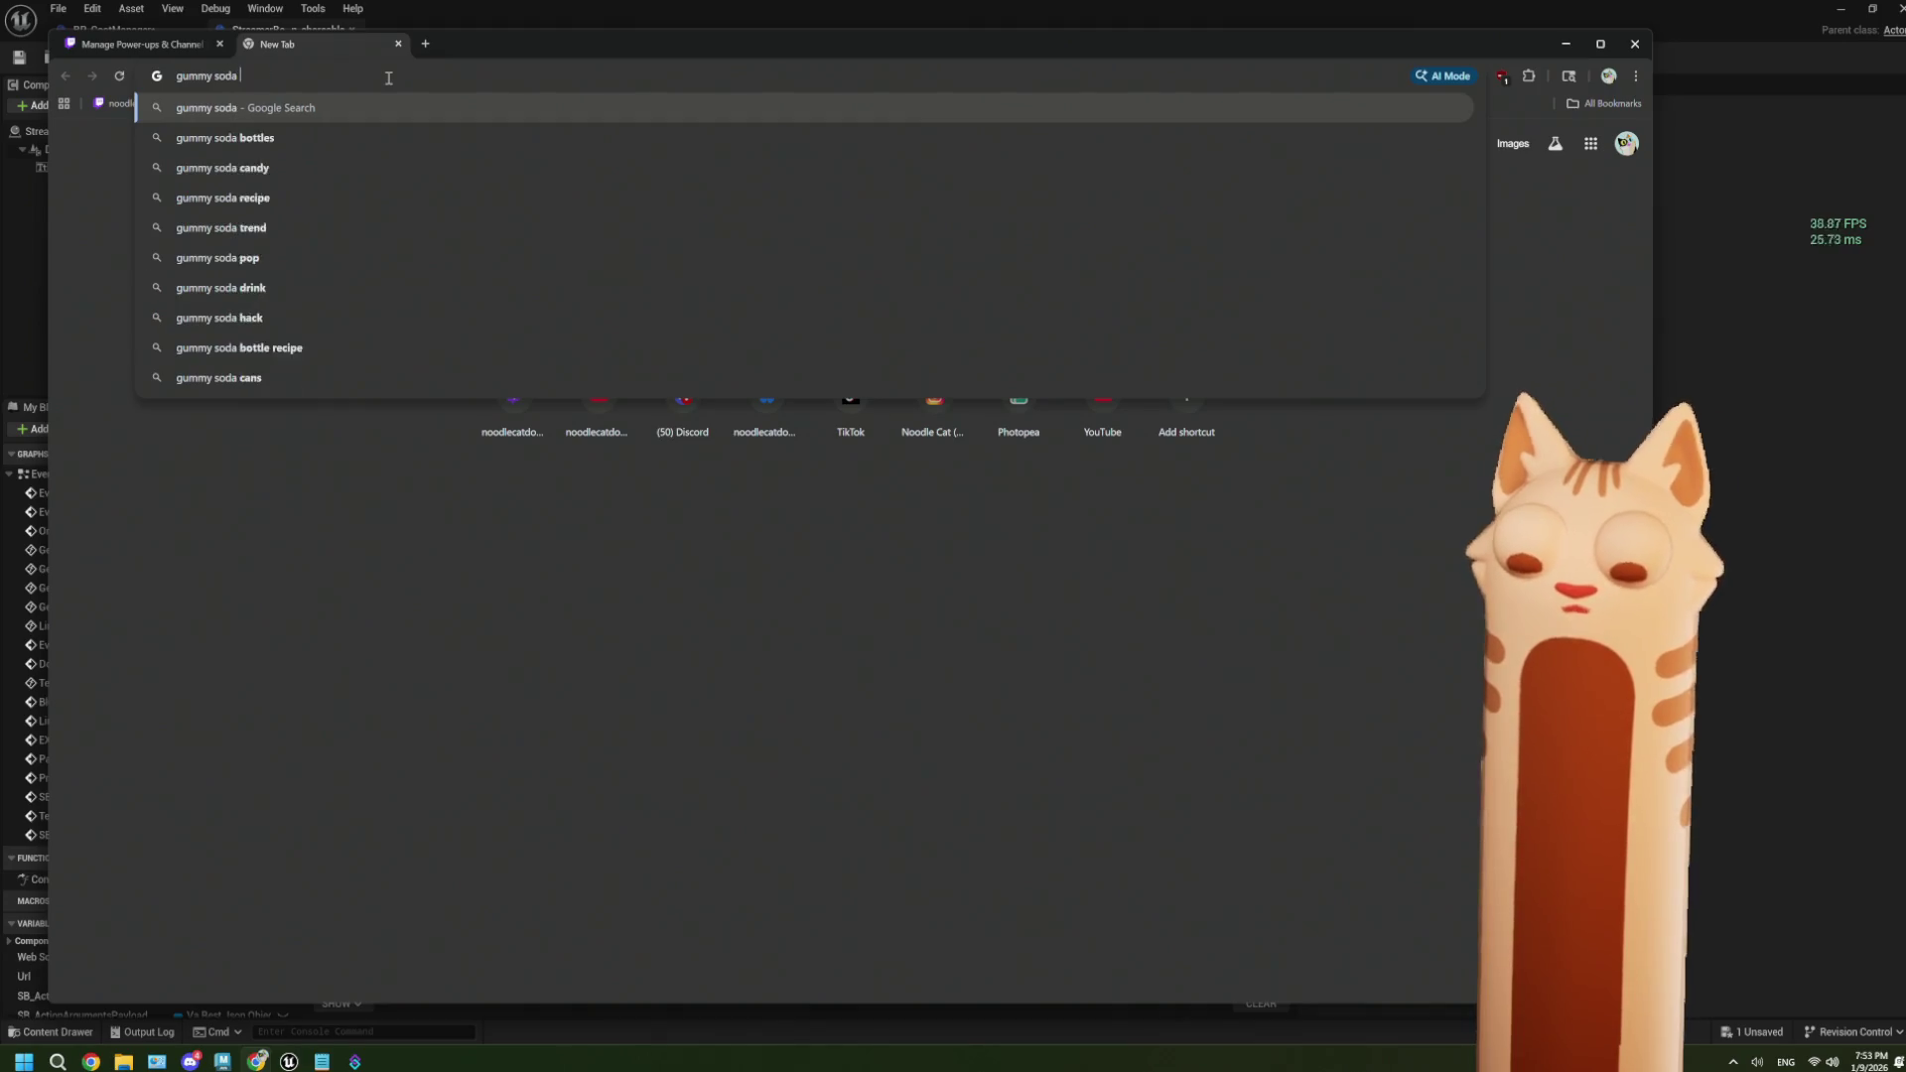
pyautogui.press('Return')
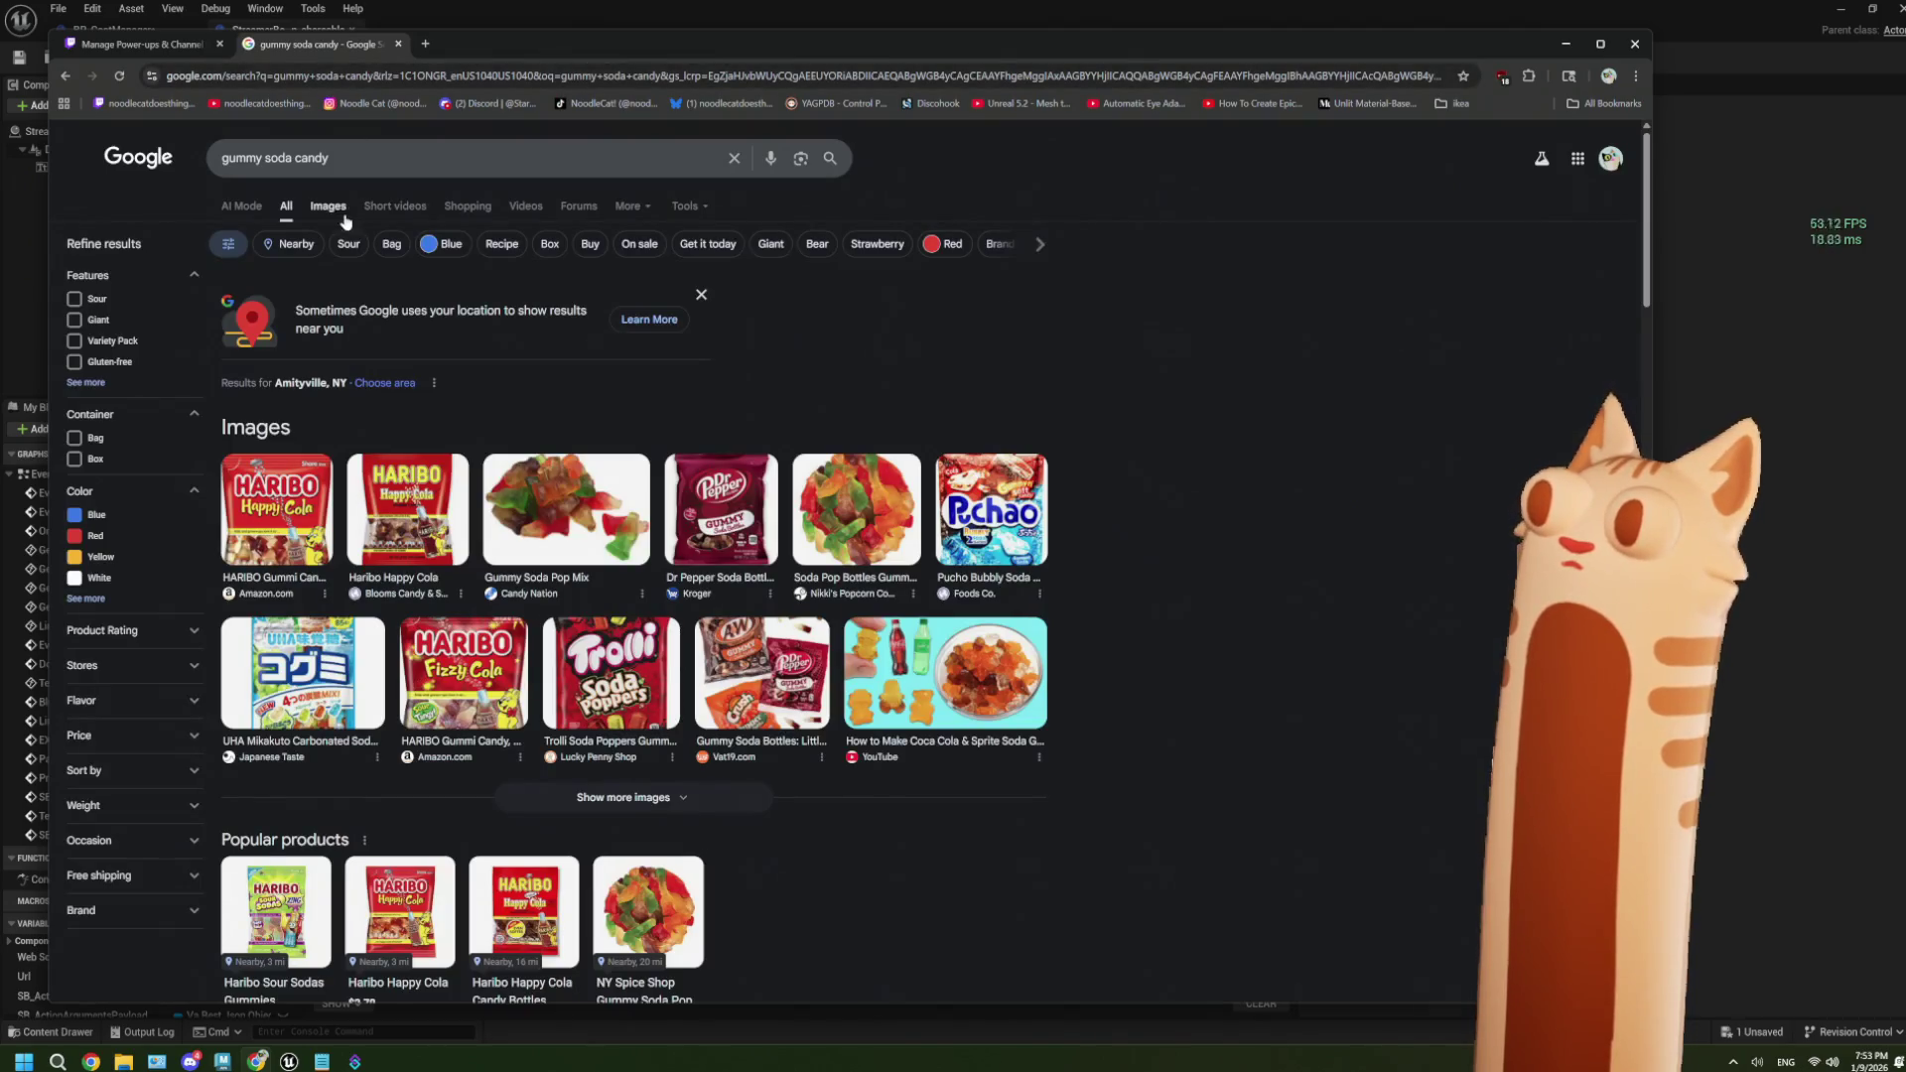
pyautogui.click(329, 208)
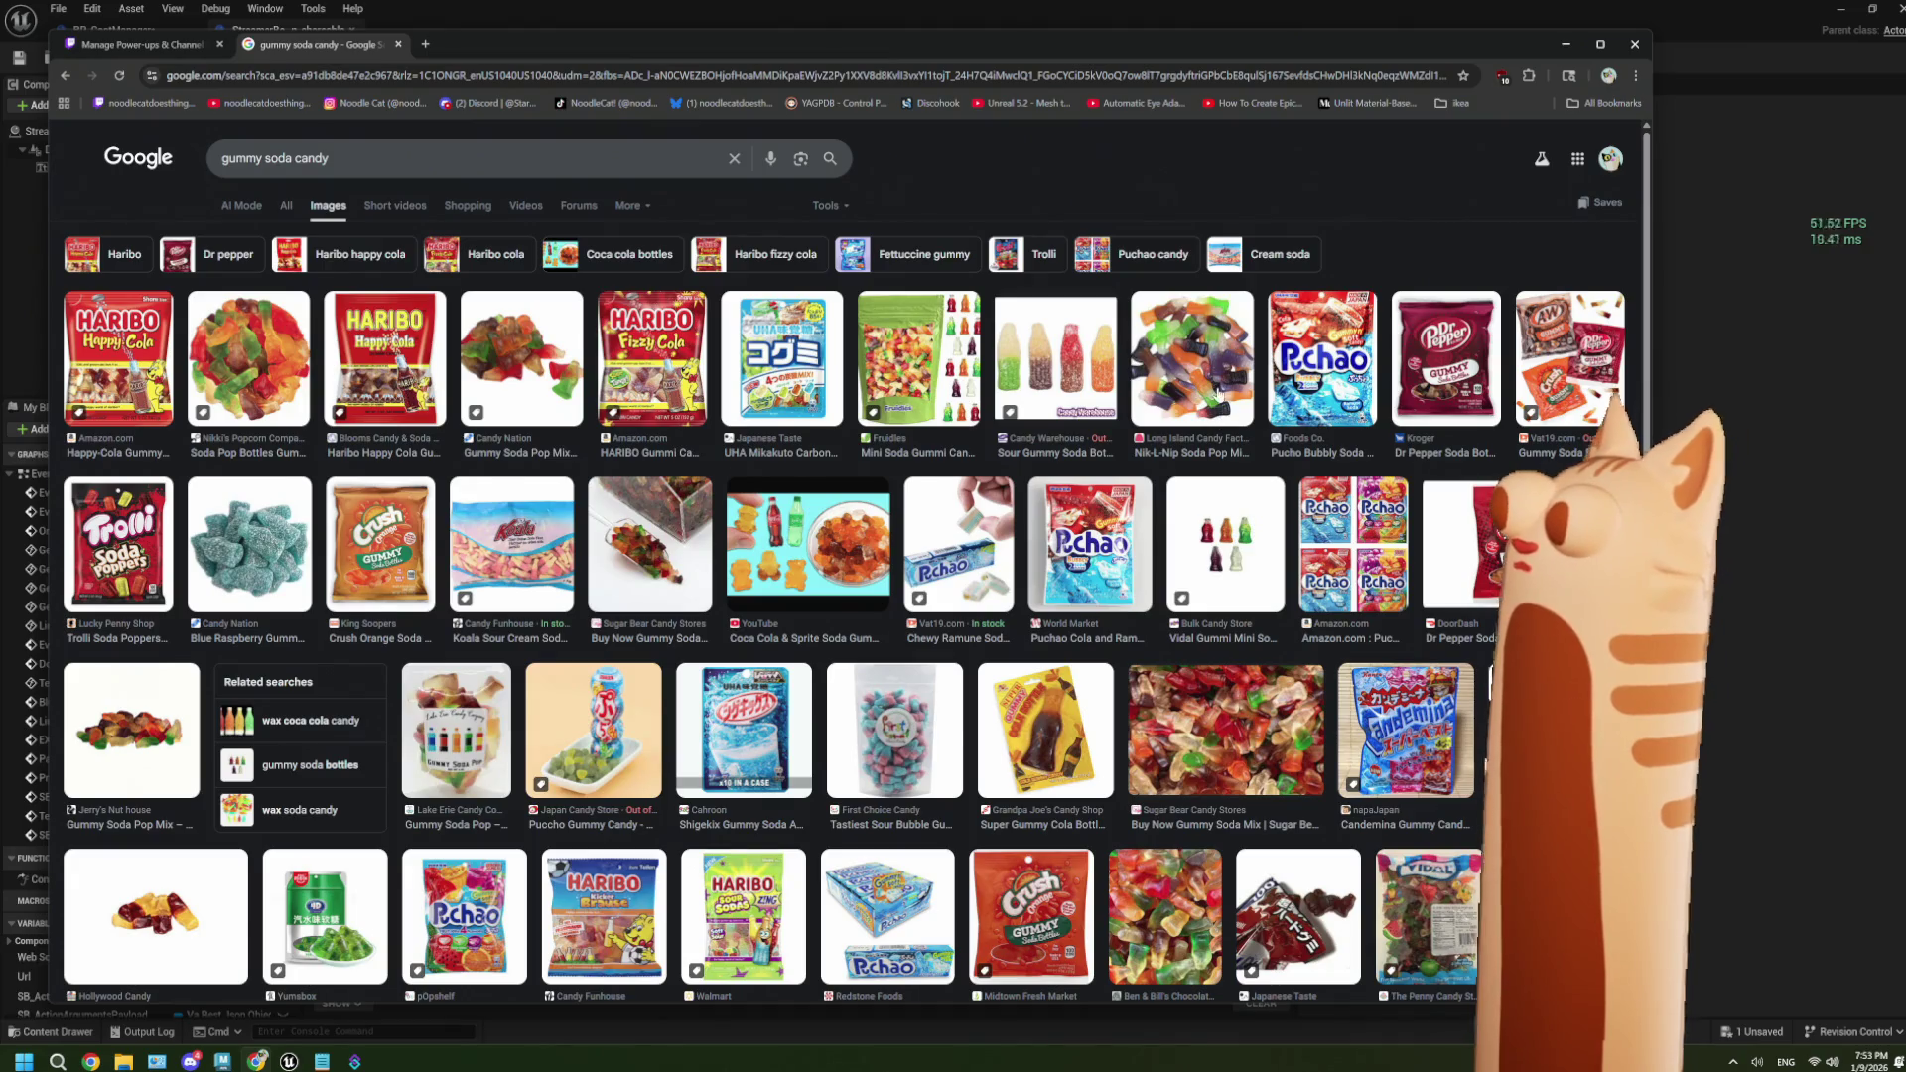
pyautogui.click(1222, 397)
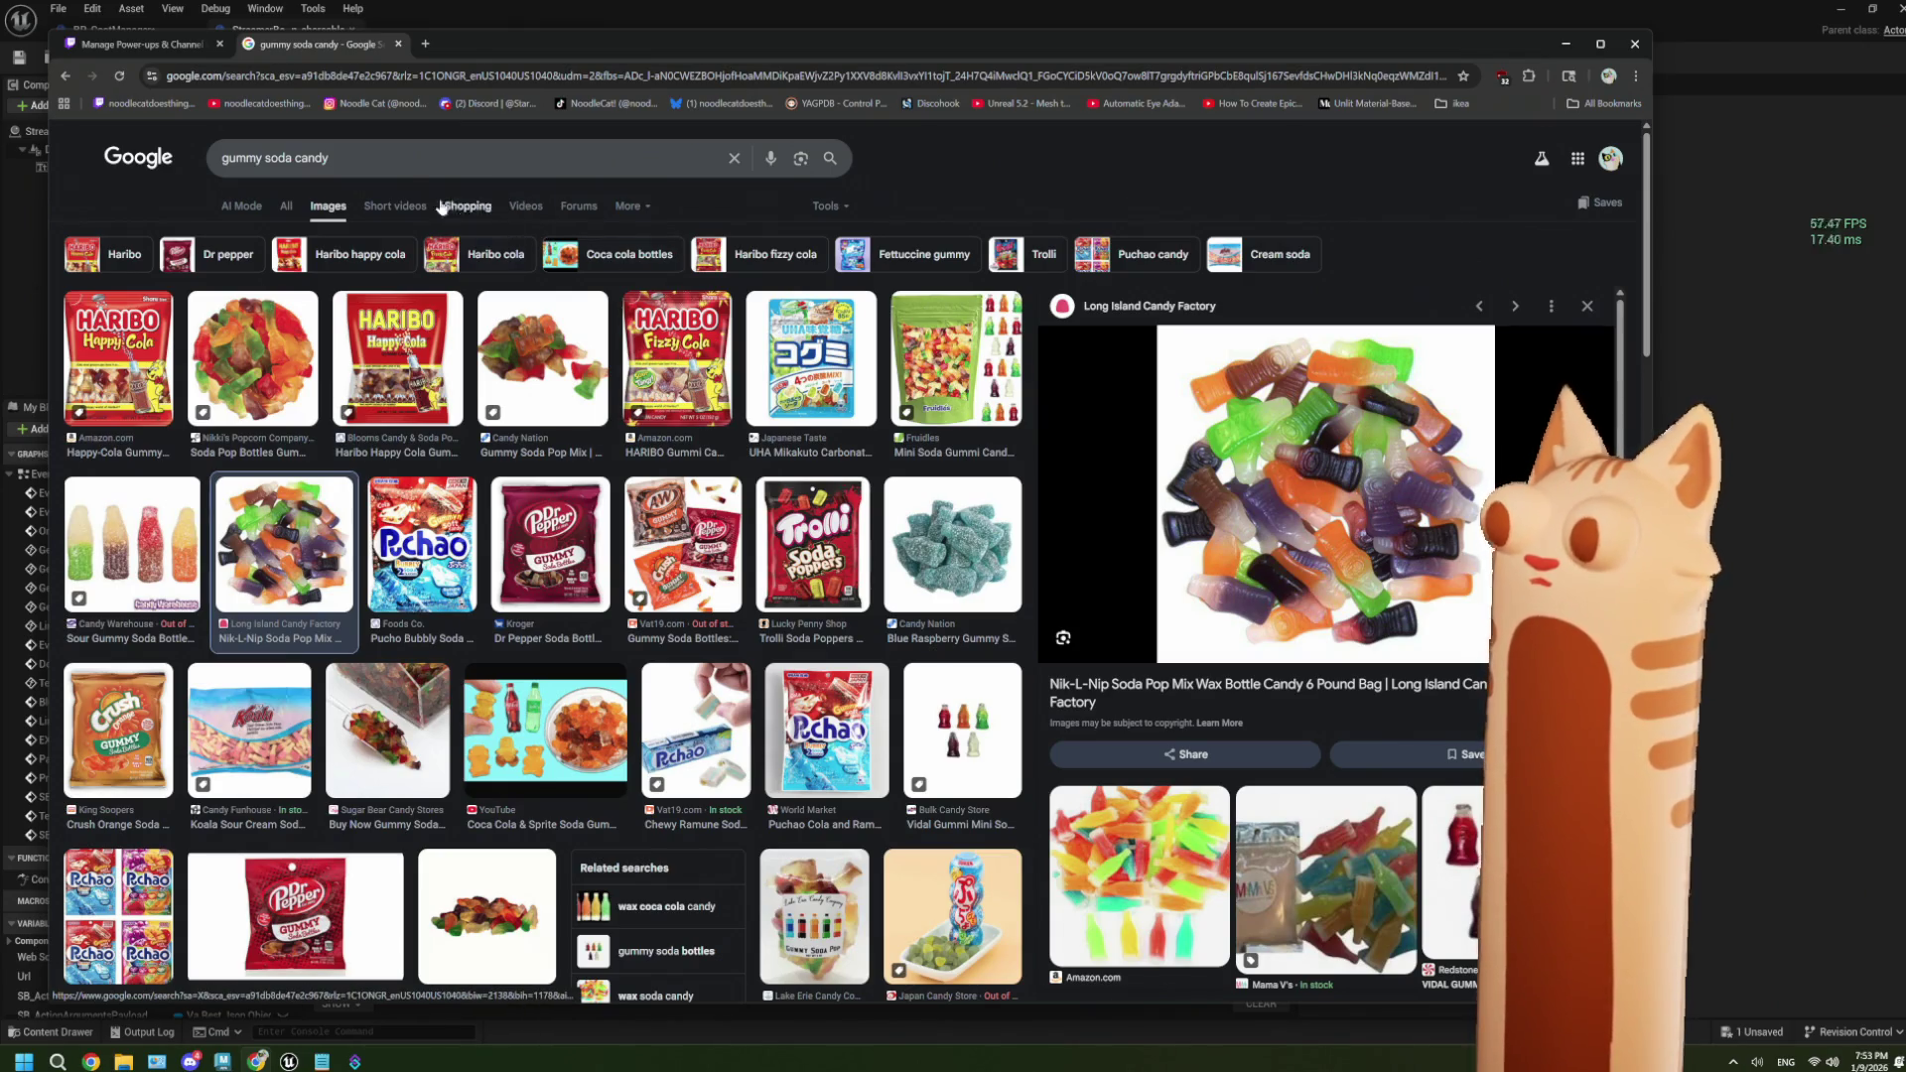
# Change the image search to gummy moose candy ikea and preview the first result.
pyautogui.moveTo(330, 160); pyautogui.dragTo(267, 164)
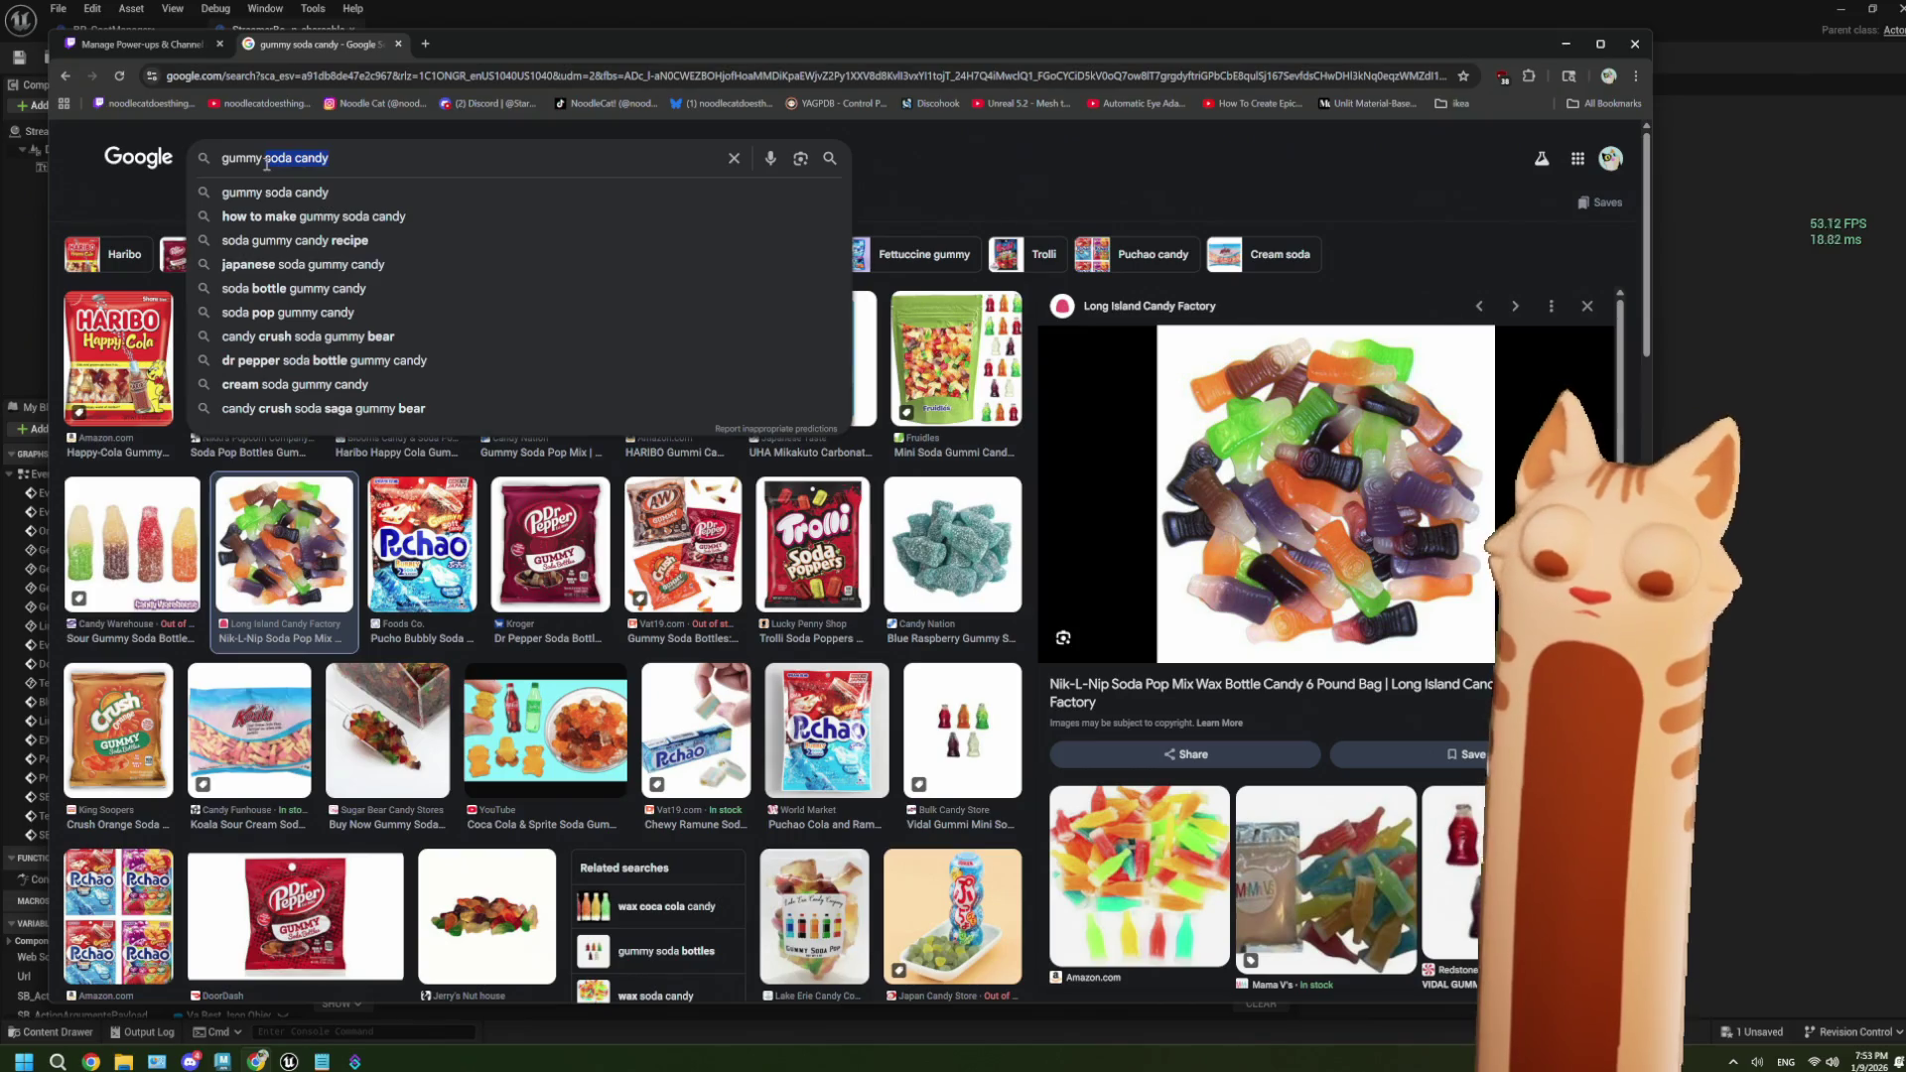
pyautogui.write('moose candy ikea')
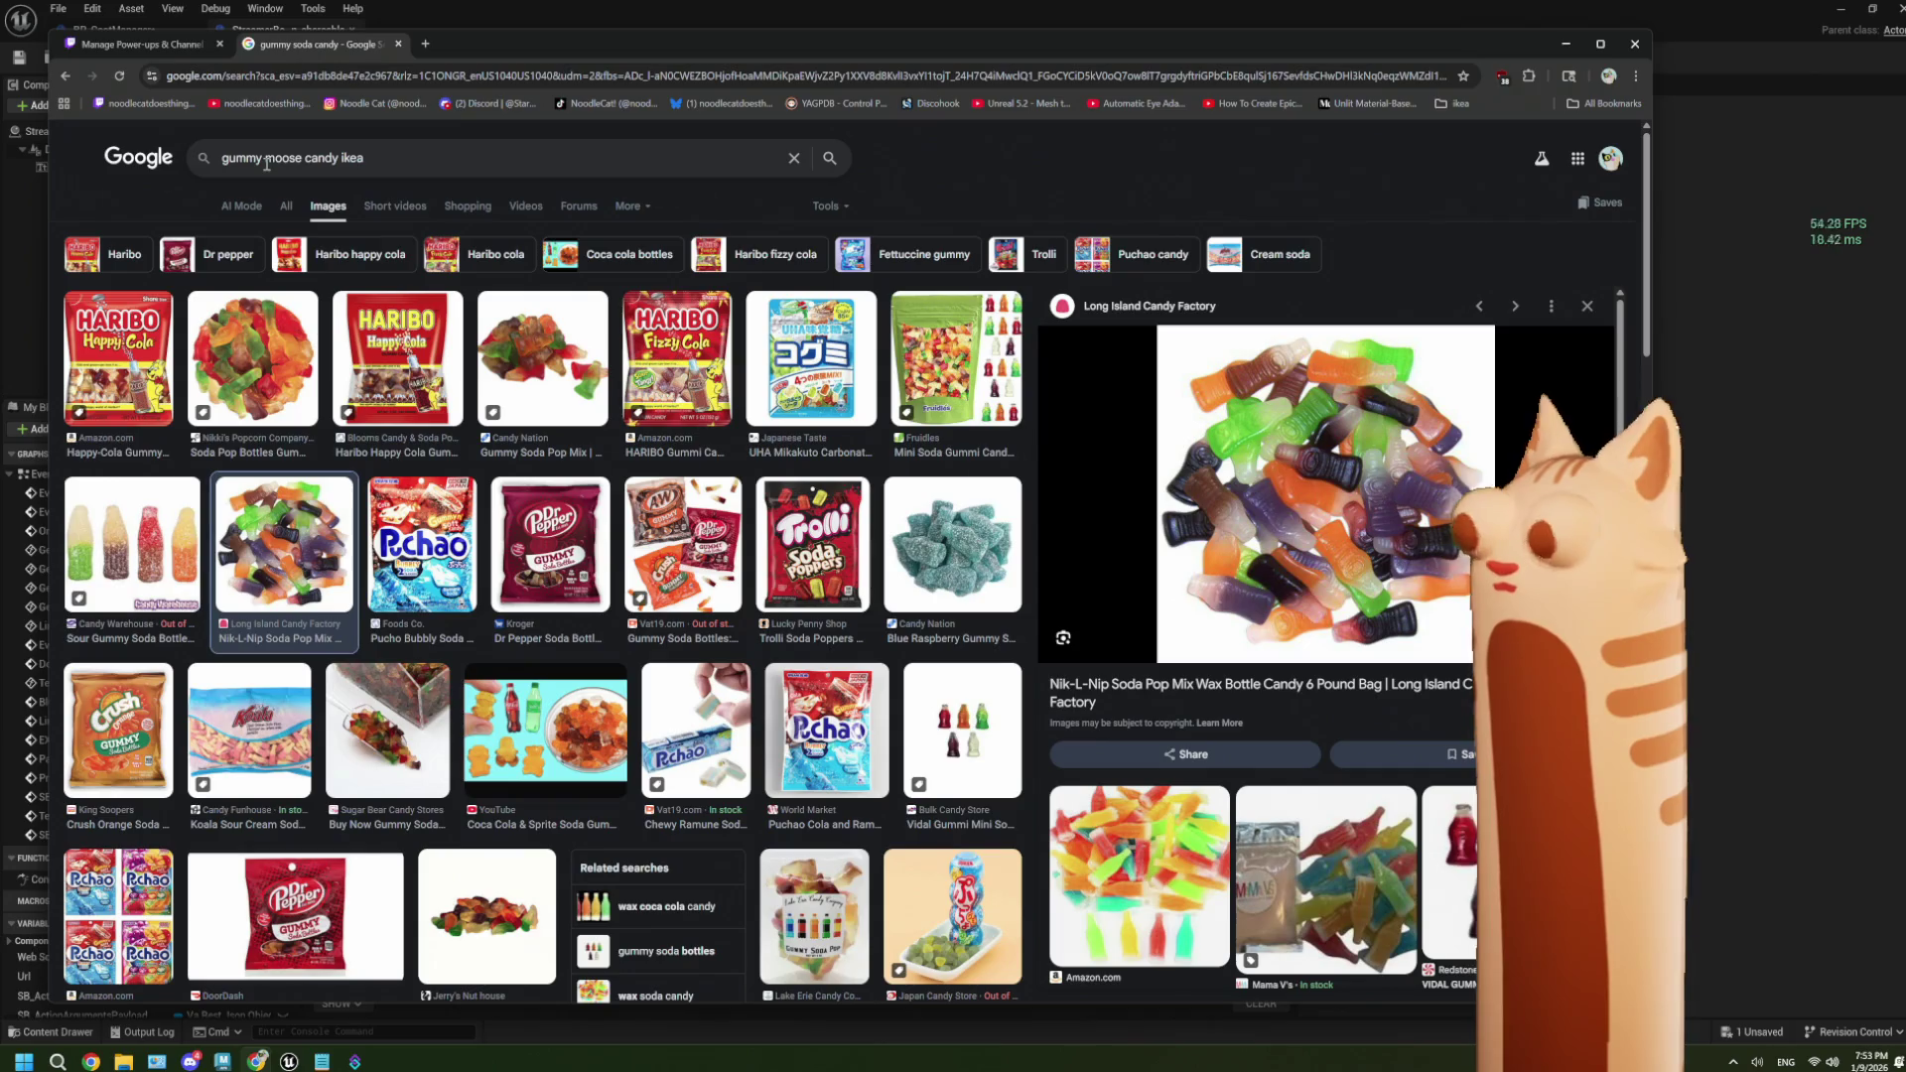
pyautogui.press('Return')
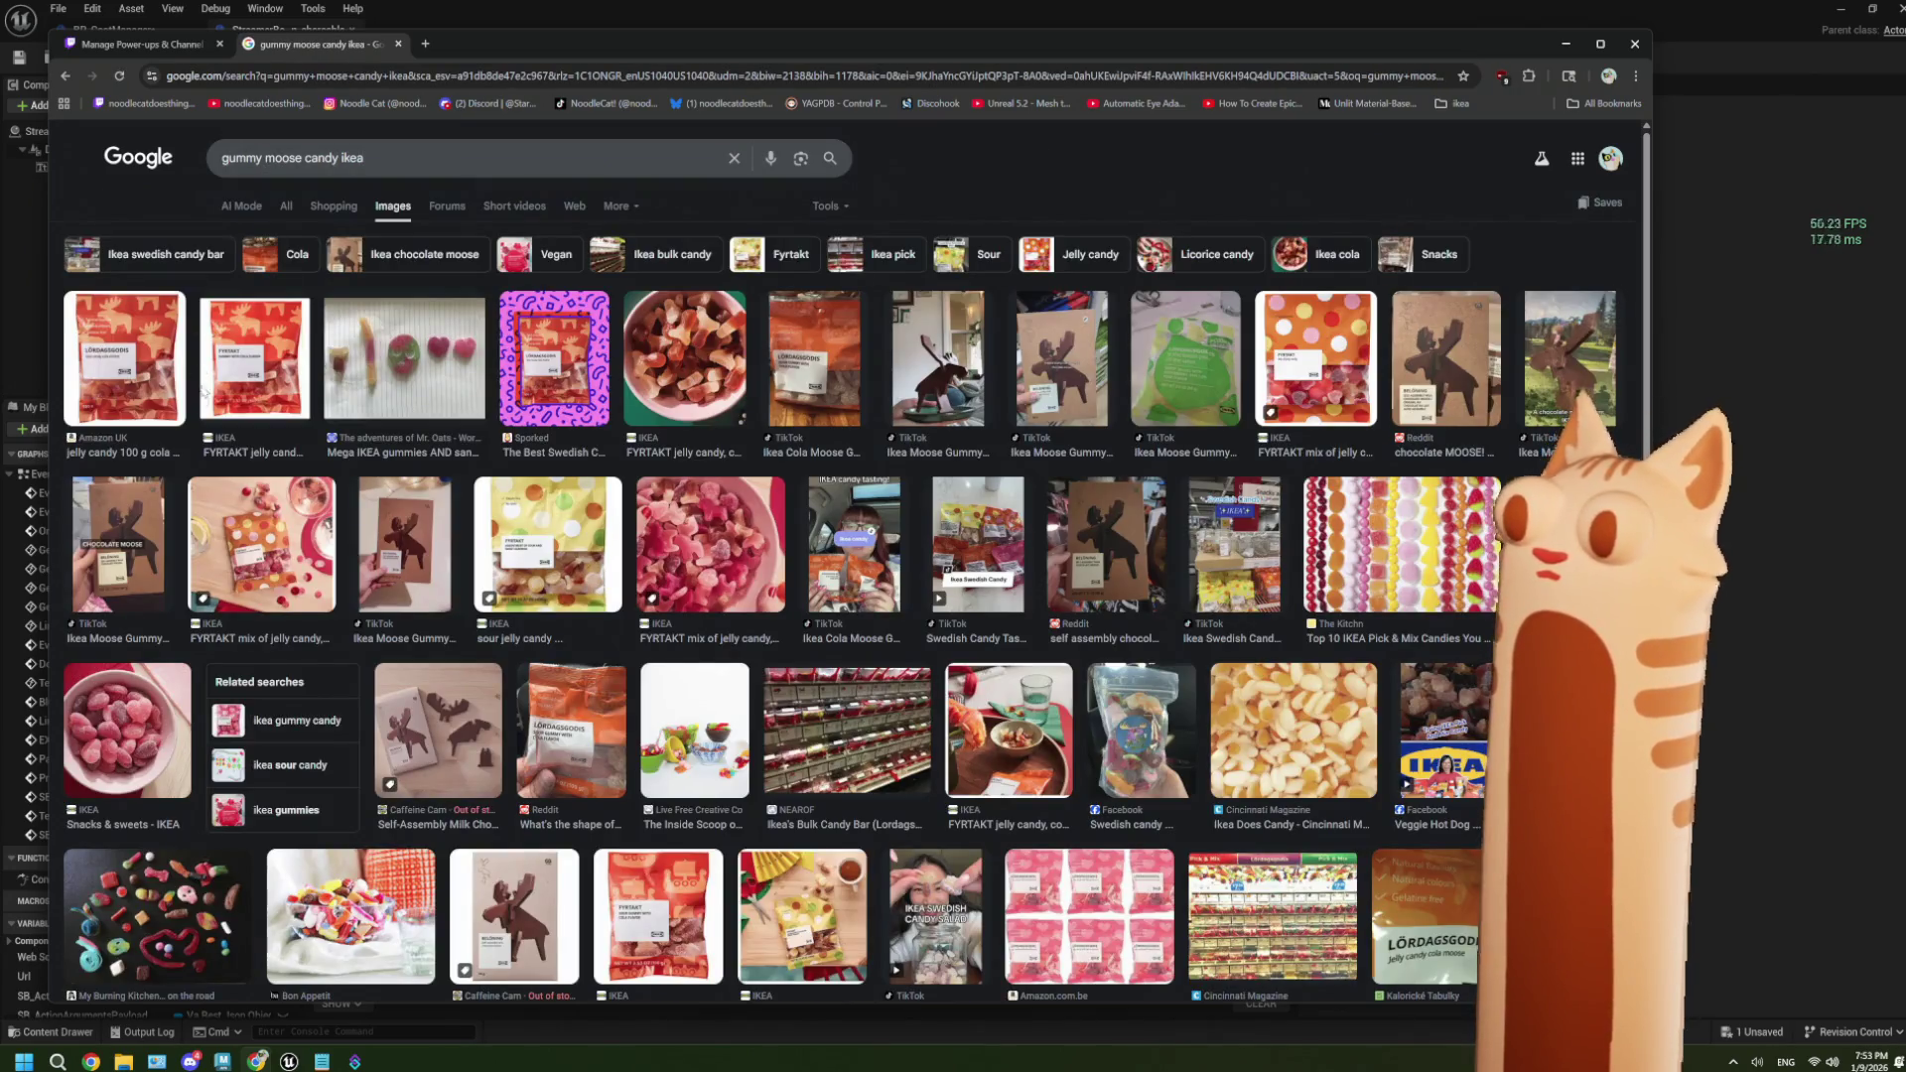
pyautogui.click(156, 379)
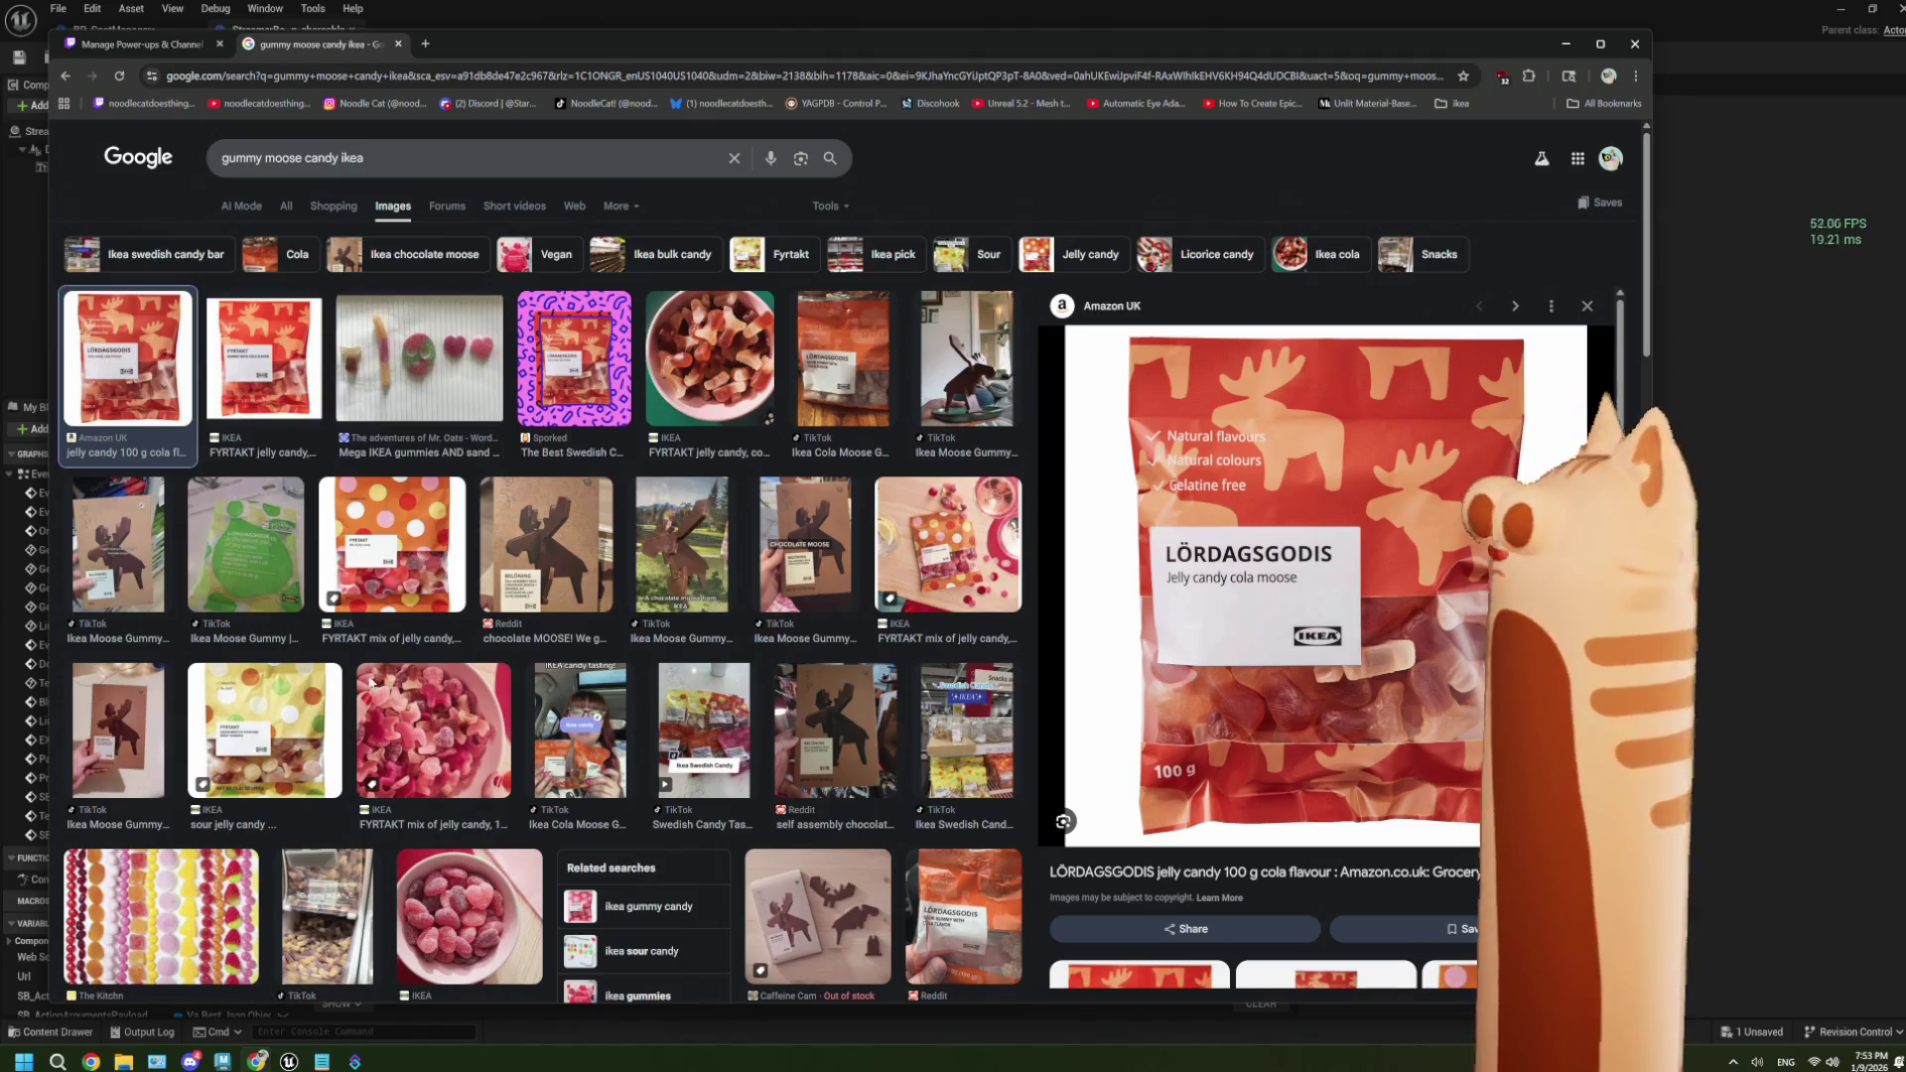
# Search images for ikea fyrtakt, preview two cola gummy results, then return to Unreal.
pyautogui.moveTo(366, 158); pyautogui.dragTo(220, 161)
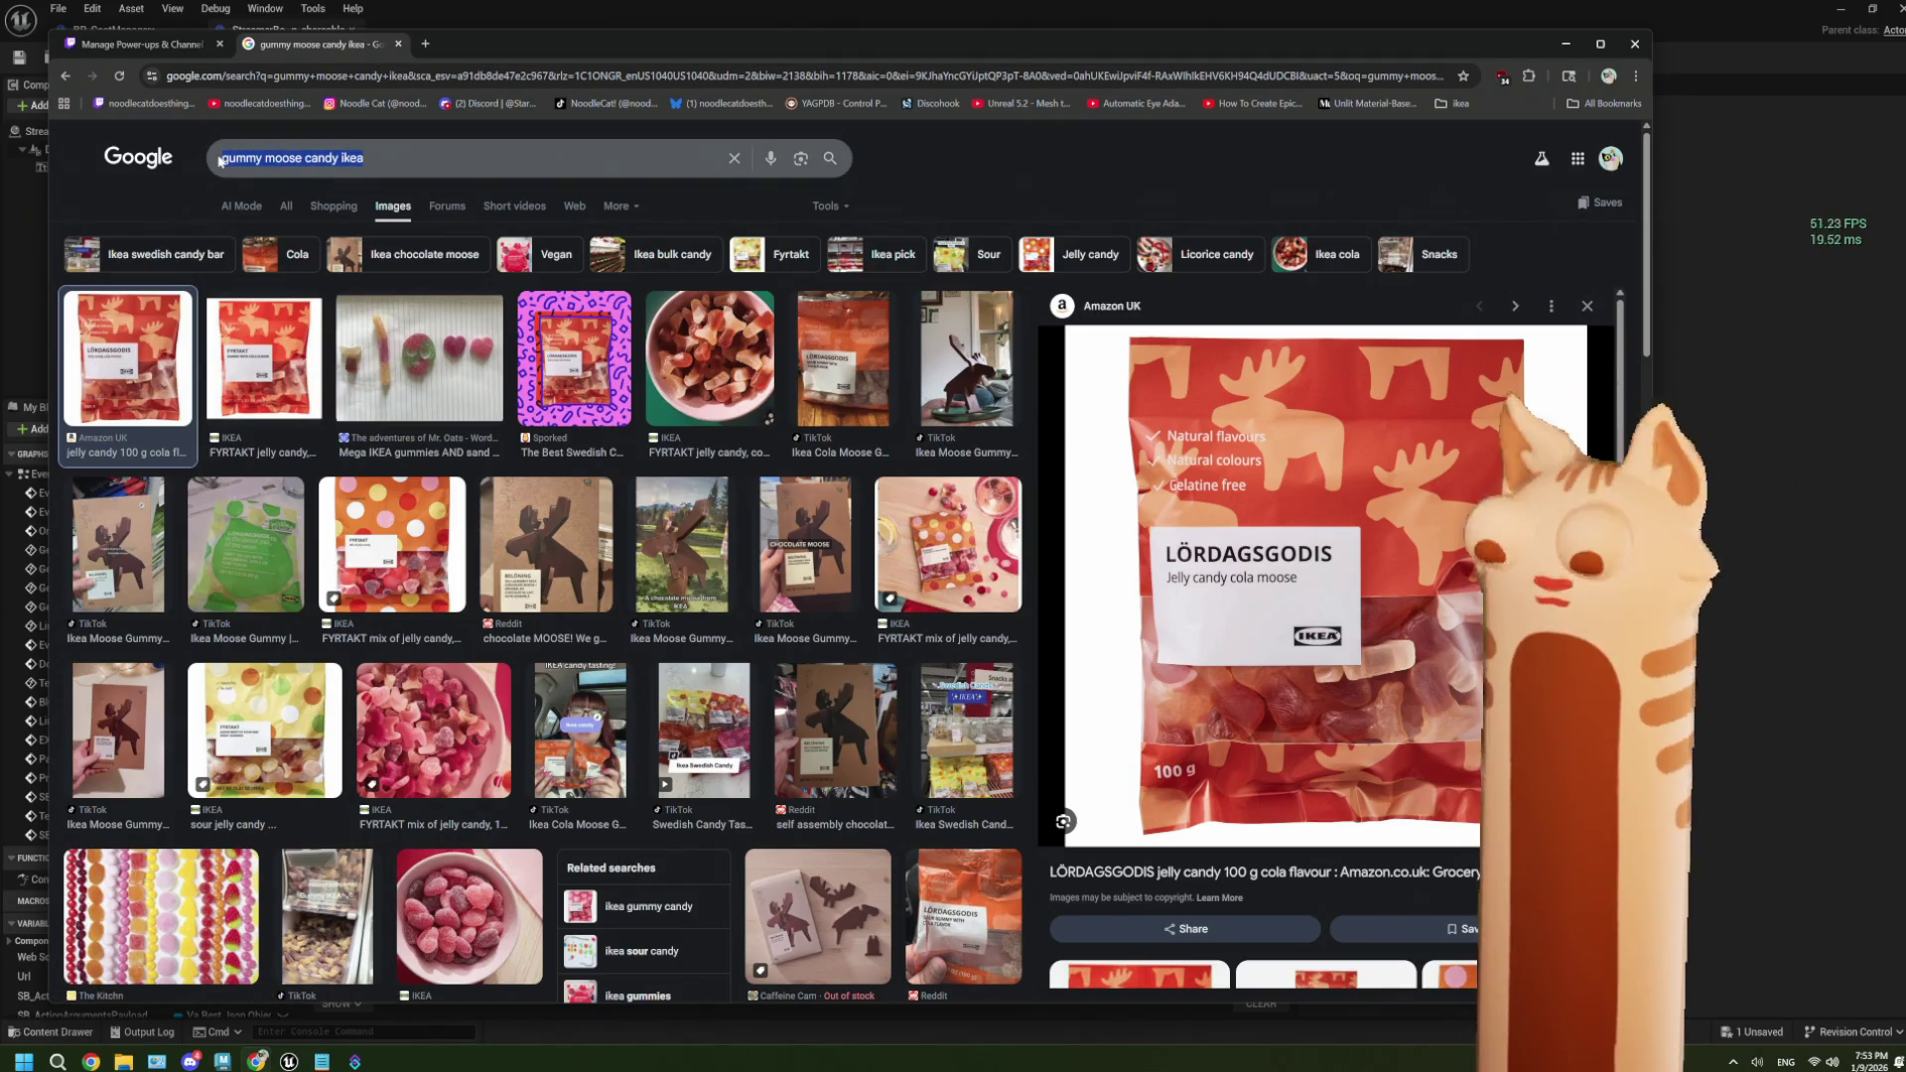
pyautogui.write('ikea')
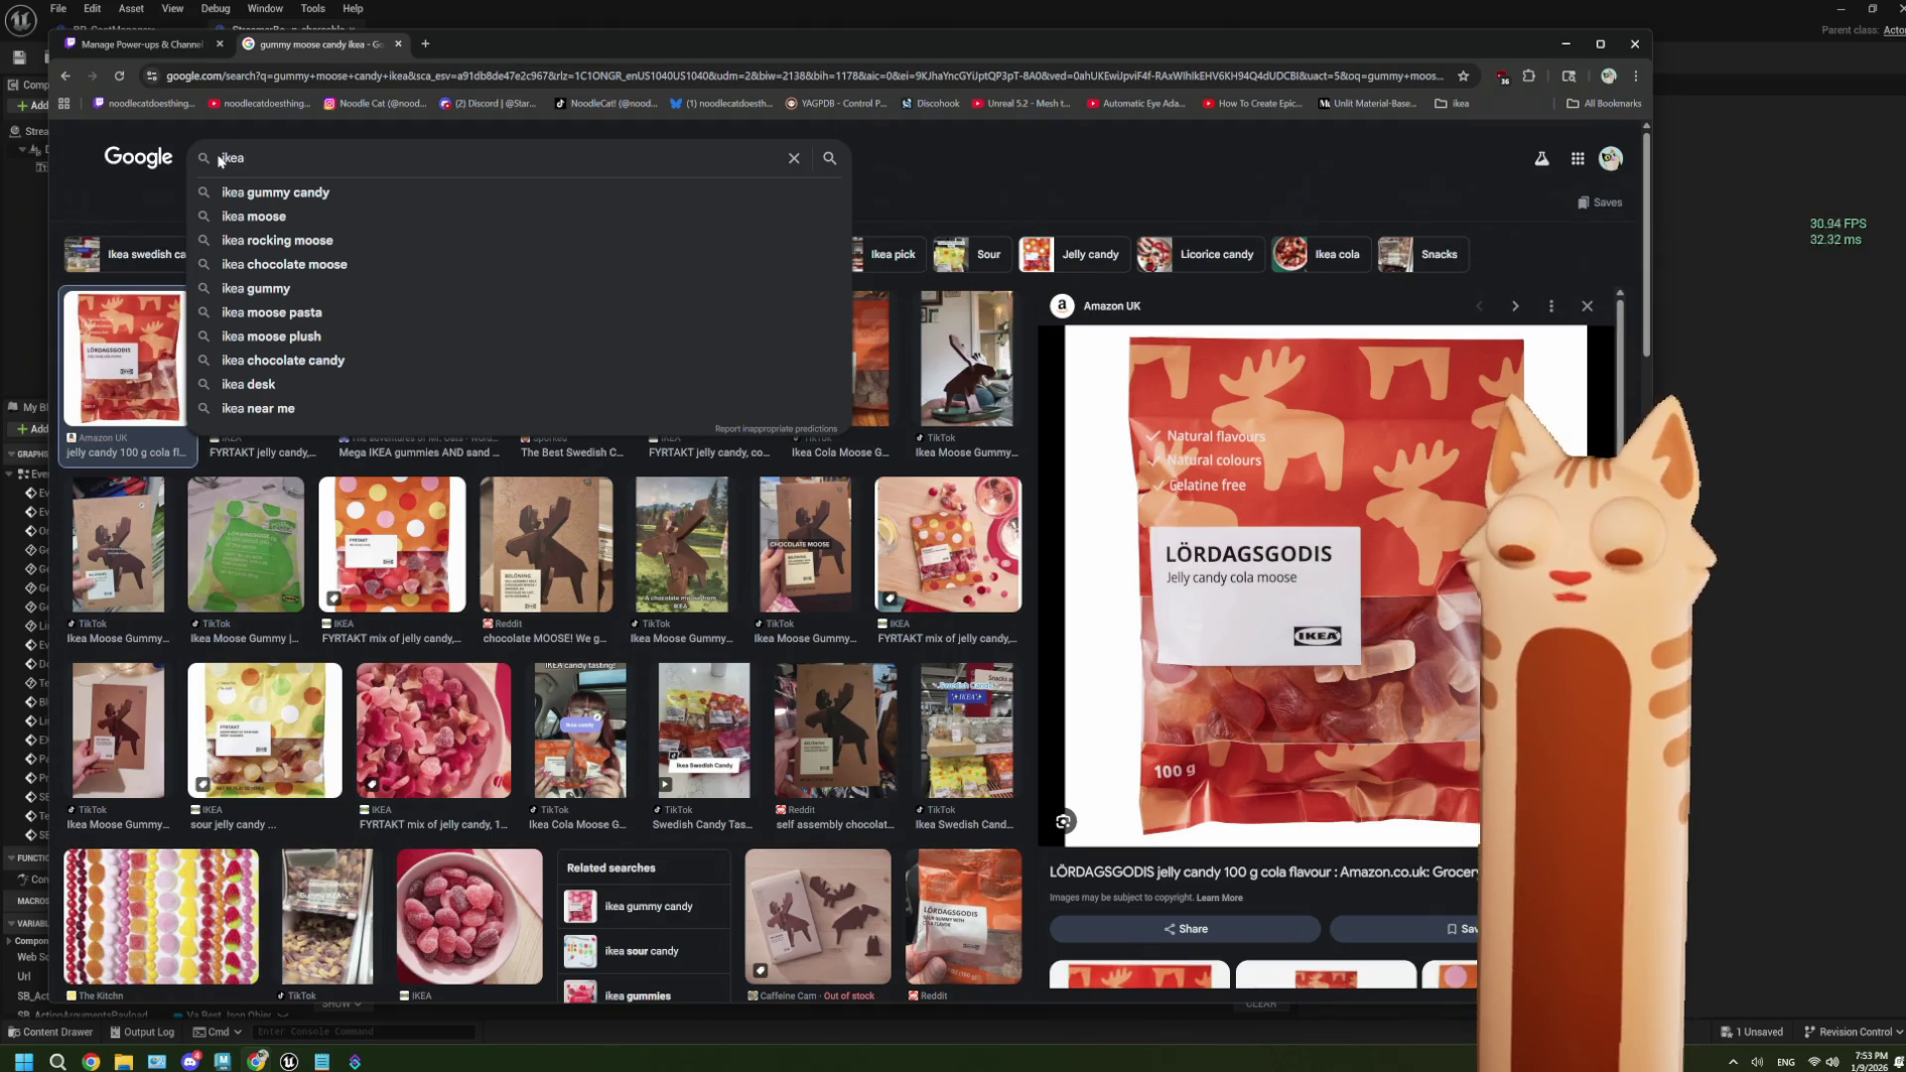
pyautogui.write('fir')
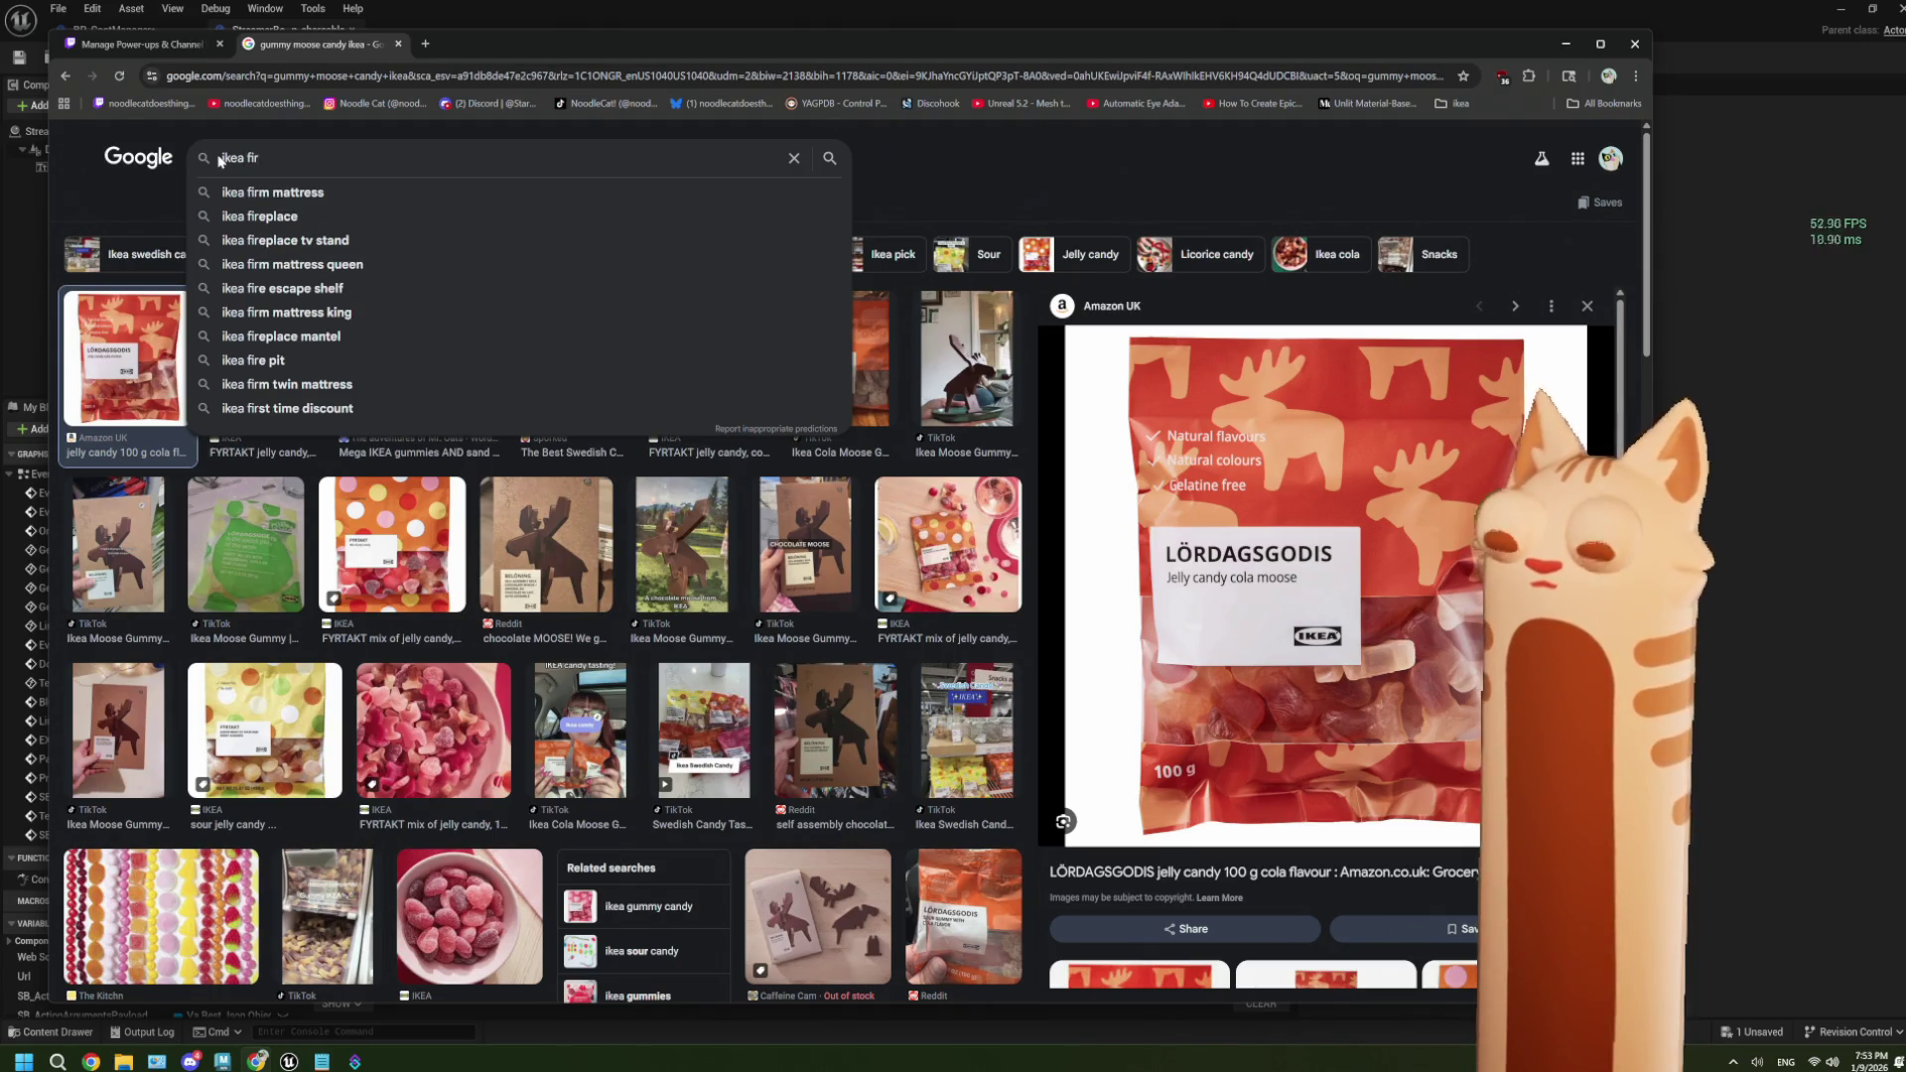
pyautogui.press('BackSpace')
pyautogui.press('BackSpace')
pyautogui.write('yr')
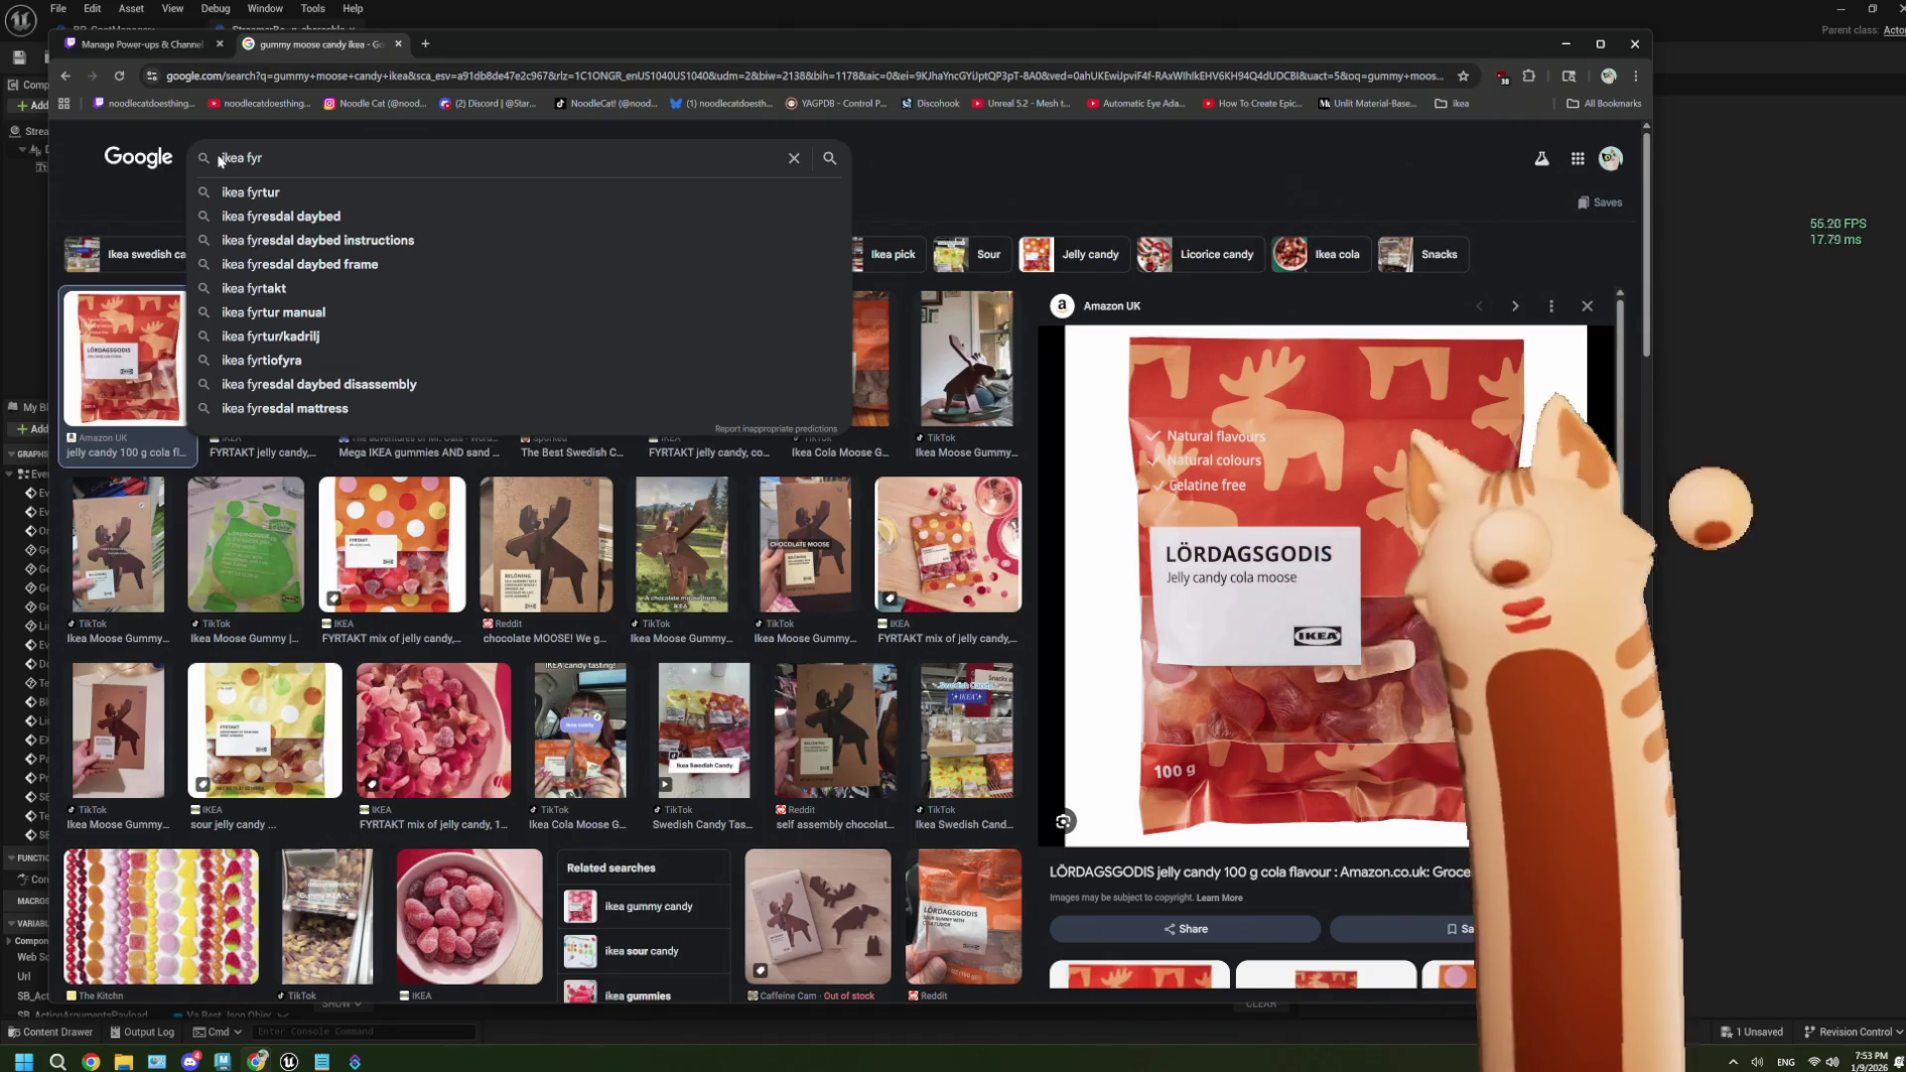
pyautogui.write('takt')
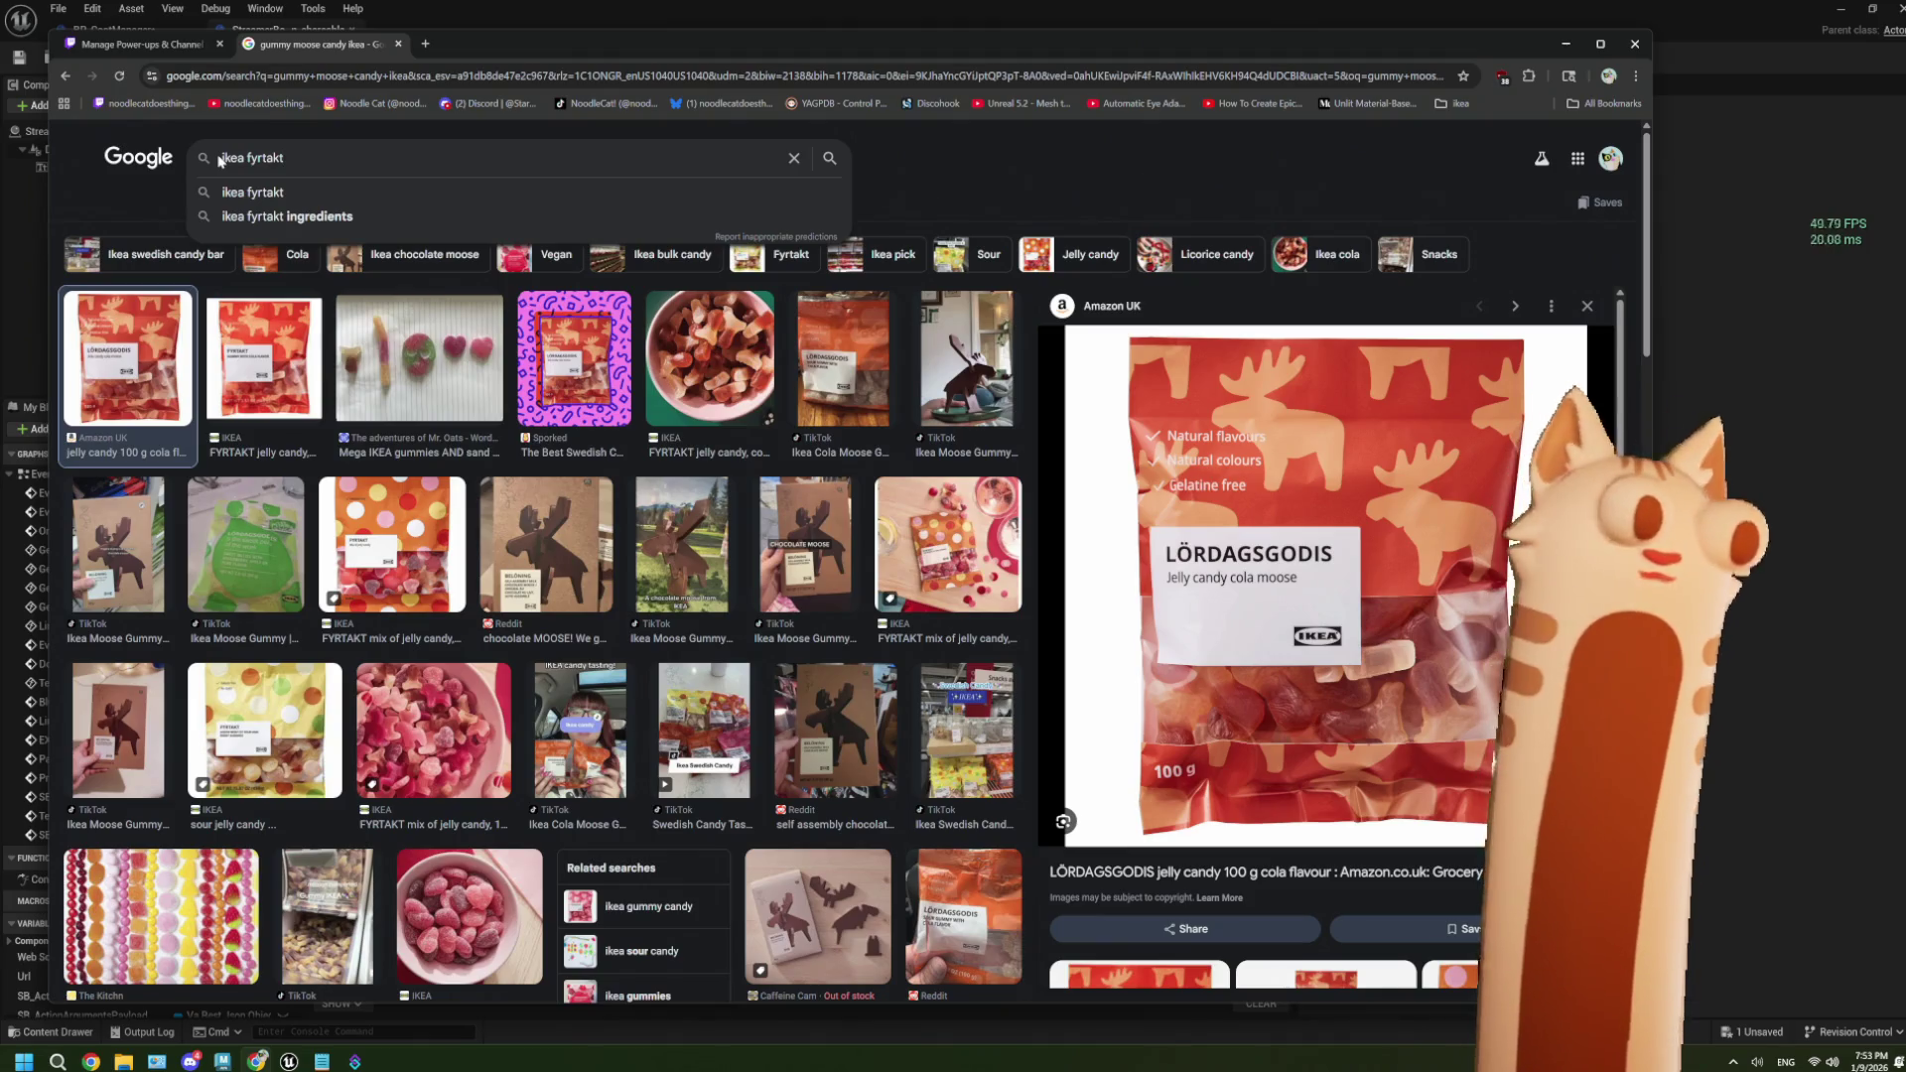
pyautogui.press('Return')
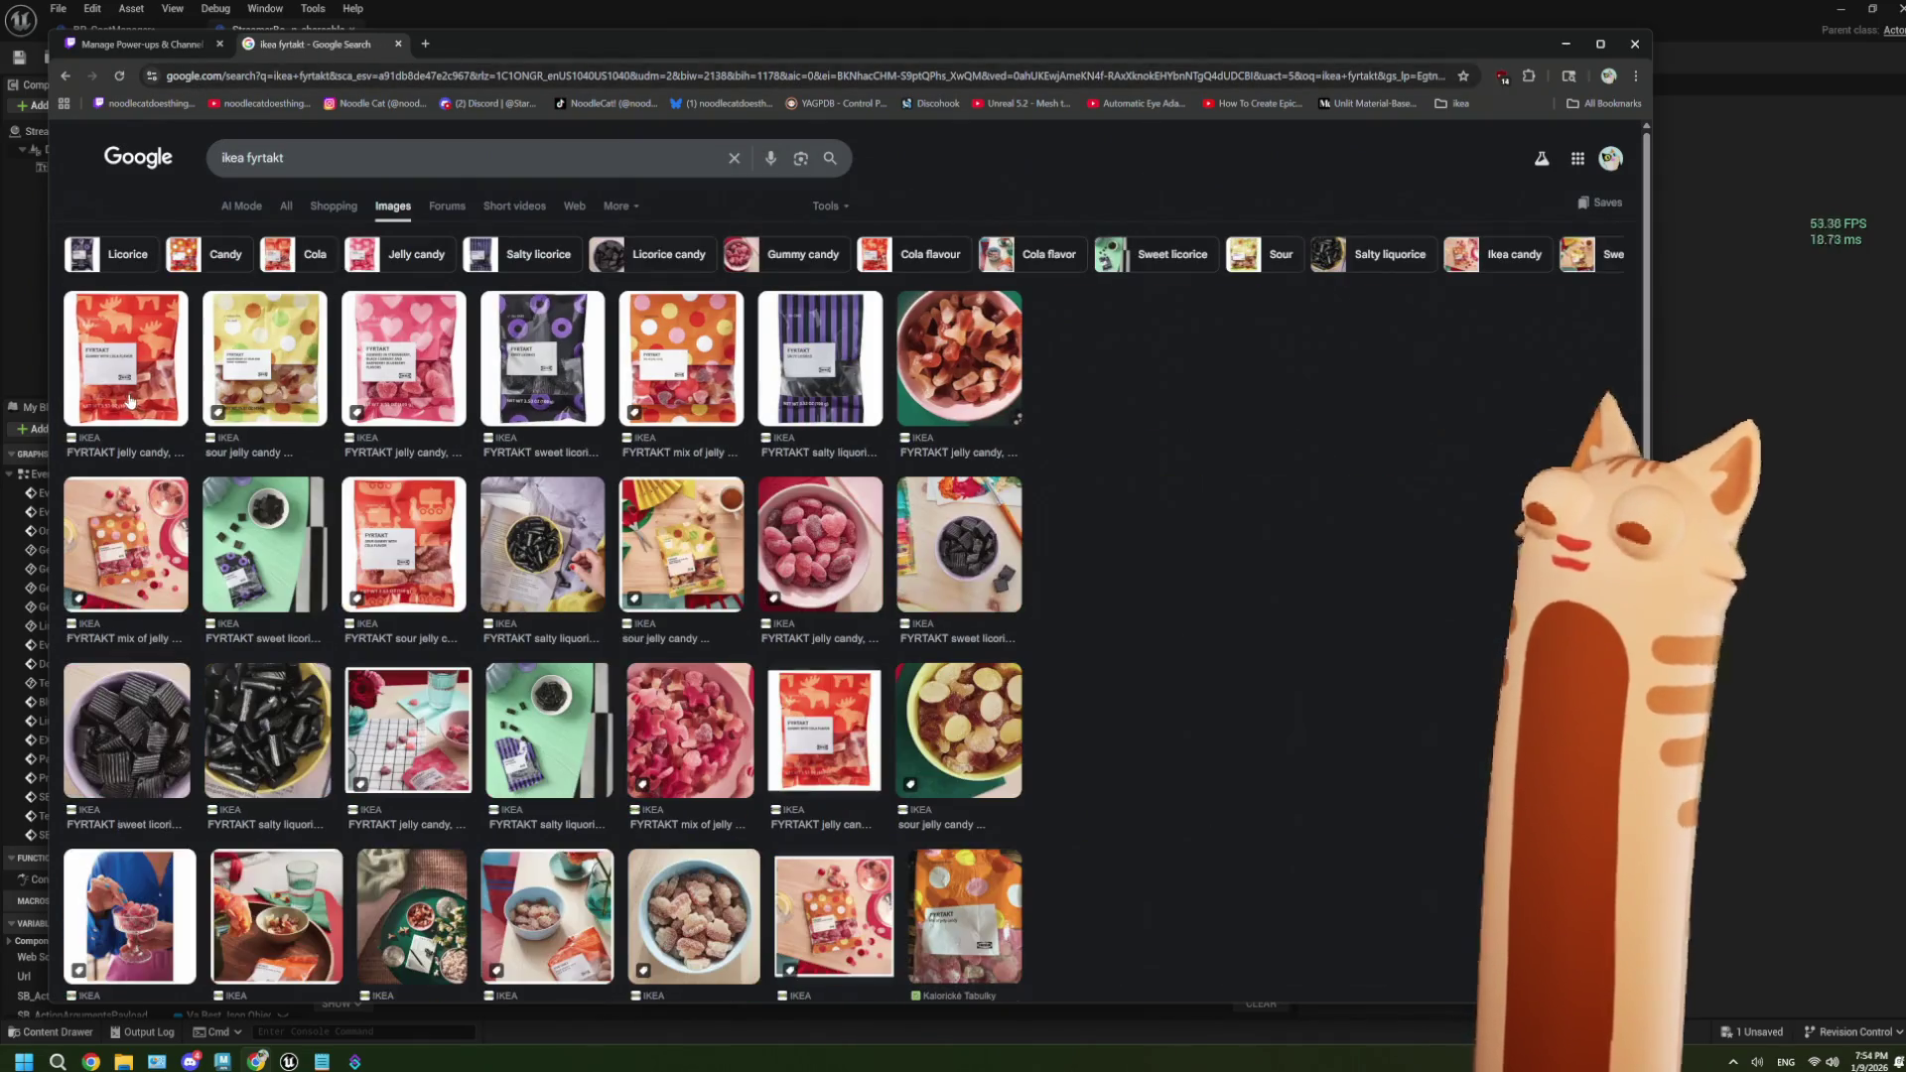
pyautogui.click(129, 401)
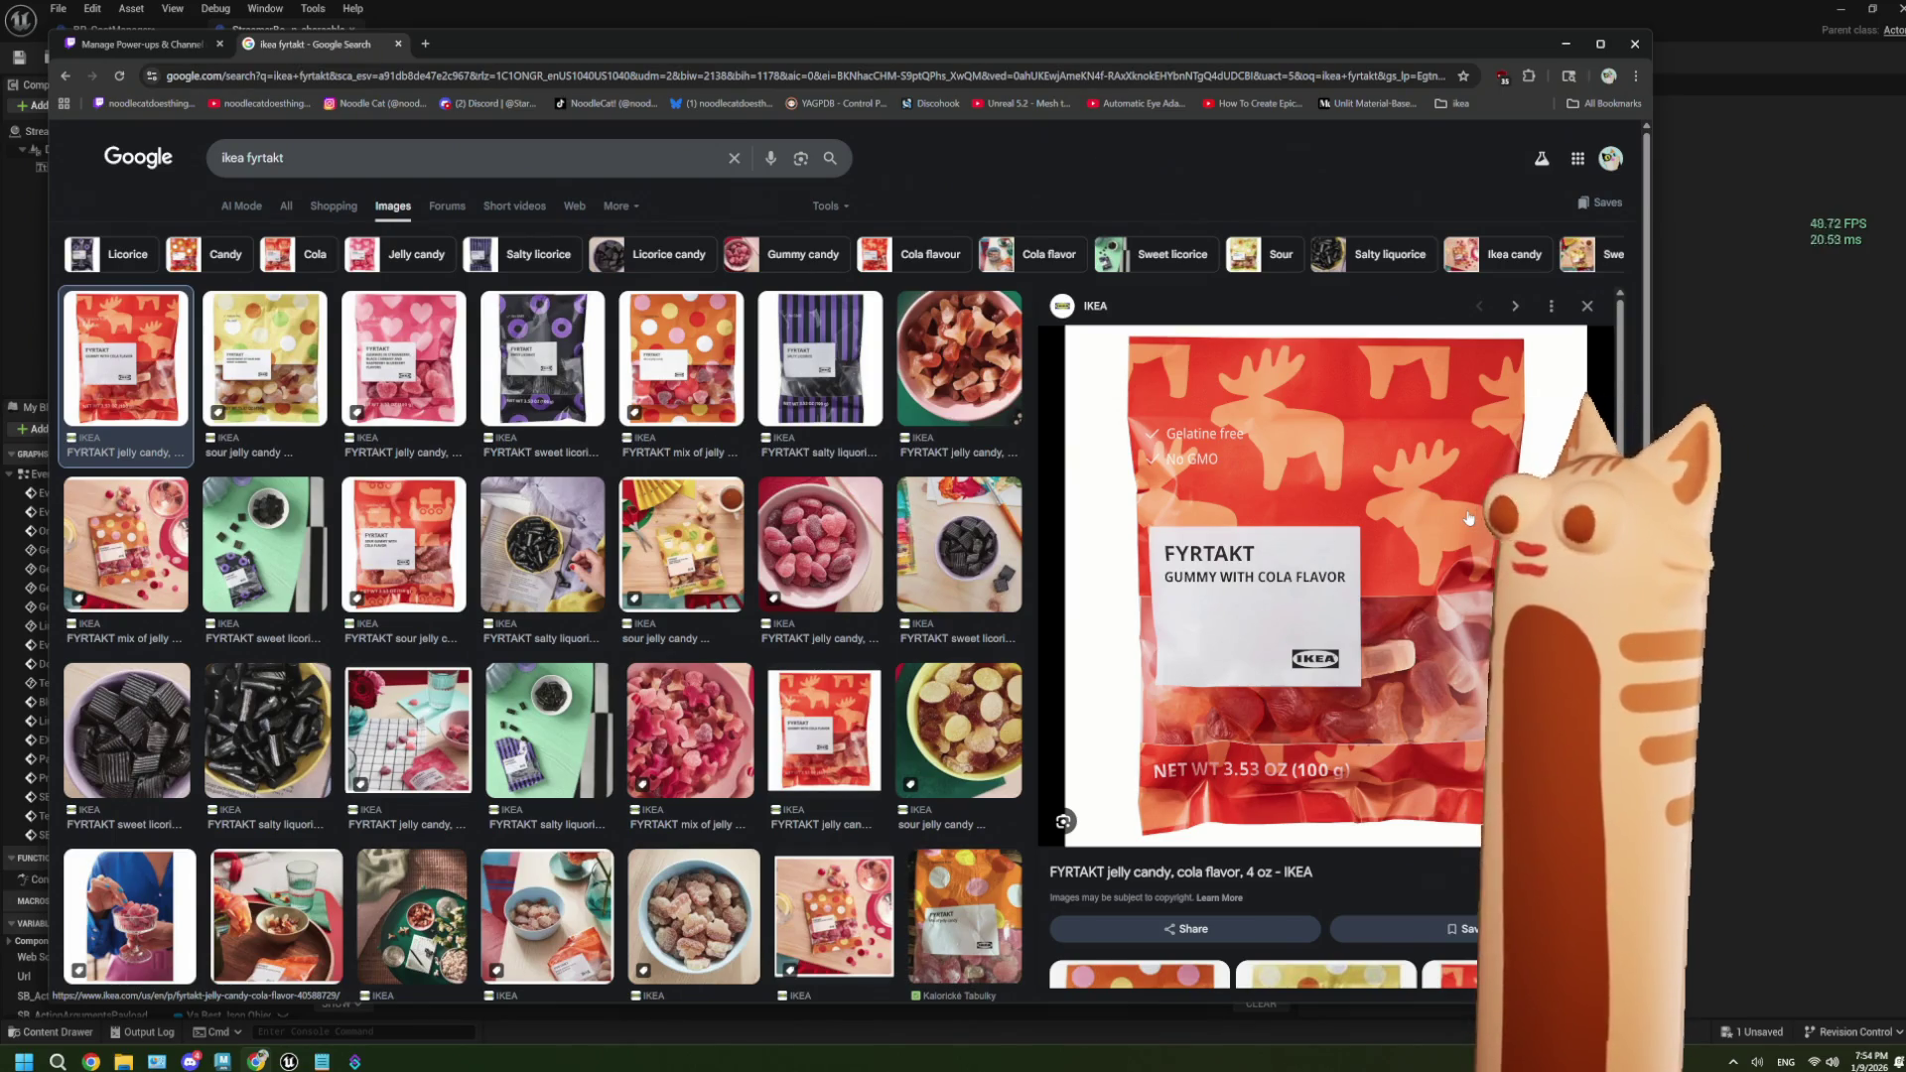
pyautogui.click(985, 377)
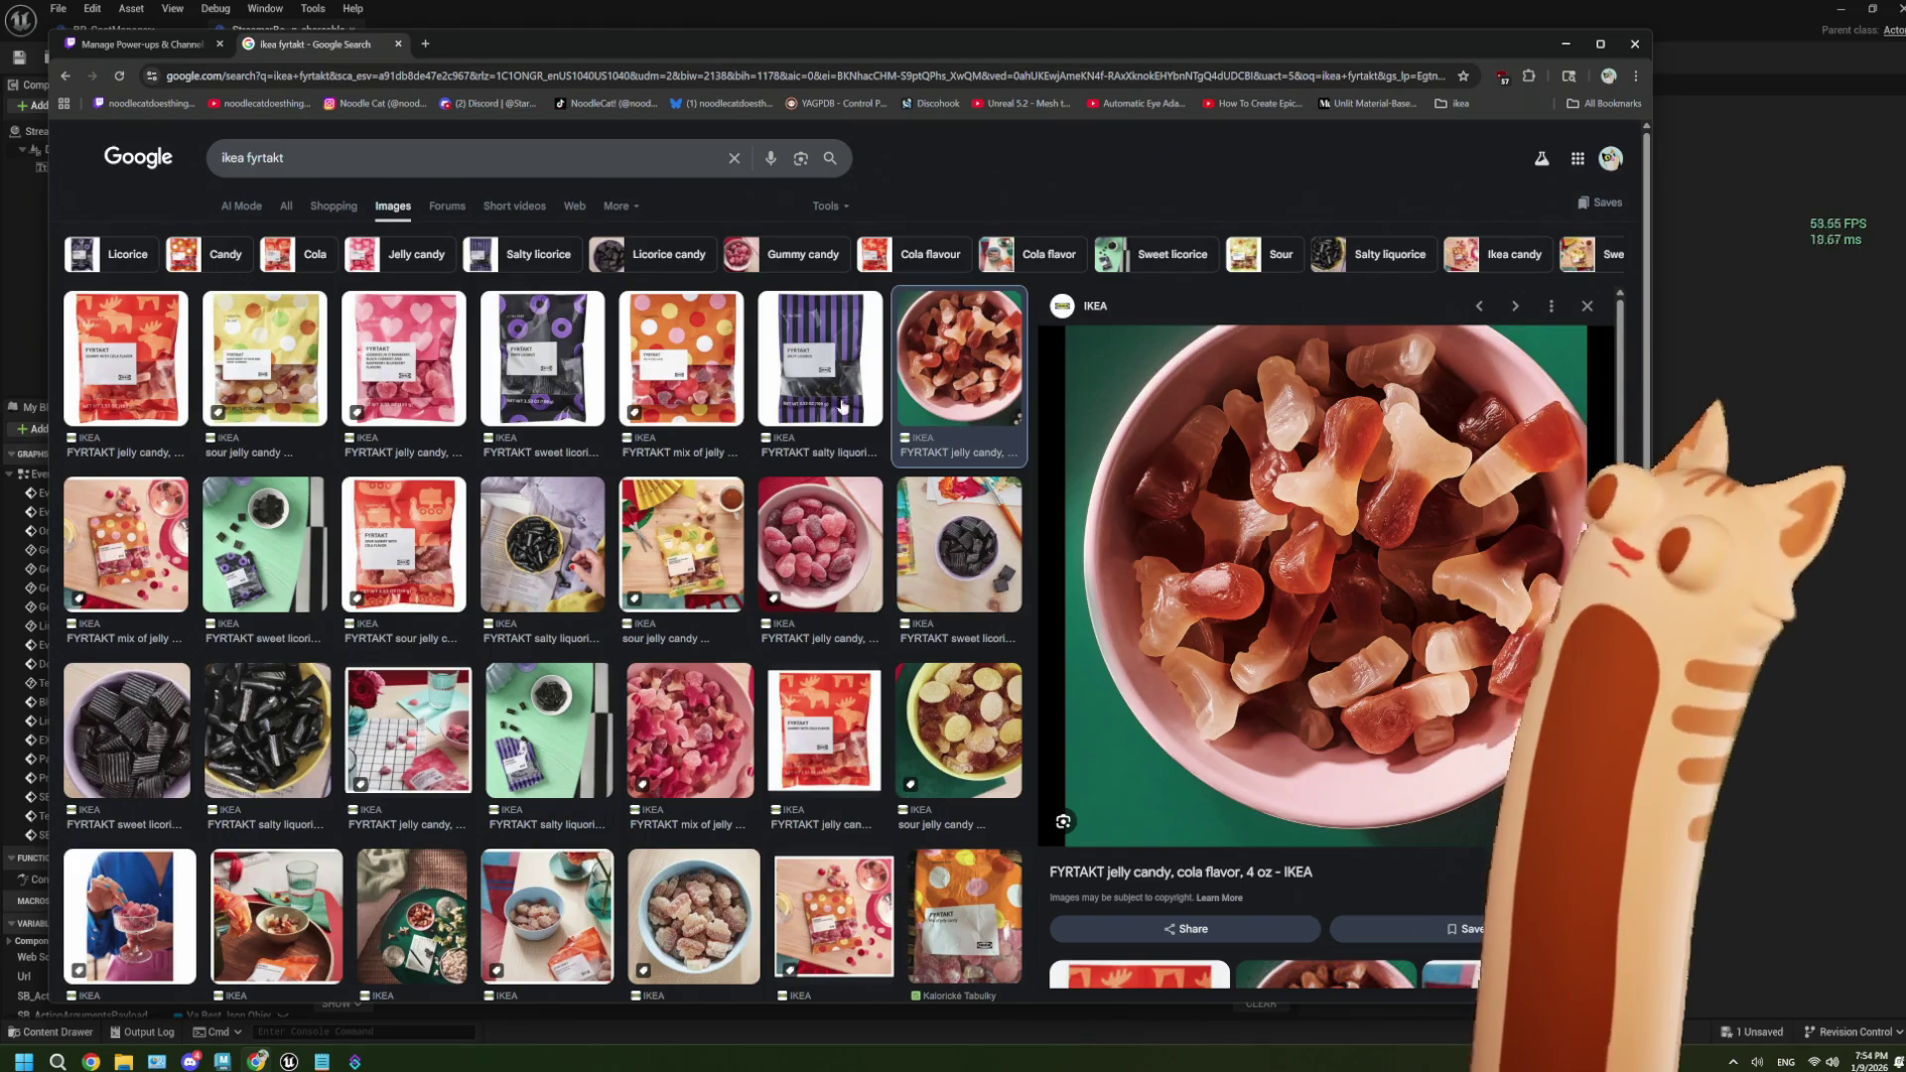
pyautogui.hotkey('alt', 'Tab')
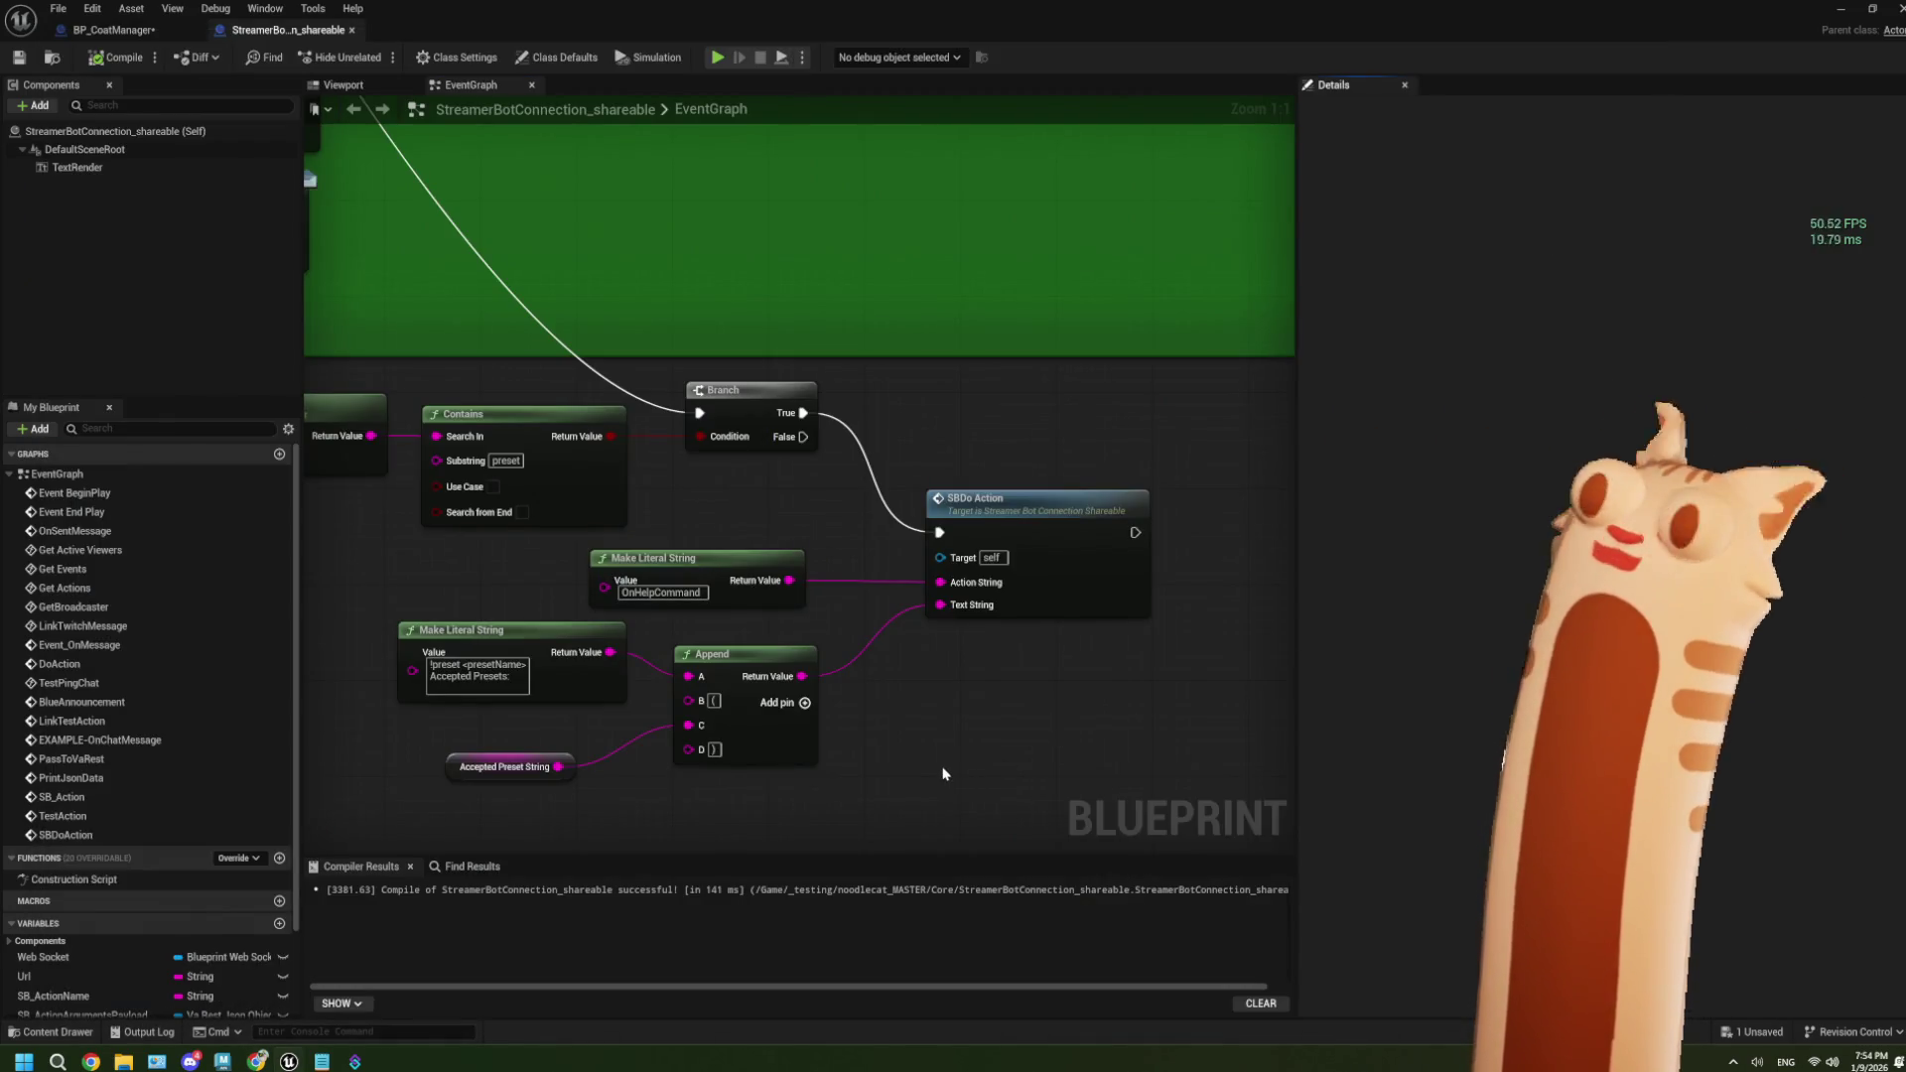
# Check Streamer.bot's Add trigger menu without adding anything, then return to the ikea fyrtakt image results.
pyautogui.click(355, 1060)
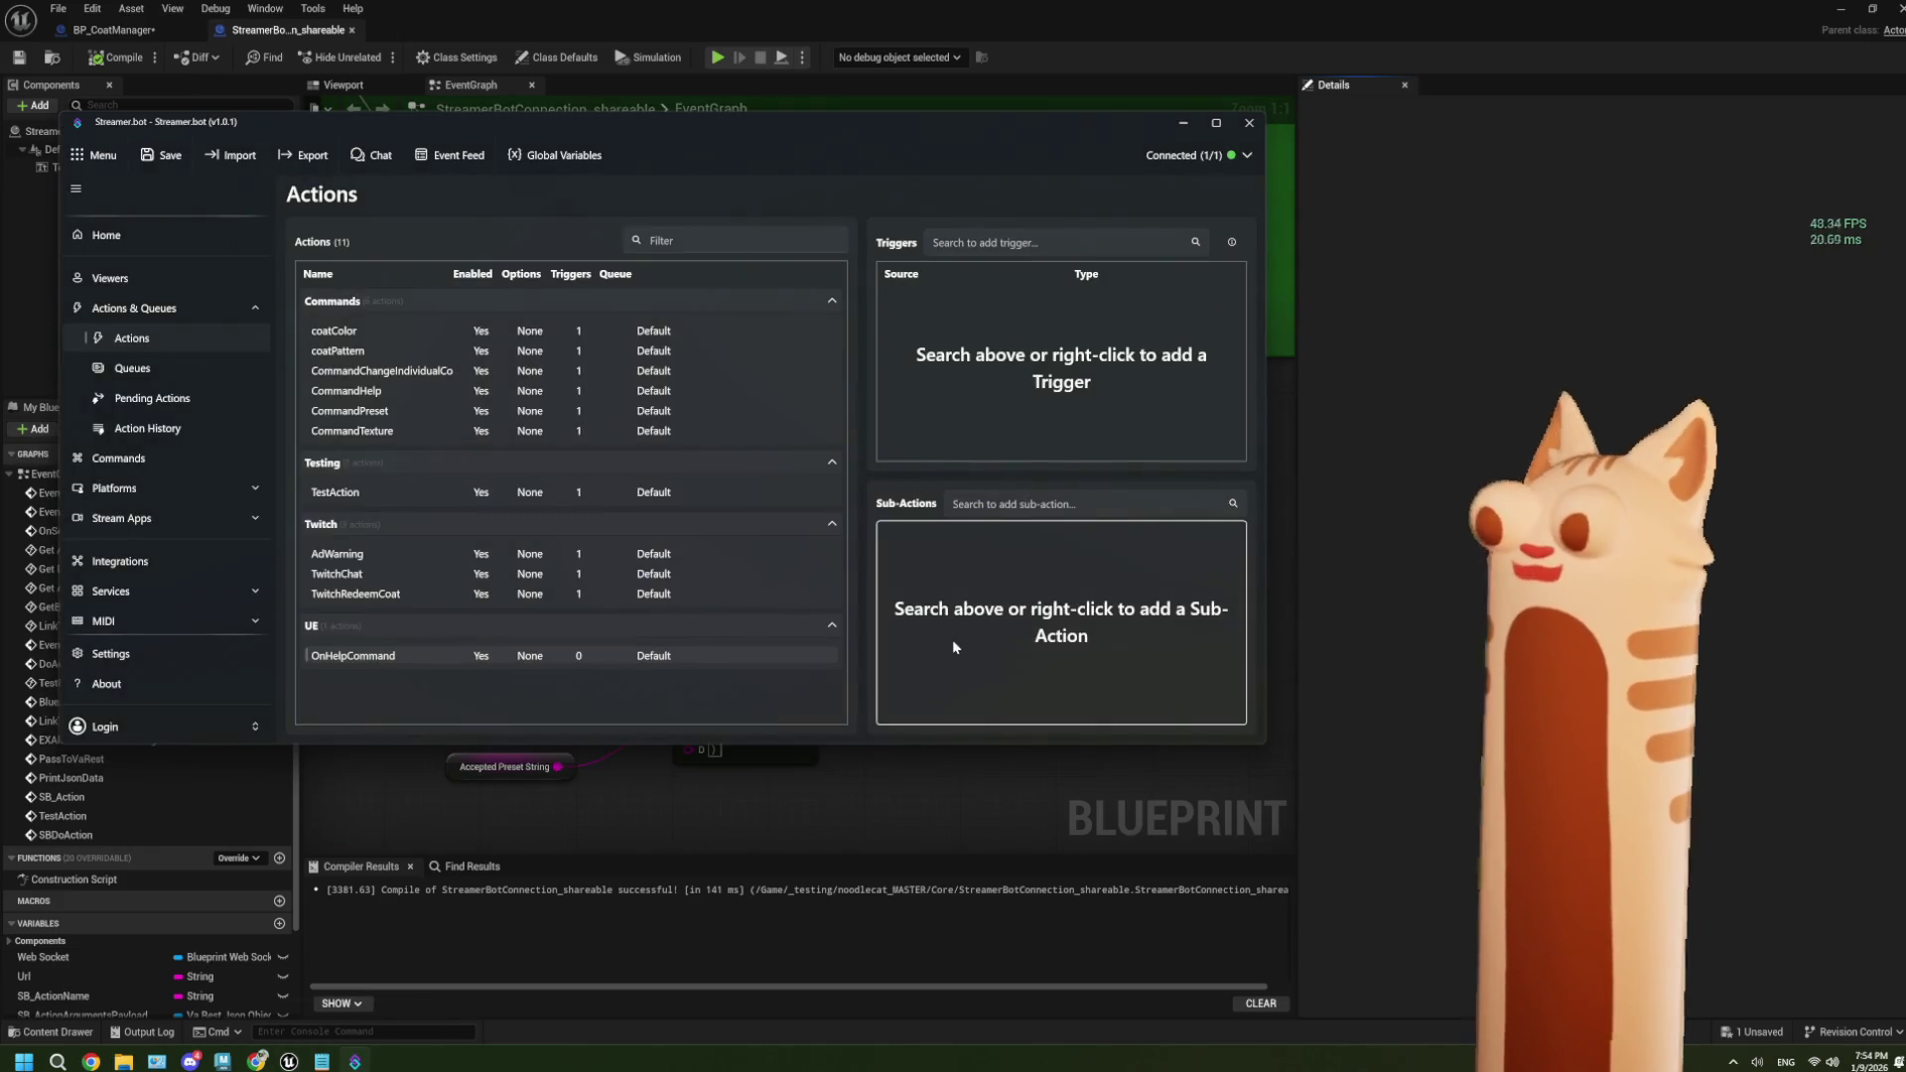
pyautogui.rightClick(1002, 317)
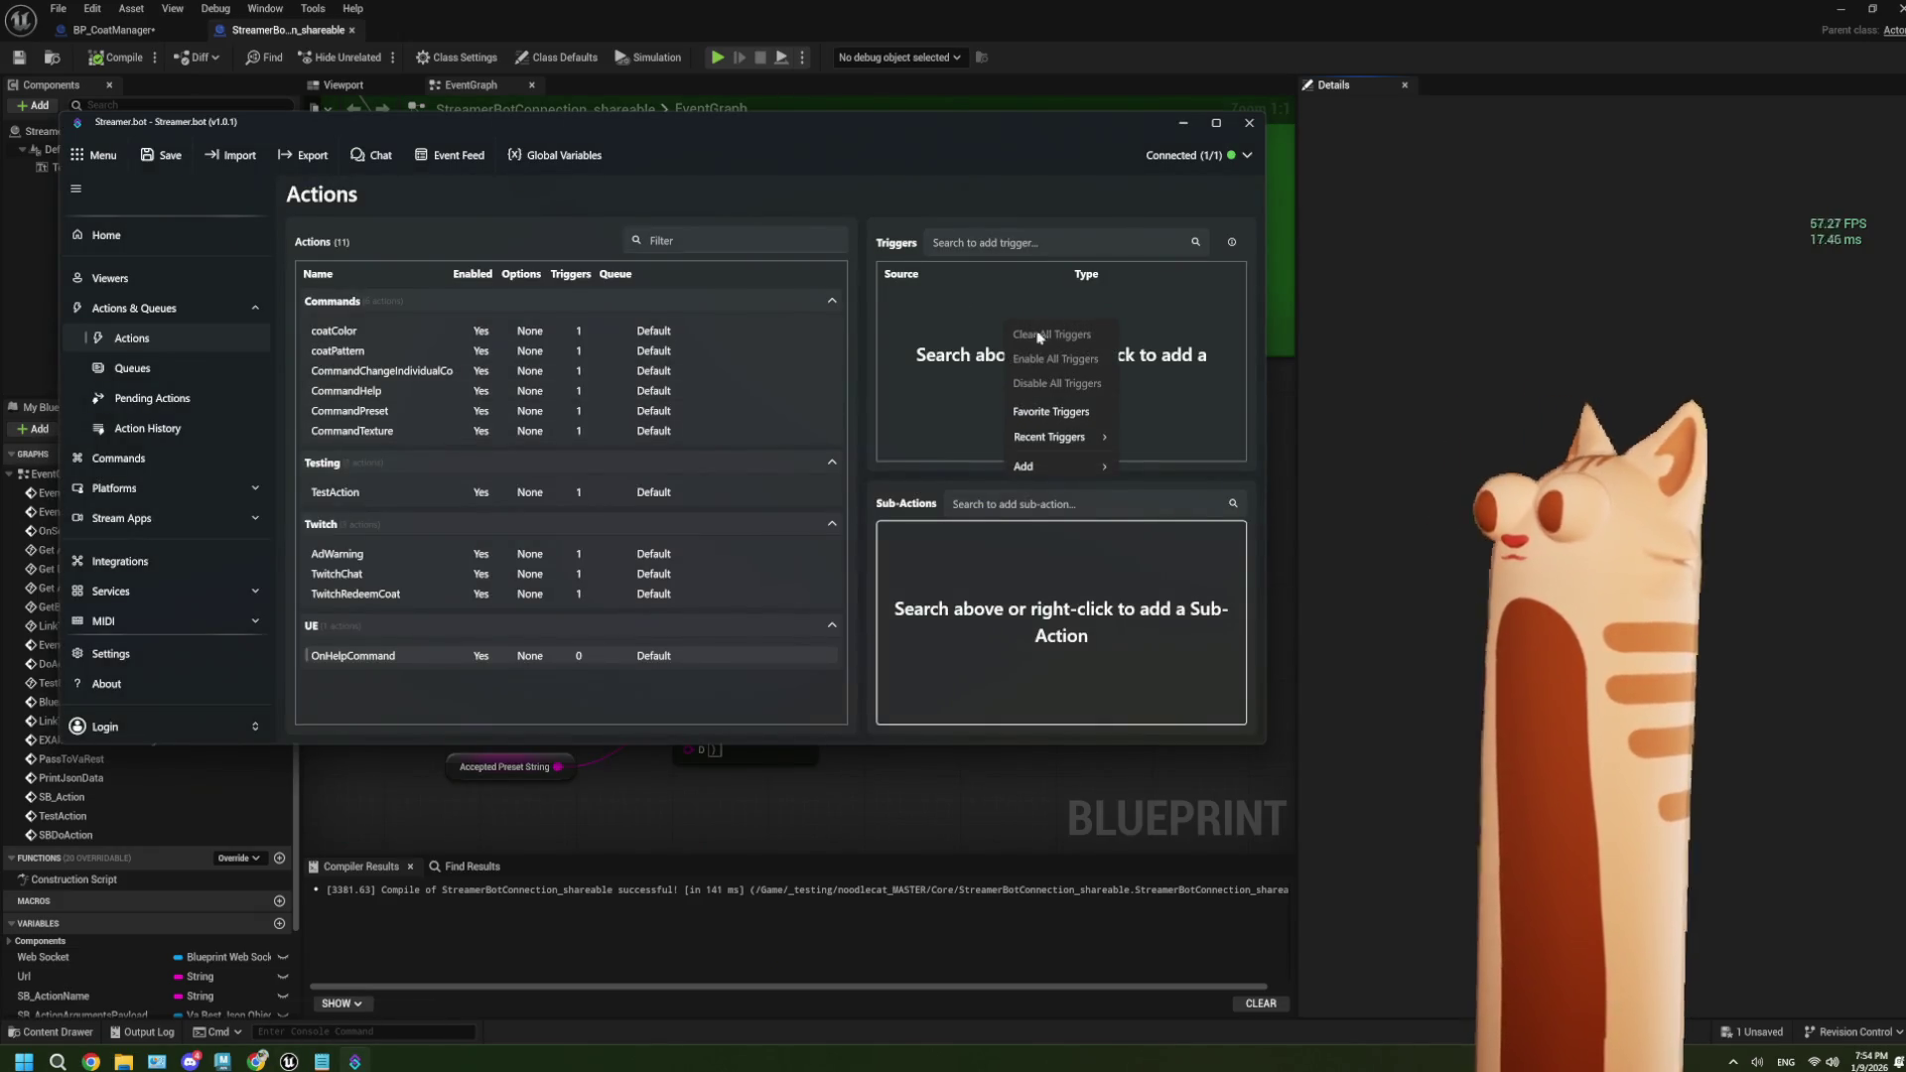
pyautogui.moveTo(1080, 438)
pyautogui.moveTo(1073, 471)
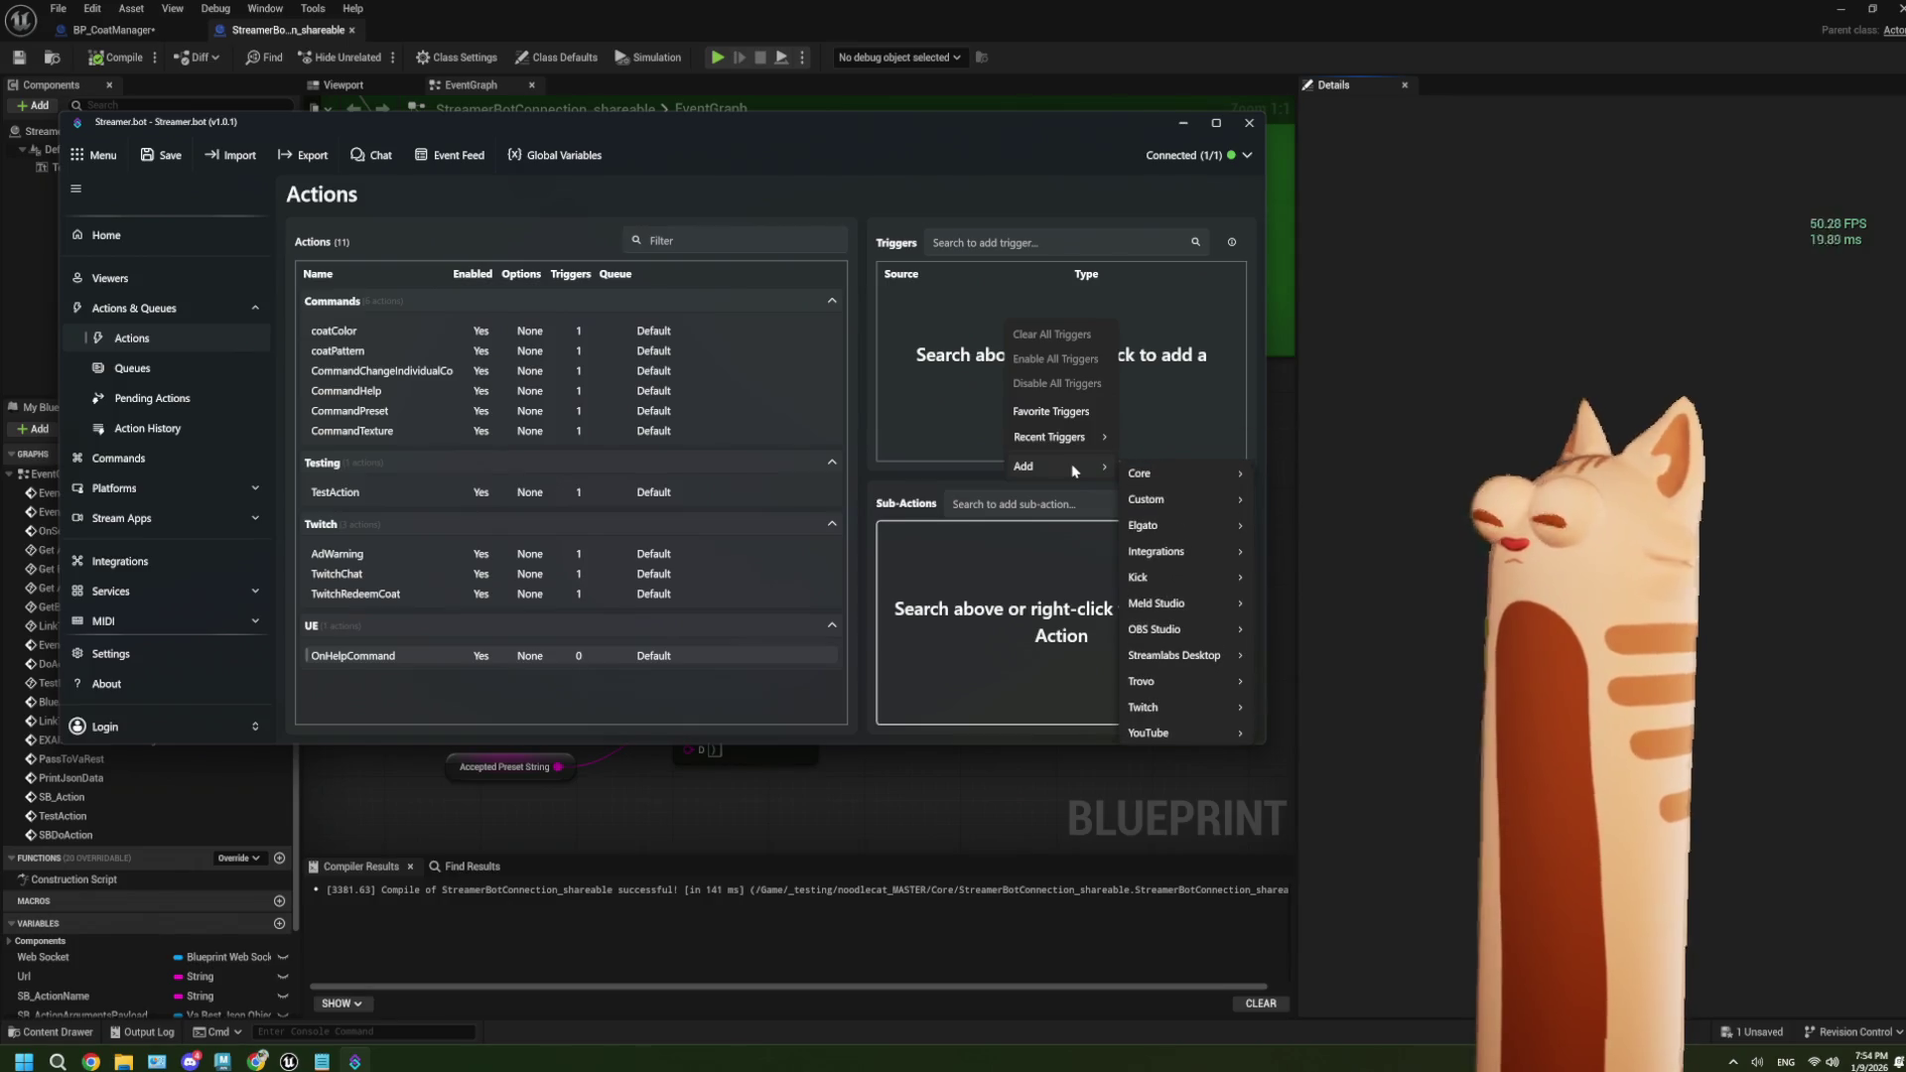
pyautogui.click(1079, 411)
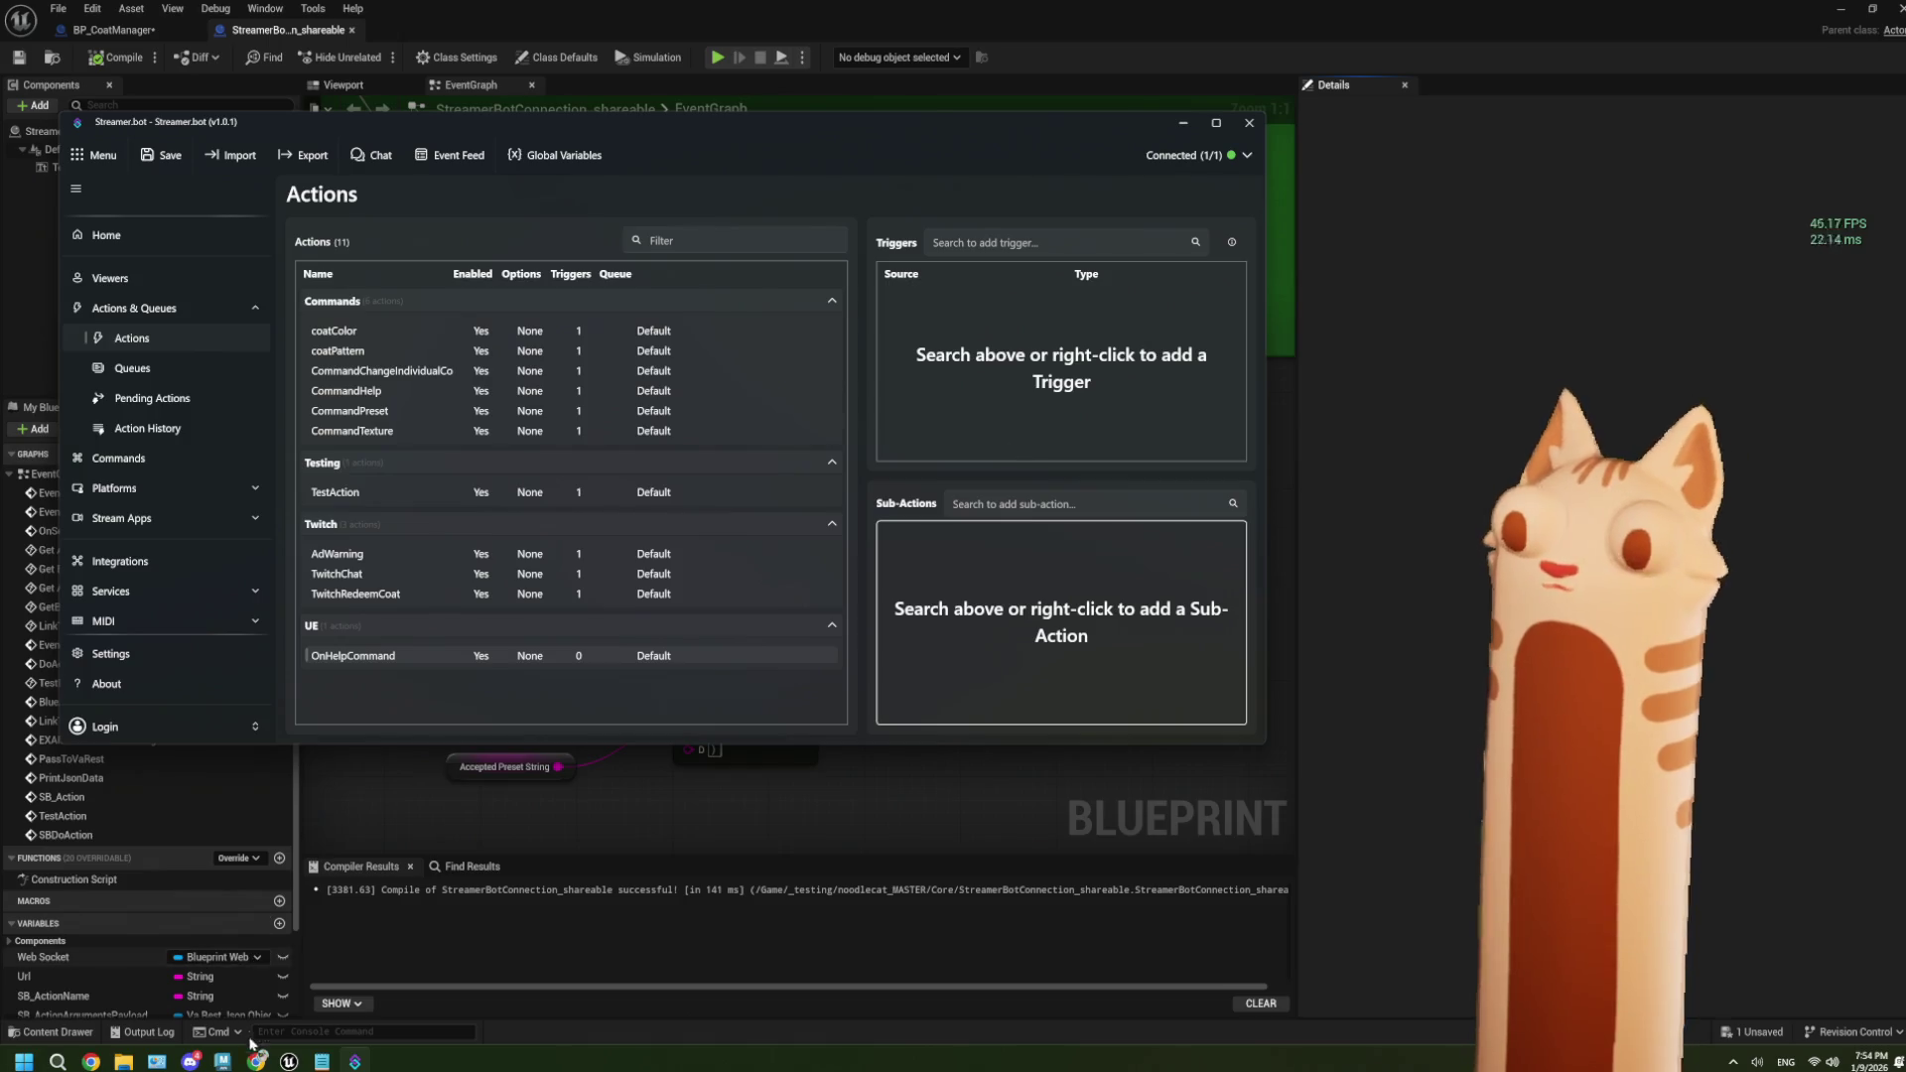
pyautogui.click(257, 1061)
pyautogui.click(65, 77)
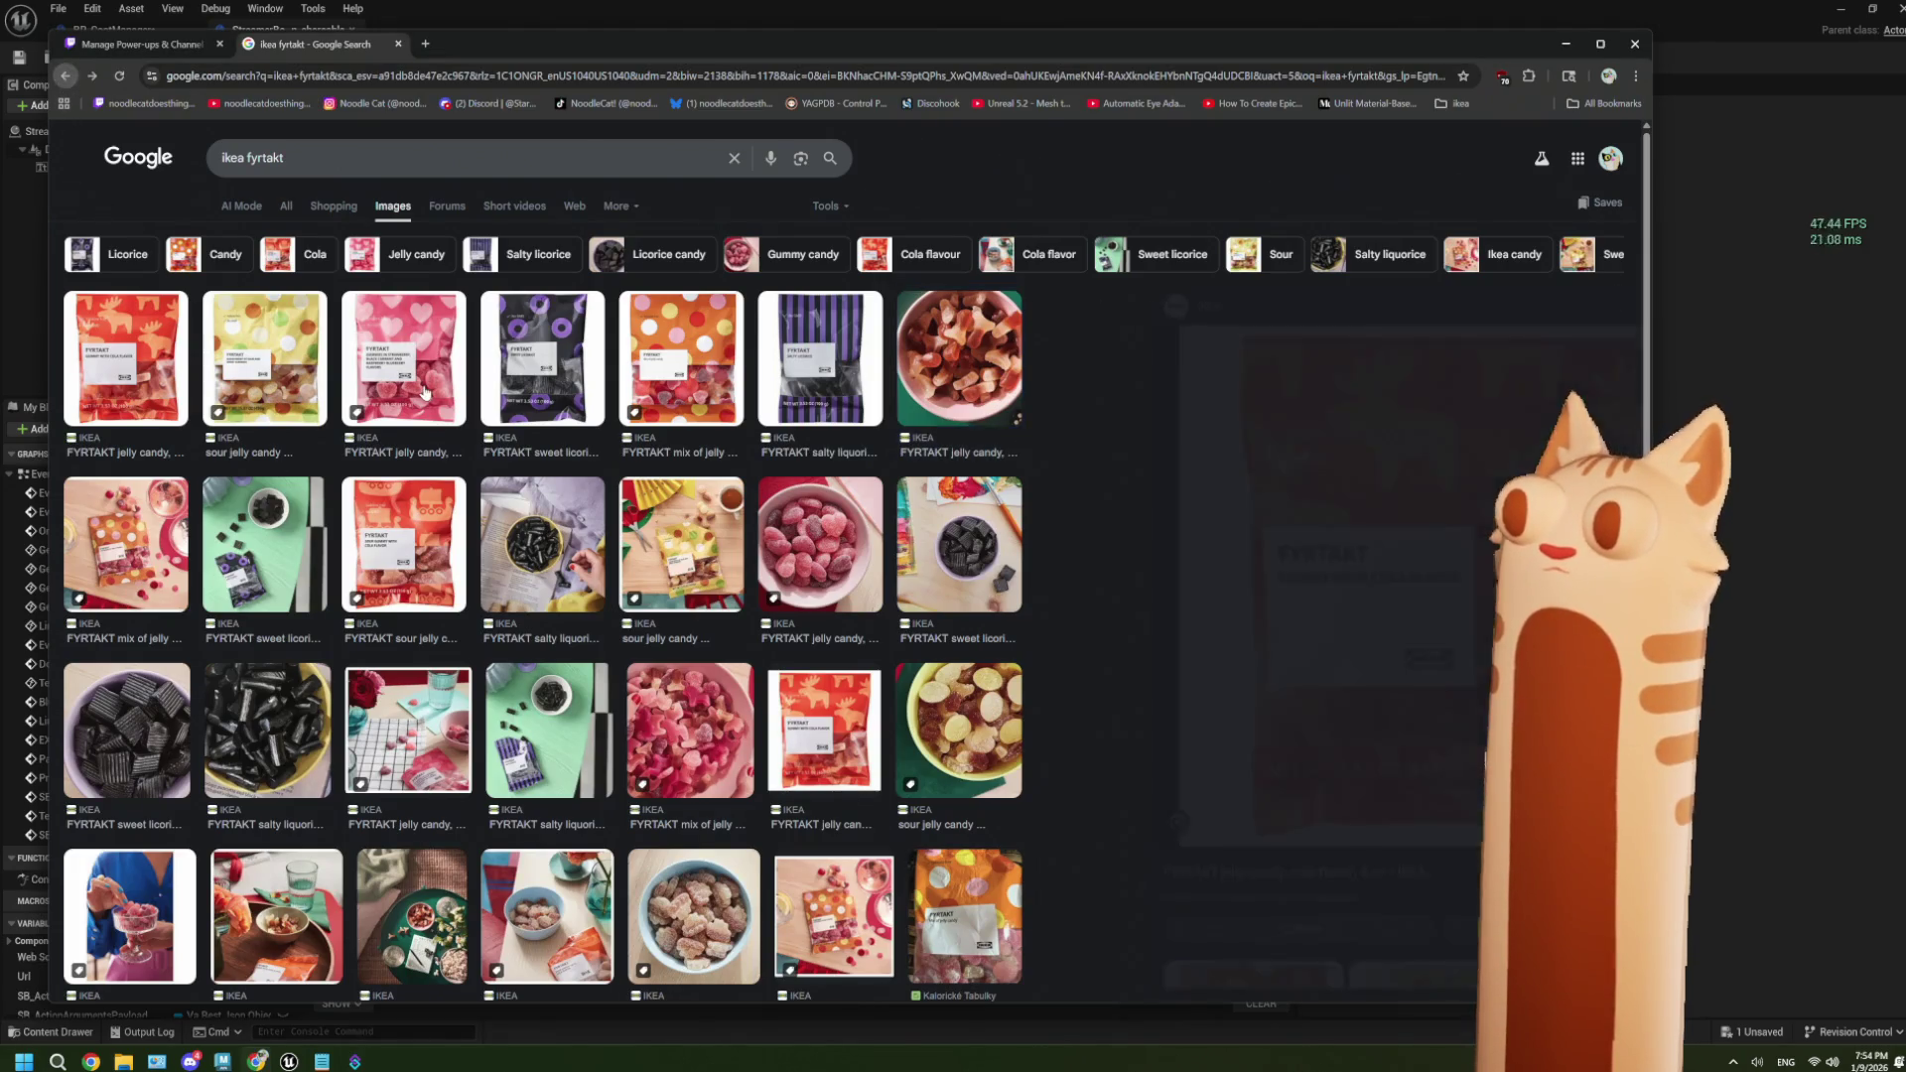
# Go back to the gummy moose candy ikea results, then return to Unreal and select the SBDo Action node.
pyautogui.click(65, 77)
pyautogui.click(66, 77)
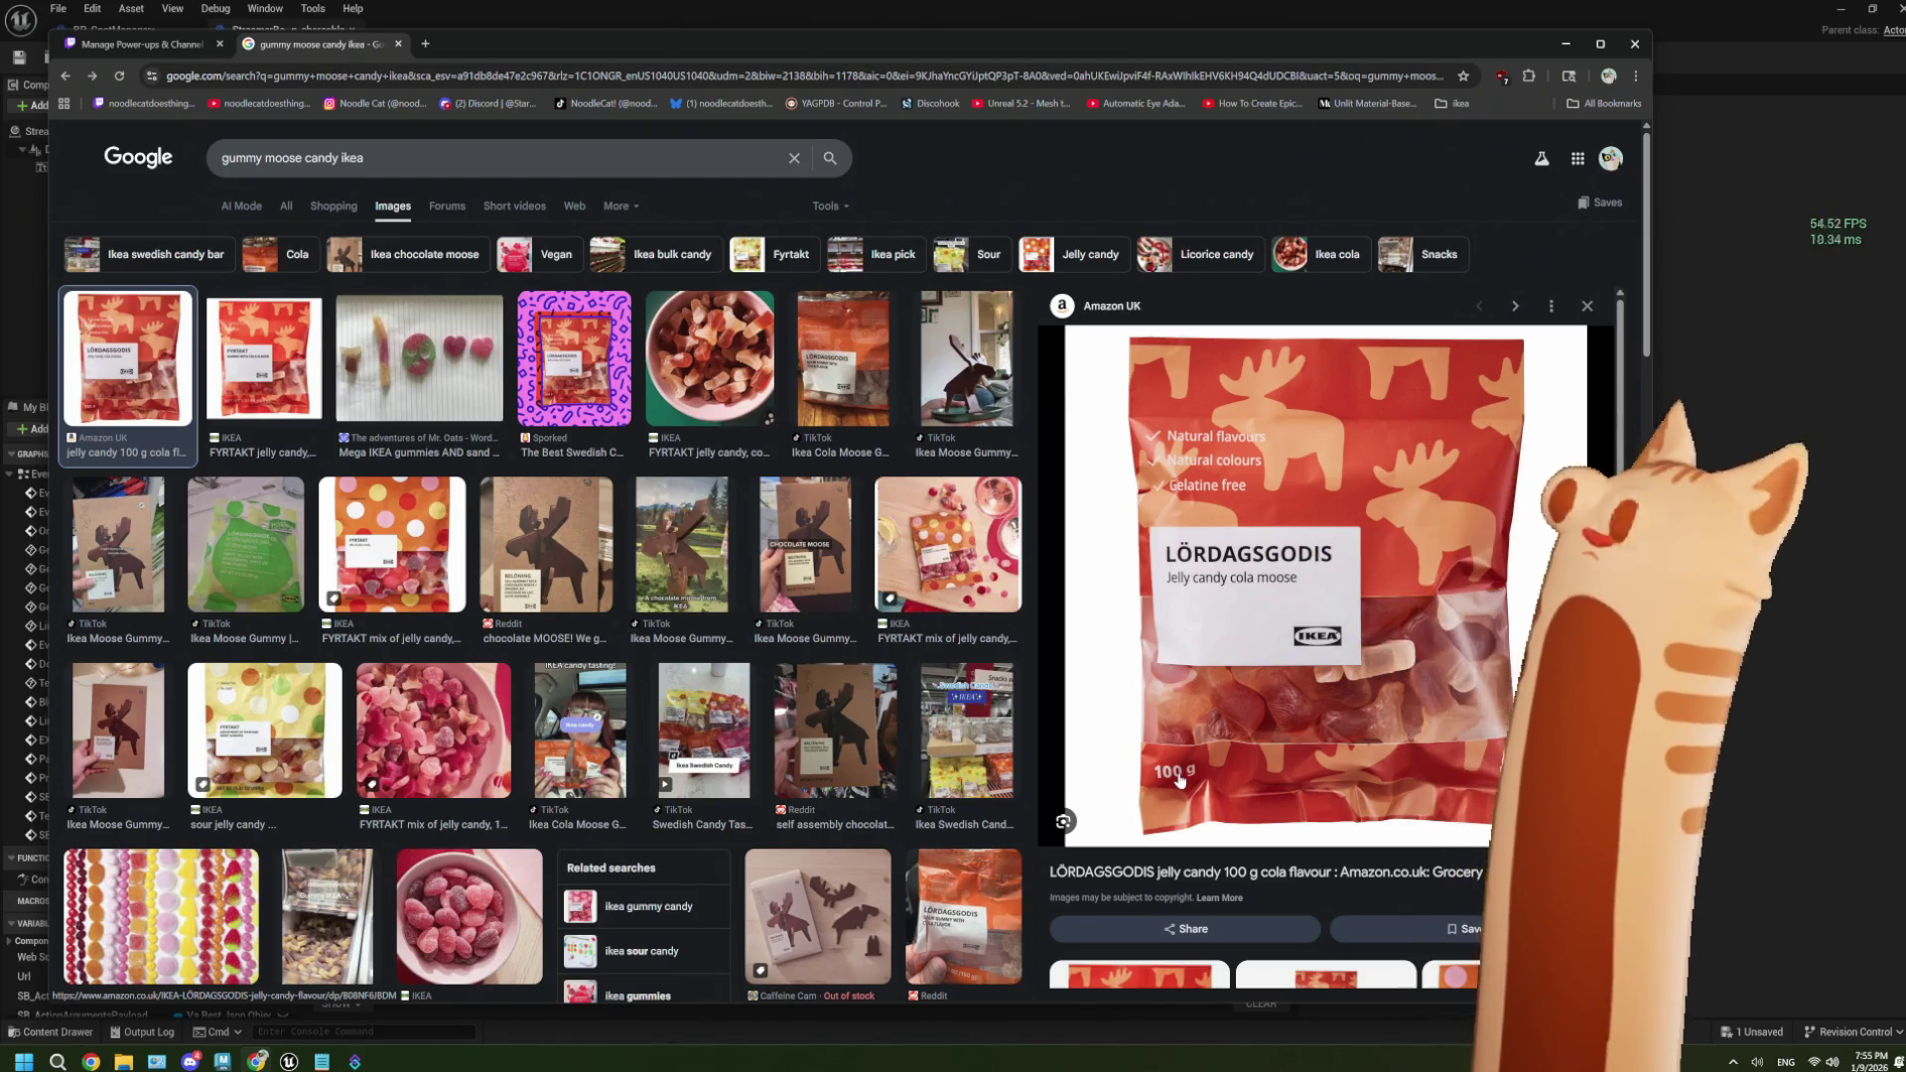
pyautogui.click(1791, 329)
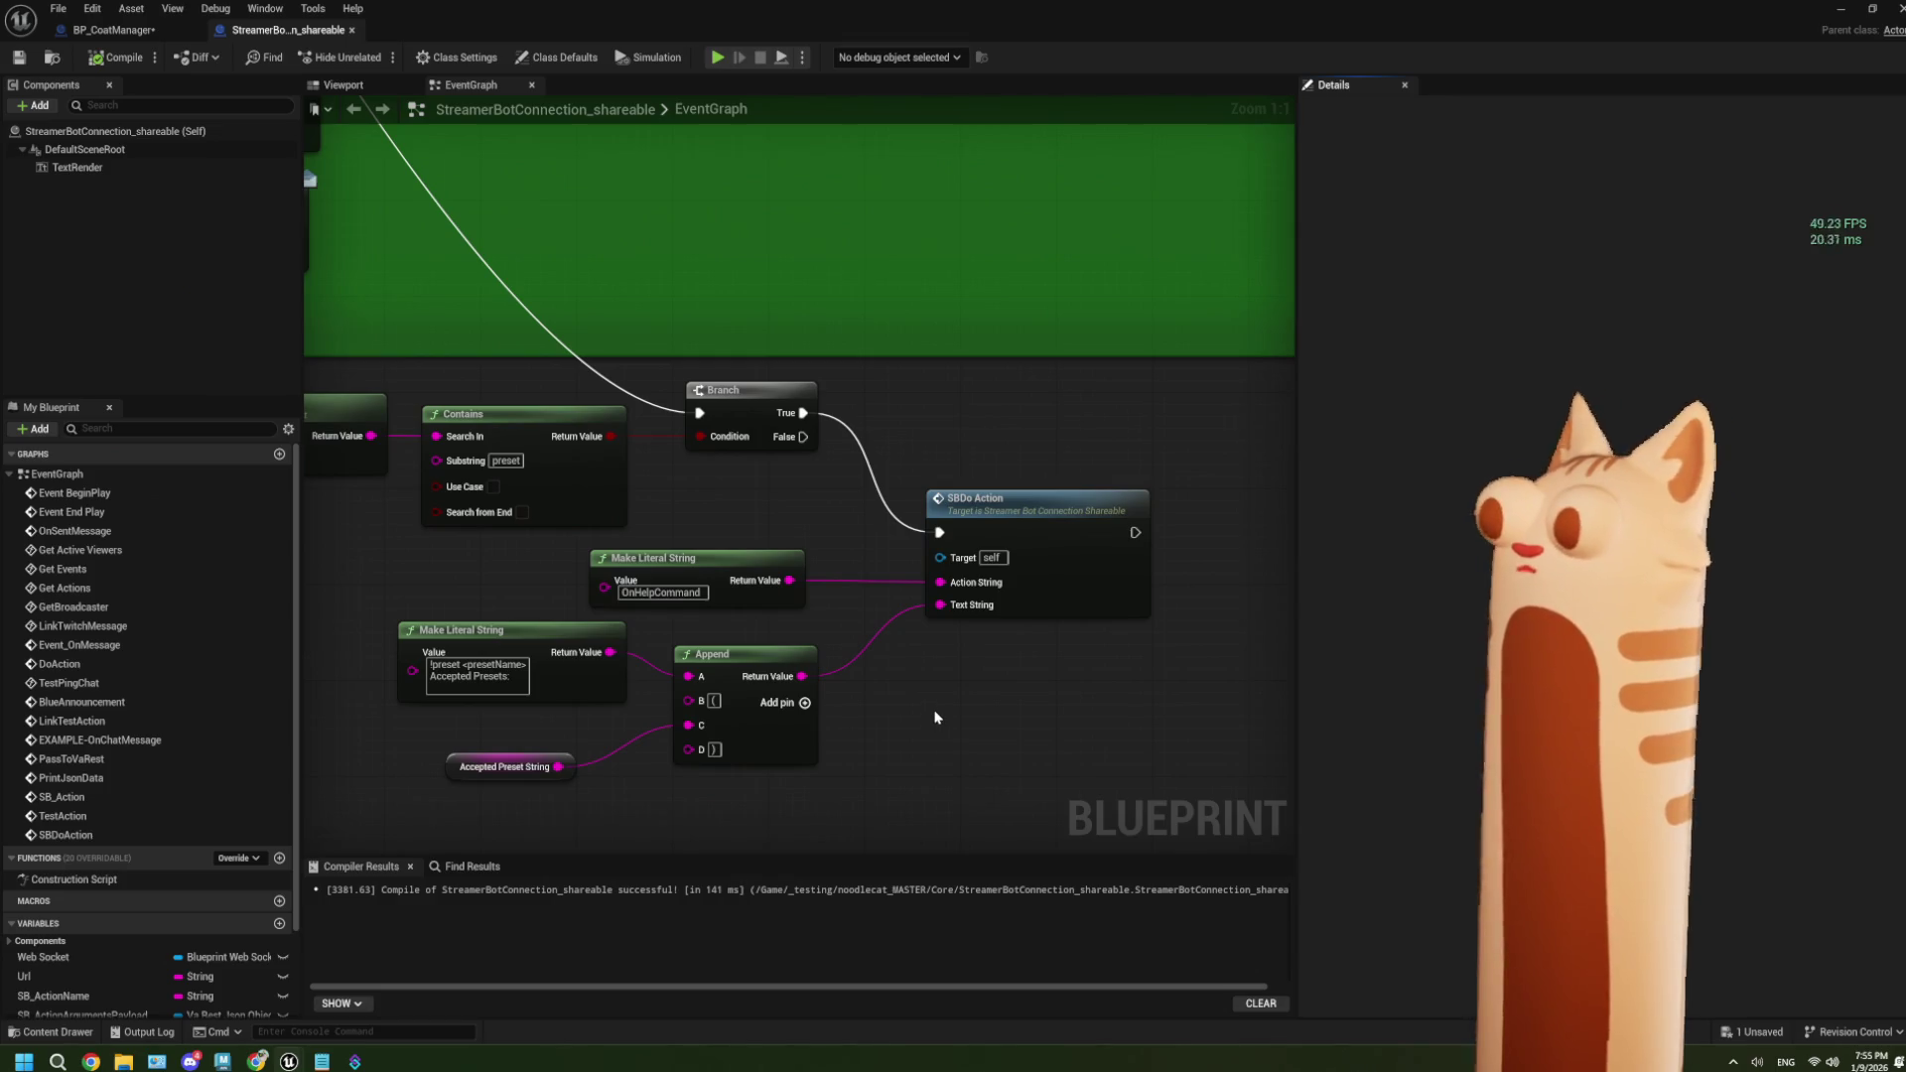
pyautogui.moveTo(354, 1061)
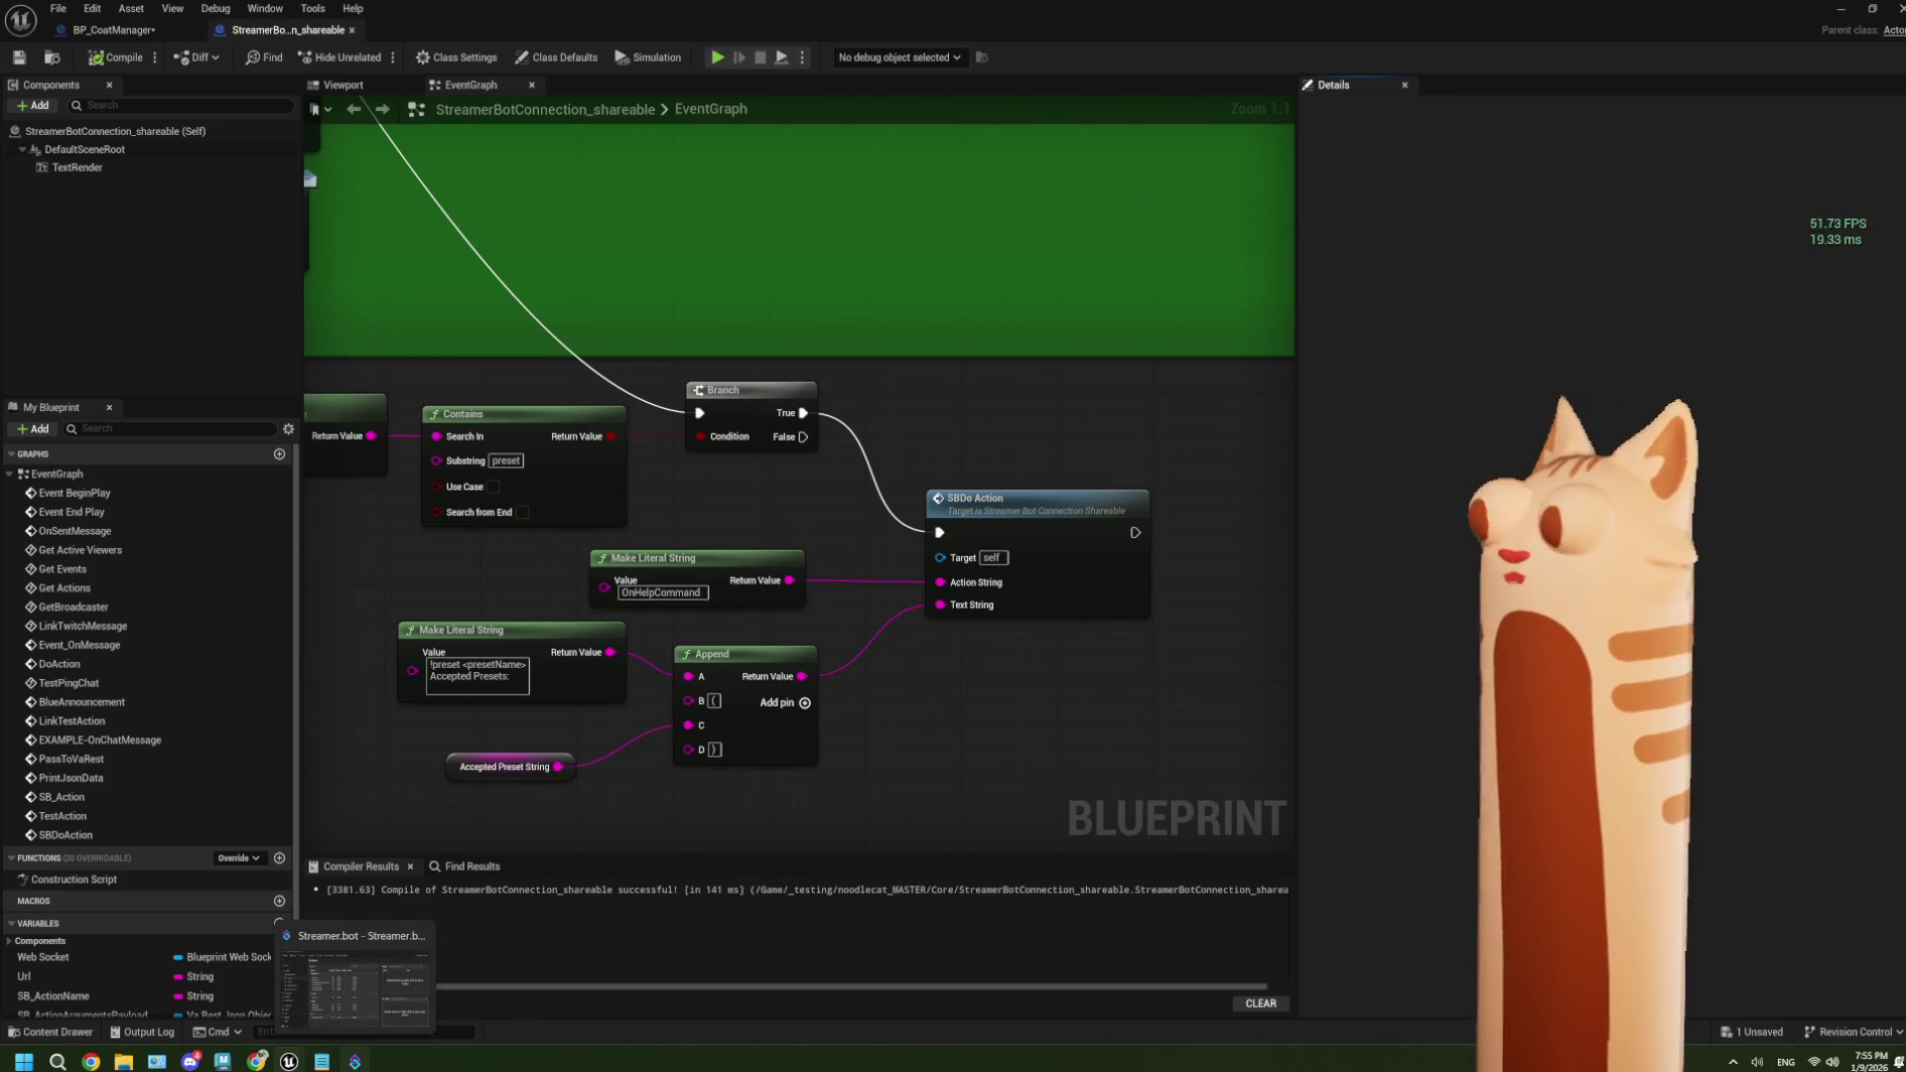
pyautogui.click(1039, 607)
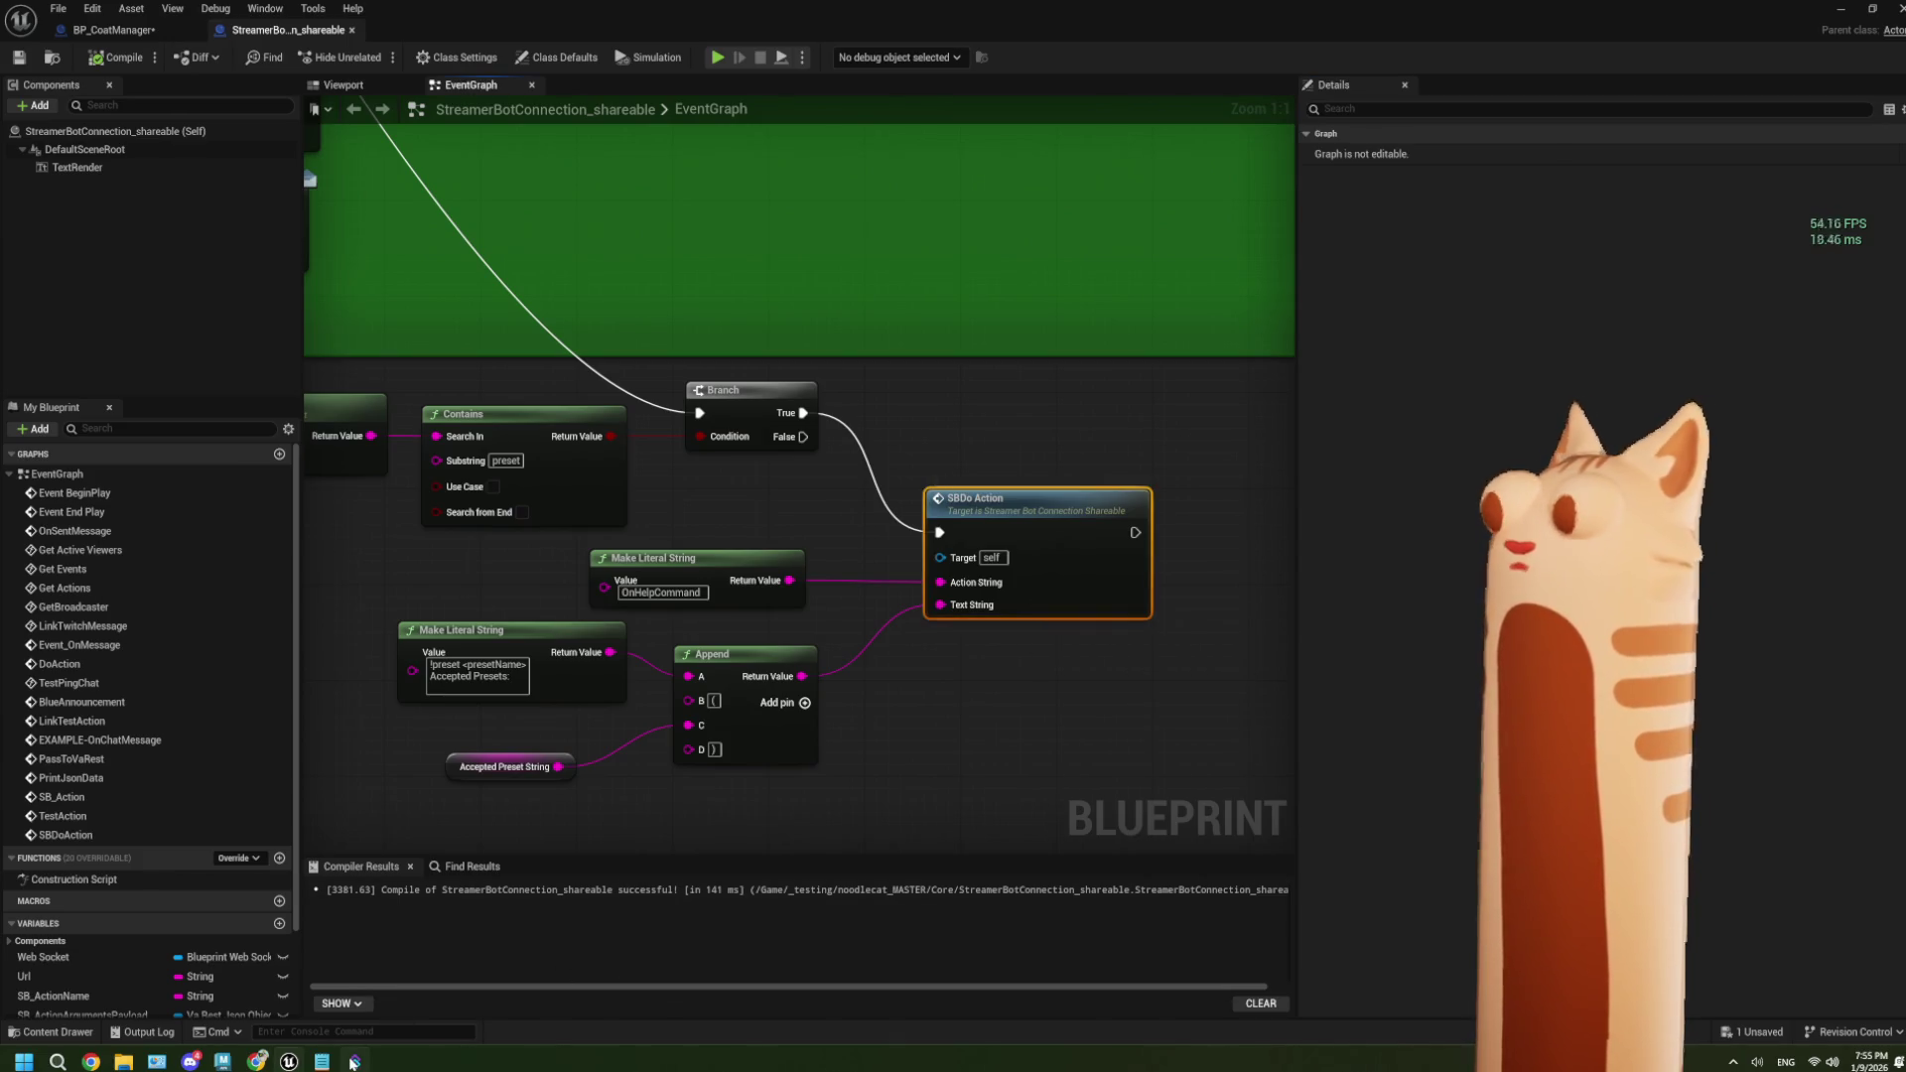
# Bring Streamer.bot's Actions page with the UE group's OnHelpCommand action to the front.
pyautogui.moveTo(355, 1061)
pyautogui.click(397, 997)
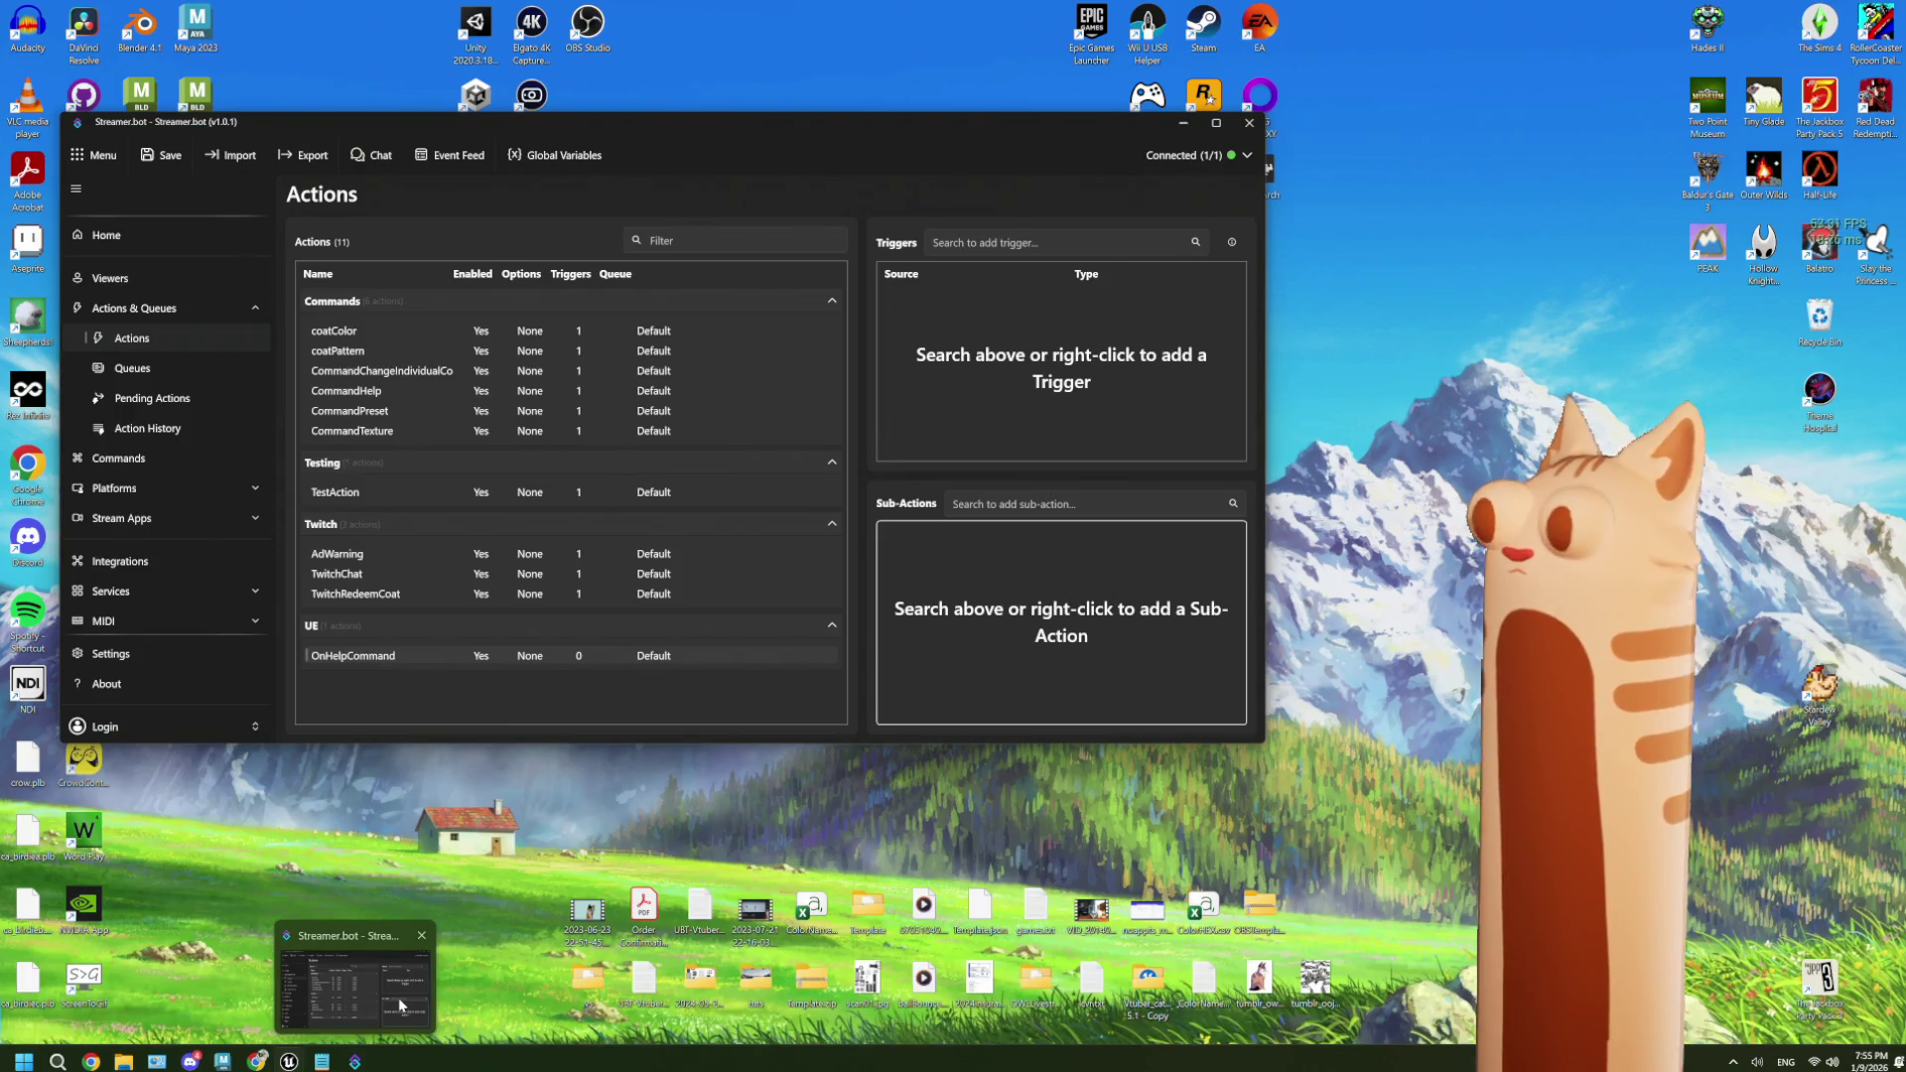
pyautogui.click(397, 998)
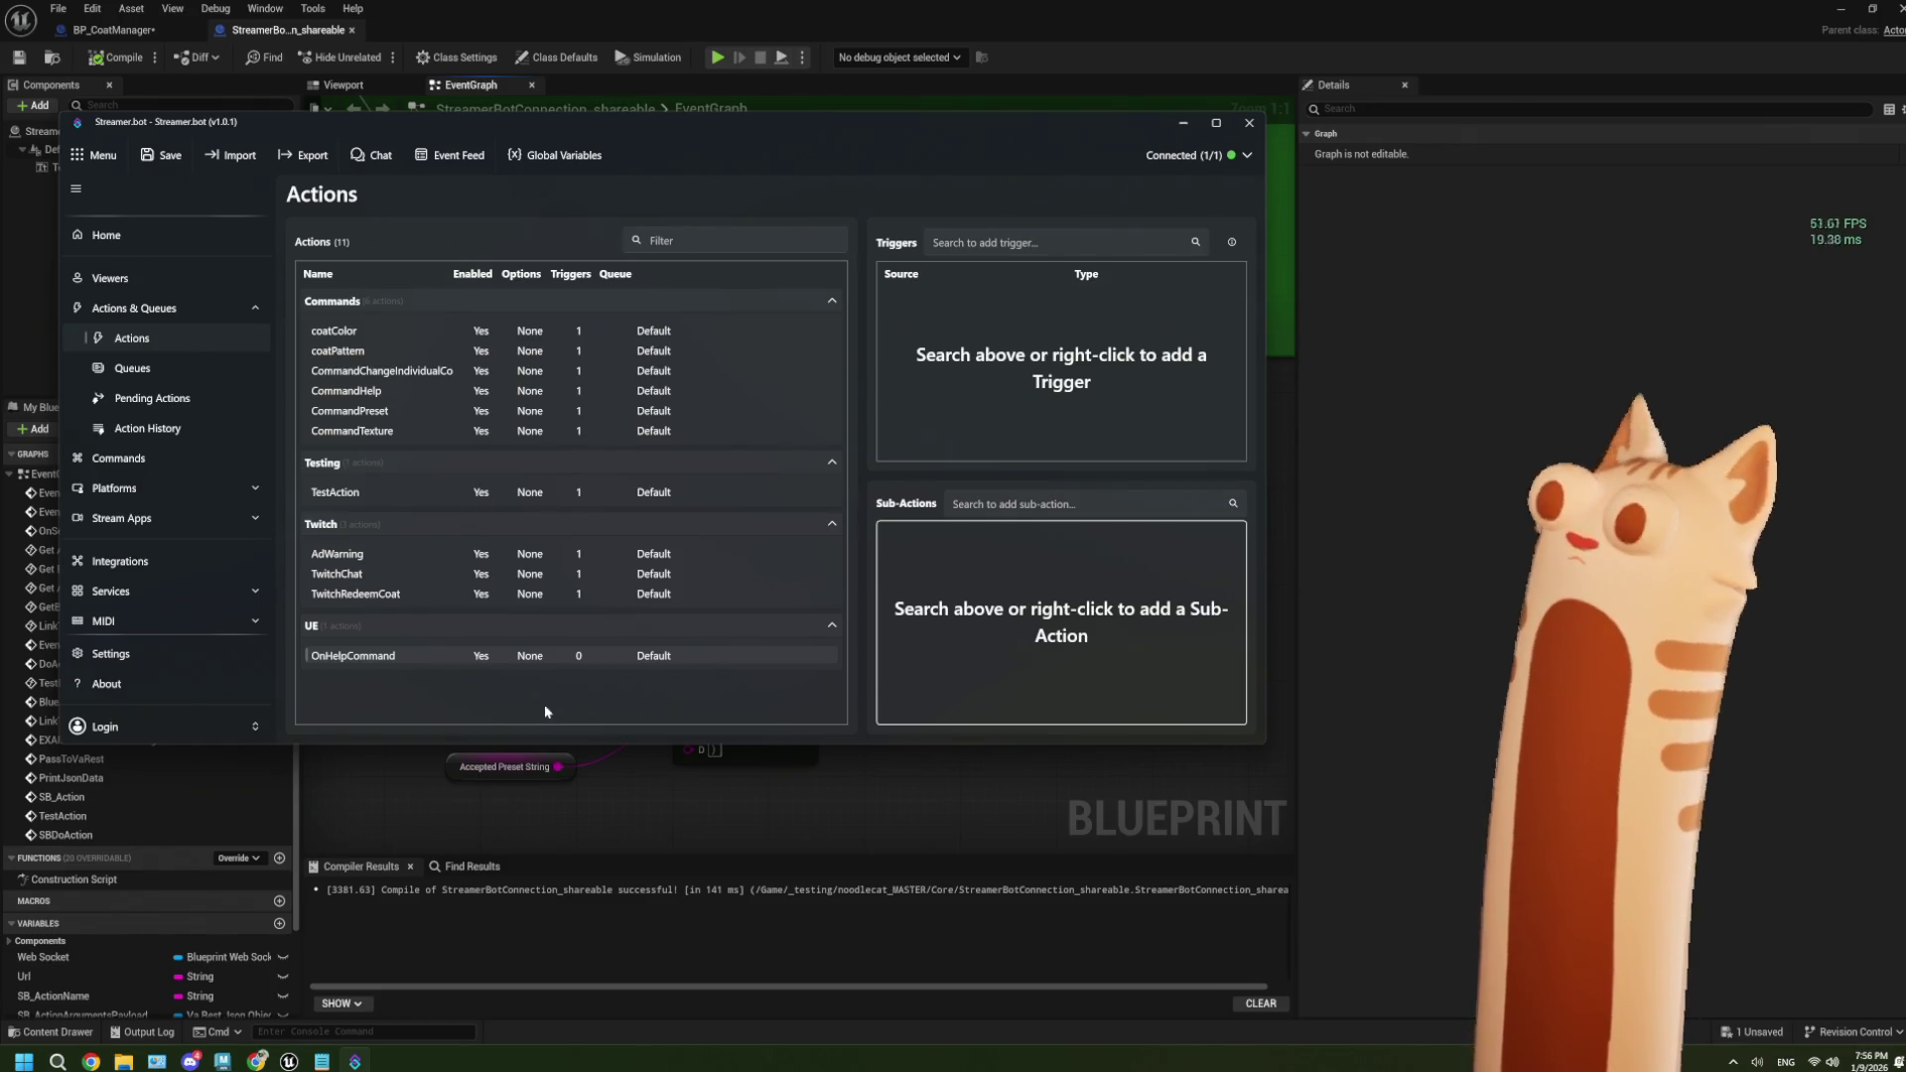
pyautogui.rightClick(356, 682)
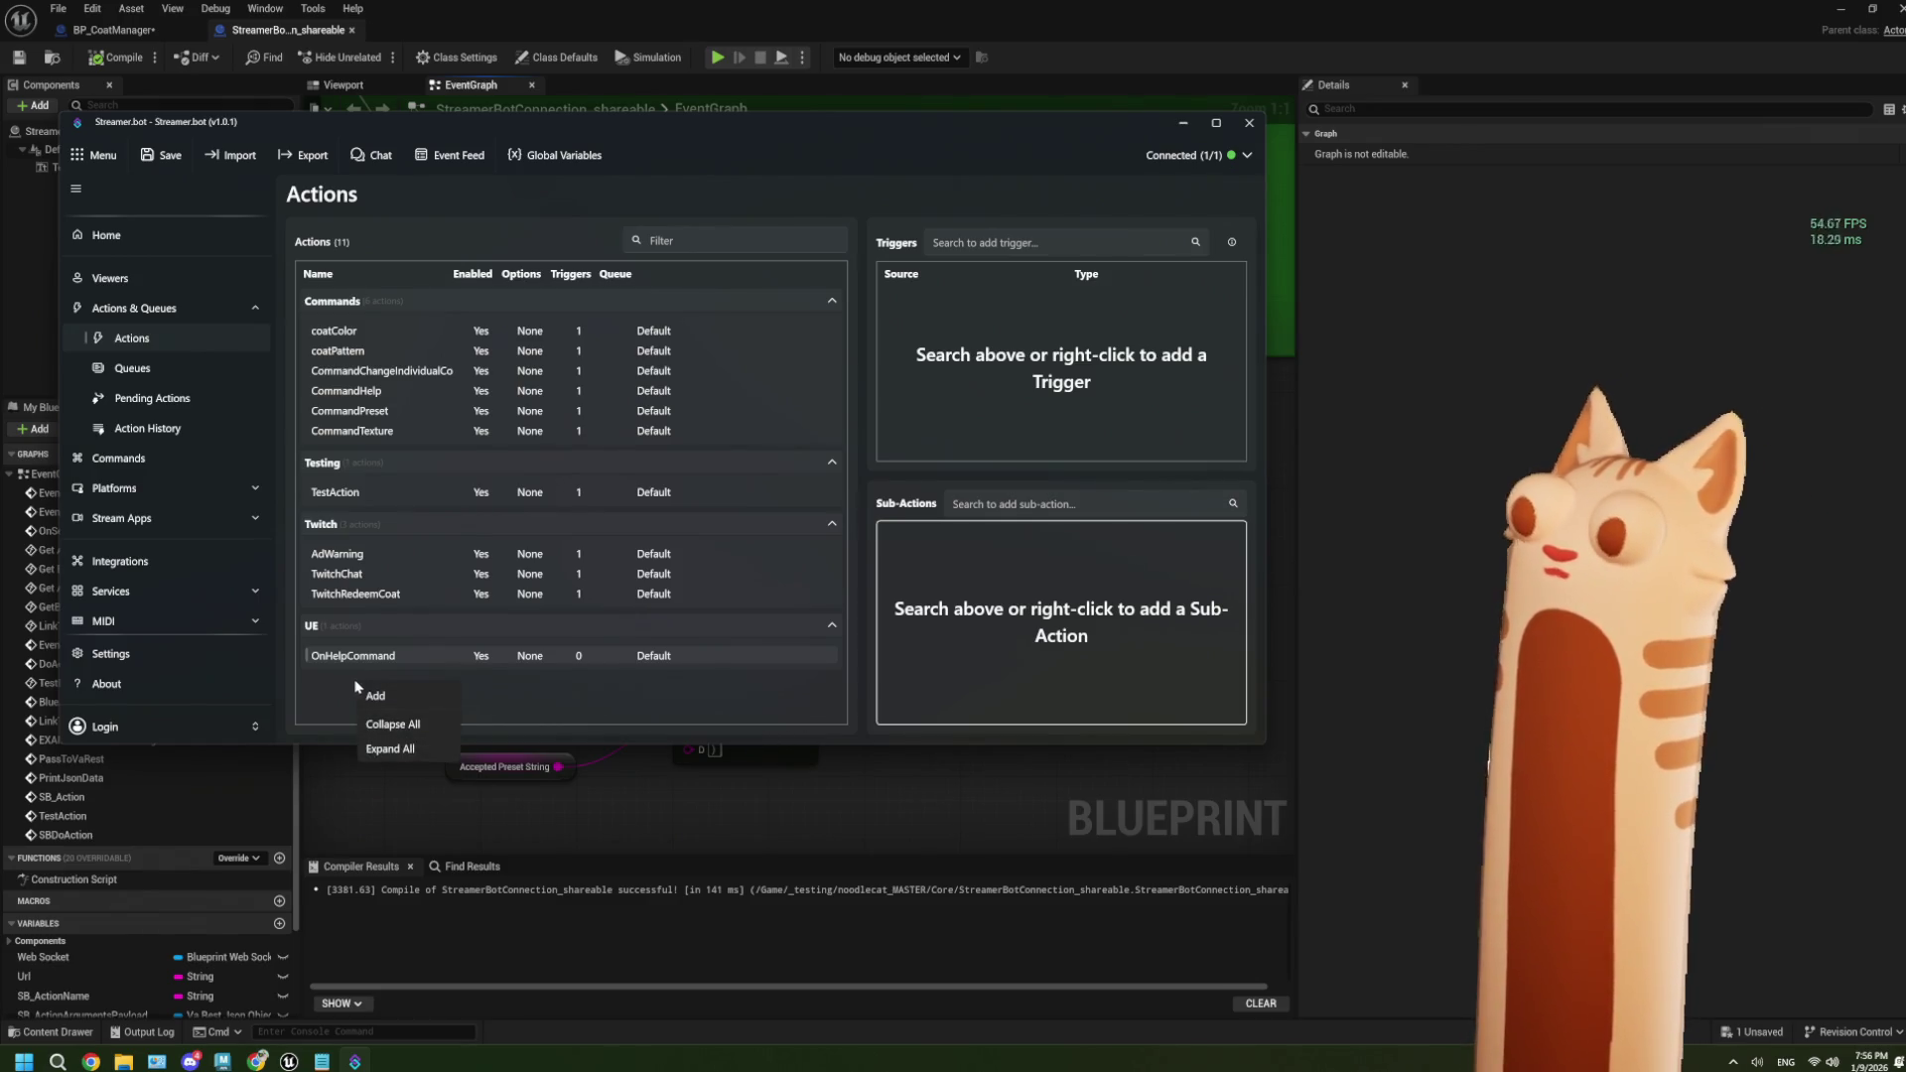
# Create a new action named 'ReceiveUEMessage' in the UE group and select it.
pyautogui.click(386, 695)
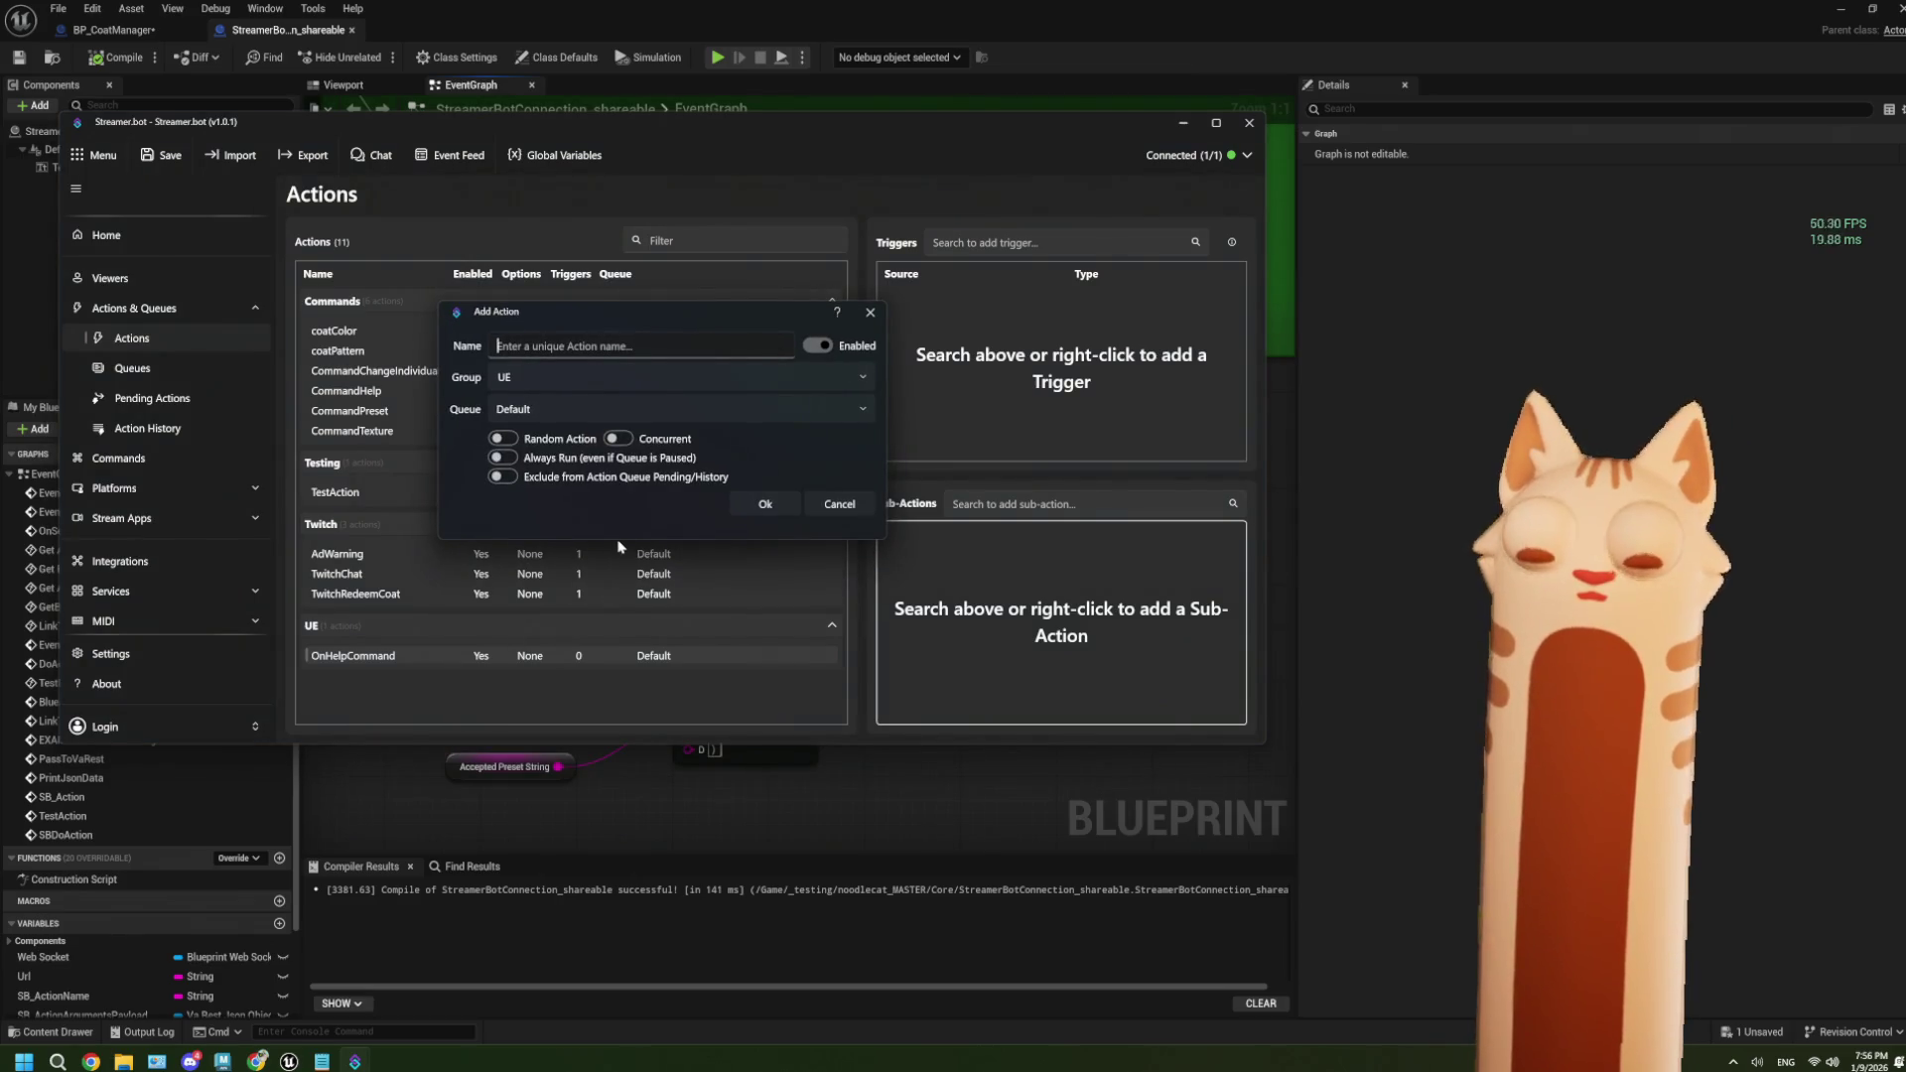
pyautogui.write('Rec')
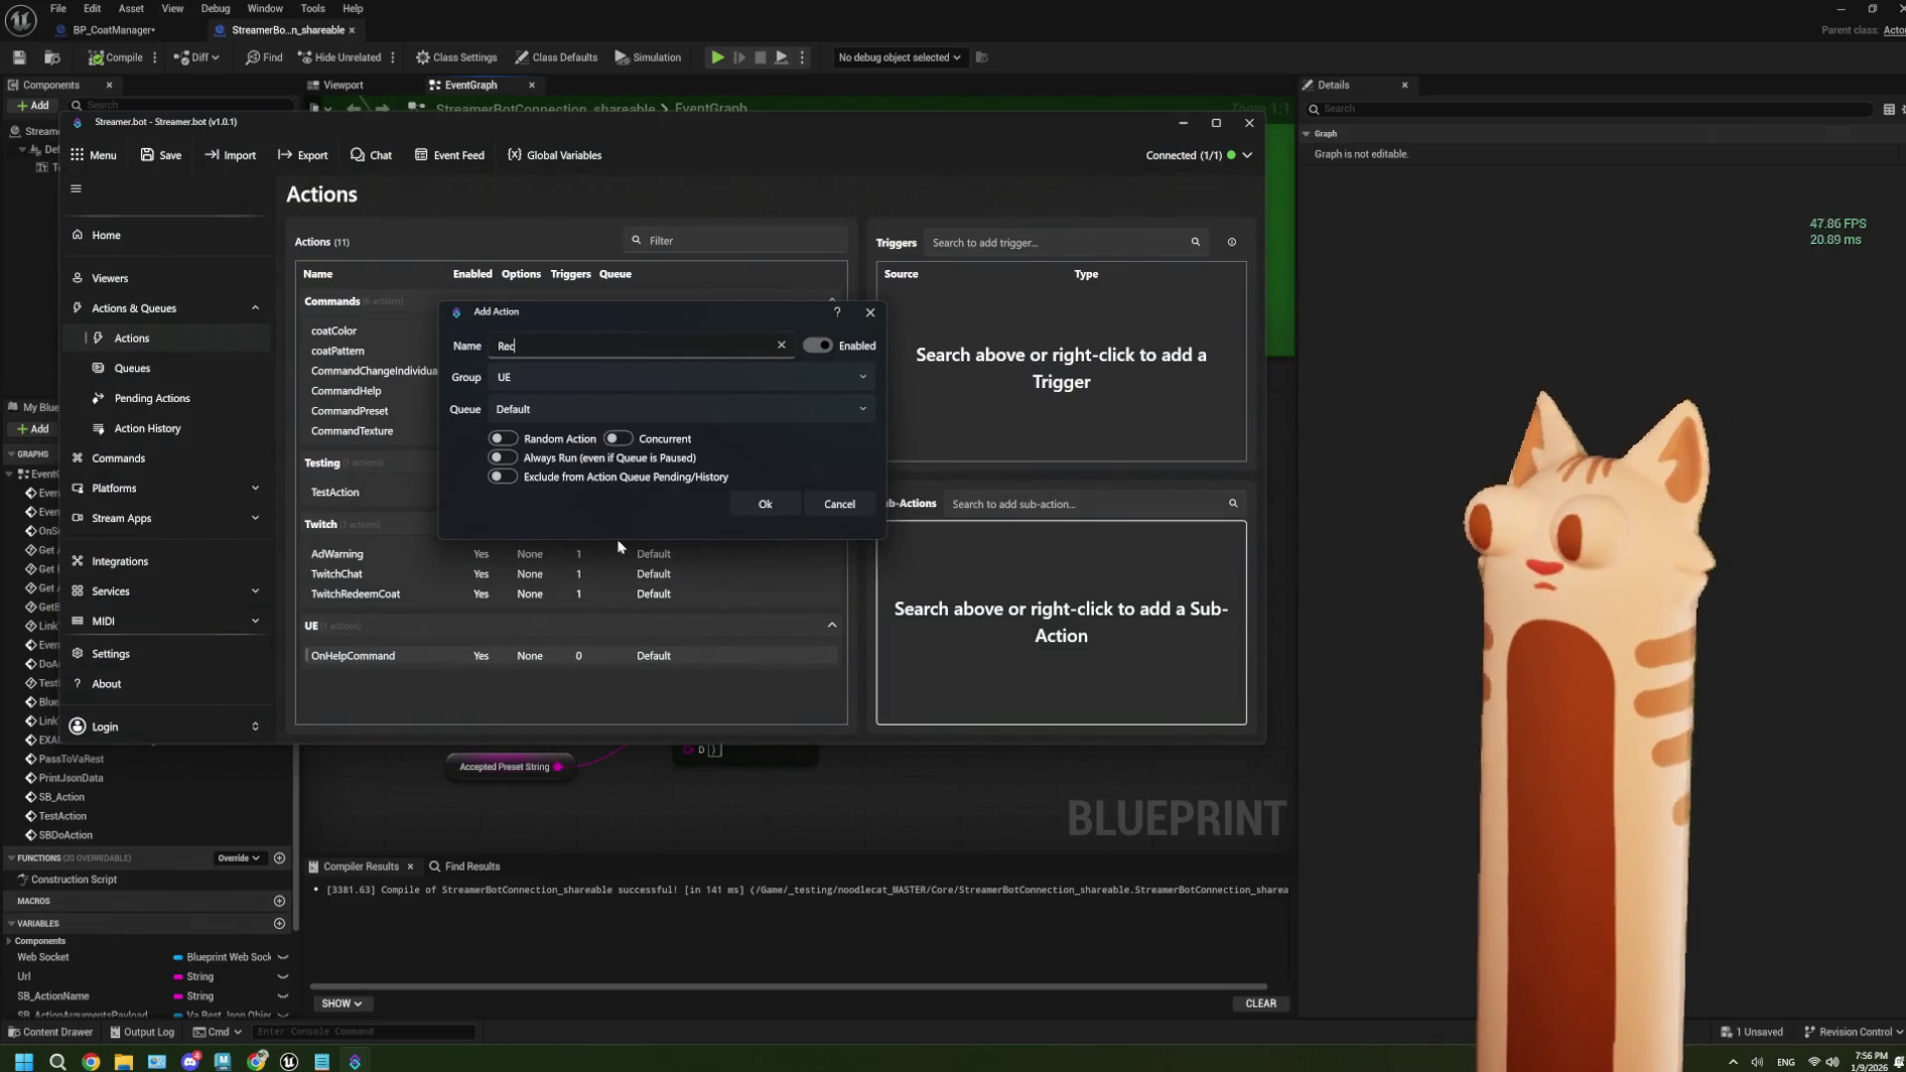
pyautogui.write('eiveUE')
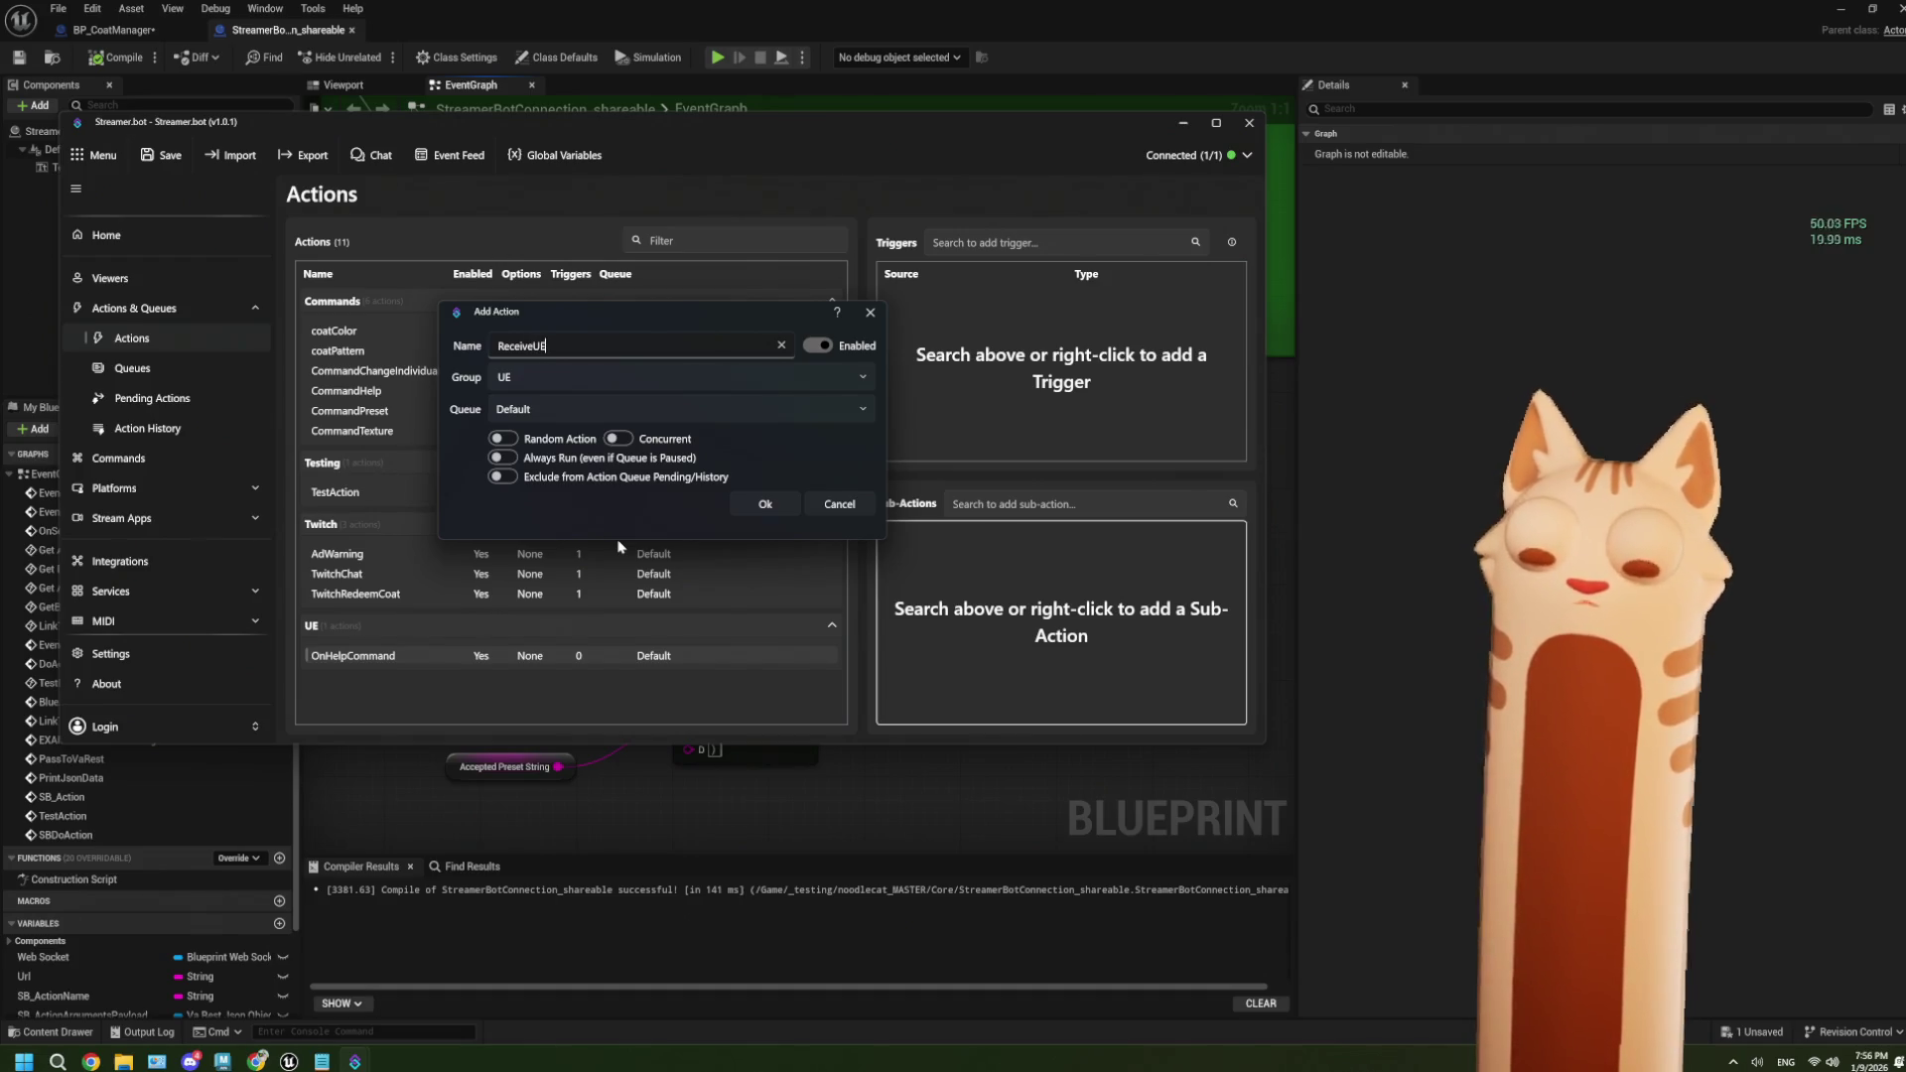
pyautogui.write('Message')
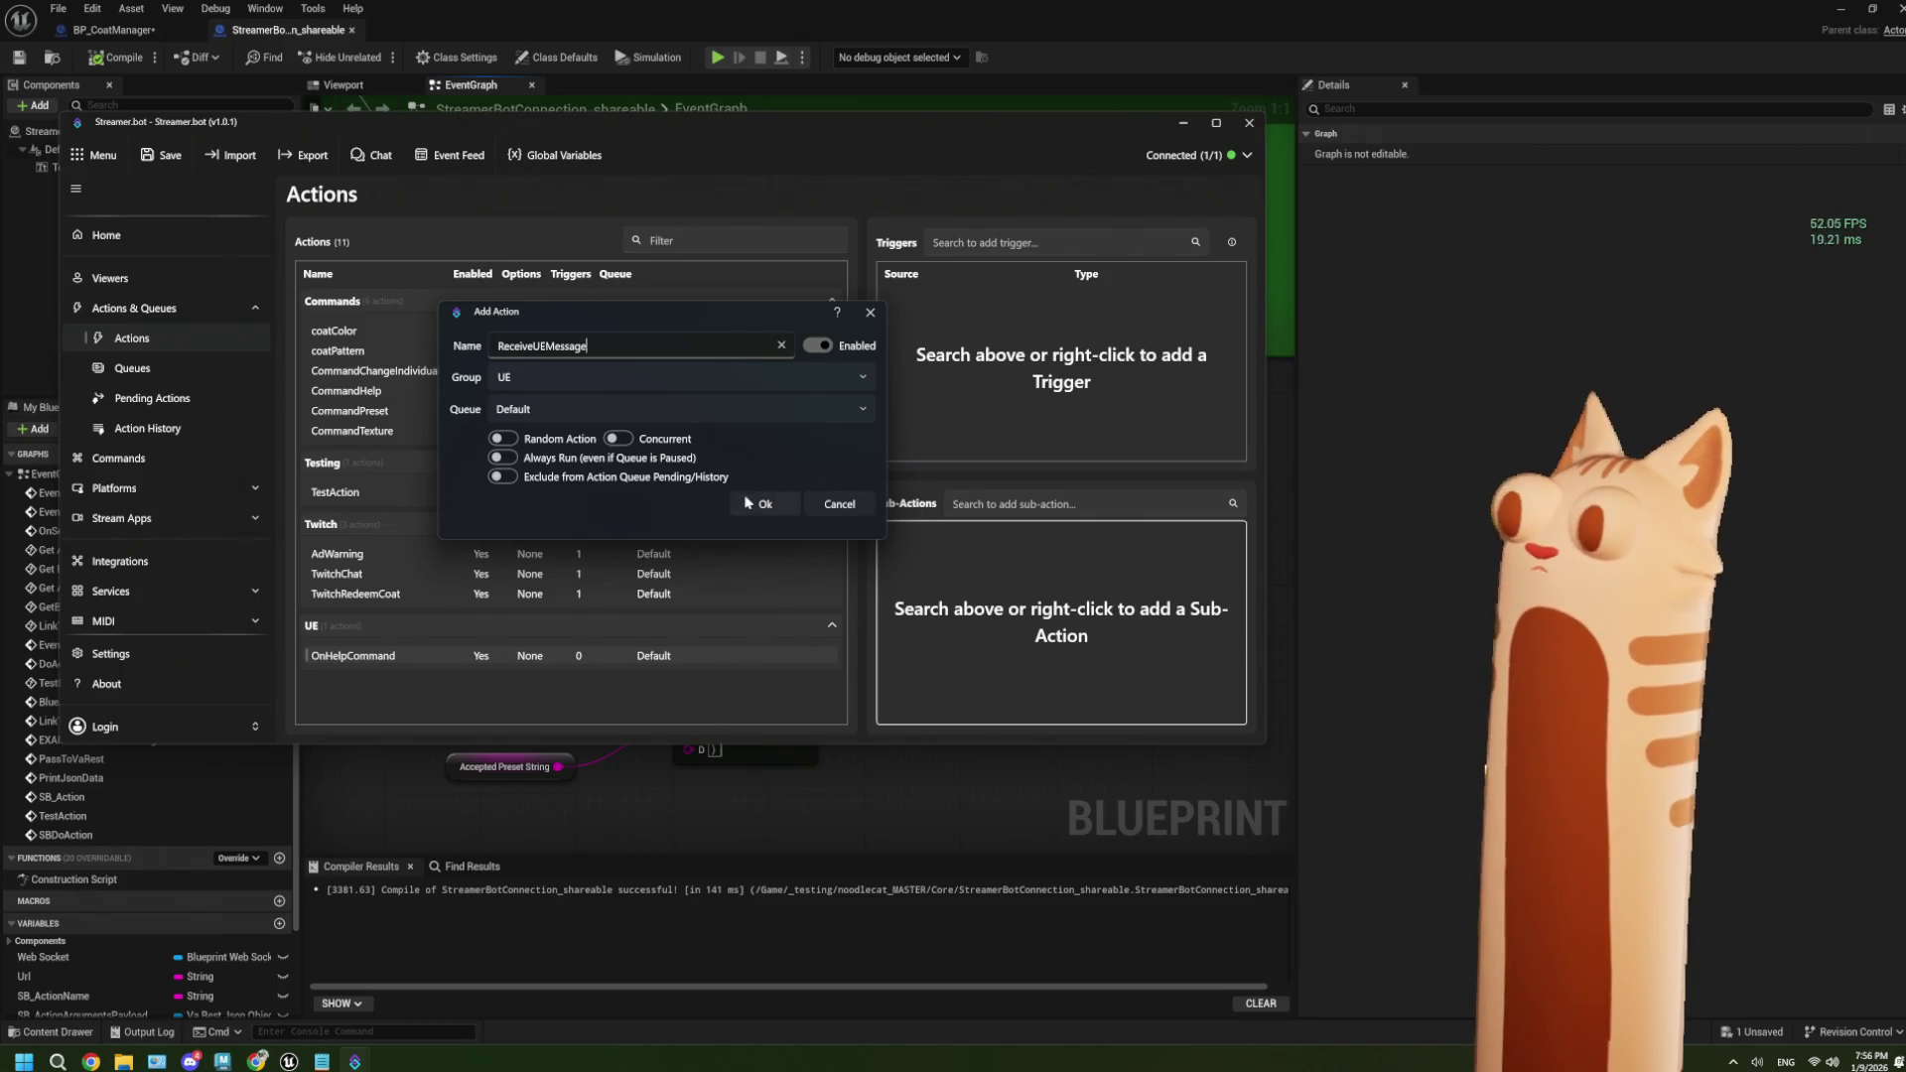
pyautogui.click(764, 504)
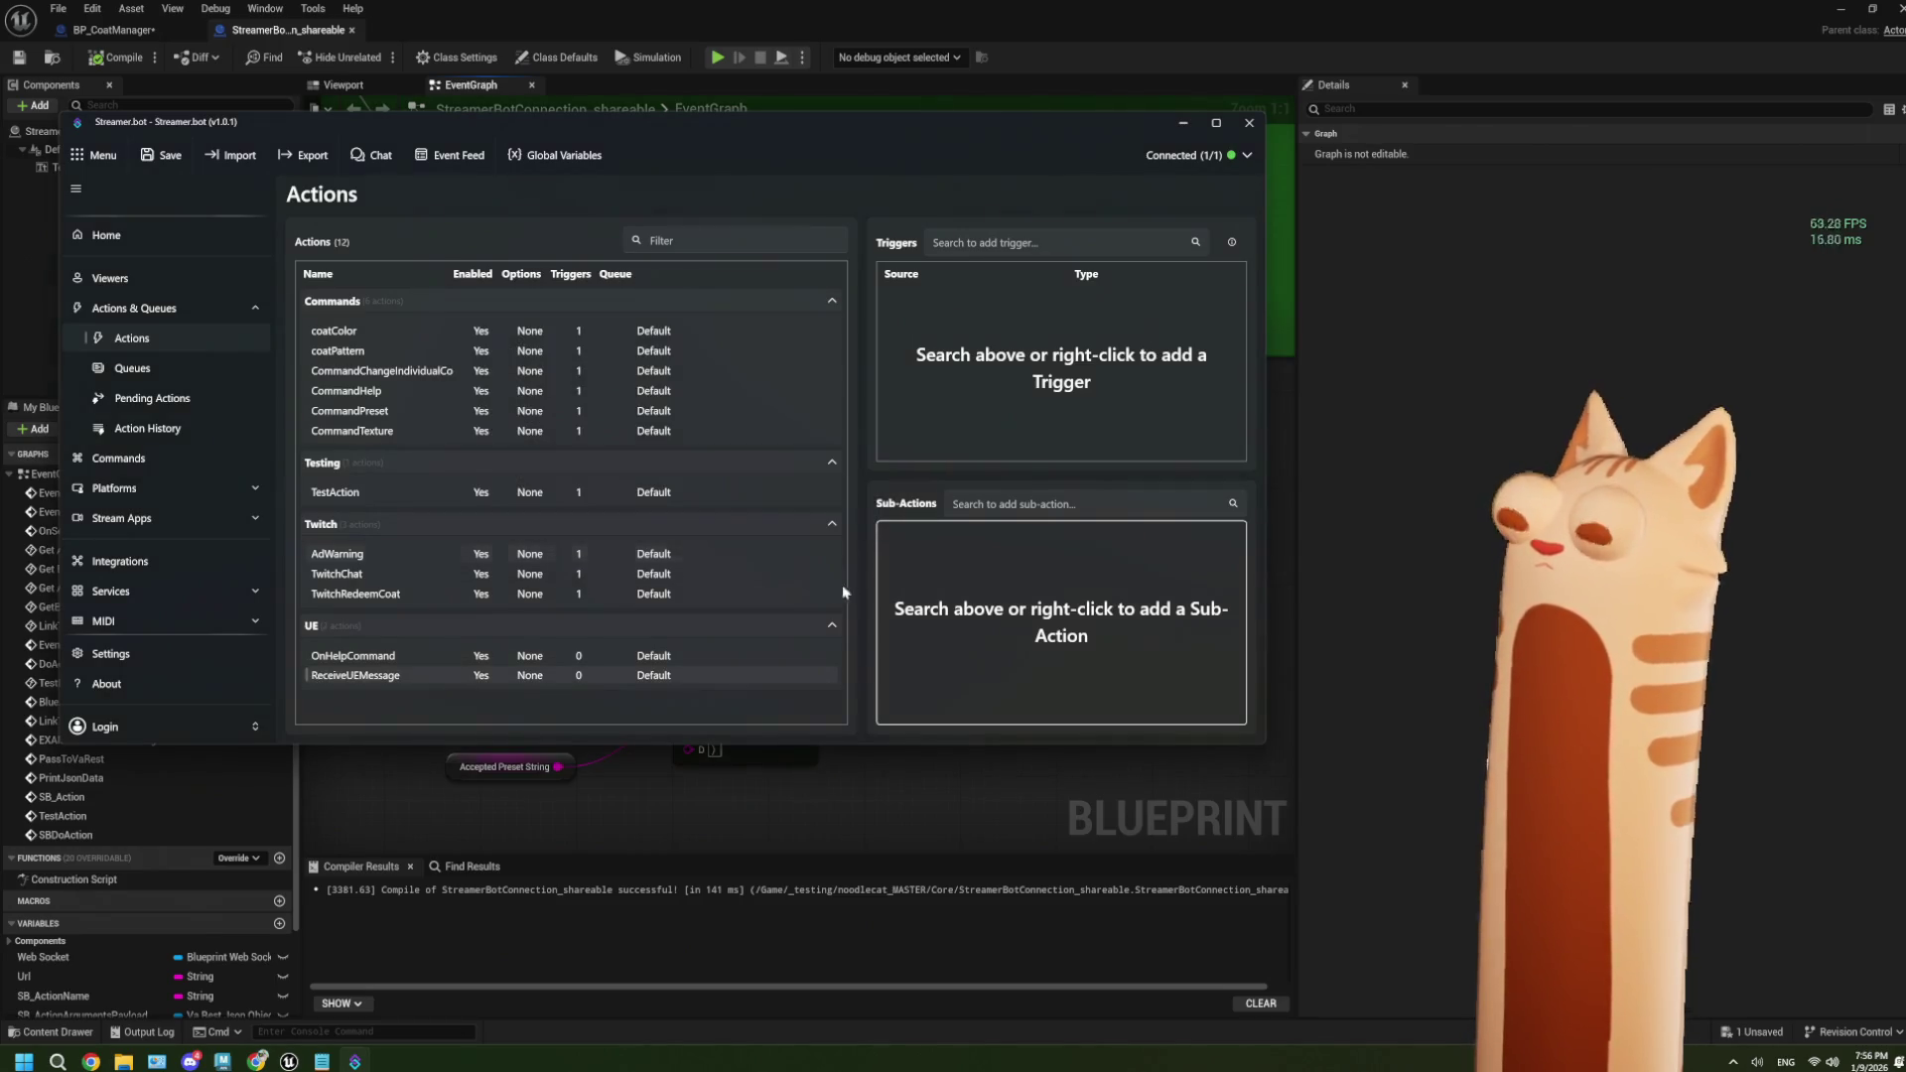
pyautogui.click(387, 657)
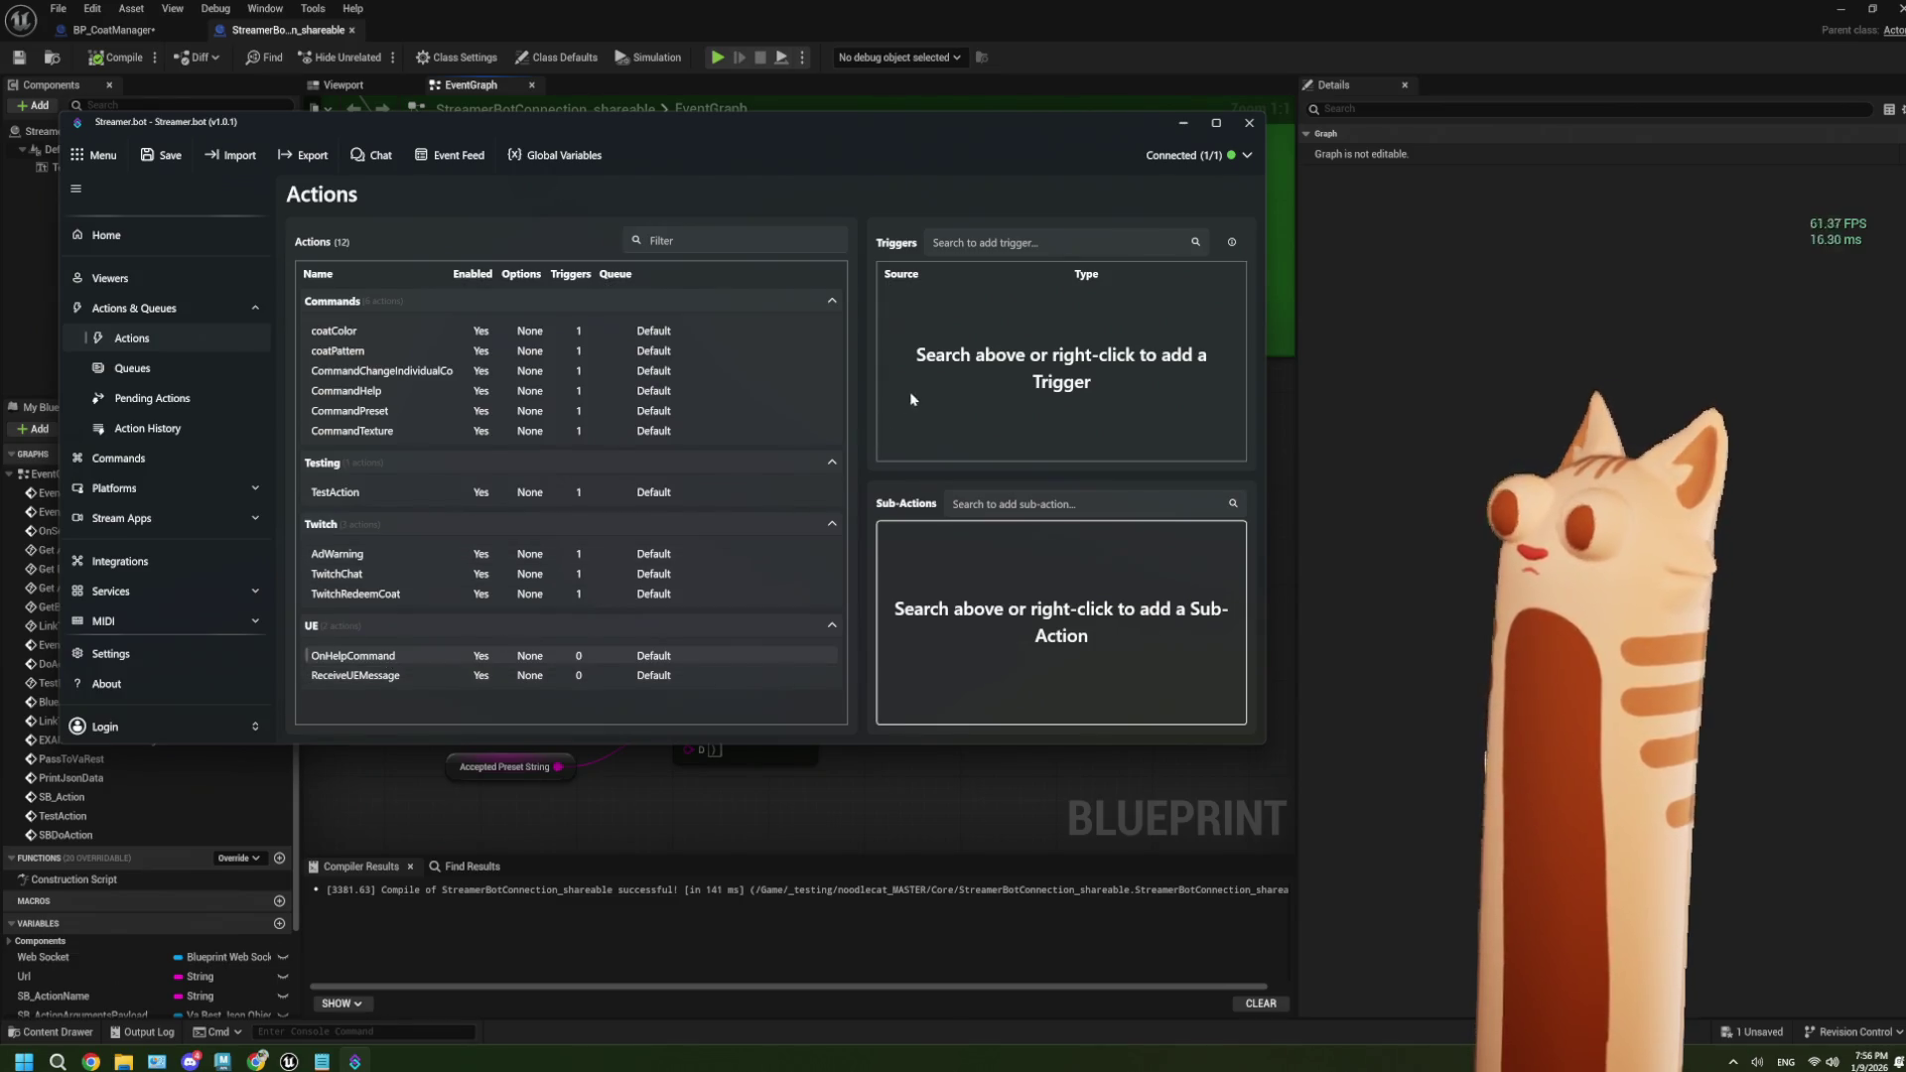
pyautogui.click(359, 676)
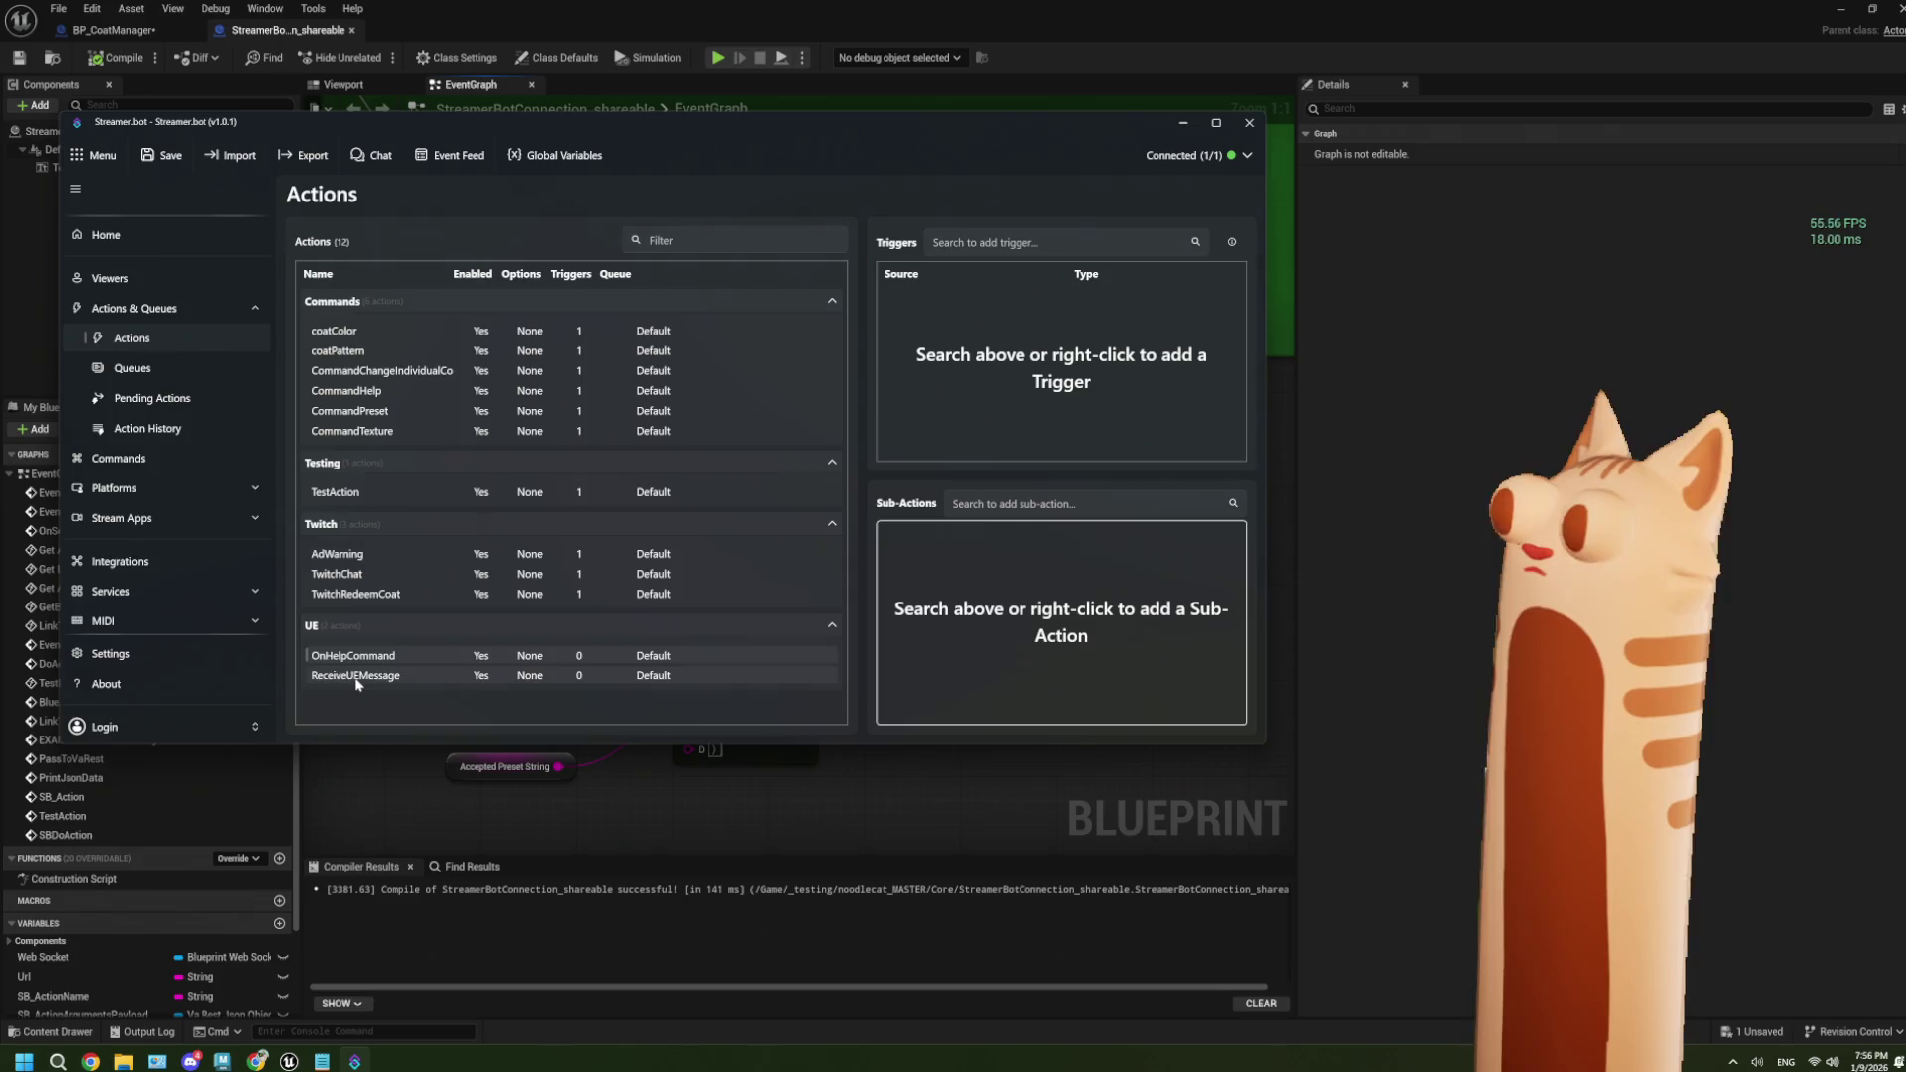
# Give ReceiveUEMessage a Websocket Client Message trigger for client Any, then switch to OnHelpCommand.
pyautogui.rightClick(959, 378)
pyautogui.moveTo(1042, 521)
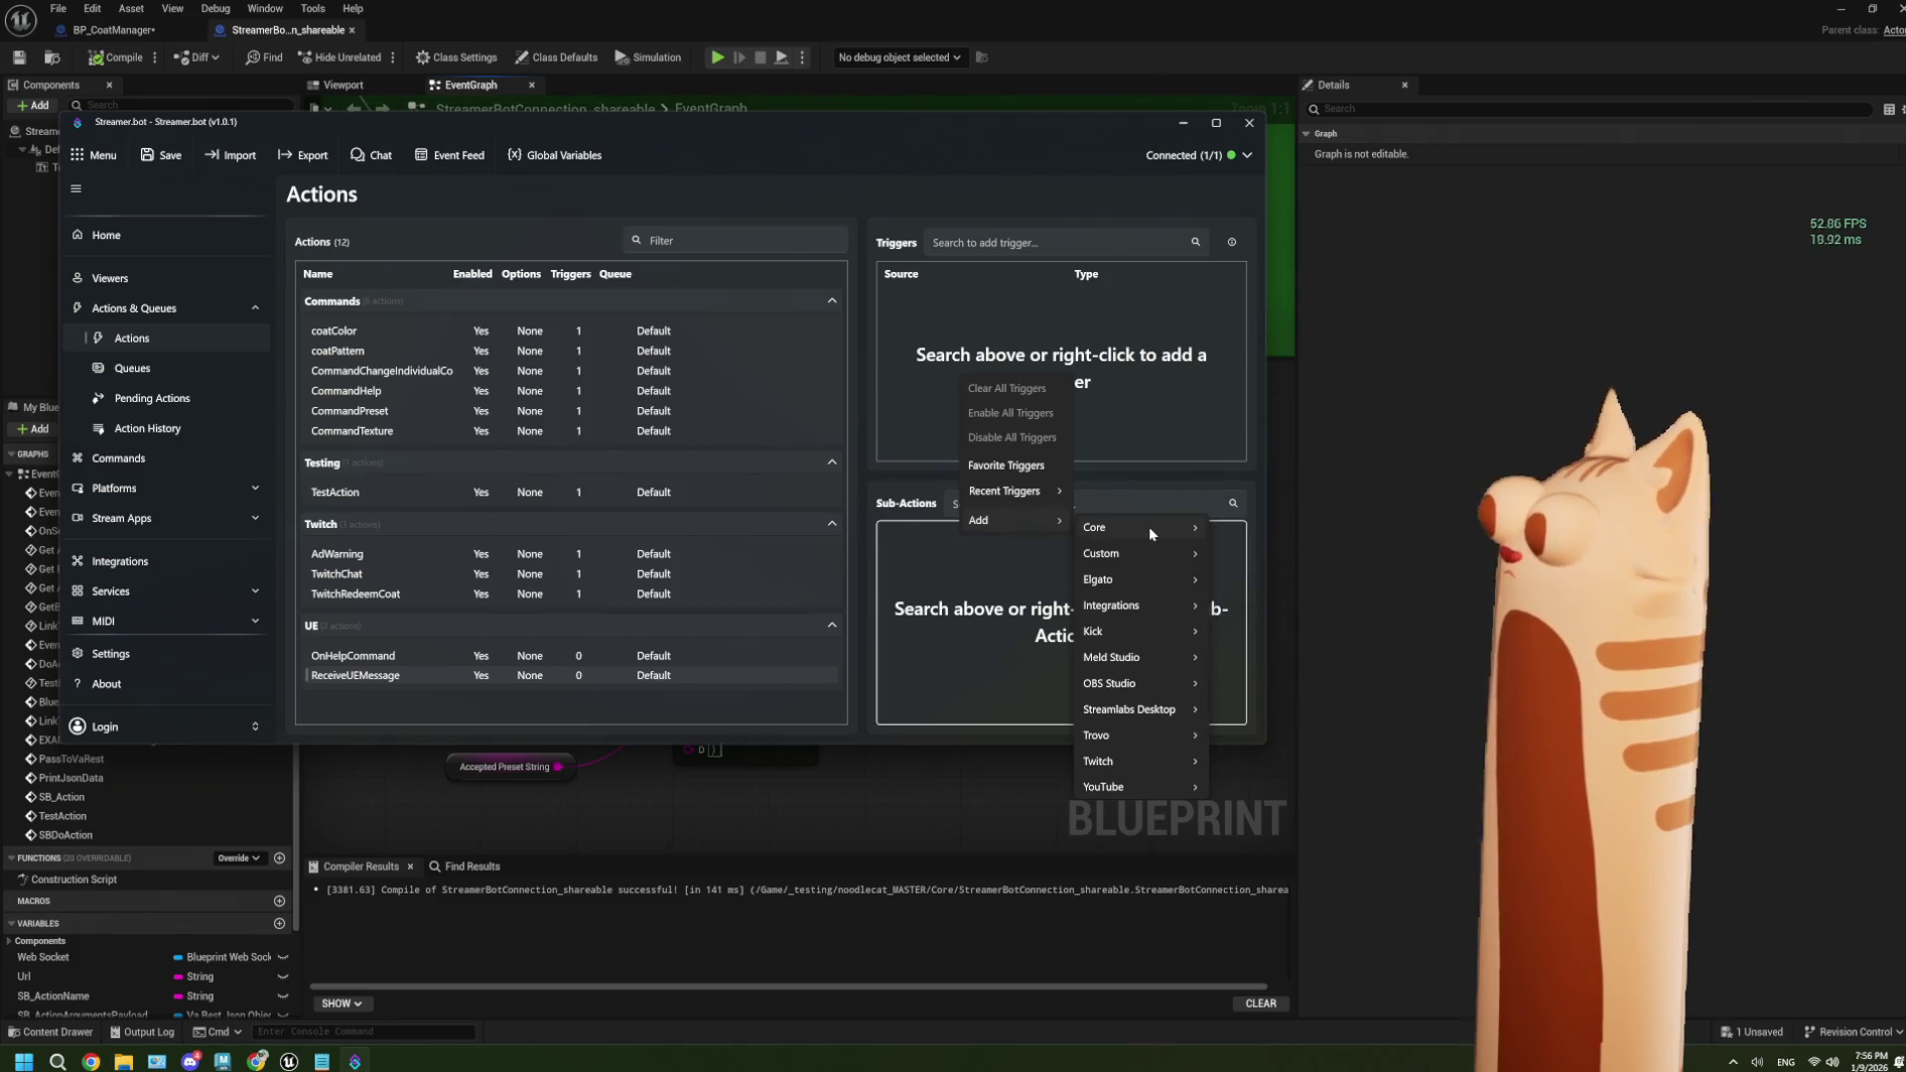
pyautogui.moveTo(1147, 526)
pyautogui.moveTo(1283, 896)
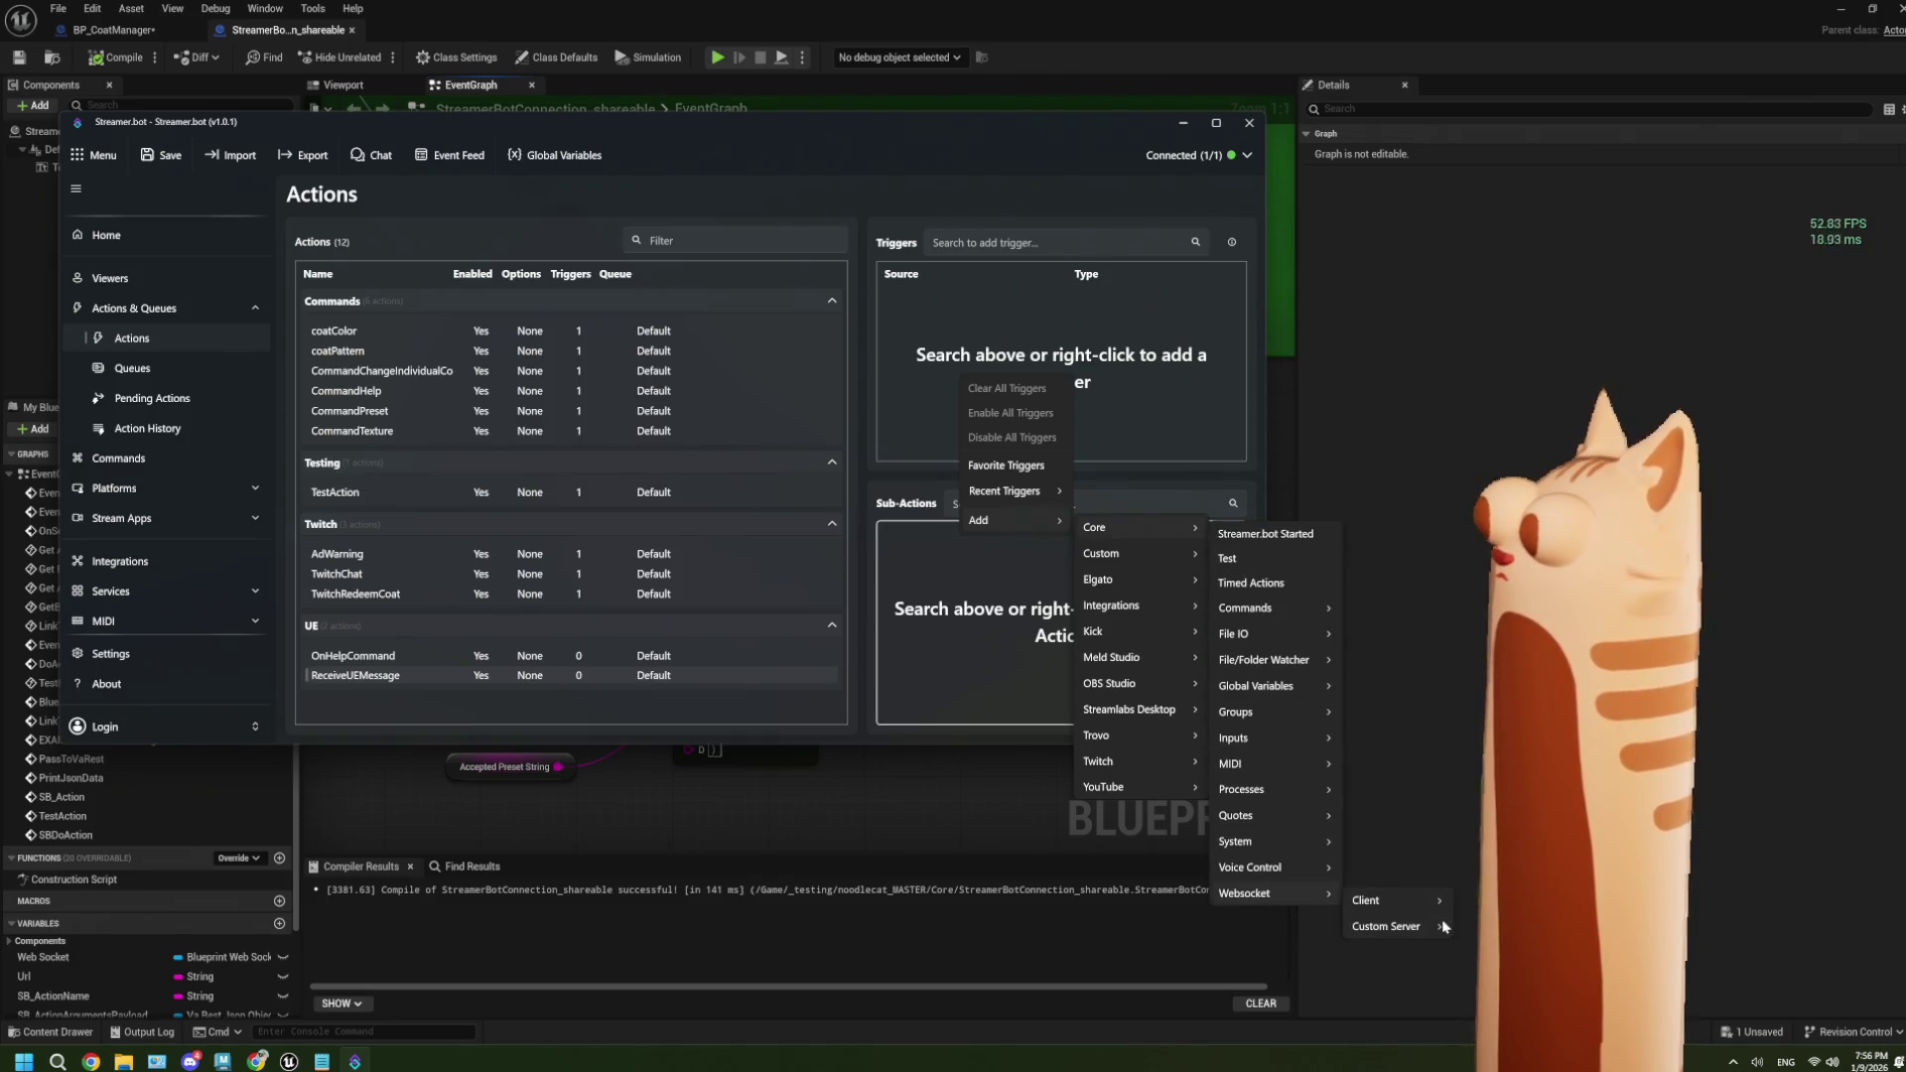
pyautogui.moveTo(1434, 901)
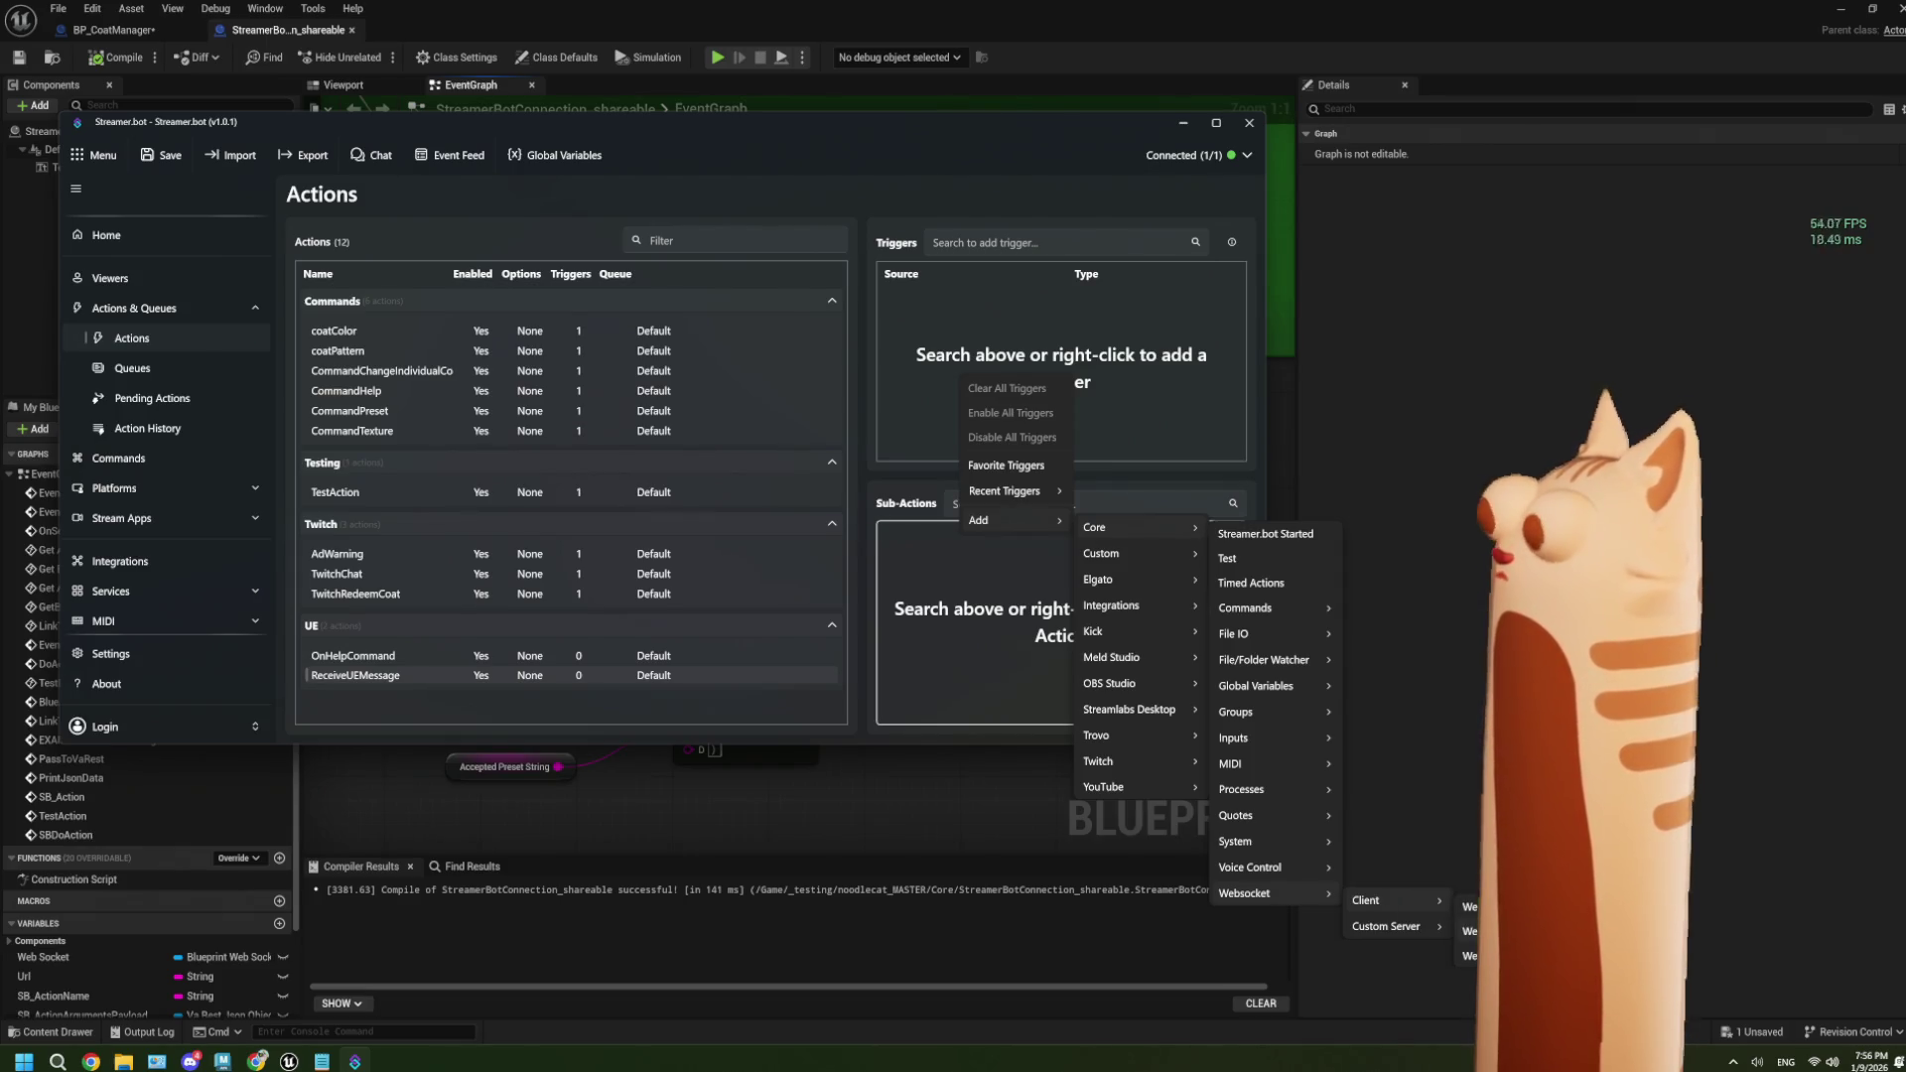
pyautogui.click(1469, 931)
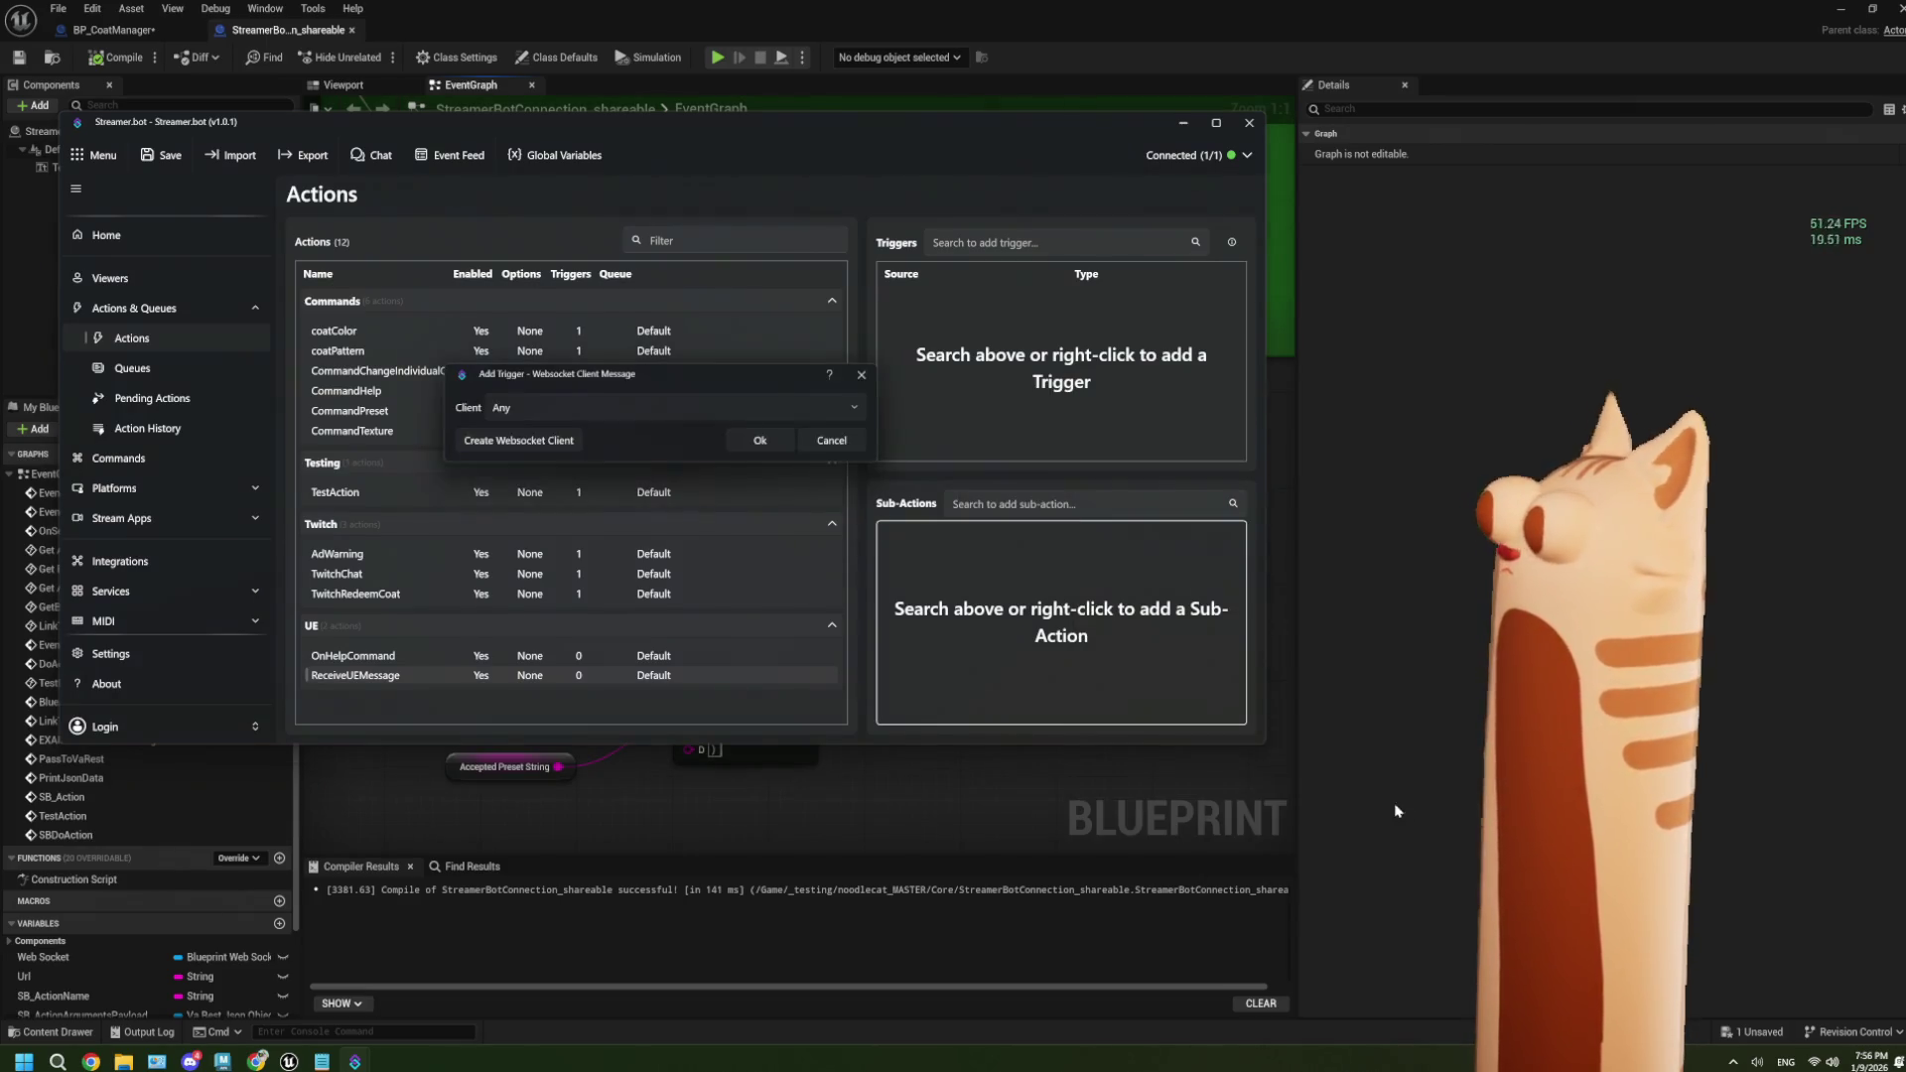
pyautogui.click(731, 401)
pyautogui.click(730, 401)
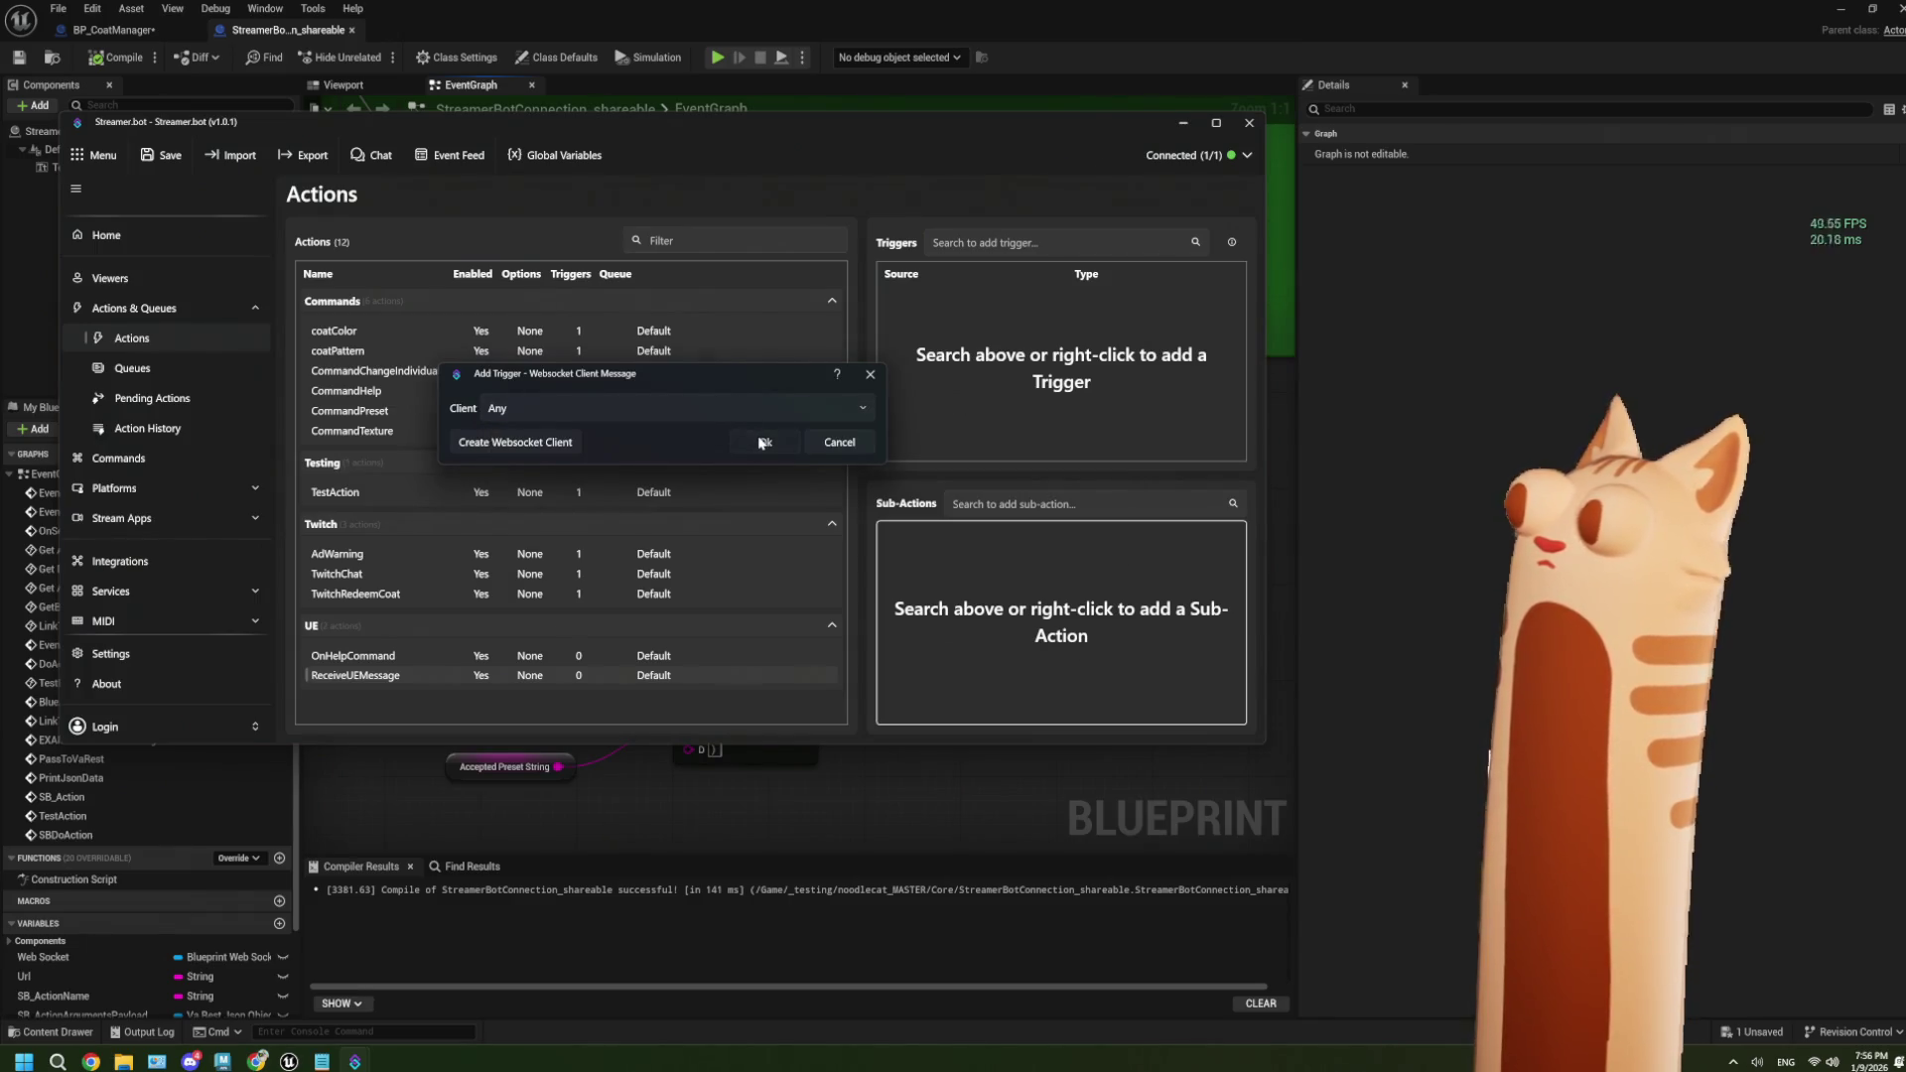
pyautogui.click(756, 440)
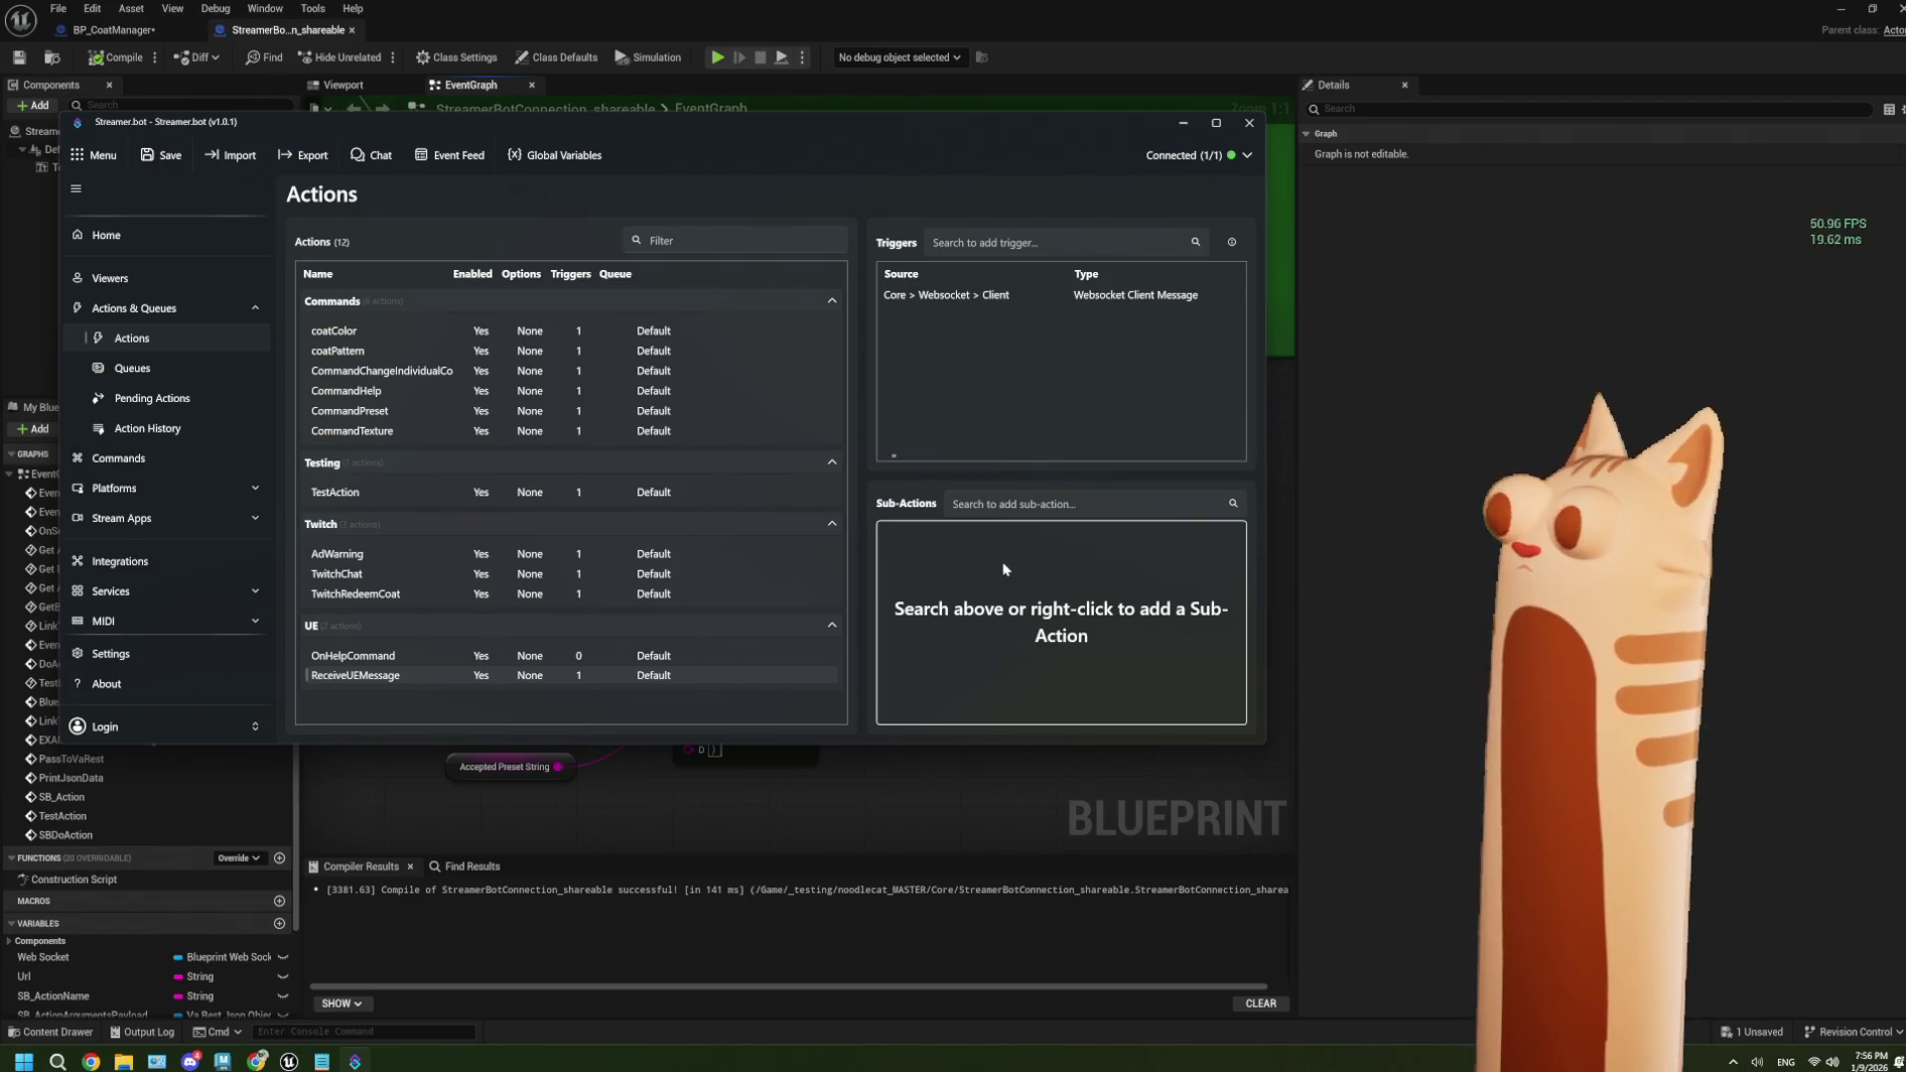
pyautogui.click(402, 657)
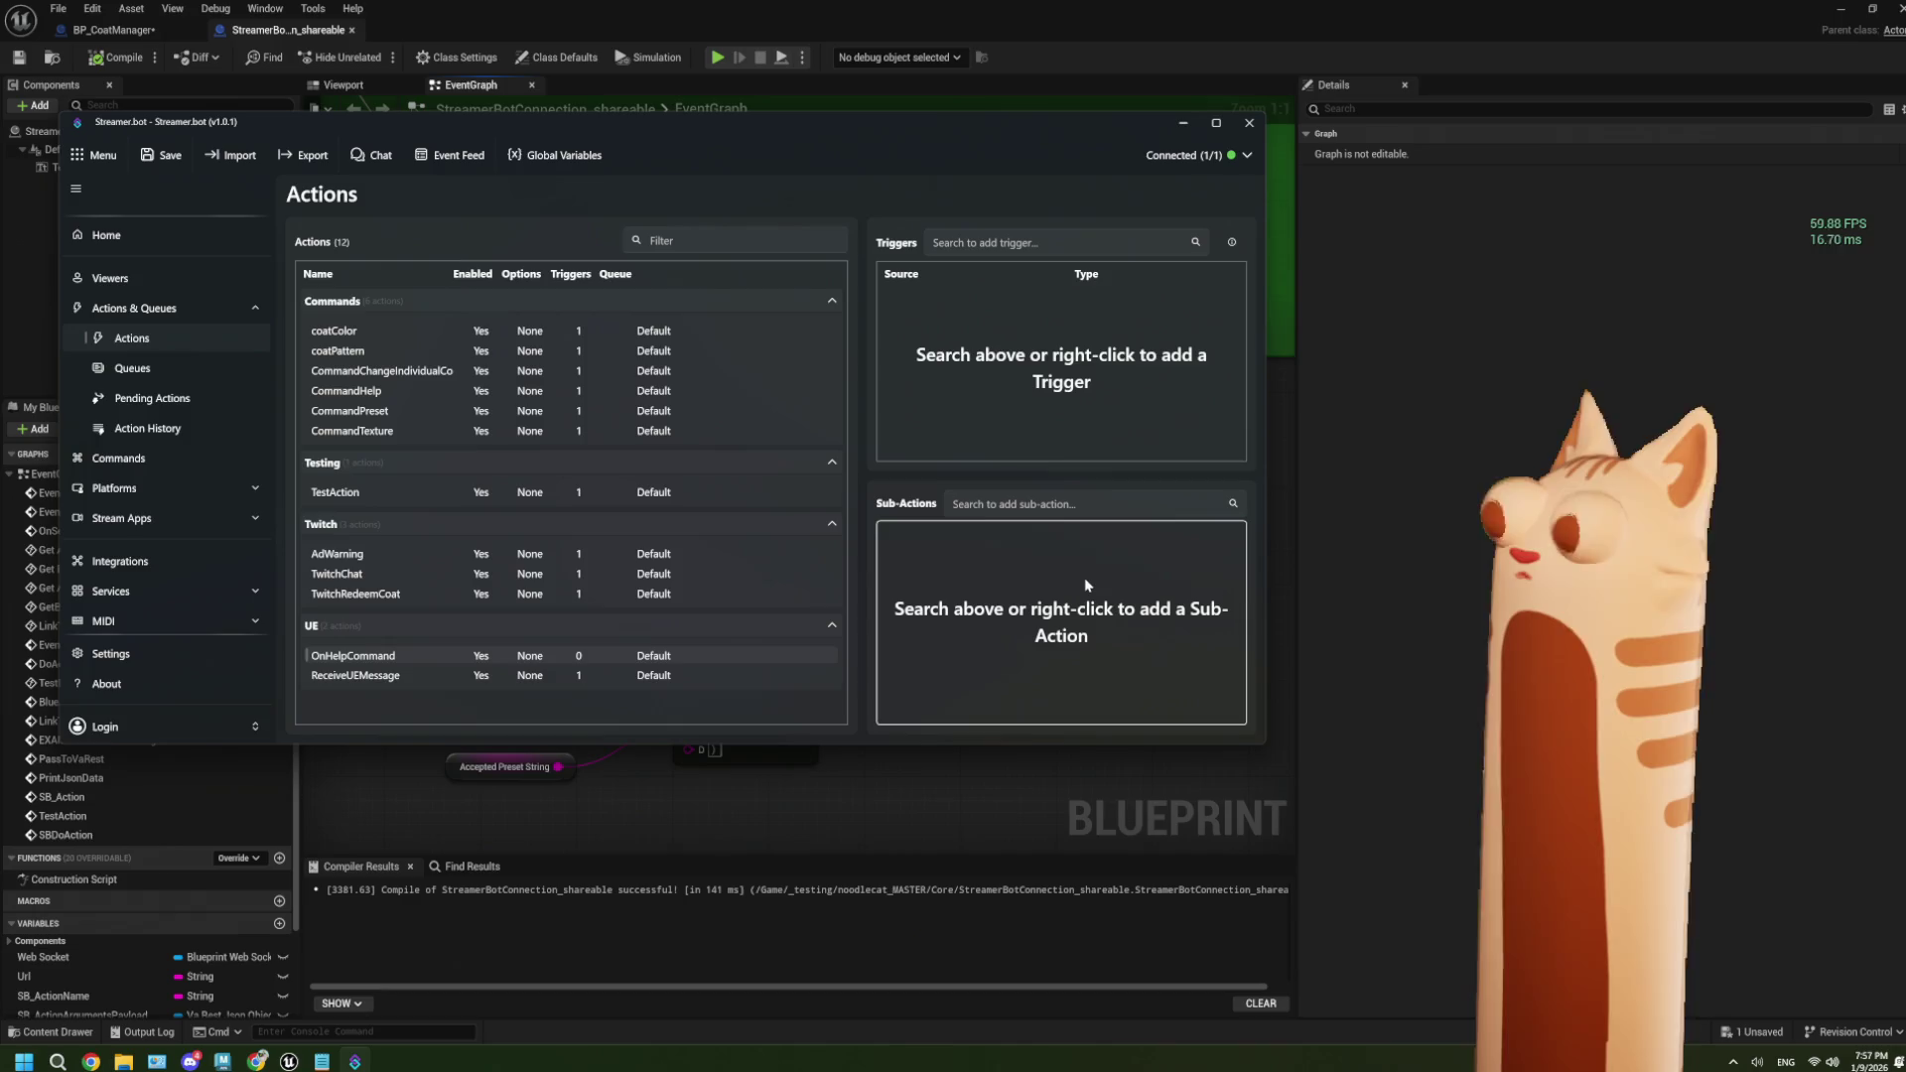
pyautogui.rightClick(1012, 567)
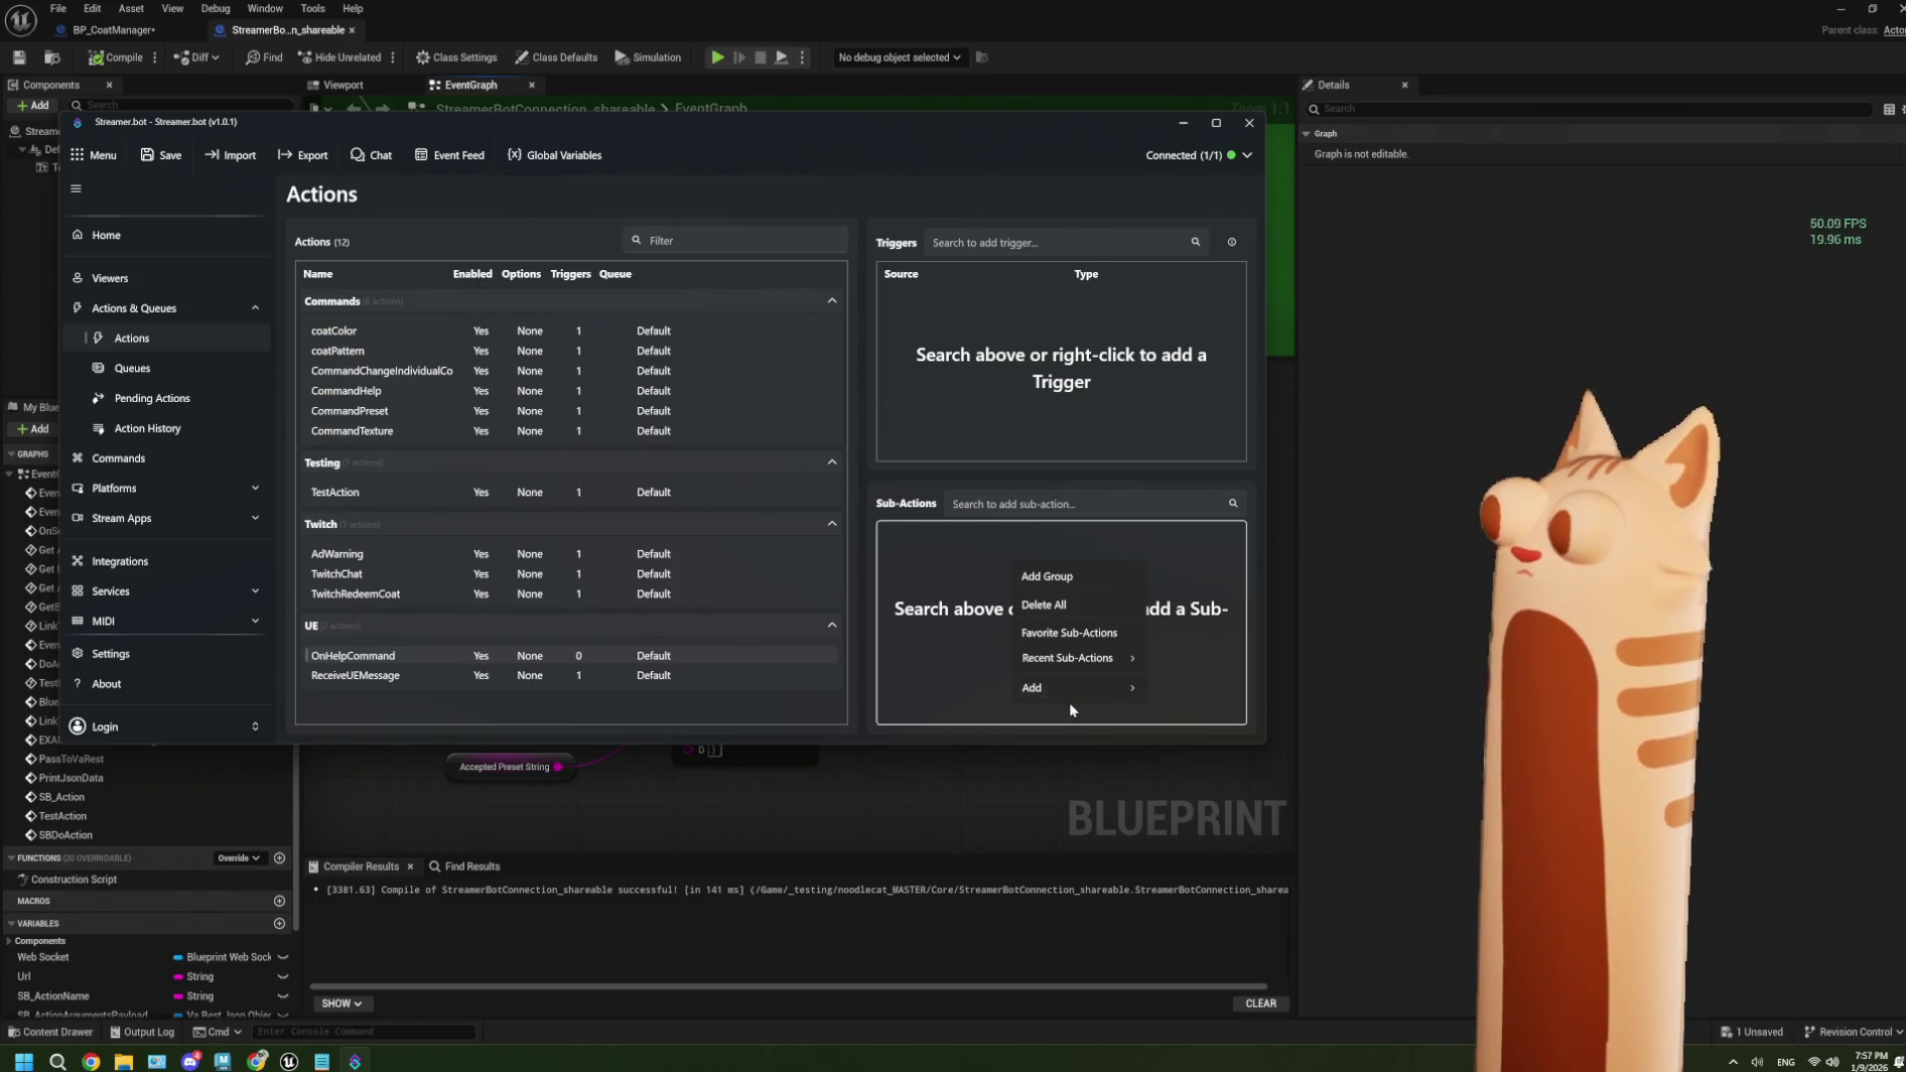
pyautogui.moveTo(1070, 693)
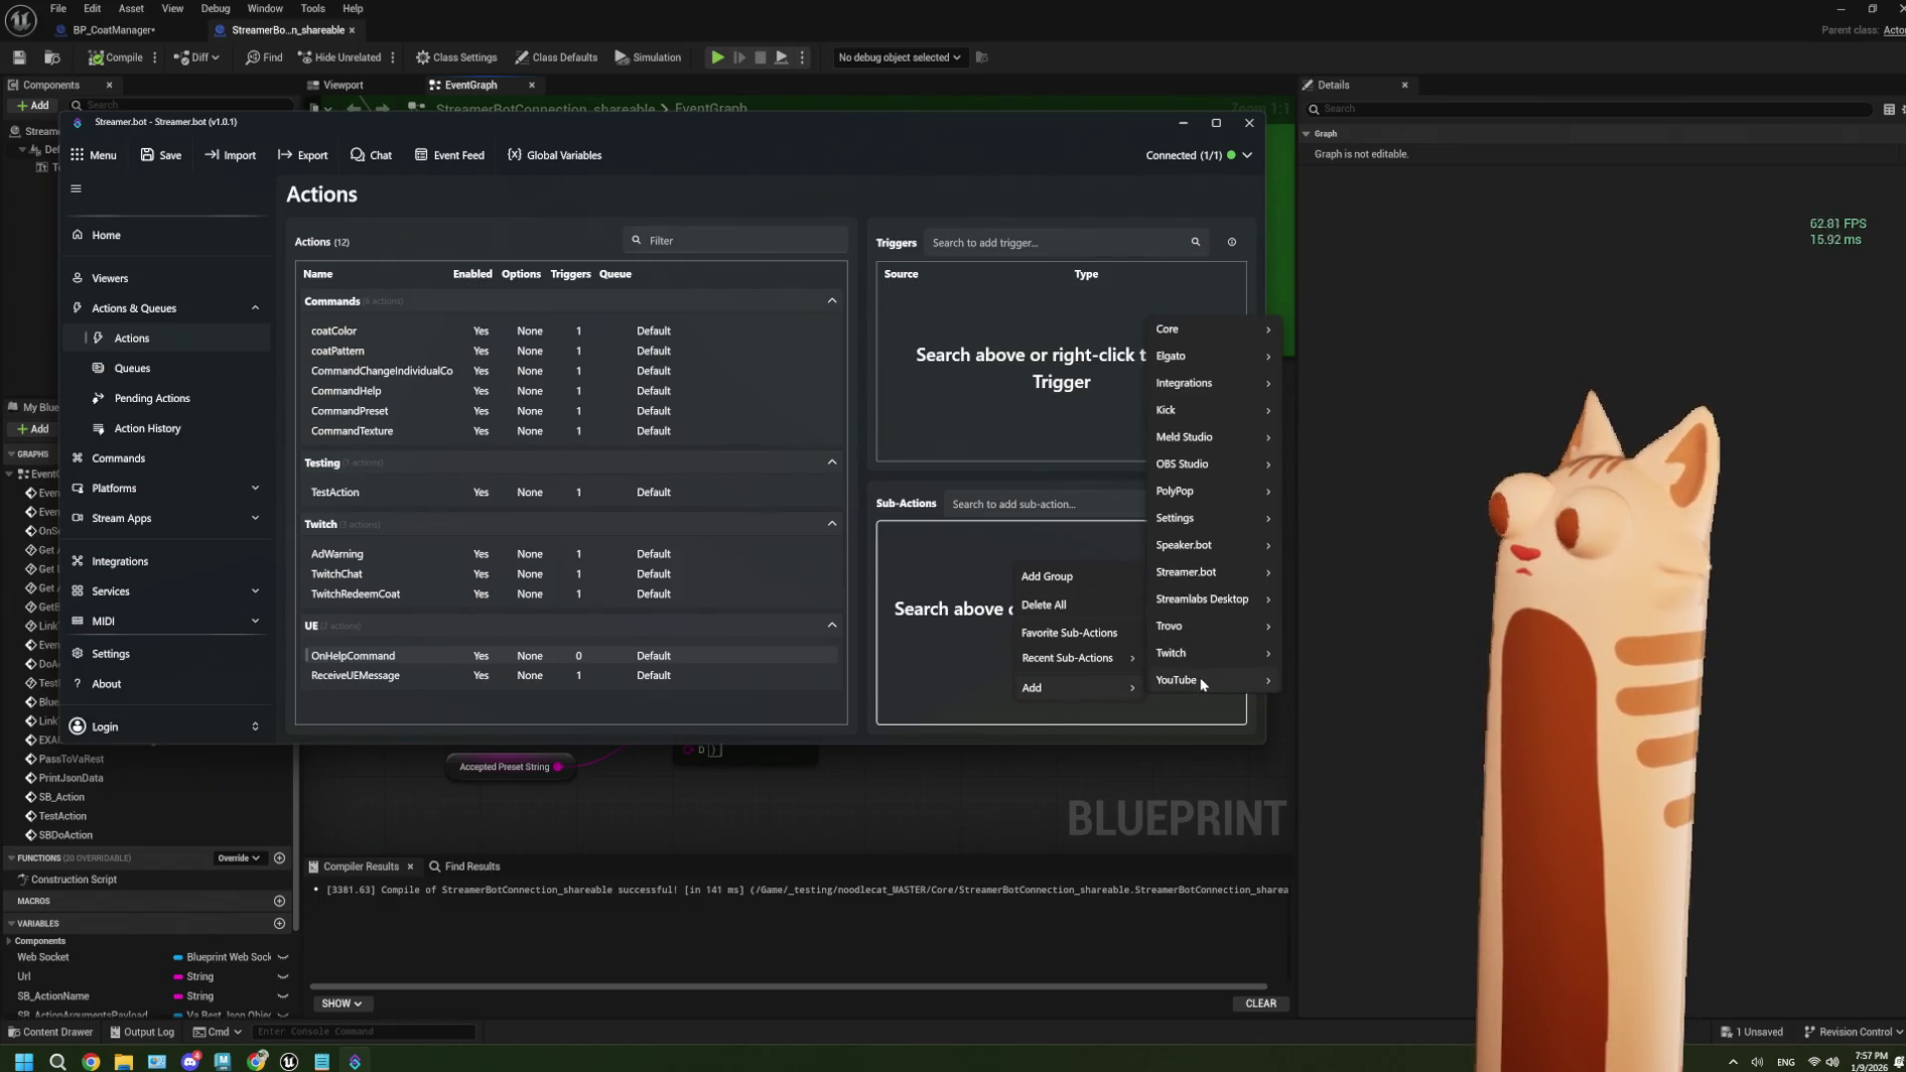
pyautogui.moveTo(1221, 650)
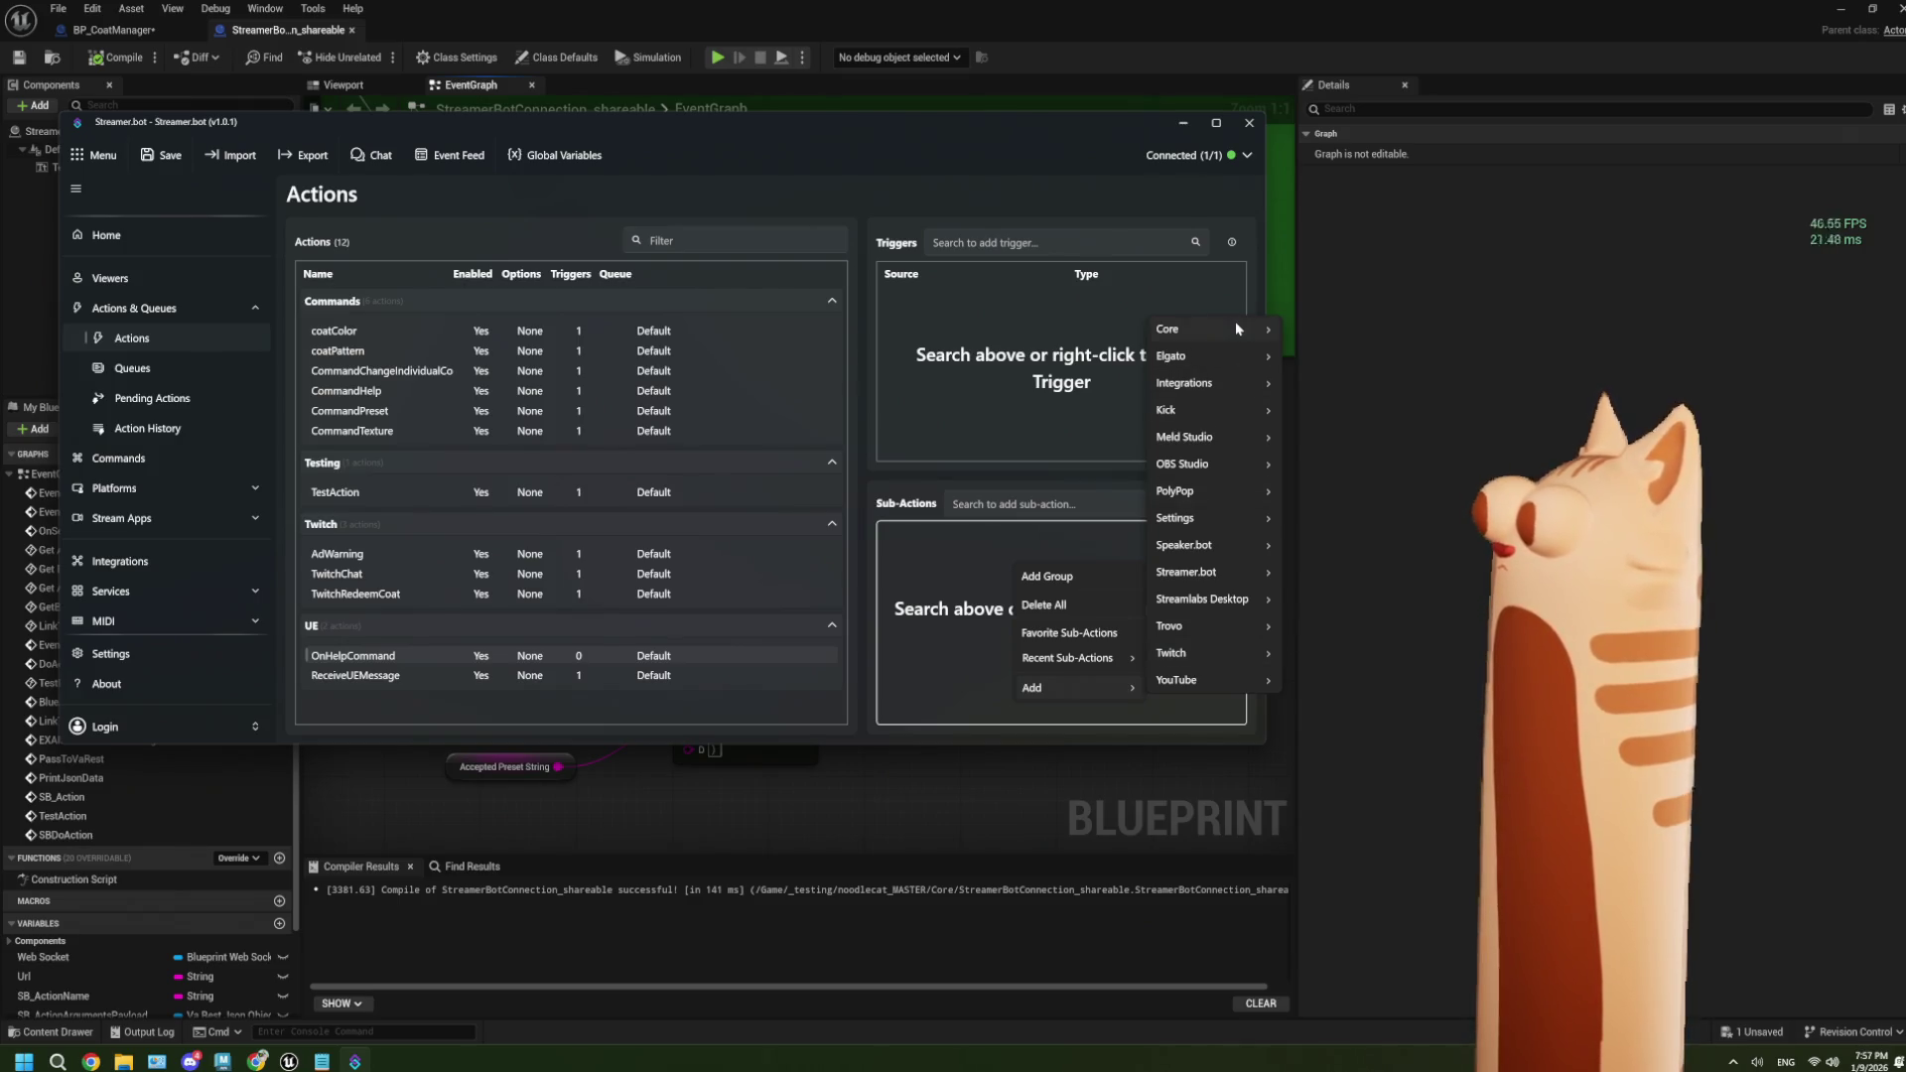
pyautogui.moveTo(1237, 327)
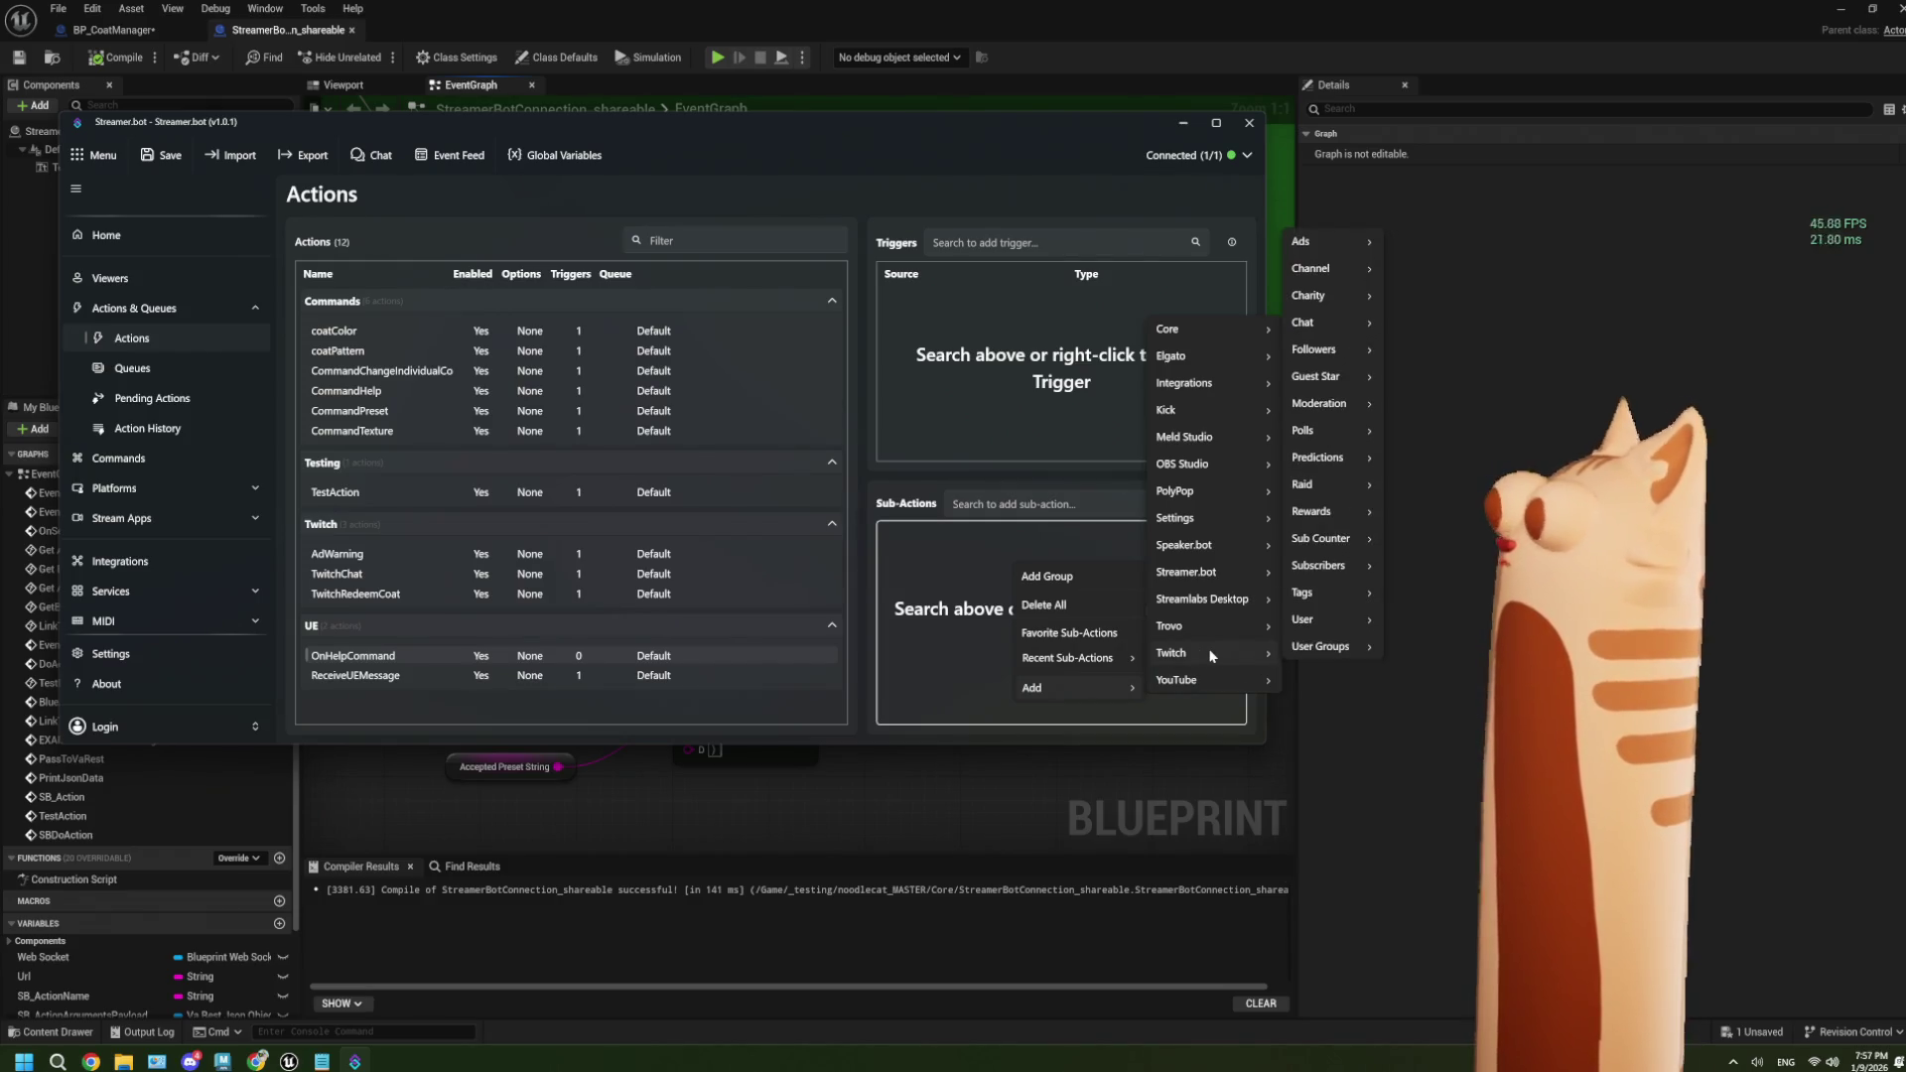
pyautogui.moveTo(1360, 332)
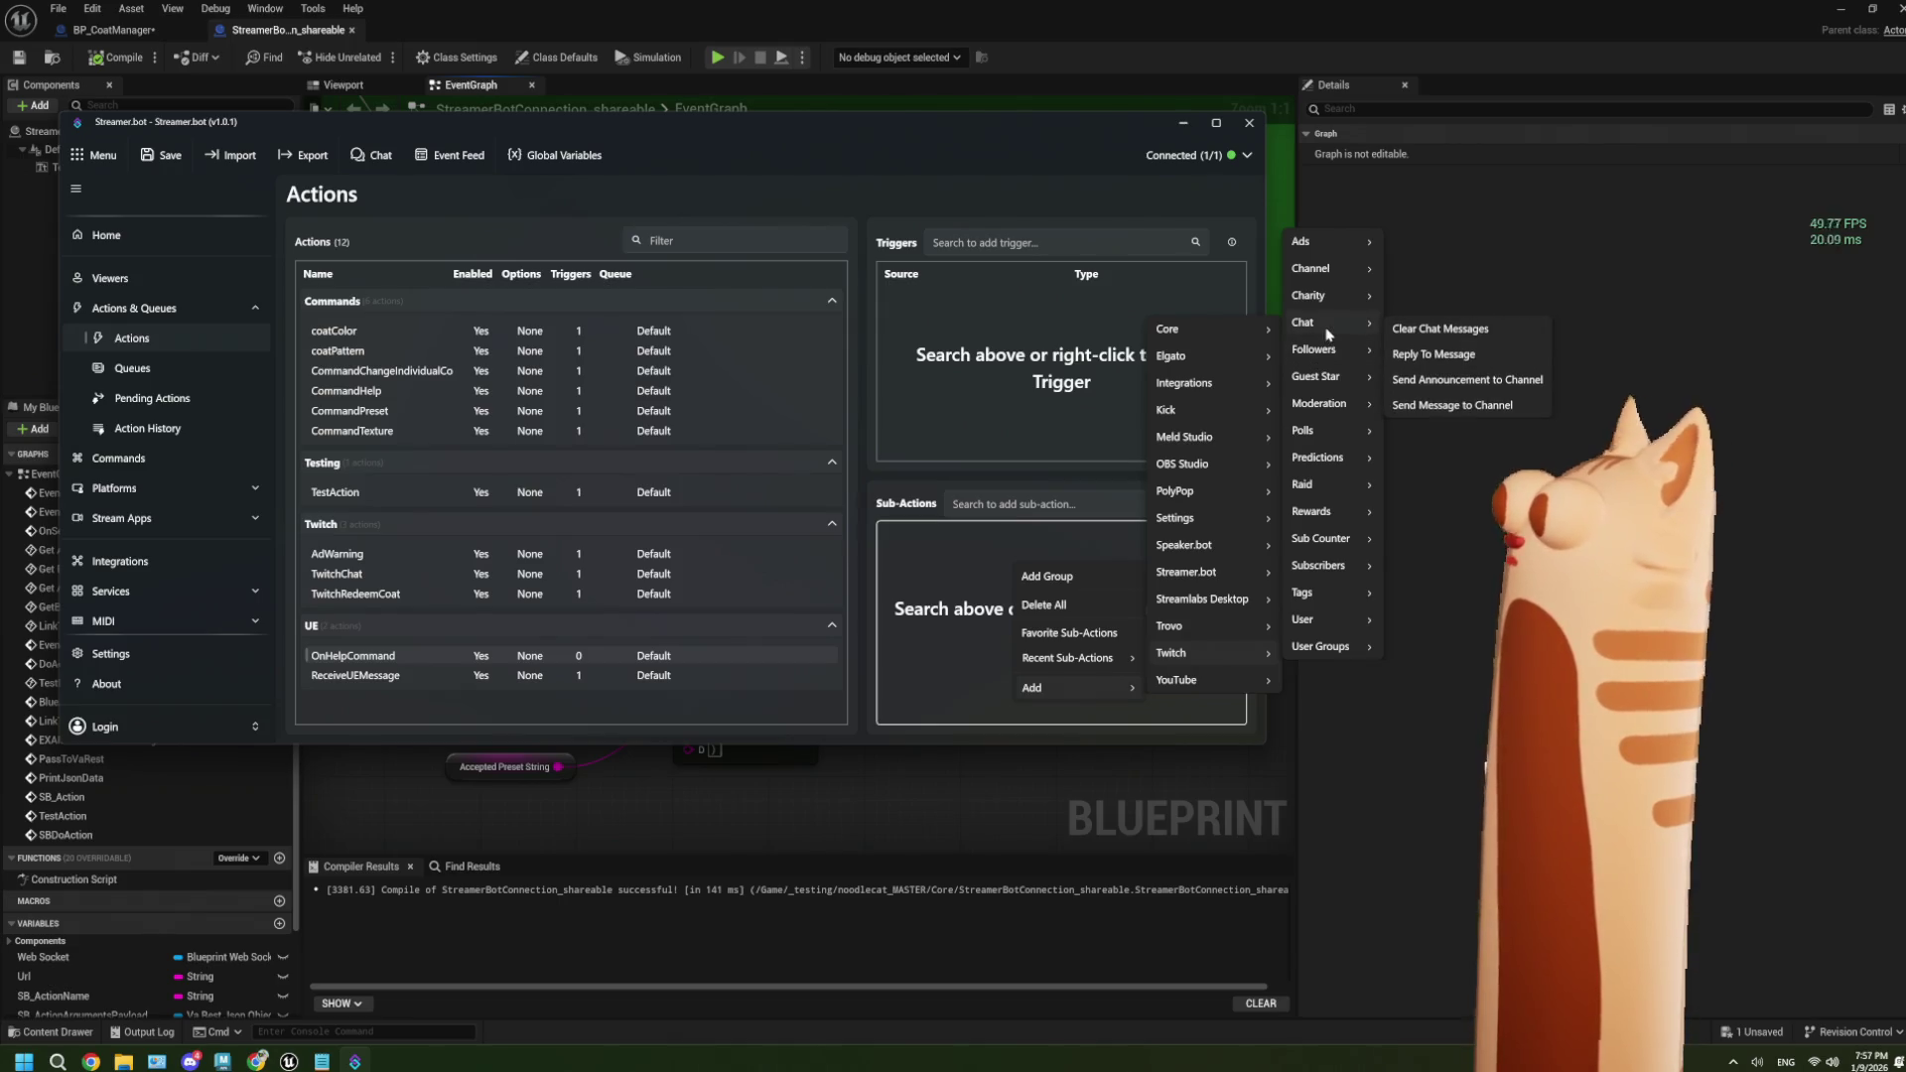
pyautogui.click(1456, 403)
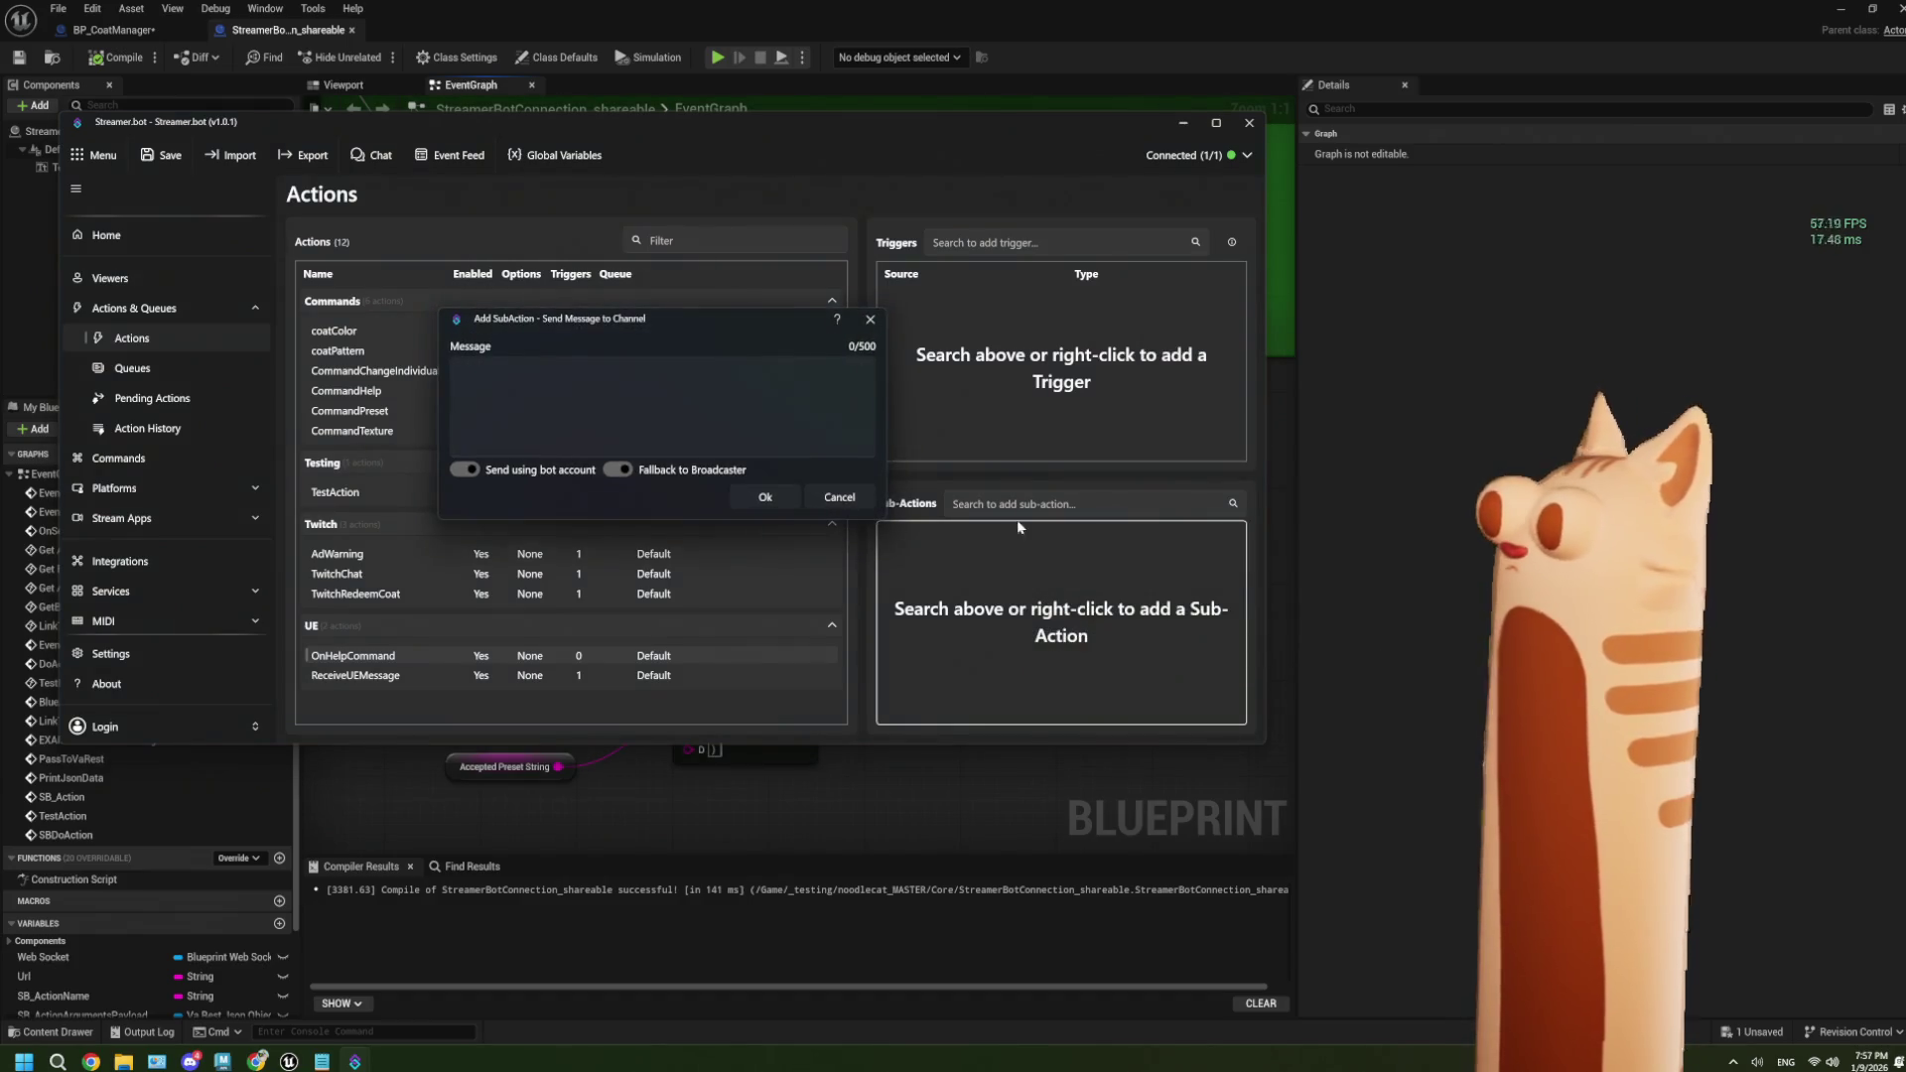
pyautogui.click(581, 404)
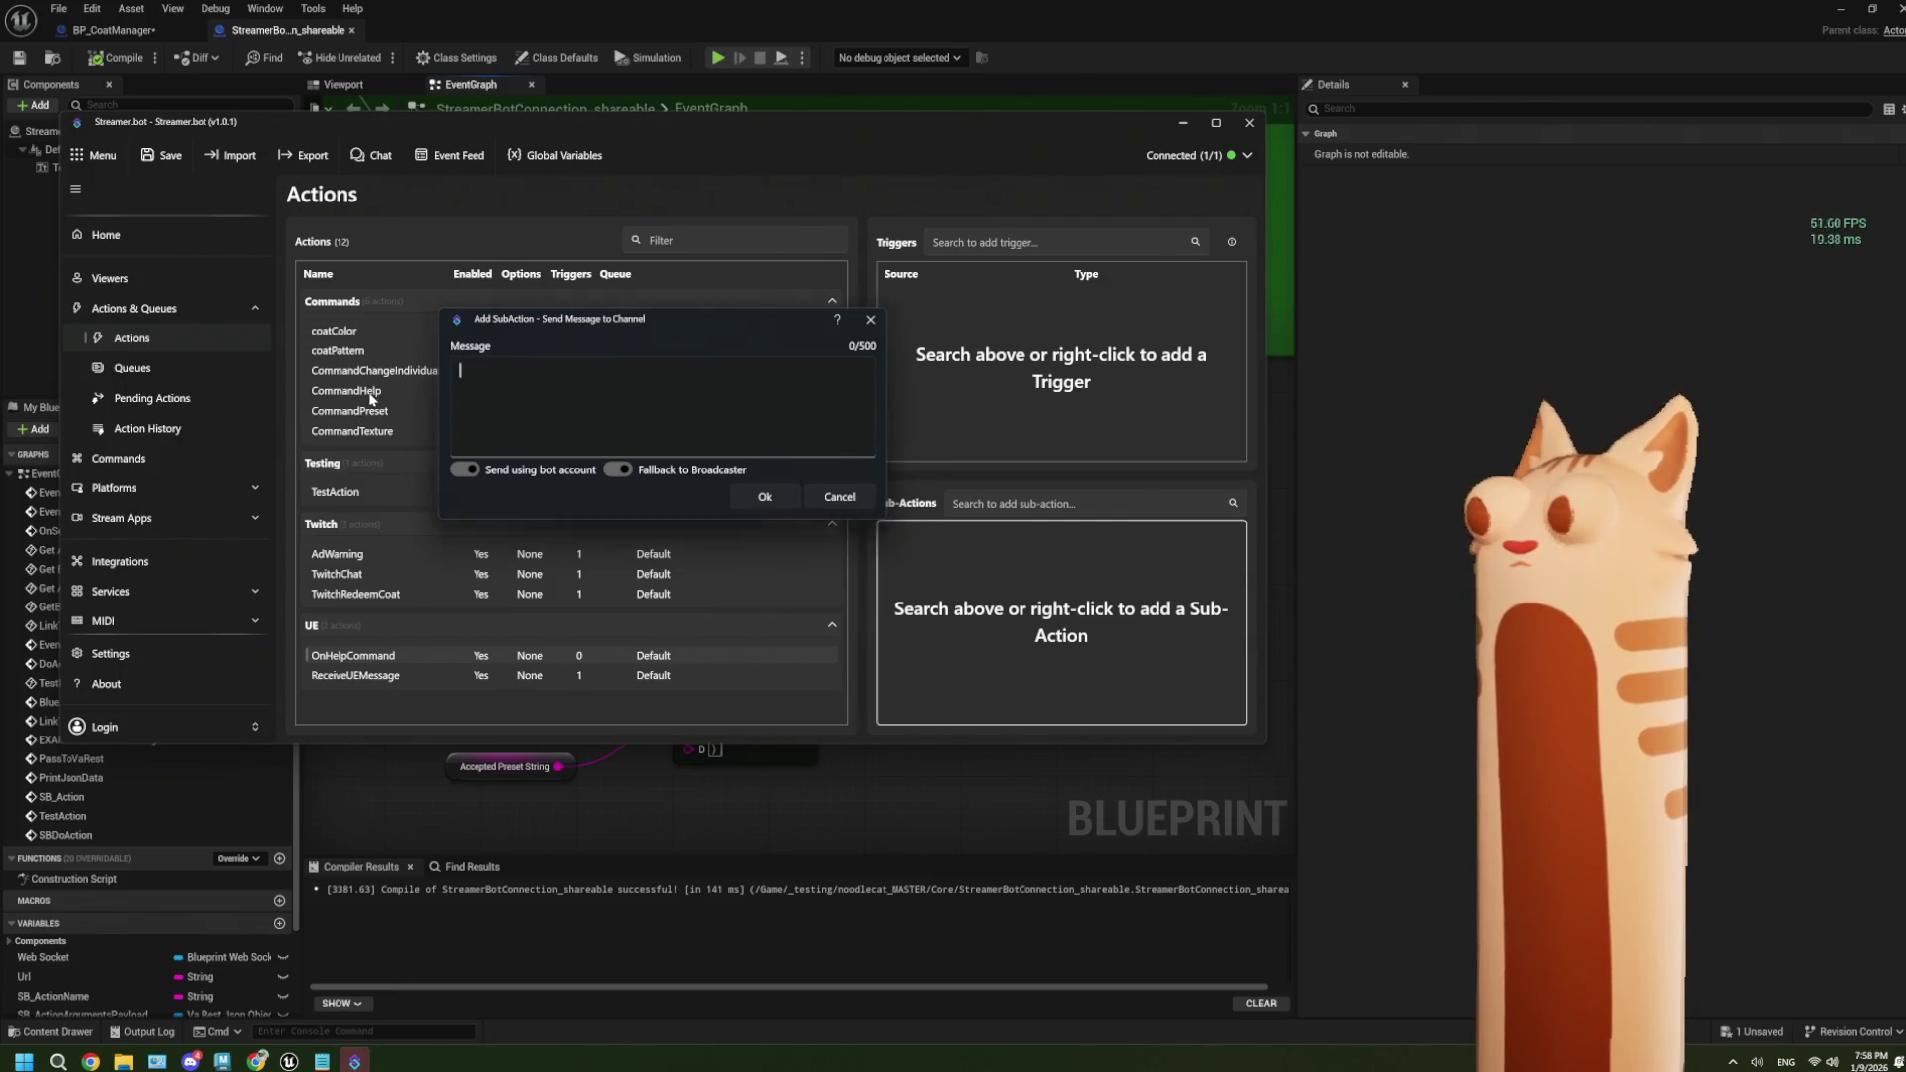
pyautogui.press('Escape')
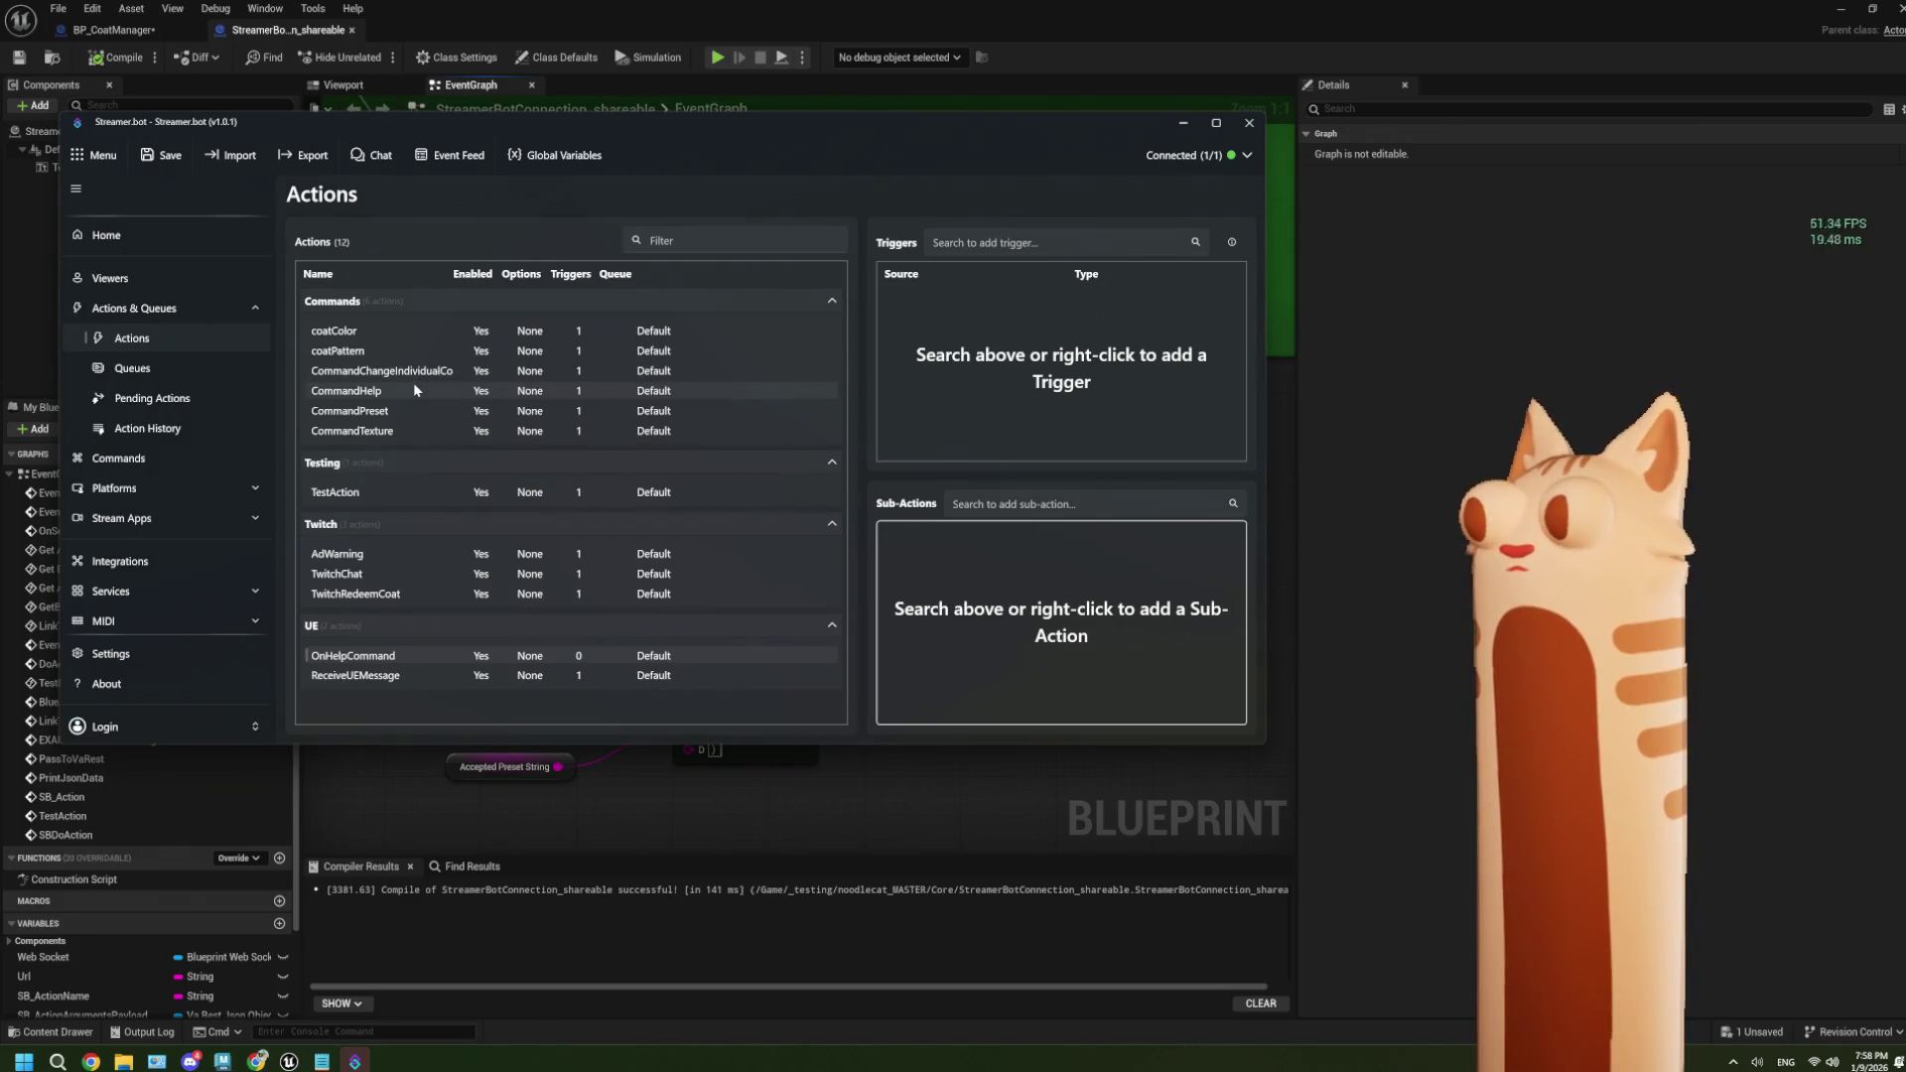
pyautogui.click(413, 388)
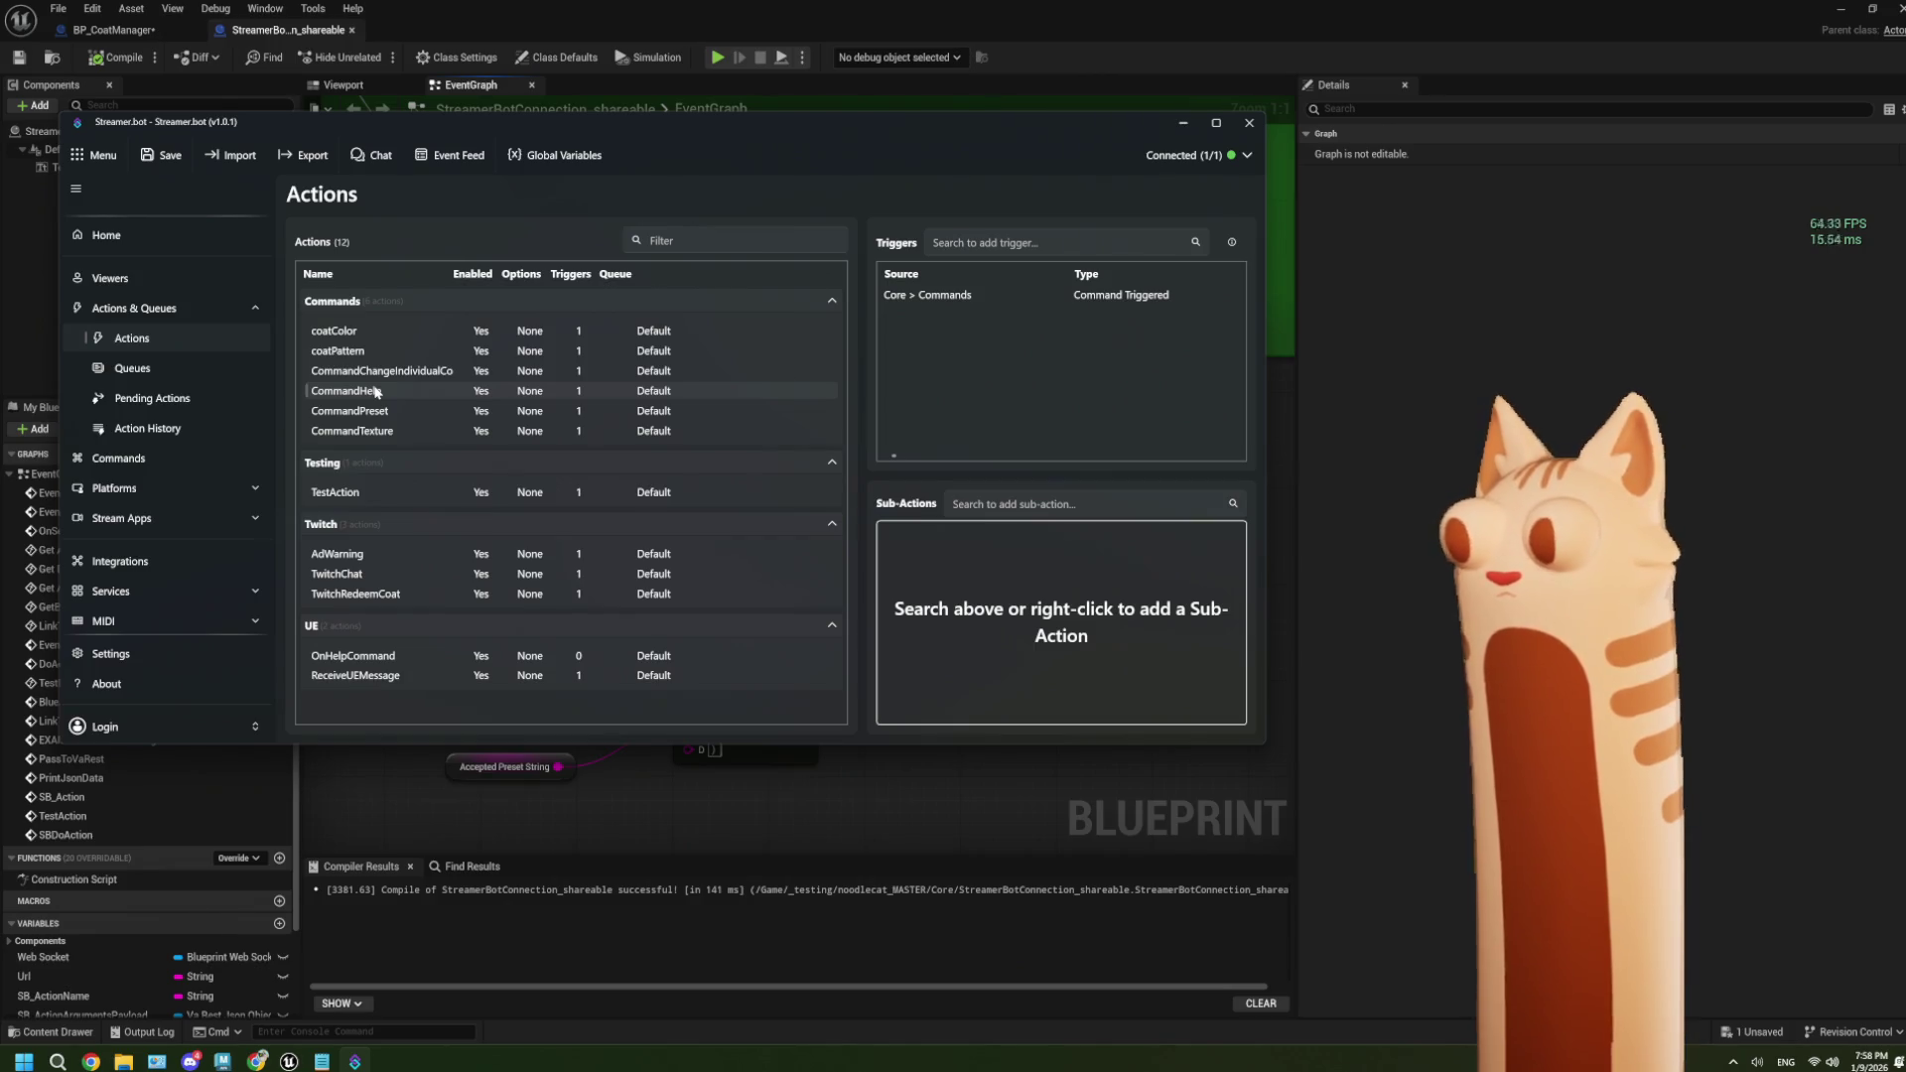
pyautogui.hotkey('alt', 'Tab')
pyautogui.scroll(2, 557, 676)
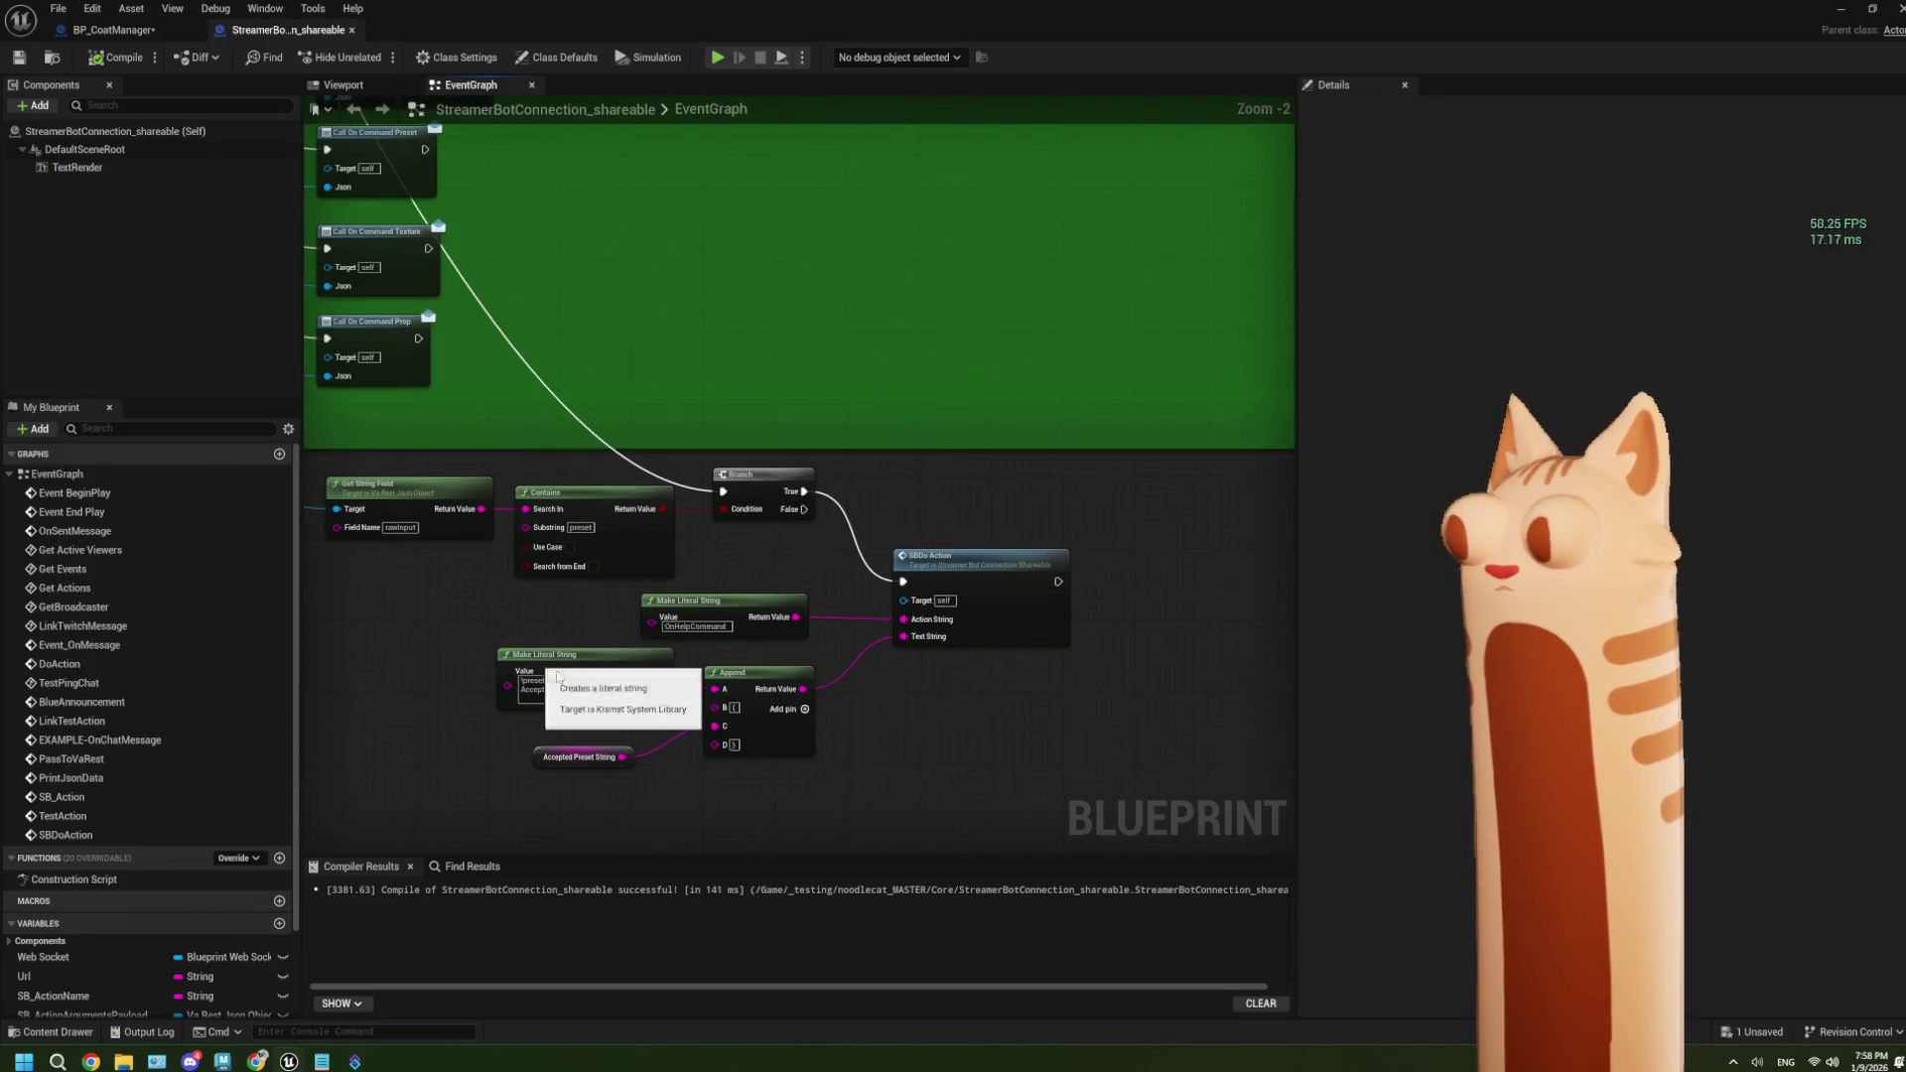
pyautogui.click(583, 755)
pyautogui.scroll(2, 596, 695)
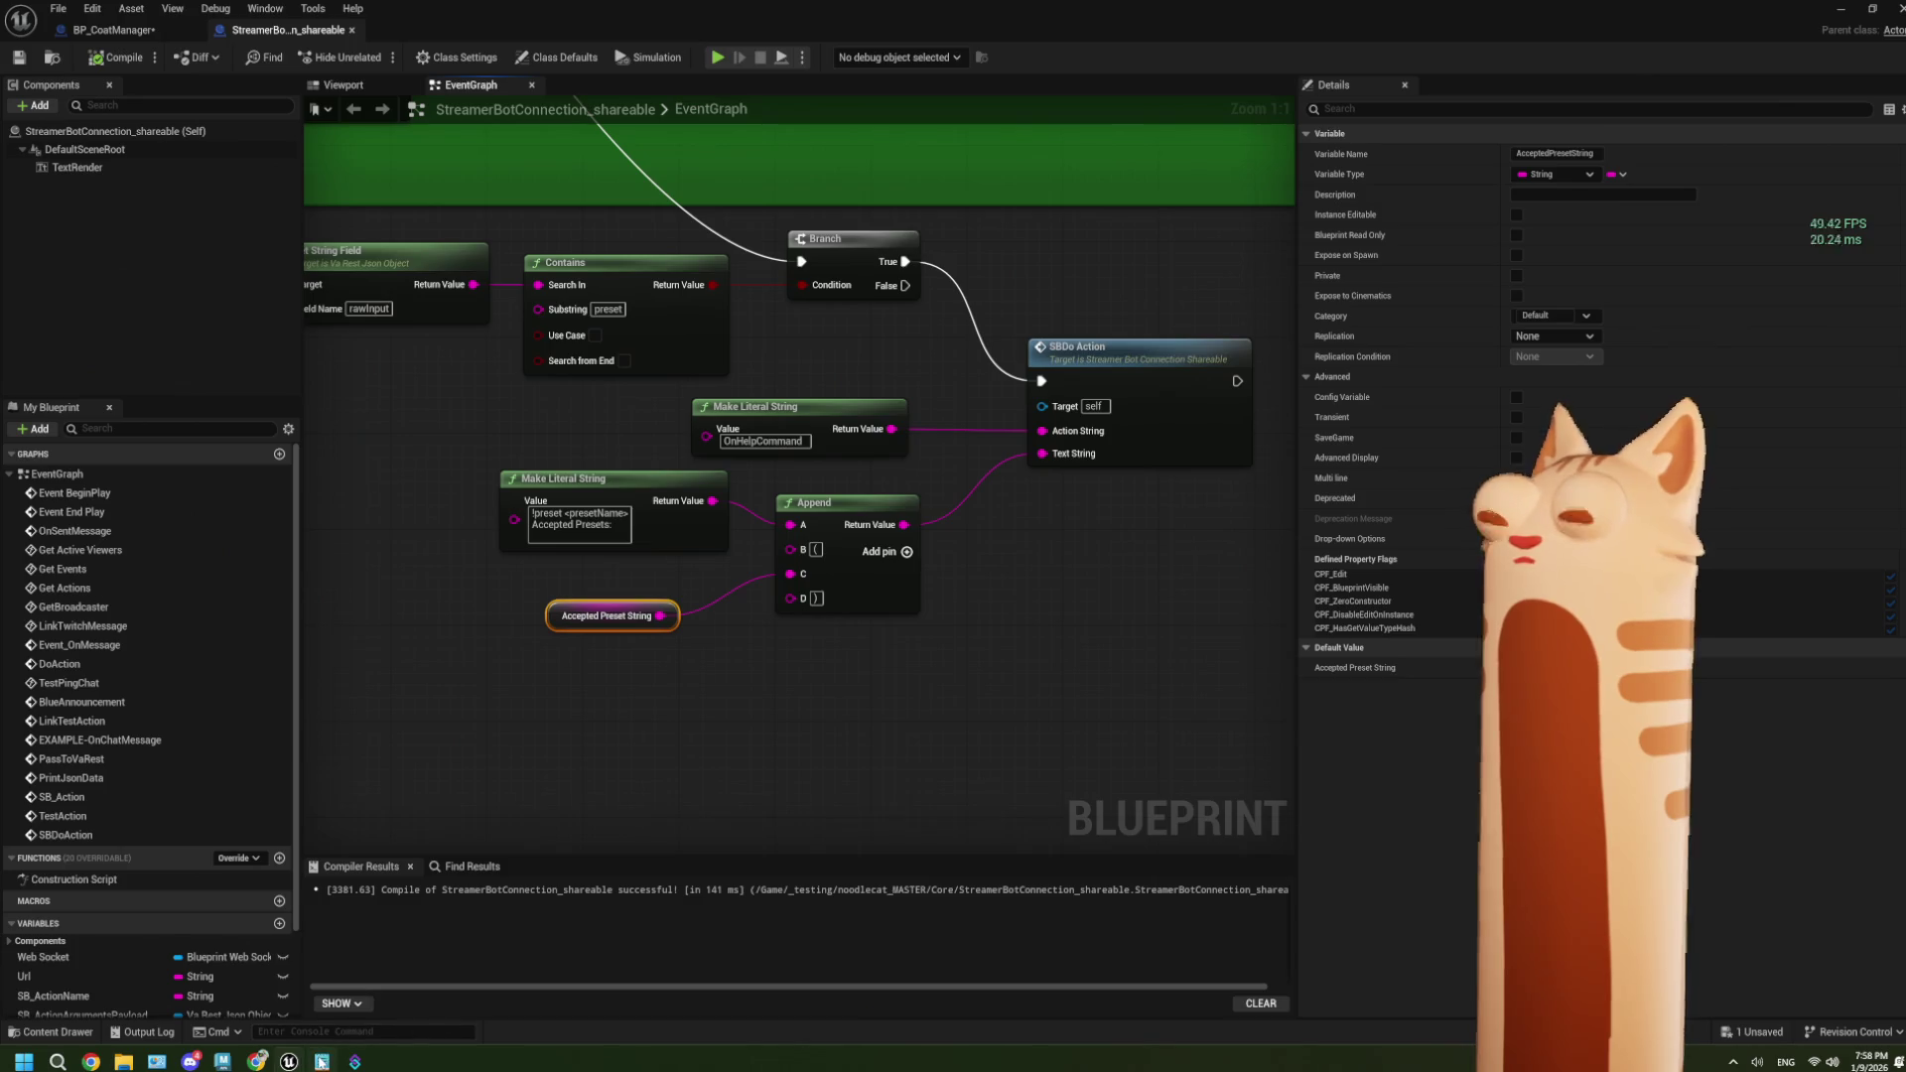
pyautogui.moveTo(322, 1061)
pyautogui.click(545, 740)
pyautogui.moveTo(545, 741); pyautogui.dragTo(493, 646)
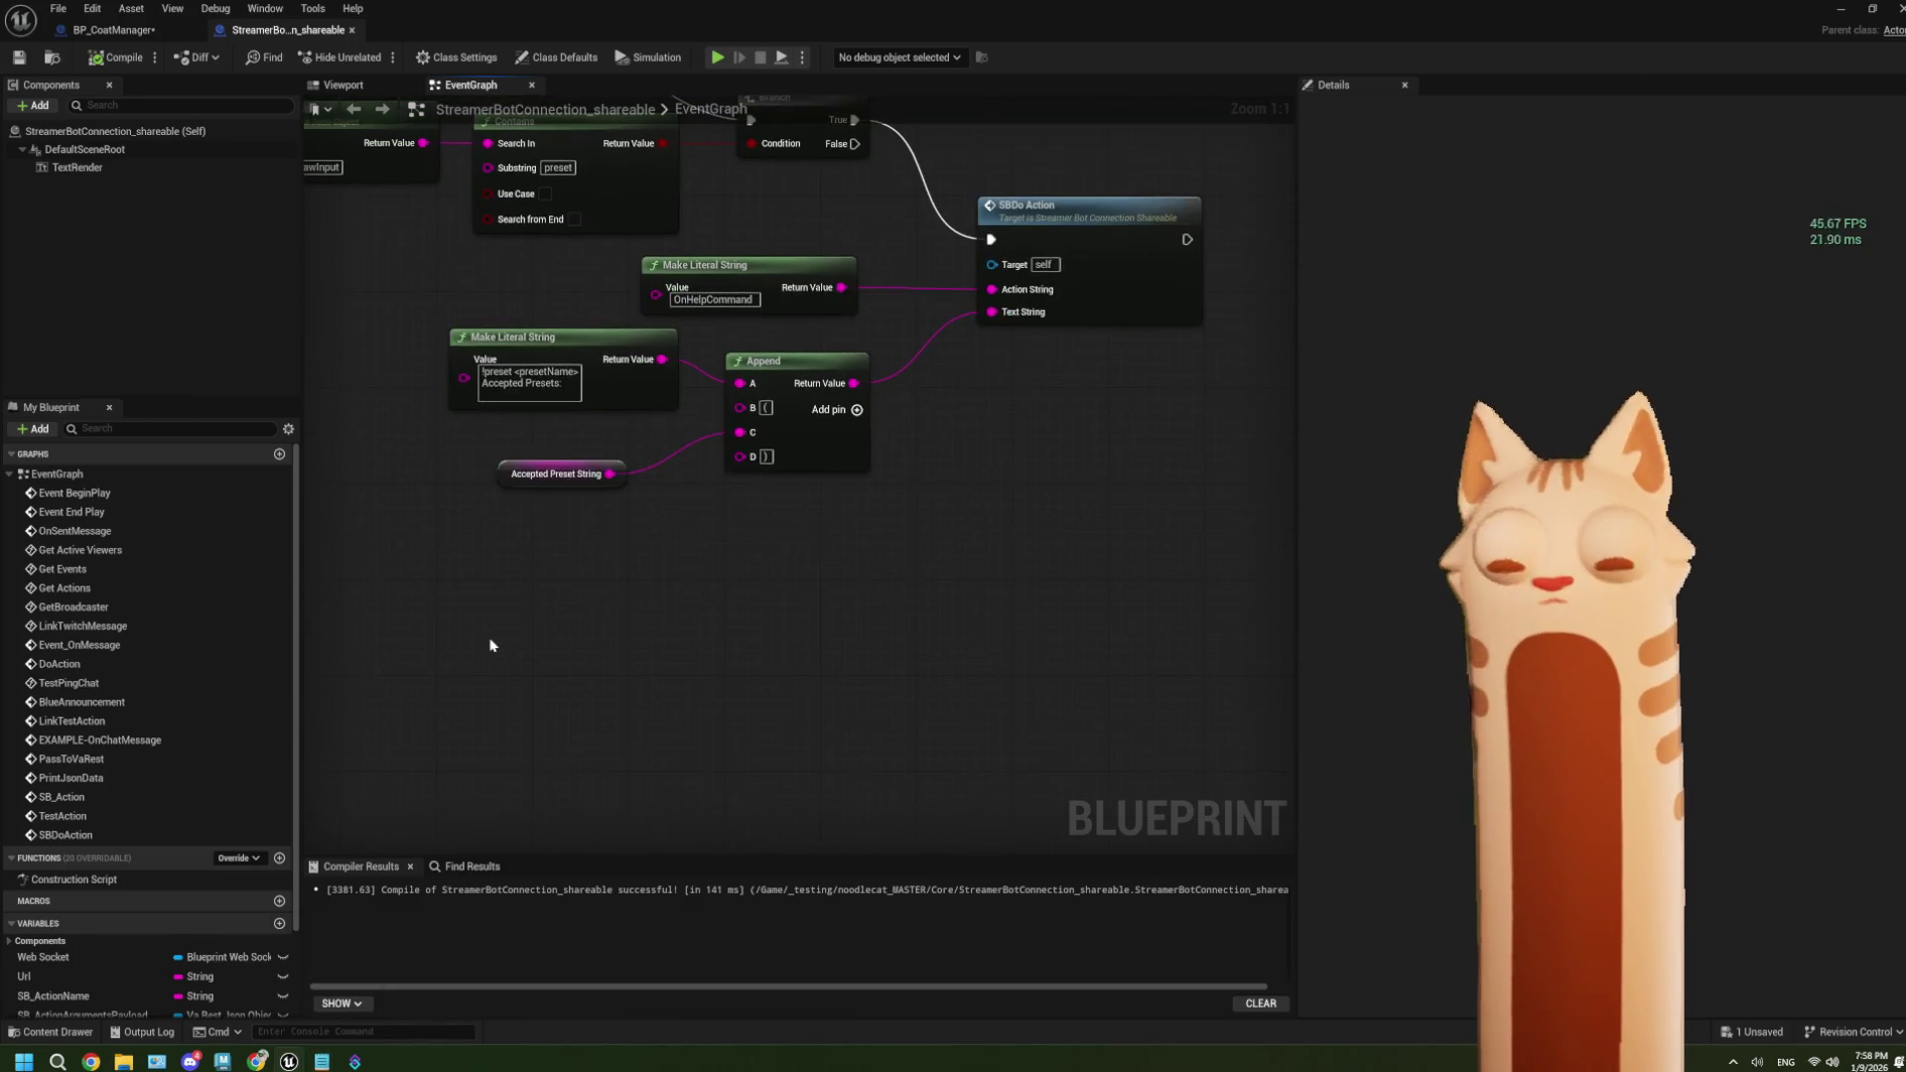
pyautogui.moveTo(621, 685); pyautogui.dragTo(460, 477)
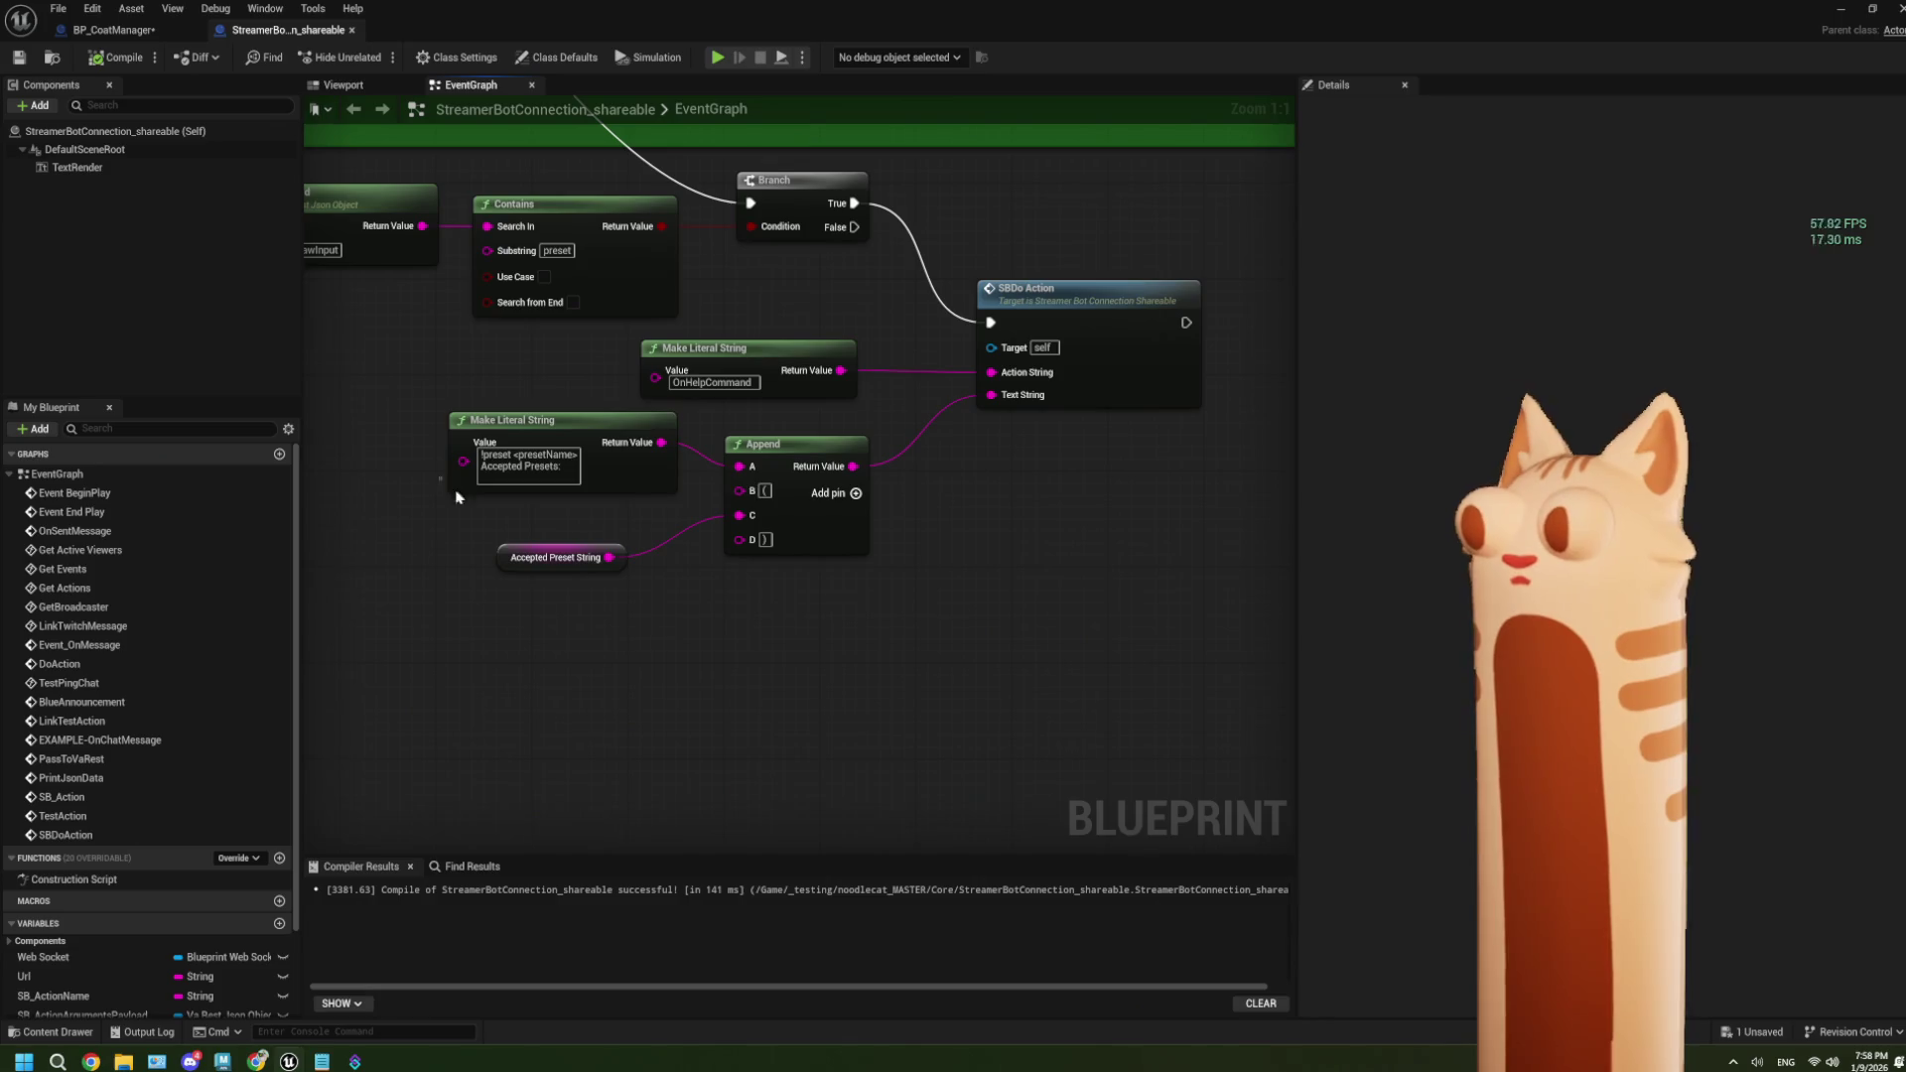
pyautogui.moveTo(754, 323); pyautogui.dragTo(949, 614)
pyautogui.click(950, 615)
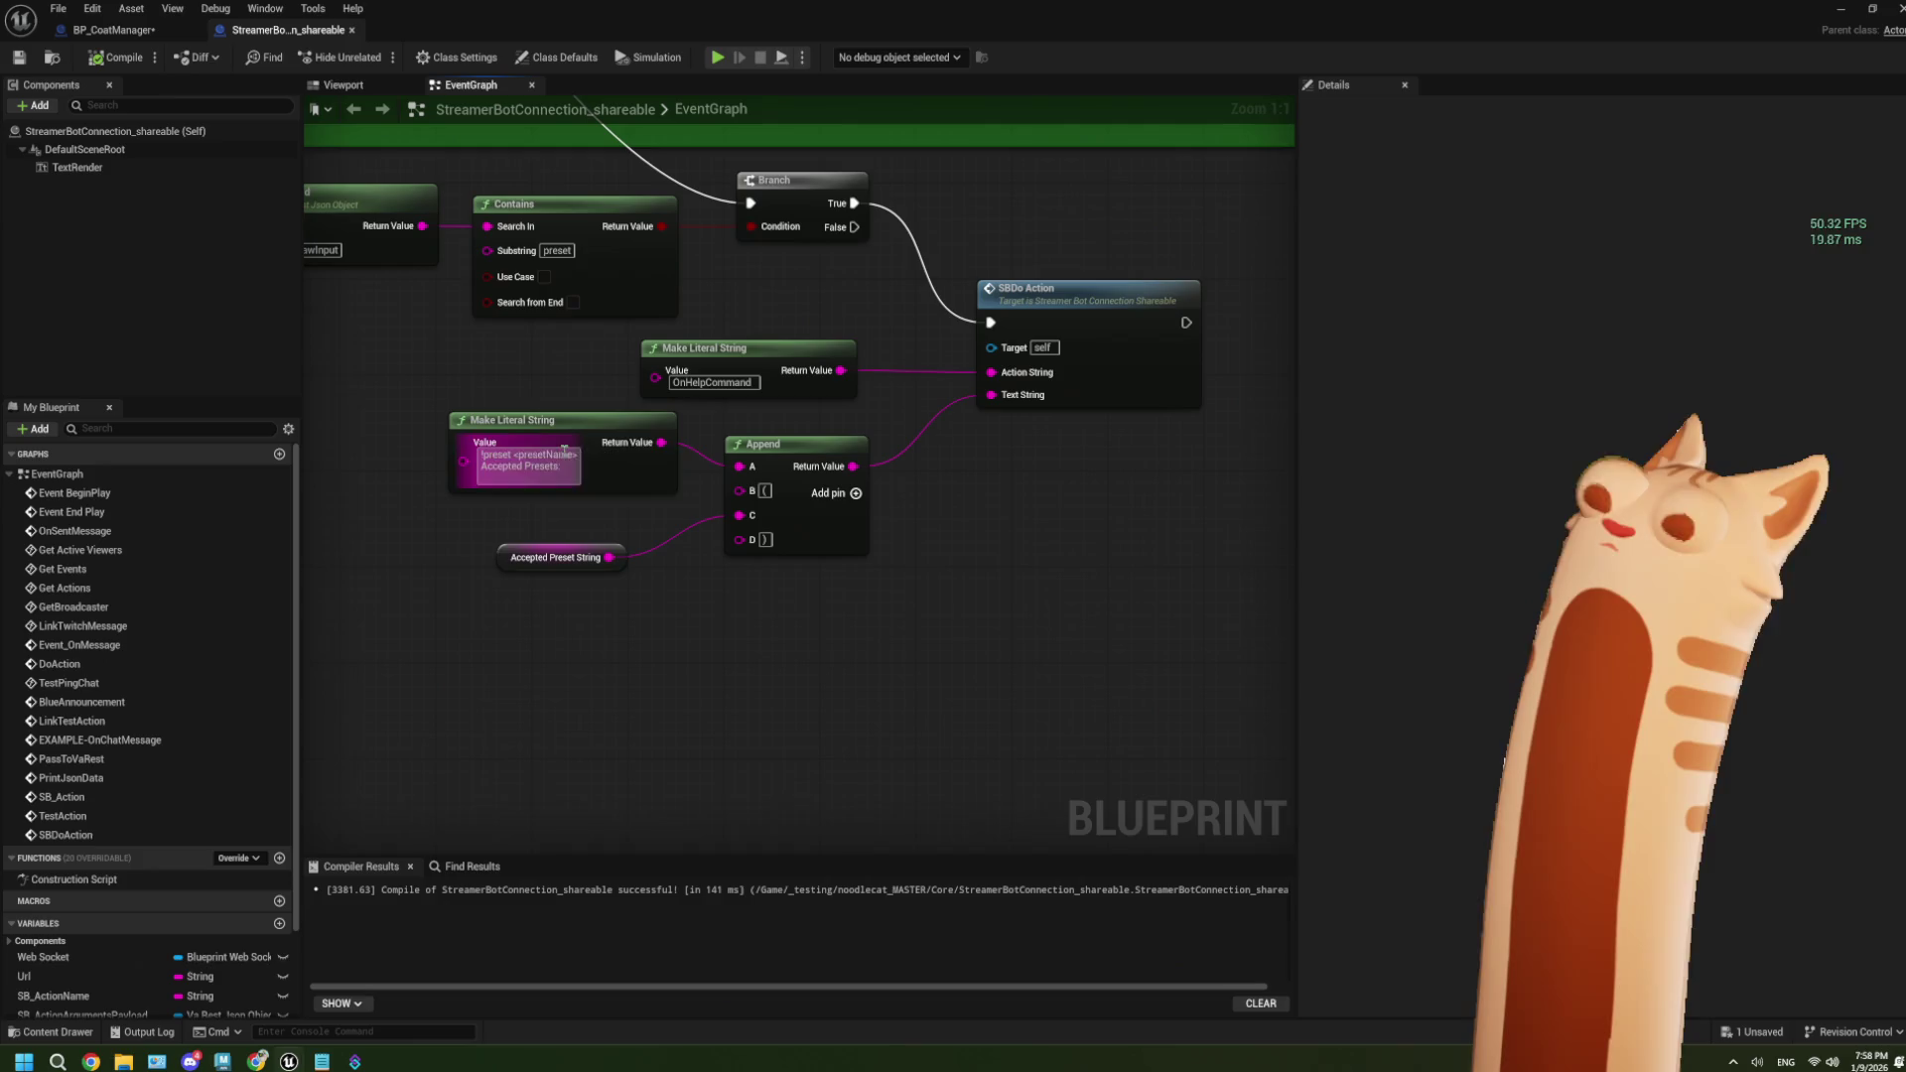
pyautogui.moveTo(412, 446); pyautogui.dragTo(650, 685)
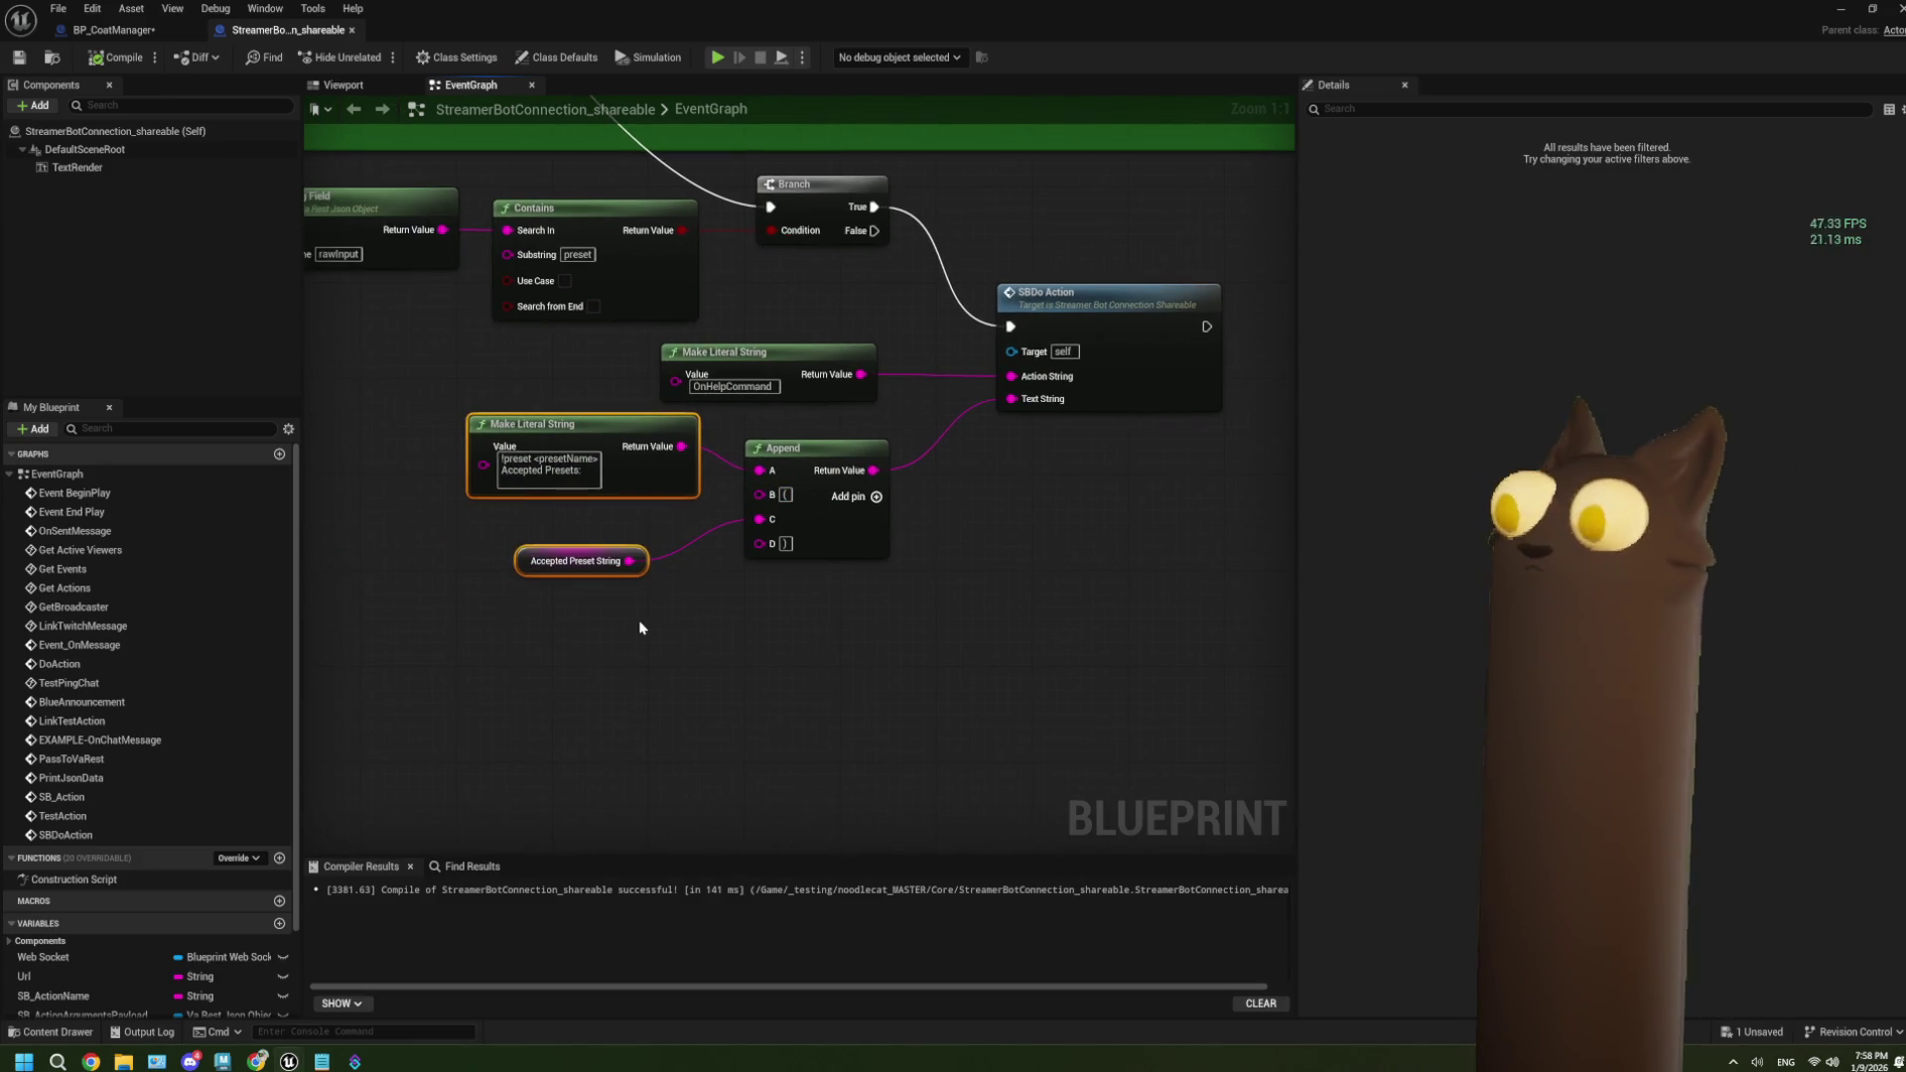
pyautogui.click(355, 1062)
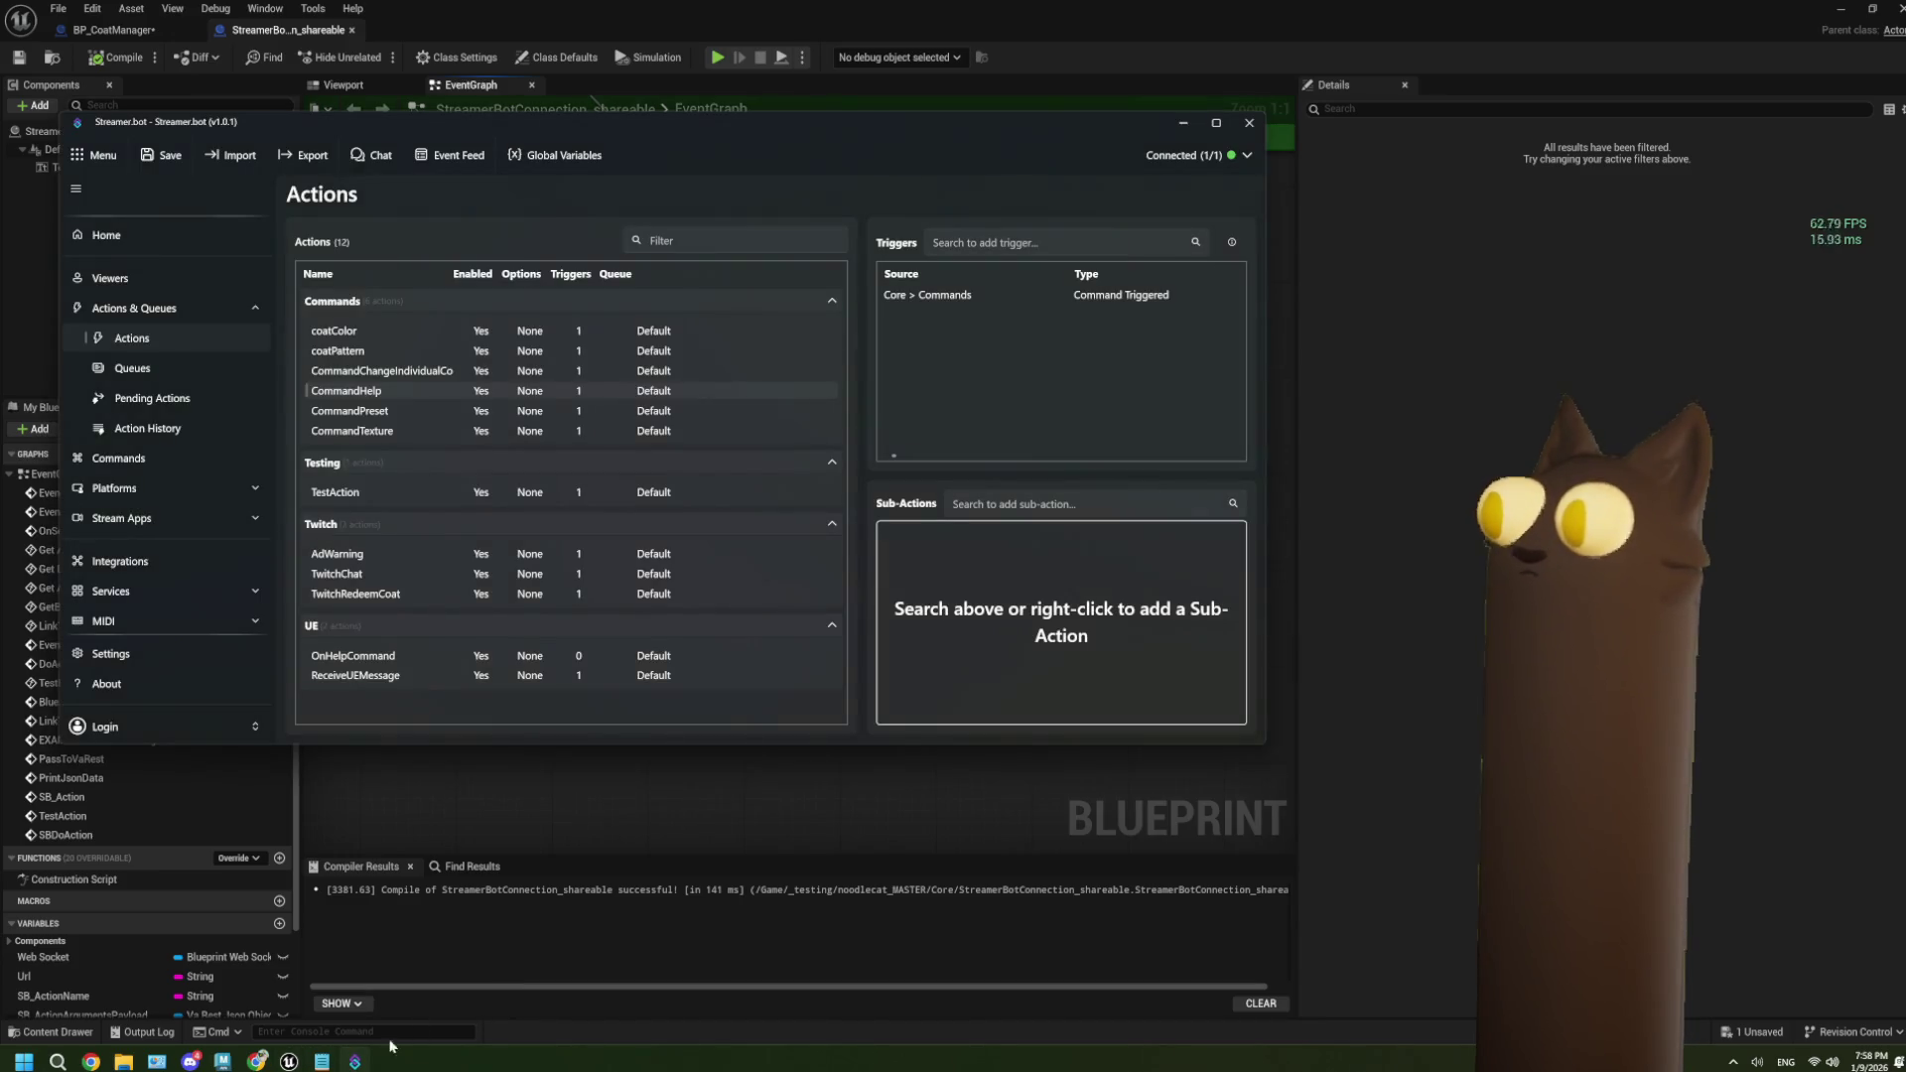
# Start a Twitch Send Message to Channel sub-action on OnHelpCommand, then cancel it unadded.
pyautogui.click(395, 656)
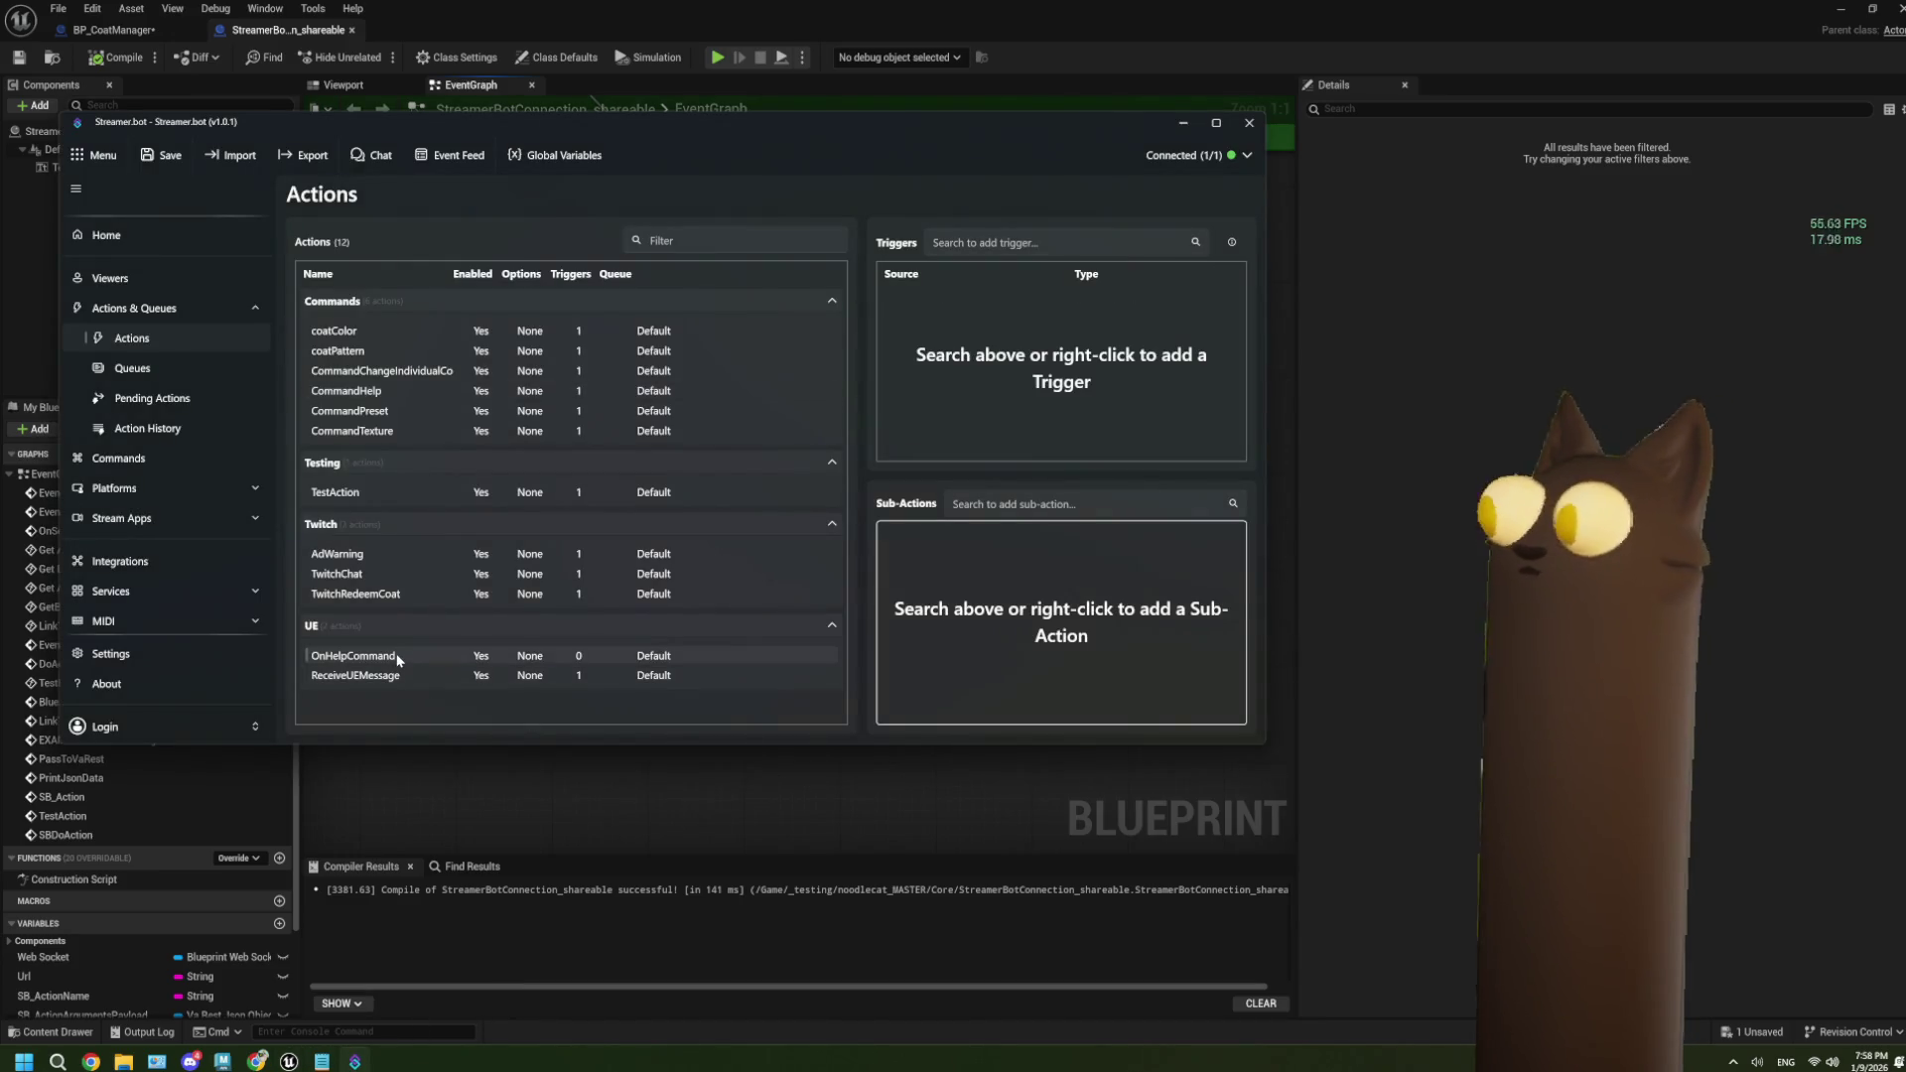
pyautogui.rightClick(971, 570)
pyautogui.moveTo(1058, 704)
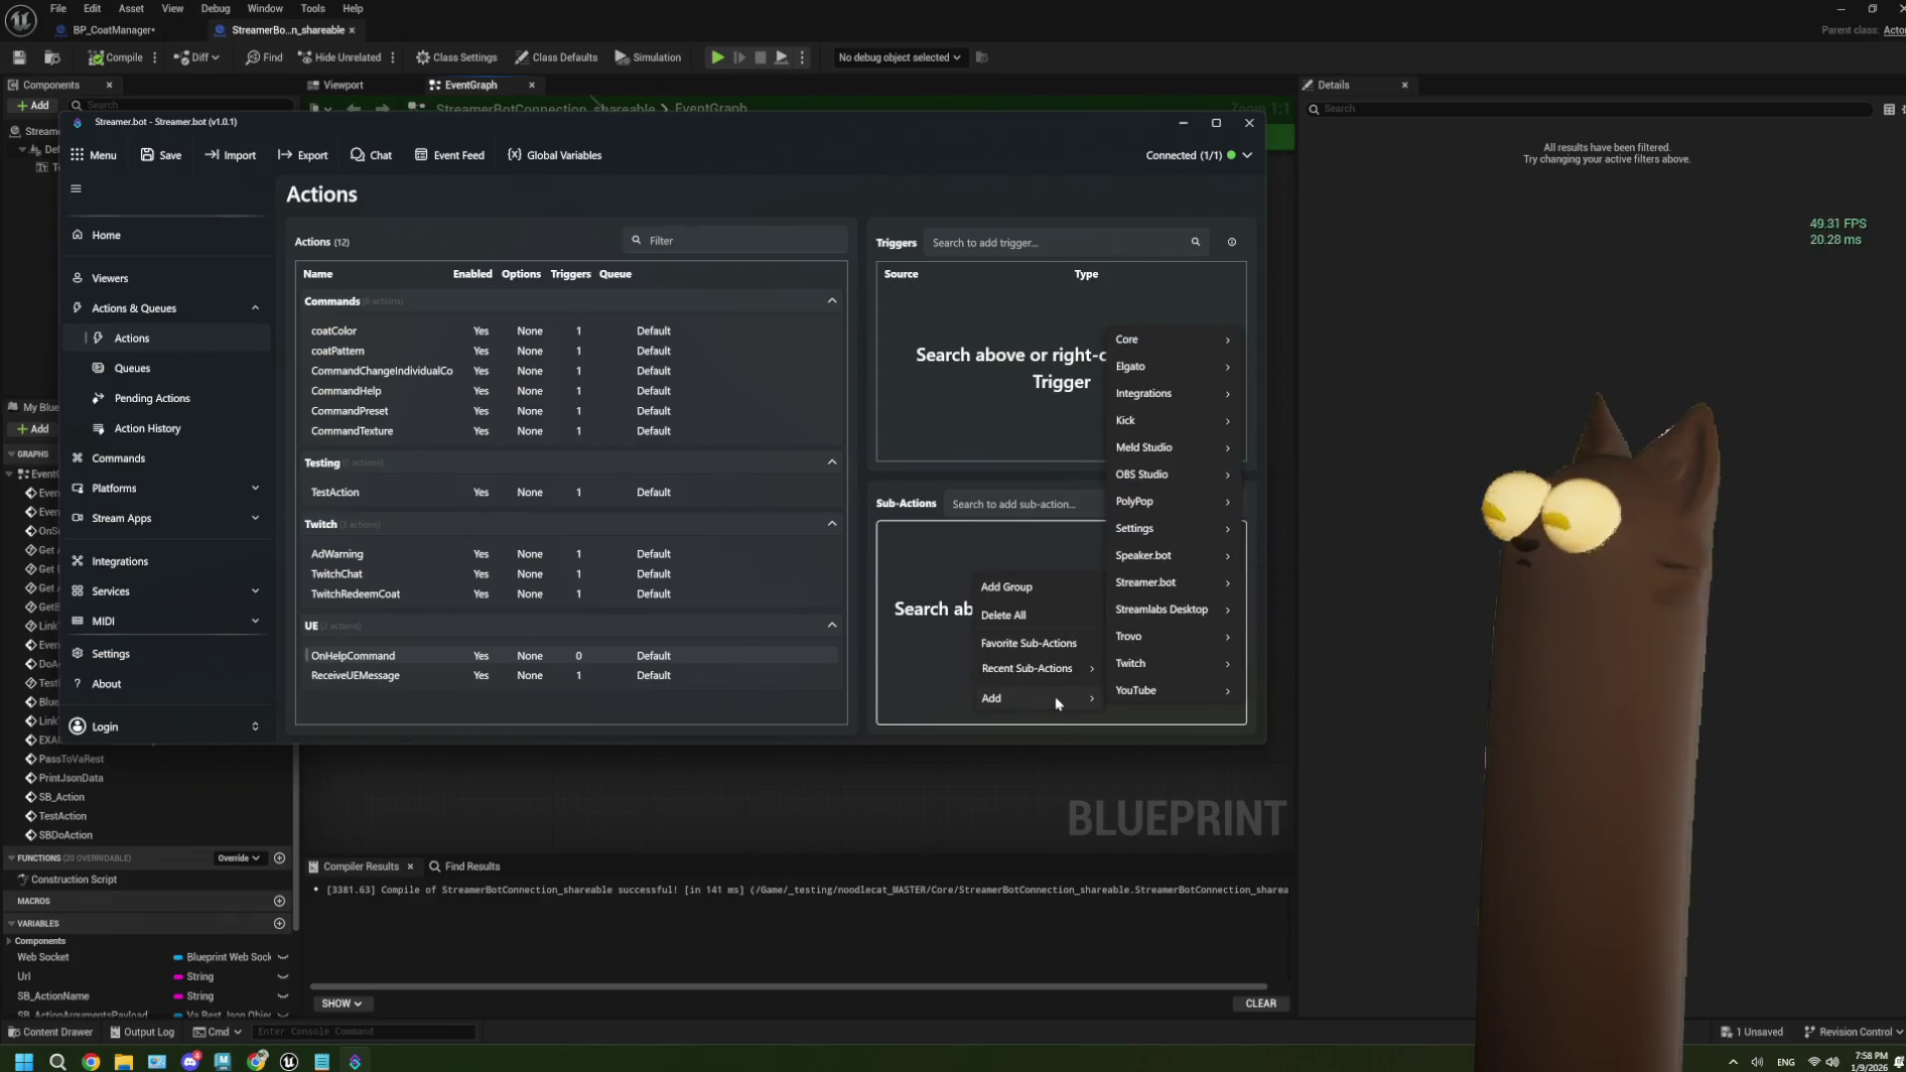
pyautogui.moveTo(1172, 671)
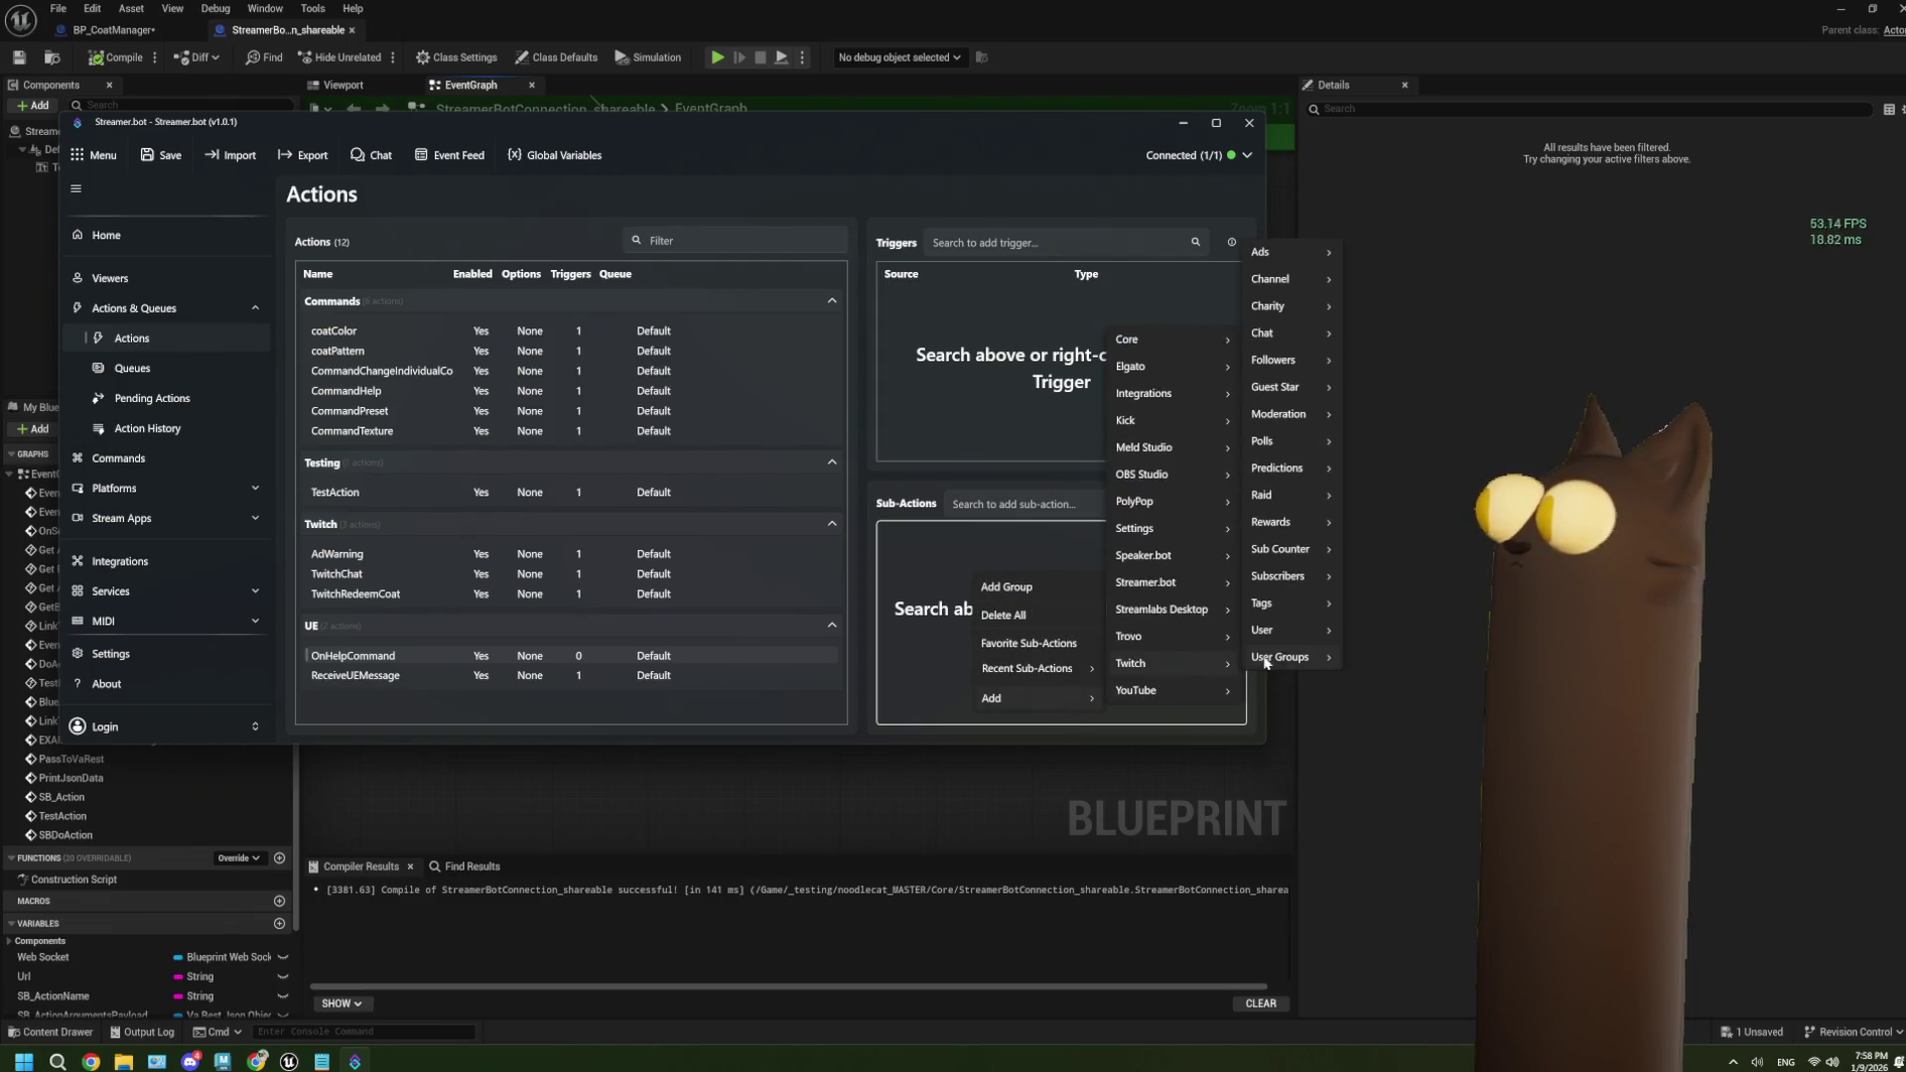
pyautogui.moveTo(1290, 605)
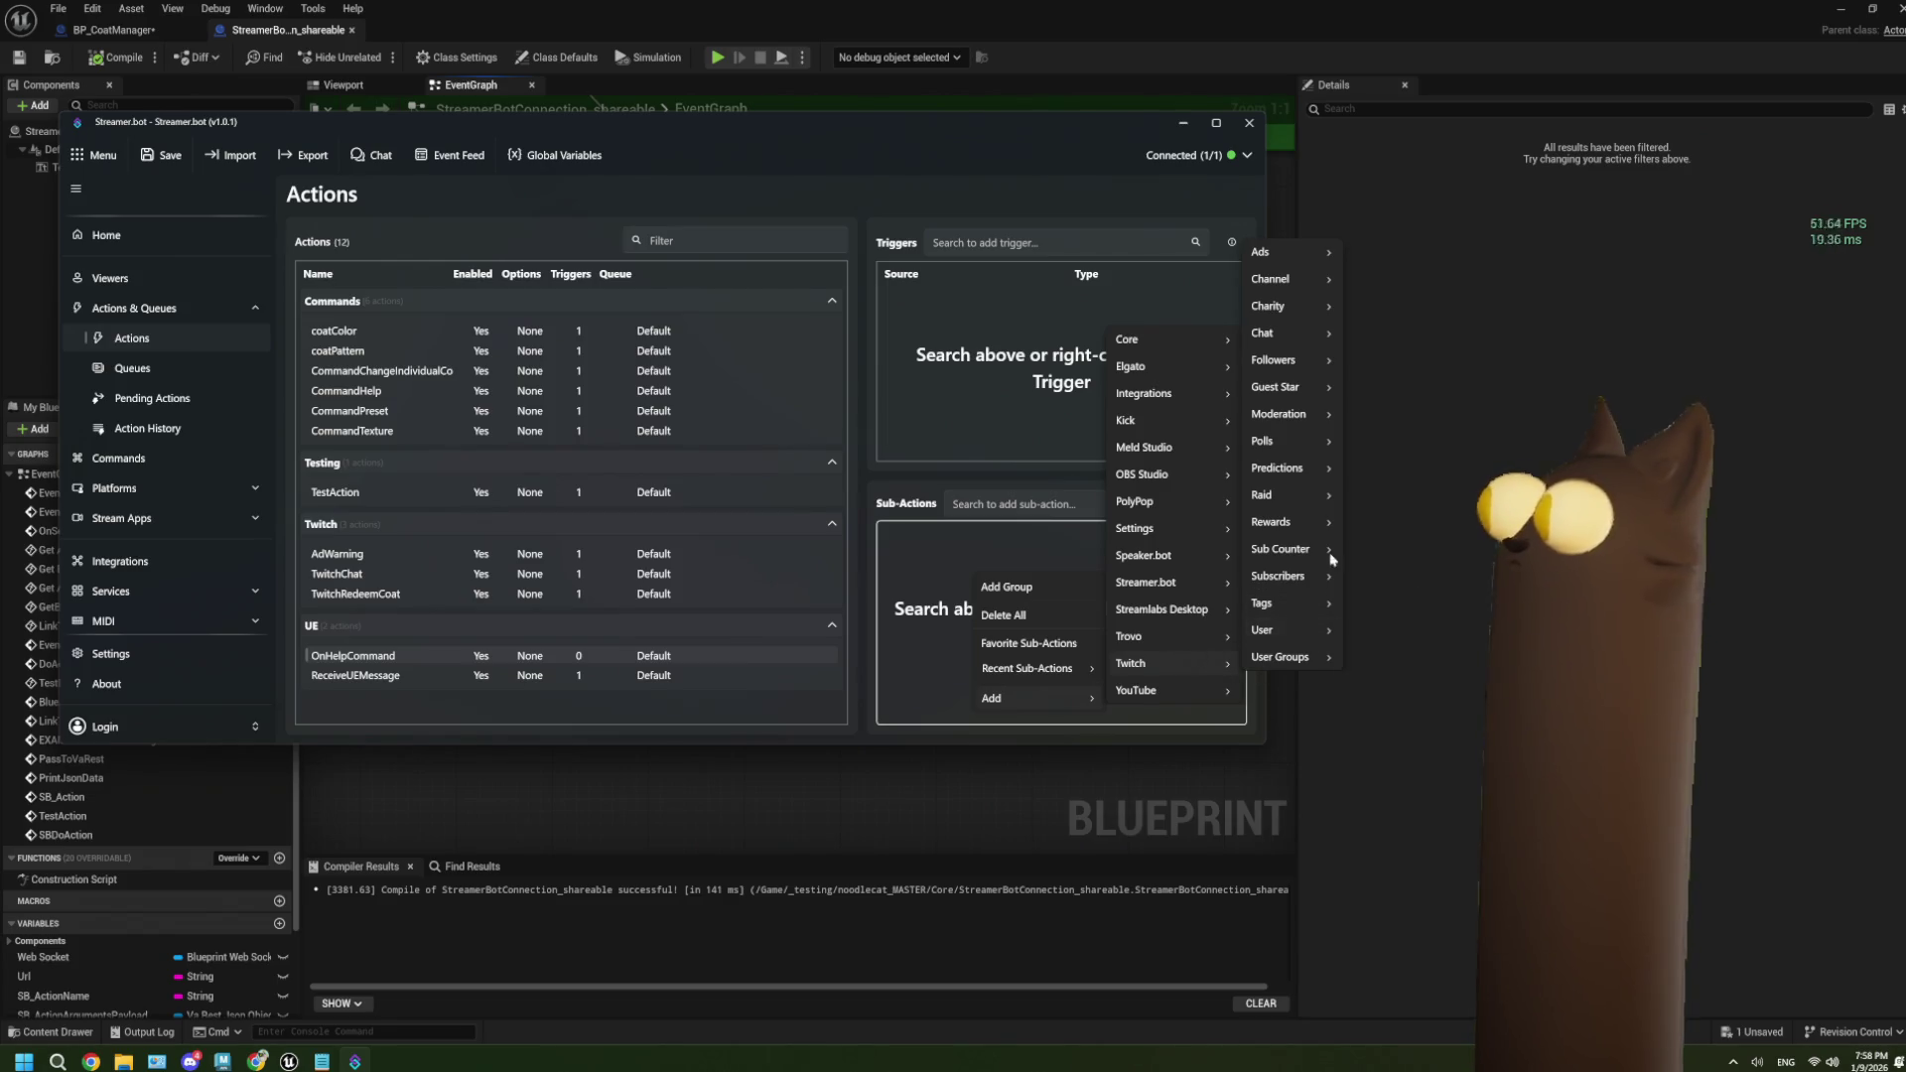
pyautogui.moveTo(1298, 338)
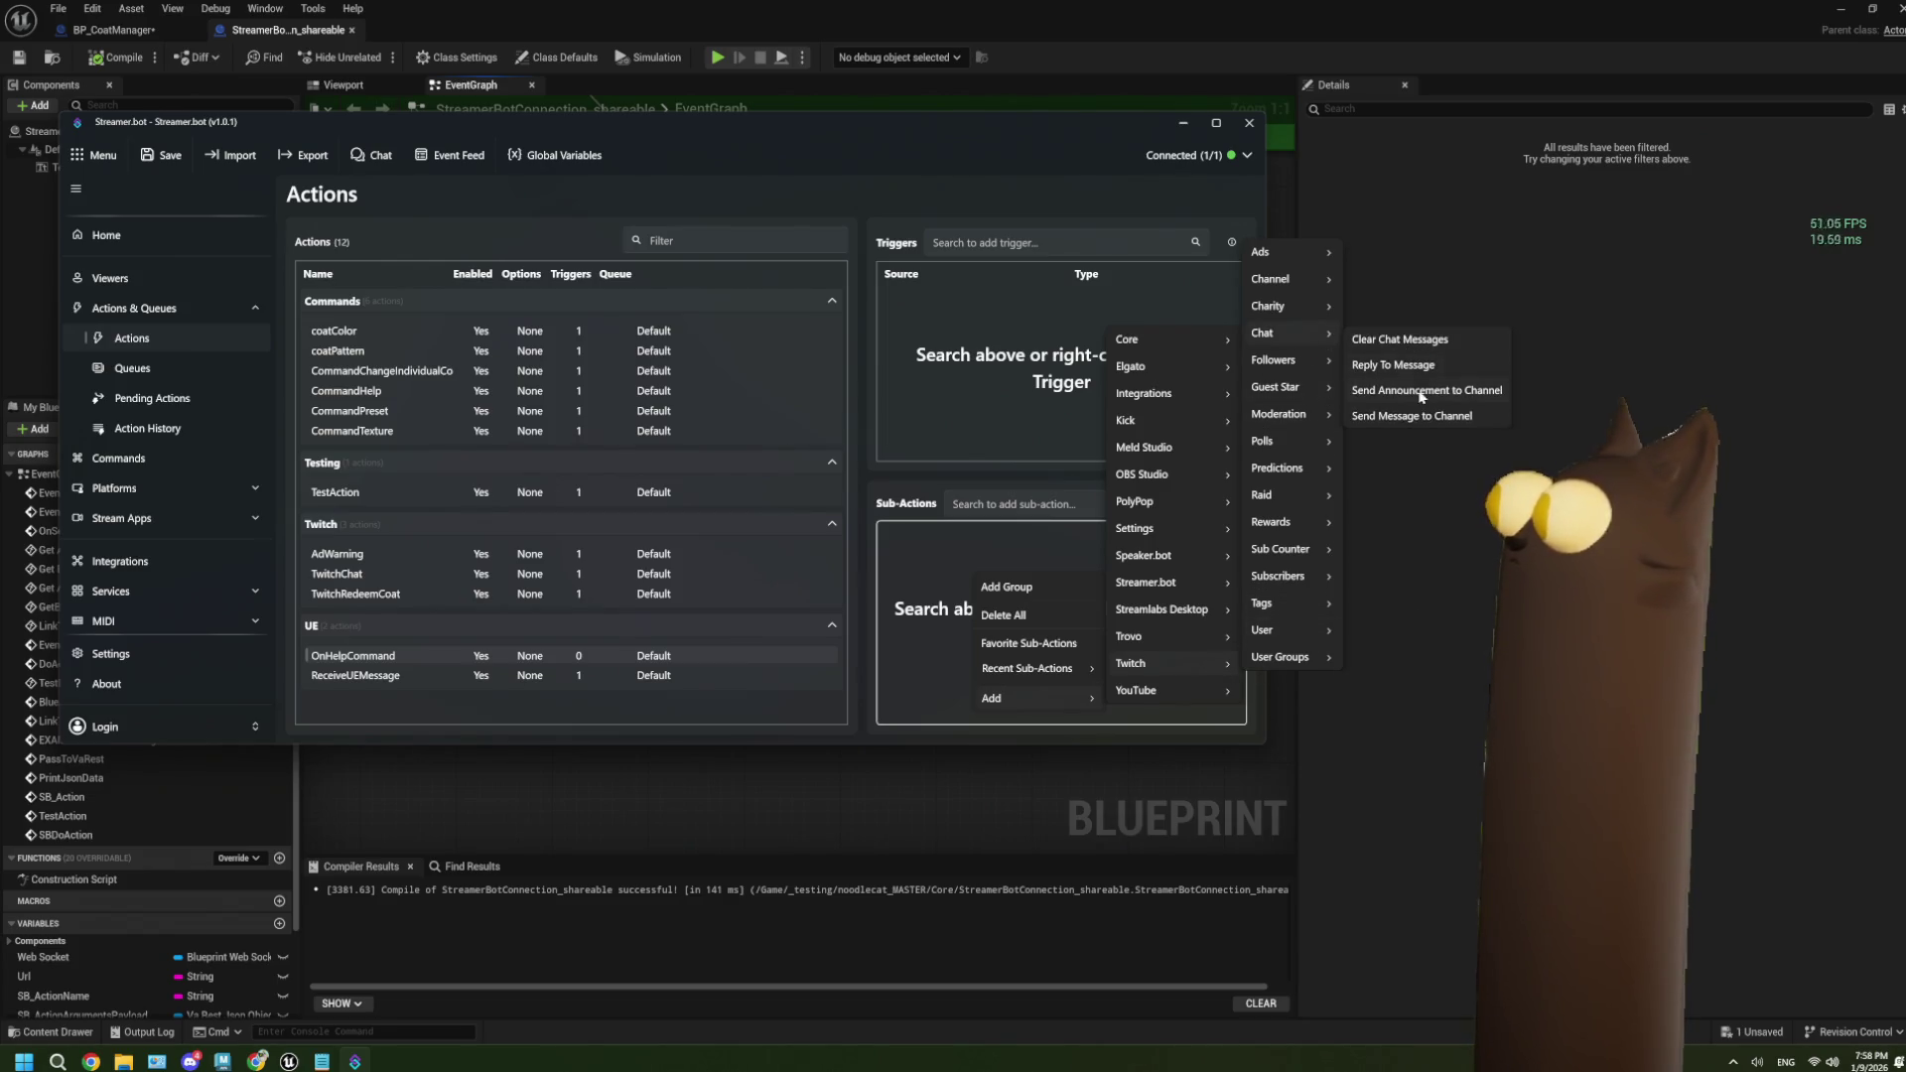
pyautogui.click(1423, 417)
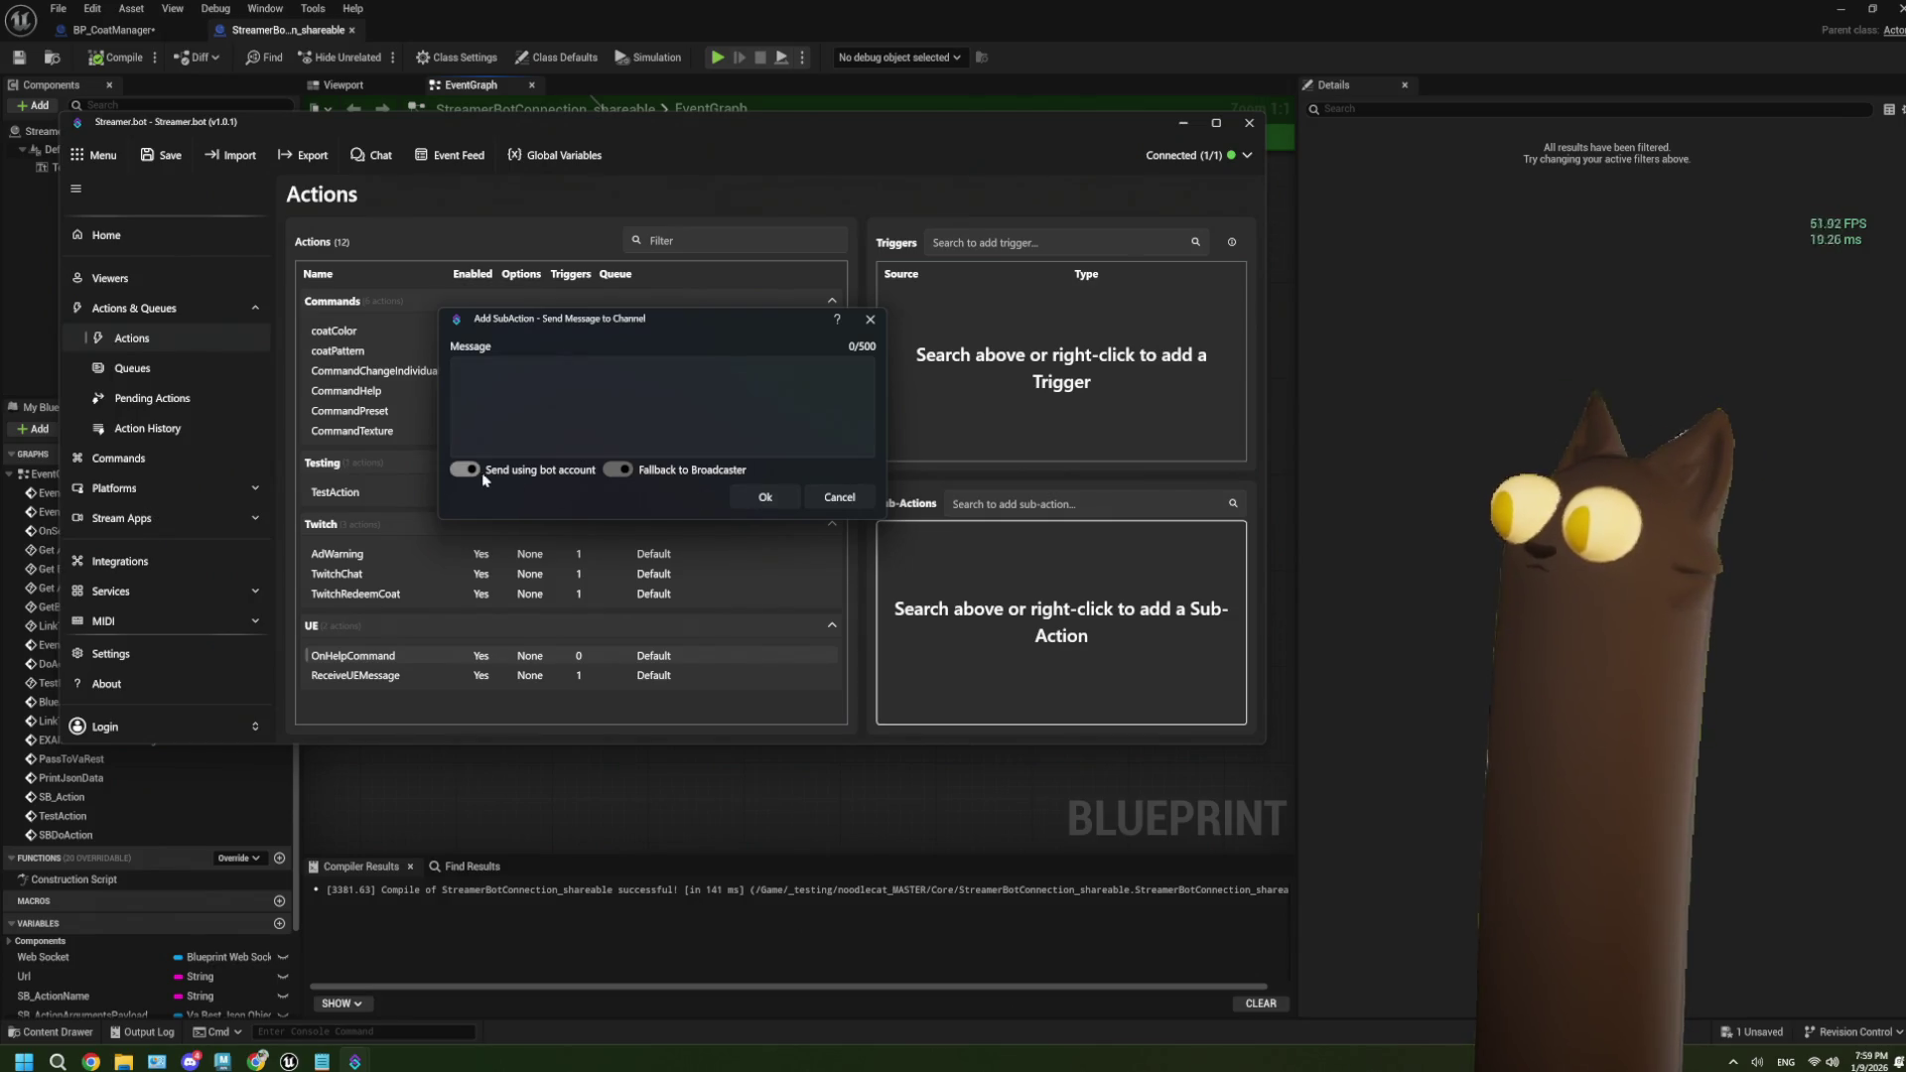
pyautogui.click(777, 499)
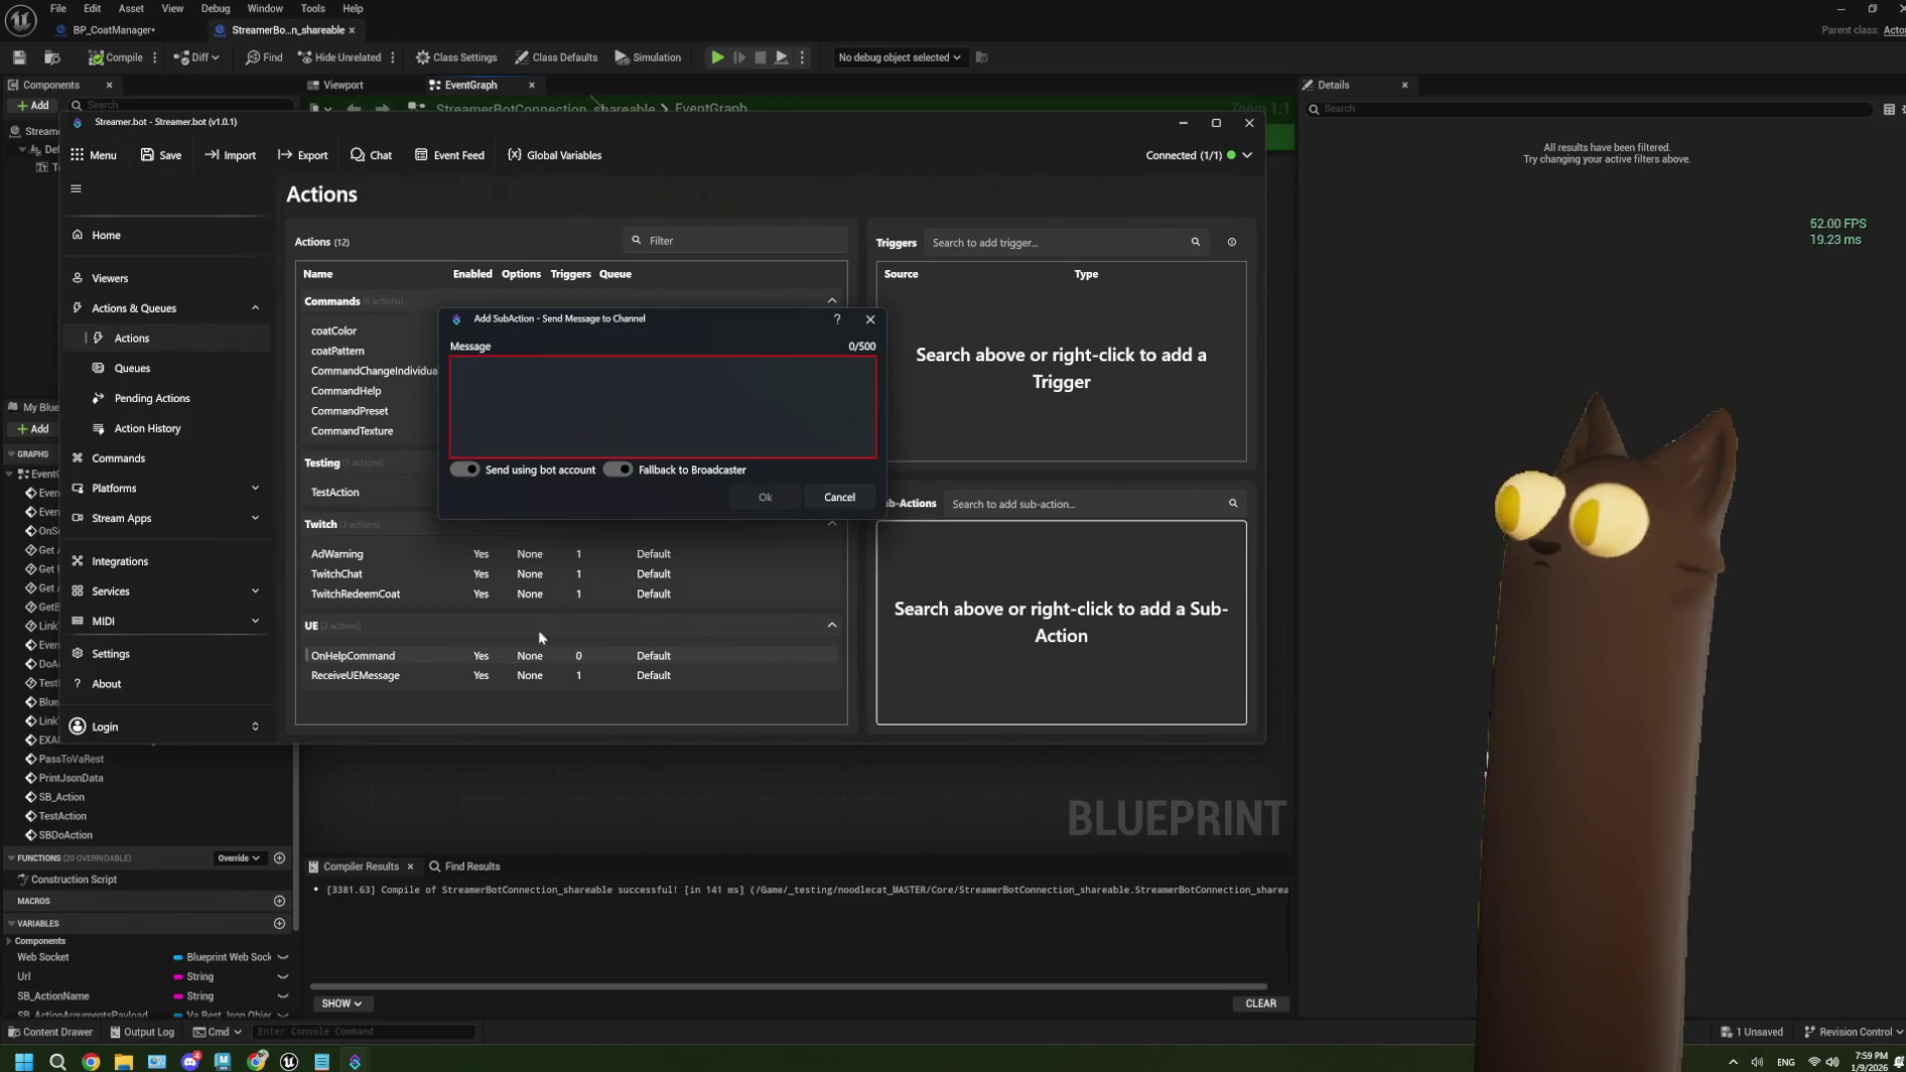
pyautogui.click(692, 402)
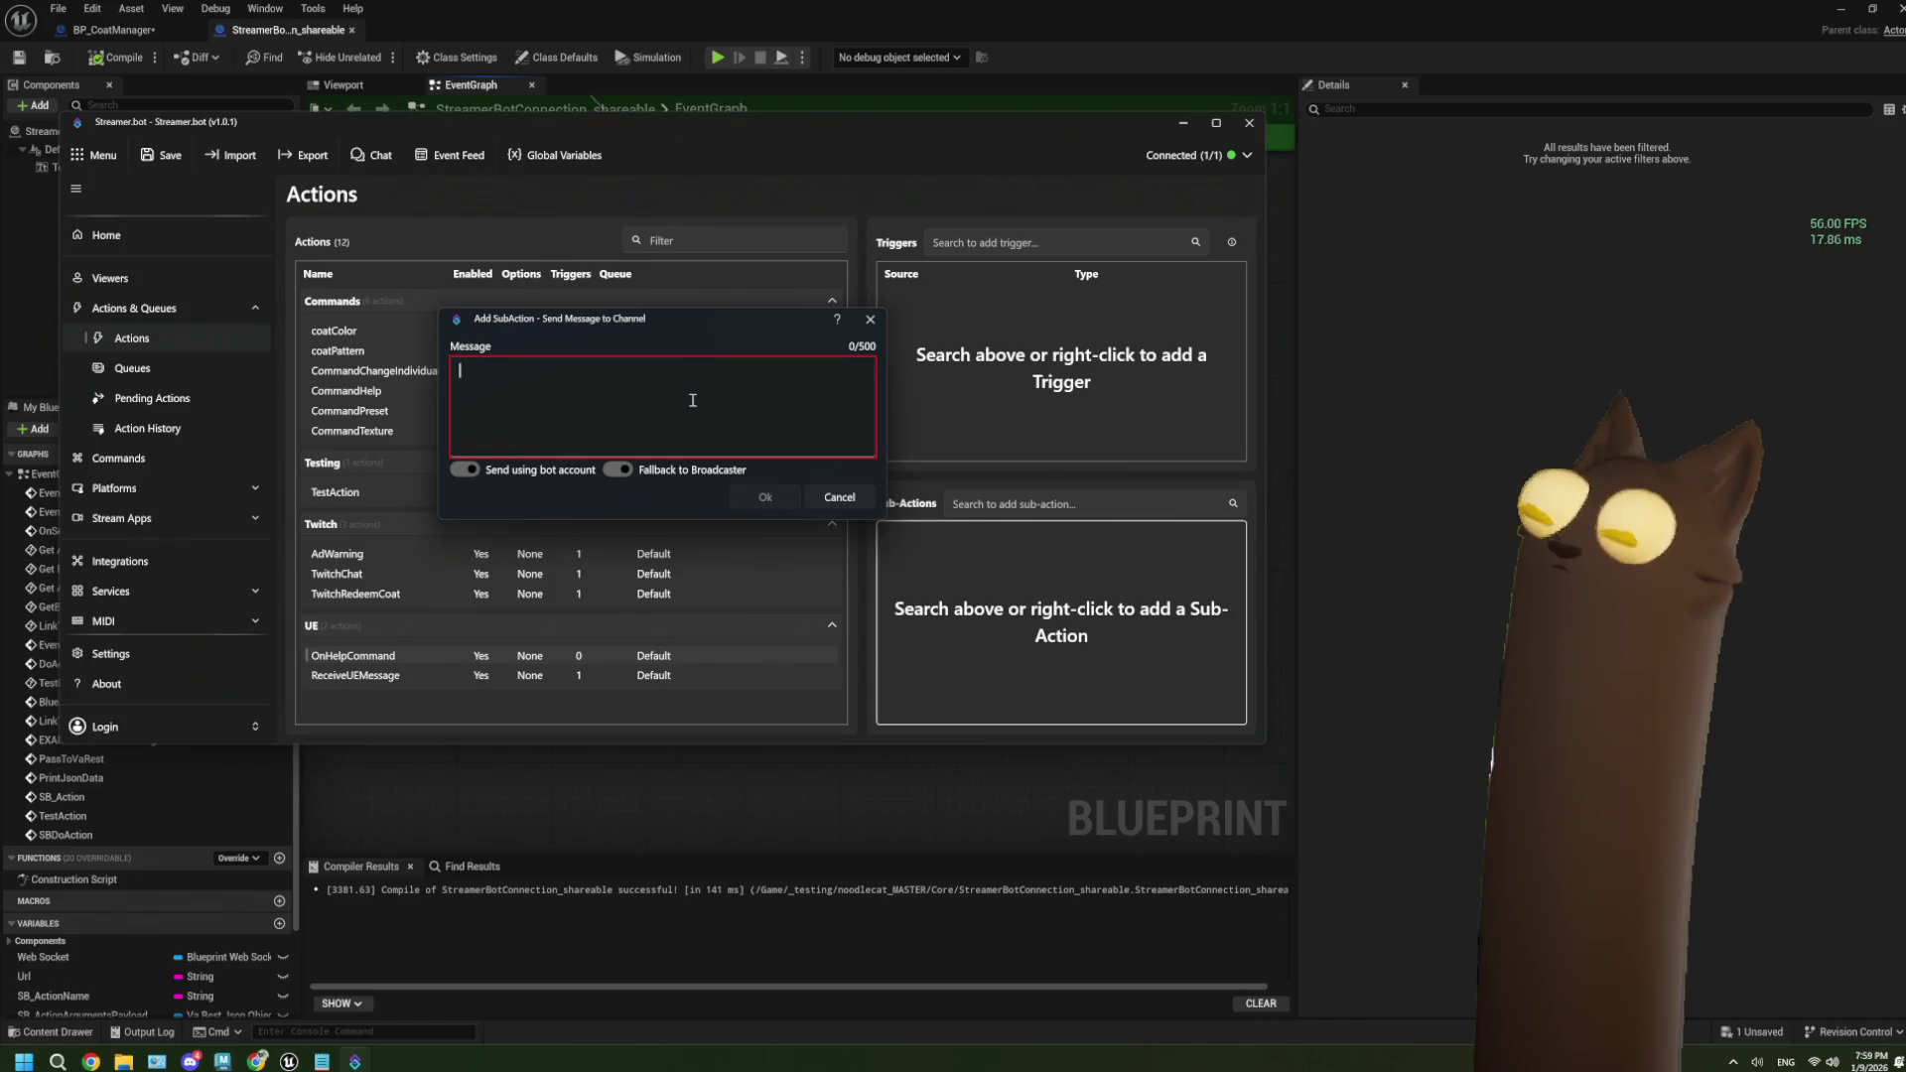
pyautogui.rightClick(692, 400)
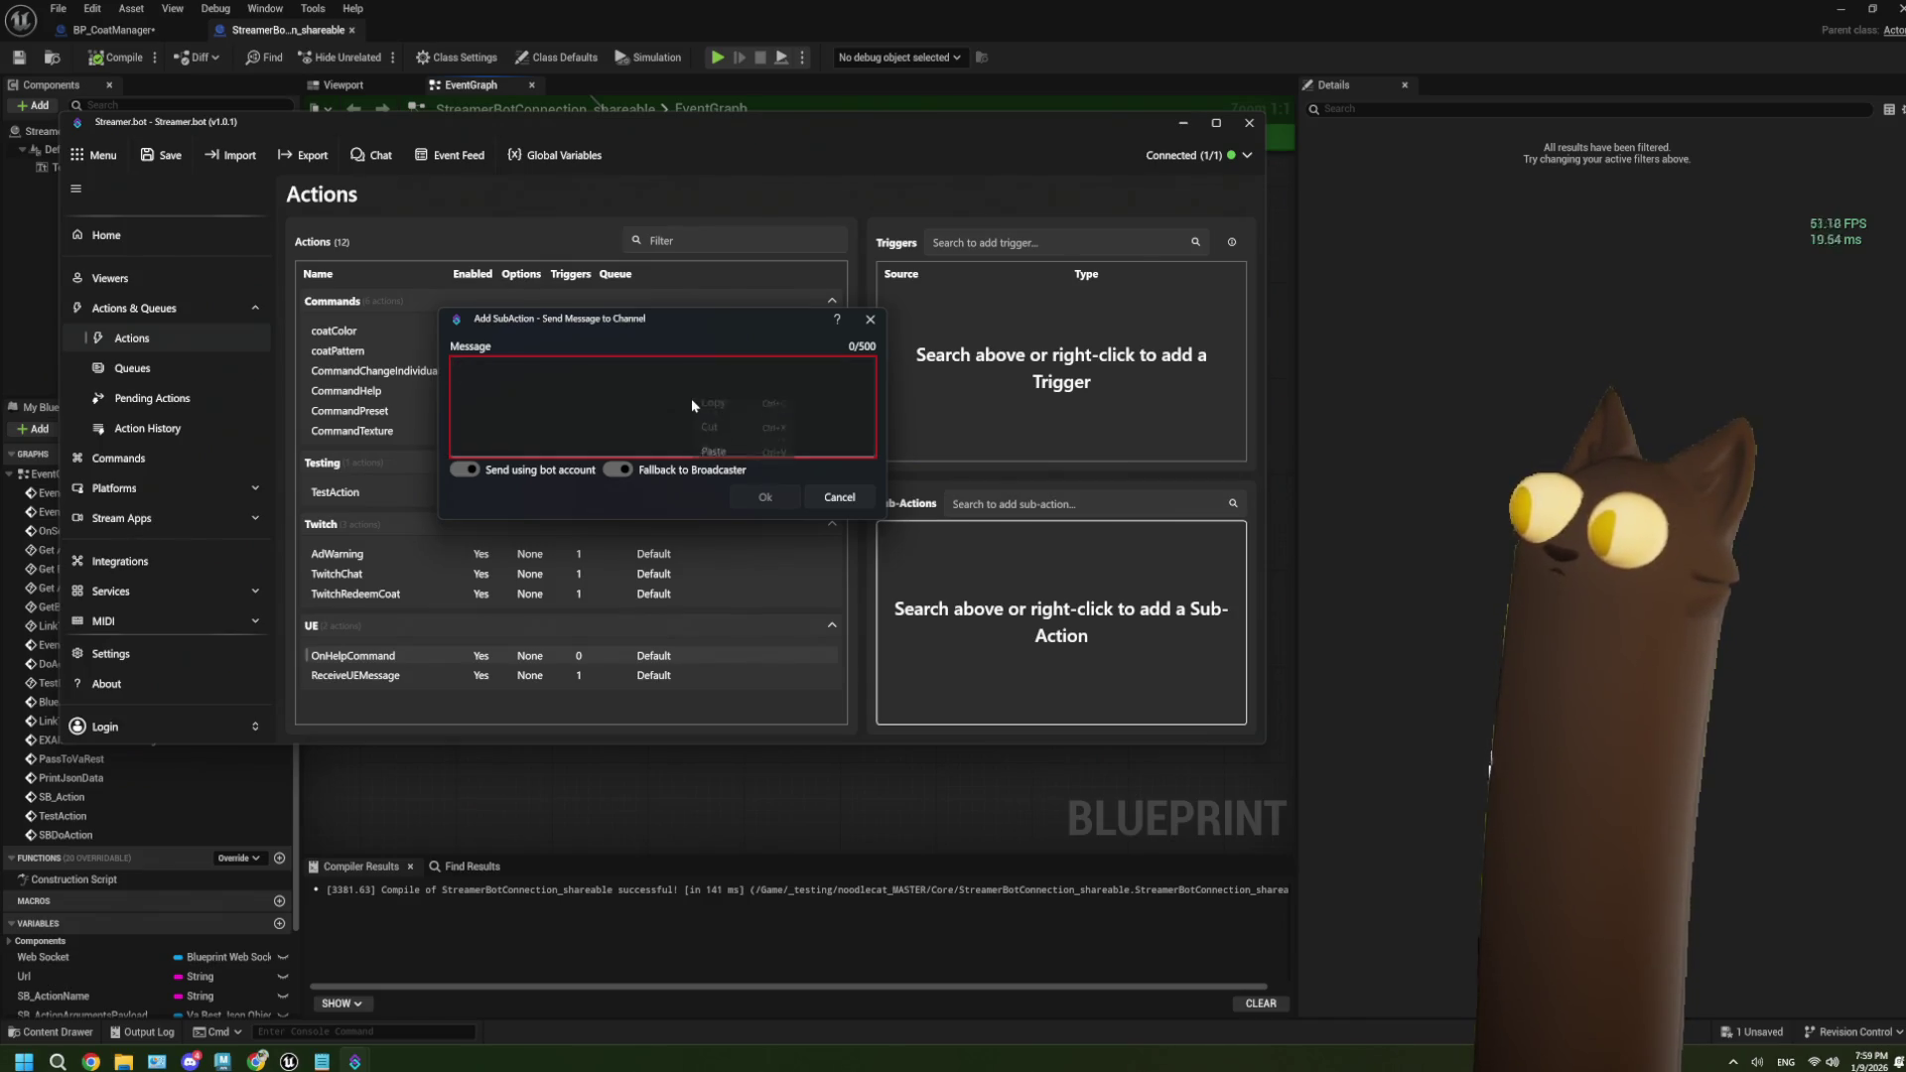
pyautogui.press('Escape')
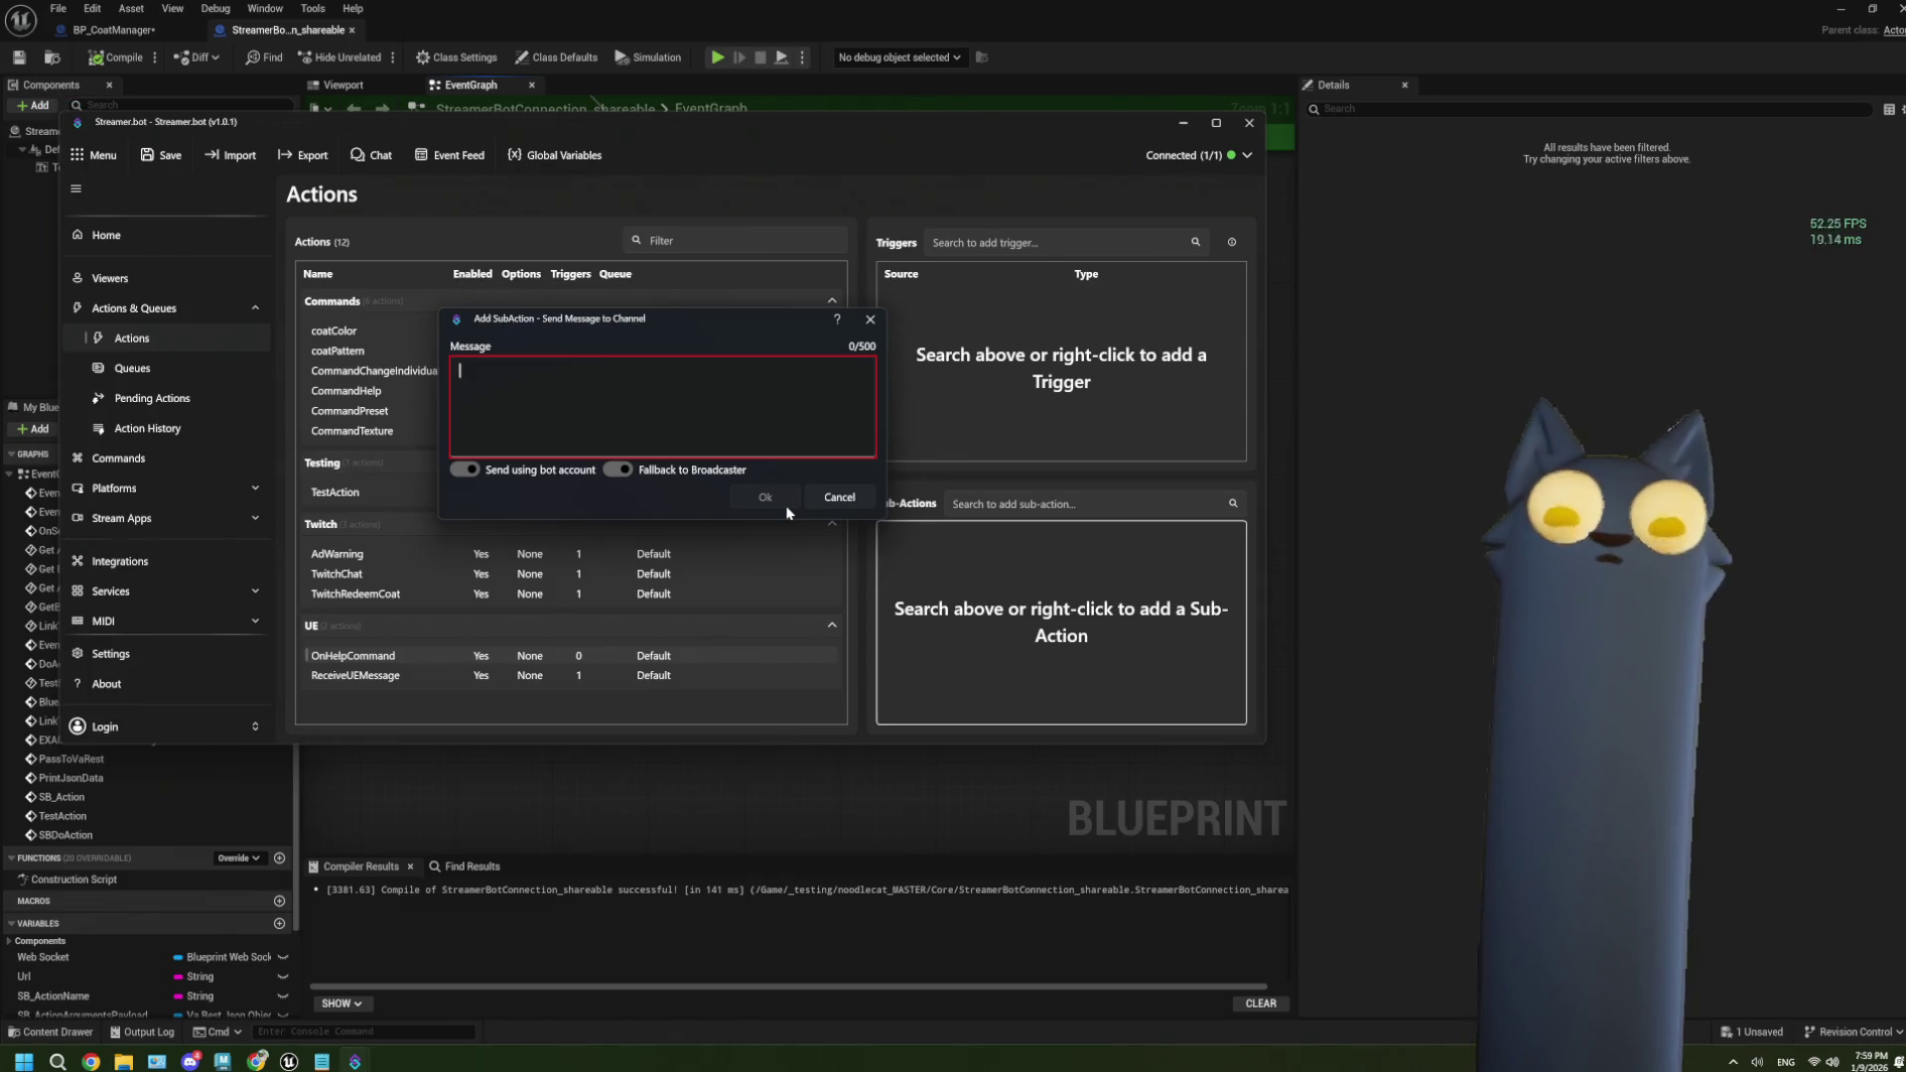
pyautogui.click(867, 504)
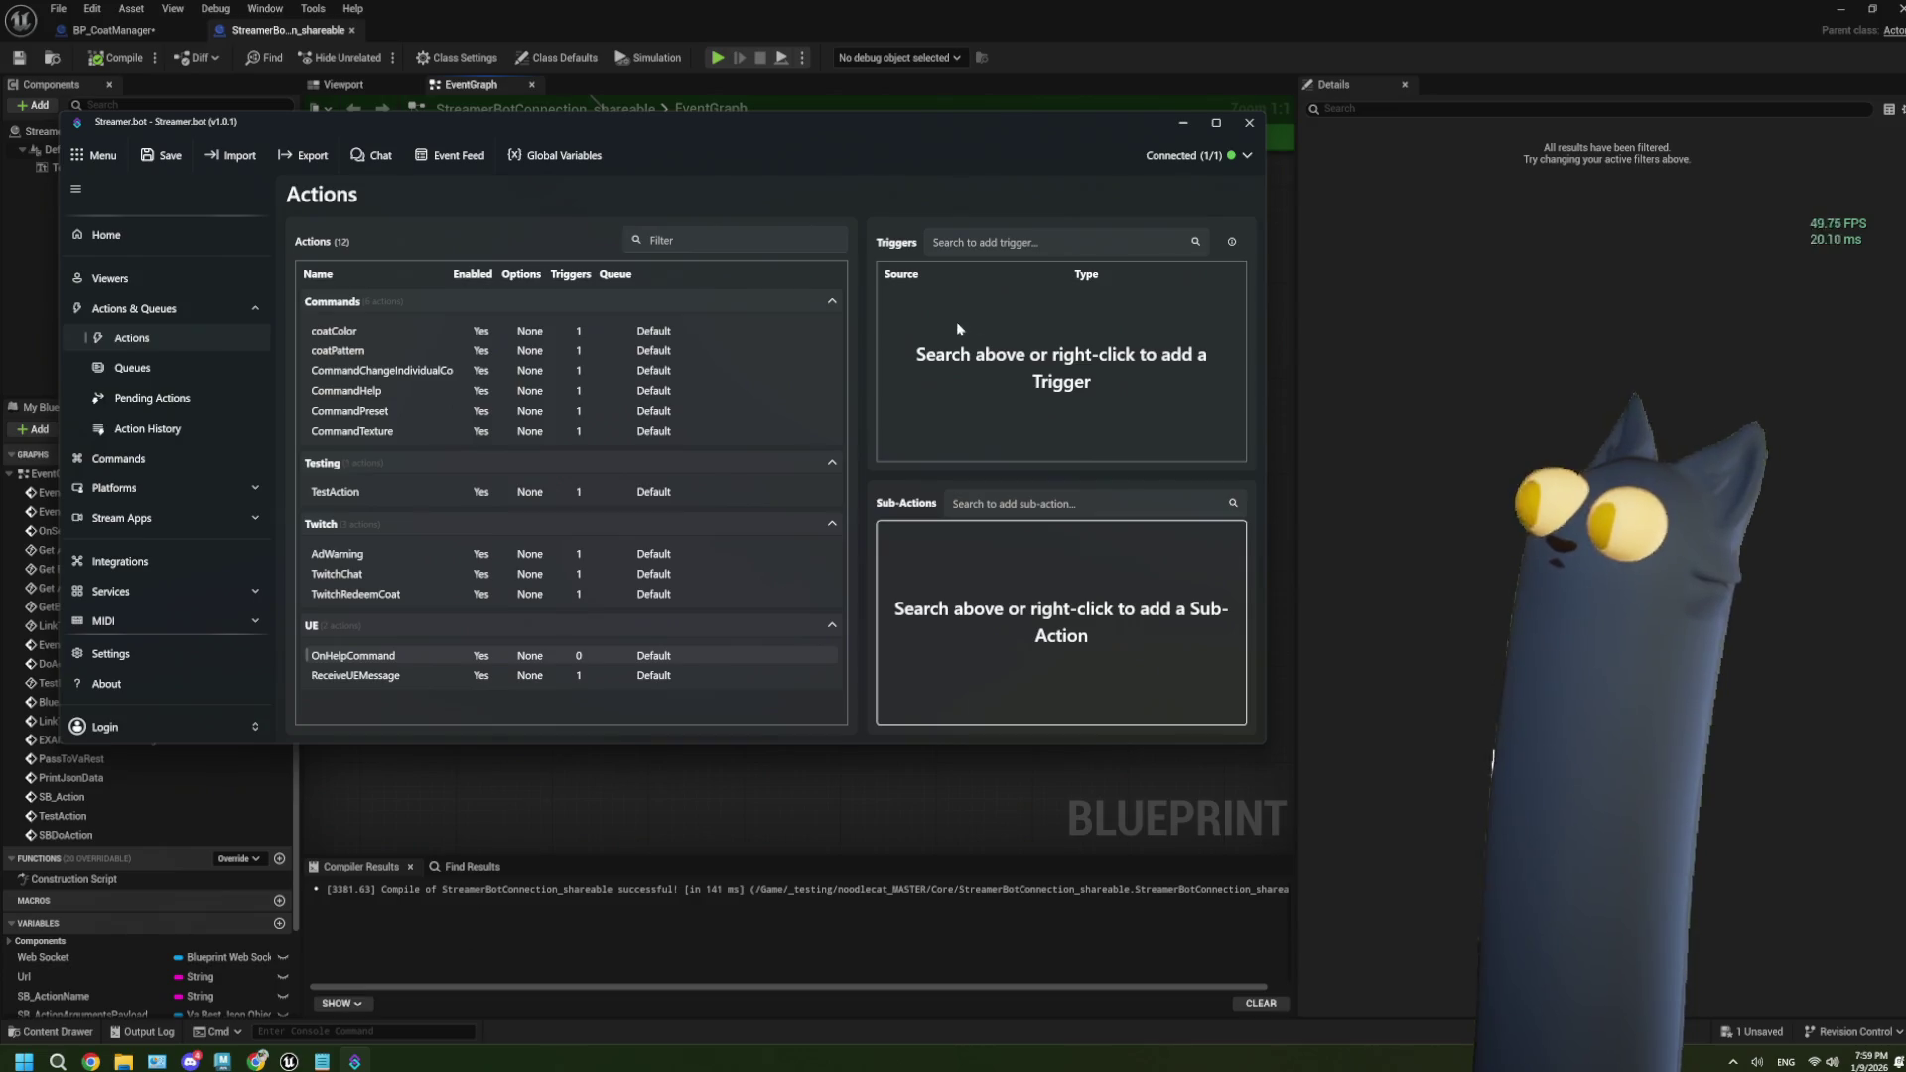
# Show the ReceiveUEMessage action and select its Websocket Client Message trigger.
pyautogui.click(407, 677)
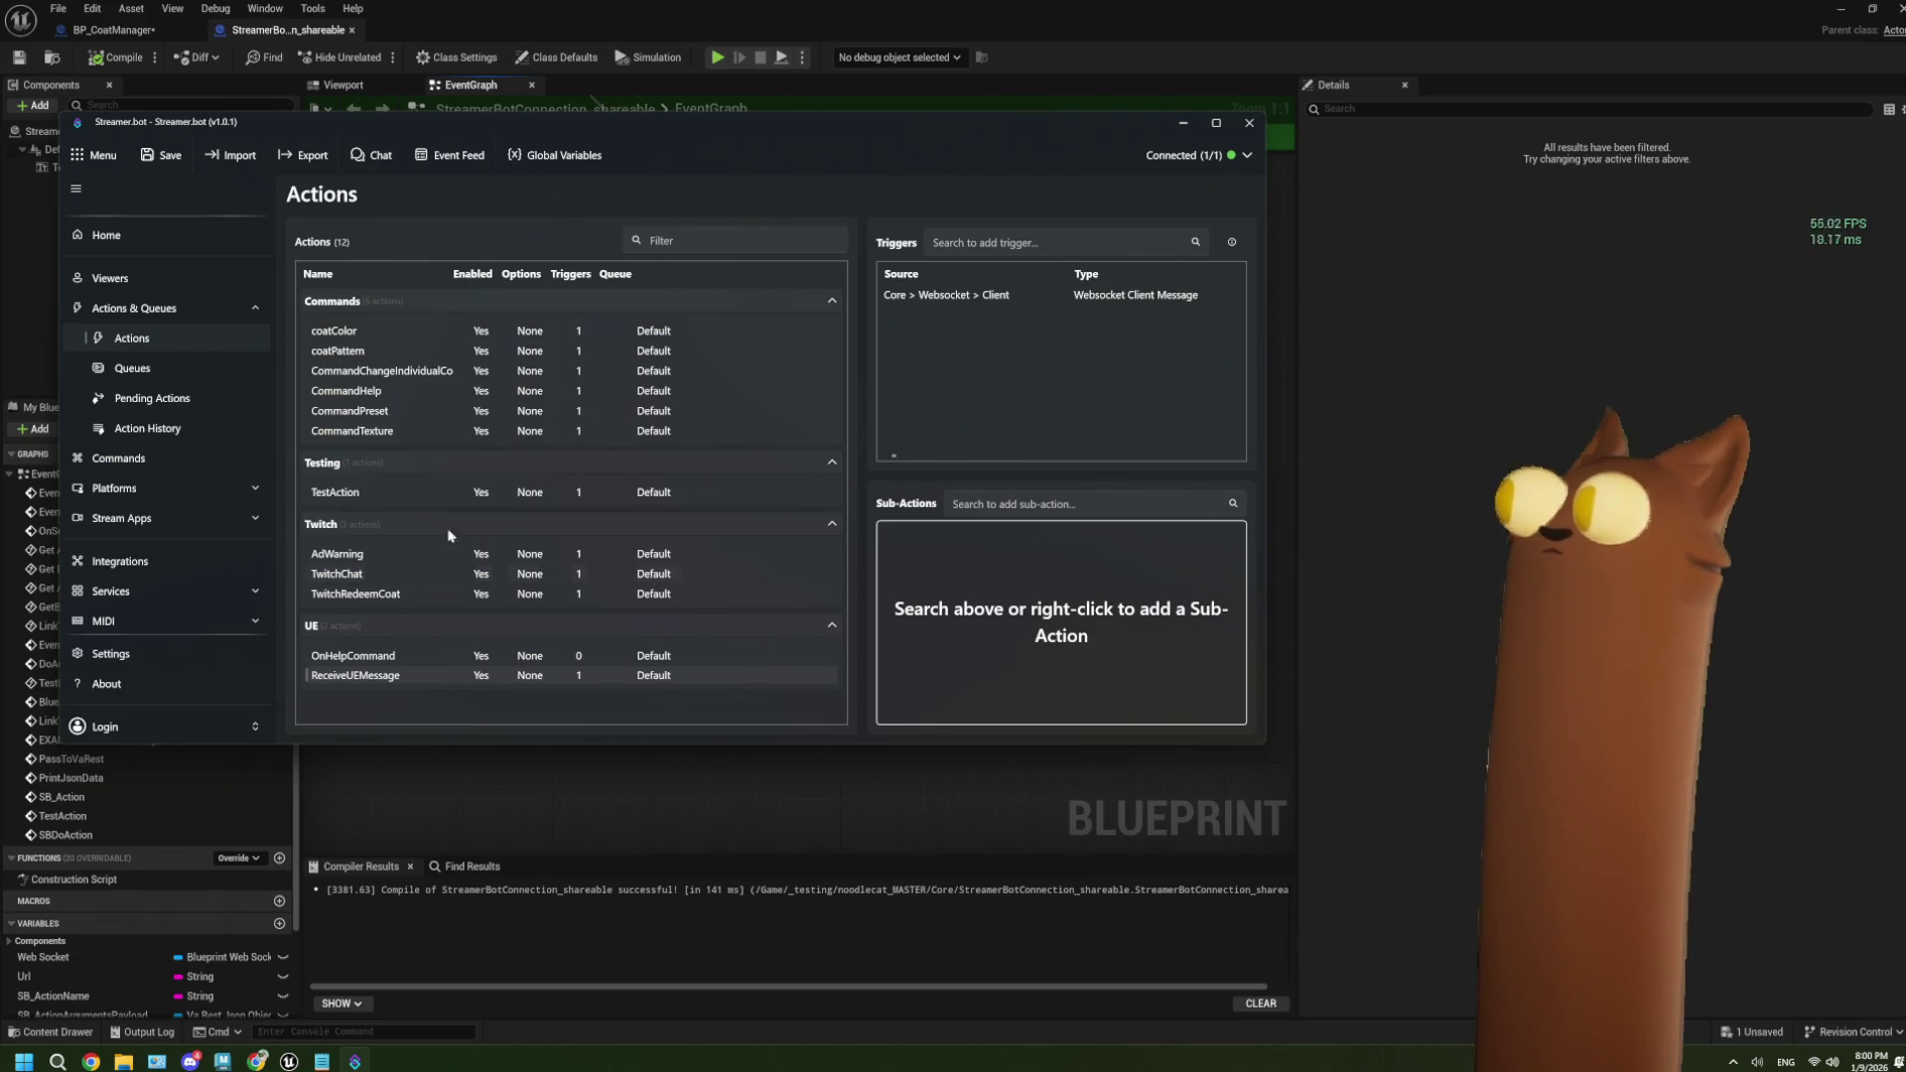
pyautogui.click(1029, 290)
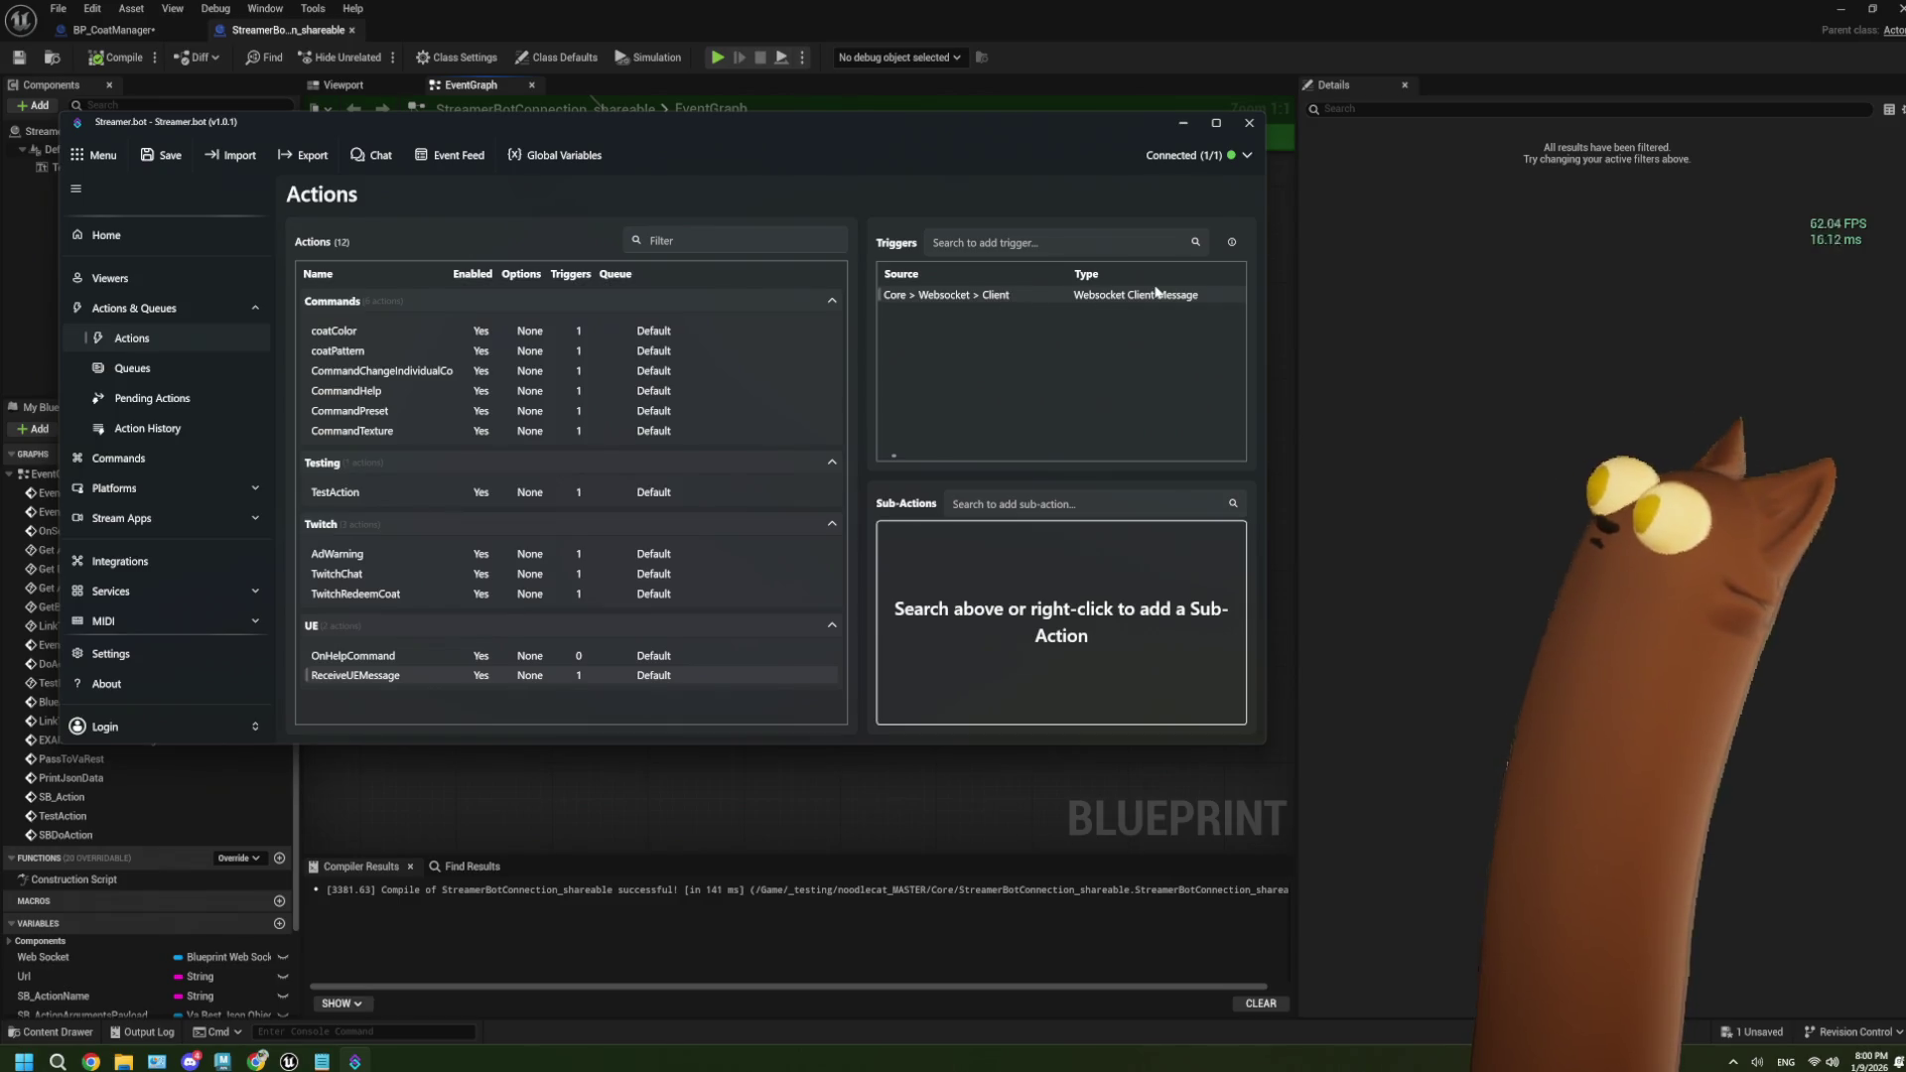
pyautogui.rightClick(931, 563)
# Browse ReceiveUEMessage's Add sub-action menus without adding anything, then minimize Streamer.bot.
pyautogui.click(927, 559)
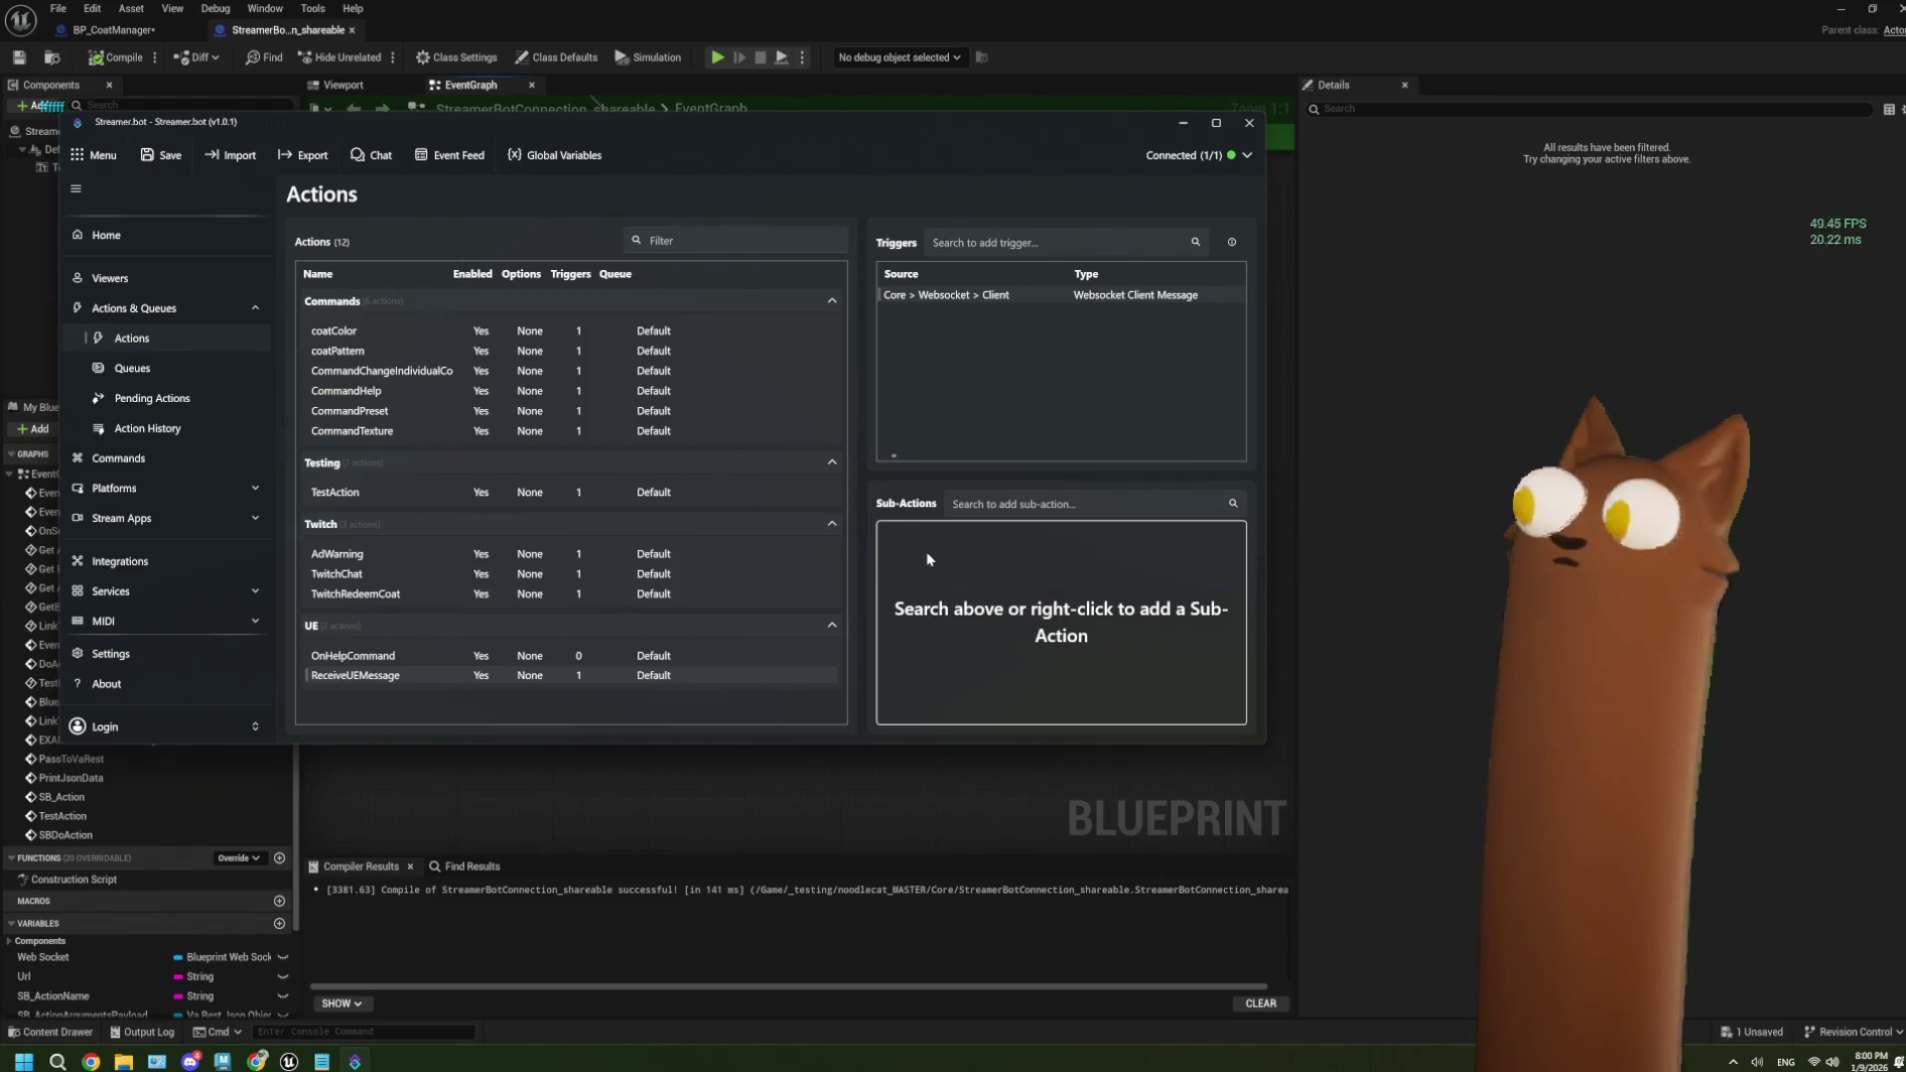
pyautogui.rightClick(929, 559)
pyautogui.click(923, 551)
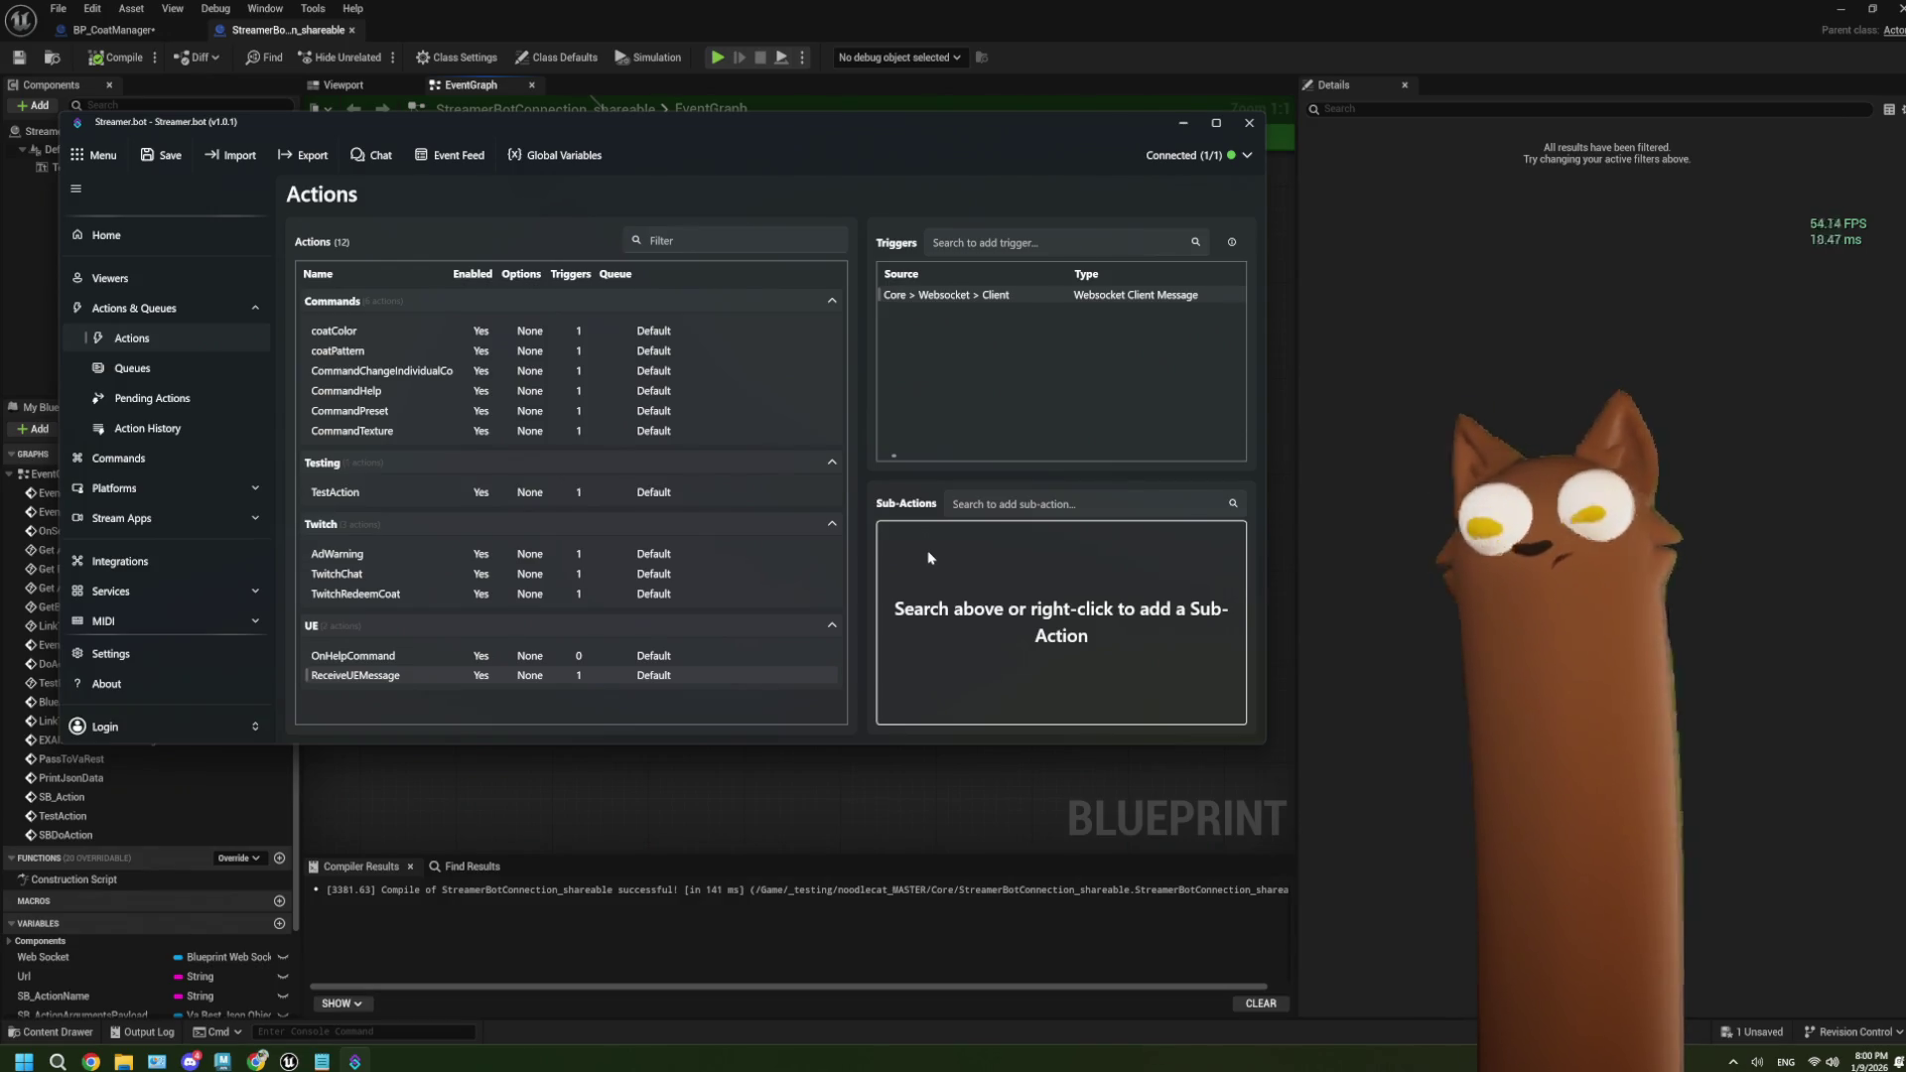
pyautogui.rightClick(923, 548)
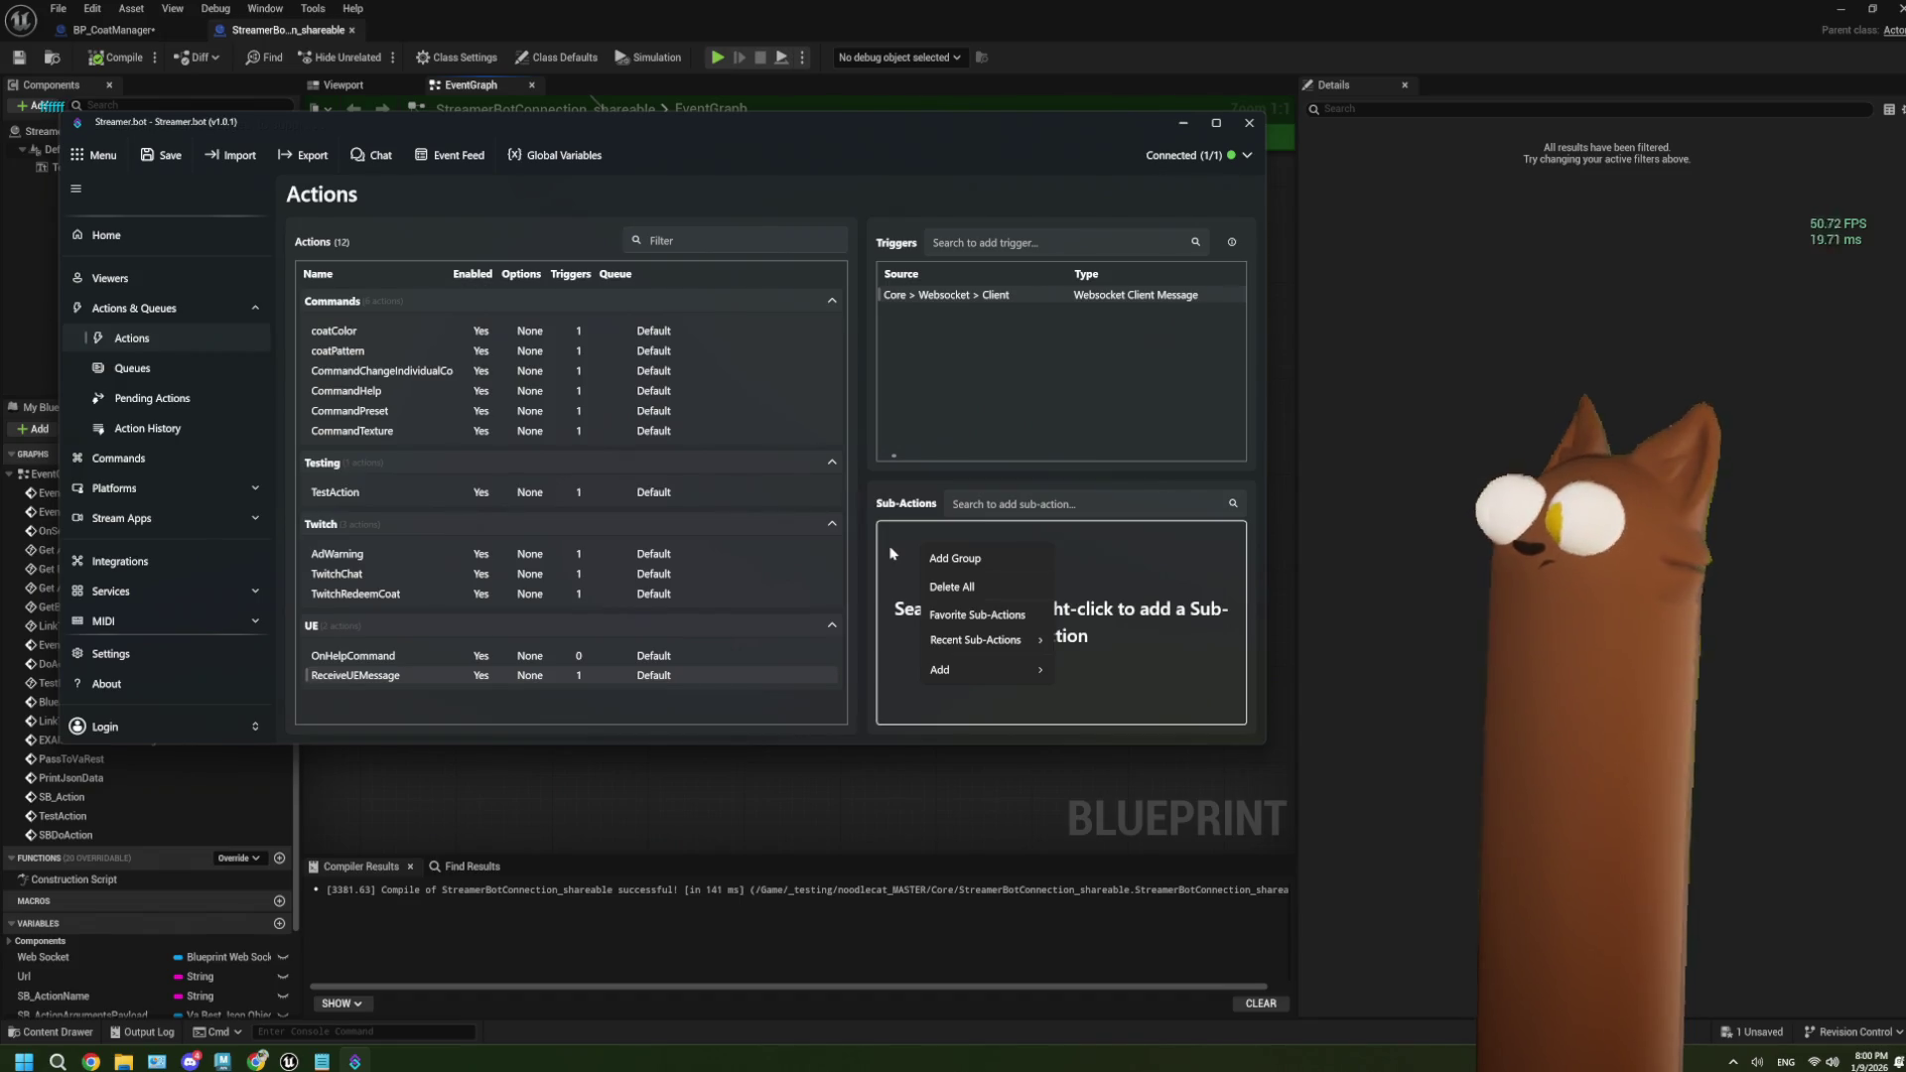
pyautogui.moveTo(1007, 671)
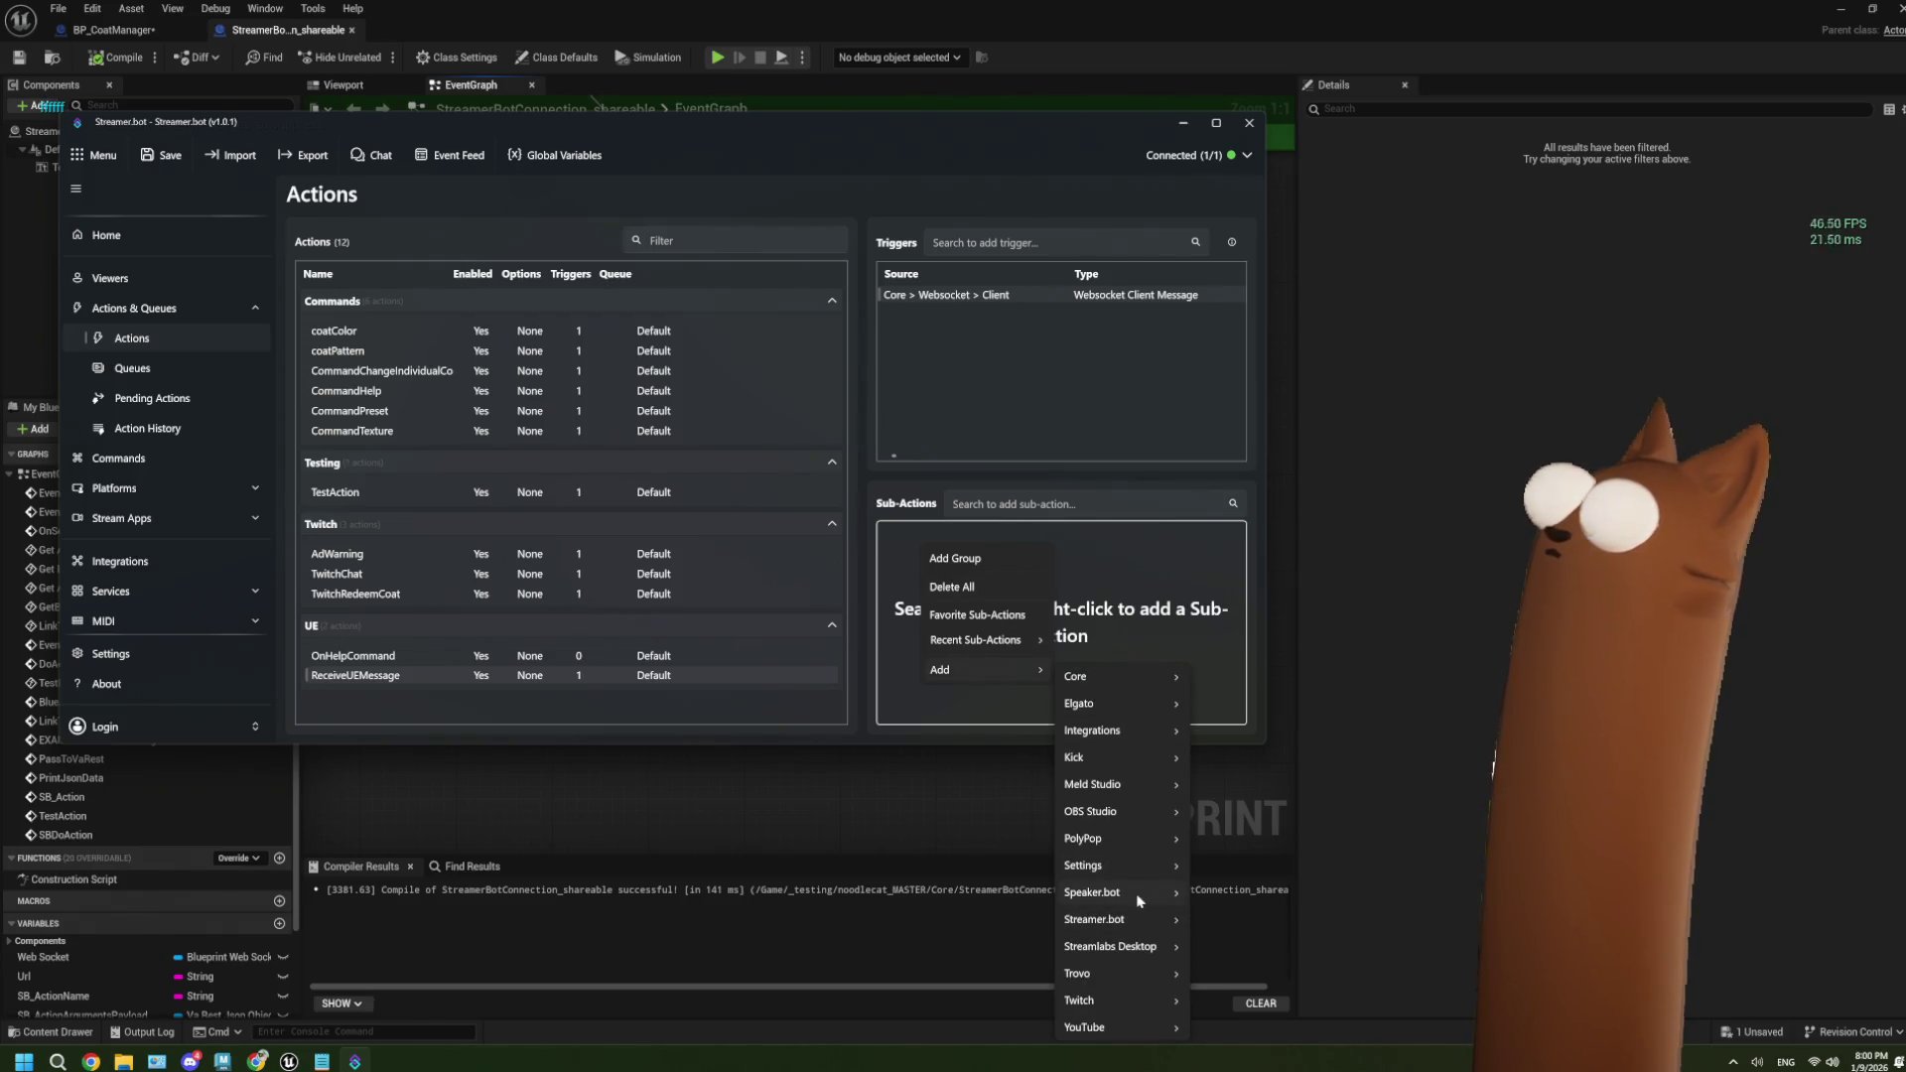
pyautogui.moveTo(1140, 899)
pyautogui.moveTo(1134, 677)
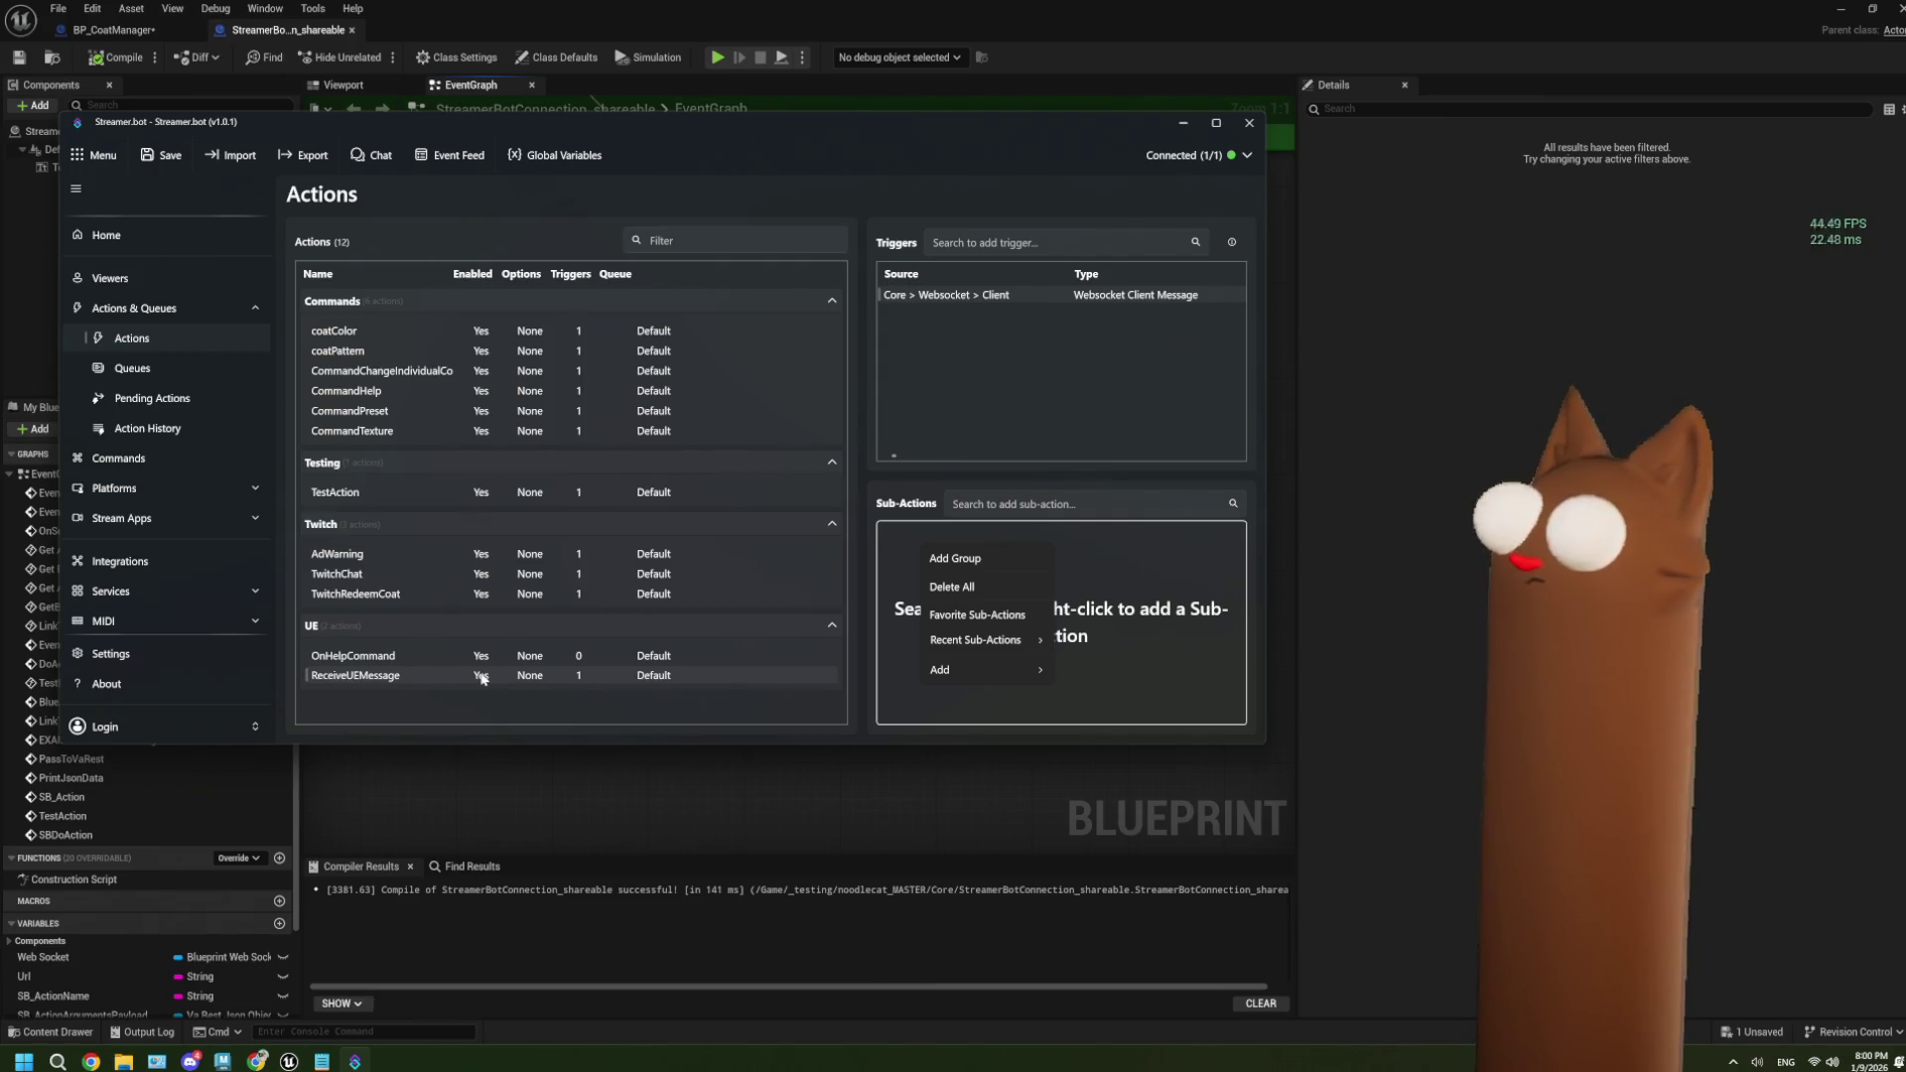
pyautogui.click(686, 900)
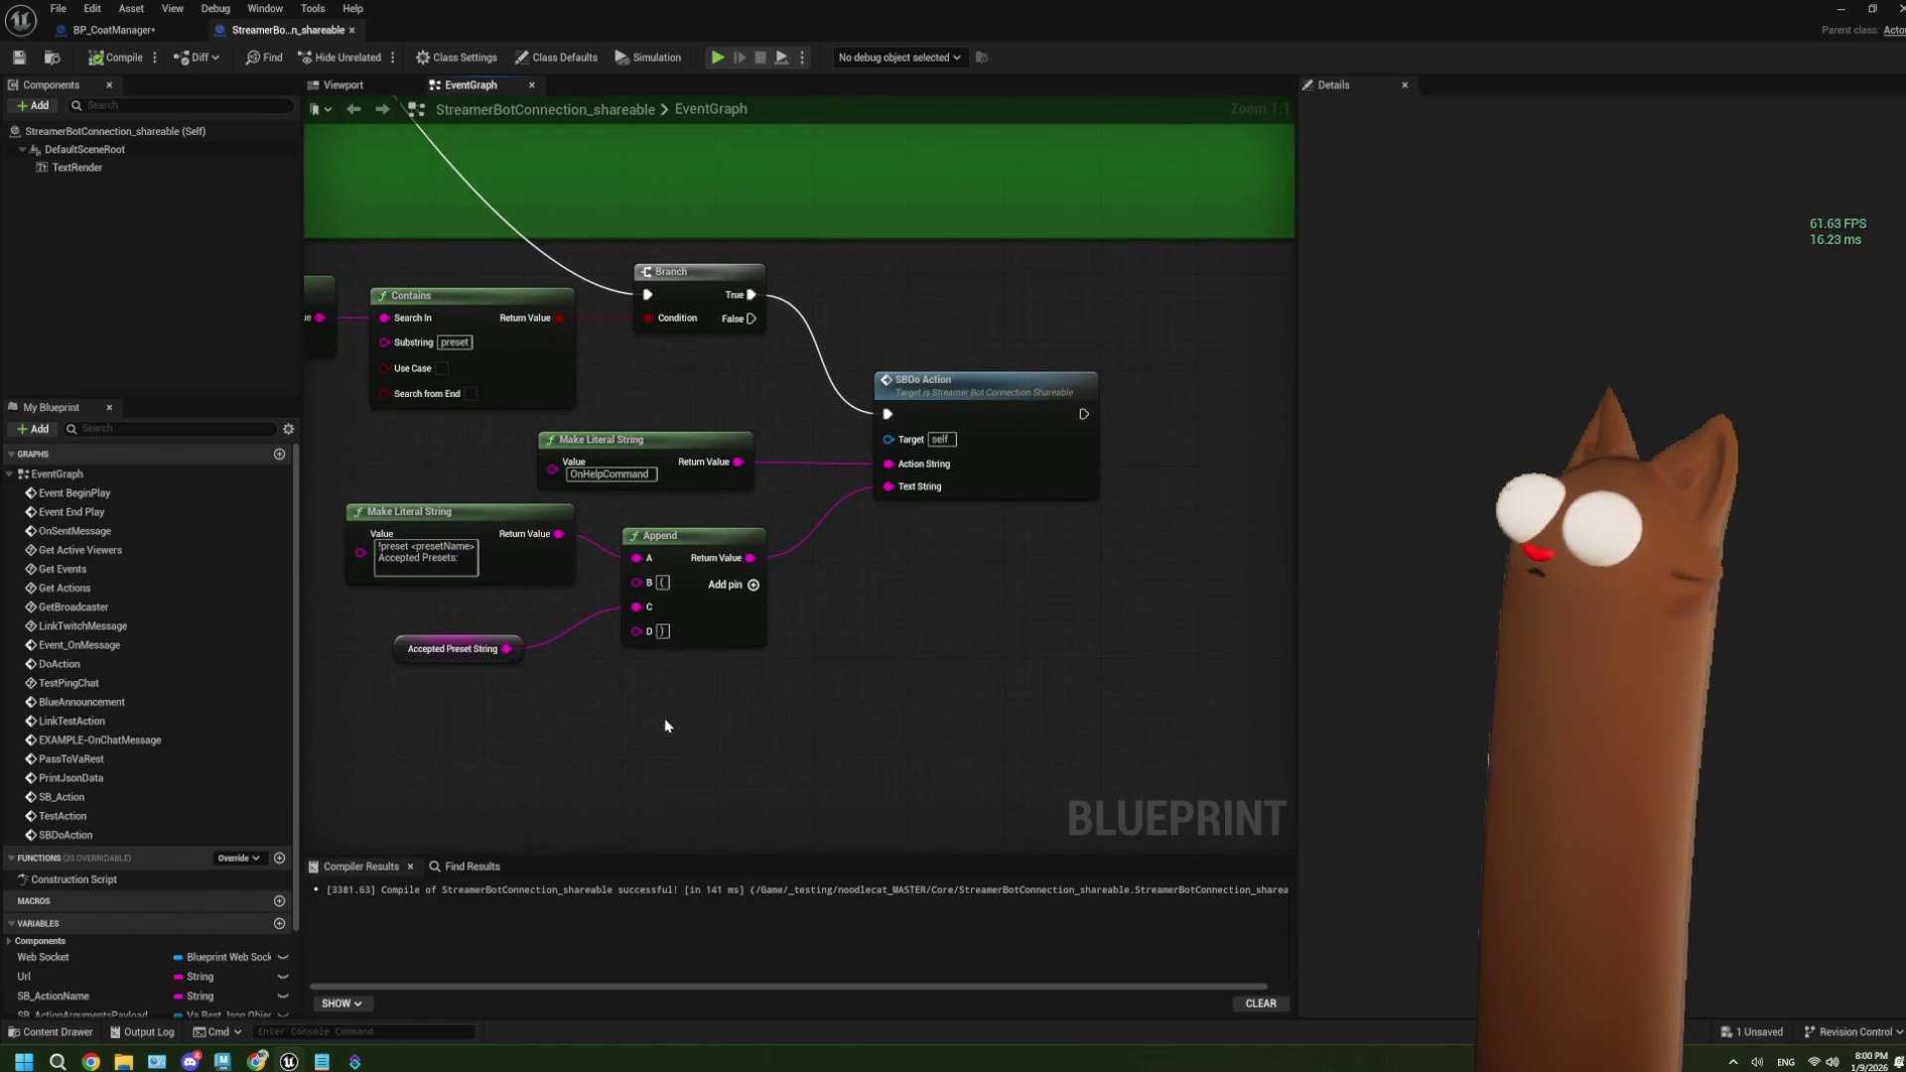
# Change the SBDoAction Append node's JSON args key from 'text' to 'message'.
pyautogui.moveTo(664, 725); pyautogui.dragTo(481, 556)
pyautogui.scroll(-9, 557, 623)
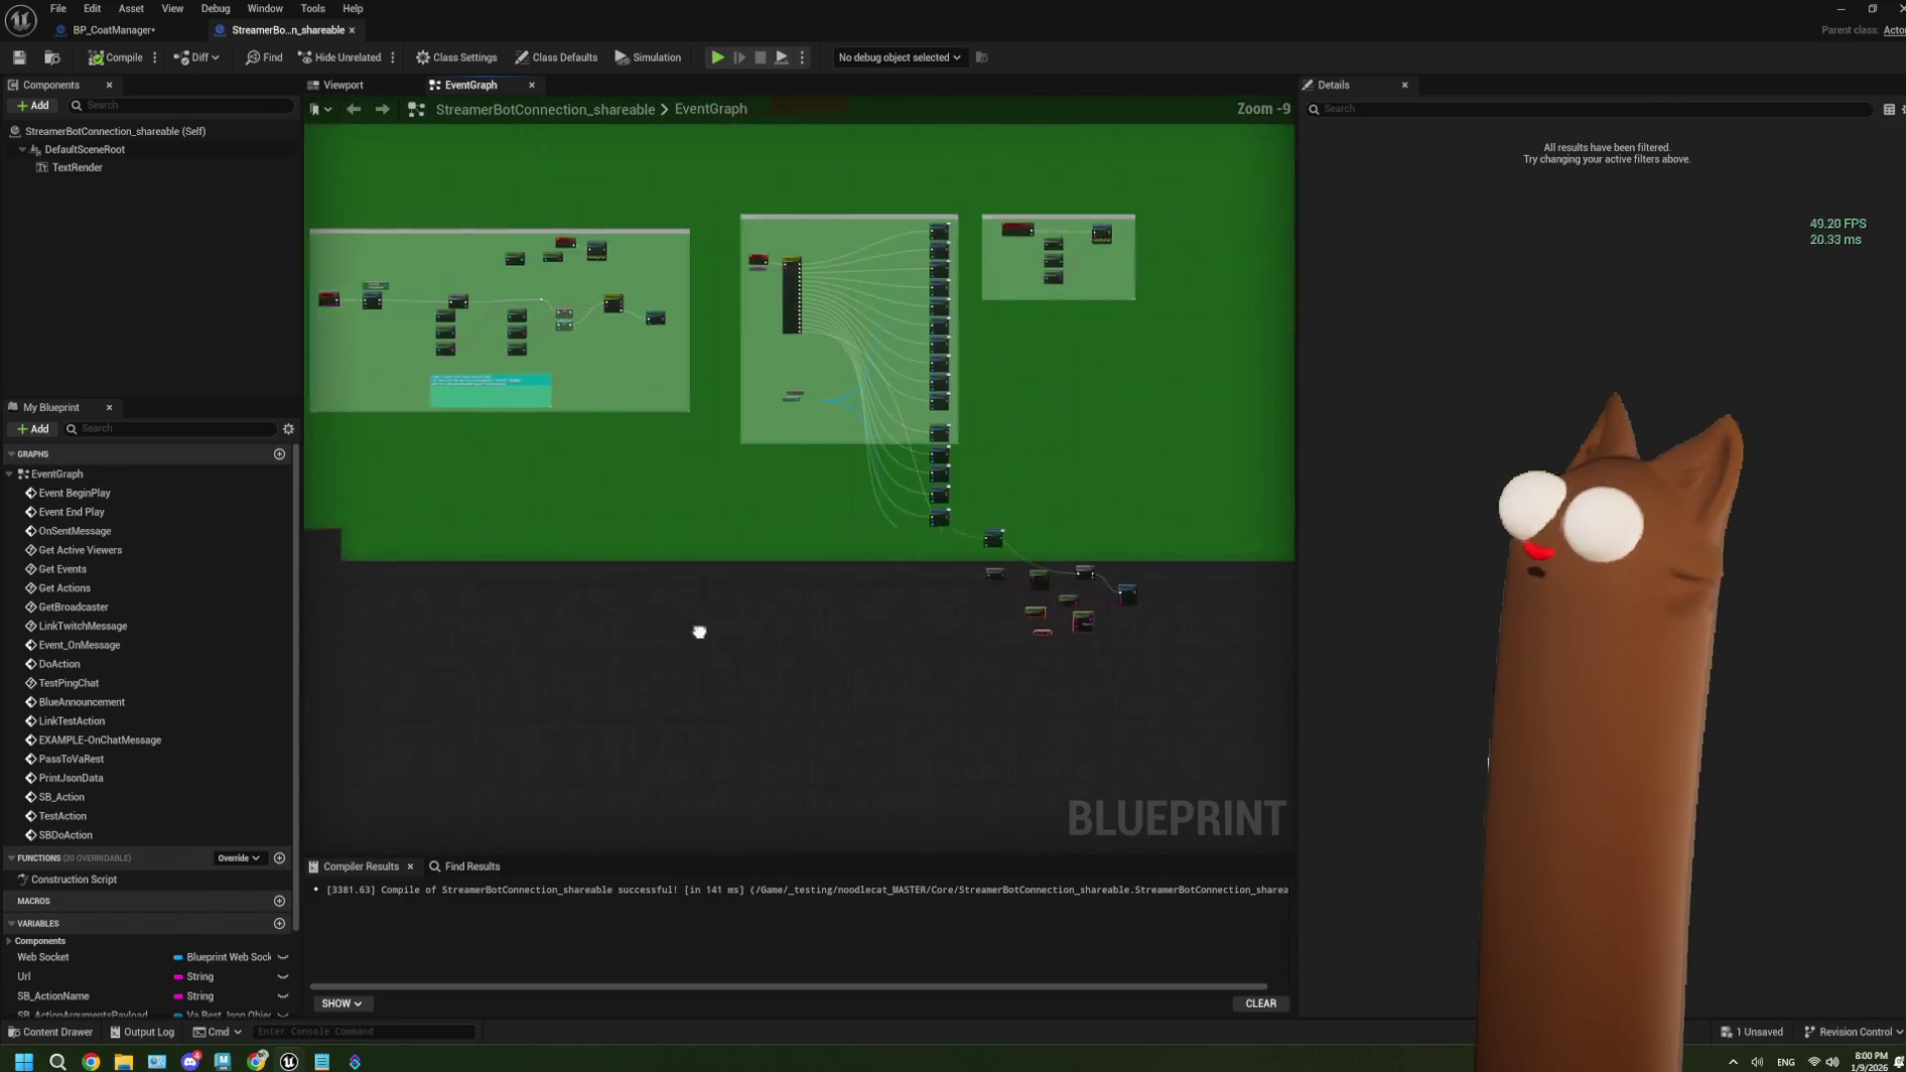
pyautogui.press('f')
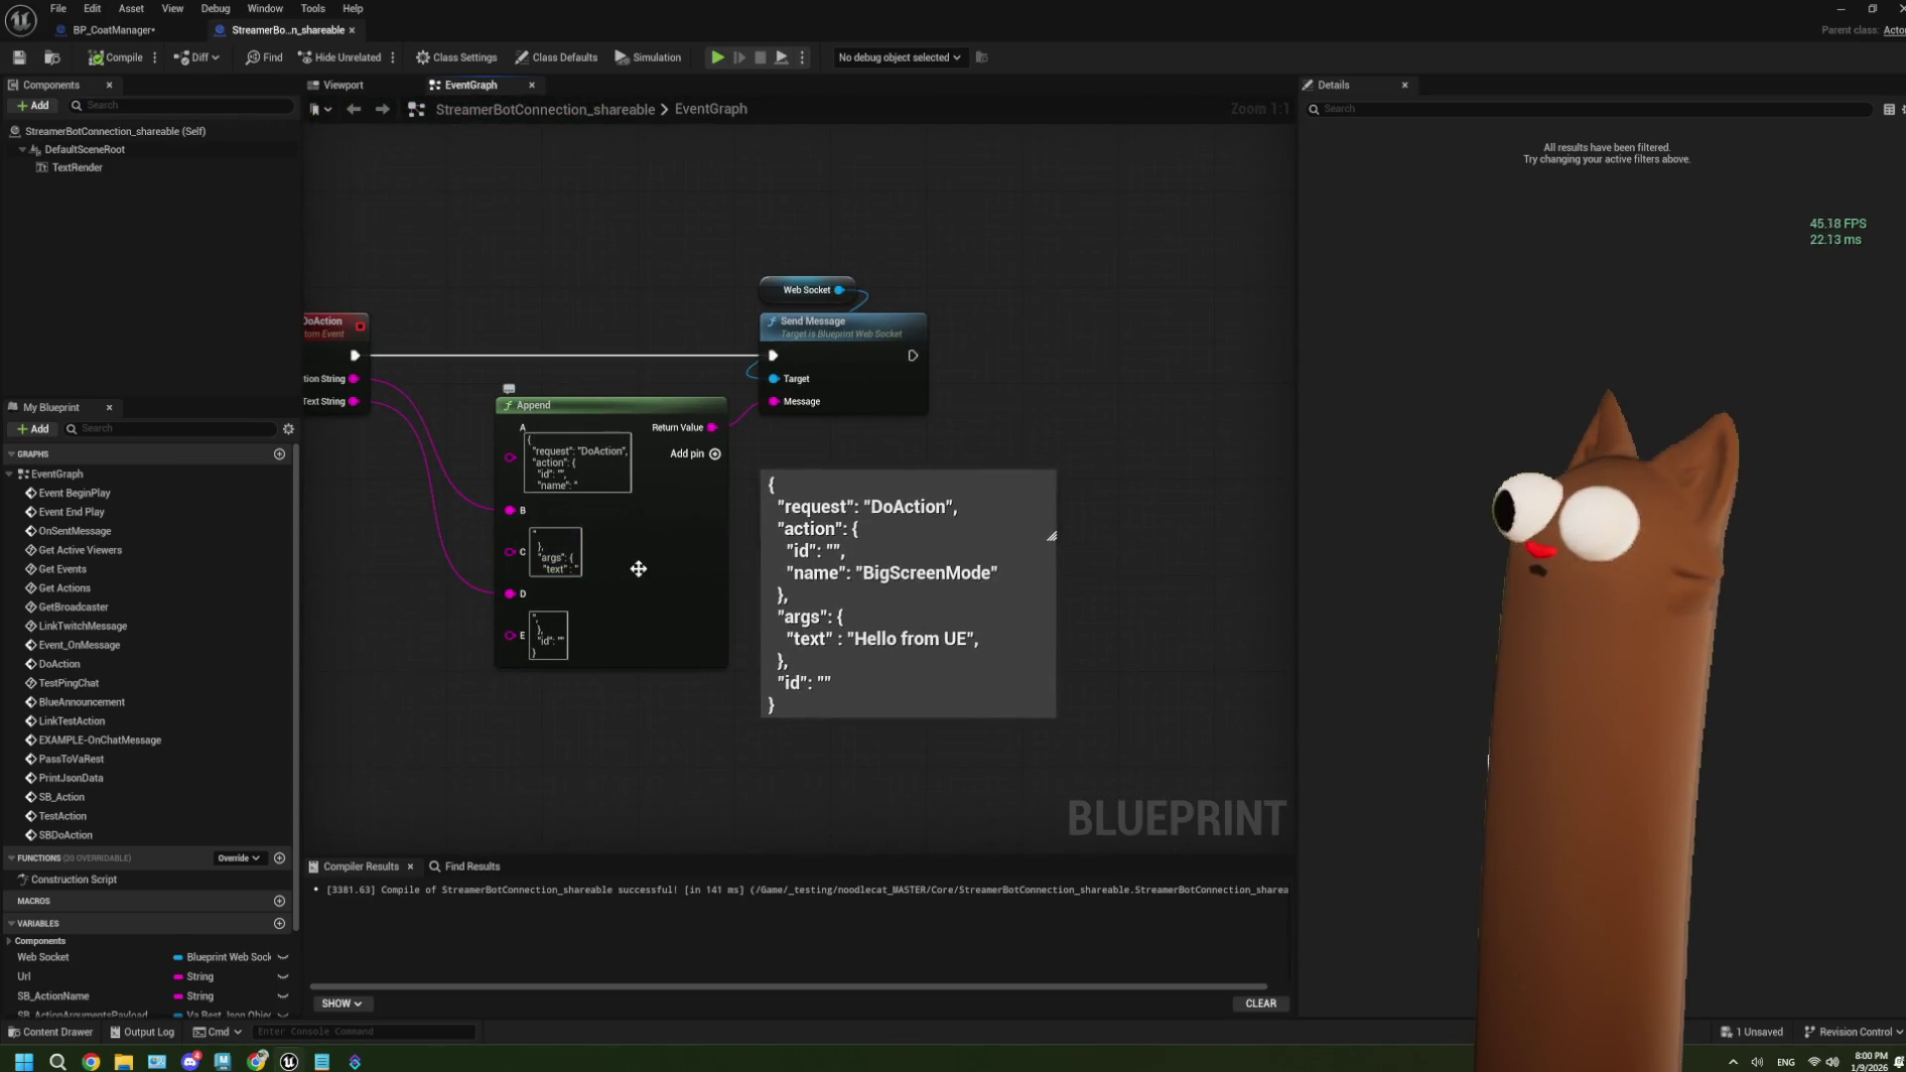
pyautogui.scroll(-1, 650, 586)
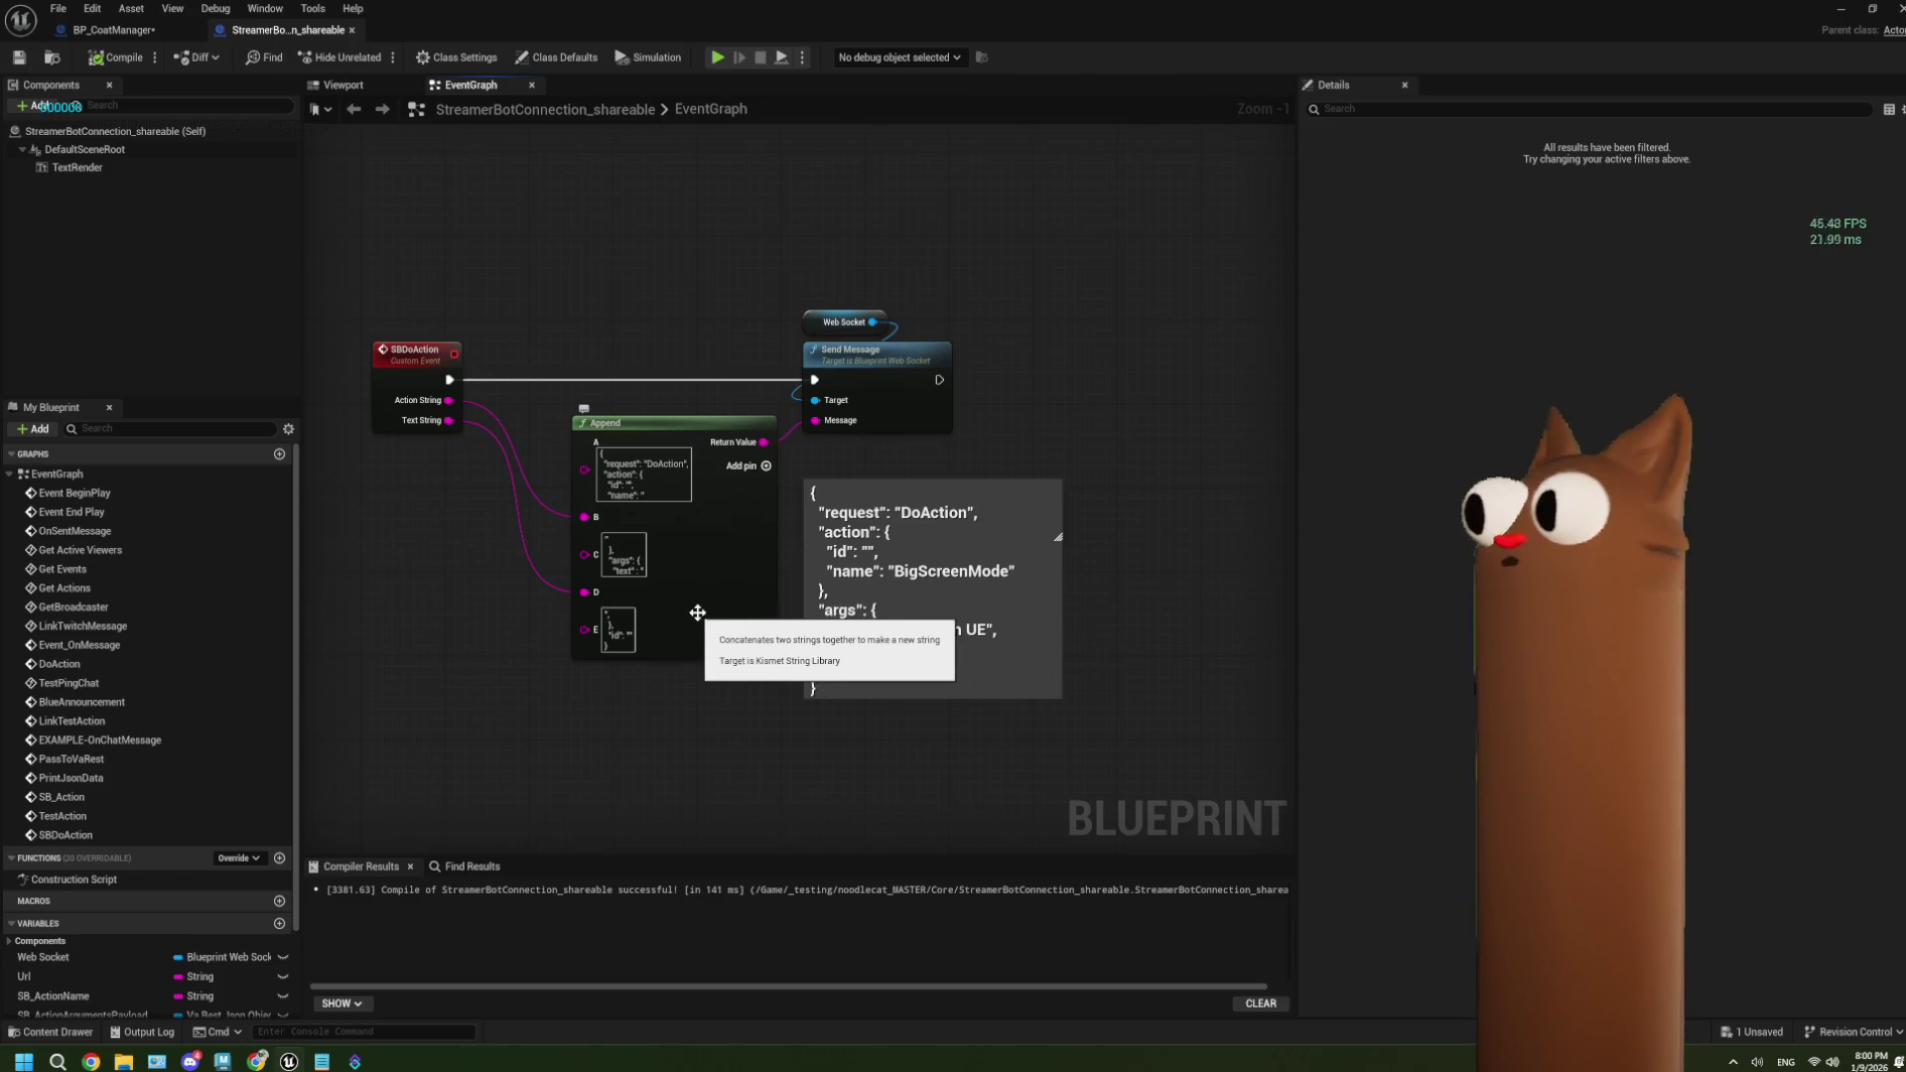
pyautogui.scroll(1, 660, 615)
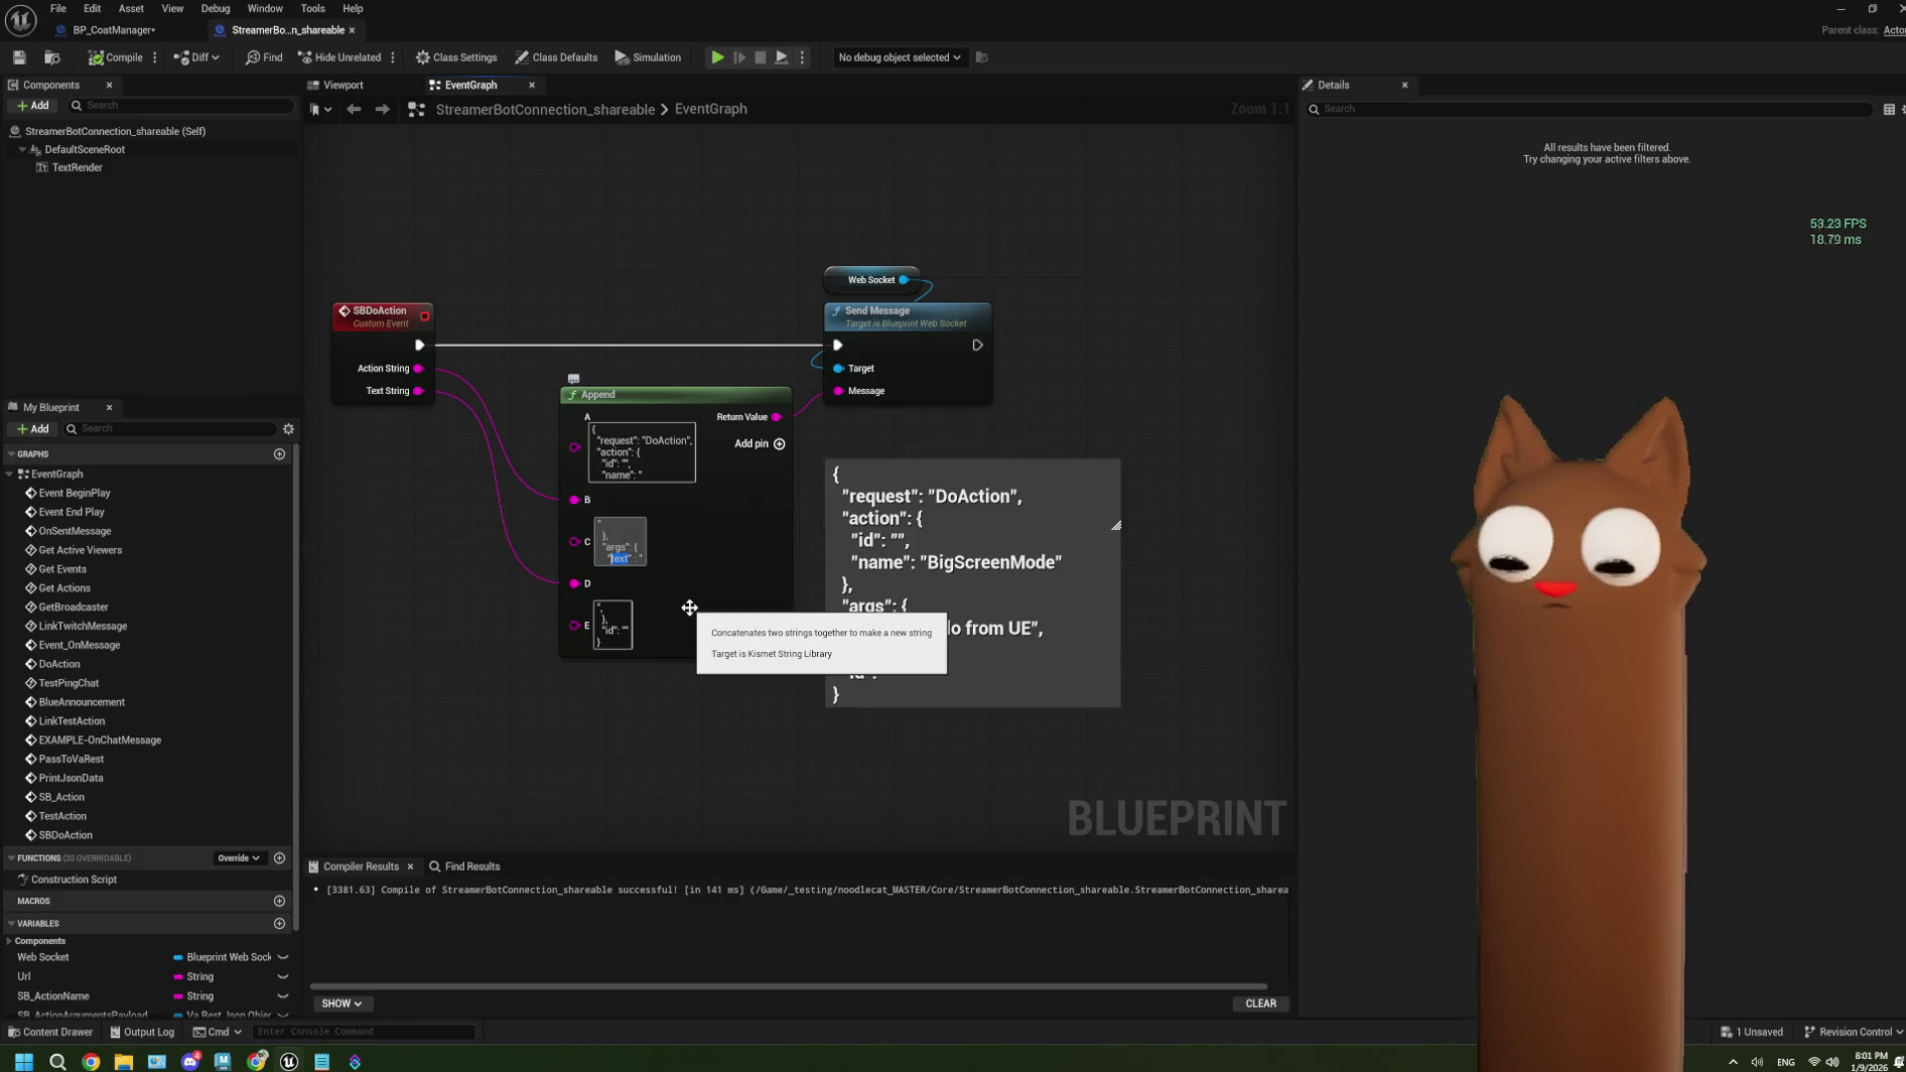
pyautogui.write('message')
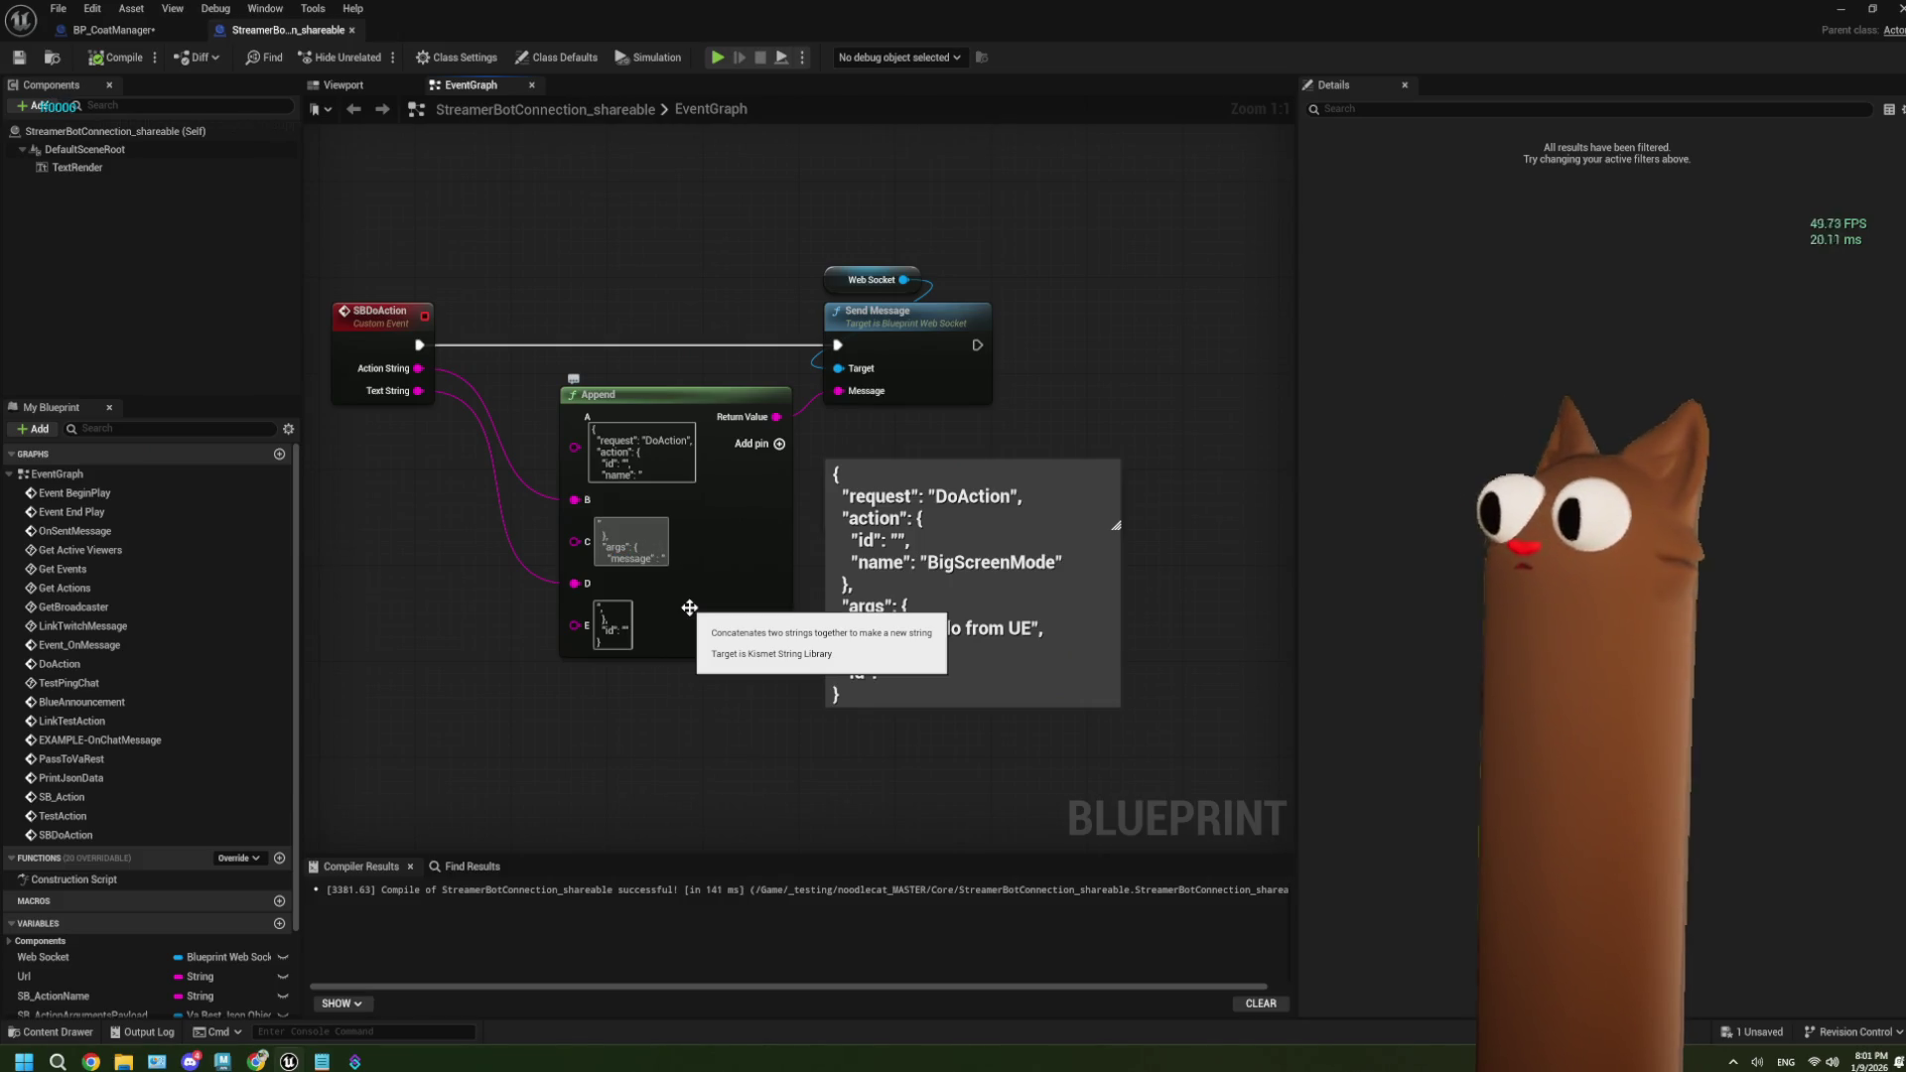
pyautogui.click(687, 770)
# Compile the Blueprint with the renamed key.
pyautogui.click(117, 57)
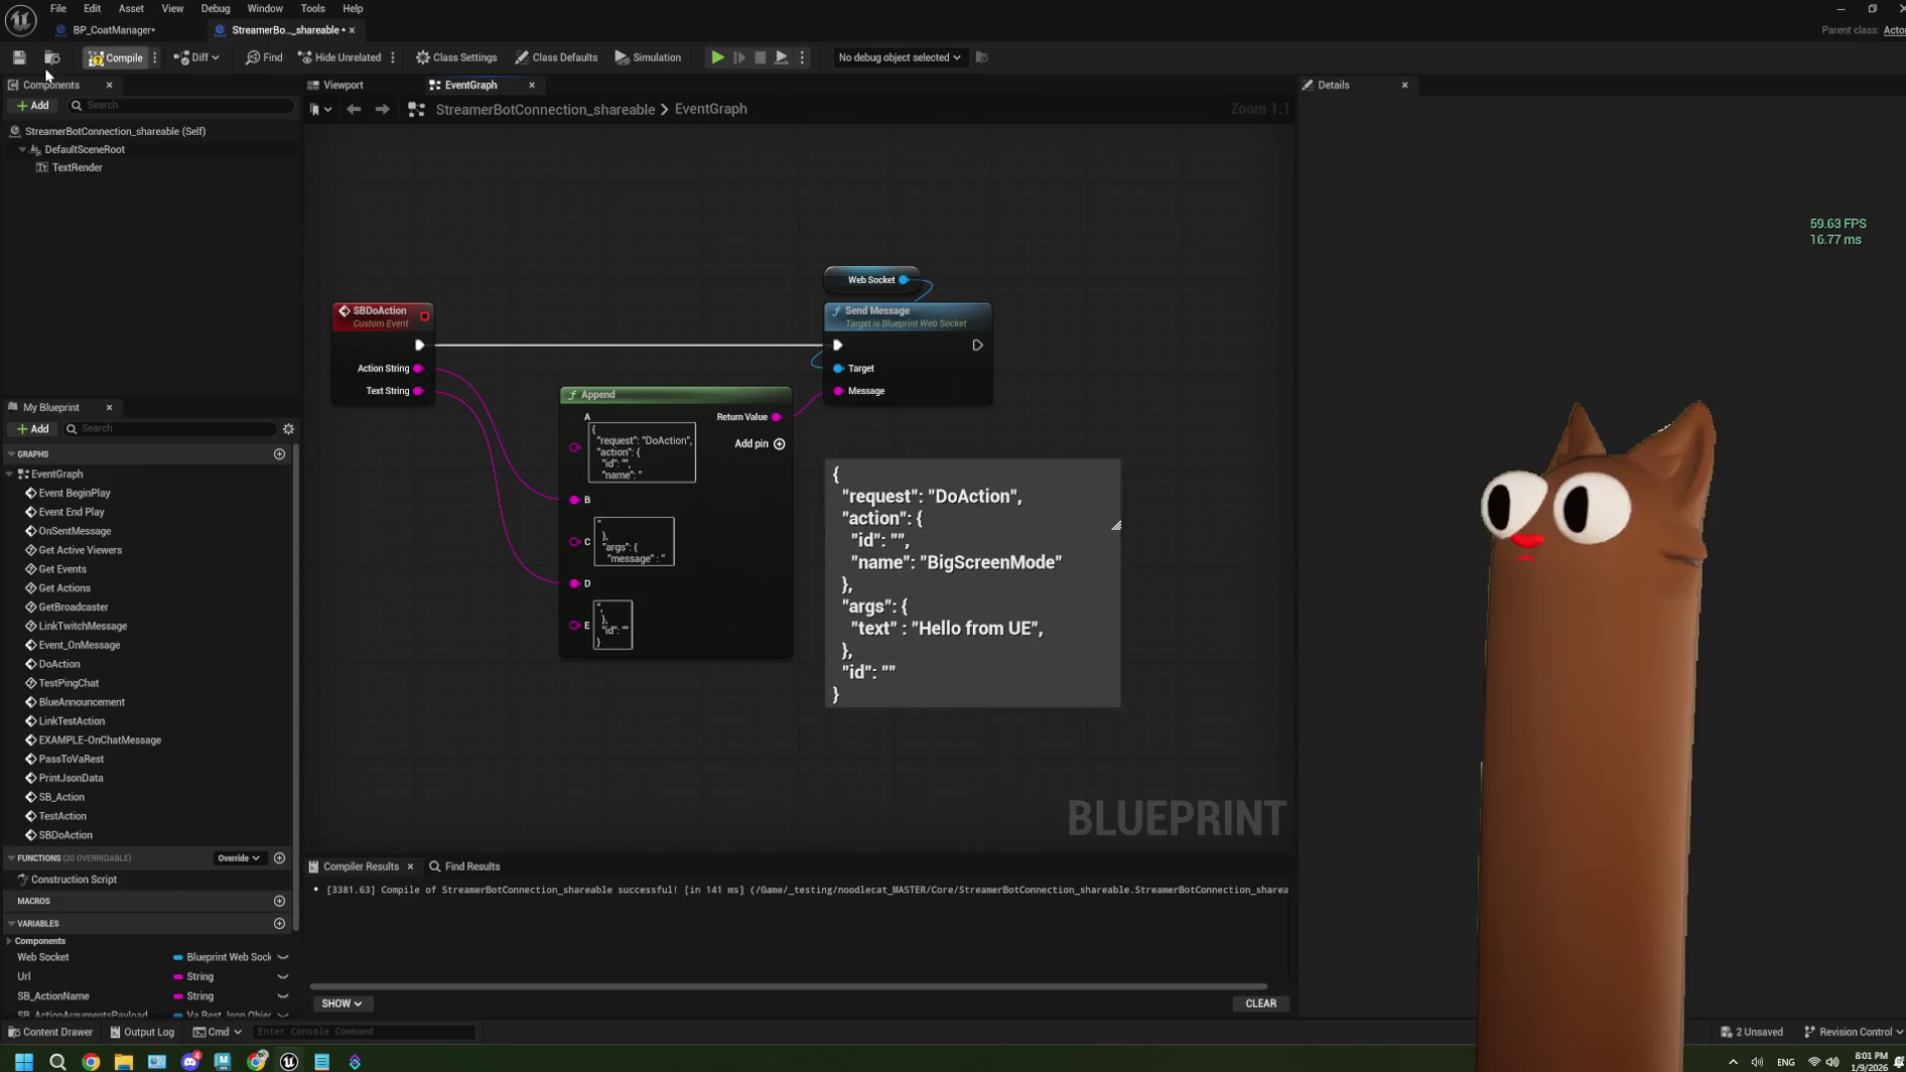
pyautogui.scroll(-4, 813, 548)
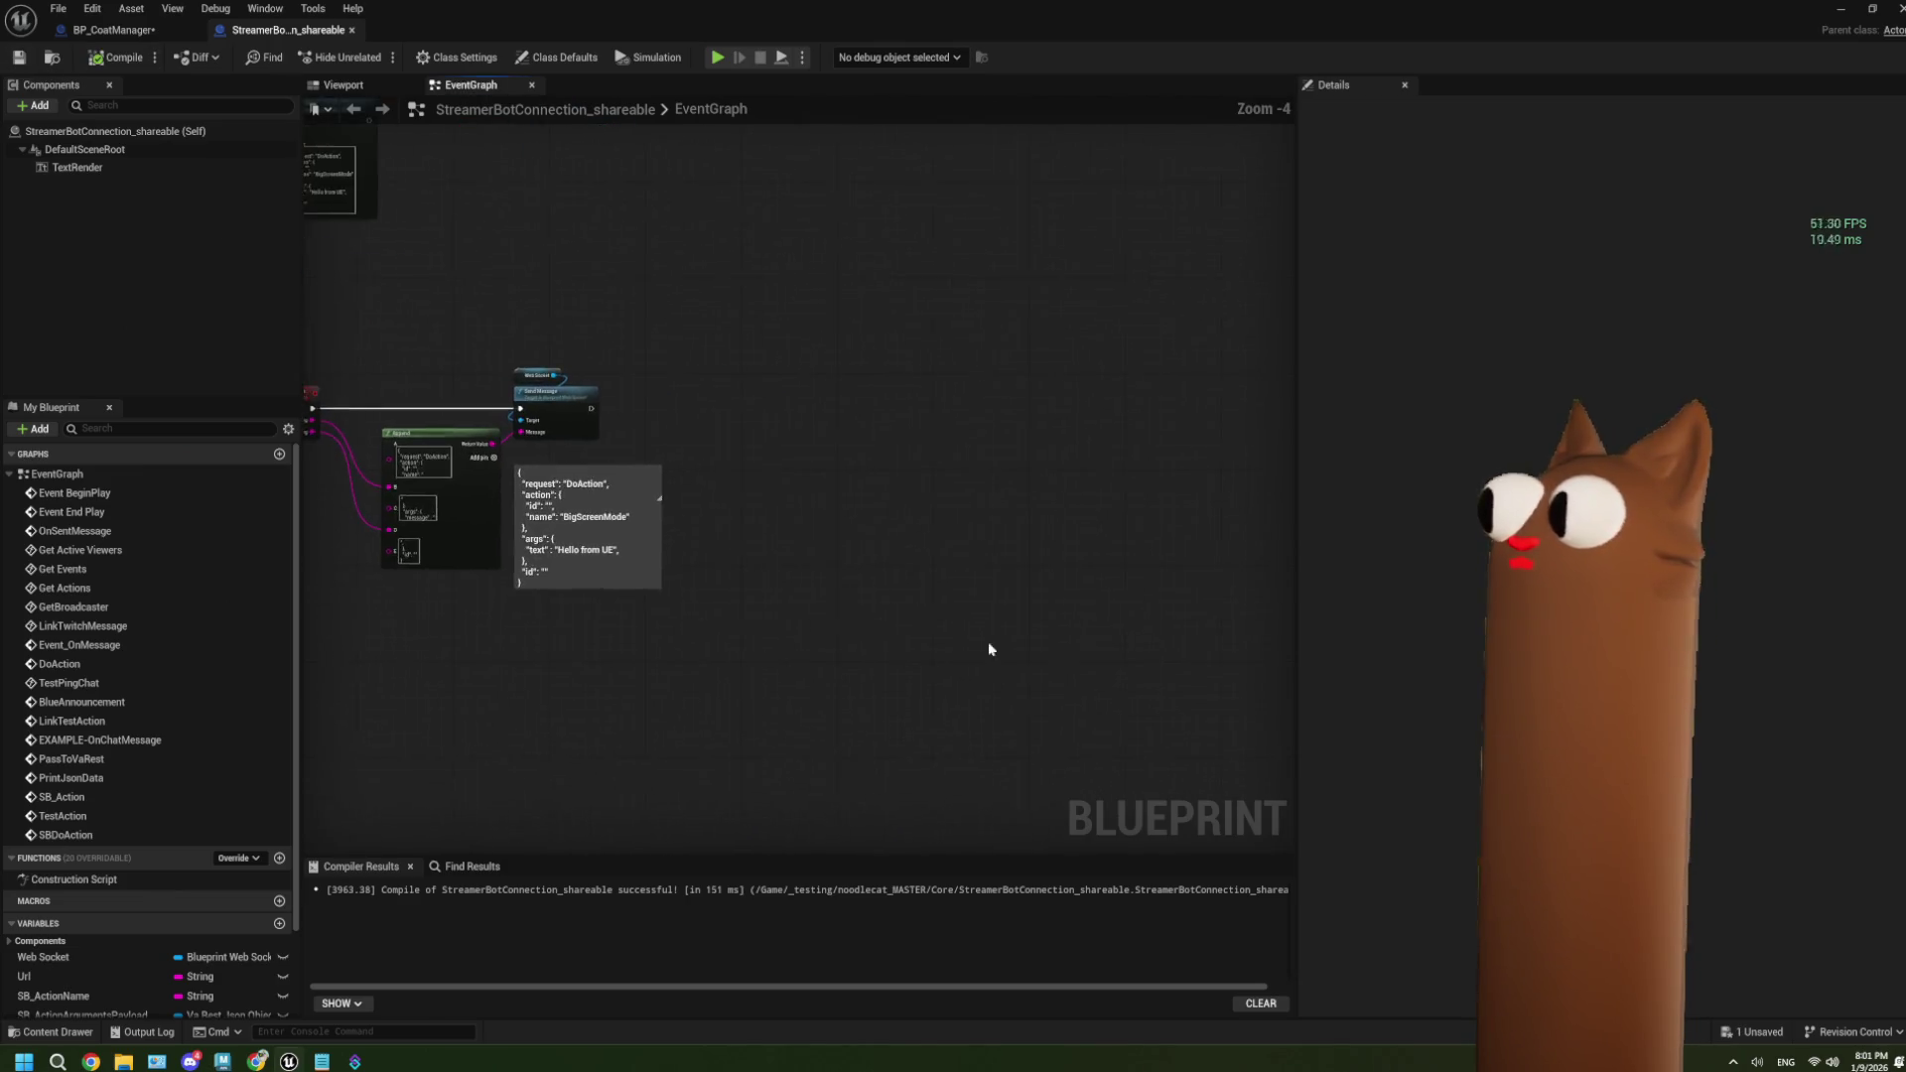
pyautogui.moveTo(912, 626); pyautogui.dragTo(814, 626)
# Move the Accepted Preset String node up and right beside the OnHelpCommand nodes.
pyautogui.moveTo(870, 621)
pyautogui.mouseDown()
pyautogui.moveTo(987, 625)
pyautogui.moveTo(783, 629)
pyautogui.moveTo(945, 625)
pyautogui.mouseUp()
pyautogui.scroll(4, 945, 626)
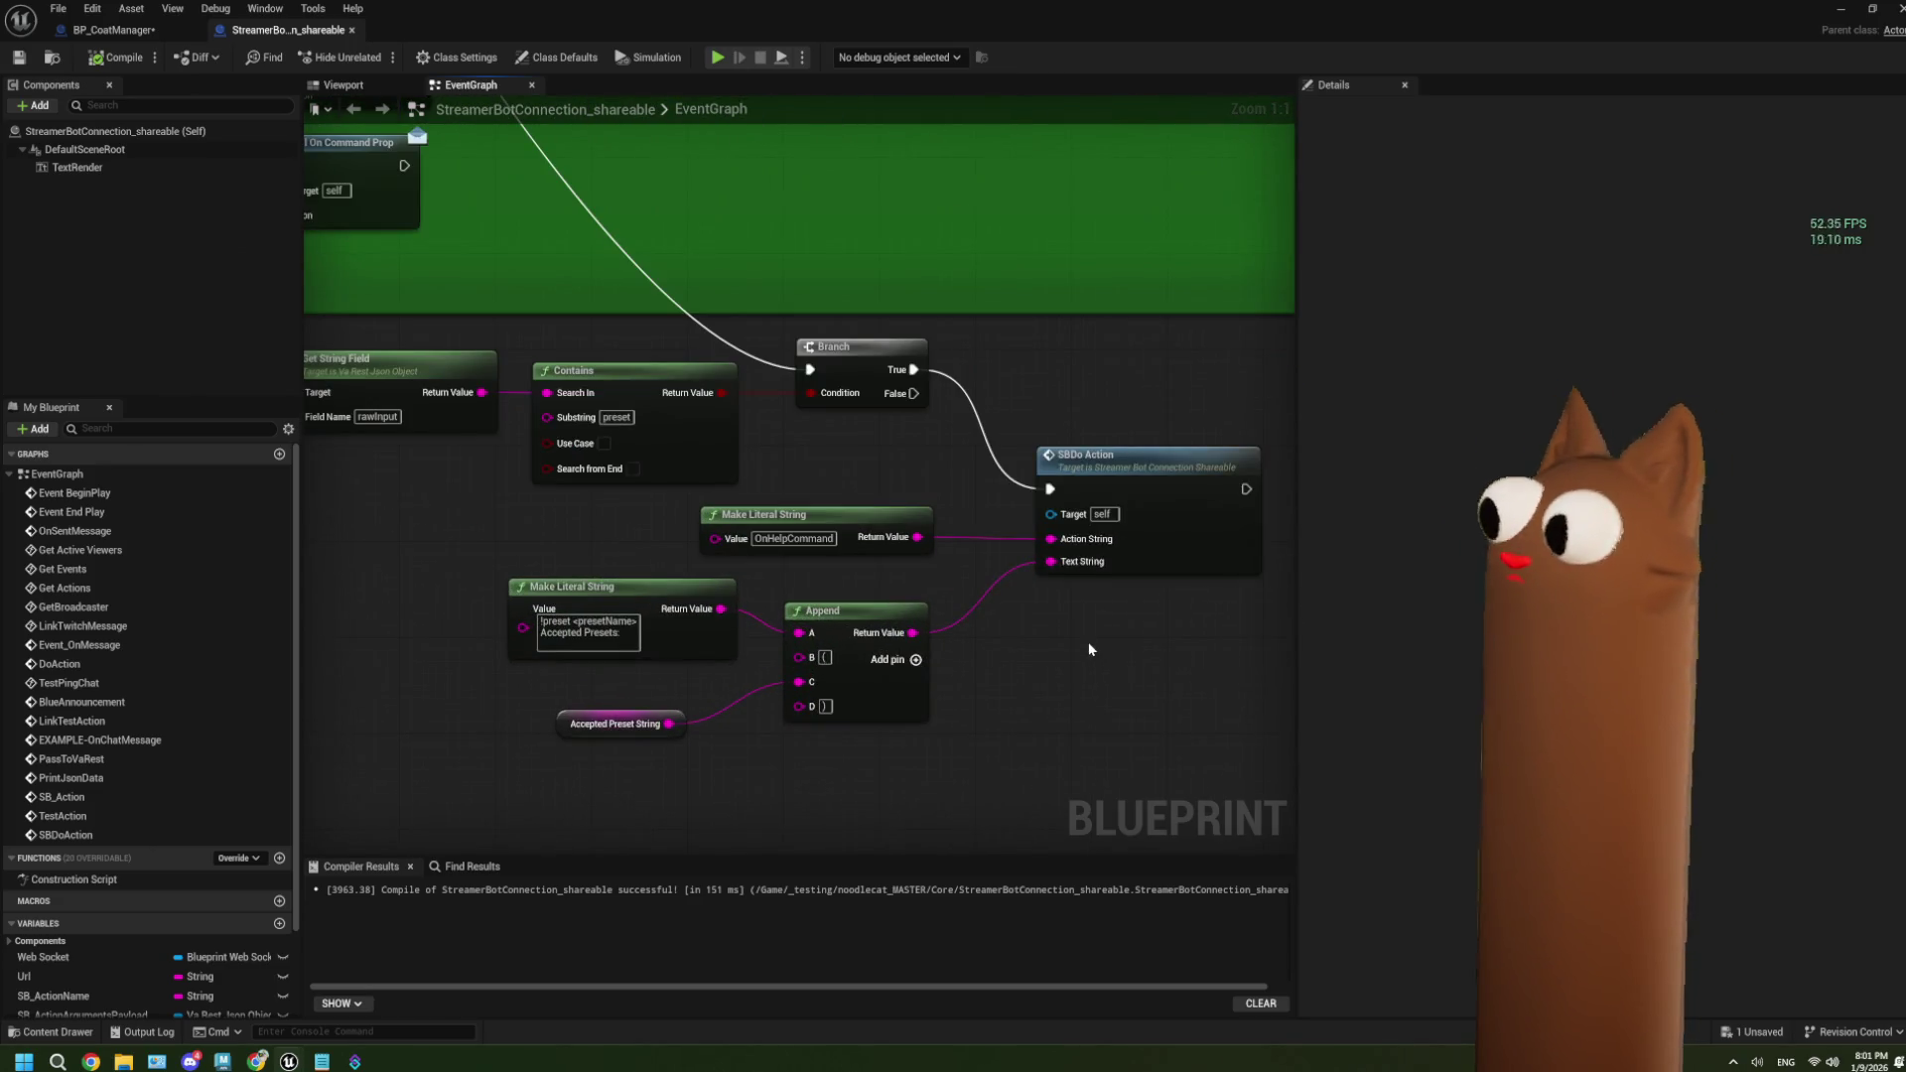
pyautogui.moveTo(1073, 669); pyautogui.dragTo(1005, 627)
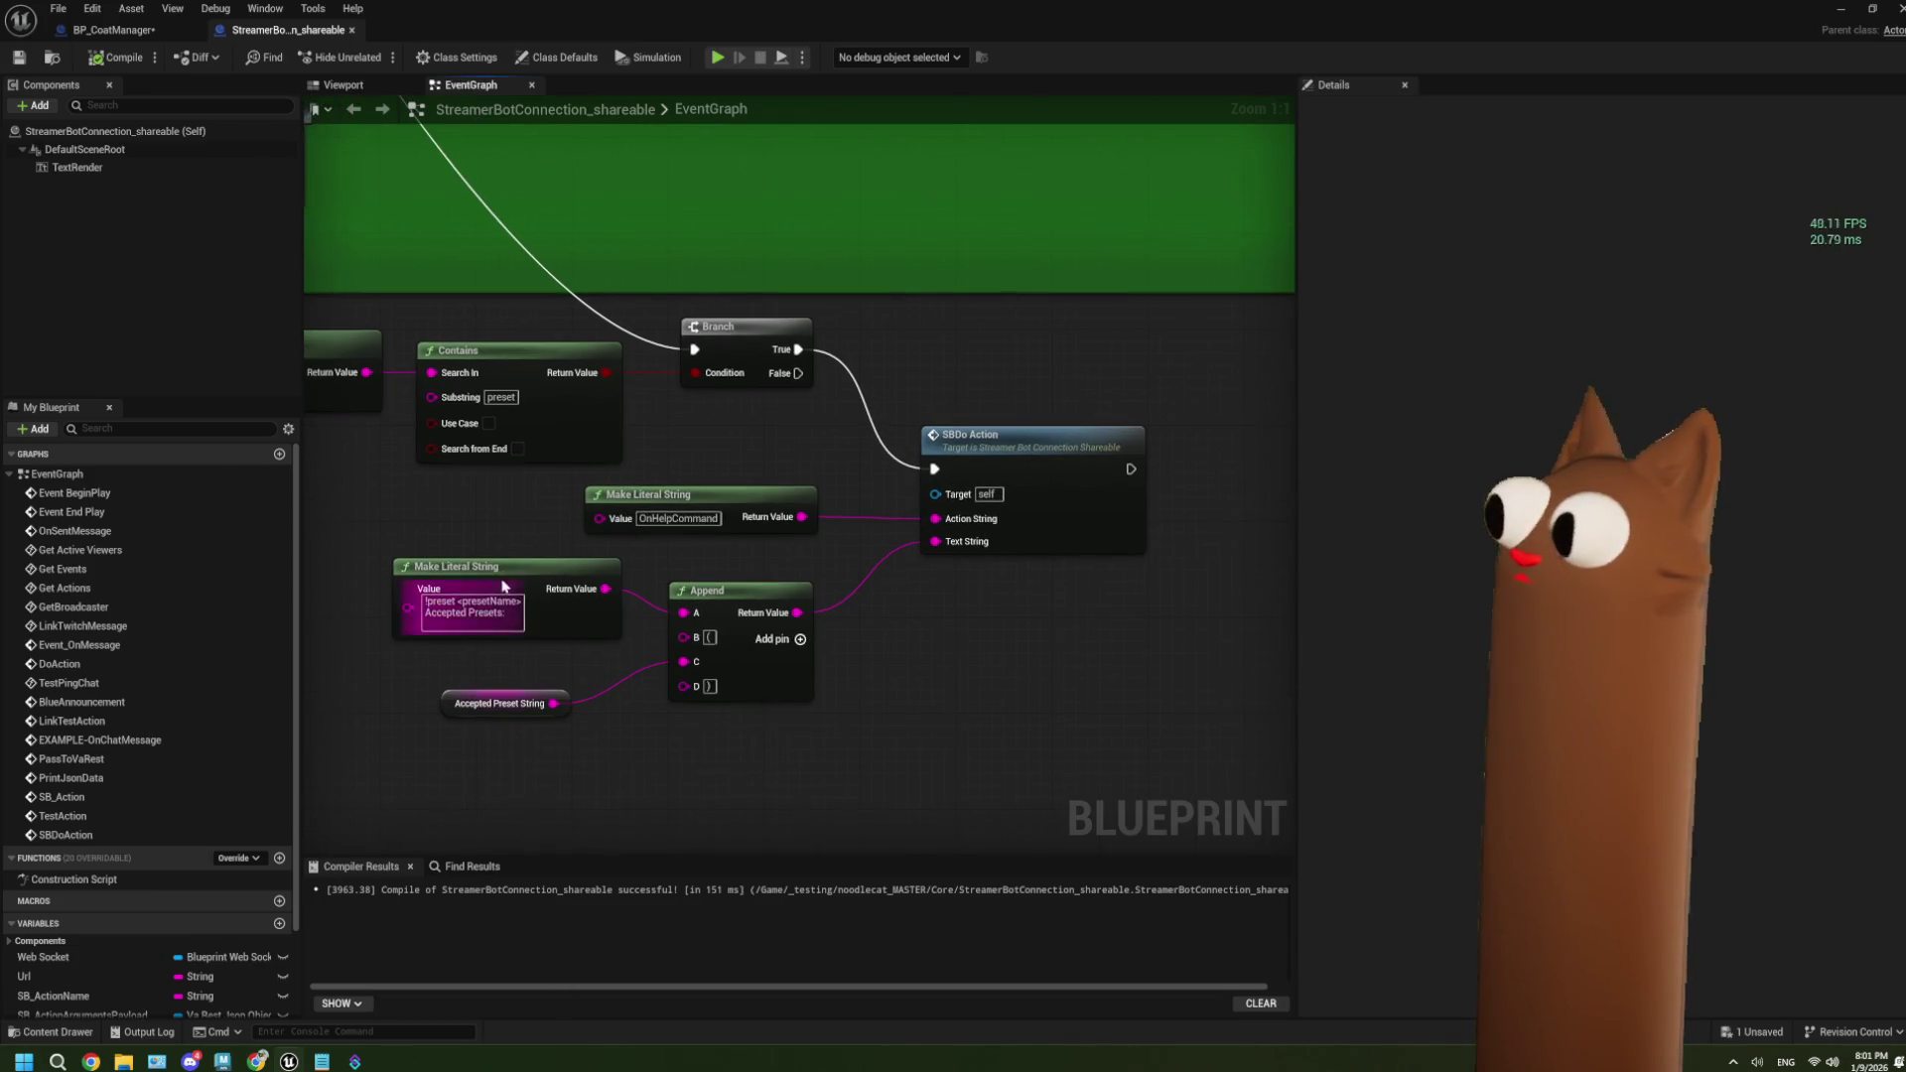
pyautogui.moveTo(532, 706); pyautogui.dragTo(577, 682)
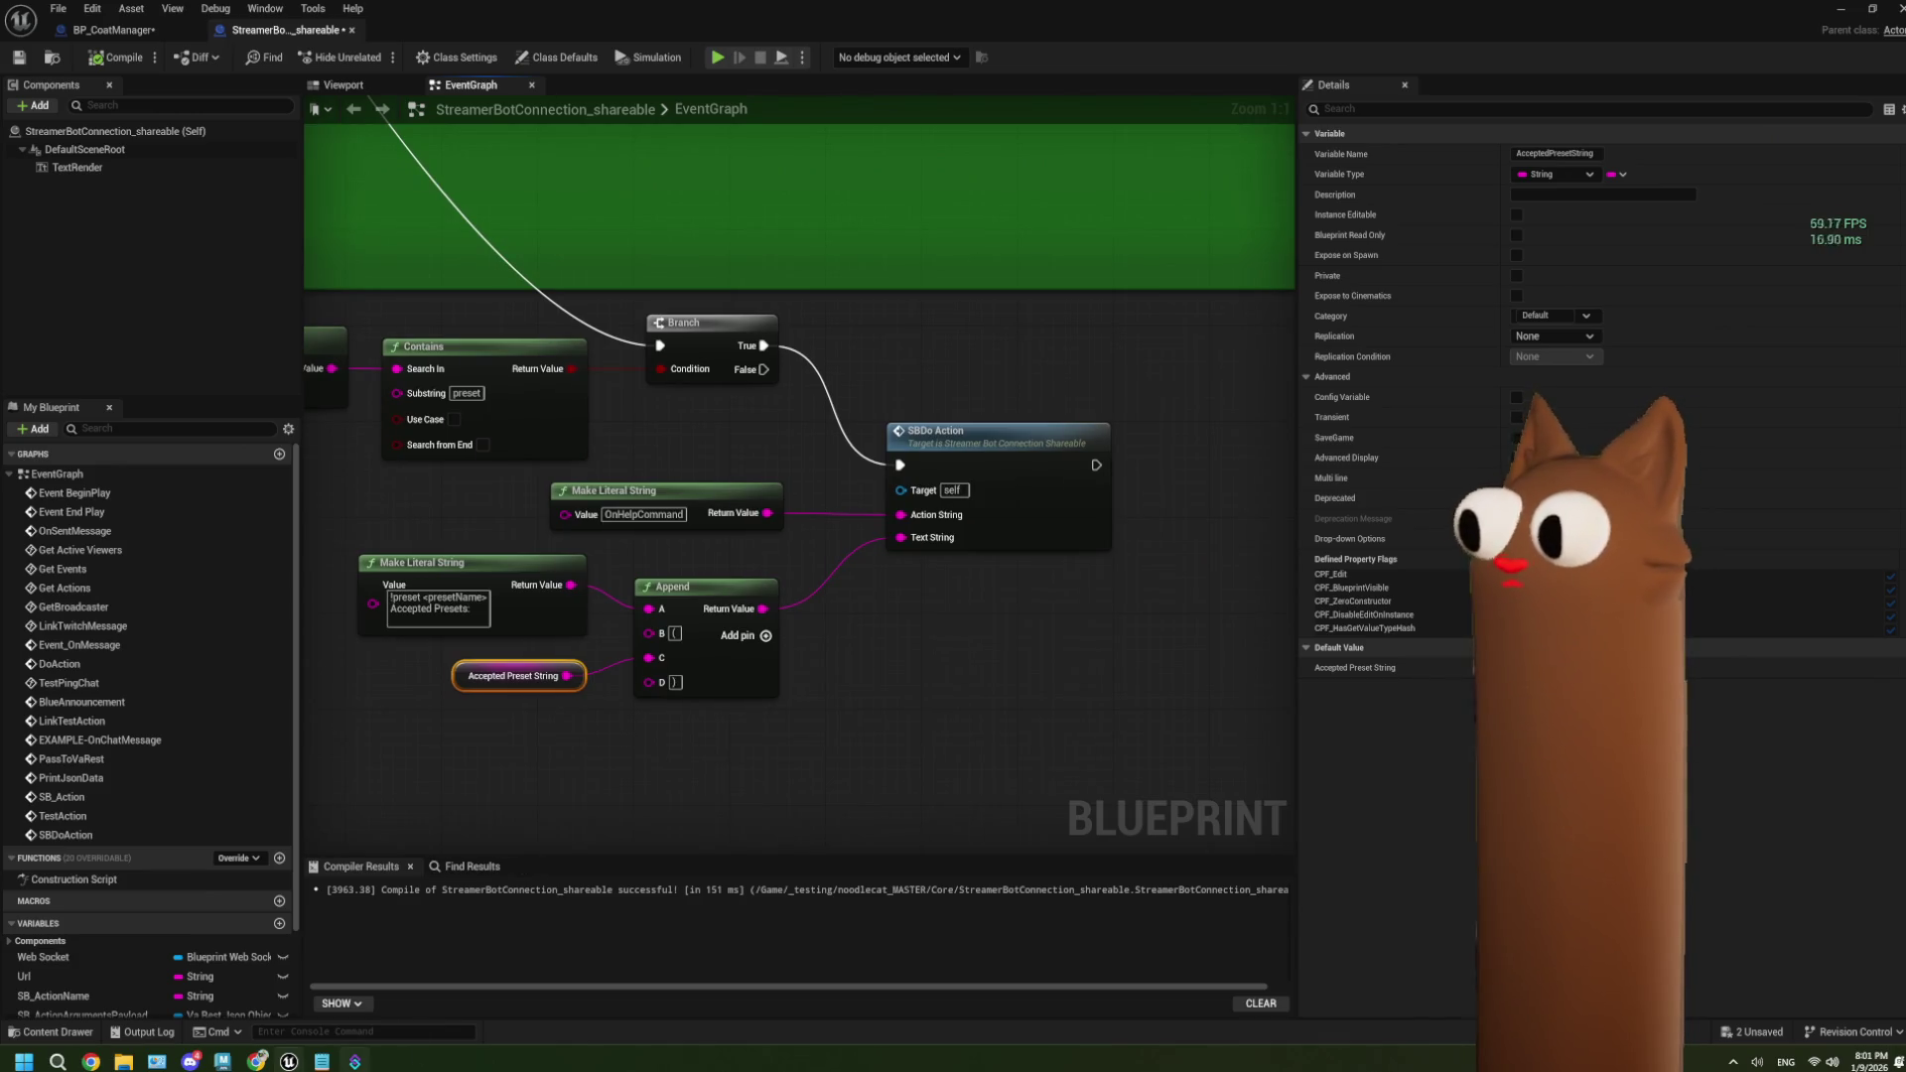
# Save the Blueprint and start a Play In Editor session.
pyautogui.click(354, 1061)
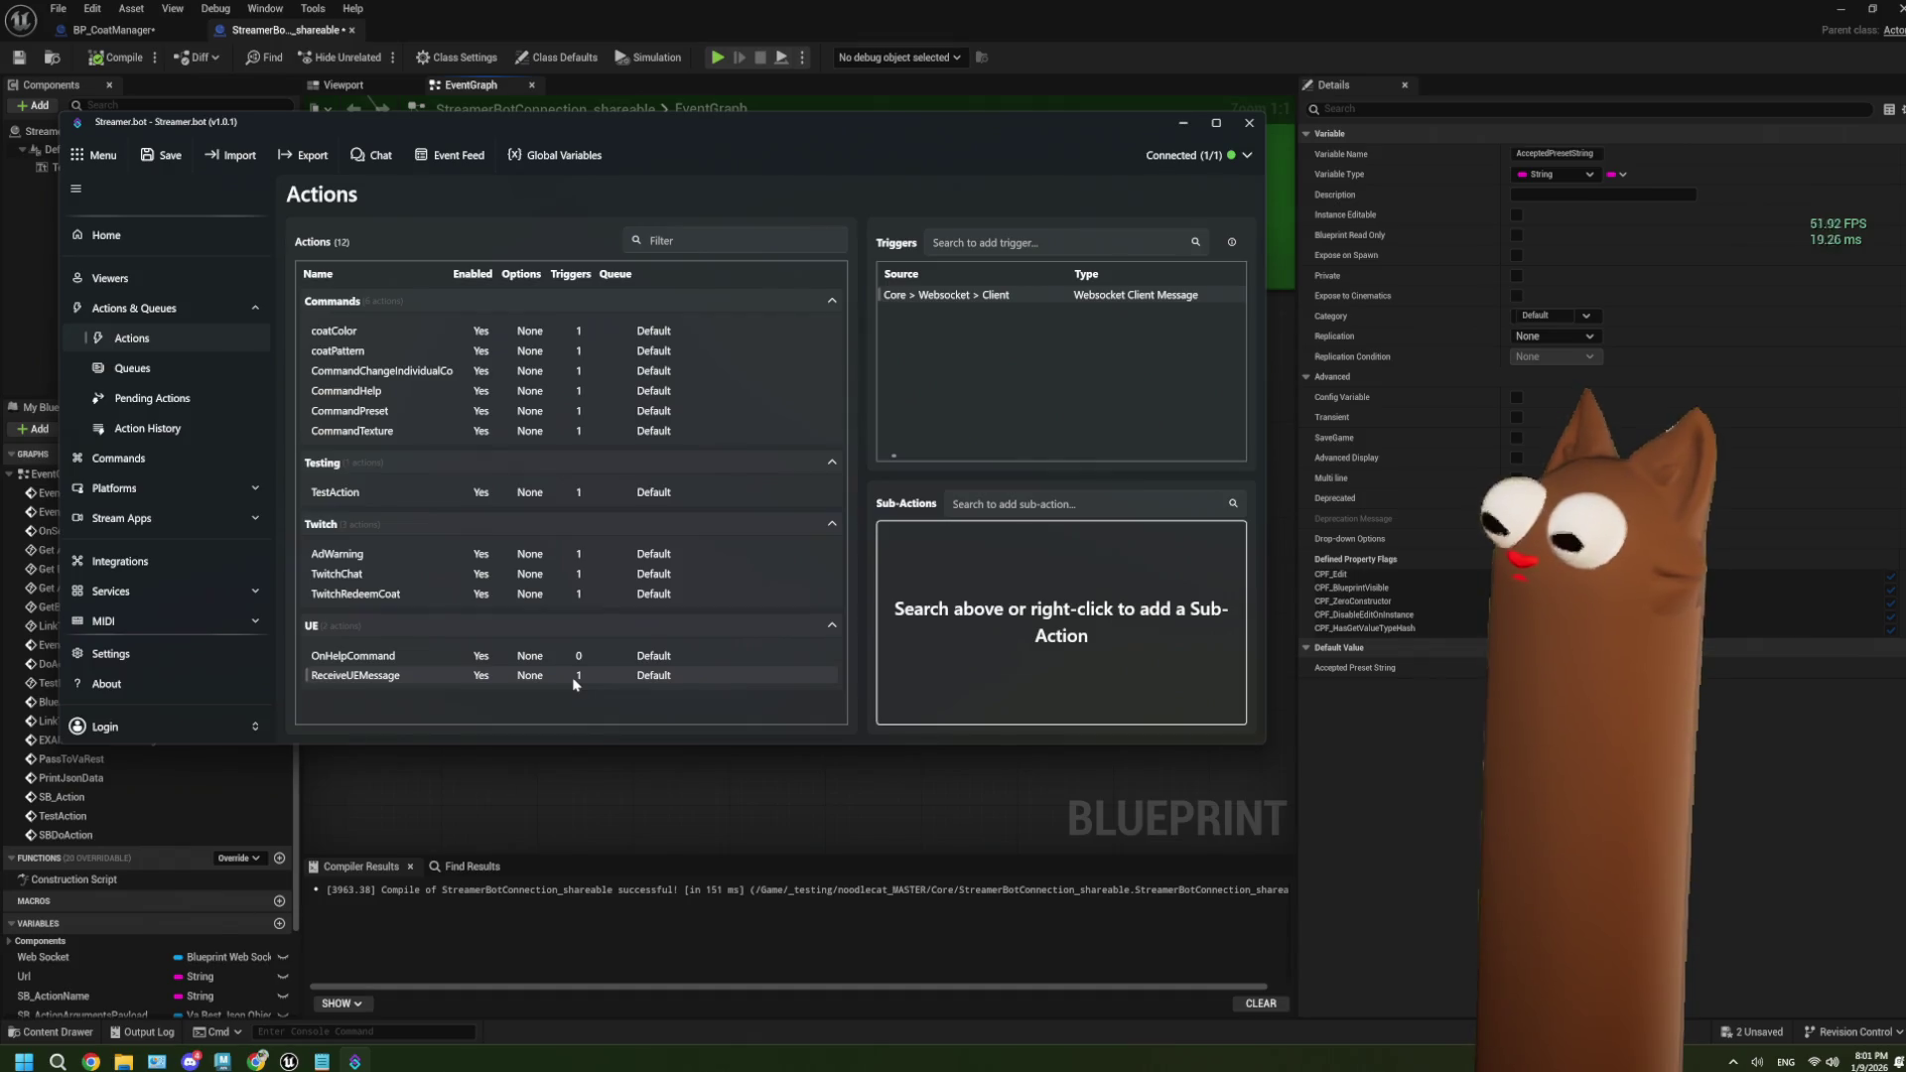
pyautogui.click(558, 789)
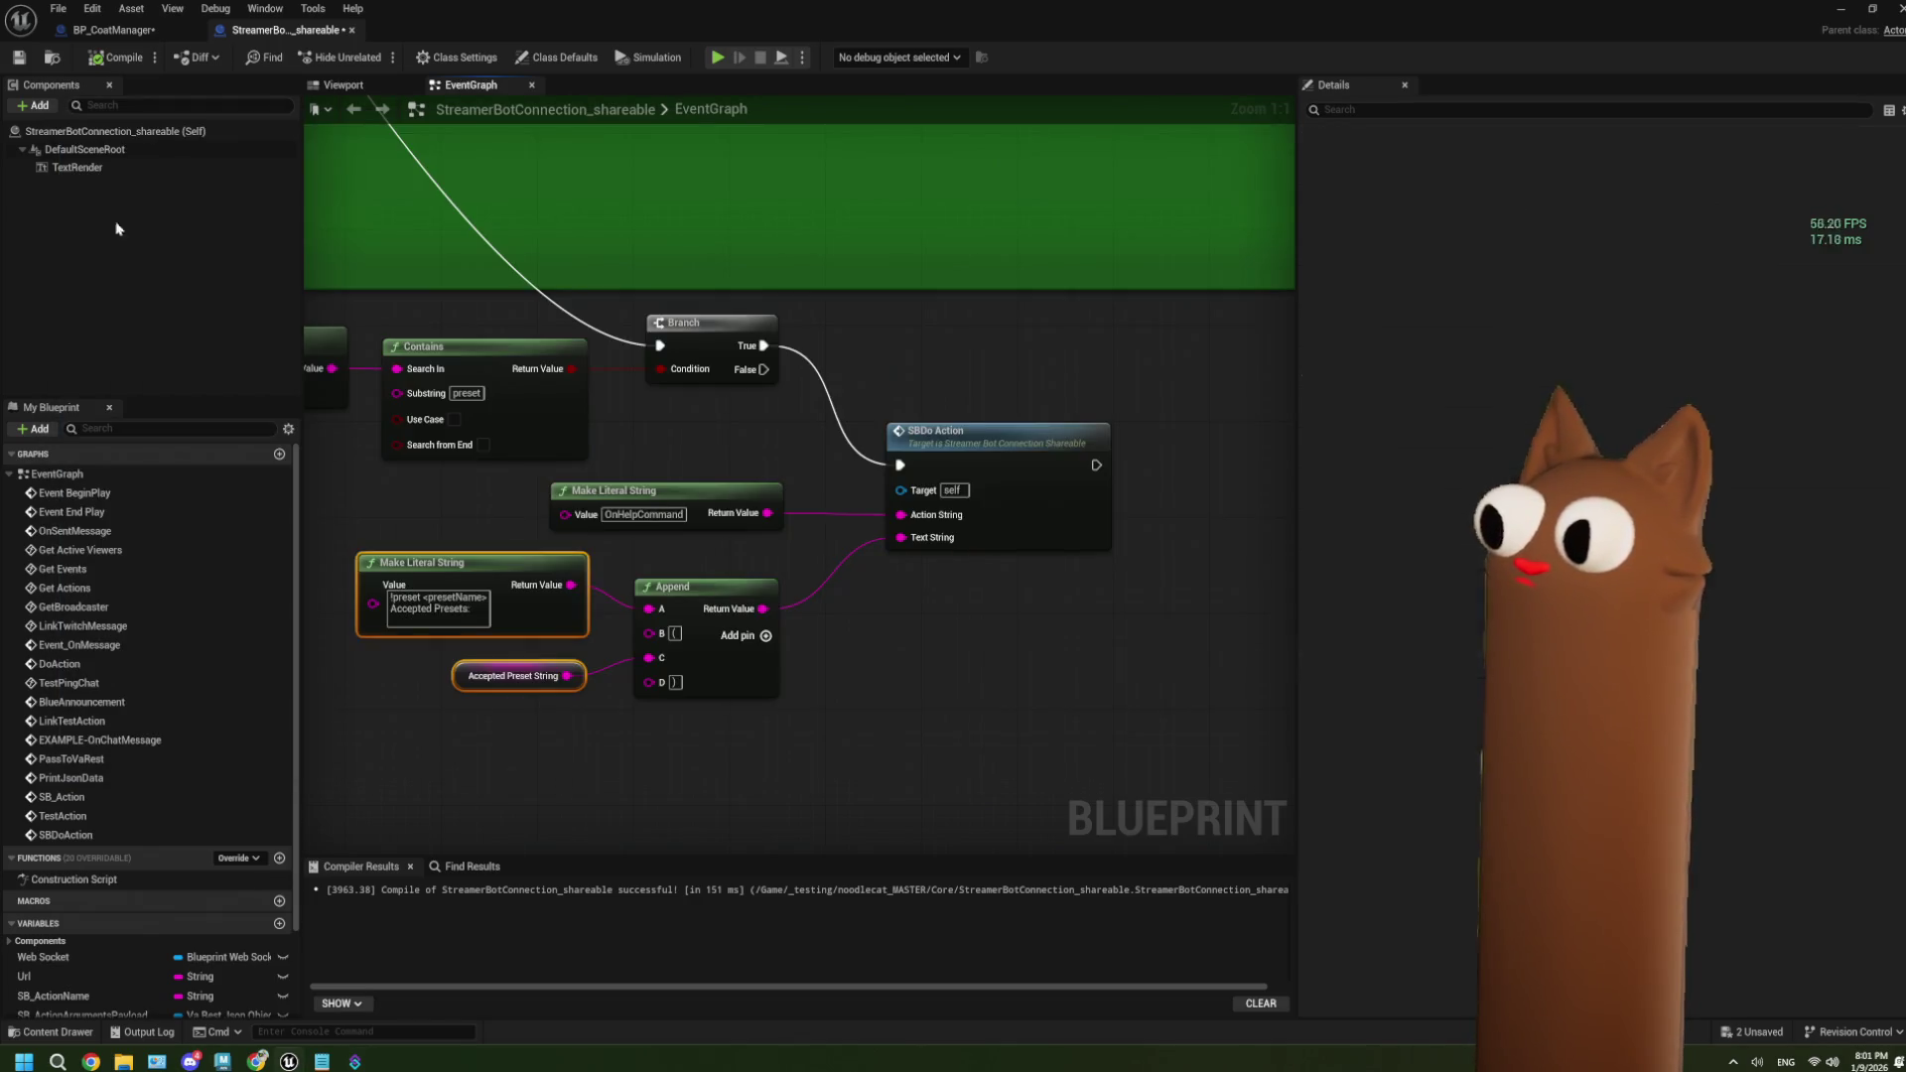
pyautogui.click(20, 57)
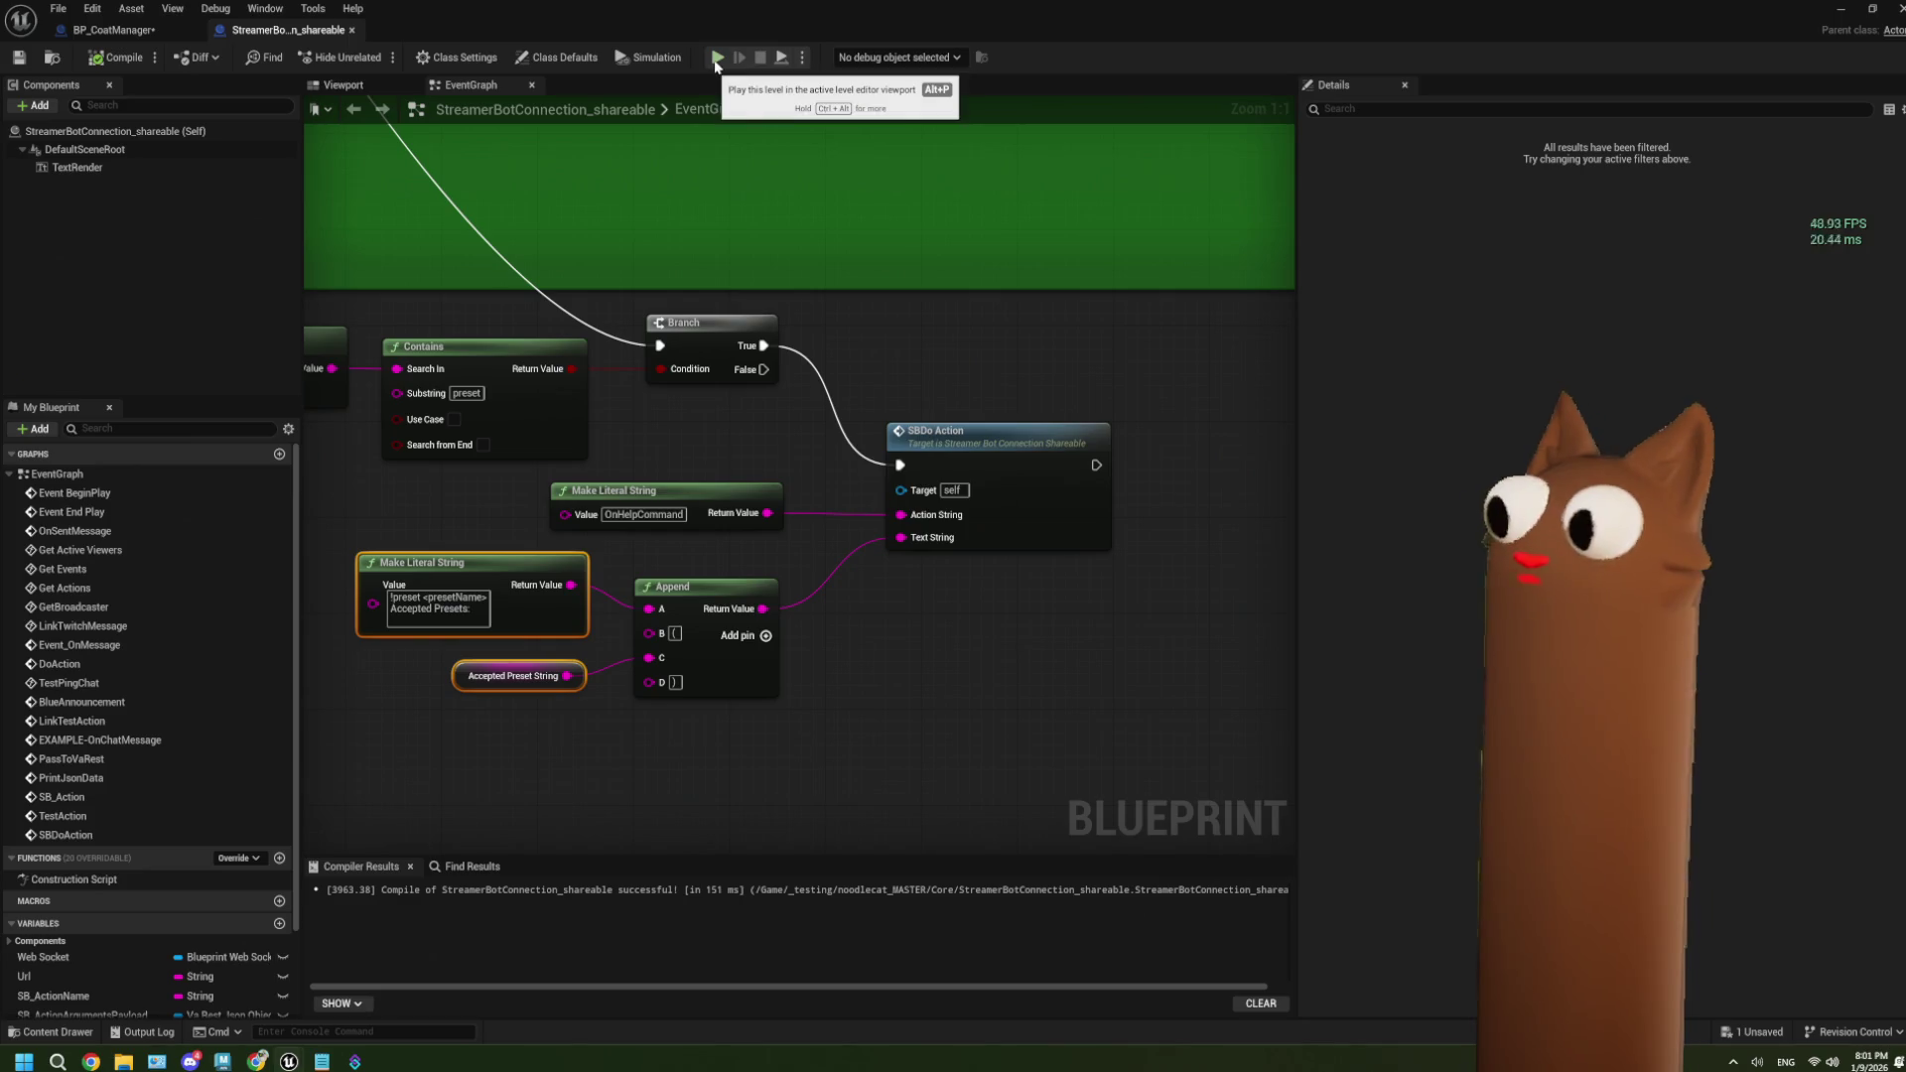
pyautogui.click(717, 57)
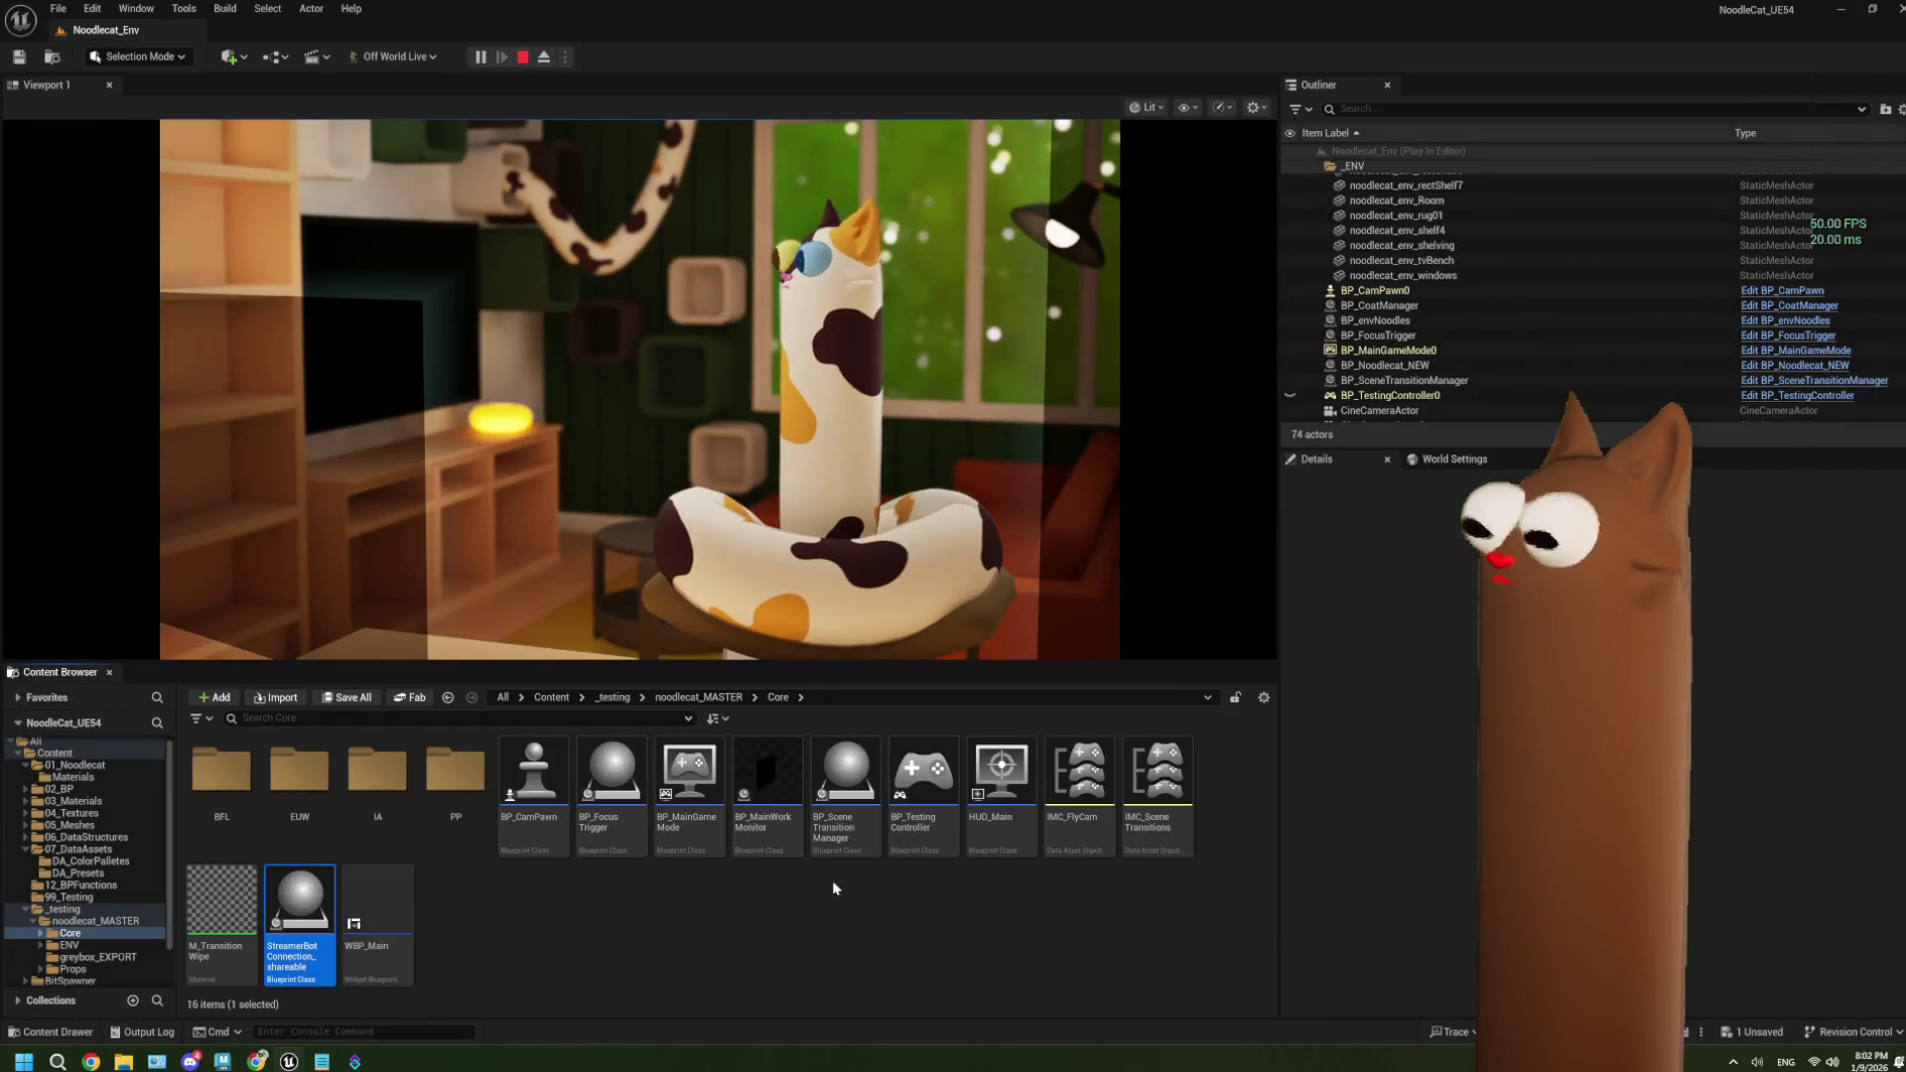
# Stop the play session with Esc and reopen the StreamerBotConnection_shareable Blueprint.
pyautogui.click(826, 899)
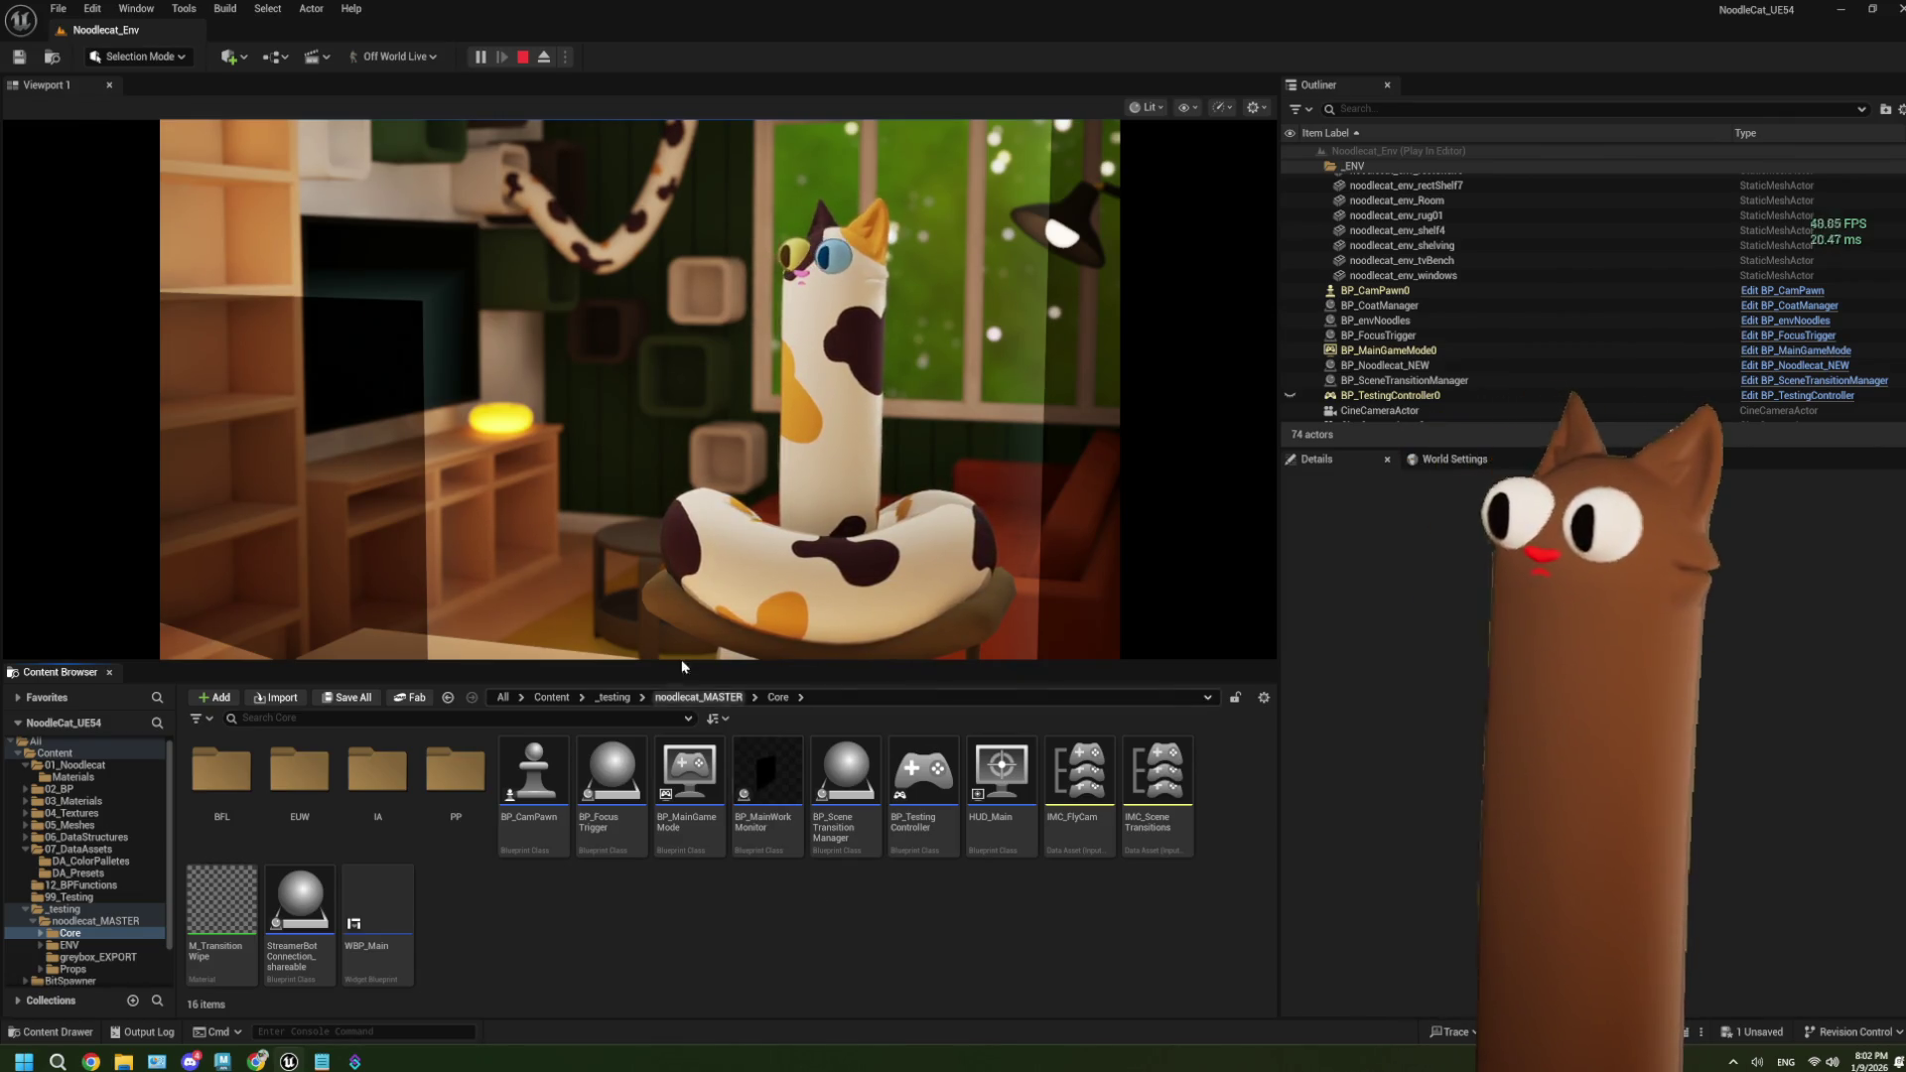
pyautogui.click(685, 496)
pyautogui.press('Escape')
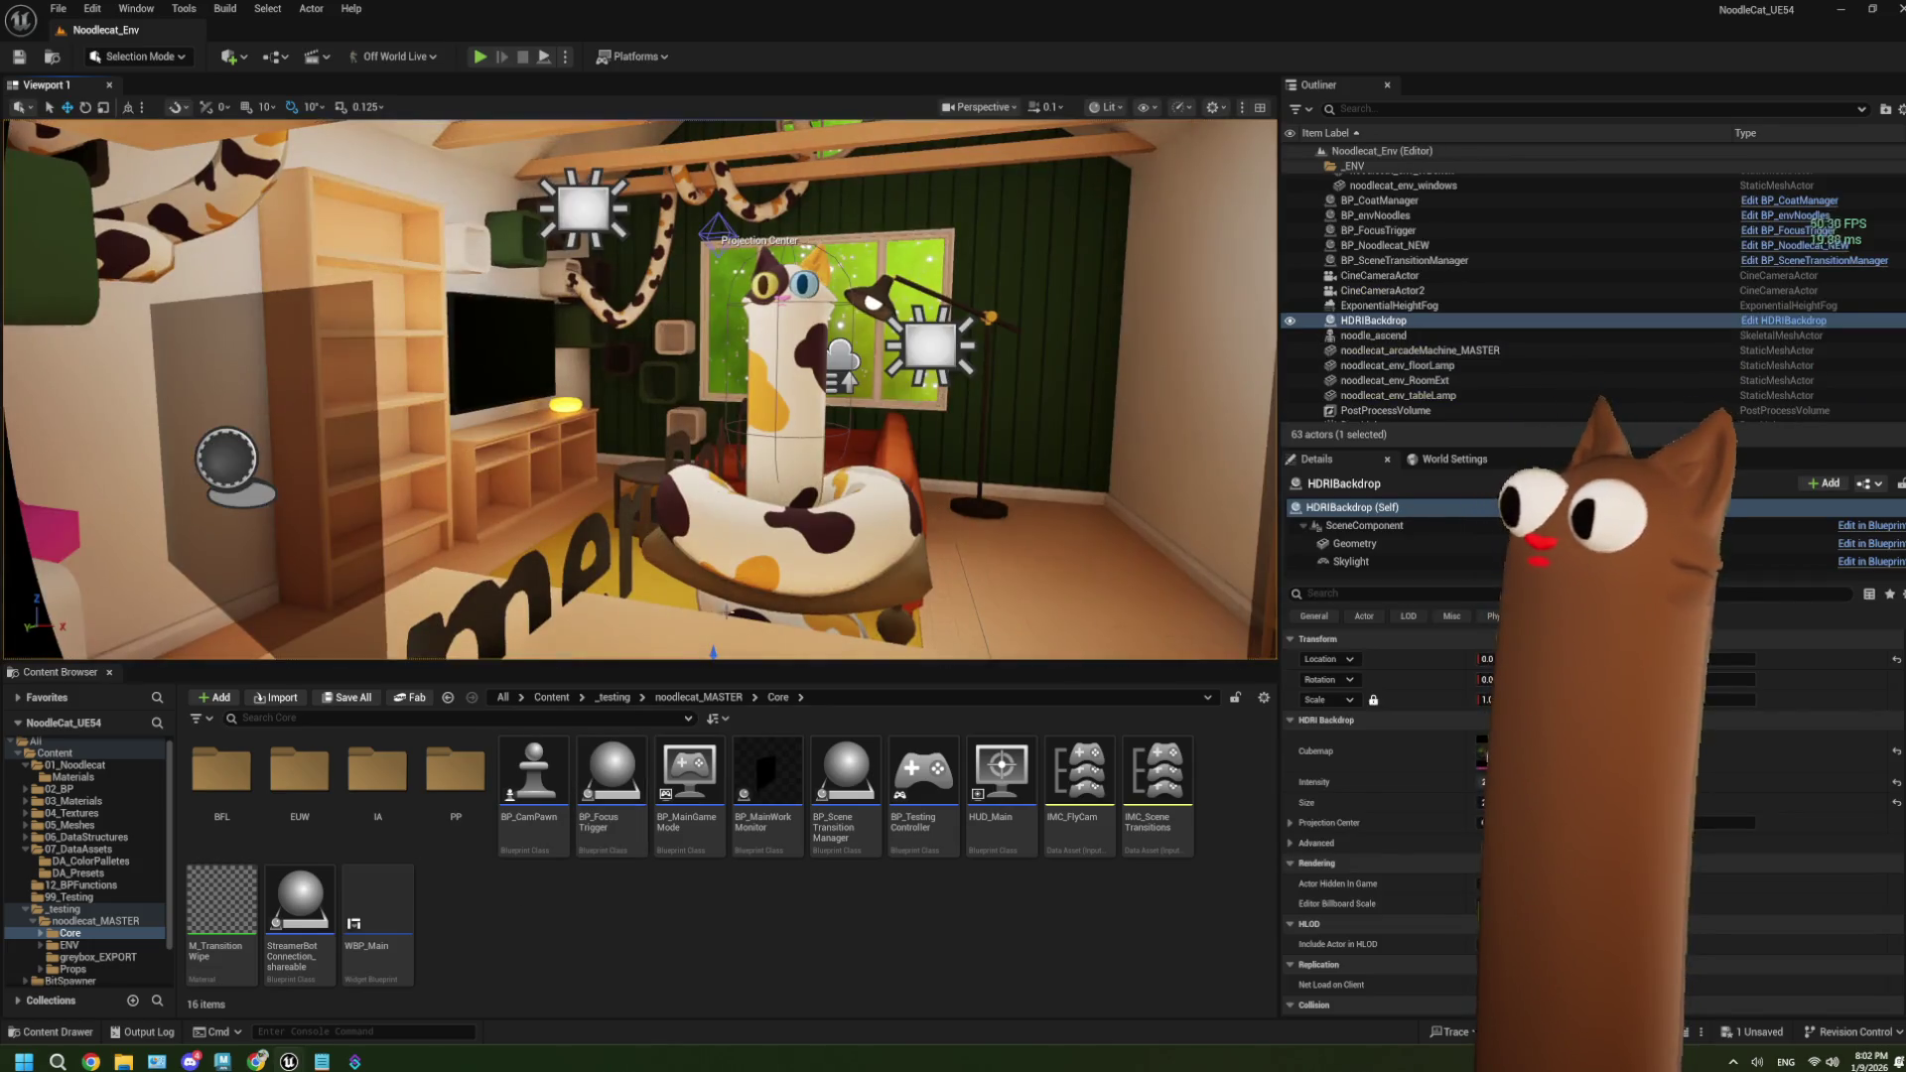
pyautogui.doubleClick(300, 903)
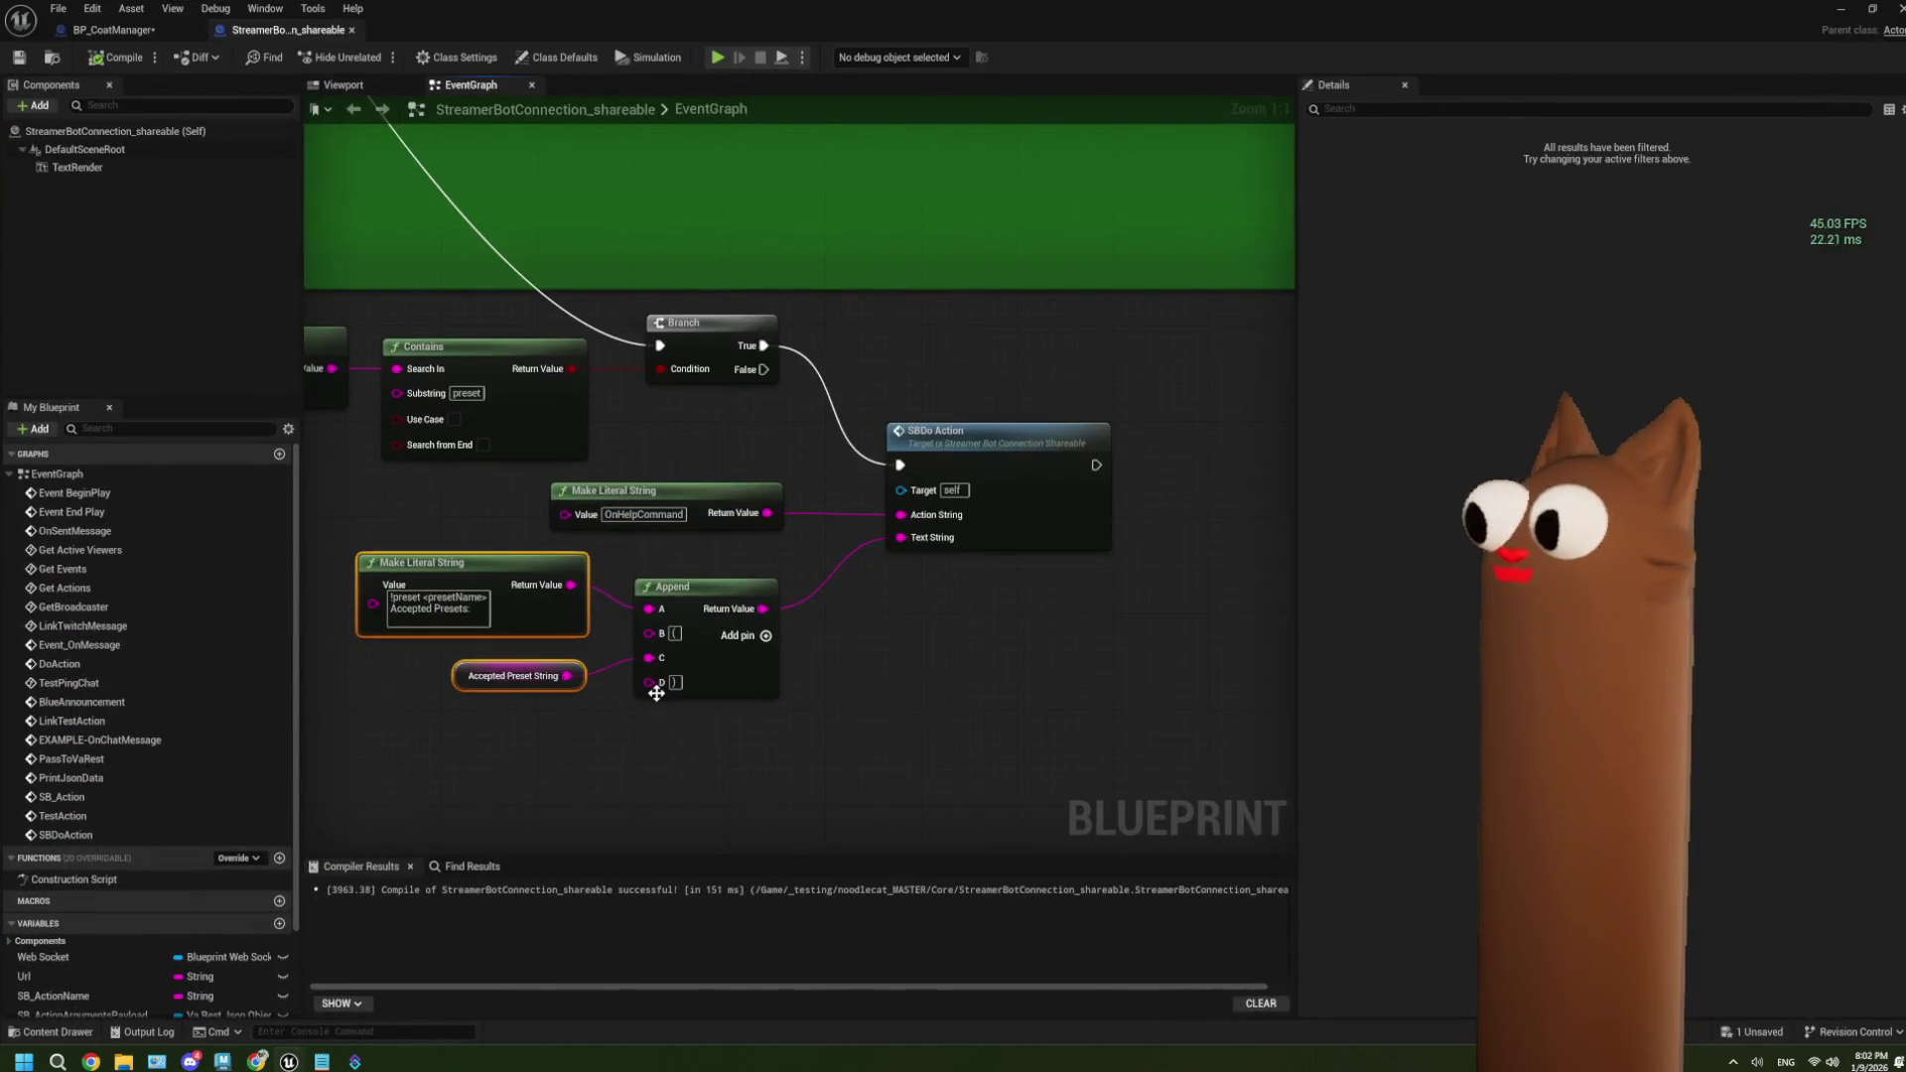
# Insert a Print String node between Branch True and SBDo Action, discarding a mistaken Print Json node.
pyautogui.scroll(-4, 637, 760)
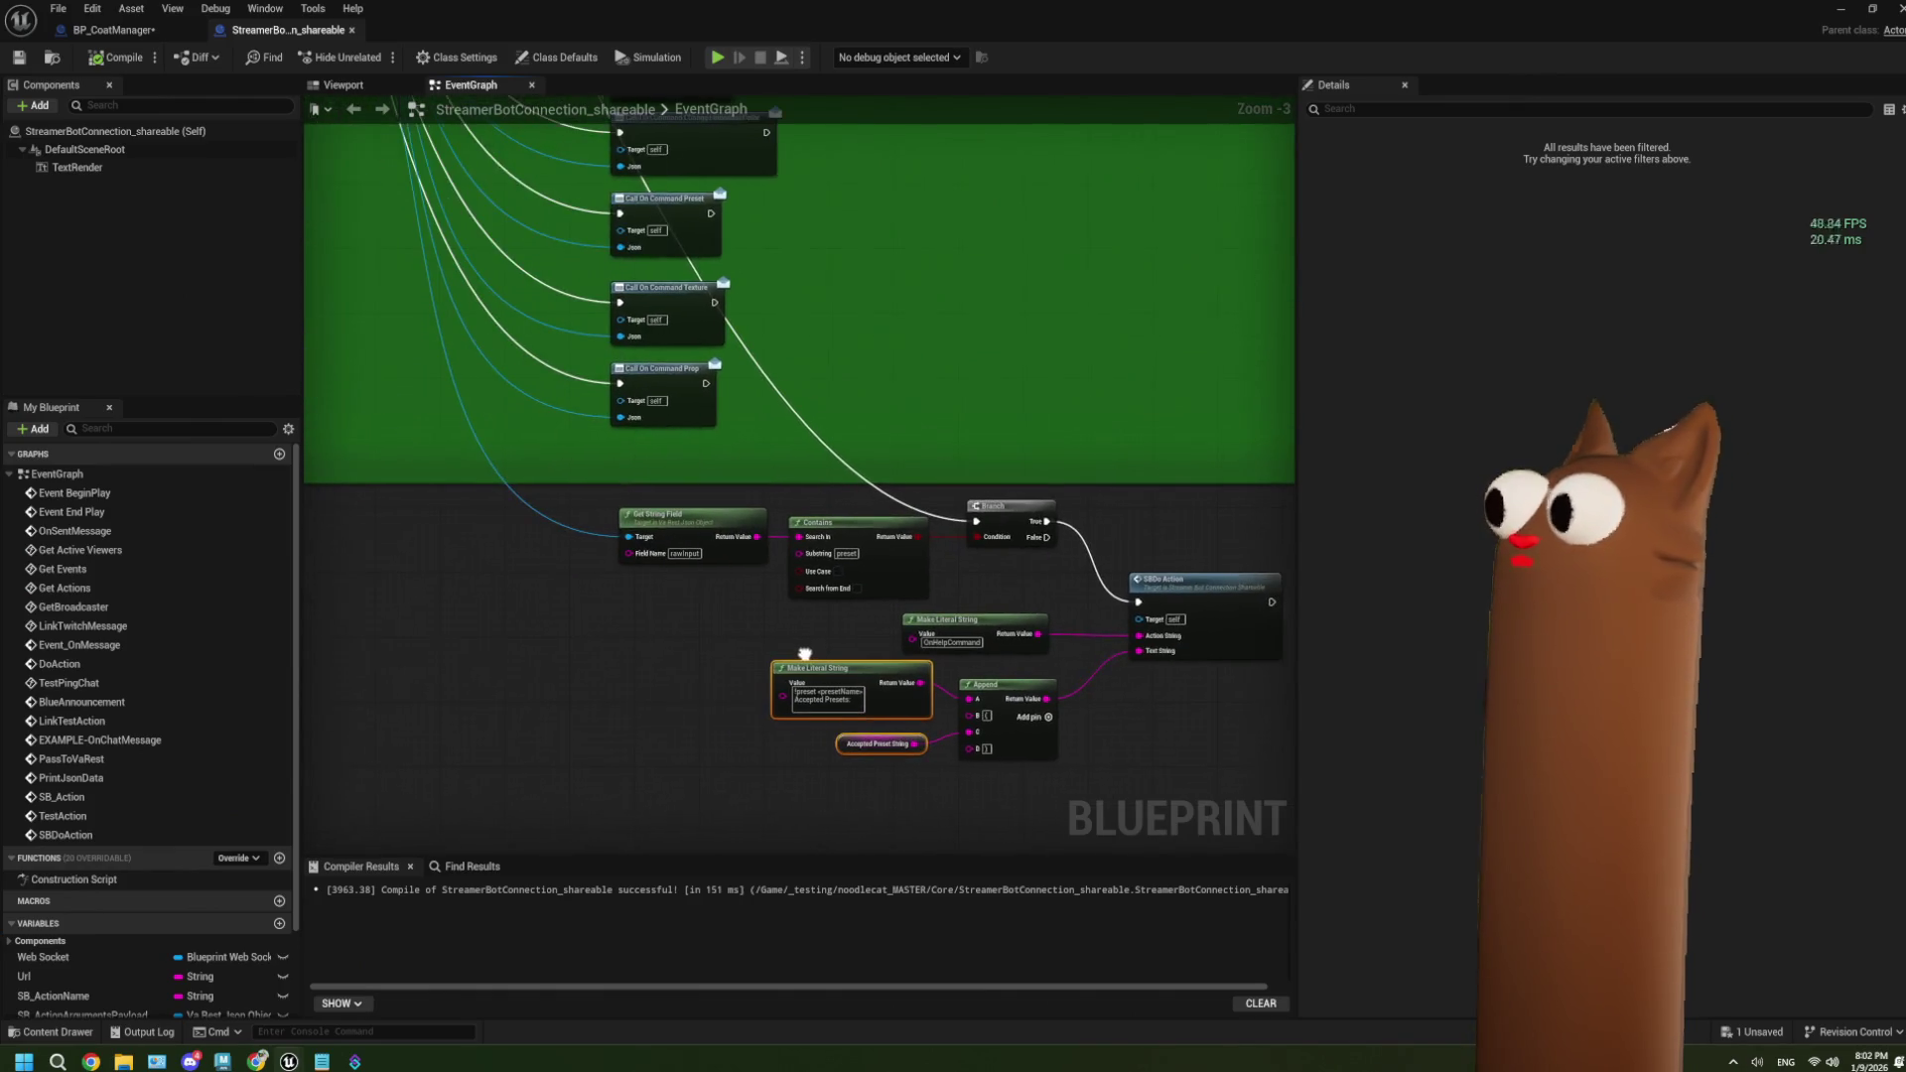
pyautogui.scroll(2, 914, 643)
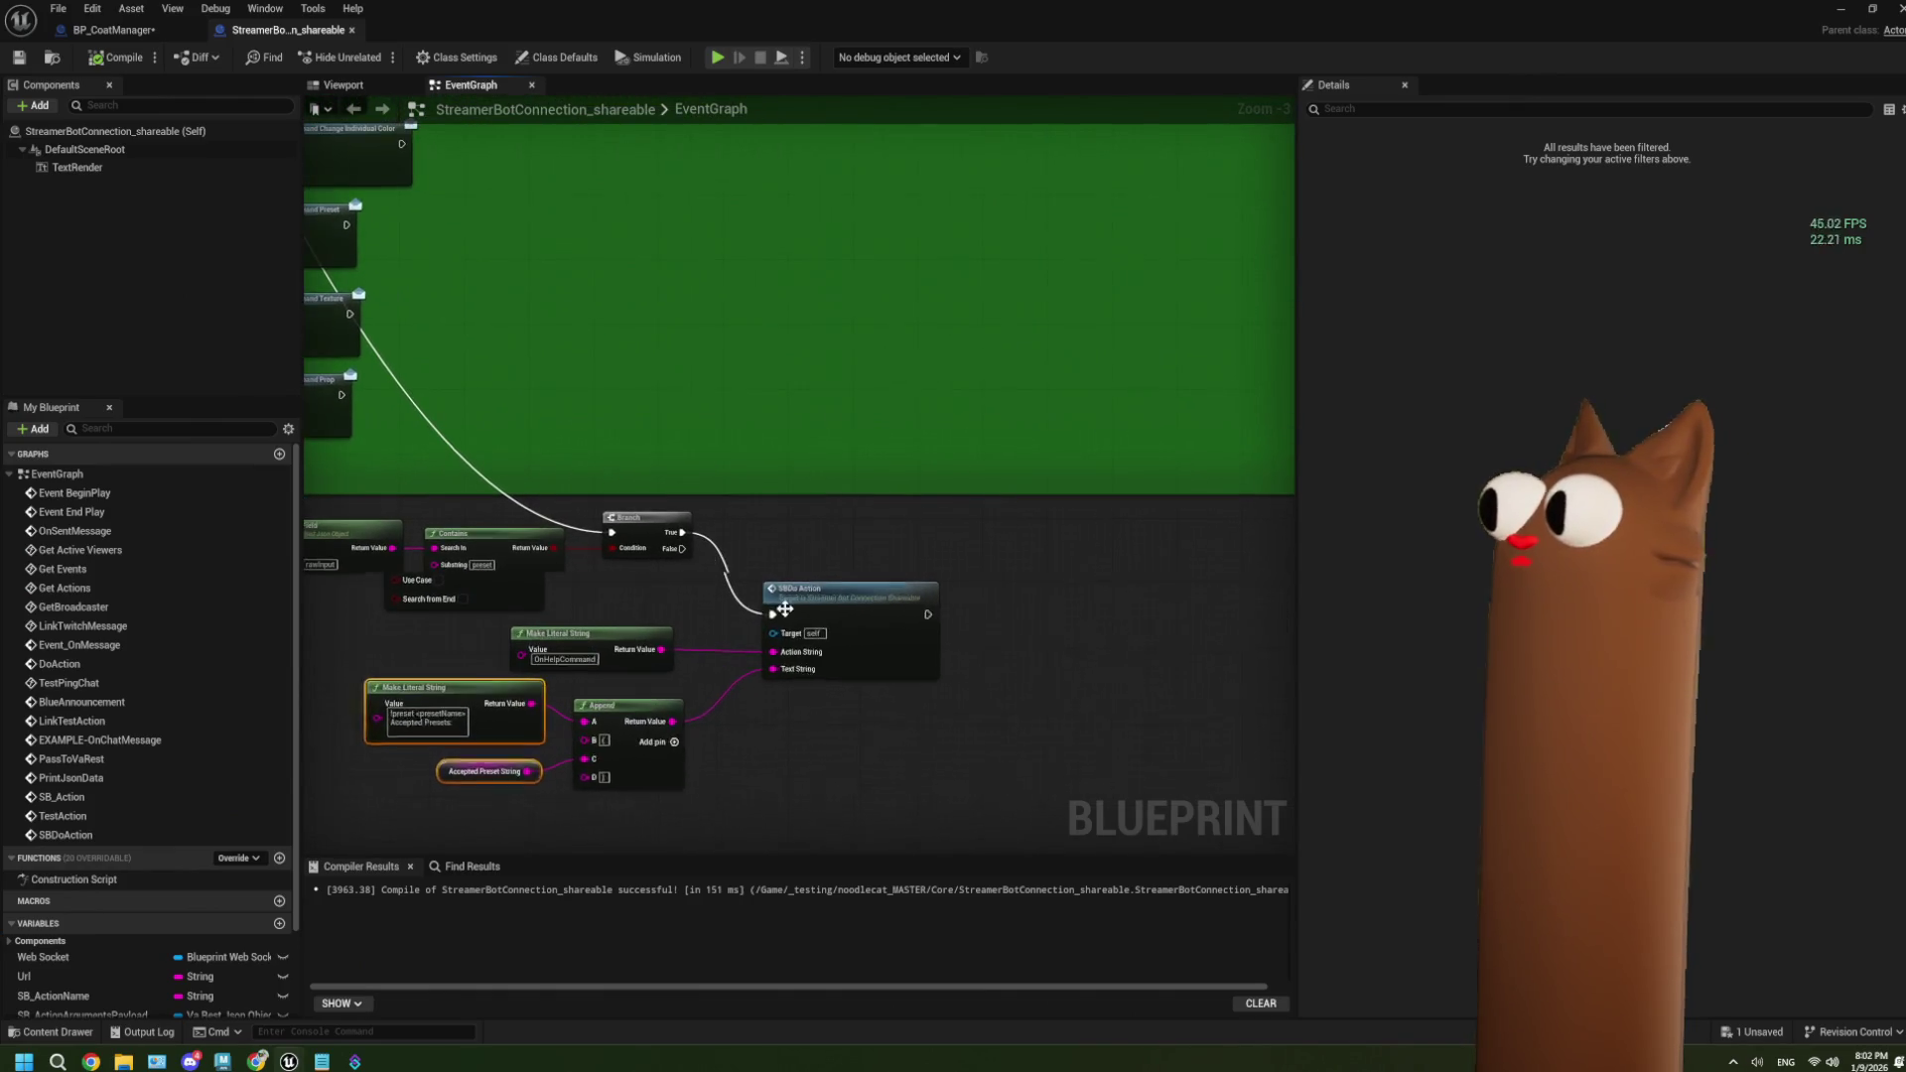
pyautogui.moveTo(651, 511); pyautogui.dragTo(729, 513)
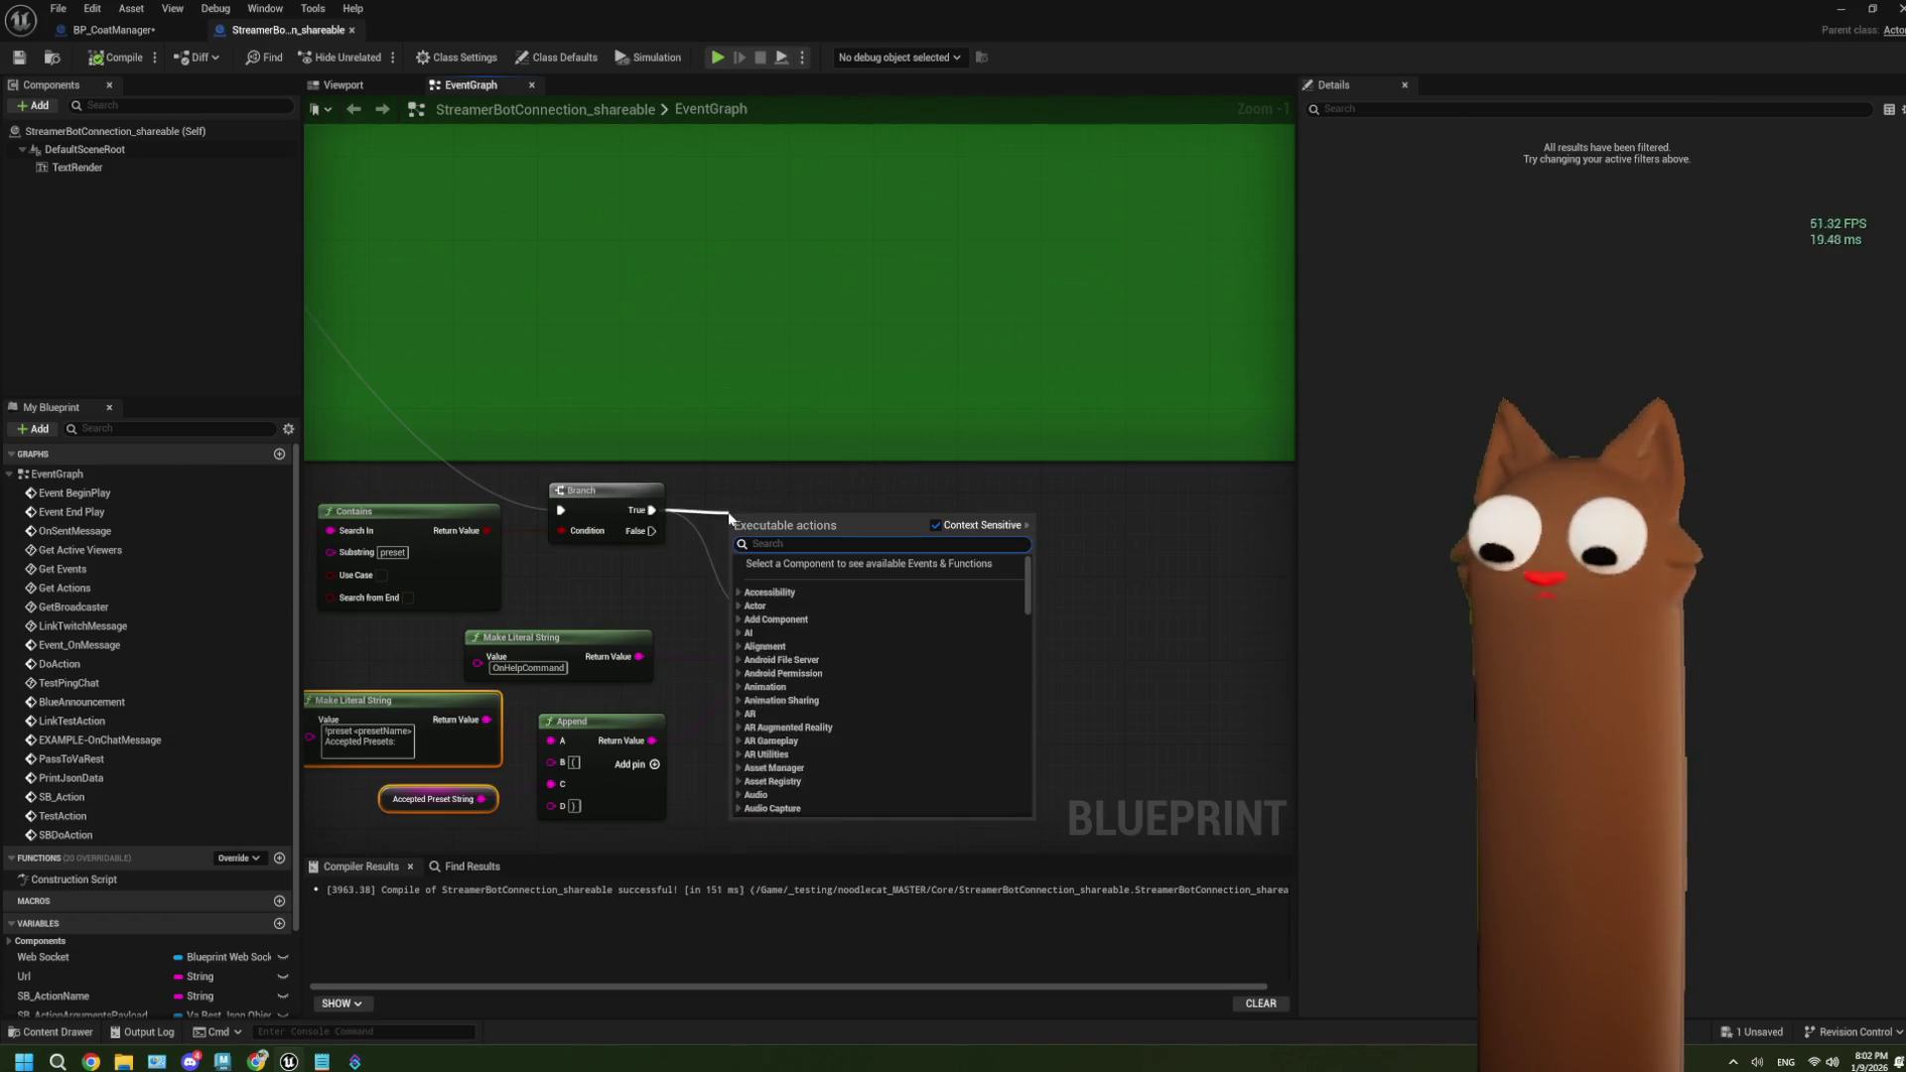
pyautogui.write('print json')
pyautogui.press('Return')
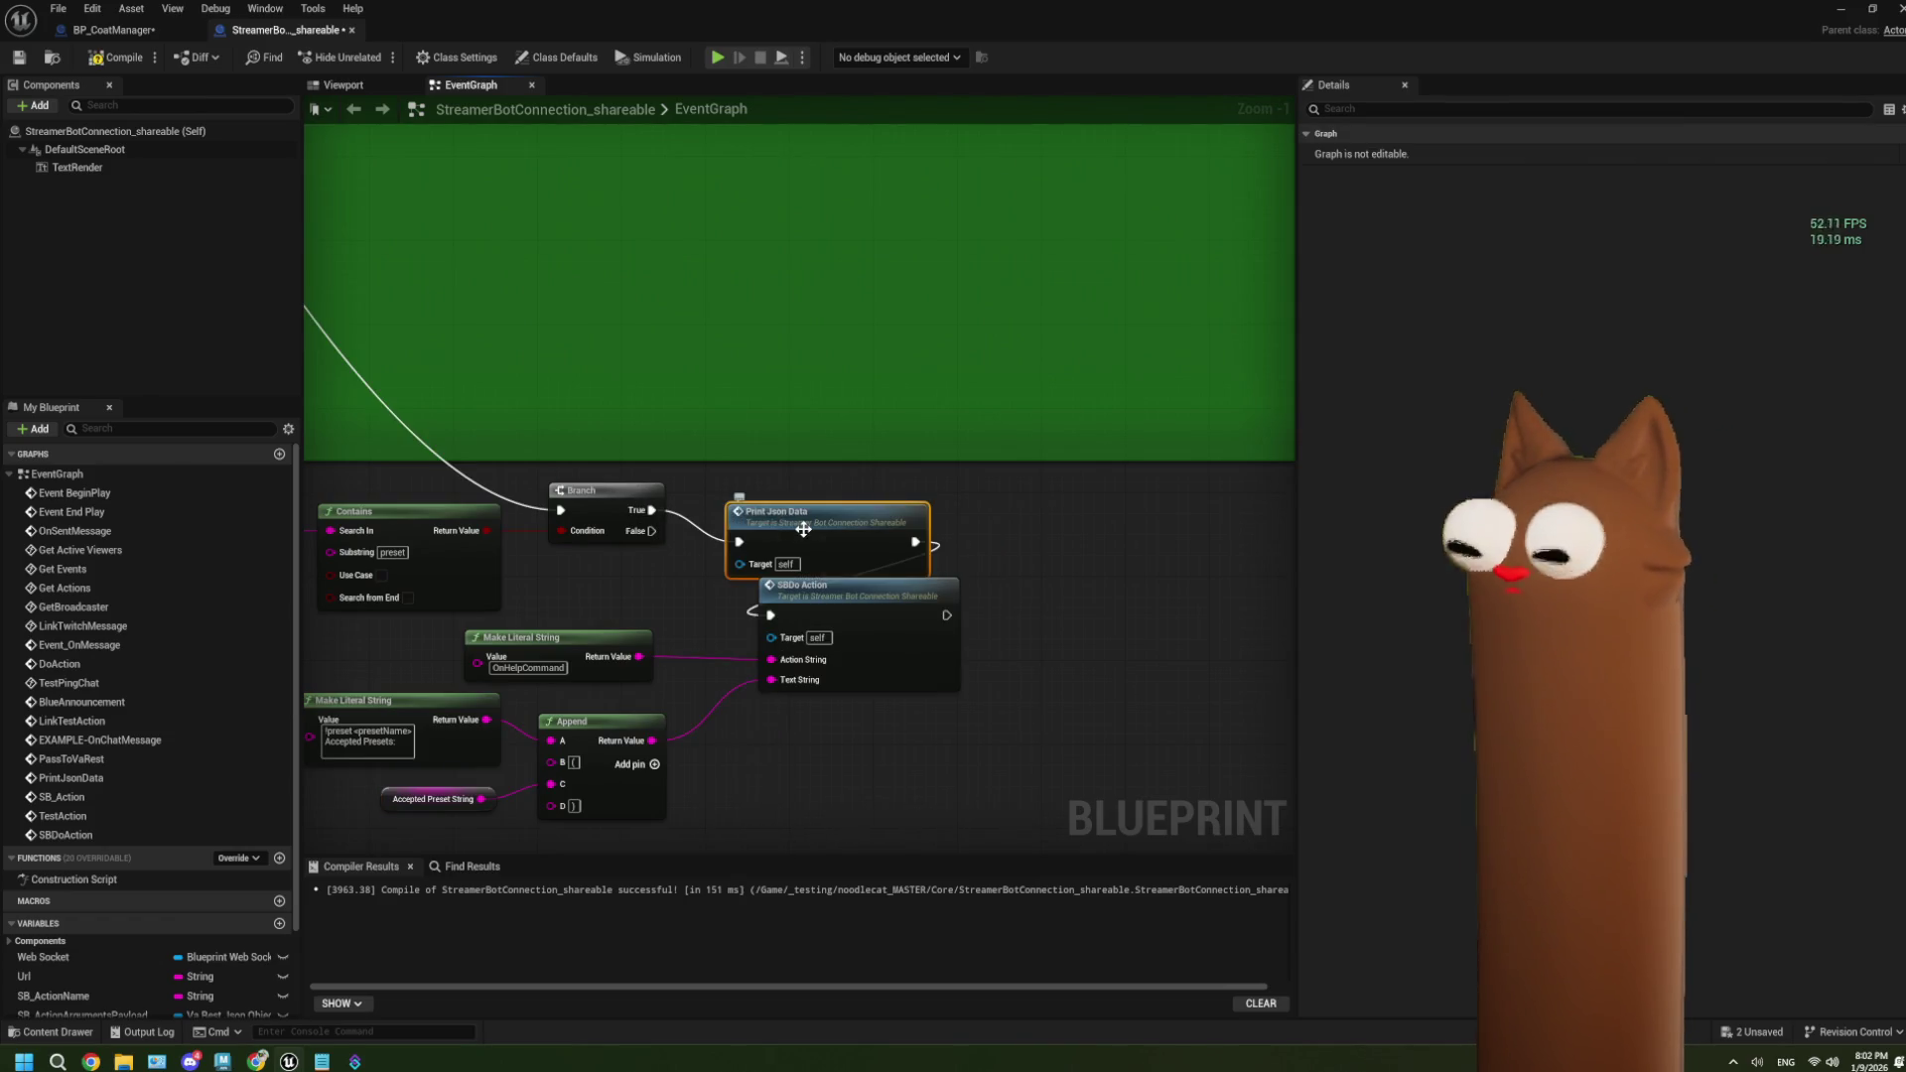
pyautogui.press('Delete')
pyautogui.moveTo(651, 510); pyautogui.dragTo(714, 522)
pyautogui.write('prints')
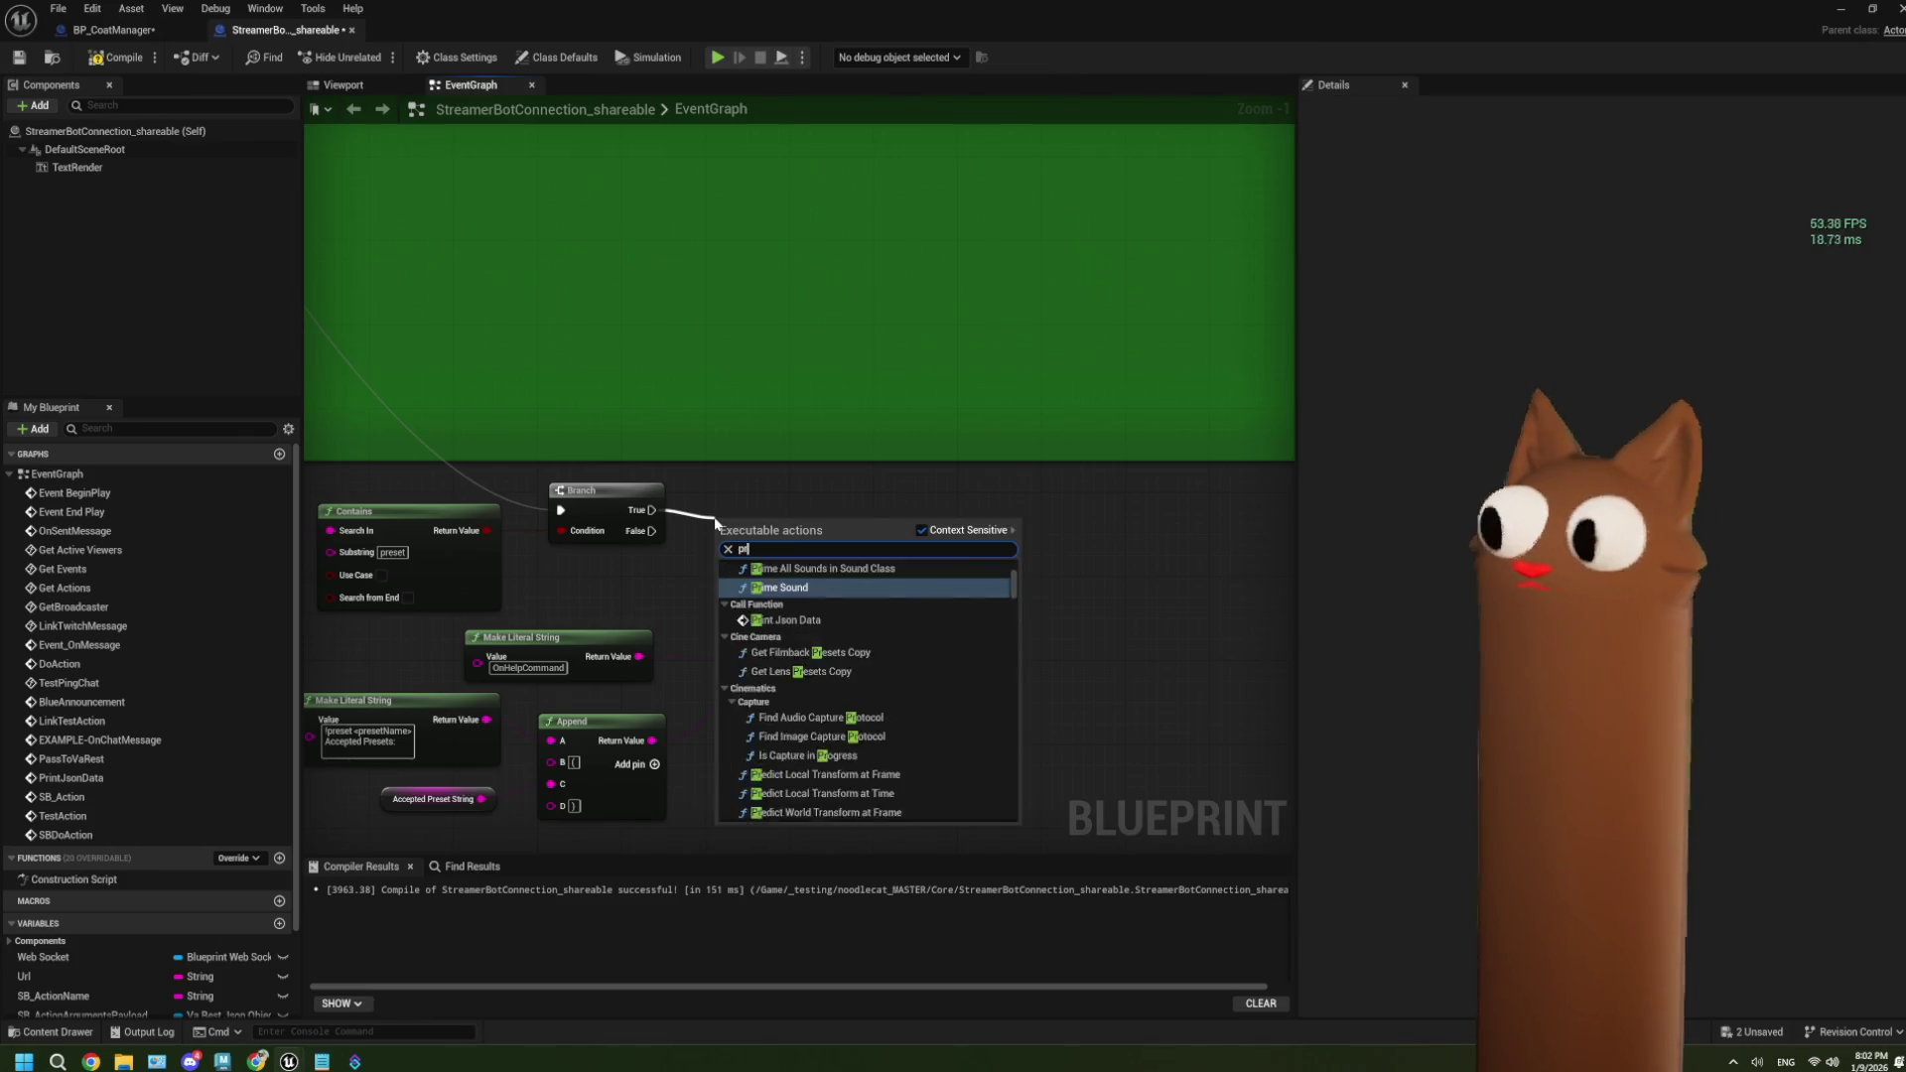
pyautogui.click(756, 581)
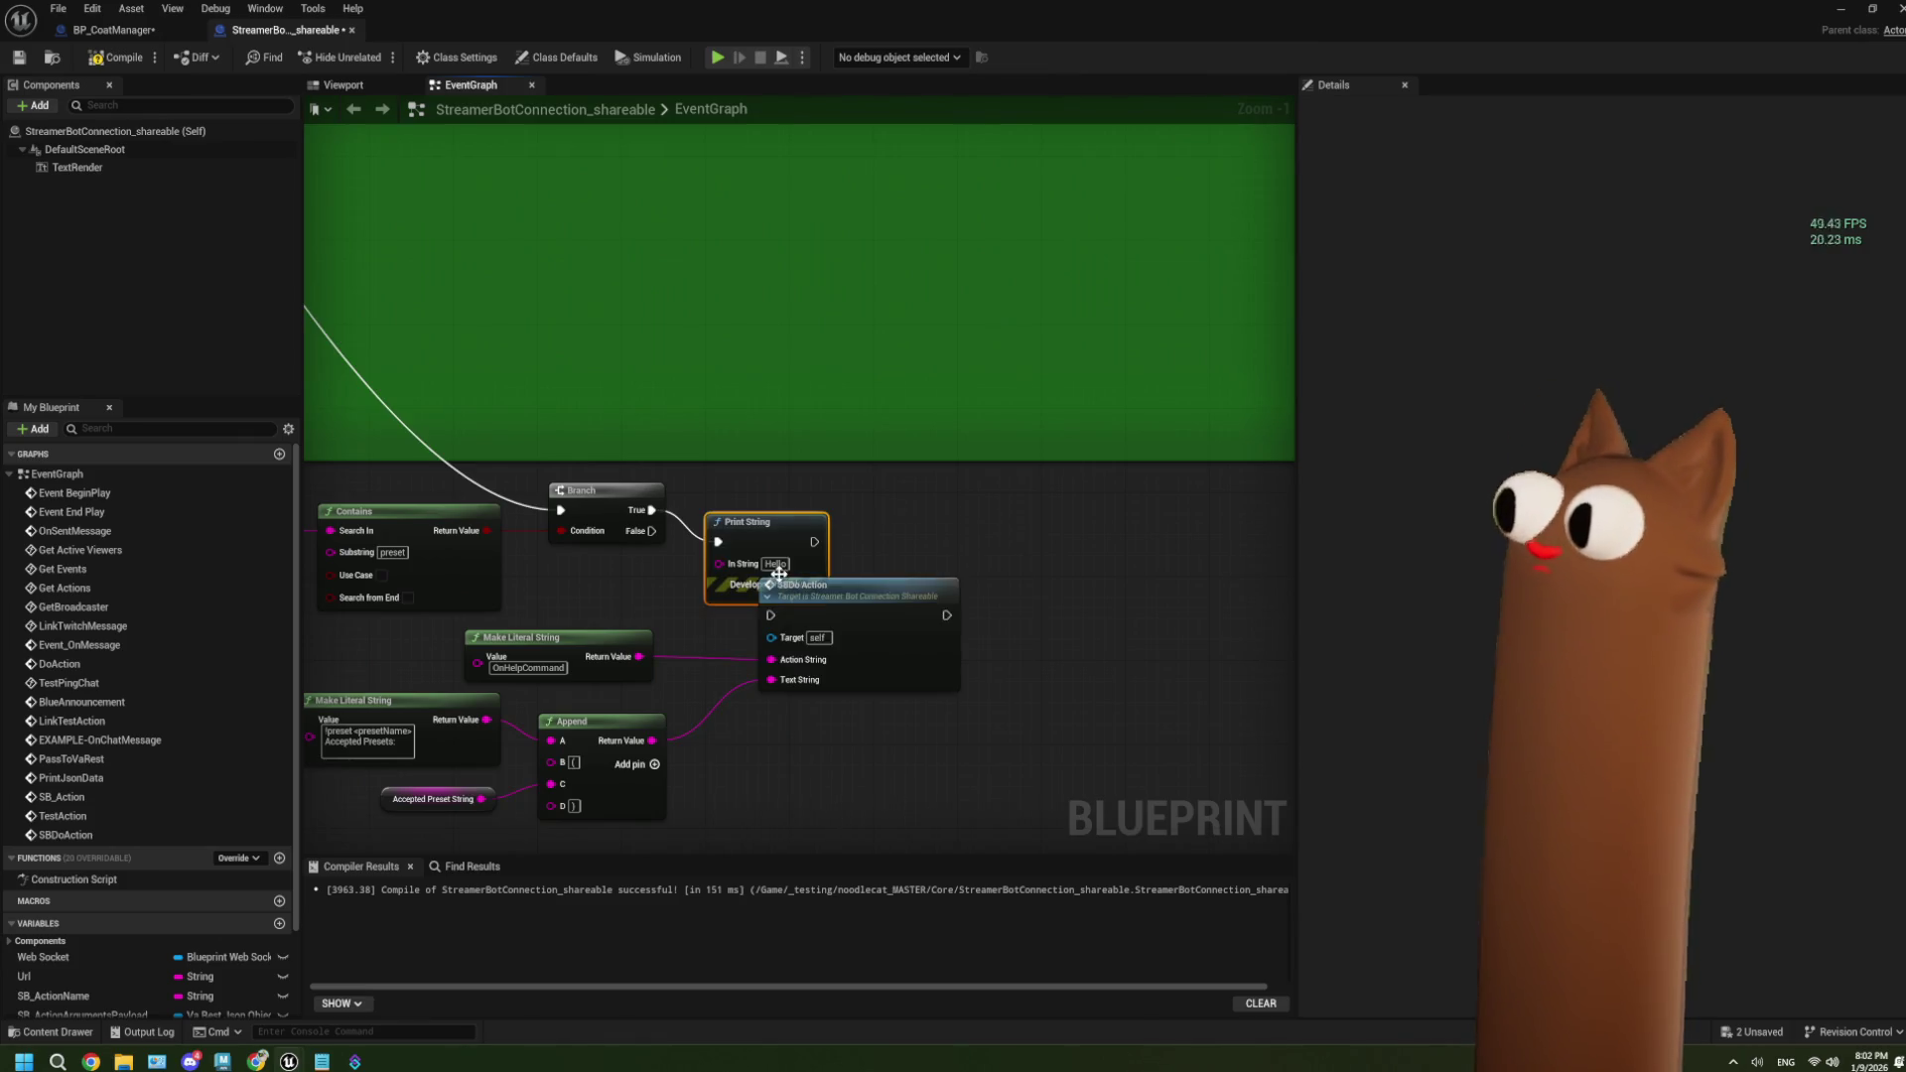
pyautogui.moveTo(784, 518)
pyautogui.mouseDown()
pyautogui.moveTo(823, 480)
pyautogui.moveTo(750, 596)
pyautogui.moveTo(770, 614)
pyautogui.mouseUp()
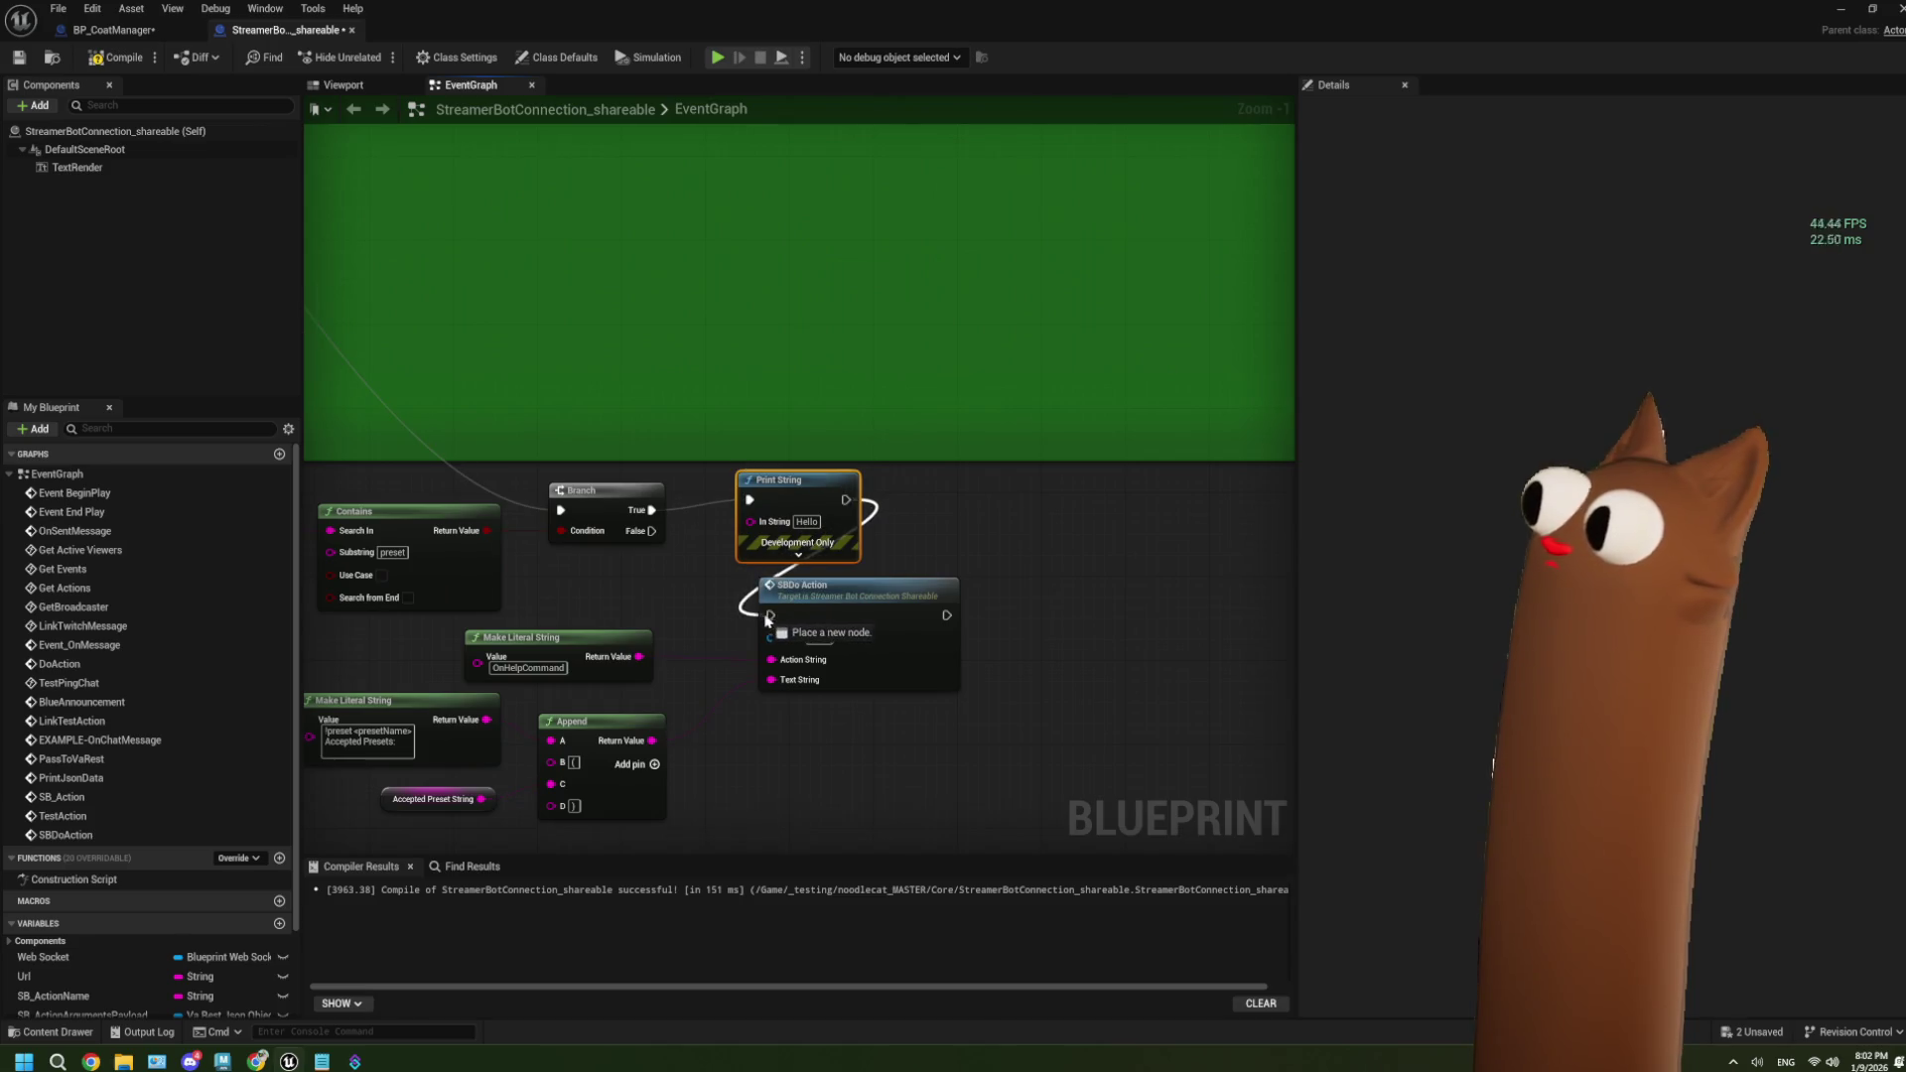
# Set the Print String message to 'help preset', then compile and save the blueprint.
pyautogui.click(804, 522)
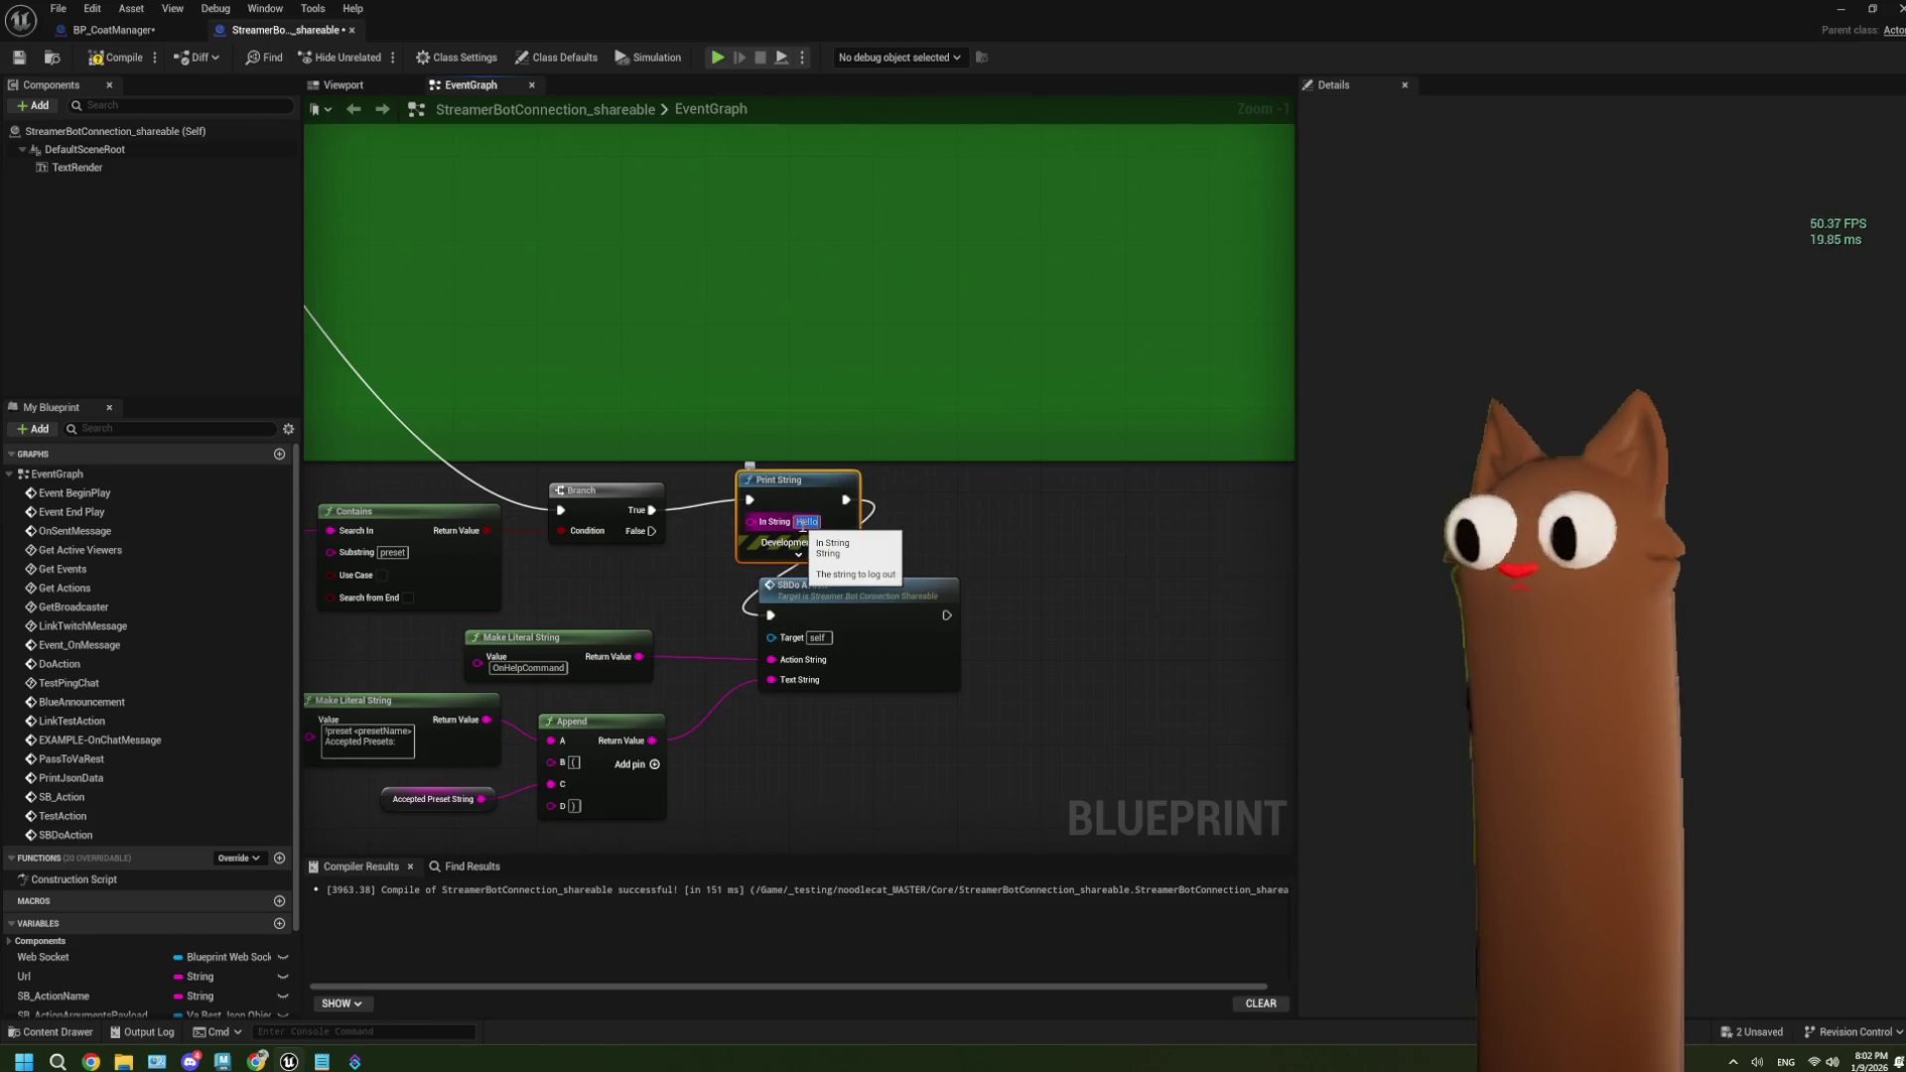
pyautogui.write('h')
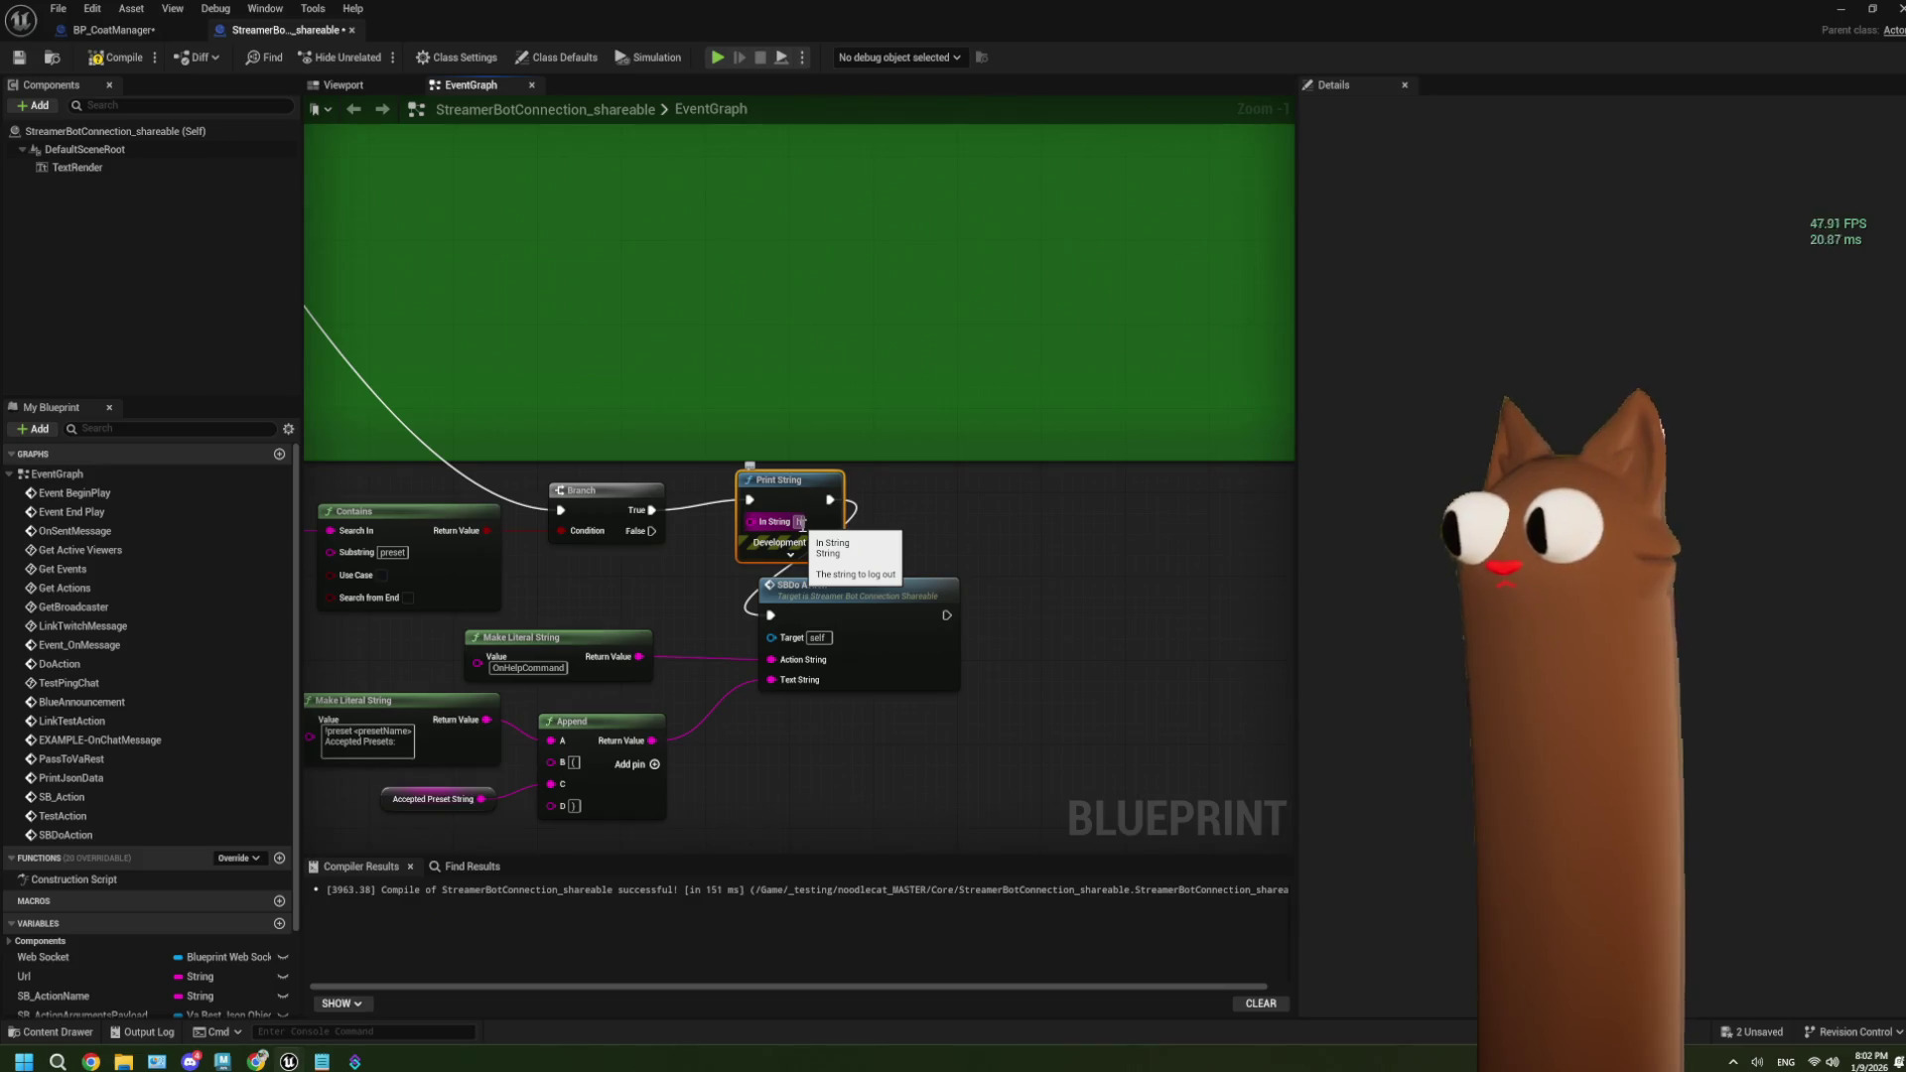
pyautogui.write('elp pr')
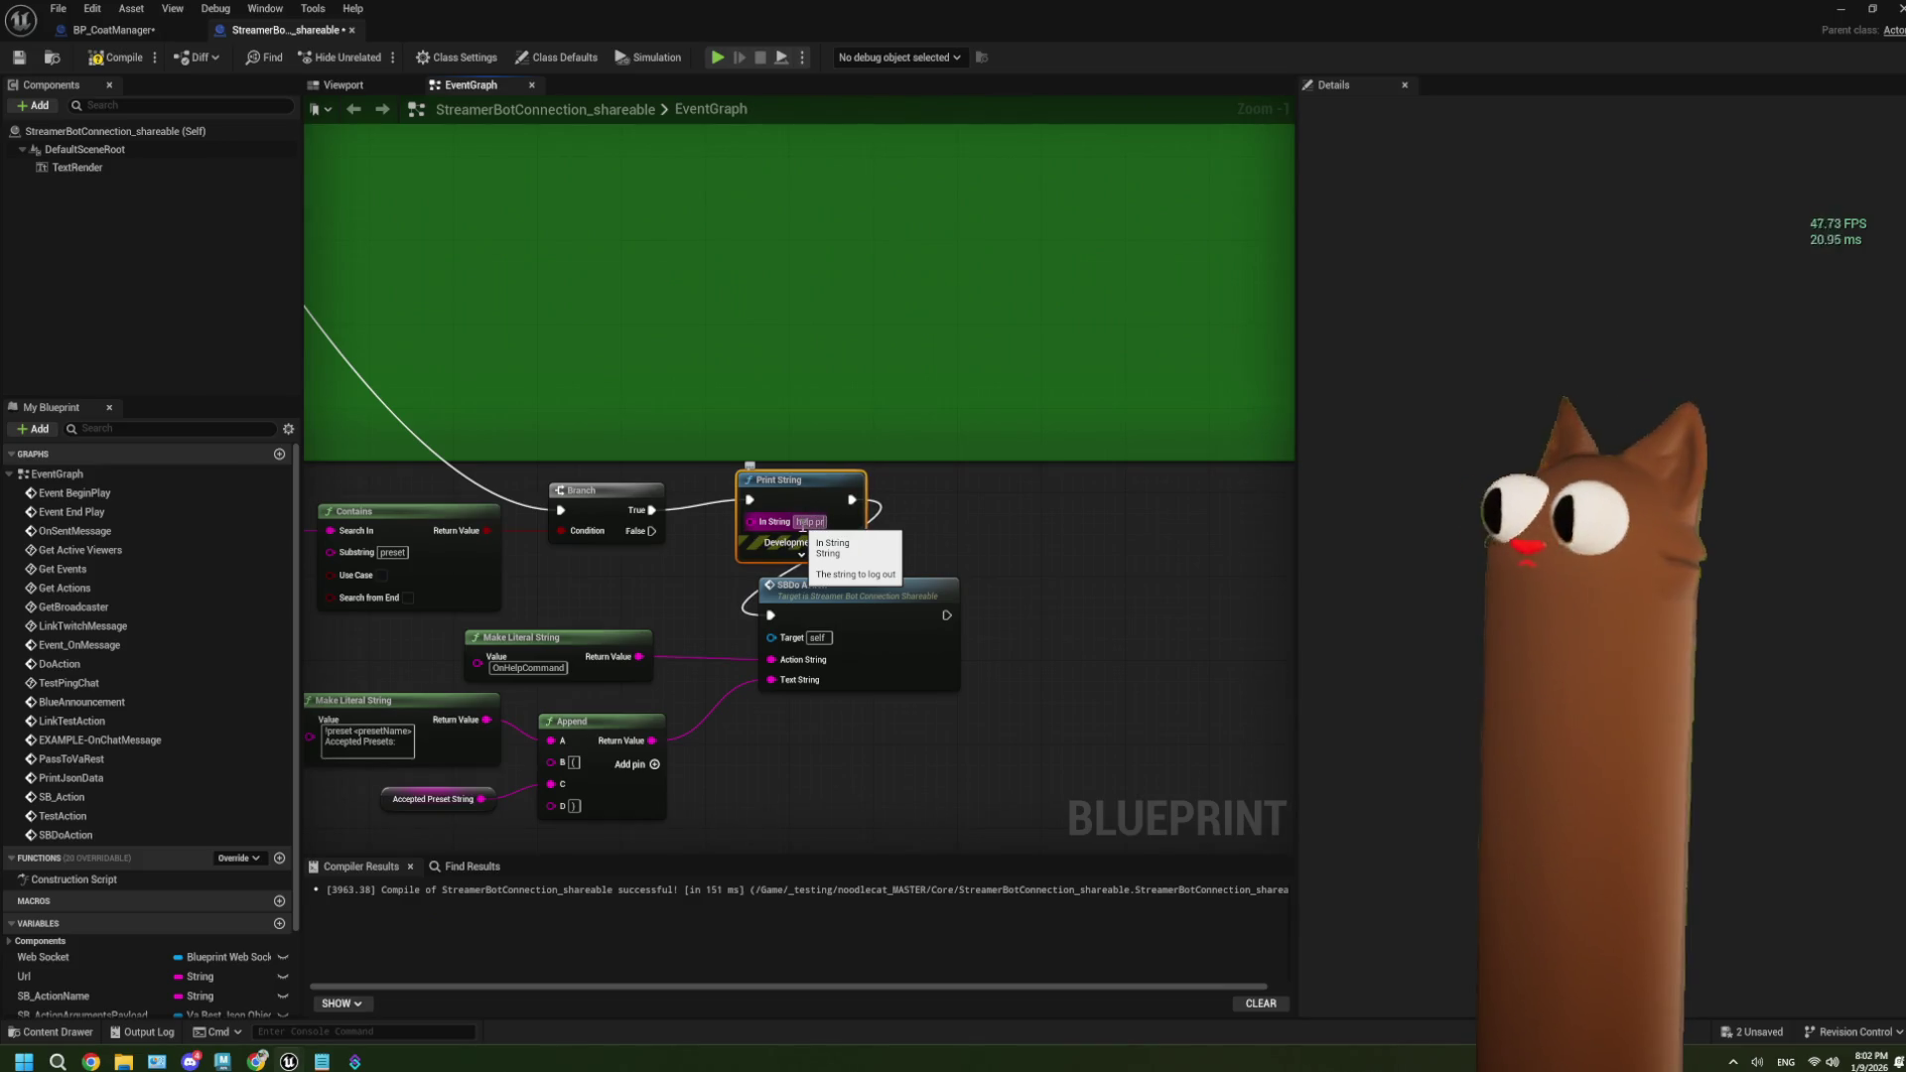
pyautogui.write('eset')
pyautogui.press('Return')
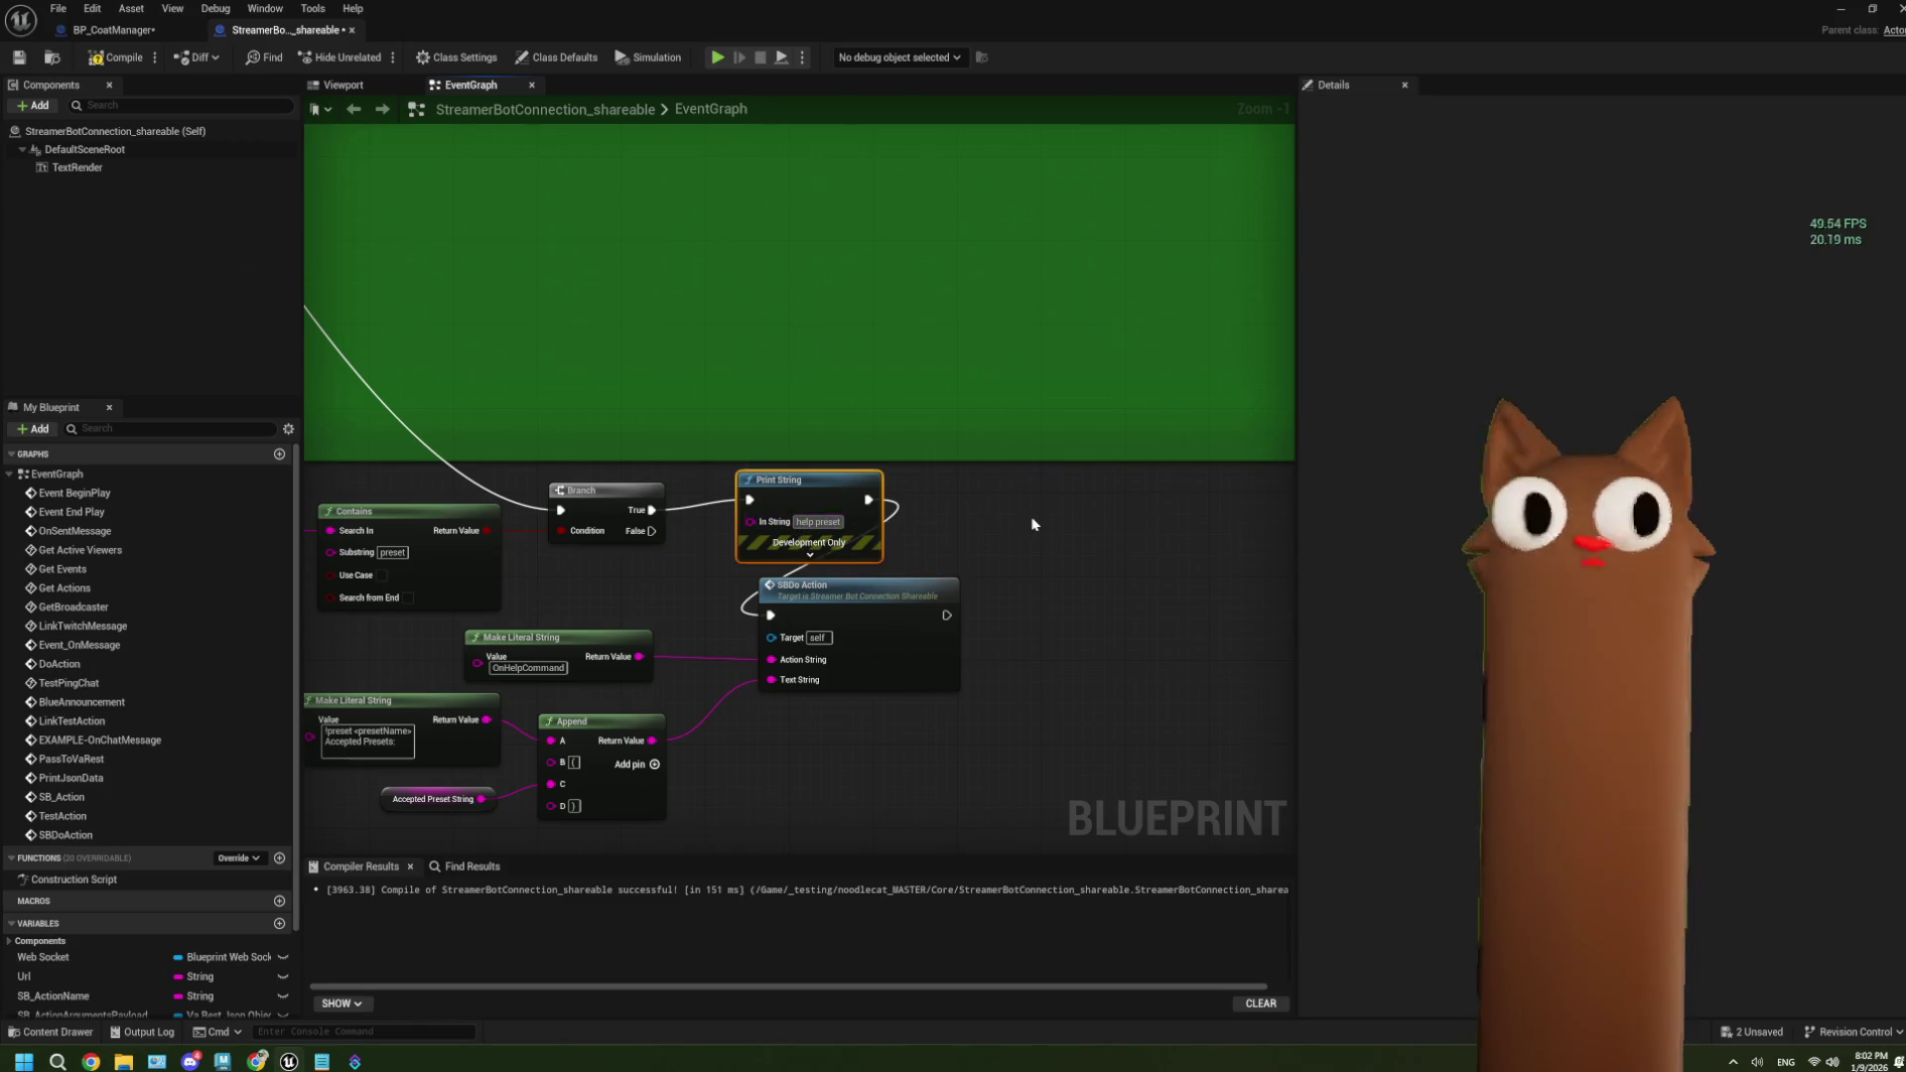
pyautogui.click(1032, 524)
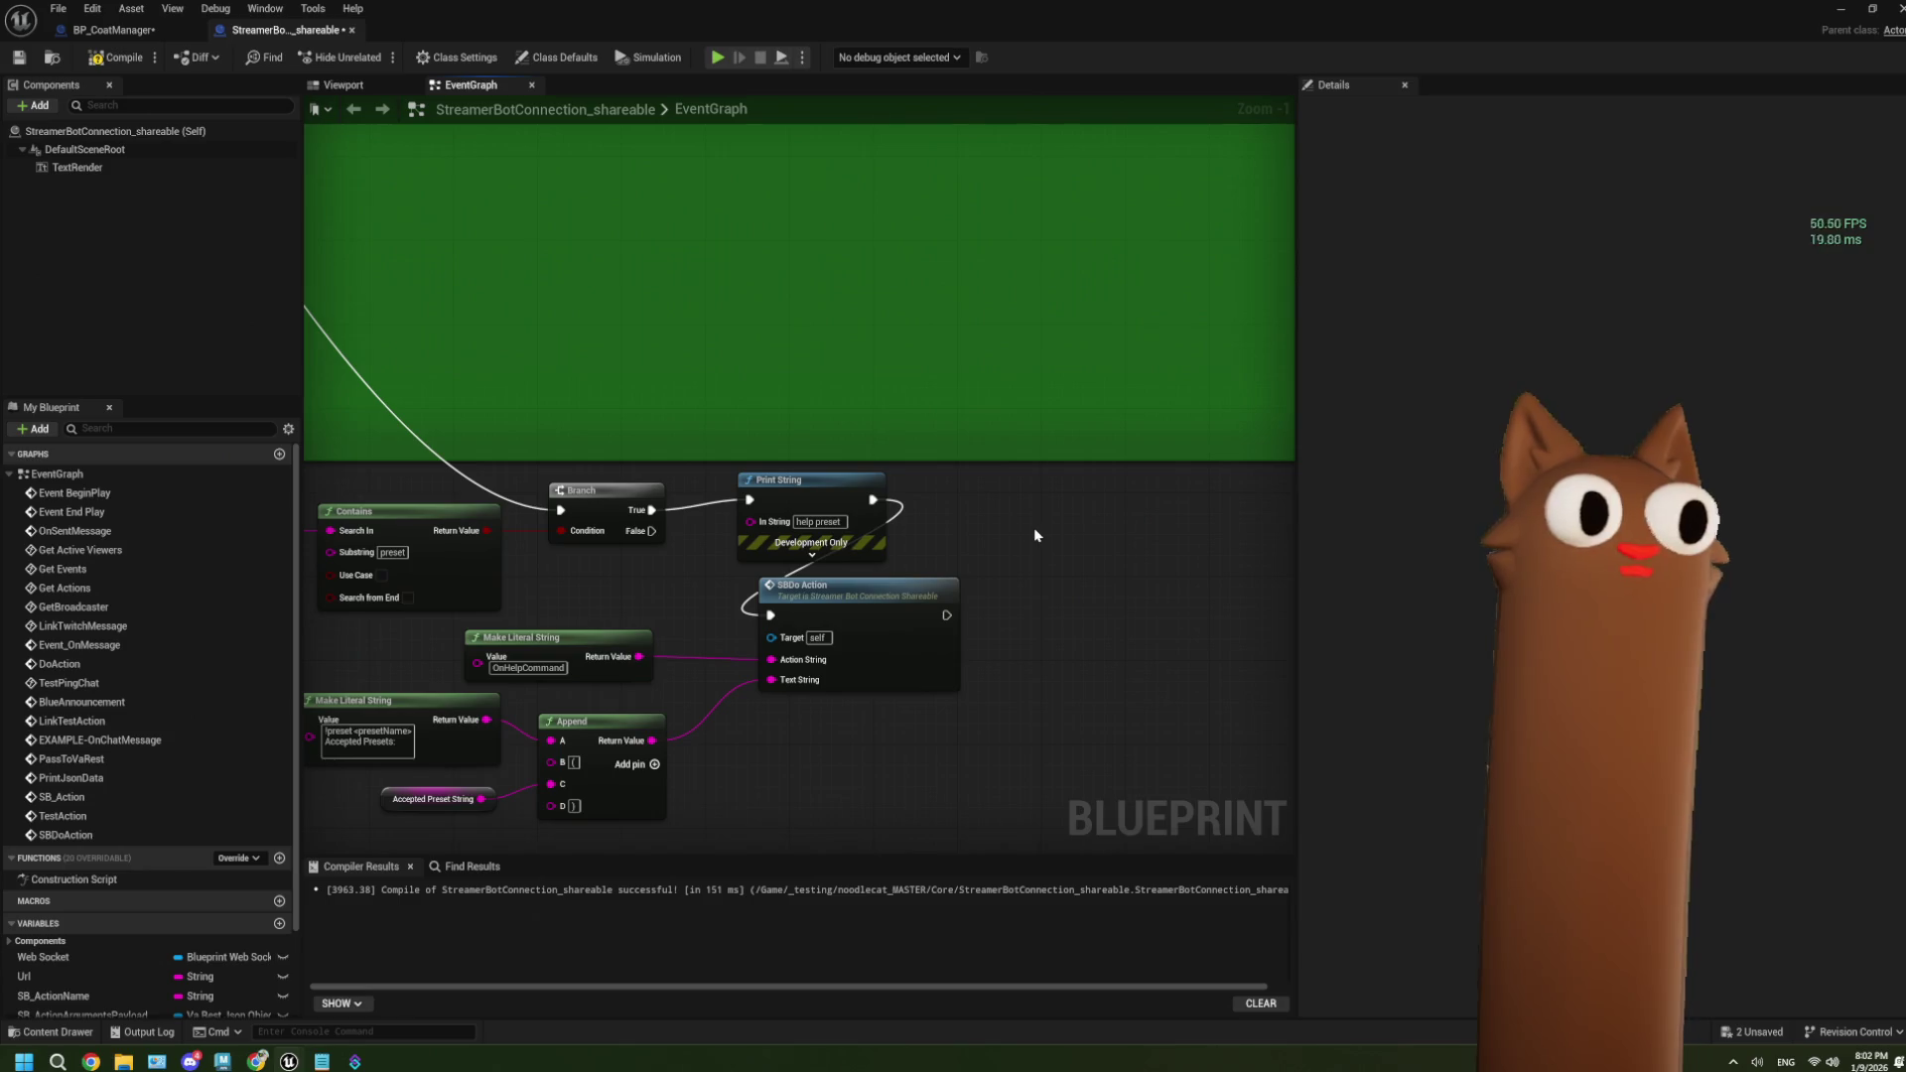
pyautogui.hotkey('ctrl', 's')
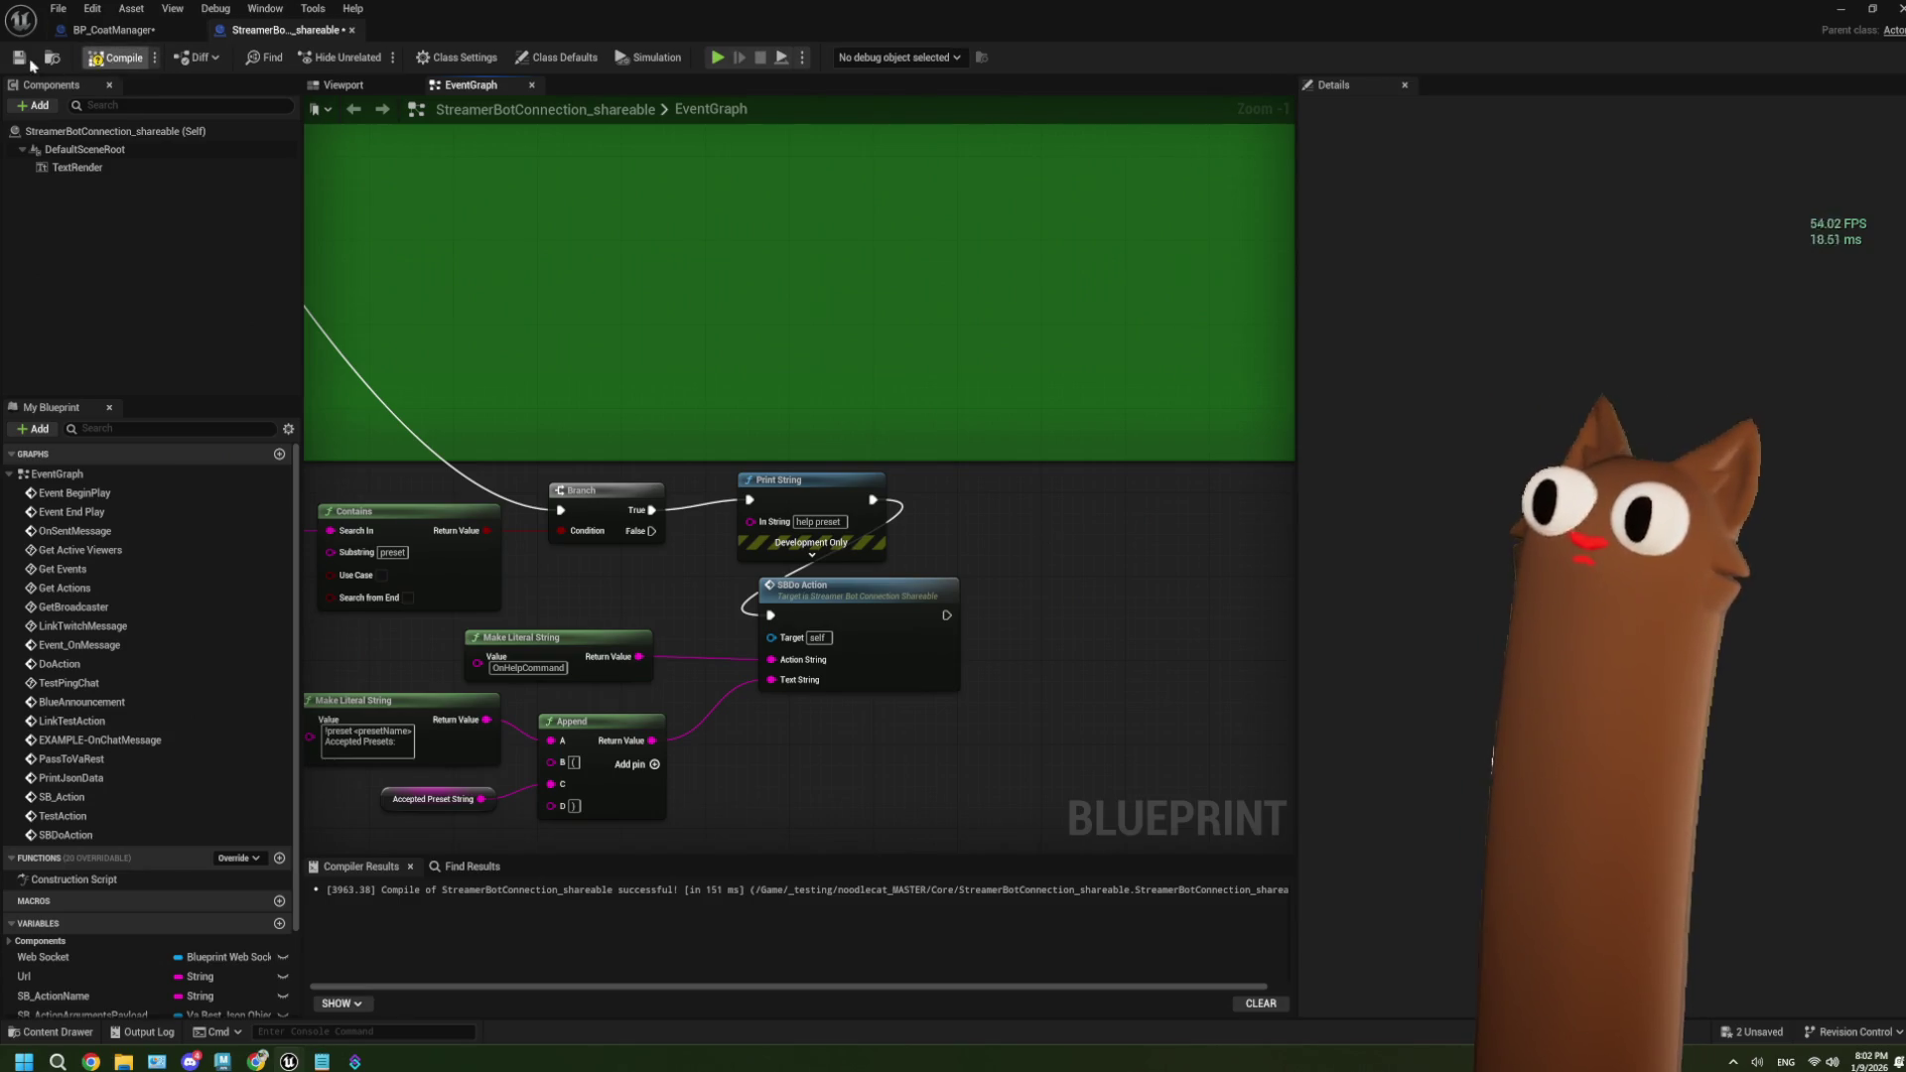
pyautogui.click(1840, 8)
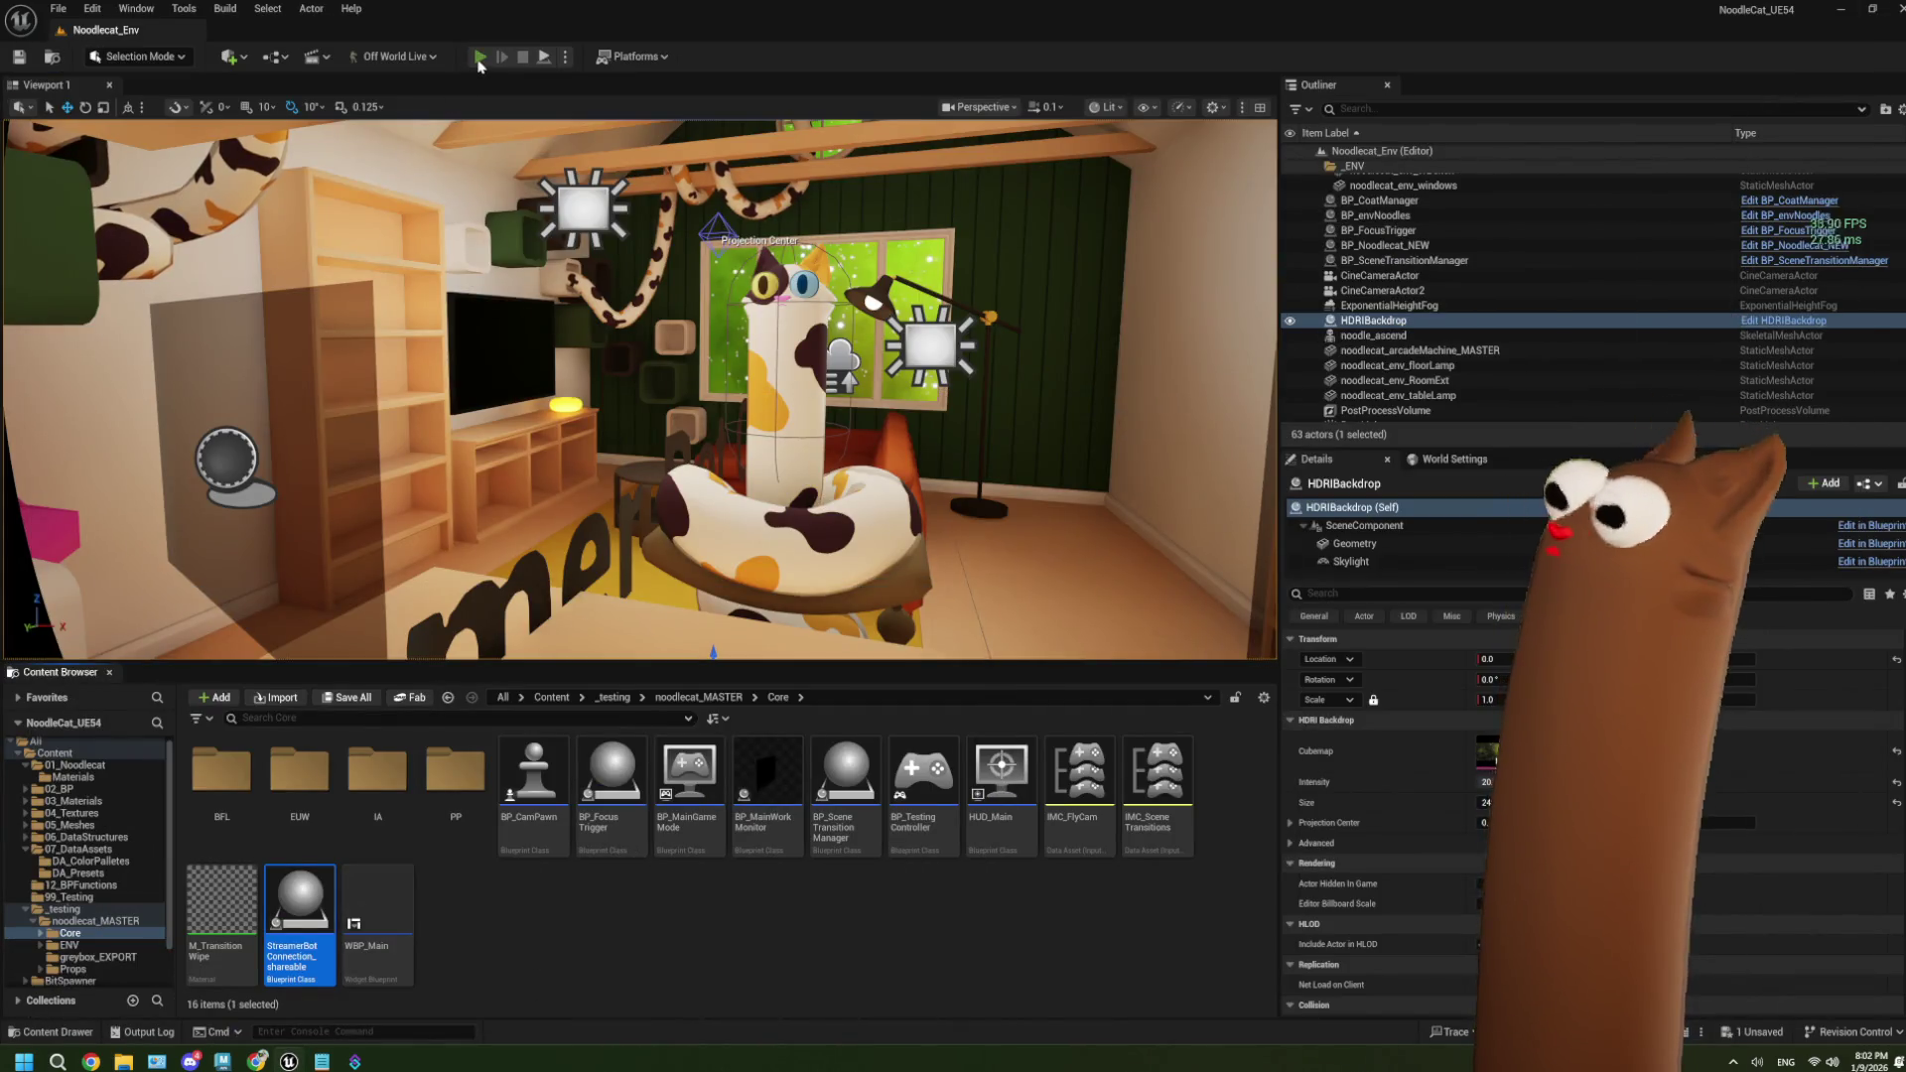
# Play-test the level to confirm 'help preset' prints on screen, then stop the session.
pyautogui.click(479, 57)
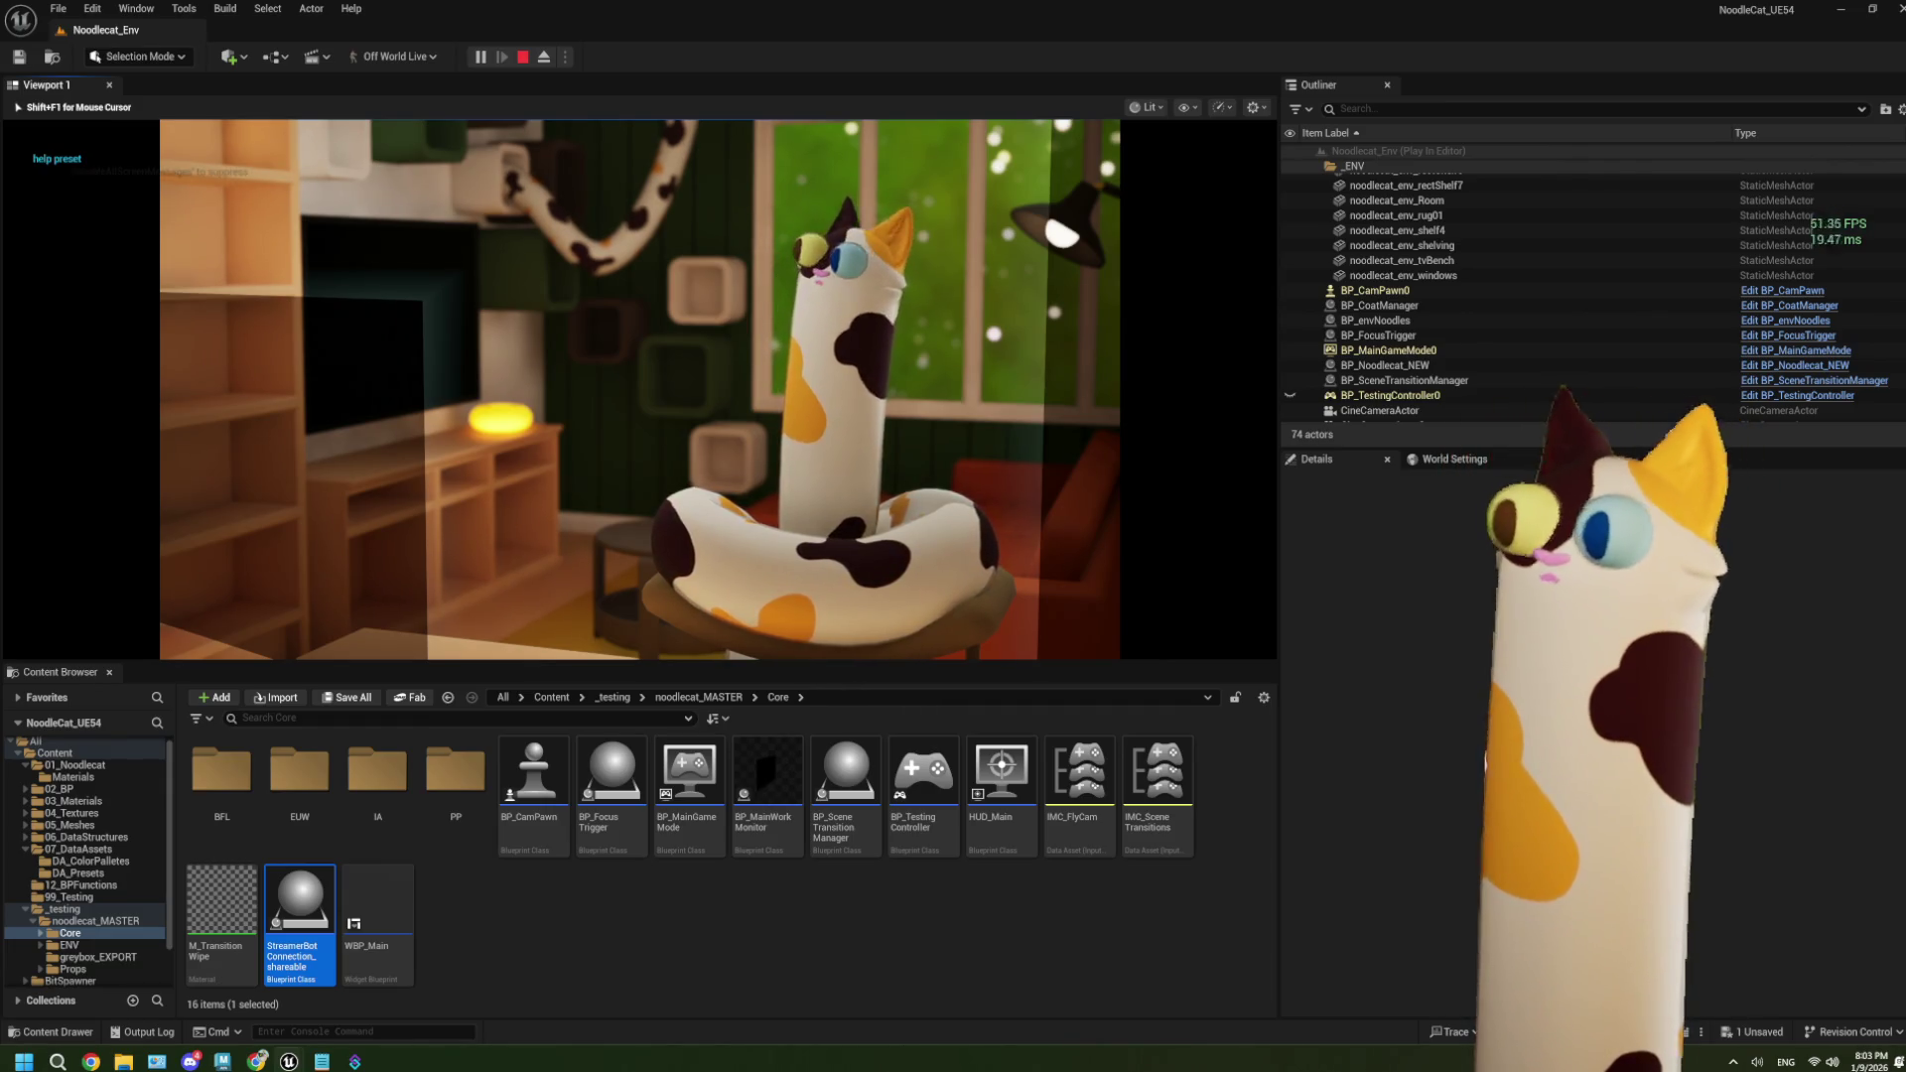
pyautogui.press('Escape')
pyautogui.doubleClick(300, 899)
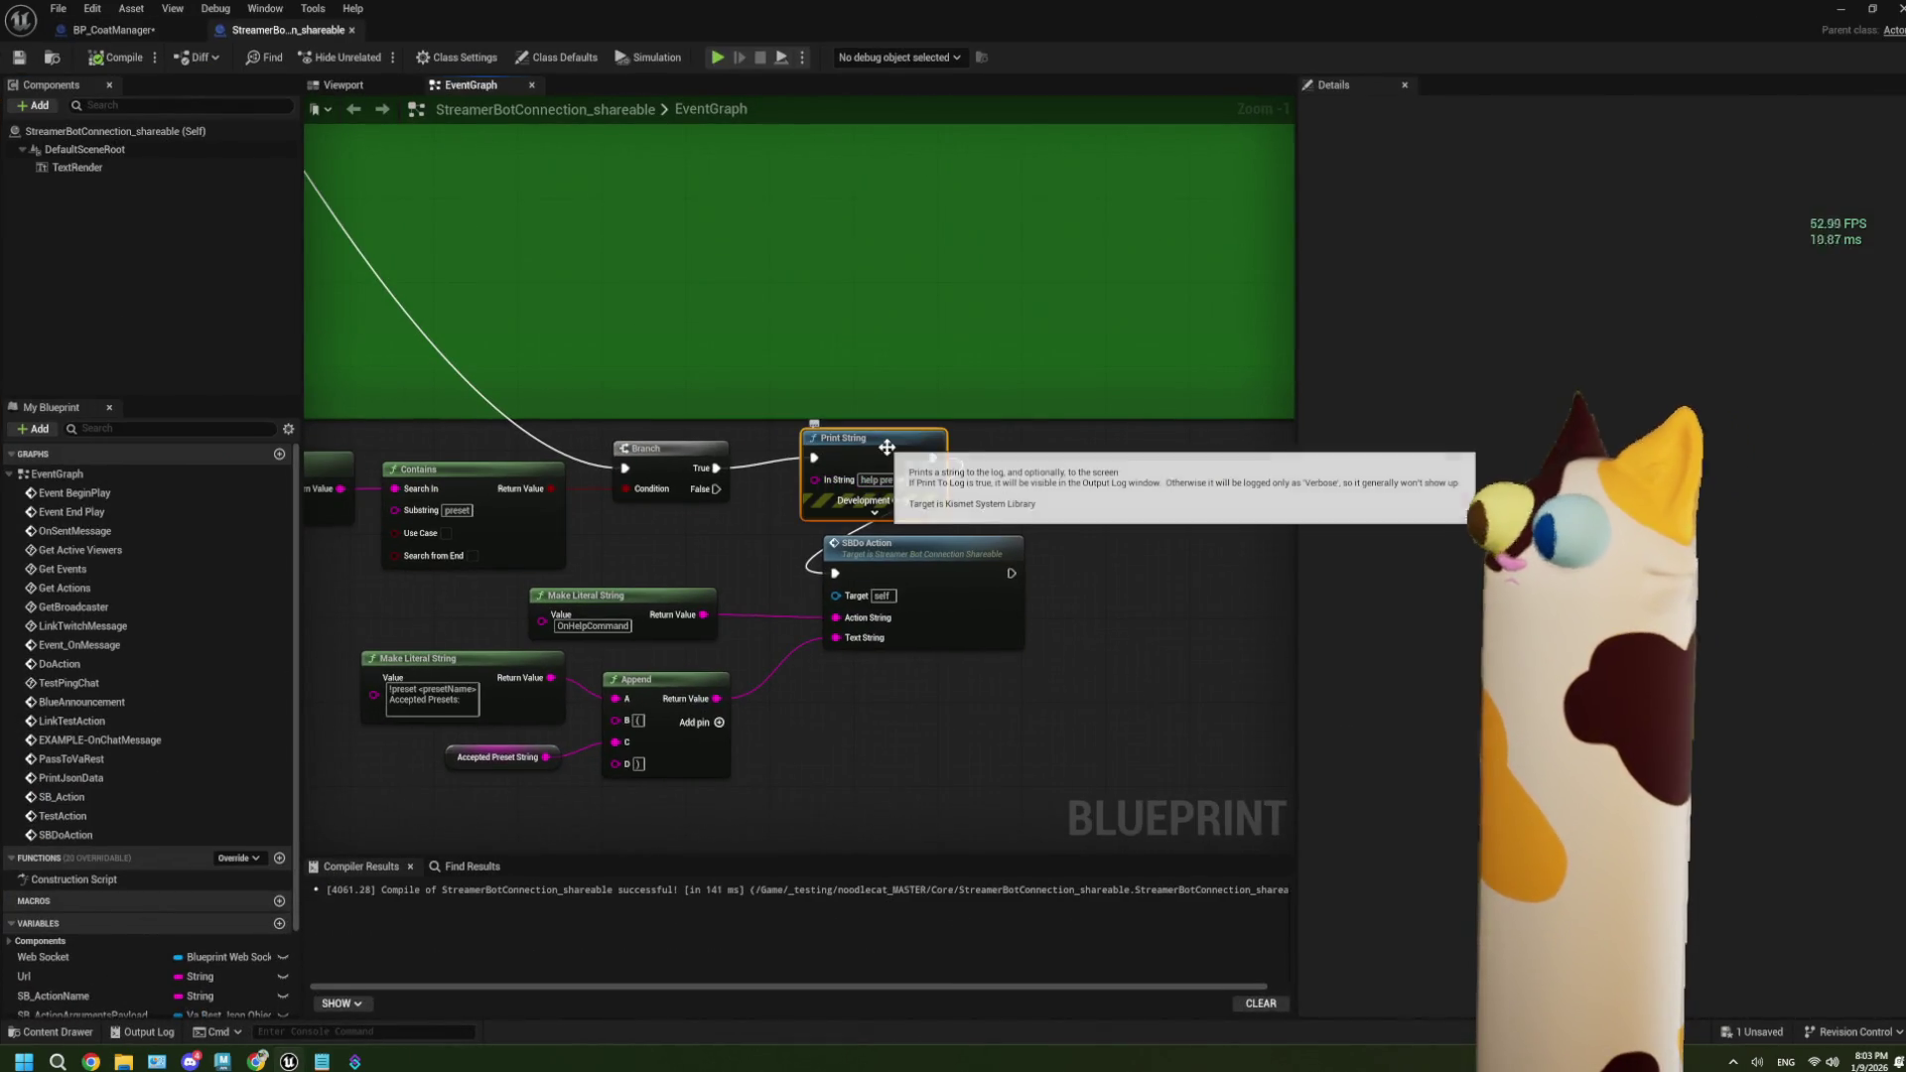
# Delete the 'help preset' Print String and wire Branch True straight into SBDo Action's exec pin.
pyautogui.press('Delete')
pyautogui.moveTo(716, 467); pyautogui.dragTo(834, 573)
pyautogui.scroll(-4, 937, 631)
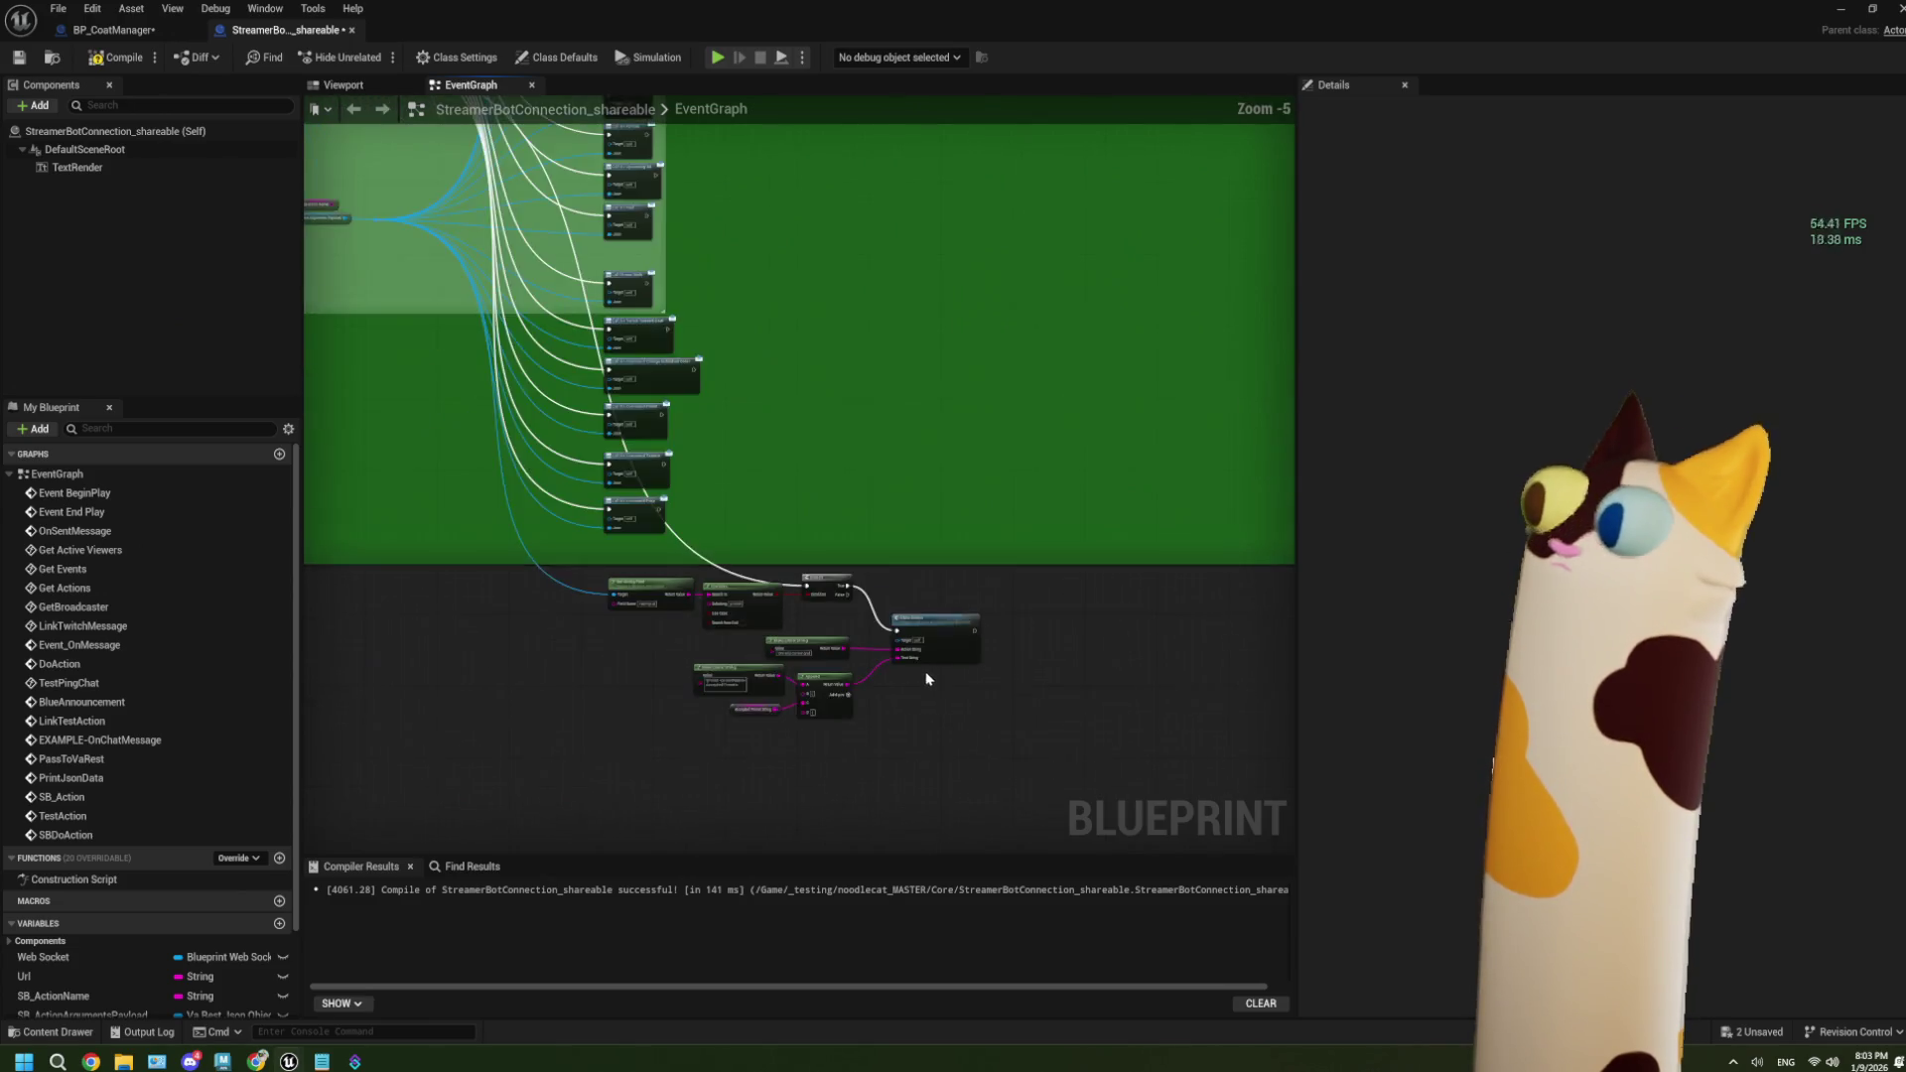
pyautogui.scroll(4, 767, 648)
pyautogui.moveTo(767, 648); pyautogui.dragTo(725, 493)
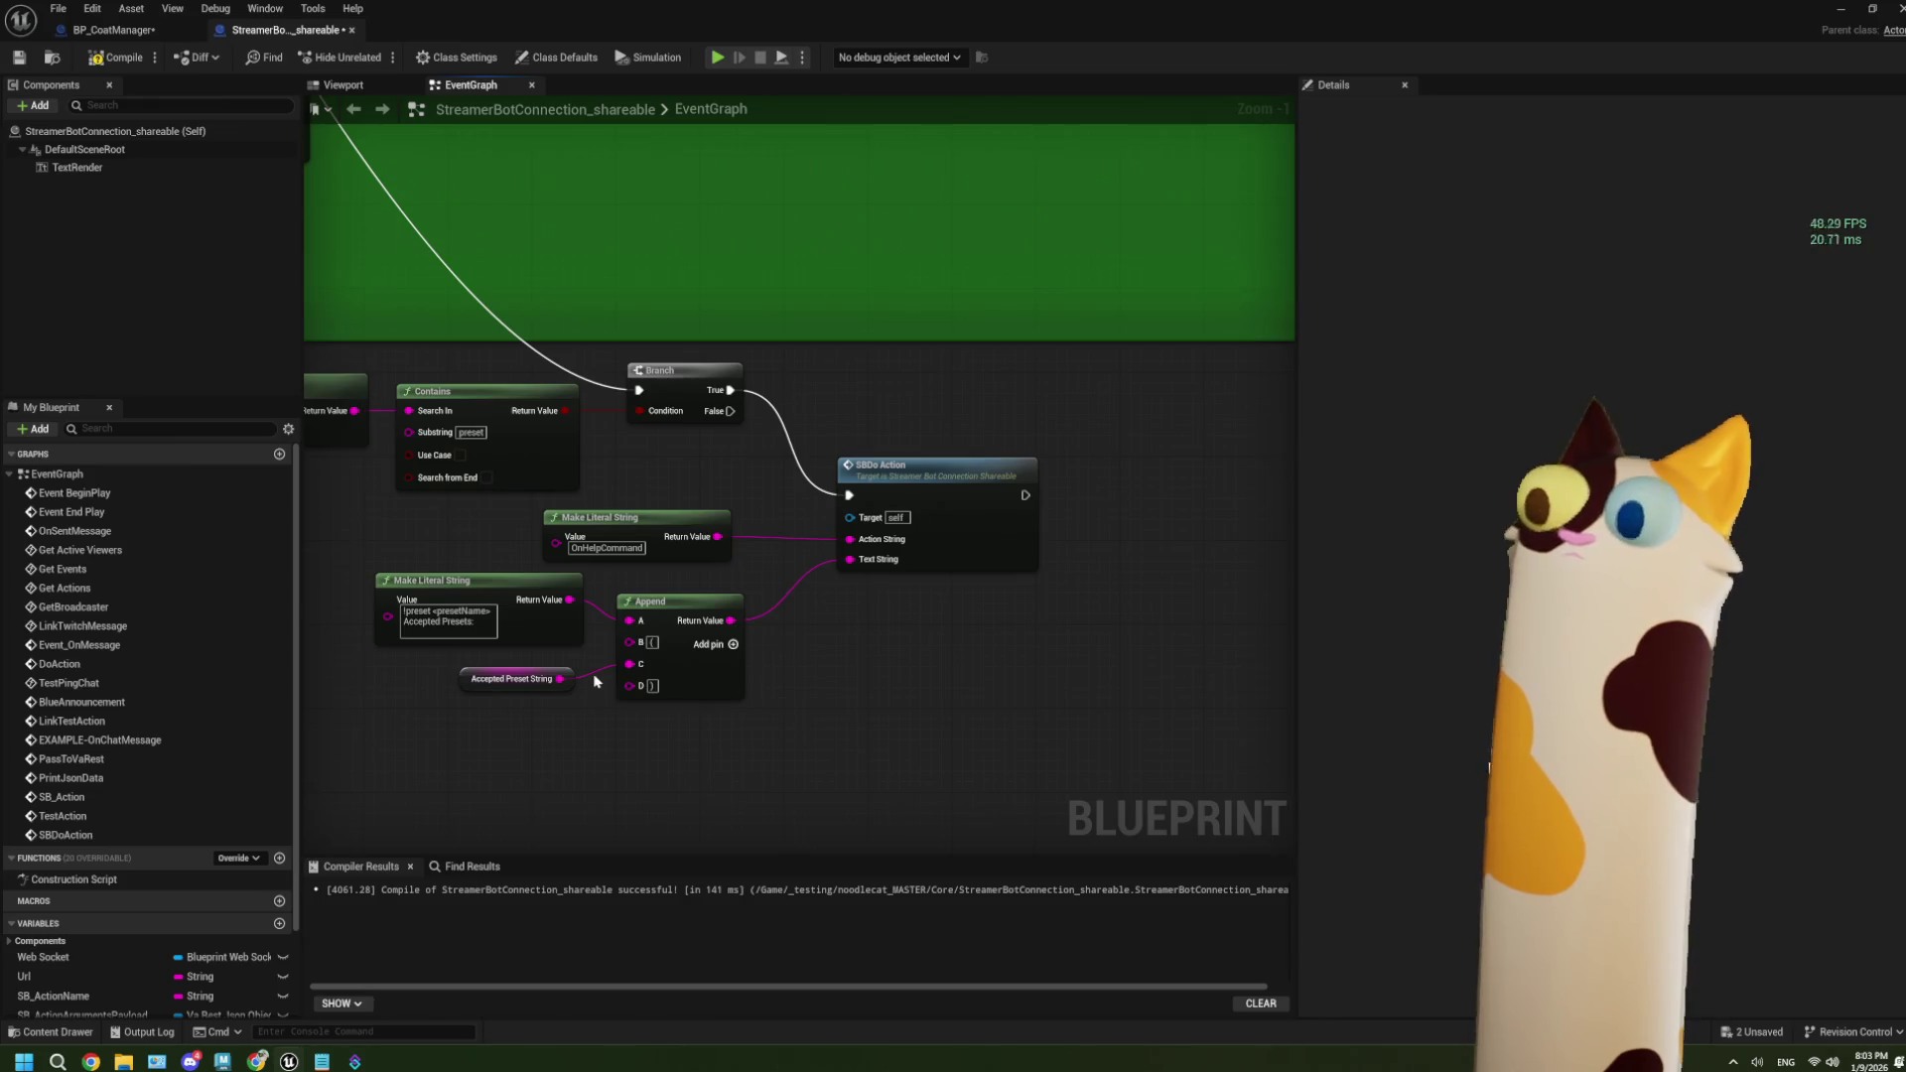
# Give OnHelpCommand a Twitch Send Message to Channel sub-action with the message 'owo'.
pyautogui.moveTo(354, 1061)
pyautogui.click(358, 988)
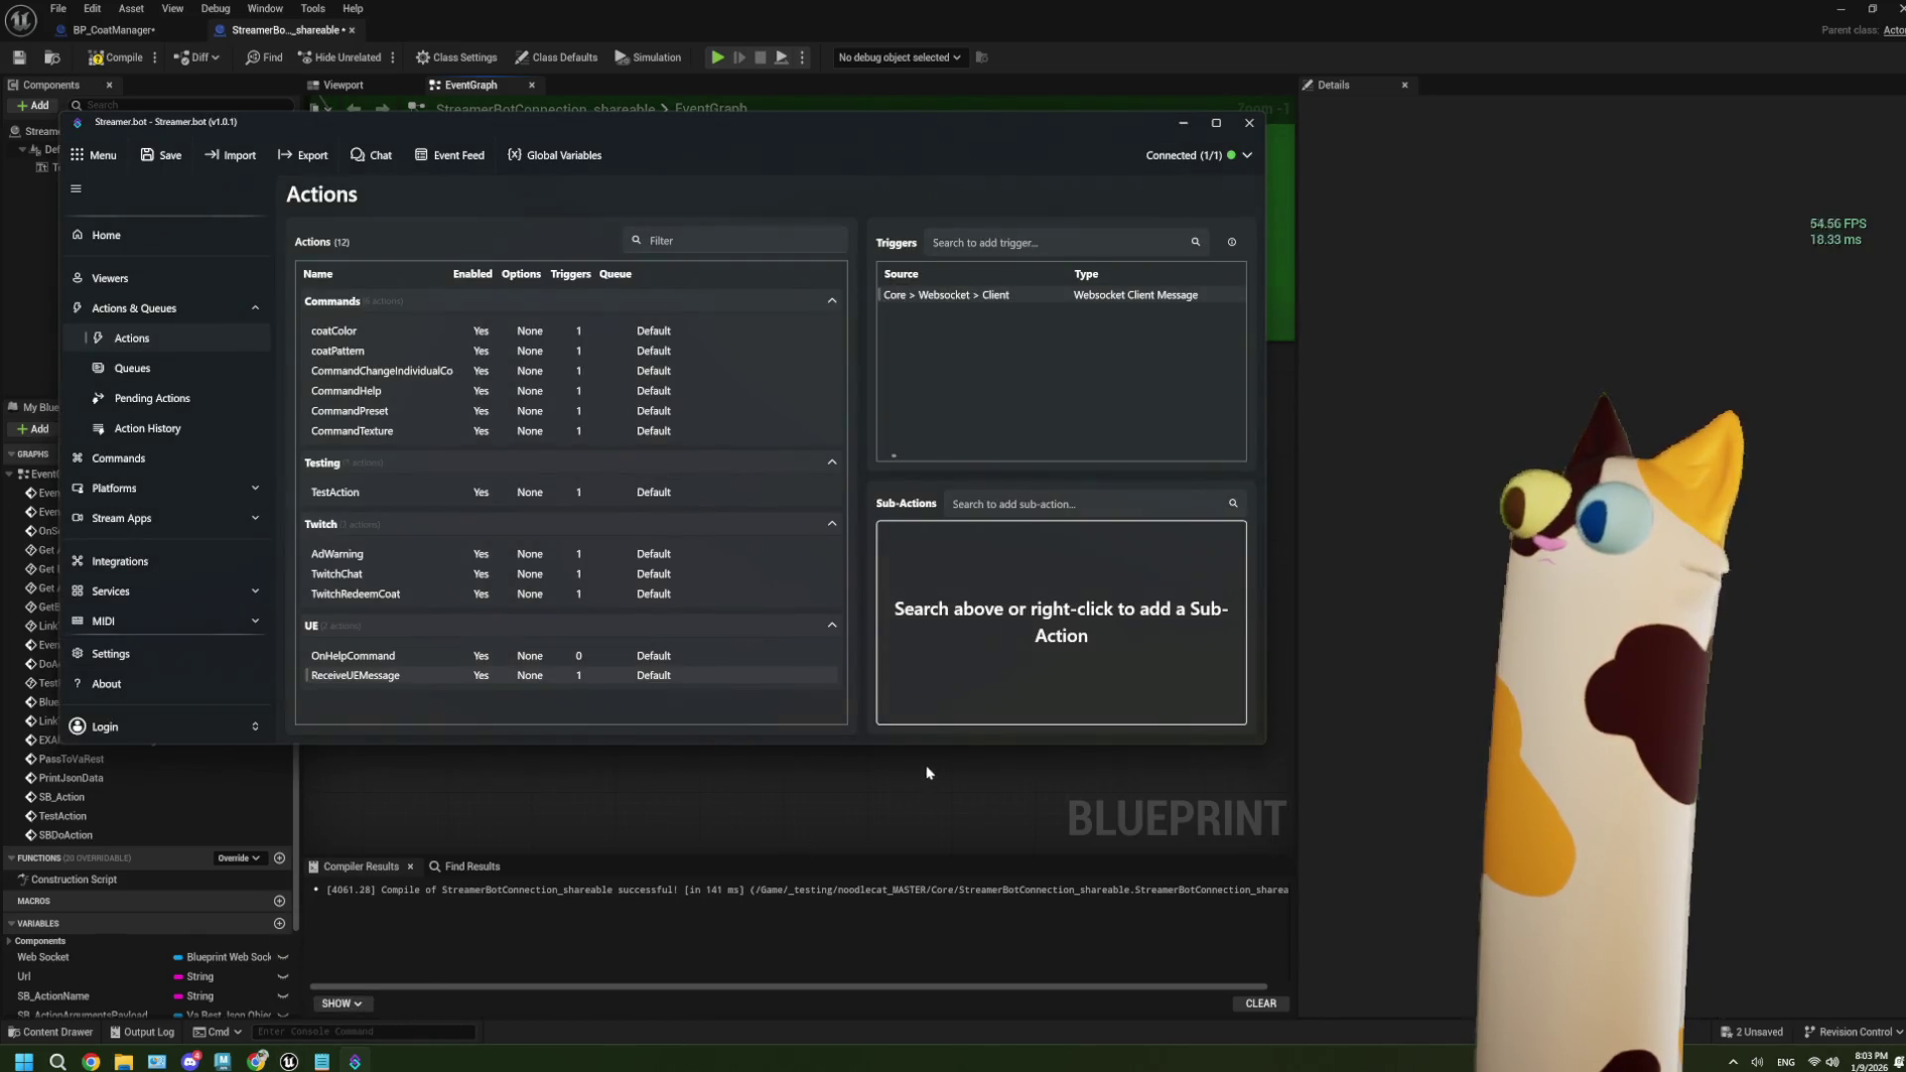
pyautogui.click(402, 655)
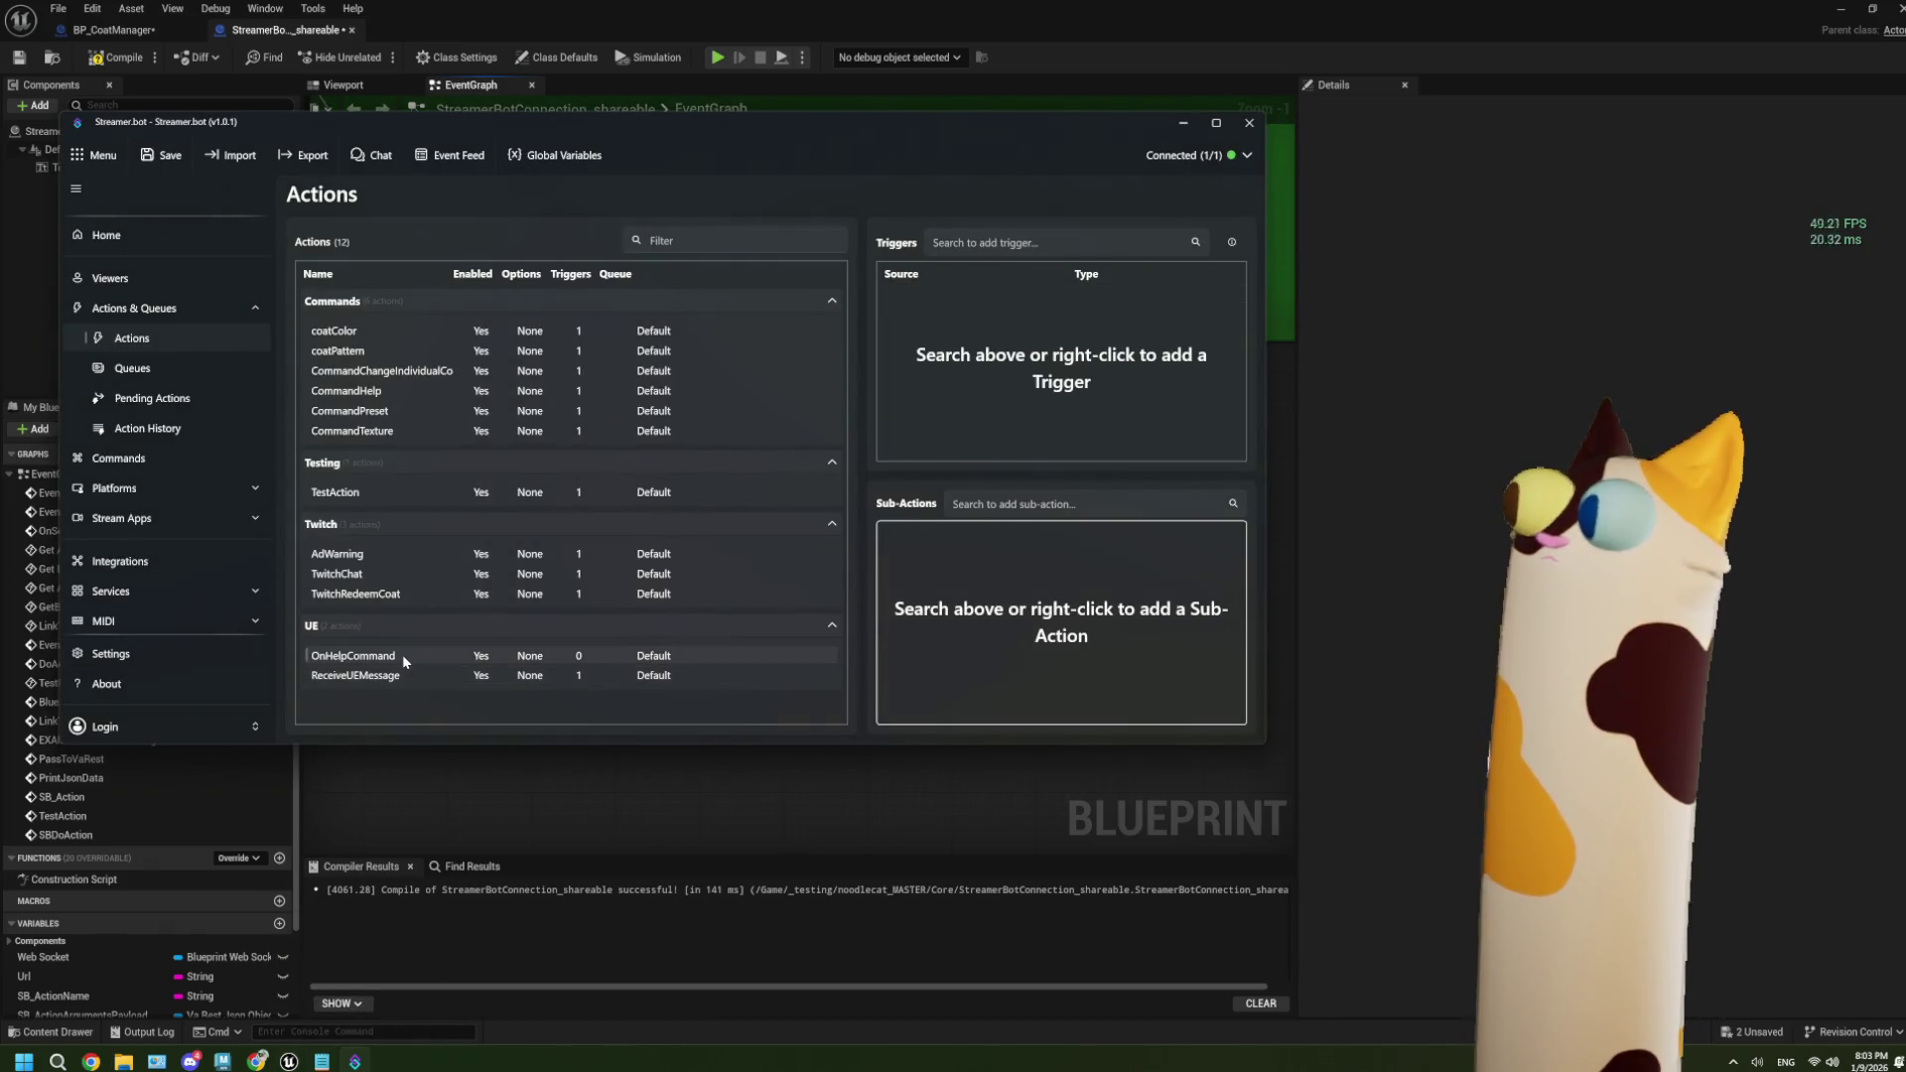
pyautogui.rightClick(961, 578)
pyautogui.moveTo(1022, 703)
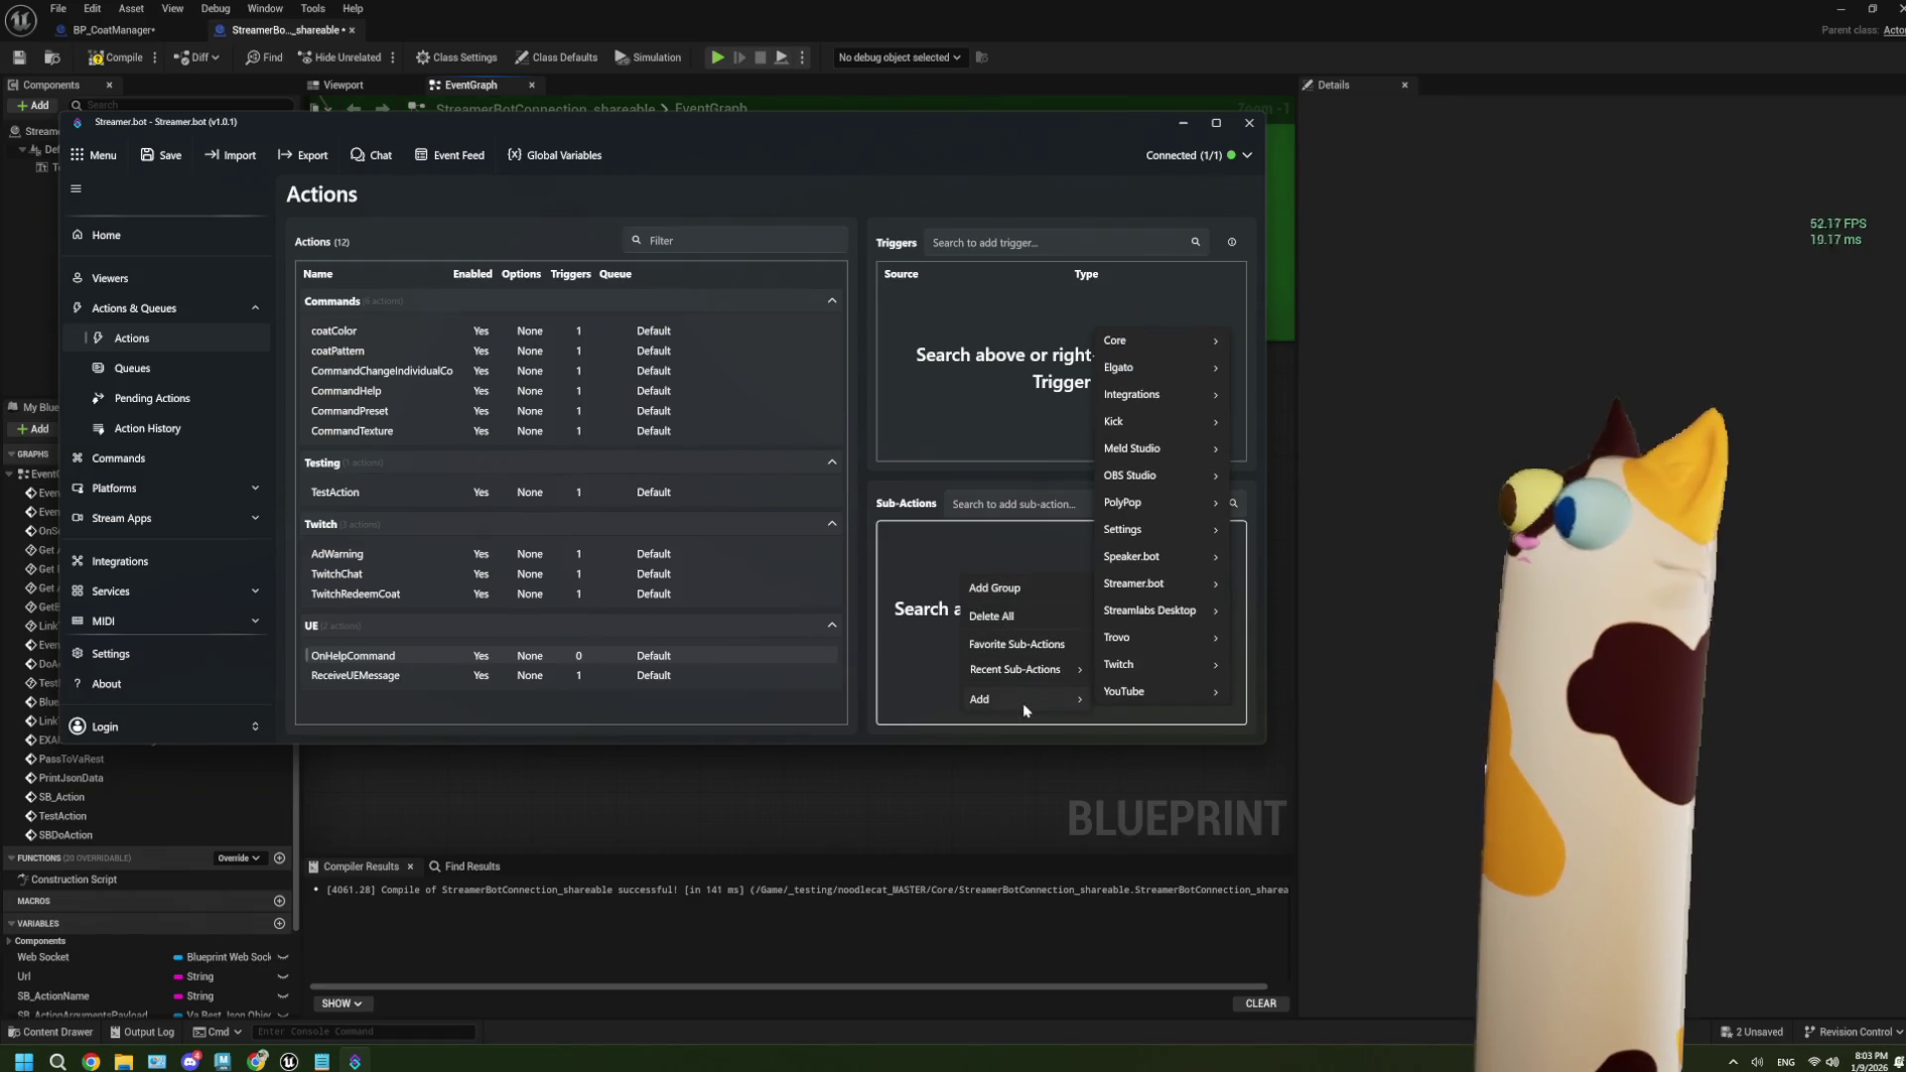
pyautogui.moveTo(1145, 663)
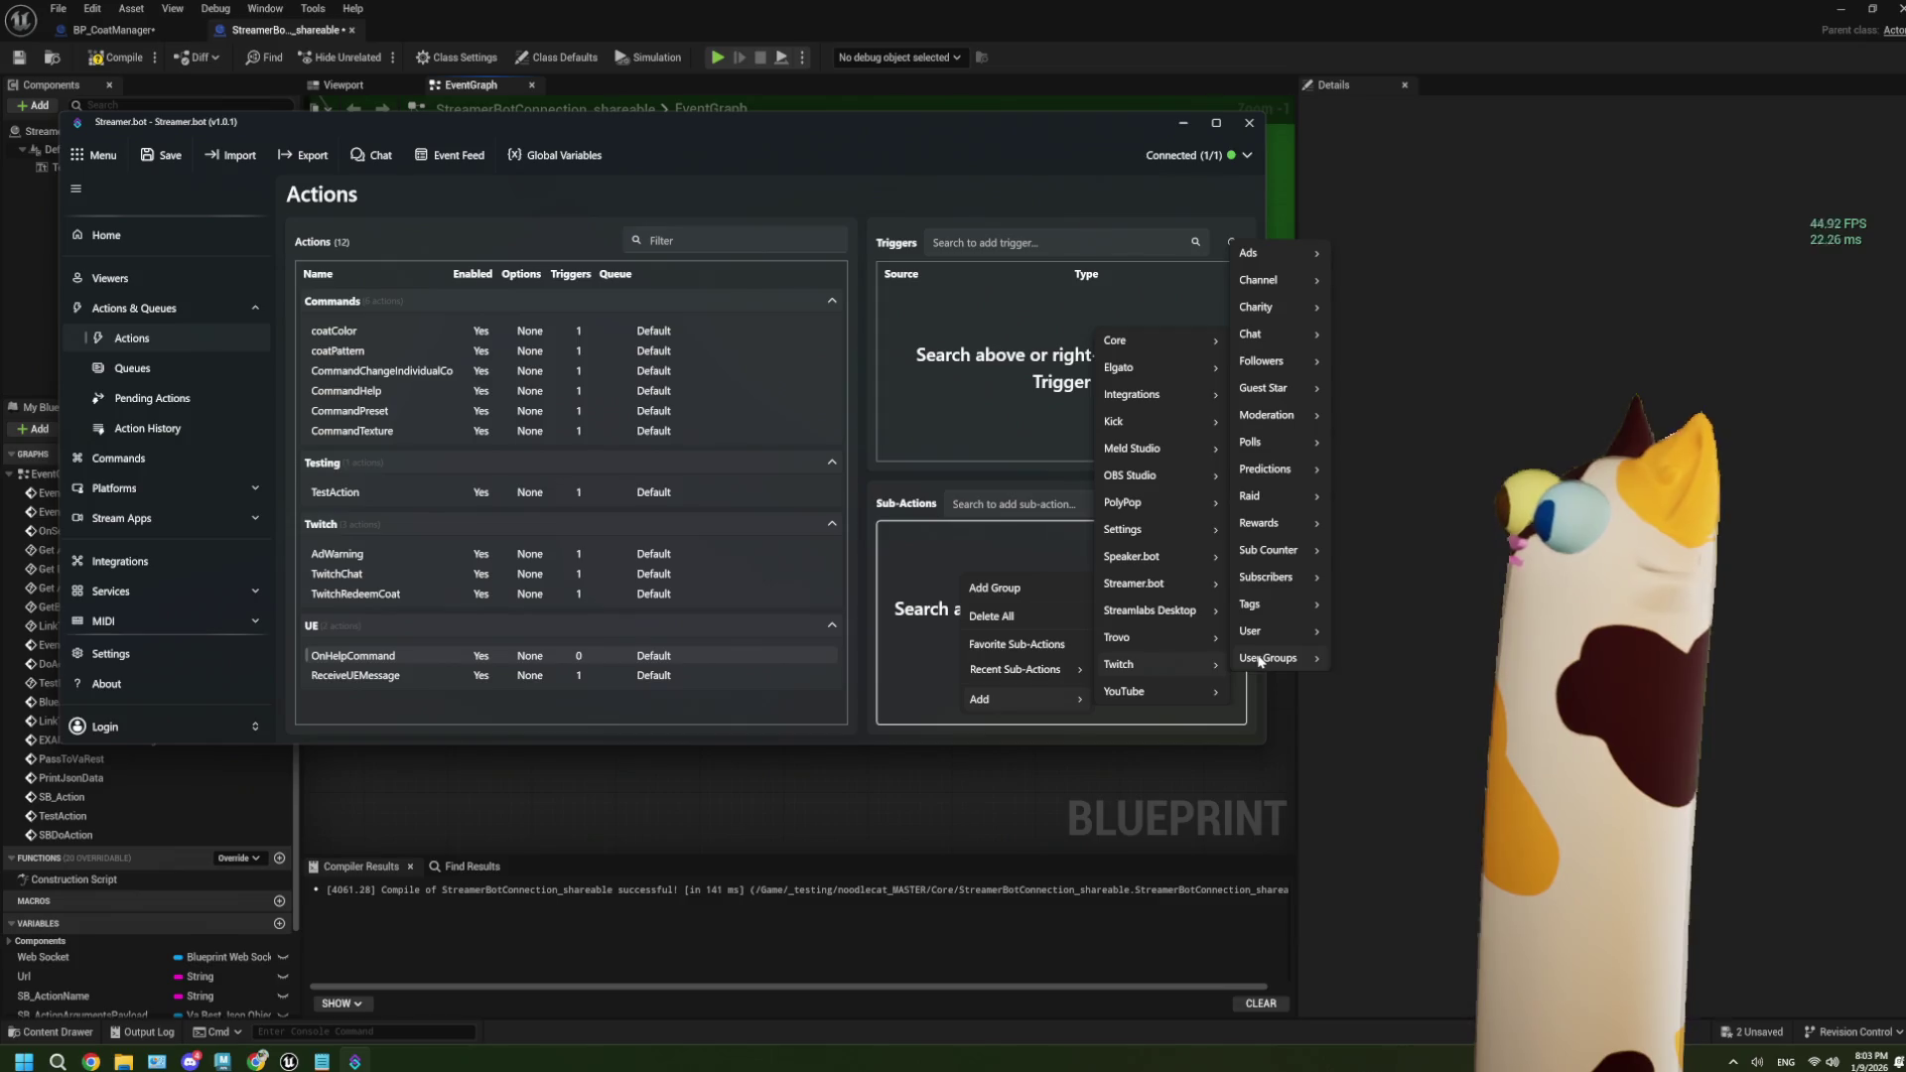
pyautogui.moveTo(1275, 340)
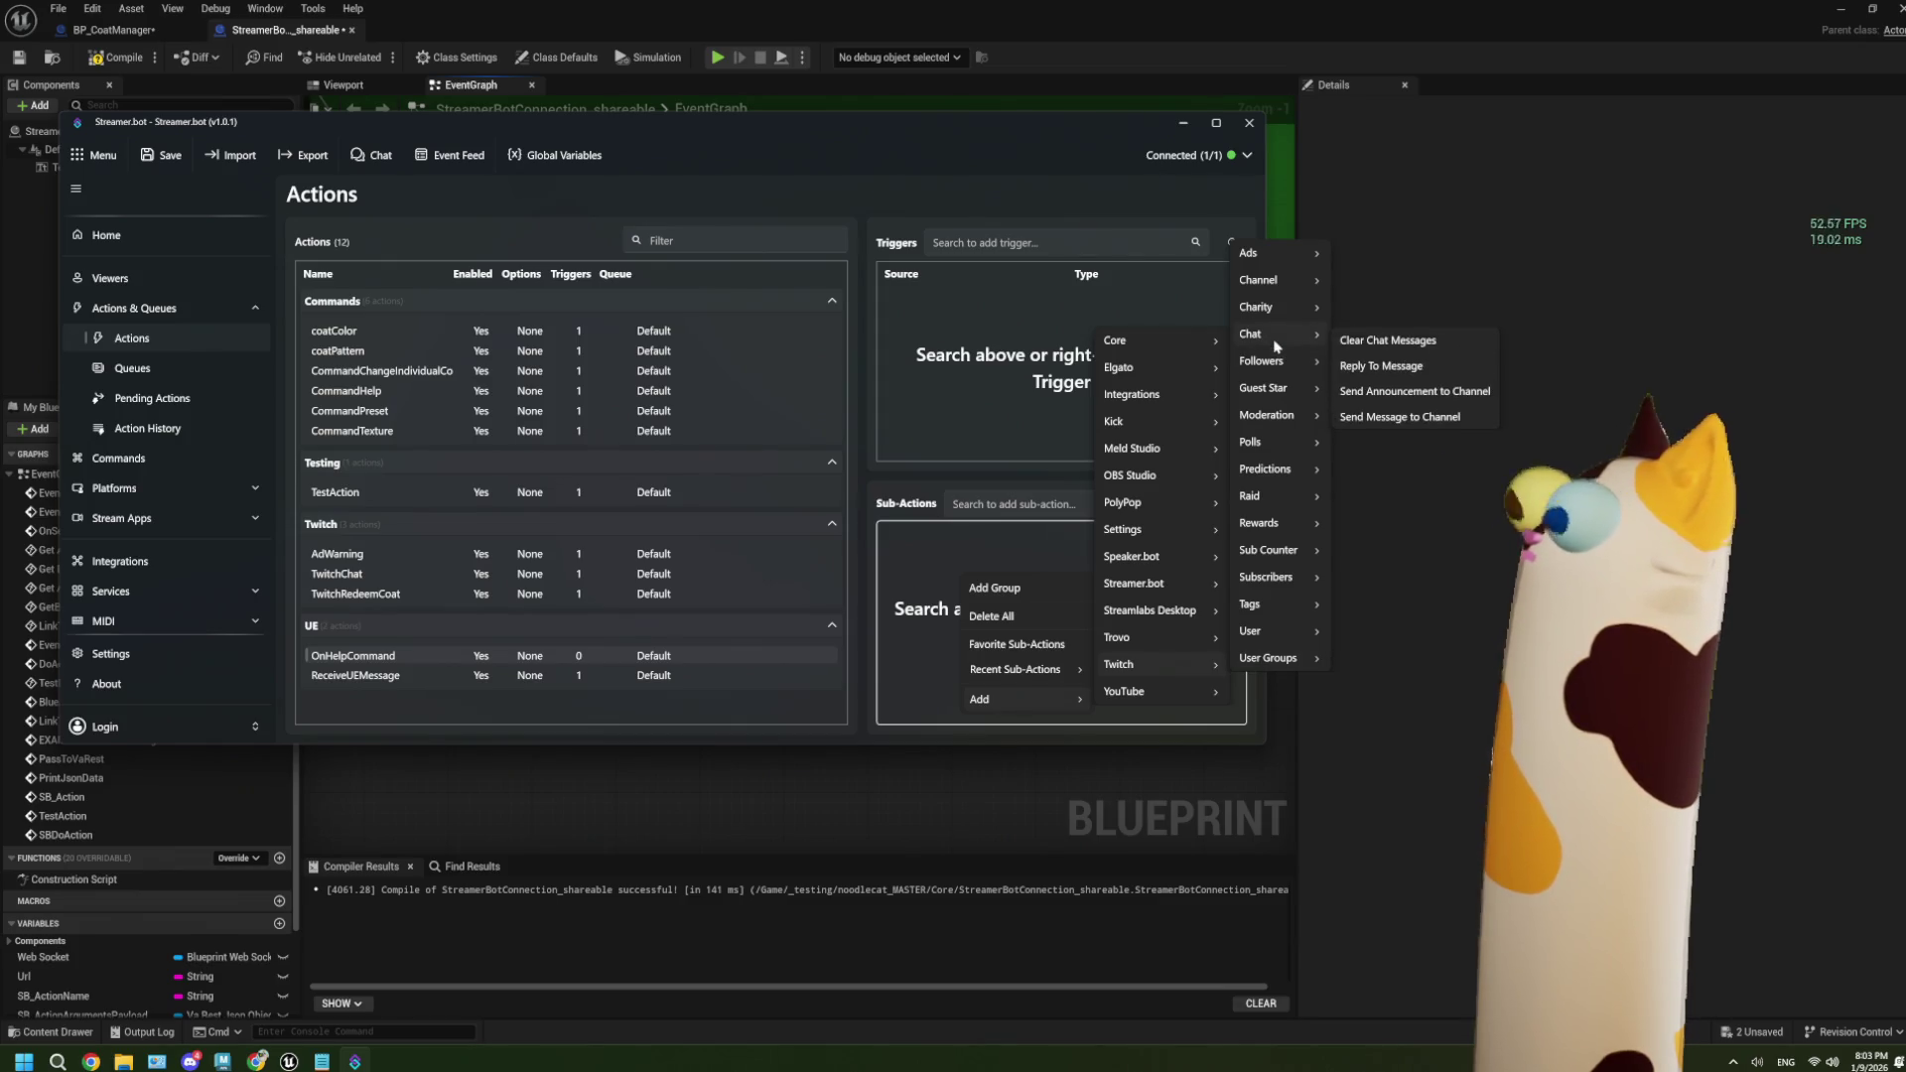
pyautogui.click(1400, 416)
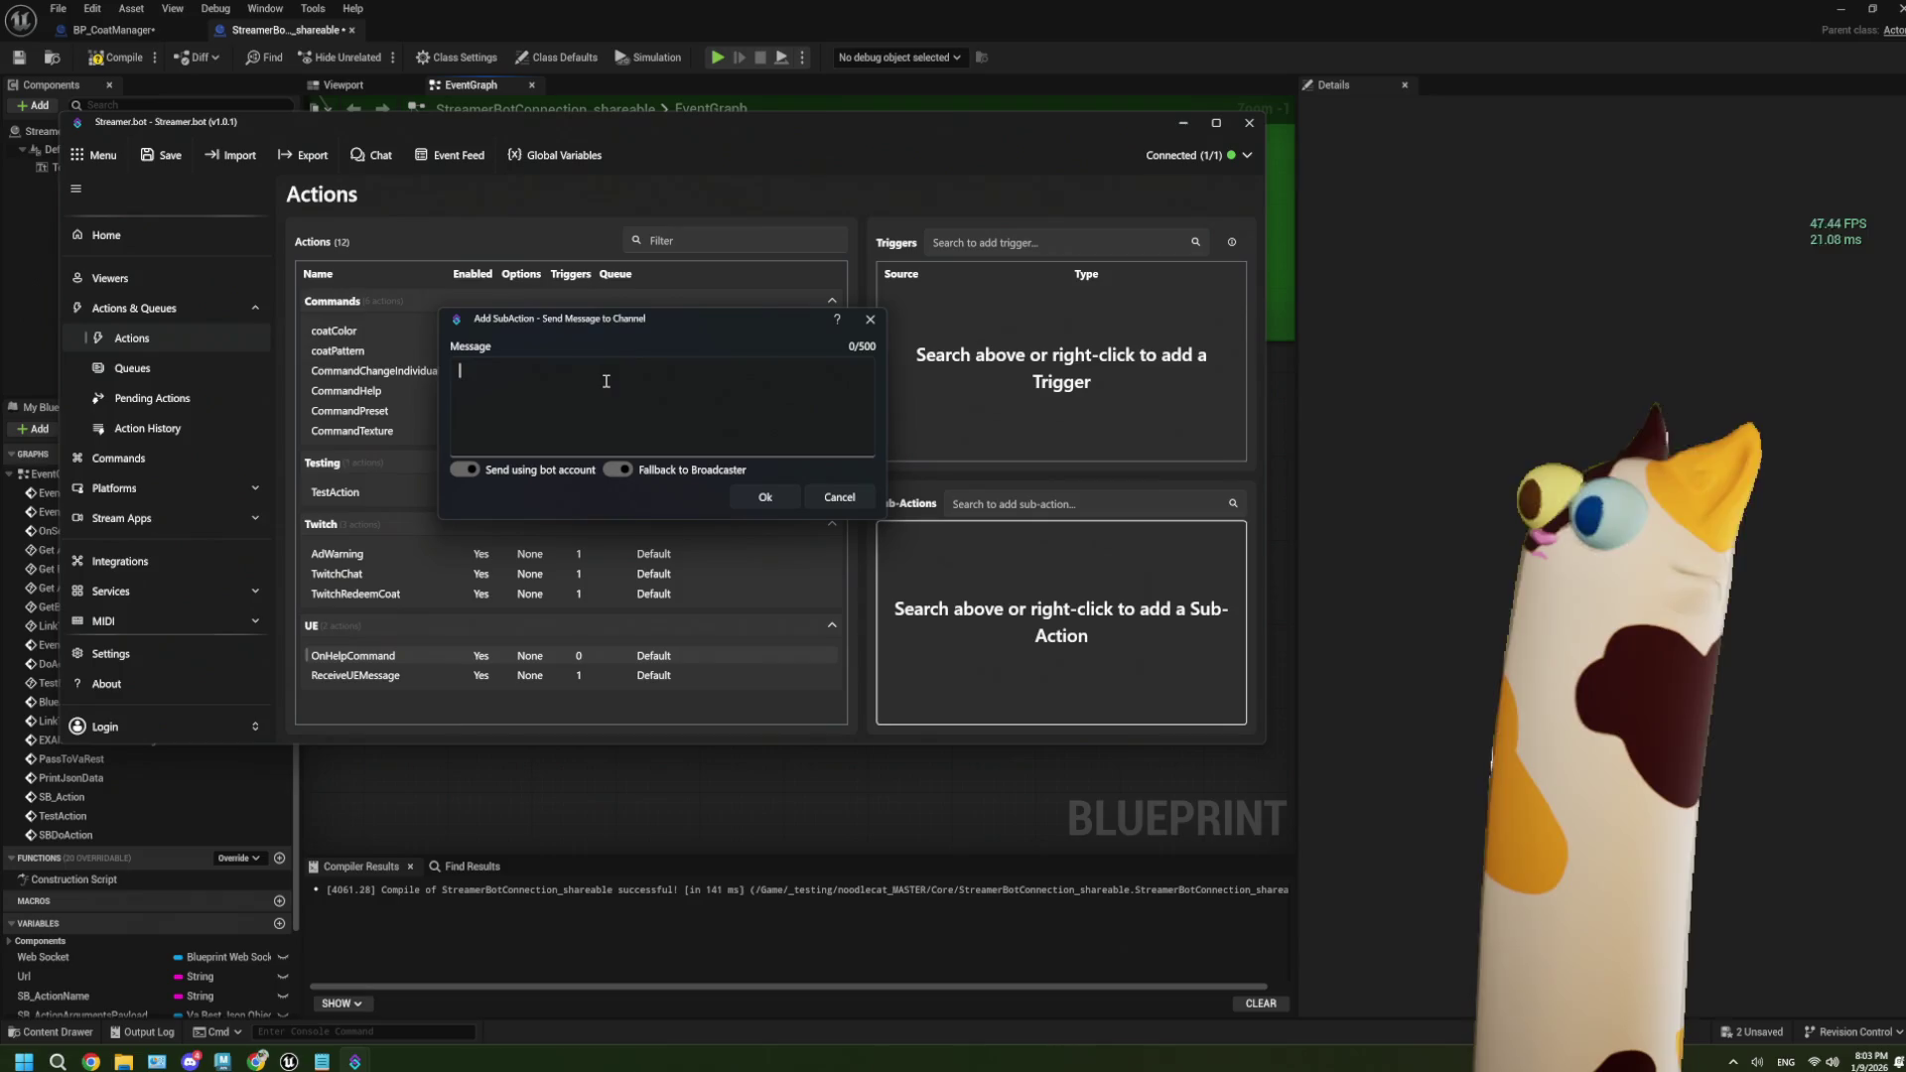
pyautogui.write('ow')
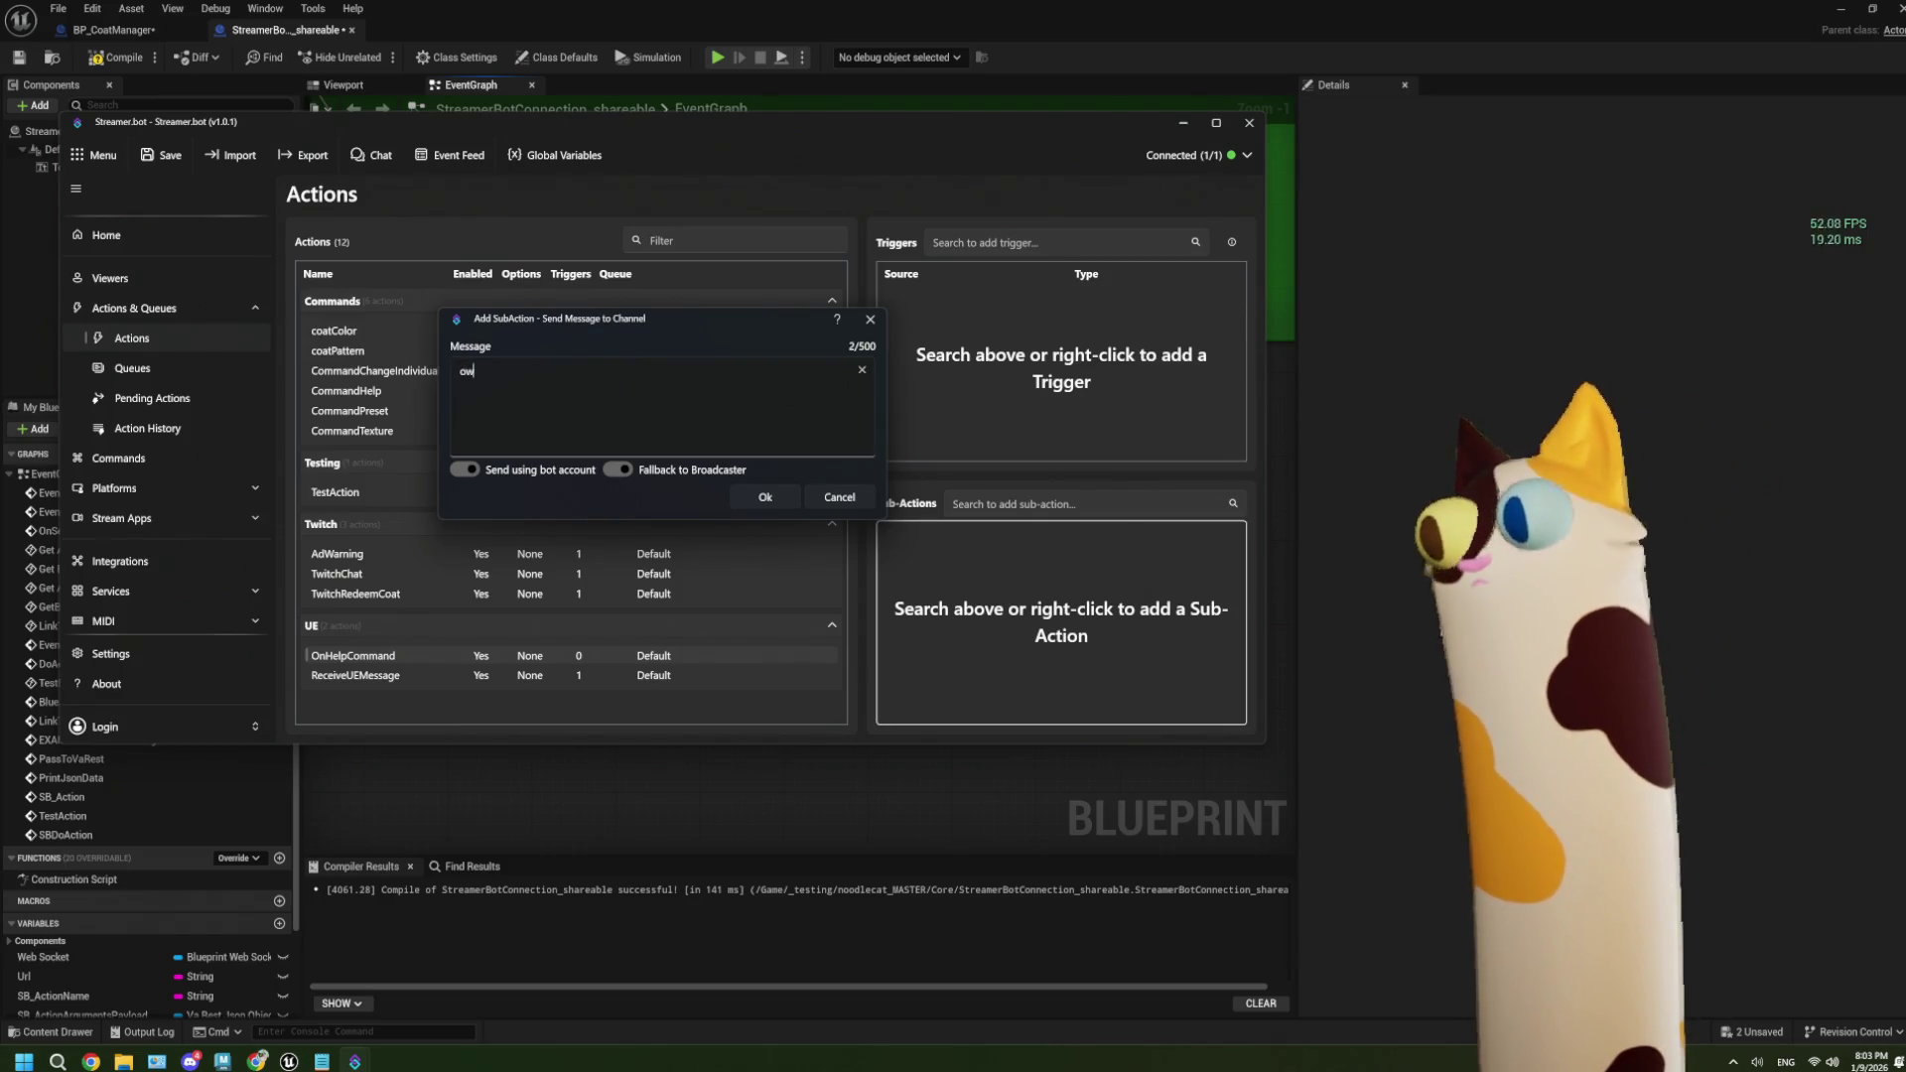
pyautogui.write('o')
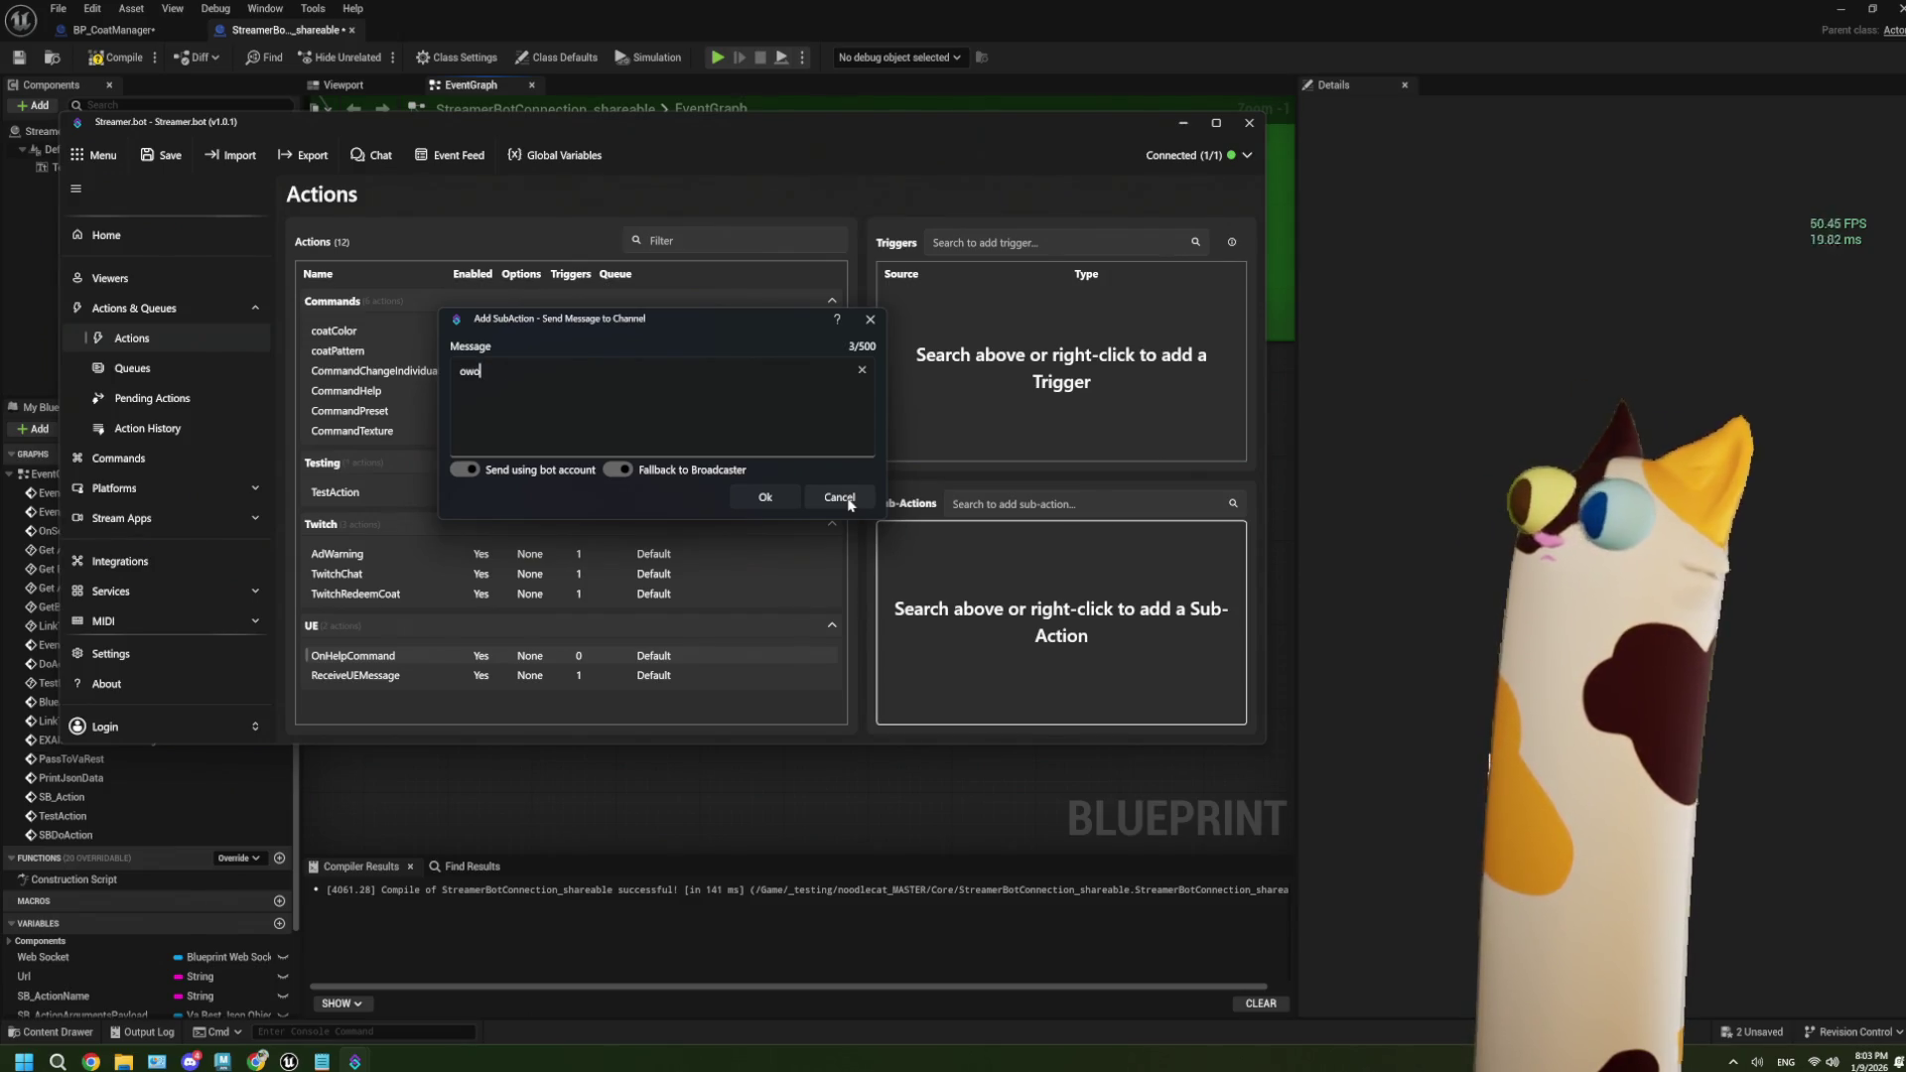
pyautogui.click(798, 499)
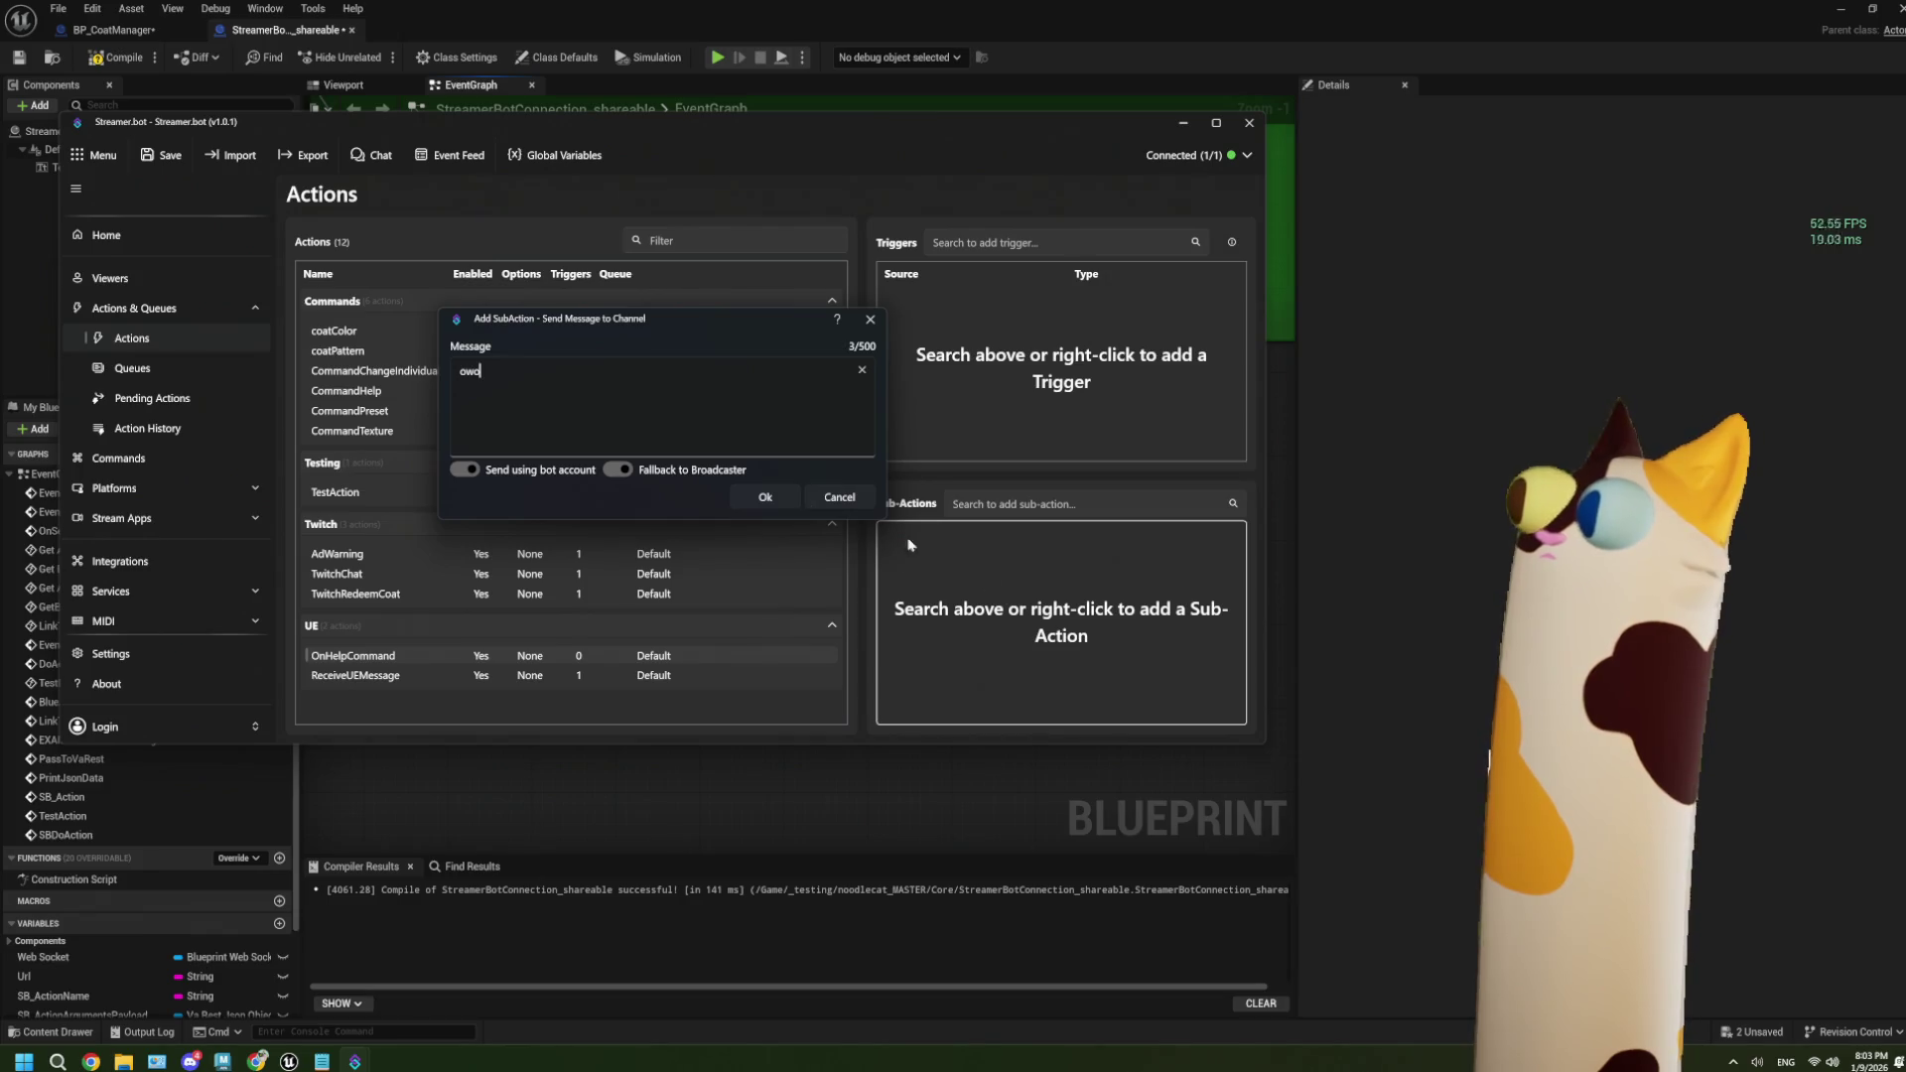
pyautogui.rightClick(997, 609)
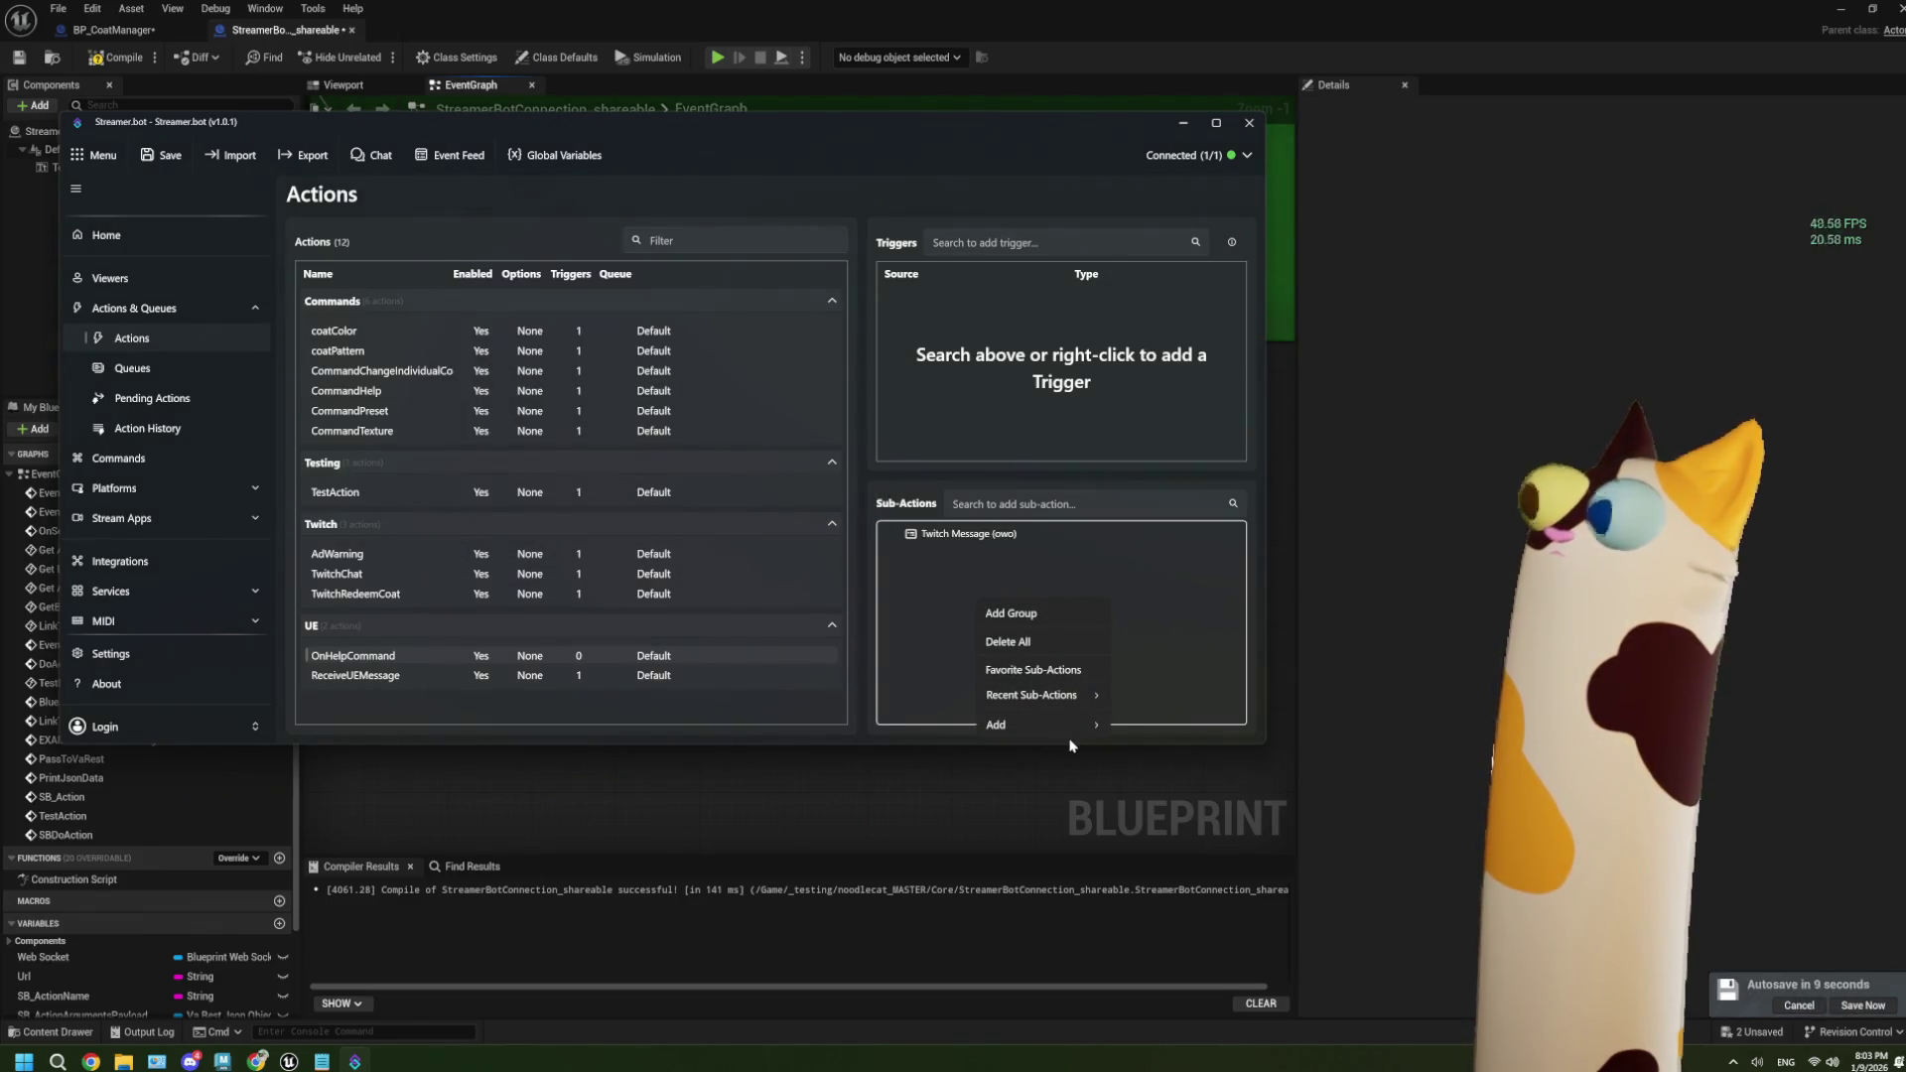
pyautogui.moveTo(1076, 731)
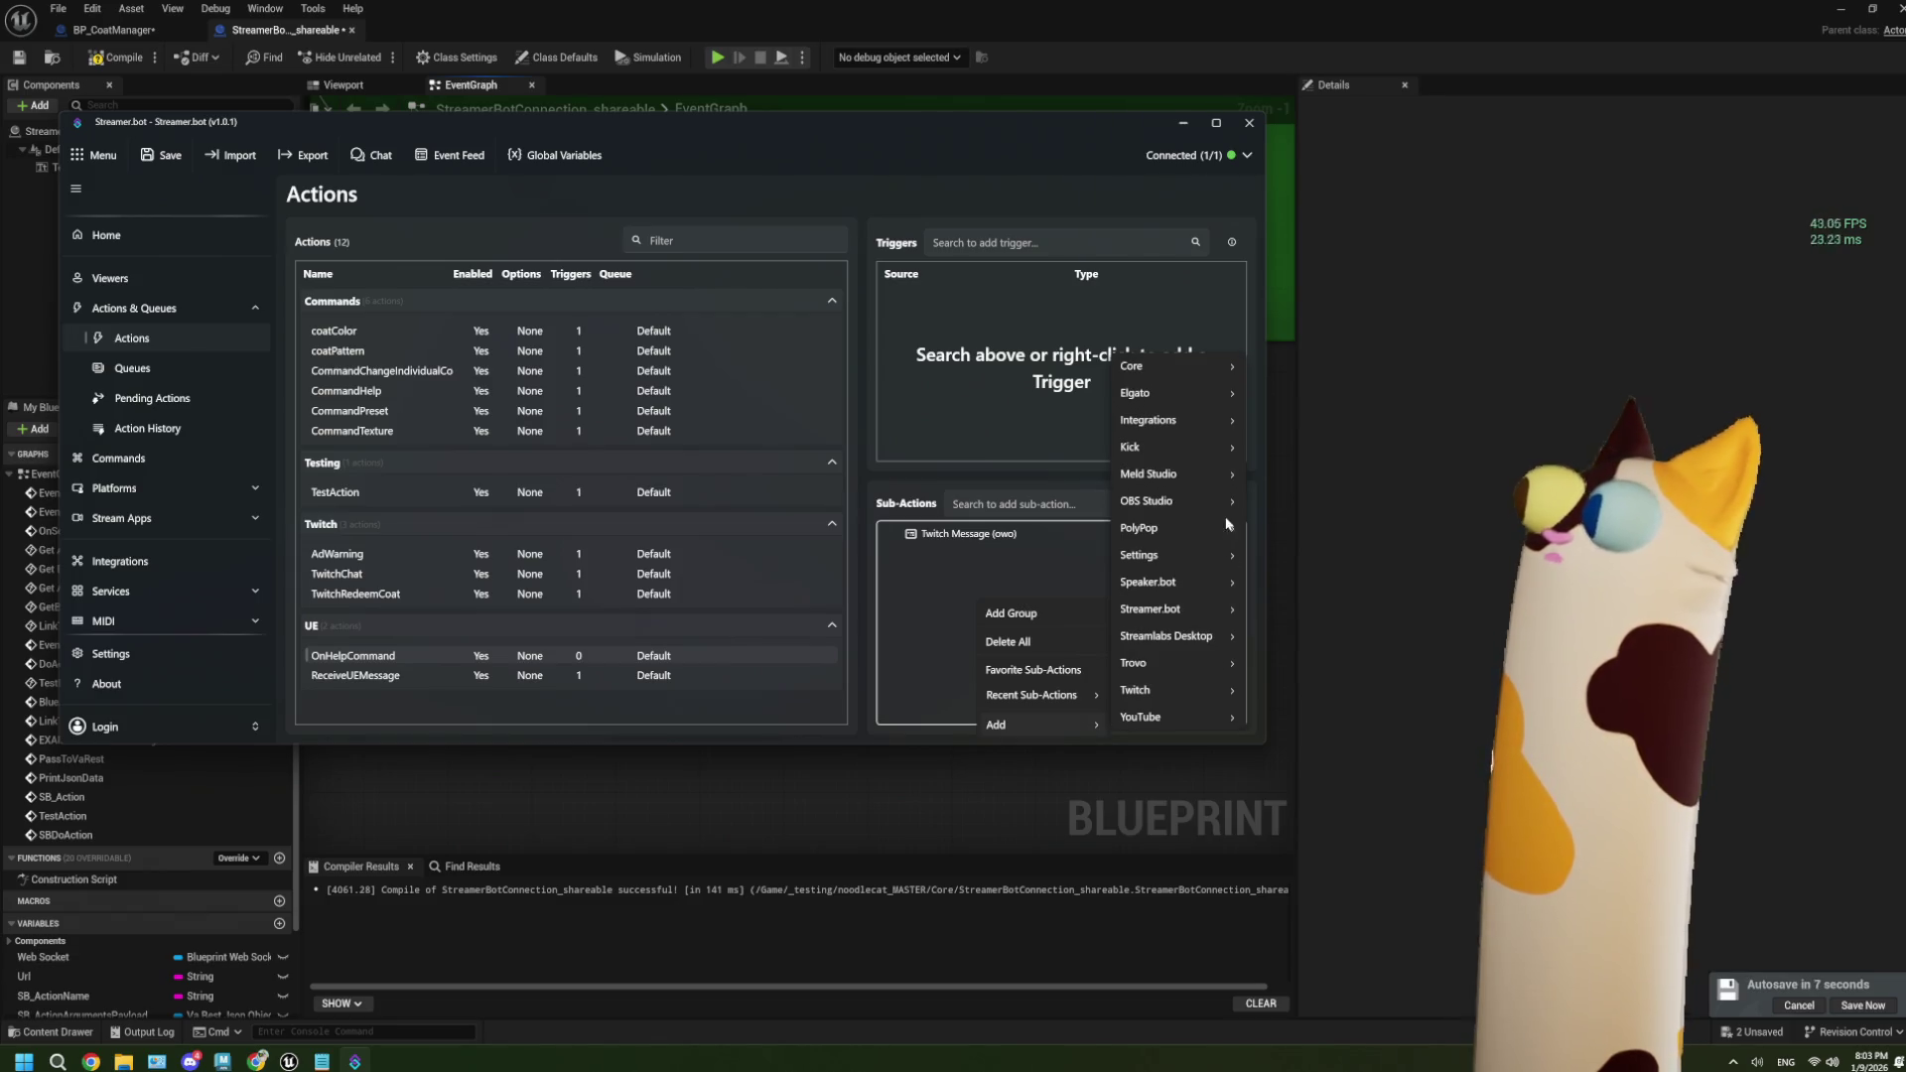
pyautogui.moveTo(1172, 374)
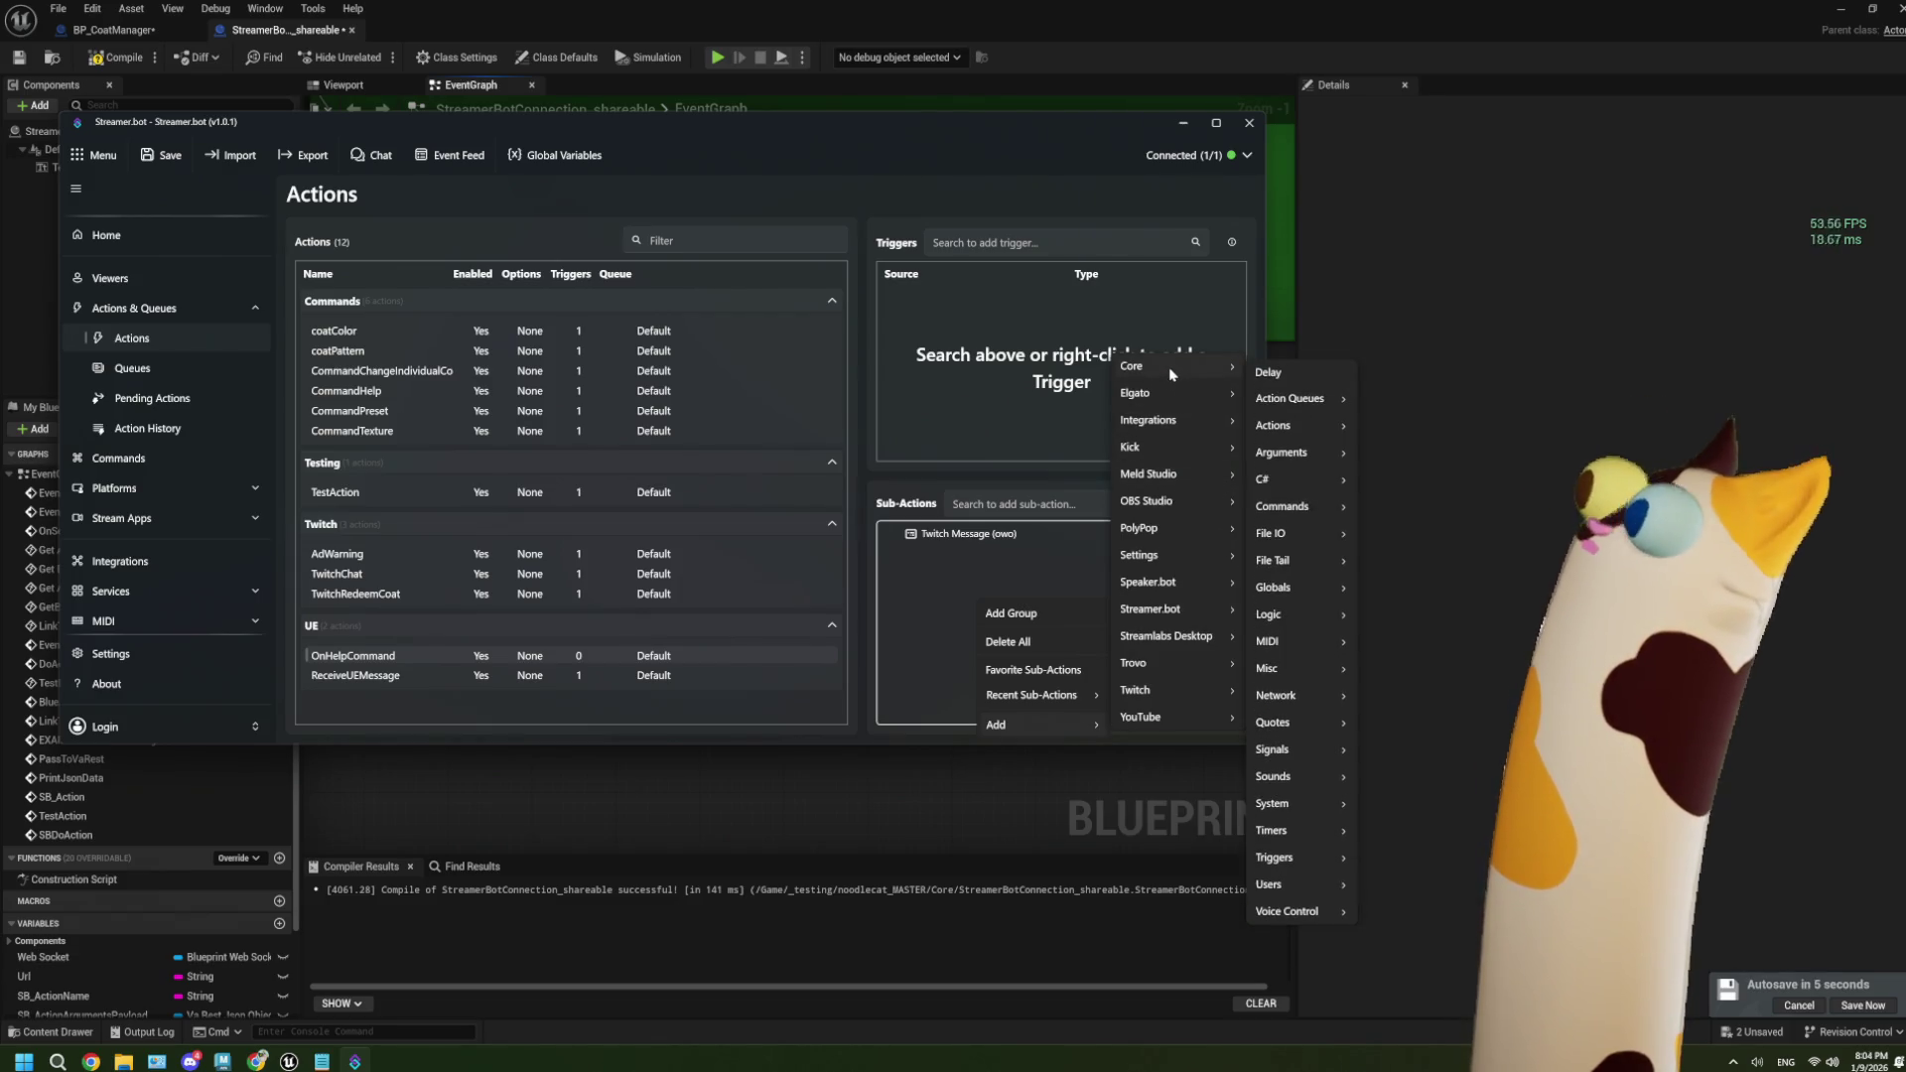
pyautogui.moveTo(1310, 461)
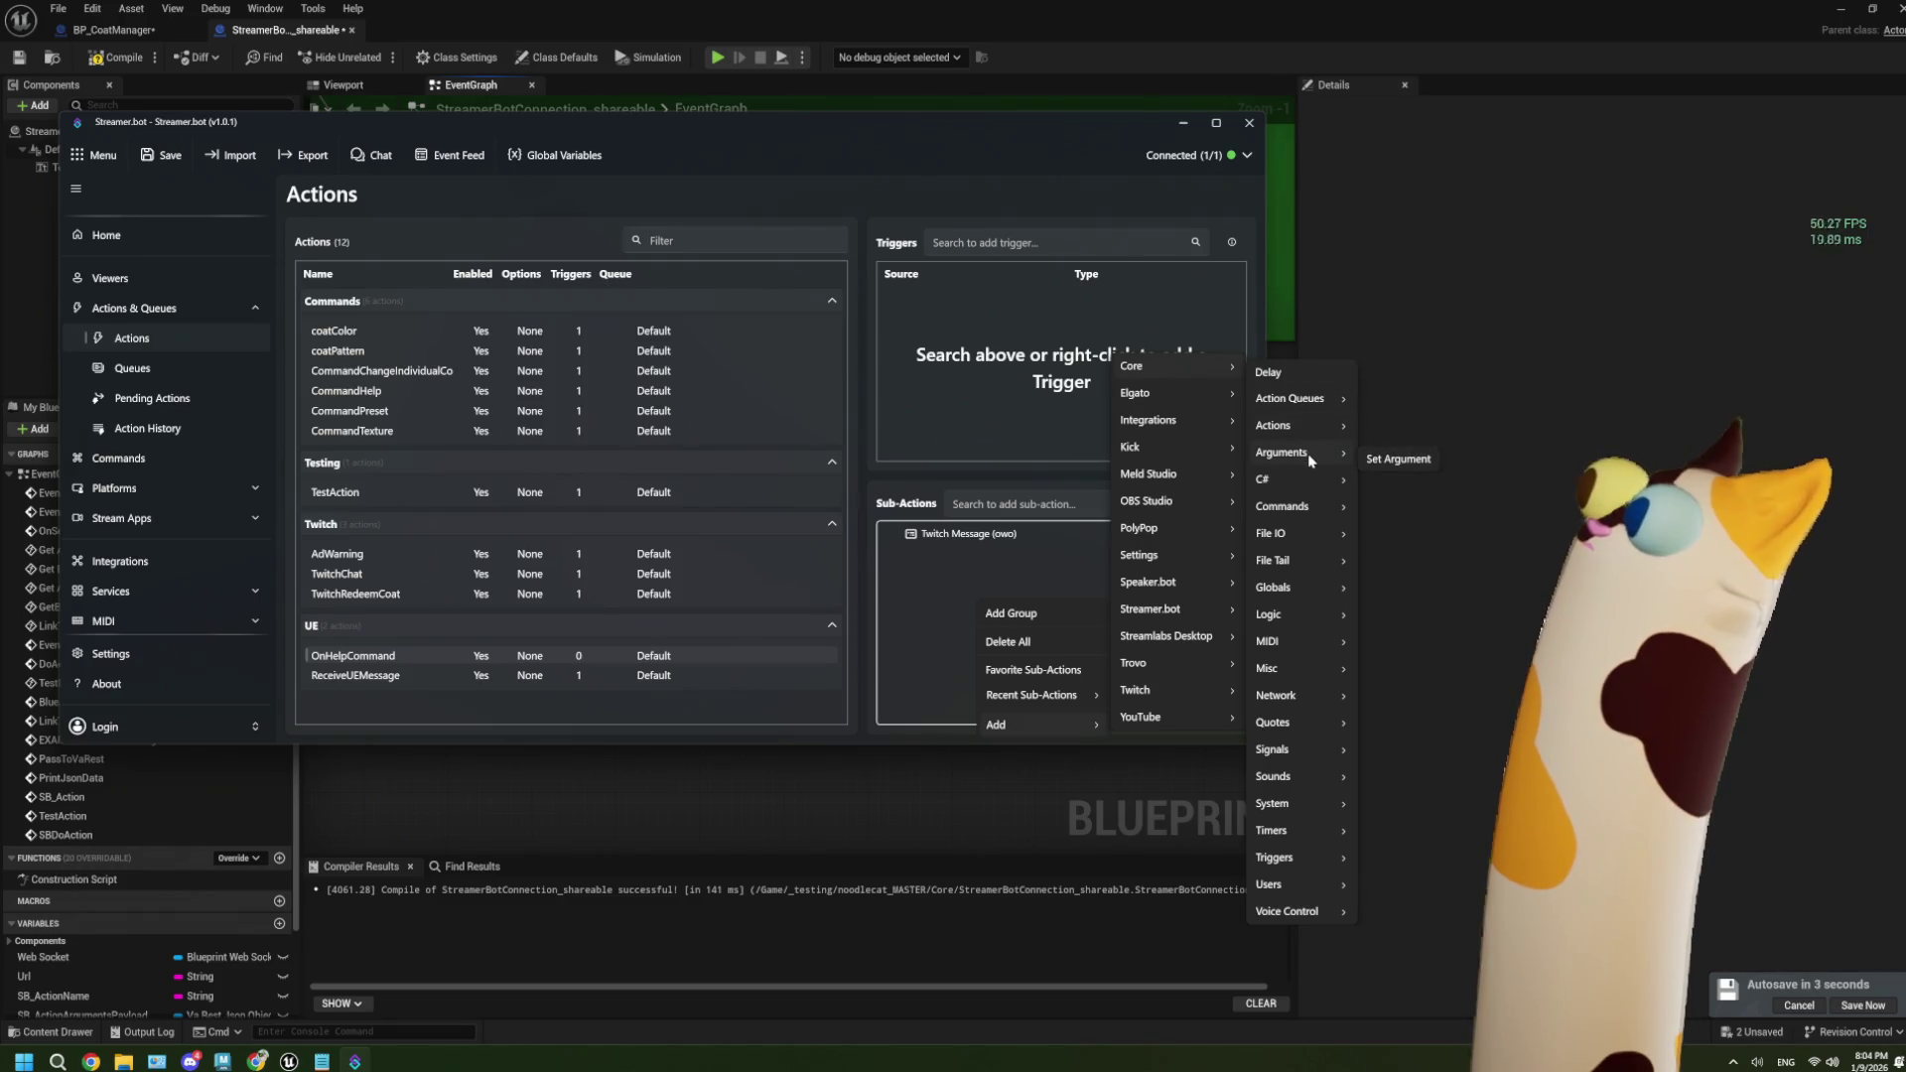
pyautogui.click(1384, 460)
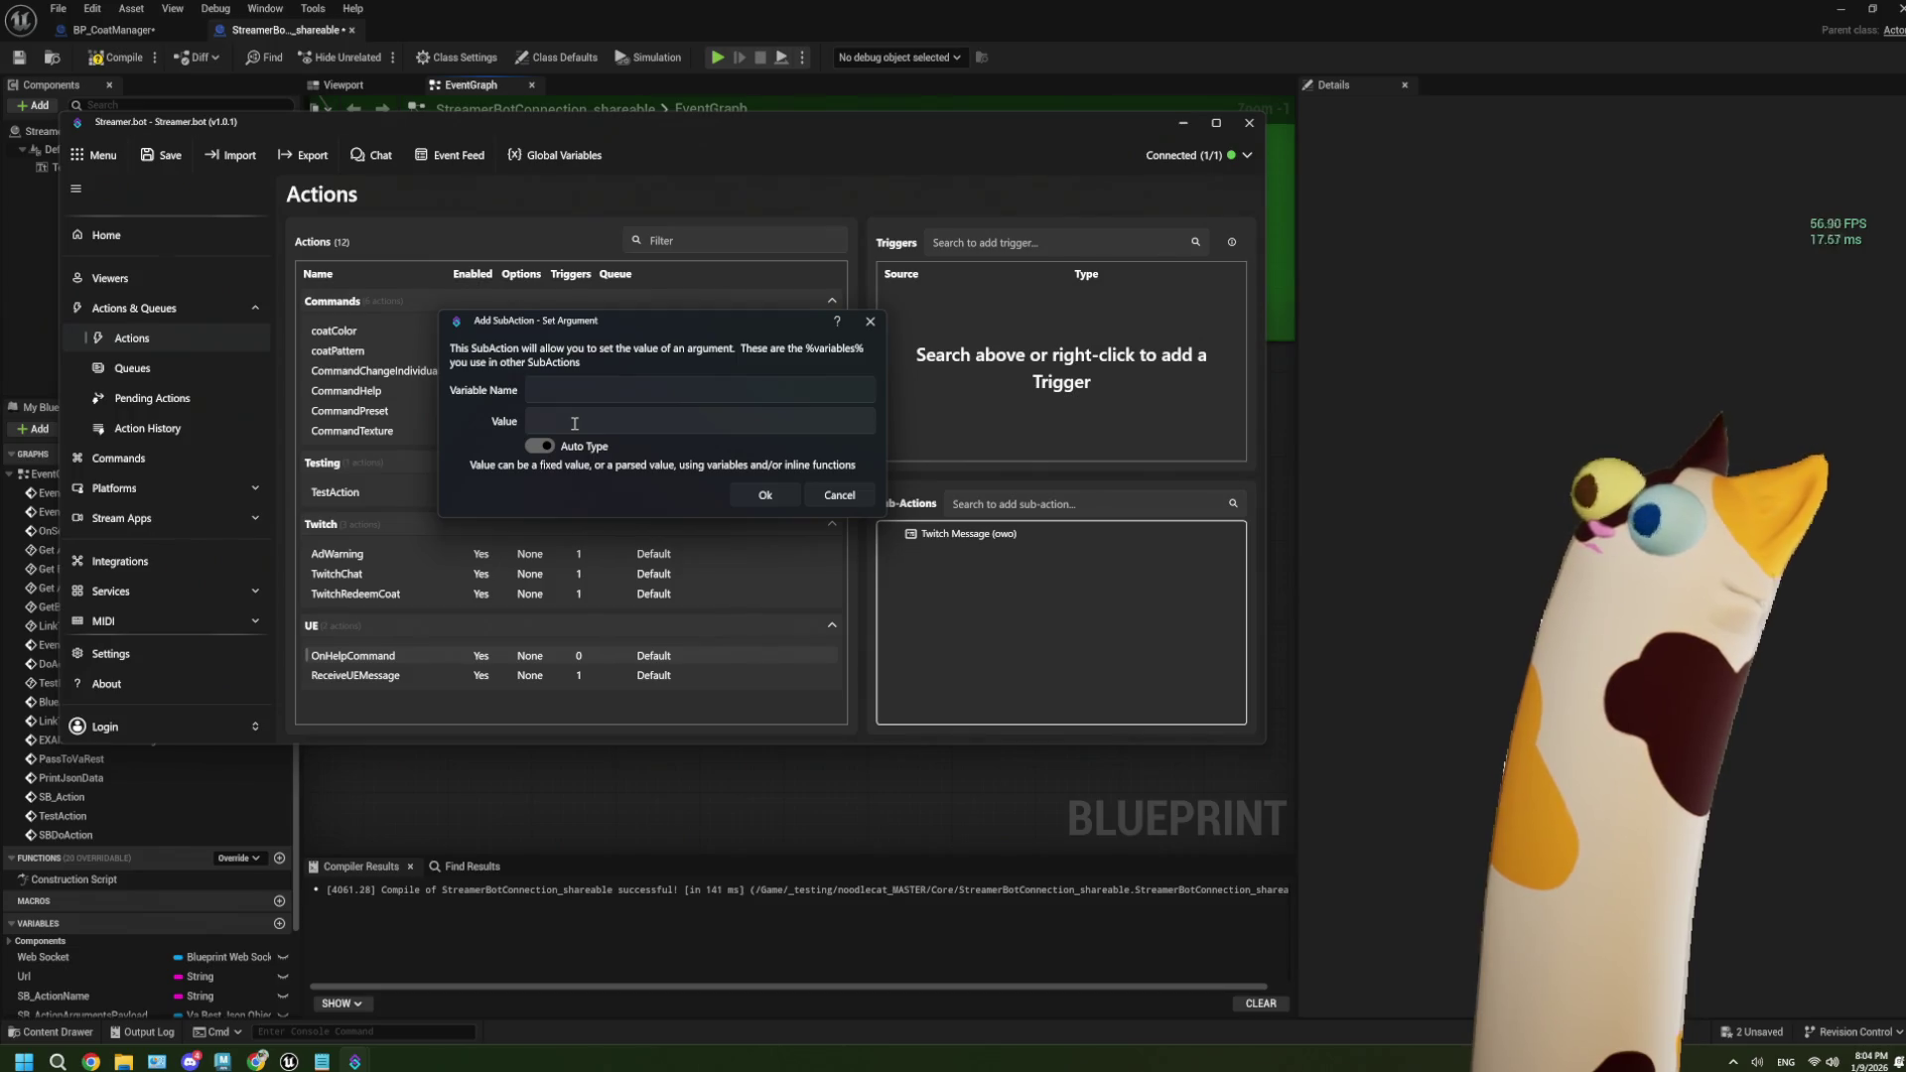
pyautogui.click(680, 394)
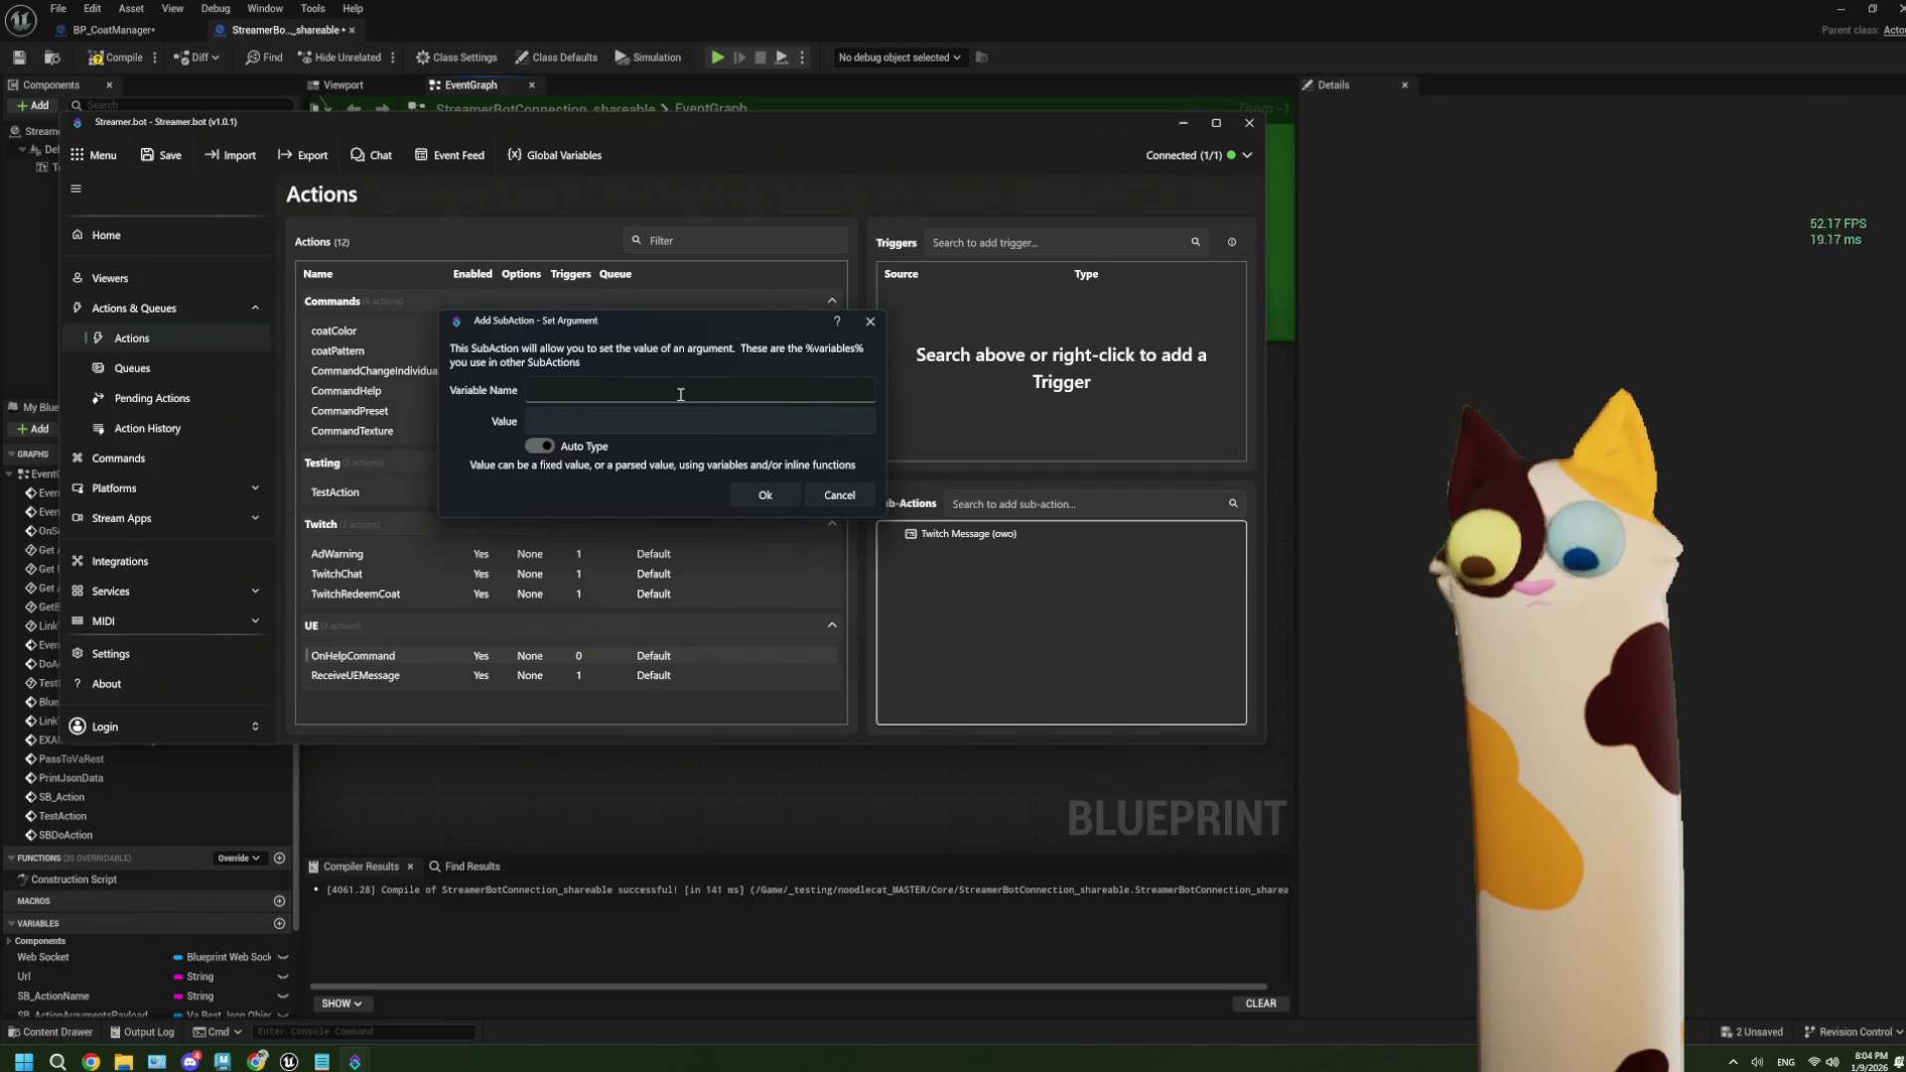
pyautogui.write('message')
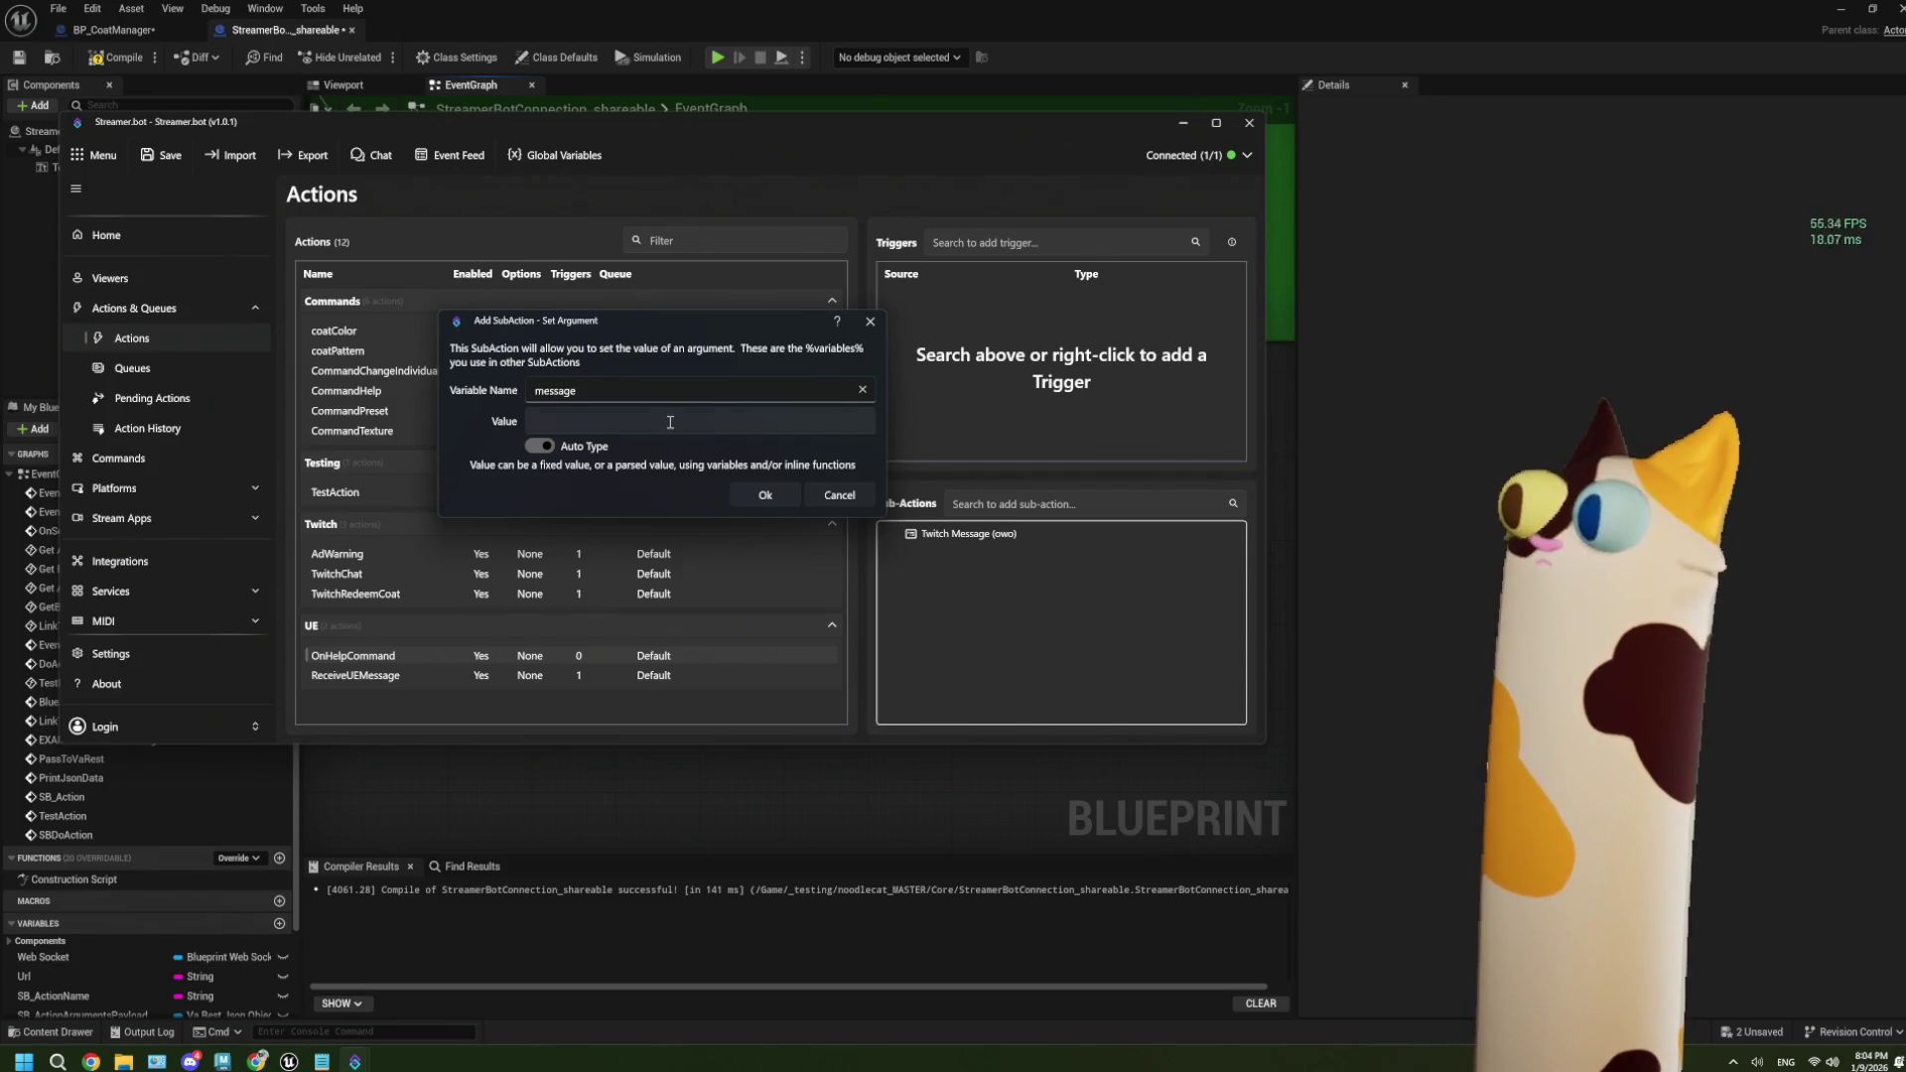
pyautogui.click(670, 422)
pyautogui.write('ur')
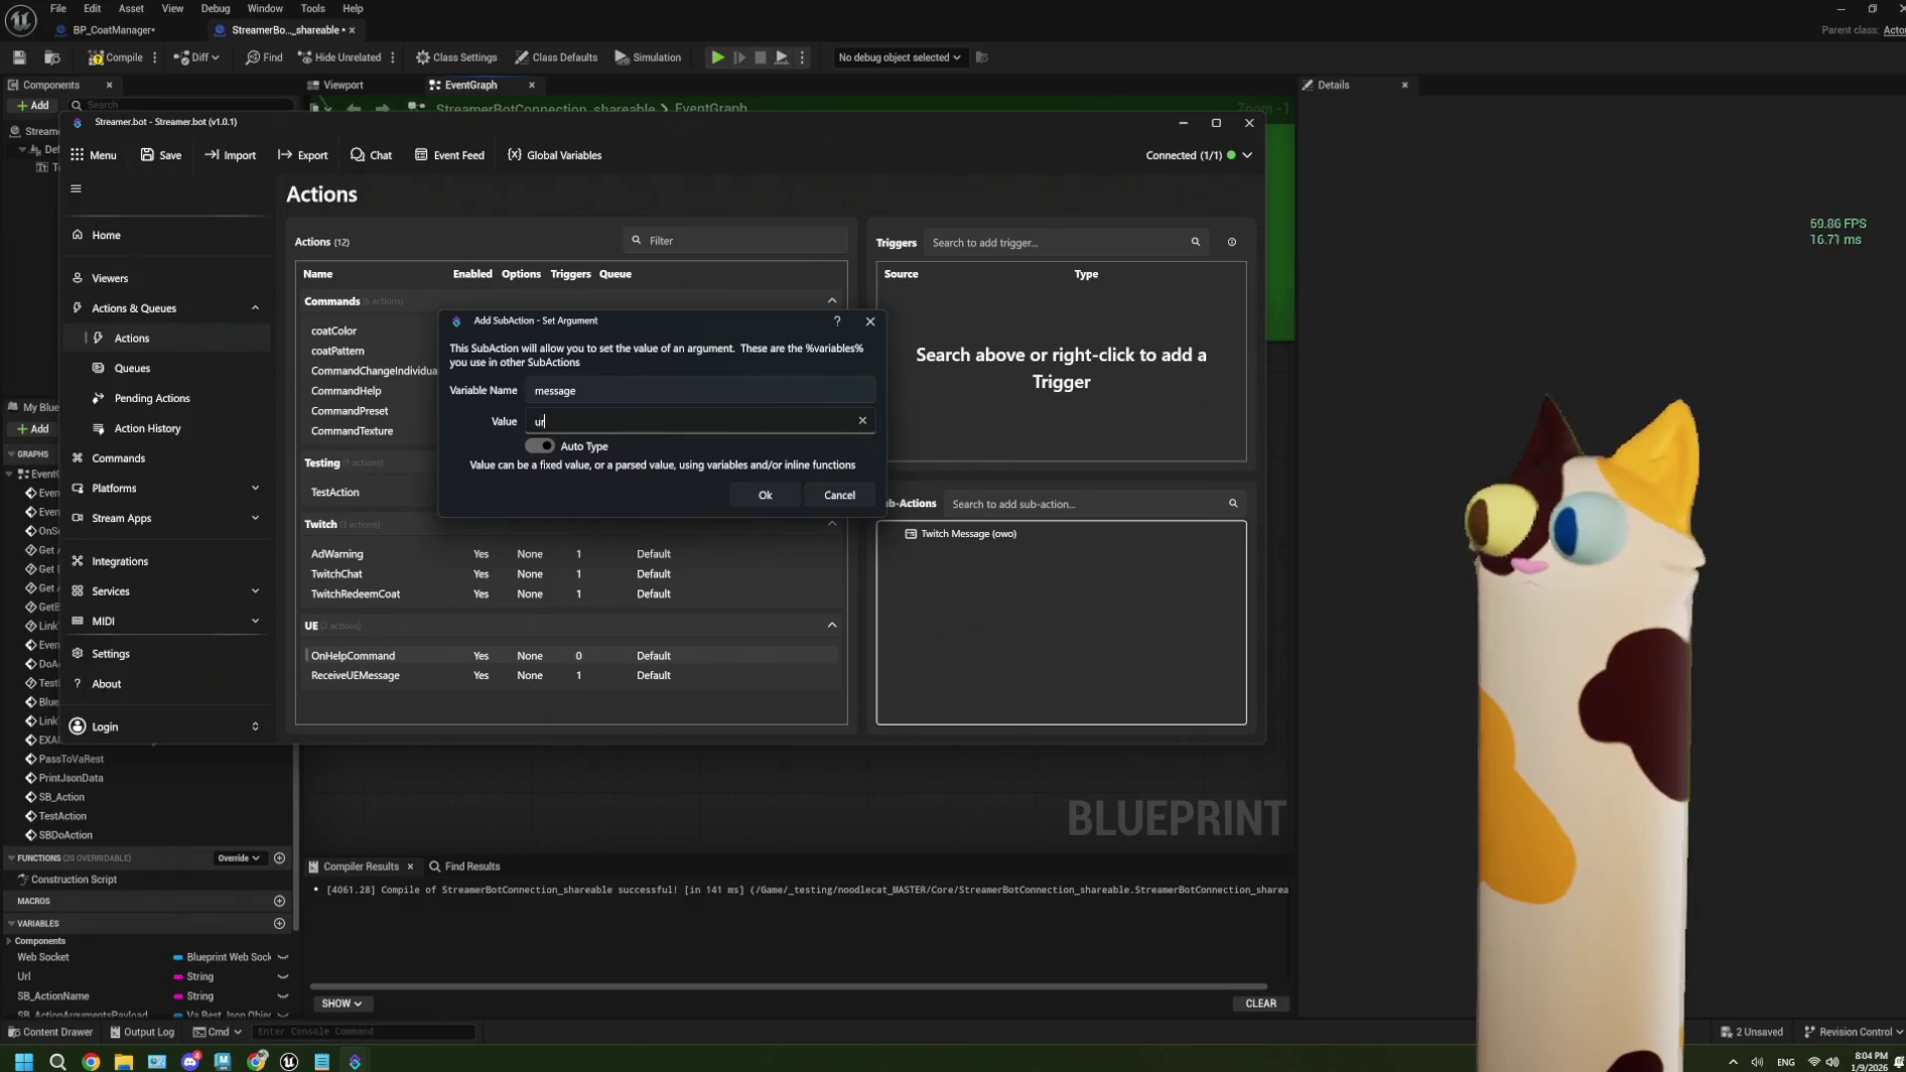
pyautogui.write(' mom')
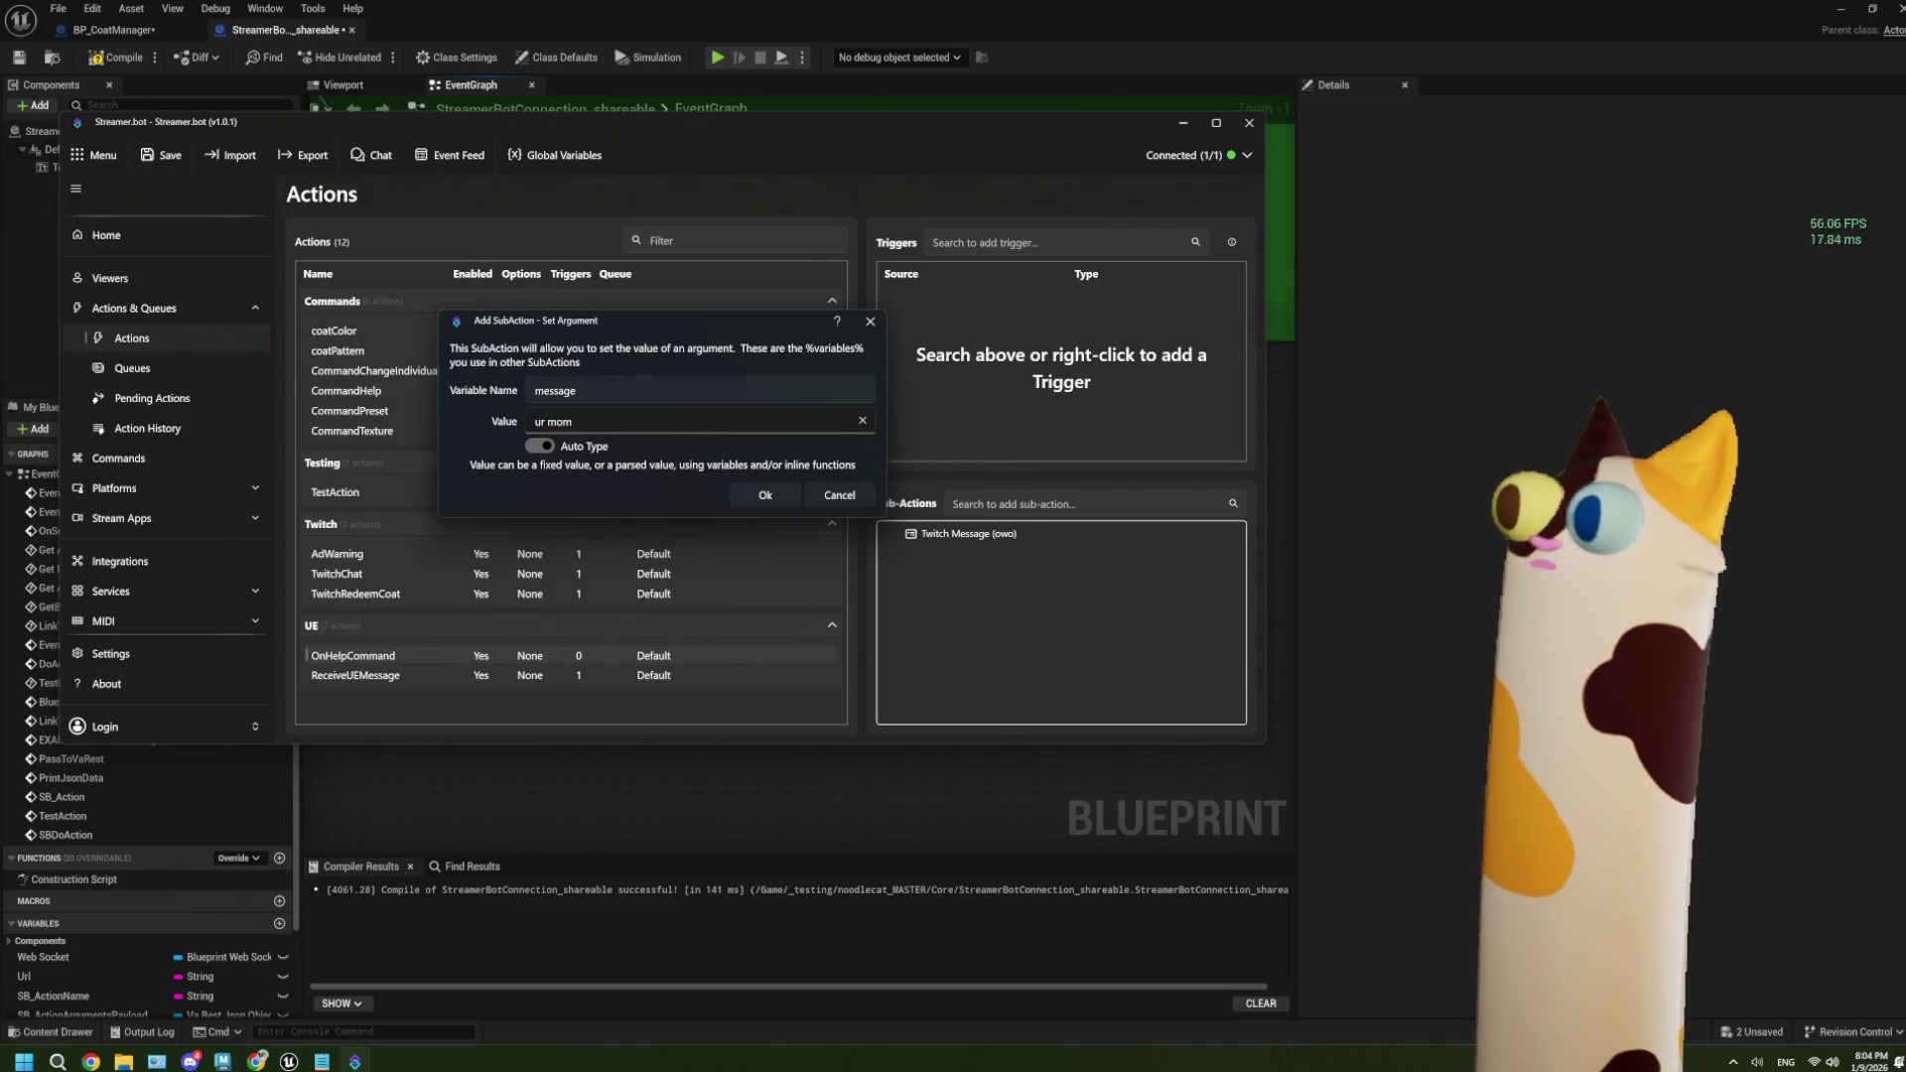
pyautogui.click(766, 496)
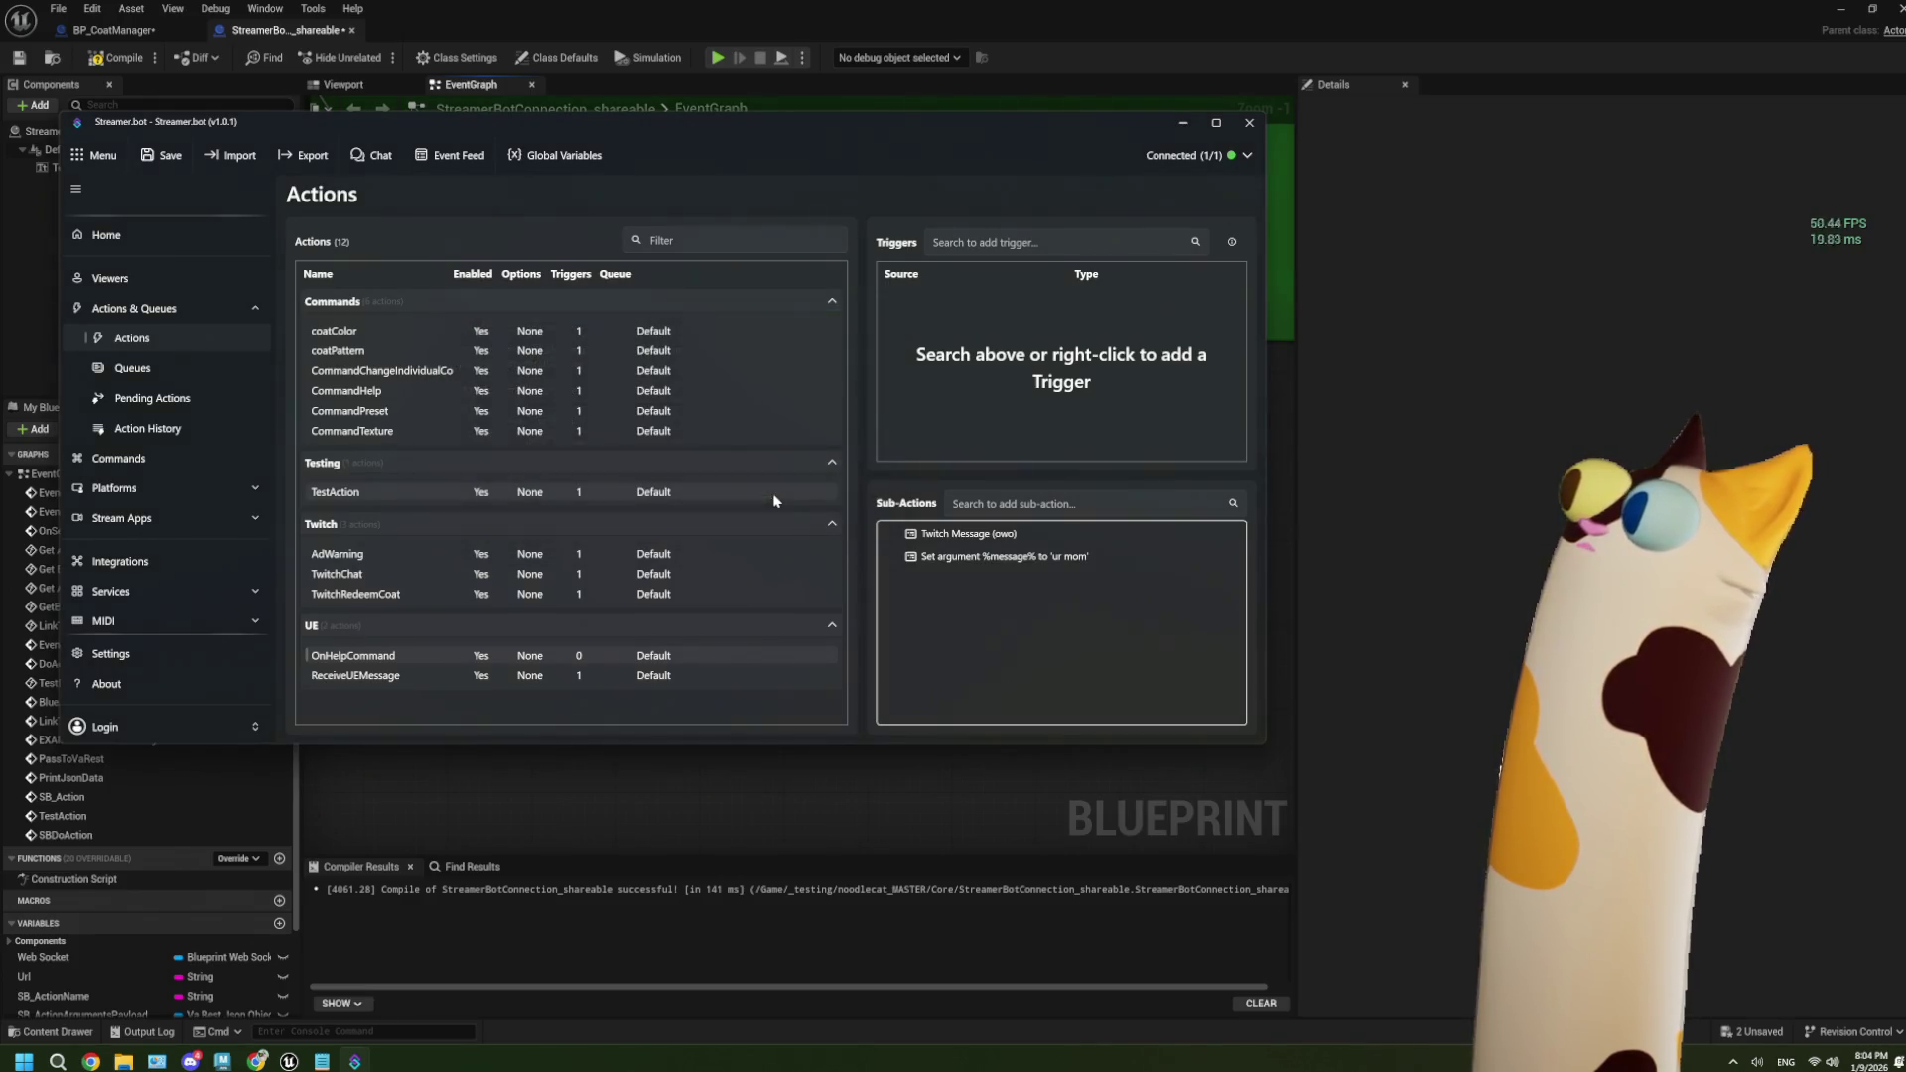
pyautogui.rightClick(1015, 555)
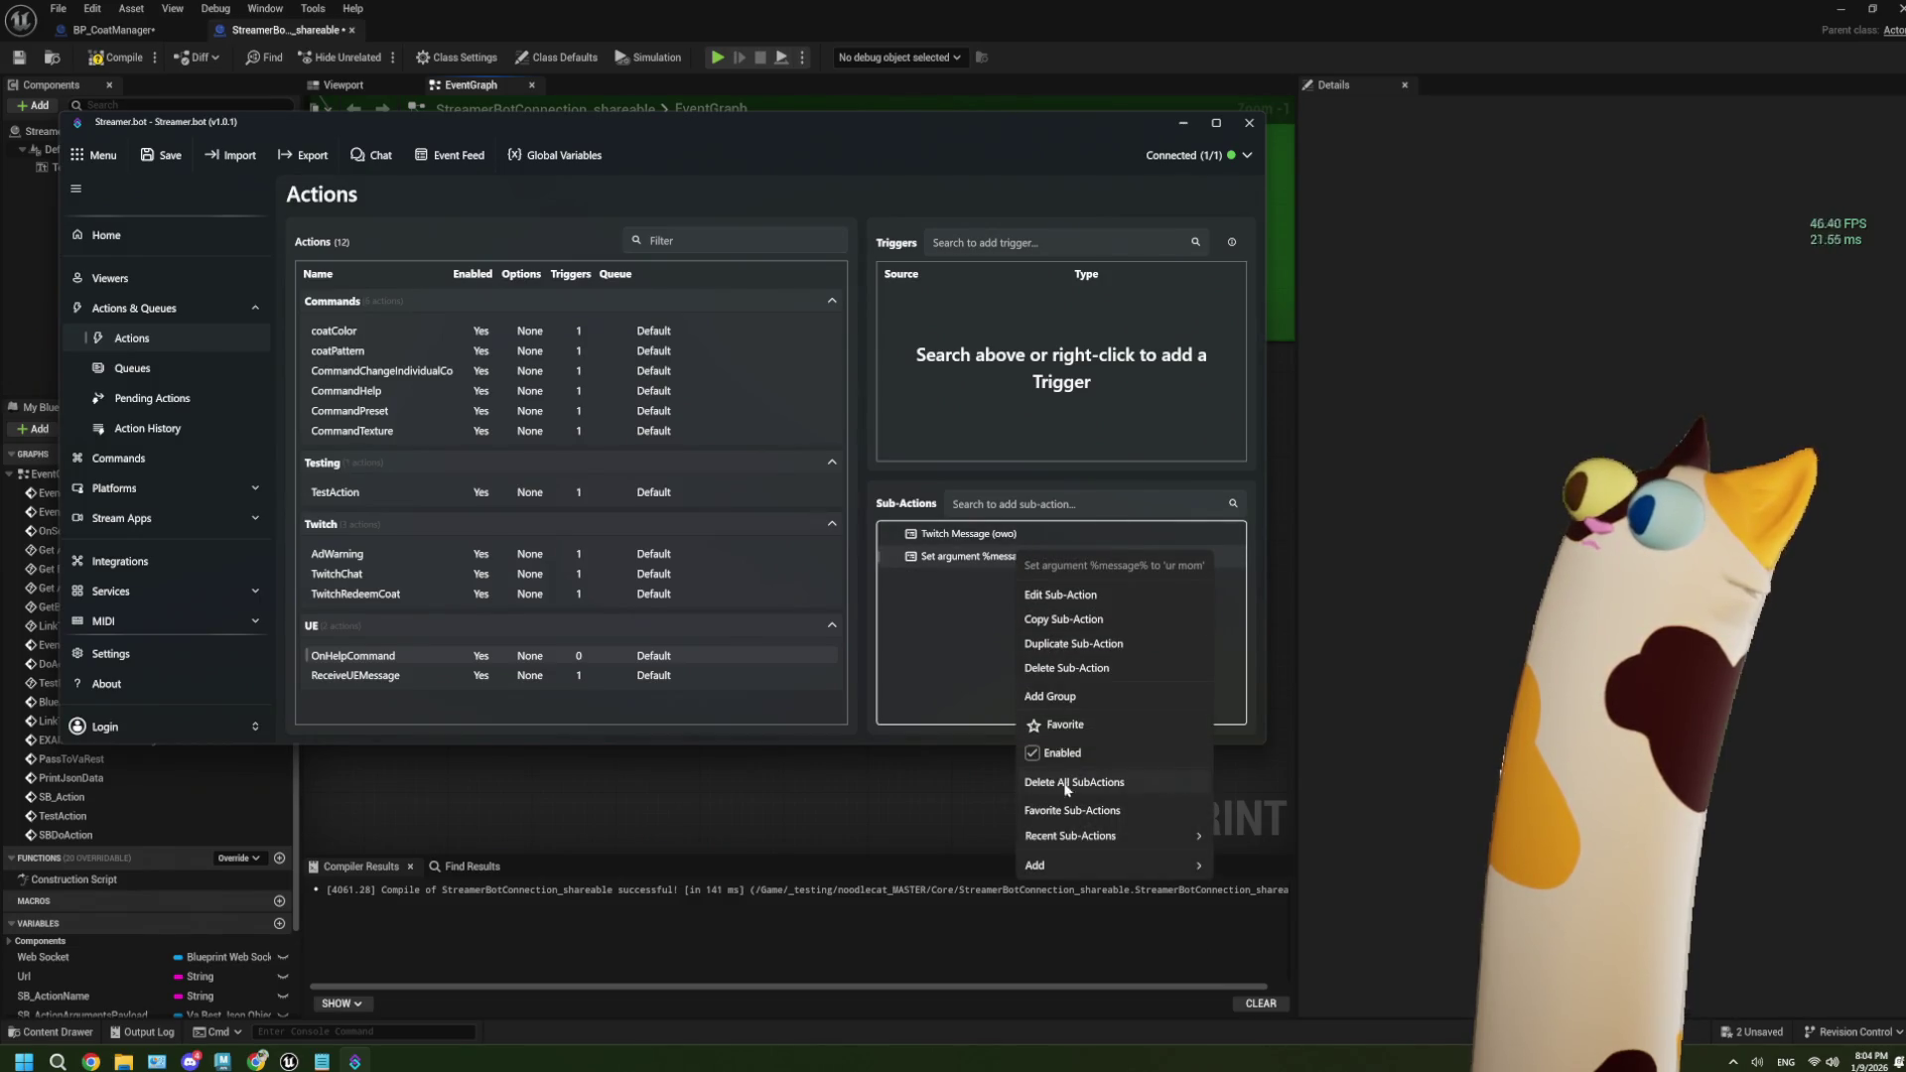
pyautogui.click(1075, 669)
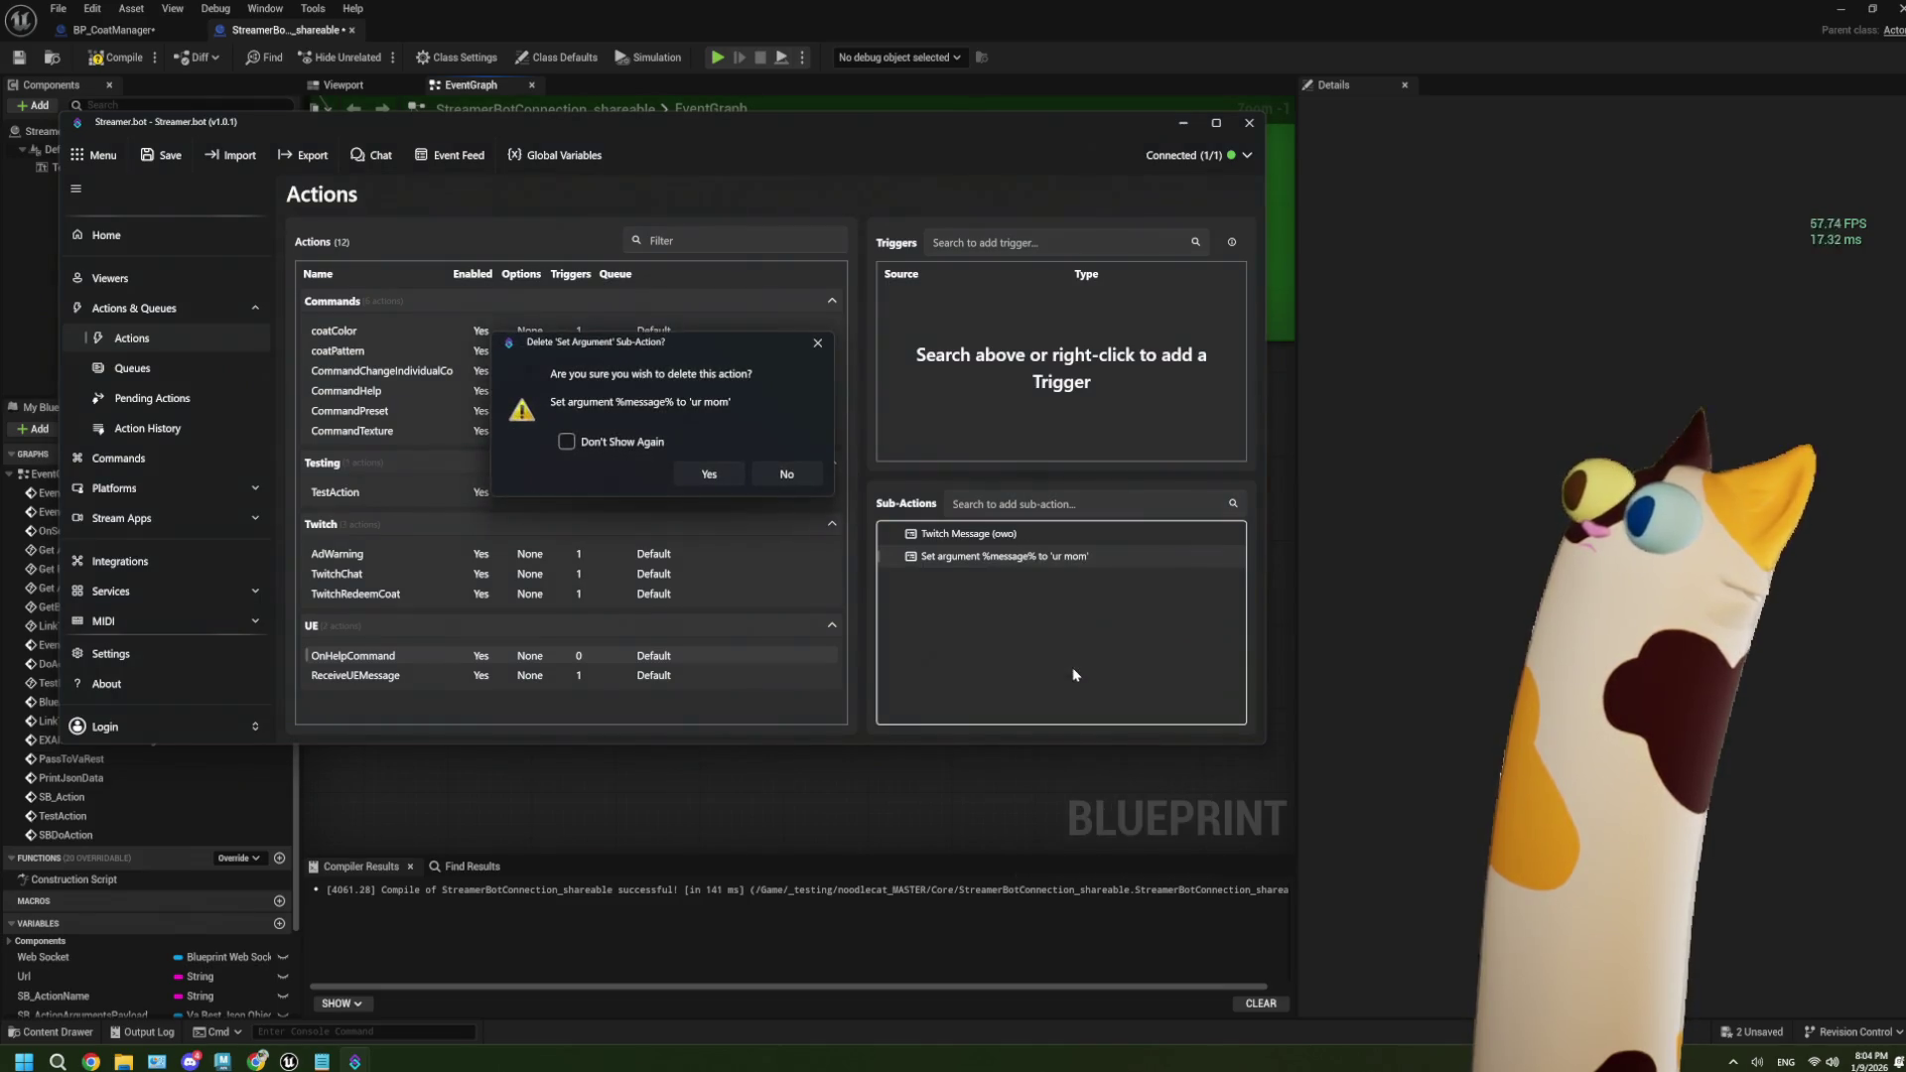
pyautogui.click(701, 478)
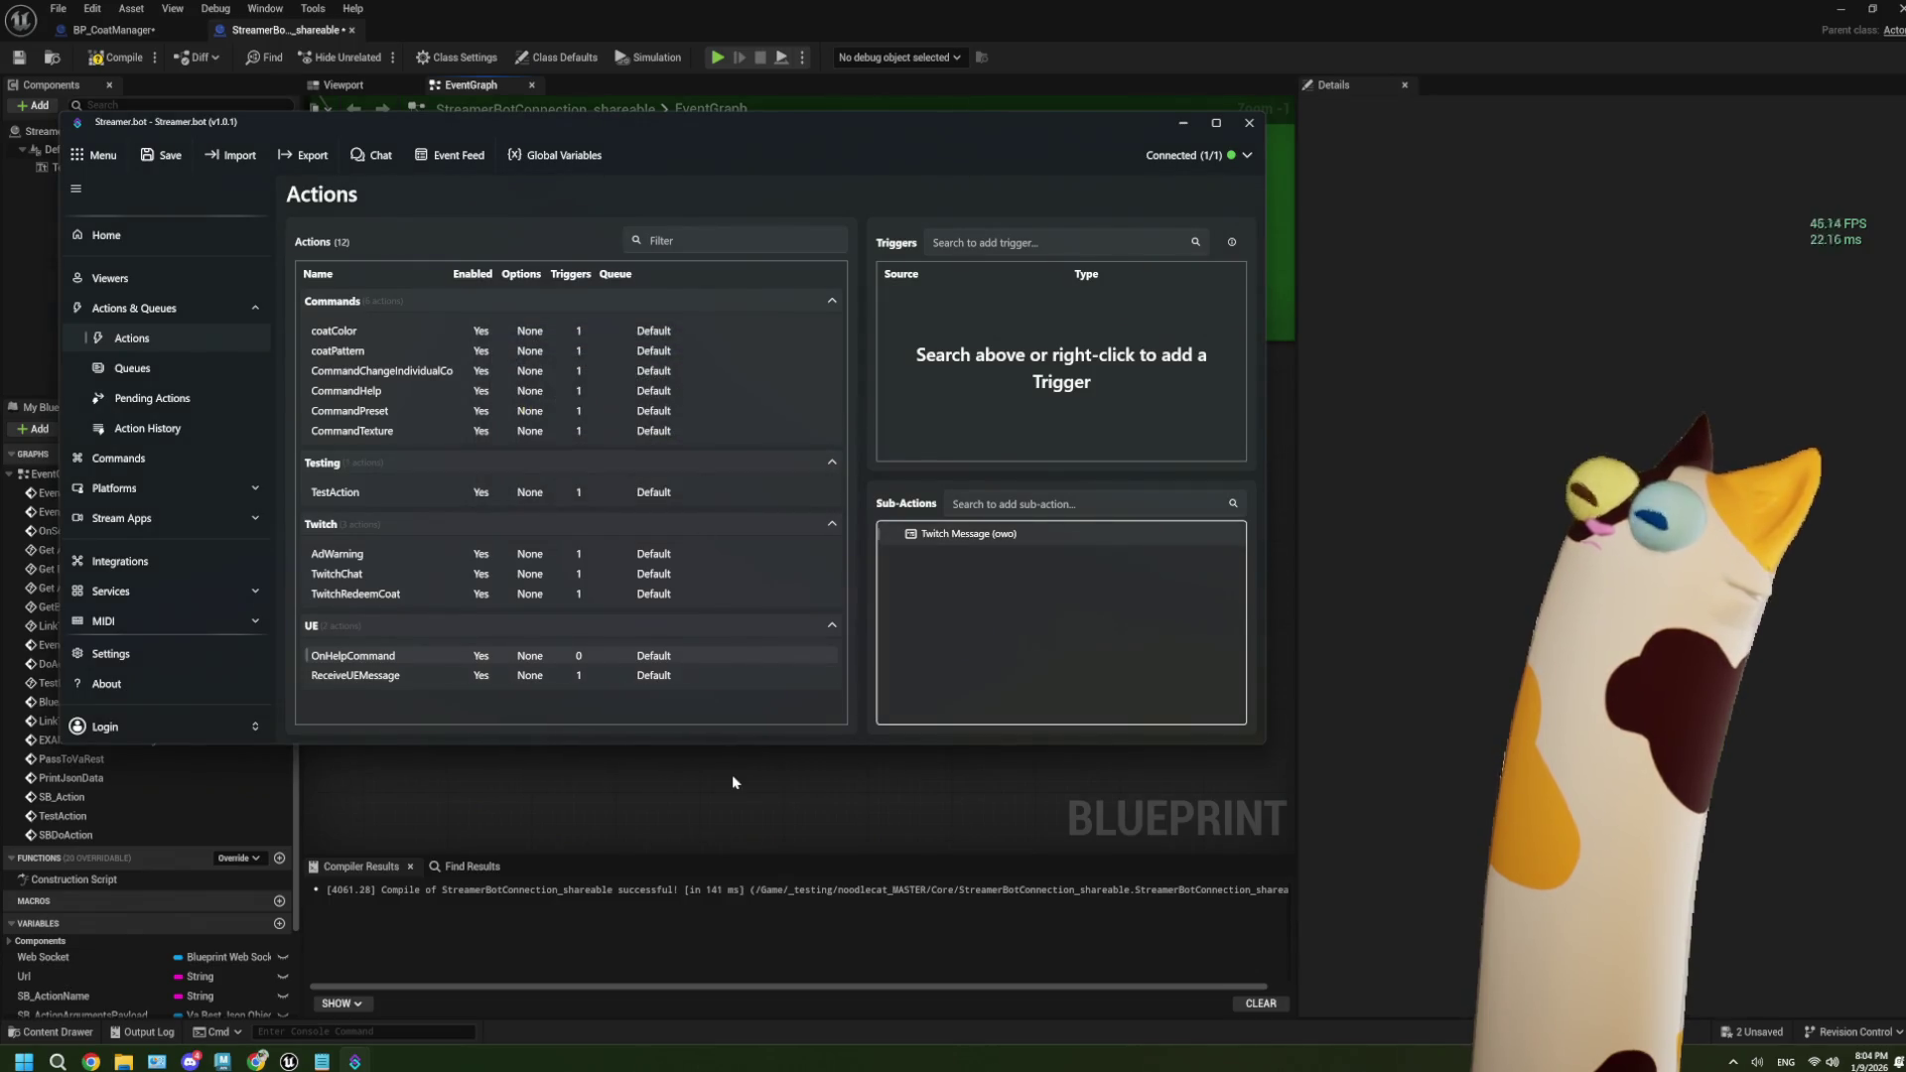
# Compile the StreamerBotConnection_shareable Blueprint and review the JSON comment in the EventGraph.
pyautogui.click(732, 782)
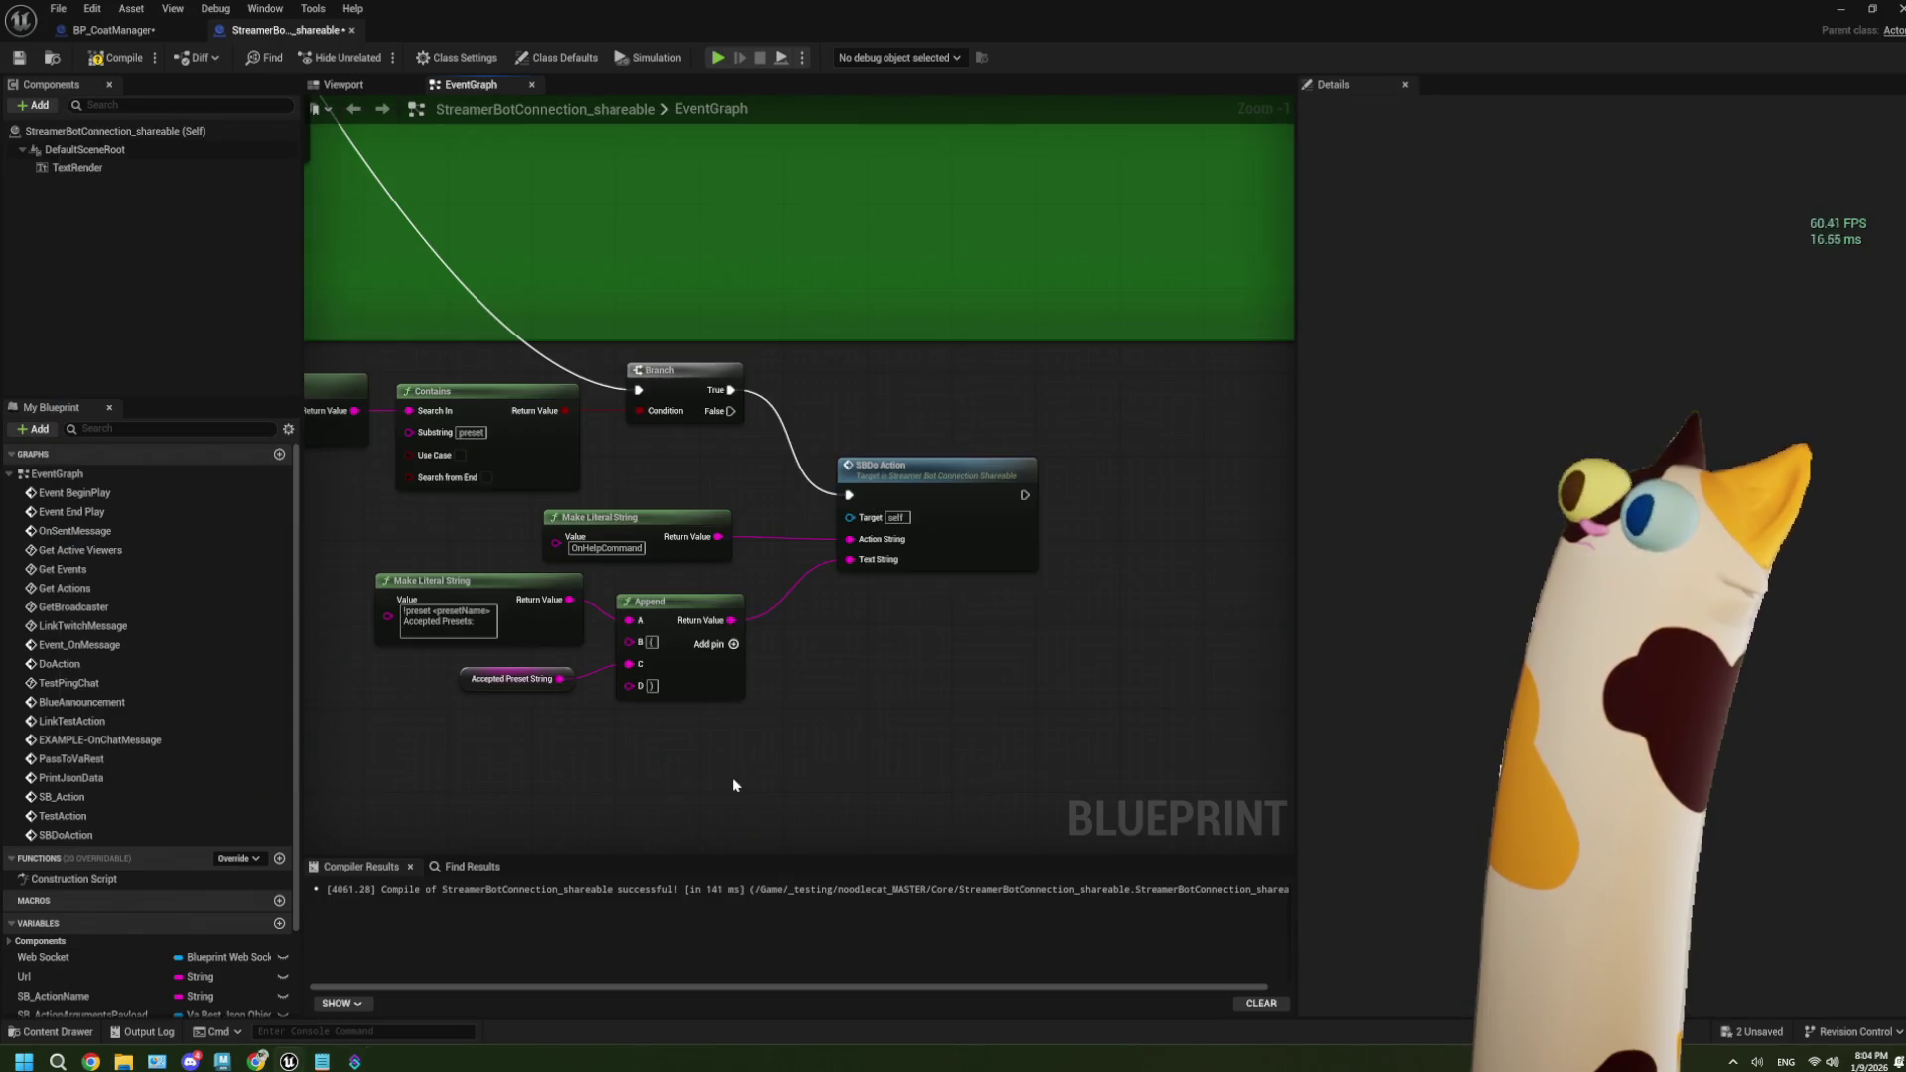
pyautogui.click(110, 61)
pyautogui.scroll(-5, 733, 564)
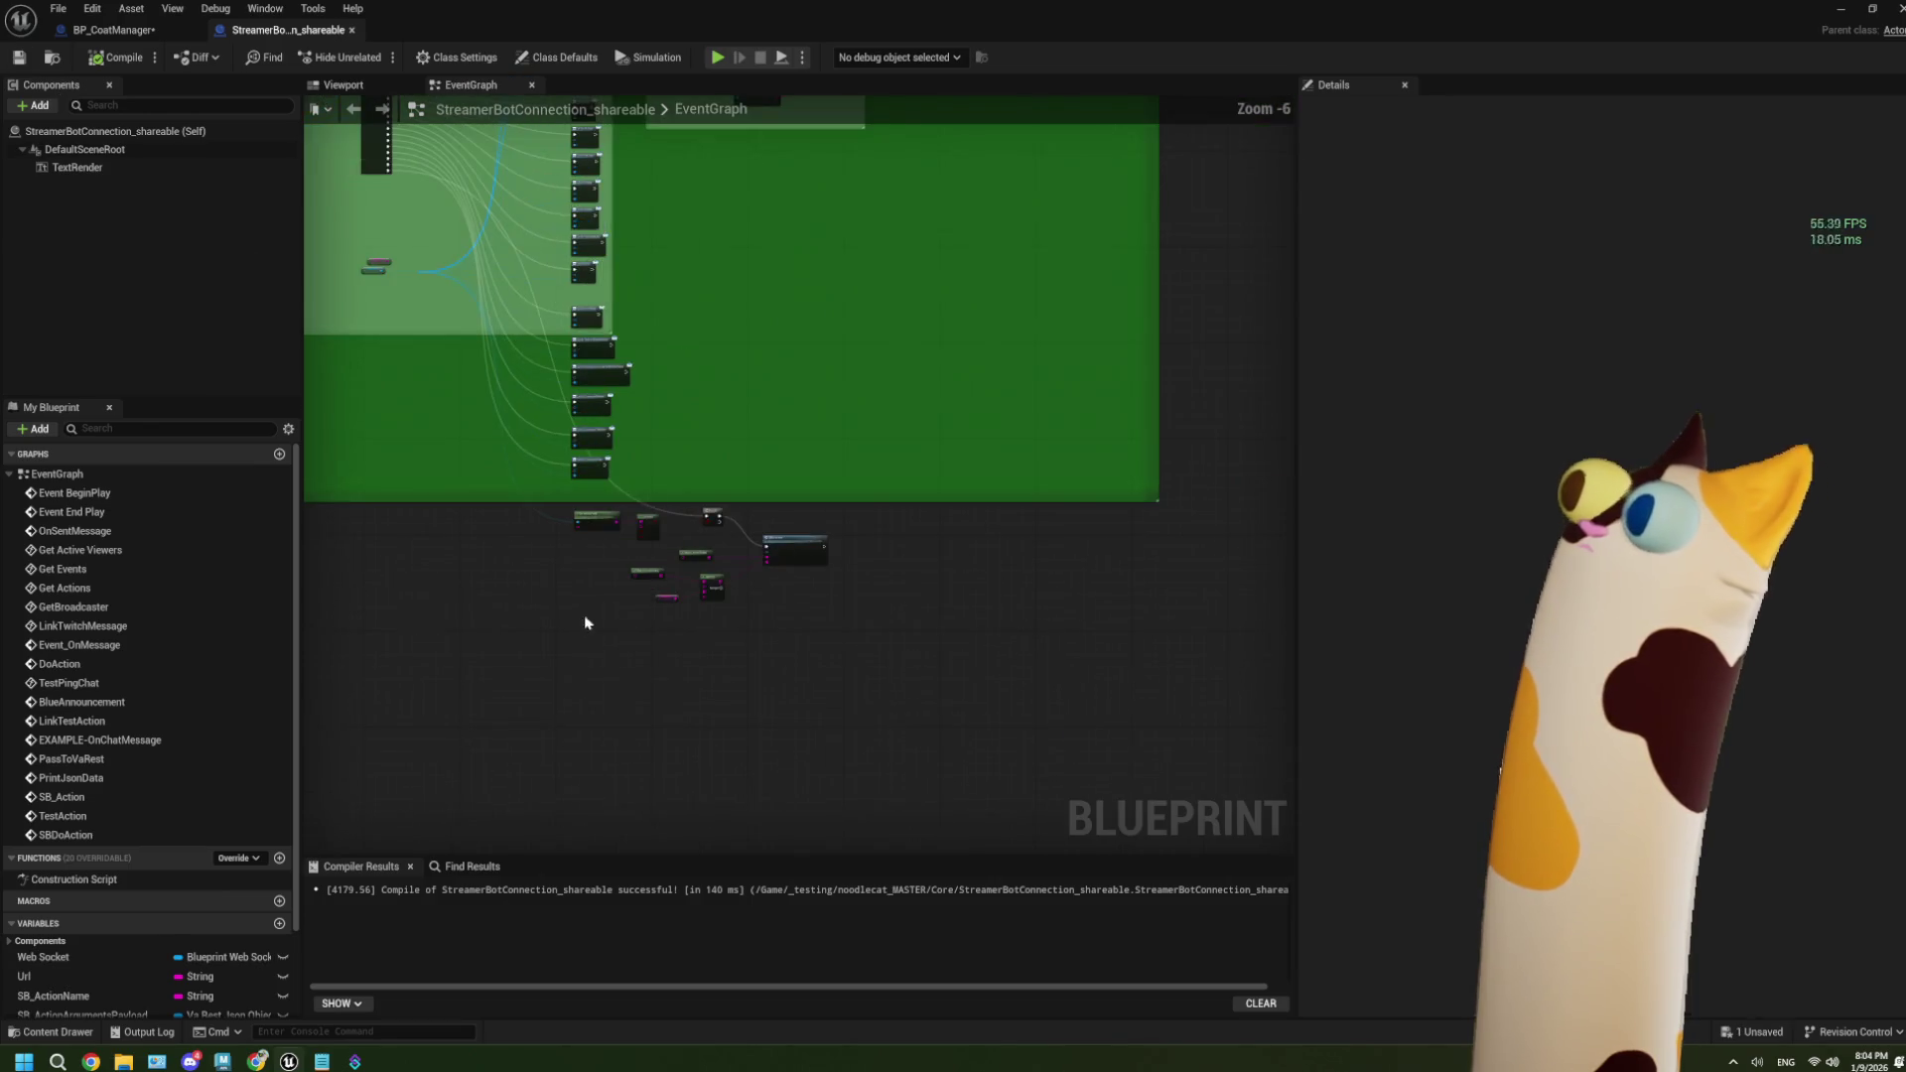
pyautogui.moveTo(586, 622)
pyautogui.mouseDown()
pyautogui.moveTo(834, 642)
pyautogui.moveTo(629, 474)
pyautogui.mouseUp()
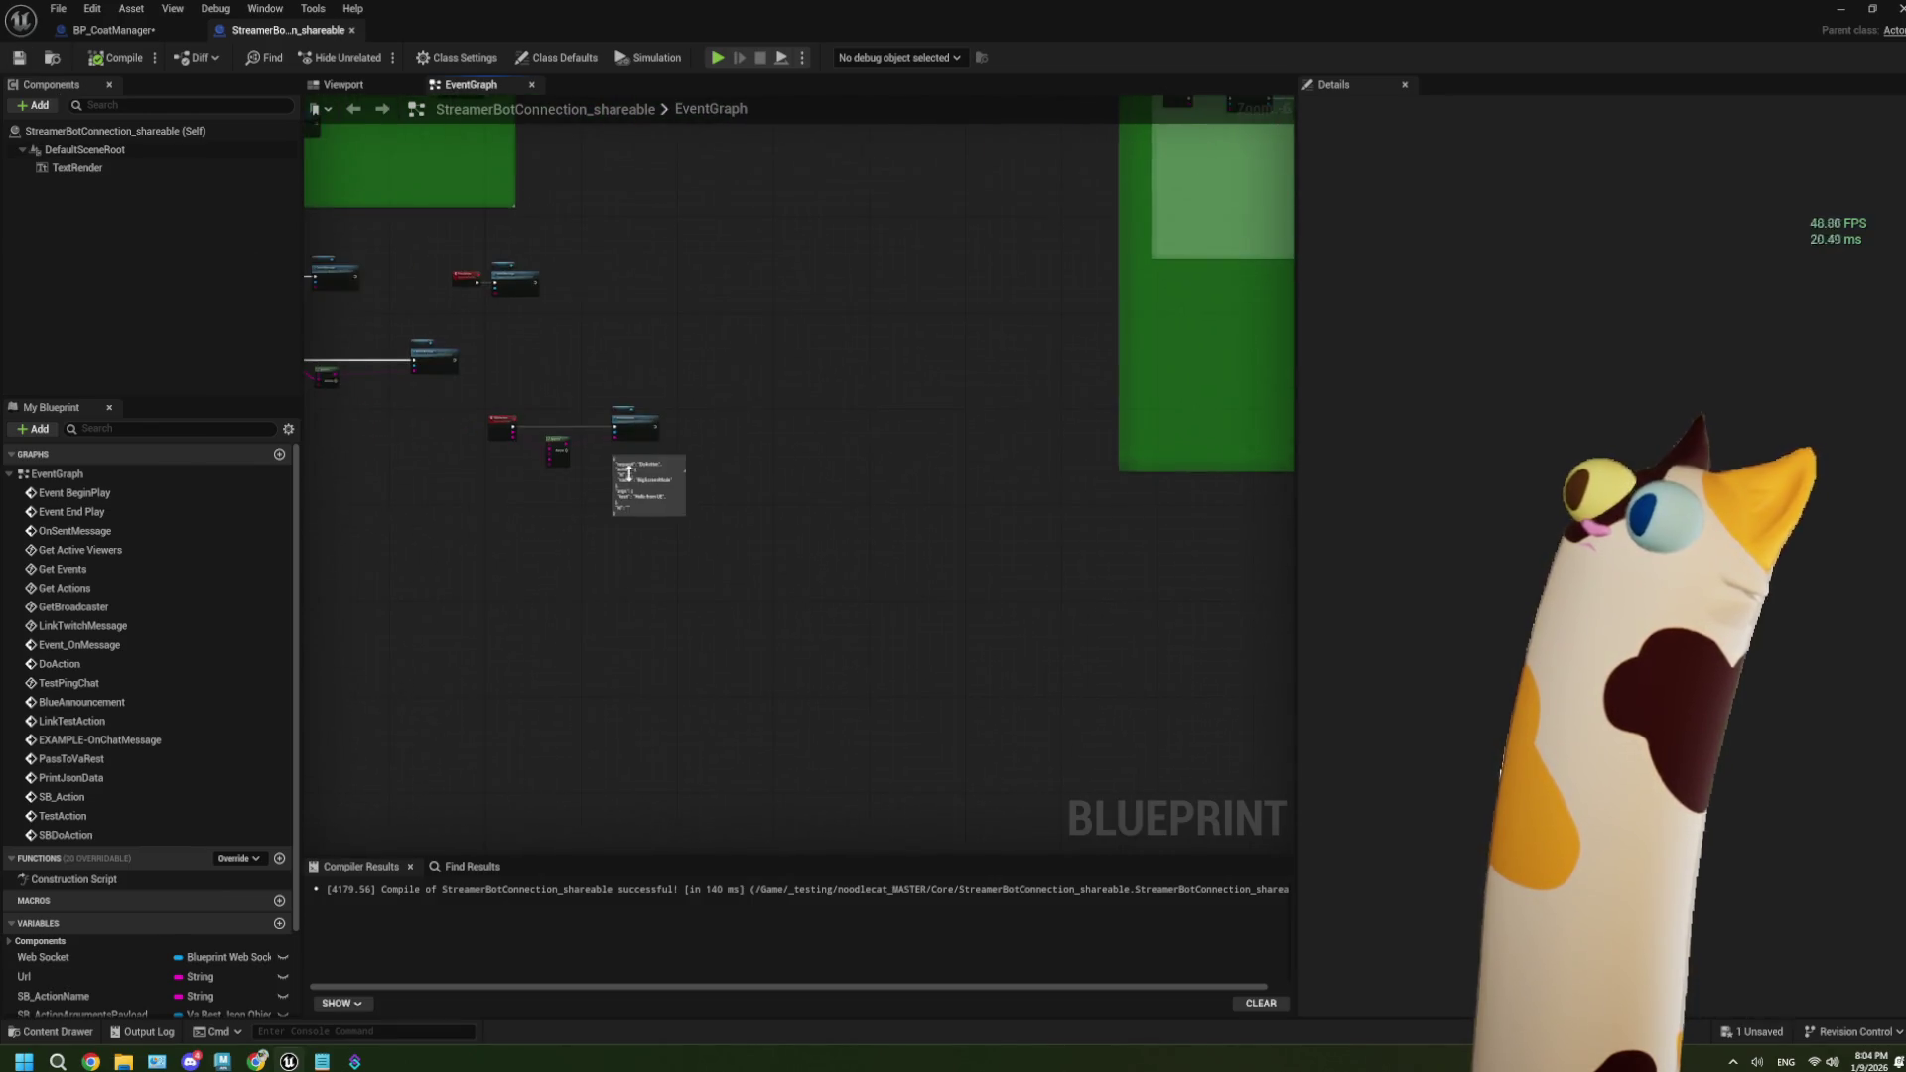
pyautogui.scroll(7, 628, 474)
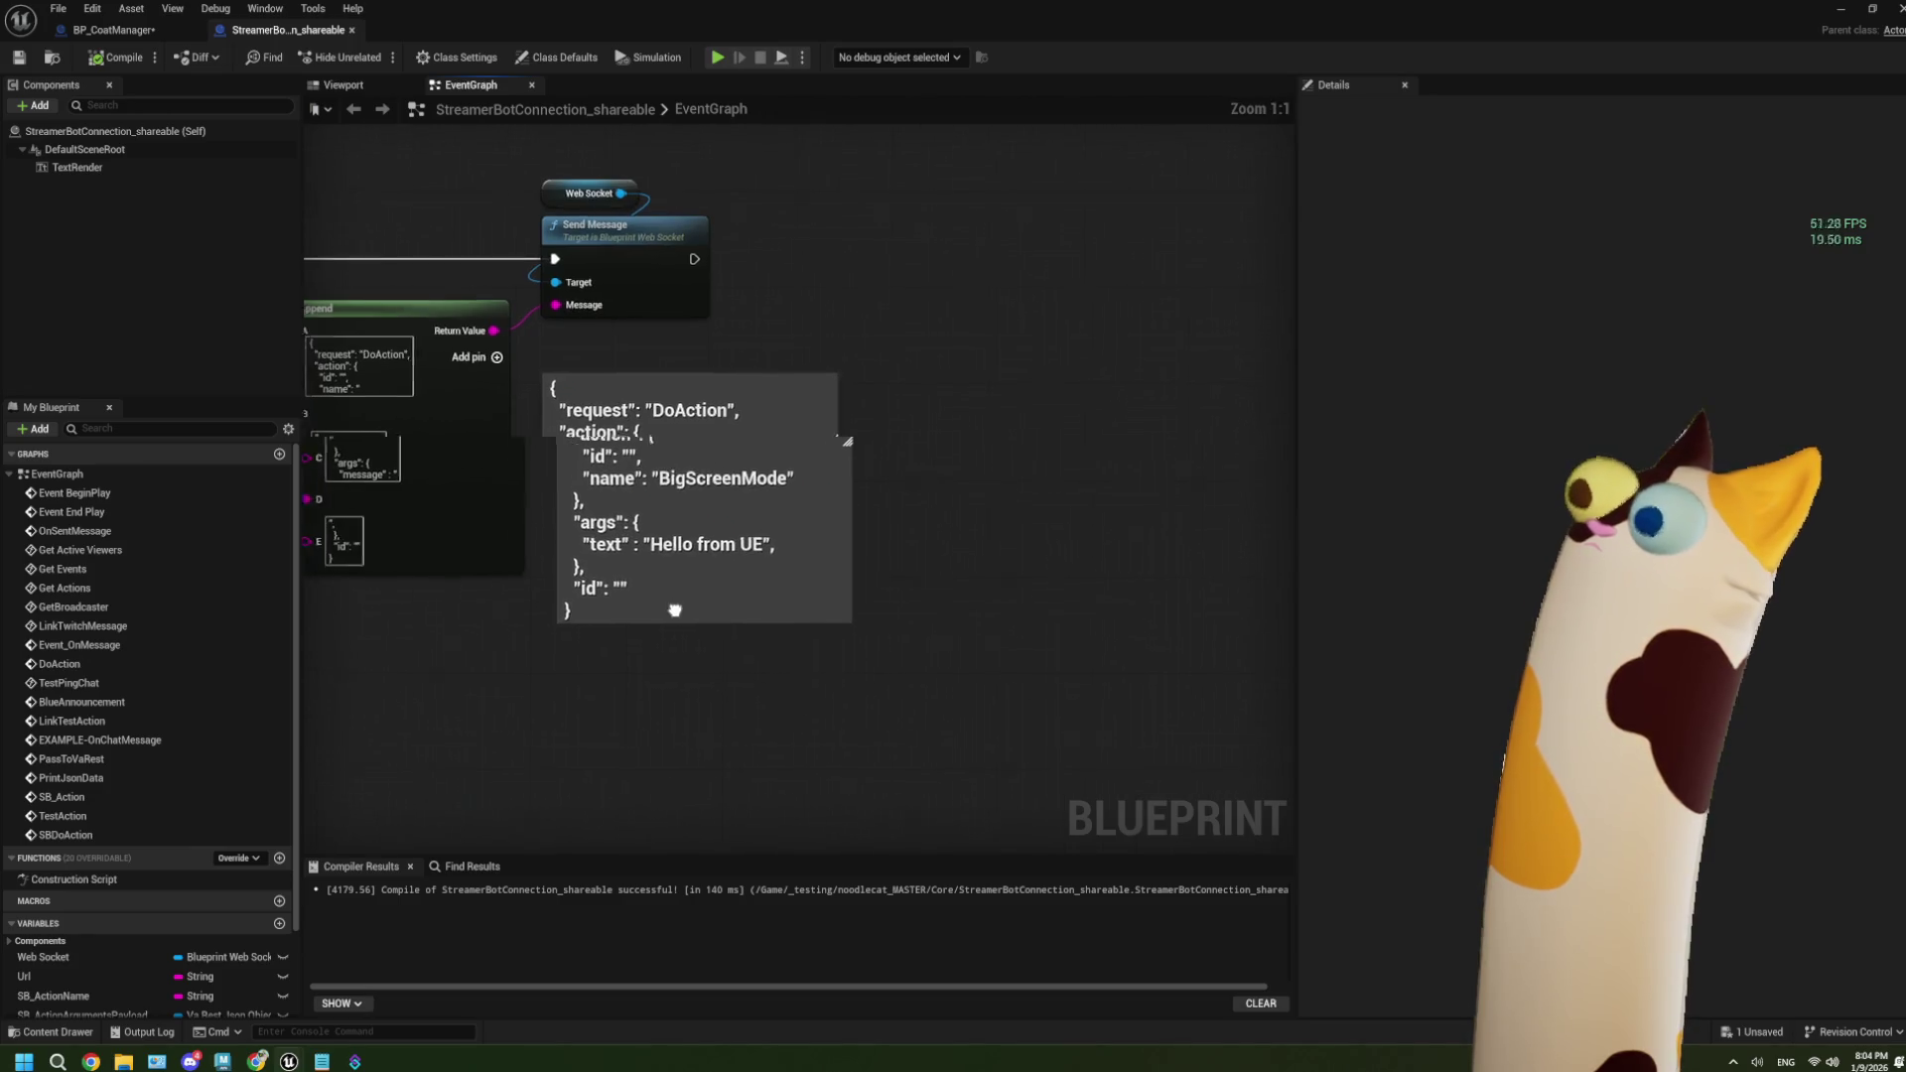
pyautogui.moveTo(675, 609); pyautogui.dragTo(800, 608)
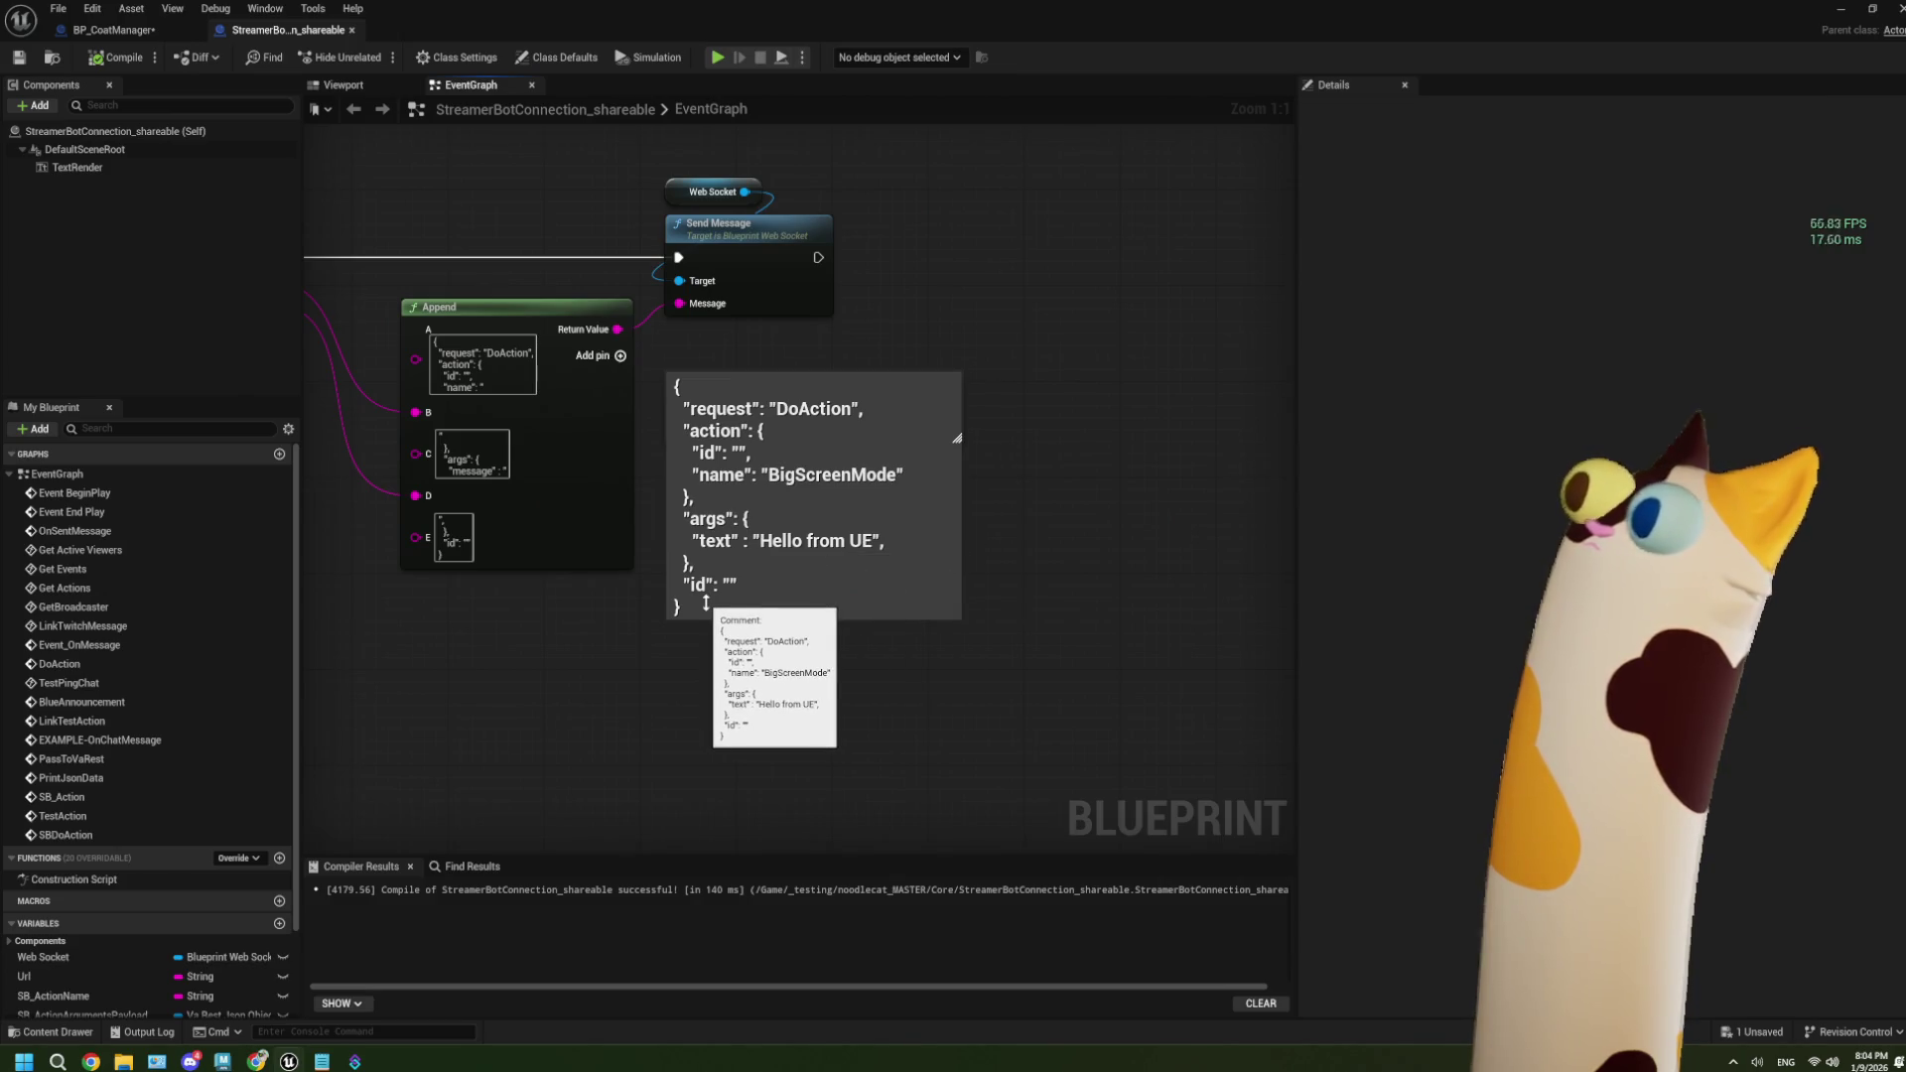
pyautogui.scroll(-5, 706, 603)
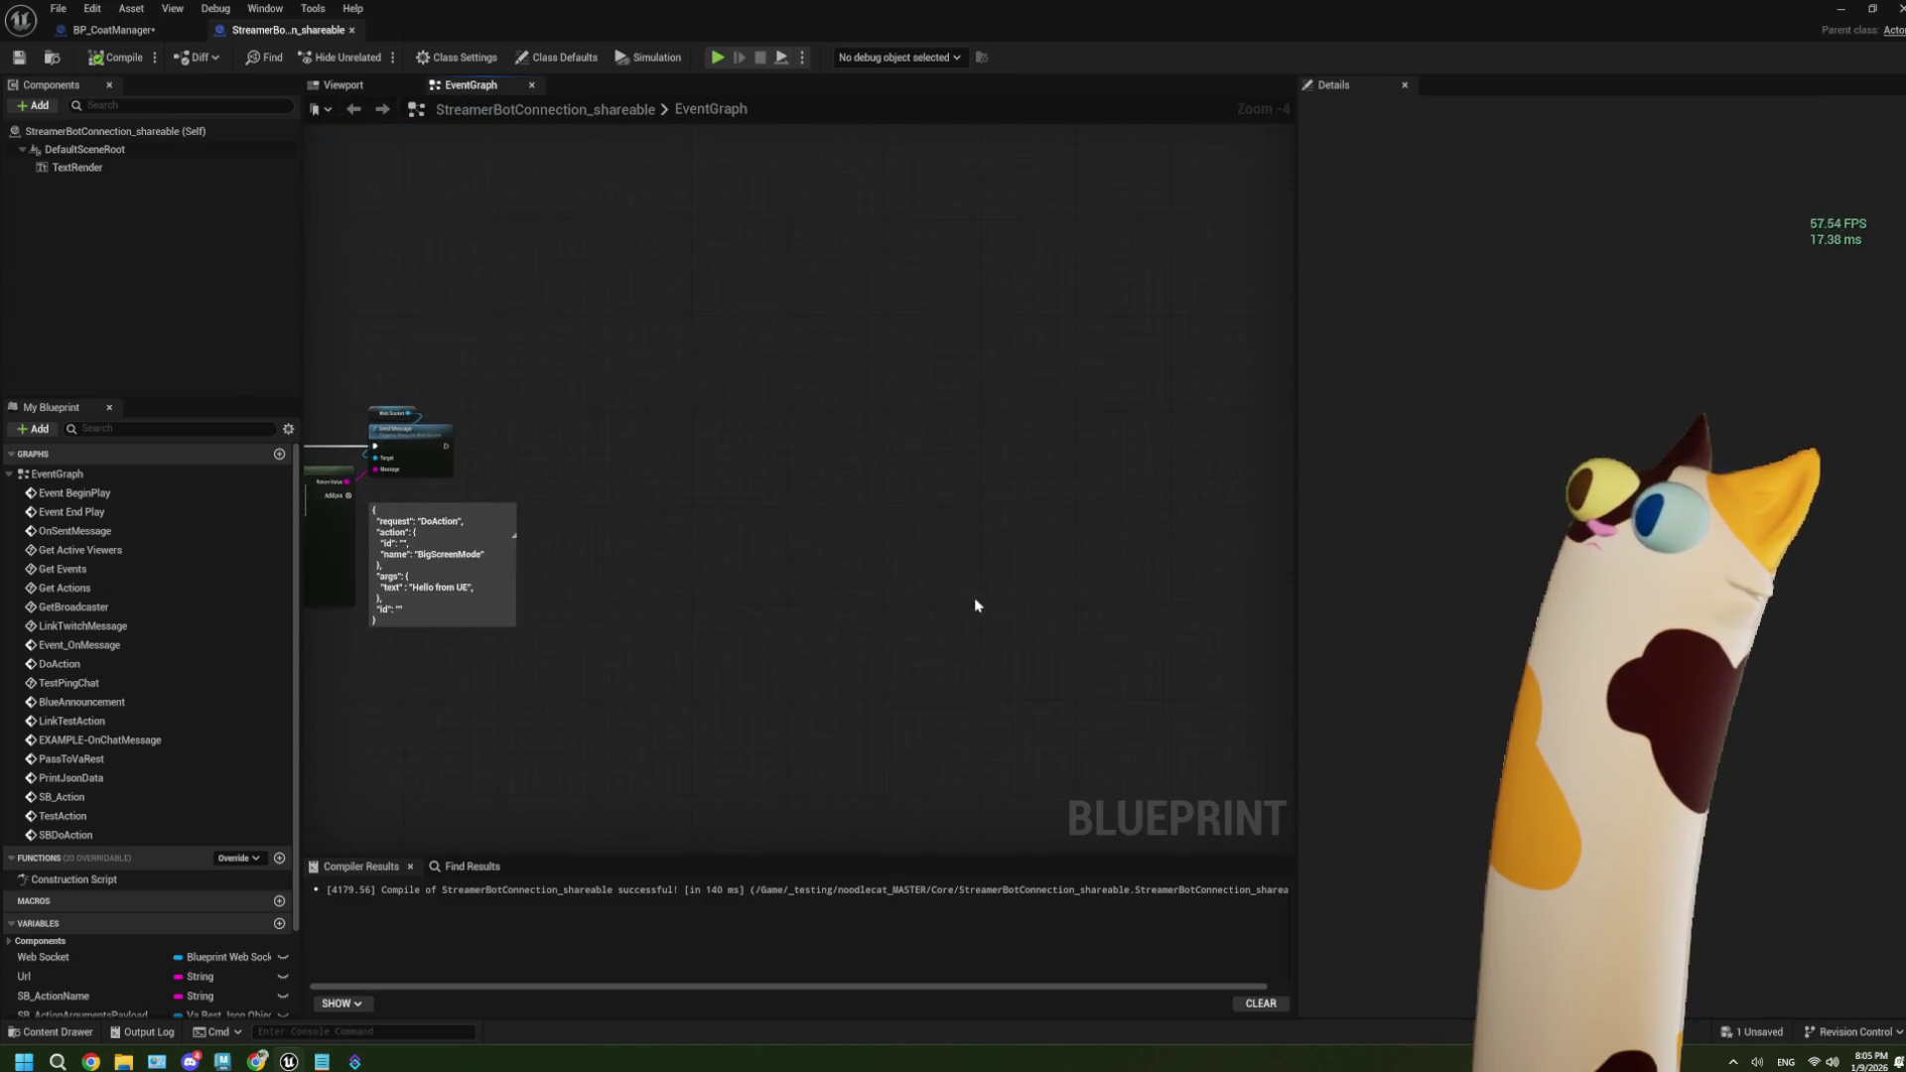
pyautogui.moveTo(761, 626)
pyautogui.mouseDown()
pyautogui.moveTo(787, 574)
pyautogui.moveTo(1059, 629)
pyautogui.moveTo(732, 629)
pyautogui.moveTo(559, 591)
pyautogui.mouseUp()
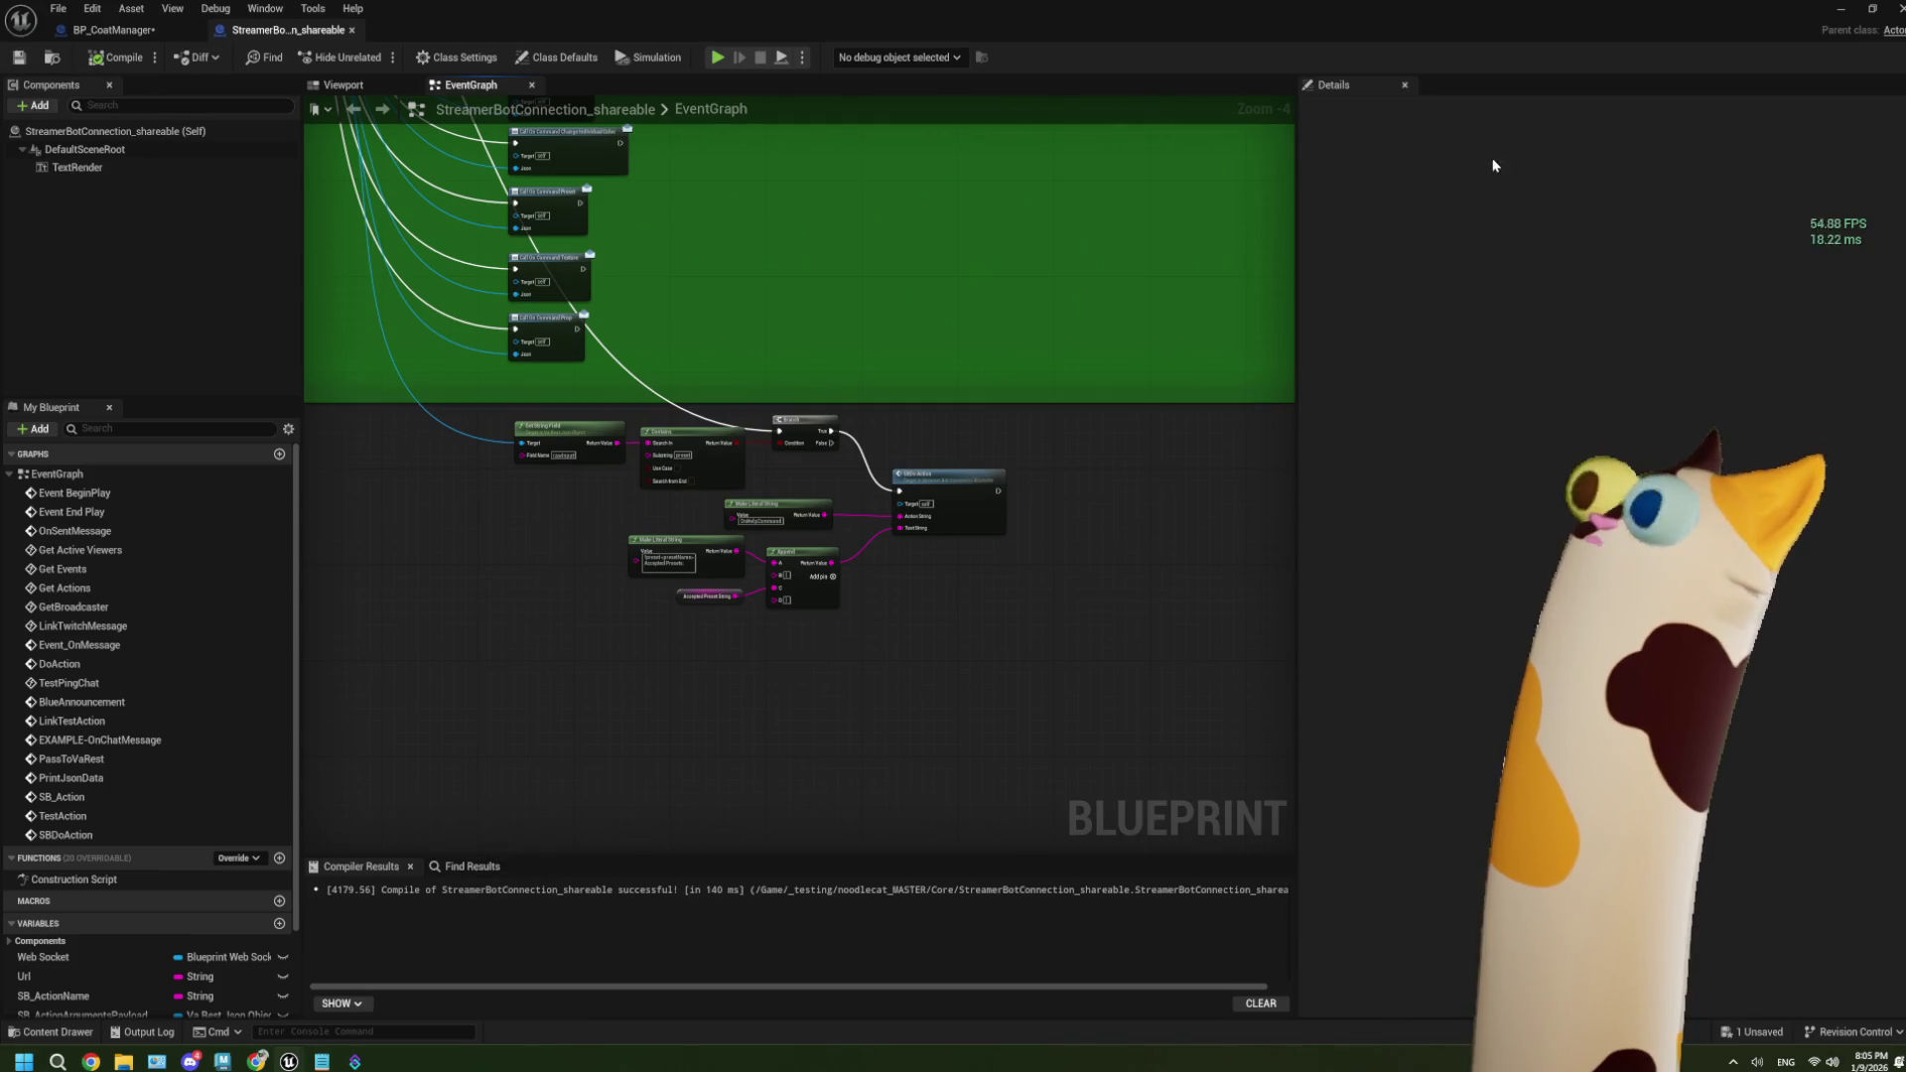
pyautogui.click(355, 1061)
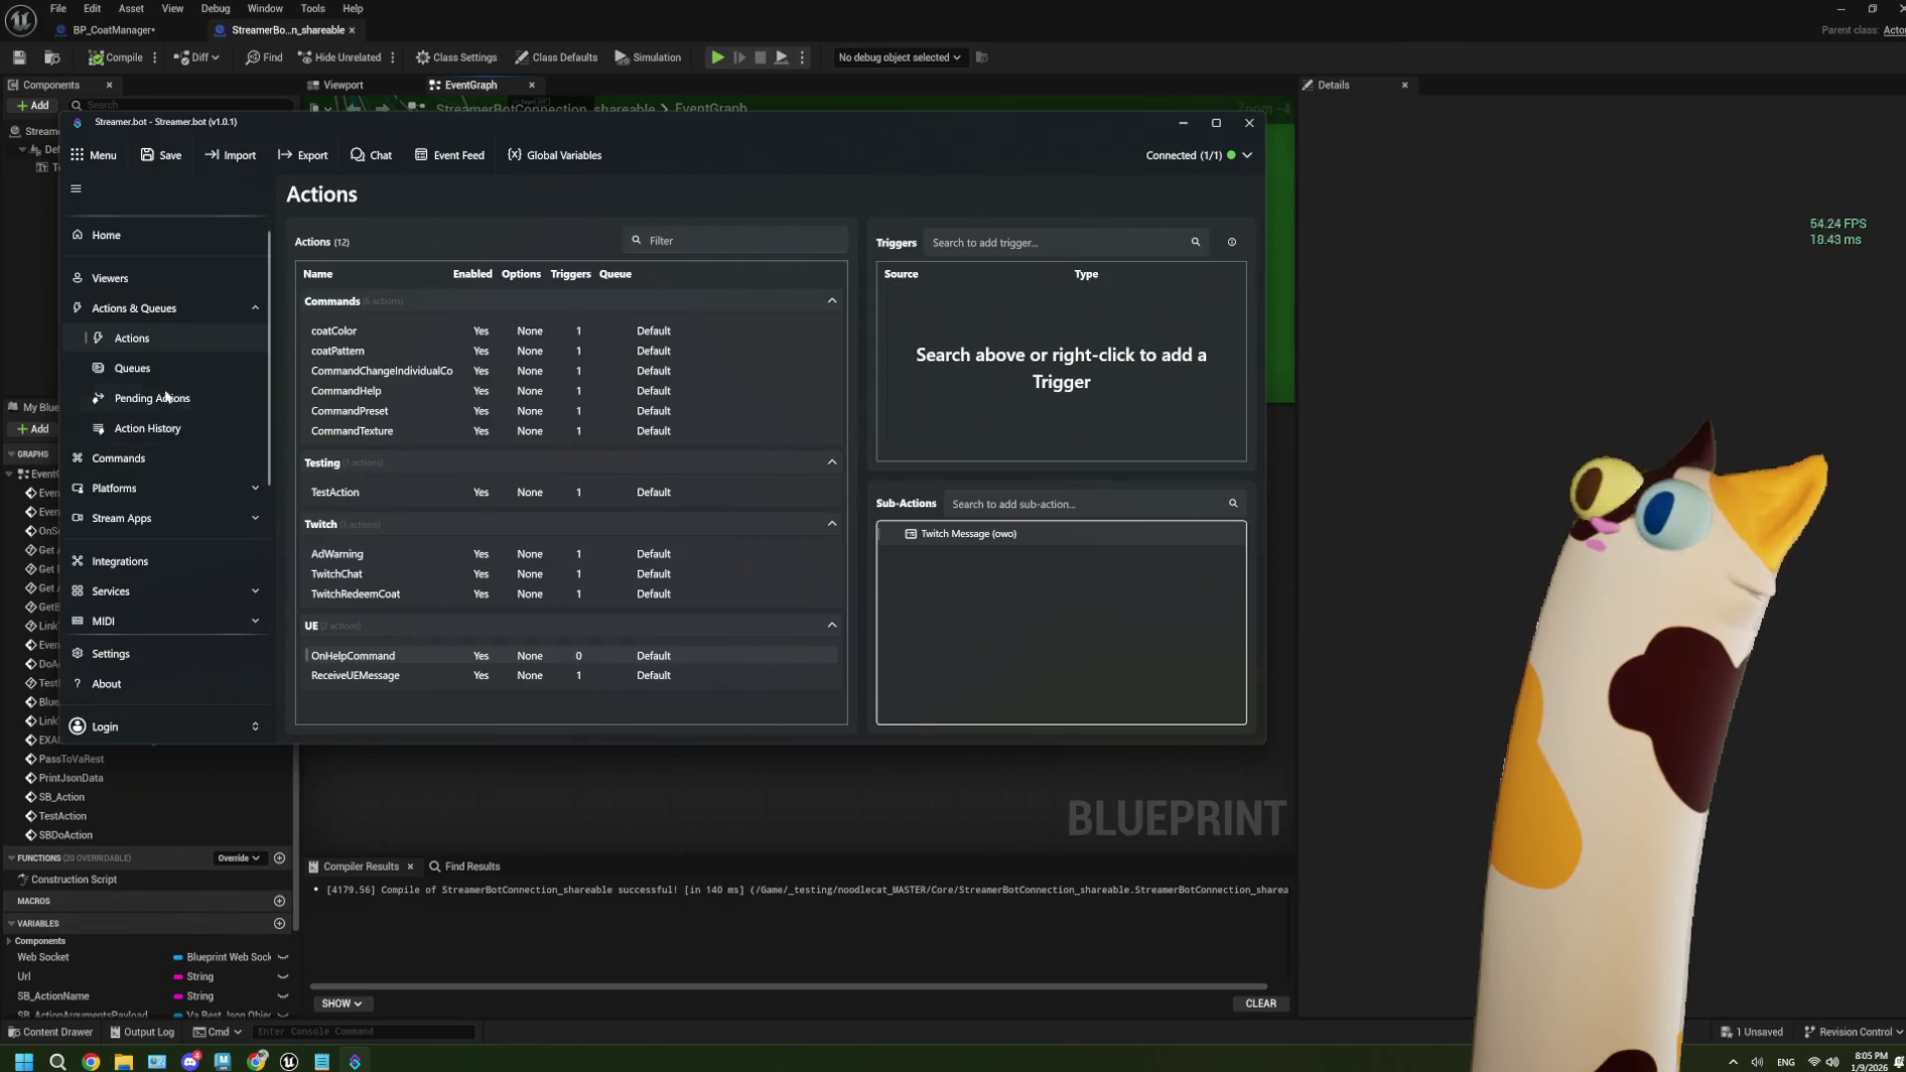
pyautogui.click(149, 428)
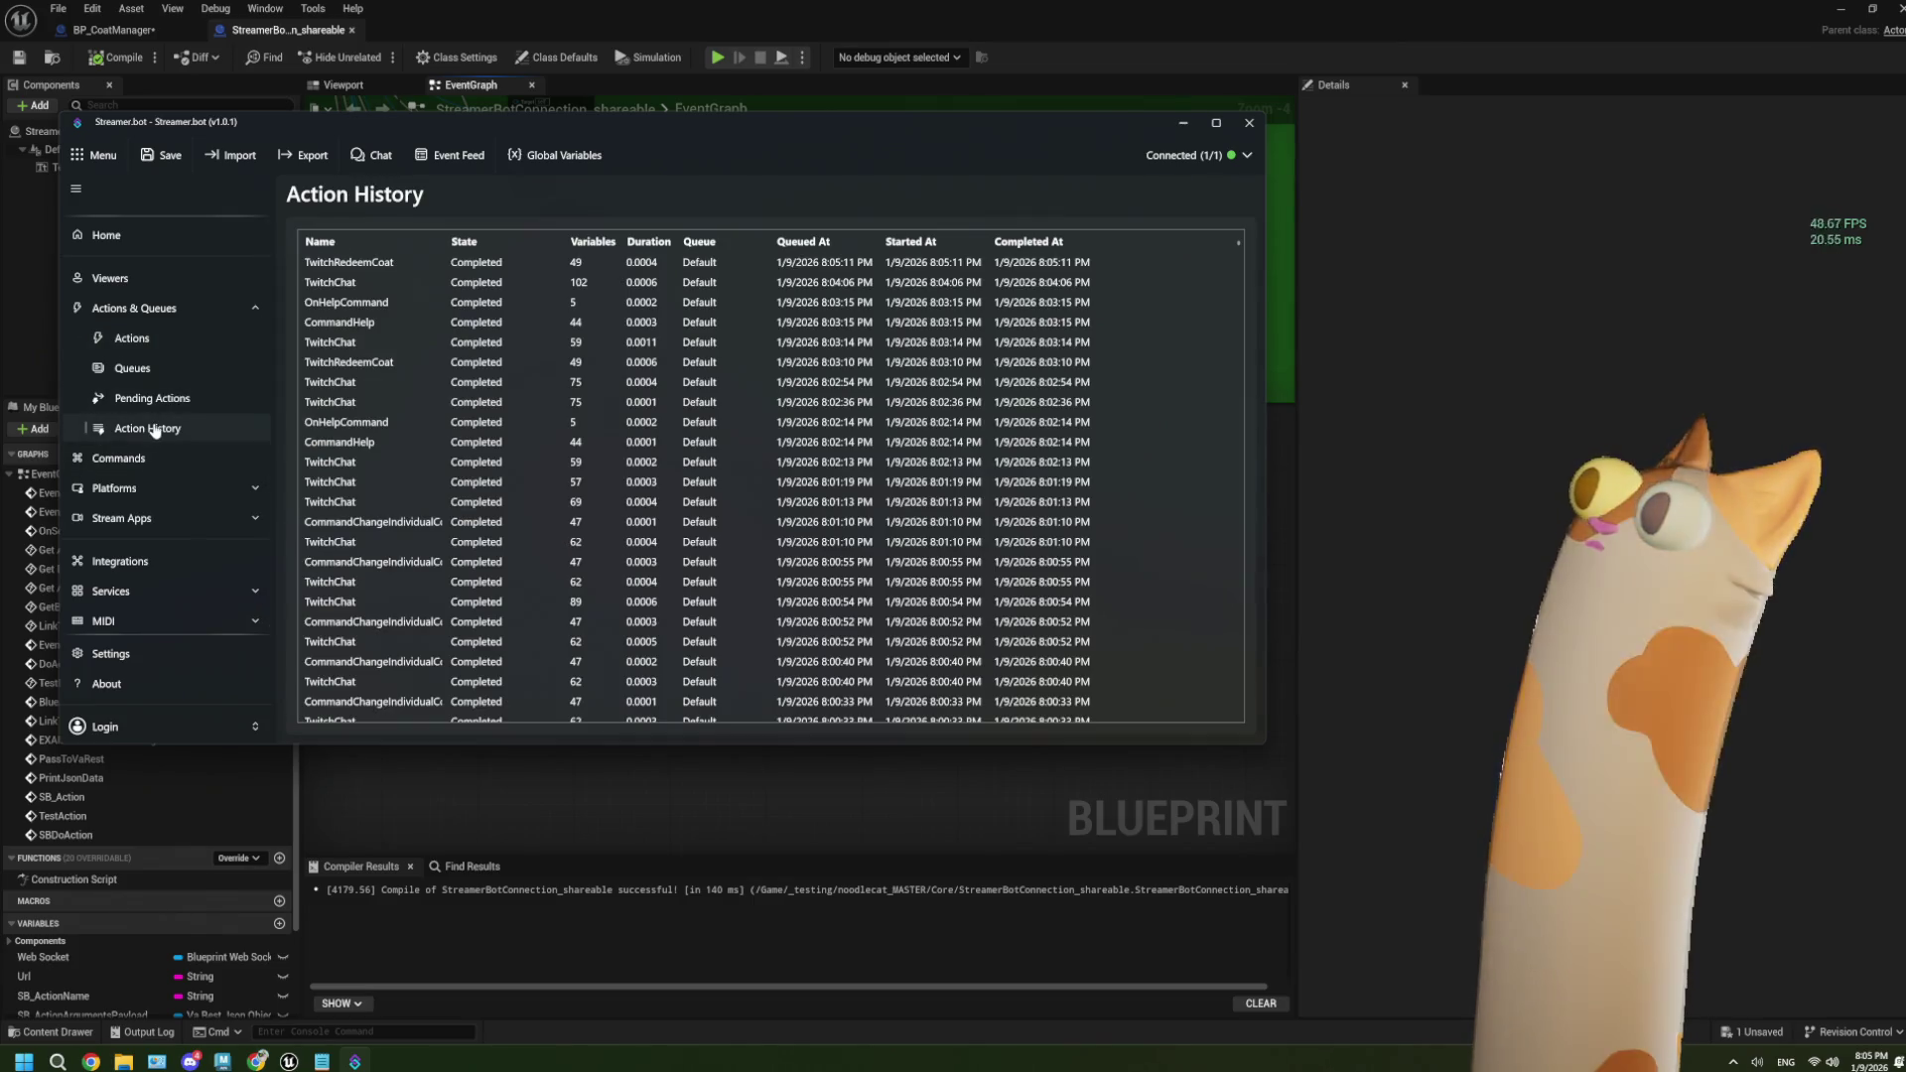
pyautogui.doubleClick(362, 303)
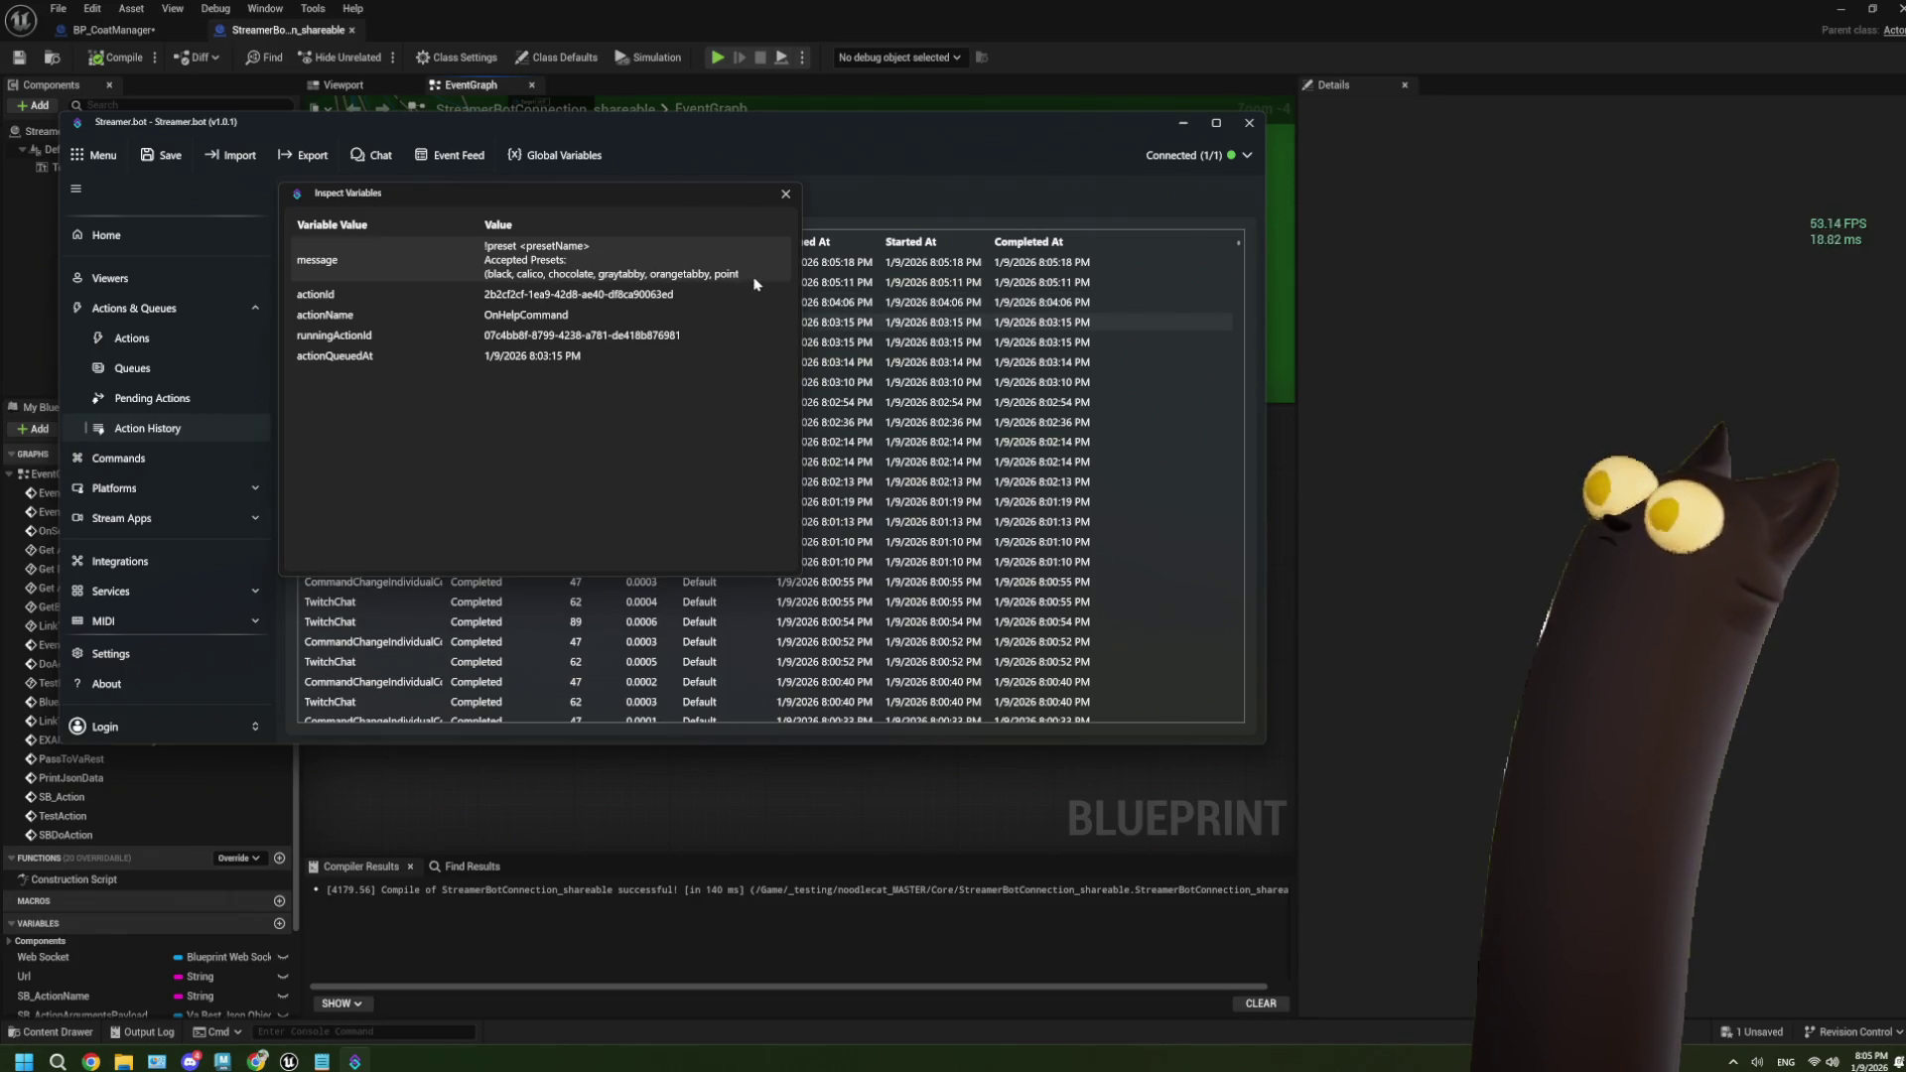
pyautogui.click(782, 200)
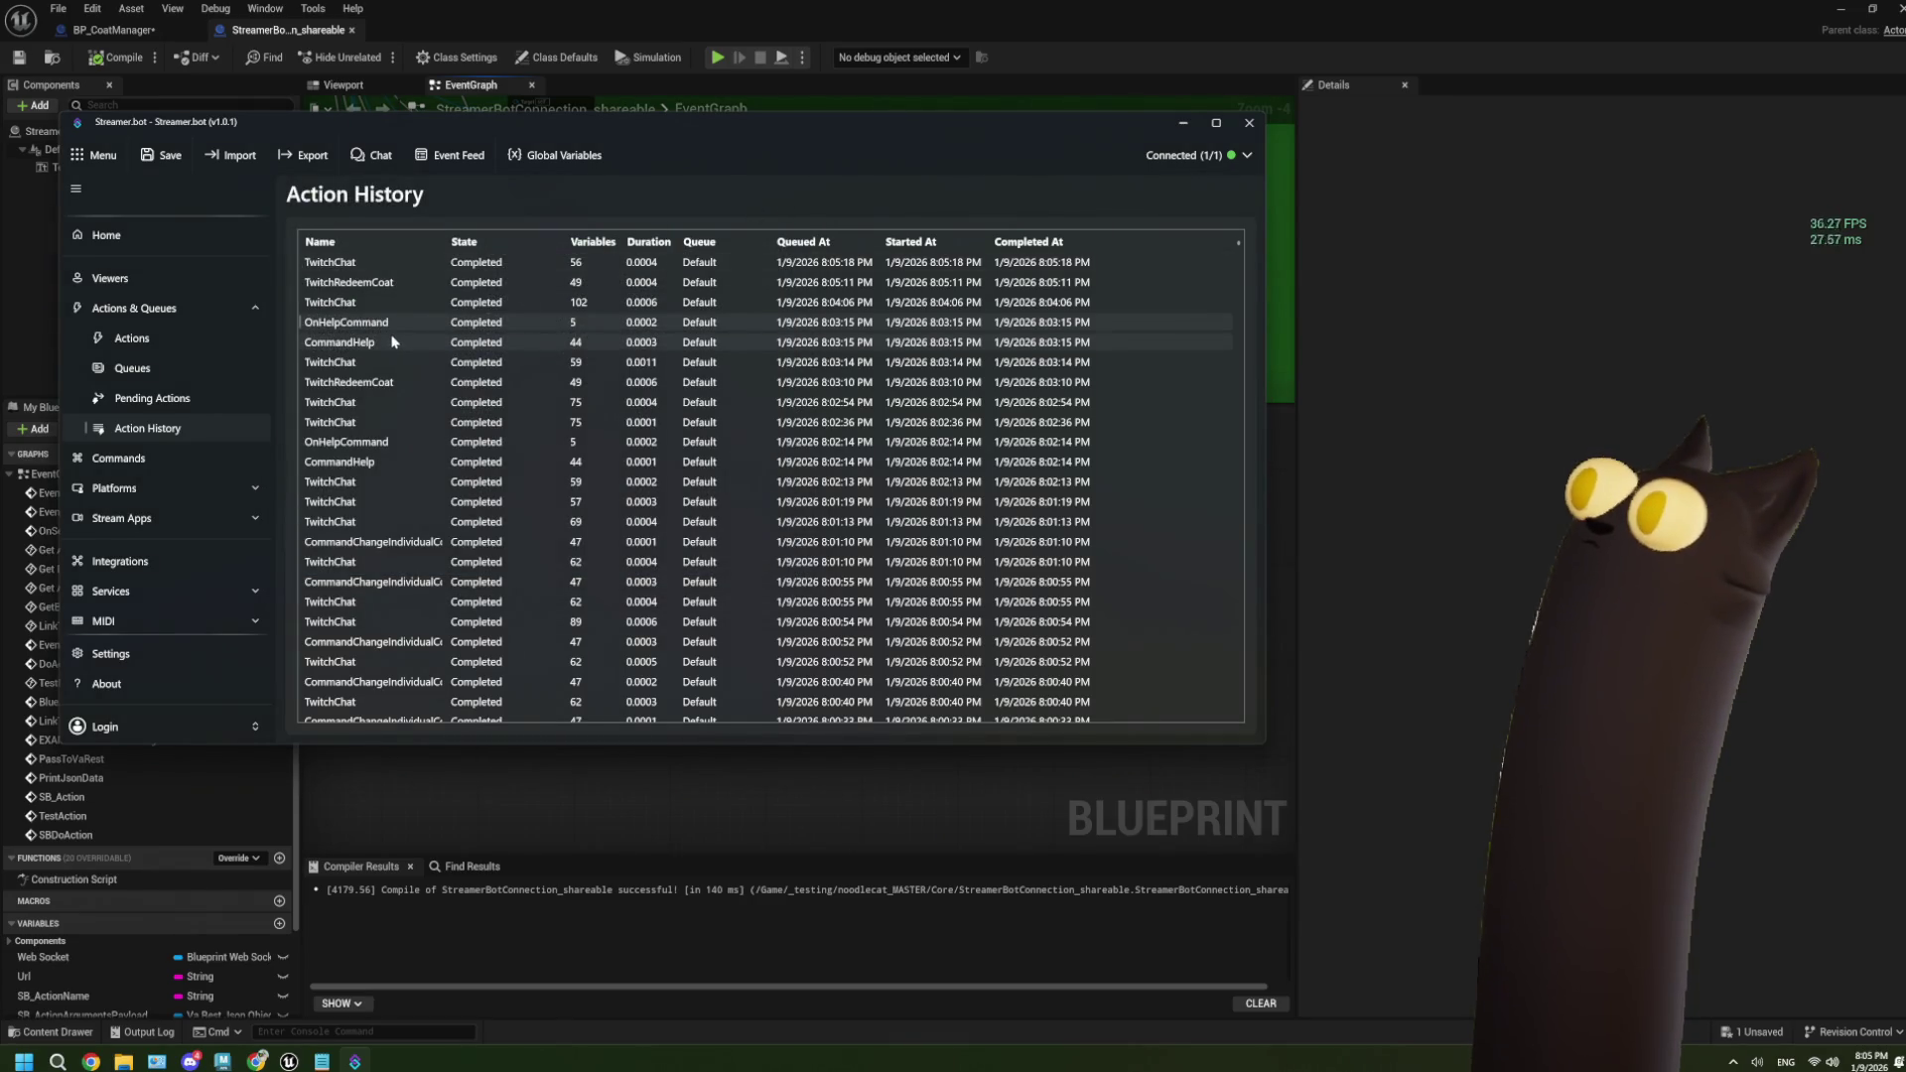
pyautogui.click(209, 343)
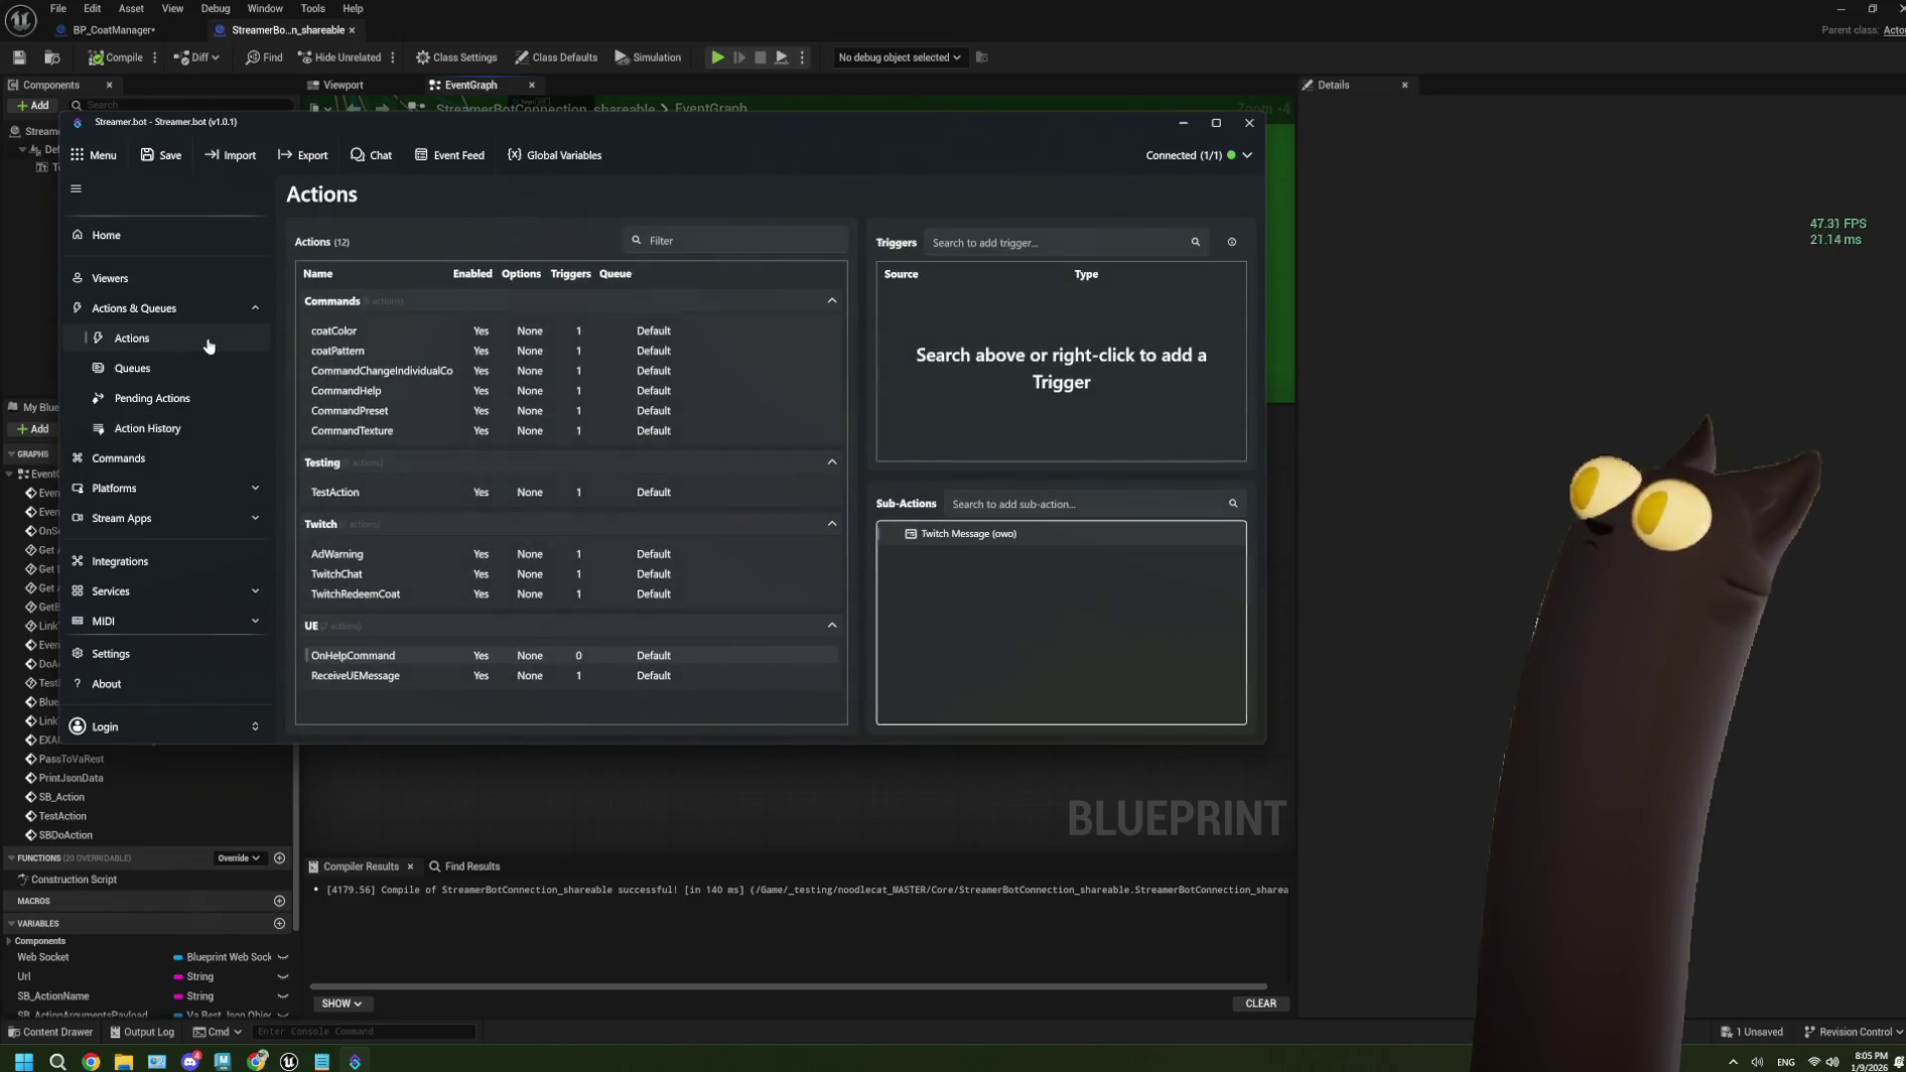
pyautogui.rightClick(979, 541)
pyautogui.press('Escape')
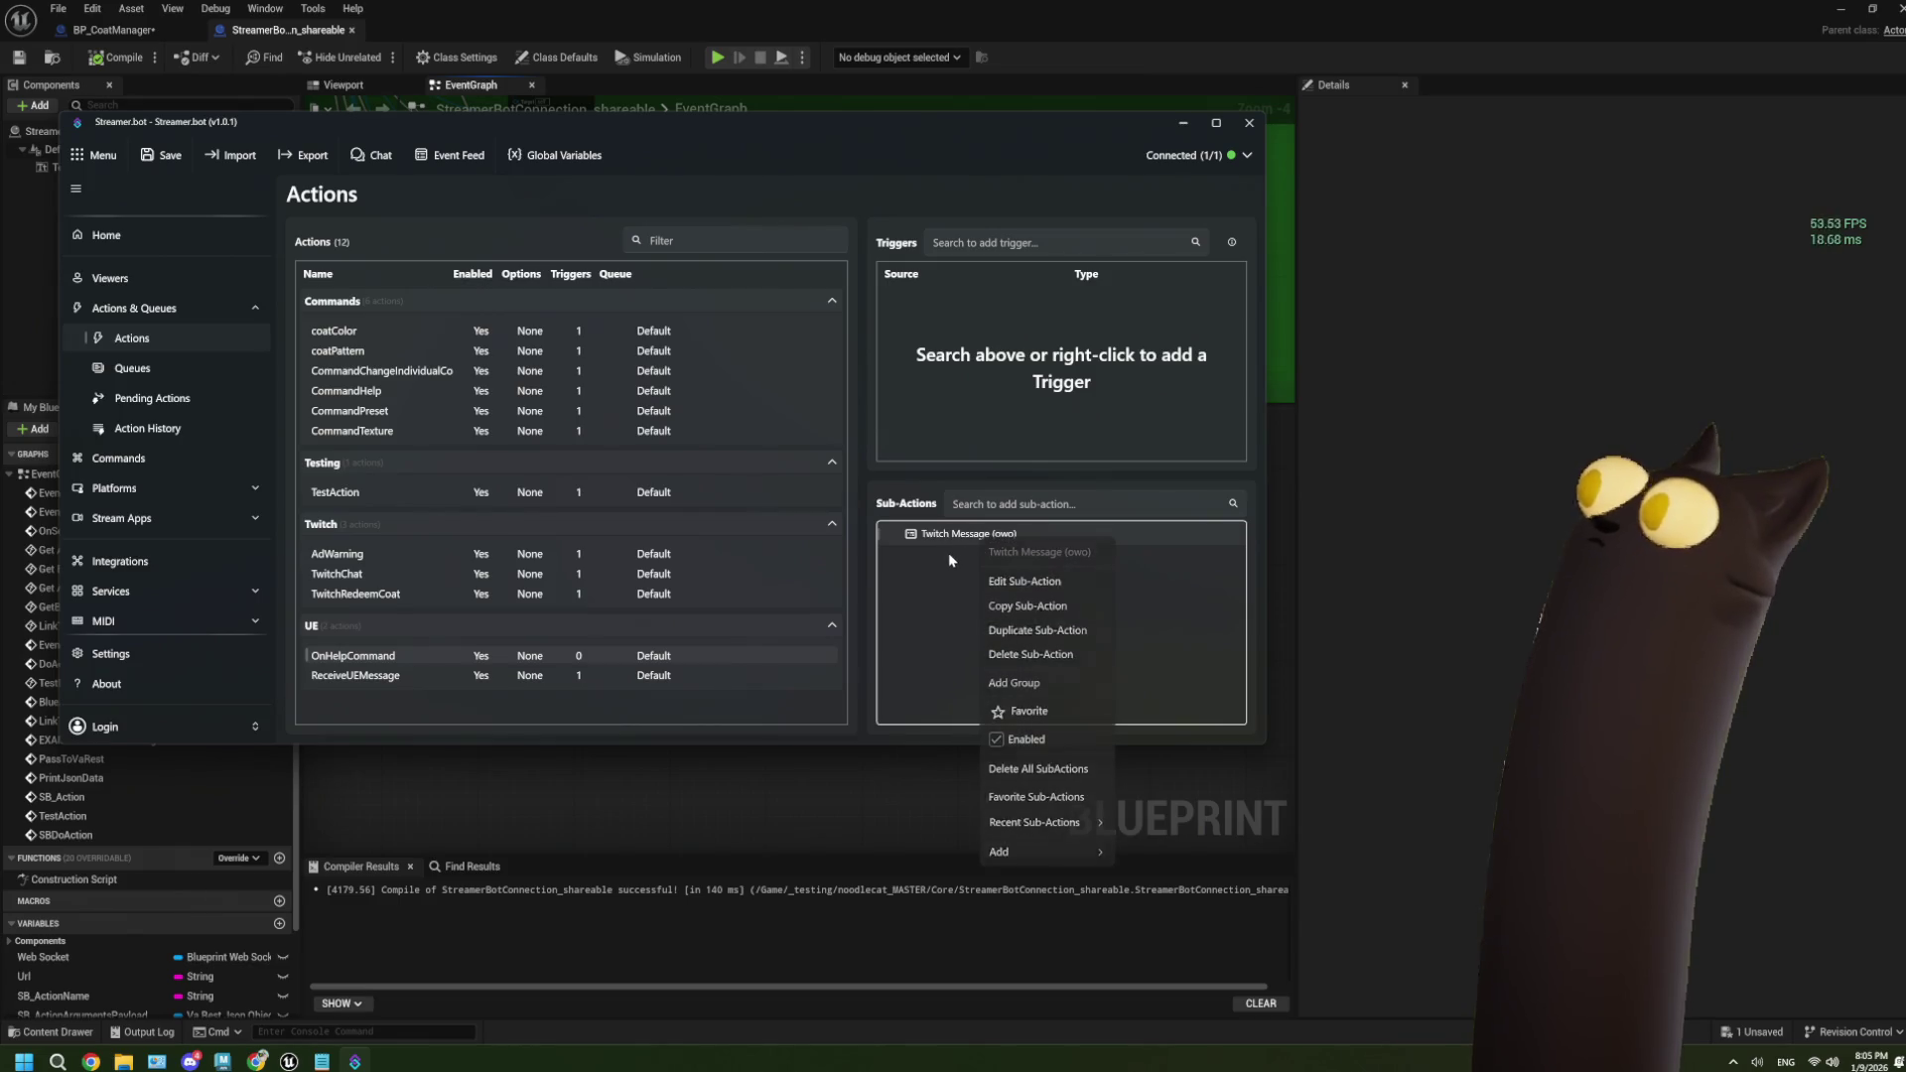
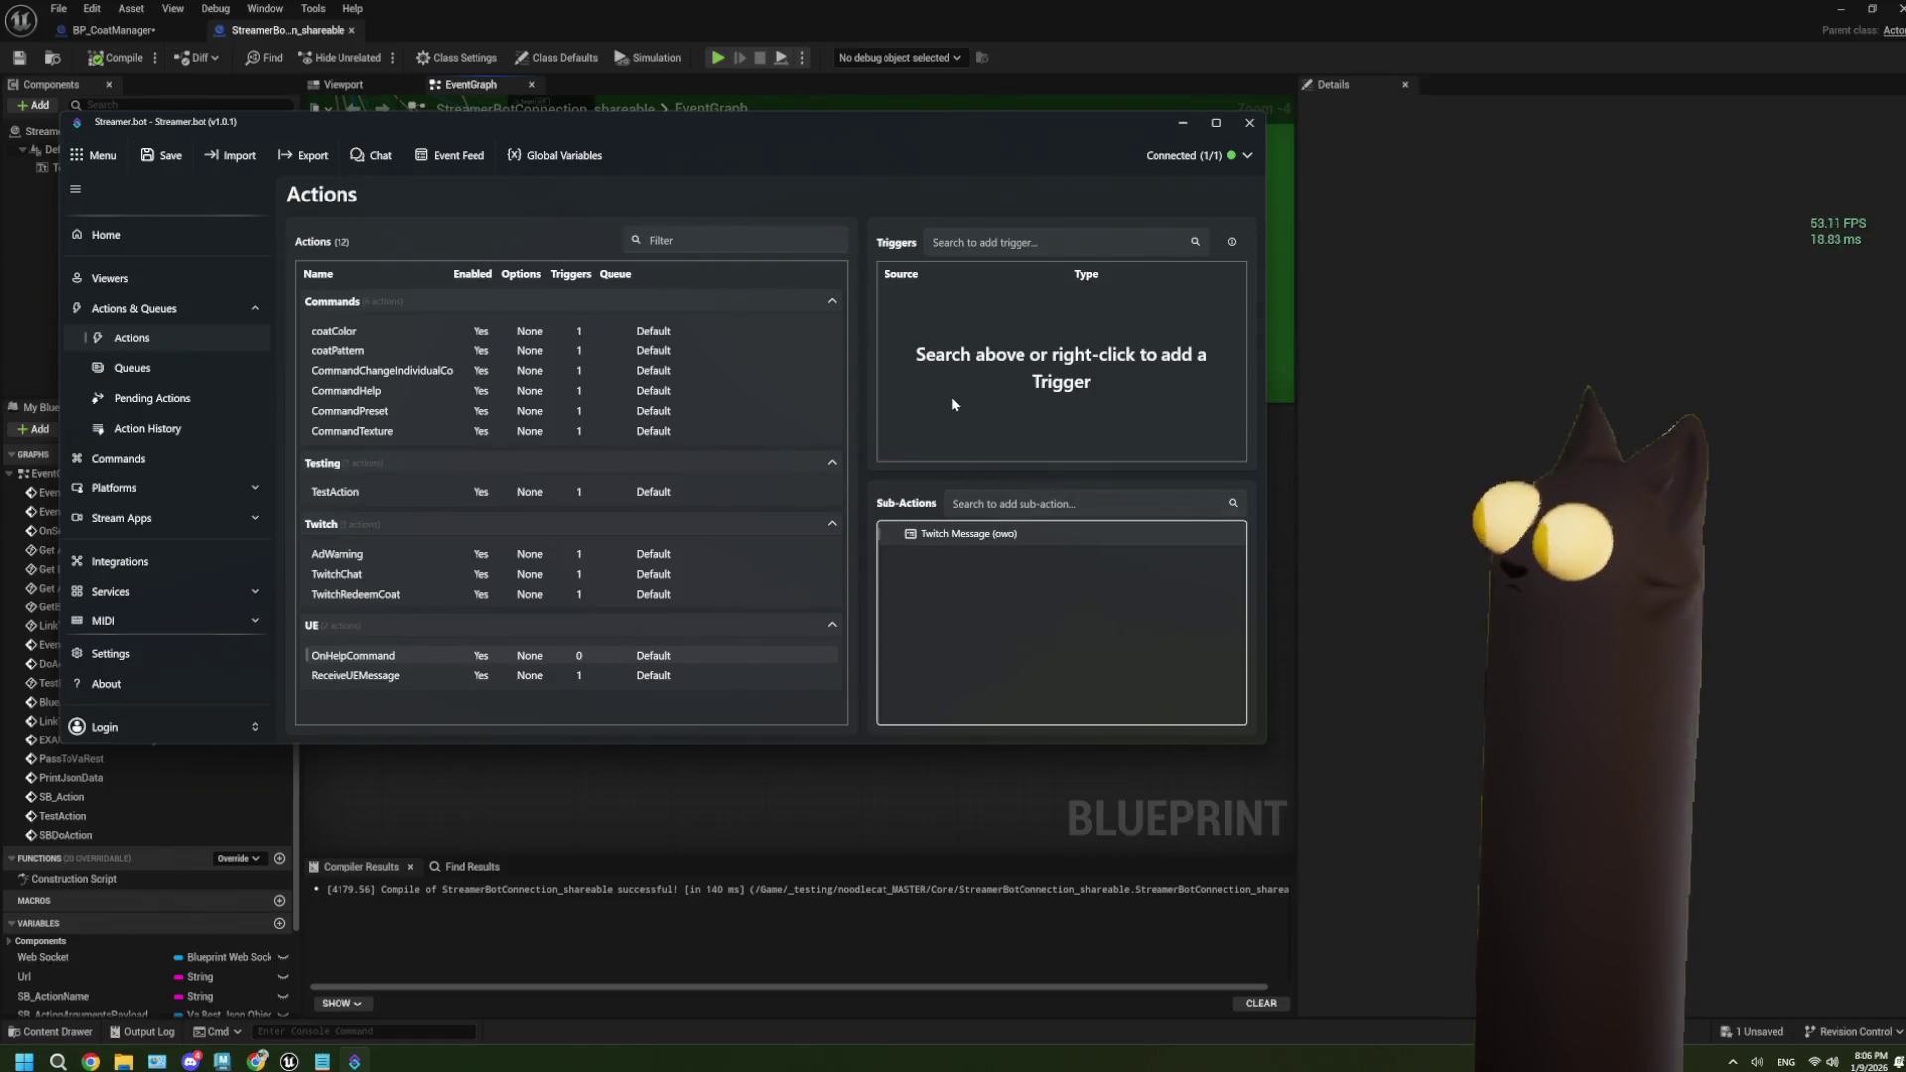
# Browse the Core sub-action submenus (Arguments, Misc, System, Globals, Logic), then open the ReceiveUEMessage action.
pyautogui.rightClick(944, 536)
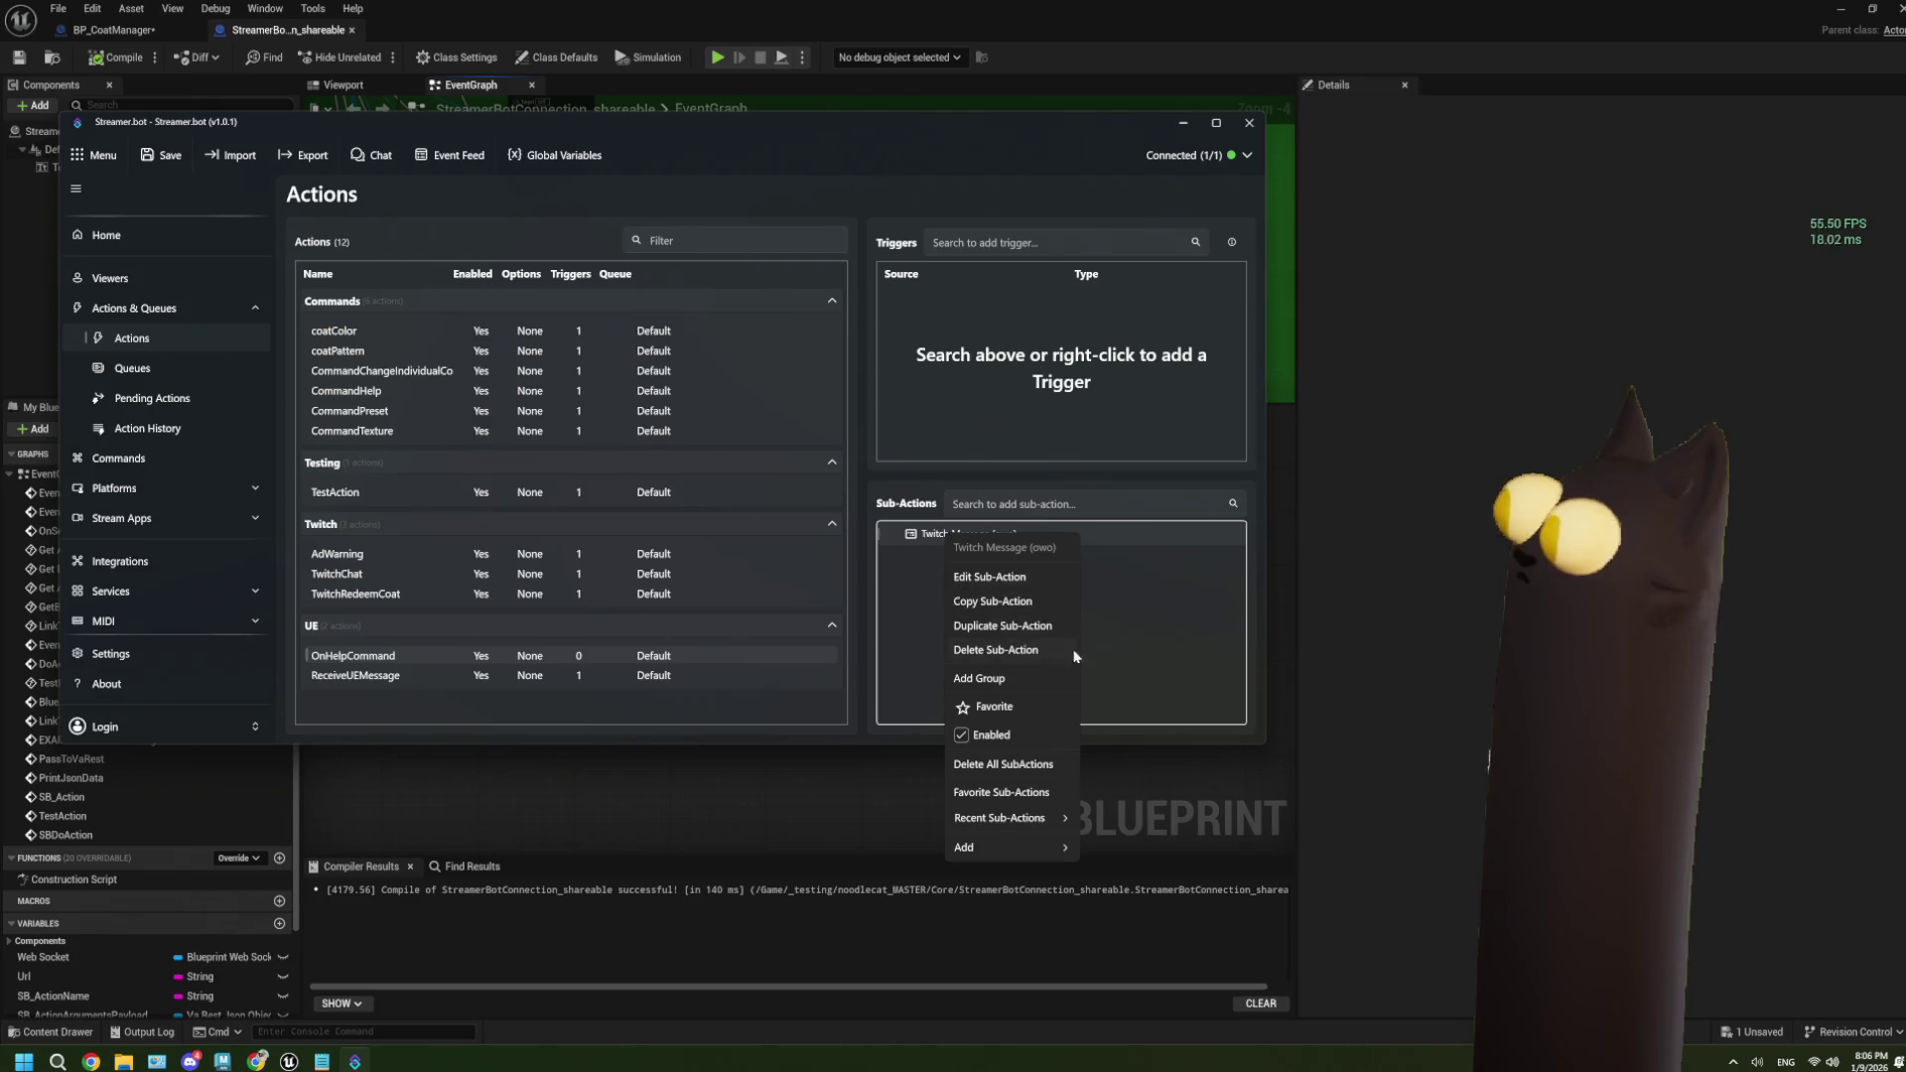
pyautogui.rightClick(1030, 603)
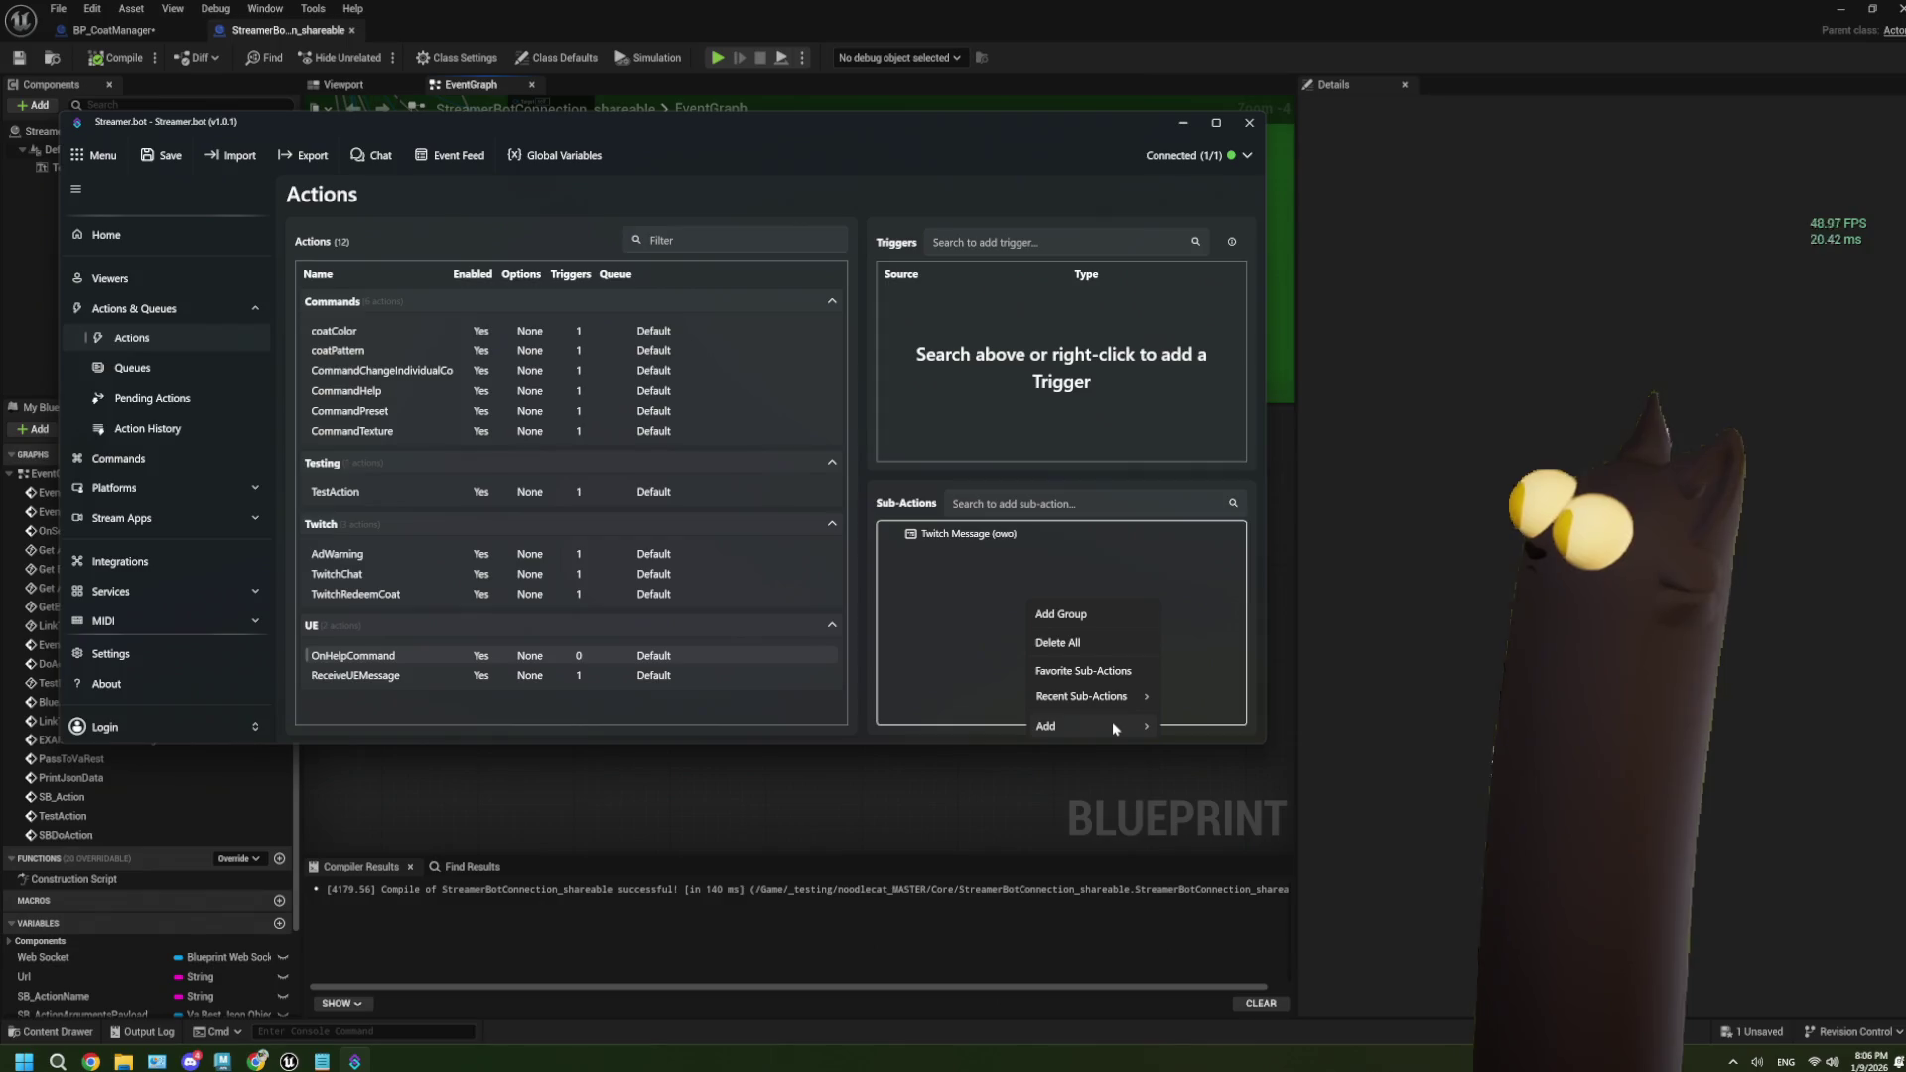
pyautogui.moveTo(1112, 722)
pyautogui.moveTo(1211, 375)
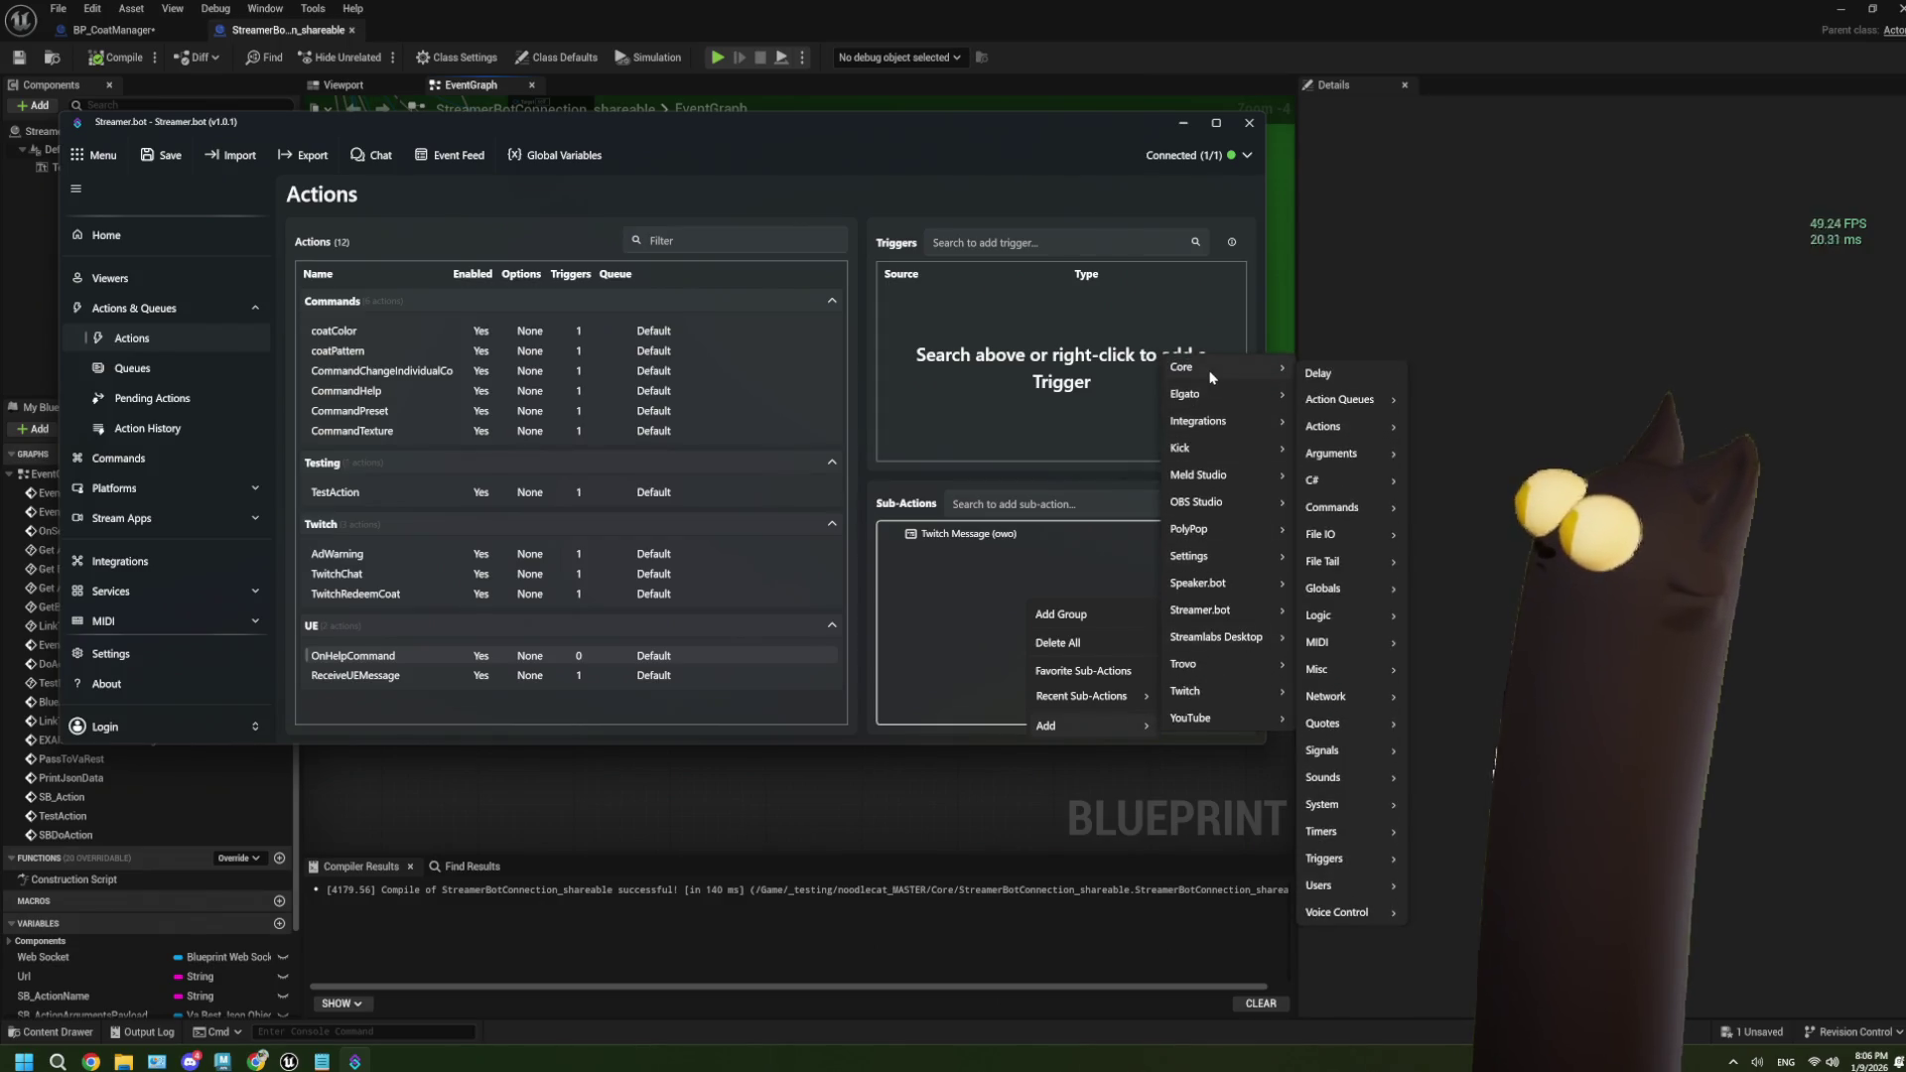
pyautogui.moveTo(1345, 456)
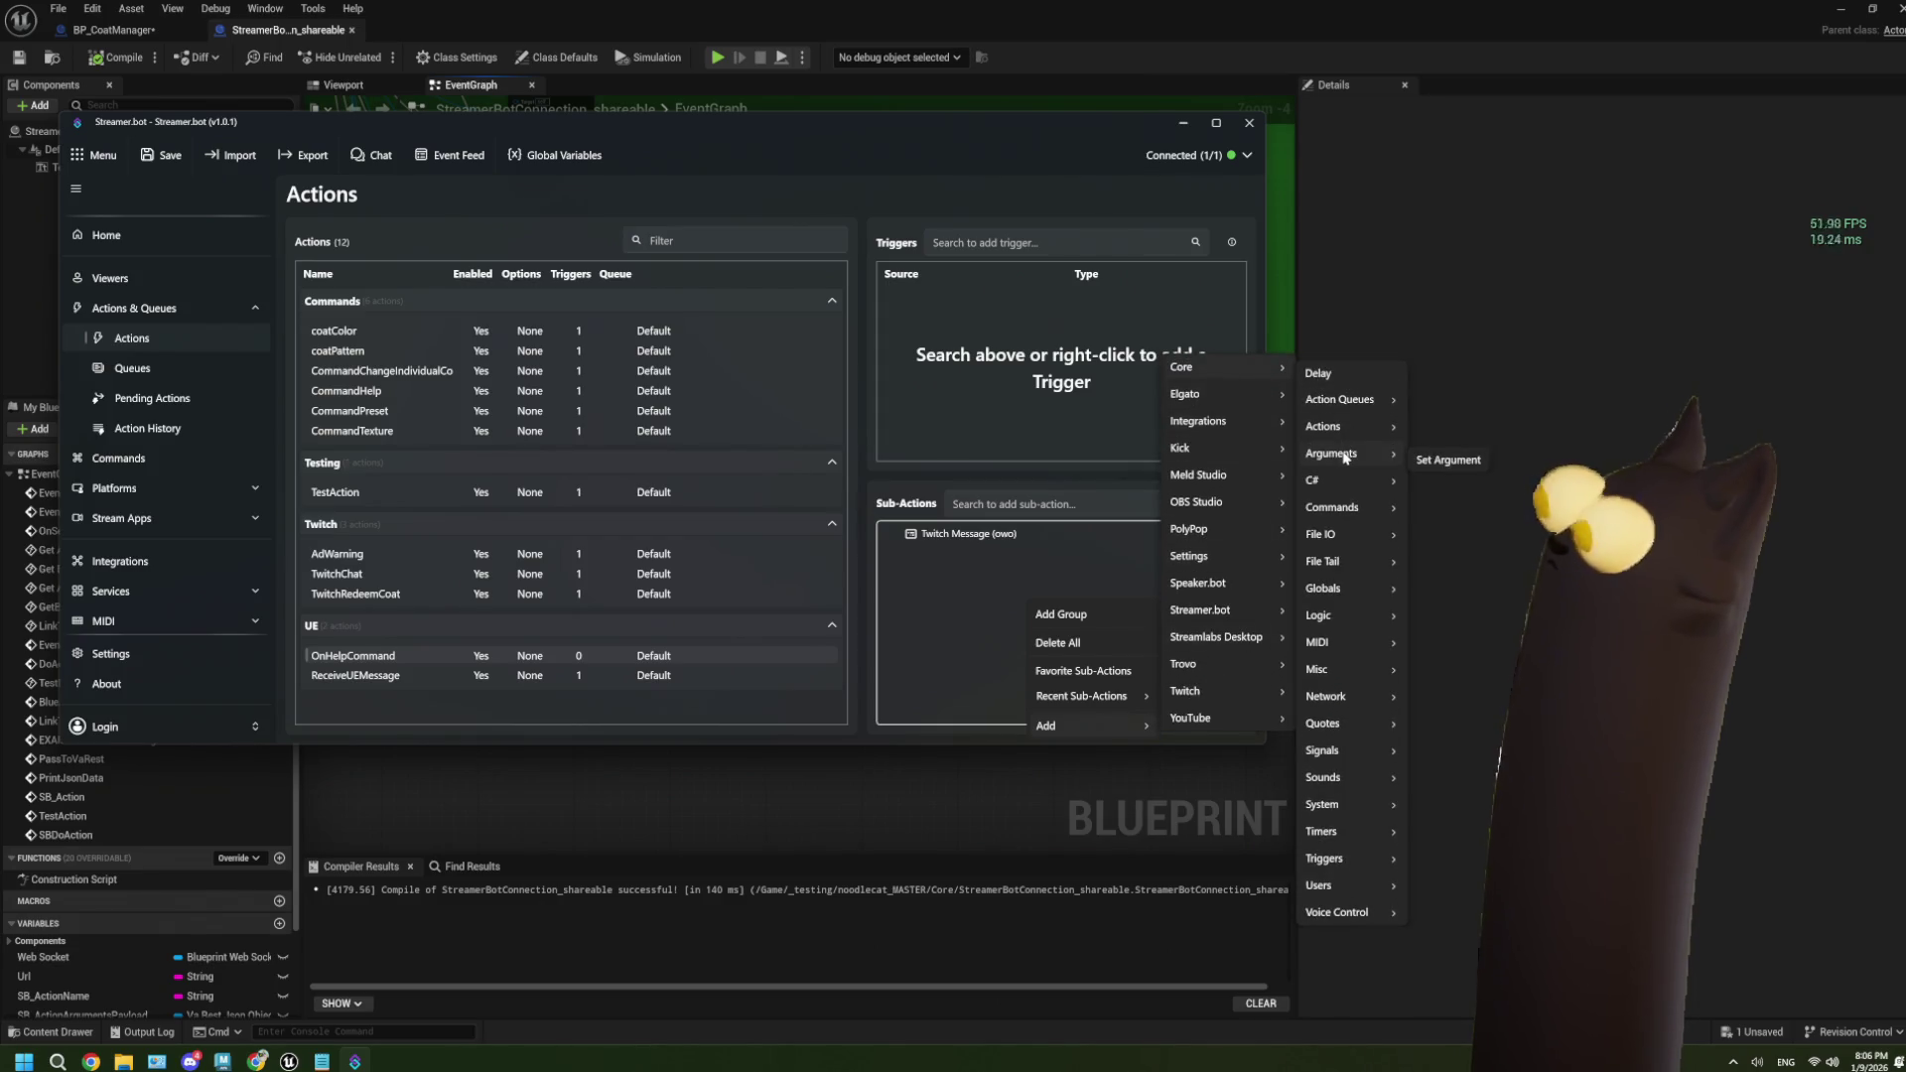
pyautogui.moveTo(1357, 507)
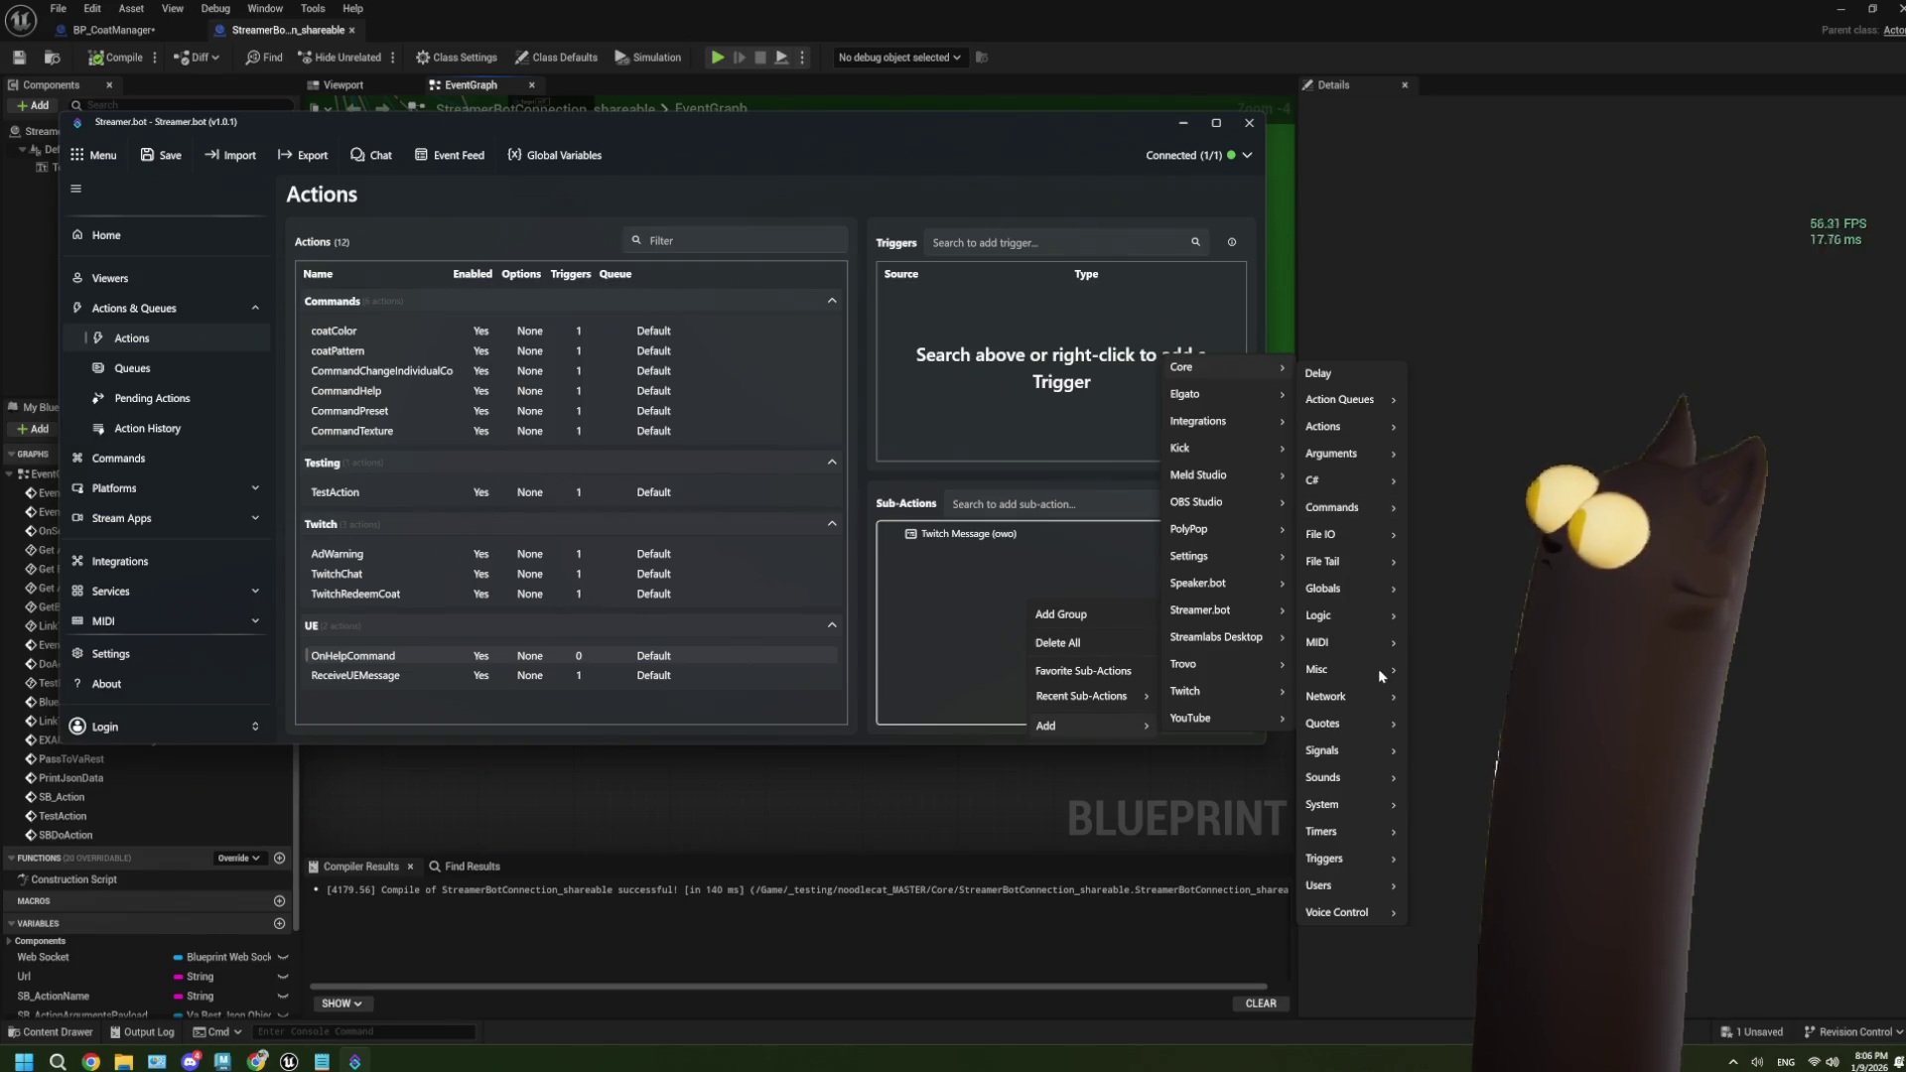
pyautogui.moveTo(1359, 675)
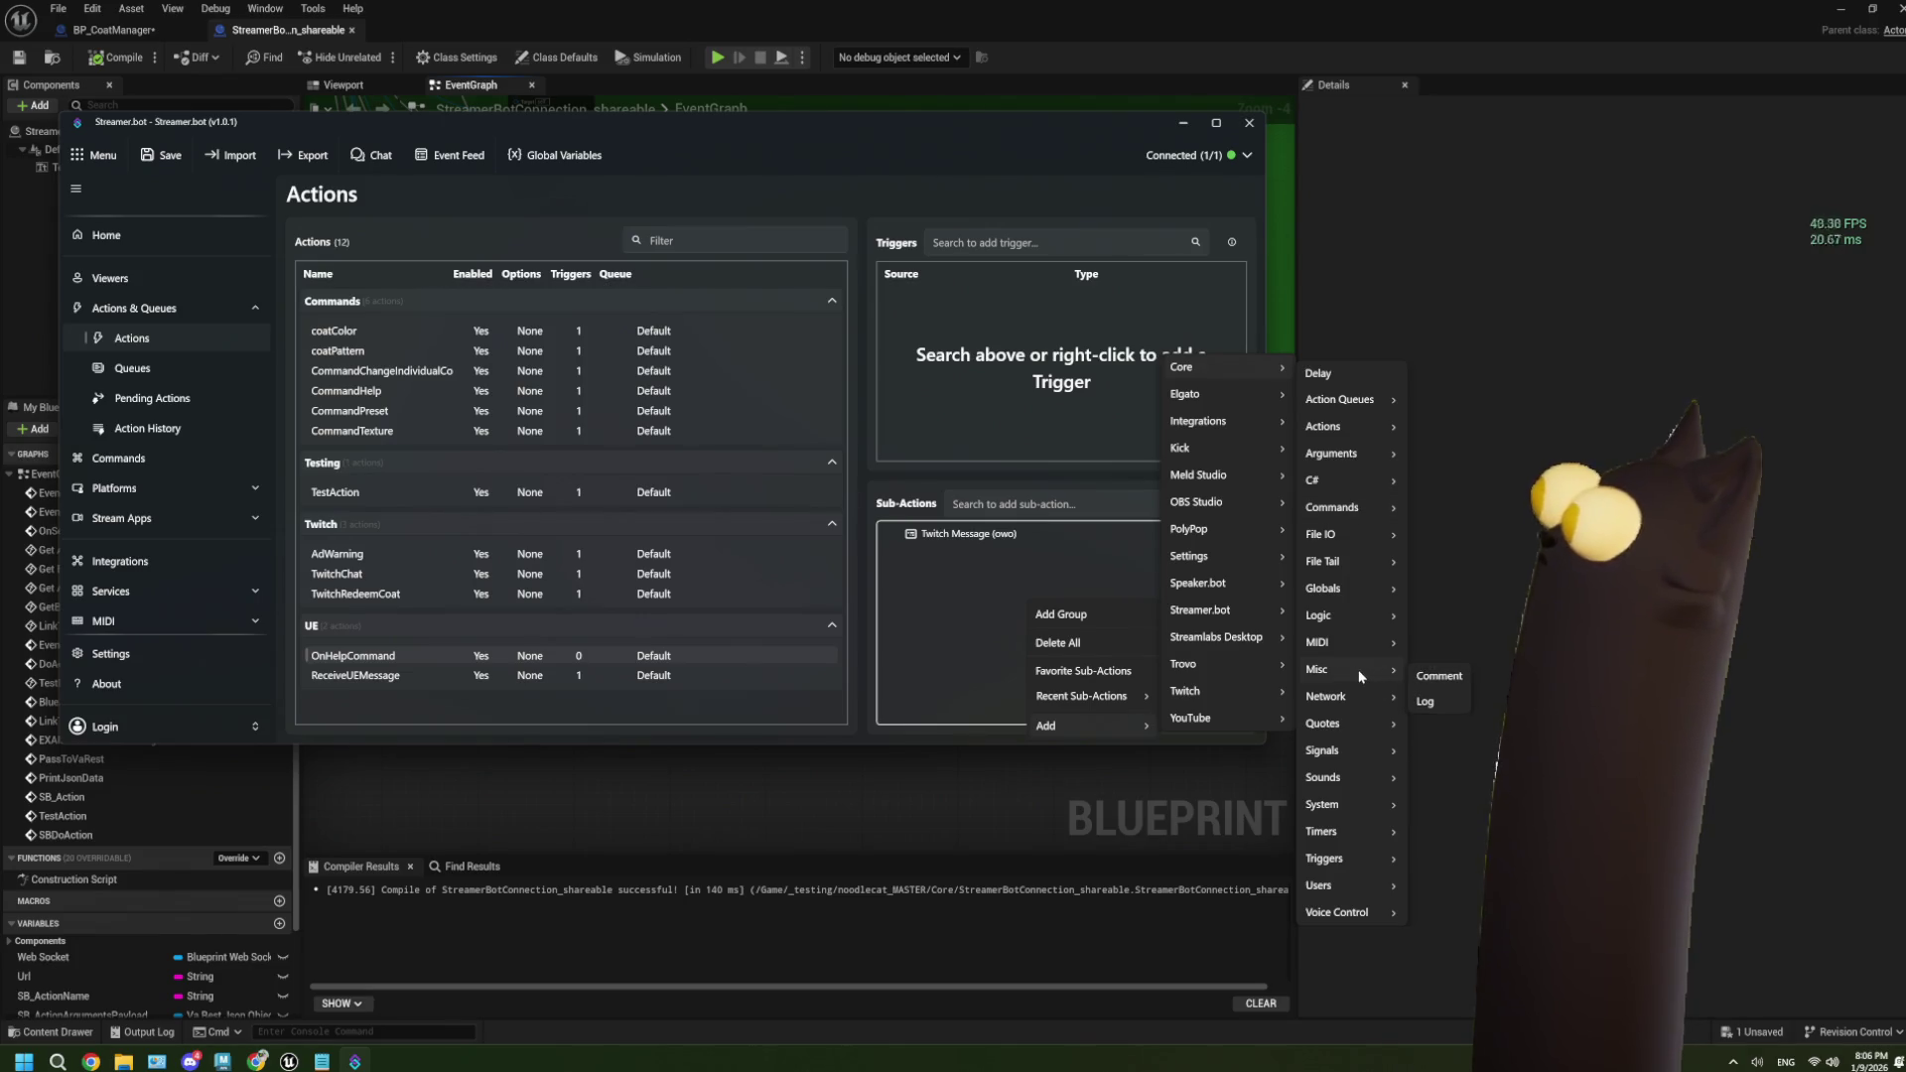
pyautogui.moveTo(1358, 749)
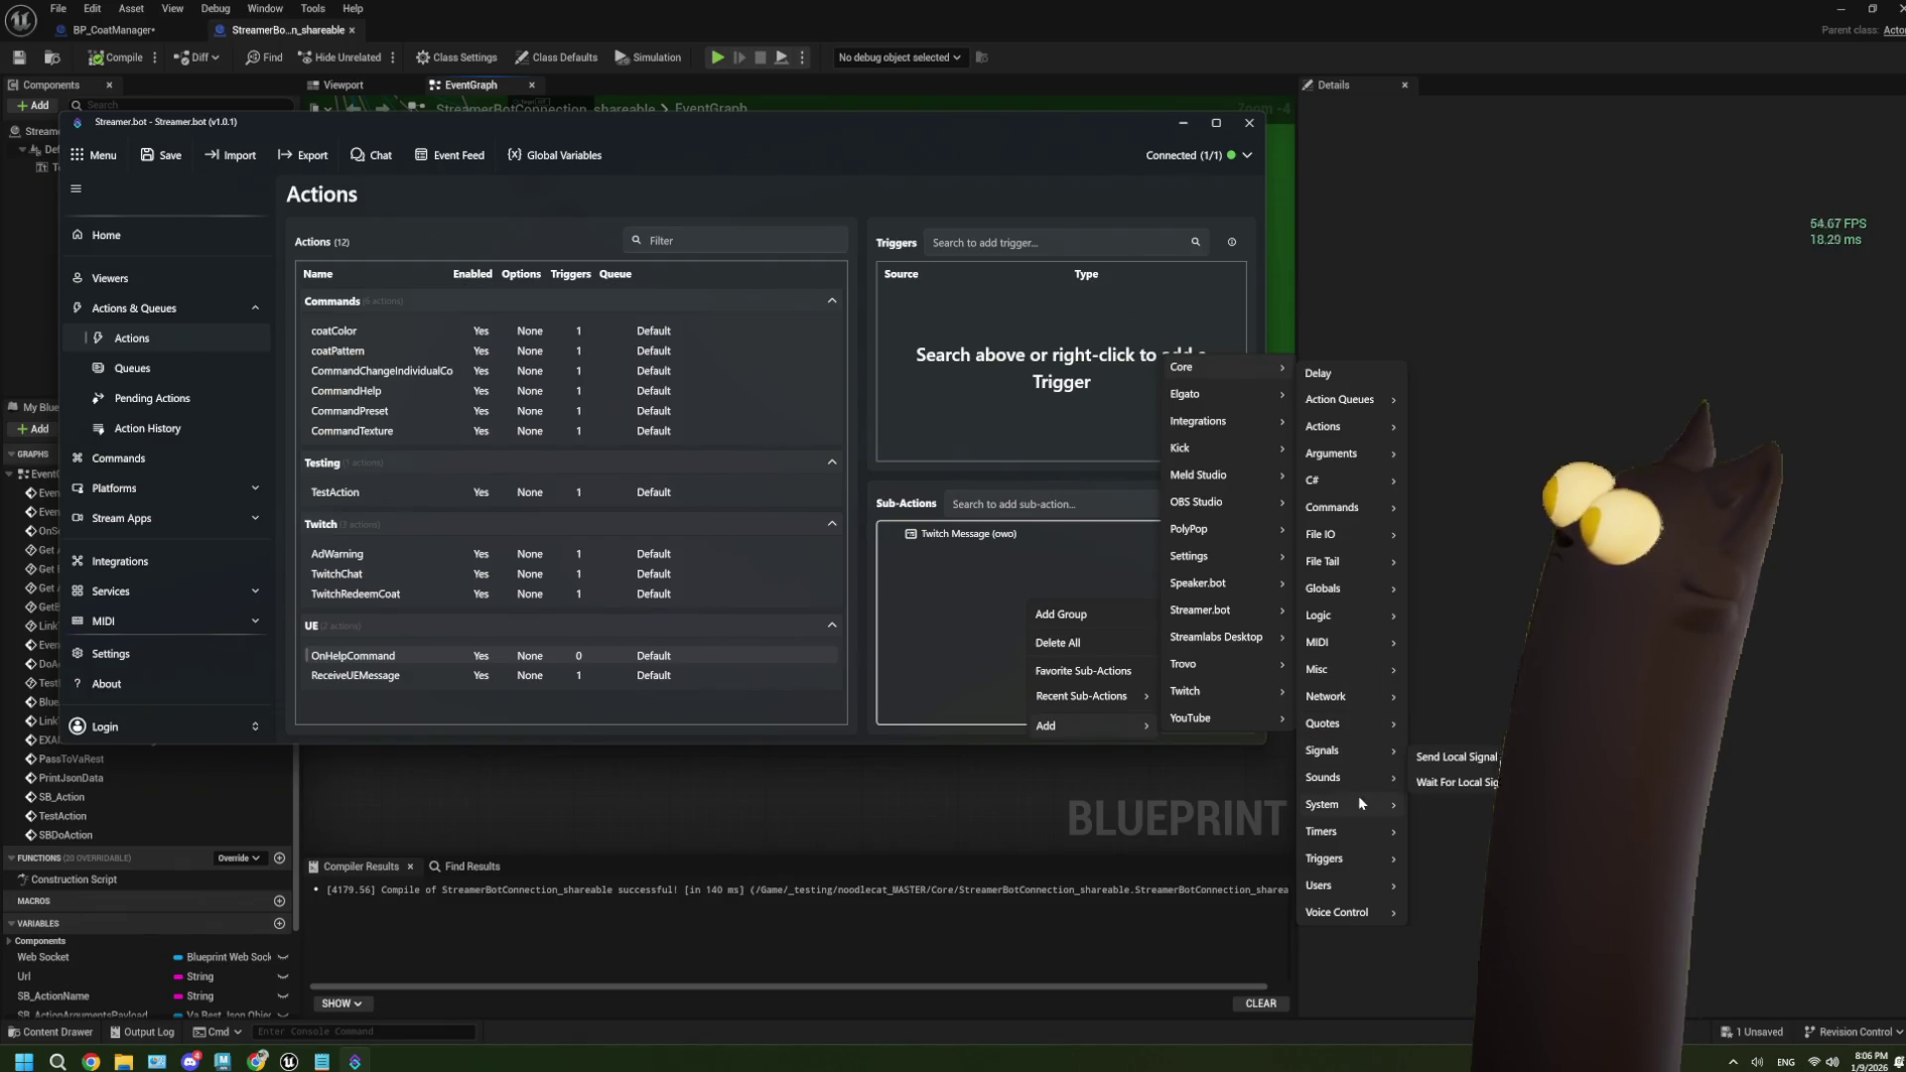
pyautogui.moveTo(1359, 800)
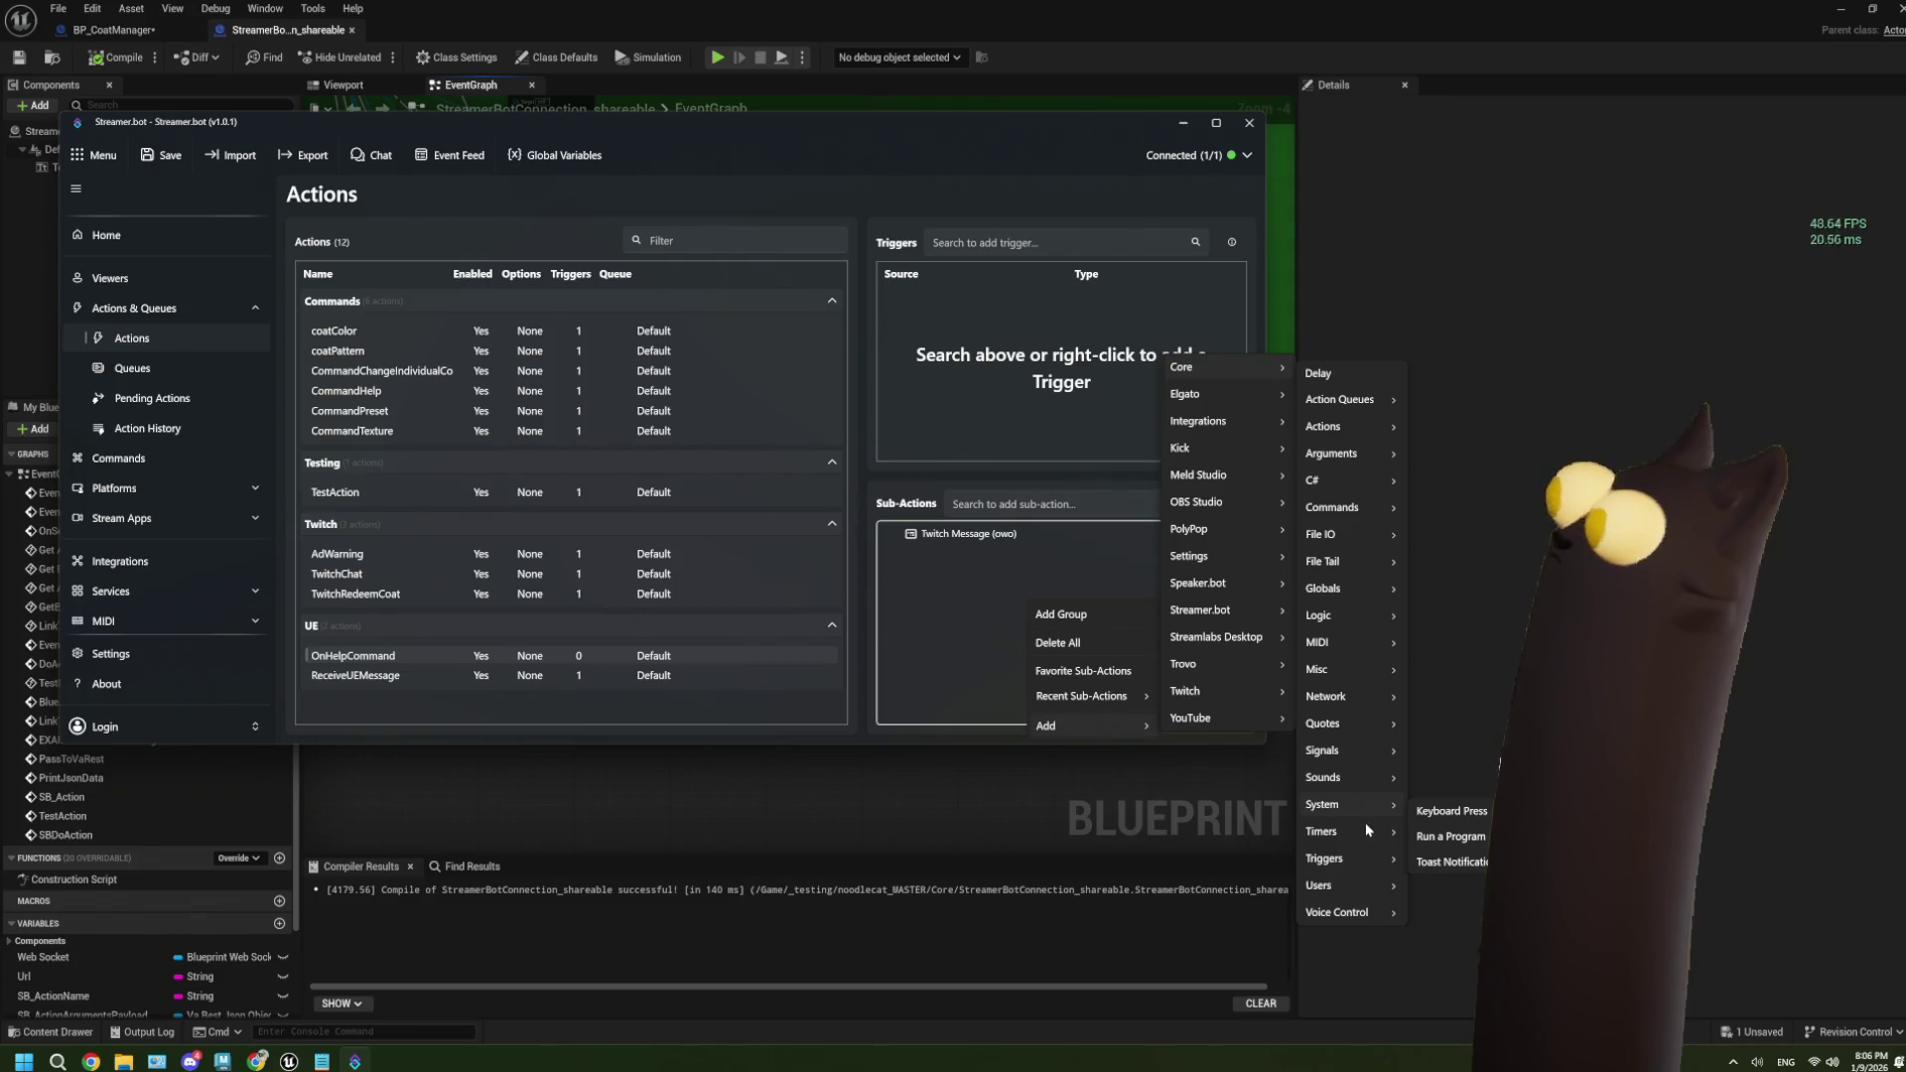
pyautogui.moveTo(1366, 858)
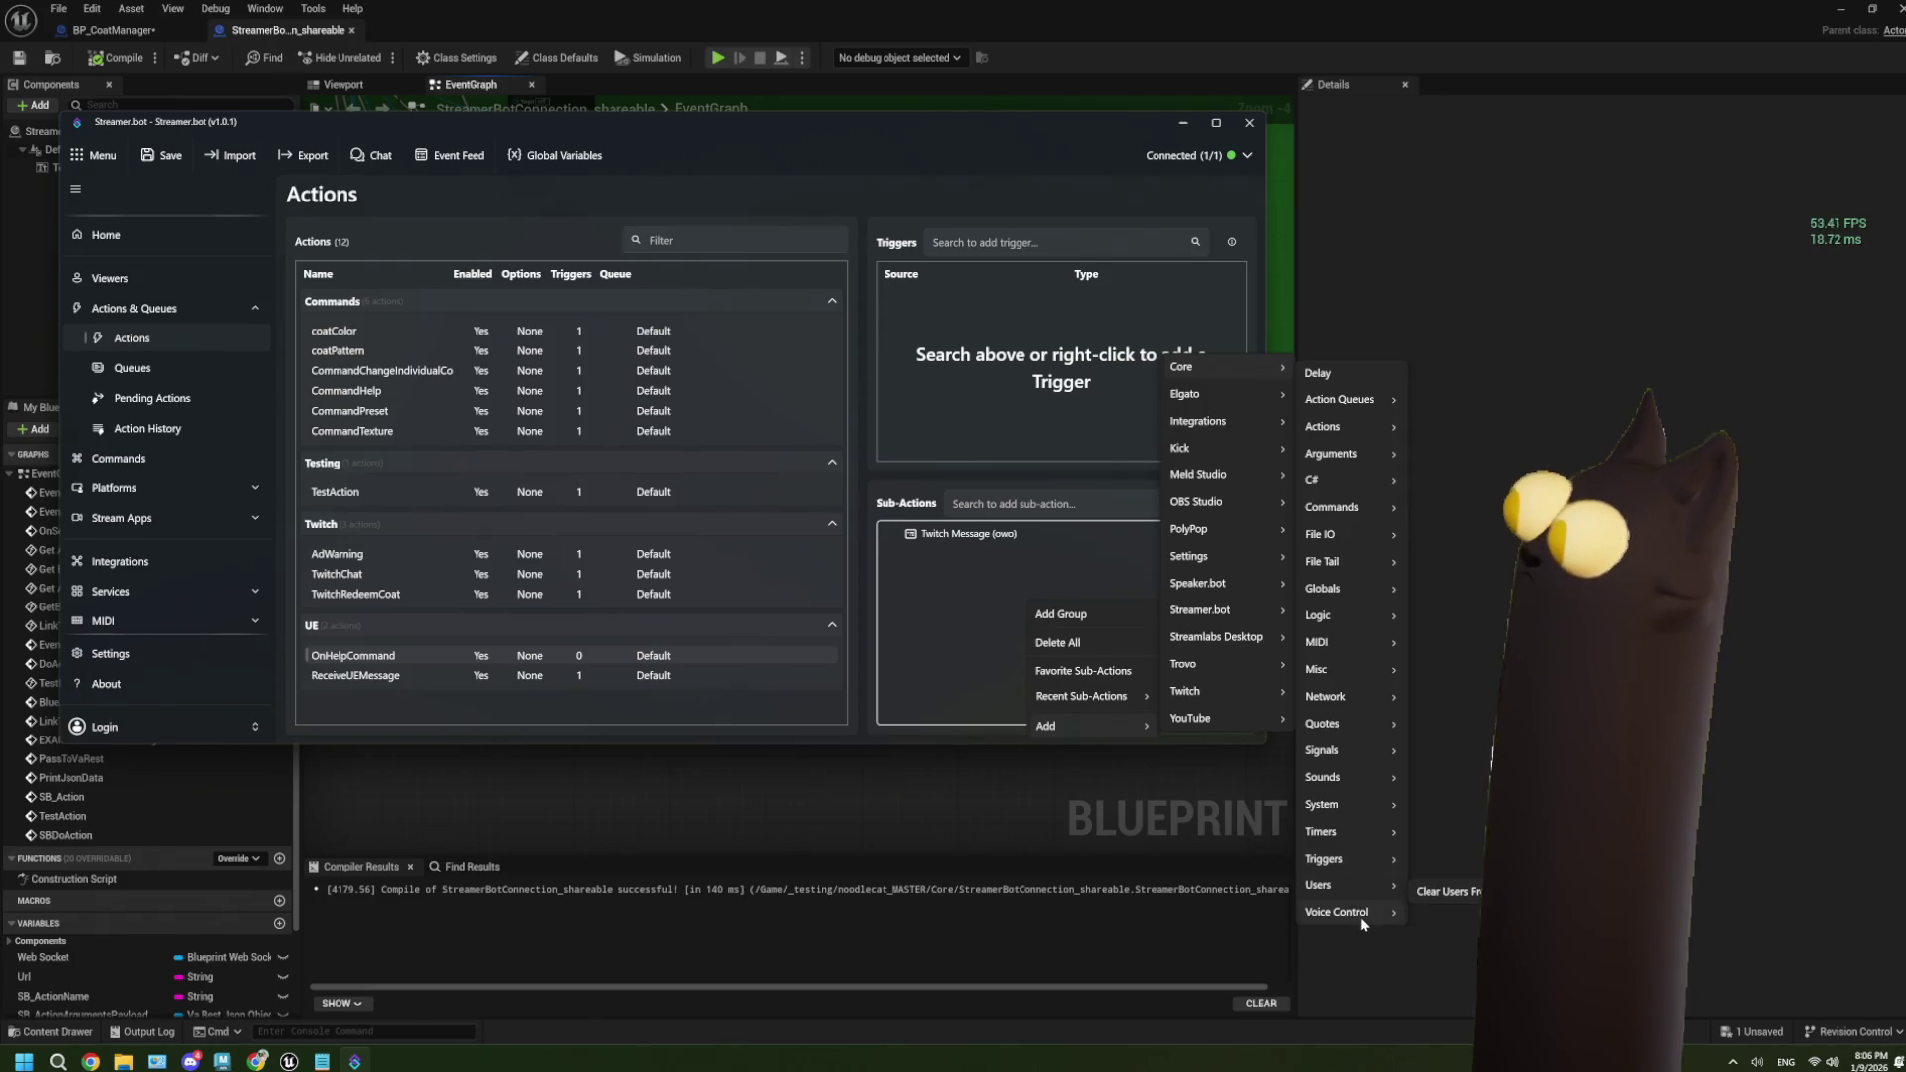
pyautogui.moveTo(1342, 592)
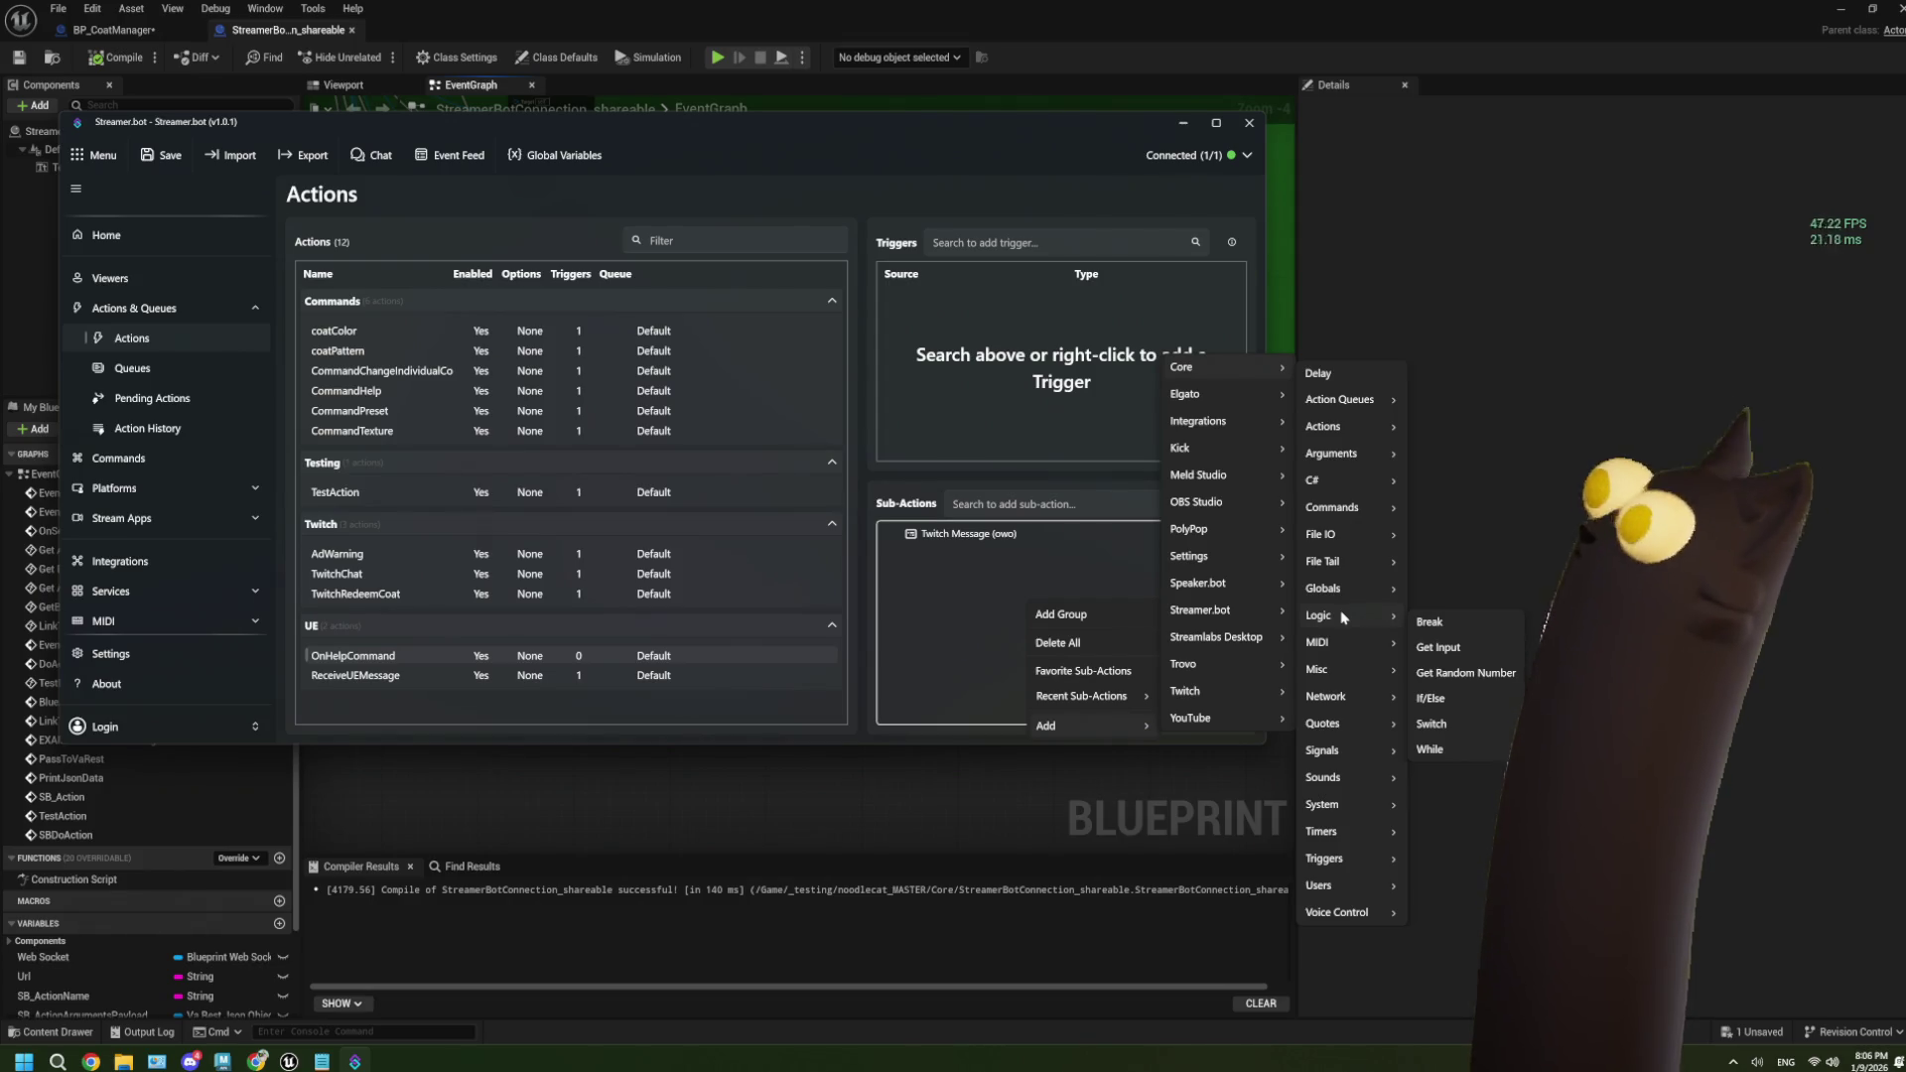
pyautogui.click(407, 680)
pyautogui.rightClick(953, 526)
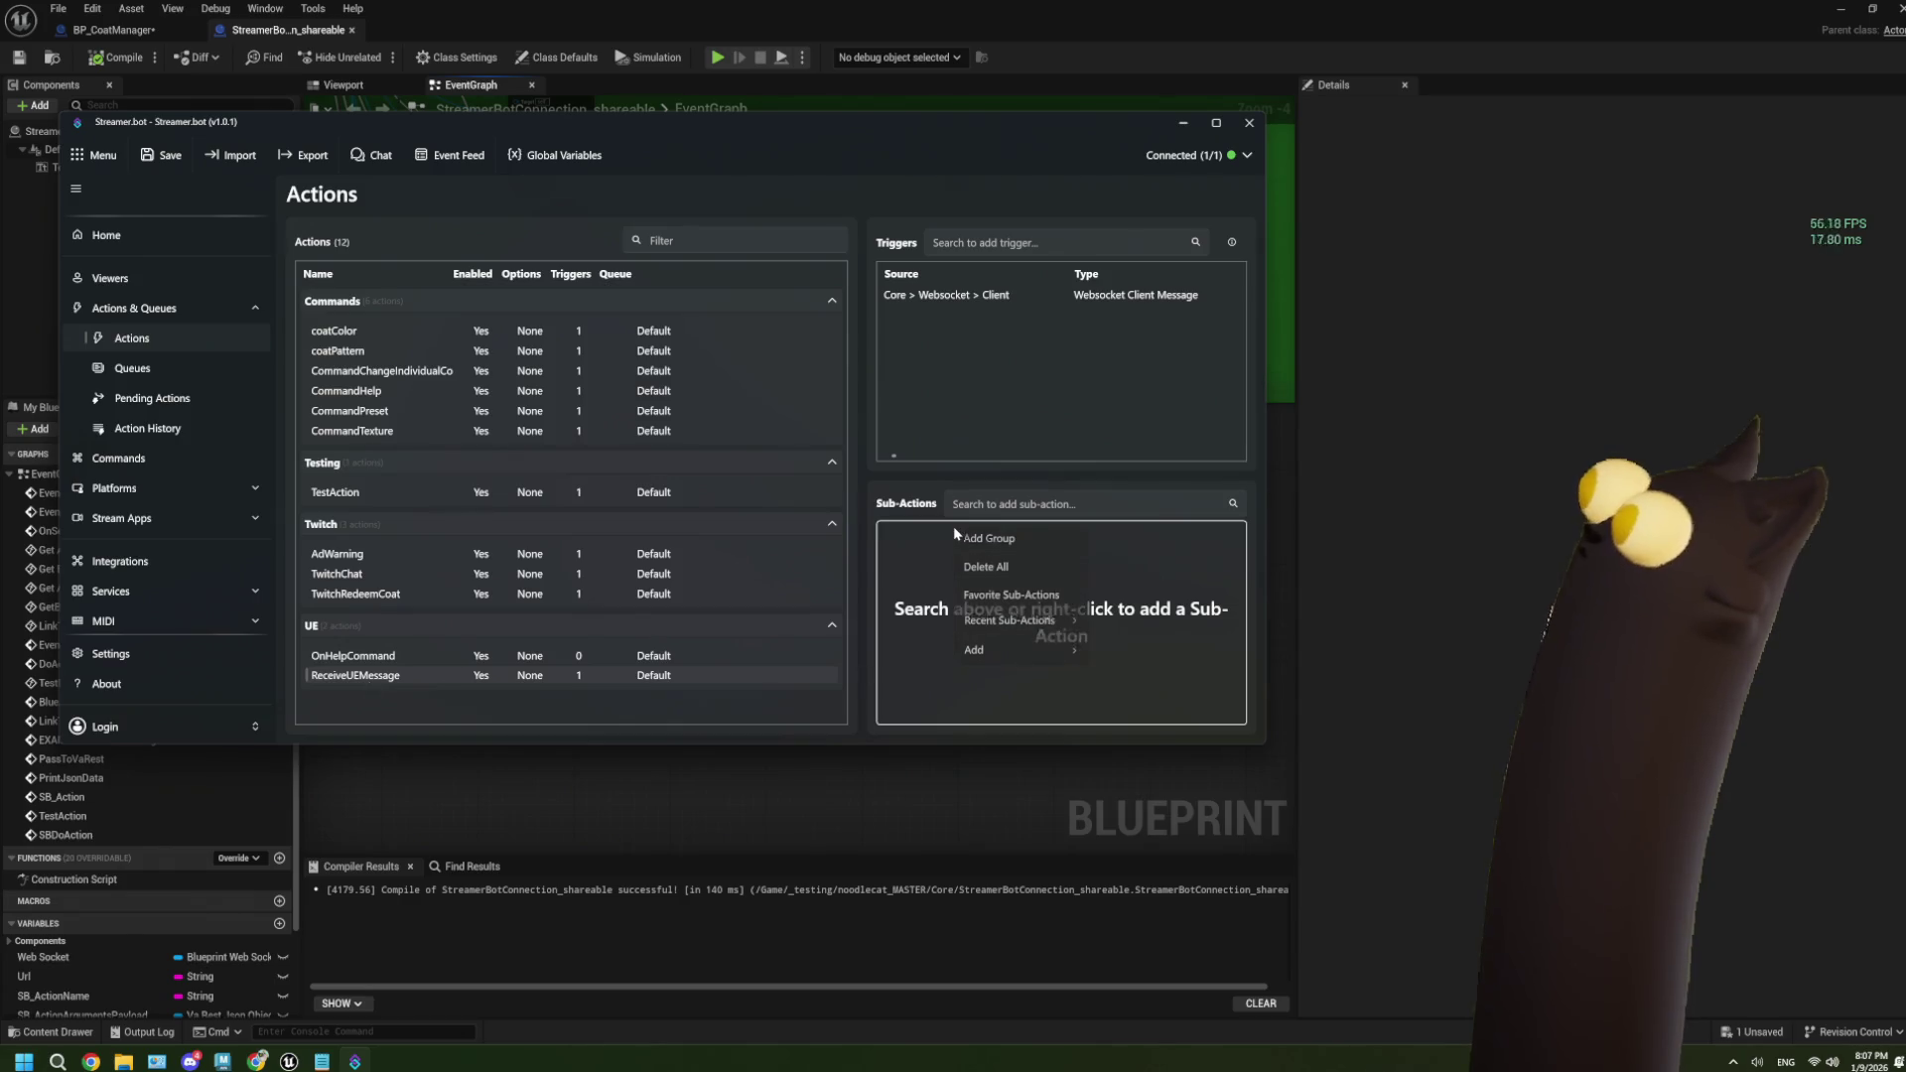
pyautogui.moveTo(1063, 663)
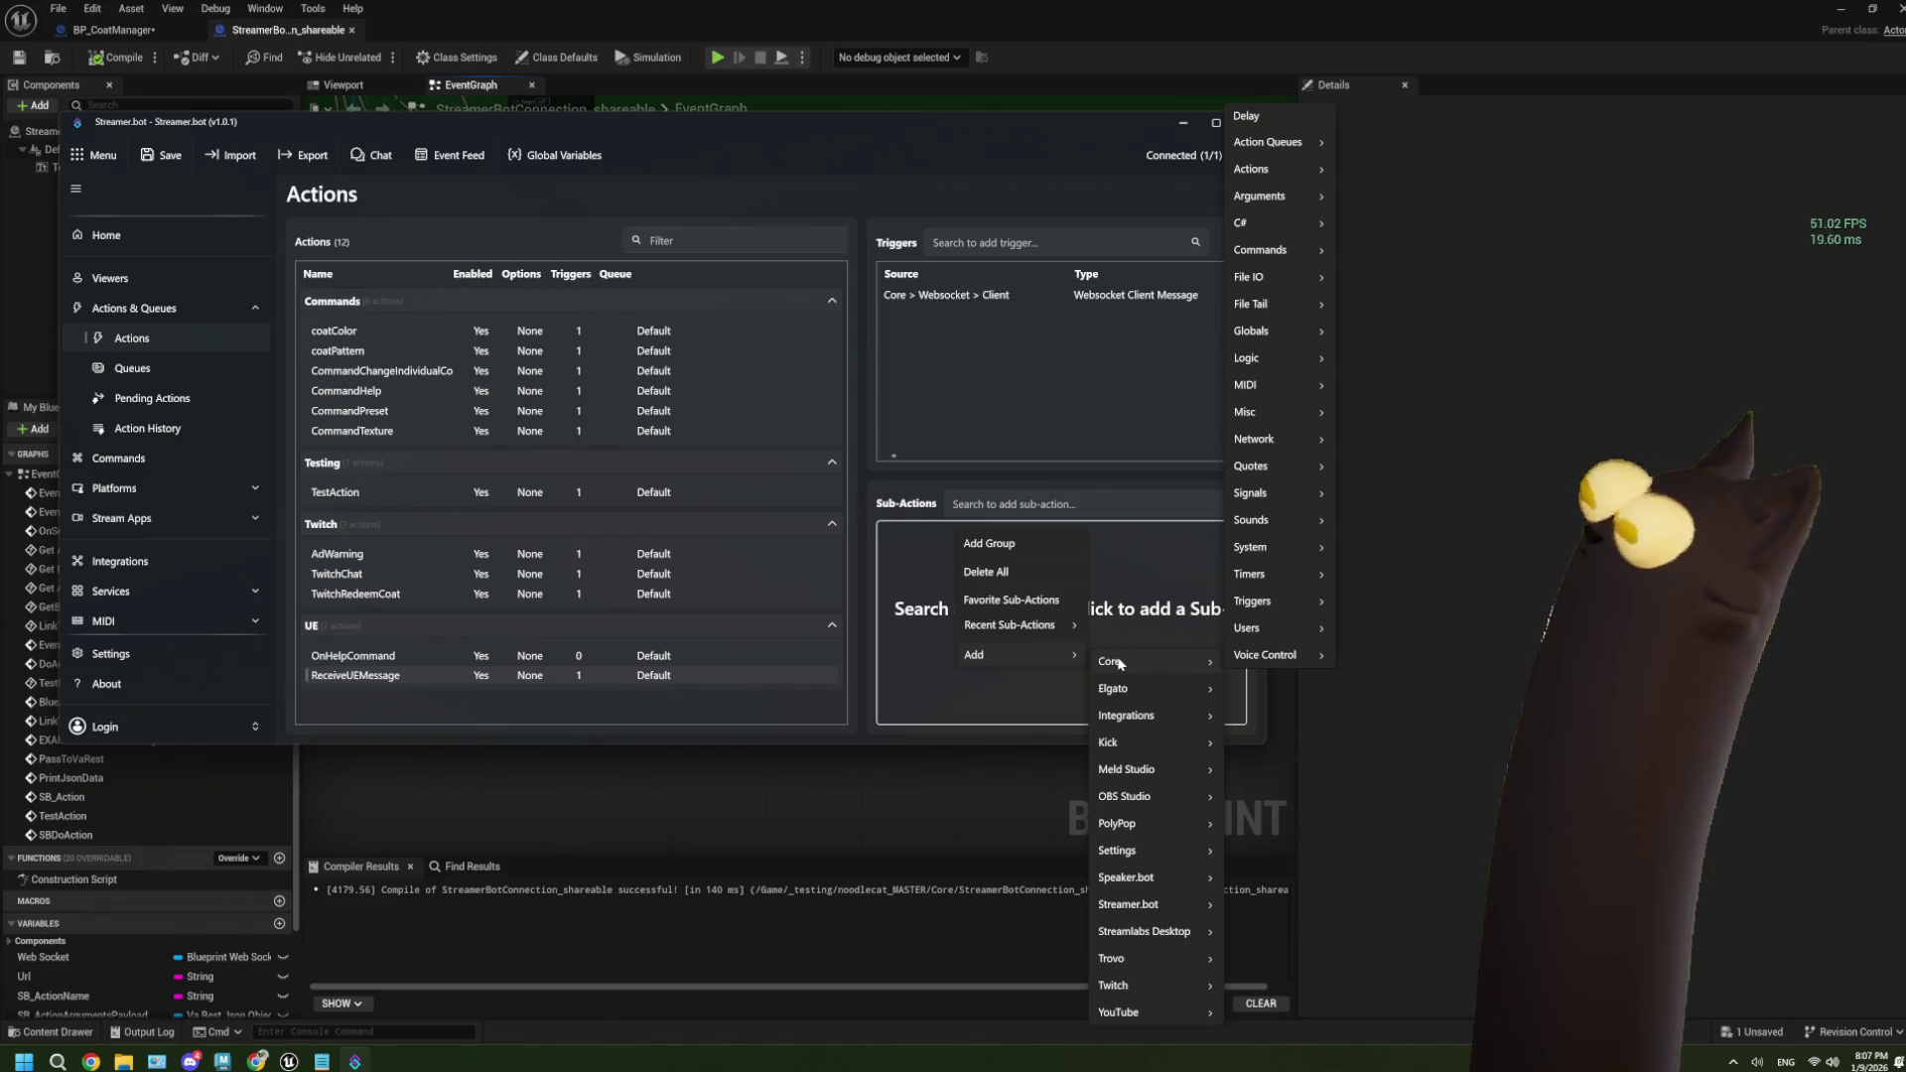
pyautogui.moveTo(1302, 207)
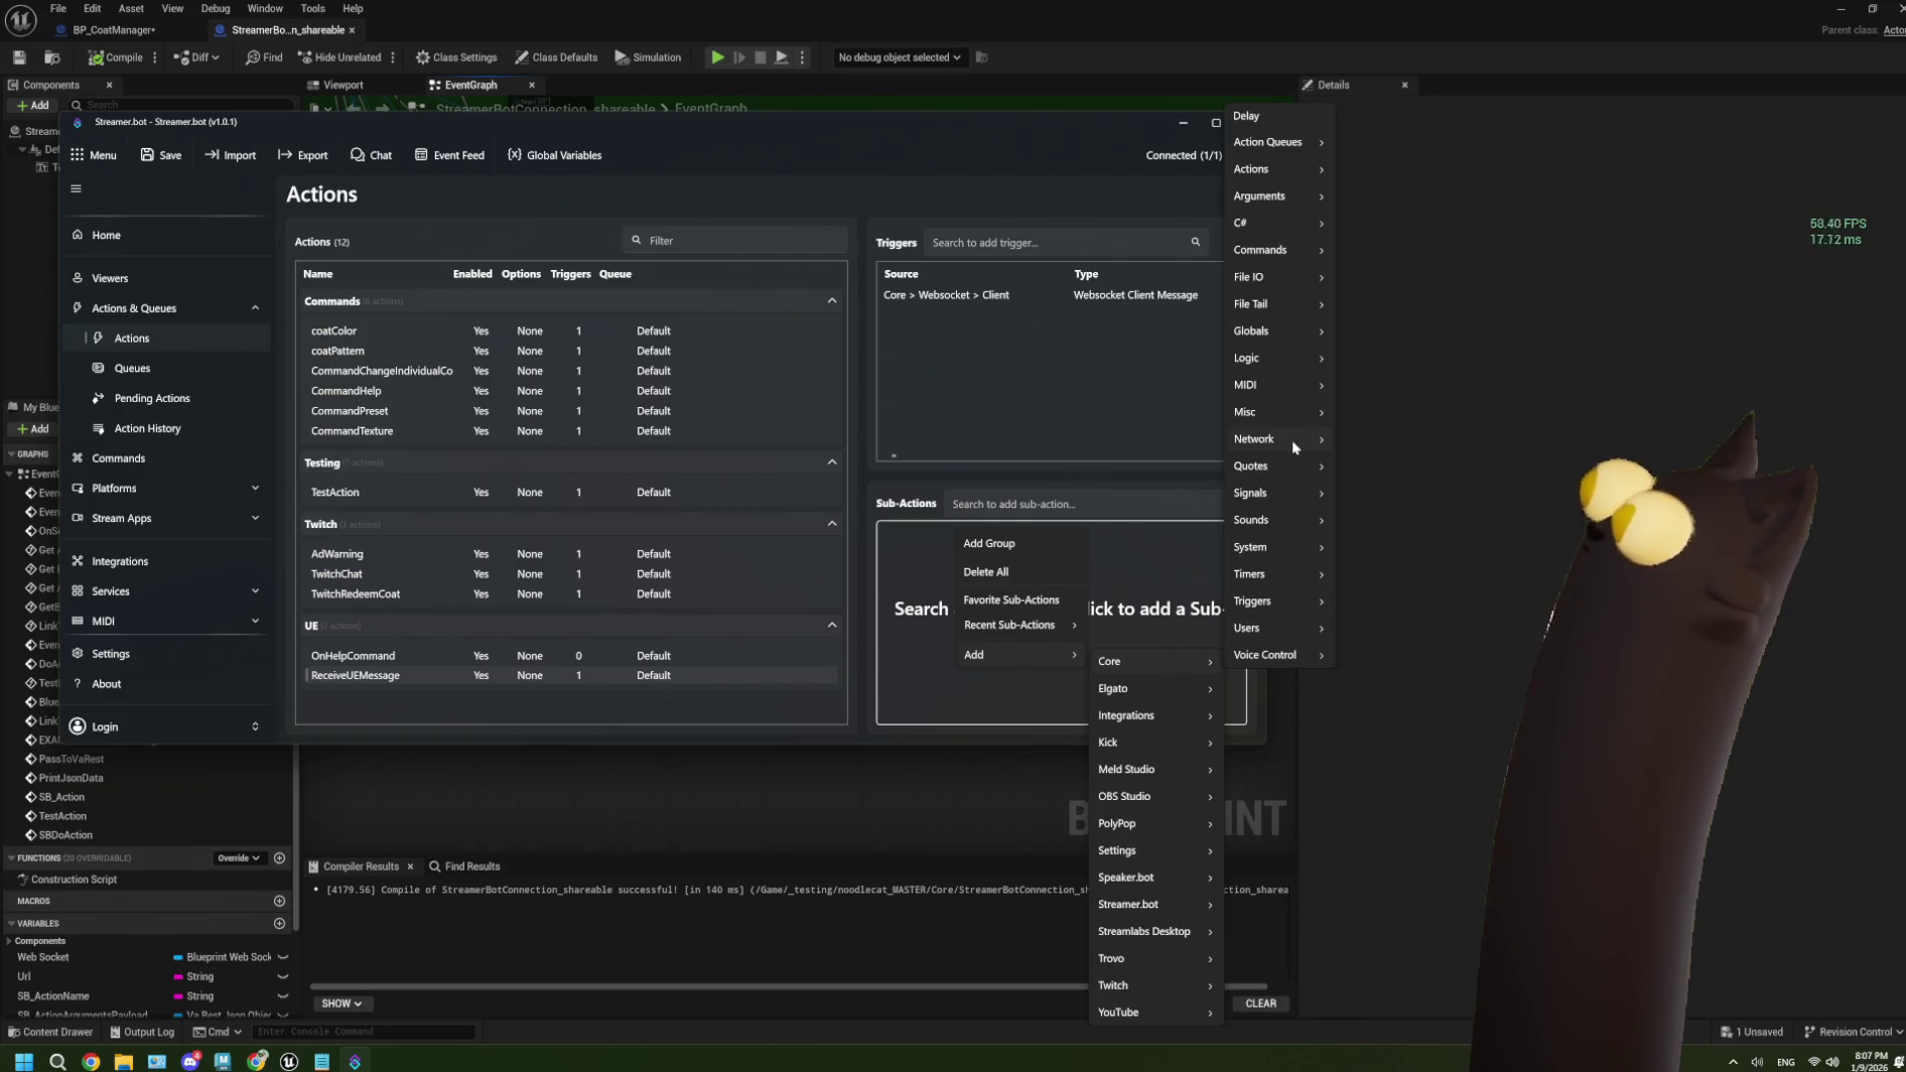
pyautogui.moveTo(1292, 475)
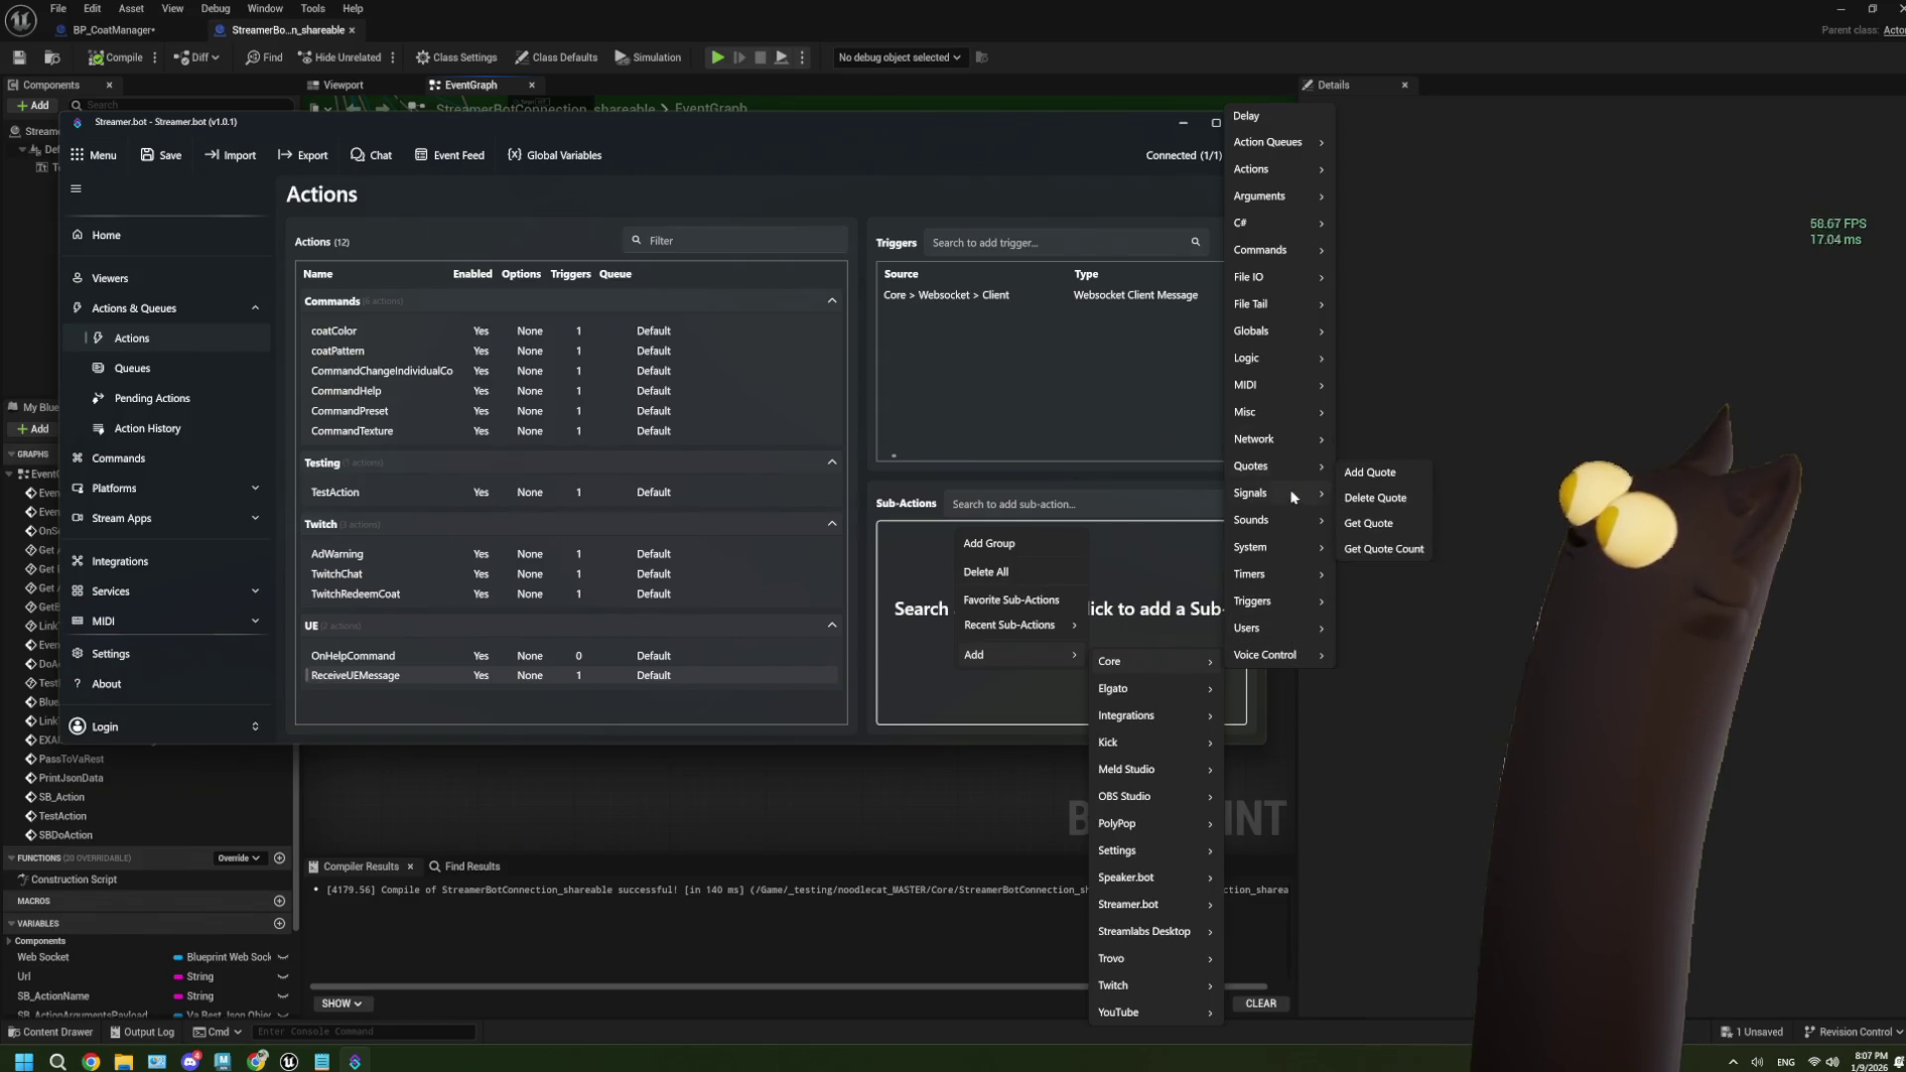
pyautogui.moveTo(1296, 415)
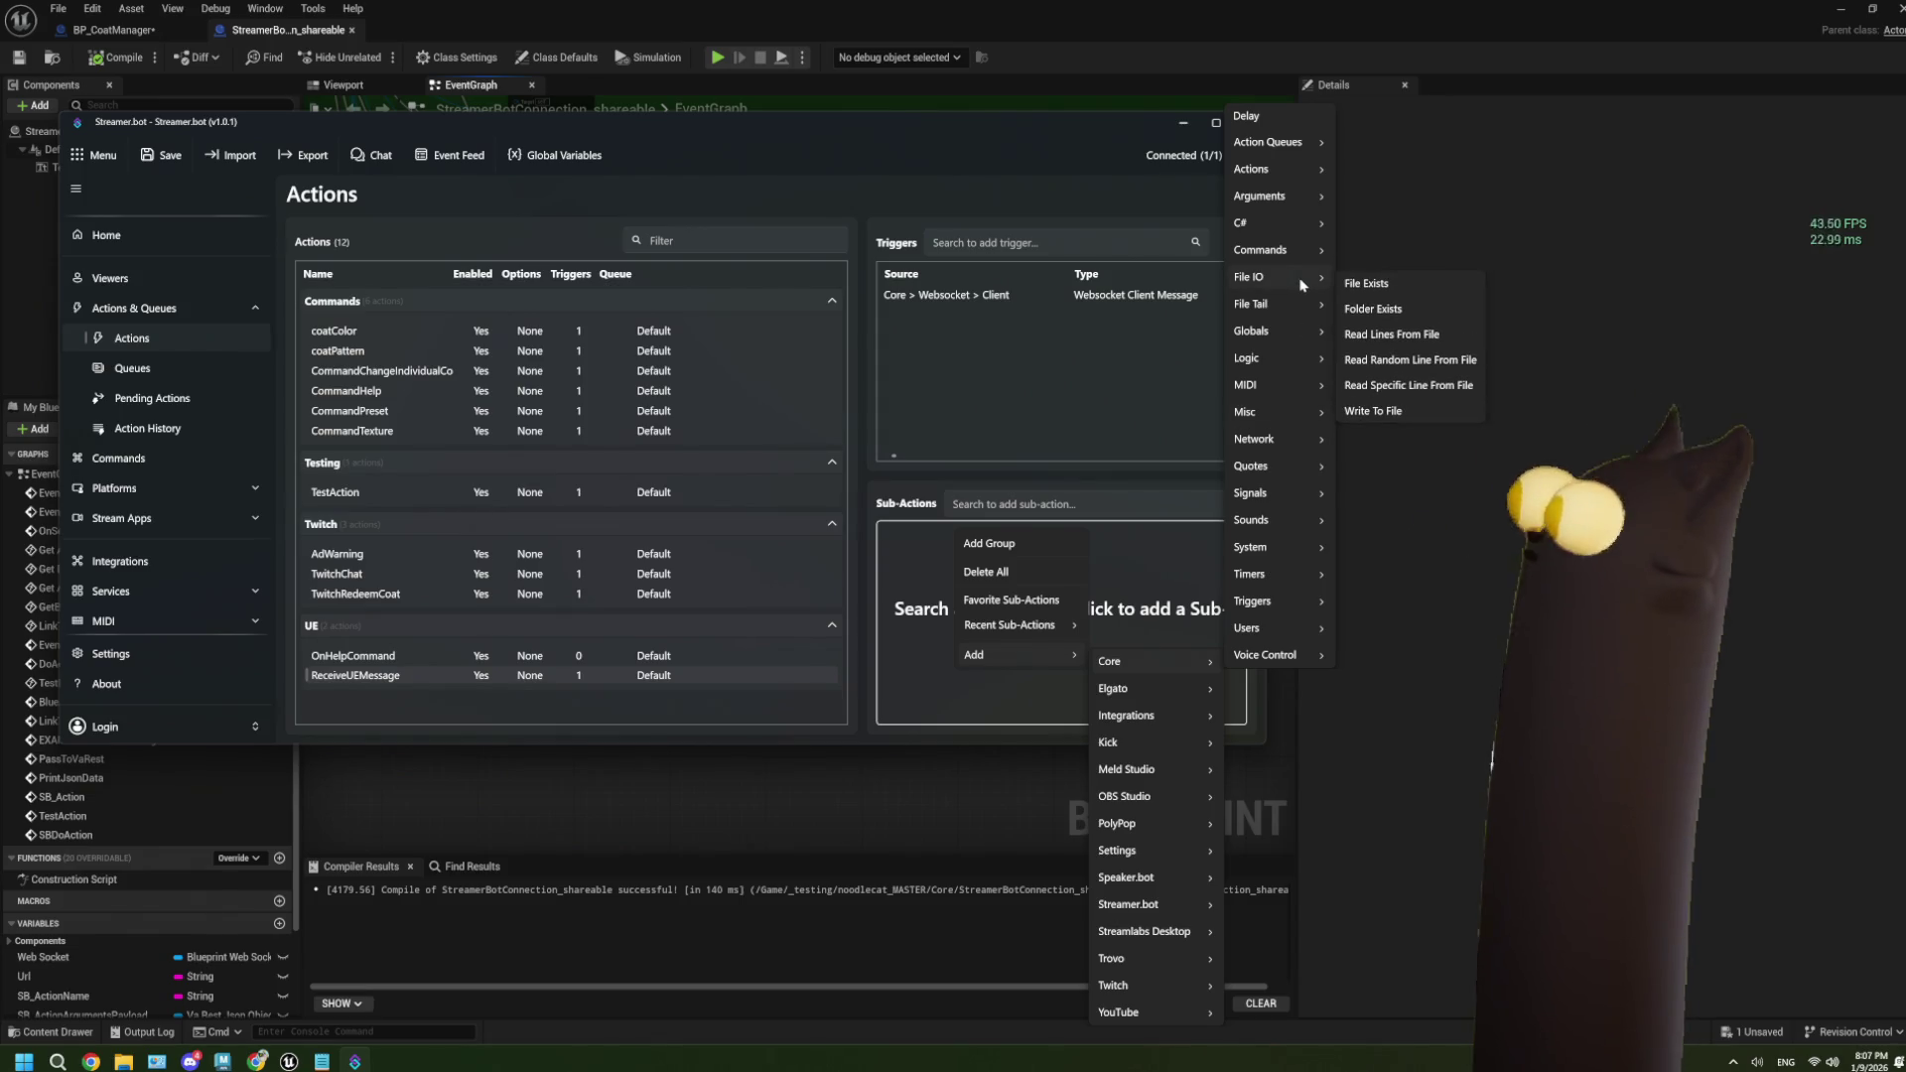
pyautogui.moveTo(1302, 257)
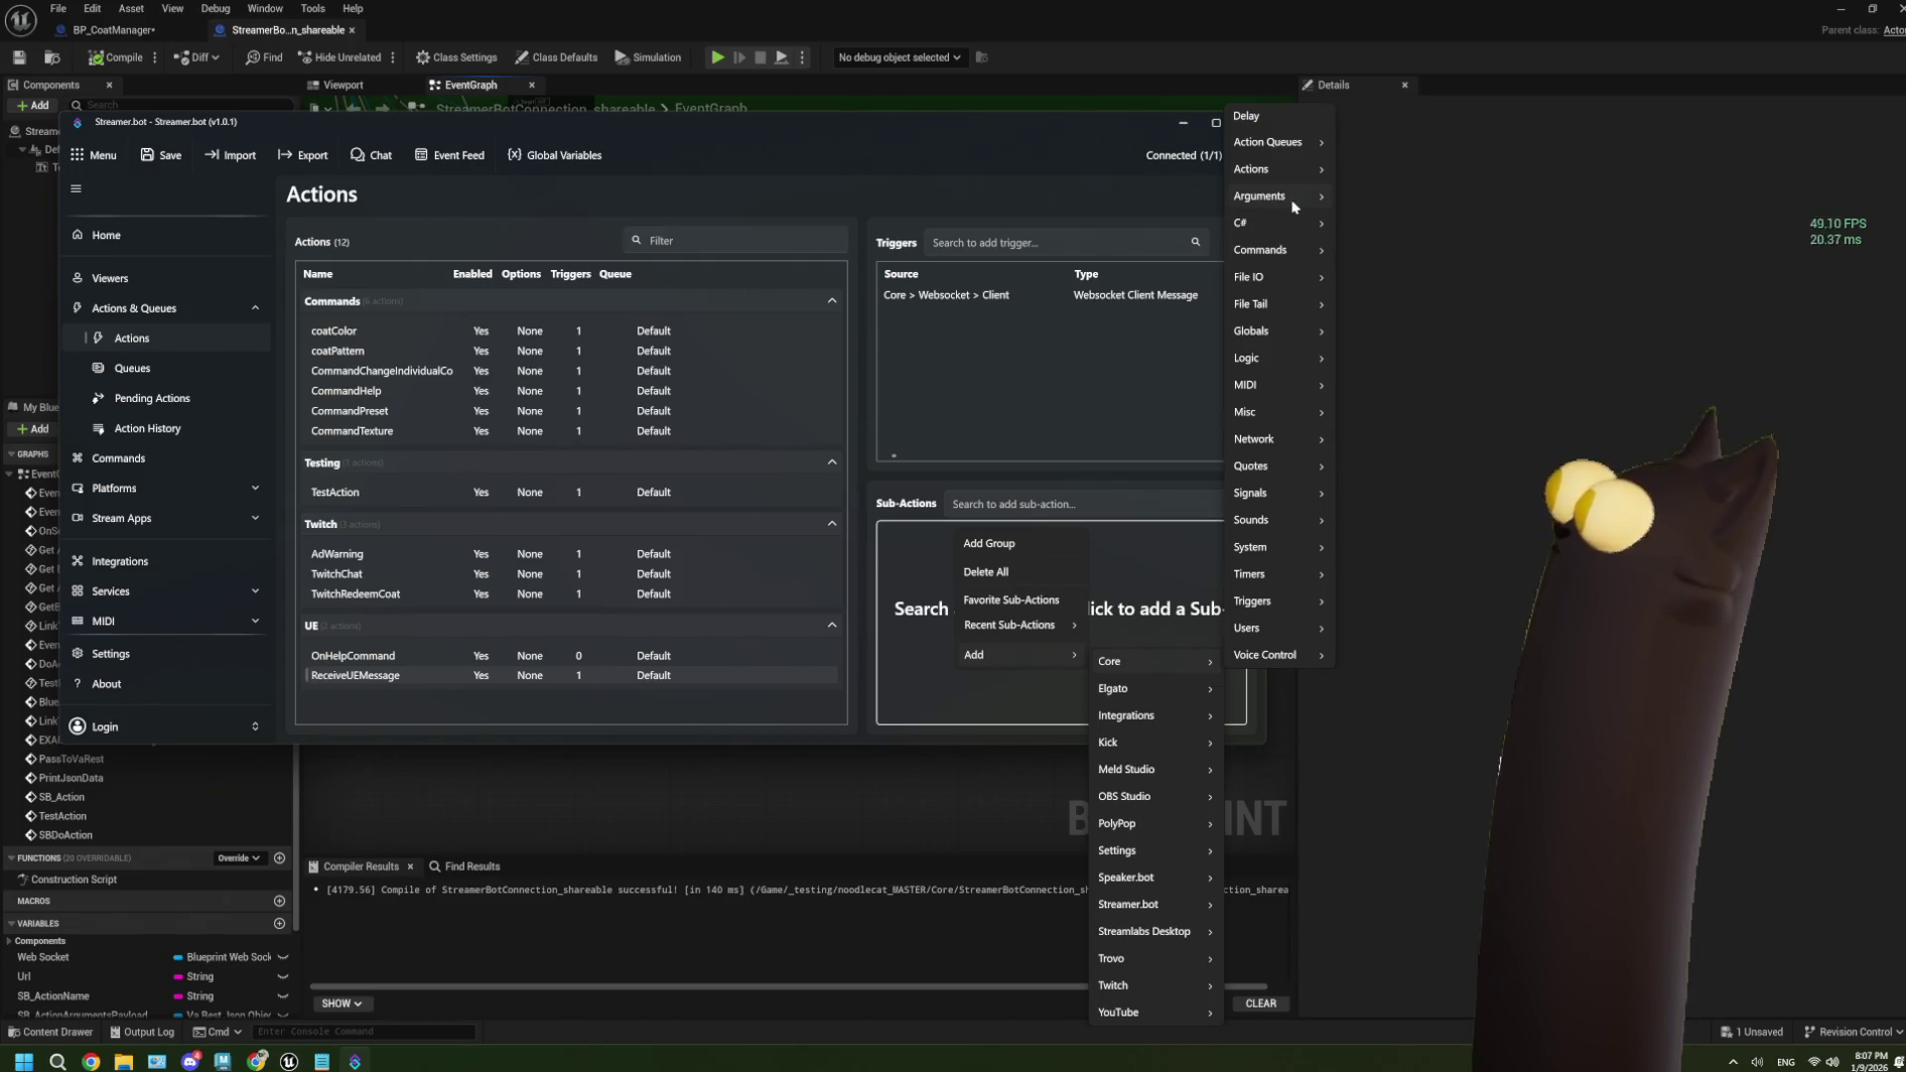
pyautogui.moveTo(1287, 174)
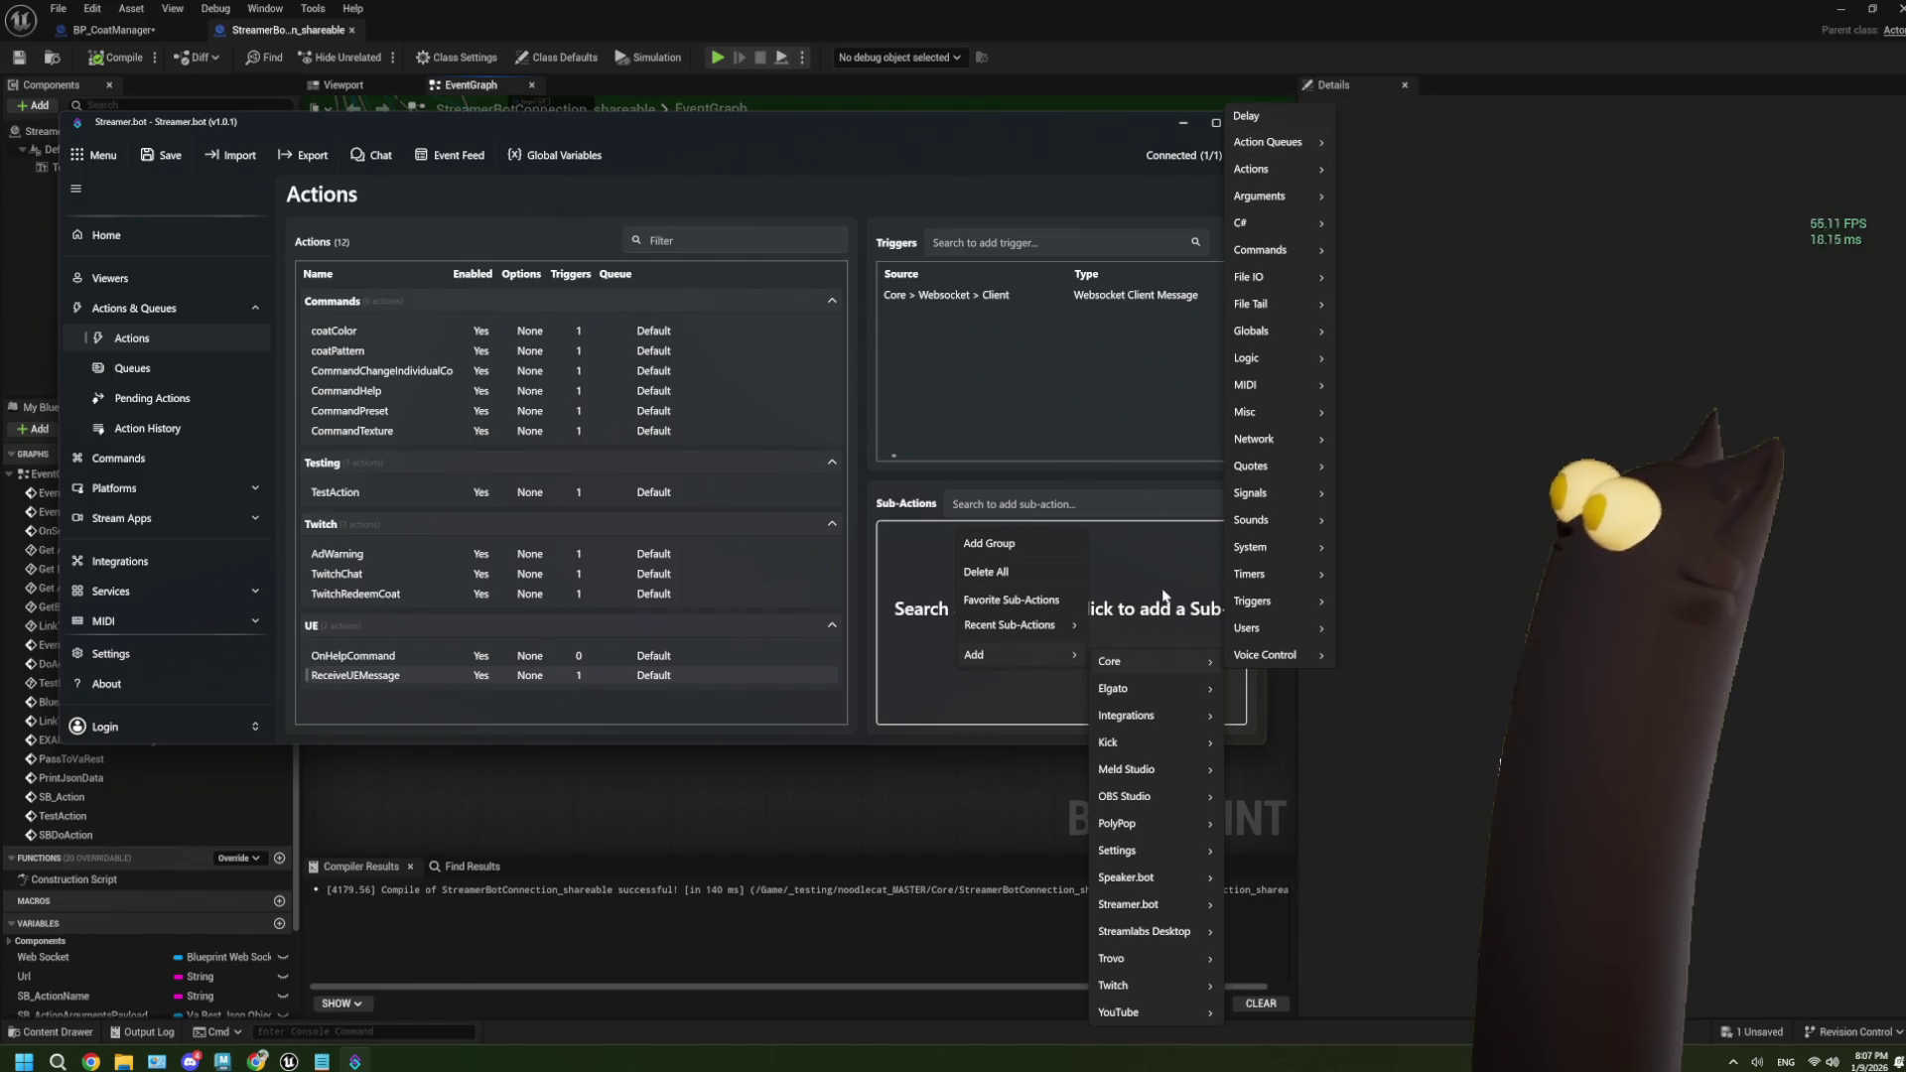
pyautogui.moveTo(1169, 874)
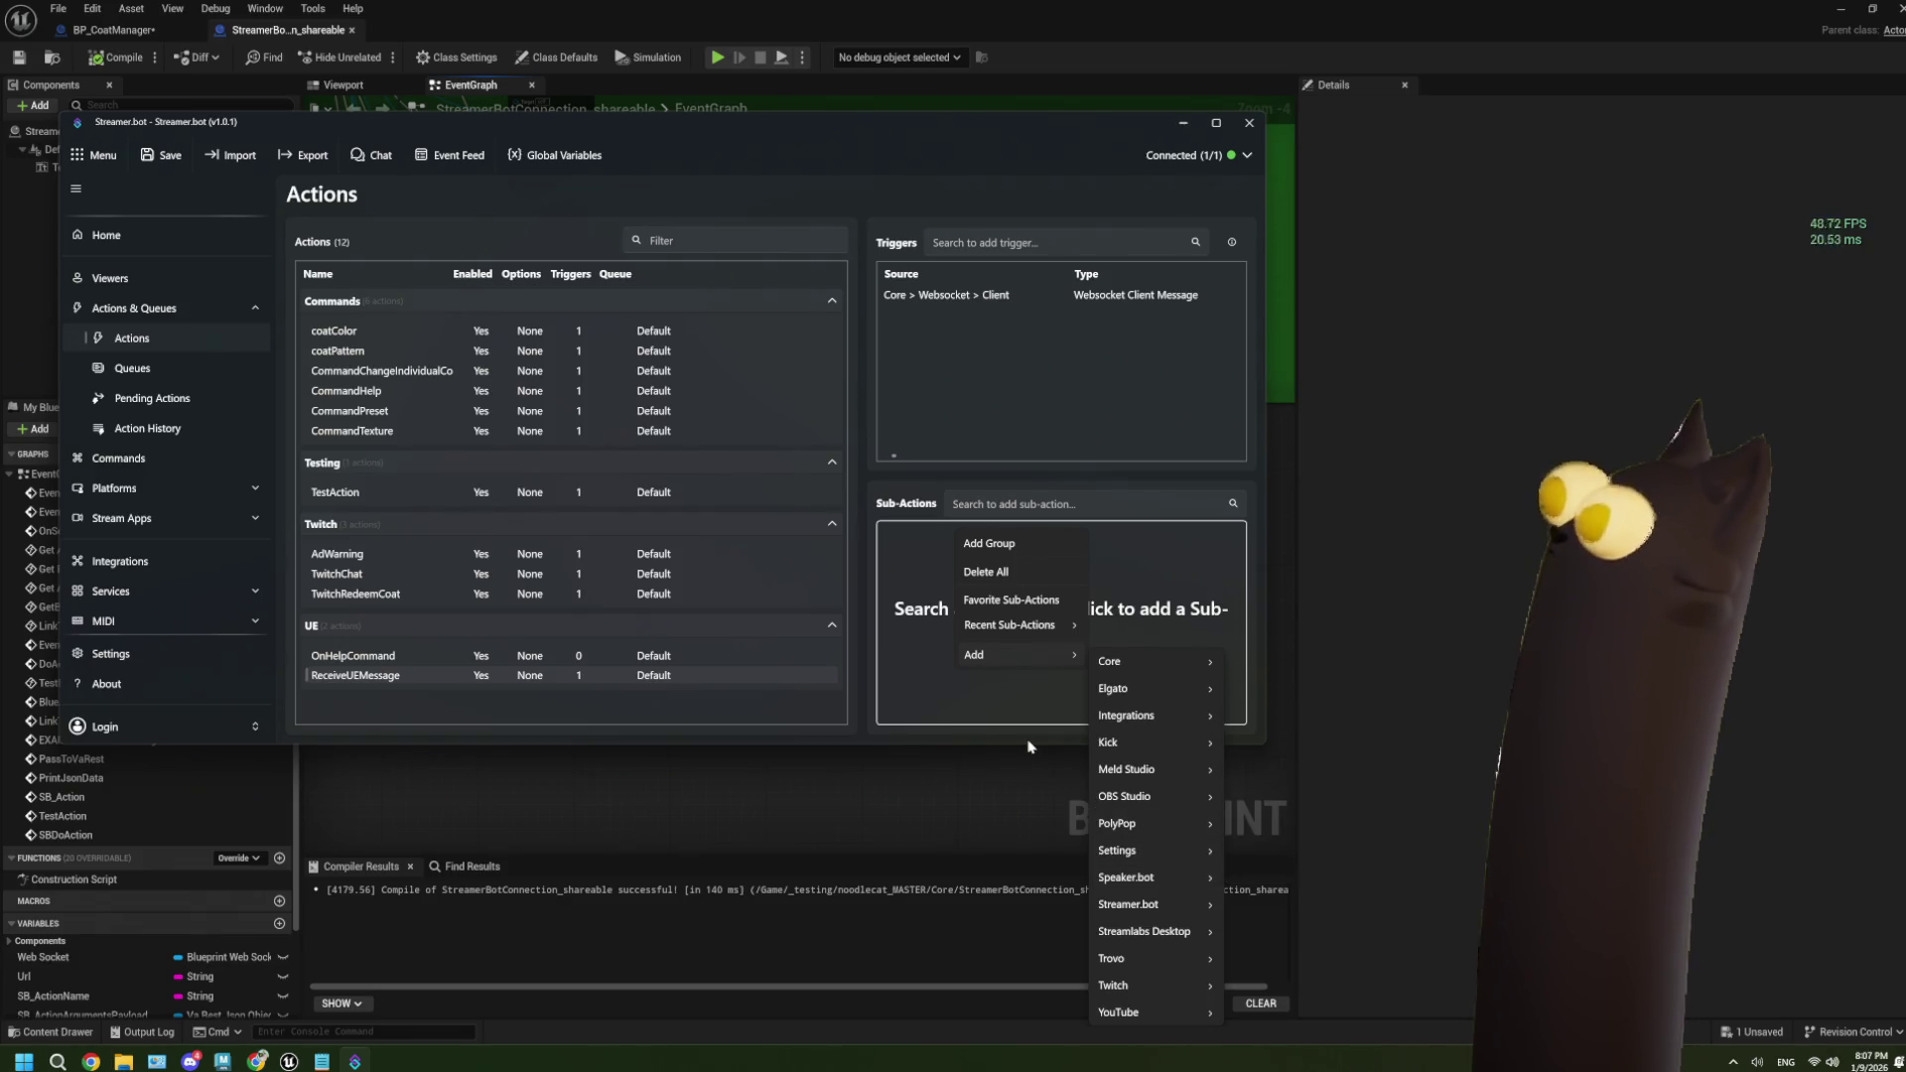
pyautogui.click(959, 701)
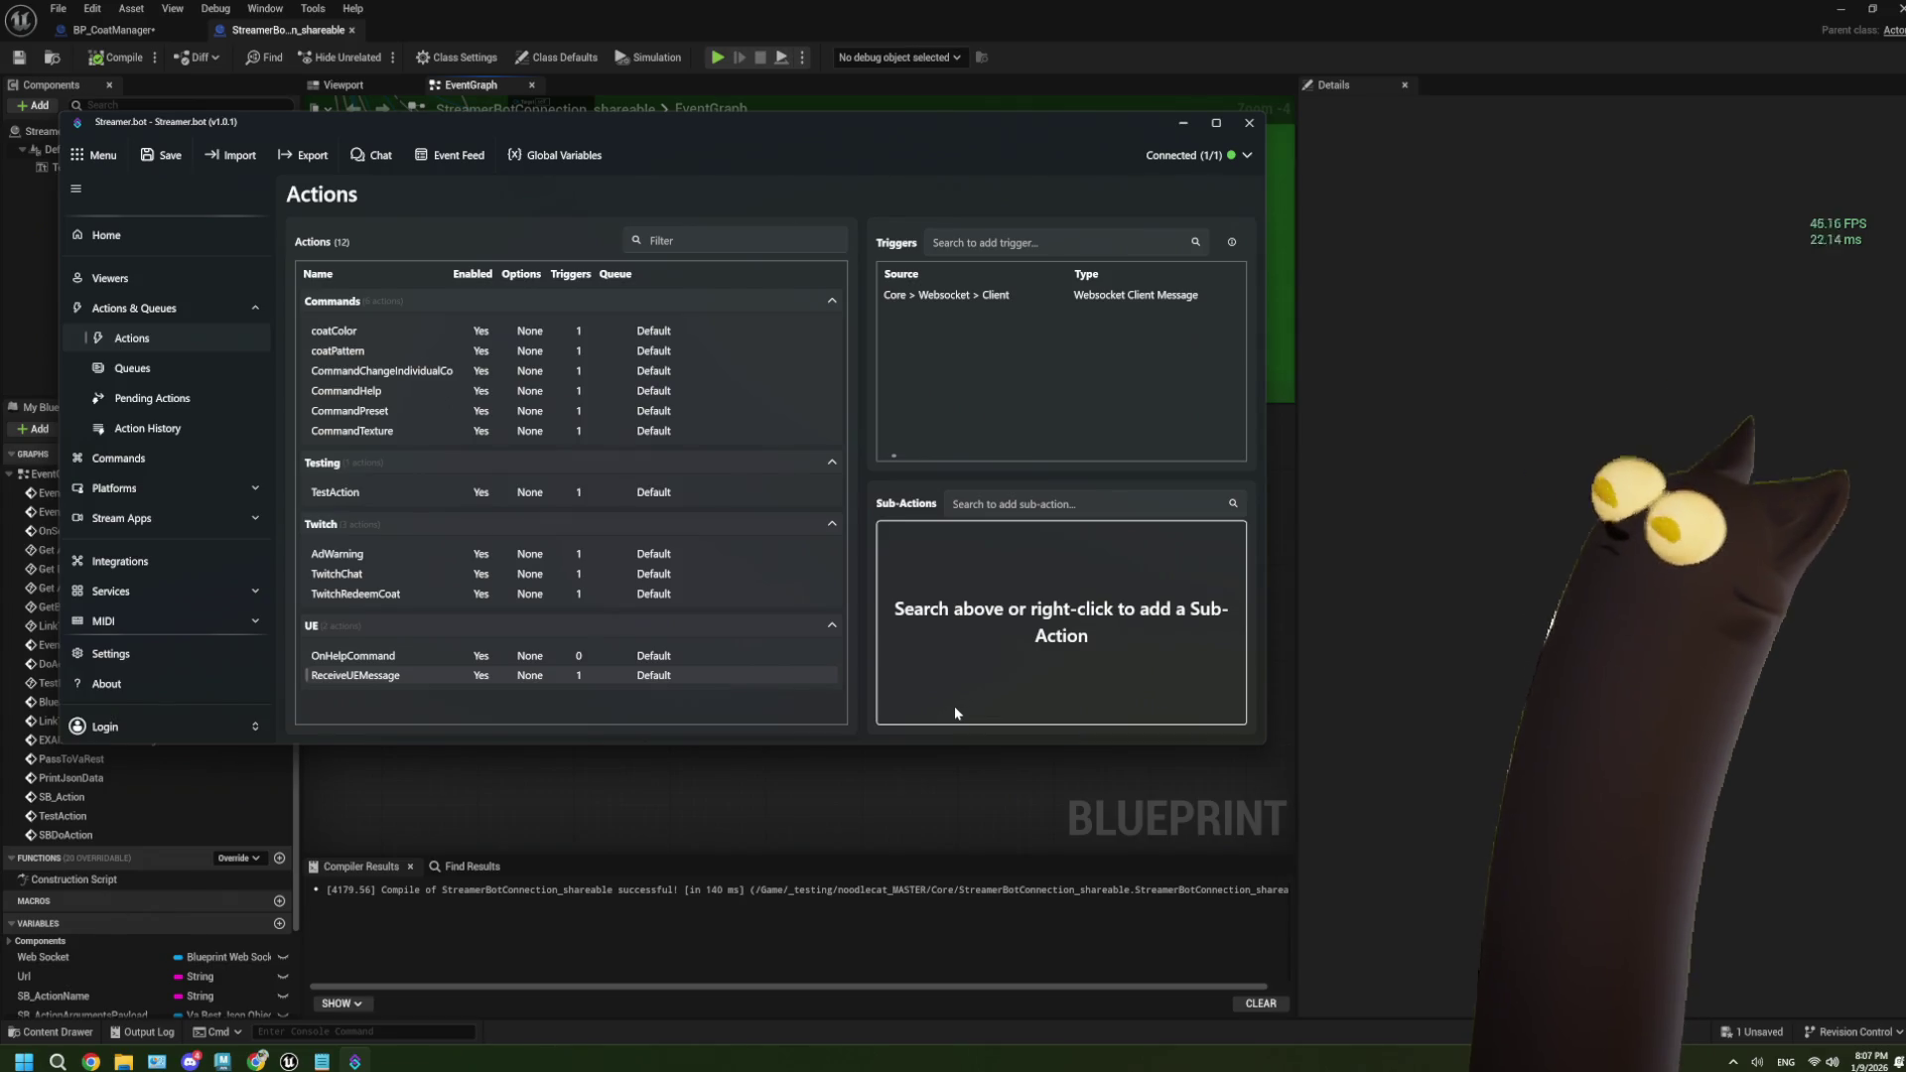
pyautogui.click(422, 656)
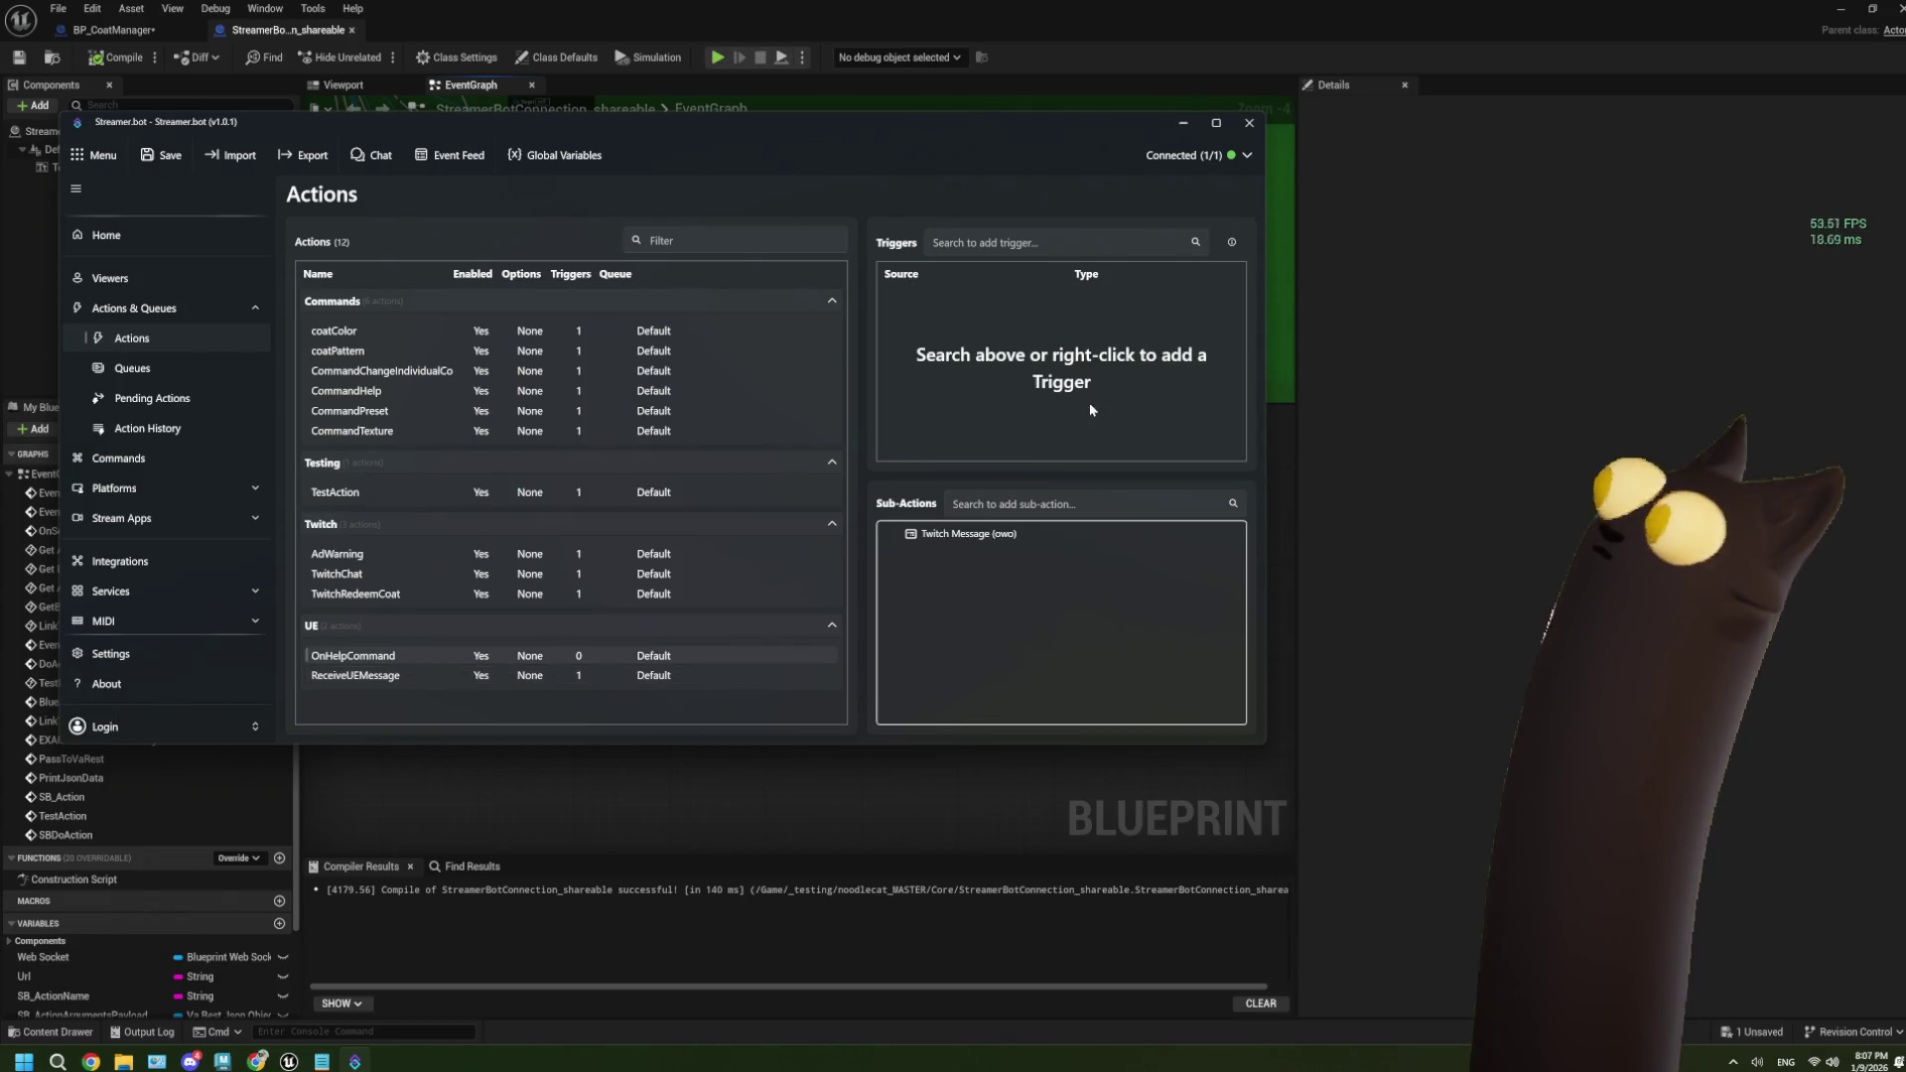
pyautogui.hotkey('alt', 'Tab')
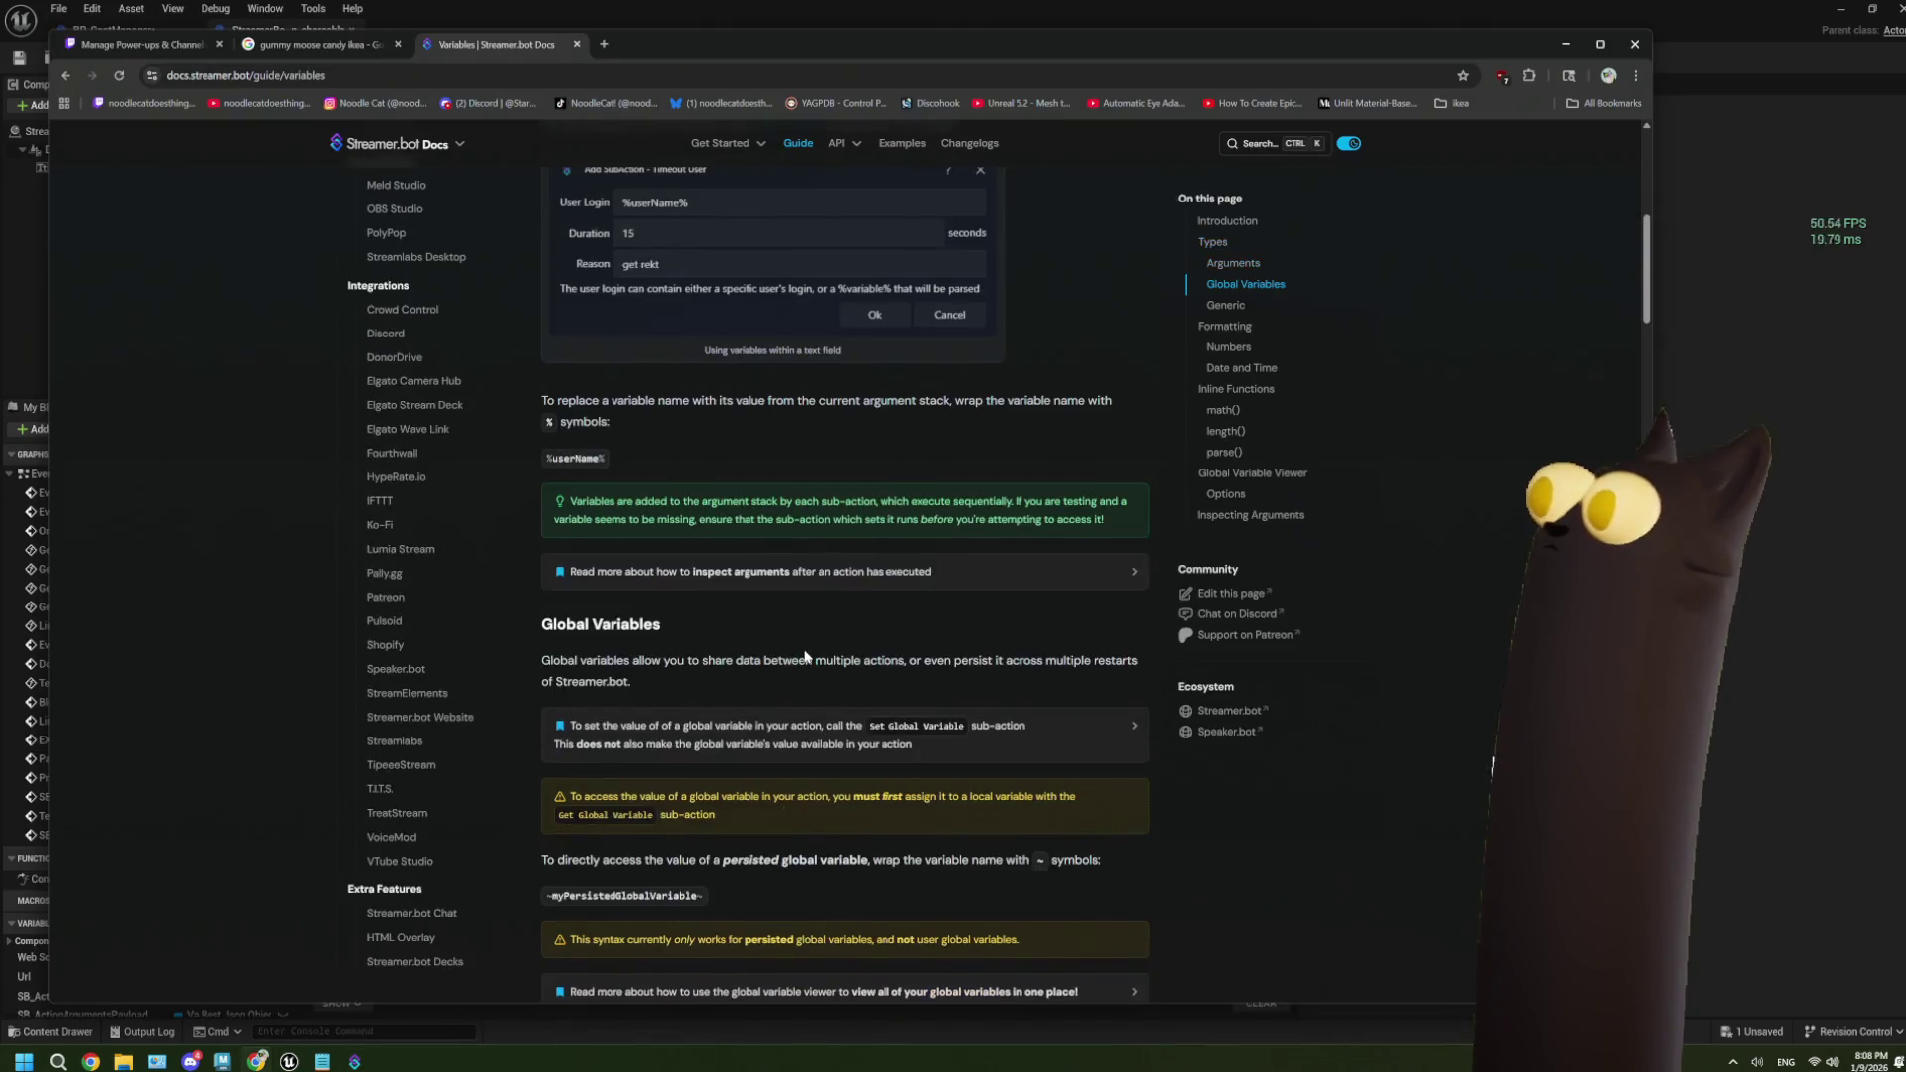
# Search Google for "streamerbot get argument value from client message".
pyautogui.scroll(-2, 805, 656)
pyautogui.click(66, 75)
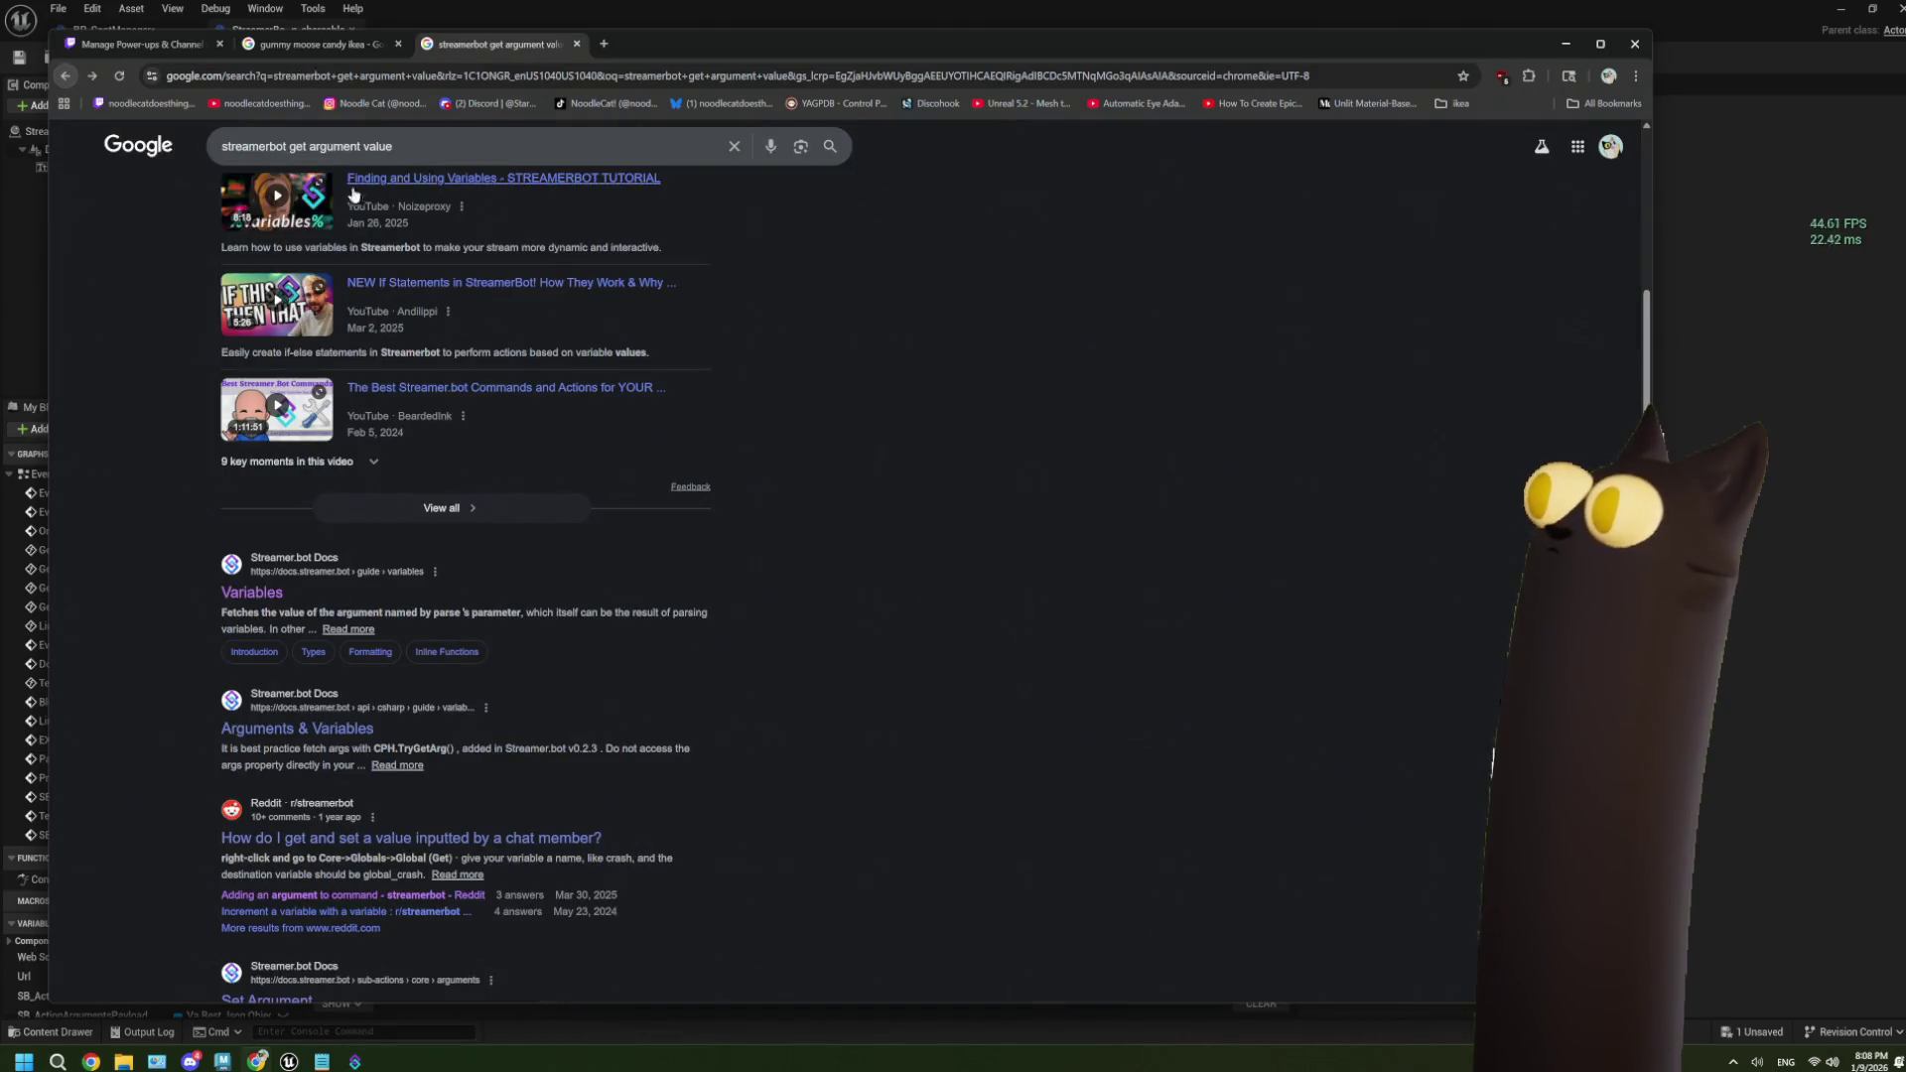
pyautogui.click(407, 148)
pyautogui.write('fro')
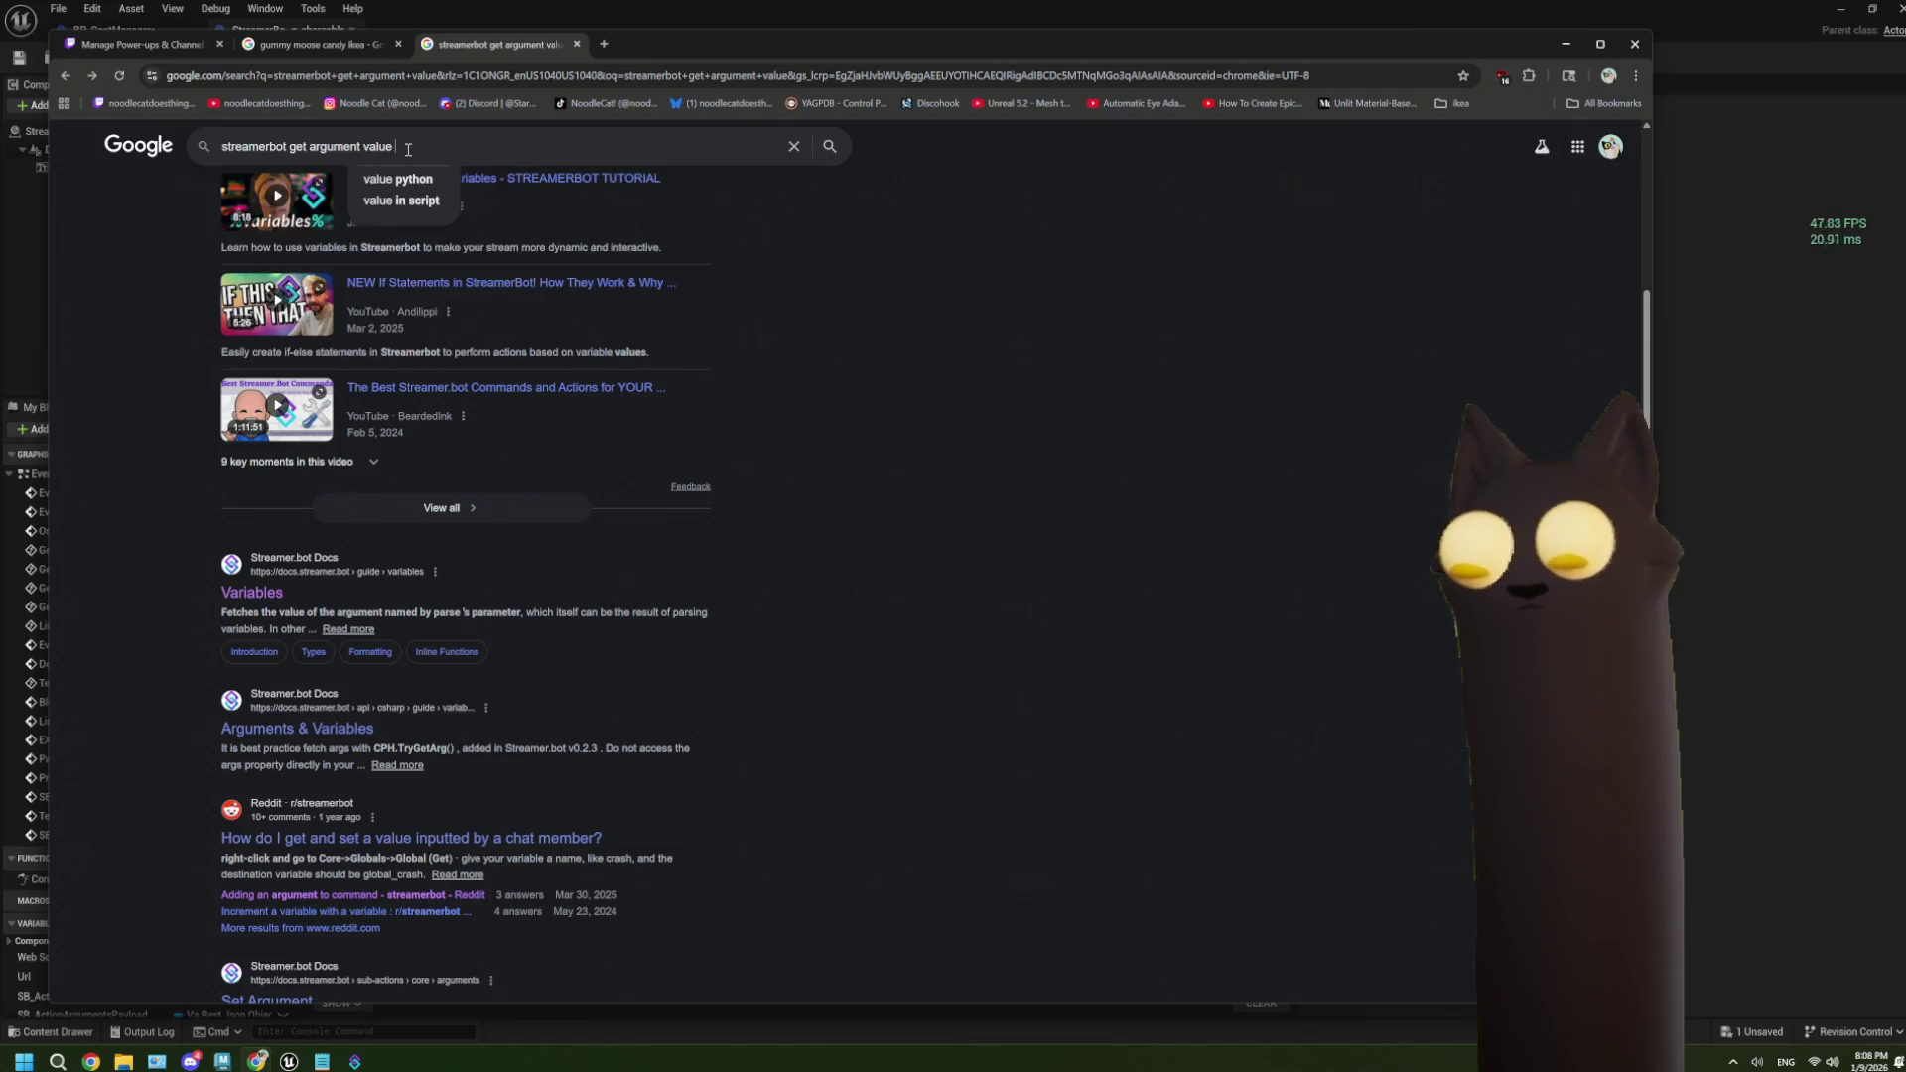
pyautogui.write('m sock')
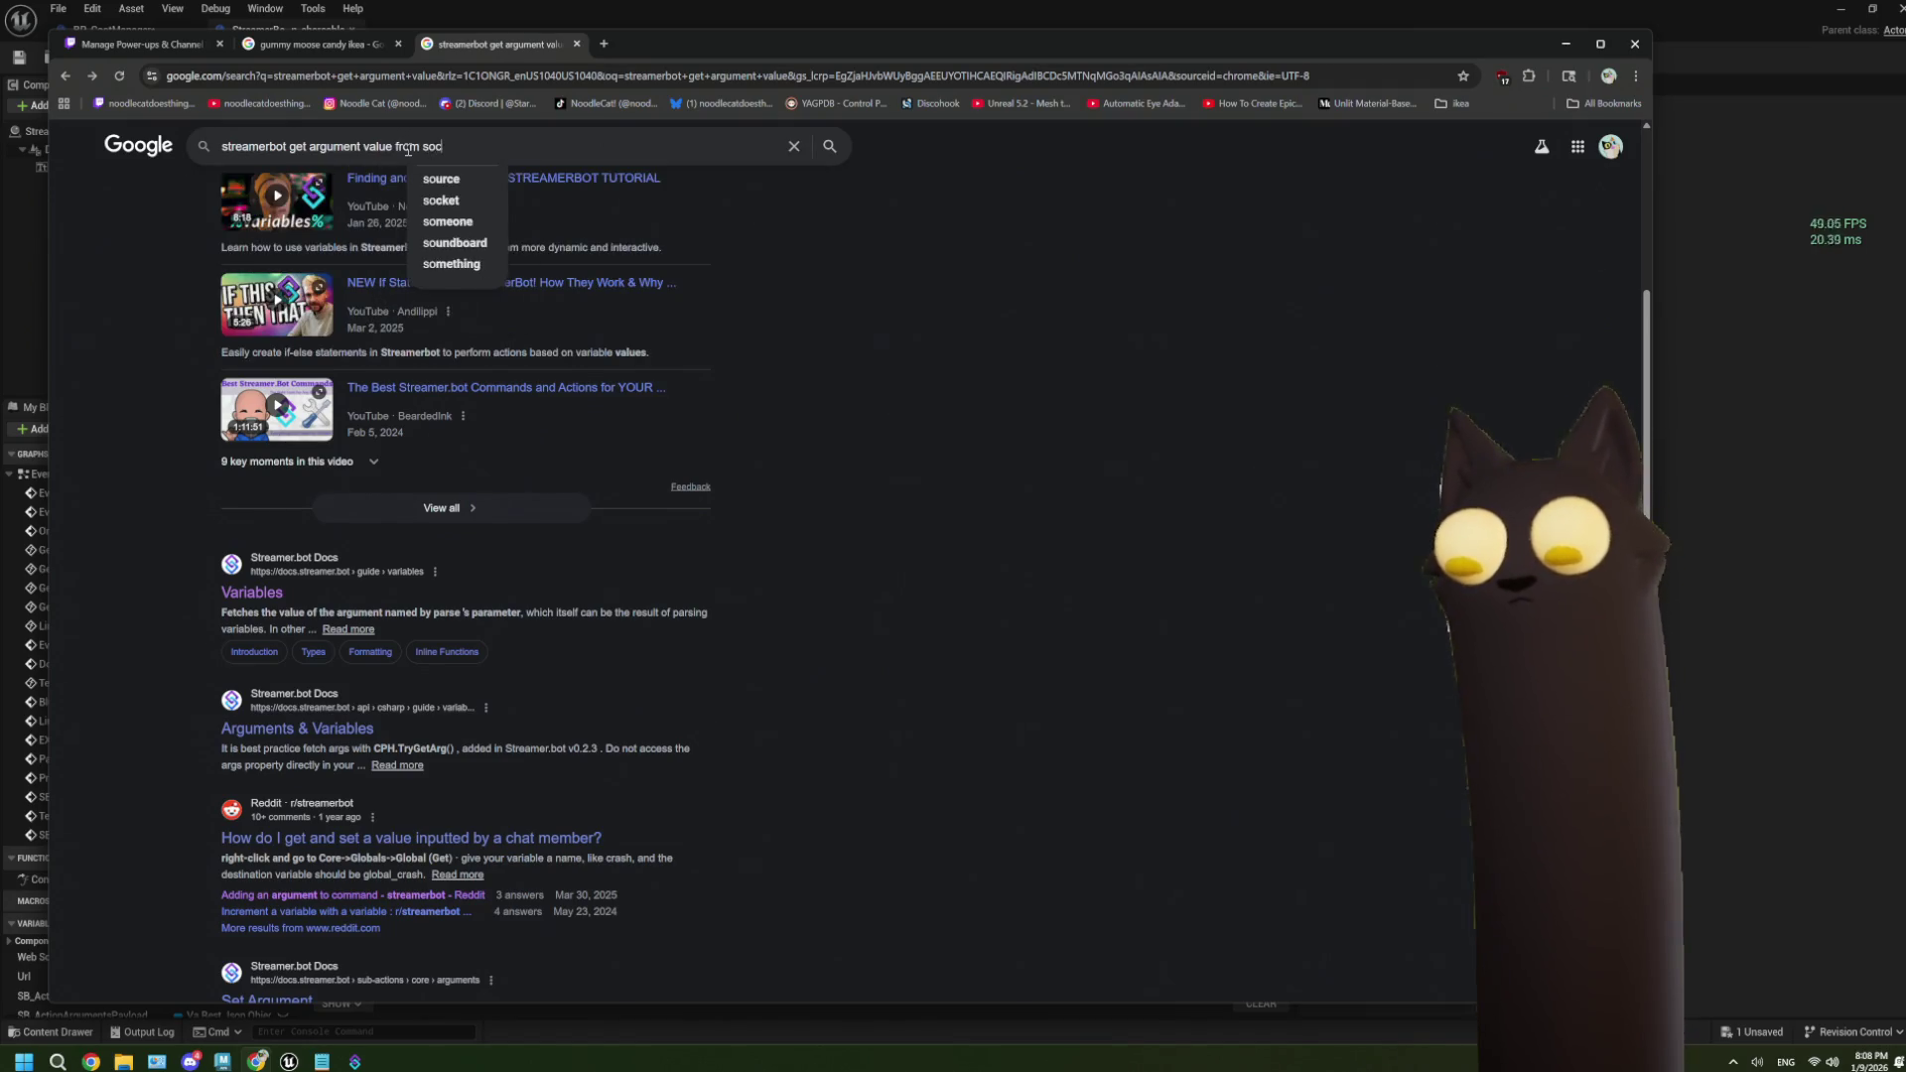
pyautogui.press('BackSpace')
pyautogui.press('BackSpace')
pyautogui.press('BackSpace')
pyautogui.write('cient')
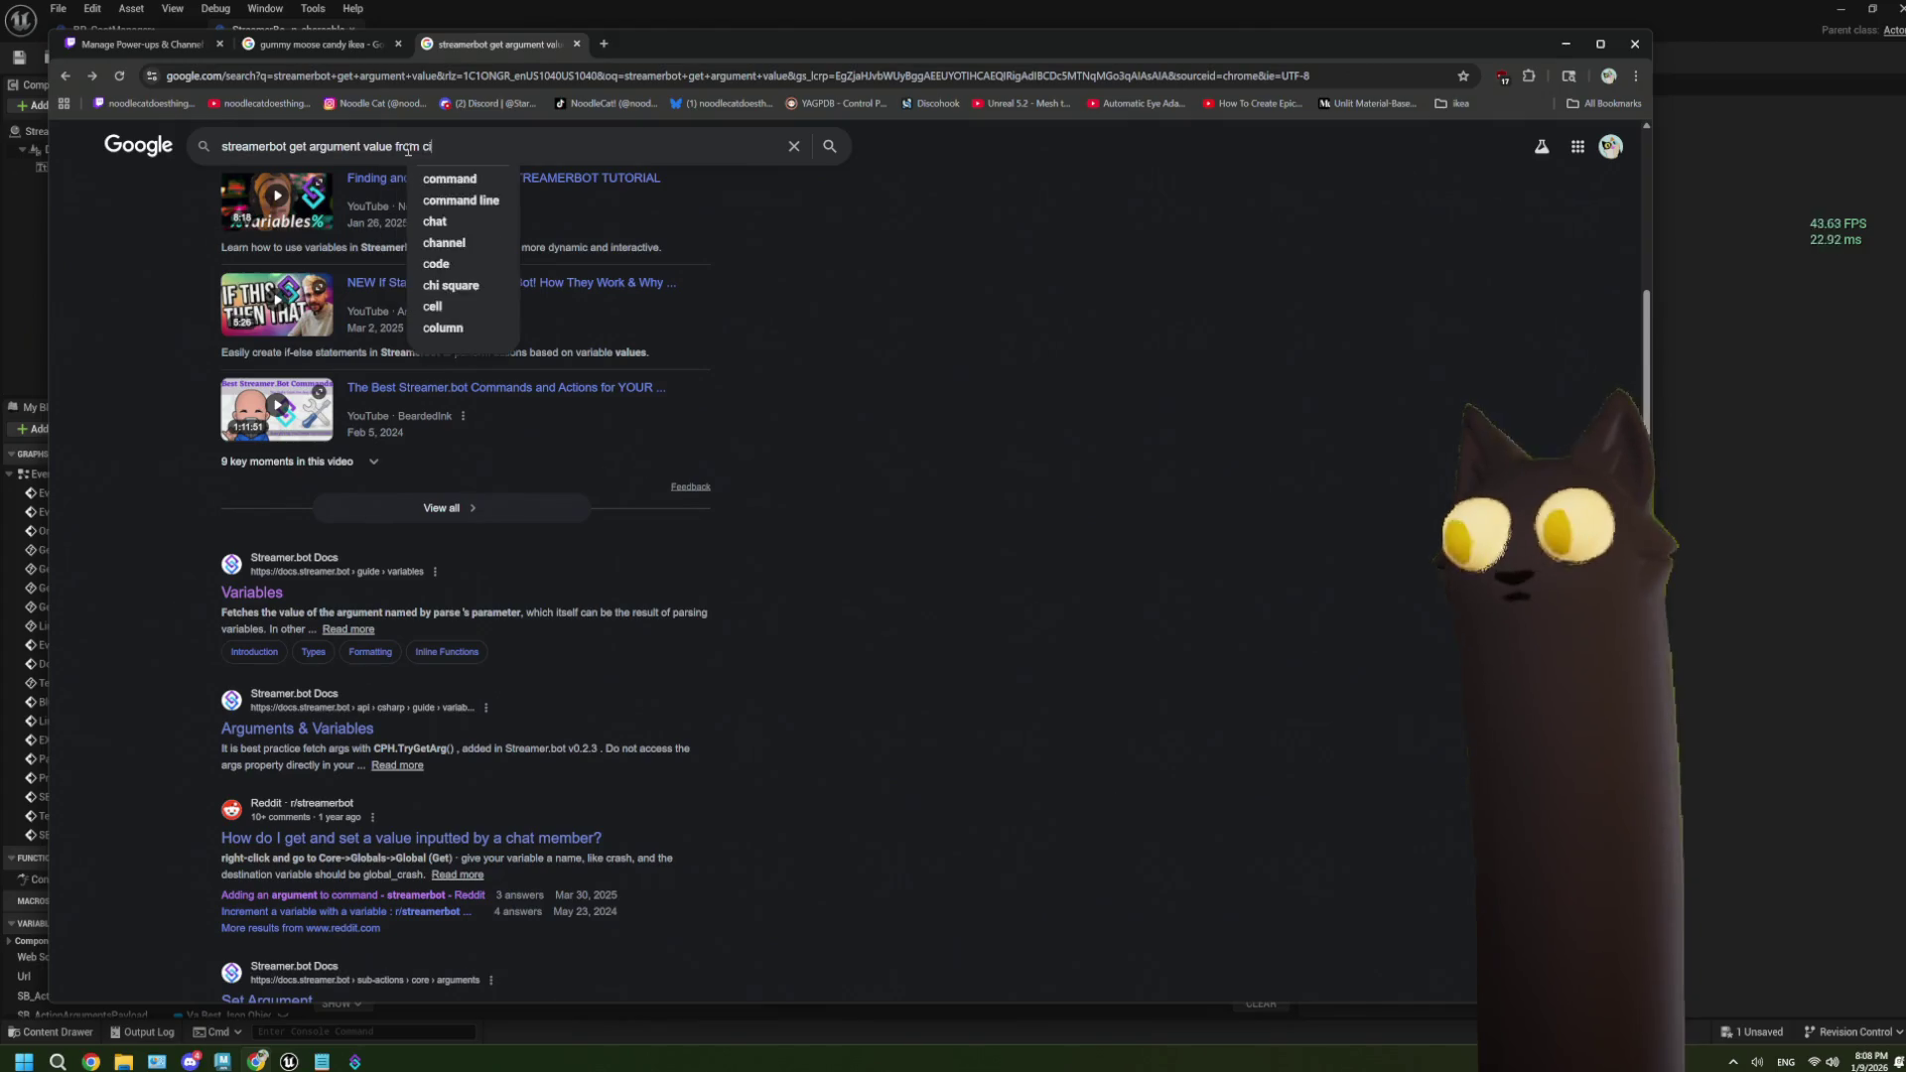
pyautogui.press('BackSpace')
pyautogui.press('BackSpace')
pyautogui.press('BackSpace')
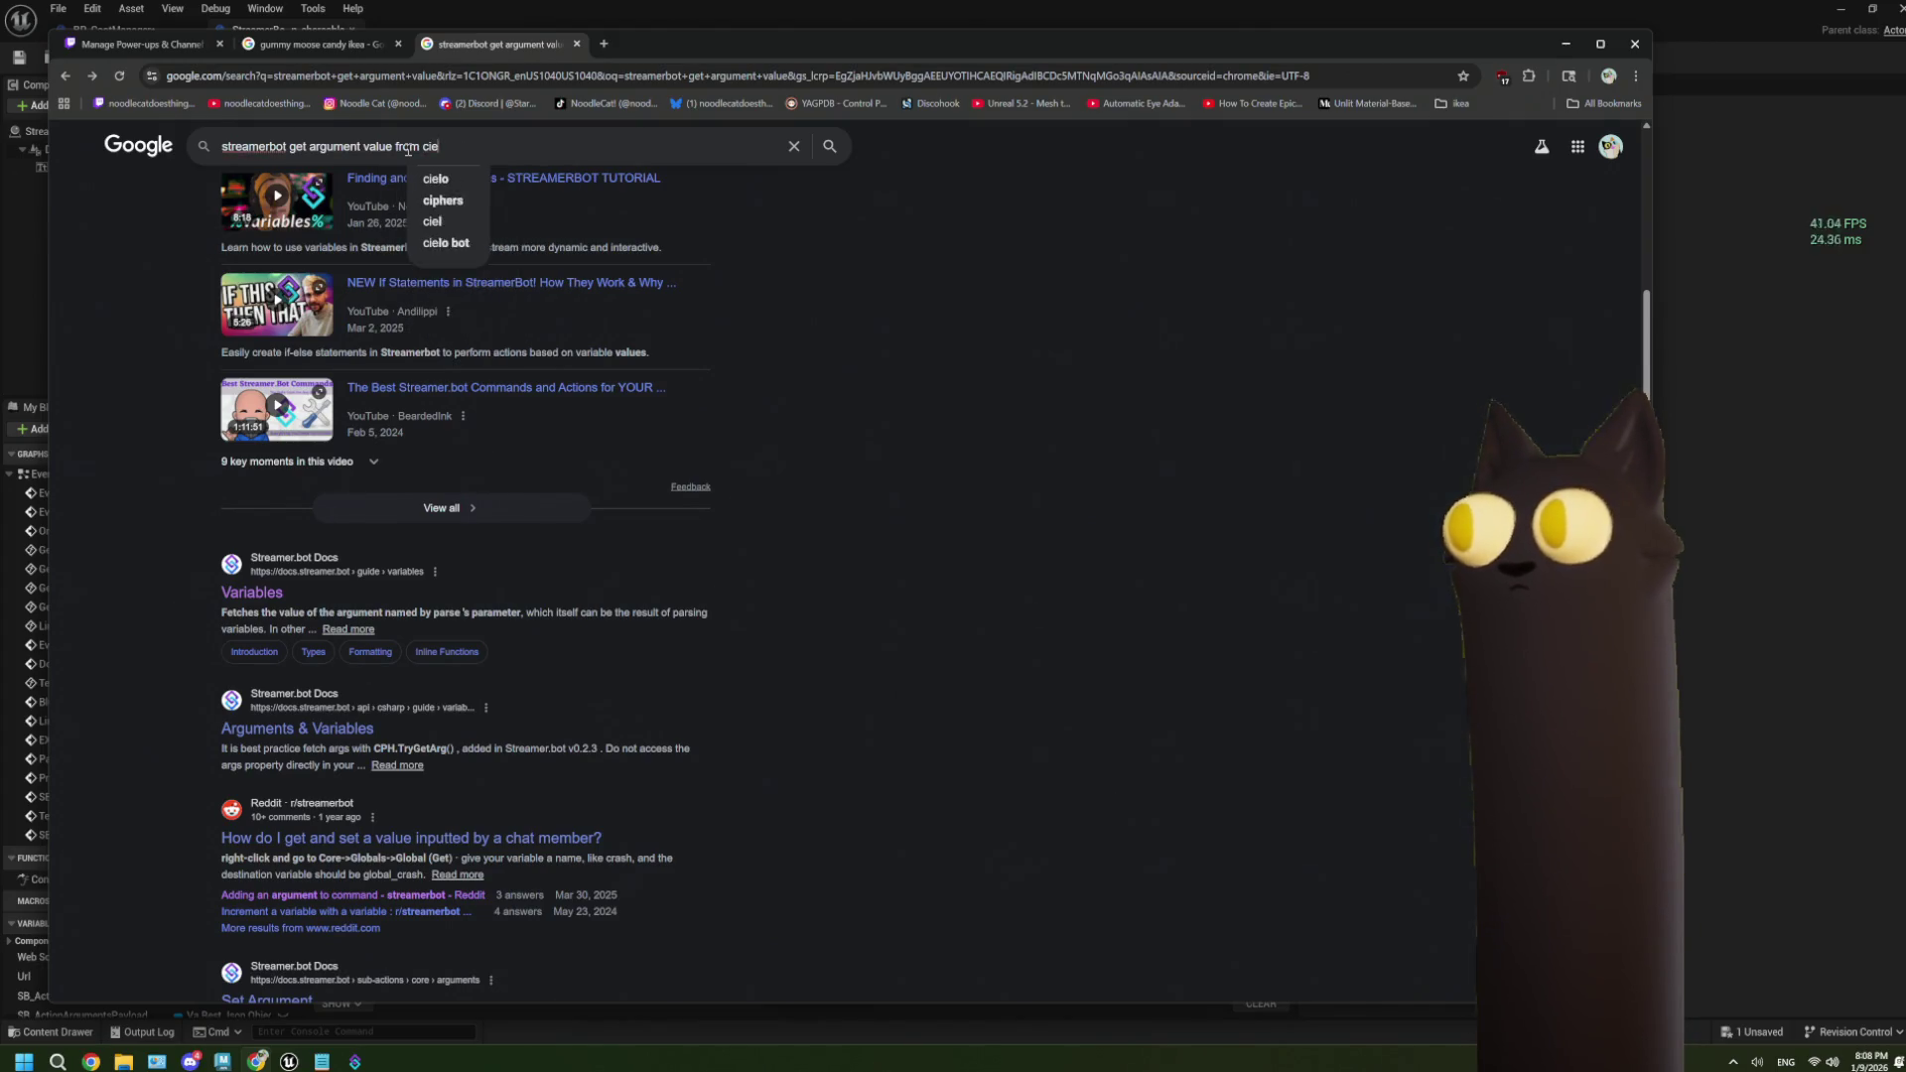
pyautogui.write('lient me')
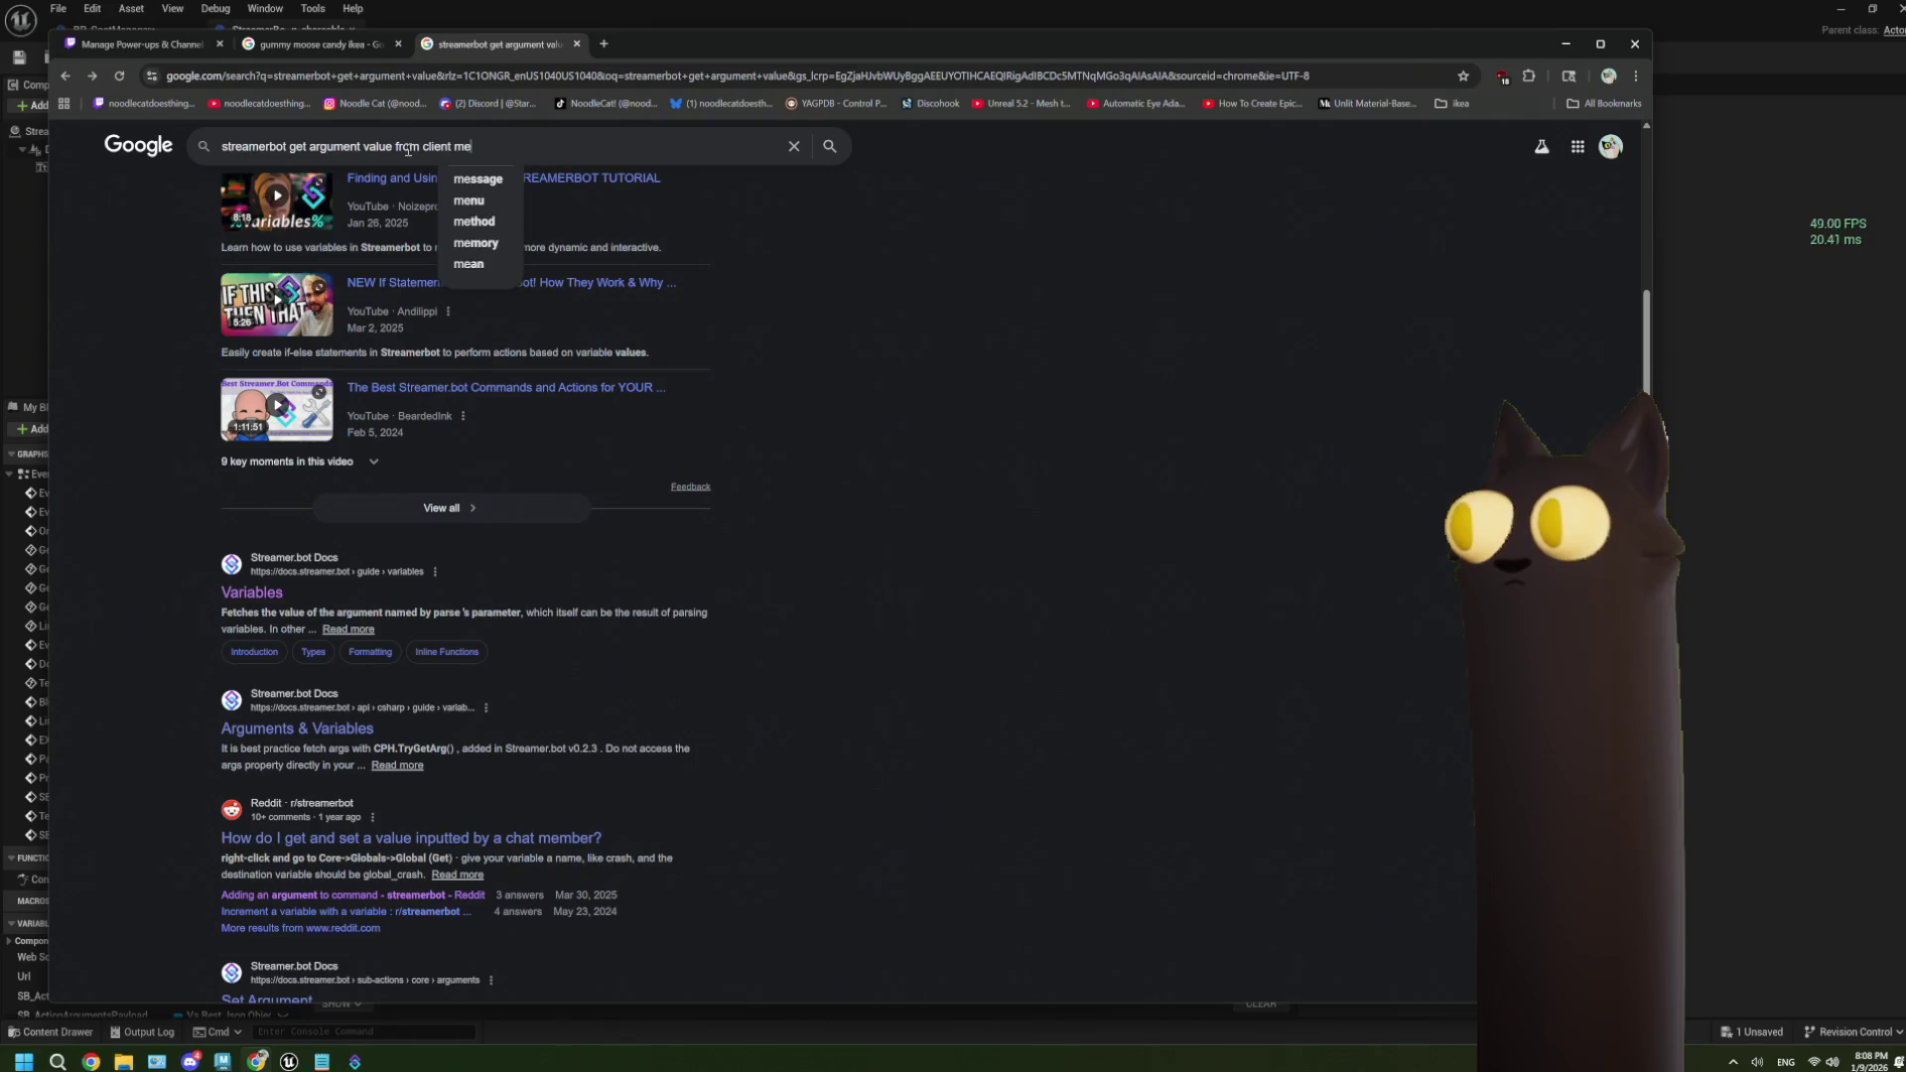
pyautogui.write('ssage')
pyautogui.press('Return')
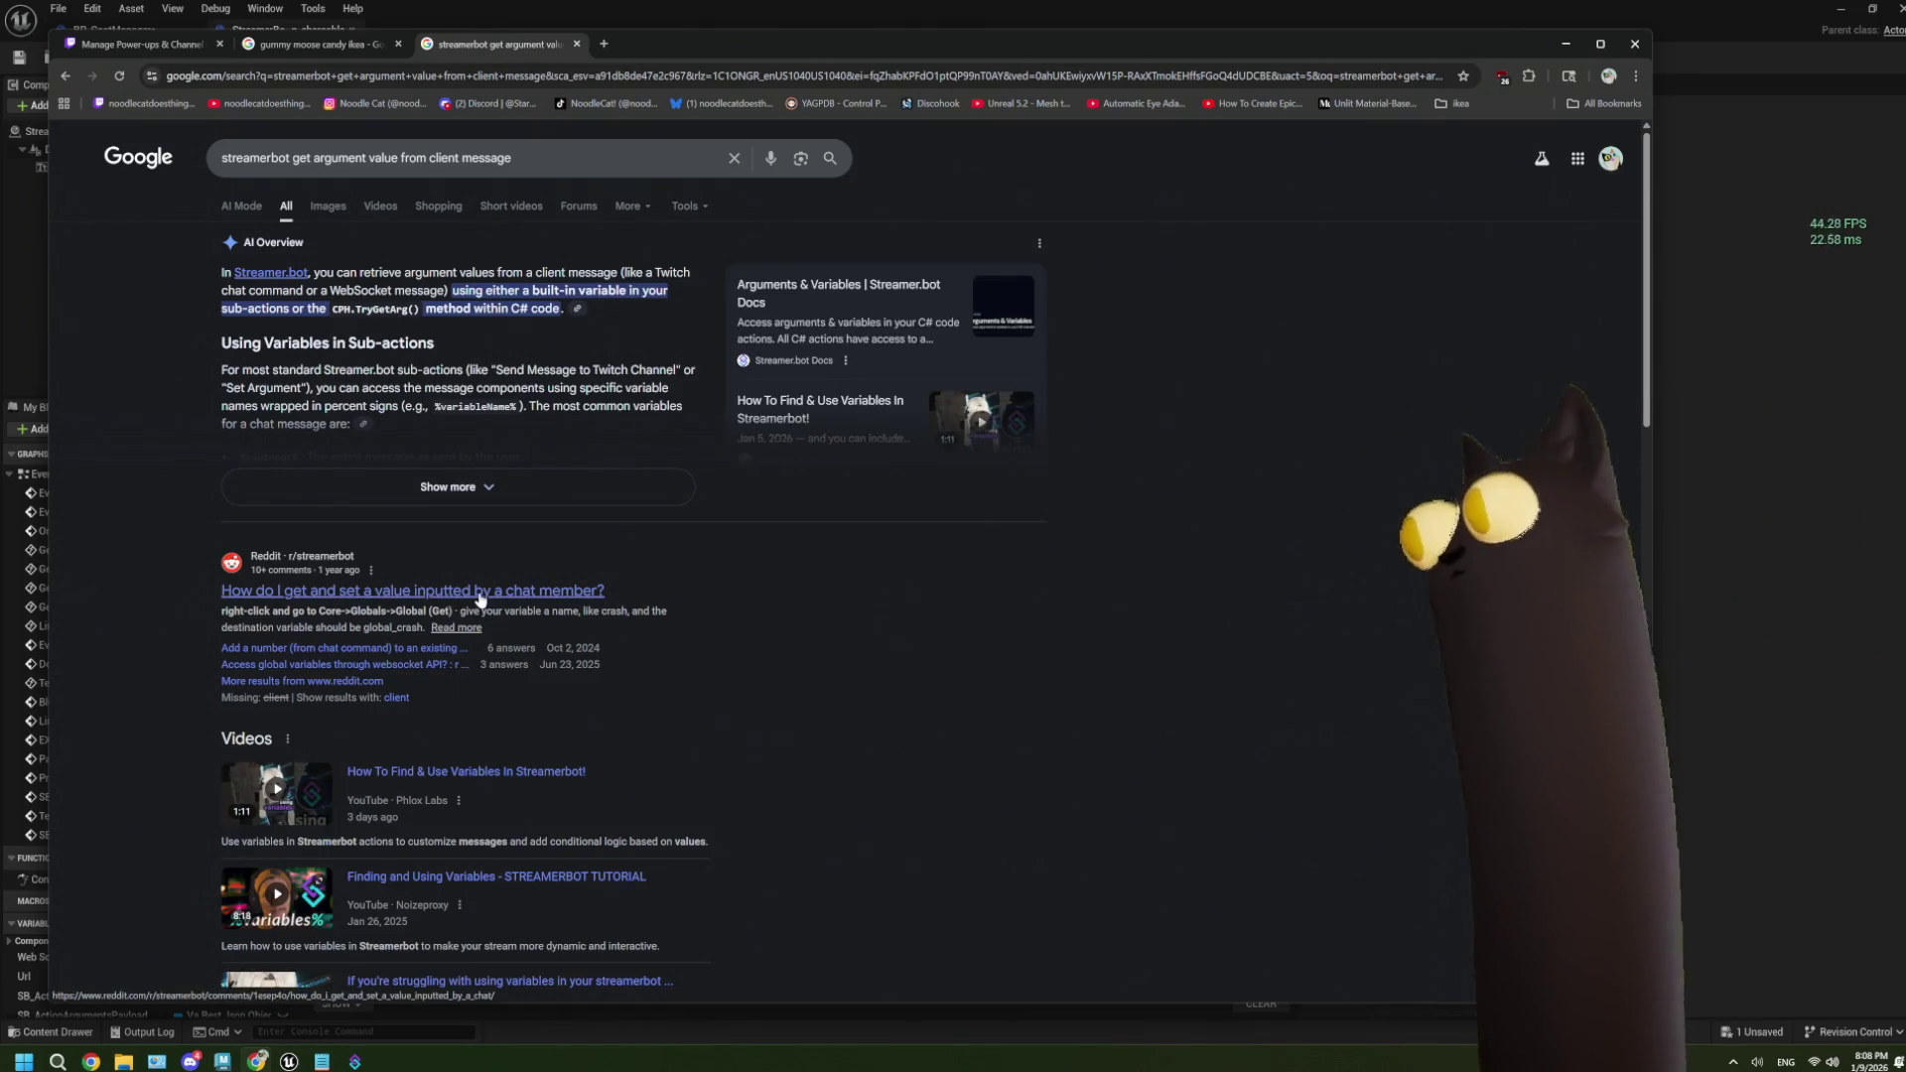
# Open the Streamer.bot Docs "Arguments & Variables" page from the results.
pyautogui.scroll(-5, 860, 610)
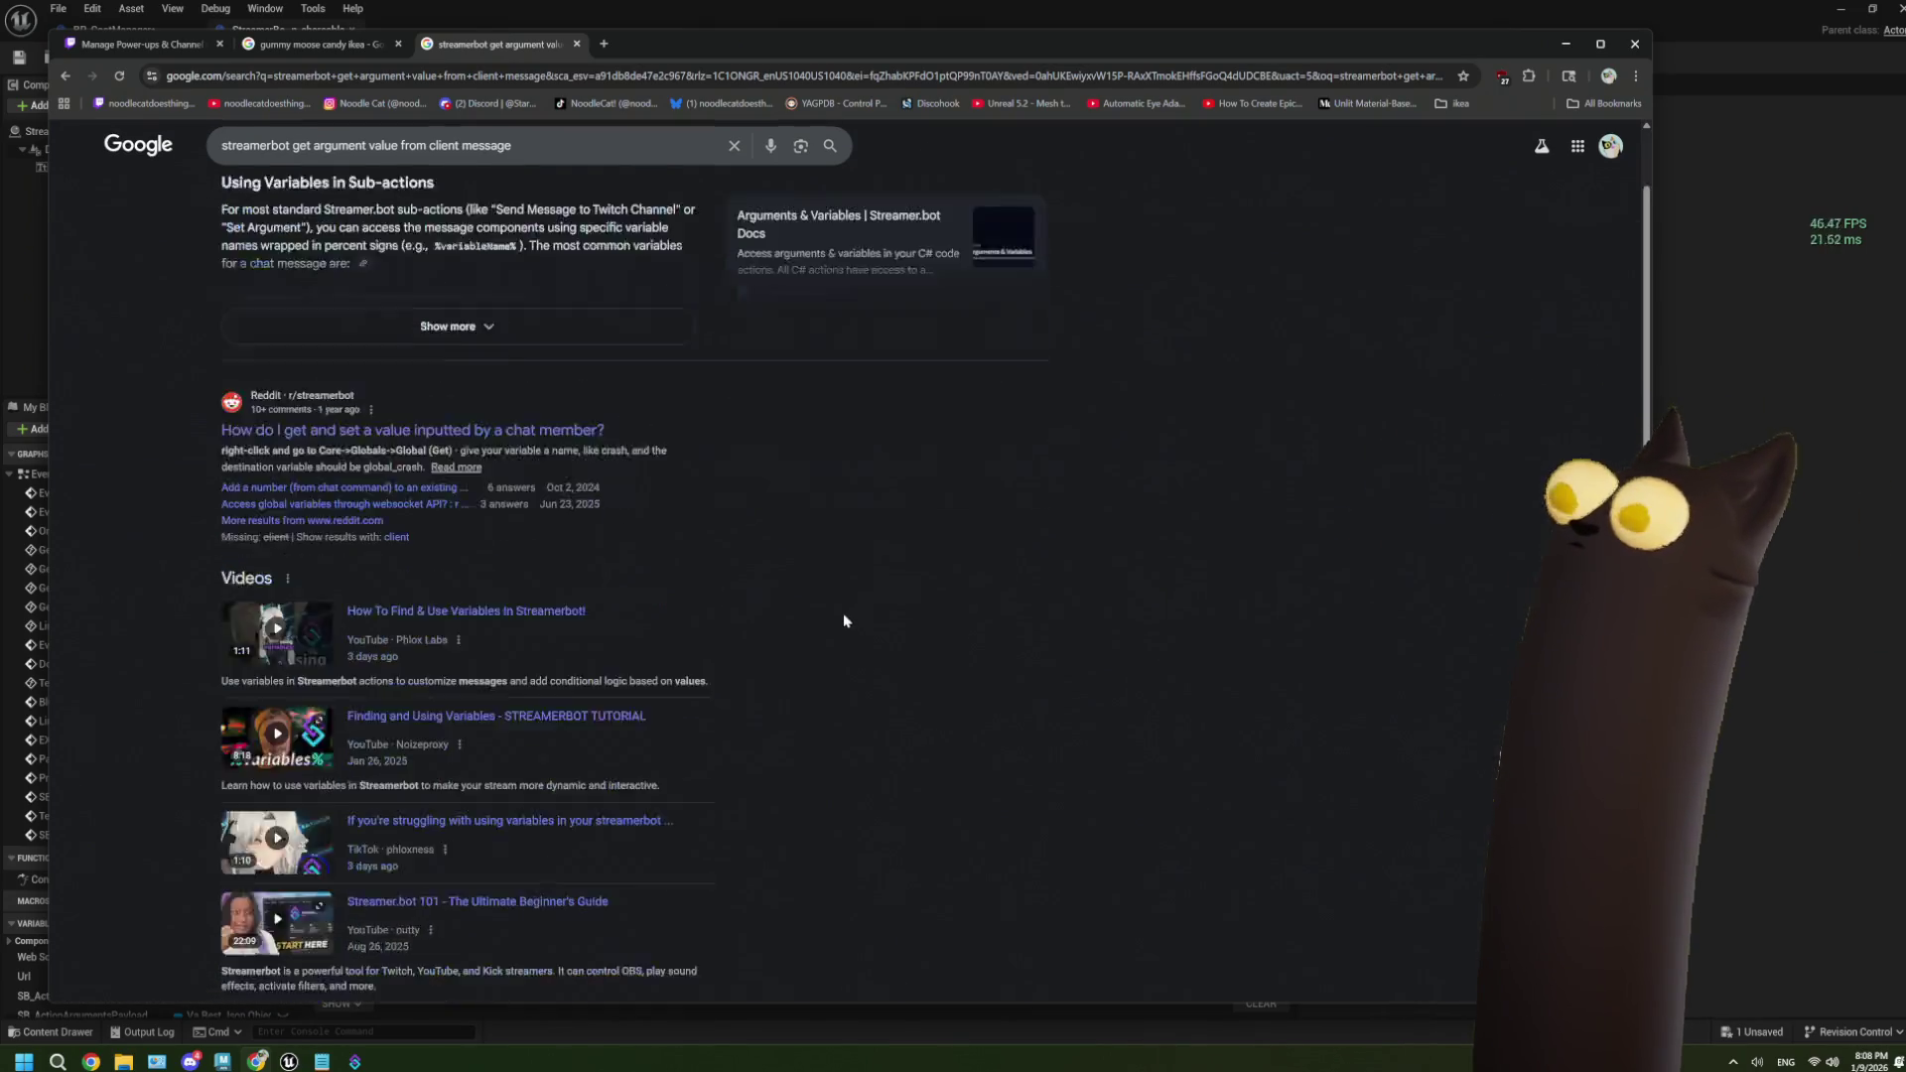
pyautogui.scroll(-1, 844, 621)
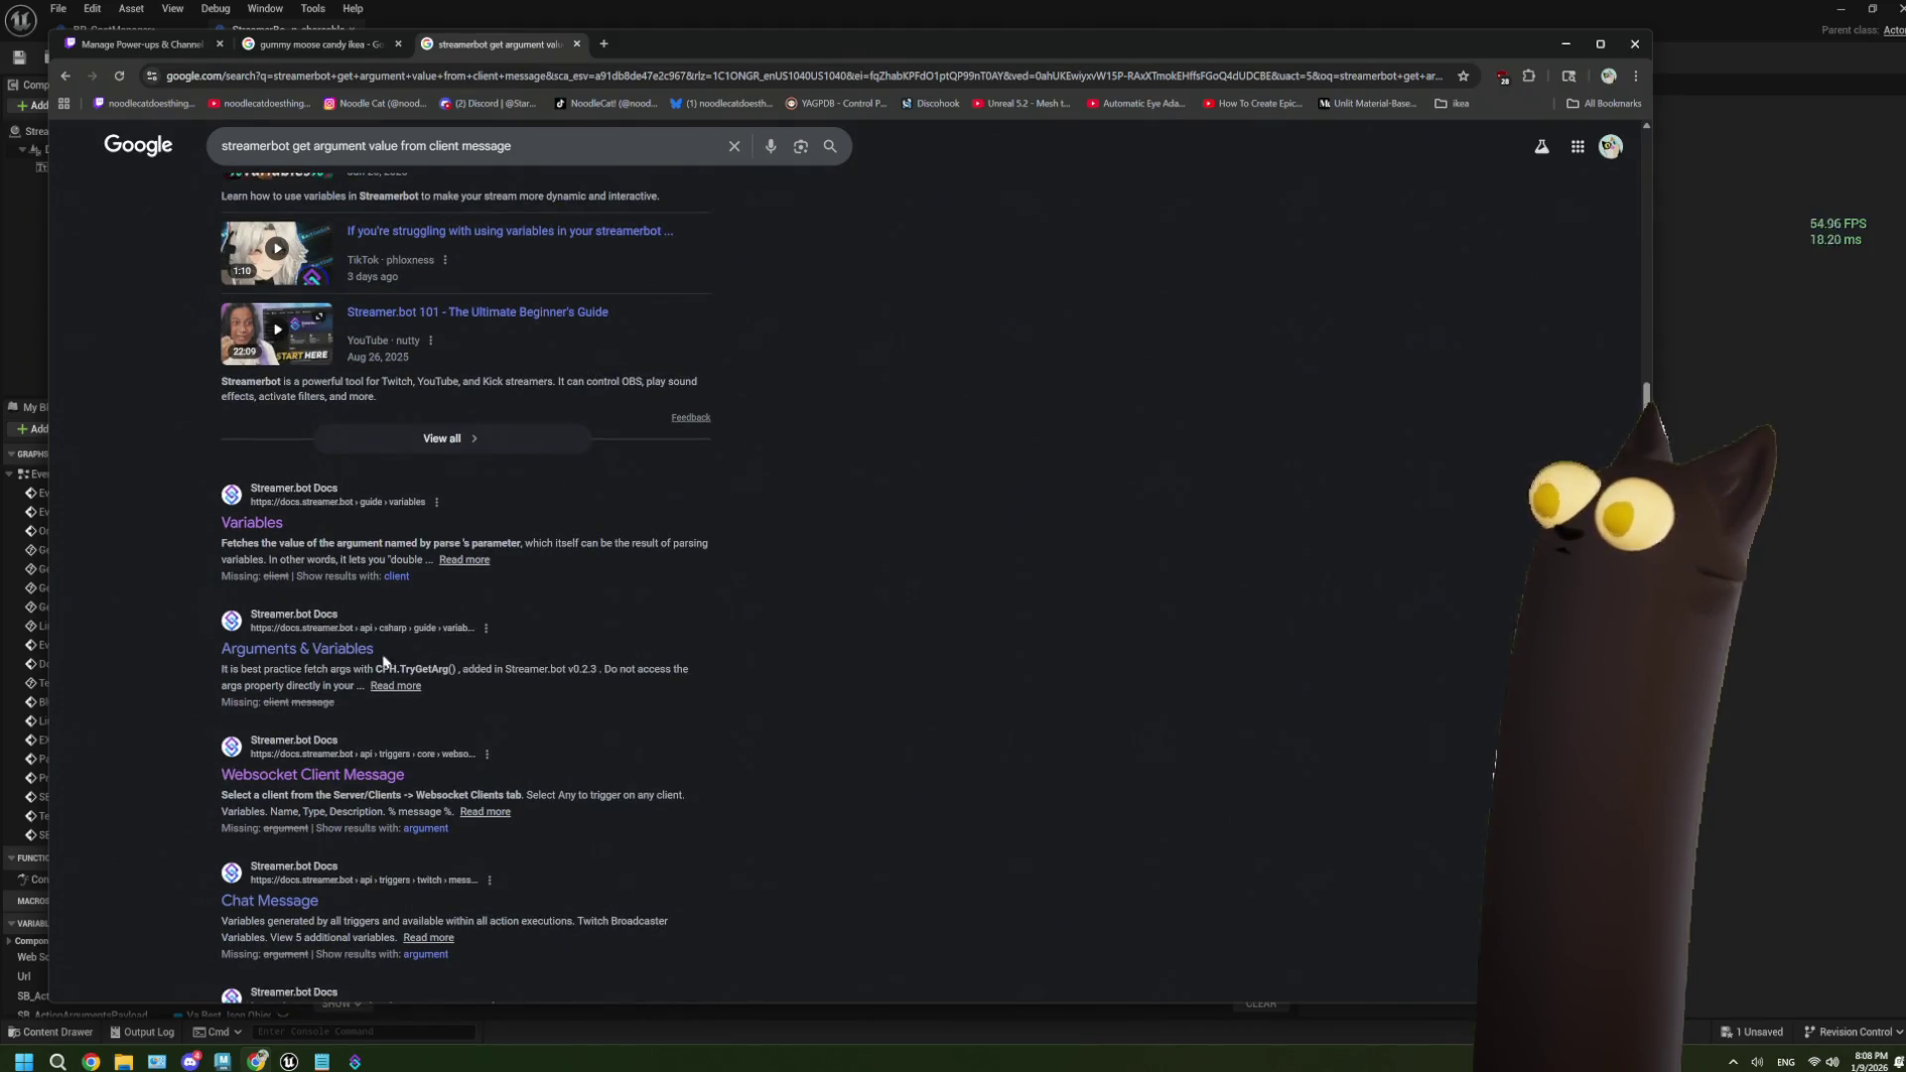
pyautogui.click(372, 651)
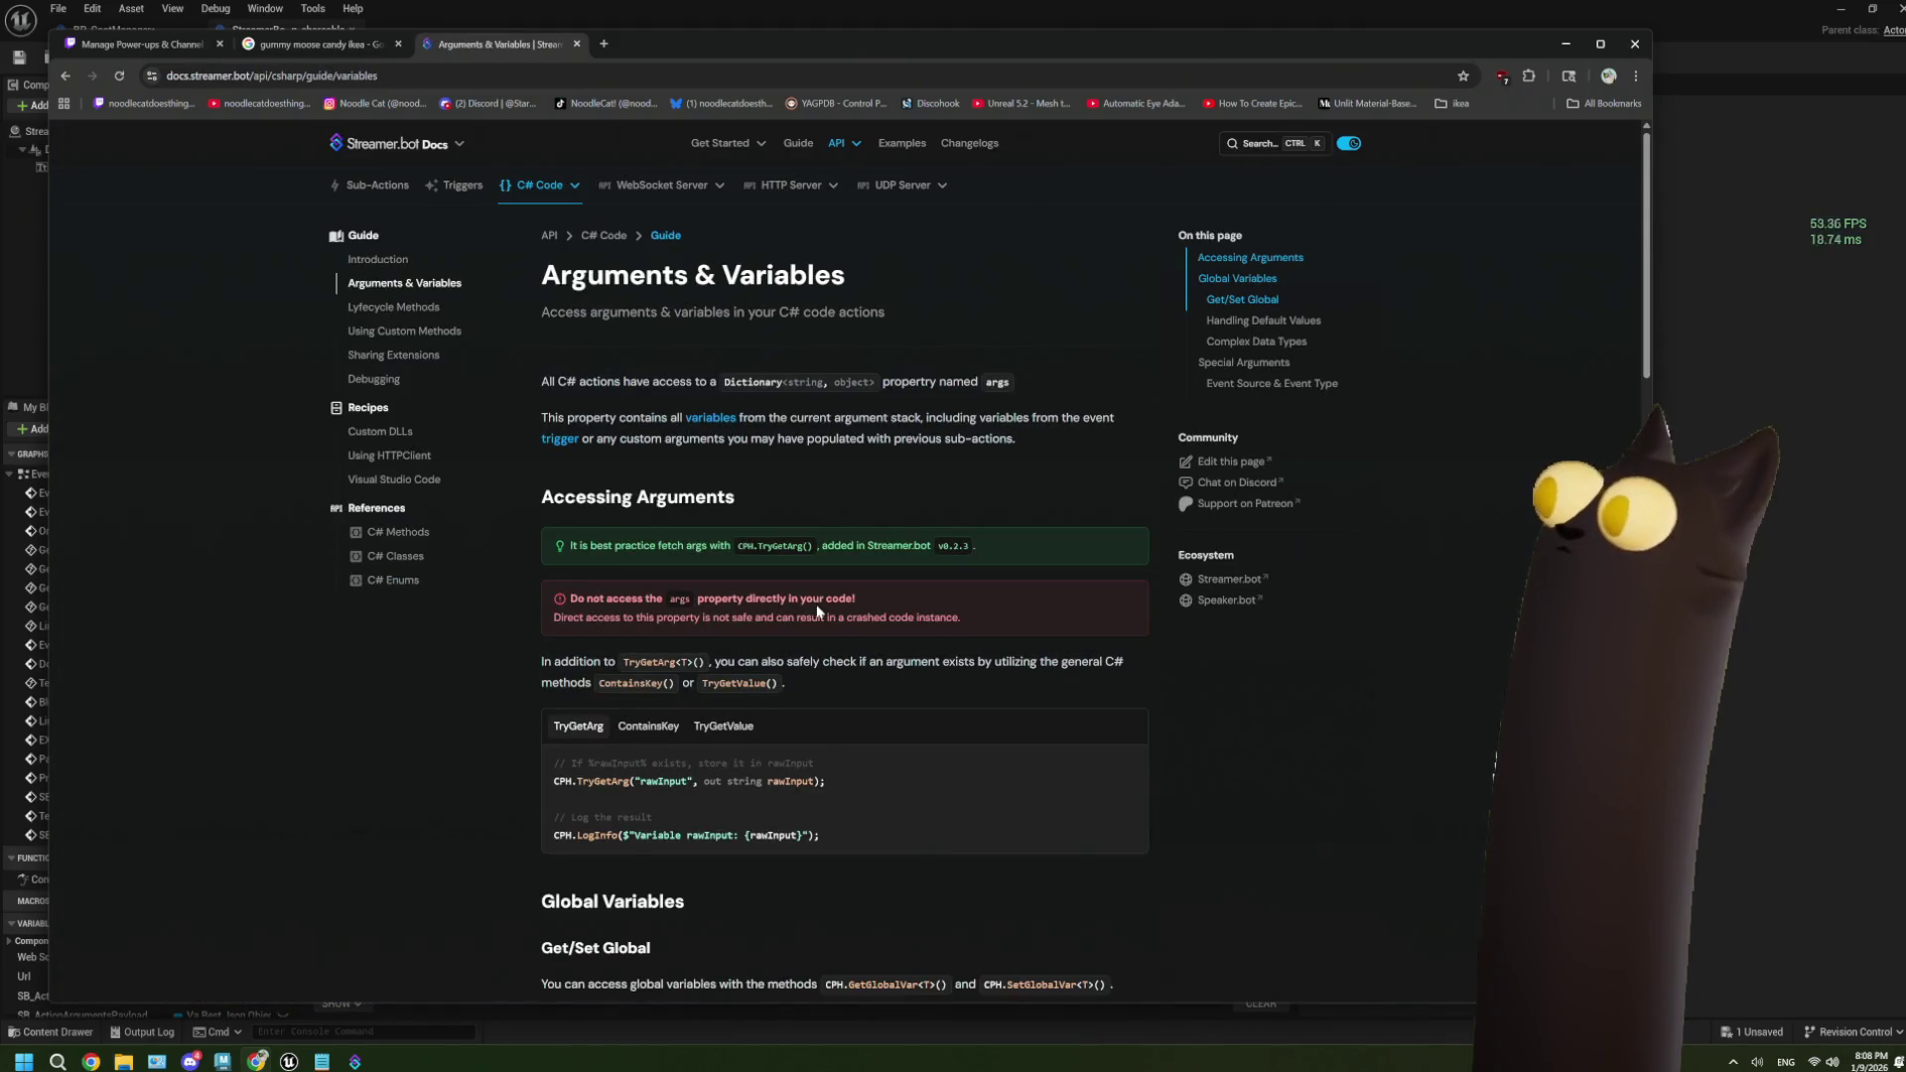
# Scroll the Arguments & Variables guide down to the argument example code.
pyautogui.scroll(-2, 814, 611)
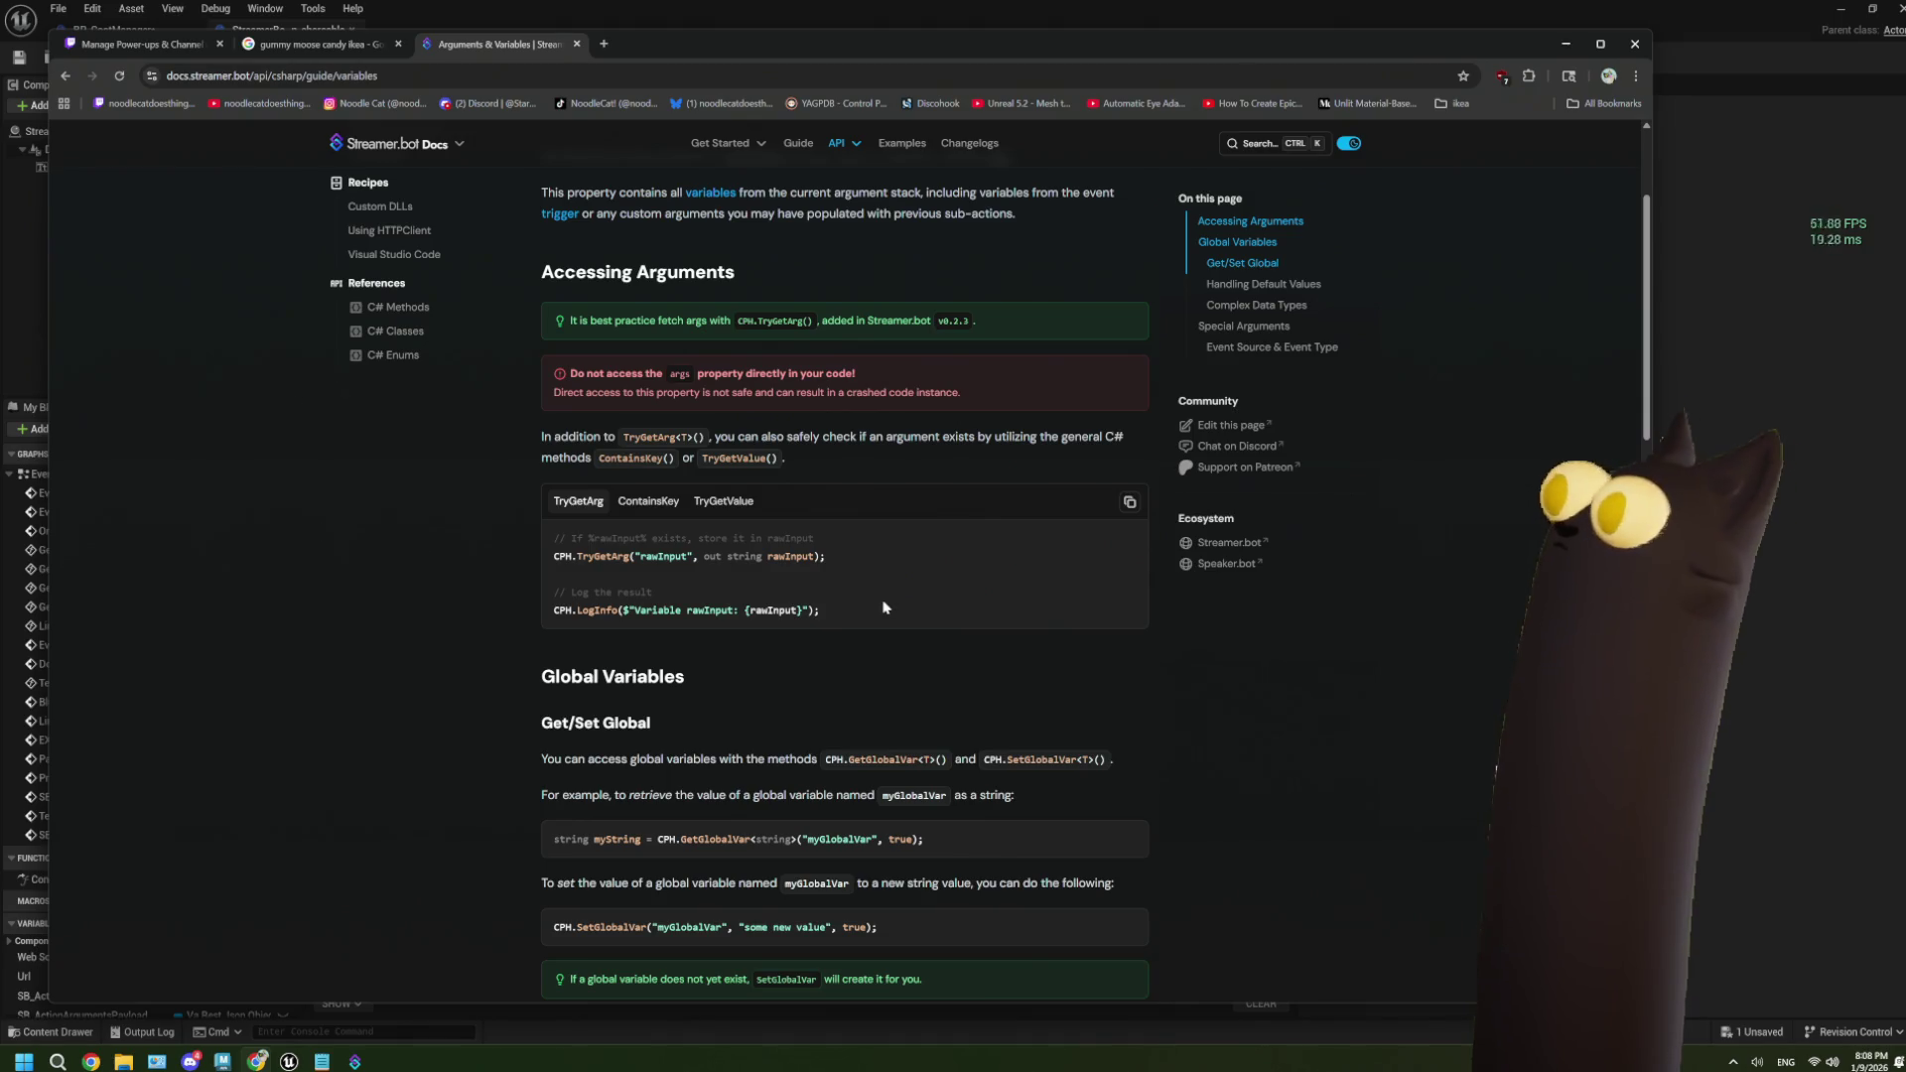
pyautogui.scroll(-2, 883, 607)
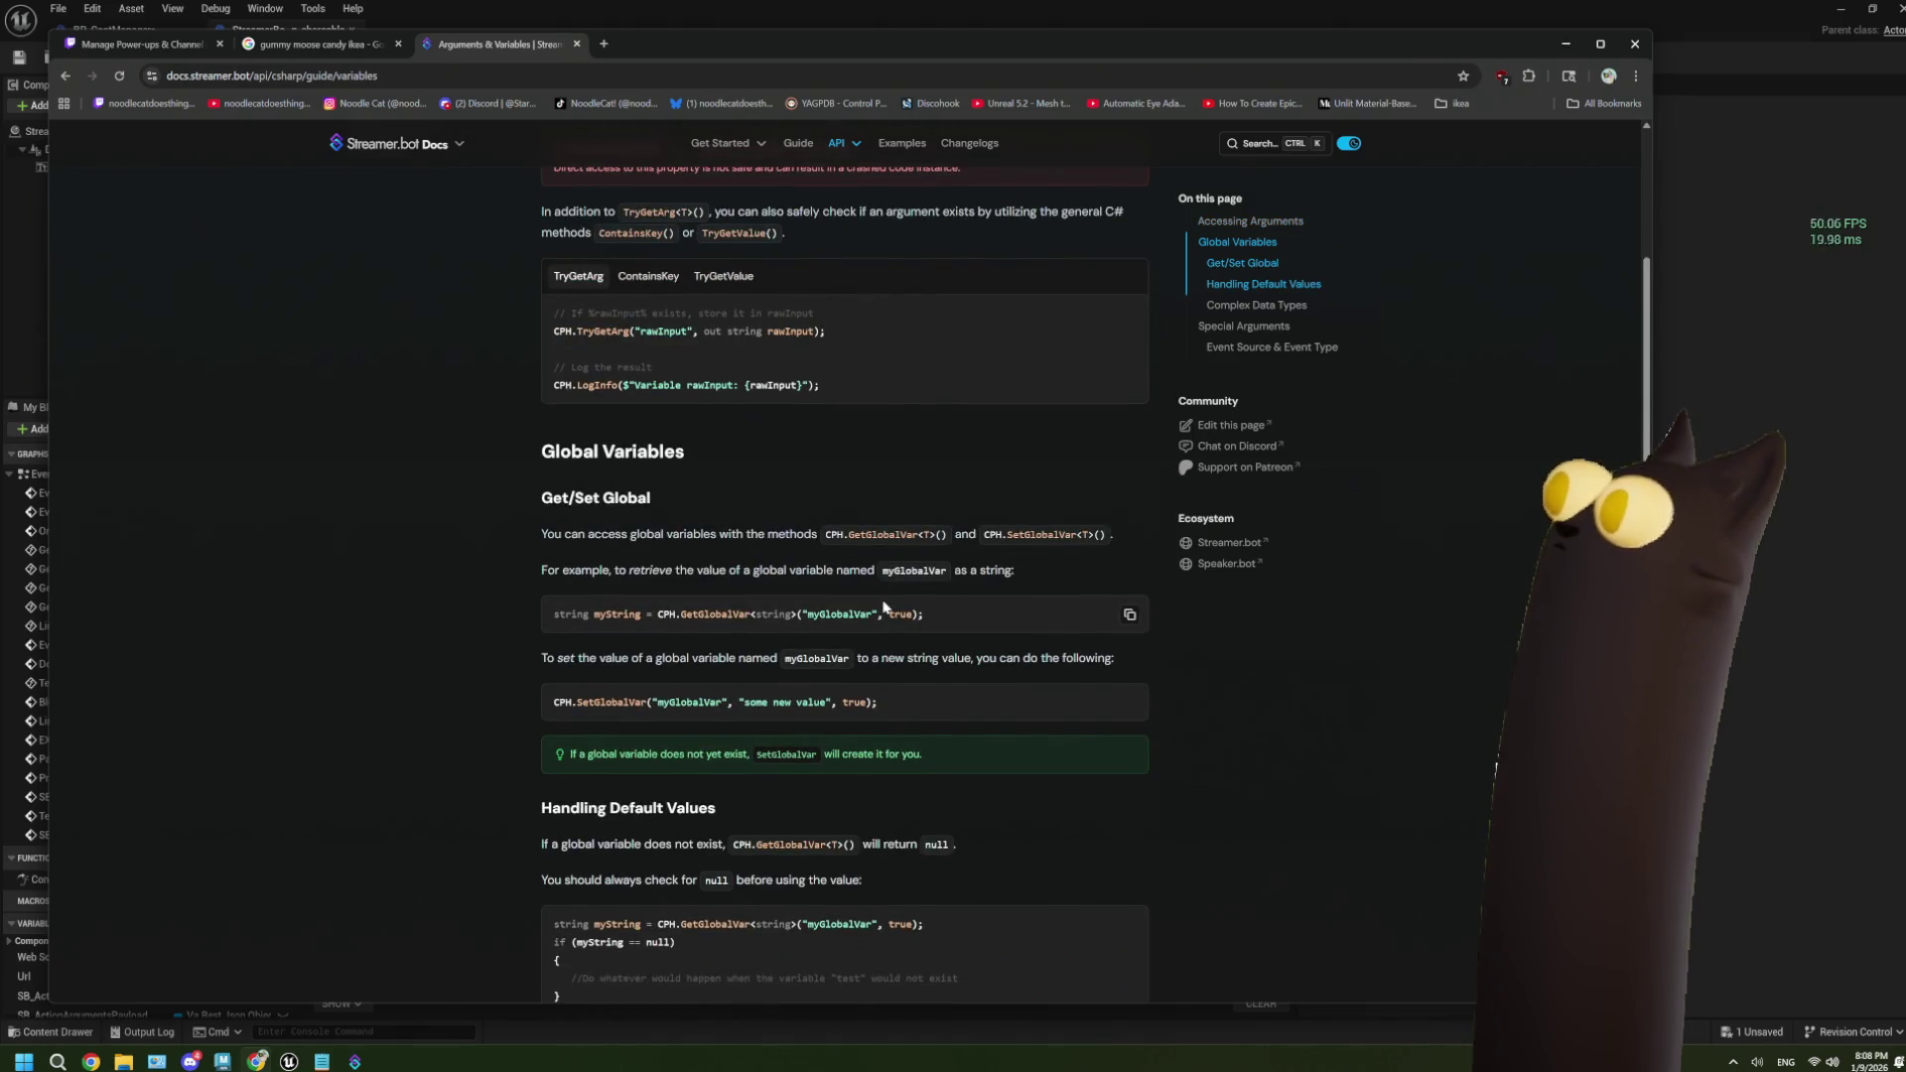
pyautogui.scroll(-1, 884, 607)
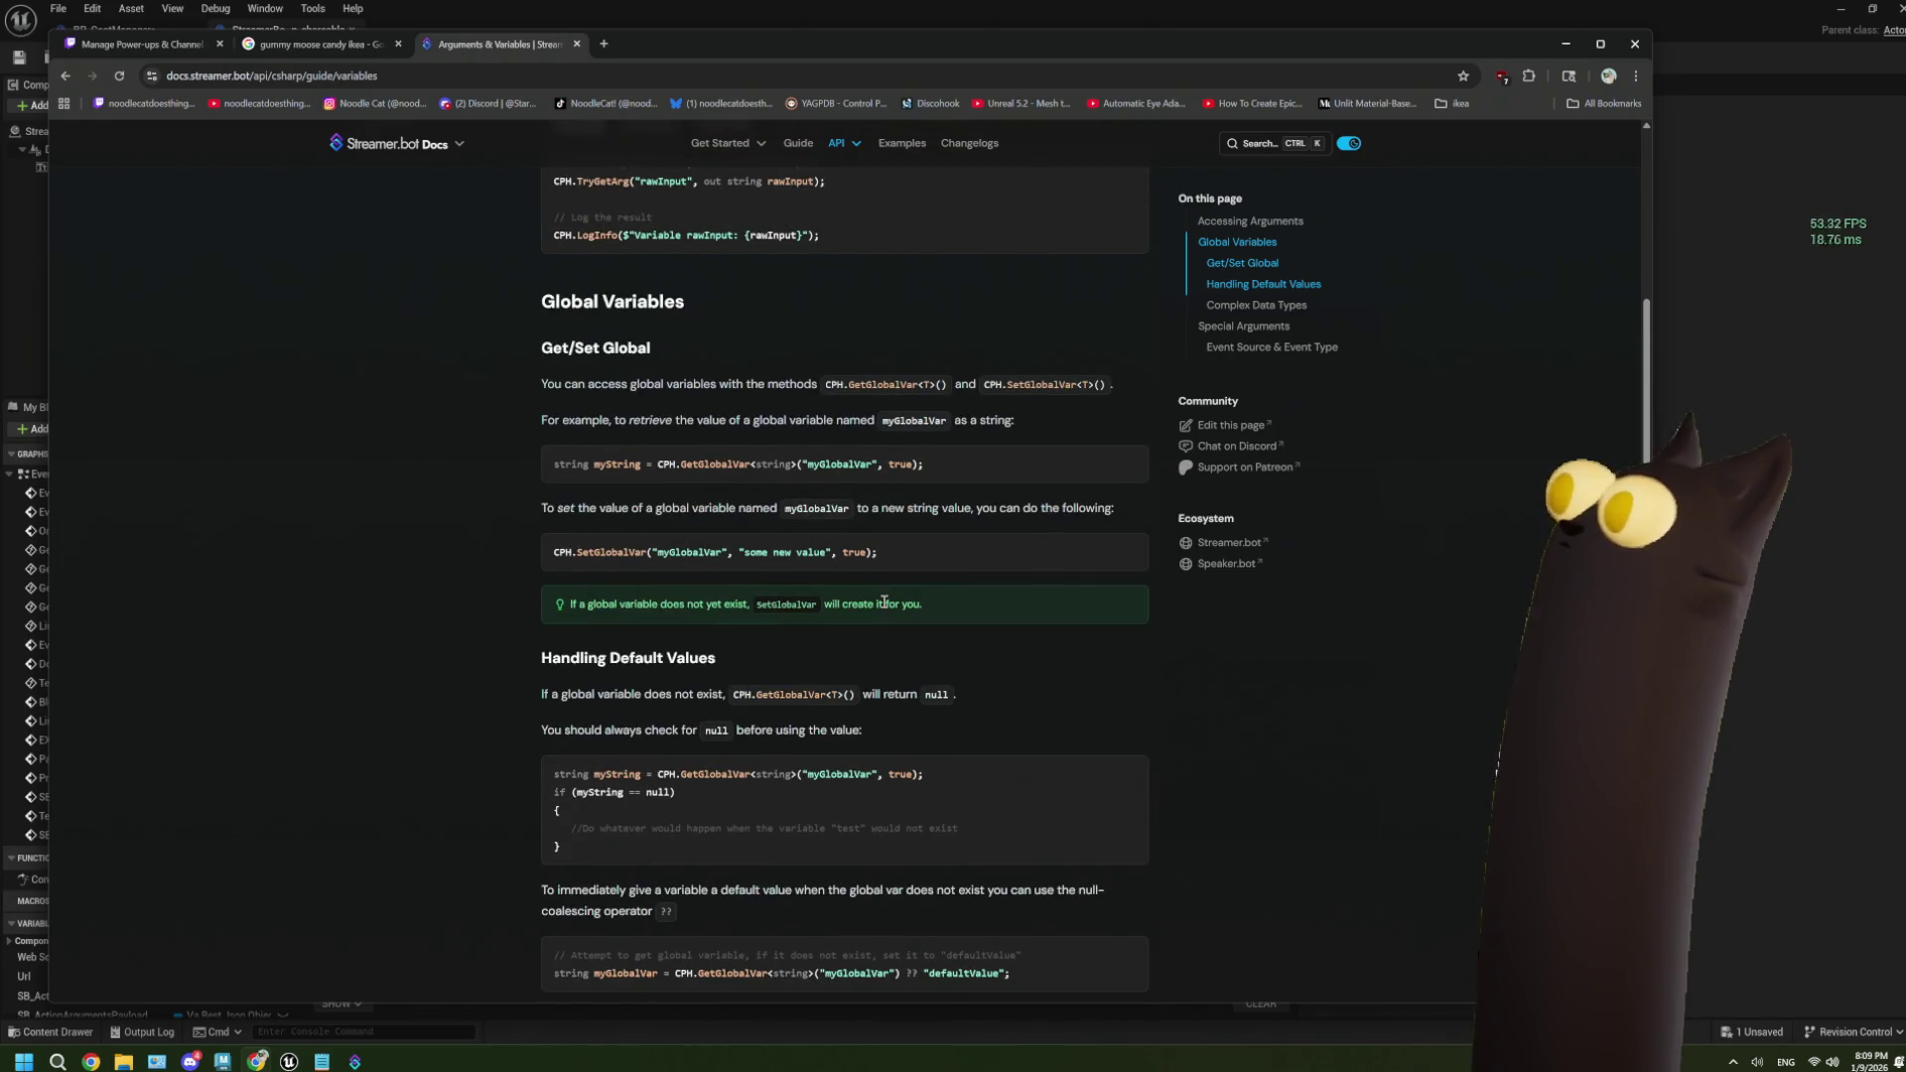
pyautogui.scroll(-4, 883, 603)
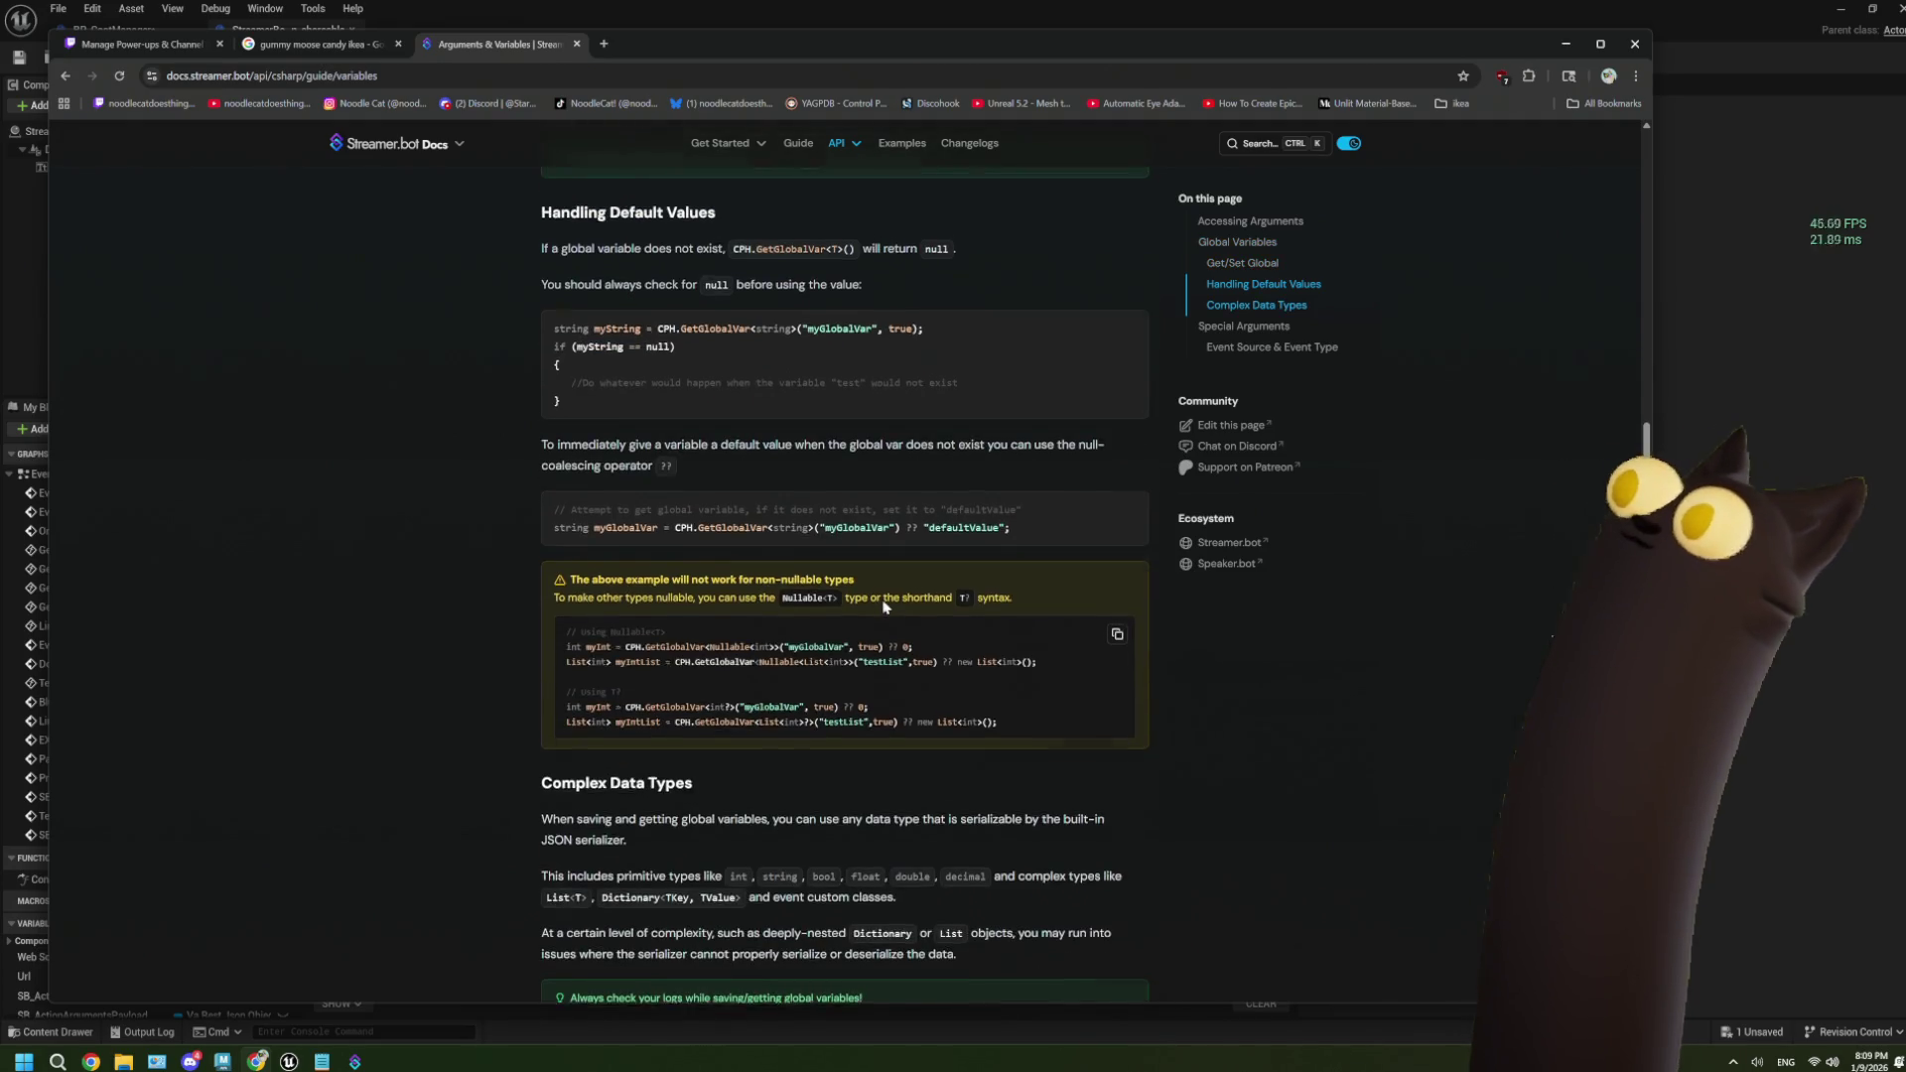
pyautogui.scroll(7, 883, 607)
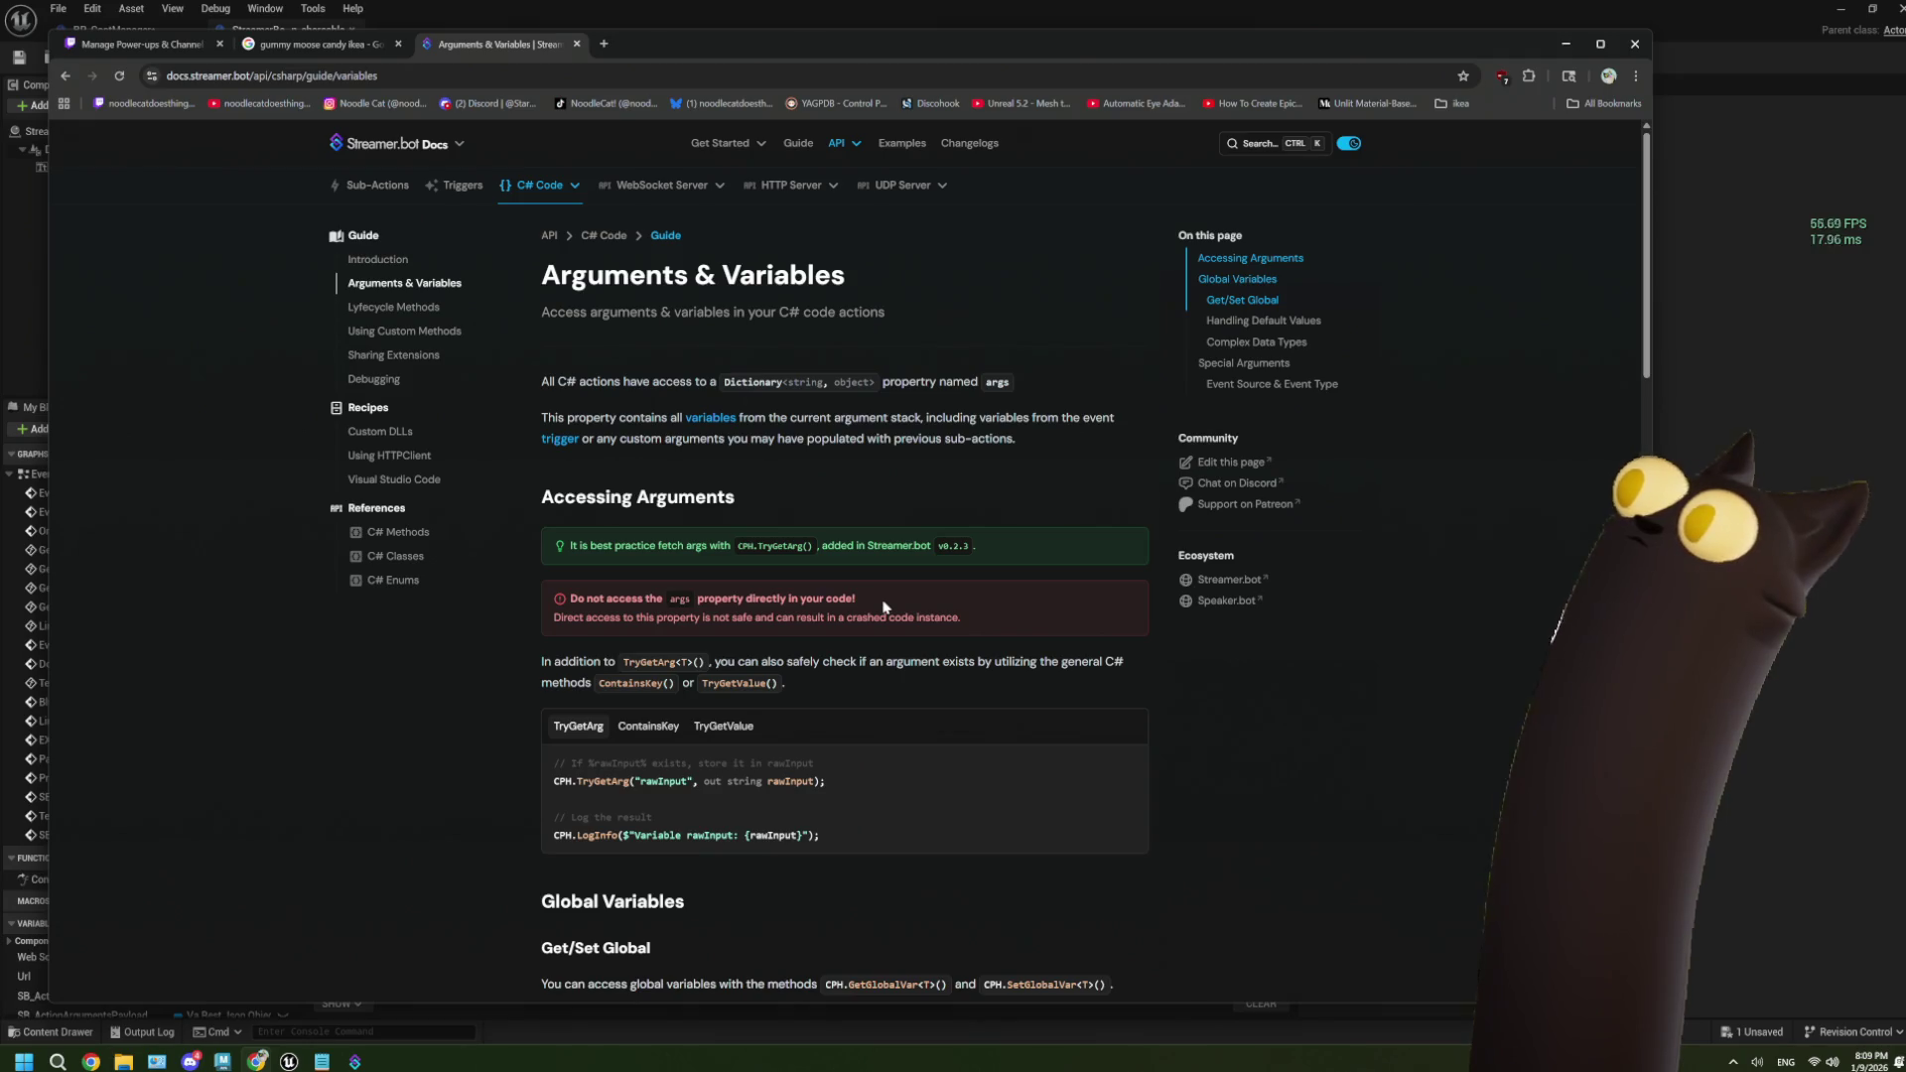
pyautogui.scroll(-2, 884, 608)
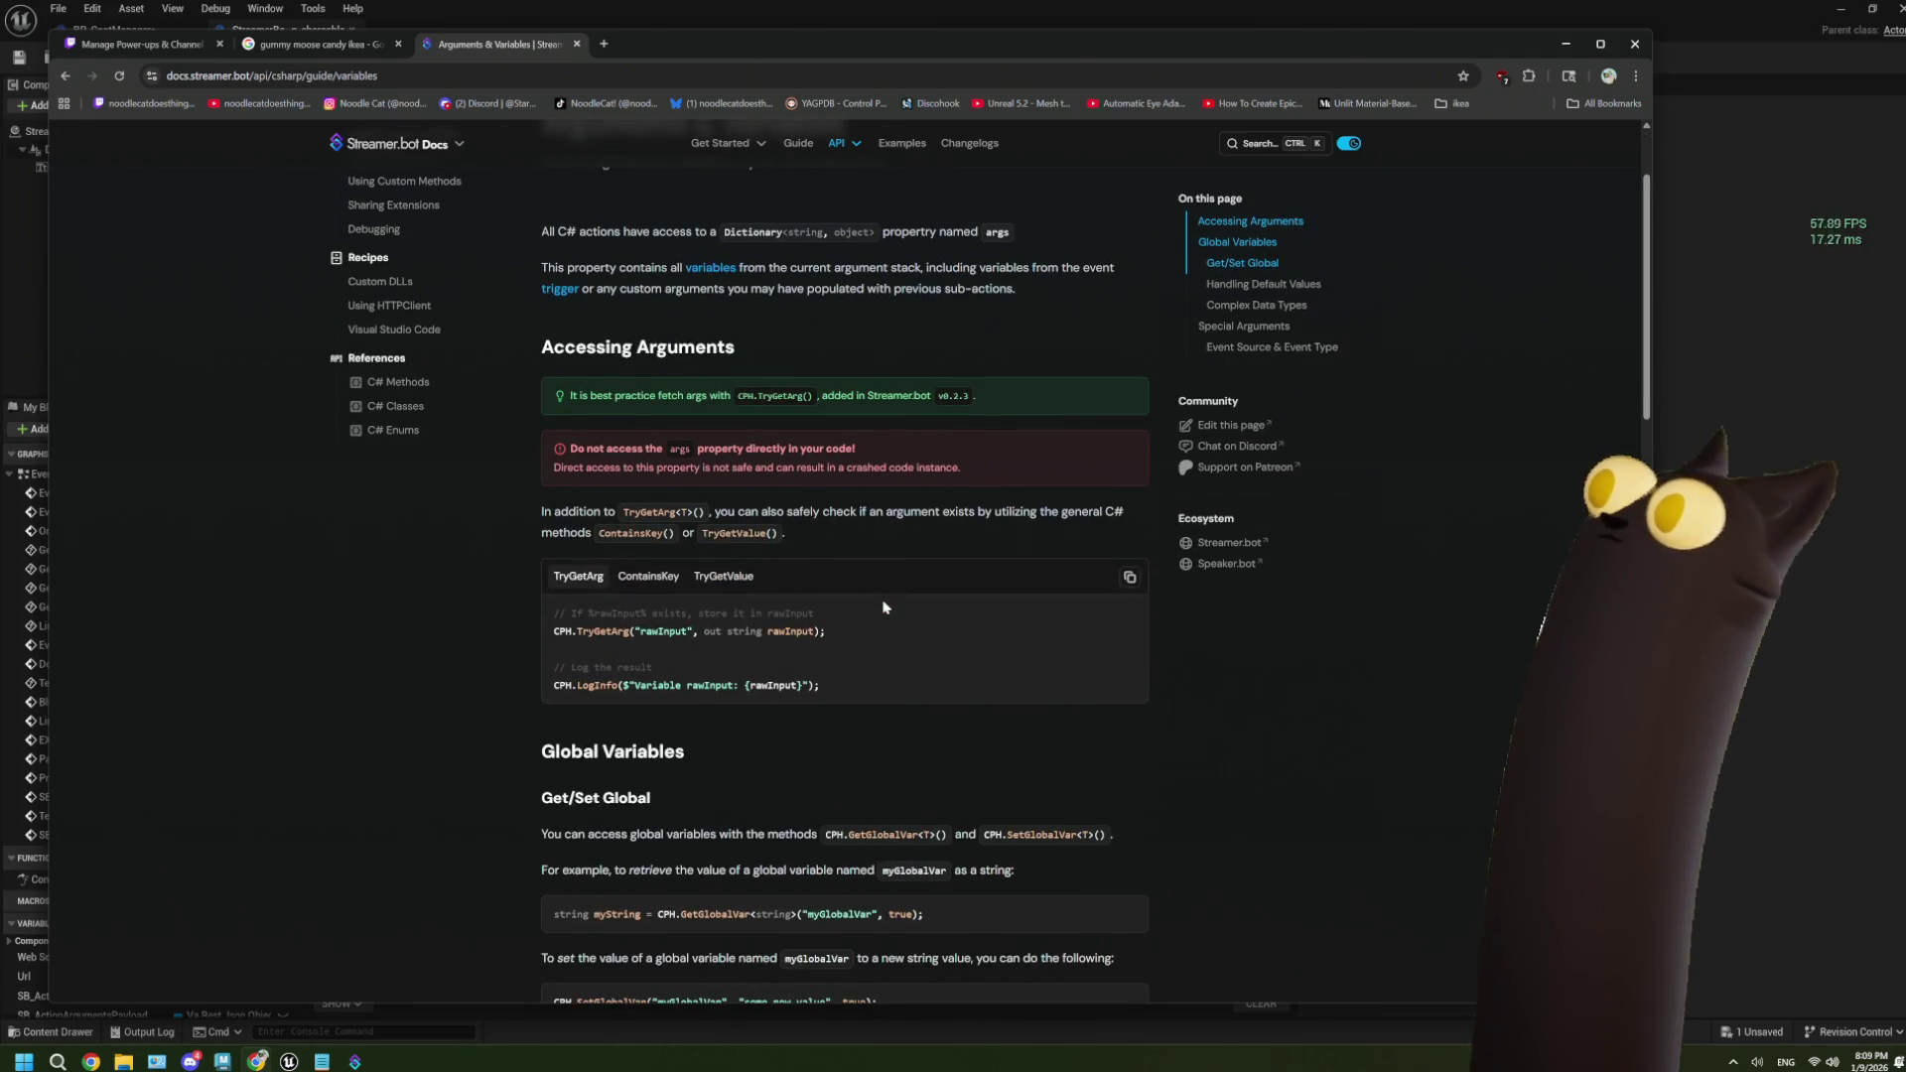
pyautogui.scroll(-1, 883, 607)
# Copy the TryGetValue example code and return to Streamer.bot's Actions page.
pyautogui.moveTo(830, 556); pyautogui.dragTo(544, 556)
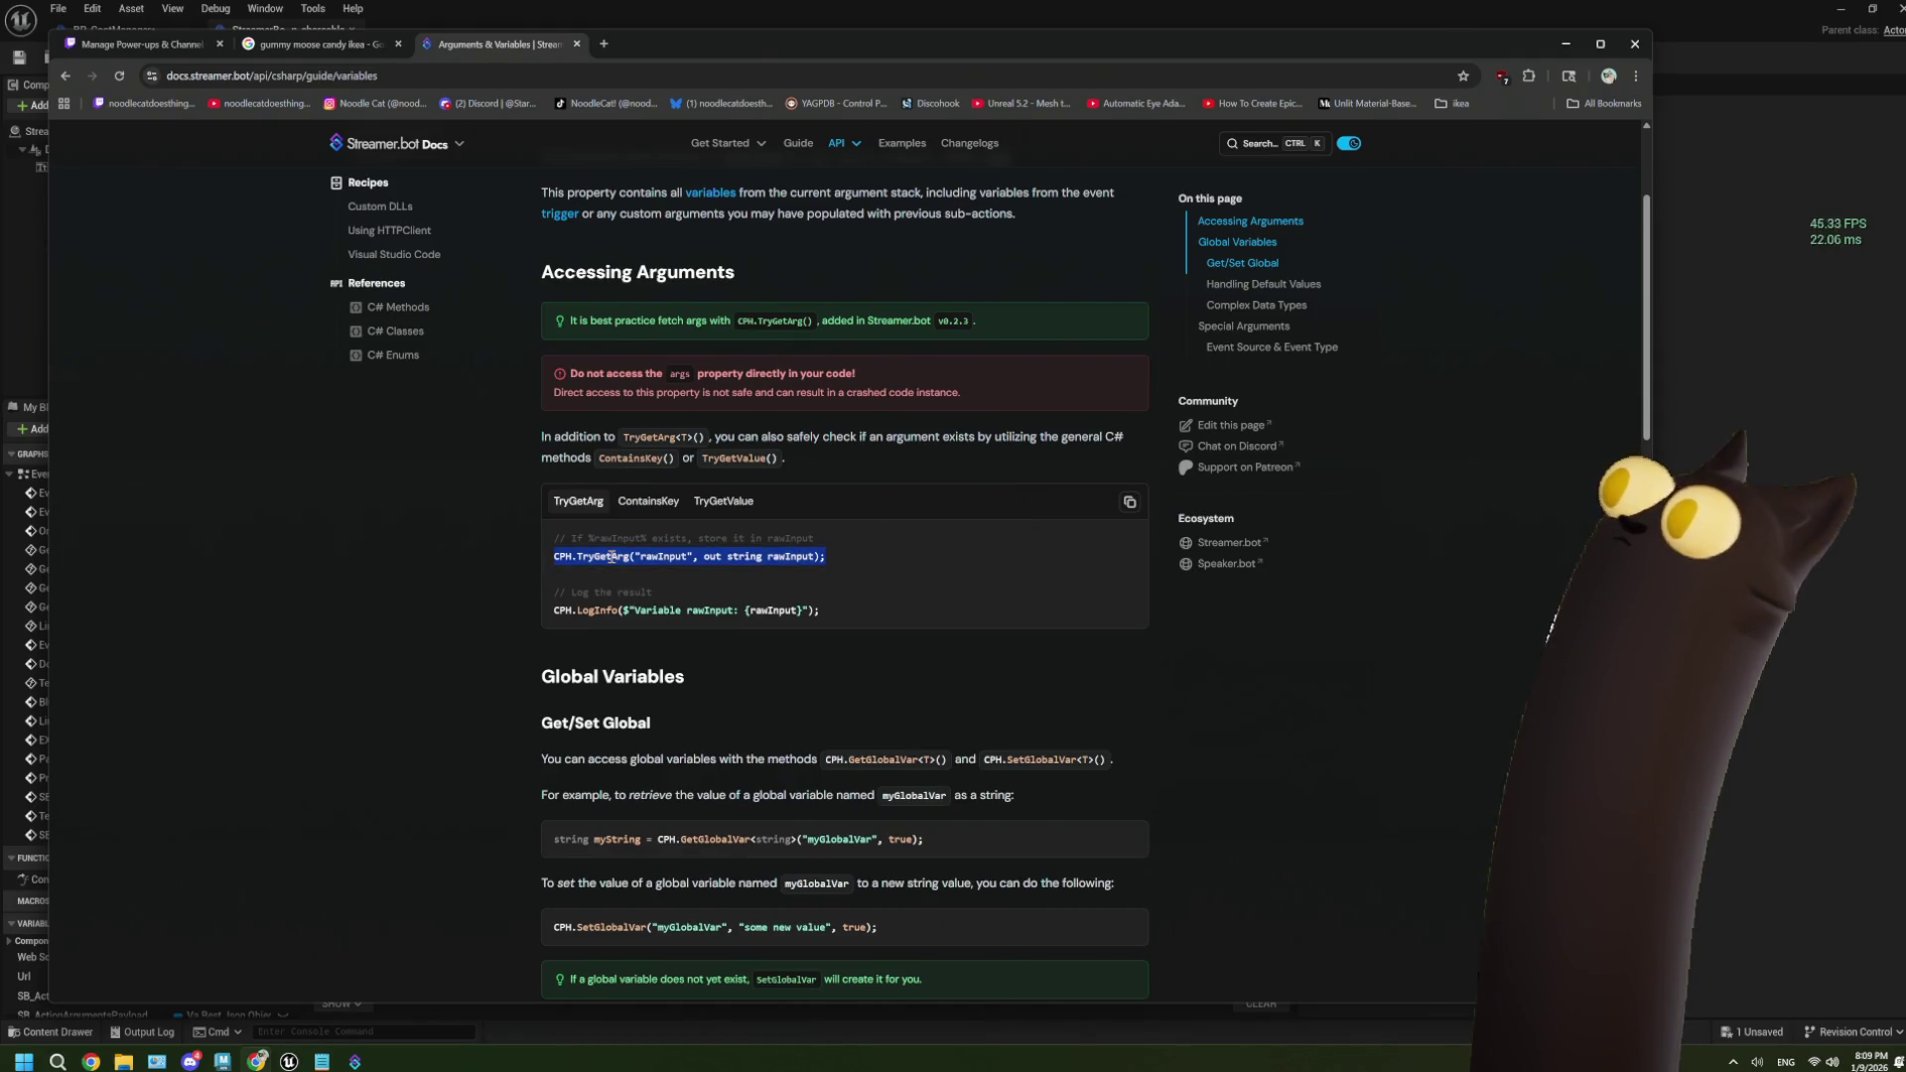
pyautogui.click(714, 505)
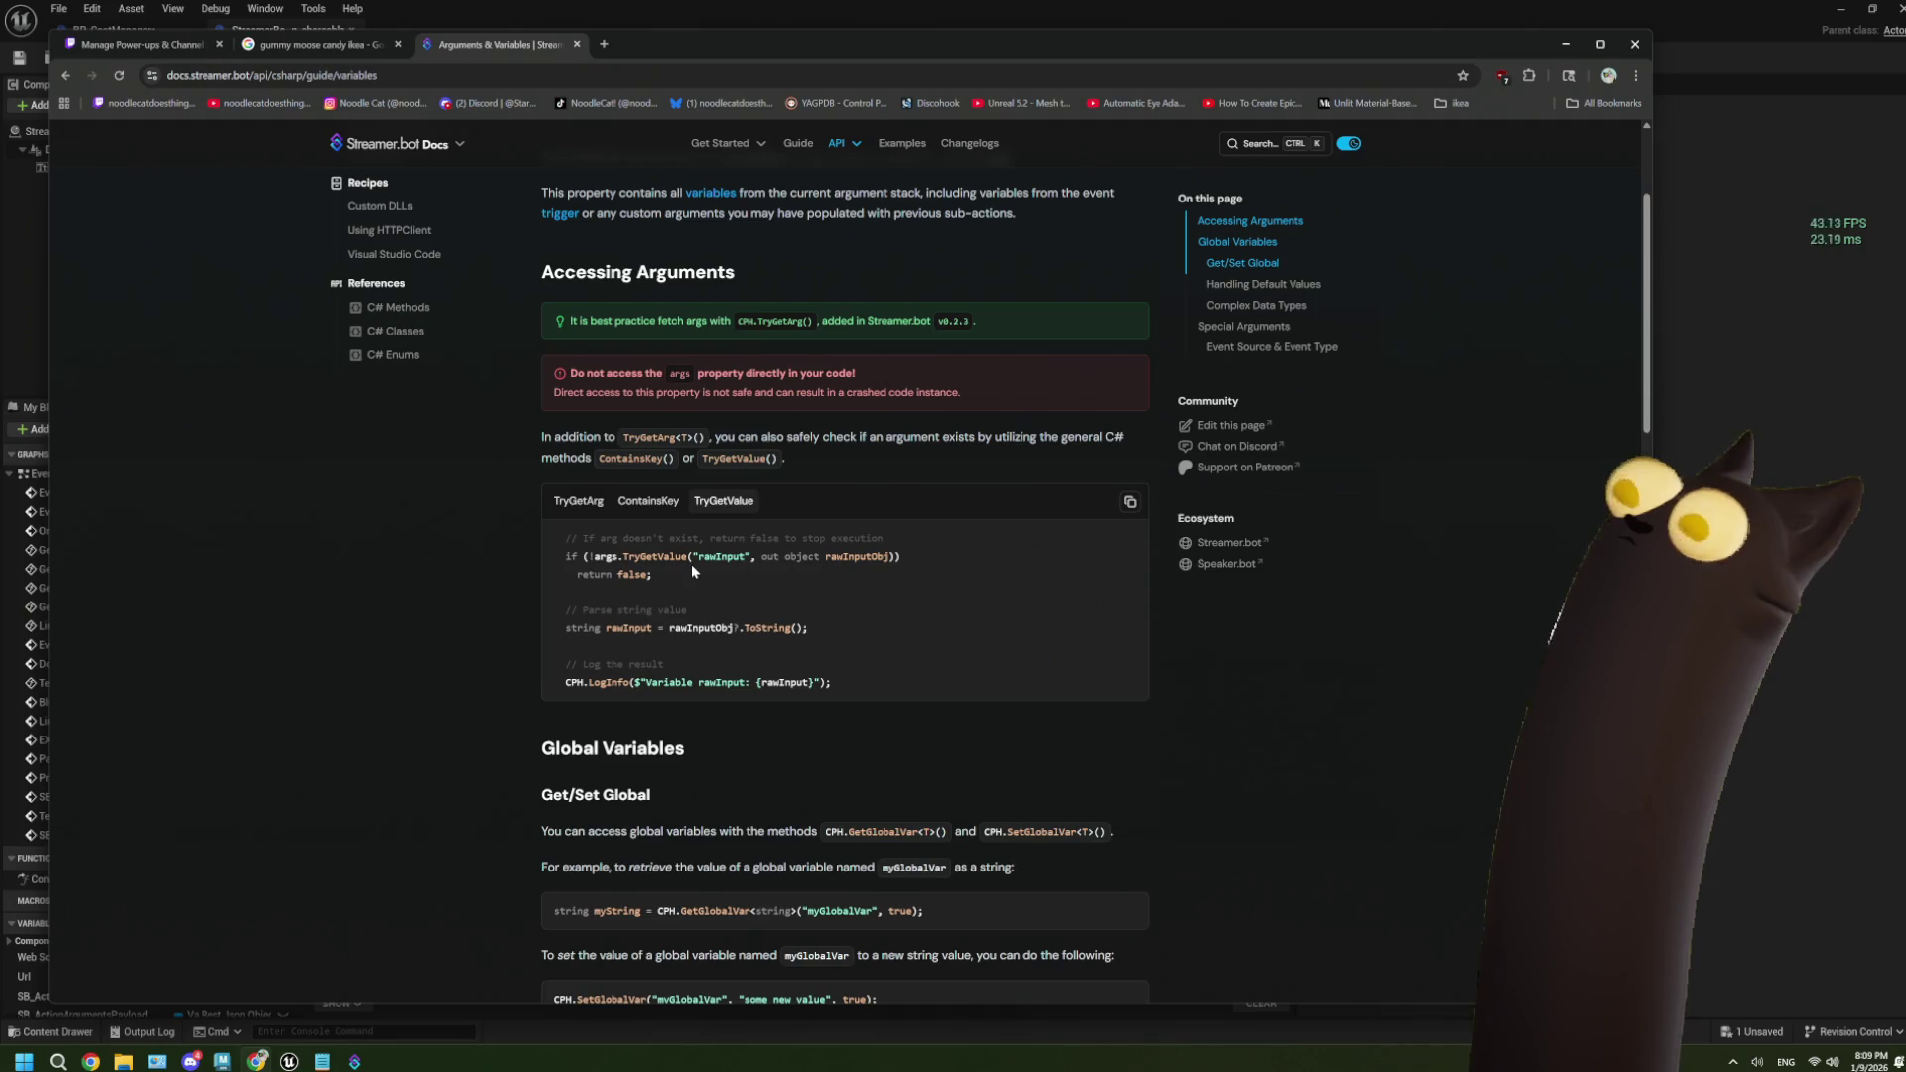
pyautogui.moveTo(838, 683); pyautogui.dragTo(556, 536)
pyautogui.rightClick(618, 544)
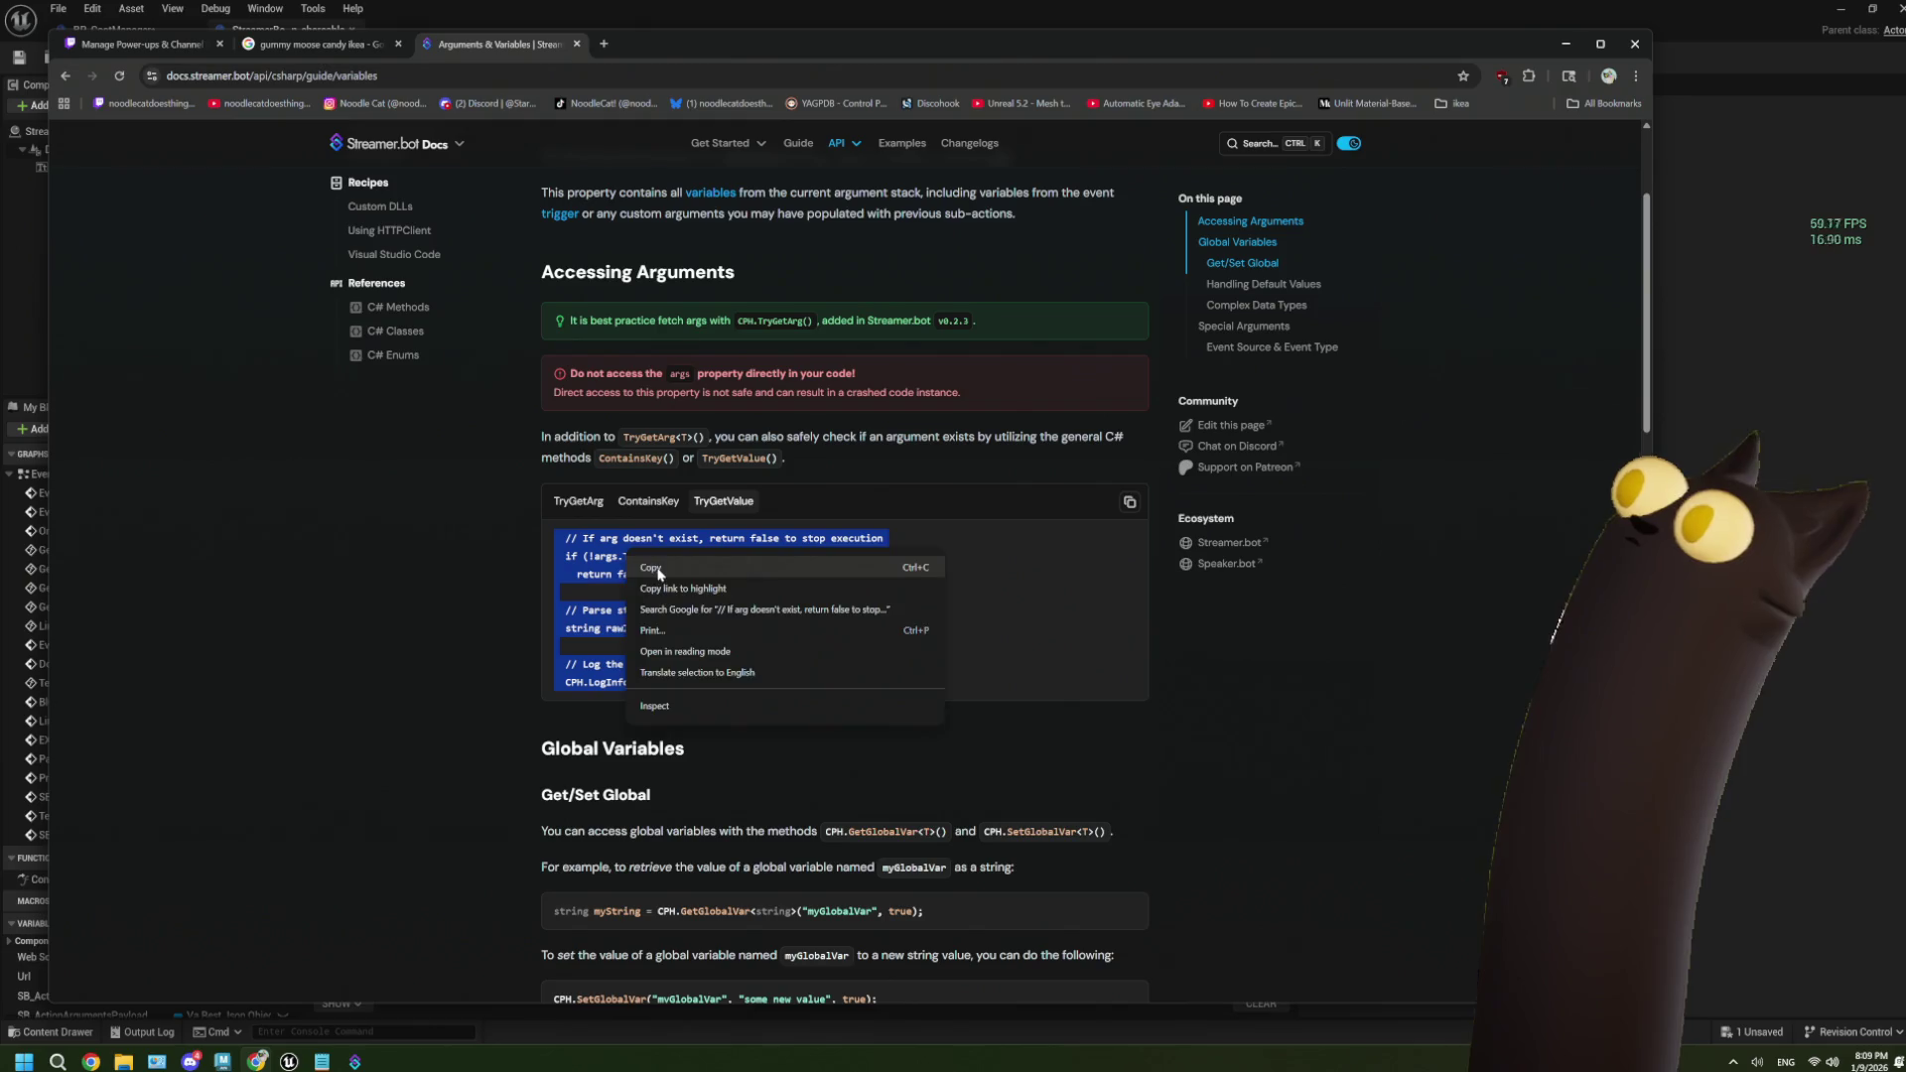
pyautogui.click(655, 559)
pyautogui.hotkey('alt', 'Tab')
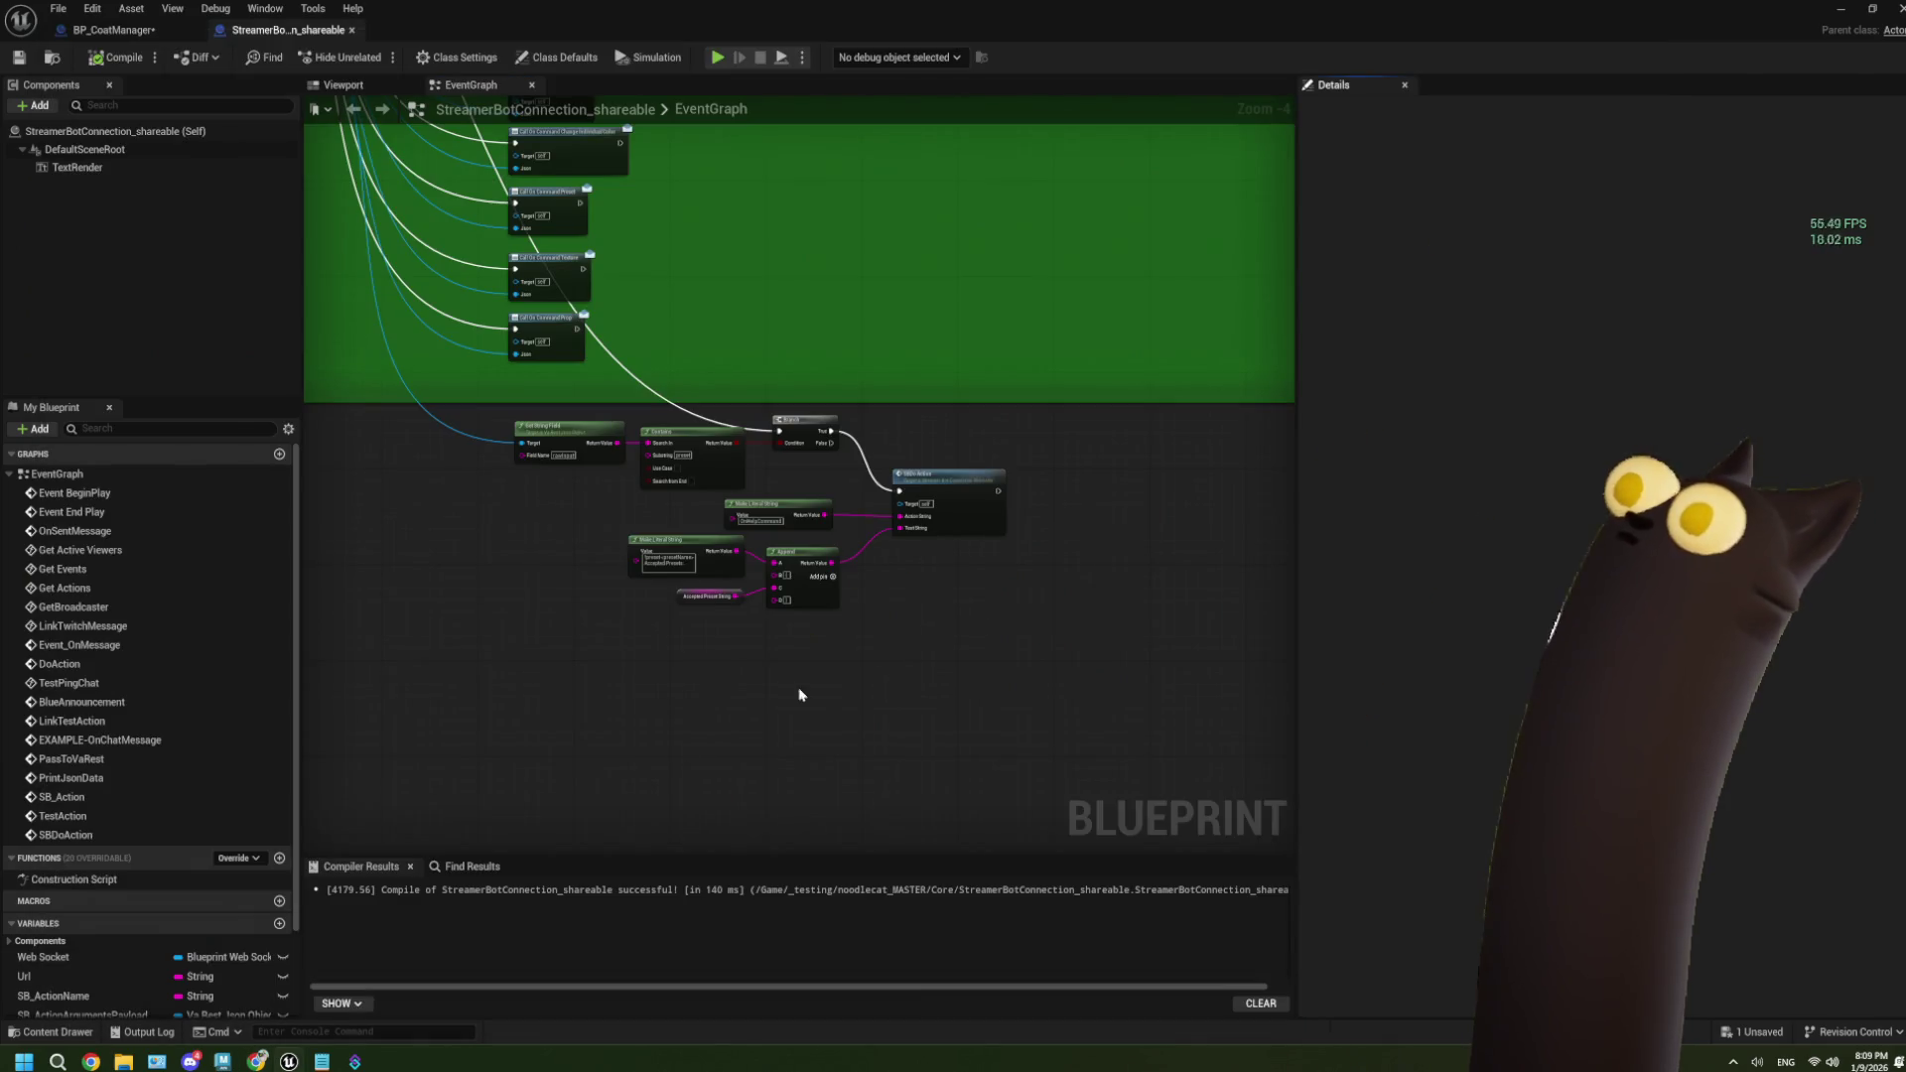
pyautogui.click(354, 1062)
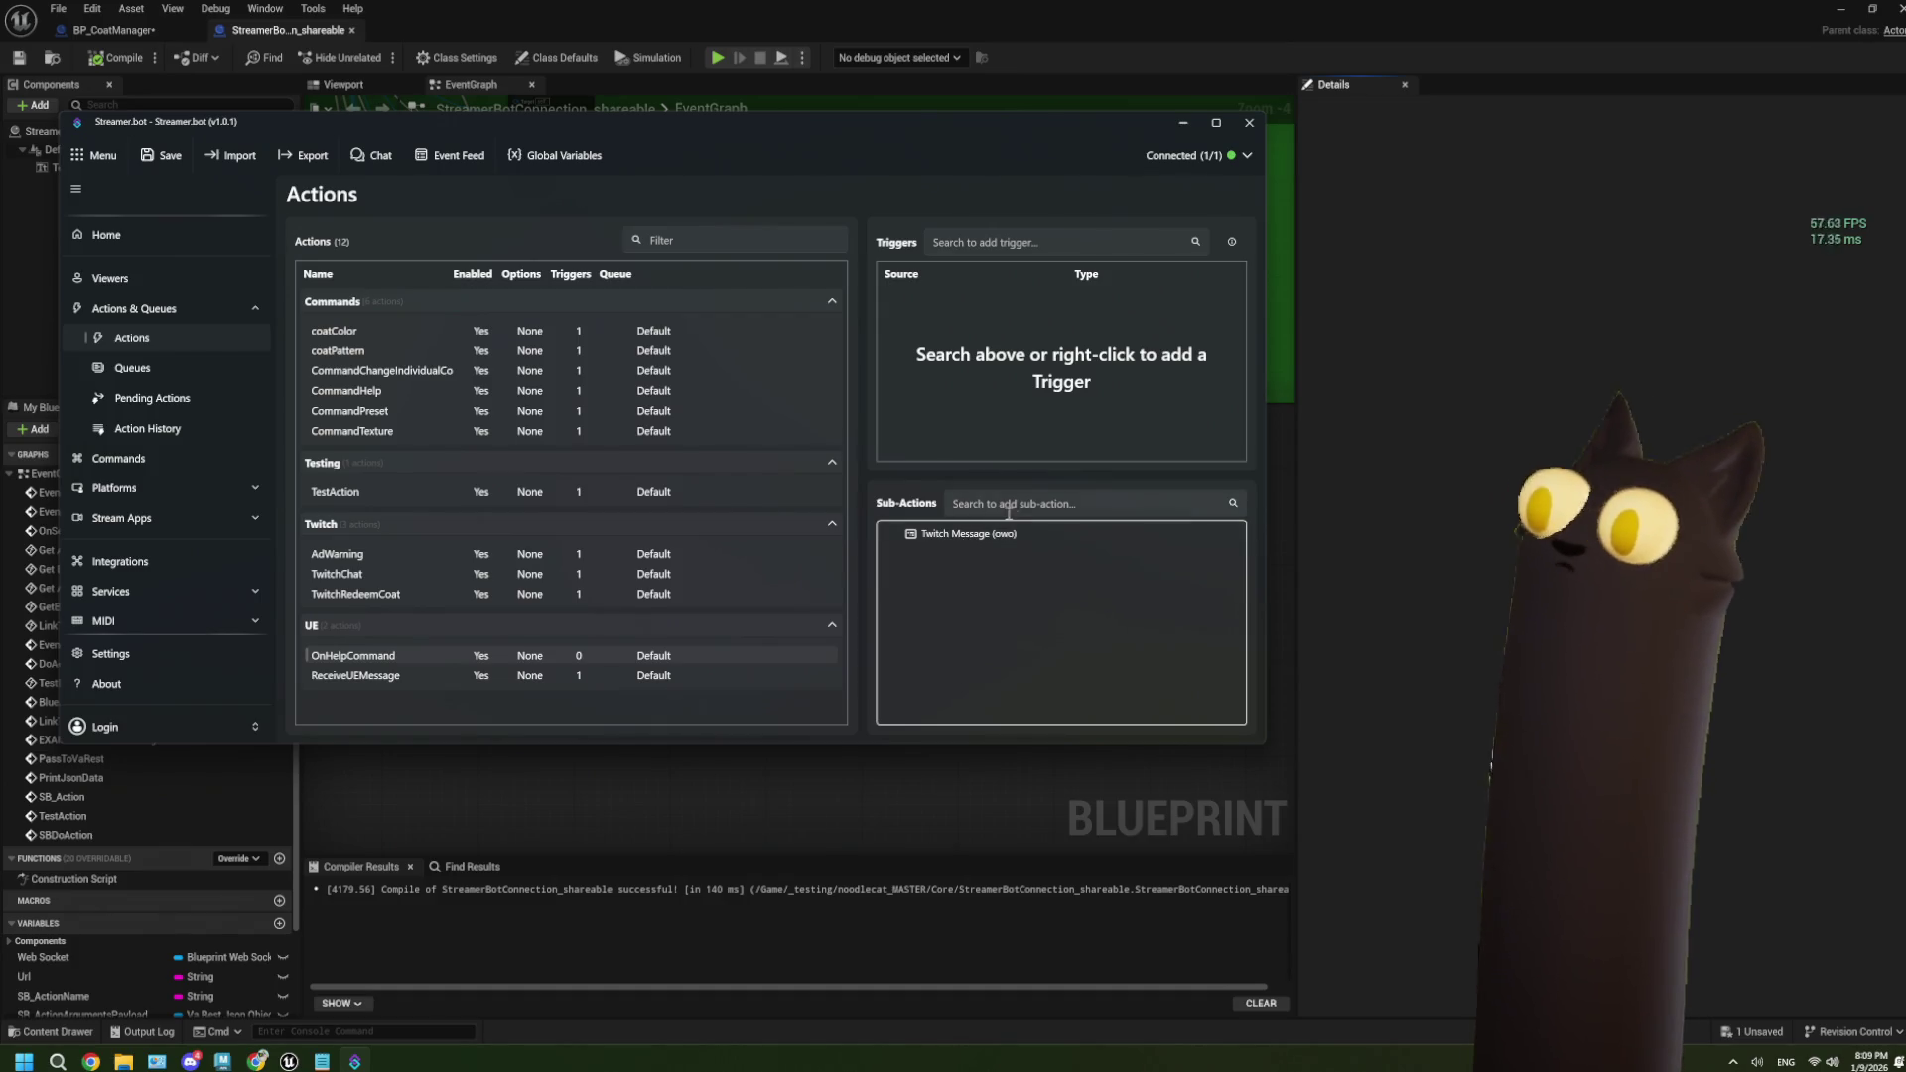
# Add an Execute C# Code sub-action and paste the TryGetValue example over the placeholder comment.
pyautogui.rightClick(950, 593)
pyautogui.moveTo(1023, 715)
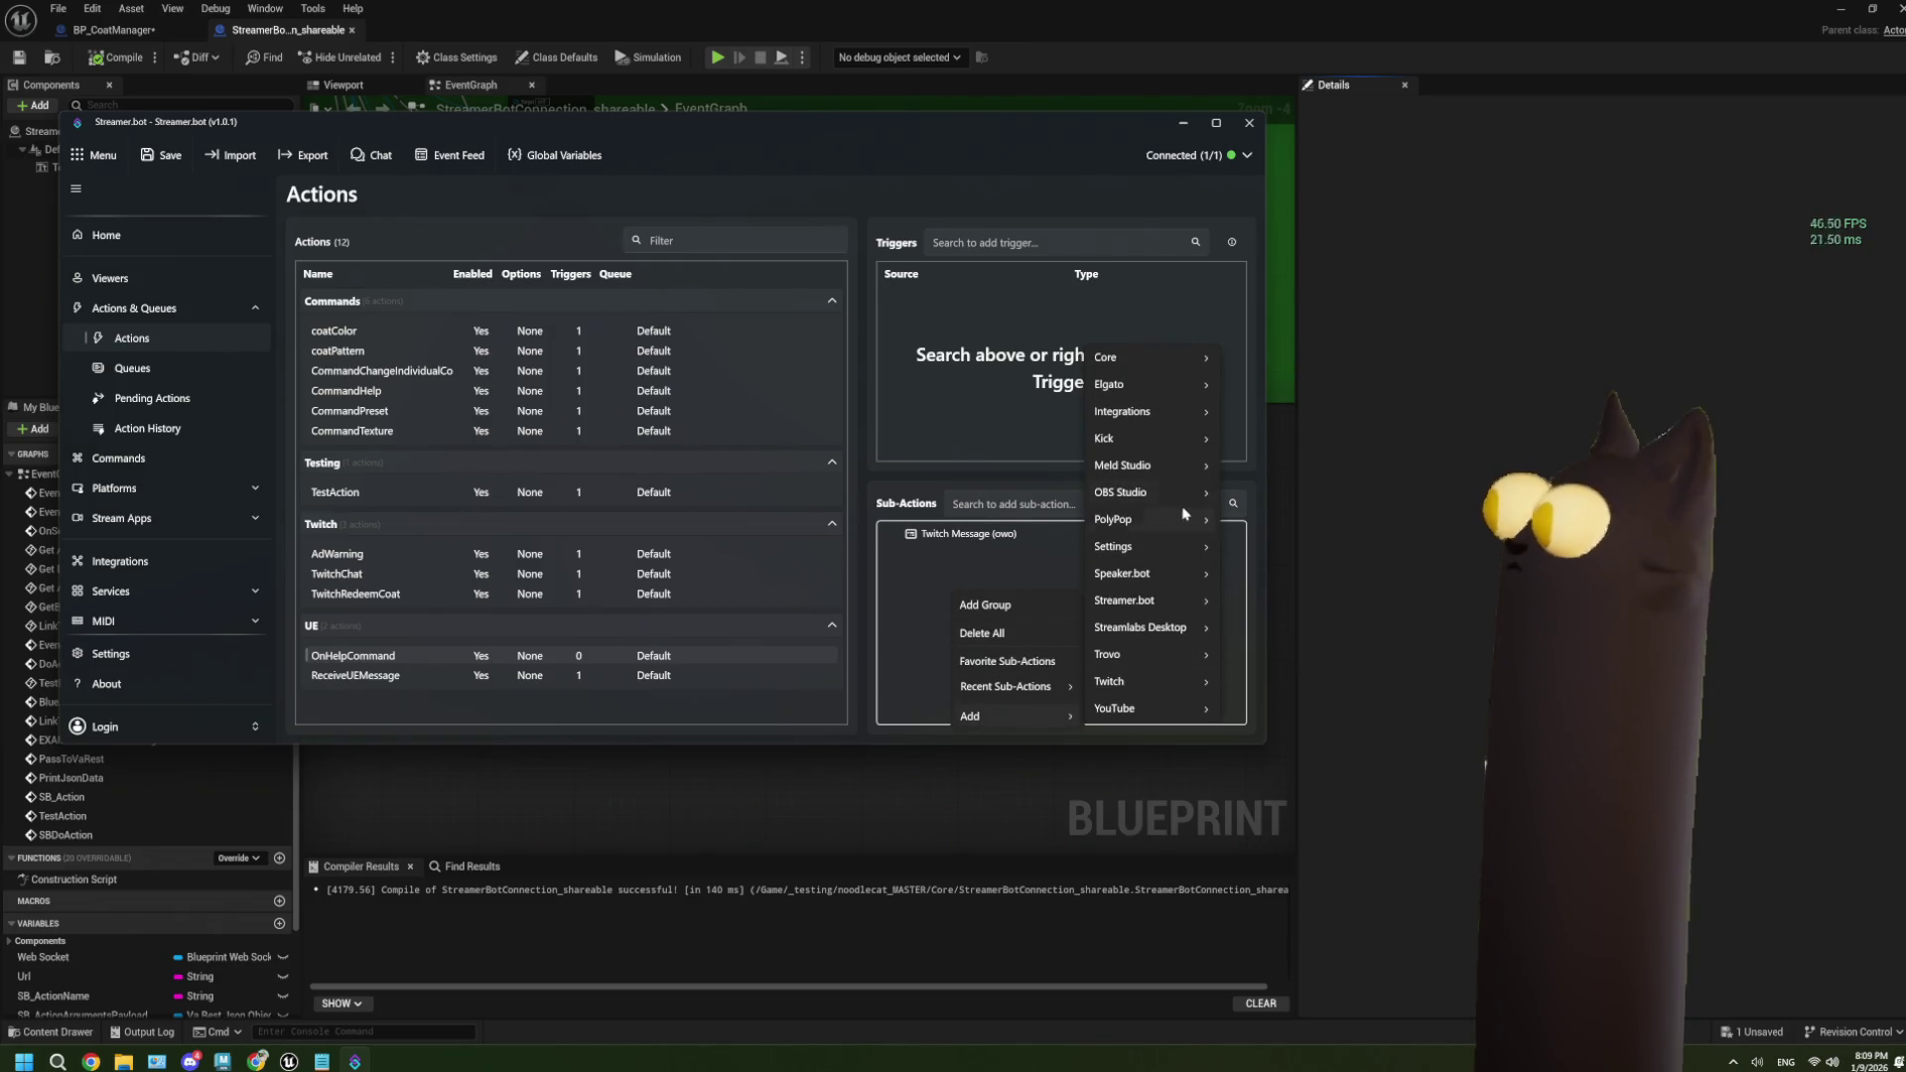
pyautogui.moveTo(1152, 369)
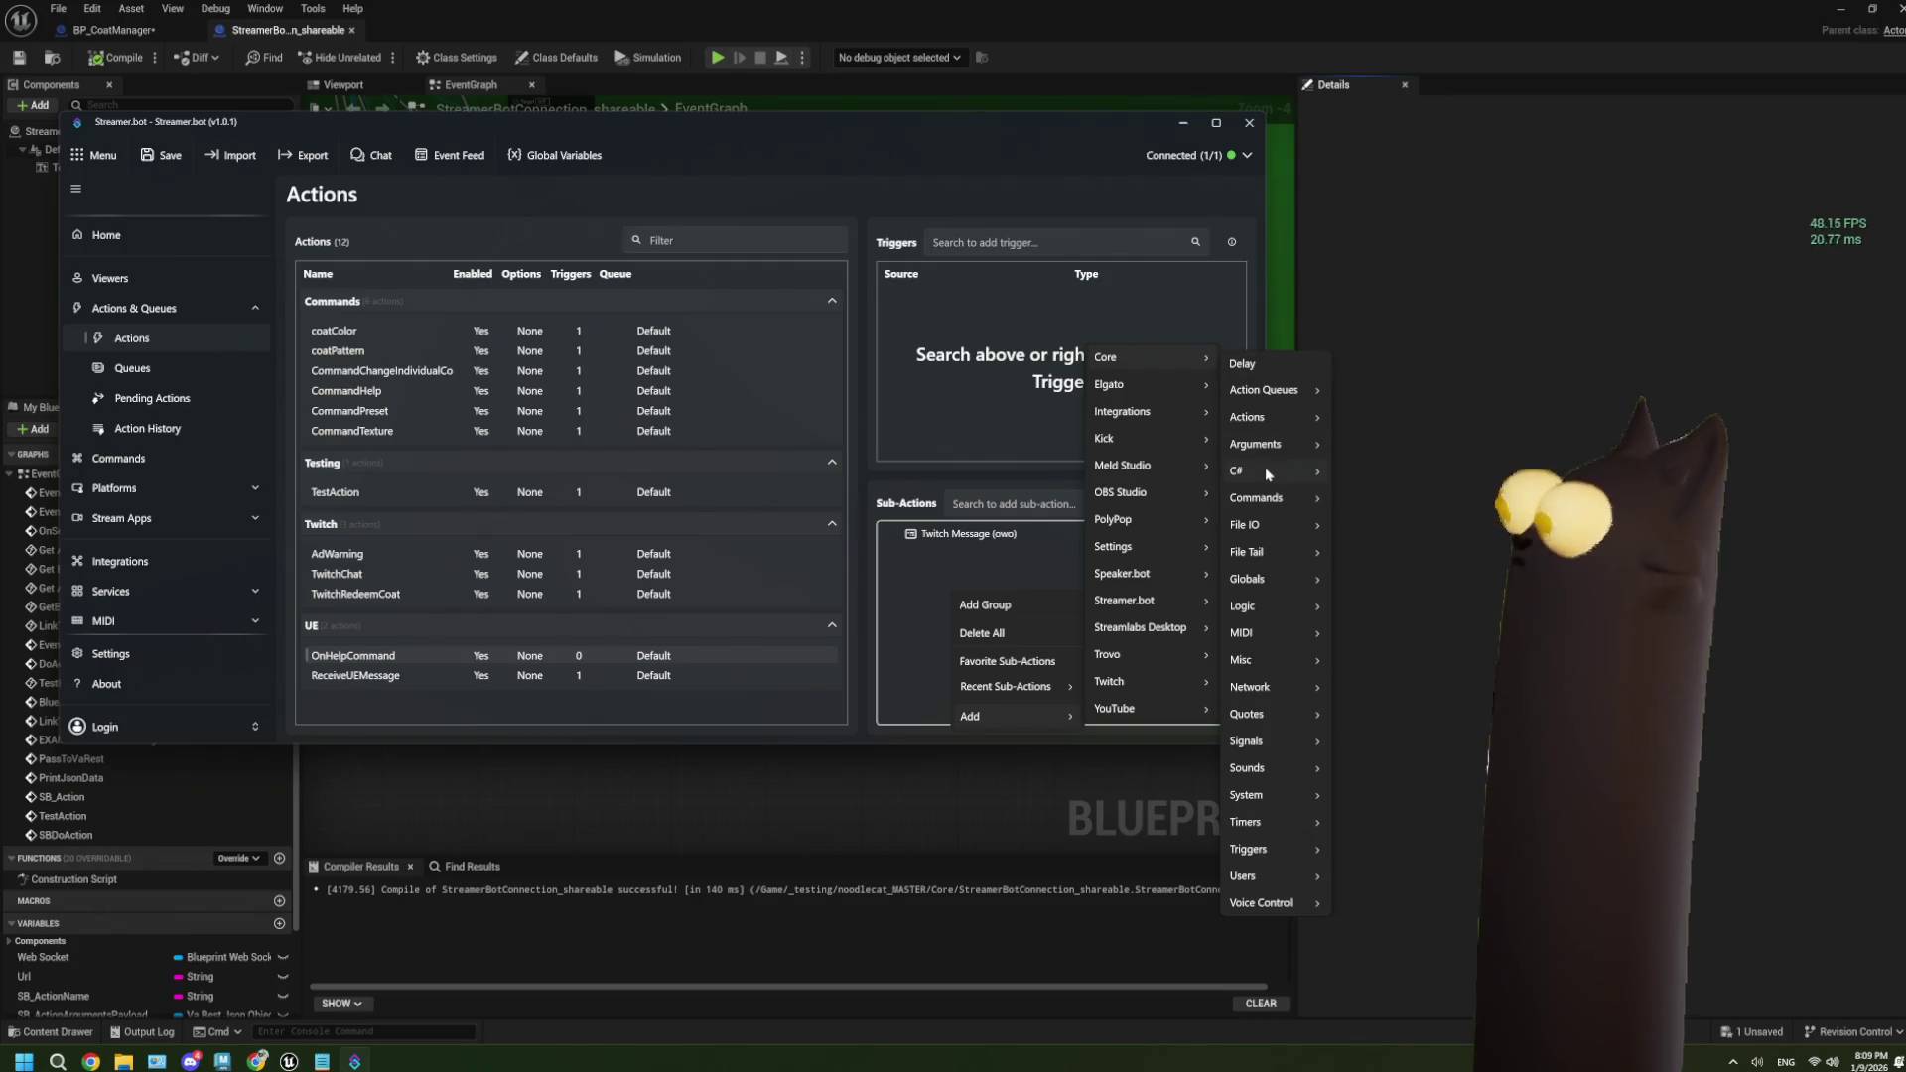
pyautogui.moveTo(1266, 469)
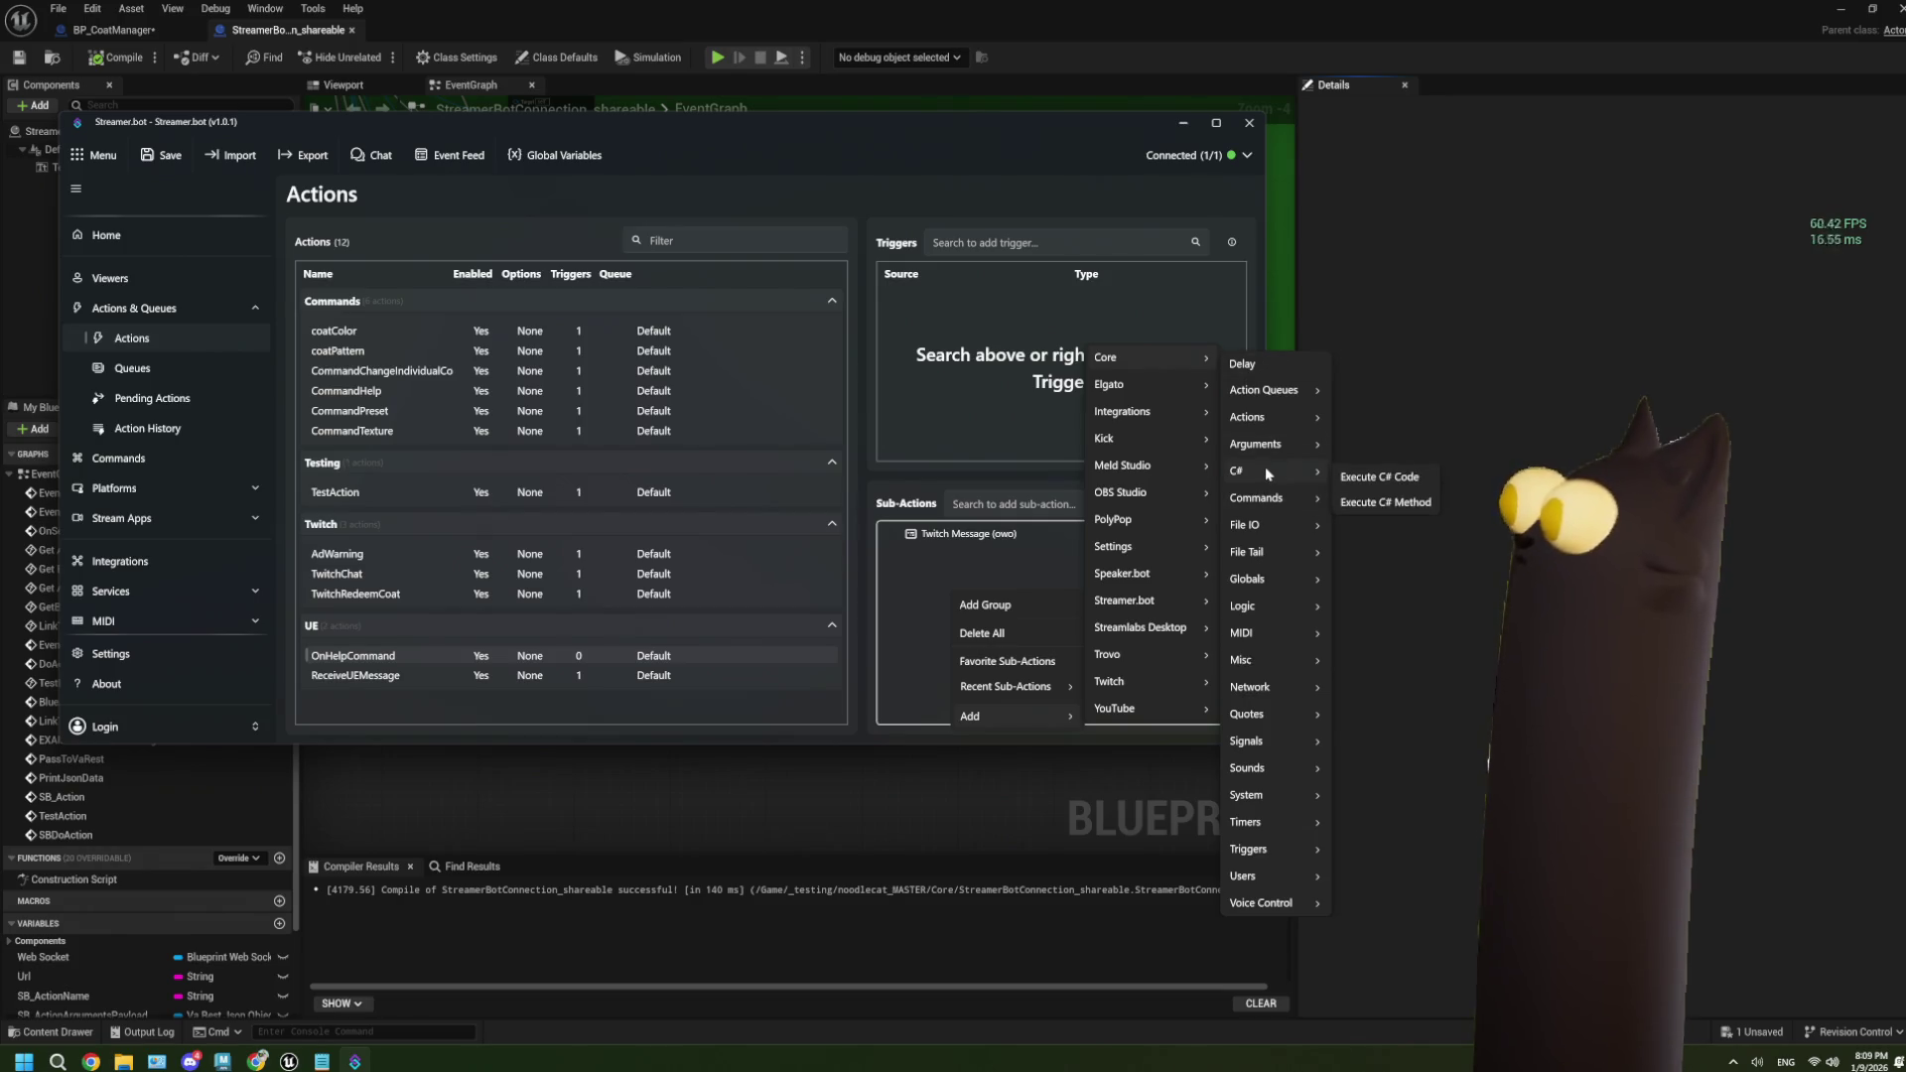
pyautogui.click(1363, 479)
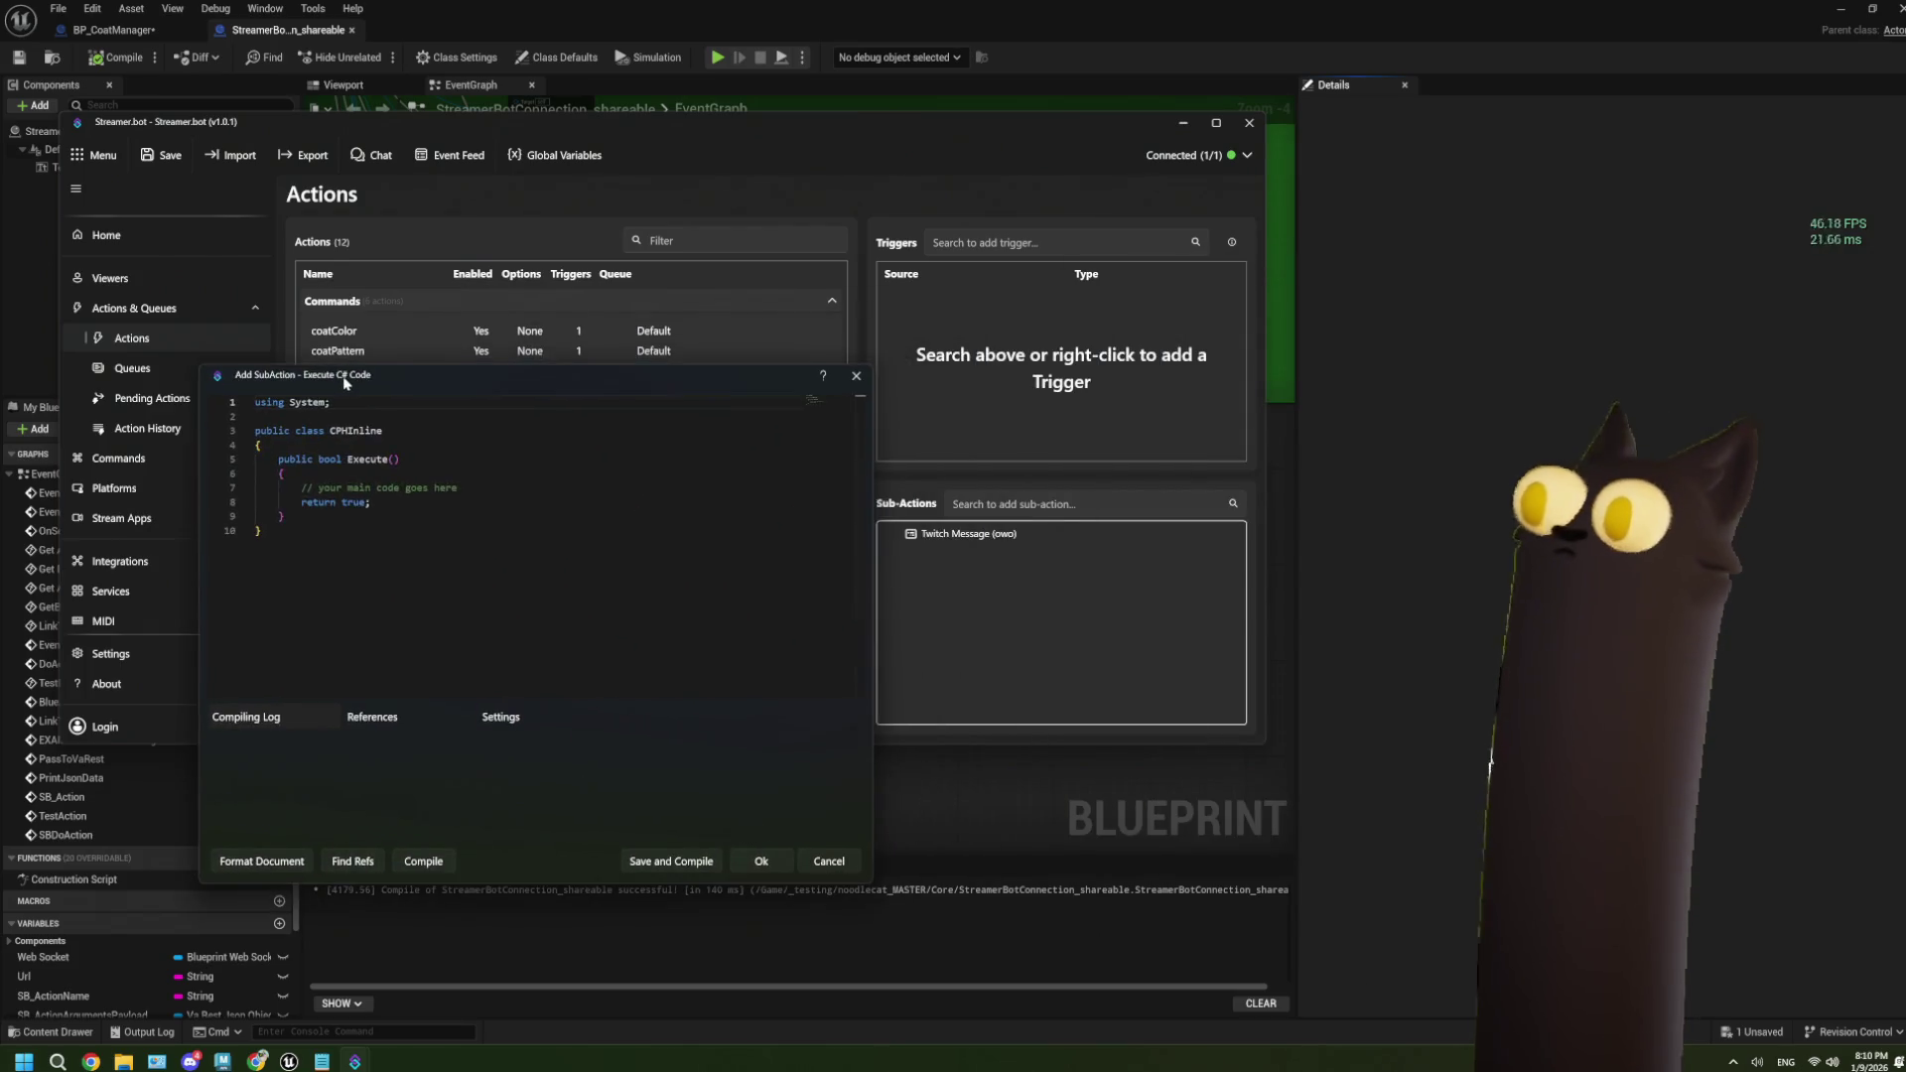
pyautogui.moveTo(344, 382); pyautogui.dragTo(529, 317)
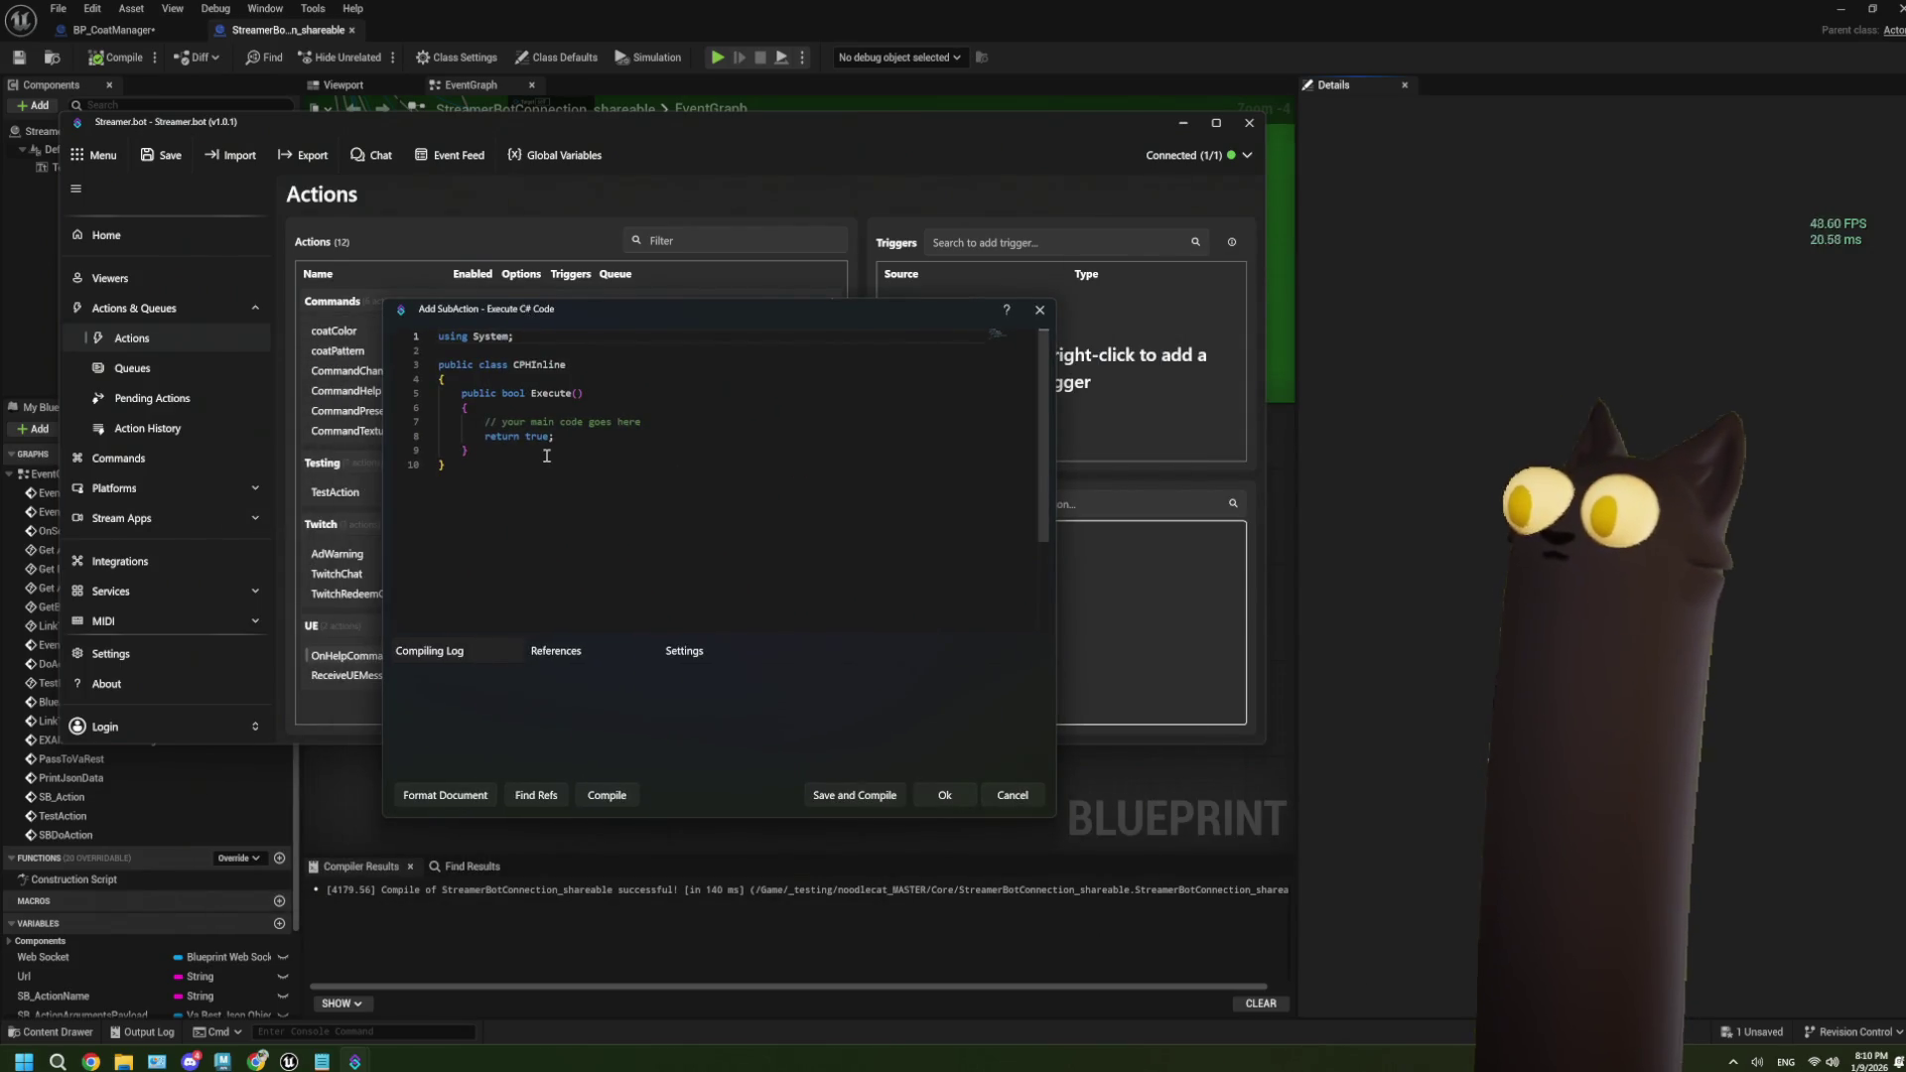
pyautogui.moveTo(642, 429); pyautogui.dragTo(484, 423)
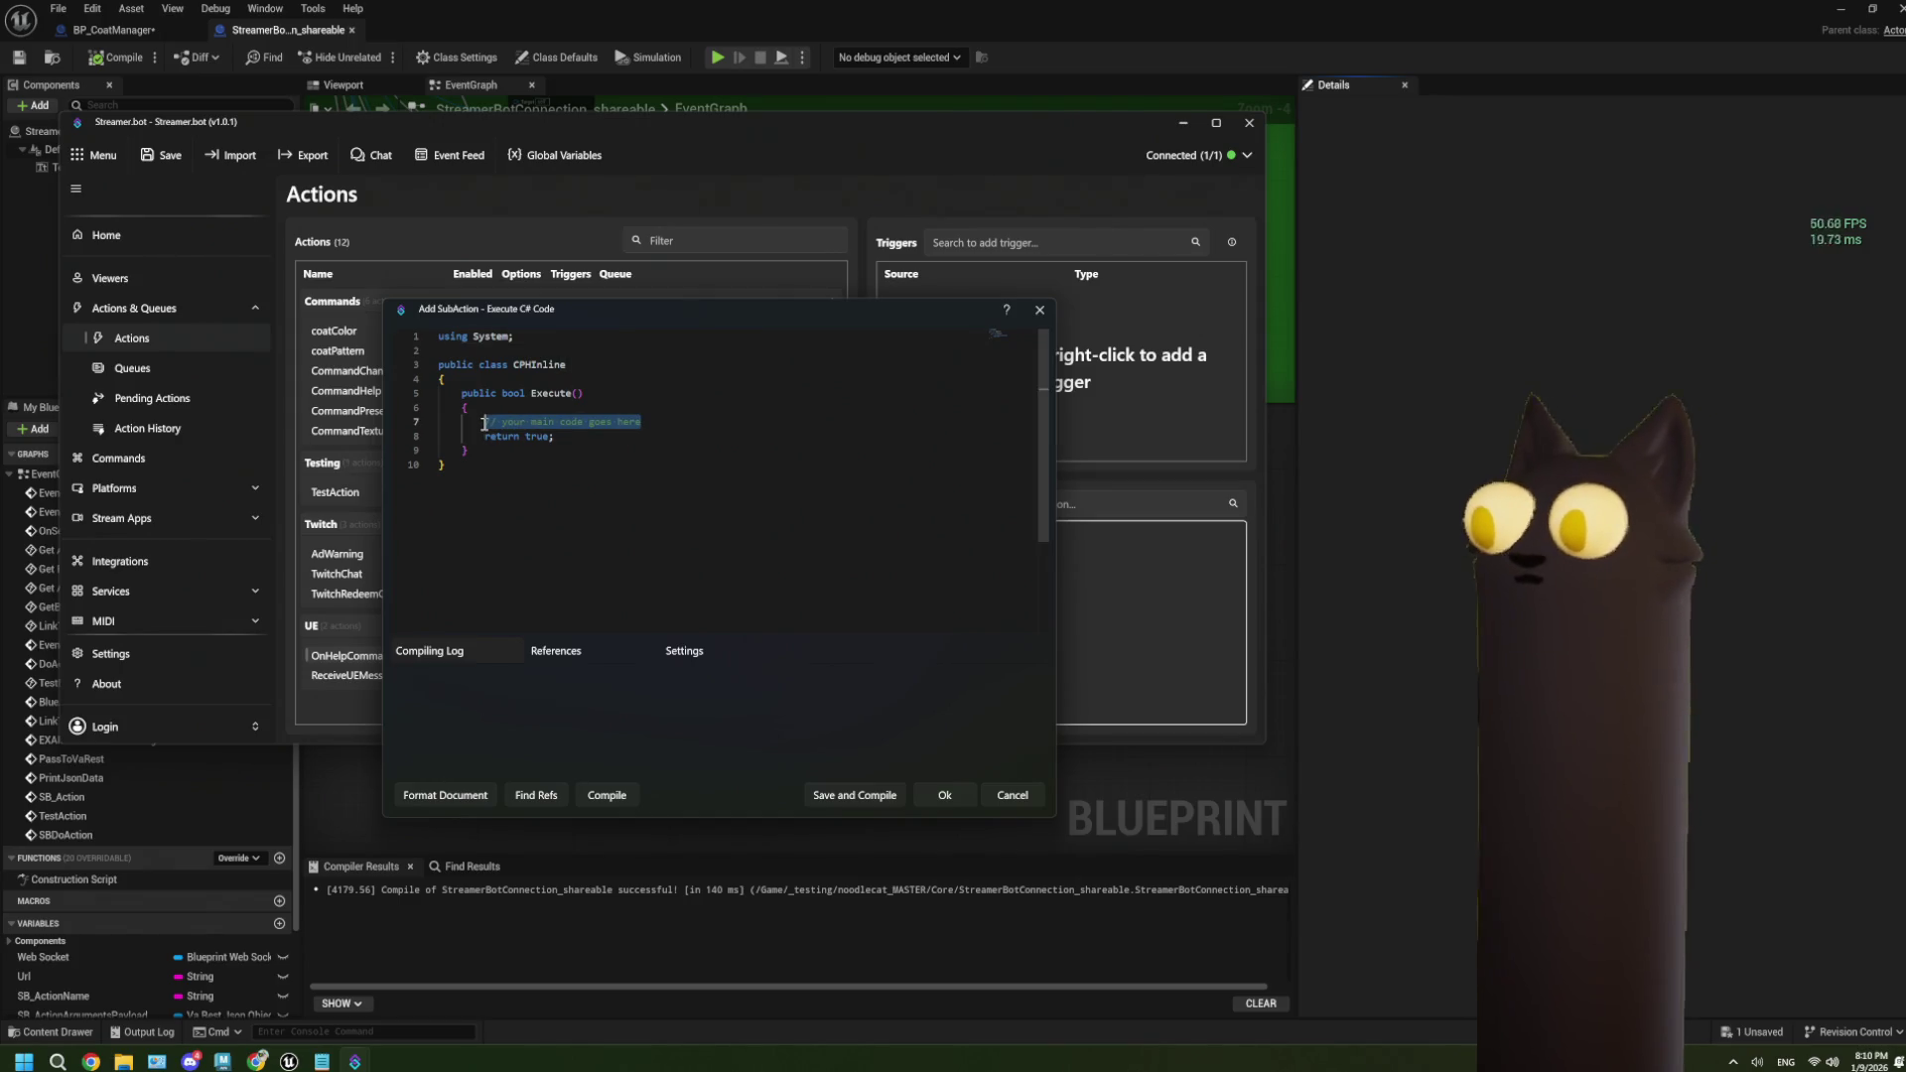
pyautogui.hotkey('ctrl', 'v')
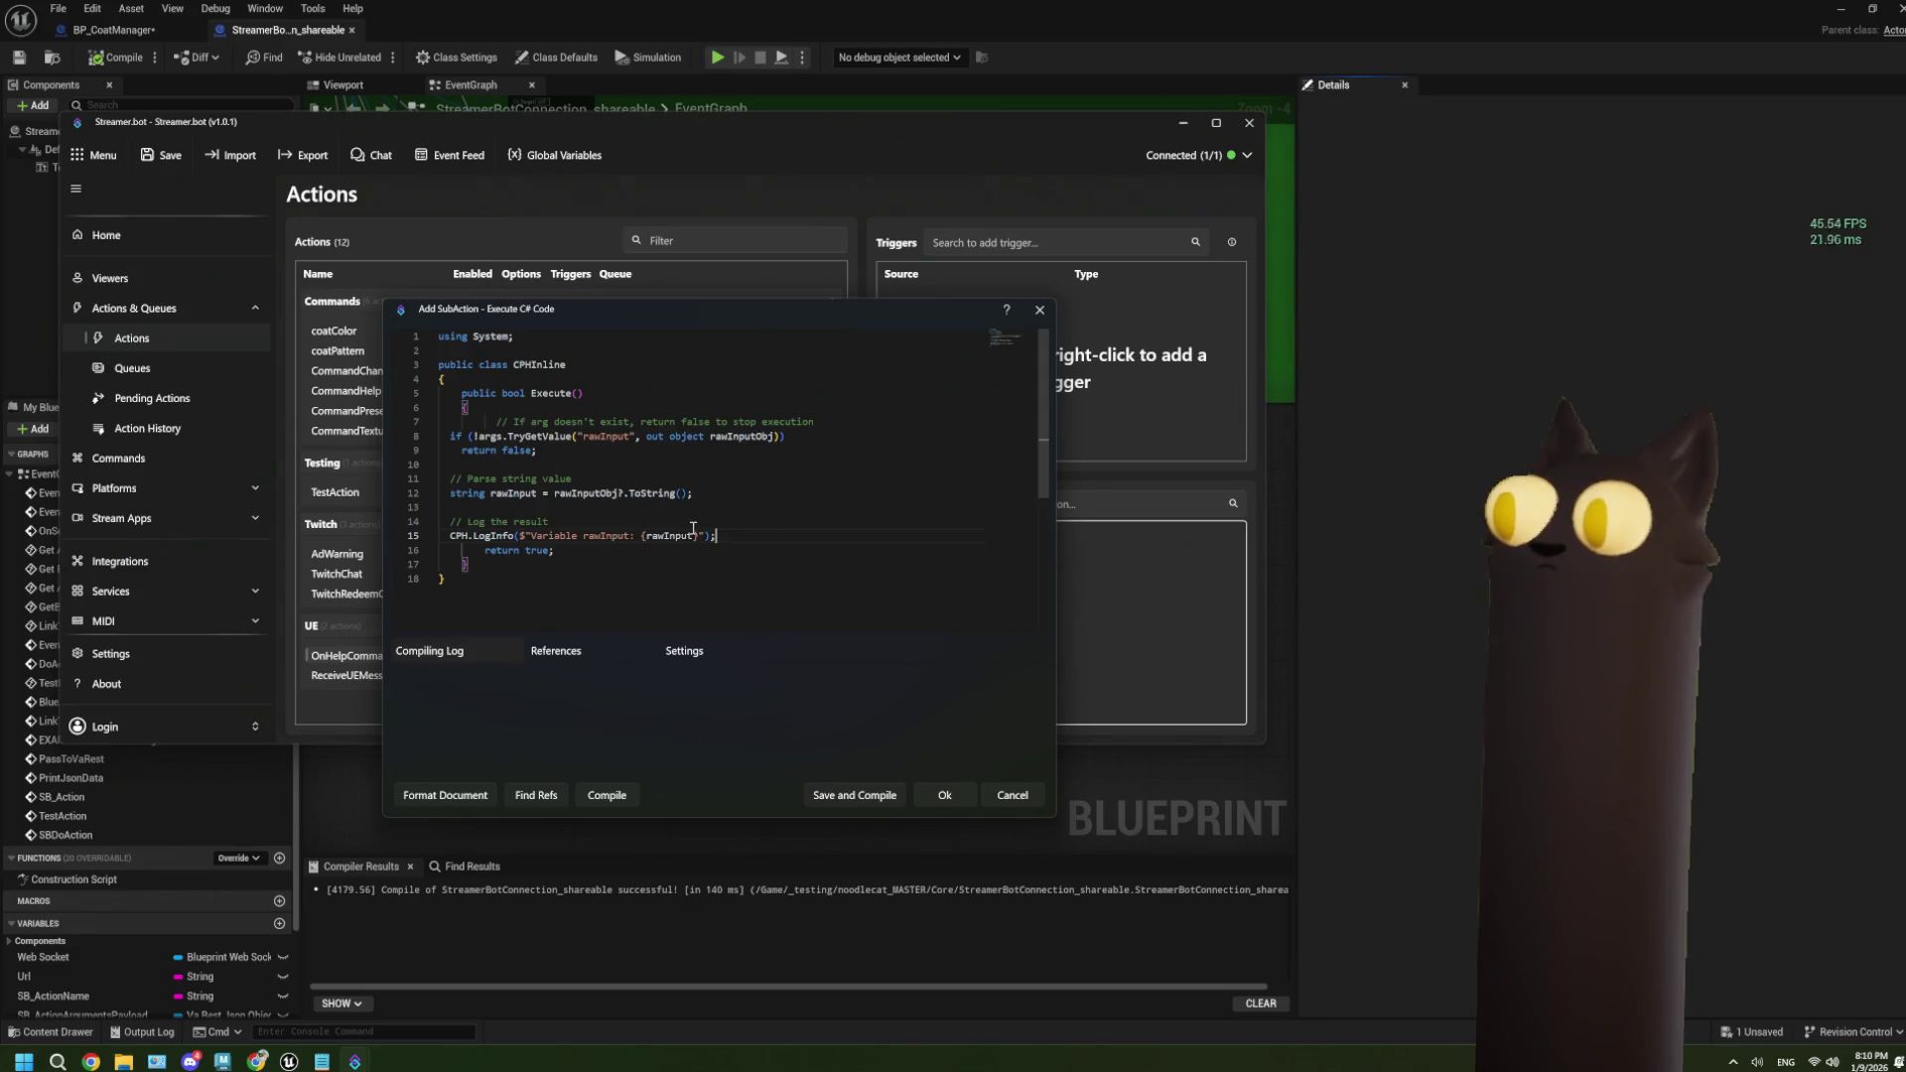
# Indent the if, return false, rawInput and LogInfo lines, then save and compile.
pyautogui.click(456, 437)
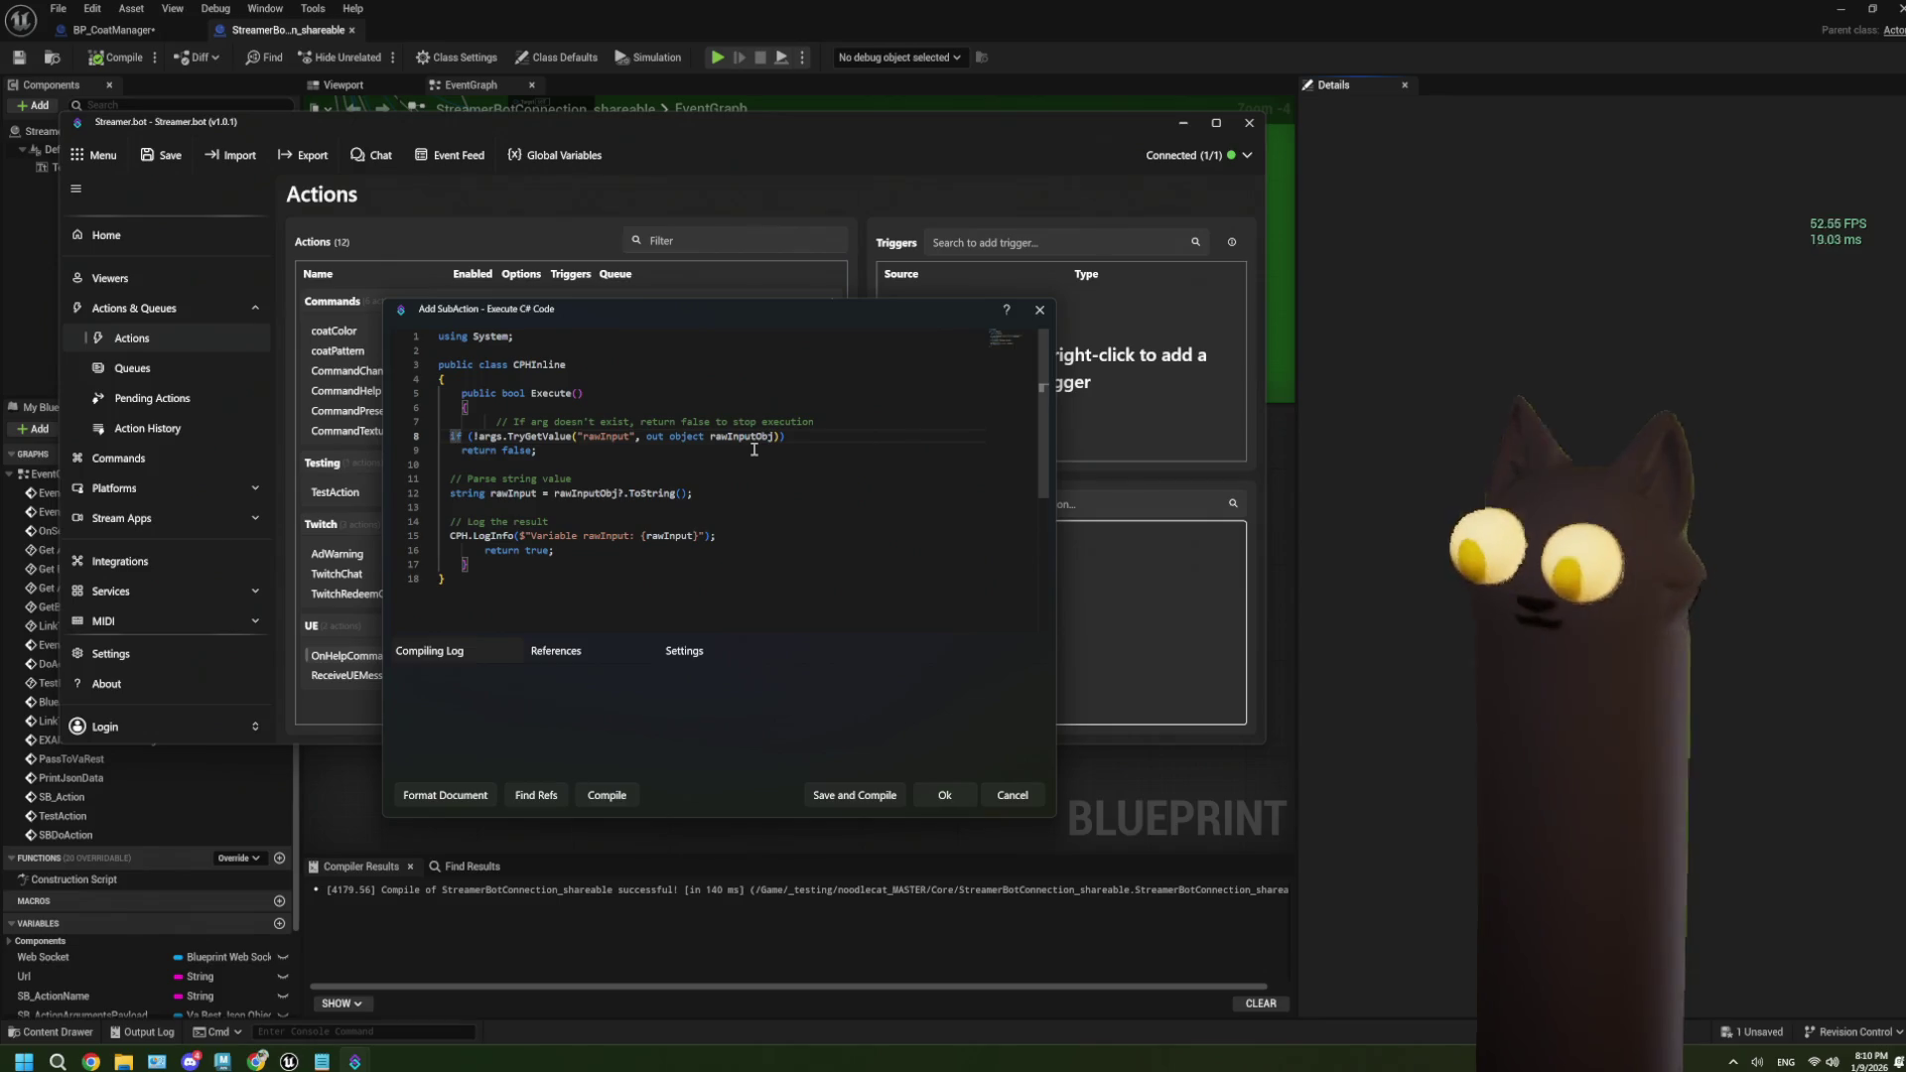
pyautogui.press('Tab')
pyautogui.press('Tab')
pyautogui.press('Tab')
pyautogui.press('Down')
pyautogui.press('Home')
pyautogui.press('Tab')
pyautogui.press('Tab')
pyautogui.press('Tab')
pyautogui.click(453, 479)
pyautogui.press('Tab')
pyautogui.press('Tab')
pyautogui.press('Tab')
pyautogui.press('Down')
pyautogui.press('Home')
pyautogui.press('Tab')
pyautogui.press('Tab')
pyautogui.press('Tab')
pyautogui.press('Down')
pyautogui.press('Down')
pyautogui.press('Home')
pyautogui.press('Tab')
pyautogui.press('Tab')
pyautogui.press('Tab')
pyautogui.click(451, 535)
pyautogui.press('Tab')
pyautogui.press('Tab')
pyautogui.press('Tab')
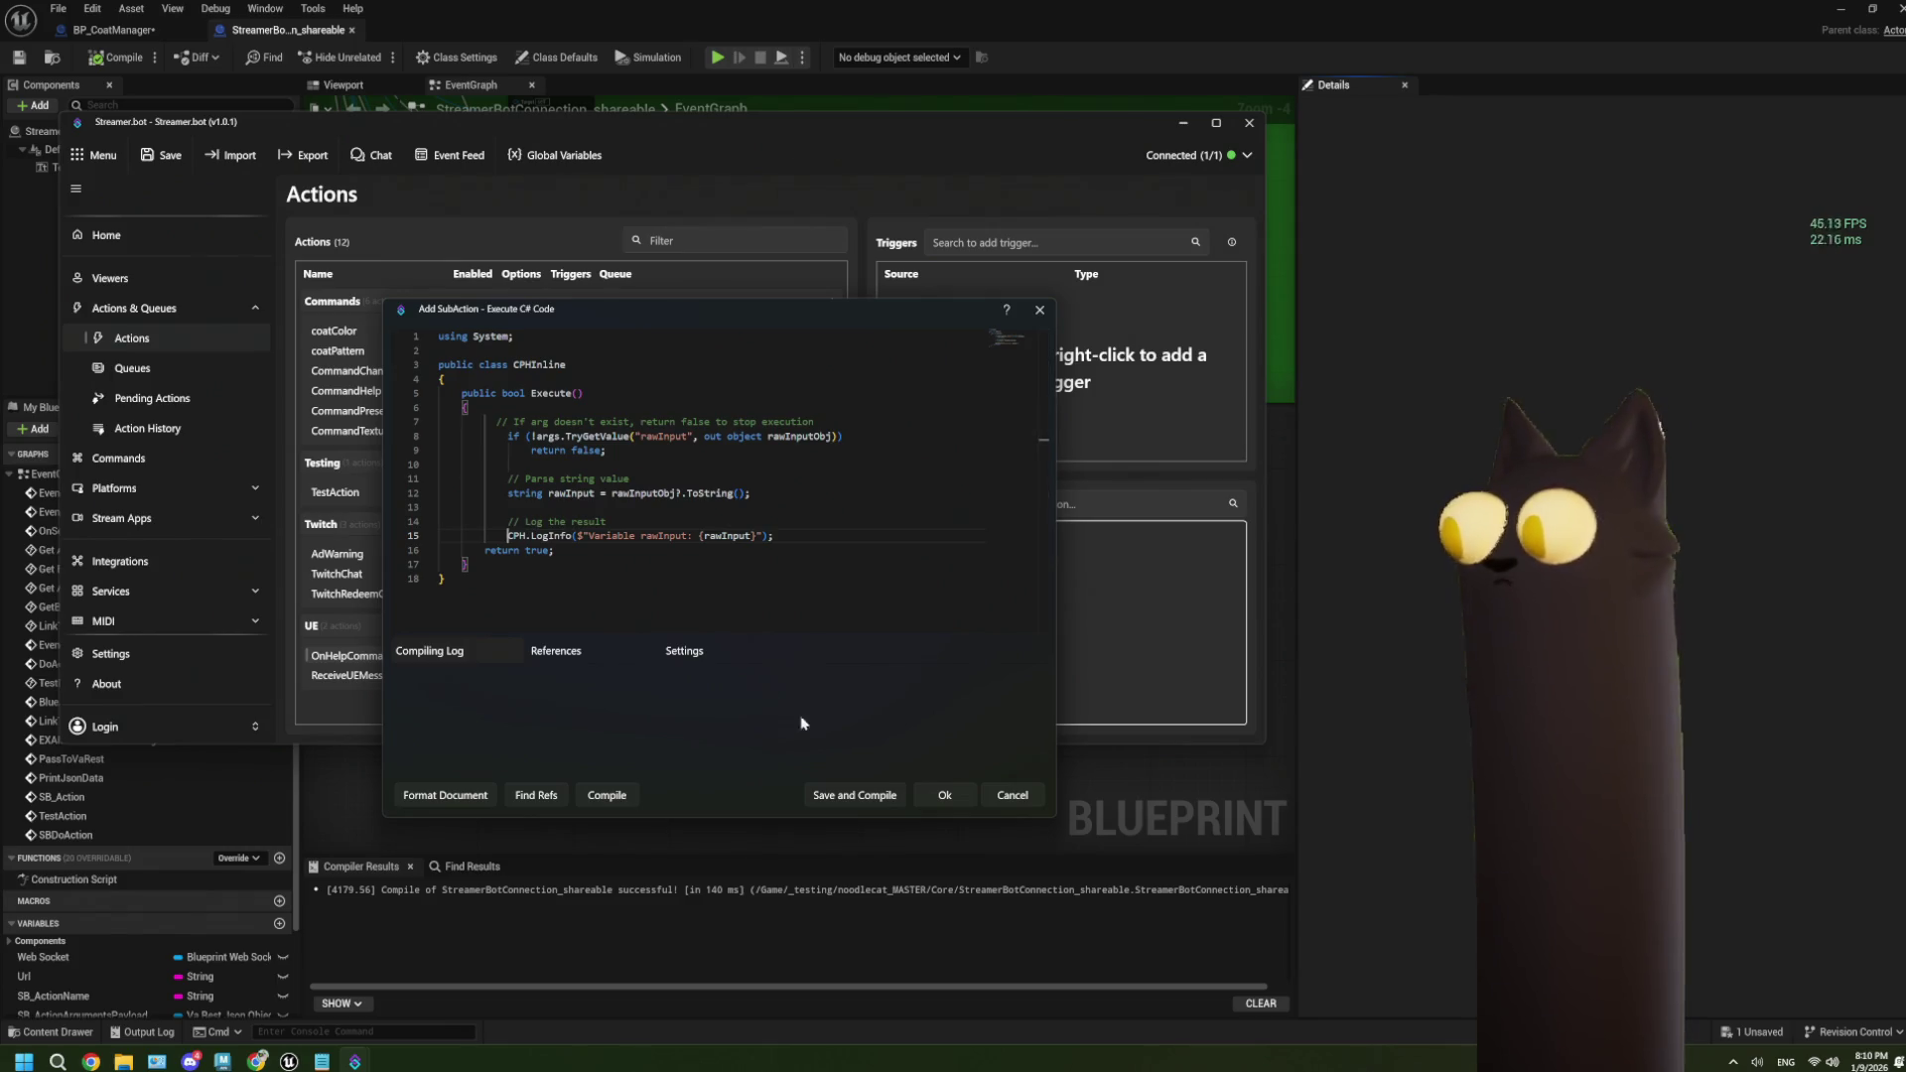
pyautogui.click(887, 795)
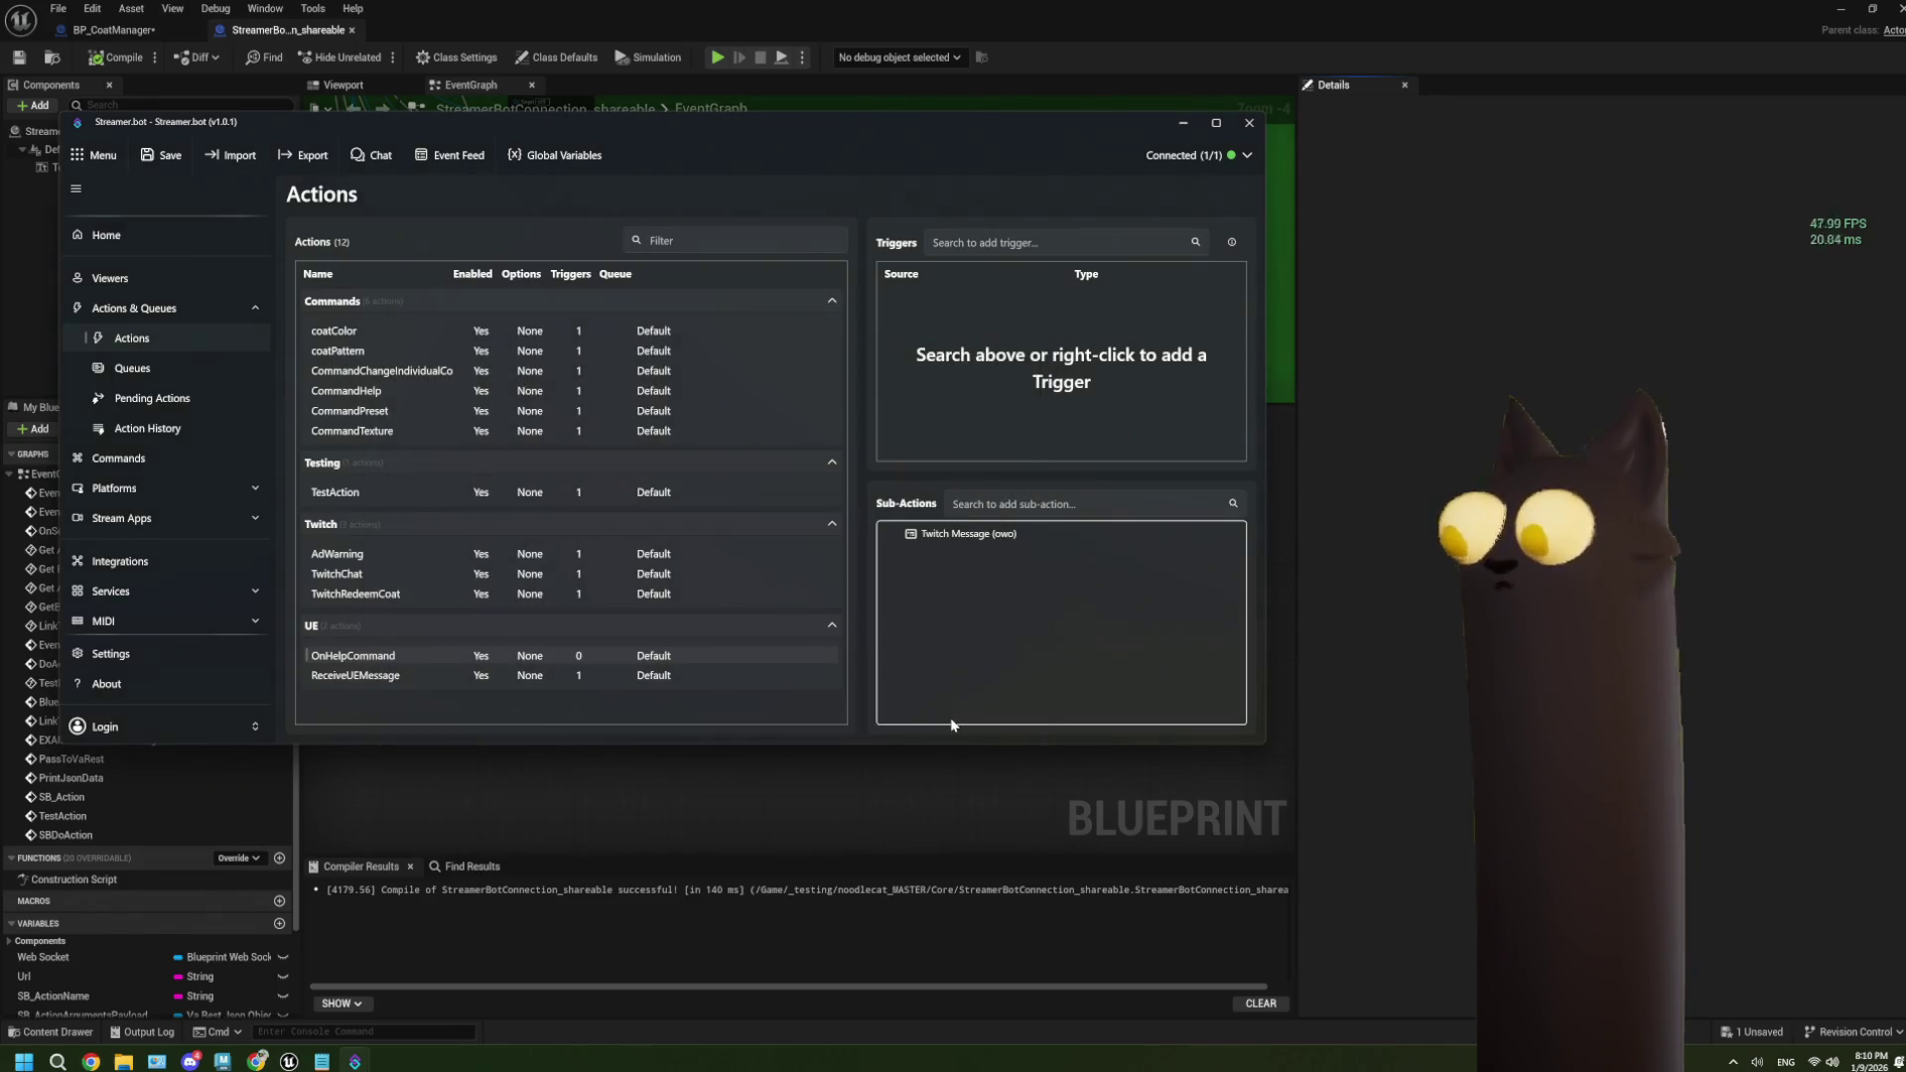
# Delete the Twitch Message sub-action and confirm the removal.
pyautogui.rightClick(992, 535)
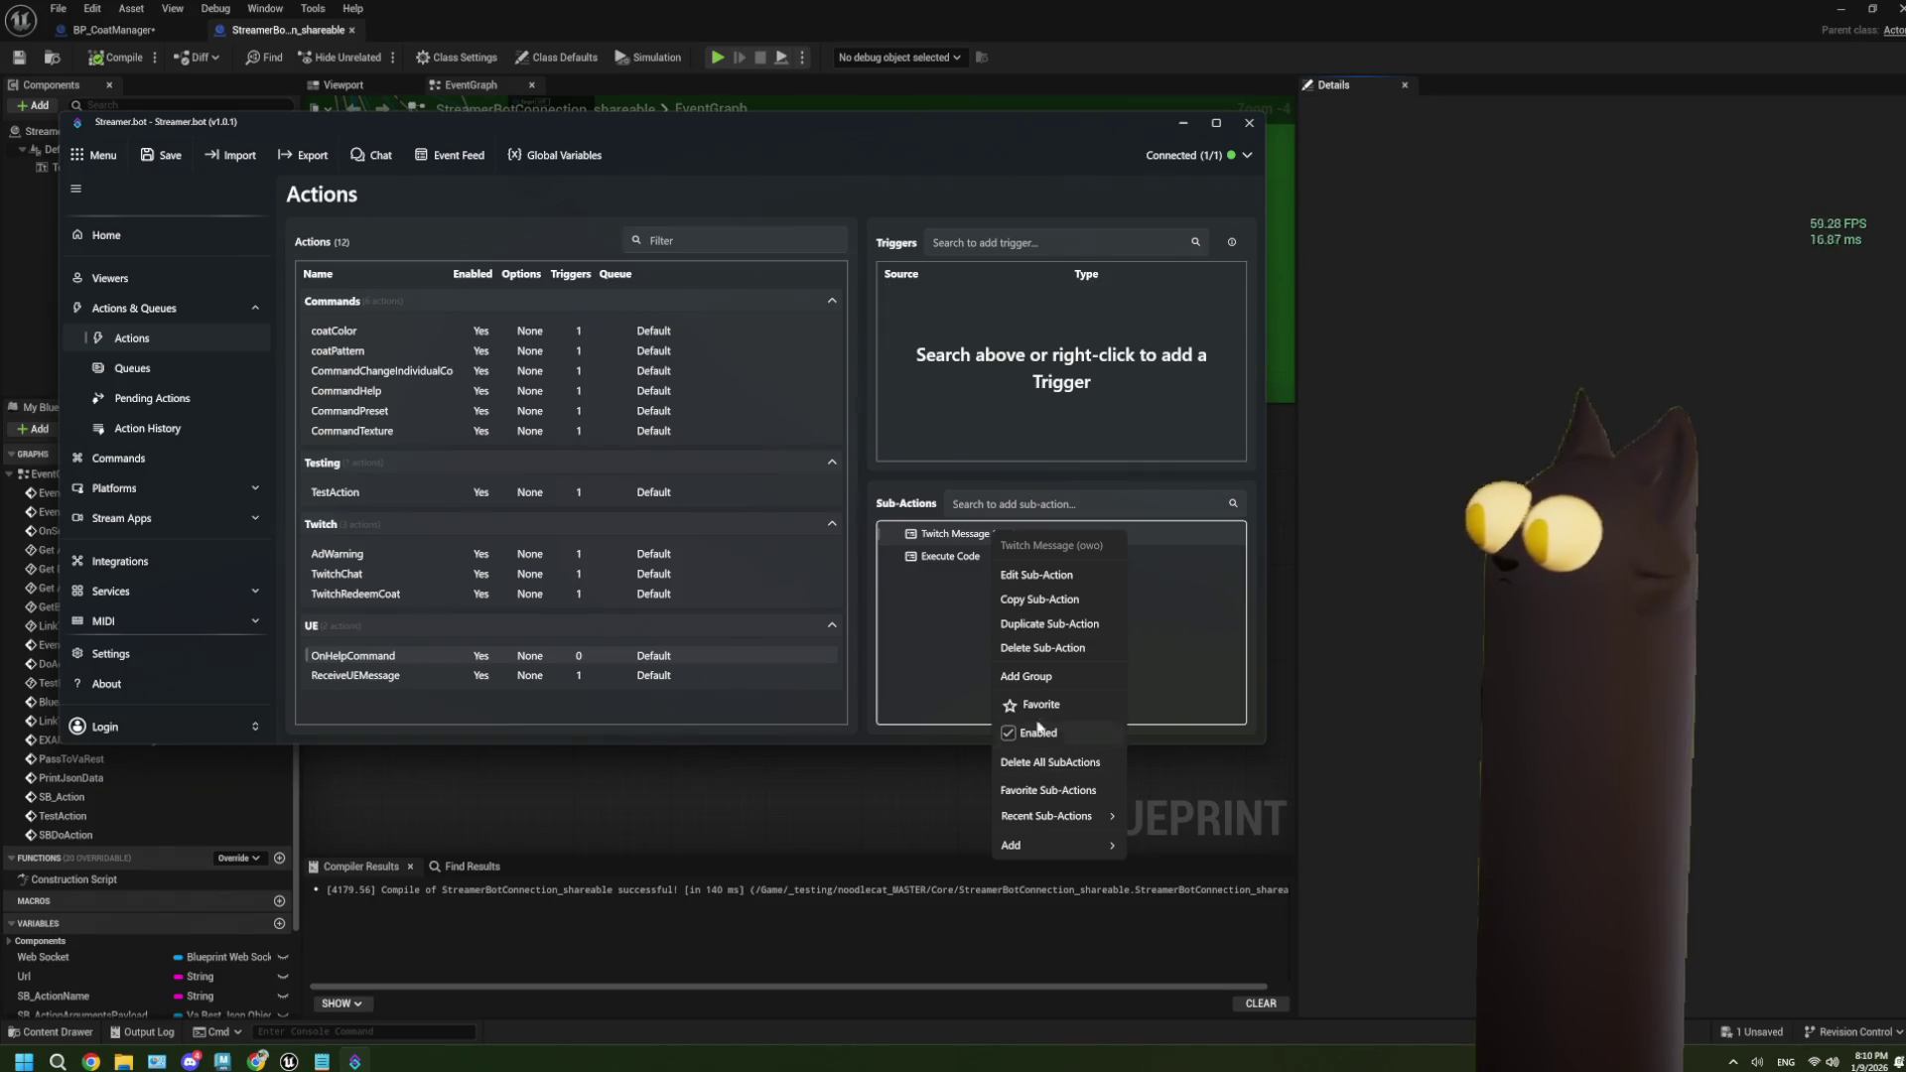
pyautogui.click(1038, 648)
pyautogui.click(708, 471)
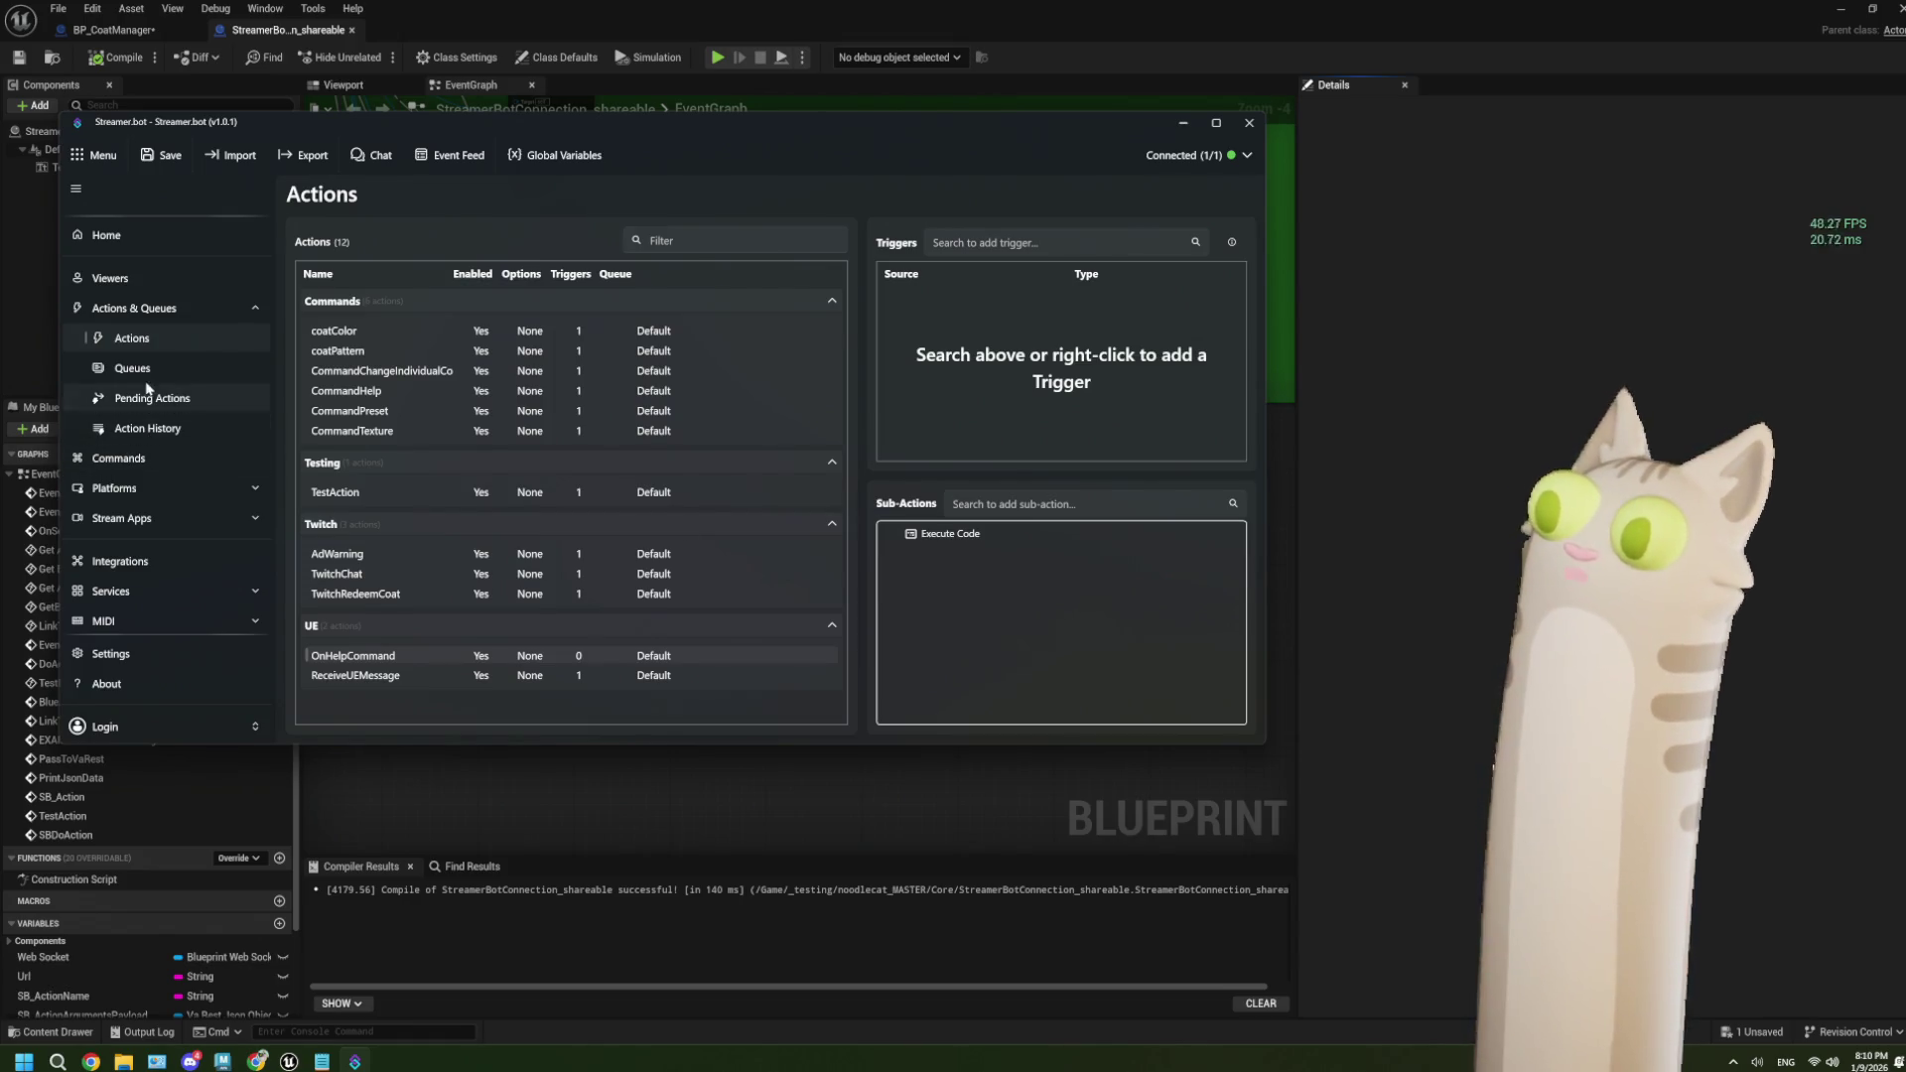
# View the Servers/Clients overview, then go back to the Actions page.
pyautogui.scroll(-4, 229, 615)
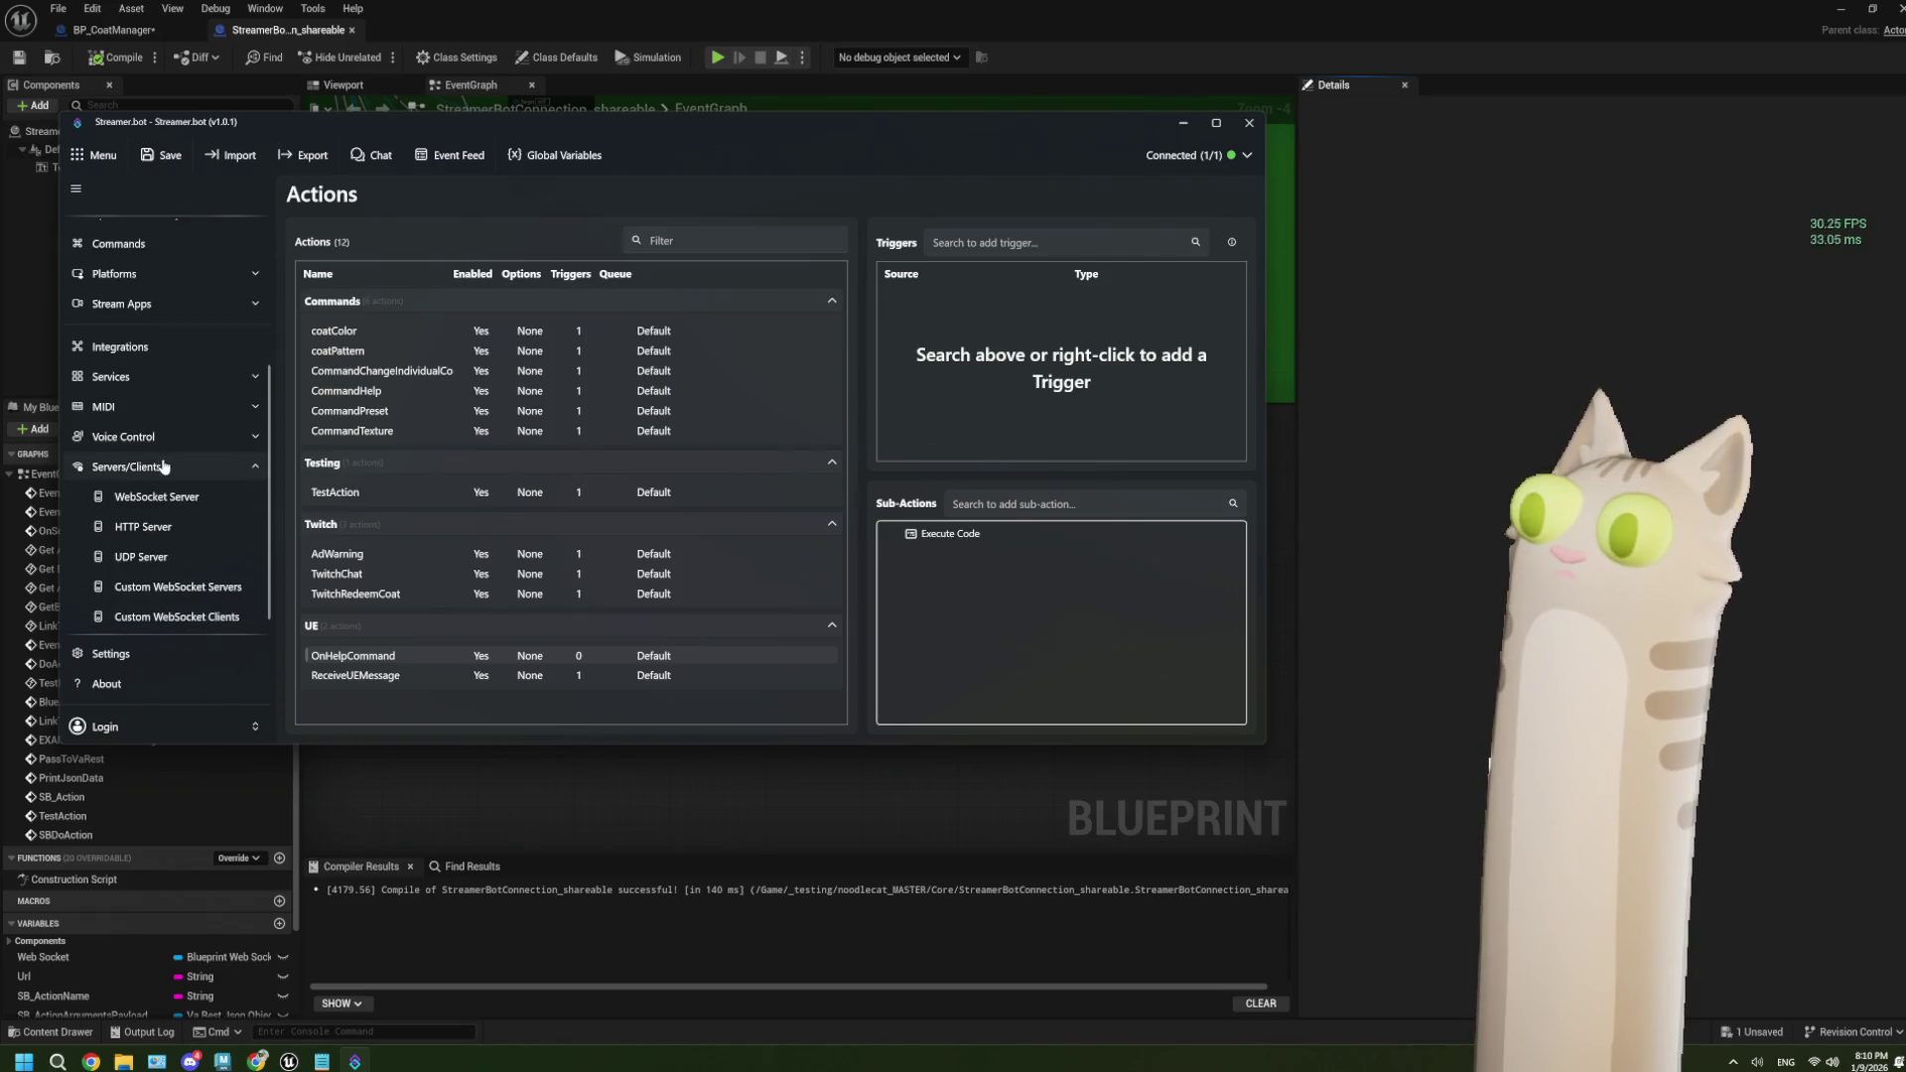
pyautogui.click(198, 466)
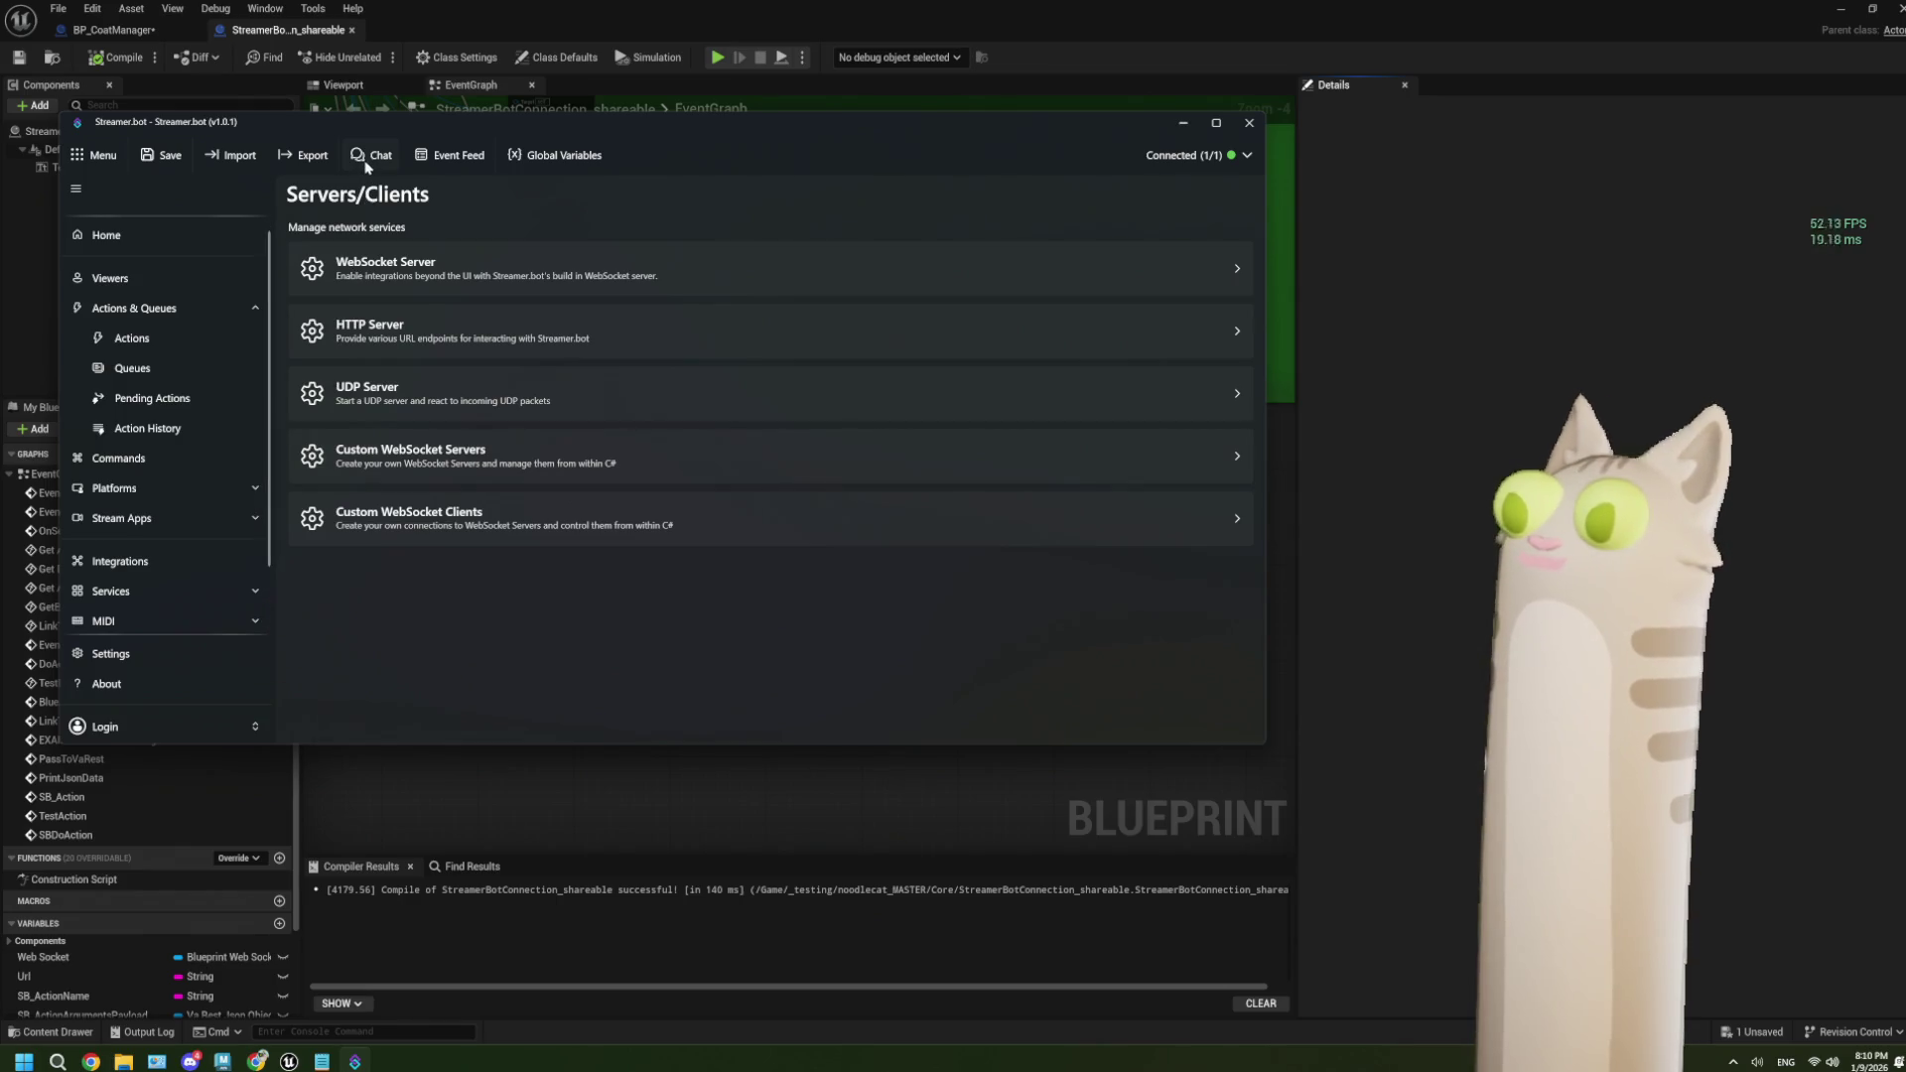
pyautogui.click(184, 338)
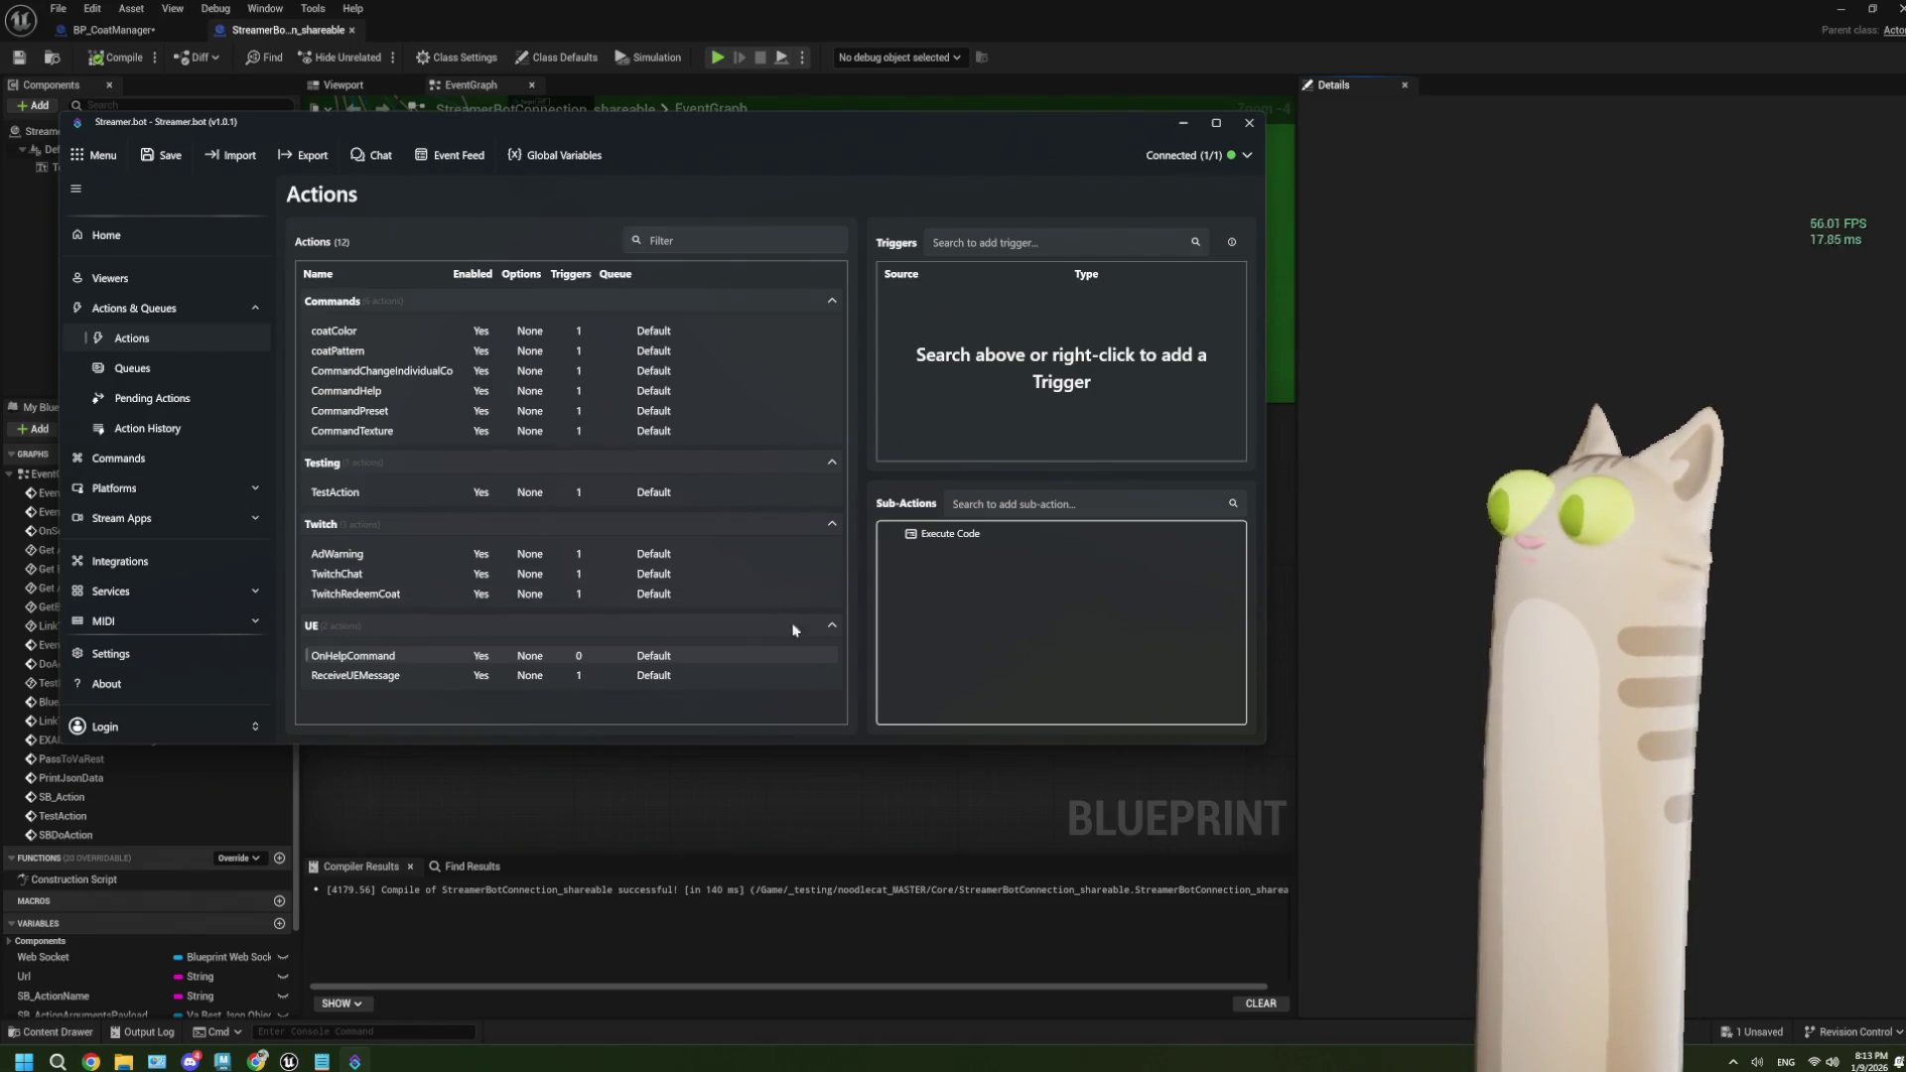
# Open the Execute Code sub-action to edit its C# script.
pyautogui.doubleClick(981, 533)
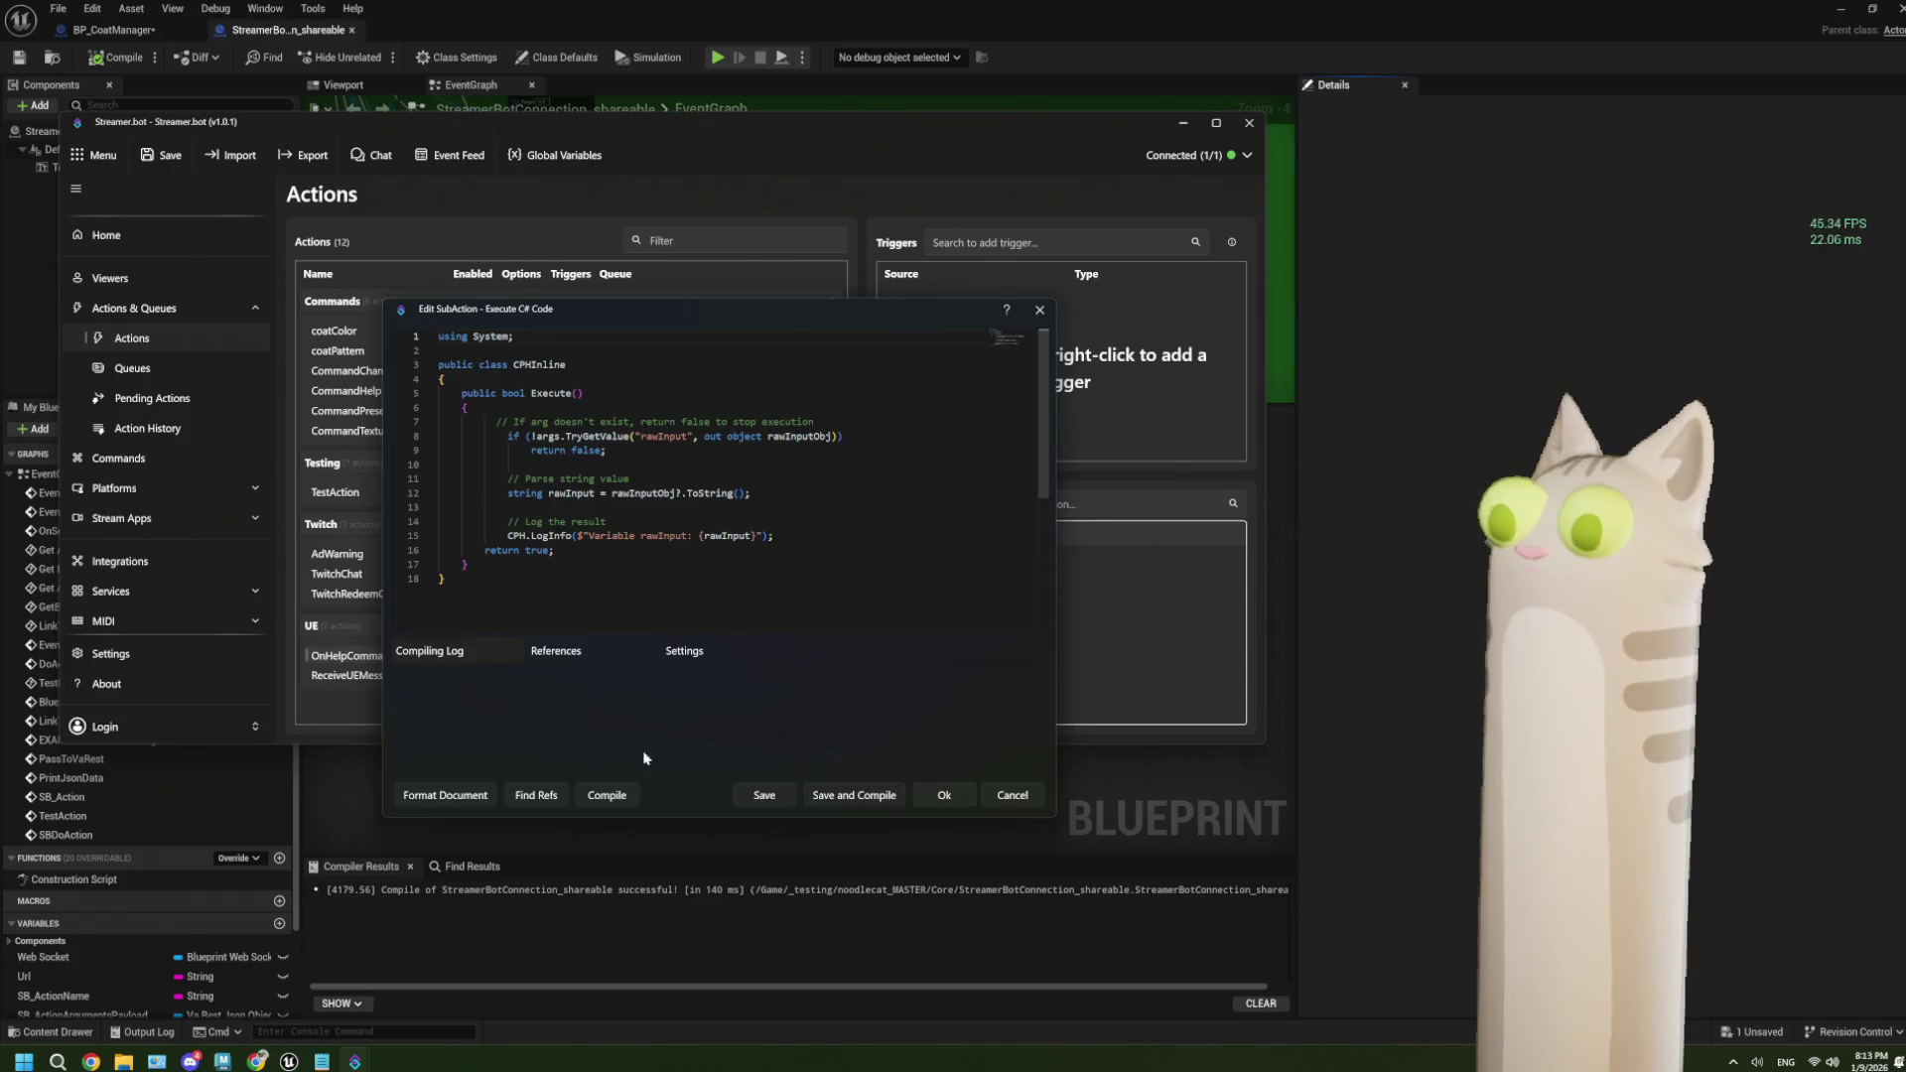
# Recheck the TryGetArg example in the docs, then return to the Streamer.bot code editor.
pyautogui.click(259, 1062)
pyautogui.click(578, 502)
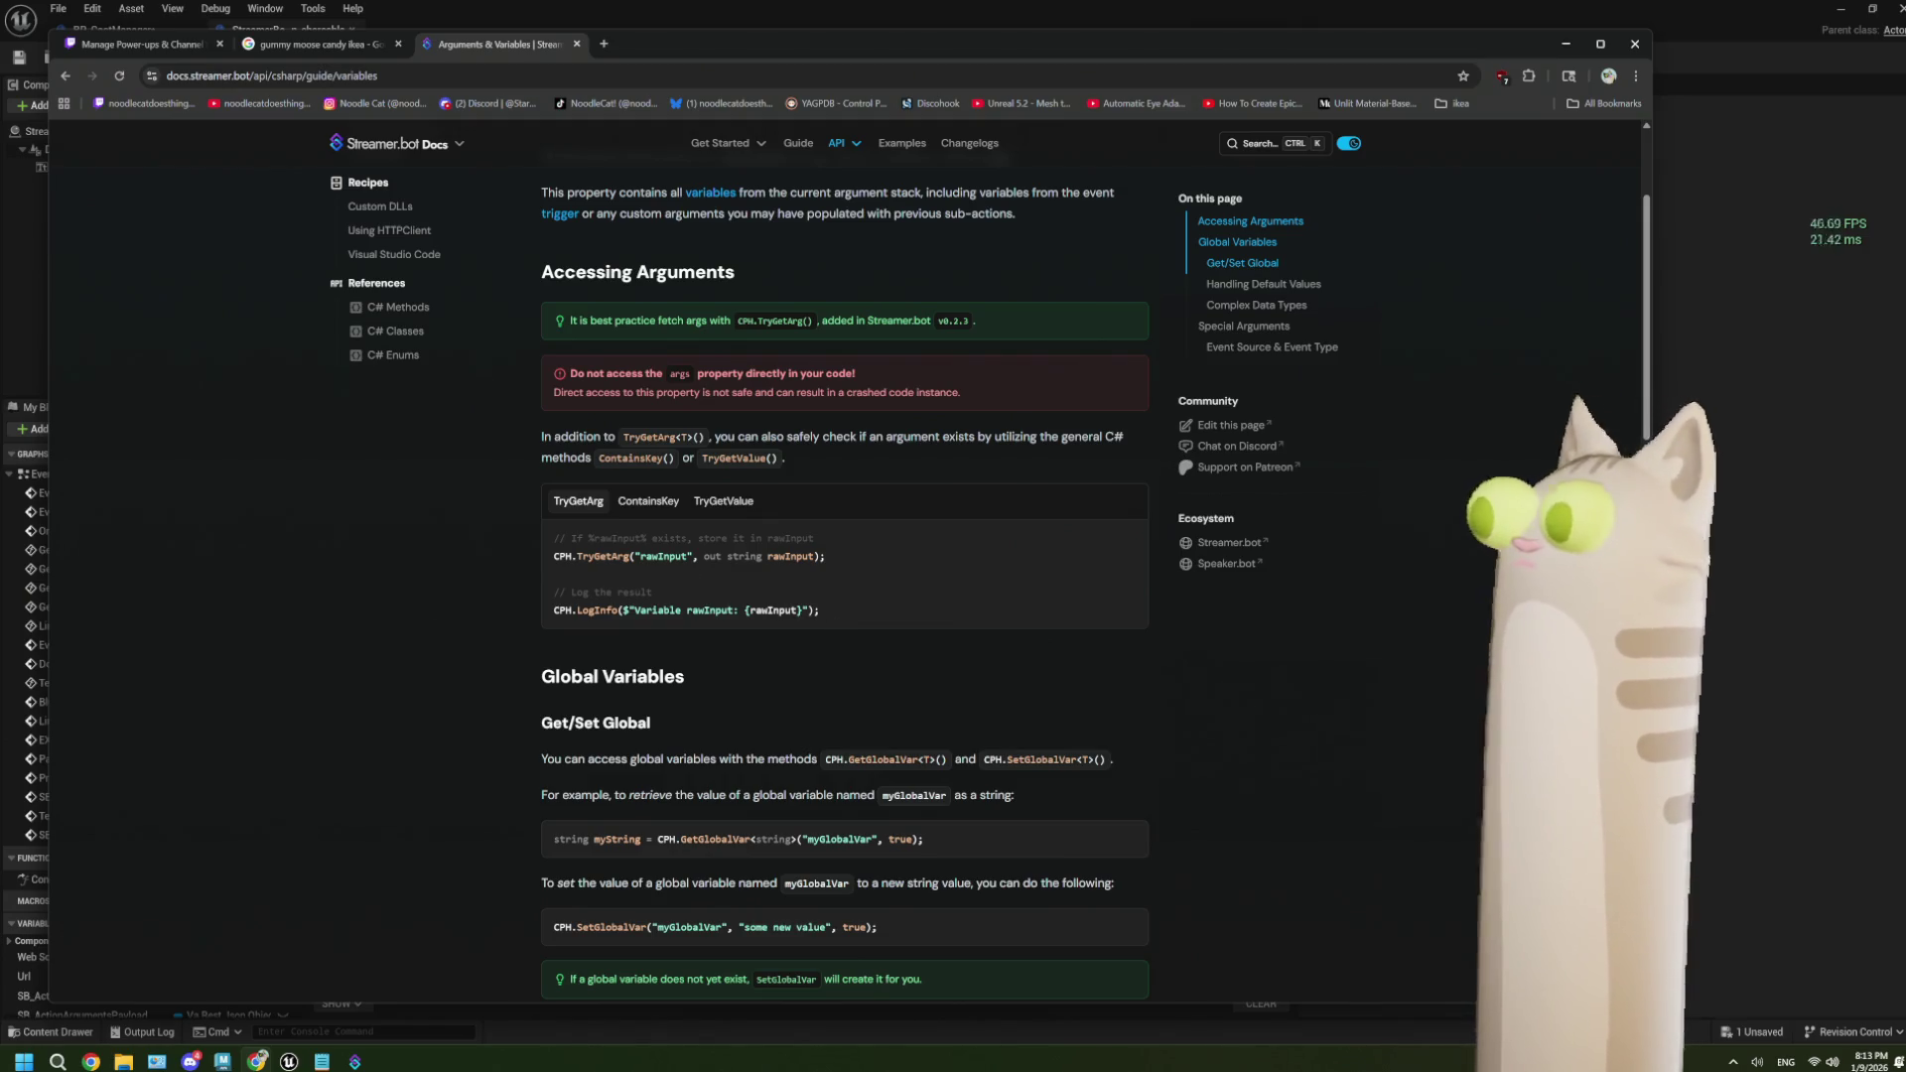
pyautogui.click(257, 1061)
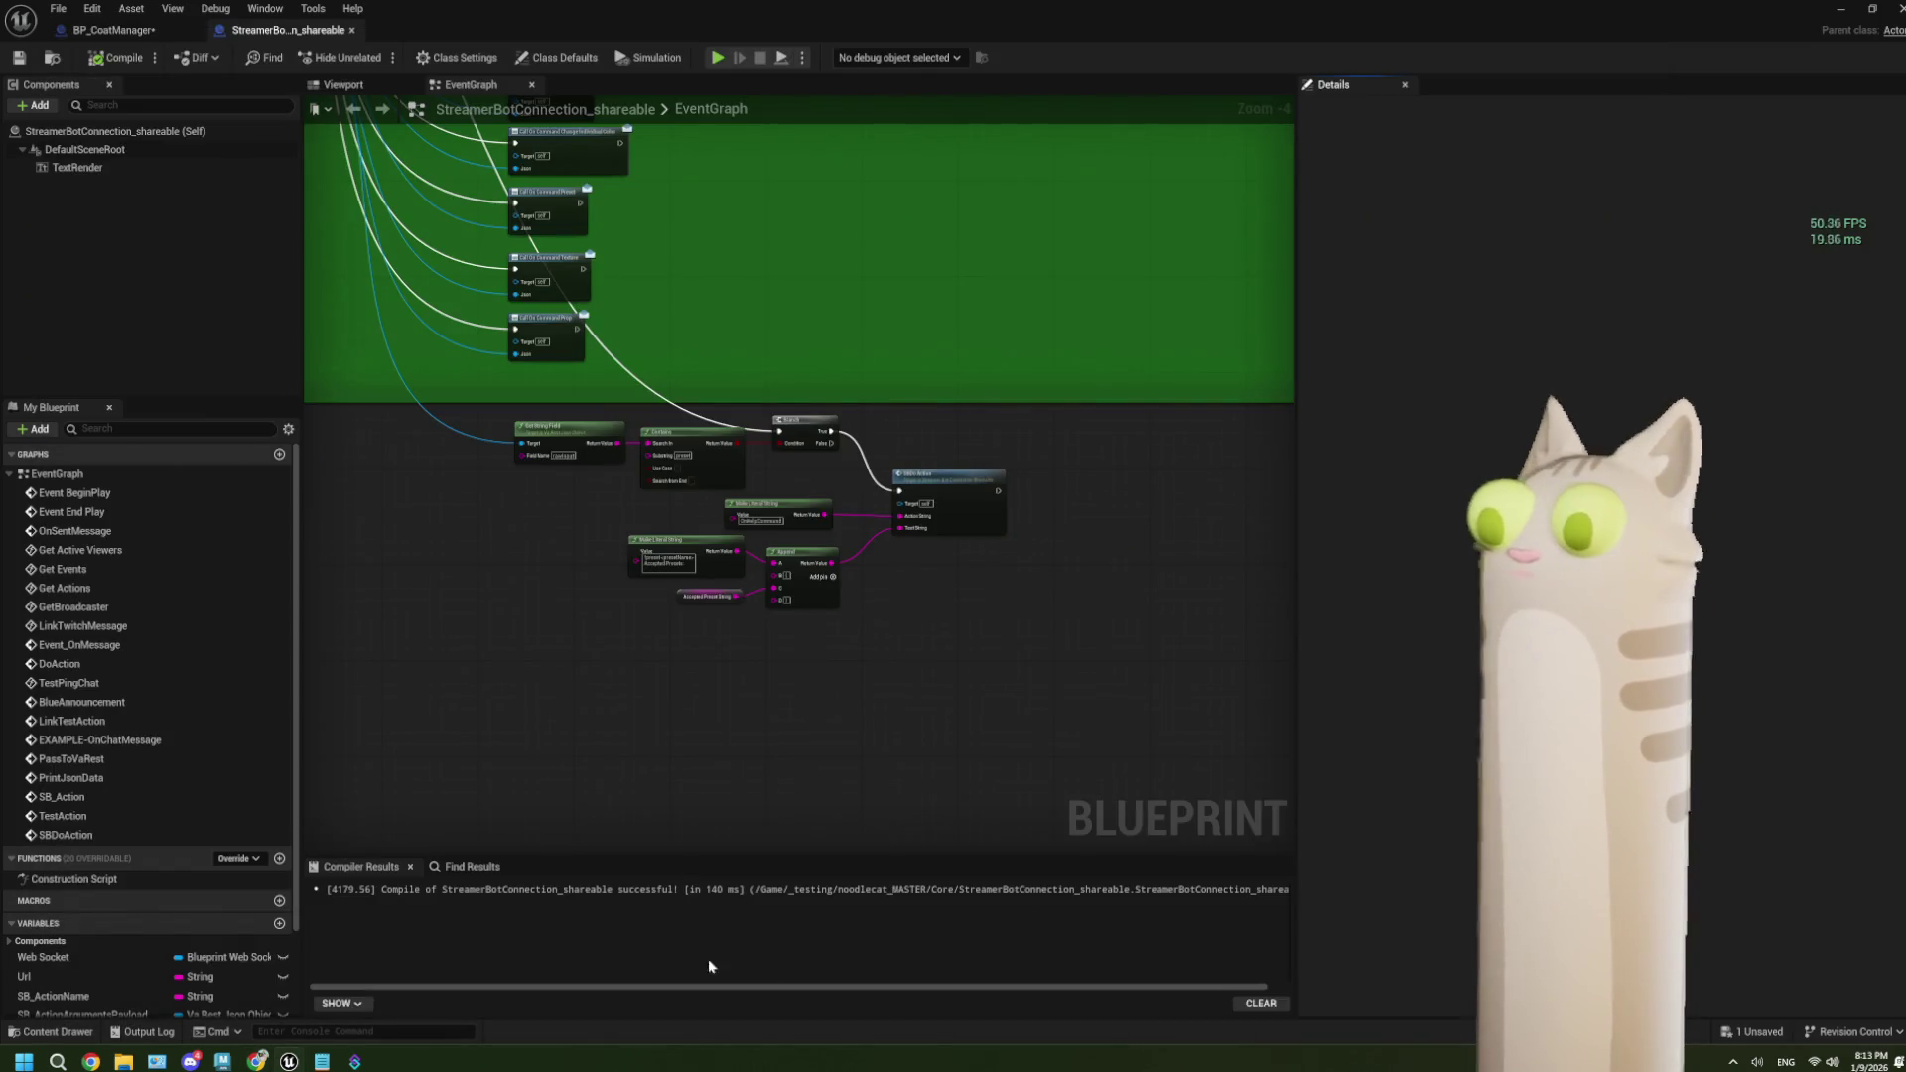
pyautogui.moveTo(357, 1060)
pyautogui.click(437, 978)
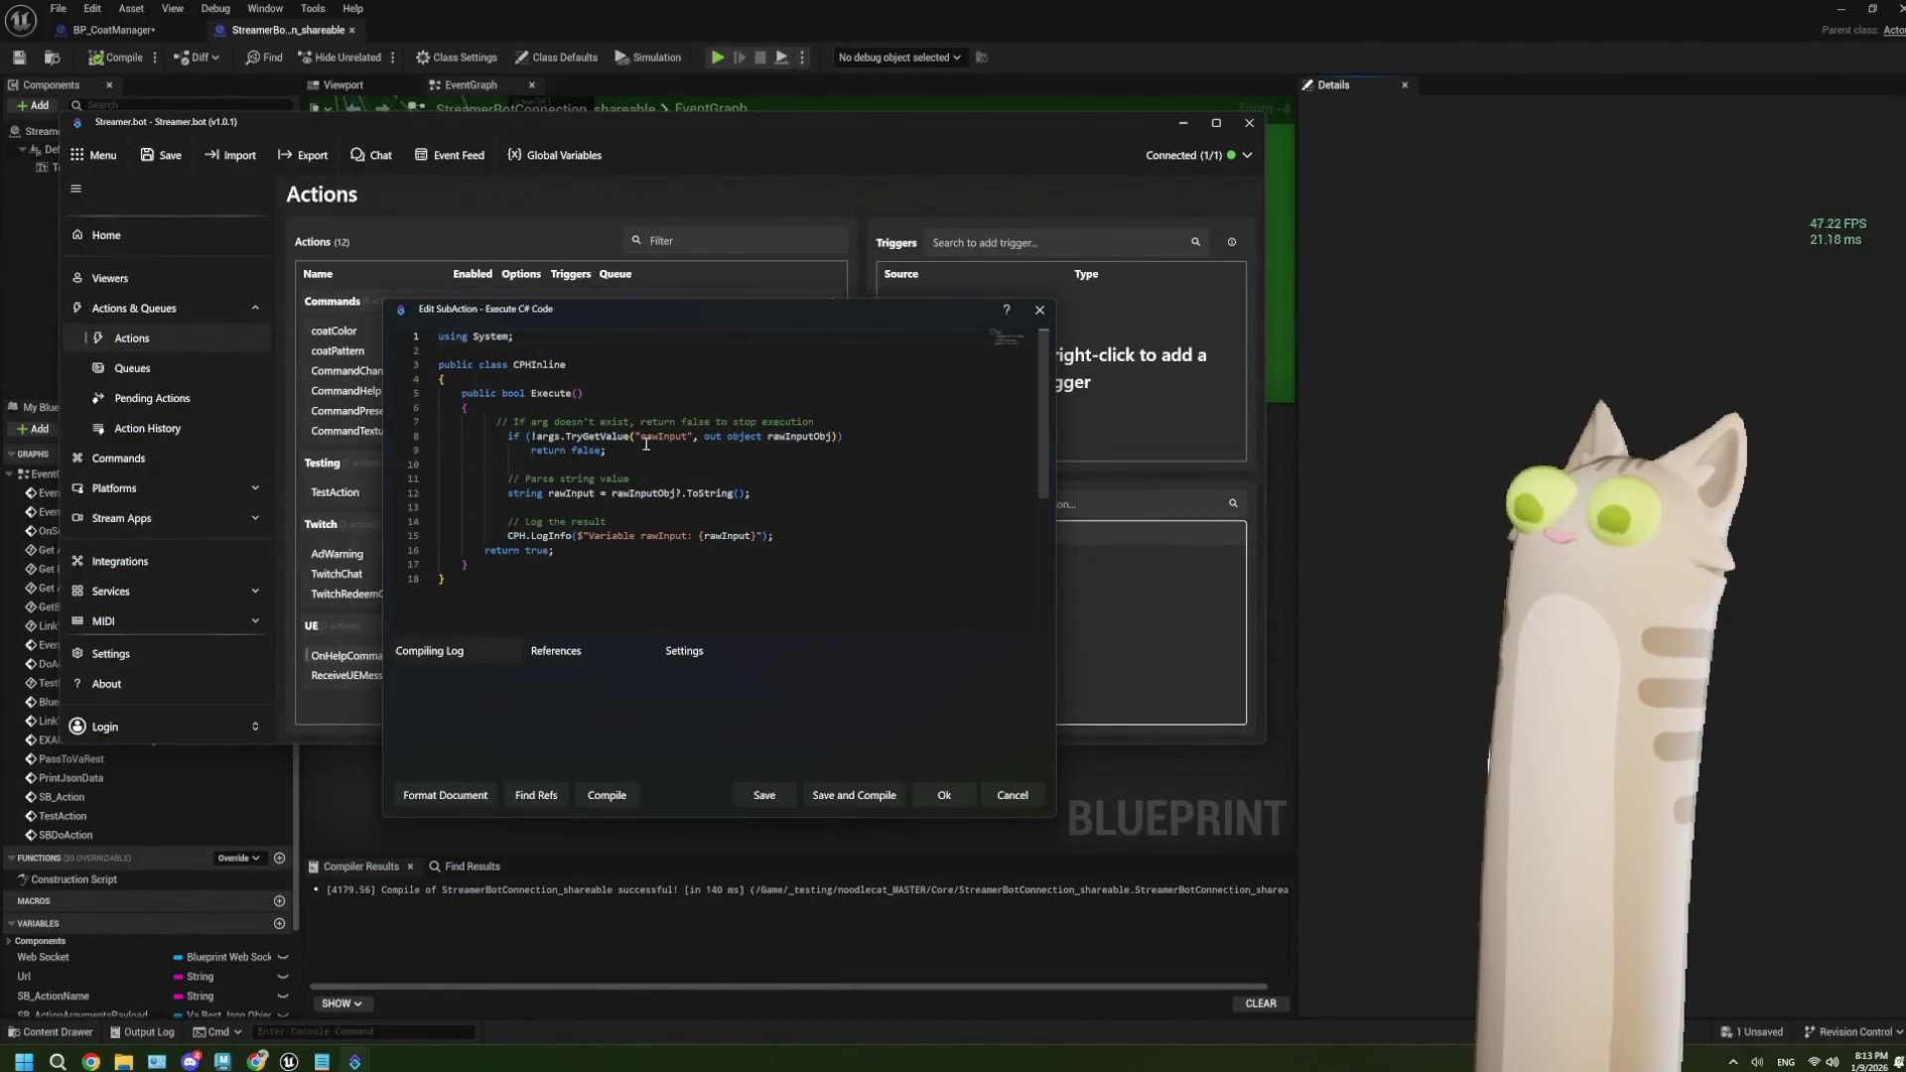
# Change the argument name and the log text's rawInput to "message", then save and compile.
pyautogui.click(653, 437)
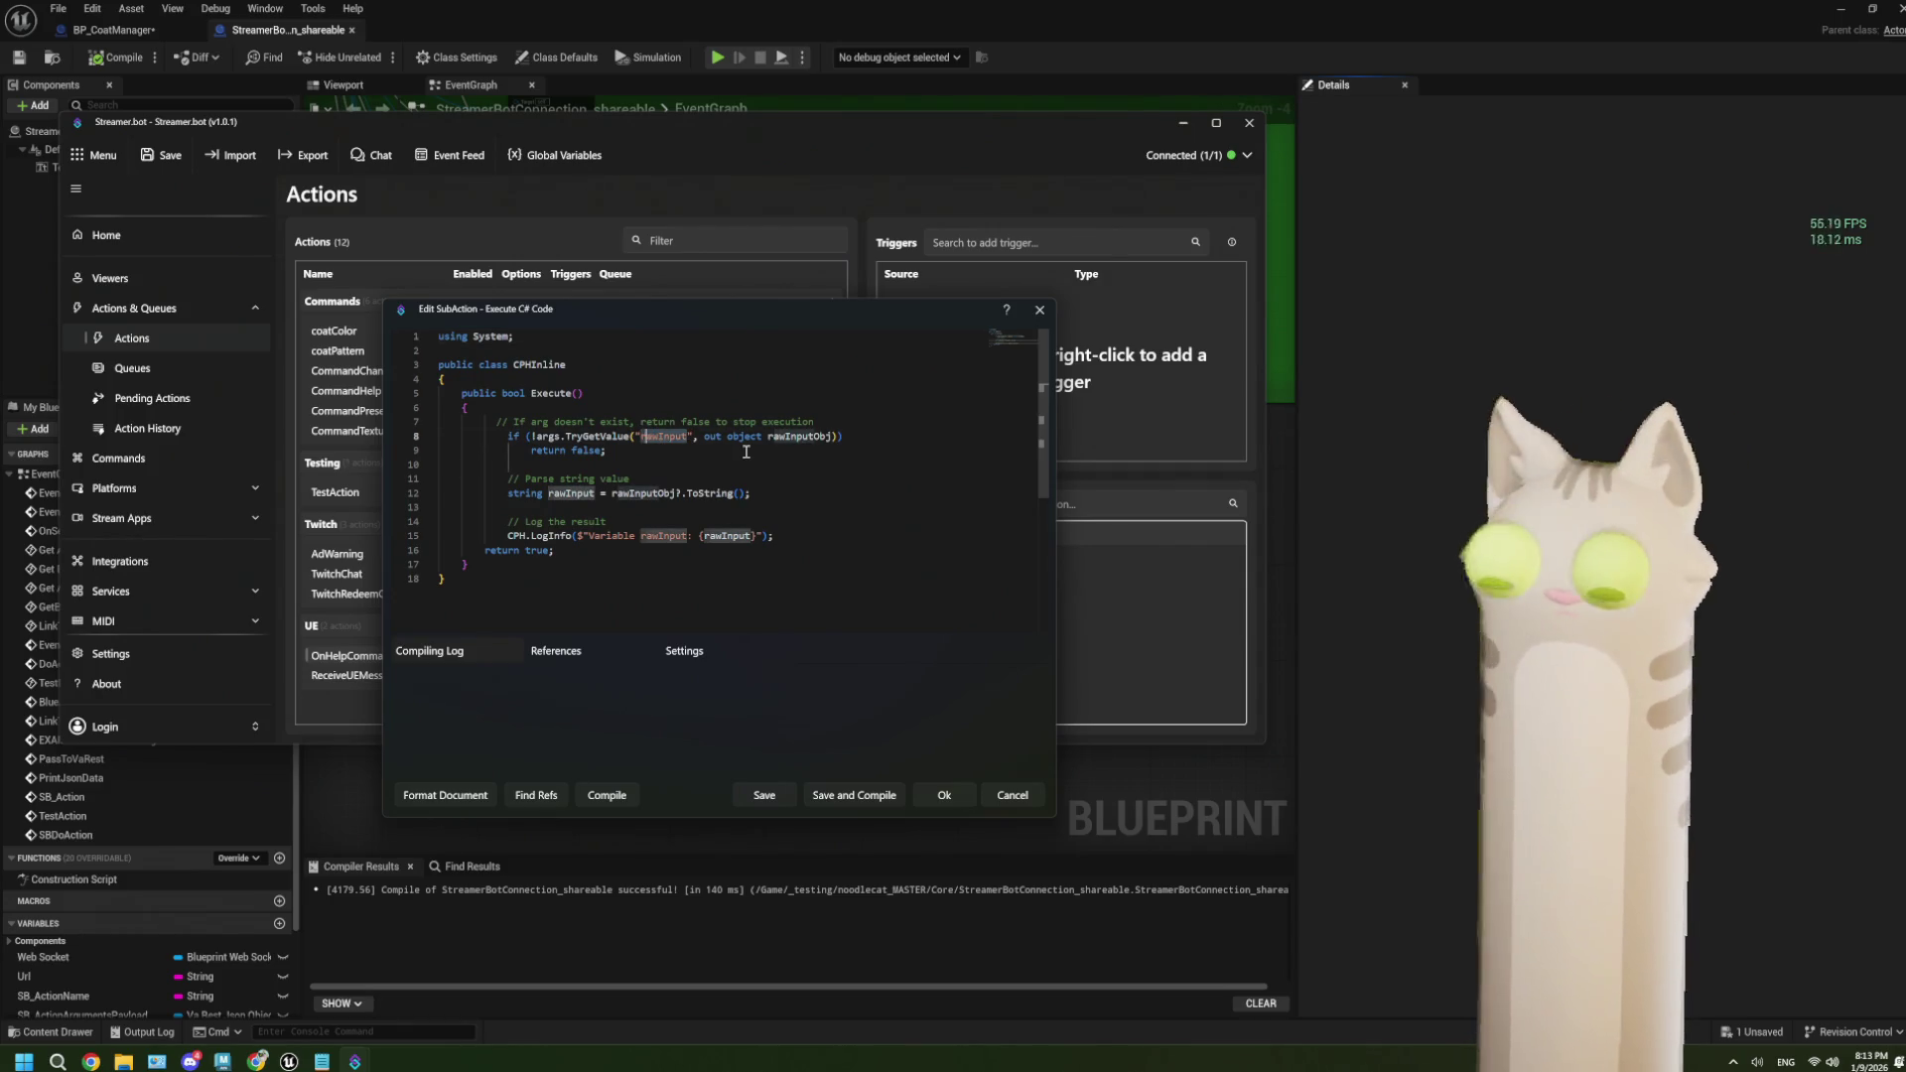
pyautogui.write('message')
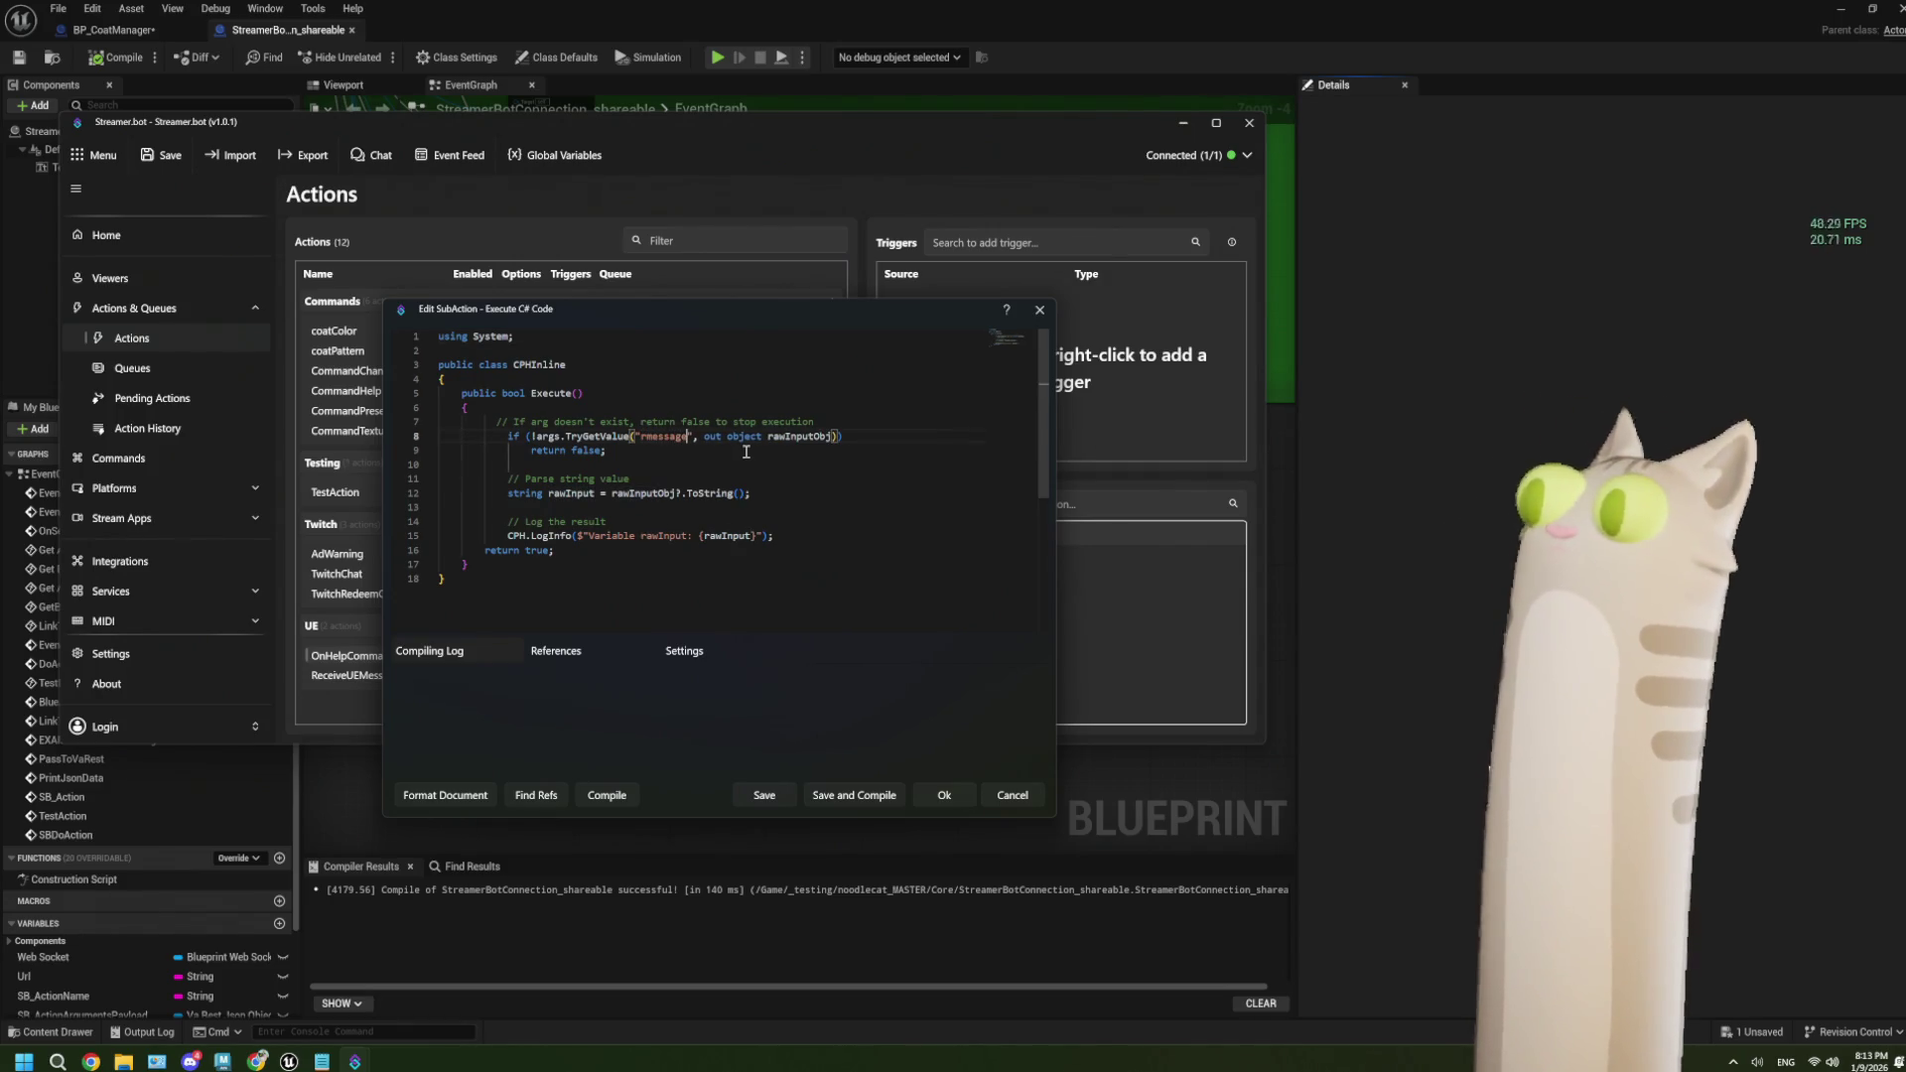
pyautogui.click(644, 436)
pyautogui.press('BackSpace')
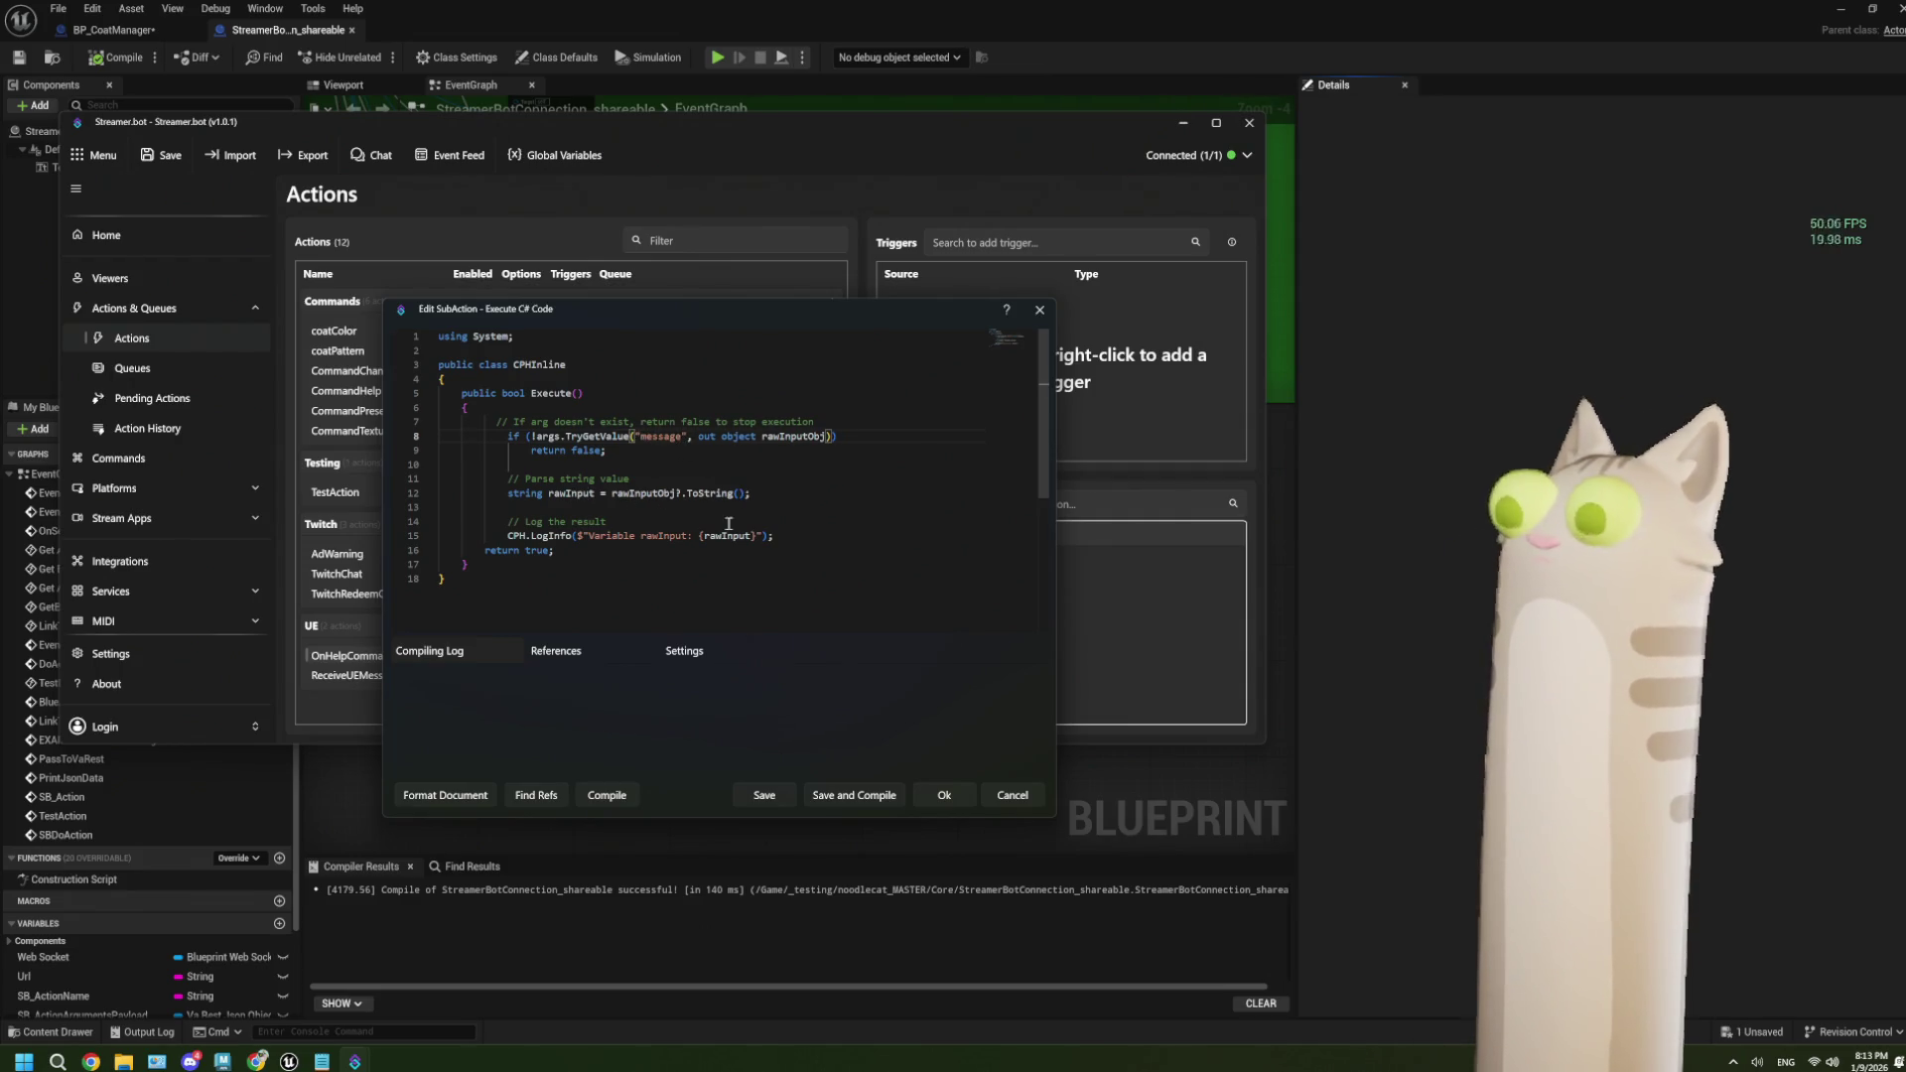
pyautogui.doubleClick(669, 537)
pyautogui.write('message')
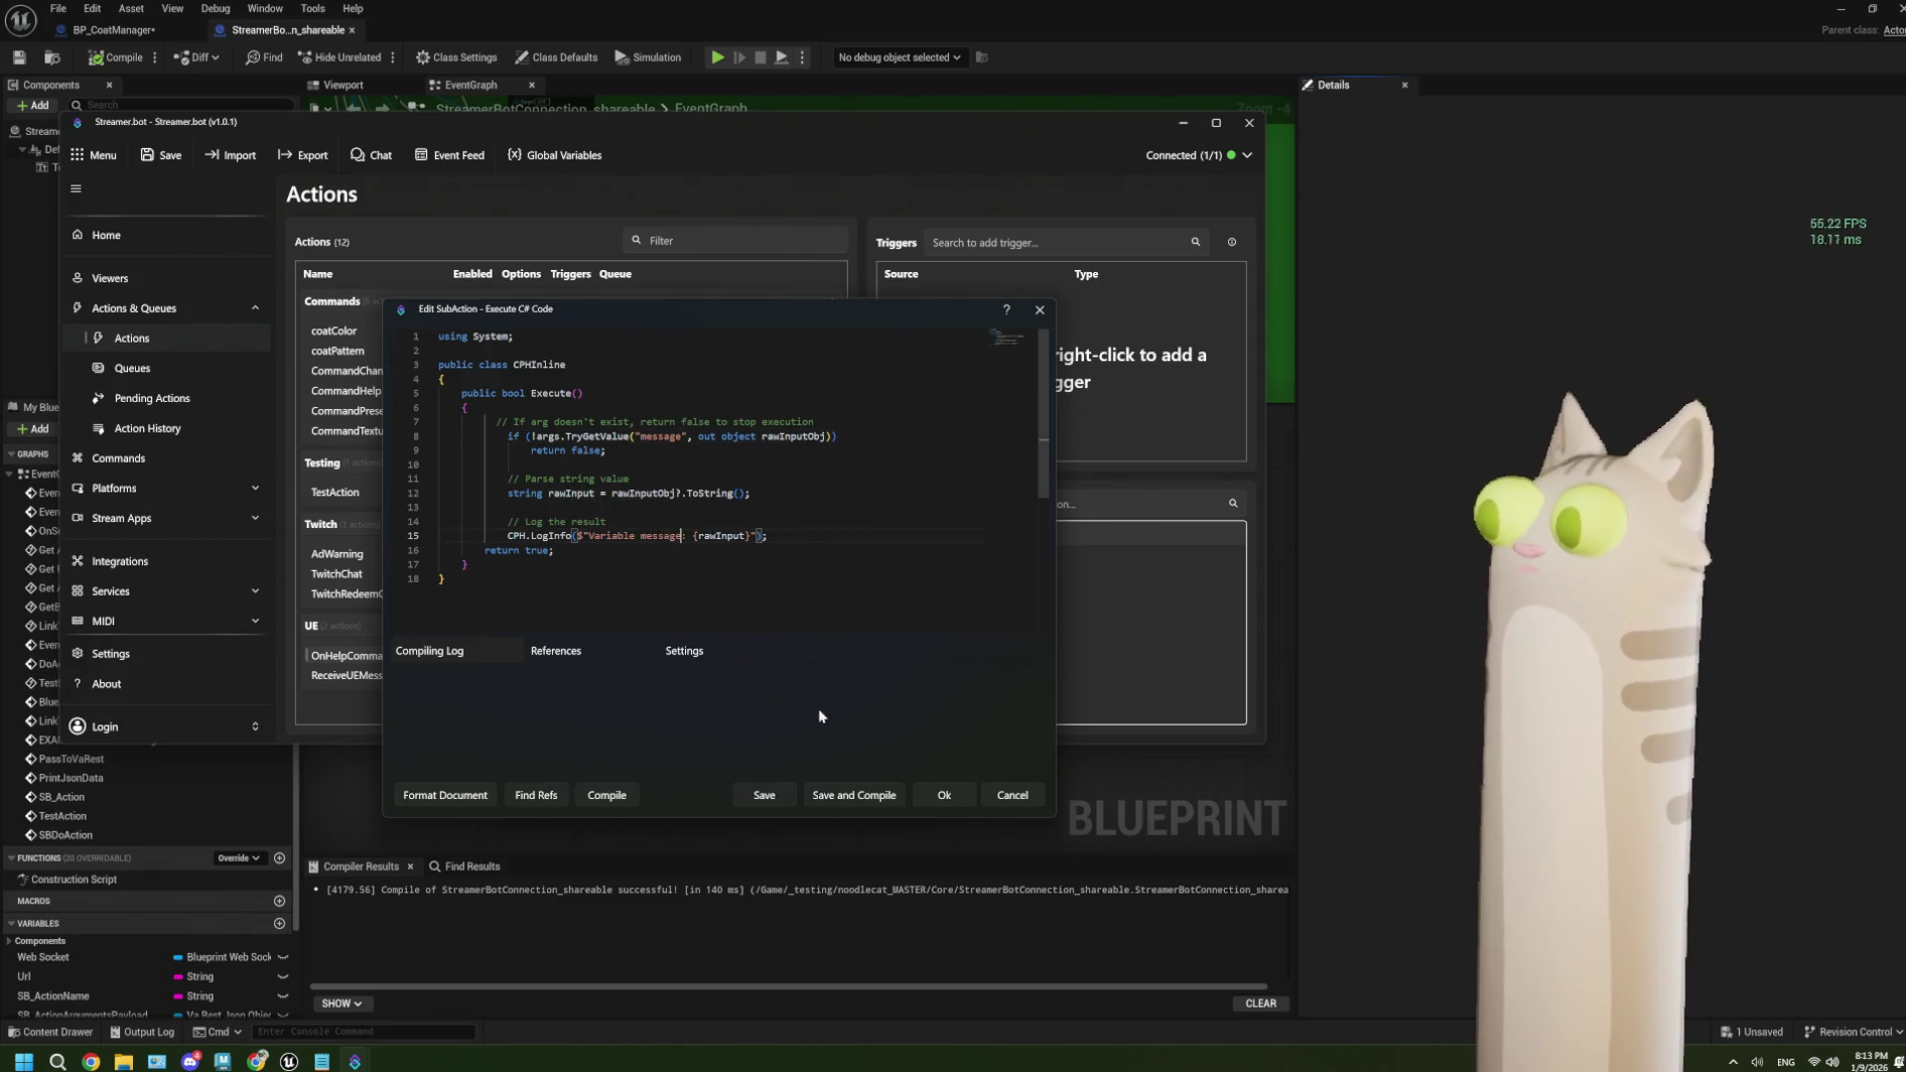
pyautogui.click(845, 795)
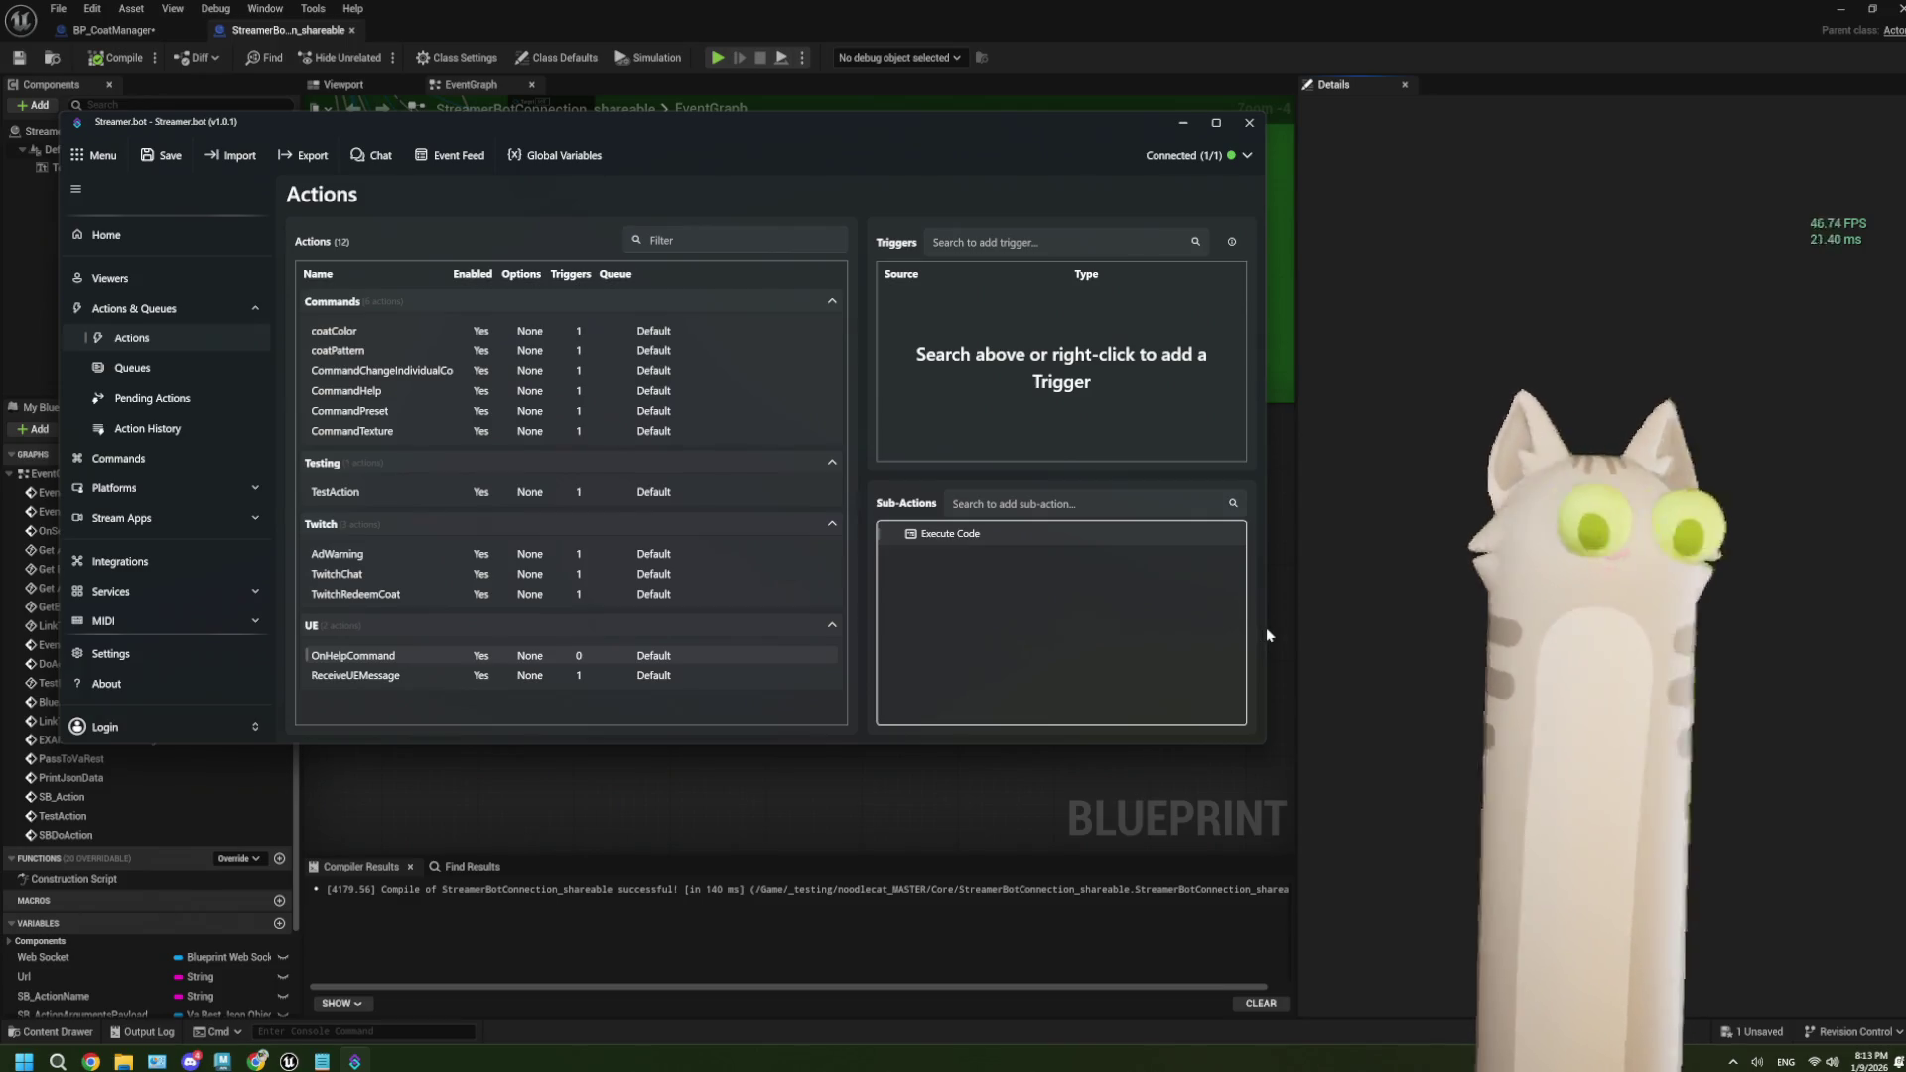
pyautogui.click(1386, 536)
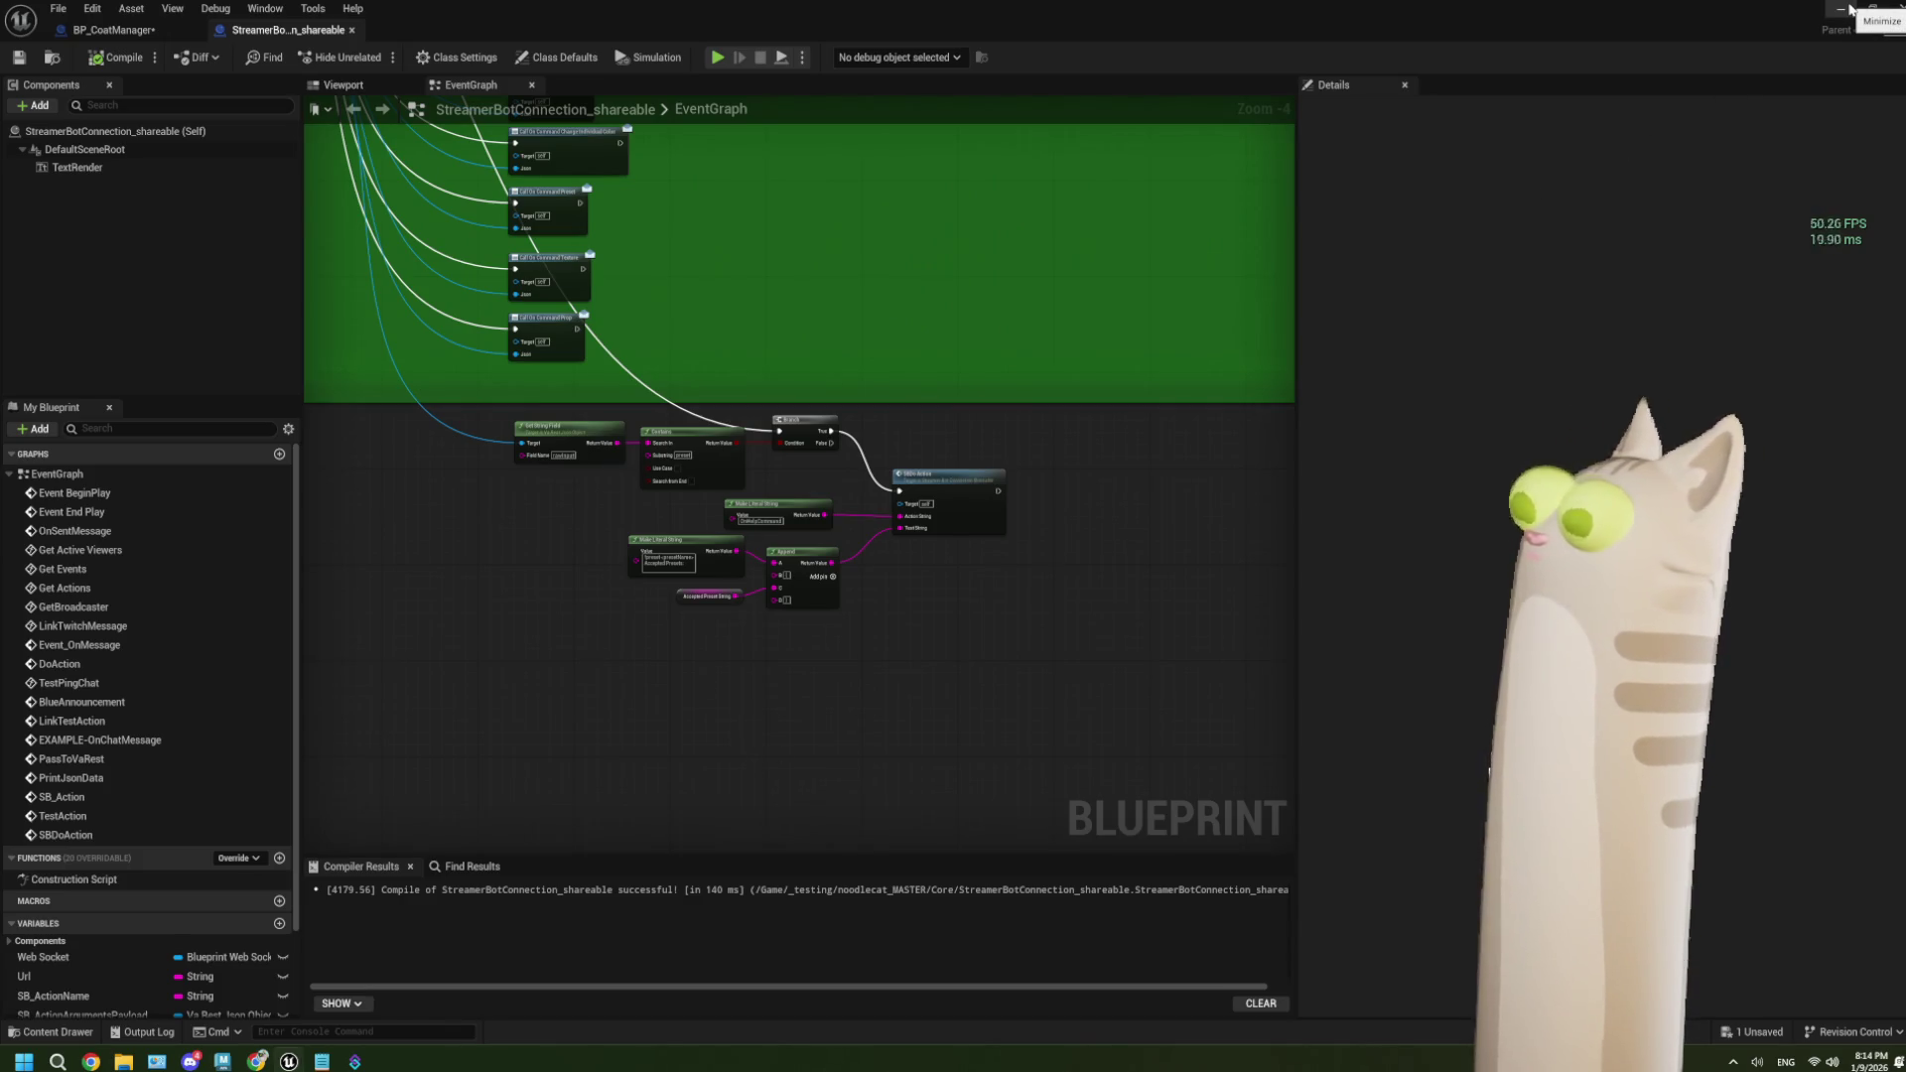
# Minimize the Blueprint editor and bring Streamer.bot's window back up.
pyautogui.click(1849, 10)
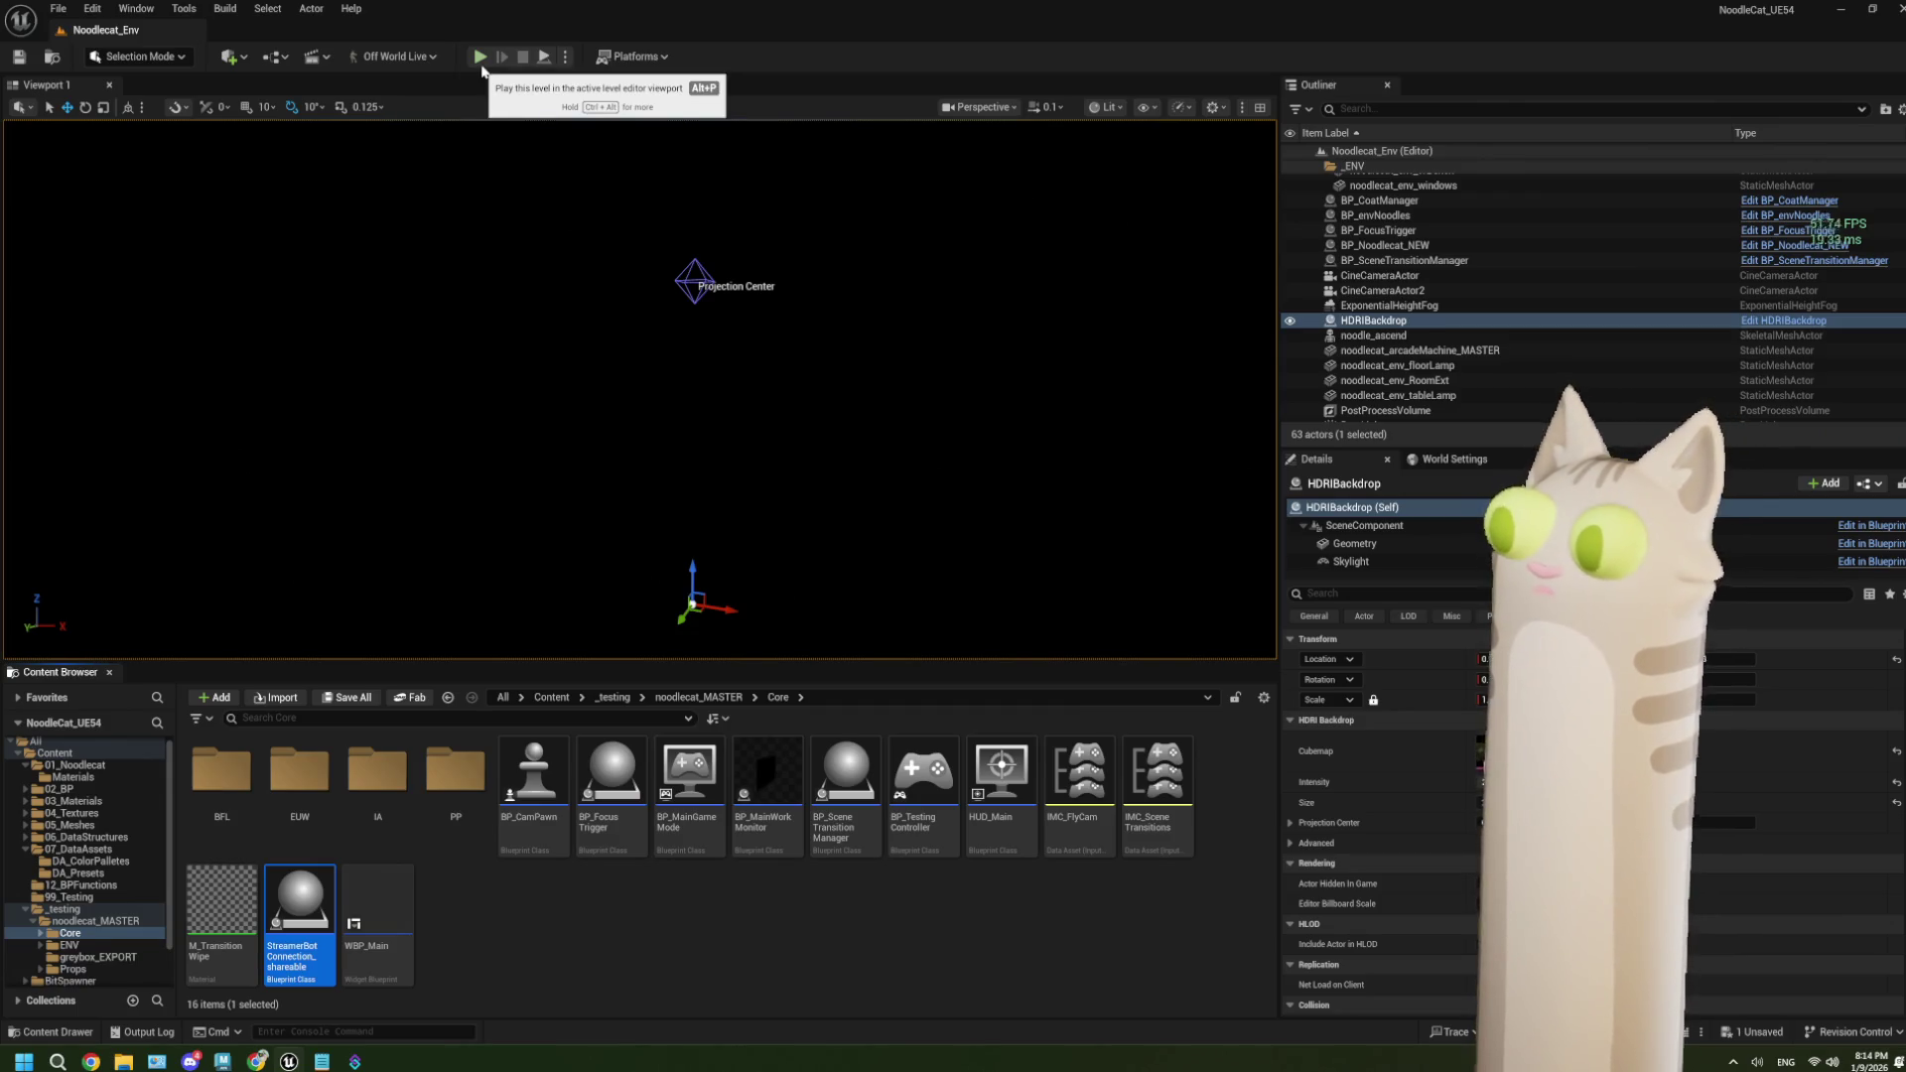
pyautogui.click(368, 1058)
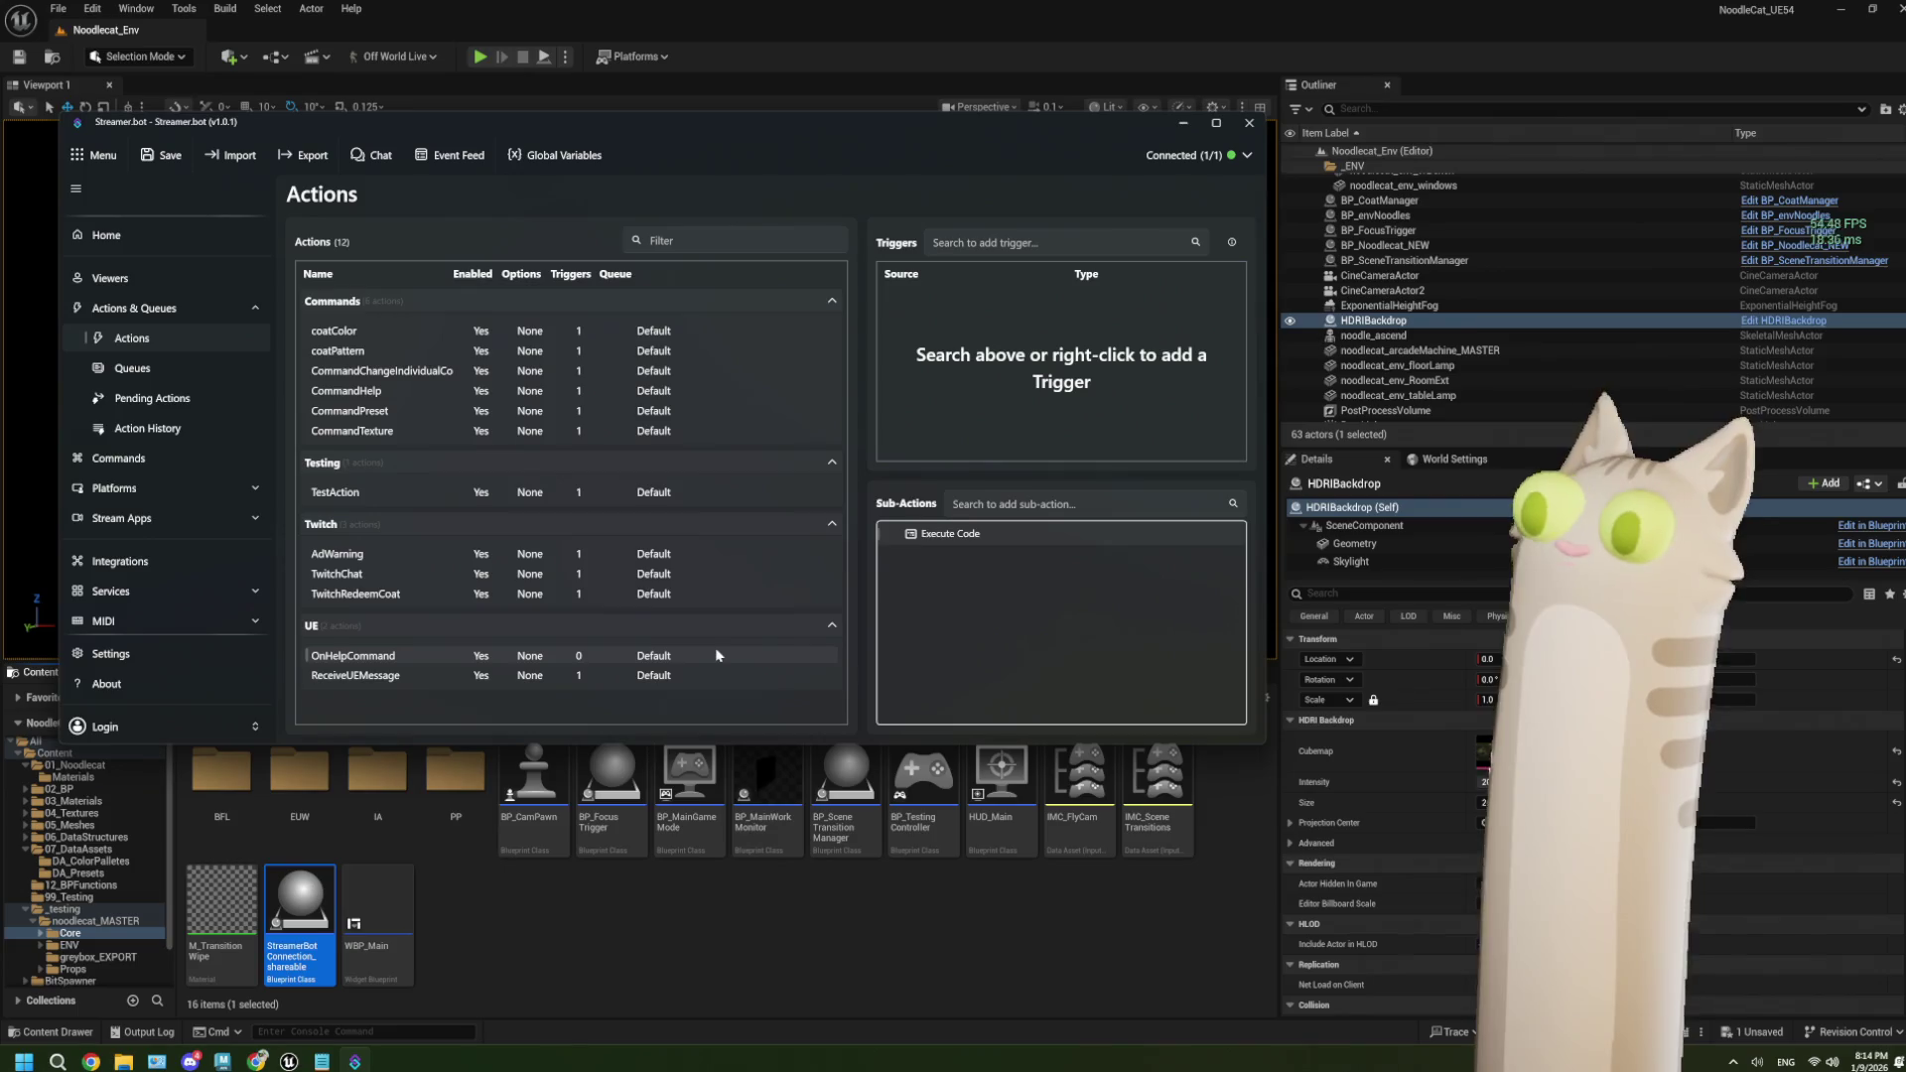
# Confirm the Global Variables list is empty, then look through the Services page.
pyautogui.click(556, 157)
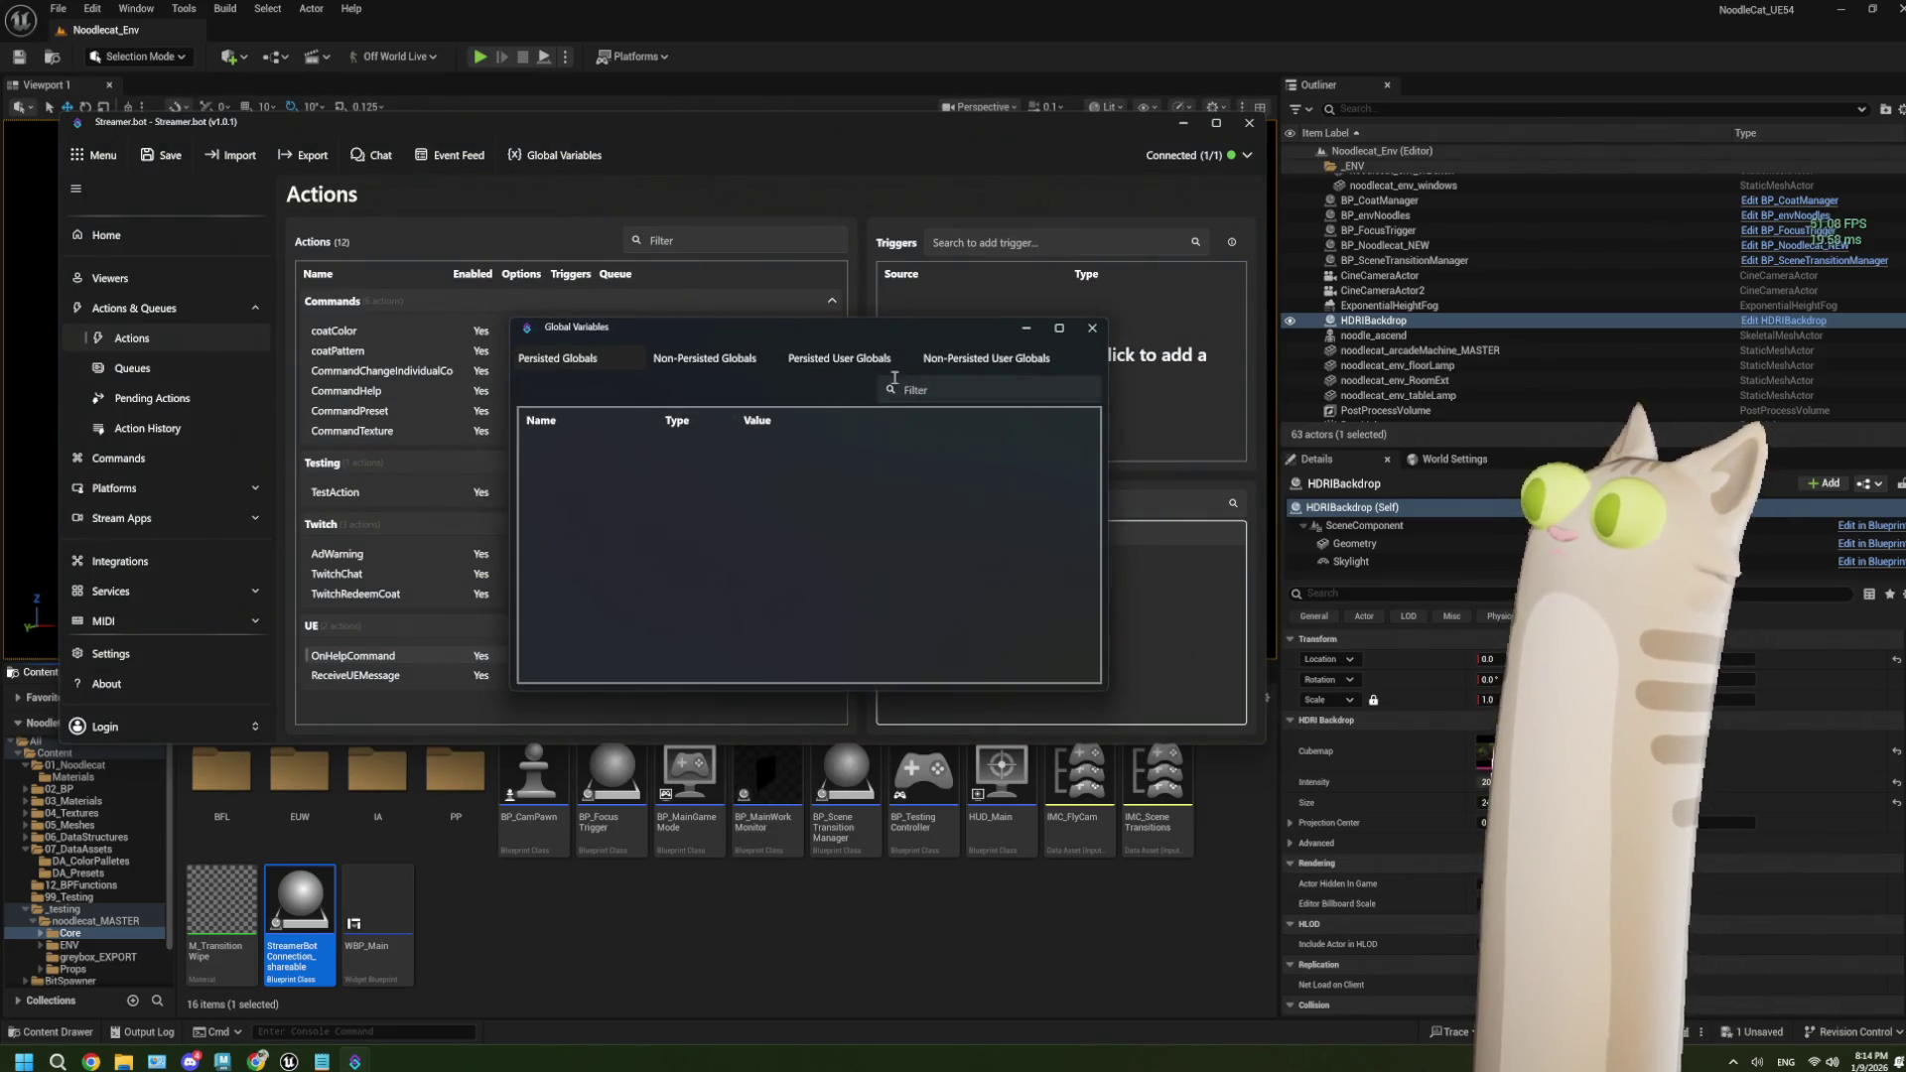
pyautogui.click(1092, 328)
pyautogui.scroll(-2, 170, 418)
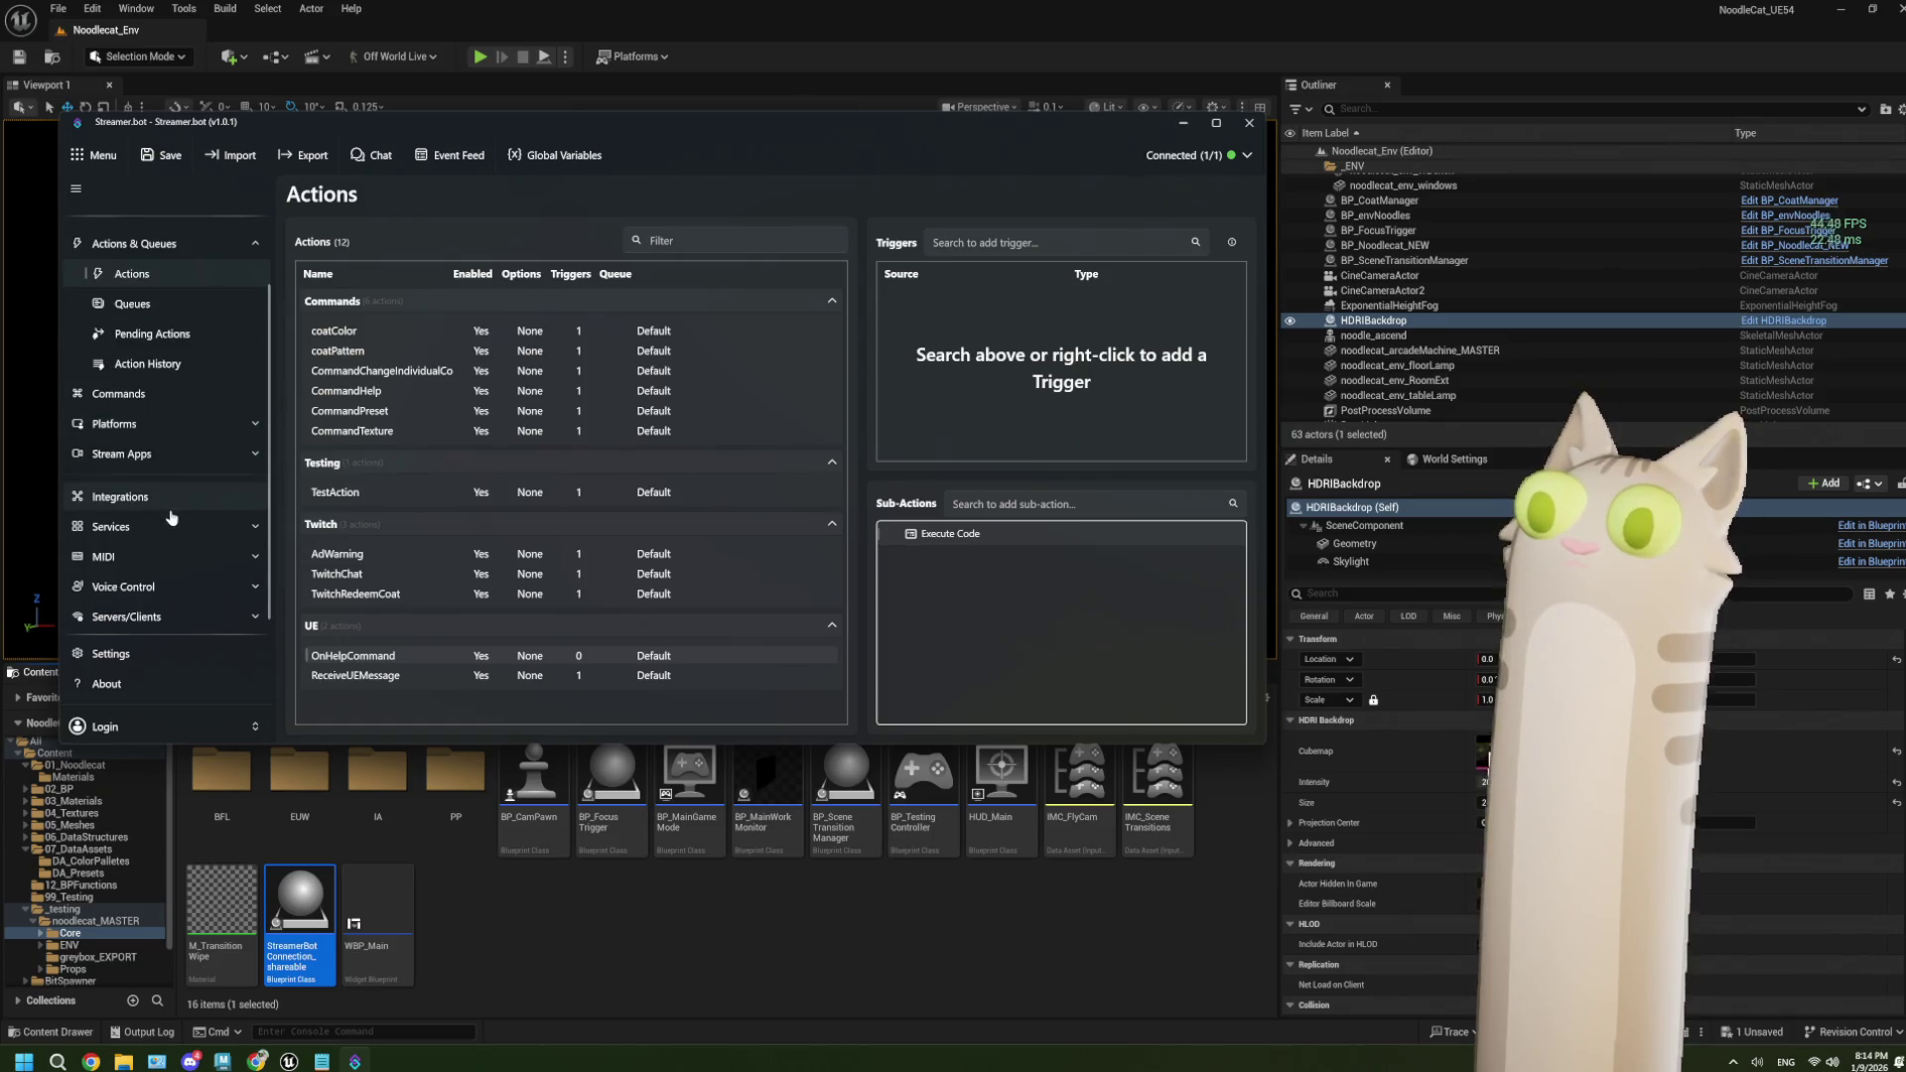
pyautogui.click(167, 526)
pyautogui.scroll(-1, 167, 526)
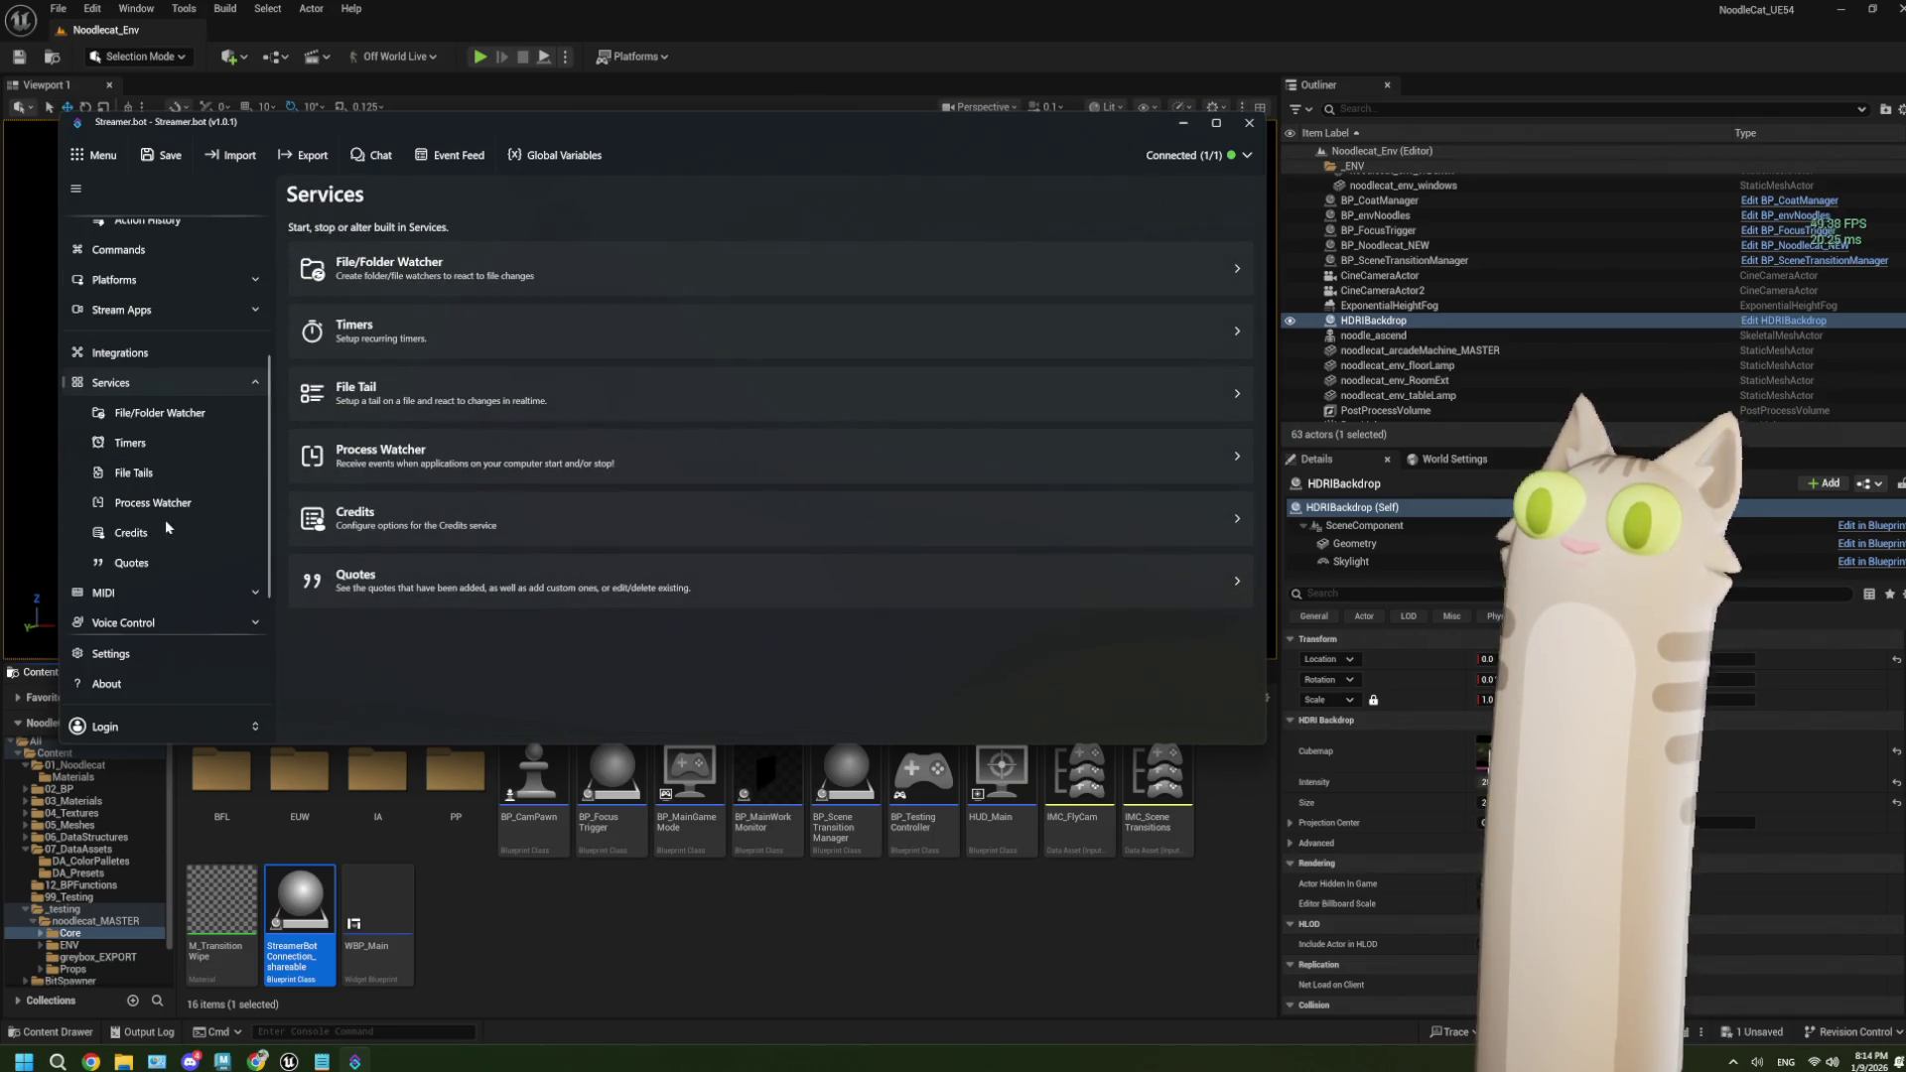
pyautogui.scroll(5, 164, 520)
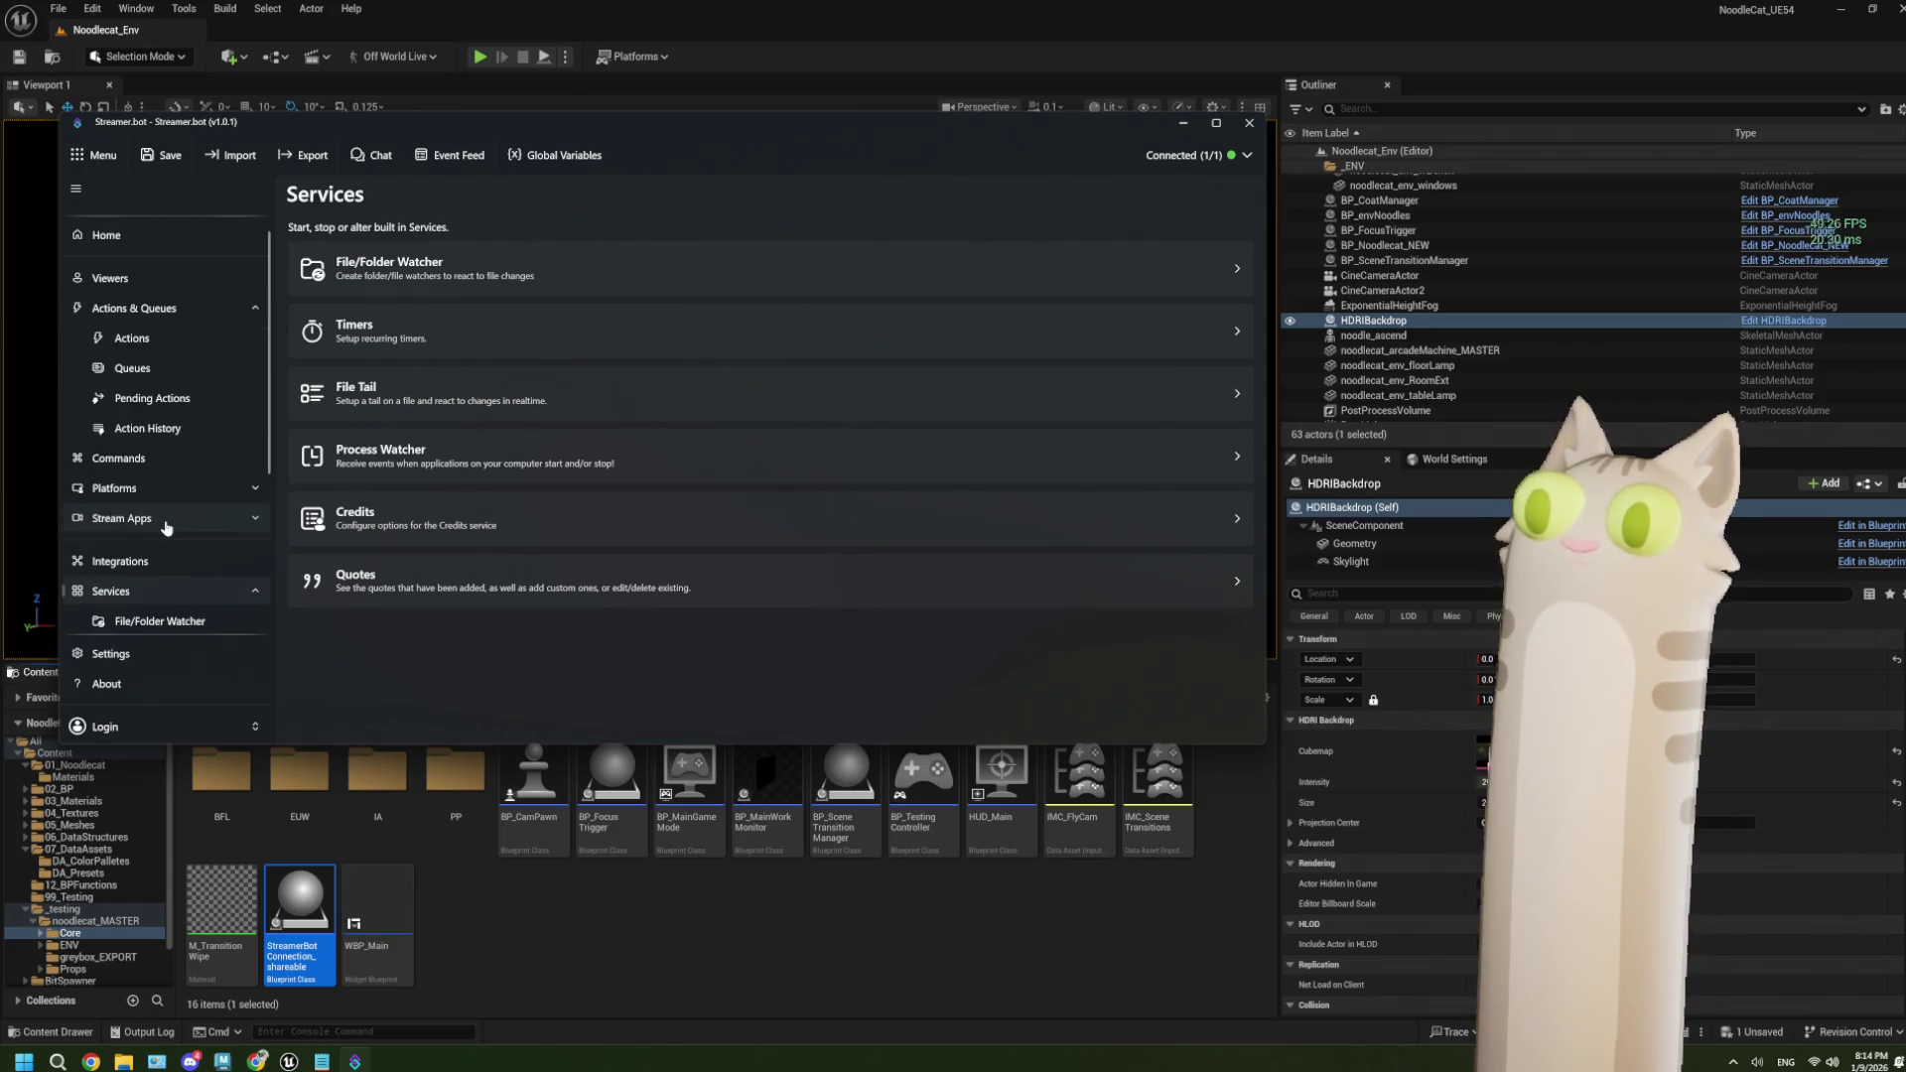
pyautogui.click(154, 593)
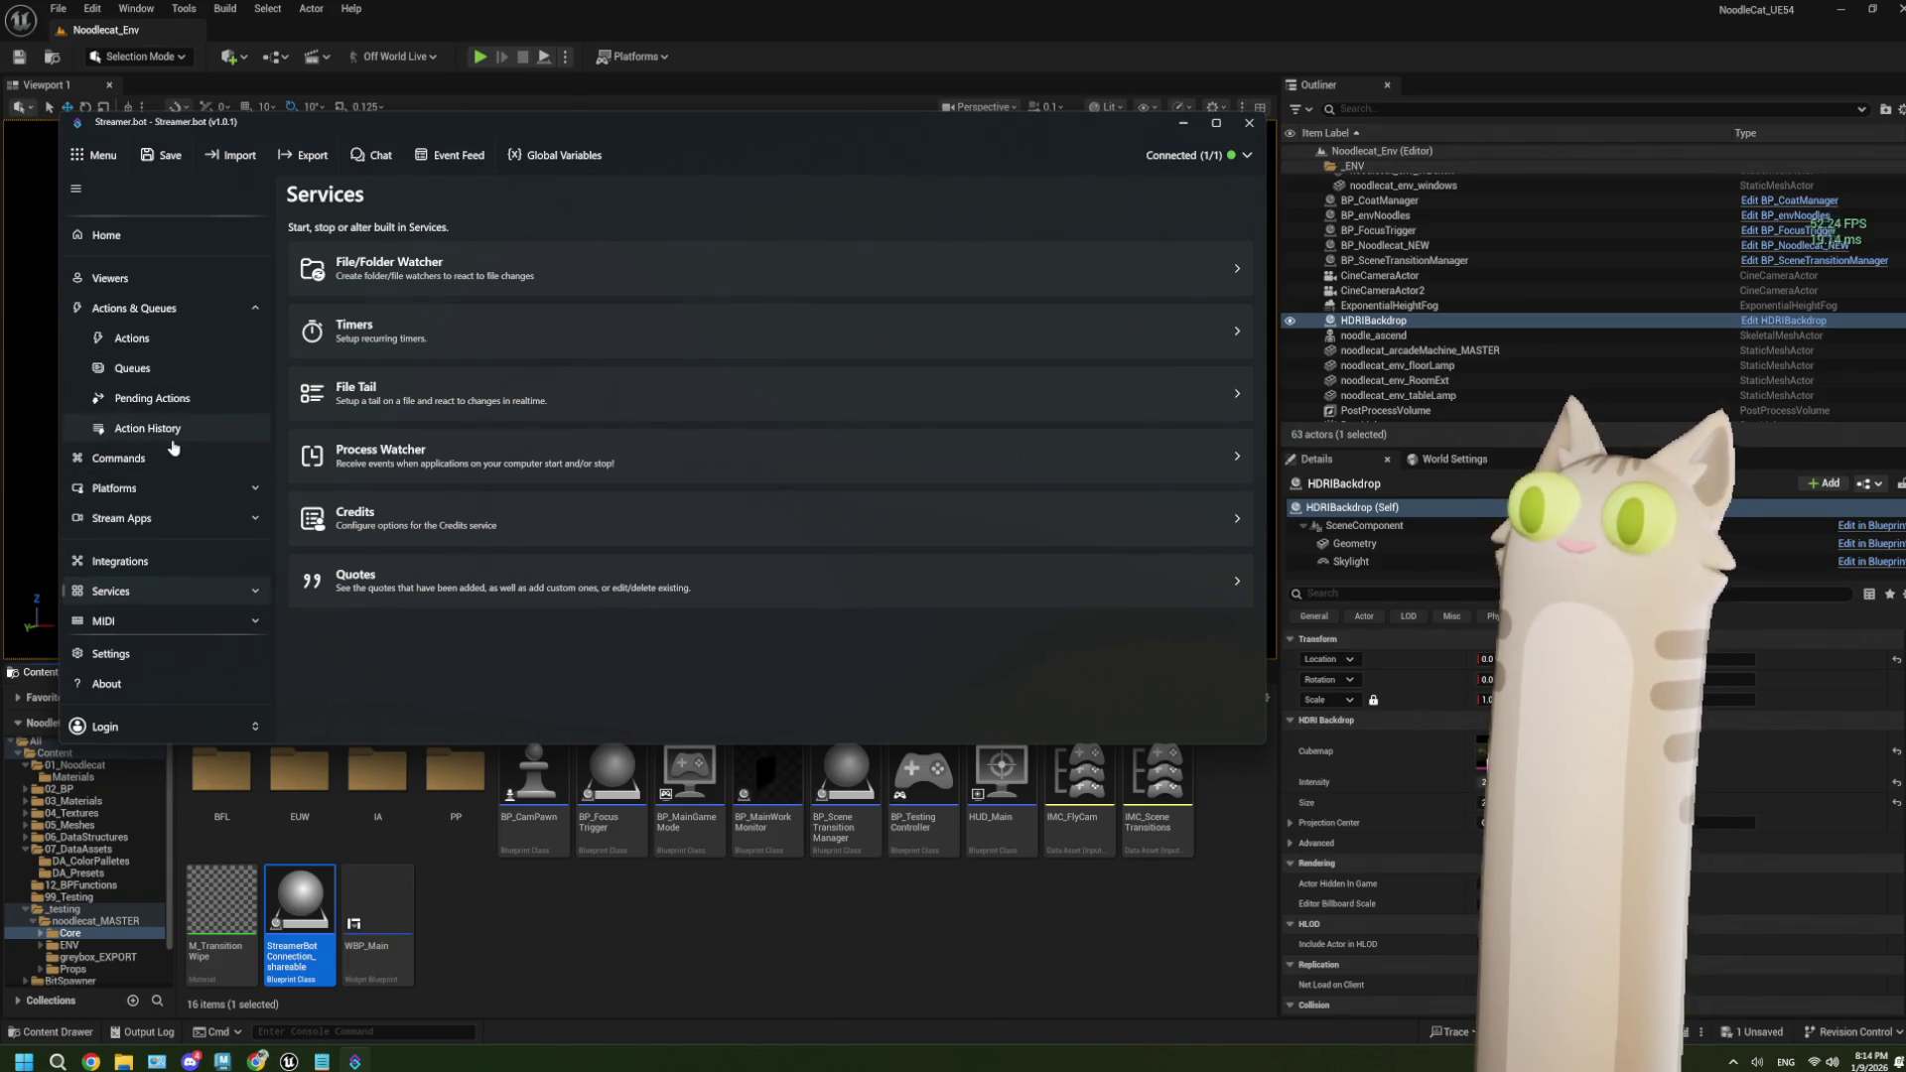
# Browse the Home page and Action History, then return to the Actions list.
pyautogui.click(155, 248)
pyautogui.scroll(-2, 529, 539)
pyautogui.scroll(-1, 529, 539)
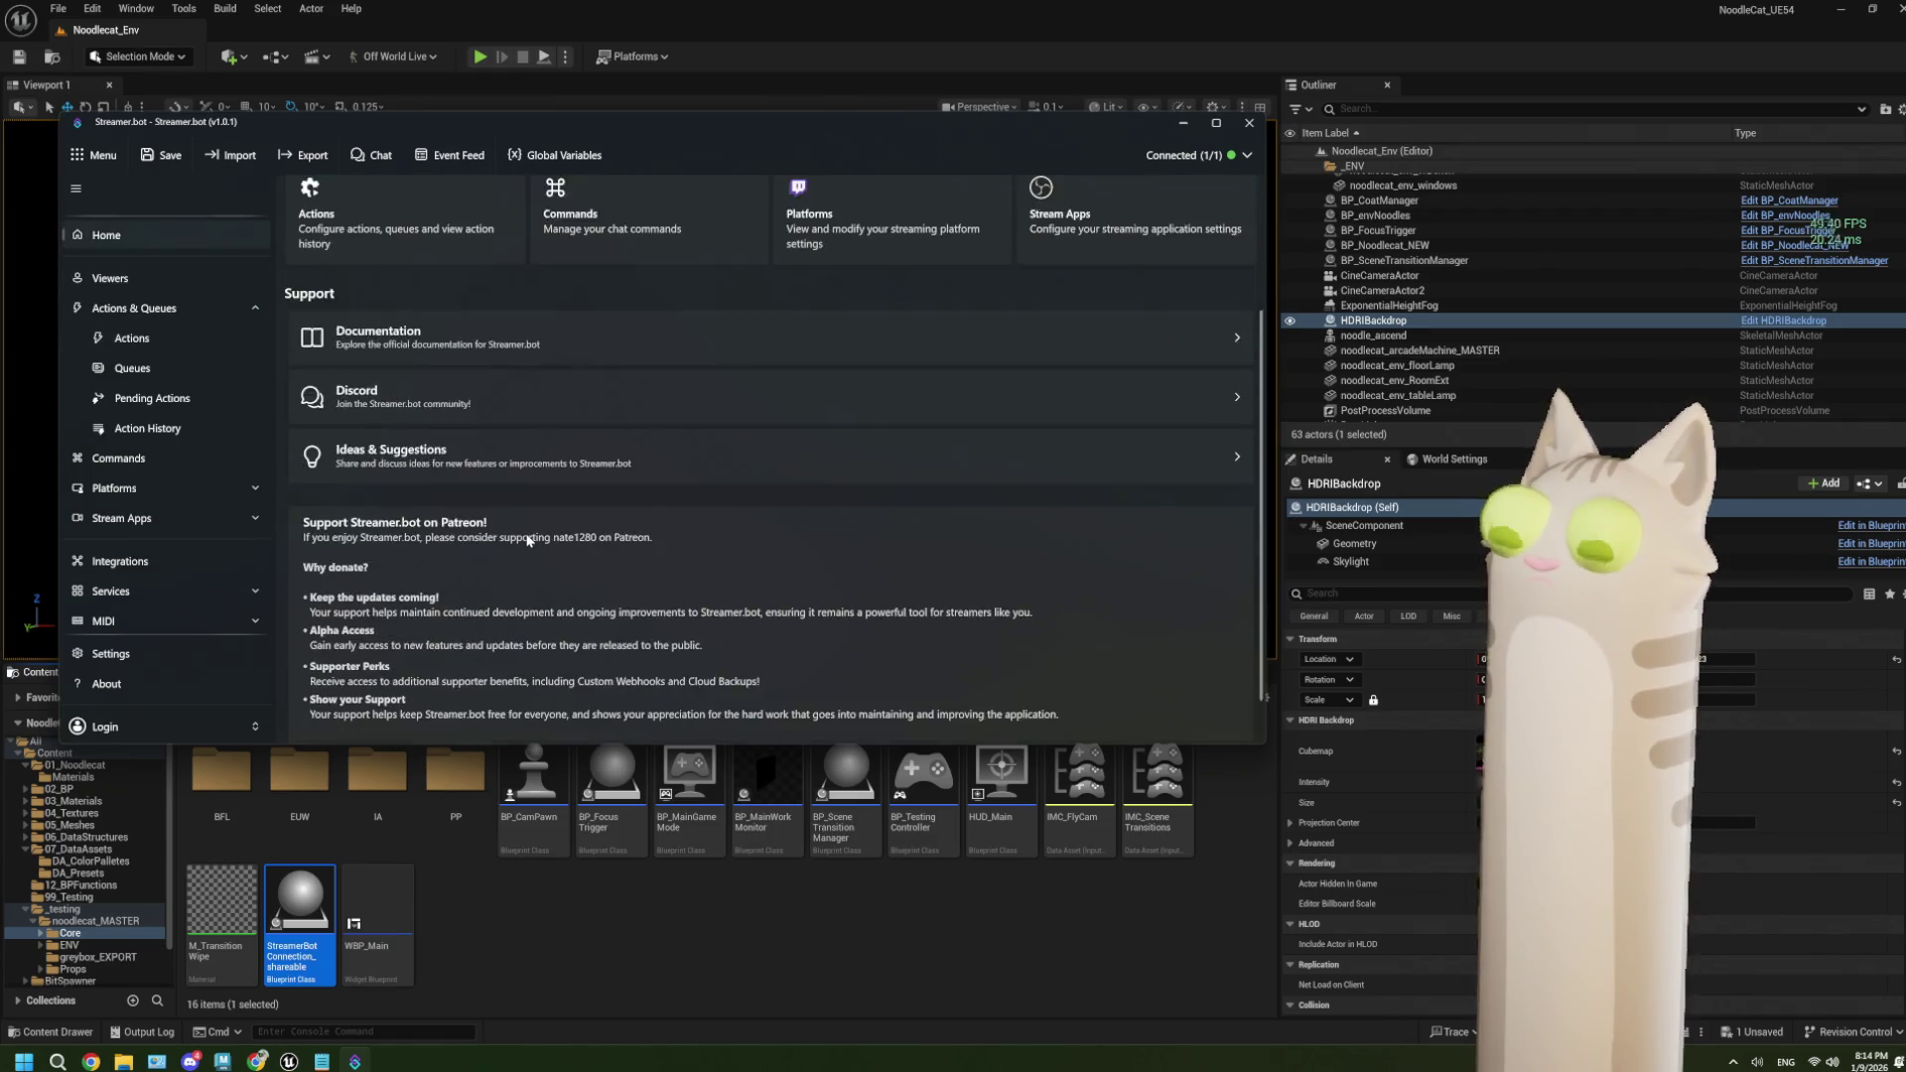
pyautogui.scroll(3, 526, 536)
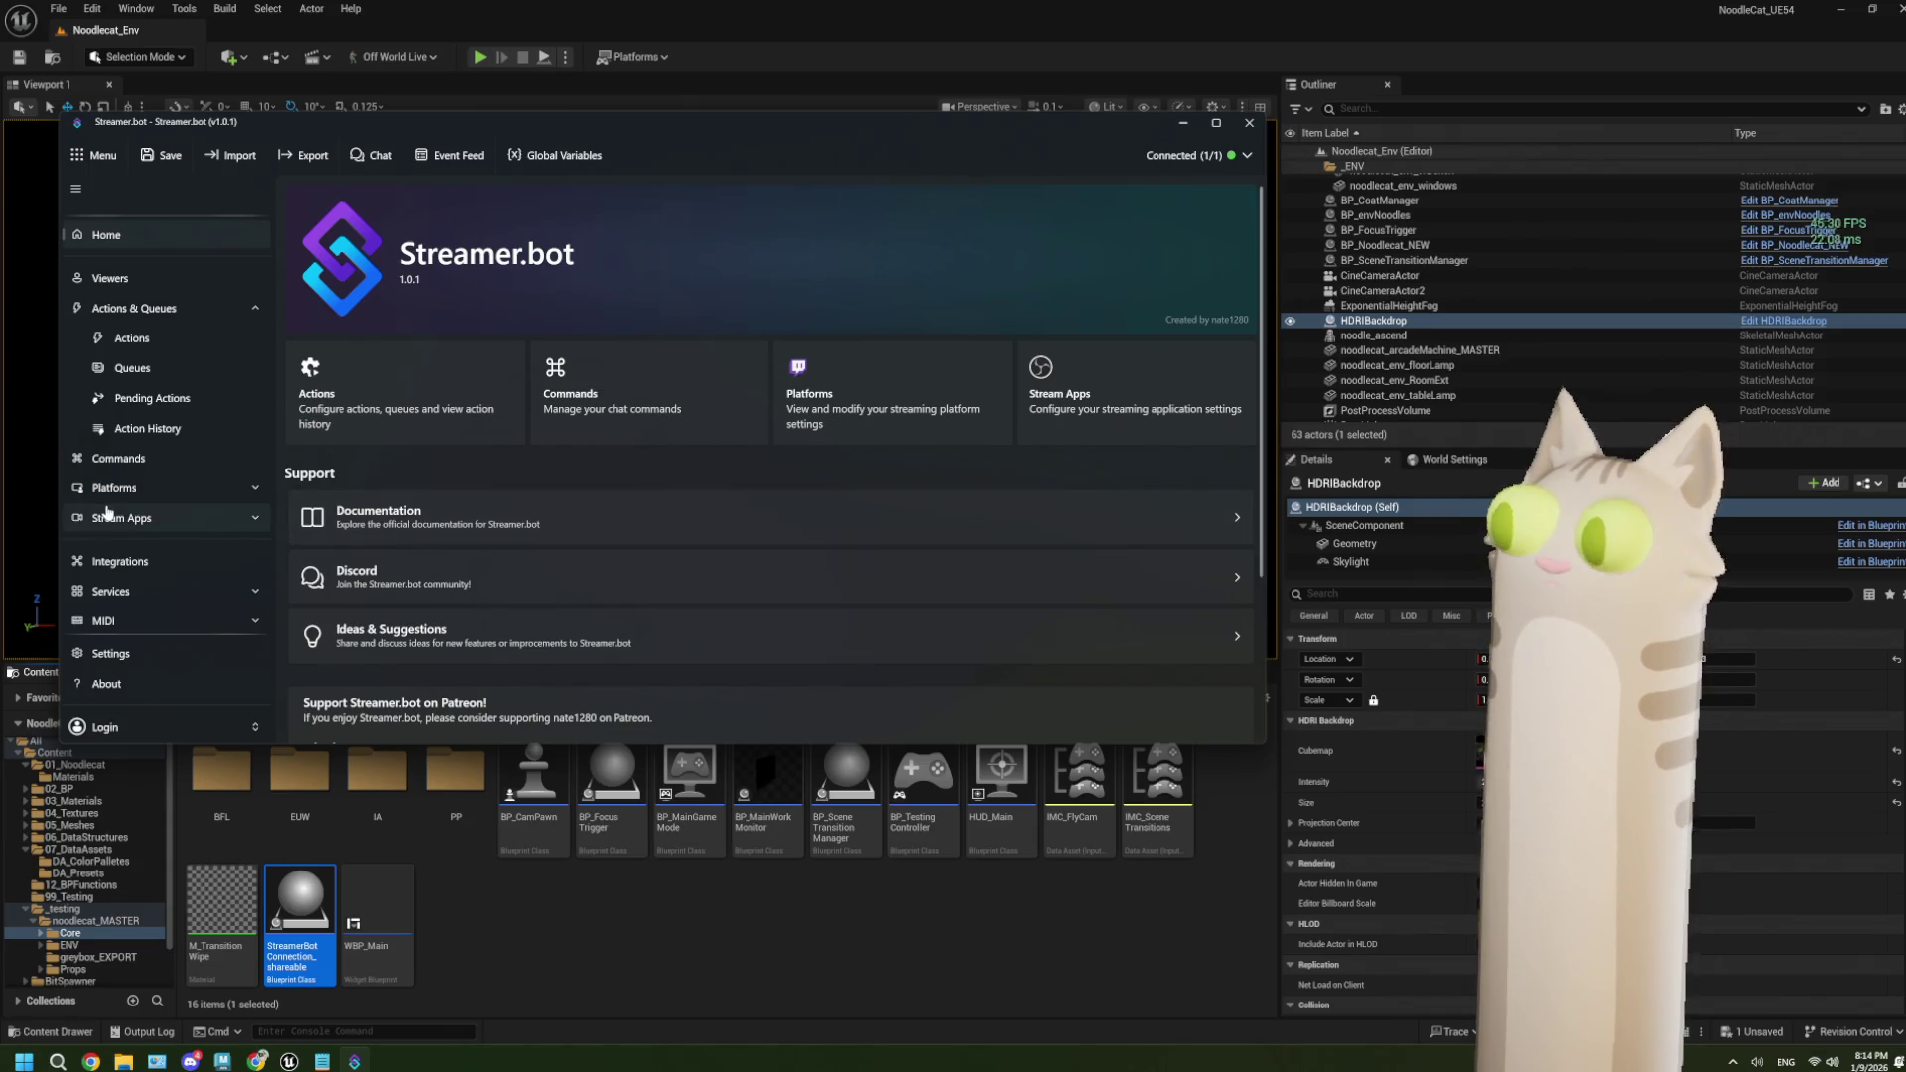
pyautogui.scroll(-1, 75, 544)
pyautogui.scroll(1, 76, 544)
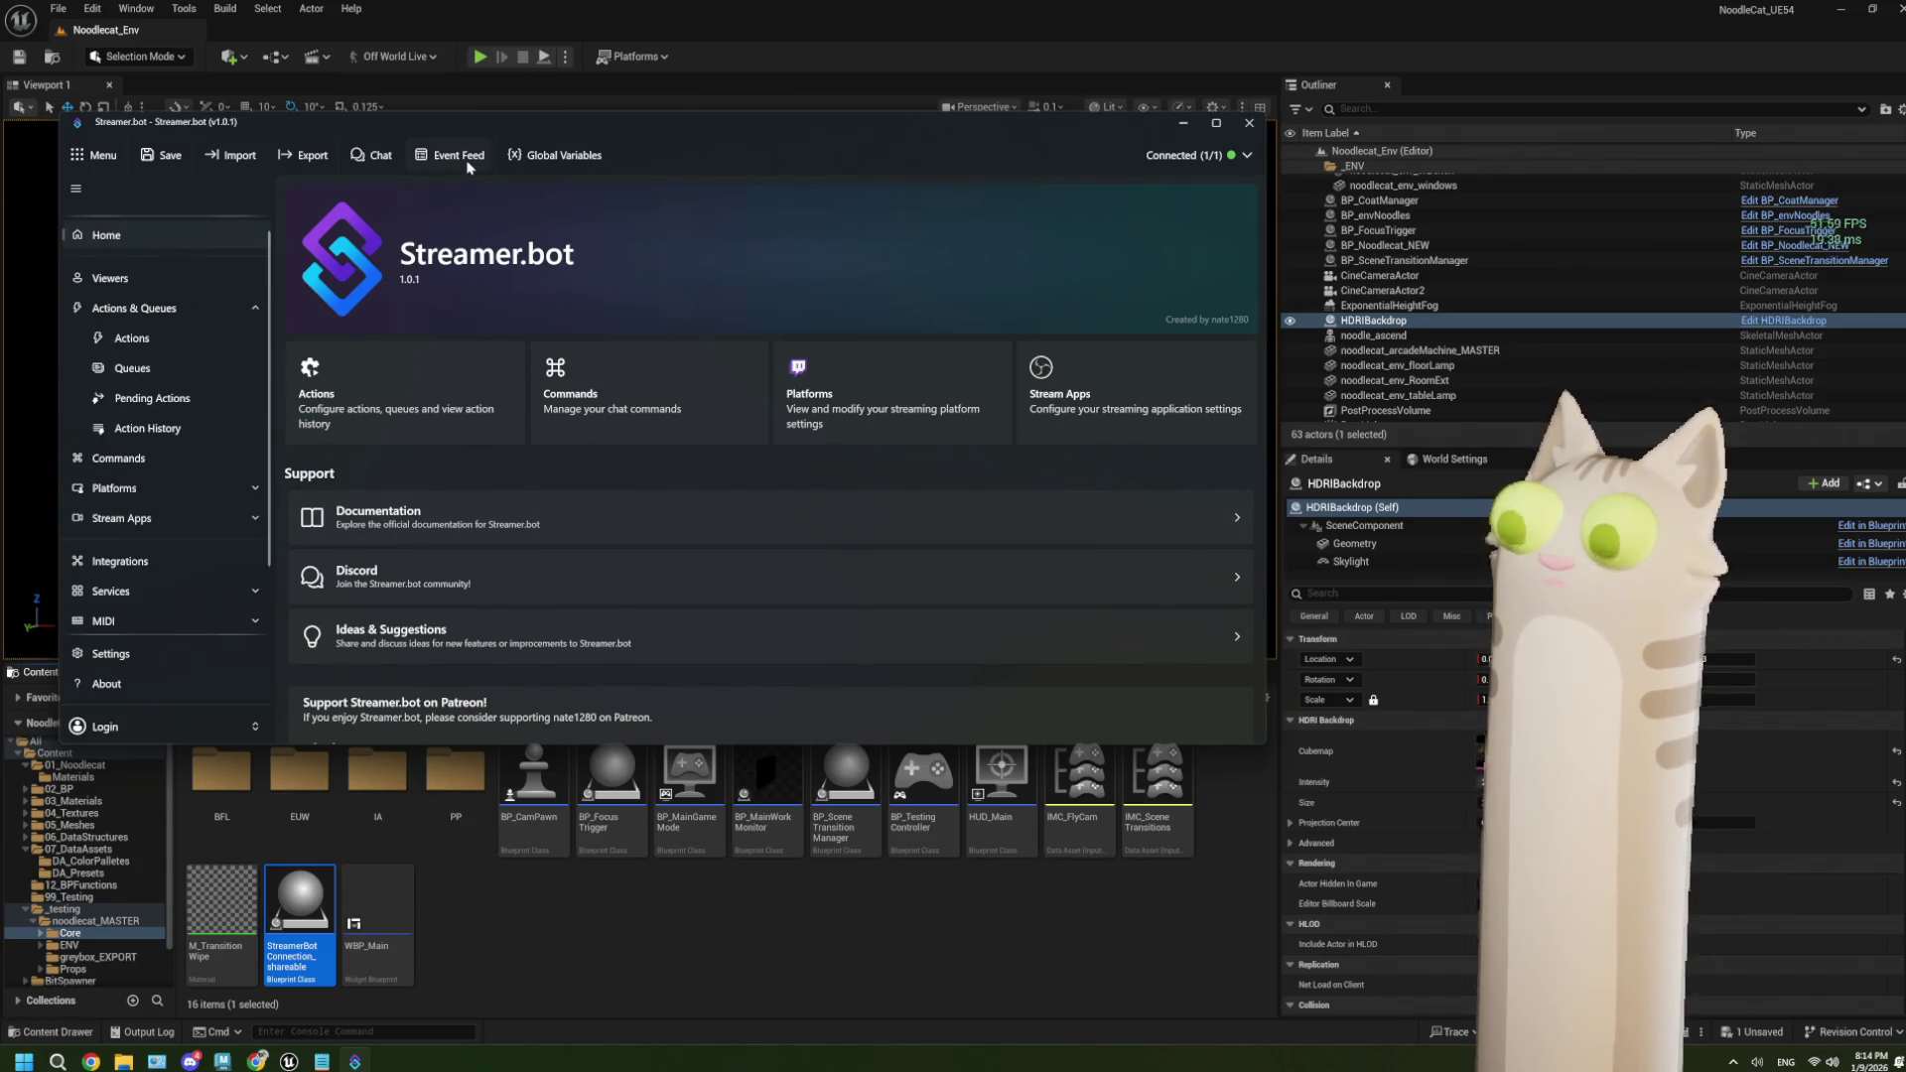
pyautogui.click(125, 432)
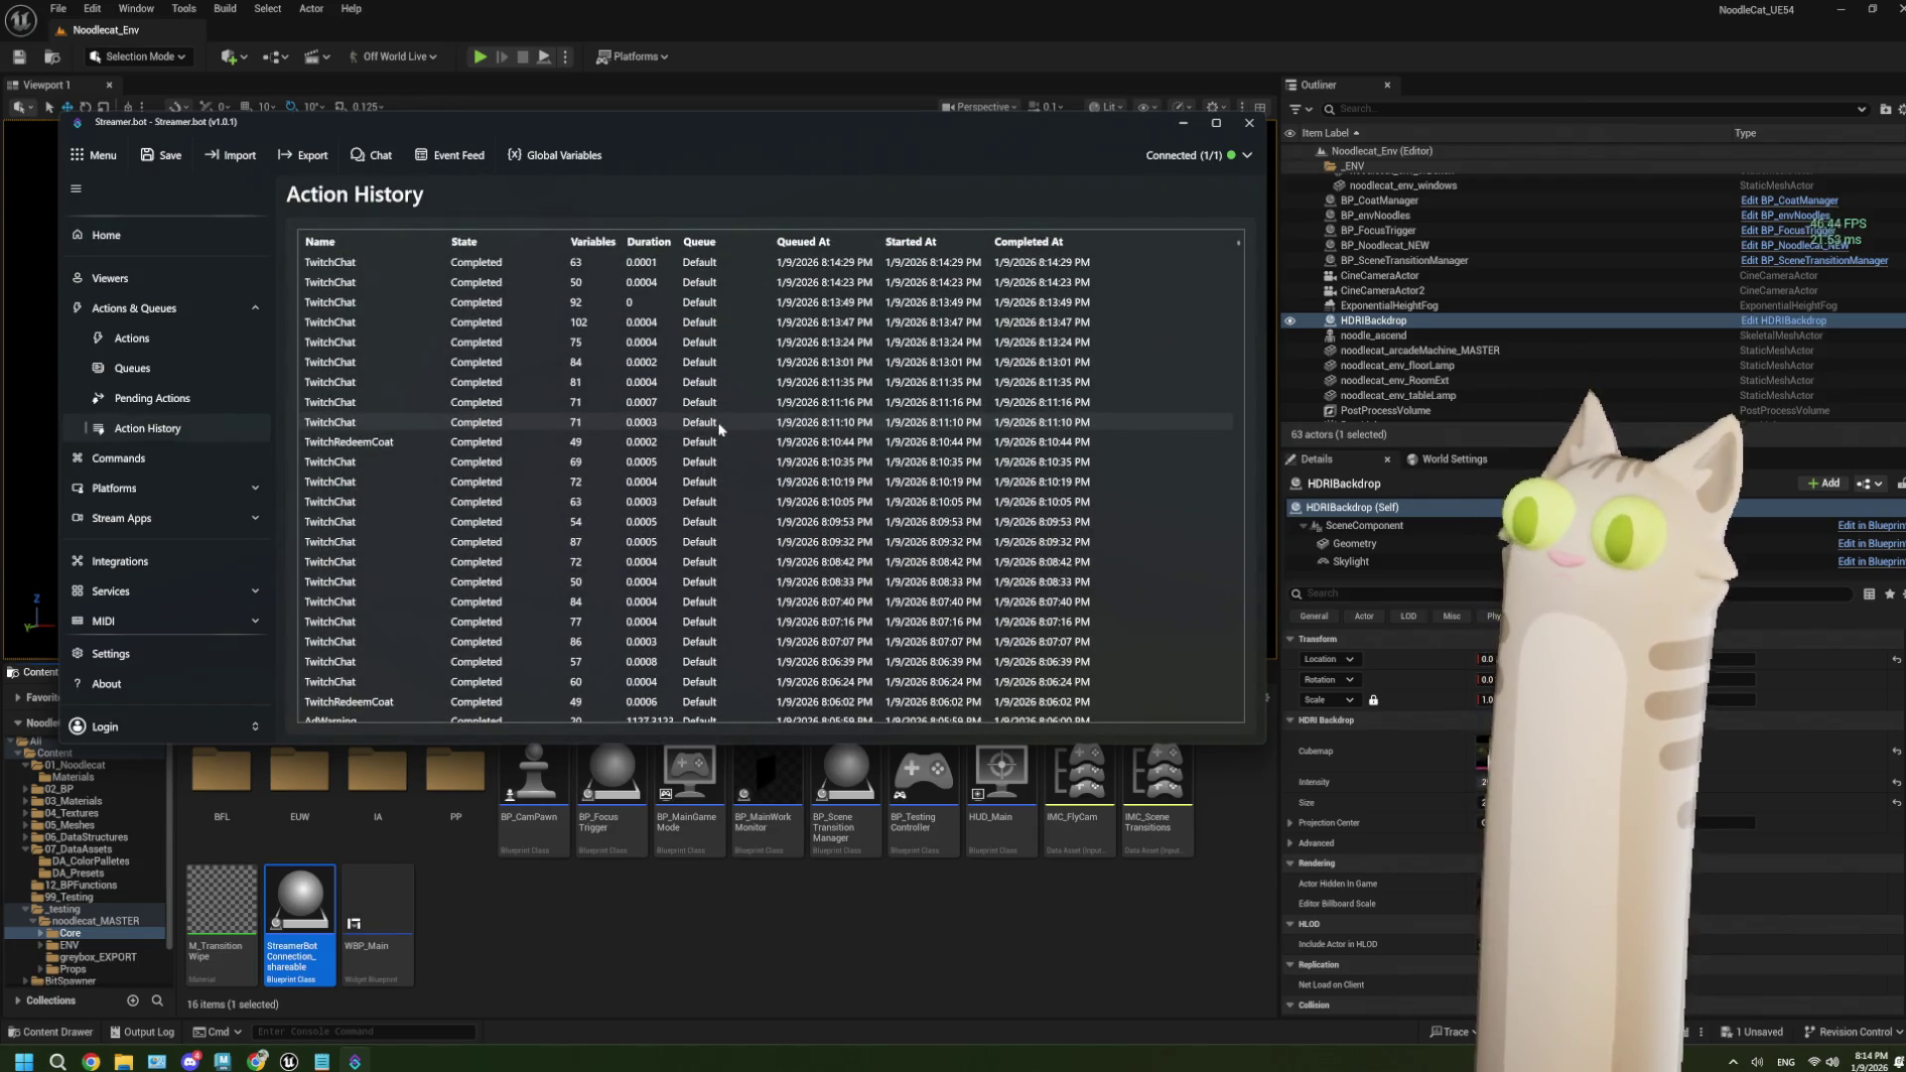
pyautogui.click(132, 338)
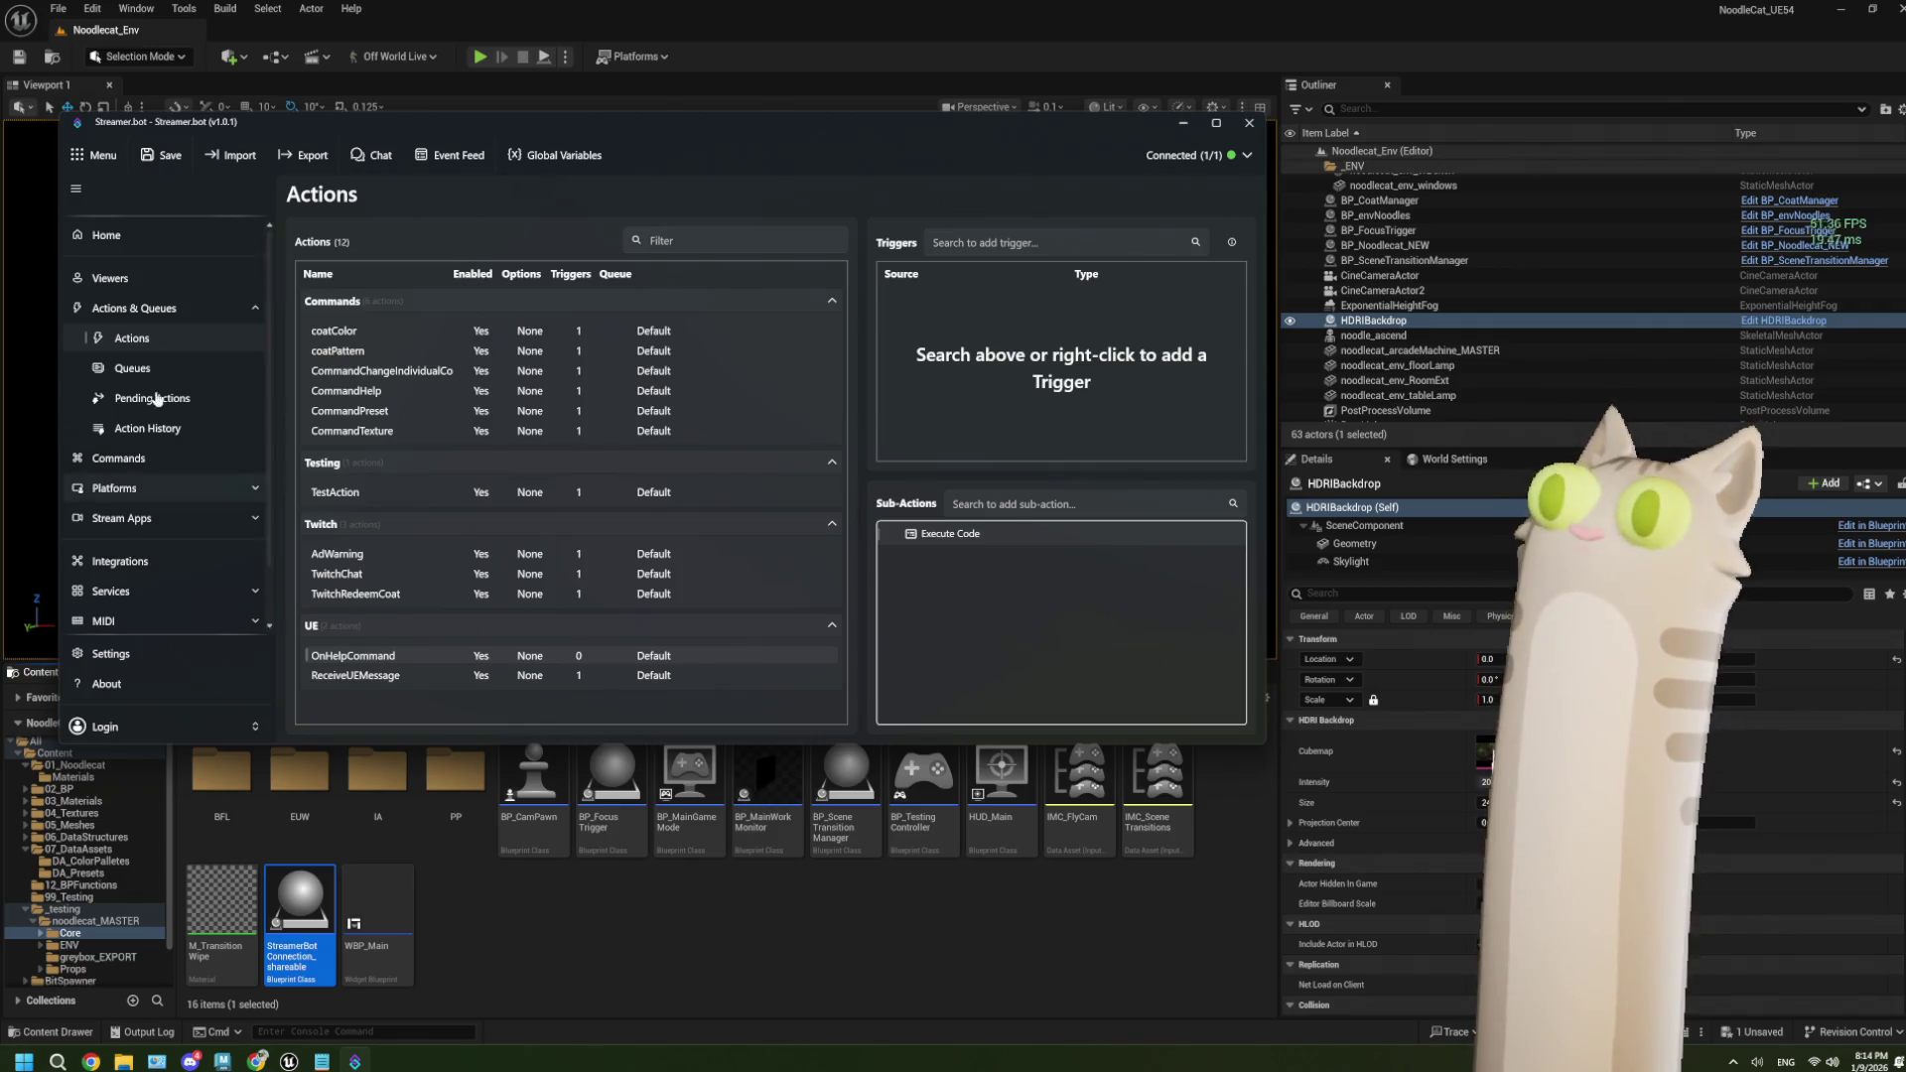
# Open the main menu, then switch to the Unreal level editor and start Play.
pyautogui.click(101, 170)
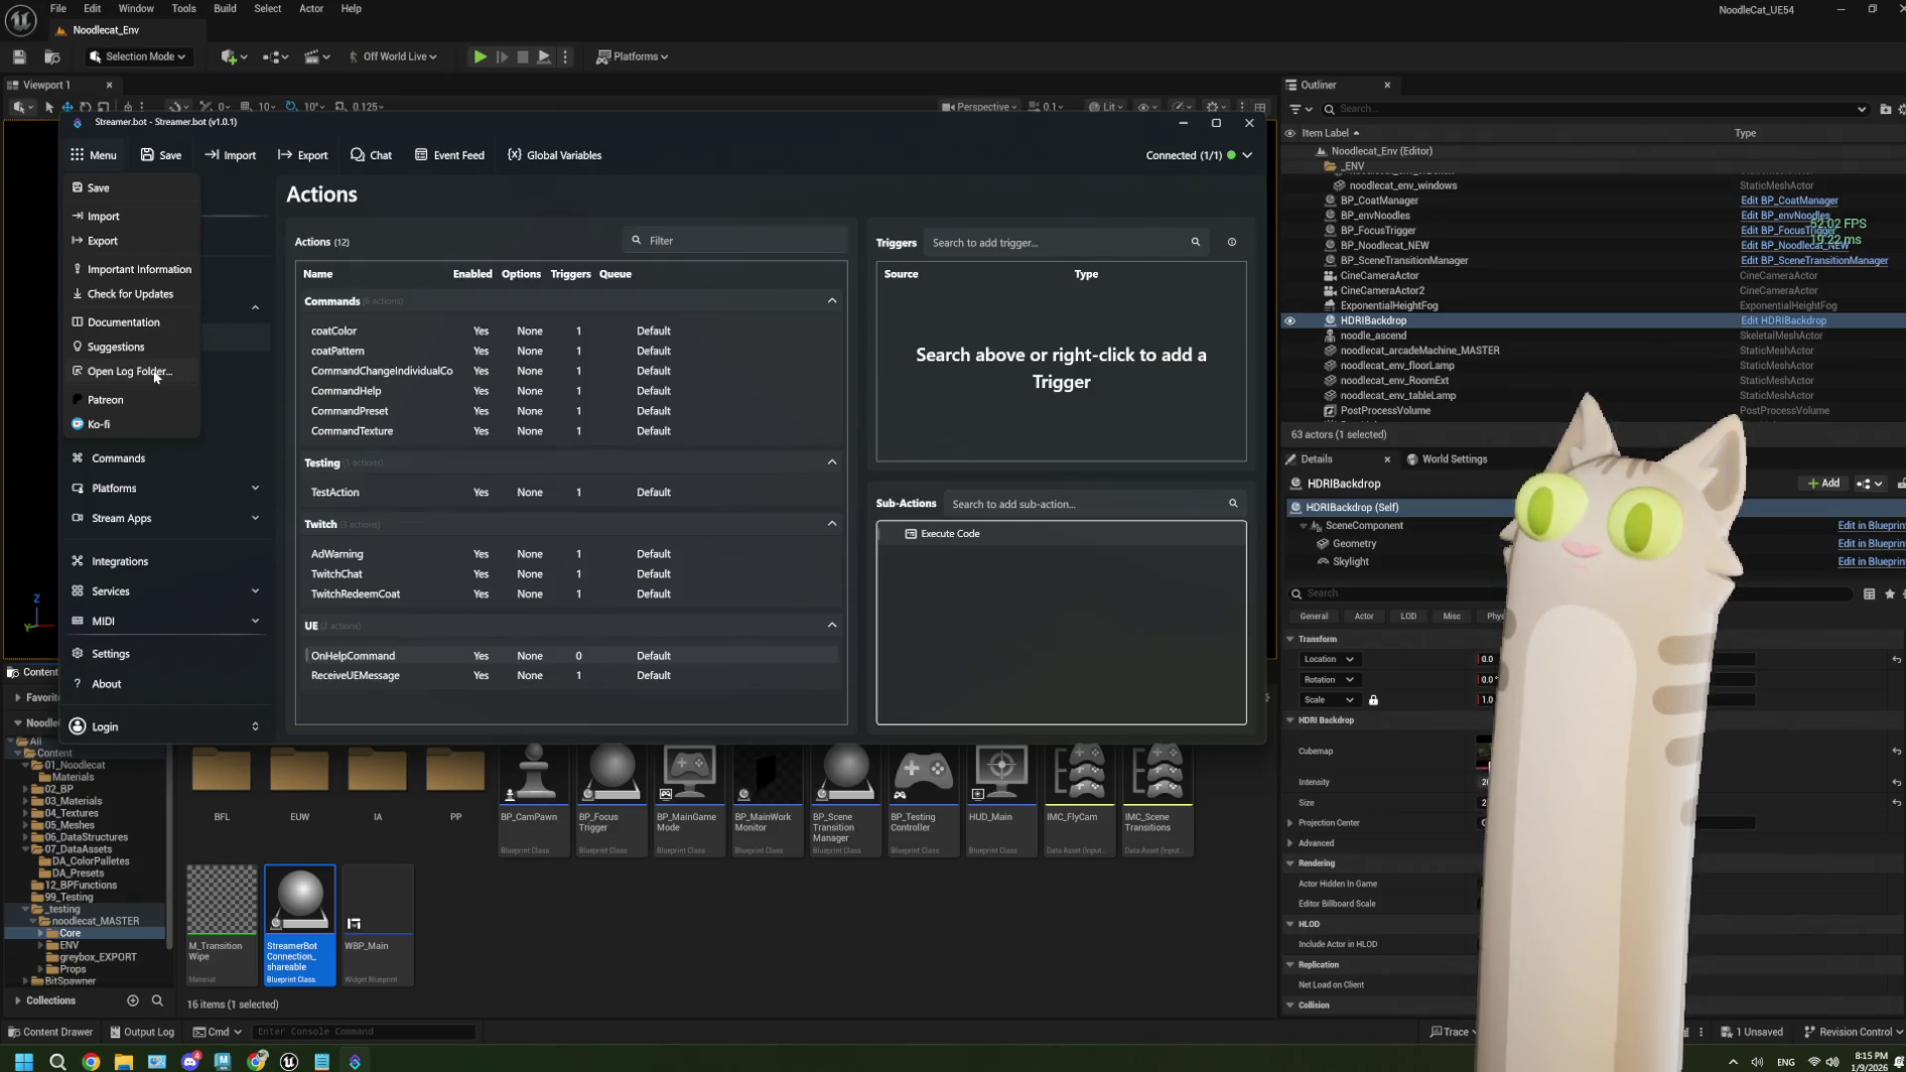
pyautogui.click(894, 27)
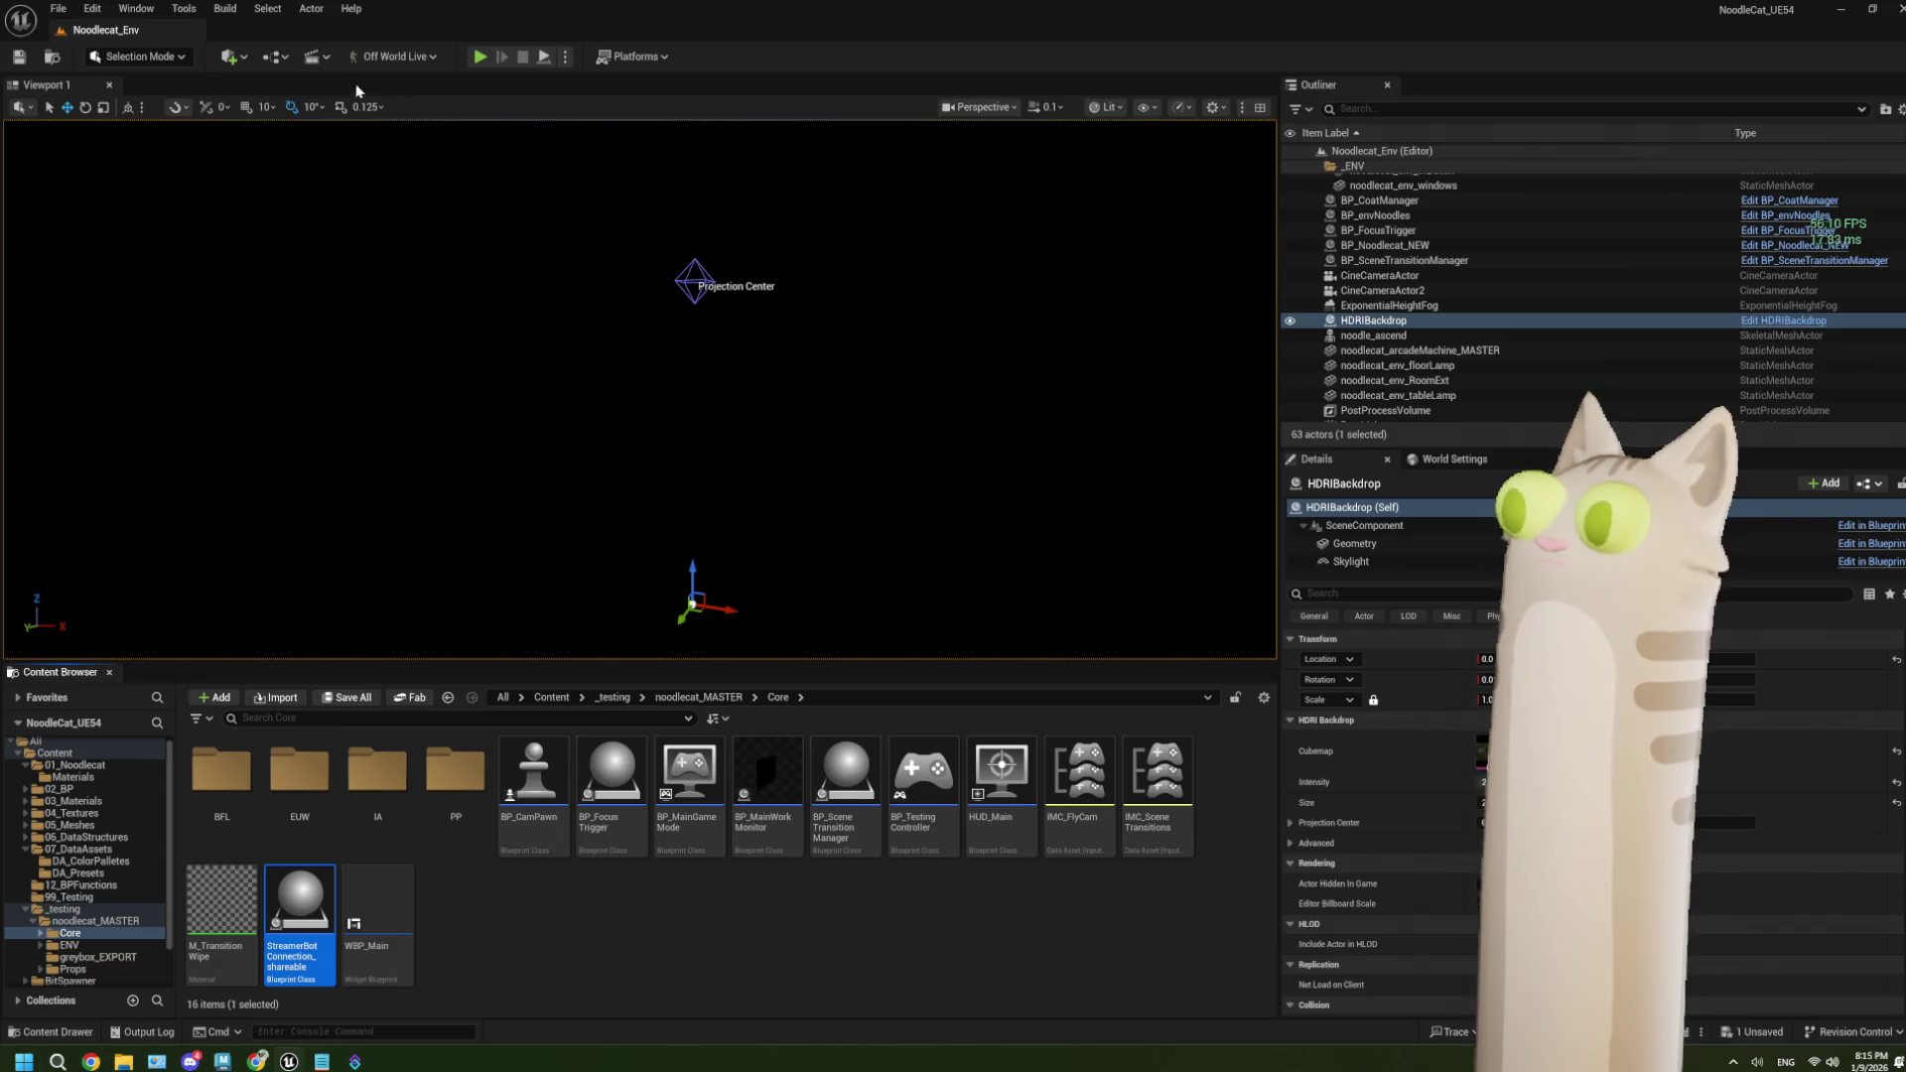
pyautogui.click(477, 58)
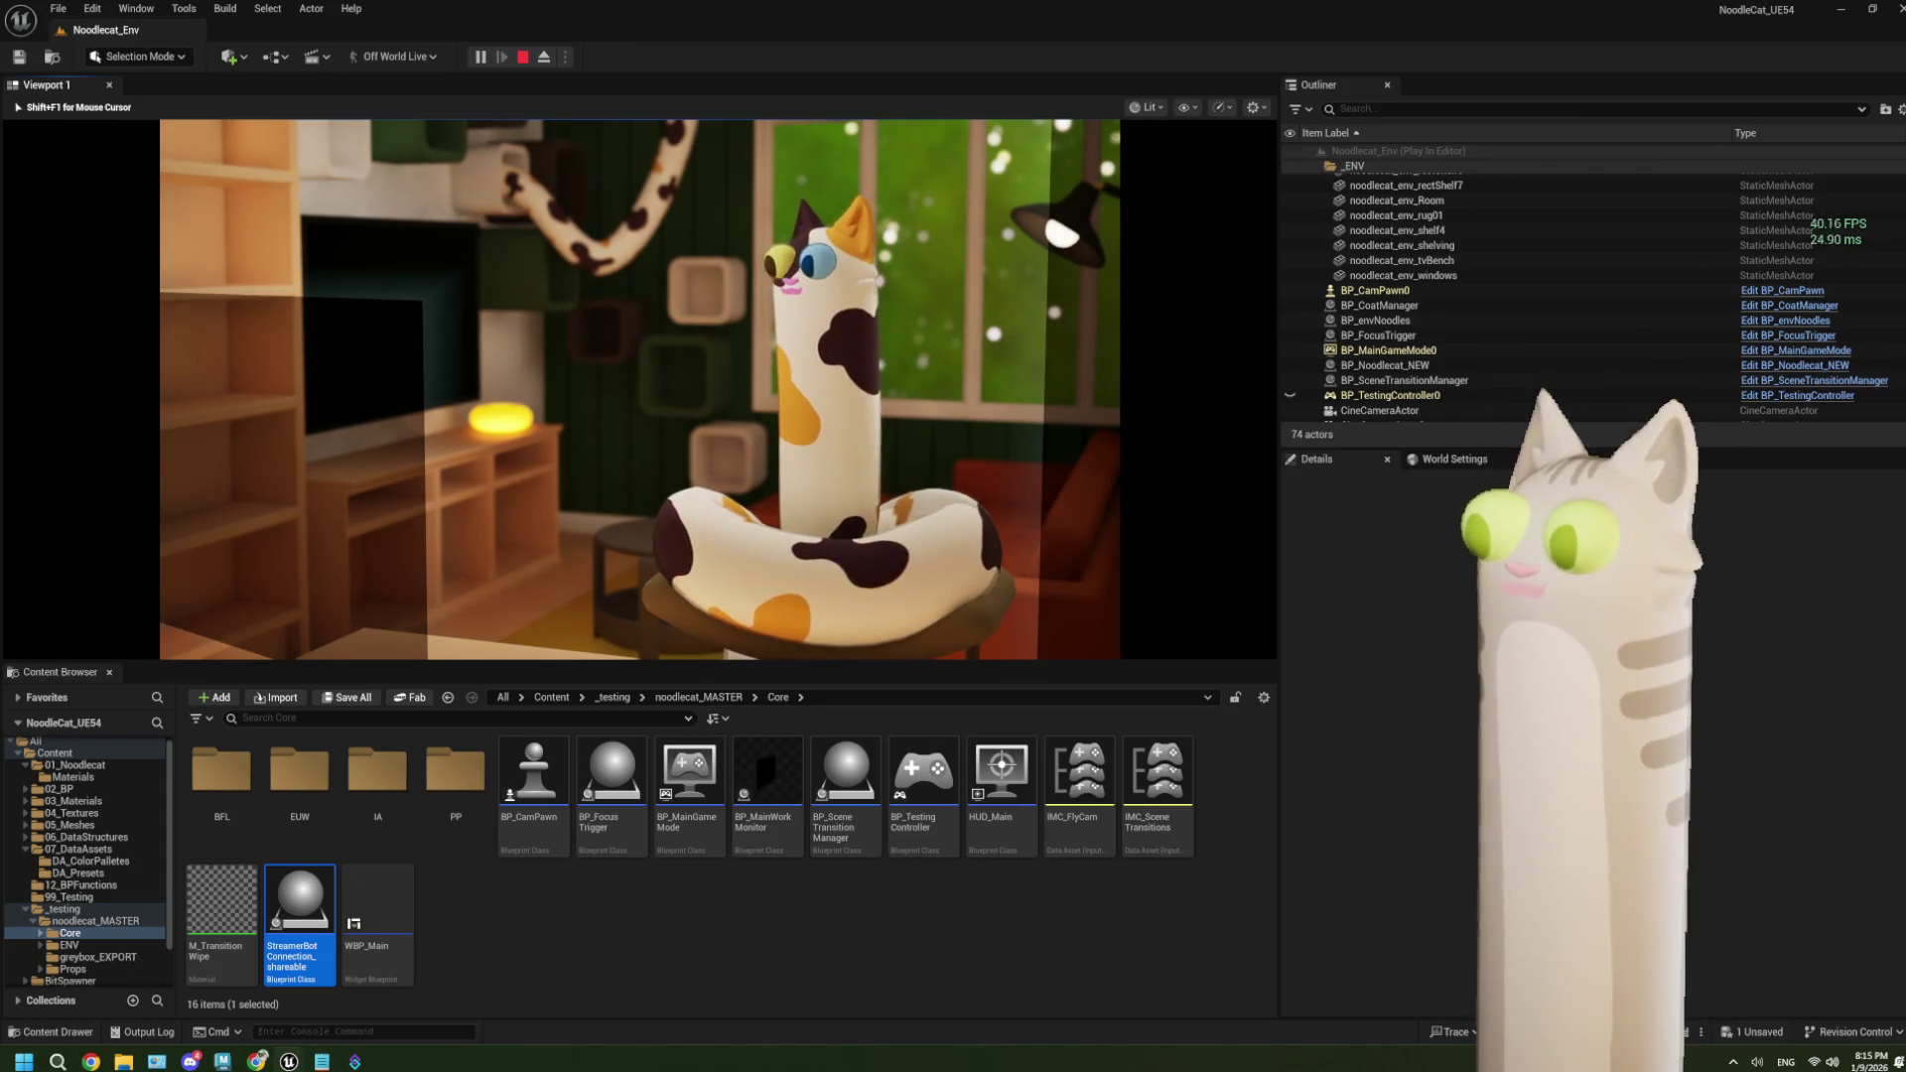
# Stop the Play In Editor session with Esc and bring Streamer.bot back to the front.
pyautogui.press('Escape')
pyautogui.click(355, 1061)
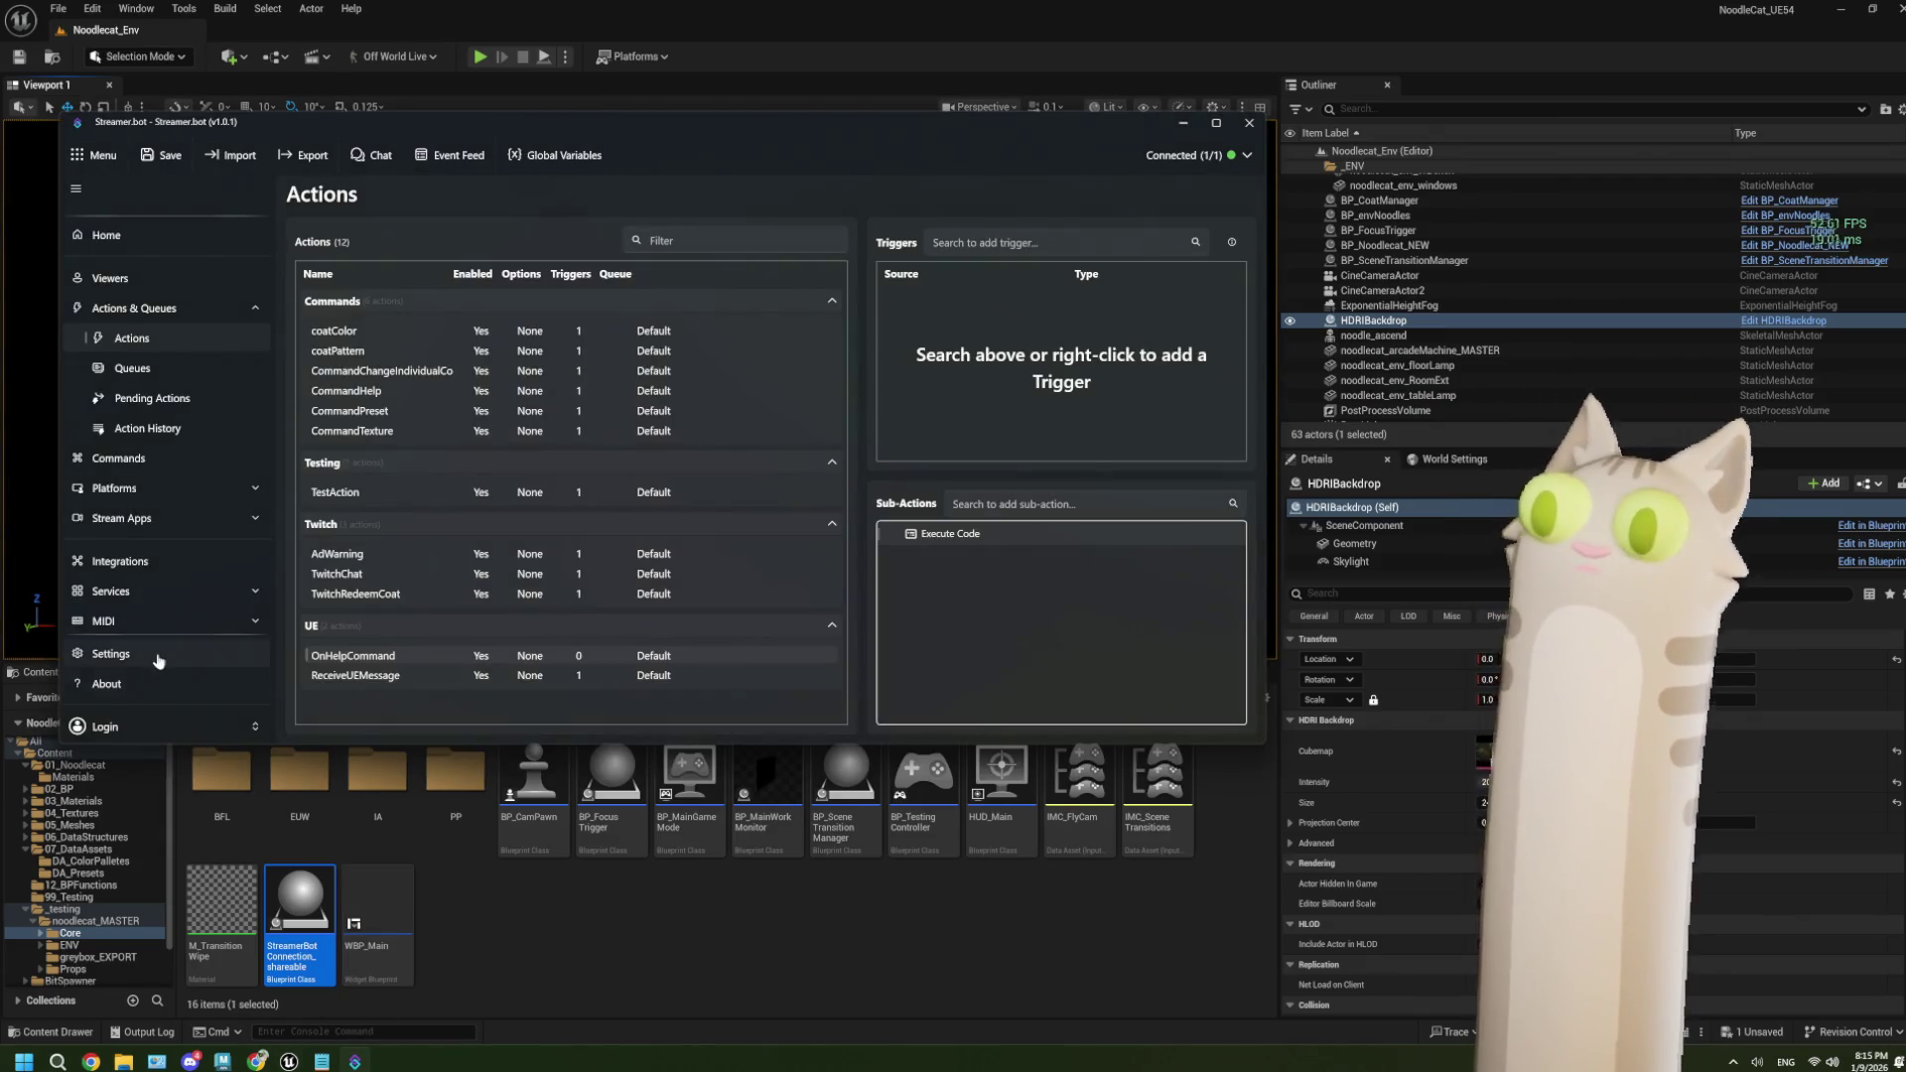
pyautogui.click(135, 430)
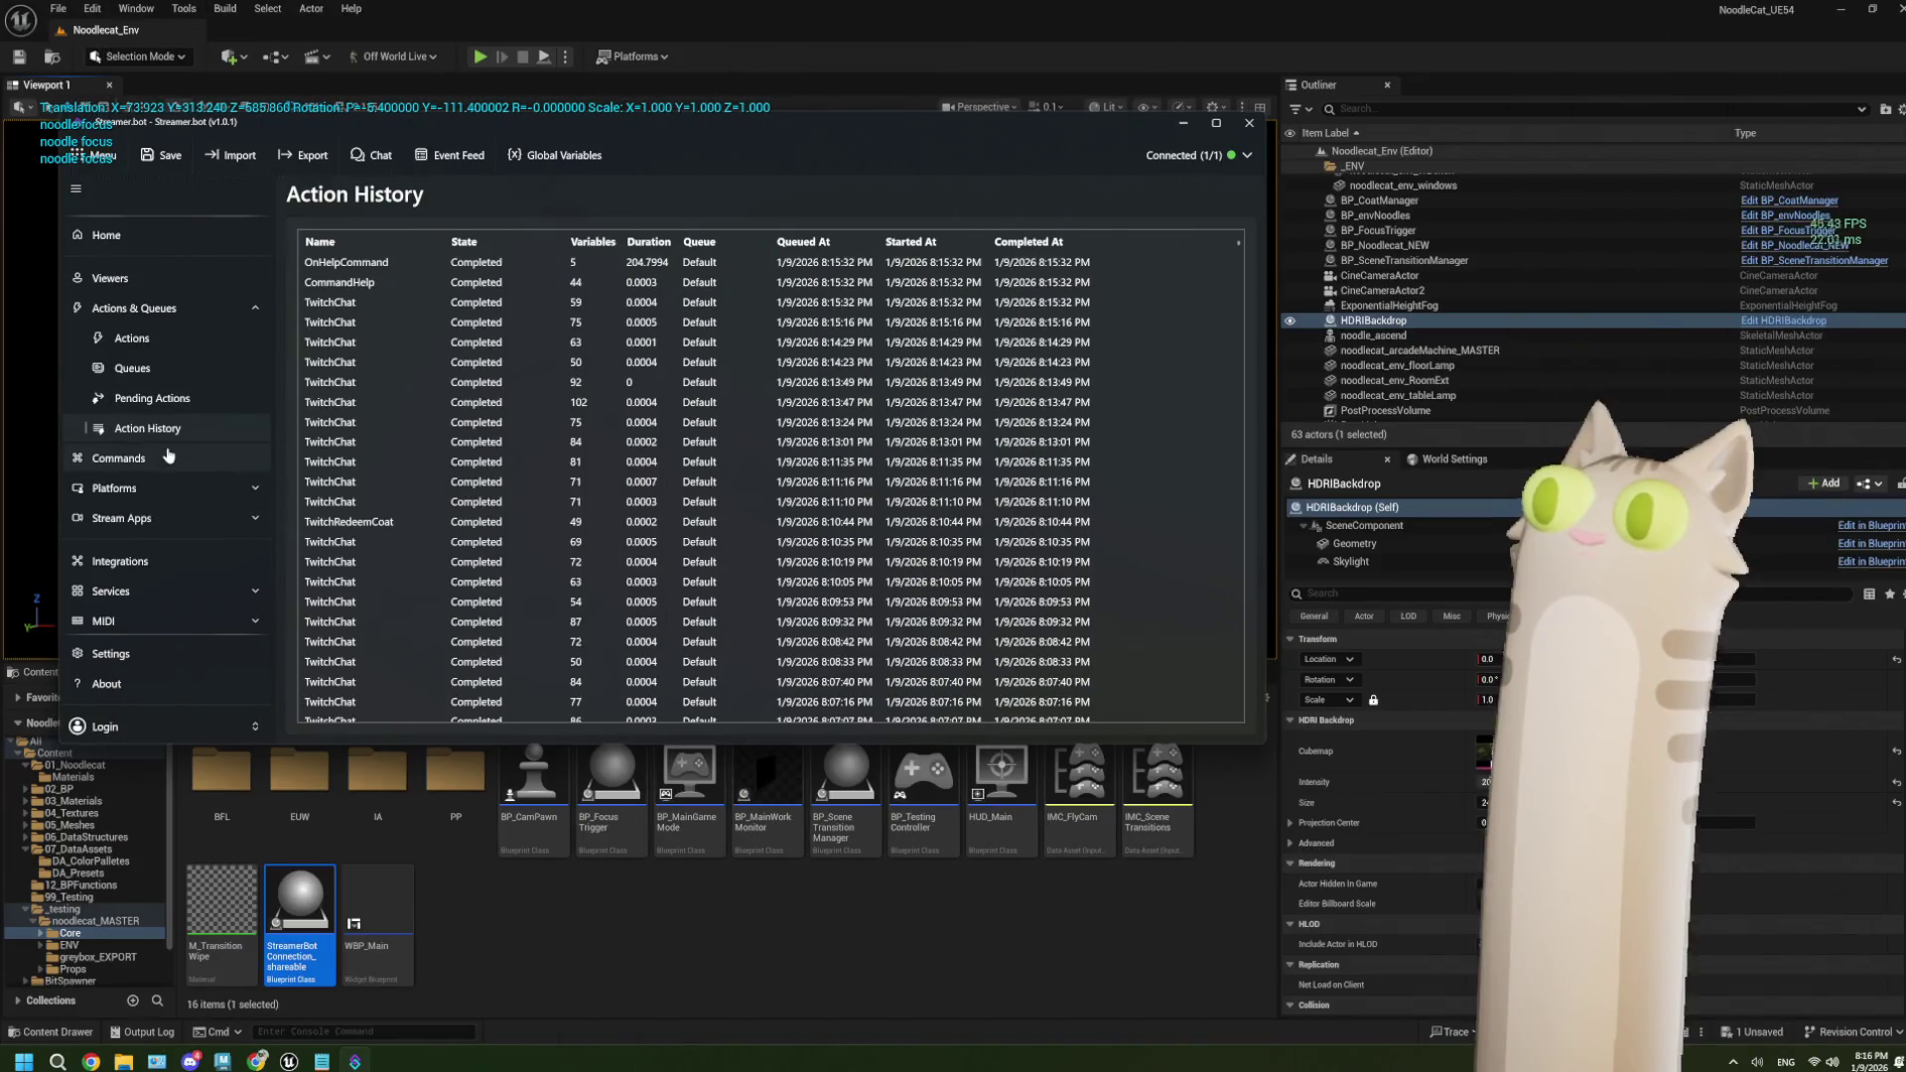
pyautogui.click(139, 339)
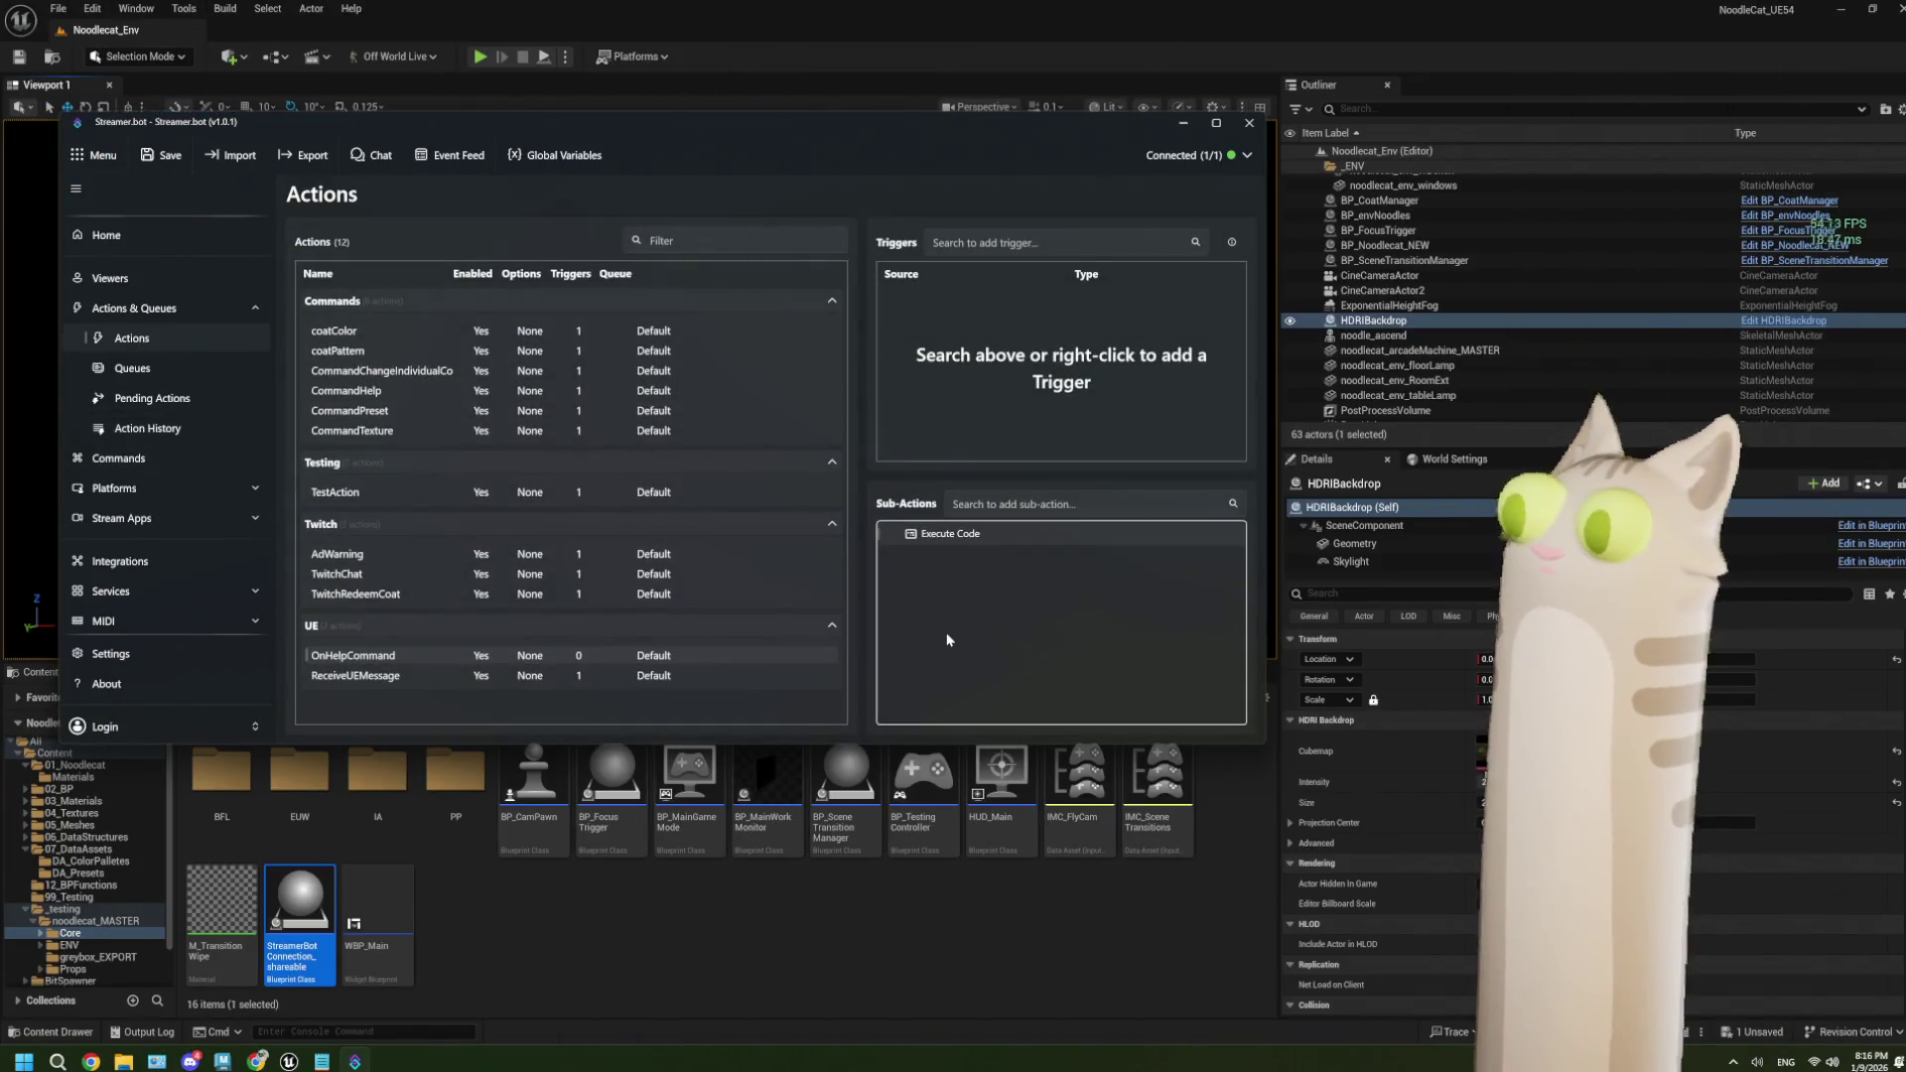
# Open OnHelpCommand's Execute Code script in the C# editor and move the editor slightly aside.
pyautogui.click(351, 676)
pyautogui.click(353, 656)
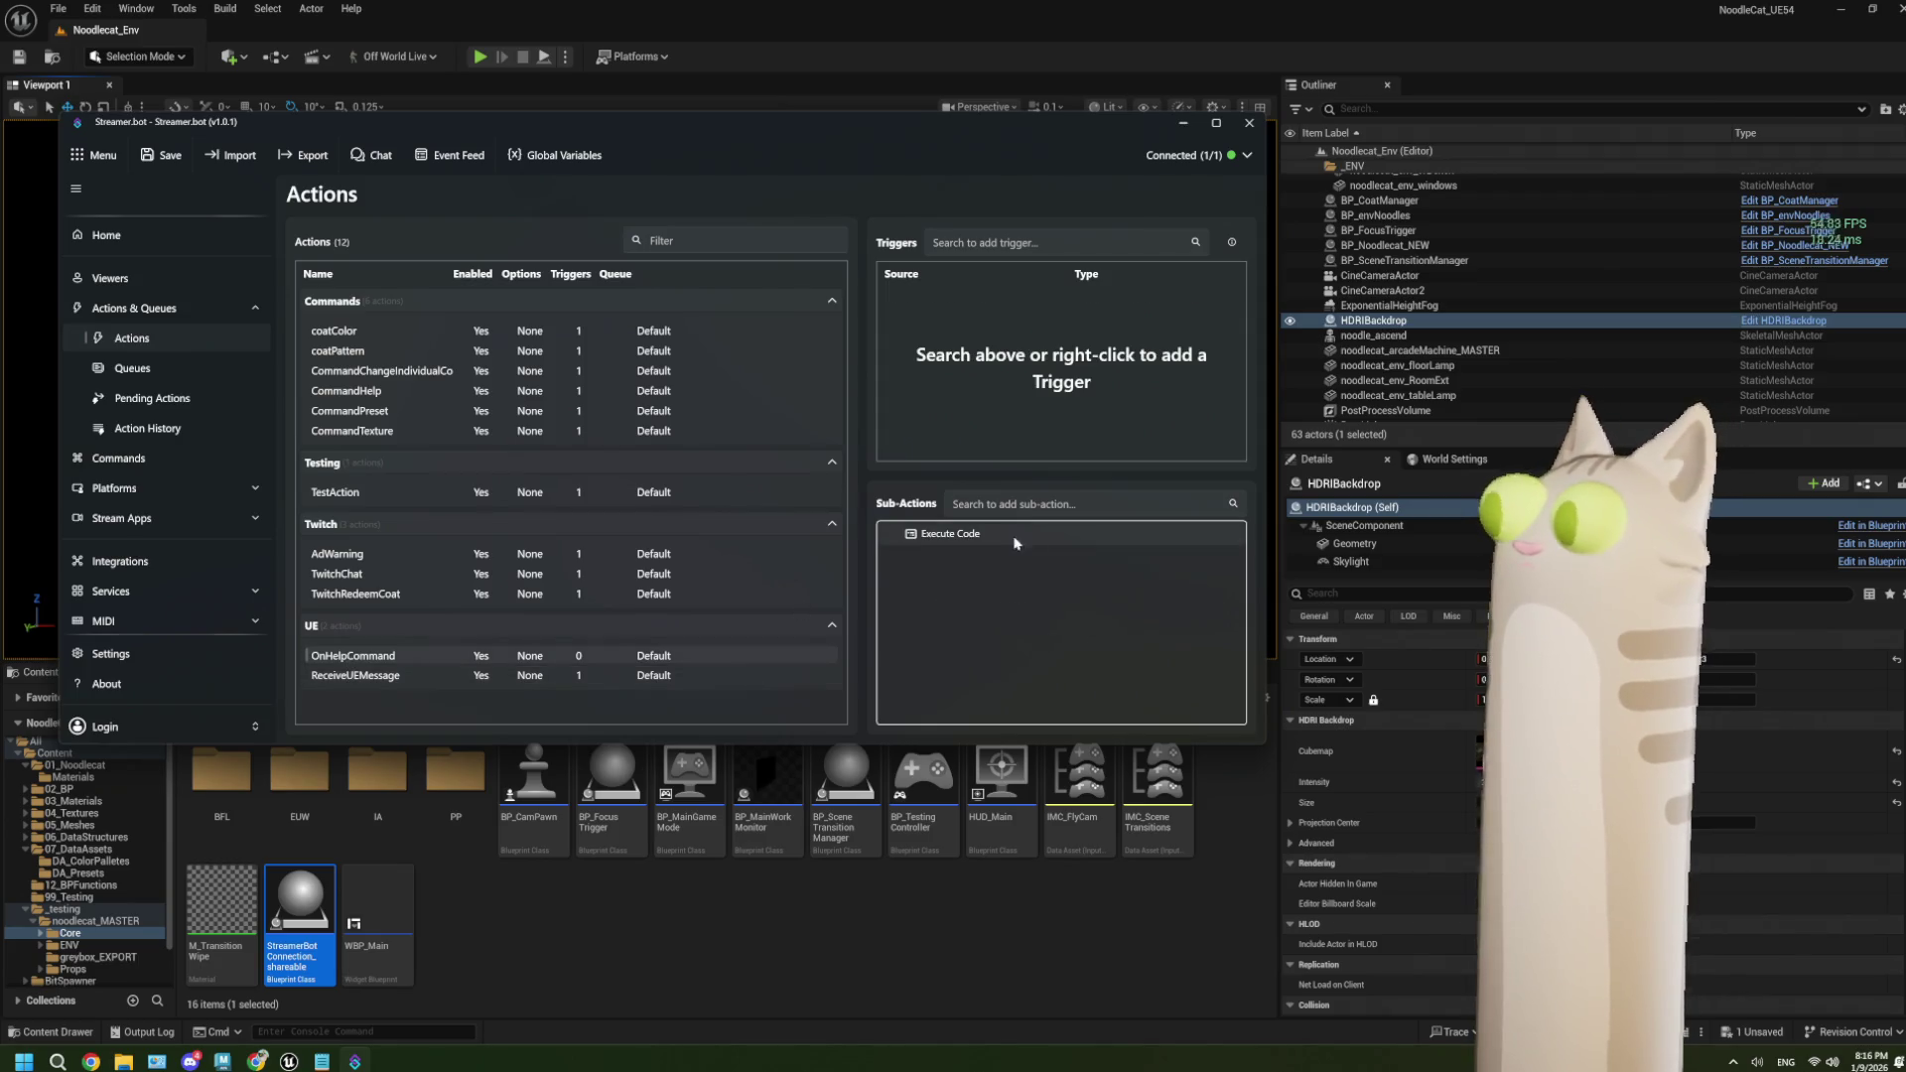
pyautogui.doubleClick(949, 537)
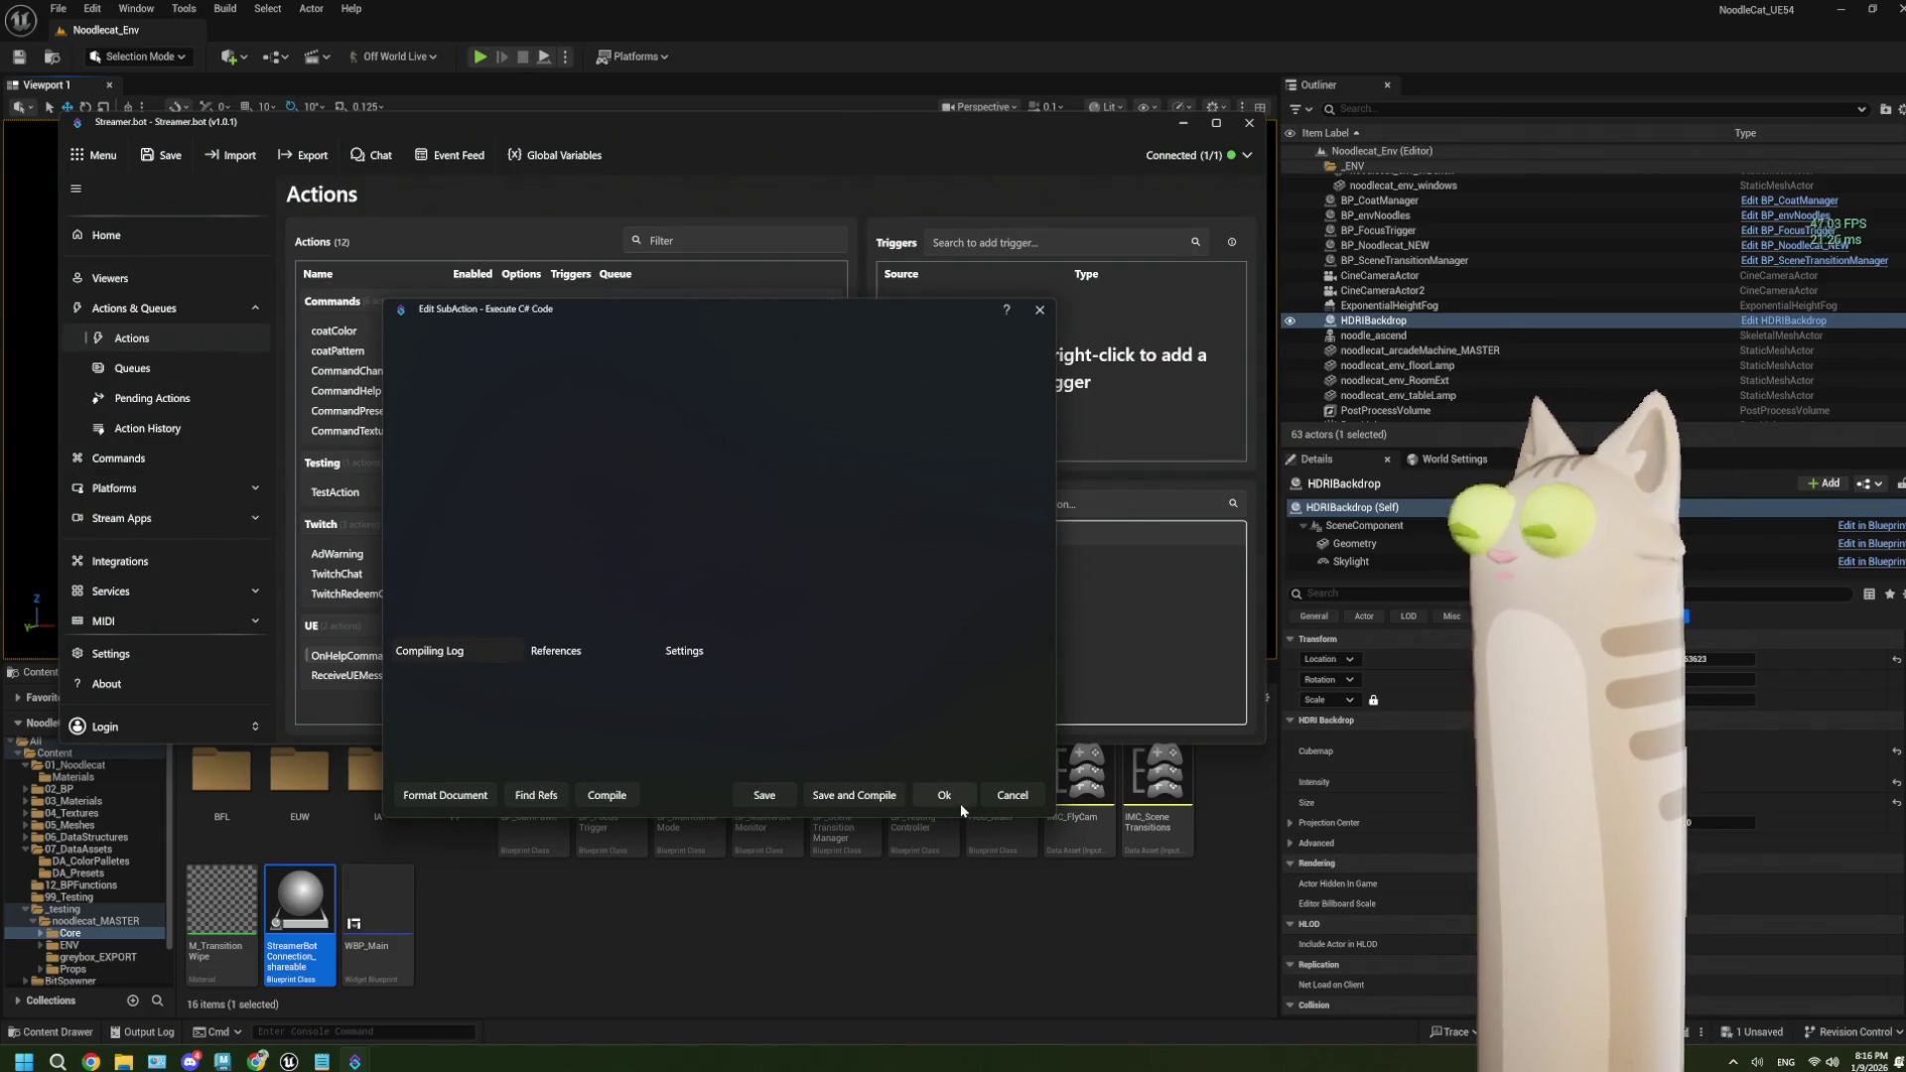
pyautogui.moveTo(701, 312)
pyautogui.mouseDown()
pyautogui.moveTo(737, 321)
pyautogui.moveTo(788, 275)
pyautogui.mouseUp()
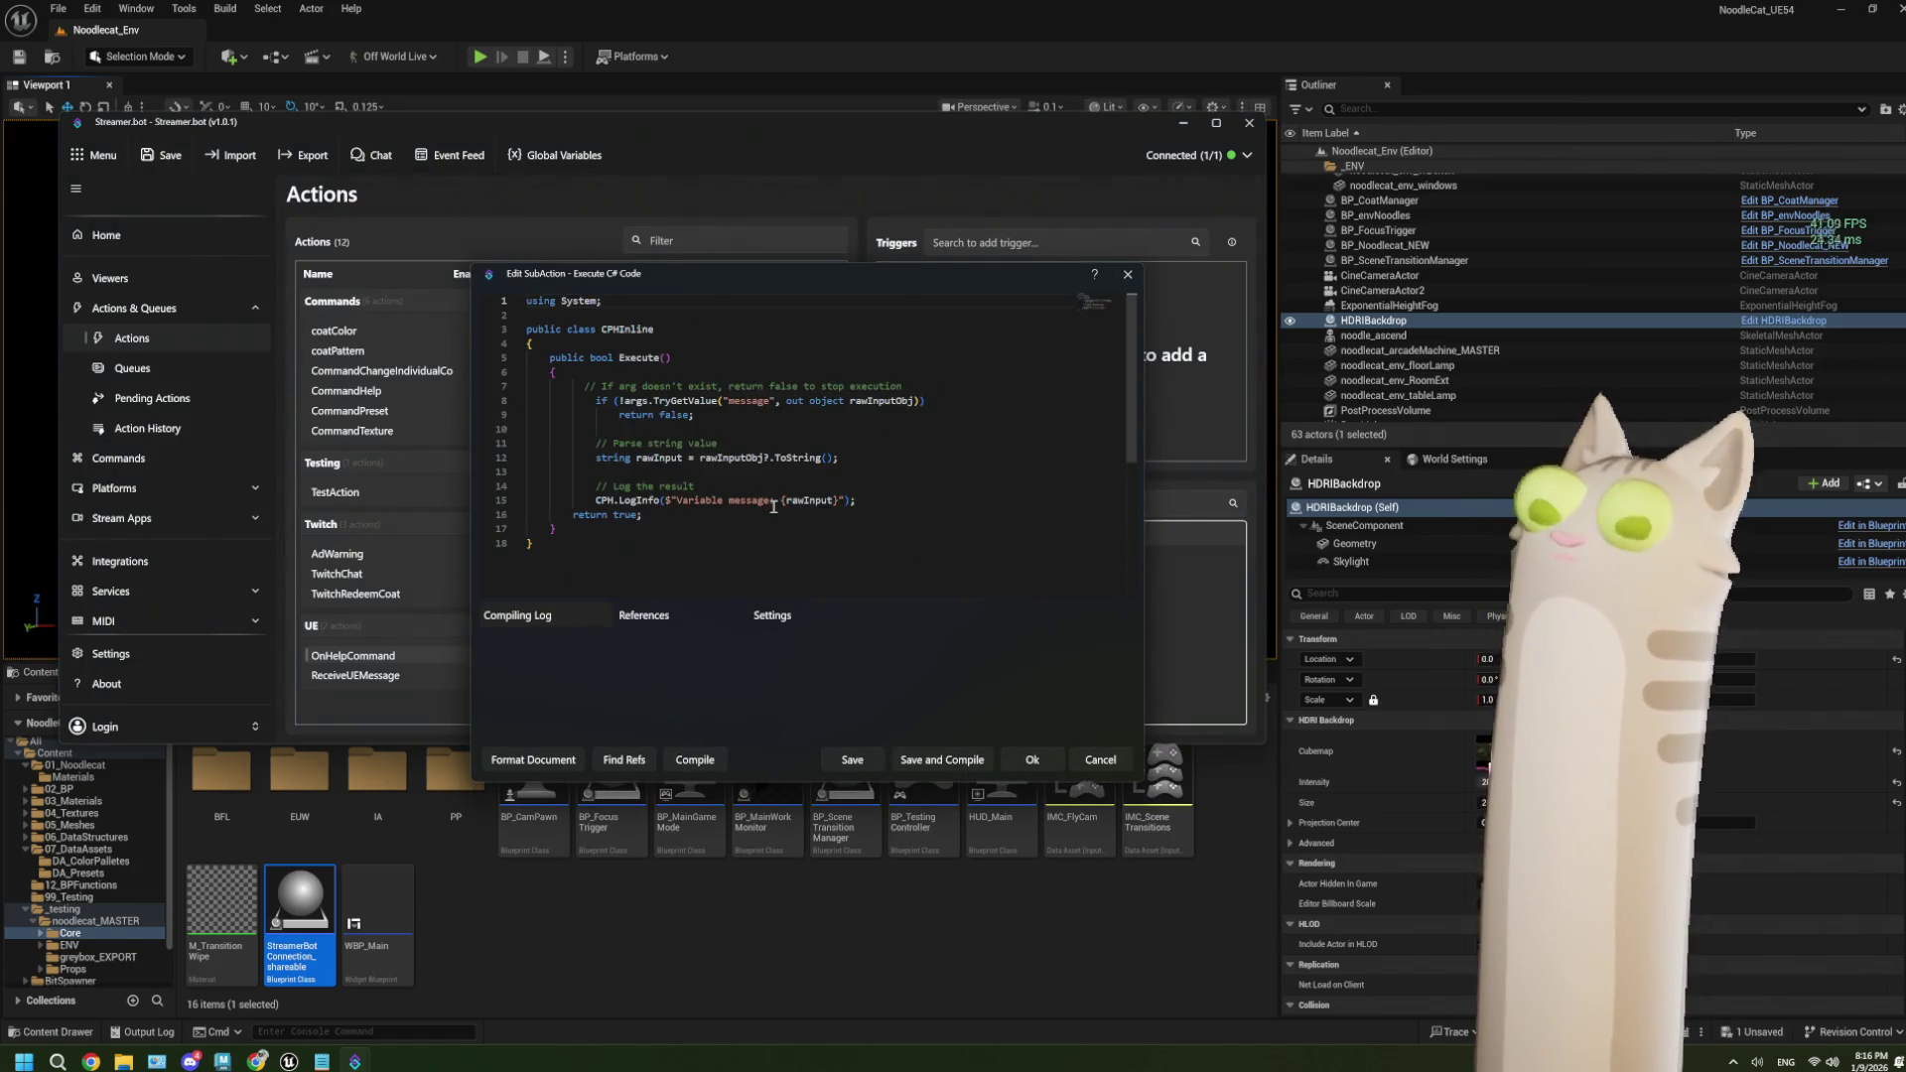
# Select the CPH.SetGlobalVar example line under Global Variables in the Streamer.bot docs, then return to Unreal.
pyautogui.moveTo(261, 1060)
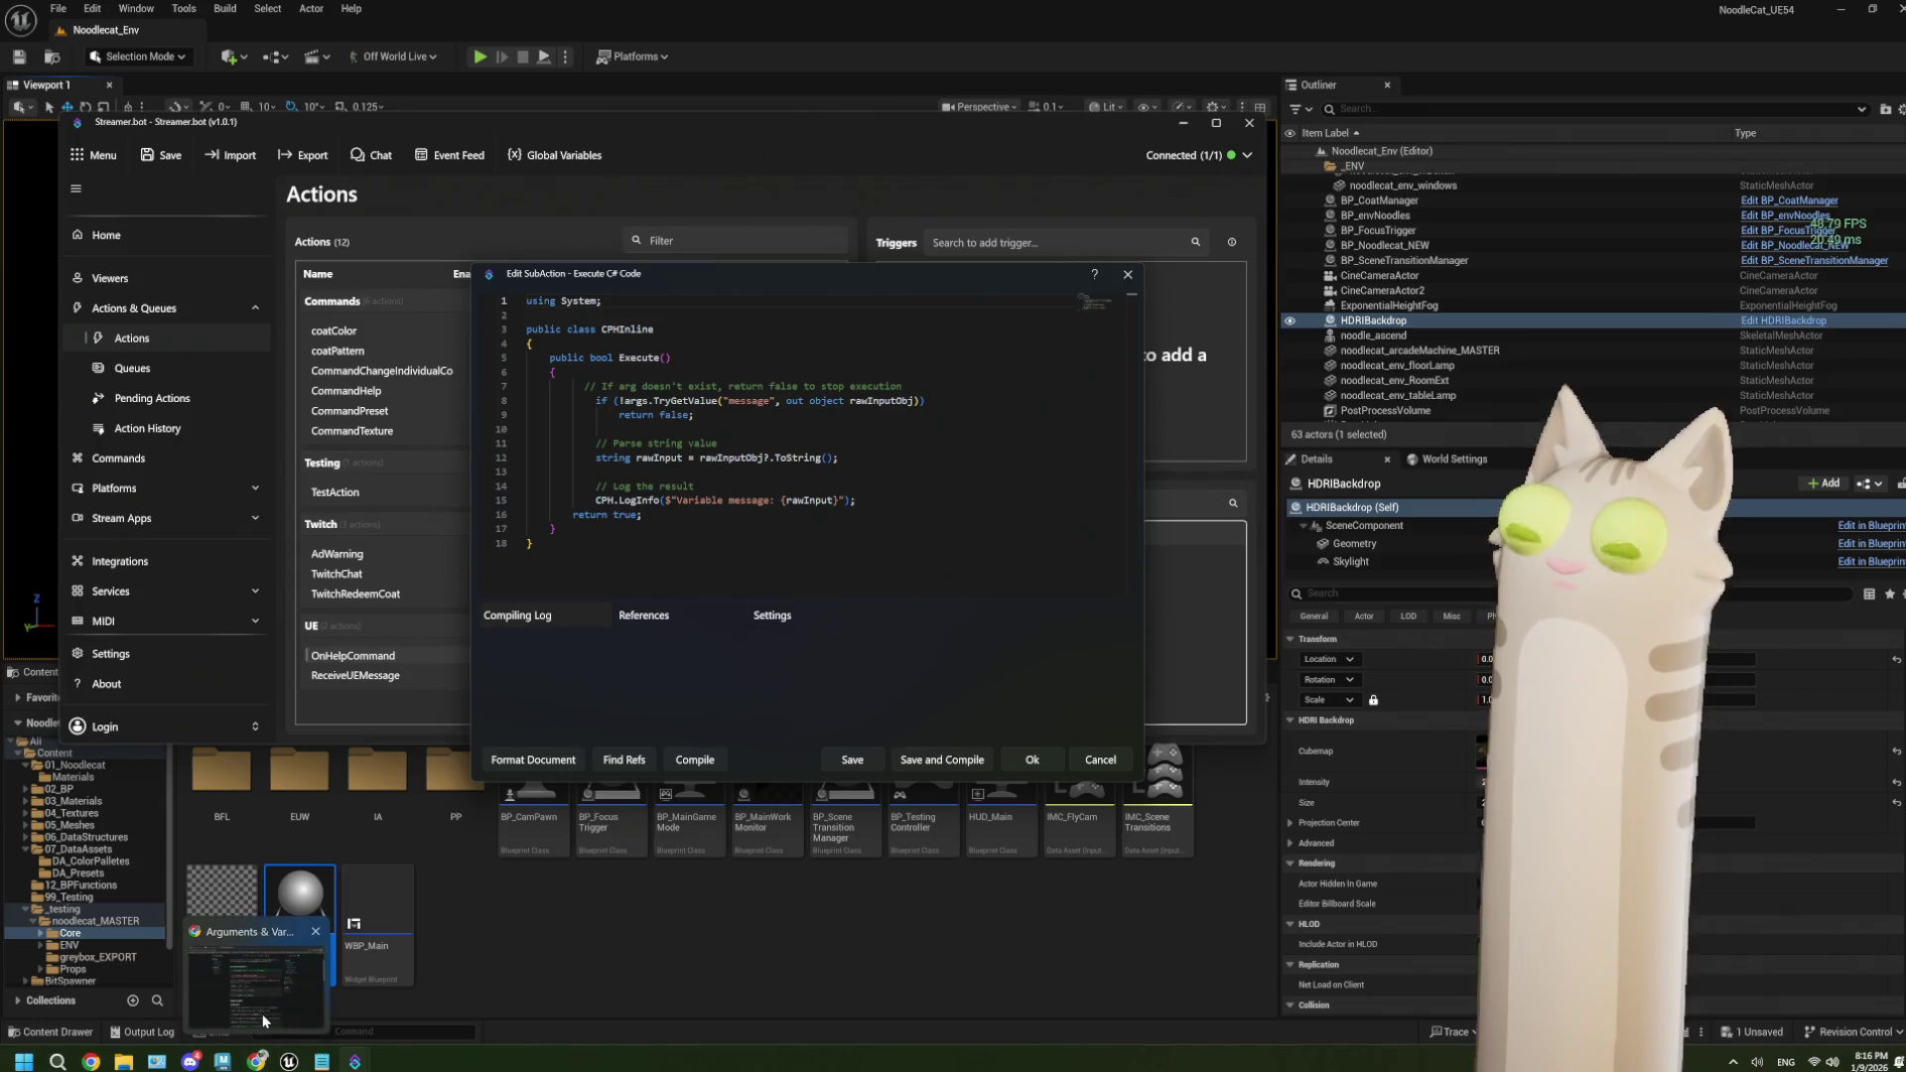
pyautogui.click(265, 1021)
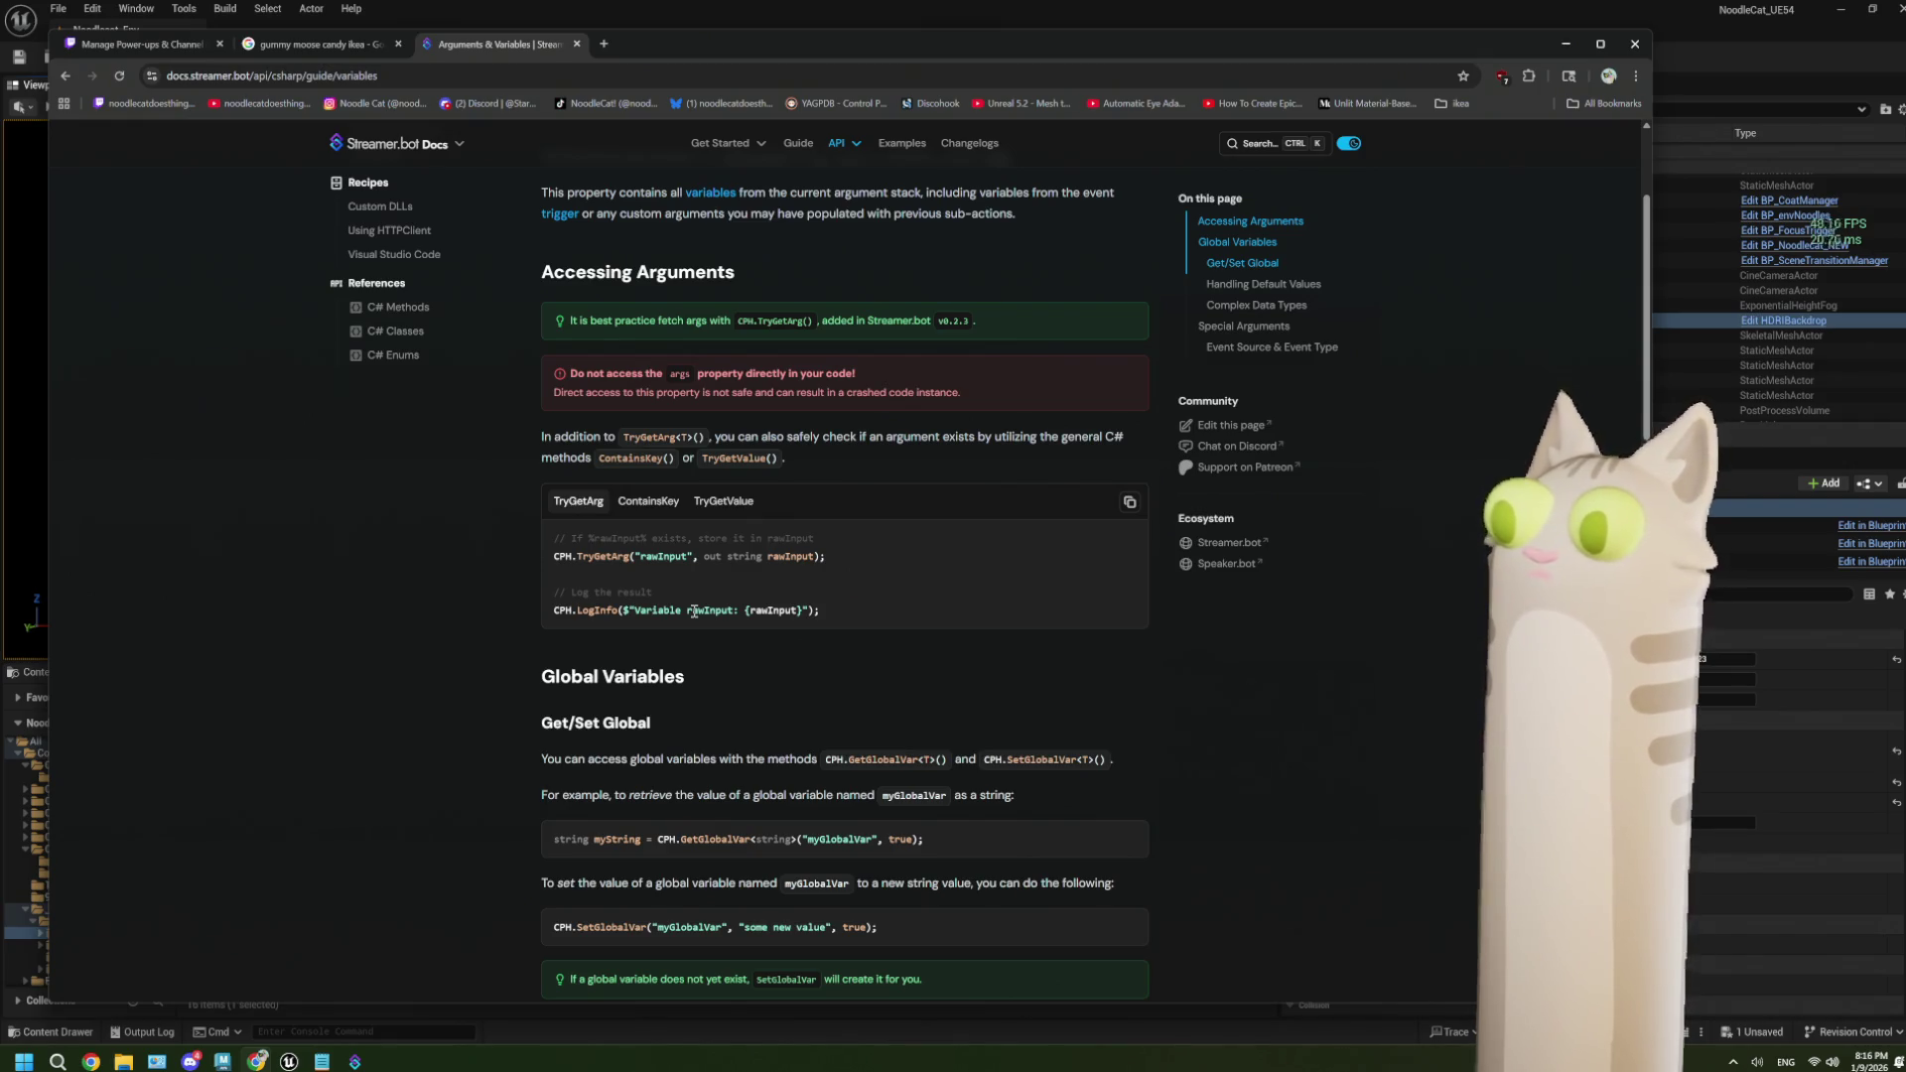
pyautogui.scroll(-3, 694, 612)
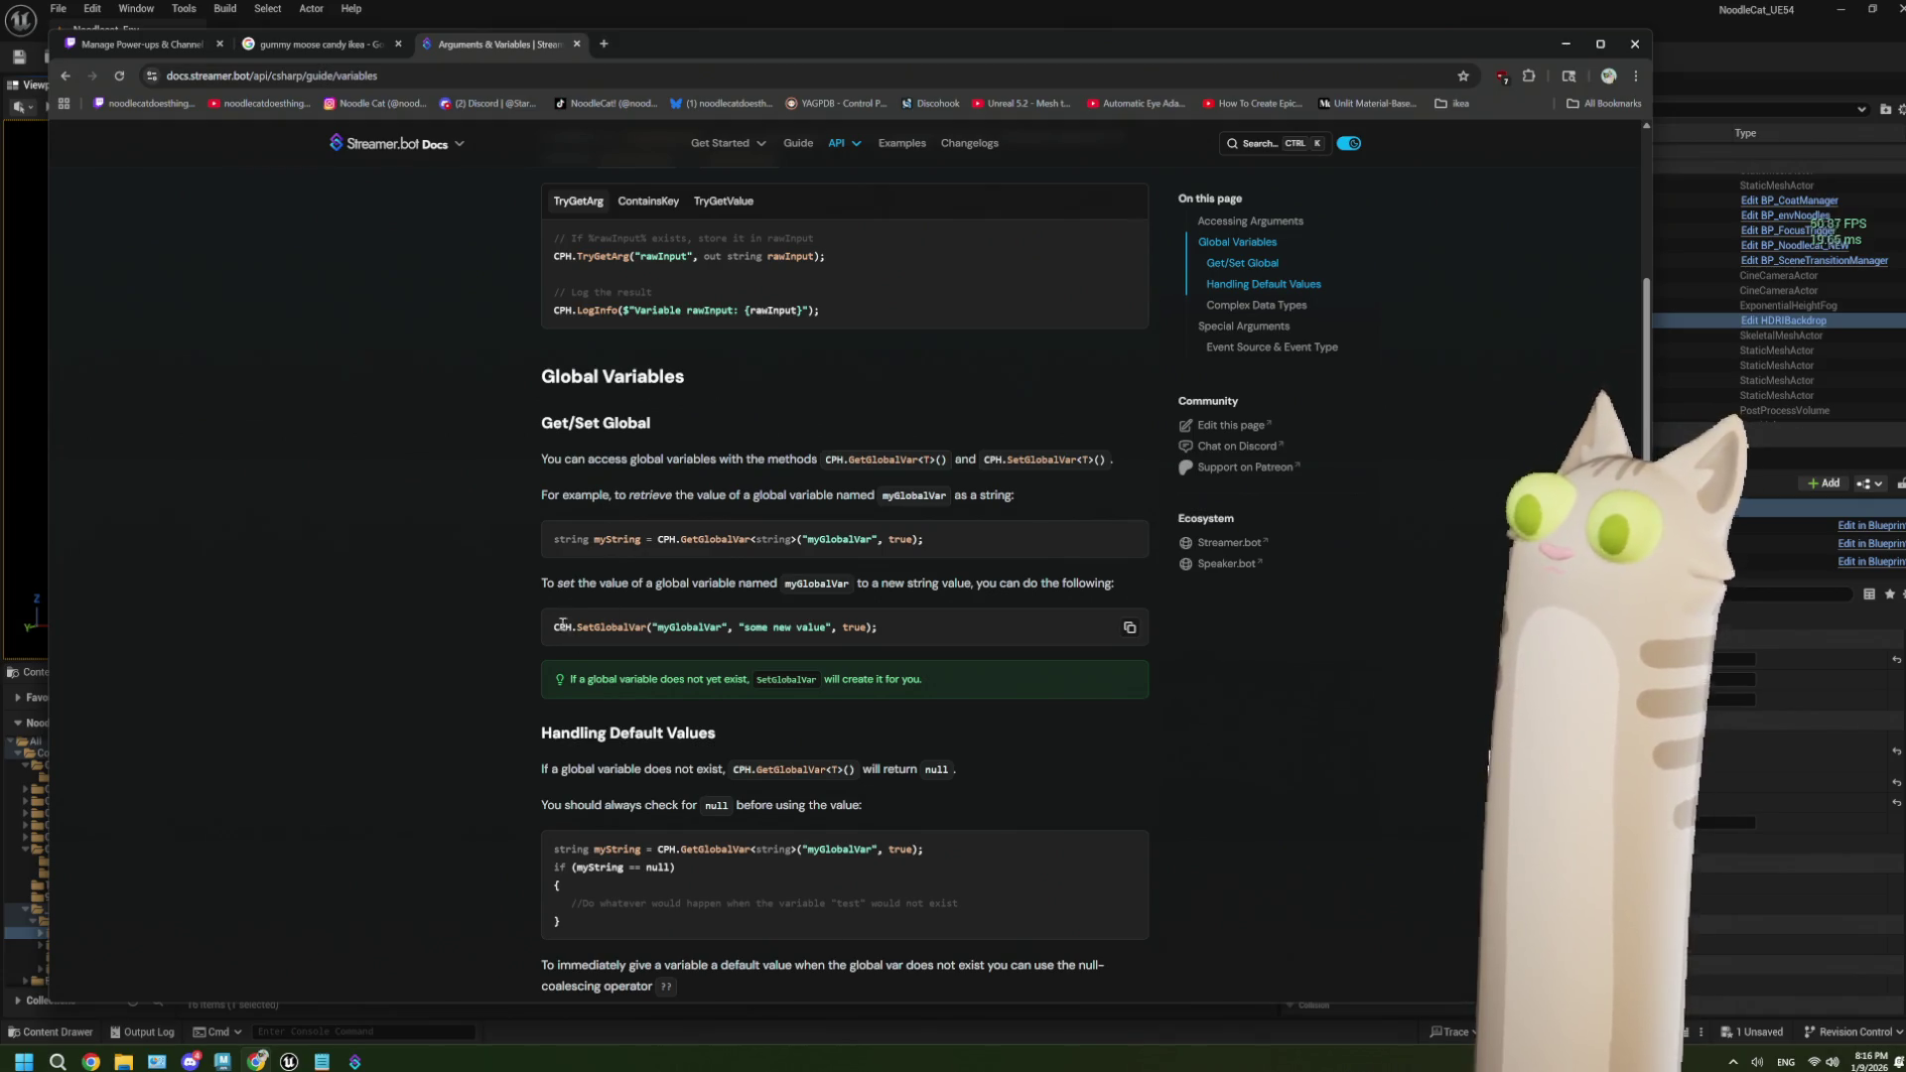
pyautogui.moveTo(552, 626); pyautogui.dragTo(909, 624)
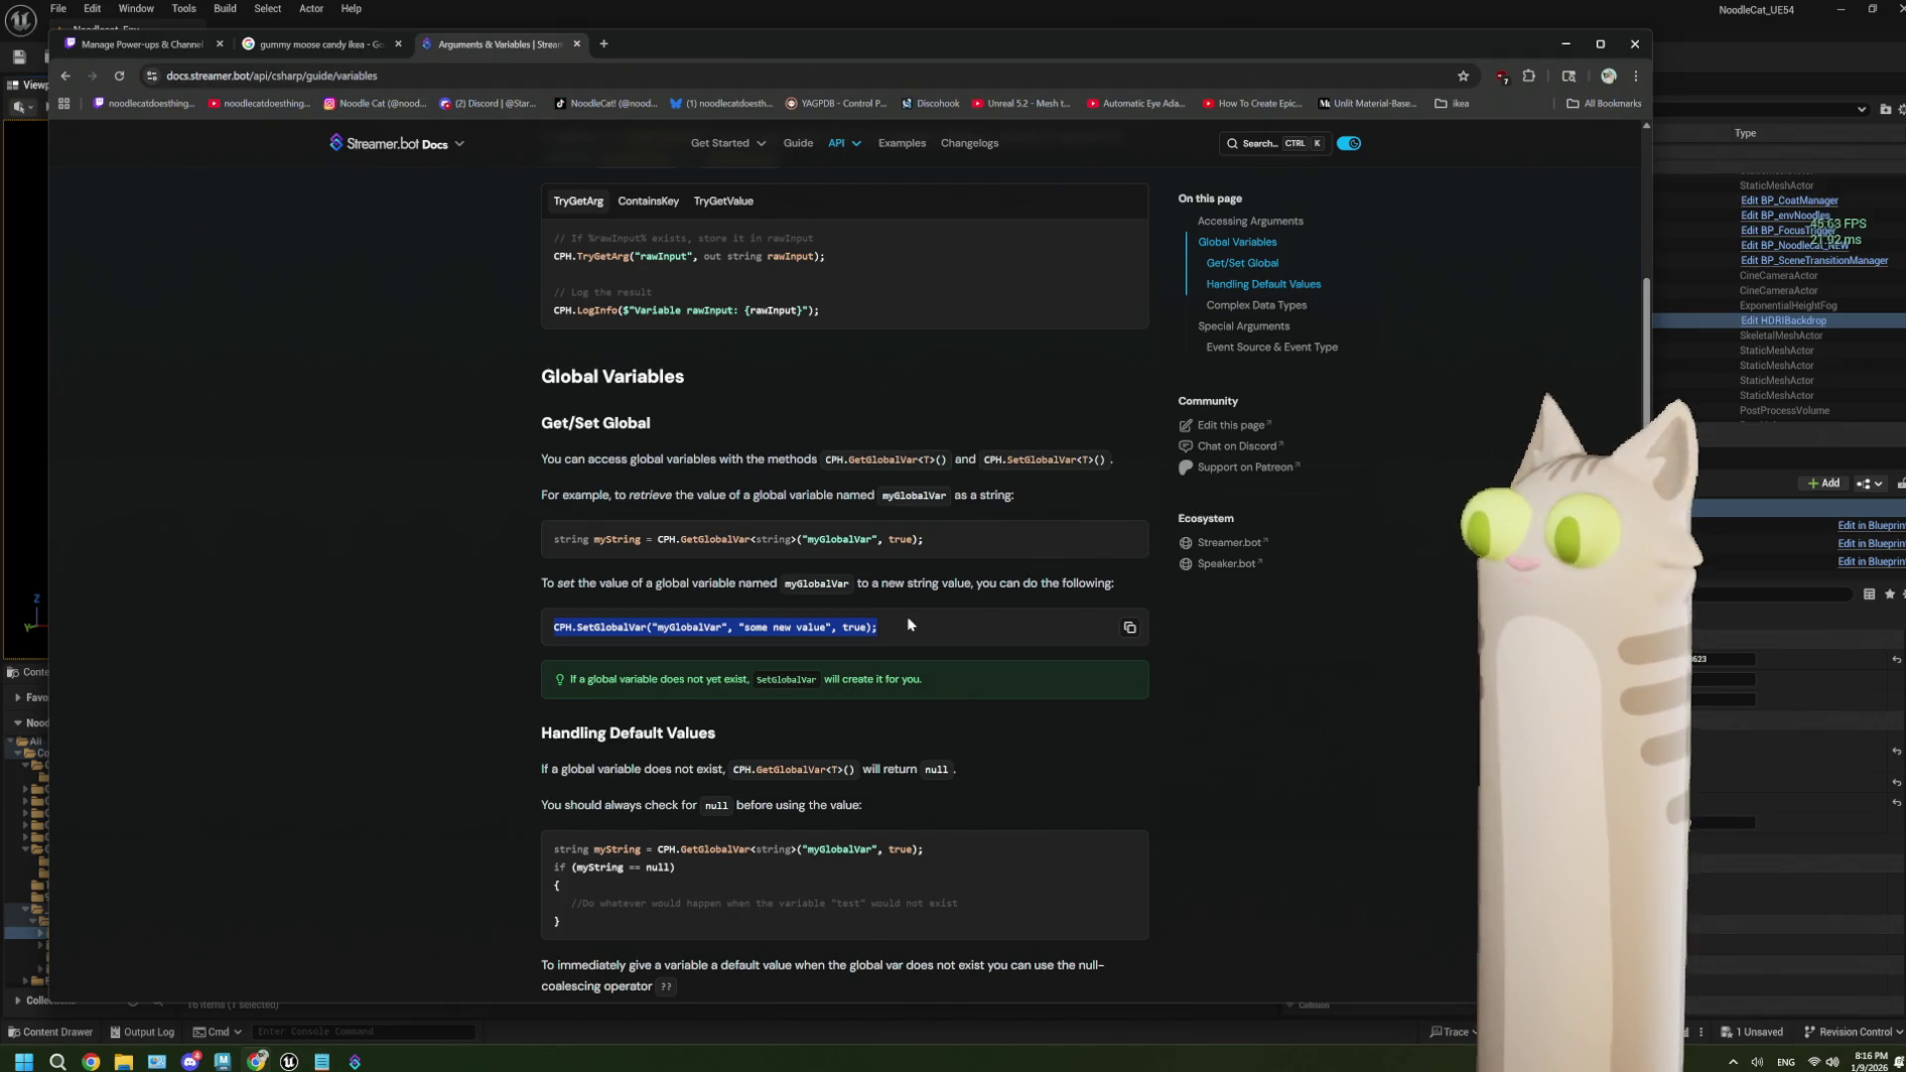
pyautogui.click(1182, 9)
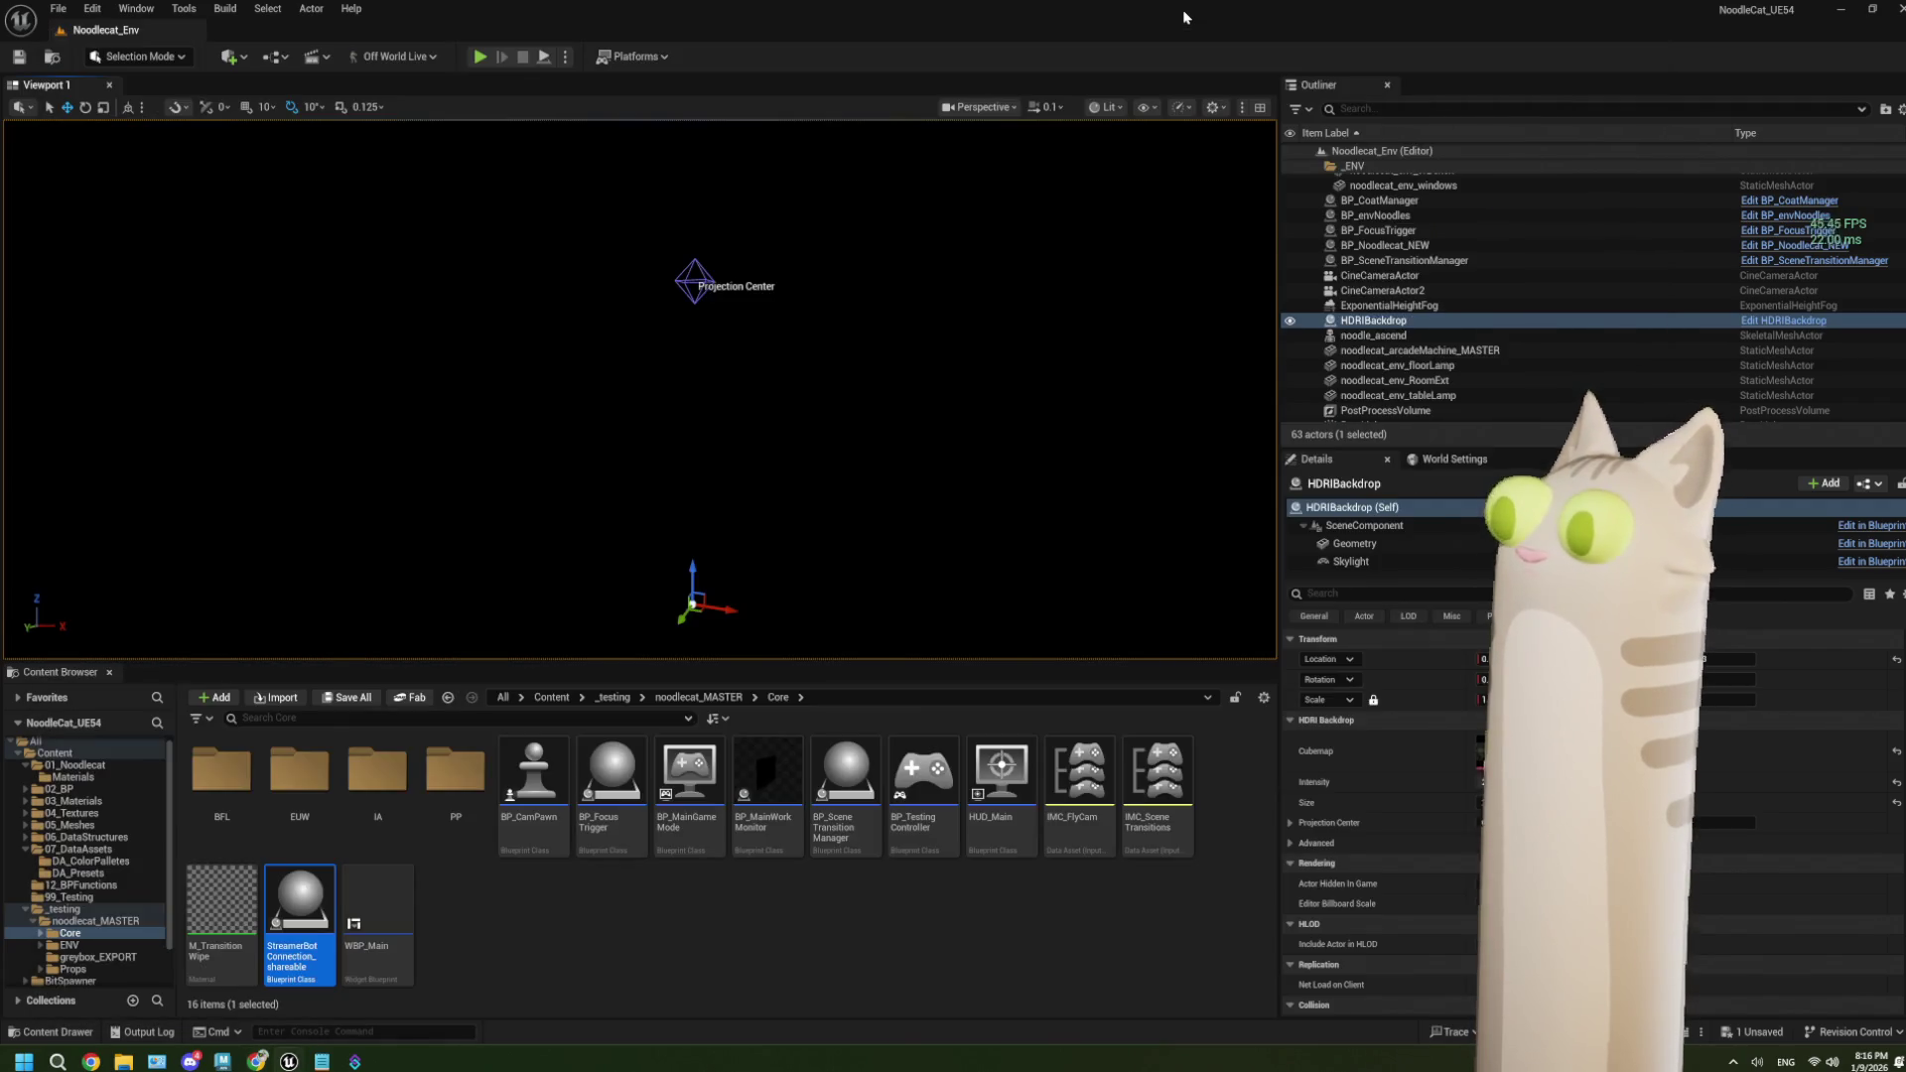
# Paste the CPH.SetGlobalVar line on a new line below the LogInfo call.
pyautogui.moveTo(375, 1052)
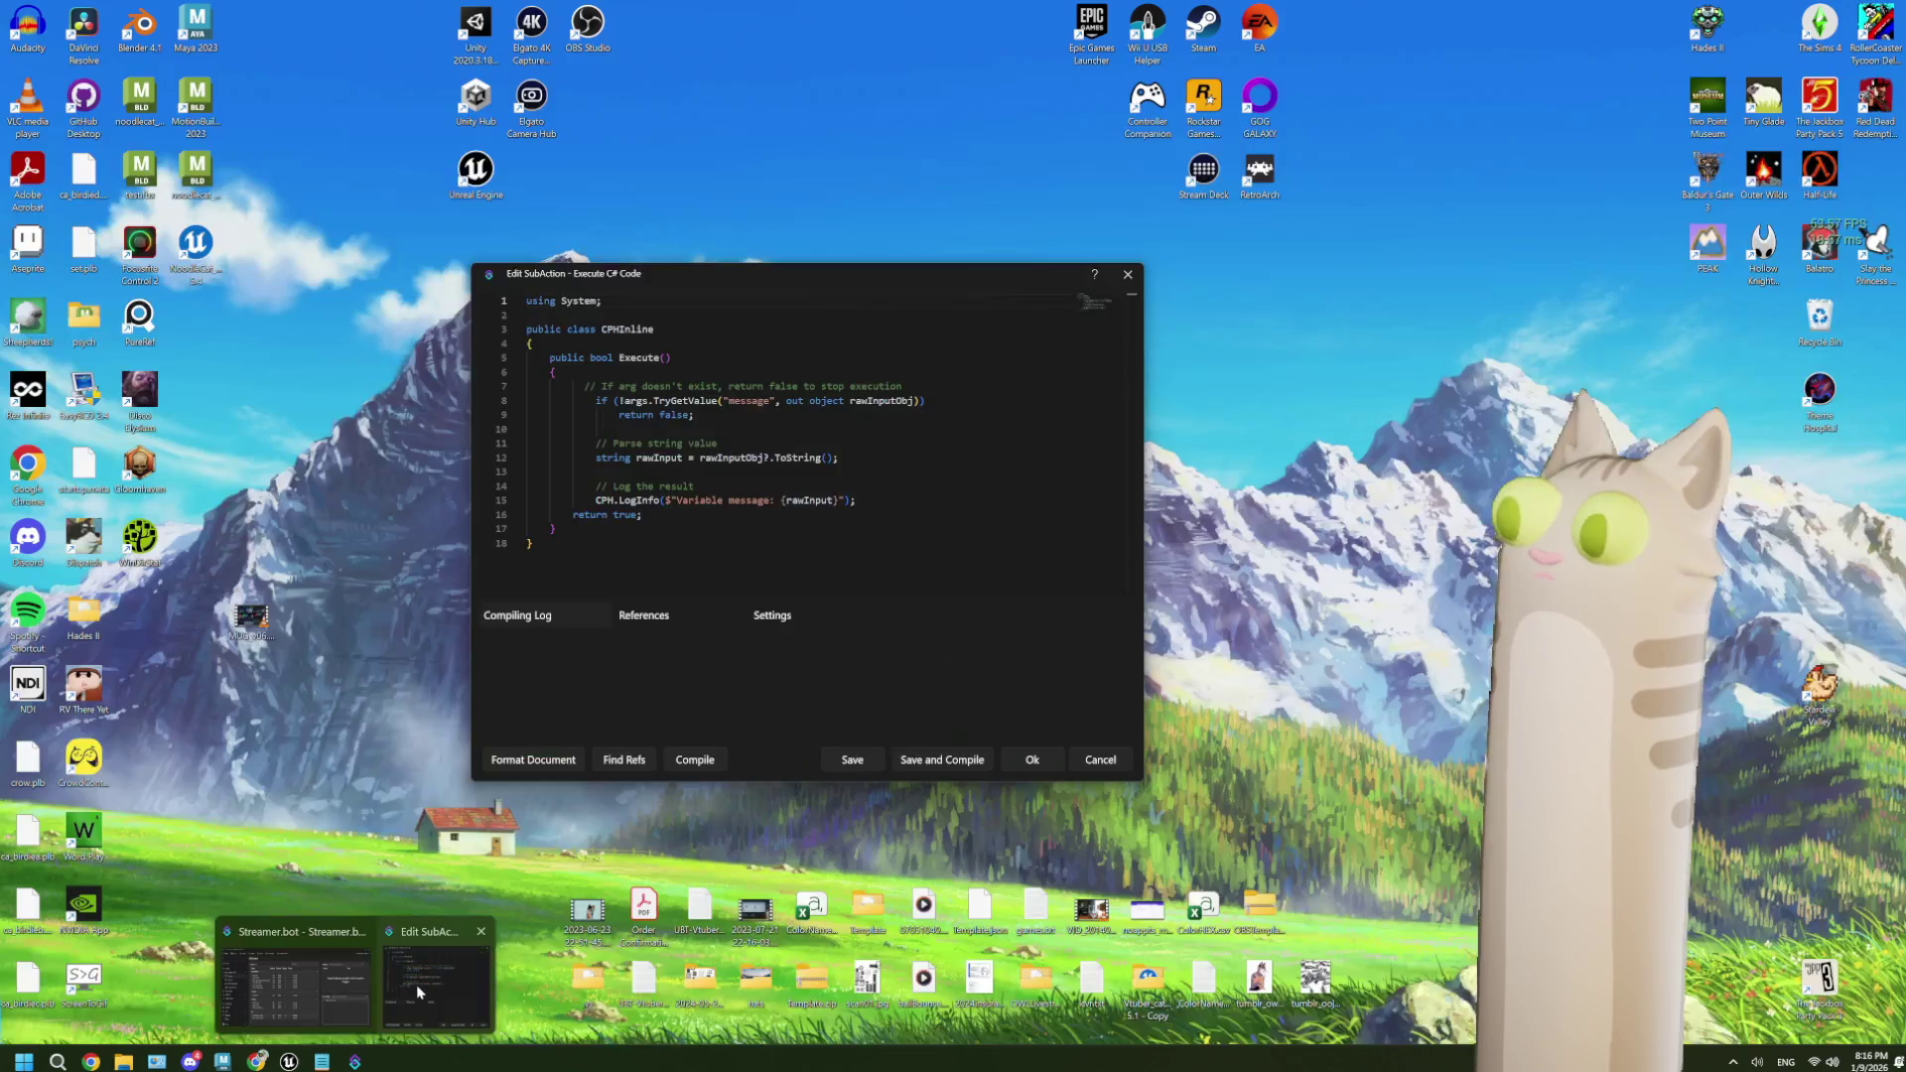
pyautogui.click(437, 985)
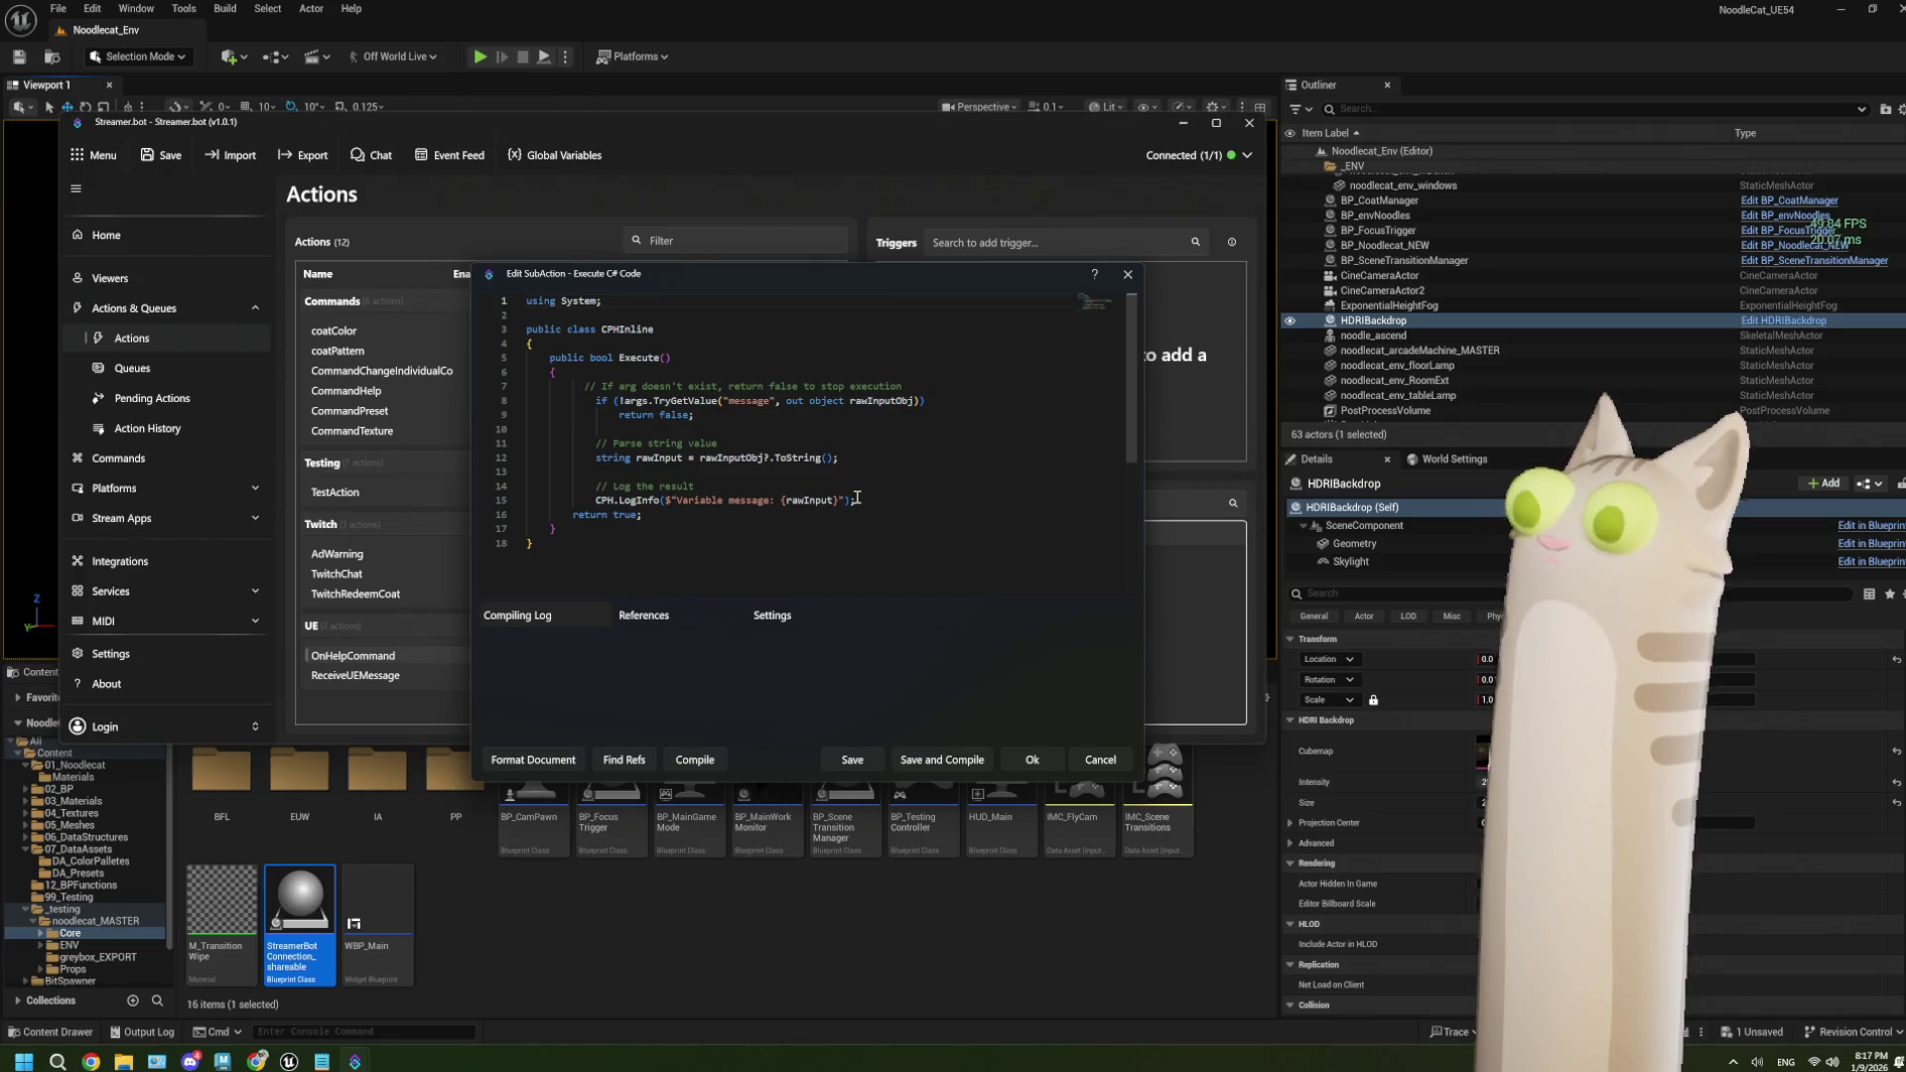
pyautogui.moveTo(859, 499)
pyautogui.mouseDown()
pyautogui.moveTo(586, 487)
pyautogui.moveTo(636, 456)
pyautogui.moveTo(599, 444)
pyautogui.moveTo(600, 484)
pyautogui.mouseUp()
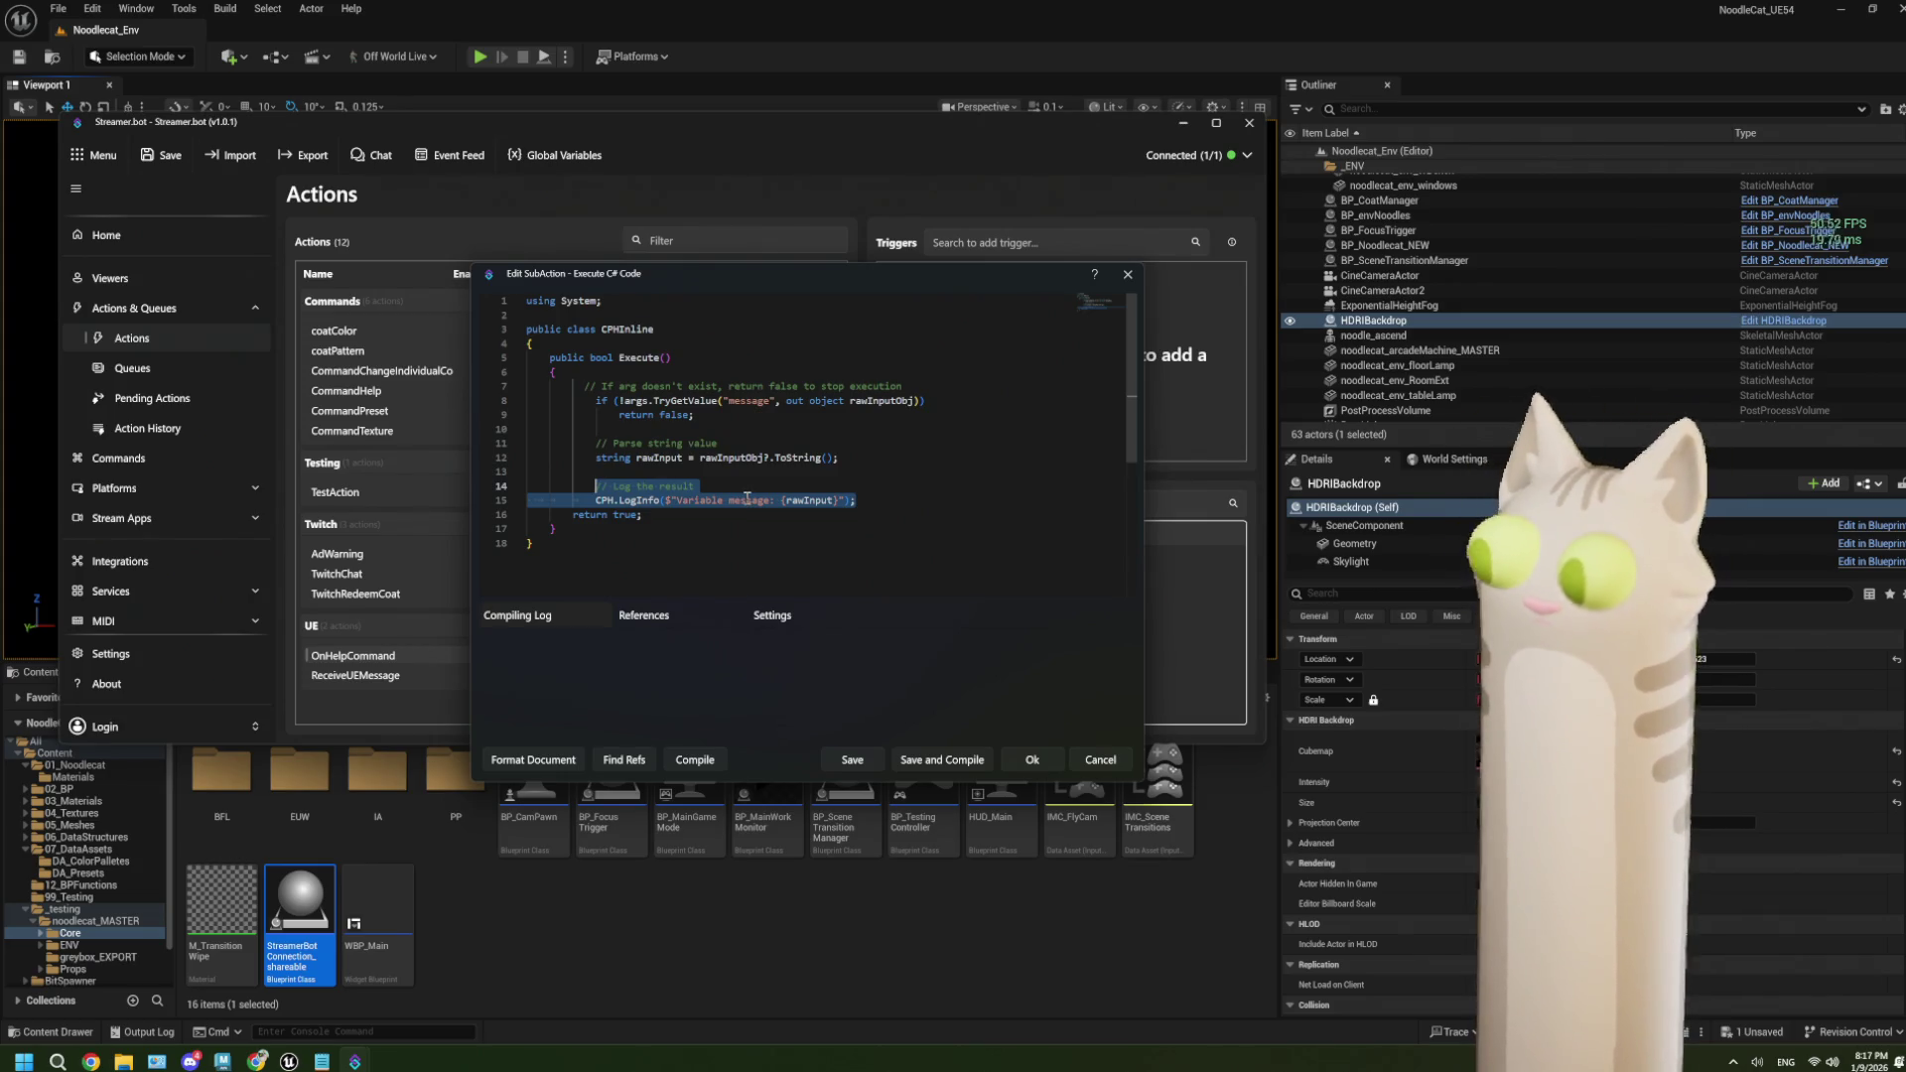
pyautogui.click(873, 501)
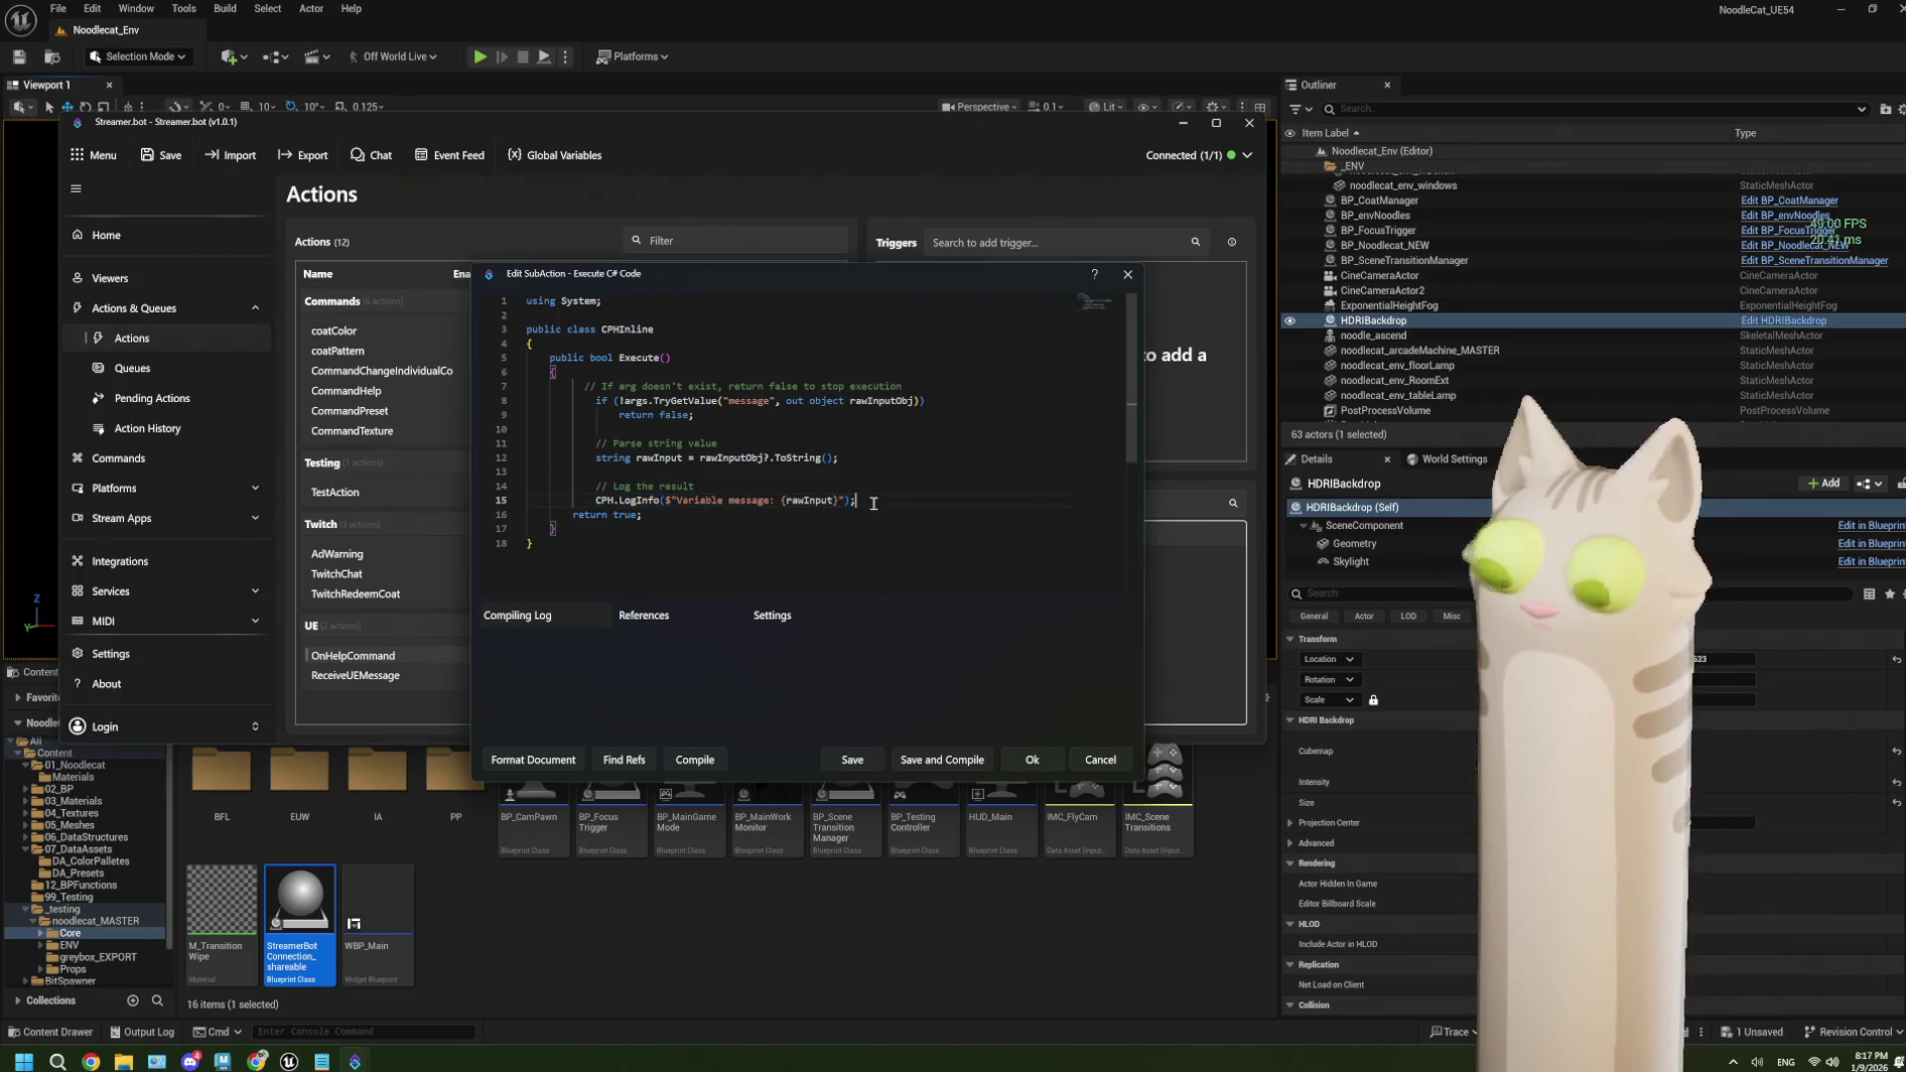
pyautogui.press('Return')
pyautogui.press('Return')
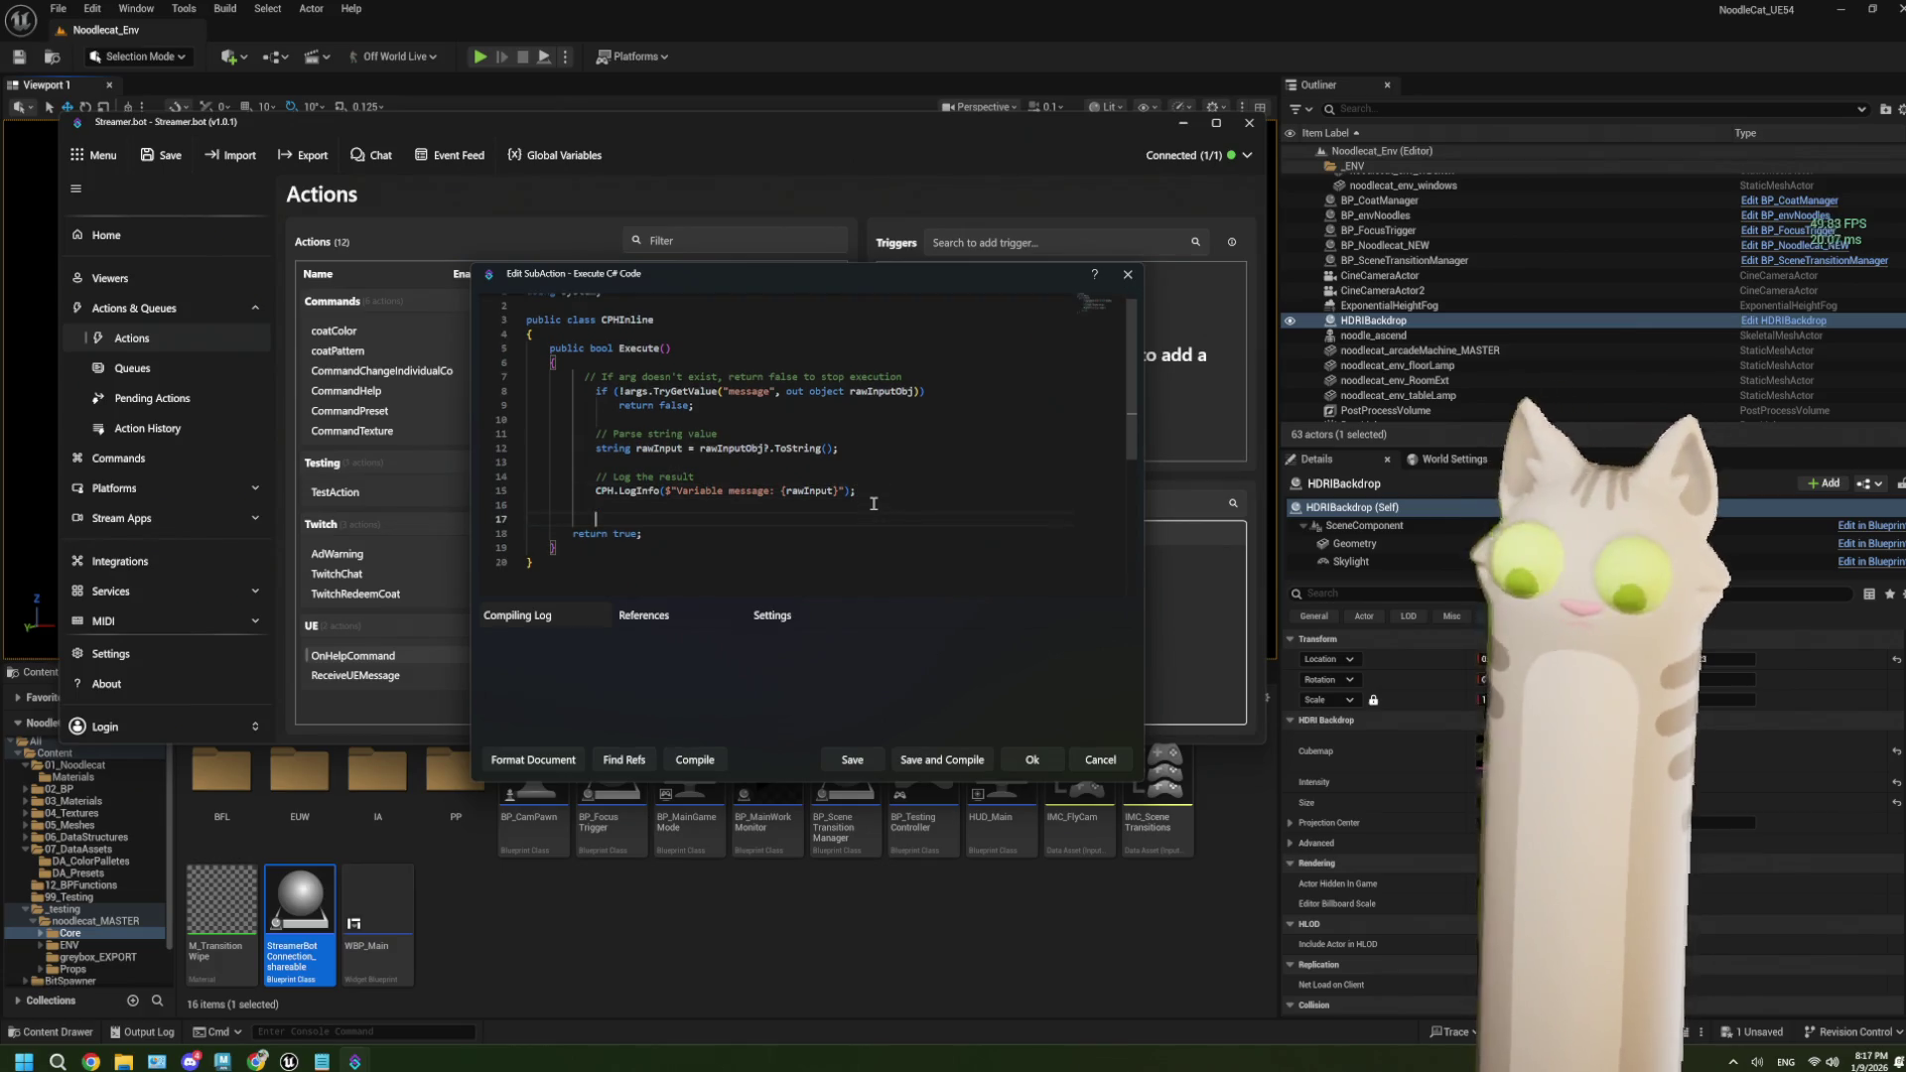
pyautogui.write('CPH.SetGlobalVar("myGlobalVar", "some new value", true);')
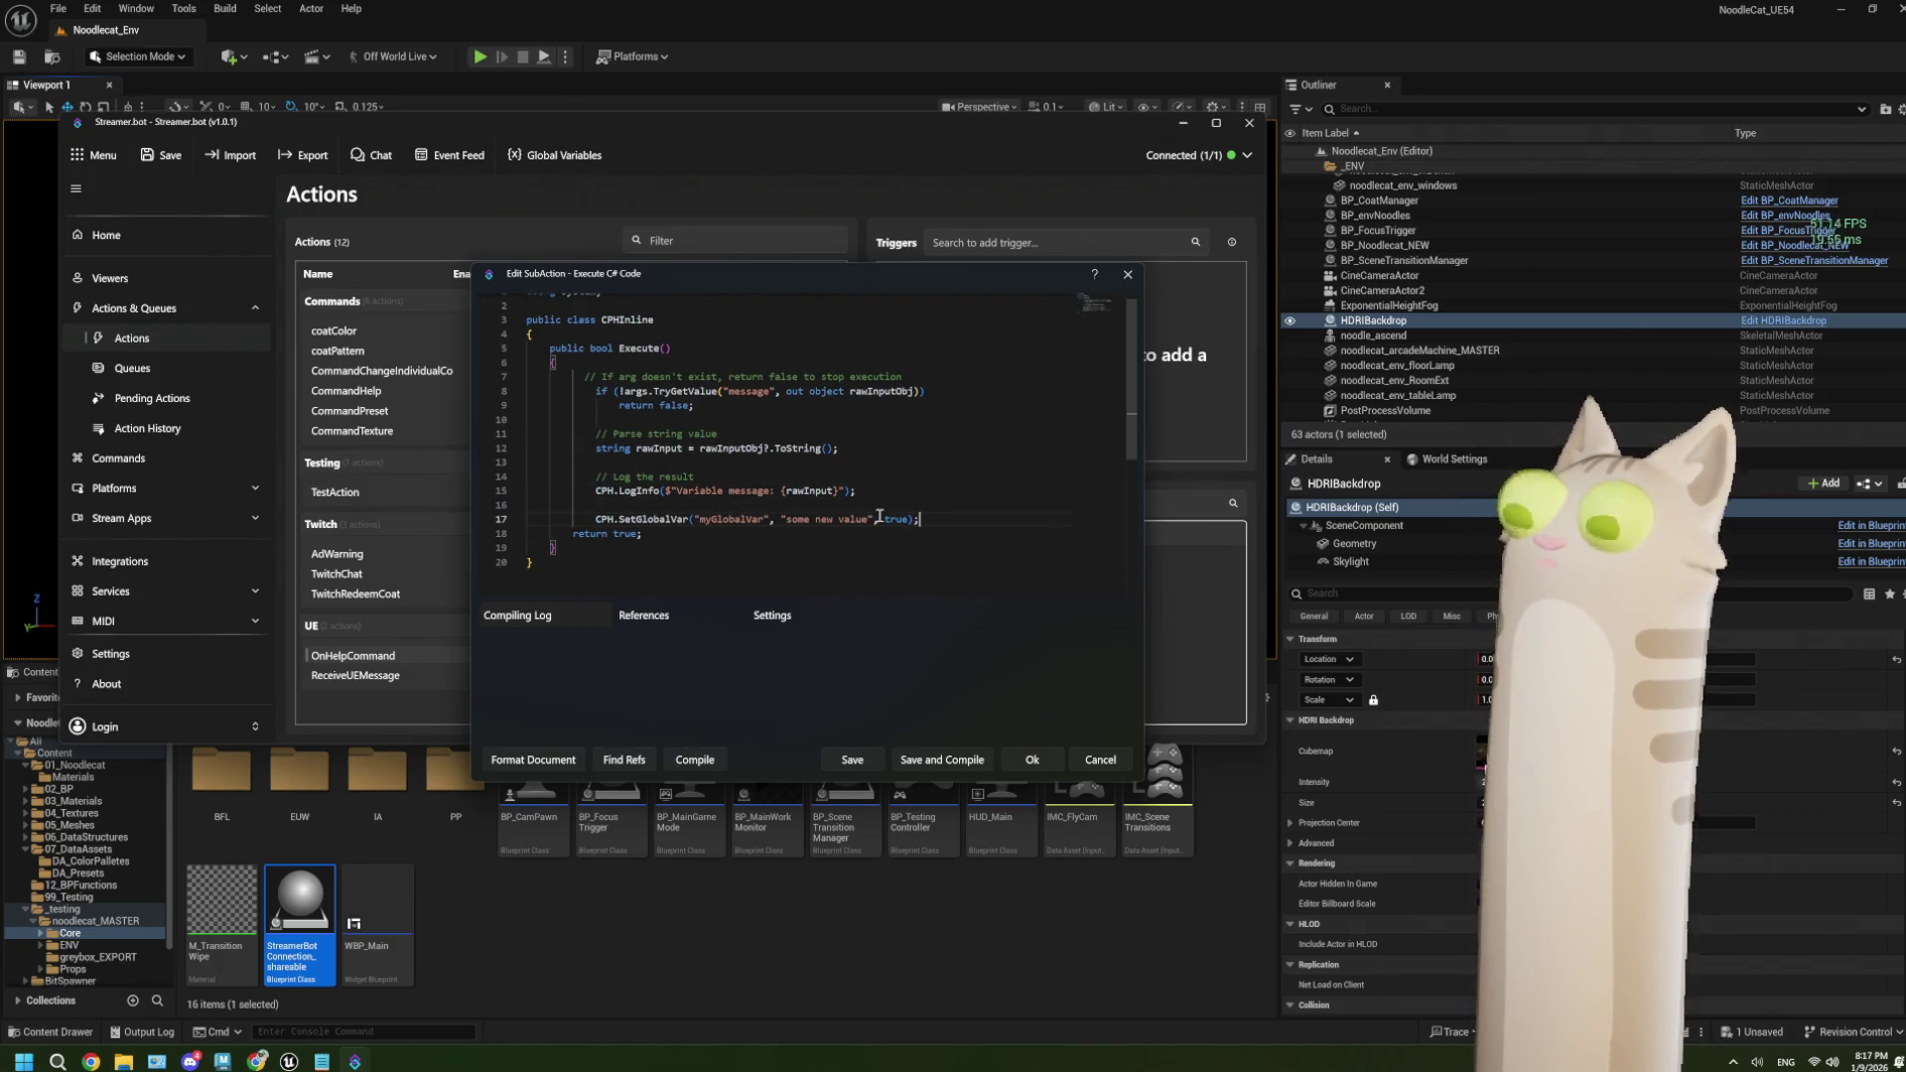
# Change the global variable name to 'UEMessage' and its value to rawInput, then save the script.
pyautogui.moveTo(762, 521); pyautogui.dragTo(702, 521)
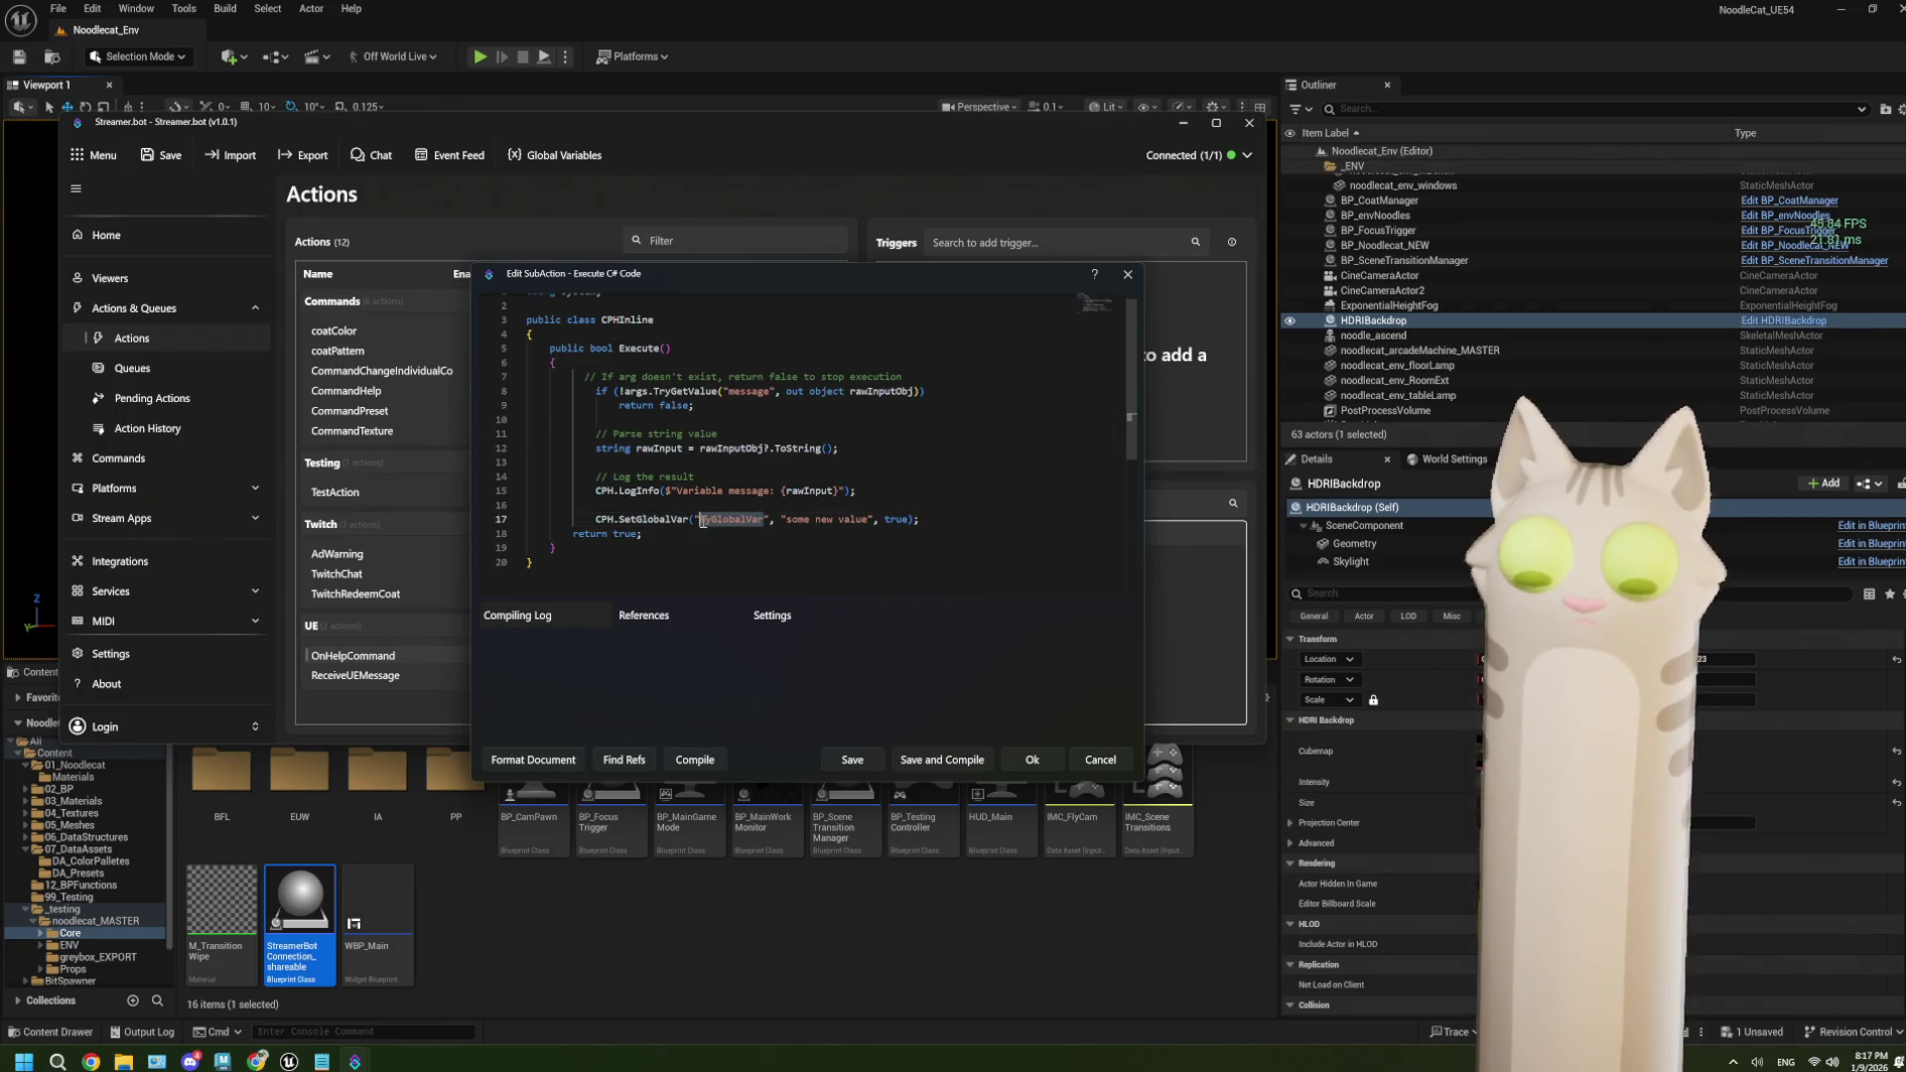
pyautogui.press('BackSpace')
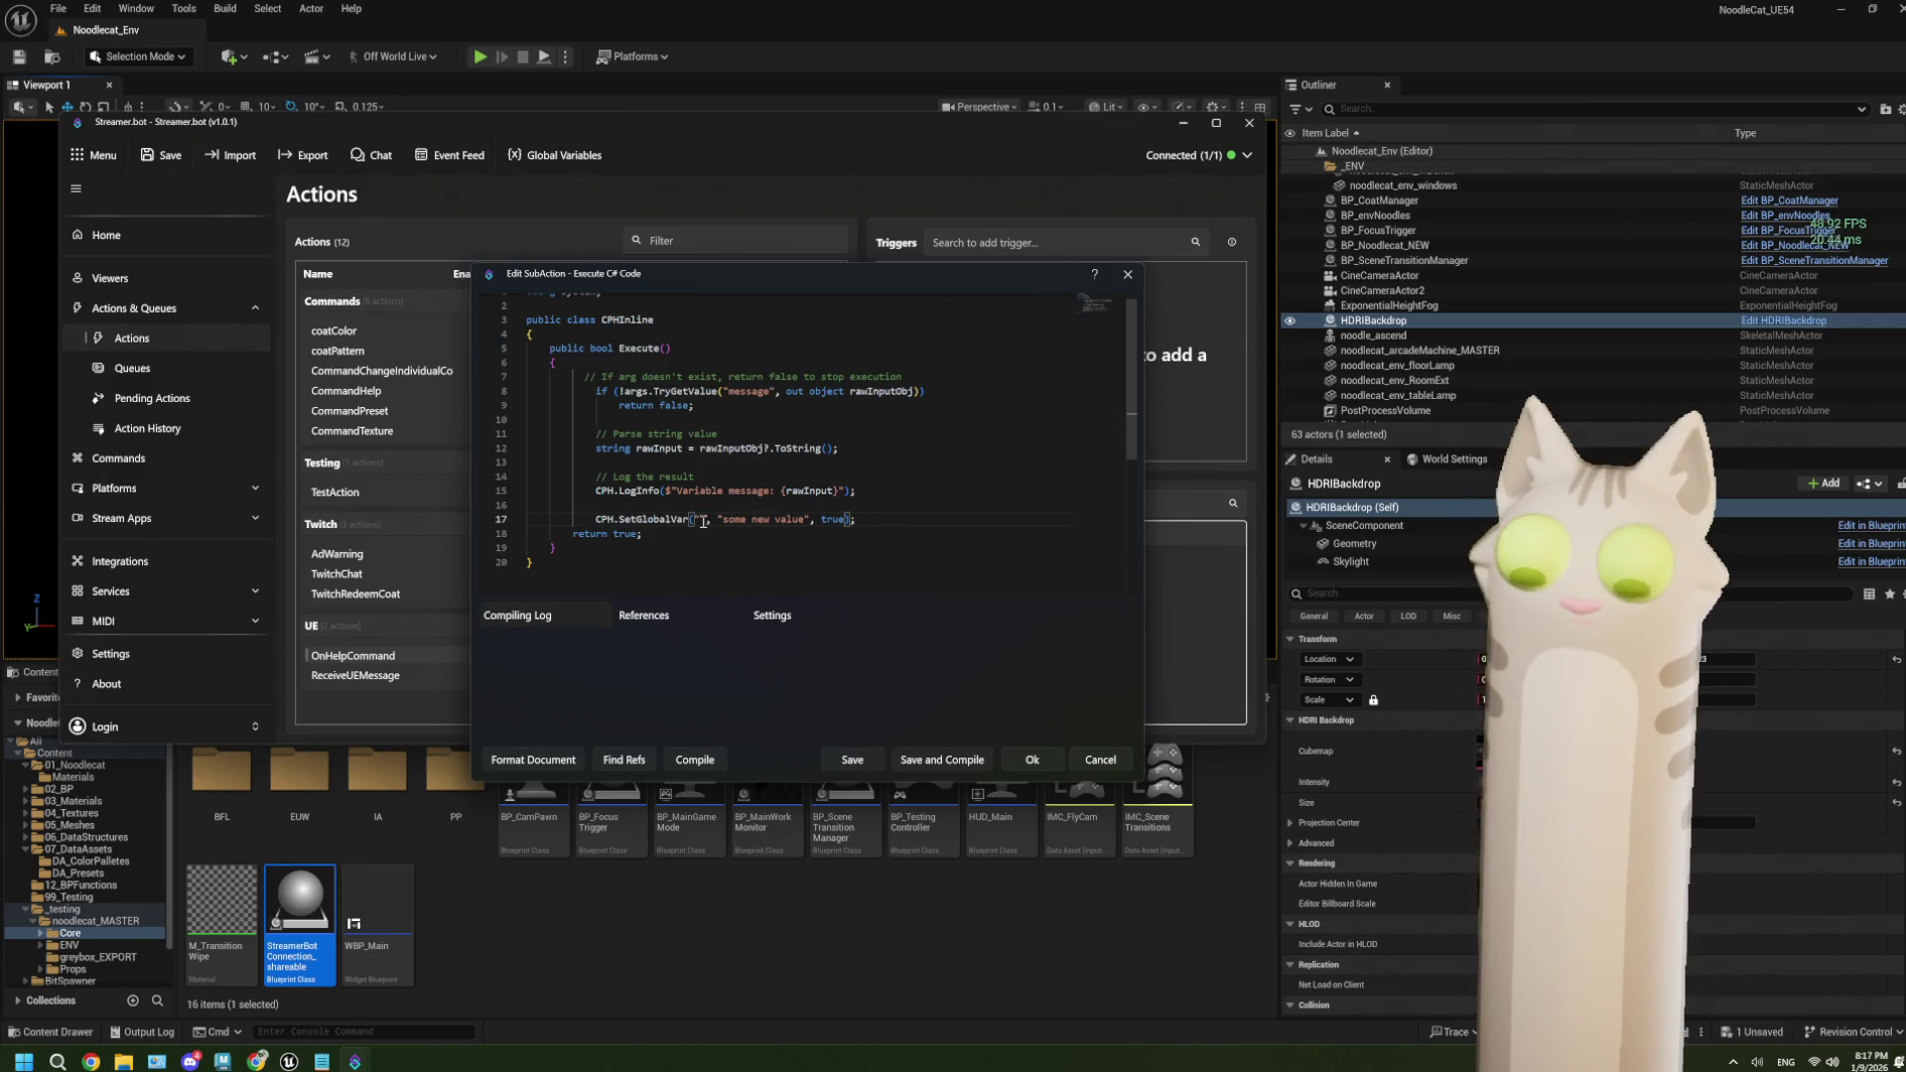
pyautogui.write('UEMes')
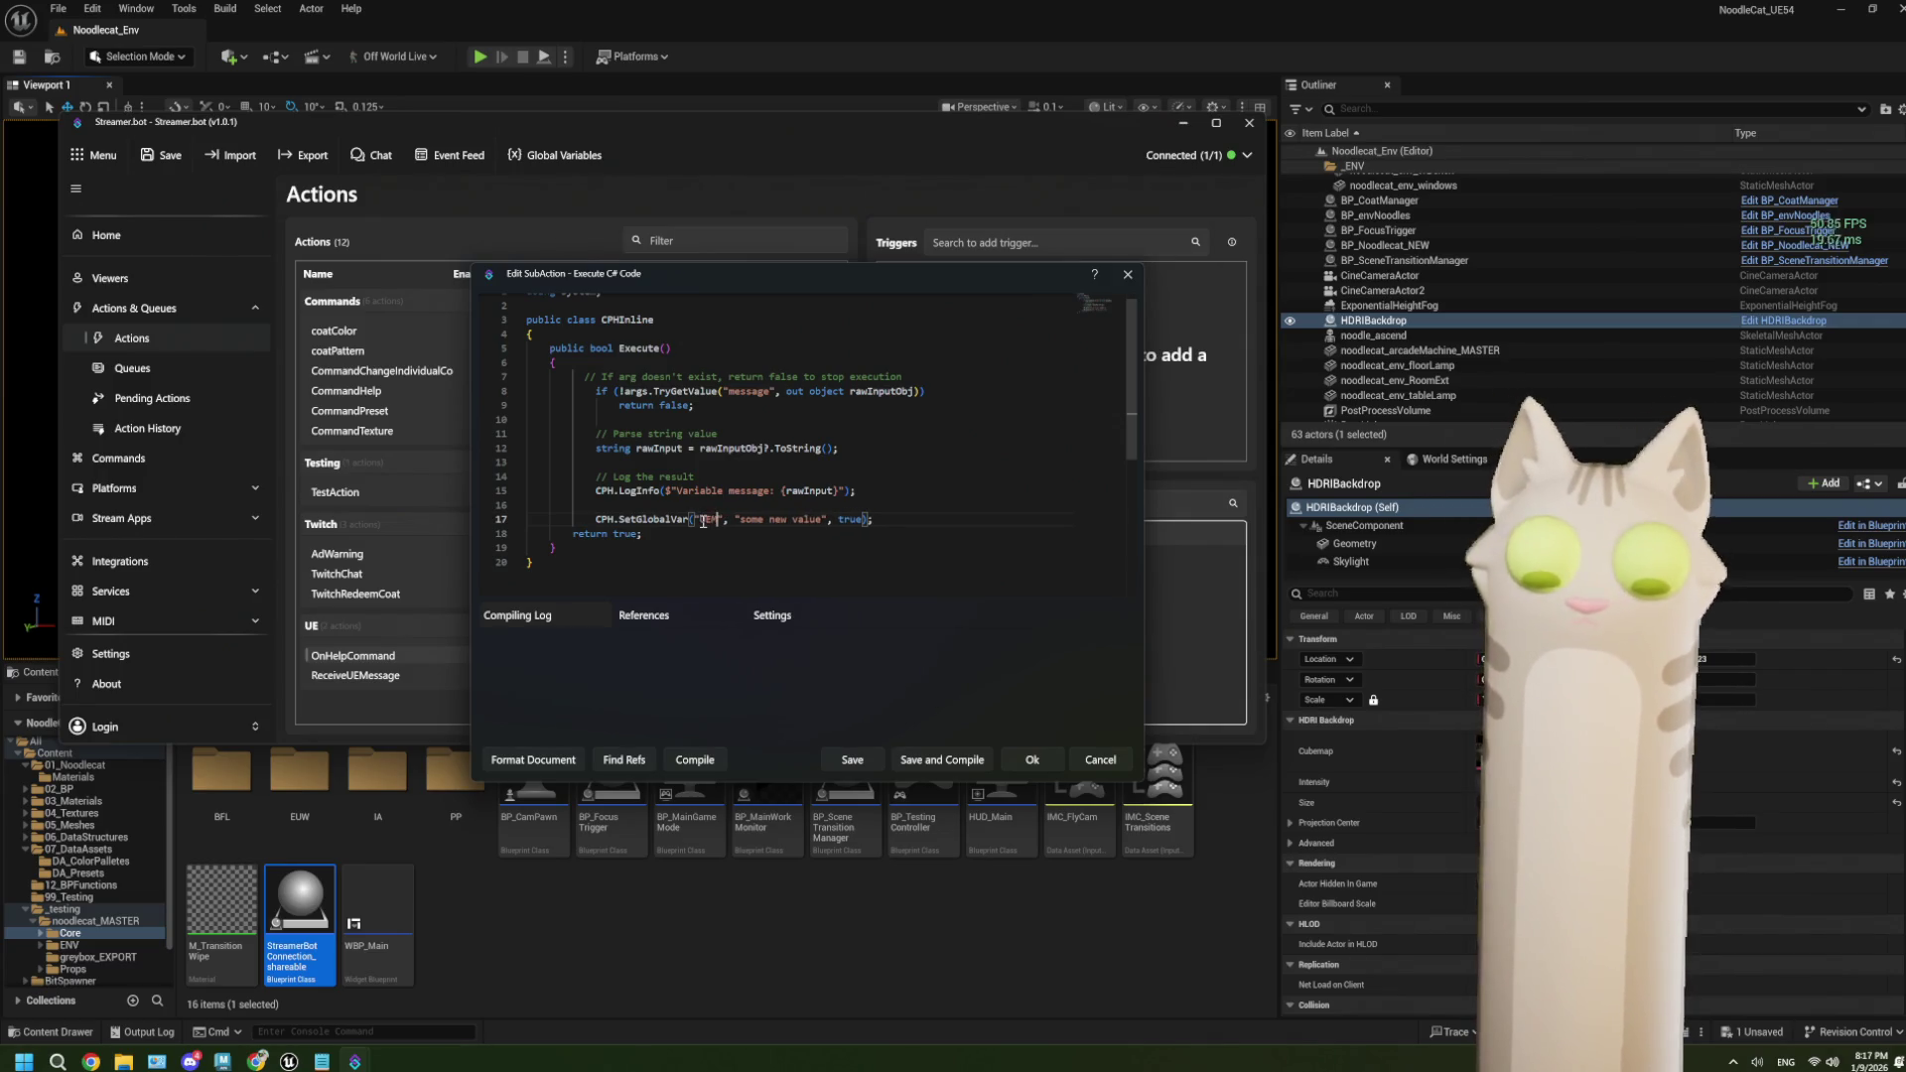
pyautogui.write('sage')
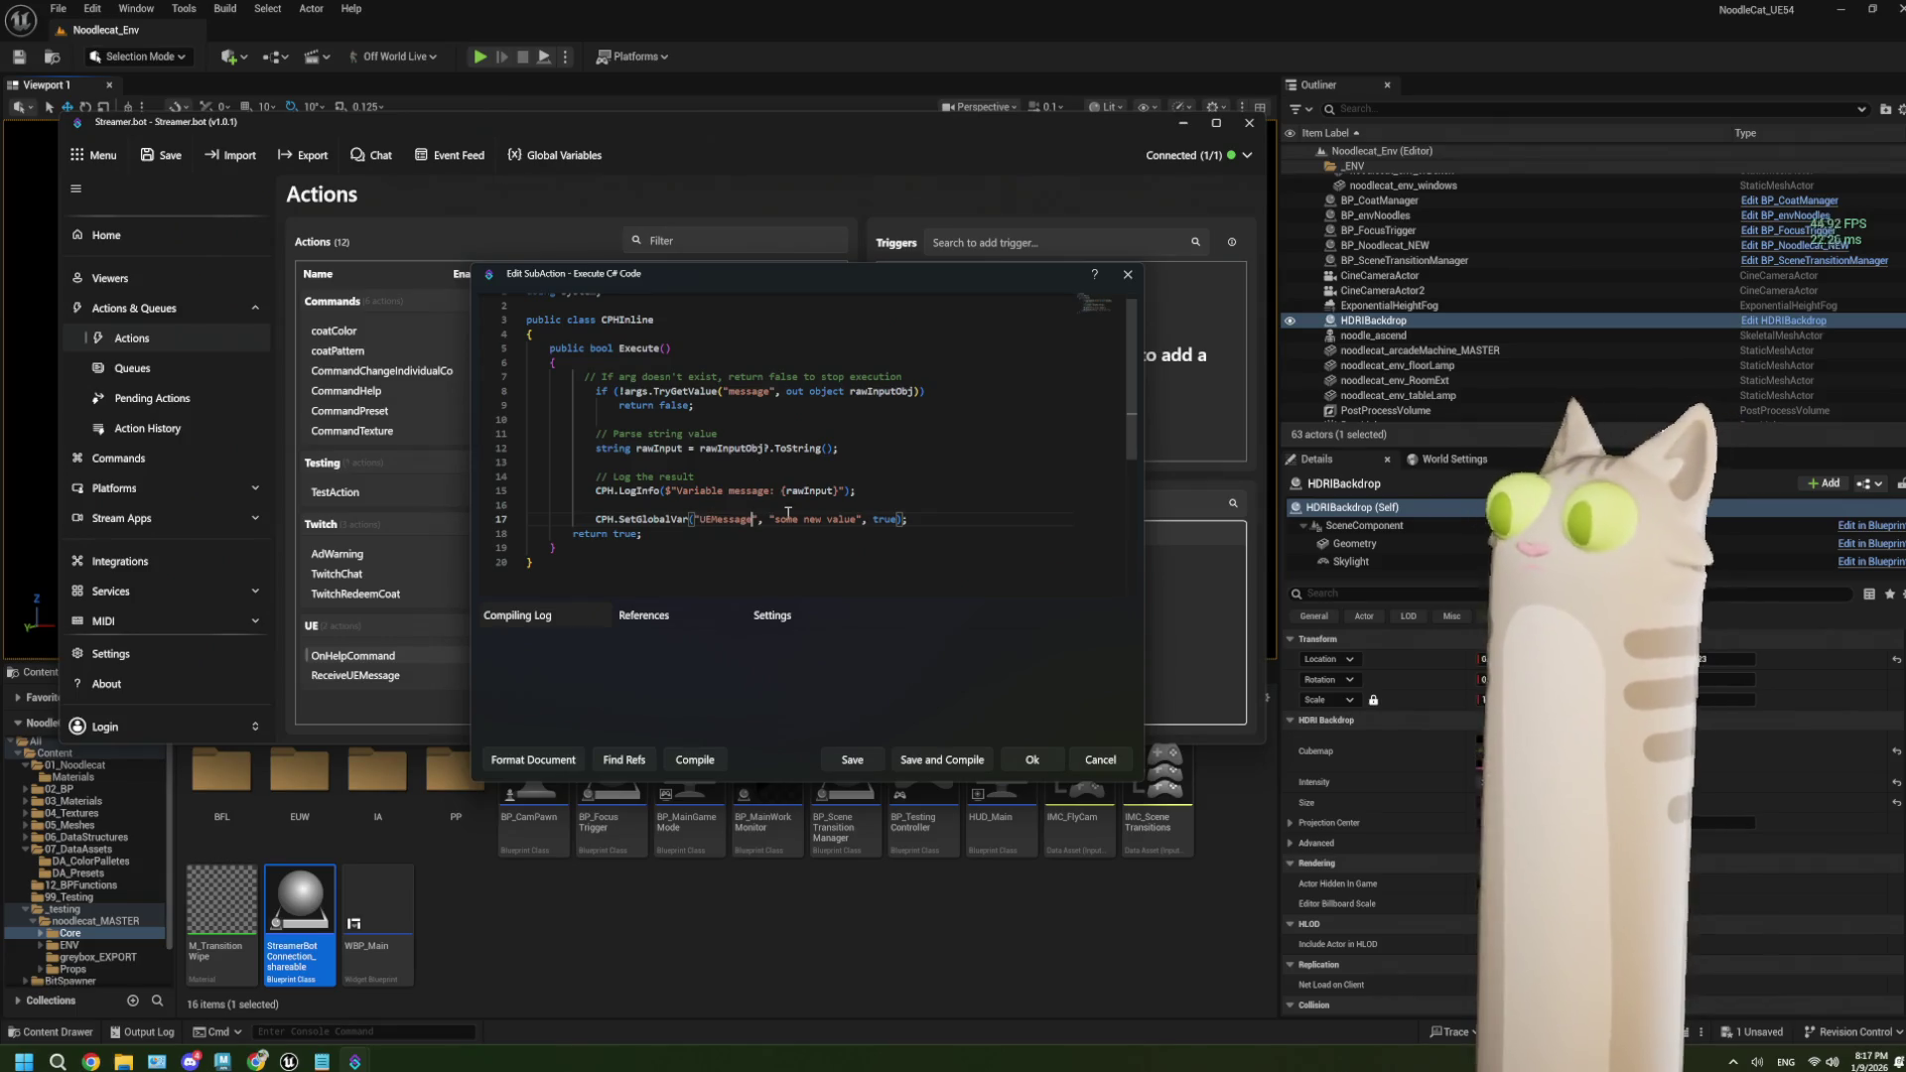
pyautogui.moveTo(774, 519); pyautogui.dragTo(863, 523)
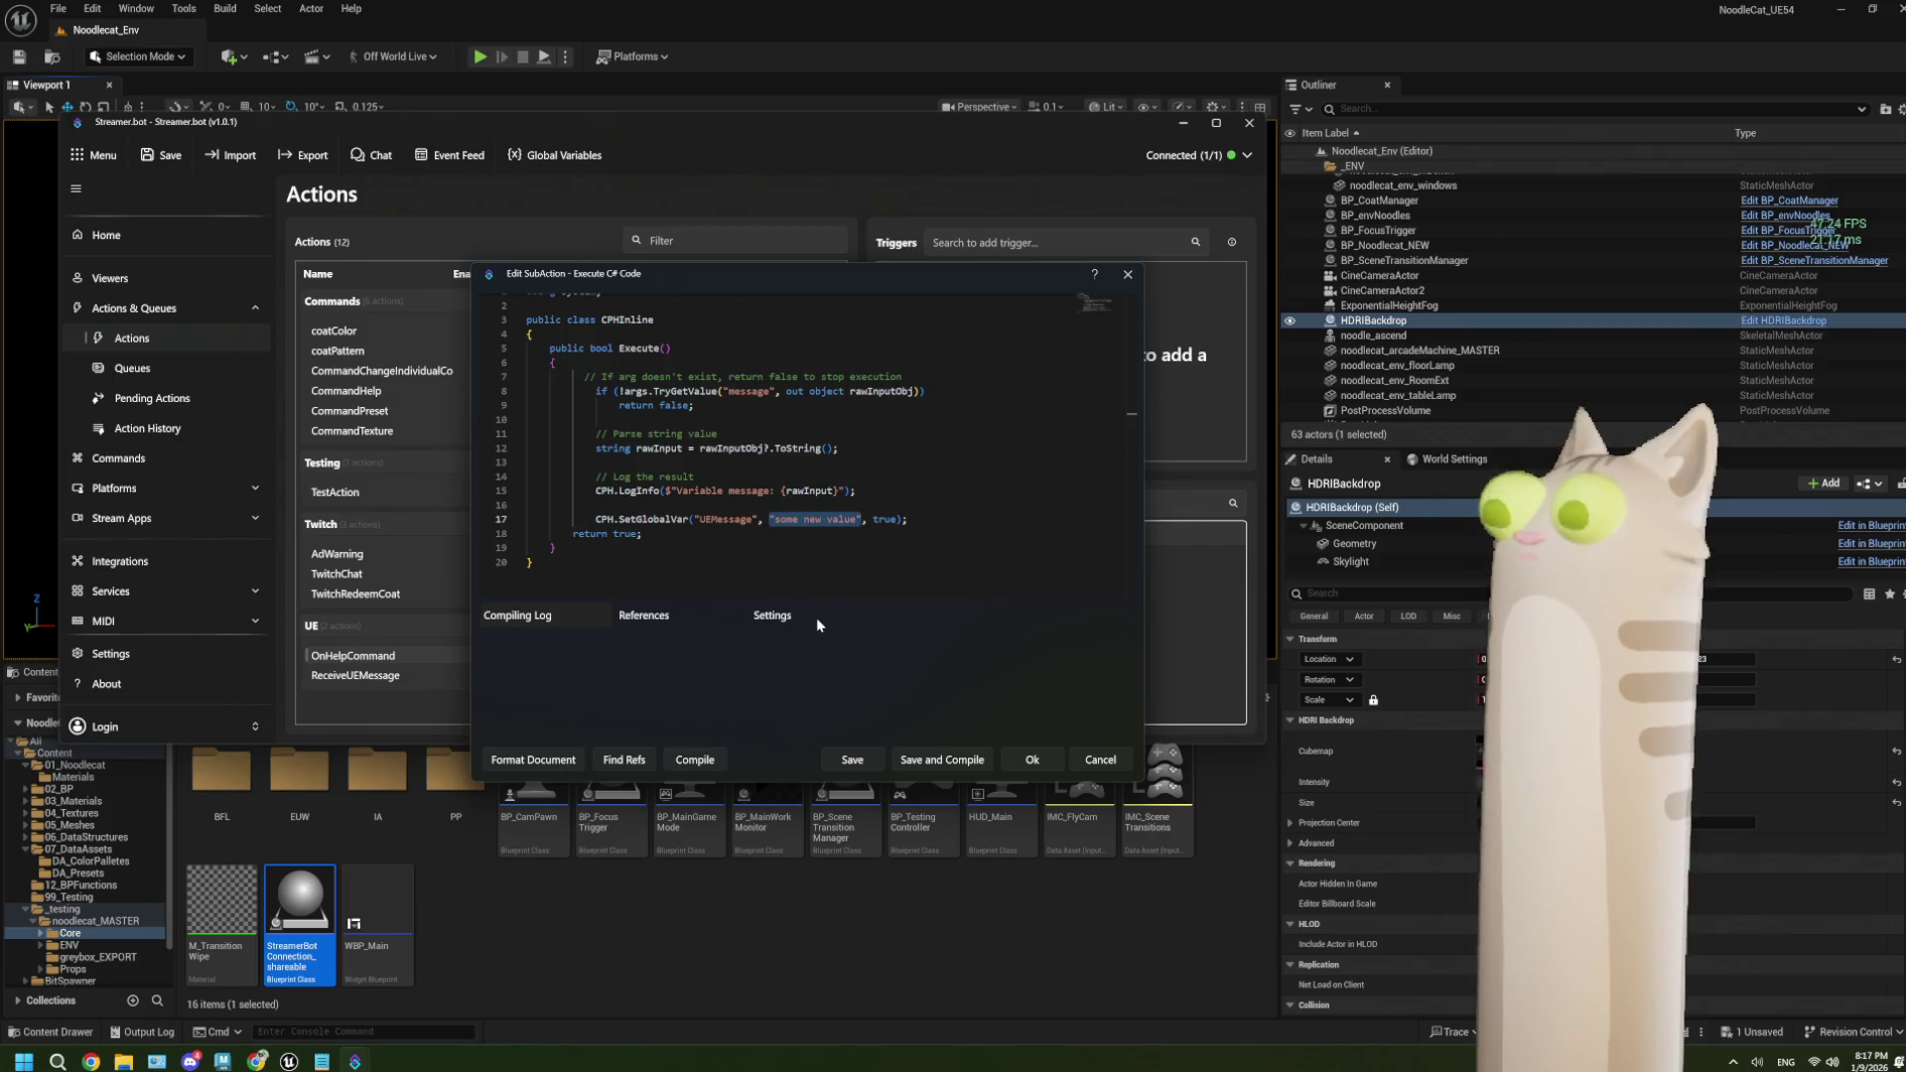
pyautogui.write('raw')
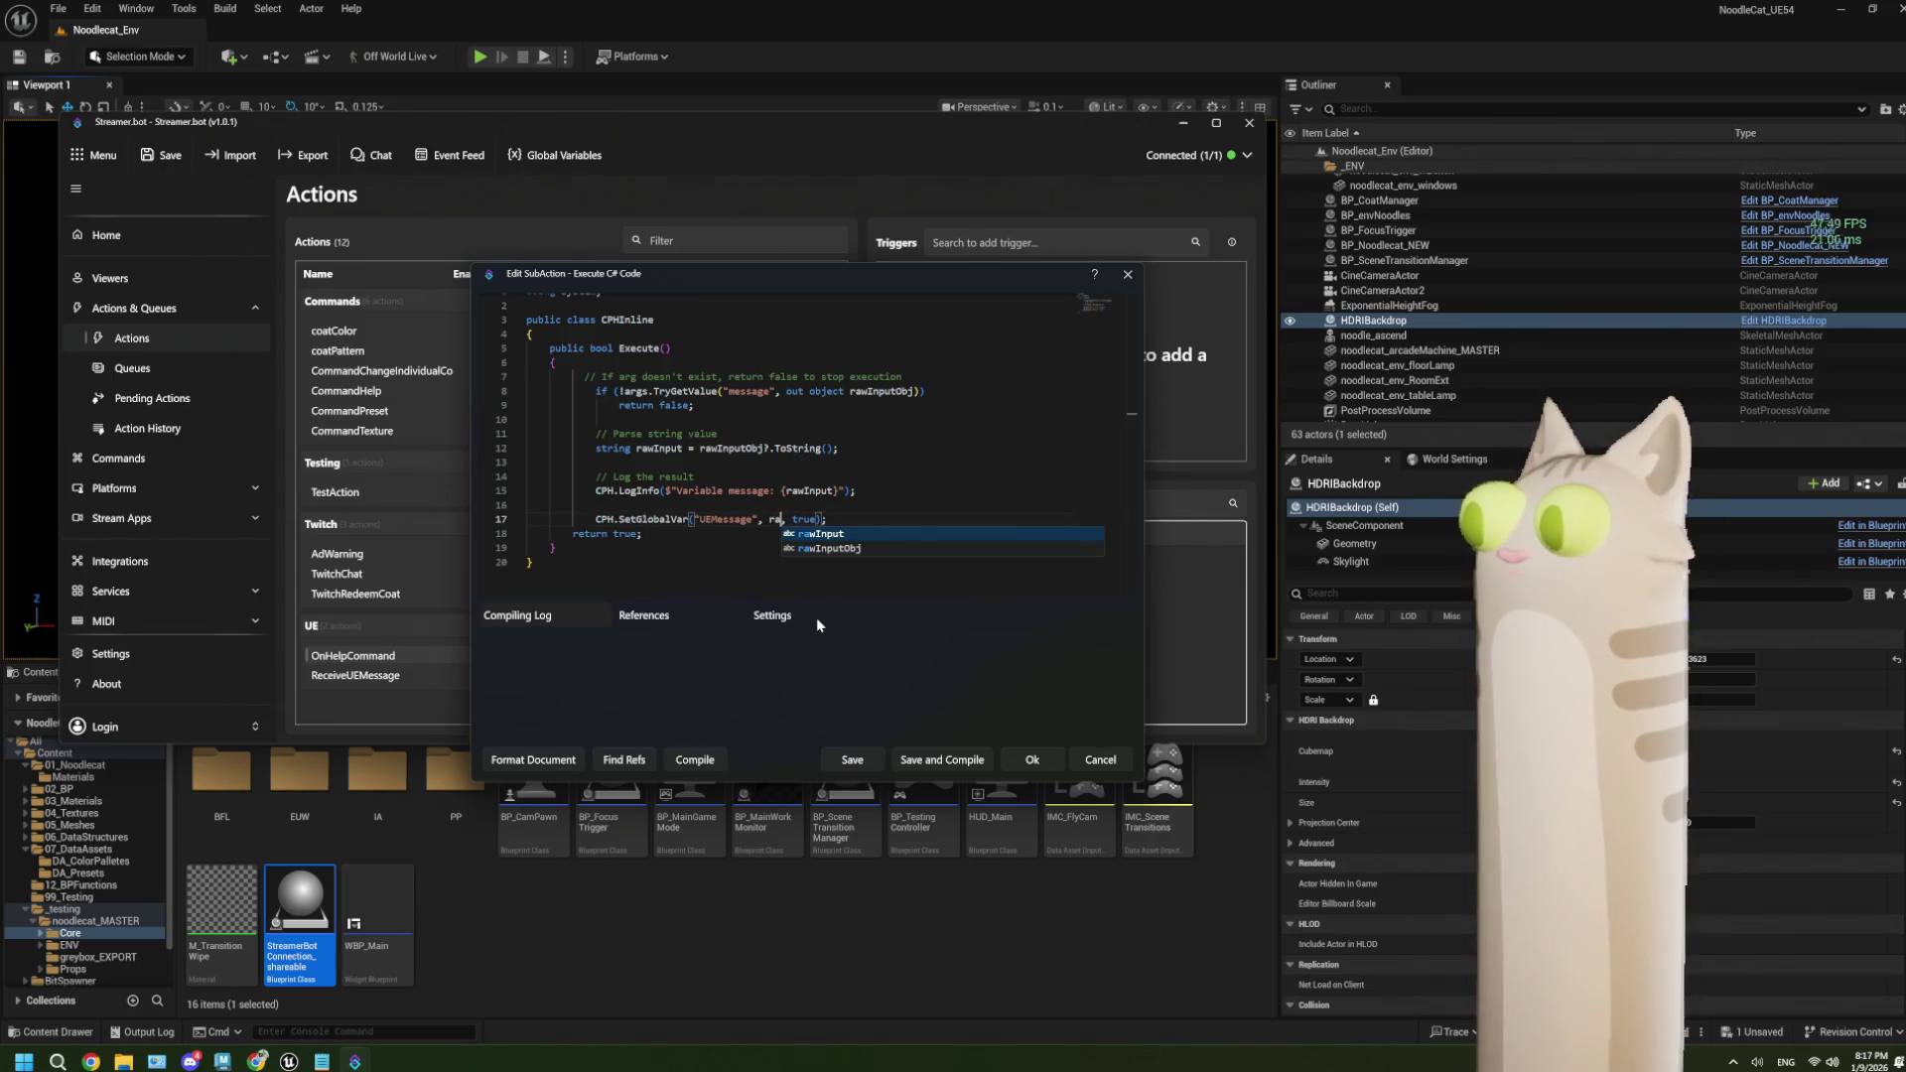
pyautogui.write('Input')
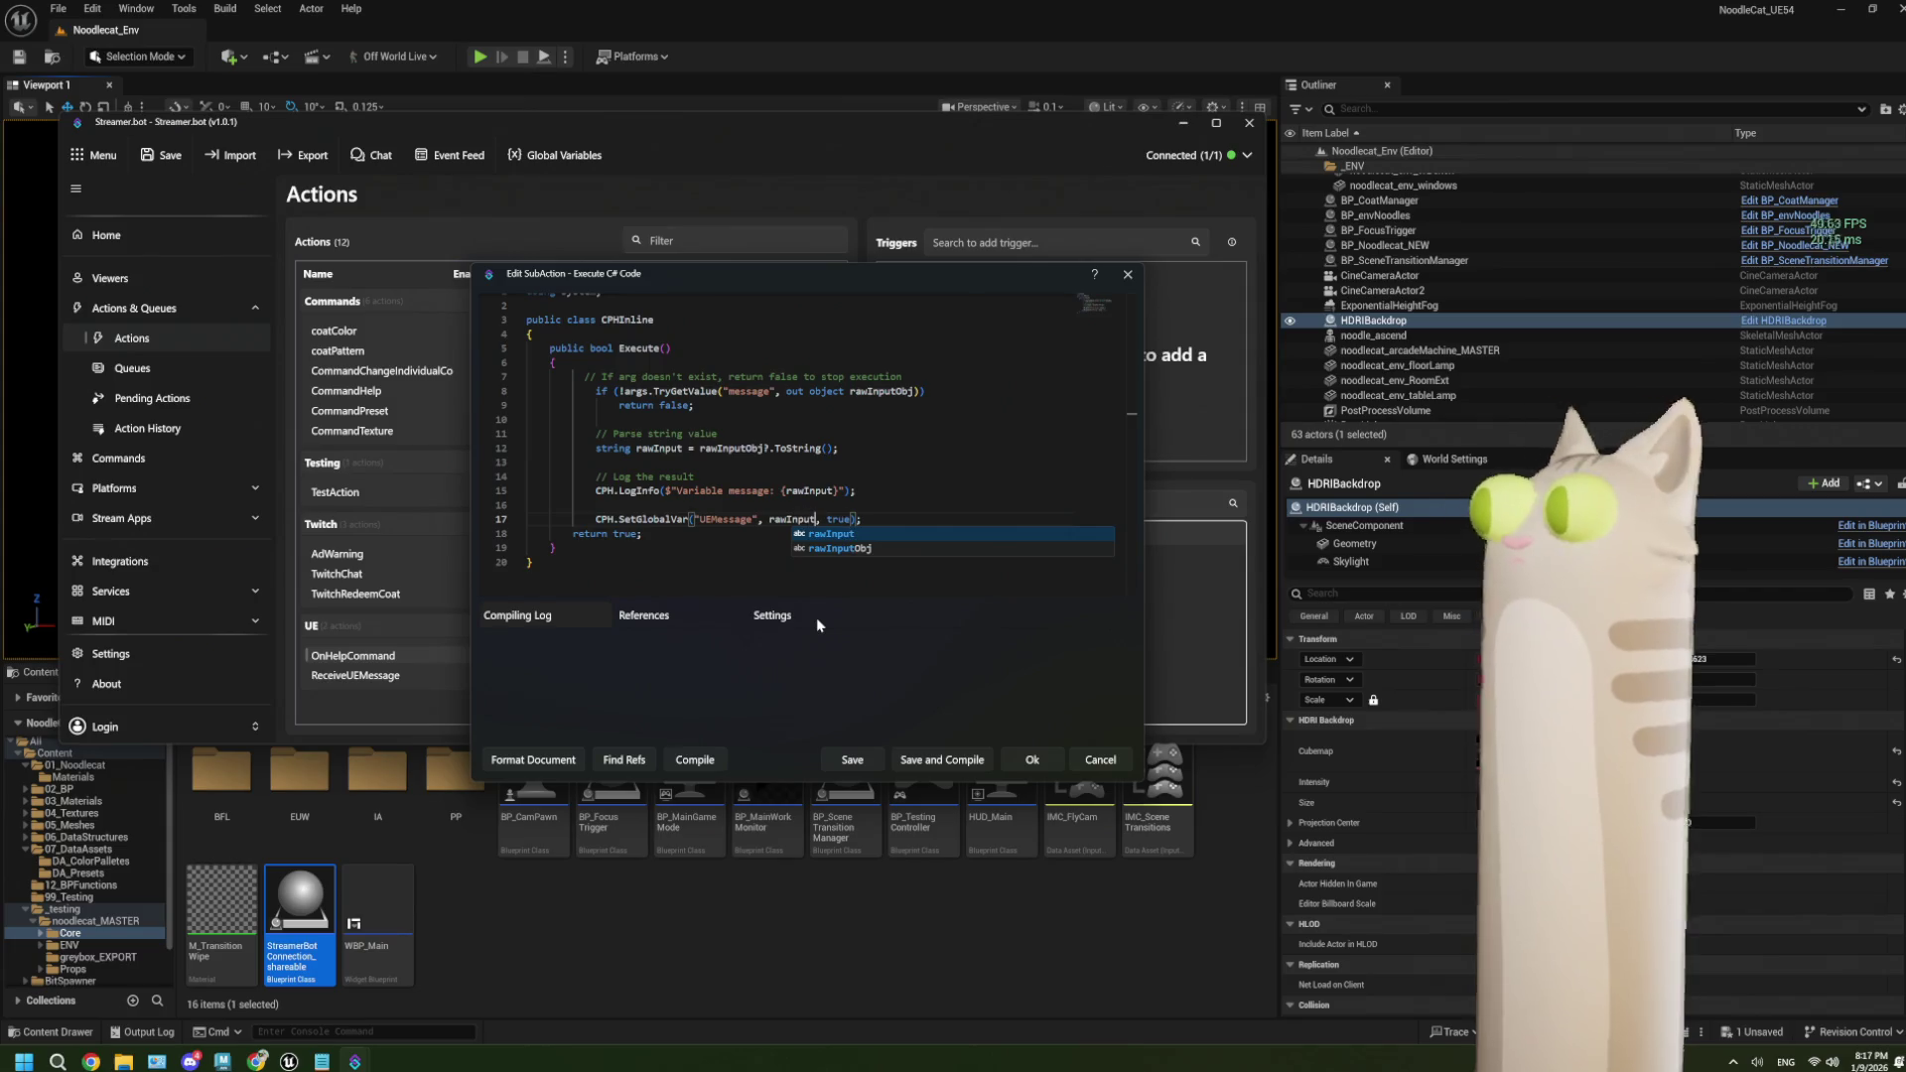
pyautogui.click(768, 556)
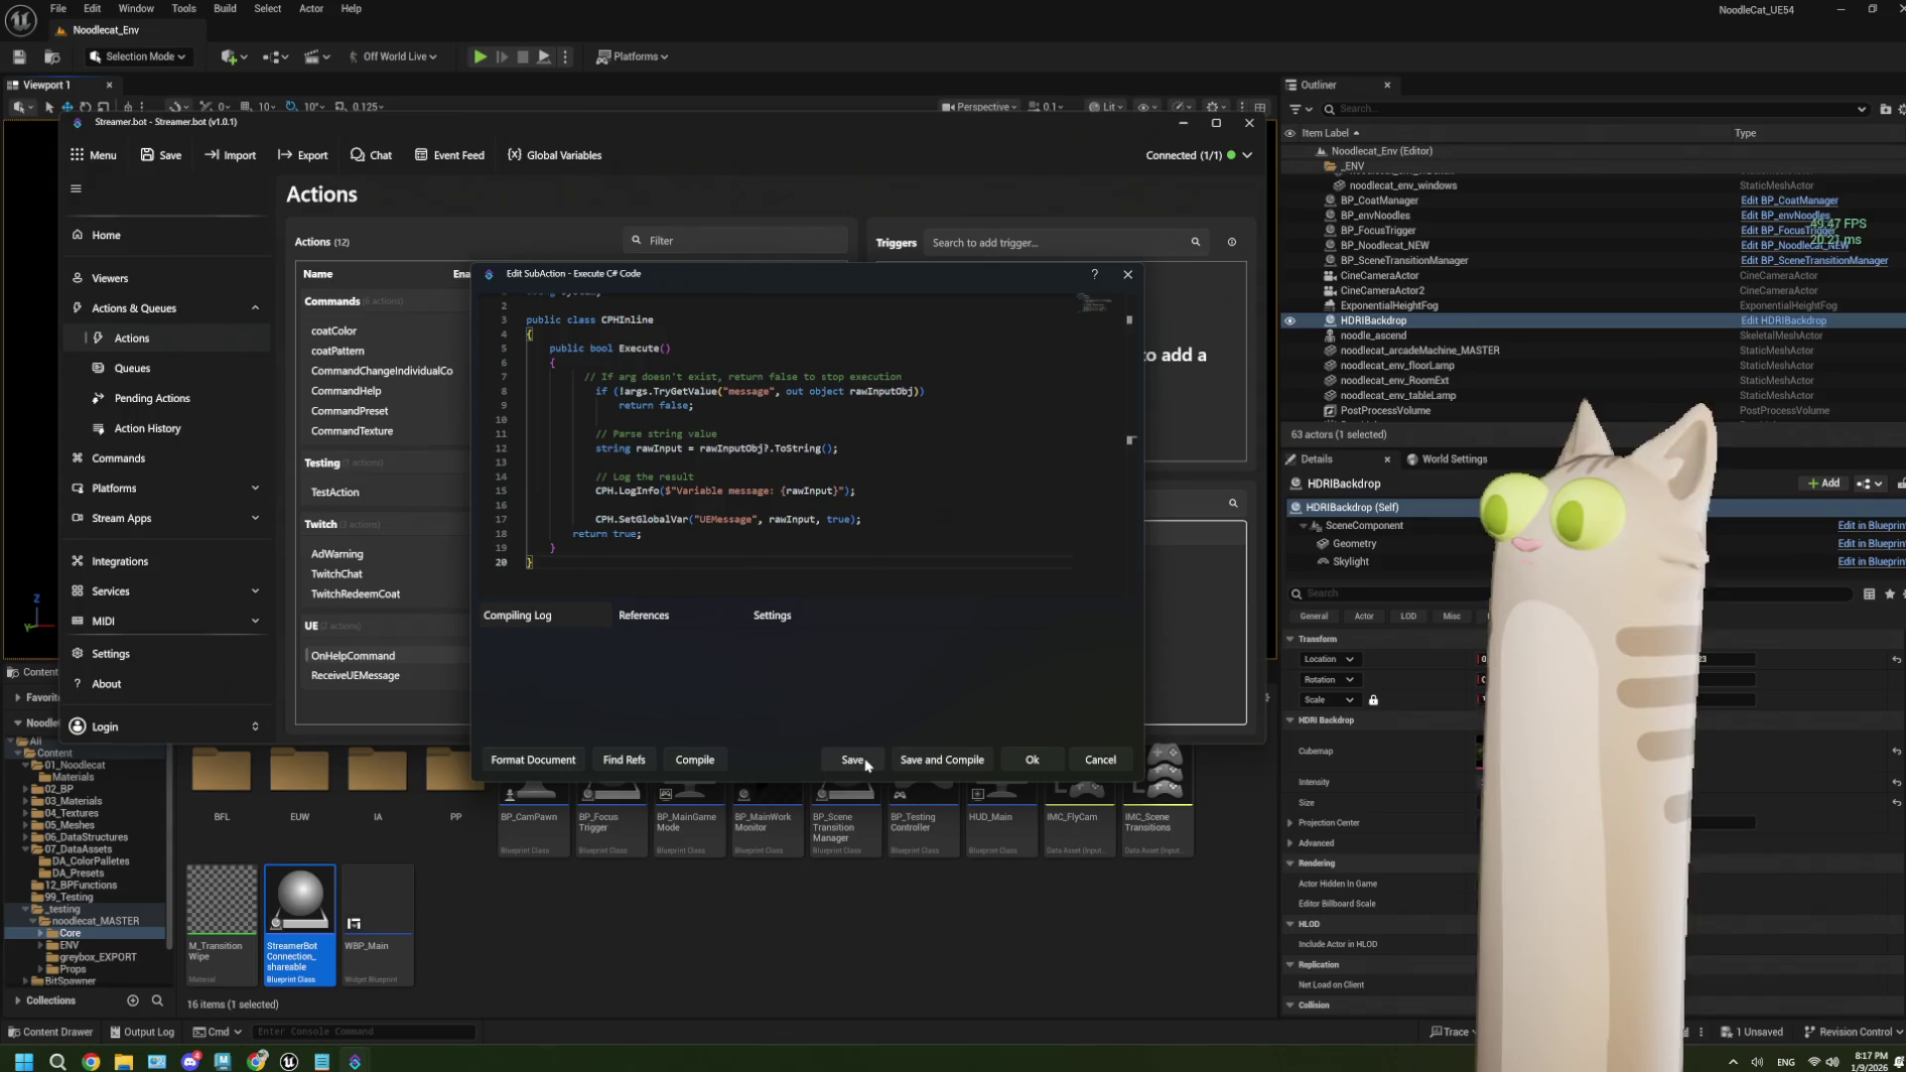
pyautogui.click(1027, 761)
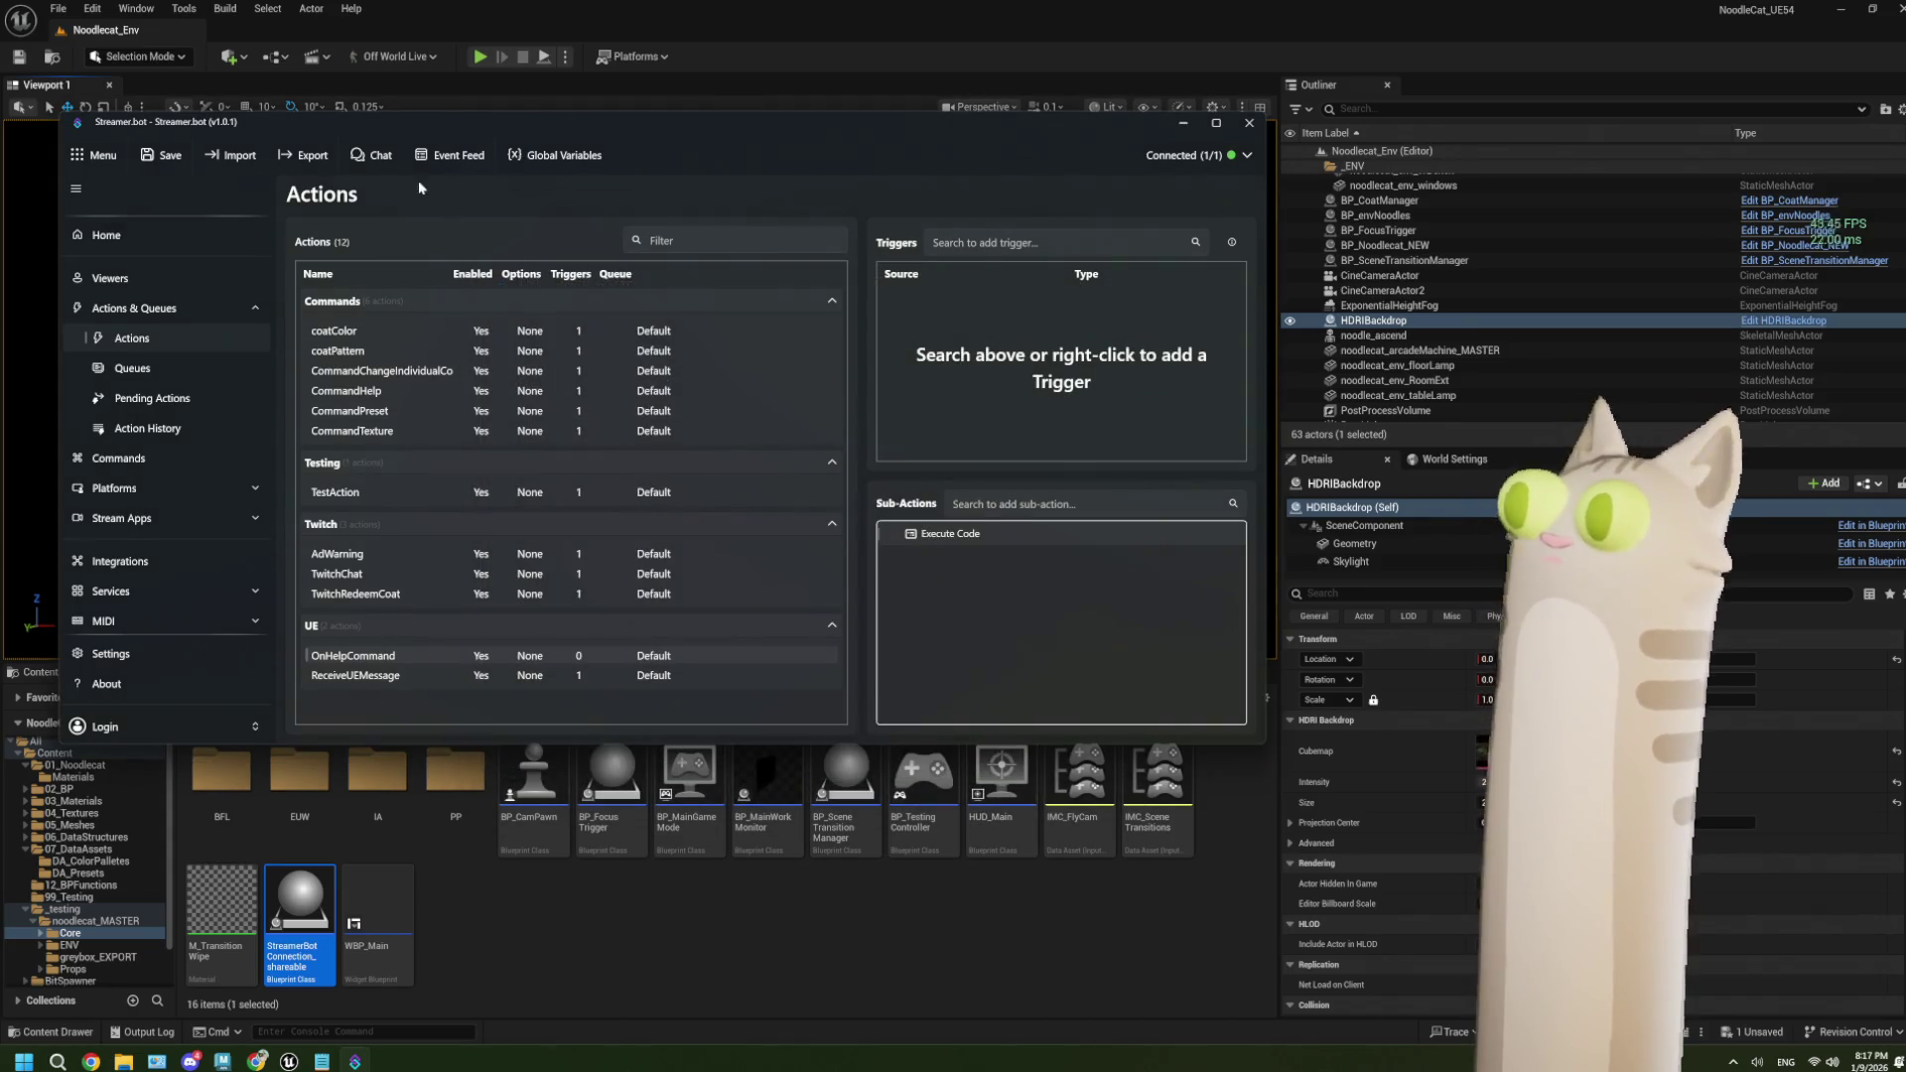
# Add a persisted string global variable UEMessage with the test value 'ur mom'.
pyautogui.click(568, 154)
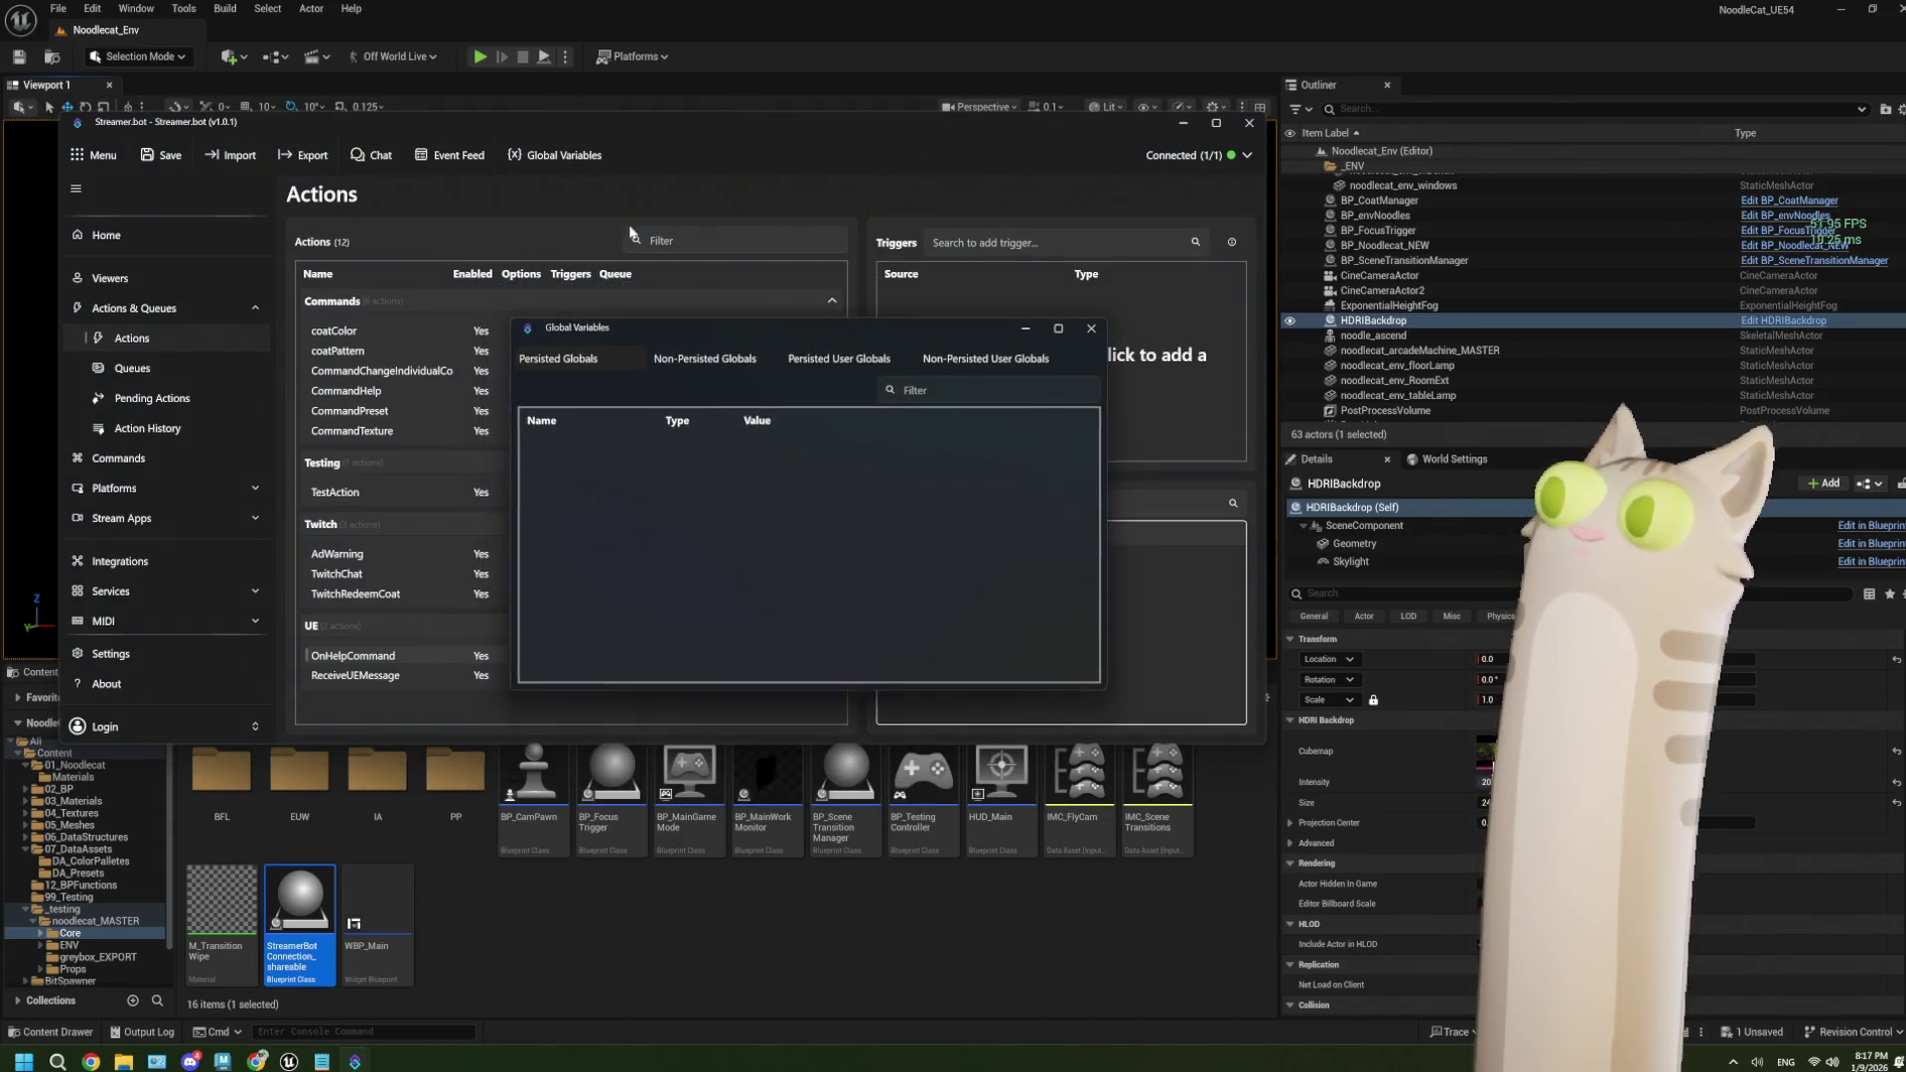
pyautogui.rightClick(702, 489)
pyautogui.click(737, 500)
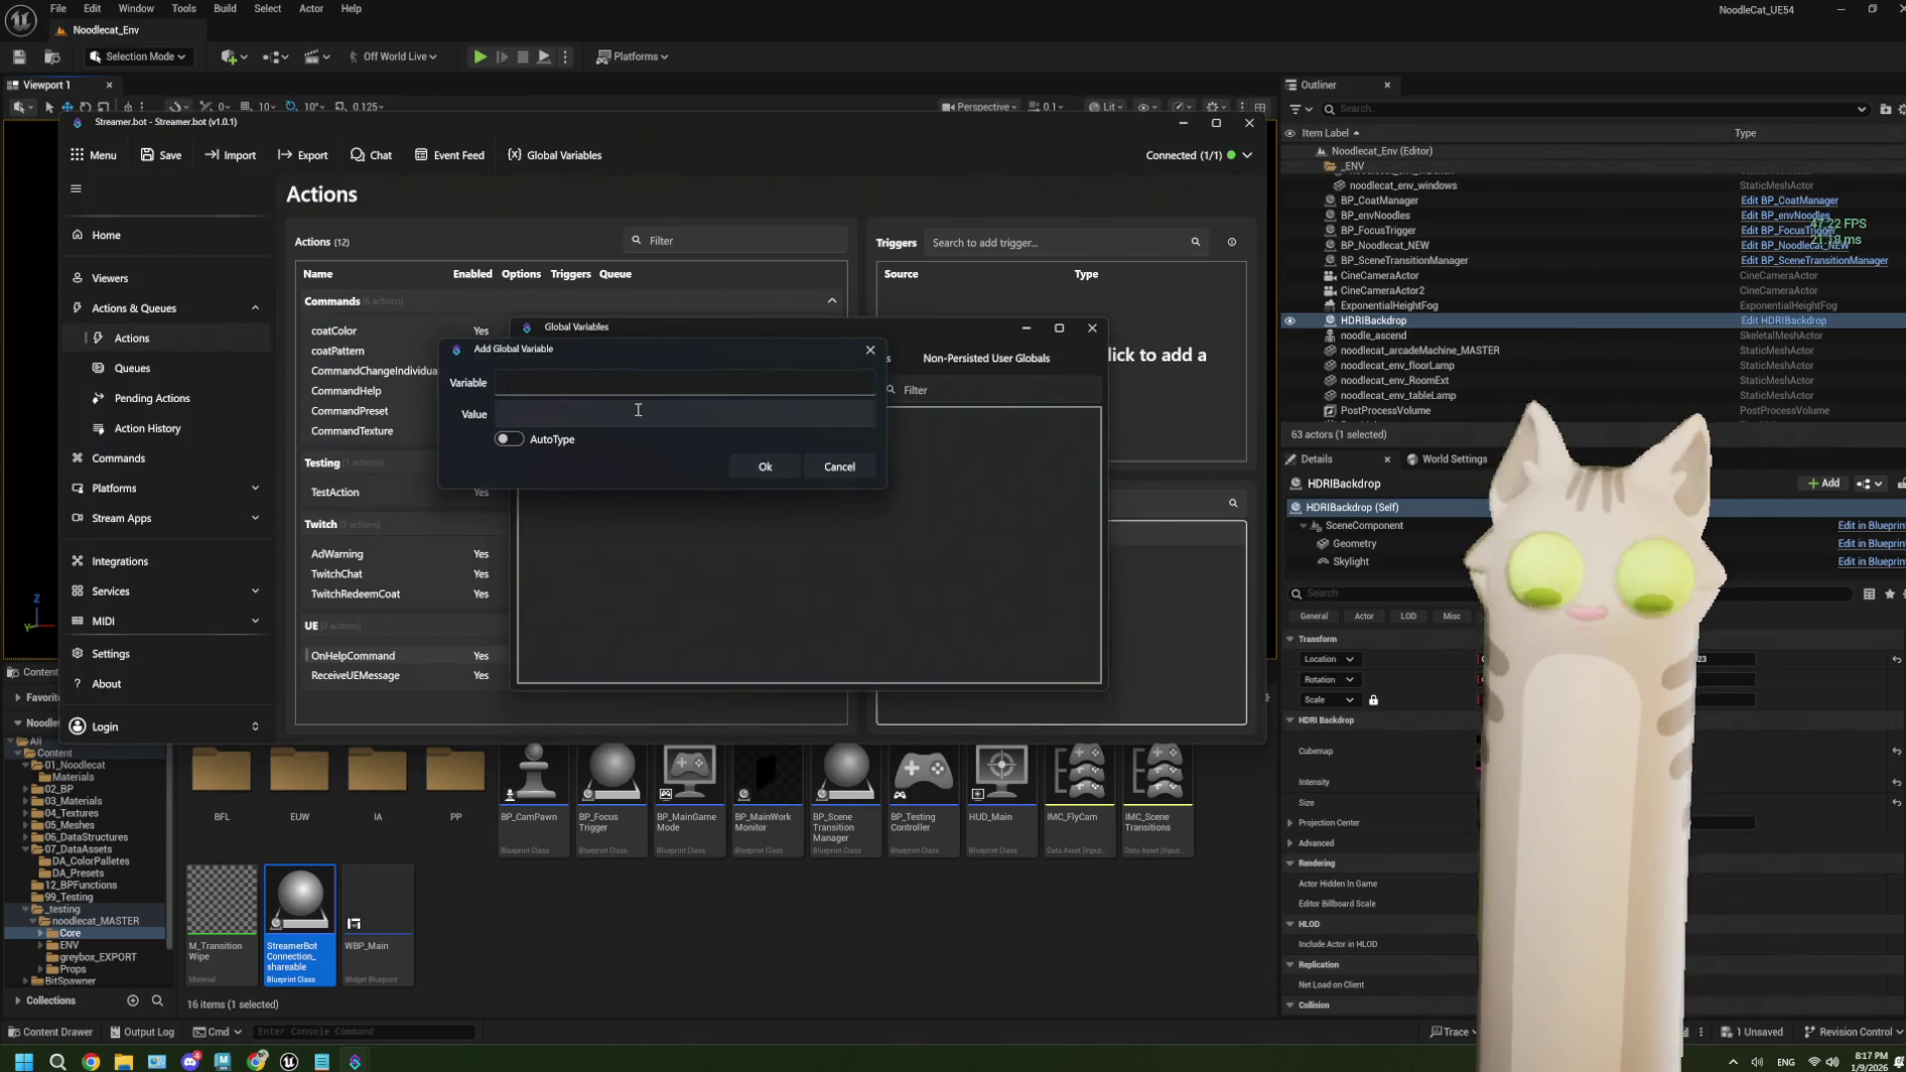
pyautogui.write('UEMesa')
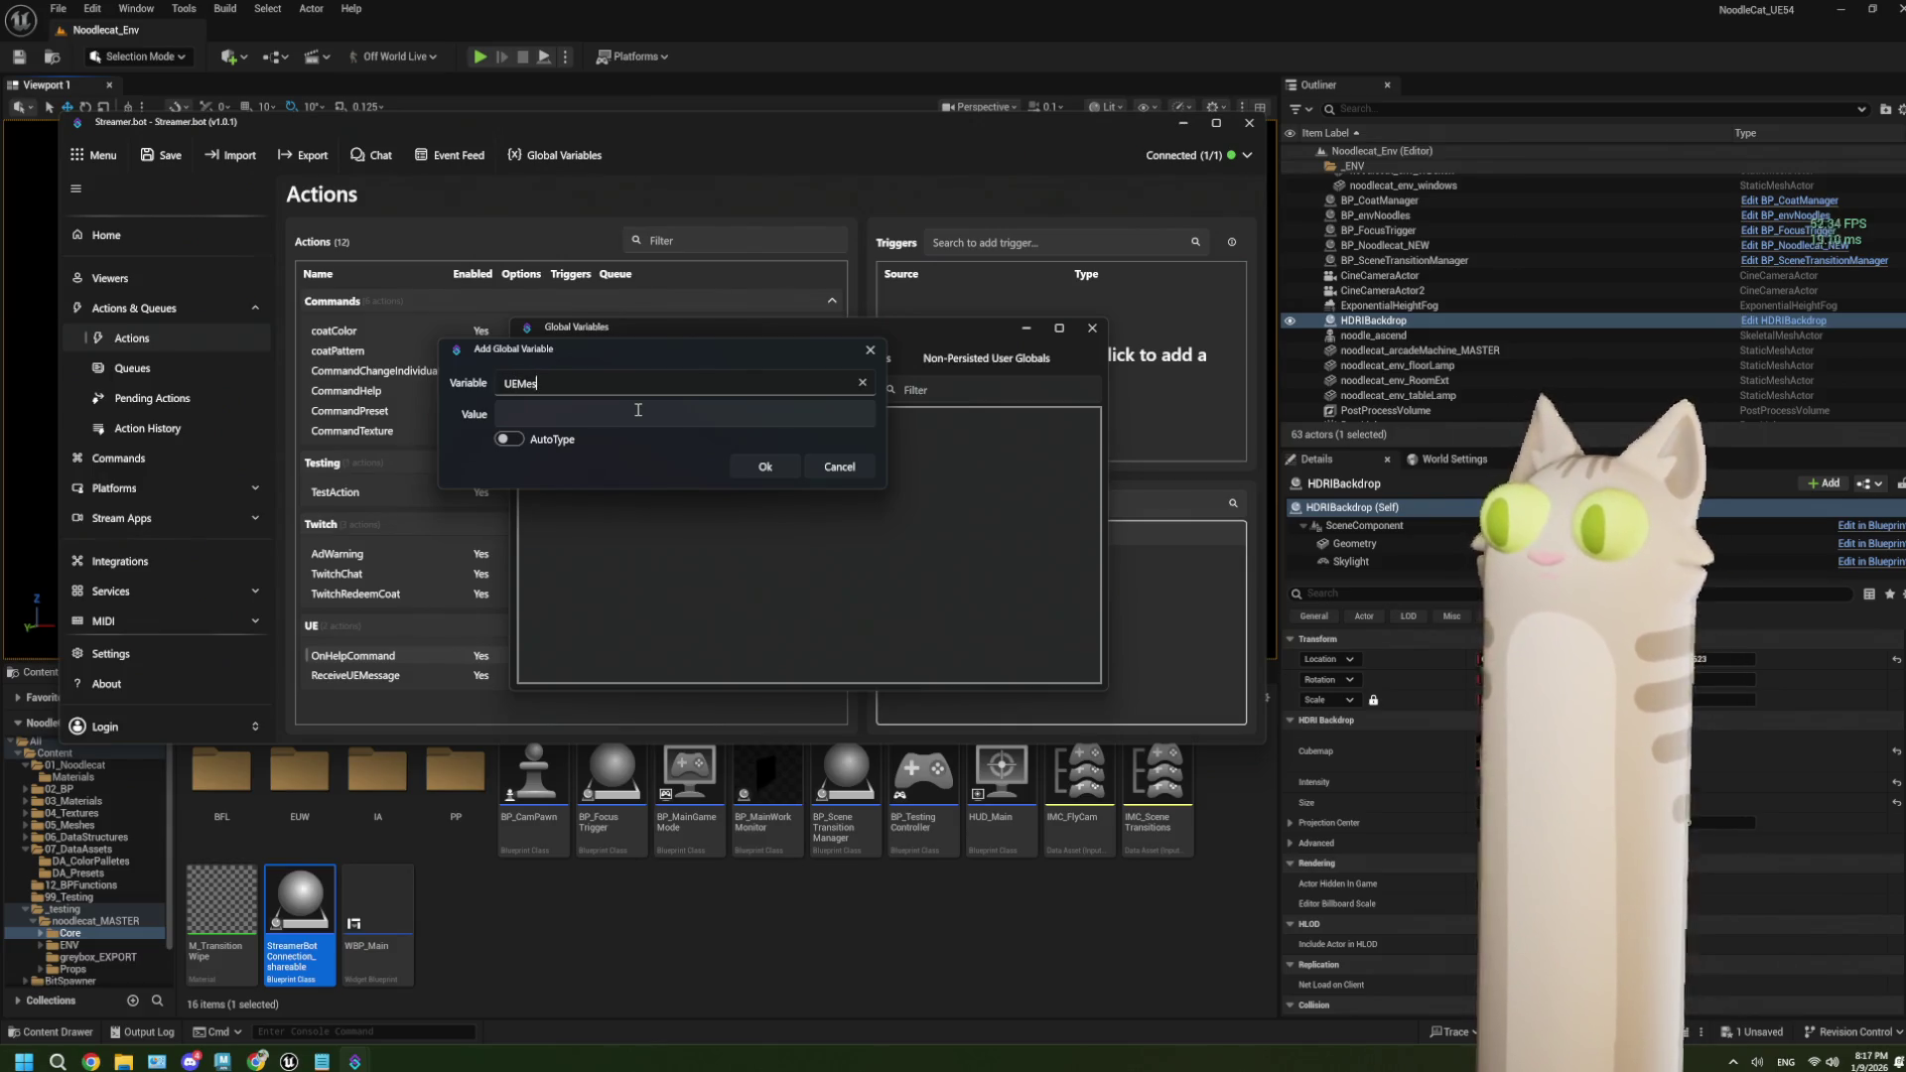
pyautogui.write('sage')
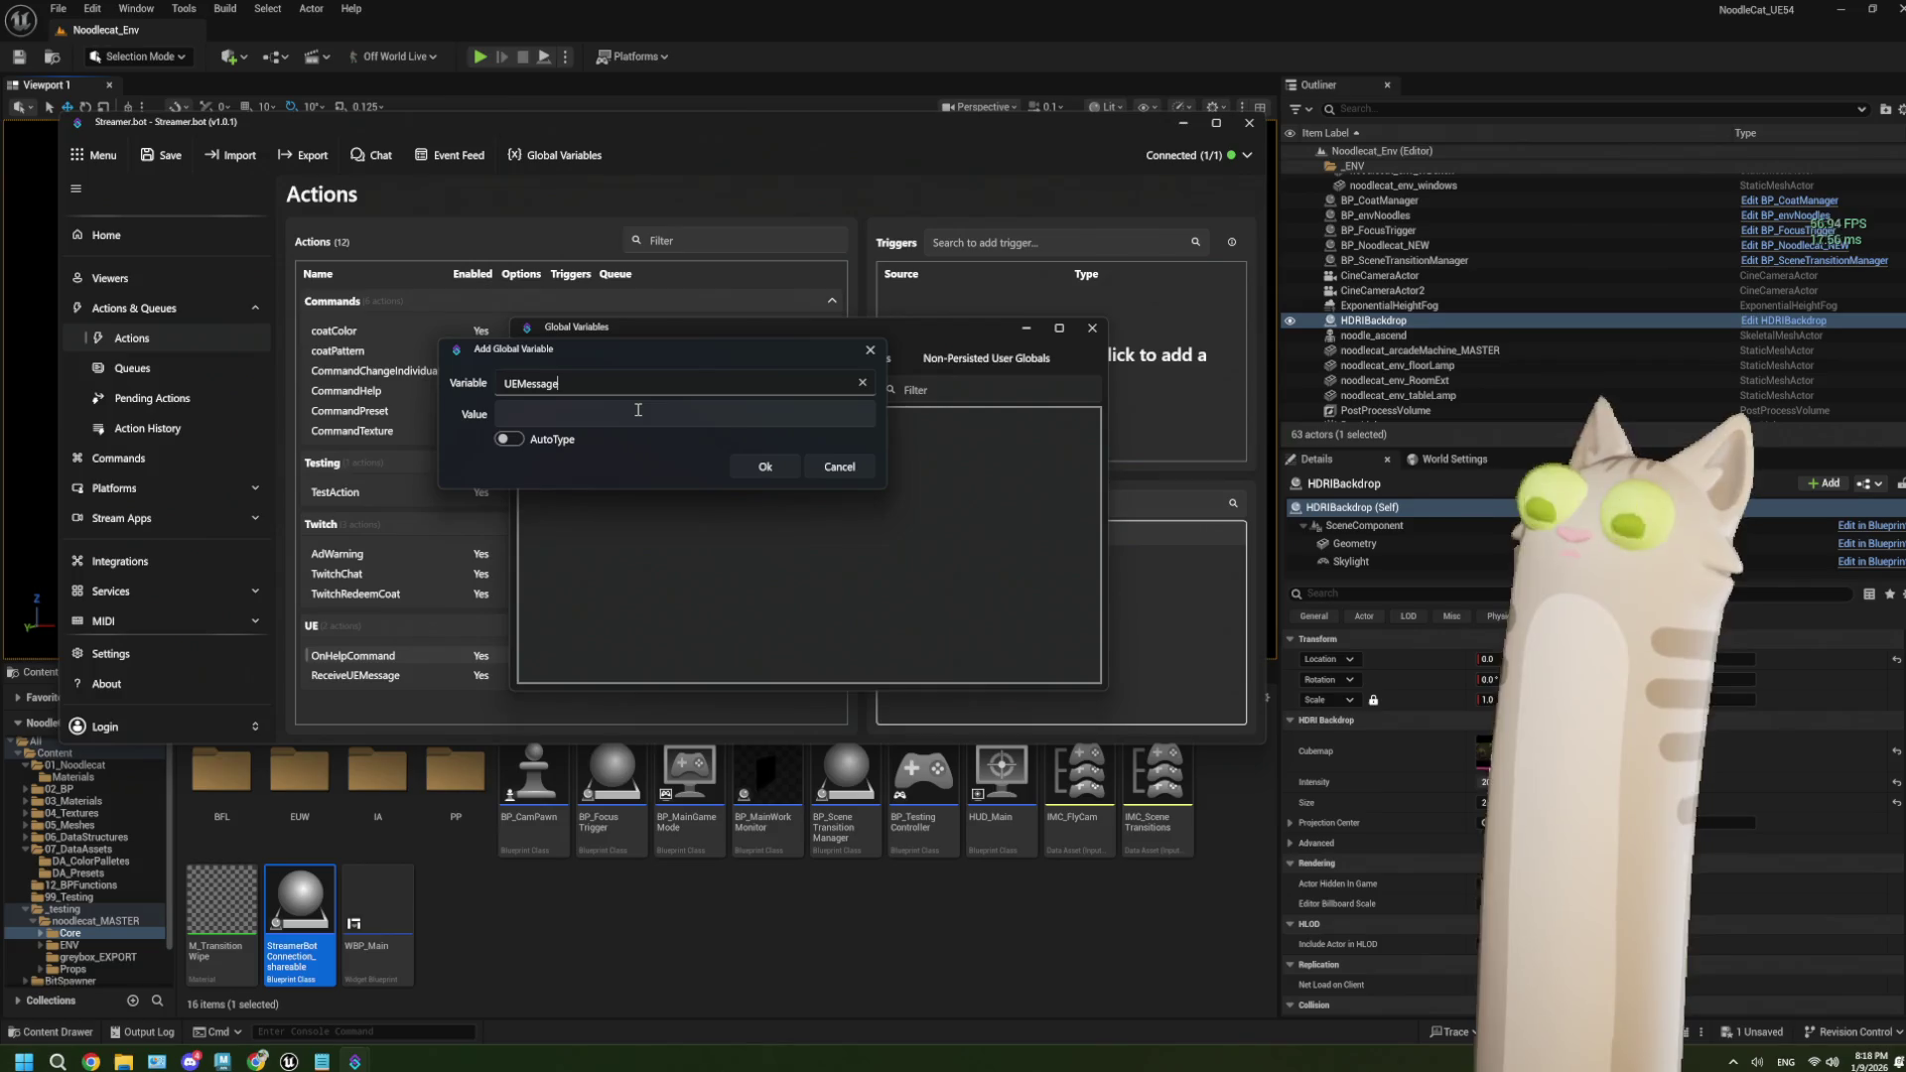
pyautogui.press('Tab')
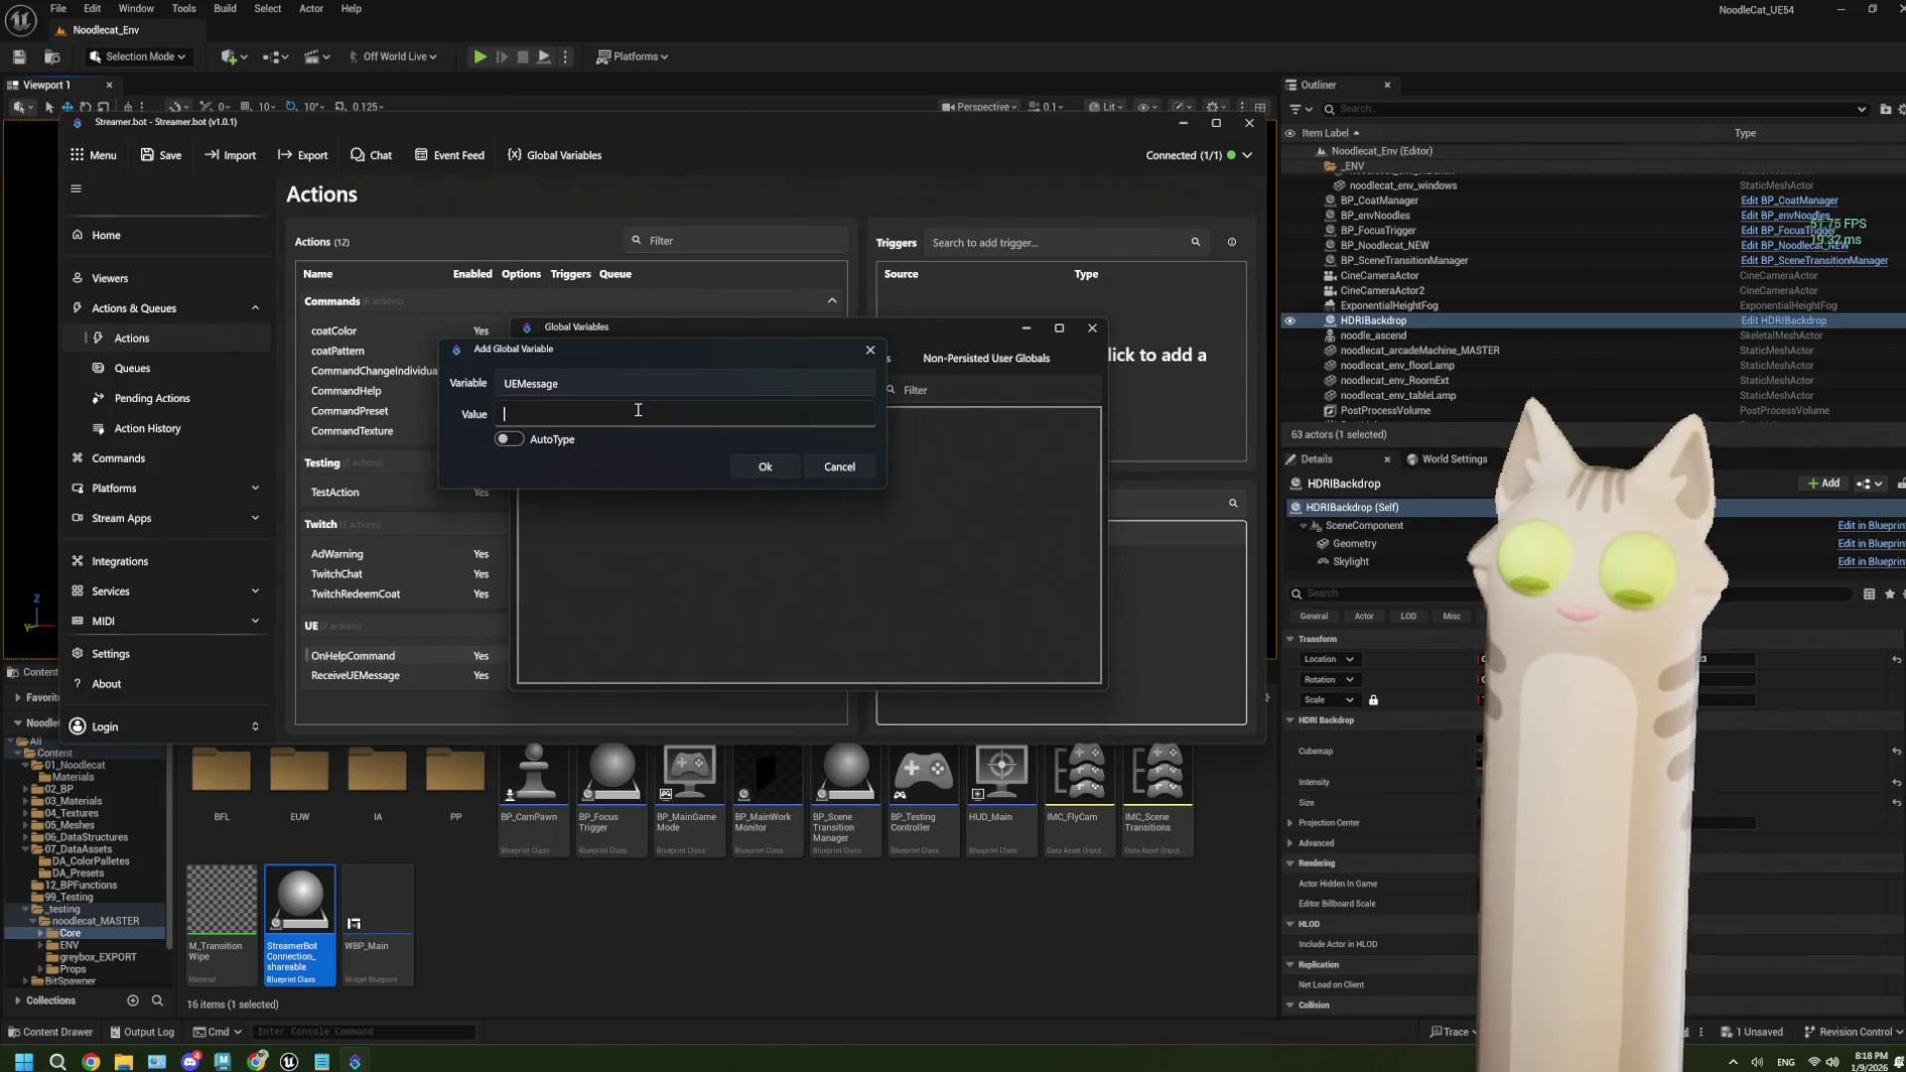
pyautogui.write(',test')
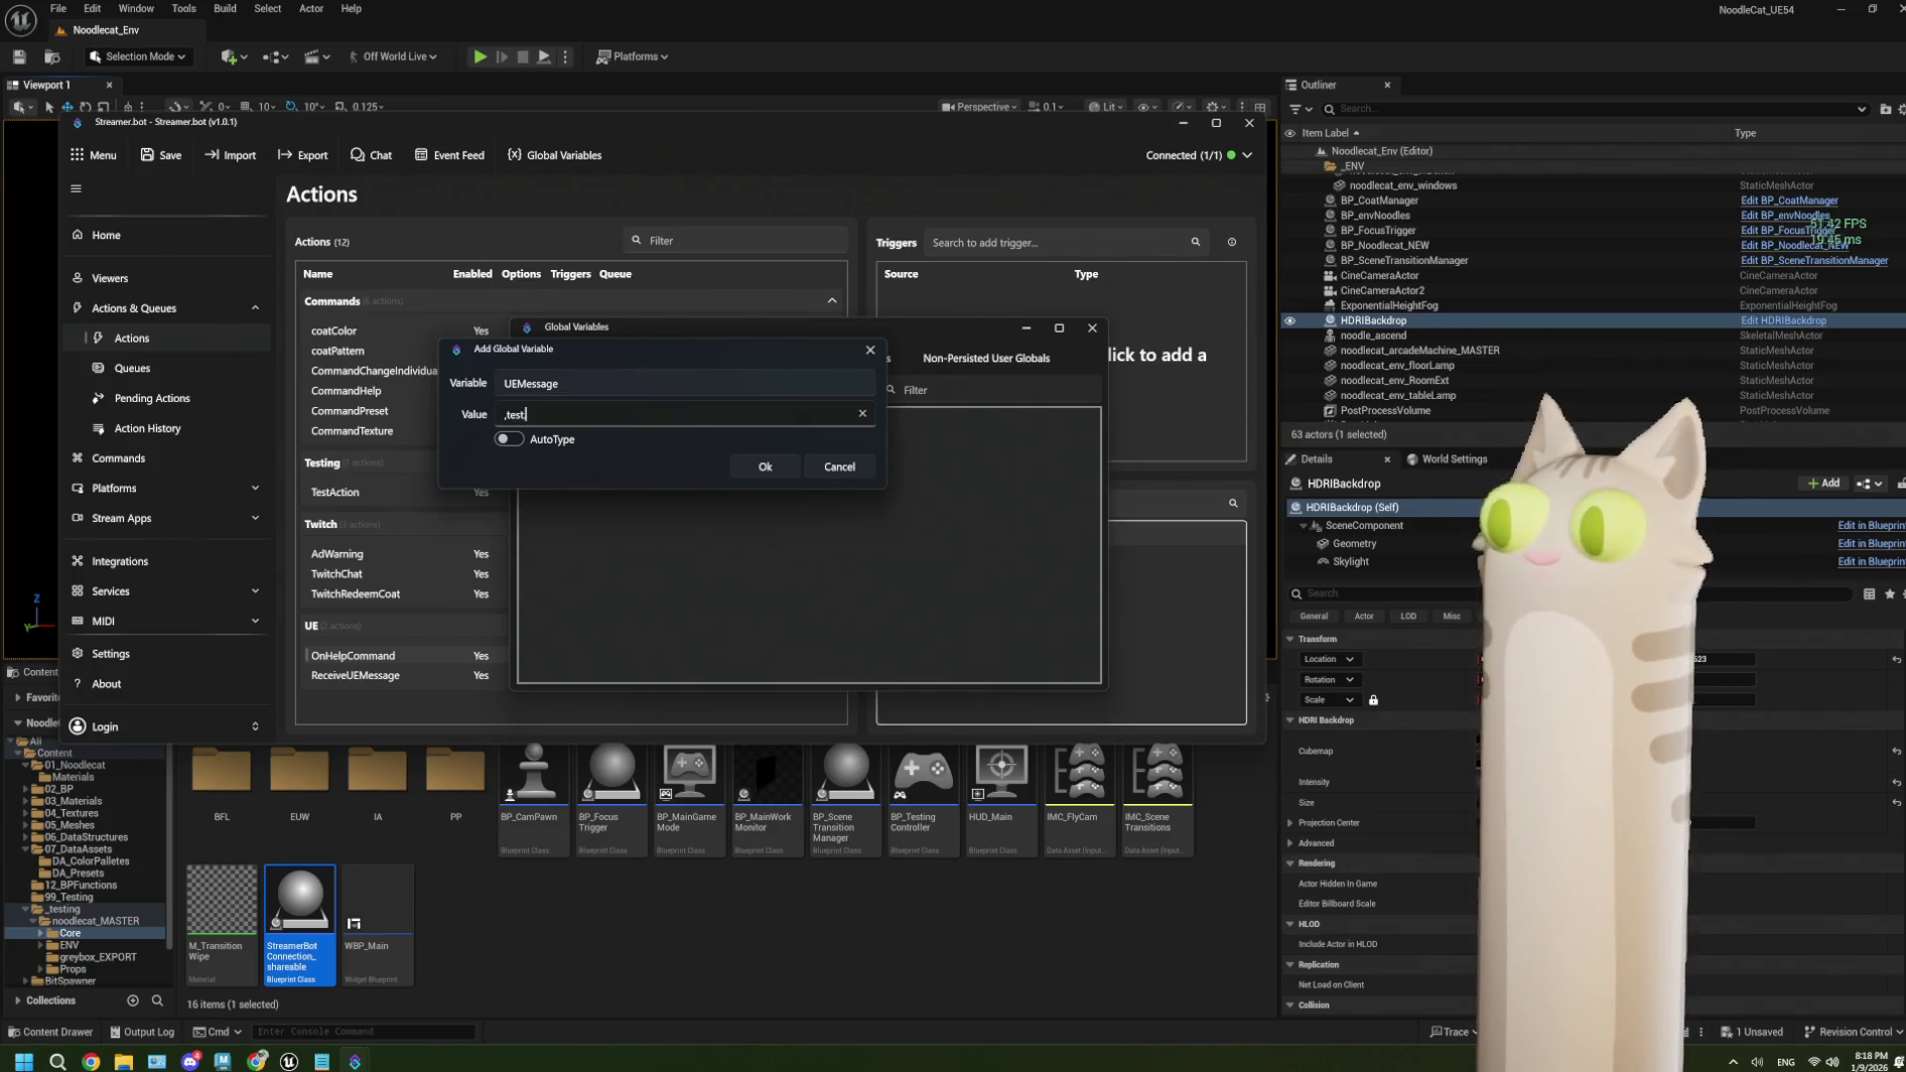
pyautogui.press('BackSpace')
pyautogui.write('ur mom')
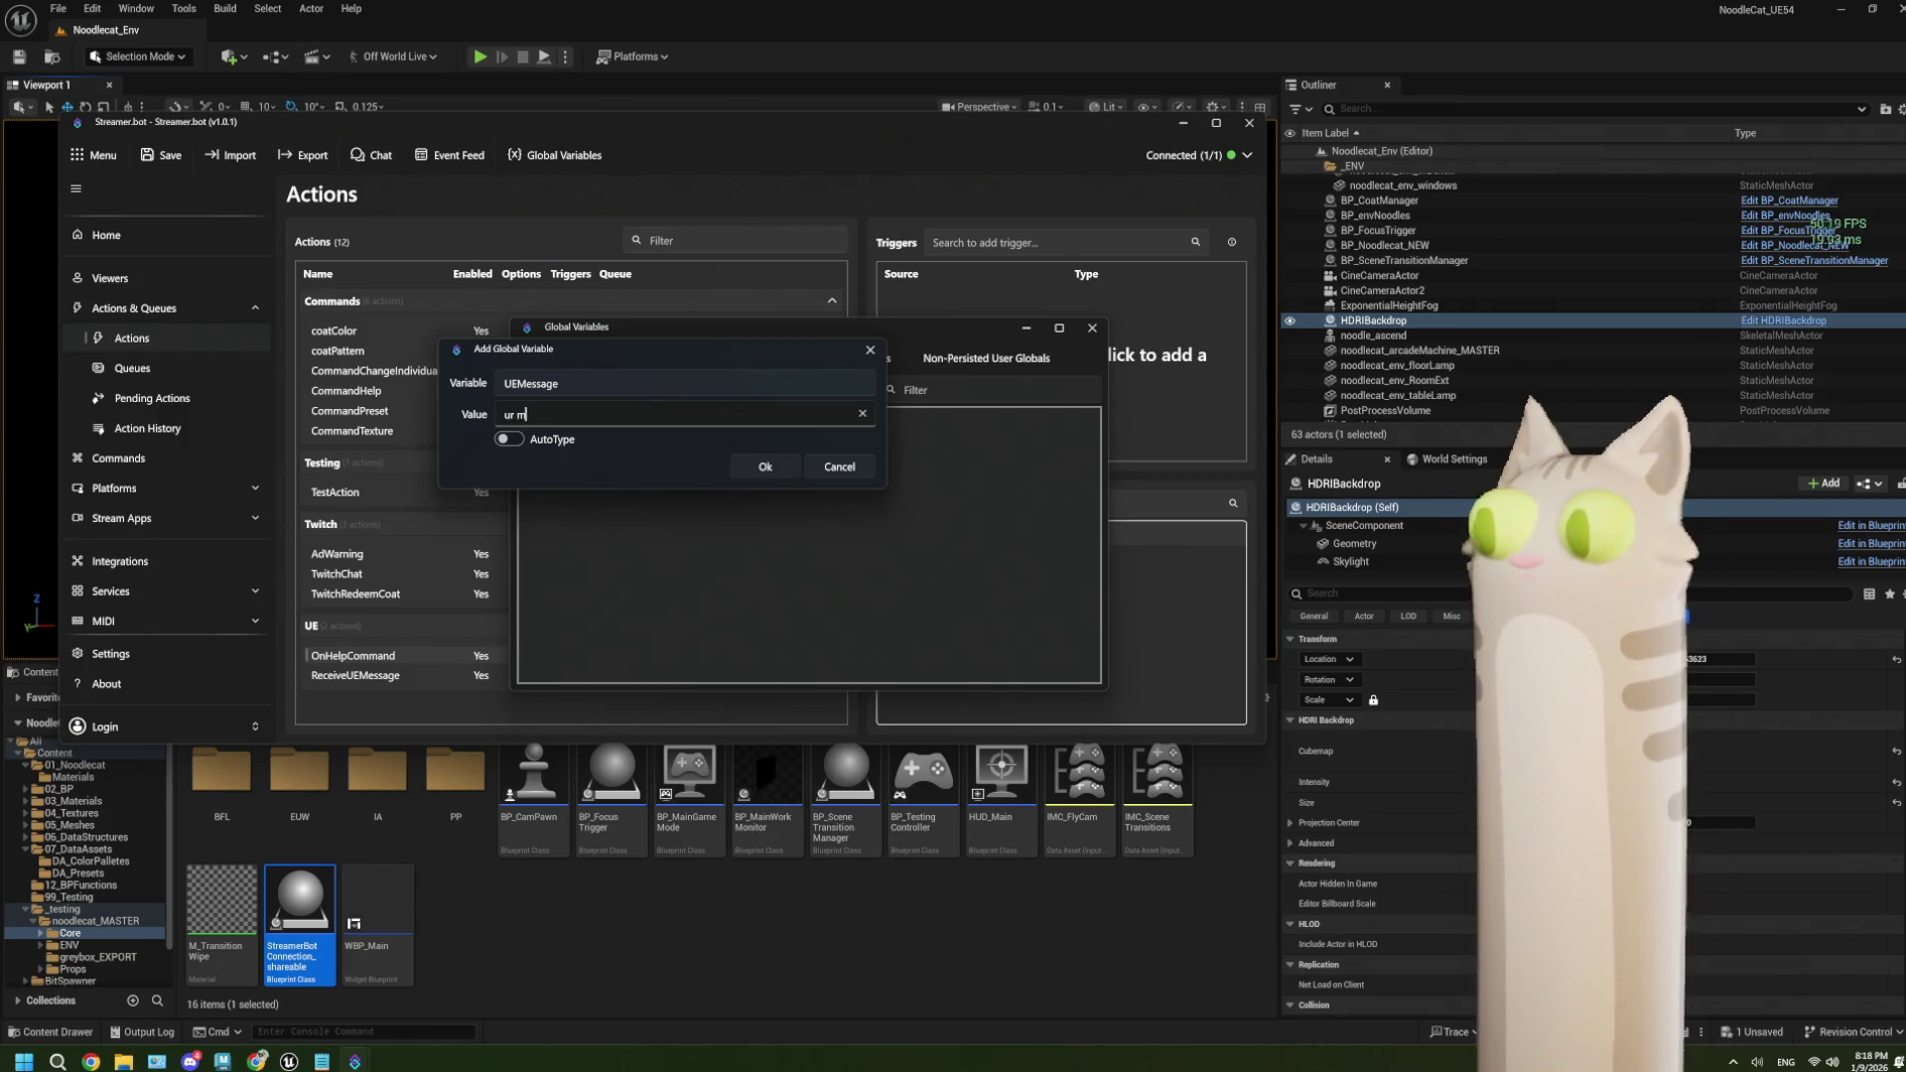
pyautogui.click(747, 467)
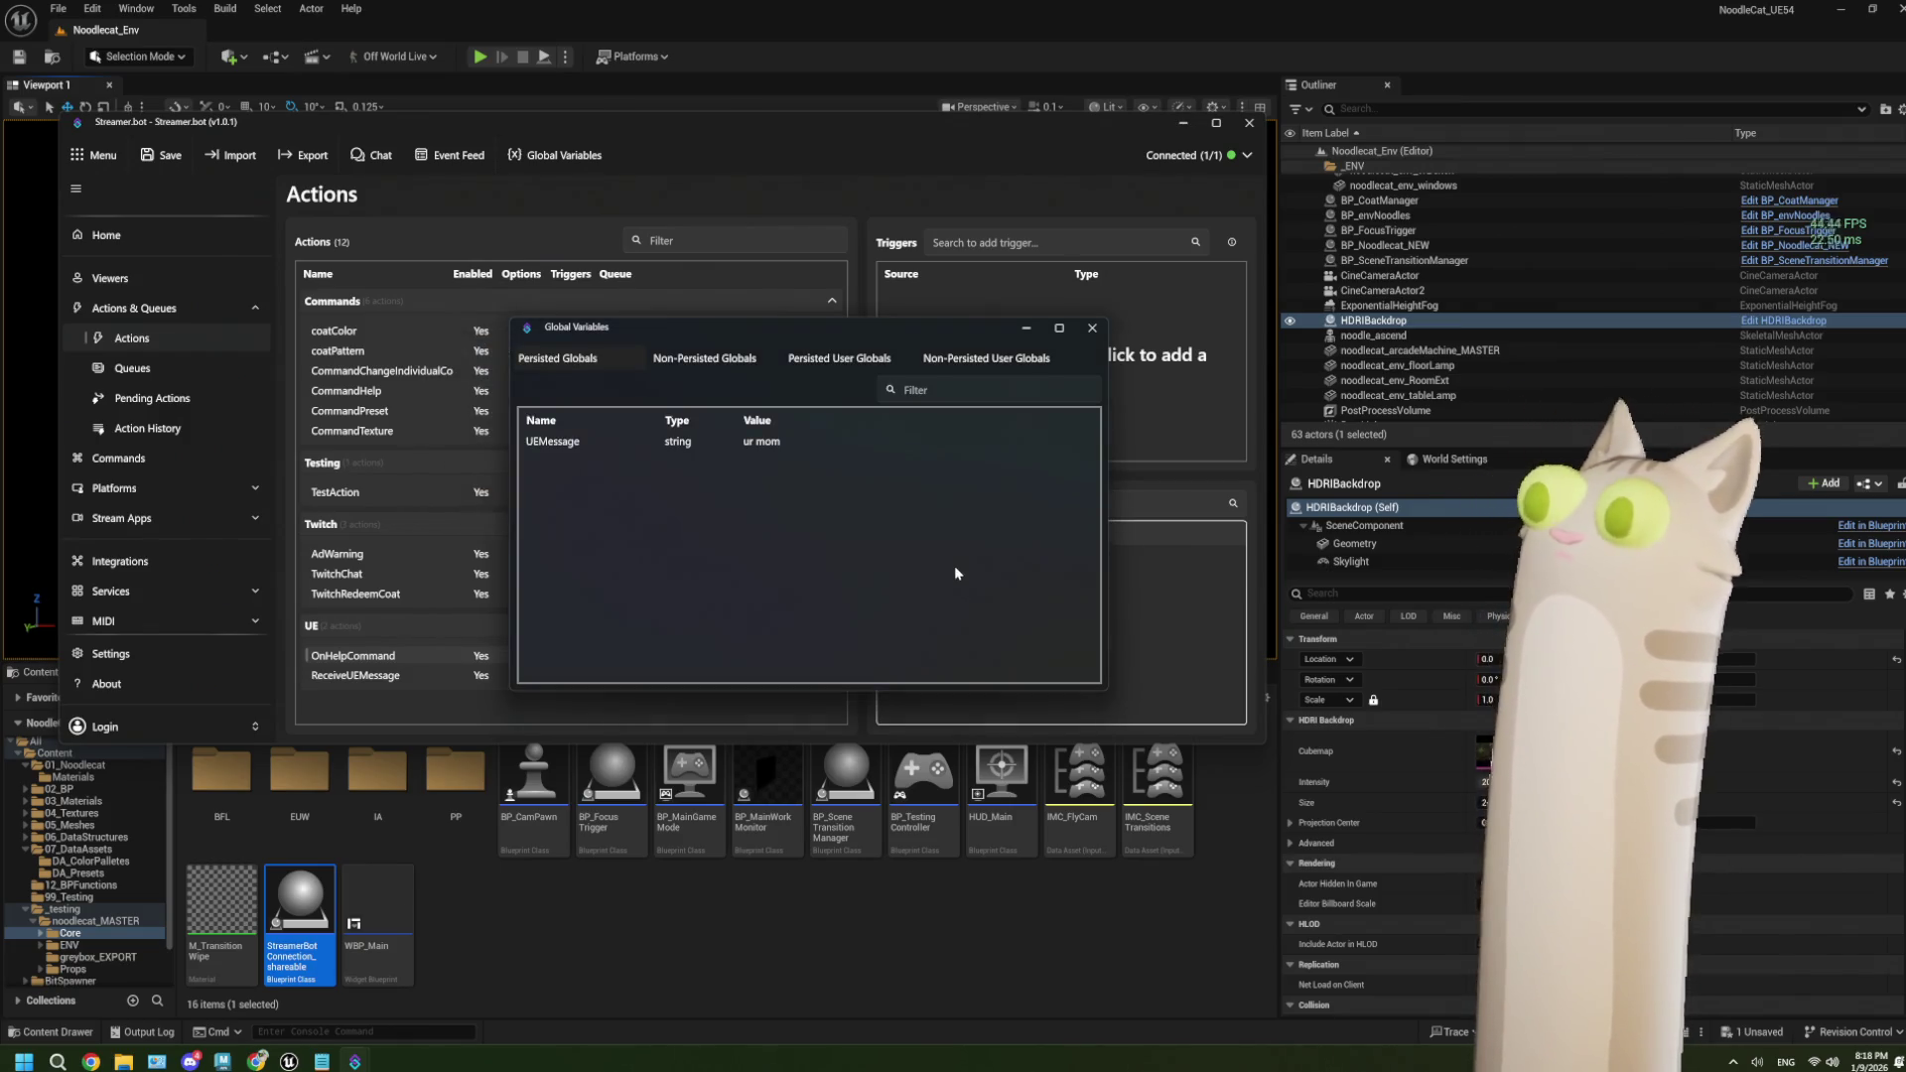
pyautogui.click(1089, 330)
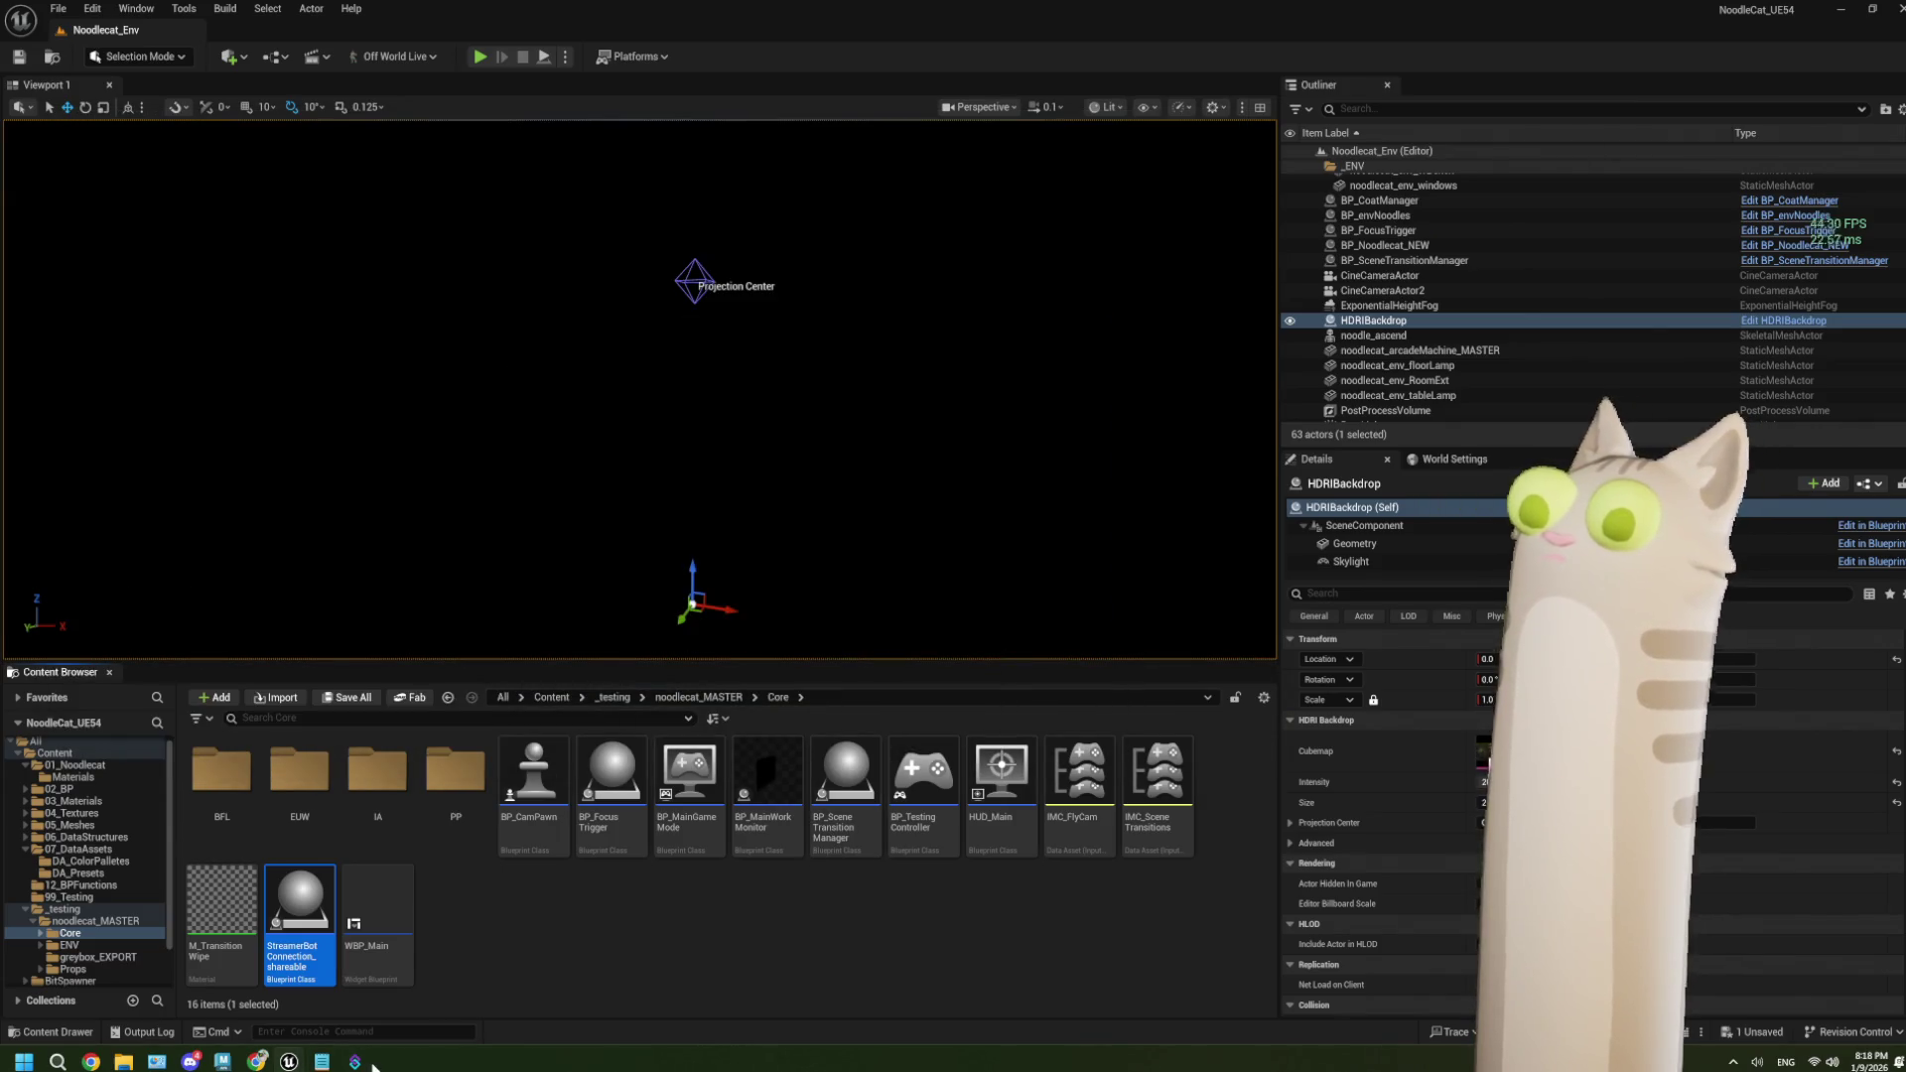
# Review the Execute Code script in Streamer.bot, close it unchanged, and bring up the Sub-Actions menu.
pyautogui.click(359, 1063)
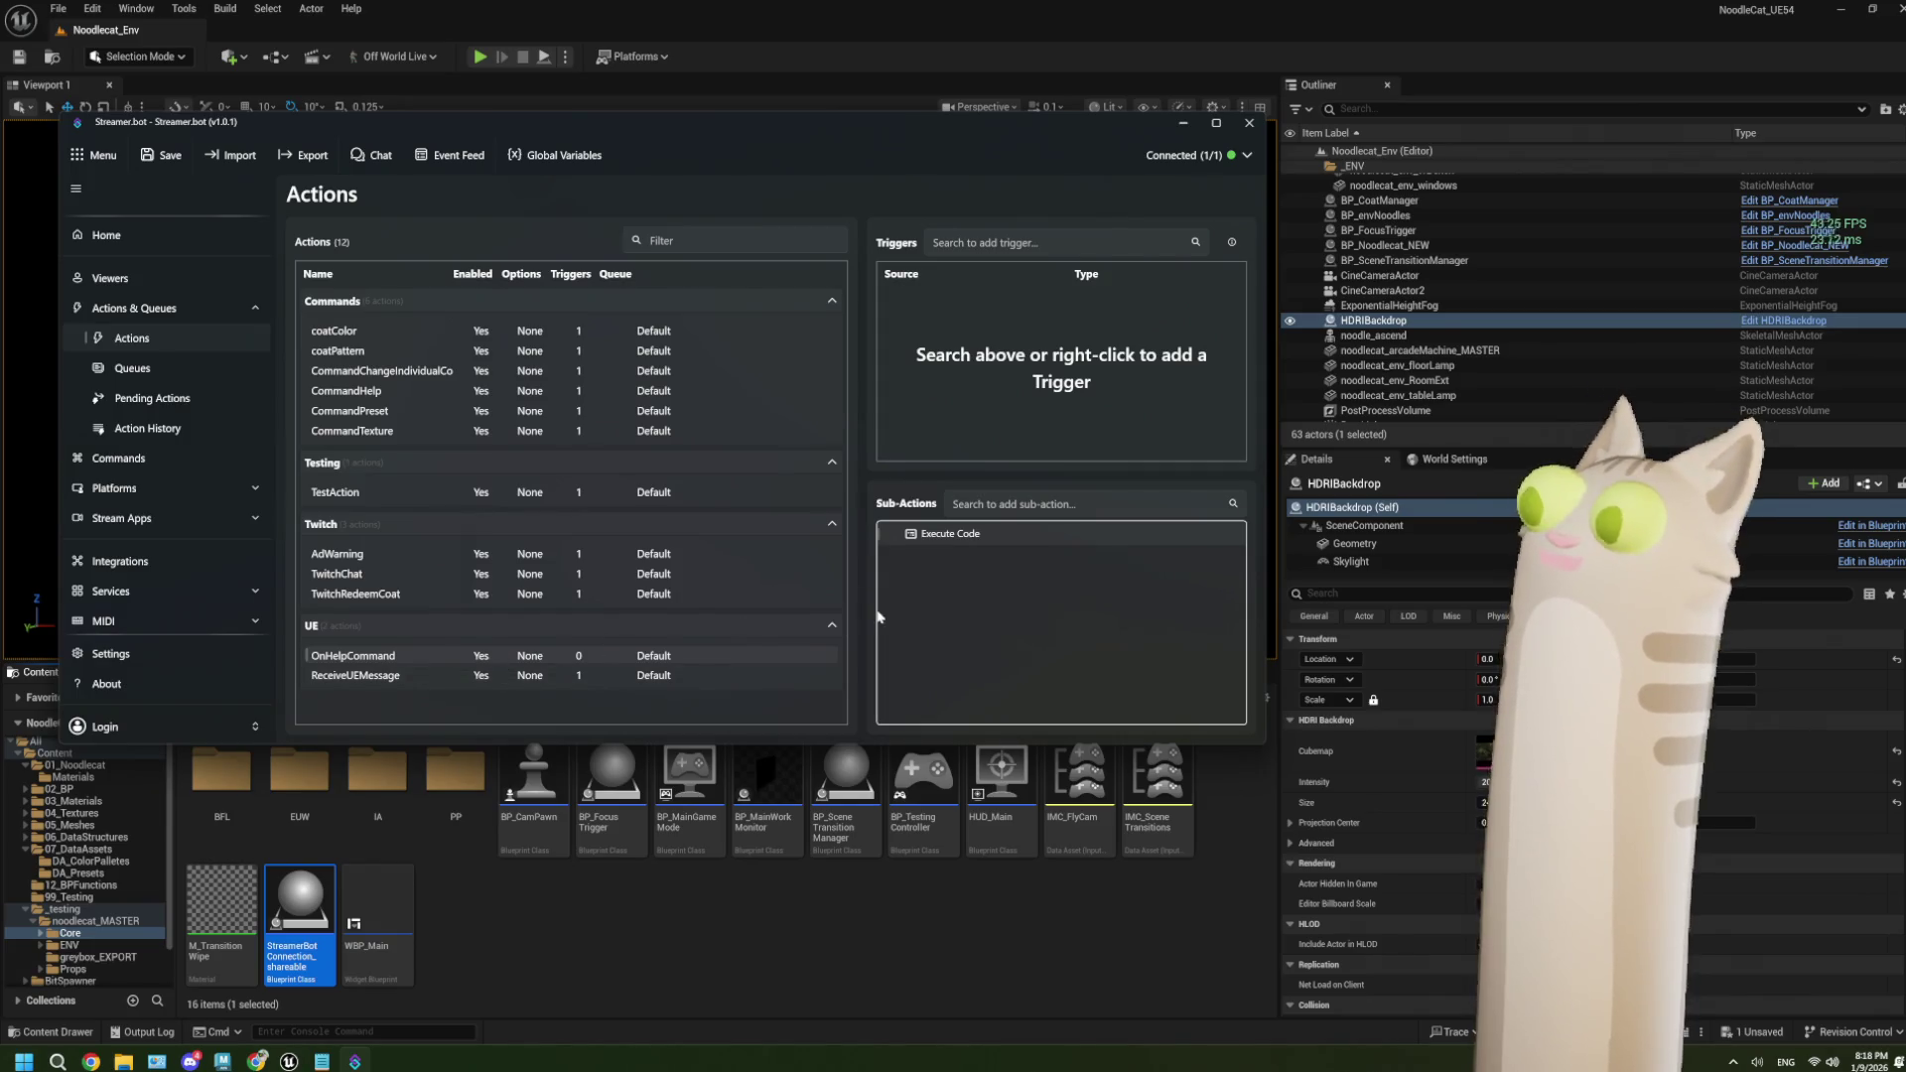
pyautogui.doubleClick(954, 538)
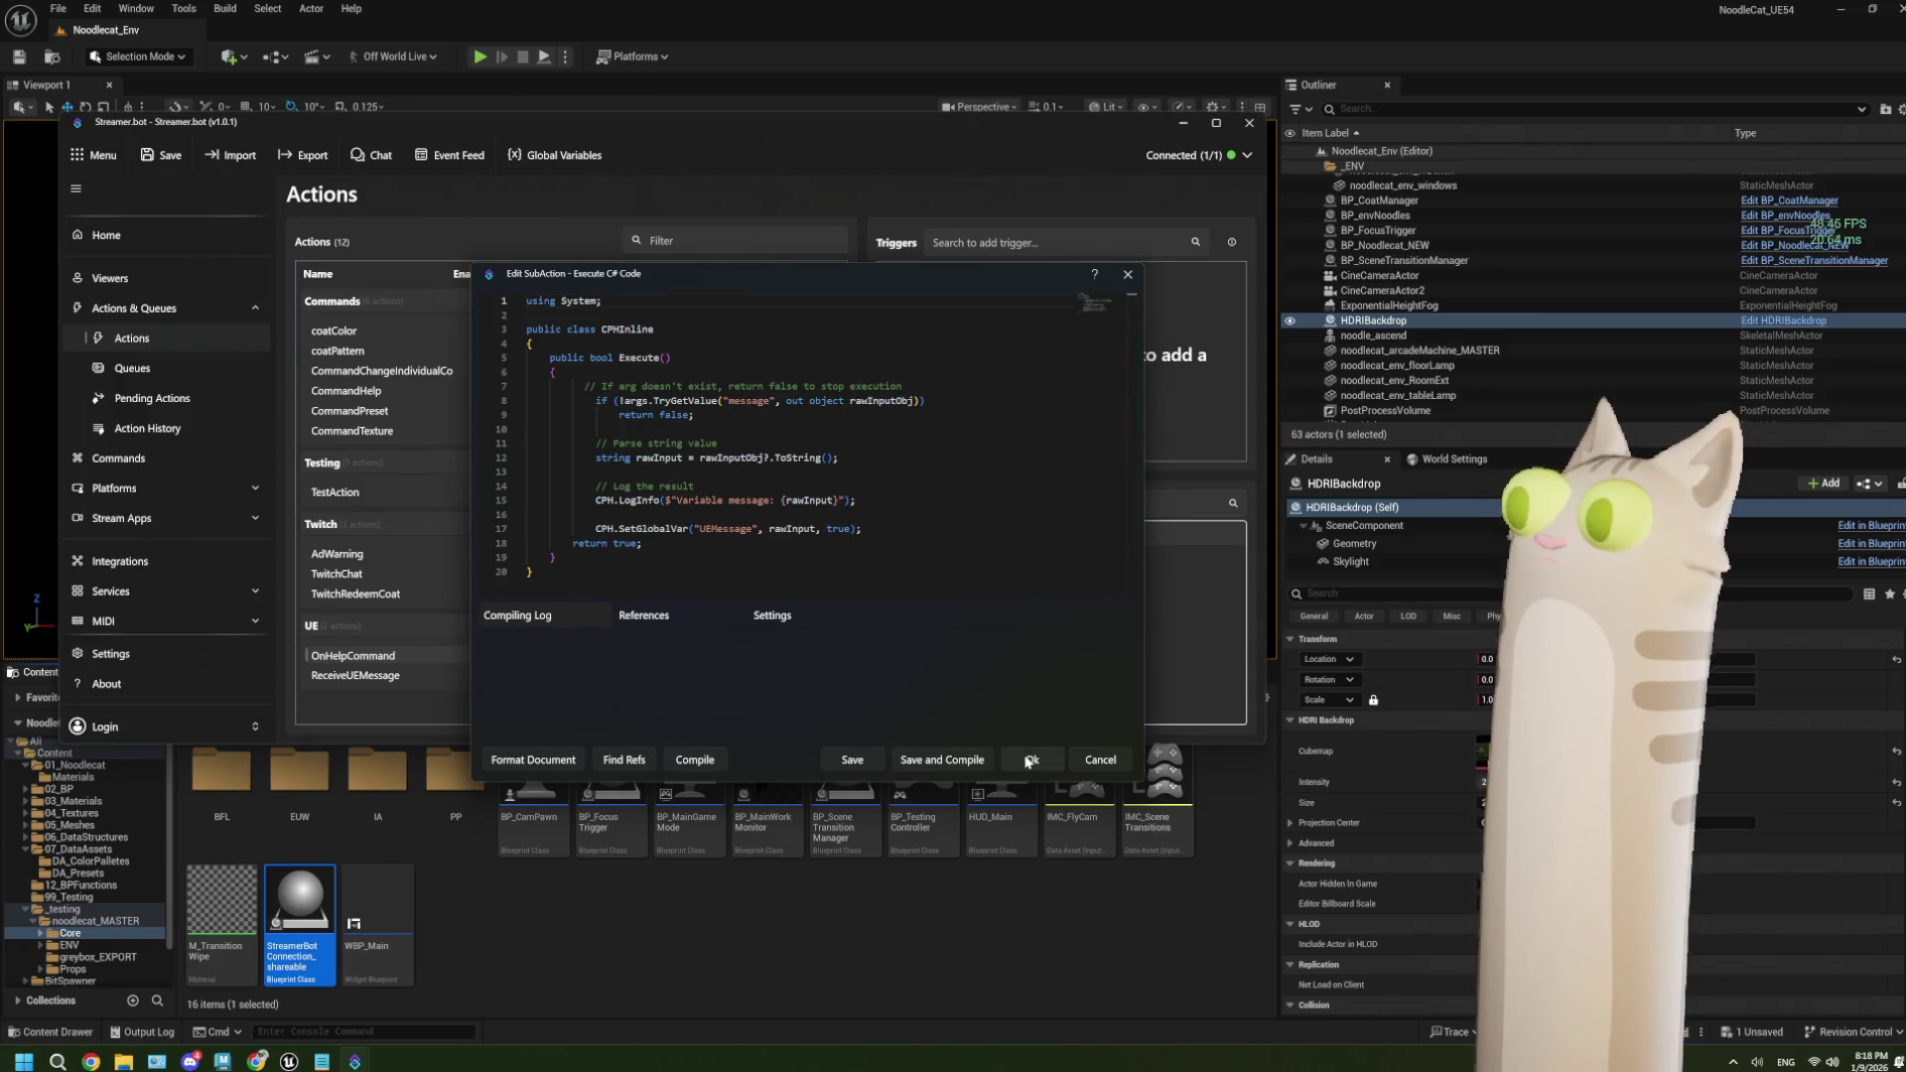
pyautogui.click(1081, 762)
pyautogui.rightClick(923, 618)
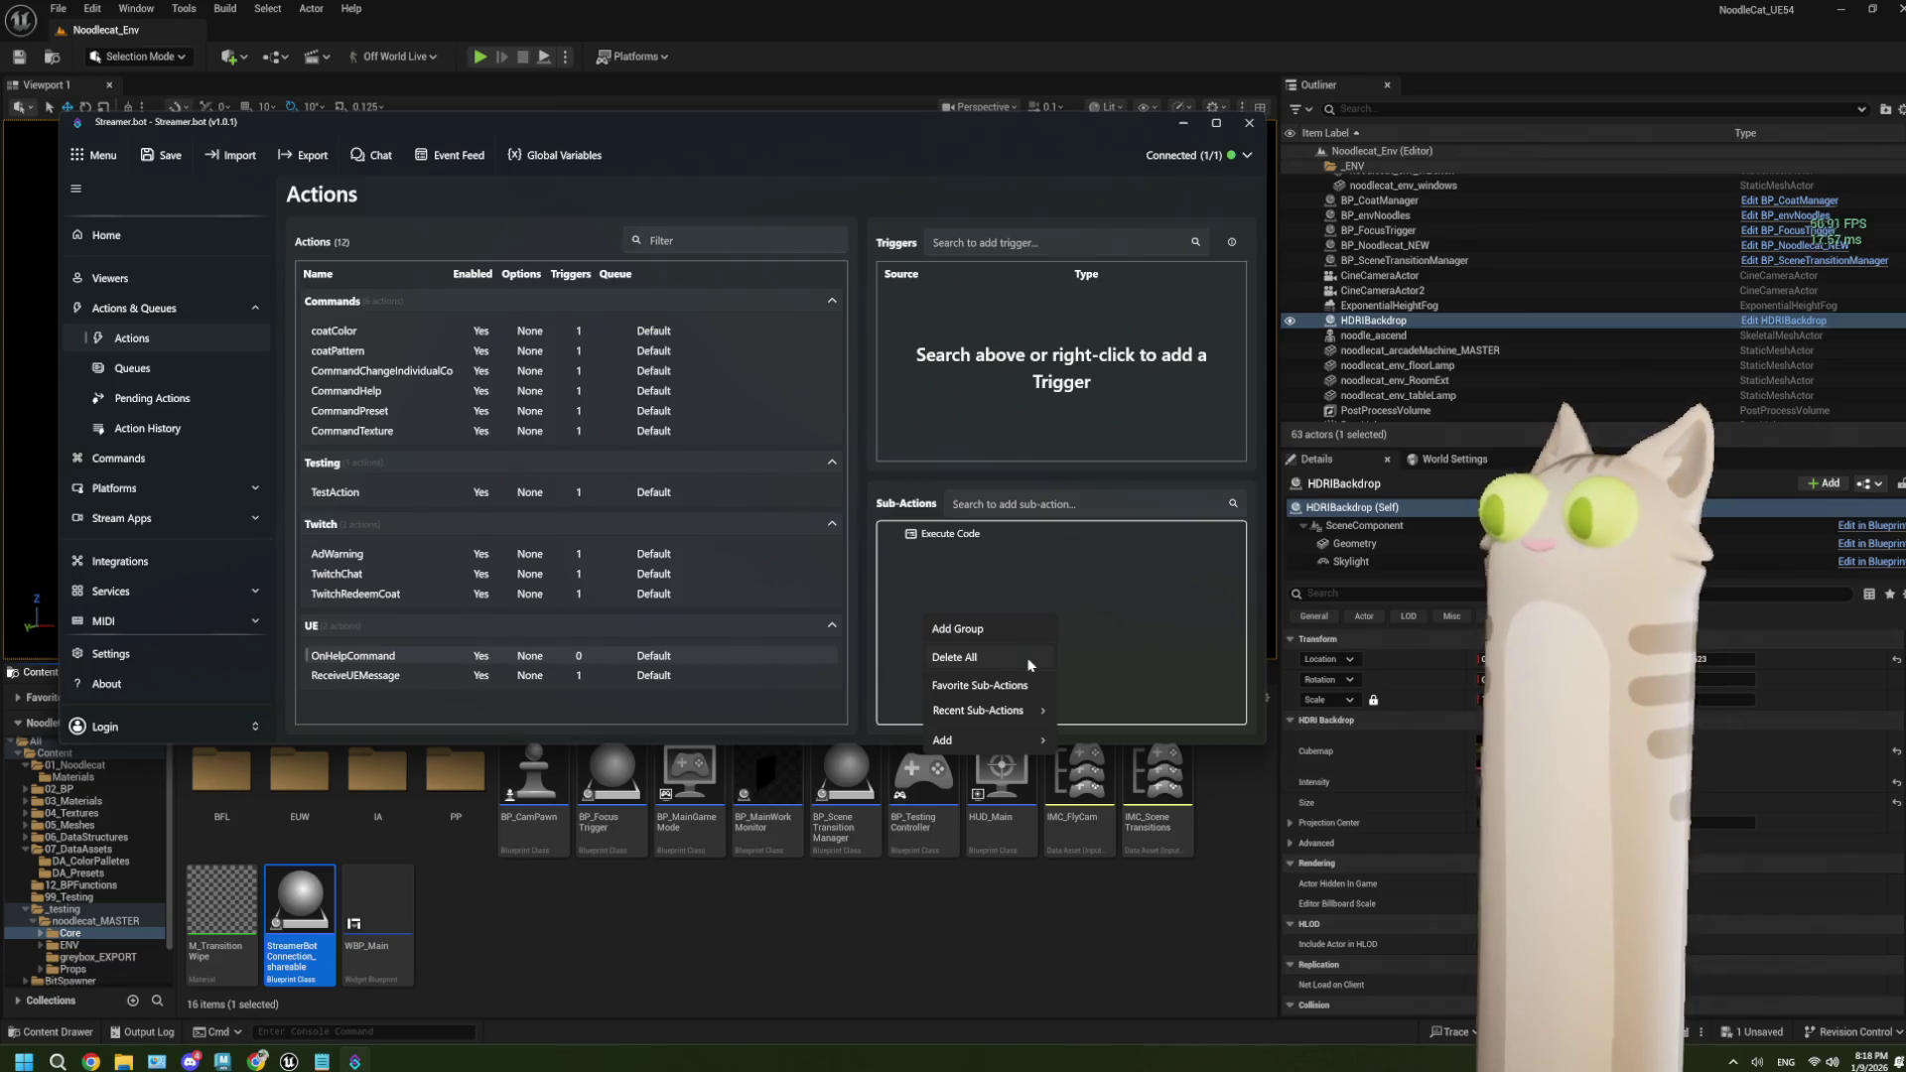
# Add a Twitch > Chat > Send Message to Channel sub-action, then switch to the Streamer.bot docs.
pyautogui.moveTo(1015, 744)
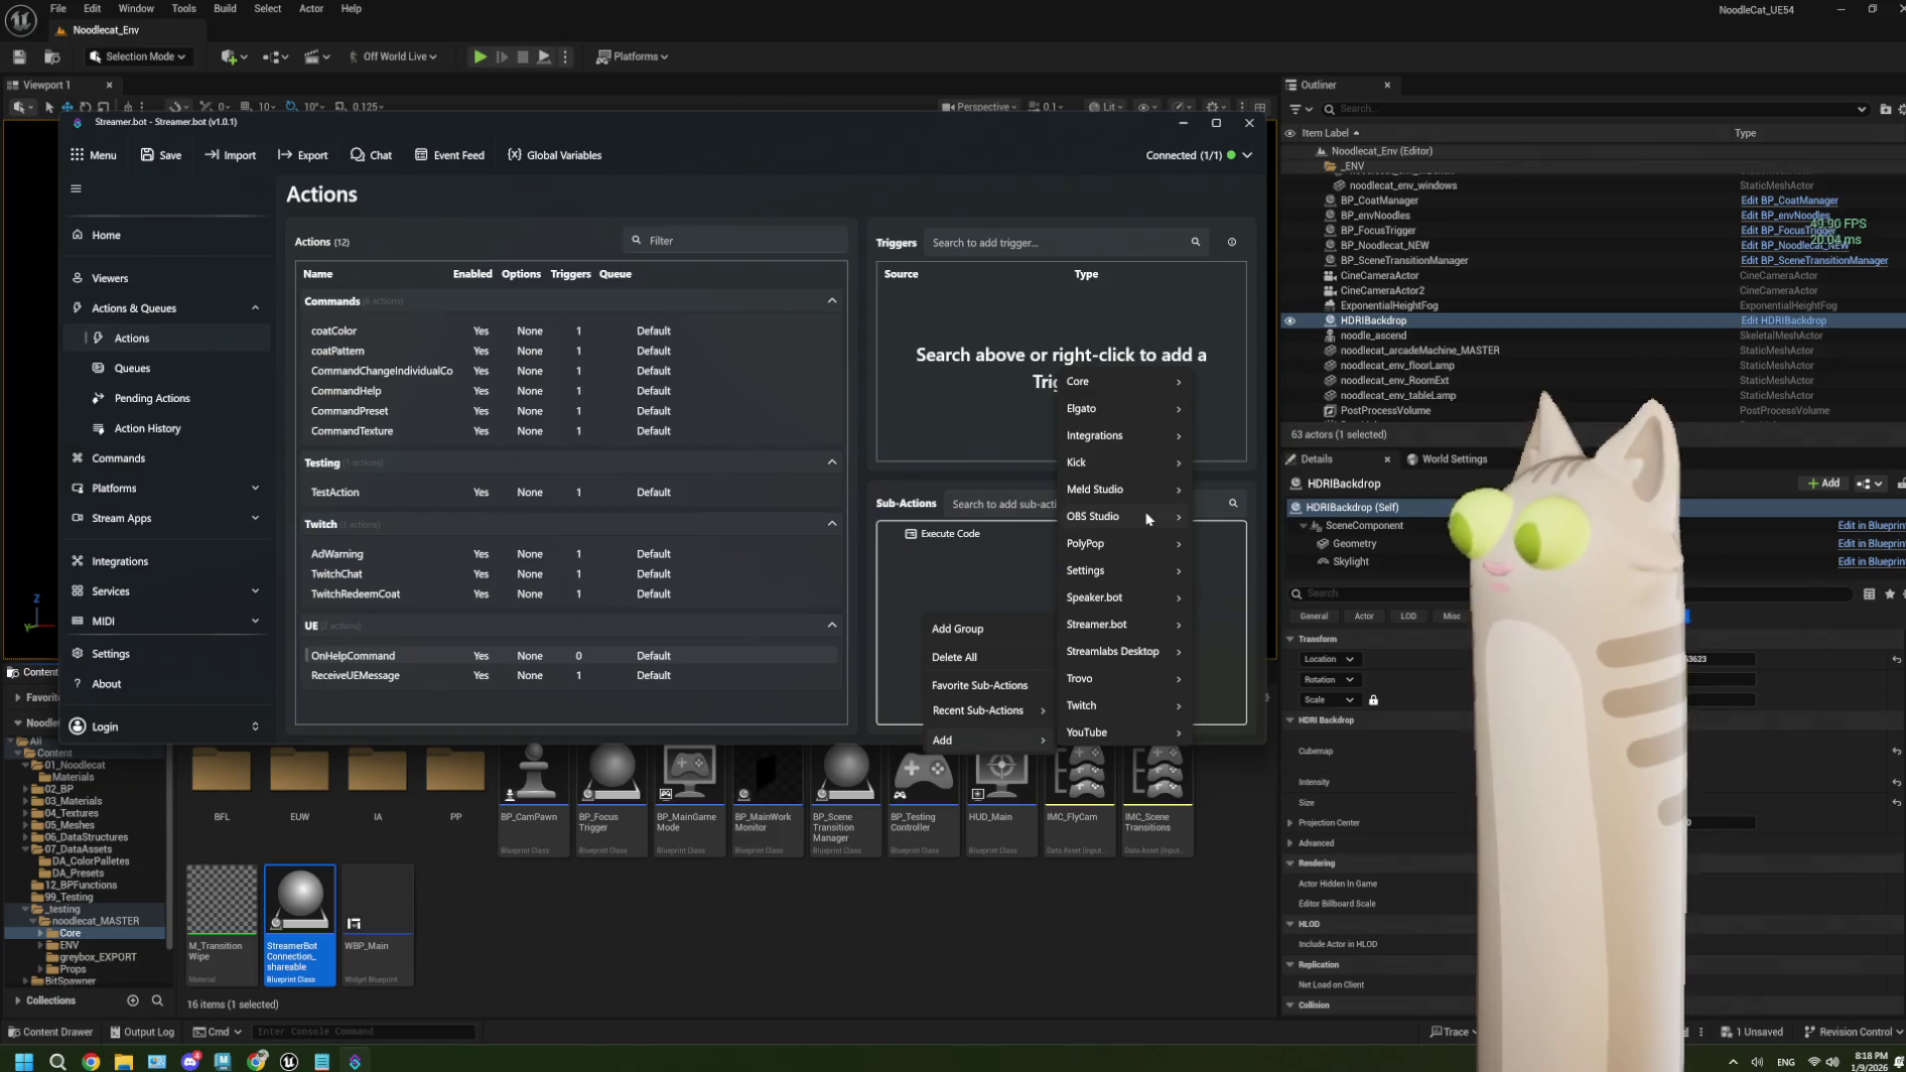
pyautogui.moveTo(1147, 518)
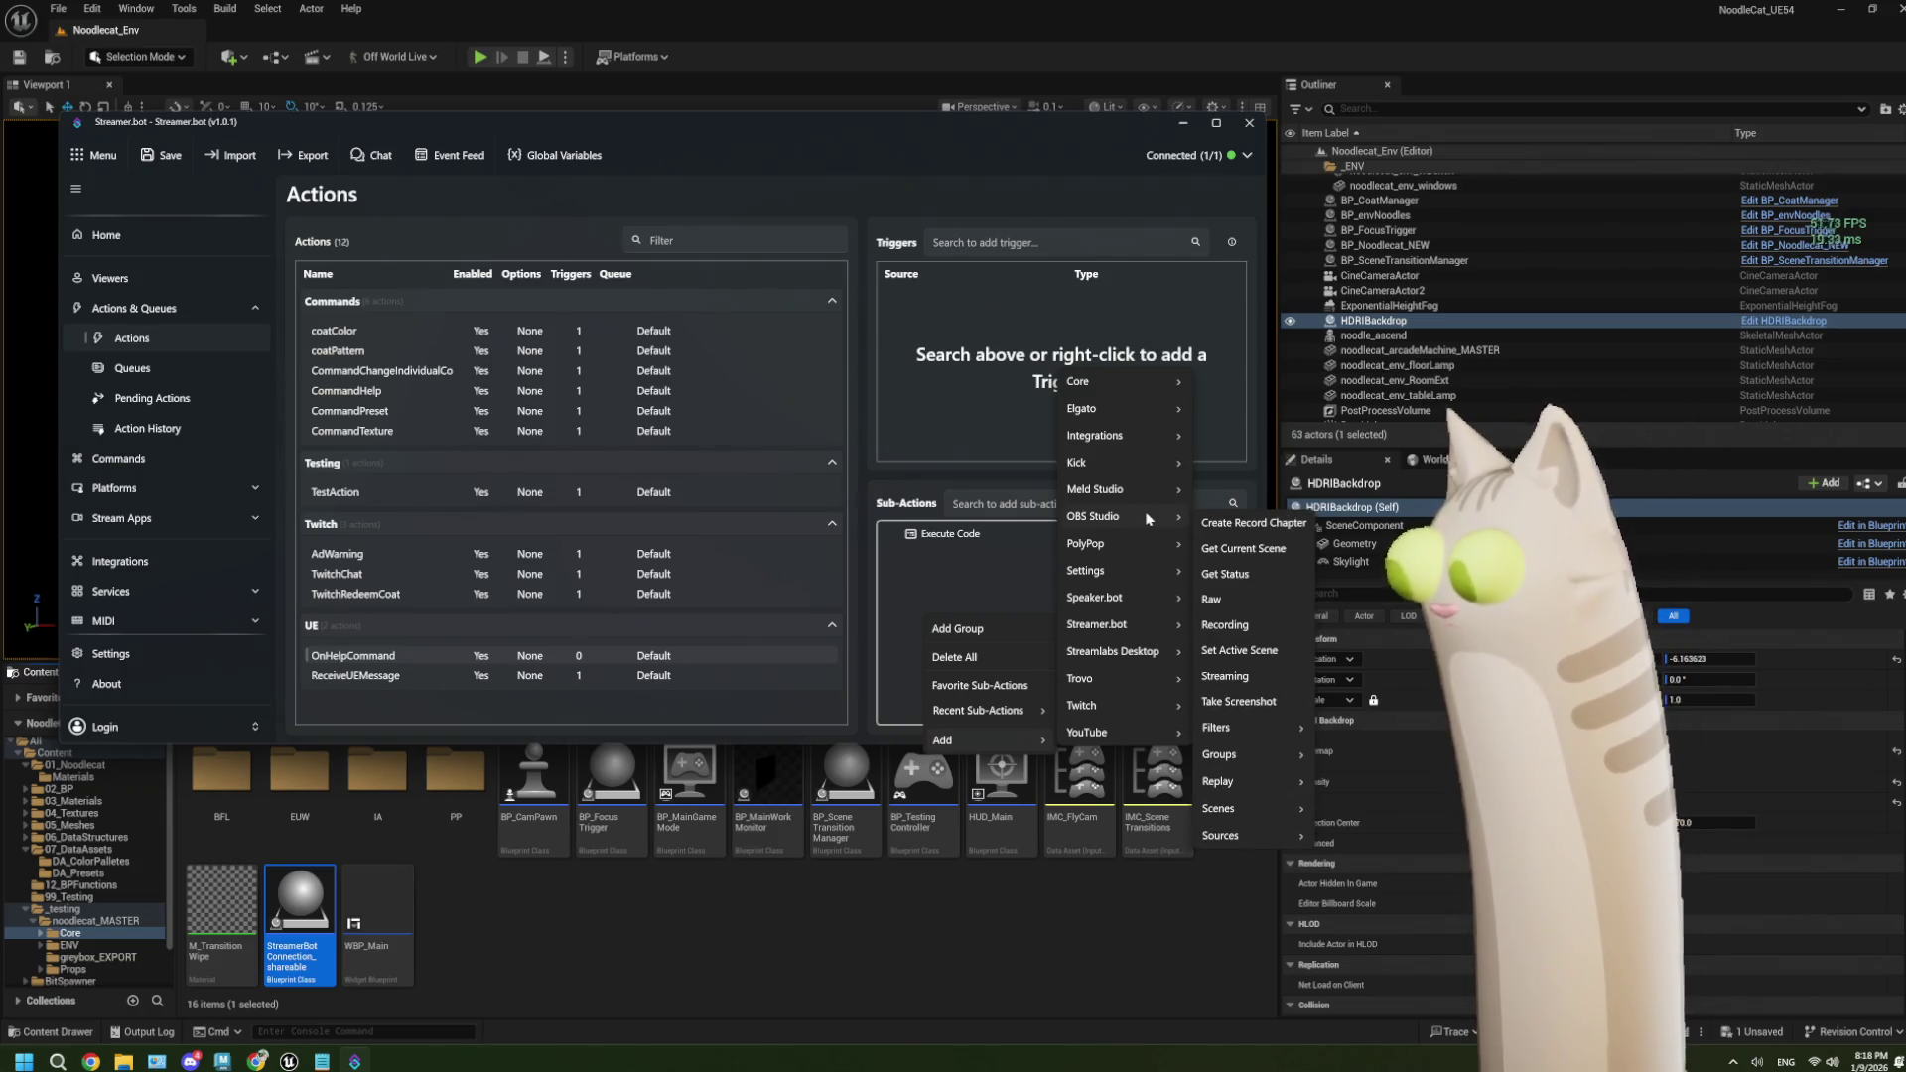
pyautogui.moveTo(1126, 709)
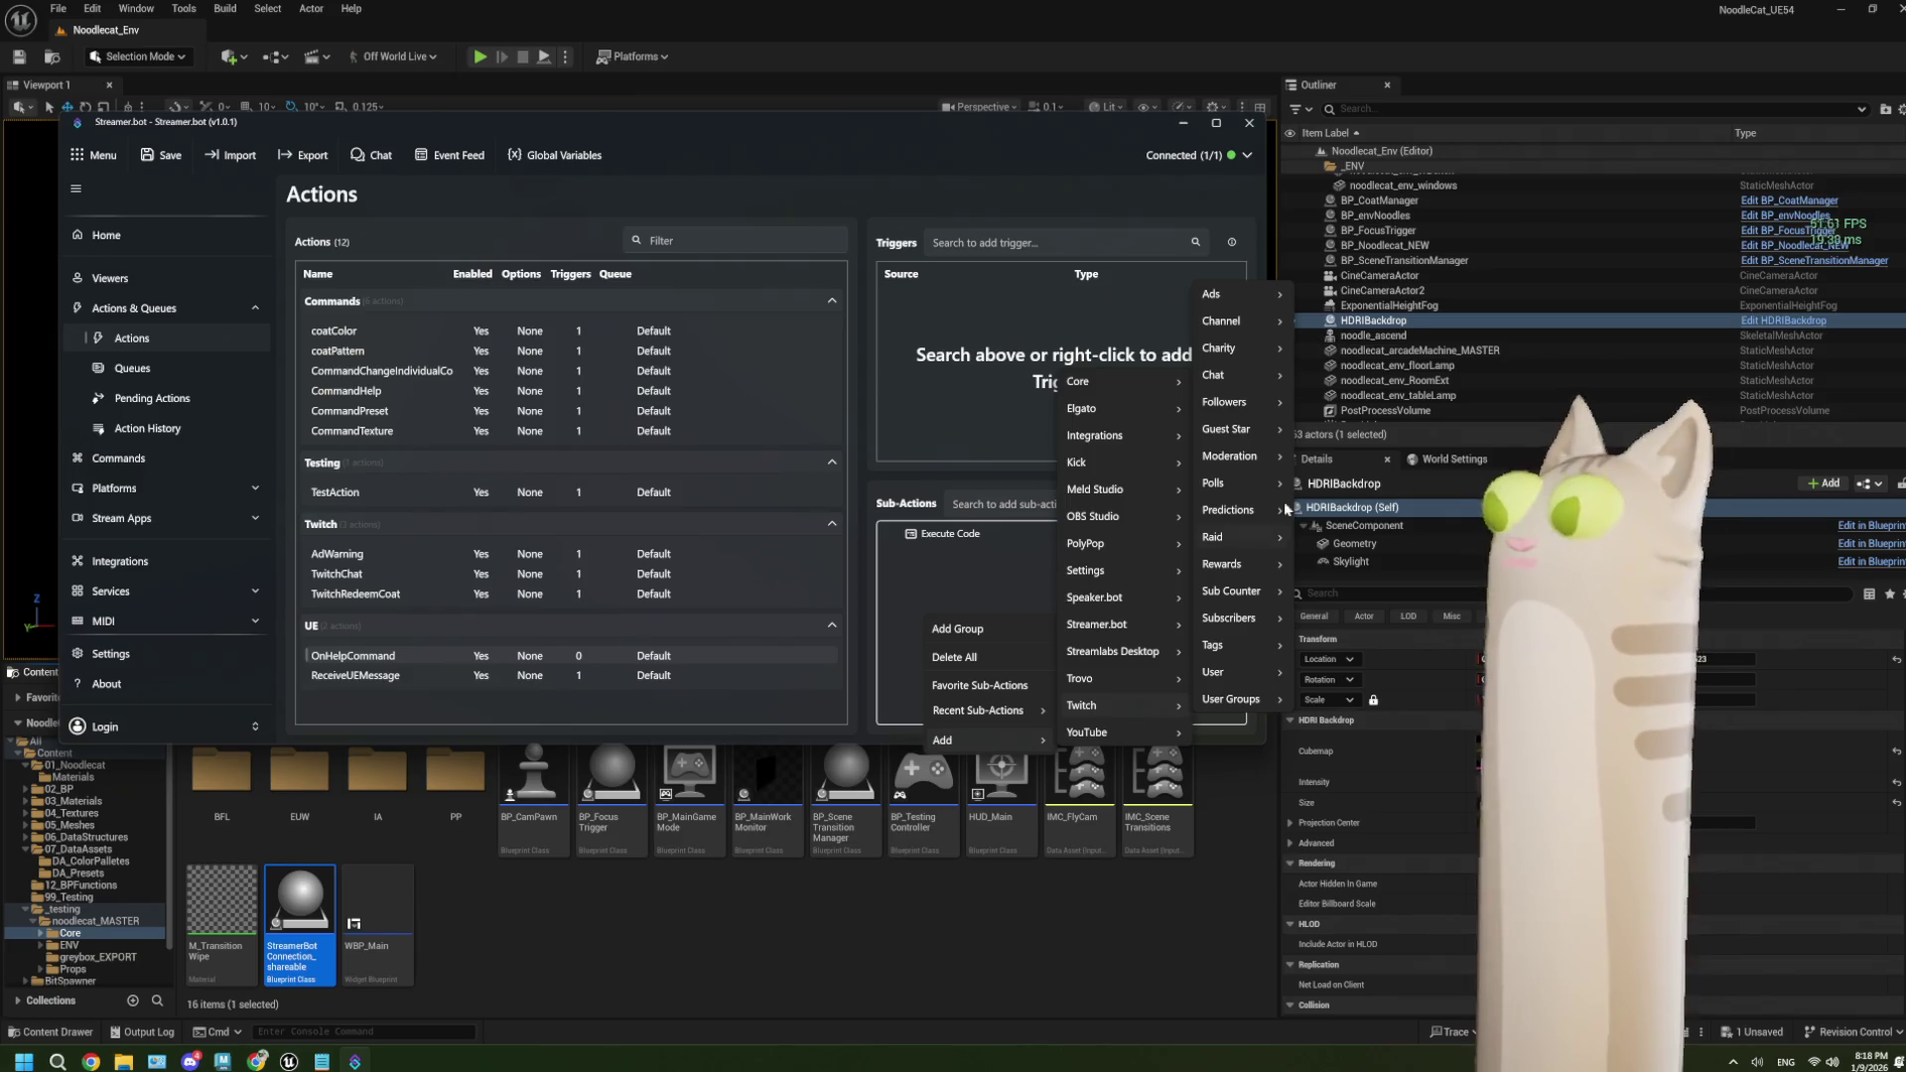
pyautogui.moveTo(1236, 375)
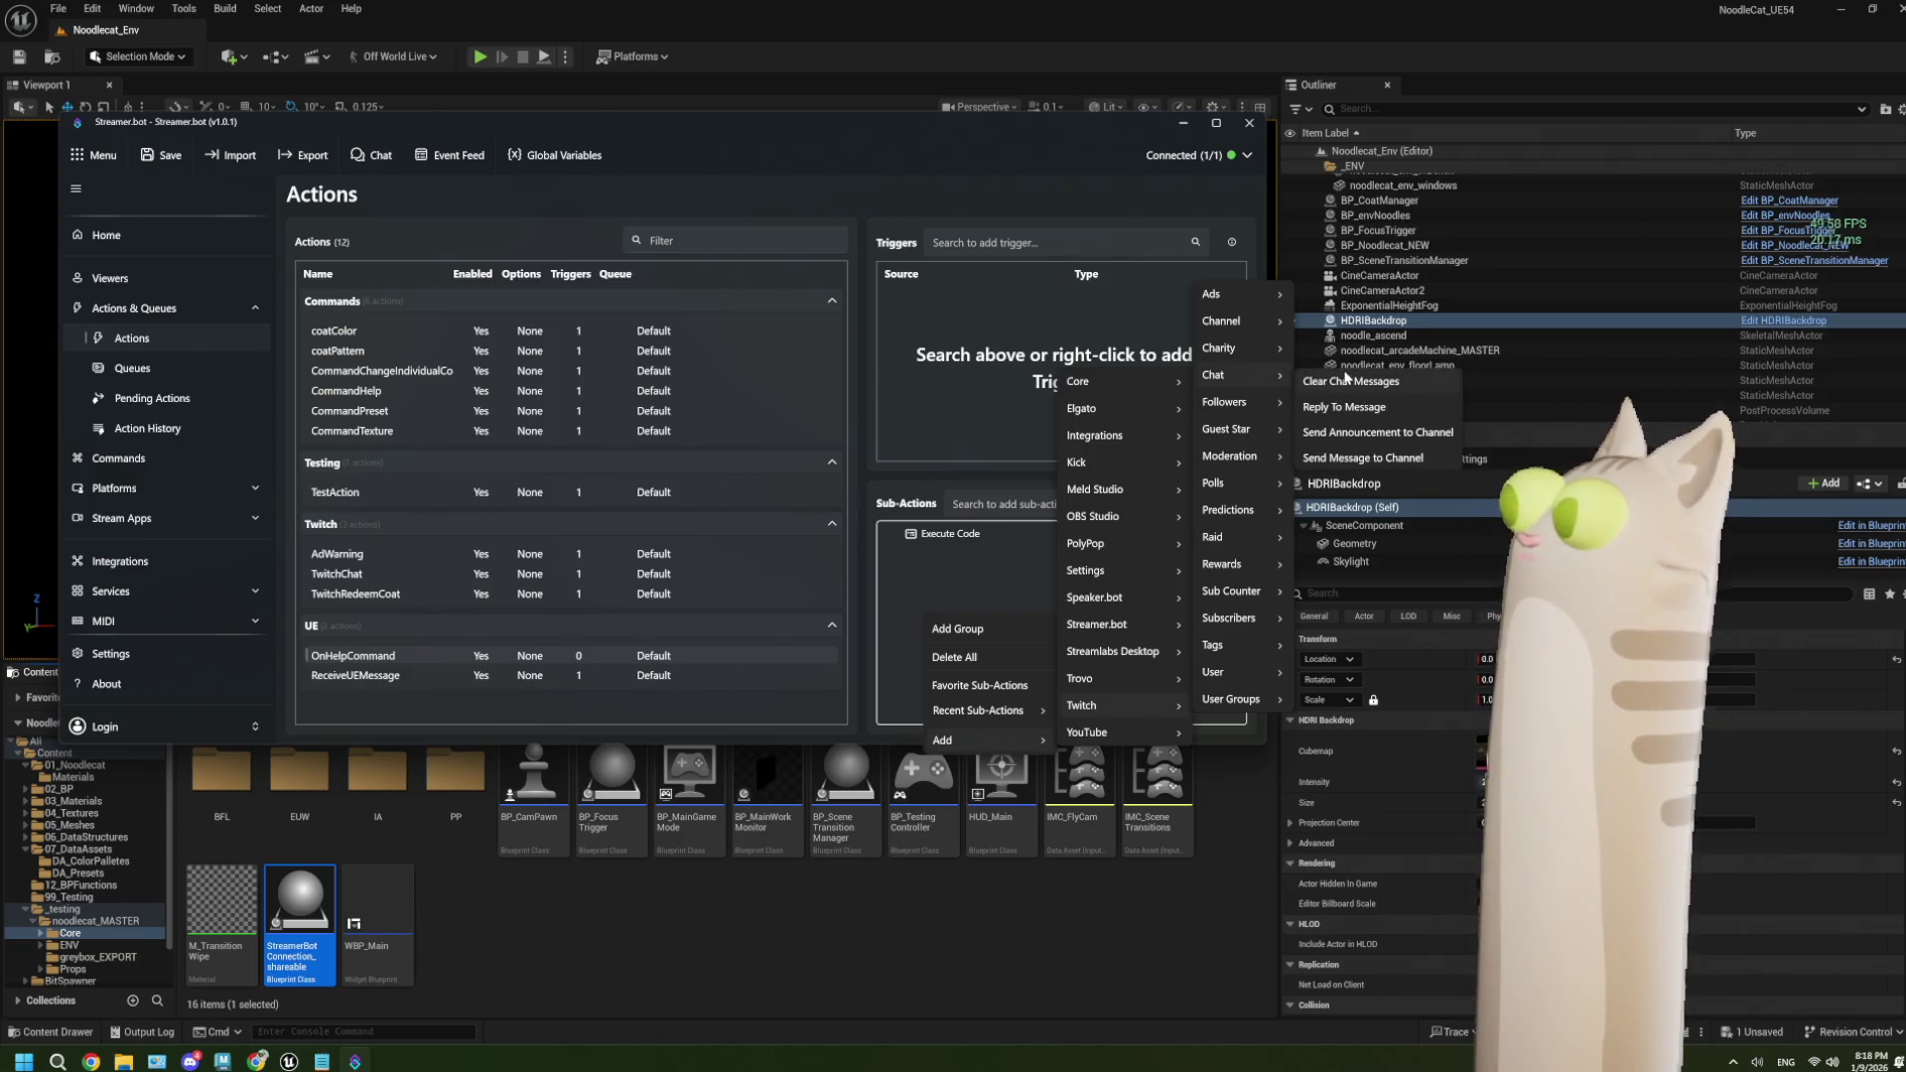
pyautogui.click(1351, 461)
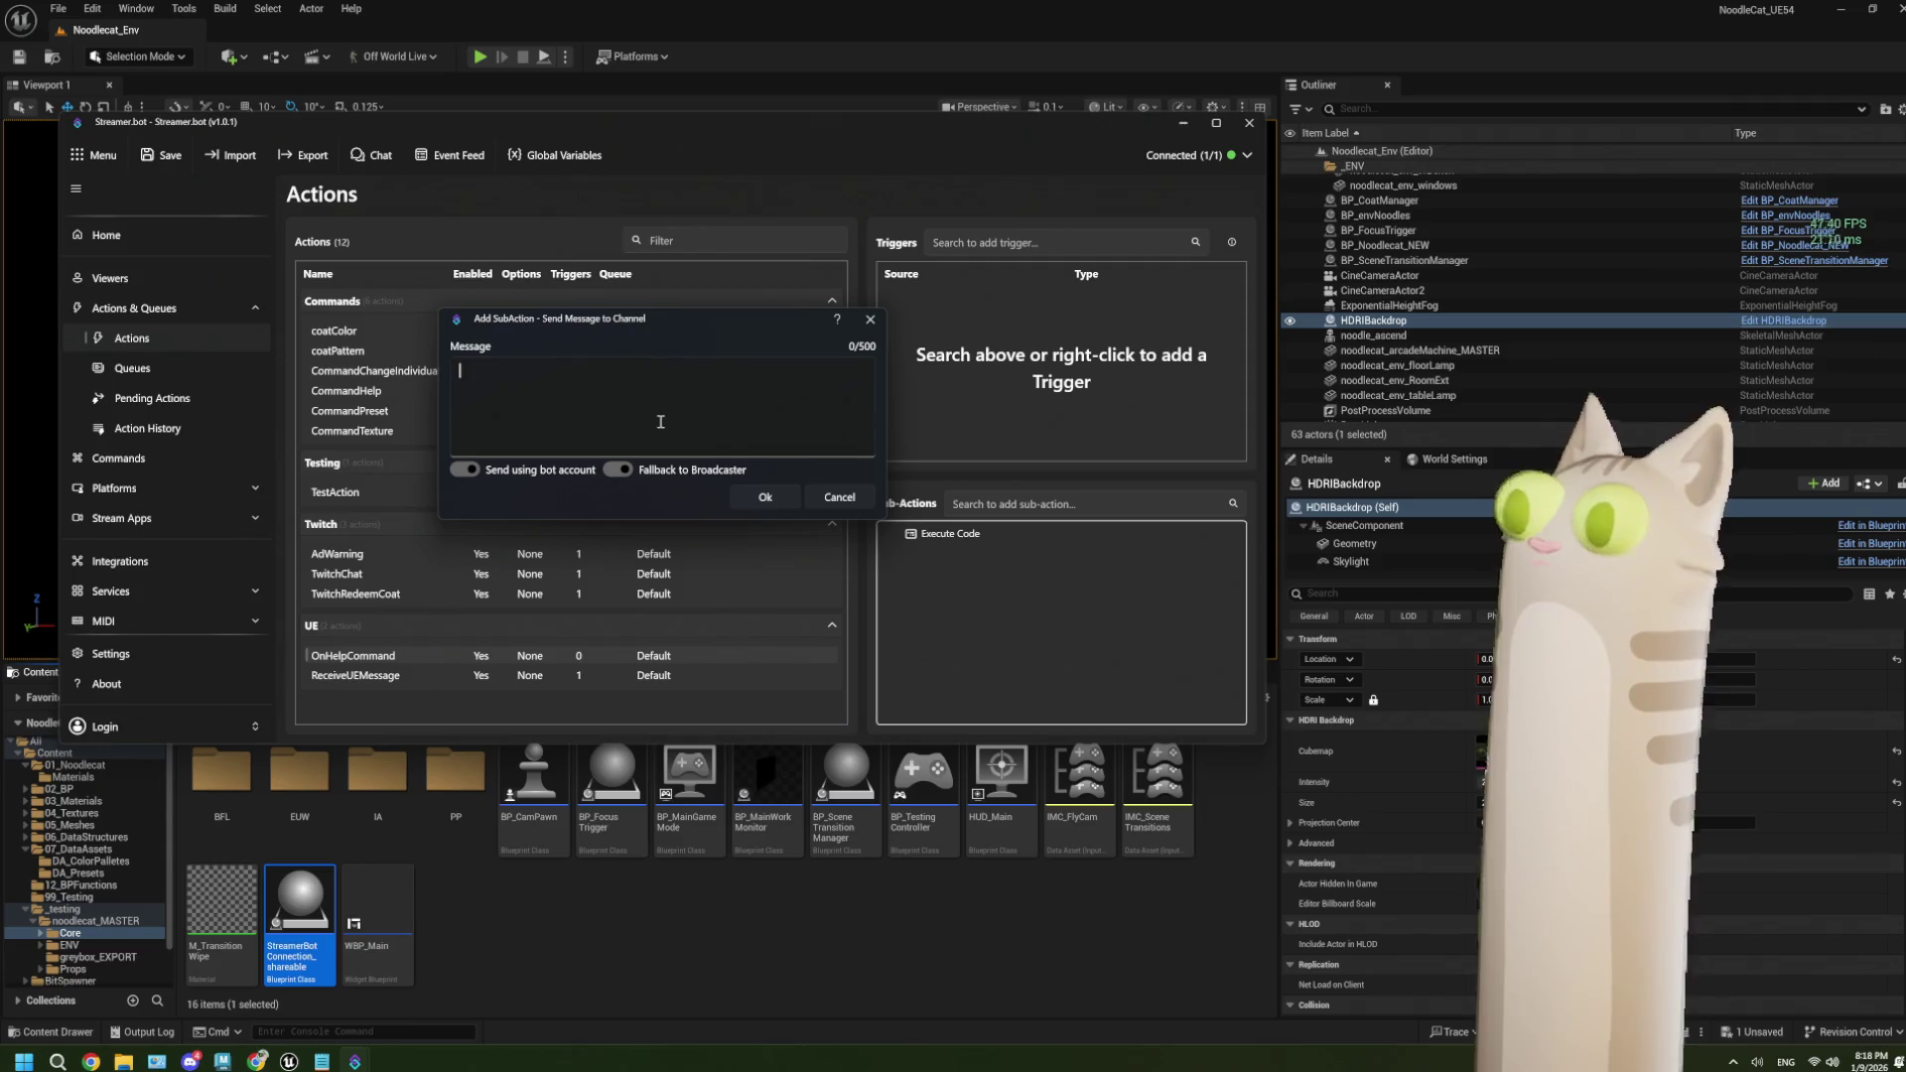
pyautogui.moveTo(322, 1062)
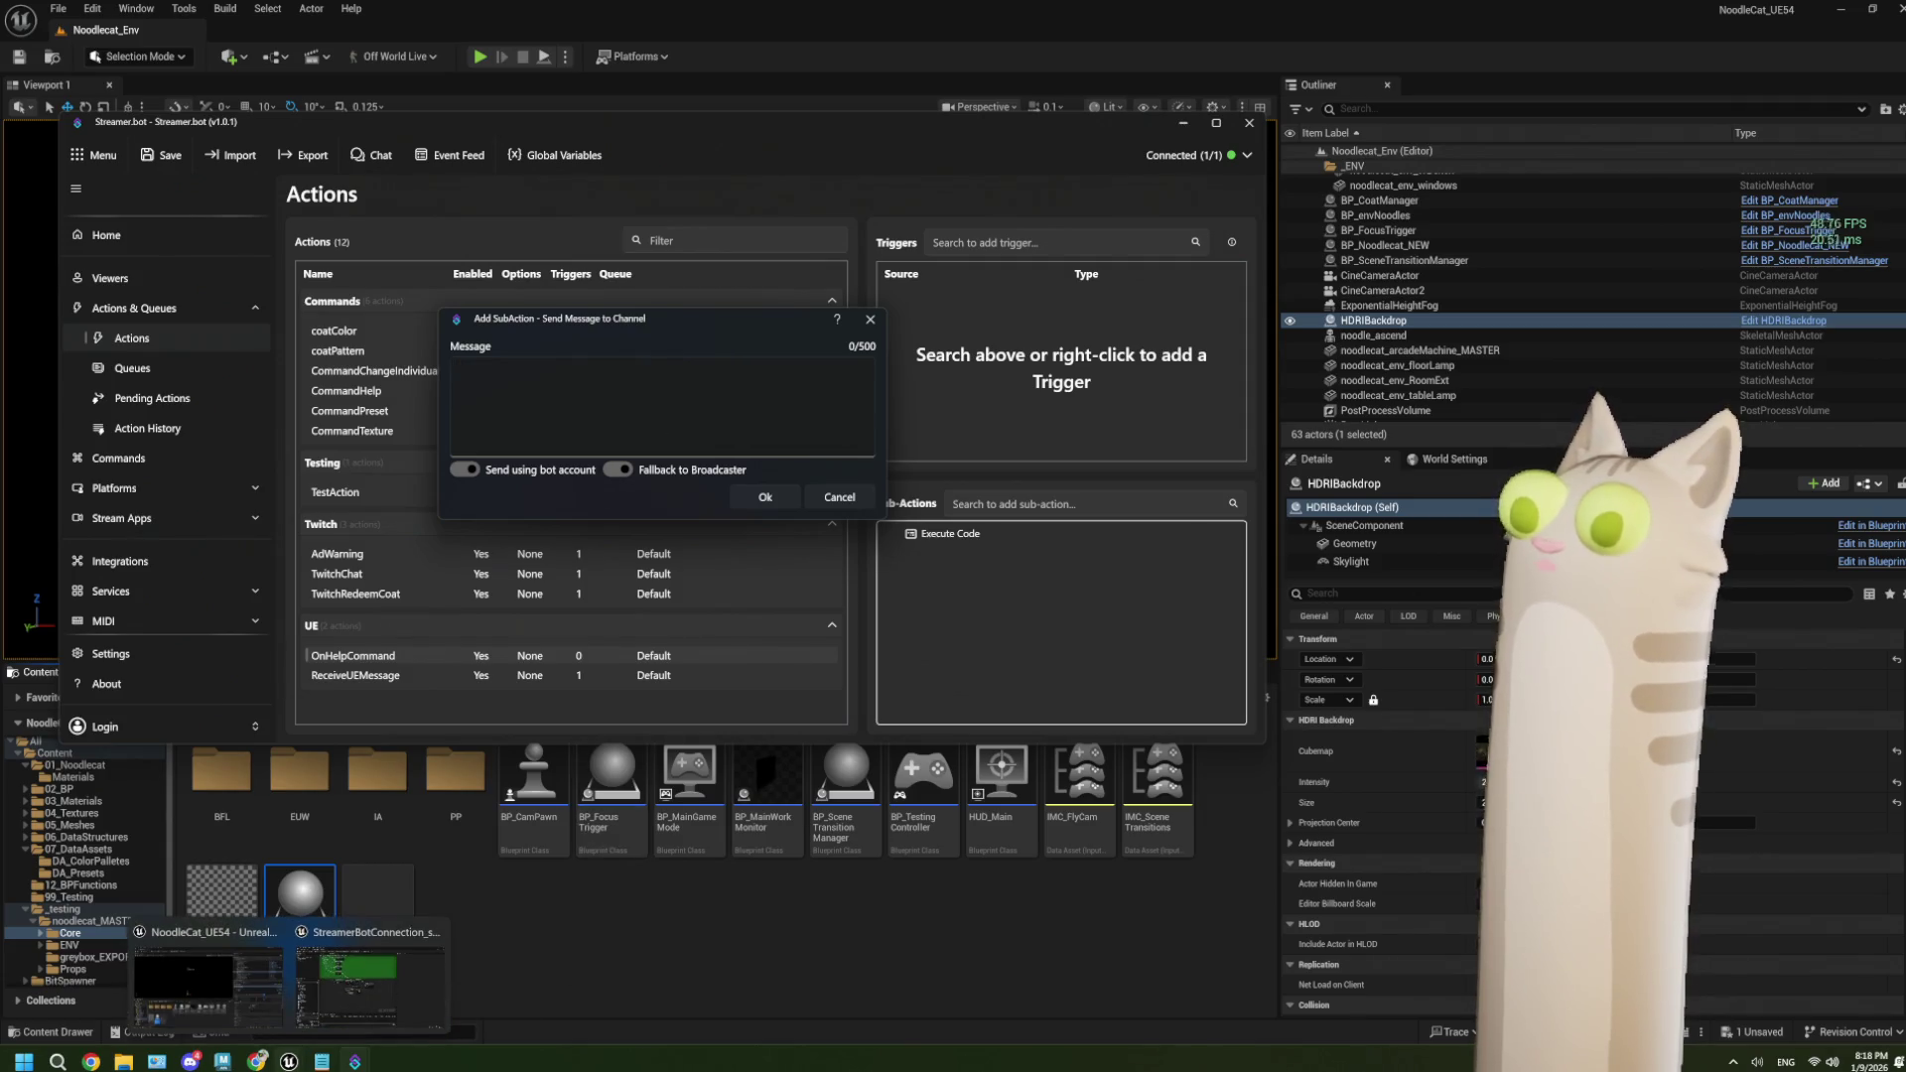
pyautogui.click(256, 1061)
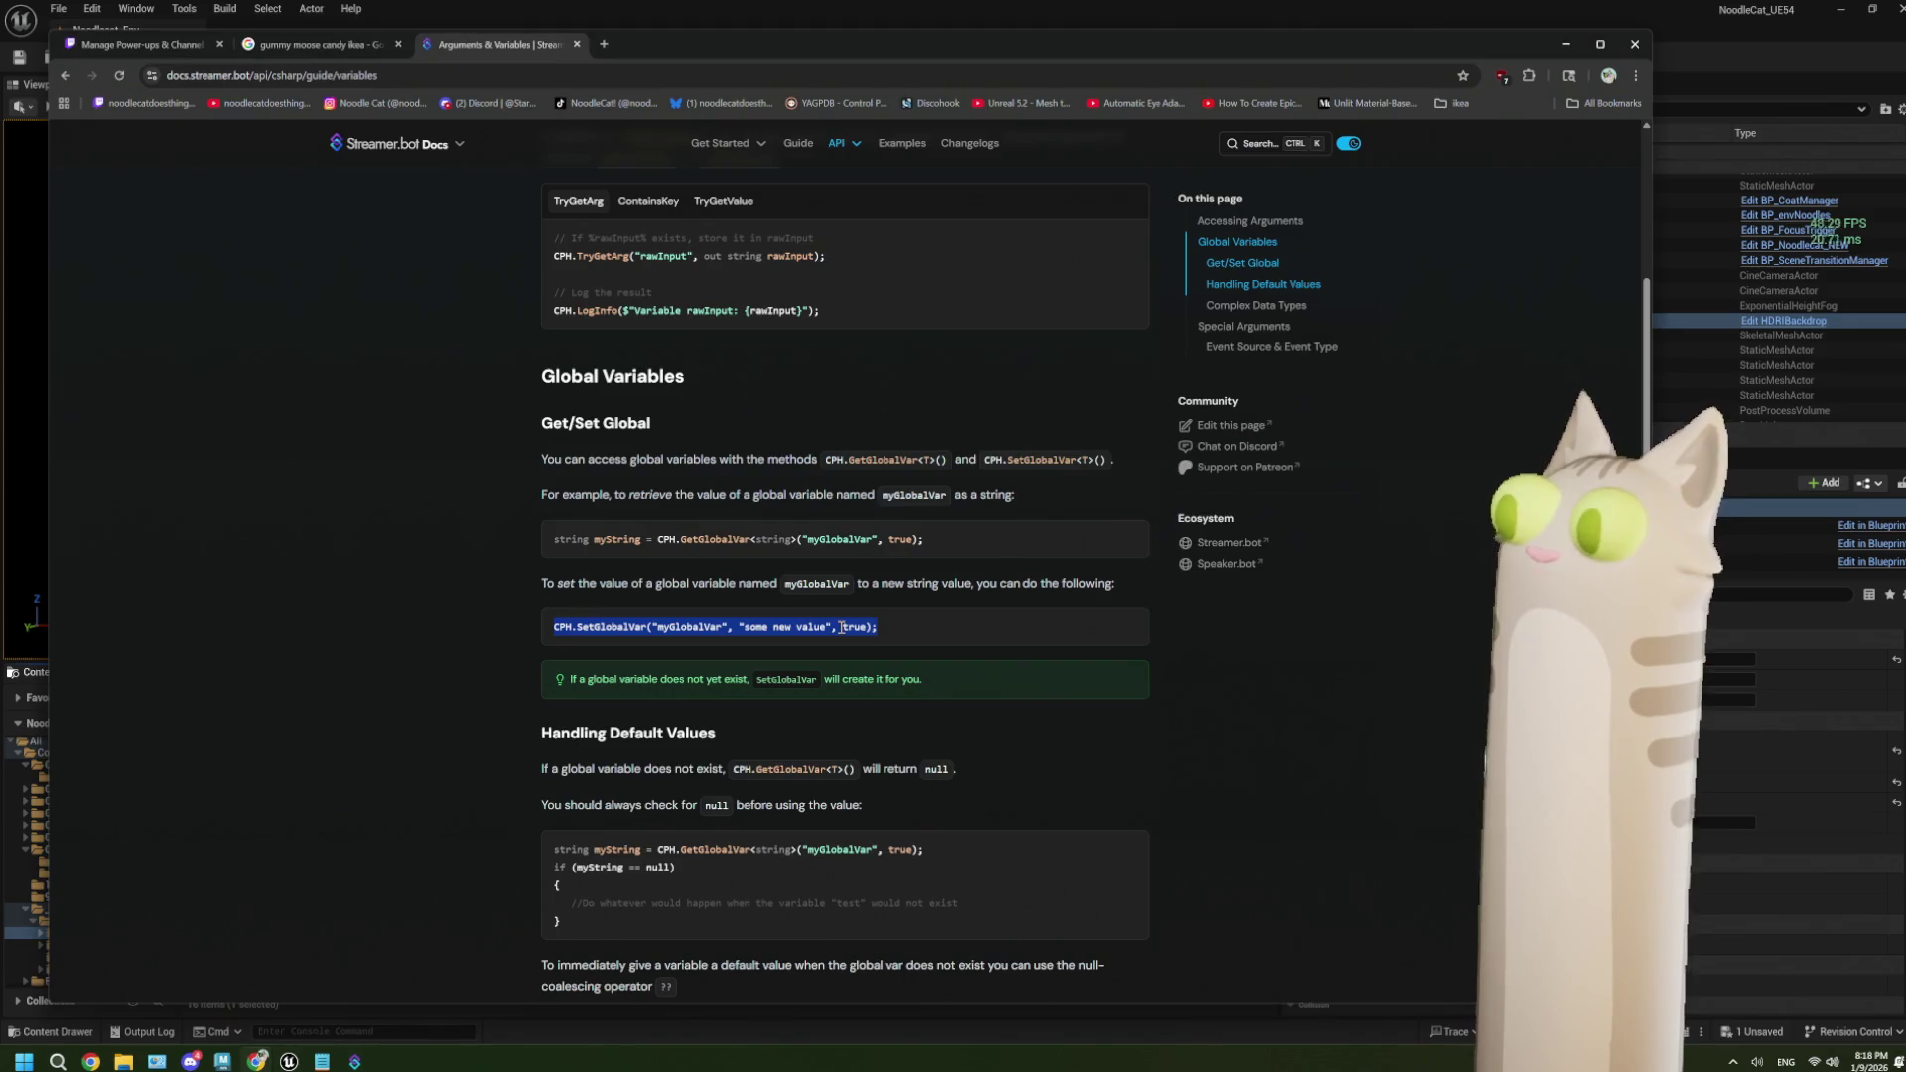
# Scroll through the Arguments & Variables docs page, then minimize the browser.
pyautogui.scroll(-8, 838, 626)
pyautogui.scroll(-10, 840, 633)
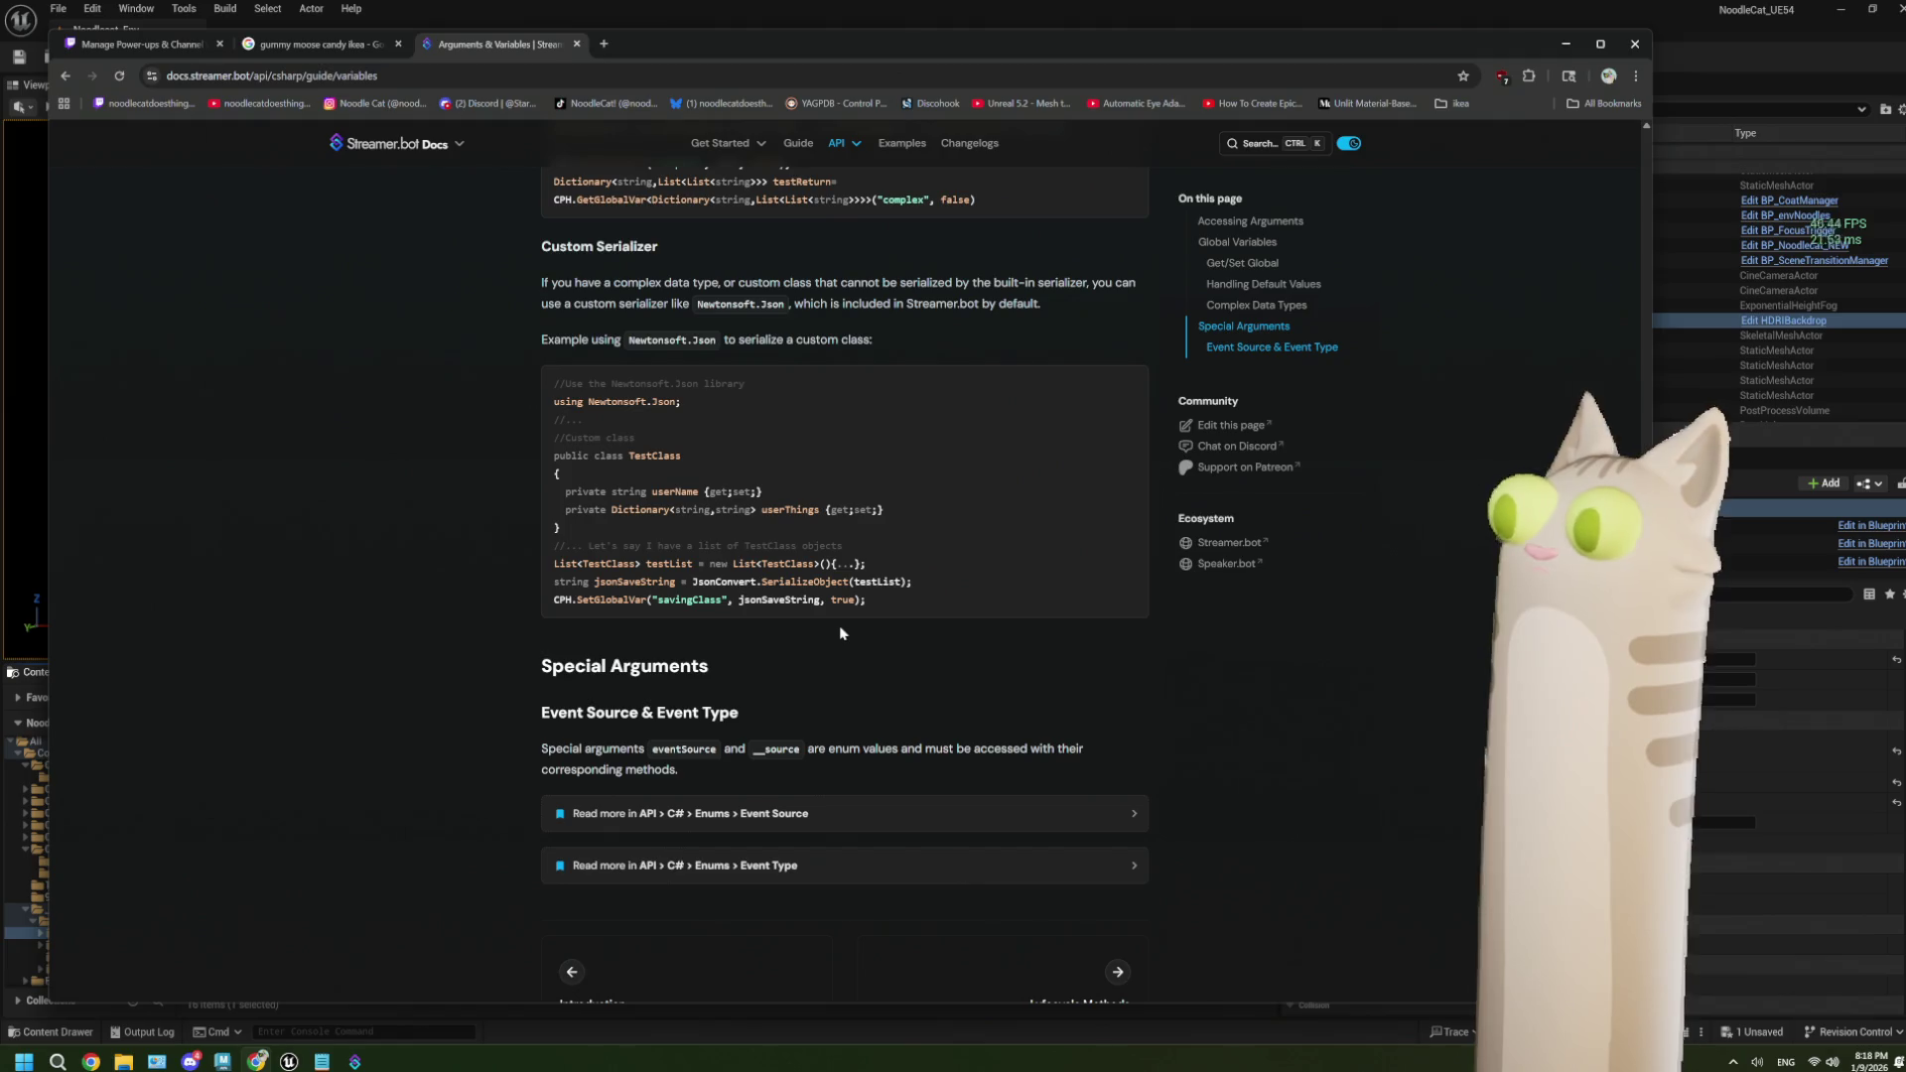
pyautogui.scroll(-1, 840, 633)
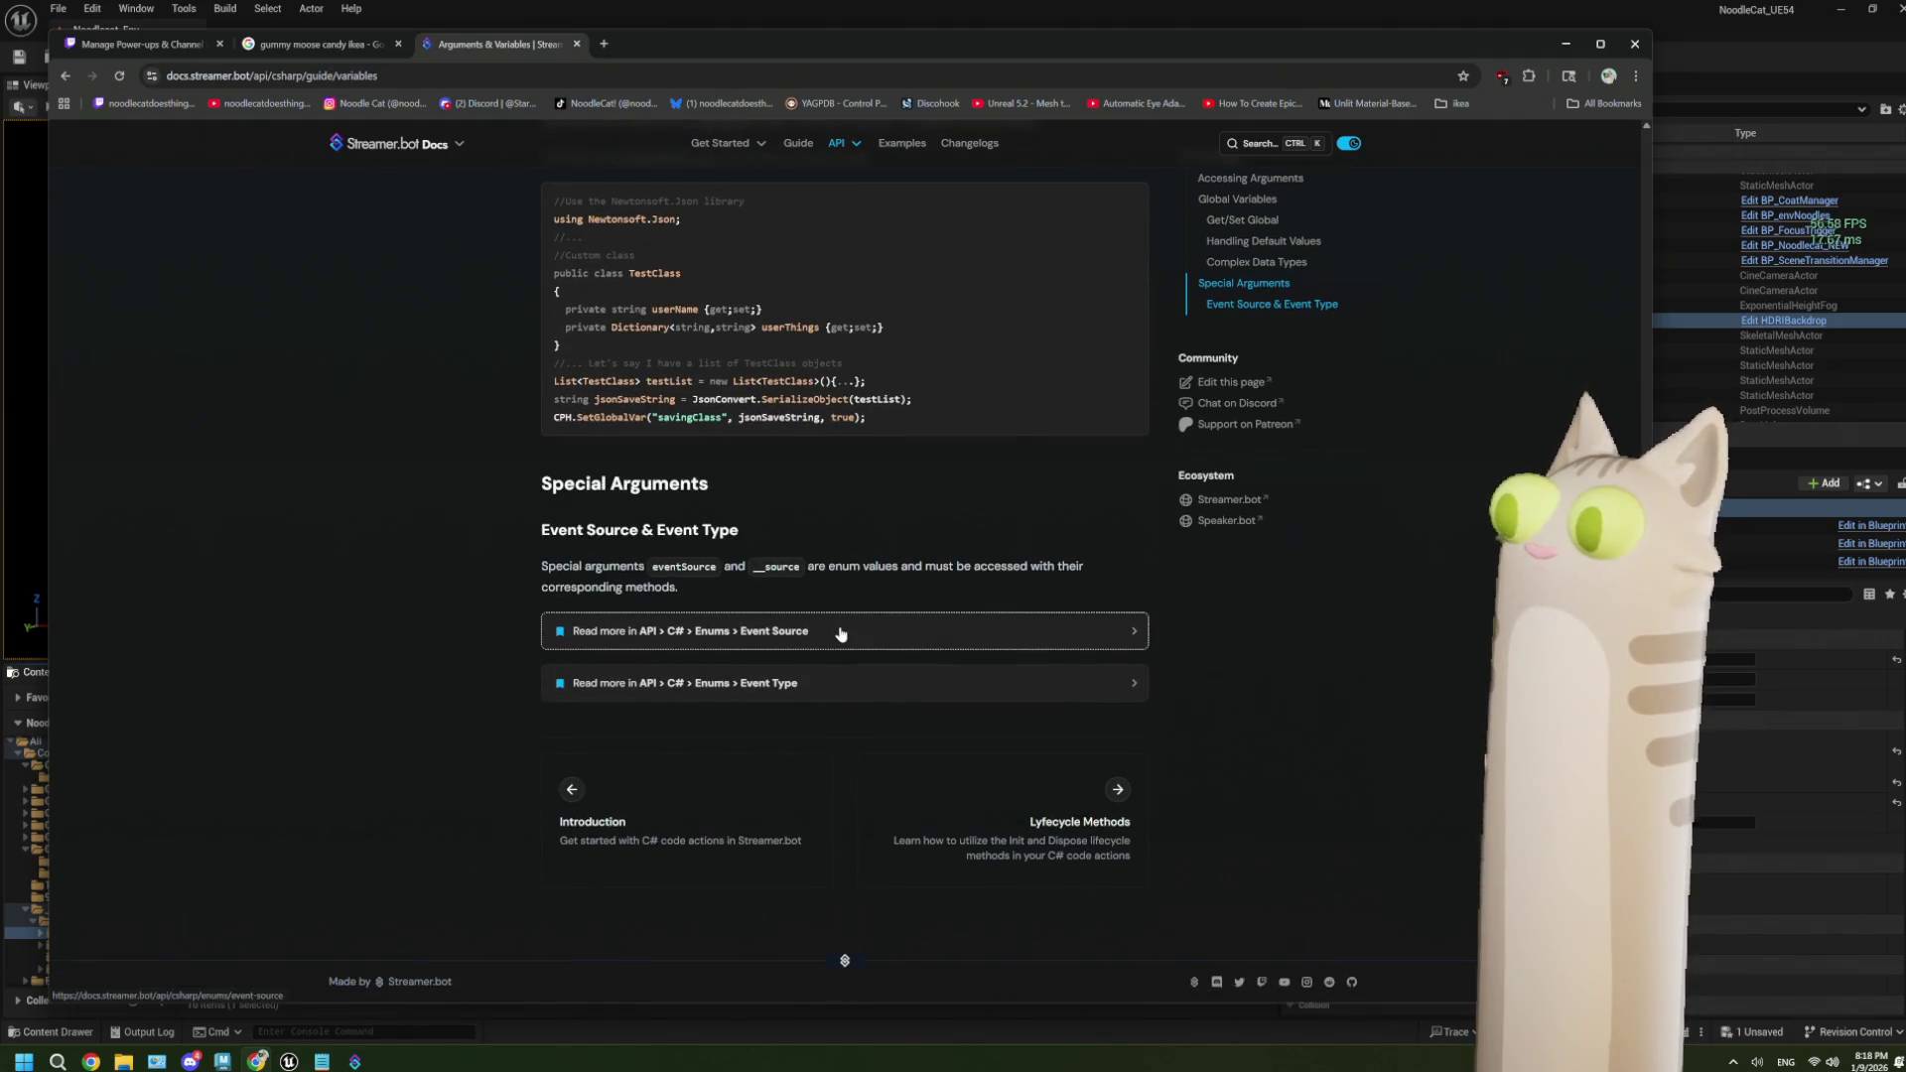
pyautogui.scroll(15, 598, 398)
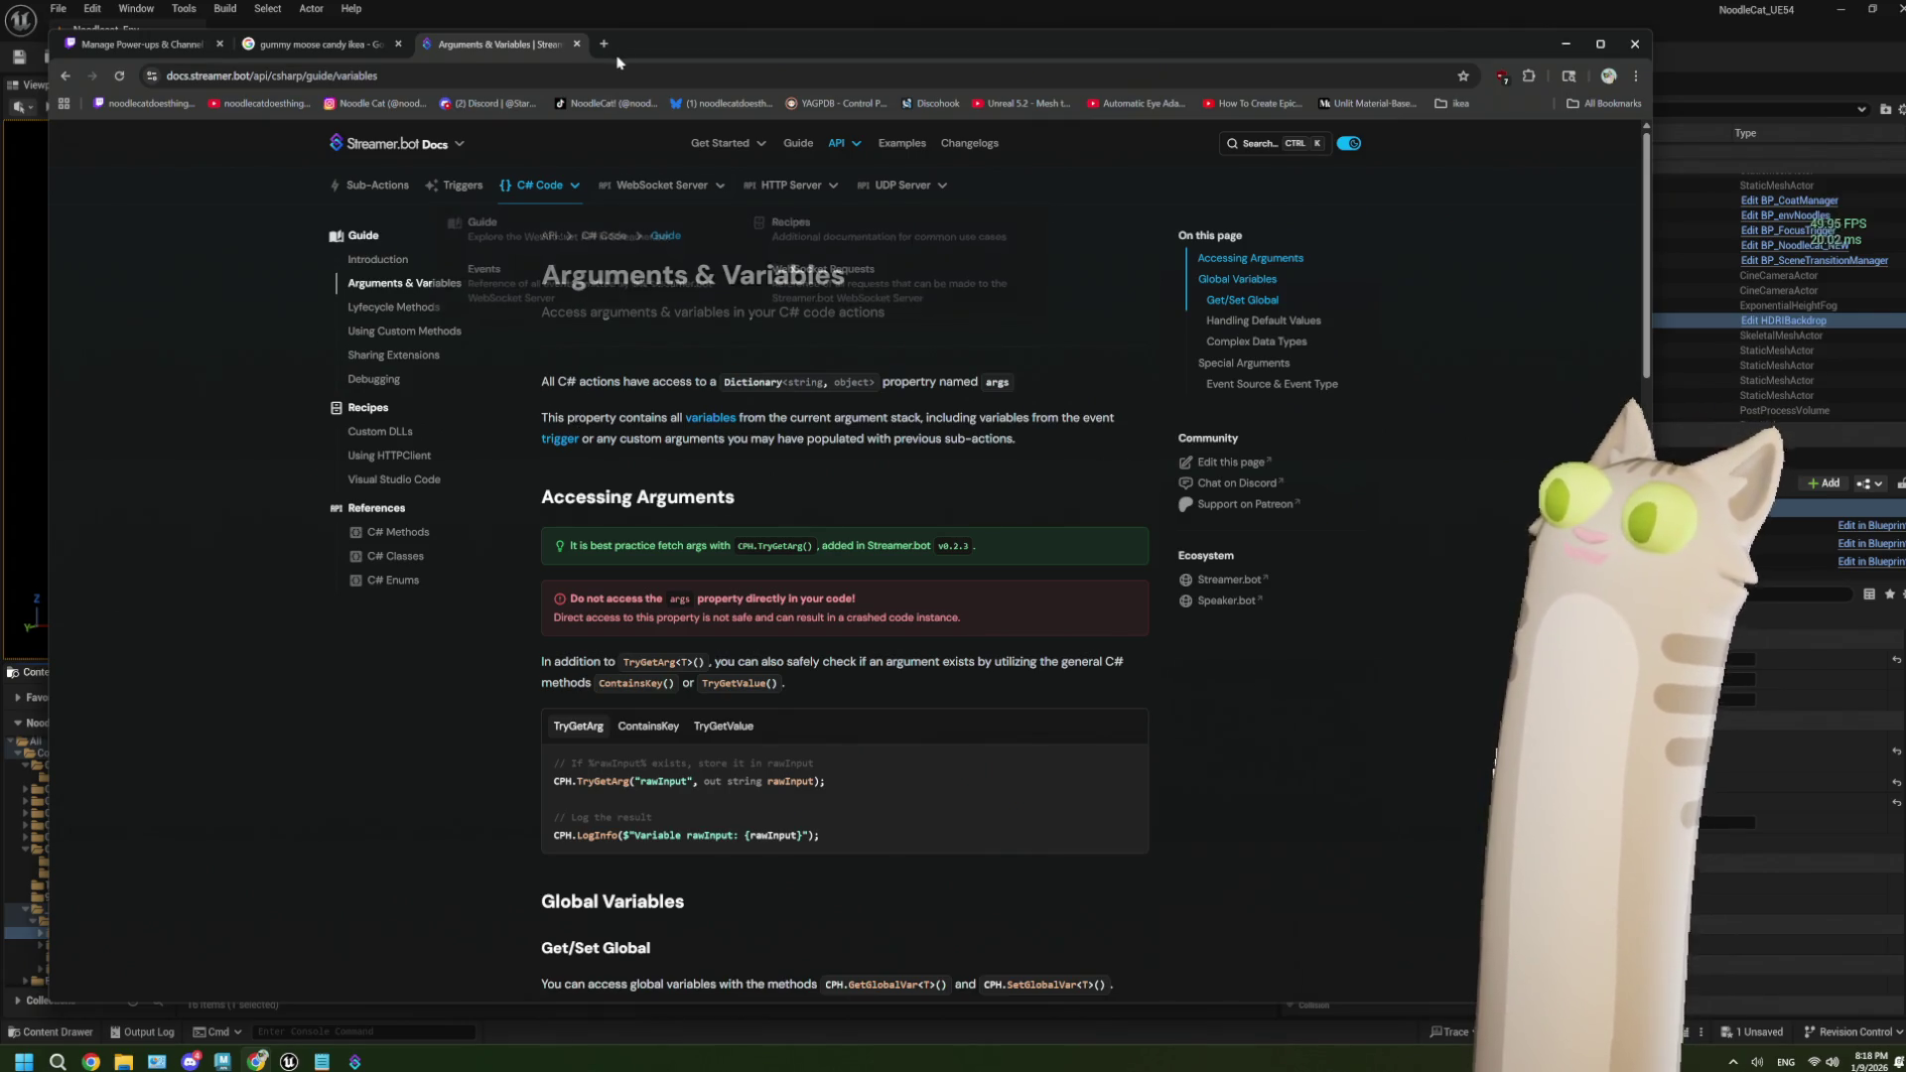
pyautogui.click(1569, 44)
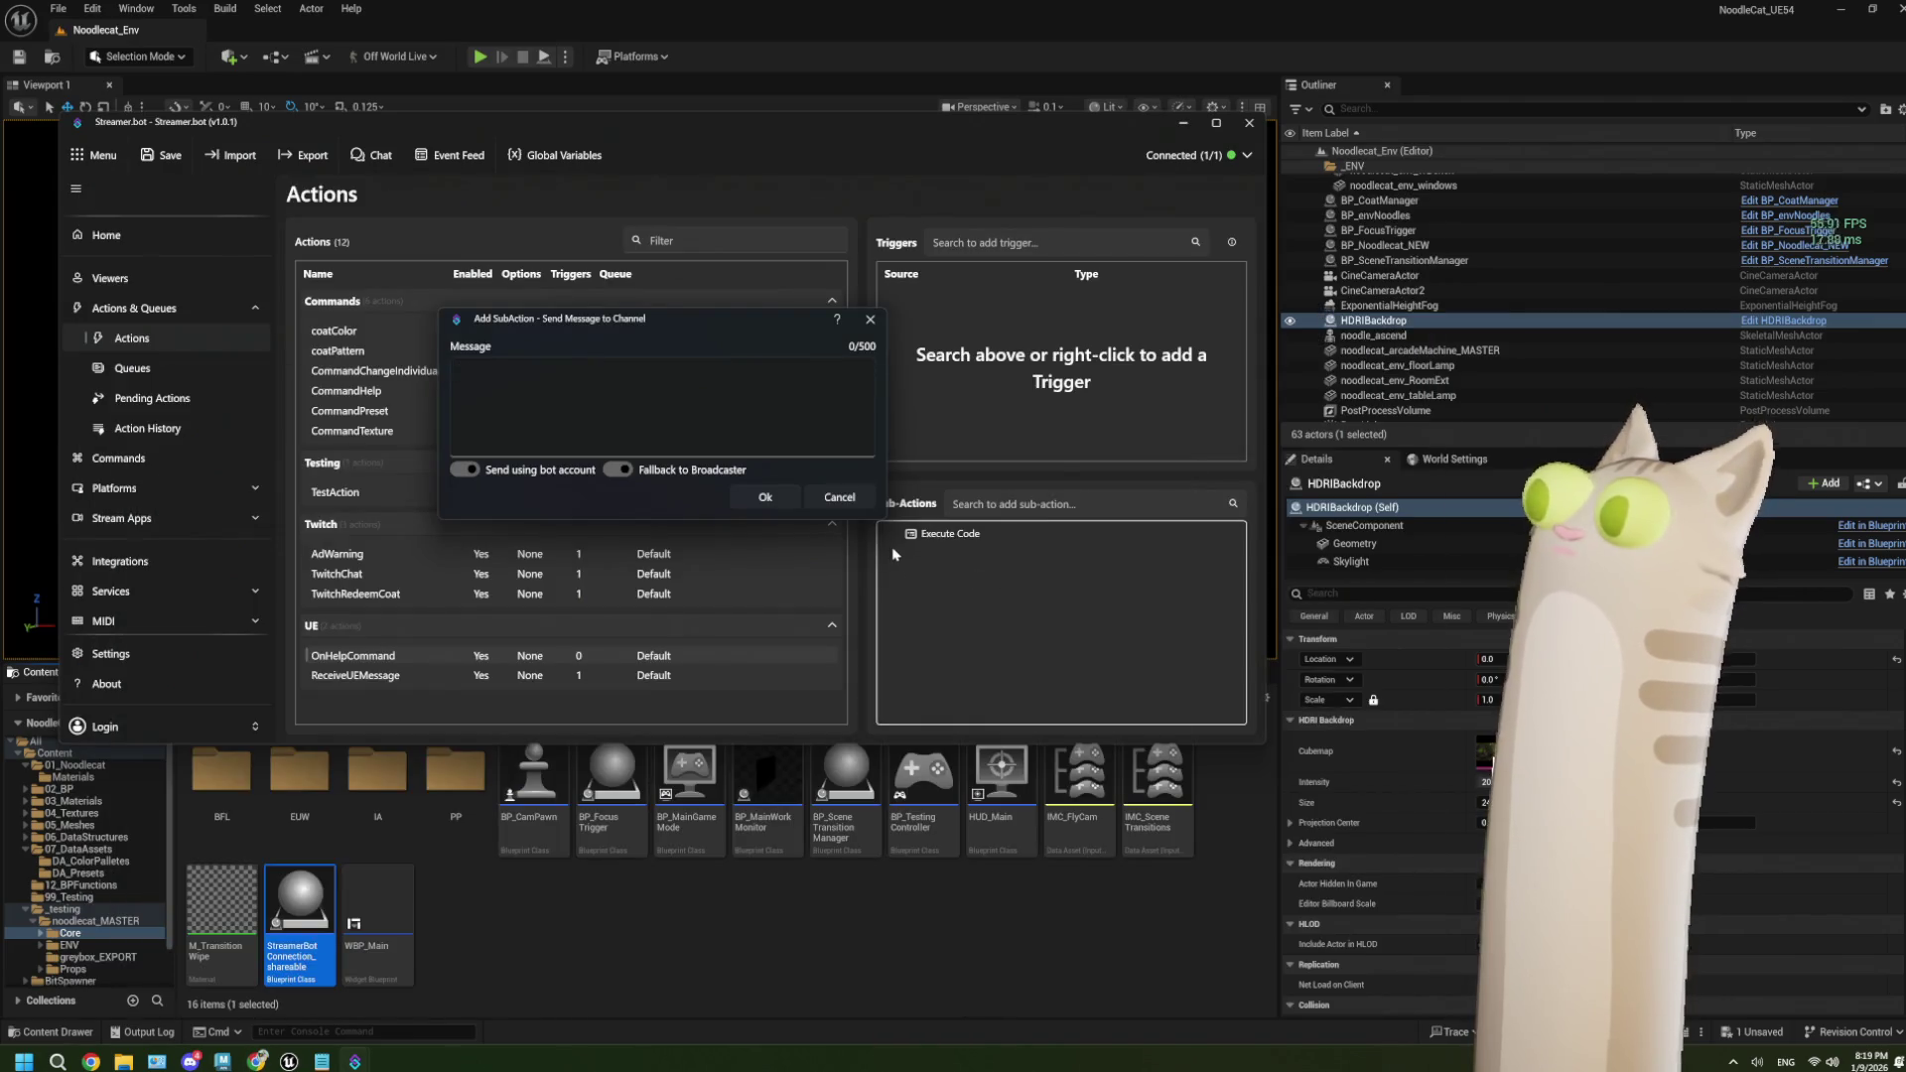
# Open the Streamer.bot Variables guide from the search results, read through it, and minimize Chrome.
pyautogui.moveTo(360, 1061)
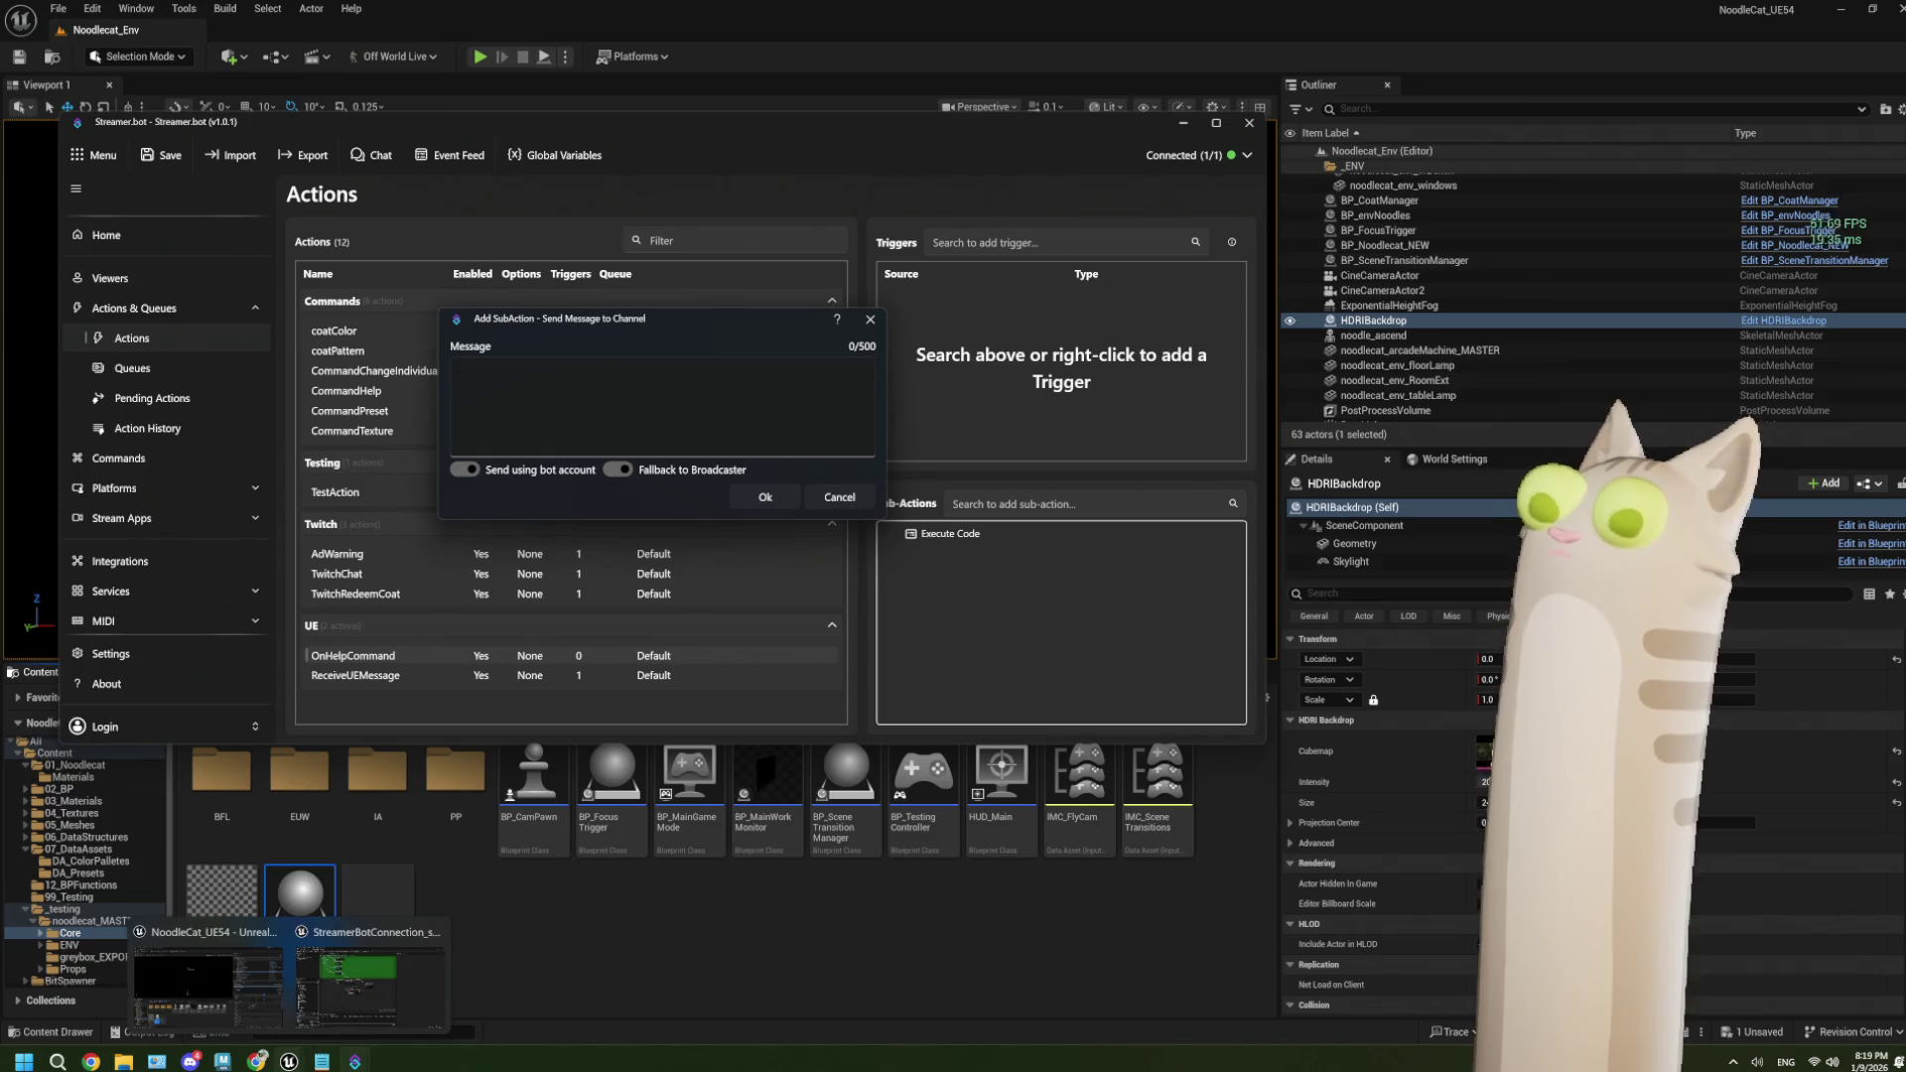
pyautogui.click(257, 1062)
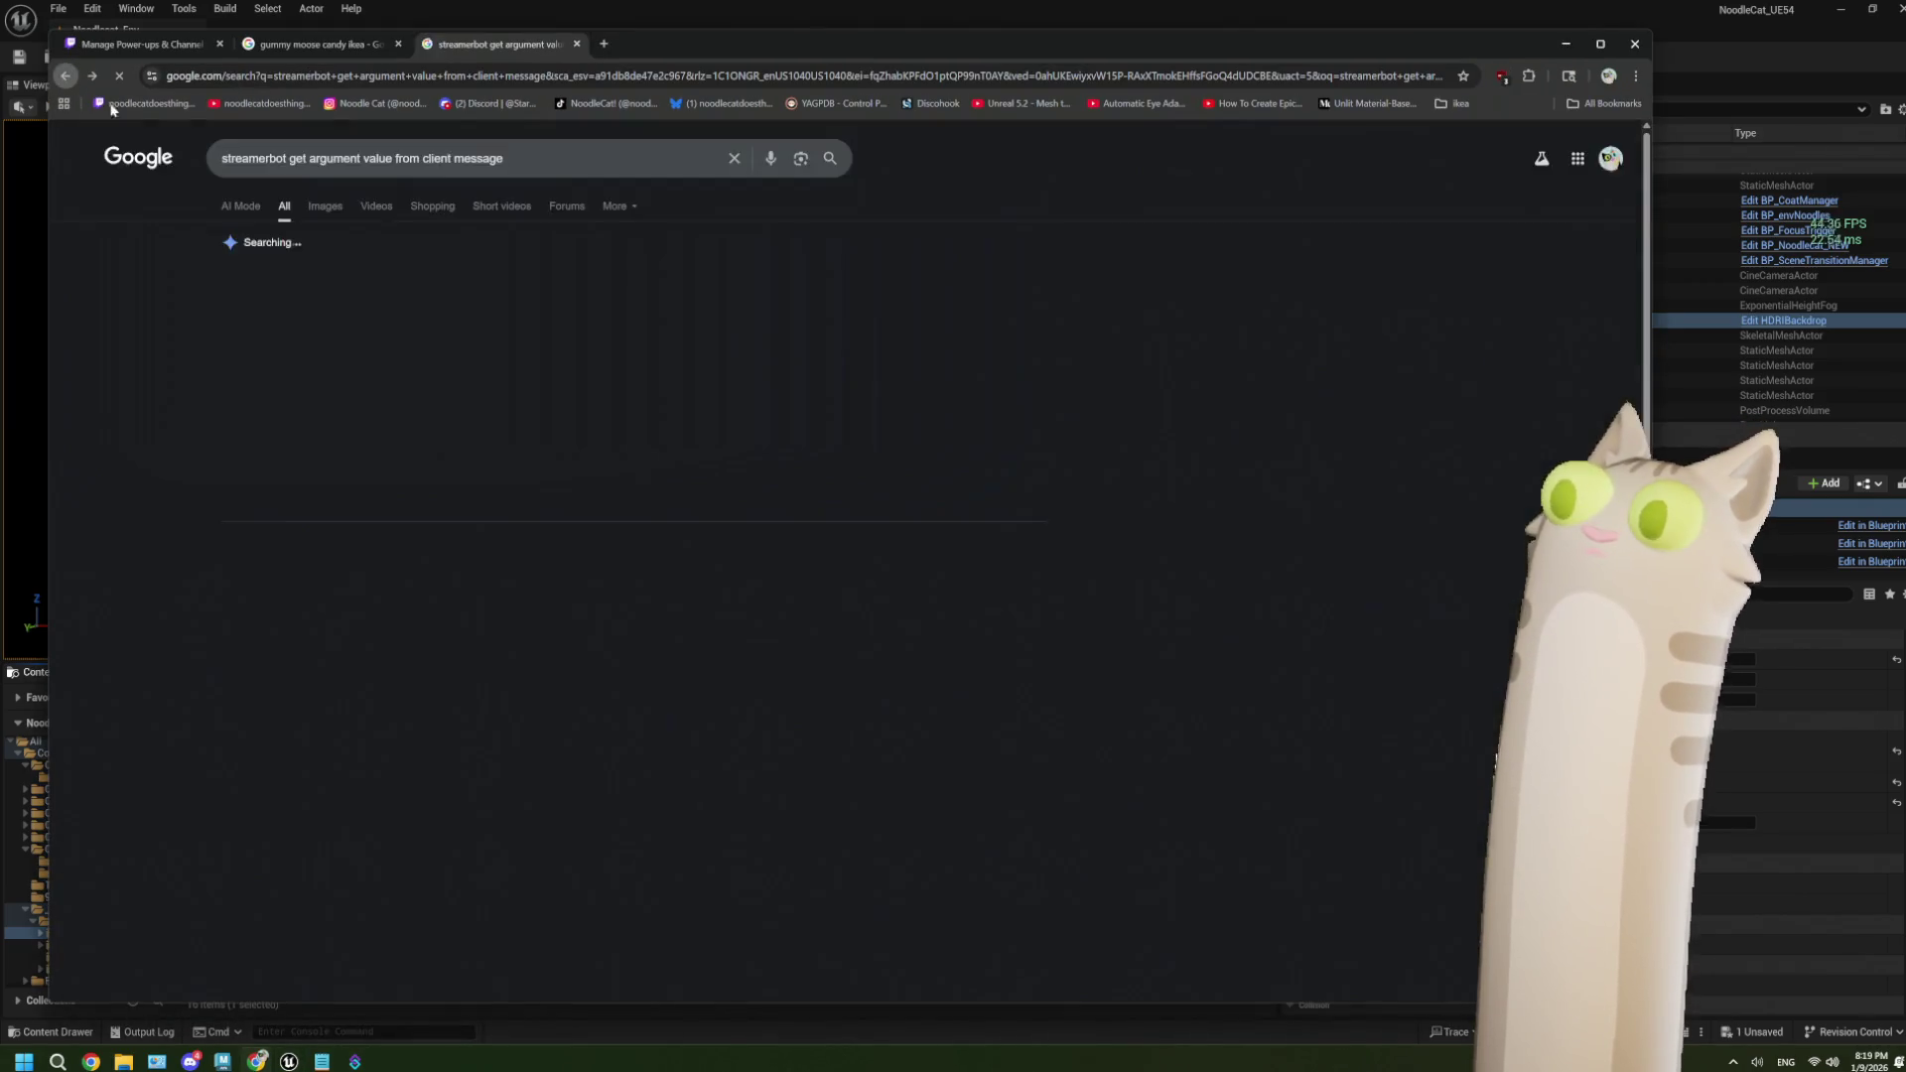
pyautogui.click(260, 537)
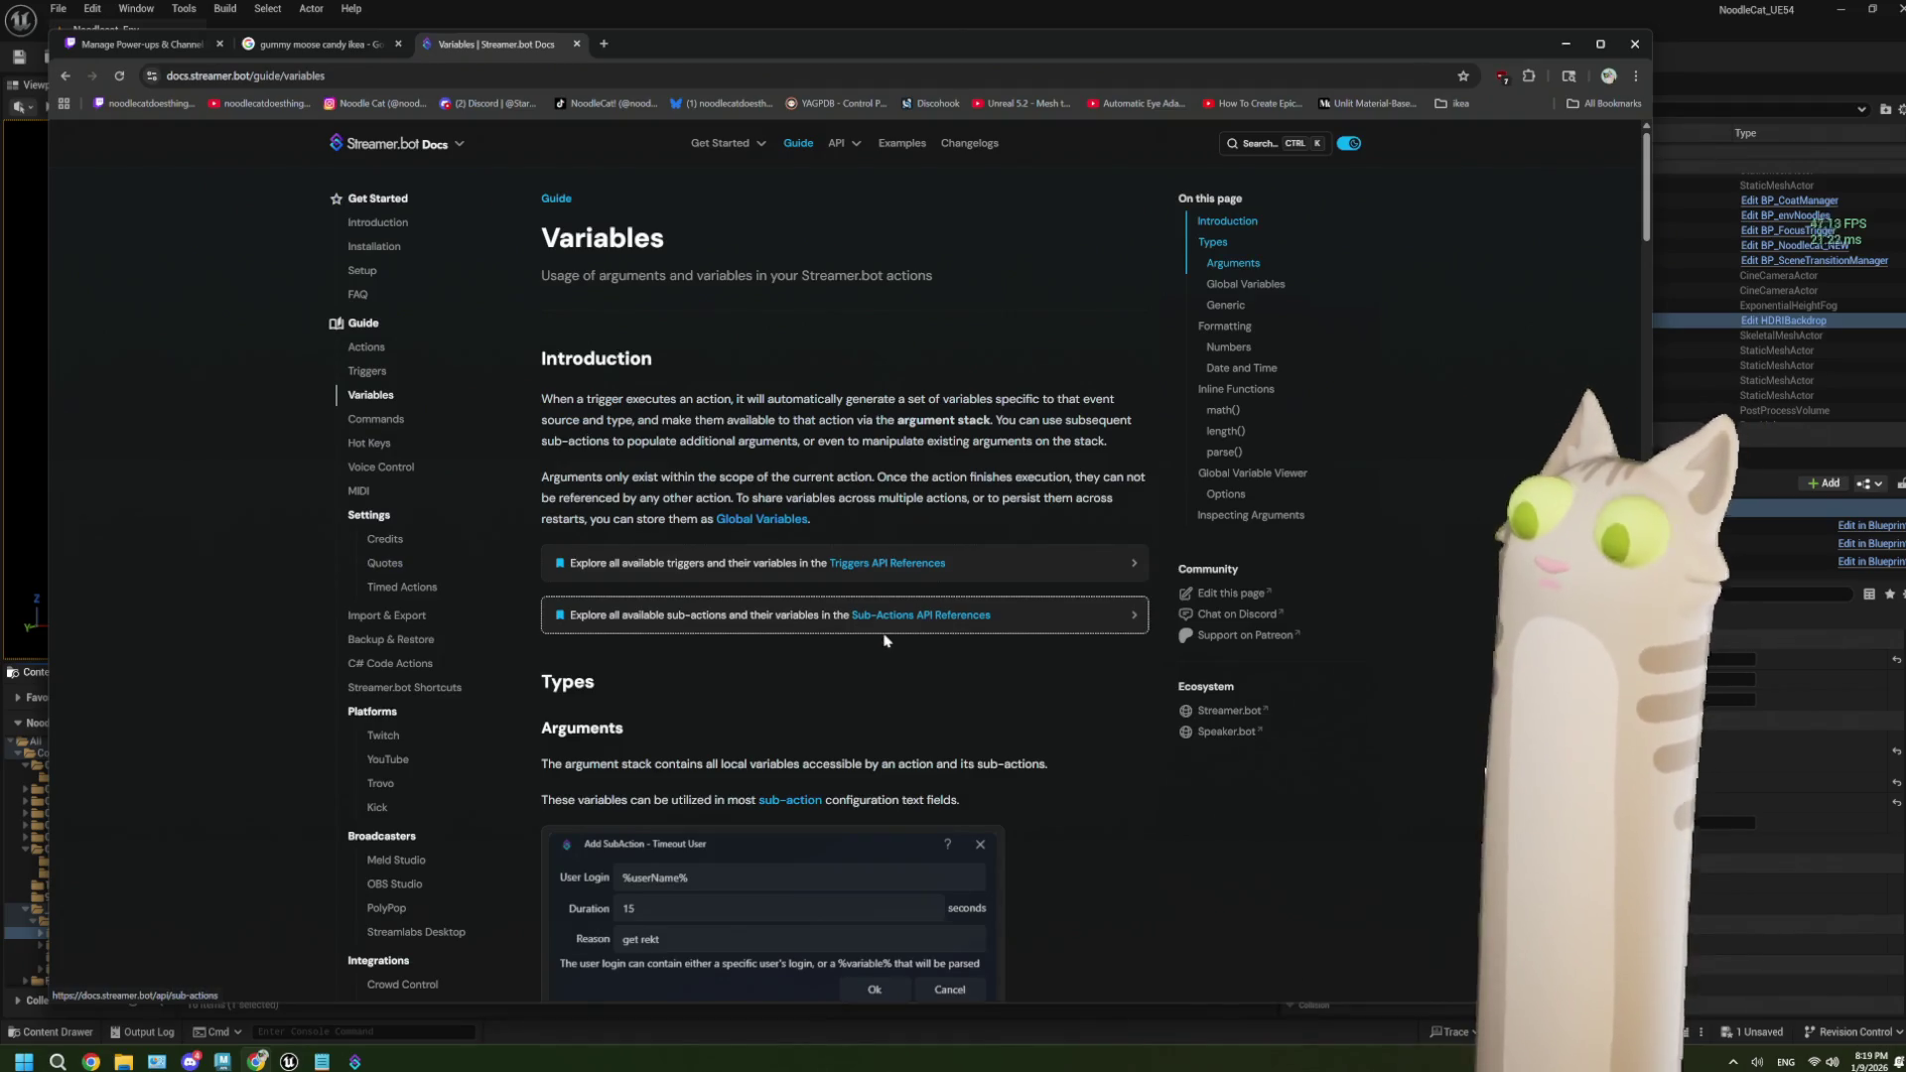
pyautogui.scroll(-2, 886, 641)
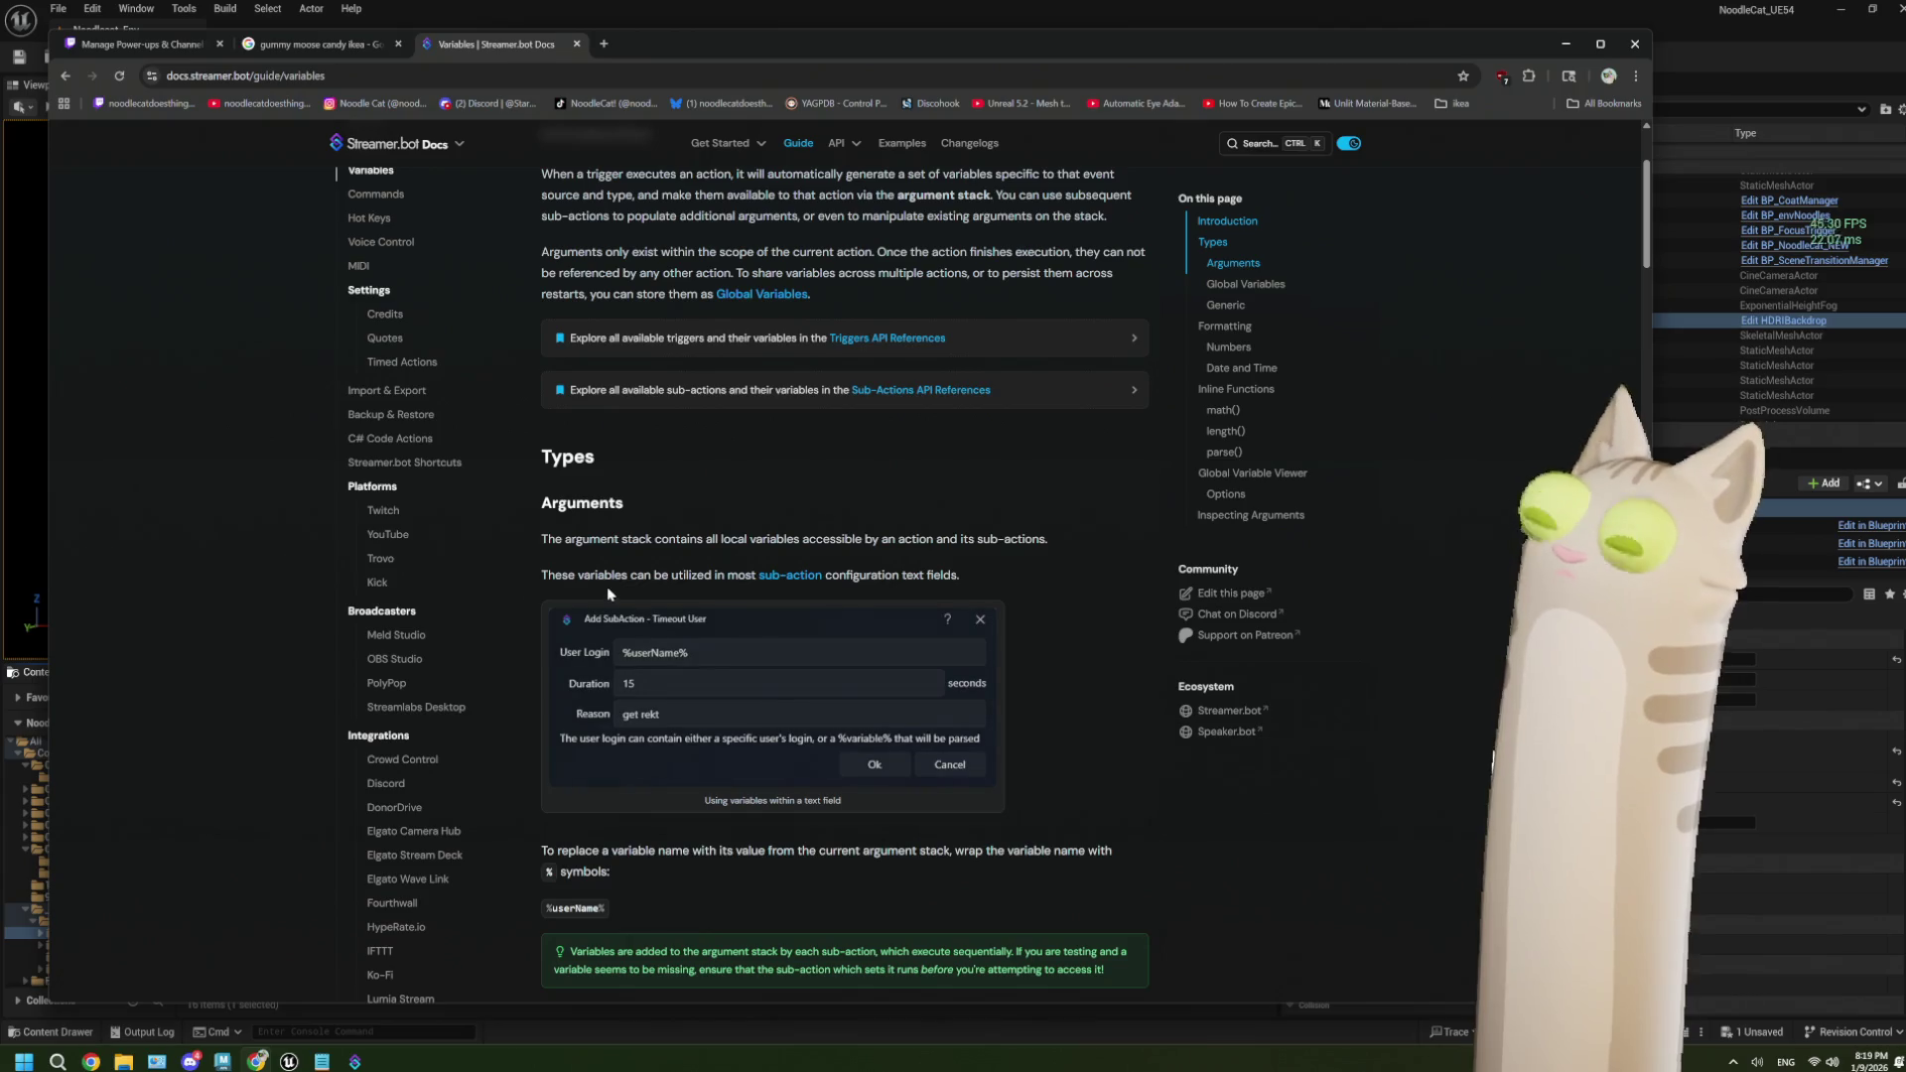
pyautogui.scroll(-1, 684, 616)
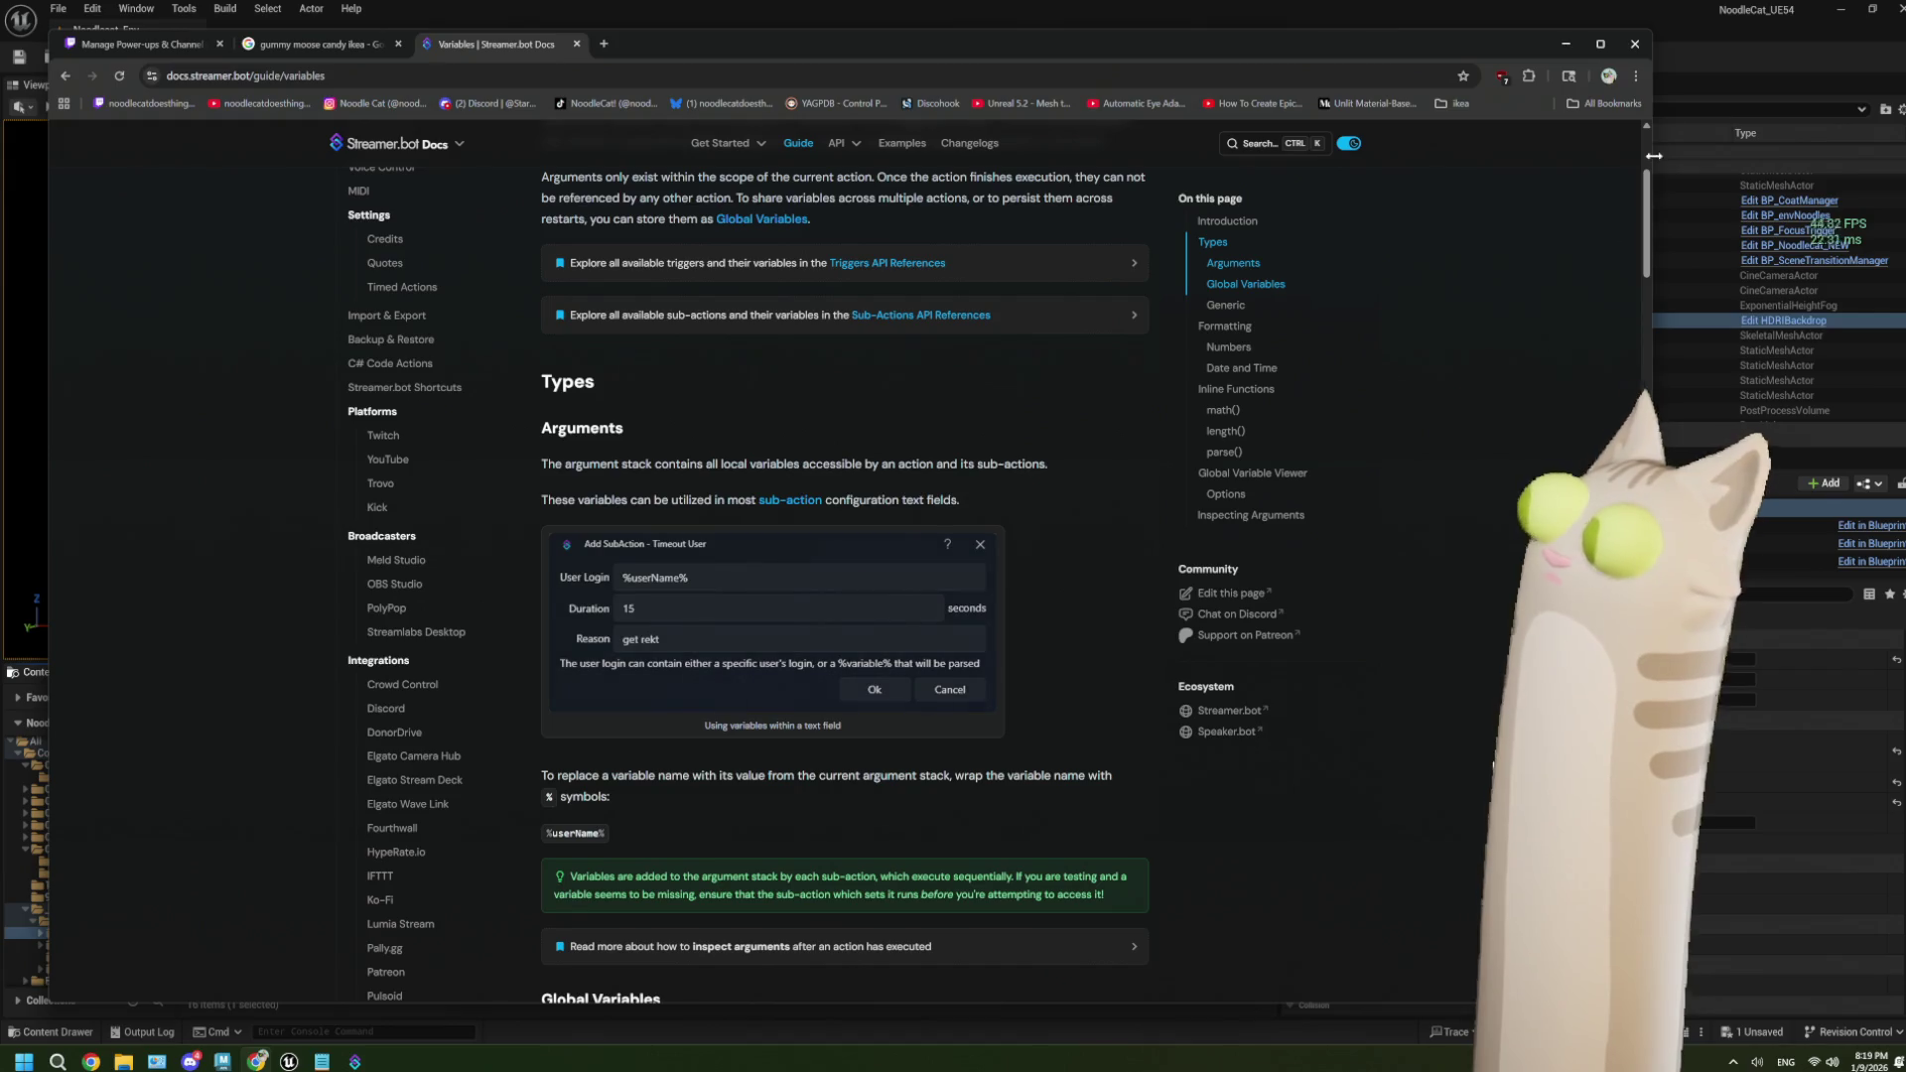
pyautogui.click(1635, 44)
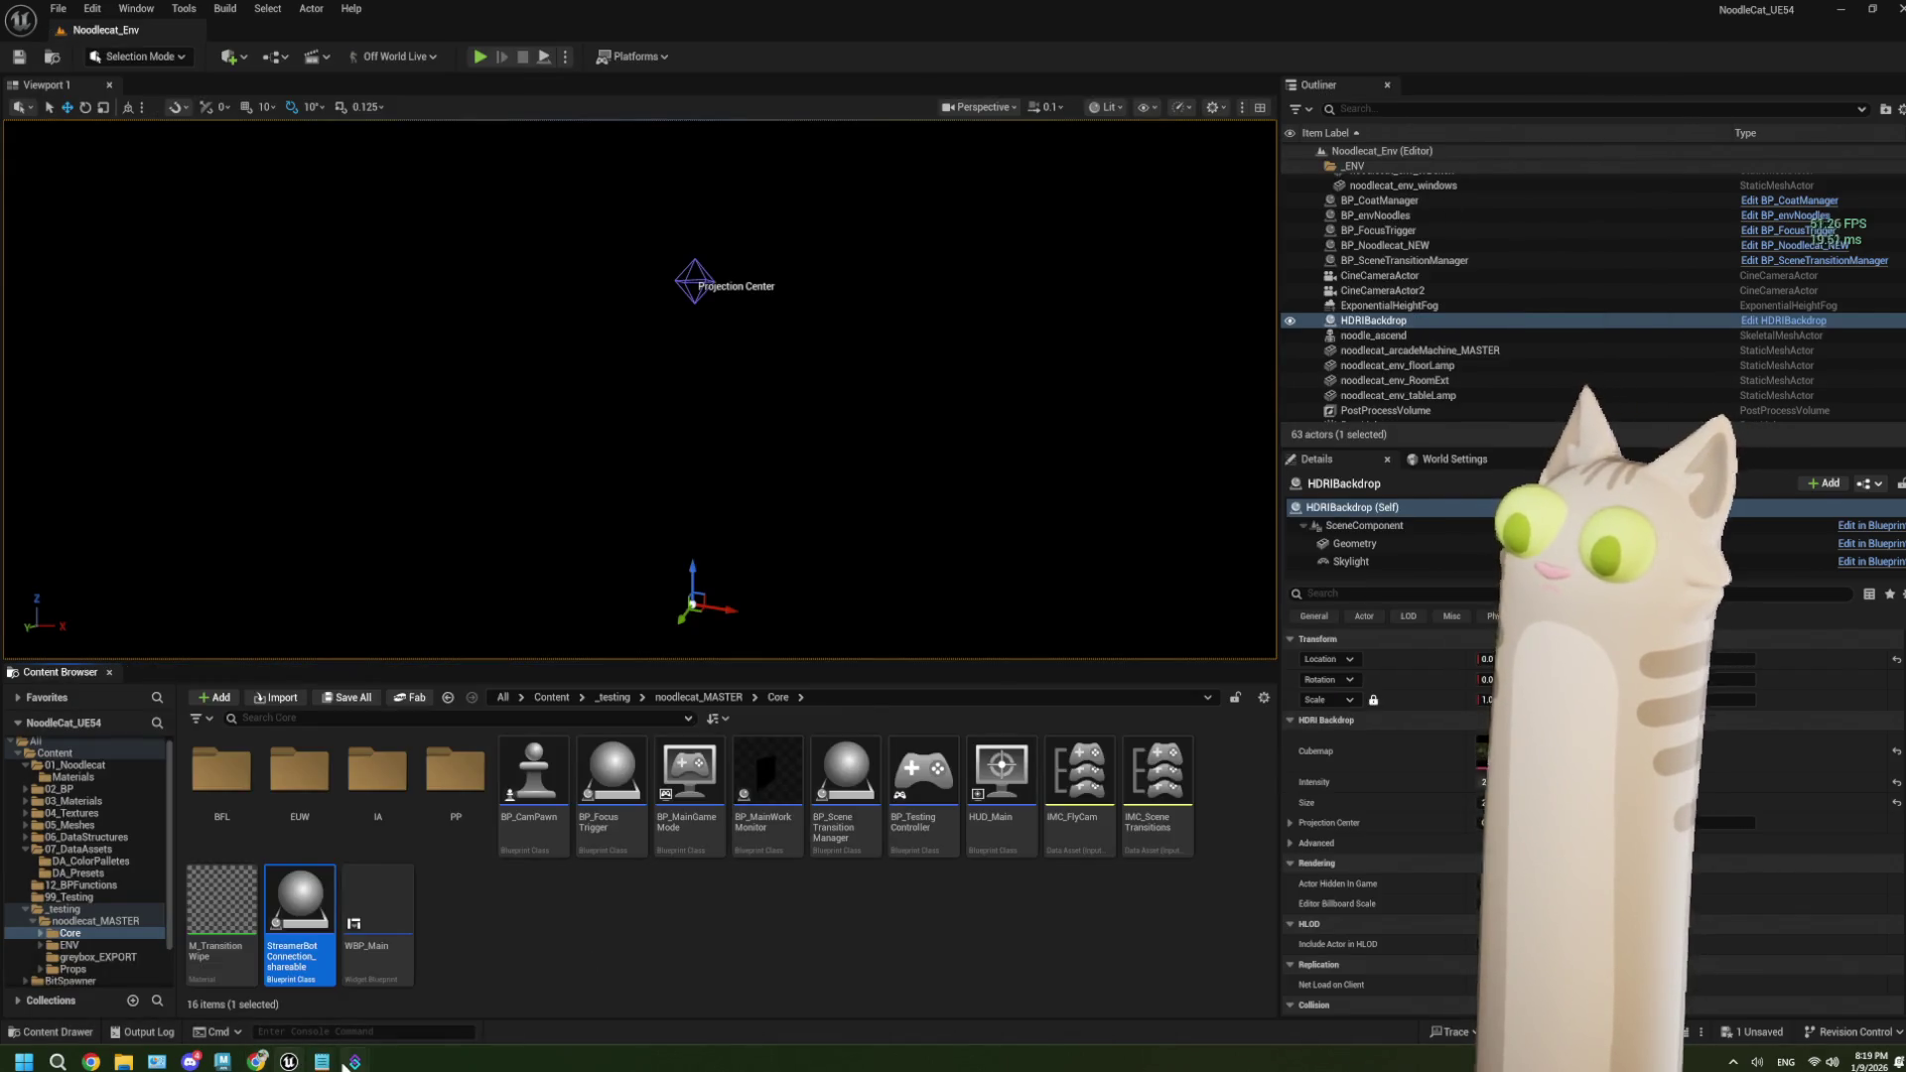
# Set the Send Message to Channel message to %UEMessage%, confirm it, and minimize Streamer.bot.
pyautogui.moveTo(348, 1062)
pyautogui.click(298, 1005)
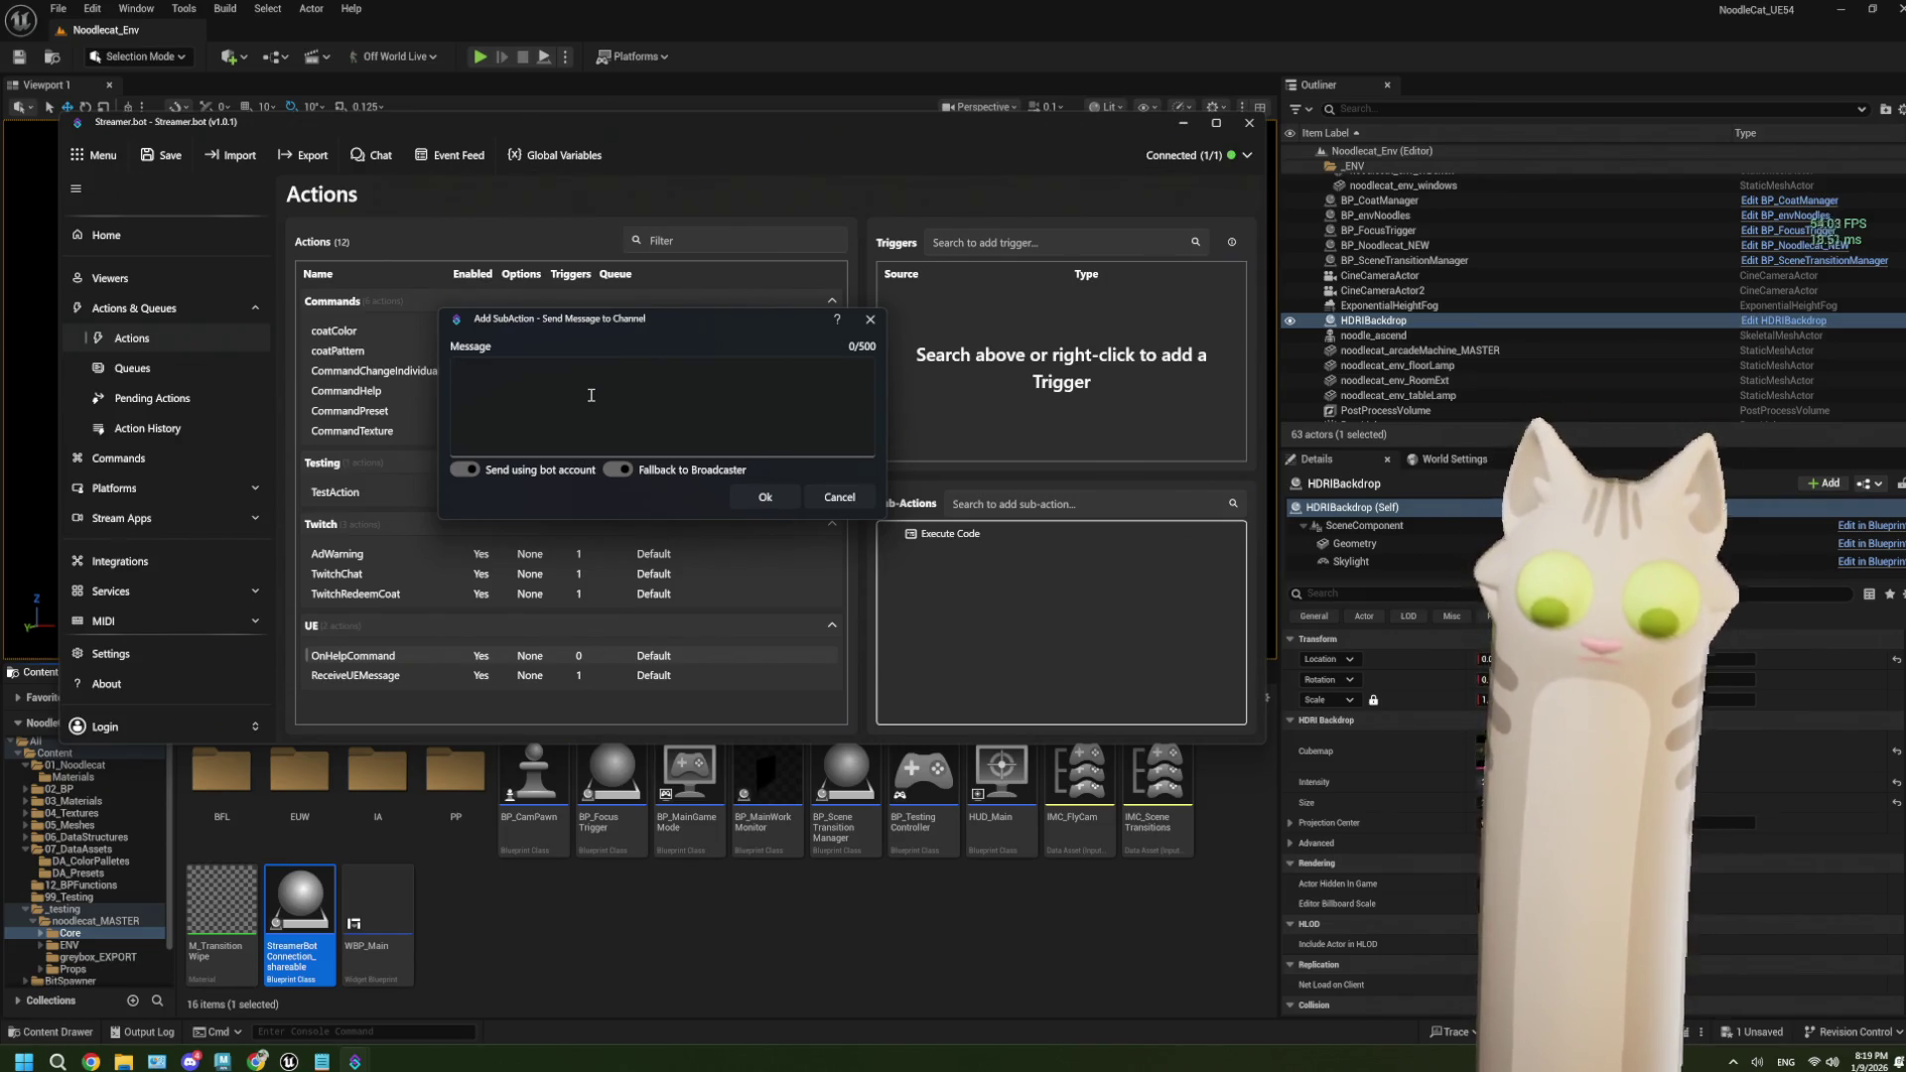
pyautogui.write('%')
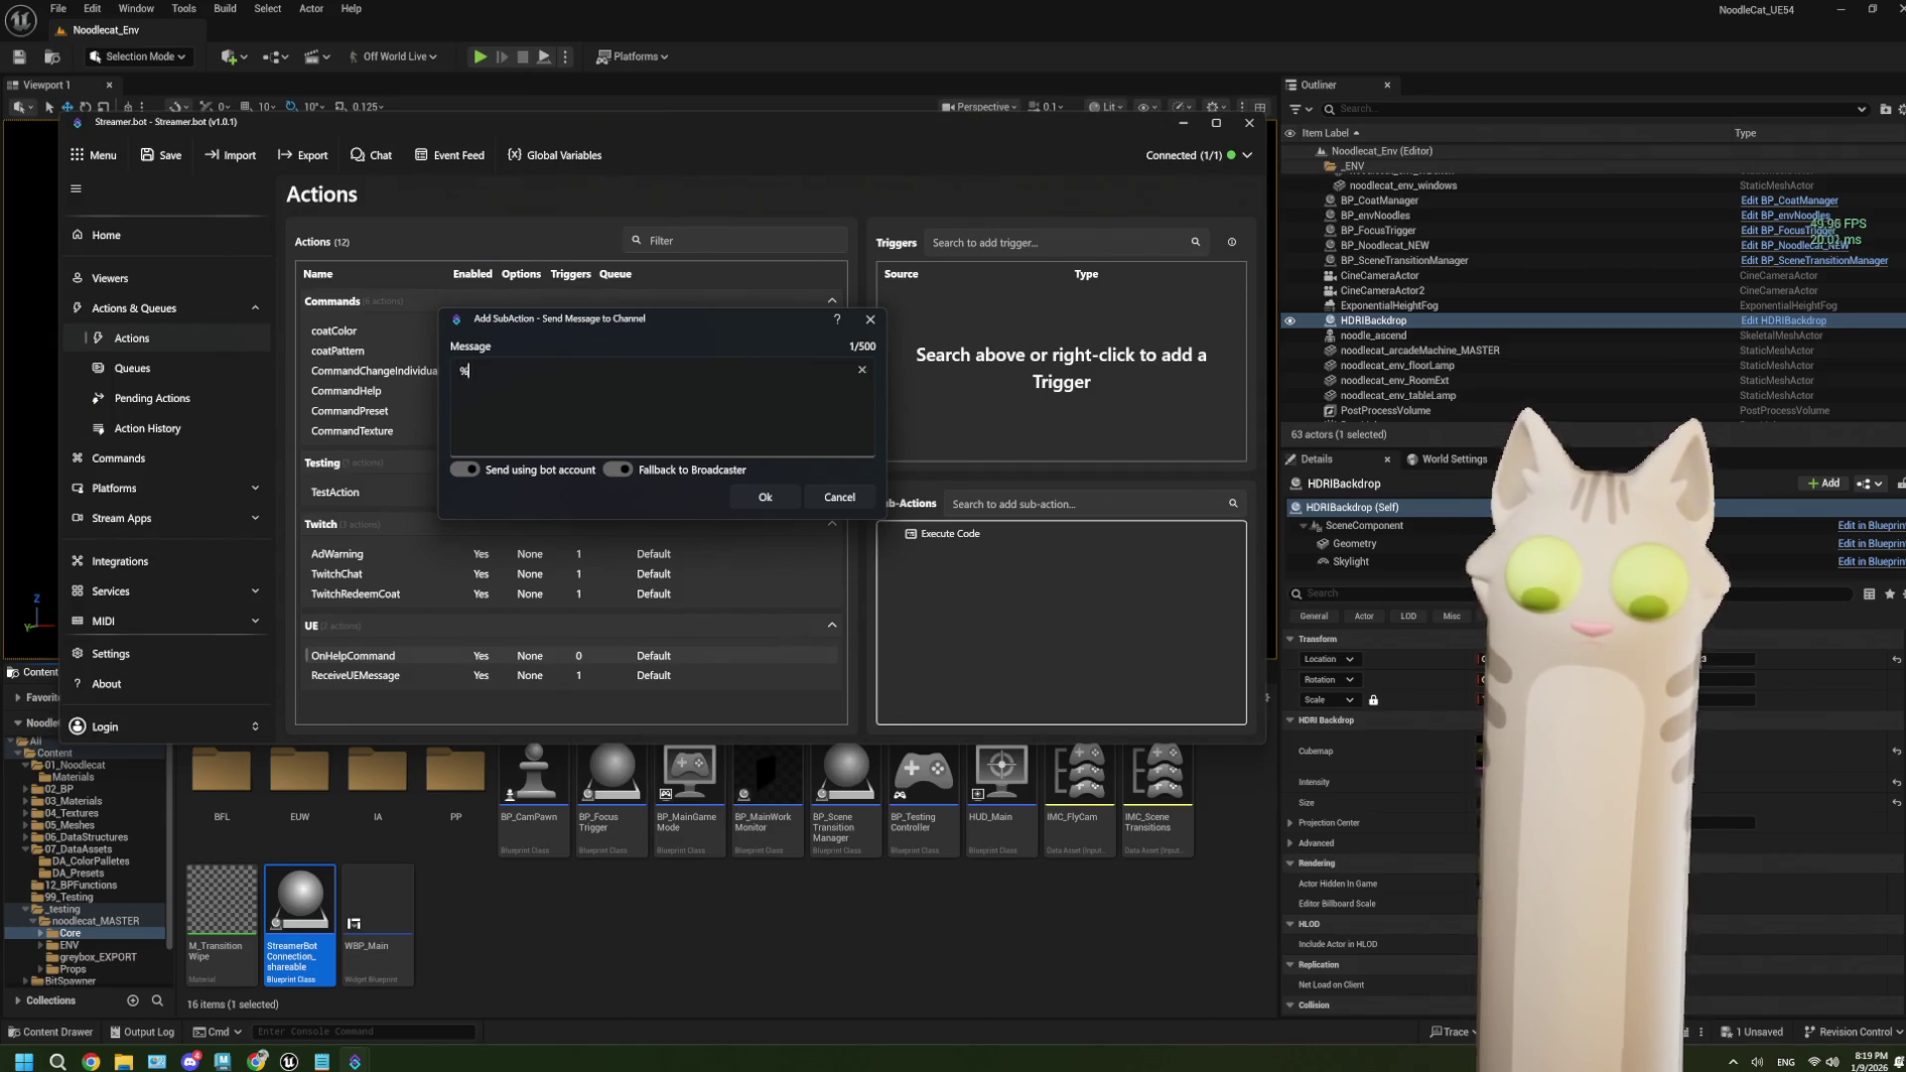
pyautogui.write('UEMessage')
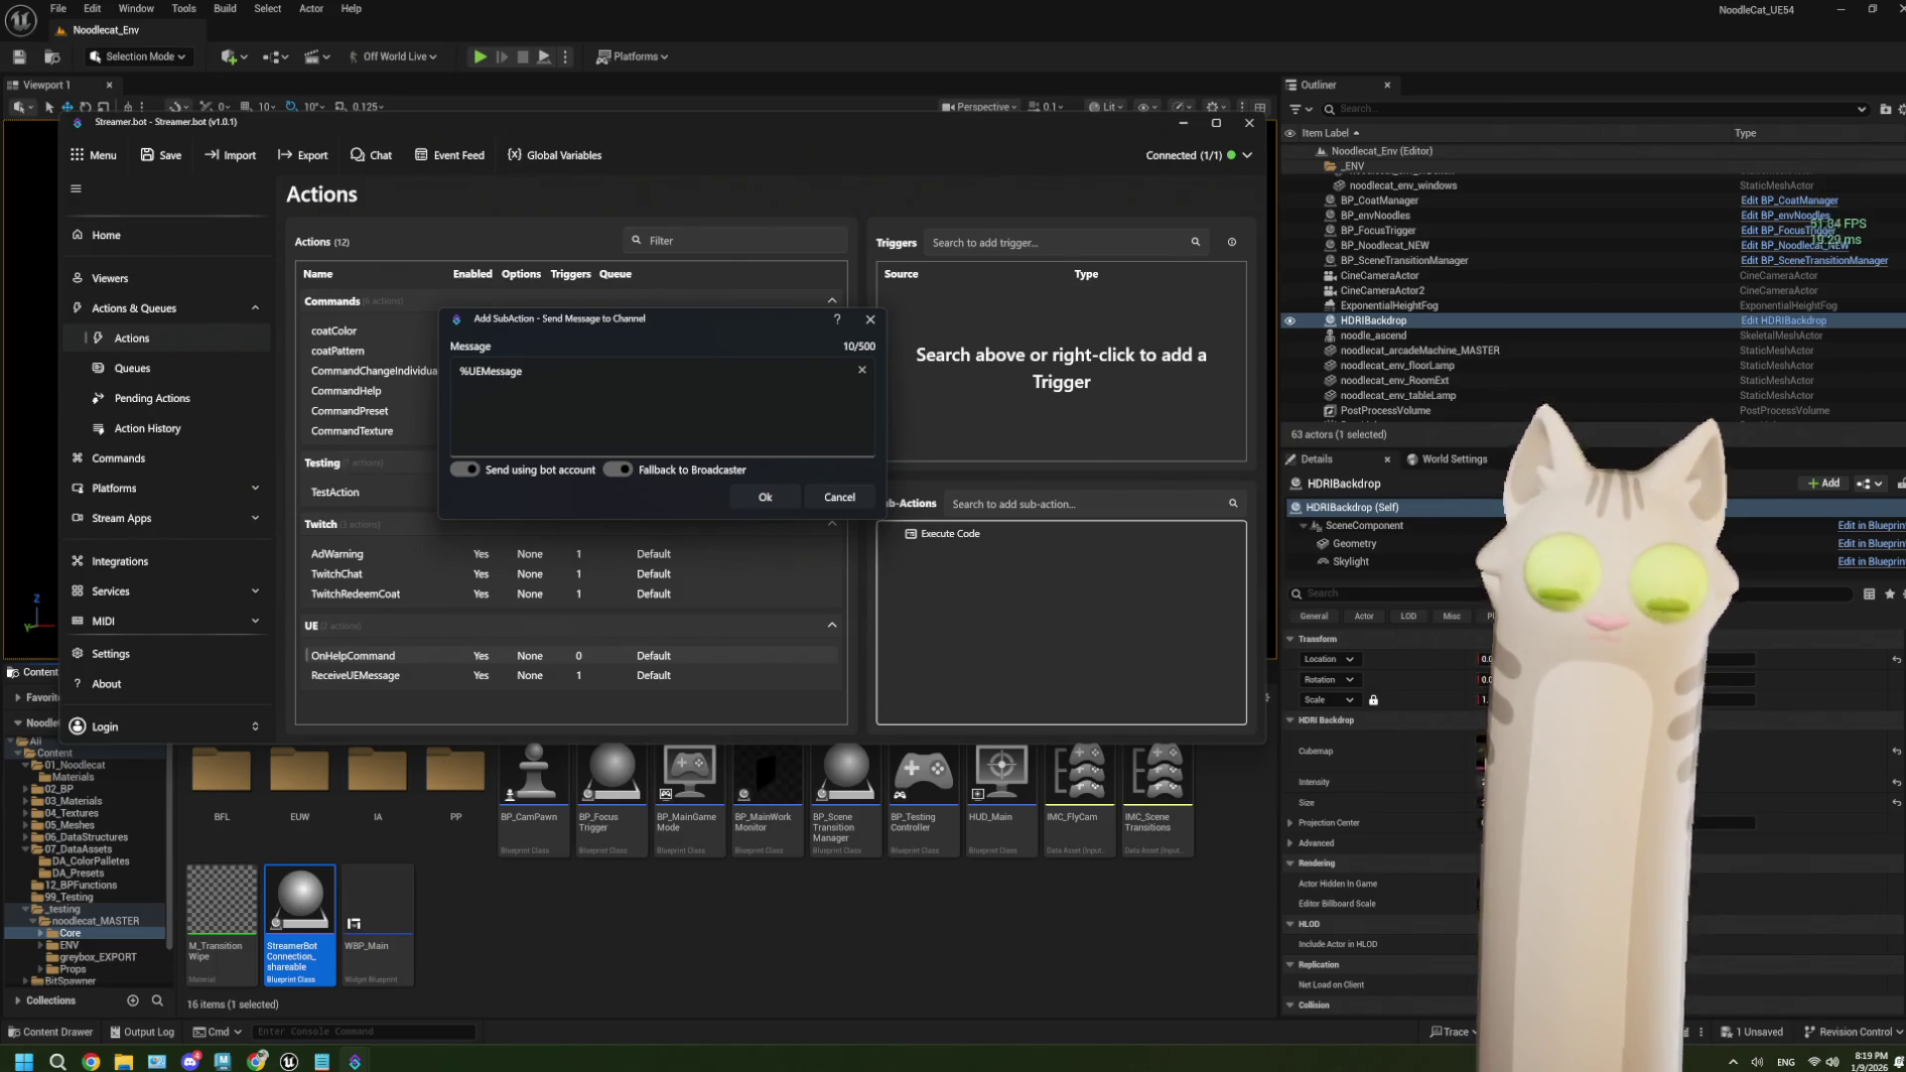
pyautogui.write('%')
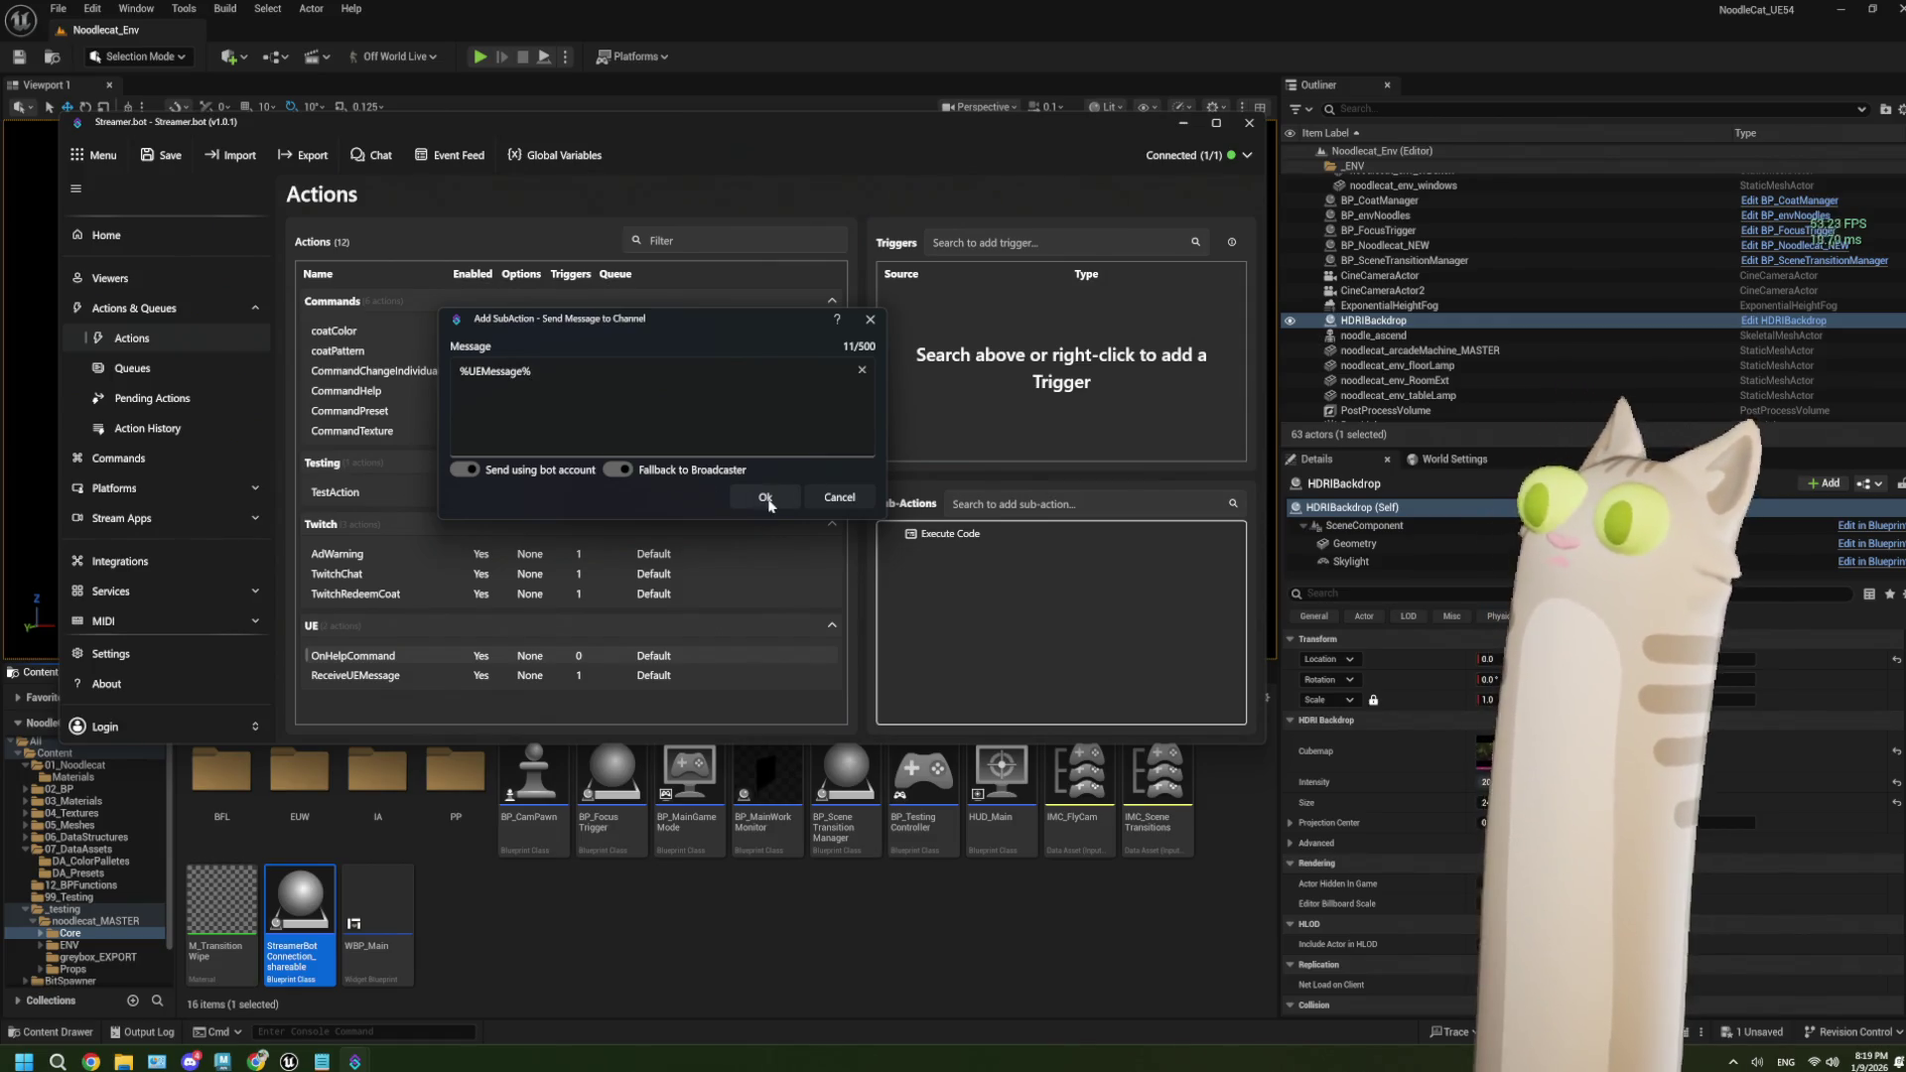
pyautogui.click(765, 497)
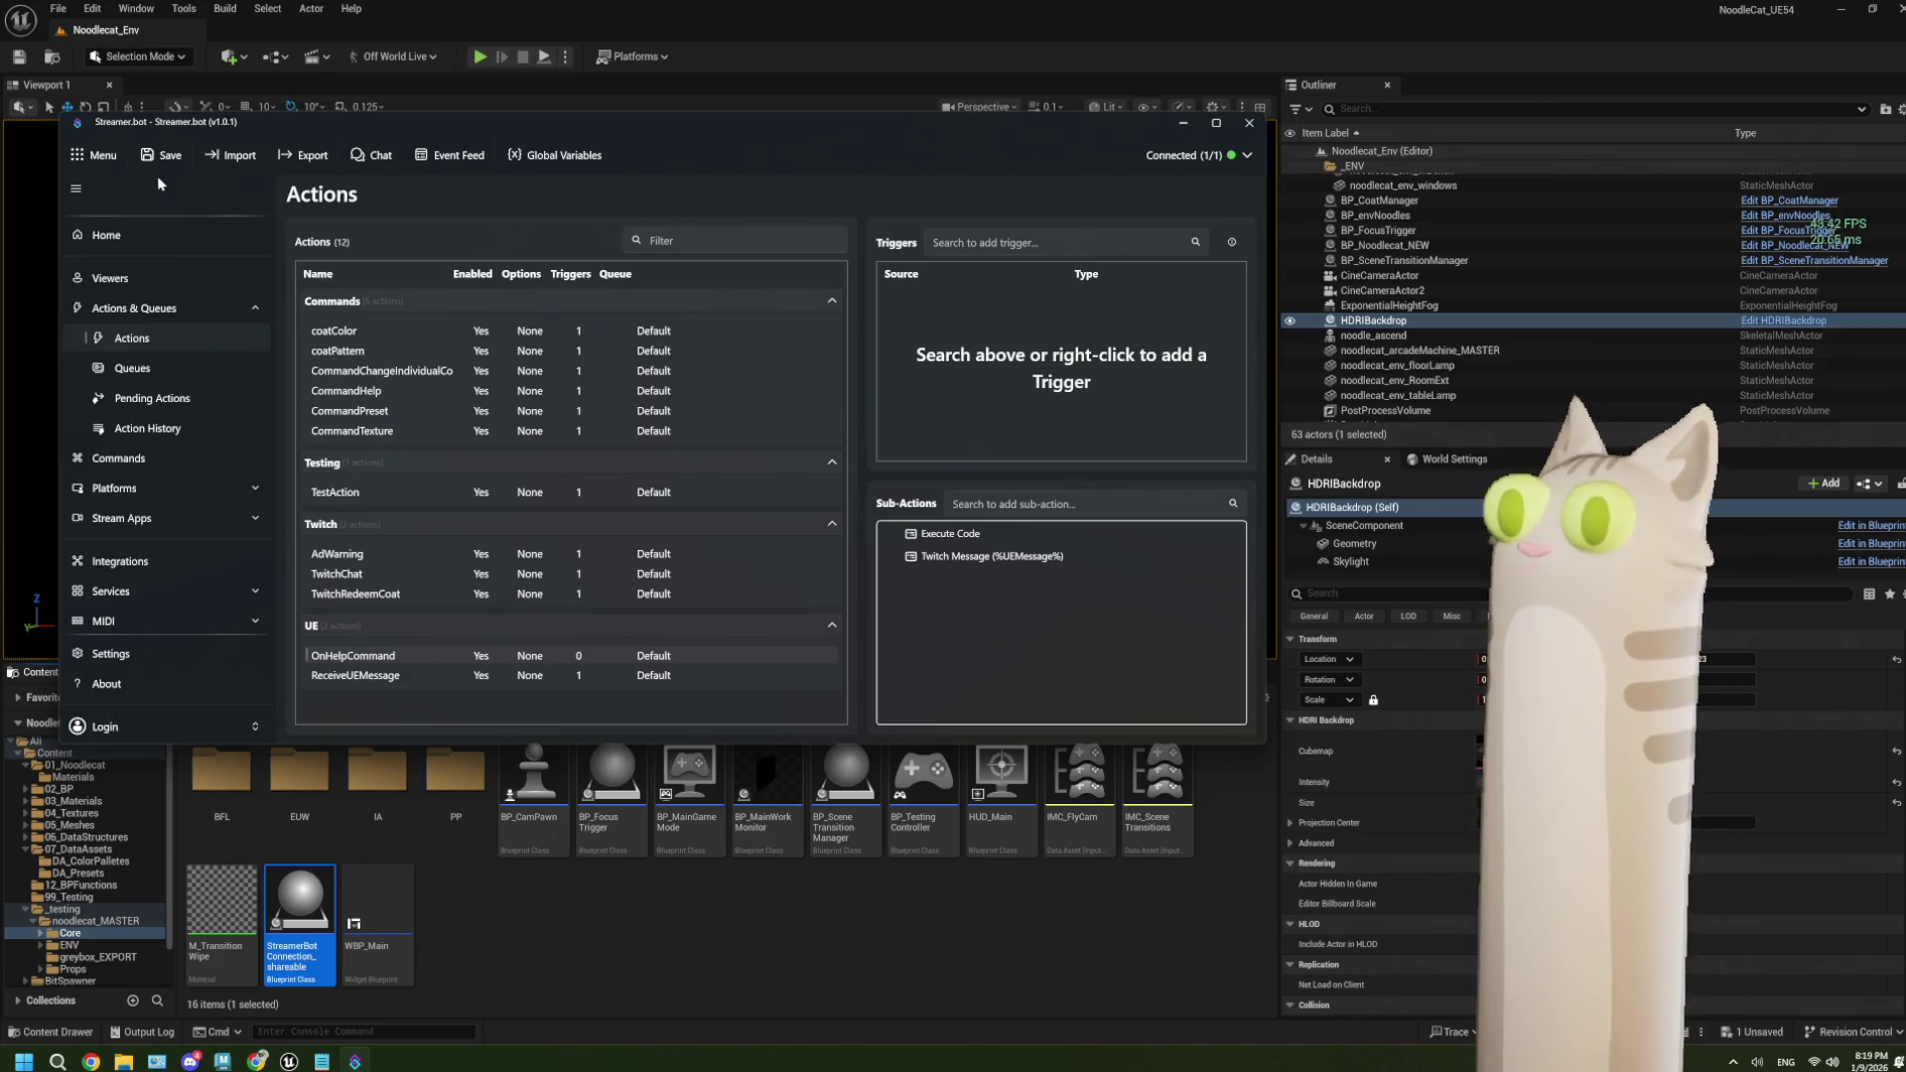
pyautogui.click(612, 66)
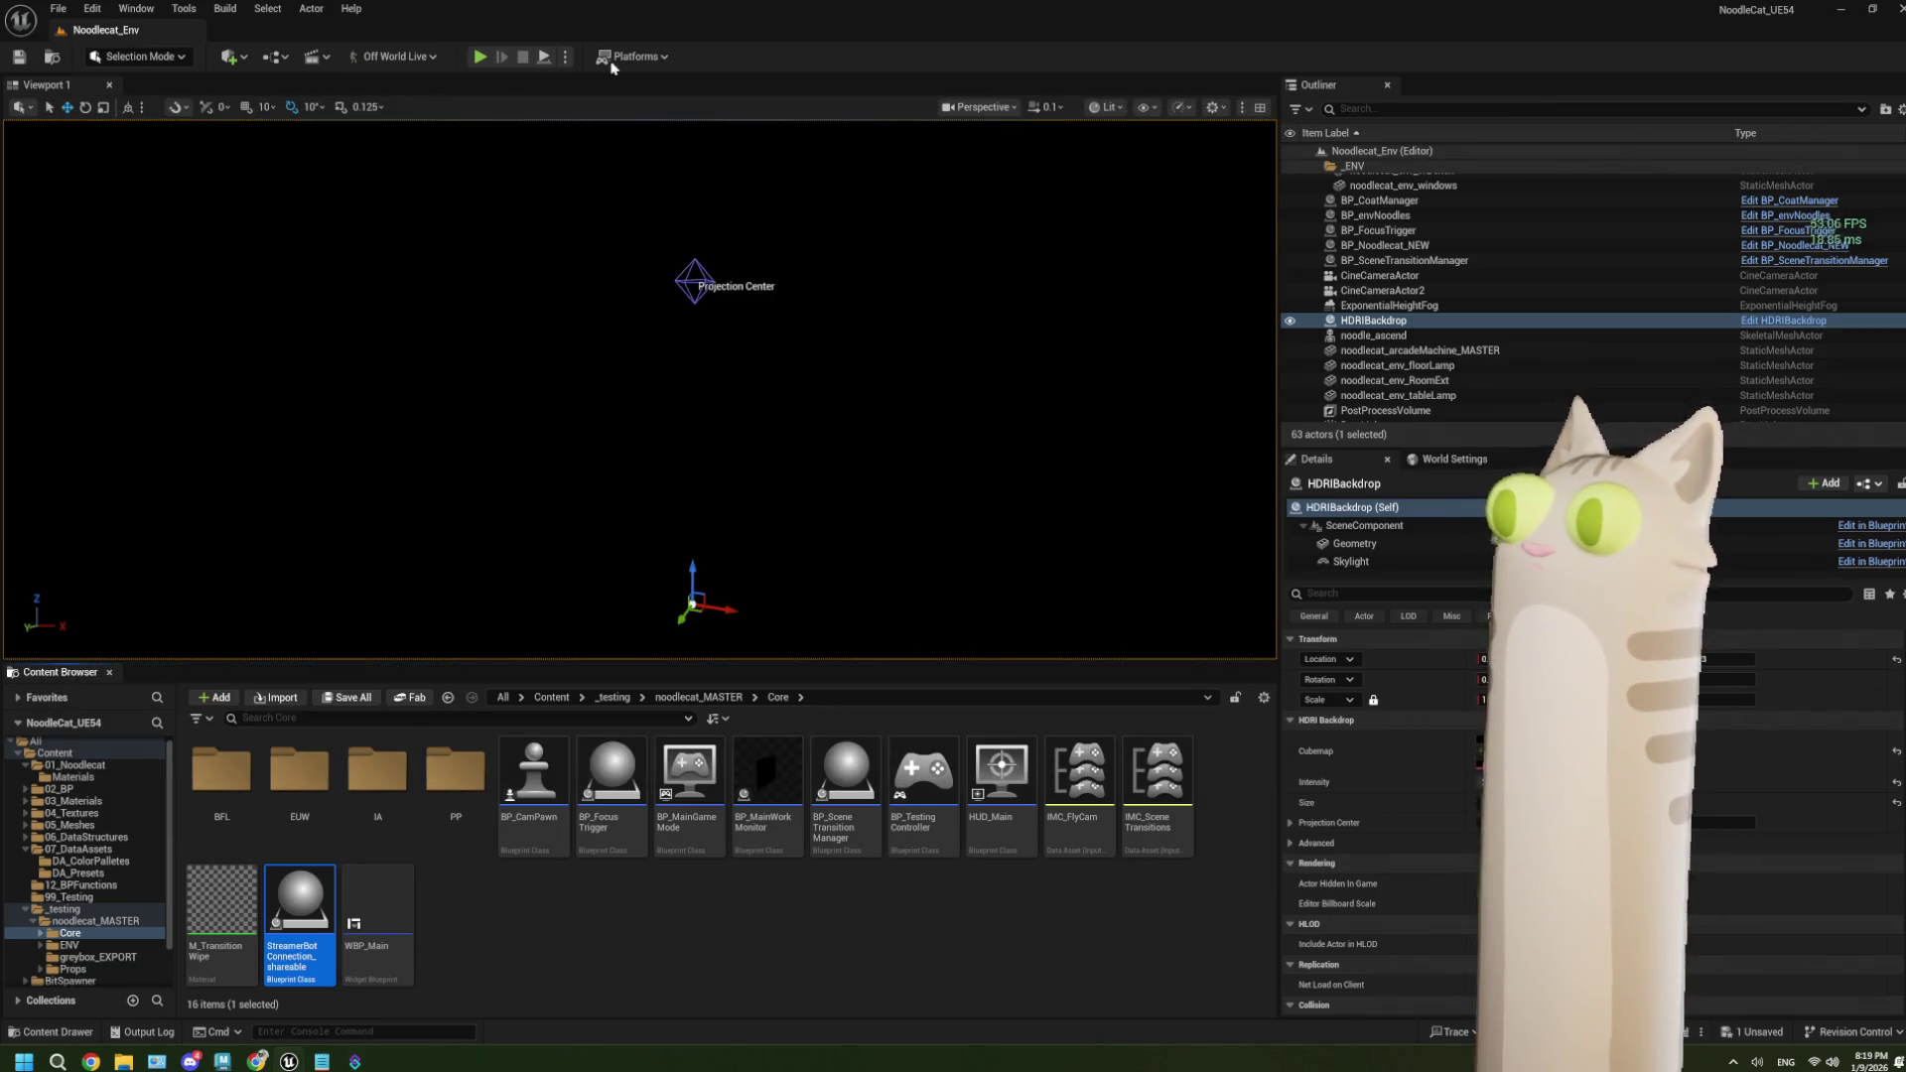
# Run a Play In Editor test of the Noodlecat_Env level, then stop it with Esc.
pyautogui.click(477, 59)
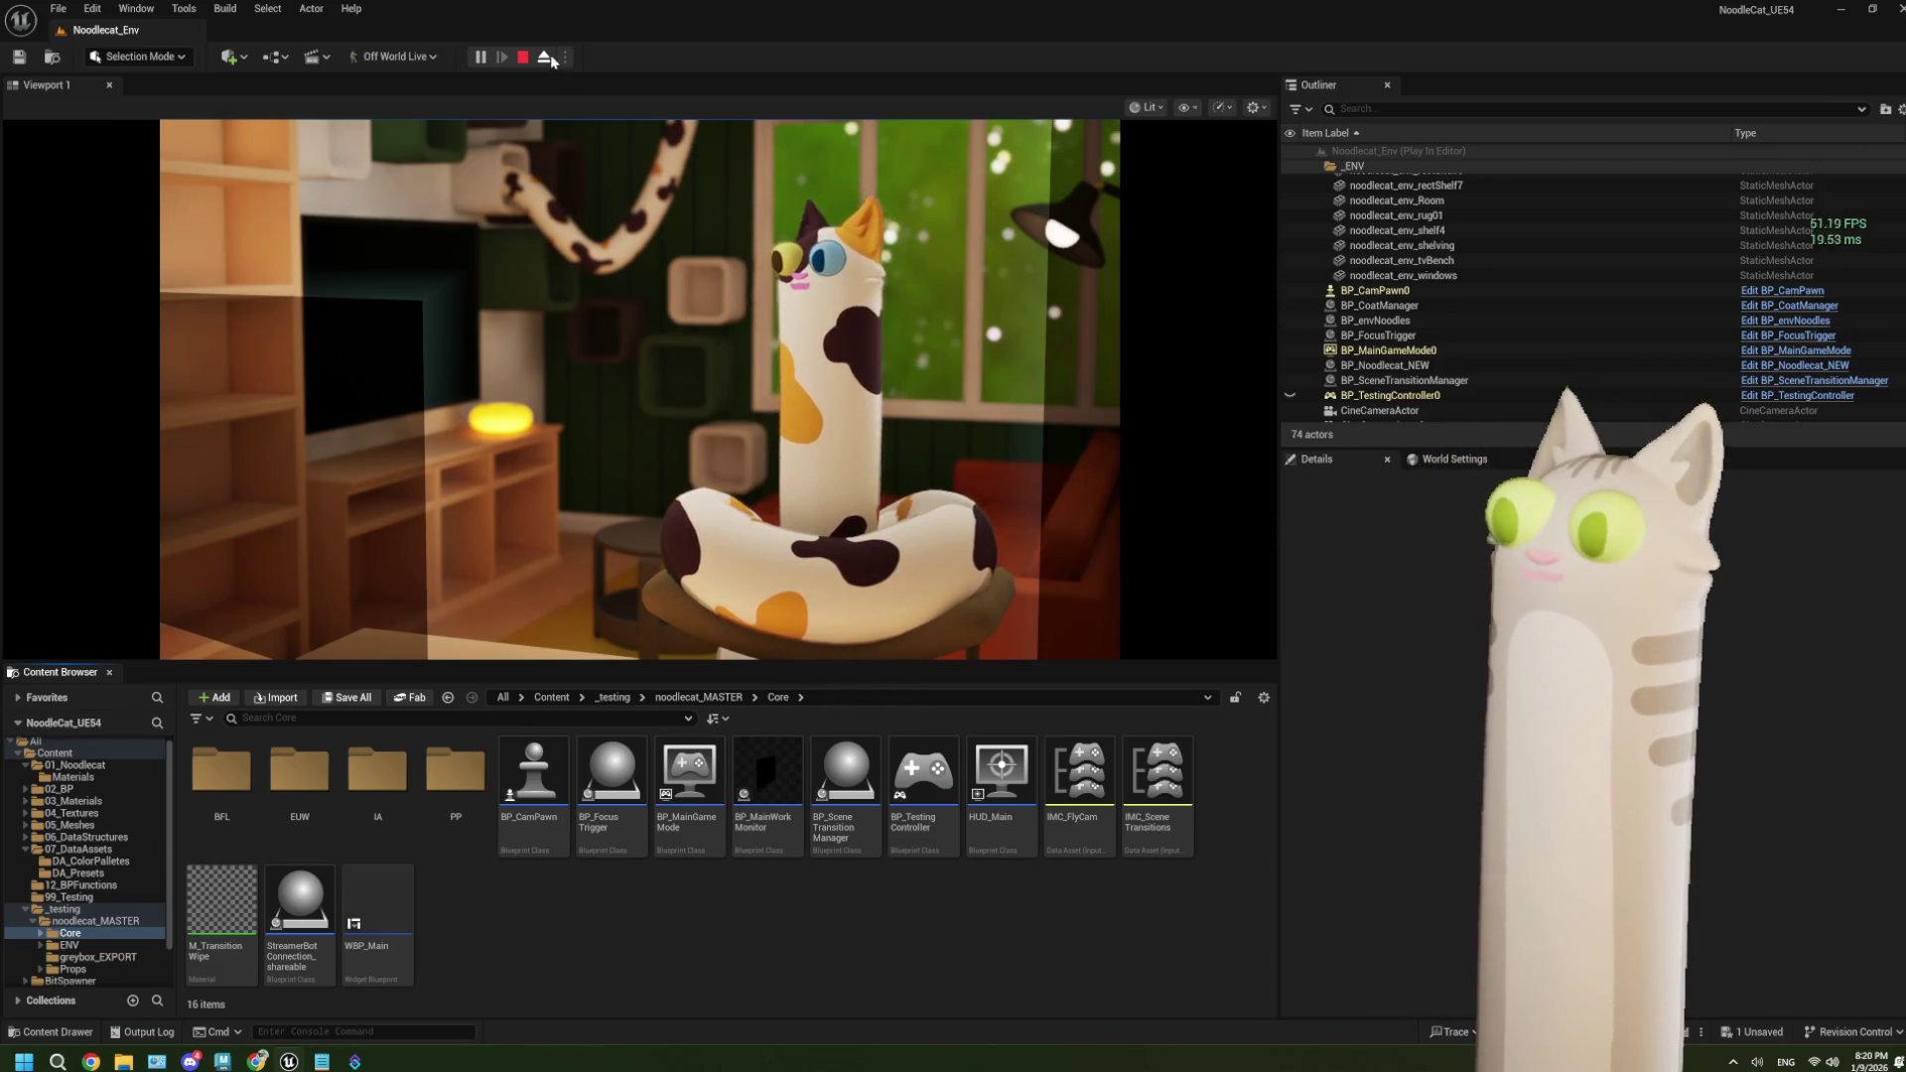
pyautogui.press('Escape')
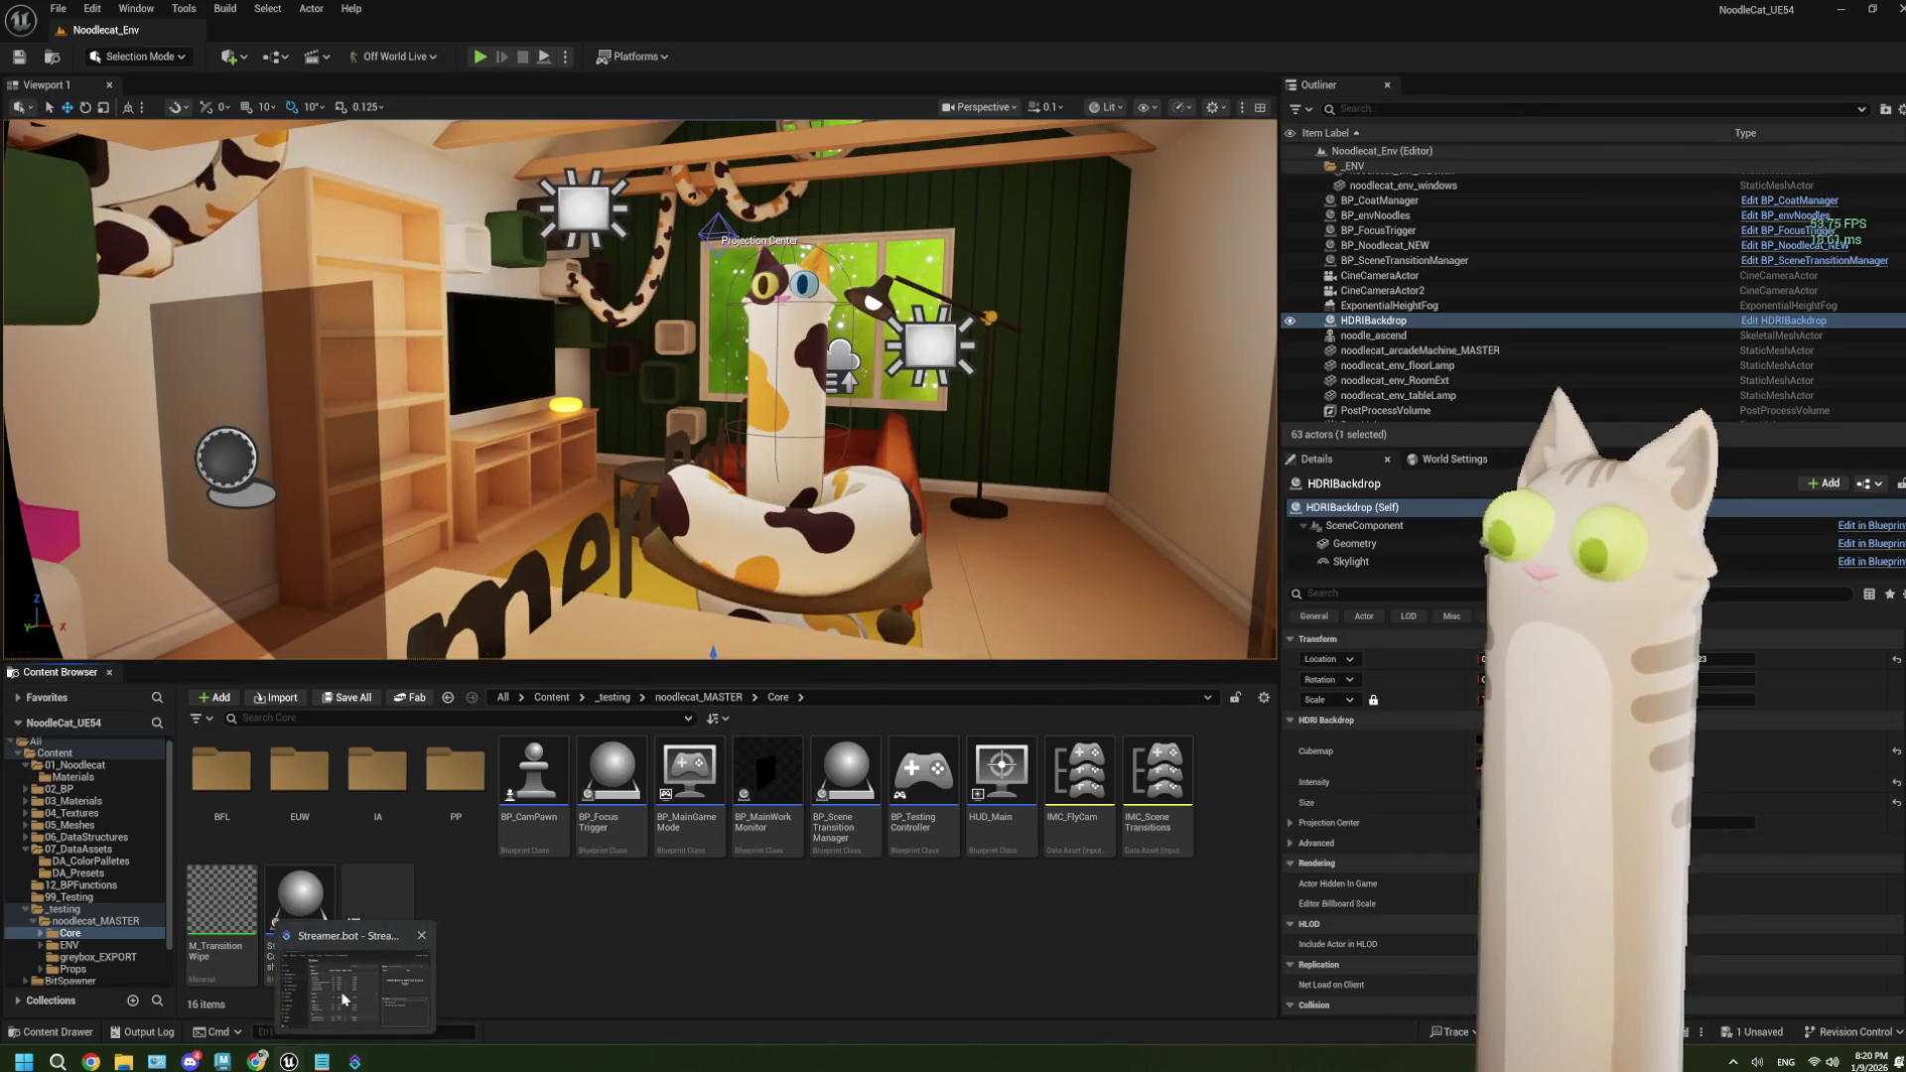
# Open the Twitch Message sub-action showing %UEMessage% for editing, with the Variables docs page alongside.
pyautogui.click(352, 1062)
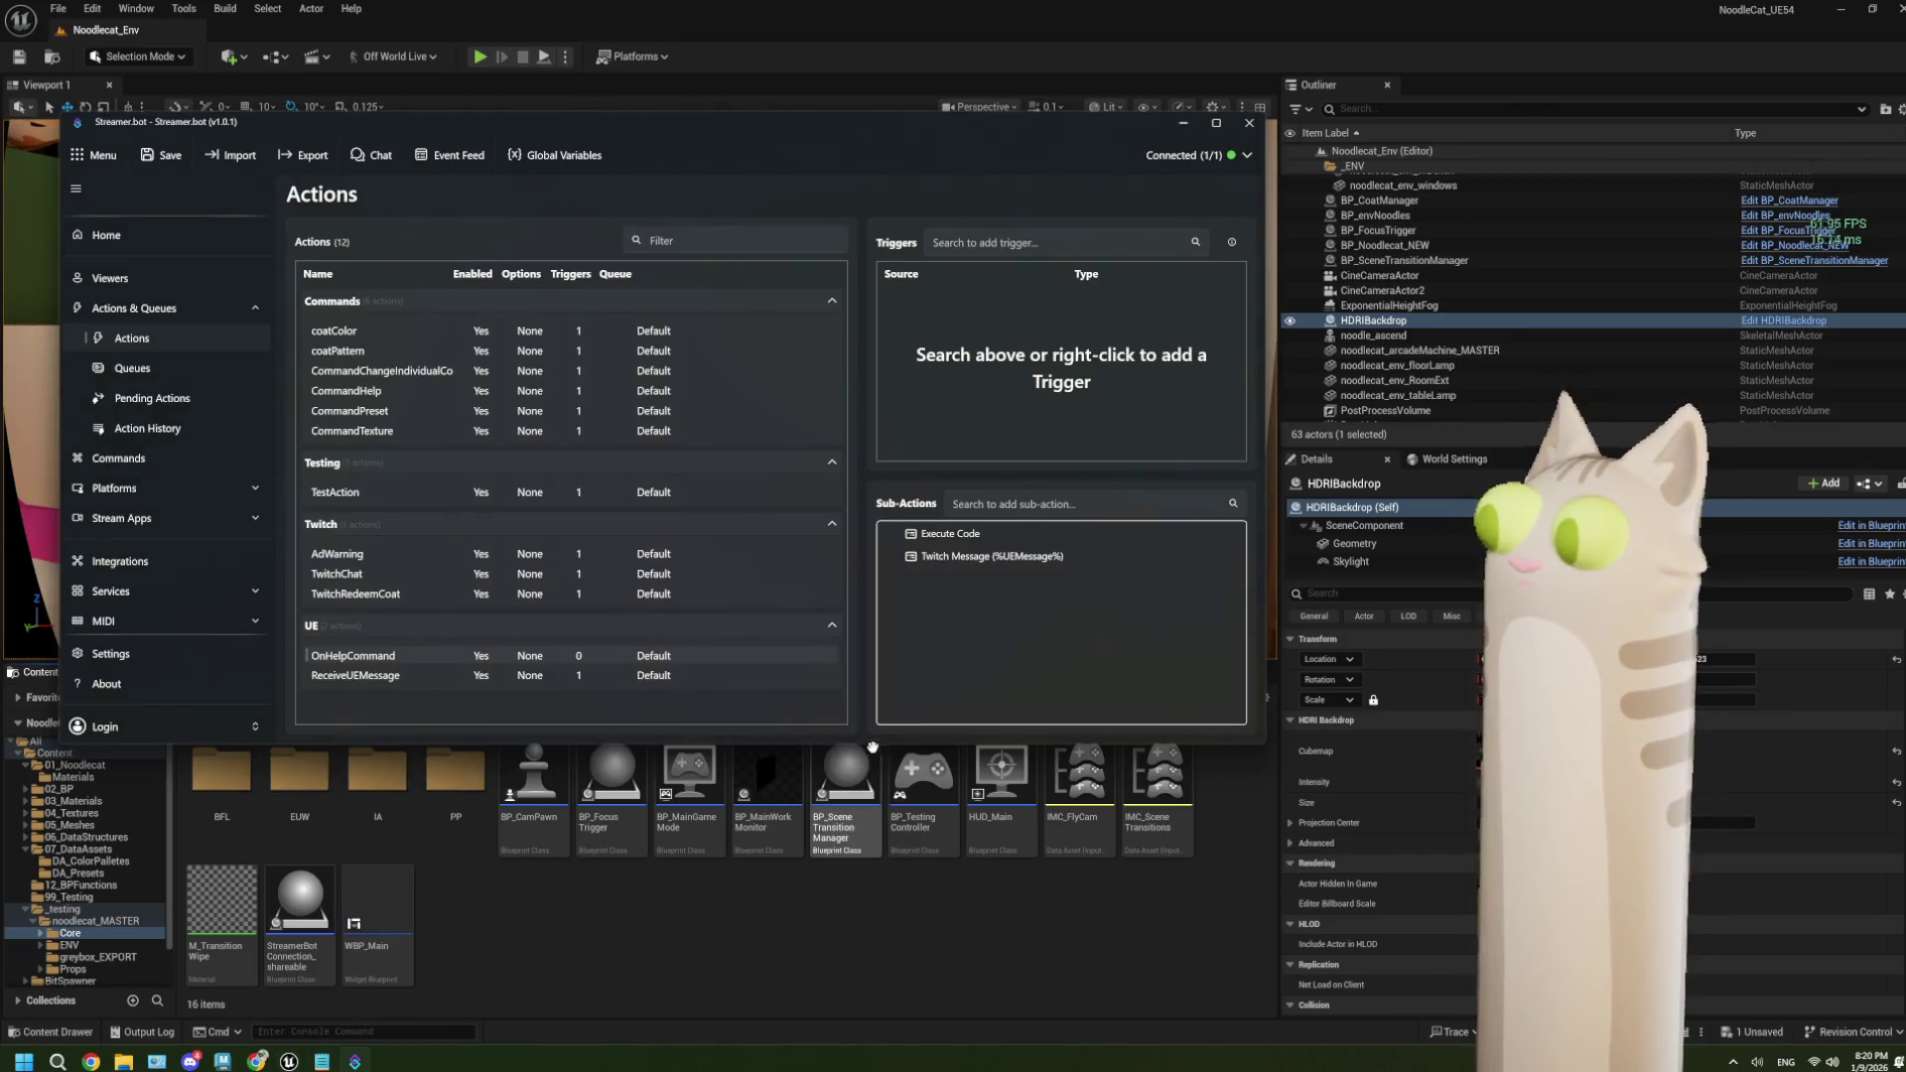
pyautogui.doubleClick(1036, 565)
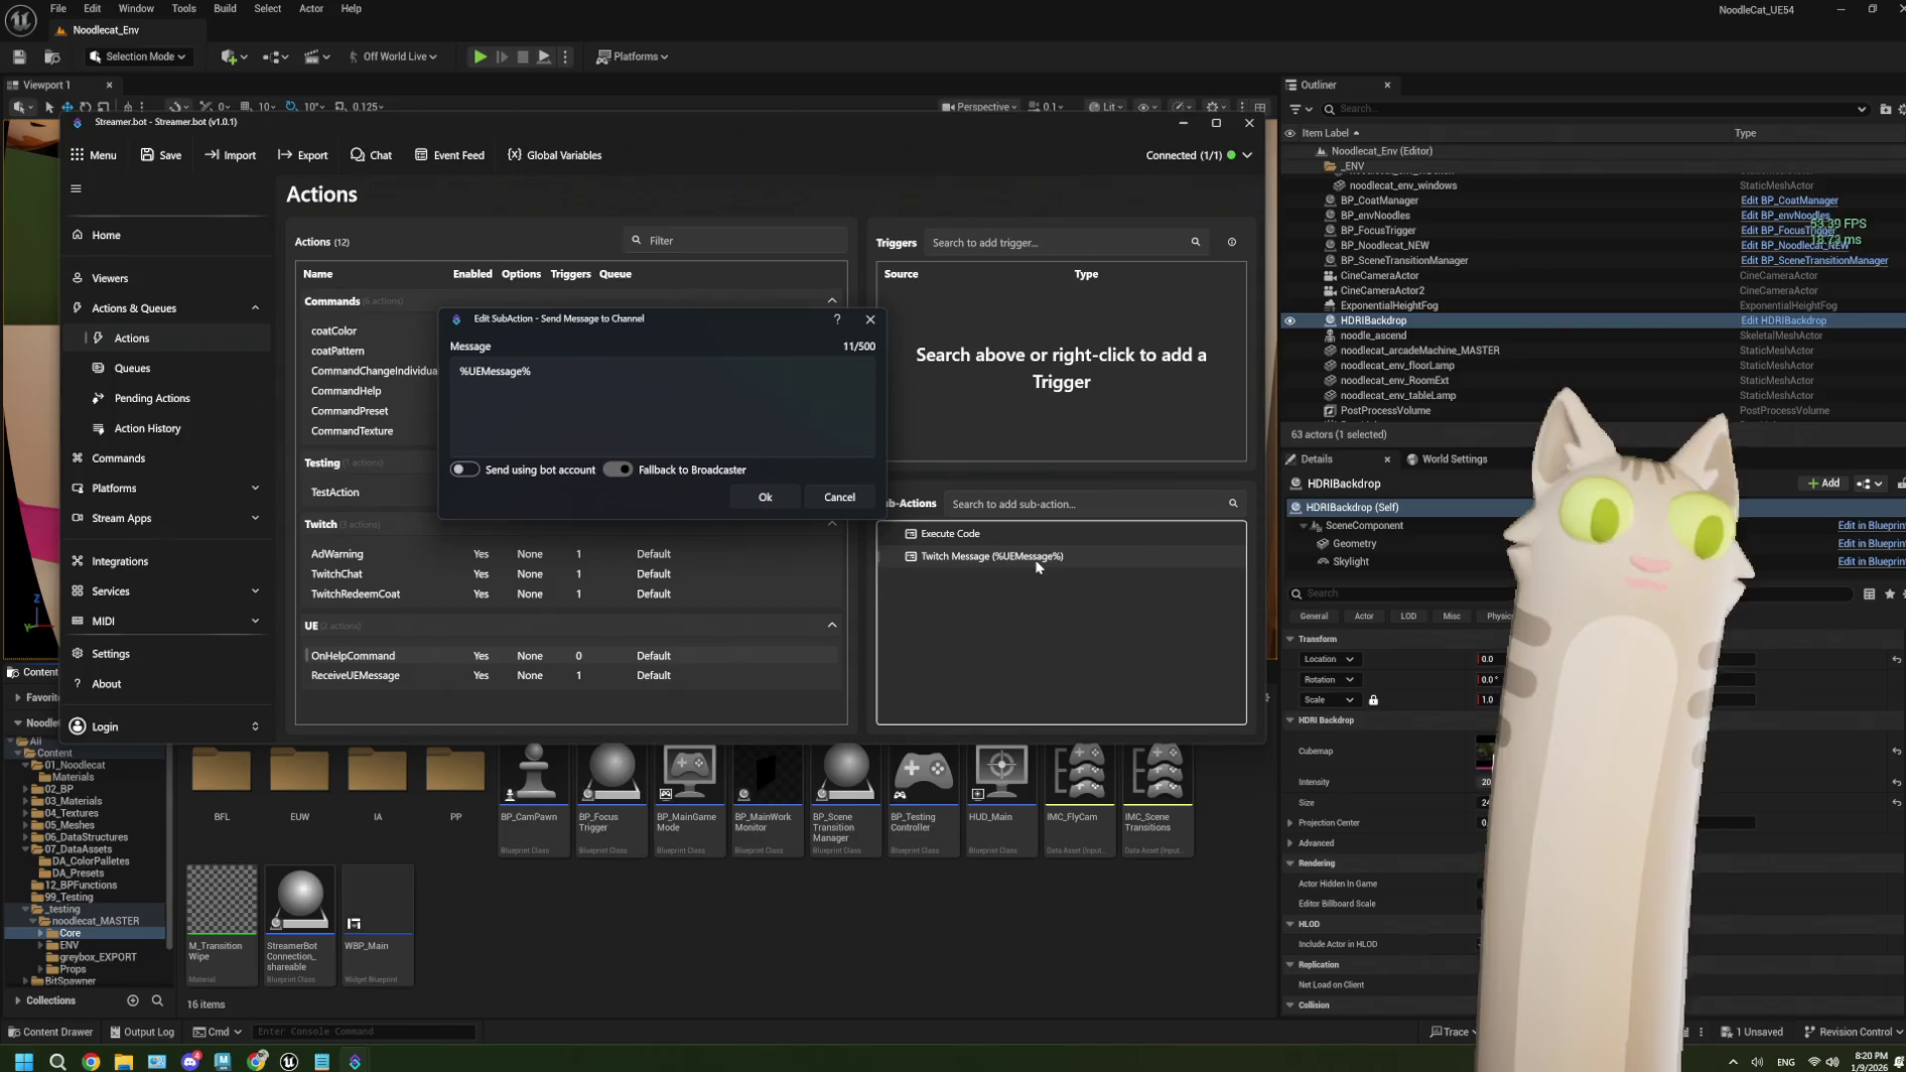
pyautogui.click(311, 1025)
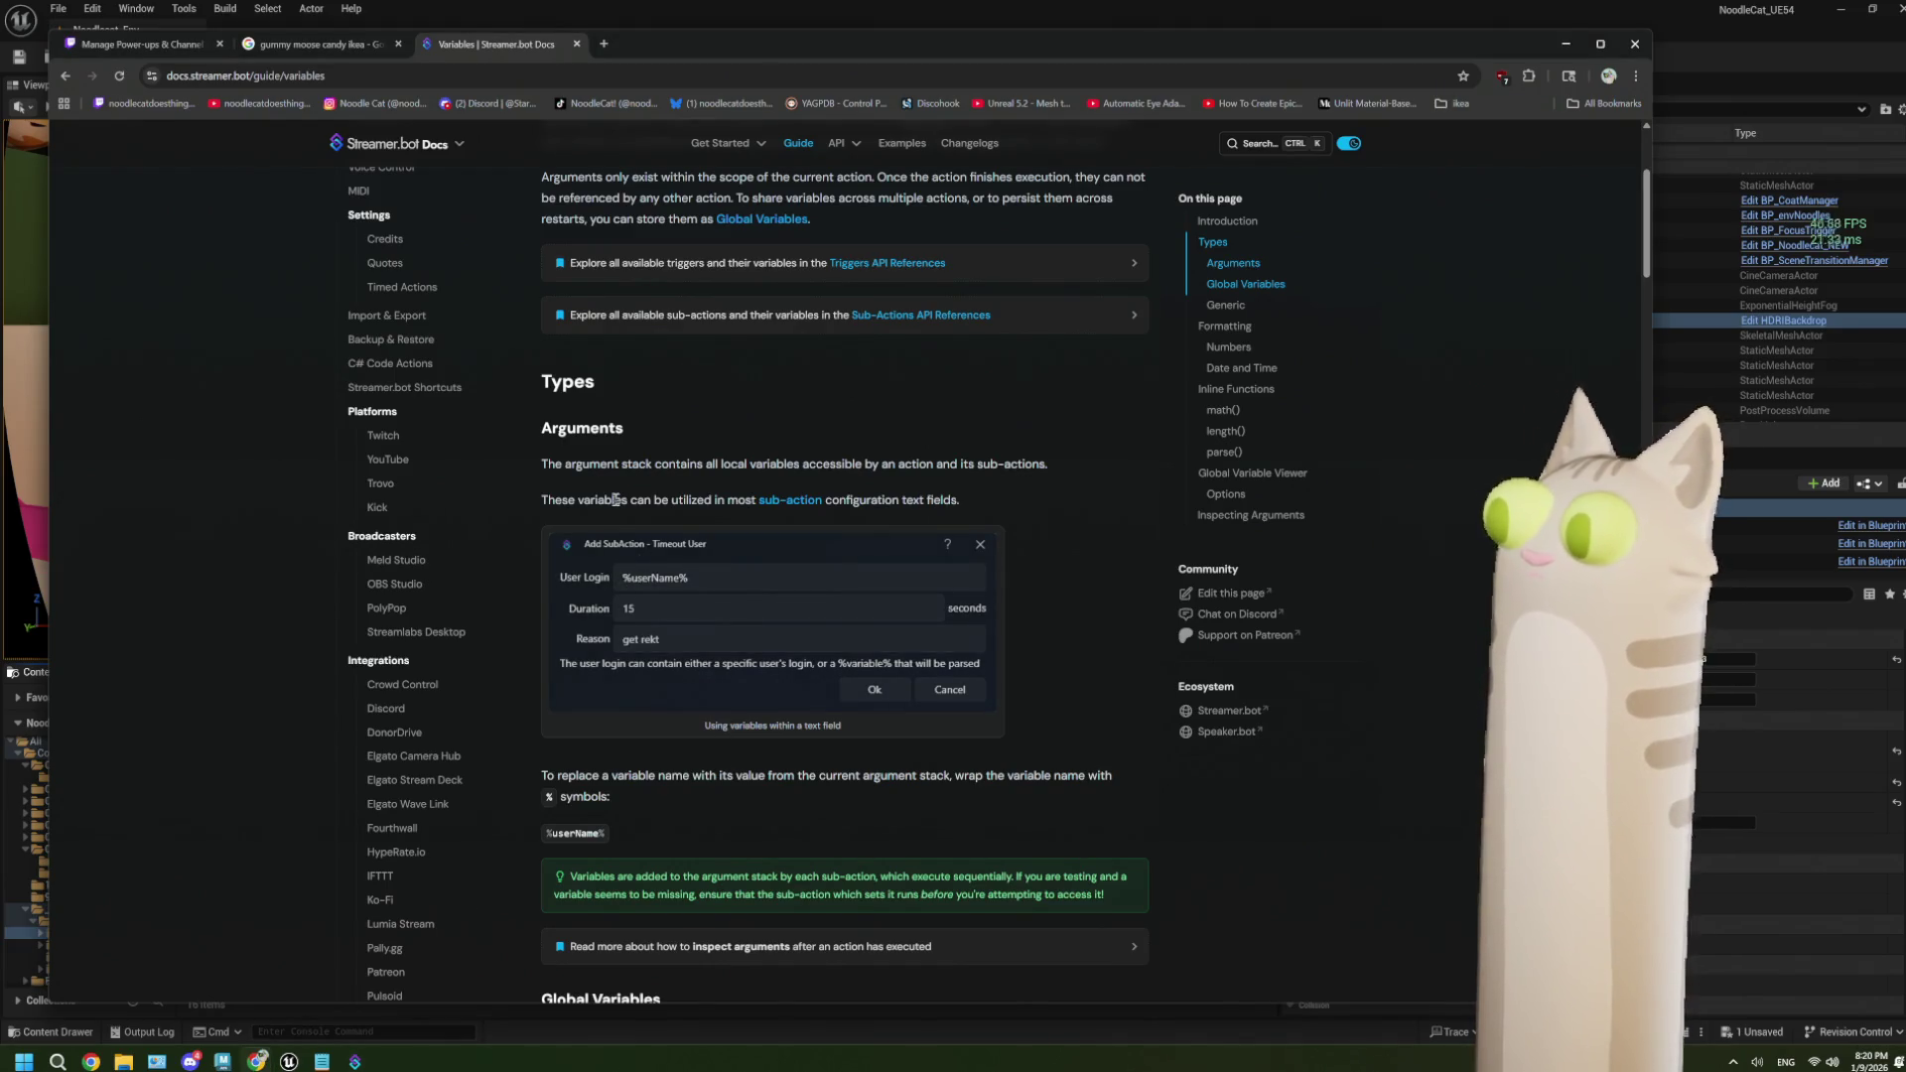
# Read the Variables docs down to the ~persisted~ Global Variables syntax, then bring the Unreal Editor forward.
pyautogui.scroll(-2, 739, 595)
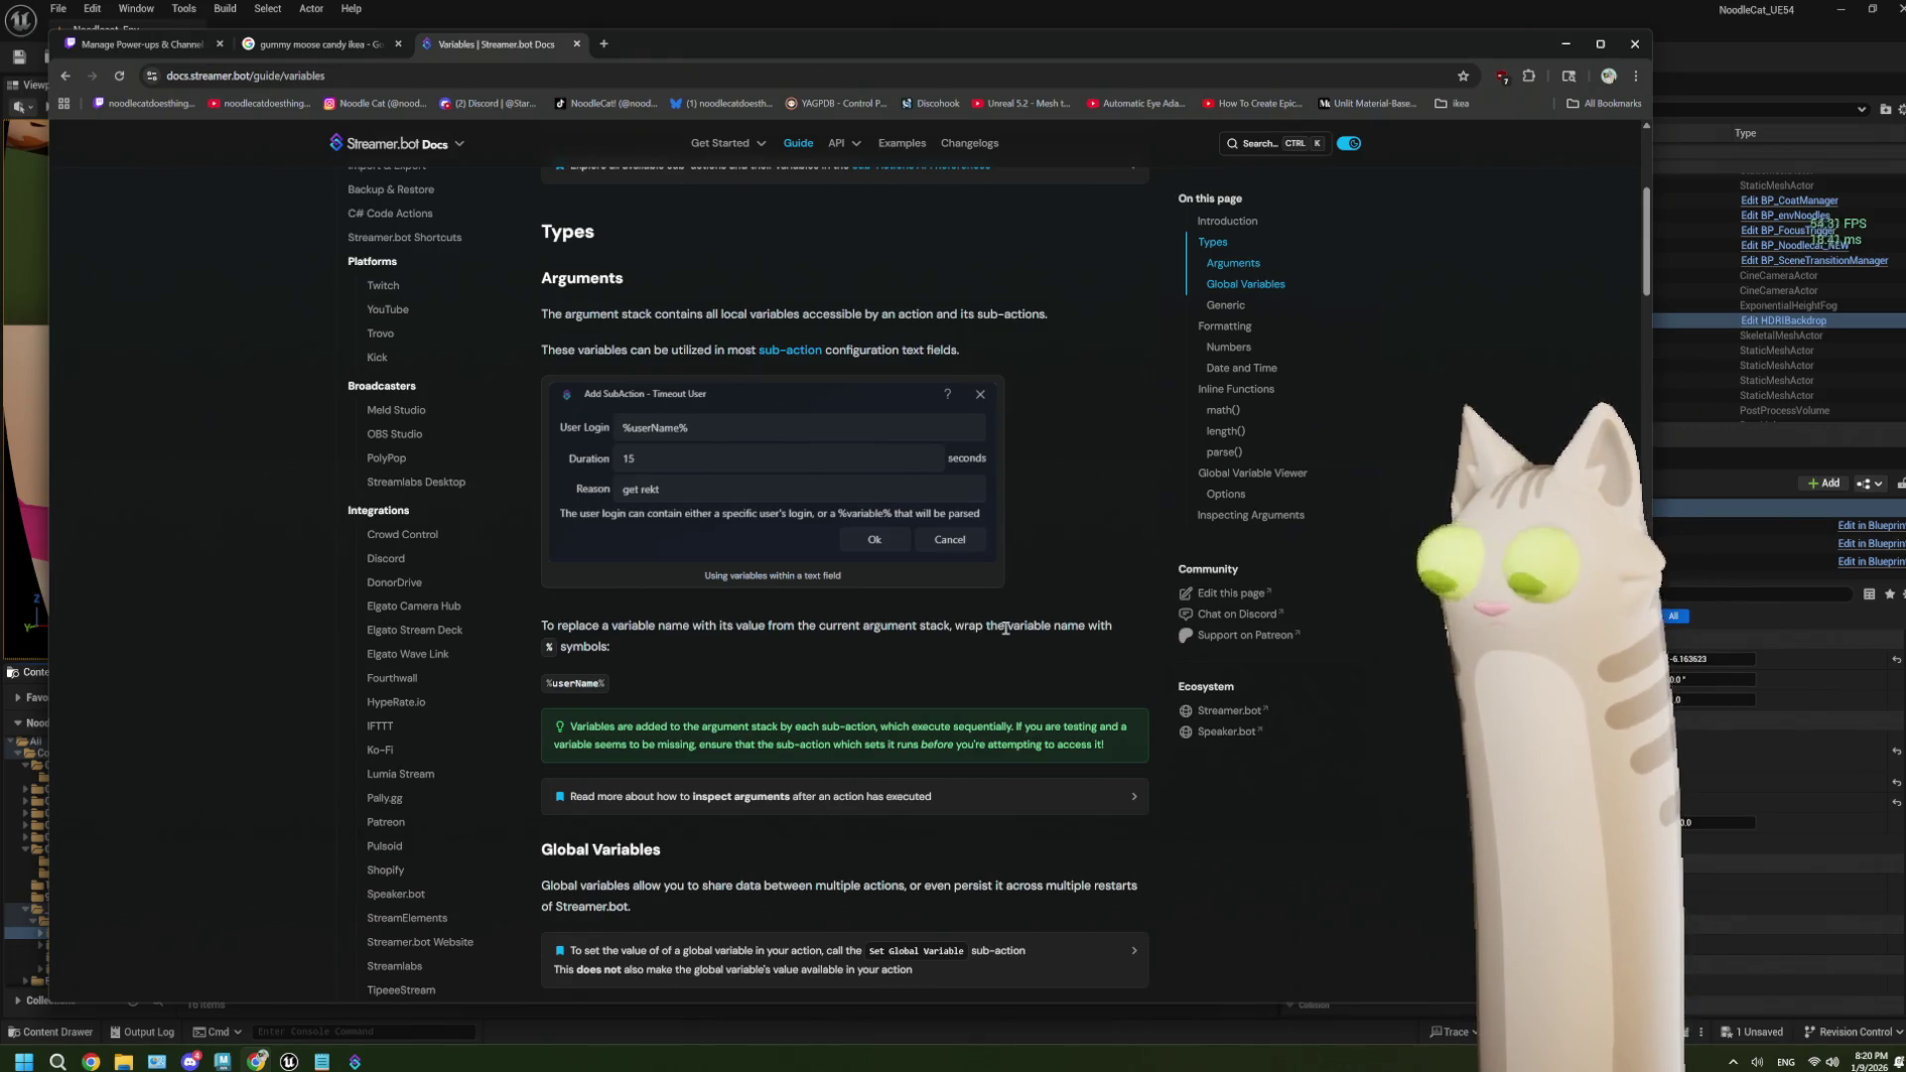
pyautogui.scroll(-2, 600, 667)
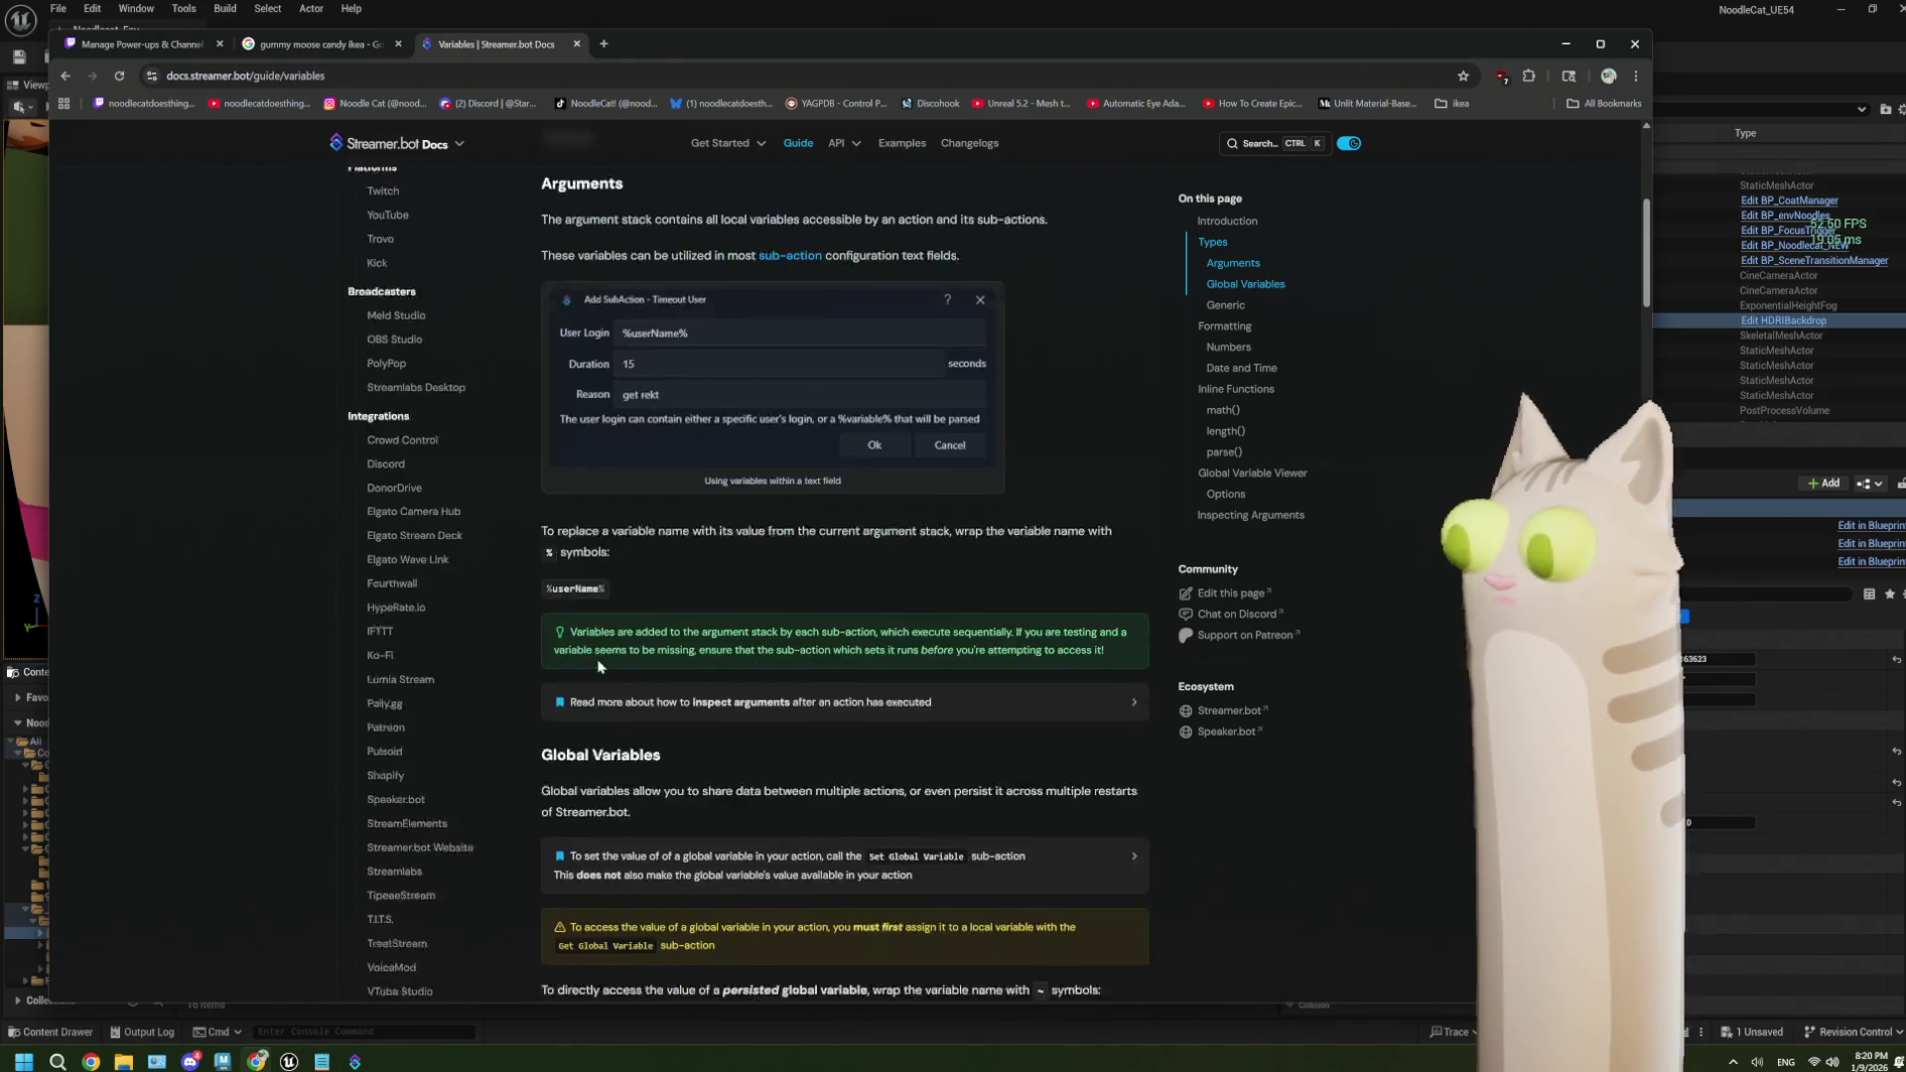
pyautogui.scroll(-2, 650, 604)
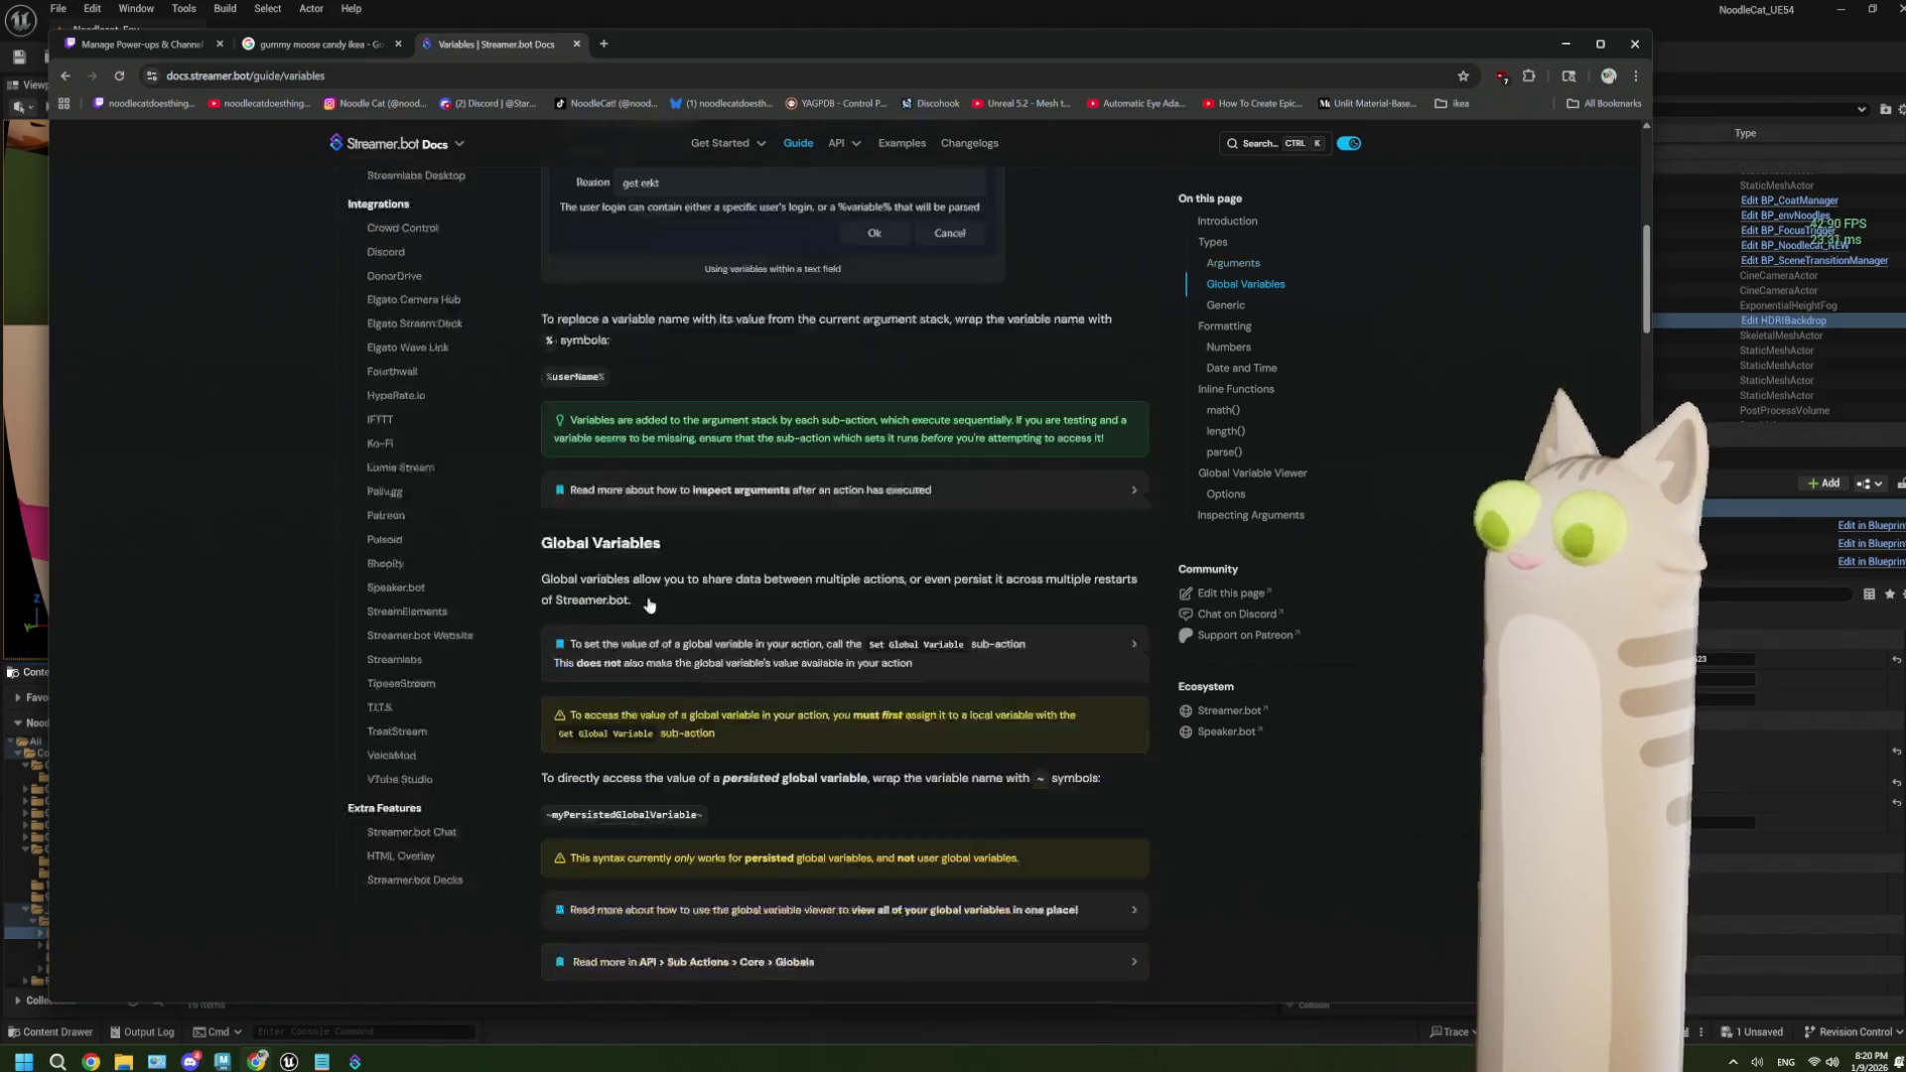
pyautogui.scroll(-1, 650, 604)
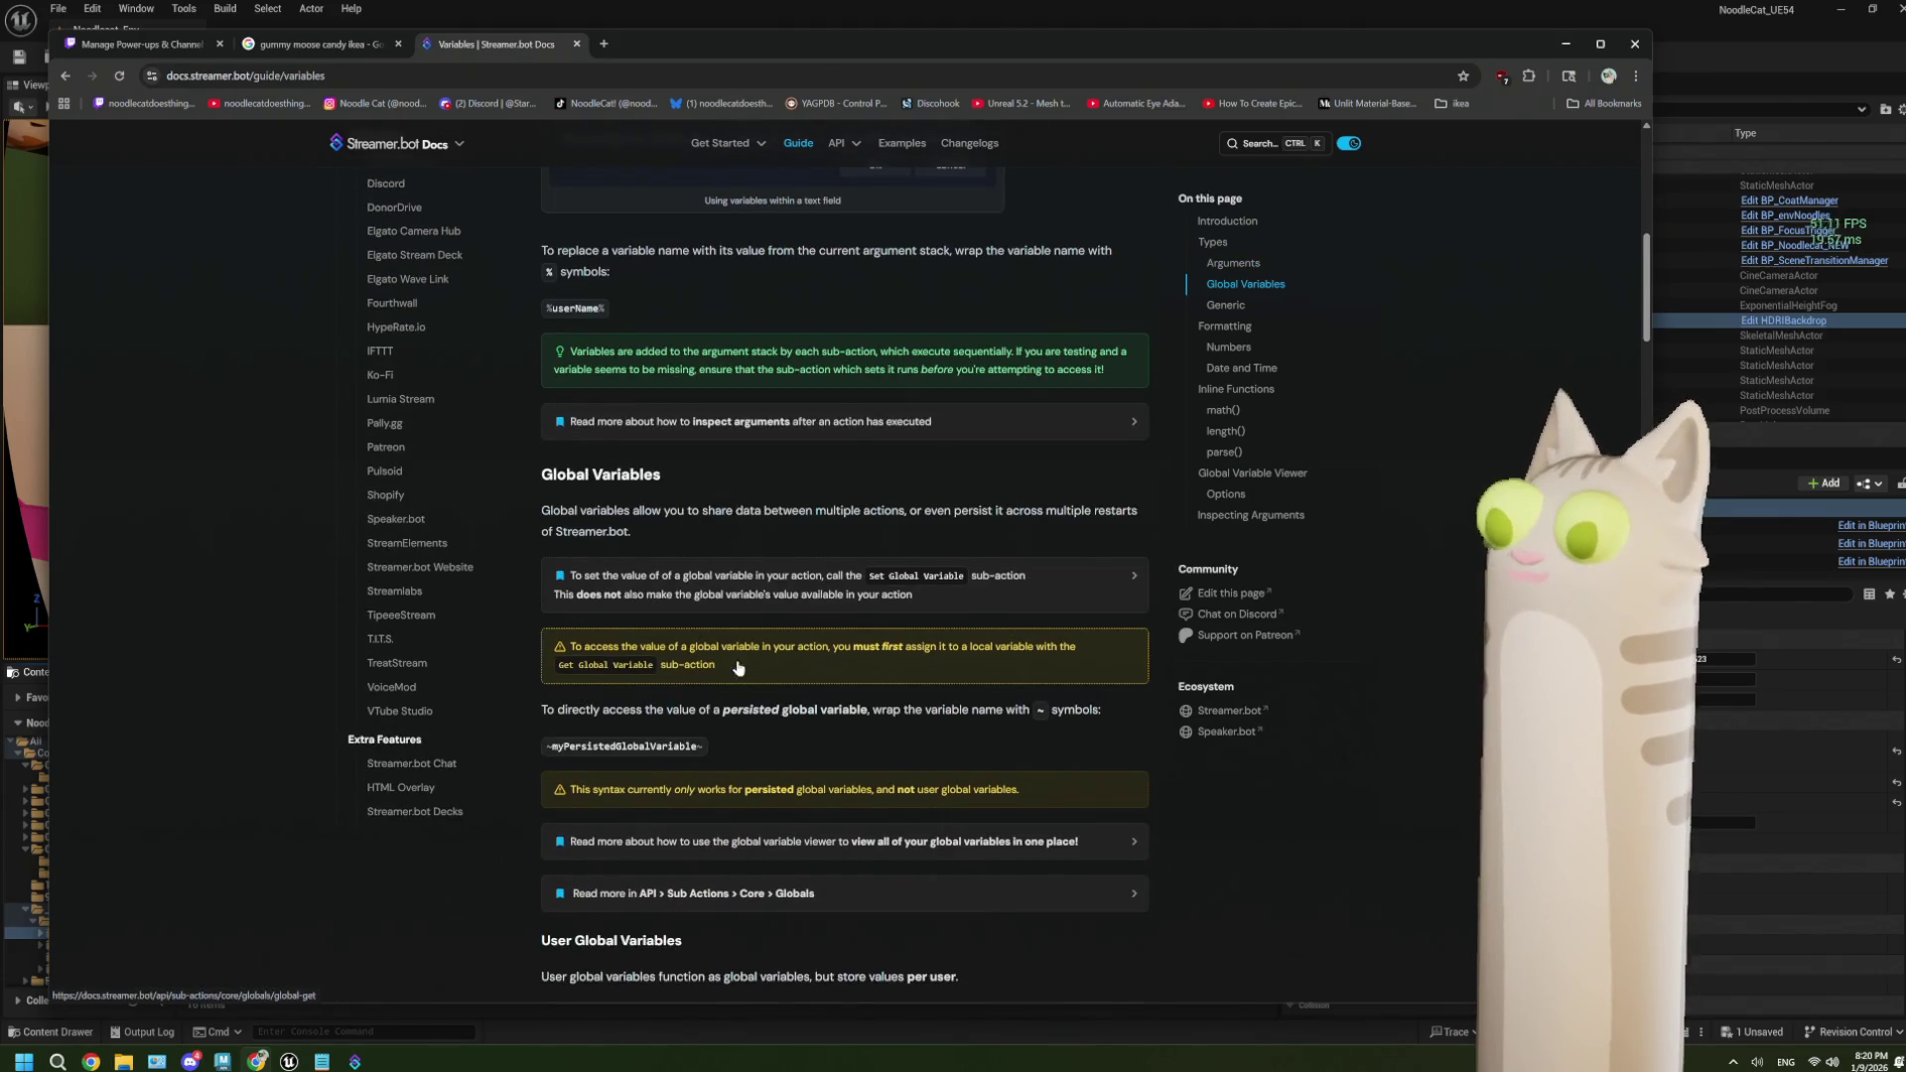
pyautogui.scroll(-1, 754, 675)
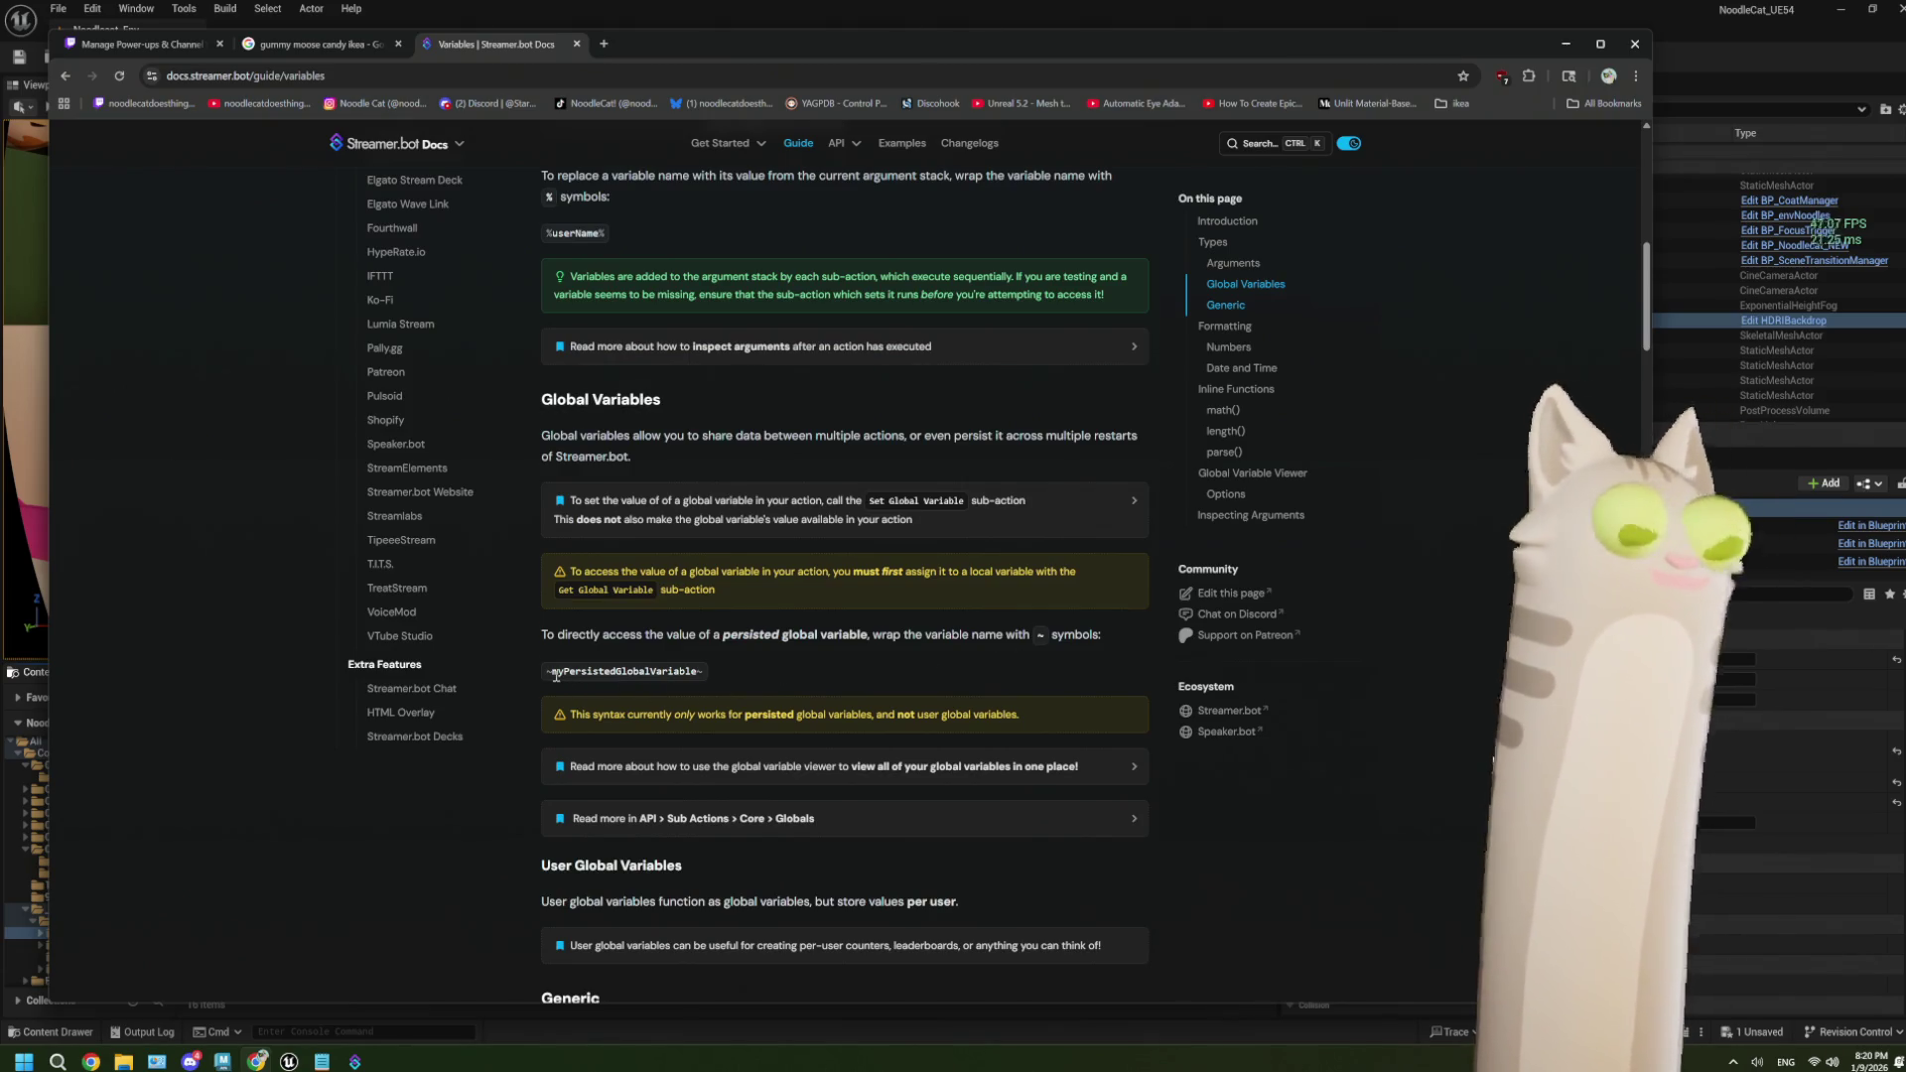
pyautogui.click(1301, 8)
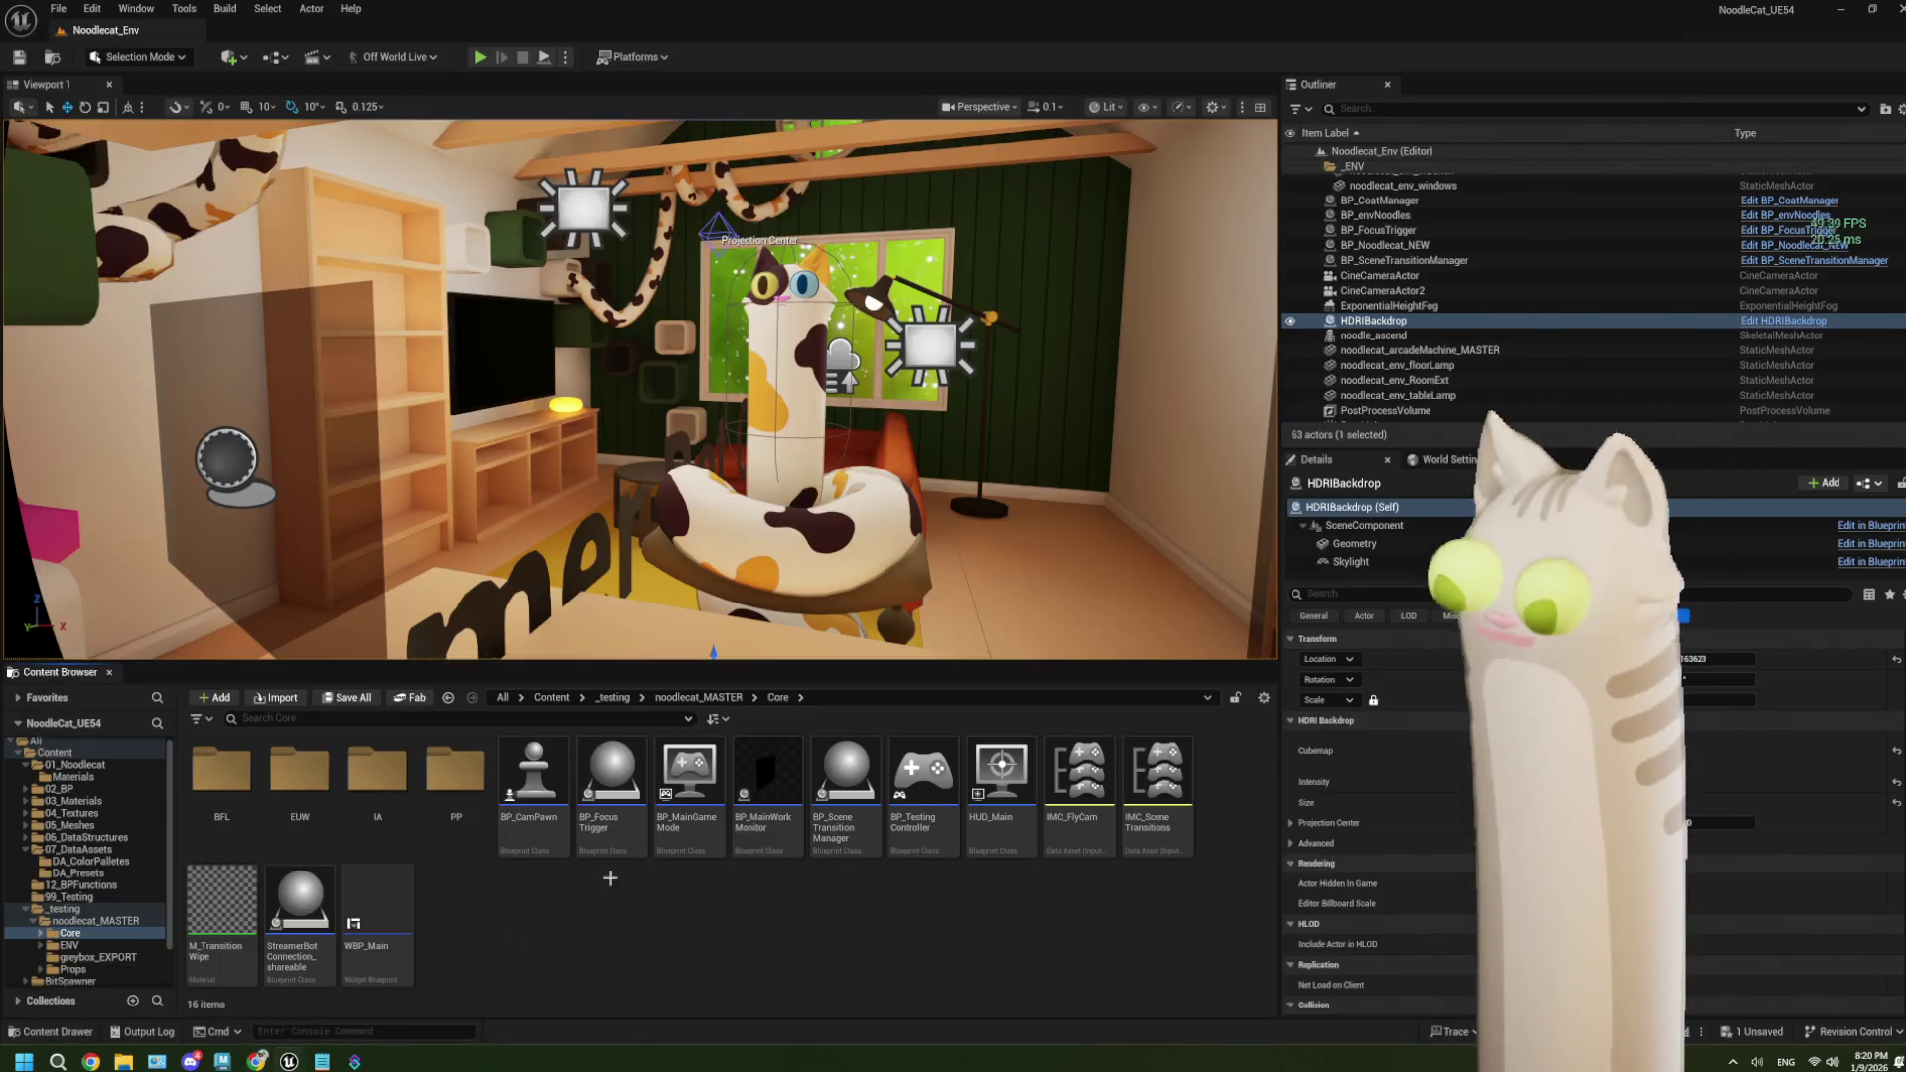
# Change the Twitch message from %UEMessage% to ~UEMessage~, then start a play-in-editor test in Unreal.
pyautogui.moveTo(354, 1061)
pyautogui.click(410, 1022)
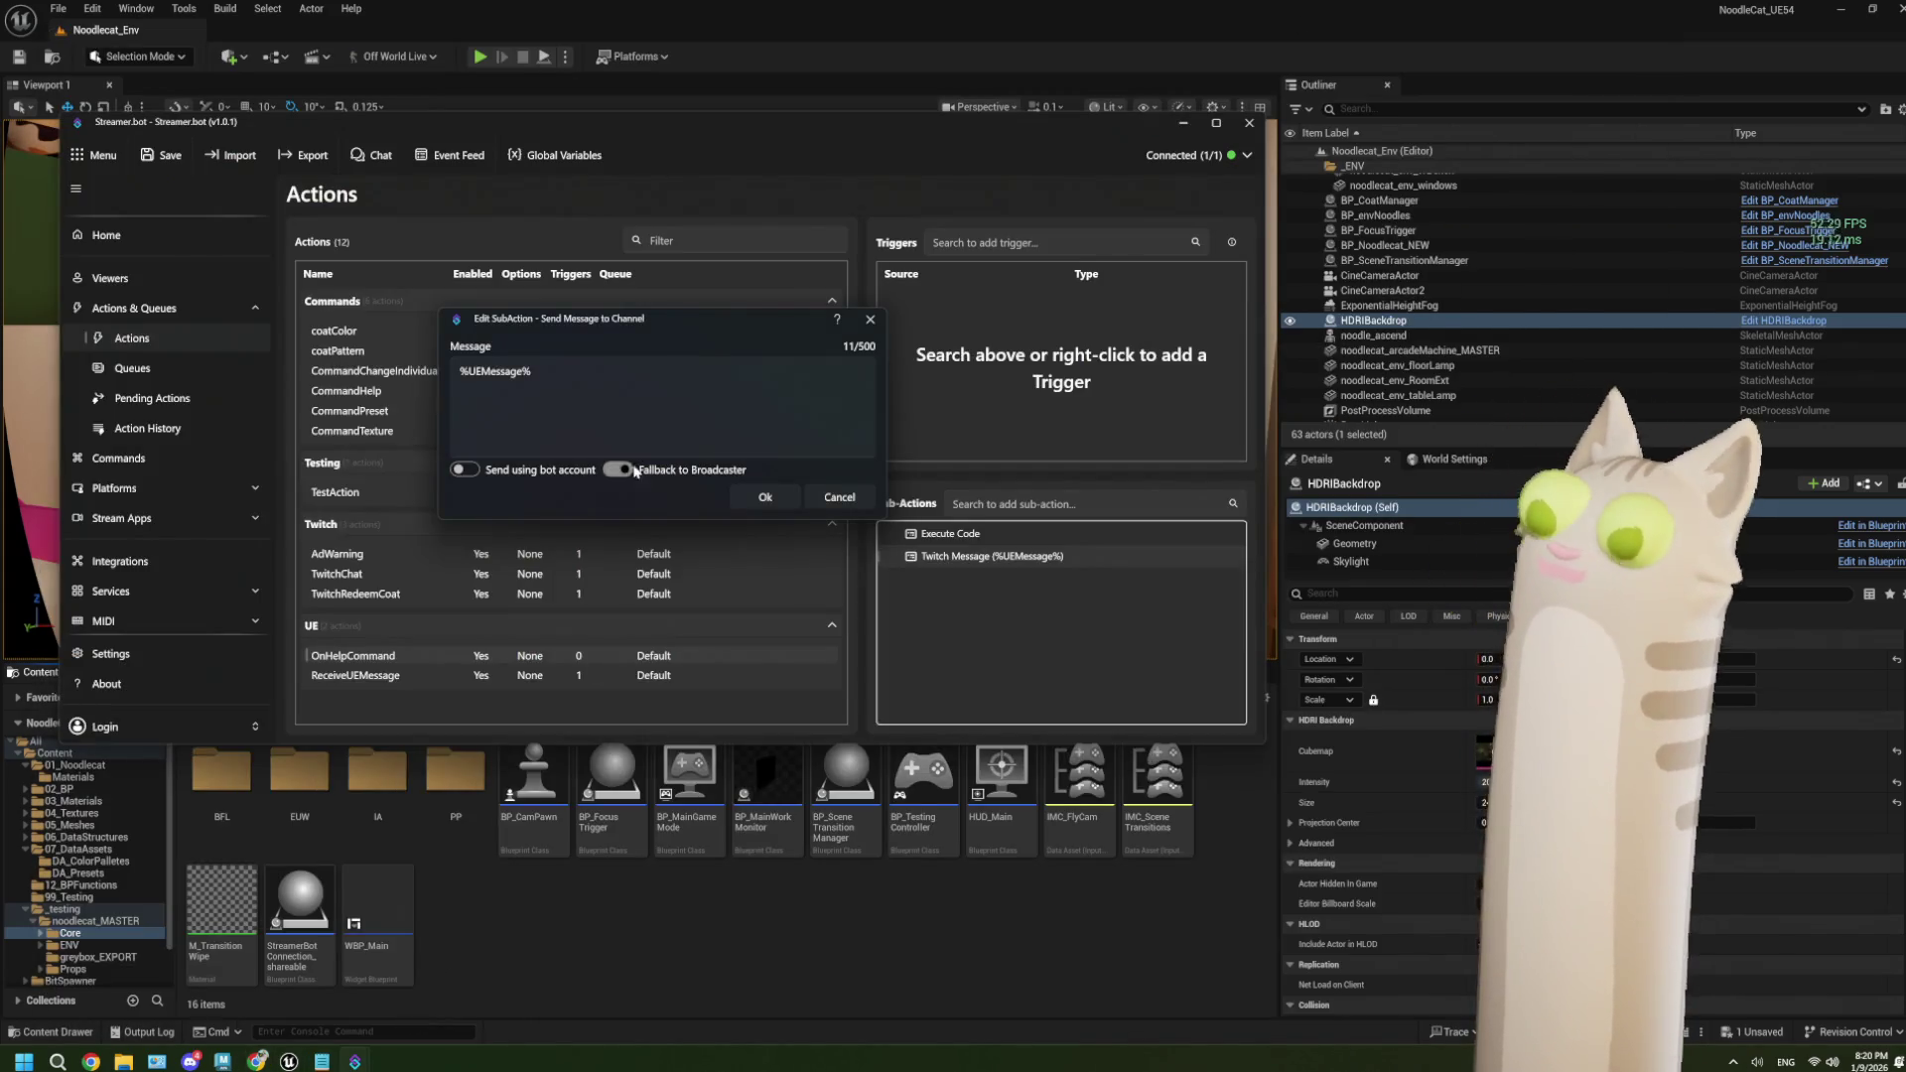
pyautogui.click(561, 372)
pyautogui.press('BackSpace')
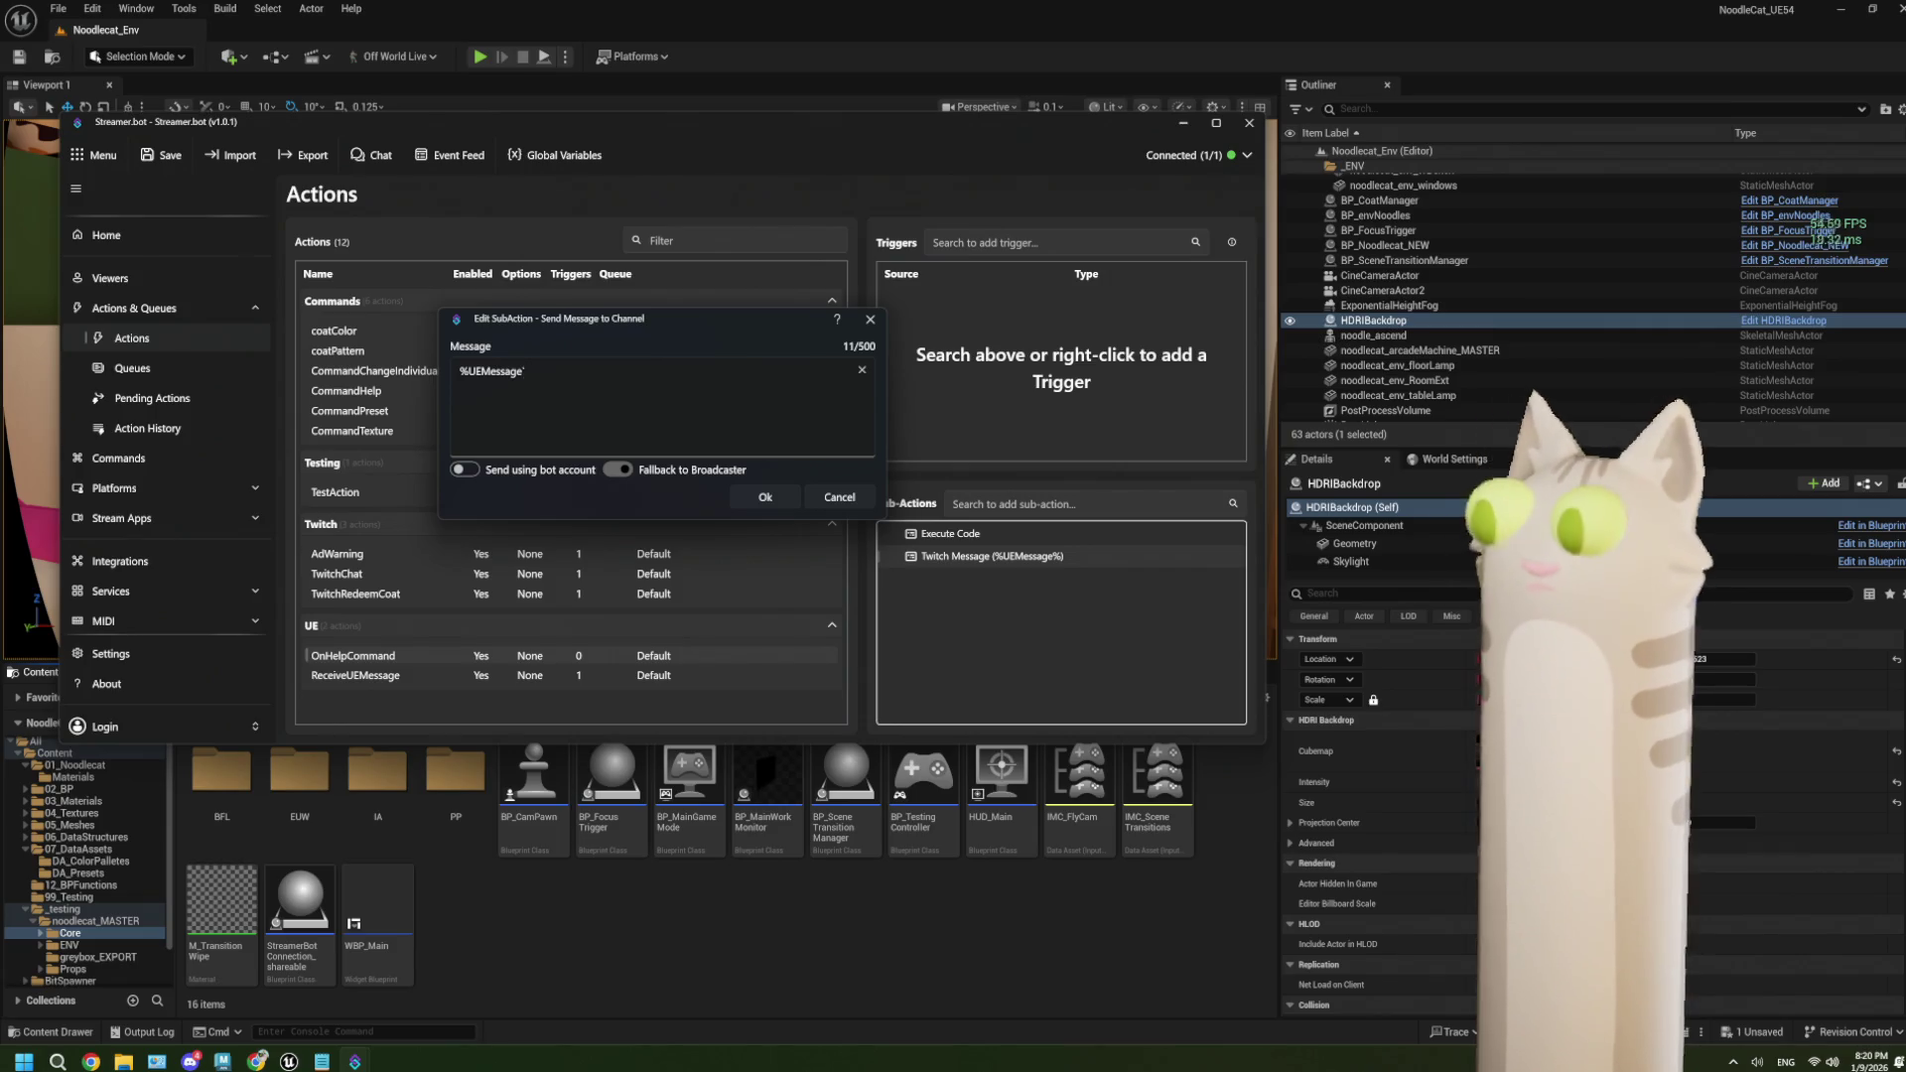
pyautogui.write('-')
pyautogui.press('Home')
pyautogui.press('Delete')
pyautogui.write('~')
pyautogui.click(769, 502)
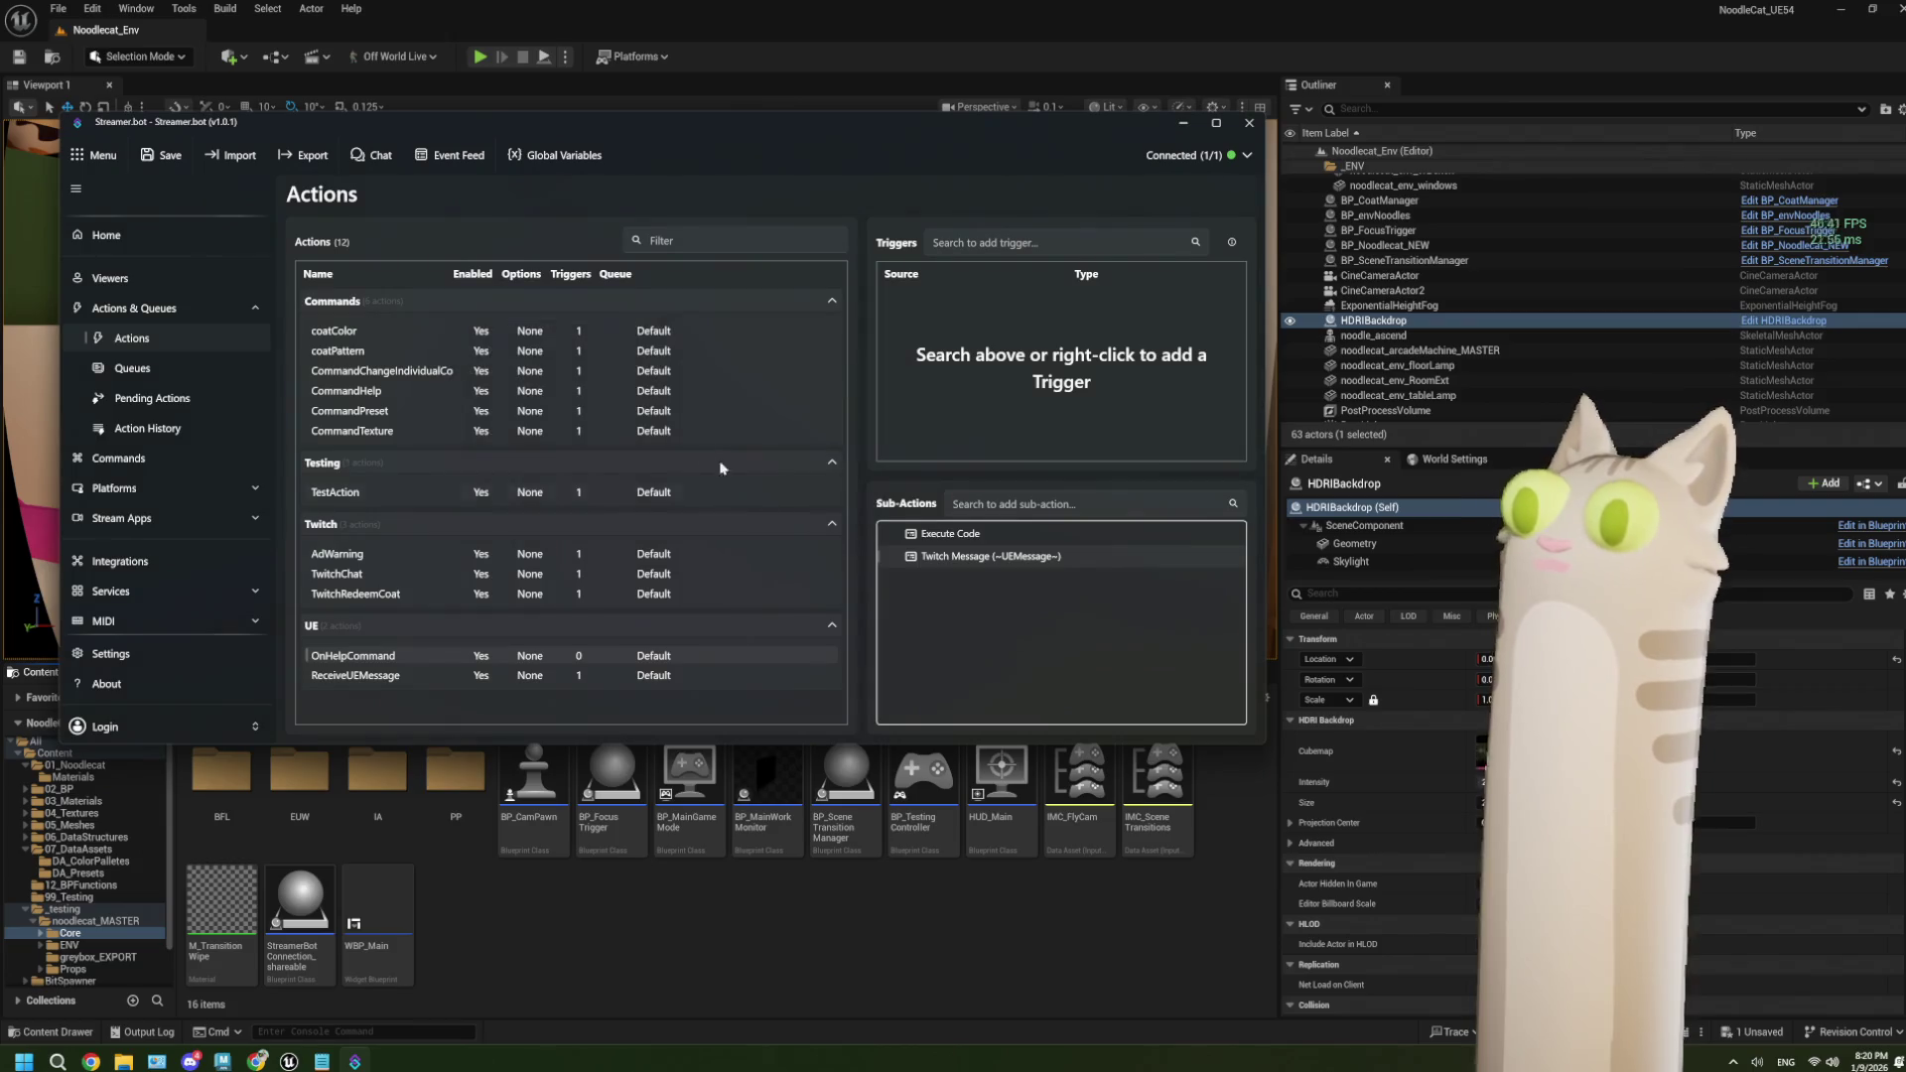
pyautogui.click(760, 8)
pyautogui.click(480, 56)
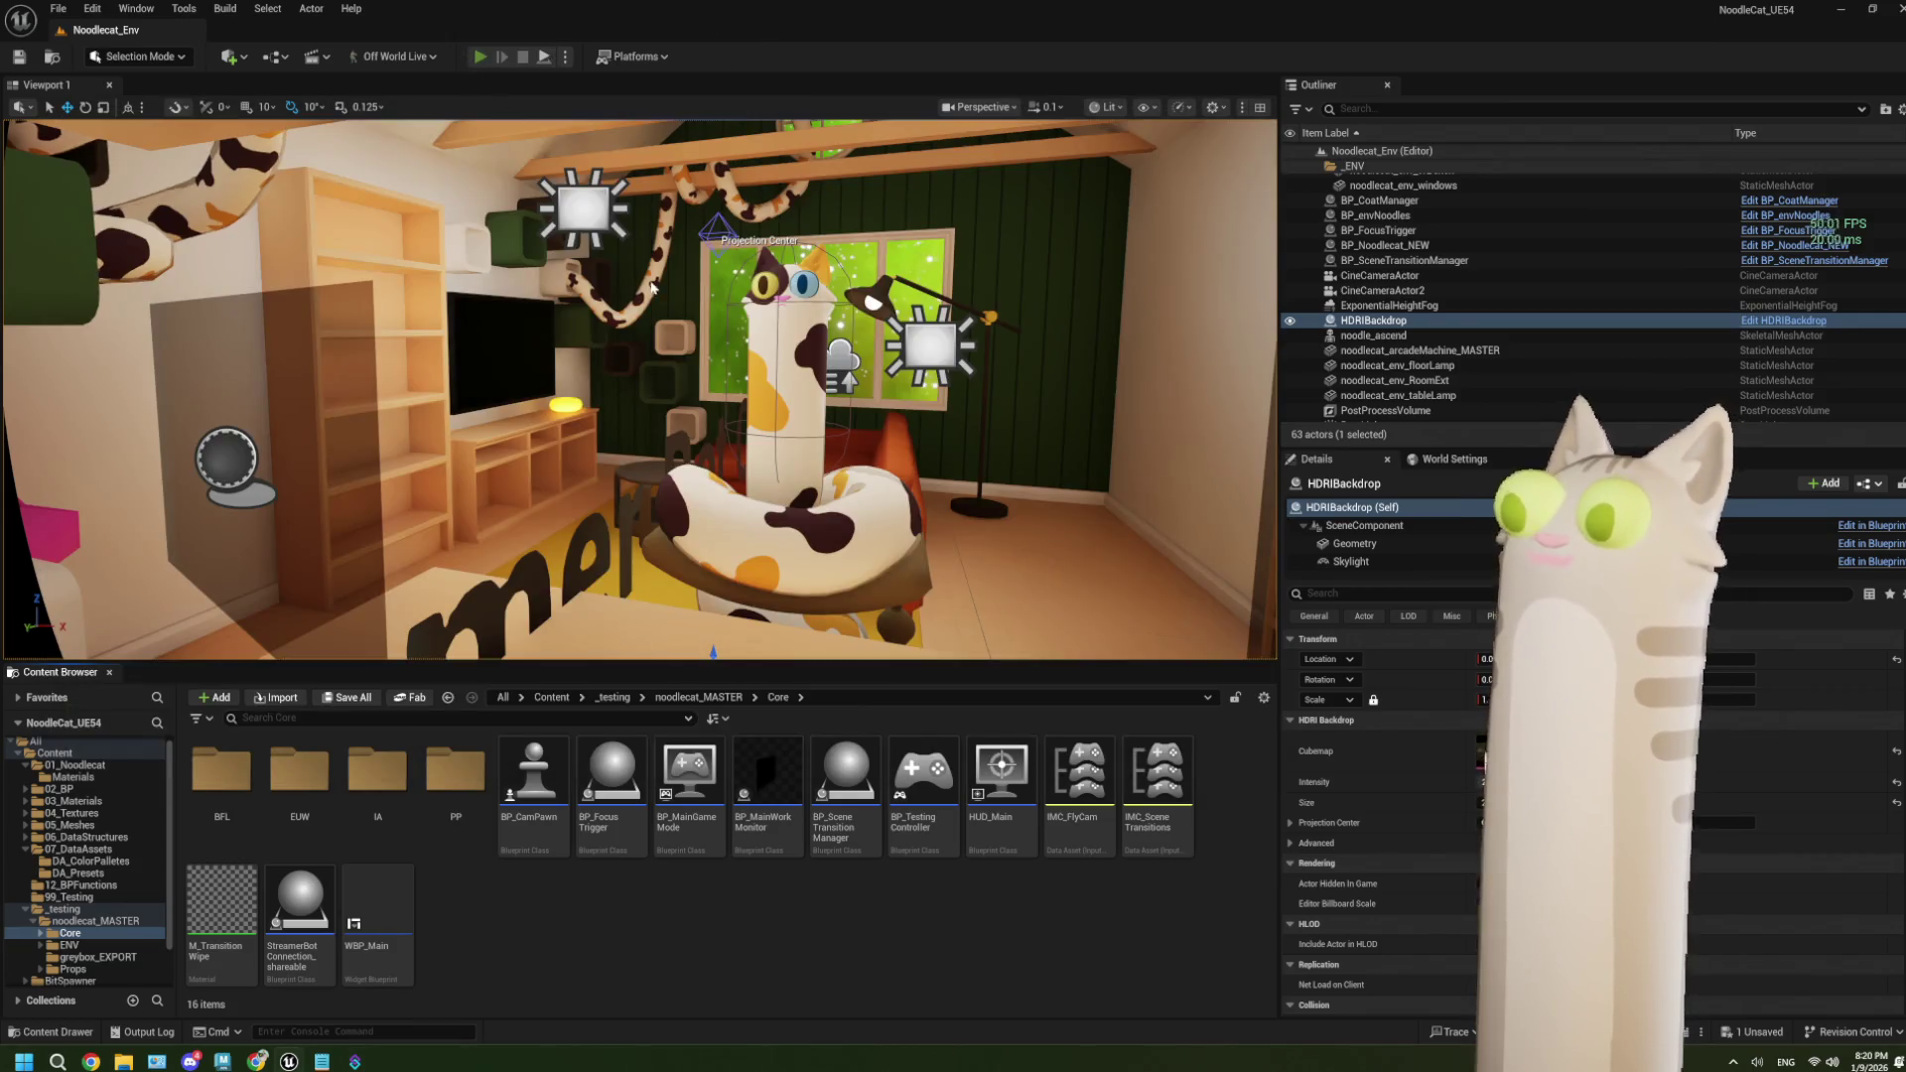